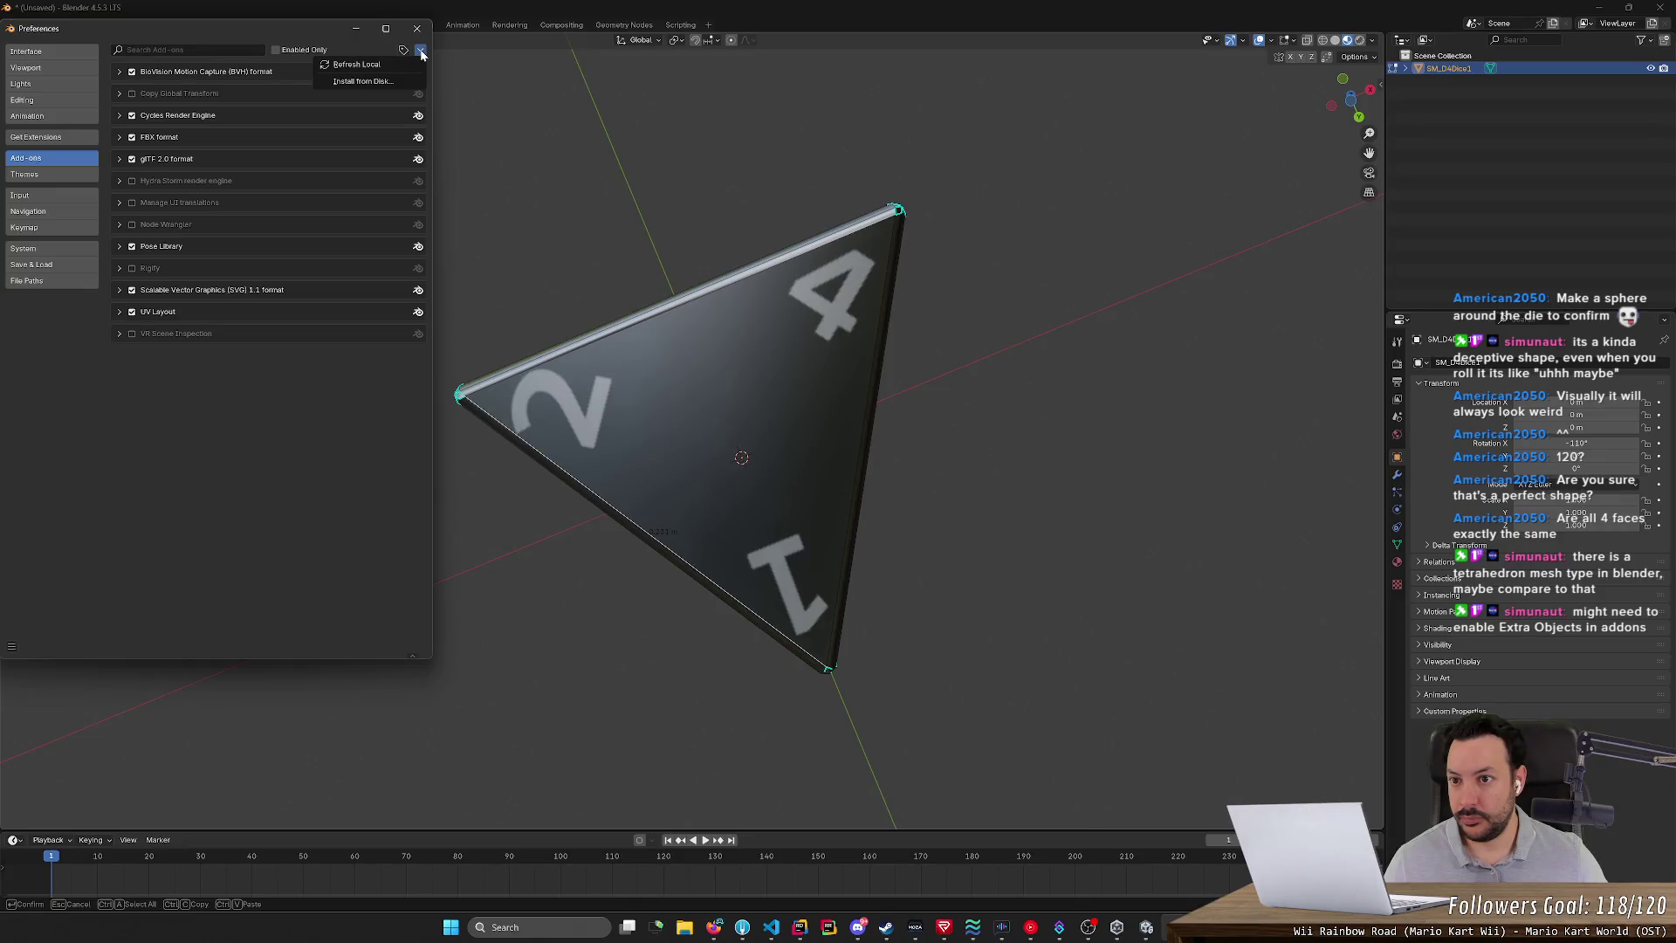
- Allow online extensions, search 'extra', install Extra Mesh Objects, then close Preferences
{"action": "left_click", "coordinate": [53, 139]}
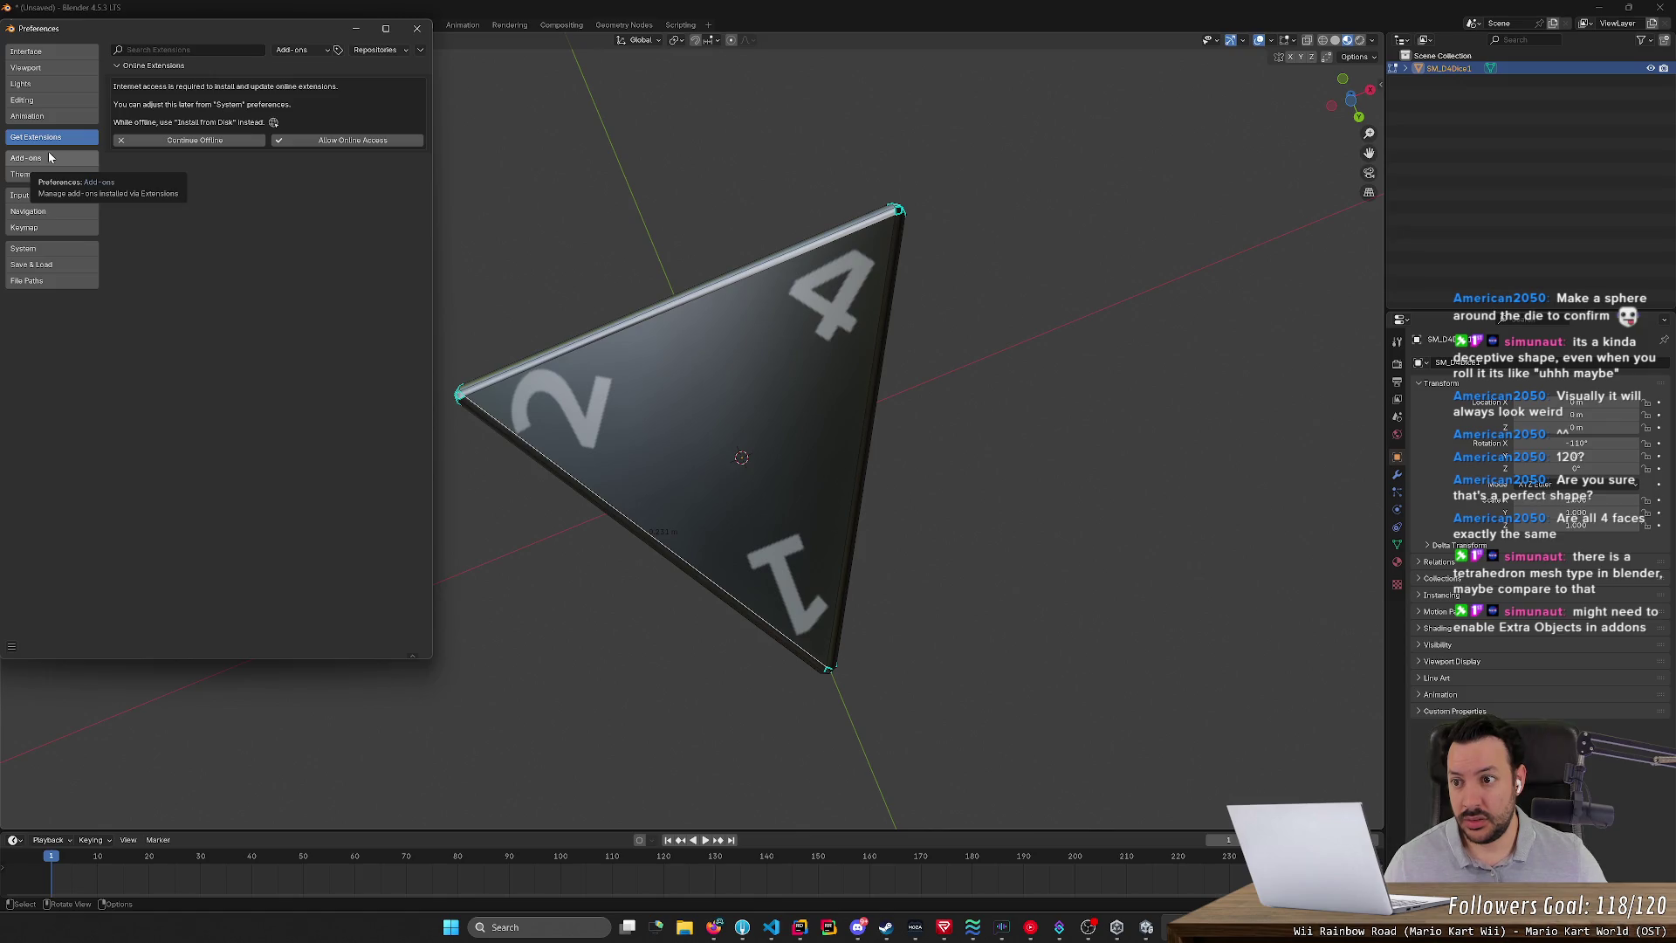
{"action": "left_click", "coordinate": [322, 140]}
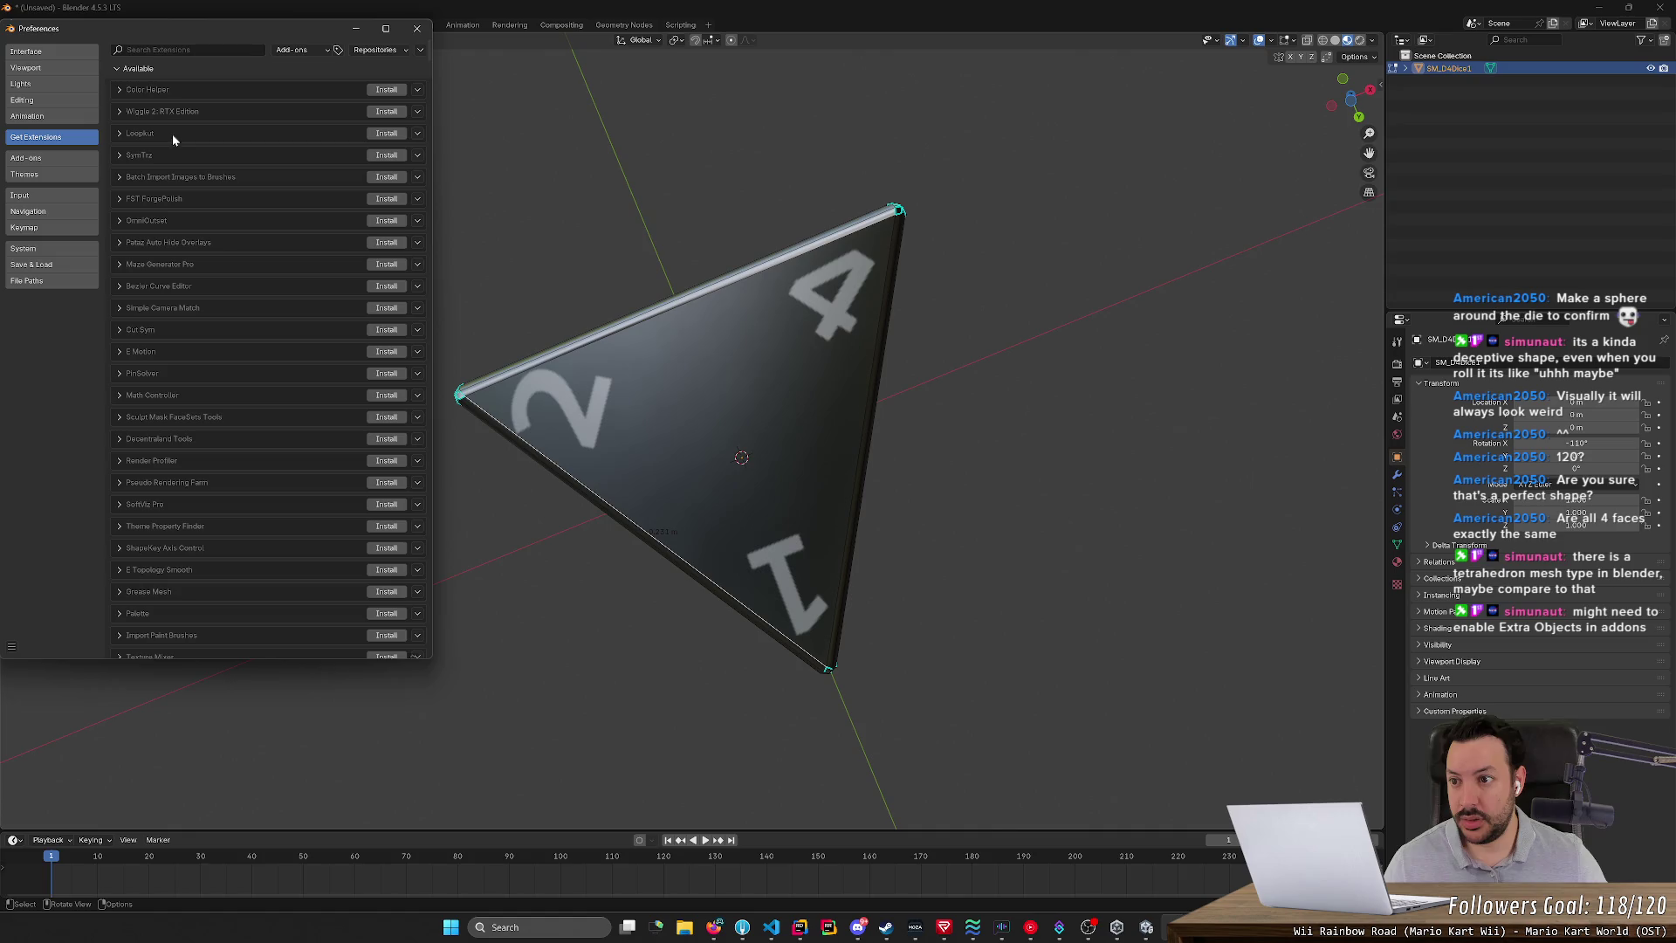
{"action": "left_click", "coordinate": [180, 50]}
{"action": "type", "text": "extra"}
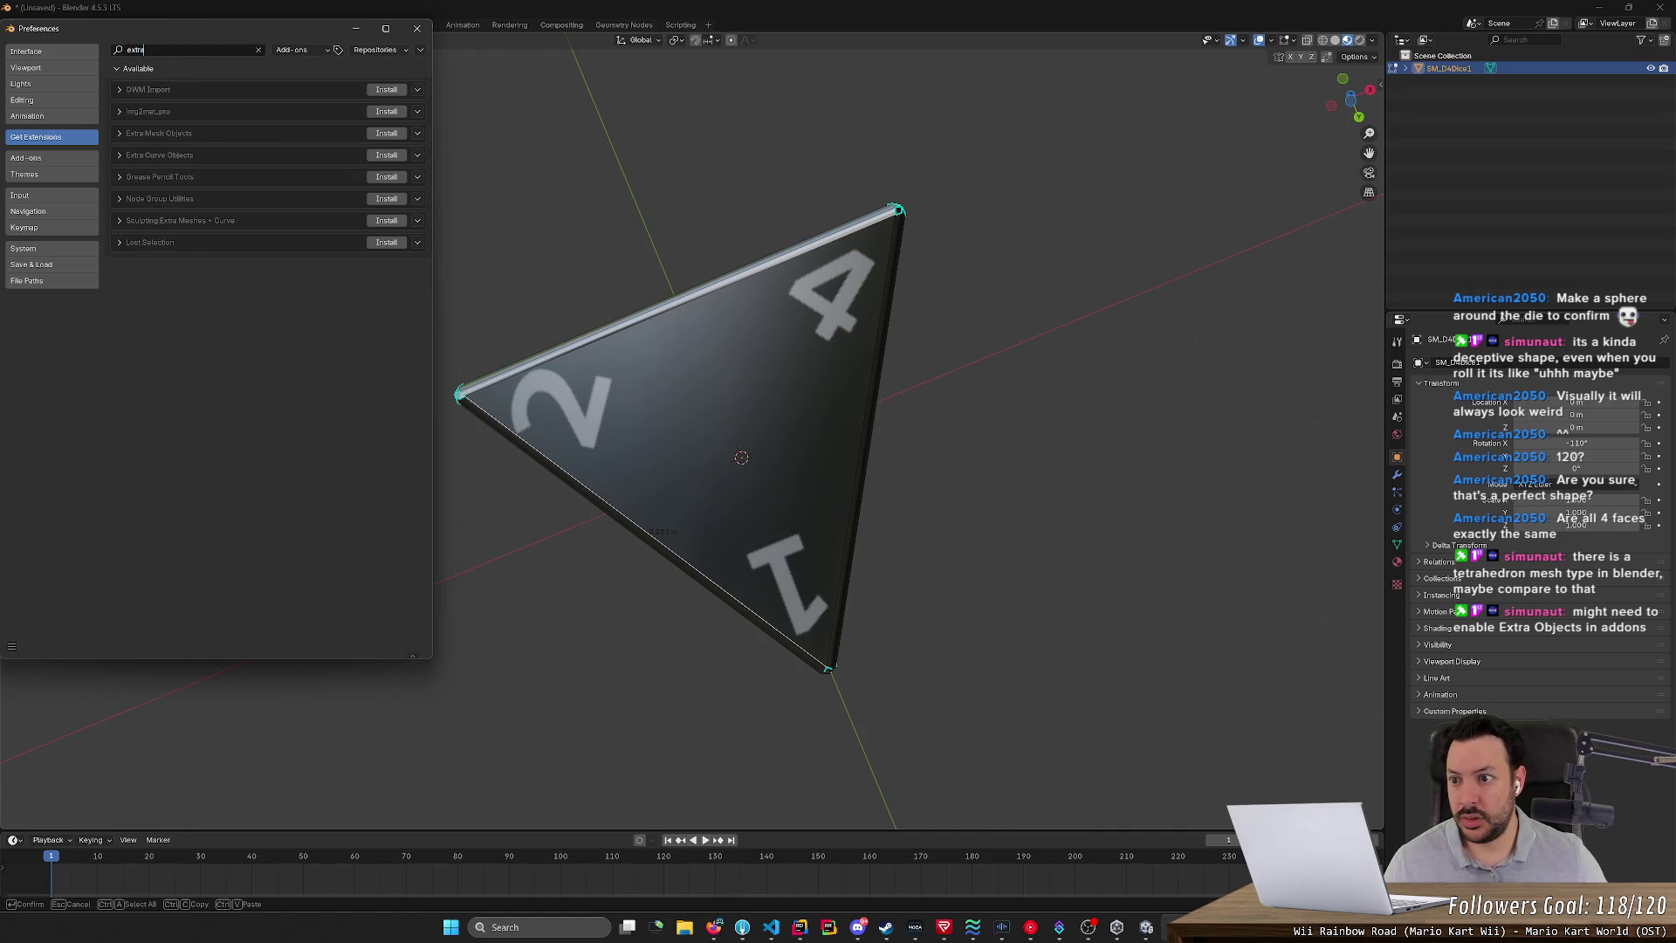
{"action": "left_click", "coordinate": [119, 132]}
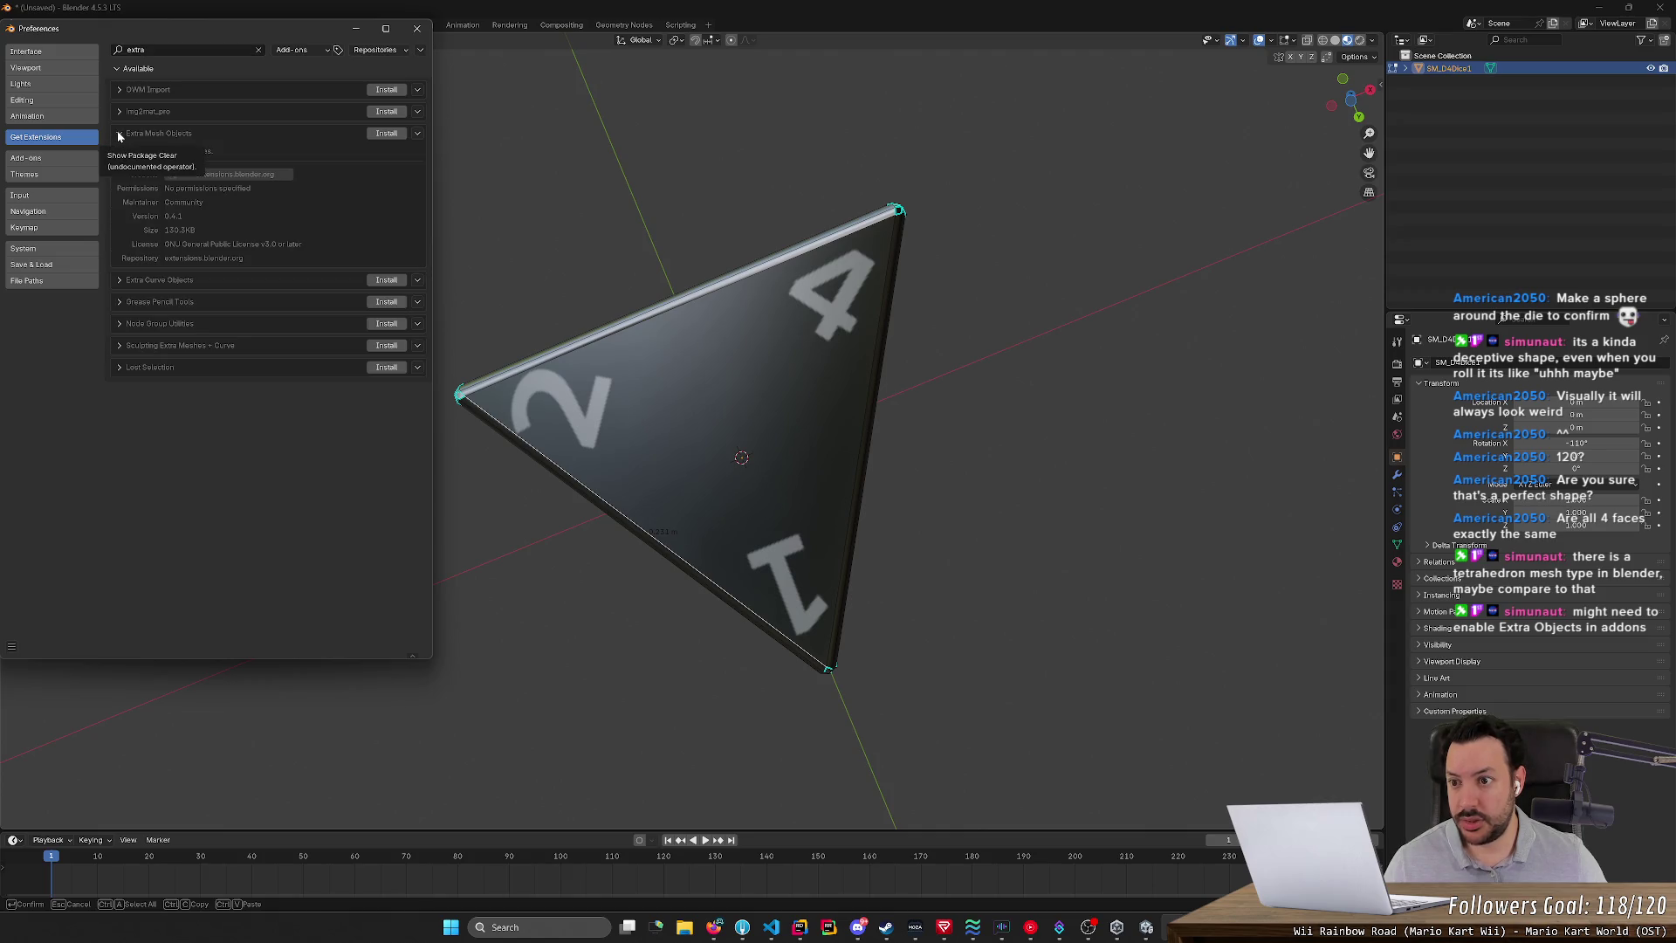
{"action": "left_click", "coordinate": [120, 280]}
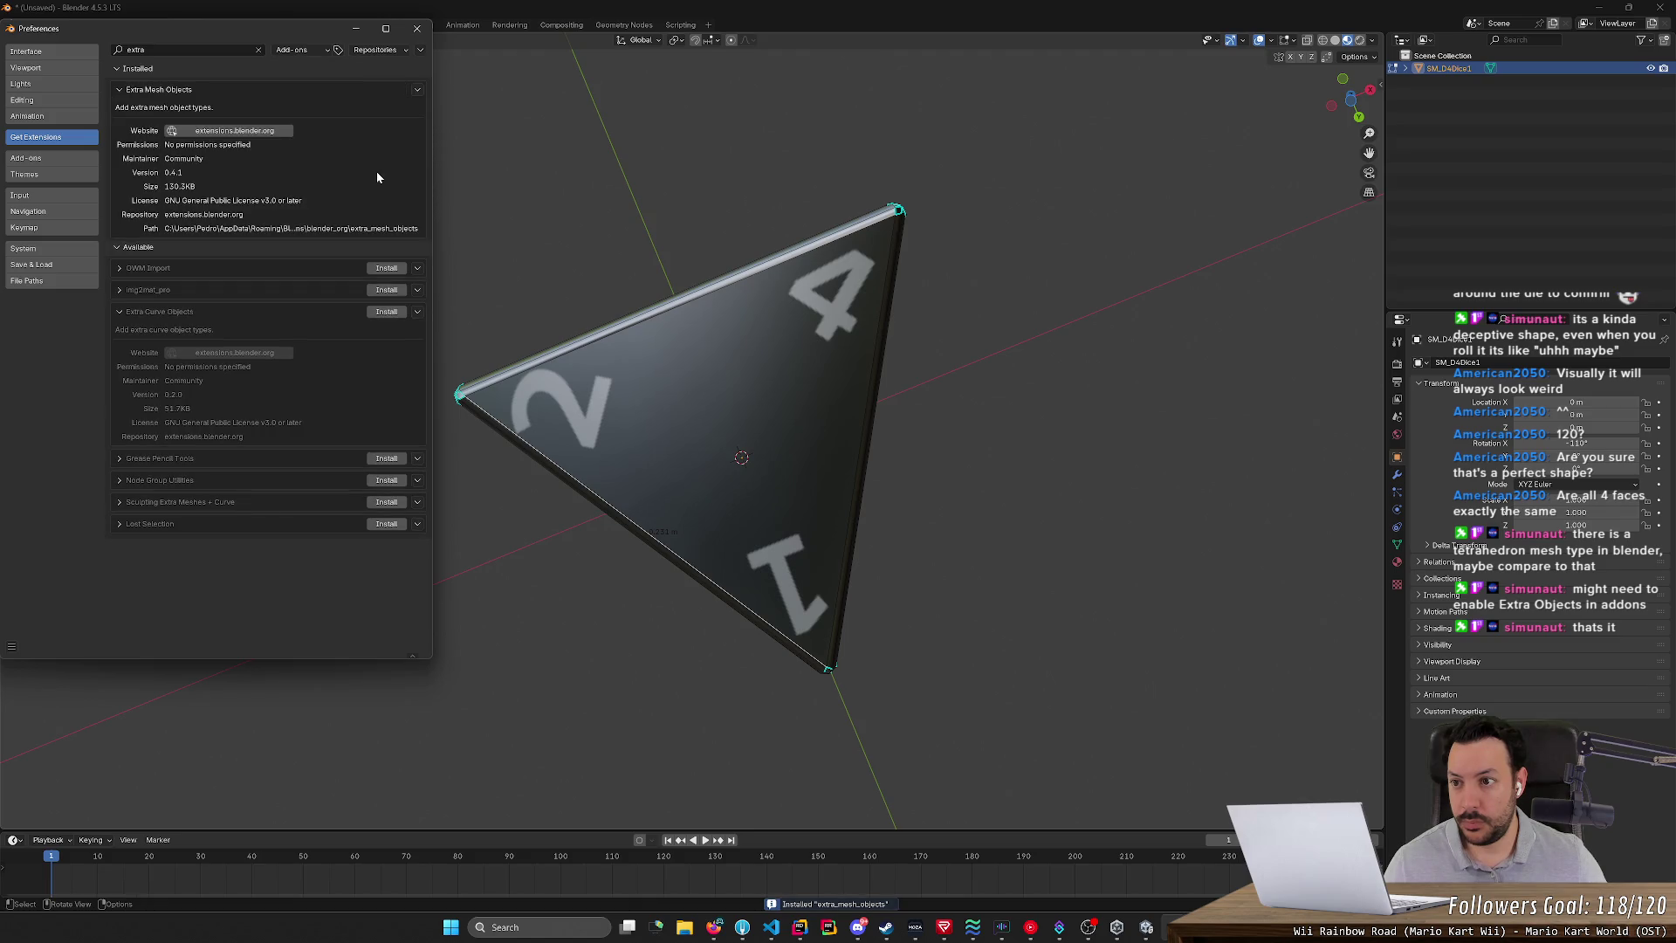
{"action": "left_click", "coordinate": [417, 29]}
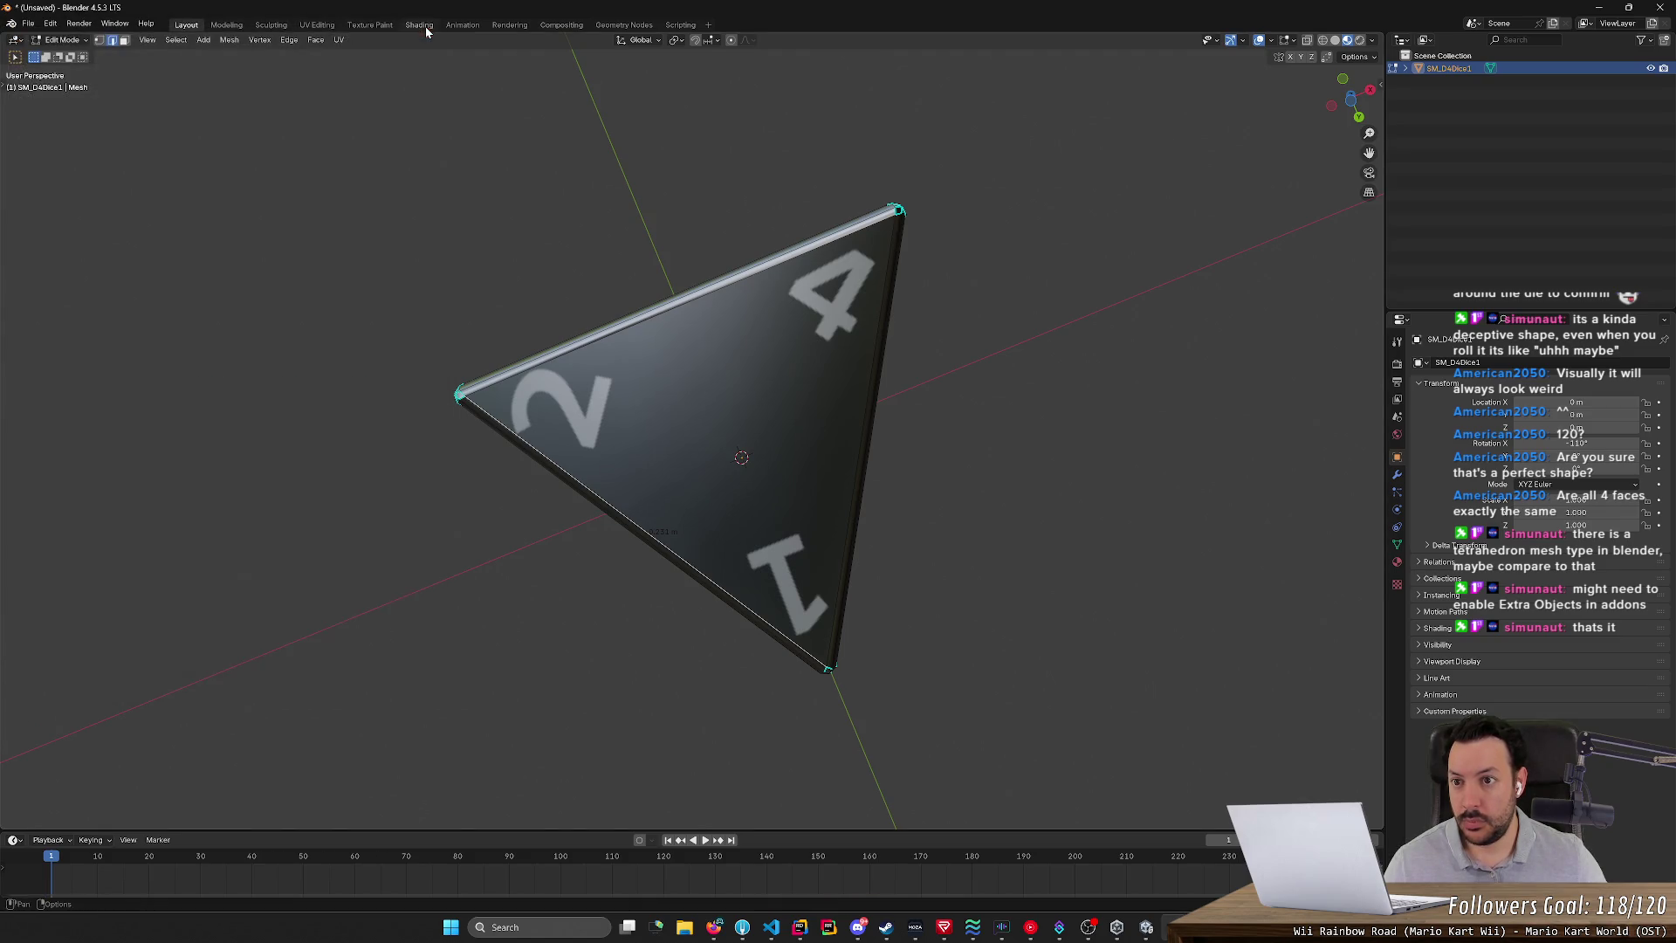
- Add a Math Functions Regular Solid tetrahedron inside the die mesh
{"action": "left_click", "coordinate": [203, 41]}
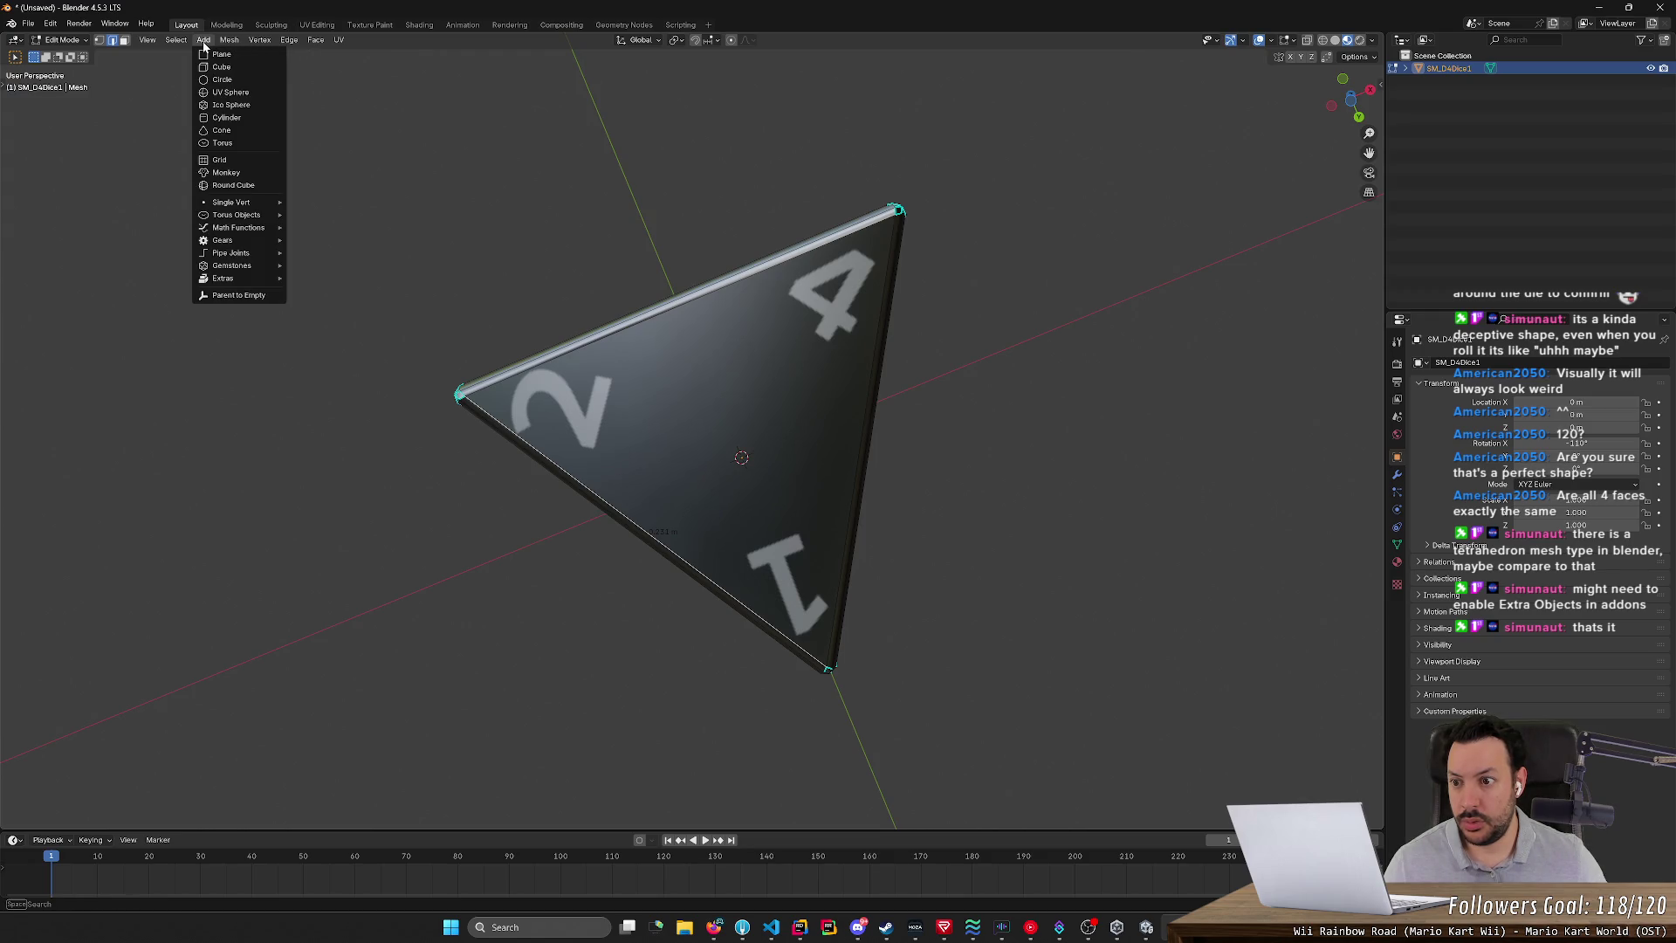
{"action": "mouse_move", "coordinate": [249, 206]}
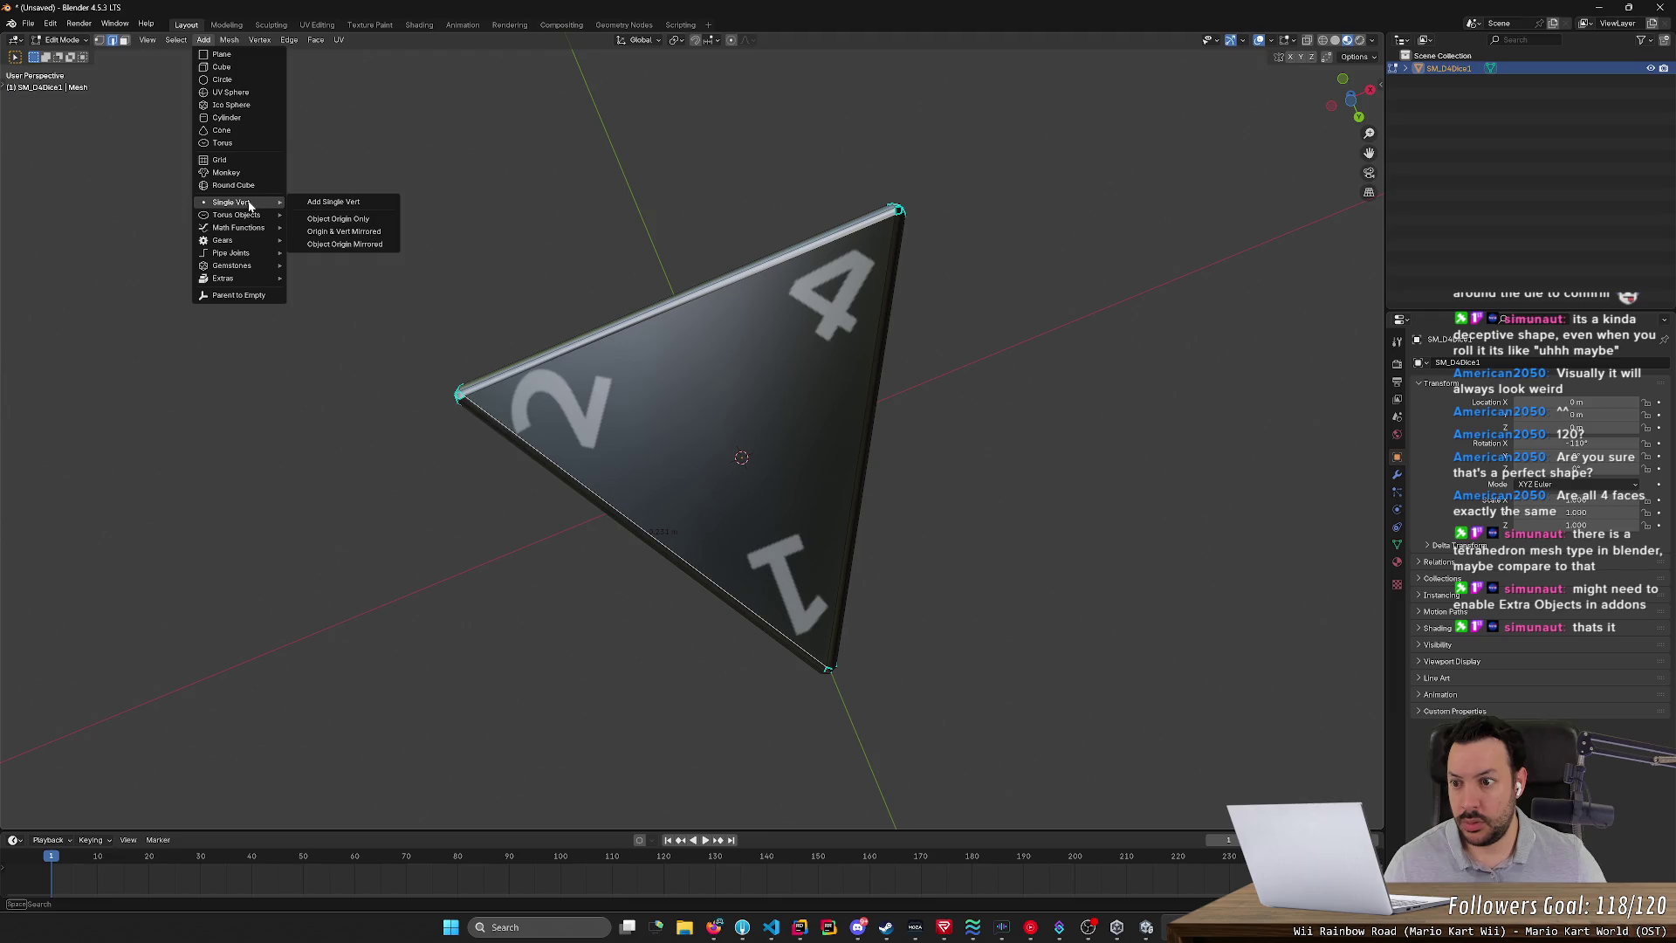
{"action": "mouse_move", "coordinate": [246, 281]}
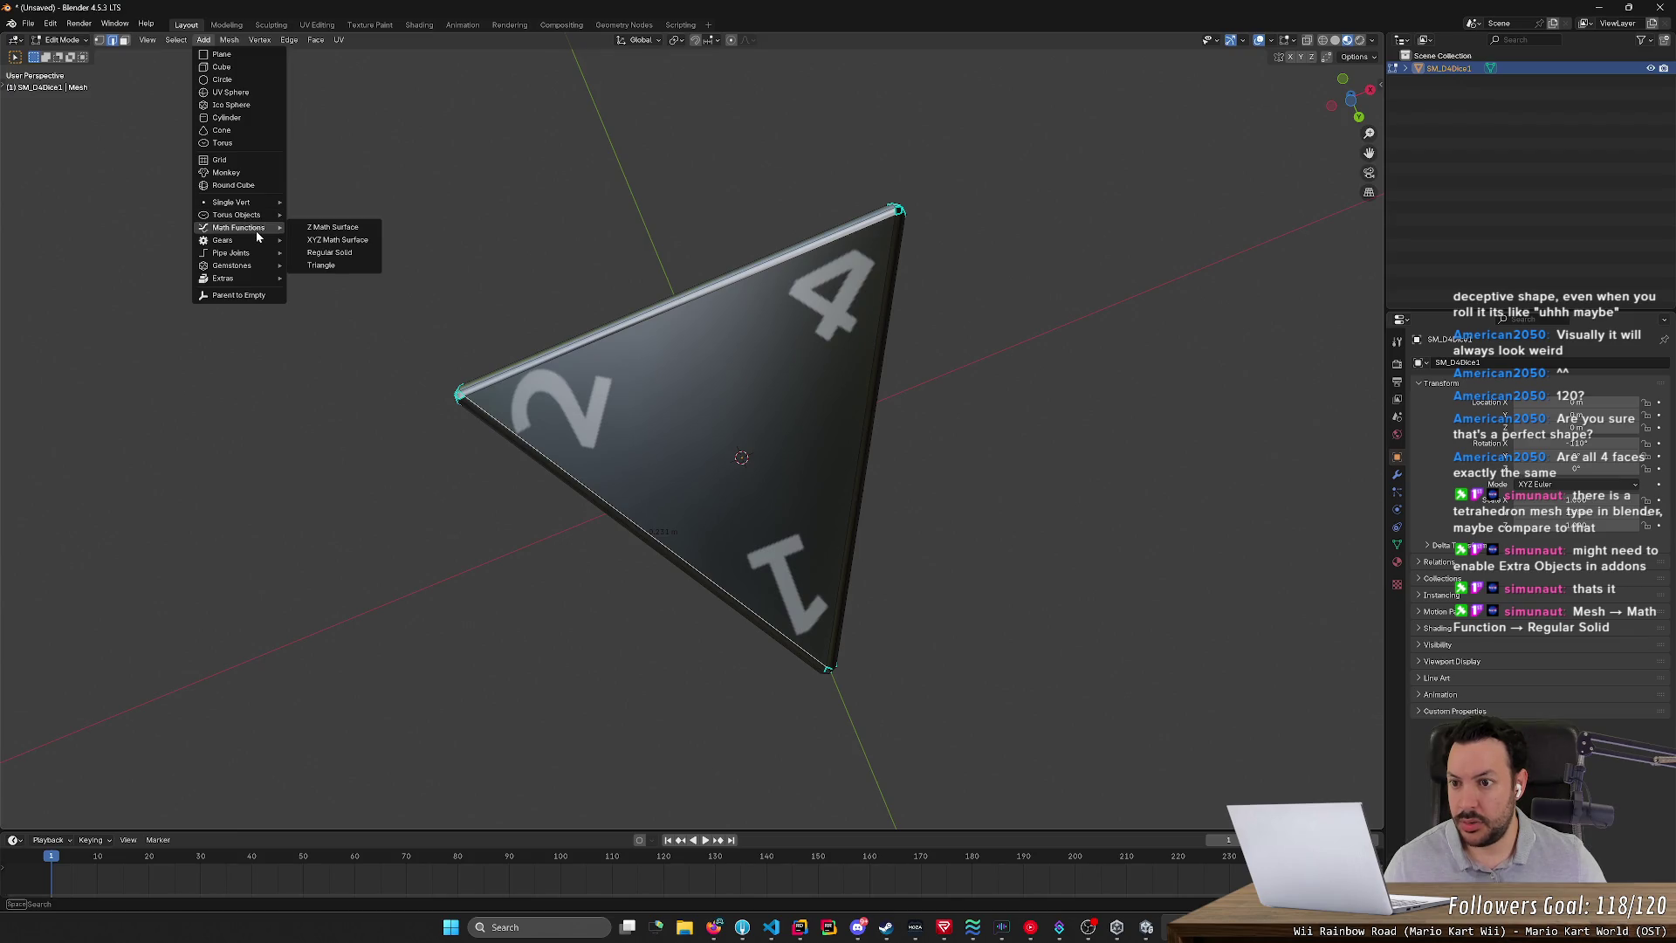
{"action": "left_click", "coordinate": [342, 253]}
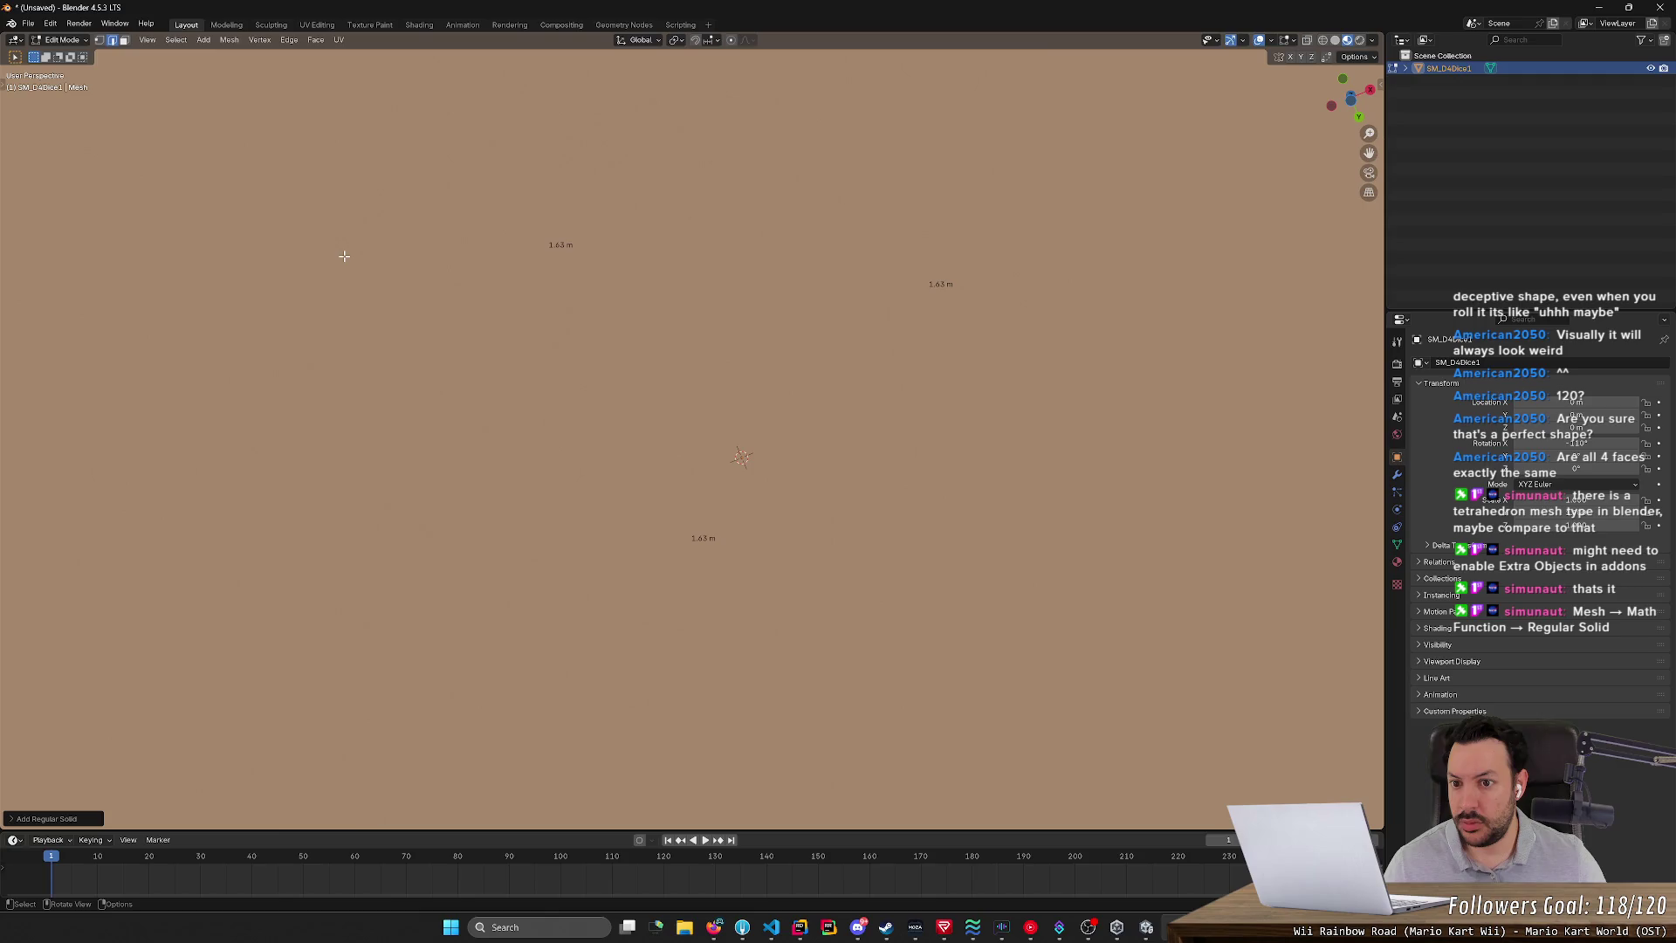
- Inspect the added tetrahedron, then undo it and deselect the D4 die
{"action": "scroll", "coordinate": [342, 259], "scroll_direction": "down", "scroll_amount": 8}
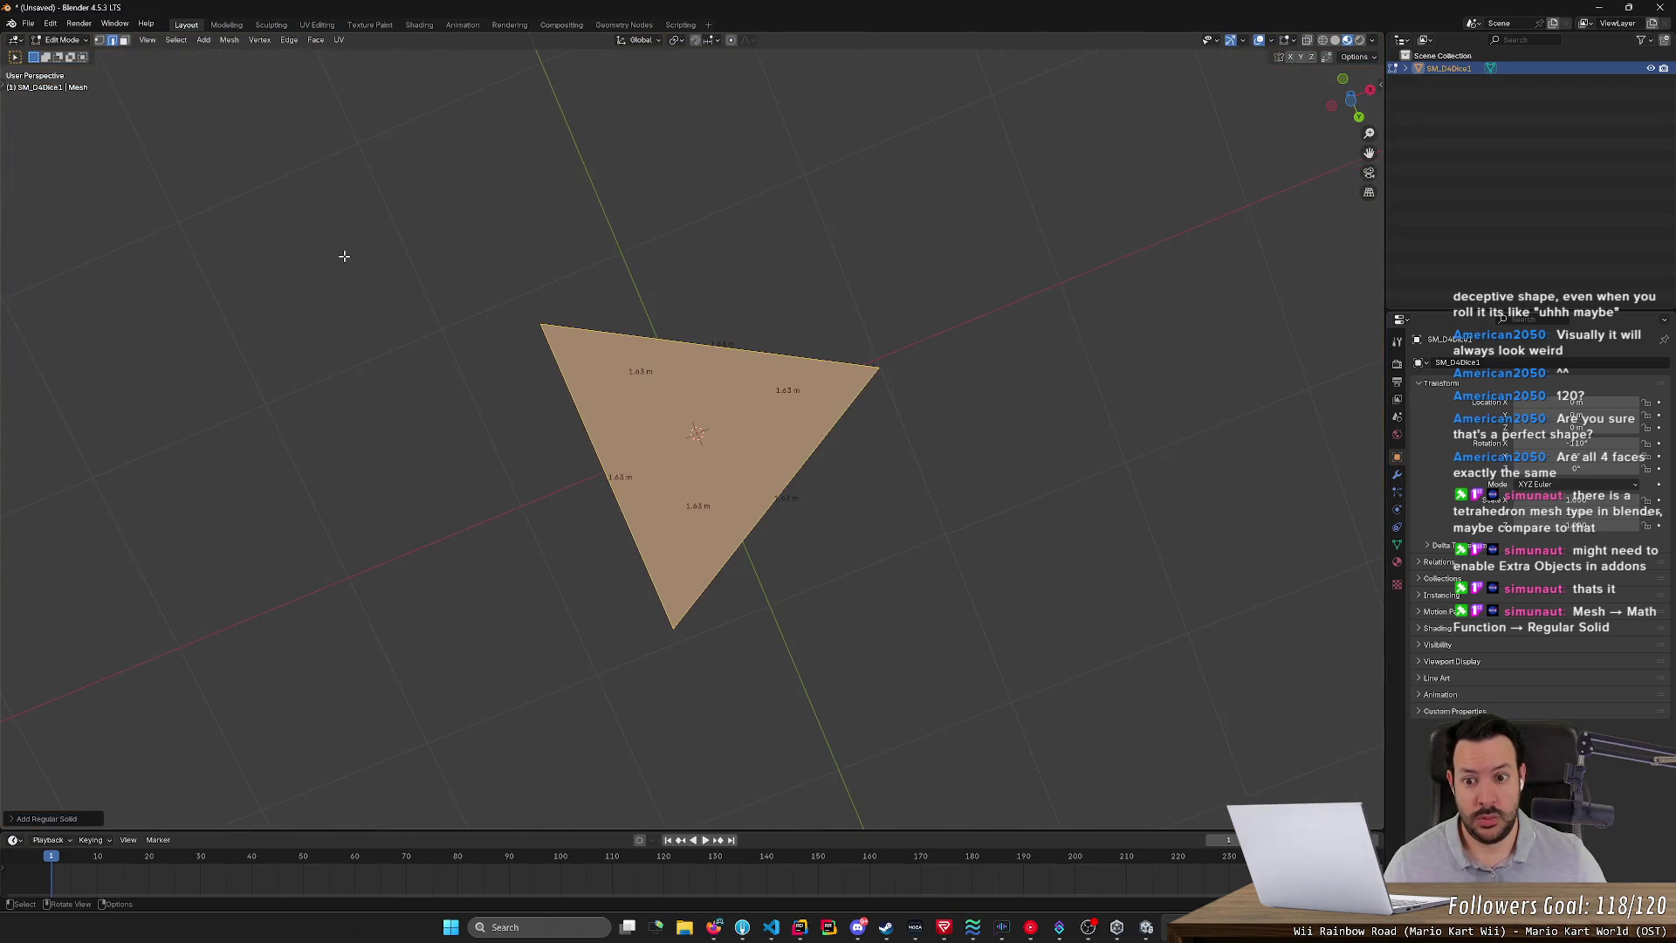
{"action": "mouse_move", "coordinate": [336, 269]}
{"action": "middle_mouse_down"}
{"action": "mouse_move", "coordinate": [385, 337]}
{"action": "mouse_move", "coordinate": [764, 455]}
{"action": "mouse_move", "coordinate": [908, 422]}
{"action": "middle_mouse_up"}
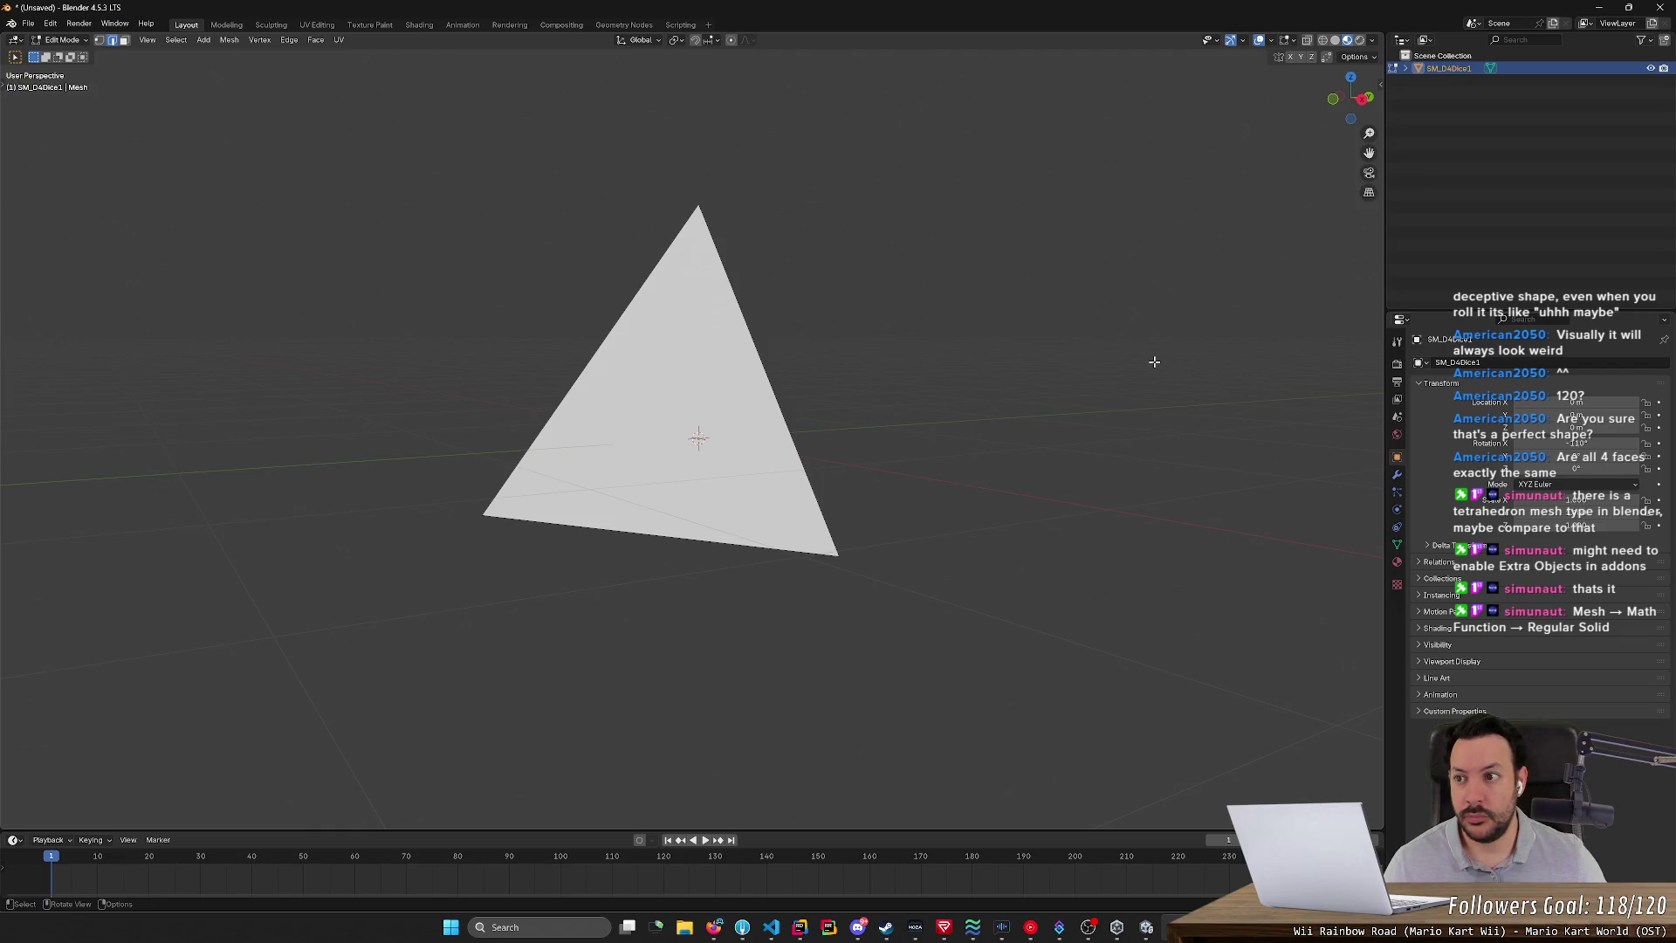
{"action": "key", "text": "ctrl+z"}
{"action": "key", "text": "ctrl+z"}
{"action": "key", "text": "ctrl+z"}
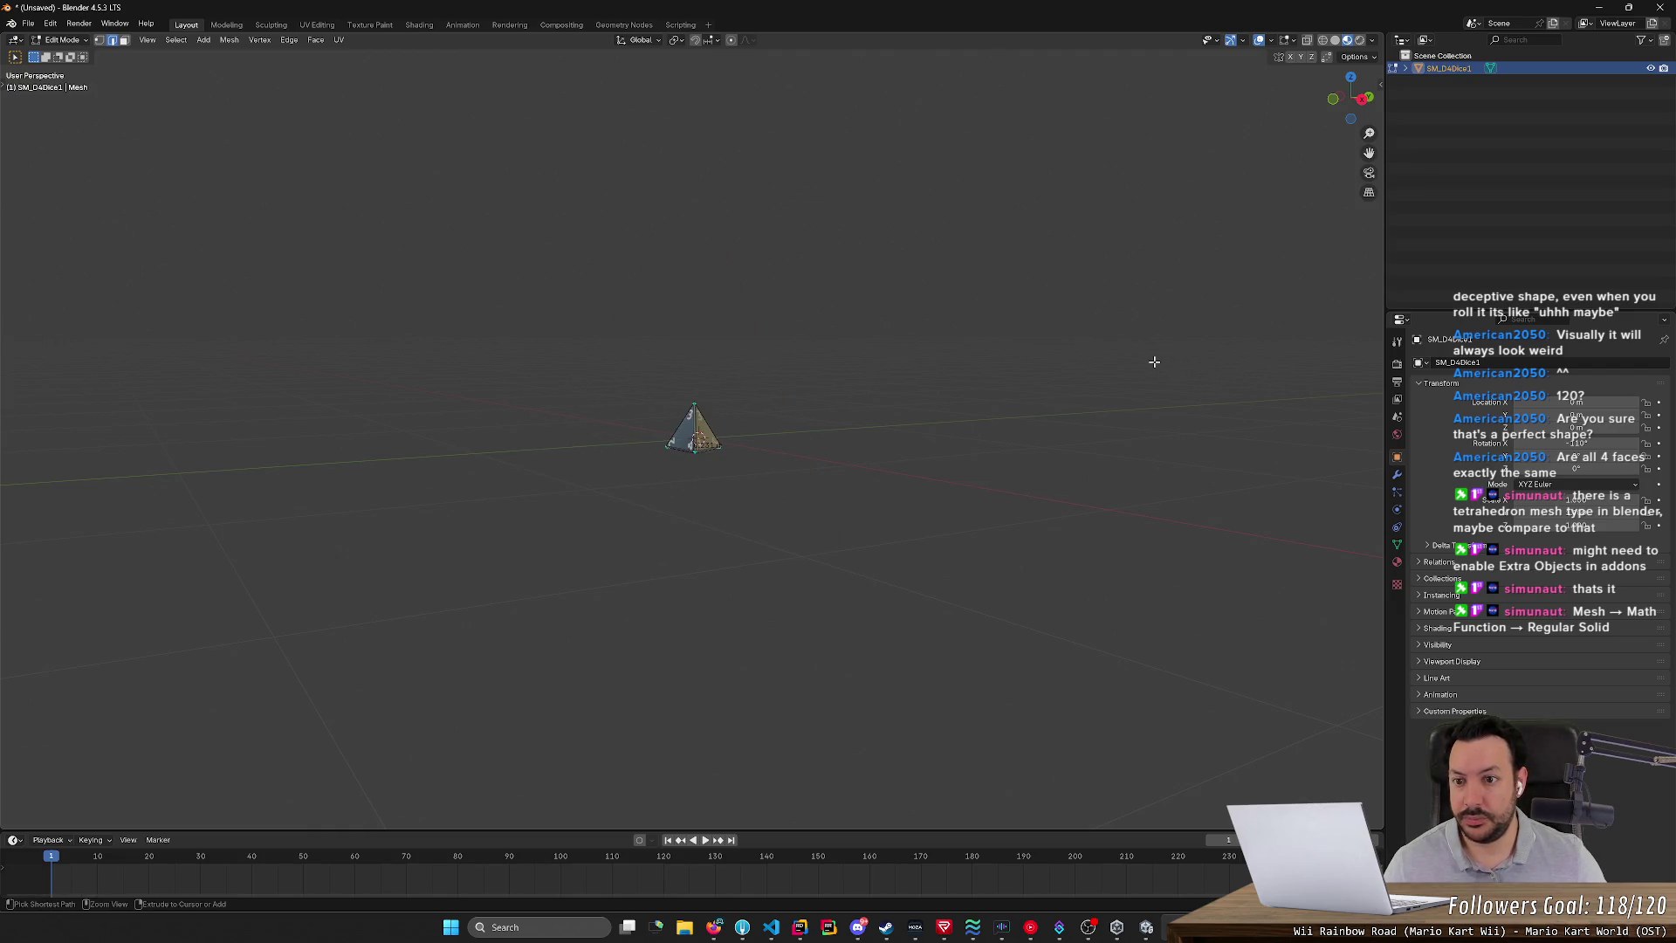
{"action": "left_click", "coordinate": [759, 295]}
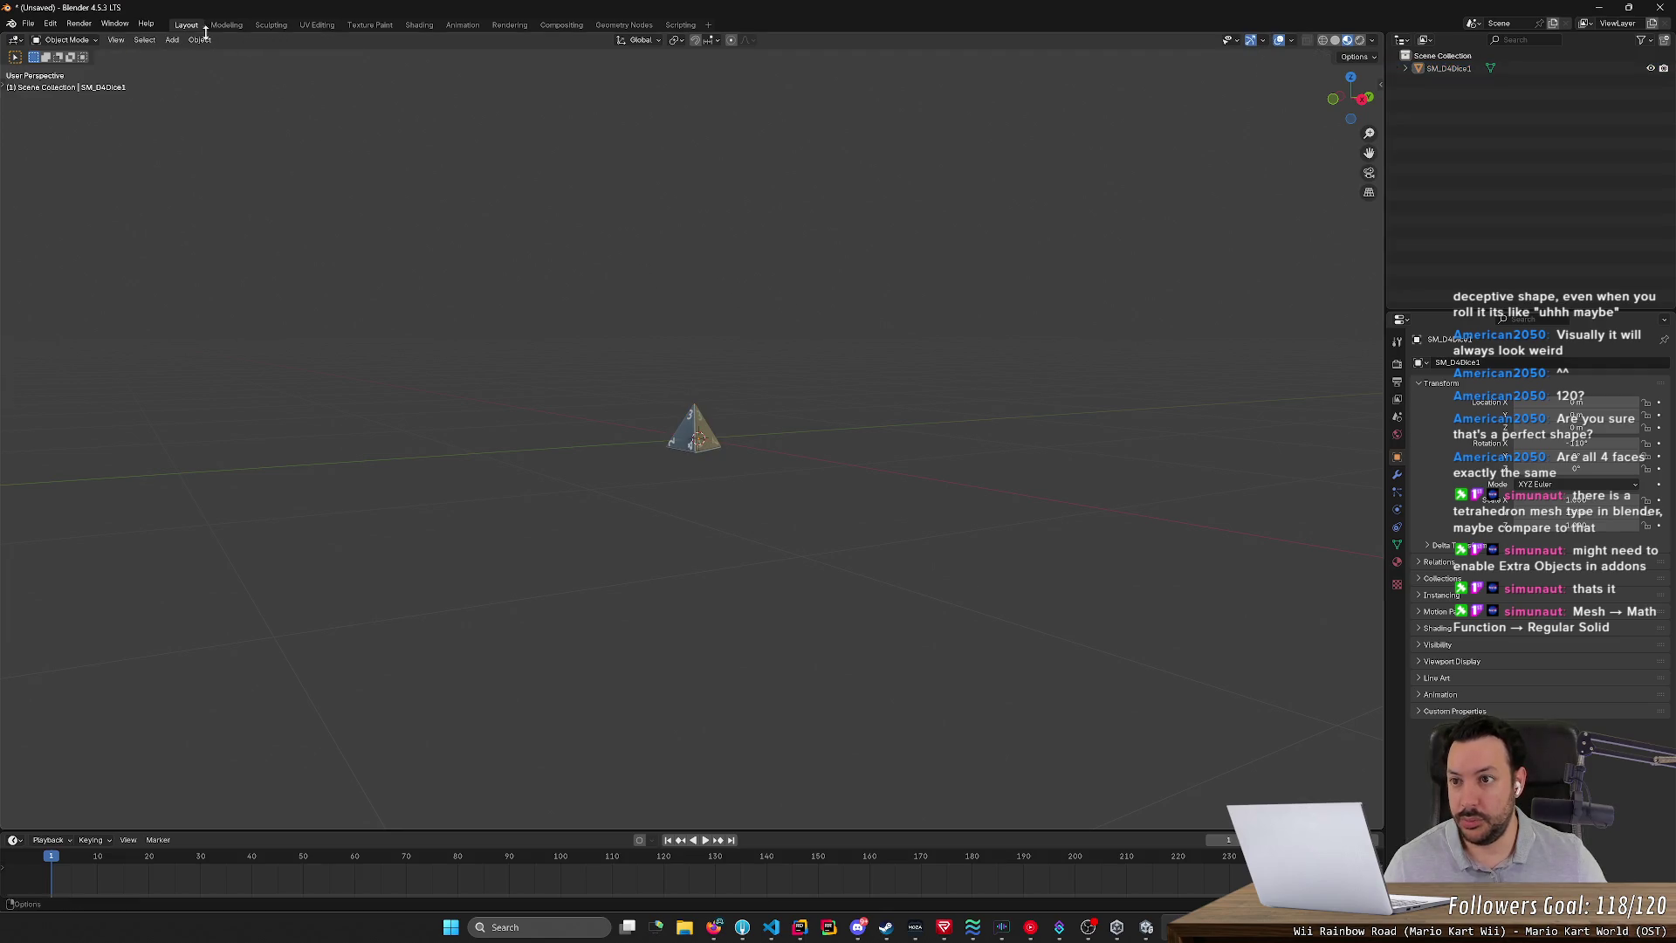
- Add a Regular Solid tetrahedron as a new object and shrink it down
{"action": "left_click", "coordinate": [168, 40]}
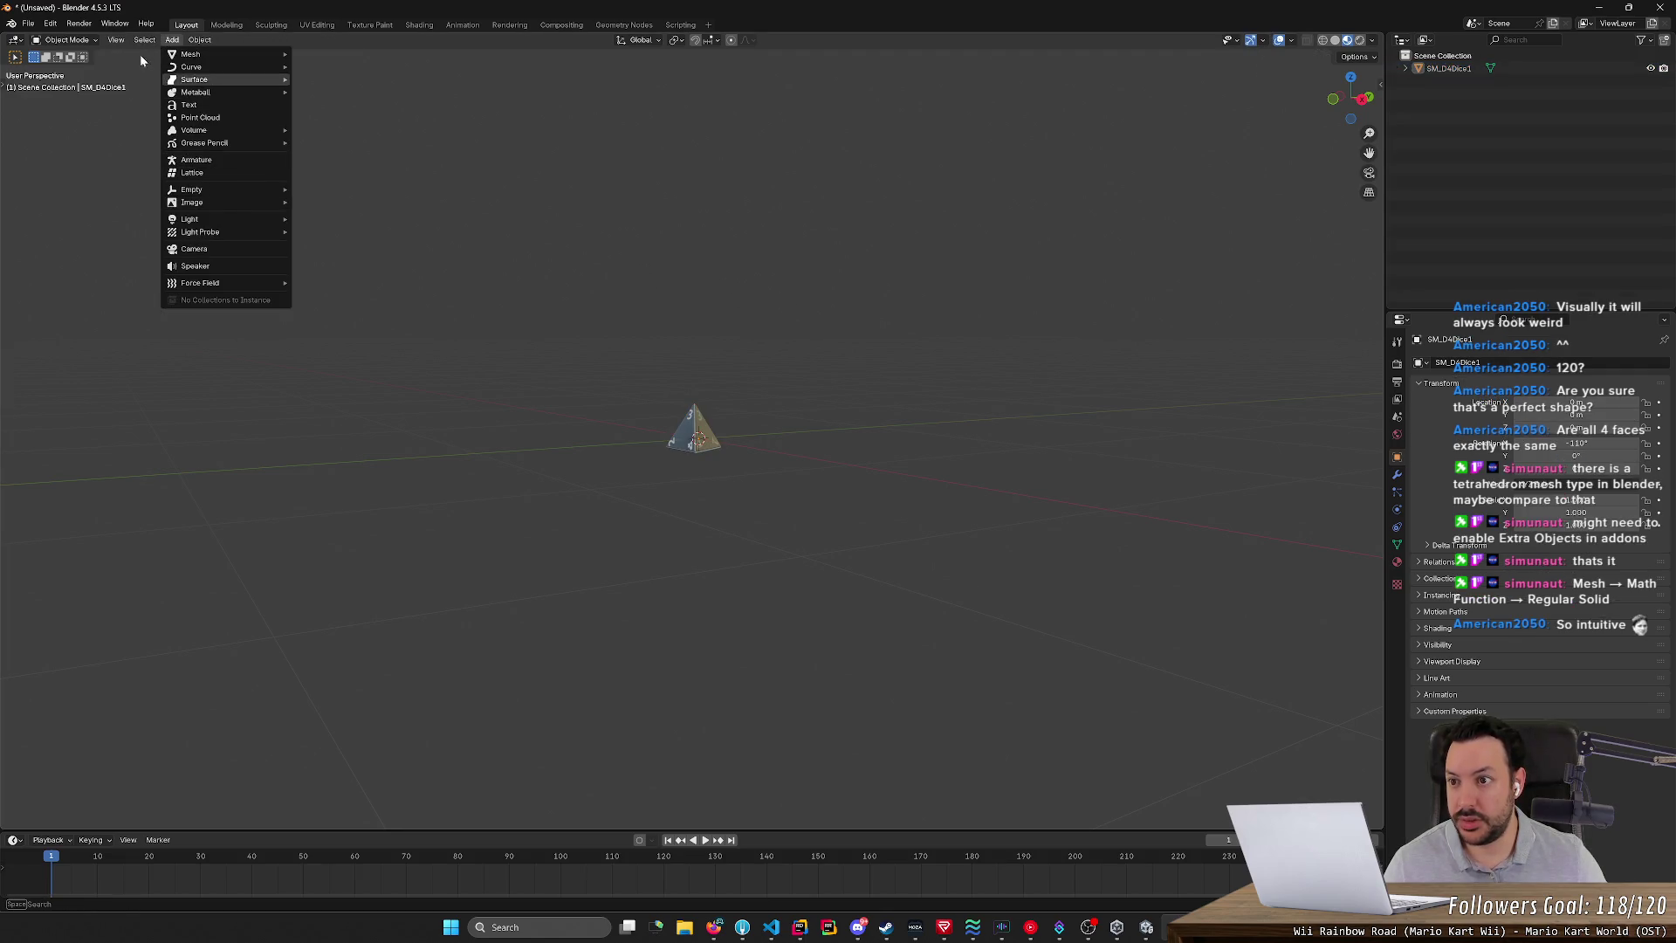
{"action": "mouse_move", "coordinate": [190, 55]}
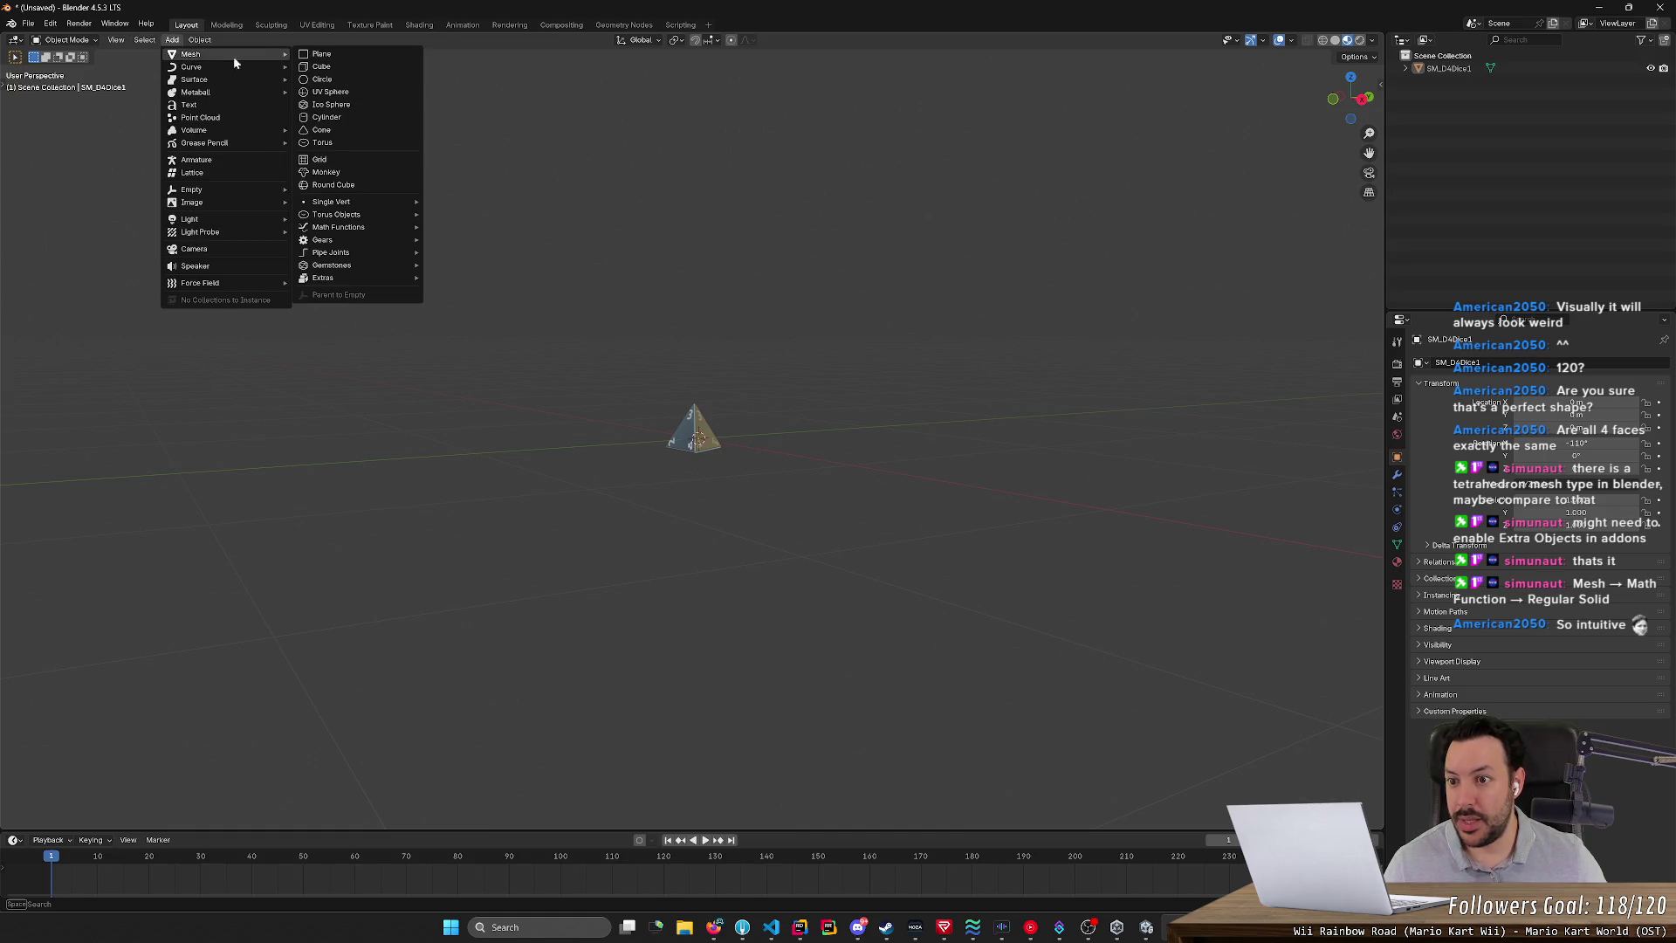
{"action": "mouse_move", "coordinate": [370, 230]}
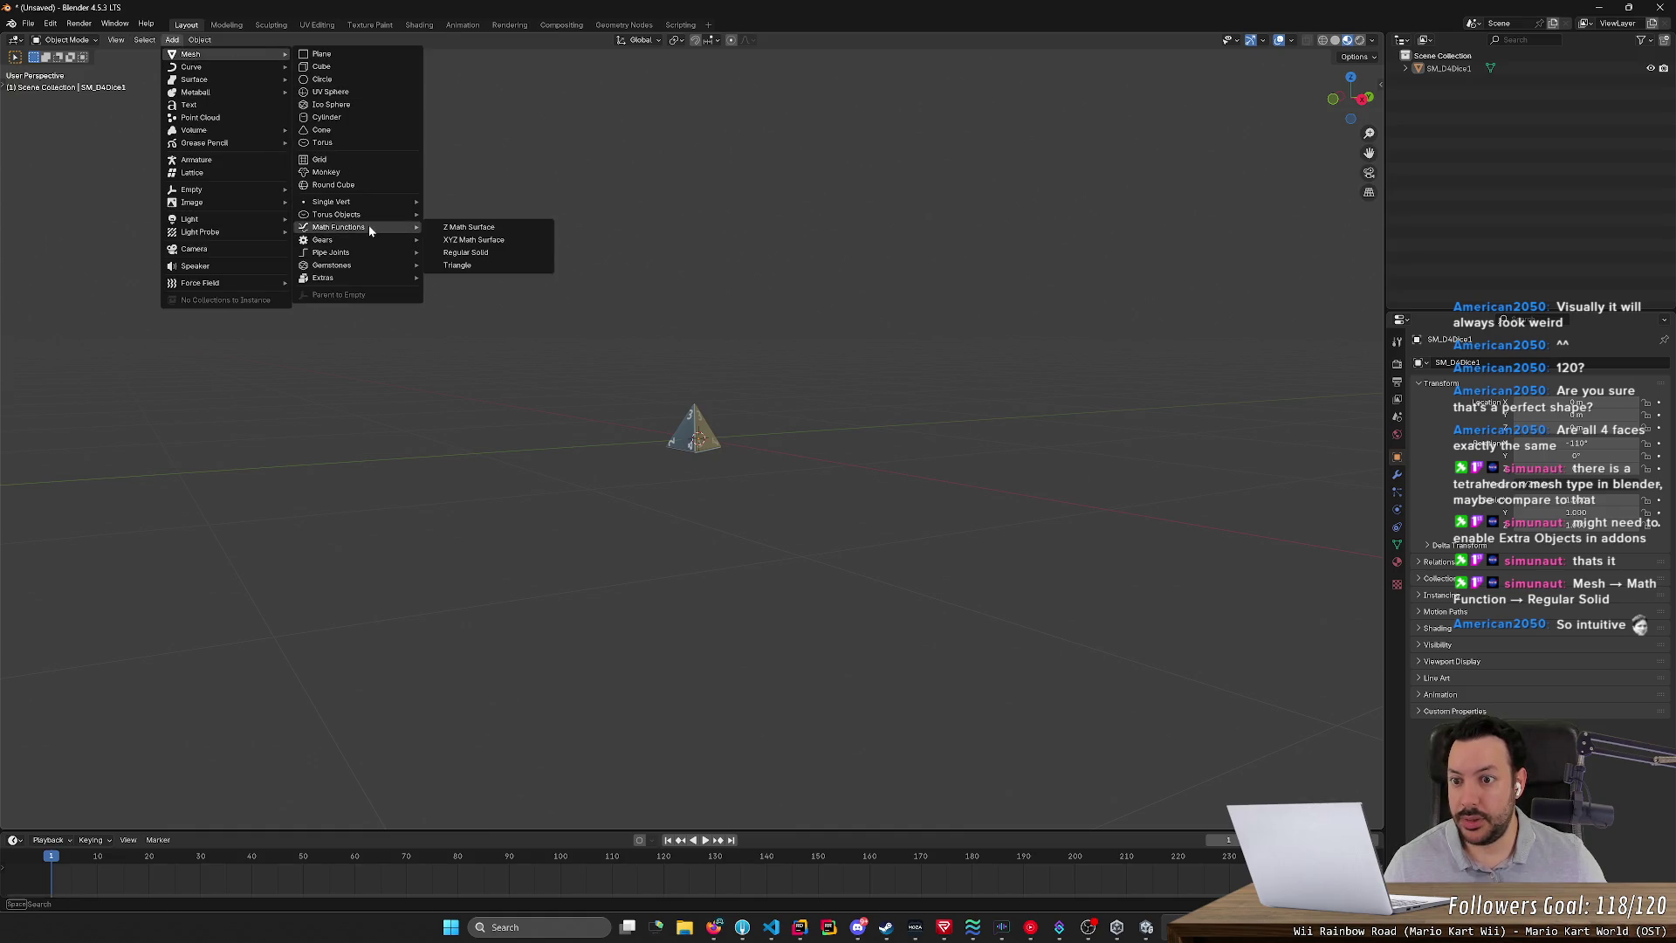
{"action": "left_click", "coordinate": [477, 254]}
{"action": "mouse_move", "coordinate": [885, 356]}
{"action": "middle_mouse_down"}
{"action": "mouse_move", "coordinate": [722, 358]}
{"action": "mouse_move", "coordinate": [829, 361]}
{"action": "middle_mouse_up"}
{"action": "key", "text": "s"}
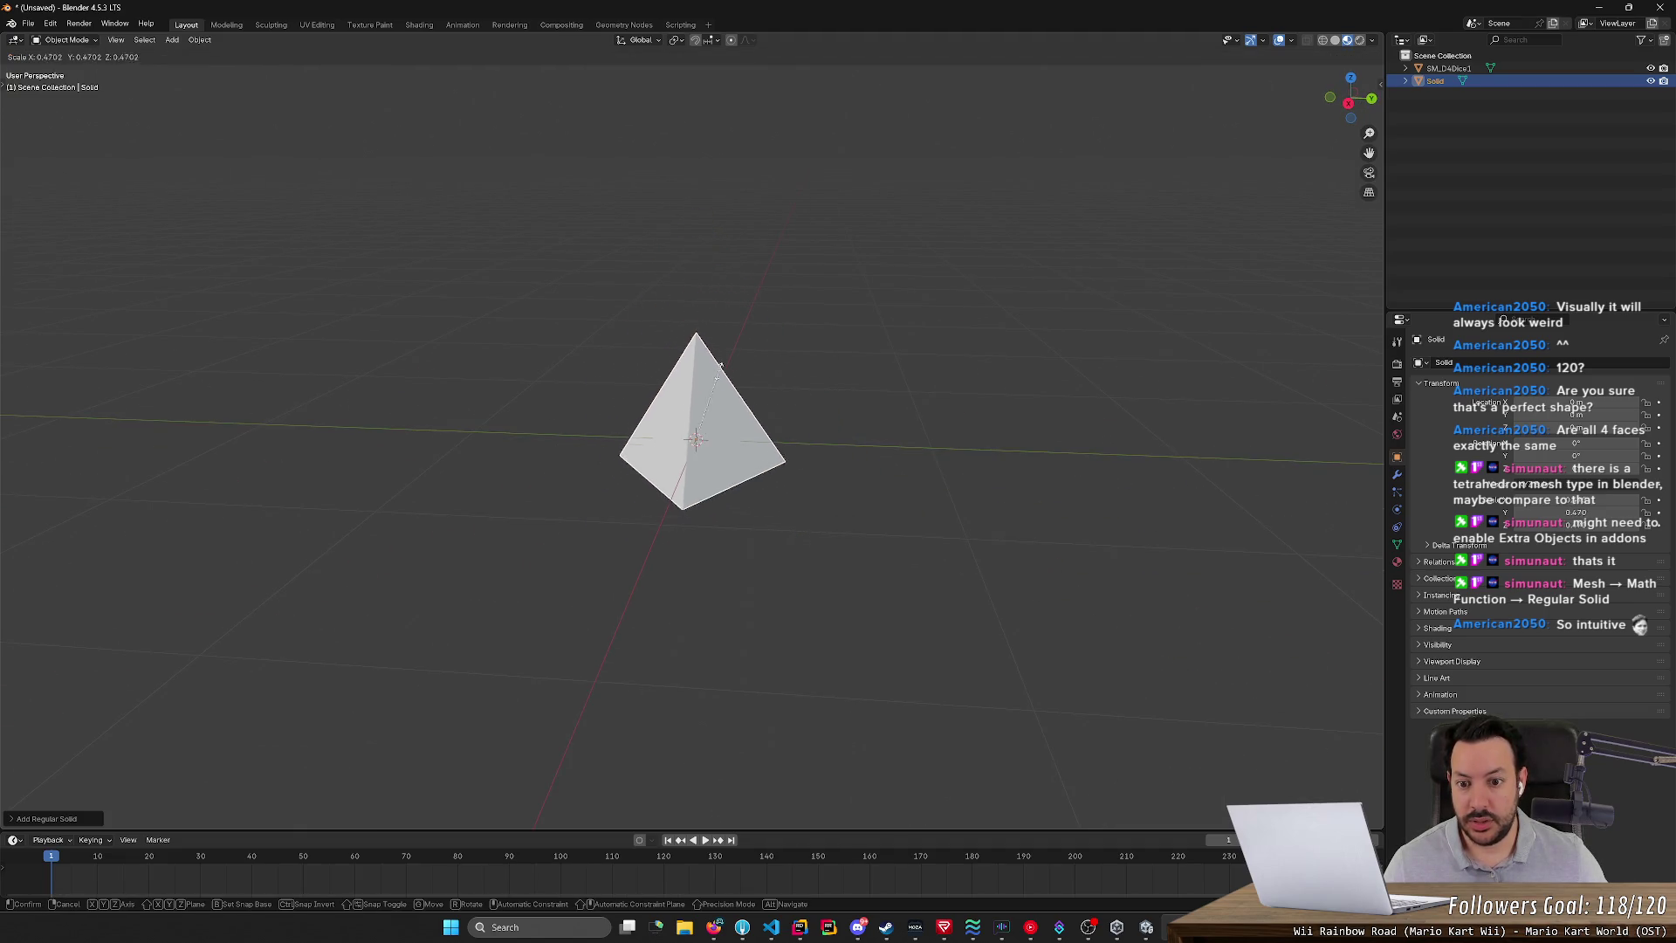
{"action": "left_click", "coordinate": [703, 419]}
{"action": "left_click", "coordinate": [807, 452]}
{"action": "scroll", "coordinate": [774, 466], "scroll_direction": "up", "scroll_amount": 6}
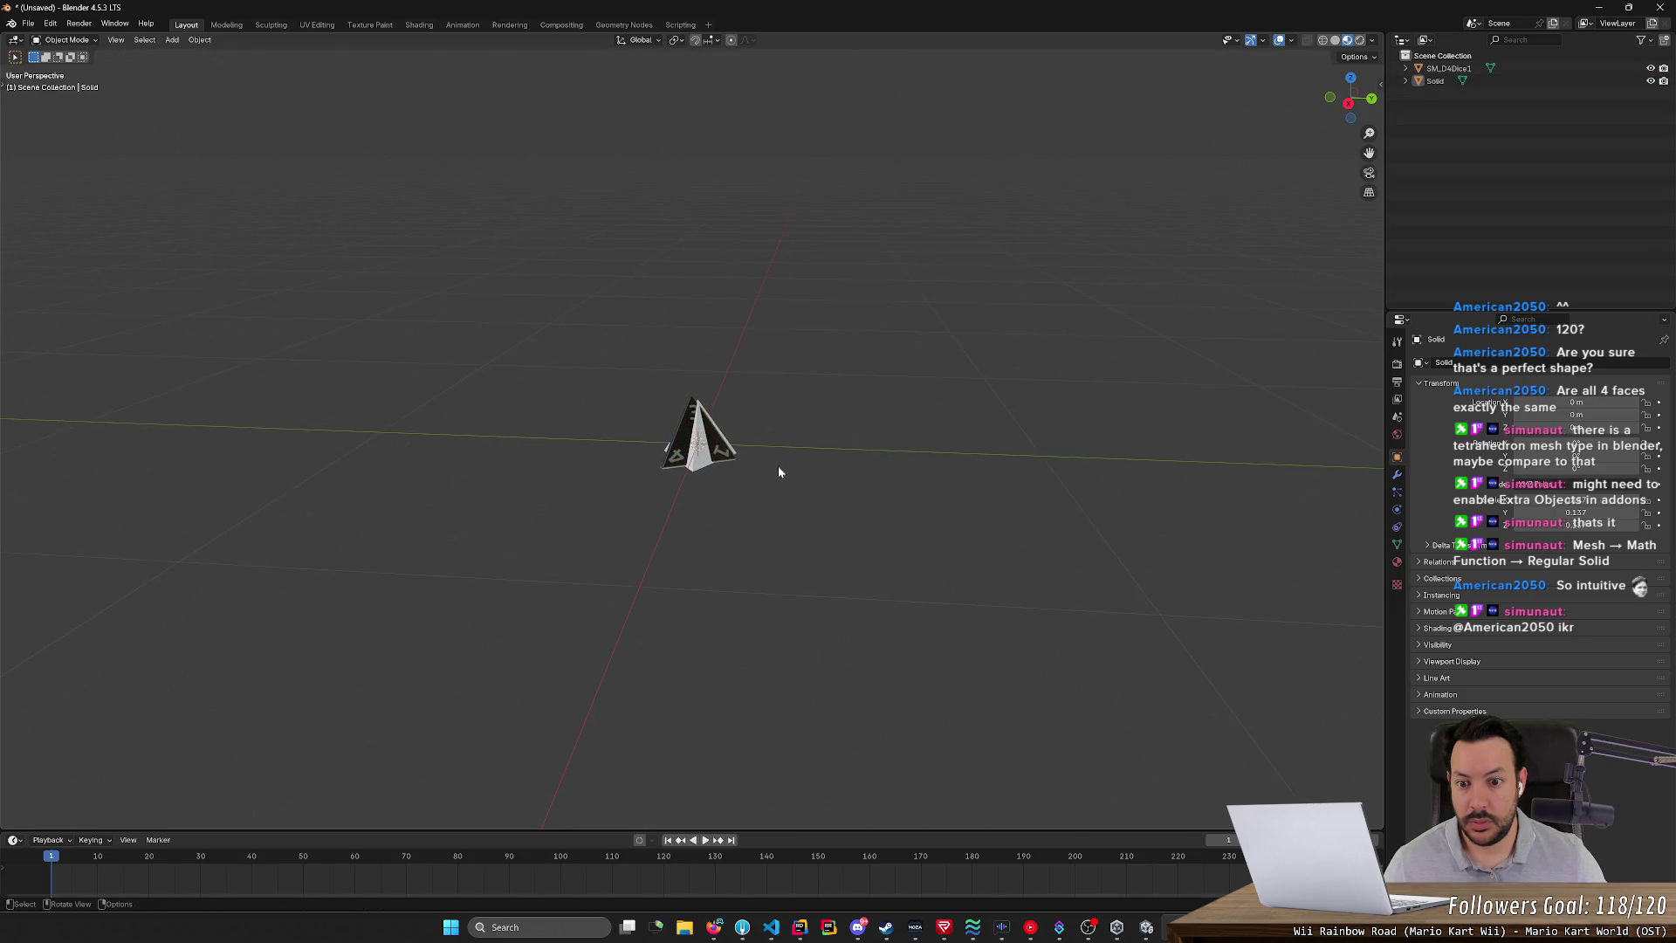
{"action": "mouse_move", "coordinate": [775, 468]}
{"action": "middle_mouse_down"}
{"action": "mouse_move", "coordinate": [883, 340]}
{"action": "mouse_move", "coordinate": [857, 360]}
{"action": "middle_mouse_up"}
- Set the tetrahedron's X, Y and Z scale to 0.15
{"action": "left_click", "coordinate": [1526, 499]}
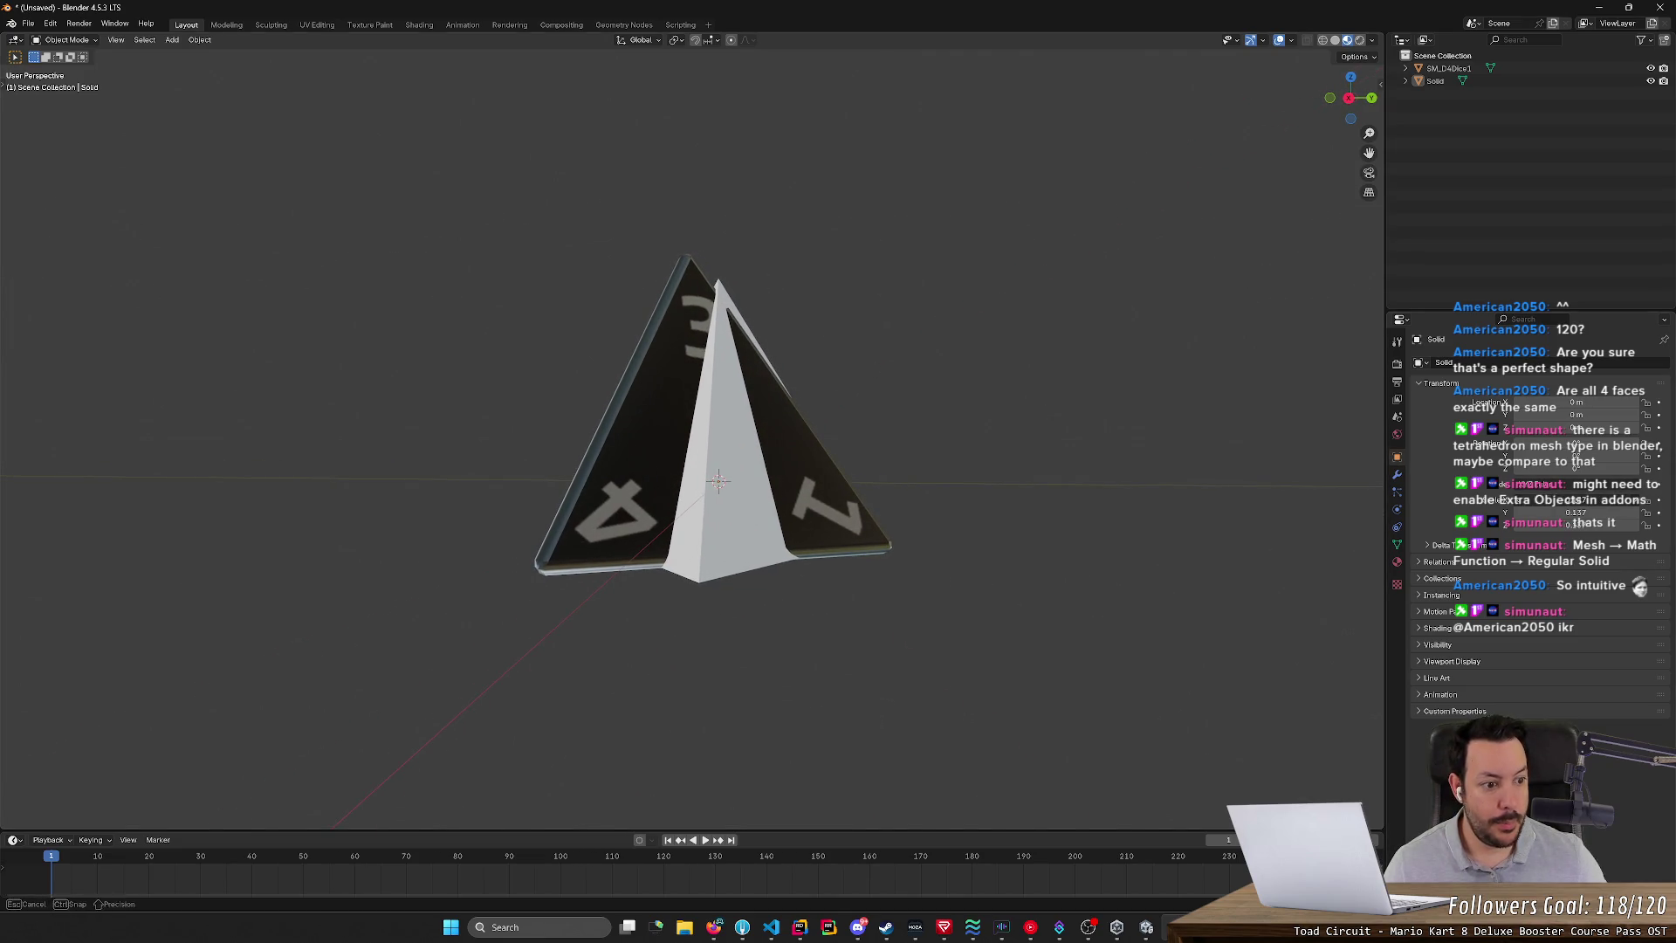
{"action": "type", "text": "0.15"}
{"action": "key", "text": "Tab"}
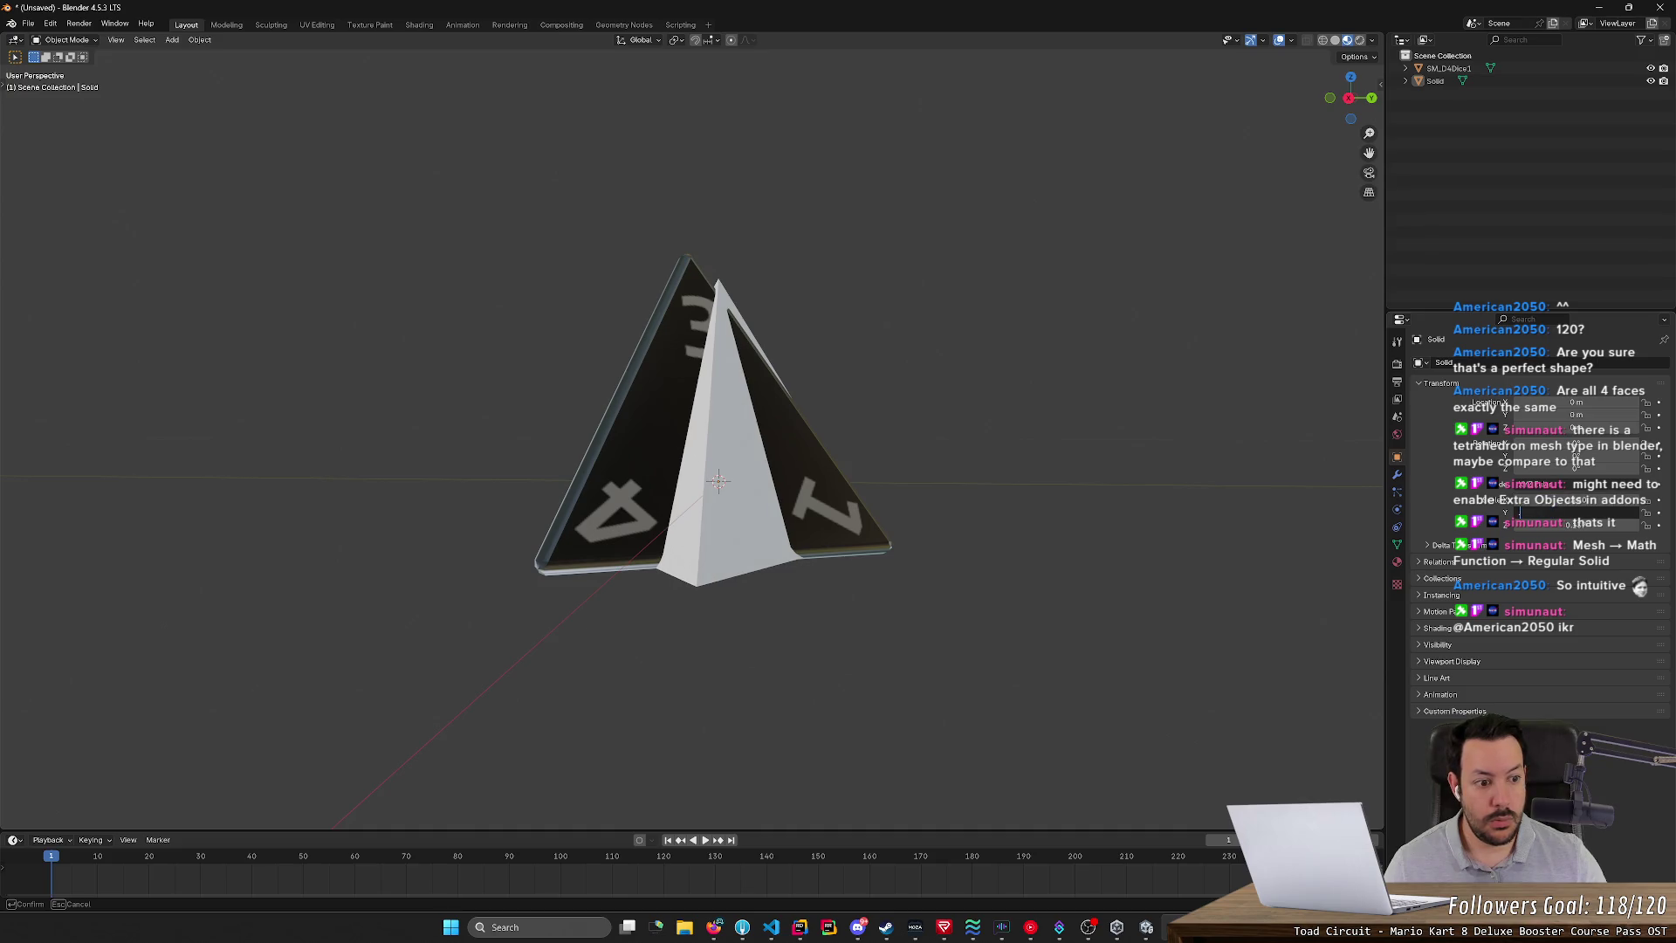
{"action": "type", "text": "0.15"}
{"action": "key", "text": "Tab"}
{"action": "type", "text": "0.15"}
{"action": "key", "text": "Return"}
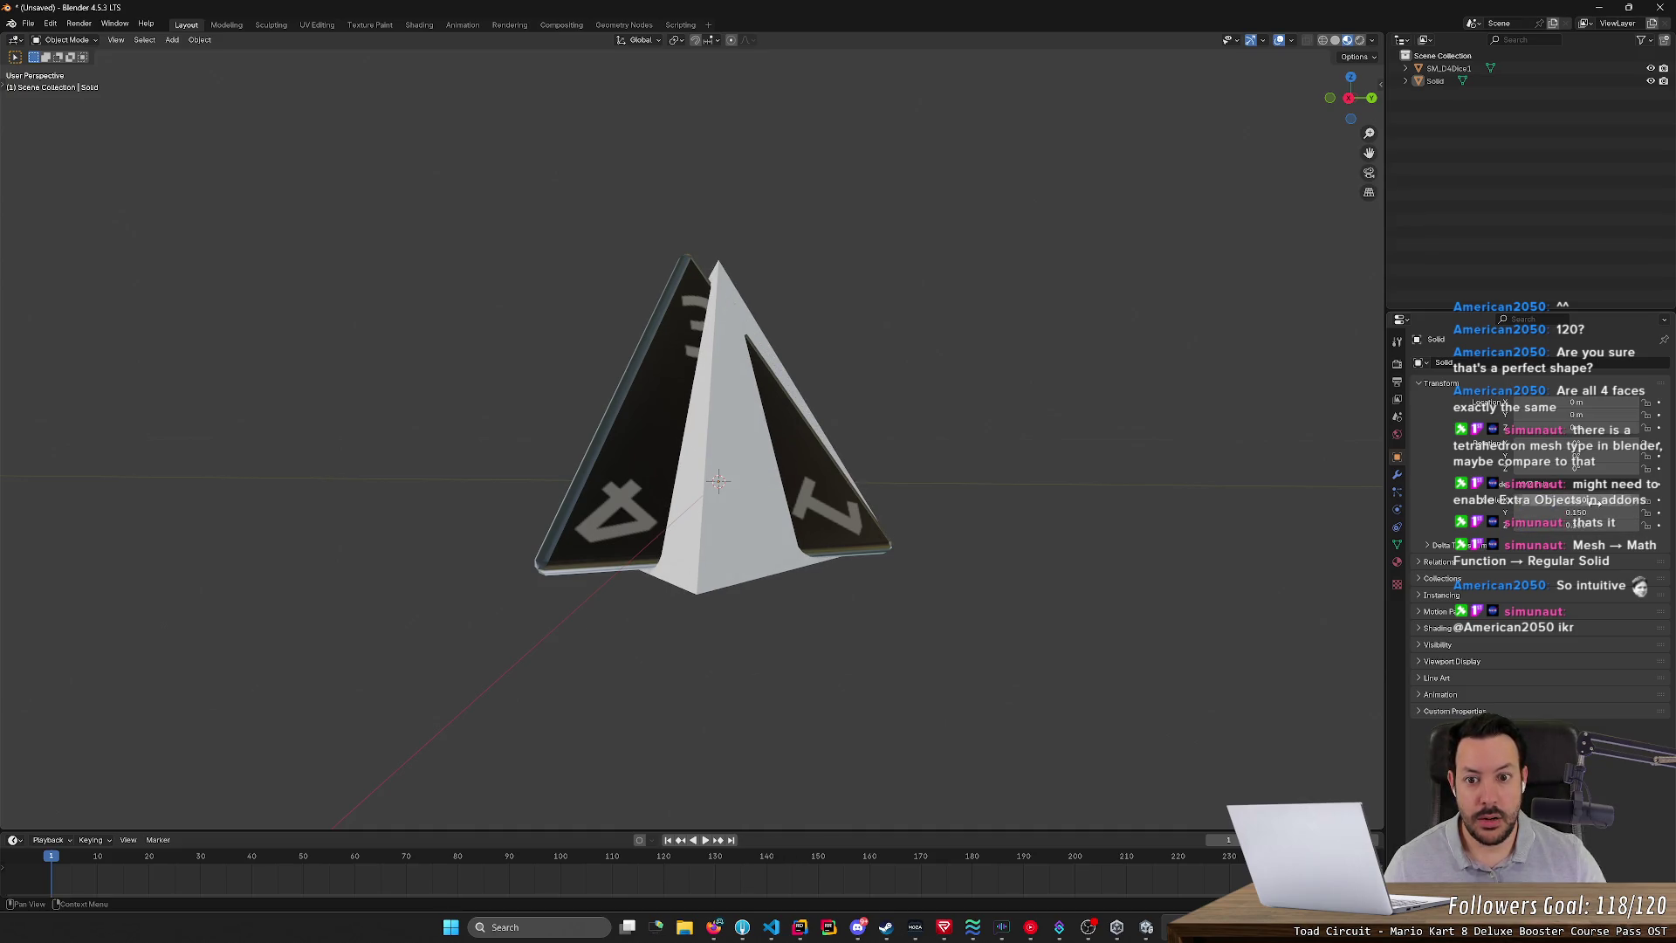
{"action": "mouse_move", "coordinate": [951, 541]}
{"action": "middle_mouse_down"}
{"action": "mouse_move", "coordinate": [931, 554]}
{"action": "mouse_move", "coordinate": [938, 579]}
{"action": "mouse_move", "coordinate": [916, 583]}
{"action": "mouse_move", "coordinate": [953, 573]}
{"action": "mouse_move", "coordinate": [903, 581]}
{"action": "mouse_move", "coordinate": [899, 564]}
{"action": "mouse_move", "coordinate": [1053, 587]}
{"action": "mouse_move", "coordinate": [1081, 726]}
{"action": "mouse_move", "coordinate": [886, 454]}
{"action": "mouse_move", "coordinate": [1024, 557]}
{"action": "mouse_move", "coordinate": [990, 527]}
{"action": "middle_mouse_up"}
- Rotate the Solid tetrahedron 90° upright to overlap the die
{"action": "left_click", "coordinate": [886, 454]}
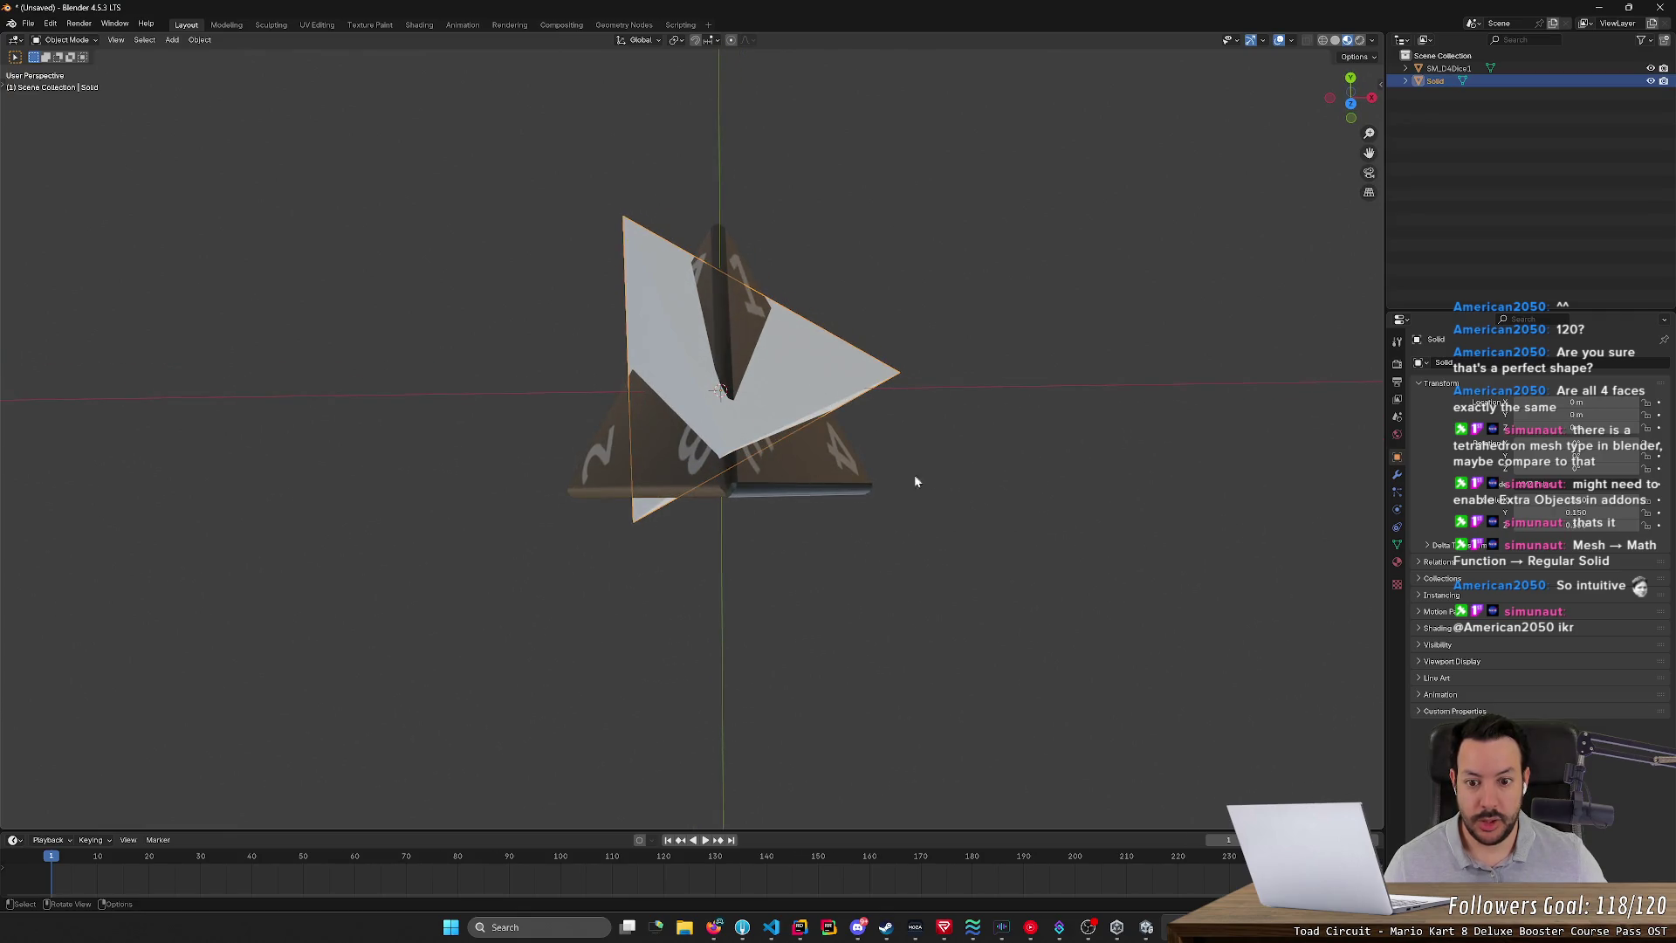
{"action": "key", "text": "r"}
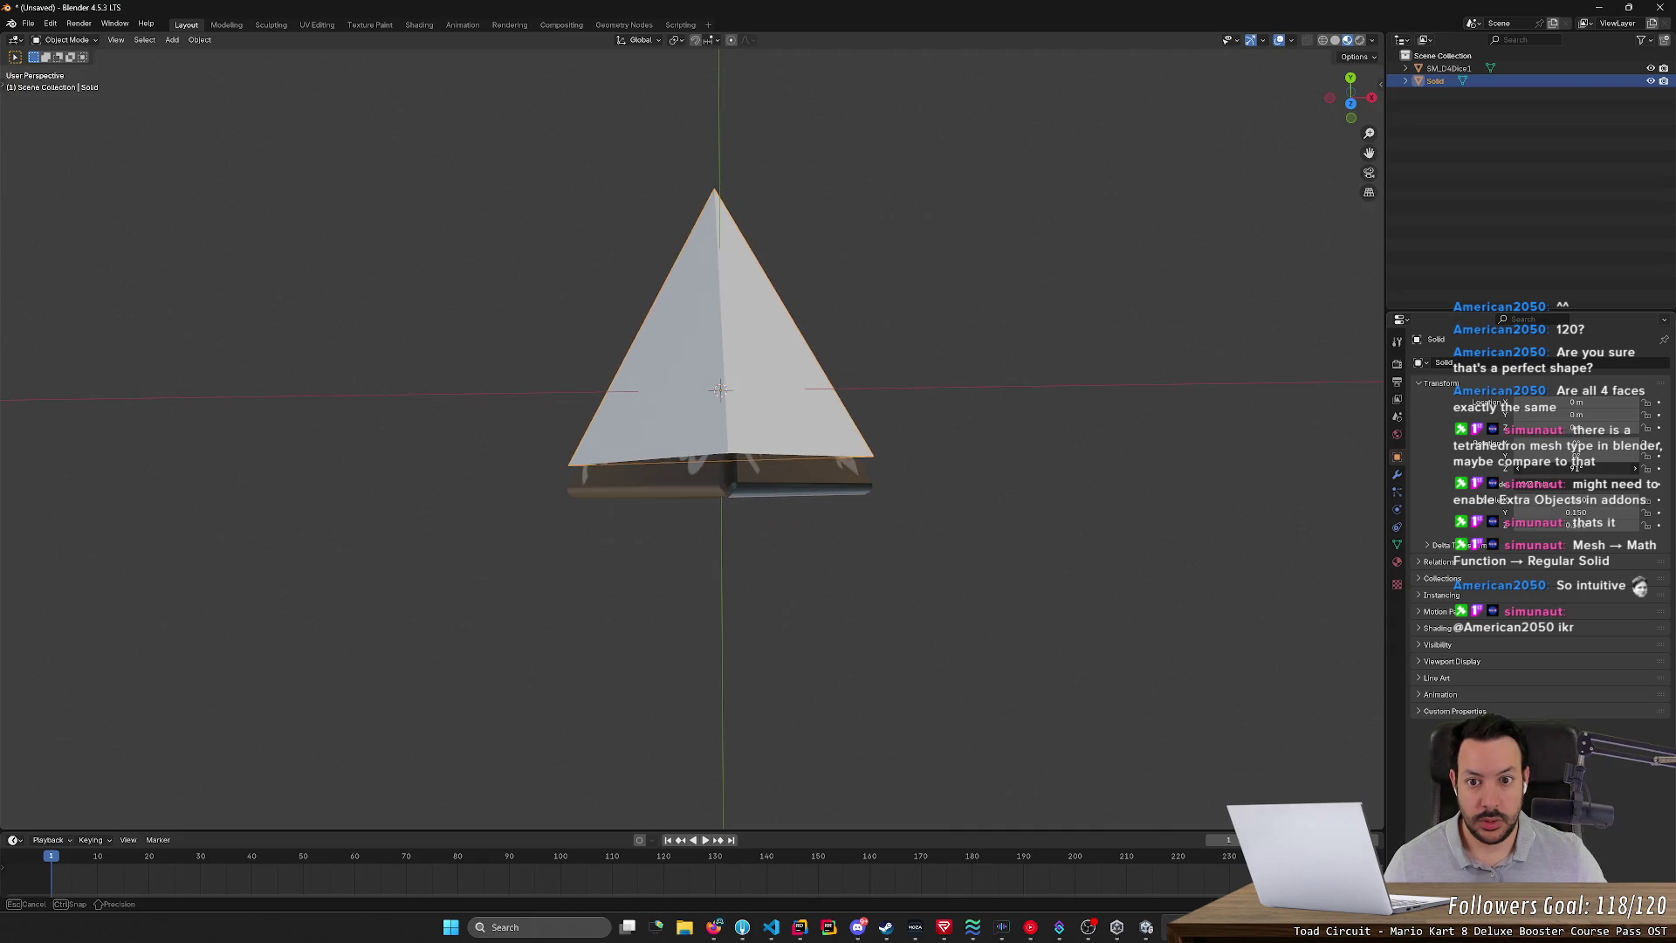
{"action": "left_click", "coordinate": [1580, 468]}
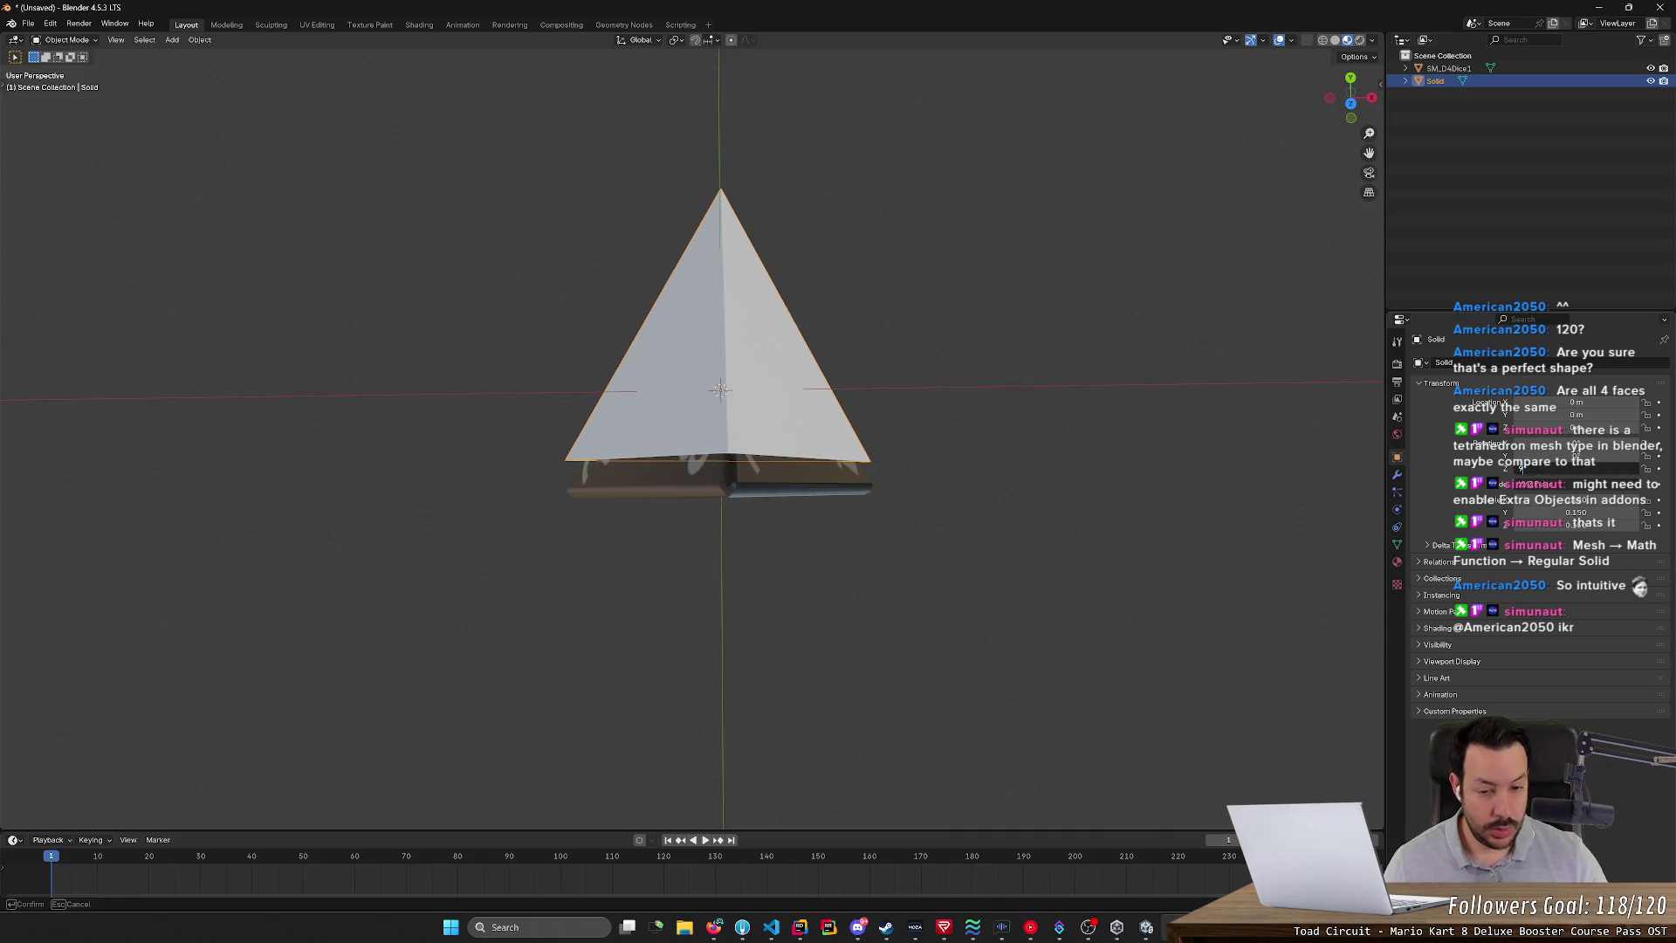
- From top view, move the D4 die along the Y axis
{"action": "left_click", "coordinate": [1349, 103]}
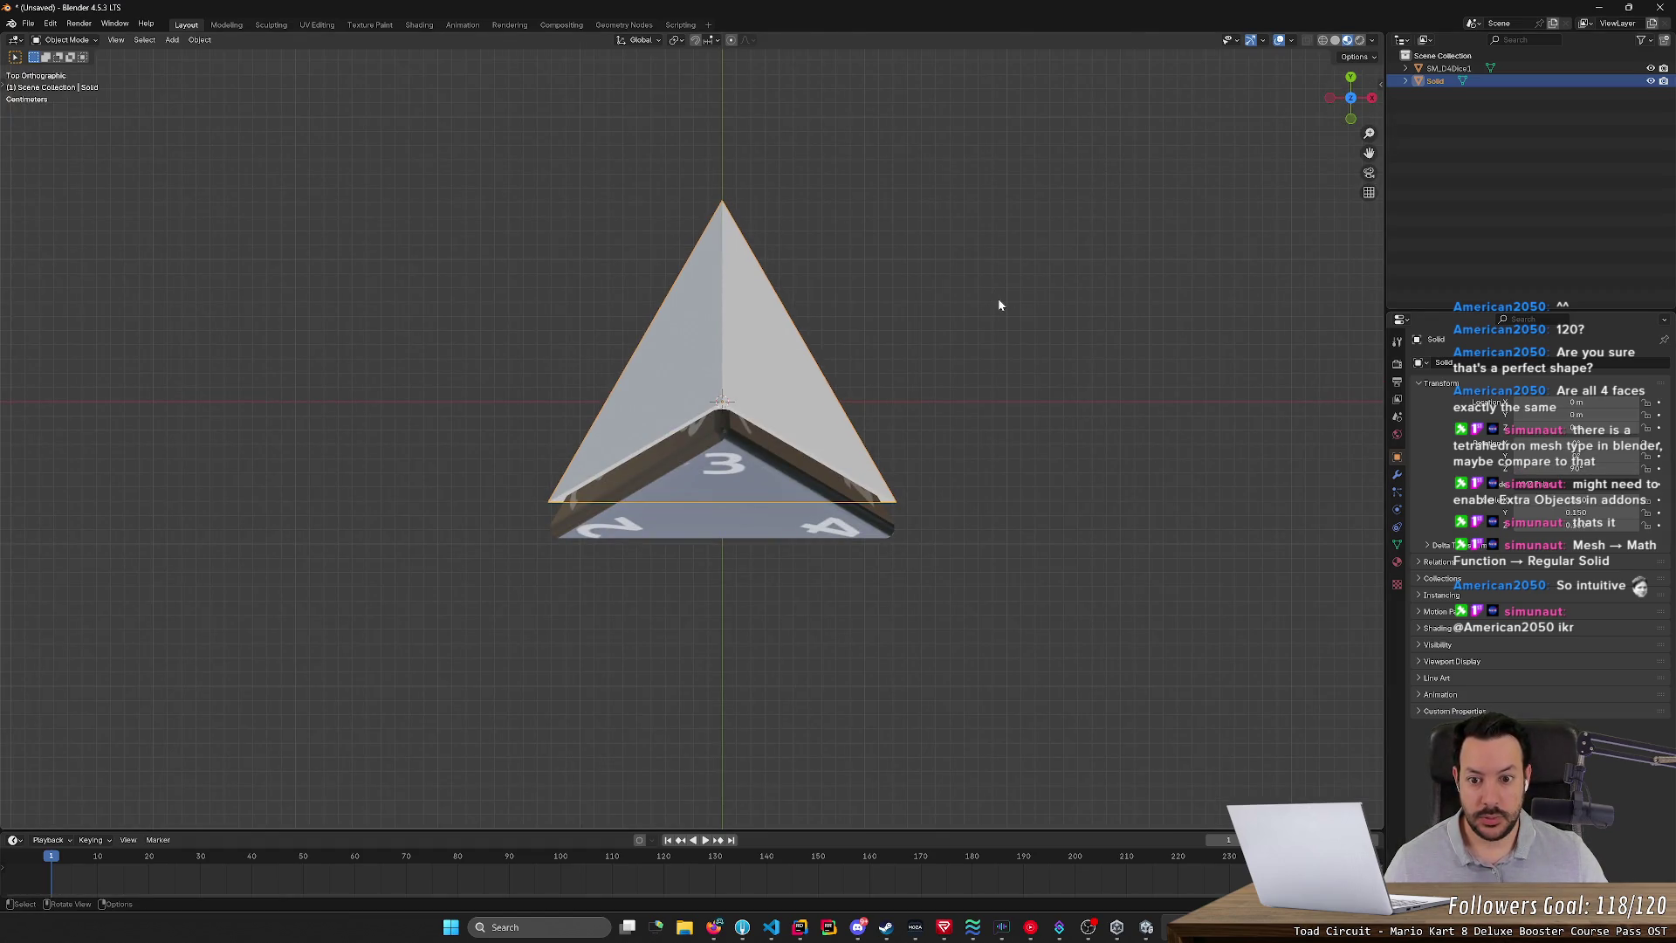
{"action": "left_click", "coordinate": [722, 535]}
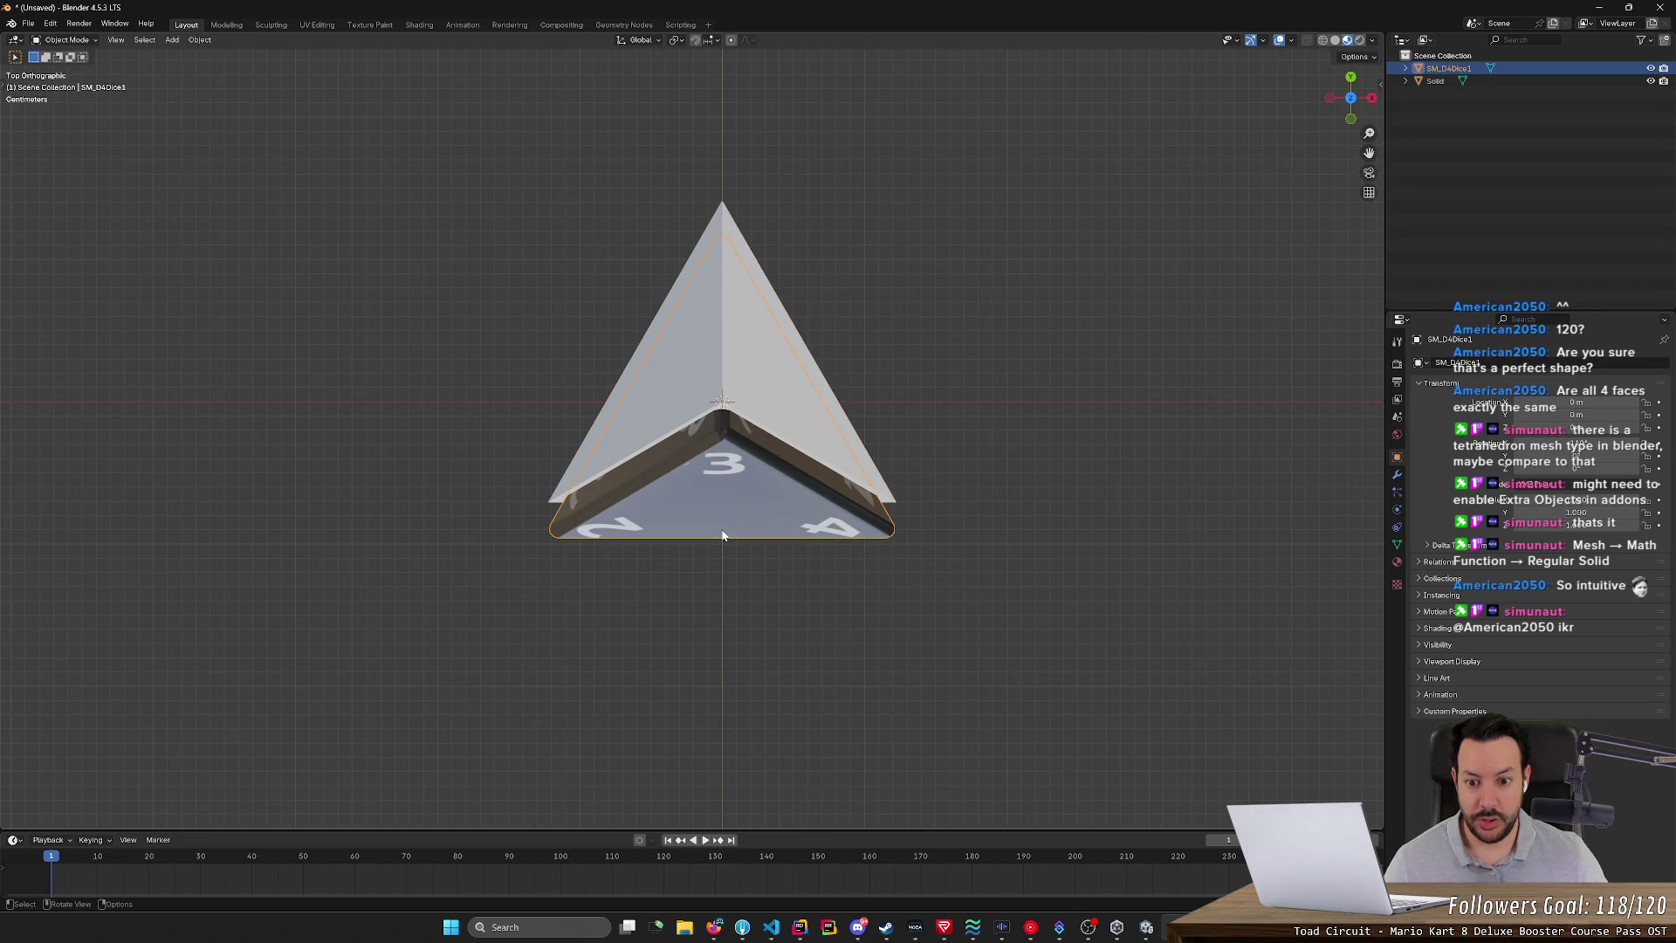
{"action": "key", "text": "g"}
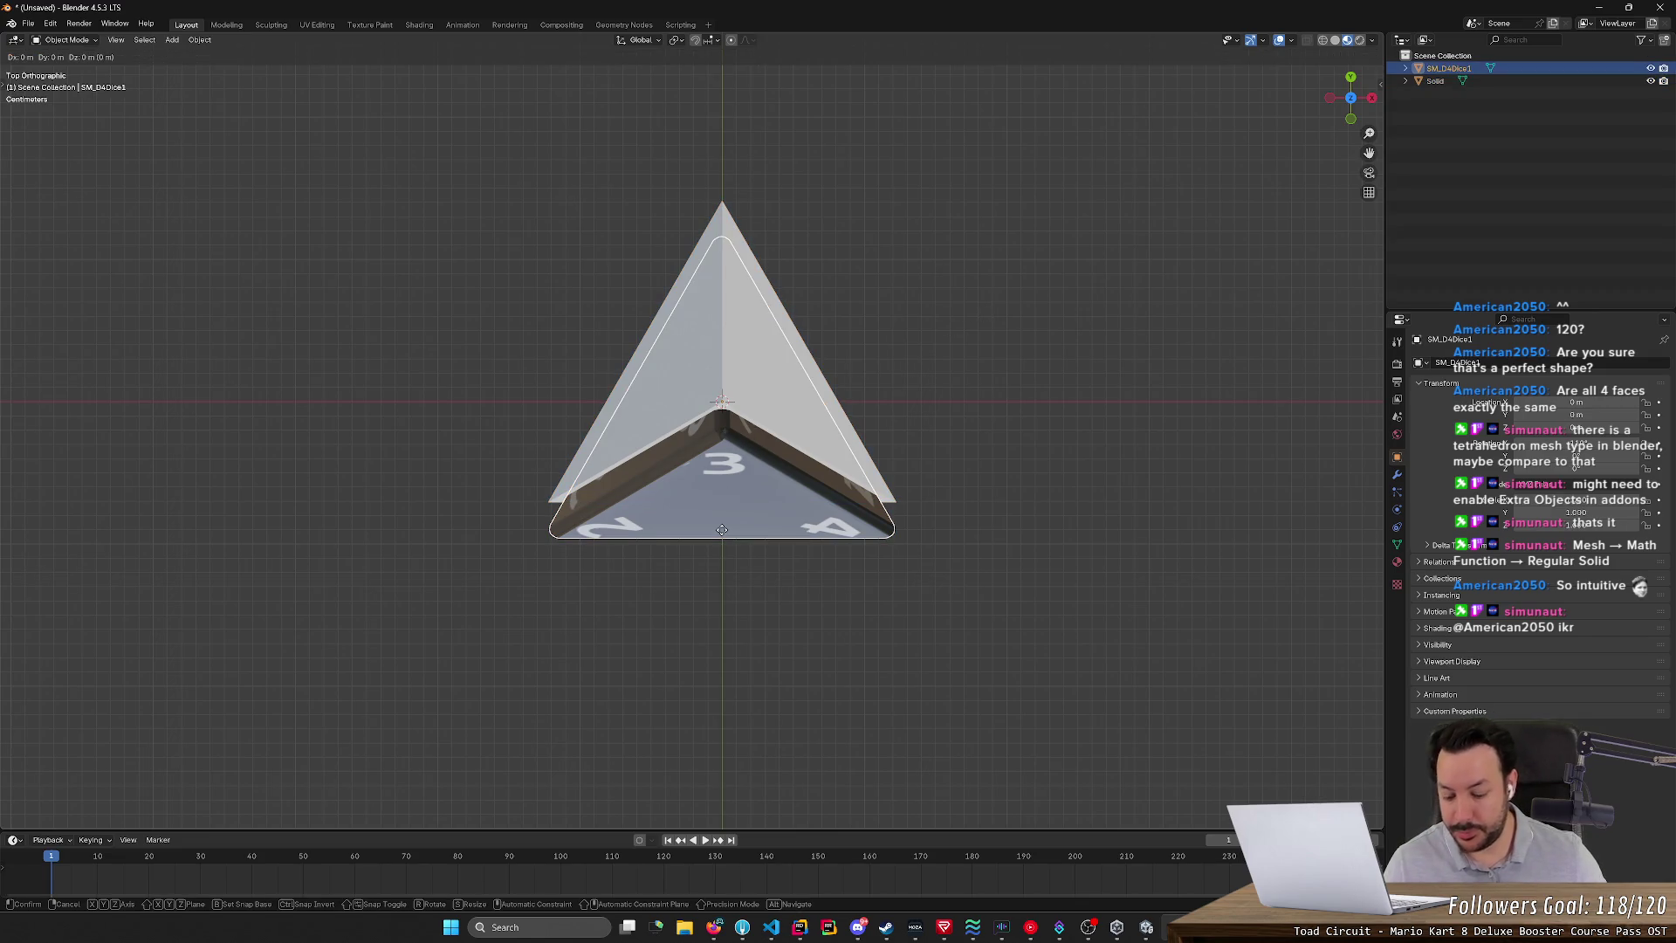
{"action": "key", "text": "y"}
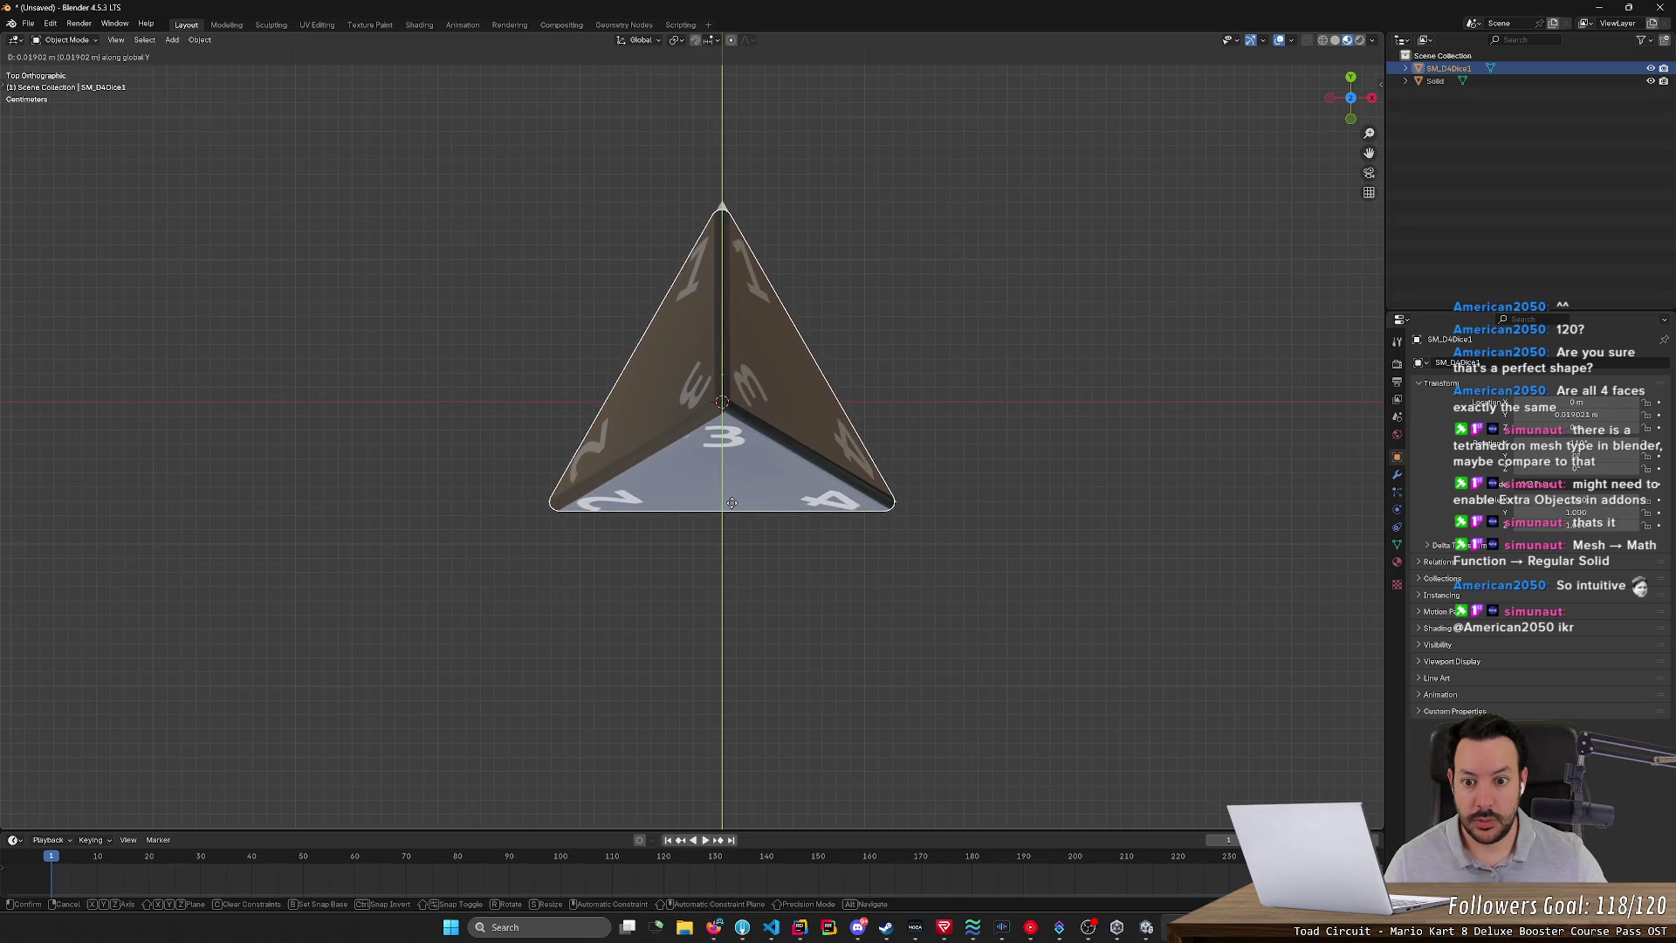
{"action": "left_click", "coordinate": [732, 502]}
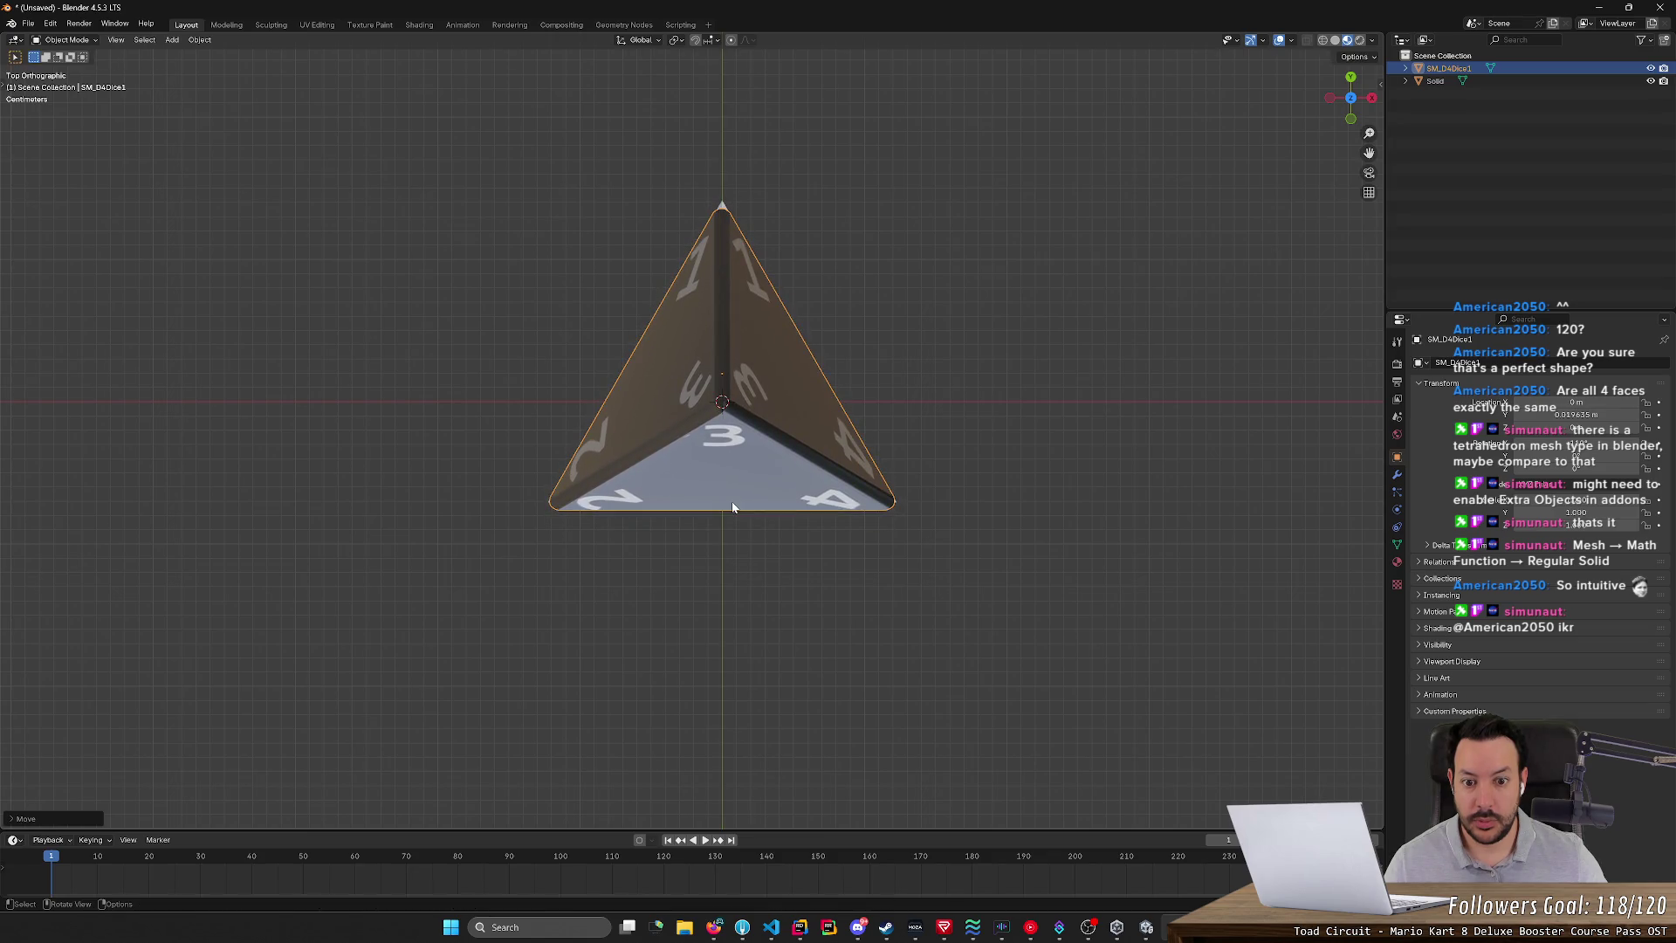
- Set the Solid tetrahedron's X, Y and Z scale to 0.16 each
{"action": "left_click", "coordinate": [1469, 81]}
{"action": "double_click", "coordinate": [1575, 500]}
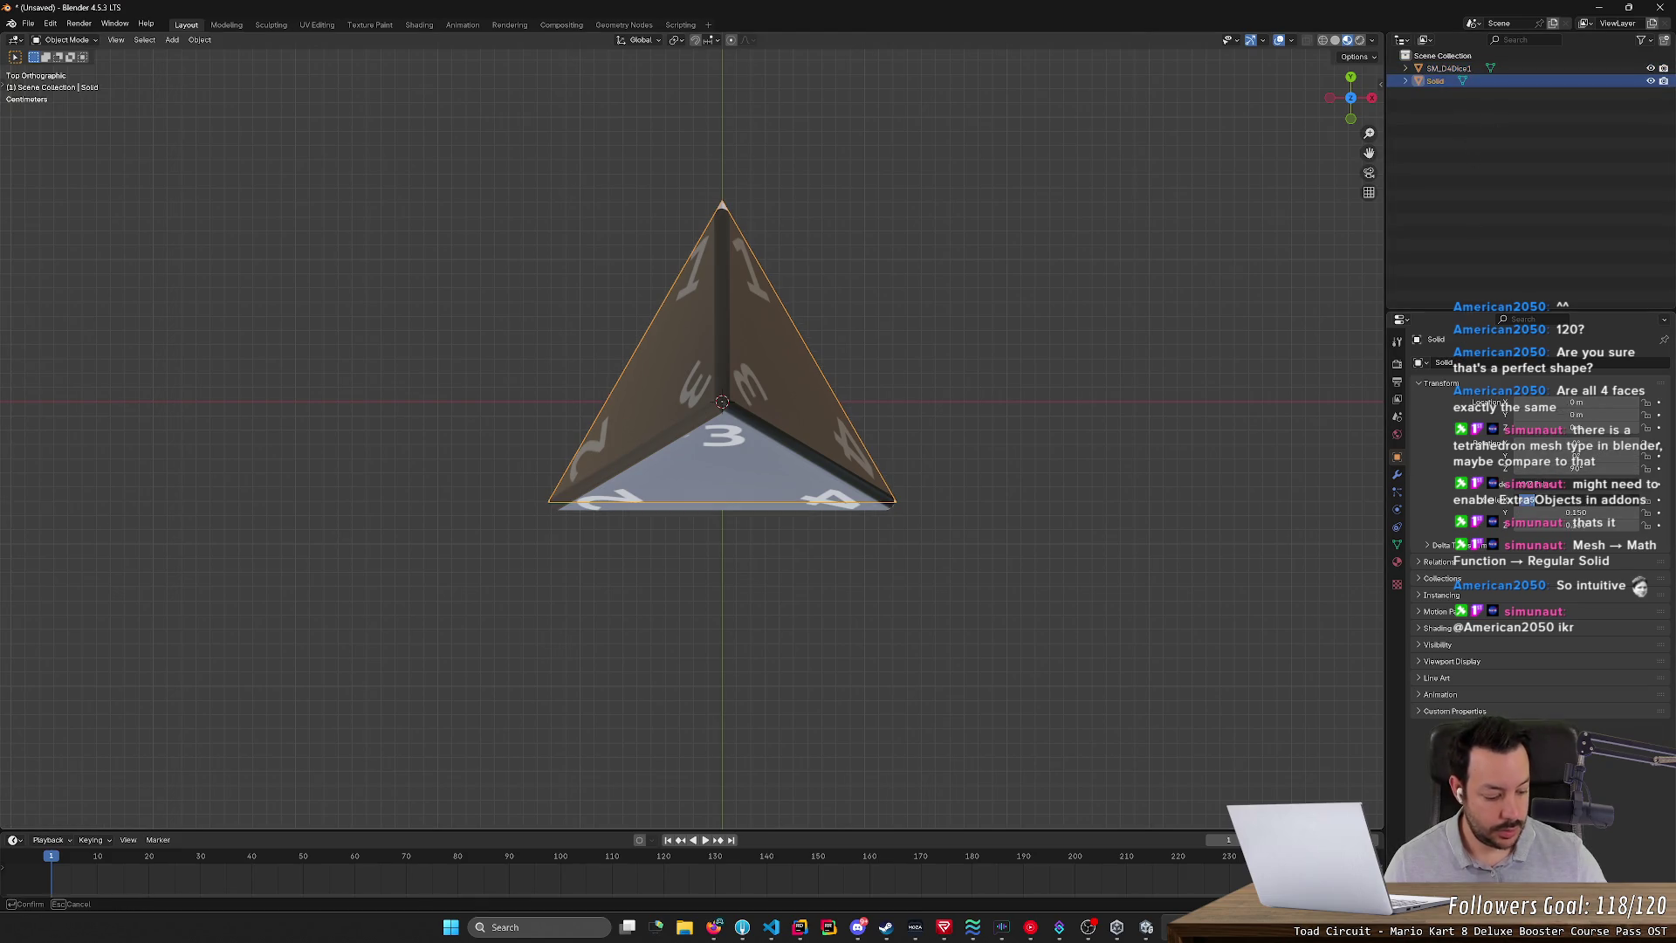
{"action": "key", "text": "BackSpace"}
{"action": "type", "text": "0.16"}
{"action": "key", "text": "Return"}
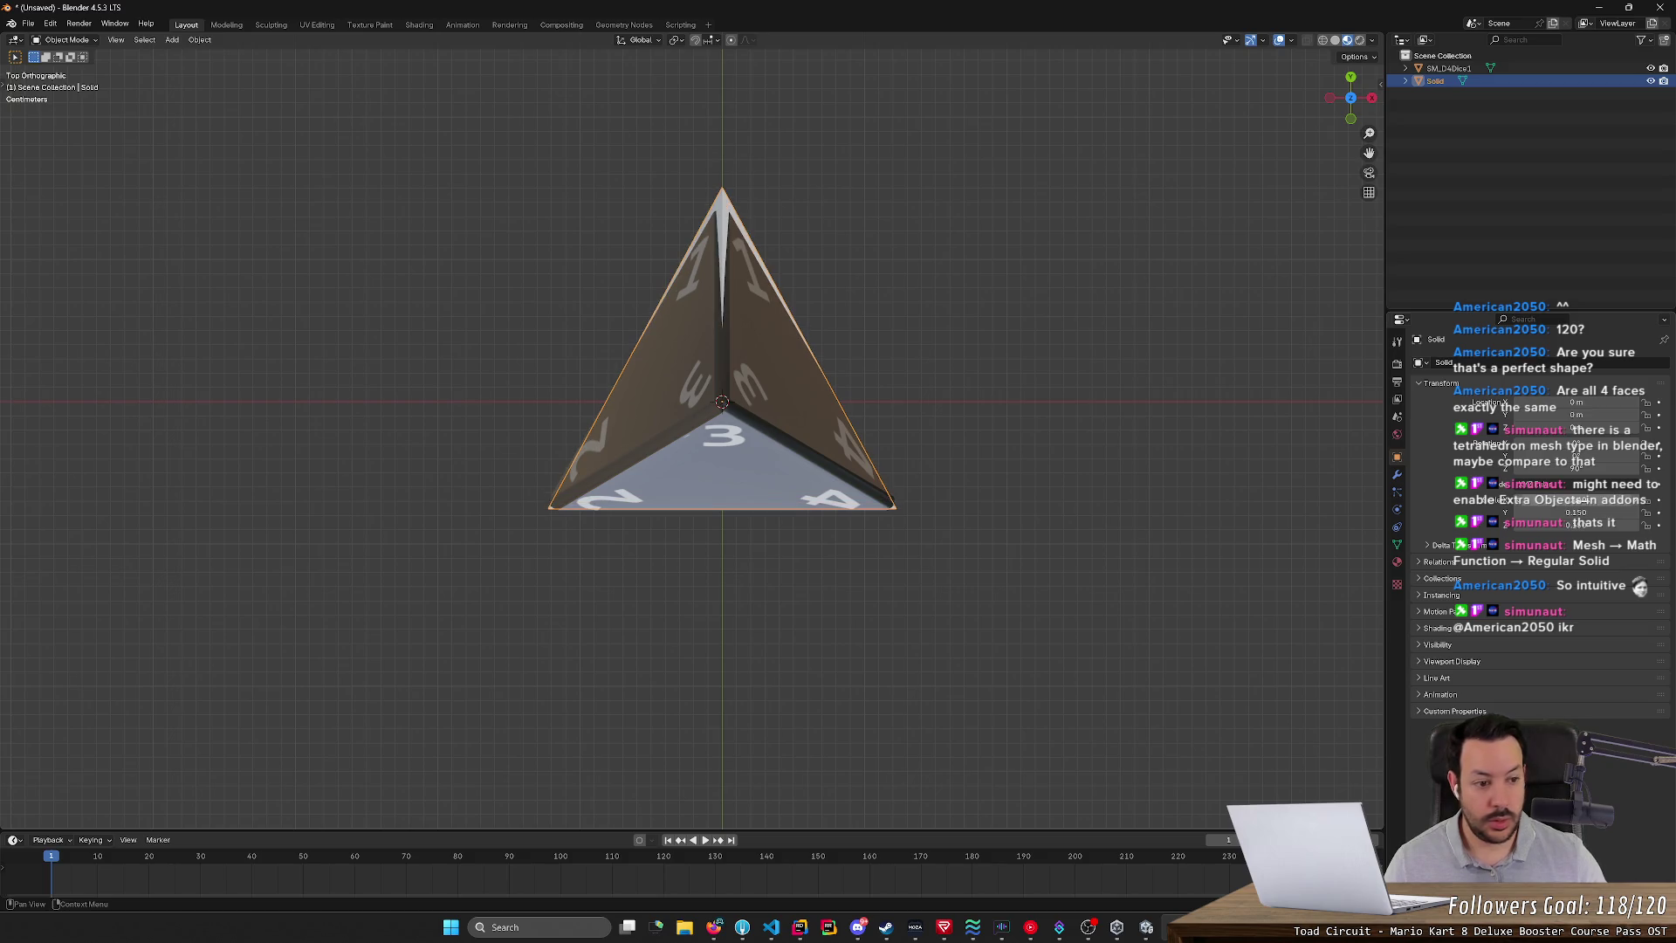
{"action": "double_click", "coordinate": [1576, 512]}
{"action": "type", "text": "0.16"}
{"action": "key", "text": "Return"}
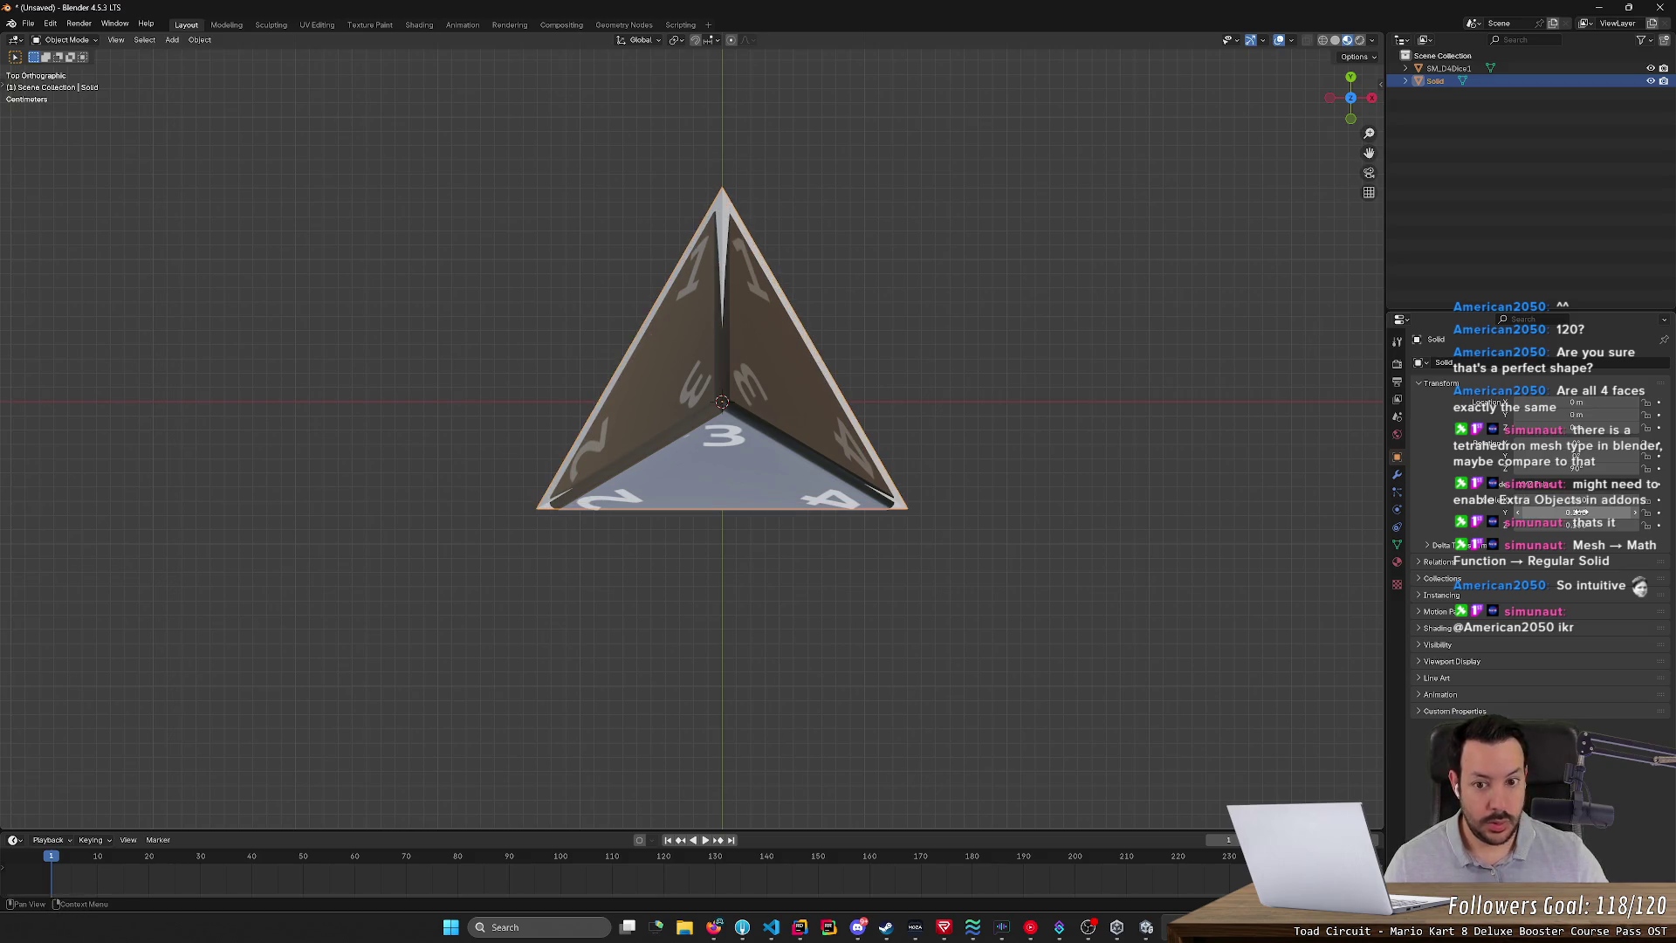
{"action": "double_click", "coordinate": [1575, 523]}
{"action": "type", "text": "0.16"}
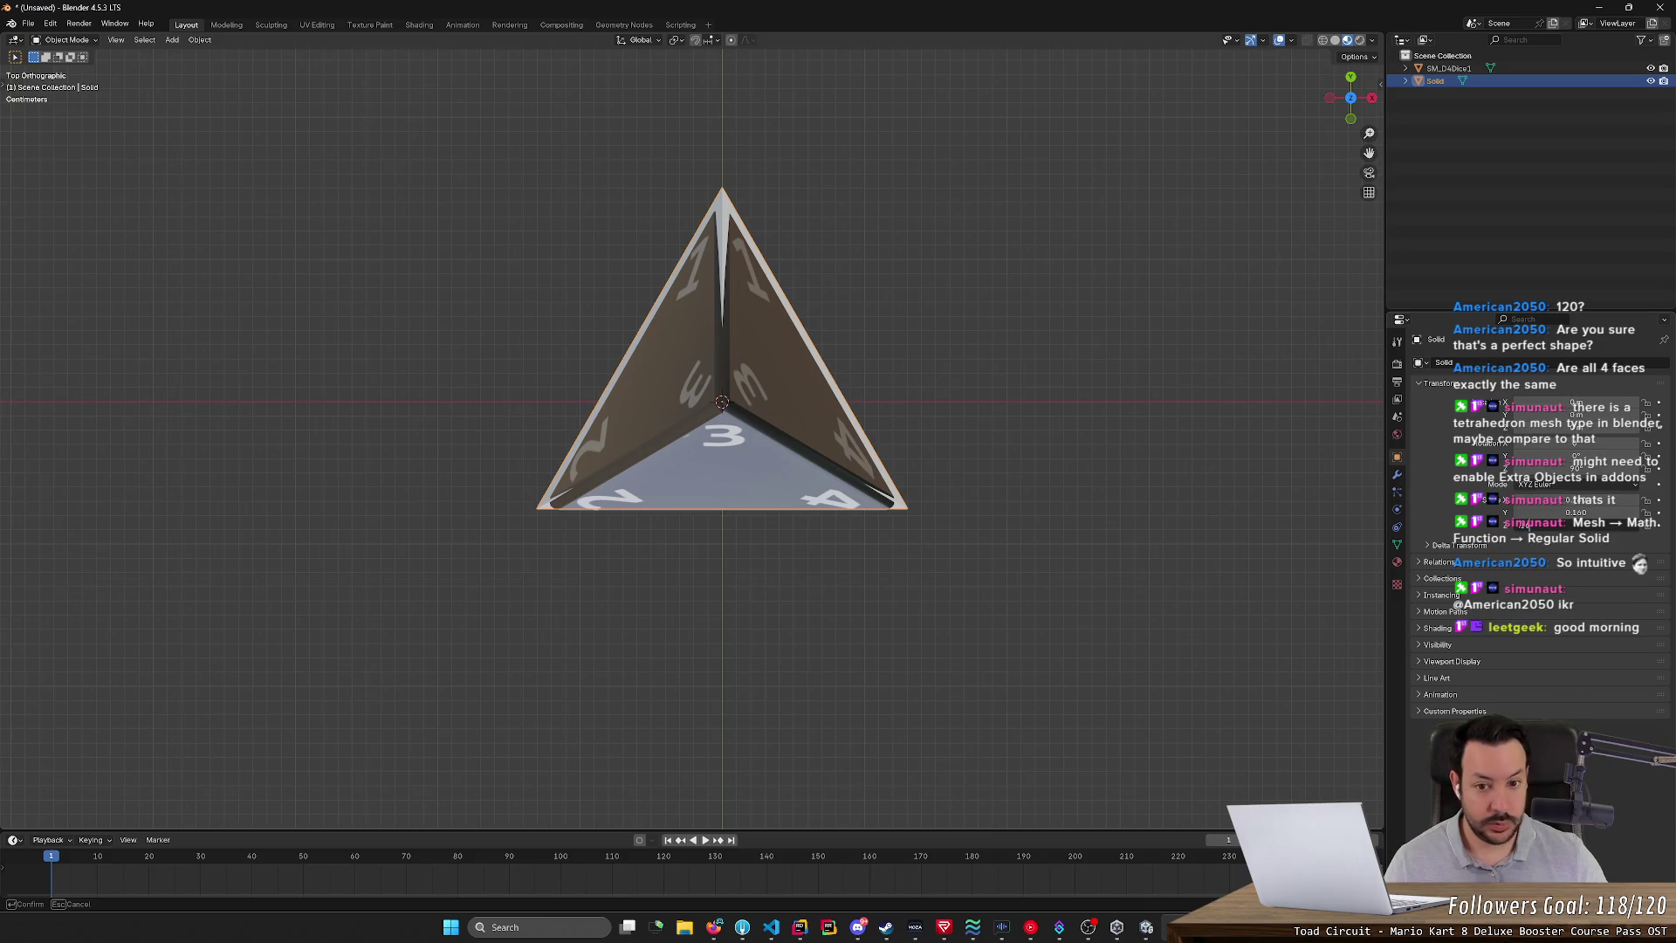
{"action": "key", "text": "Return"}
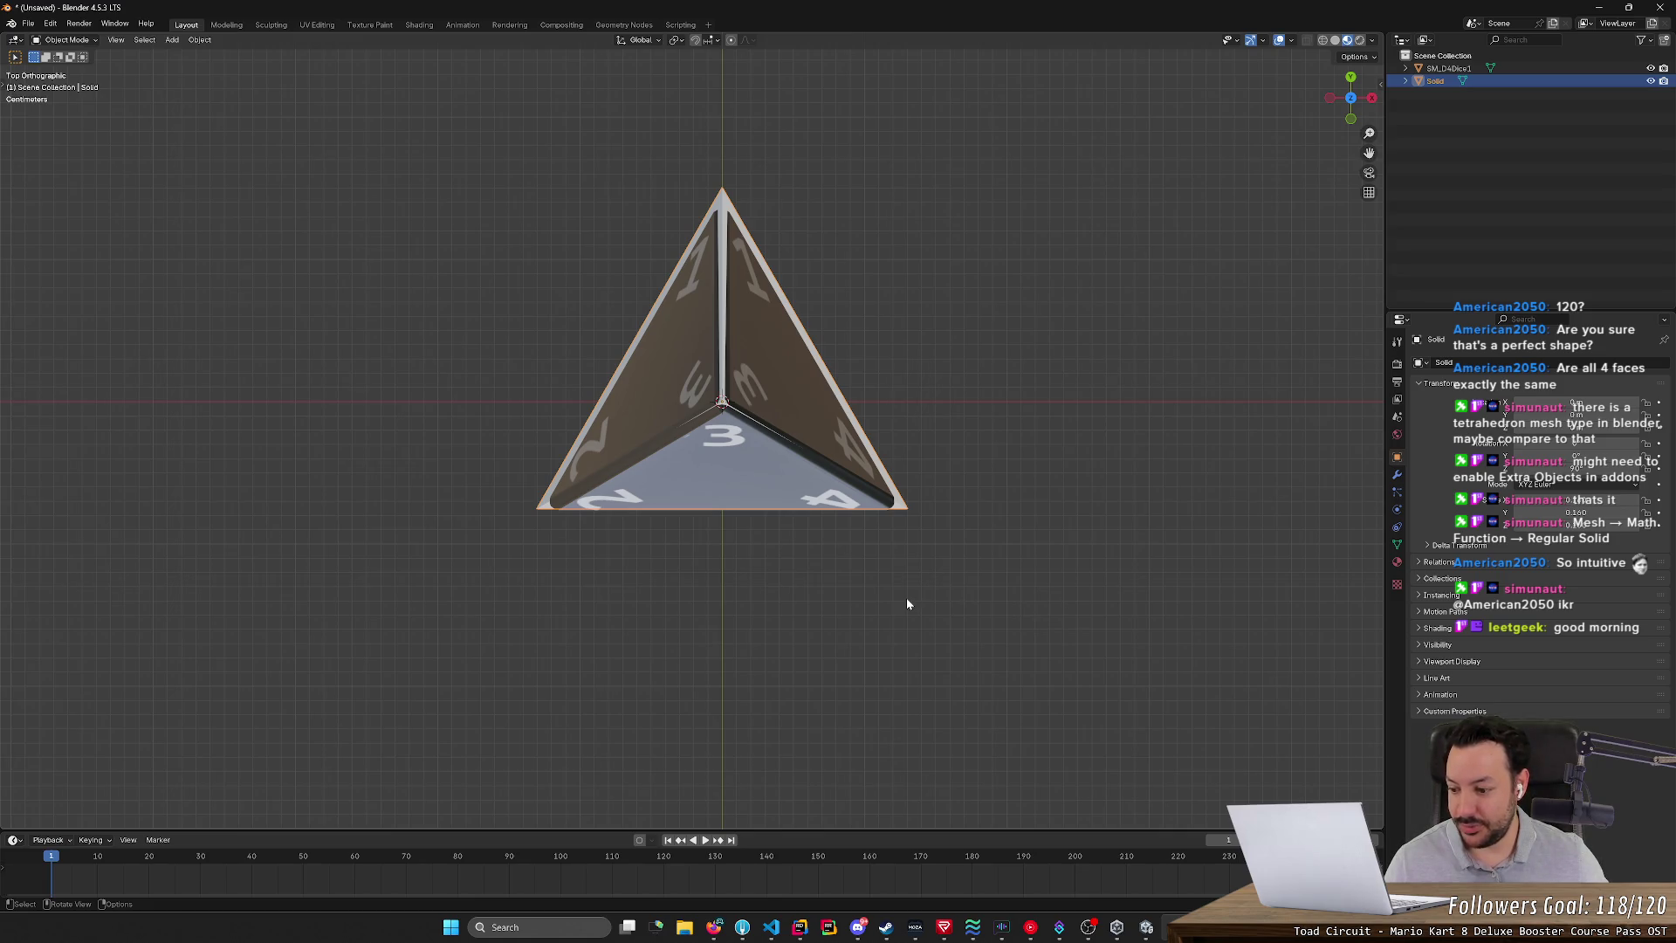
{"action": "mouse_move", "coordinate": [907, 603]}
{"action": "middle_mouse_down"}
{"action": "mouse_move", "coordinate": [996, 459]}
{"action": "mouse_move", "coordinate": [1072, 471]}
{"action": "mouse_move", "coordinate": [1086, 512]}
{"action": "mouse_move", "coordinate": [1025, 644]}
{"action": "mouse_move", "coordinate": [925, 557]}
{"action": "middle_mouse_up"}
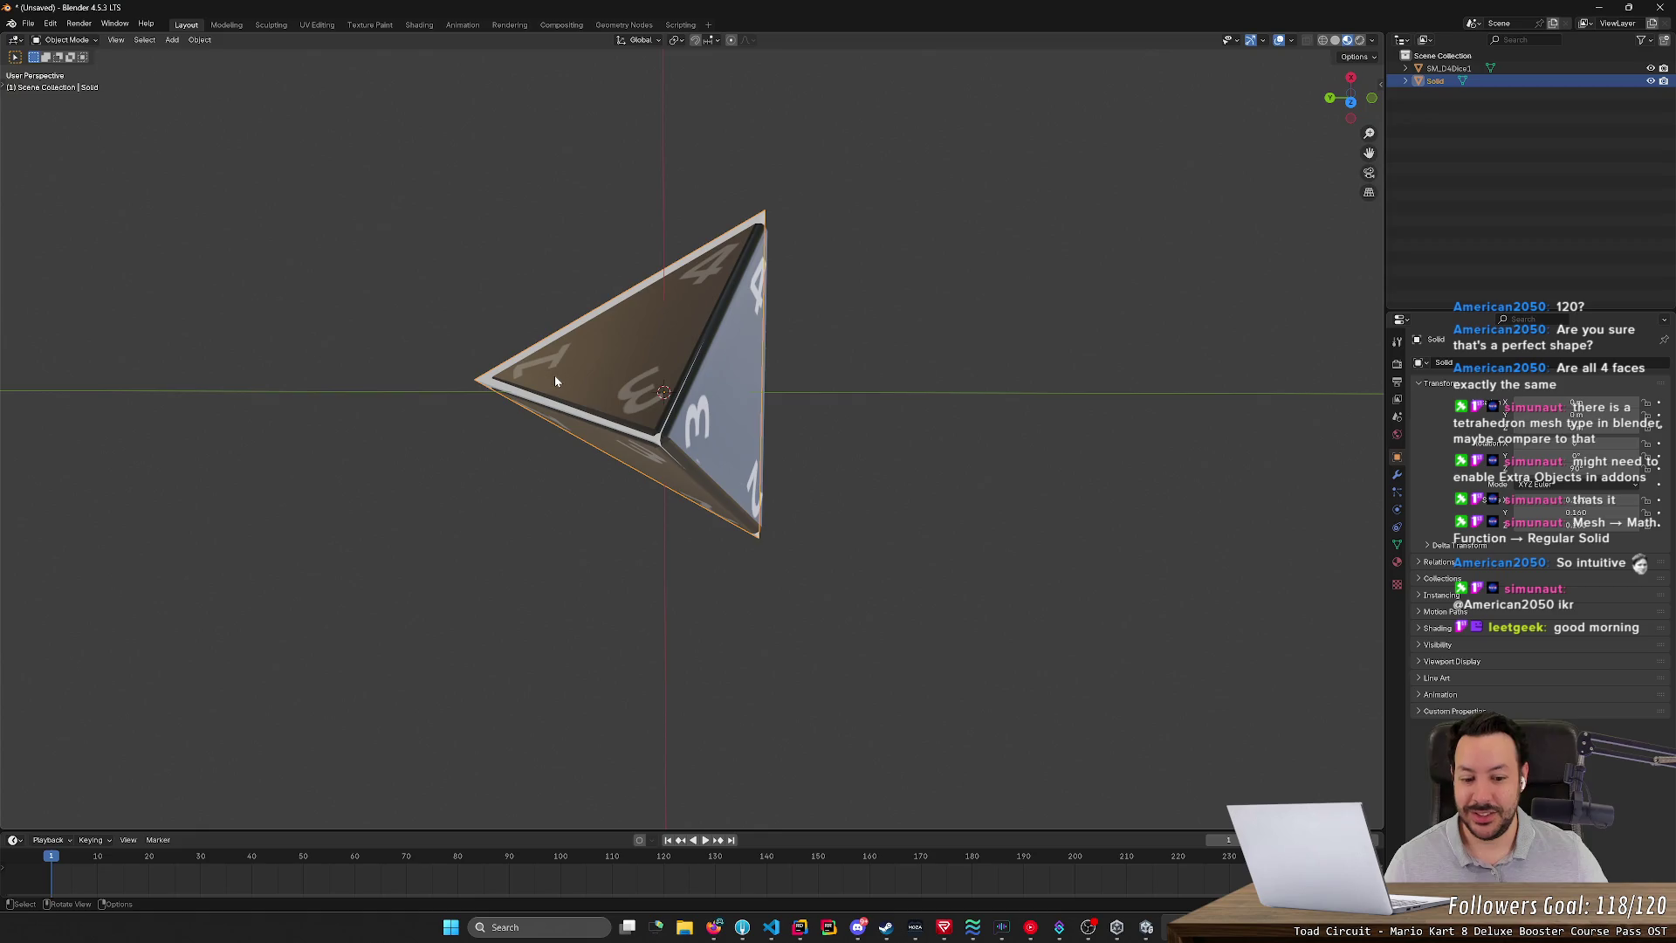
- Minimise OBS from the taskbar to bring the Blender die scene back
{"action": "left_click", "coordinate": [1087, 927]}
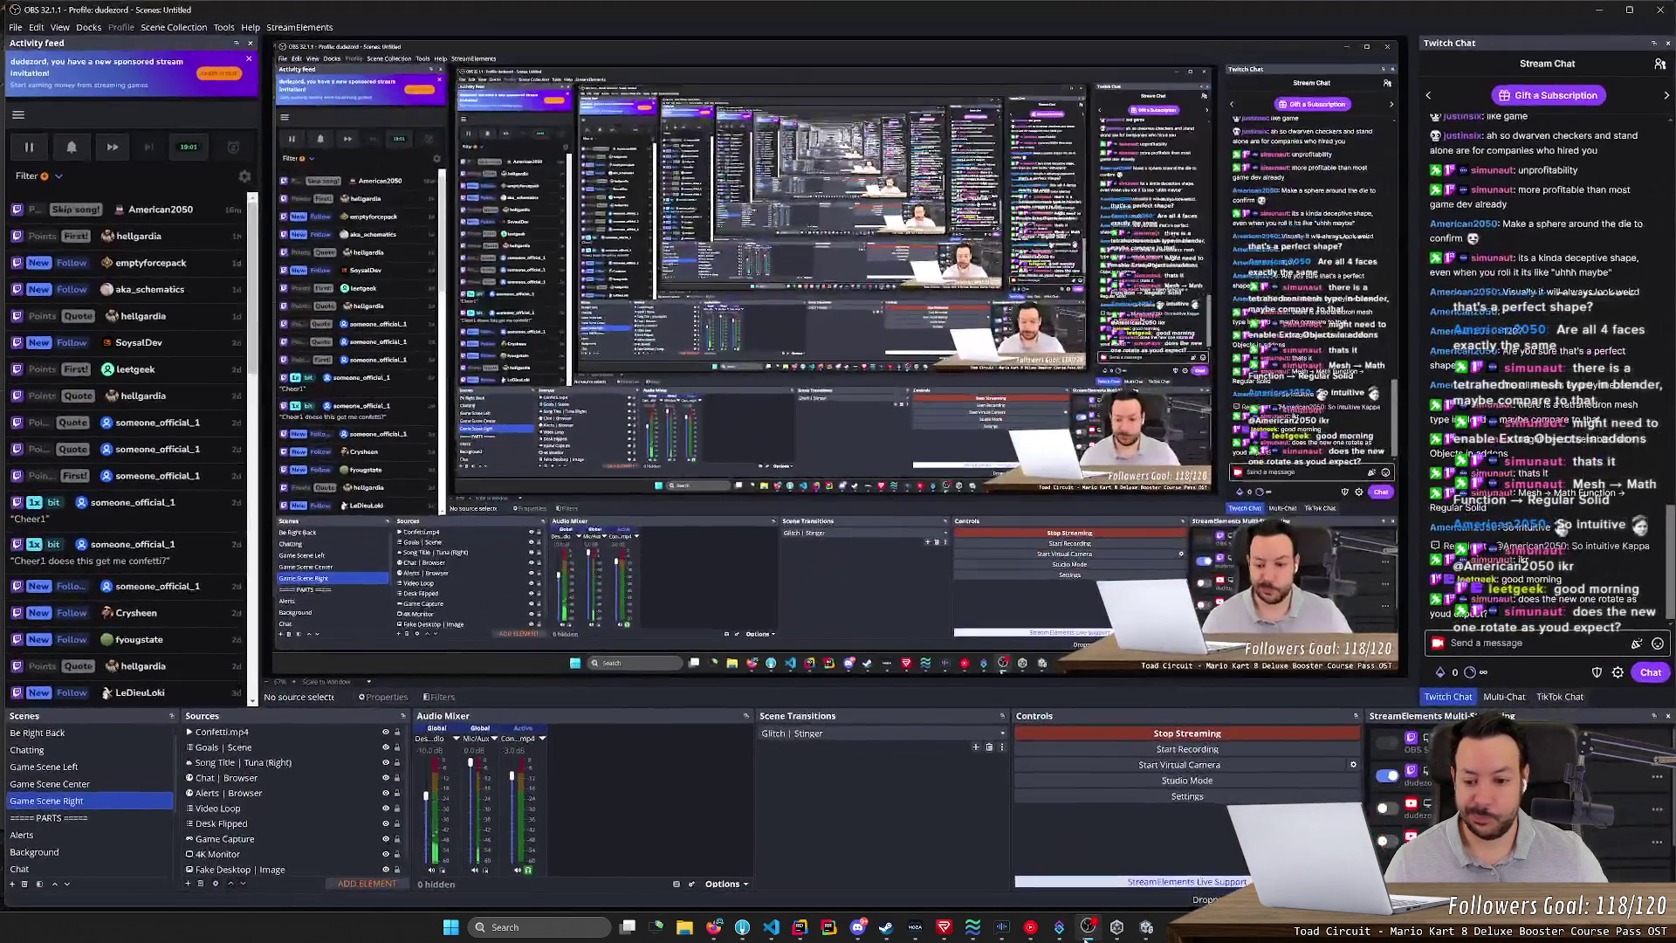
{"action": "left_click", "coordinate": [1087, 926]}
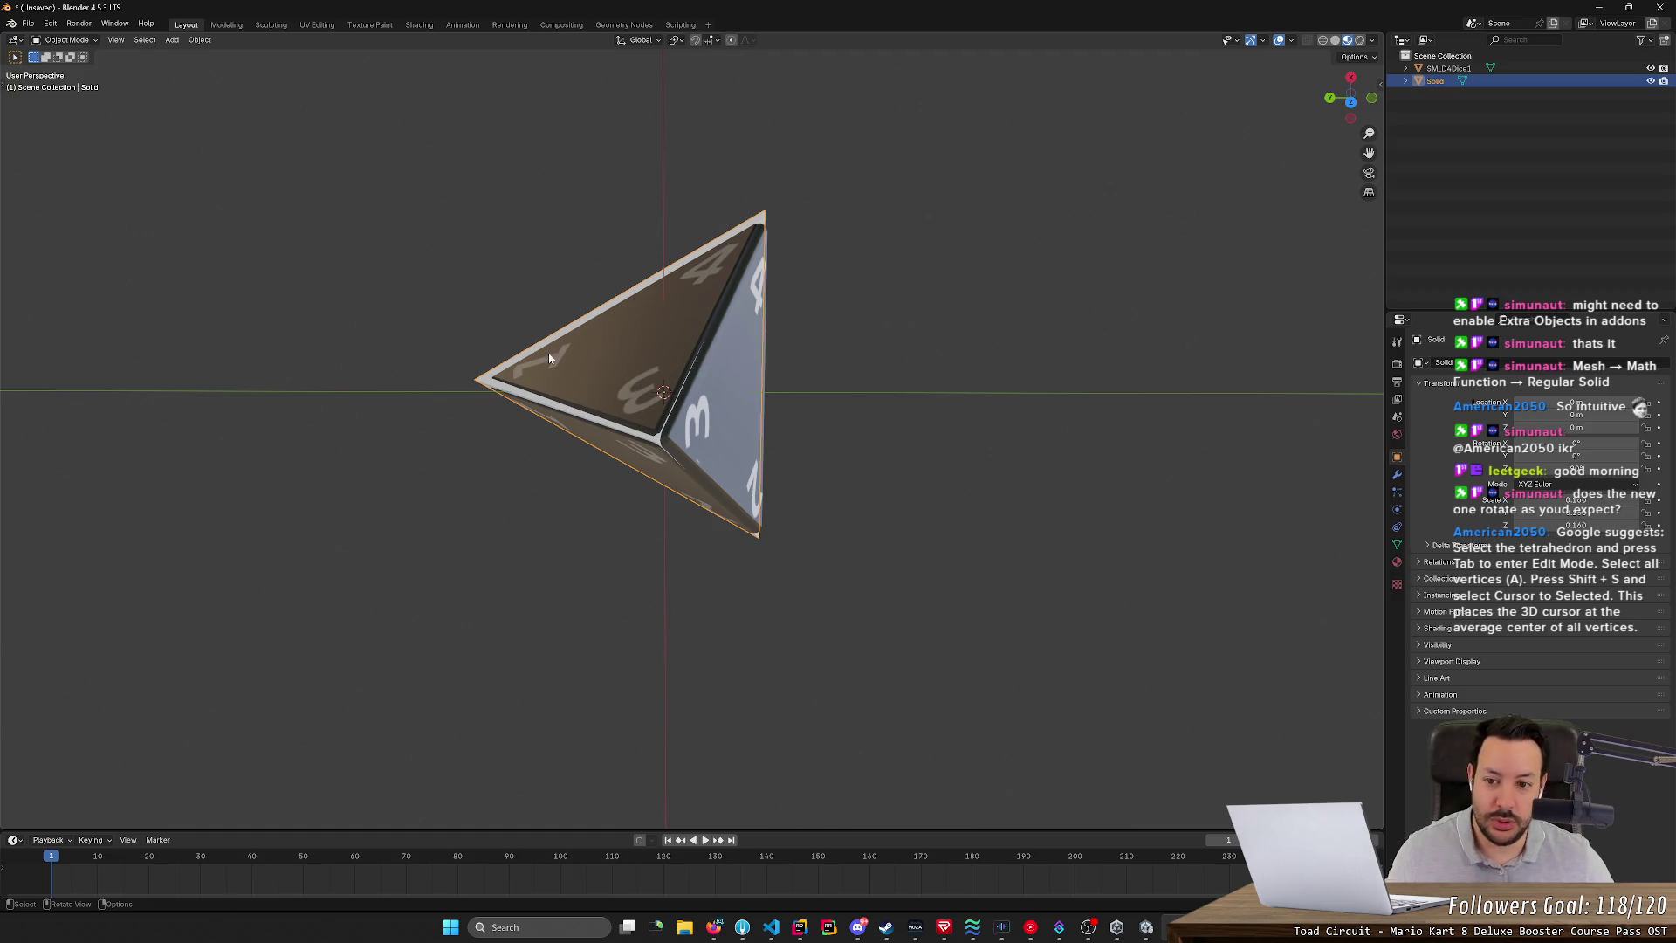
- Hide the Solid reference and select all vertices of SM_D4Dice1 in Edit Mode
{"action": "left_click", "coordinate": [1047, 393]}
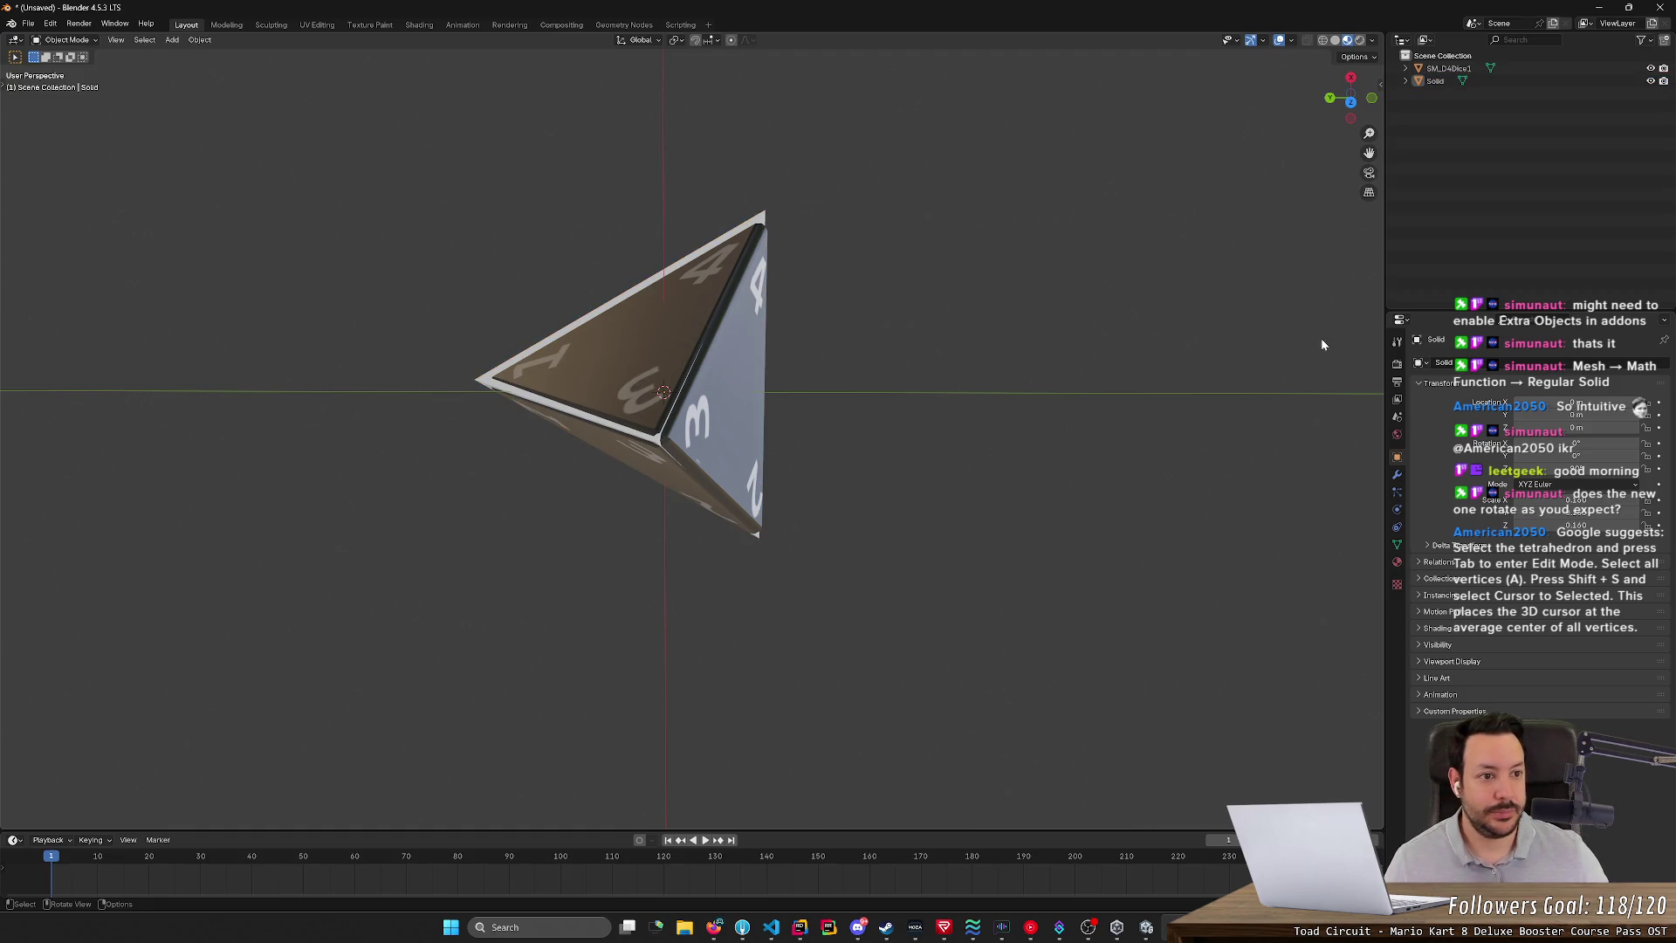
{"action": "left_click", "coordinate": [1571, 81]}
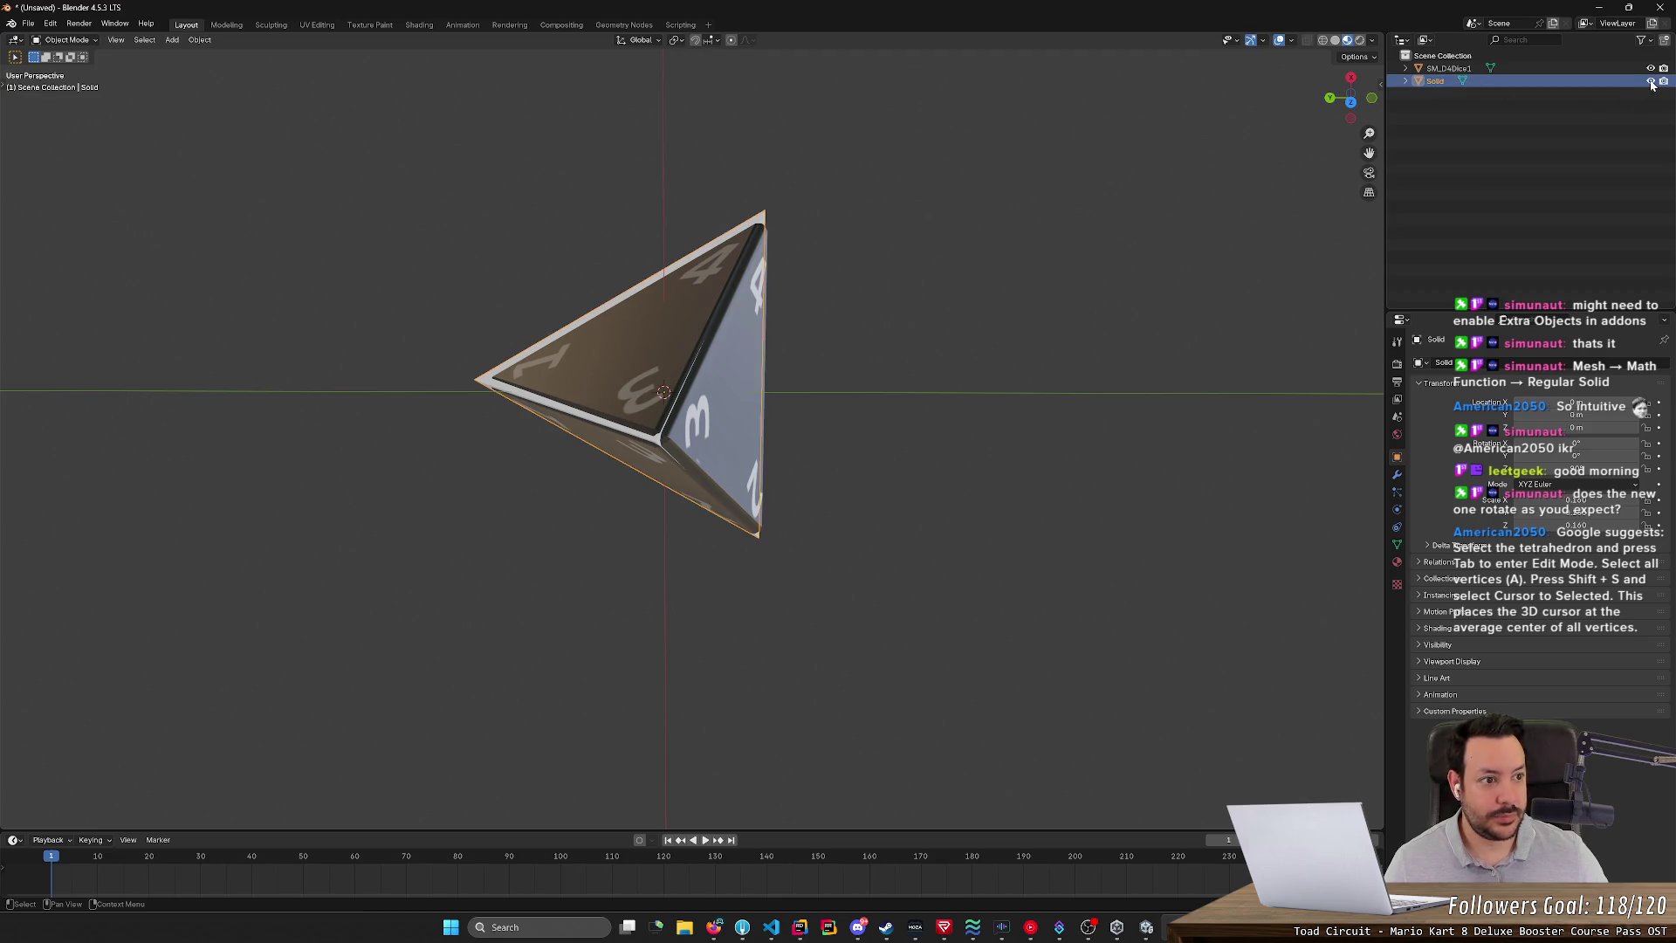
{"action": "key", "text": "h"}
{"action": "left_click", "coordinate": [672, 386]}
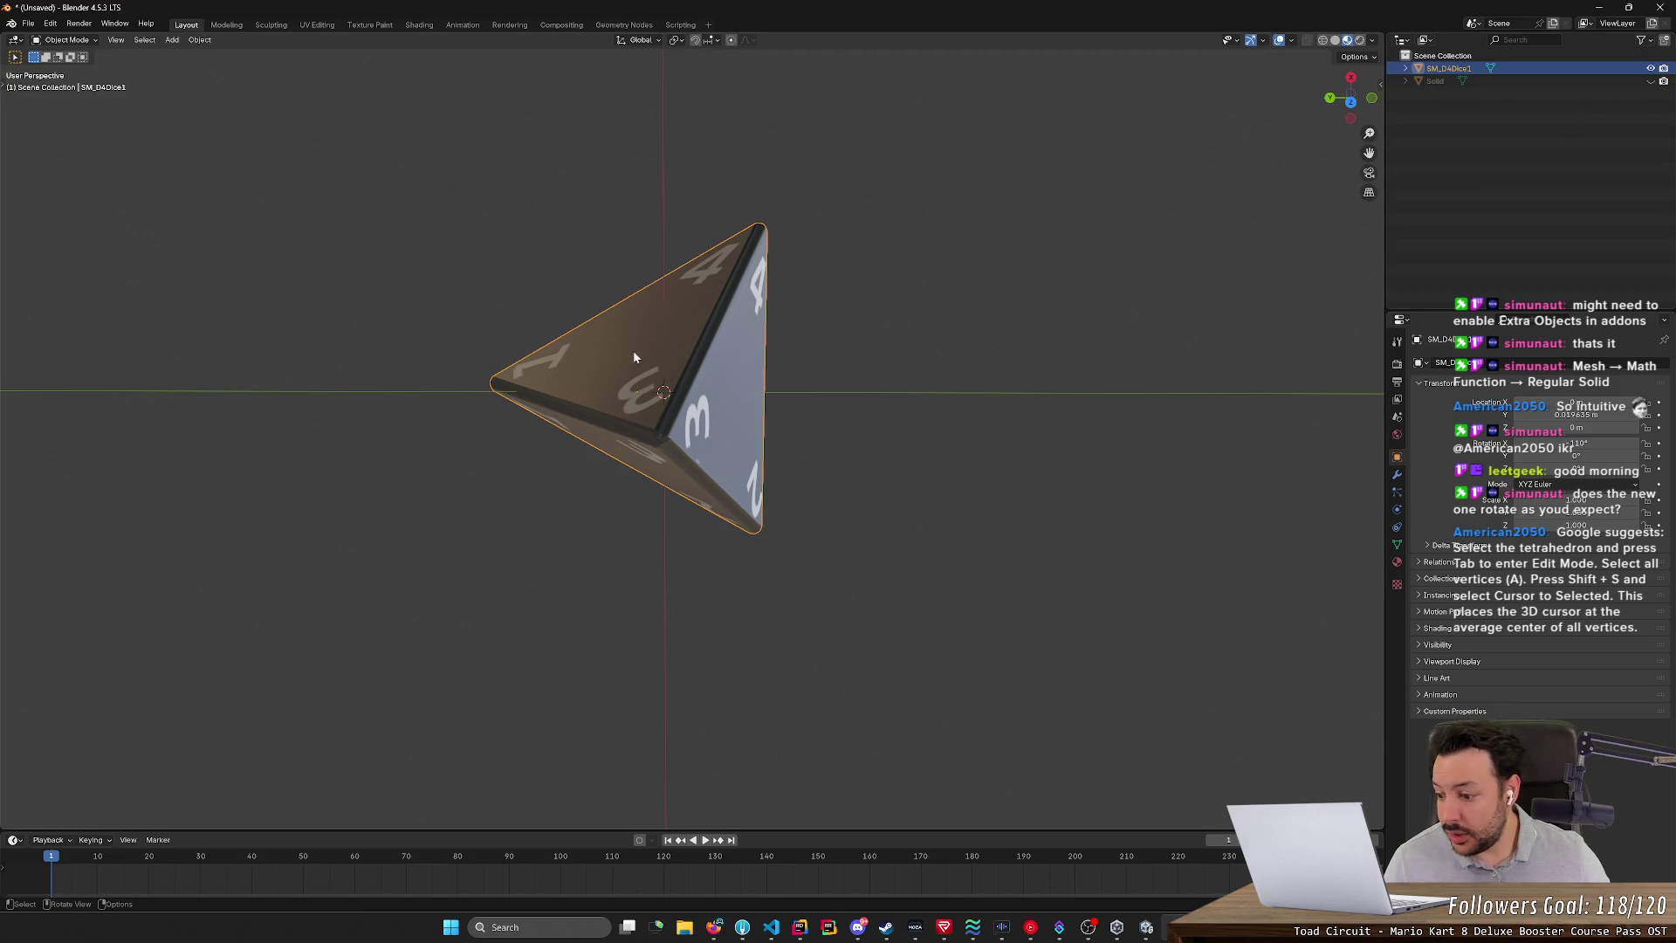
{"action": "key", "text": "Tab"}
{"action": "key", "text": "a"}
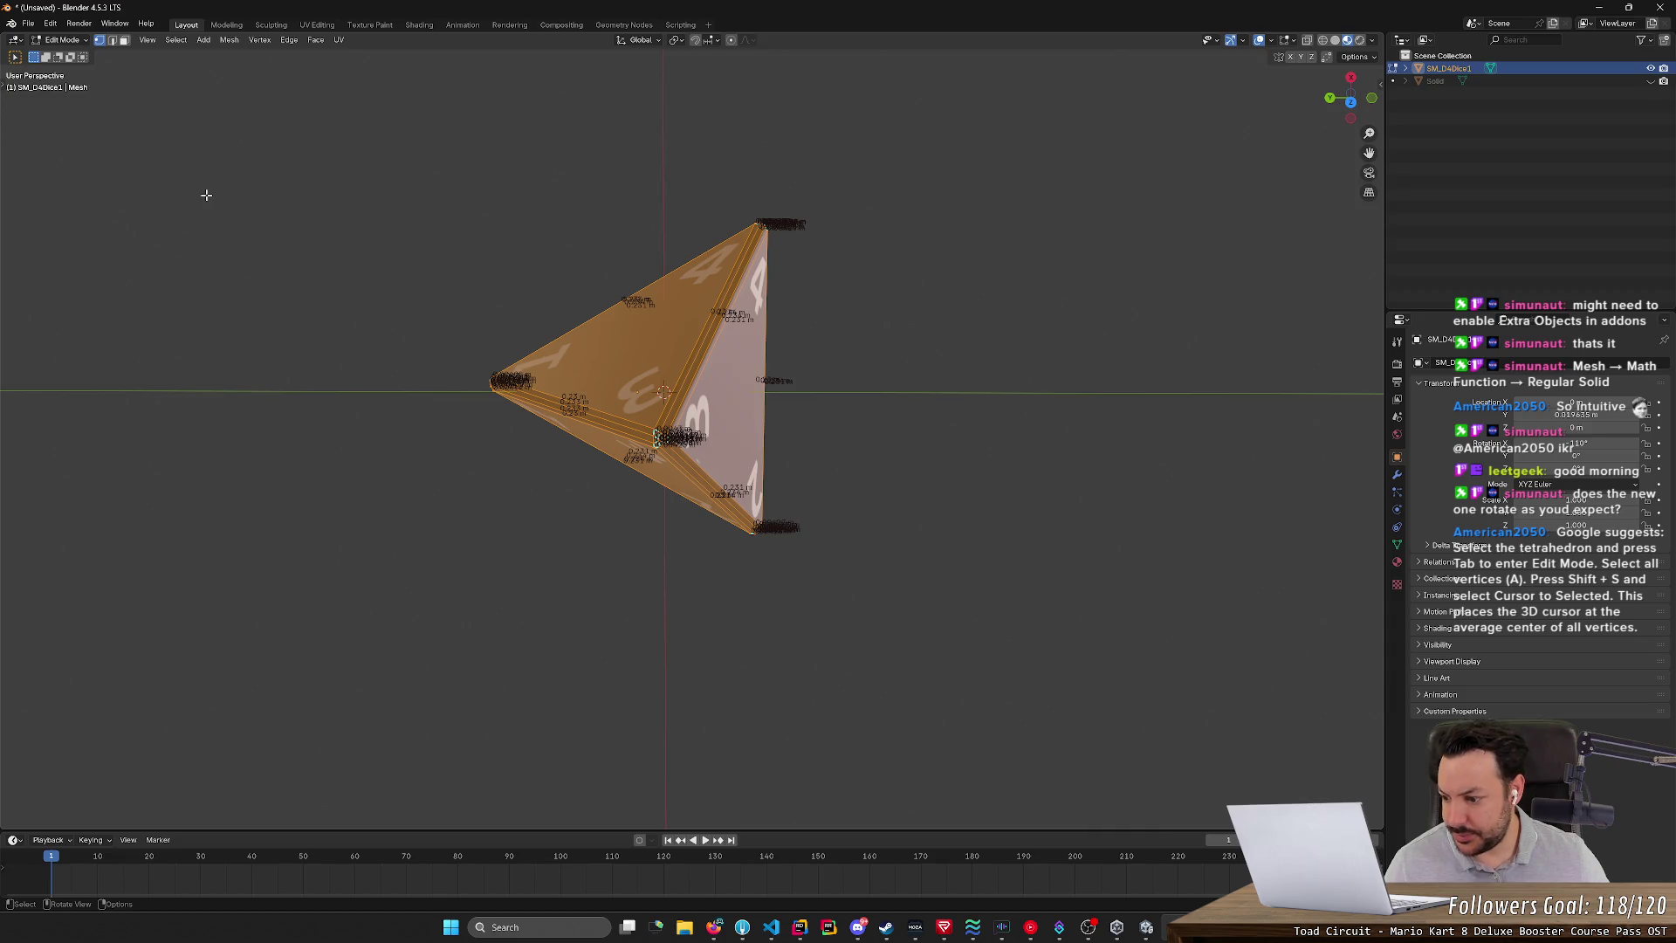
- Snap the 3D cursor to the selected vertices and adjust the die's X rotation
{"action": "key", "text": "shift+s"}
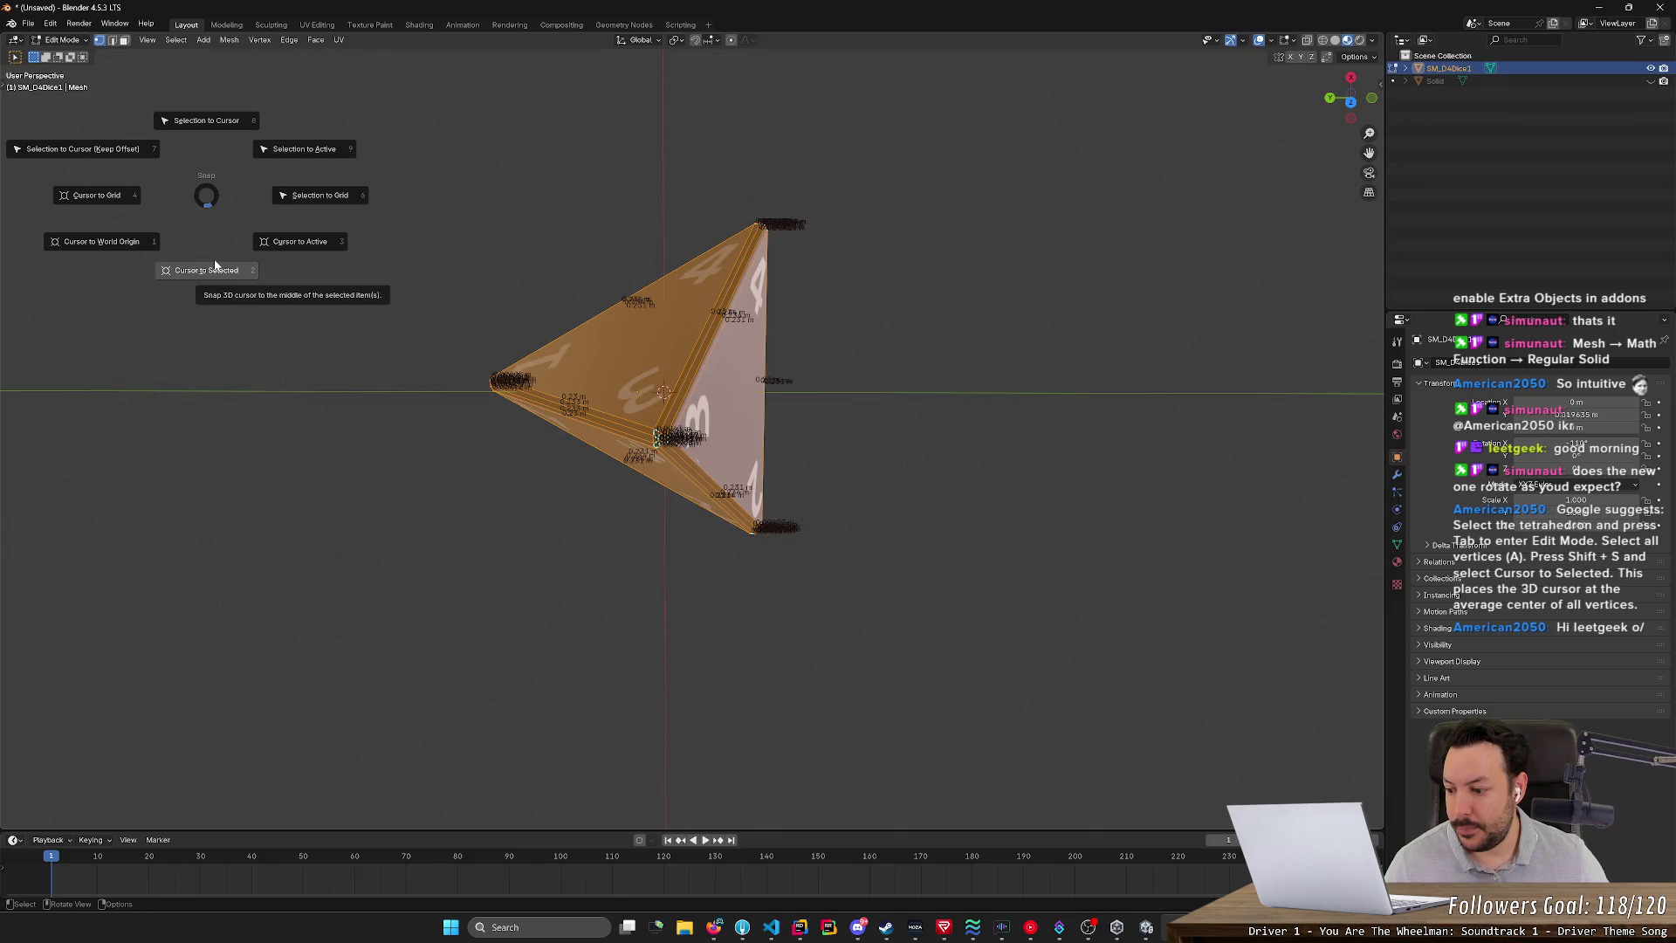
{"action": "left_click", "coordinate": [215, 267]}
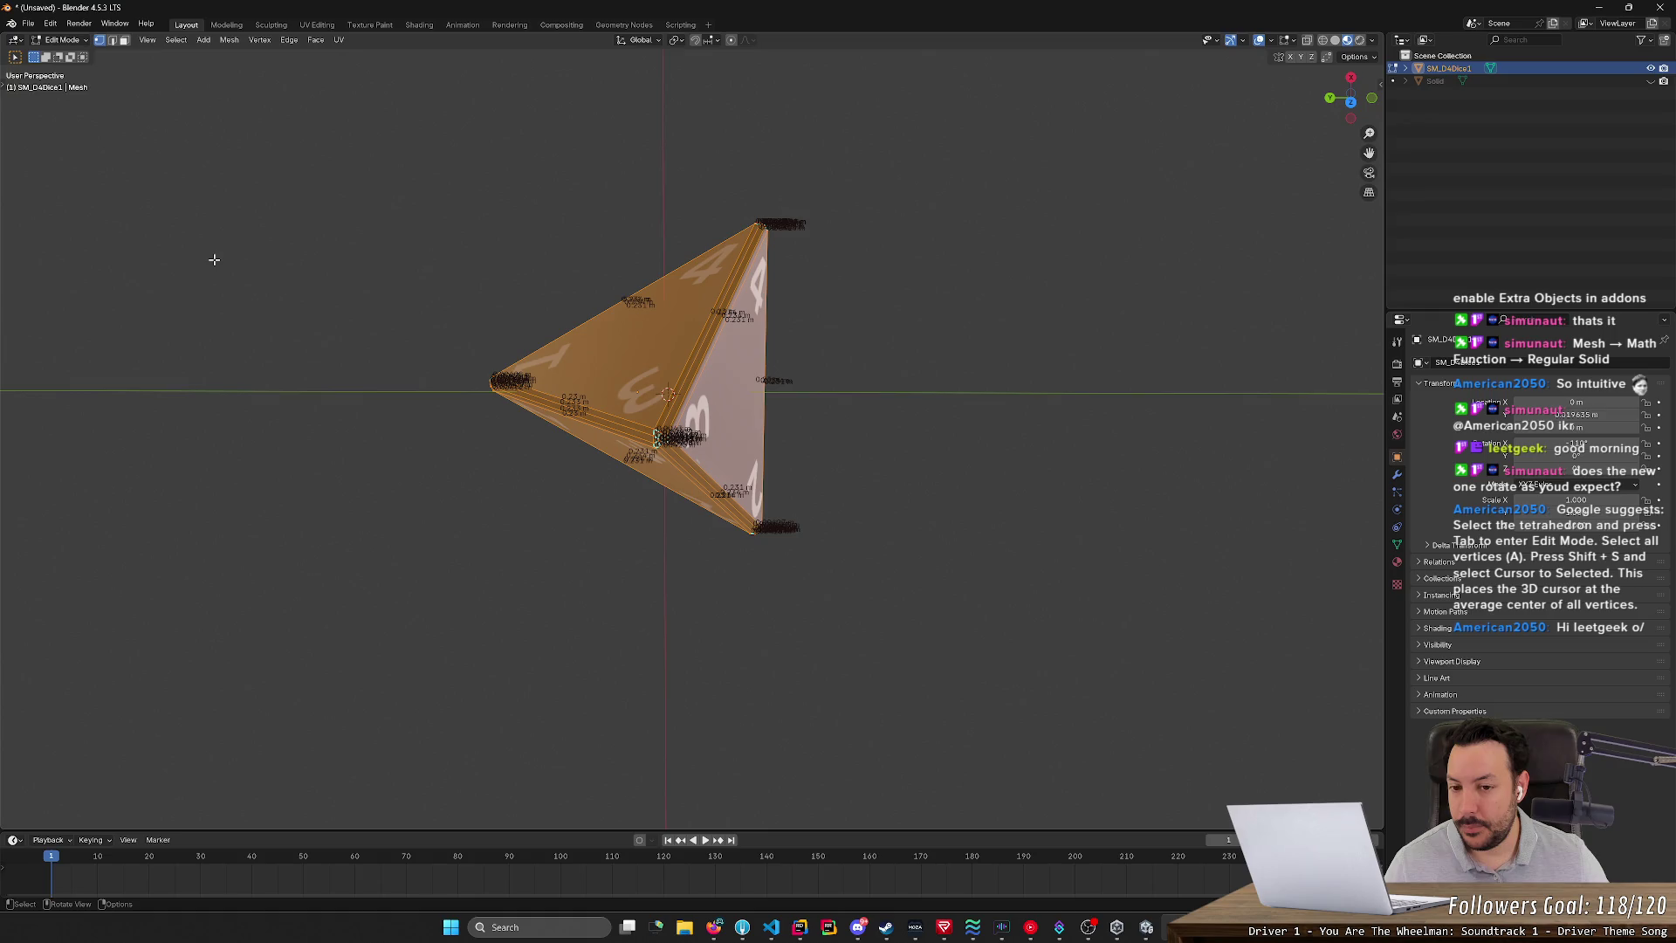
{"action": "mouse_move", "coordinate": [434, 493]}
{"action": "middle_mouse_down"}
{"action": "mouse_move", "coordinate": [516, 433]}
{"action": "mouse_move", "coordinate": [475, 460]}
{"action": "mouse_move", "coordinate": [446, 515]}
{"action": "mouse_move", "coordinate": [449, 478]}
{"action": "middle_mouse_up"}
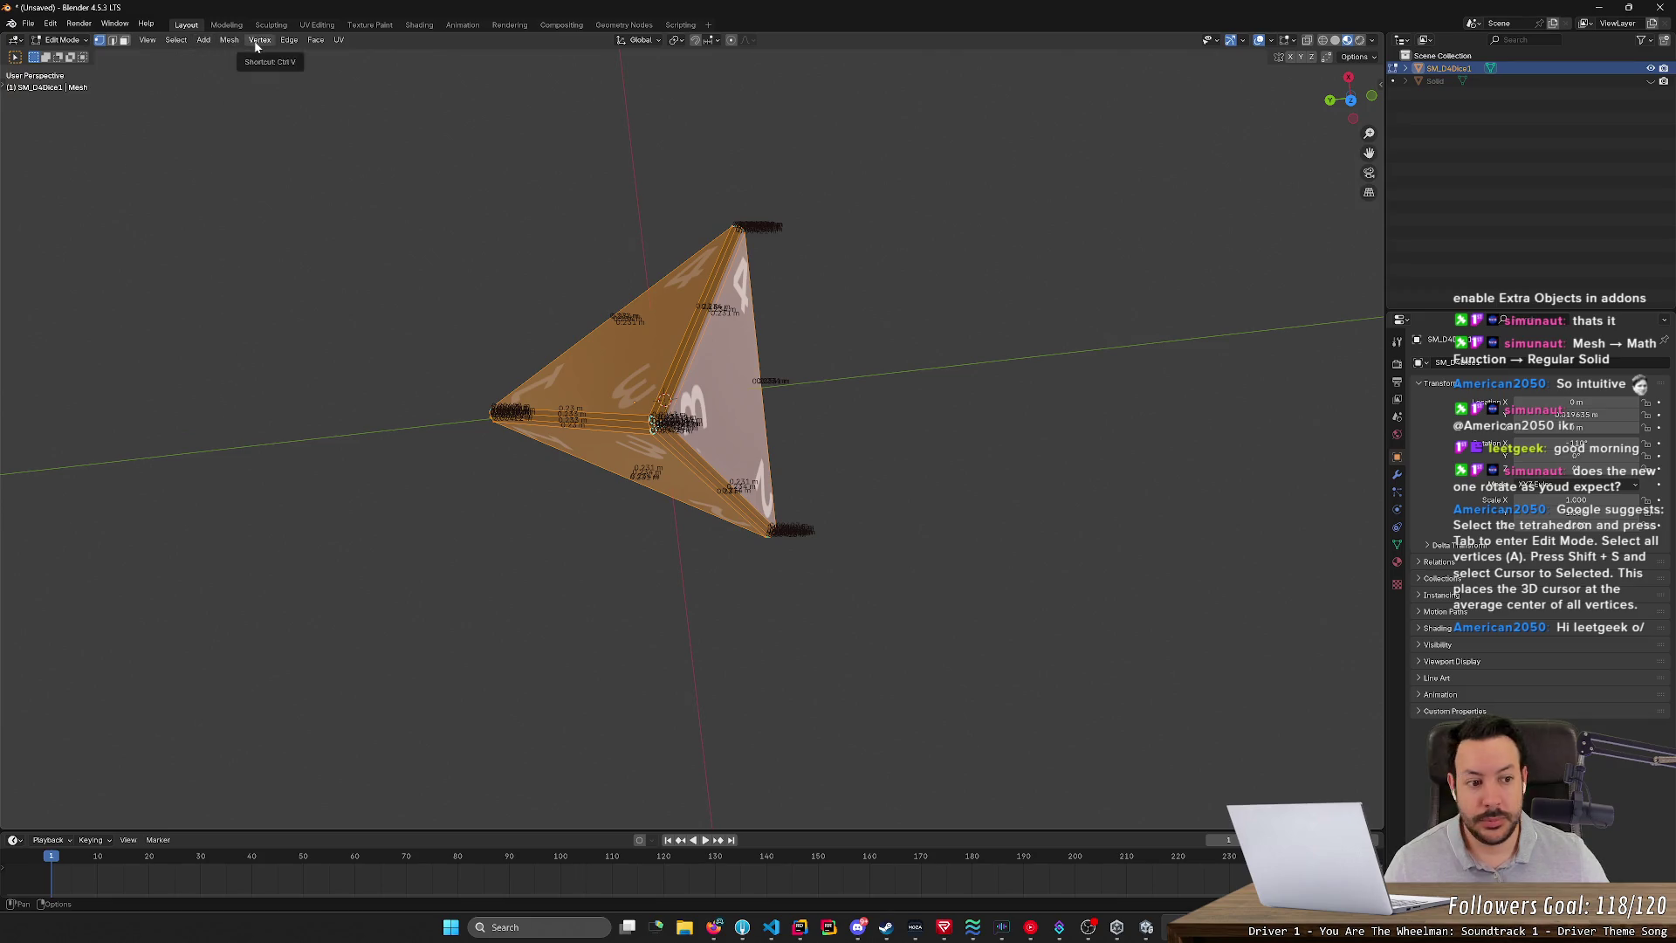
{"action": "left_click", "coordinate": [1532, 443]}
{"action": "key", "text": "Return"}
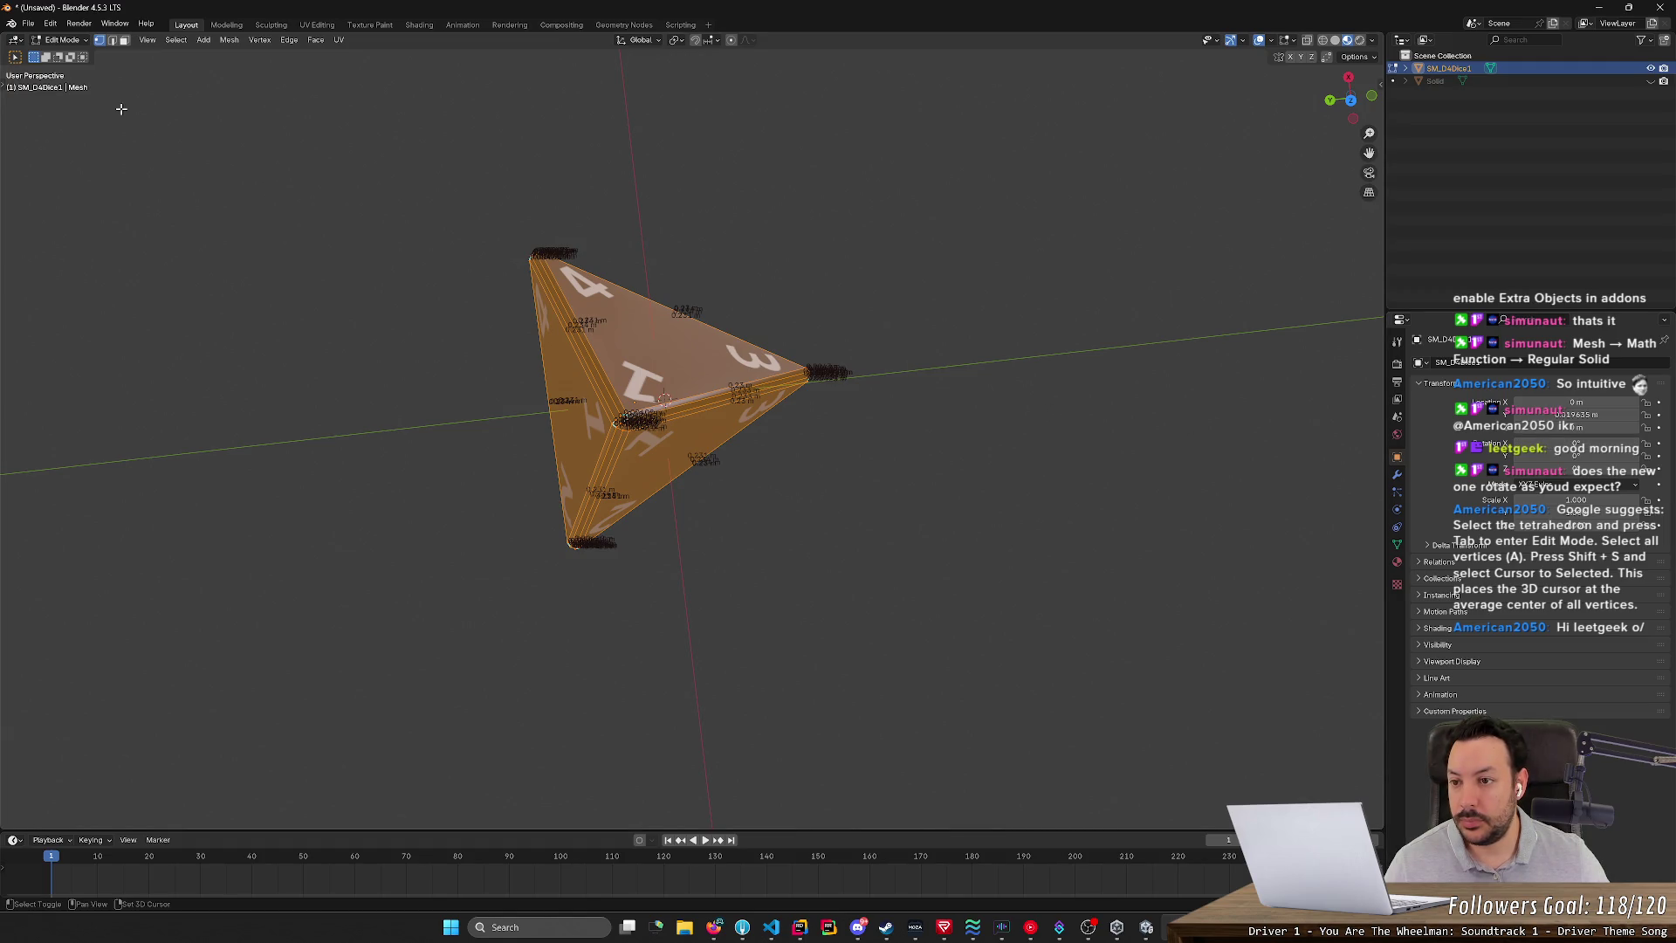
- Re-snap the 3D cursor to the selection's centre several times, undoing one change
{"action": "key", "text": "shift+s"}
{"action": "left_click", "coordinate": [189, 184]}
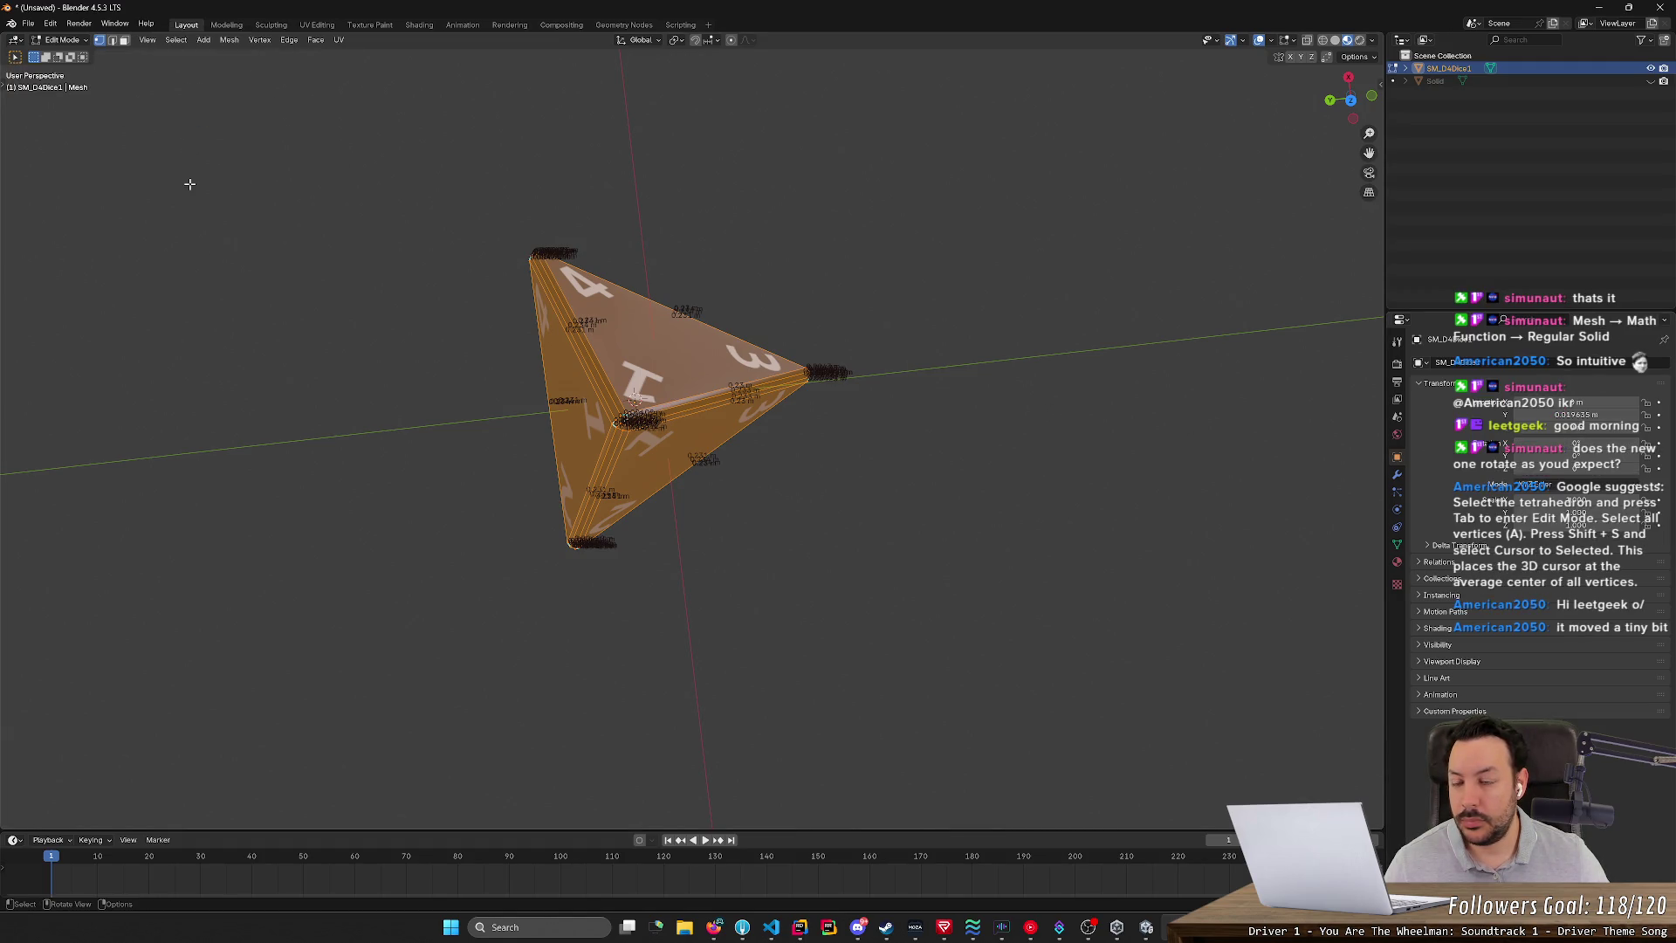
{"action": "key", "text": "shift+s"}
{"action": "left_click", "coordinate": [226, 259]}
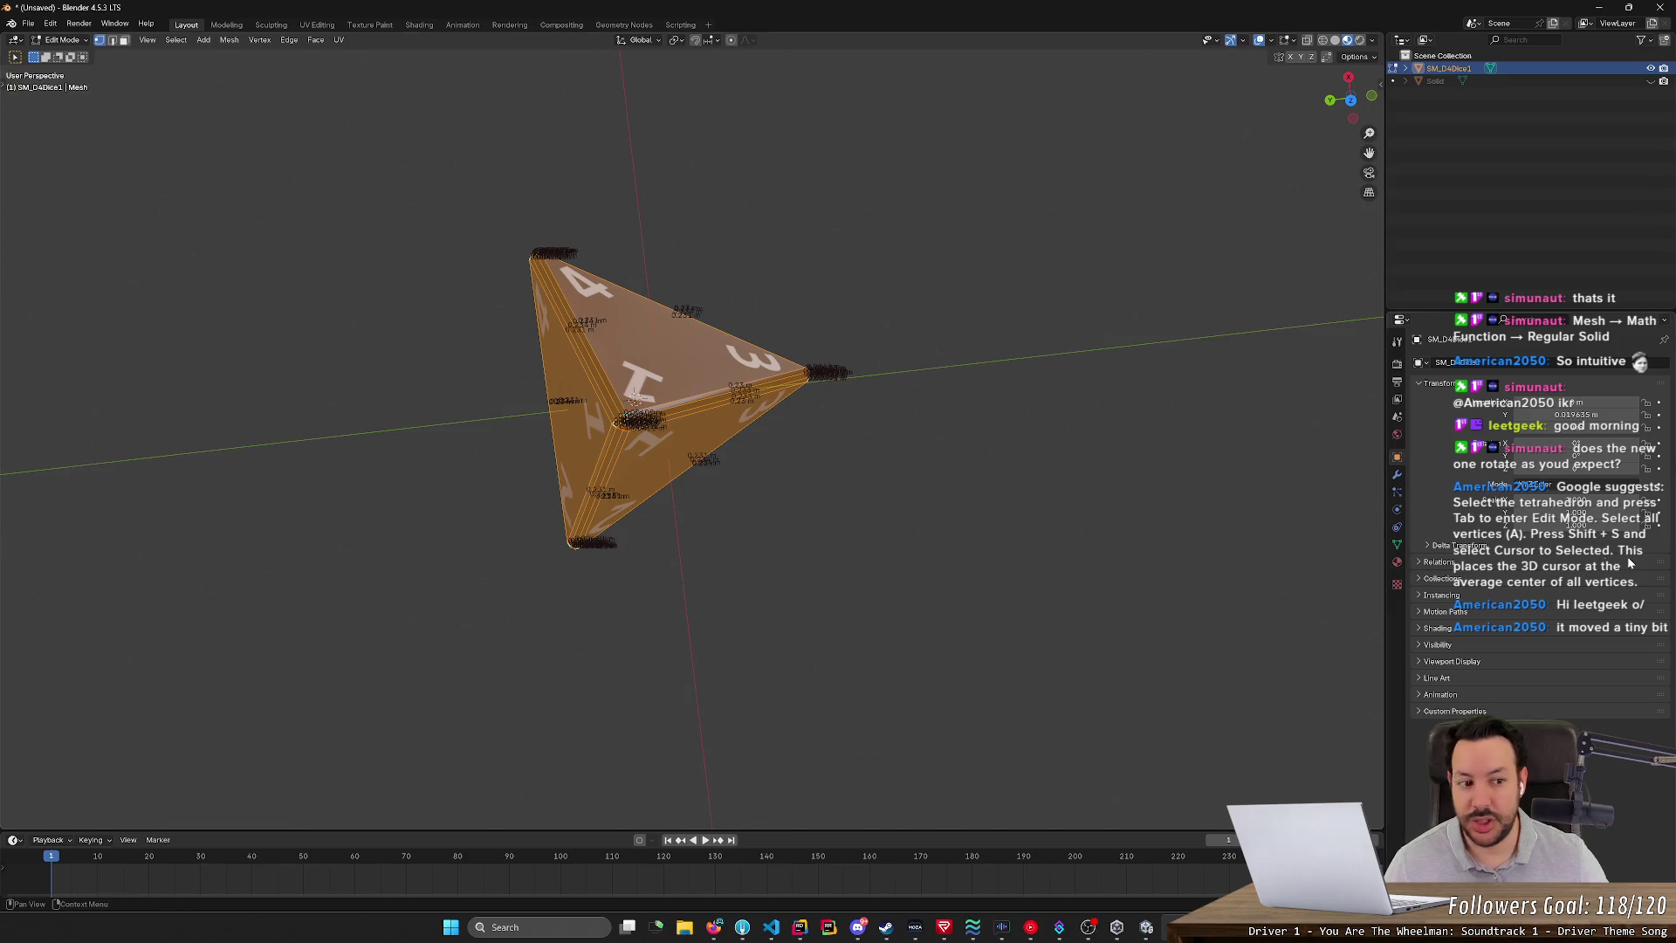
{"action": "middle_click_drag", "start_coordinate": [785, 436], "coordinate": [679, 268]}
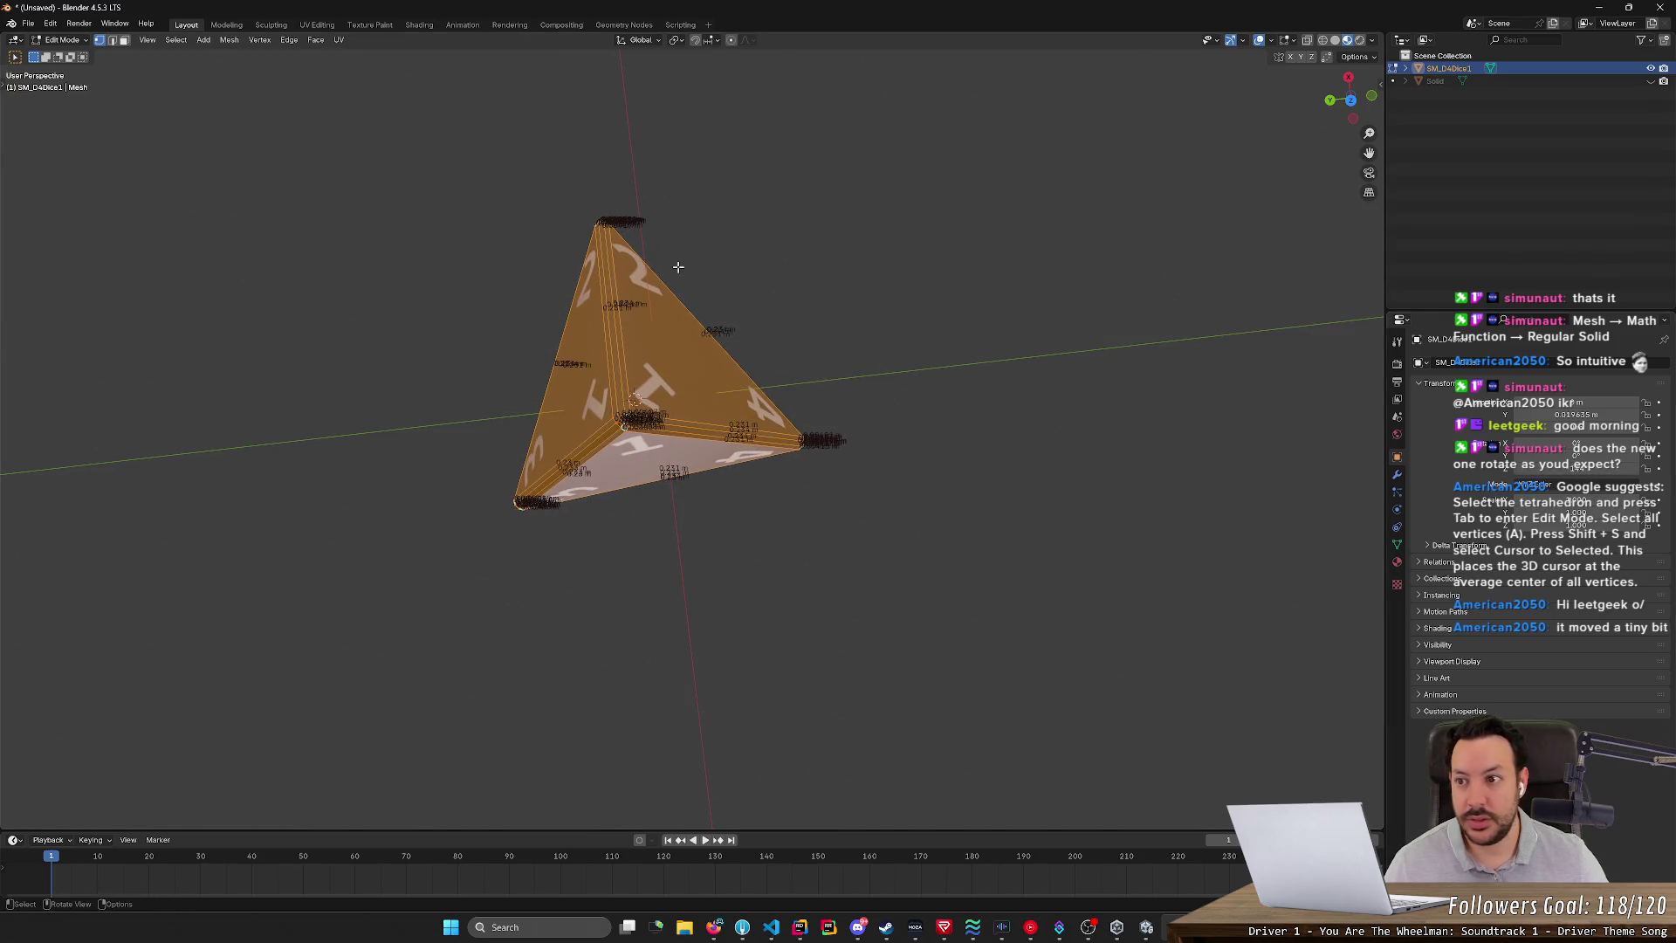
{"action": "key", "text": "shift+s"}
{"action": "left_click", "coordinate": [302, 266]}
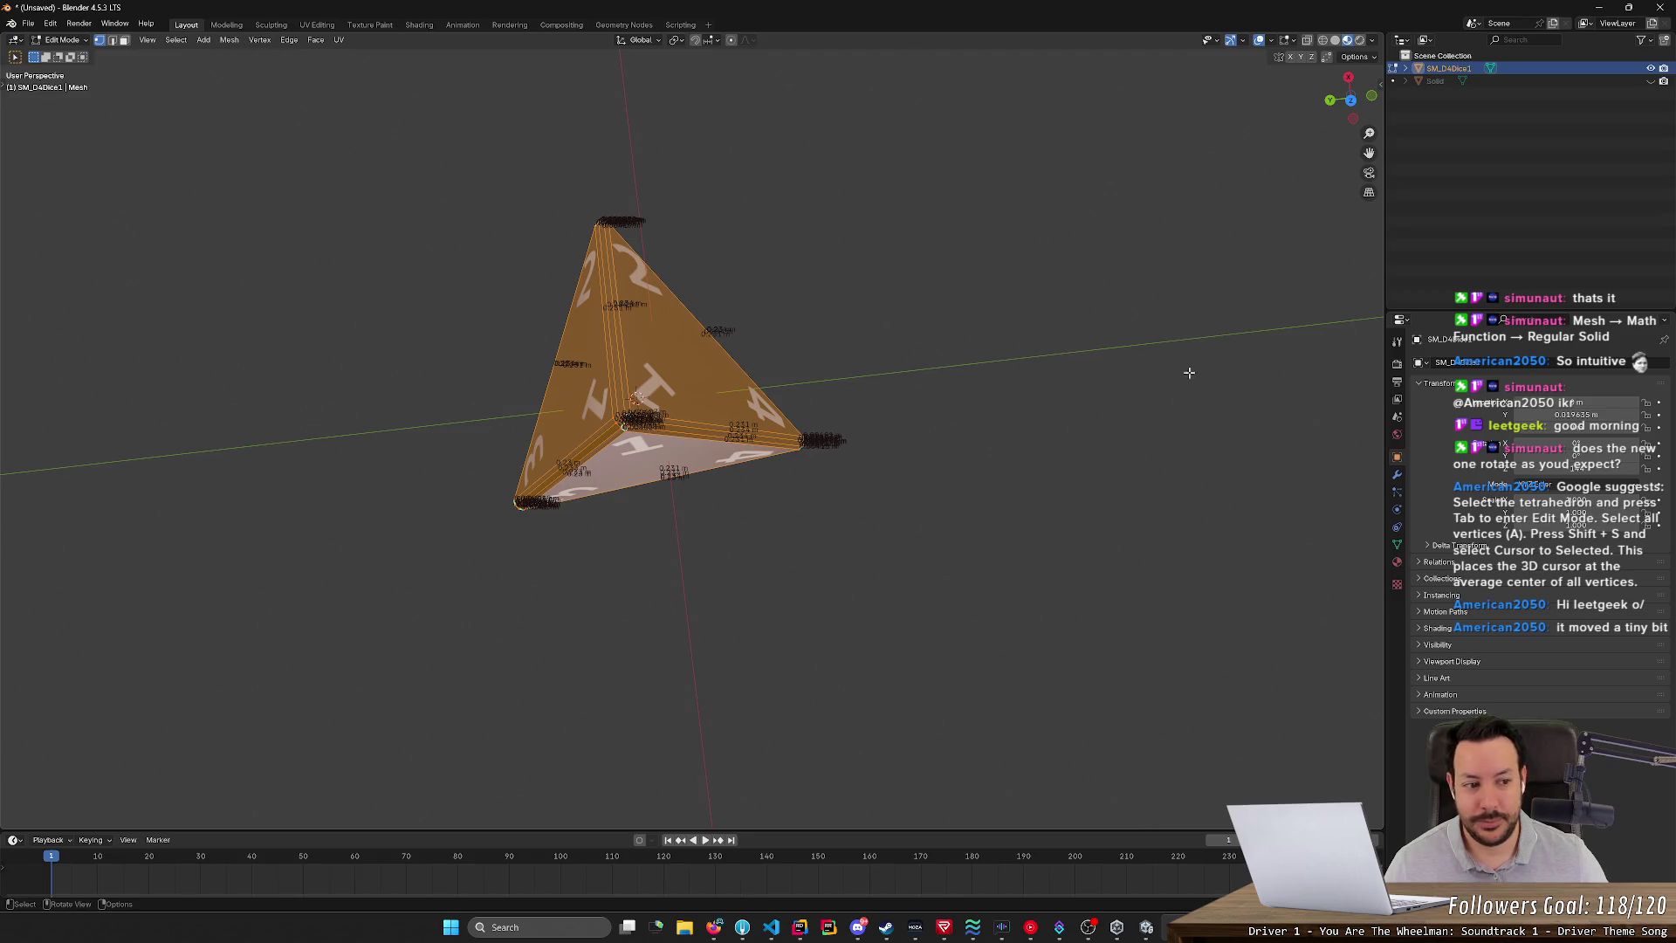
{"action": "key", "text": "ctrl+z"}
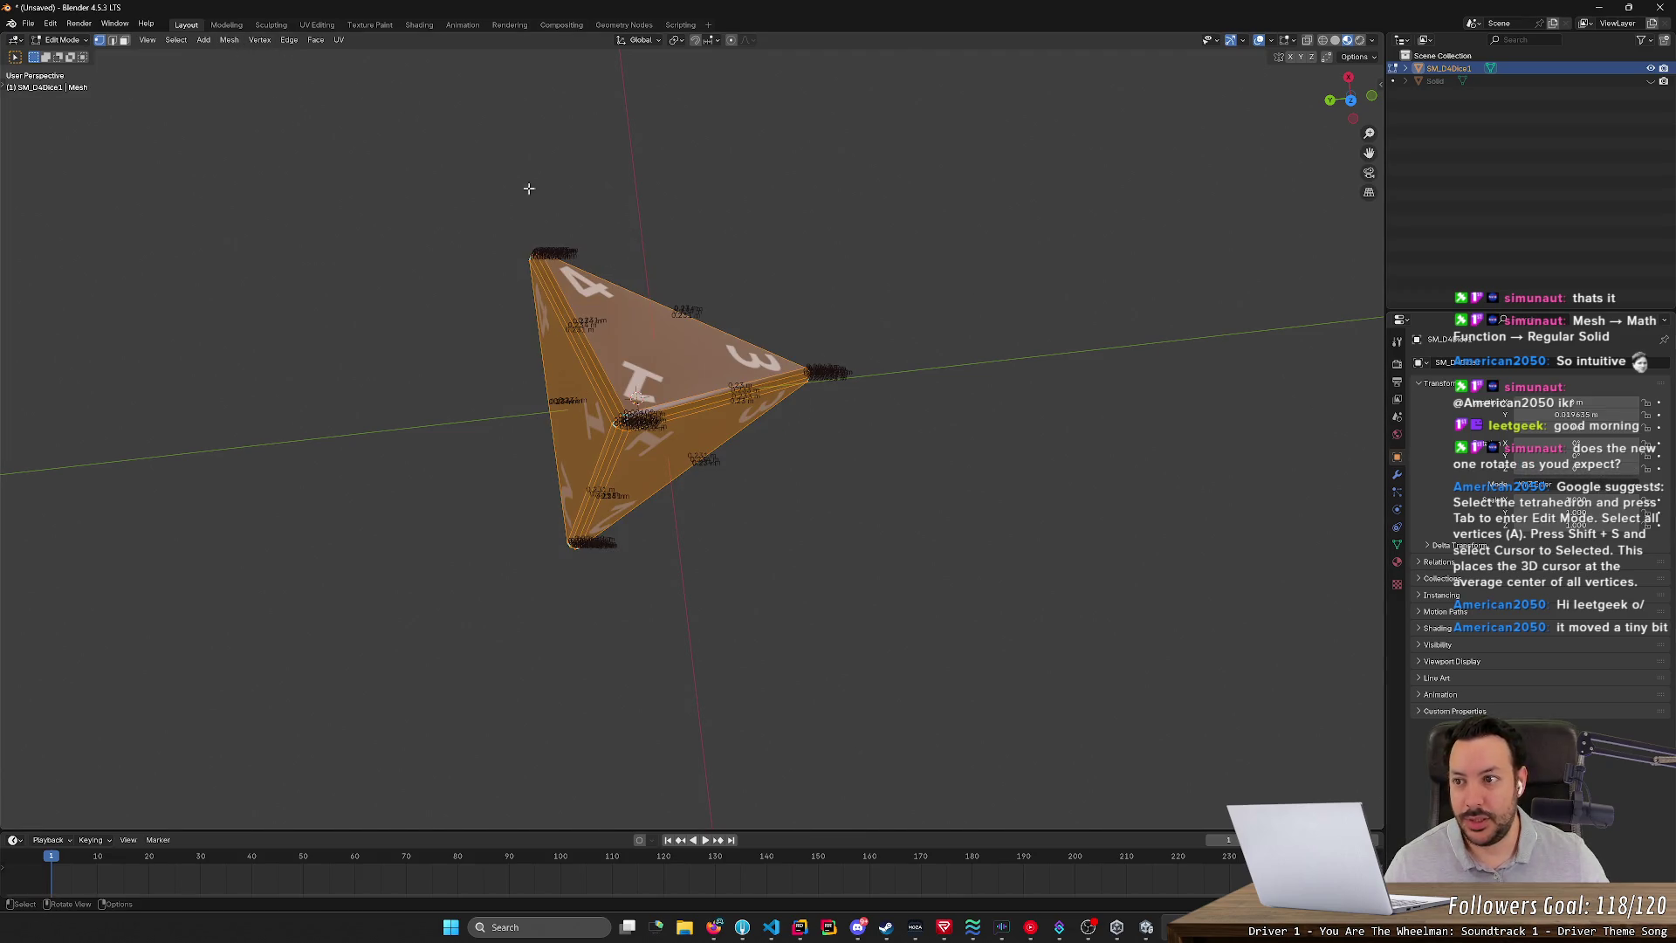
{"action": "mouse_move", "coordinate": [270, 157]}
{"action": "middle_mouse_down"}
{"action": "mouse_move", "coordinate": [333, 190]}
{"action": "mouse_move", "coordinate": [329, 251]}
{"action": "middle_mouse_up"}
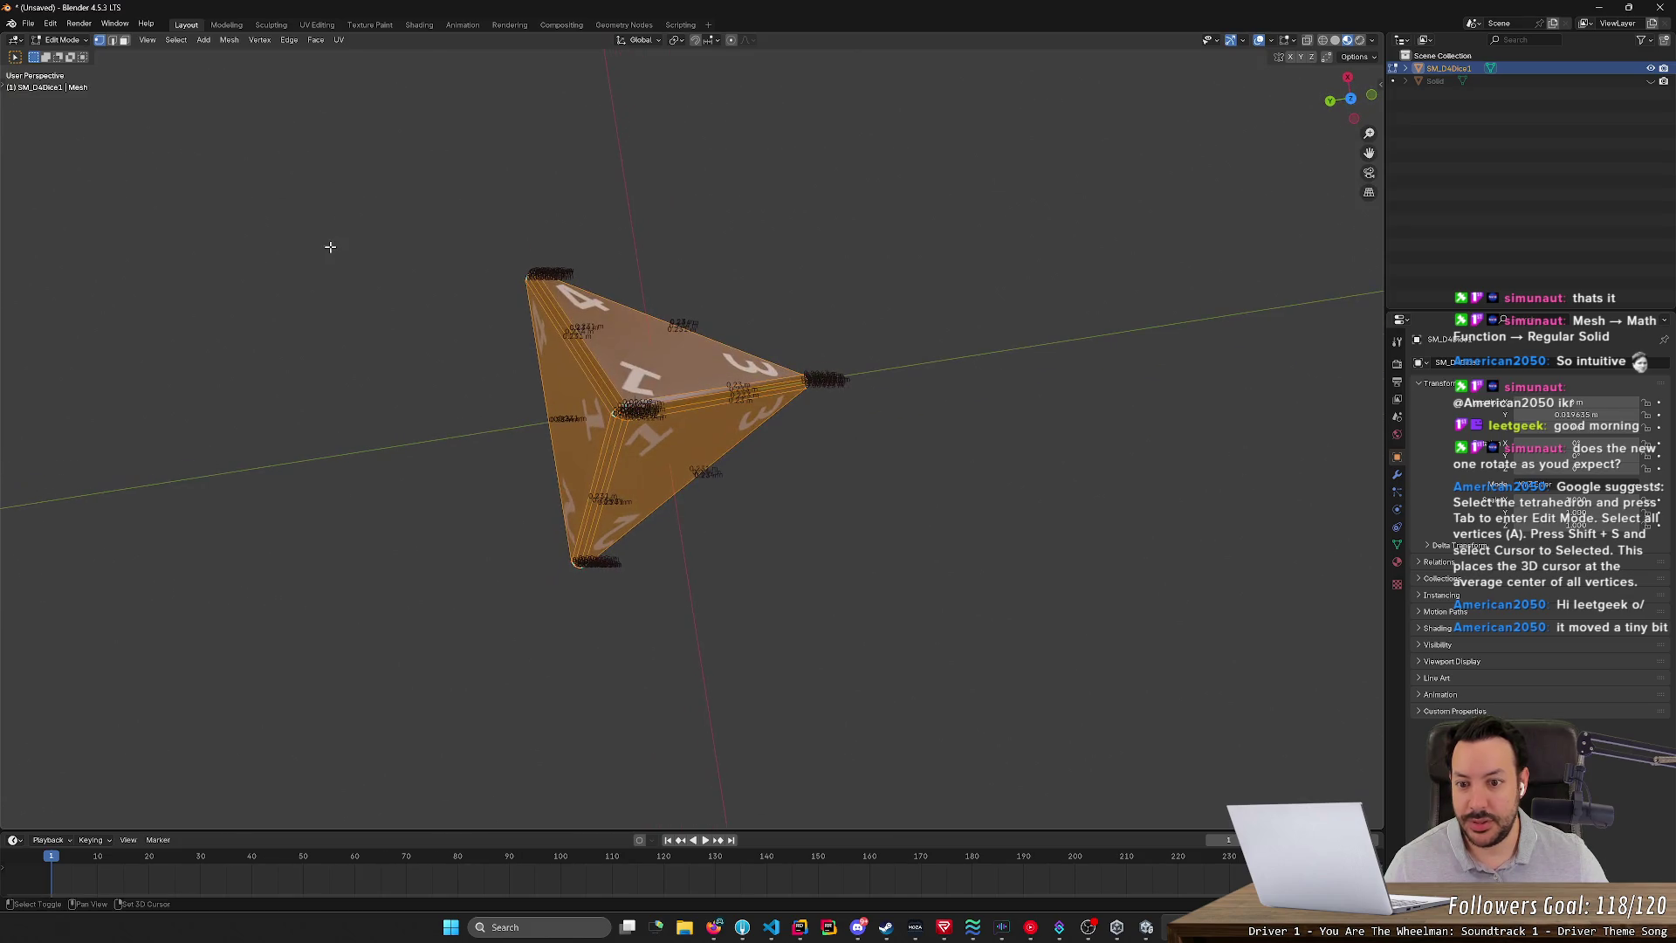
{"action": "key", "text": "shift+s"}
{"action": "left_click", "coordinate": [291, 301]}
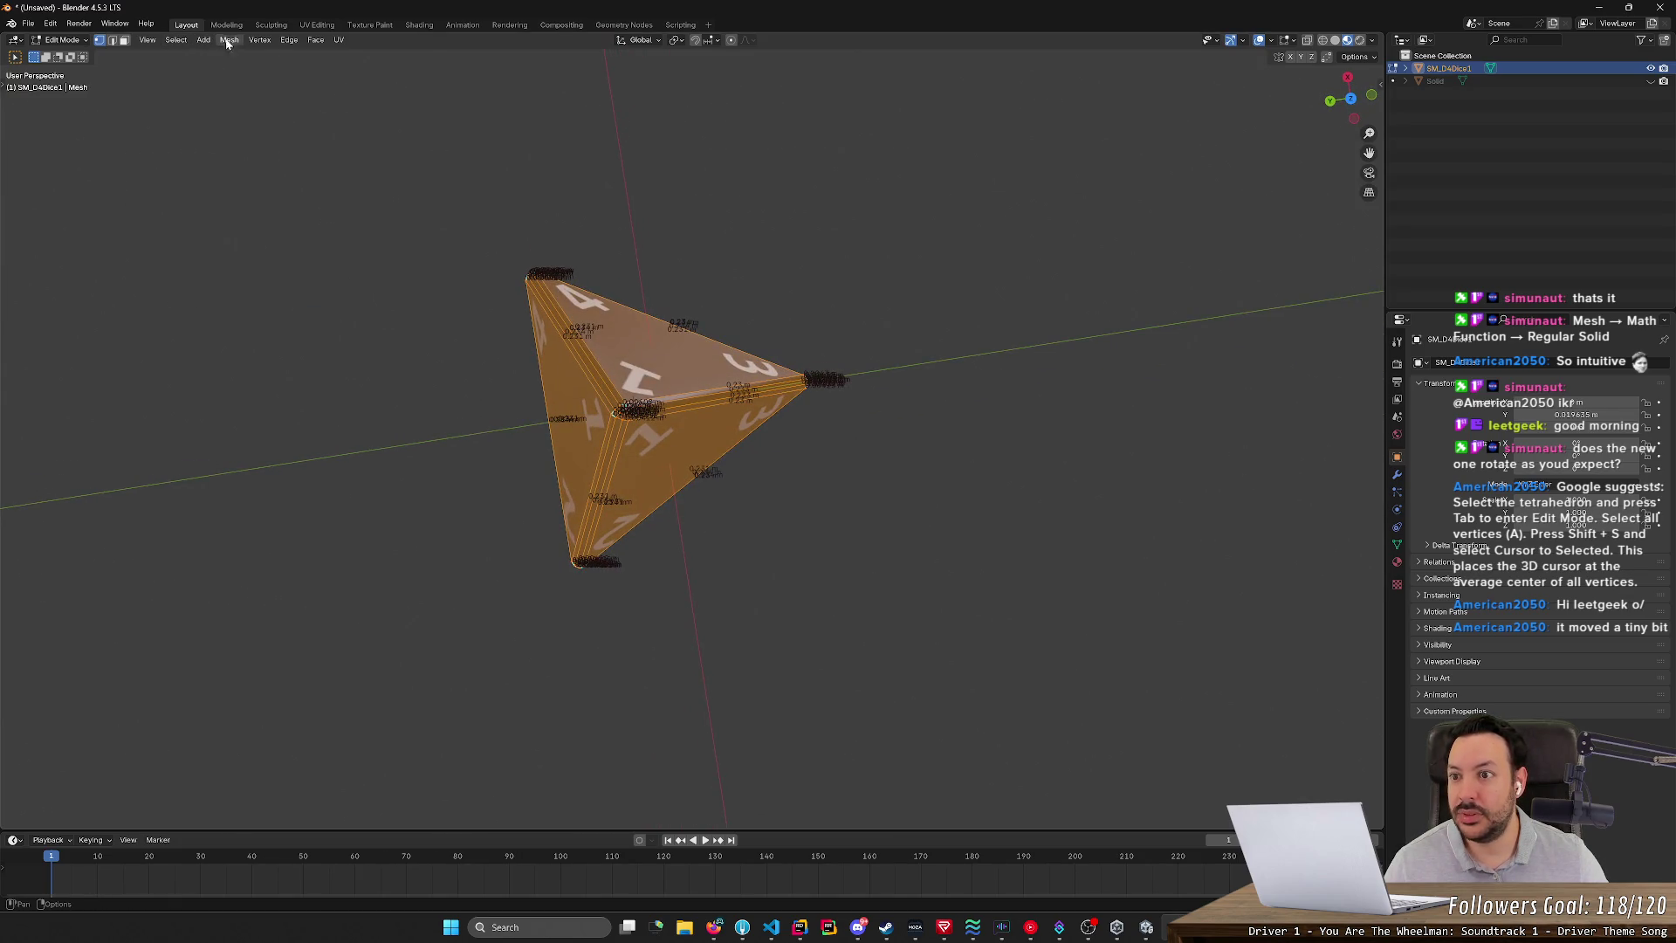
- Switch the die back to Object Mode and bring up the Object menu
{"action": "left_click", "coordinate": [253, 43]}
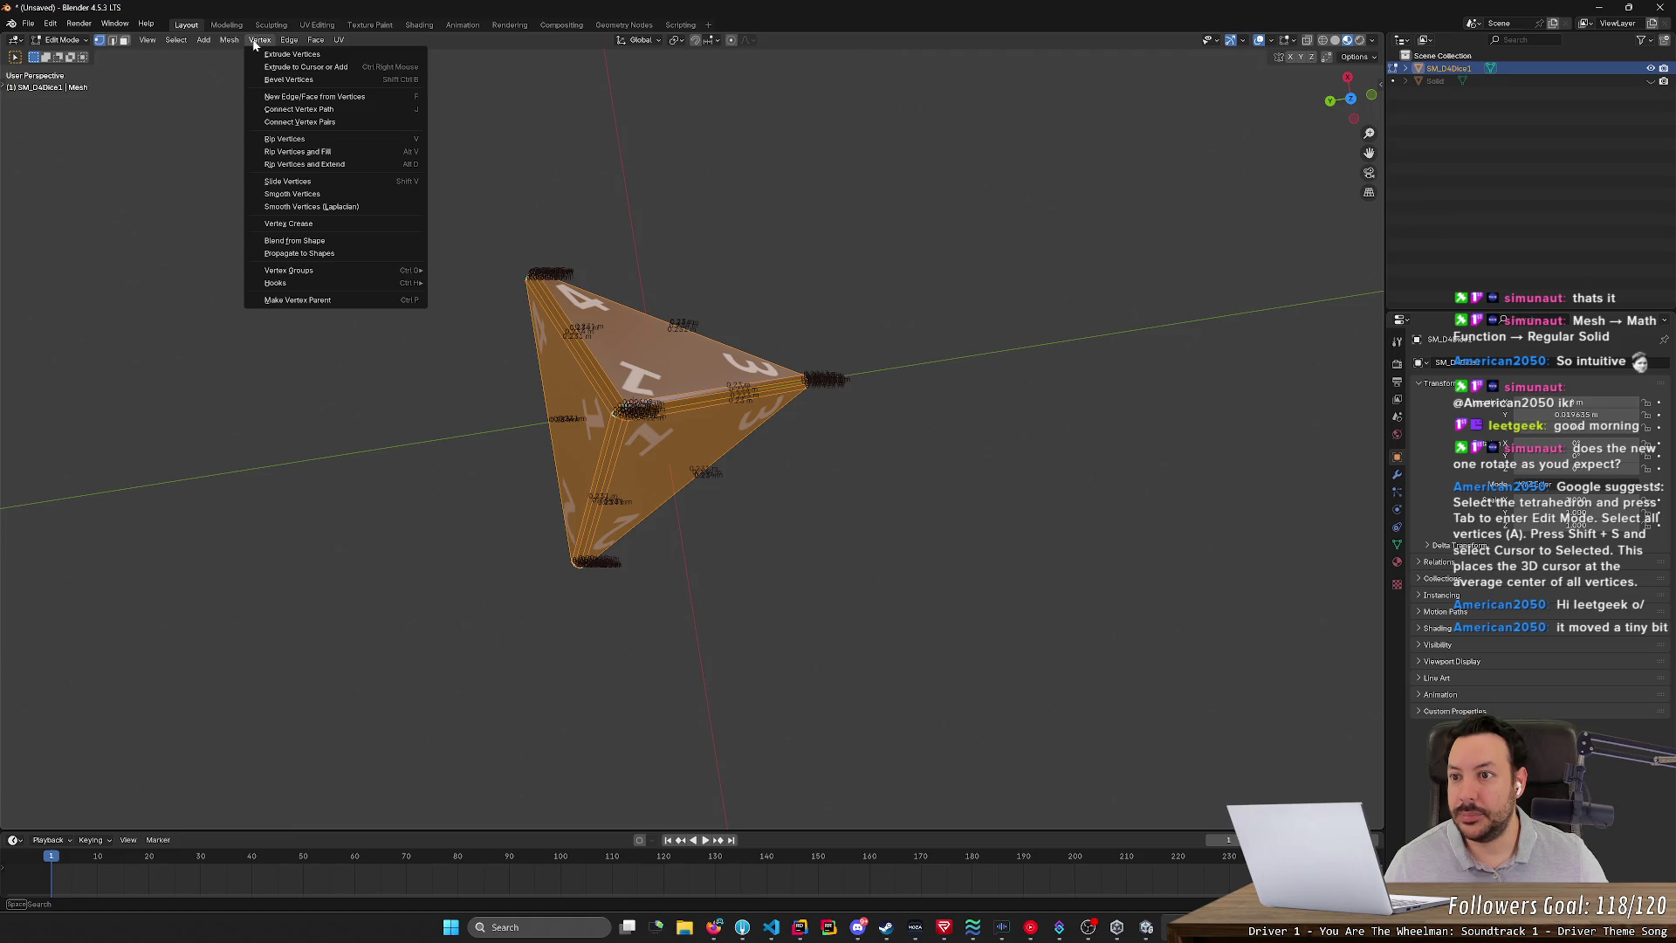
{"action": "mouse_move", "coordinate": [187, 43]}
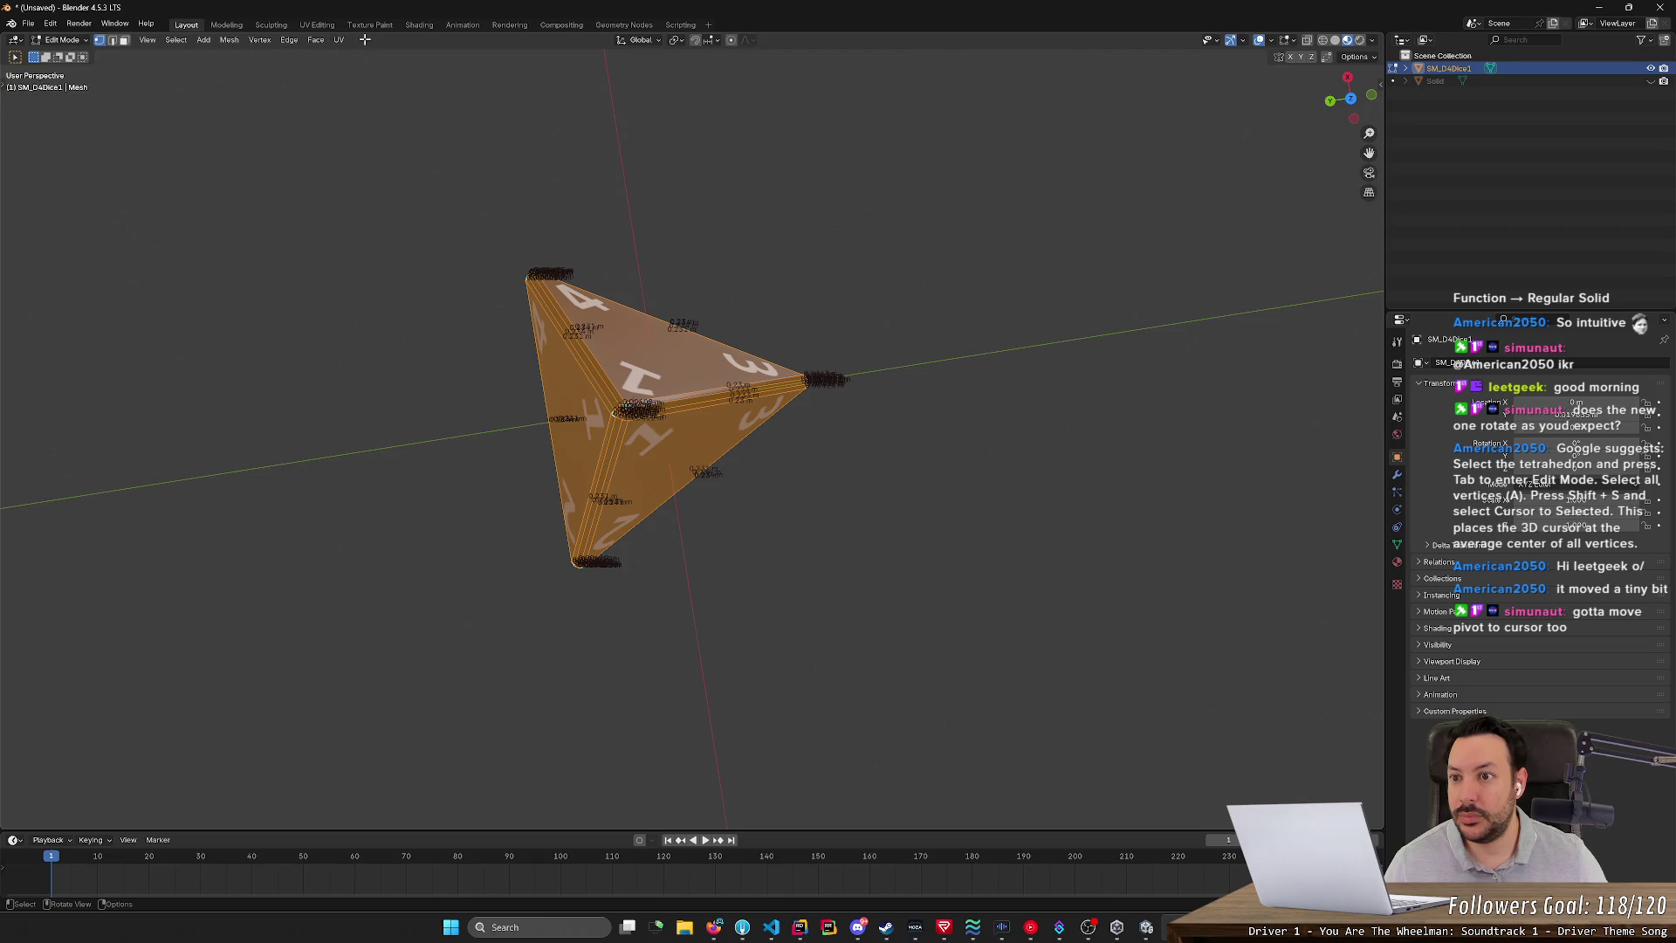
{"action": "key", "text": "Tab"}
{"action": "left_click", "coordinate": [193, 40]}
- Set the D4 die's origin to the 3D cursor, then re-enter Edit Mode on its mesh
{"action": "mouse_move", "coordinate": [252, 71]}
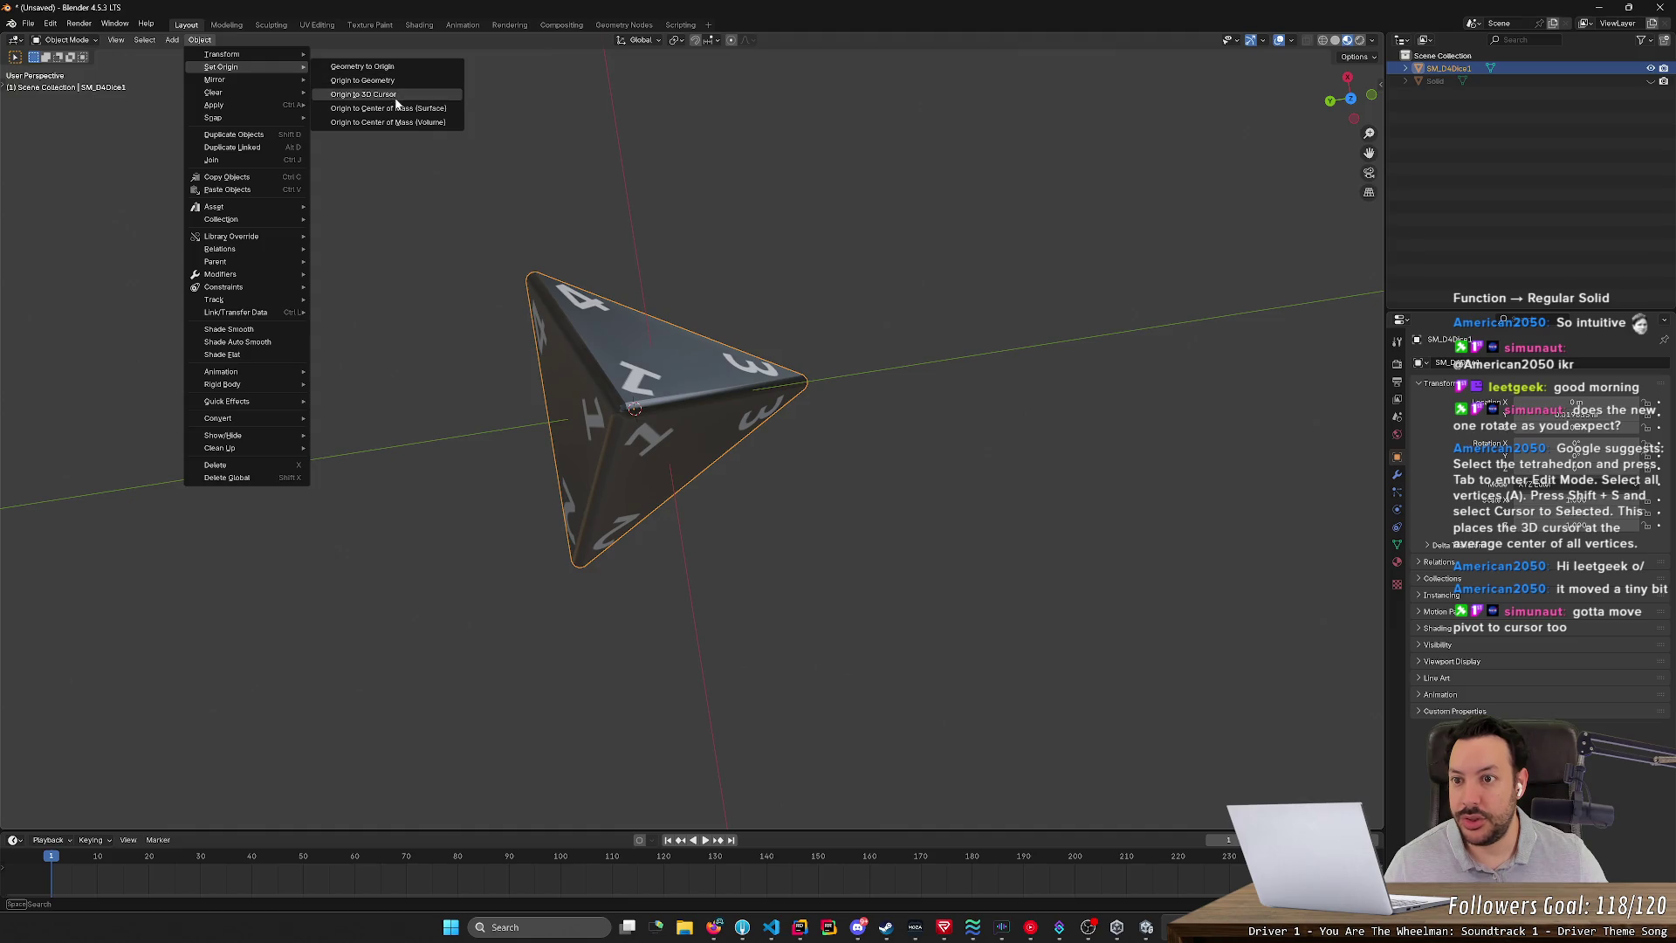
{"action": "left_click", "coordinate": [454, 97]}
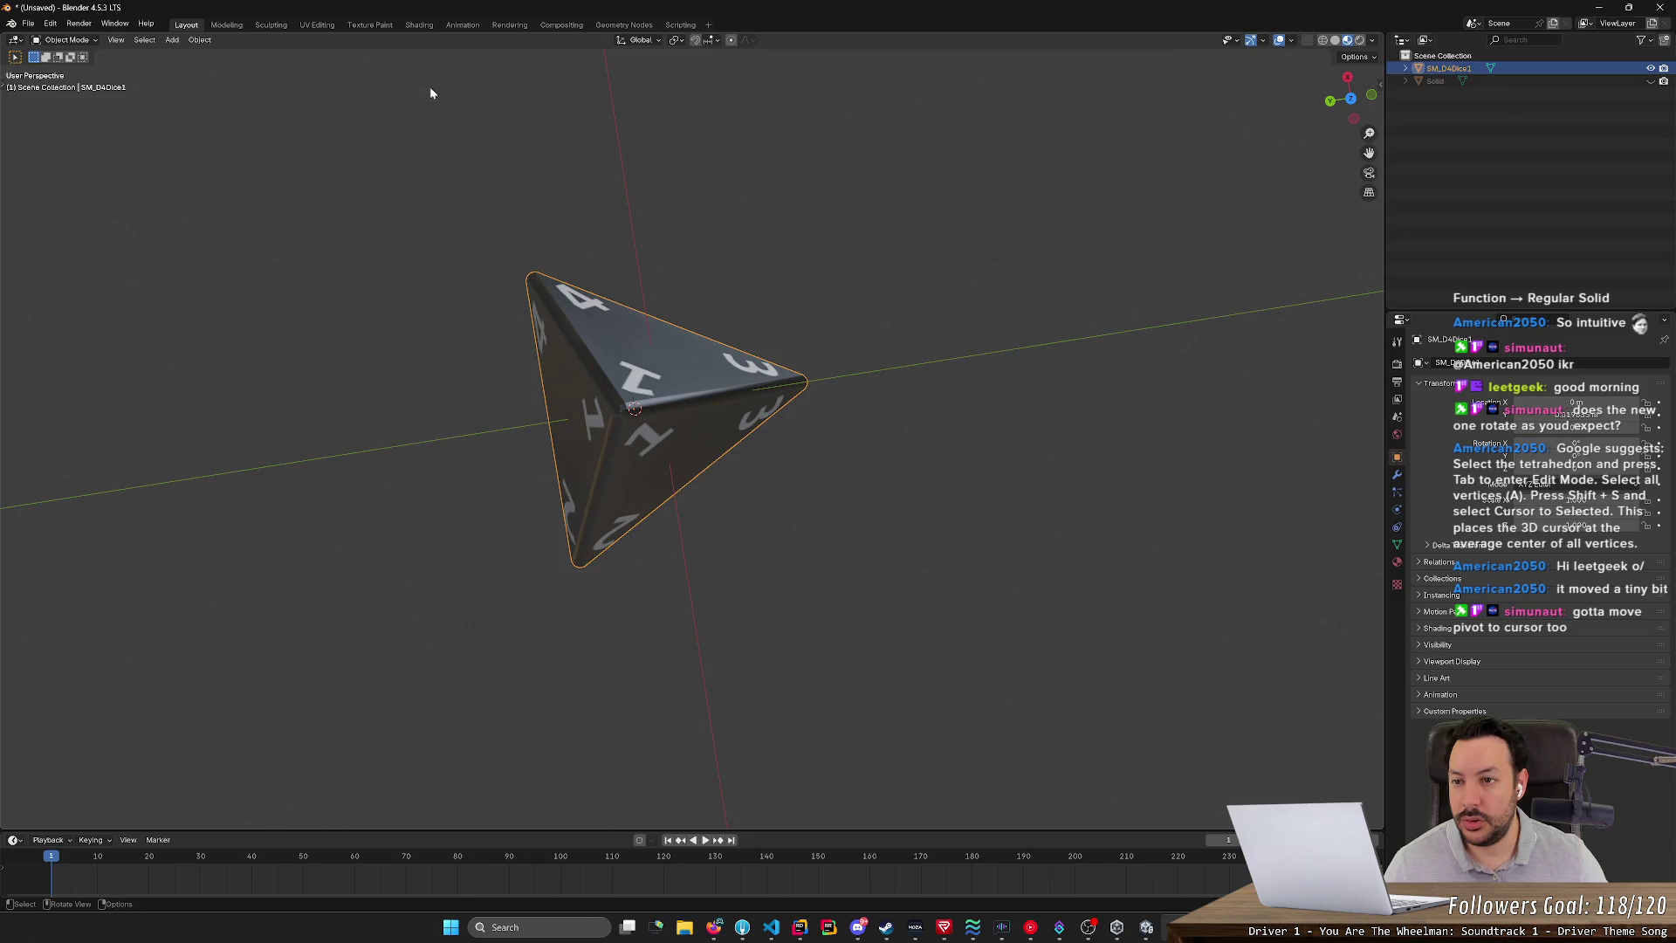
{"action": "mouse_move", "coordinate": [786, 266]}
{"action": "middle_mouse_down"}
{"action": "mouse_move", "coordinate": [763, 247]}
{"action": "mouse_move", "coordinate": [815, 151]}
{"action": "middle_mouse_up"}
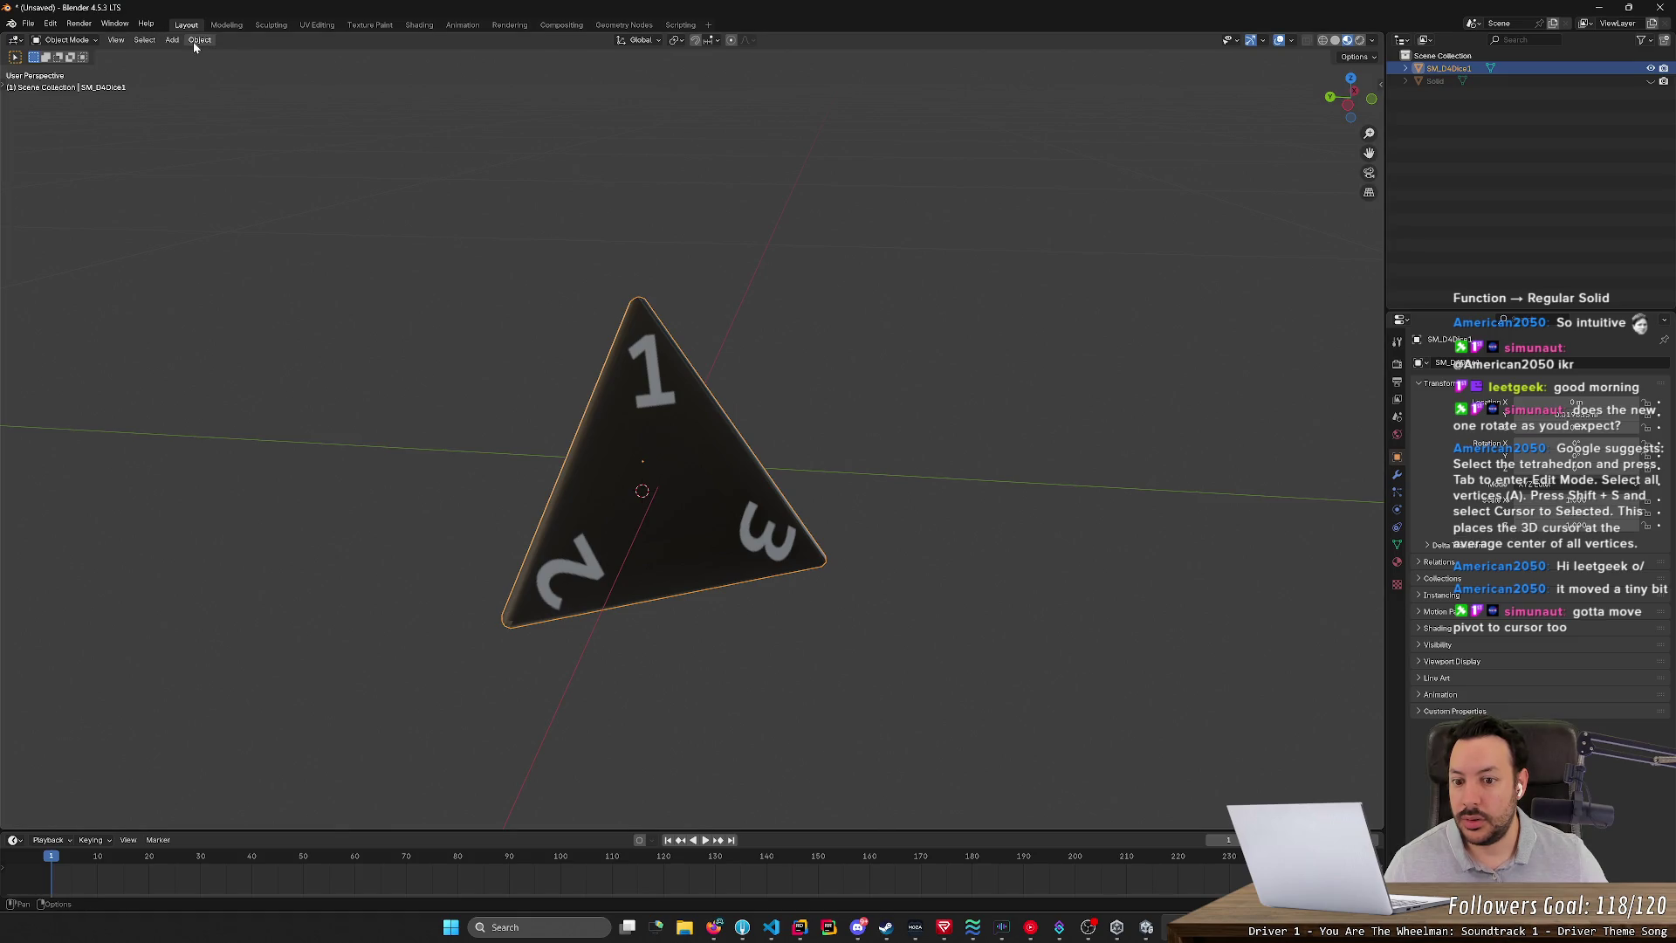
{"action": "key", "text": "Tab"}
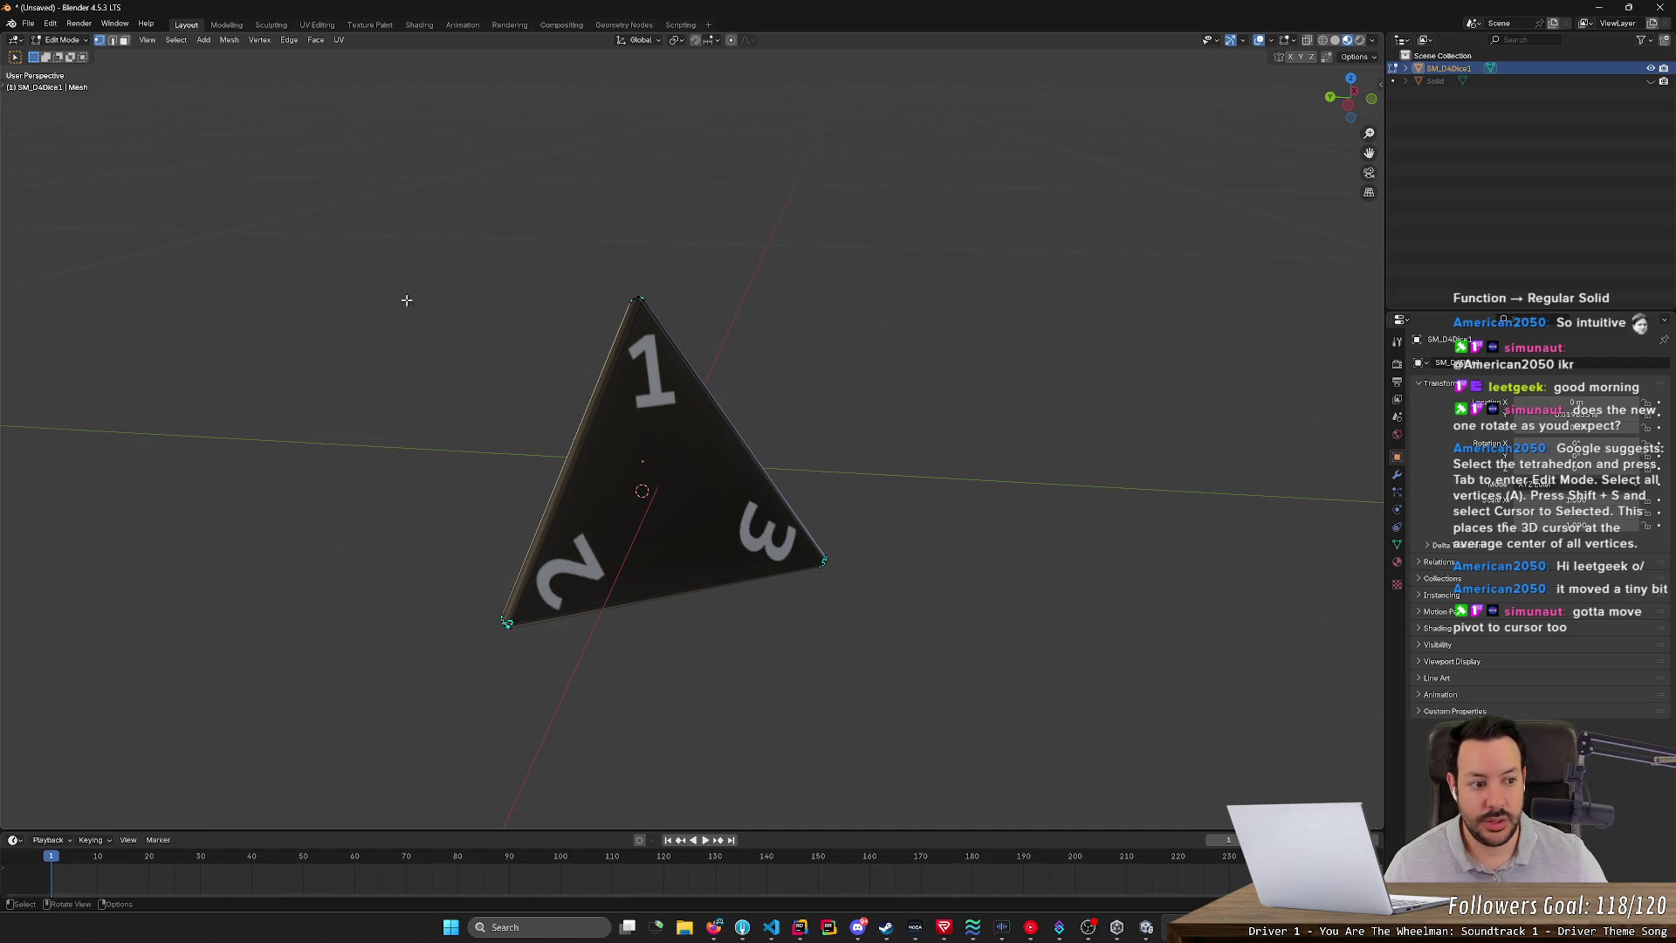
- Box-select all the die's vertices, then return to Object Mode
{"action": "left_click_drag", "start_coordinate": [367, 239], "coordinate": [960, 748]}
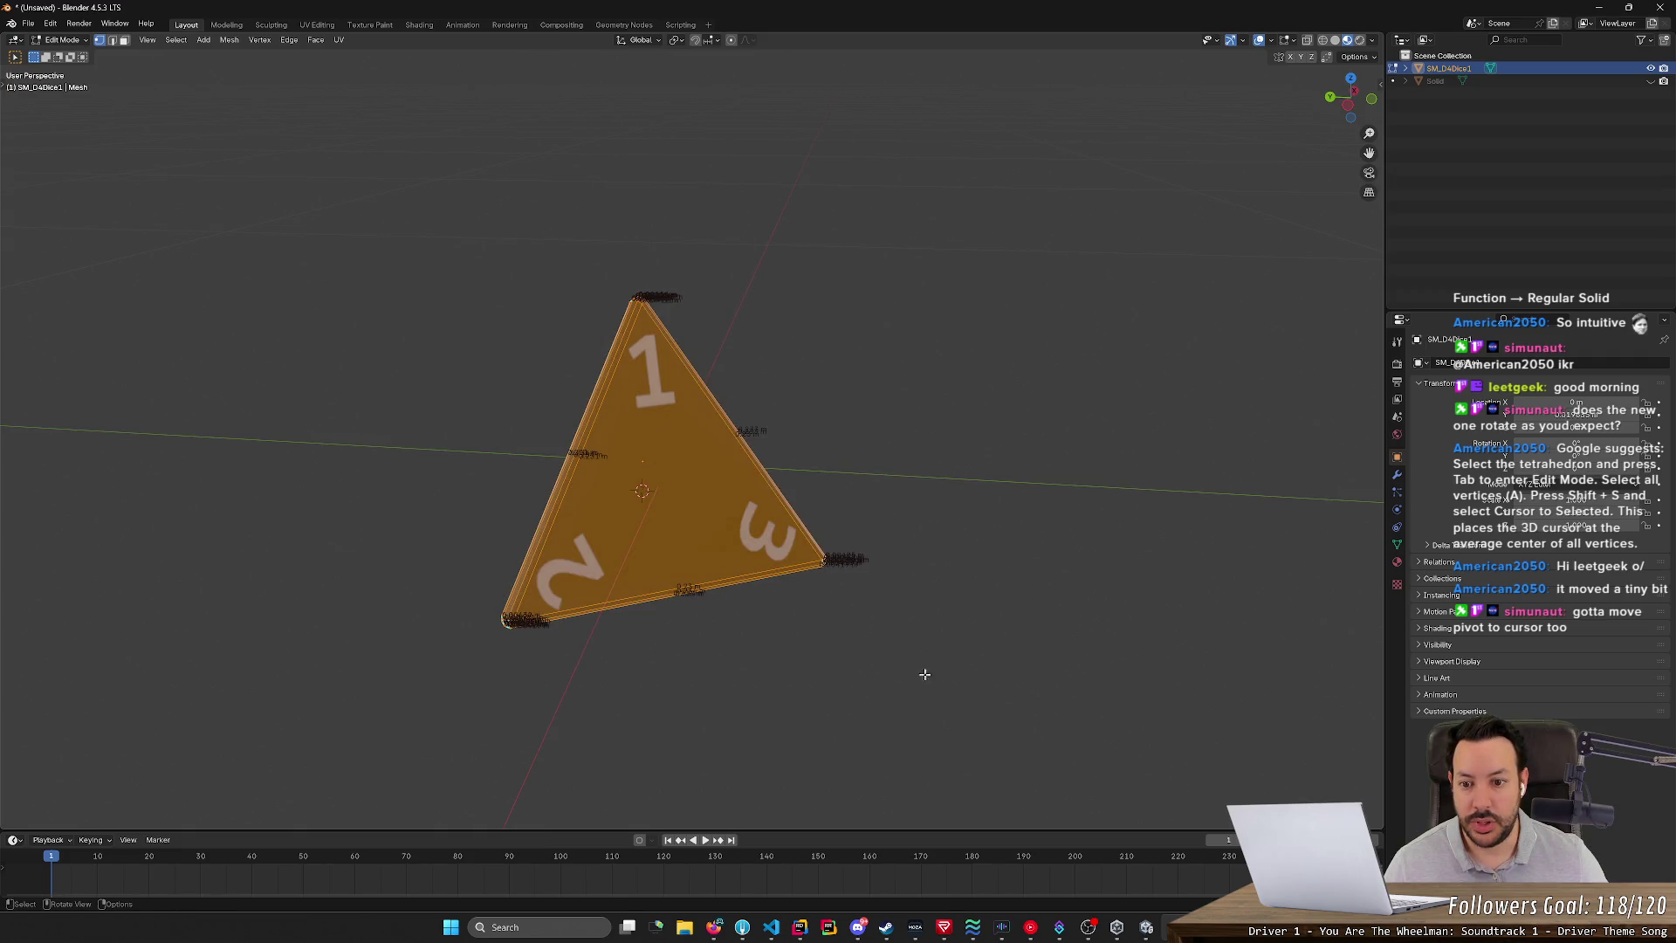
{"action": "mouse_move", "coordinate": [886, 603]}
{"action": "middle_mouse_down"}
{"action": "mouse_move", "coordinate": [908, 535]}
{"action": "mouse_move", "coordinate": [908, 572]}
{"action": "middle_mouse_up"}
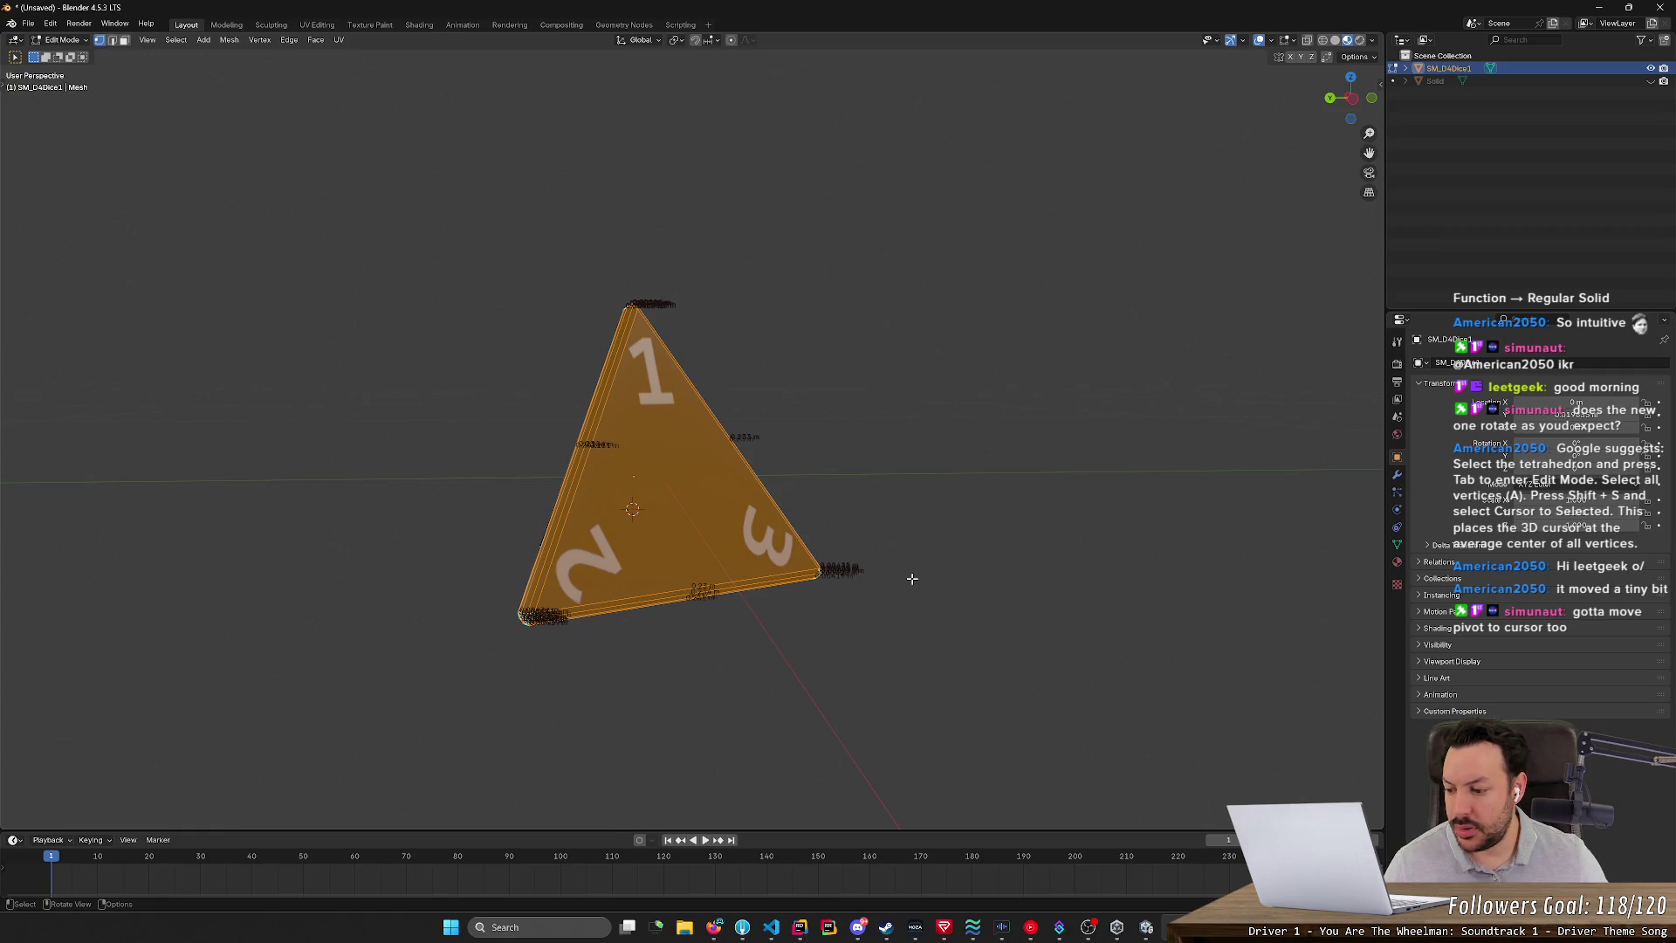
{"action": "key", "text": "Tab"}
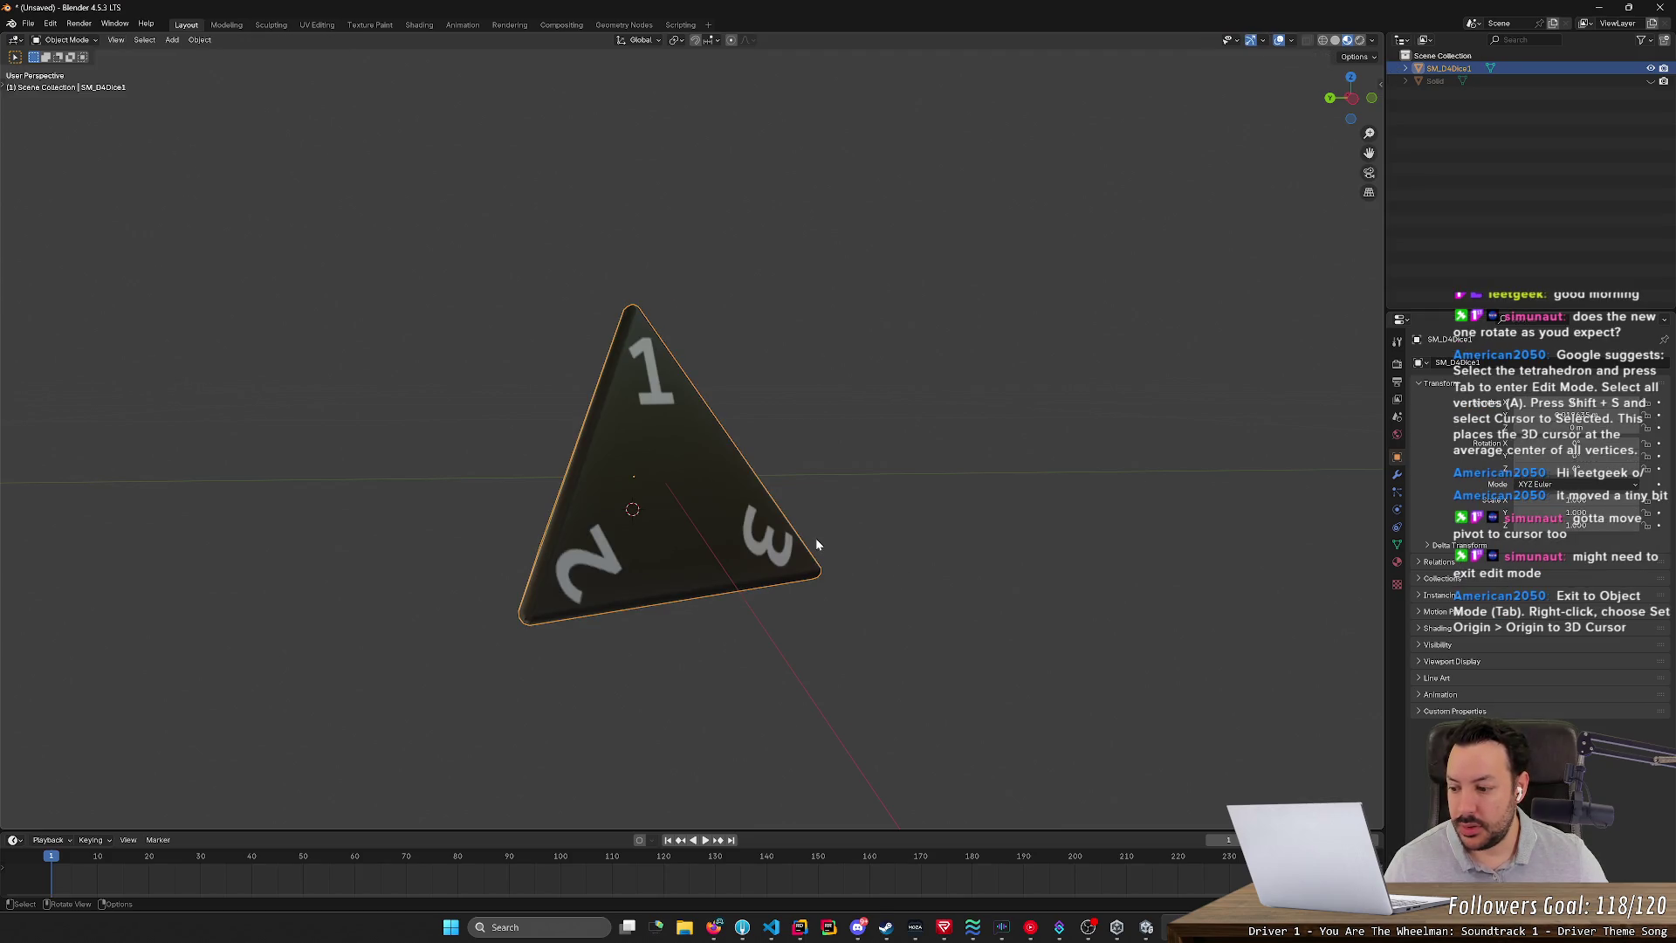
- Set the D4 die's origin to the 3D cursor via the Object menu
{"action": "right_click", "coordinate": [747, 501]}
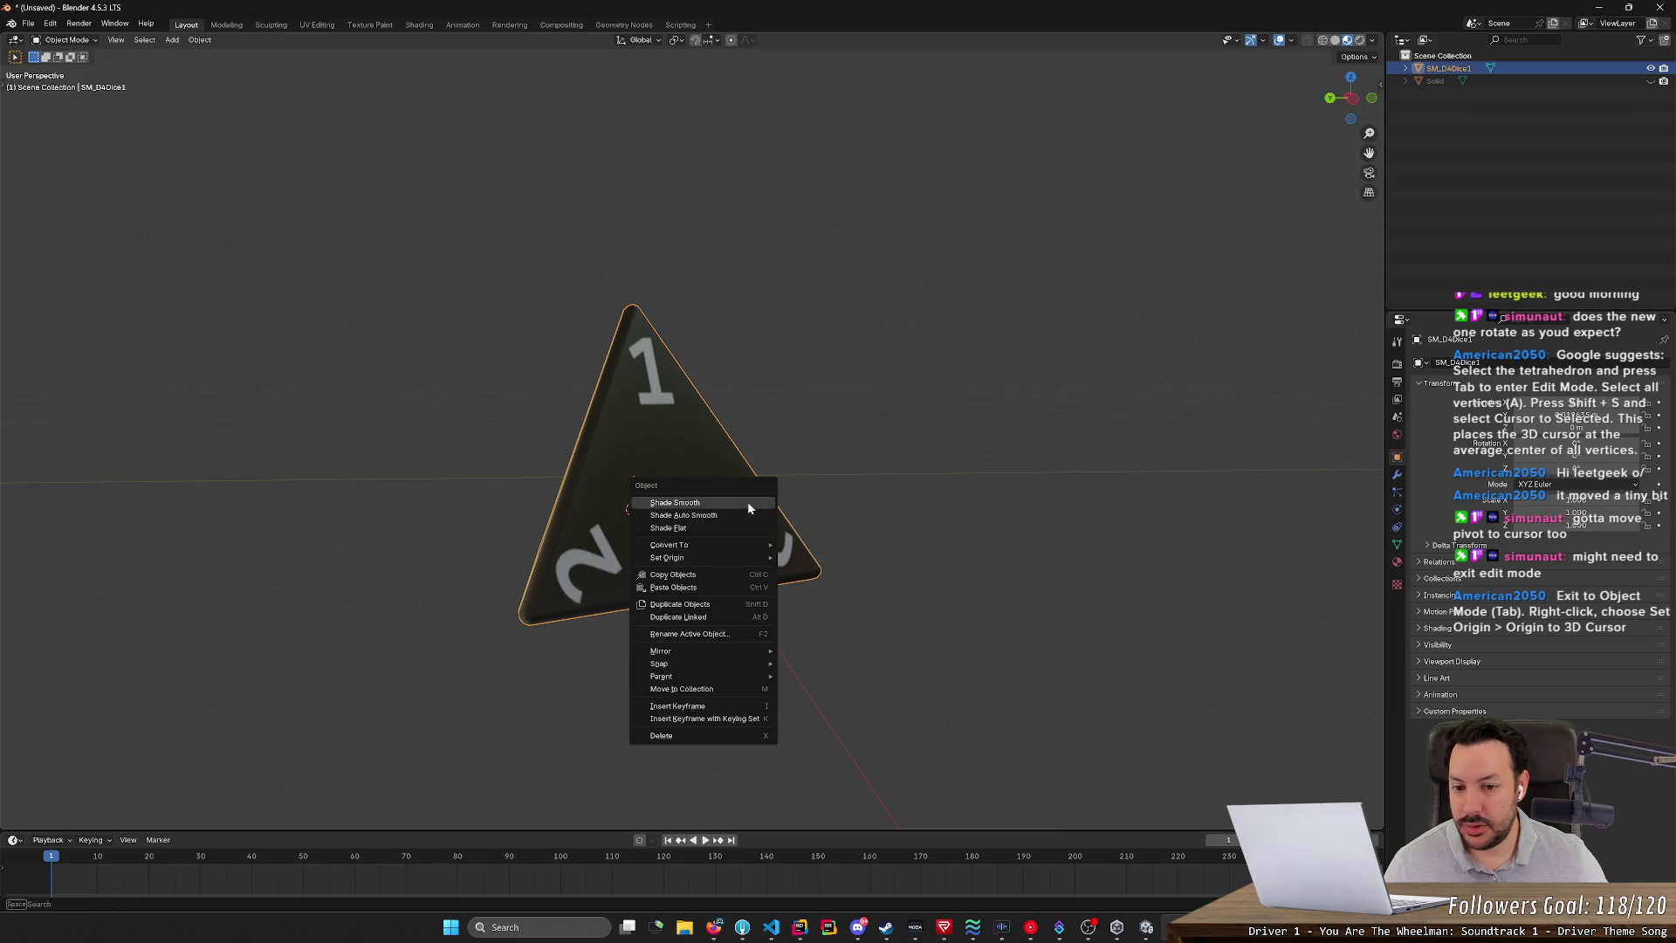
{"action": "right_click", "coordinate": [852, 429]}
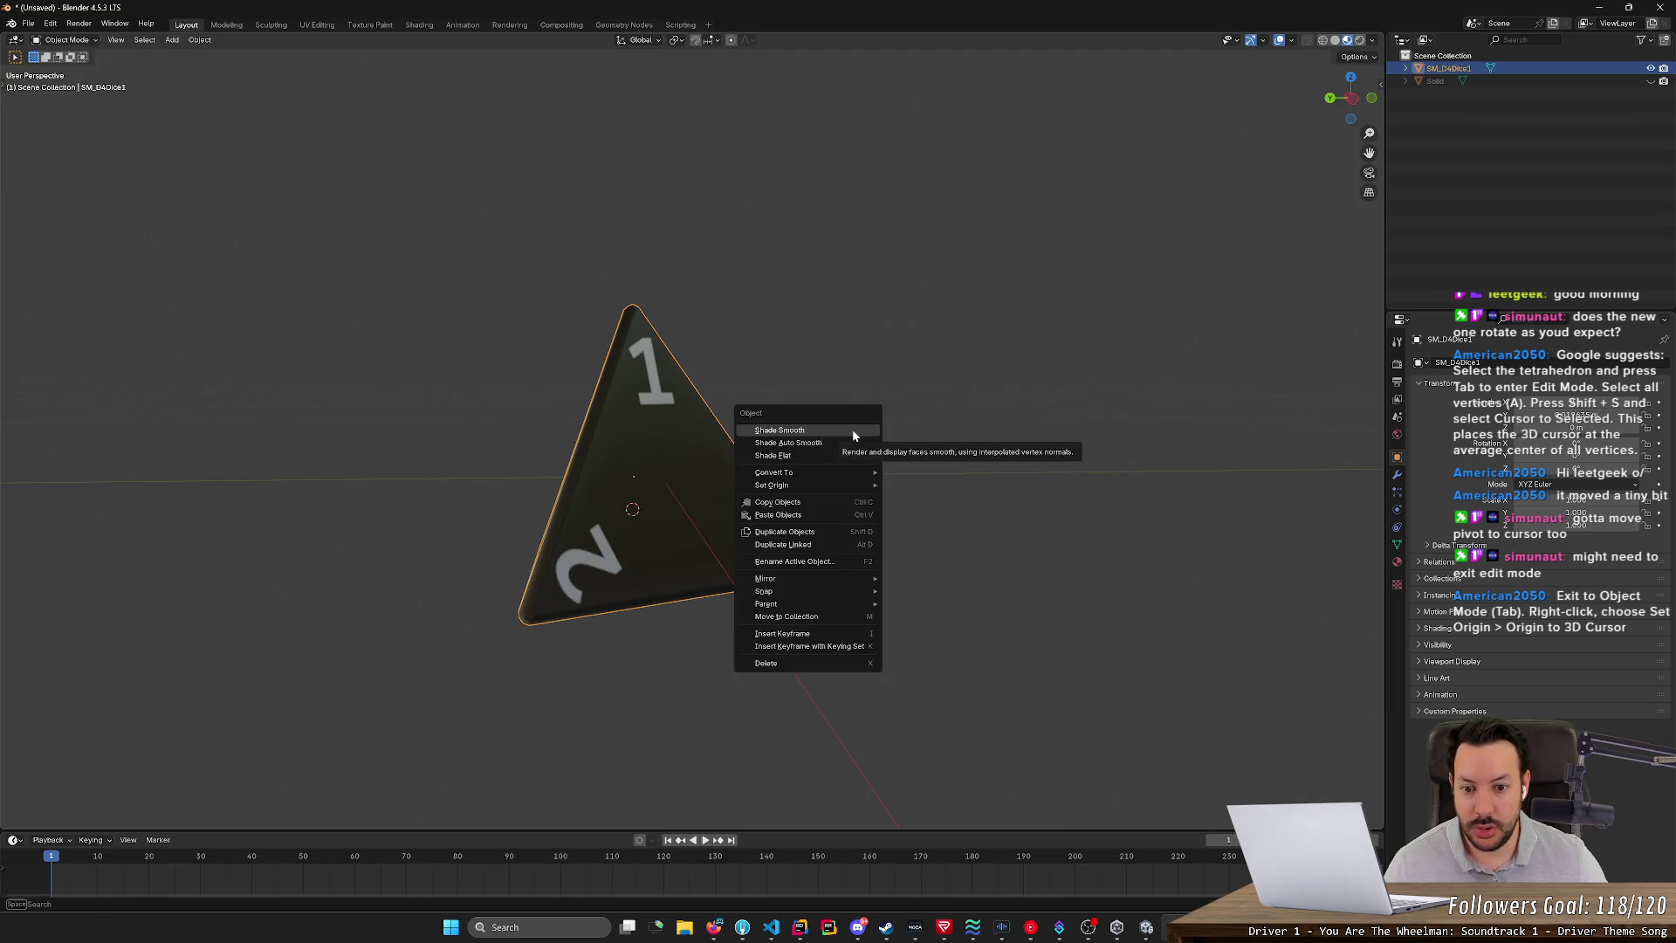
{"action": "mouse_move", "coordinate": [820, 471]}
{"action": "left_click", "coordinate": [736, 388]}
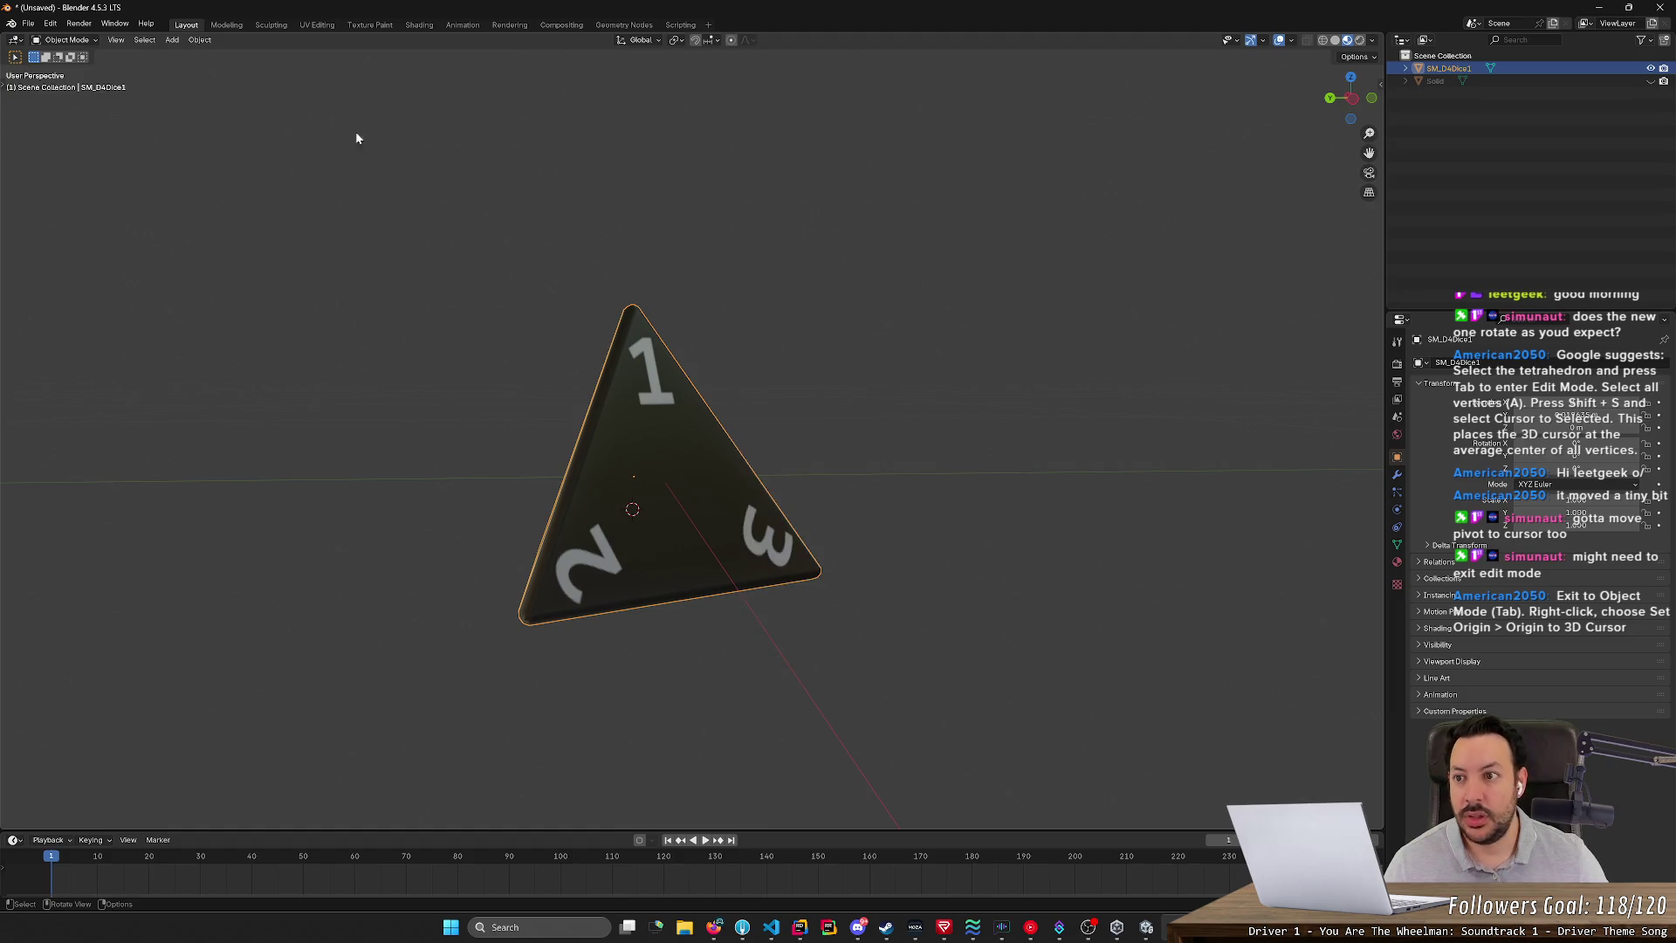
{"action": "left_click", "coordinate": [199, 39]}
{"action": "mouse_move", "coordinate": [244, 70]}
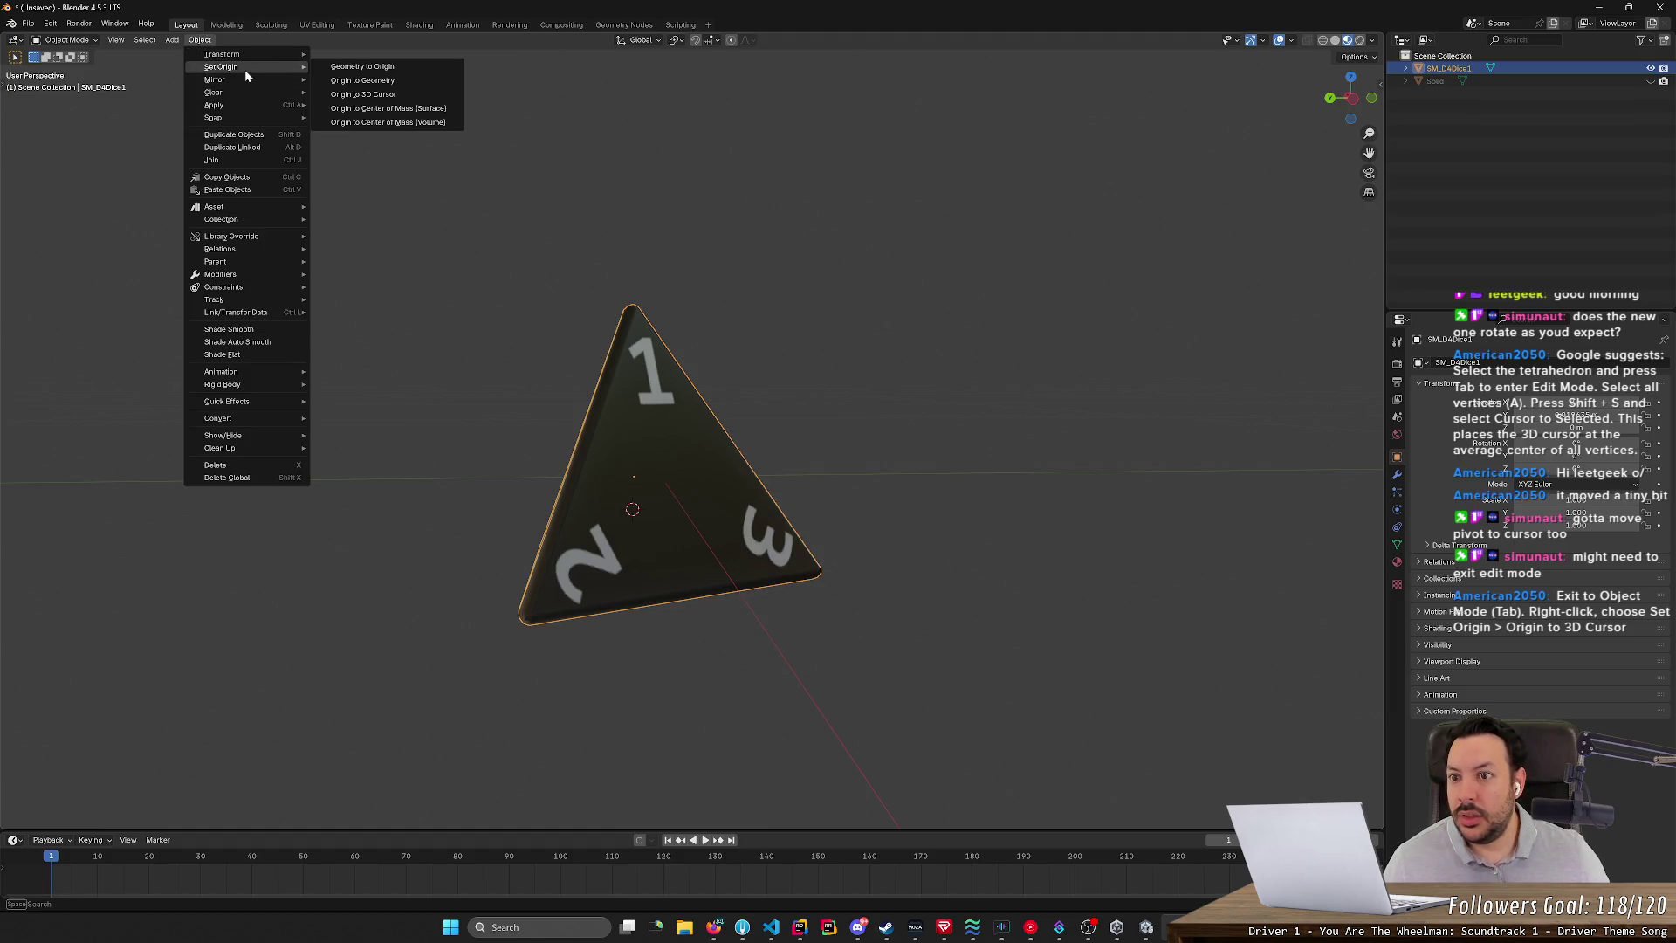
{"action": "left_click", "coordinate": [402, 102]}
- Try editing the die's location value, then undo the change
{"action": "mouse_move", "coordinate": [859, 415]}
{"action": "middle_mouse_down"}
{"action": "mouse_move", "coordinate": [805, 396]}
{"action": "mouse_move", "coordinate": [856, 423]}
{"action": "mouse_move", "coordinate": [943, 422]}
{"action": "mouse_move", "coordinate": [946, 453]}
{"action": "mouse_move", "coordinate": [1029, 434]}
{"action": "middle_mouse_up"}
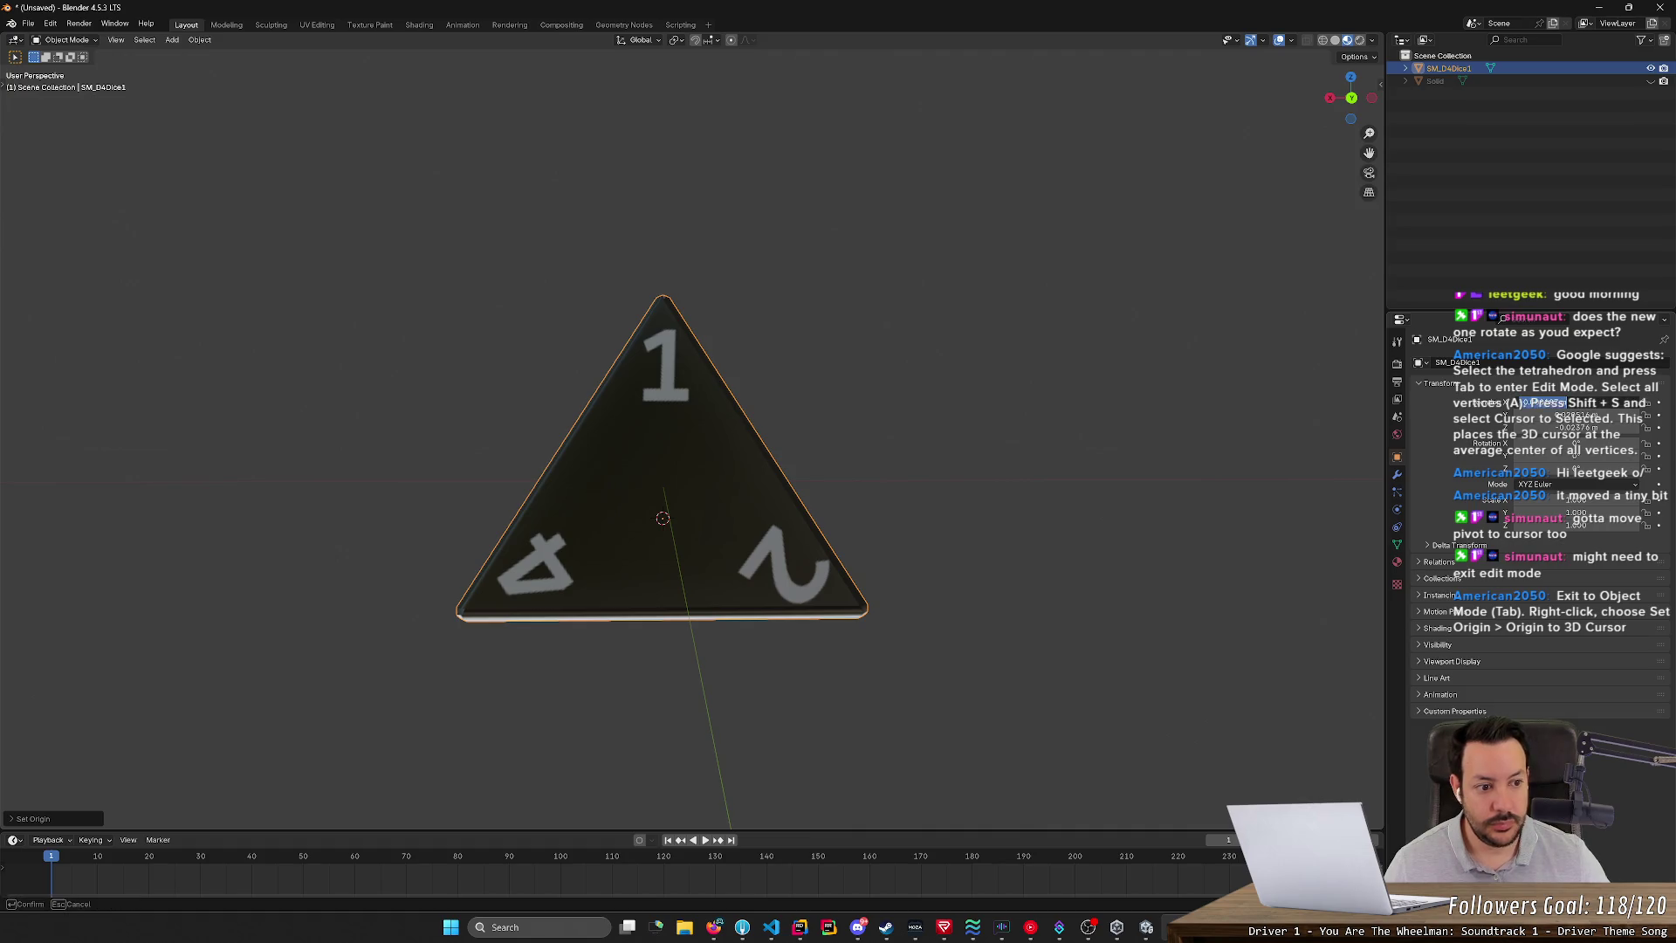
{"action": "left_click", "coordinate": [1562, 413]}
{"action": "key", "text": "Return"}
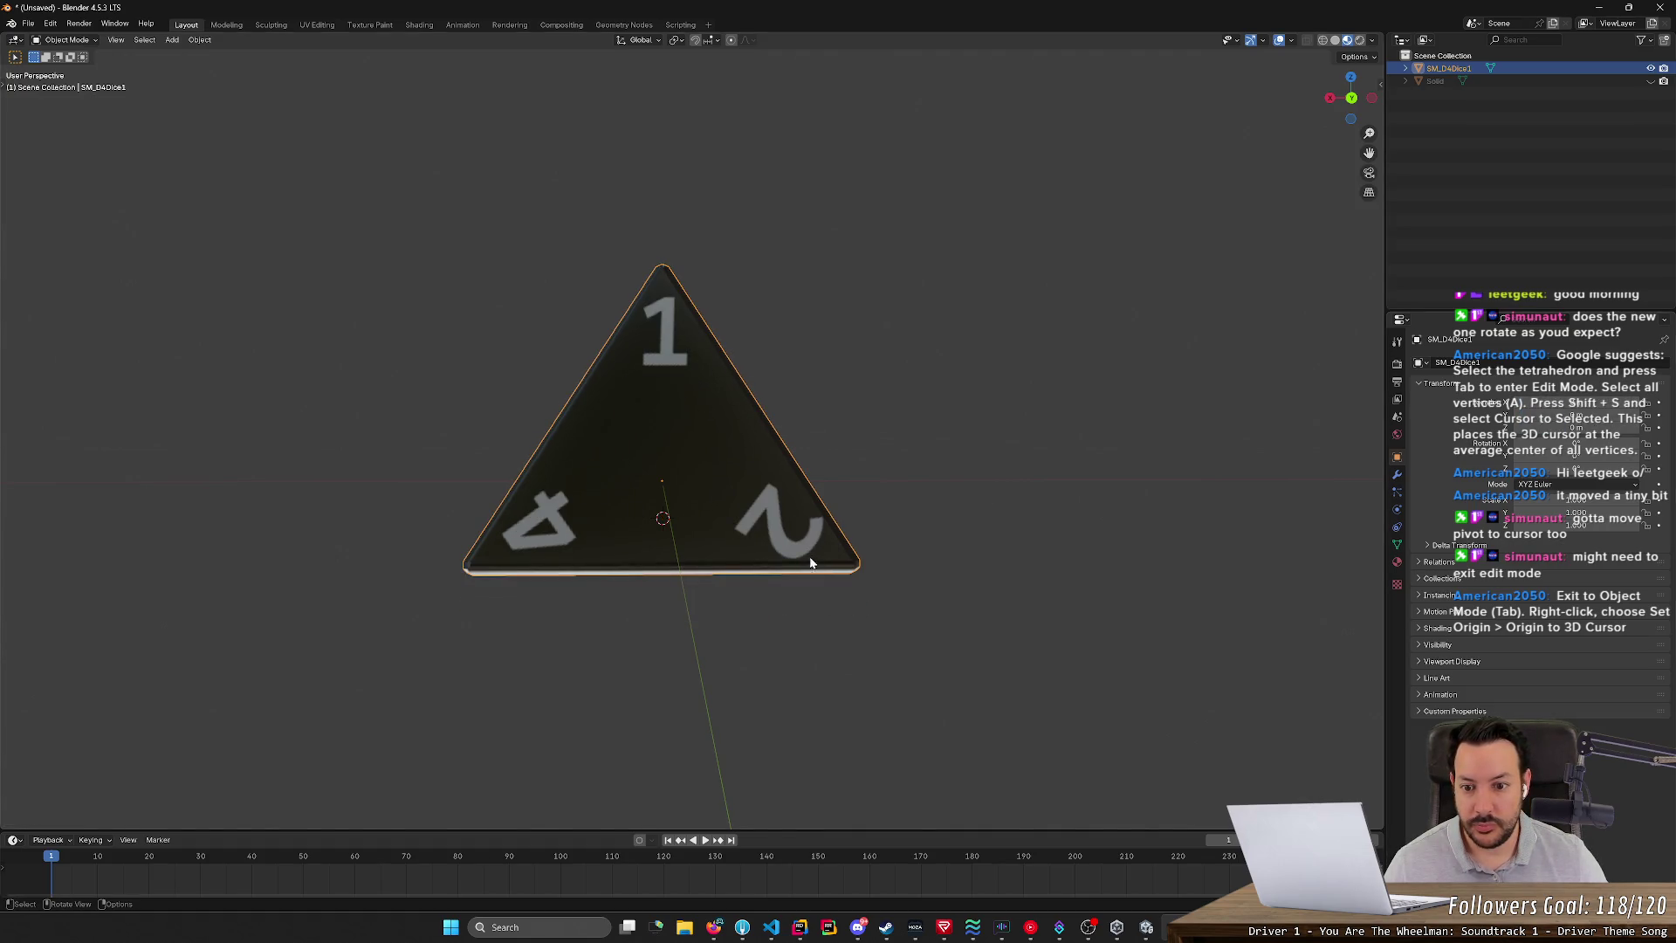
{"action": "key", "text": "ctrl+z"}
{"action": "key", "text": "ctrl+z"}
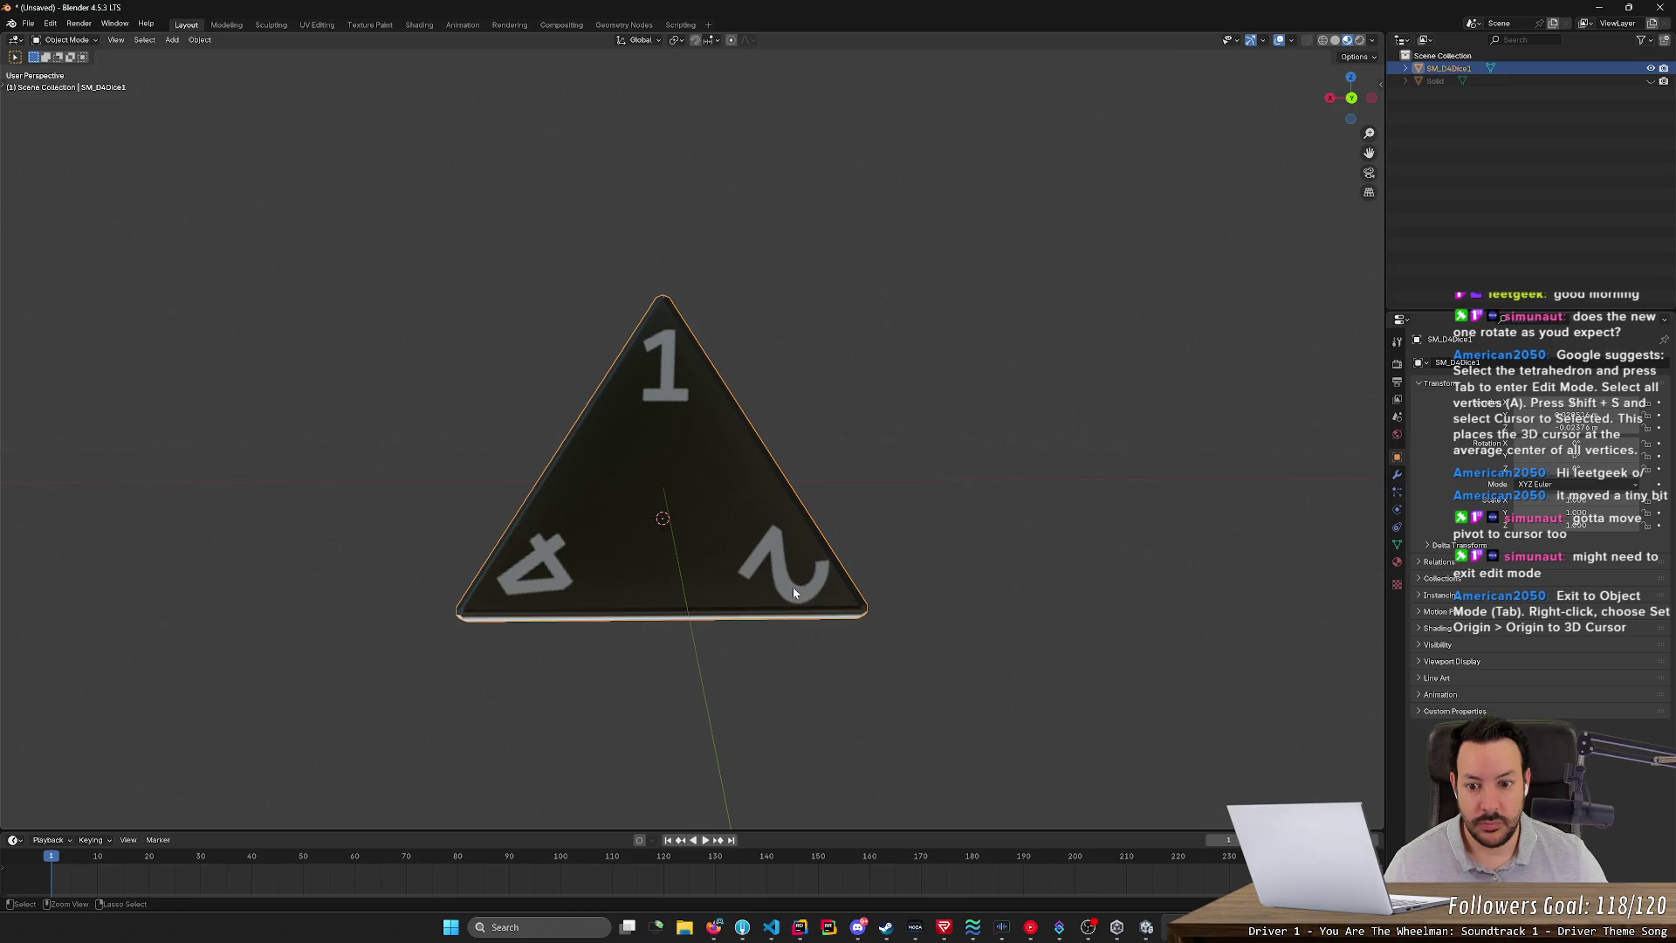
{"action": "mouse_move", "coordinate": [792, 591]}
{"action": "middle_mouse_down"}
{"action": "mouse_move", "coordinate": [697, 663]}
{"action": "mouse_move", "coordinate": [770, 673]}
{"action": "mouse_move", "coordinate": [738, 680]}
{"action": "middle_mouse_up"}
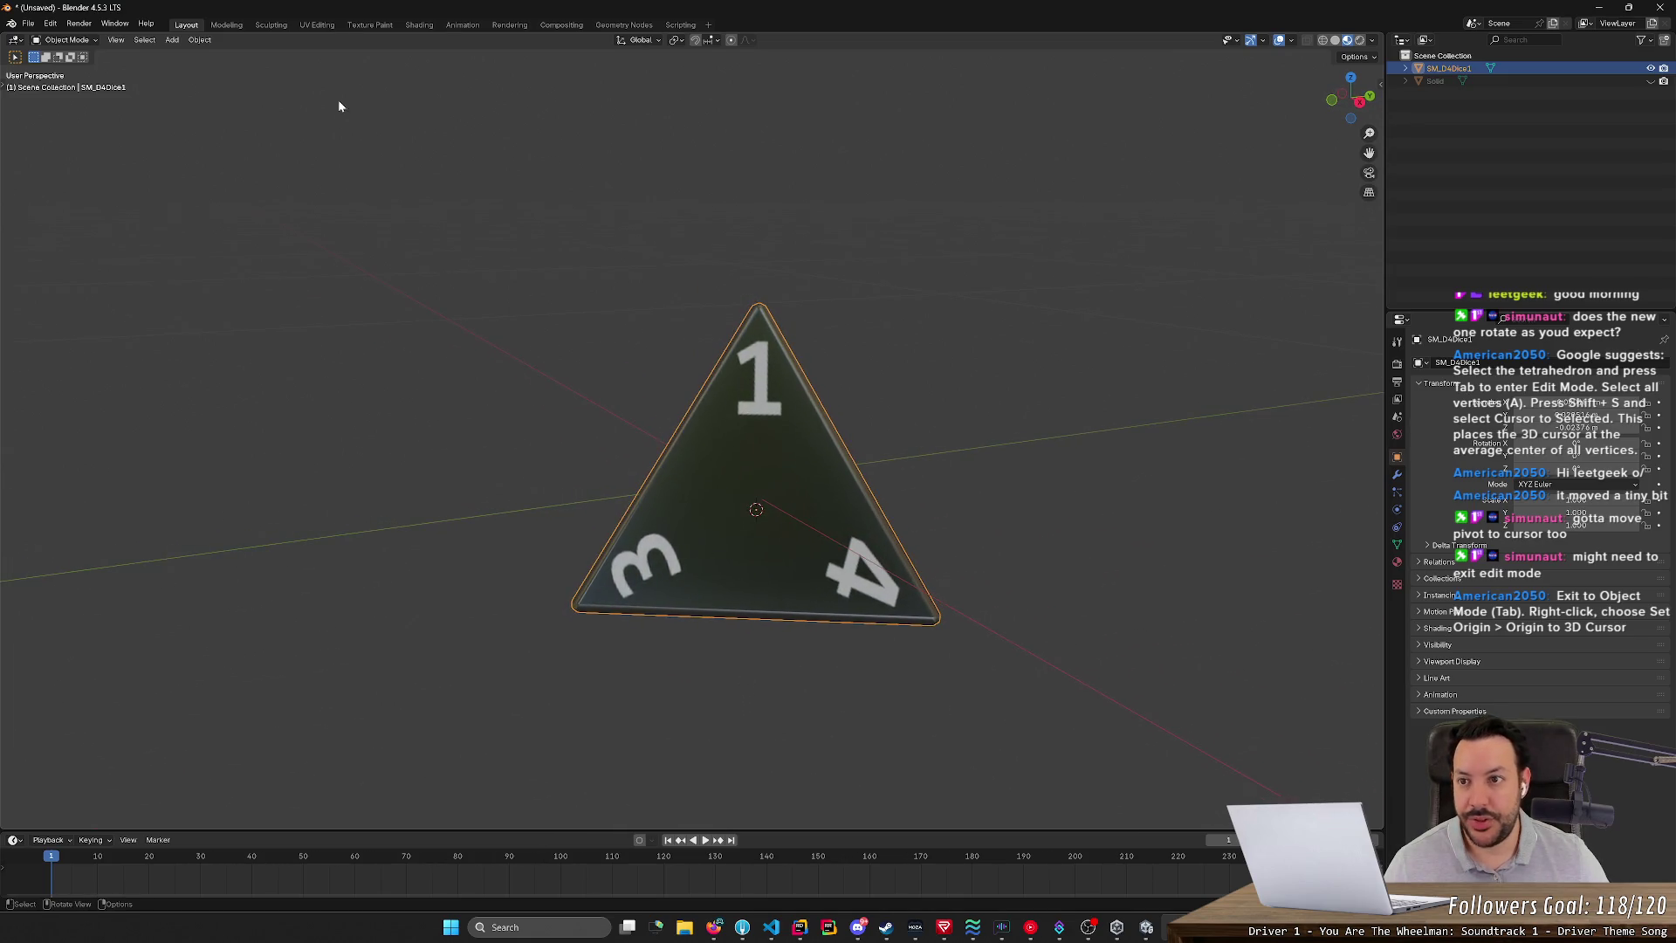
- Apply All Transforms to the D4 die and deselect it
{"action": "left_click", "coordinate": [200, 40]}
{"action": "mouse_move", "coordinate": [225, 54]}
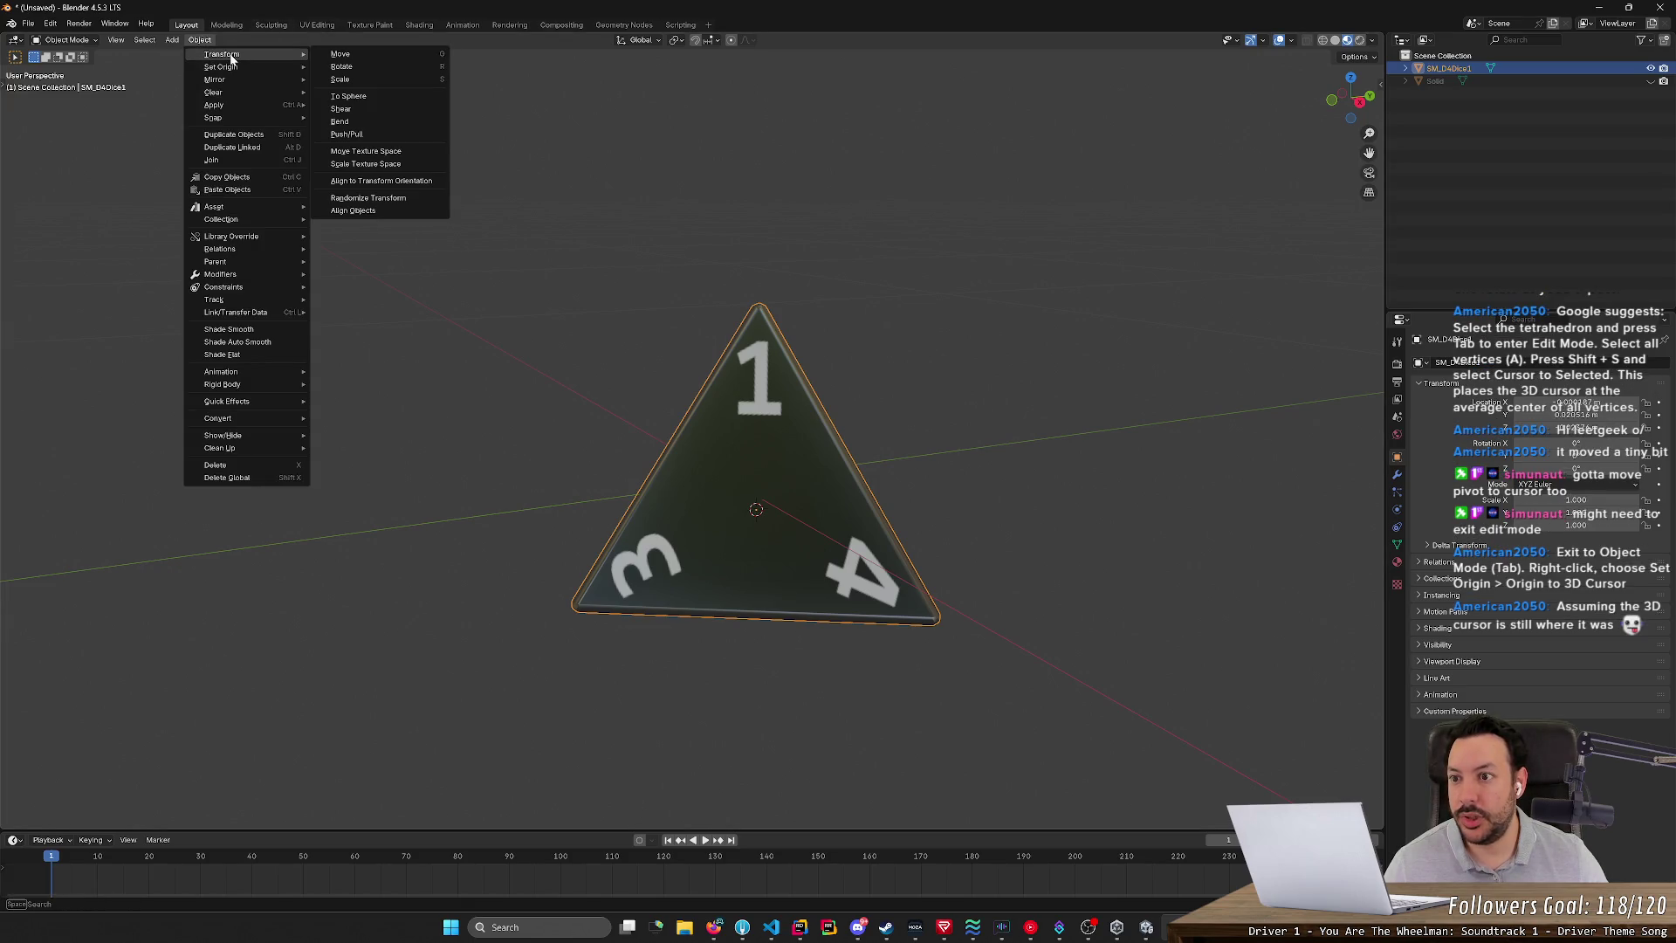
{"action": "mouse_move", "coordinate": [218, 105]}
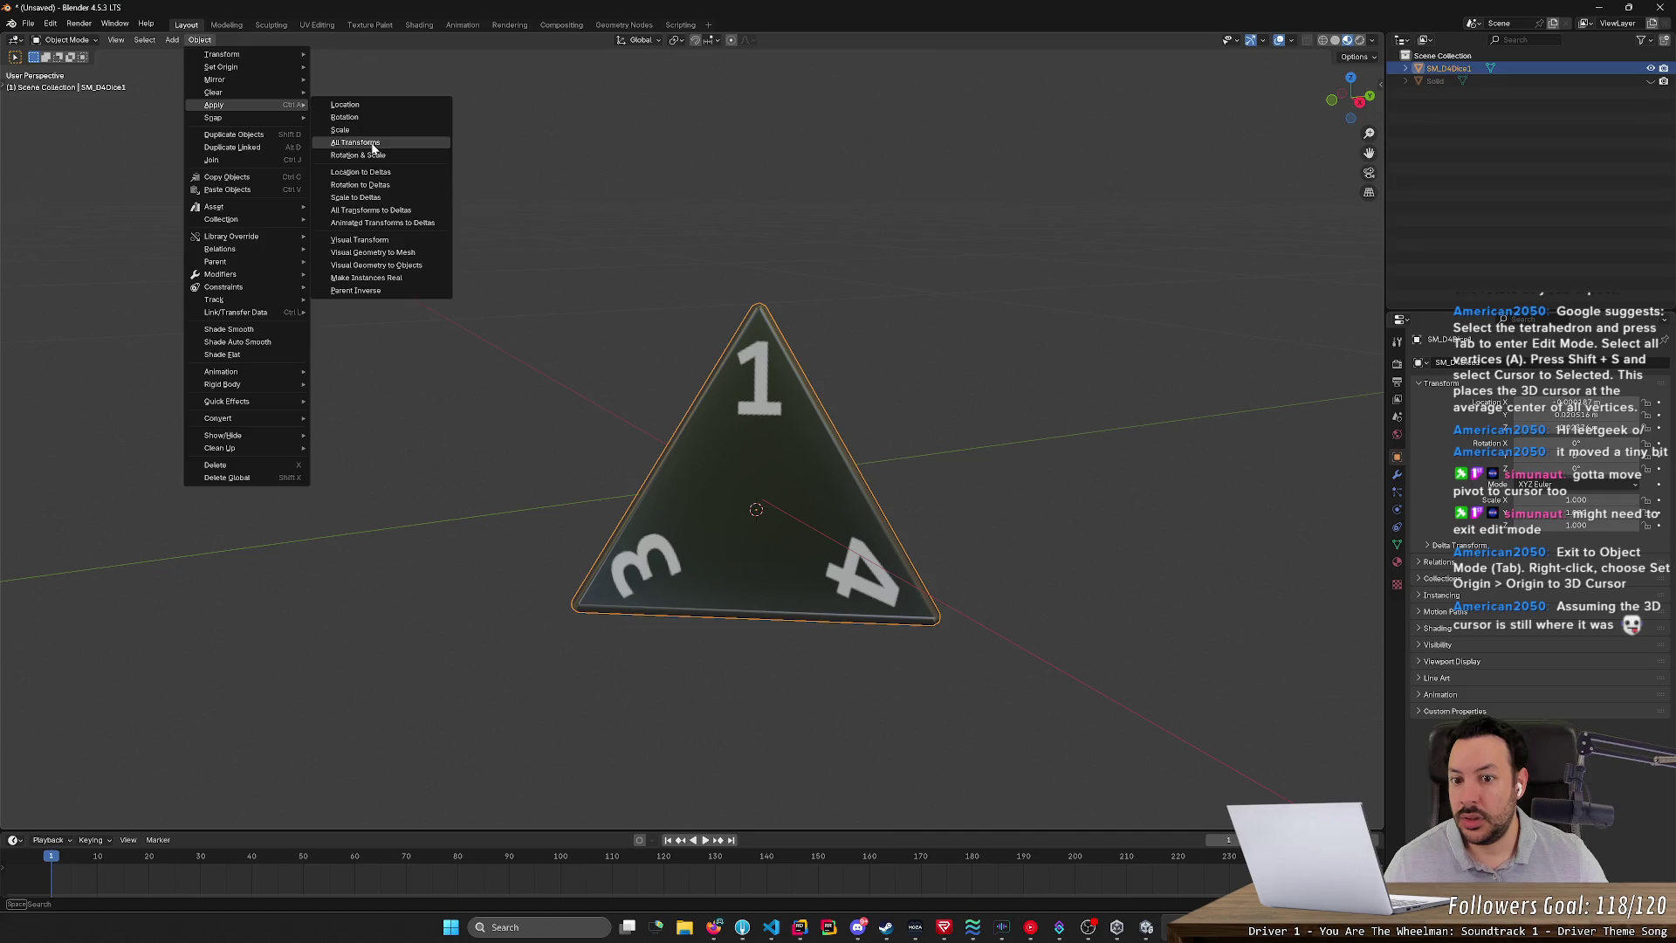
{"action": "left_click", "coordinate": [370, 144]}
{"action": "mouse_move", "coordinate": [539, 266]}
{"action": "middle_mouse_down"}
{"action": "mouse_move", "coordinate": [532, 297]}
{"action": "mouse_move", "coordinate": [590, 378]}
{"action": "mouse_move", "coordinate": [778, 362]}
{"action": "middle_mouse_up"}
{"action": "left_click", "coordinate": [581, 354]}
- In Edit Mode with all faces selected, snap the 3D cursor to the selection's centre
{"action": "key", "text": "Tab"}
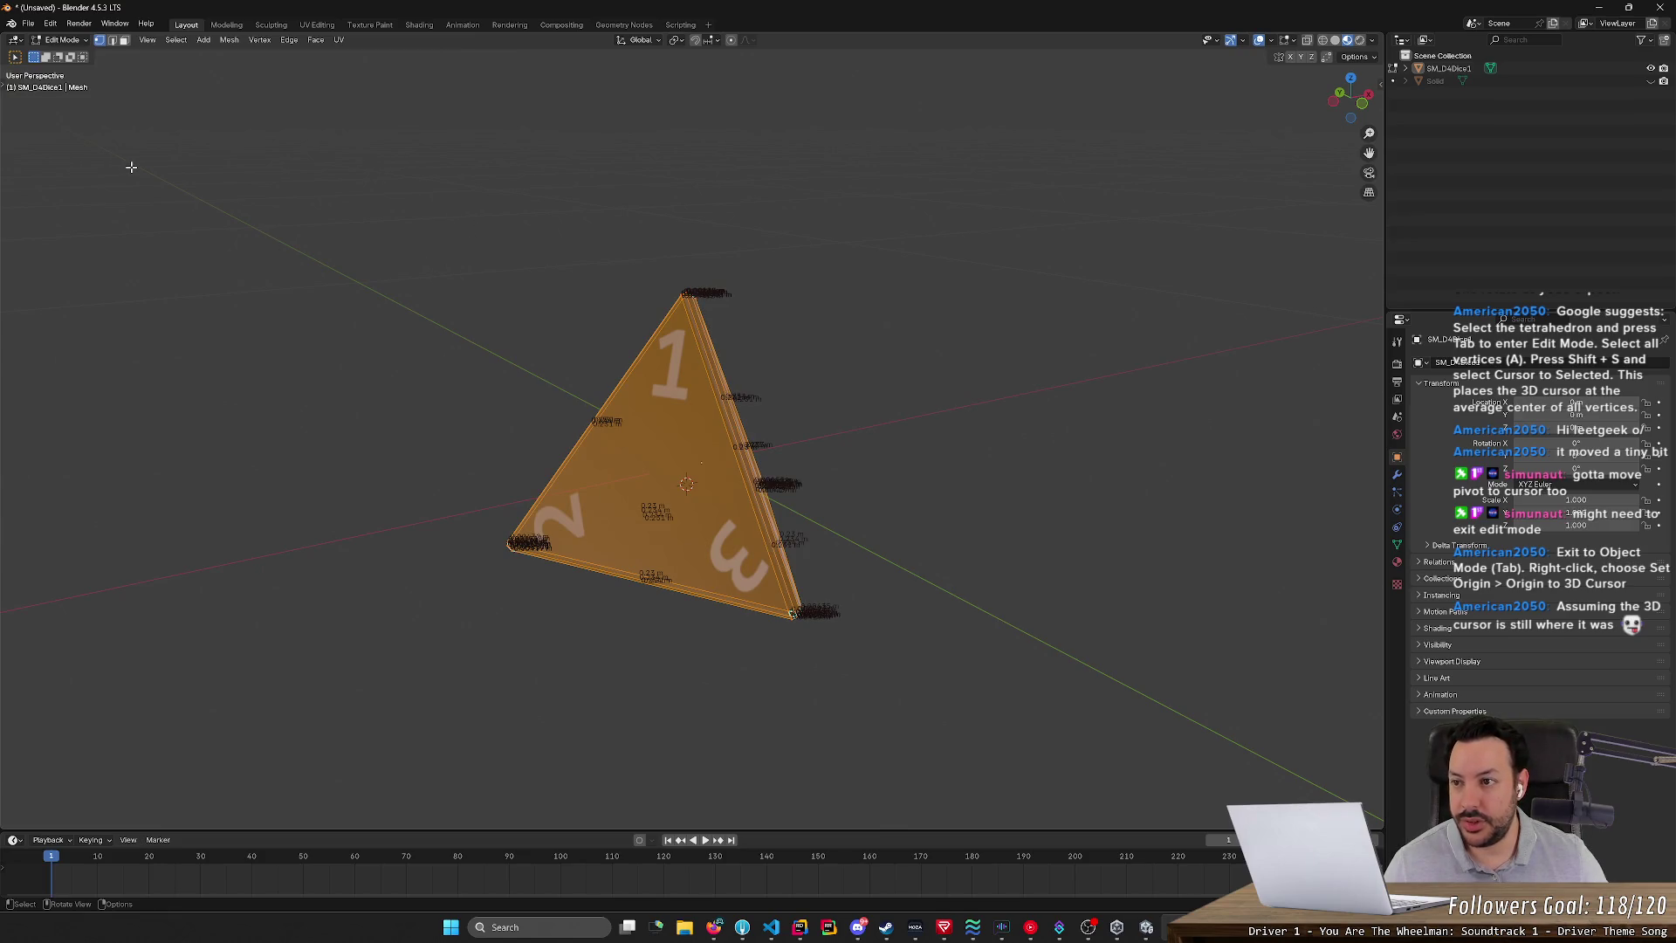
{"action": "key", "text": "shift+s"}
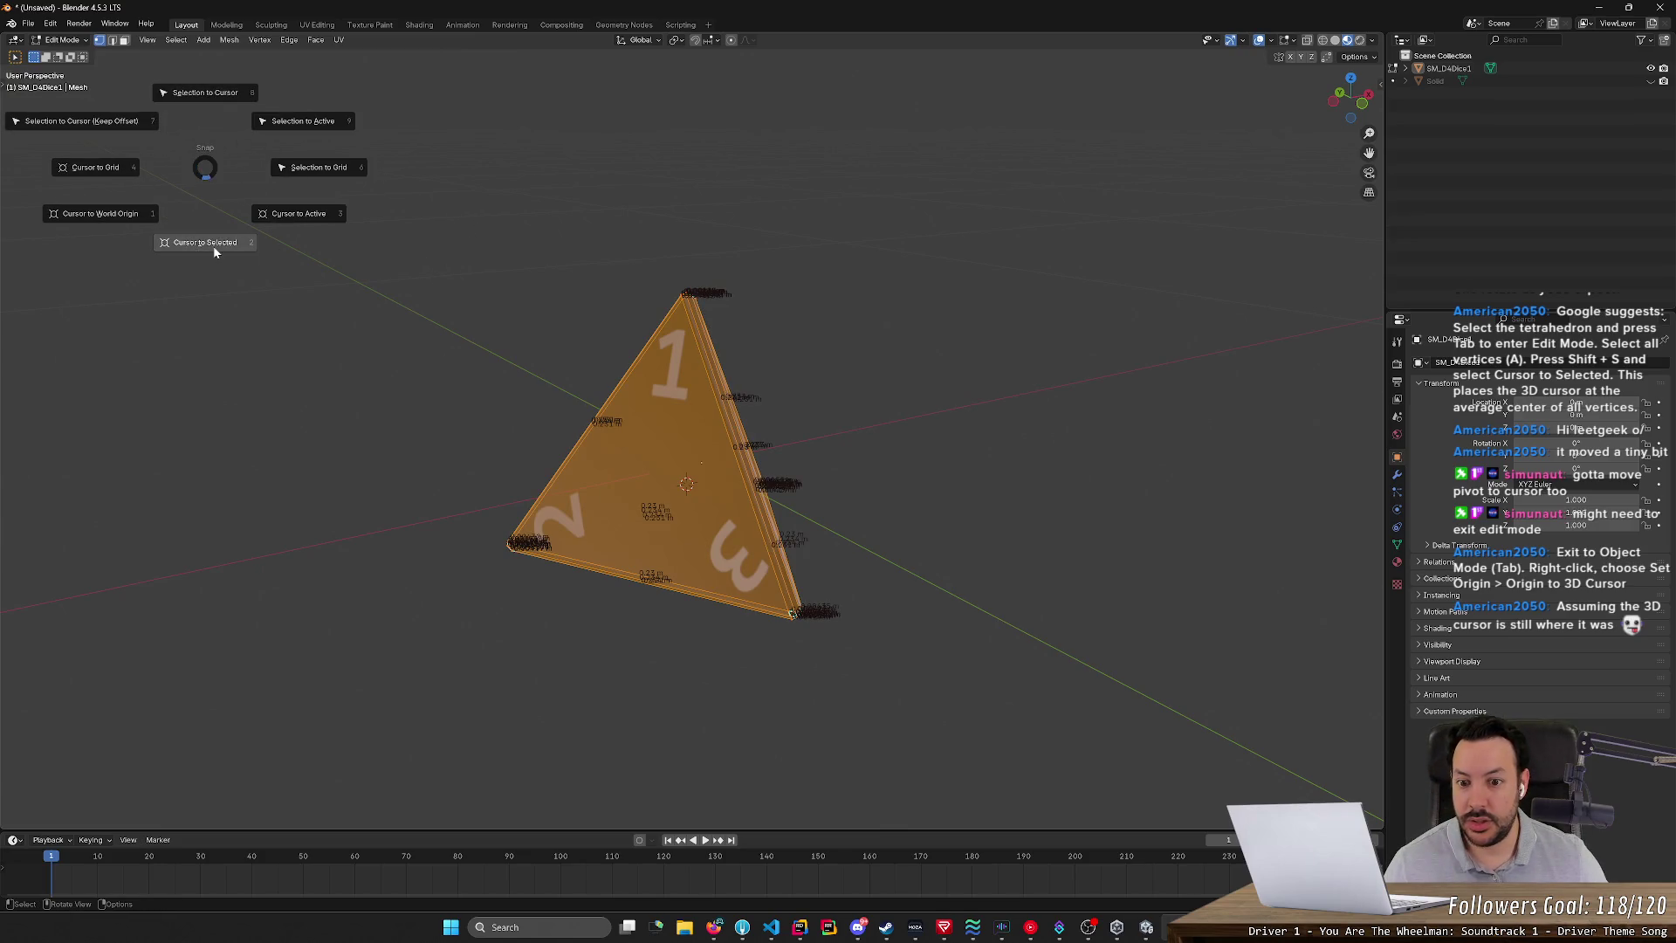
{"action": "left_click", "coordinate": [213, 247]}
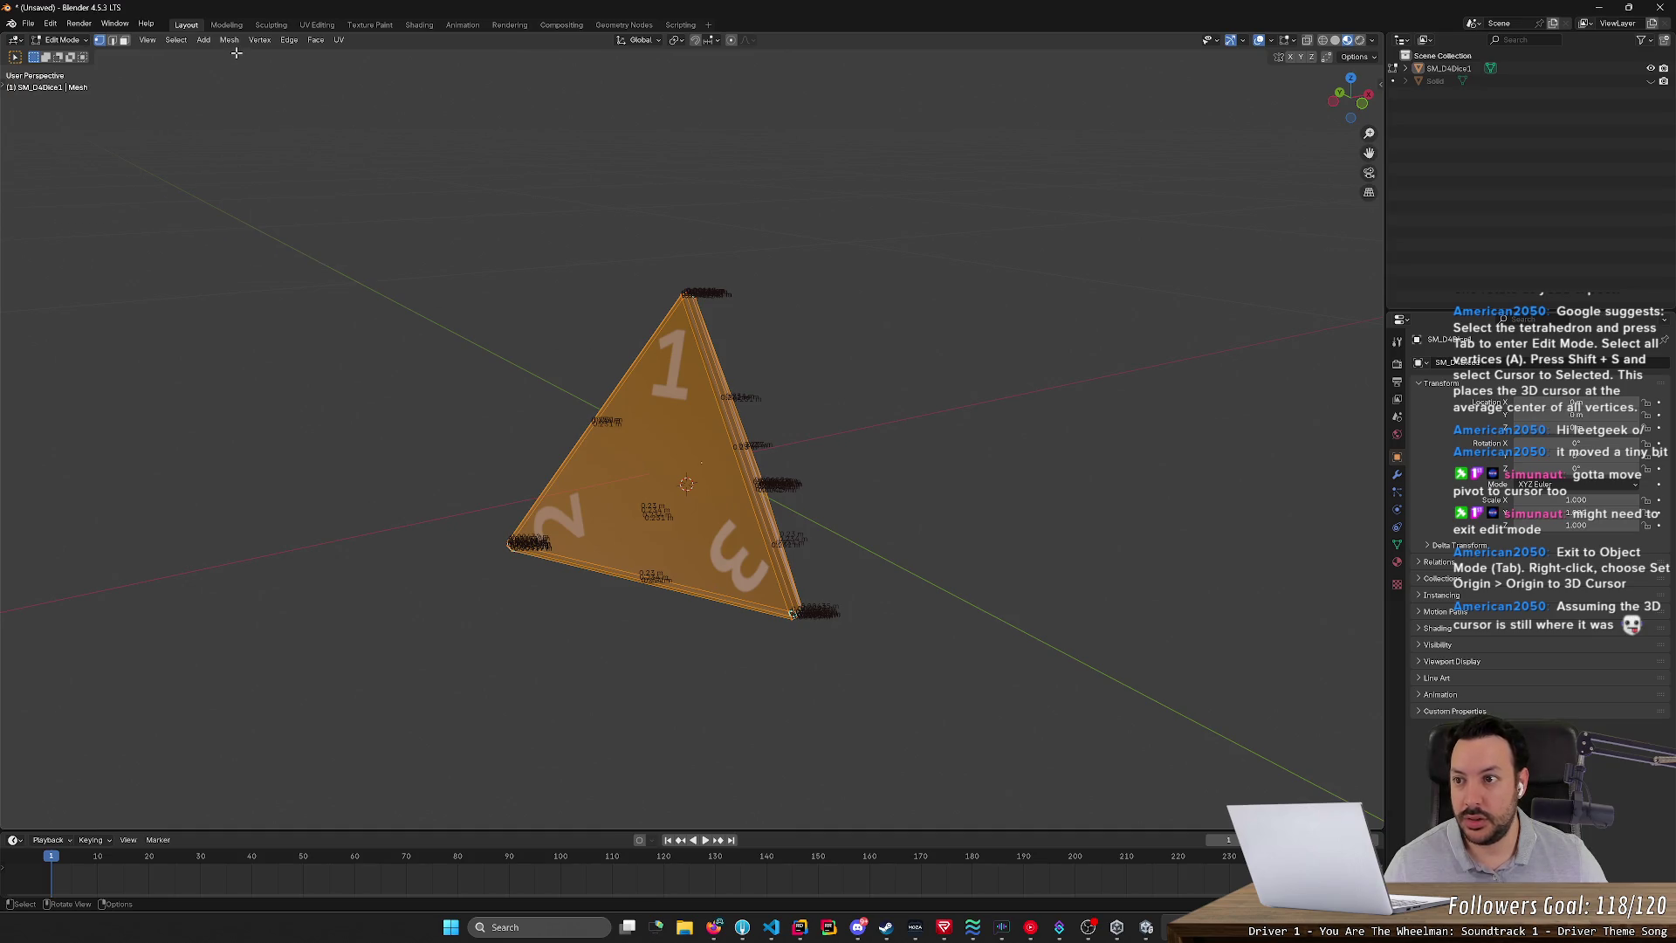
{"action": "key", "text": "shift+s"}
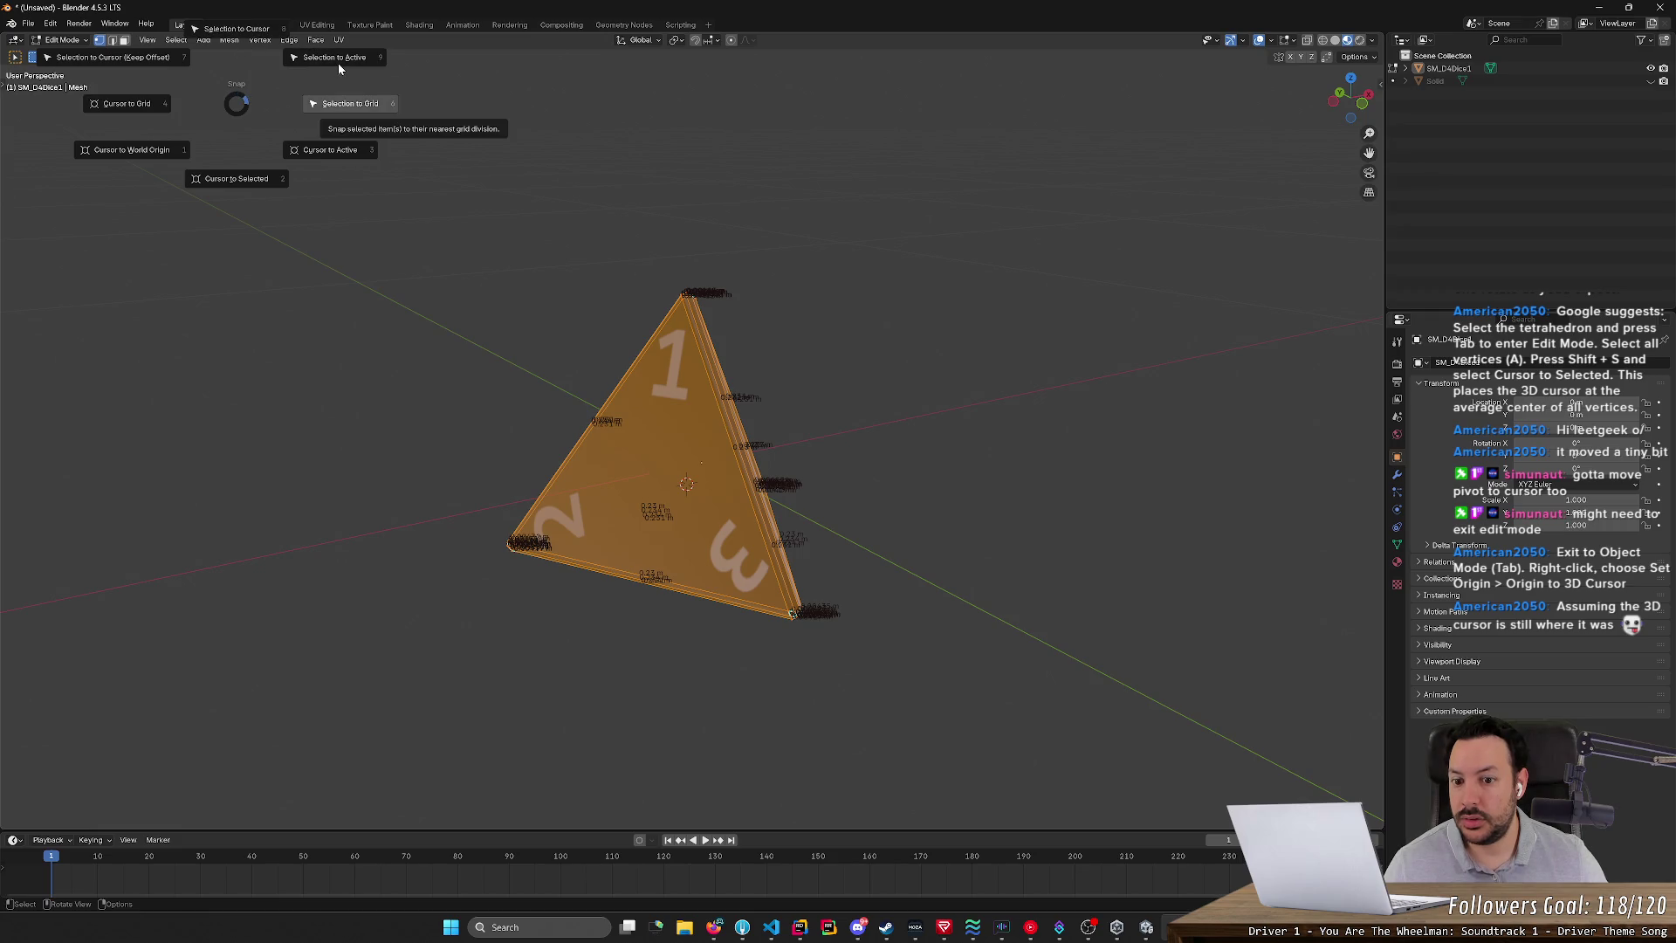
{"action": "left_click", "coordinate": [260, 185]}
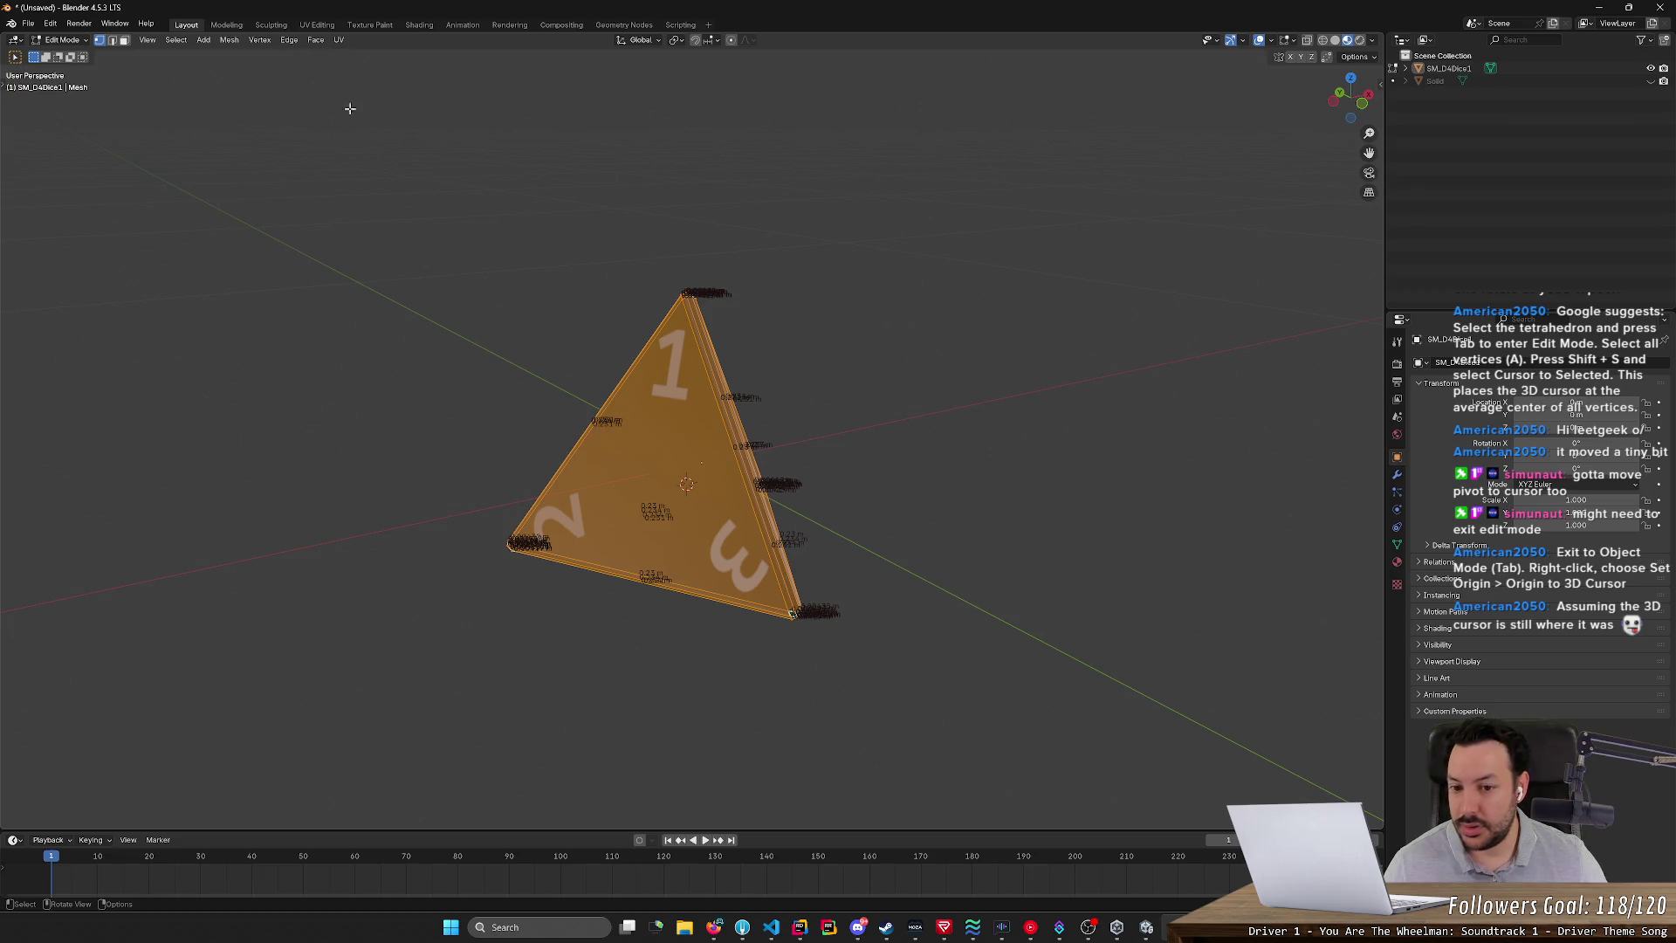
{"action": "mouse_move", "coordinate": [449, 235]}
{"action": "middle_mouse_down"}
{"action": "mouse_move", "coordinate": [392, 293]}
{"action": "mouse_move", "coordinate": [520, 277]}
{"action": "mouse_move", "coordinate": [654, 191]}
{"action": "mouse_move", "coordinate": [715, 116]}
{"action": "mouse_move", "coordinate": [568, 213]}
{"action": "mouse_move", "coordinate": [501, 202]}
{"action": "middle_mouse_up"}
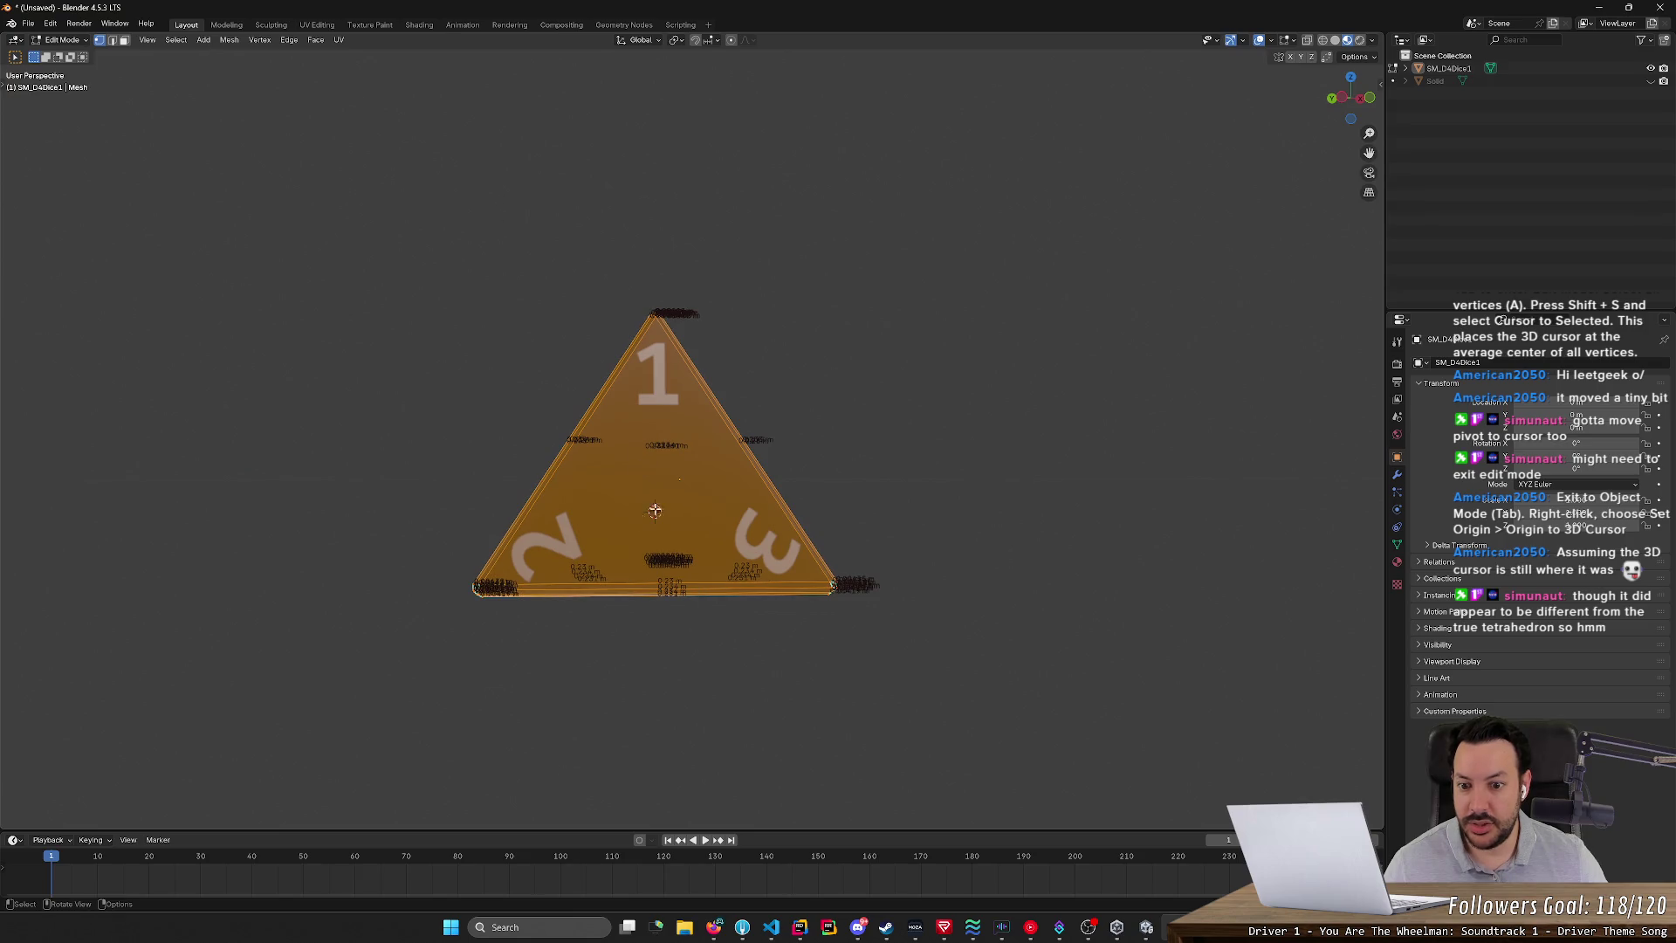
{"action": "middle_click_drag", "start_coordinate": [400, 377], "coordinate": [385, 369]}
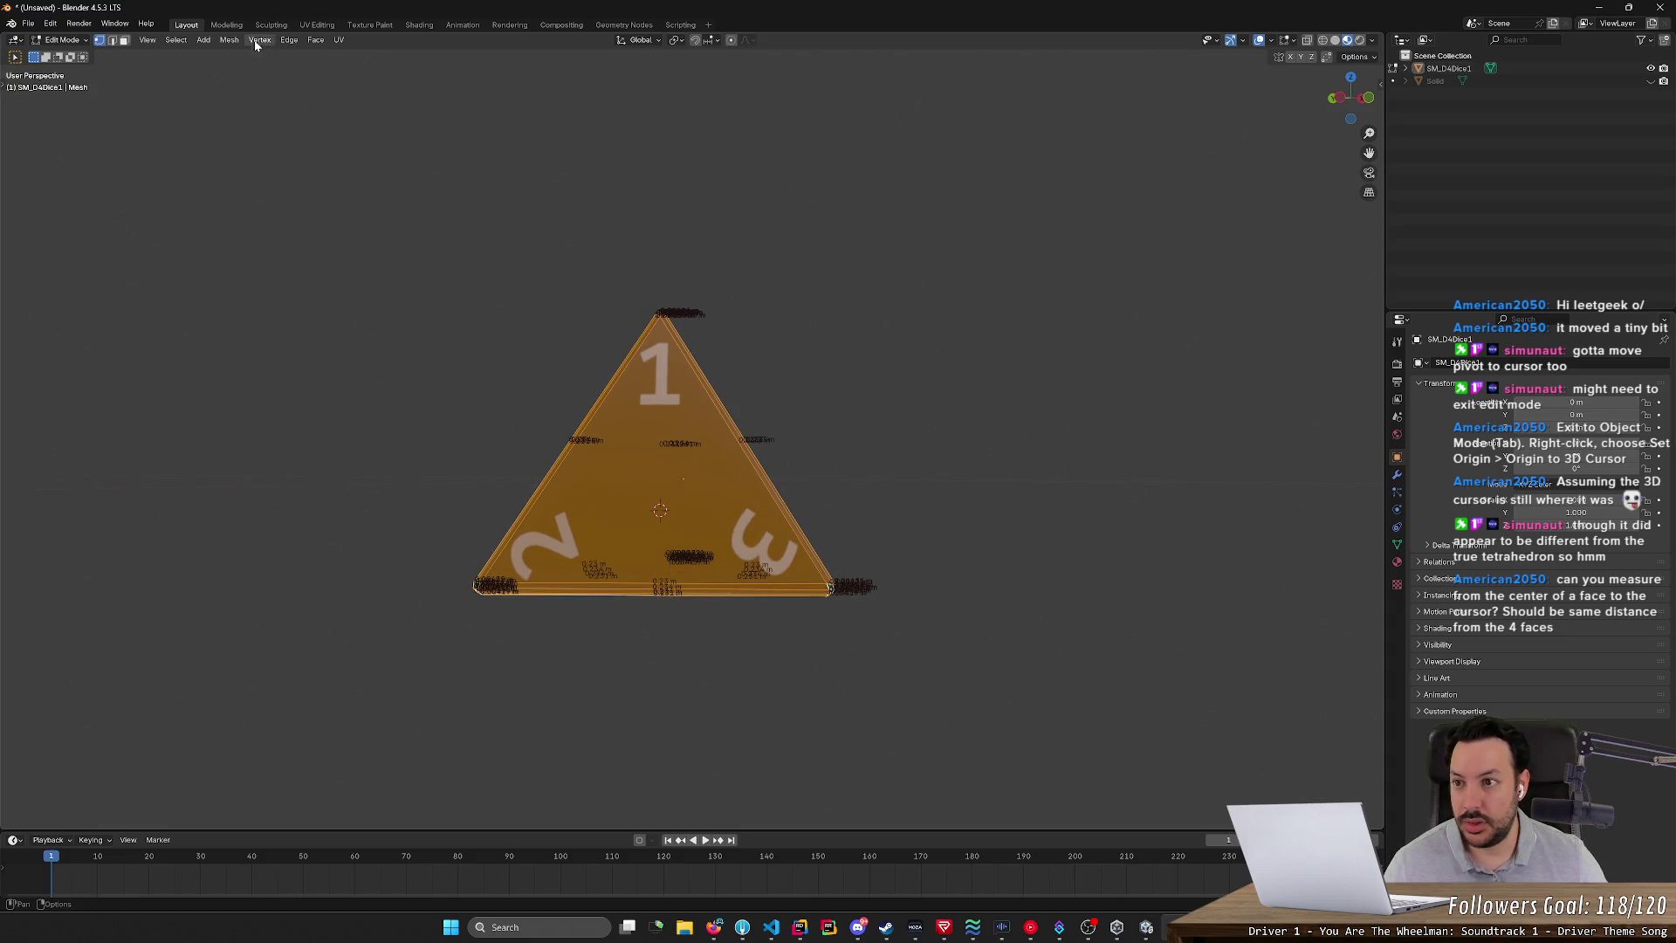
{"action": "key", "text": "Tab"}
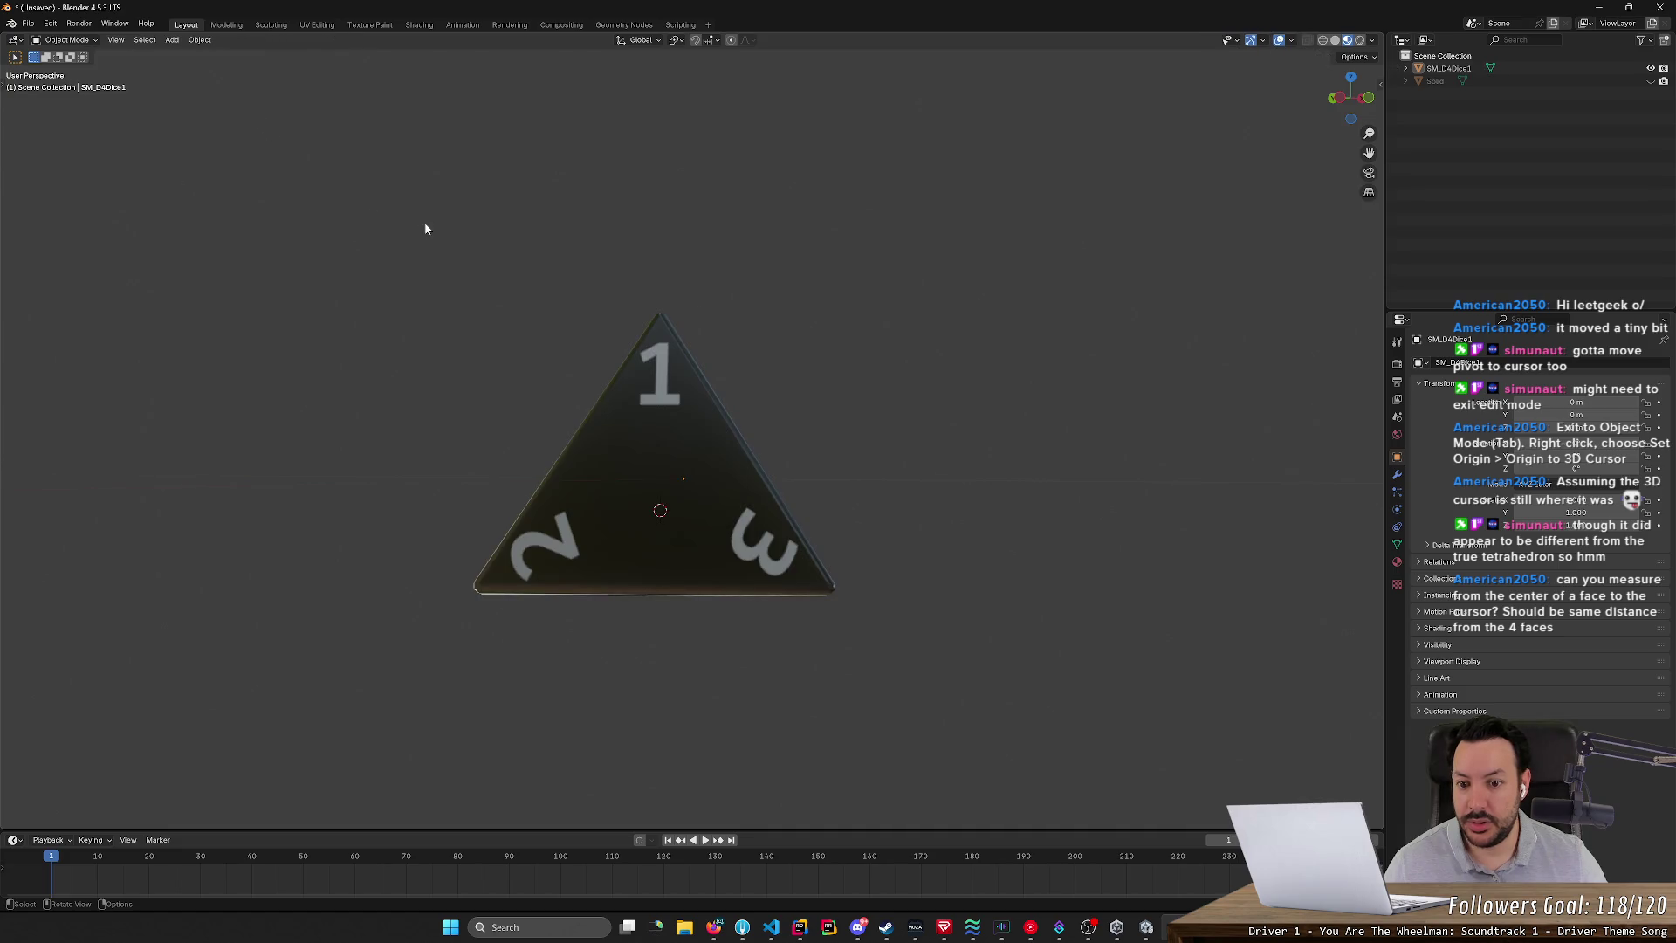
{"action": "left_click", "coordinate": [199, 39]}
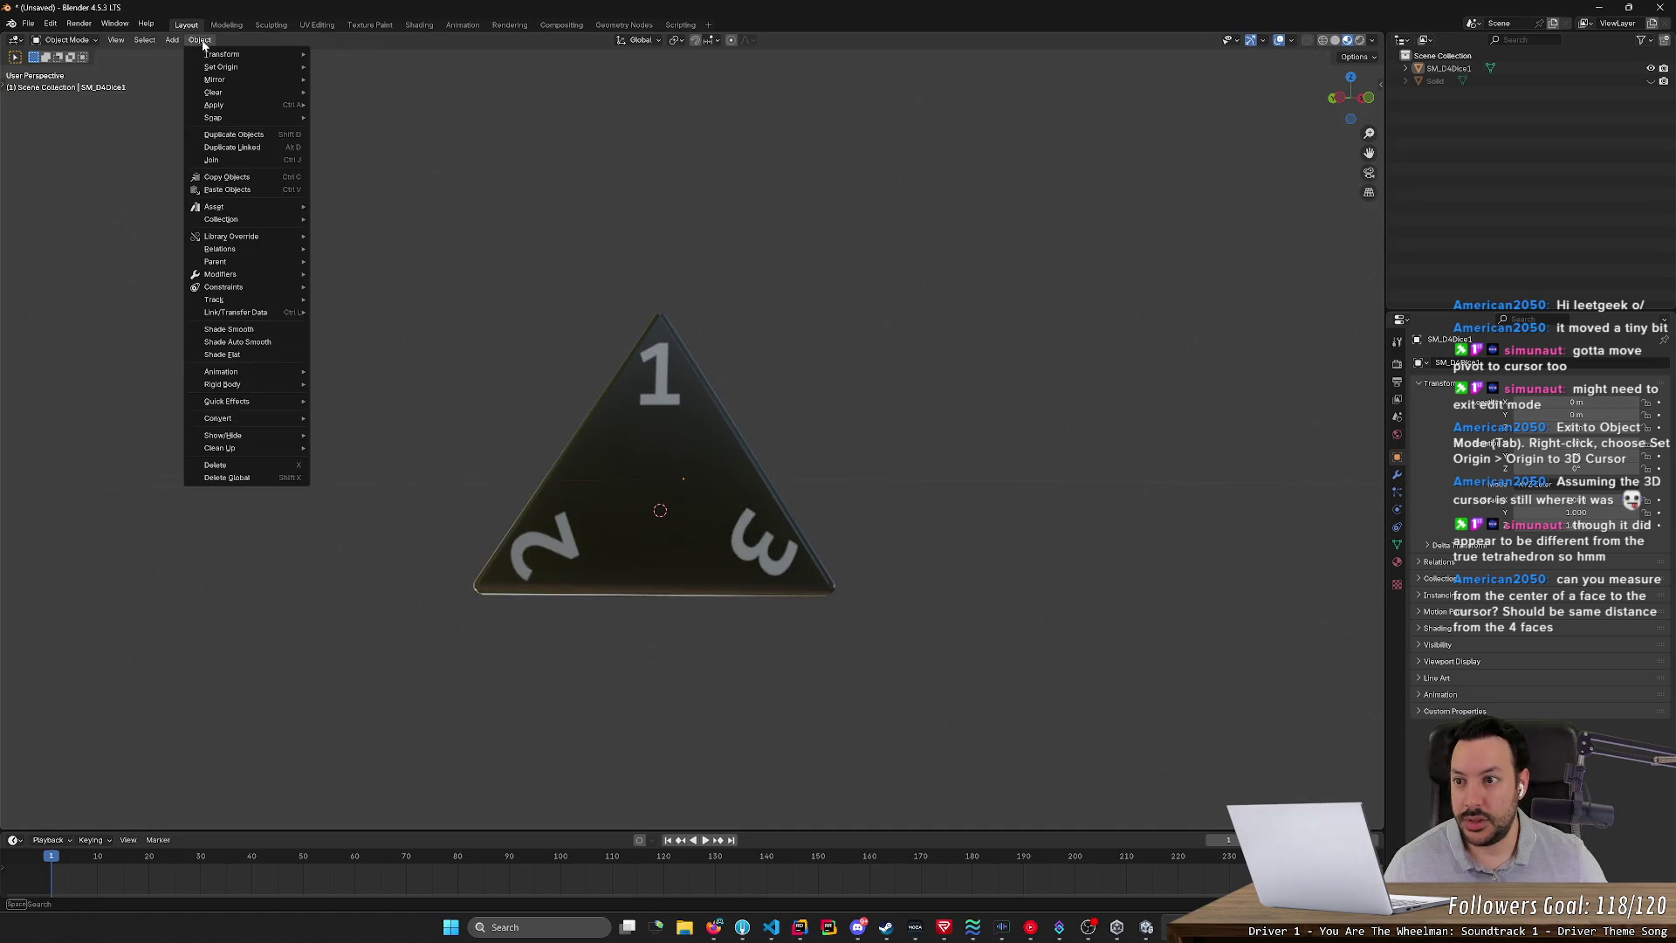
{"action": "mouse_move", "coordinate": [232, 67]}
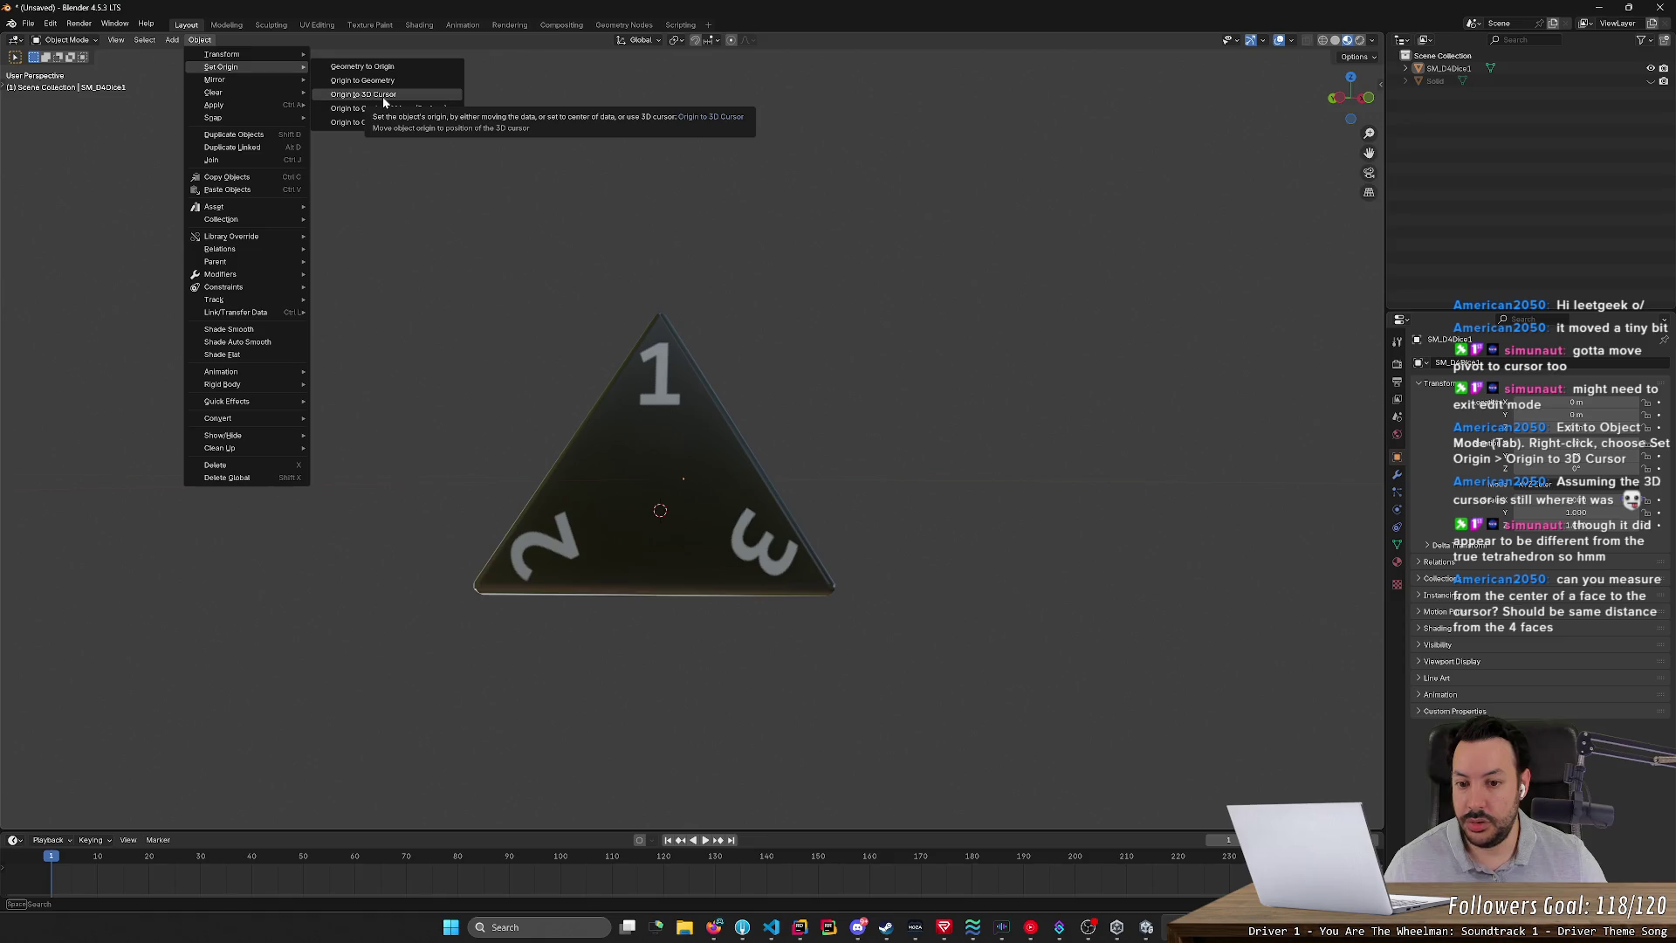
{"action": "left_click", "coordinate": [383, 94]}
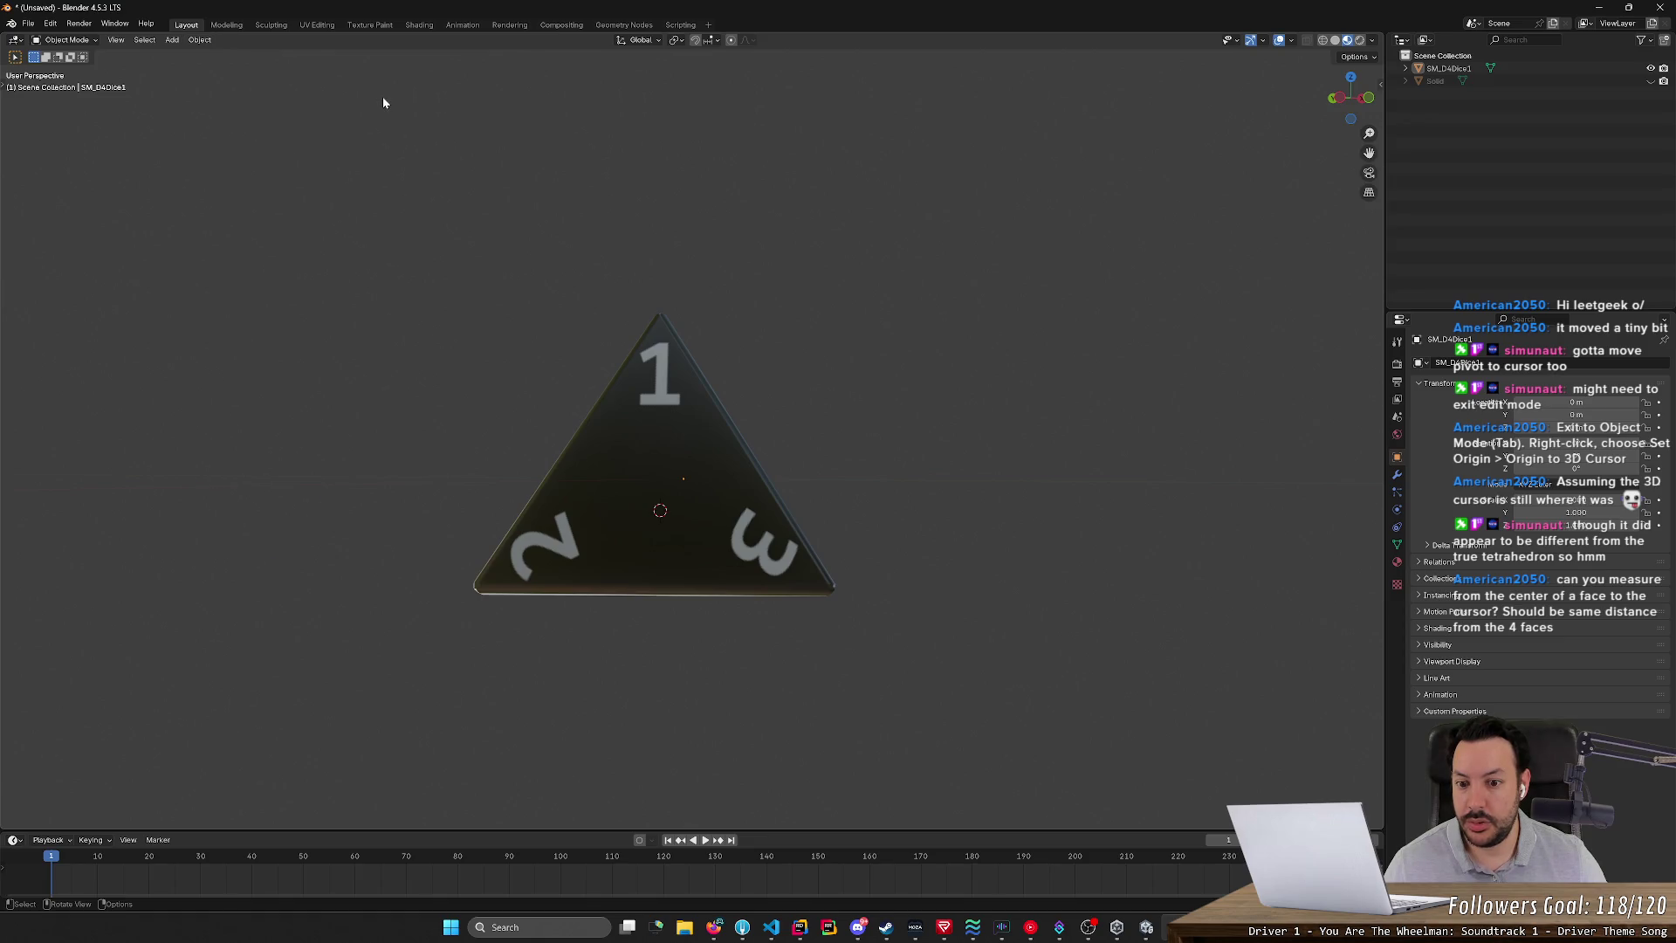
{"action": "left_click", "coordinate": [624, 412]}
{"action": "left_click", "coordinate": [202, 39]}
{"action": "mouse_move", "coordinate": [236, 105]}
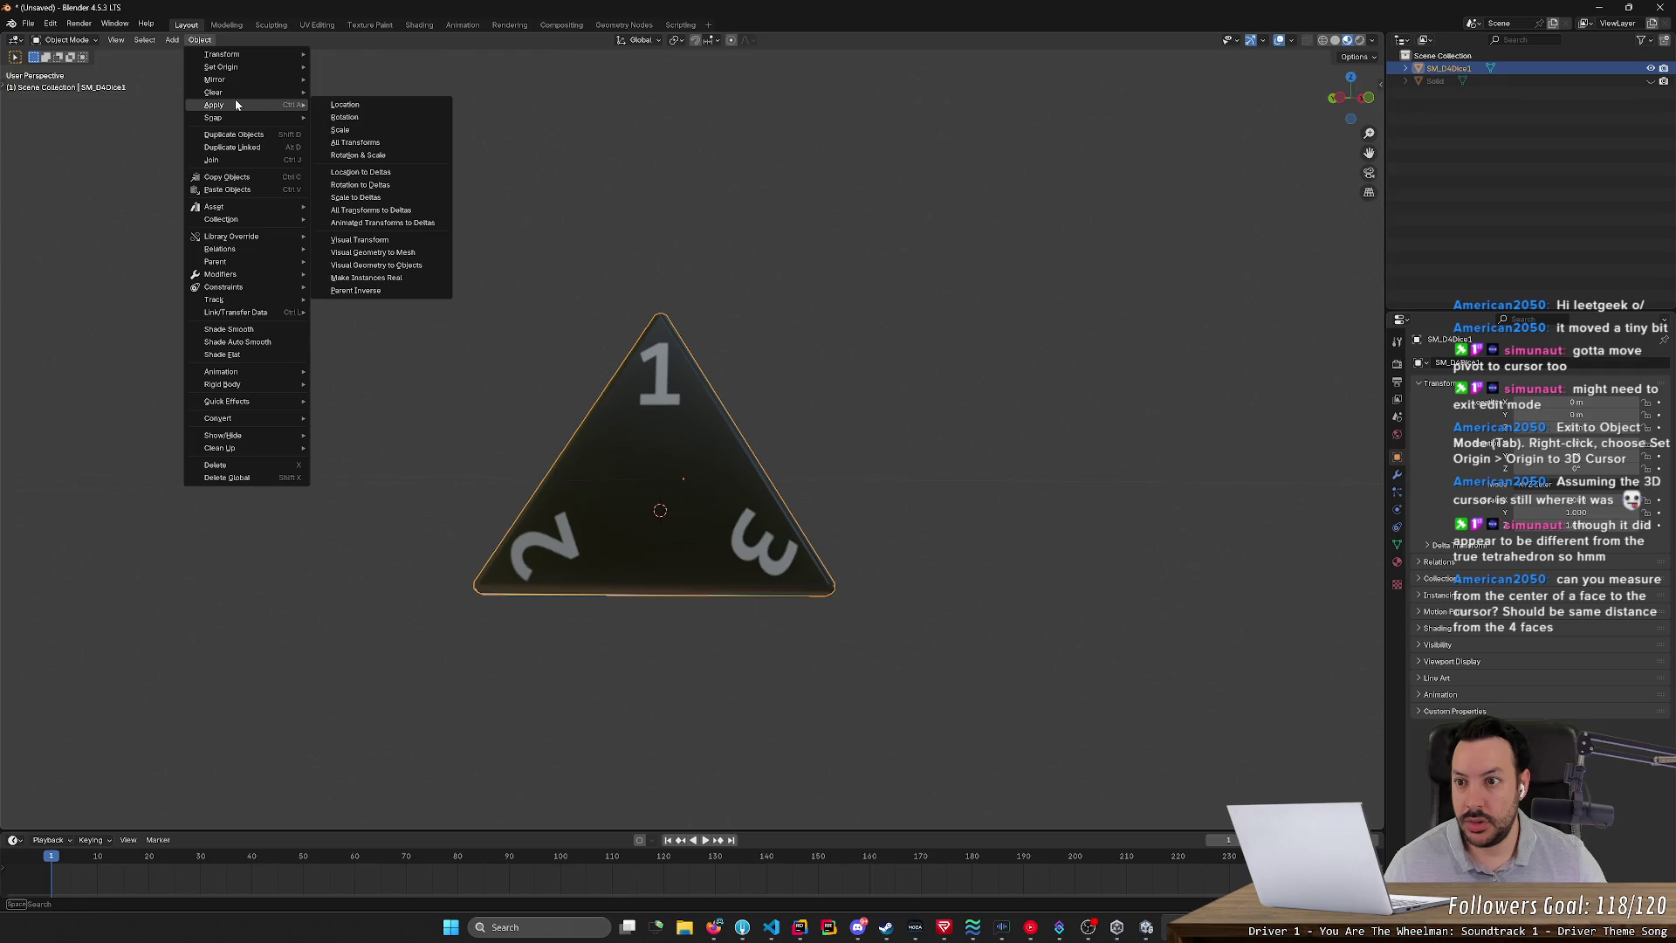
{"action": "mouse_move", "coordinate": [253, 67]}
{"action": "left_click", "coordinate": [389, 103]}
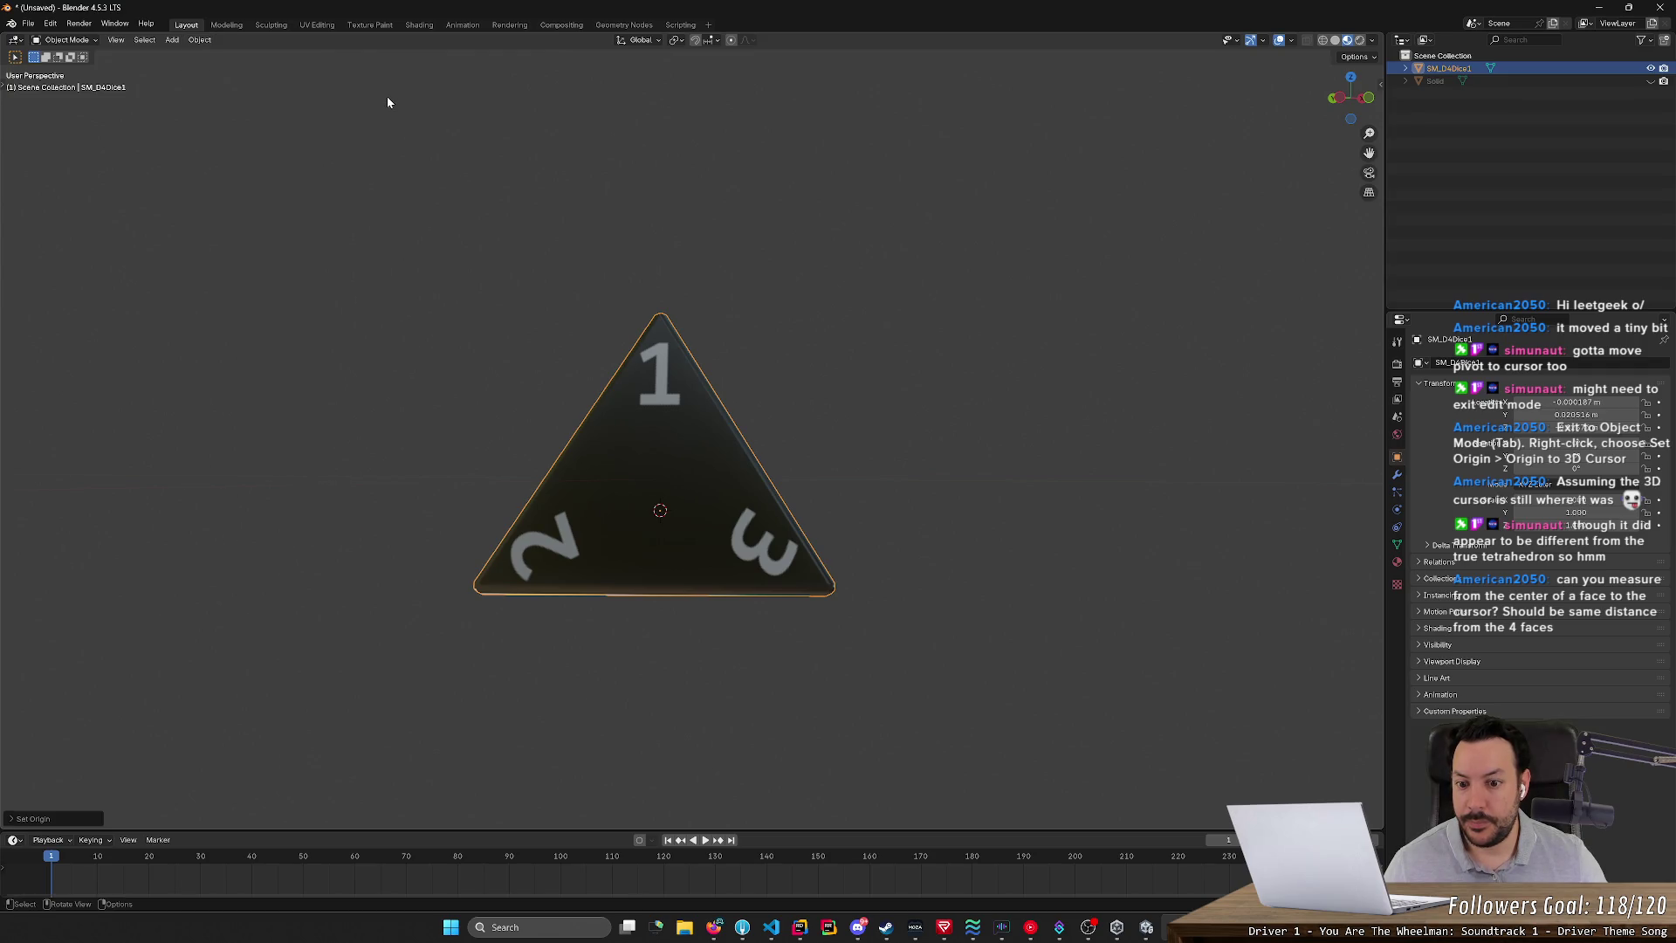
{"action": "left_click", "coordinate": [200, 39]}
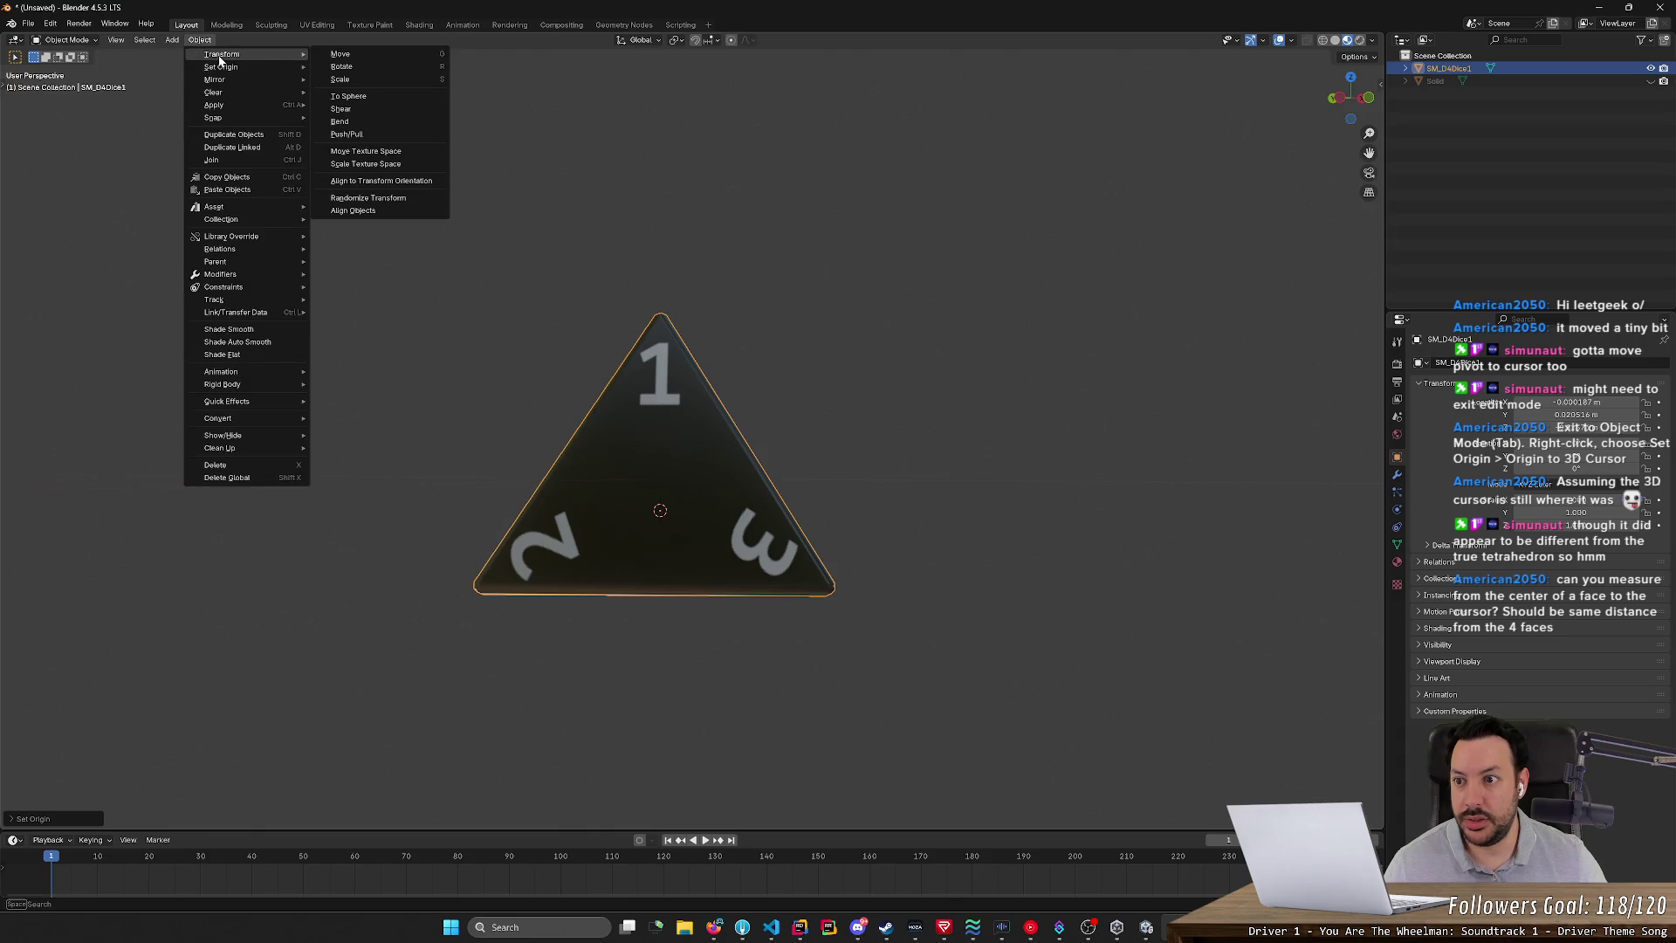
{"action": "mouse_move", "coordinate": [233, 105]}
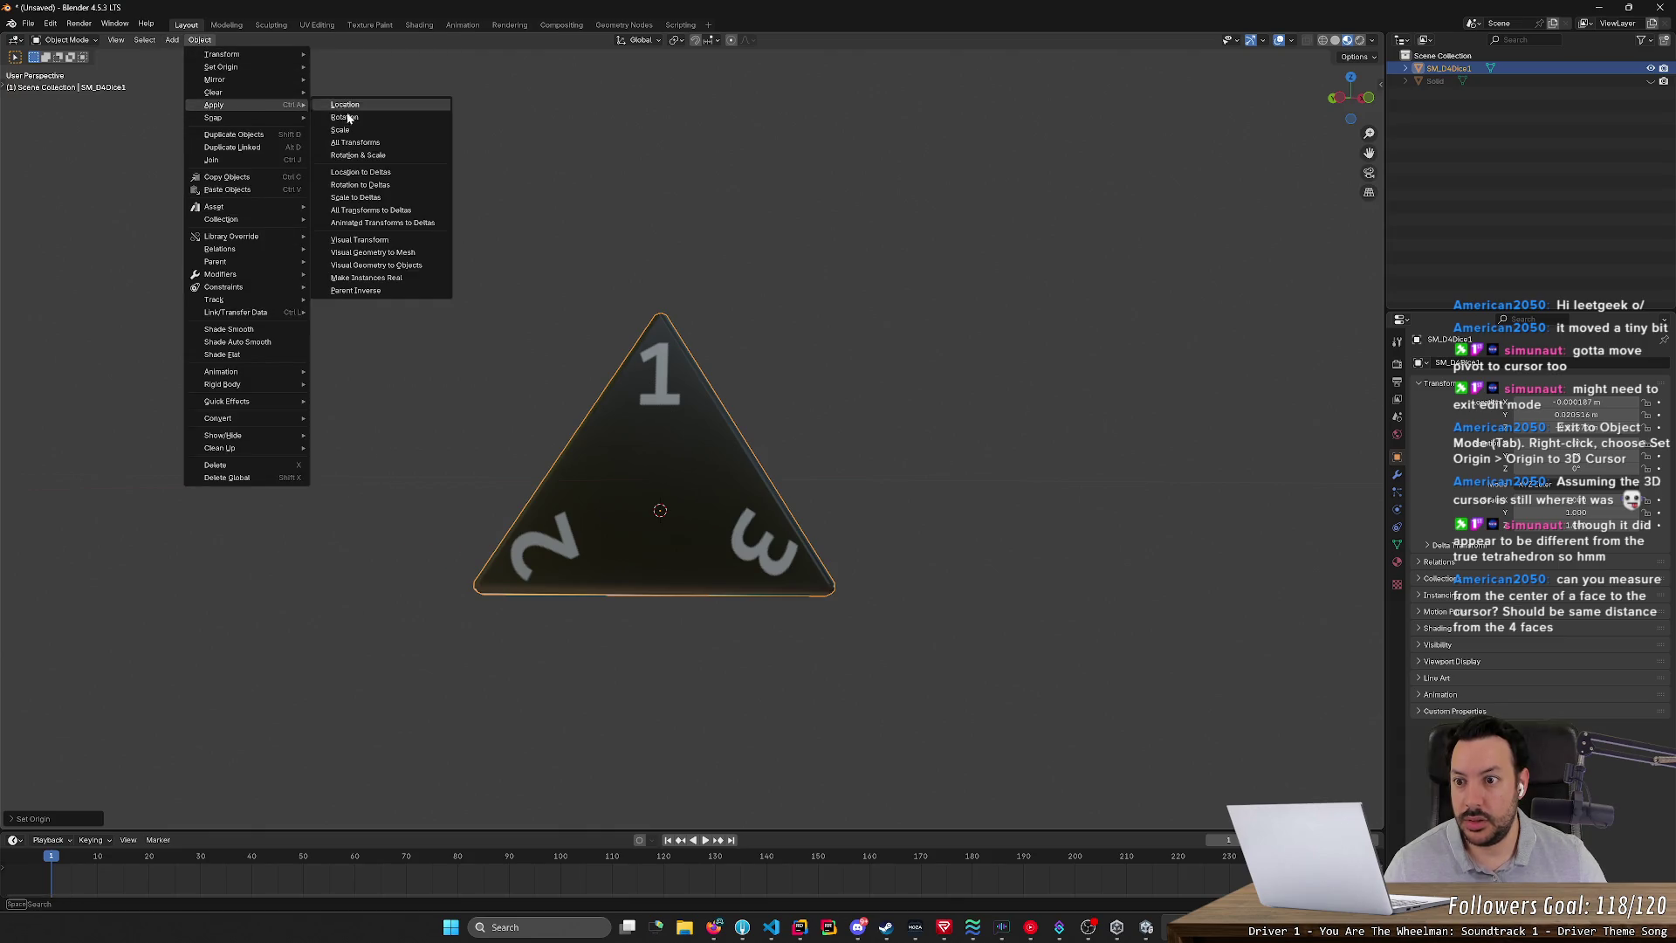
{"action": "left_click", "coordinate": [379, 147]}
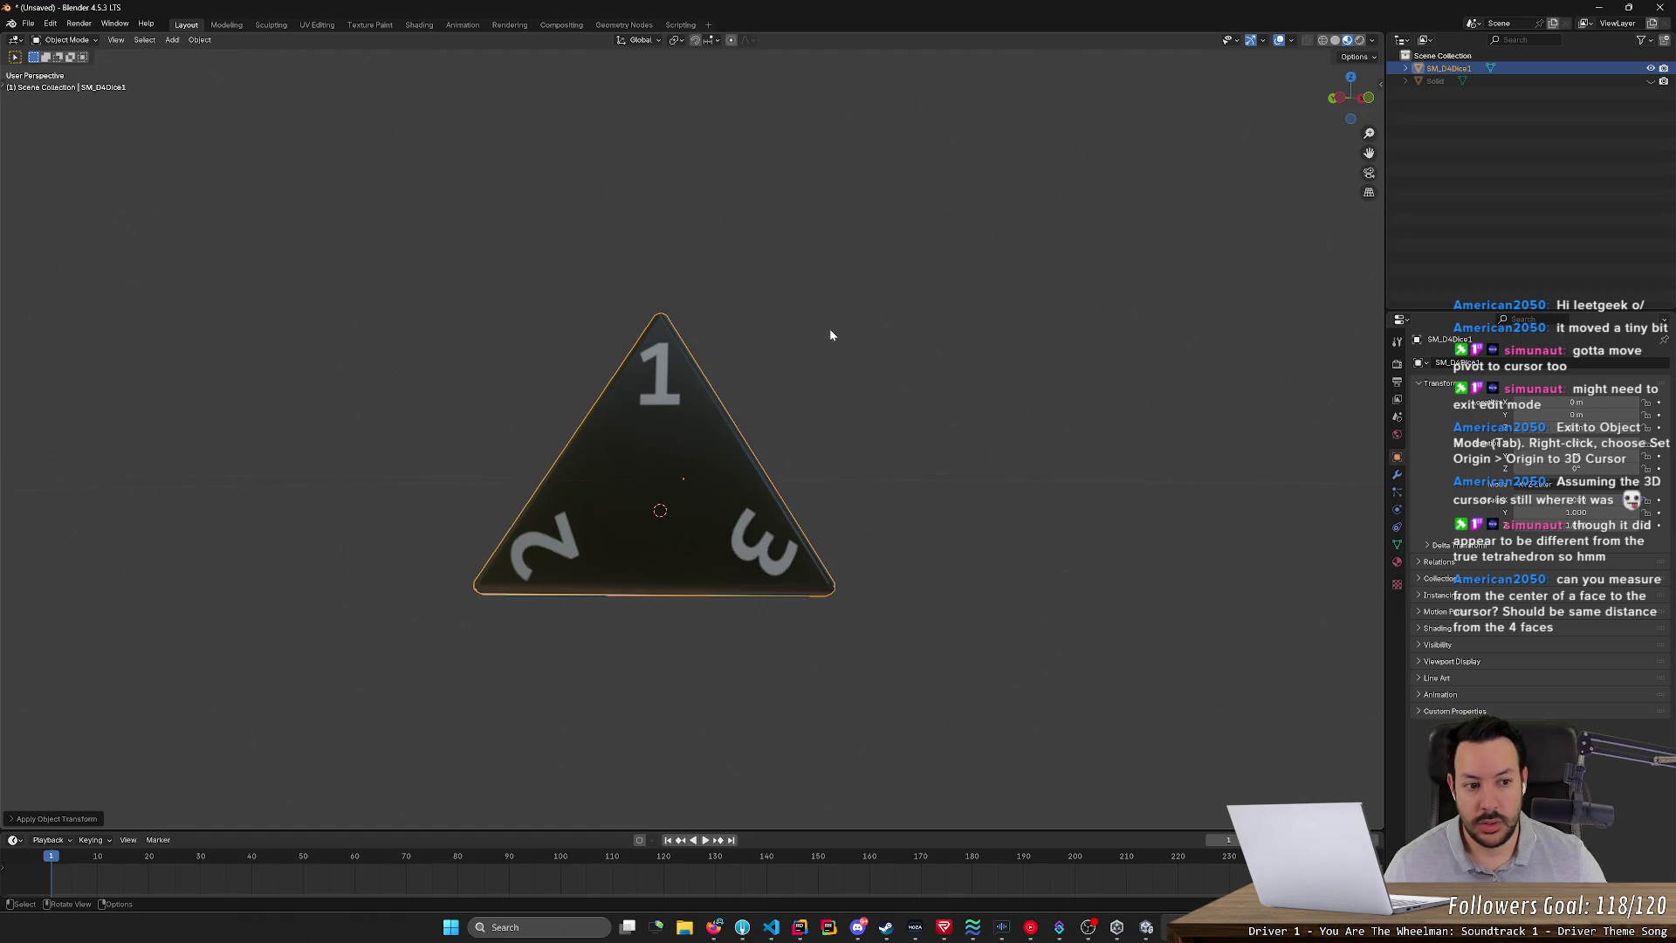
{"action": "mouse_move", "coordinate": [867, 348]}
{"action": "middle_mouse_down"}
{"action": "mouse_move", "coordinate": [883, 430]}
{"action": "mouse_move", "coordinate": [928, 344]}
{"action": "mouse_move", "coordinate": [882, 367]}
{"action": "mouse_move", "coordinate": [789, 363]}
{"action": "mouse_move", "coordinate": [791, 423]}
{"action": "middle_mouse_up"}
{"action": "key", "text": "ctrl+z"}
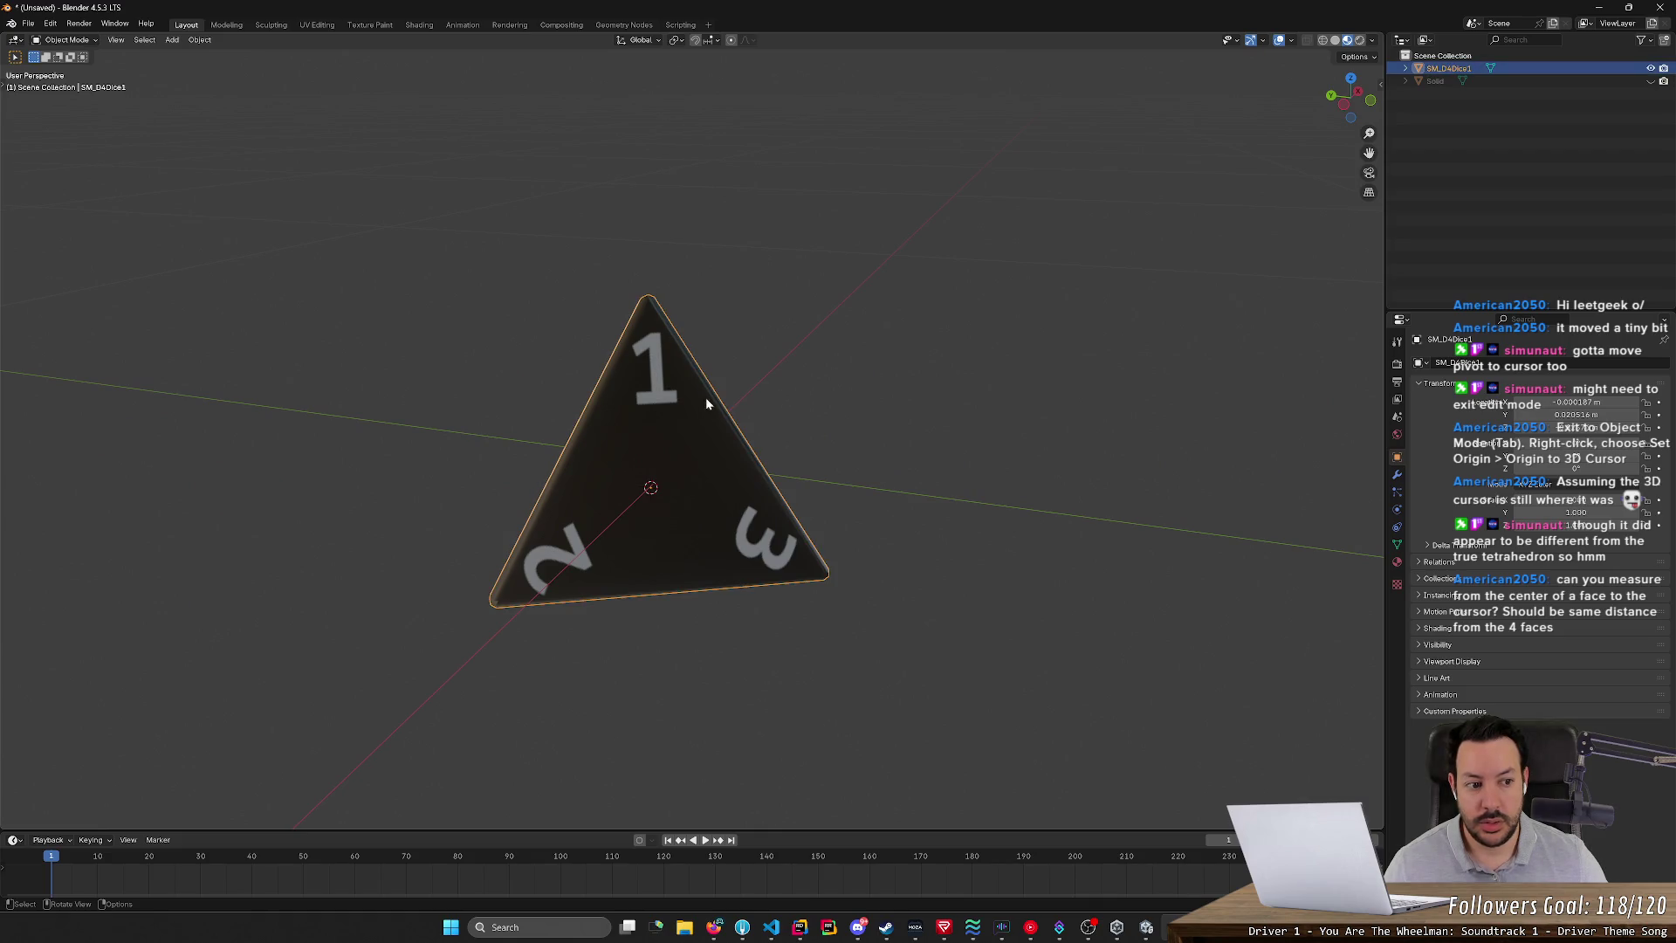
{"action": "mouse_move", "coordinate": [782, 381]}
{"action": "middle_mouse_down"}
{"action": "mouse_move", "coordinate": [827, 337]}
{"action": "mouse_move", "coordinate": [804, 356]}
{"action": "middle_mouse_up"}
{"action": "left_click", "coordinate": [202, 40]}
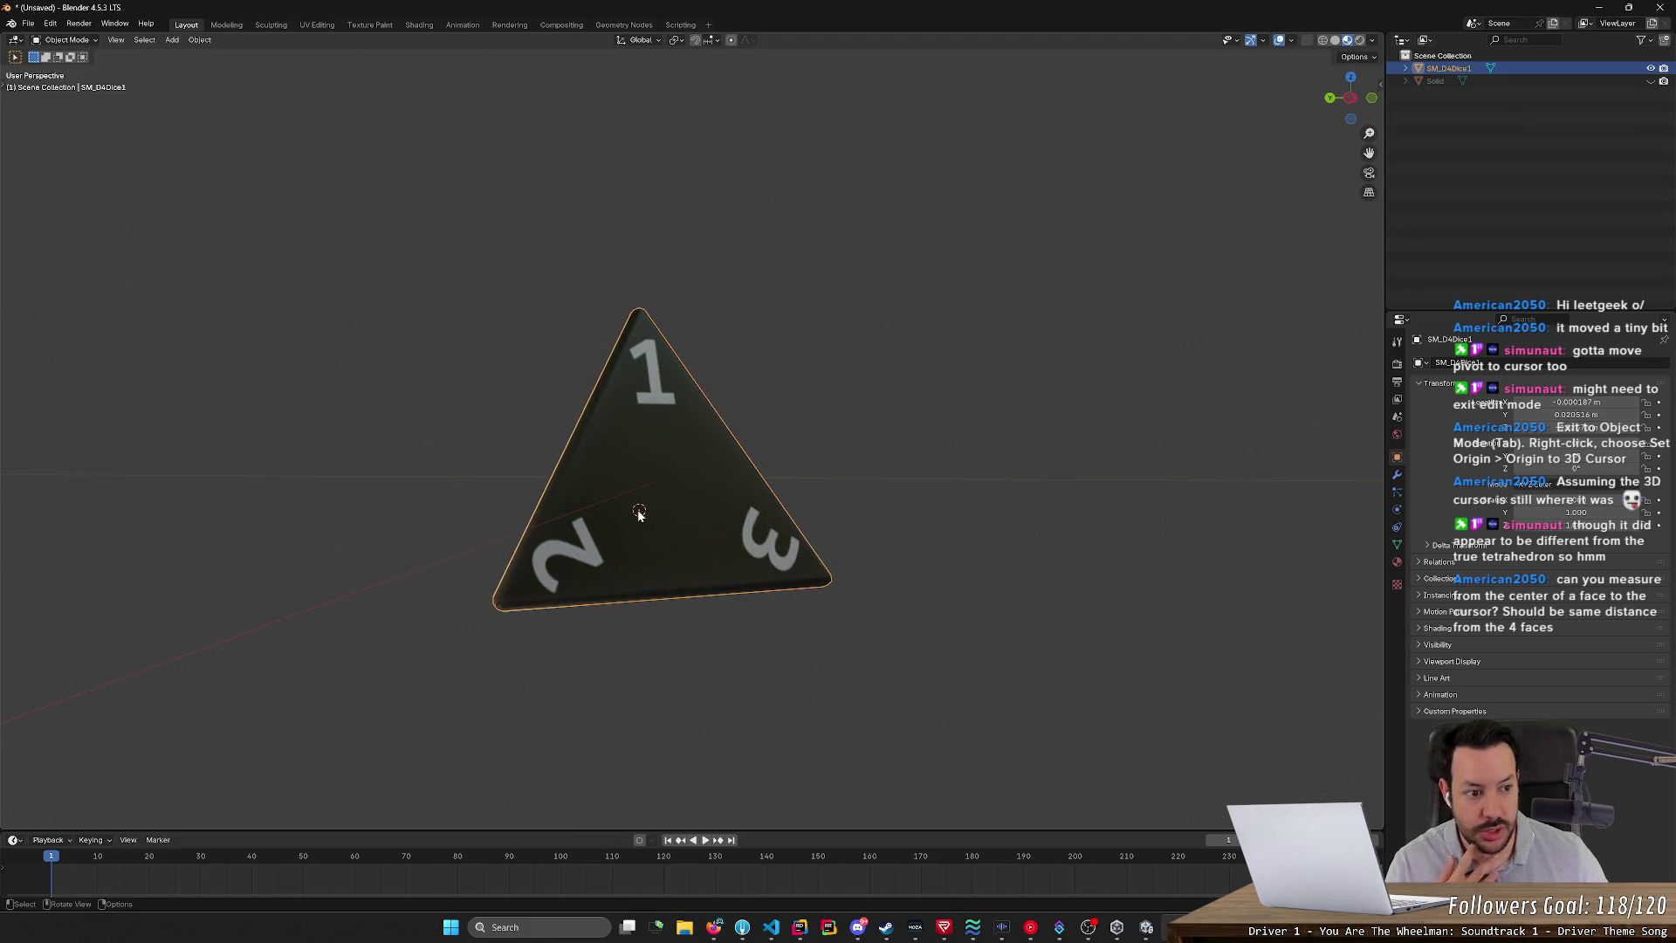
- Look through the Object > Apply menu, then view the die from Top Orthographic
{"action": "middle_click_drag", "start_coordinate": [847, 463], "coordinate": [882, 450]}
{"action": "left_click", "coordinate": [197, 41]}
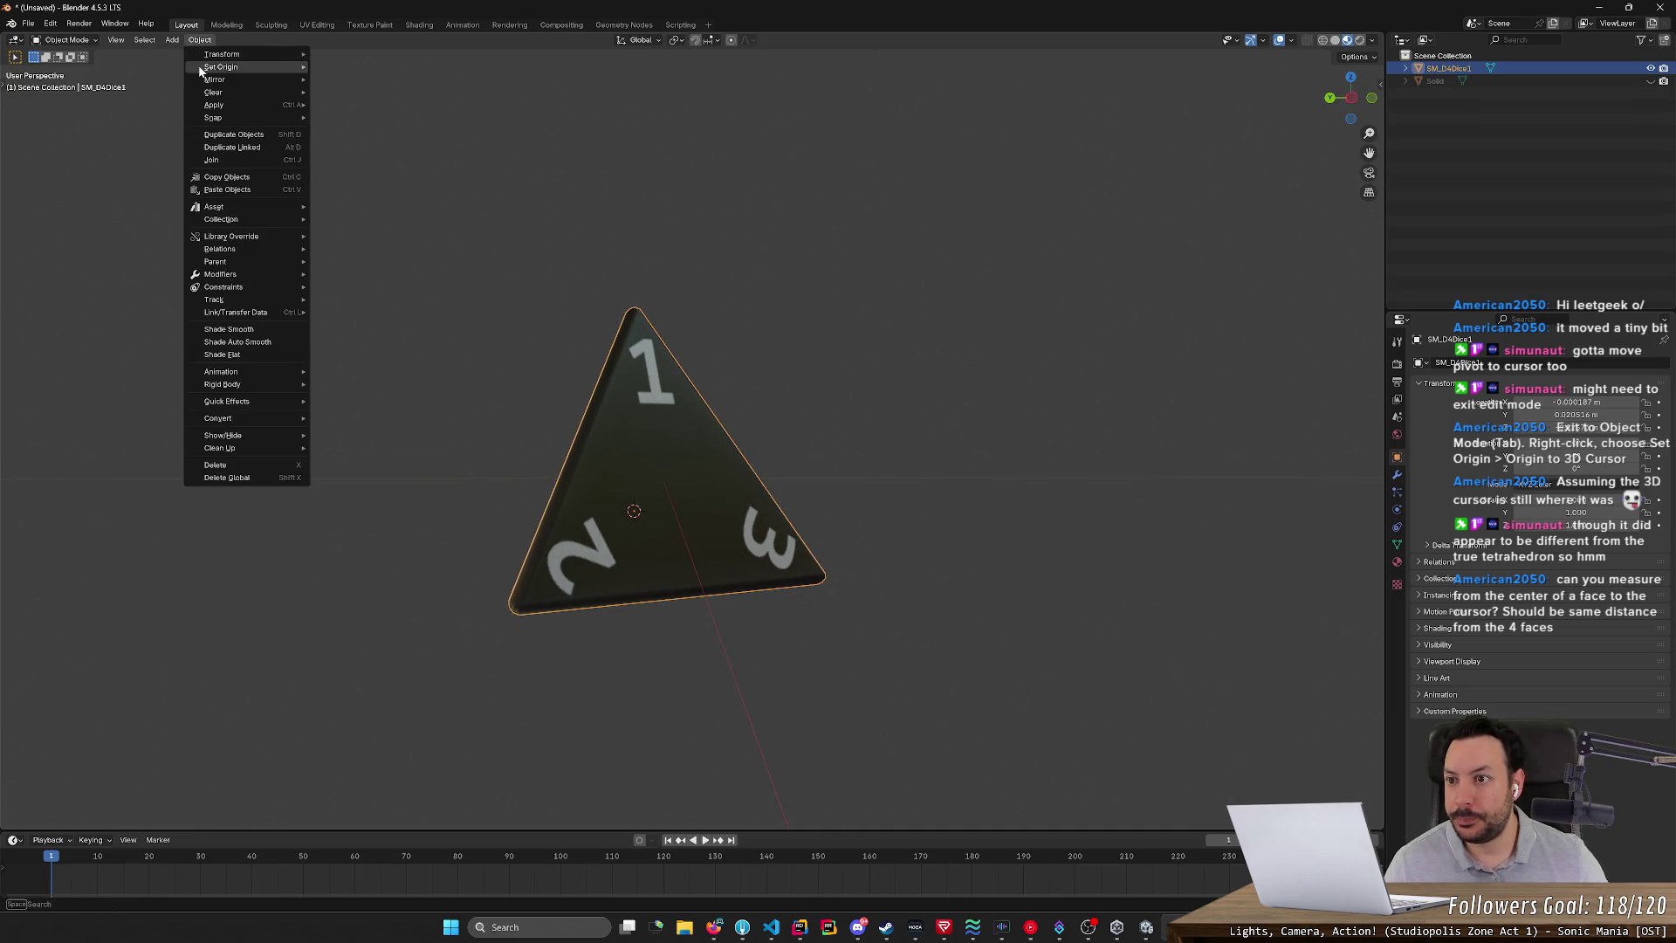
{"action": "mouse_move", "coordinate": [212, 106]}
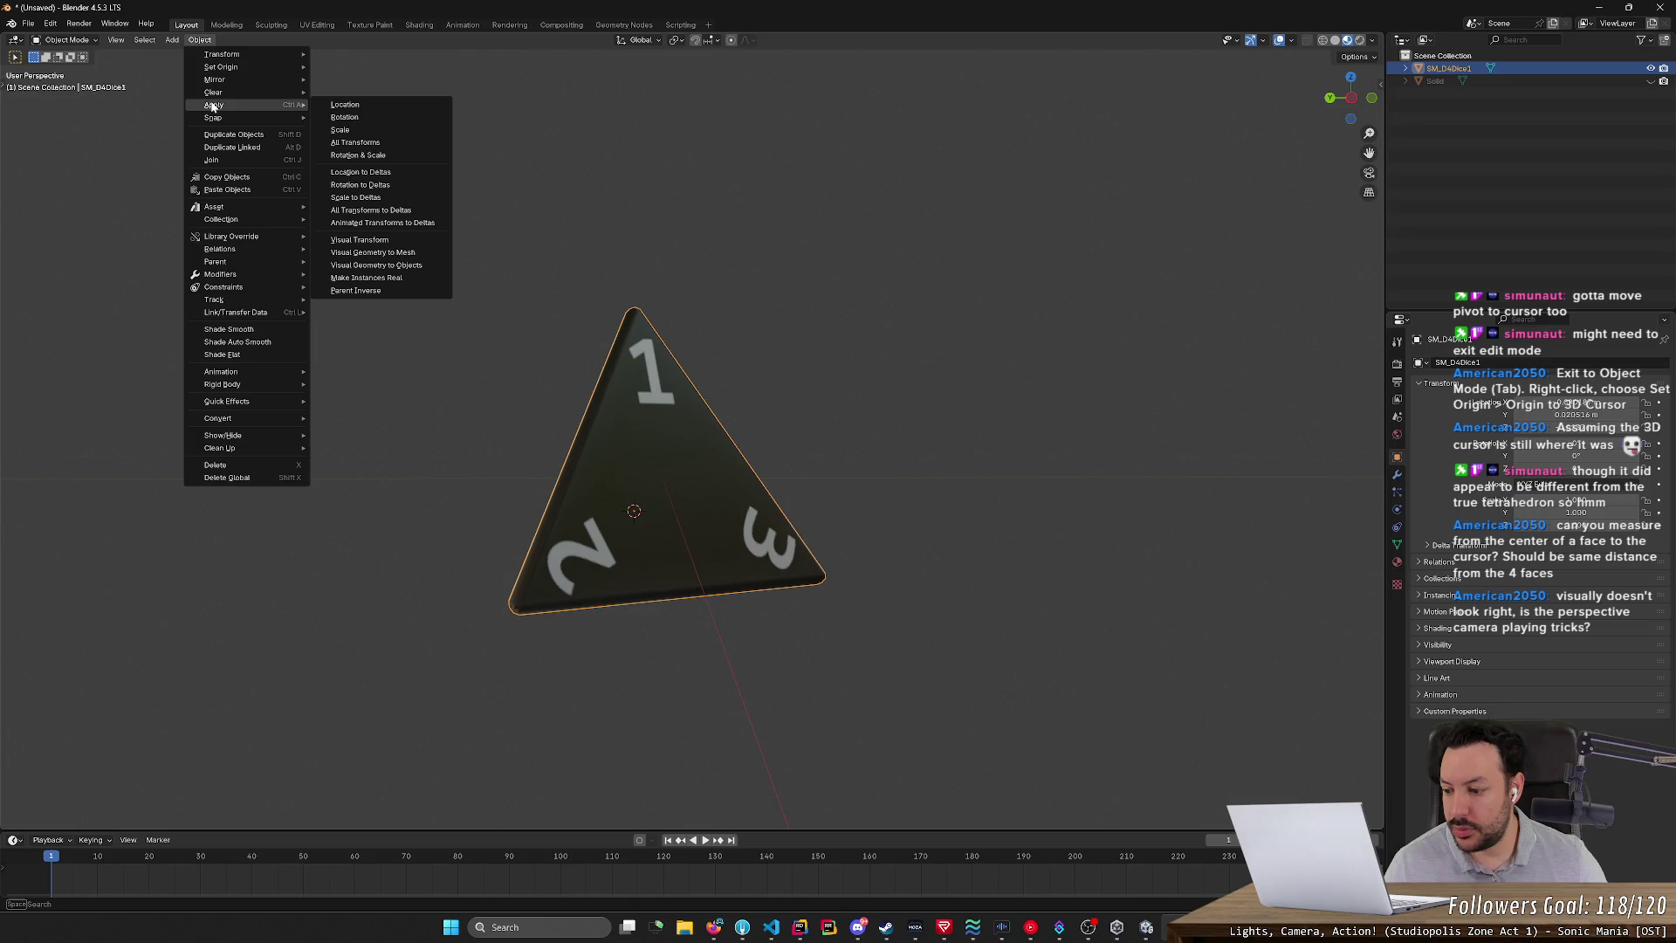
{"action": "mouse_move", "coordinate": [1033, 231]}
{"action": "middle_mouse_down"}
{"action": "mouse_move", "coordinate": [871, 321]}
{"action": "mouse_move", "coordinate": [857, 380]}
{"action": "mouse_move", "coordinate": [872, 409]}
{"action": "mouse_move", "coordinate": [890, 386]}
{"action": "middle_mouse_up"}
{"action": "left_click", "coordinate": [1351, 99]}
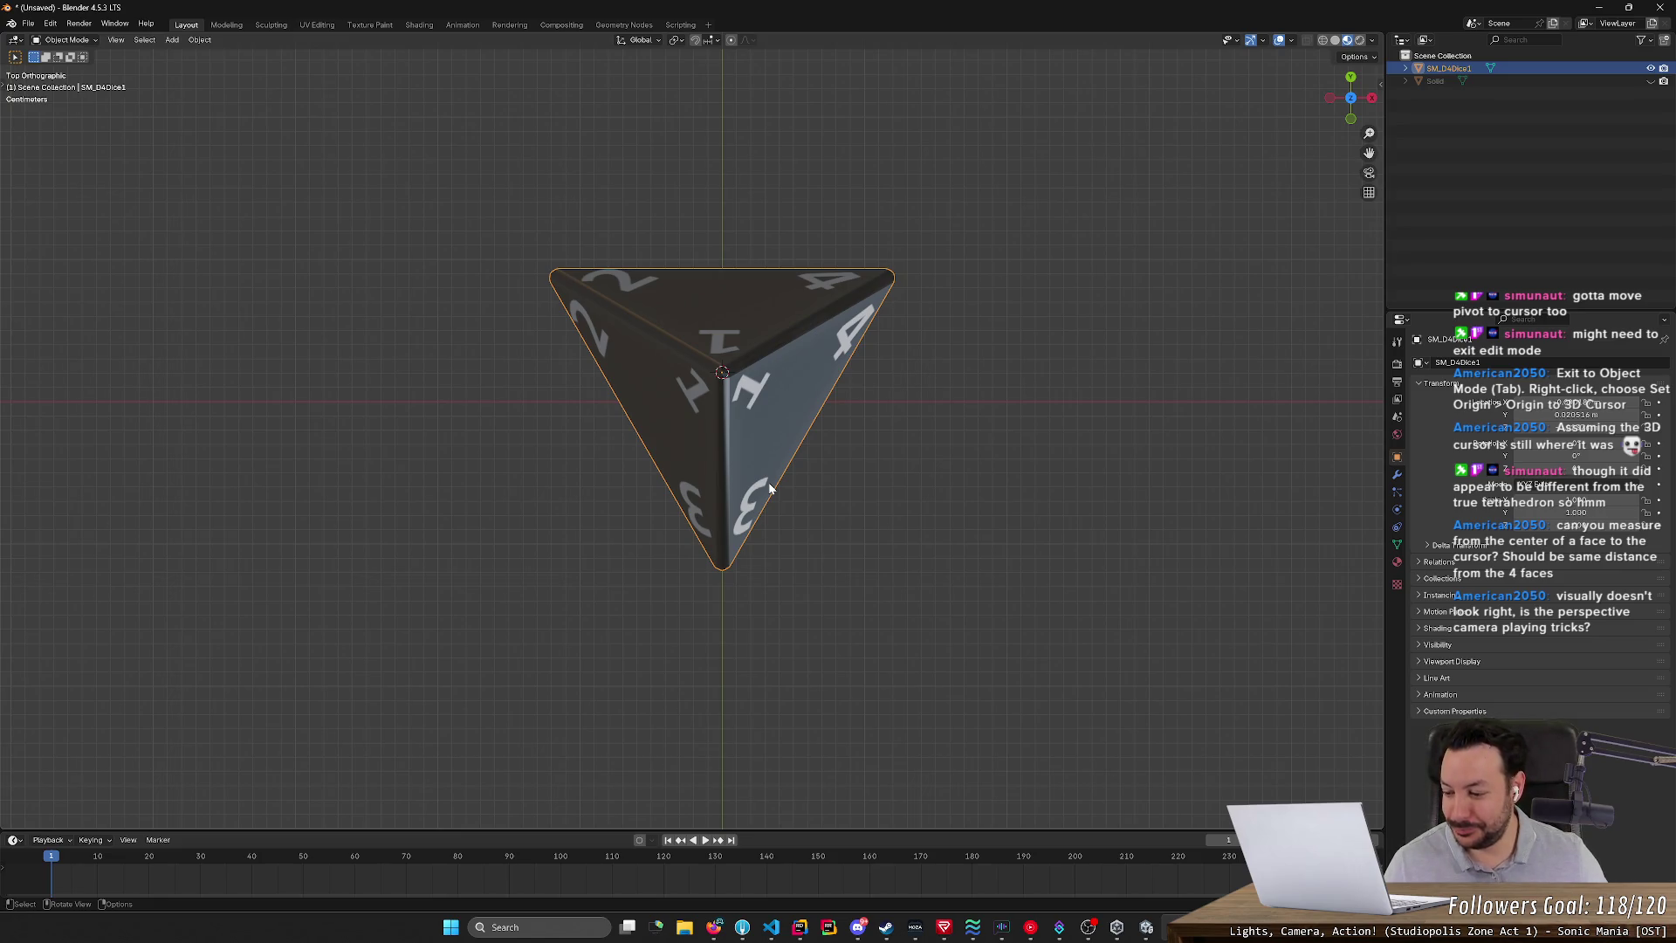
- Grab the whole die, constrain it to global Y, and nudge it a short distance
{"action": "key", "text": "g"}
{"action": "key", "text": "x"}
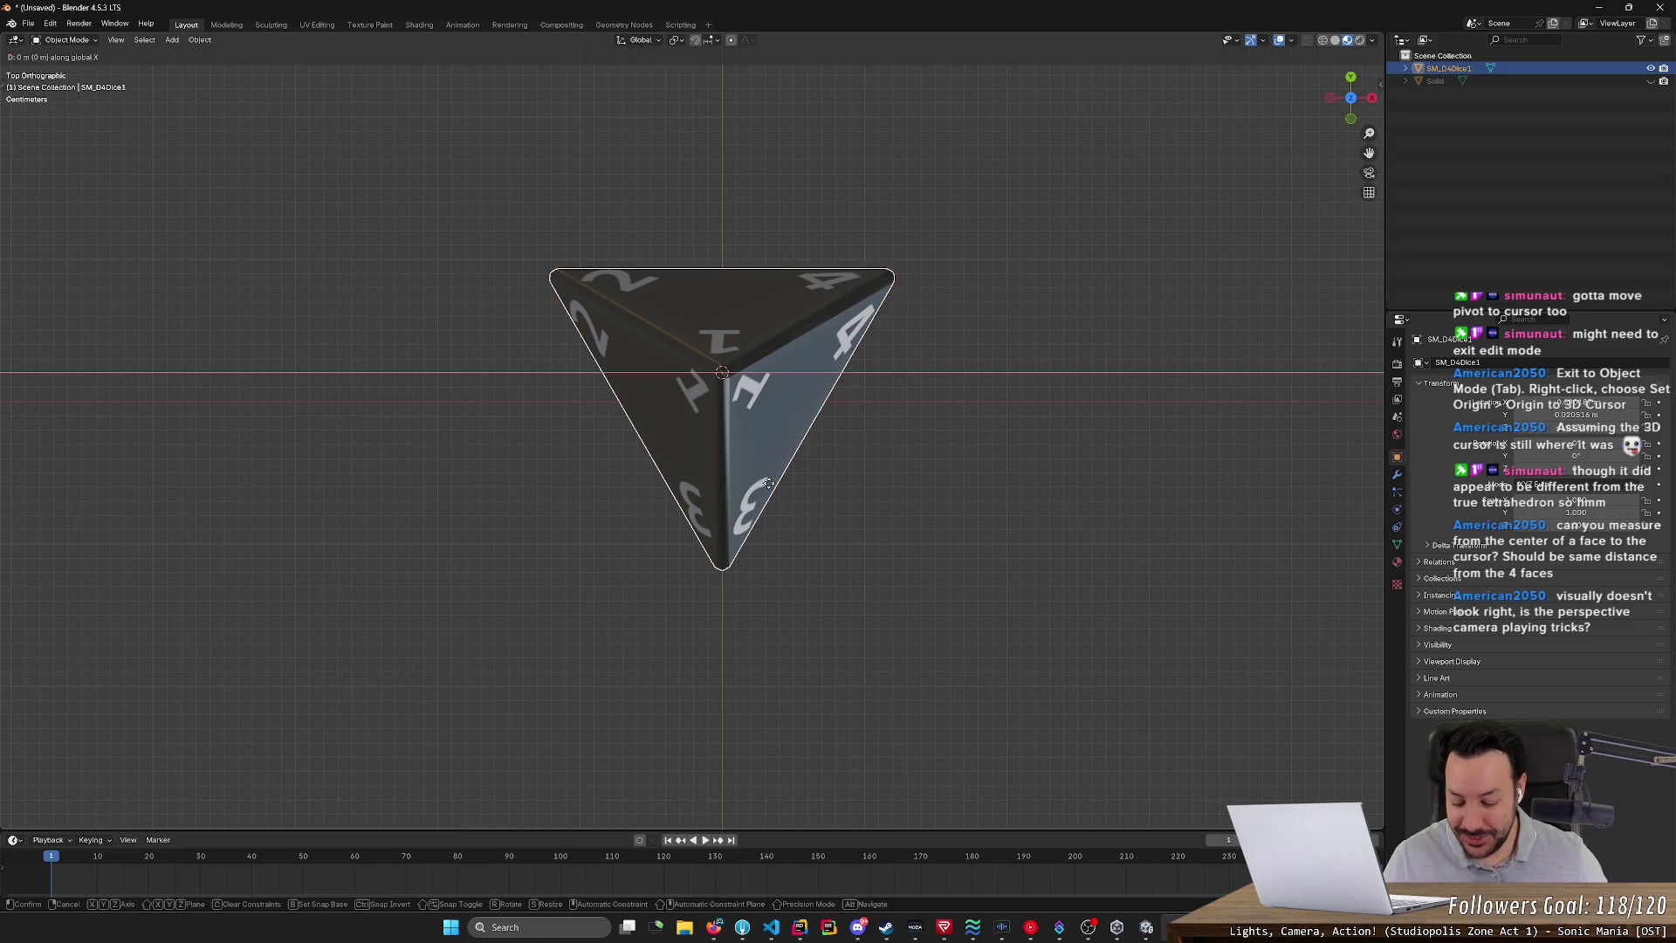
{"action": "key", "text": "y"}
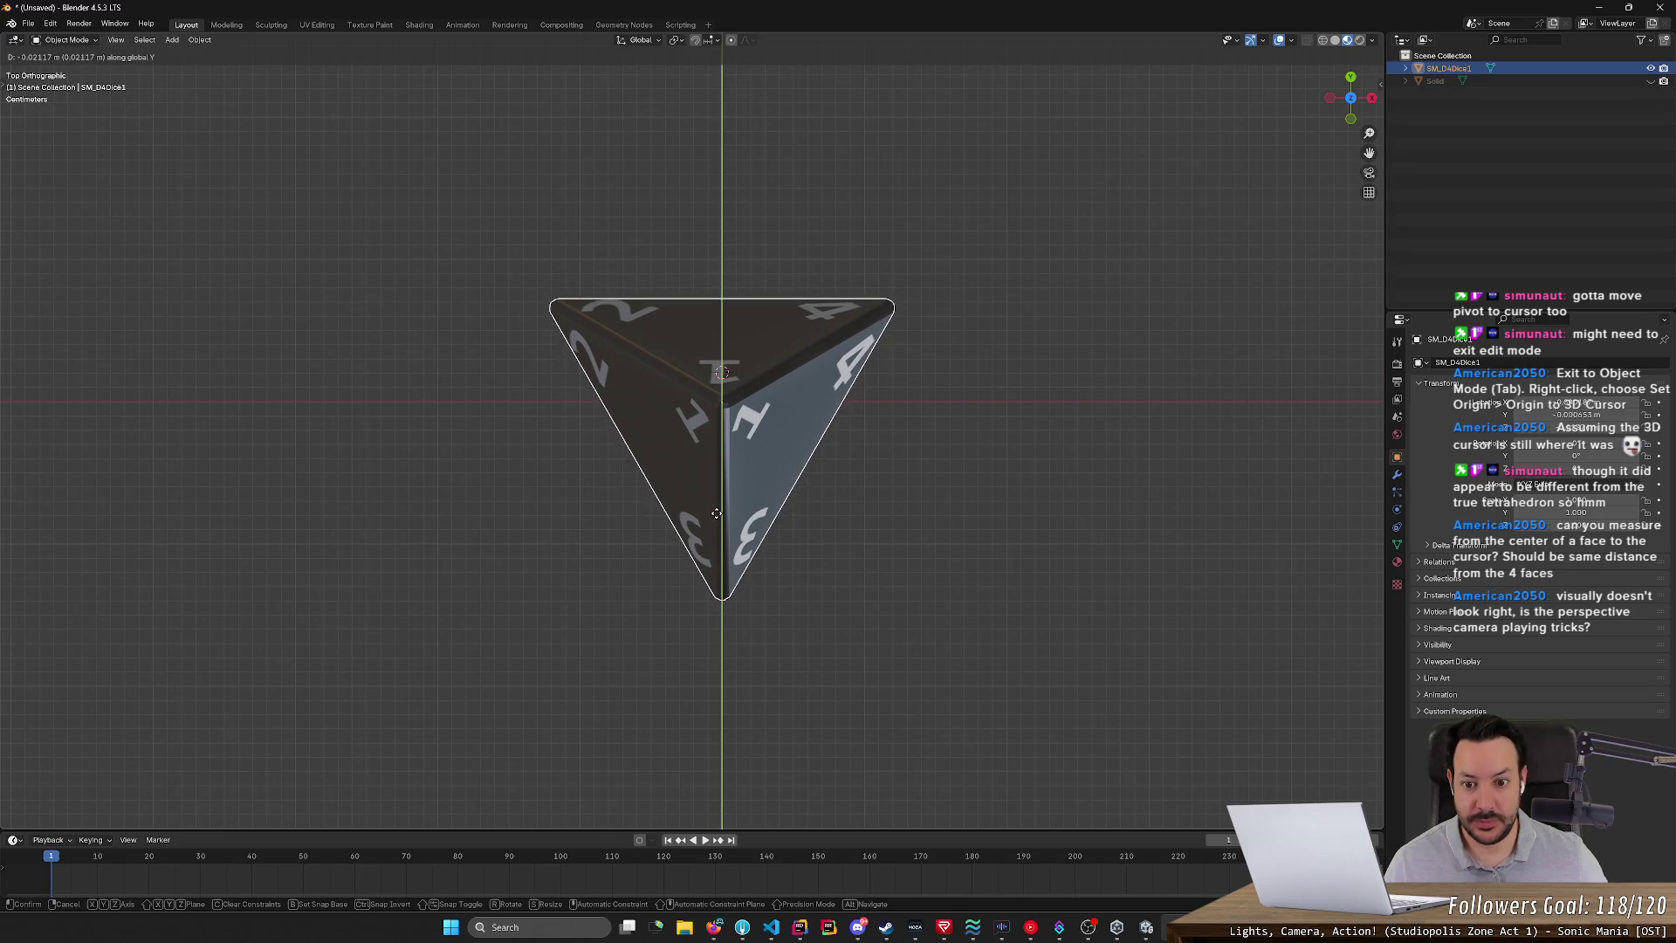
{"action": "left_click", "coordinate": [716, 513]}
{"action": "mouse_move", "coordinate": [716, 512]}
{"action": "middle_mouse_down"}
{"action": "mouse_move", "coordinate": [552, 610]}
{"action": "mouse_move", "coordinate": [747, 502]}
{"action": "mouse_move", "coordinate": [698, 510]}
{"action": "mouse_move", "coordinate": [689, 475]}
{"action": "middle_mouse_up"}
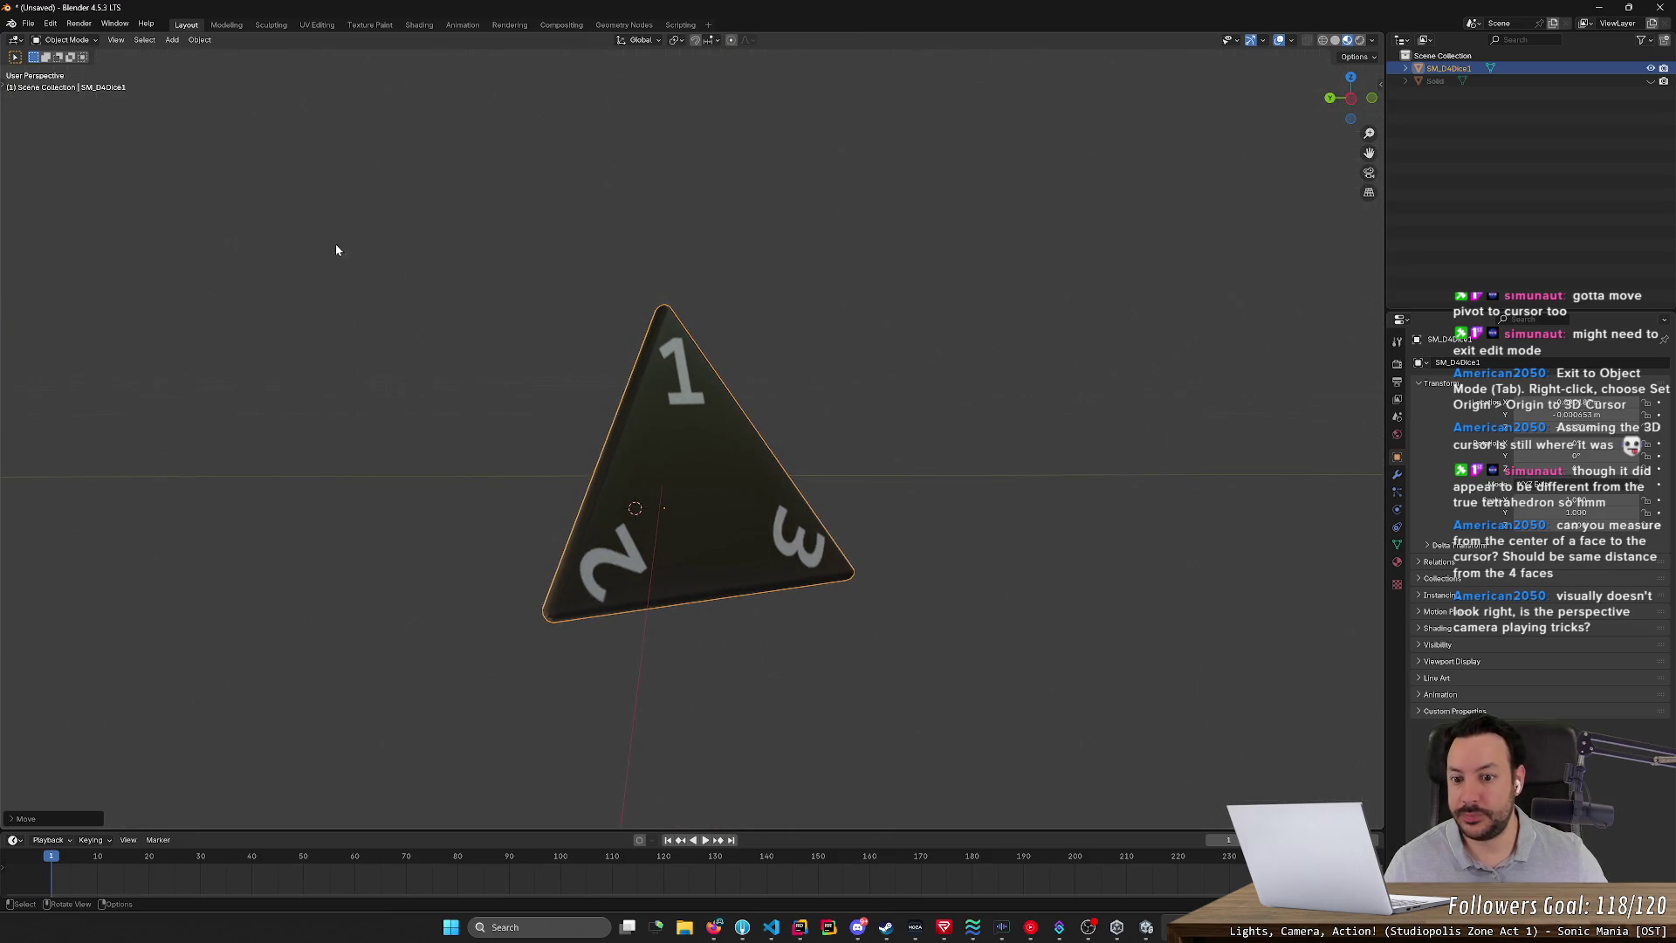
- Enter Edit Mode with all geometry selected and snap the 3D cursor to the selection
{"action": "key", "text": "Tab"}
{"action": "key", "text": "ctrl+s"}
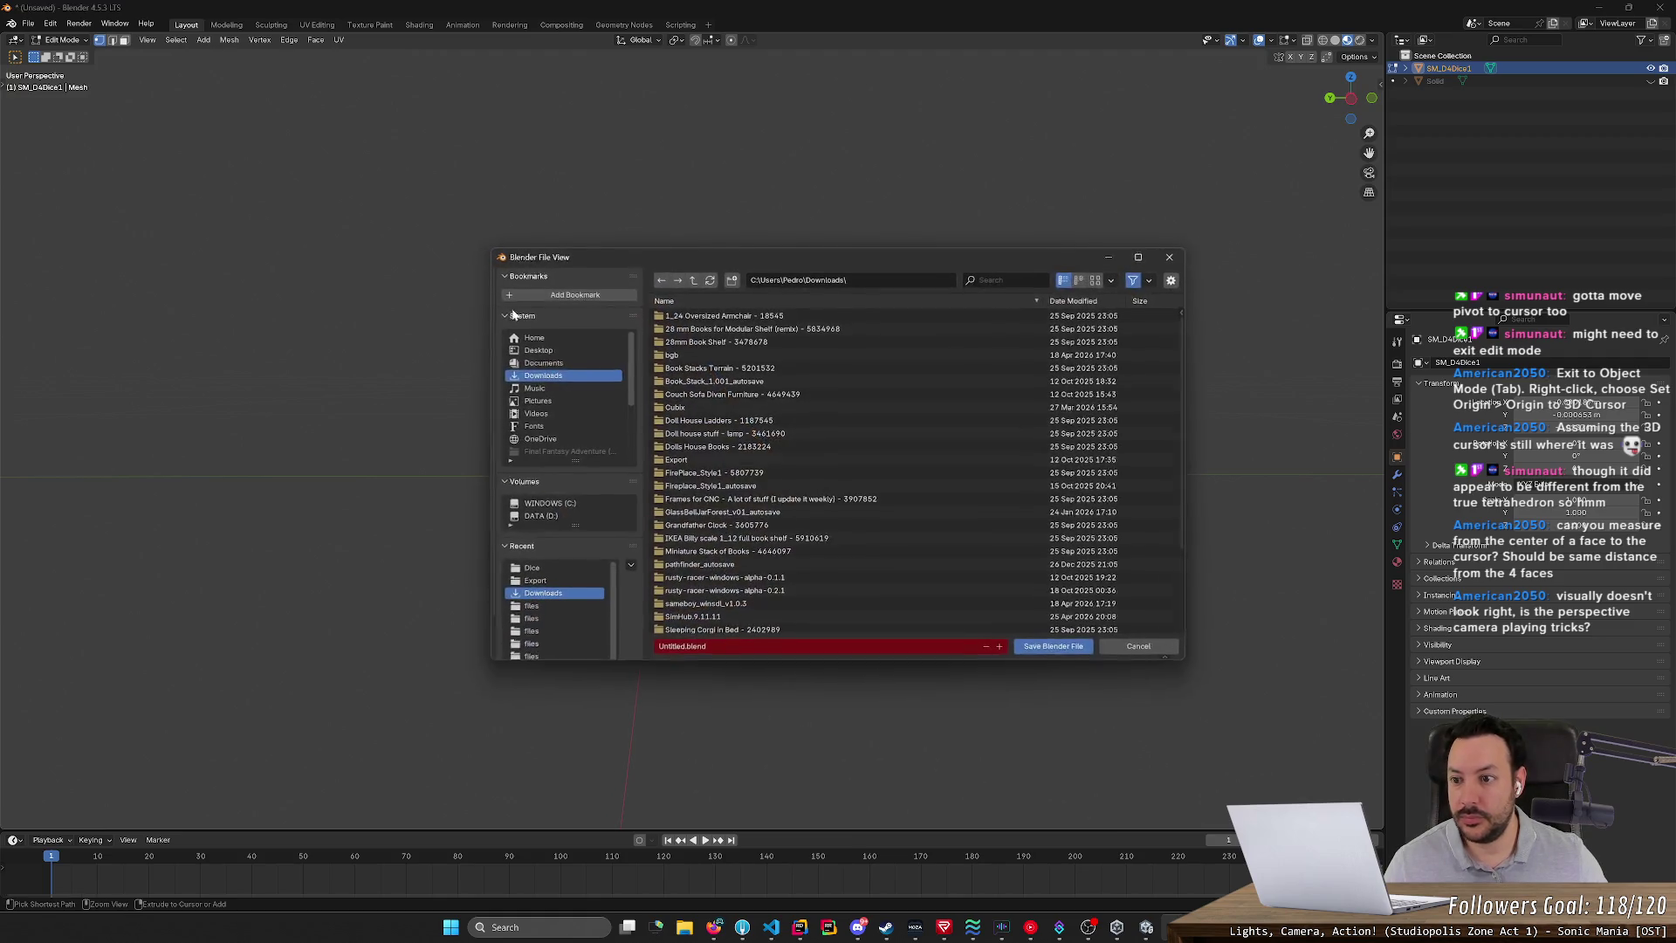
{"action": "key", "text": "Escape"}
{"action": "key", "text": "shift+s"}
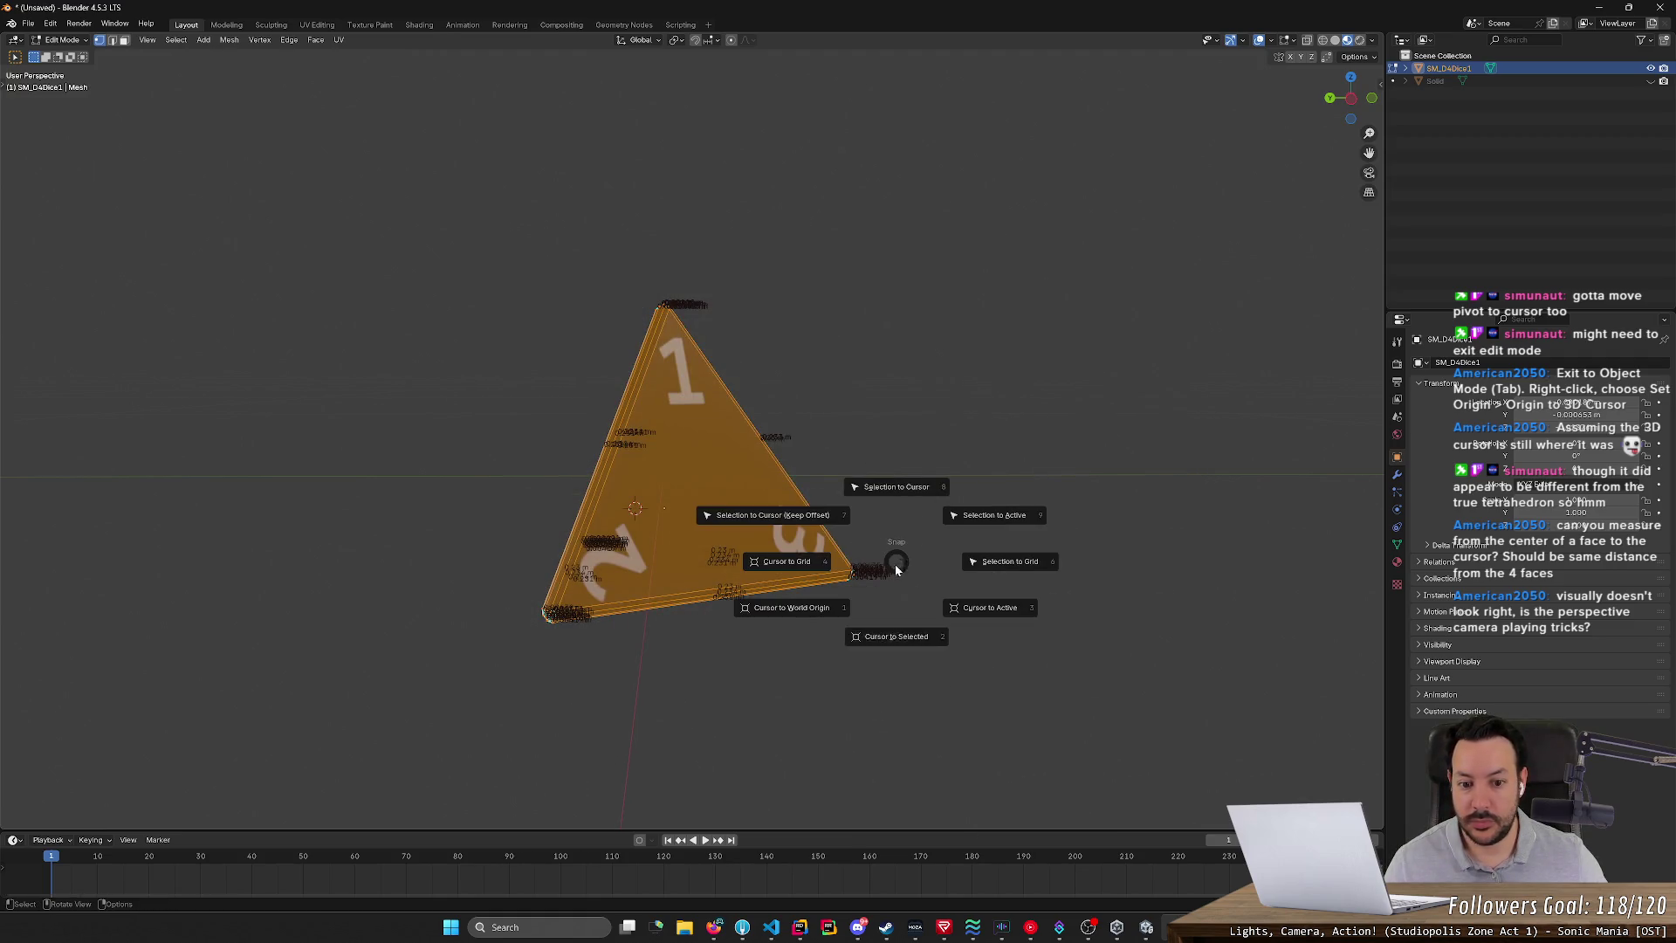
{"action": "left_click", "coordinate": [891, 636]}
{"action": "mouse_move", "coordinate": [960, 485]}
{"action": "middle_mouse_down"}
{"action": "mouse_move", "coordinate": [965, 463]}
{"action": "mouse_move", "coordinate": [961, 586]}
{"action": "mouse_move", "coordinate": [856, 591]}
{"action": "mouse_move", "coordinate": [969, 576]}
{"action": "mouse_move", "coordinate": [965, 404]}
{"action": "mouse_move", "coordinate": [970, 431]}
{"action": "middle_mouse_up"}
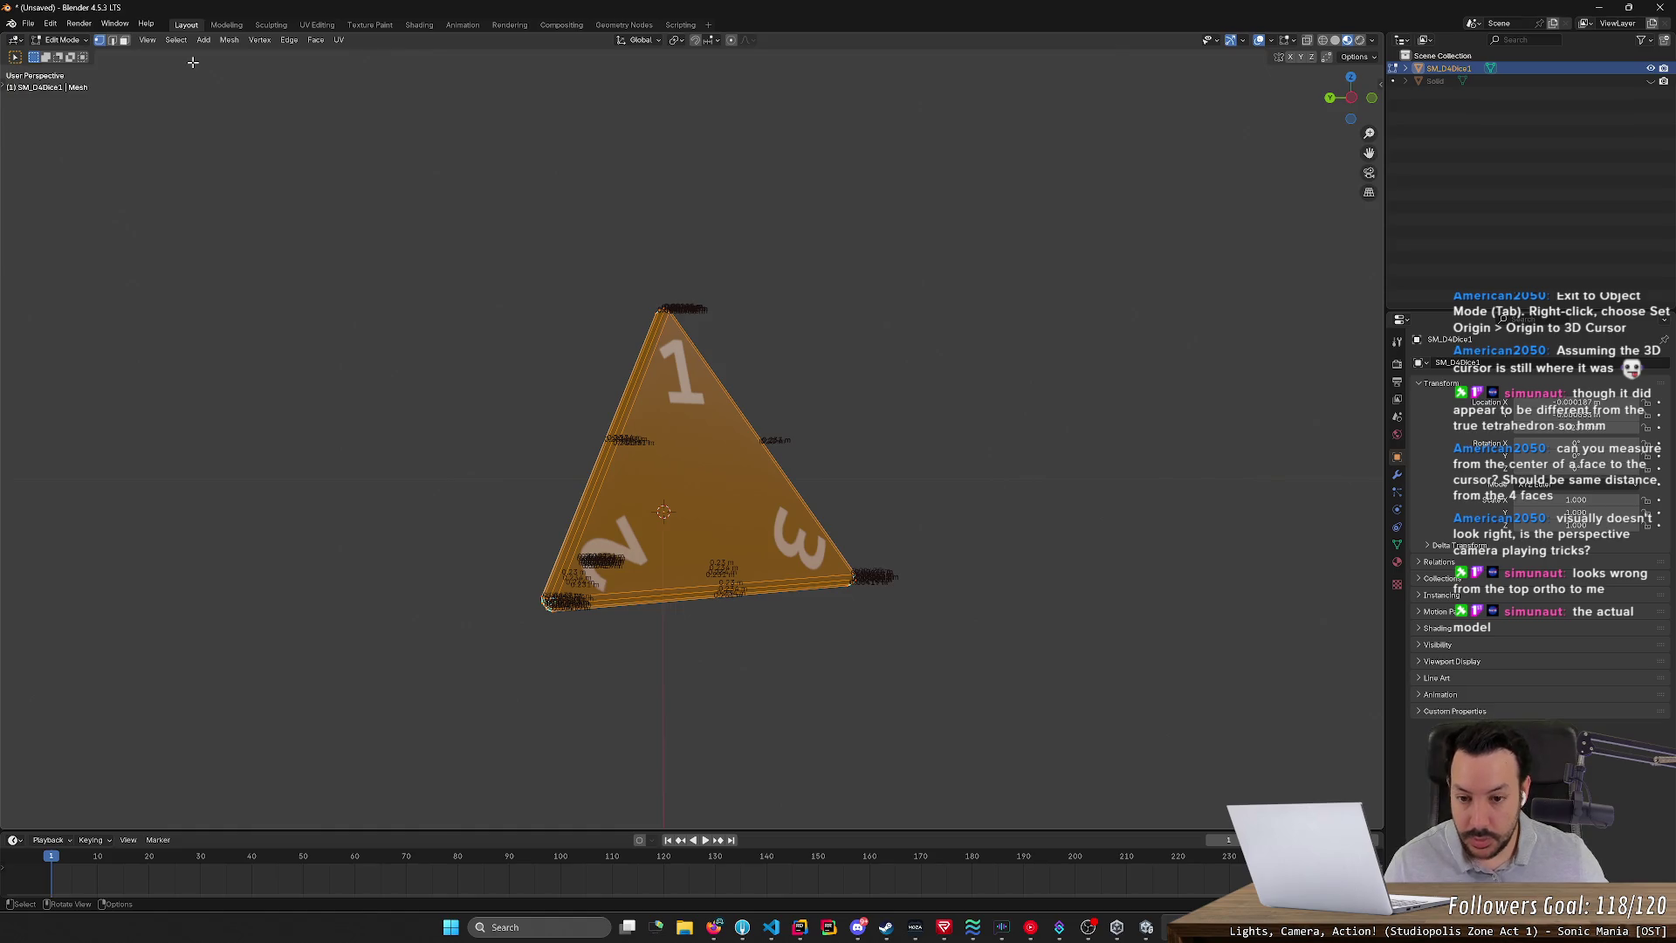
- Raise the selected mesh slightly along the Z axis
{"action": "key", "text": "g"}
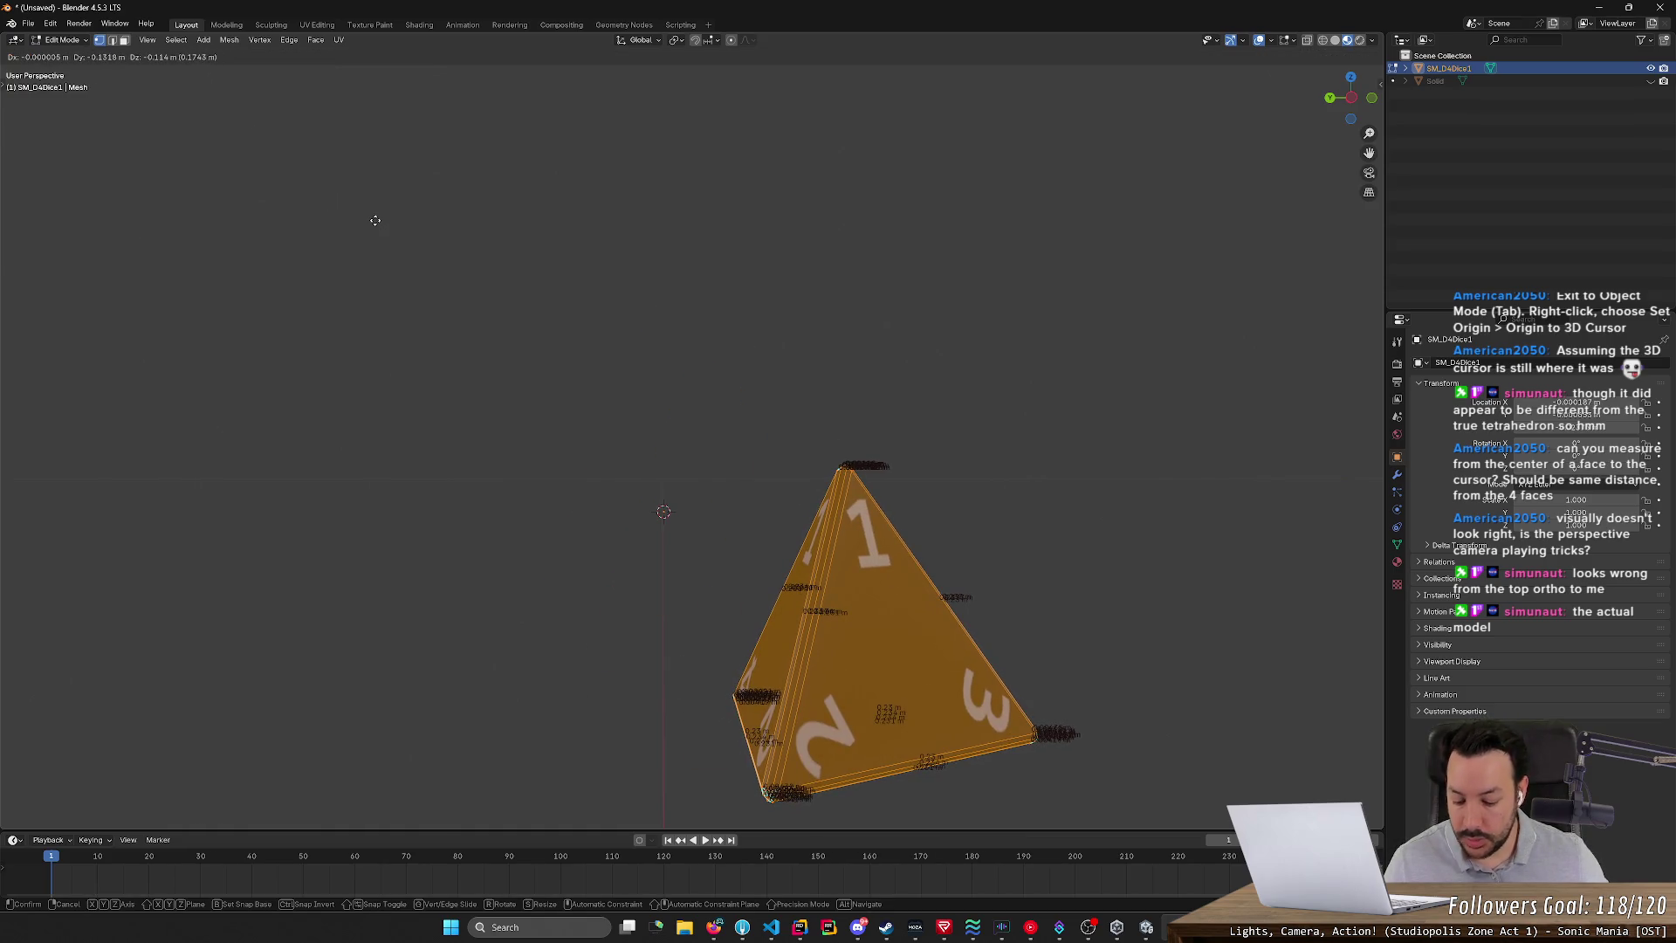
{"action": "key", "text": "z"}
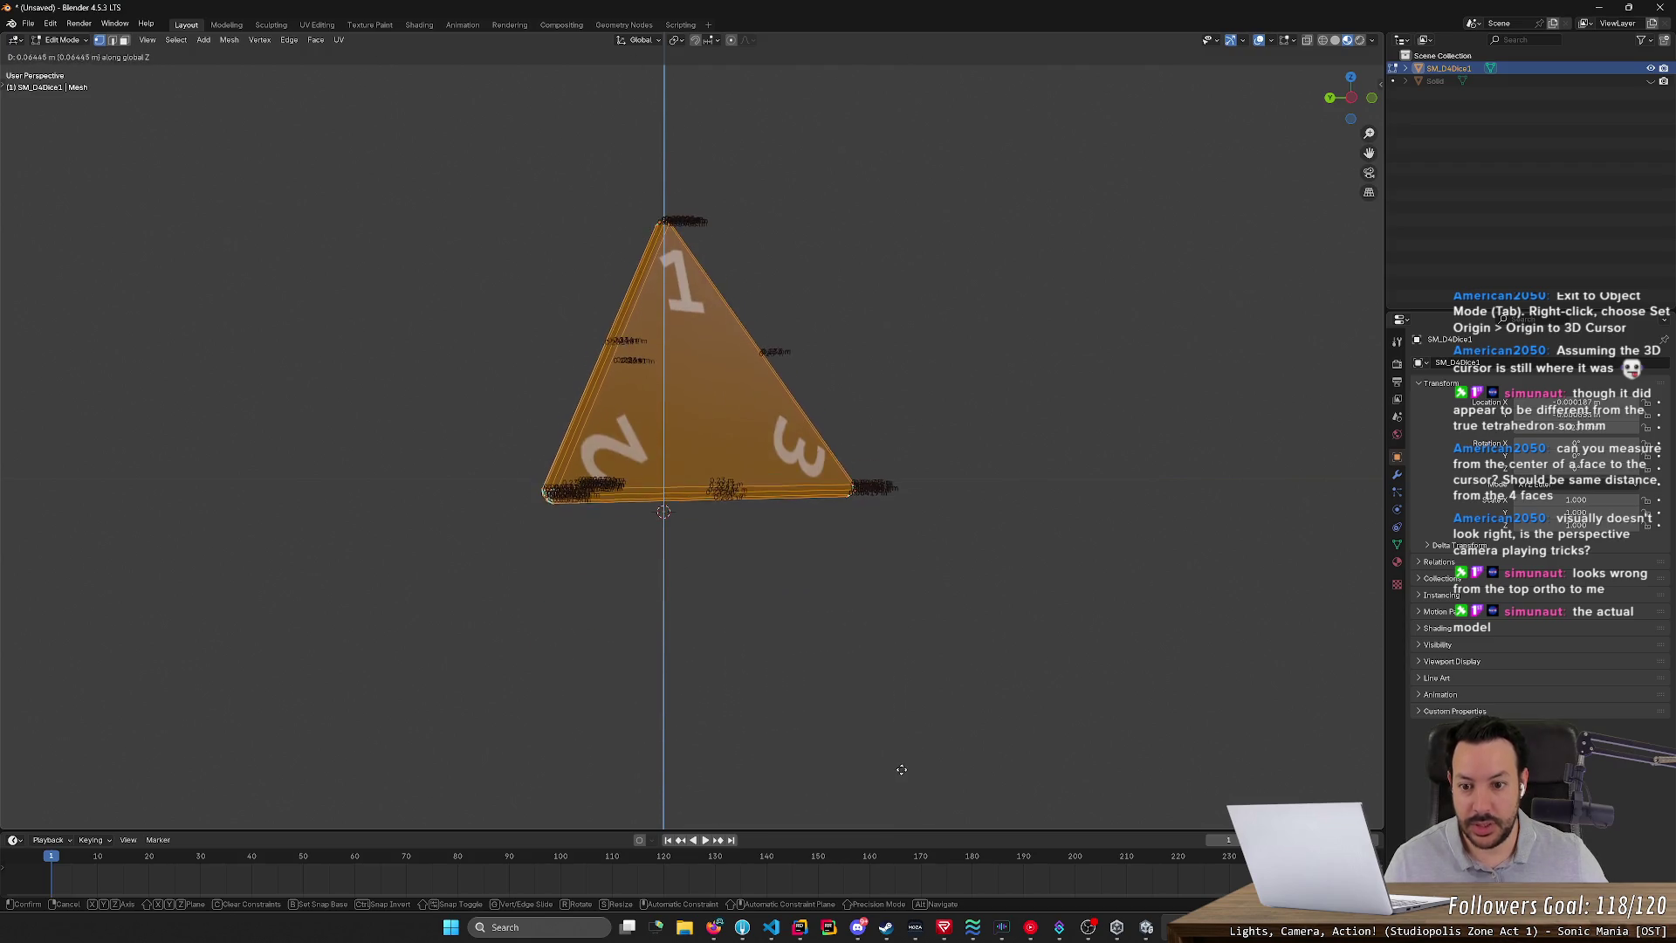
{"action": "key", "text": "Escape"}
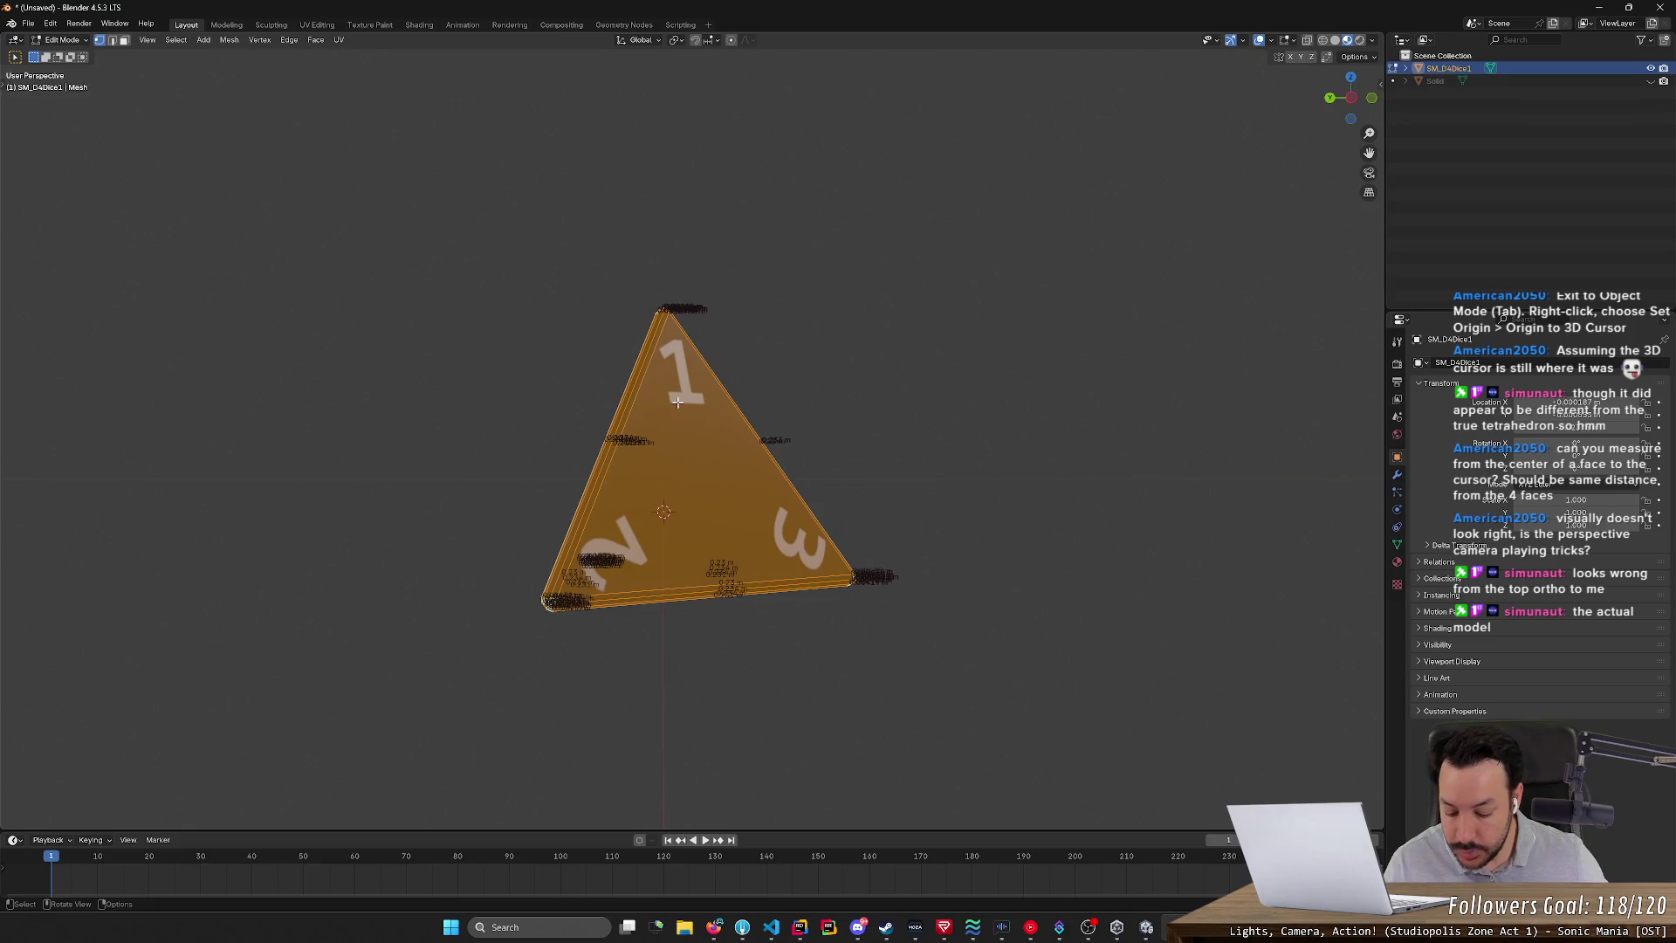
{"action": "key", "text": "g"}
{"action": "key", "text": "z"}
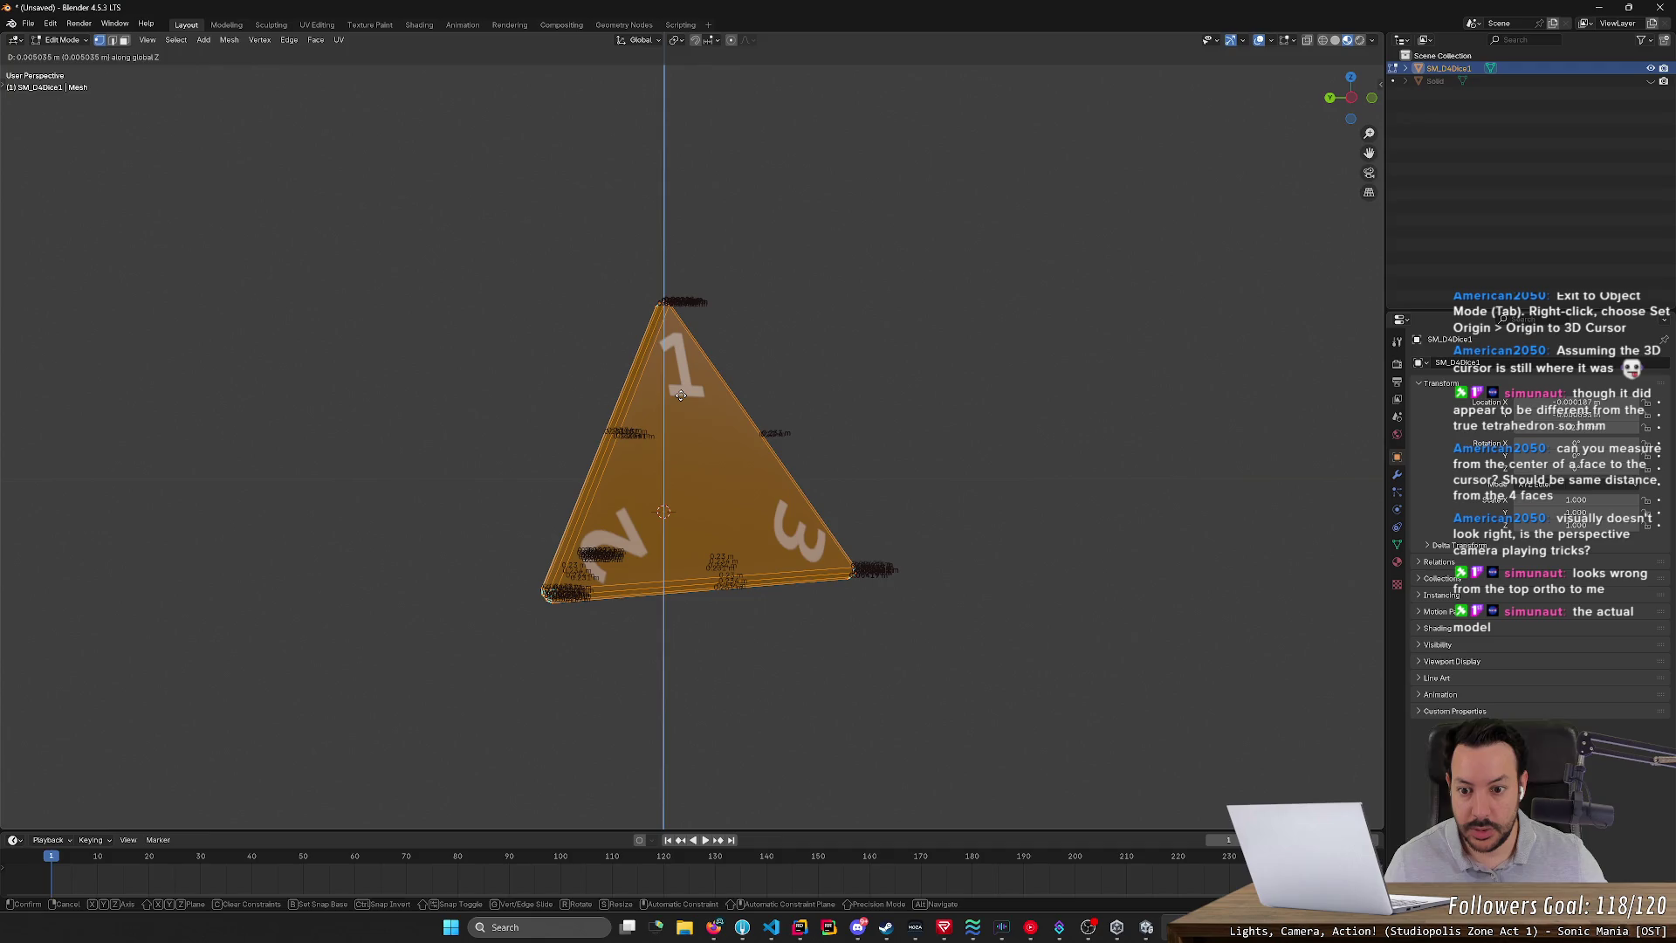
{"action": "left_click", "coordinate": [680, 396]}
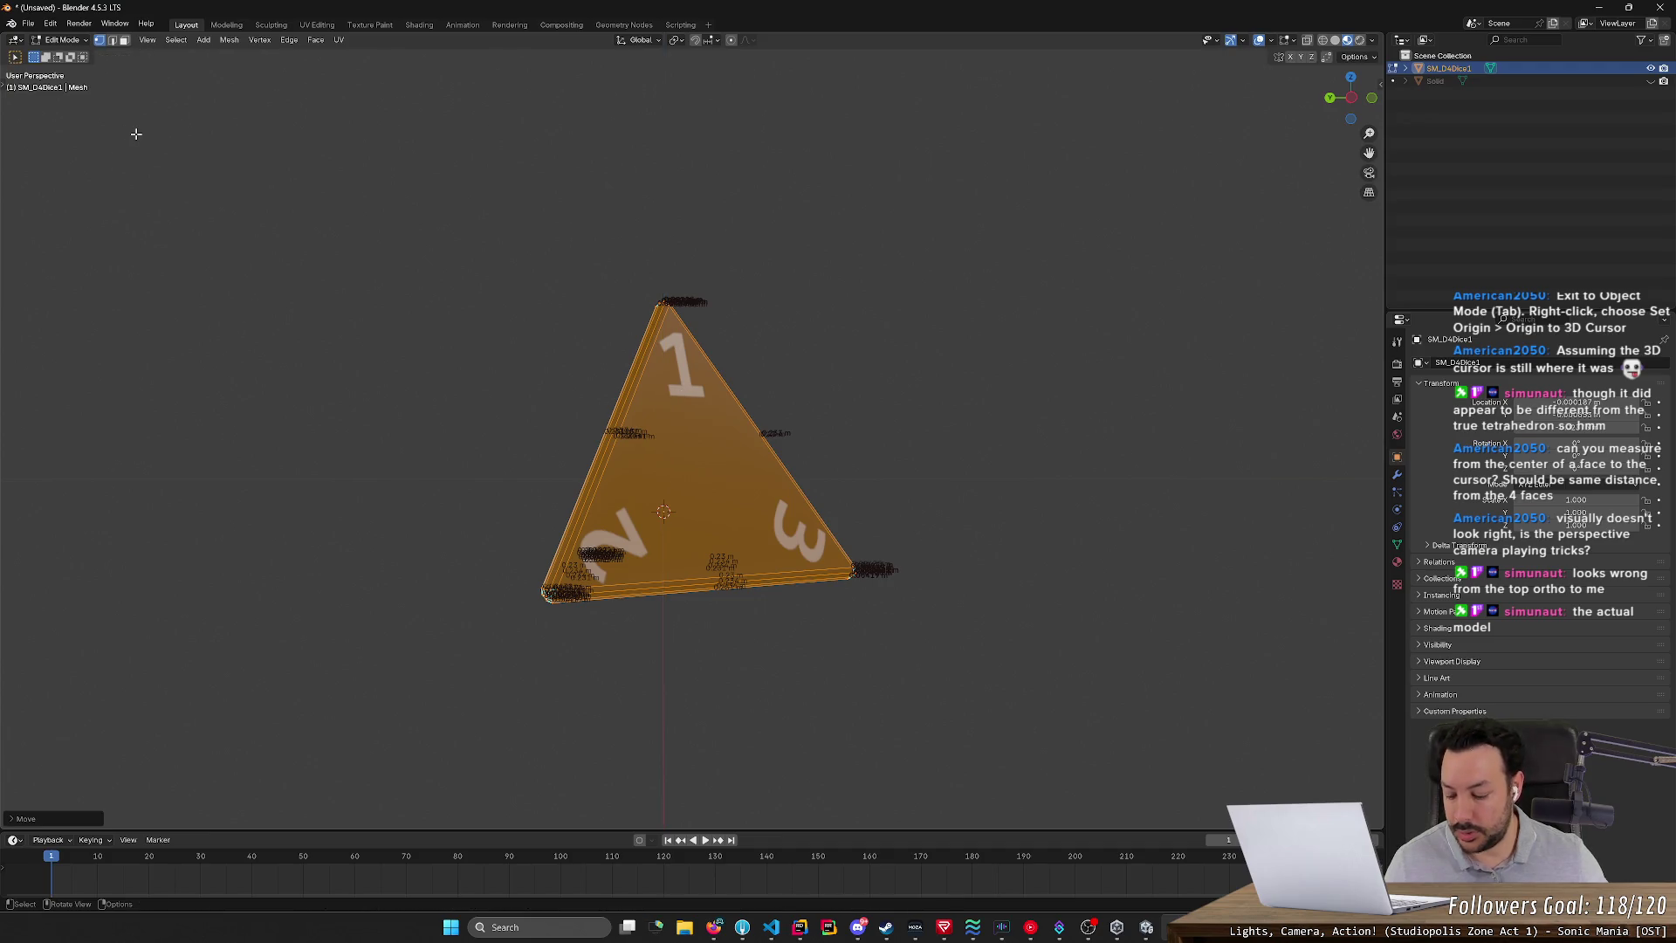
- Snap the 3D cursor to the centre of the selected mesh
{"action": "key", "text": "shift+s"}
{"action": "left_click", "coordinate": [229, 202]}
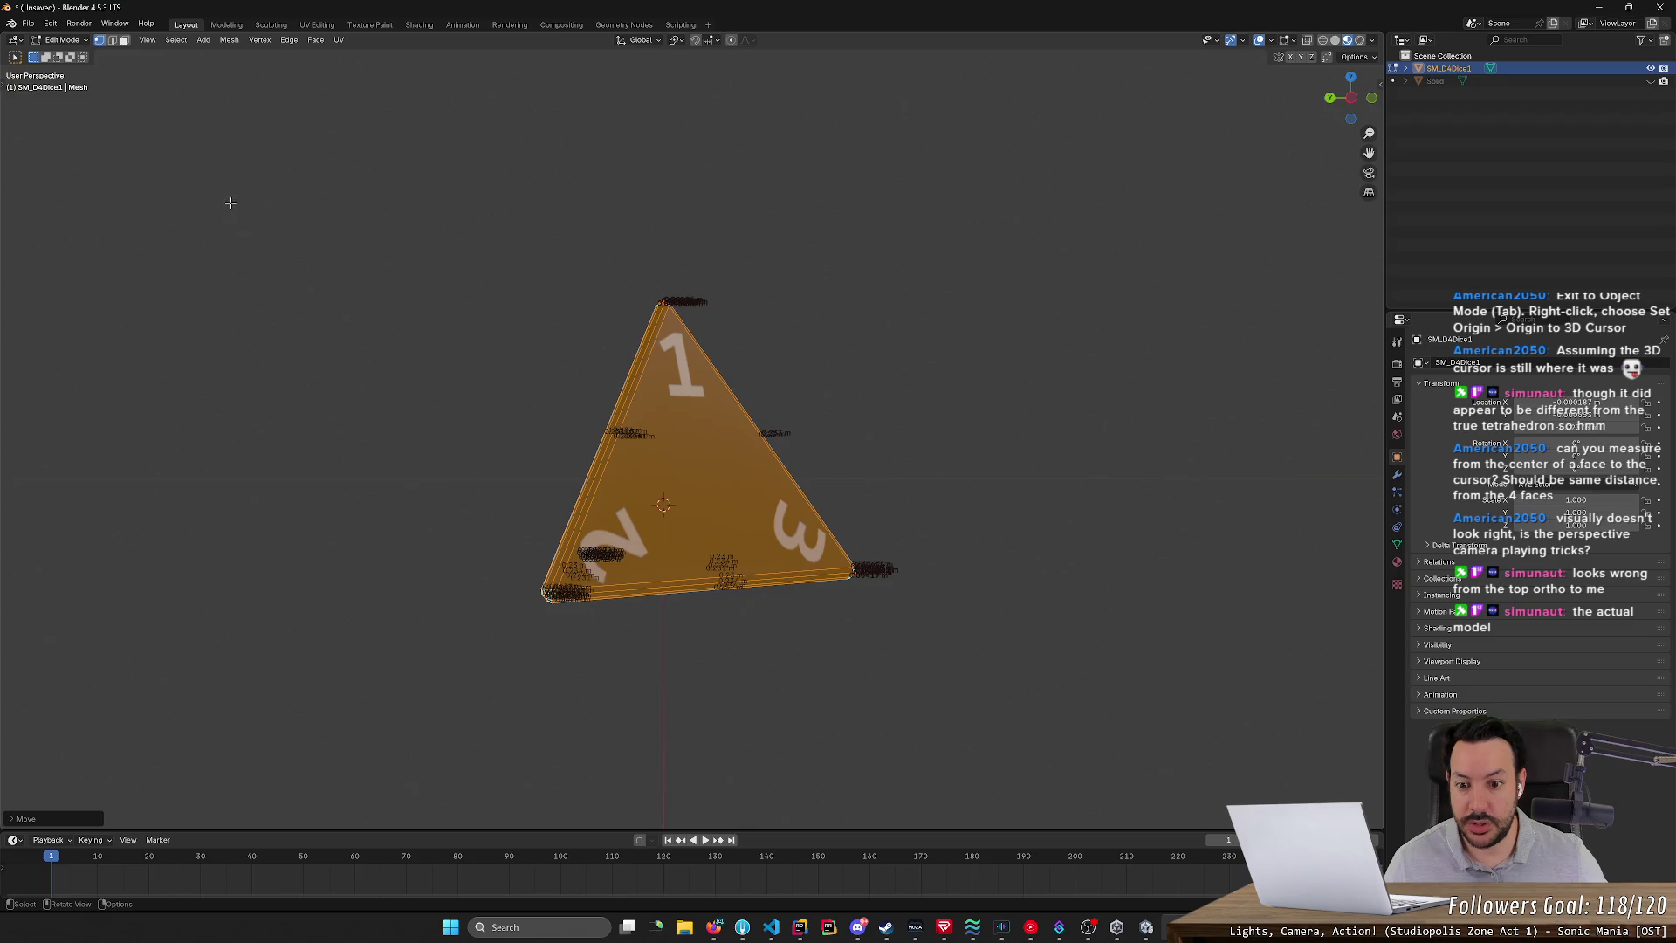
{"action": "mouse_move", "coordinate": [406, 391]}
{"action": "middle_mouse_down"}
{"action": "mouse_move", "coordinate": [419, 363]}
{"action": "mouse_move", "coordinate": [417, 407]}
{"action": "middle_mouse_up"}
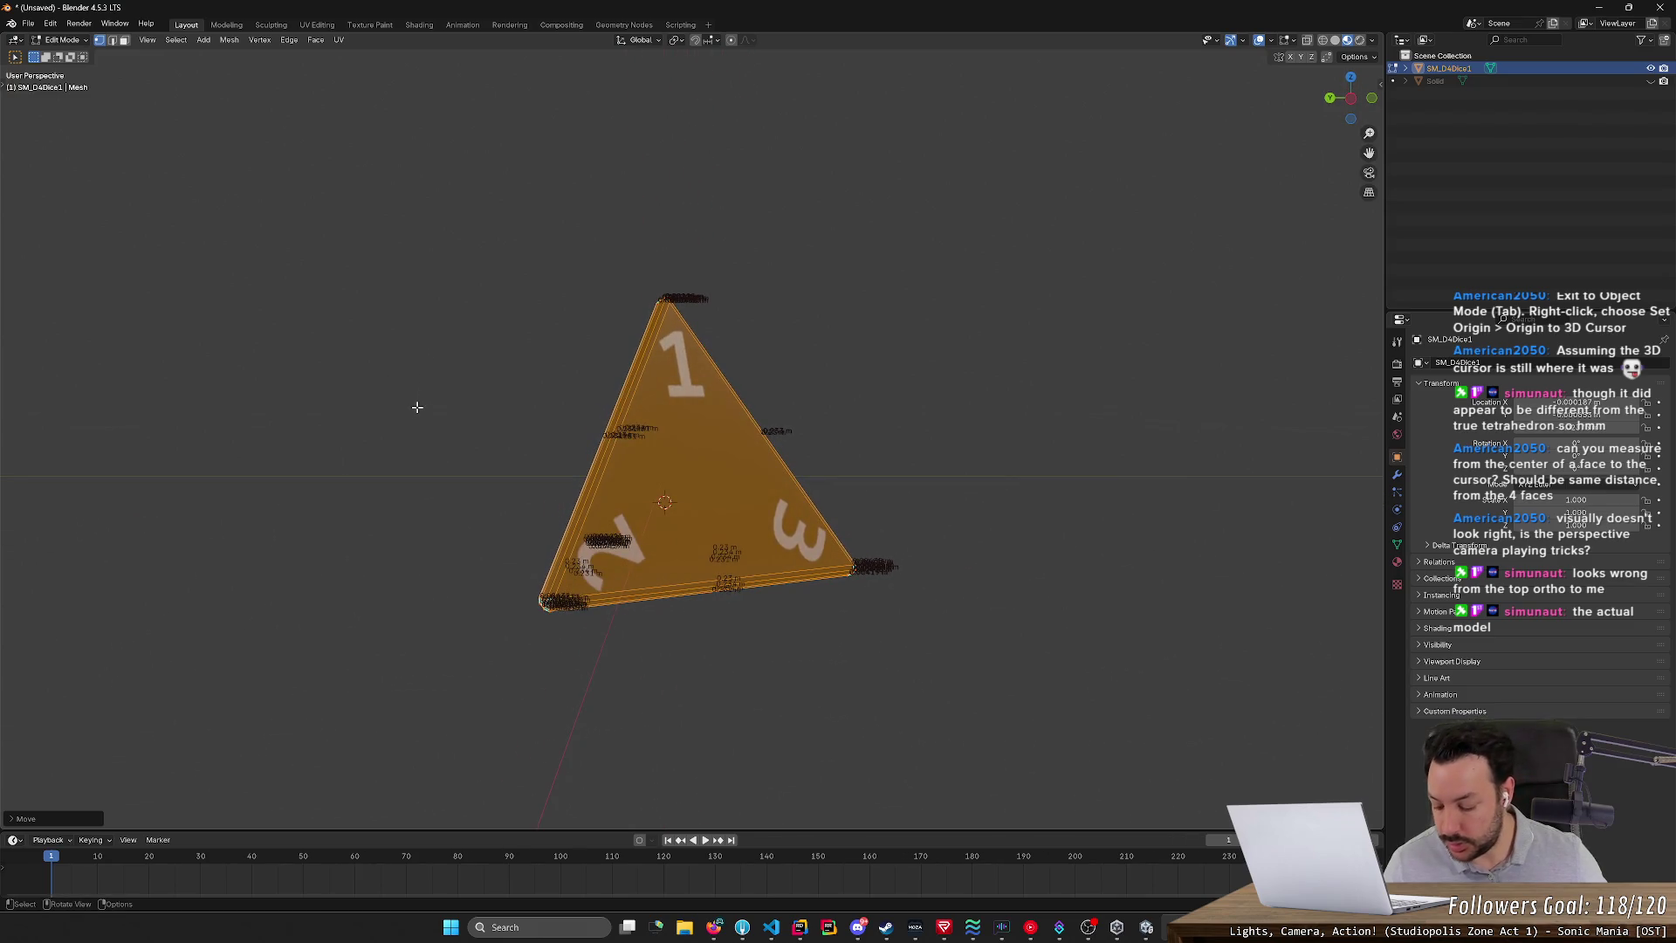
- Nudge the die mesh upward along the Z axis
{"action": "key", "text": "z"}
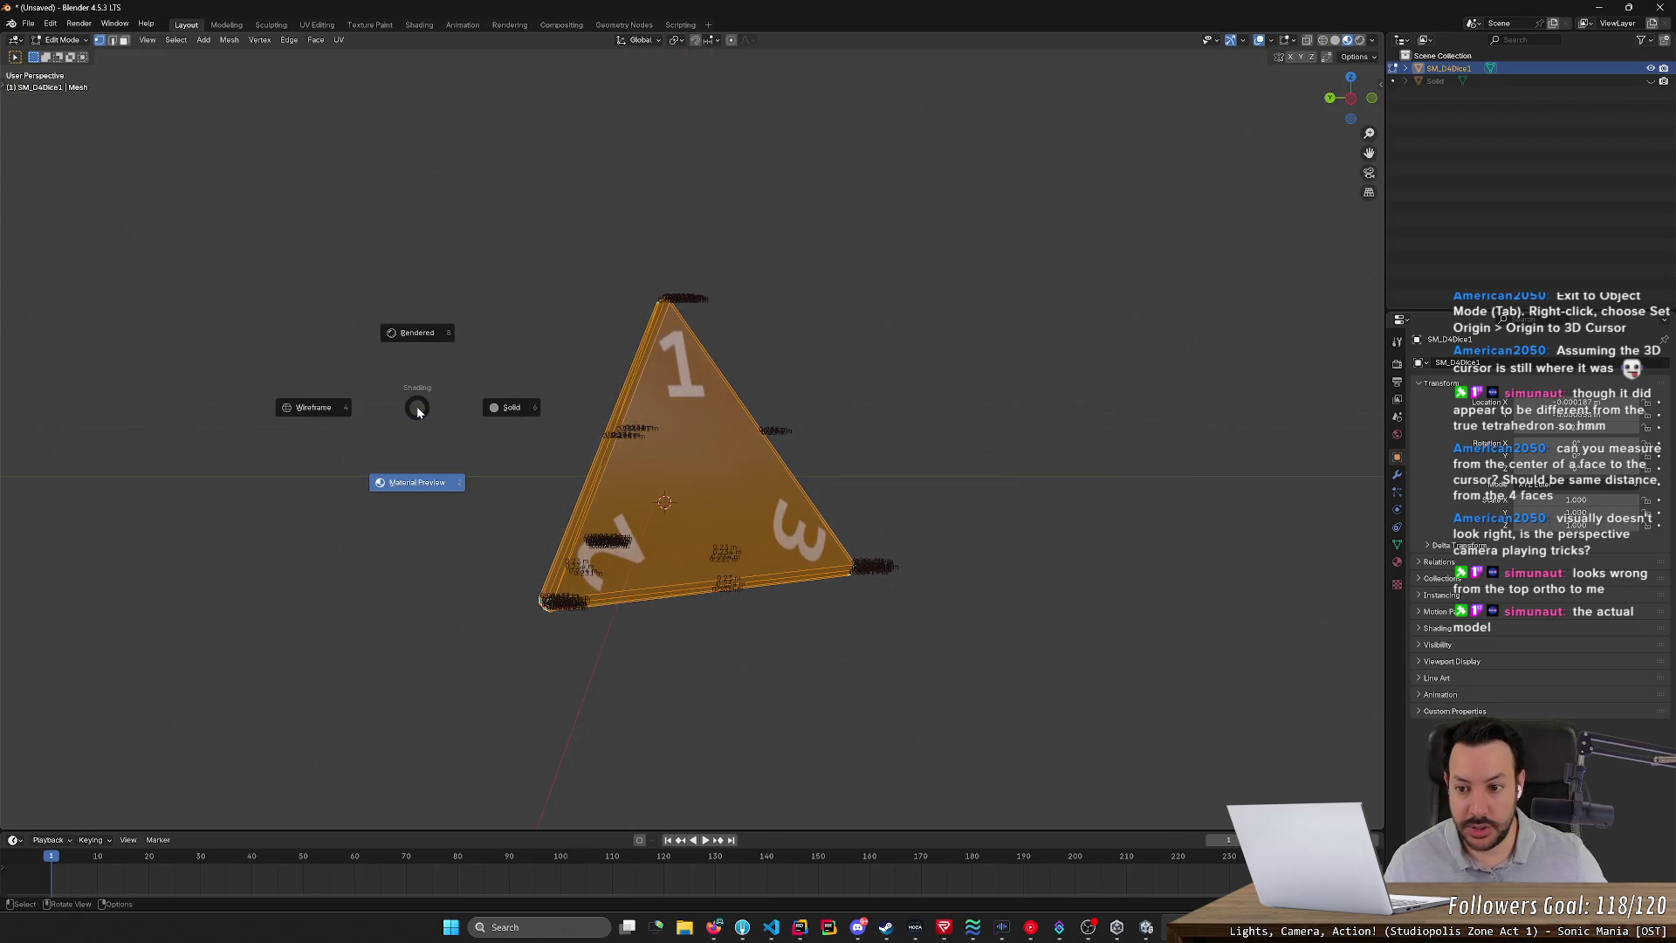
{"action": "key", "text": "Escape"}
{"action": "key", "text": "g"}
{"action": "key", "text": "z"}
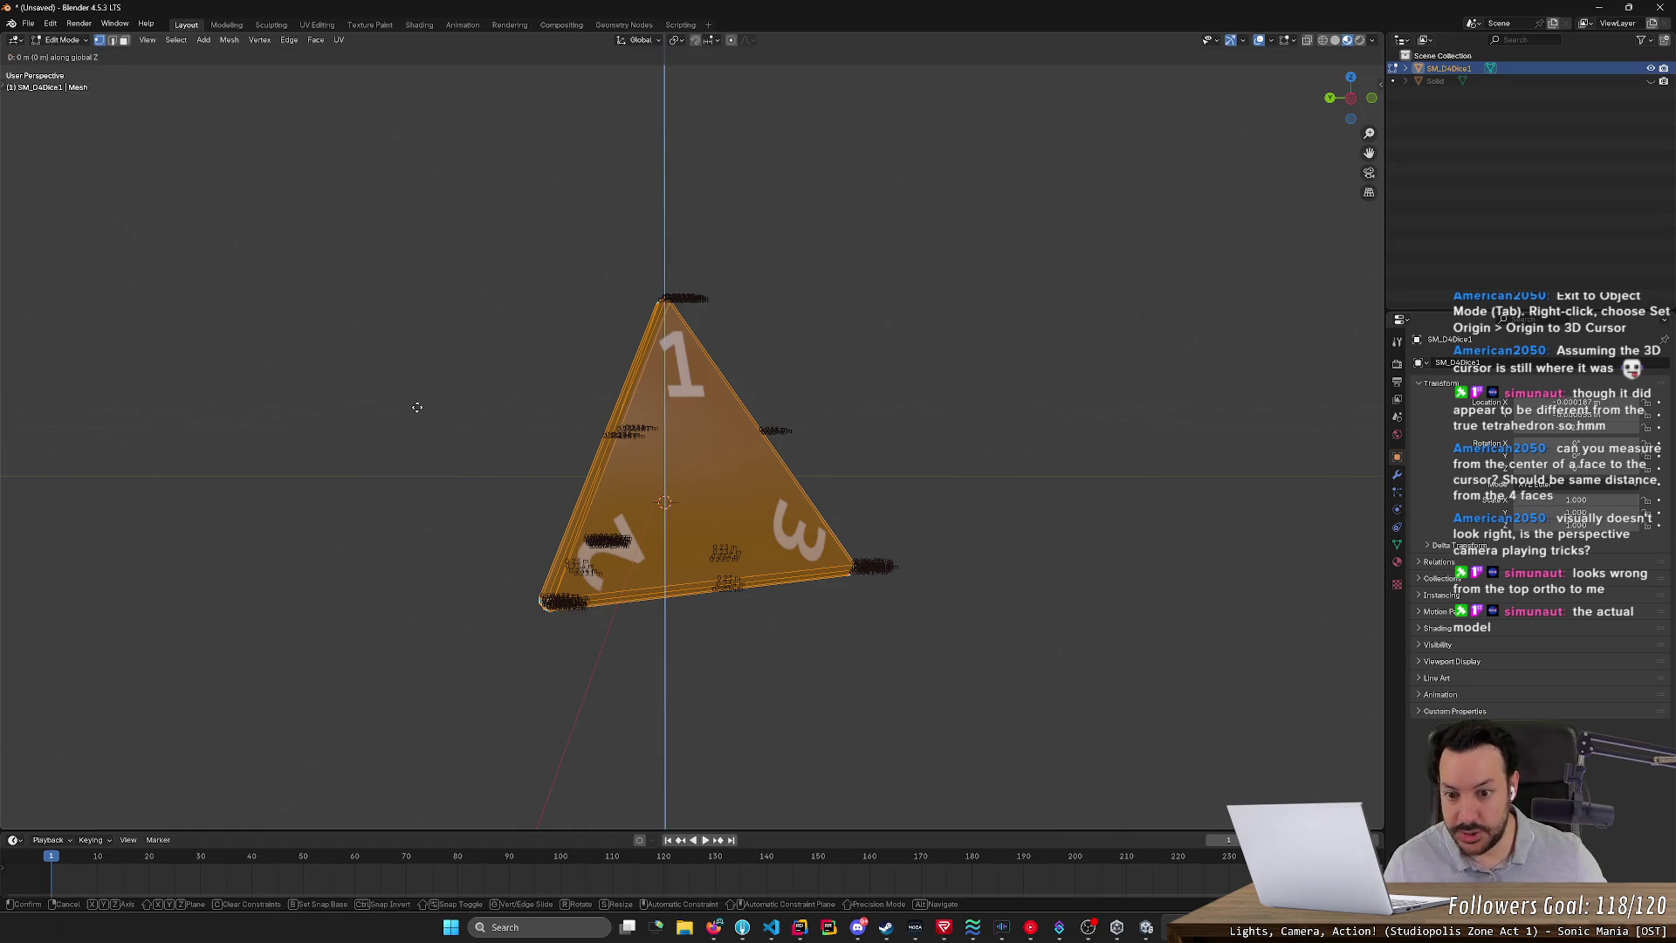
{"action": "left_click", "coordinate": [420, 396]}
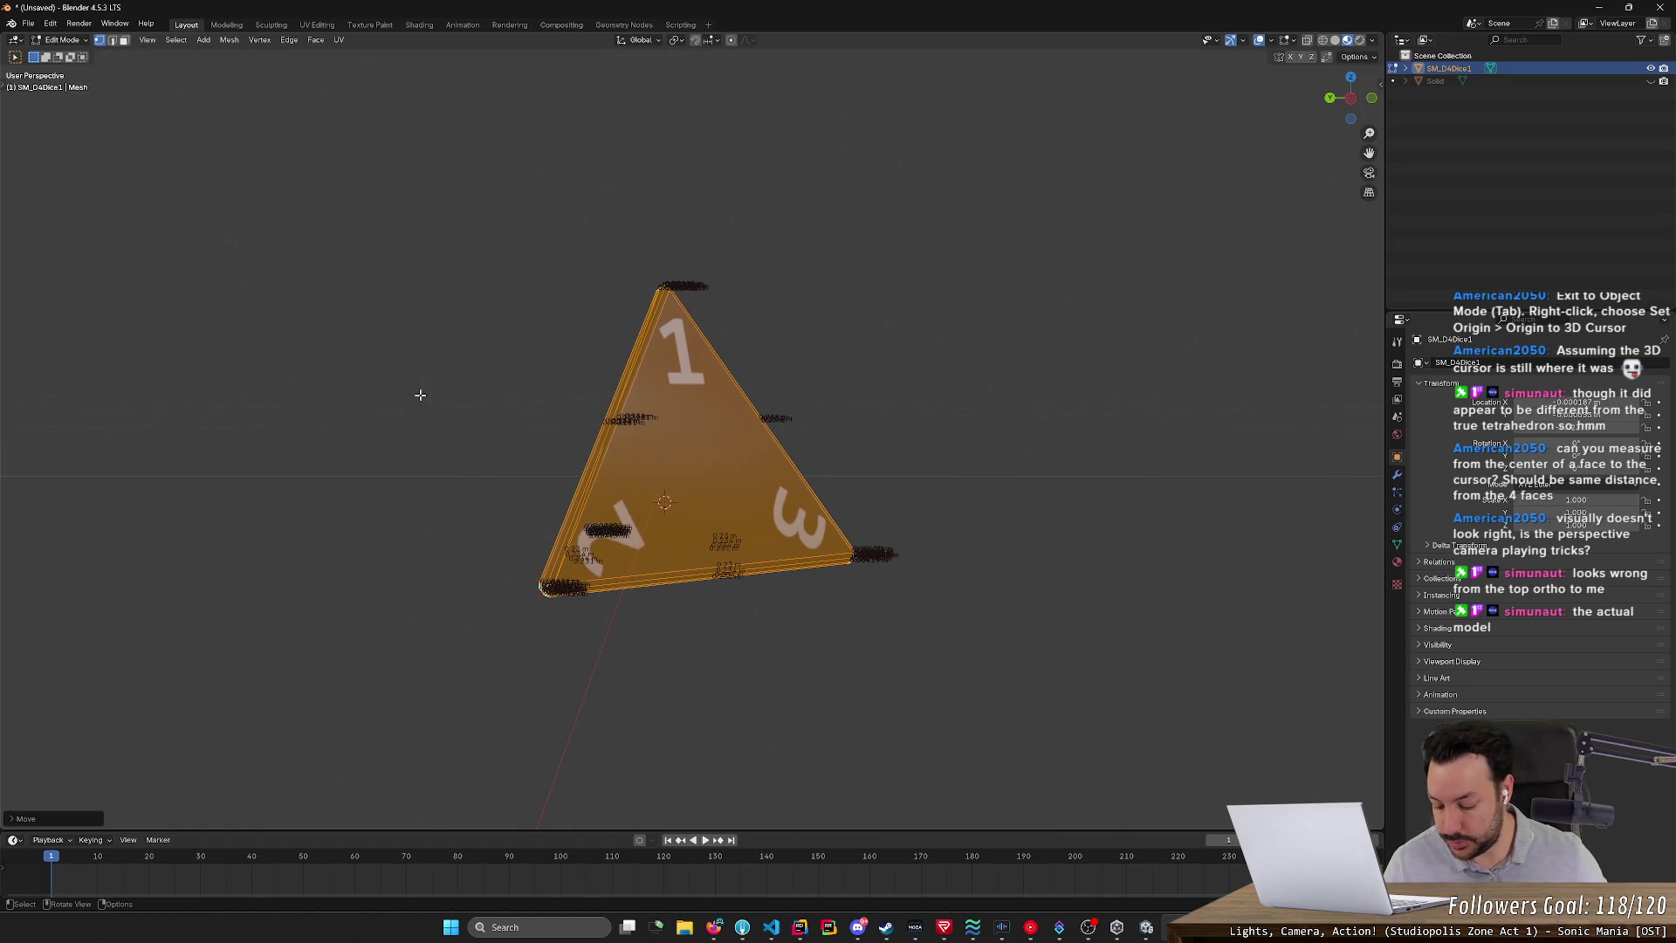
- Lift the mesh a little further on Z and snap the 3D cursor to its centre
{"action": "key", "text": "z"}
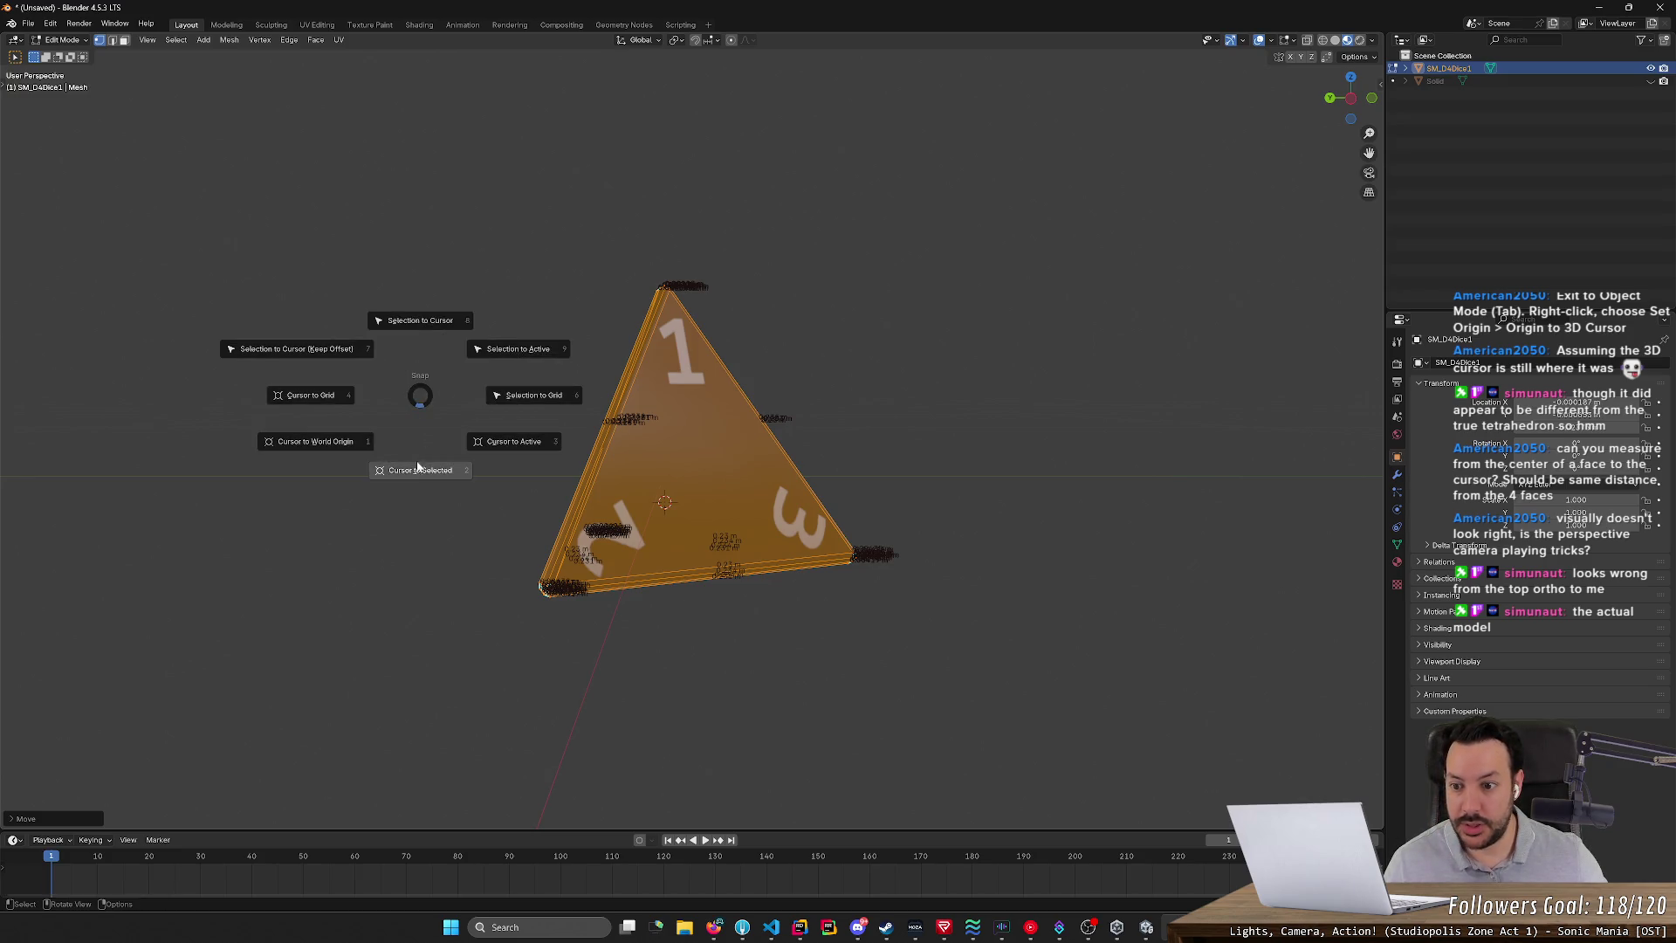
{"action": "key", "text": "Escape"}
{"action": "mouse_move", "coordinate": [417, 469]}
{"action": "middle_mouse_down"}
{"action": "mouse_move", "coordinate": [479, 463]}
{"action": "mouse_move", "coordinate": [442, 463]}
{"action": "mouse_move", "coordinate": [439, 500]}
{"action": "mouse_move", "coordinate": [441, 477]}
{"action": "middle_mouse_up"}
{"action": "key", "text": "g"}
{"action": "key", "text": "z"}
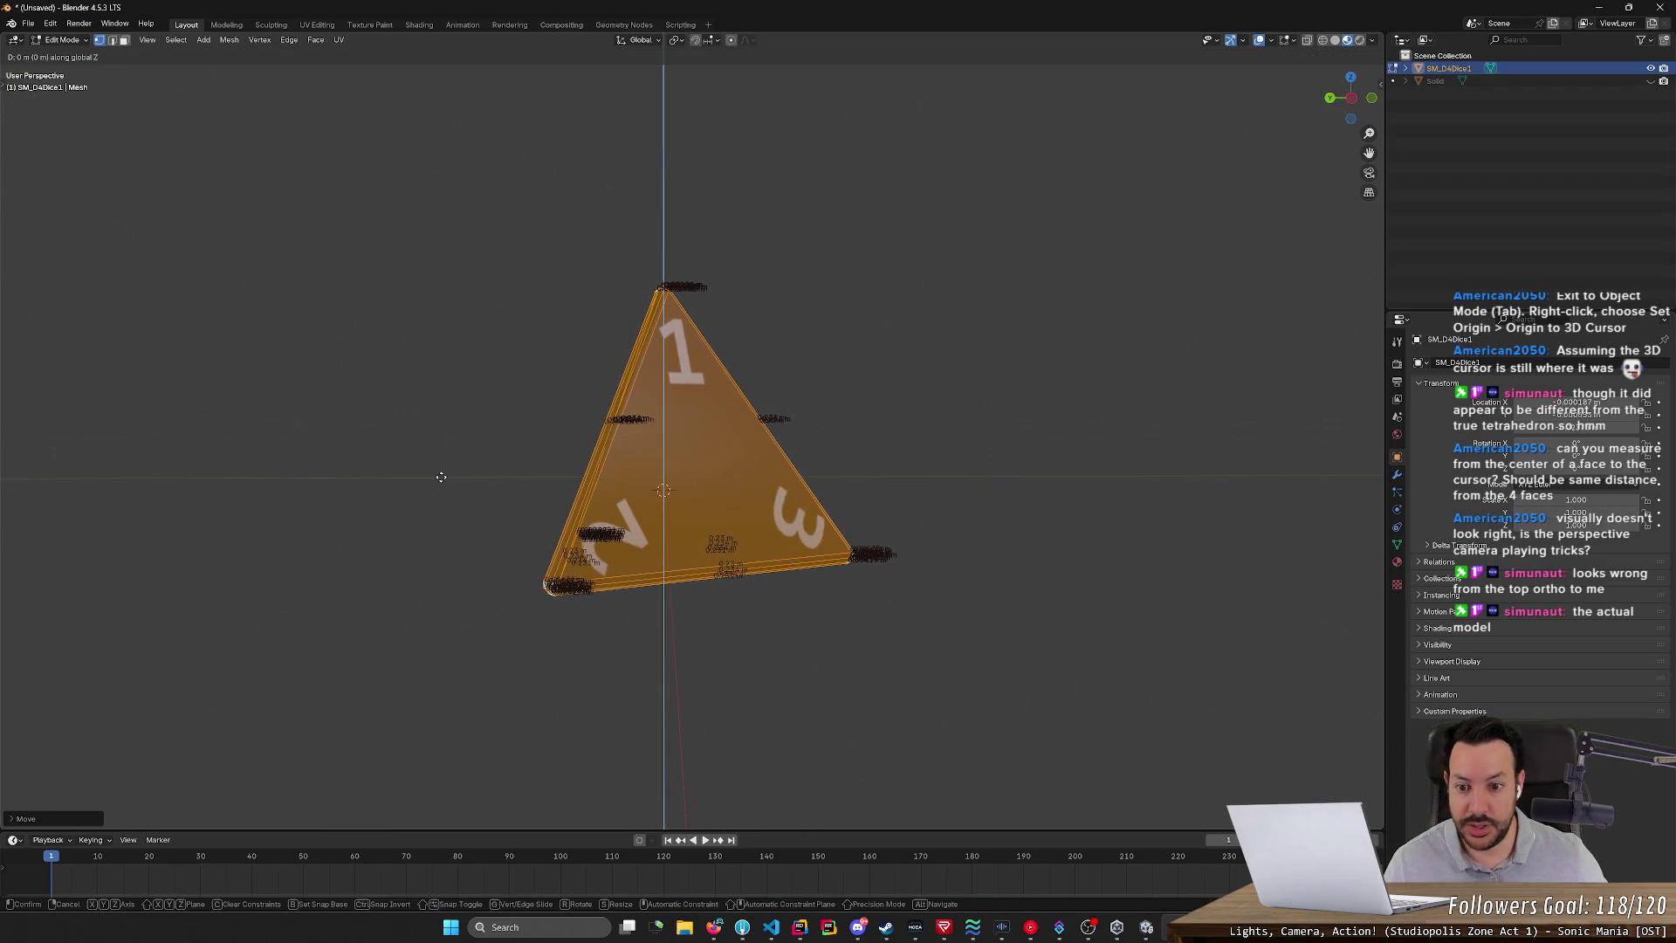
{"action": "left_click", "coordinate": [439, 468]}
{"action": "key", "text": "shift+s"}
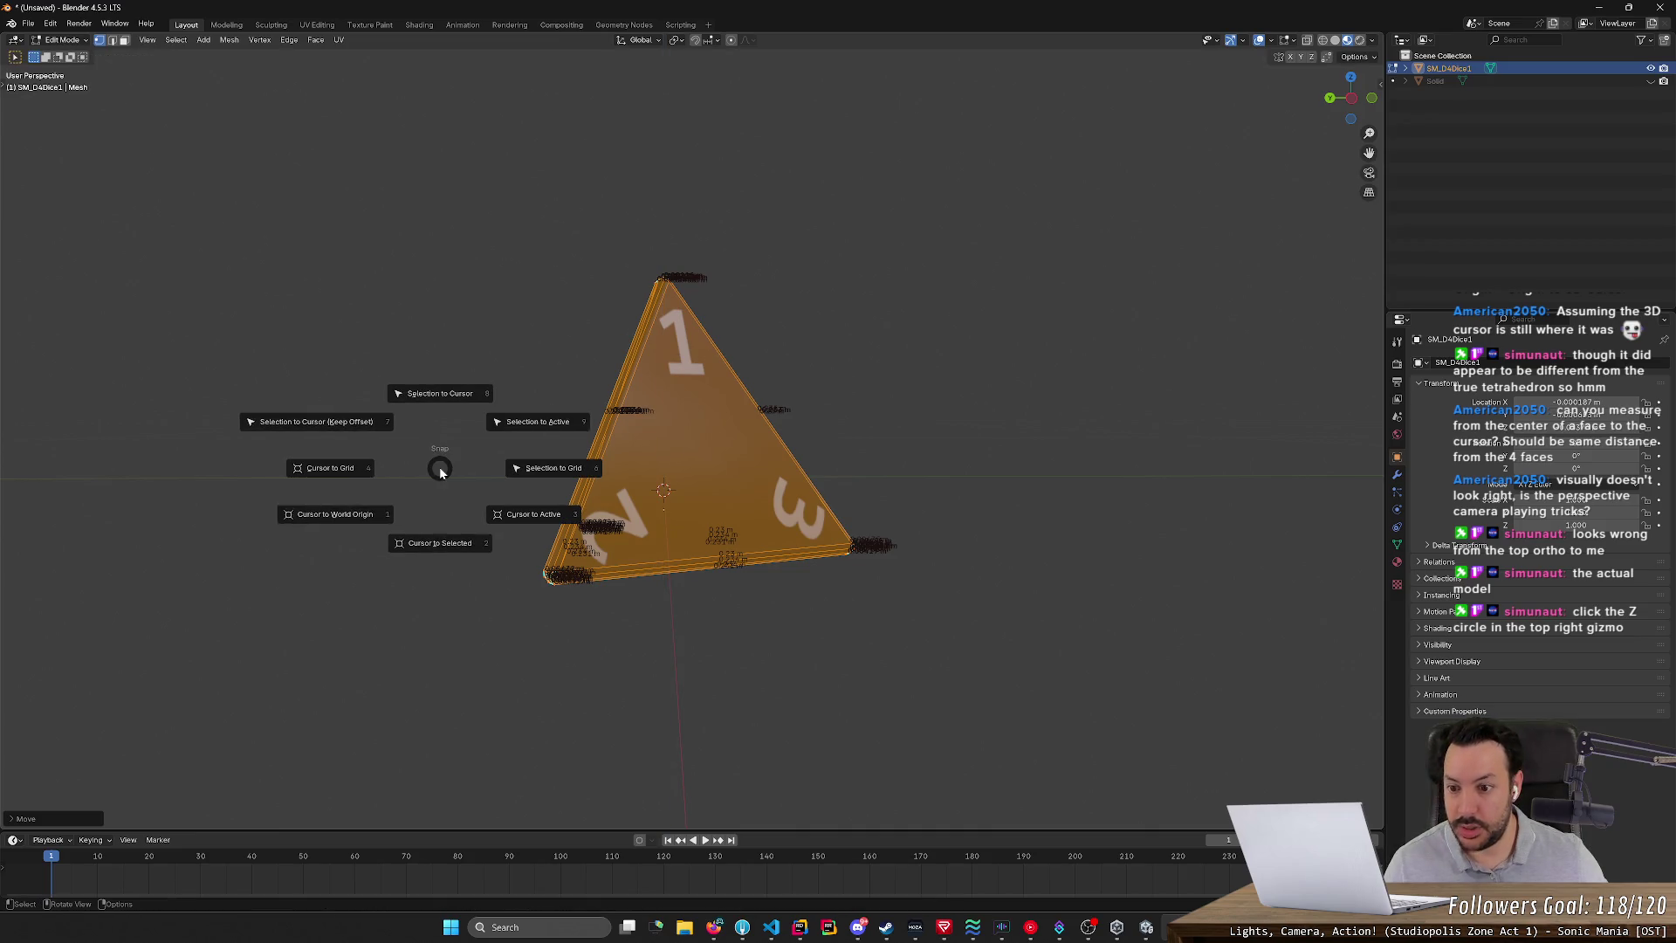
{"action": "left_click", "coordinate": [439, 539]}
{"action": "mouse_move", "coordinate": [439, 538]}
{"action": "middle_mouse_down"}
{"action": "mouse_move", "coordinate": [454, 520]}
{"action": "mouse_move", "coordinate": [439, 525]}
{"action": "middle_mouse_up"}
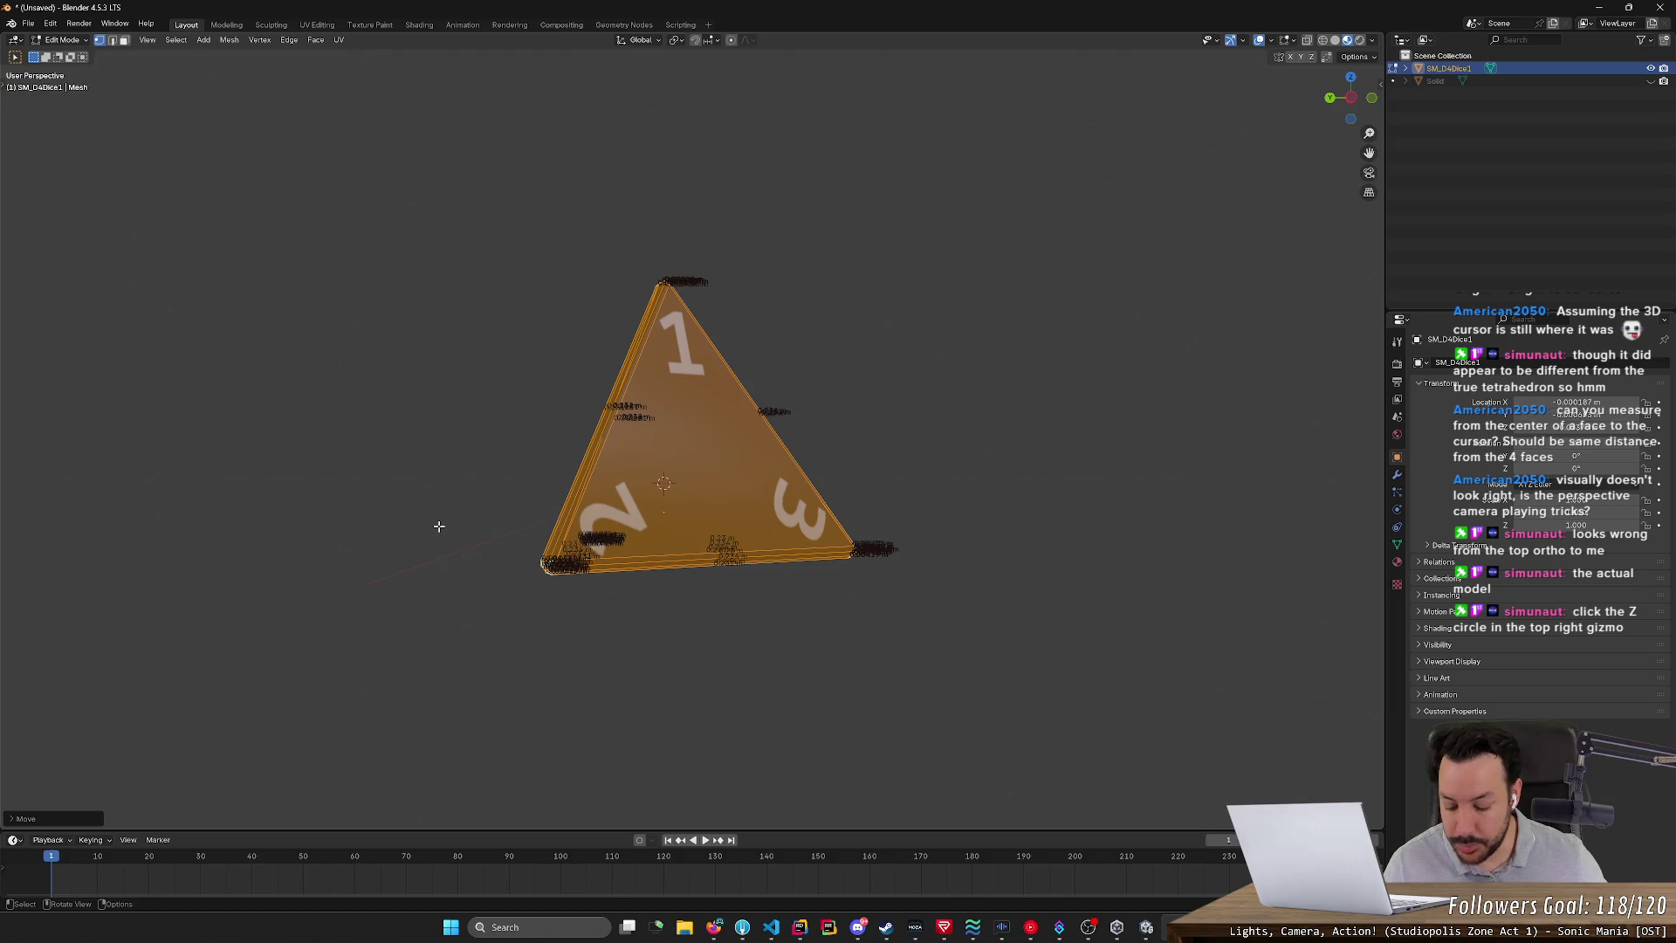
- Orbit the view so the die's face numbered 1, 2, 3 faces the viewer
{"action": "key", "text": "g"}
{"action": "key", "text": "z"}
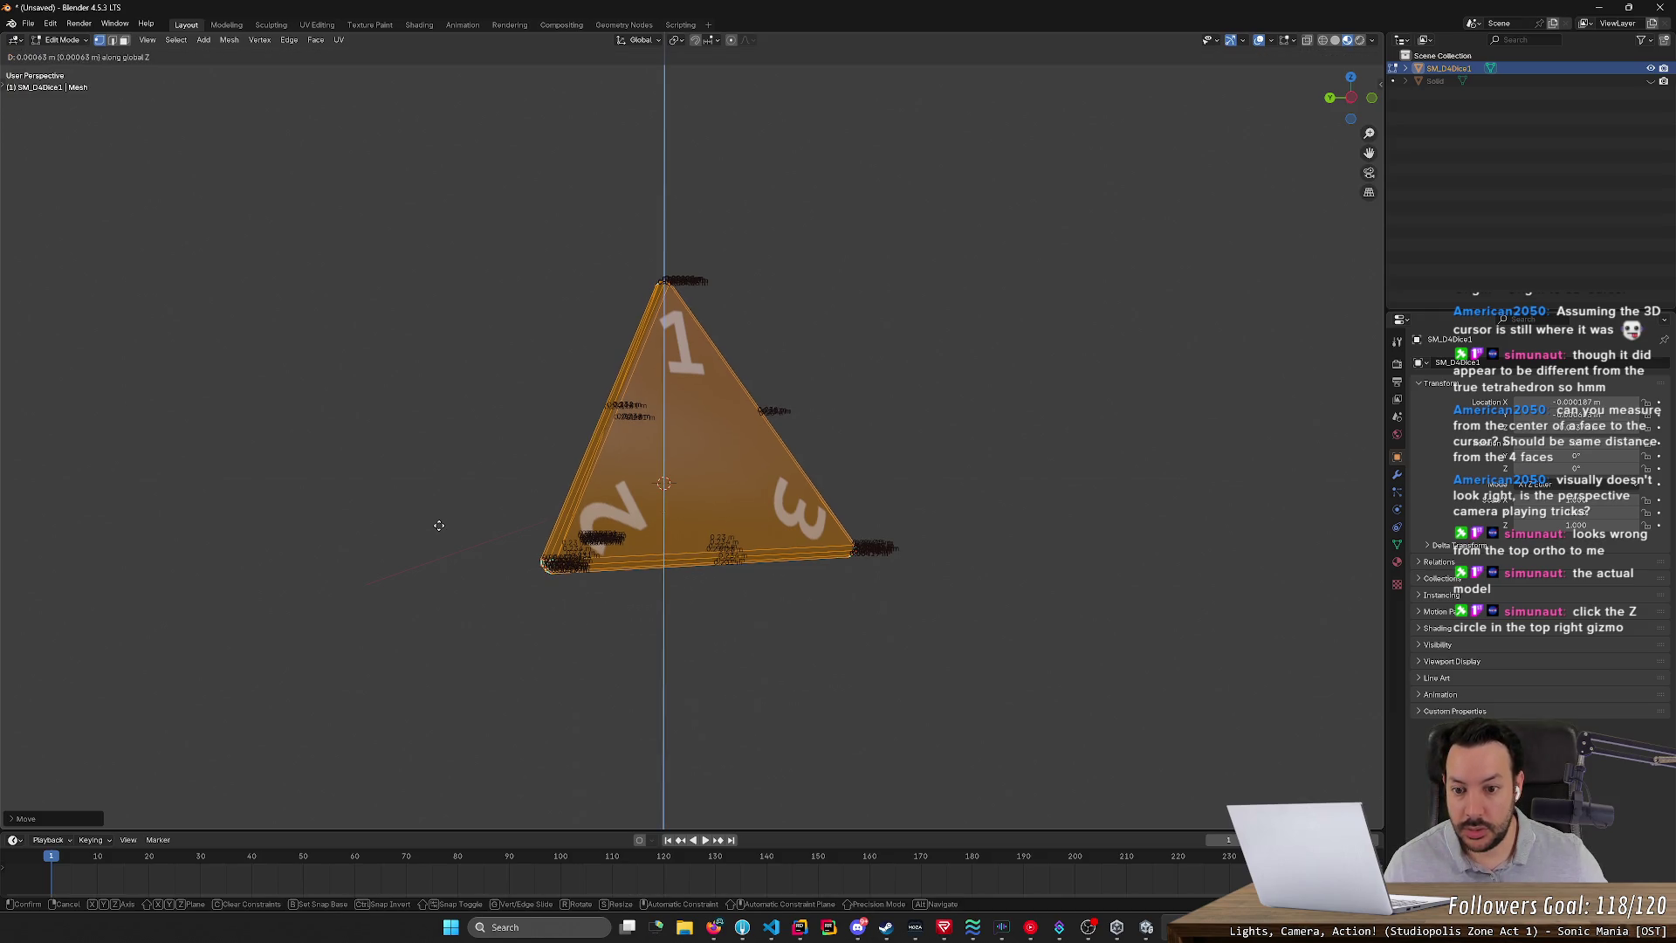
{"action": "key", "text": "Escape"}
{"action": "key", "text": "grave"}
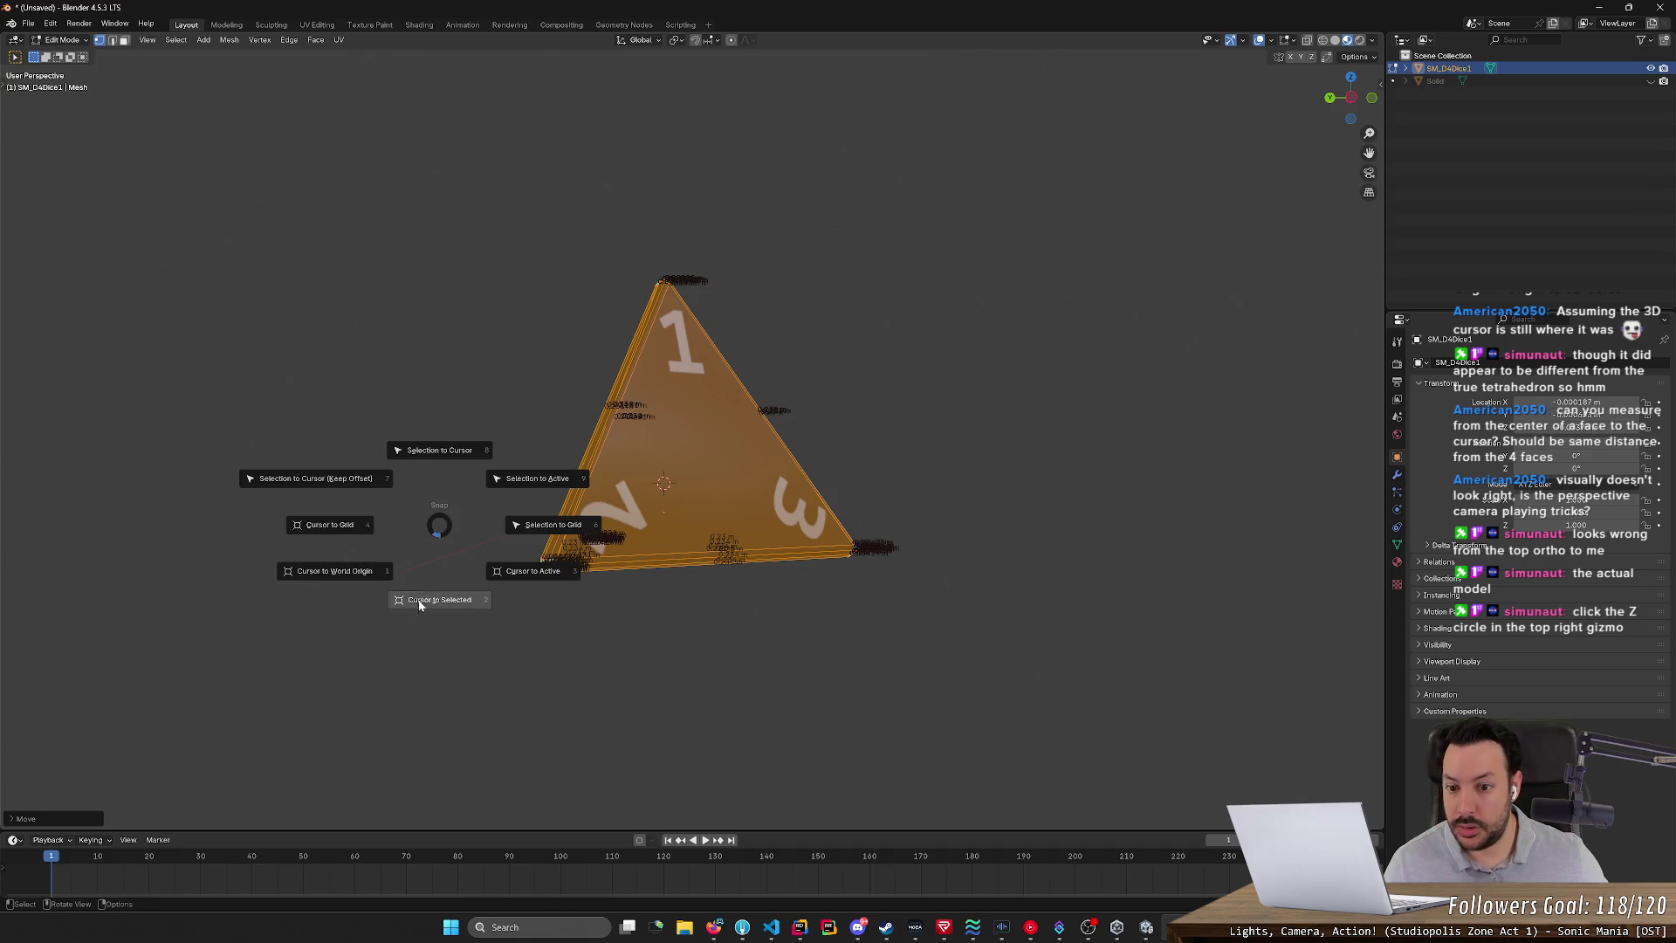
{"action": "key", "text": "Escape"}
{"action": "mouse_move", "coordinate": [419, 599]}
{"action": "middle_mouse_down"}
{"action": "mouse_move", "coordinate": [496, 591]}
{"action": "mouse_move", "coordinate": [428, 611]}
{"action": "mouse_move", "coordinate": [422, 815]}
{"action": "mouse_move", "coordinate": [442, 690]}
{"action": "middle_mouse_up"}
{"action": "middle_click_drag", "start_coordinate": [484, 523], "coordinate": [504, 390]}
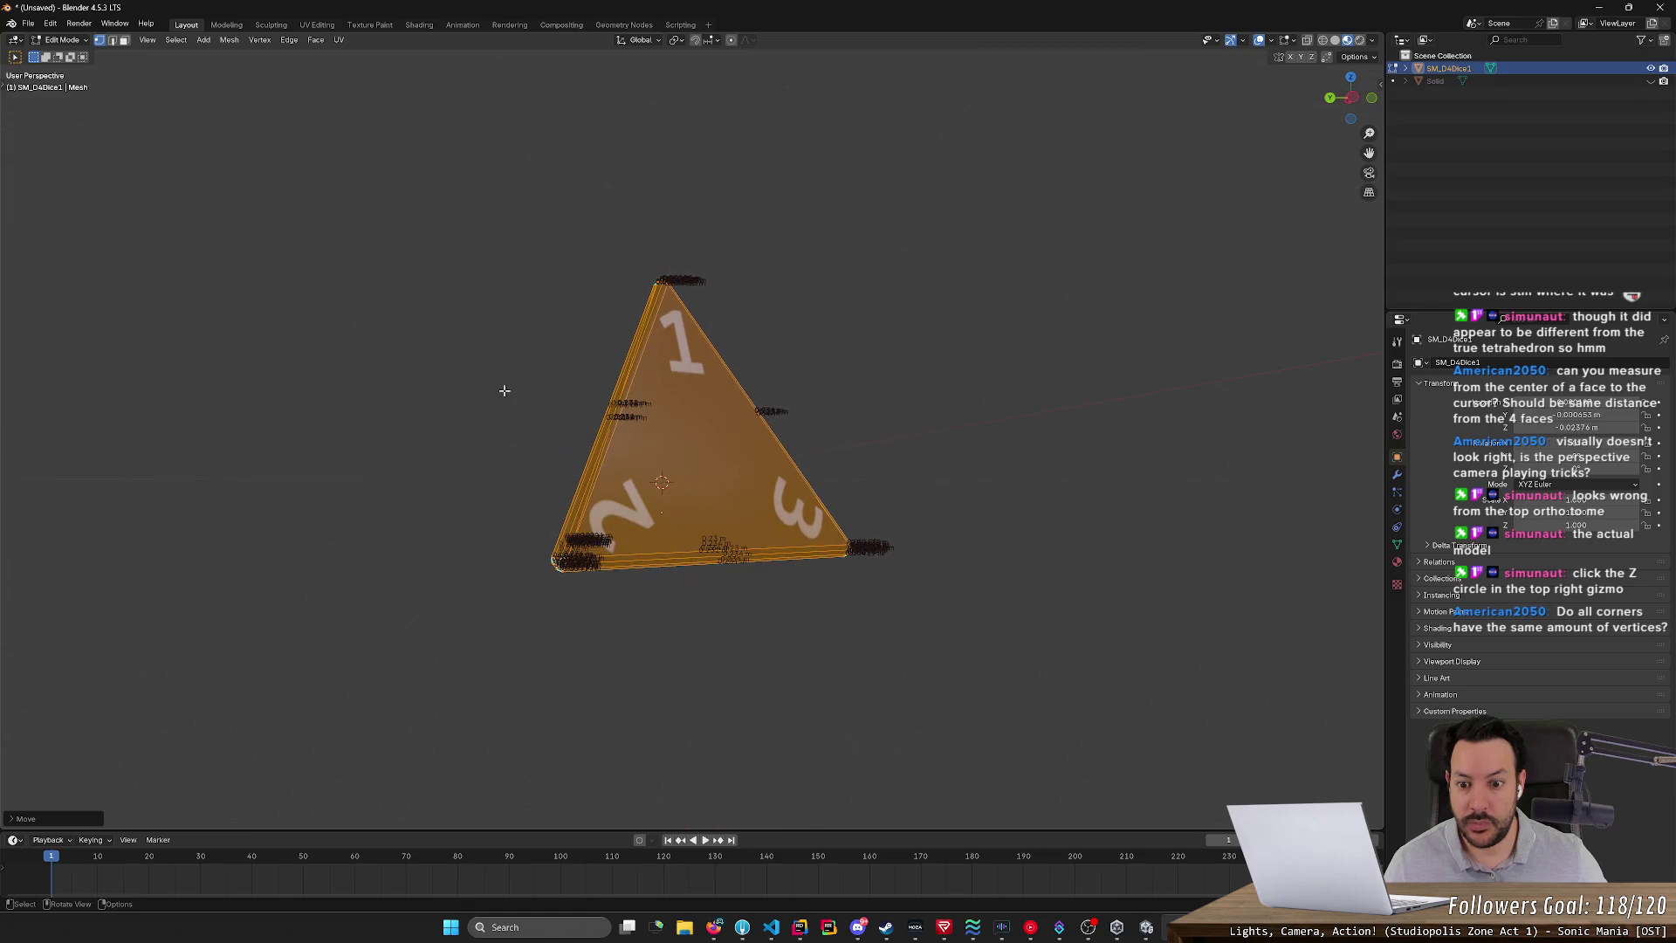
- Return to Object Mode and apply the die's transform from Object > Apply
{"action": "left_click", "coordinate": [288, 40]}
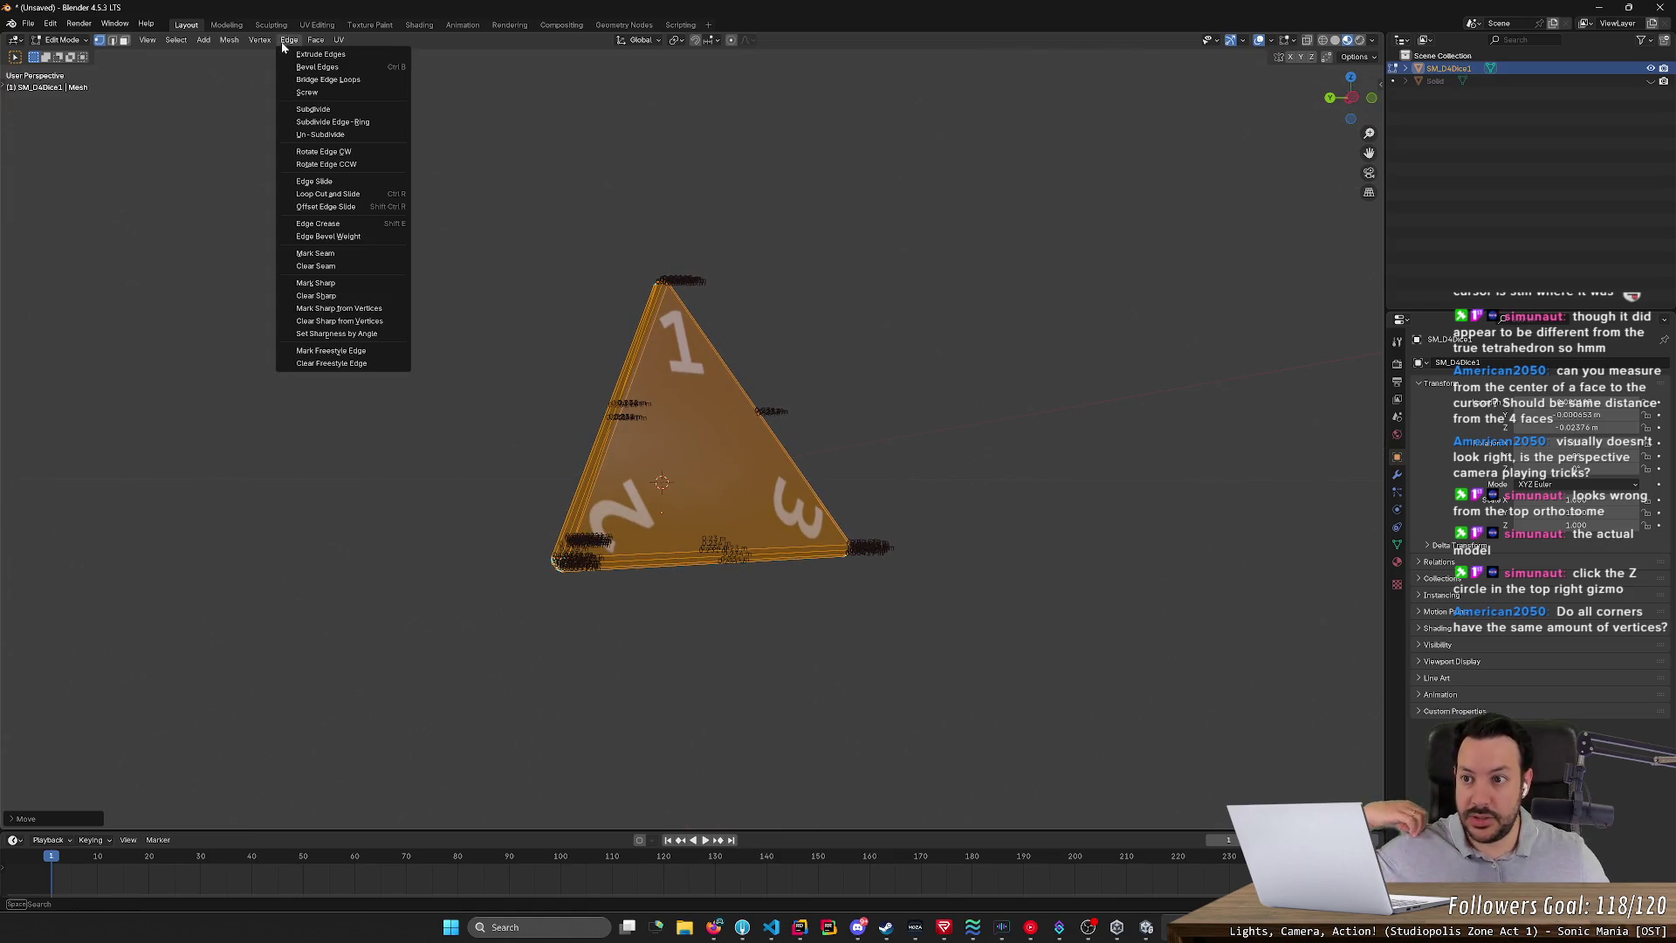
{"action": "mouse_move", "coordinate": [228, 40]}
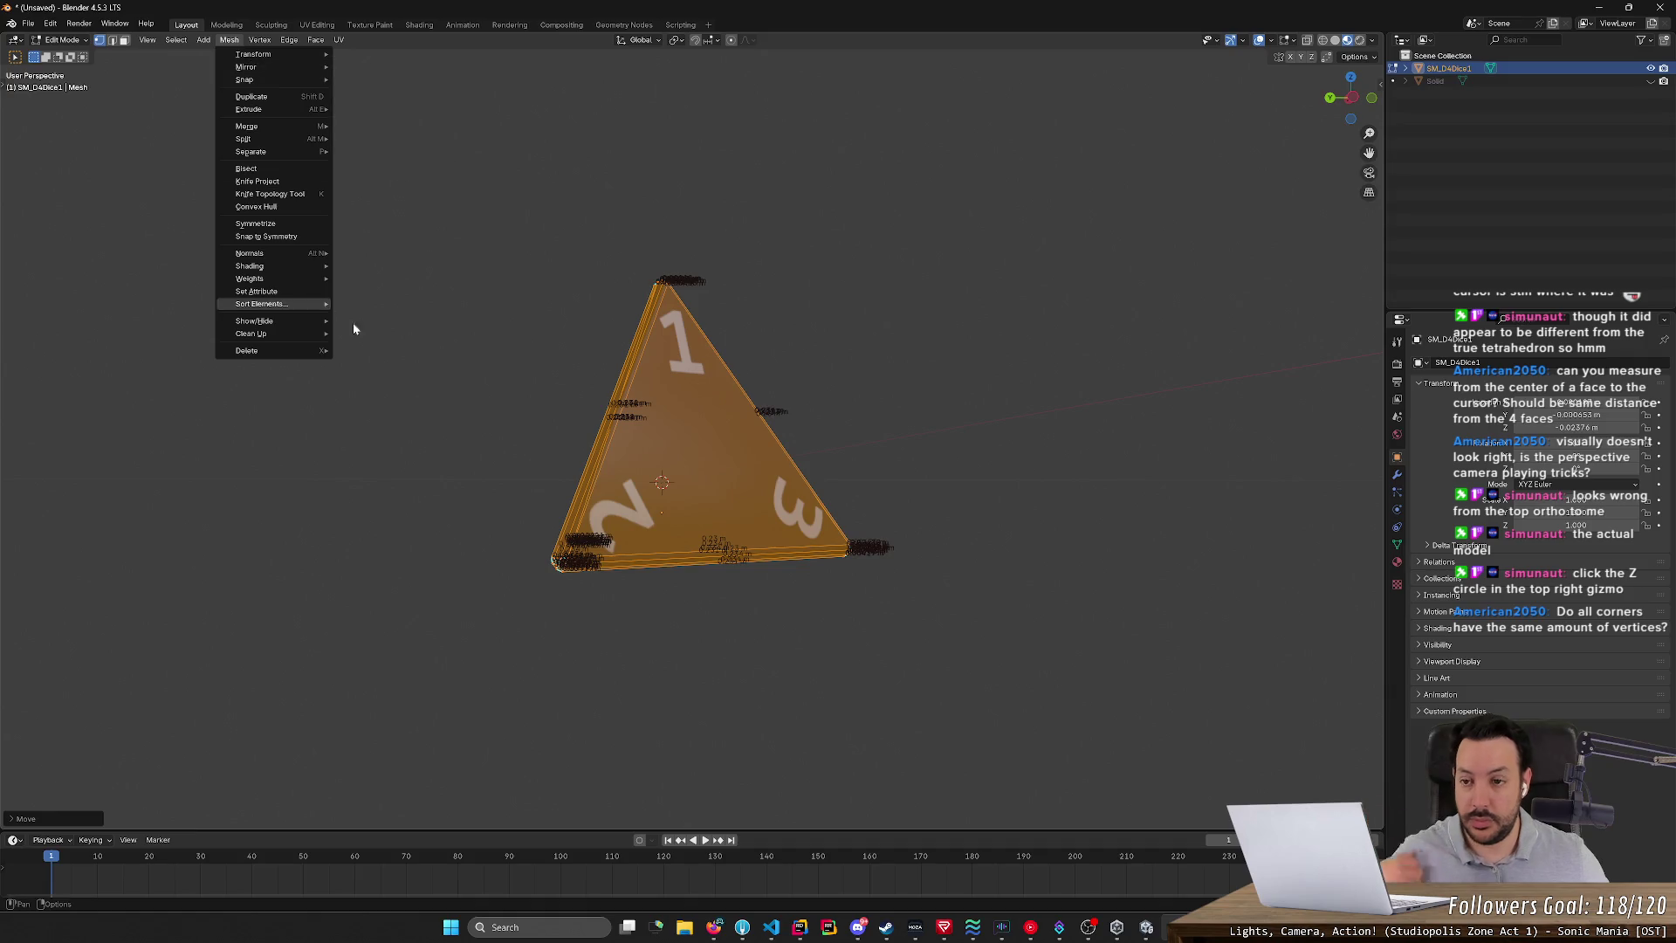
{"action": "key", "text": "Tab"}
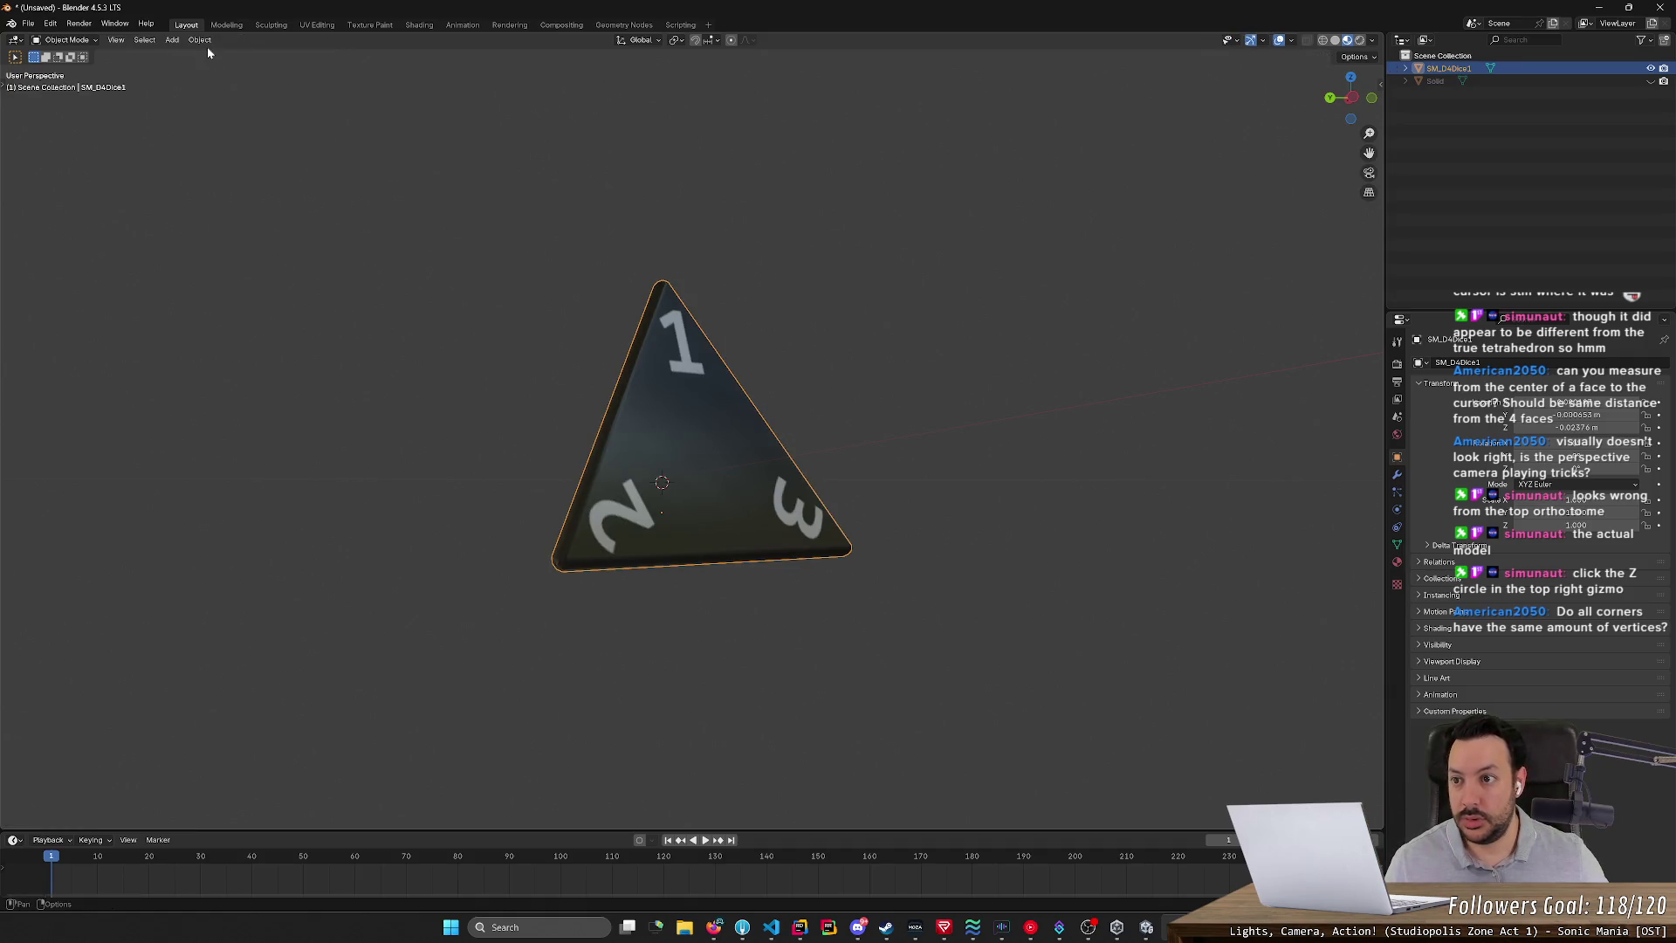
{"action": "left_click", "coordinate": [202, 40]}
{"action": "mouse_move", "coordinate": [258, 105]}
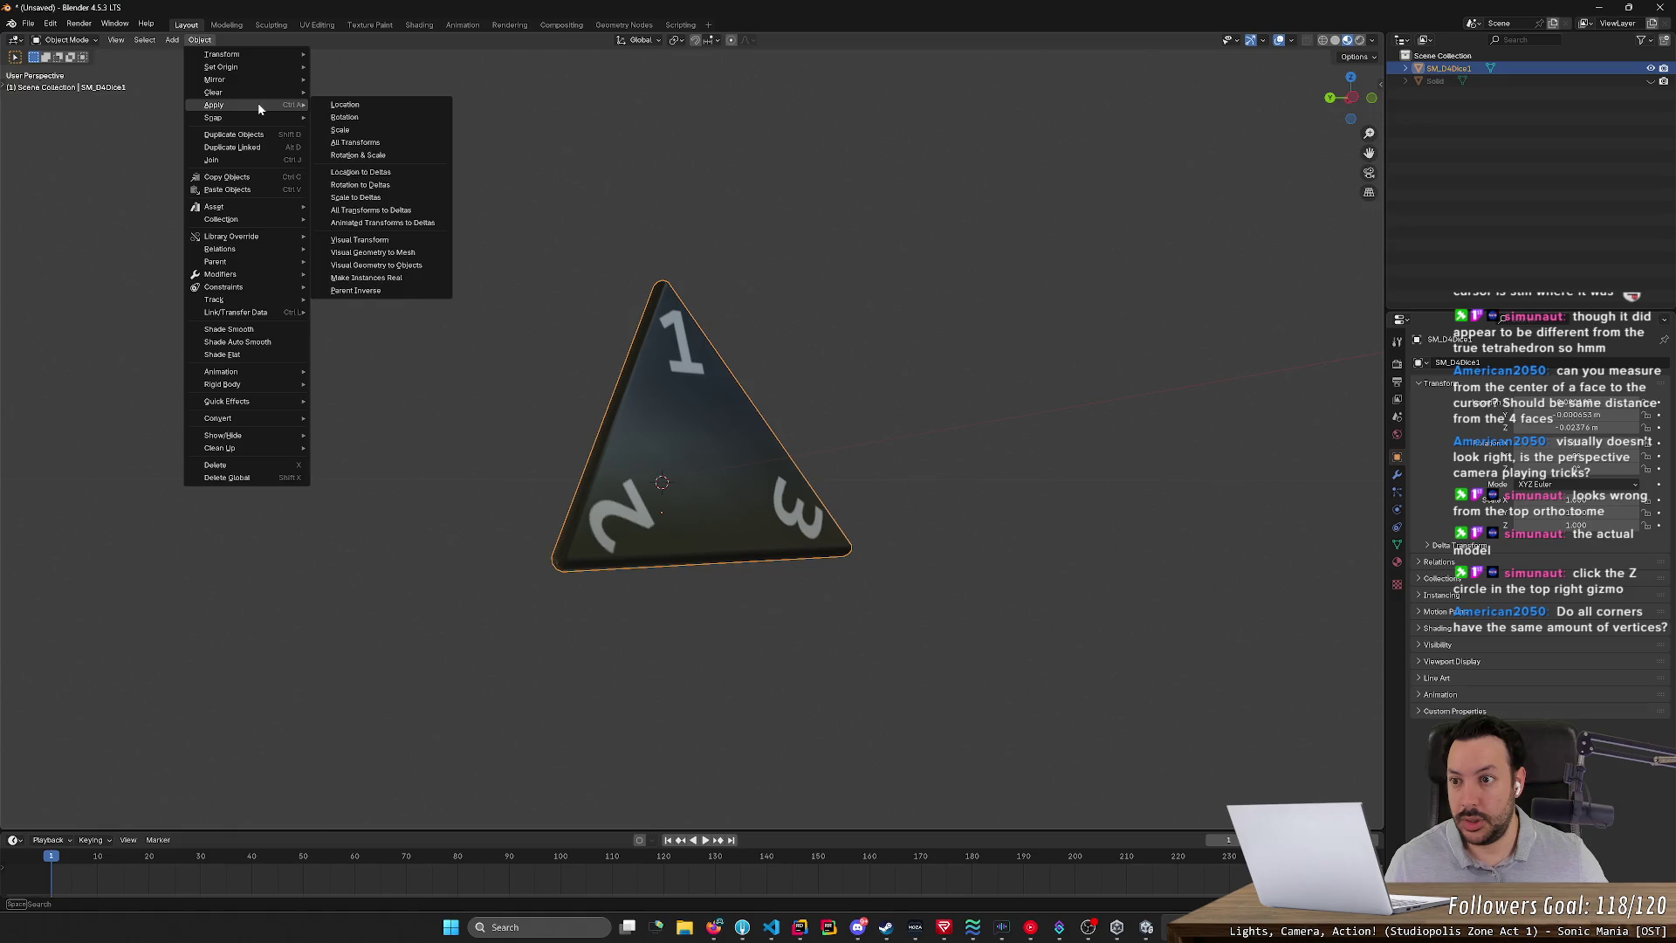
{"action": "left_click", "coordinate": [354, 142]}
{"action": "mouse_move", "coordinate": [861, 311]}
{"action": "middle_mouse_down"}
{"action": "mouse_move", "coordinate": [834, 346]}
{"action": "mouse_move", "coordinate": [857, 363]}
{"action": "mouse_move", "coordinate": [854, 314]}
{"action": "mouse_move", "coordinate": [829, 356]}
{"action": "mouse_move", "coordinate": [968, 476]}
{"action": "mouse_move", "coordinate": [1028, 360]}
{"action": "mouse_move", "coordinate": [946, 437]}
{"action": "mouse_move", "coordinate": [961, 454]}
{"action": "middle_mouse_up"}
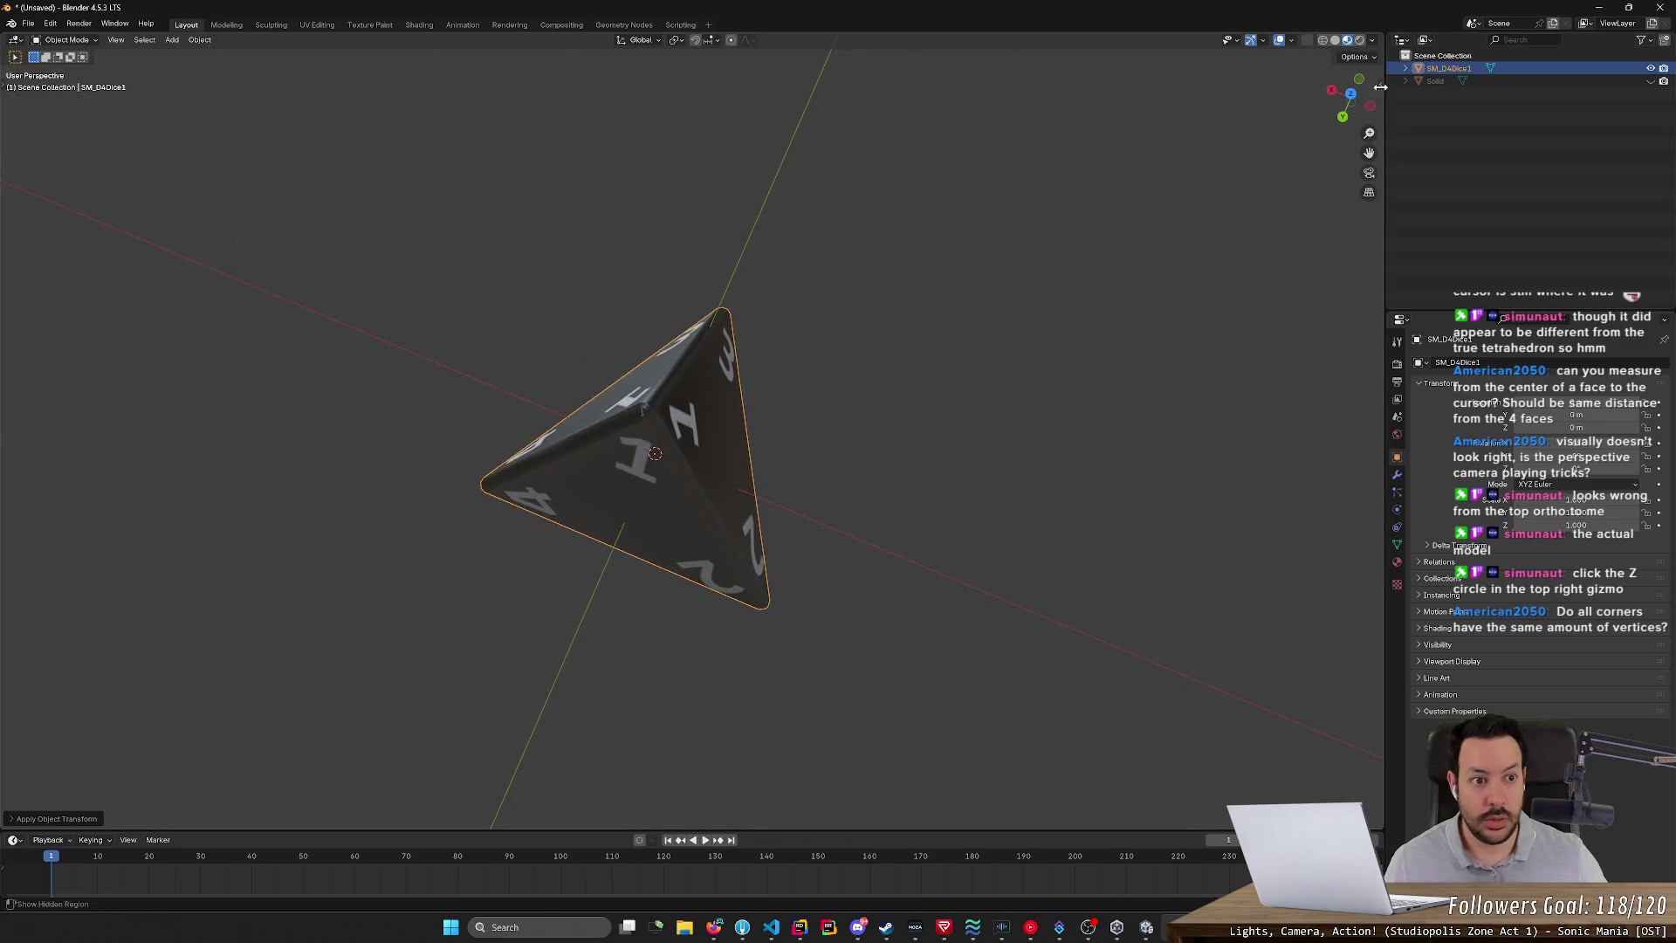
- Switch to Top Orthographic and run a Z-axis rotation that leaves the die's orientation unchanged
{"action": "left_click", "coordinate": [1350, 92]}
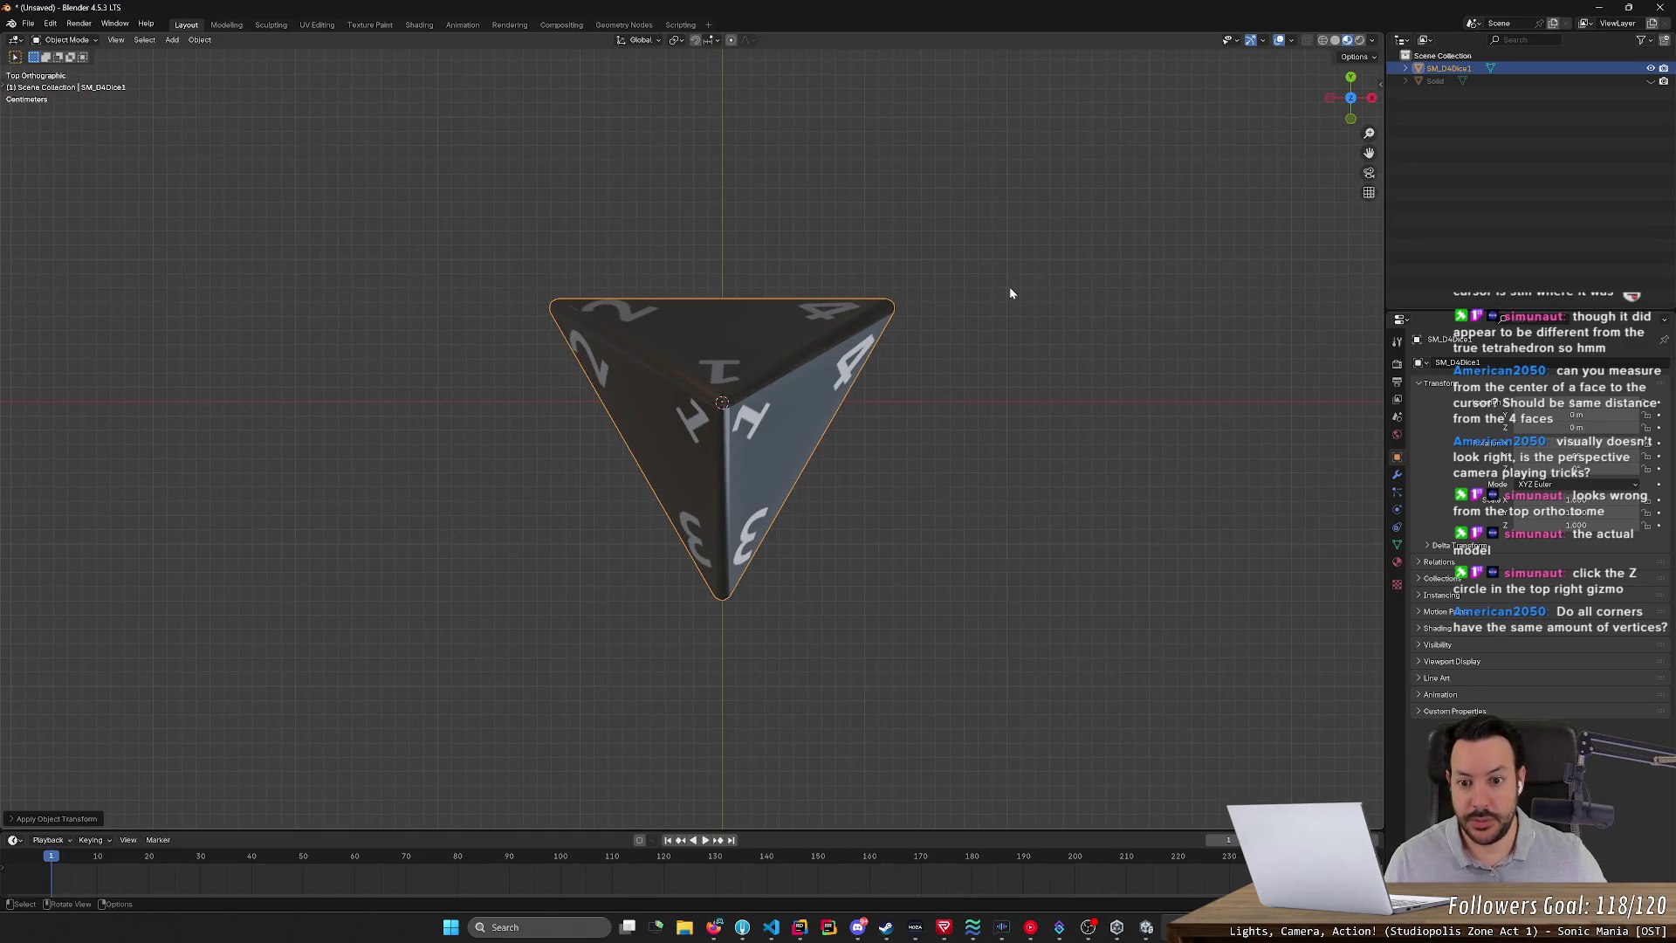
{"action": "key", "text": "r"}
{"action": "key", "text": "x"}
{"action": "key", "text": "z"}
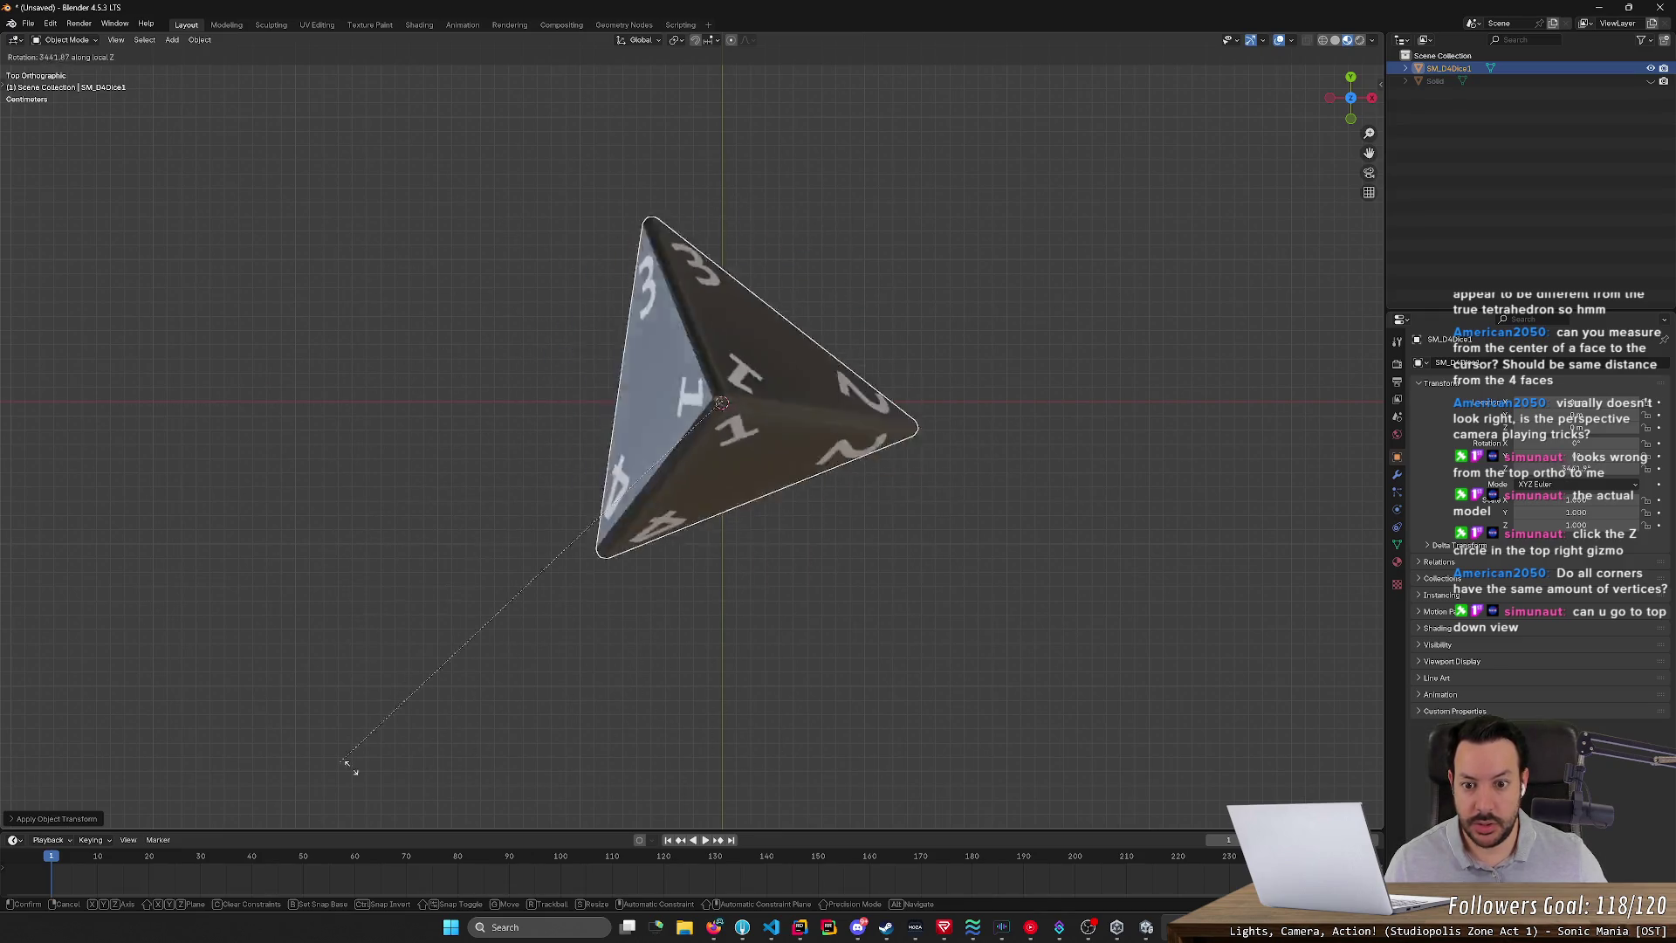
{"action": "left_click", "coordinate": [761, 556]}
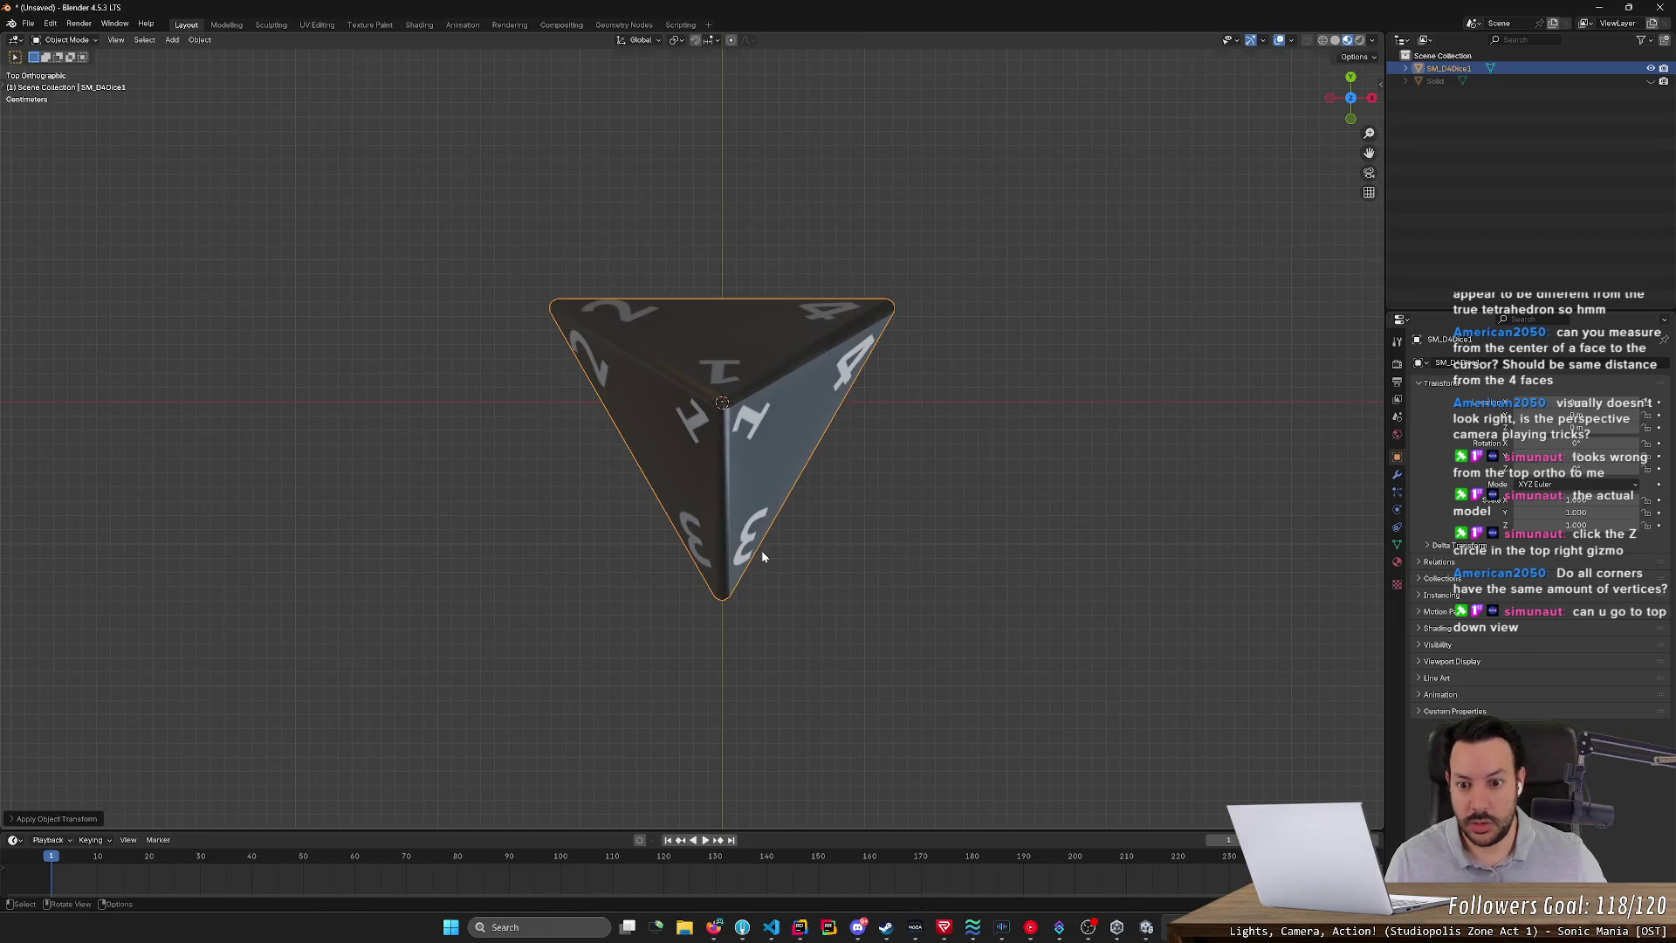
- Set the die's X rotation to 180, then back to 0, in the N panel
{"action": "mouse_move", "coordinate": [1091, 535]}
{"action": "middle_mouse_down"}
{"action": "mouse_move", "coordinate": [1212, 467]}
{"action": "mouse_move", "coordinate": [1352, 453]}
{"action": "middle_mouse_up"}
{"action": "left_click", "coordinate": [1571, 443]}
{"action": "type", "text": "180"}
{"action": "key", "text": "Return"}
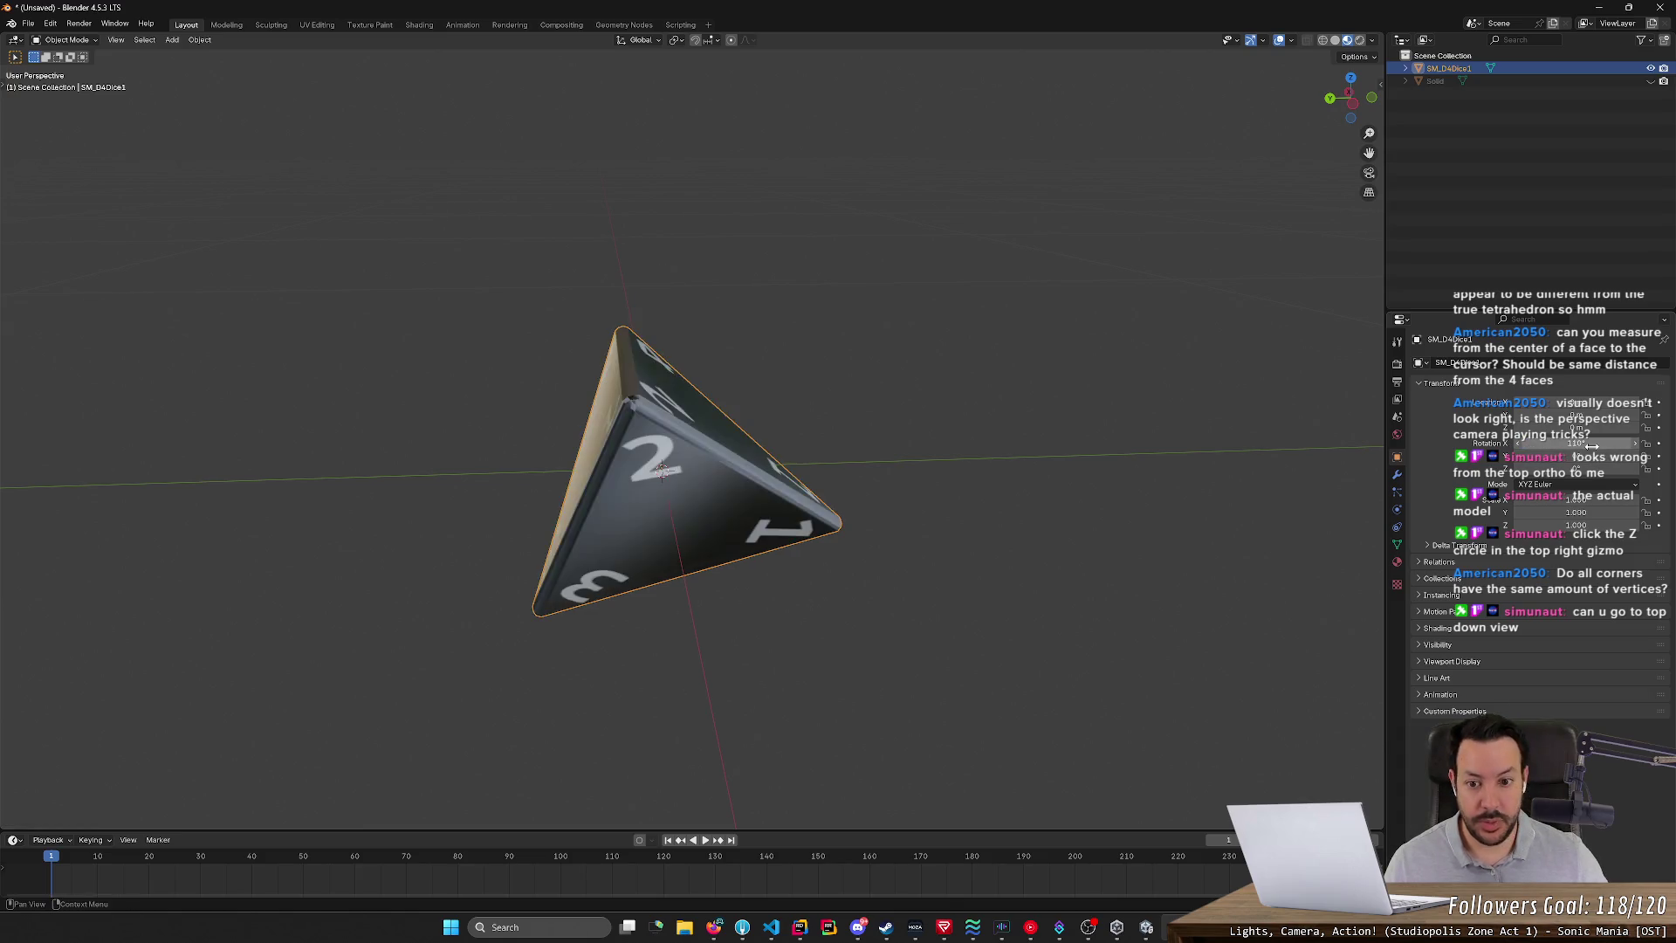
{"action": "left_click", "coordinate": [1591, 446]}
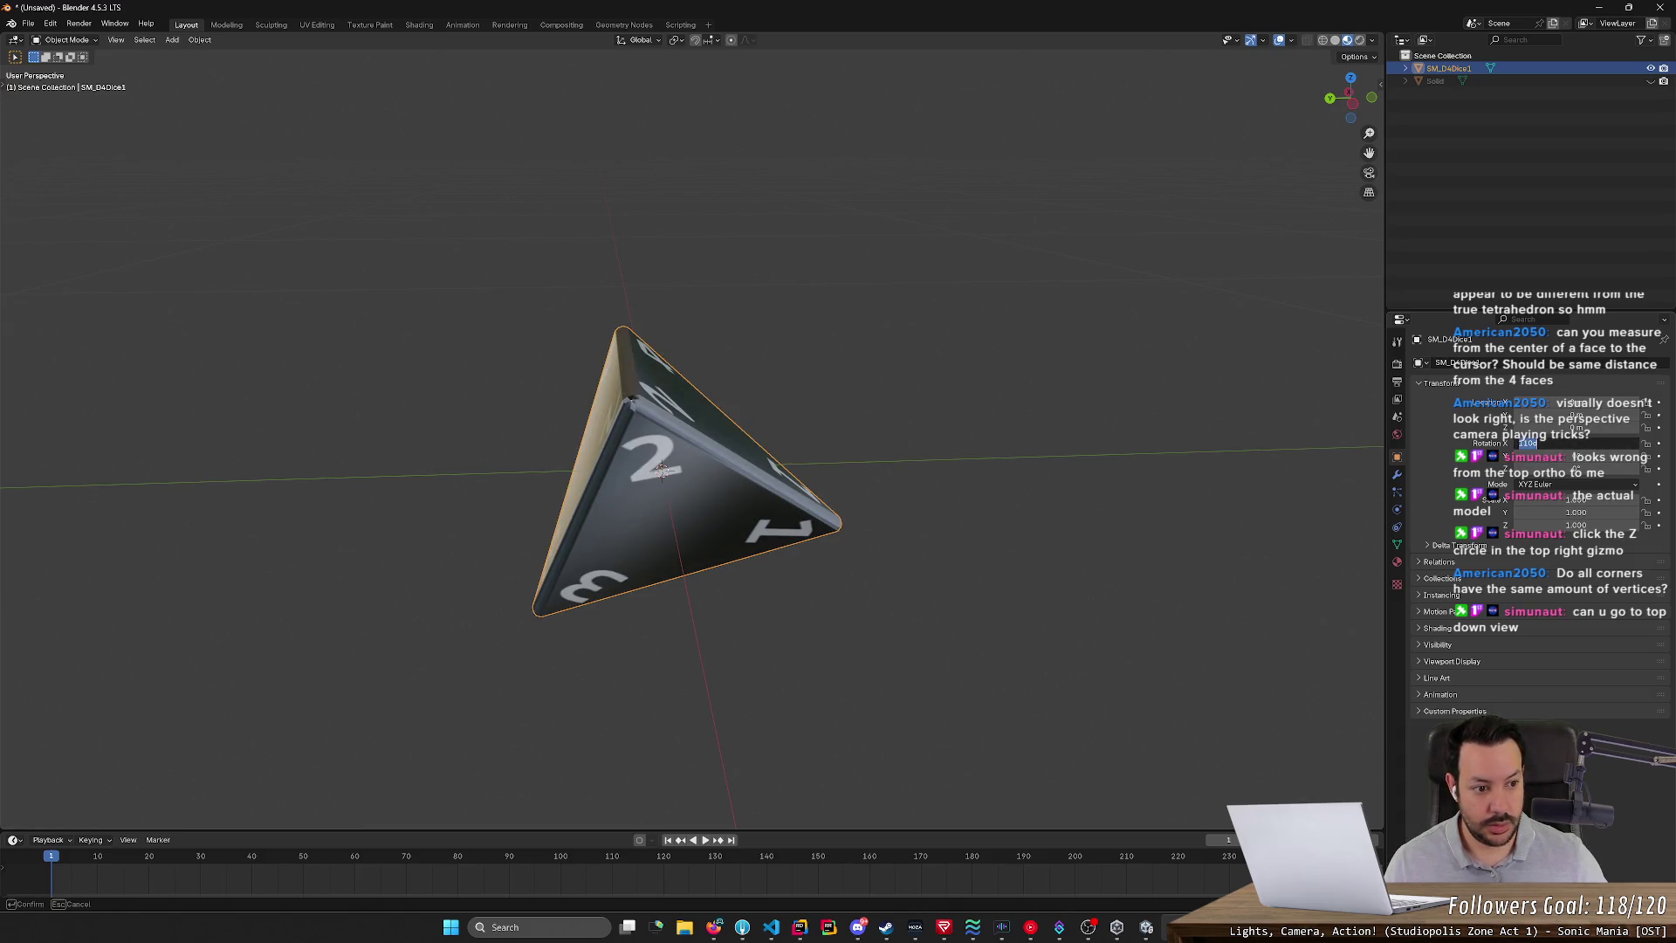
{"action": "type", "text": "0"}
{"action": "key", "text": "Return"}
- Rotate the die by a small angle about X, roughly -8 degrees
{"action": "mouse_move", "coordinate": [1126, 480]}
{"action": "middle_mouse_down"}
{"action": "mouse_move", "coordinate": [1088, 490]}
{"action": "mouse_move", "coordinate": [1125, 579]}
{"action": "mouse_move", "coordinate": [1097, 640]}
{"action": "mouse_move", "coordinate": [1034, 603]}
{"action": "mouse_move", "coordinate": [1067, 484]}
{"action": "mouse_move", "coordinate": [913, 463]}
{"action": "mouse_move", "coordinate": [931, 445]}
{"action": "mouse_move", "coordinate": [1212, 497]}
{"action": "middle_mouse_up"}
{"action": "key", "text": "r"}
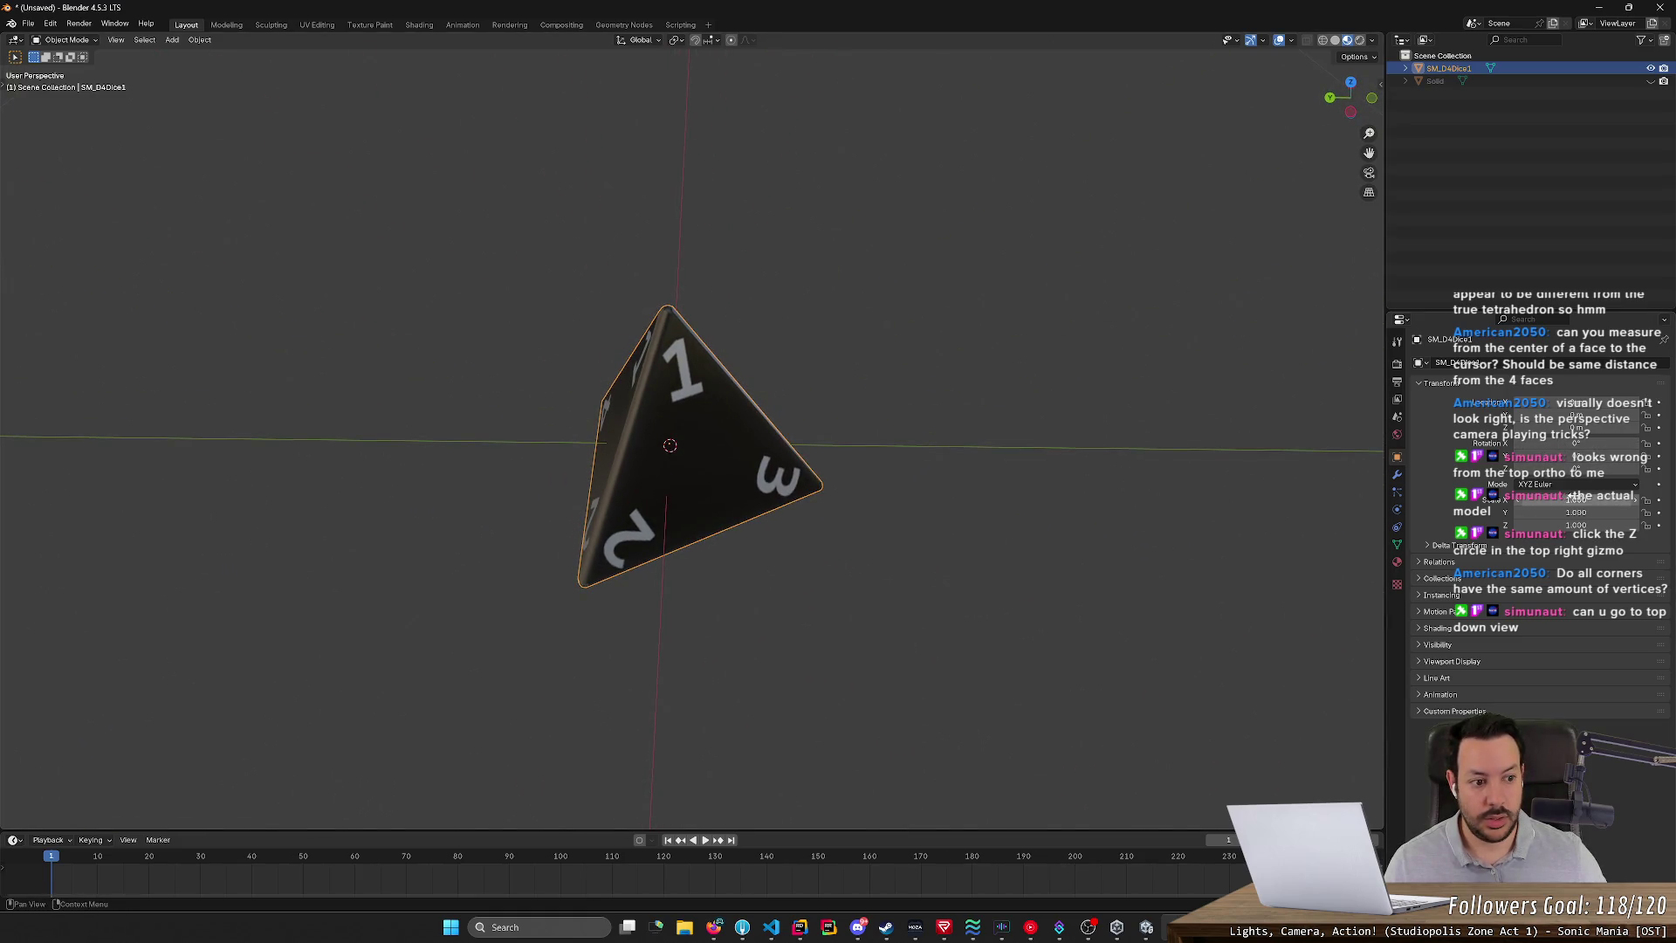
{"action": "key", "text": "x"}
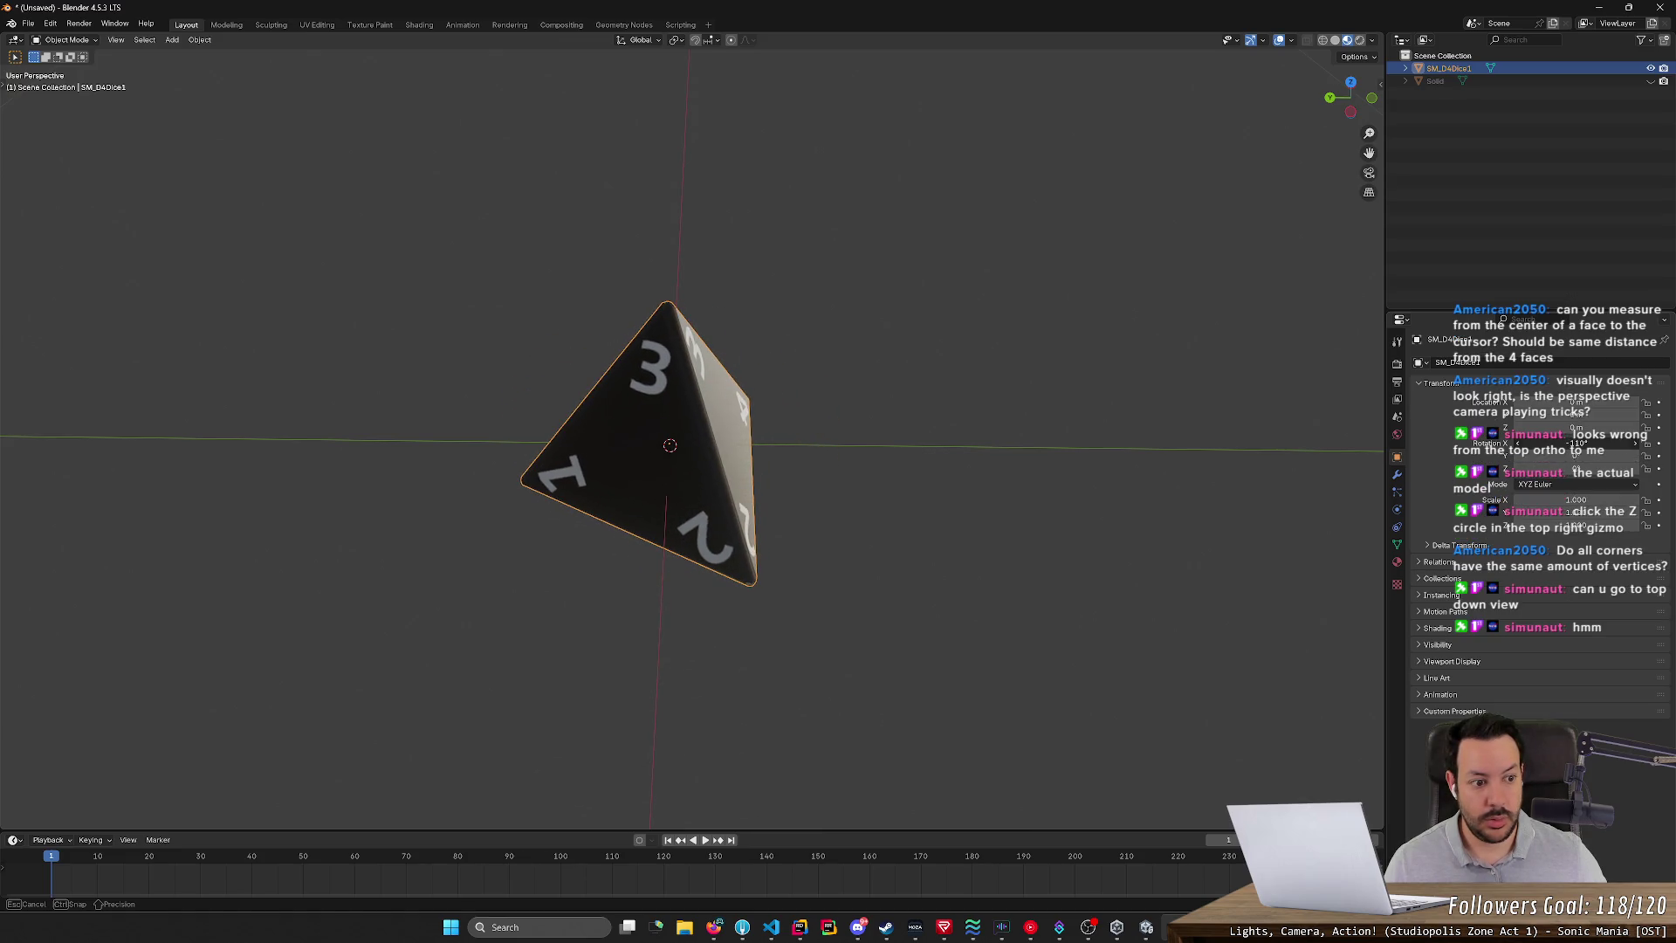
{"action": "left_click", "coordinate": [967, 508]}
{"action": "mouse_move", "coordinate": [967, 508]}
{"action": "middle_mouse_down"}
{"action": "mouse_move", "coordinate": [884, 446]}
{"action": "mouse_move", "coordinate": [859, 463]}
{"action": "mouse_move", "coordinate": [878, 615]}
{"action": "mouse_move", "coordinate": [898, 593]}
{"action": "middle_mouse_up"}
{"action": "left_click", "coordinate": [1350, 99]}
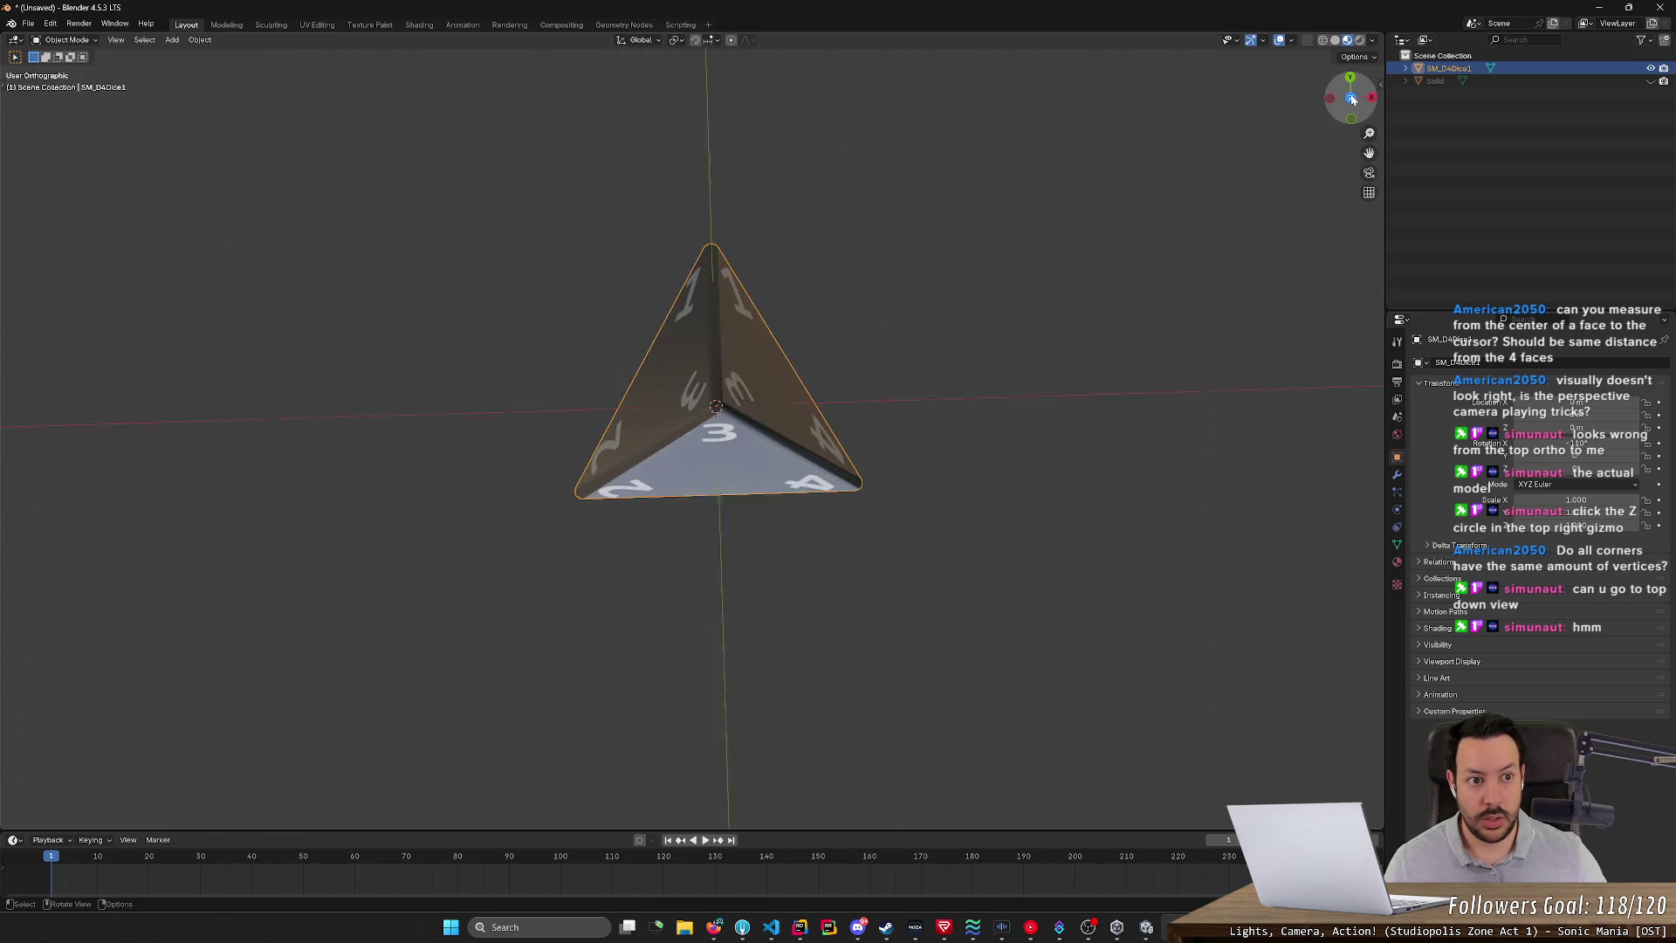
{"action": "key", "text": "r"}
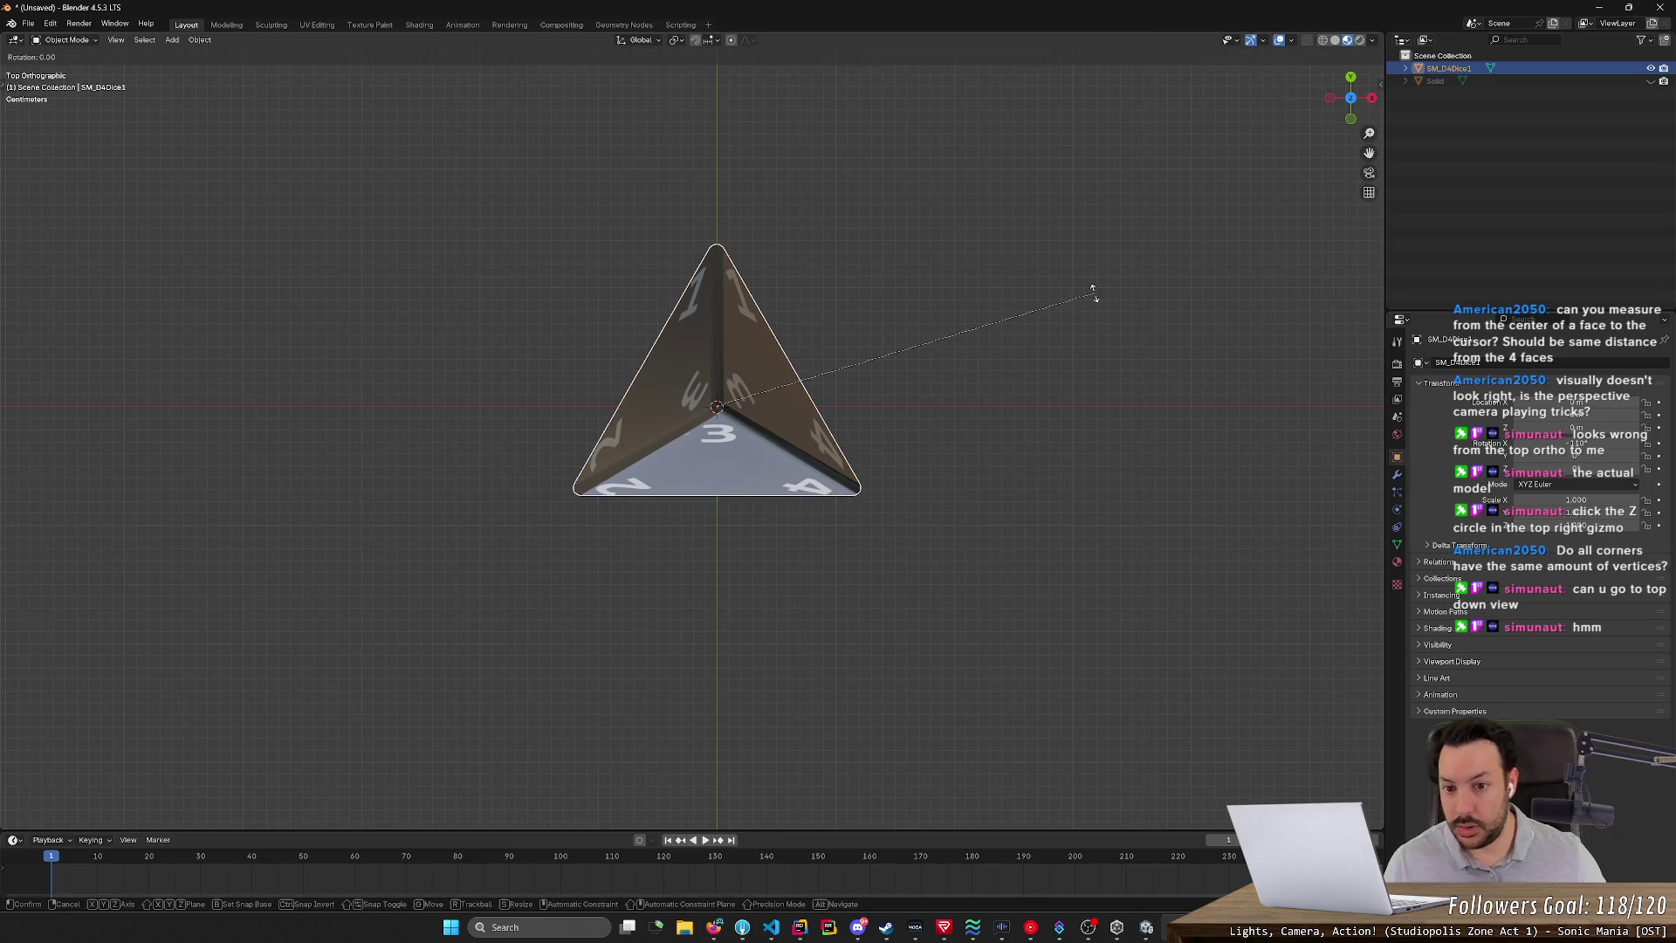
{"action": "key", "text": "z"}
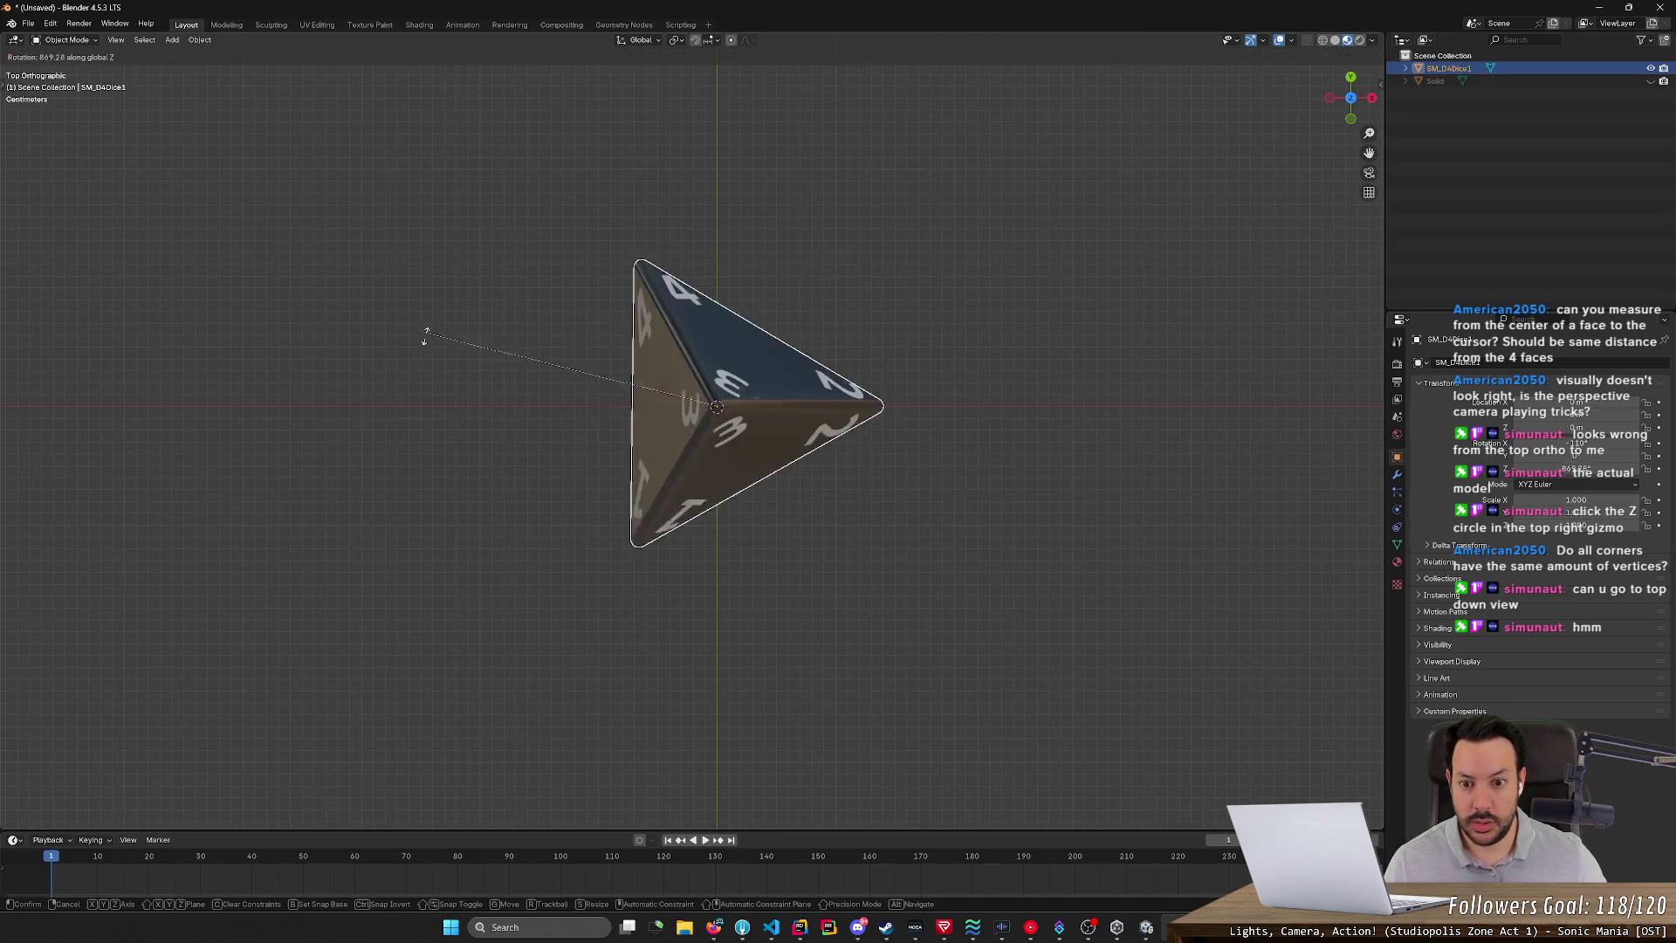
{"action": "key", "text": "Escape"}
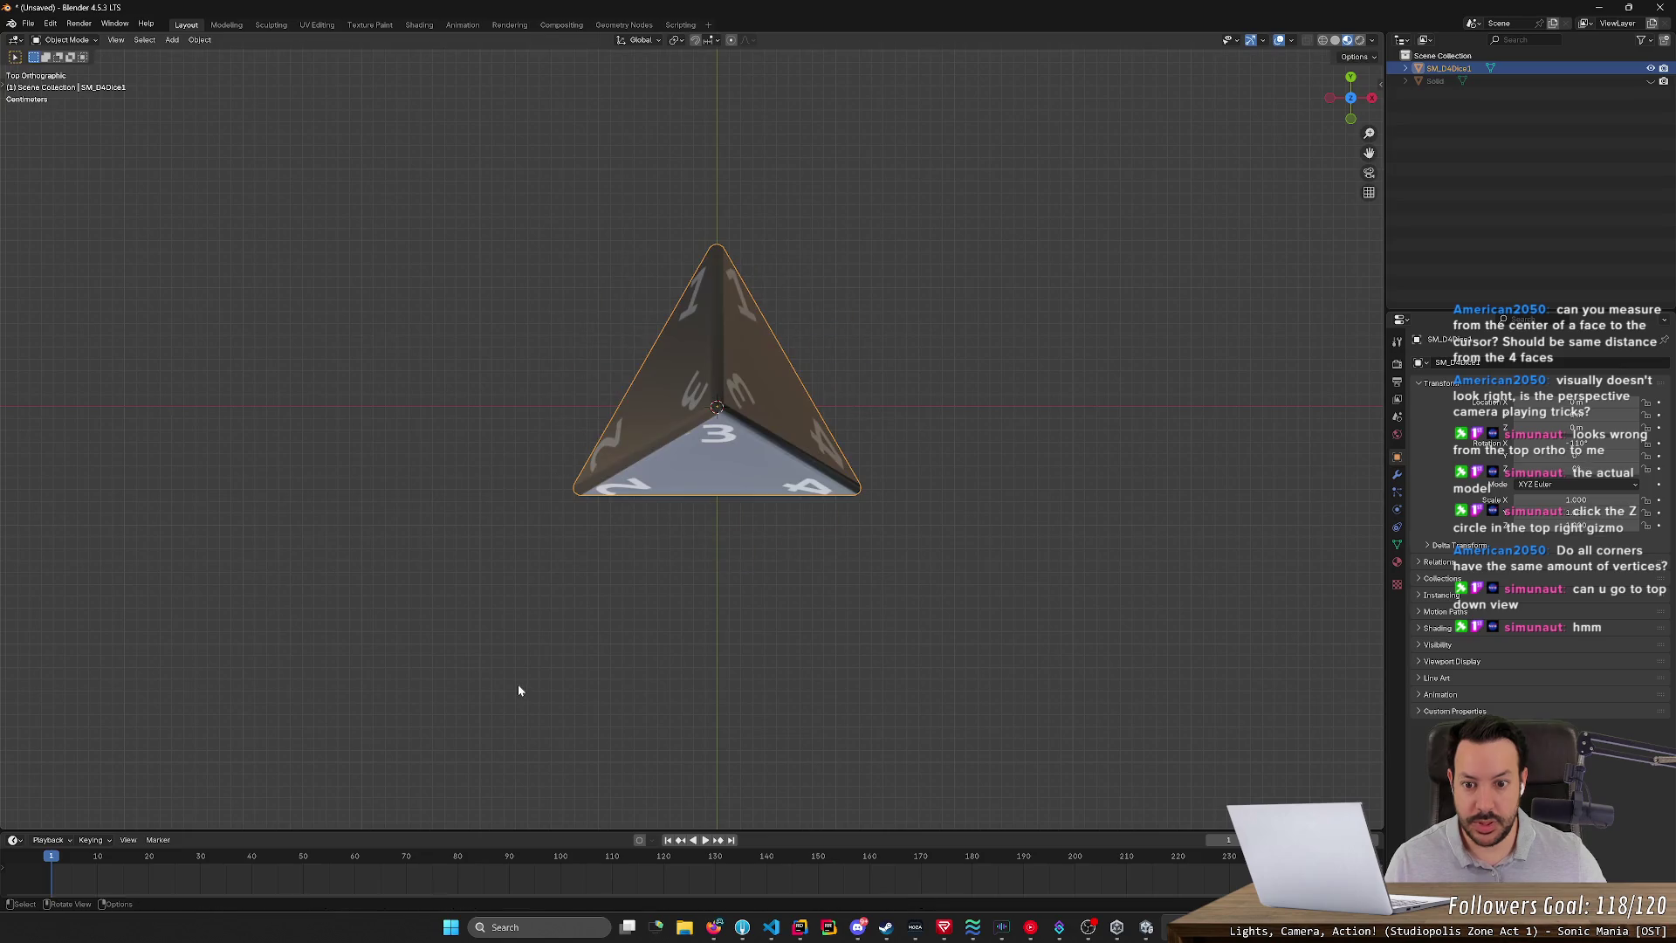
{"action": "mouse_move", "coordinate": [666, 672]}
{"action": "middle_mouse_down"}
{"action": "mouse_move", "coordinate": [890, 527]}
{"action": "mouse_move", "coordinate": [786, 550]}
{"action": "mouse_move", "coordinate": [837, 542]}
{"action": "mouse_move", "coordinate": [801, 655]}
{"action": "mouse_move", "coordinate": [826, 639]}
{"action": "mouse_move", "coordinate": [1002, 426]}
{"action": "mouse_move", "coordinate": [1089, 520]}
{"action": "middle_mouse_up"}
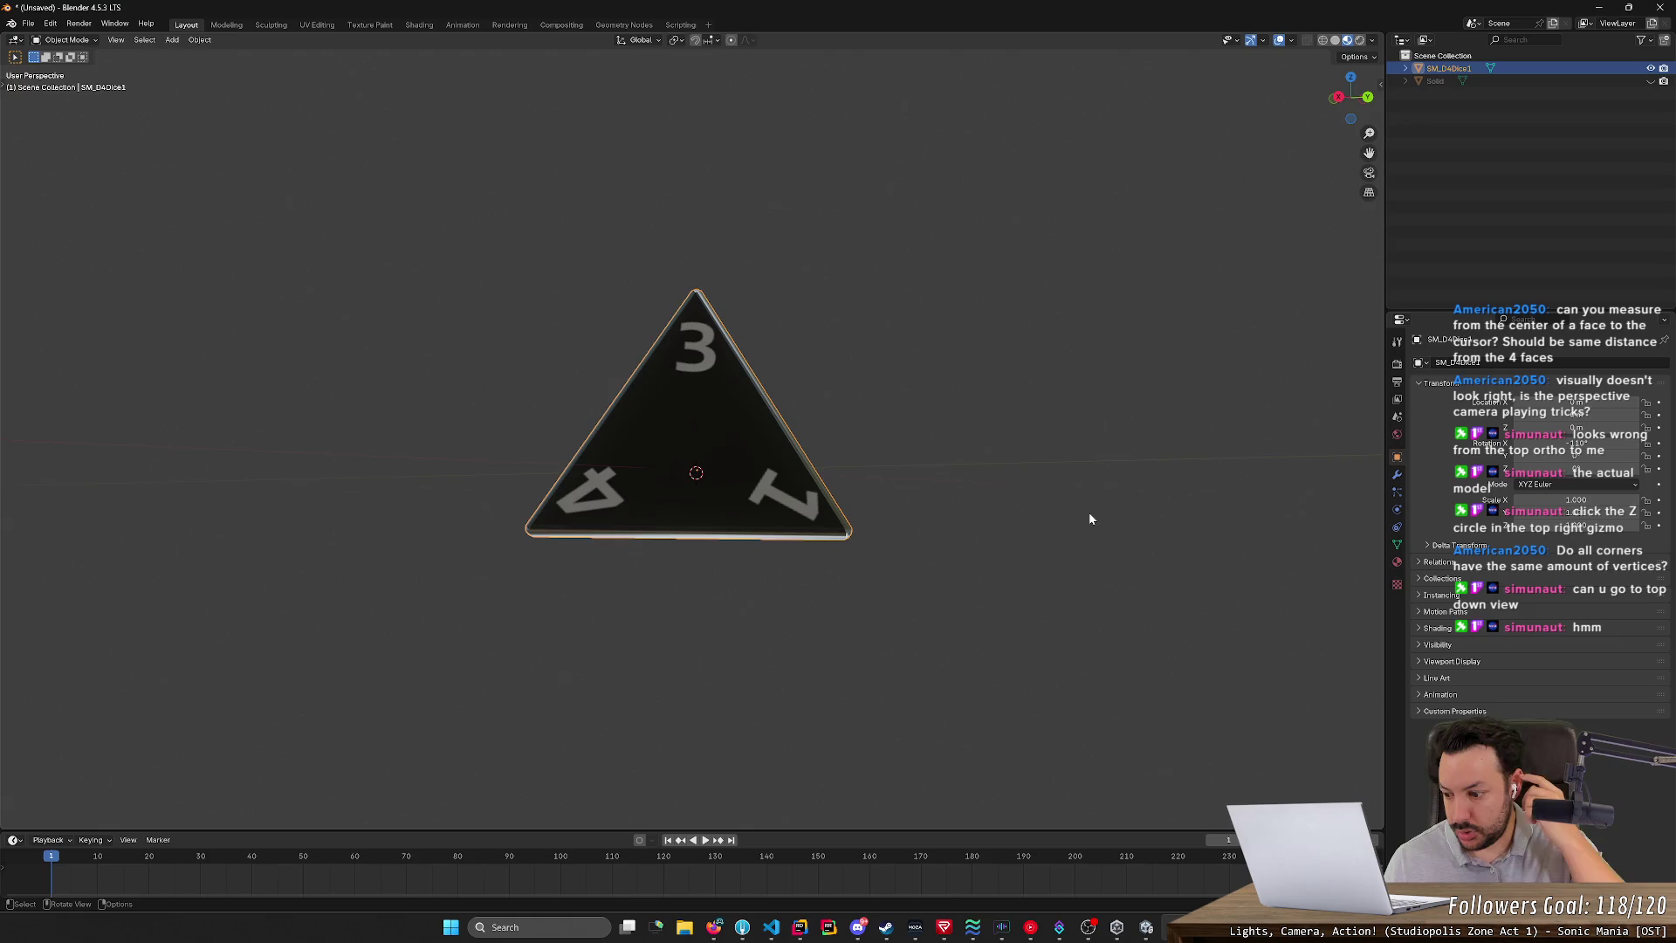
{"action": "mouse_move", "coordinate": [1081, 516]}
{"action": "middle_mouse_down"}
{"action": "mouse_move", "coordinate": [1111, 516]}
{"action": "mouse_move", "coordinate": [863, 610]}
{"action": "mouse_move", "coordinate": [875, 670]}
{"action": "middle_mouse_up"}
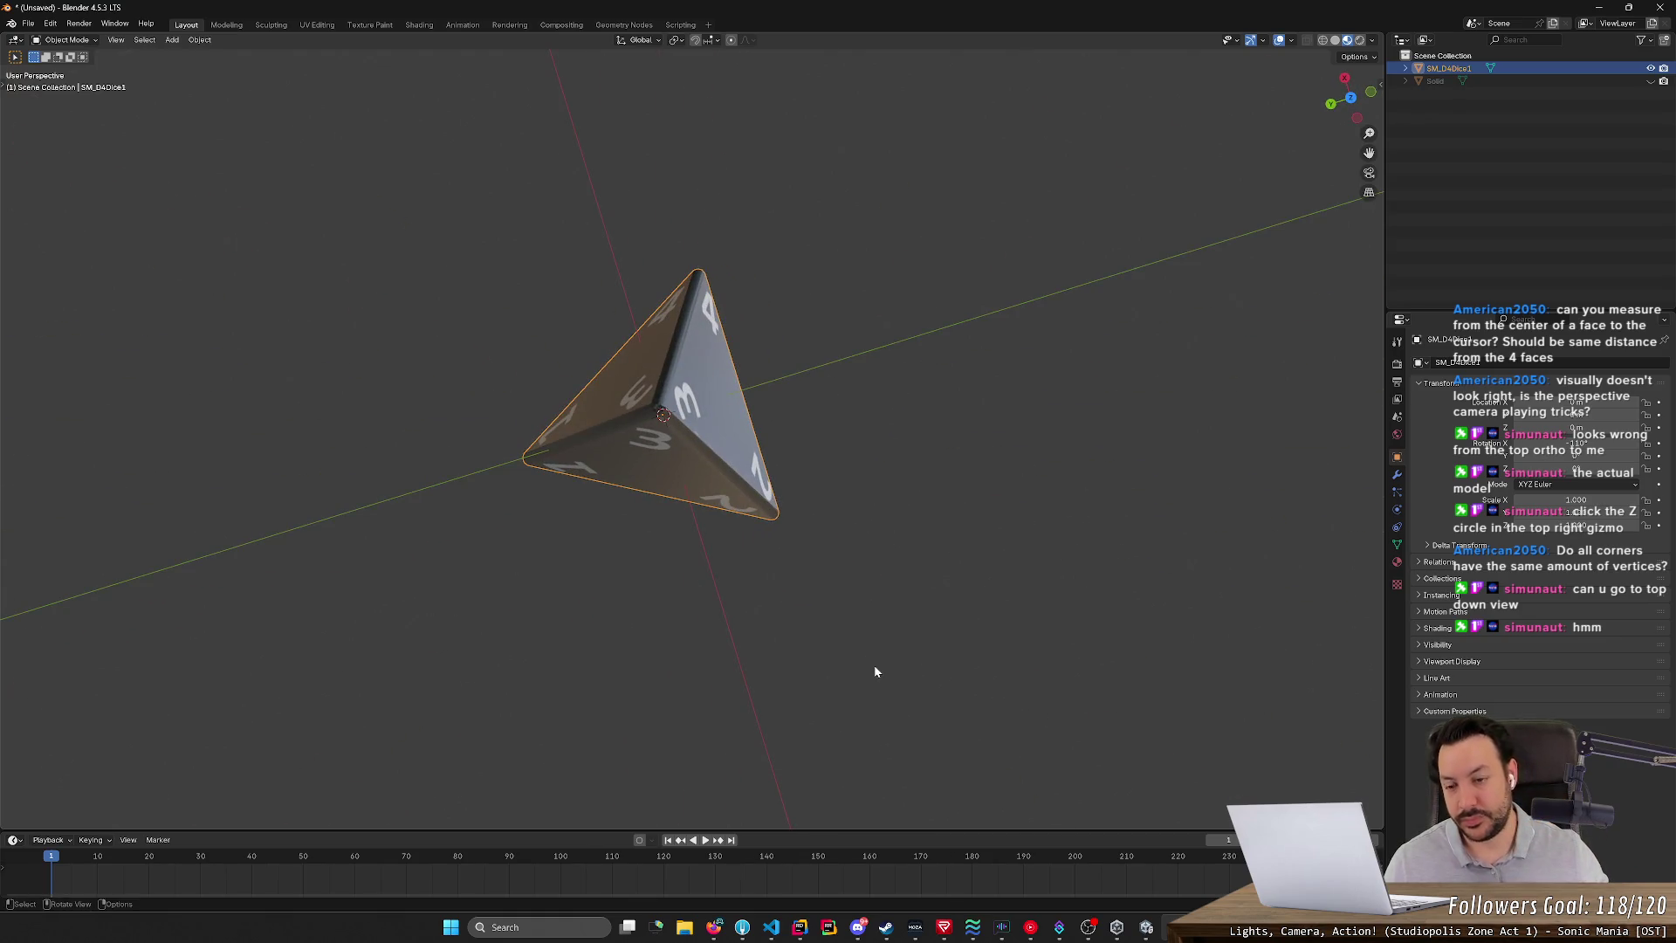
- Start an FBX export and browse to the D:\Code\DwarvenCheckers folder
{"action": "left_click", "coordinate": [29, 25]}
{"action": "mouse_move", "coordinate": [72, 215]}
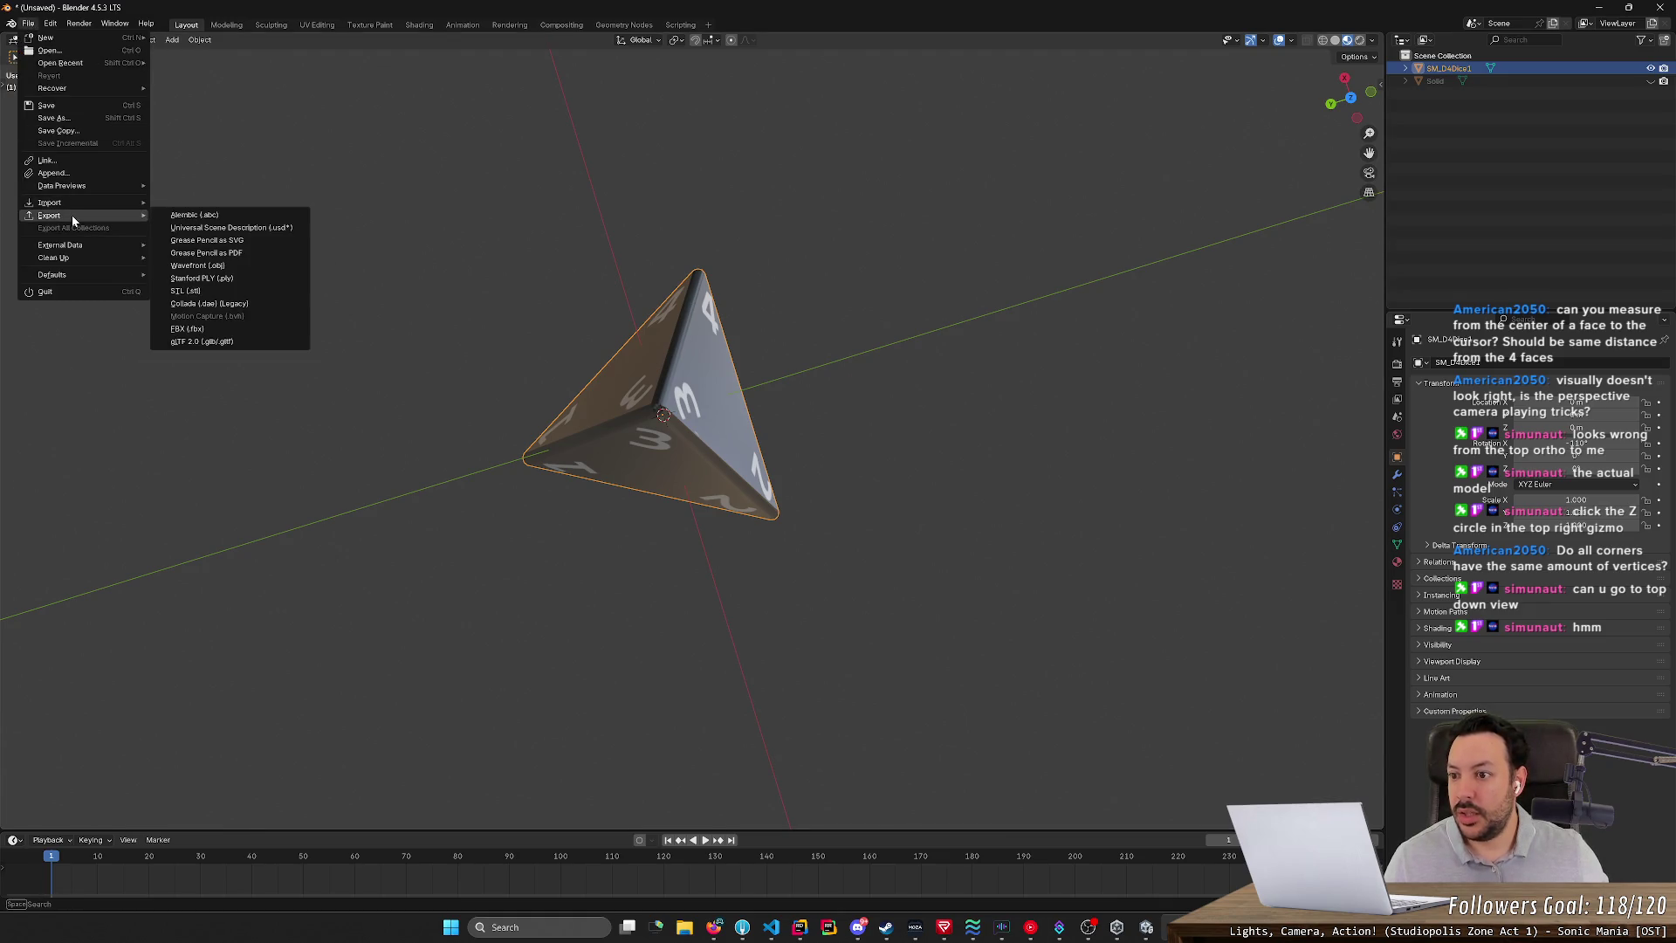
{"action": "left_click", "coordinate": [227, 329]}
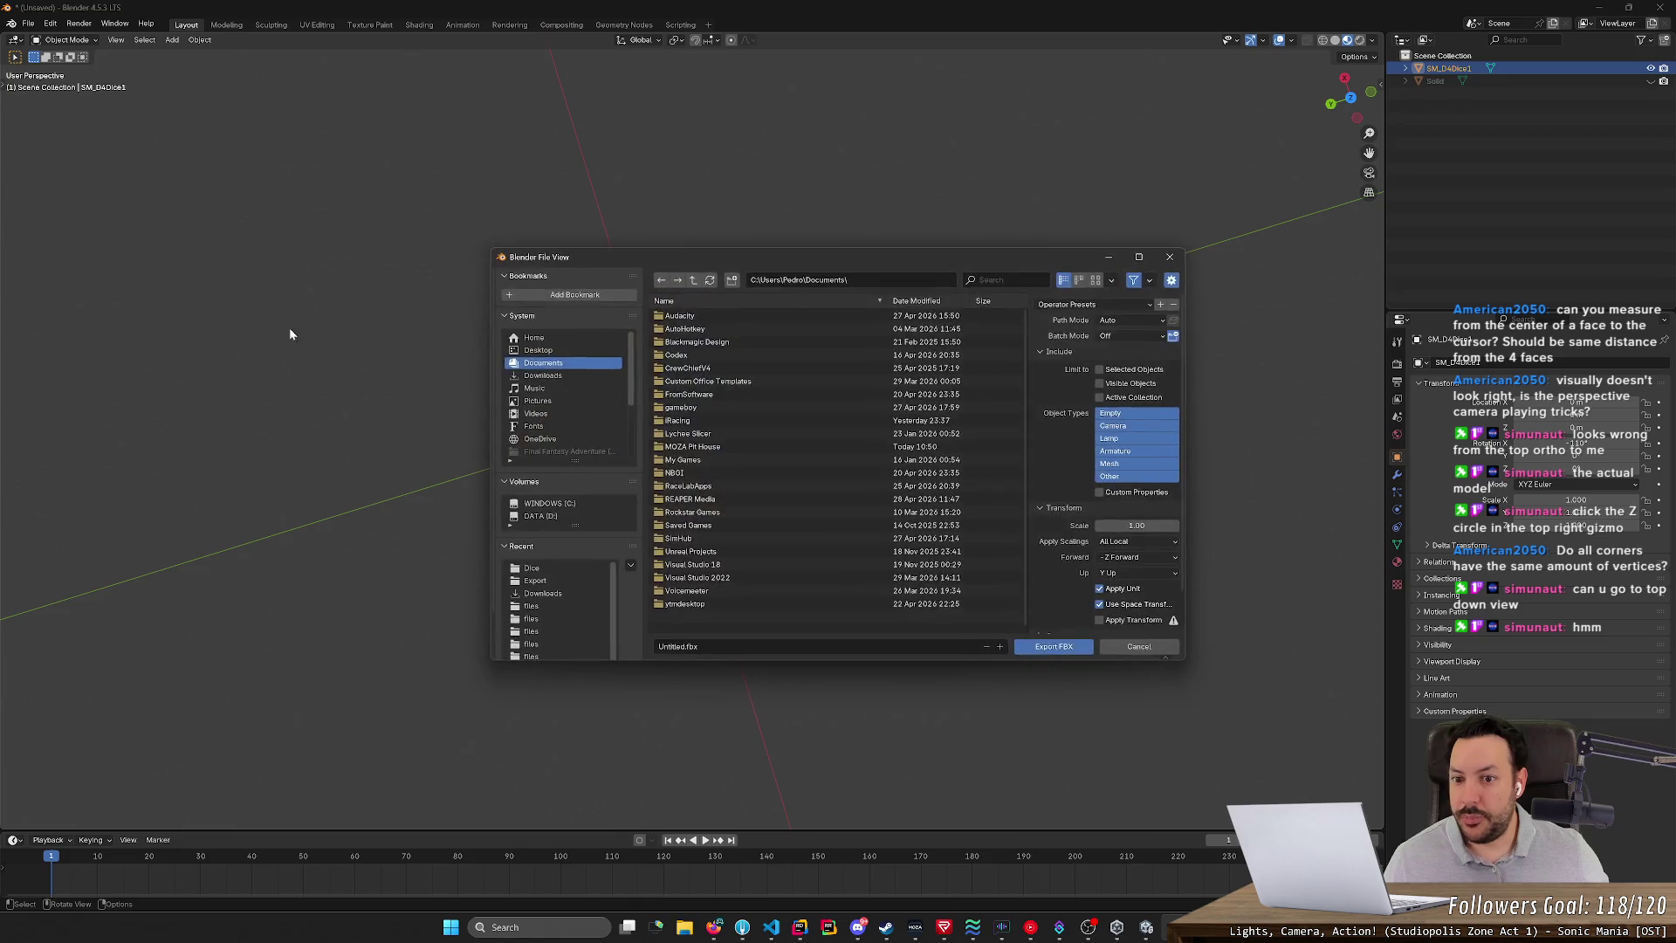
{"action": "left_click", "coordinate": [556, 515]}
{"action": "double_click", "coordinate": [698, 366]}
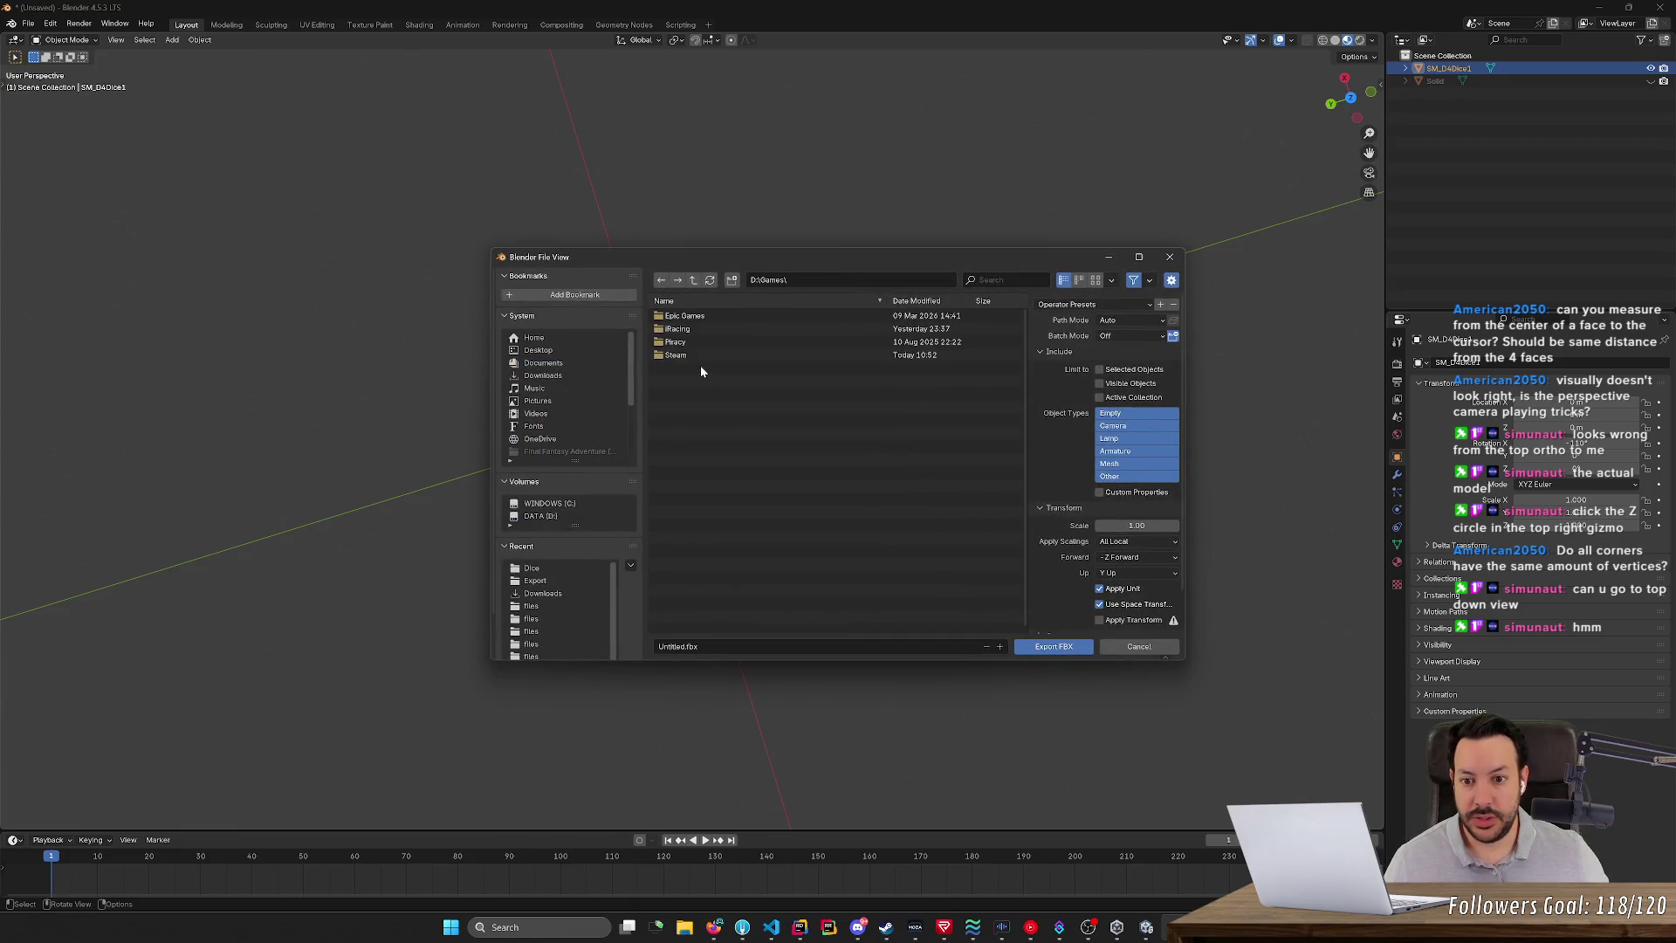
{"action": "key", "text": "BackSpace"}
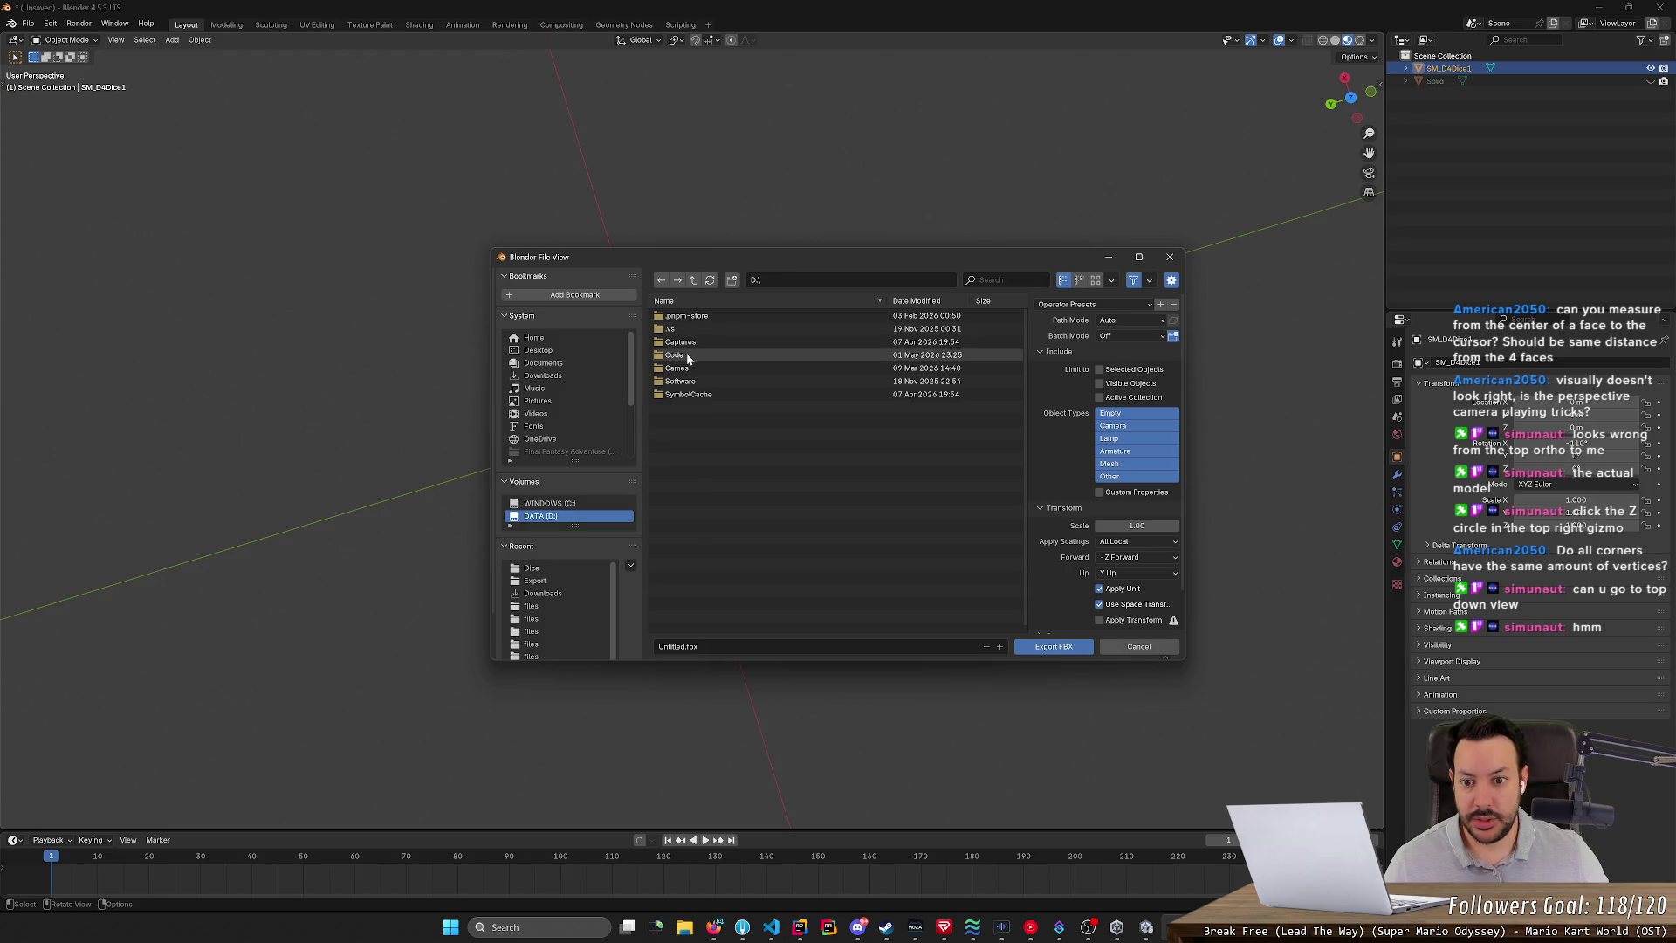
{"action": "double_click", "coordinate": [686, 352]}
{"action": "double_click", "coordinate": [702, 328]}
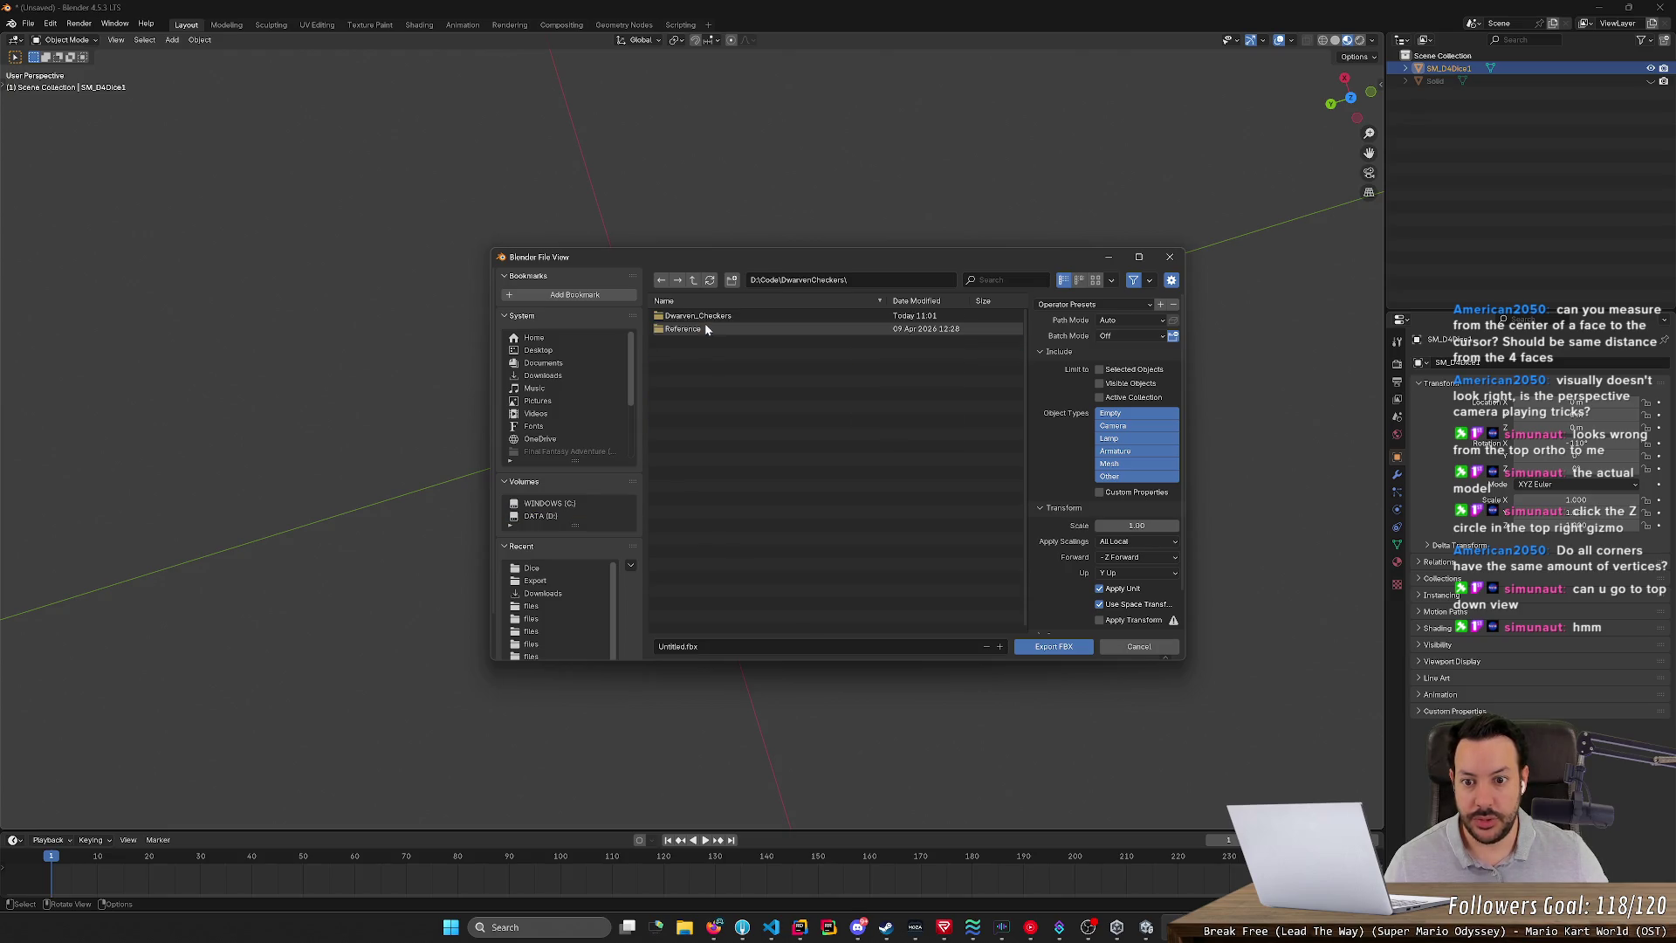
- Go into Dwarven_Checkers/Assets/Art/3D/Dice and export over SM_D4.fbx
{"action": "left_click", "coordinate": [708, 318]}
{"action": "double_click", "coordinate": [709, 318]}
{"action": "double_click", "coordinate": [704, 327]}
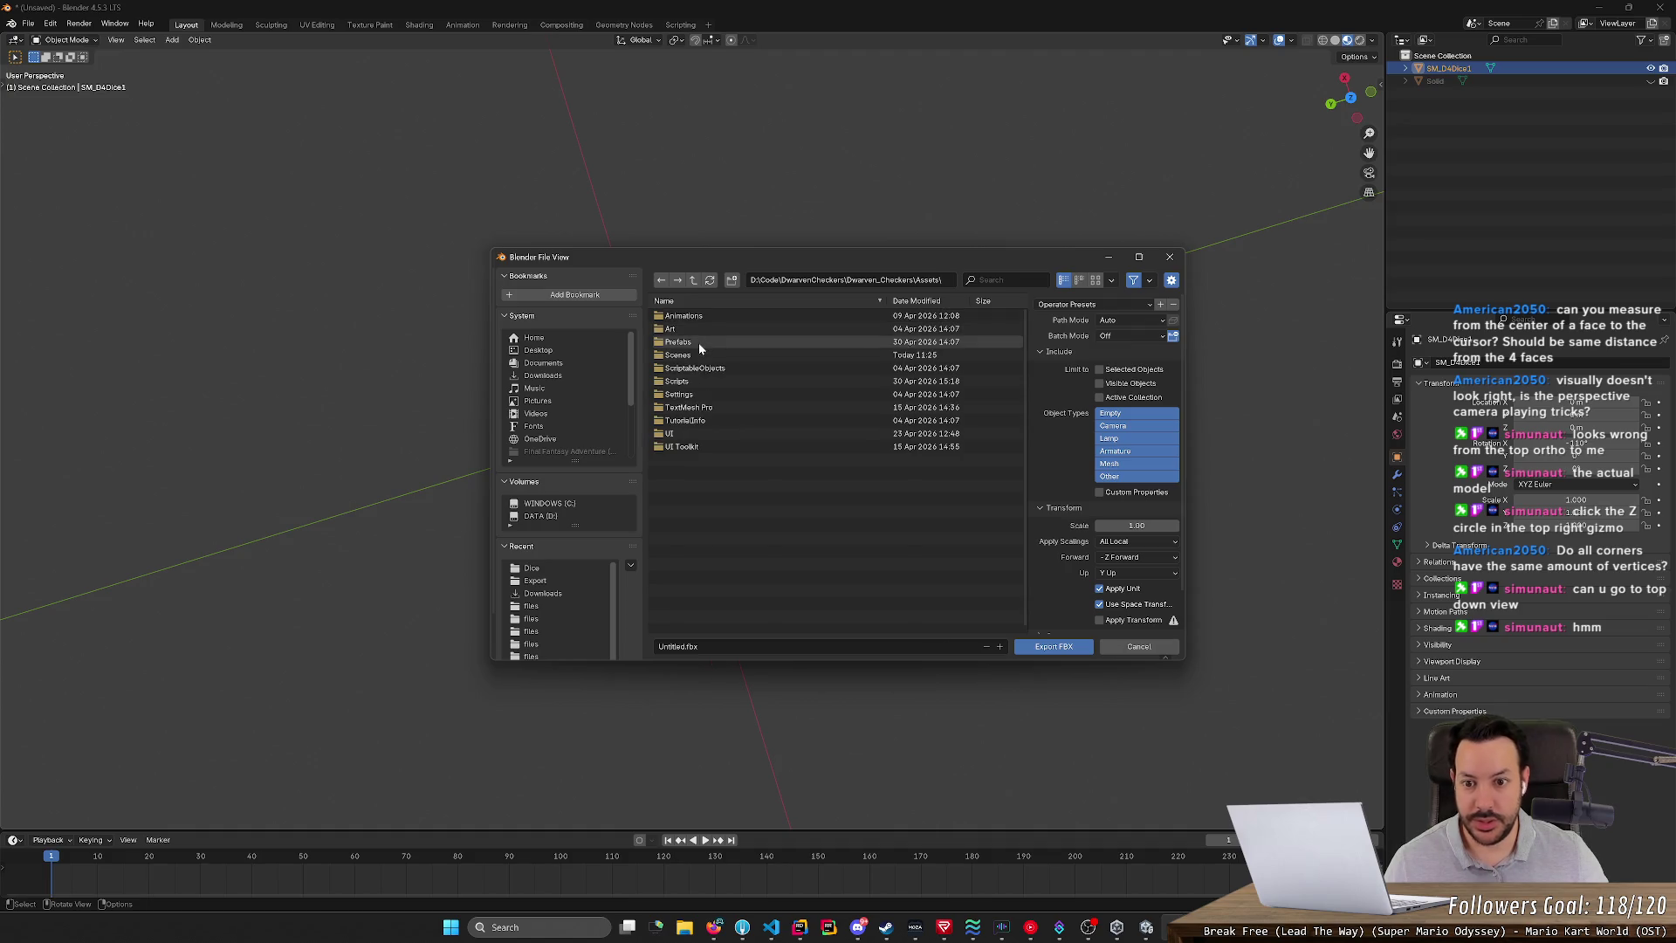
{"action": "double_click", "coordinate": [699, 341]}
{"action": "double_click", "coordinate": [709, 329]}
{"action": "double_click", "coordinate": [708, 328]}
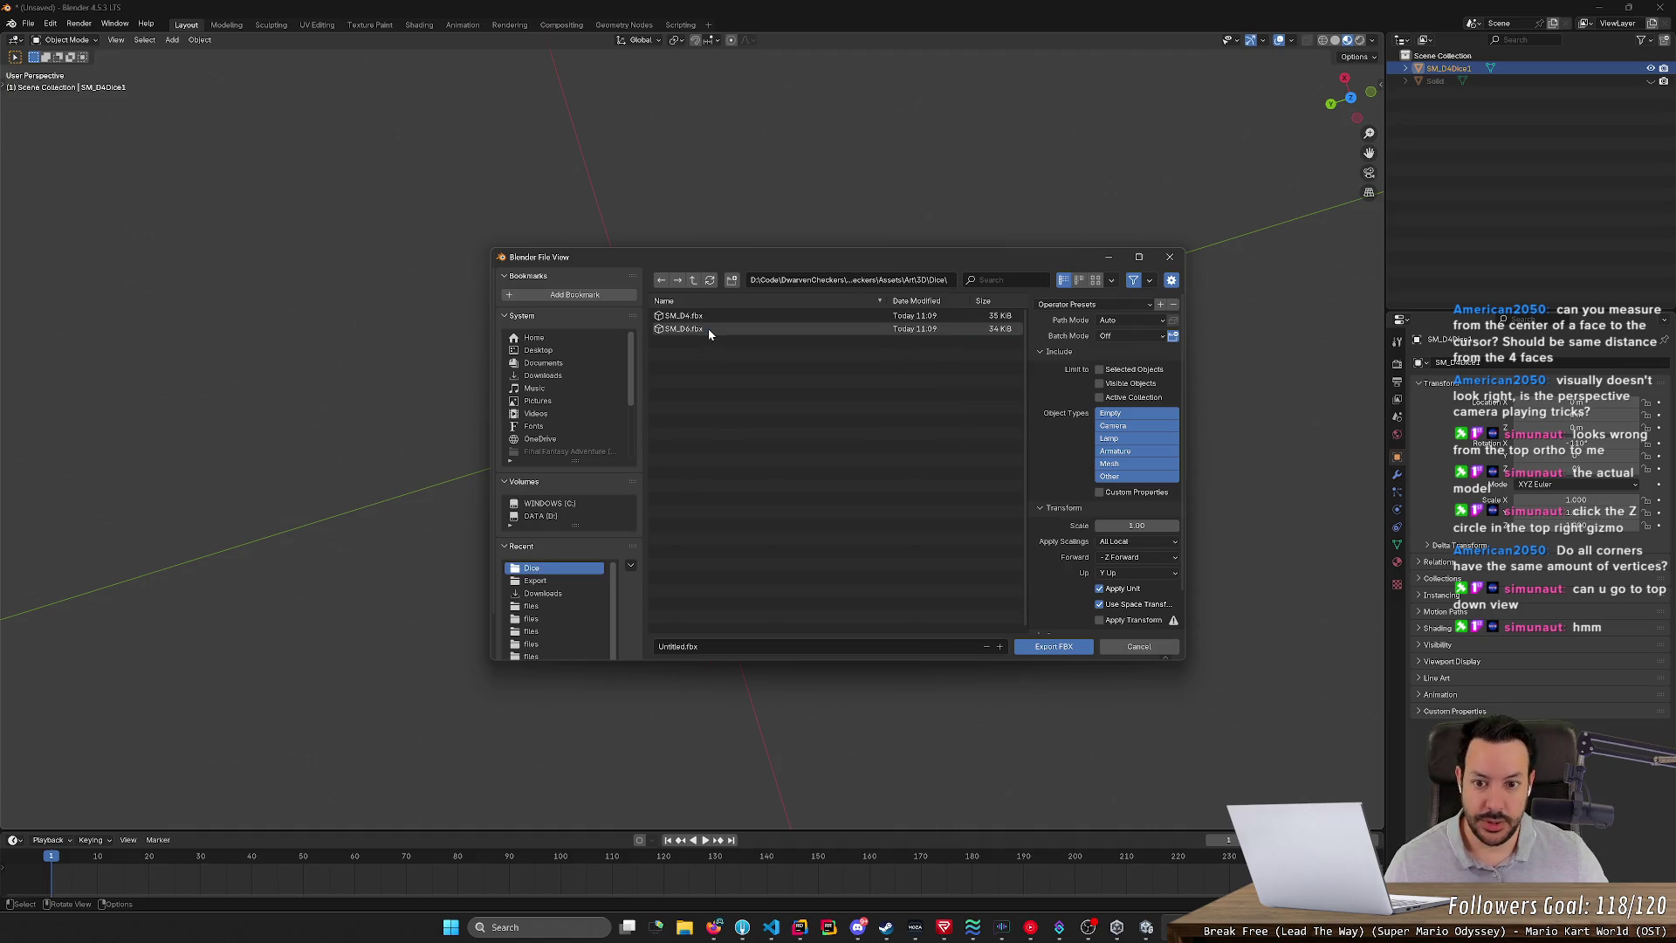
{"action": "left_click", "coordinate": [714, 316]}
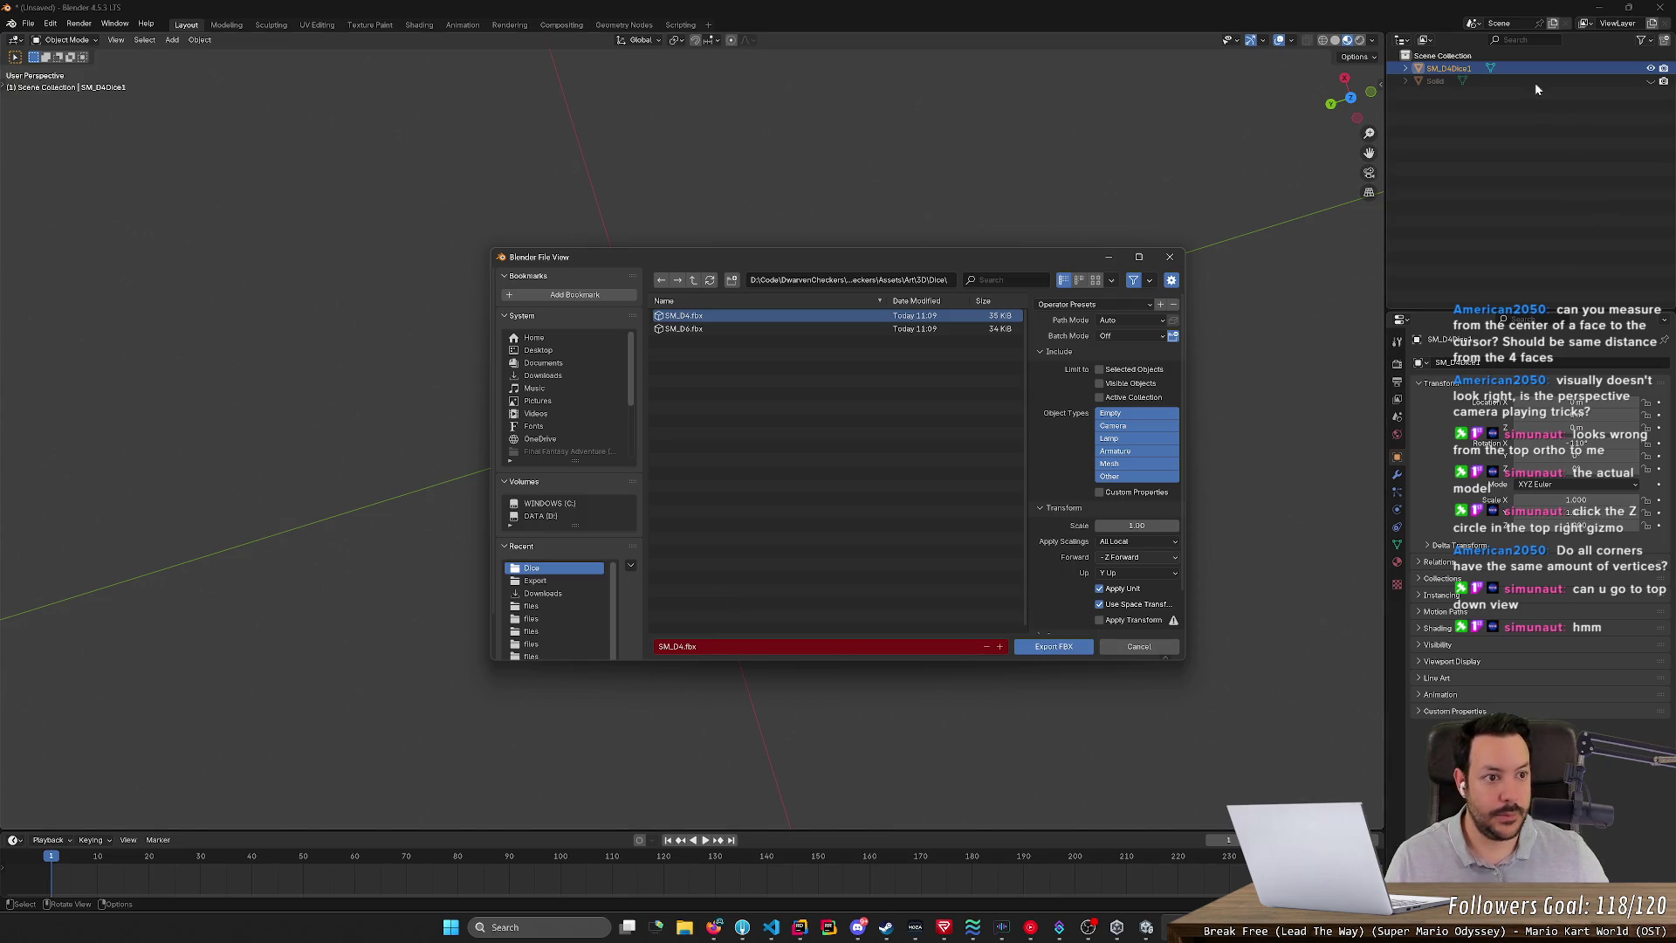
{"action": "left_click", "coordinate": [1169, 257]}
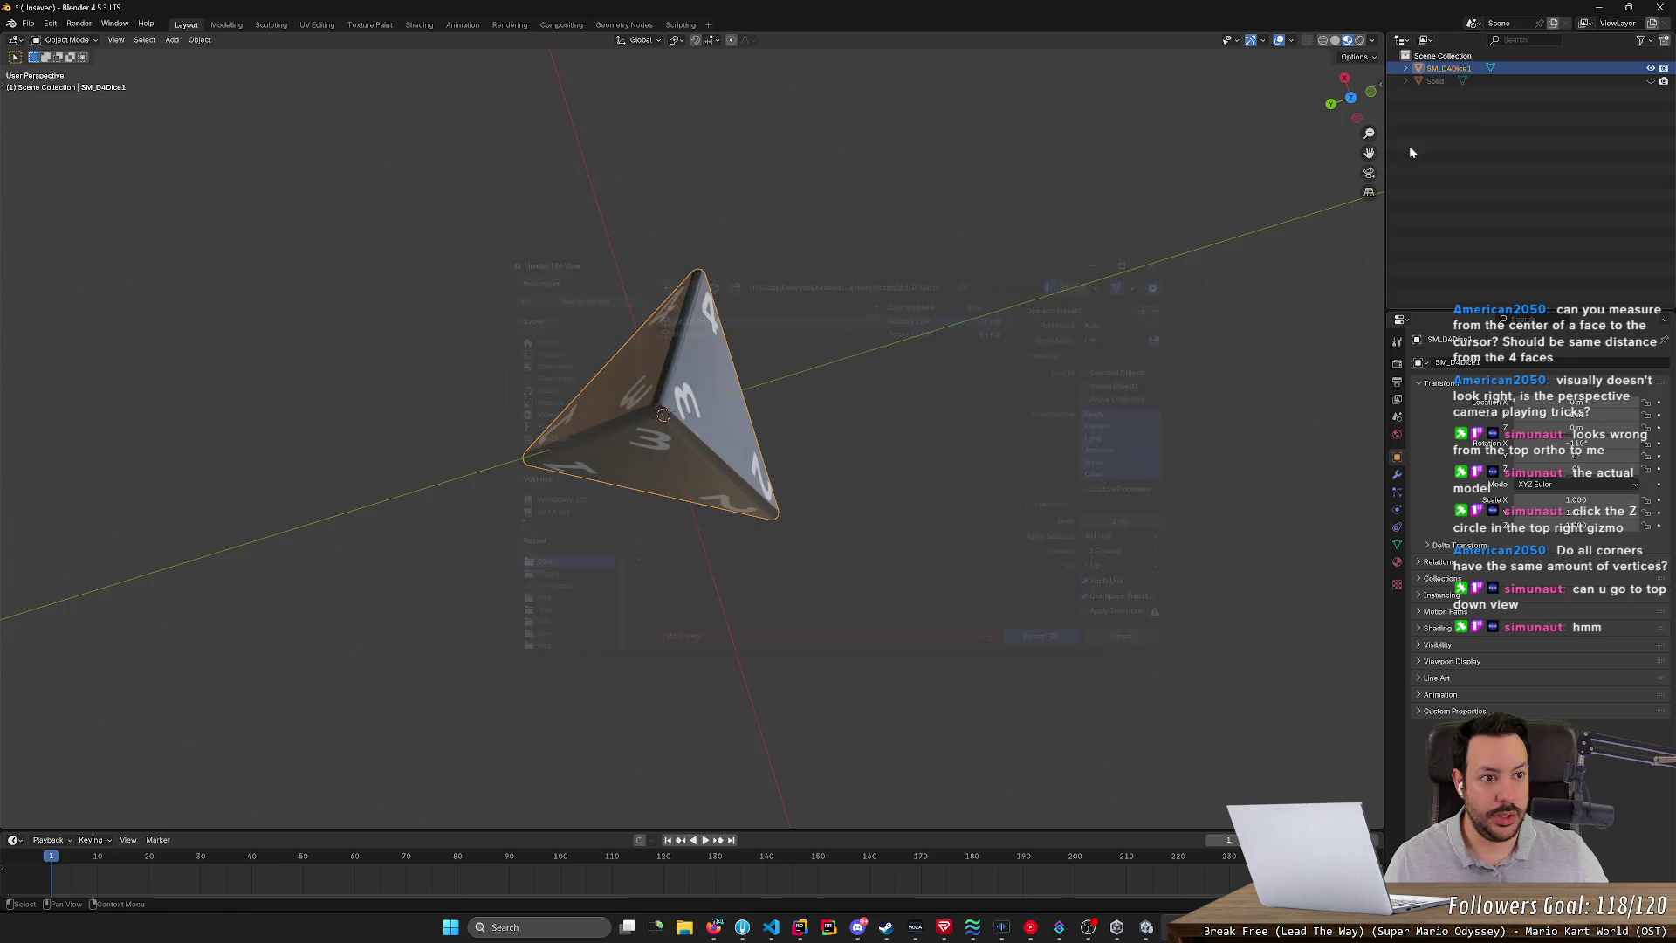
{"action": "left_click", "coordinate": [1529, 81]}
- Delete the Solid object and rename the die to SM_D4Dice
{"action": "key", "text": "Delete"}
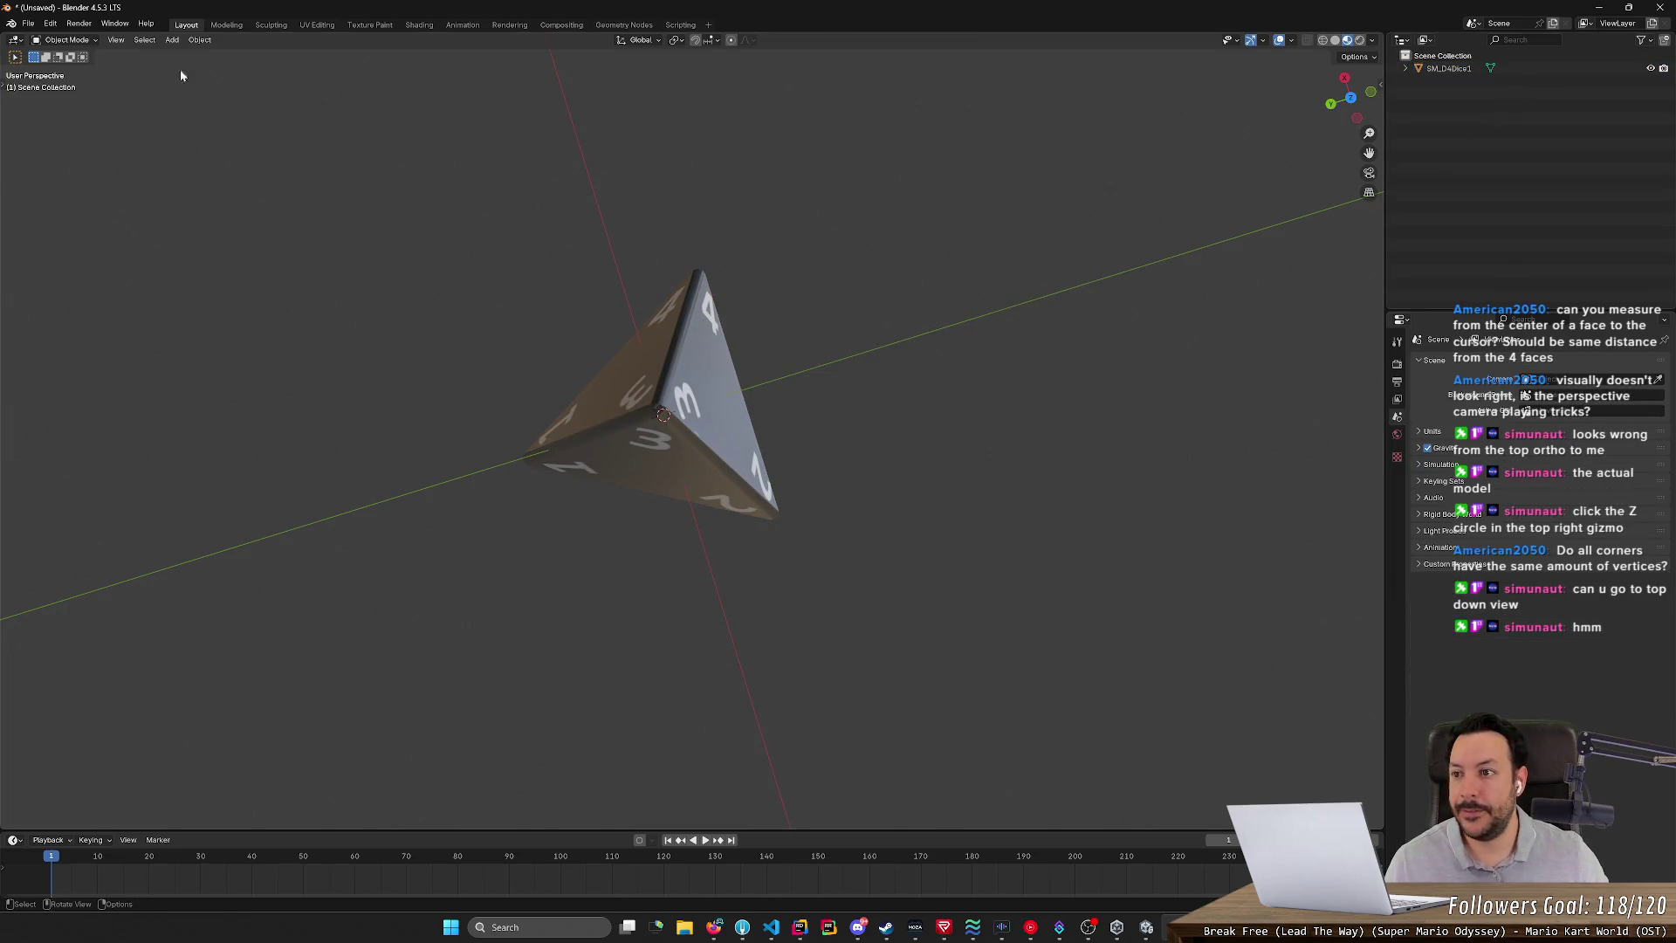
{"action": "left_click", "coordinate": [28, 23]}
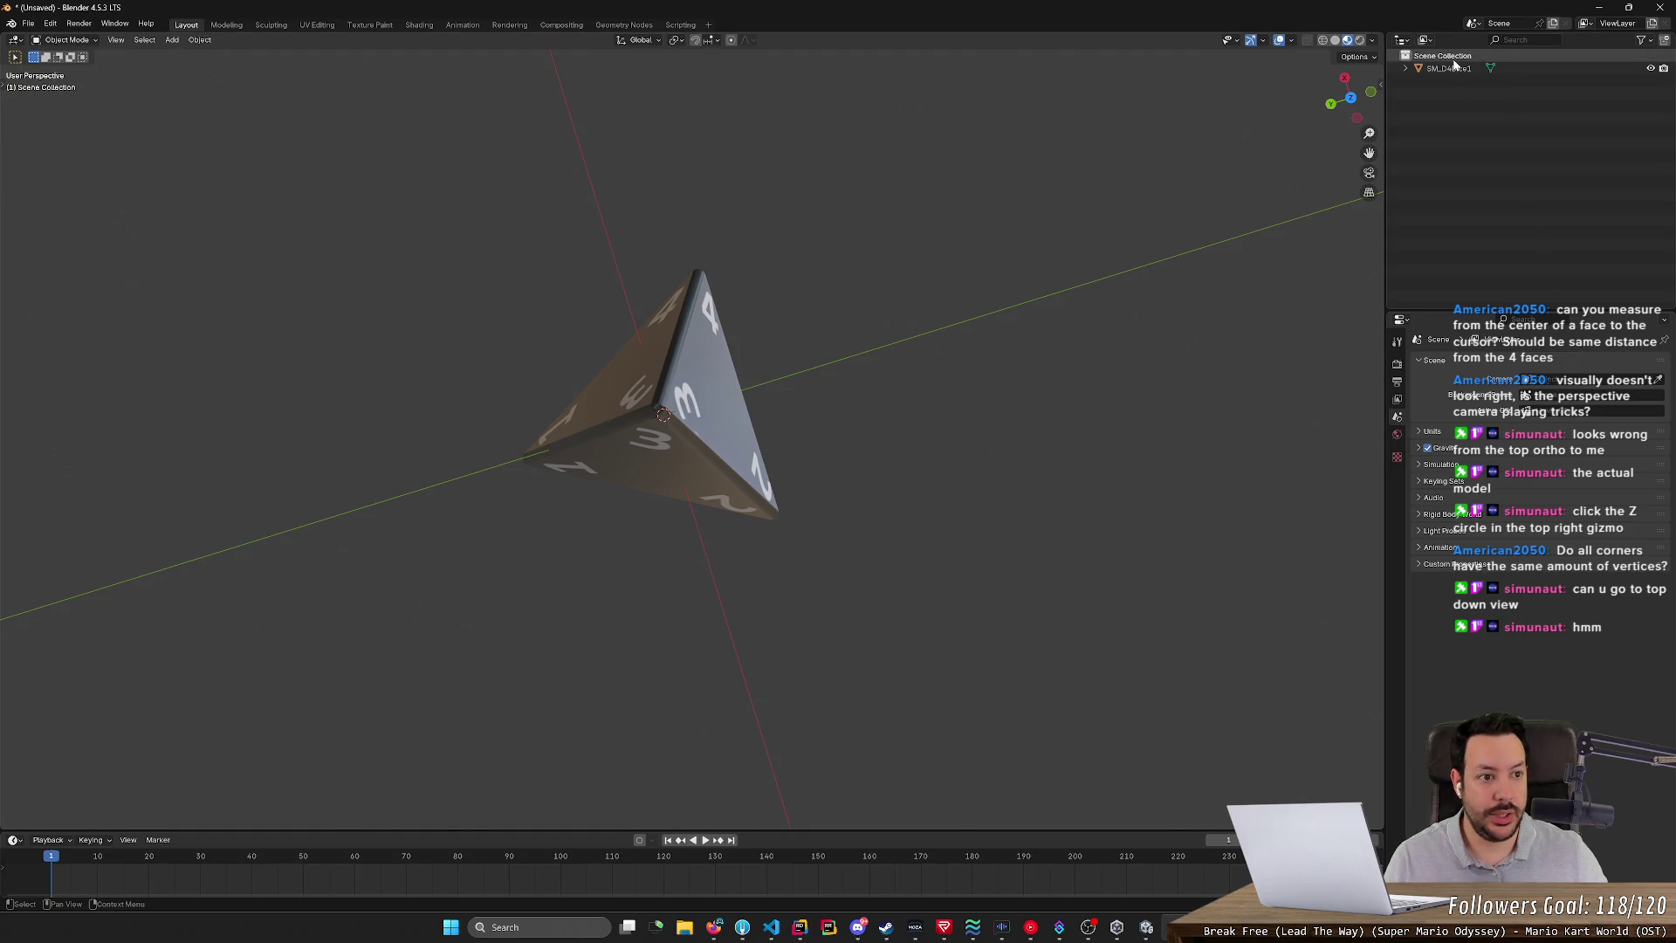
{"action": "double_click", "coordinate": [1450, 68]}
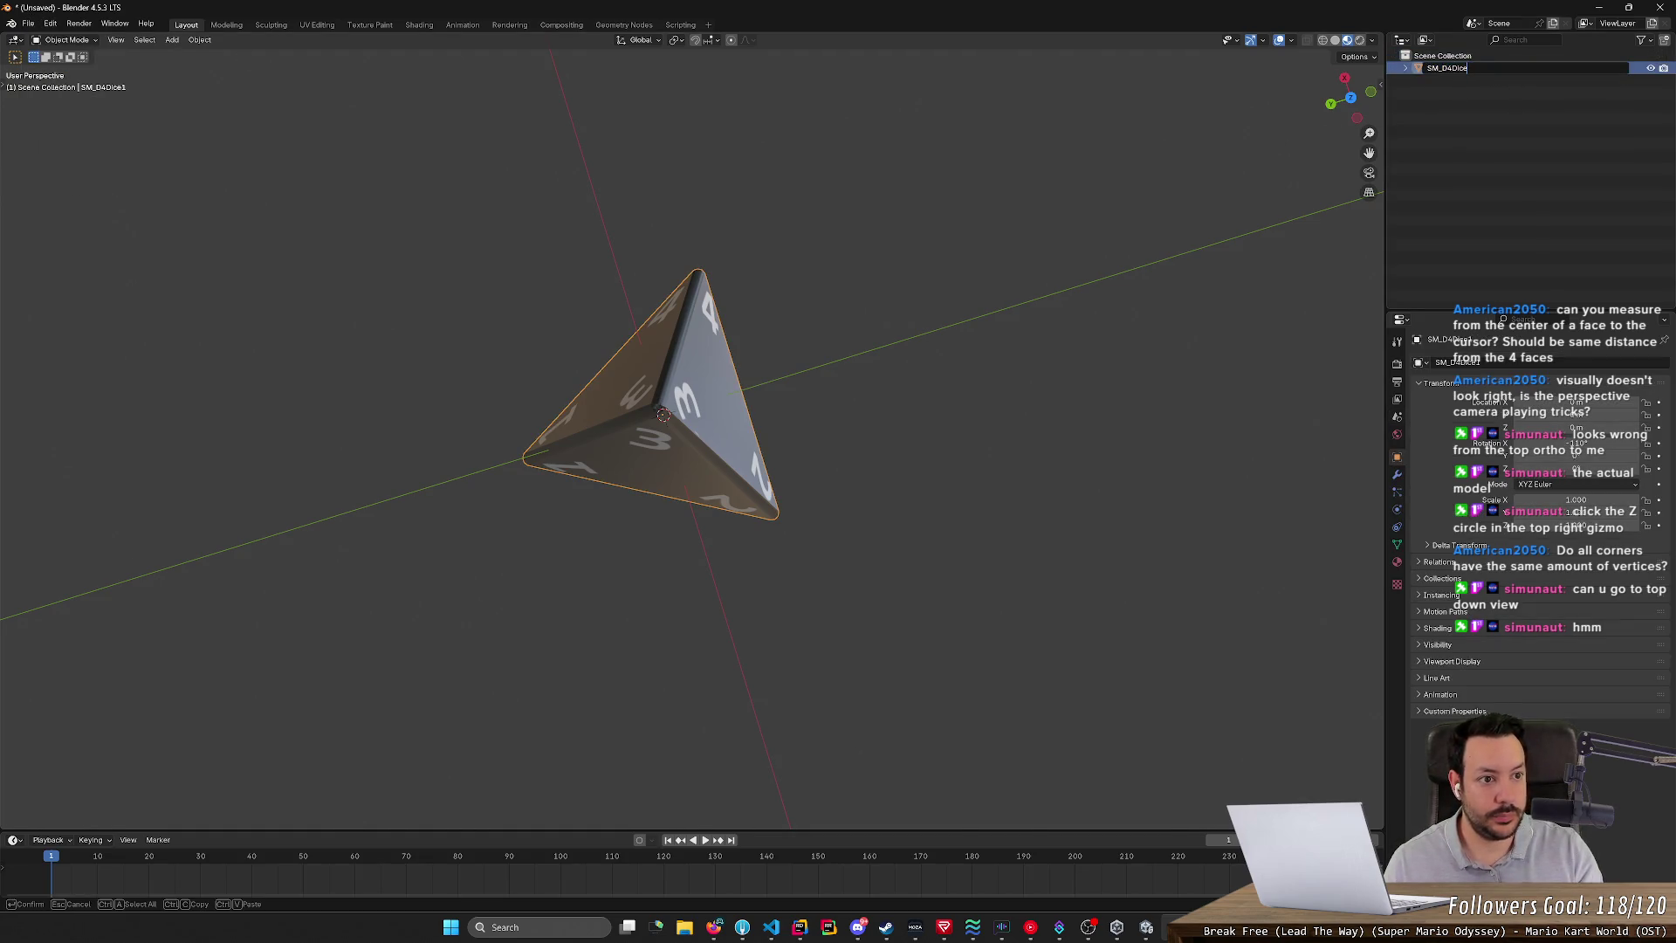
{"action": "key", "text": "Return"}
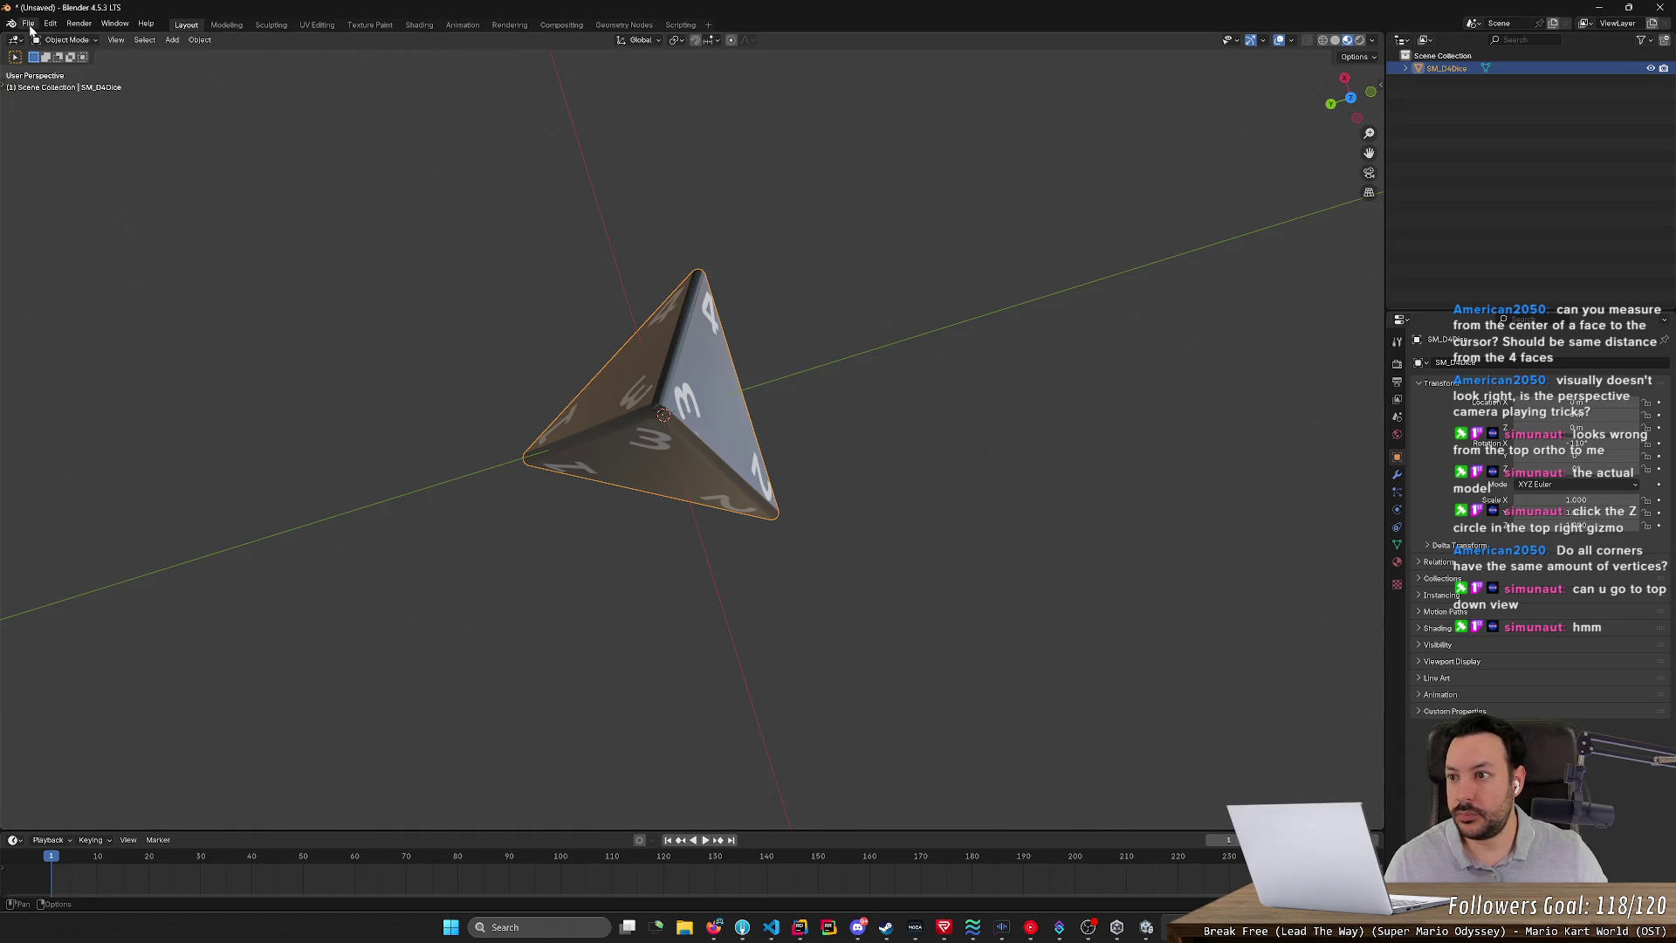
- Start an FBX export and browse to Dwarven_Checkers/Assets/Art/3D/Dice on drive D
{"action": "left_click", "coordinate": [28, 24]}
{"action": "mouse_move", "coordinate": [77, 217]}
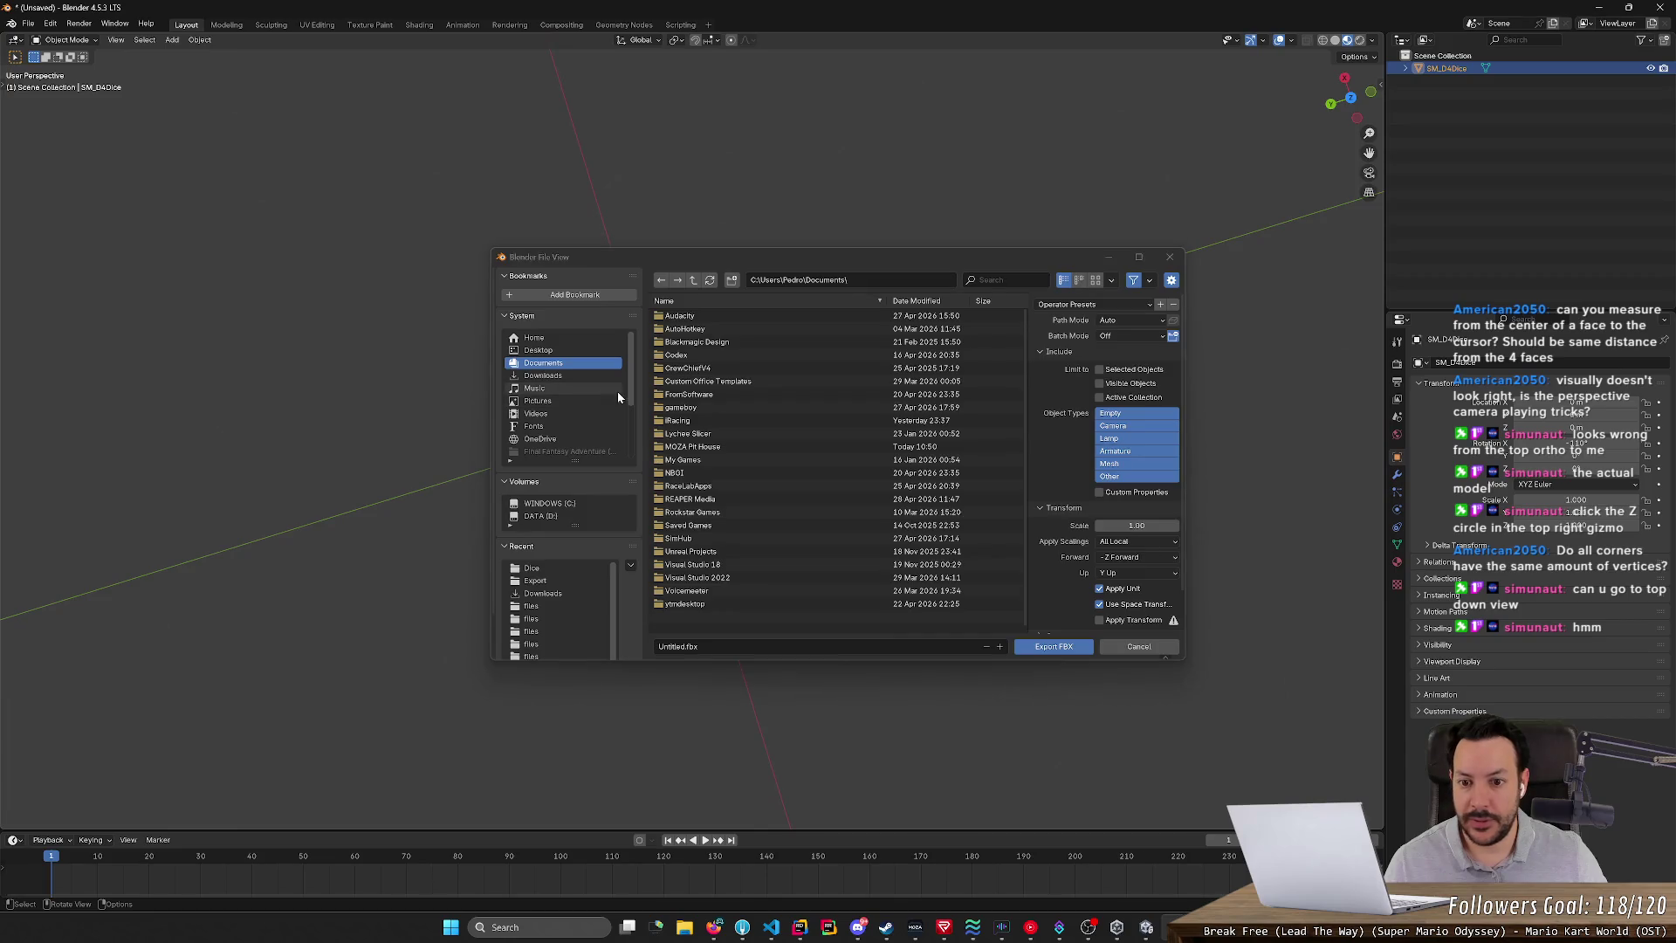
{"action": "left_click", "coordinate": [541, 515]}
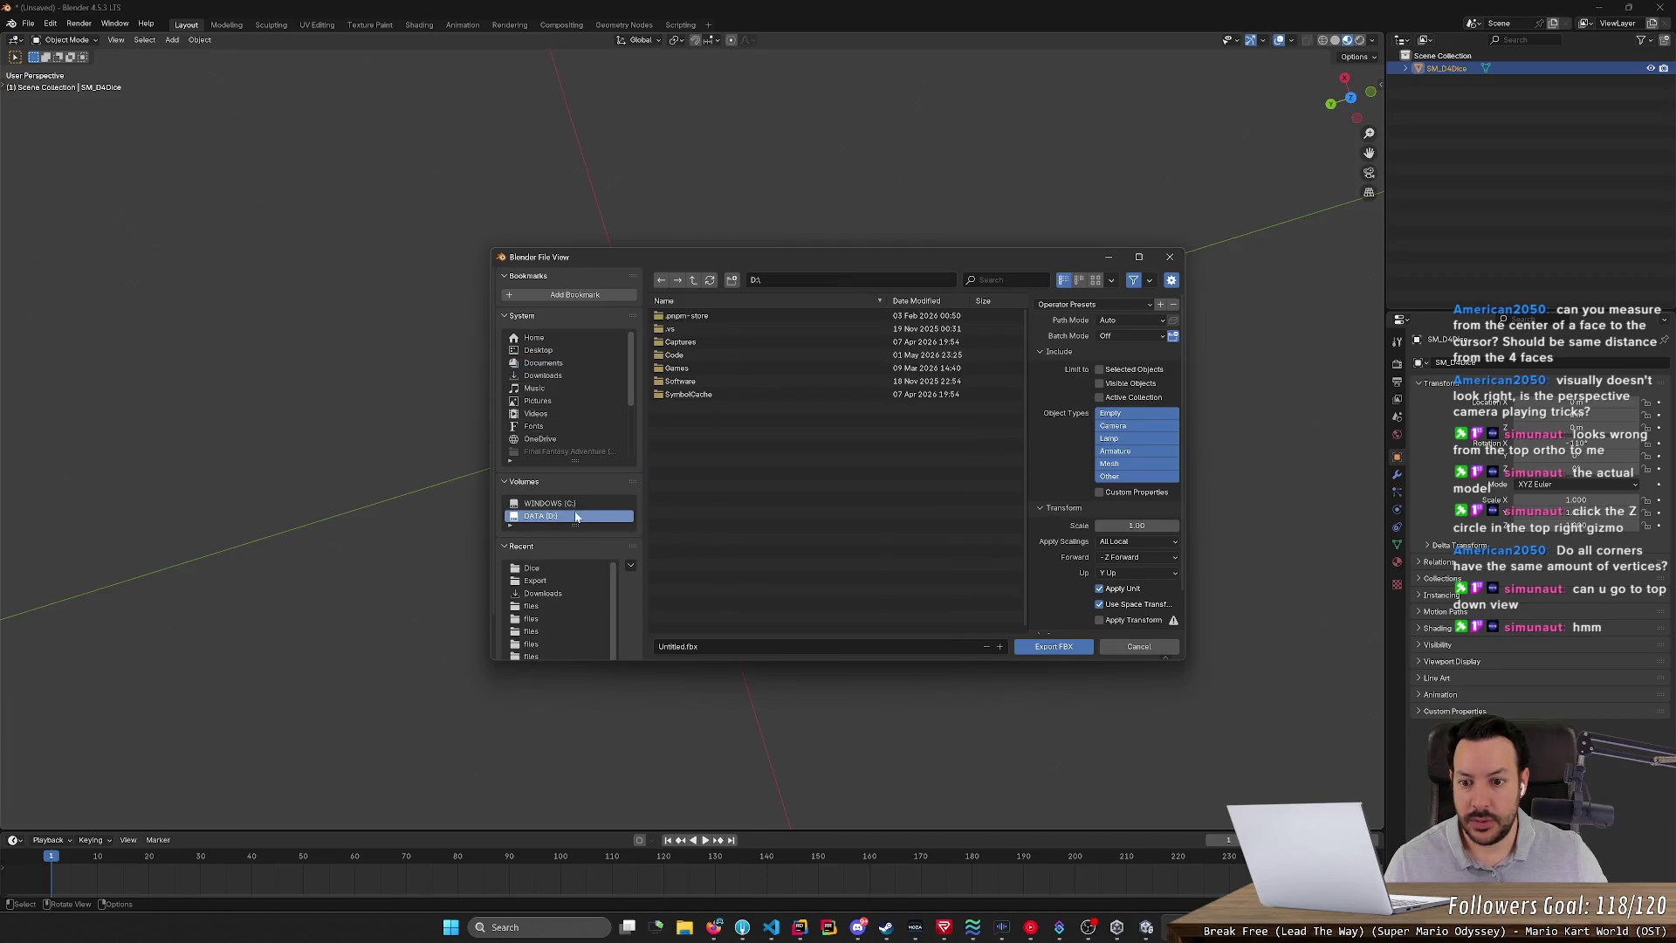
{"action": "double_click", "coordinate": [747, 344]}
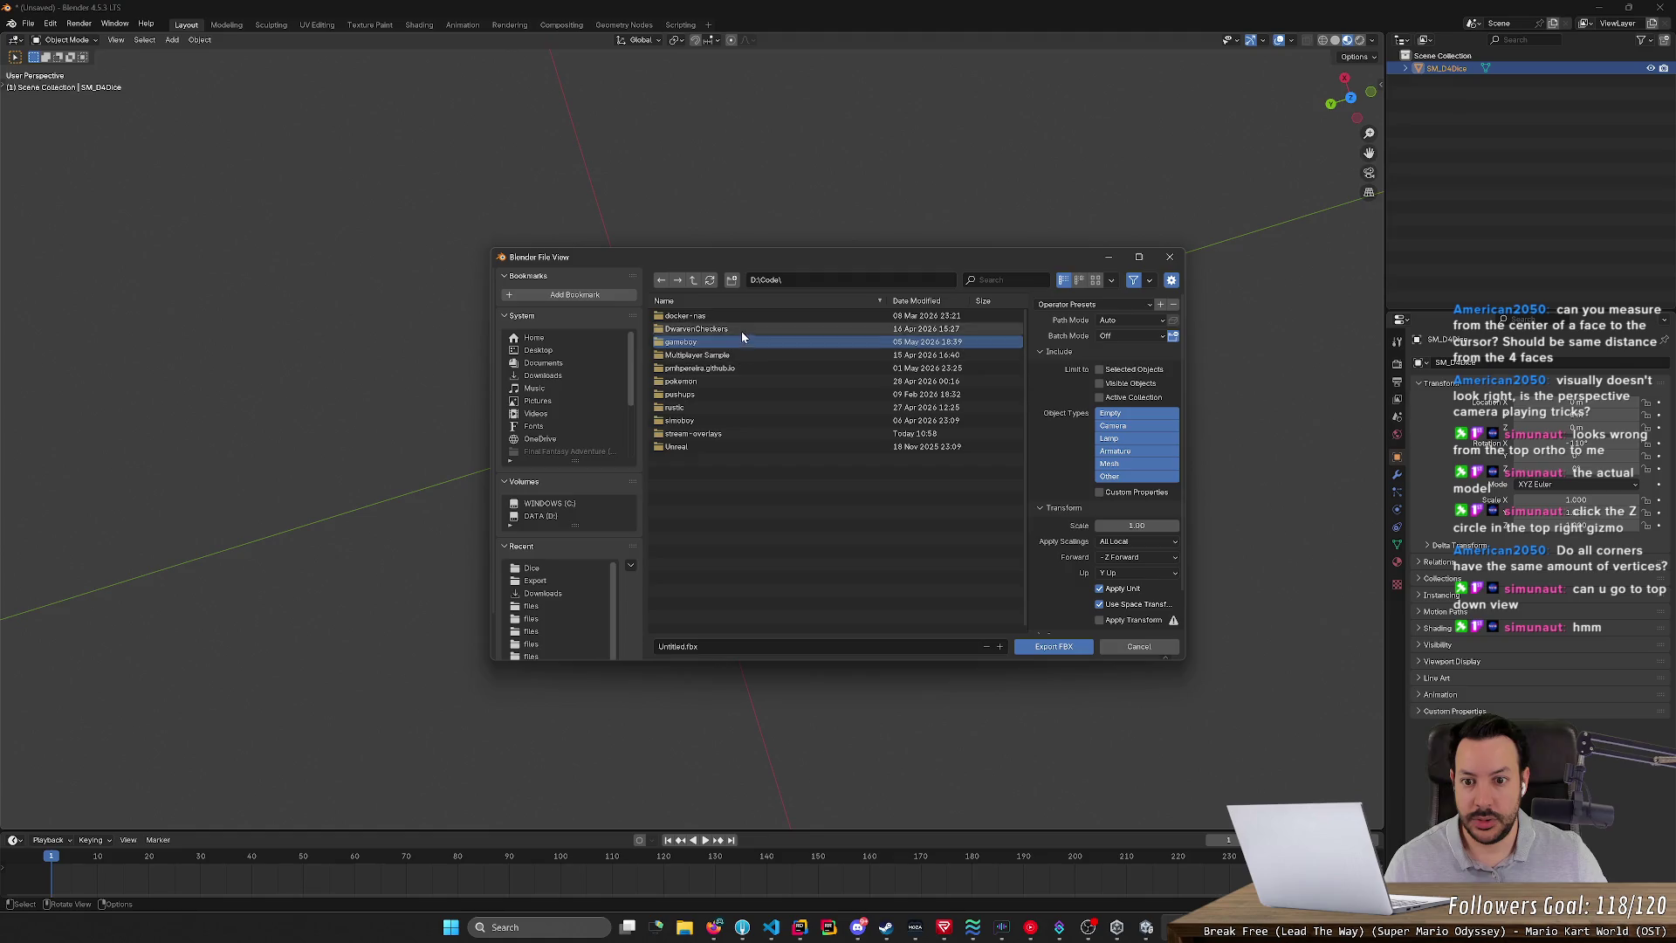
{"action": "double_click", "coordinate": [741, 329]}
{"action": "double_click", "coordinate": [744, 316]}
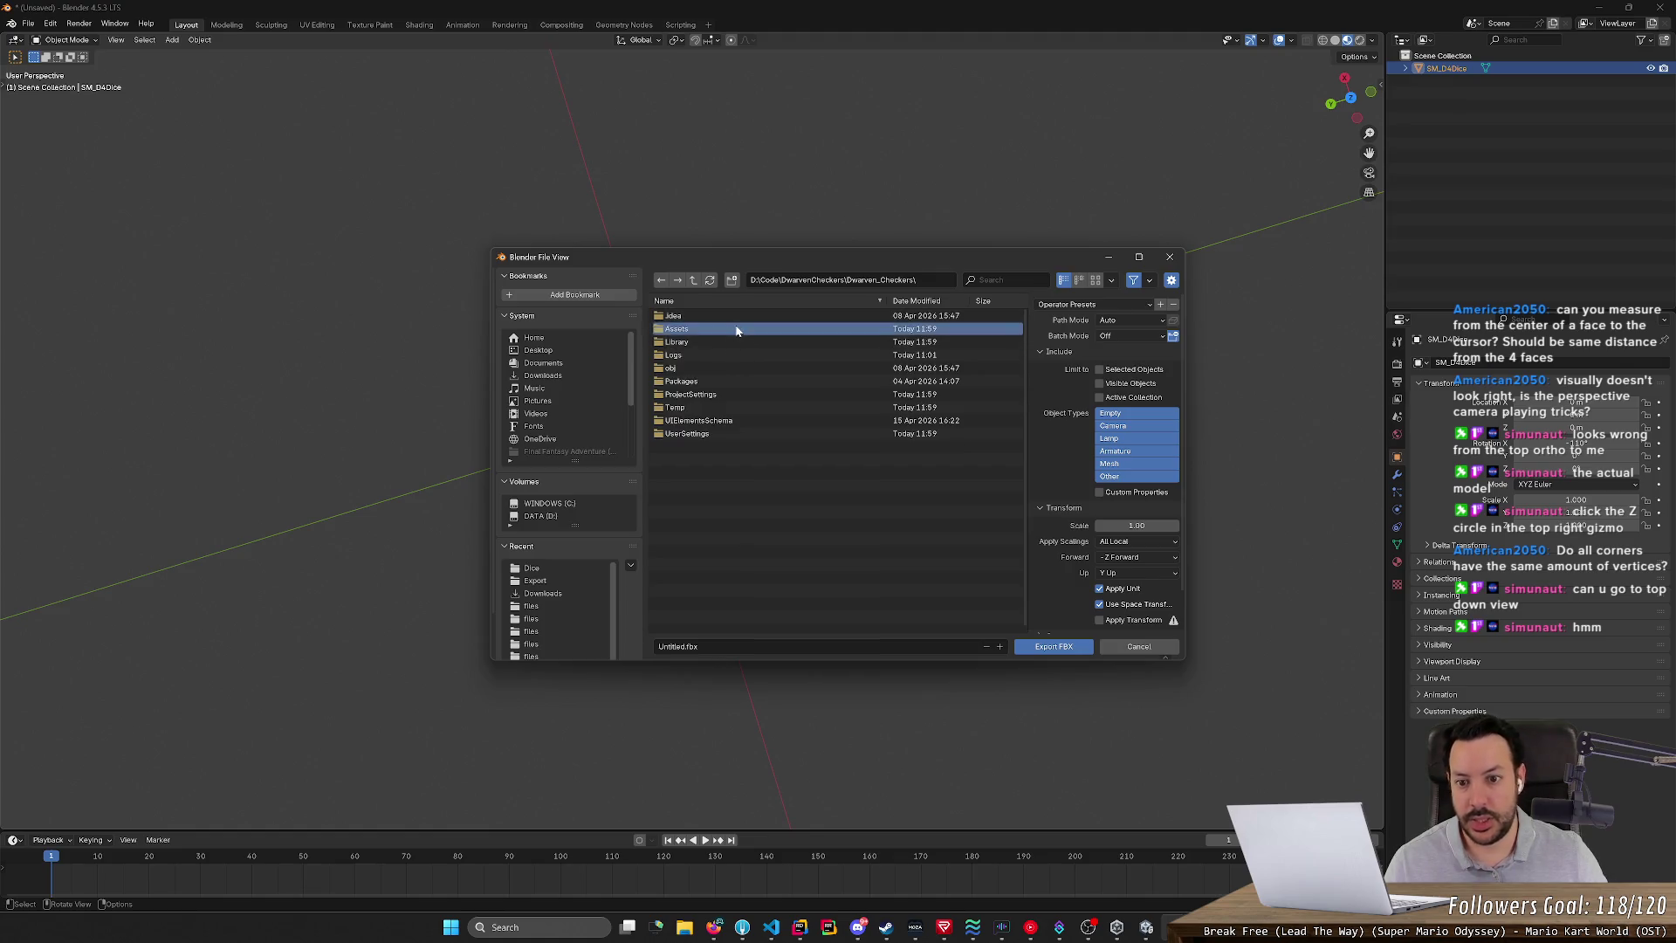
{"action": "double_click", "coordinate": [735, 328]}
{"action": "double_click", "coordinate": [734, 327]}
{"action": "double_click", "coordinate": [734, 326]}
{"action": "double_click", "coordinate": [734, 327]}
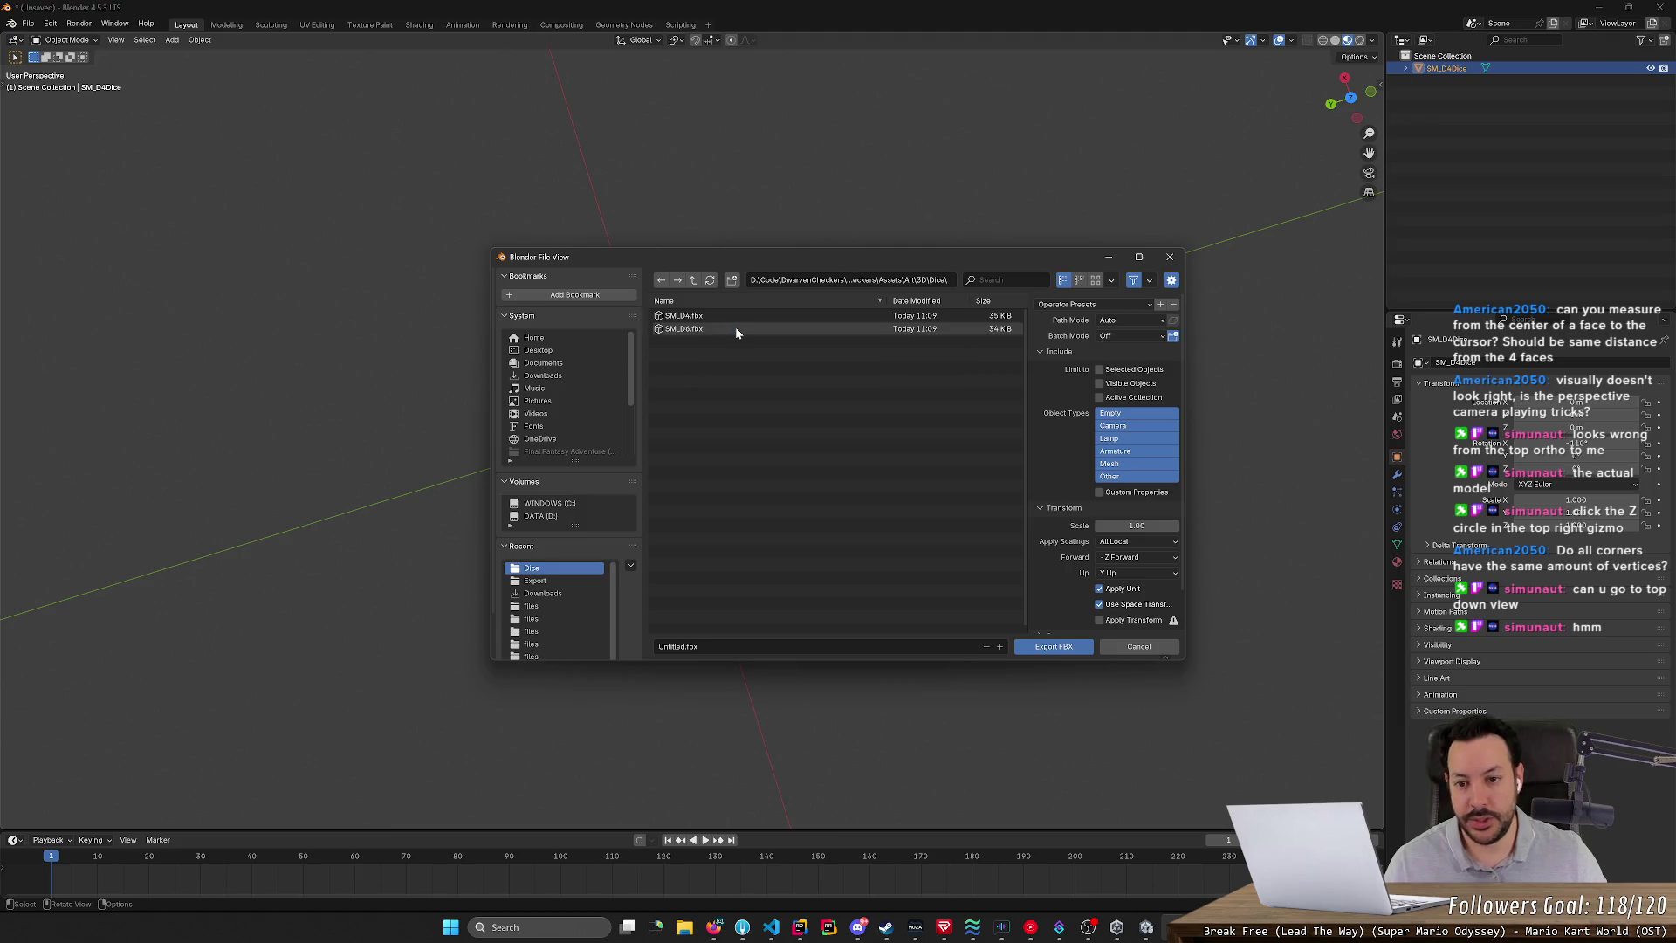
- Pick SM_D4.fbx as the file name and export, overwriting it
{"action": "left_click", "coordinate": [731, 316]}
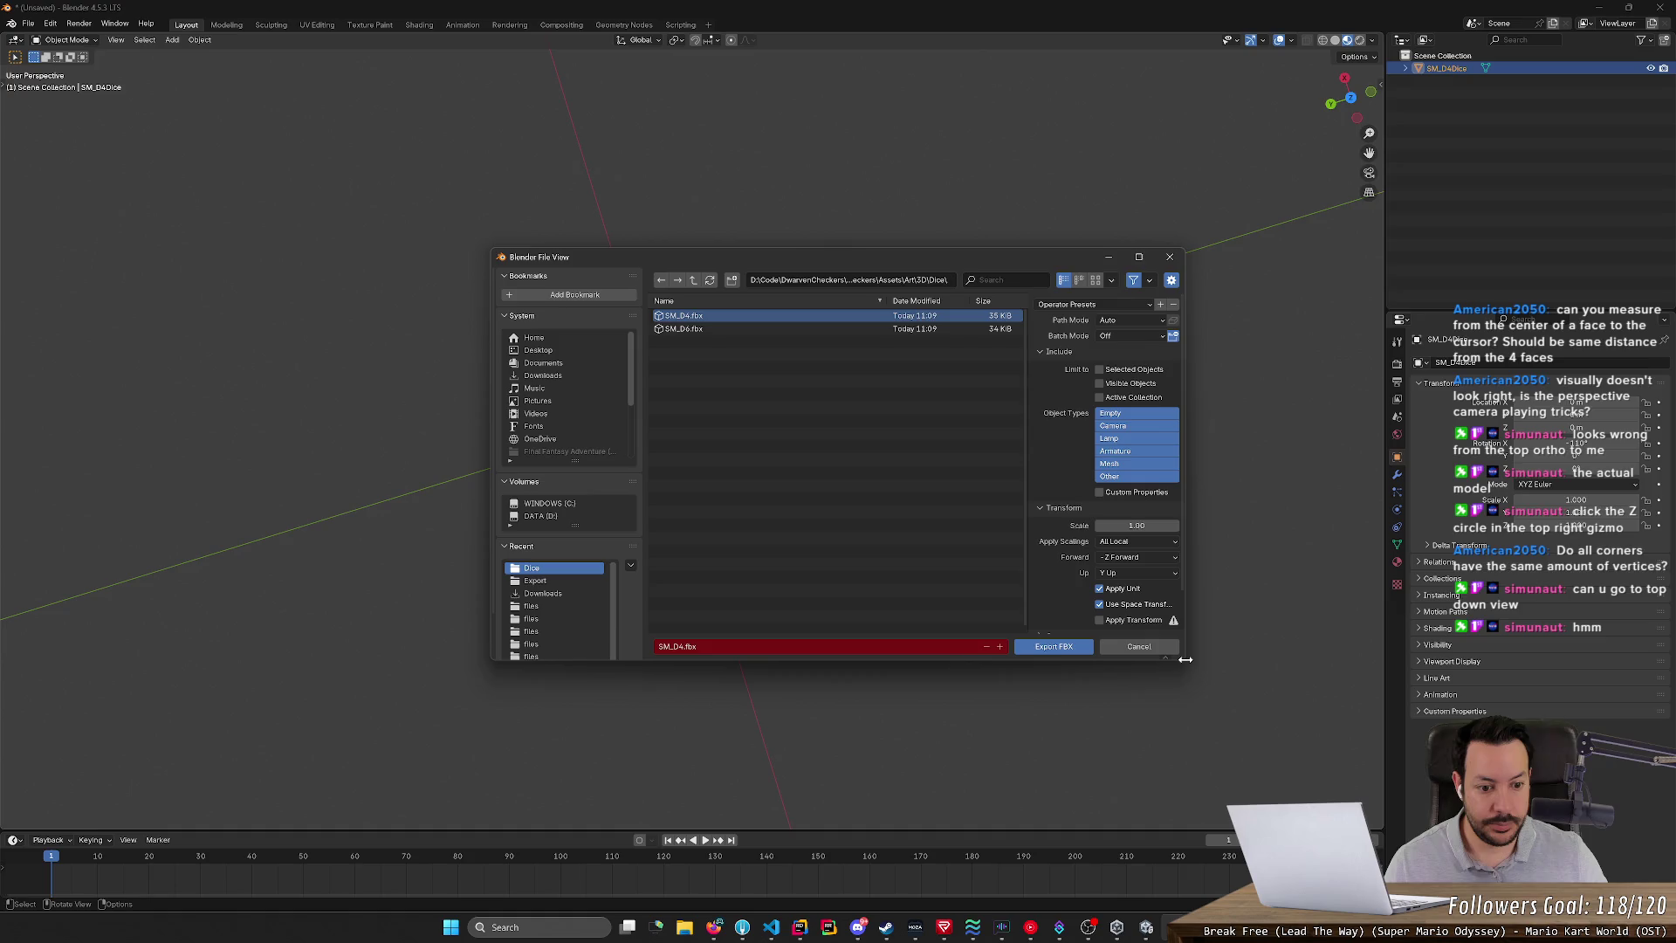
{"action": "left_click_drag", "start_coordinate": [1183, 661], "coordinate": [1345, 665]}
{"action": "scroll", "coordinate": [1222, 528], "scroll_direction": "down", "scroll_amount": 2}
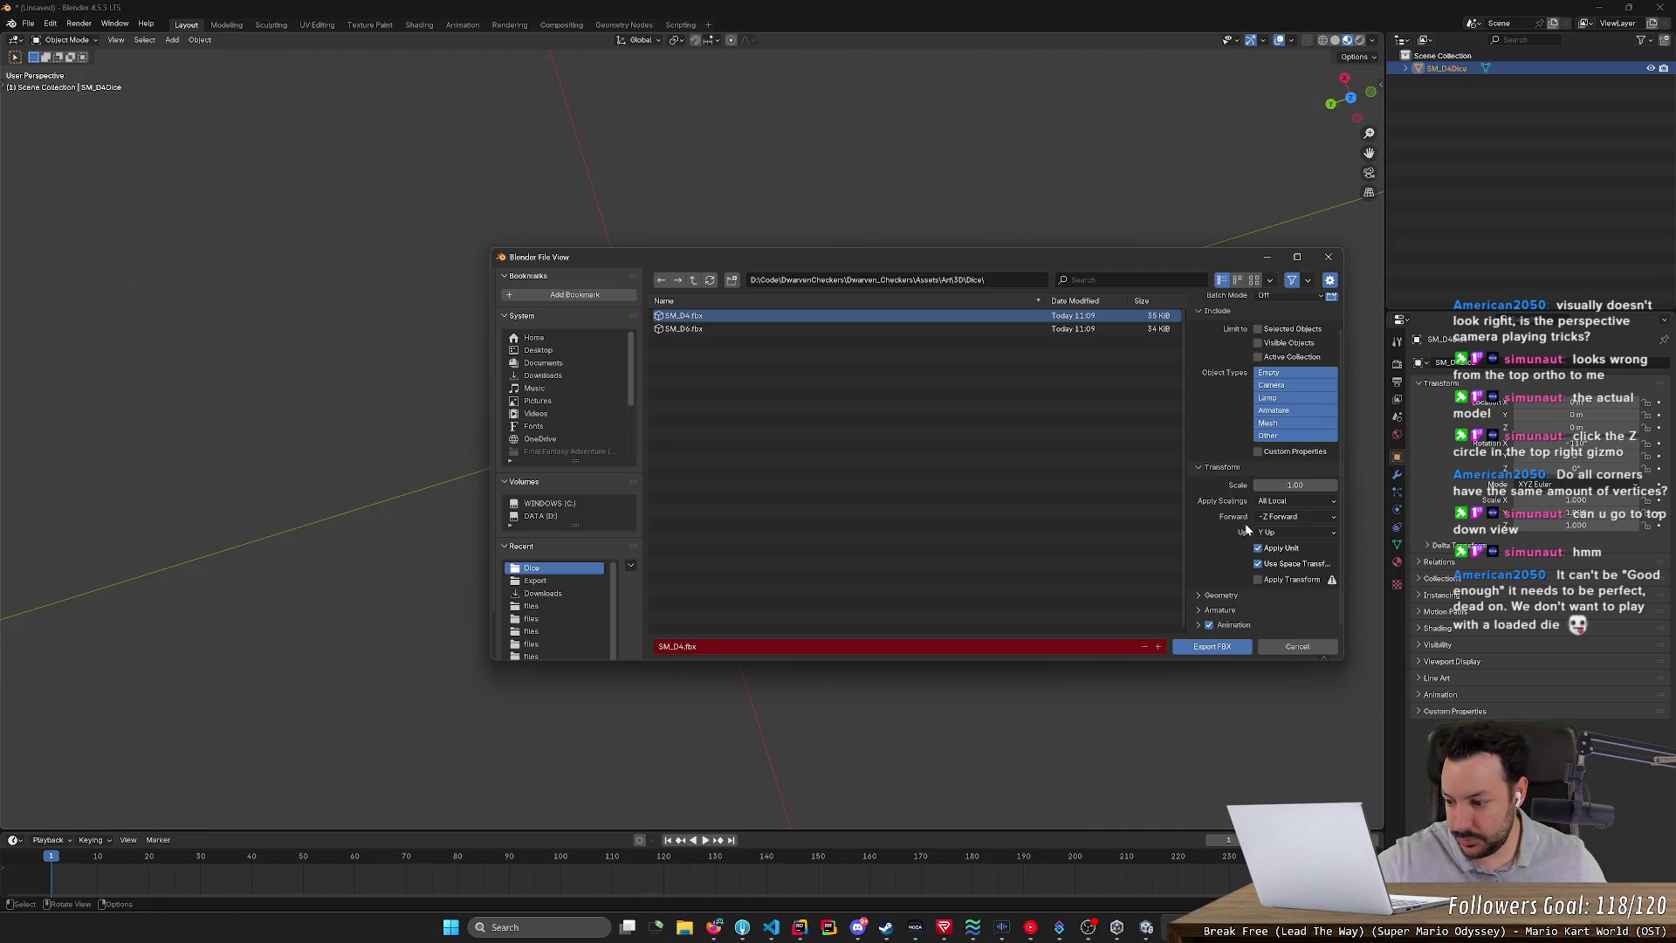
{"action": "left_click", "coordinate": [1216, 645]}
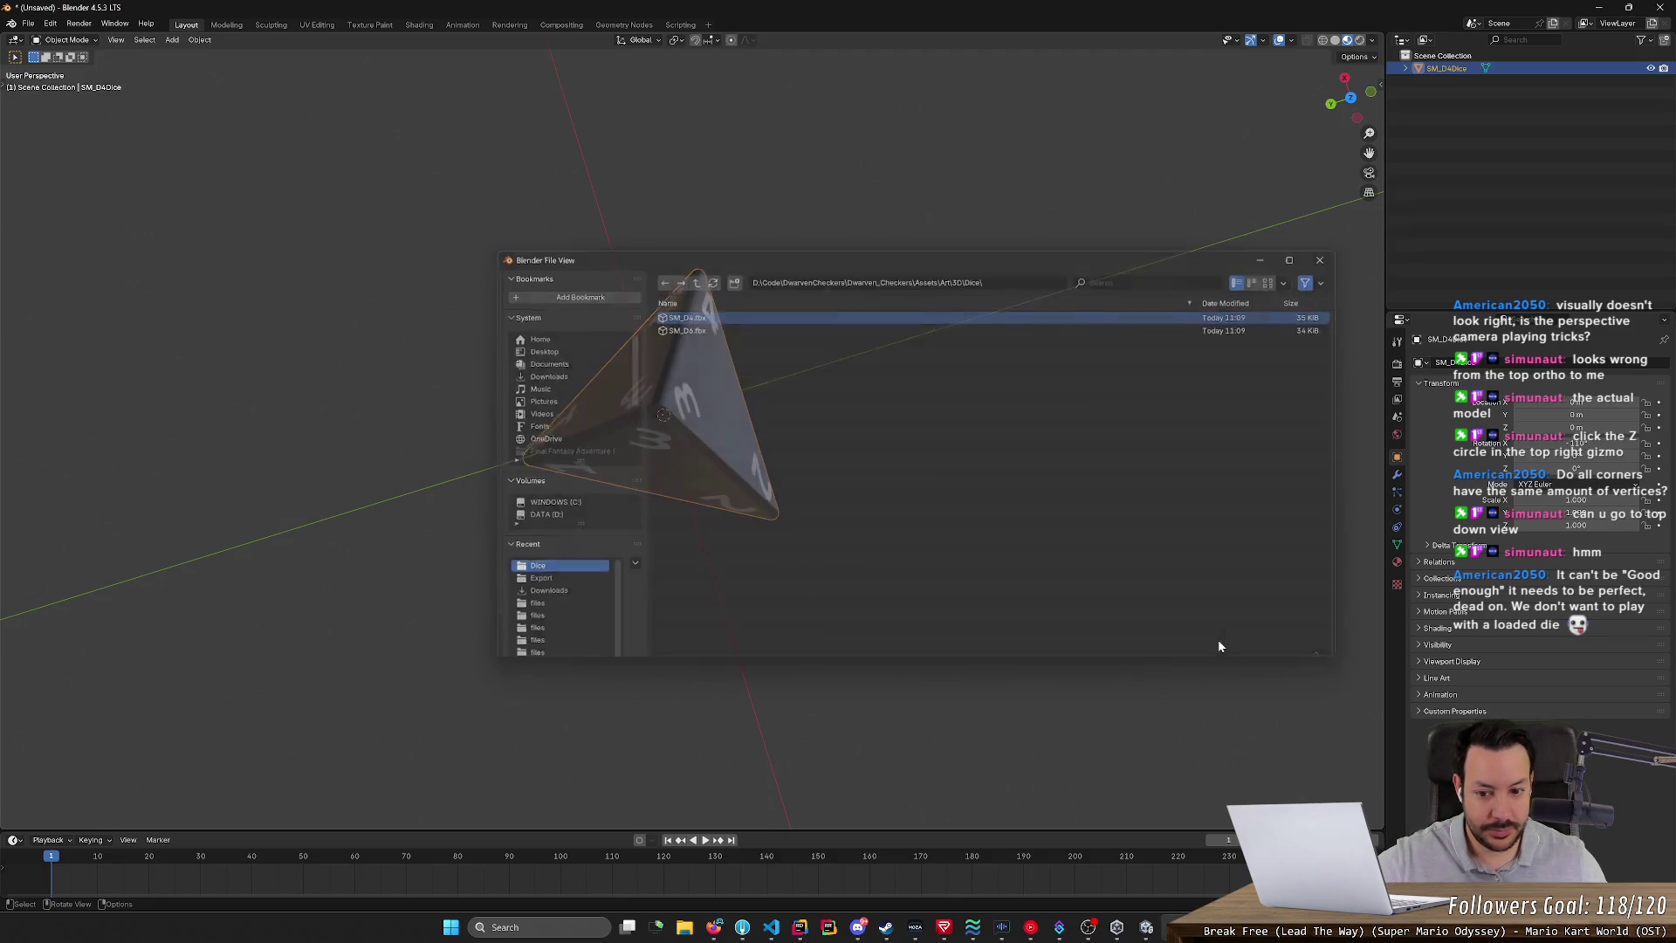
- In Unity, open DiceThrowingScene from Assets/Scenes and move the camera closer to the dice tray
{"action": "left_click", "coordinate": [1146, 927]}
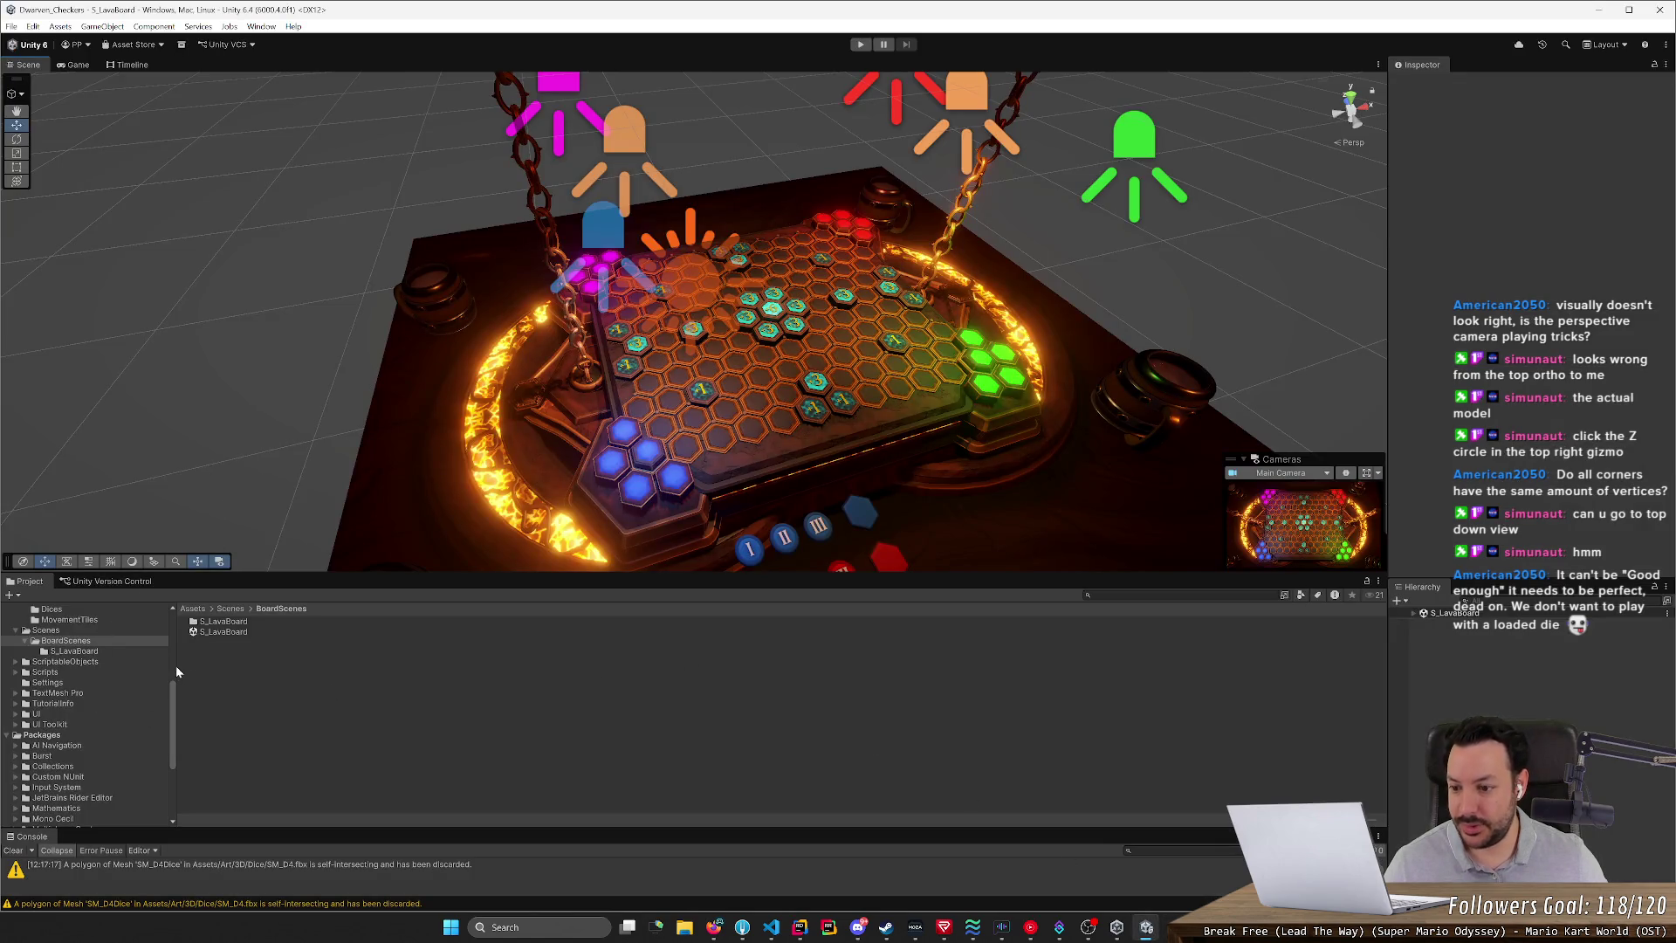
{"action": "left_click", "coordinate": [229, 609]}
{"action": "double_click", "coordinate": [222, 631]}
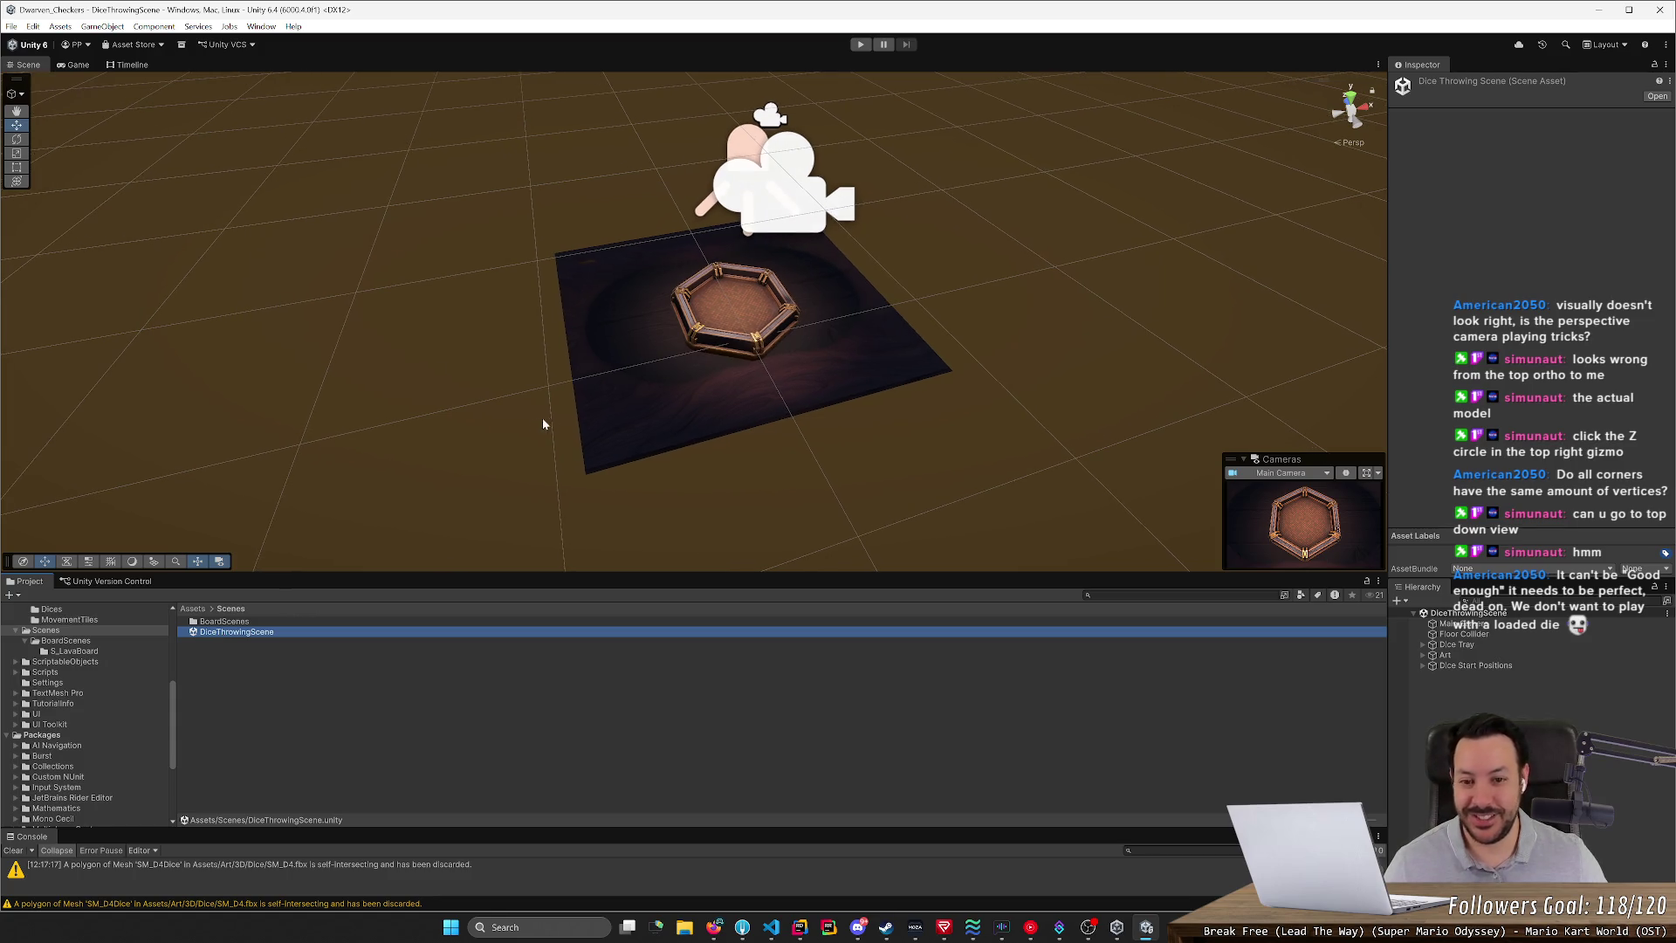
{"action": "mouse_move", "coordinate": [542, 417]}
{"action": "right_mouse_down"}
{"action": "mouse_move", "coordinate": [754, 363]}
{"action": "mouse_move", "coordinate": [753, 345]}
{"action": "mouse_move", "coordinate": [735, 354]}
{"action": "right_mouse_up"}
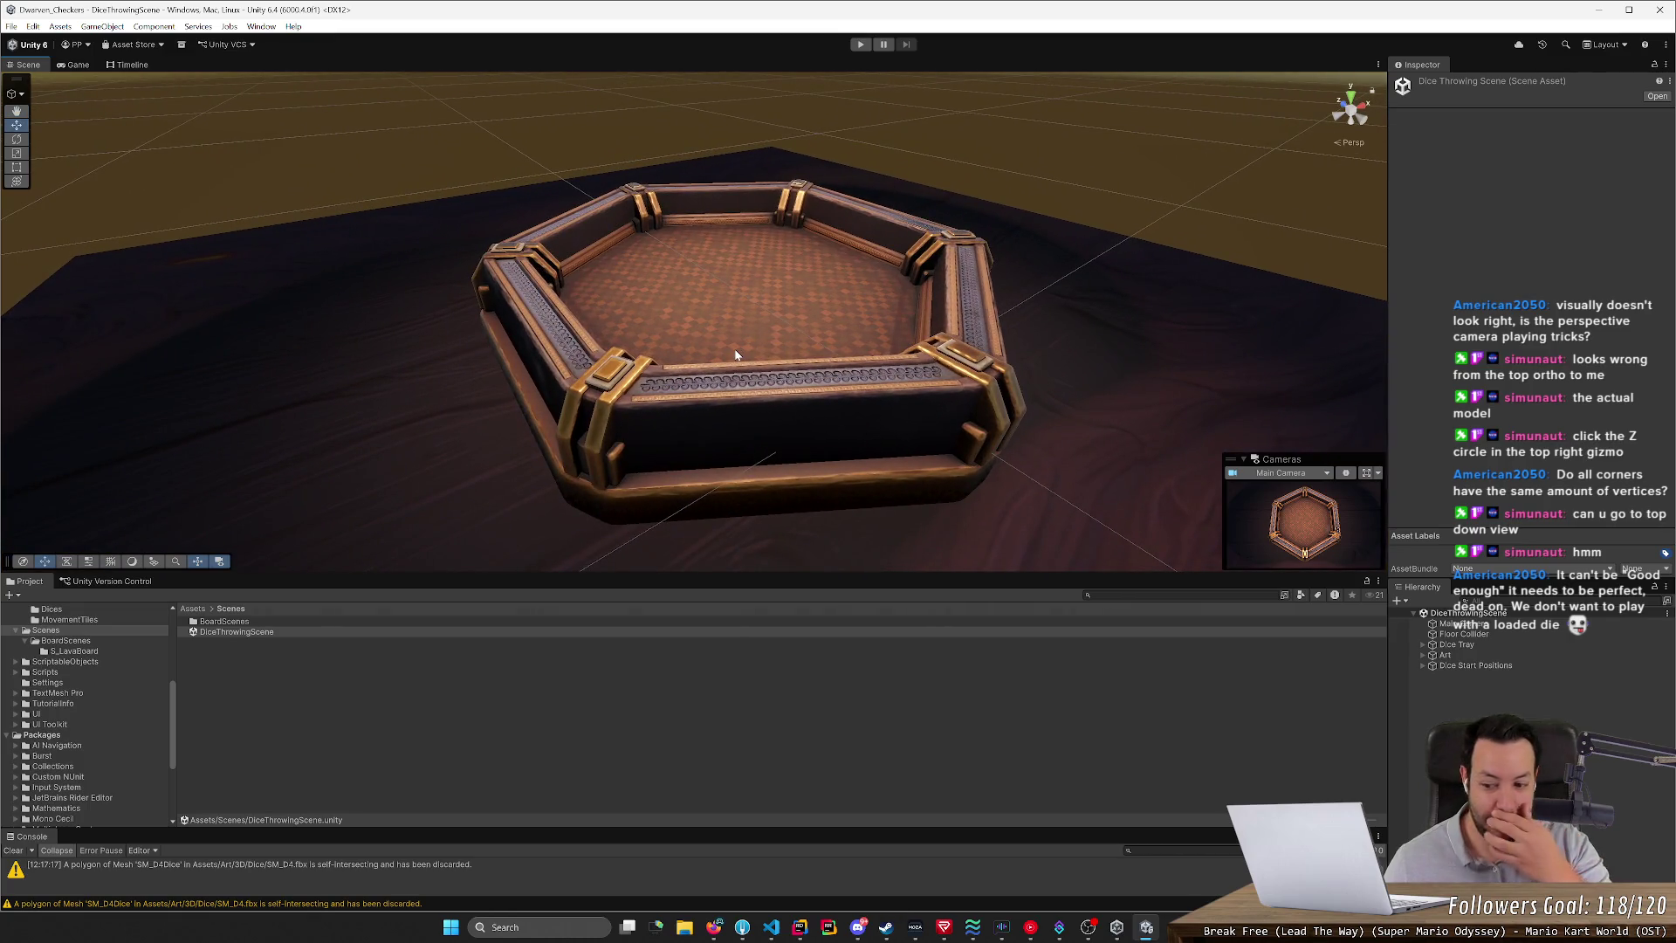
- Trace the self-intersecting mesh warning, dismiss the open-with prompt, and open the Prefabs folder
{"action": "double_click", "coordinate": [302, 909]}
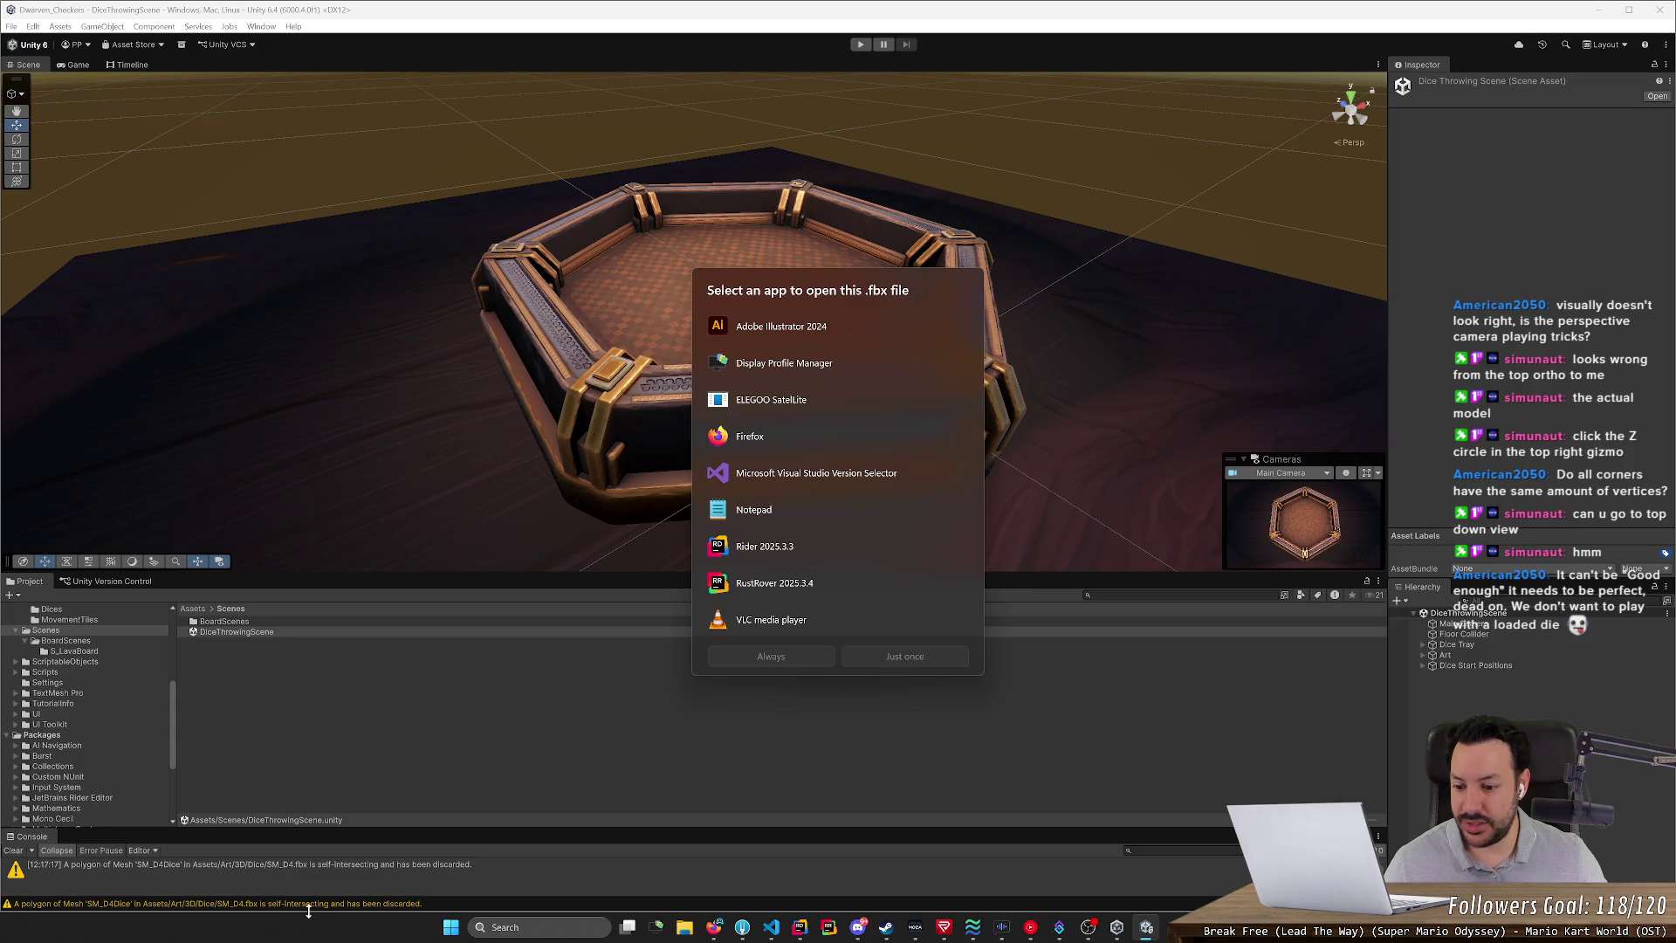
{"action": "left_click", "coordinate": [513, 486]}
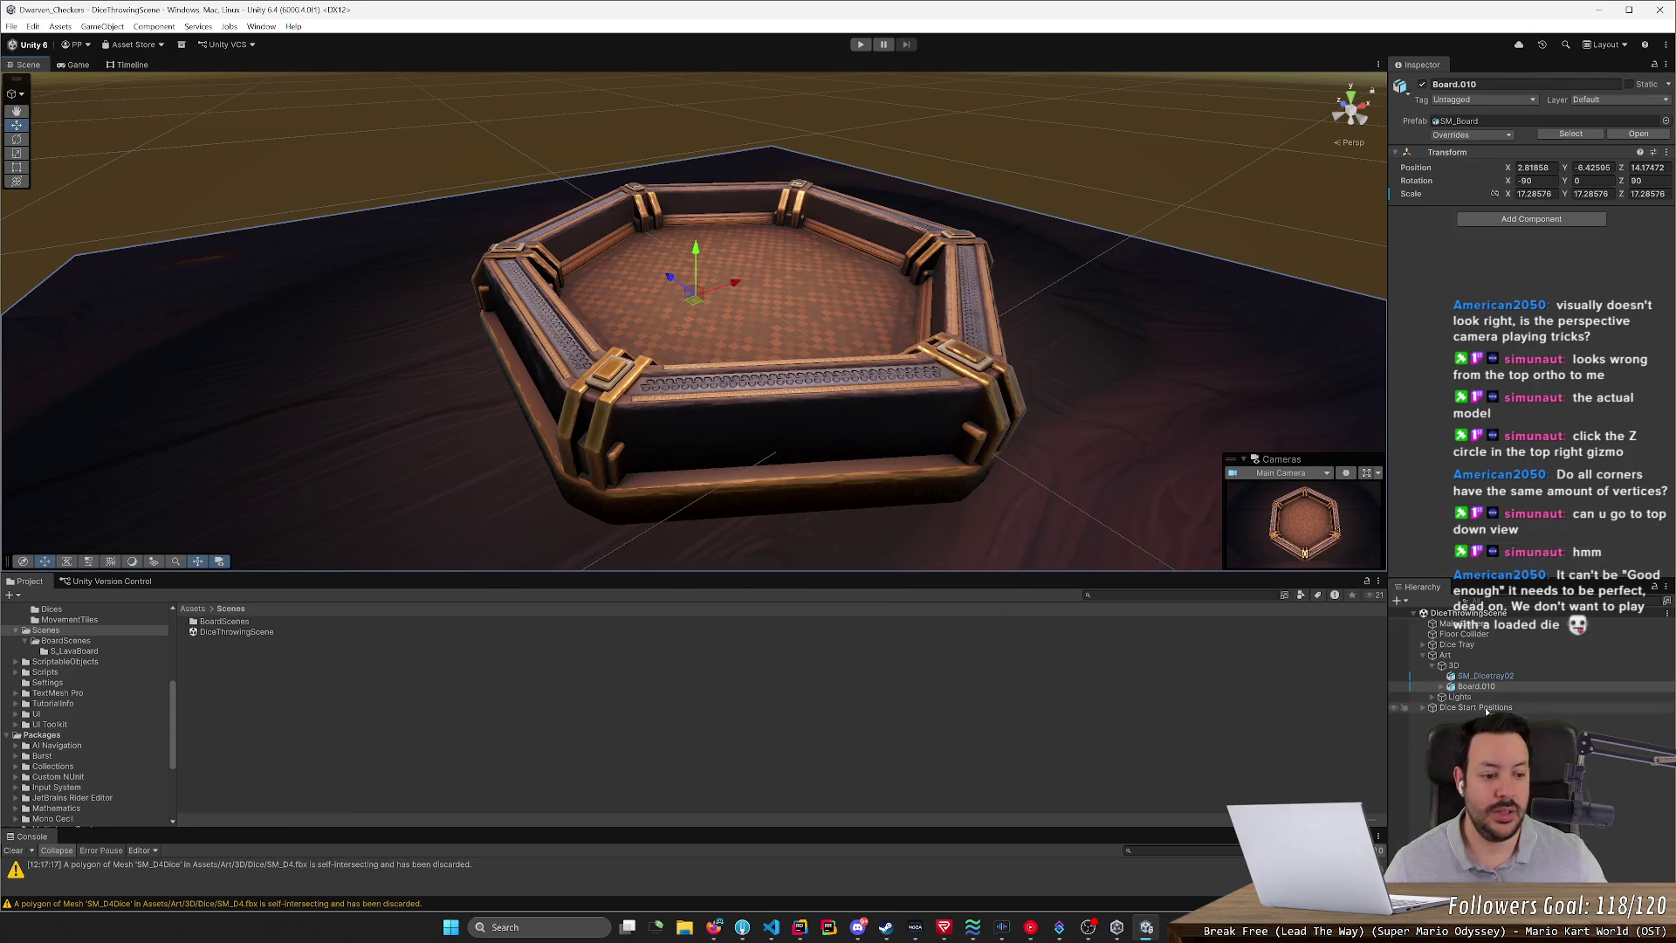
{"action": "scroll", "coordinate": [108, 720], "scroll_direction": "down", "scroll_amount": 4}
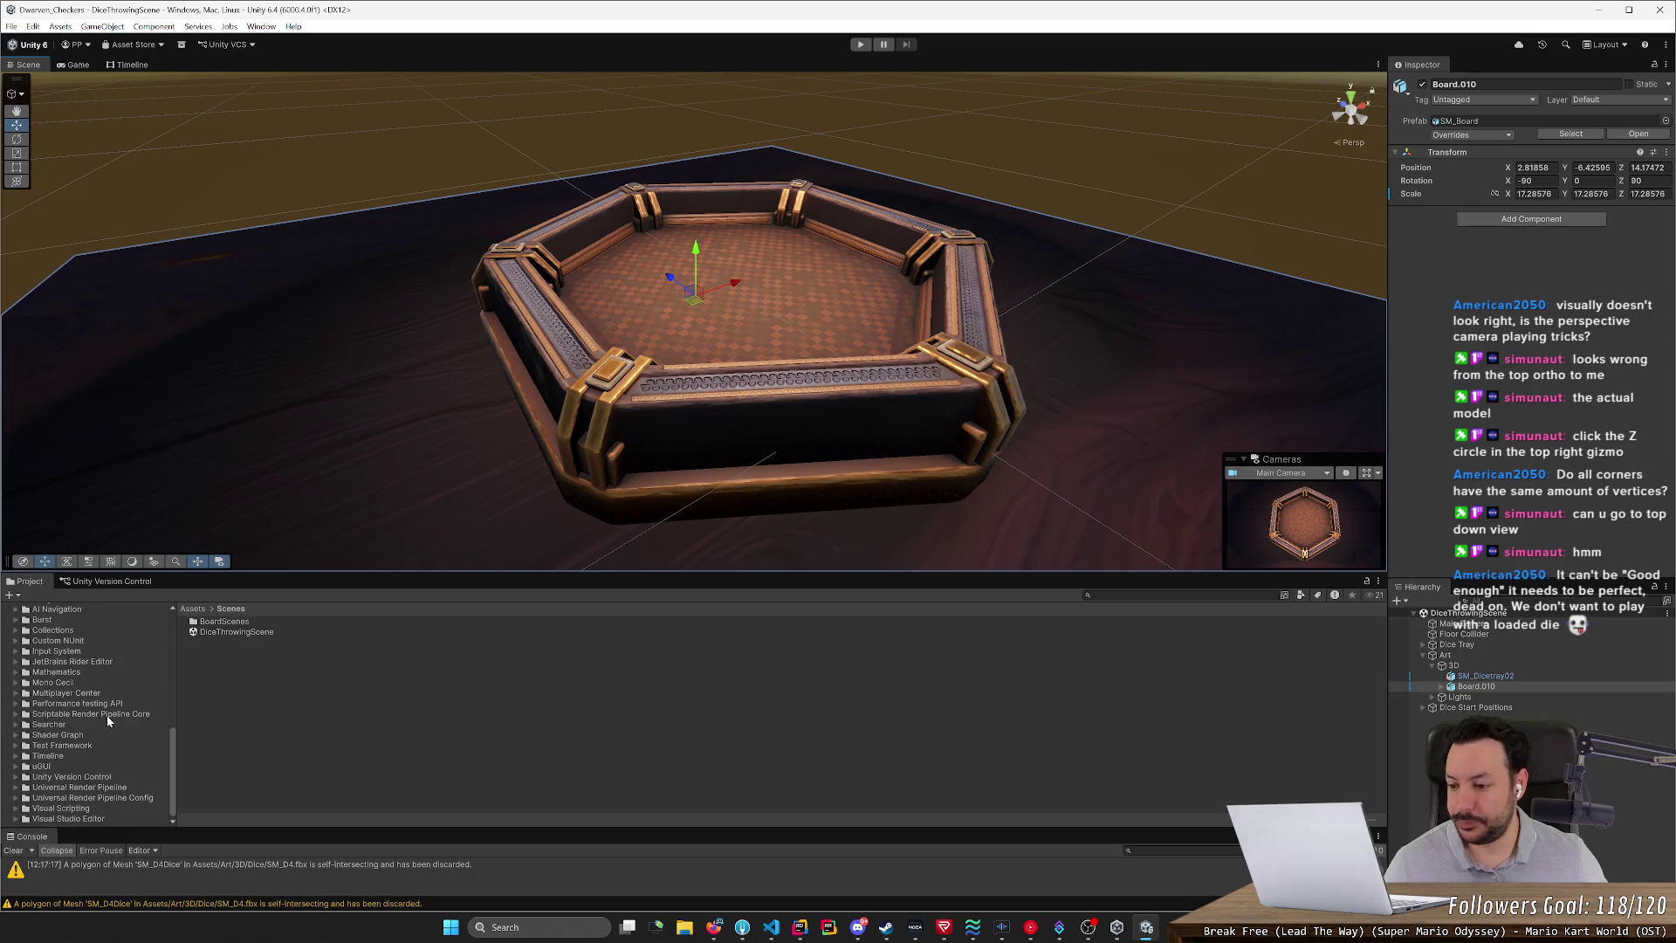
{"action": "scroll", "coordinate": [112, 746], "scroll_direction": "up", "scroll_amount": 10}
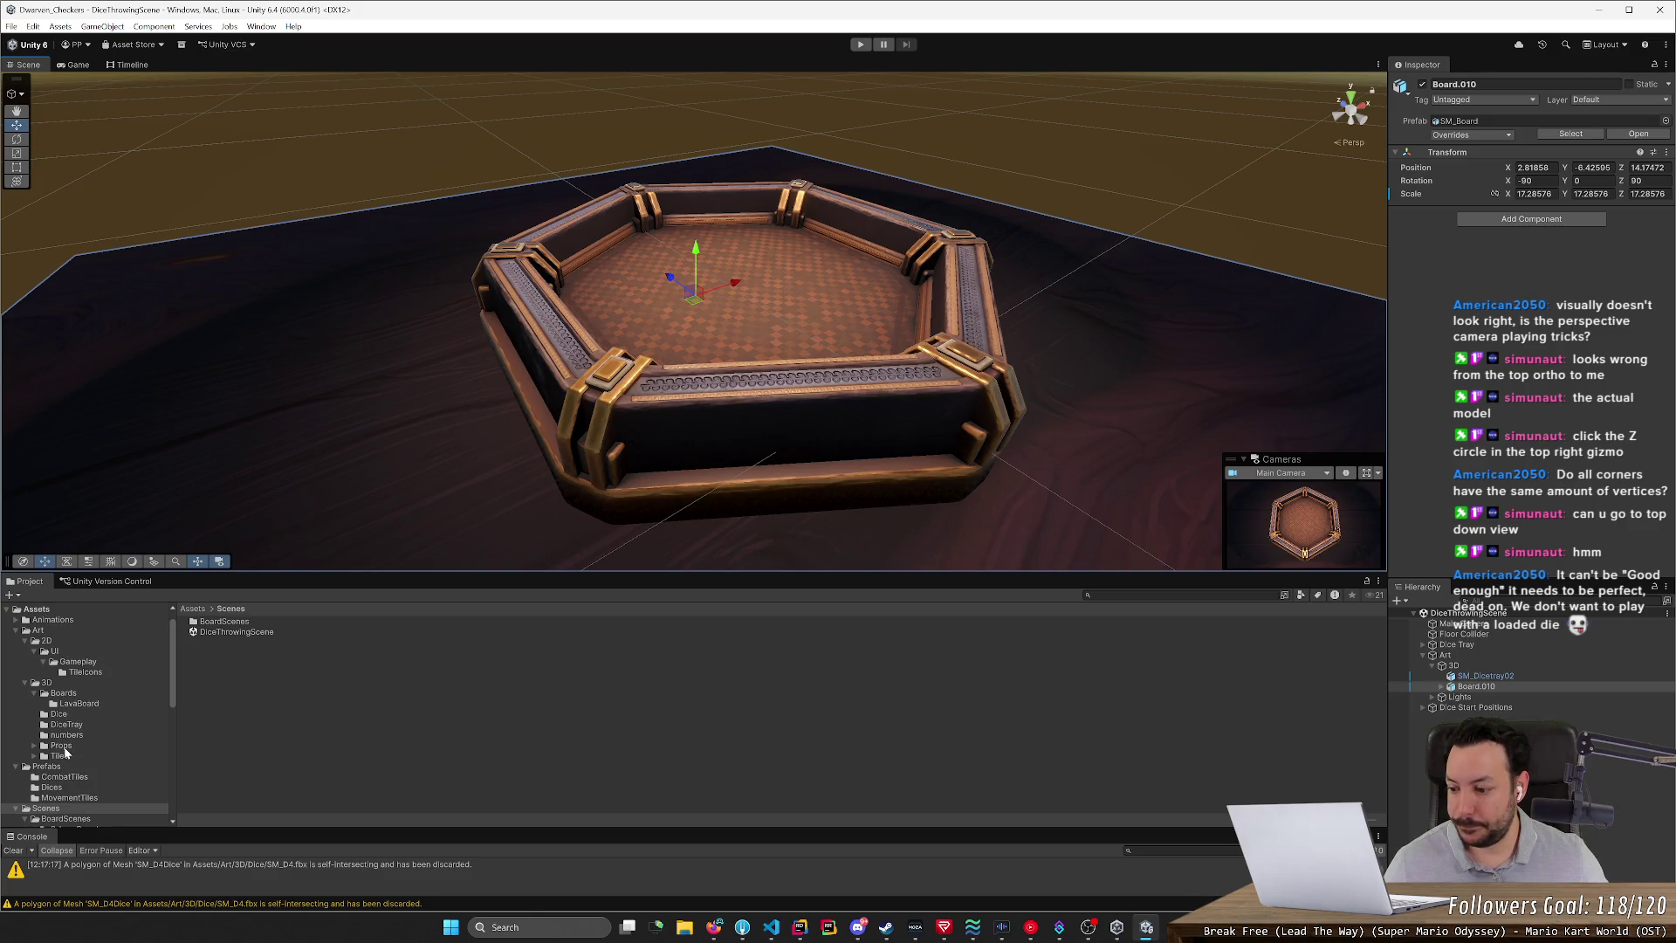
{"action": "scroll", "coordinate": [59, 753], "scroll_direction": "down", "scroll_amount": 3}
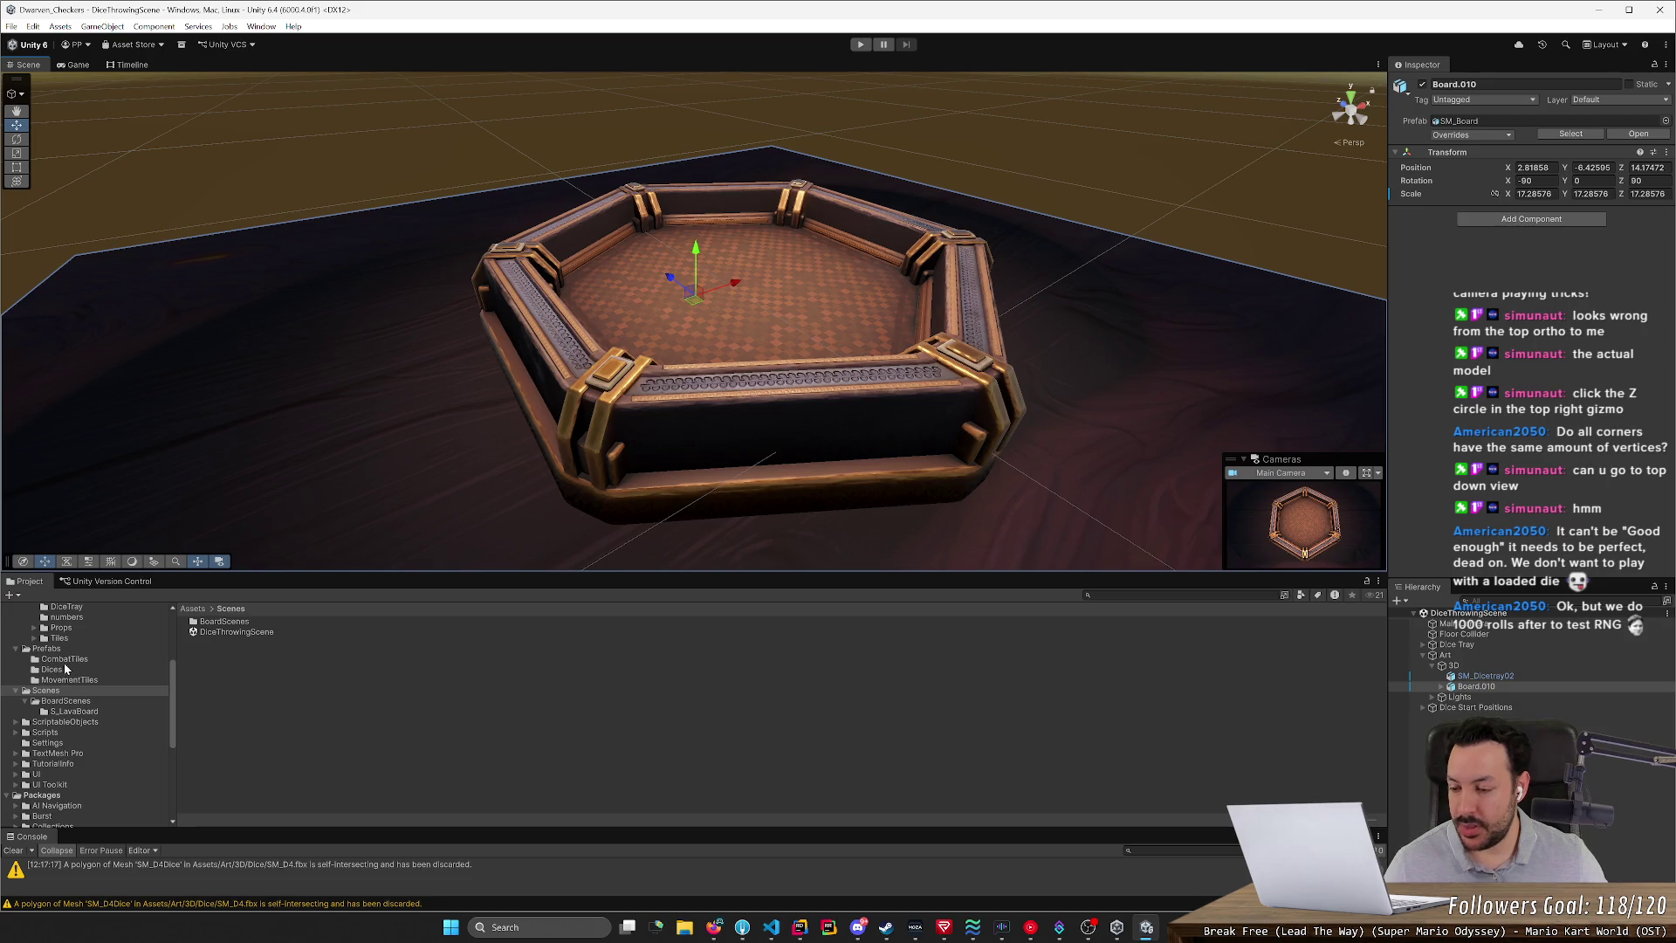
{"action": "left_click", "coordinate": [48, 648]}
- Open the D4 prefab from the Dices folder and orbit until the die is in view
{"action": "double_click", "coordinate": [209, 633]}
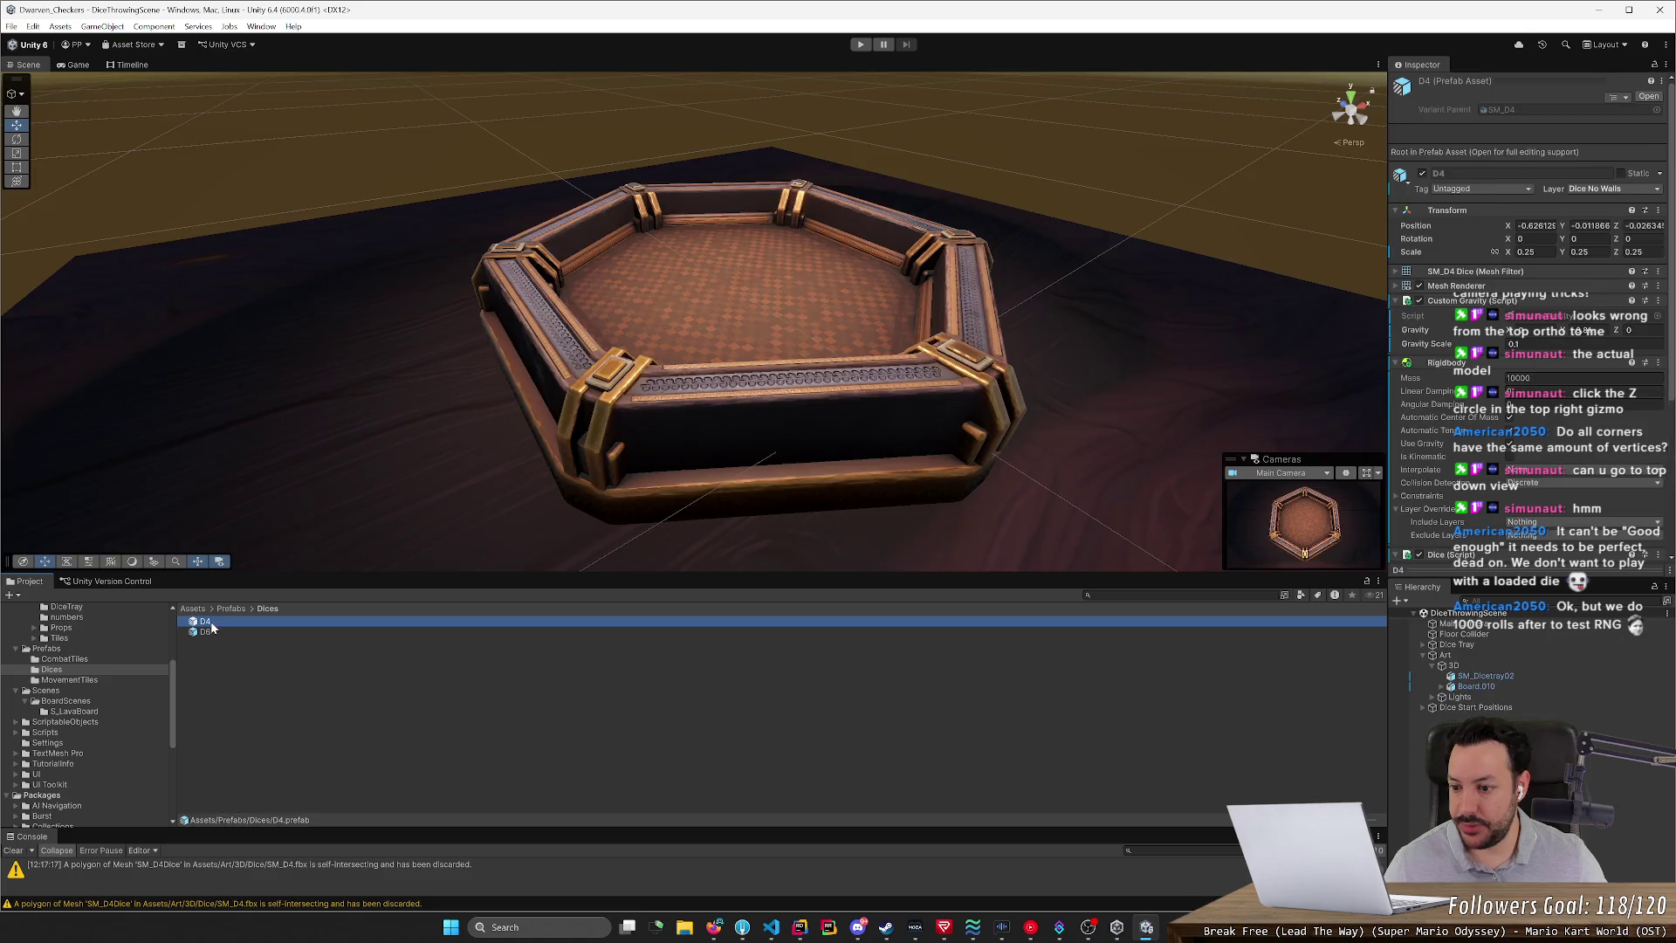
{"action": "double_click", "coordinate": [204, 620]}
{"action": "mouse_move", "coordinate": [731, 452]}
{"action": "right_mouse_down"}
{"action": "mouse_move", "coordinate": [838, 528]}
{"action": "mouse_move", "coordinate": [800, 504]}
{"action": "right_mouse_up"}
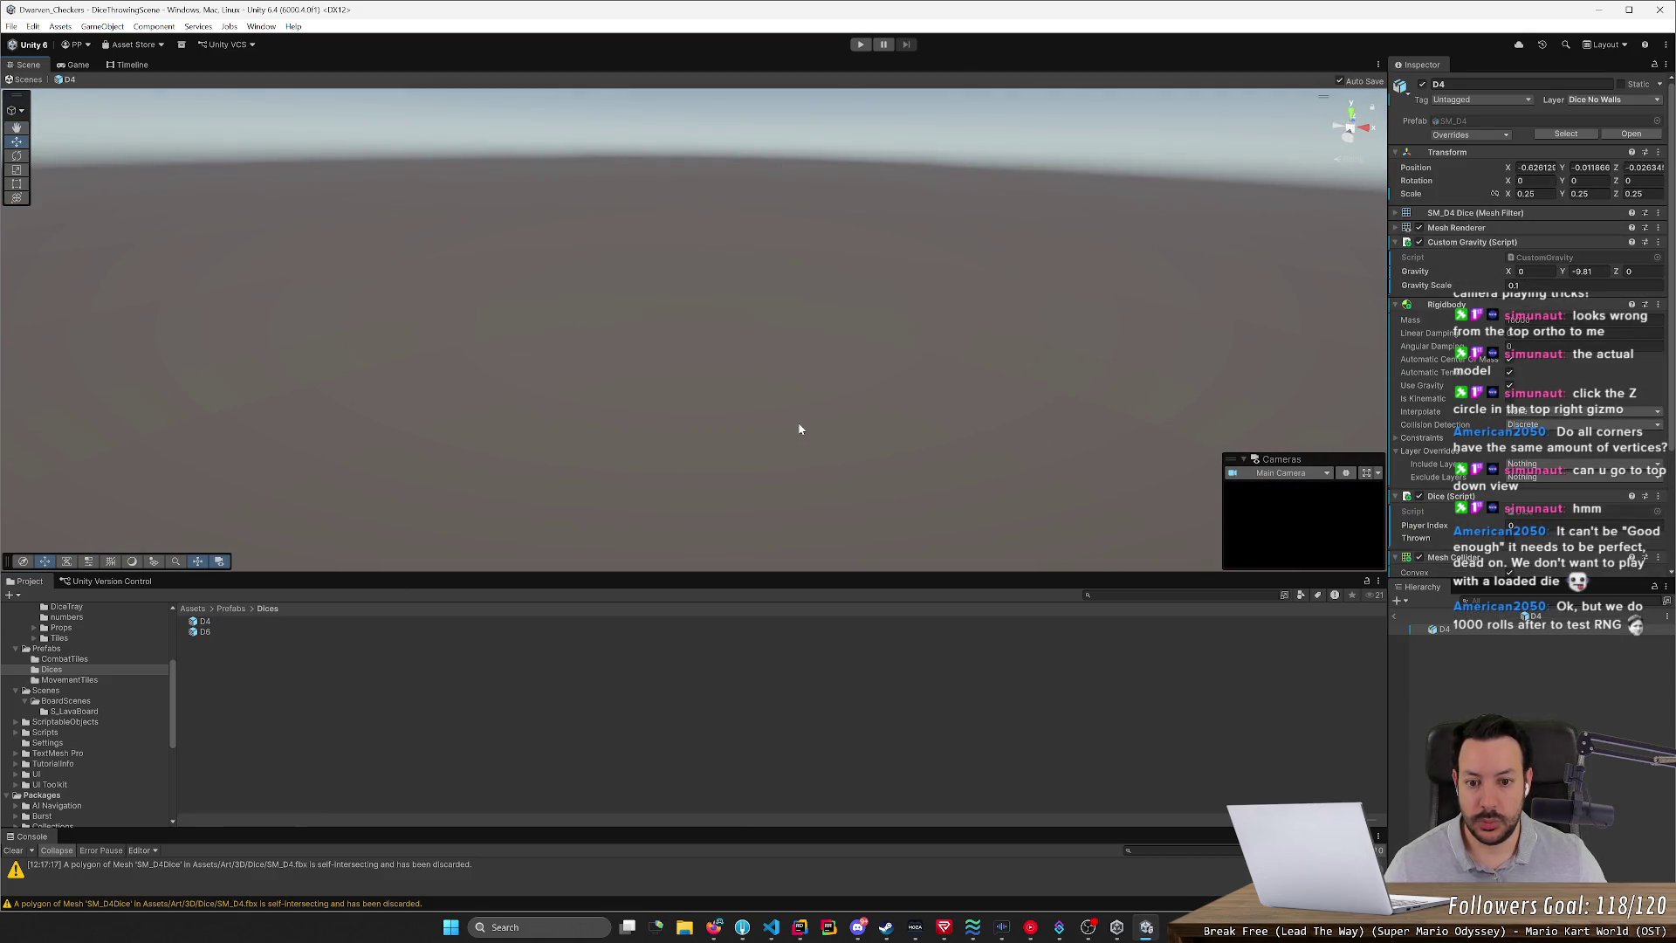
{"action": "mouse_move", "coordinate": [799, 429]}
{"action": "right_mouse_down"}
{"action": "mouse_move", "coordinate": [794, 408]}
{"action": "mouse_move", "coordinate": [821, 437]}
{"action": "mouse_move", "coordinate": [711, 378]}
{"action": "mouse_move", "coordinate": [609, 389]}
{"action": "right_mouse_up"}
- Trace the self-intersection warning to the SM_D4 model and orbit the die in Blender
{"action": "scroll", "coordinate": [794, 414], "scroll_direction": "down", "scroll_amount": 5}
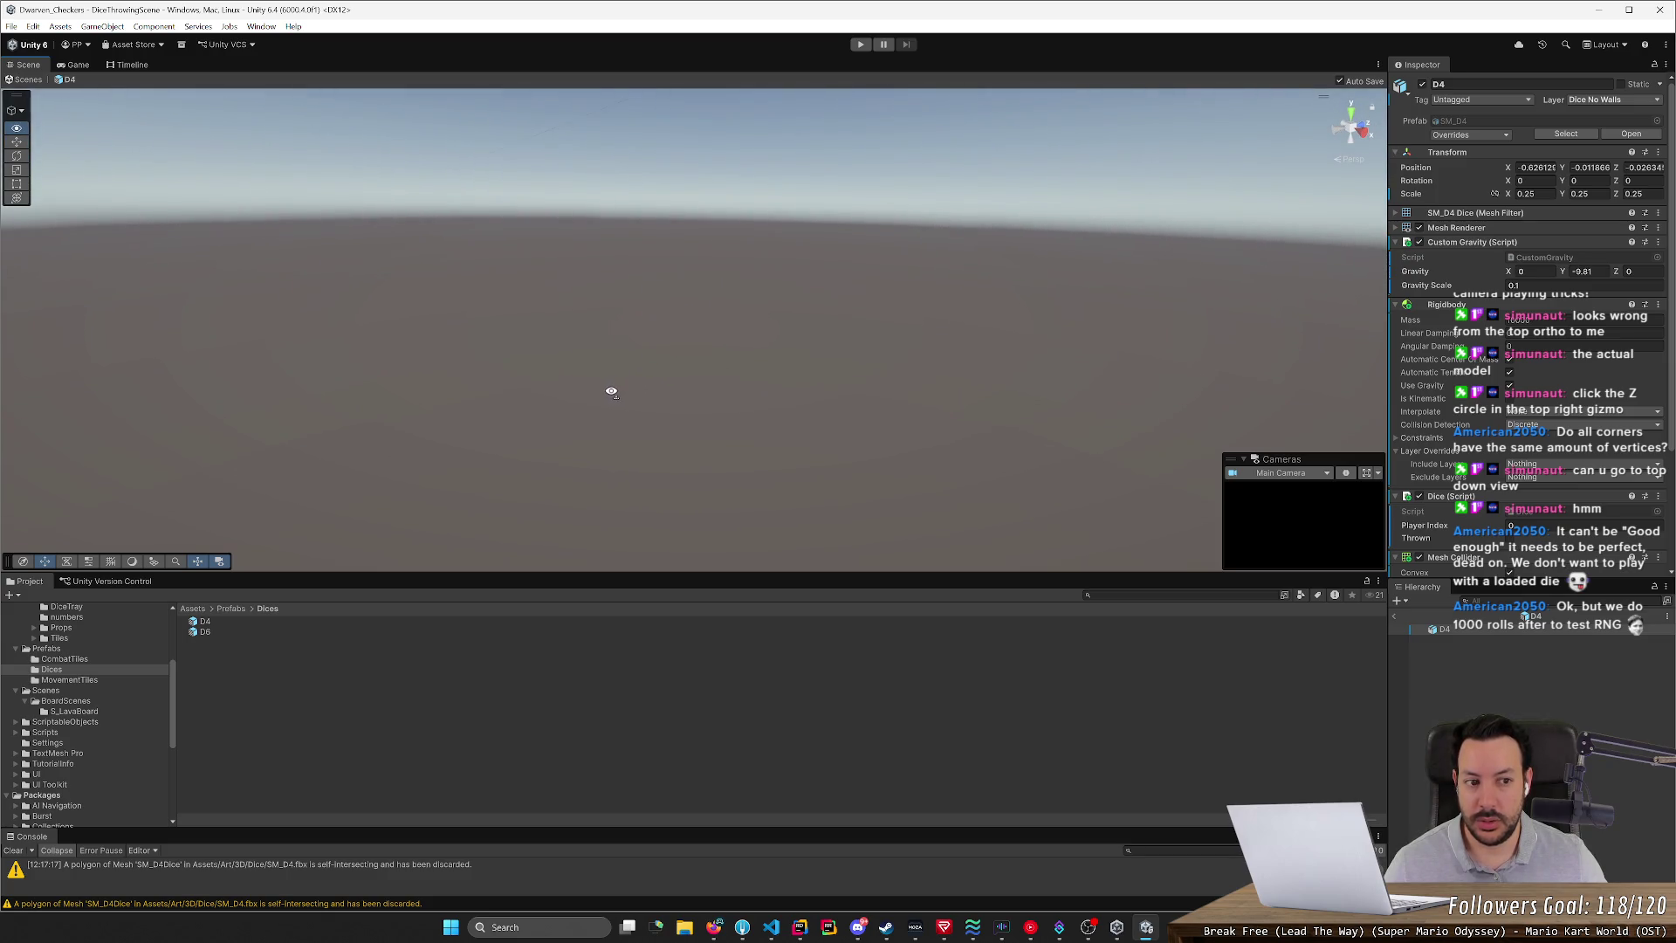
{"action": "double_click", "coordinate": [382, 880]}
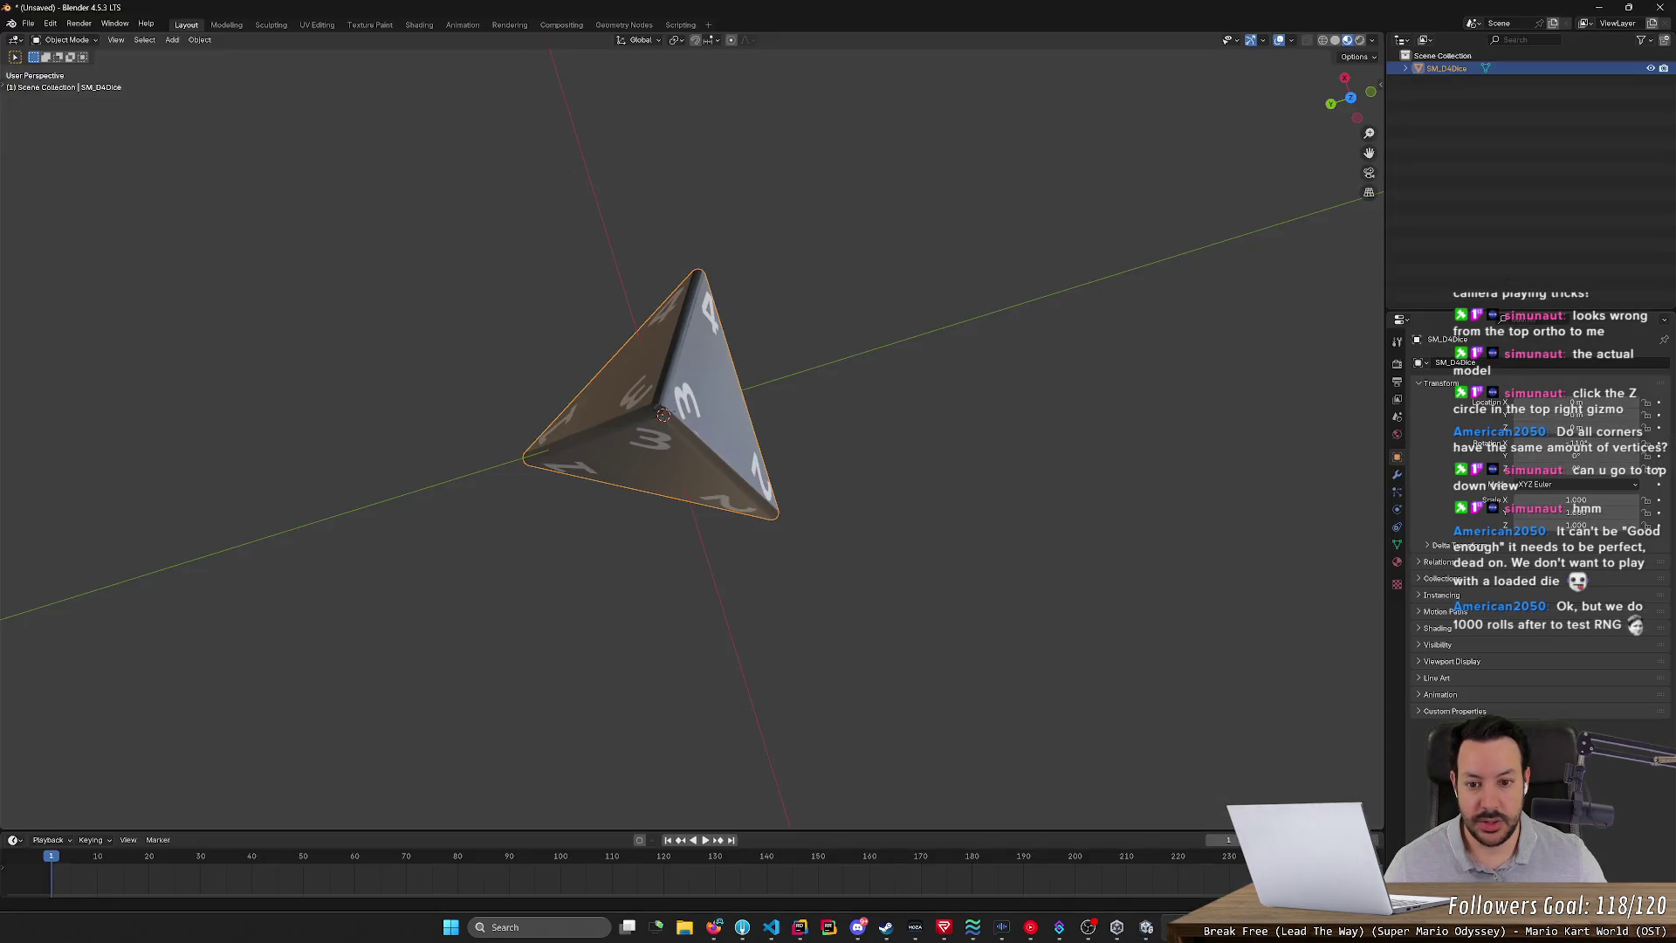
{"action": "mouse_move", "coordinate": [698, 668]}
{"action": "middle_mouse_down"}
{"action": "mouse_move", "coordinate": [829, 531]}
{"action": "mouse_move", "coordinate": [1068, 522]}
{"action": "mouse_move", "coordinate": [1238, 550]}
{"action": "mouse_move", "coordinate": [1280, 627]}
{"action": "mouse_move", "coordinate": [1309, 820]}
{"action": "mouse_move", "coordinate": [1201, 698]}
{"action": "mouse_move", "coordinate": [1060, 467]}
{"action": "mouse_move", "coordinate": [898, 505]}
{"action": "mouse_move", "coordinate": [841, 568]}
{"action": "mouse_move", "coordinate": [726, 599]}
{"action": "mouse_move", "coordinate": [689, 524]}
{"action": "middle_mouse_up"}
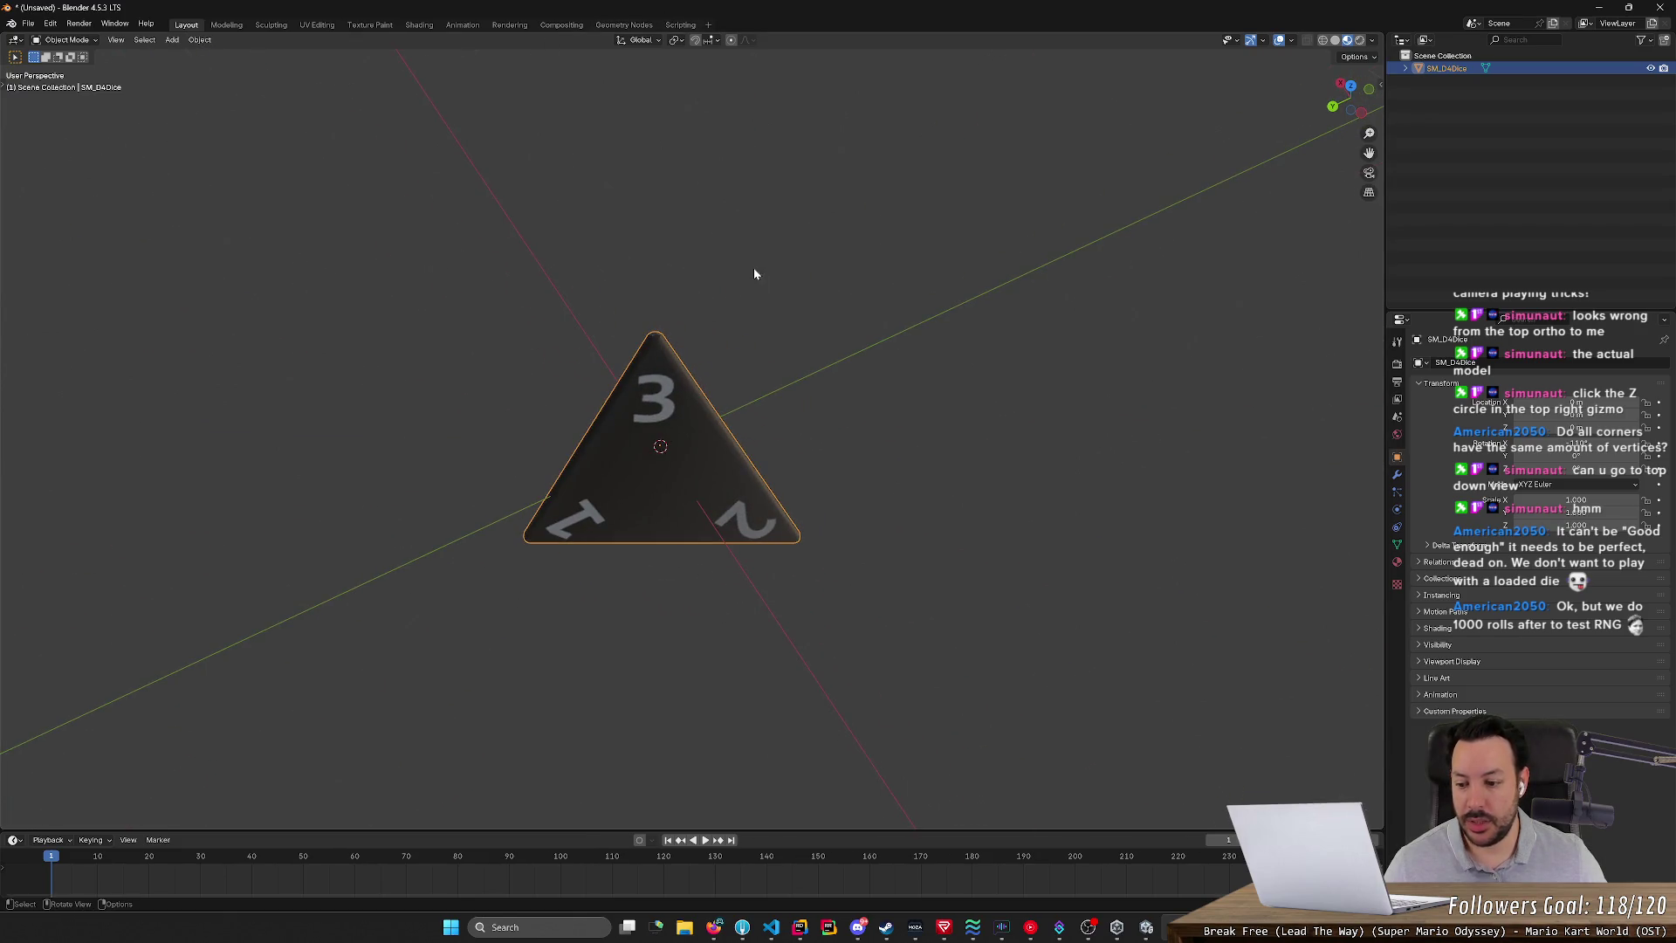
- Cycle through Blender's workspaces, then in Unity expand the D4 prefab's Mesh Filter showing SM_D4Dice
{"action": "left_click", "coordinate": [640, 25]}
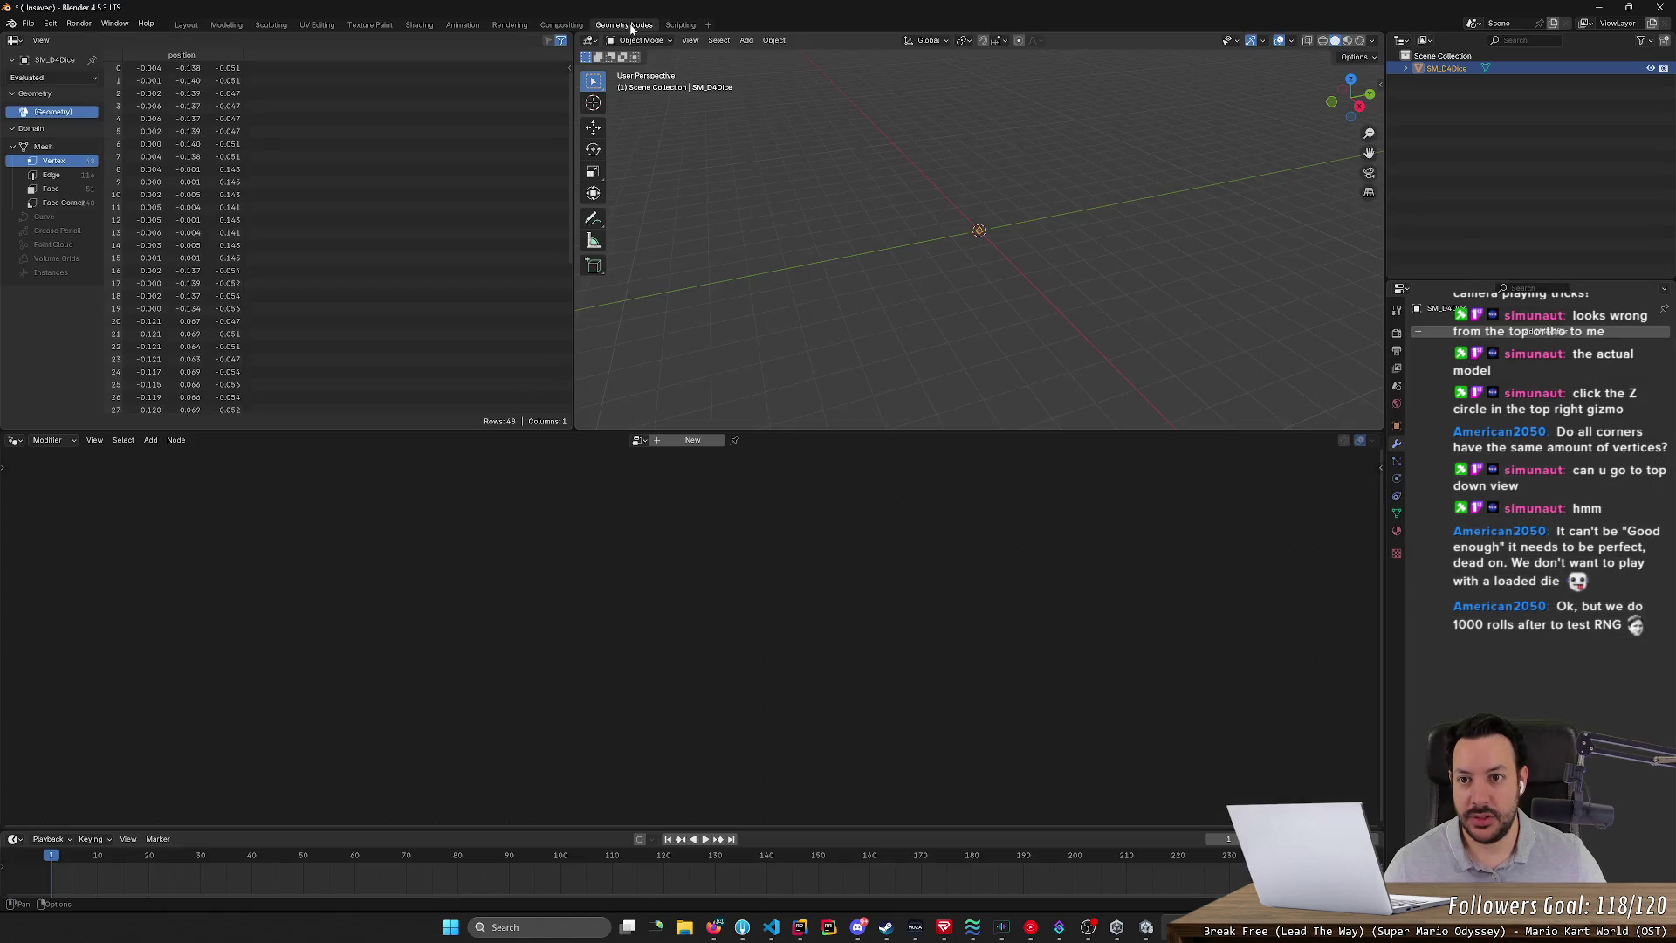
{"action": "left_click", "coordinate": [550, 26]}
{"action": "left_click", "coordinate": [510, 26]}
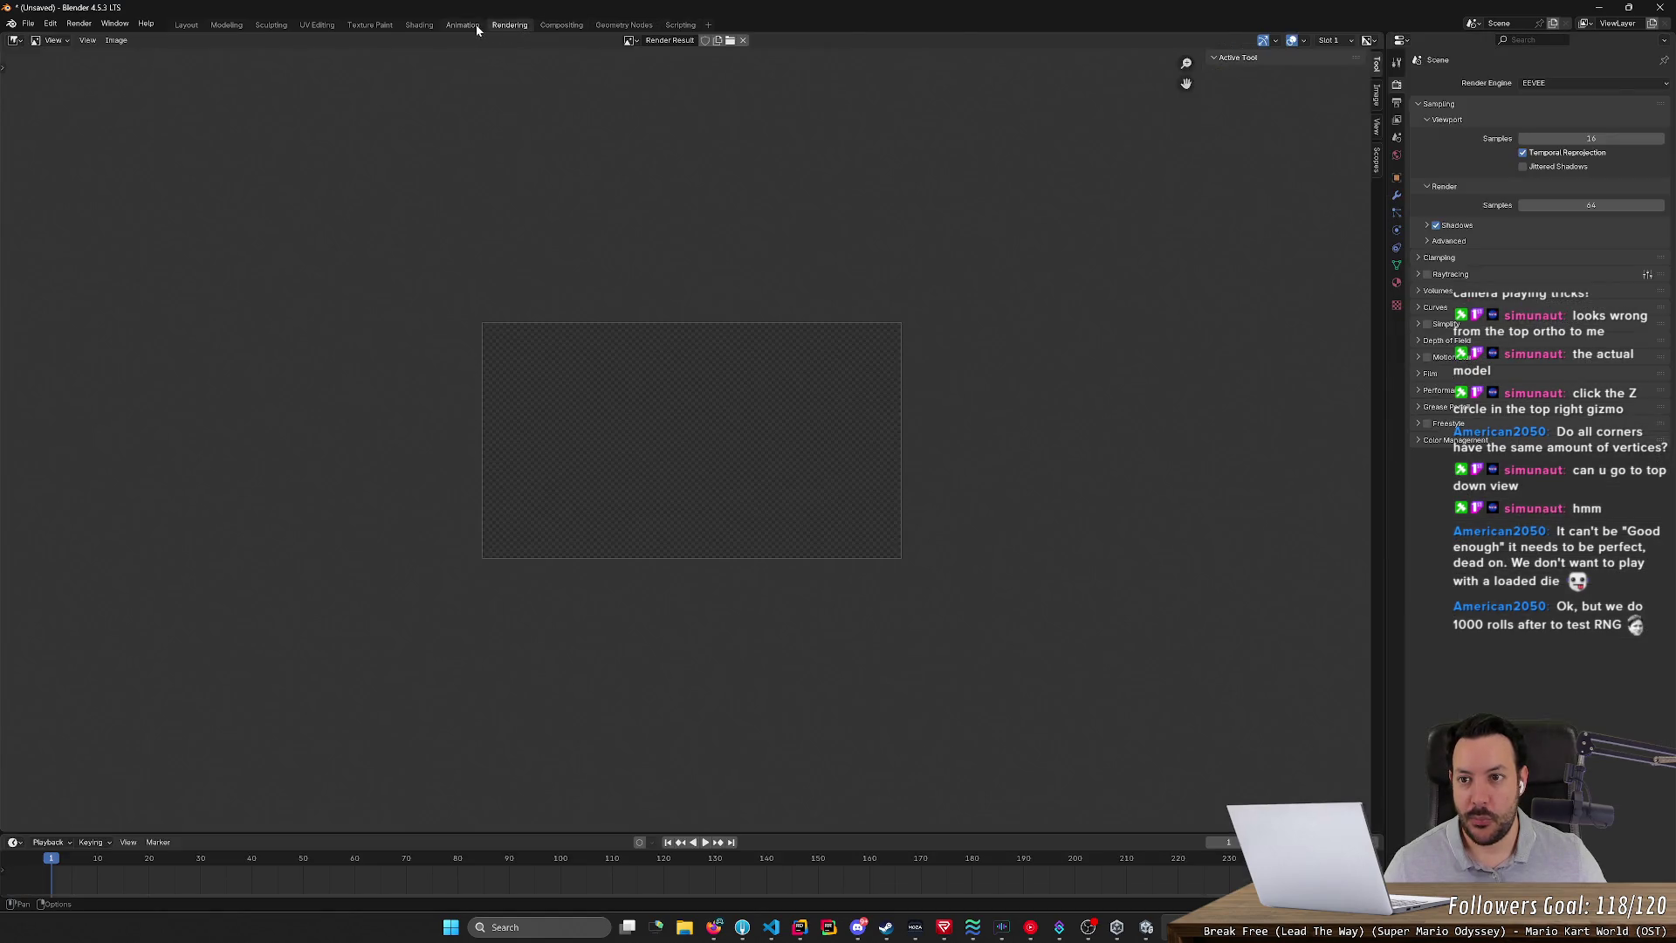
{"action": "left_click", "coordinate": [462, 25]}
{"action": "key", "text": "alt+Tab"}
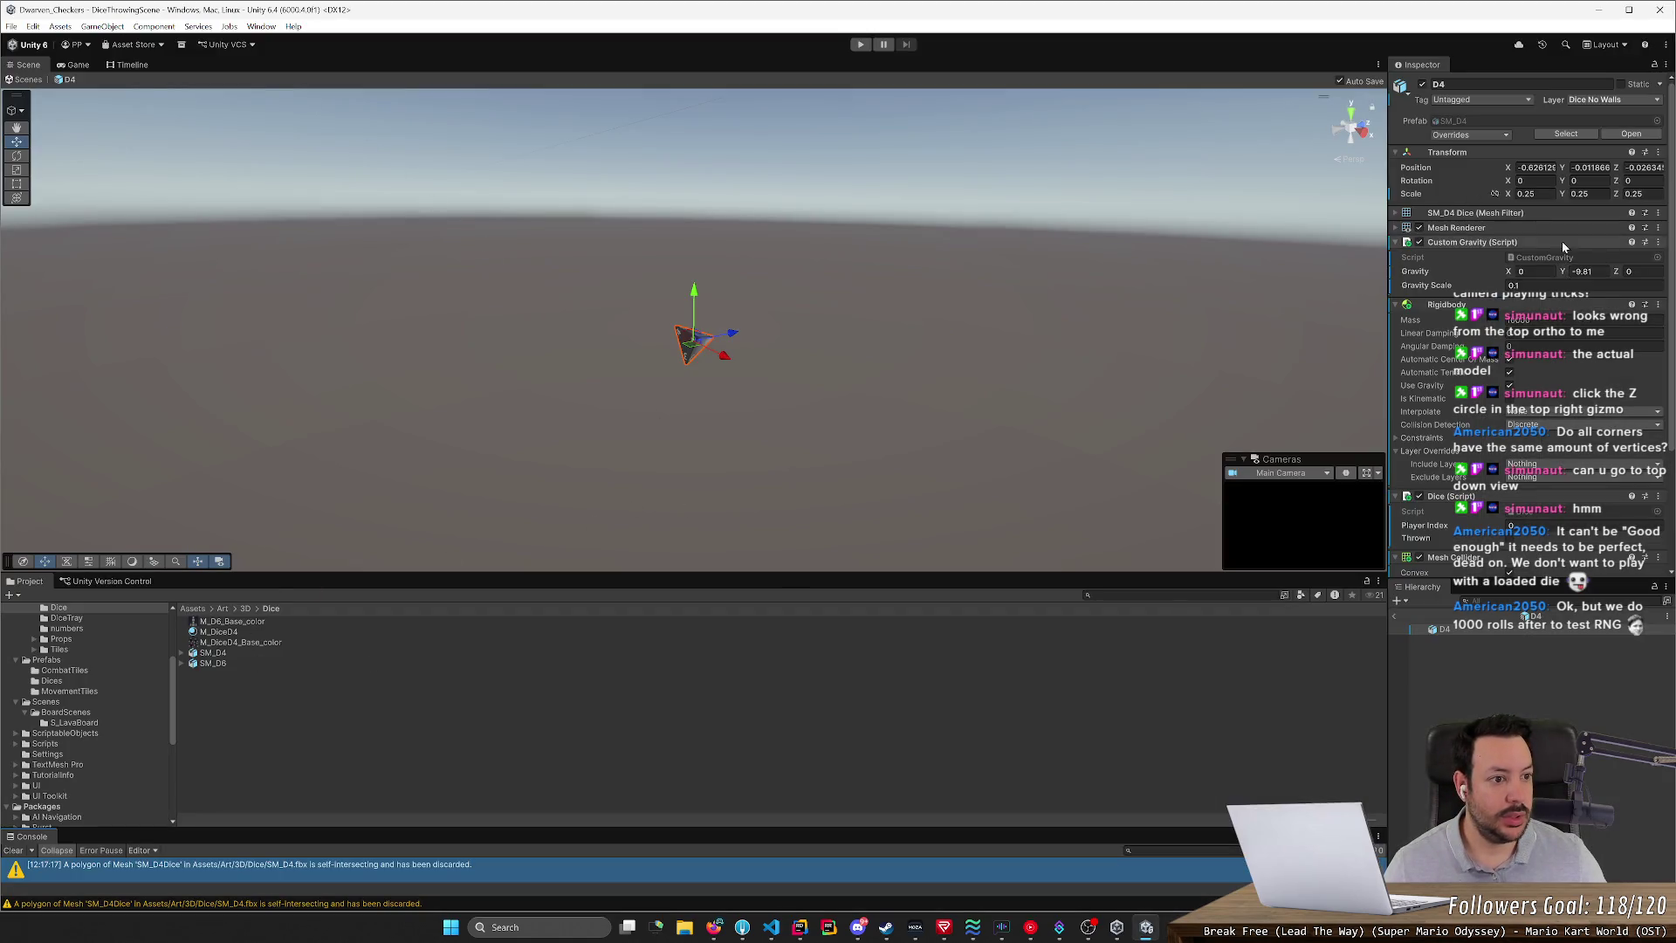
{"action": "left_click", "coordinate": [1398, 213]}
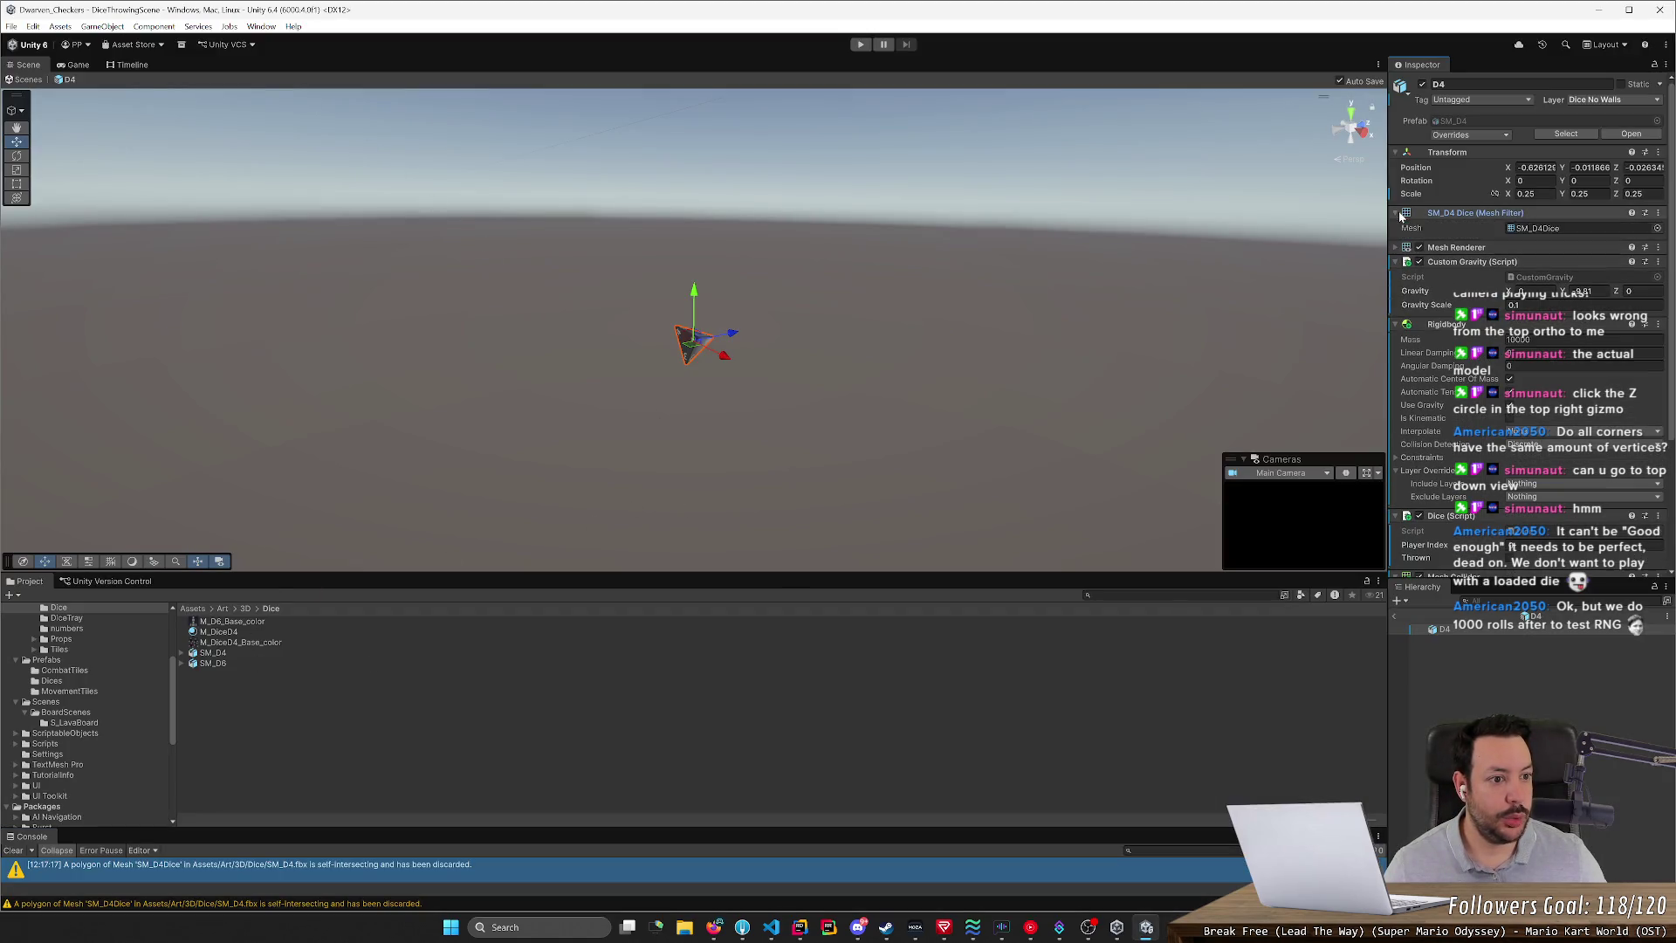
- Keep SM_D4Dice as the D4 prefab's mesh and print the SM_D4 import warnings to the console
{"action": "left_click", "coordinate": [1657, 228]}
{"action": "double_click", "coordinate": [1161, 443]}
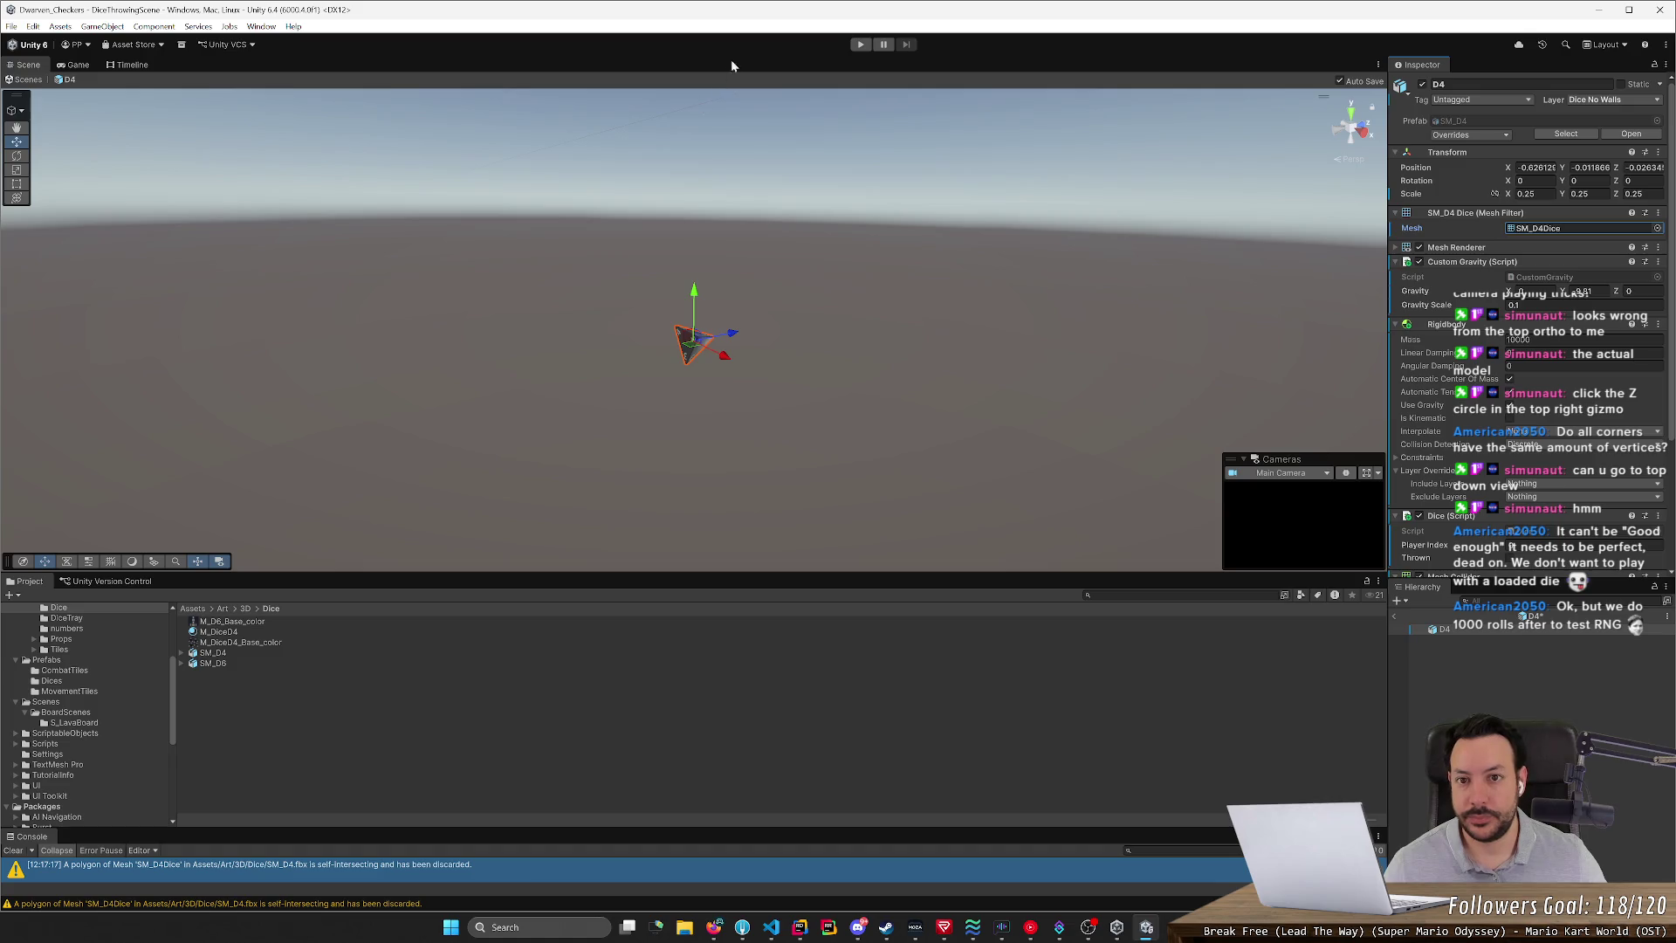
{"action": "left_click", "coordinate": [213, 652]}
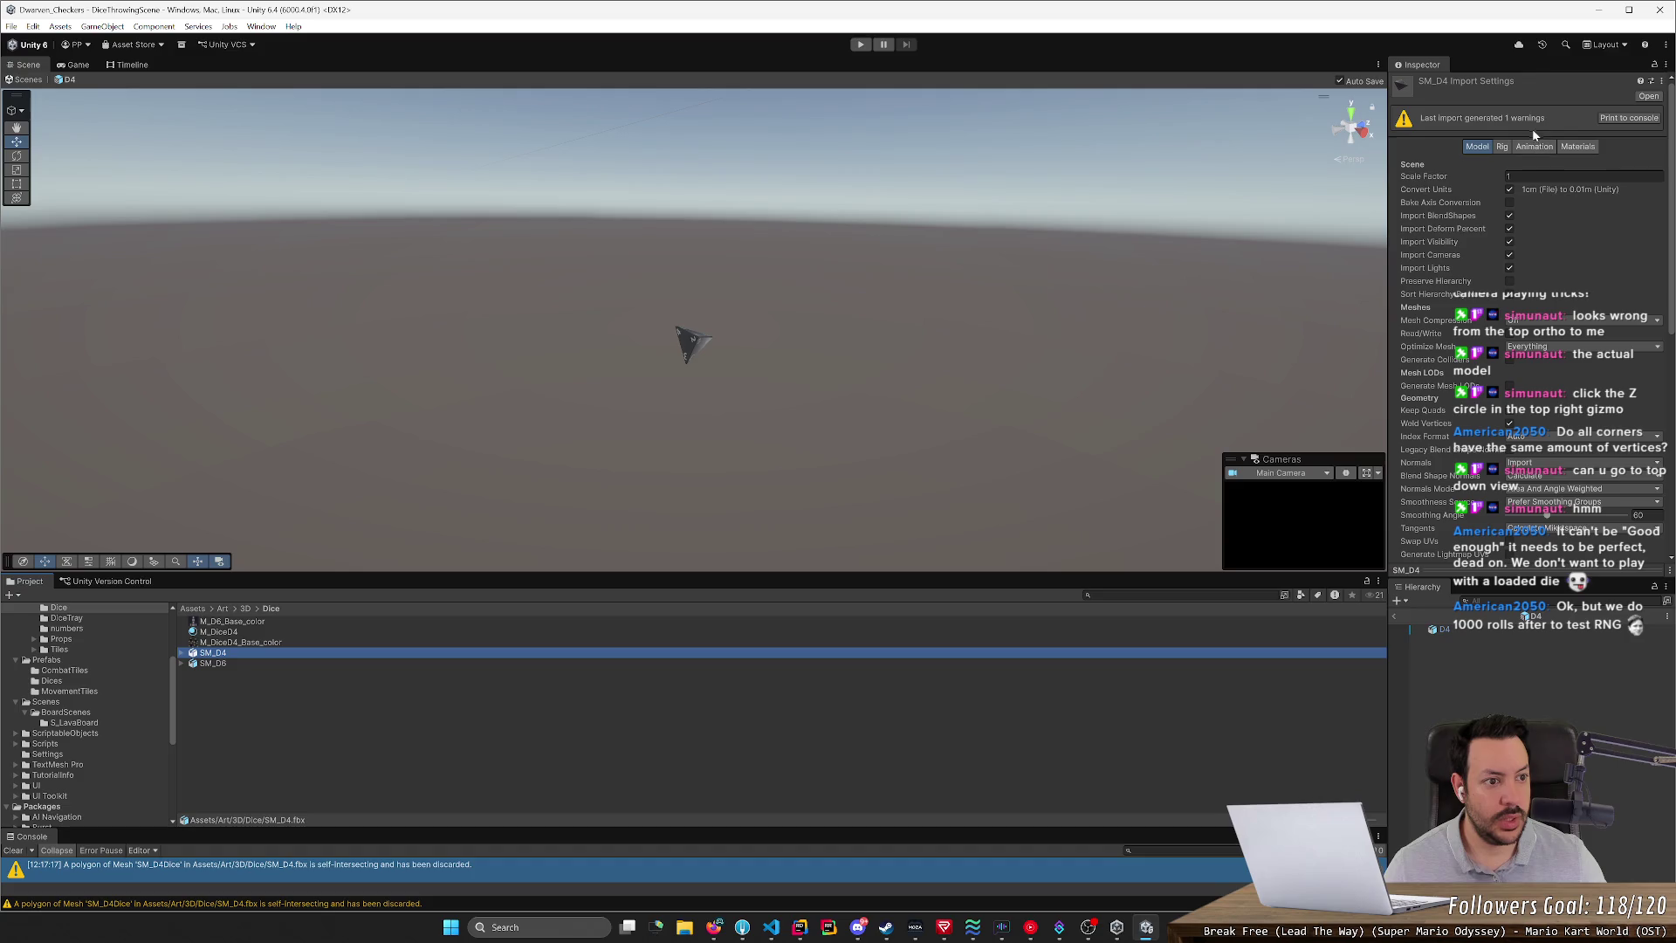
{"action": "left_click", "coordinate": [1618, 120]}
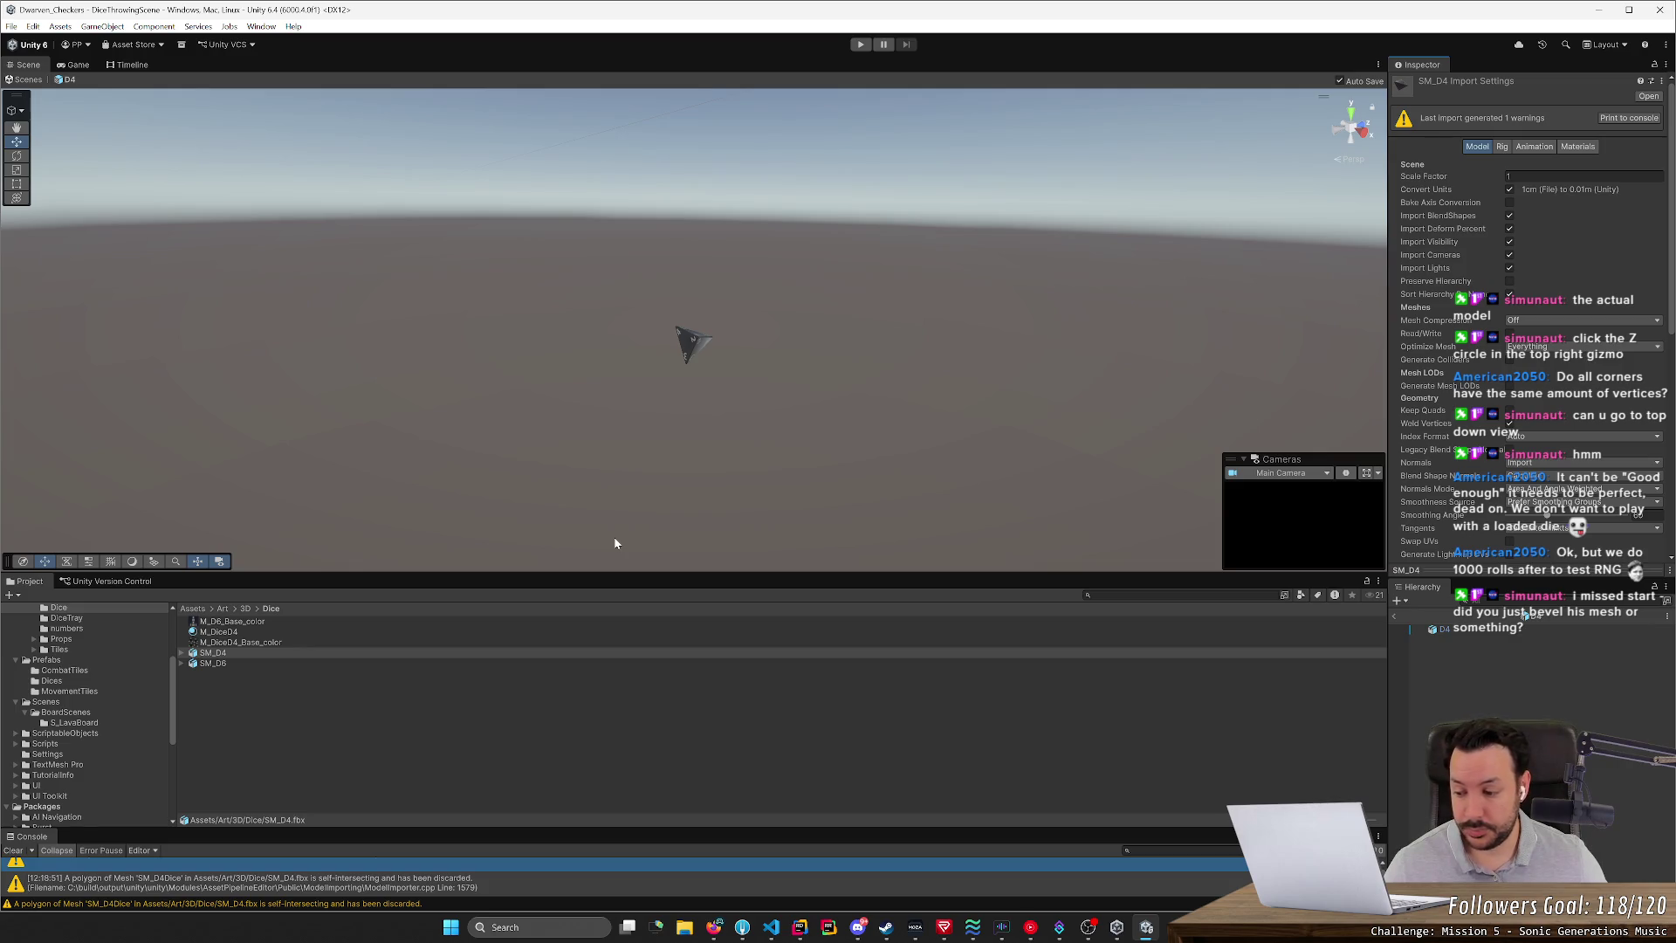
- Review the SM_D4 import warning details, widening the Inspector panel
{"action": "scroll", "coordinate": [1424, 489], "scroll_direction": "down", "scroll_amount": 8}
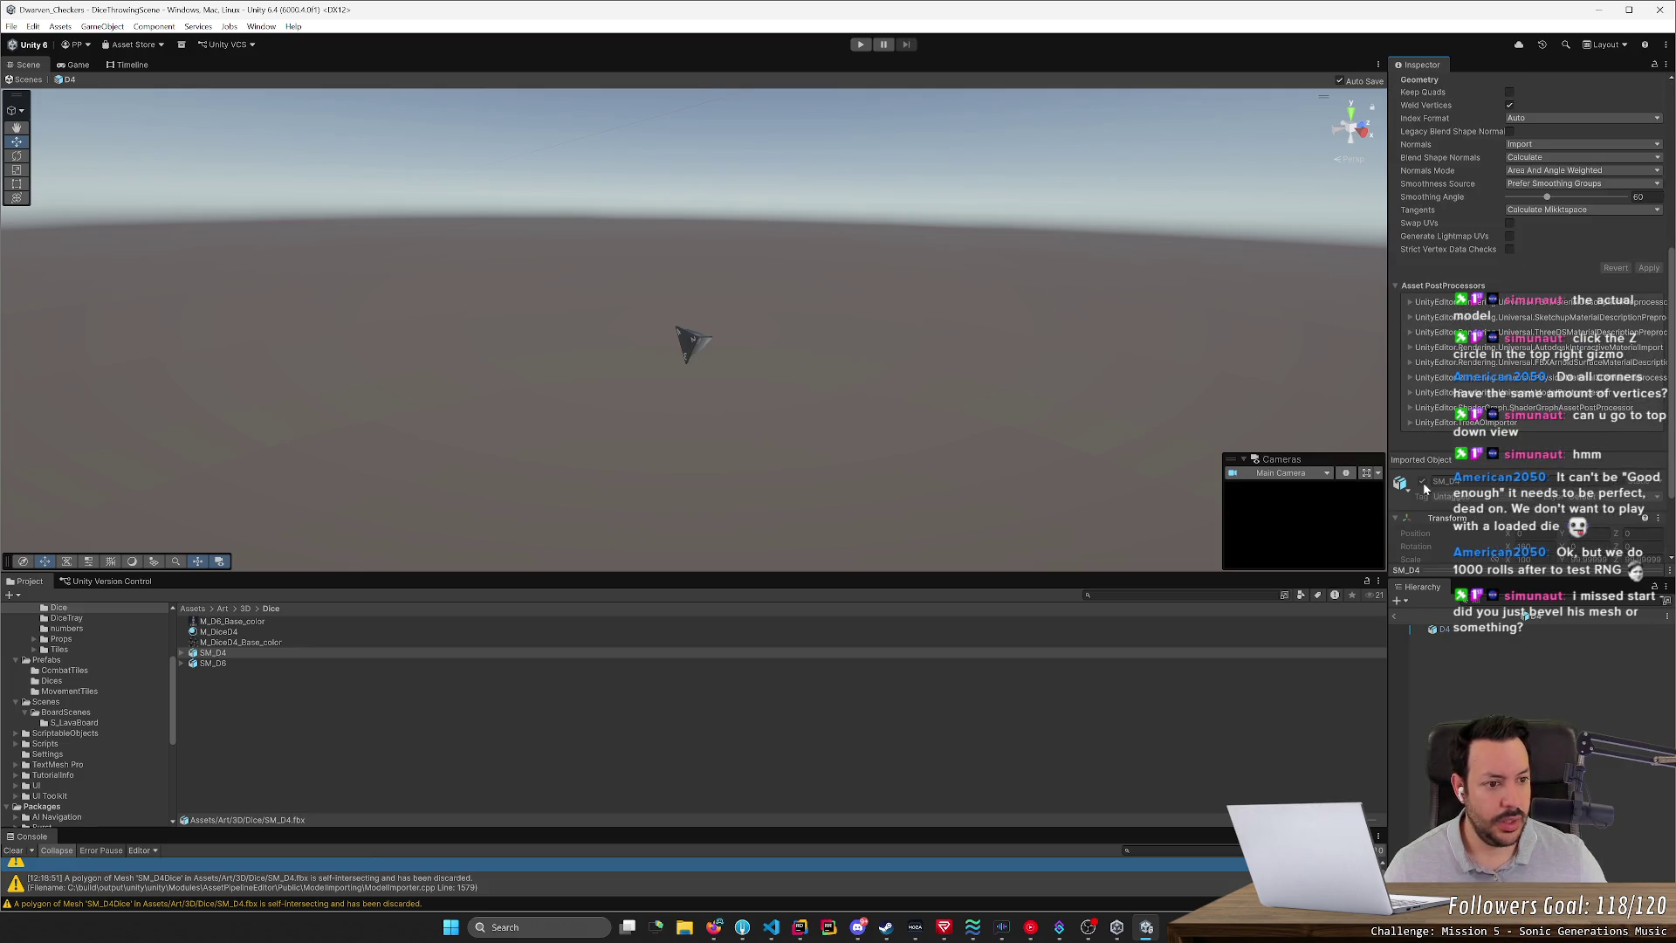
{"action": "scroll", "coordinate": [1424, 489], "scroll_direction": "down", "scroll_amount": 3}
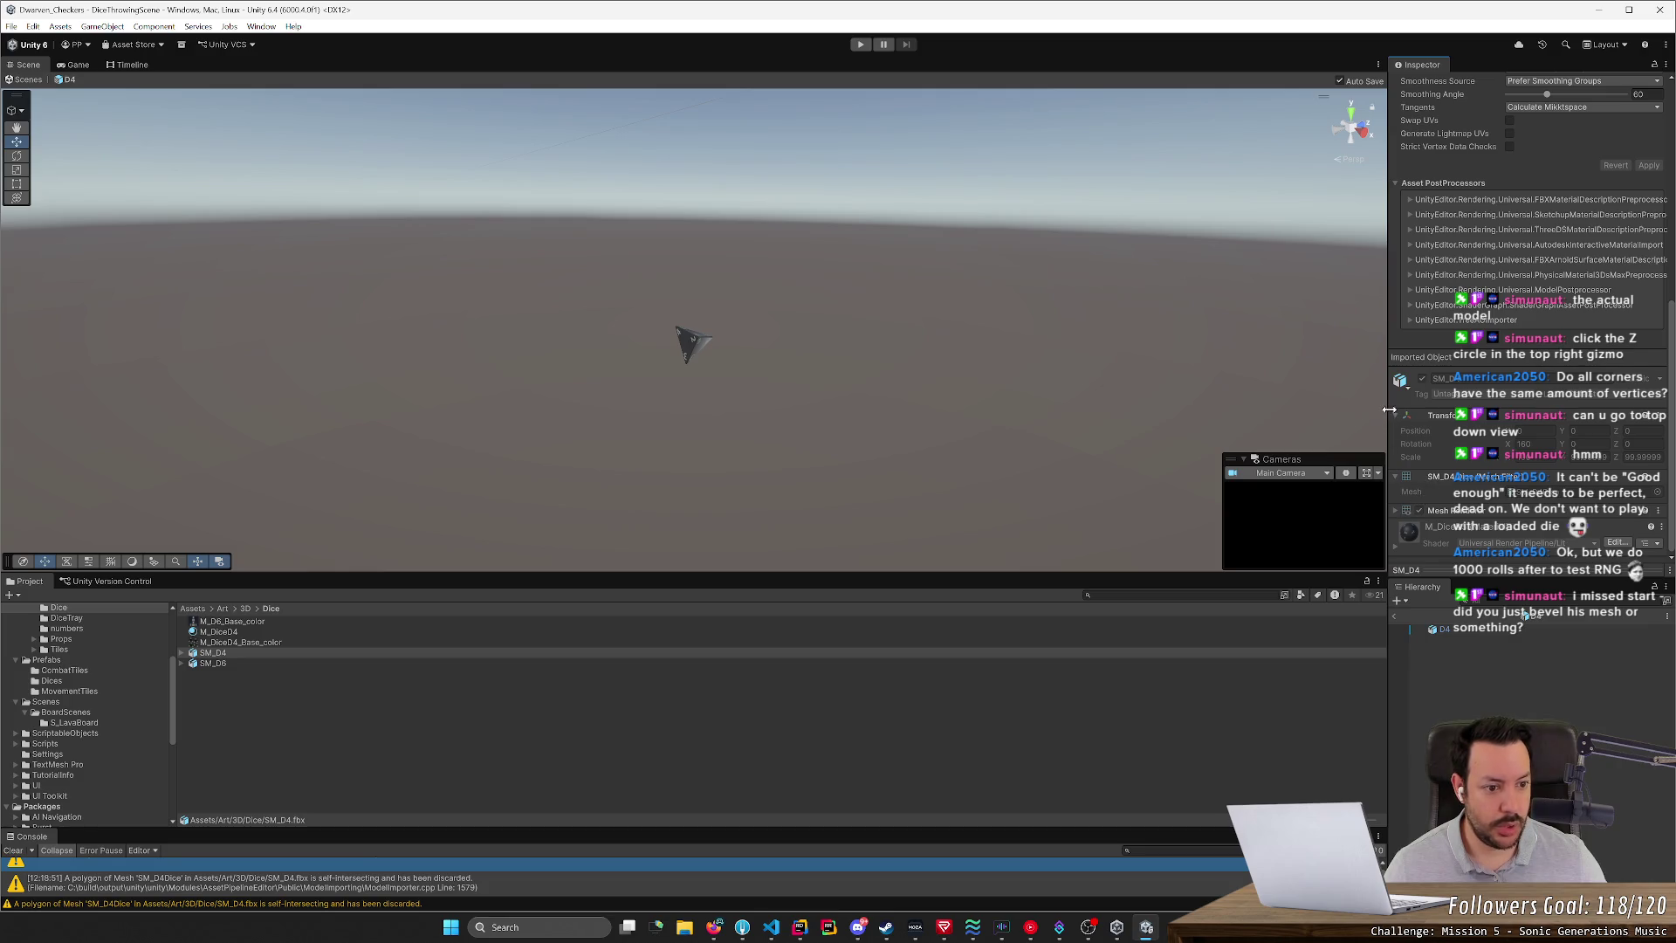
{"action": "mouse_move", "coordinate": [1389, 409]}
{"action": "left_mouse_down"}
{"action": "mouse_move", "coordinate": [878, 436]}
{"action": "mouse_move", "coordinate": [1206, 443]}
{"action": "mouse_move", "coordinate": [1315, 427]}
{"action": "left_mouse_up"}
{"action": "scroll", "coordinate": [1378, 406], "scroll_direction": "up", "scroll_amount": 8}
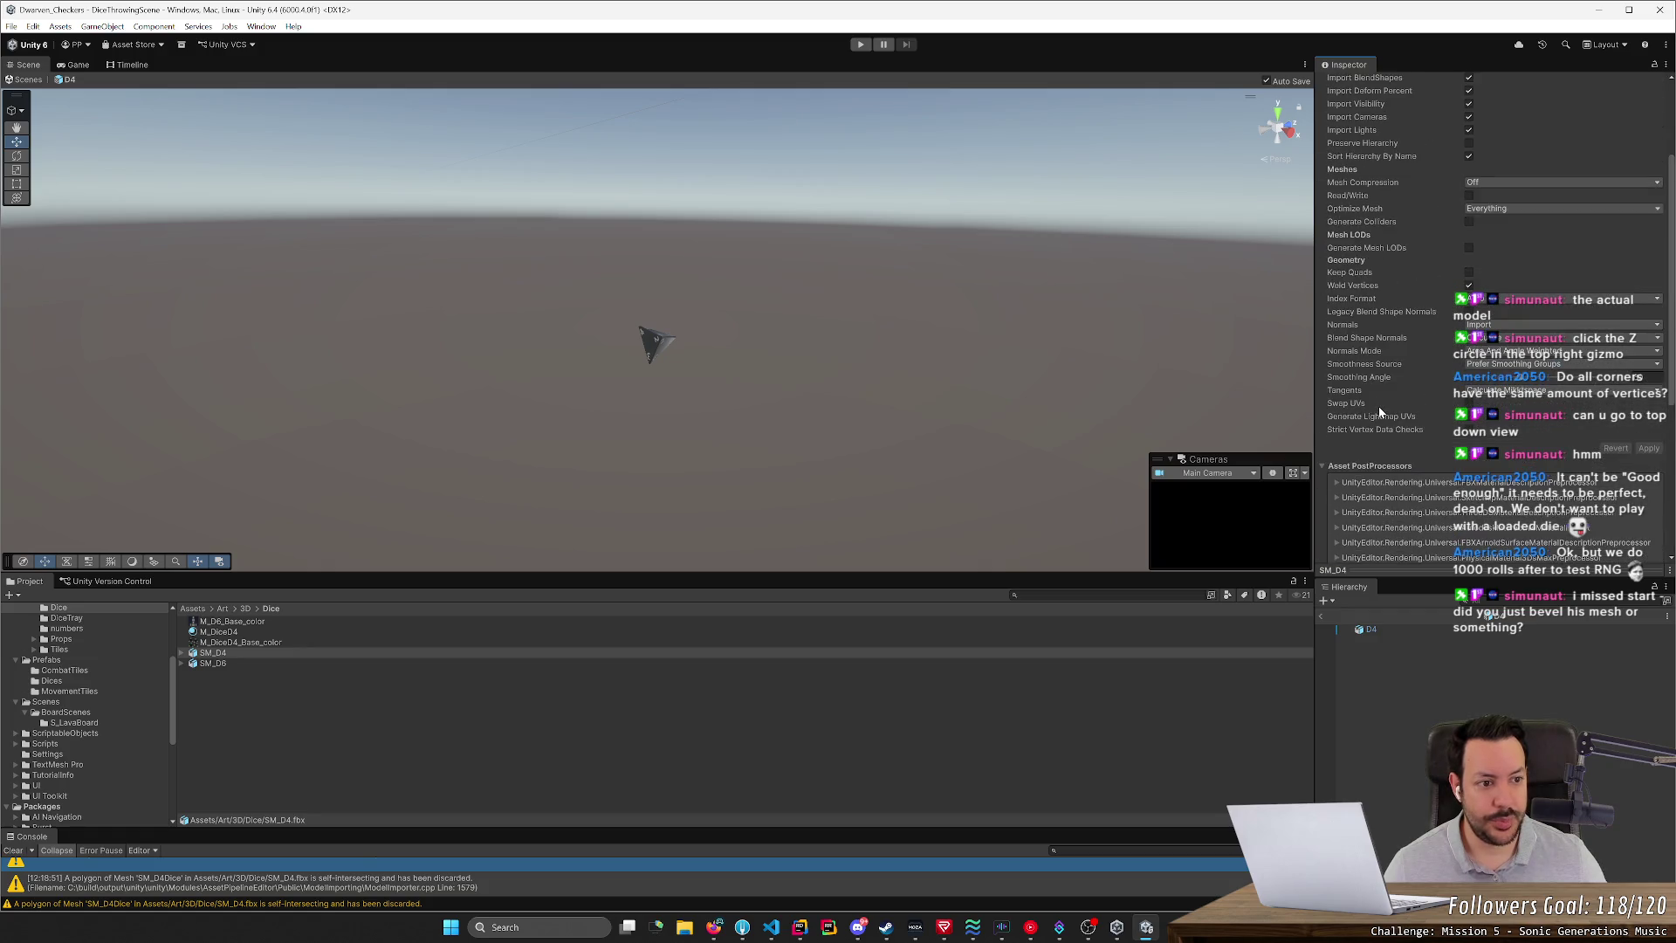
{"action": "scroll", "coordinate": [1379, 405], "scroll_direction": "up", "scroll_amount": 4}
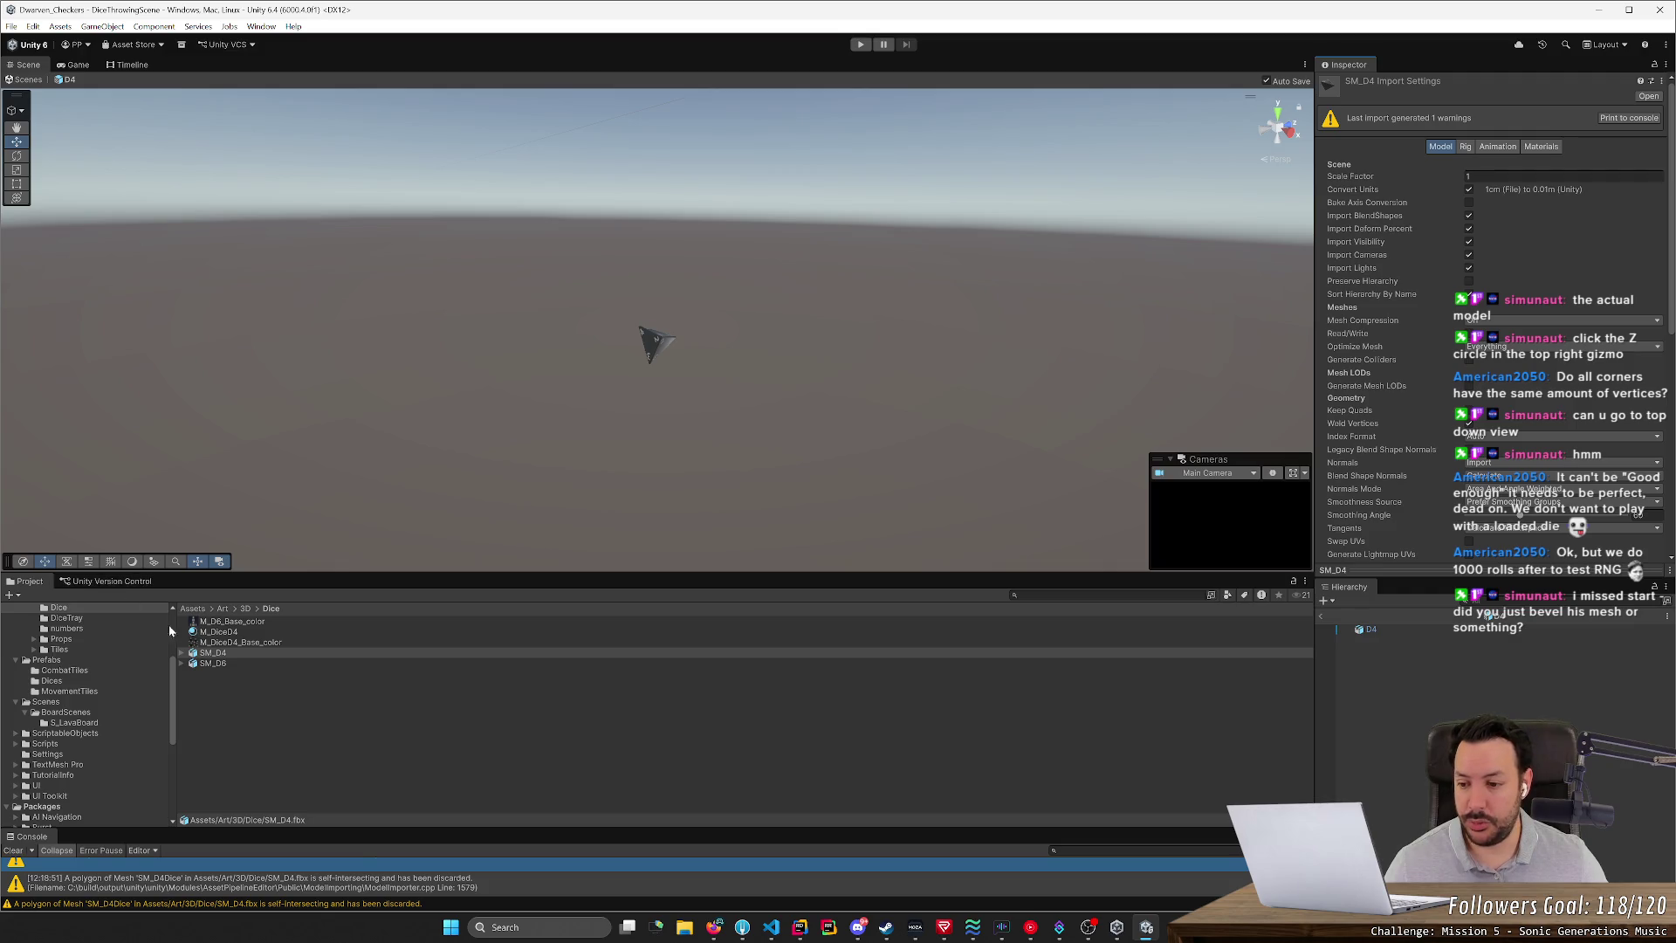
- Run the dice scene briefly in Play mode, stop it, and return to Blender
{"action": "left_click", "coordinate": [859, 44]}
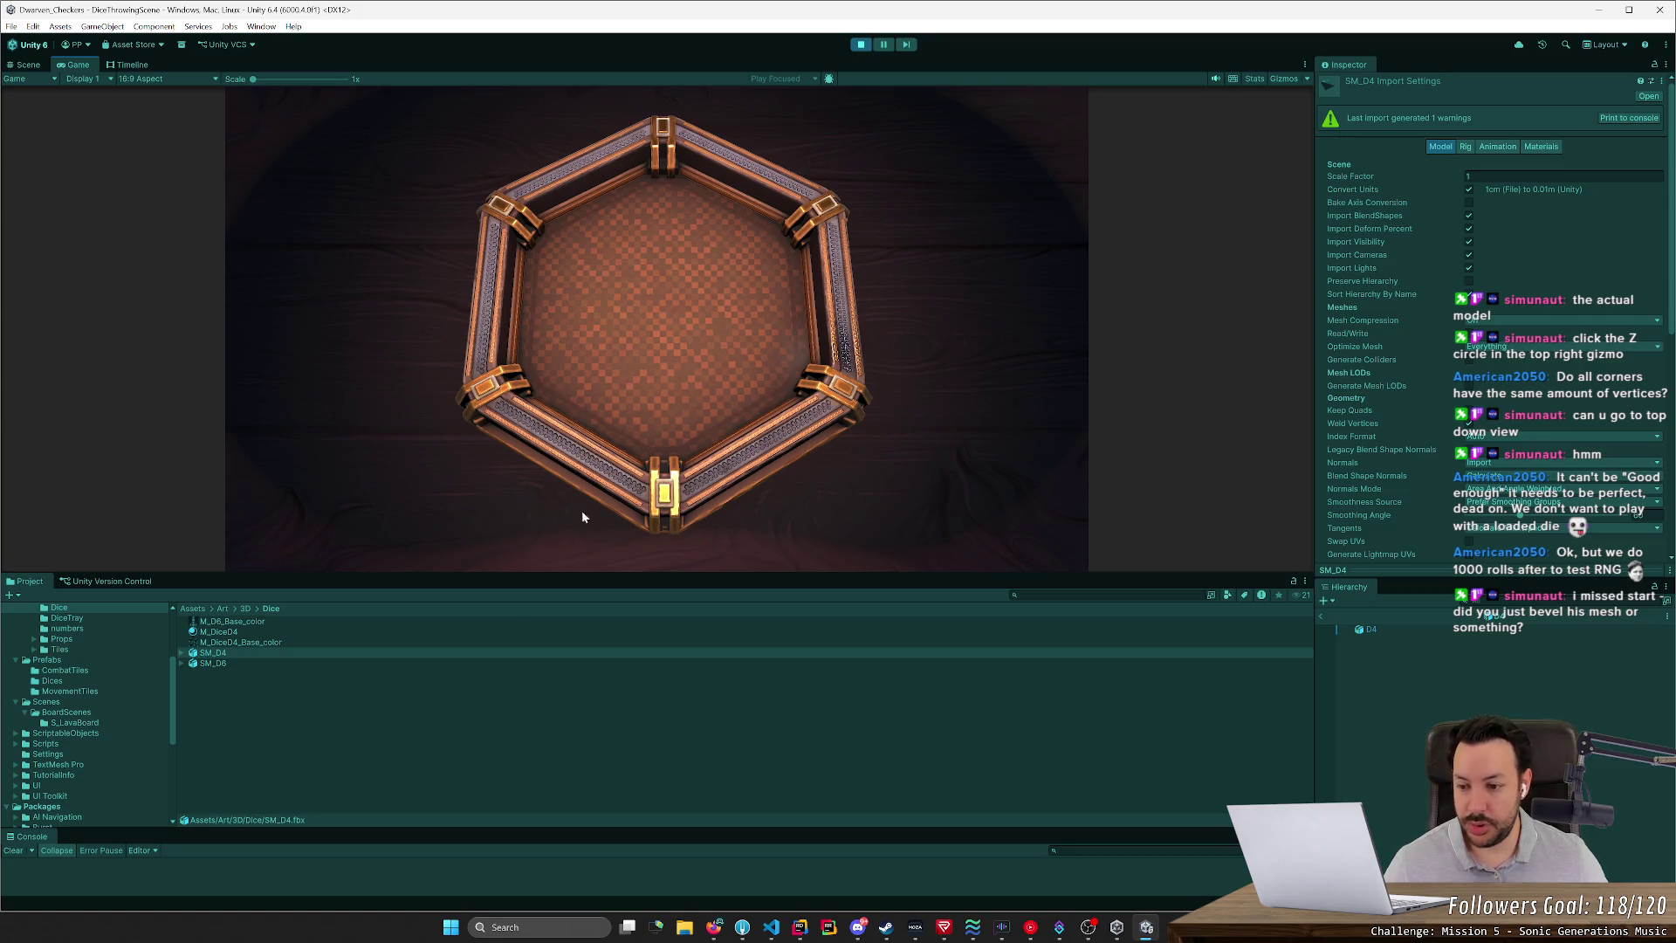
{"action": "left_click", "coordinate": [860, 44]}
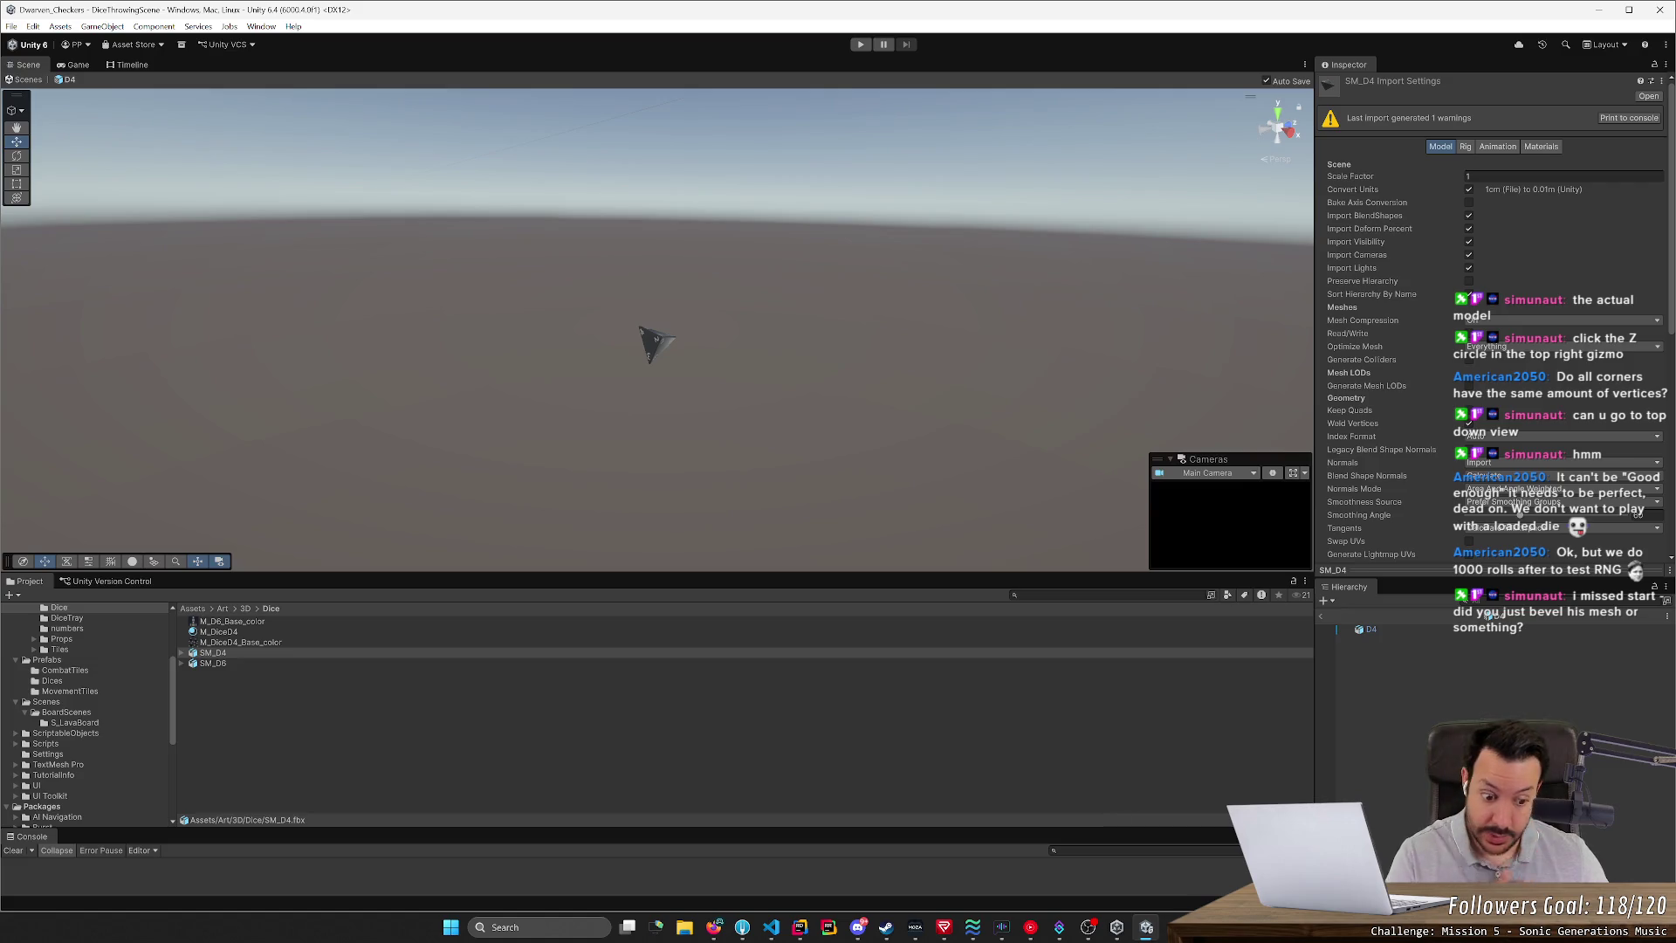
{"action": "key", "text": "alt+Tab"}
{"action": "scroll", "coordinate": [975, 336], "scroll_direction": "up", "scroll_amount": 8}
- Select the tetrahedron die and switch the viewport to Material Preview shading
{"action": "left_click", "coordinate": [965, 362]}
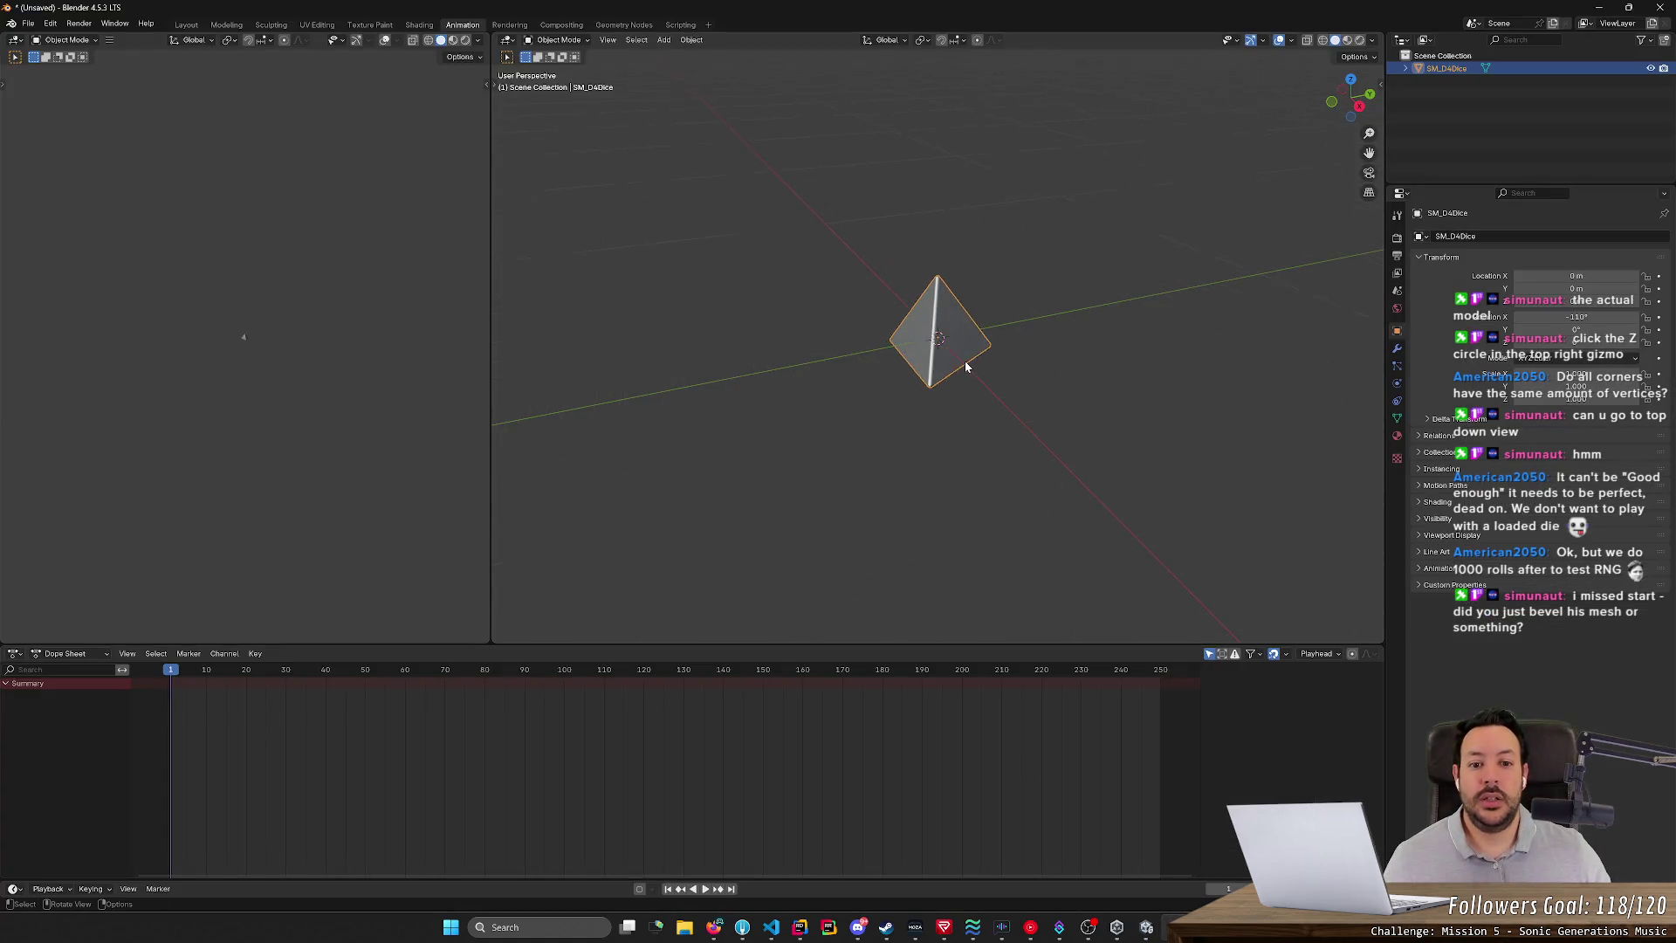
{"action": "scroll", "coordinate": [965, 366], "scroll_direction": "up", "scroll_amount": 1}
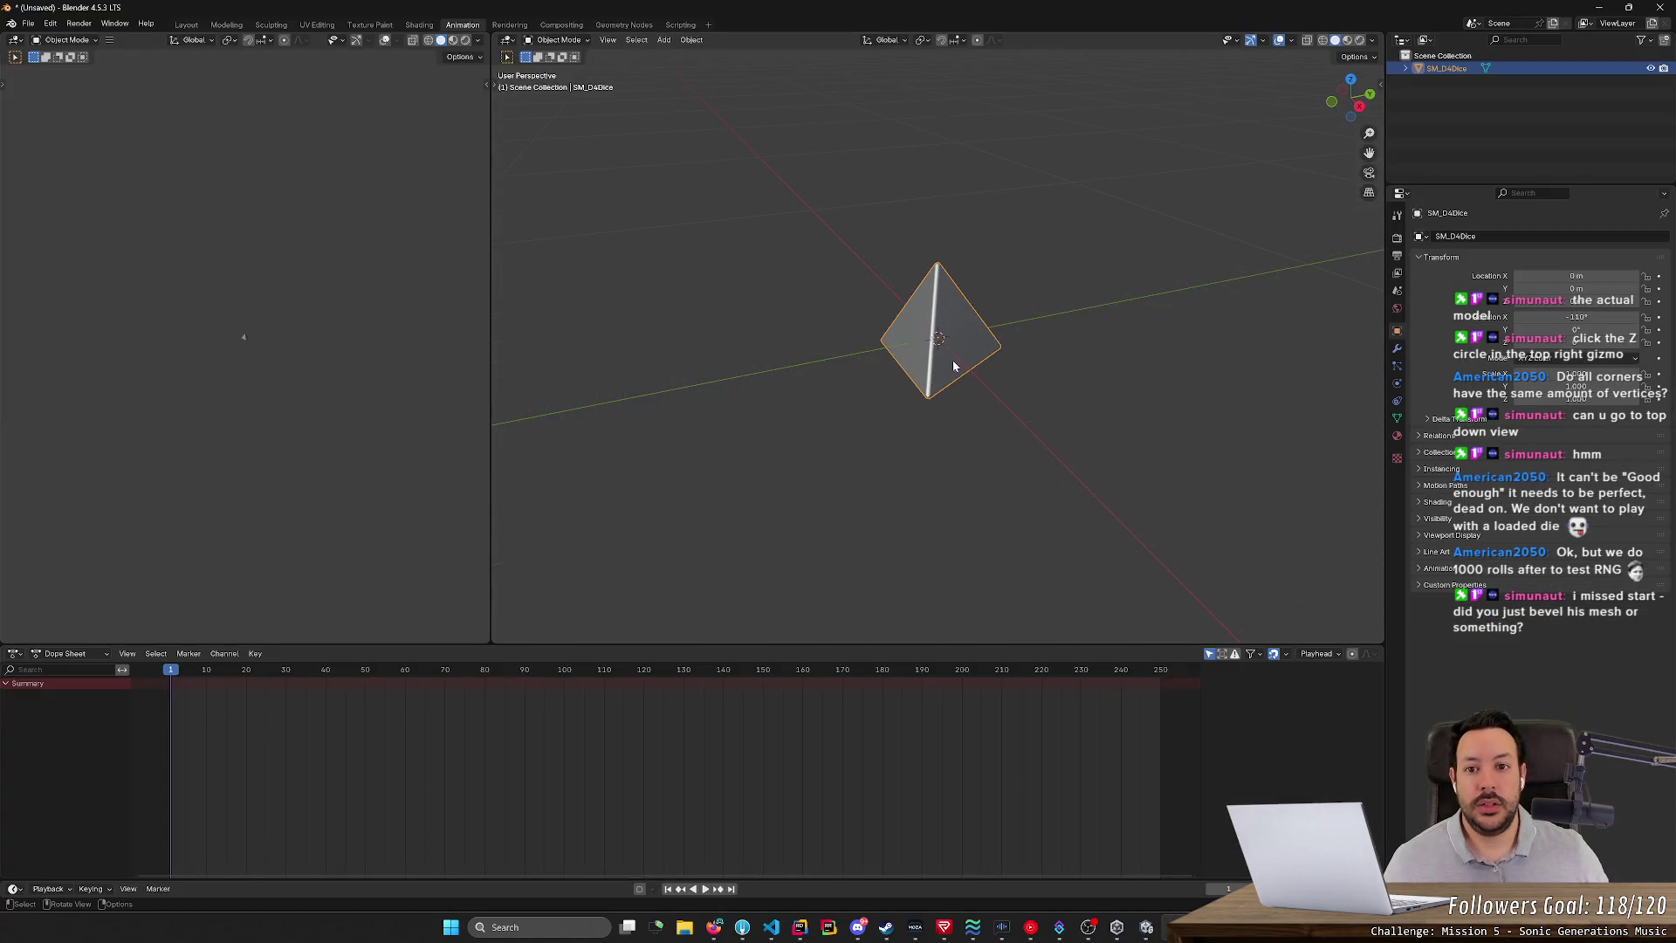
{"action": "left_click", "coordinate": [1347, 41]}
- Deselect the die, switch to the Layout workspace, orbit to its front, and bring up the browser
{"action": "left_click", "coordinate": [426, 112]}
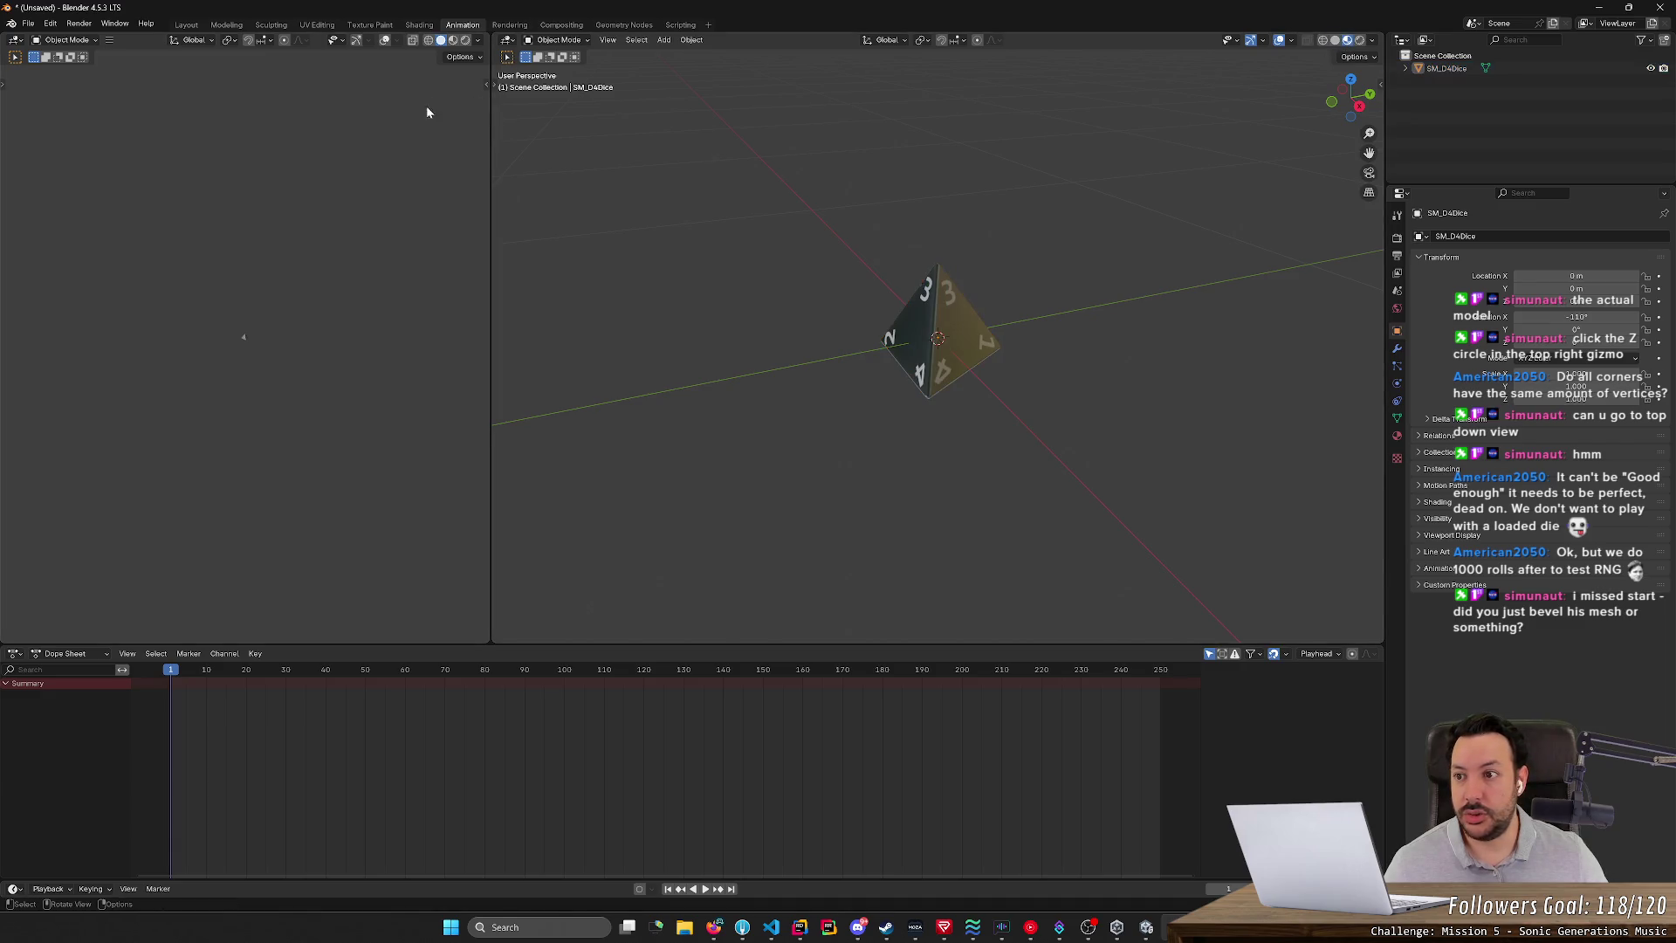
{"action": "left_click", "coordinate": [186, 24]}
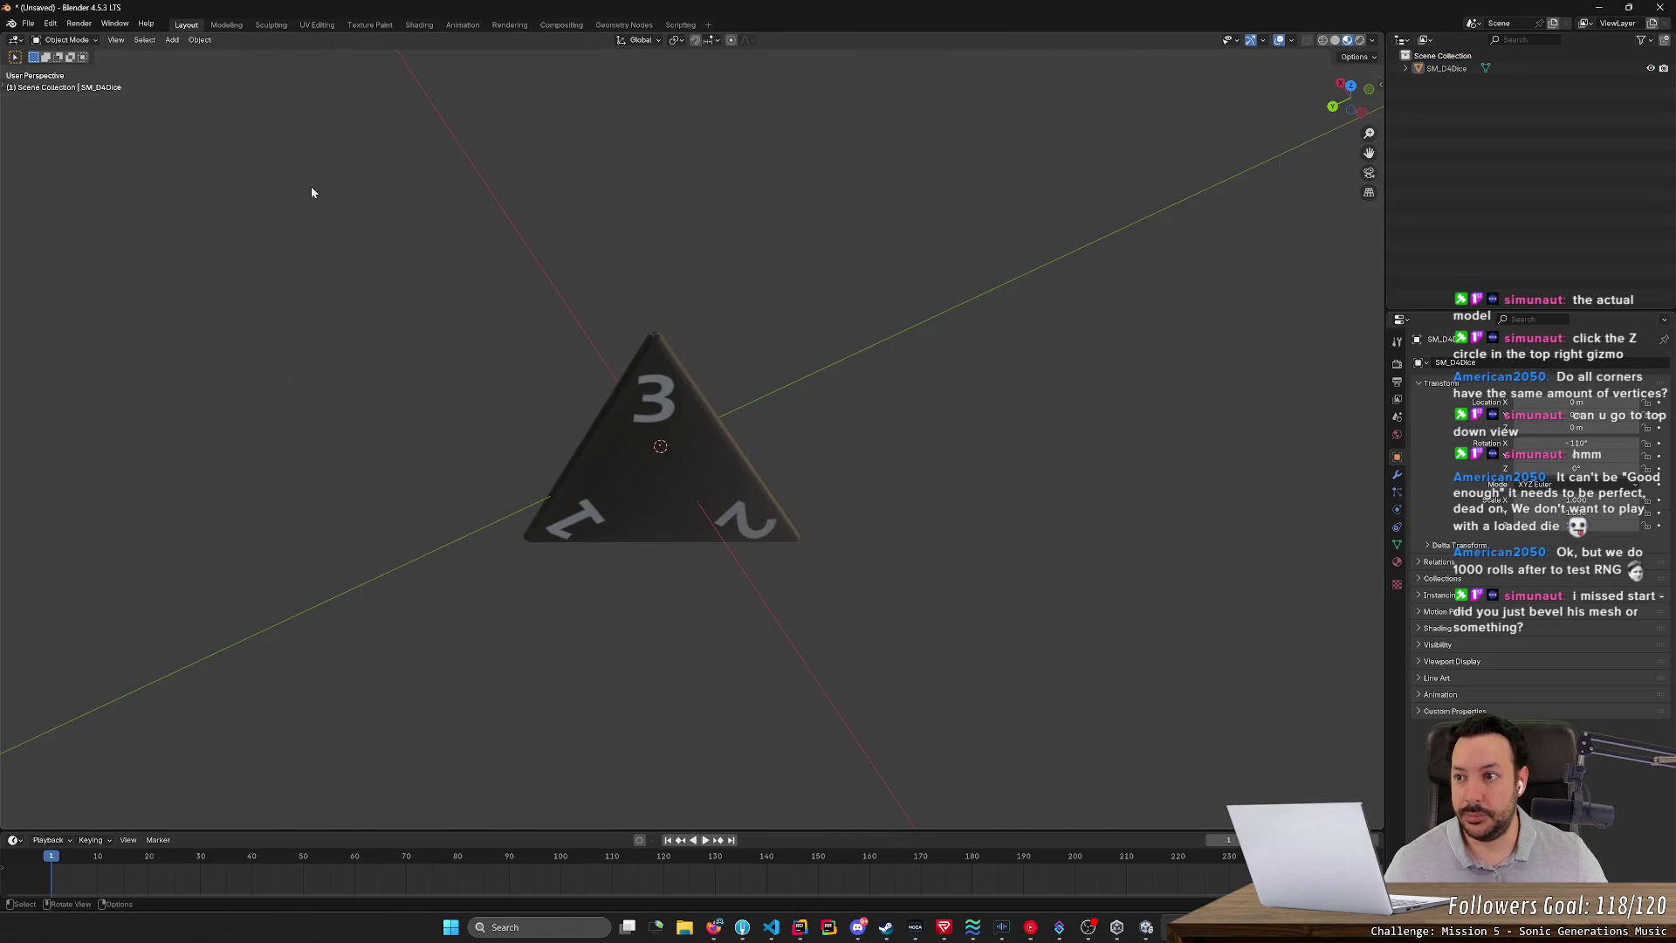
{"action": "scroll", "coordinate": [311, 192], "scroll_direction": "down", "scroll_amount": 3}
{"action": "middle_click_drag", "start_coordinate": [359, 281], "coordinate": [607, 275]}
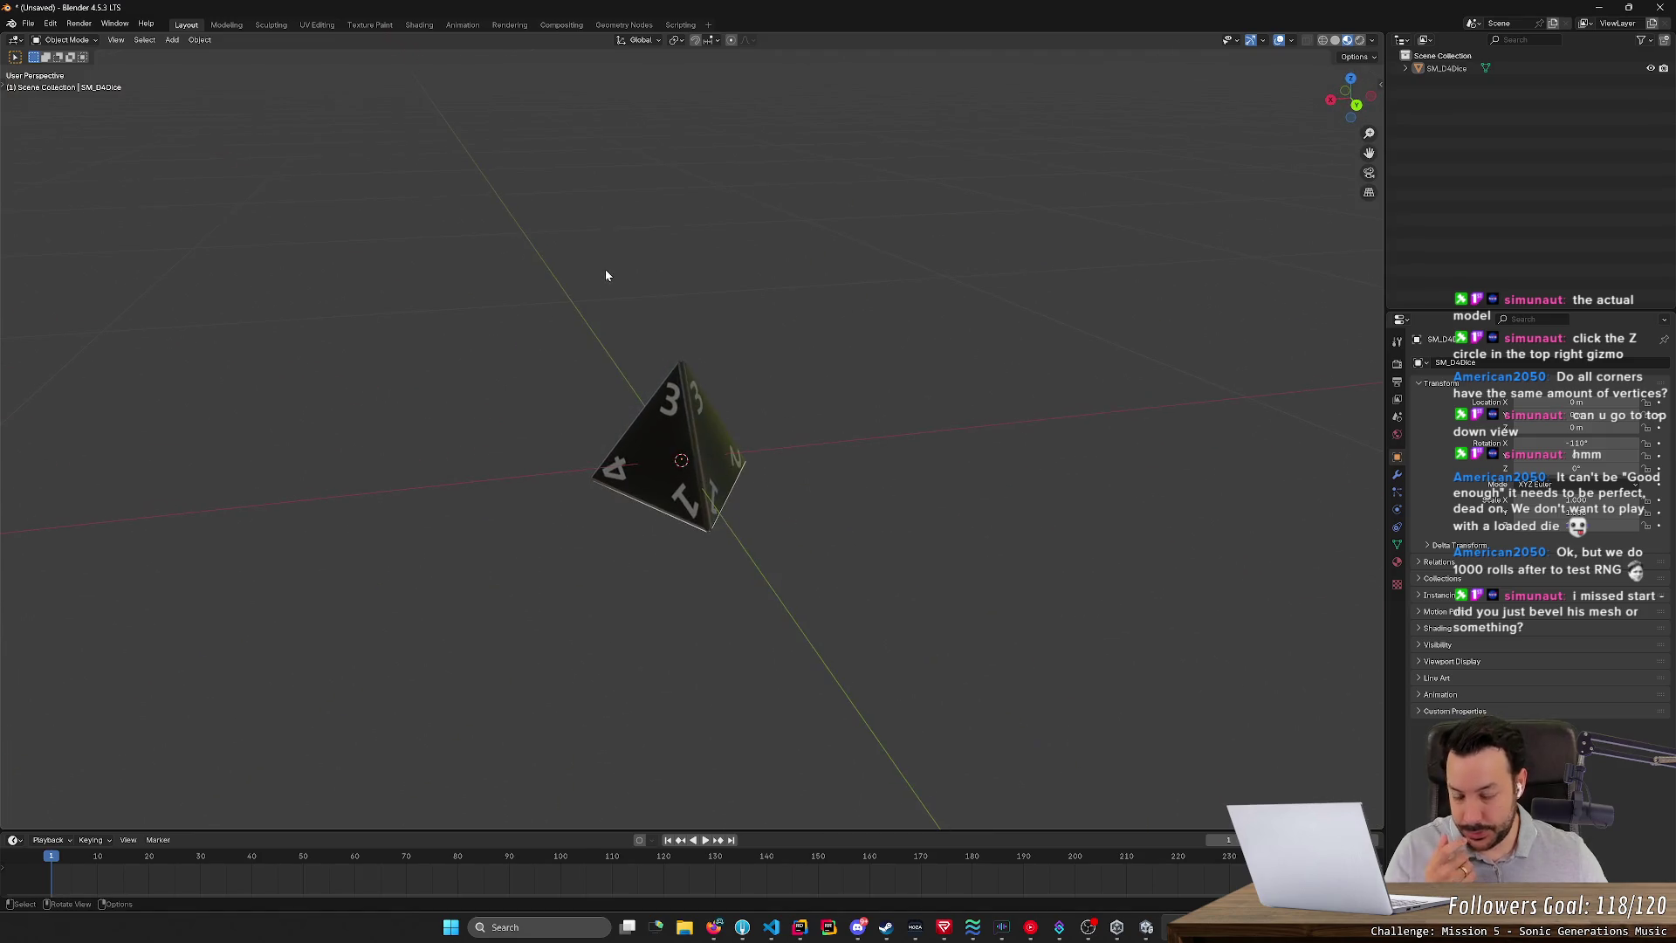
{"action": "scroll", "coordinate": [604, 288], "scroll_direction": "up", "scroll_amount": 5}
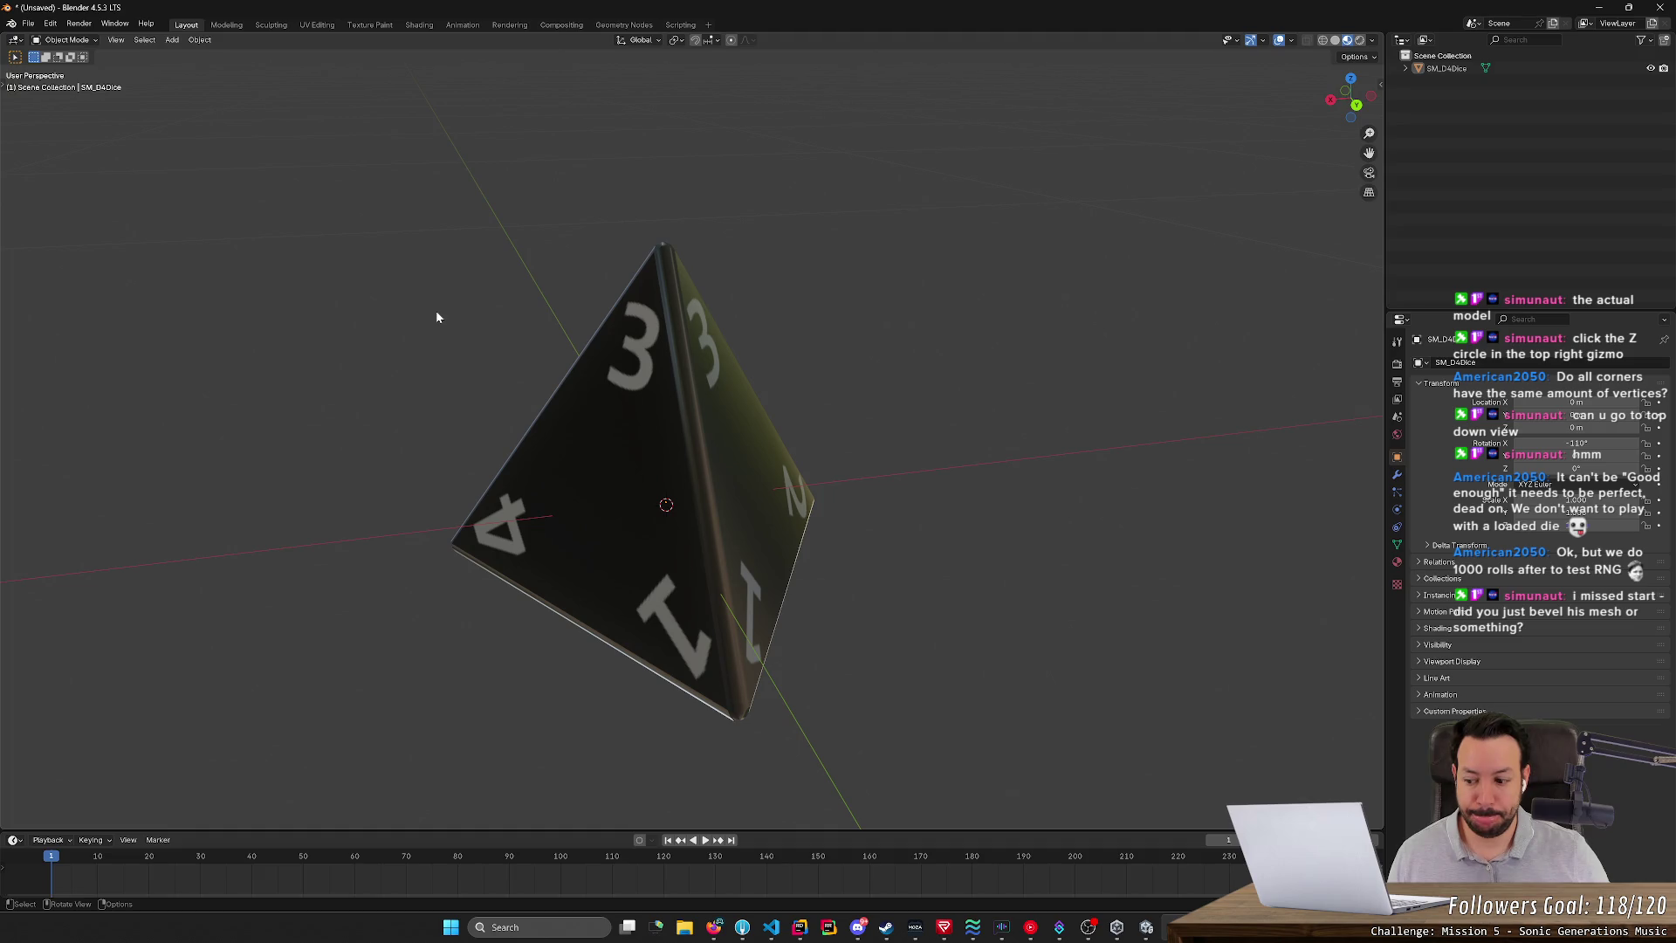
{"action": "middle_click_drag", "start_coordinate": [422, 311], "coordinate": [503, 249]}
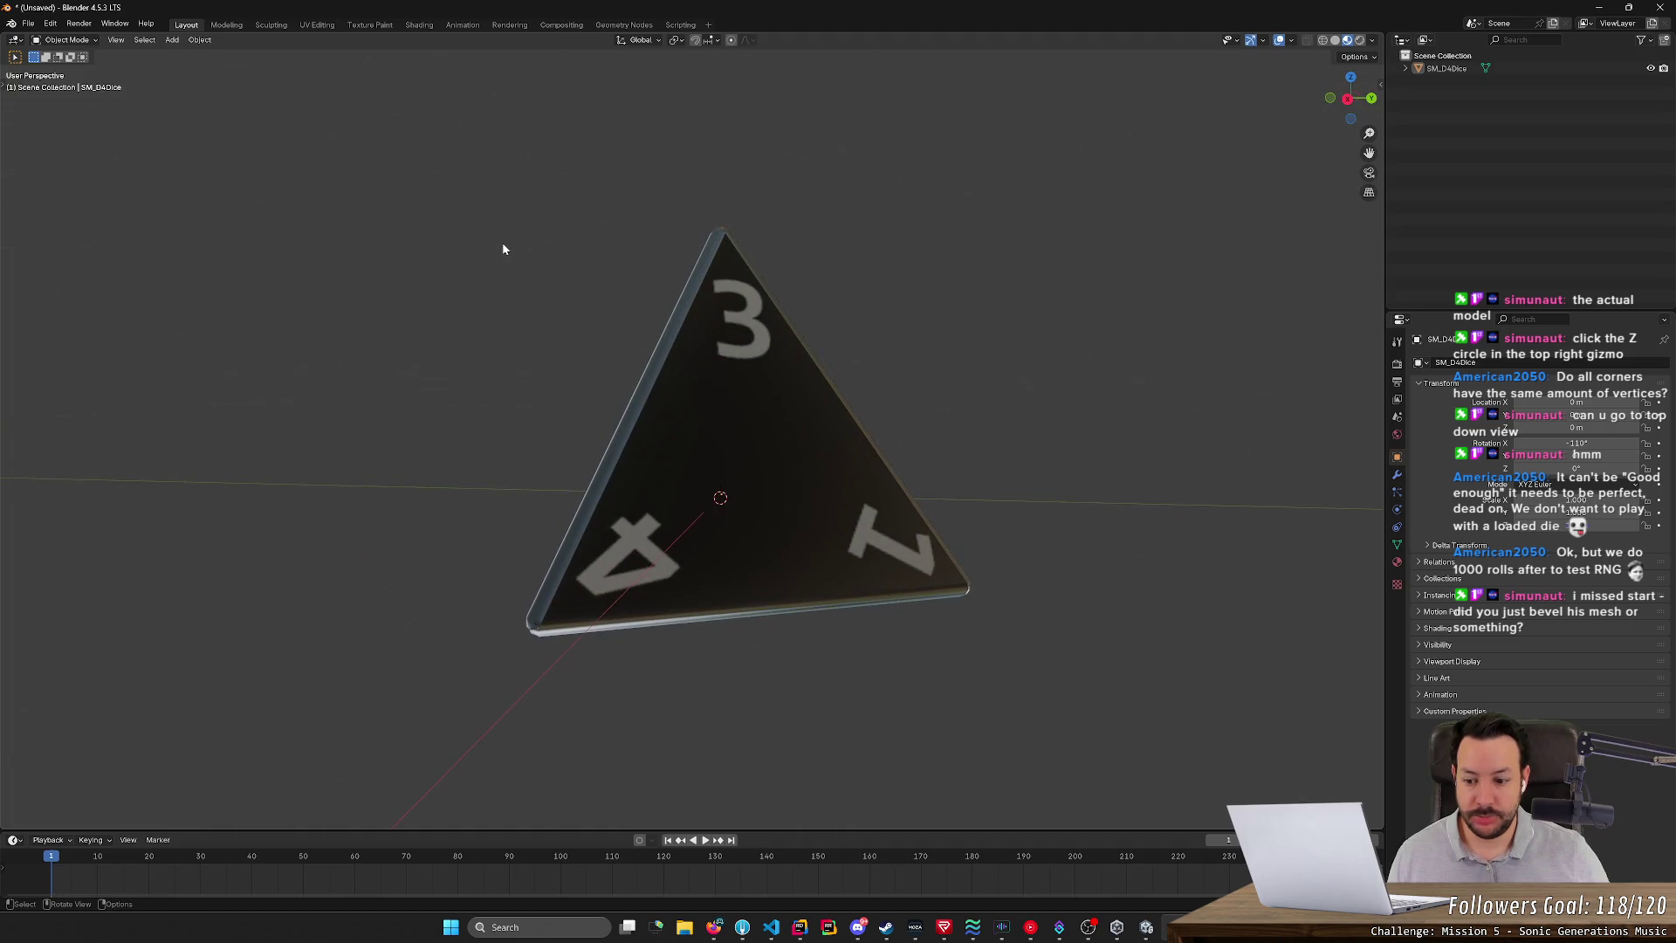
{"action": "left_click", "coordinate": [713, 926]}
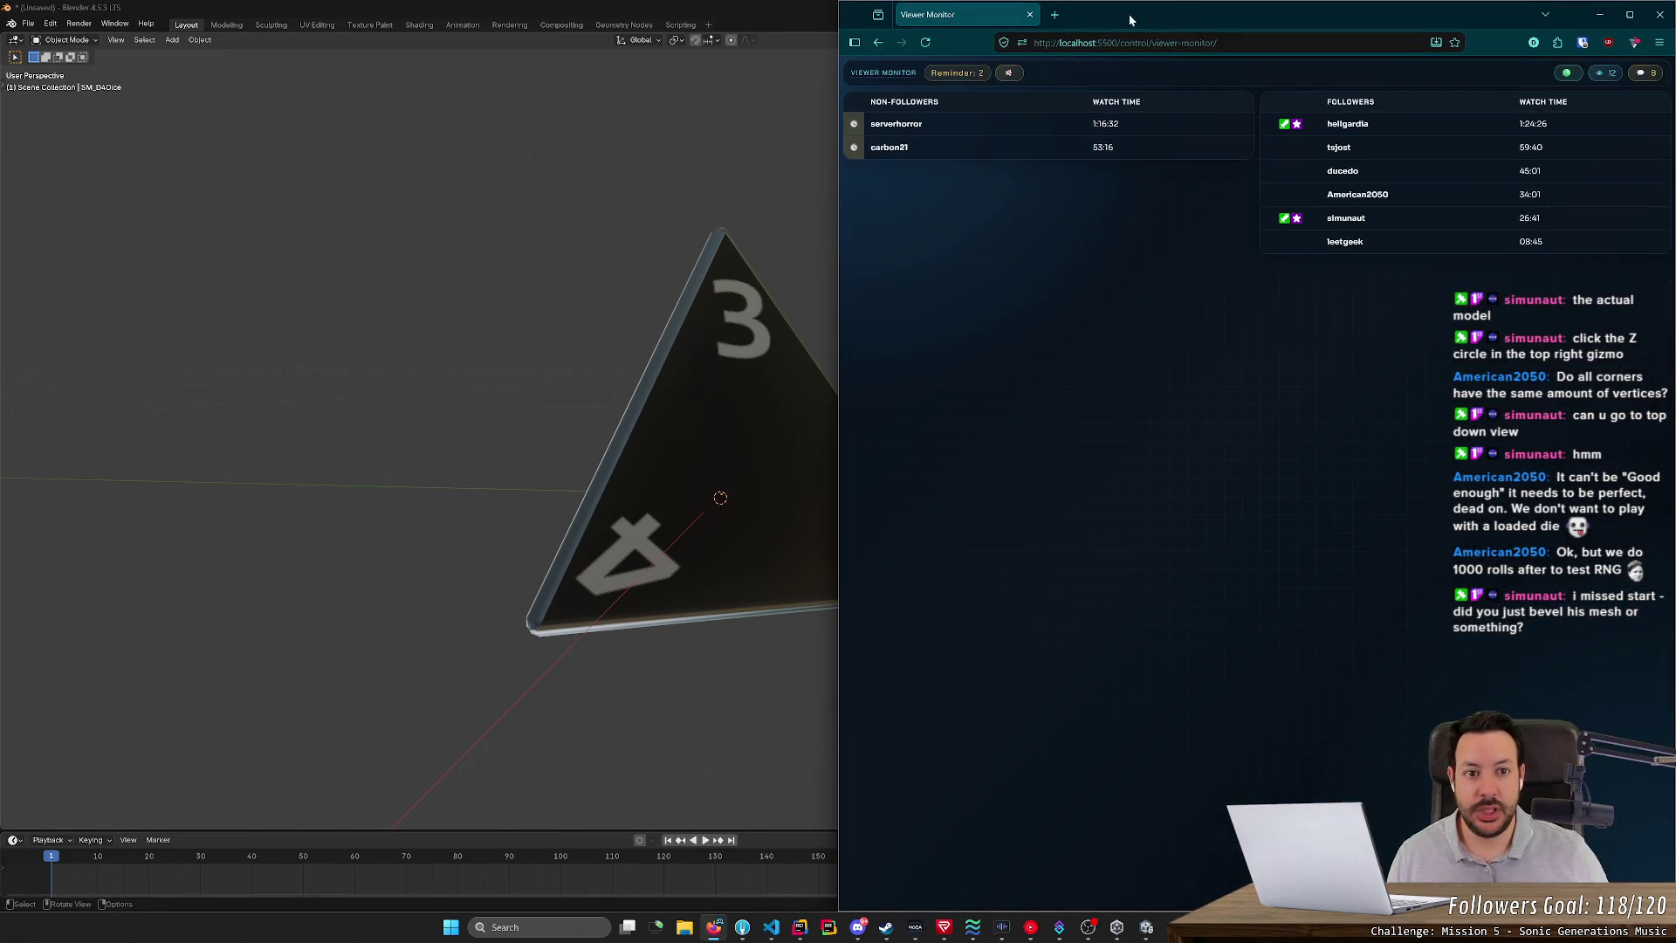
- Search Google for 'blender detect self intersection' in a new tab and scroll the results
{"action": "left_click", "coordinate": [1060, 15]}
{"action": "type", "text": "bl"}
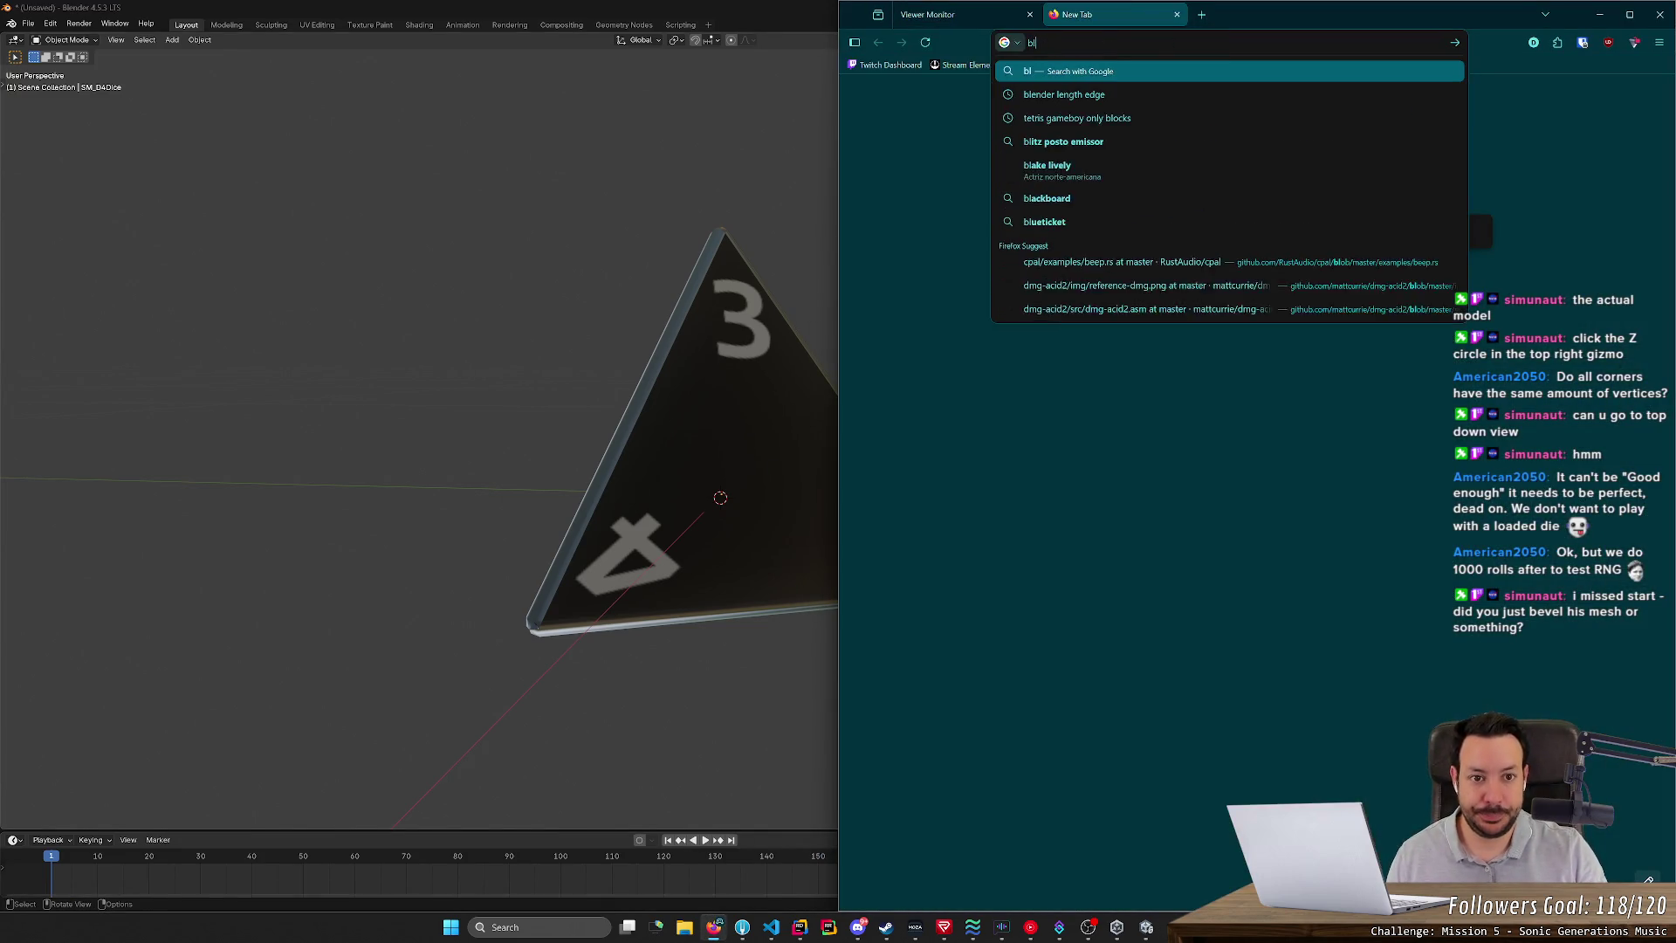
{"action": "type", "text": "ender detect self"}
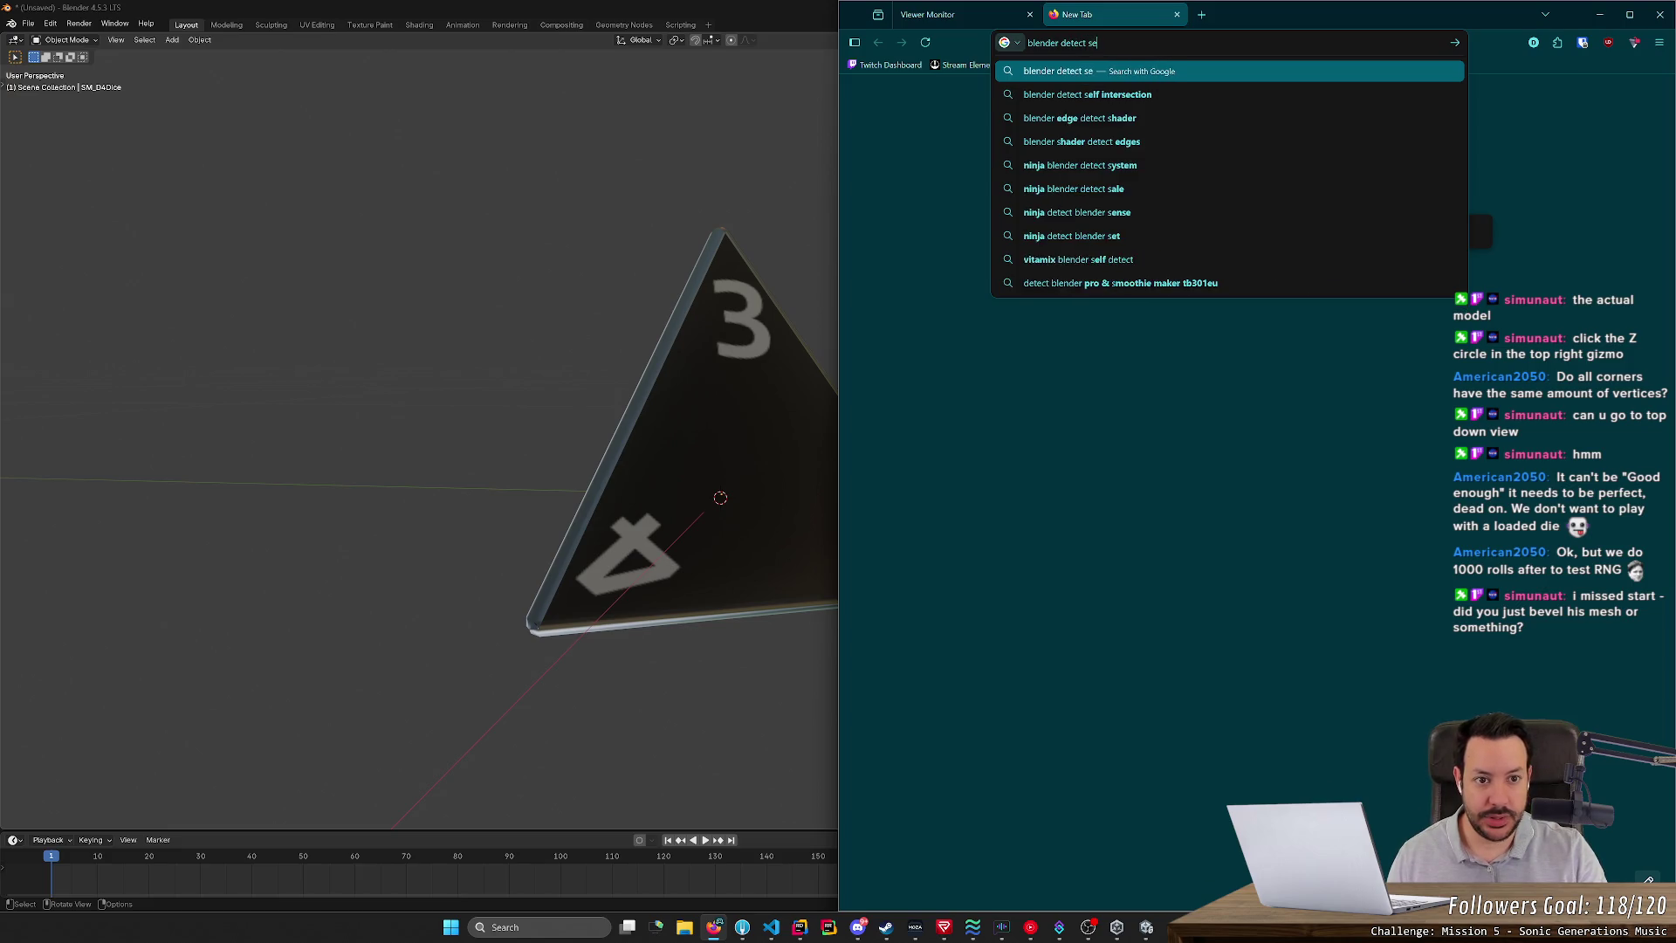
{"action": "key", "text": "Down"}
{"action": "key", "text": "Return"}
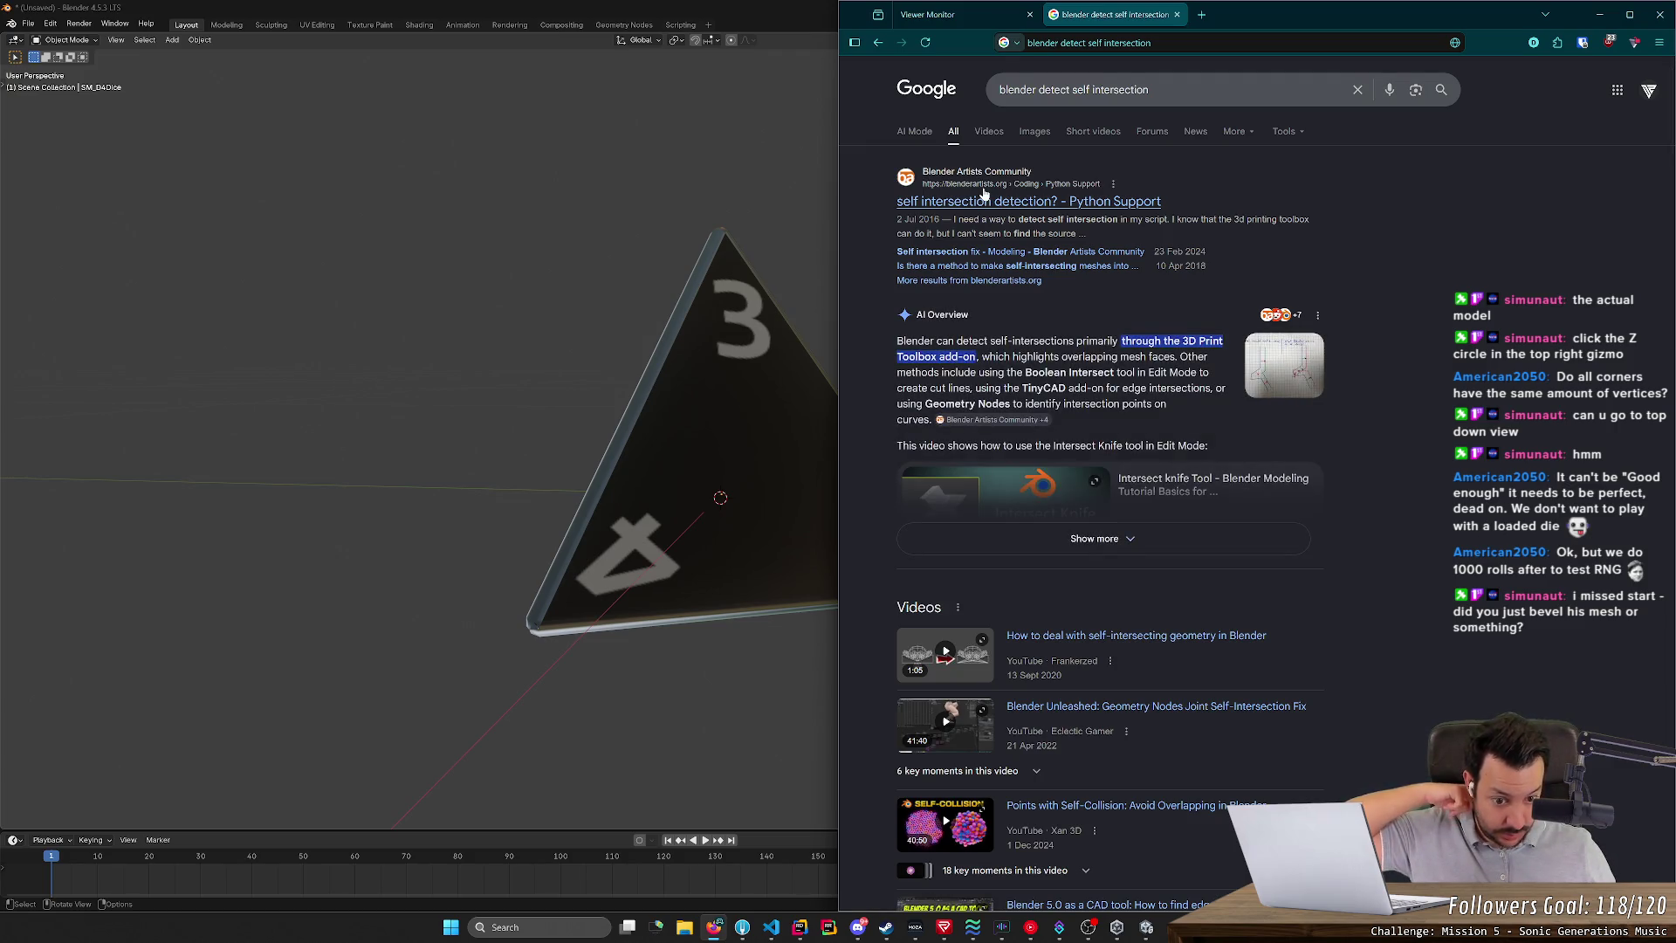
{"action": "scroll", "coordinate": [993, 504], "scroll_direction": "down", "scroll_amount": 5}
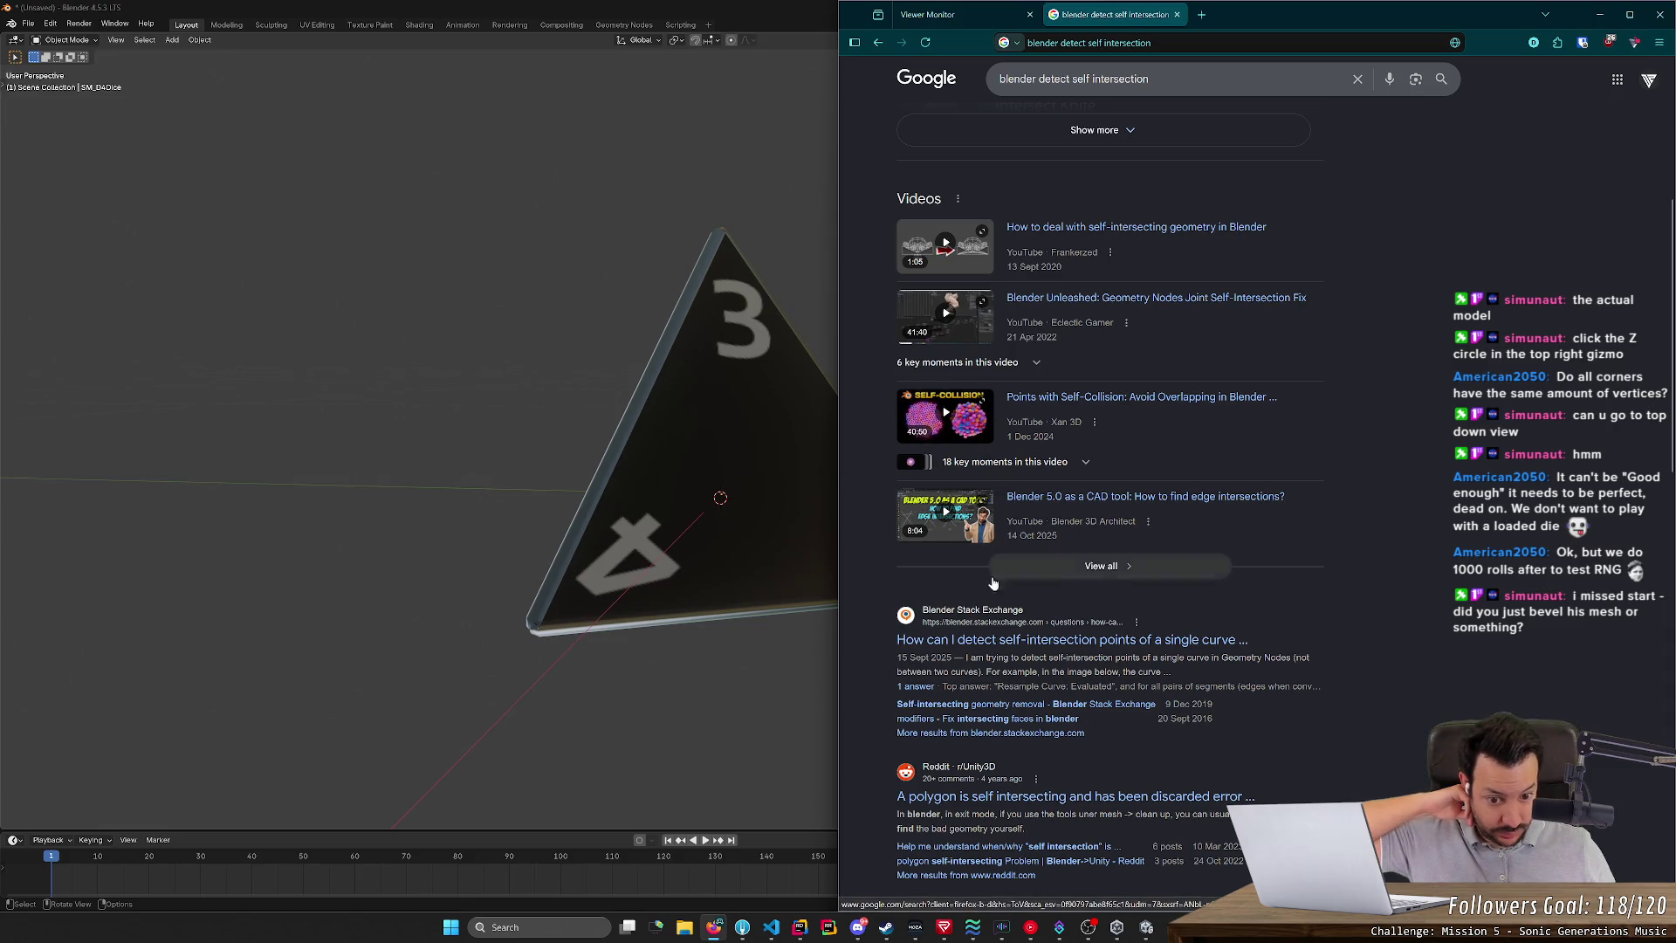
- Open the r/Unity3D thread on the self-intersecting polygon error and read the expanded post and replies
{"action": "left_click", "coordinate": [1036, 804]}
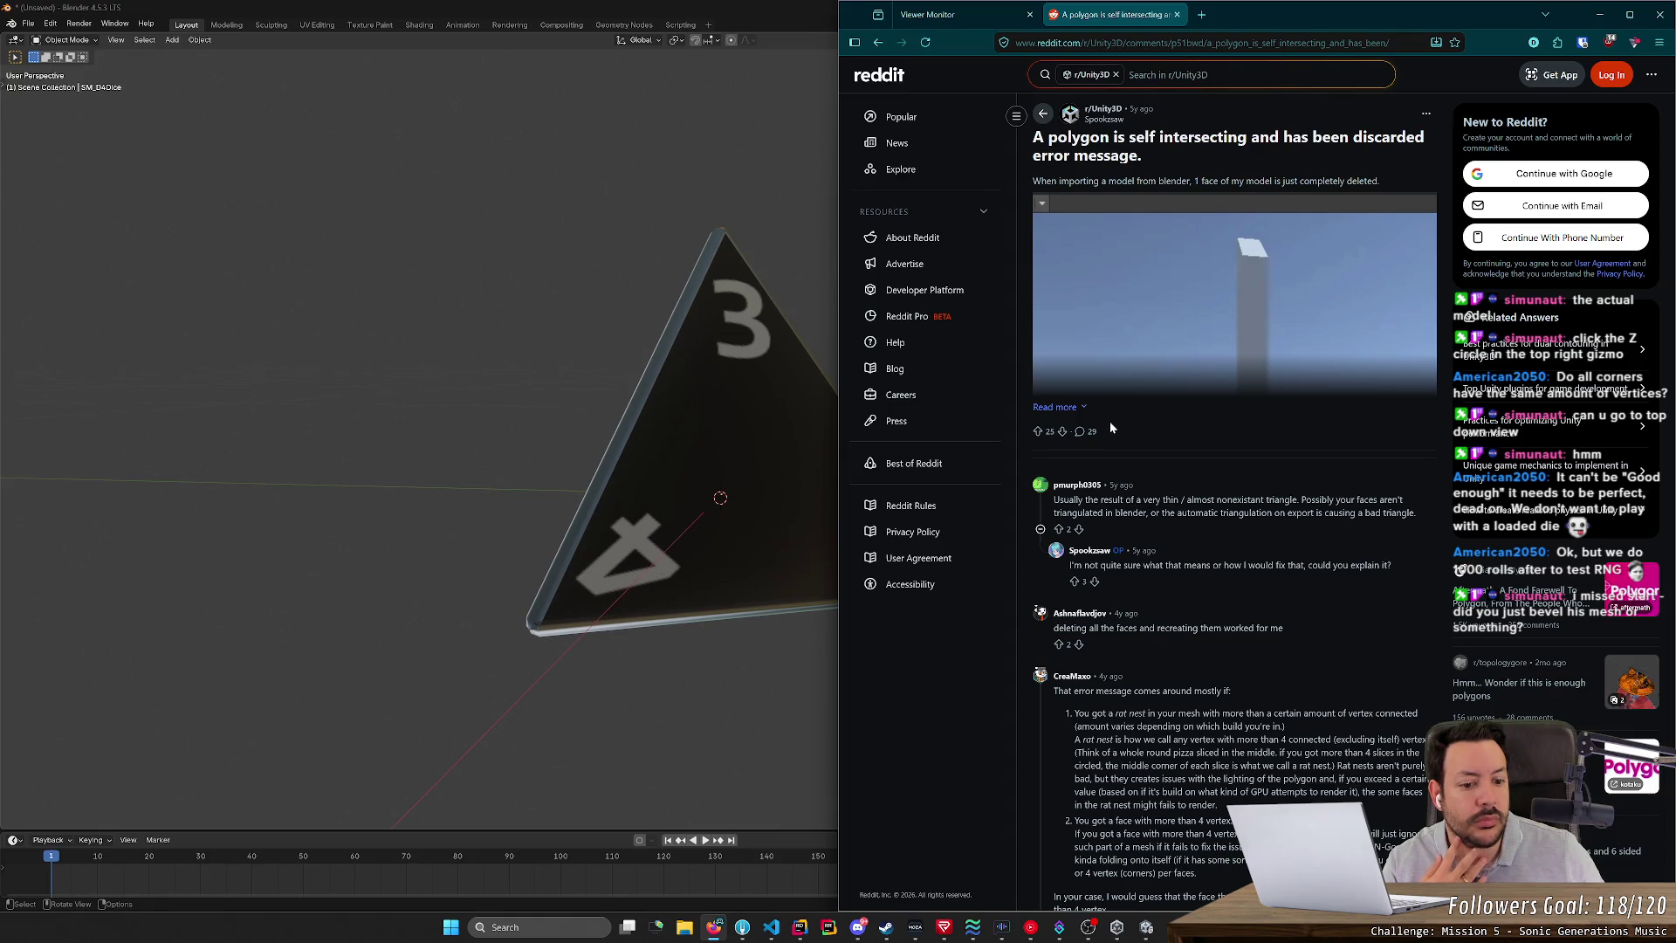
{"action": "left_click_drag", "start_coordinate": [1102, 627], "coordinate": [1229, 628]}
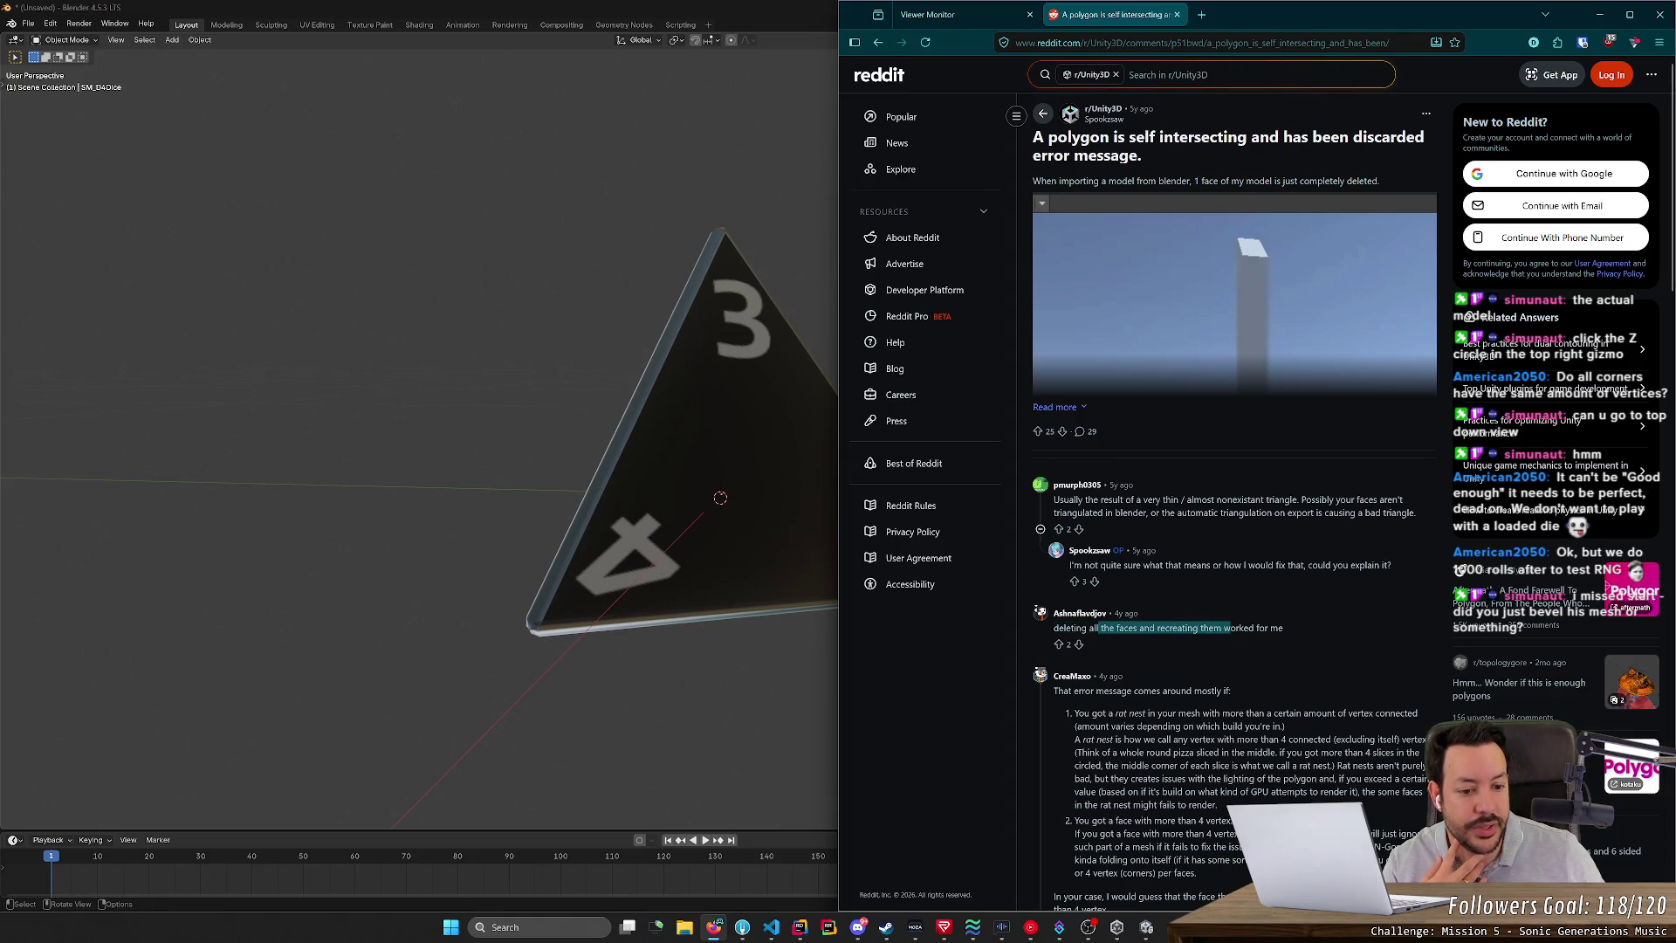
{"action": "left_click", "coordinate": [1229, 627]}
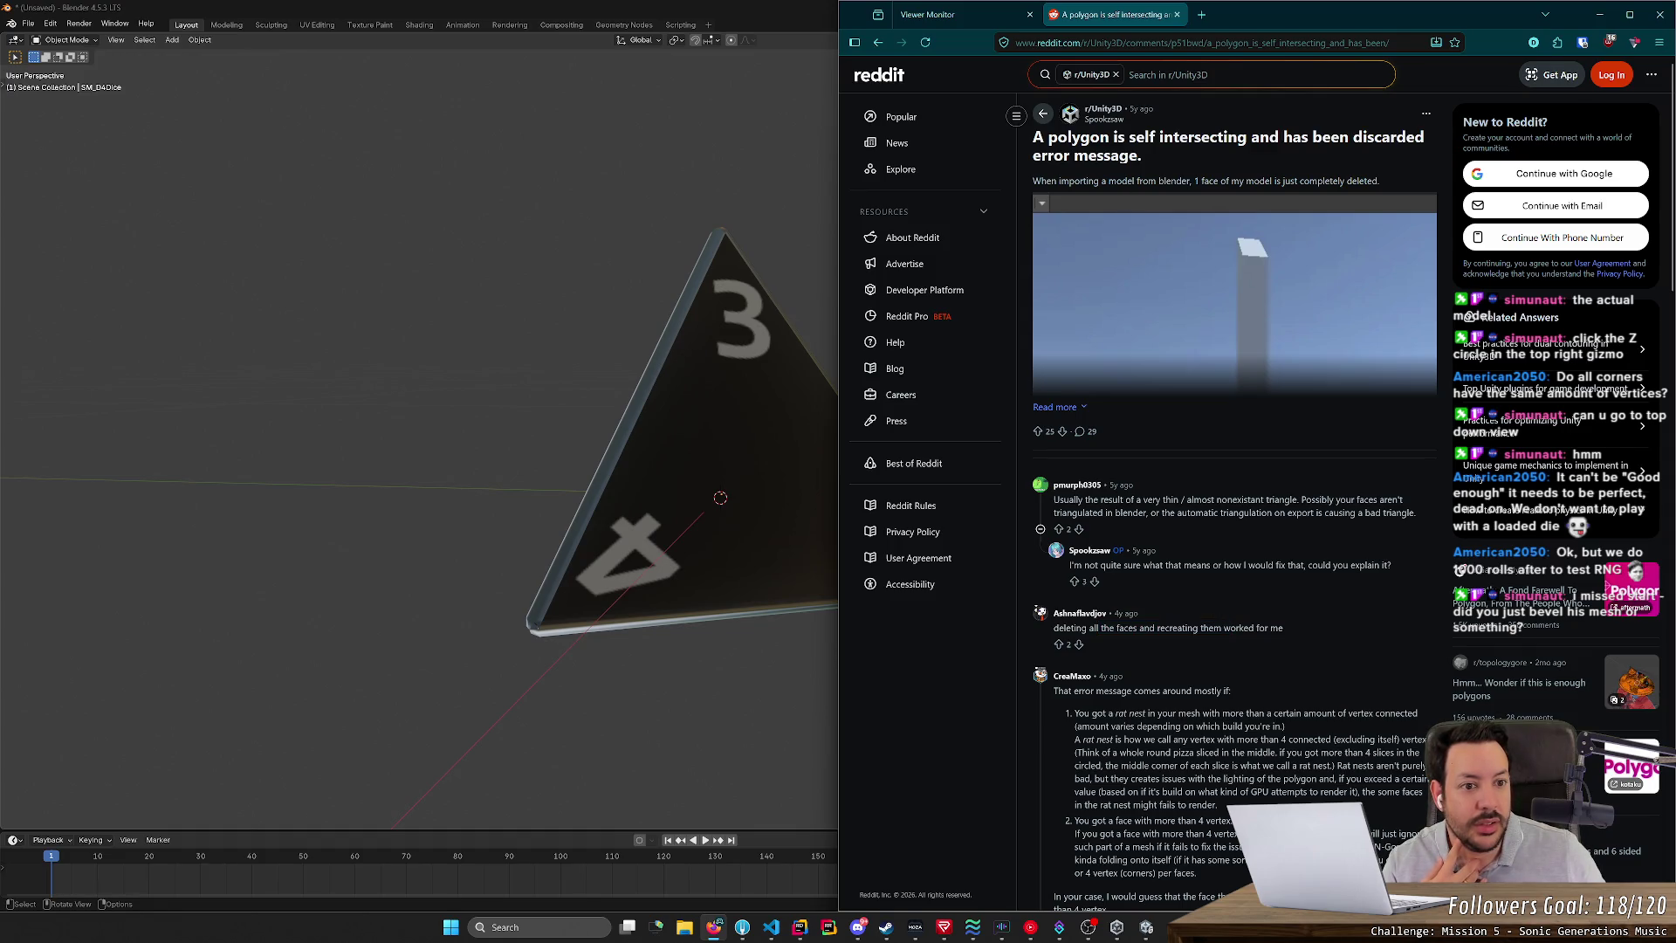
{"action": "left_click", "coordinate": [1053, 409]}
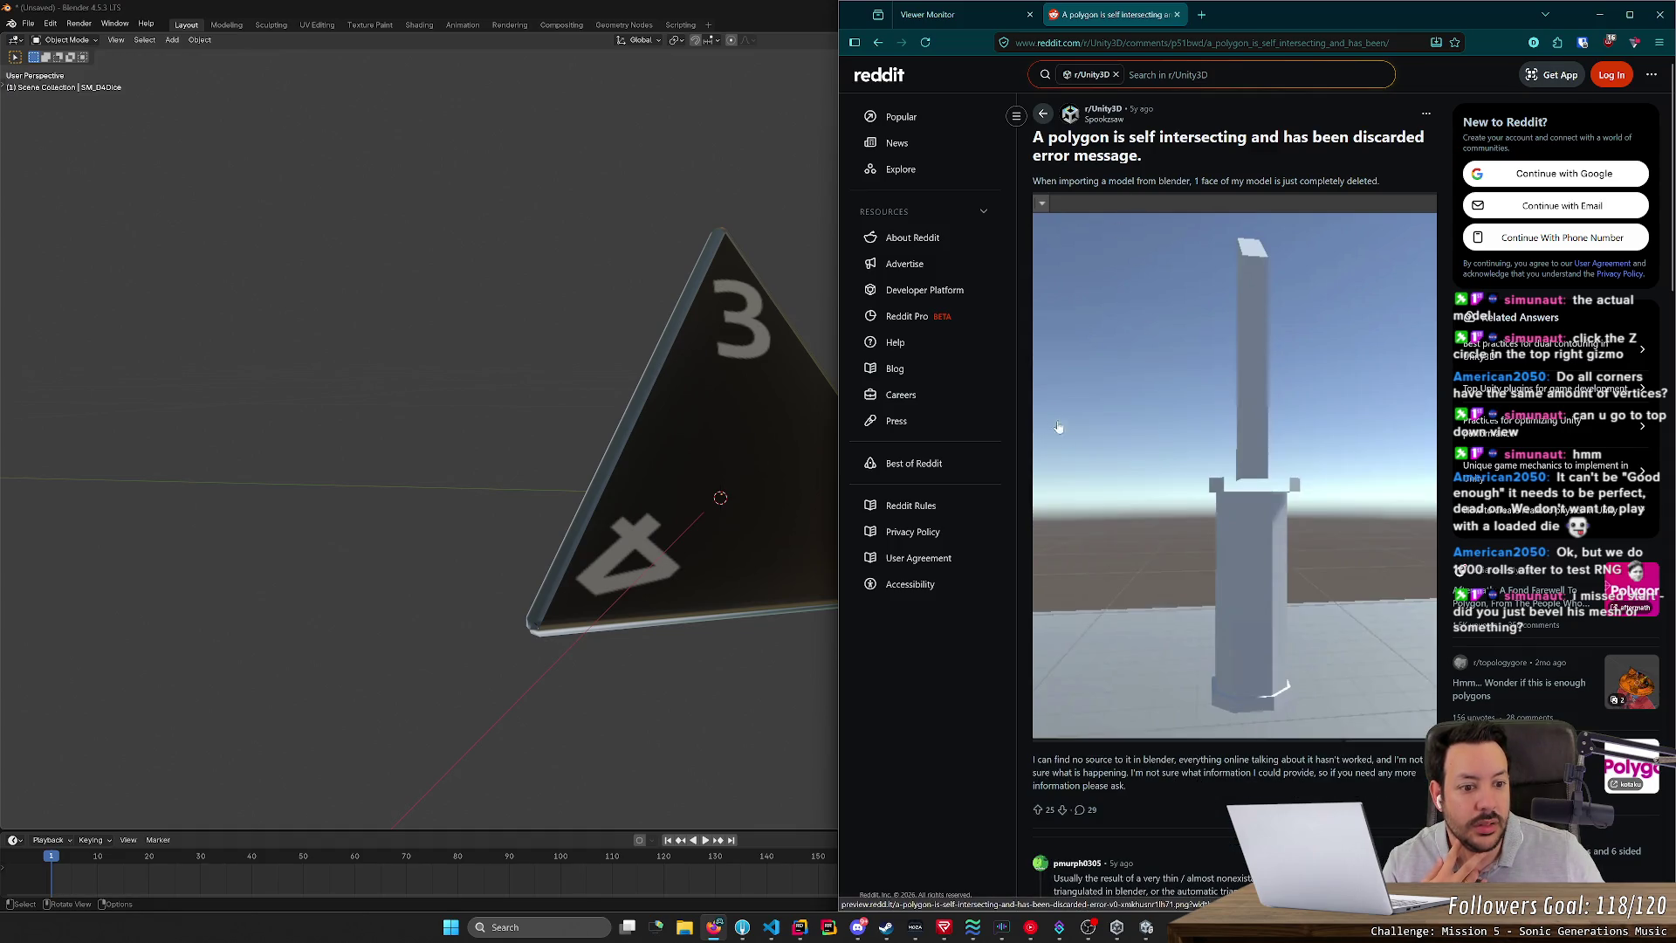
{"action": "scroll", "coordinate": [1057, 427], "scroll_direction": "down", "scroll_amount": 5}
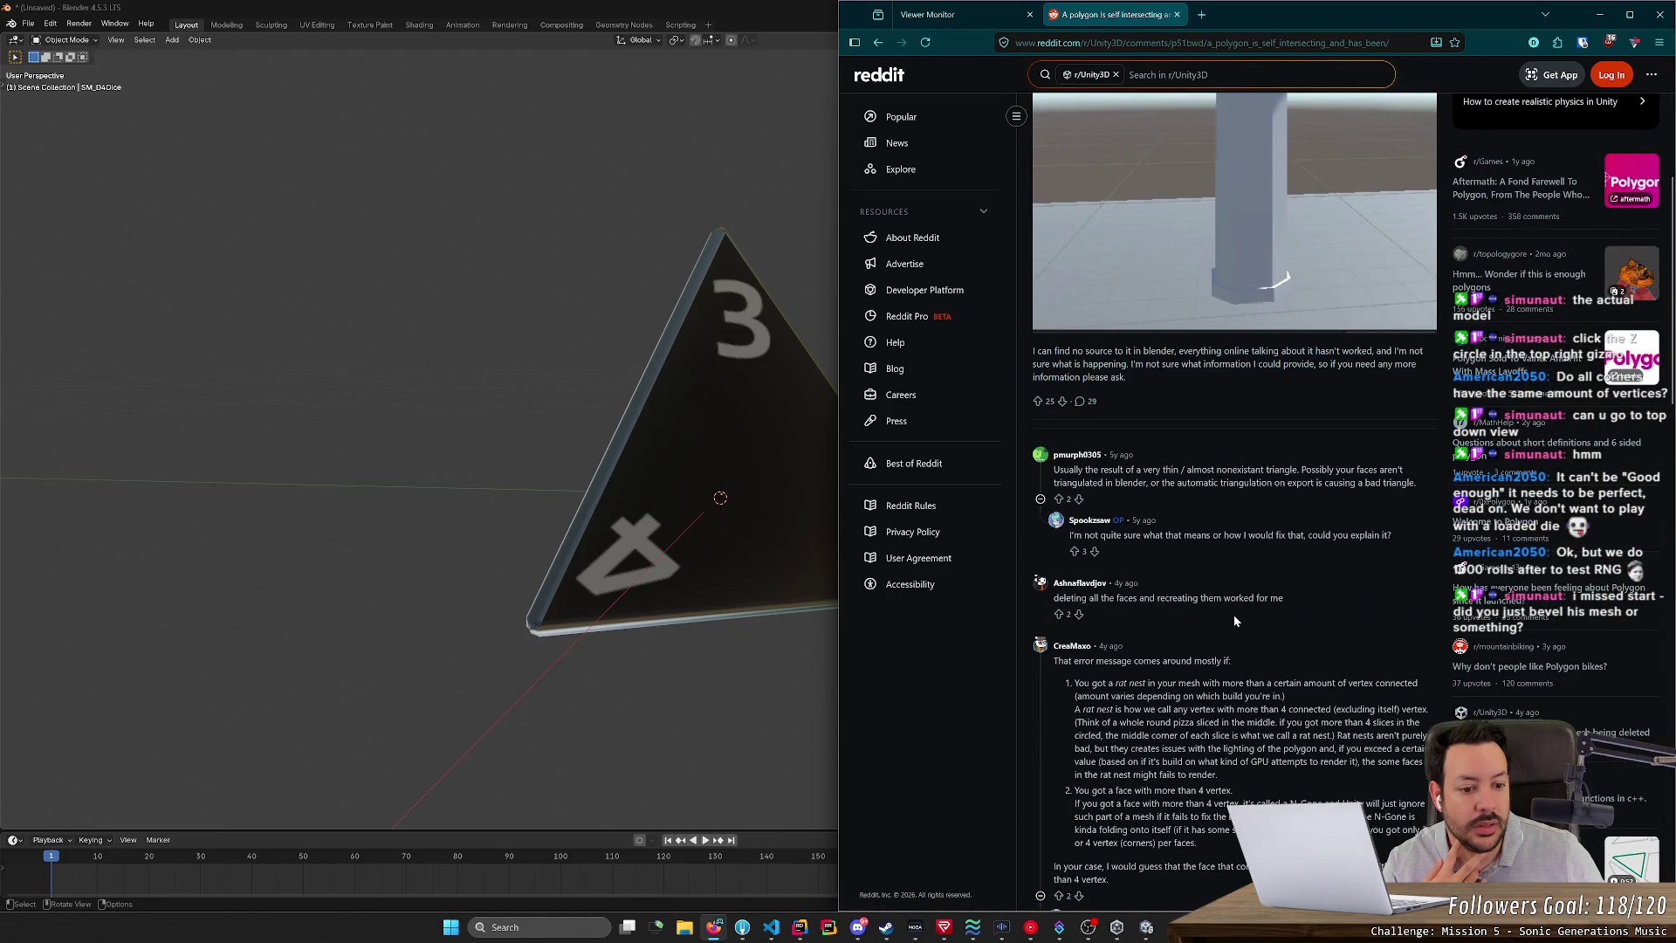
{"action": "scroll", "coordinate": [1233, 614], "scroll_direction": "down", "scroll_amount": 2}
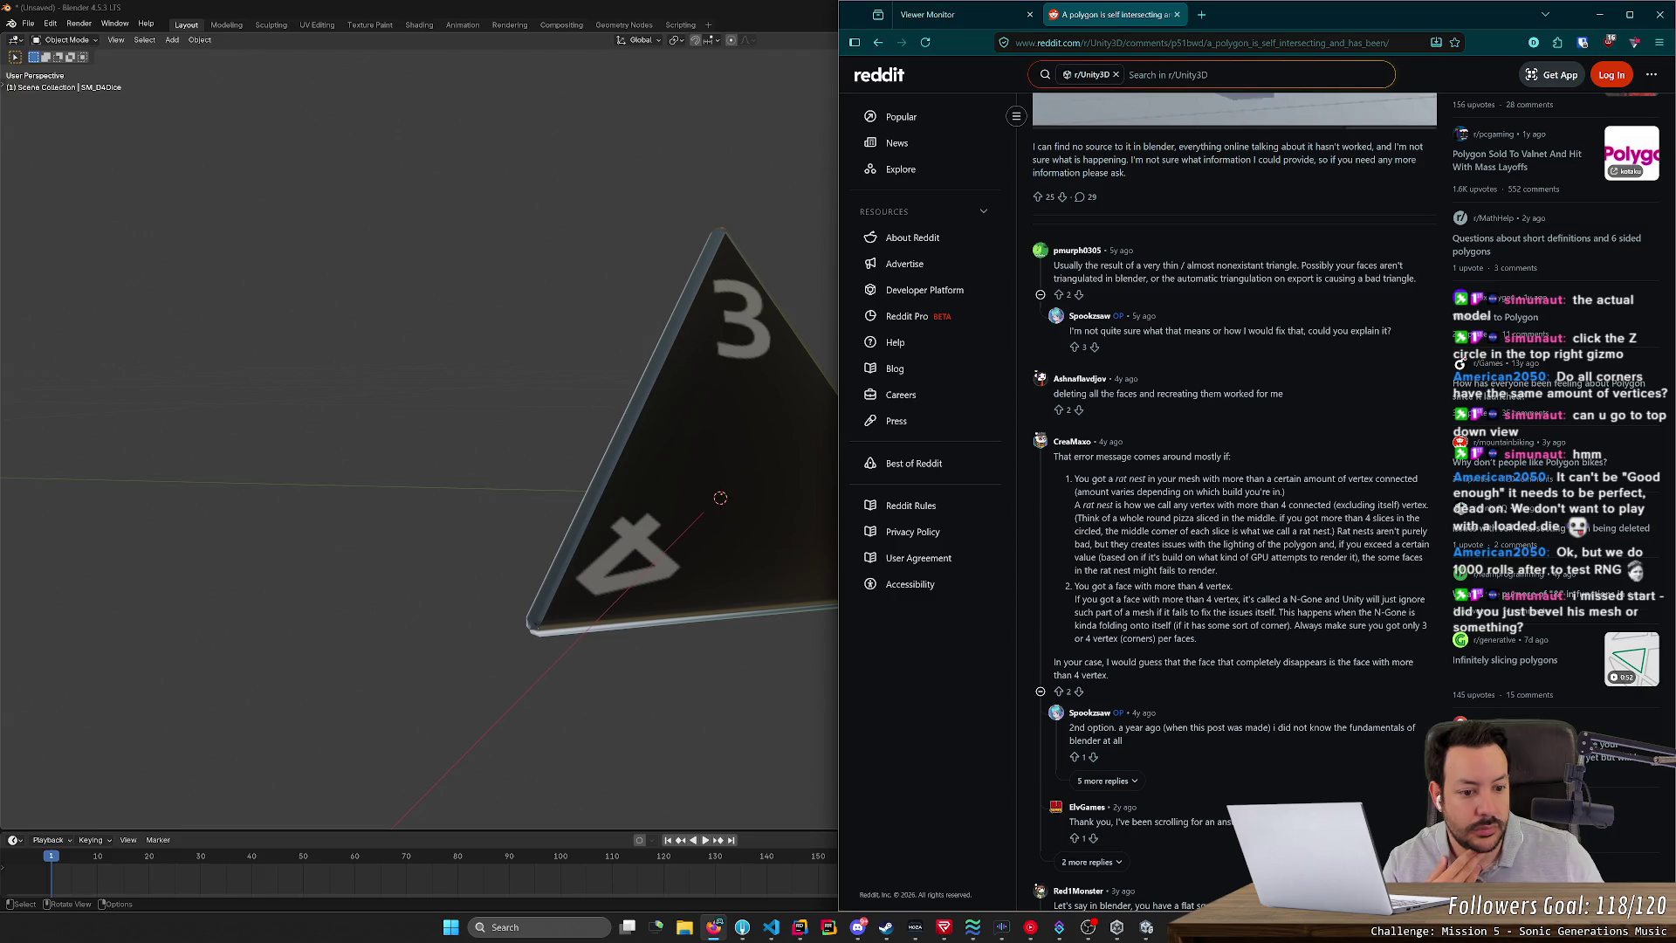
- Back in Blender, select the whole die in Edit Mode, apply Triangulate Faces, then deselect
{"action": "key", "text": "alt+Tab"}
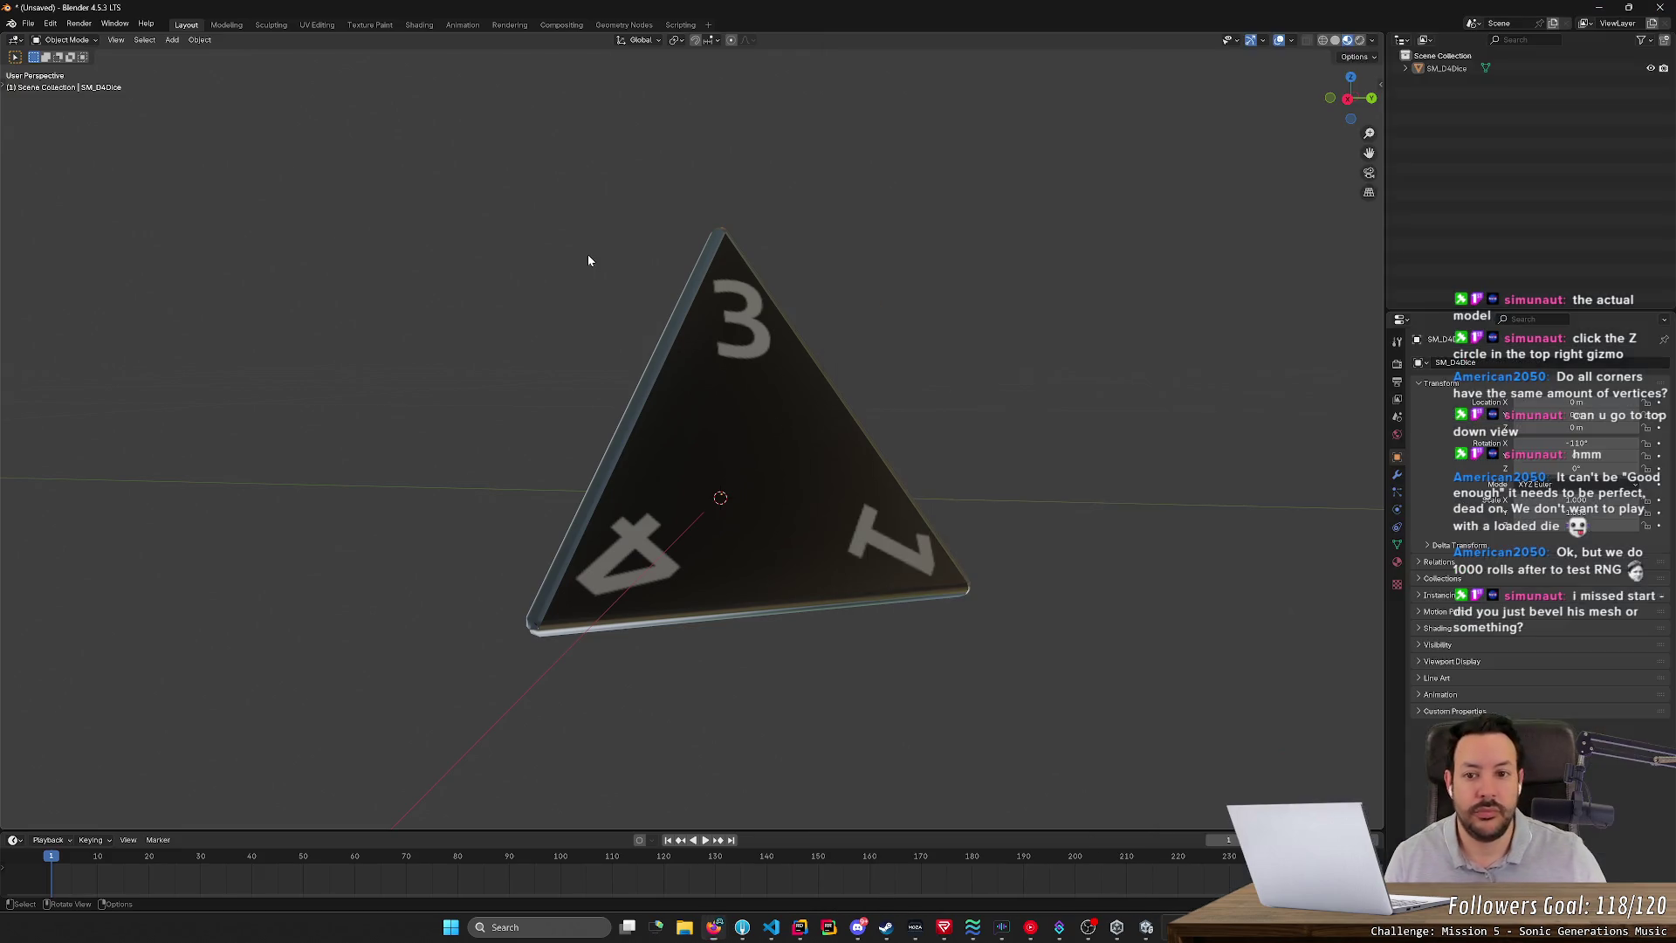
{"action": "key", "text": "a"}
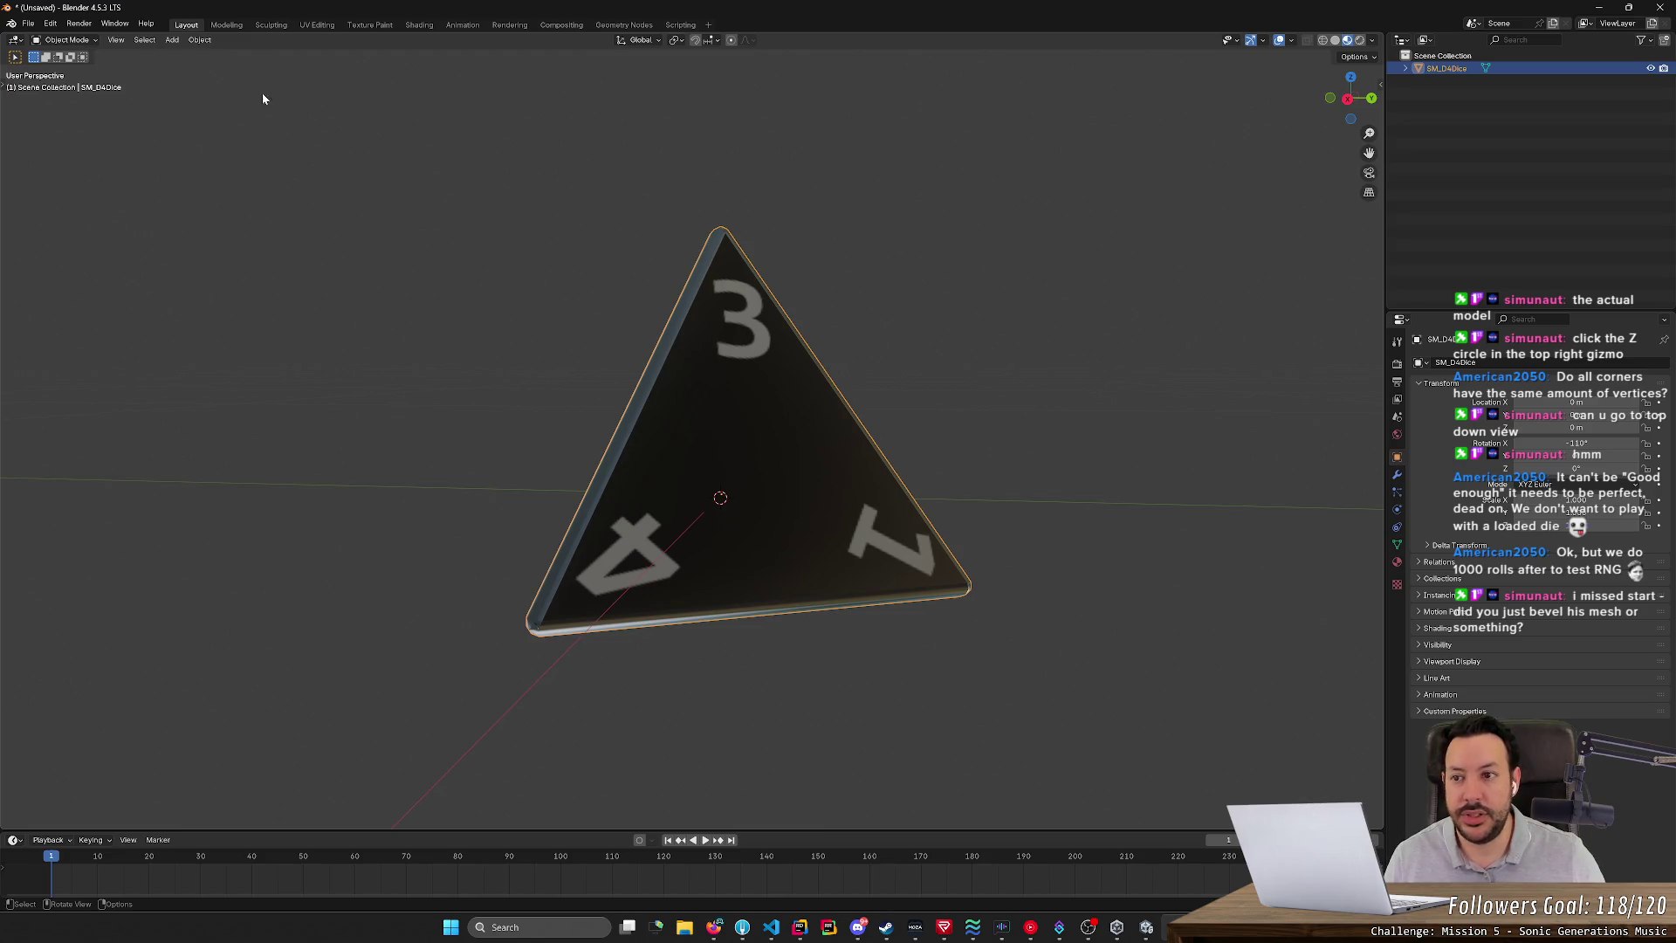
{"action": "key", "text": "Tab"}
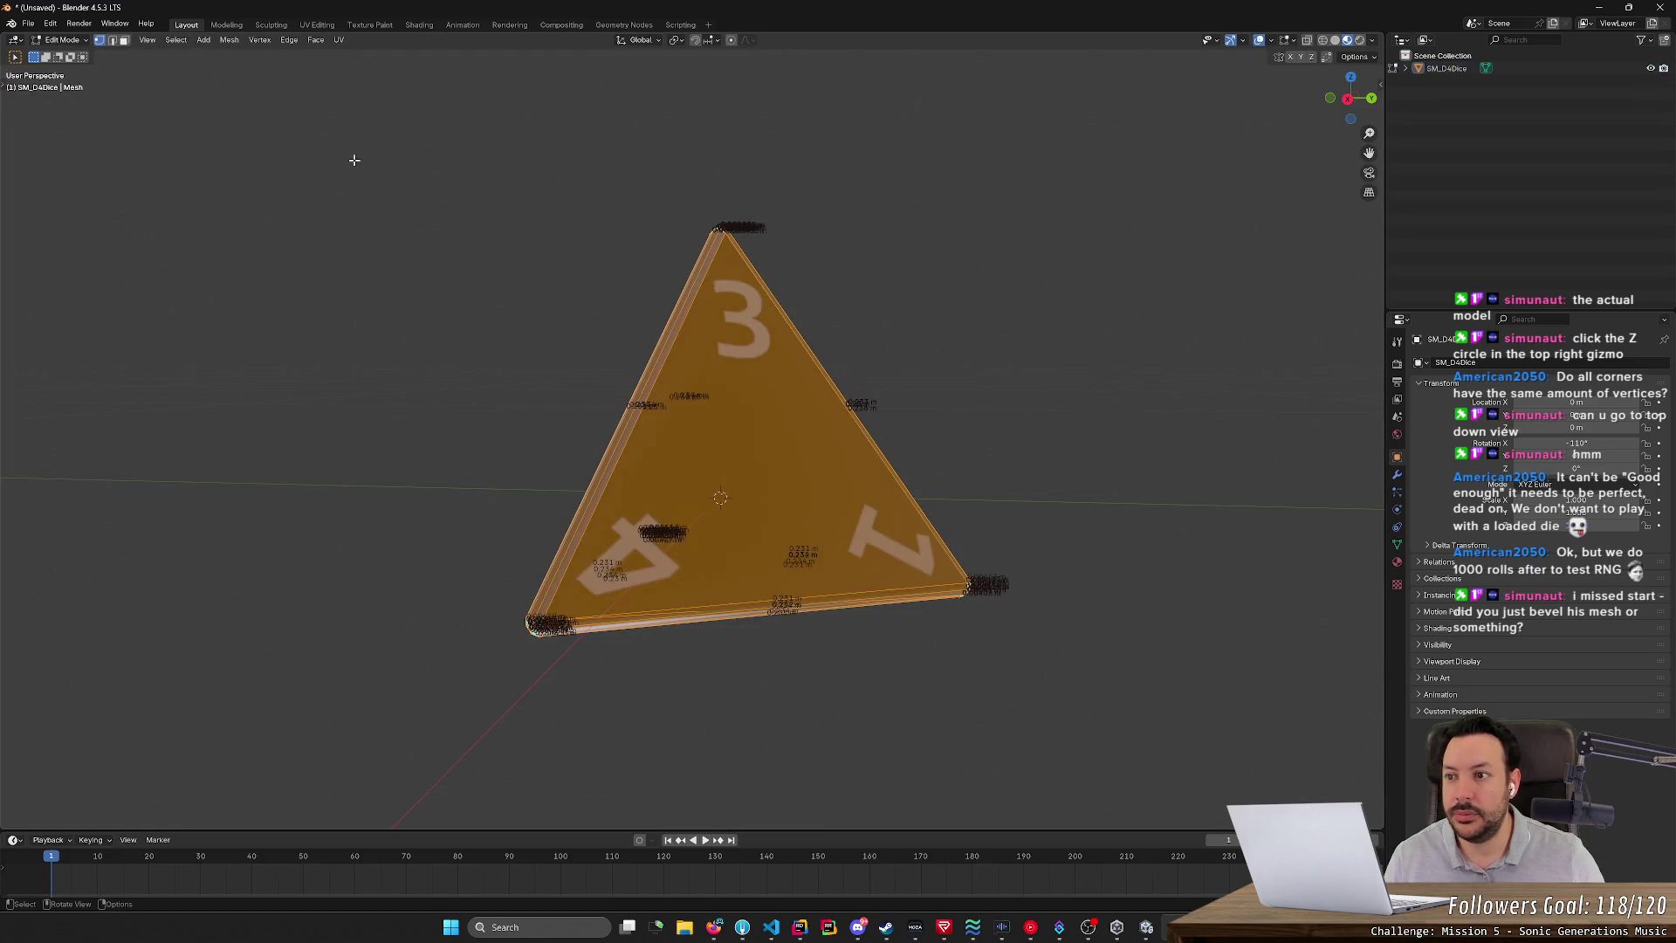
{"action": "left_click", "coordinate": [174, 40]}
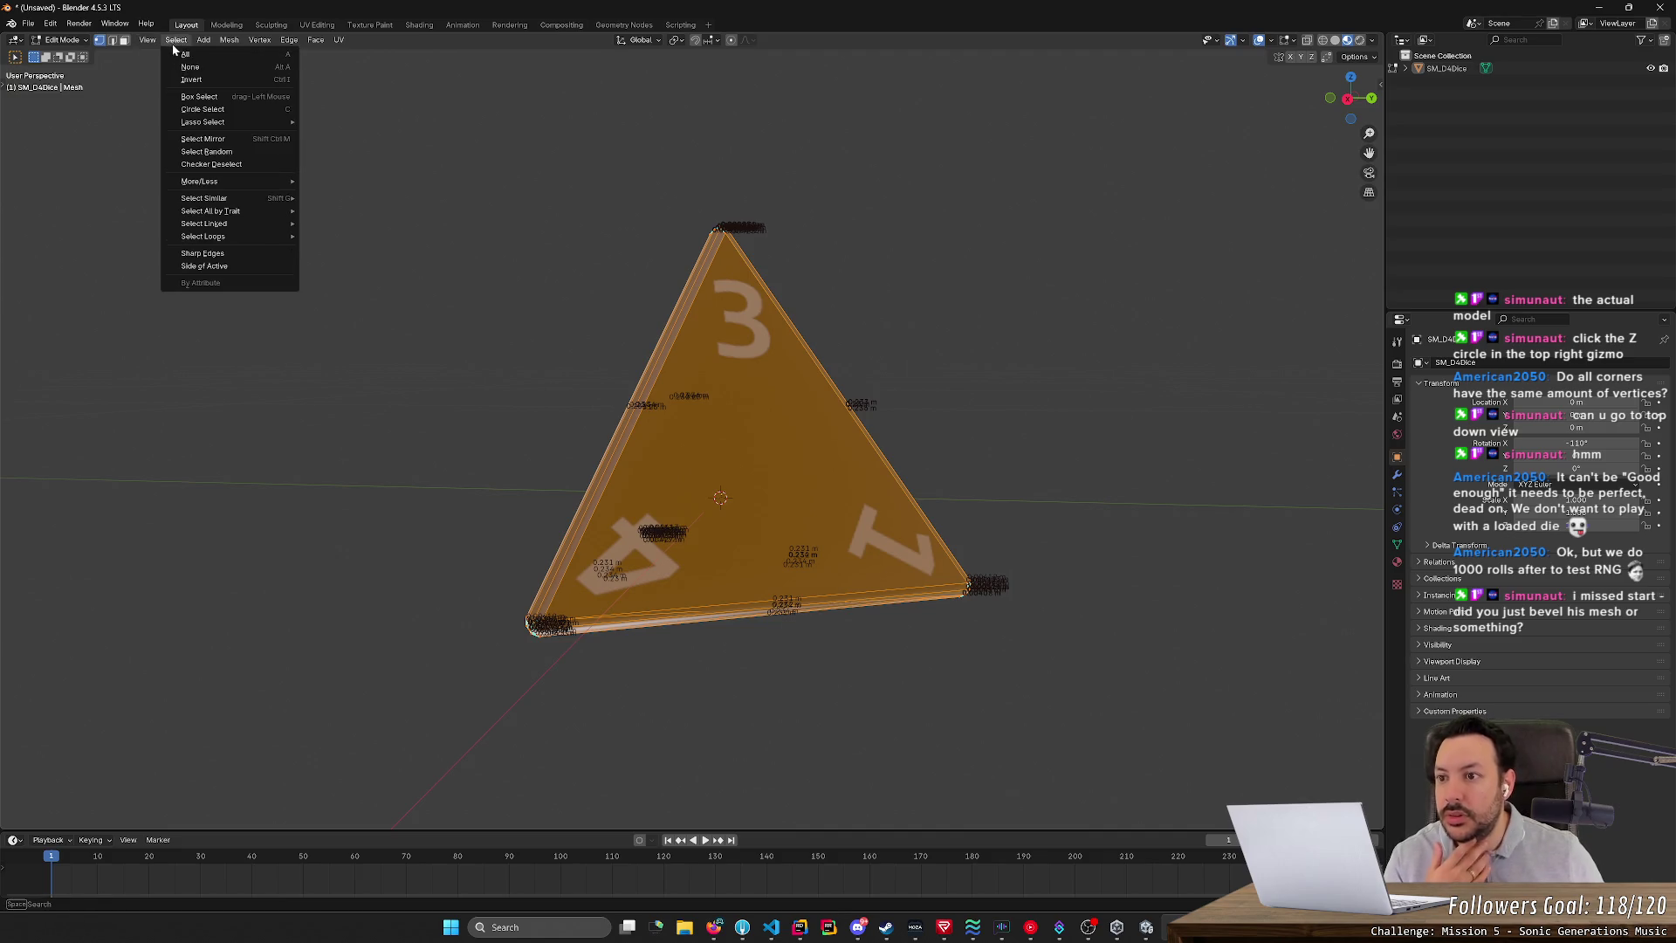
{"action": "mouse_move", "coordinate": [226, 42]}
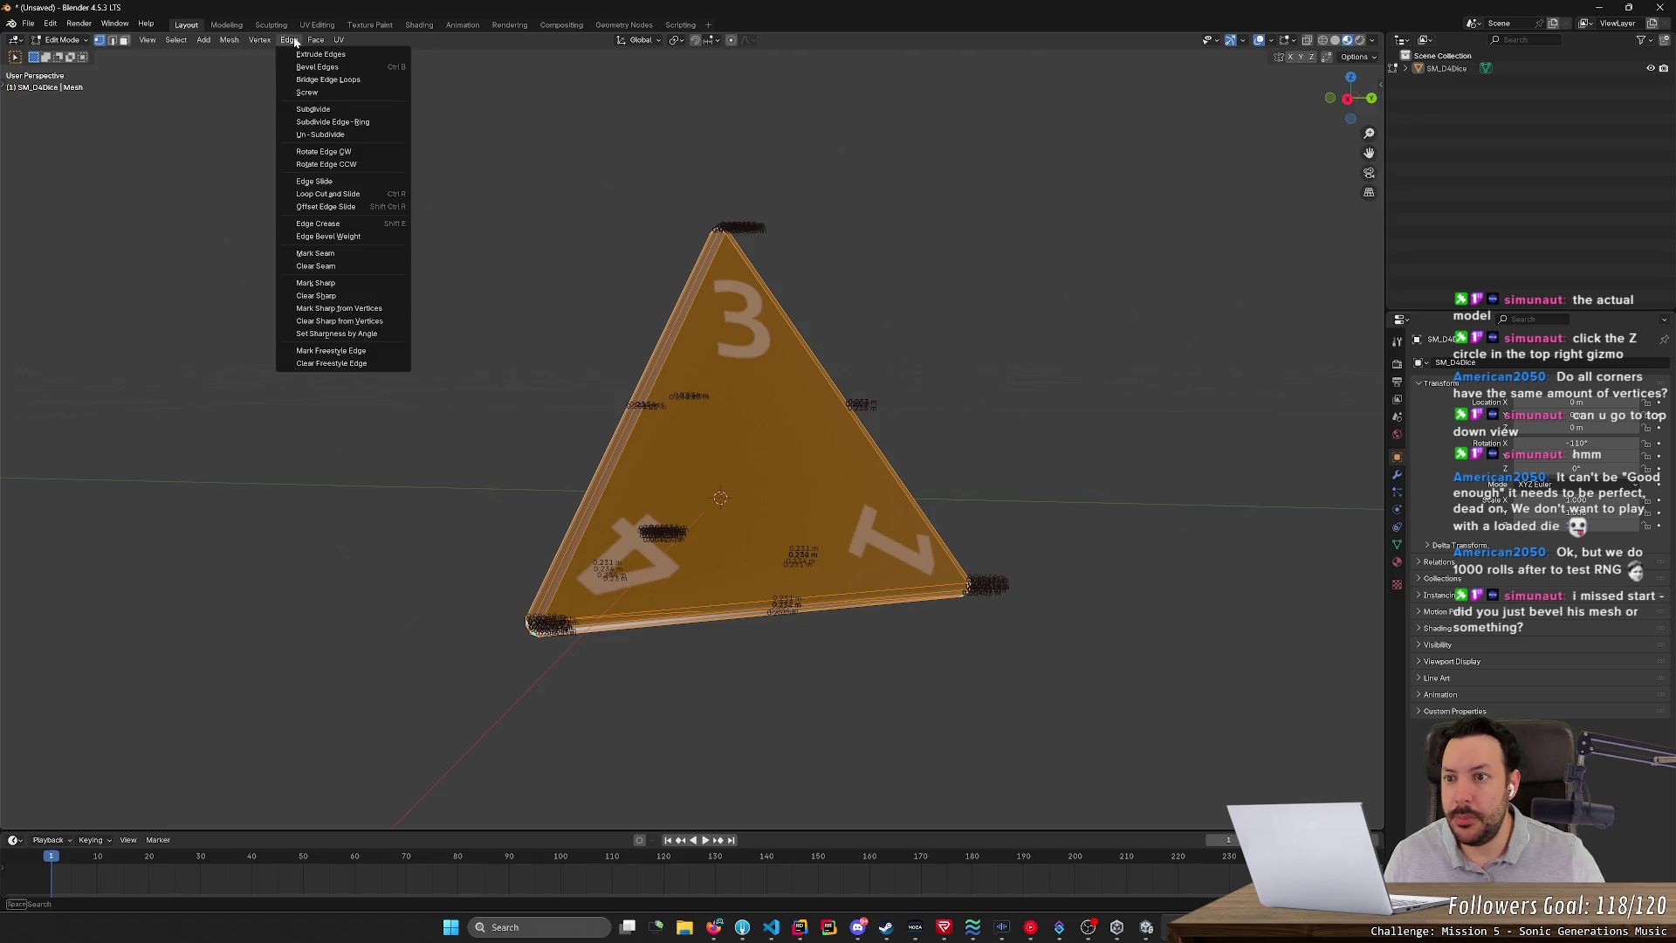
{"action": "left_click", "coordinate": [346, 121]}
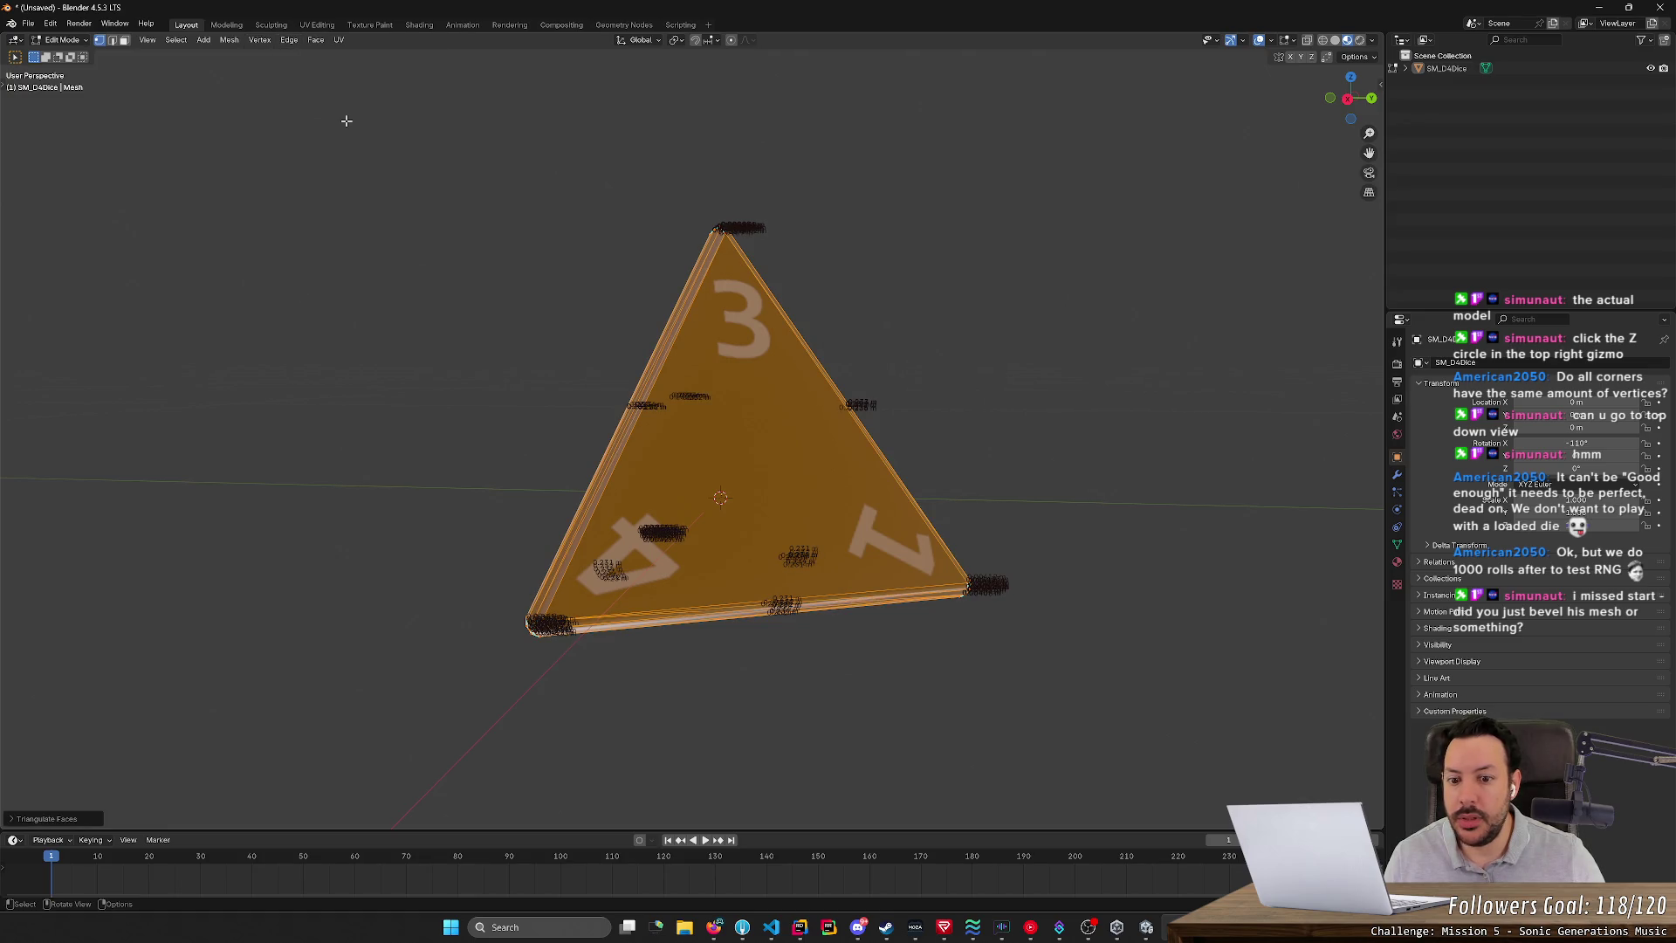
{"action": "left_click", "coordinate": [418, 203]}
{"action": "mouse_move", "coordinate": [417, 206]}
{"action": "middle_mouse_down"}
{"action": "mouse_move", "coordinate": [564, 270]}
{"action": "mouse_move", "coordinate": [399, 156]}
{"action": "mouse_move", "coordinate": [774, 179]}
{"action": "mouse_move", "coordinate": [768, 236]}
{"action": "mouse_move", "coordinate": [786, 262]}
{"action": "mouse_move", "coordinate": [716, 268]}
{"action": "mouse_move", "coordinate": [643, 184]}
{"action": "middle_mouse_up"}
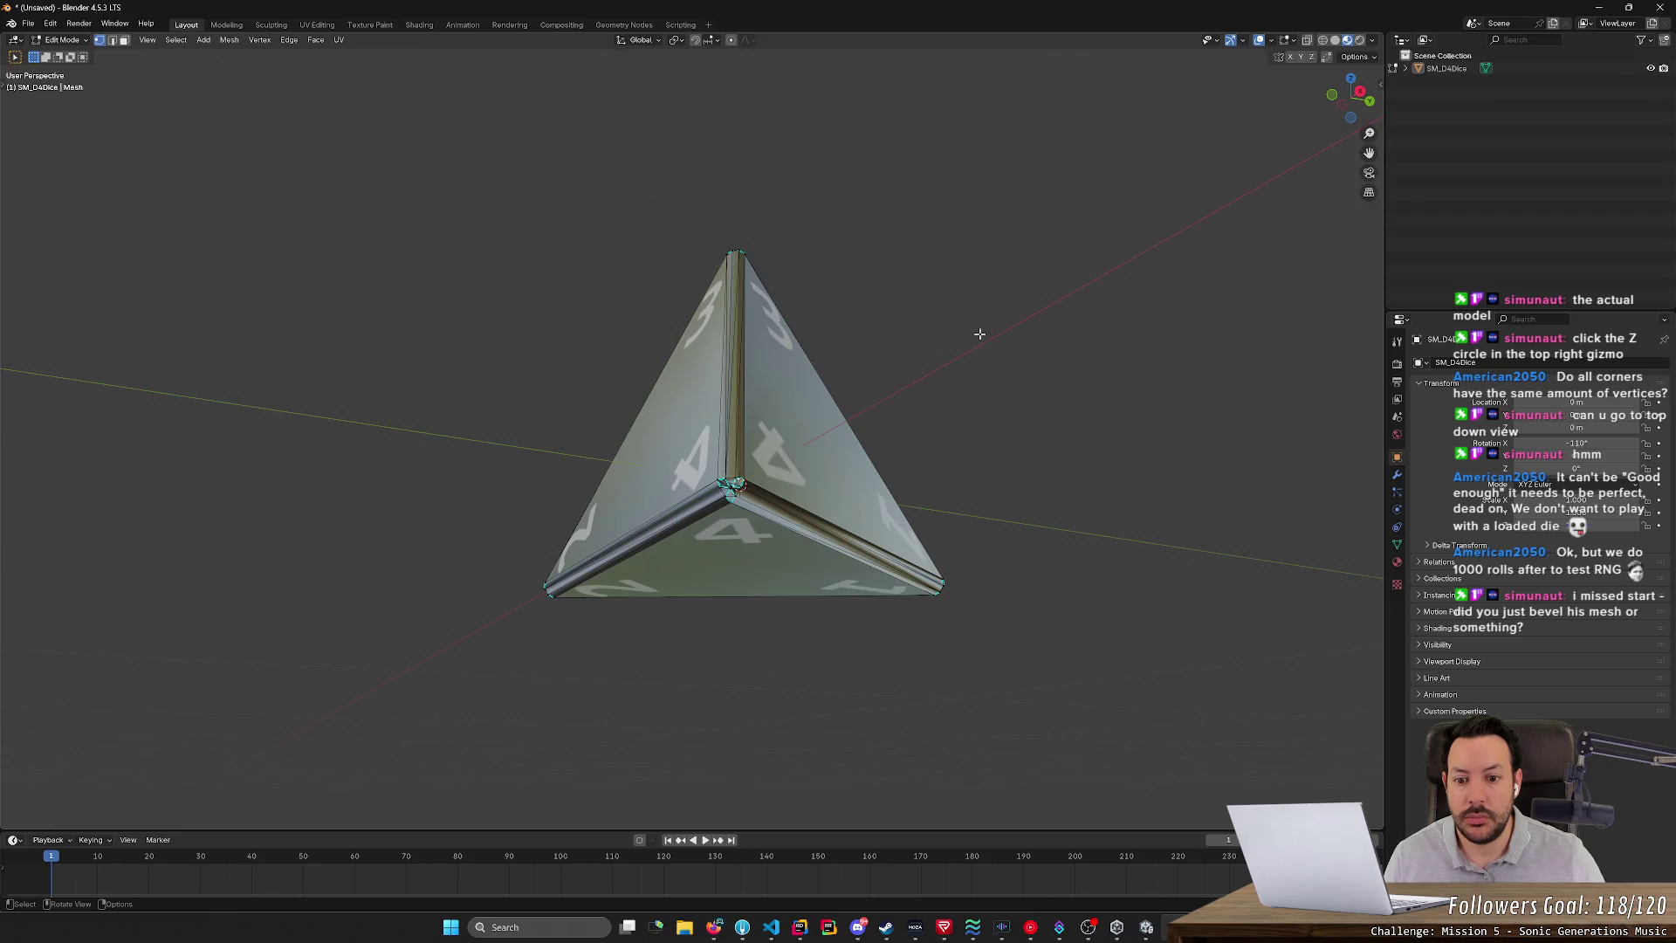
- Orbit and zoom around the die to inspect the bevelled corner from several angles
{"action": "scroll", "coordinate": [931, 445], "scroll_direction": "up", "scroll_amount": 5}
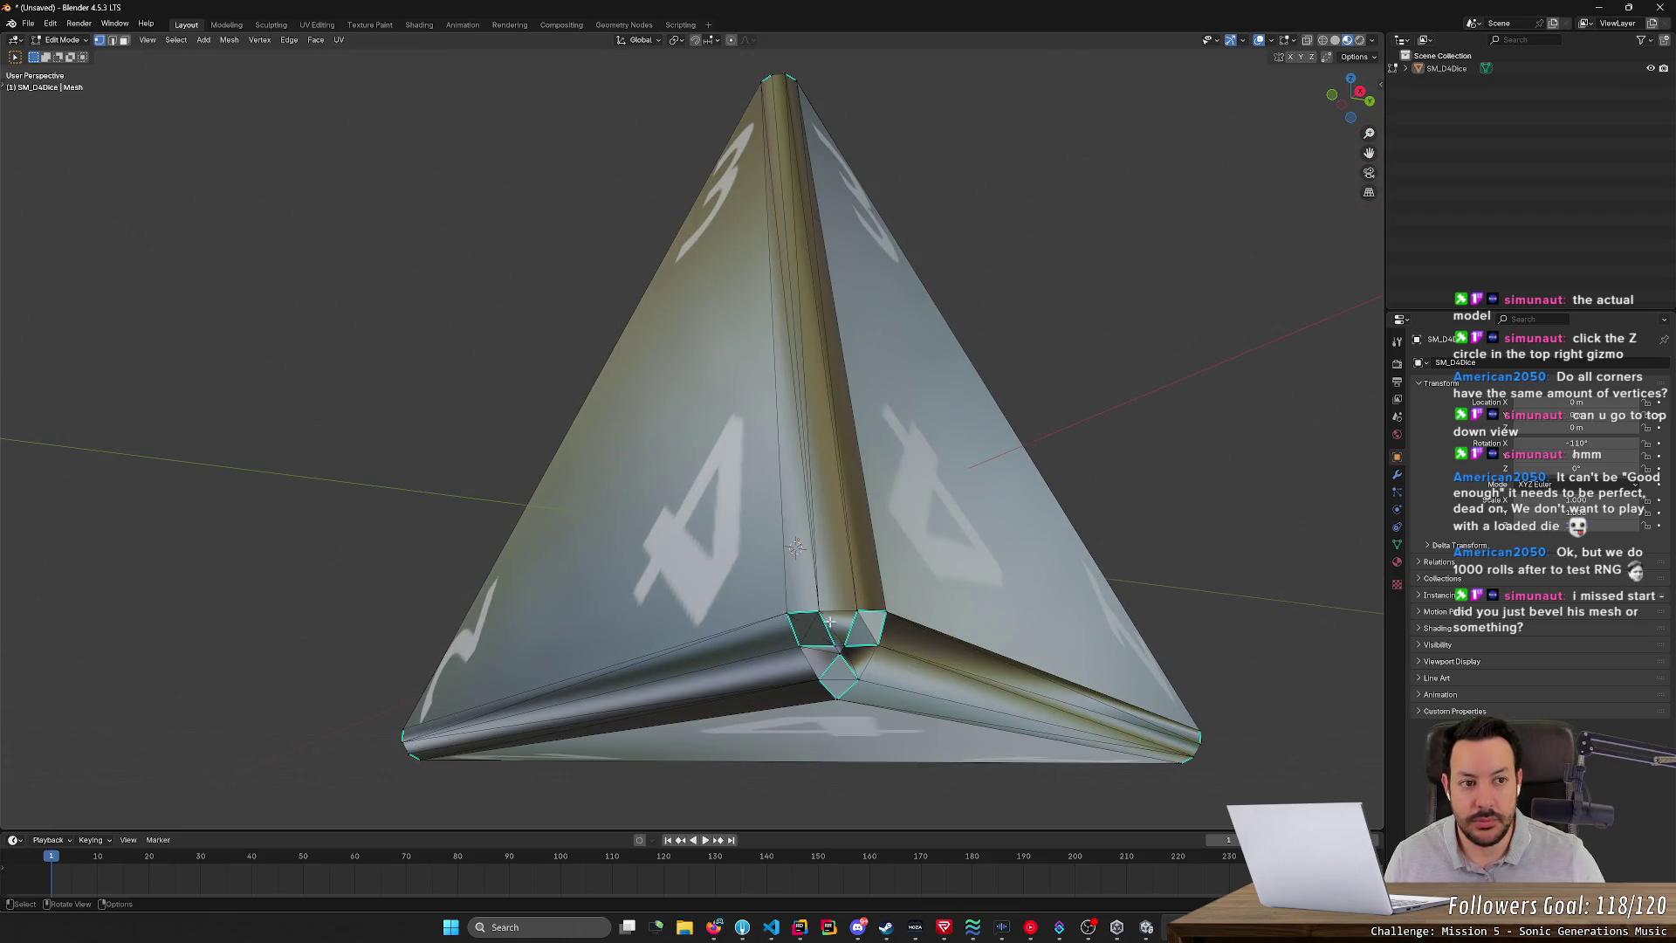
{"action": "mouse_move", "coordinate": [443, 613]}
{"action": "middle_mouse_down"}
{"action": "mouse_move", "coordinate": [471, 576]}
{"action": "mouse_move", "coordinate": [418, 580]}
{"action": "mouse_move", "coordinate": [380, 613]}
{"action": "mouse_move", "coordinate": [458, 600]}
{"action": "middle_mouse_up"}
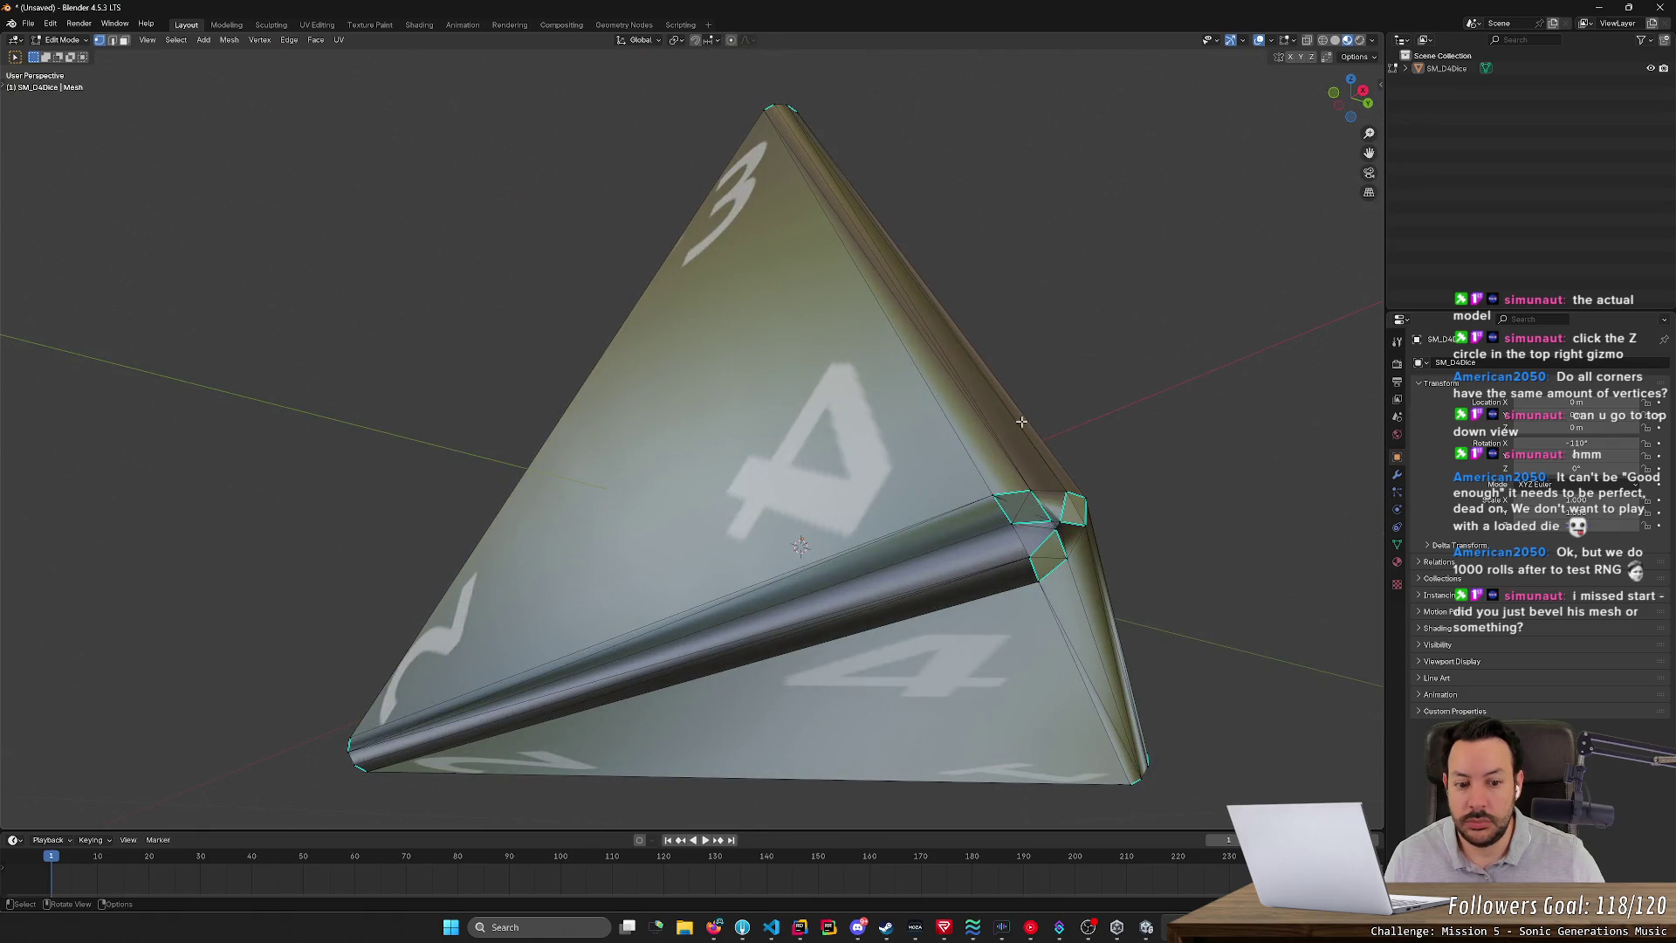
{"action": "scroll", "coordinate": [1099, 509], "scroll_direction": "up", "scroll_amount": 4}
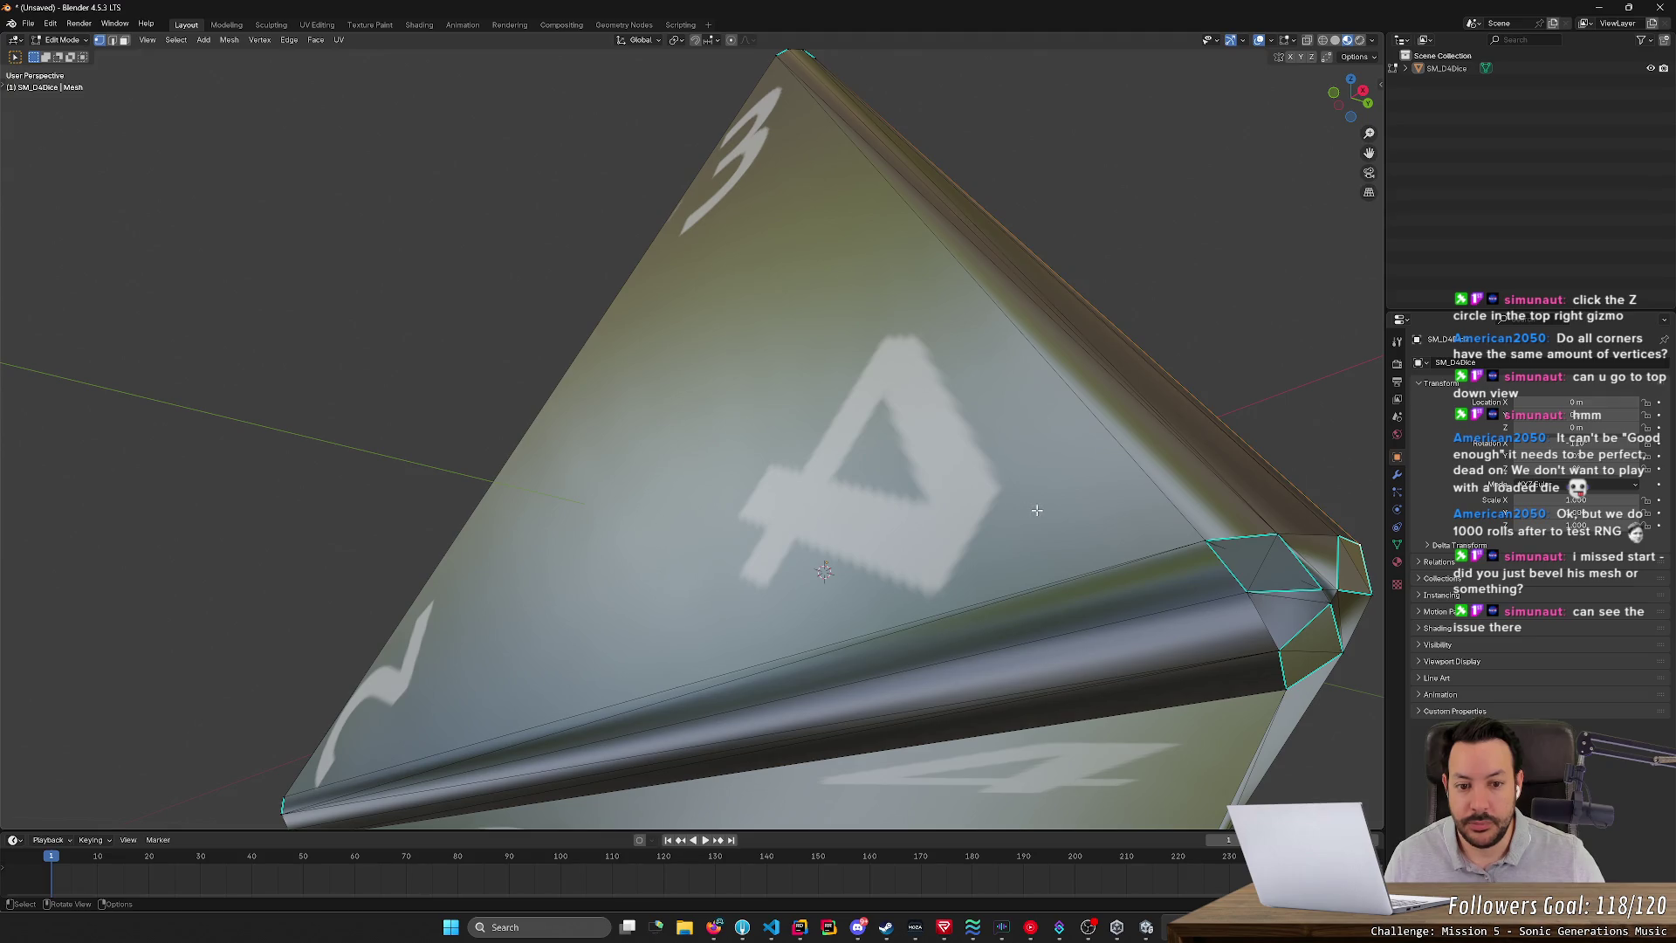
{"action": "middle_click_drag", "start_coordinate": [1036, 510], "coordinate": [1018, 505]}
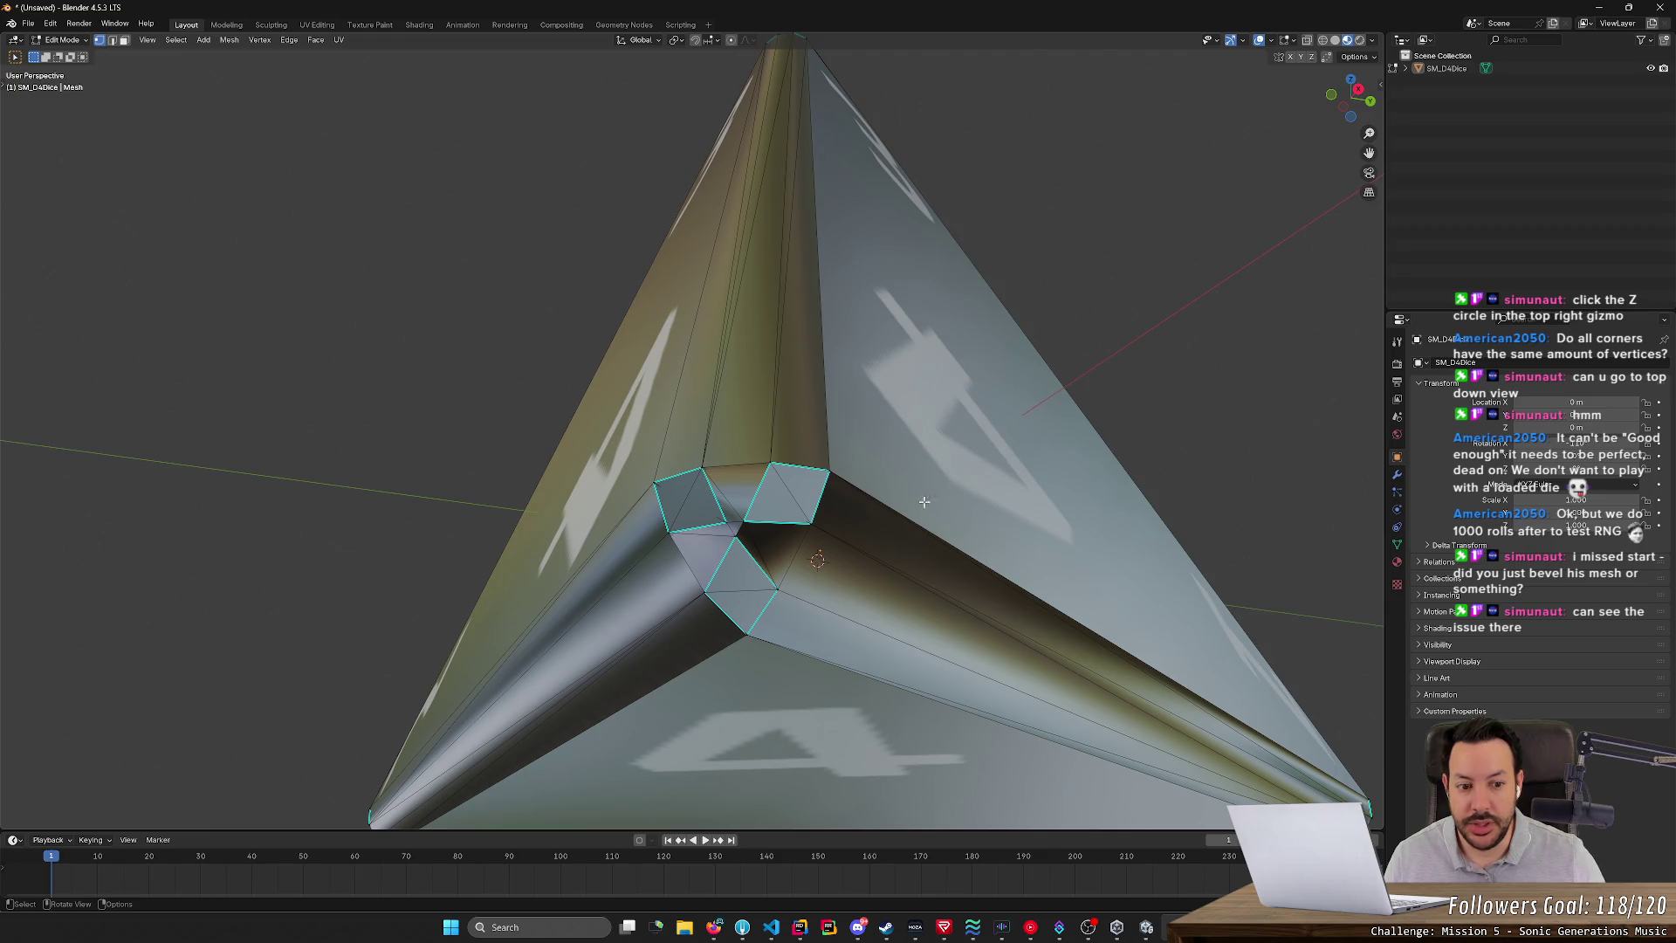
{"action": "mouse_move", "coordinate": [1019, 493]}
{"action": "middle_mouse_down"}
{"action": "mouse_move", "coordinate": [935, 486]}
{"action": "mouse_move", "coordinate": [908, 437]}
{"action": "mouse_move", "coordinate": [759, 439]}
{"action": "middle_mouse_up"}
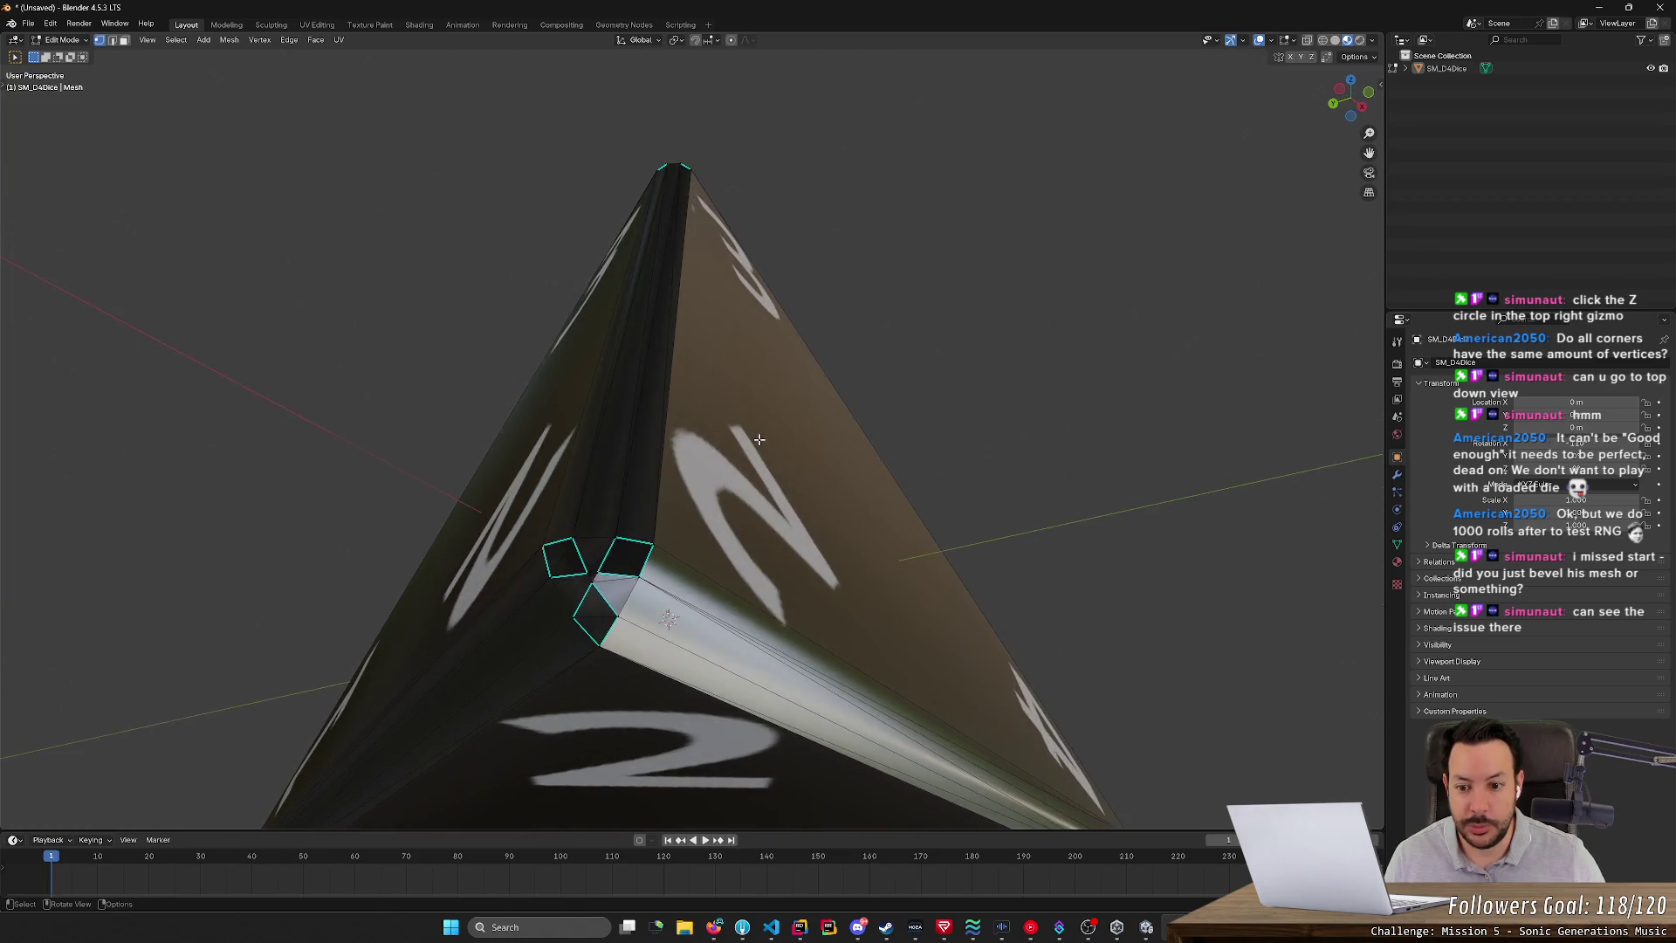
{"action": "scroll", "coordinate": [759, 439], "scroll_direction": "up", "scroll_amount": 3}
{"action": "scroll", "coordinate": [785, 428], "scroll_direction": "down", "scroll_amount": 3}
{"action": "scroll", "coordinate": [812, 410], "scroll_direction": "up", "scroll_amount": 2}
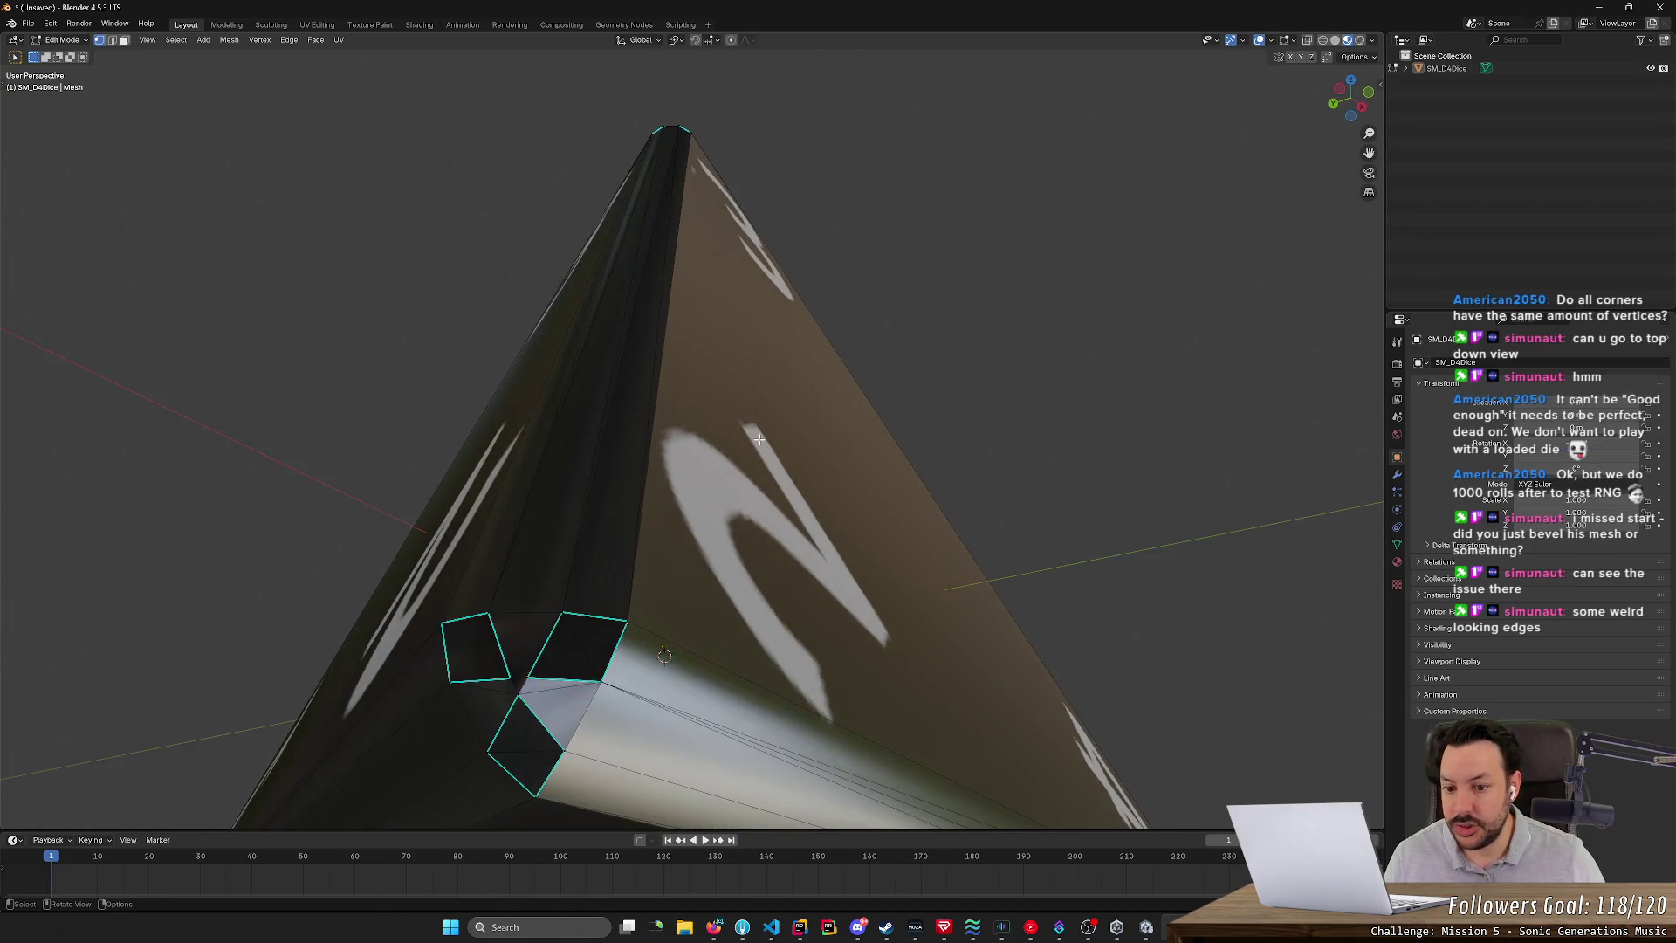
{"action": "middle_click_drag", "start_coordinate": [839, 397], "coordinate": [913, 373]}
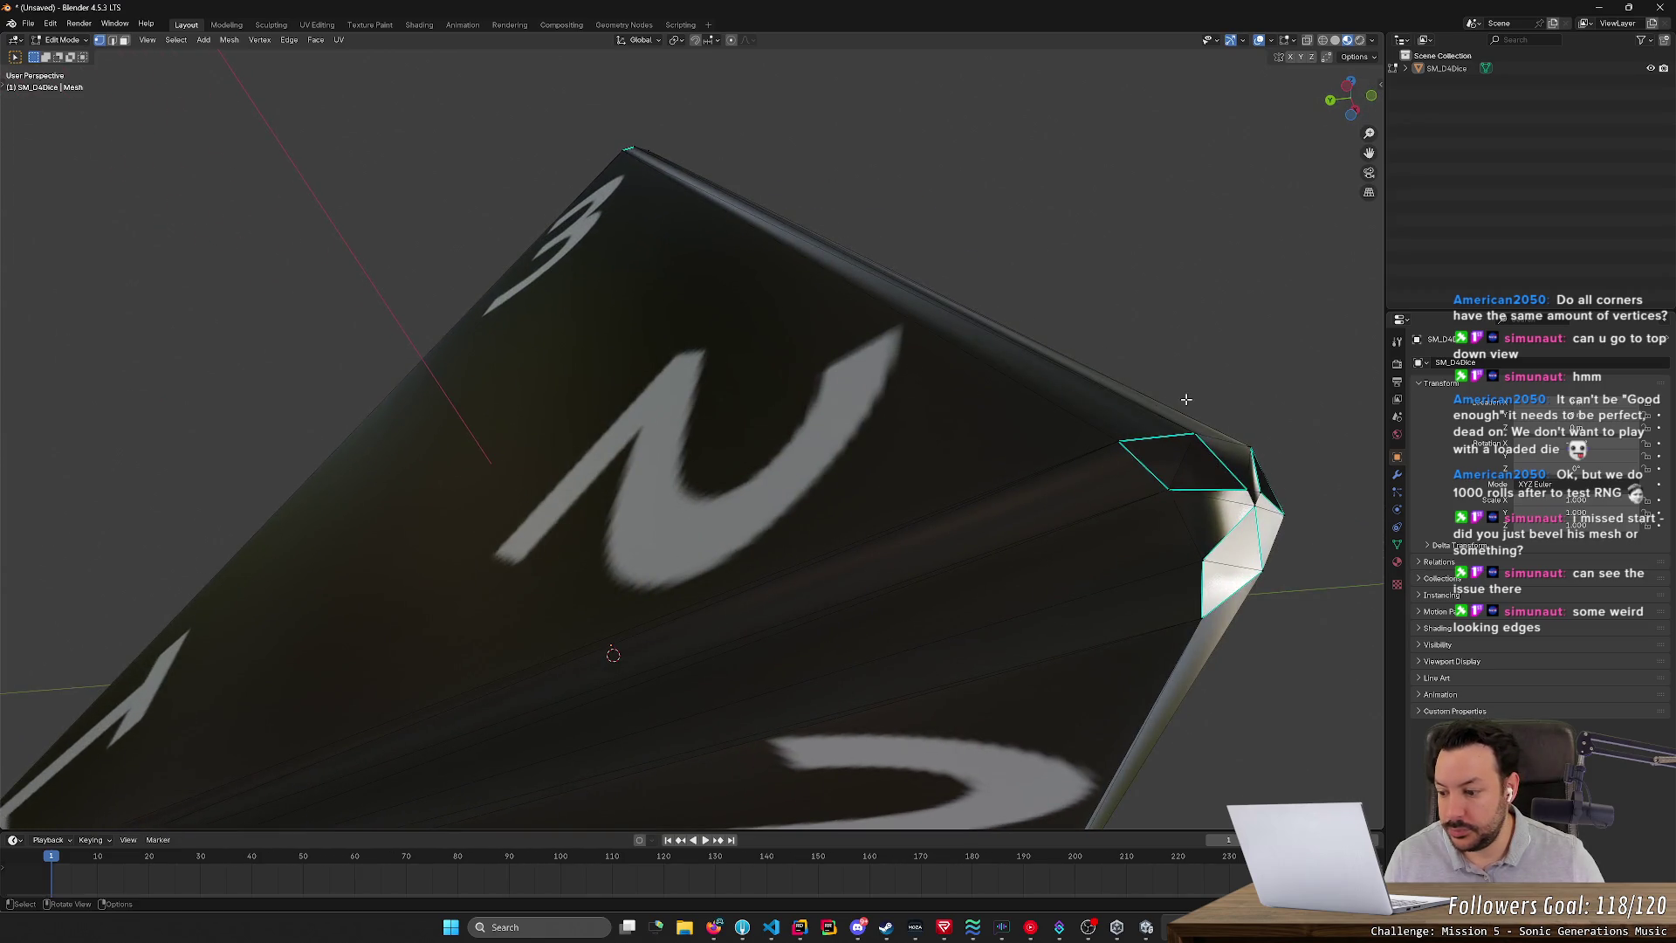
{"action": "mouse_move", "coordinate": [1185, 399]}
{"action": "middle_mouse_down"}
{"action": "mouse_move", "coordinate": [1234, 389]}
{"action": "mouse_move", "coordinate": [1178, 409]}
{"action": "middle_mouse_up"}
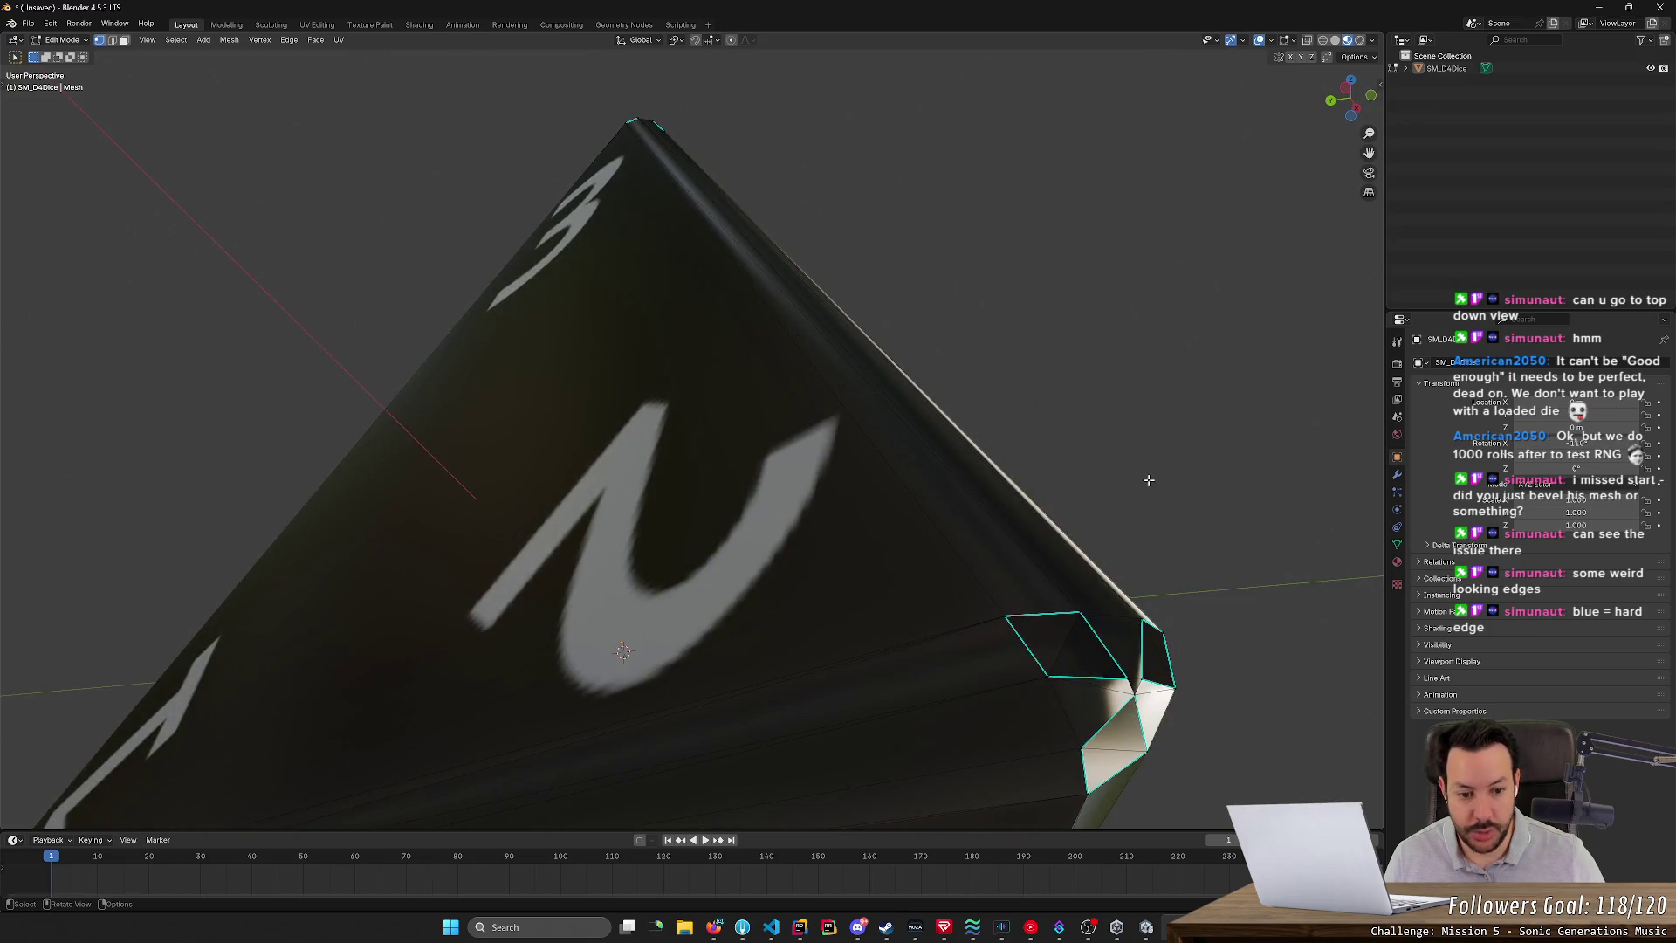
{"action": "mouse_move", "coordinate": [1149, 480]}
{"action": "middle_mouse_down"}
{"action": "mouse_move", "coordinate": [1223, 422]}
{"action": "mouse_move", "coordinate": [1119, 442]}
{"action": "middle_mouse_up"}
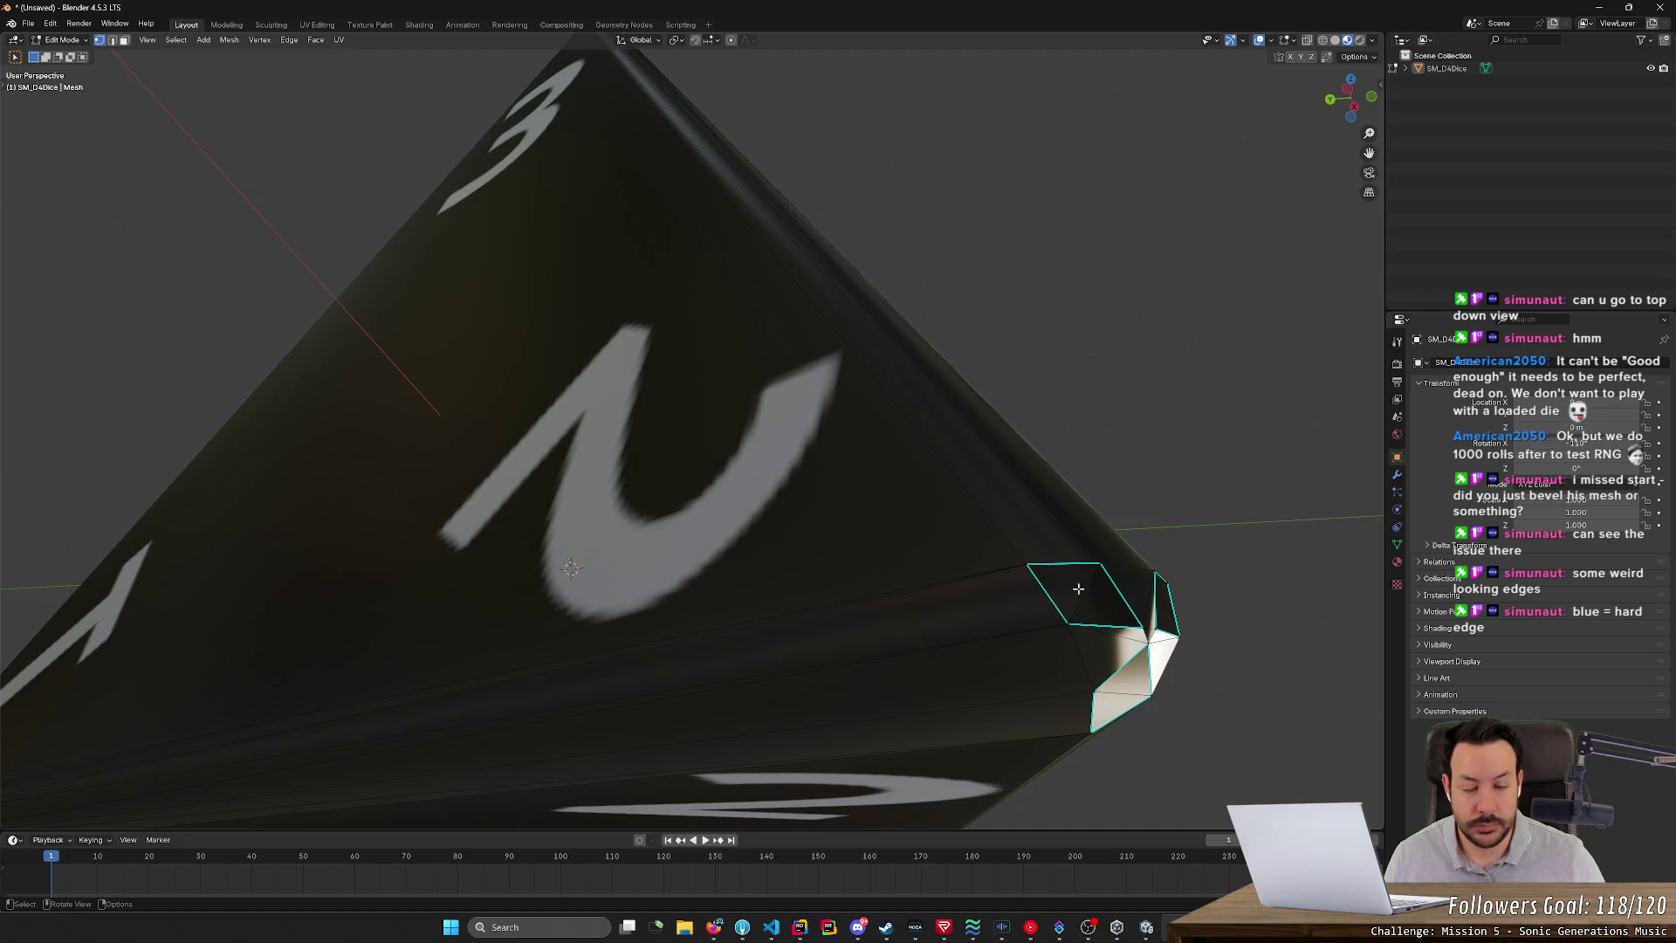
- Toggle Edit Mode with Tab, orbit to face the corner head-on, and switch to Face select mode
{"action": "key", "text": "Tab"}
{"action": "key", "text": "Tab"}
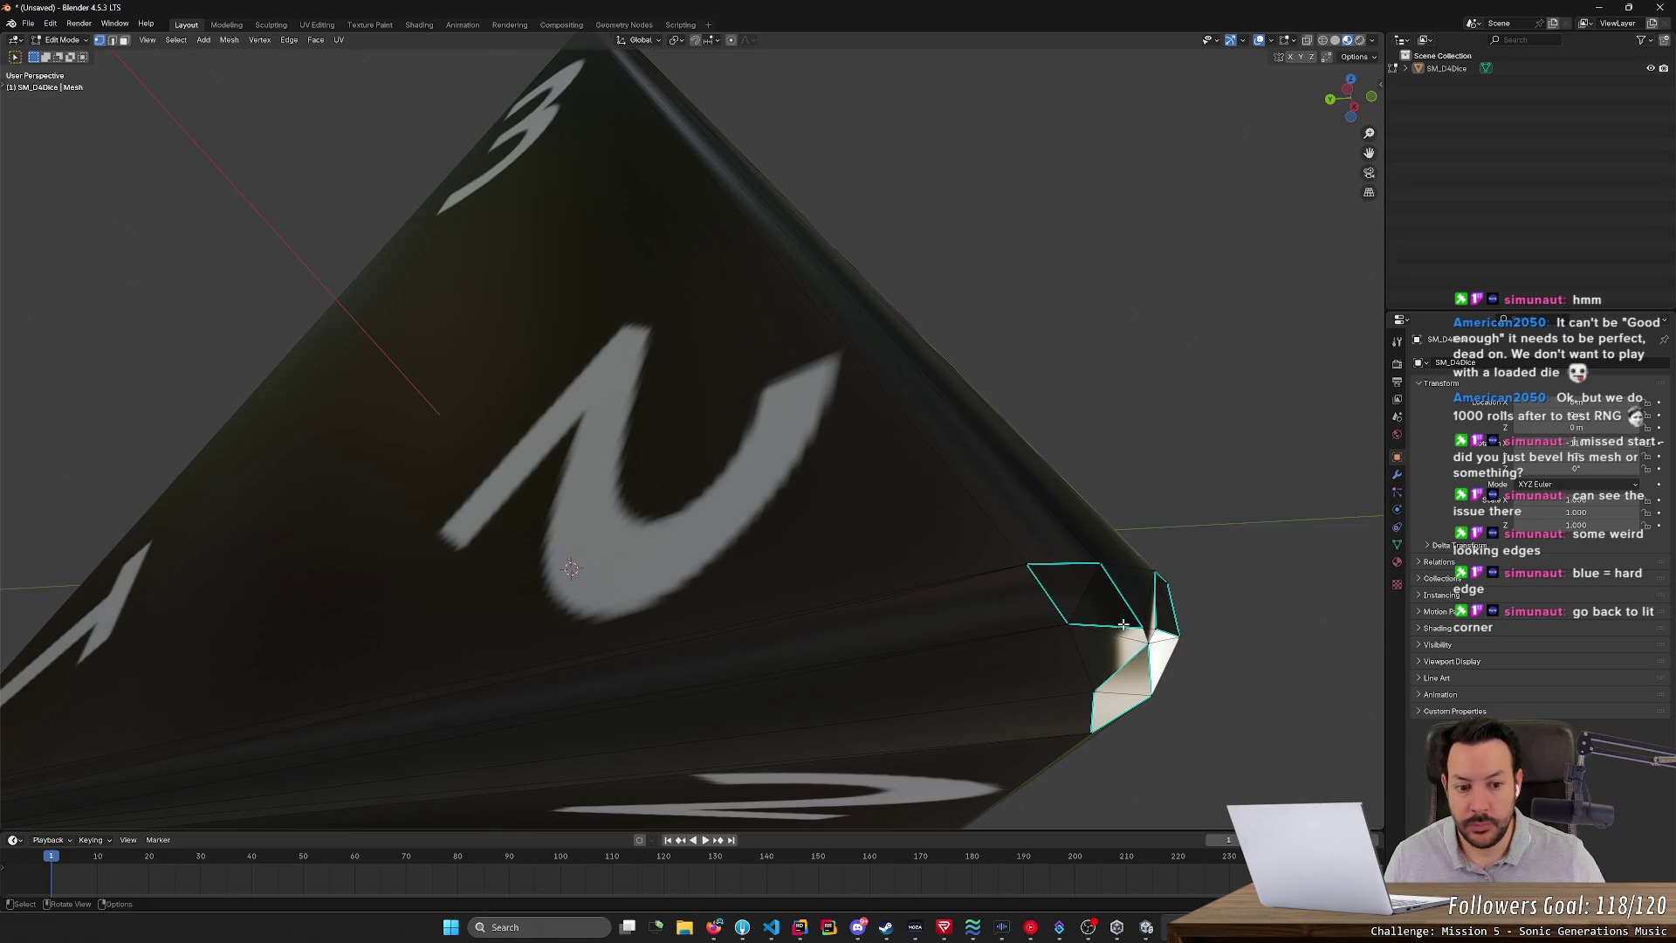
{"action": "mouse_move", "coordinate": [878, 296]}
{"action": "middle_mouse_down"}
{"action": "mouse_move", "coordinate": [886, 344]}
{"action": "mouse_move", "coordinate": [945, 368]}
{"action": "mouse_move", "coordinate": [1059, 348]}
{"action": "mouse_move", "coordinate": [894, 348]}
{"action": "mouse_move", "coordinate": [908, 288]}
{"action": "mouse_move", "coordinate": [882, 320]}
{"action": "middle_mouse_up"}
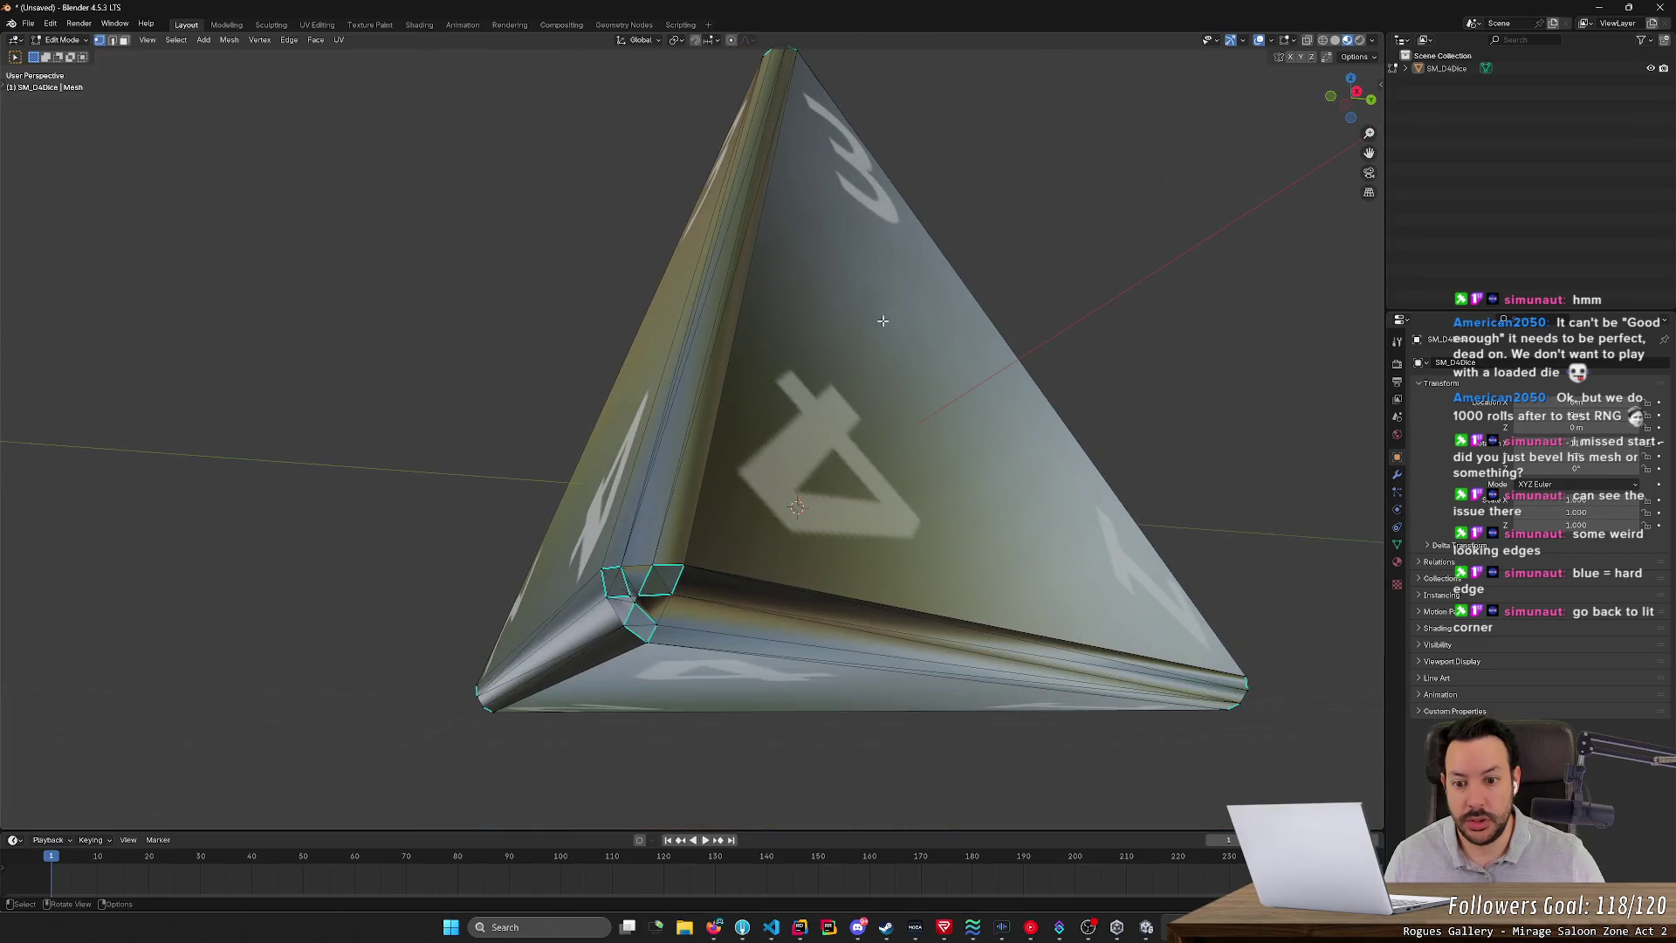
{"action": "mouse_move", "coordinate": [685, 361]}
{"action": "middle_mouse_down"}
{"action": "mouse_move", "coordinate": [725, 352]}
{"action": "mouse_move", "coordinate": [698, 351]}
{"action": "middle_mouse_up"}
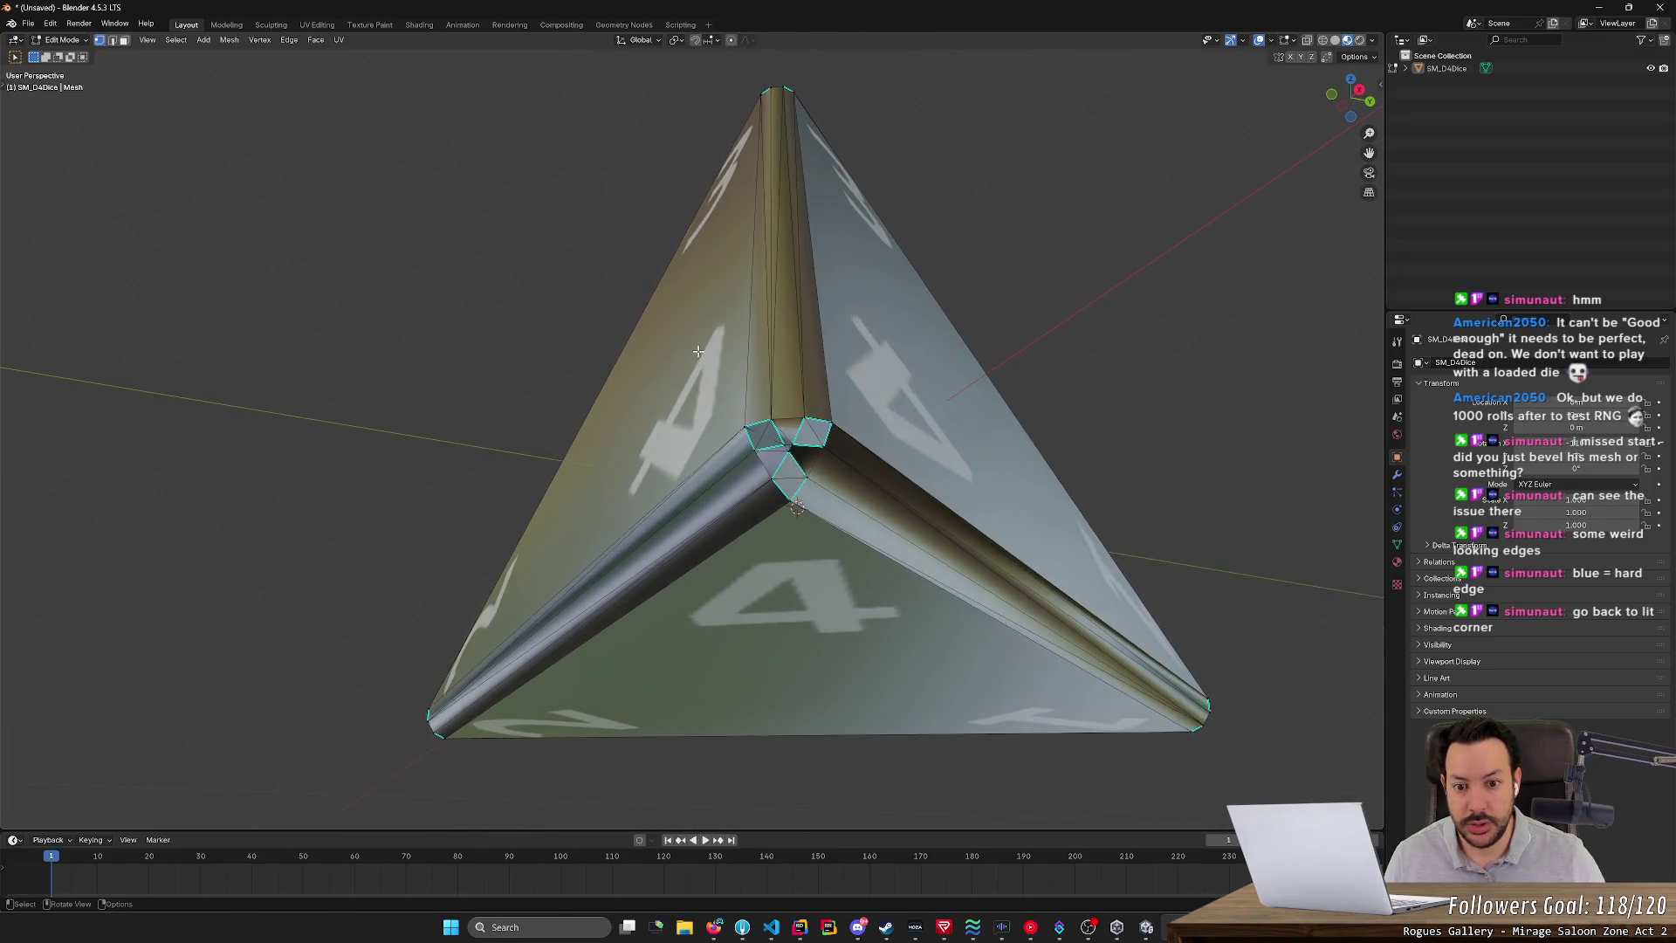
{"action": "scroll", "coordinate": [698, 351], "scroll_direction": "up", "scroll_amount": 4}
{"action": "middle_click_drag", "start_coordinate": [822, 384], "coordinate": [845, 390]}
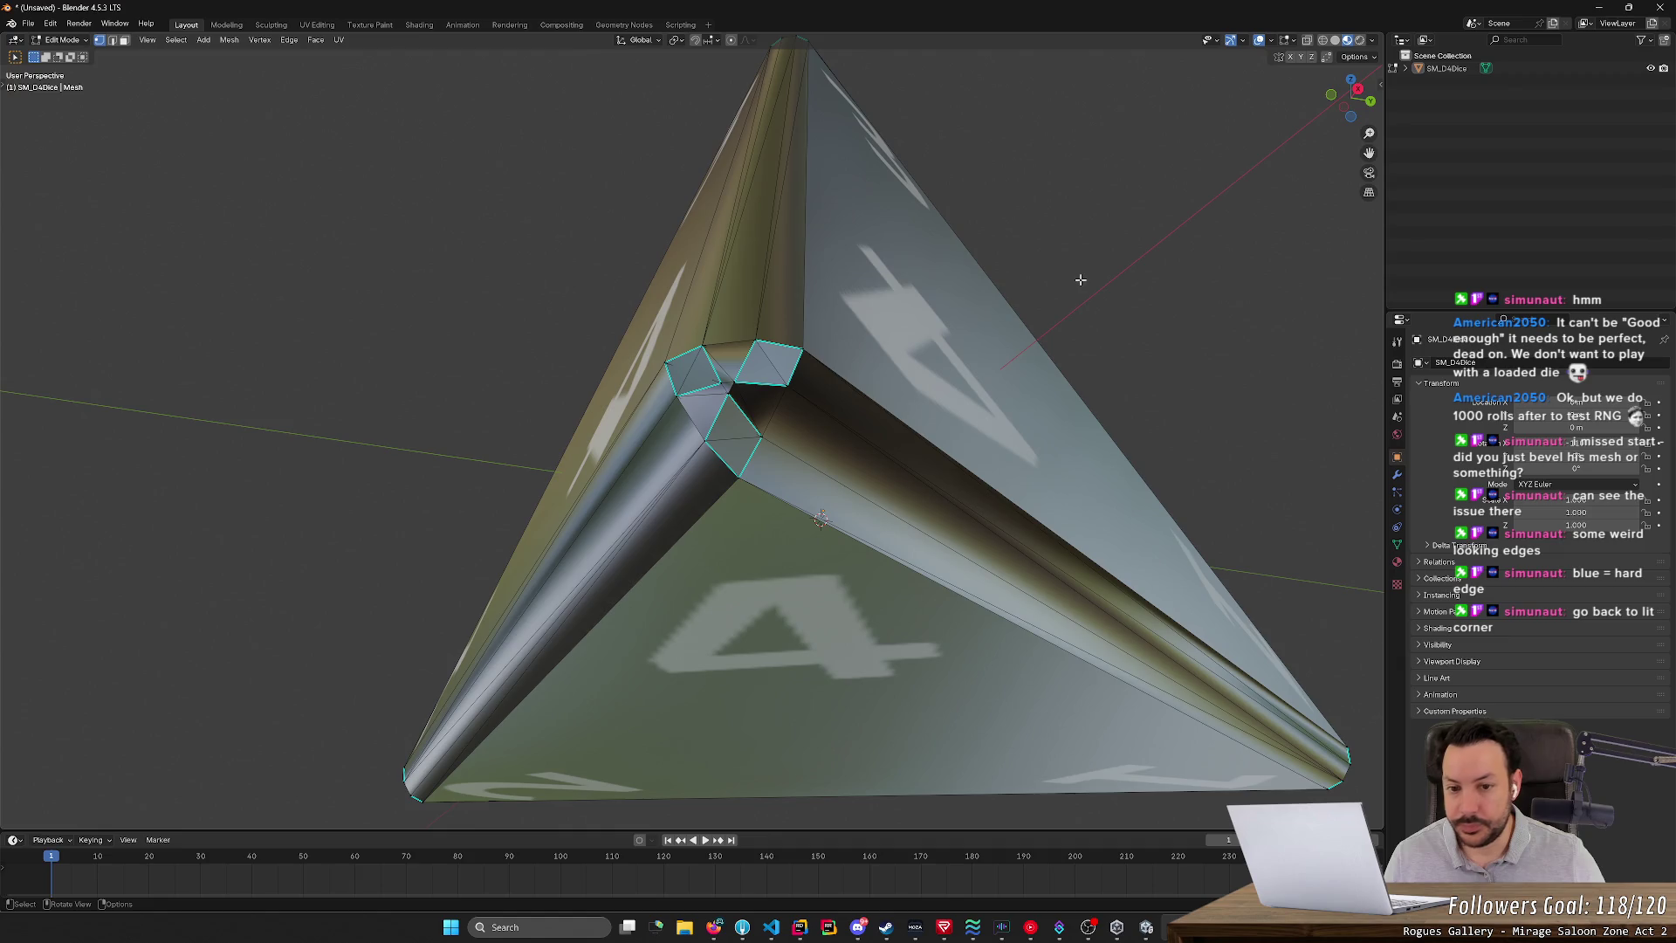
{"action": "mouse_move", "coordinate": [794, 353]}
{"action": "middle_mouse_down"}
{"action": "mouse_move", "coordinate": [1017, 280]}
{"action": "mouse_move", "coordinate": [872, 262]}
{"action": "middle_mouse_up"}
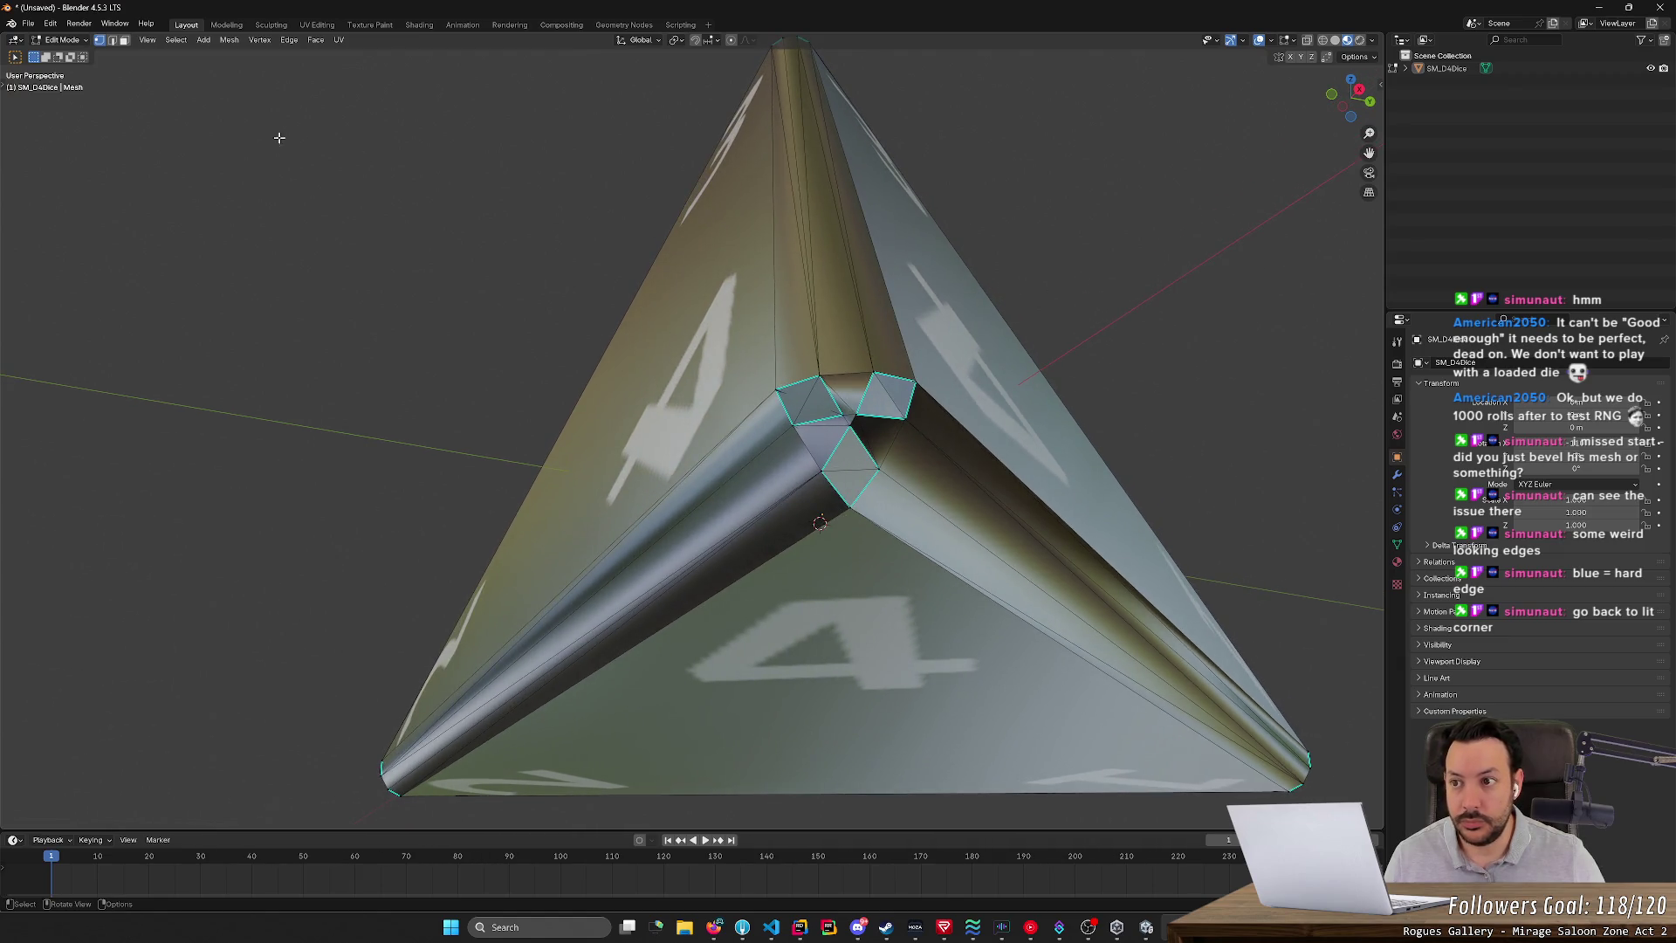
{"action": "left_click", "coordinate": [123, 41]}
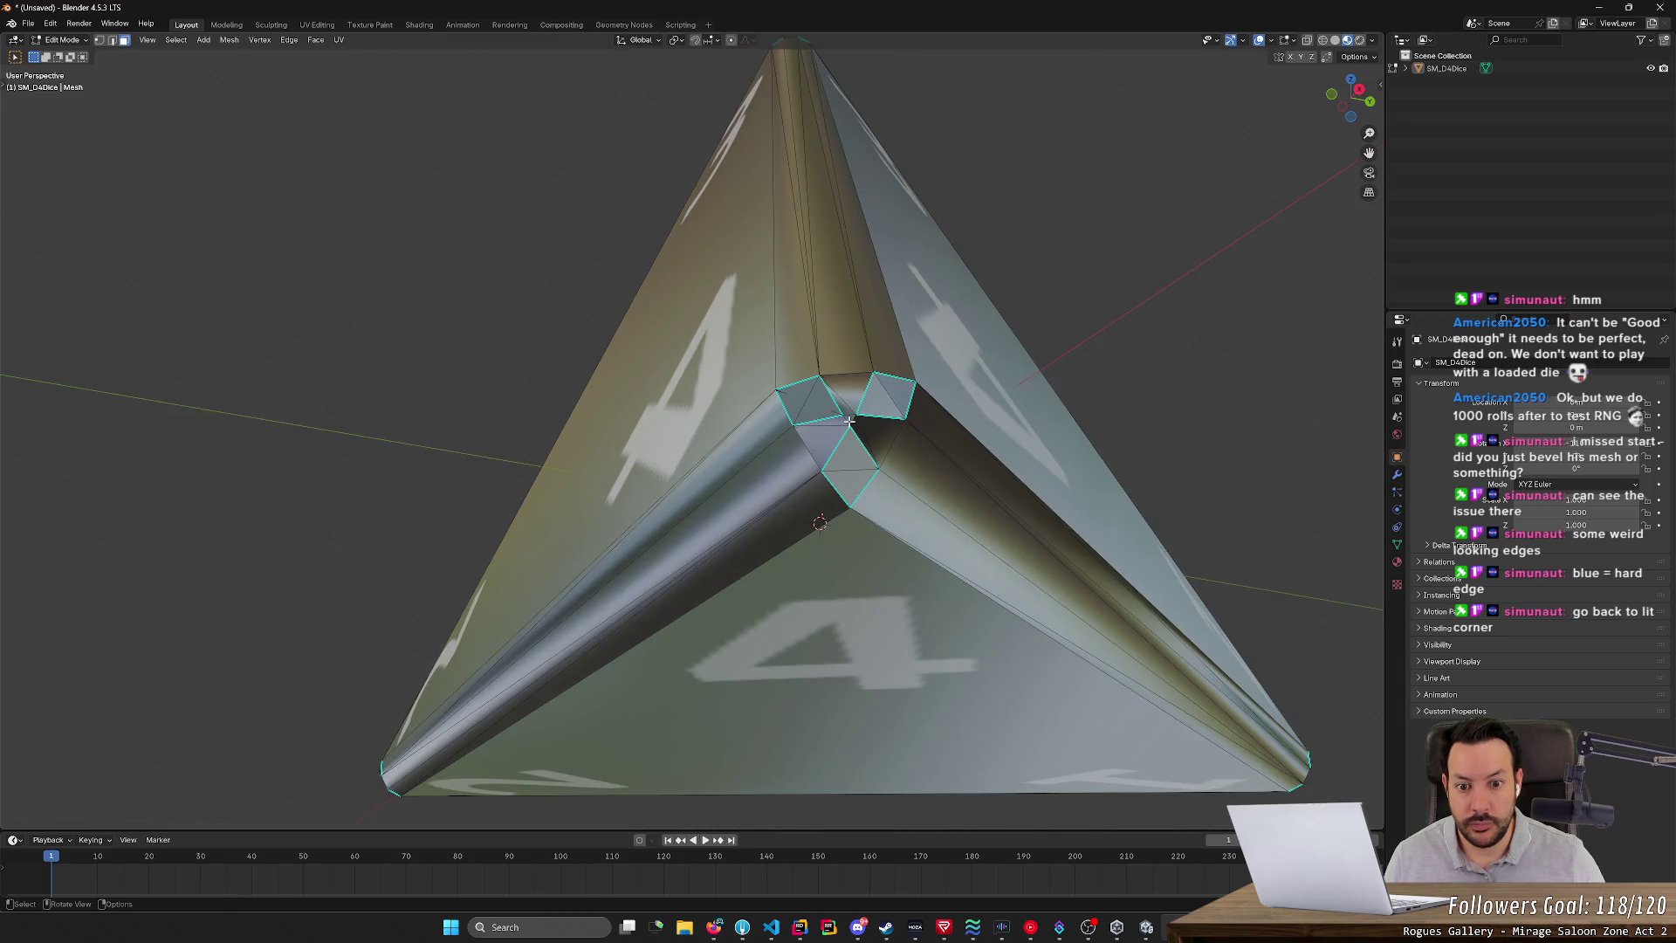
- Shift-select the six small faces at the die's central bevelled corner
{"action": "left_click", "coordinate": [851, 449], "text": "shift"}
{"action": "left_click", "coordinate": [813, 437], "text": "shift"}
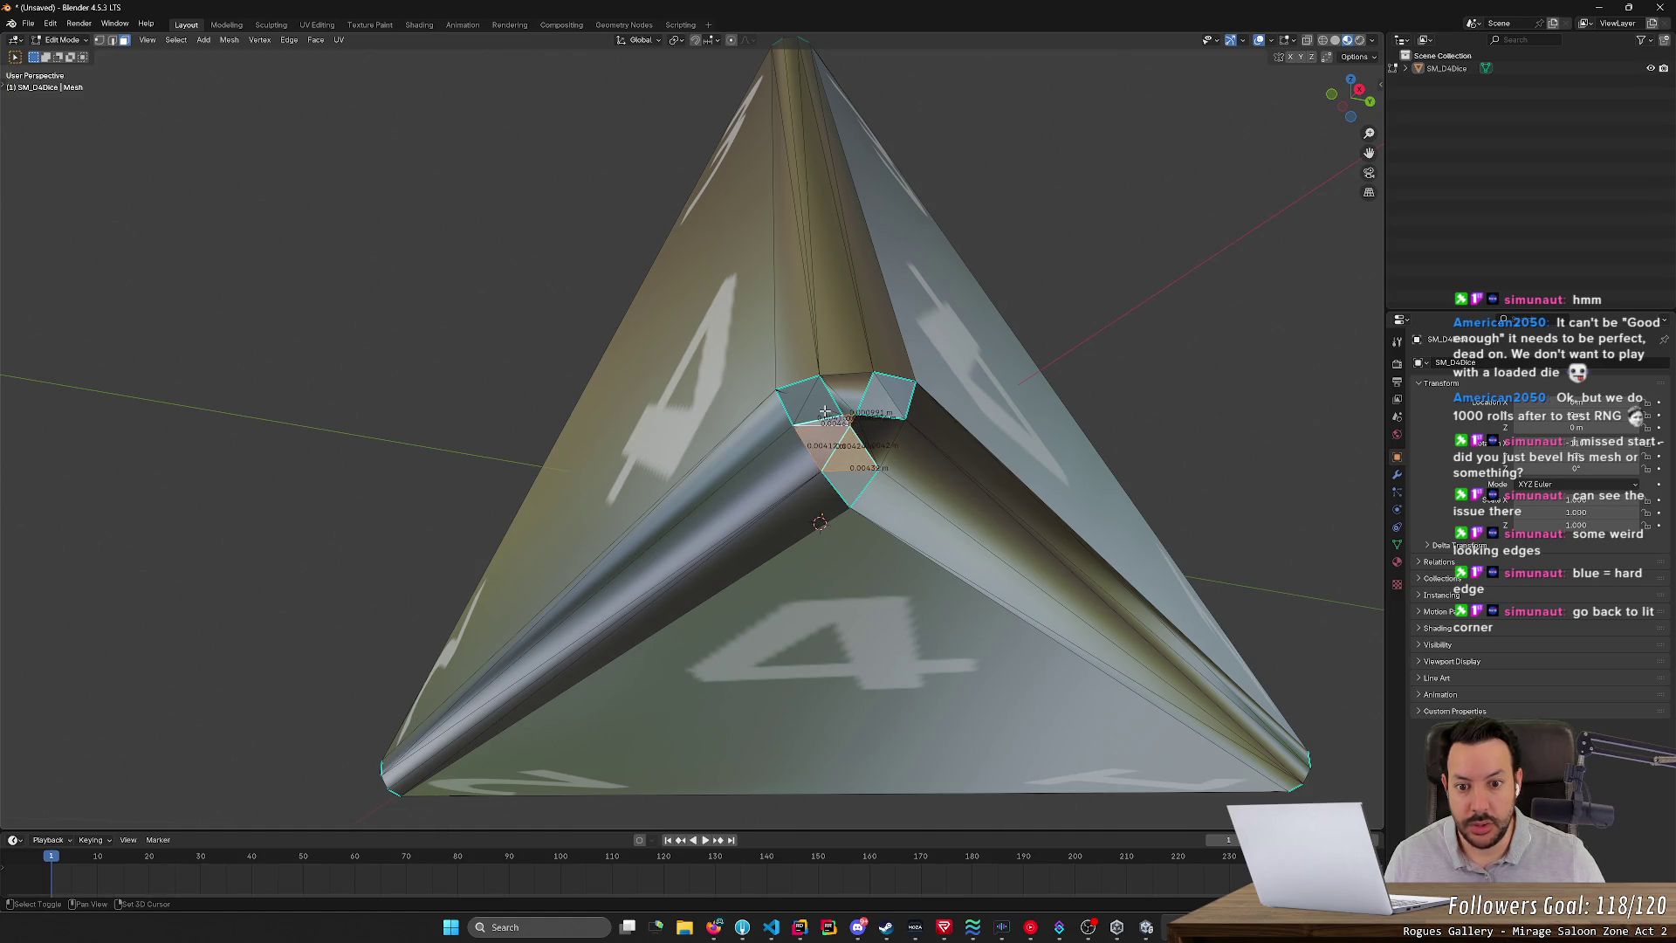
{"action": "left_click", "coordinate": [824, 410], "text": "shift"}
{"action": "left_click", "coordinate": [861, 380], "text": "shift"}
{"action": "left_click", "coordinate": [868, 401], "text": "shift"}
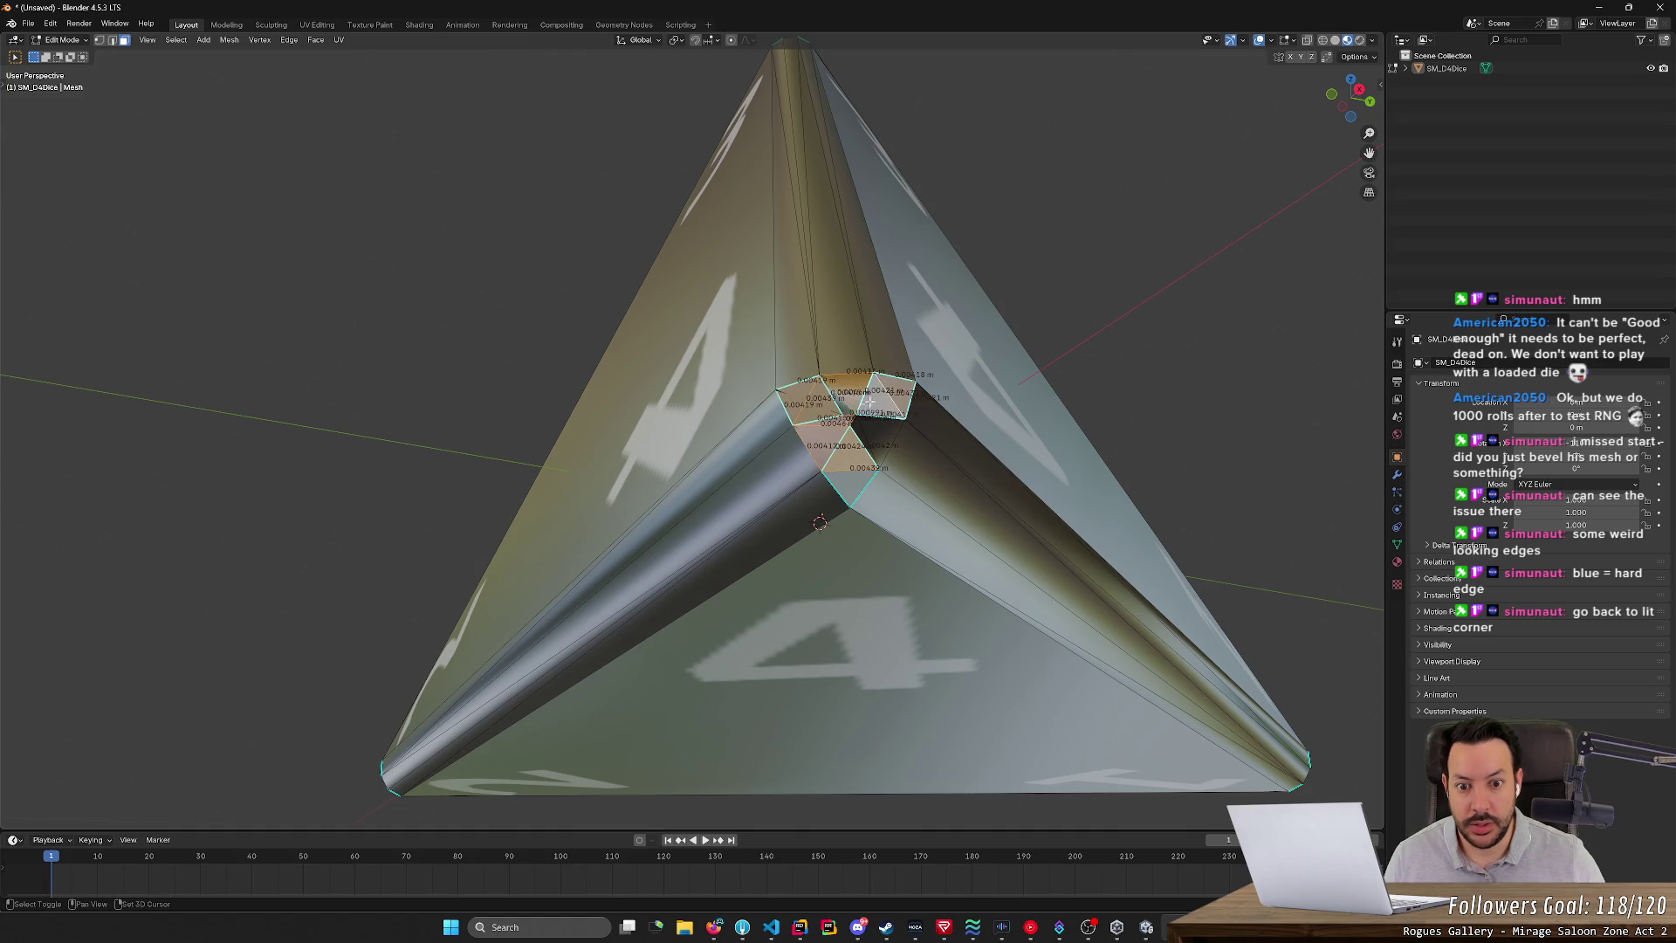
{"action": "left_click", "coordinate": [873, 432], "text": "shift"}
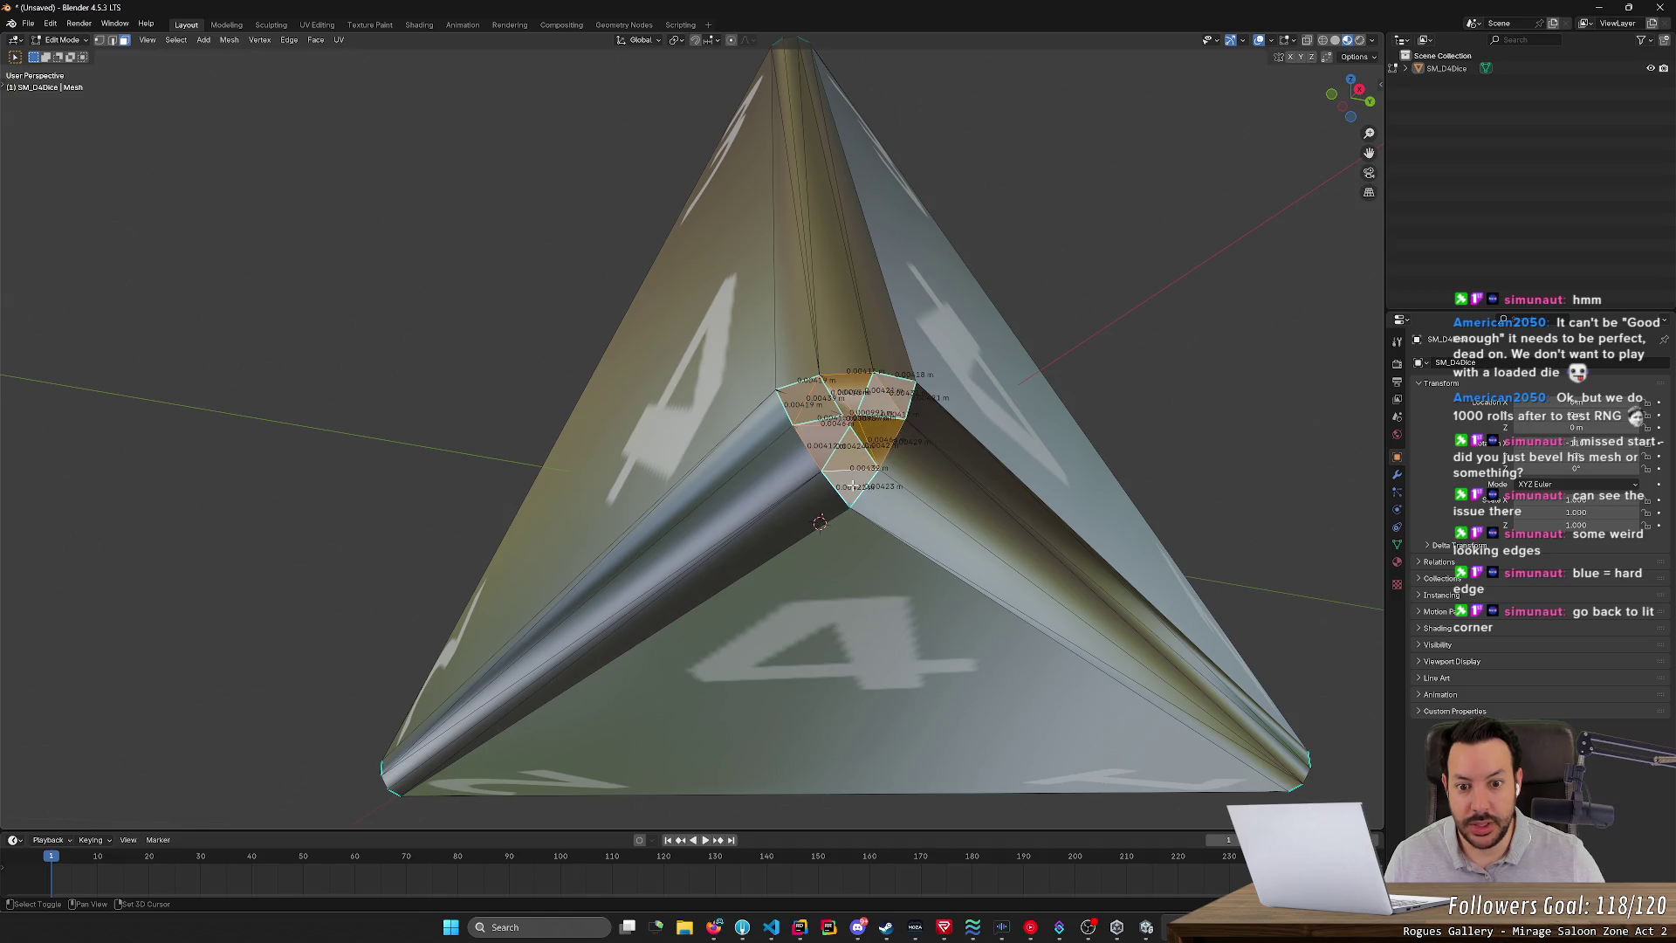
- Bring up and cancel the Delete menu, then orbit around the corner to check the selection
{"action": "mouse_move", "coordinate": [1126, 418]}
{"action": "middle_mouse_down"}
{"action": "mouse_move", "coordinate": [1141, 413]}
{"action": "mouse_move", "coordinate": [1108, 385]}
{"action": "mouse_move", "coordinate": [924, 490]}
{"action": "mouse_move", "coordinate": [1142, 415]}
{"action": "middle_mouse_up"}
{"action": "key", "text": "x"}
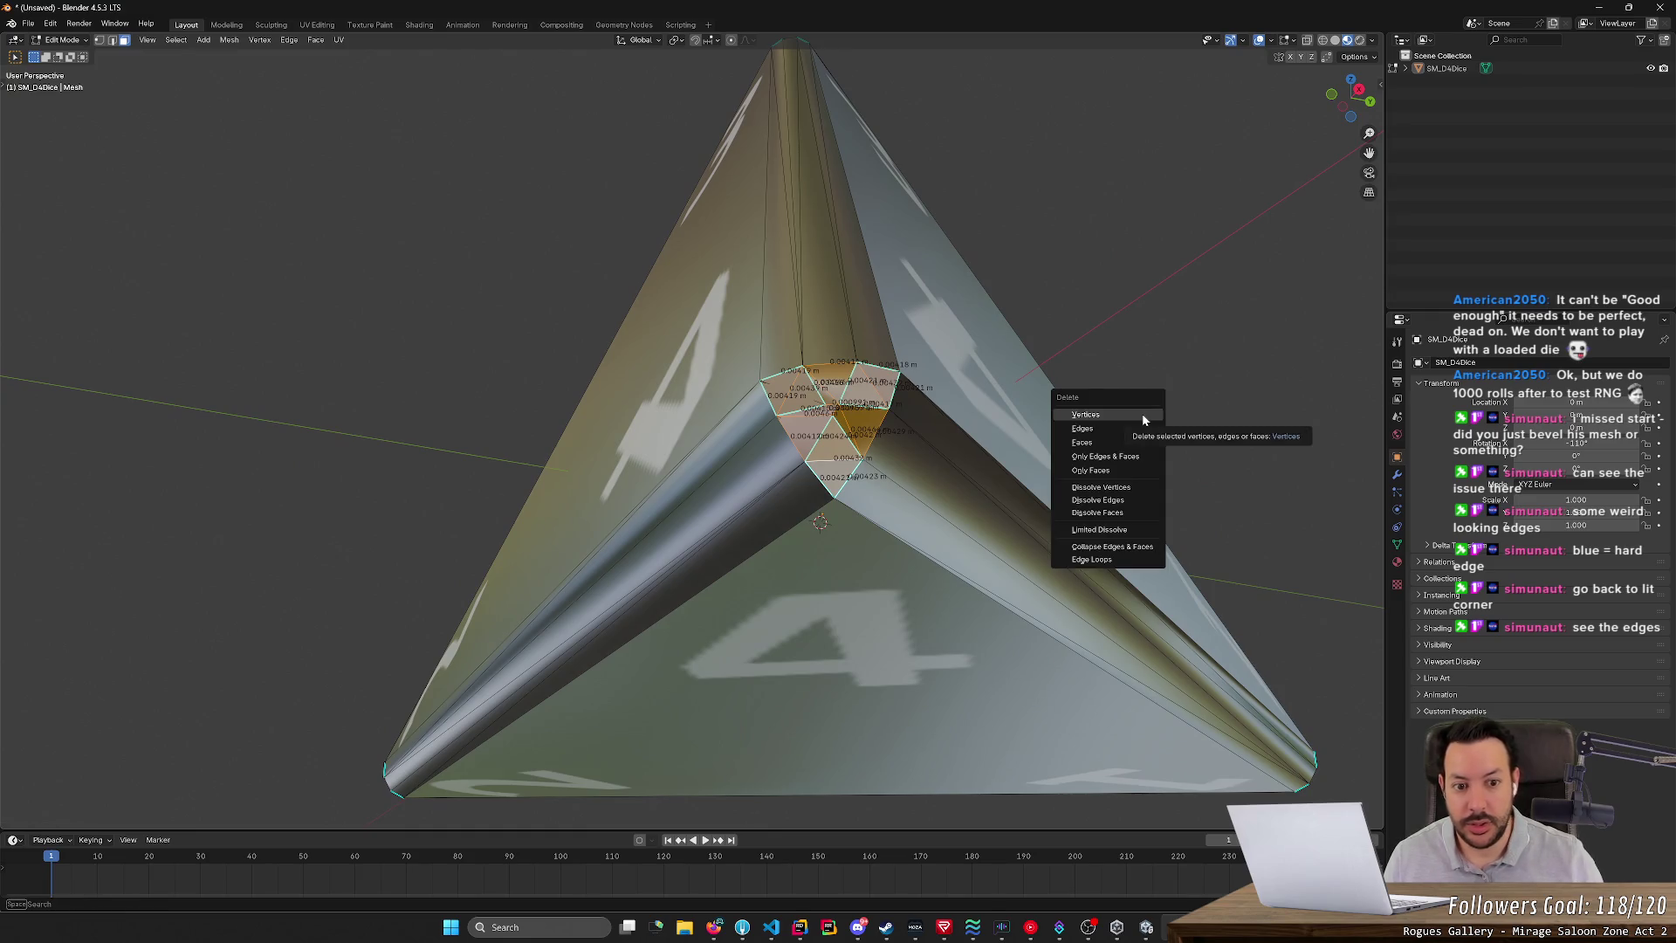
{"action": "key", "text": "Escape"}
{"action": "middle_click_drag", "start_coordinate": [1229, 394], "coordinate": [1209, 393]}
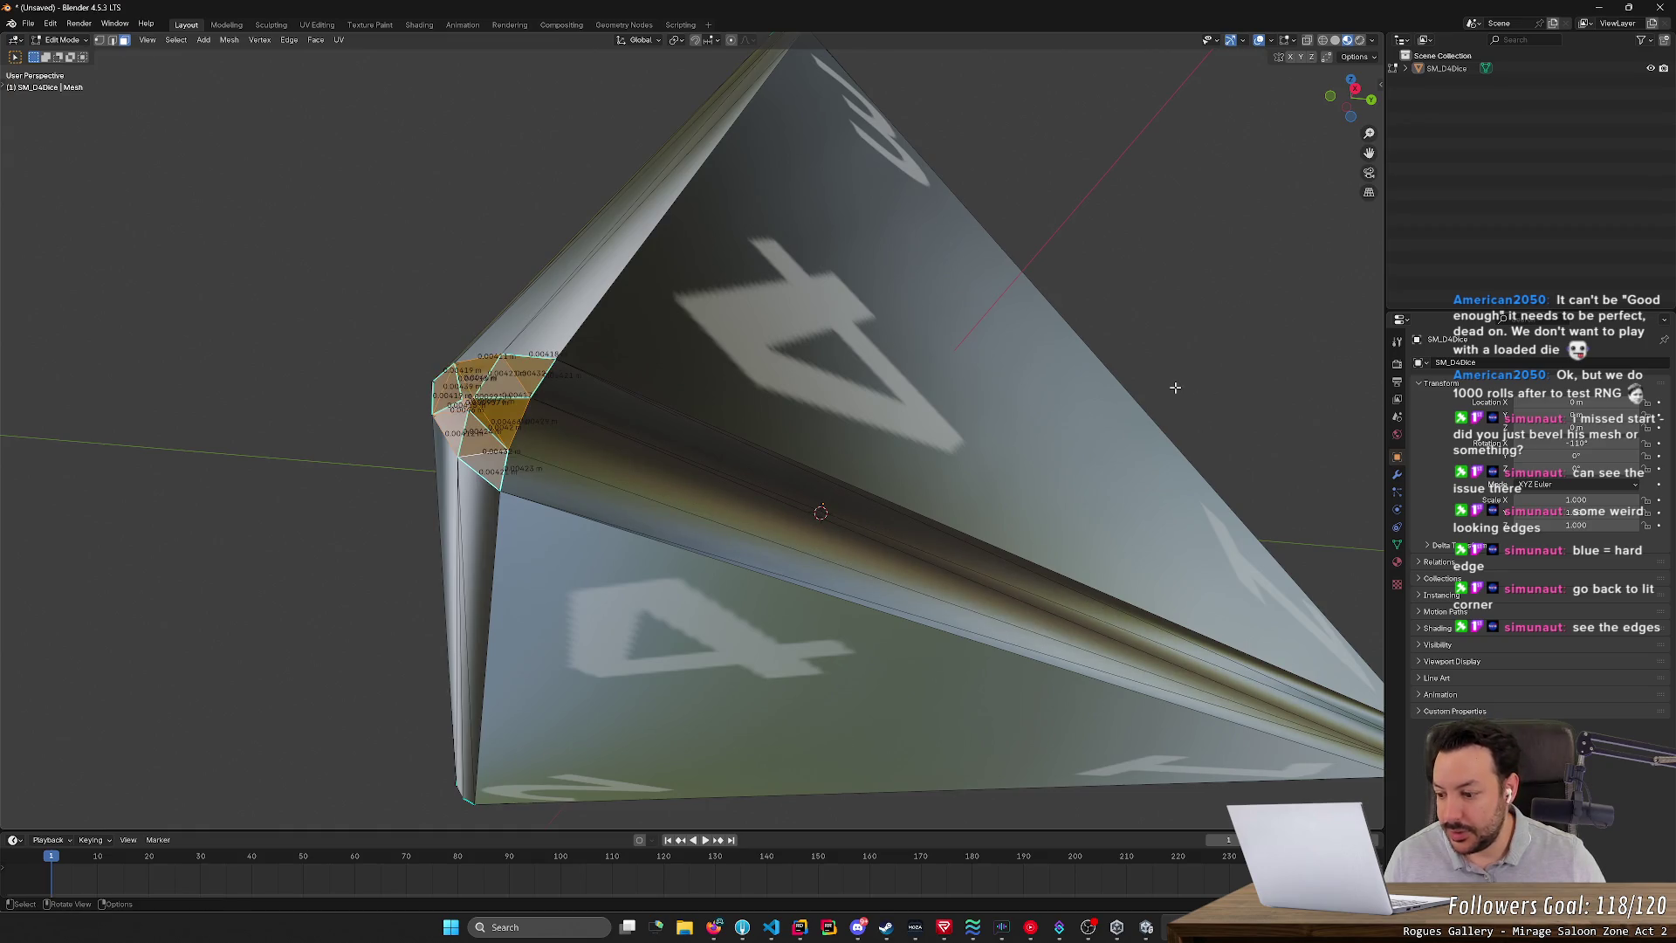
{"action": "mouse_move", "coordinate": [1026, 351]}
{"action": "middle_mouse_down"}
{"action": "mouse_move", "coordinate": [1099, 322]}
{"action": "mouse_move", "coordinate": [1173, 358]}
{"action": "middle_mouse_up"}
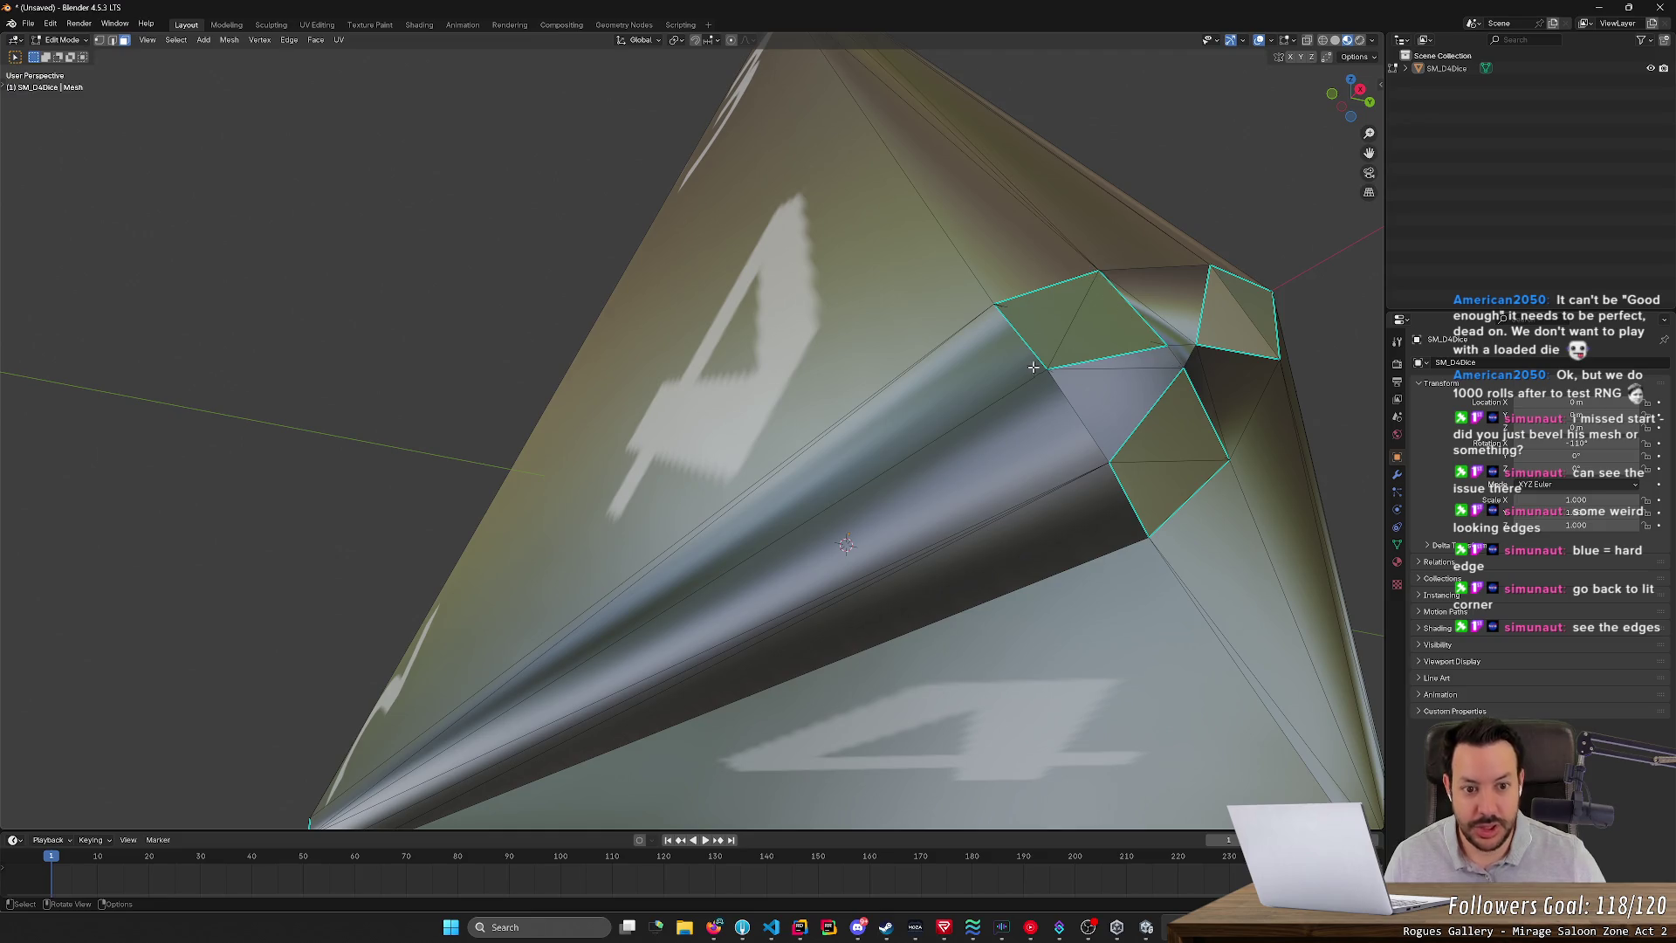
{"action": "mouse_move", "coordinate": [1310, 266]}
{"action": "middle_mouse_down"}
{"action": "mouse_move", "coordinate": [1336, 297]}
{"action": "mouse_move", "coordinate": [1301, 273]}
{"action": "mouse_move", "coordinate": [1208, 299]}
{"action": "middle_mouse_up"}
{"action": "mouse_move", "coordinate": [1113, 329]}
{"action": "middle_mouse_down"}
{"action": "mouse_move", "coordinate": [1080, 336]}
{"action": "mouse_move", "coordinate": [1282, 341]}
{"action": "mouse_move", "coordinate": [1055, 348]}
{"action": "mouse_move", "coordinate": [1234, 348]}
{"action": "mouse_move", "coordinate": [1141, 334]}
{"action": "middle_mouse_up"}
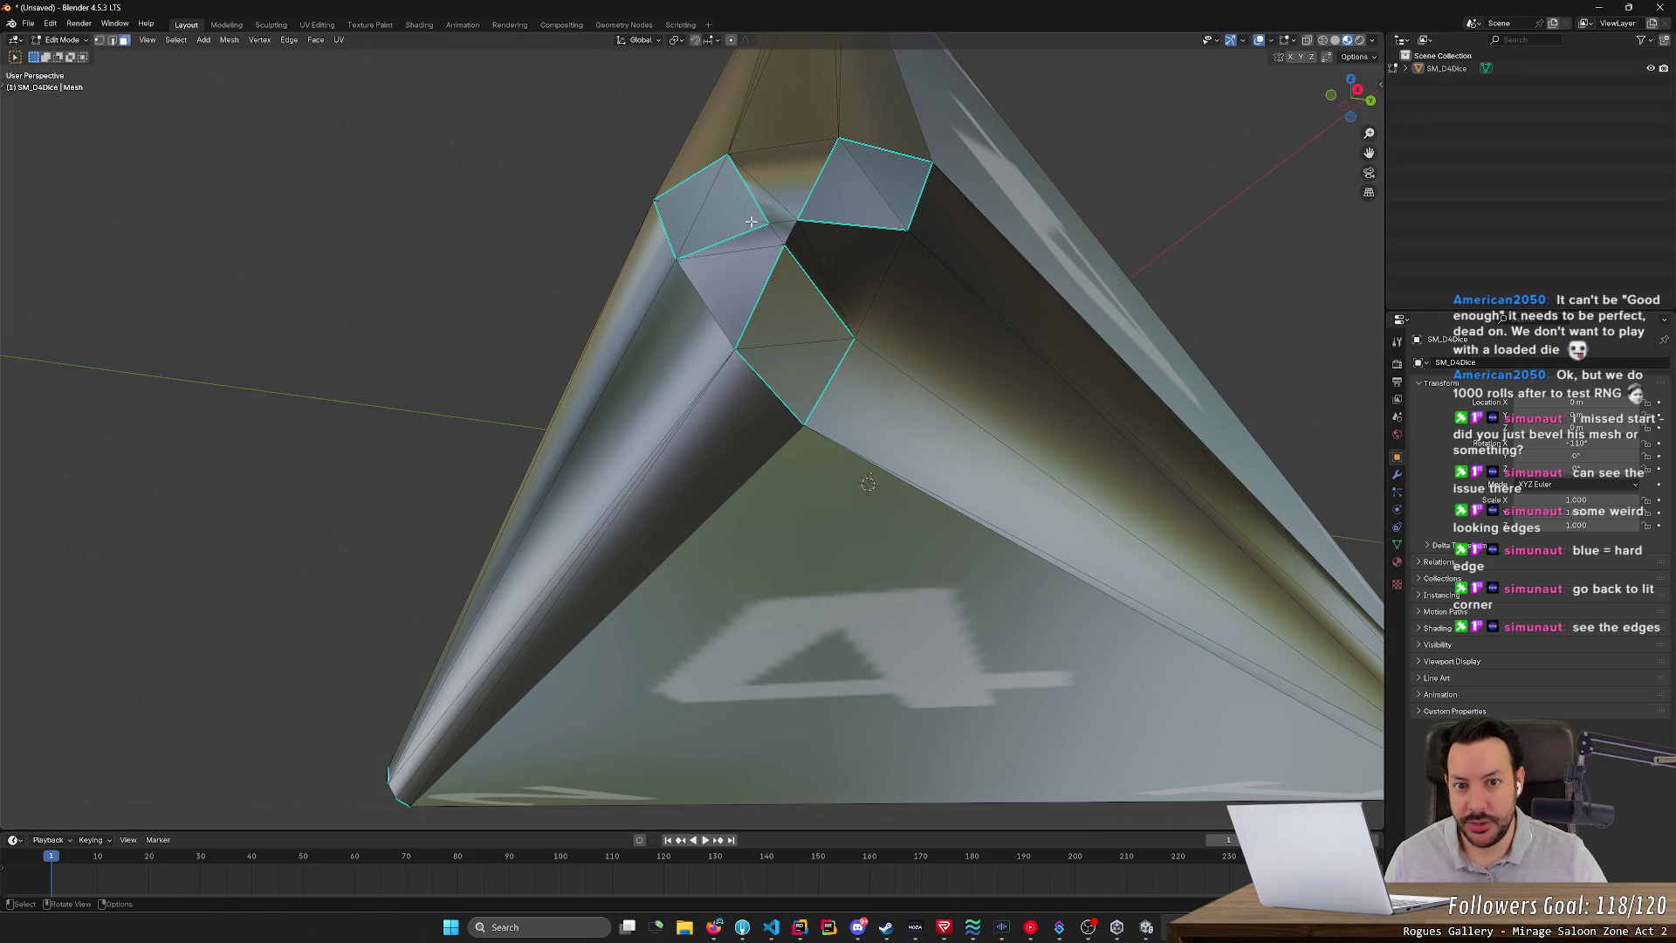
- Select the left triangle of the upper quad at the corner and merge the triangles into one quad in Edge mode
{"action": "mouse_move", "coordinate": [751, 221]}
{"action": "middle_mouse_down"}
{"action": "mouse_move", "coordinate": [778, 254]}
{"action": "mouse_move", "coordinate": [738, 262]}
{"action": "mouse_move", "coordinate": [768, 288]}
{"action": "middle_mouse_up"}
{"action": "scroll", "coordinate": [889, 387], "scroll_direction": "up", "scroll_amount": 5}
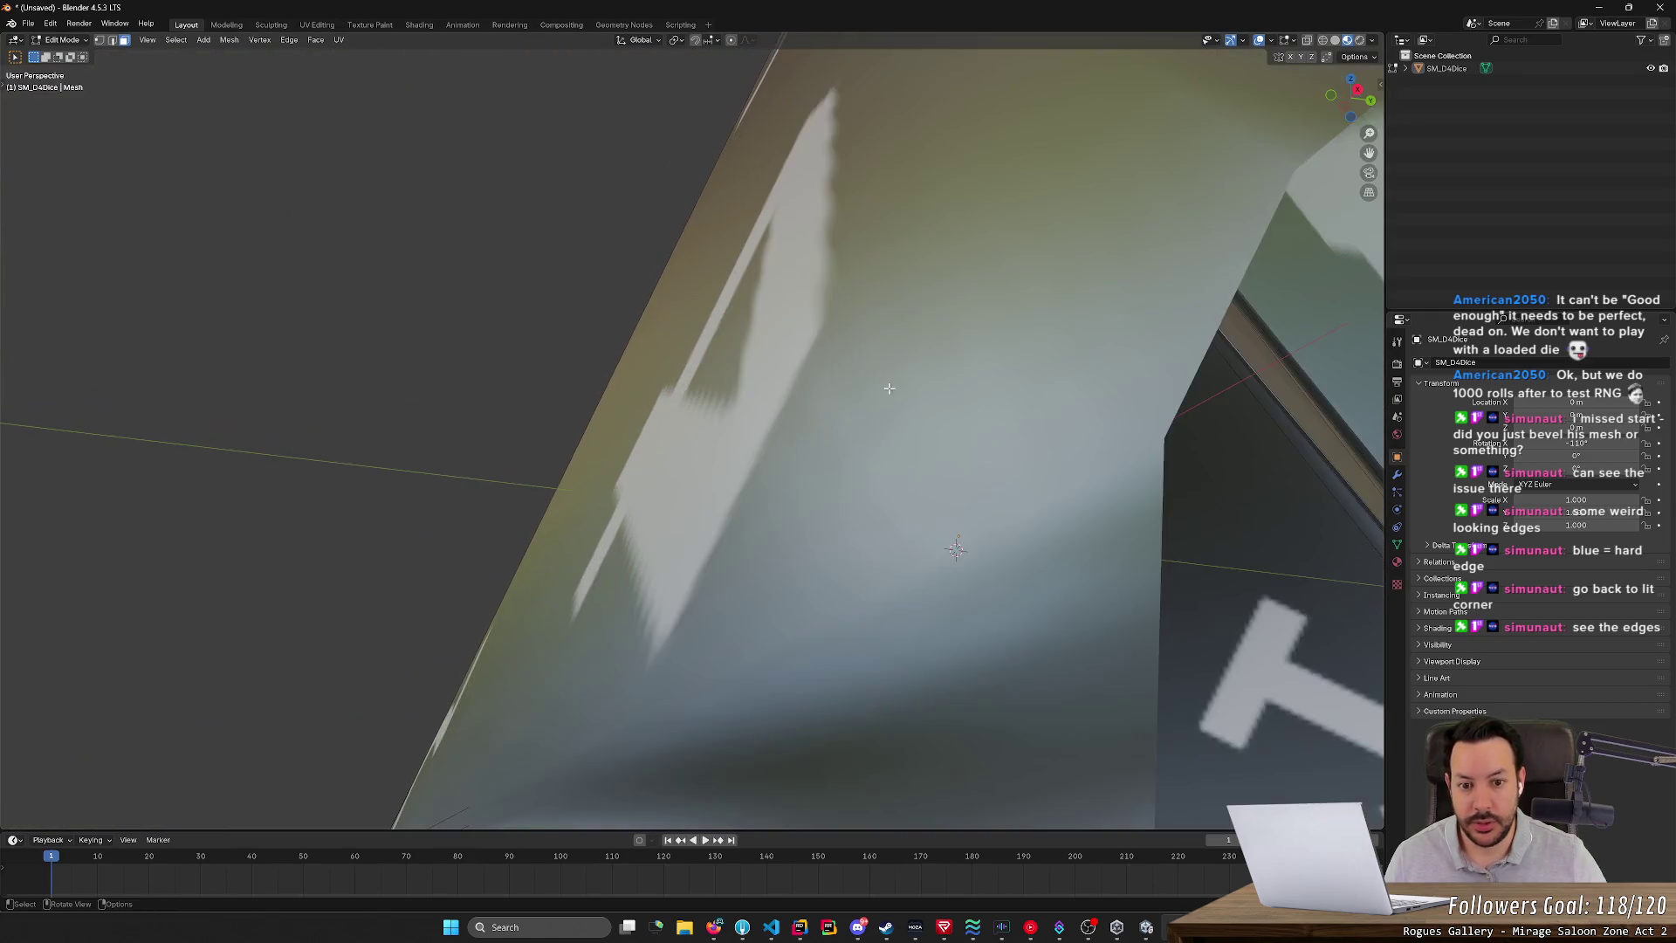
{"action": "scroll", "coordinate": [889, 388], "scroll_direction": "down", "scroll_amount": 5}
{"action": "middle_click_drag", "start_coordinate": [889, 388], "coordinate": [930, 454]}
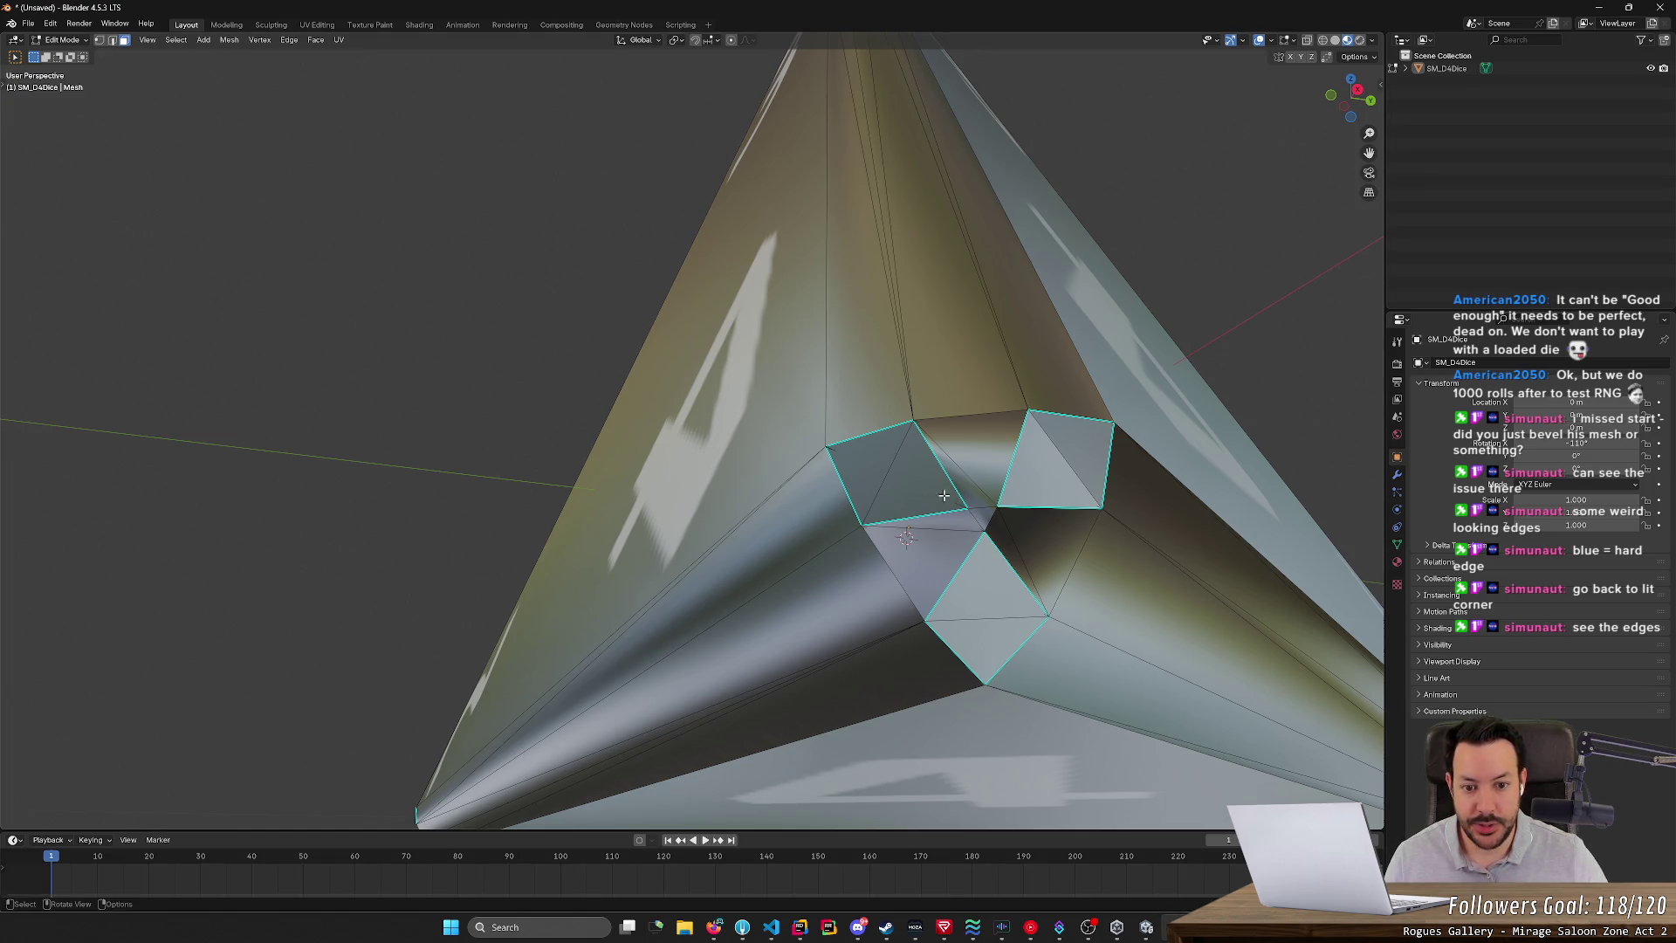
{"action": "left_click", "coordinate": [877, 461]}
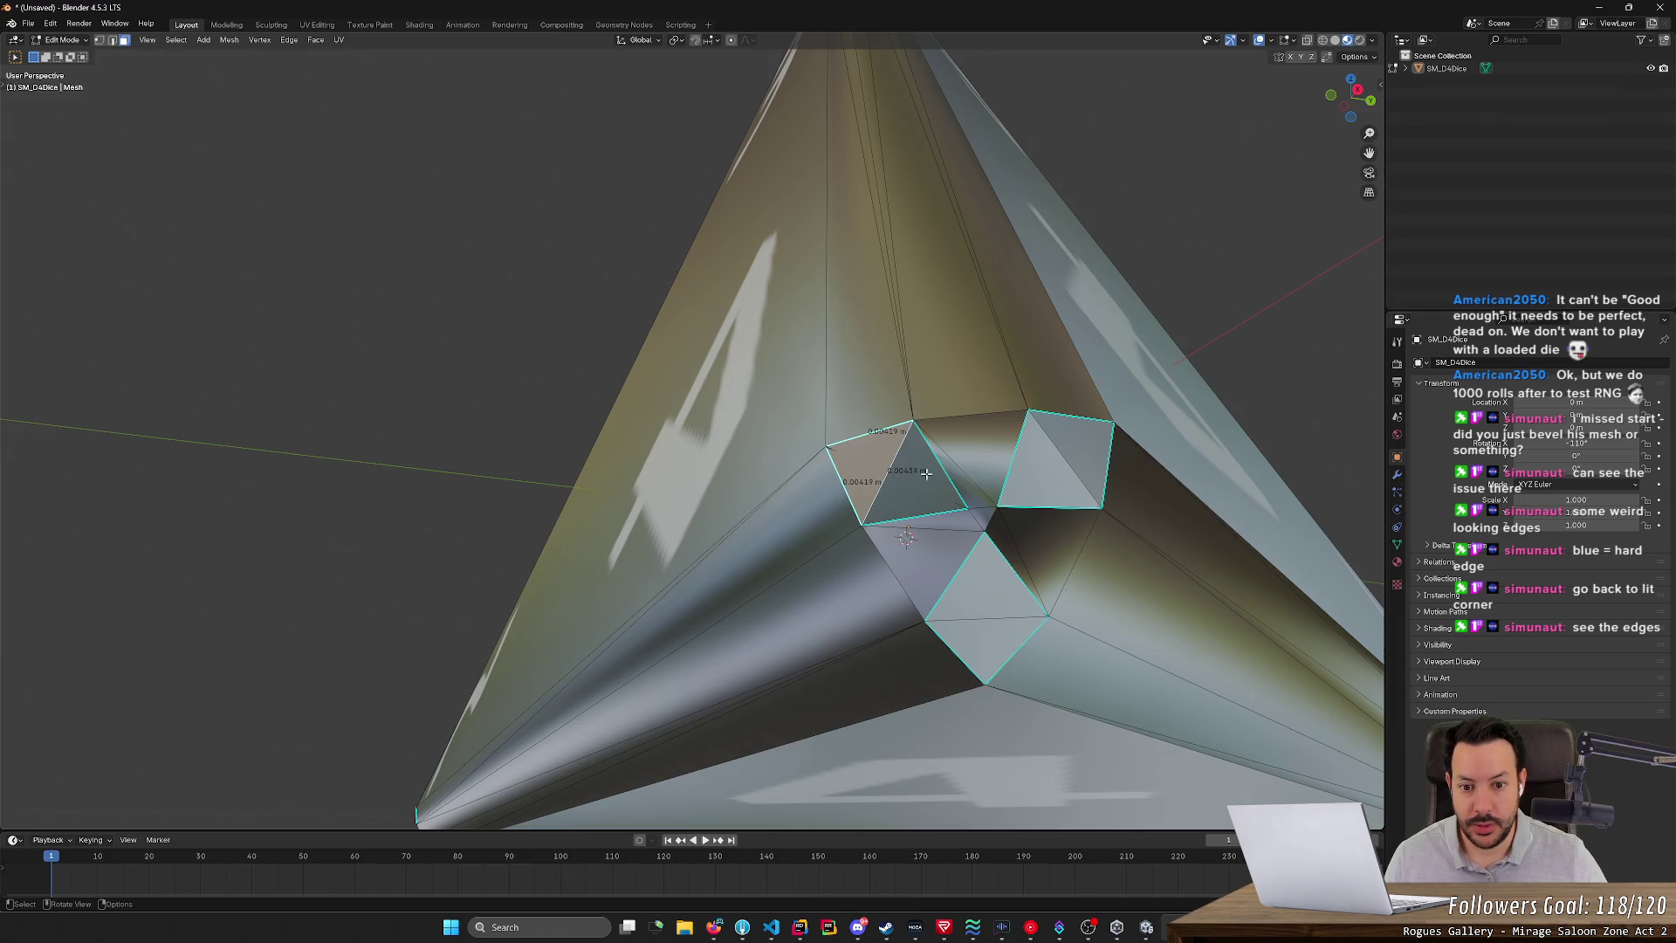
{"action": "key", "text": "2"}
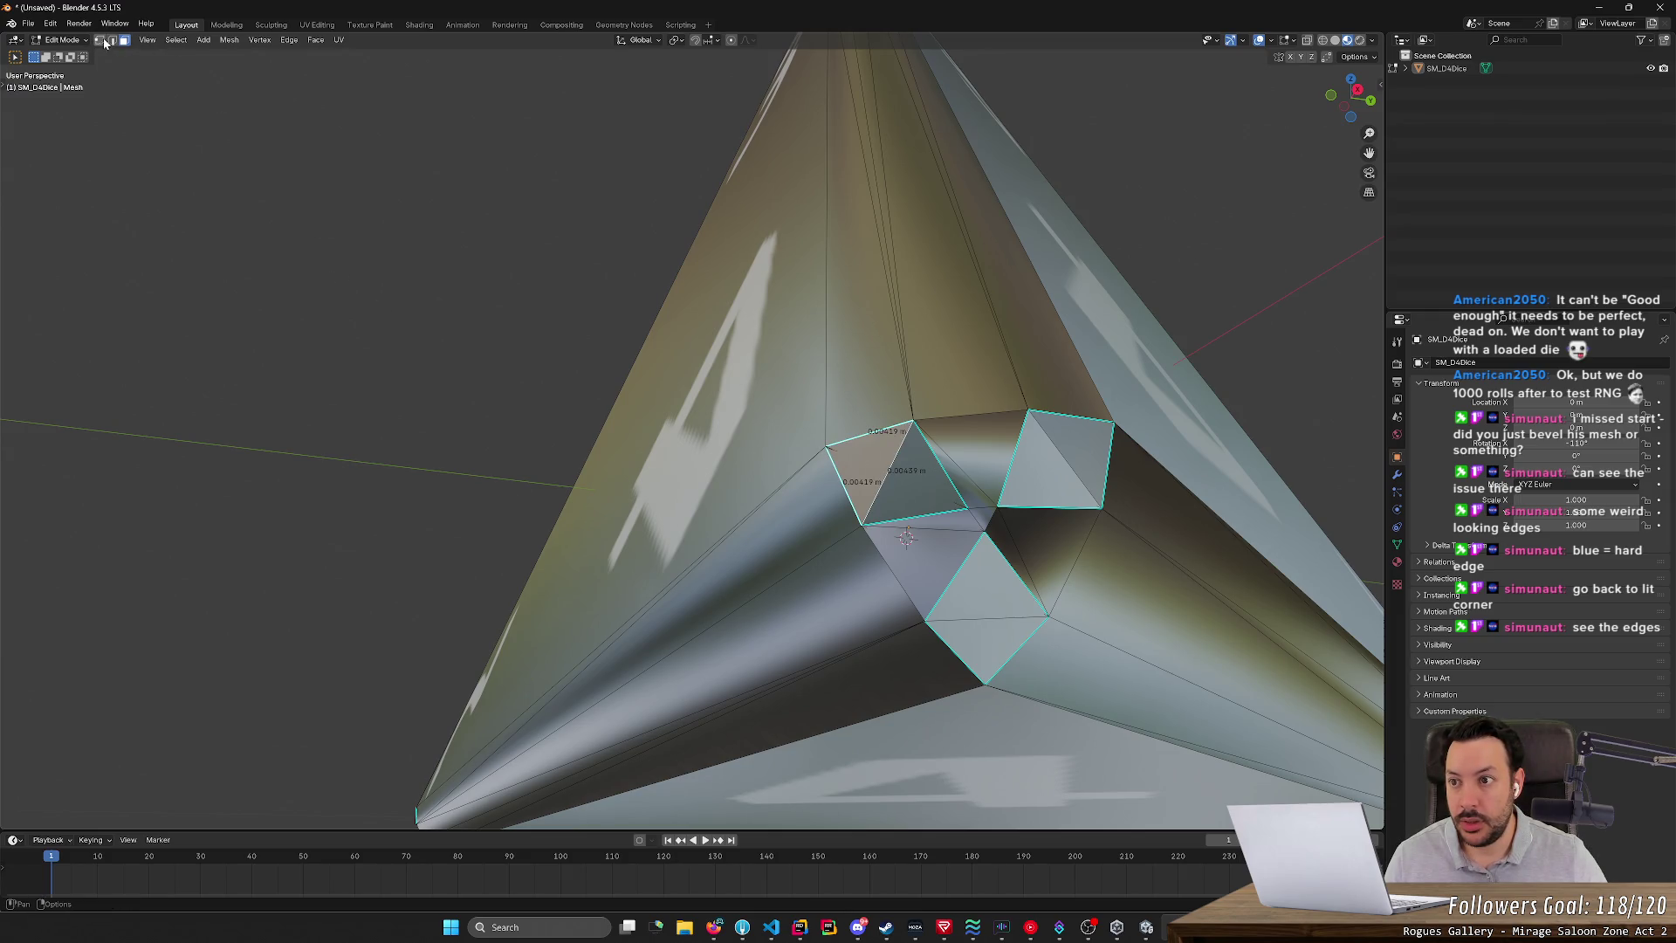
{"action": "key", "text": "ctrl+x"}
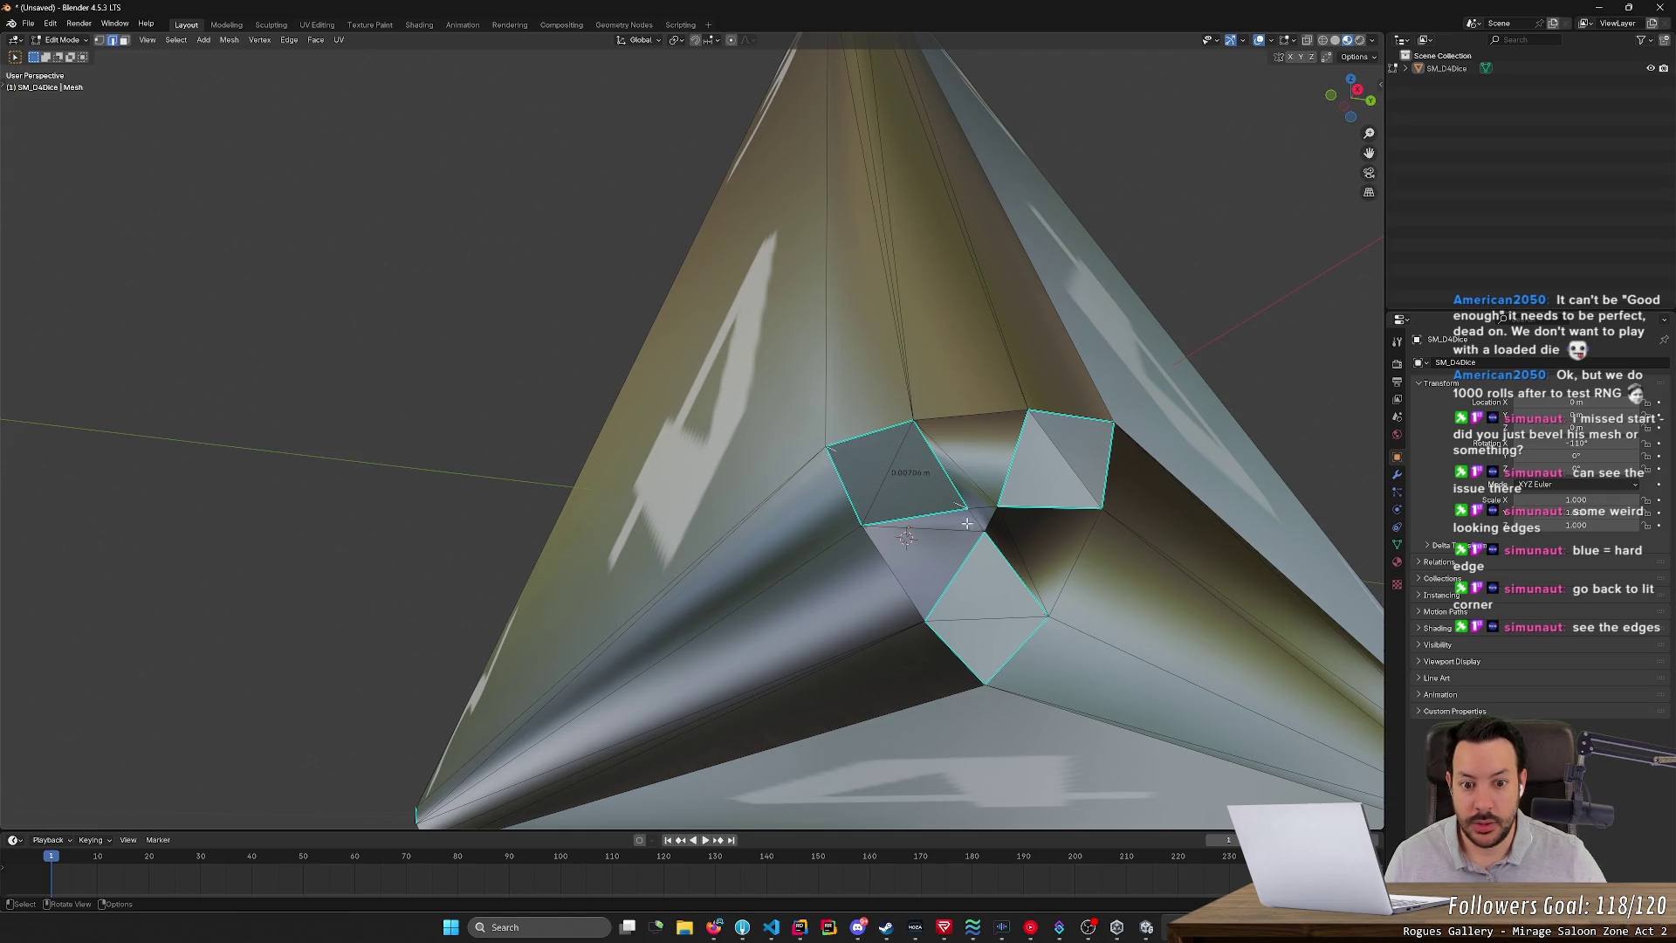
- Add a diagonal edge across the quad, delete it again, and select the left face's lower triangle
{"action": "right_click", "coordinate": [1117, 574]}
{"action": "left_click", "coordinate": [1097, 562]}
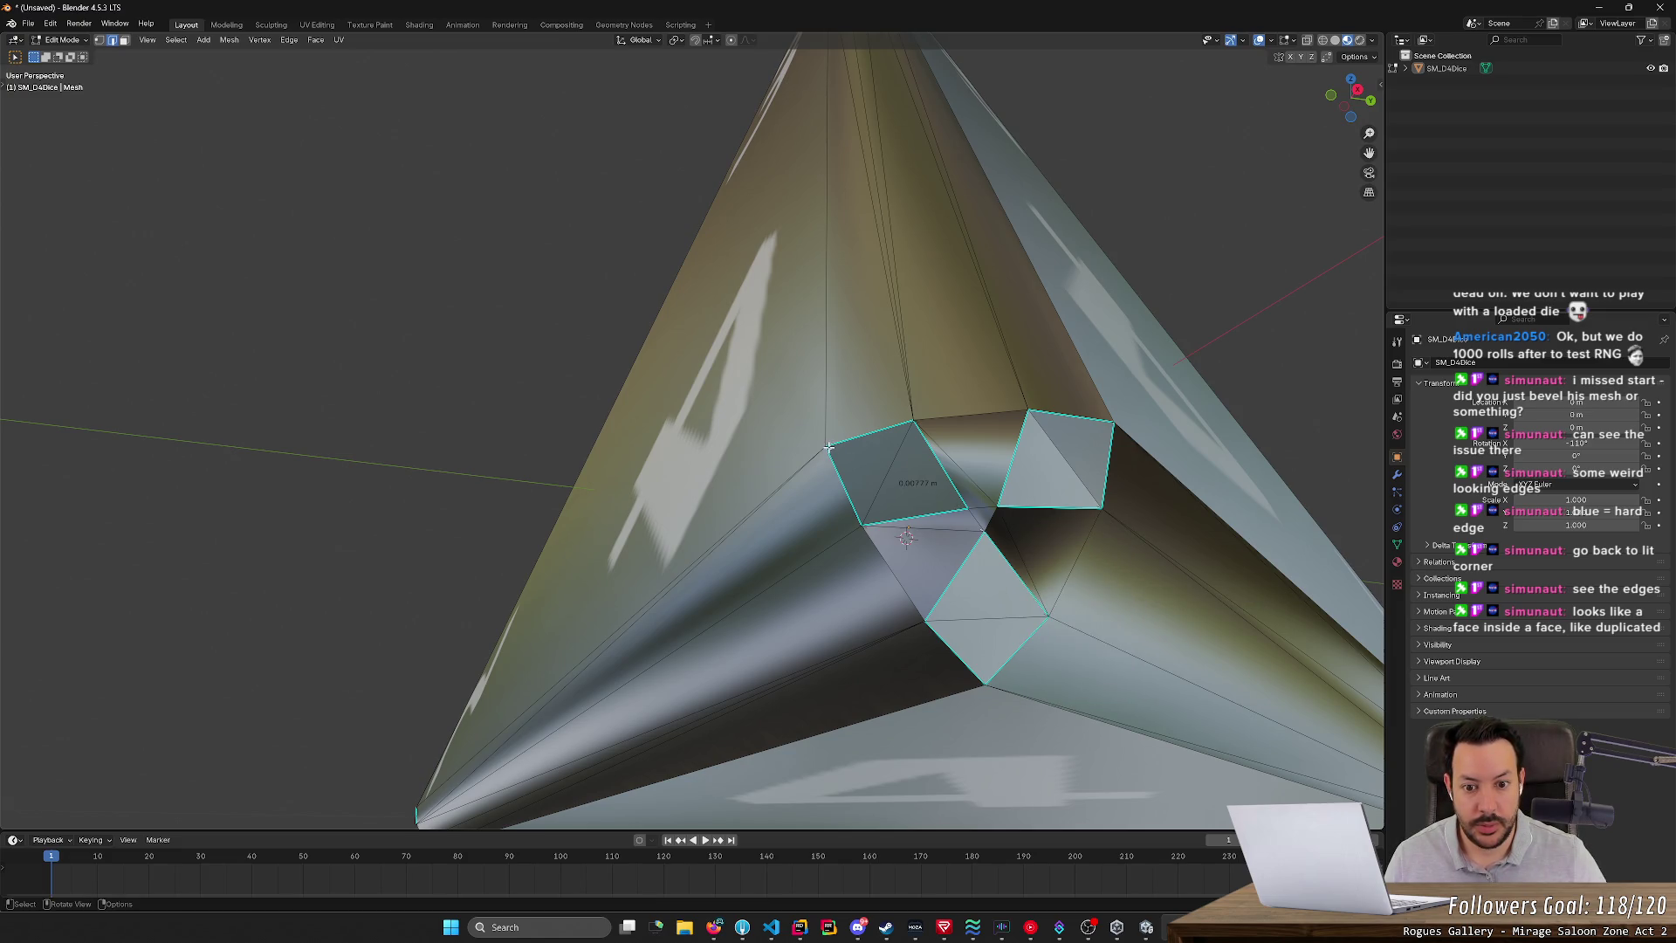
{"action": "right_click", "coordinate": [1032, 475]}
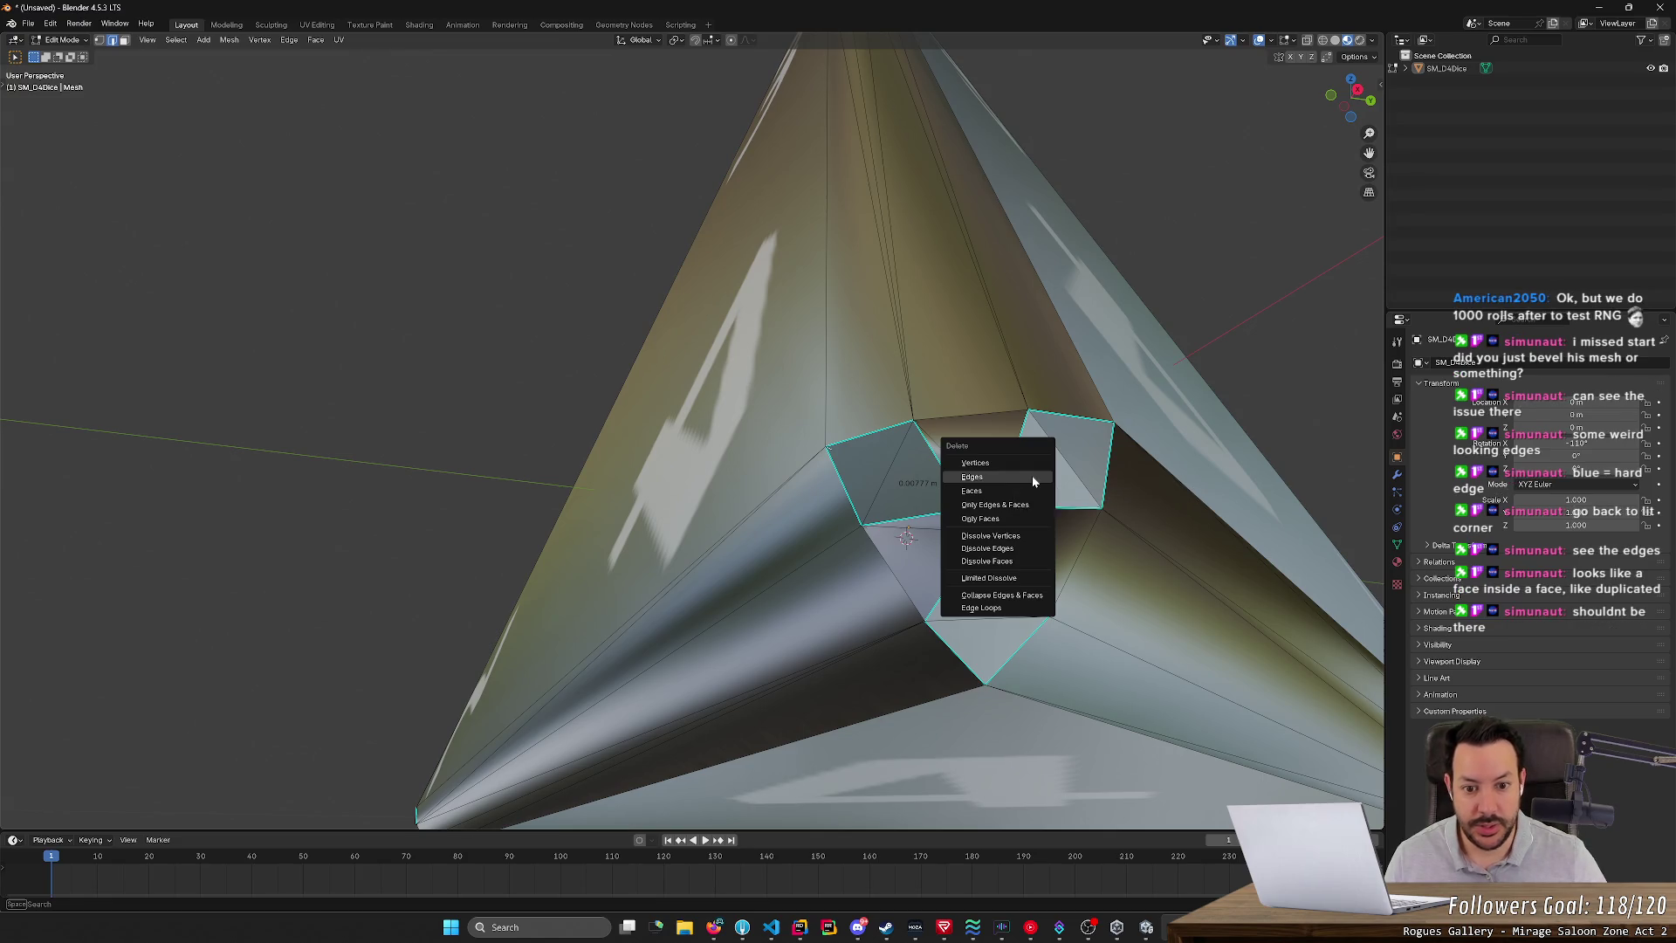
{"action": "left_click", "coordinate": [1031, 476]}
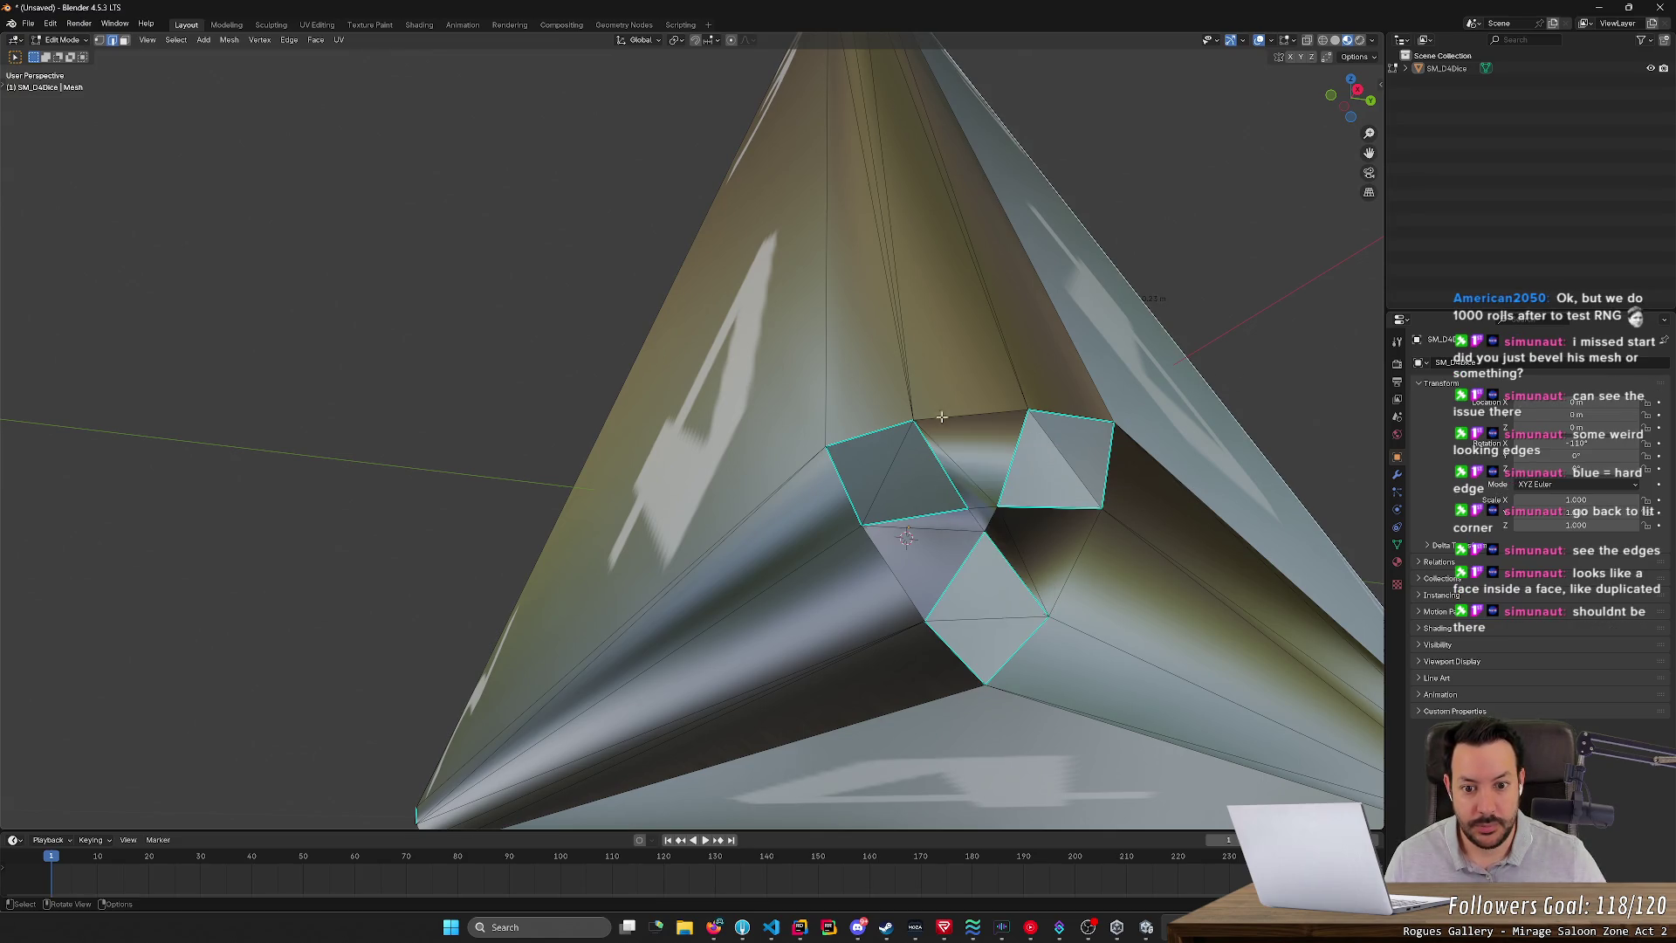
{"action": "scroll", "coordinate": [888, 424], "scroll_direction": "up", "scroll_amount": 3}
{"action": "scroll", "coordinate": [887, 424], "scroll_direction": "down", "scroll_amount": 3}
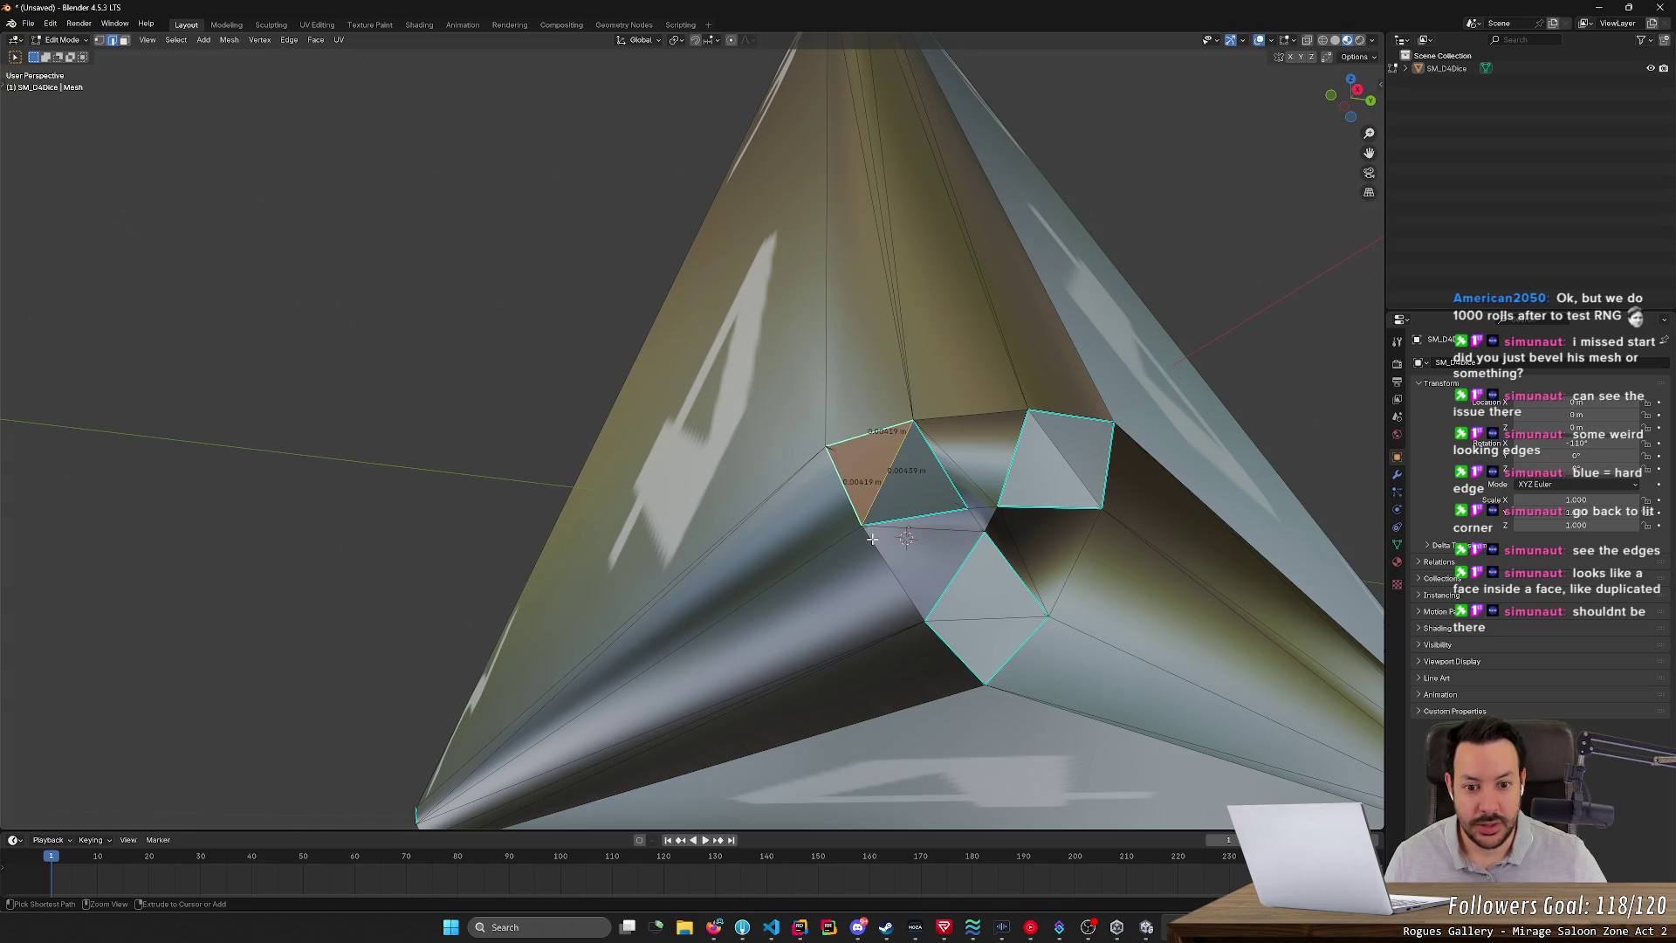
{"action": "left_click", "coordinate": [936, 496]}
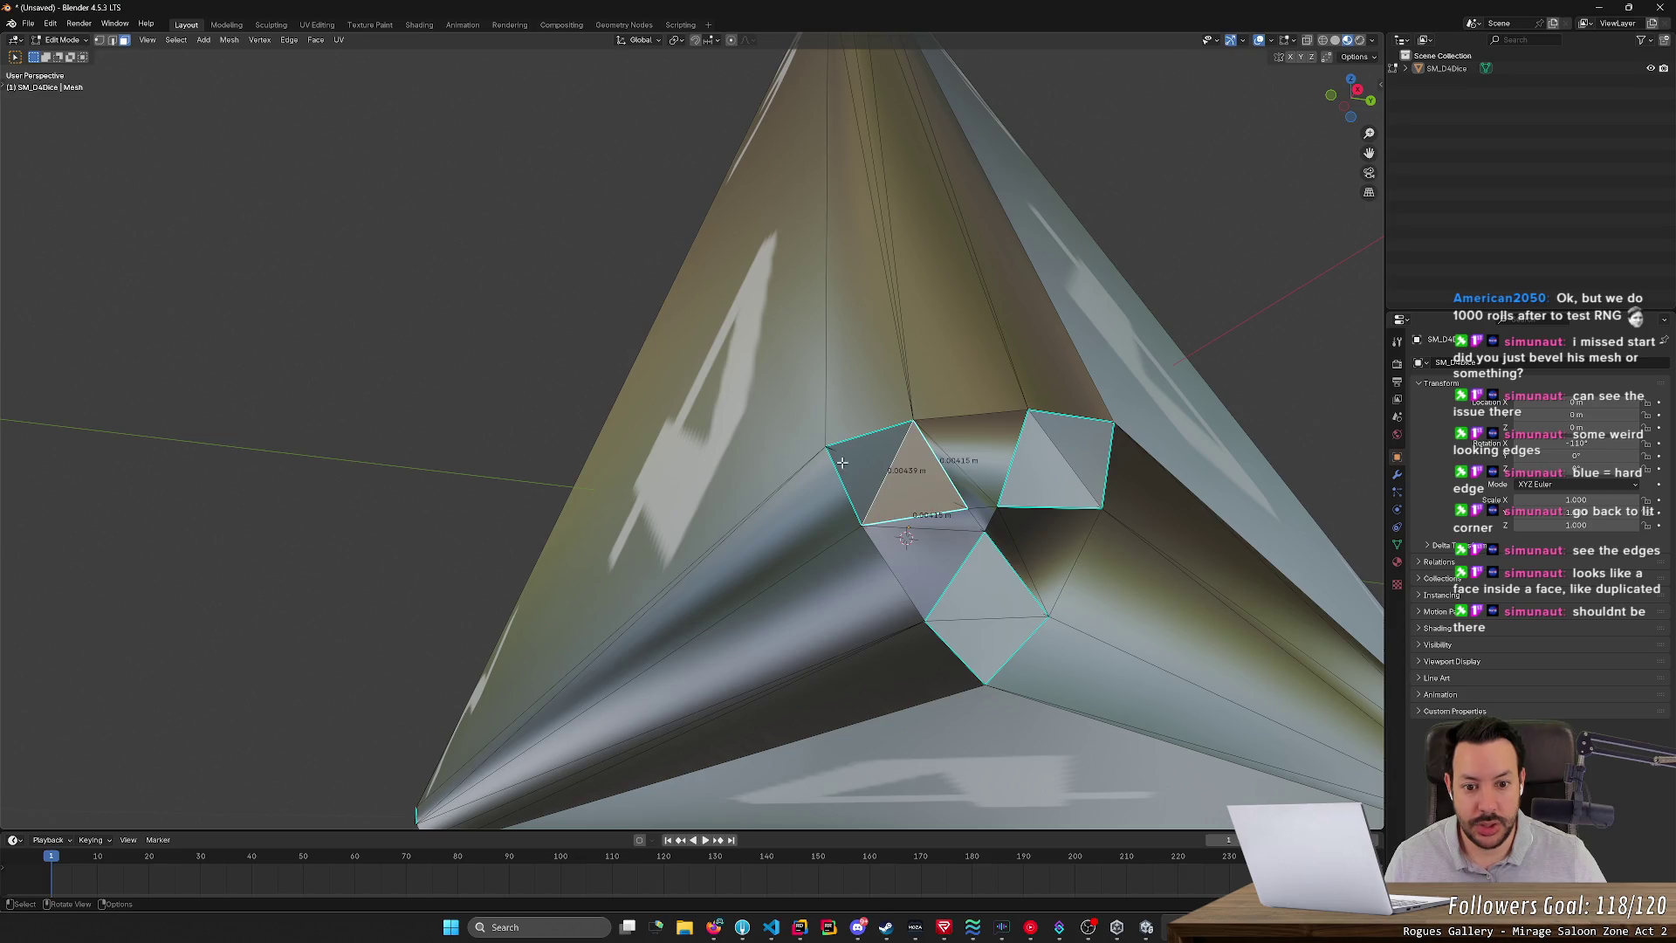
{"action": "mouse_move", "coordinate": [936, 496]}
{"action": "middle_mouse_down"}
{"action": "mouse_move", "coordinate": [759, 481]}
{"action": "mouse_move", "coordinate": [887, 498]}
{"action": "mouse_move", "coordinate": [847, 492]}
{"action": "middle_mouse_up"}
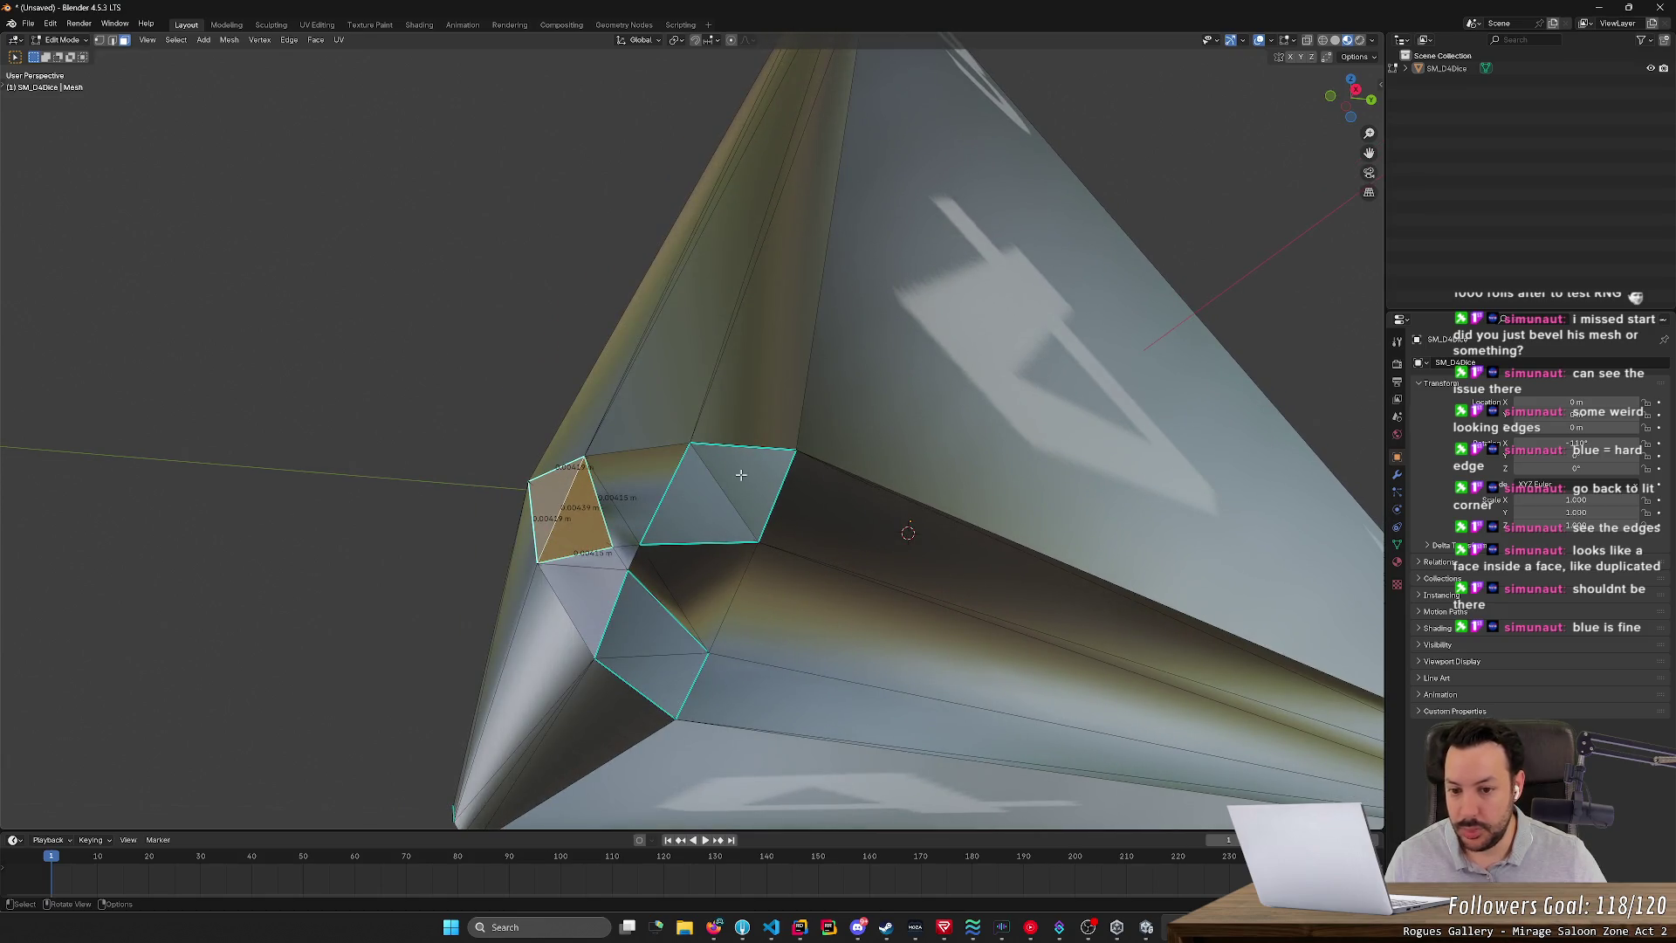
{"action": "left_click", "coordinate": [1051, 399]}
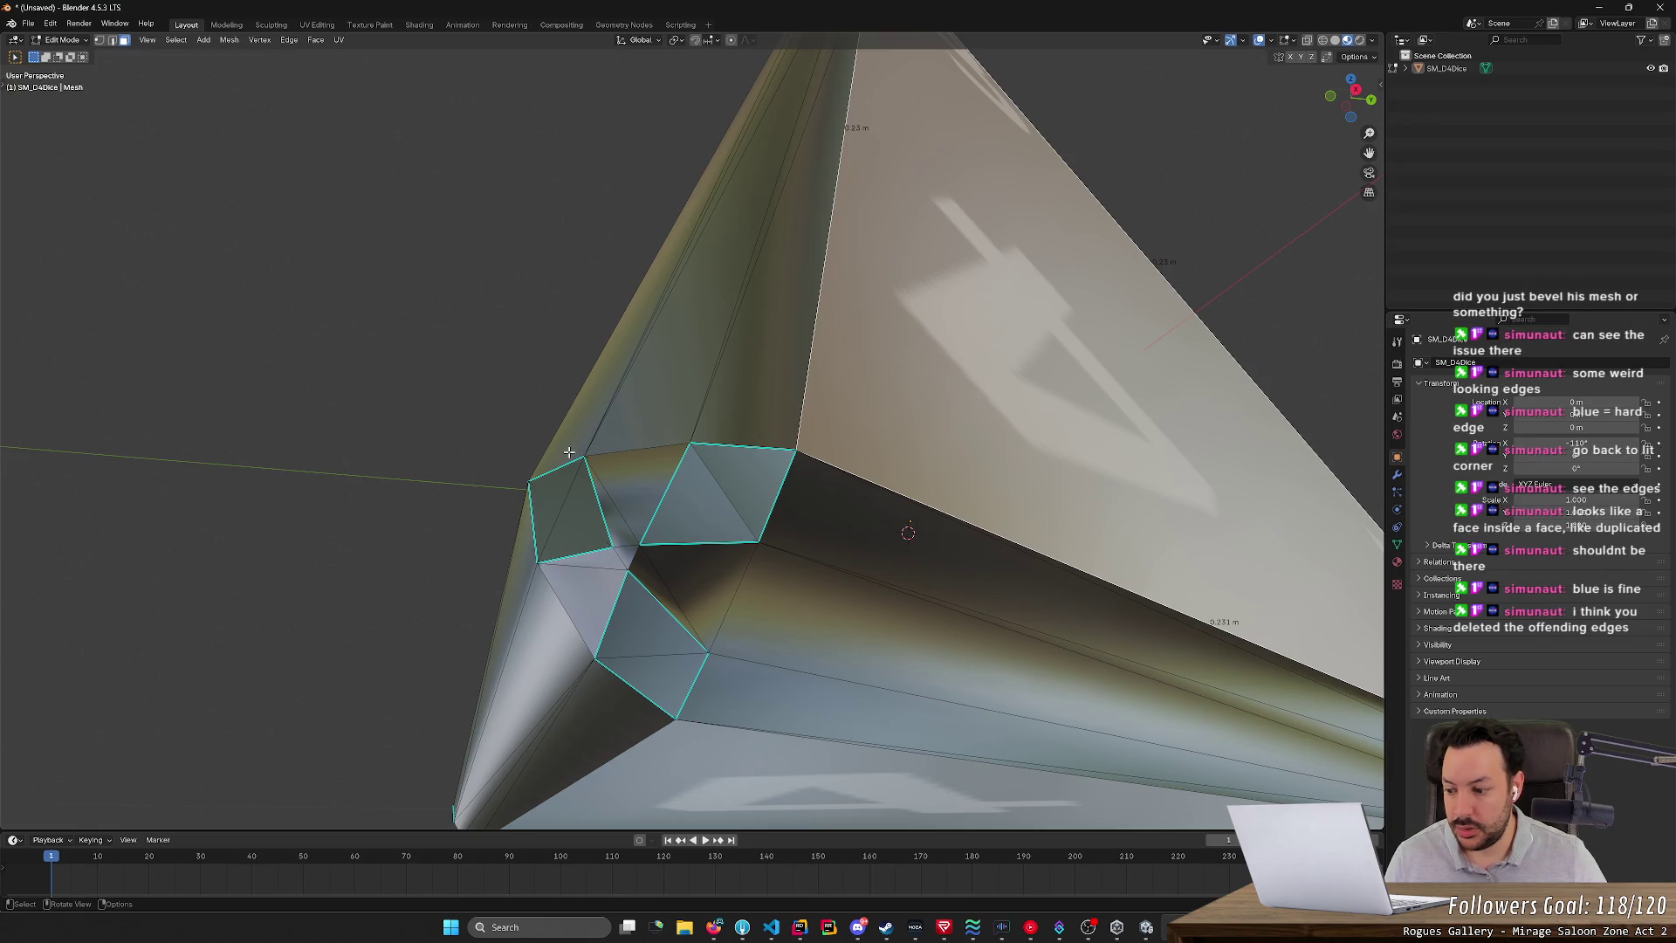
{"action": "middle_click_drag", "start_coordinate": [554, 449], "coordinate": [561, 449]}
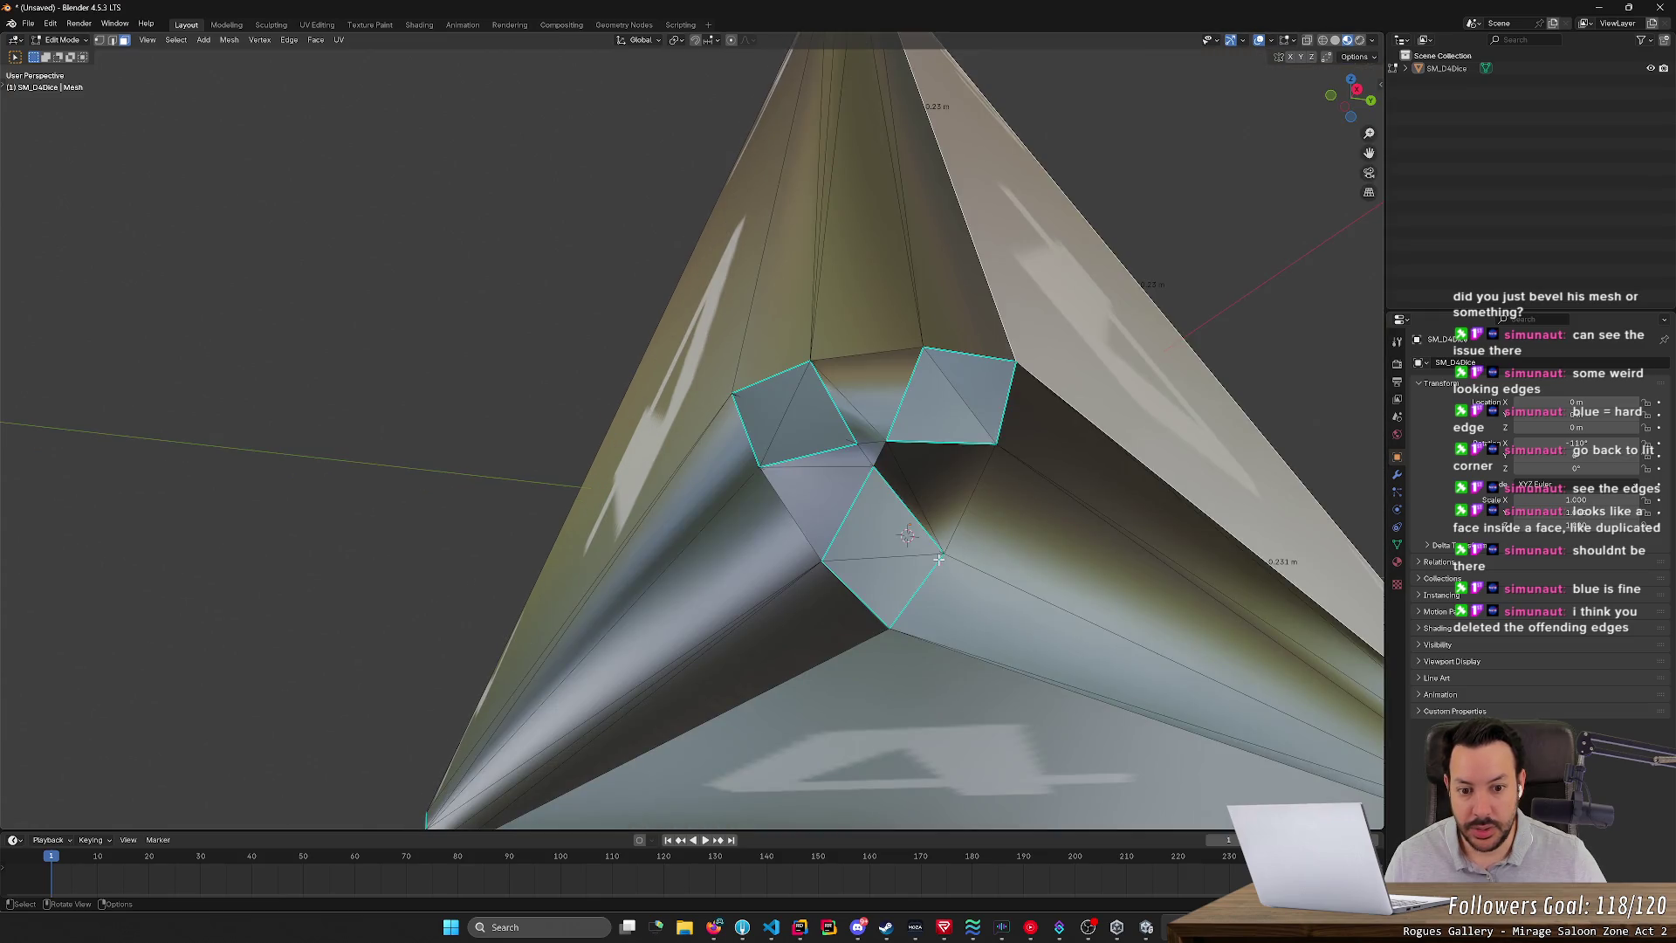
{"action": "left_click", "coordinate": [991, 441], "text": "shift"}
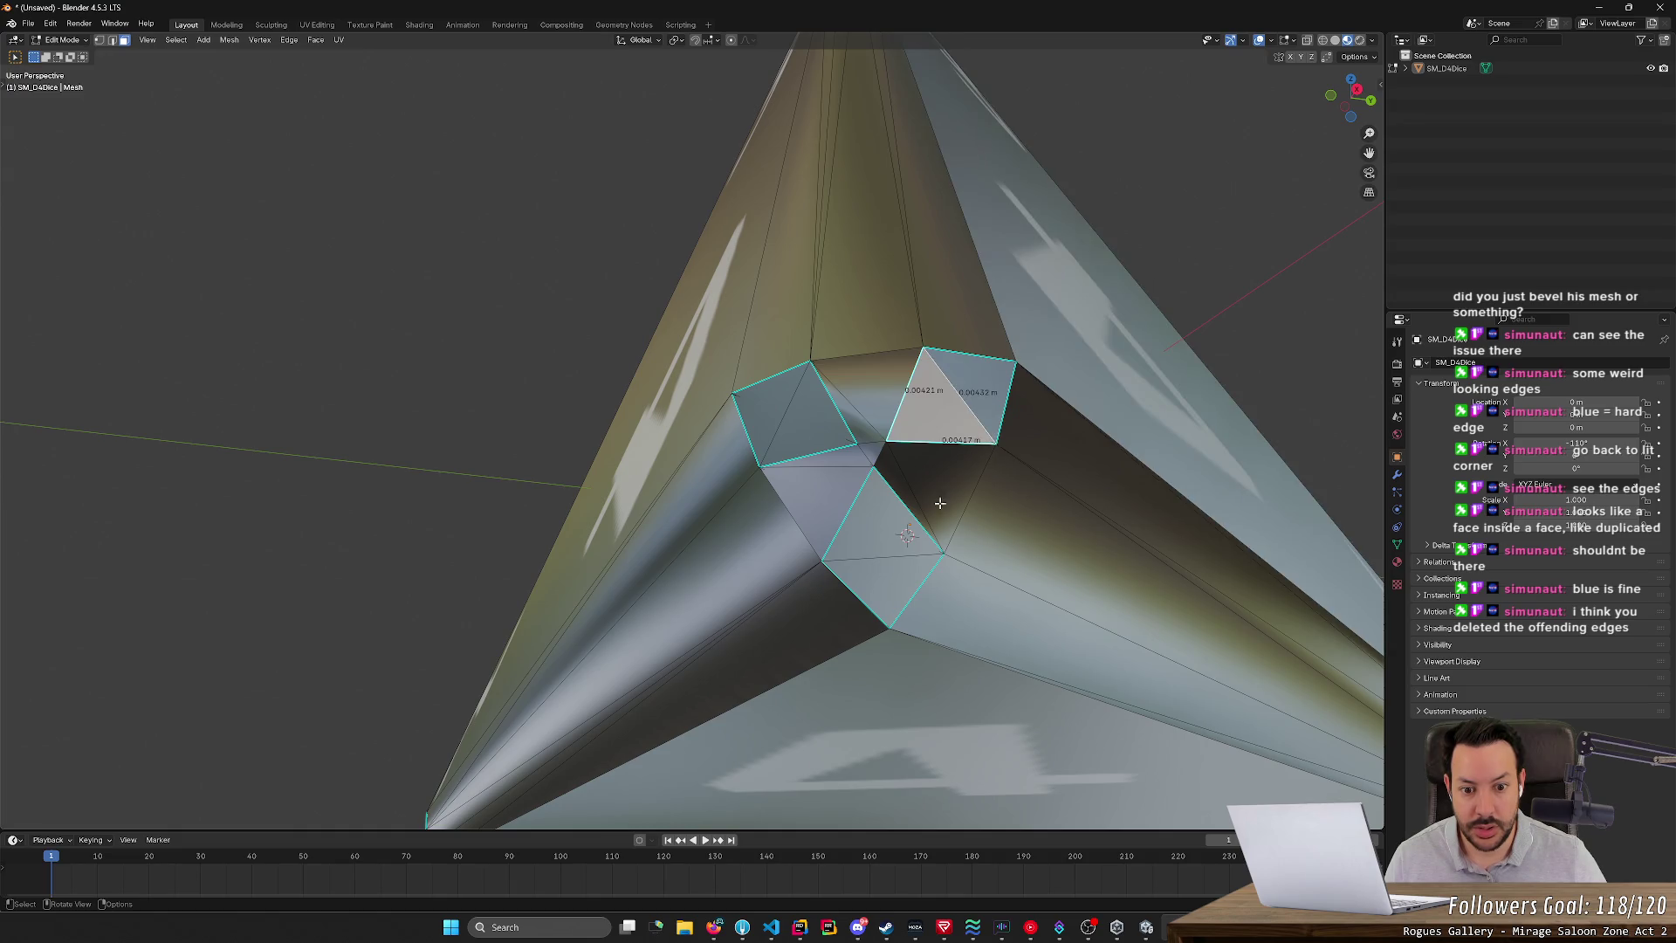
{"action": "left_click", "coordinate": [938, 552], "text": "shift"}
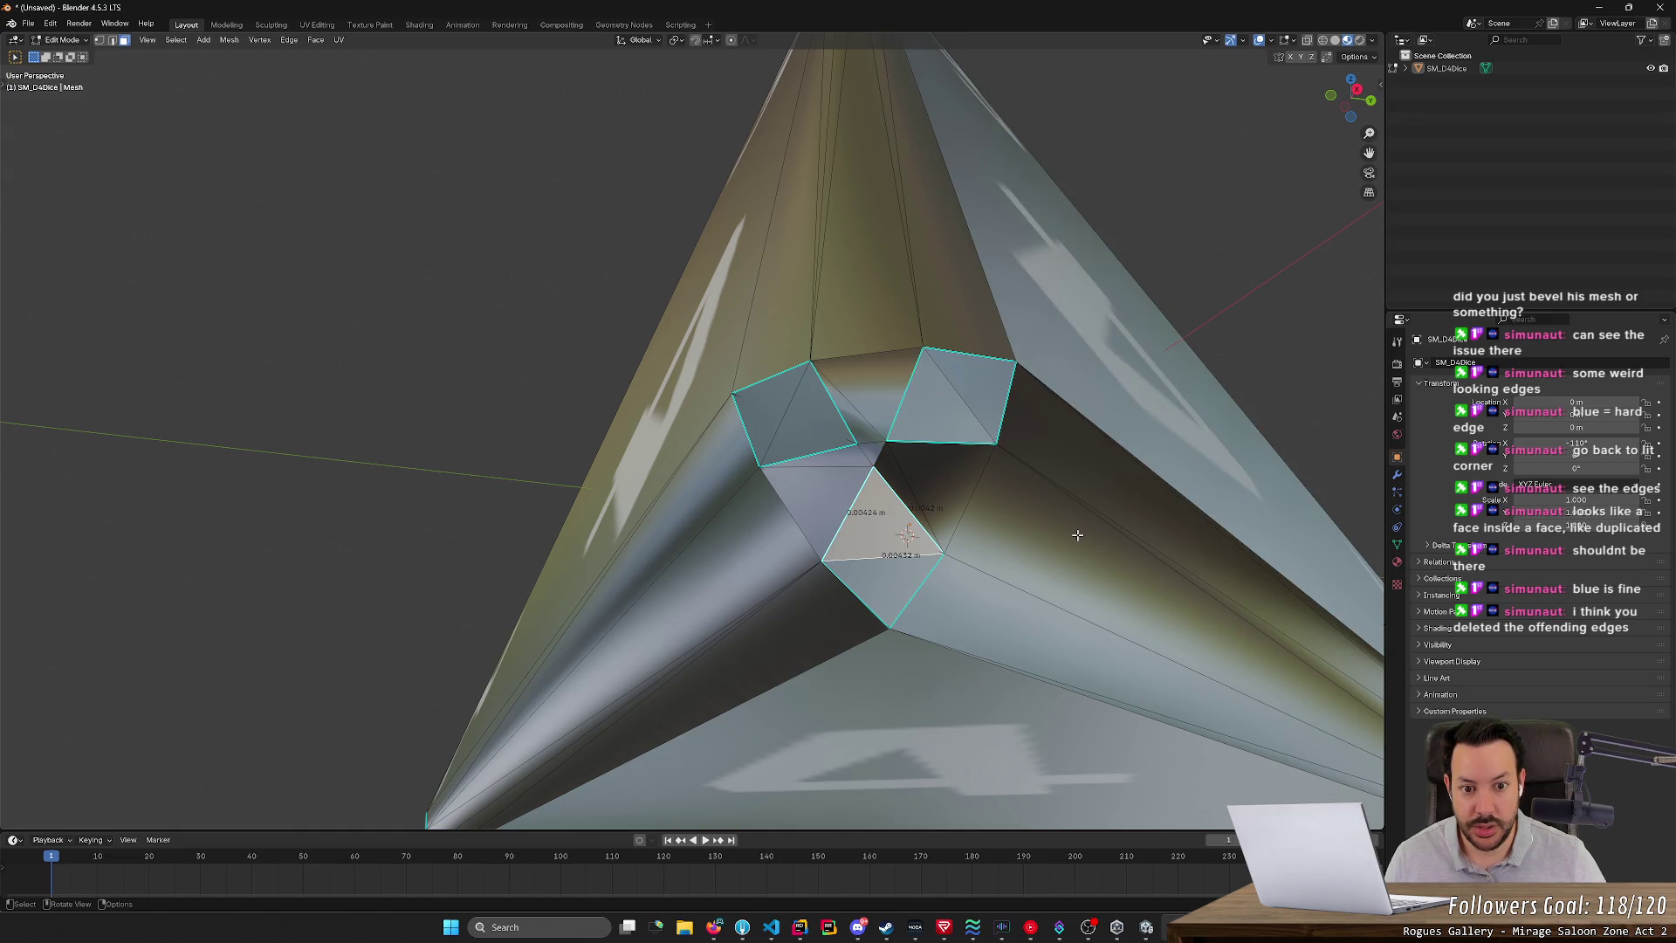
{"action": "scroll", "coordinate": [1065, 531], "scroll_direction": "down", "scroll_amount": 5}
{"action": "scroll", "coordinate": [1052, 517], "scroll_direction": "up", "scroll_amount": 5}
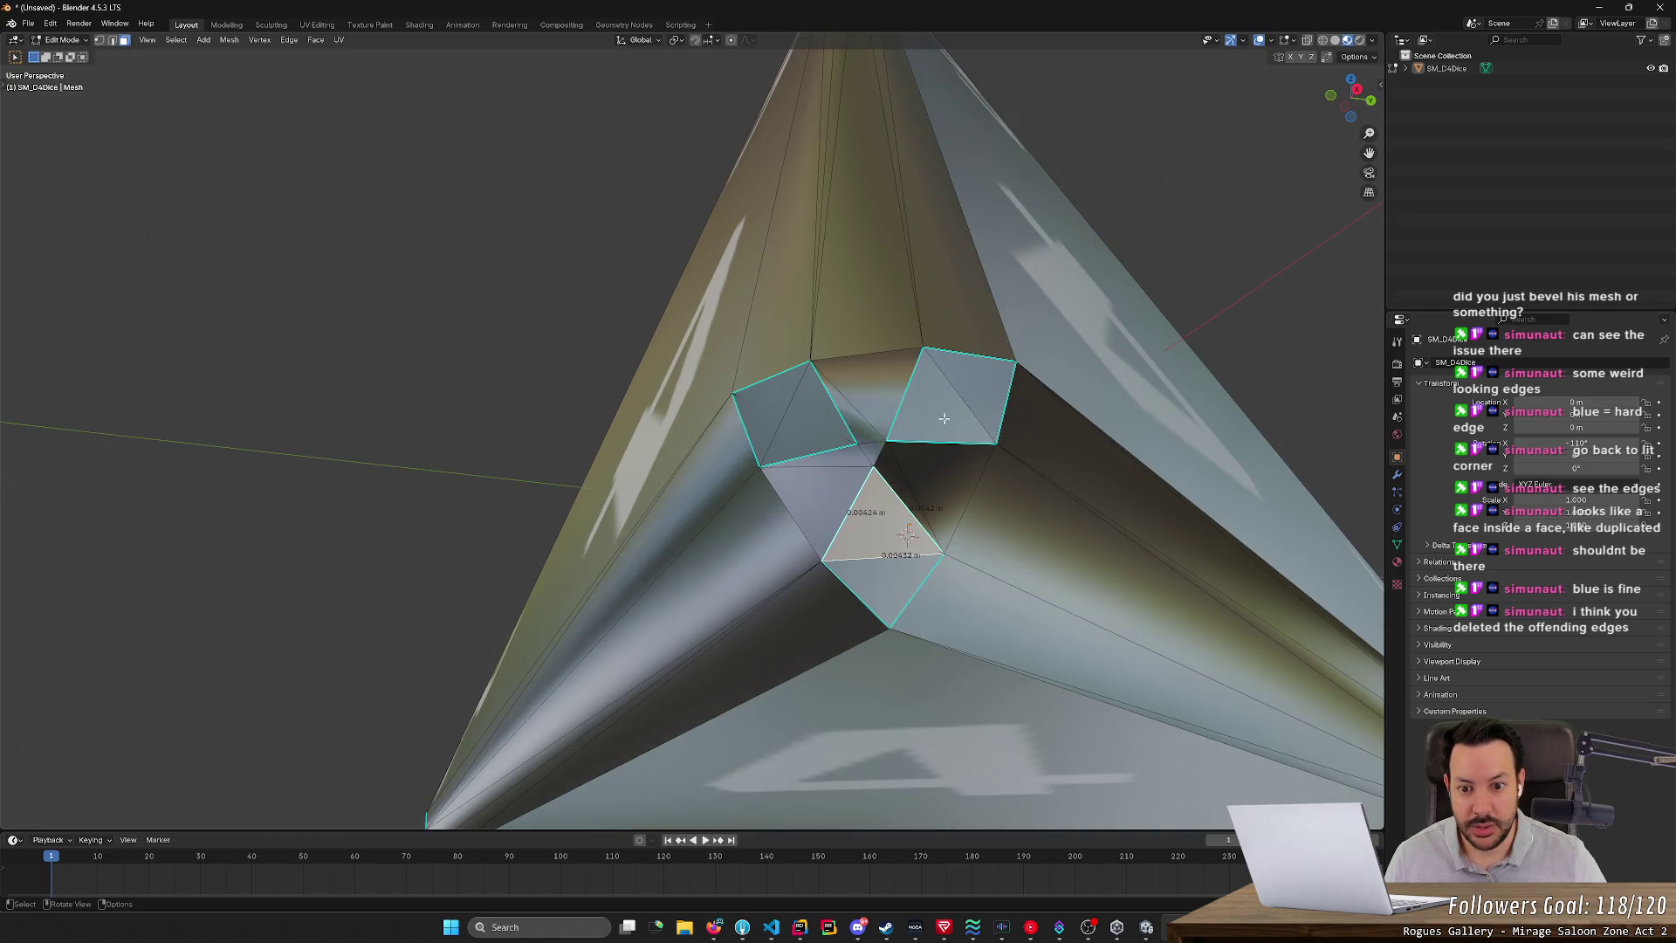
{"action": "mouse_move", "coordinate": [944, 418]}
{"action": "middle_mouse_down"}
{"action": "mouse_move", "coordinate": [847, 503]}
{"action": "mouse_move", "coordinate": [733, 493]}
{"action": "middle_mouse_up"}
{"action": "scroll", "coordinate": [692, 490], "scroll_direction": "up", "scroll_amount": 3}
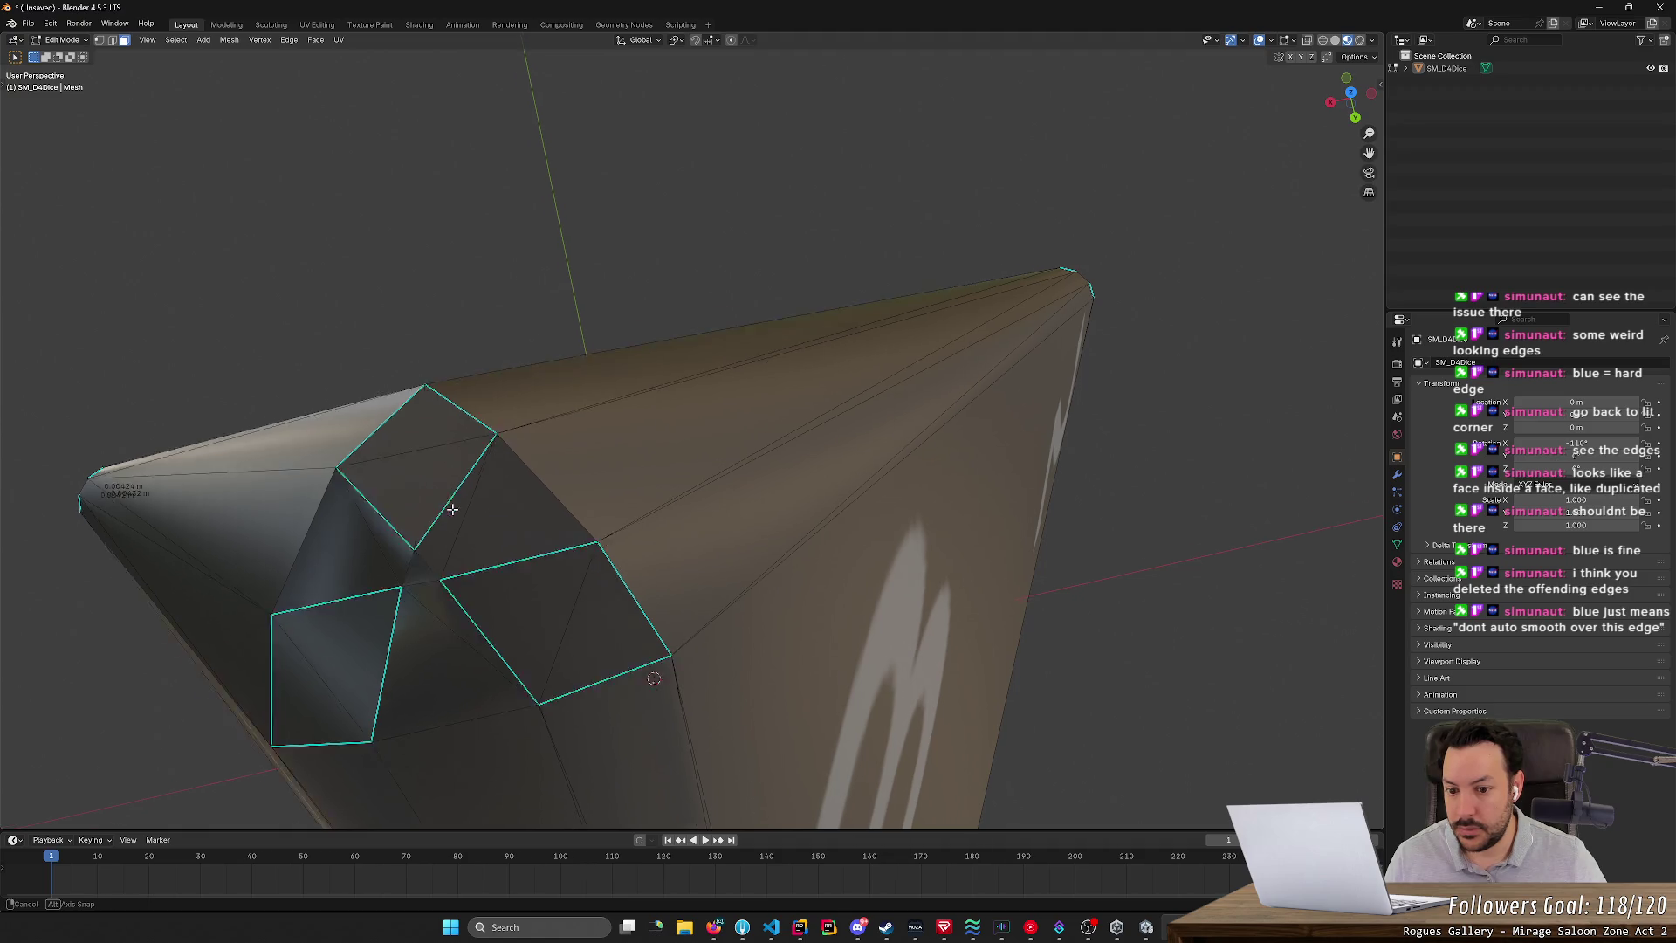
{"action": "scroll", "coordinate": [453, 497], "scroll_direction": "up", "scroll_amount": 5}
{"action": "mouse_move", "coordinate": [505, 468]}
{"action": "middle_mouse_down"}
{"action": "mouse_move", "coordinate": [606, 337]}
{"action": "mouse_move", "coordinate": [750, 457]}
{"action": "middle_mouse_up"}
{"action": "scroll", "coordinate": [632, 359], "scroll_direction": "down", "scroll_amount": 5}
{"action": "scroll", "coordinate": [757, 463], "scroll_direction": "up", "scroll_amount": 3}
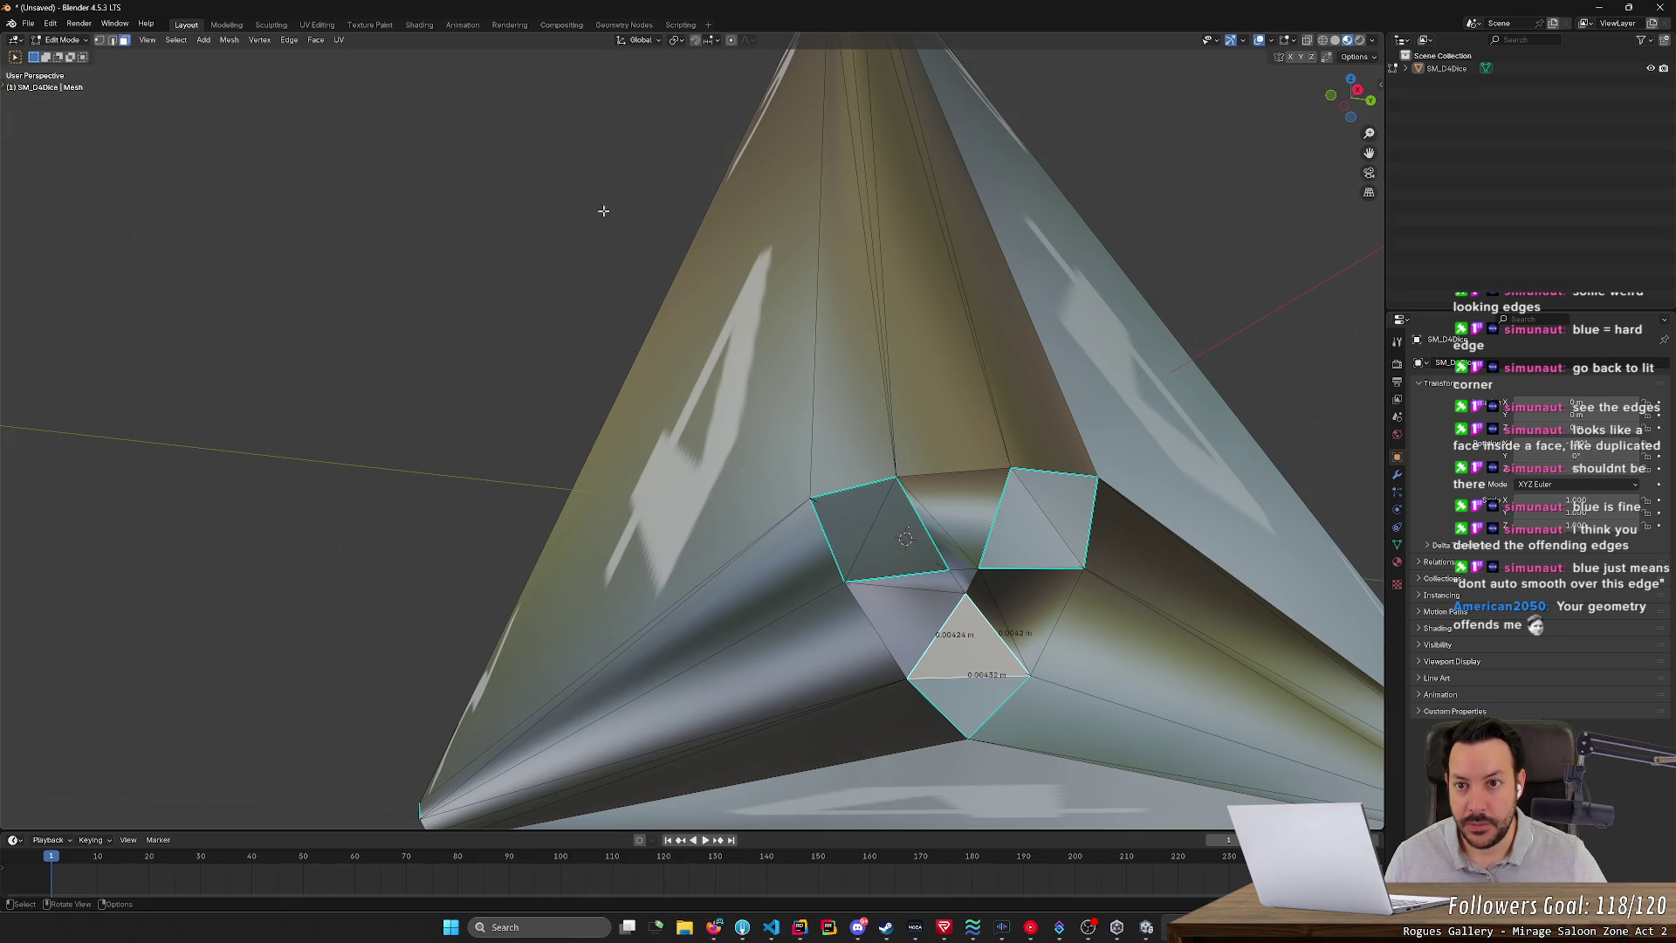
{"action": "left_click", "coordinate": [717, 929]}
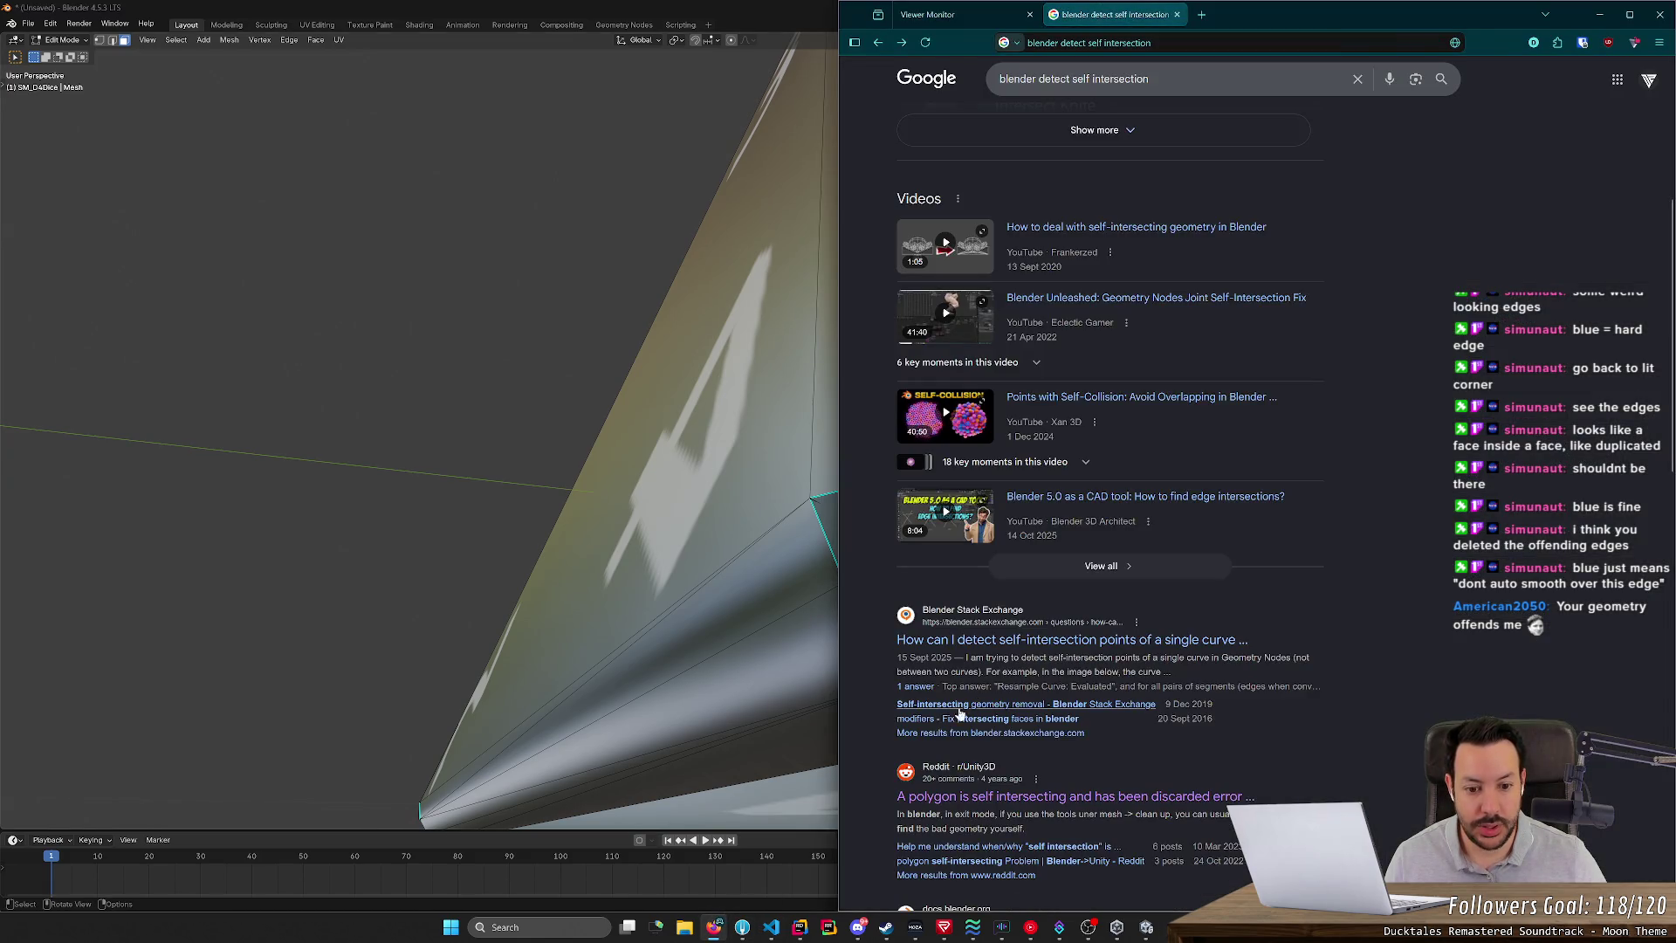
{"action": "scroll", "coordinate": [931, 692], "scroll_direction": "down", "scroll_amount": 4}
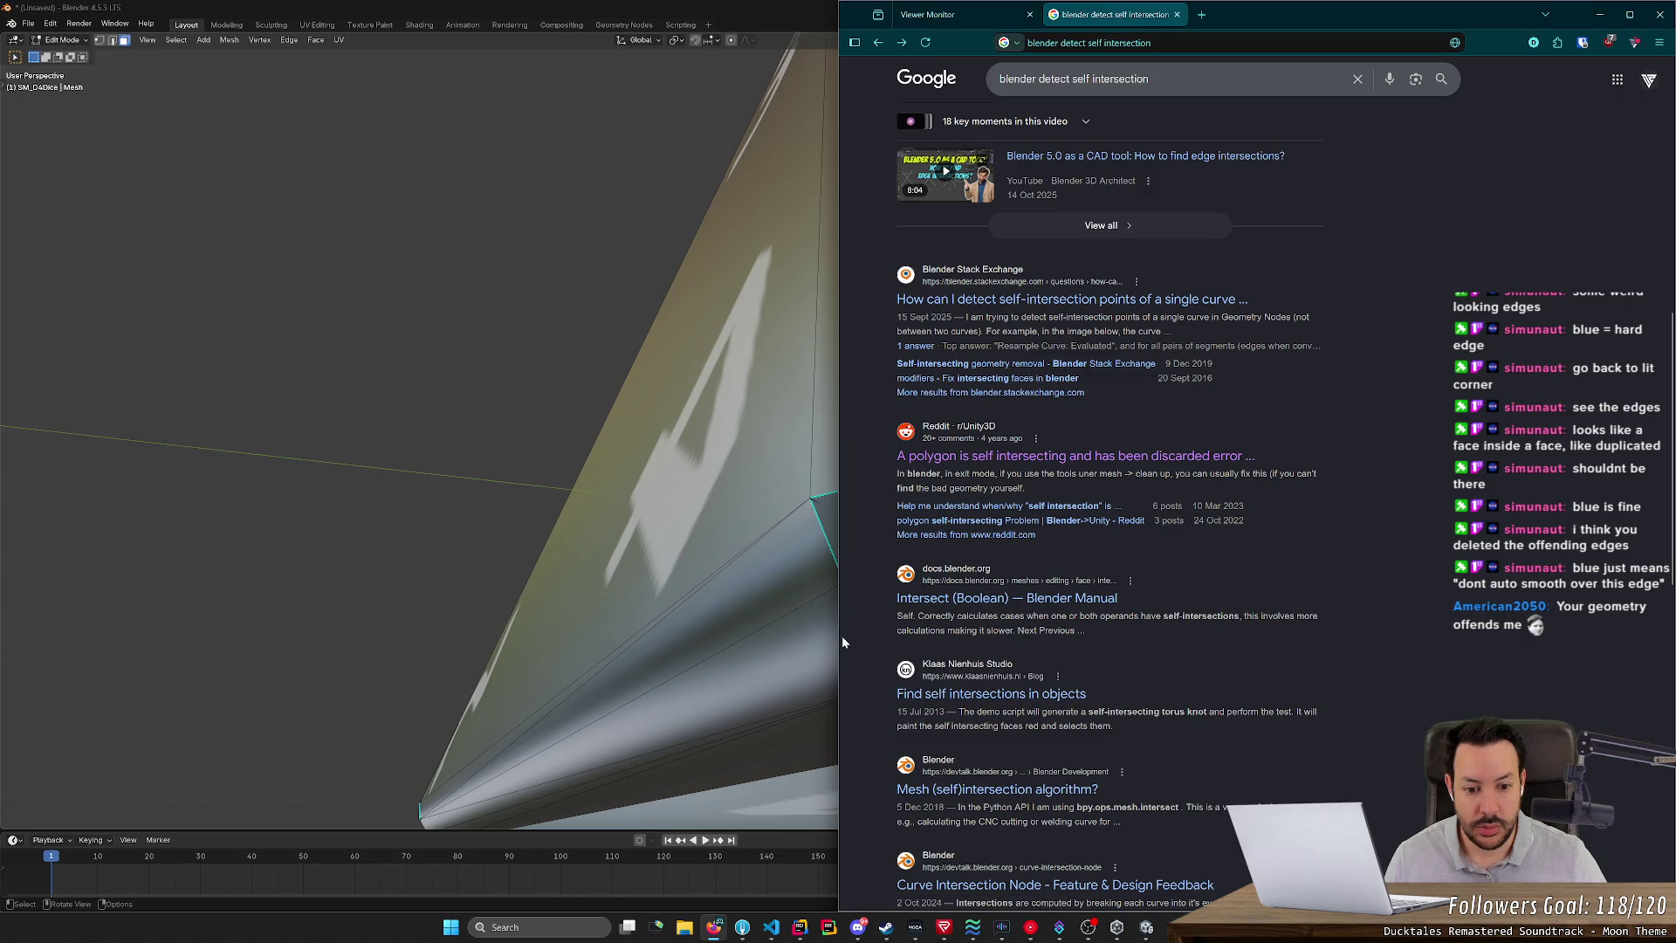
{"action": "left_click", "coordinate": [932, 688]}
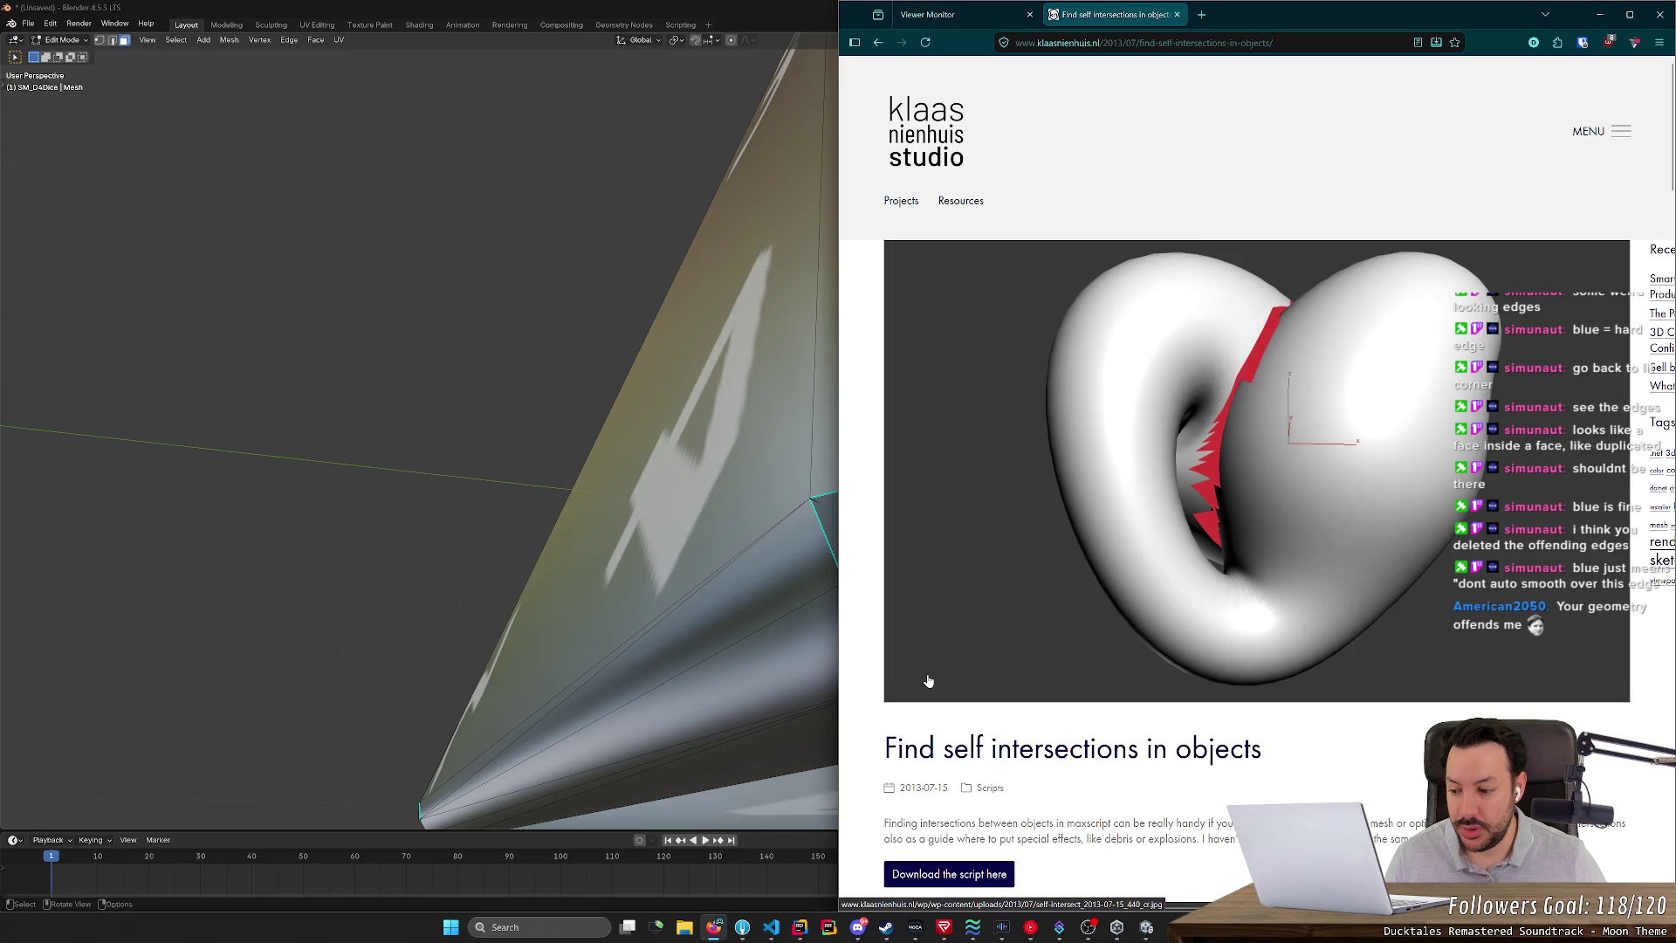
{"action": "scroll", "coordinate": [928, 681], "scroll_direction": "down", "scroll_amount": 3}
{"action": "scroll", "coordinate": [1025, 698], "scroll_direction": "down", "scroll_amount": 2}
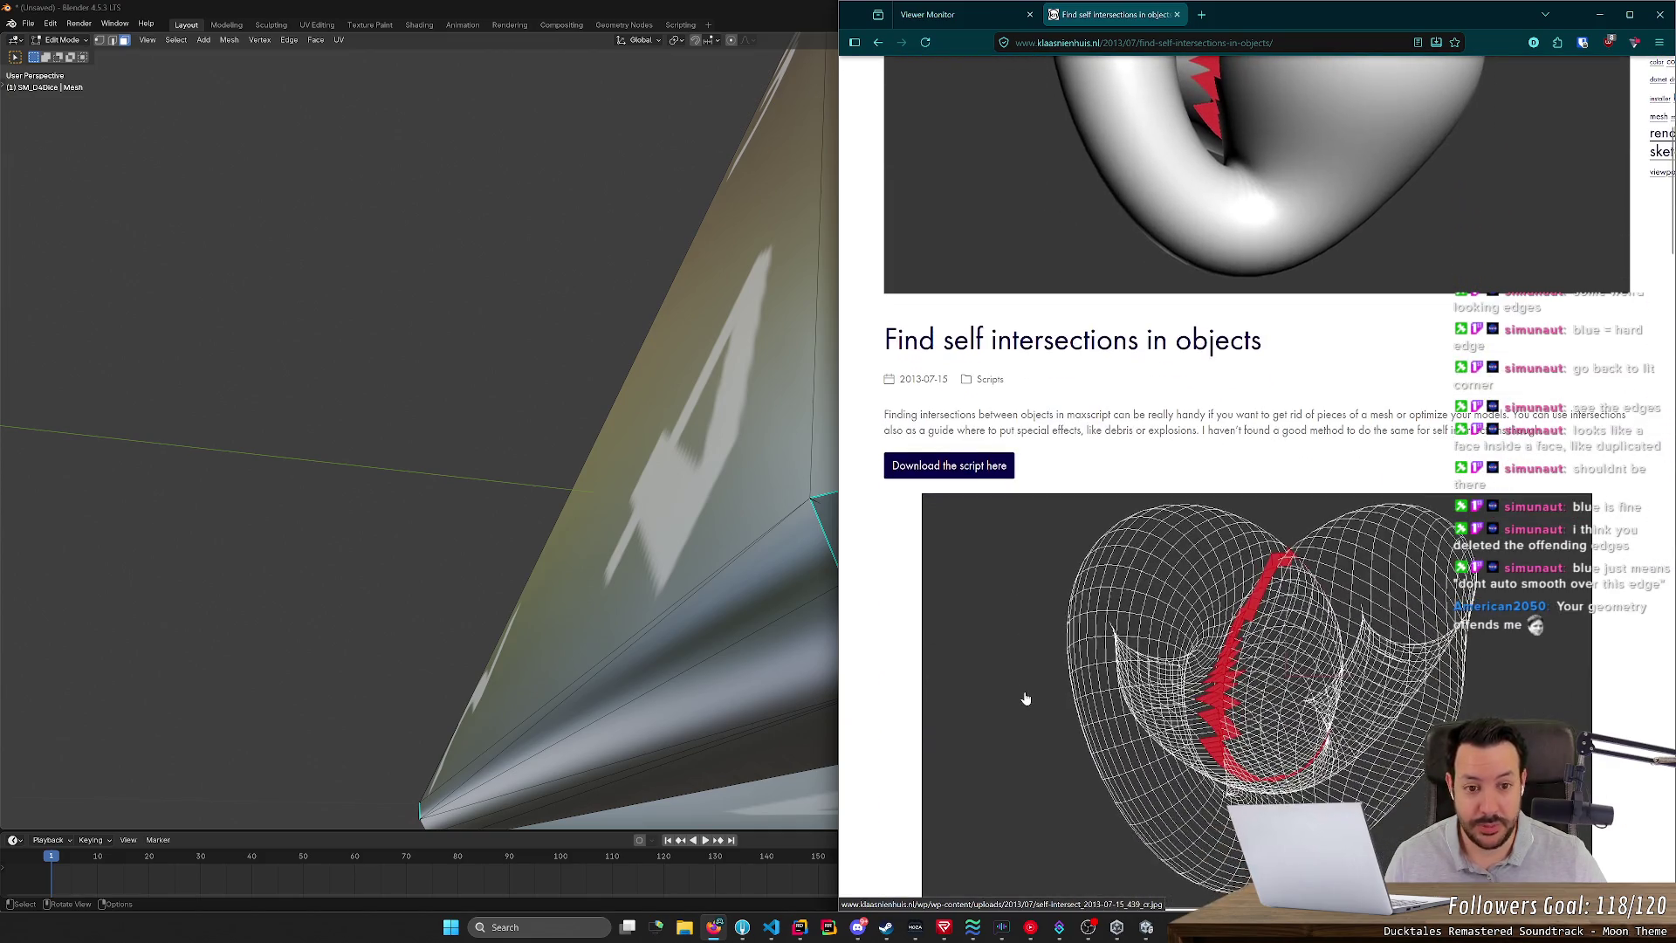
{"action": "scroll", "coordinate": [1025, 698], "scroll_direction": "down", "scroll_amount": 13}
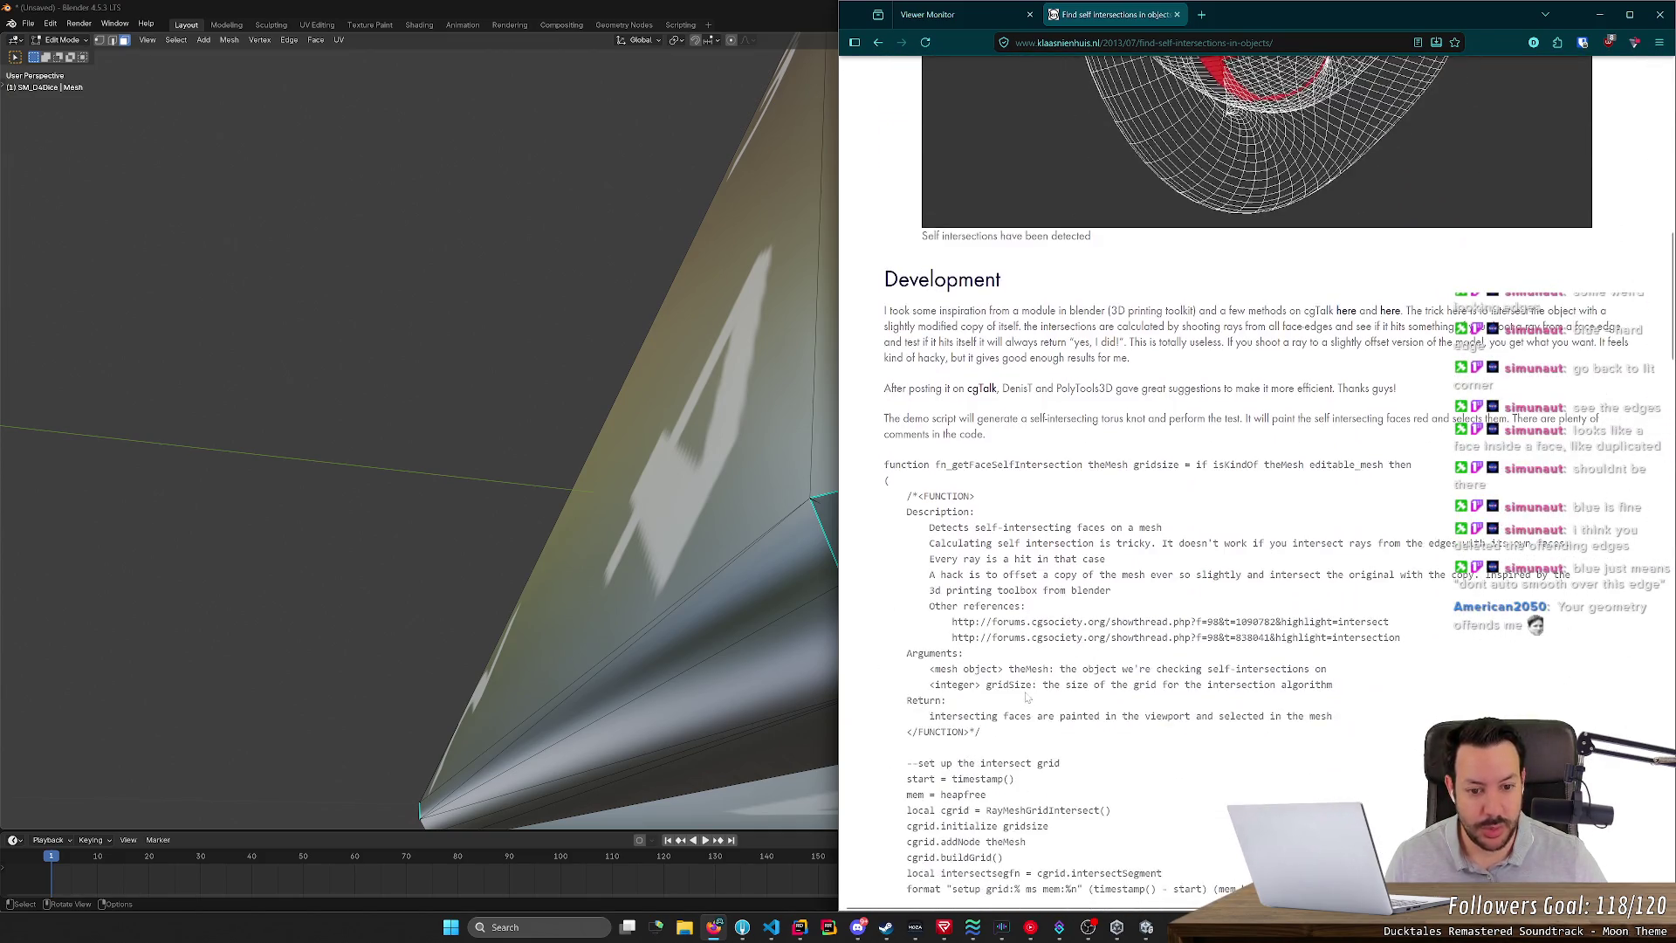
{"action": "scroll", "coordinate": [1026, 696], "scroll_direction": "up", "scroll_amount": 2}
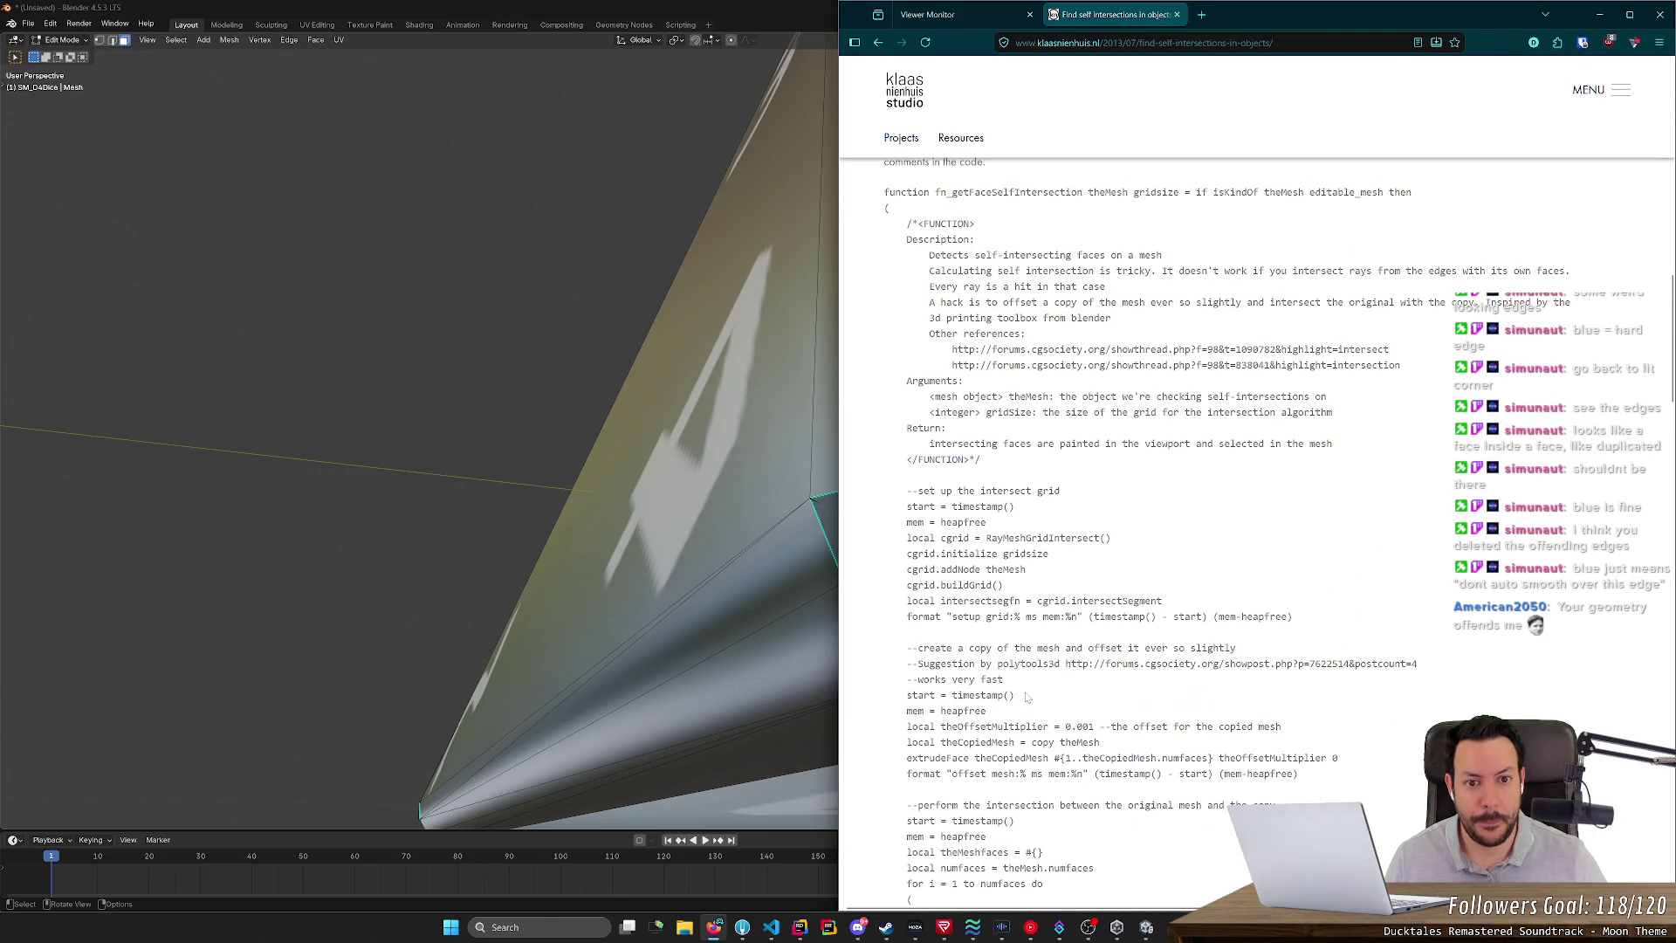
{"action": "scroll", "coordinate": [1039, 629], "scroll_direction": "down", "scroll_amount": 15}
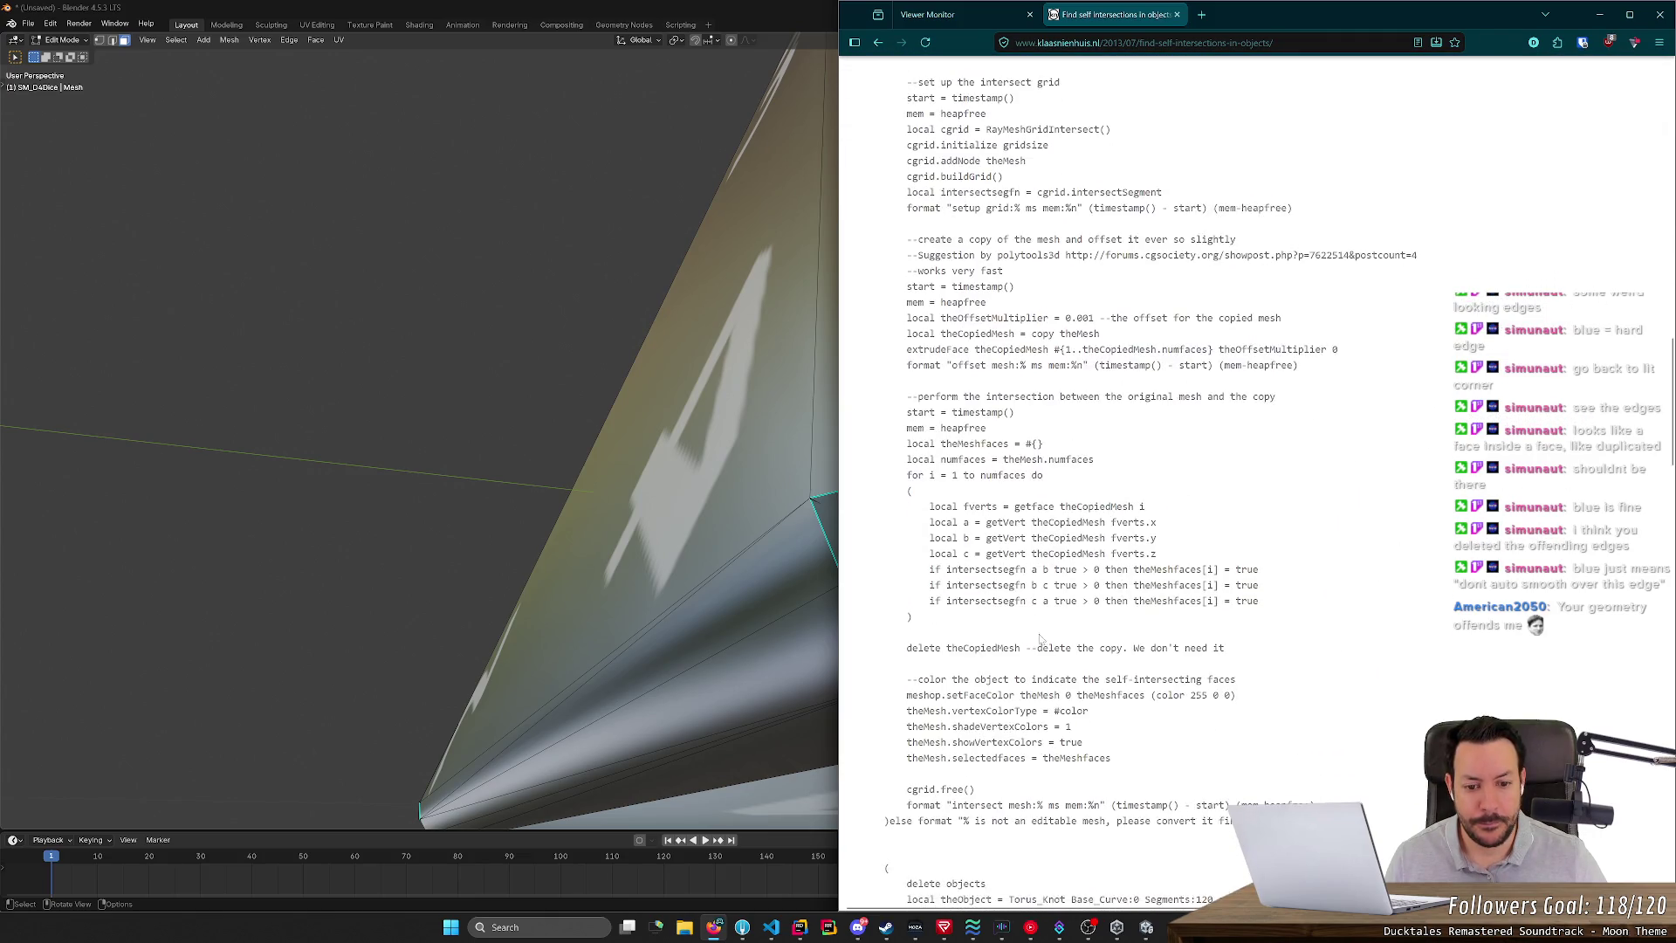
{"action": "scroll", "coordinate": [1056, 679], "scroll_direction": "down", "scroll_amount": 5}
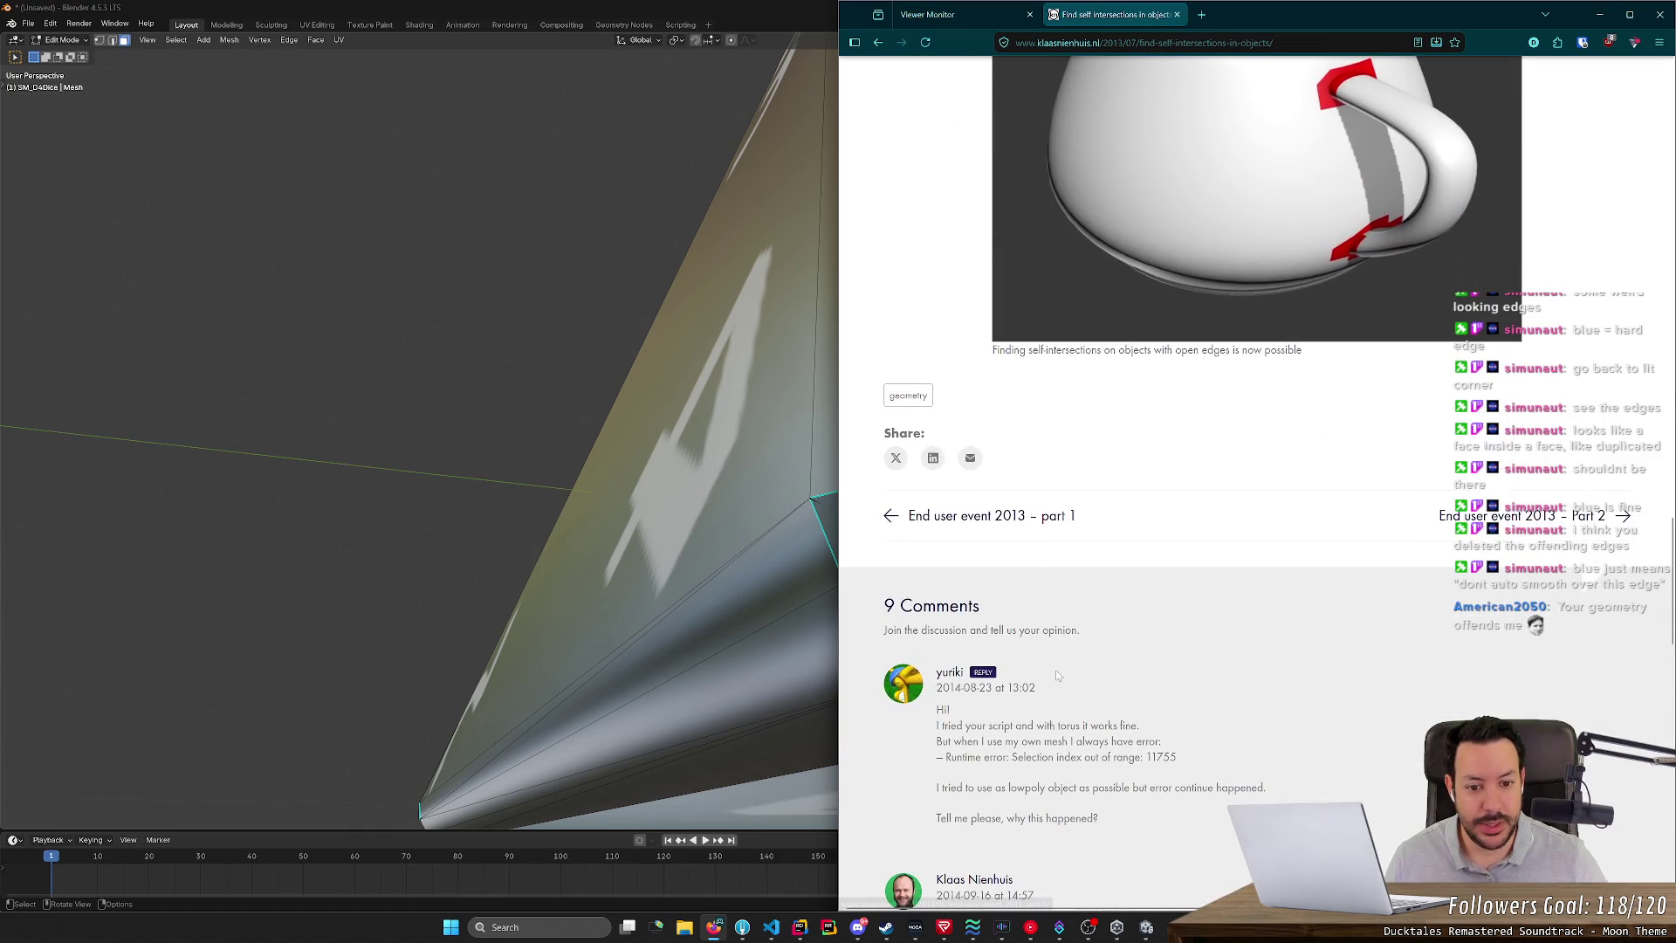
{"action": "key", "text": "alt+Left"}
{"action": "scroll", "coordinate": [971, 472], "scroll_direction": "up", "scroll_amount": 8}
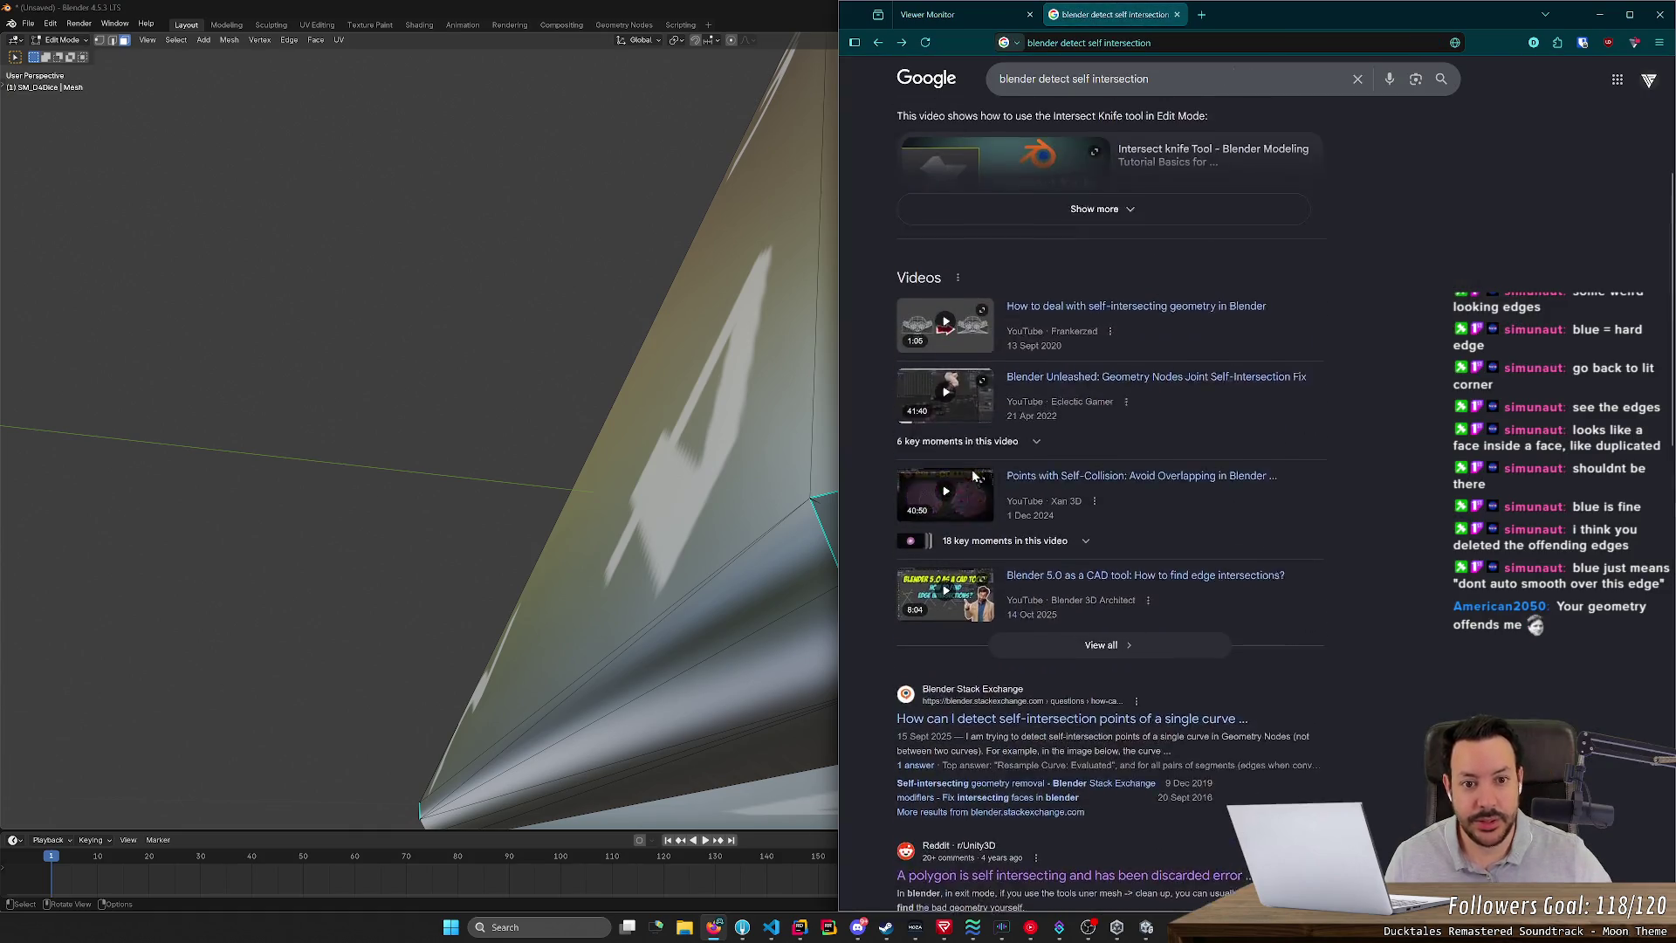
{"action": "scroll", "coordinate": [972, 476], "scroll_direction": "up", "scroll_amount": 2}
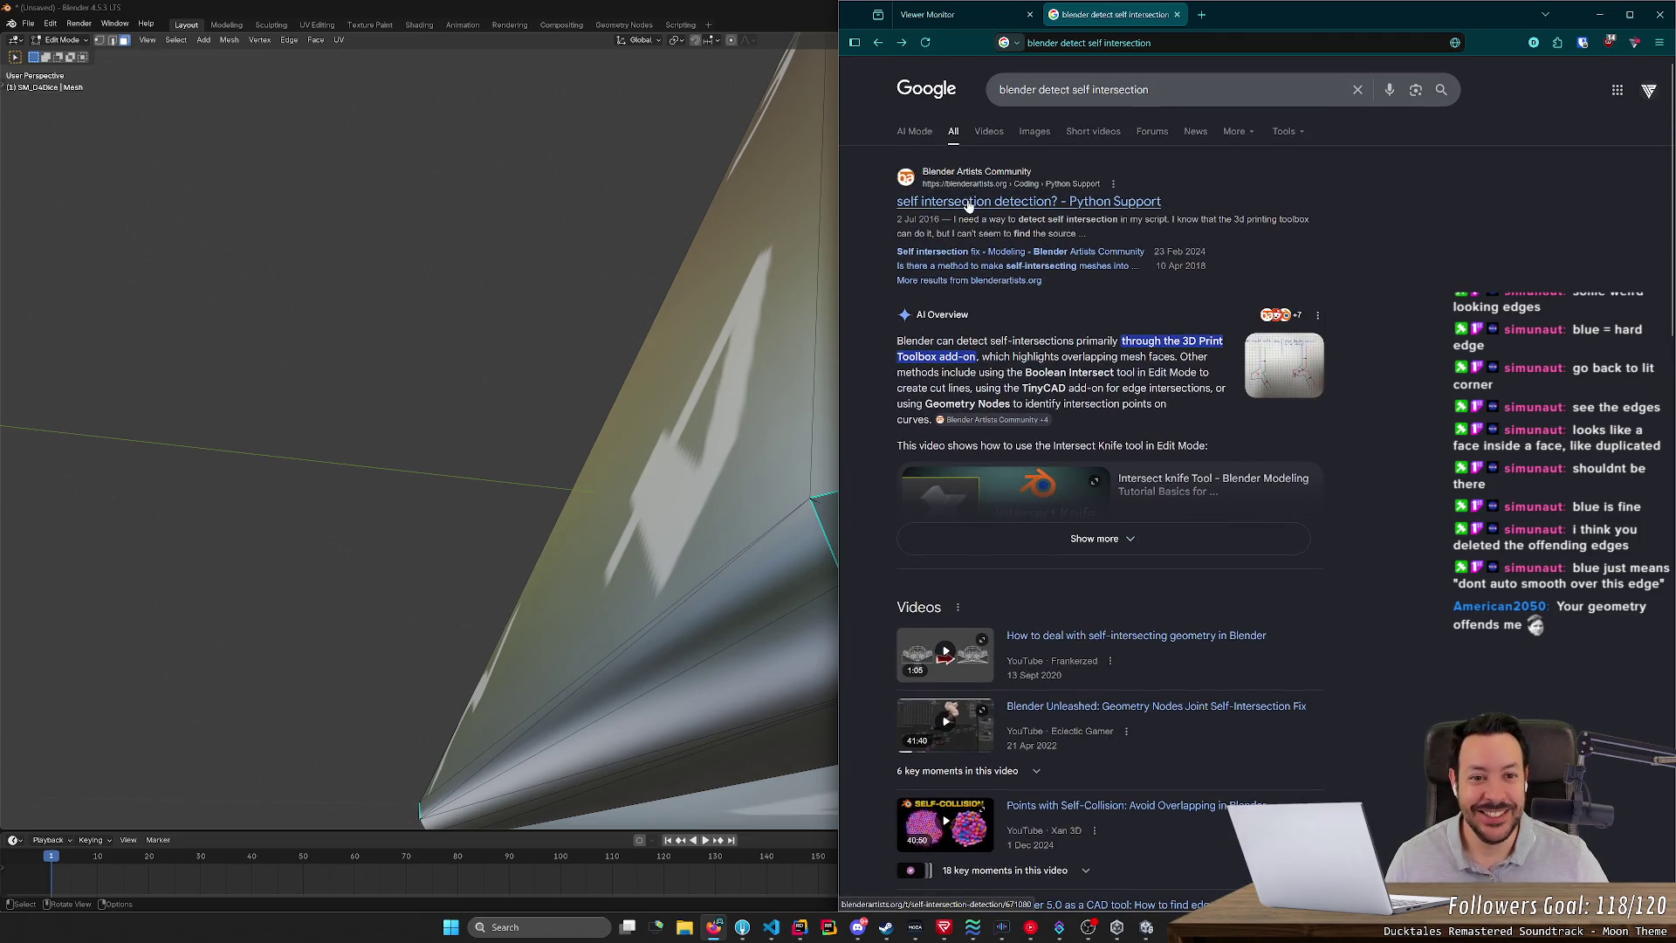
{"action": "left_click", "coordinate": [1012, 253]}
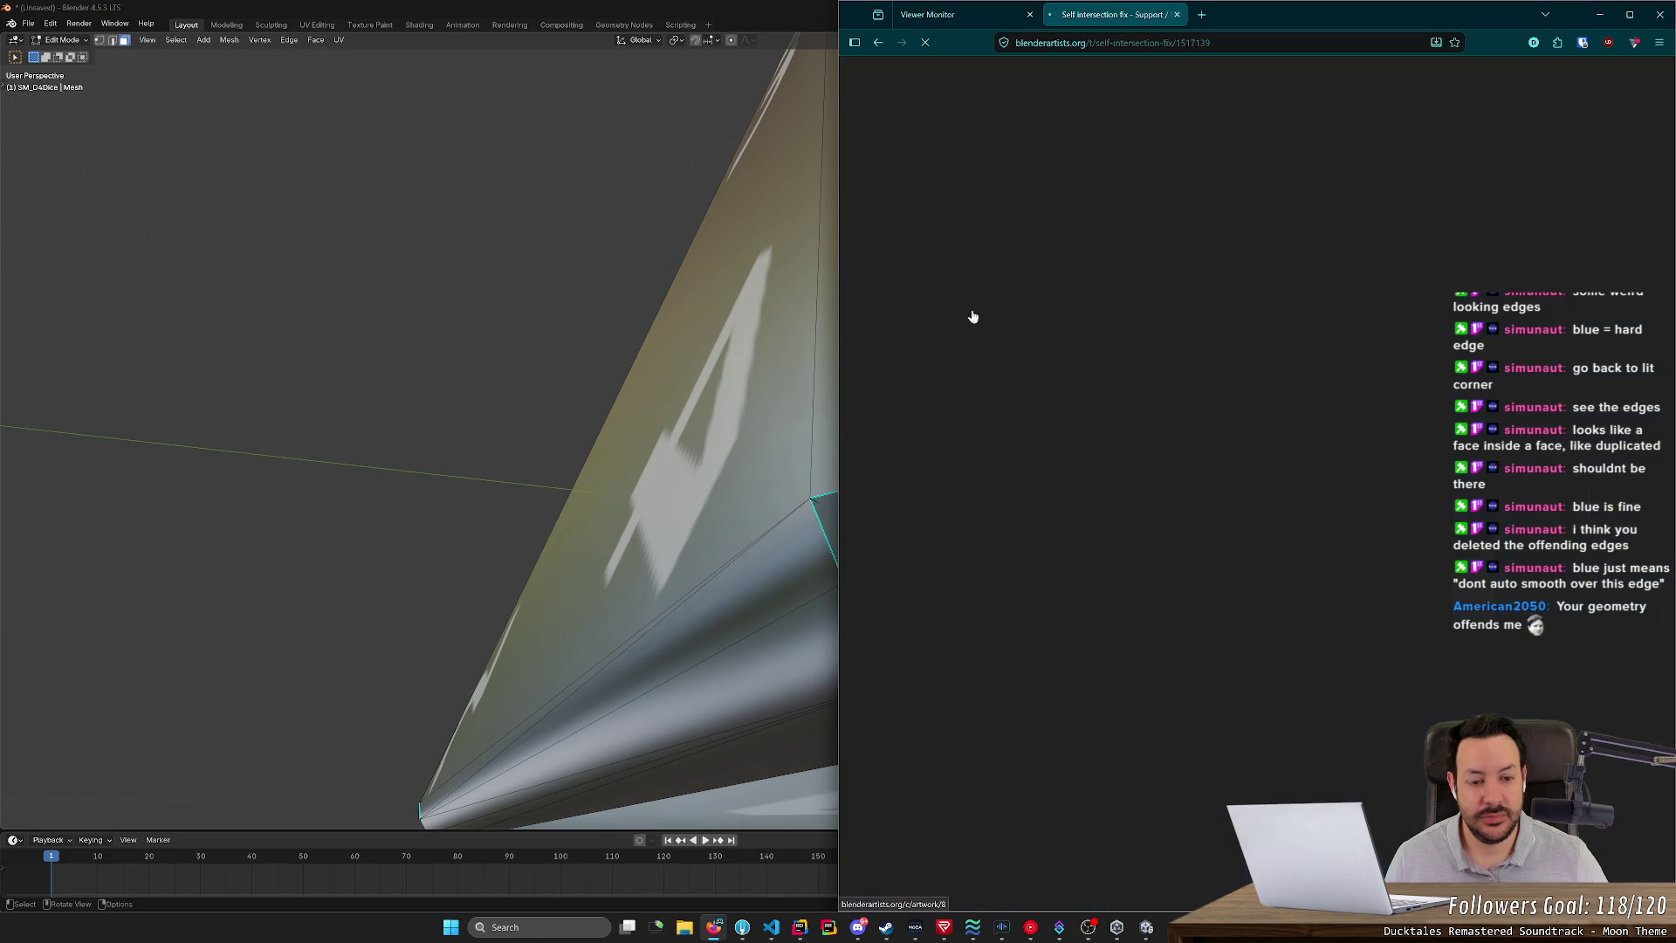
{"action": "scroll", "coordinate": [1028, 497], "scroll_direction": "down", "scroll_amount": 5}
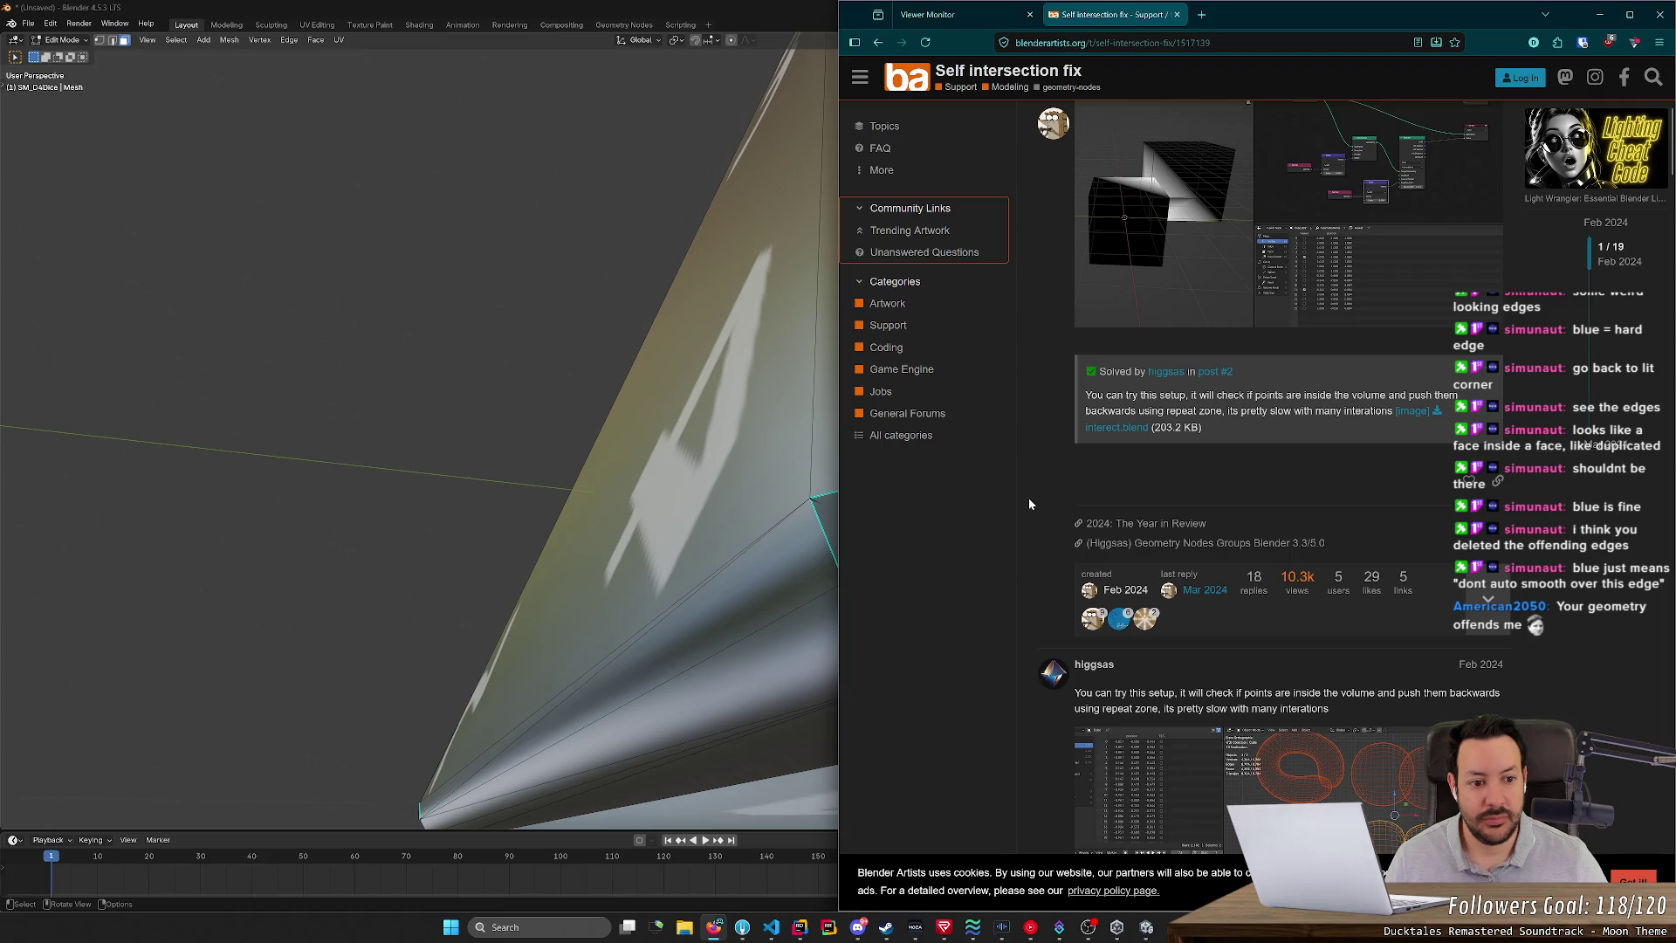
{"action": "mouse_move", "coordinate": [1267, 395]}
{"action": "left_mouse_down"}
{"action": "mouse_move", "coordinate": [1354, 394]}
{"action": "mouse_move", "coordinate": [1265, 410]}
{"action": "mouse_move", "coordinate": [1309, 417]}
{"action": "left_mouse_up"}
{"action": "left_click", "coordinate": [1271, 458]}
{"action": "scroll", "coordinate": [1271, 457], "scroll_direction": "down", "scroll_amount": 1}
{"action": "scroll", "coordinate": [1271, 457], "scroll_direction": "down", "scroll_amount": 2}
{"action": "scroll", "coordinate": [1187, 480], "scroll_direction": "down", "scroll_amount": 3}
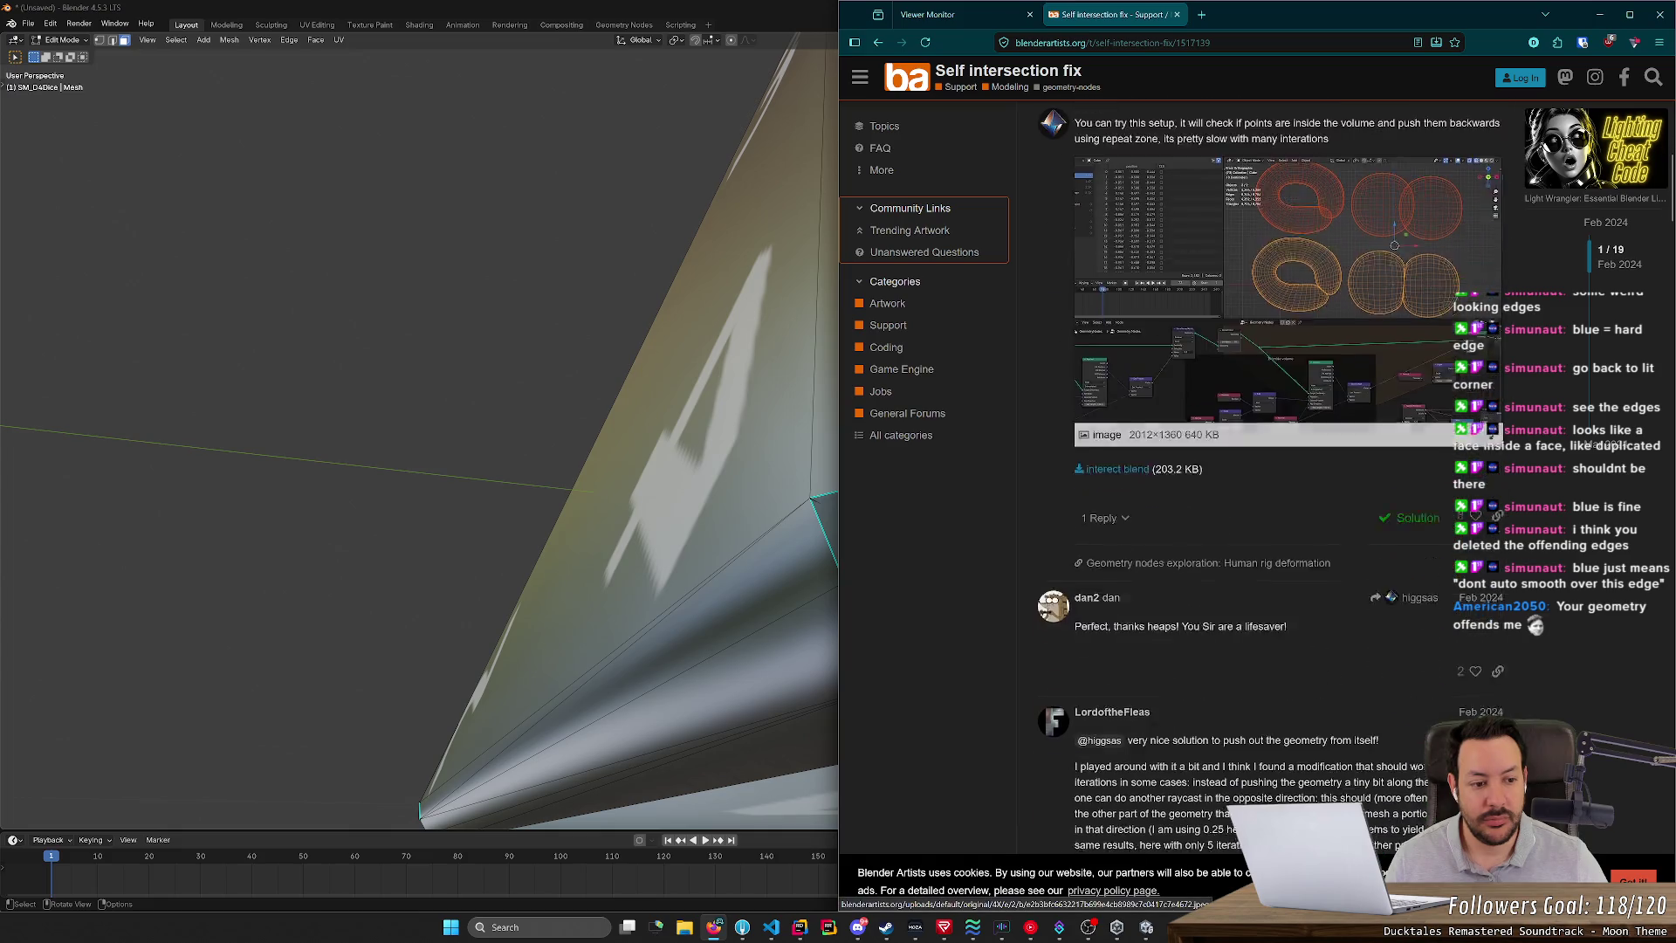
{"action": "scroll", "coordinate": [1188, 486], "scroll_direction": "down", "scroll_amount": 5}
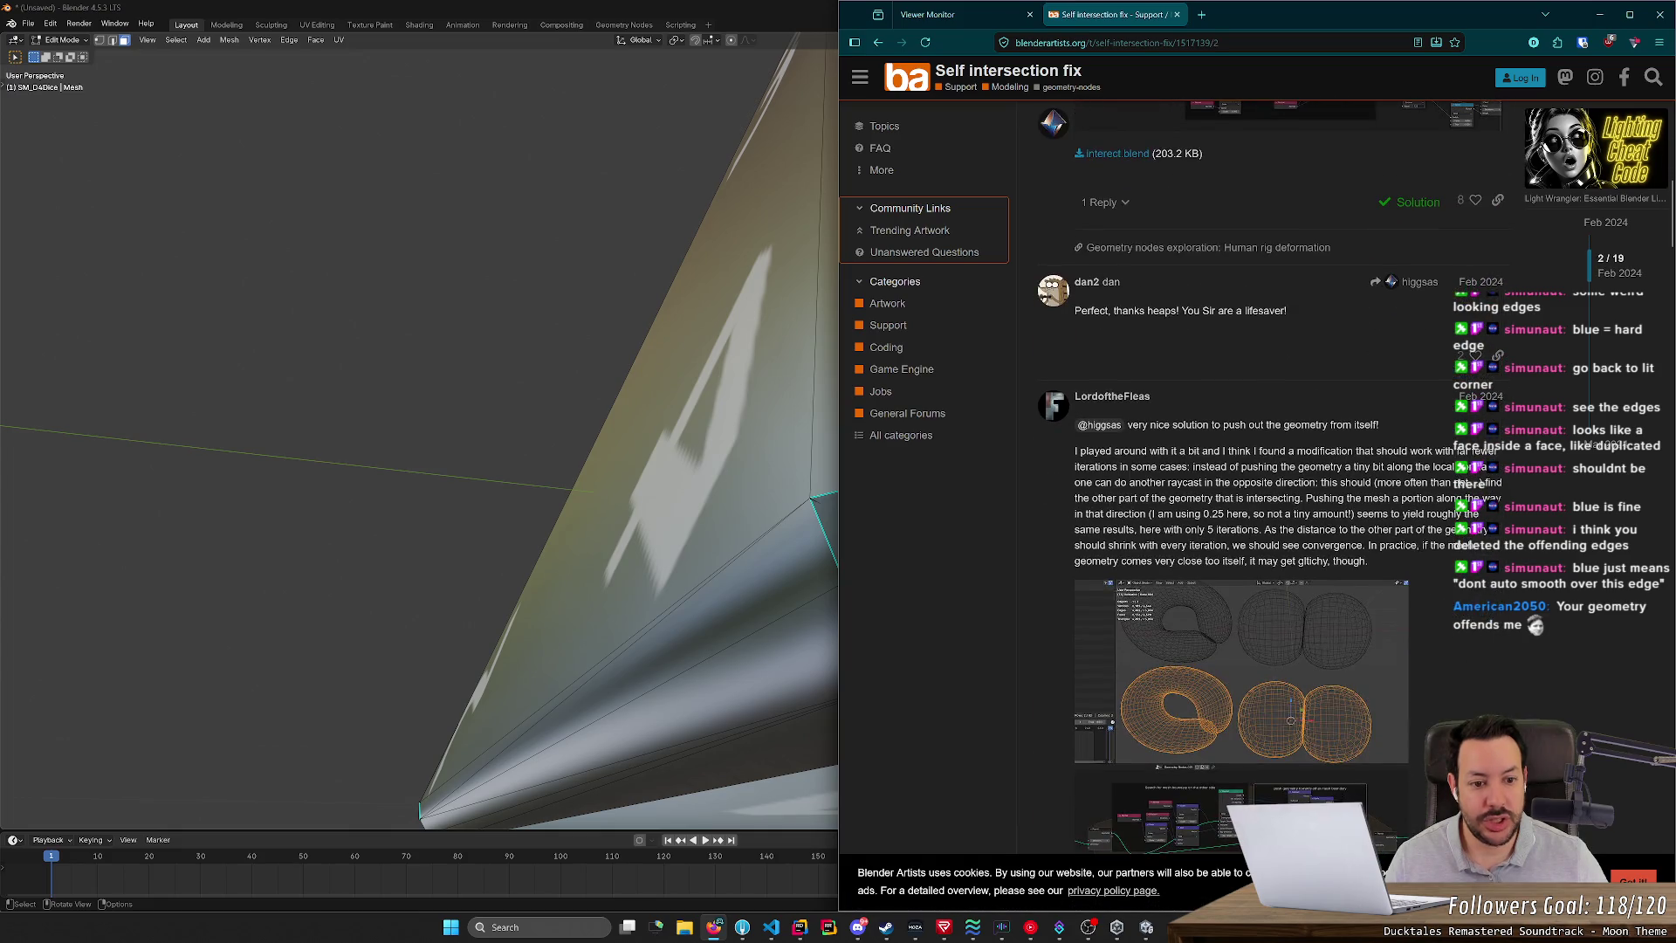
{"action": "key", "text": "alt+Left"}
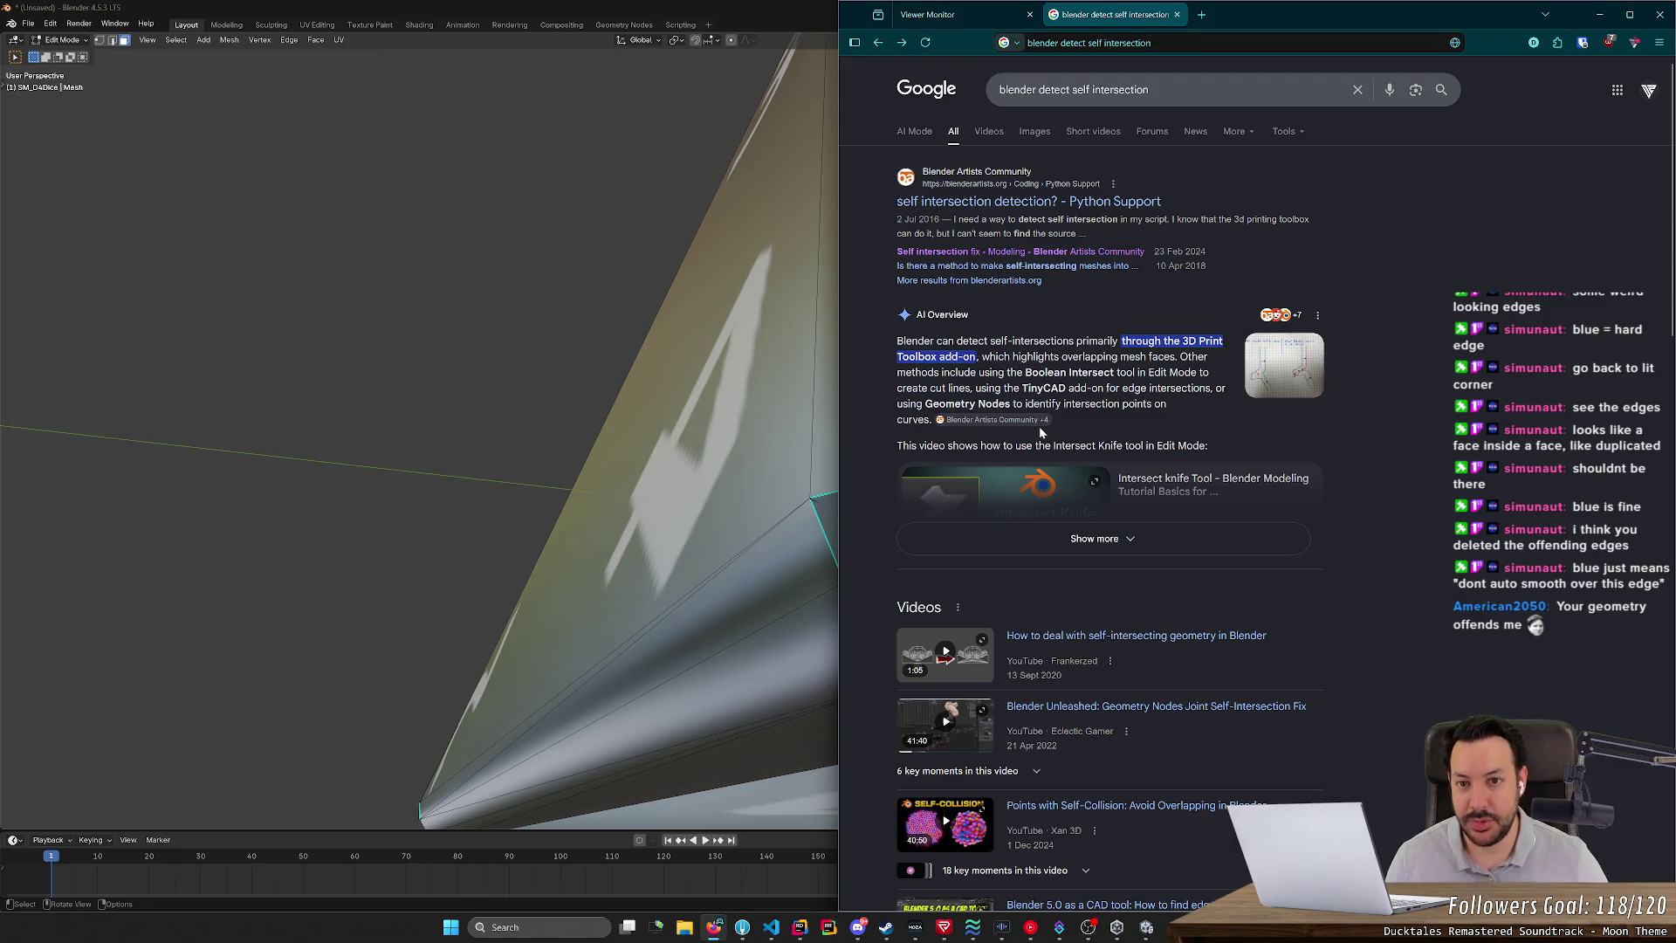
{"action": "key", "text": "alt+Tab"}
{"action": "scroll", "coordinate": [545, 293], "scroll_direction": "down", "scroll_amount": 3}
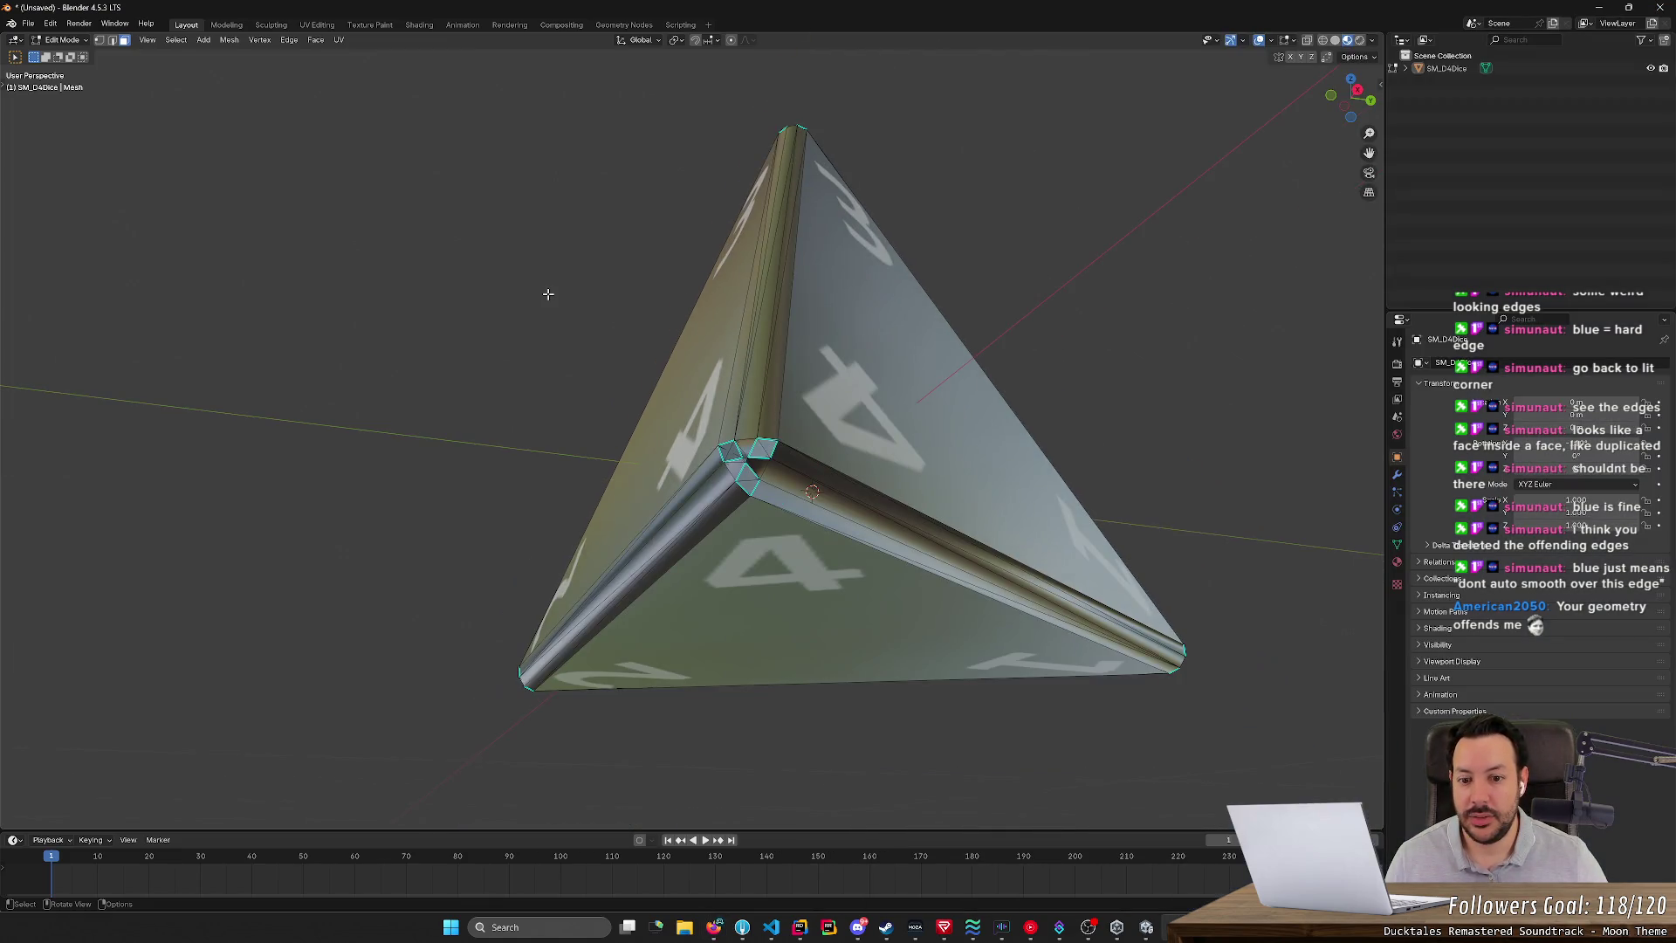
- Orbit to a face-on view of the tetrahedron and switch to Vertex select mode
{"action": "mouse_move", "coordinate": [548, 294]}
{"action": "middle_mouse_down"}
{"action": "mouse_move", "coordinate": [520, 270]}
{"action": "mouse_move", "coordinate": [587, 254]}
{"action": "mouse_move", "coordinate": [542, 206]}
{"action": "mouse_move", "coordinate": [512, 285]}
{"action": "mouse_move", "coordinate": [857, 363]}
{"action": "mouse_move", "coordinate": [980, 347]}
{"action": "mouse_move", "coordinate": [962, 346]}
{"action": "middle_mouse_up"}
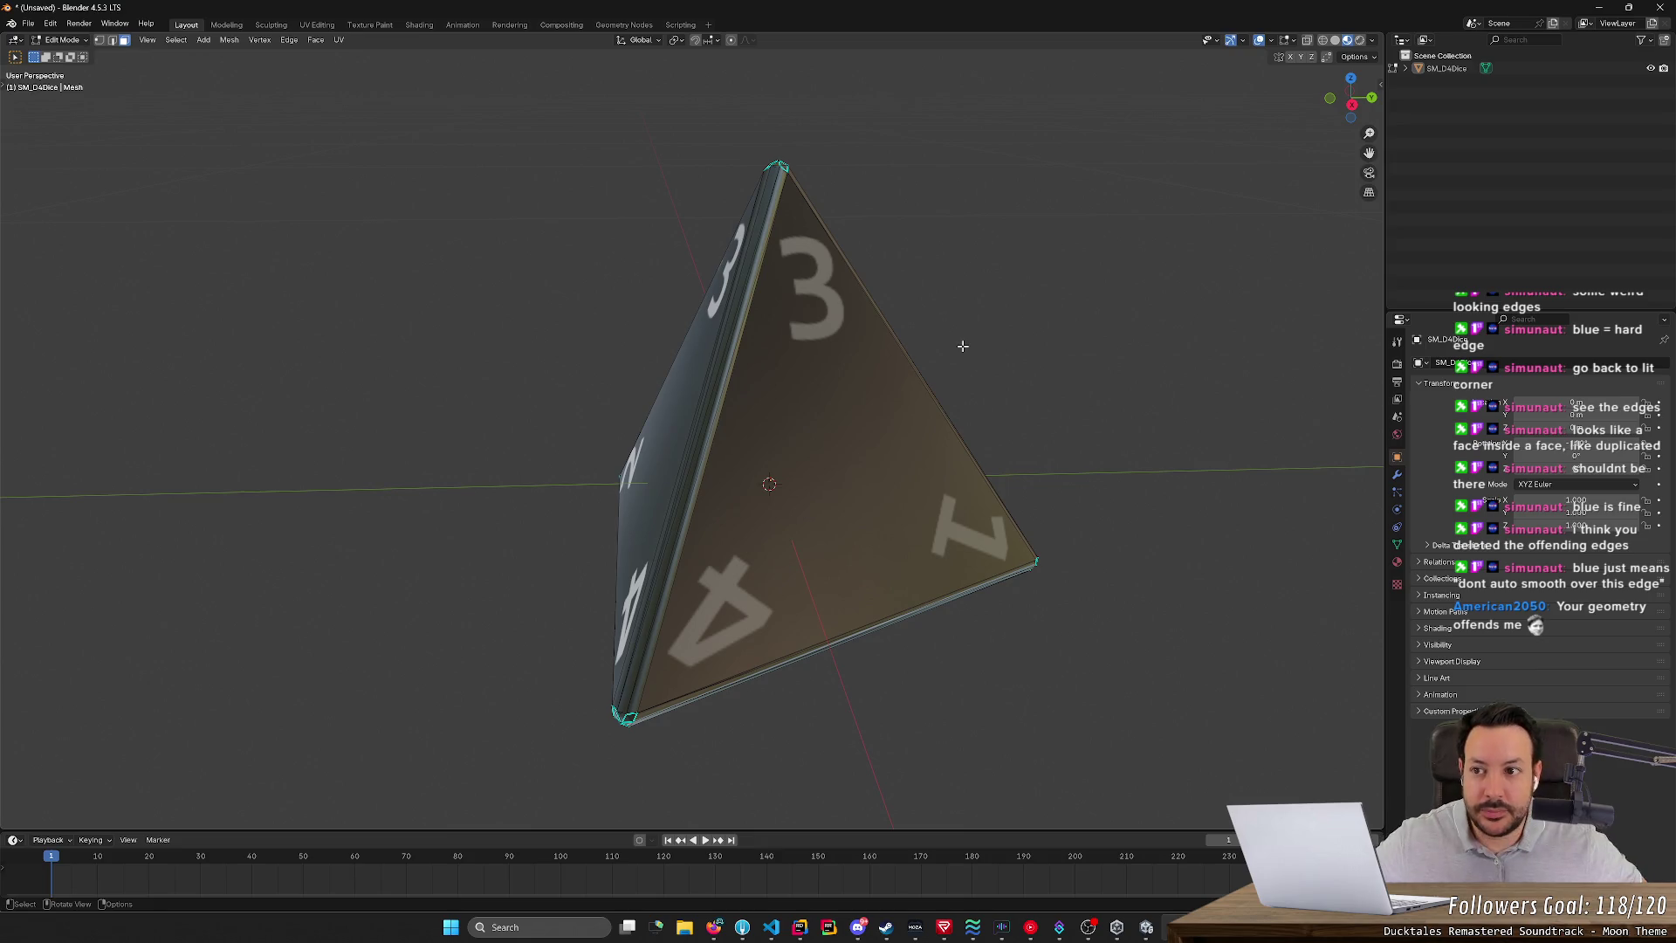
{"action": "scroll", "coordinate": [707, 331], "scroll_direction": "up", "scroll_amount": 1}
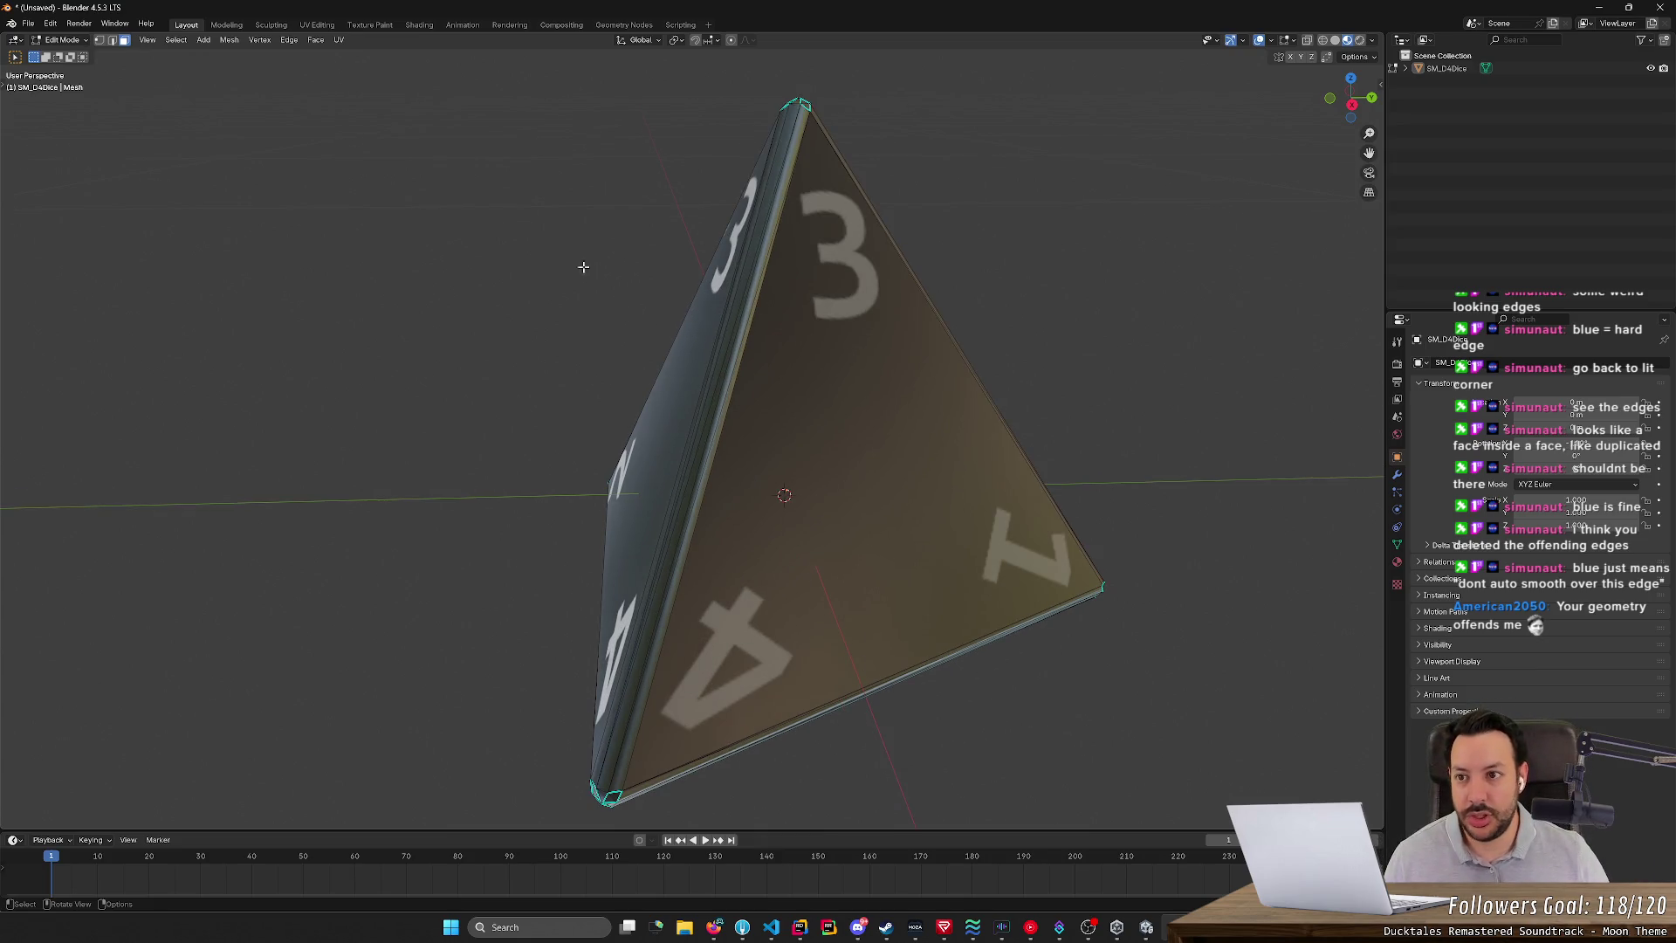
{"action": "middle_click_drag", "start_coordinate": [588, 261], "coordinate": [735, 225]}
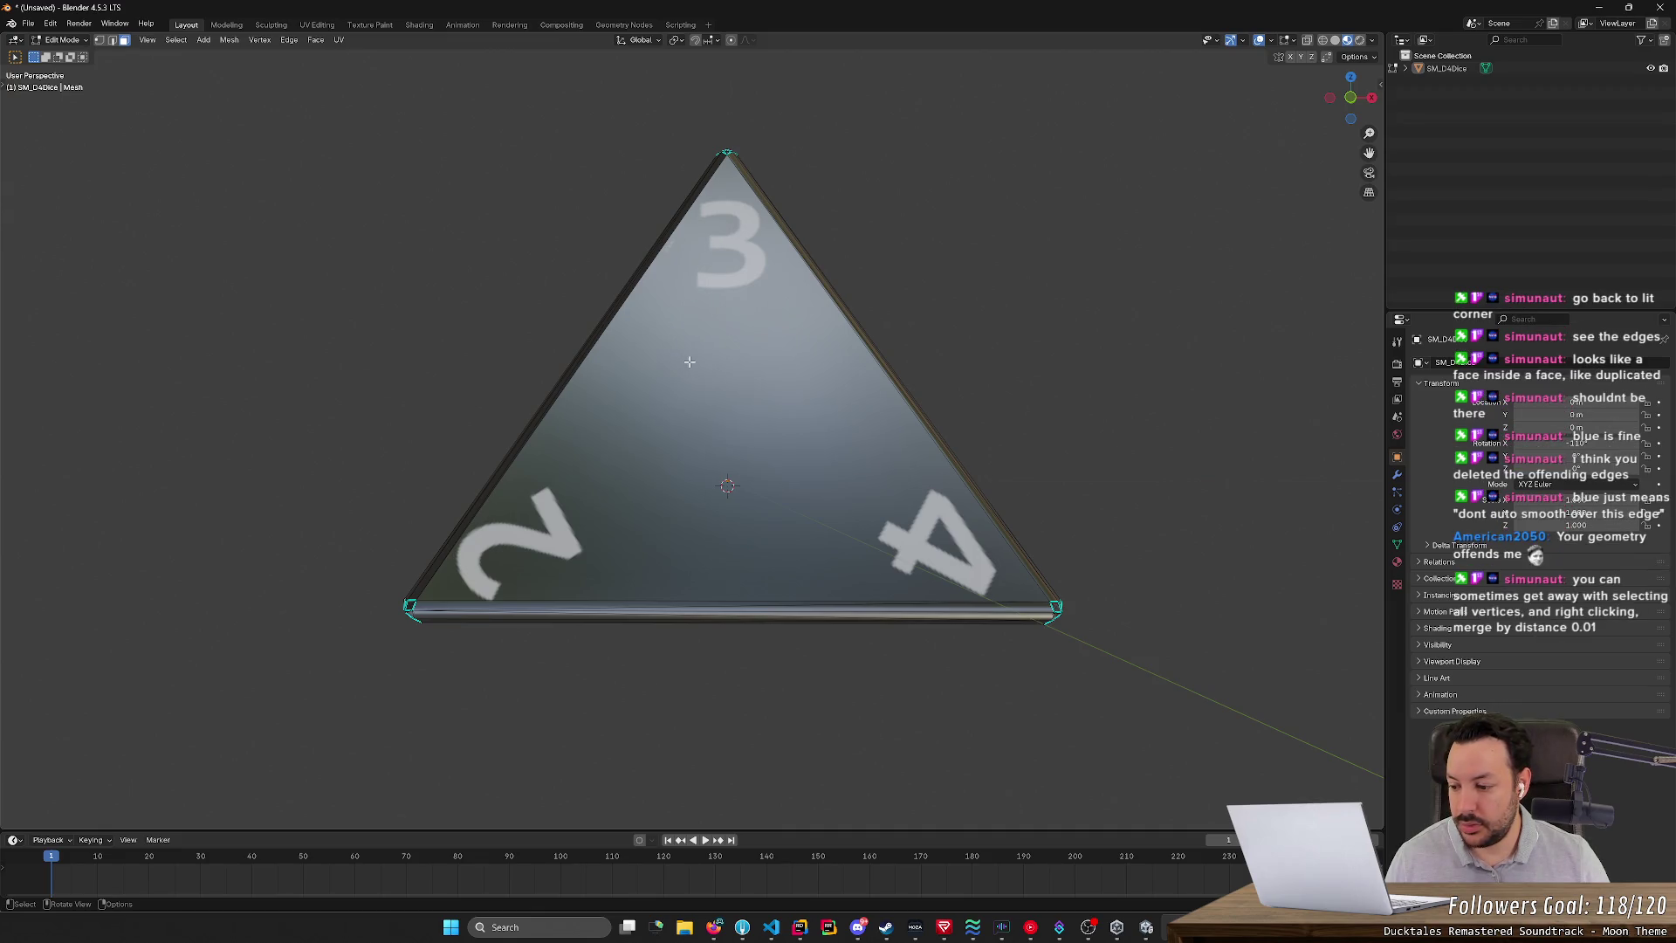
{"action": "left_click", "coordinate": [100, 40]}
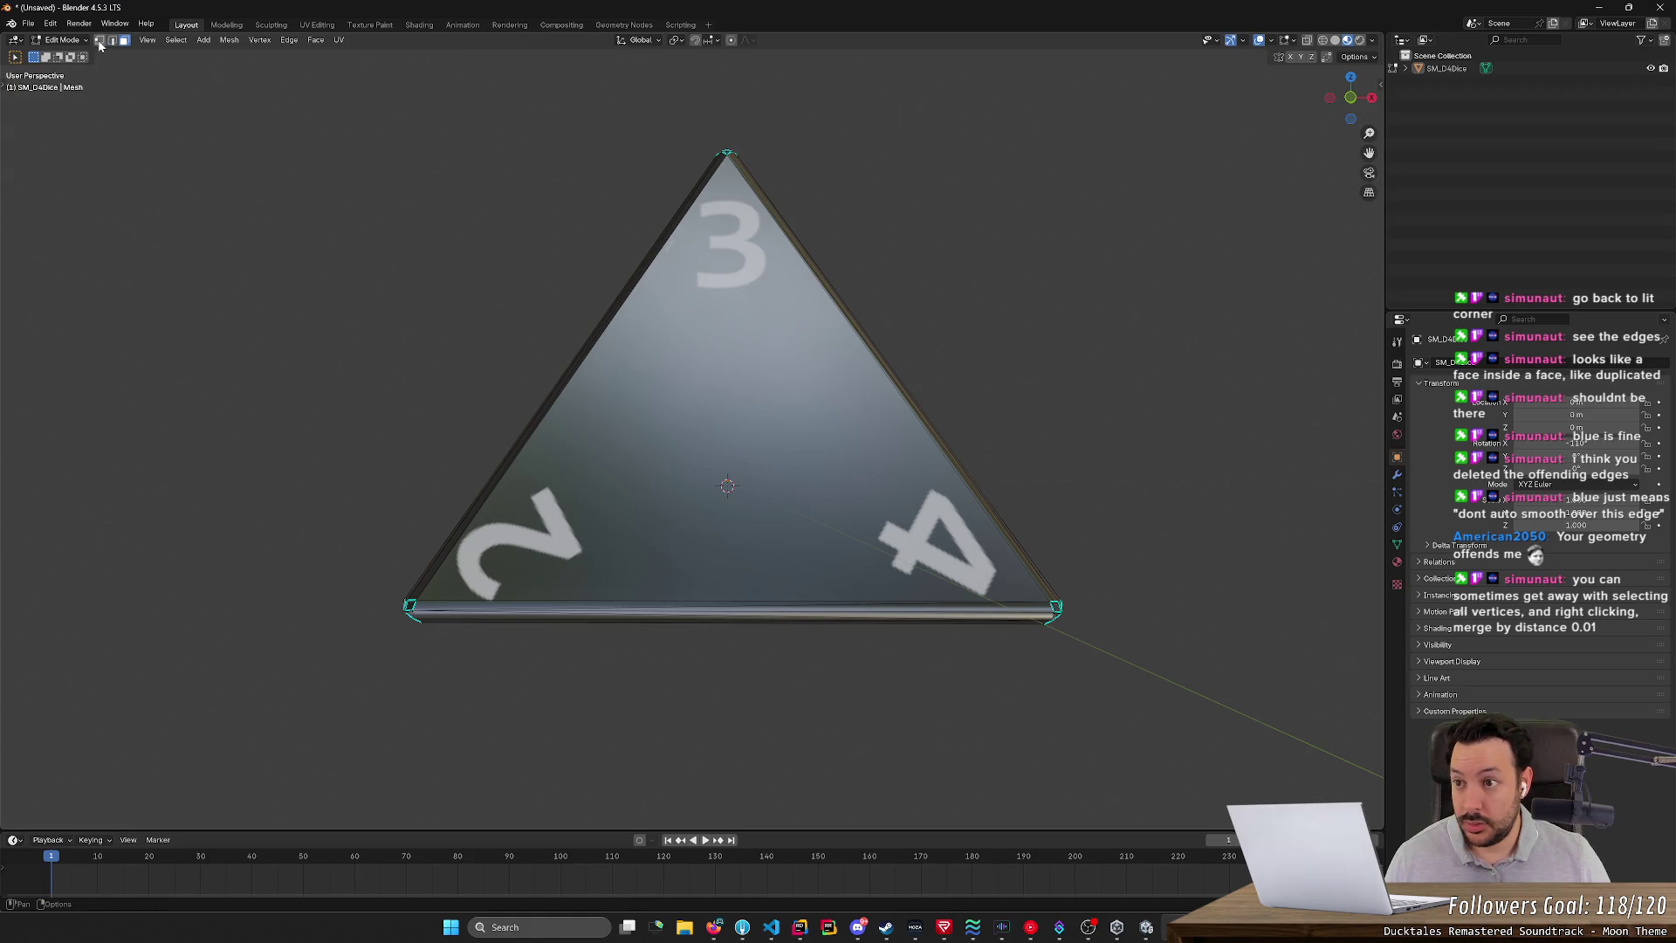
- Select the whole mesh and run Merge by Distance with a very small starting threshold
{"action": "key", "text": "a"}
{"action": "right_click", "coordinate": [698, 335]}
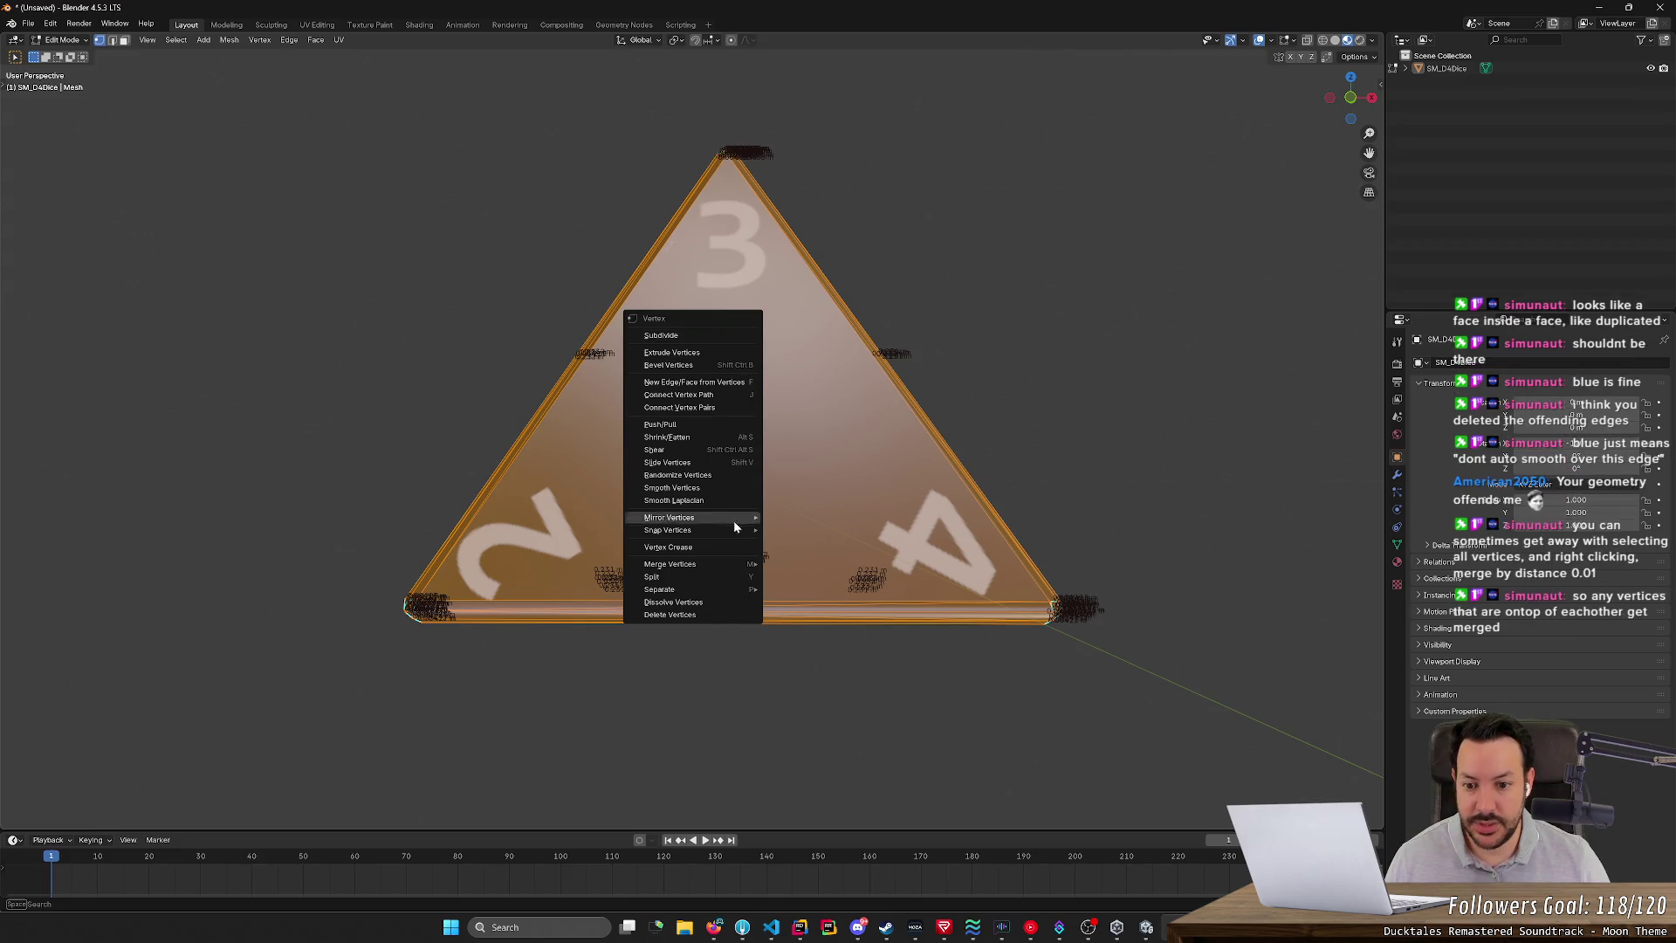
{"action": "mouse_move", "coordinate": [736, 568]}
{"action": "left_click", "coordinate": [802, 608]}
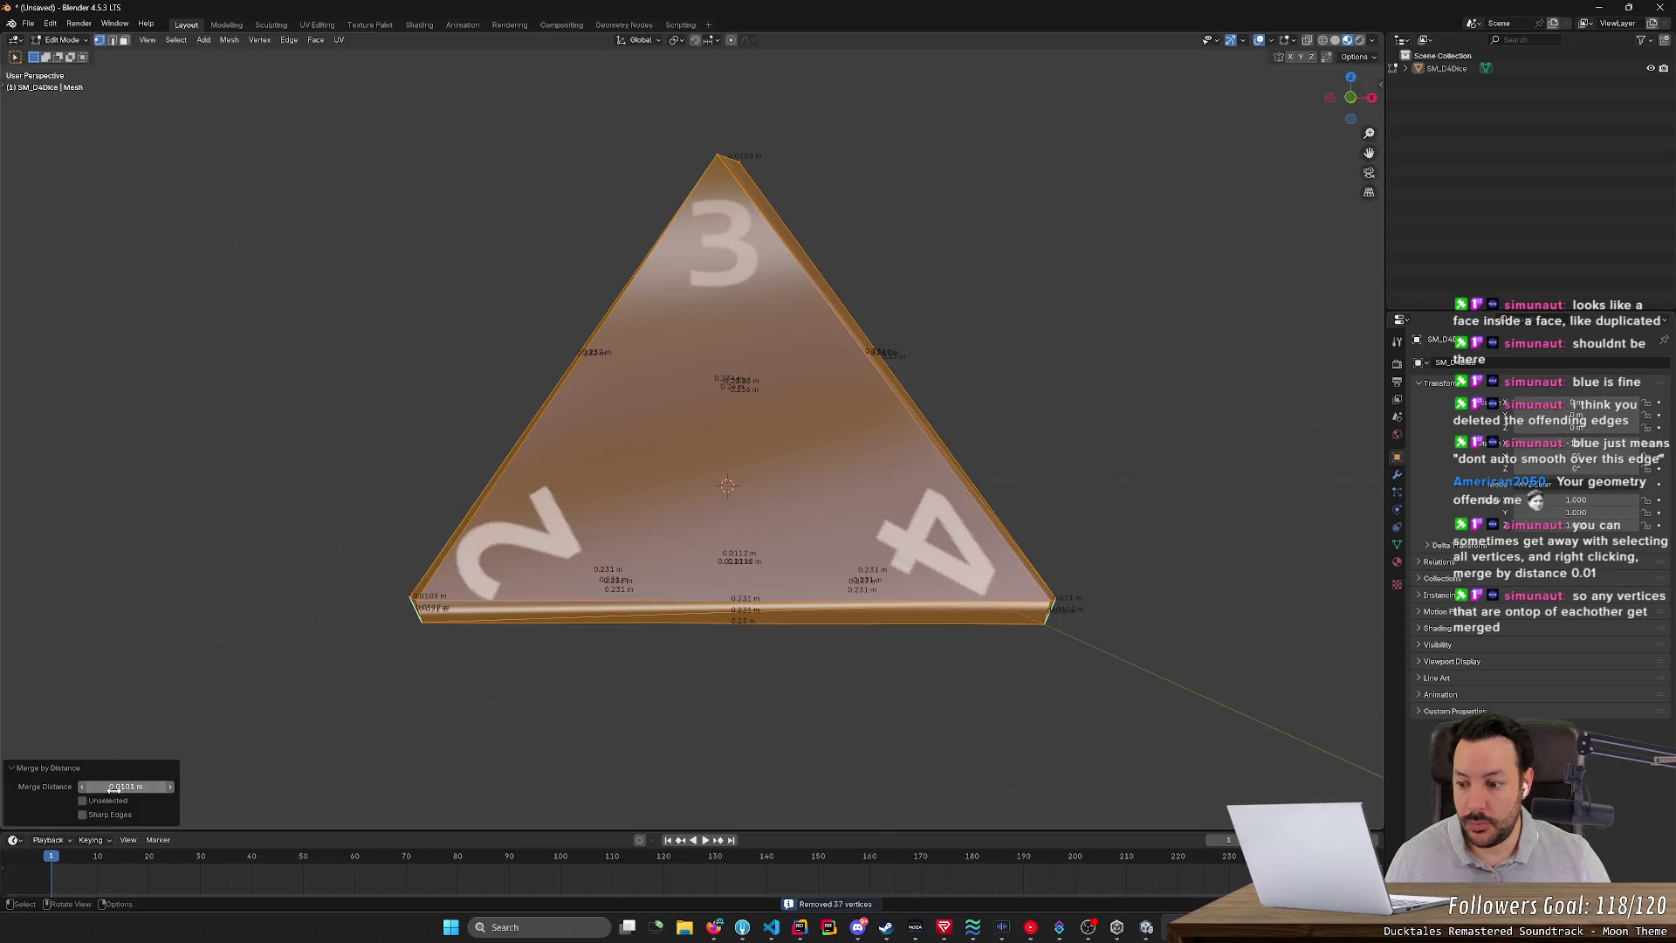
{"action": "double_click", "coordinate": [100, 786]}
{"action": "type", "text": "0.01"}
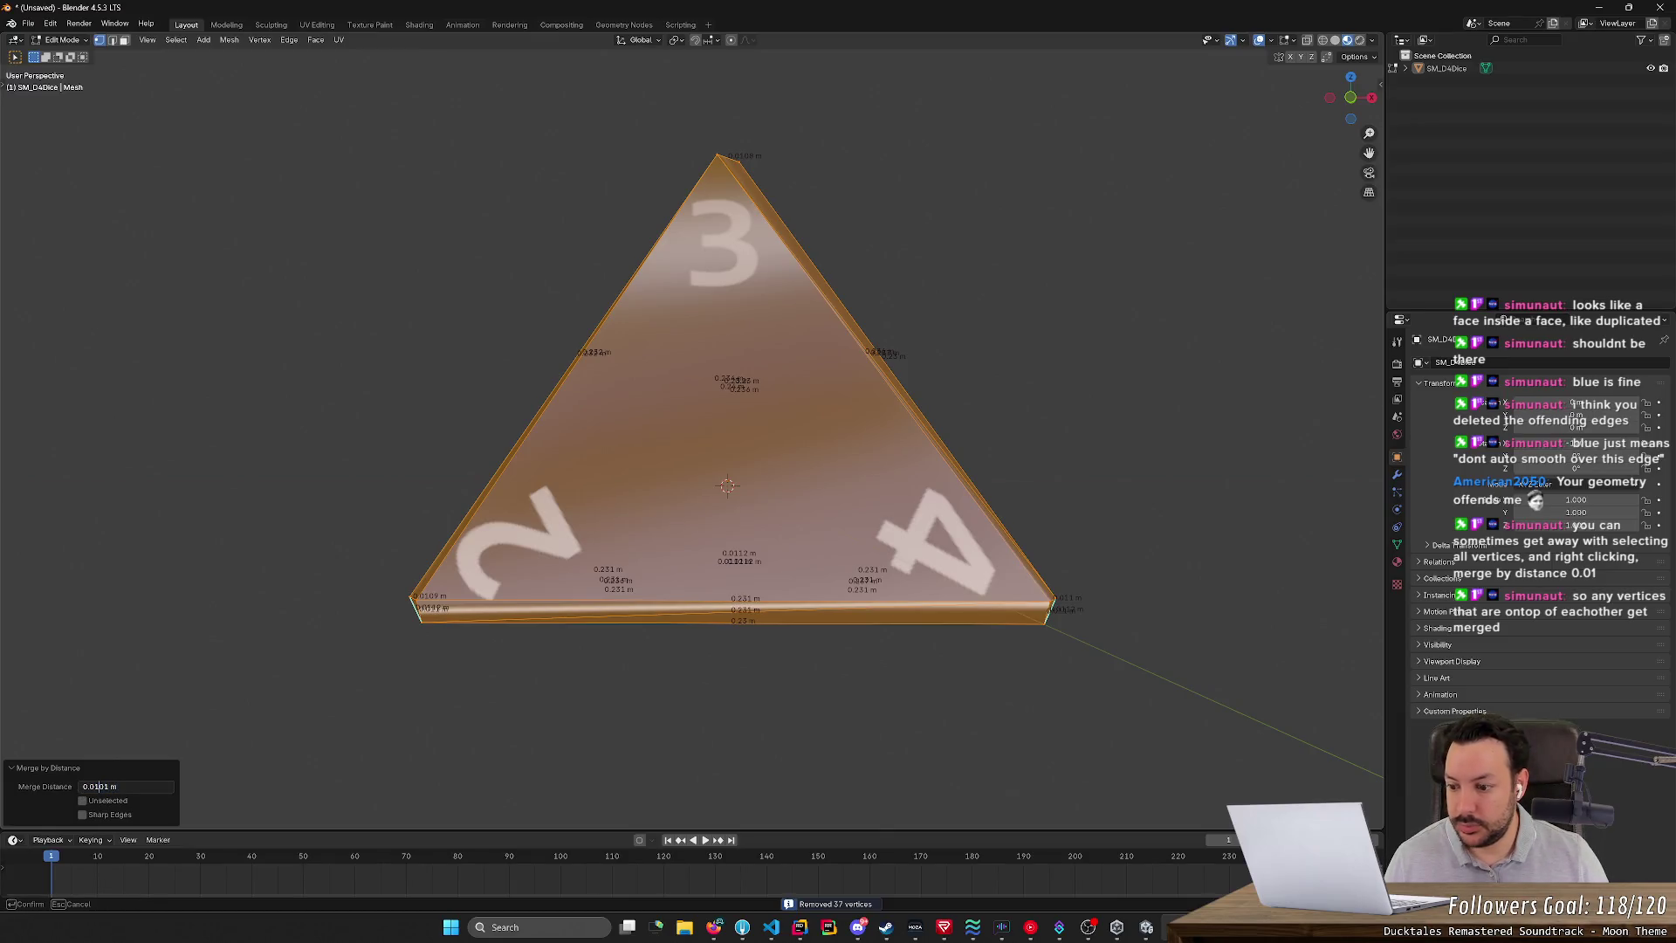
{"action": "key", "text": "BackSpace"}
{"action": "type", "text": "00"}
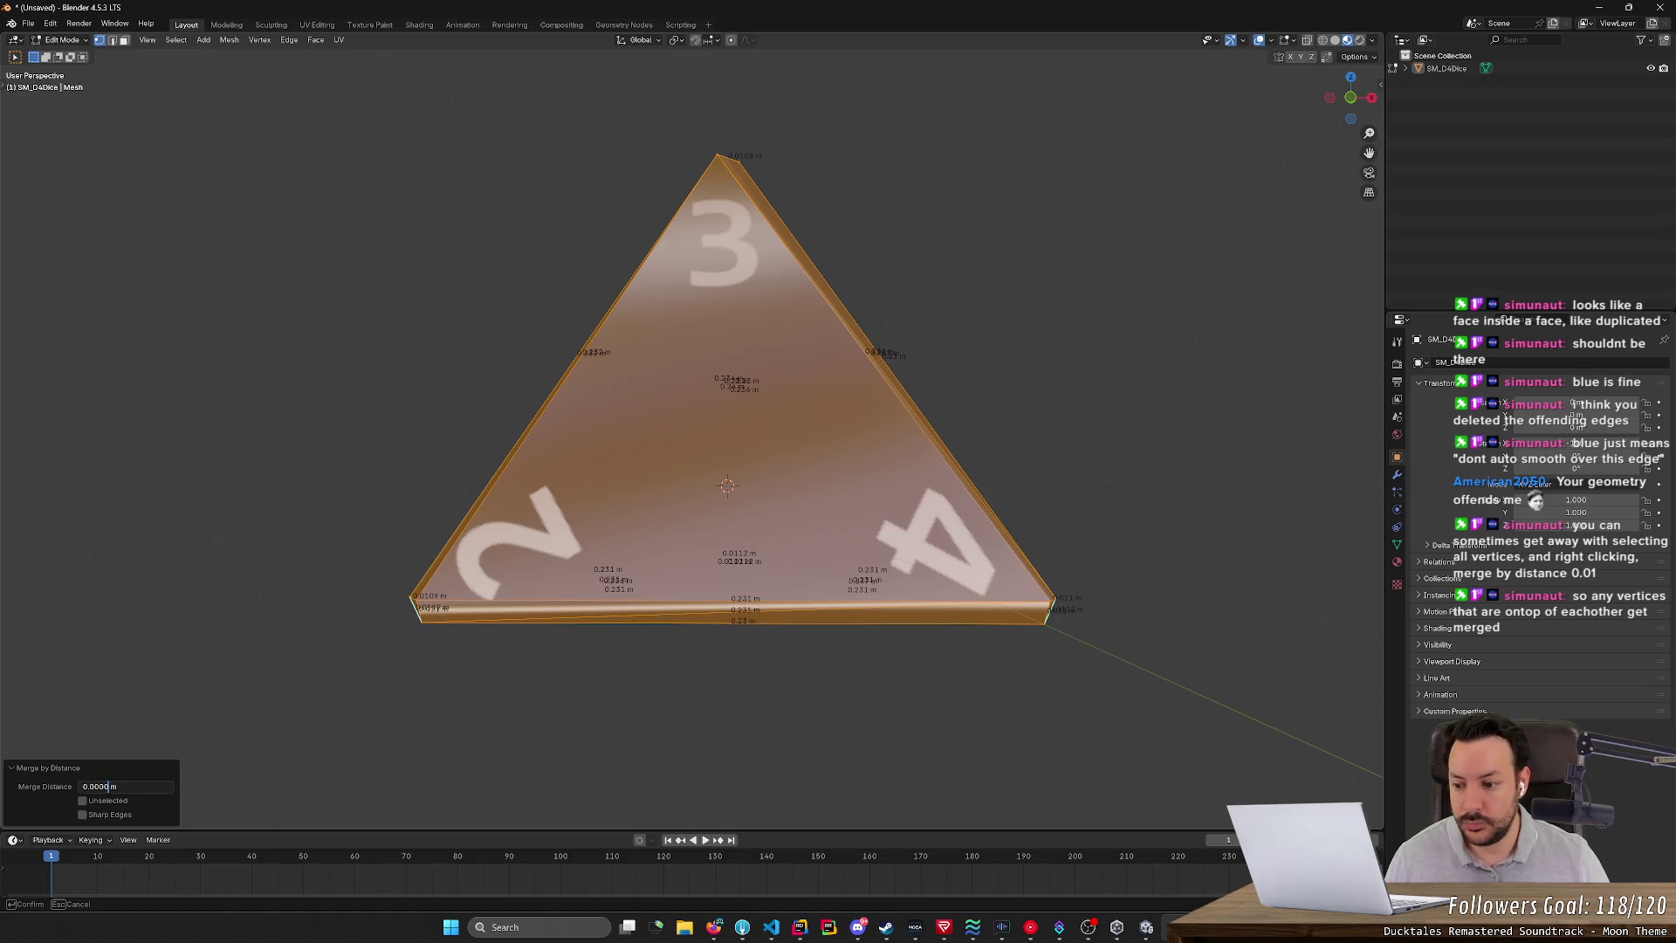
{"action": "type", "text": "1"}
{"action": "key", "text": "Return"}
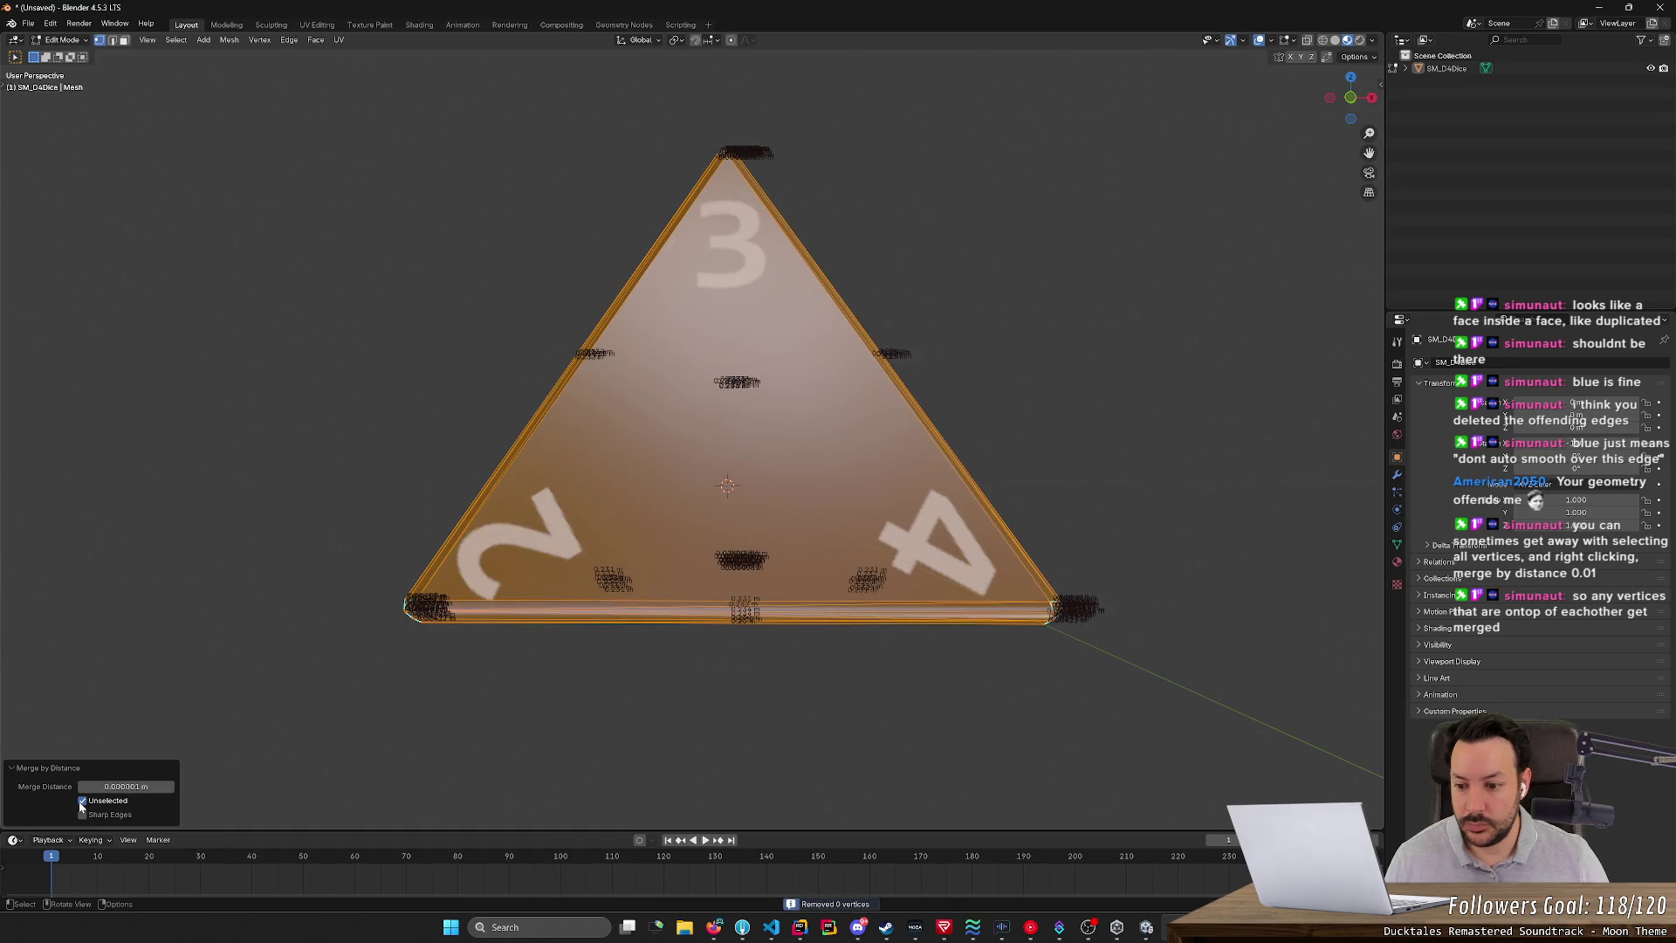
- Raise the Merge Distance through 0.000011, 0.000111 and 0.00111 m
{"action": "left_click", "coordinate": [109, 787]}
{"action": "left_click", "coordinate": [121, 787]}
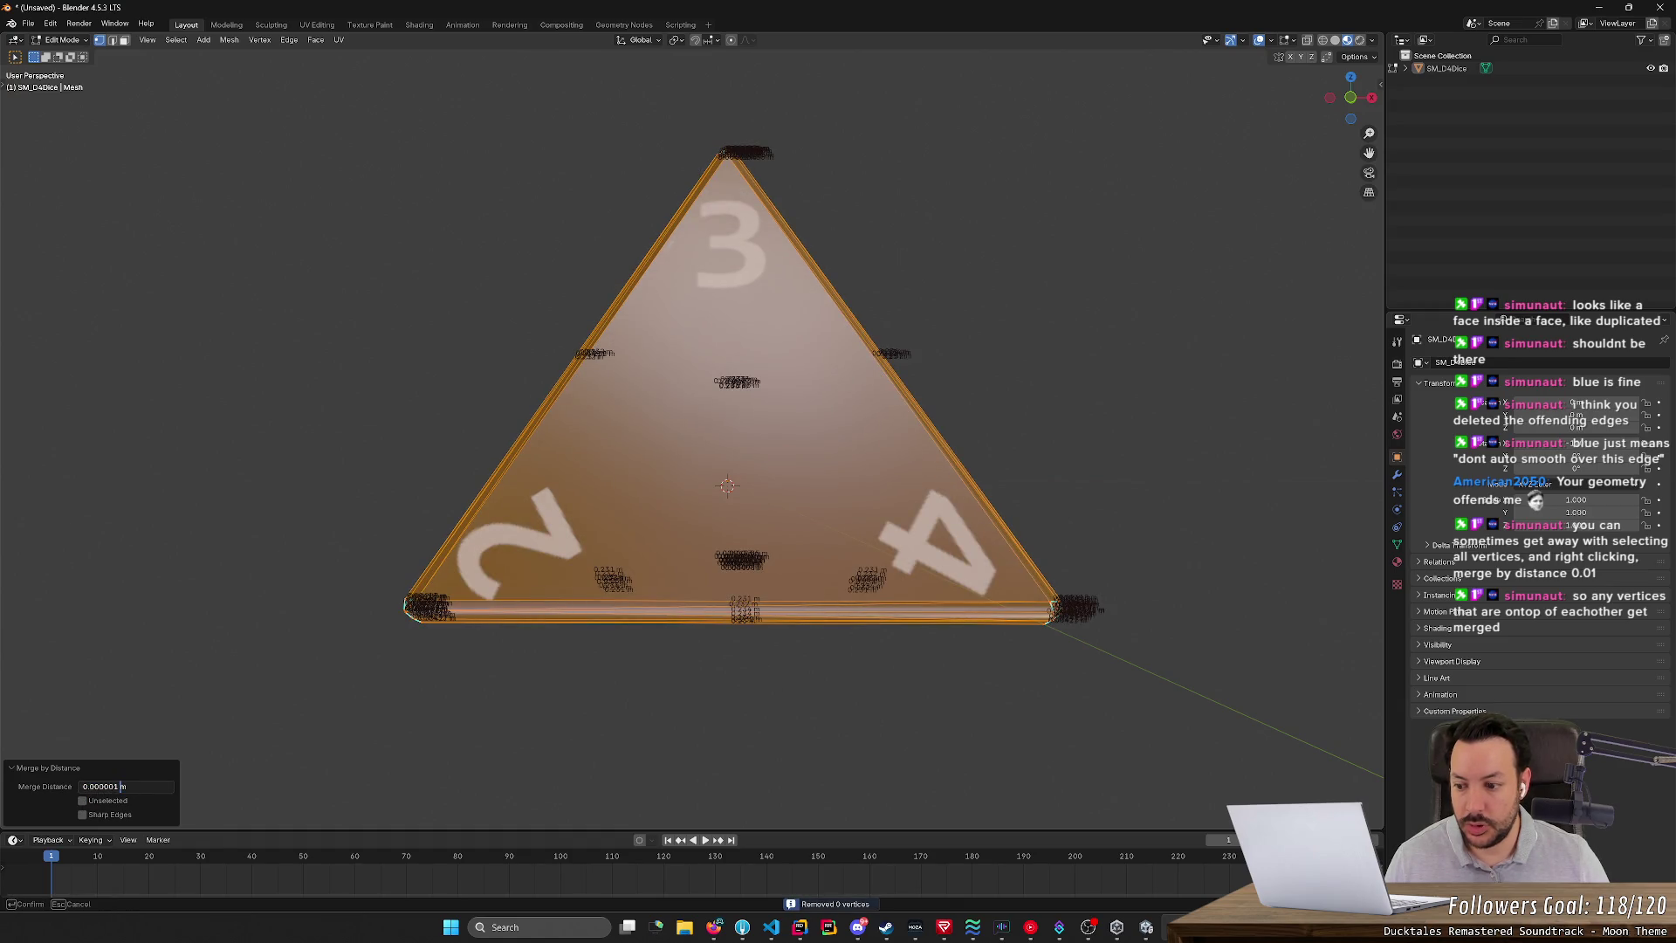
{"action": "type", "text": "1"}
{"action": "key", "text": "Return"}
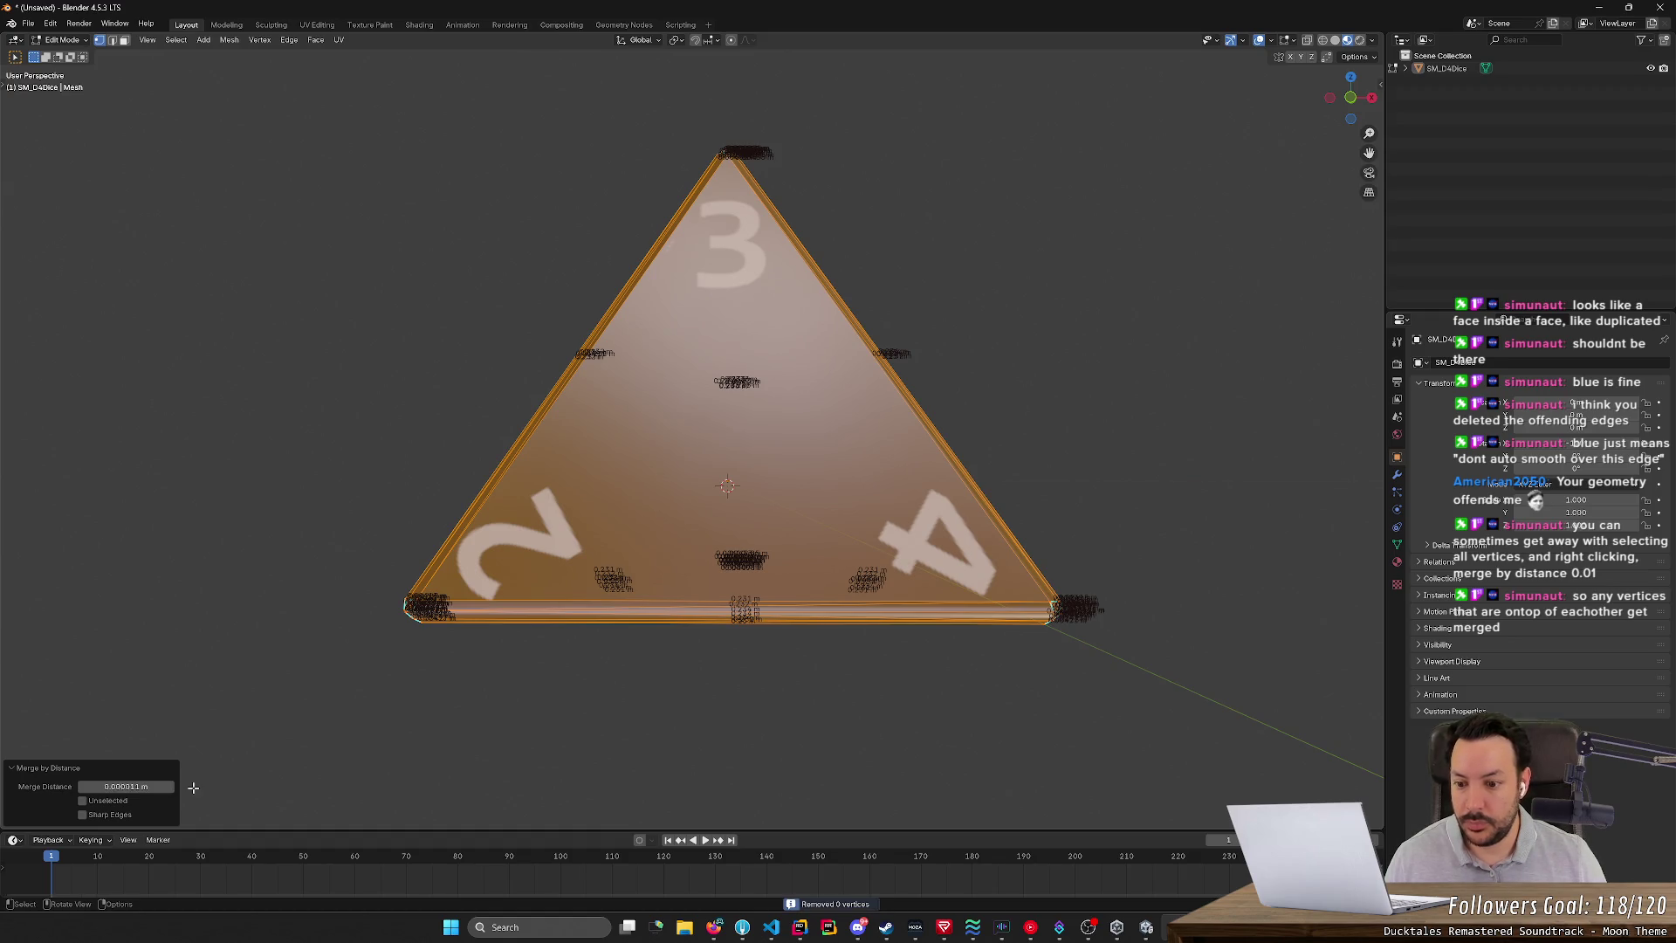
{"action": "left_click", "coordinate": [122, 786]}
{"action": "left_click", "coordinate": [128, 787]}
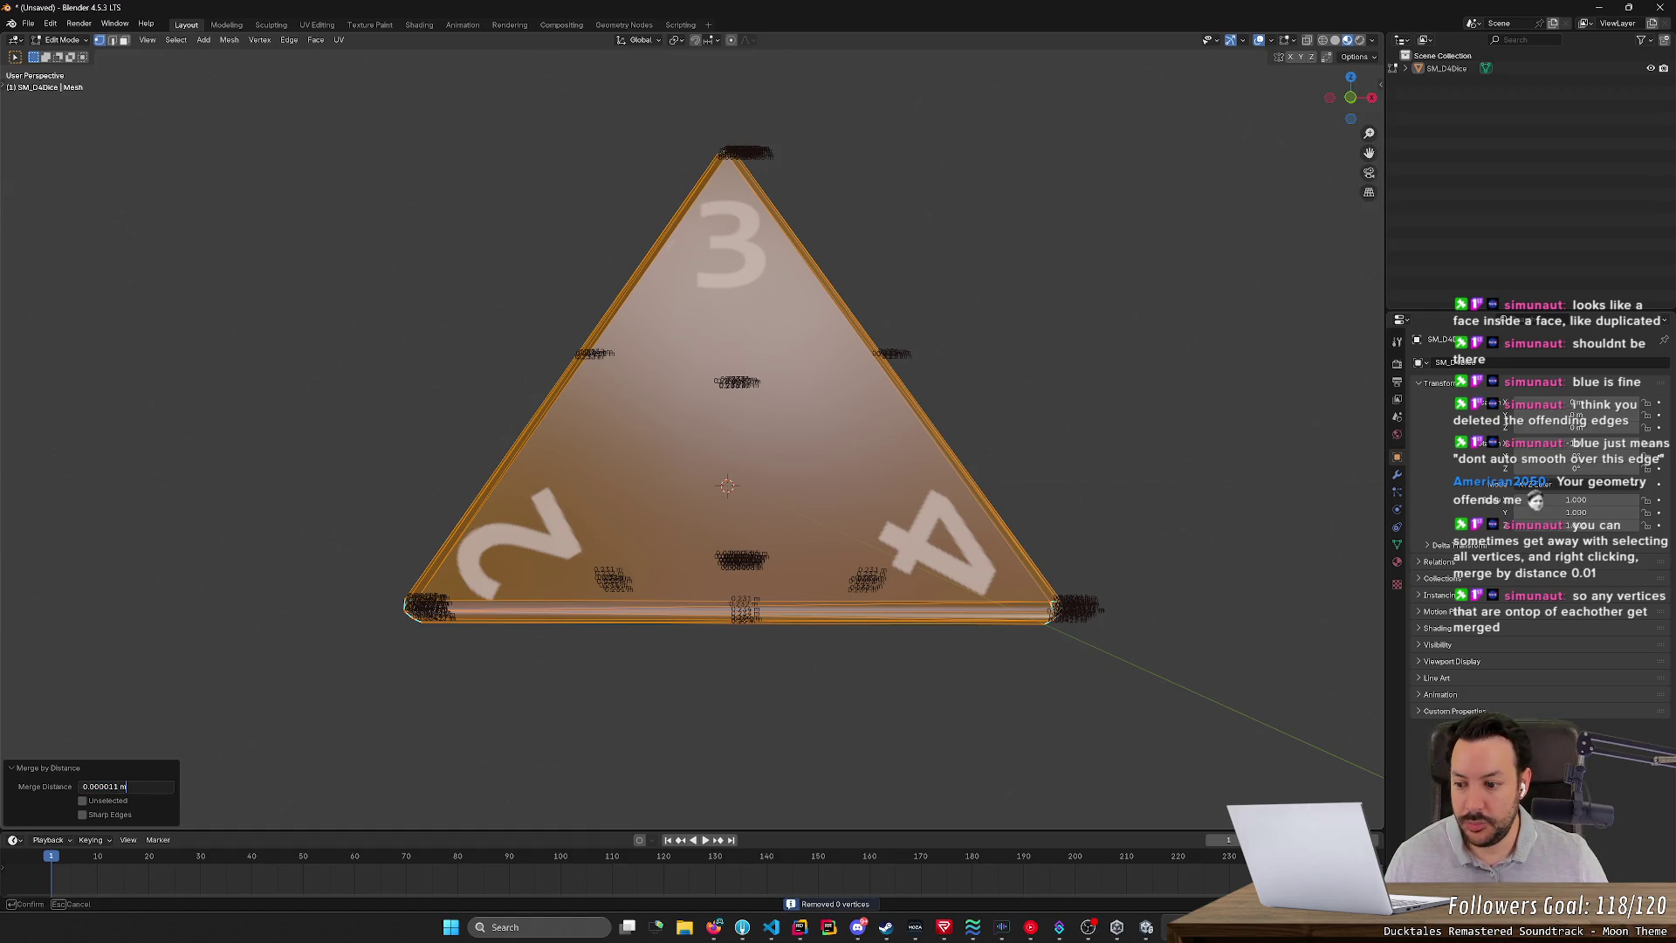
{"action": "key", "text": "Return"}
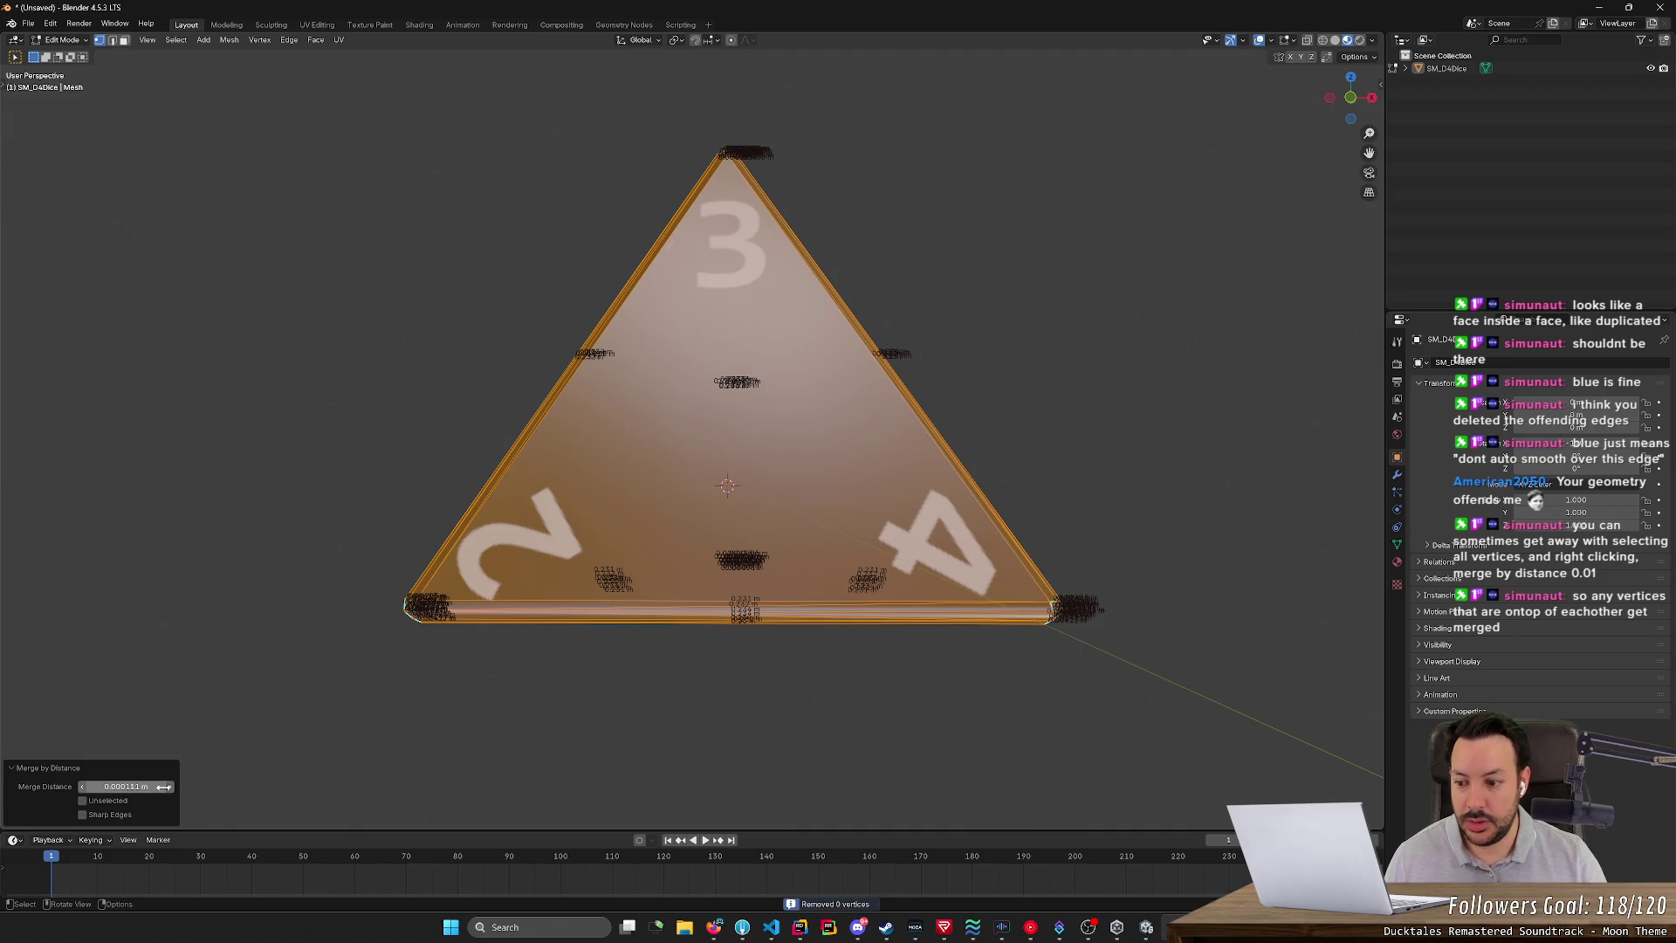
{"action": "left_click", "coordinate": [103, 787]}
{"action": "left_click", "coordinate": [104, 786]}
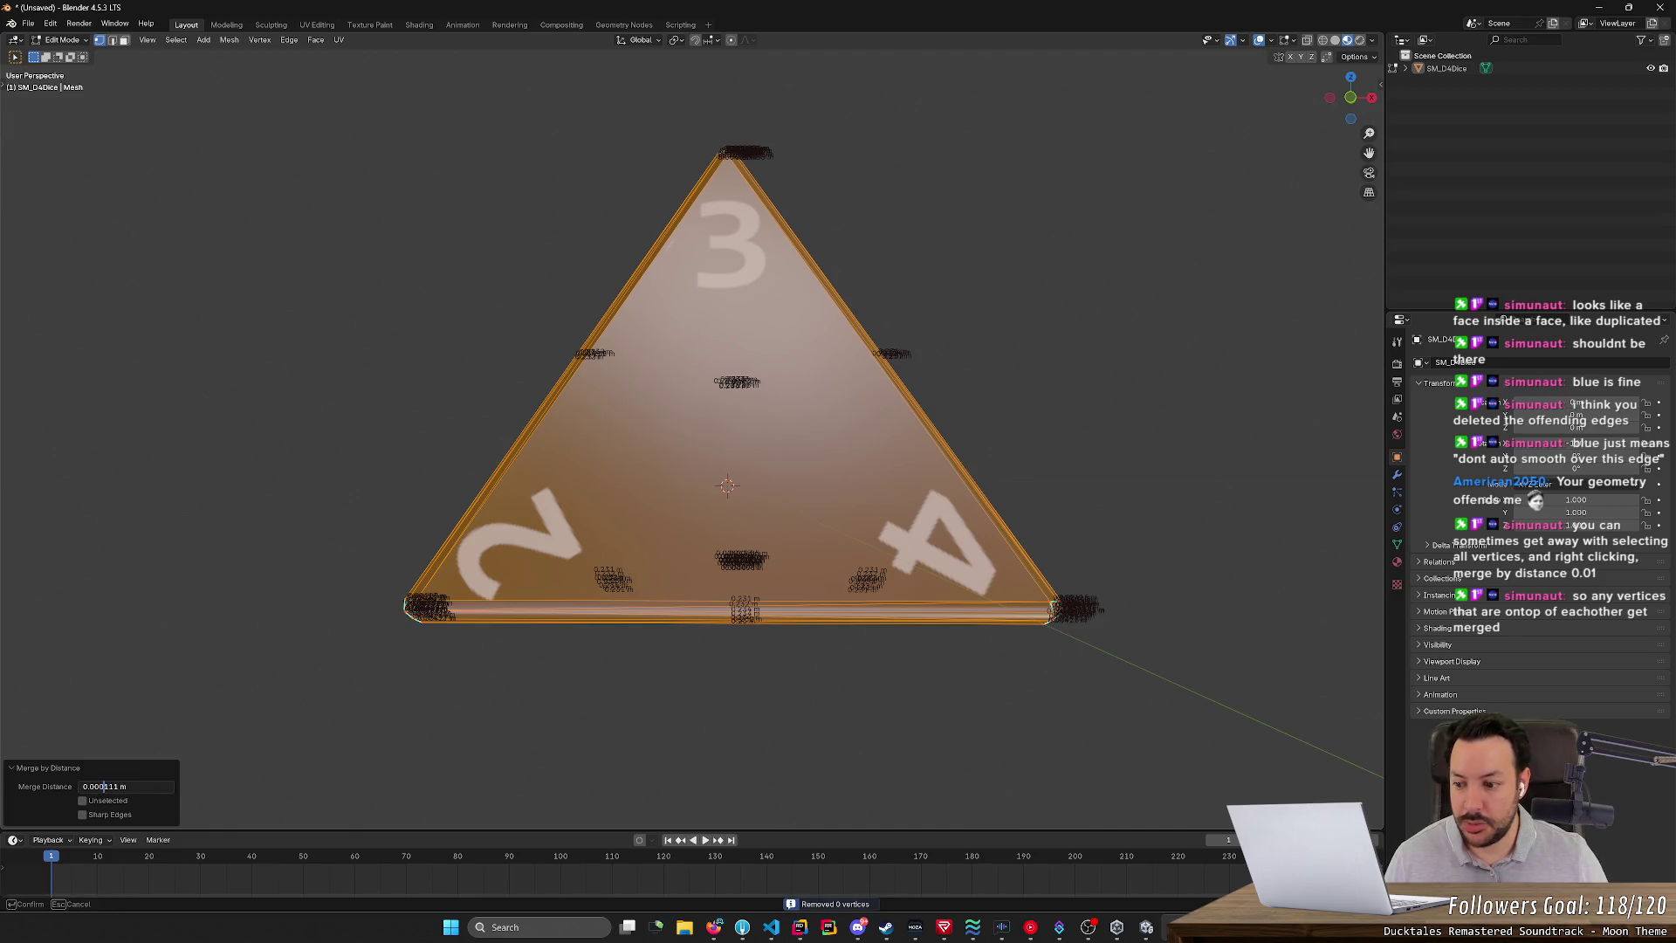
{"action": "key", "text": "Return"}
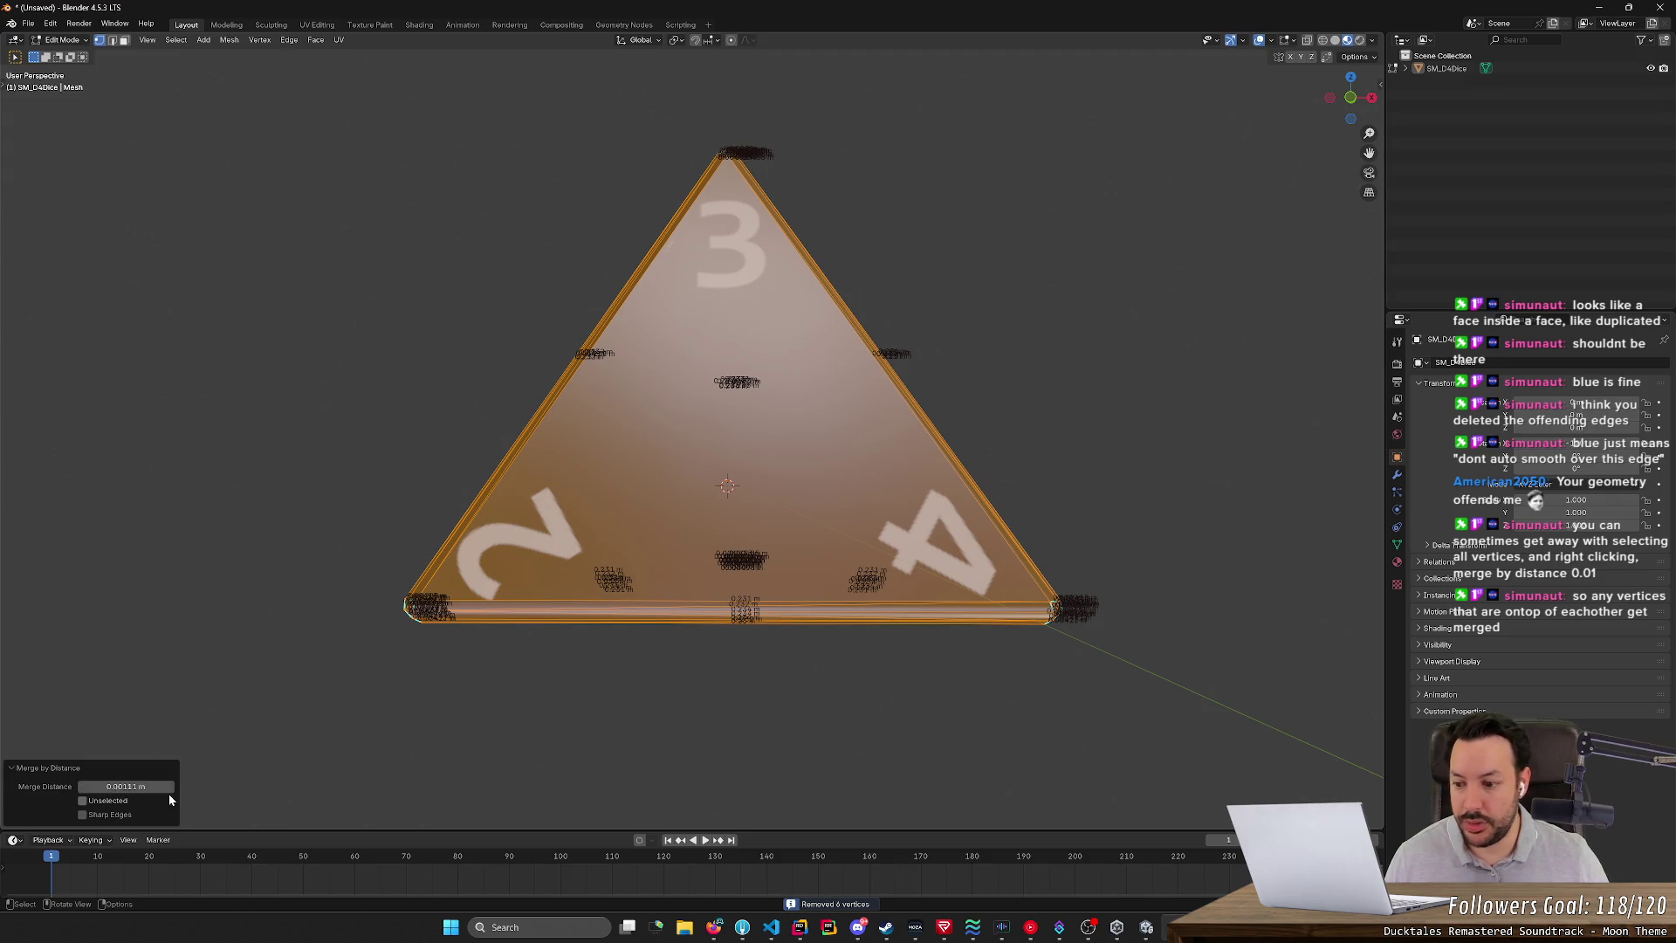
- Set the Merge Distance back to 0.0001 m, merging 6 overlapping vertices
{"action": "left_click", "coordinate": [104, 787]}
{"action": "left_click", "coordinate": [104, 786]}
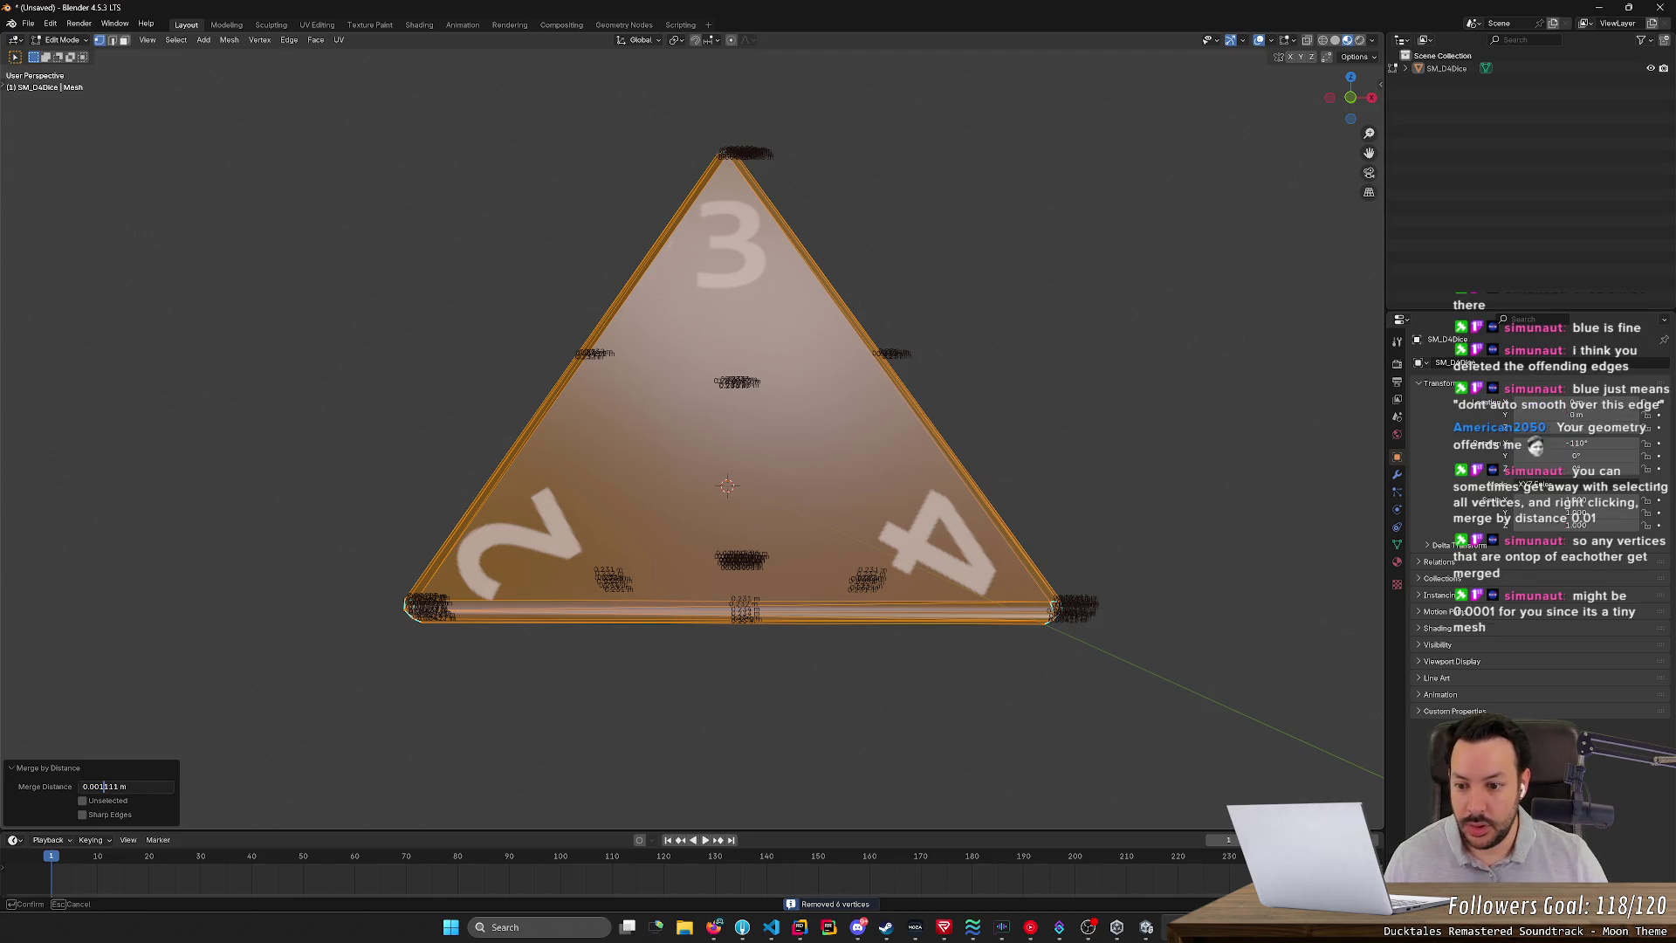
{"action": "key", "text": "BackSpace"}
{"action": "type", "text": "0"}
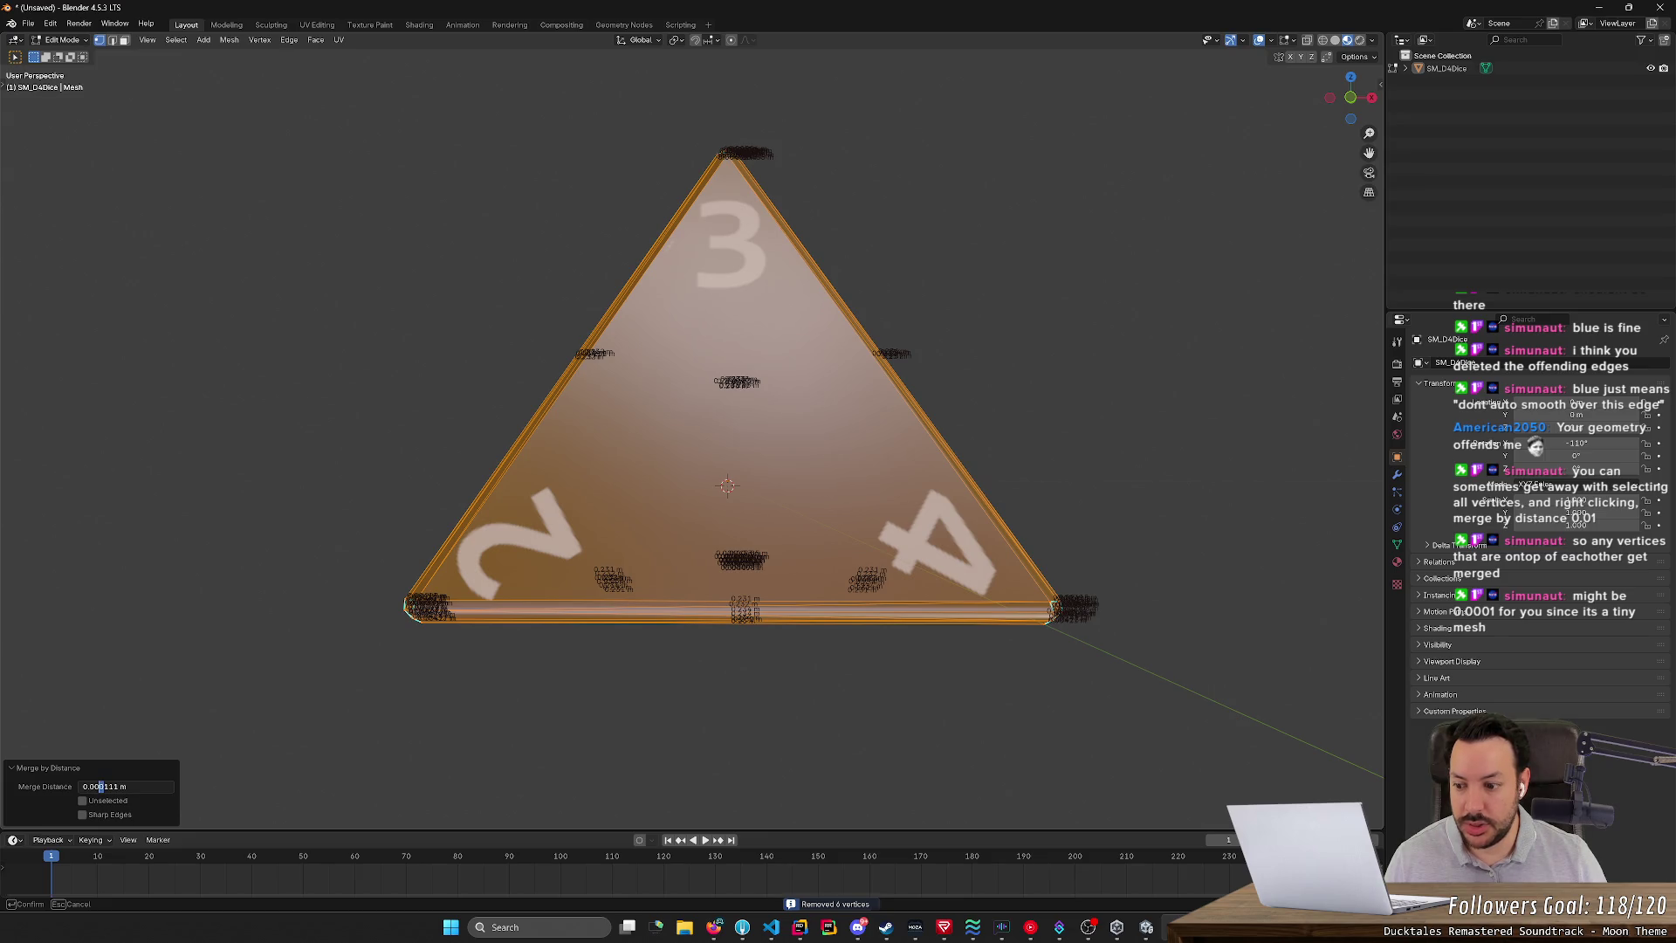
{"action": "key", "text": "Return"}
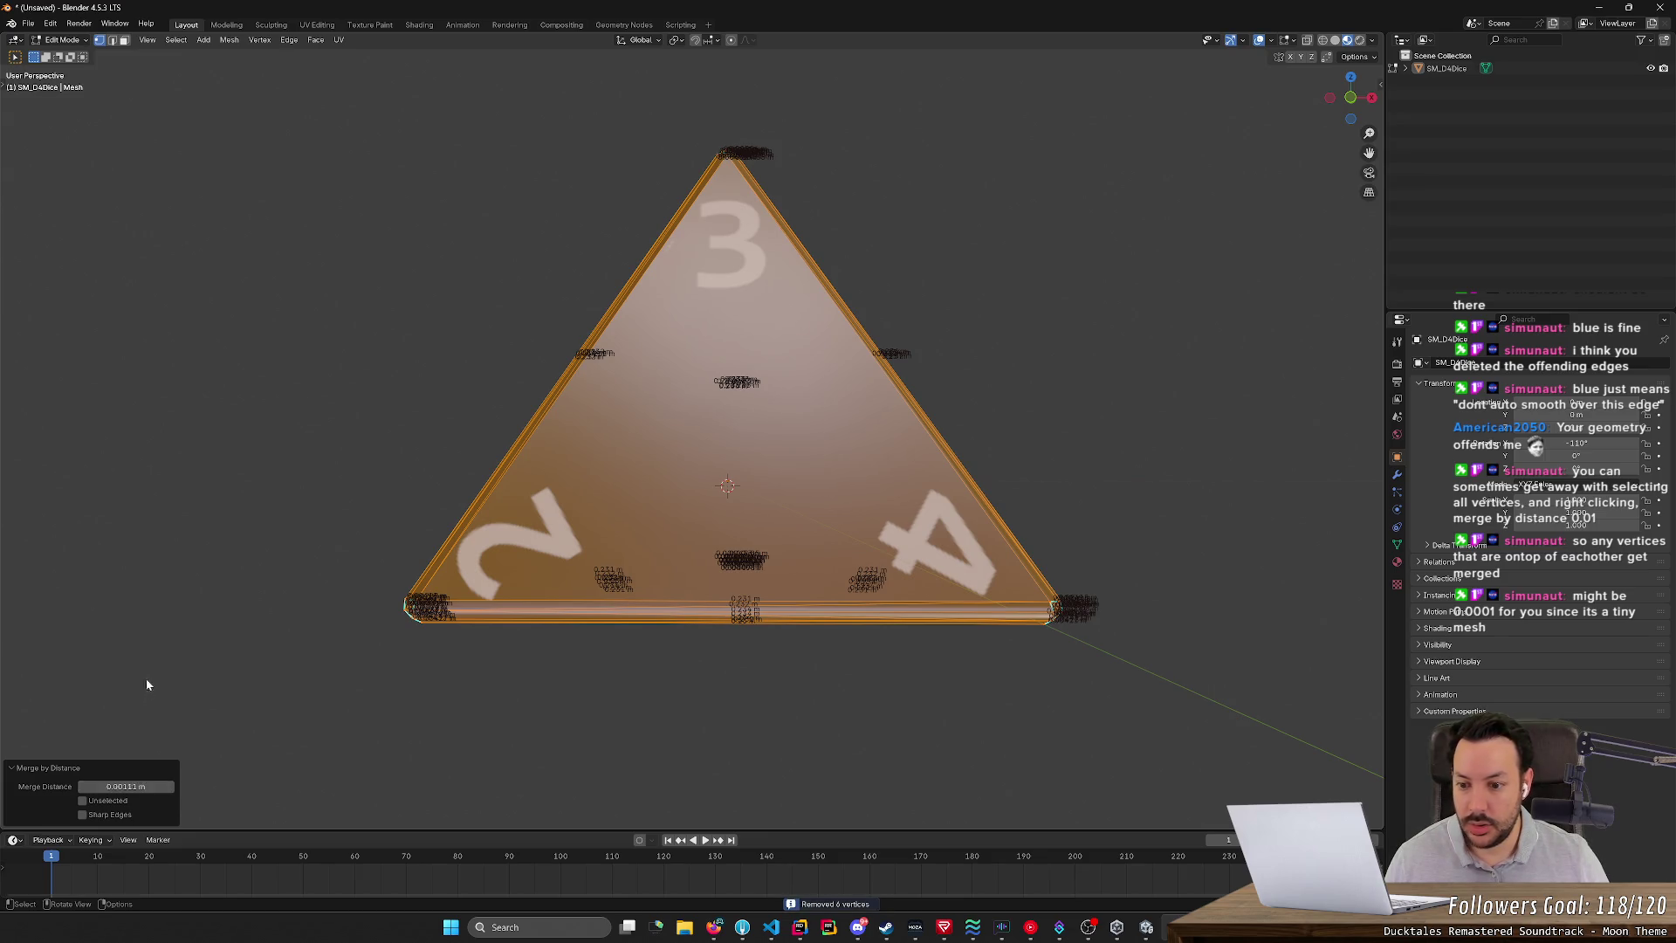
{"action": "scroll", "coordinate": [184, 698], "scroll_direction": "up", "scroll_amount": 2}
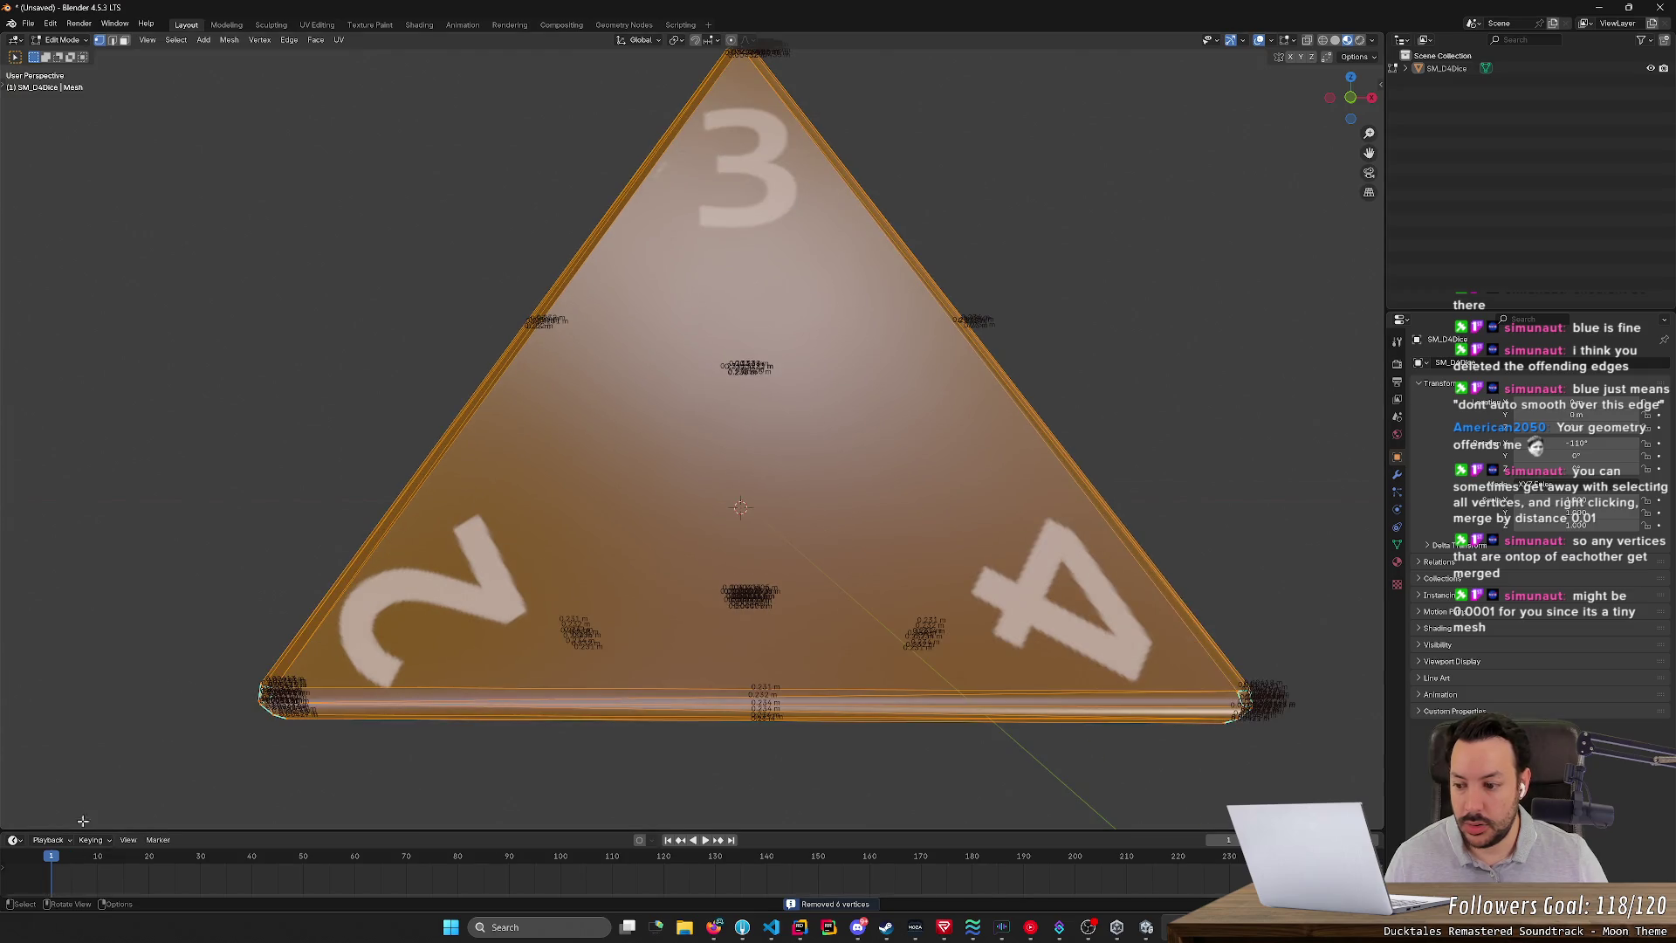
- Run Merge by Distance again and drag the threshold up to 0.00211 m, removing 8 vertices
{"action": "right_click", "coordinate": [415, 635]}
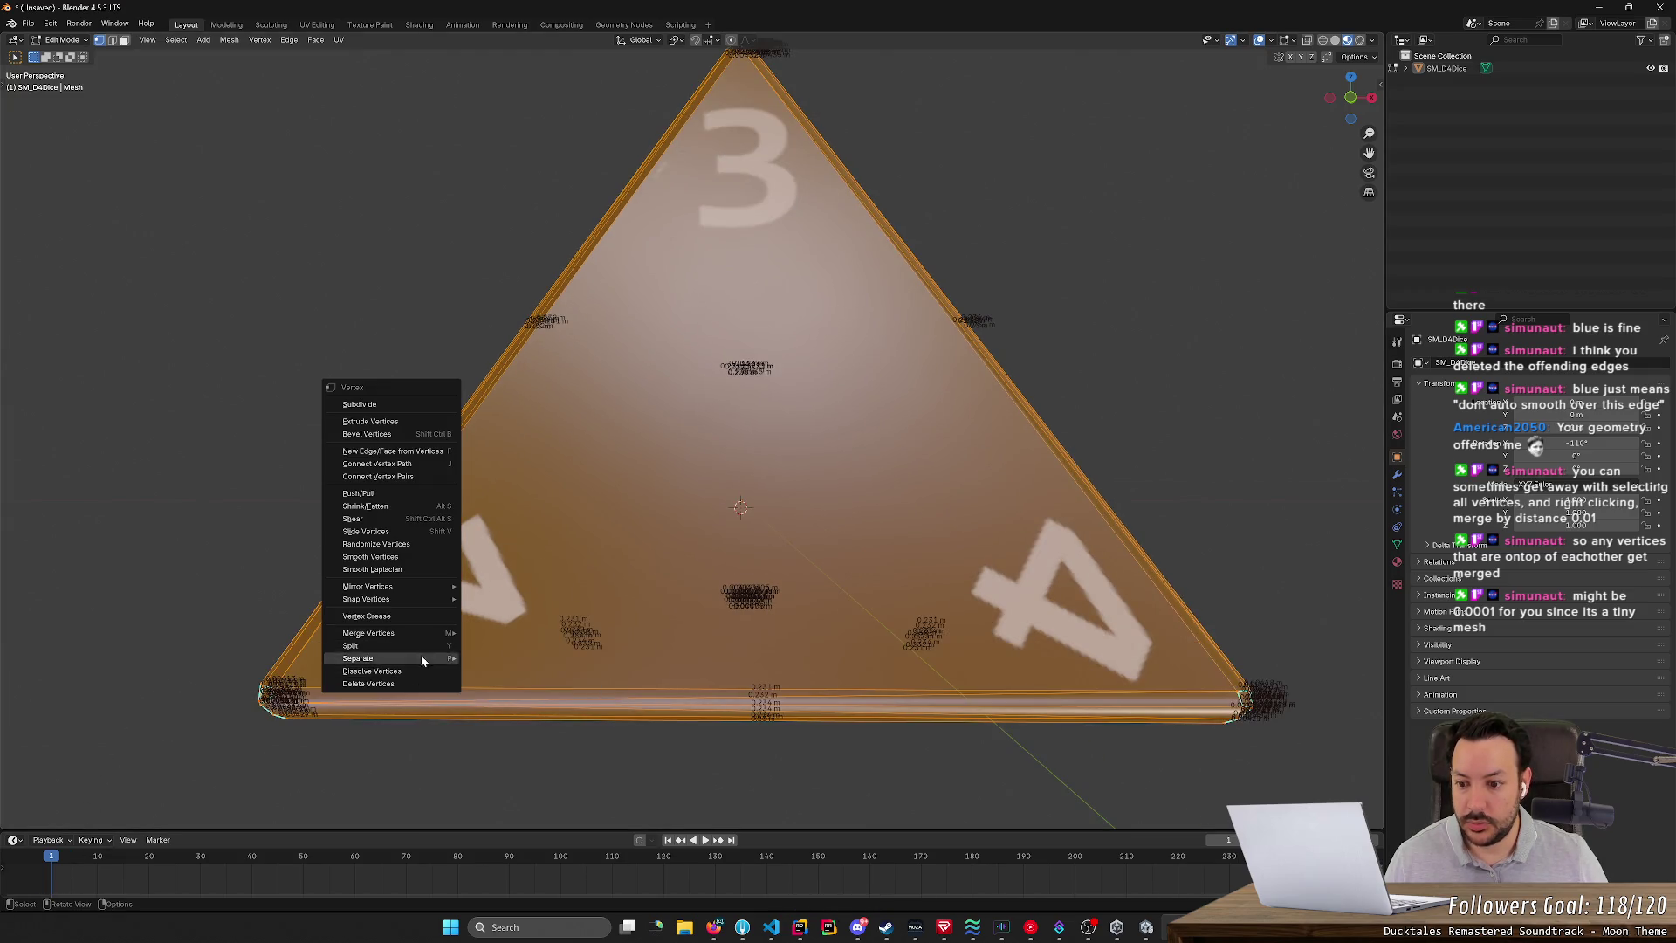
{"action": "mouse_move", "coordinate": [410, 633]}
{"action": "left_click", "coordinate": [506, 678]}
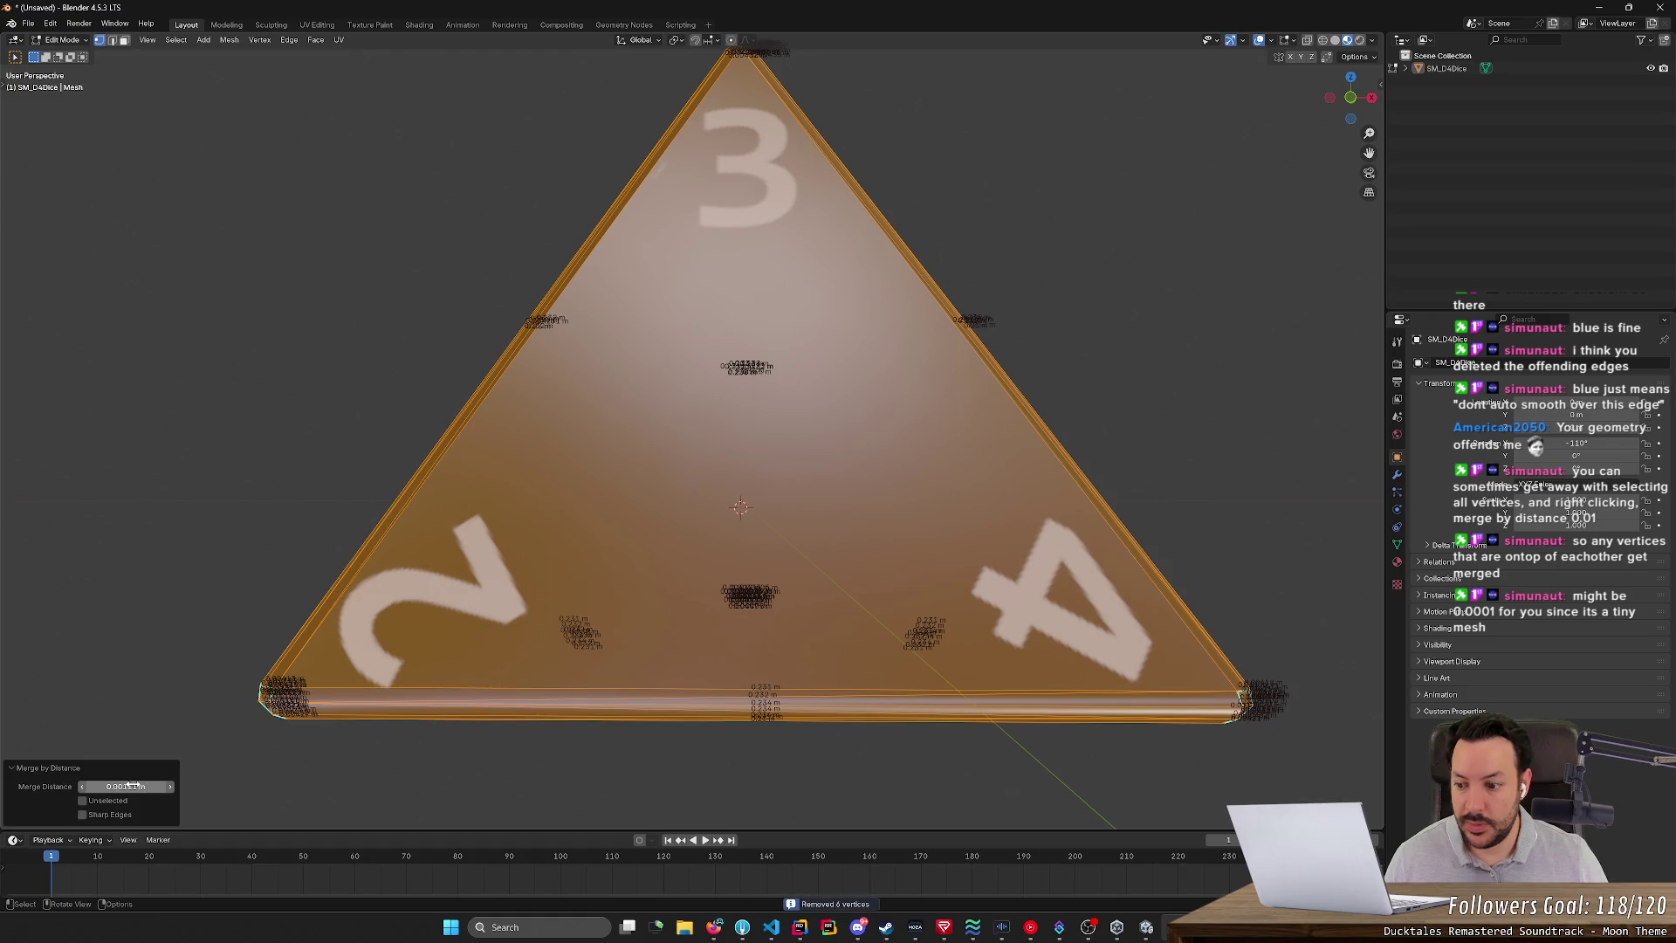
{"action": "mouse_move", "coordinate": [126, 786]}
{"action": "left_mouse_down"}
{"action": "mouse_move", "coordinate": [166, 786]}
{"action": "mouse_move", "coordinate": [96, 787]}
{"action": "mouse_move", "coordinate": [130, 786]}
{"action": "left_mouse_up"}
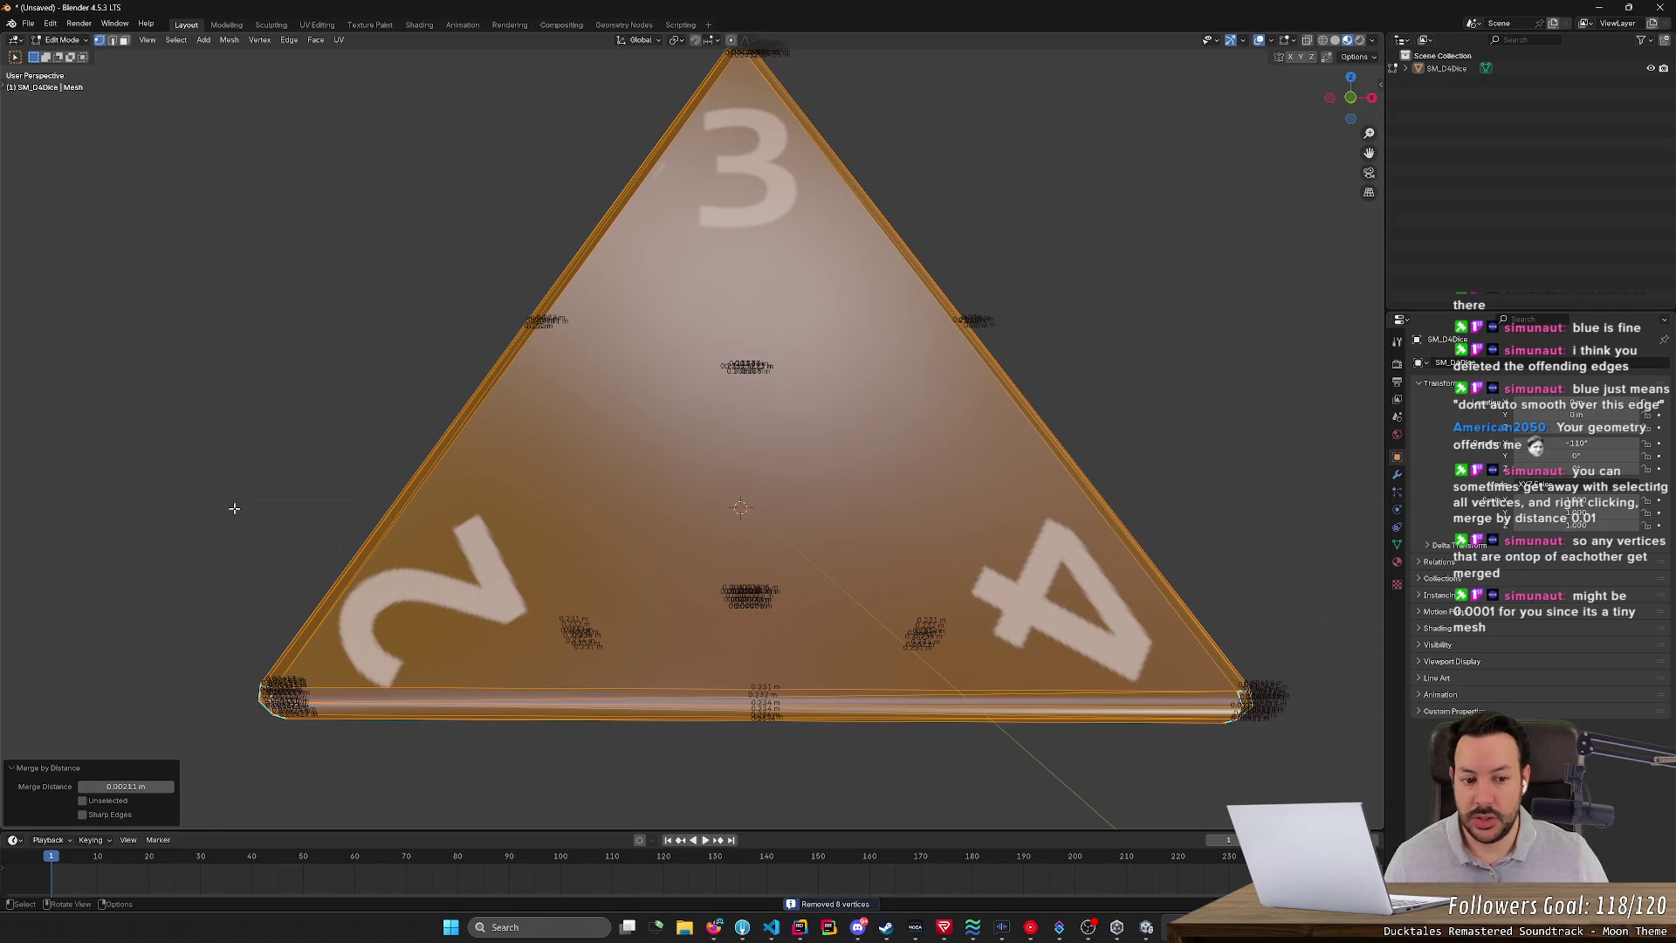
- Deselect the die, then zoom and orbit in close on the bevelled corner near the 4 face
{"action": "scroll", "coordinate": [105, 695], "scroll_direction": "down", "scroll_amount": 5}
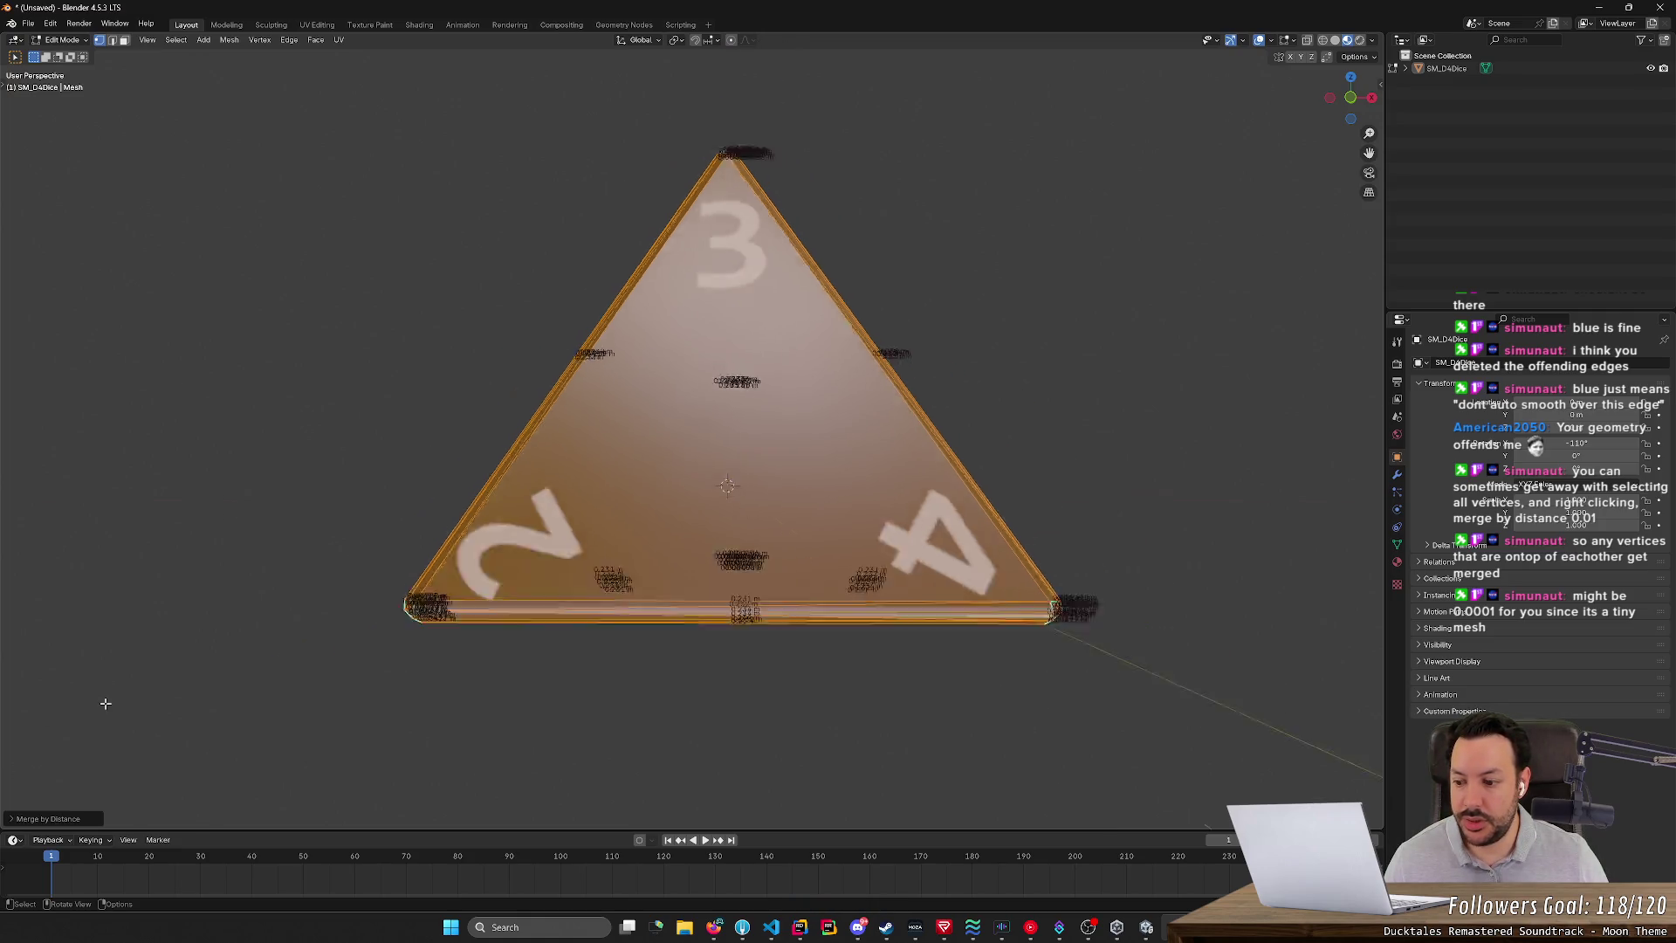
{"action": "left_click", "coordinate": [284, 587]}
{"action": "mouse_move", "coordinate": [284, 587]}
{"action": "middle_mouse_down"}
{"action": "mouse_move", "coordinate": [427, 558]}
{"action": "mouse_move", "coordinate": [559, 559]}
{"action": "mouse_move", "coordinate": [576, 576]}
{"action": "mouse_move", "coordinate": [555, 596]}
{"action": "mouse_move", "coordinate": [703, 636]}
{"action": "mouse_move", "coordinate": [807, 765]}
{"action": "middle_mouse_up"}
{"action": "scroll", "coordinate": [559, 559], "scroll_direction": "up", "scroll_amount": 3}
{"action": "scroll", "coordinate": [556, 596], "scroll_direction": "up", "scroll_amount": 4}
{"action": "scroll", "coordinate": [794, 755], "scroll_direction": "up", "scroll_amount": 2}
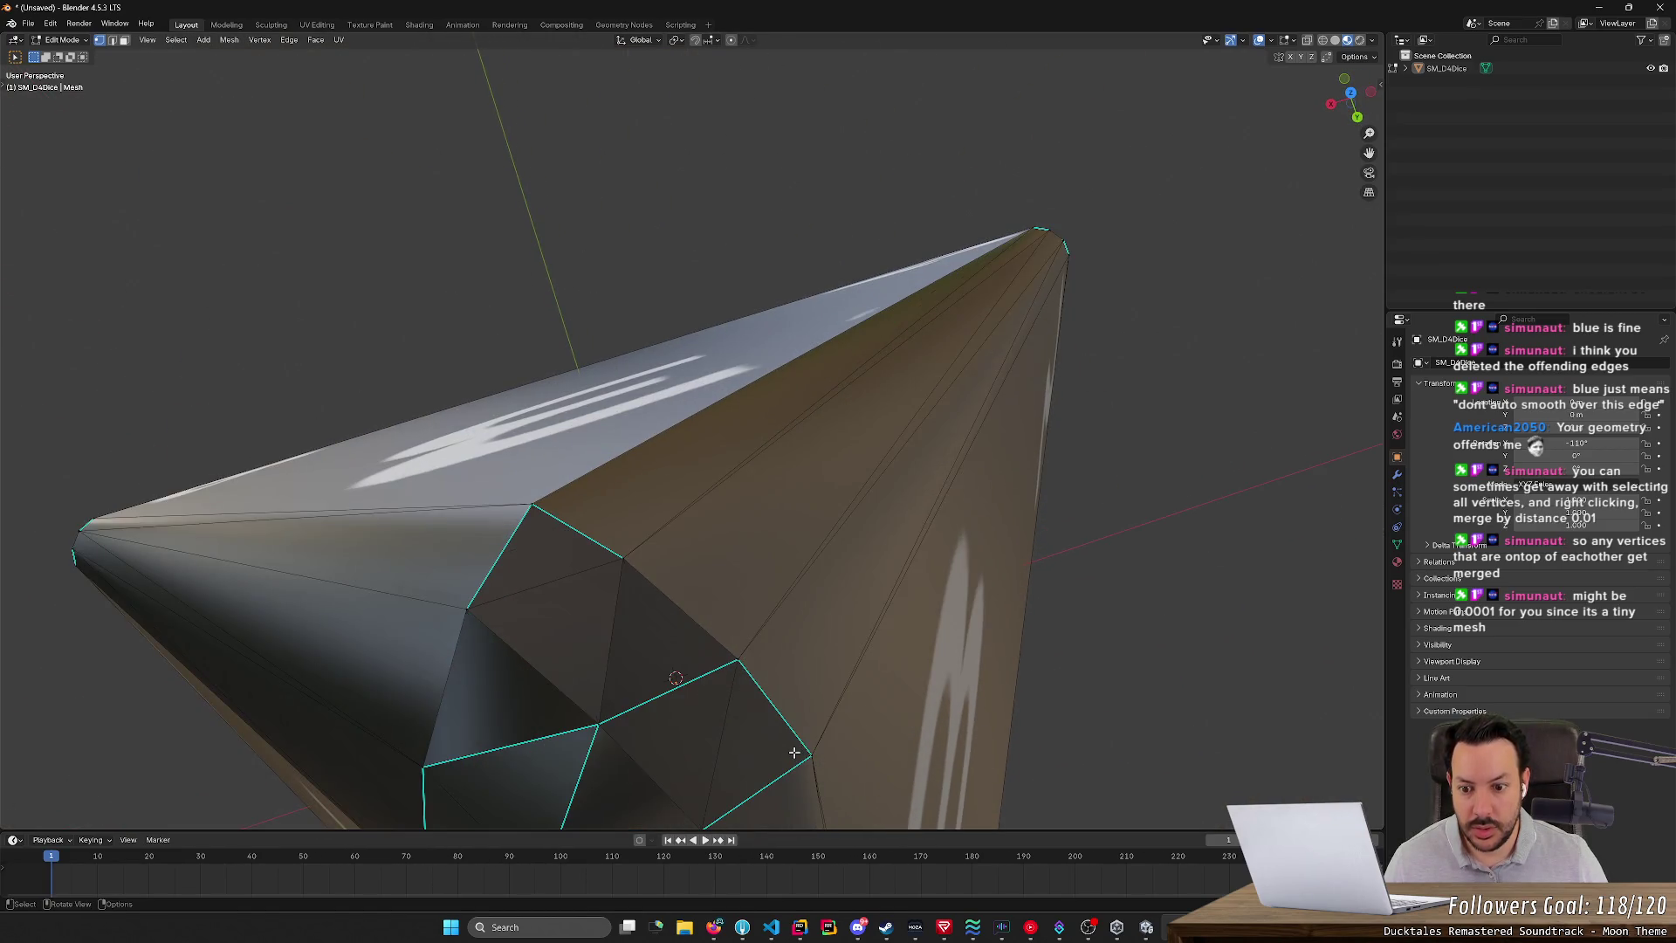
{"action": "mouse_move", "coordinate": [497, 731]}
{"action": "middle_mouse_down"}
{"action": "mouse_move", "coordinate": [625, 681]}
{"action": "mouse_move", "coordinate": [617, 580]}
{"action": "mouse_move", "coordinate": [569, 573]}
{"action": "mouse_move", "coordinate": [777, 572]}
{"action": "middle_mouse_up"}
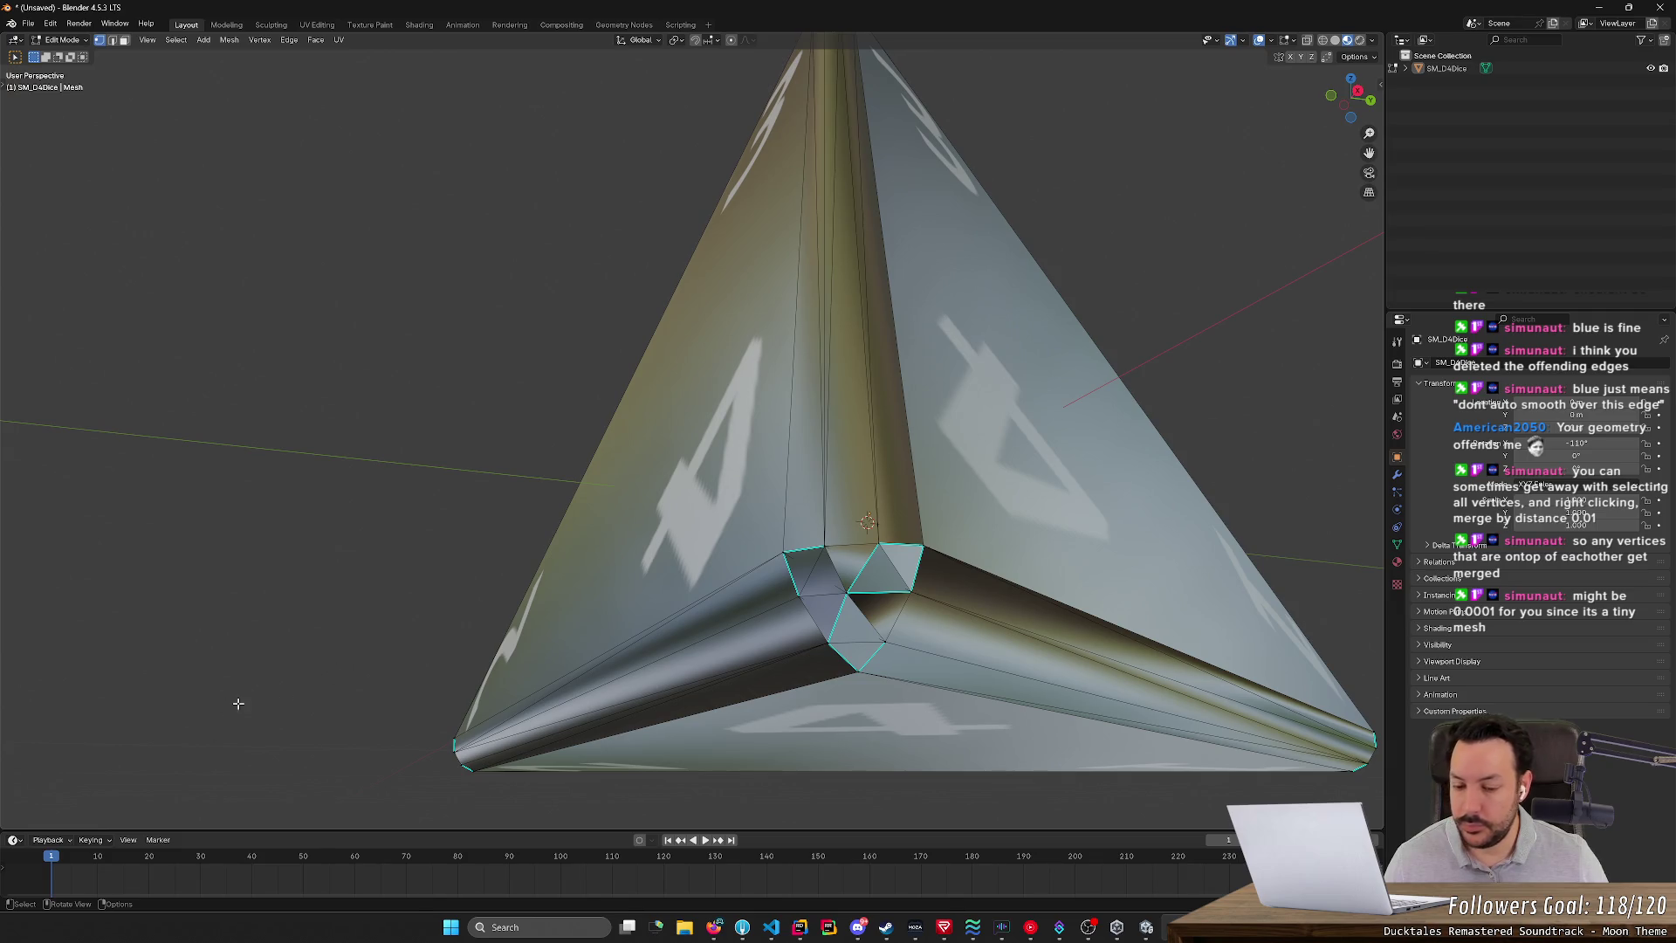
- Select the whole die, merge by distance, and try thresholds of 0.003 m then 0.004 m
{"action": "key", "text": "a"}
{"action": "right_click", "coordinate": [373, 605]}
{"action": "mouse_move", "coordinate": [373, 606]}
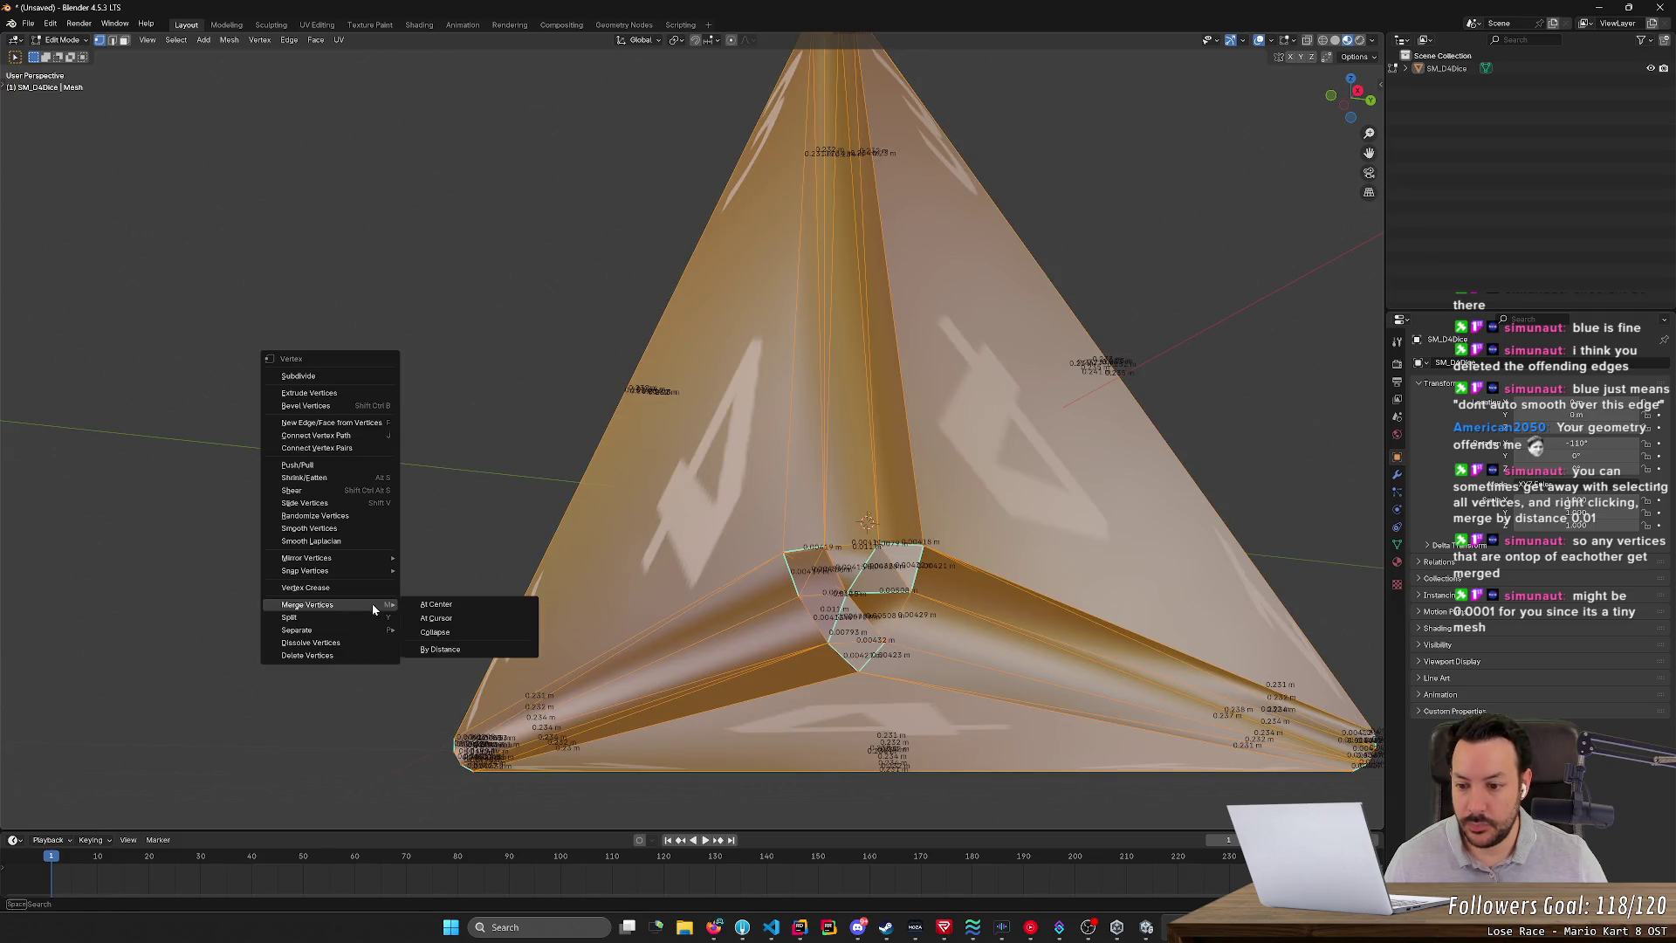
{"action": "left_click", "coordinate": [468, 650]}
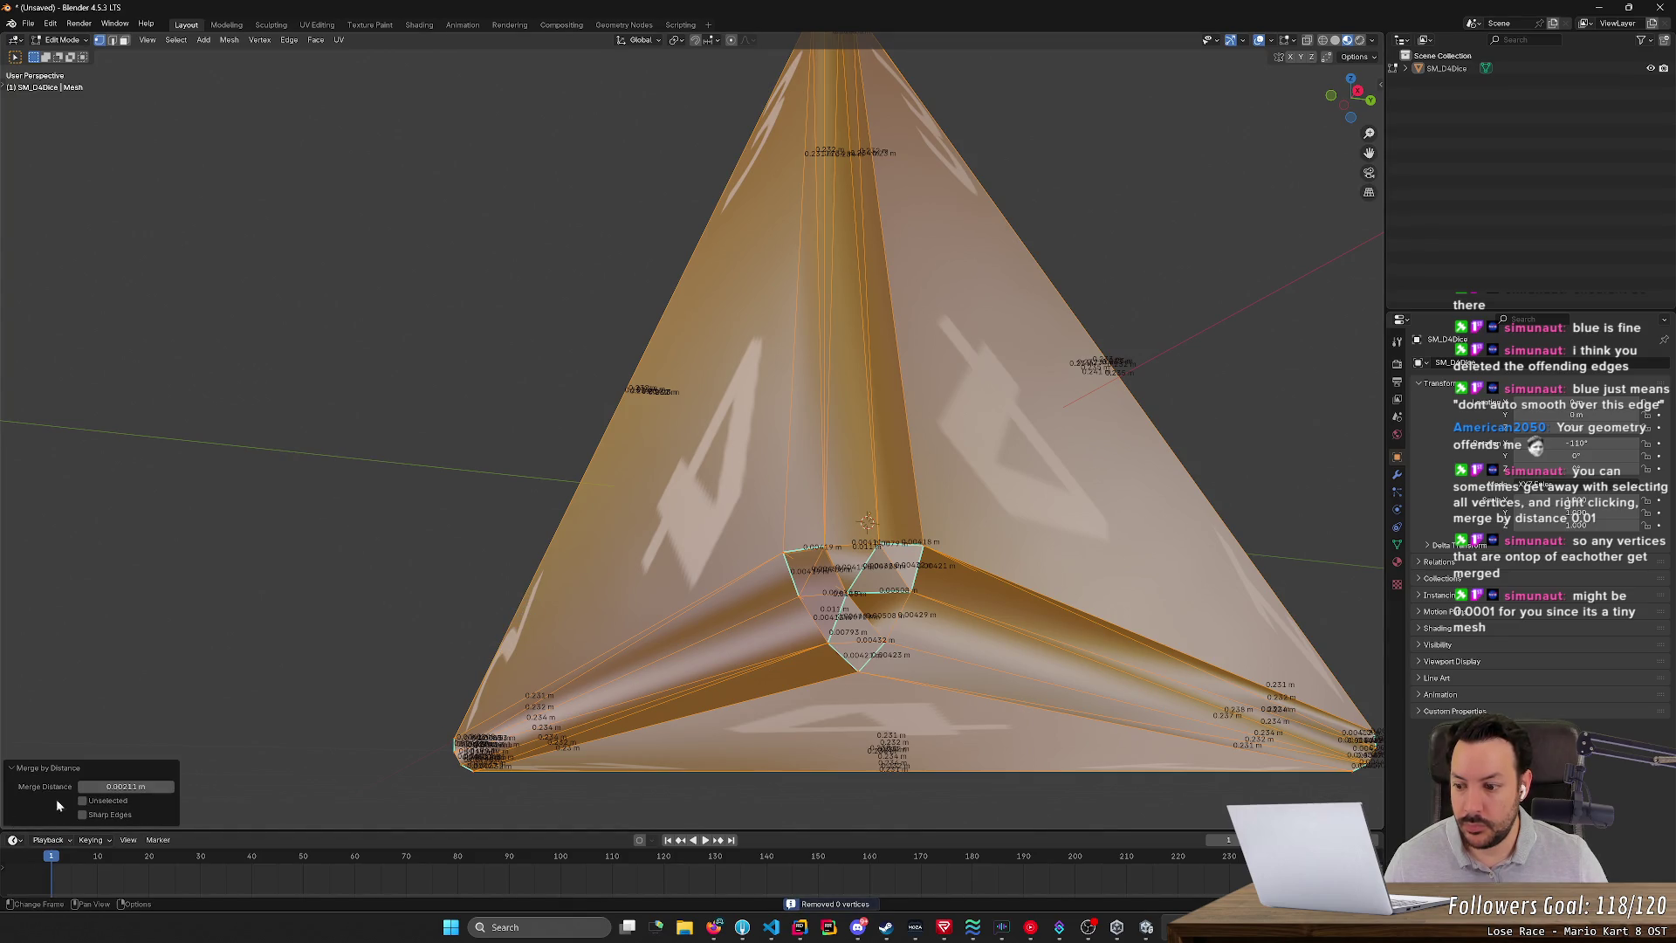
{"action": "left_click", "coordinate": [113, 786]}
{"action": "left_click", "coordinate": [98, 787]}
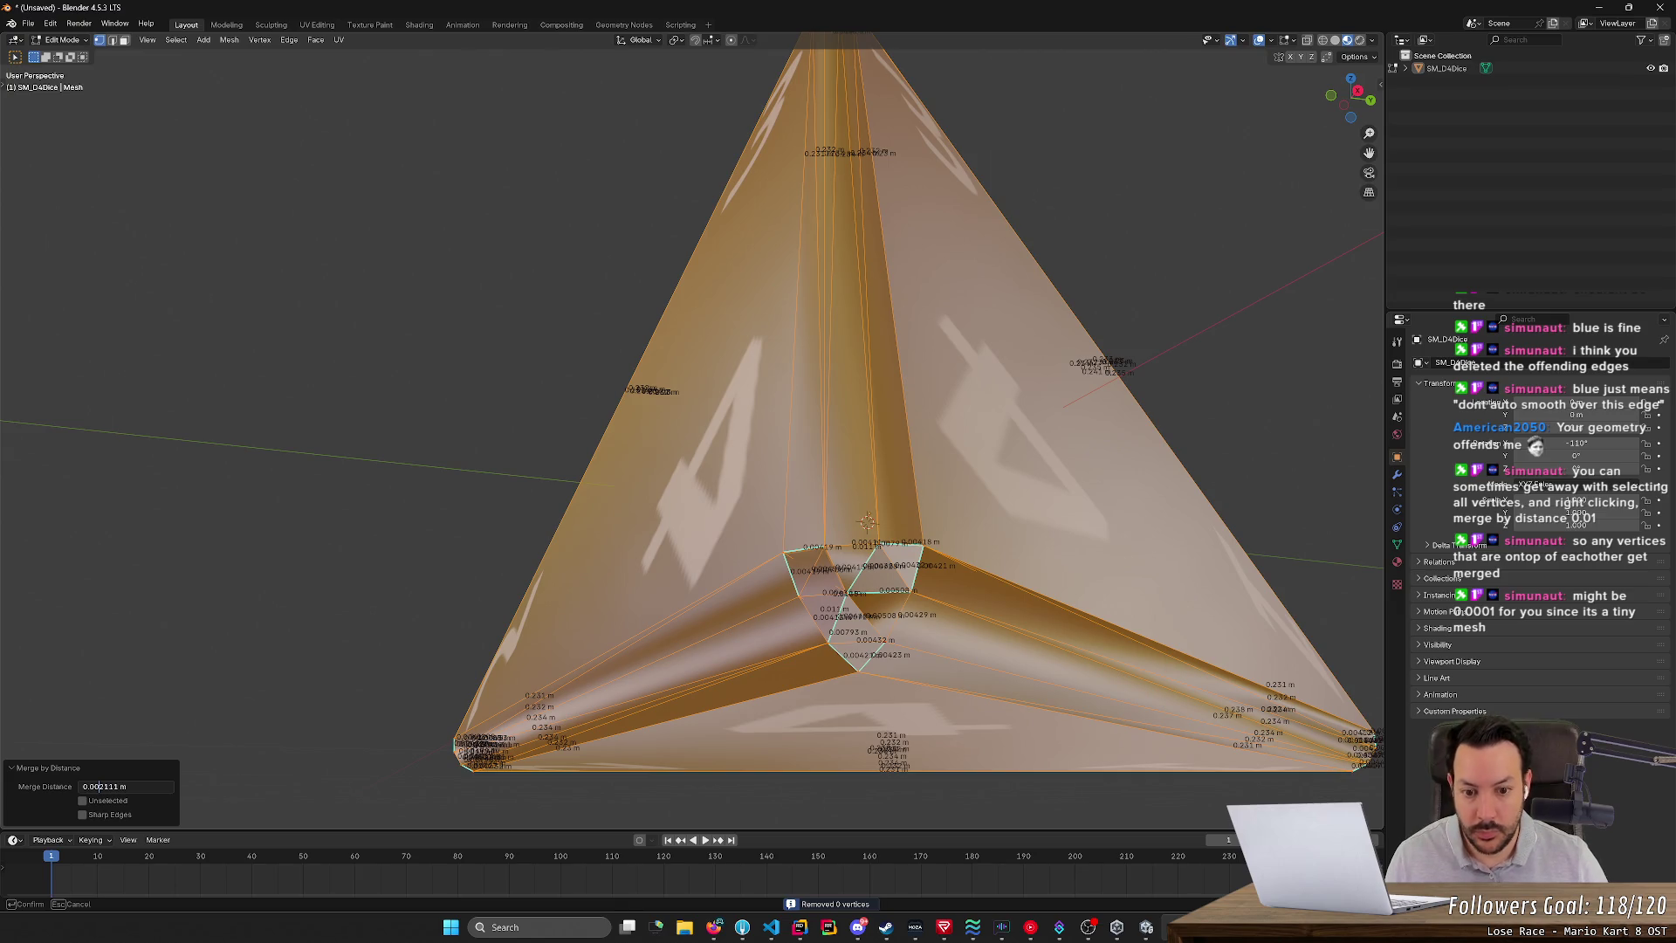
{"action": "left_click_drag", "start_coordinate": [97, 787], "coordinate": [104, 786]}
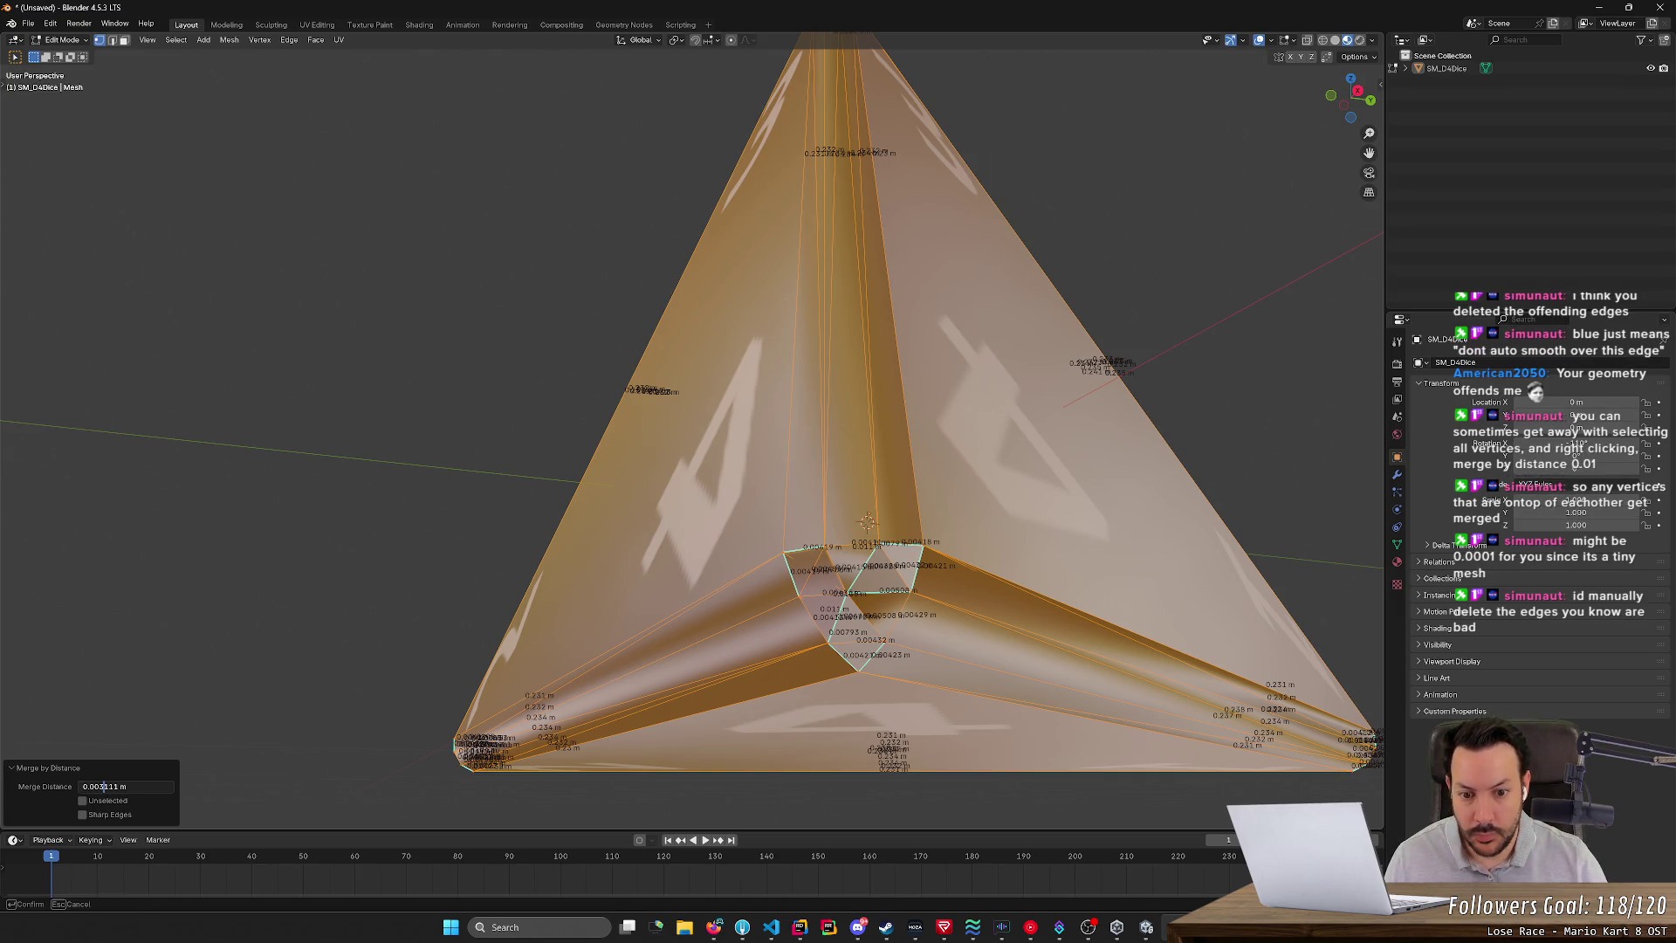
{"action": "key", "text": "Return"}
{"action": "left_click", "coordinate": [106, 787]}
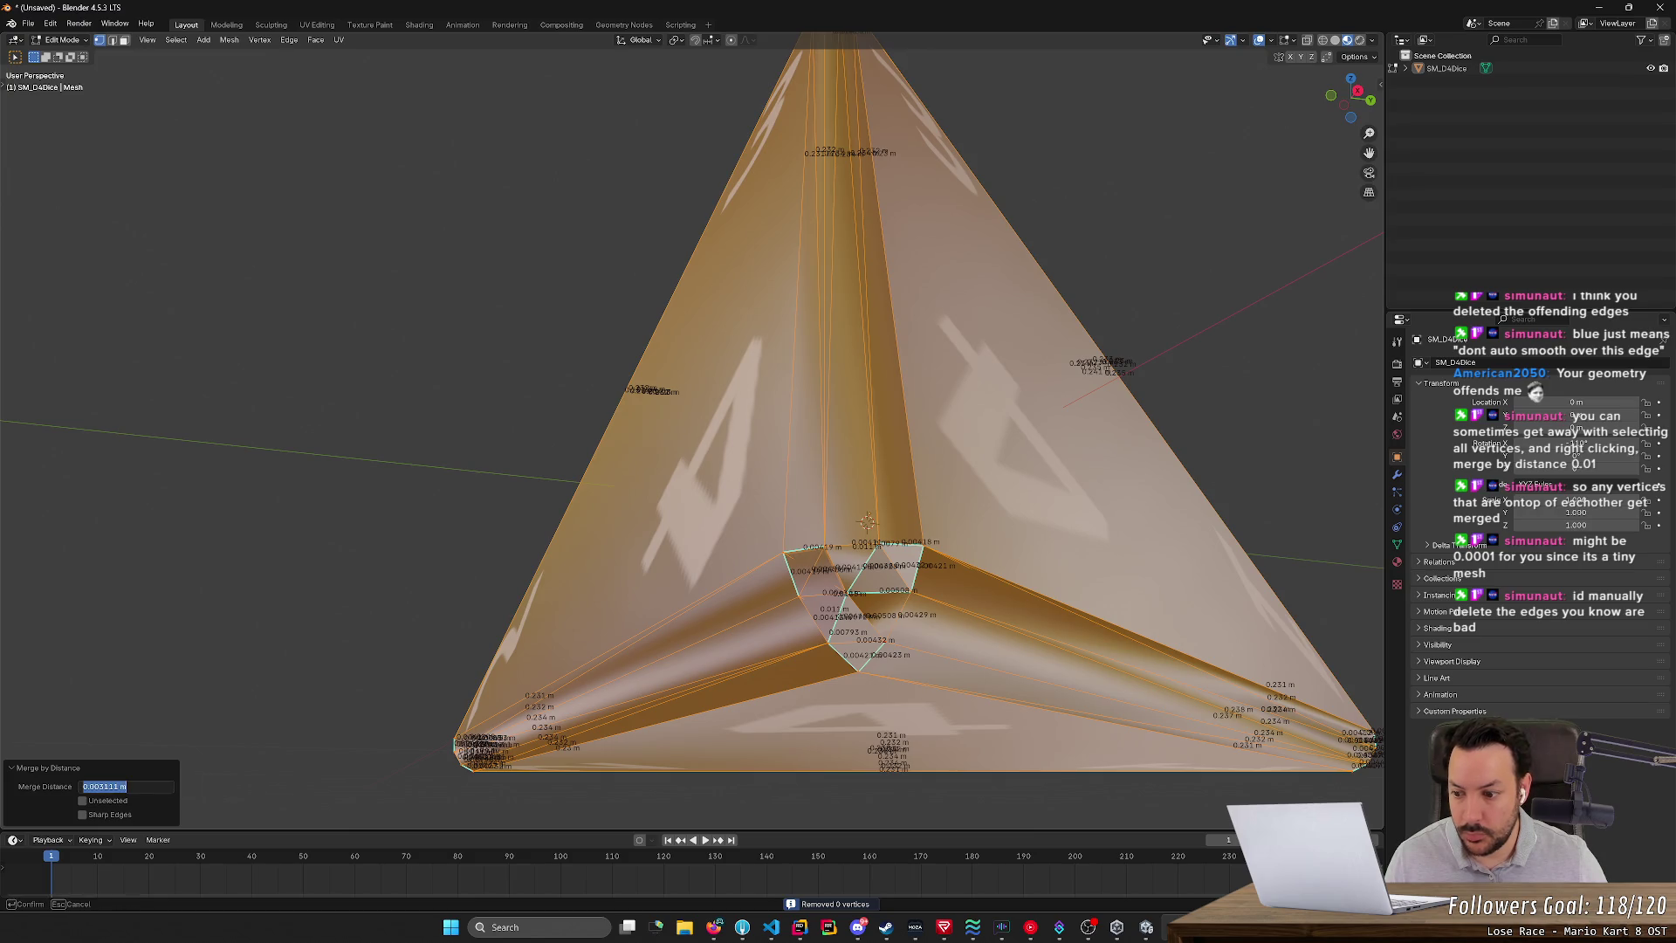
{"action": "left_click", "coordinate": [104, 787]}
{"action": "type", "text": "4"}
{"action": "key", "text": "Return"}
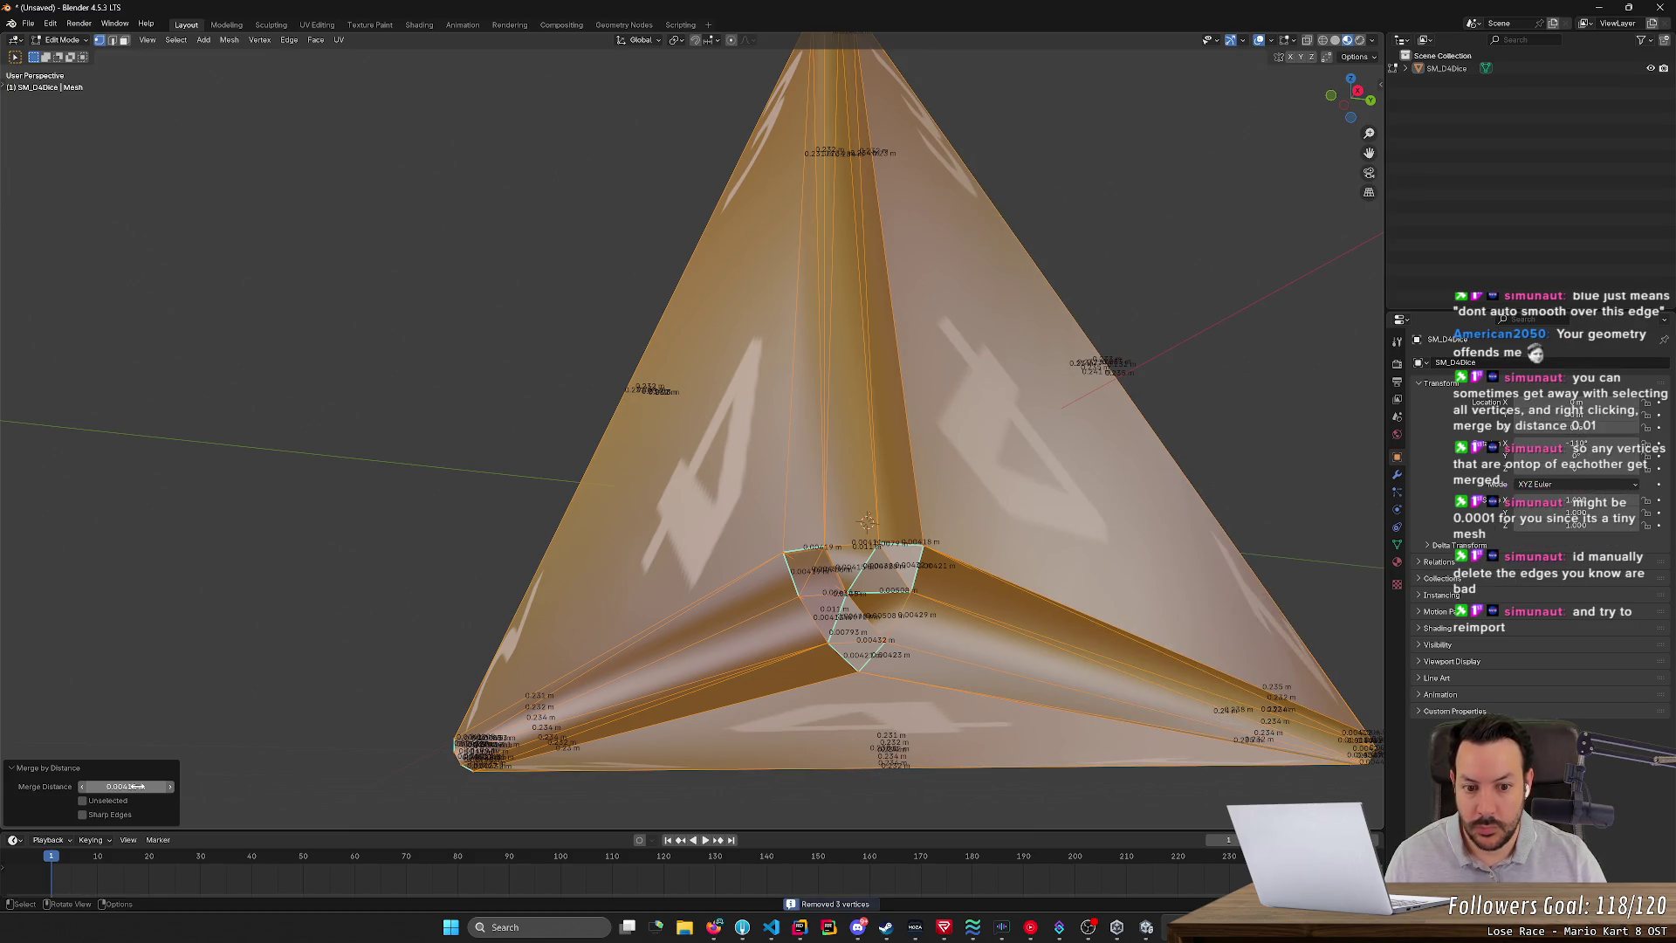
- Try a 0.005 m Merge Distance, then settle back on 0.004 m
{"action": "left_click", "coordinate": [135, 786]}
{"action": "left_click", "coordinate": [104, 786]}
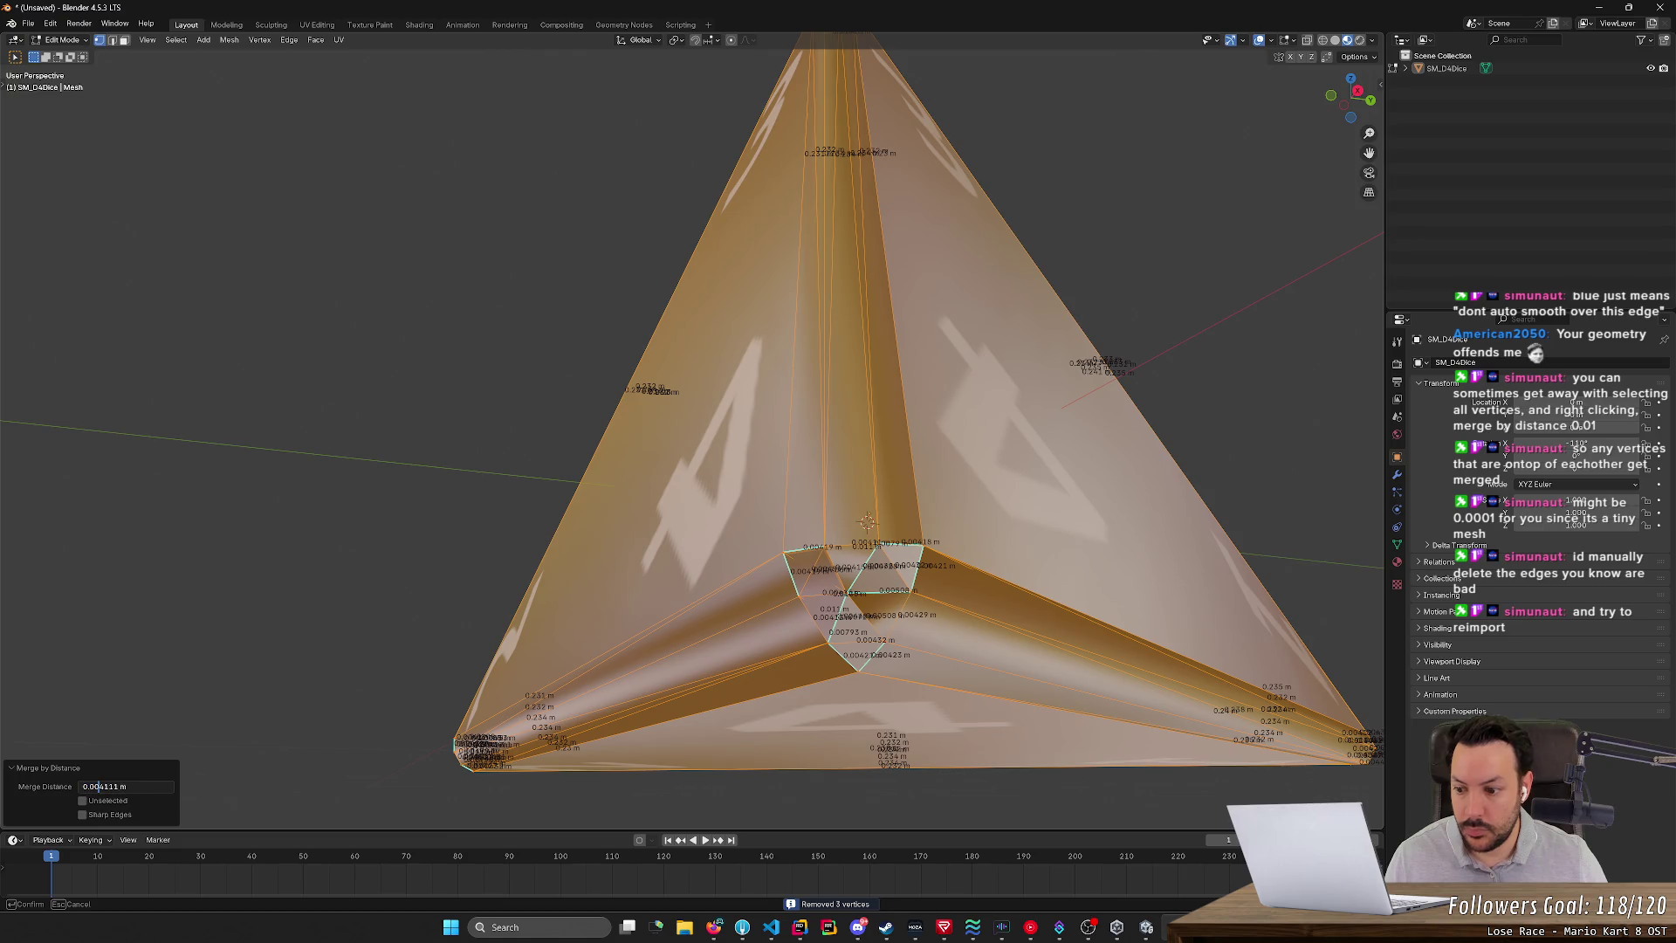
{"action": "key", "text": "BackSpace"}
{"action": "type", "text": "5"}
{"action": "key", "text": "Return"}
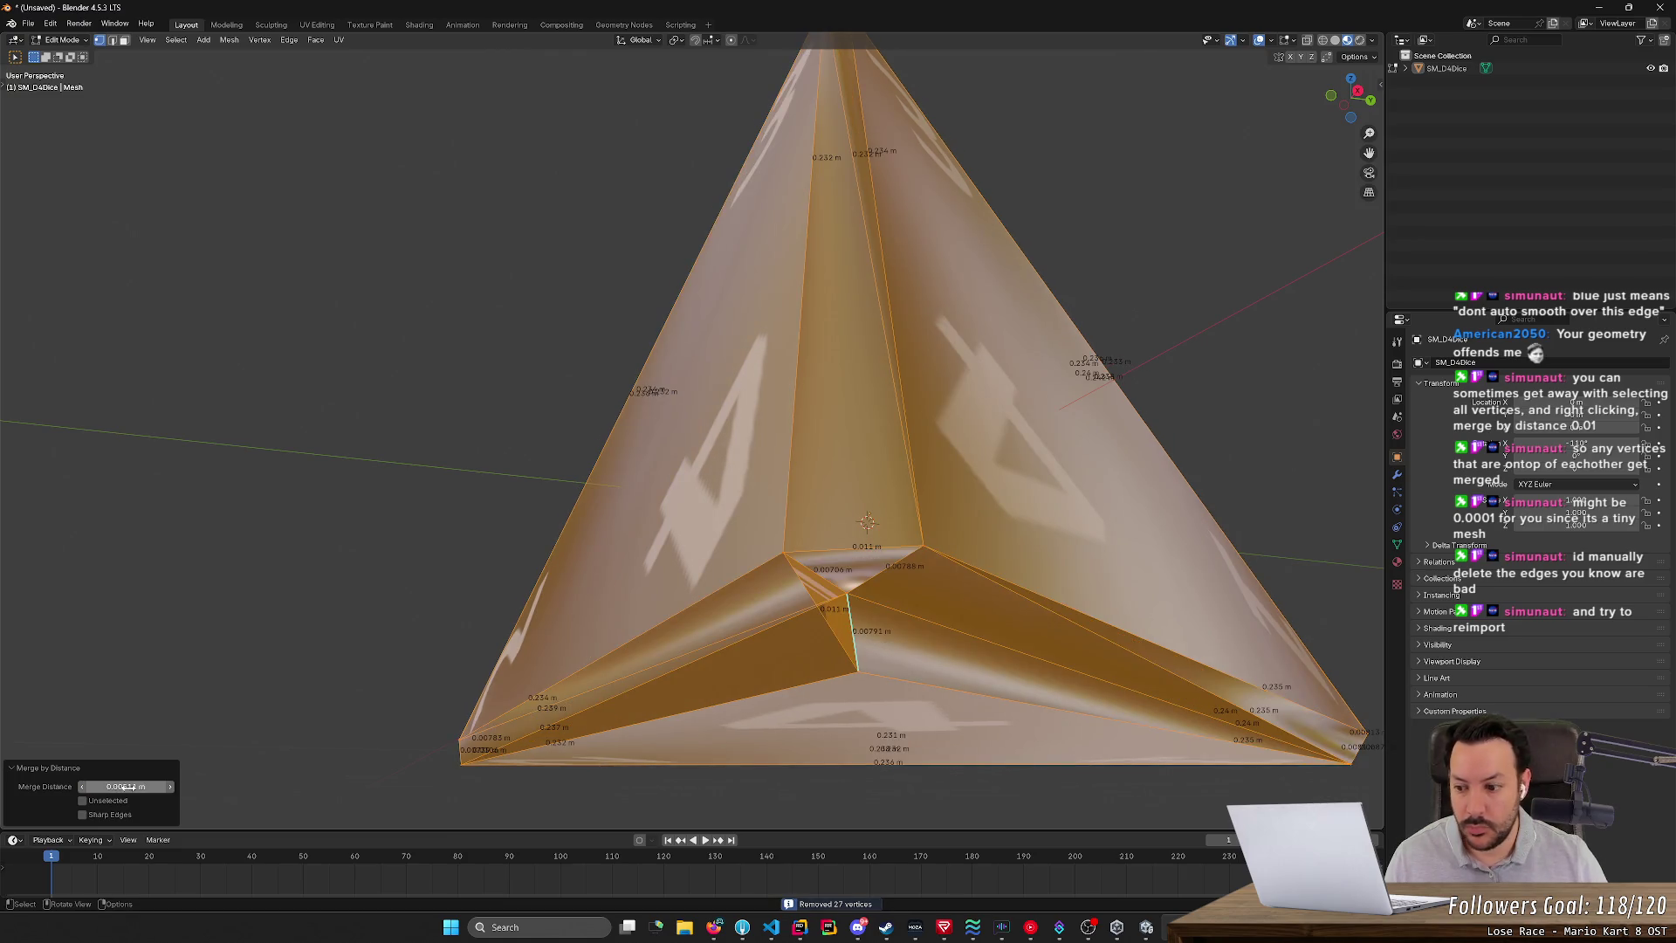
{"action": "left_click", "coordinate": [128, 786]}
{"action": "left_click", "coordinate": [104, 787]}
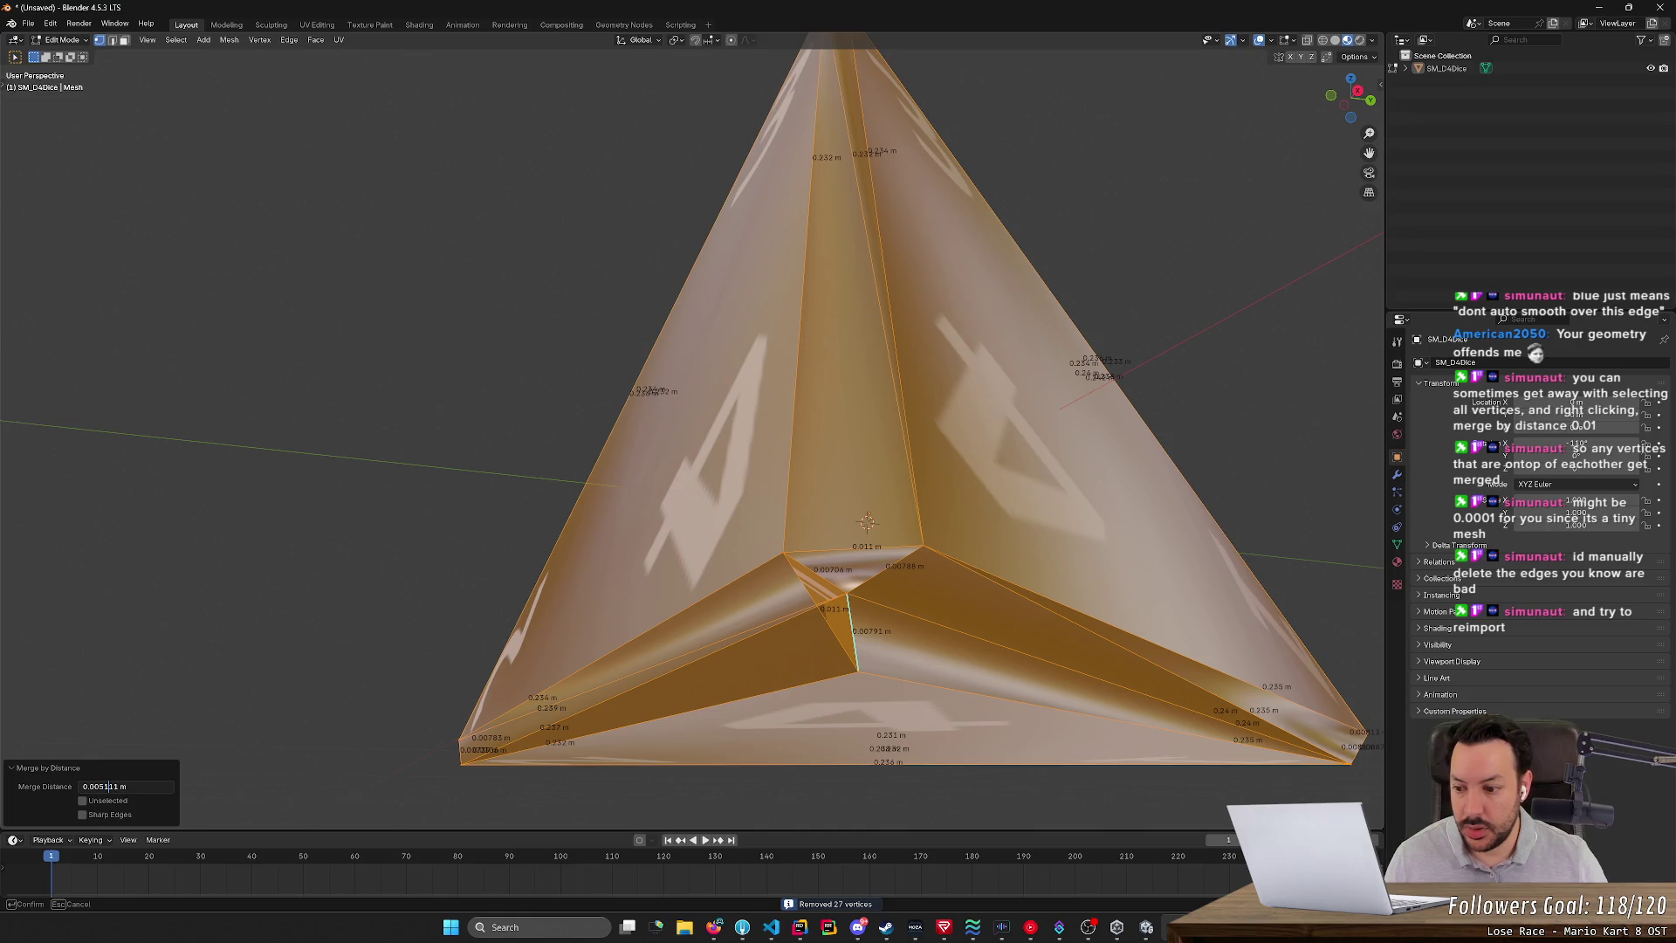
{"action": "type", "text": "0"}
{"action": "key", "text": "Delete"}
{"action": "key", "text": "Delete"}
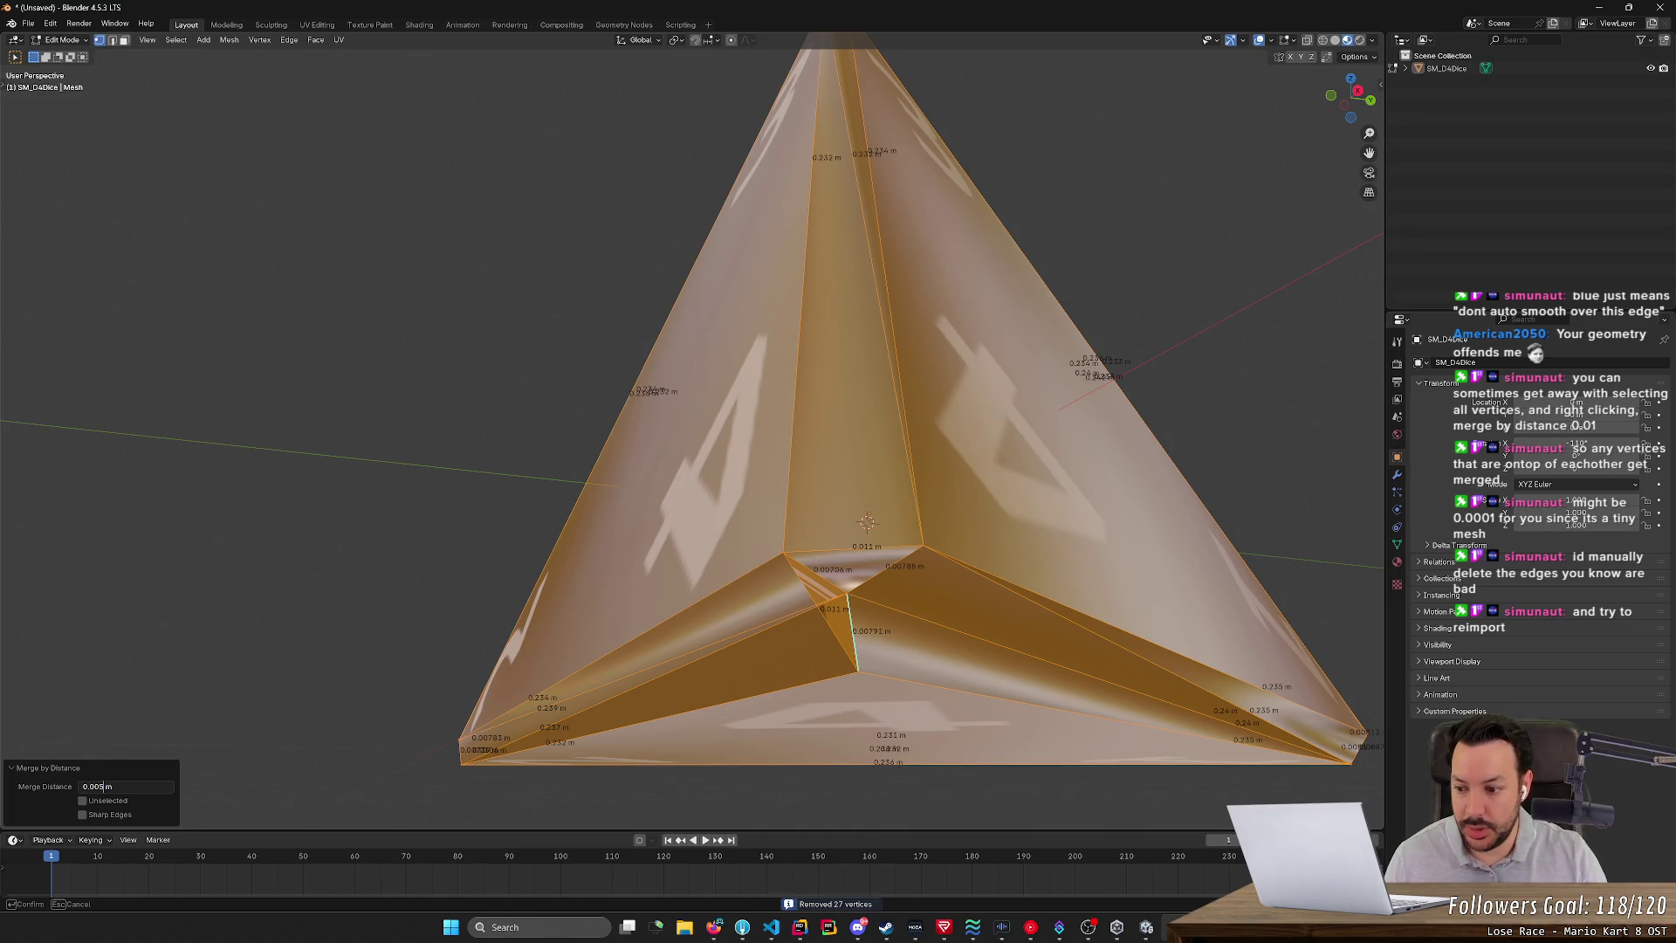
{"action": "key", "text": "Return"}
{"action": "left_click", "coordinate": [150, 789]}
{"action": "left_click", "coordinate": [93, 786]}
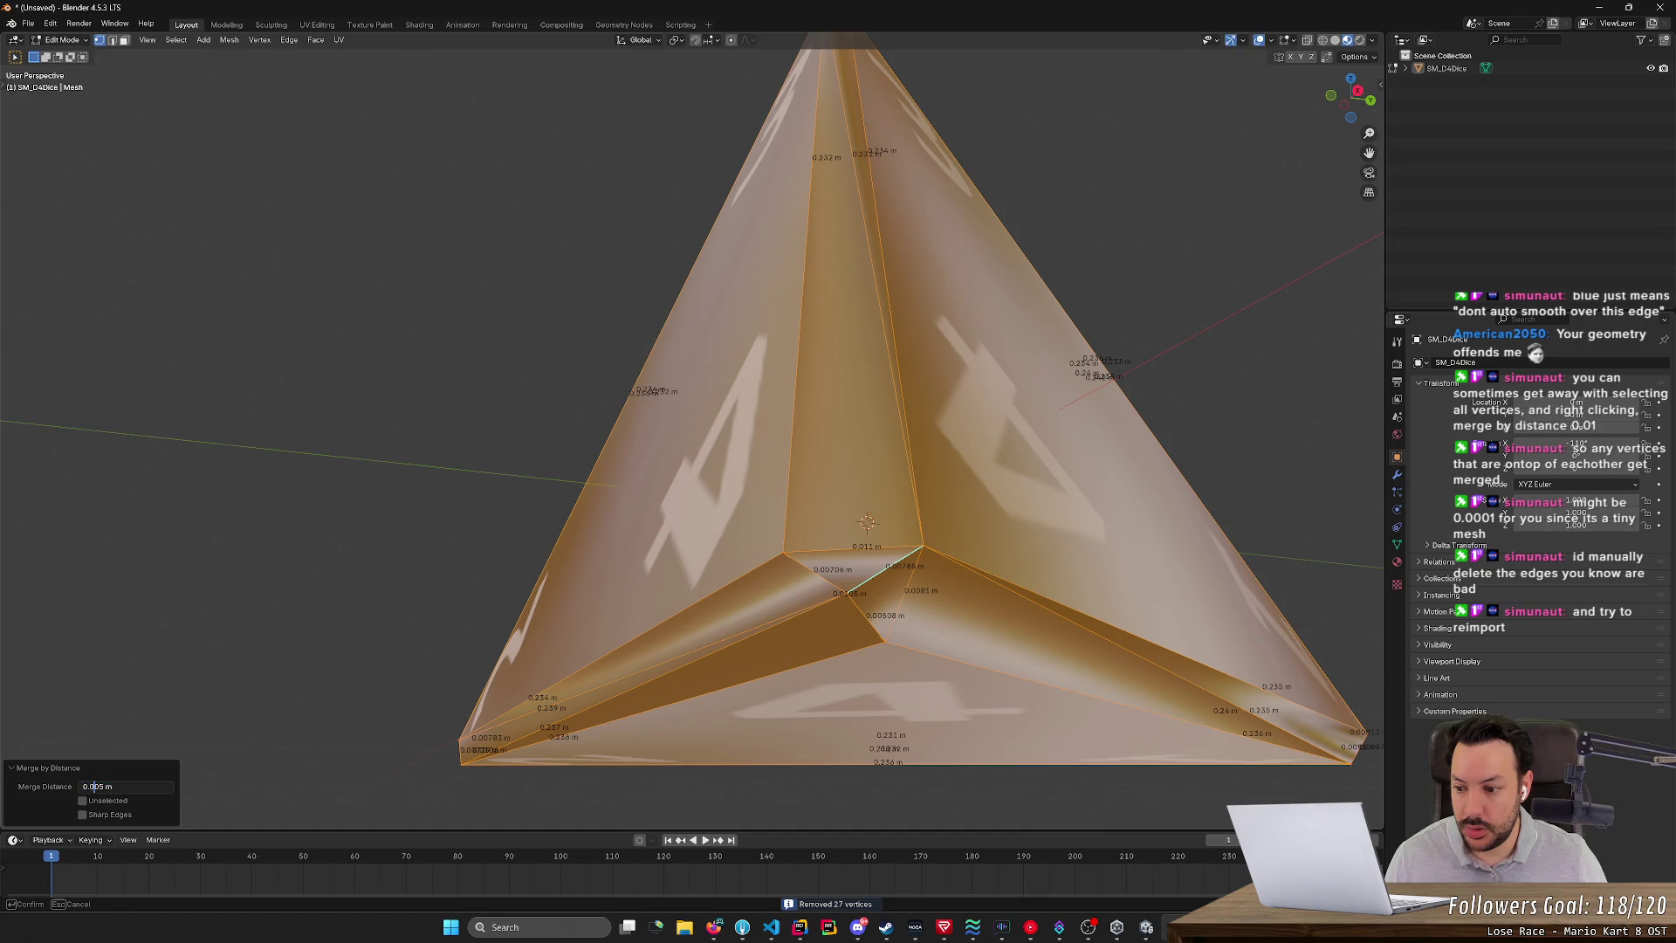
{"action": "left_click", "coordinate": [100, 786]}
{"action": "type", "text": "04"}
{"action": "key", "text": "Return"}
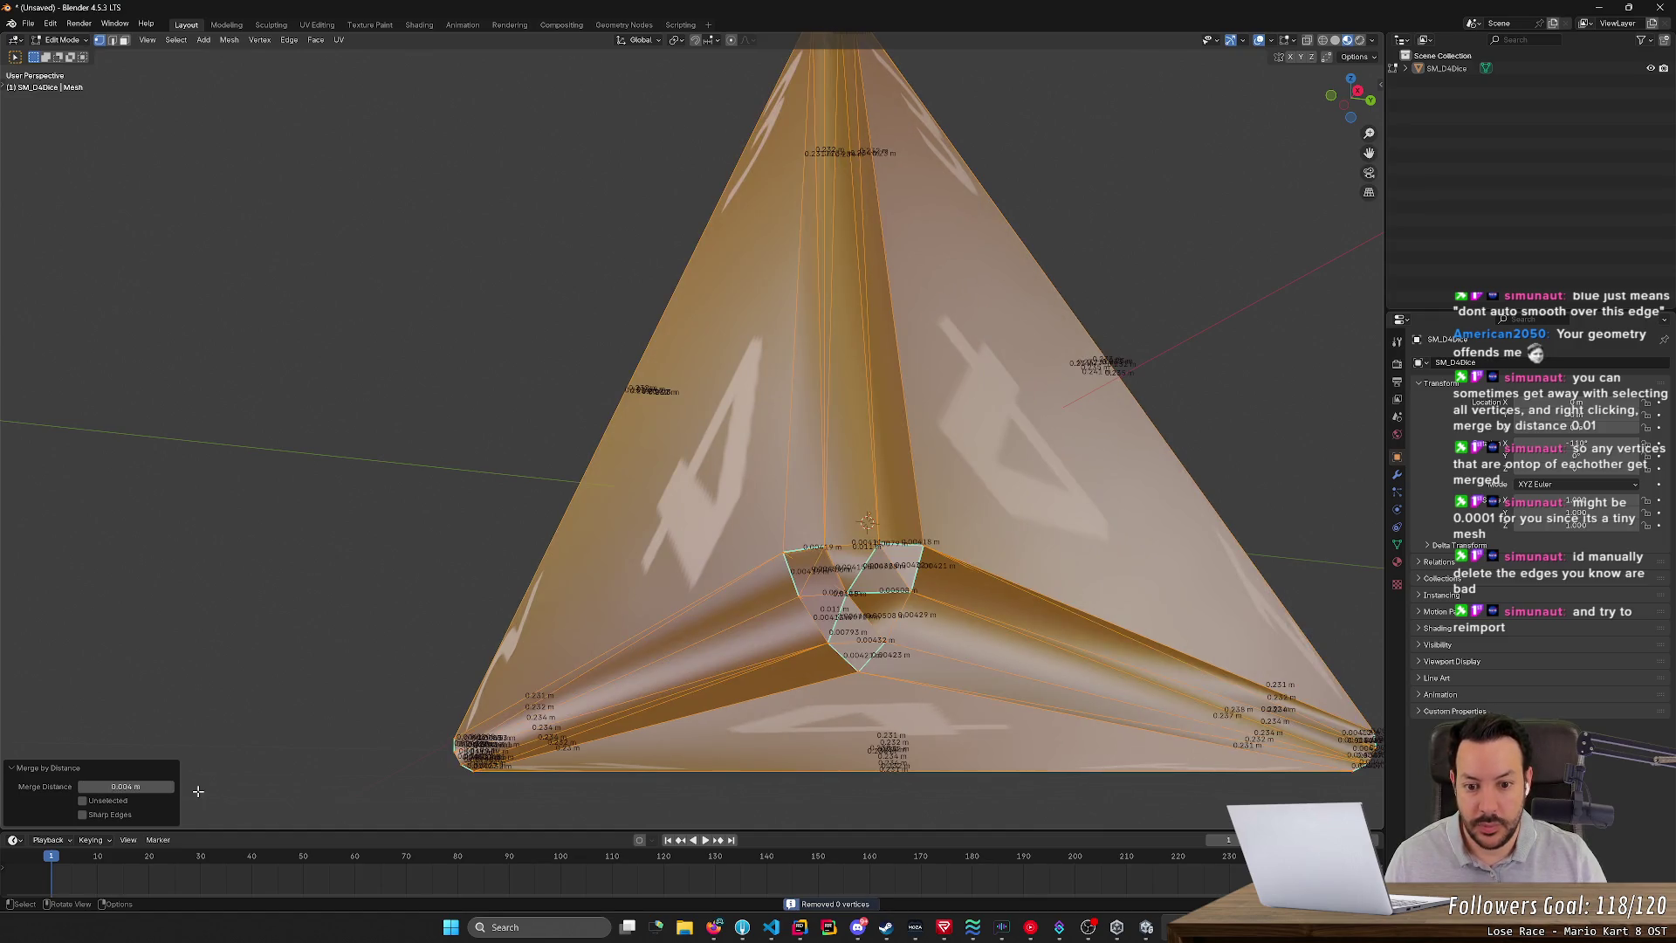
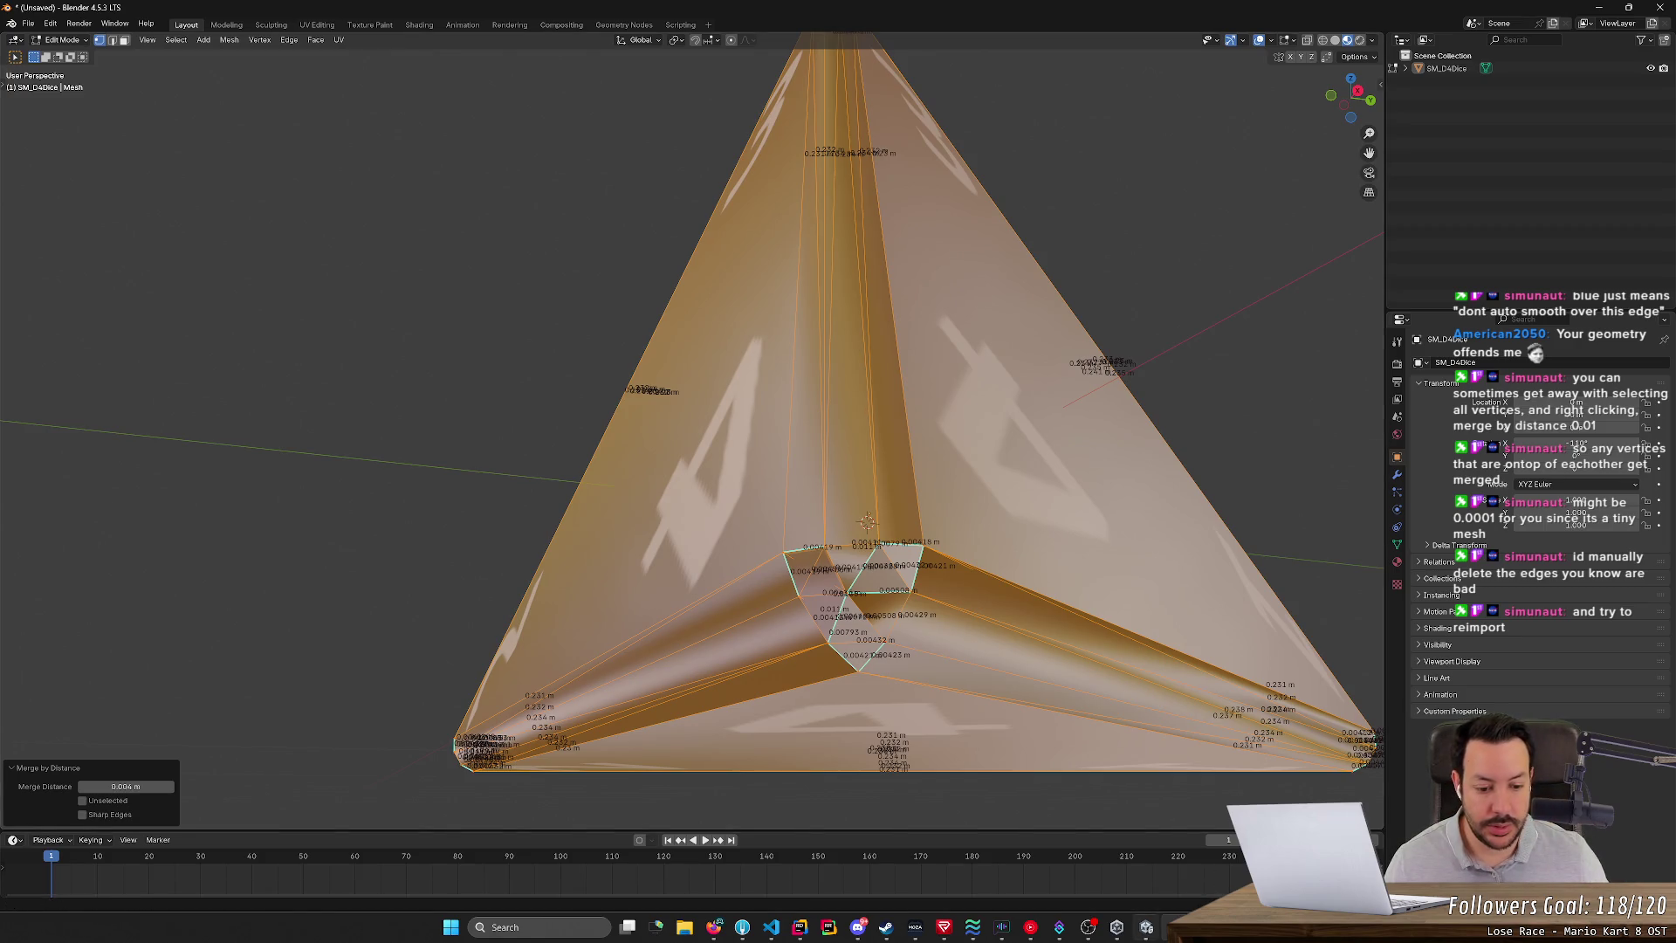
- In Unity, view the self-intersecting polygon import warning and try opening the D4 fbx file
{"action": "left_click", "coordinate": [1148, 925]}
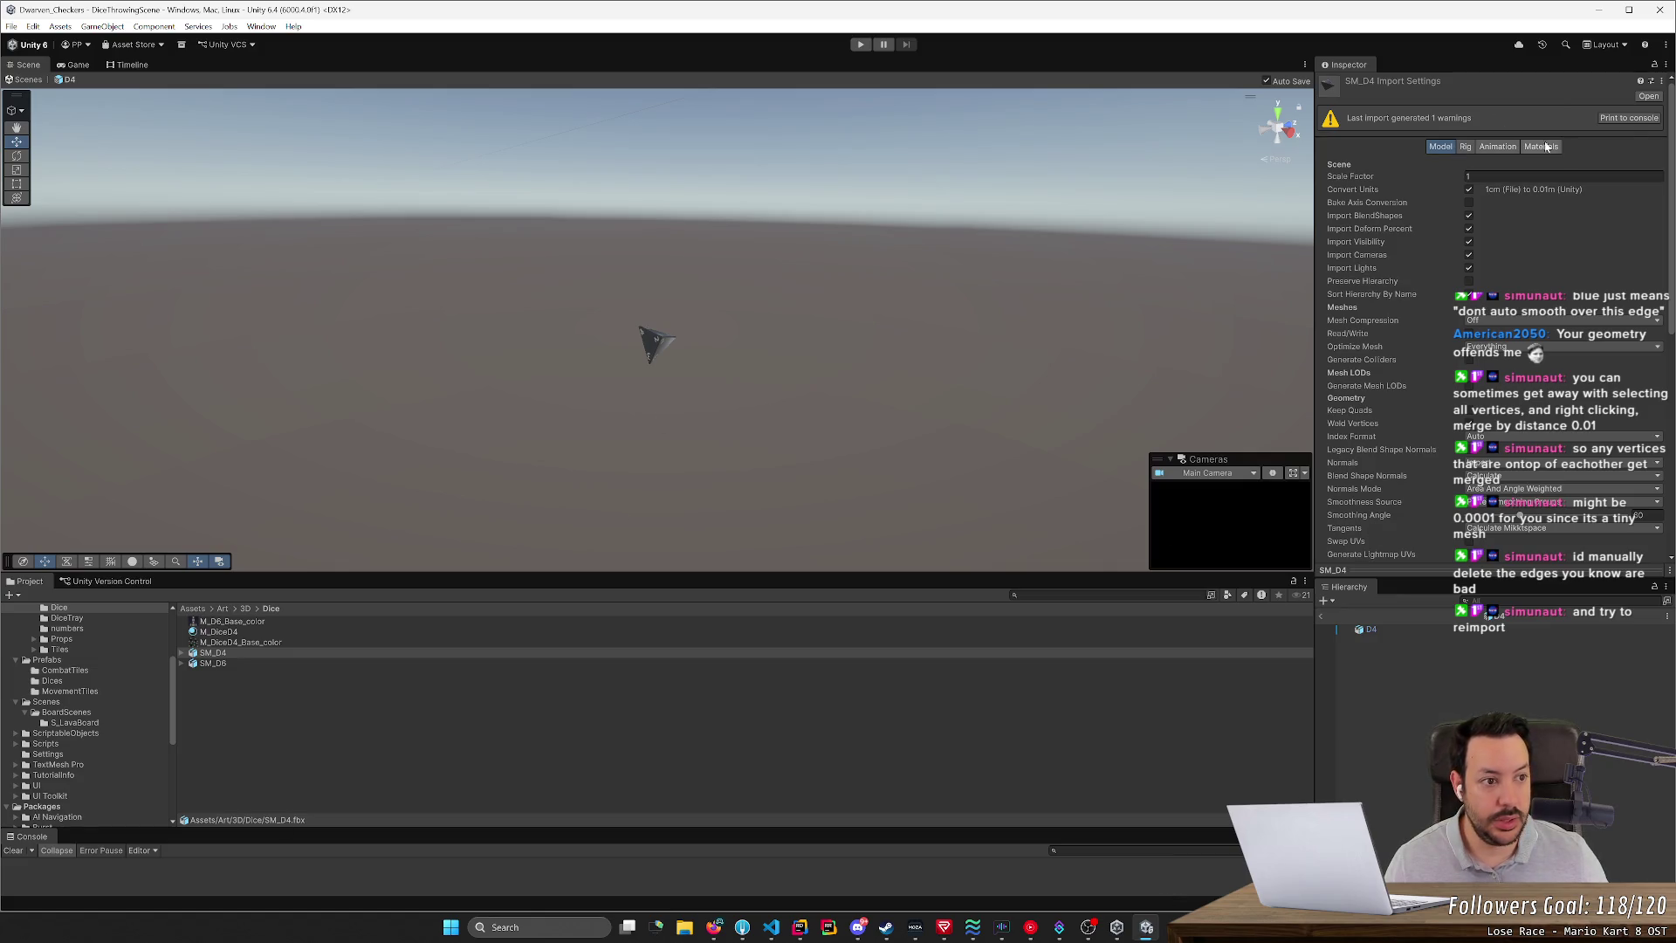
{"action": "left_click", "coordinate": [361, 867]}
{"action": "double_click", "coordinate": [360, 867]}
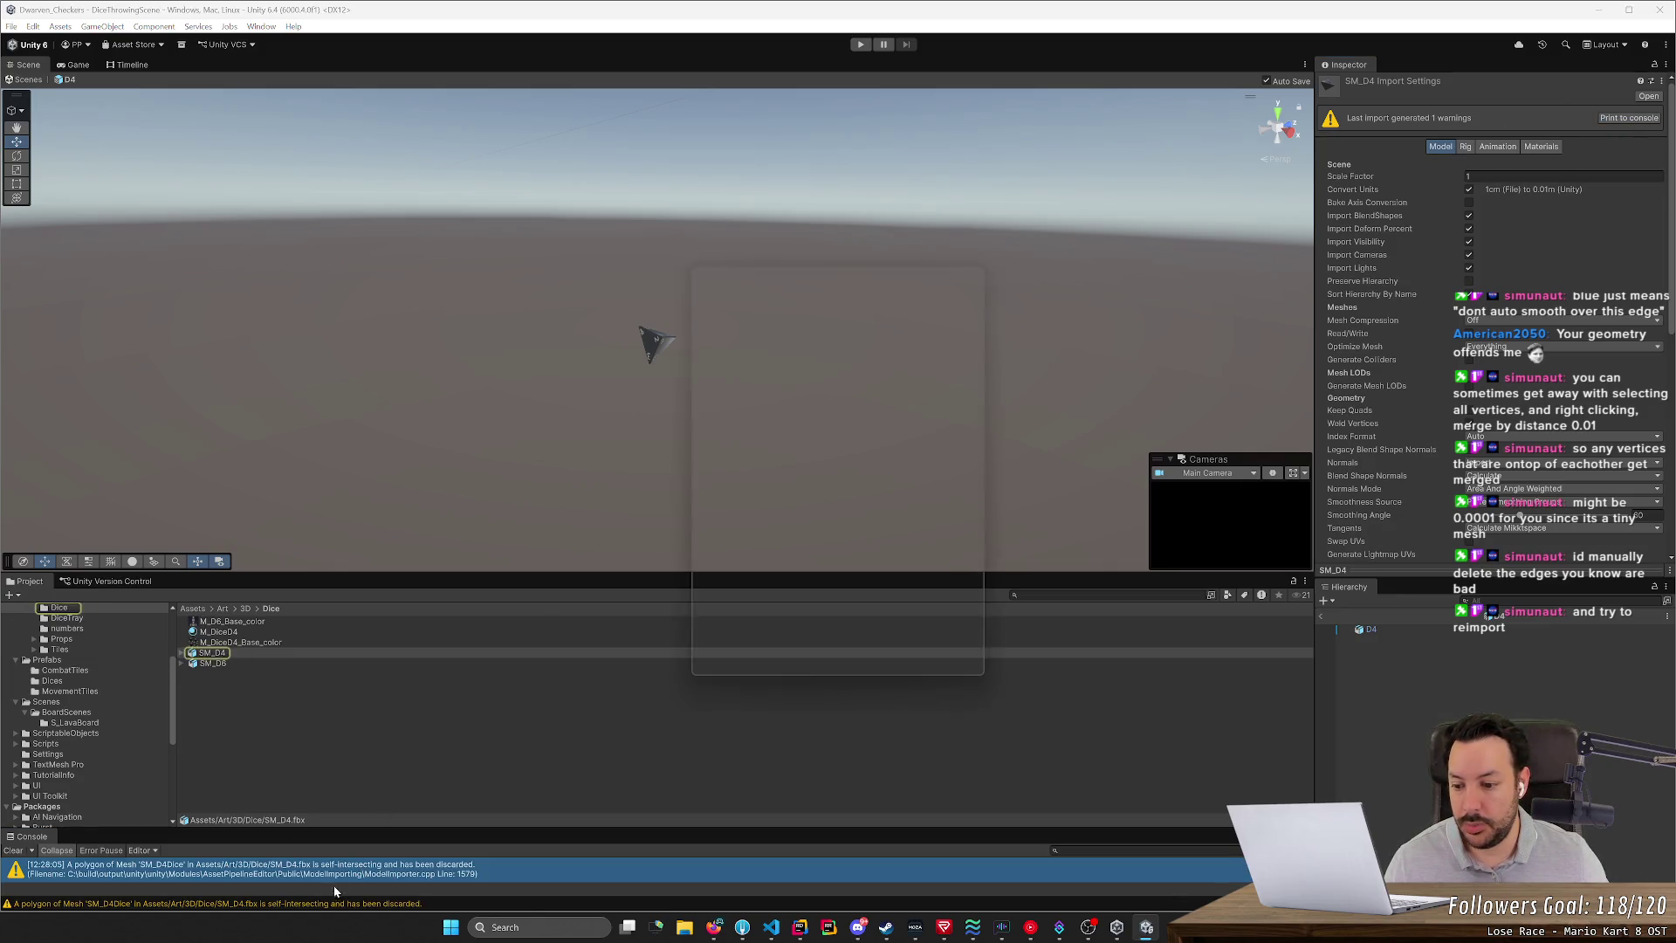
{"action": "left_click", "coordinate": [371, 901]}
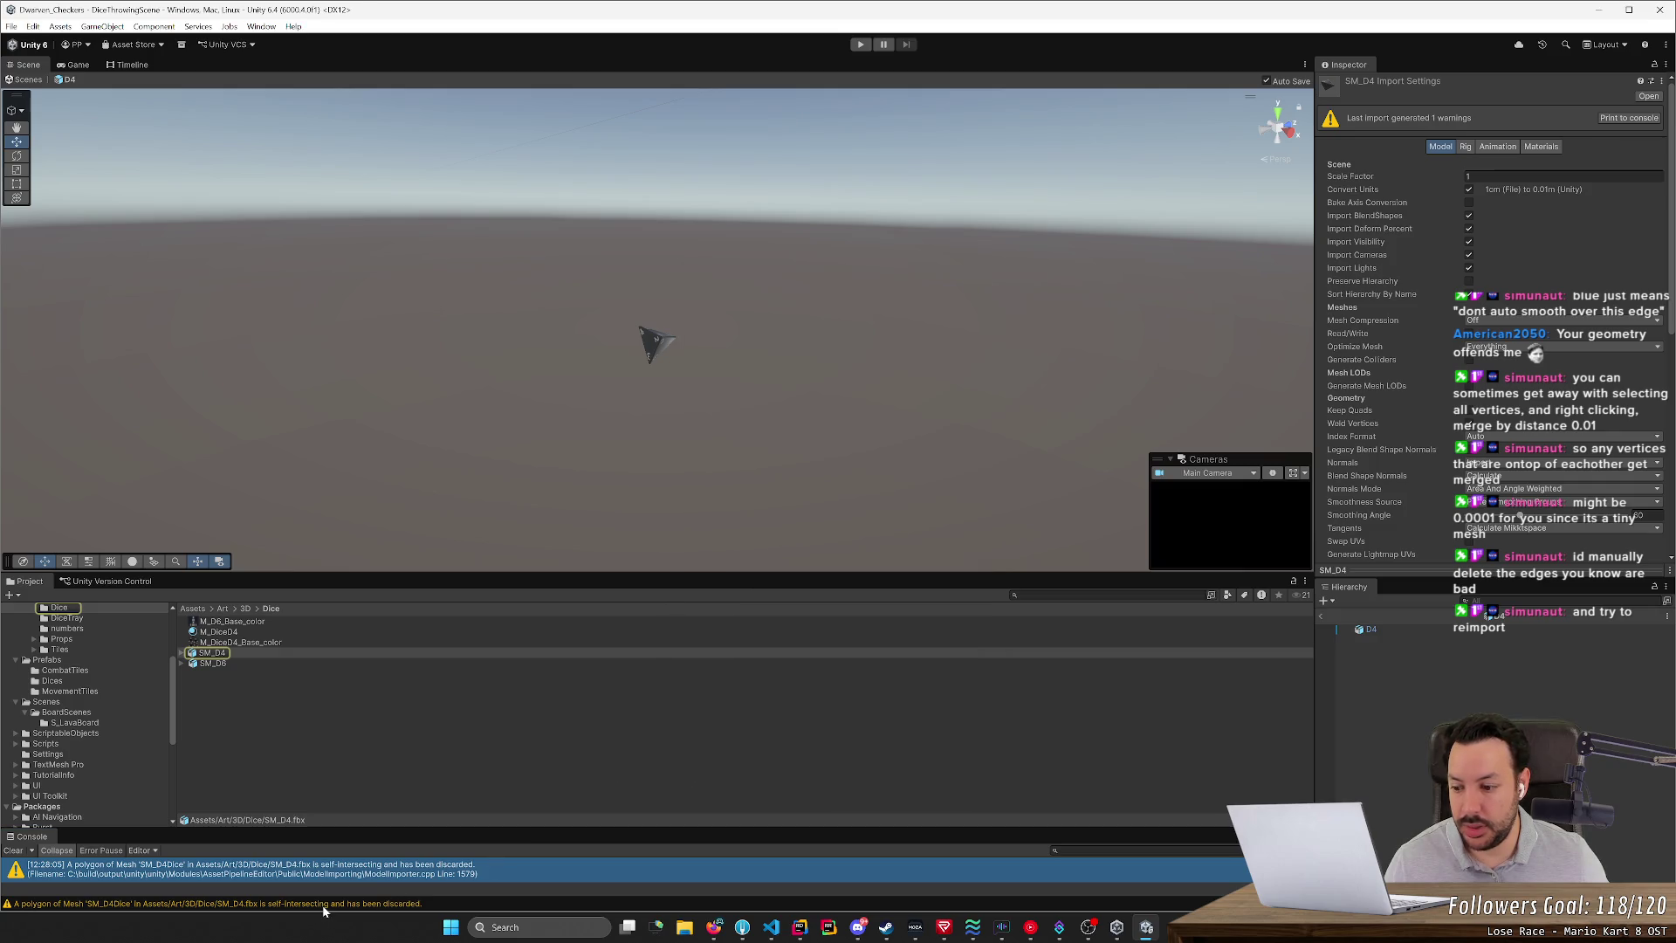
{"action": "double_click", "coordinate": [242, 902]}
{"action": "left_click", "coordinate": [114, 906]}
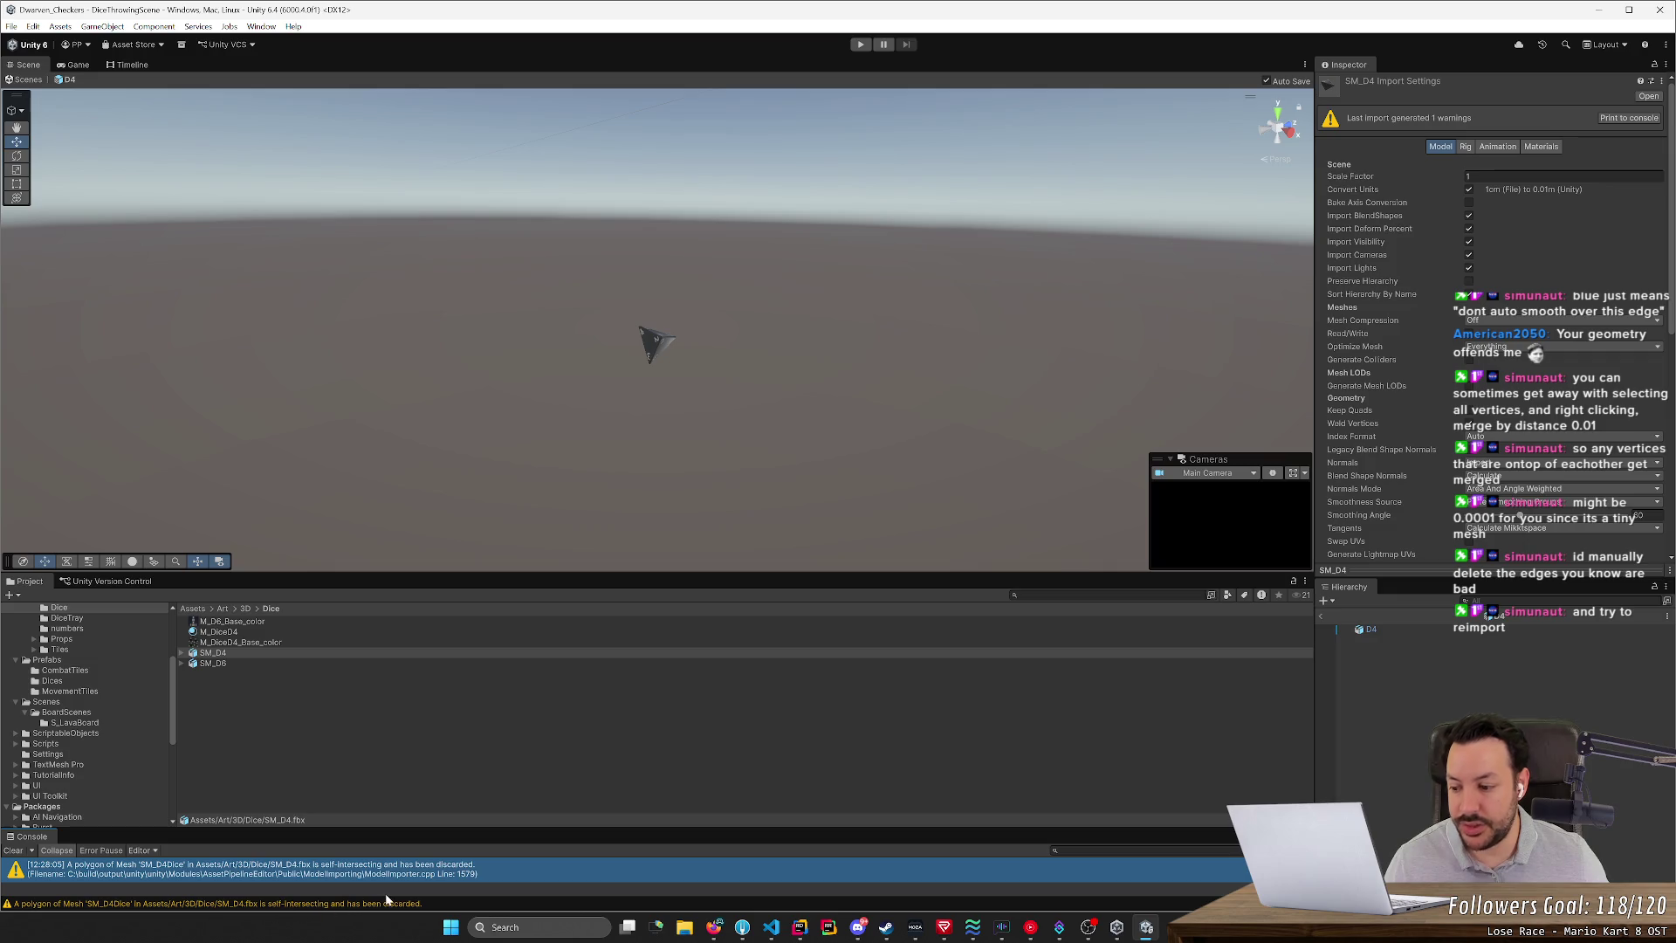
- Deselect the whole D4 mesh in Blender and review the self-intersection search results
{"action": "key", "text": "alt+Tab"}
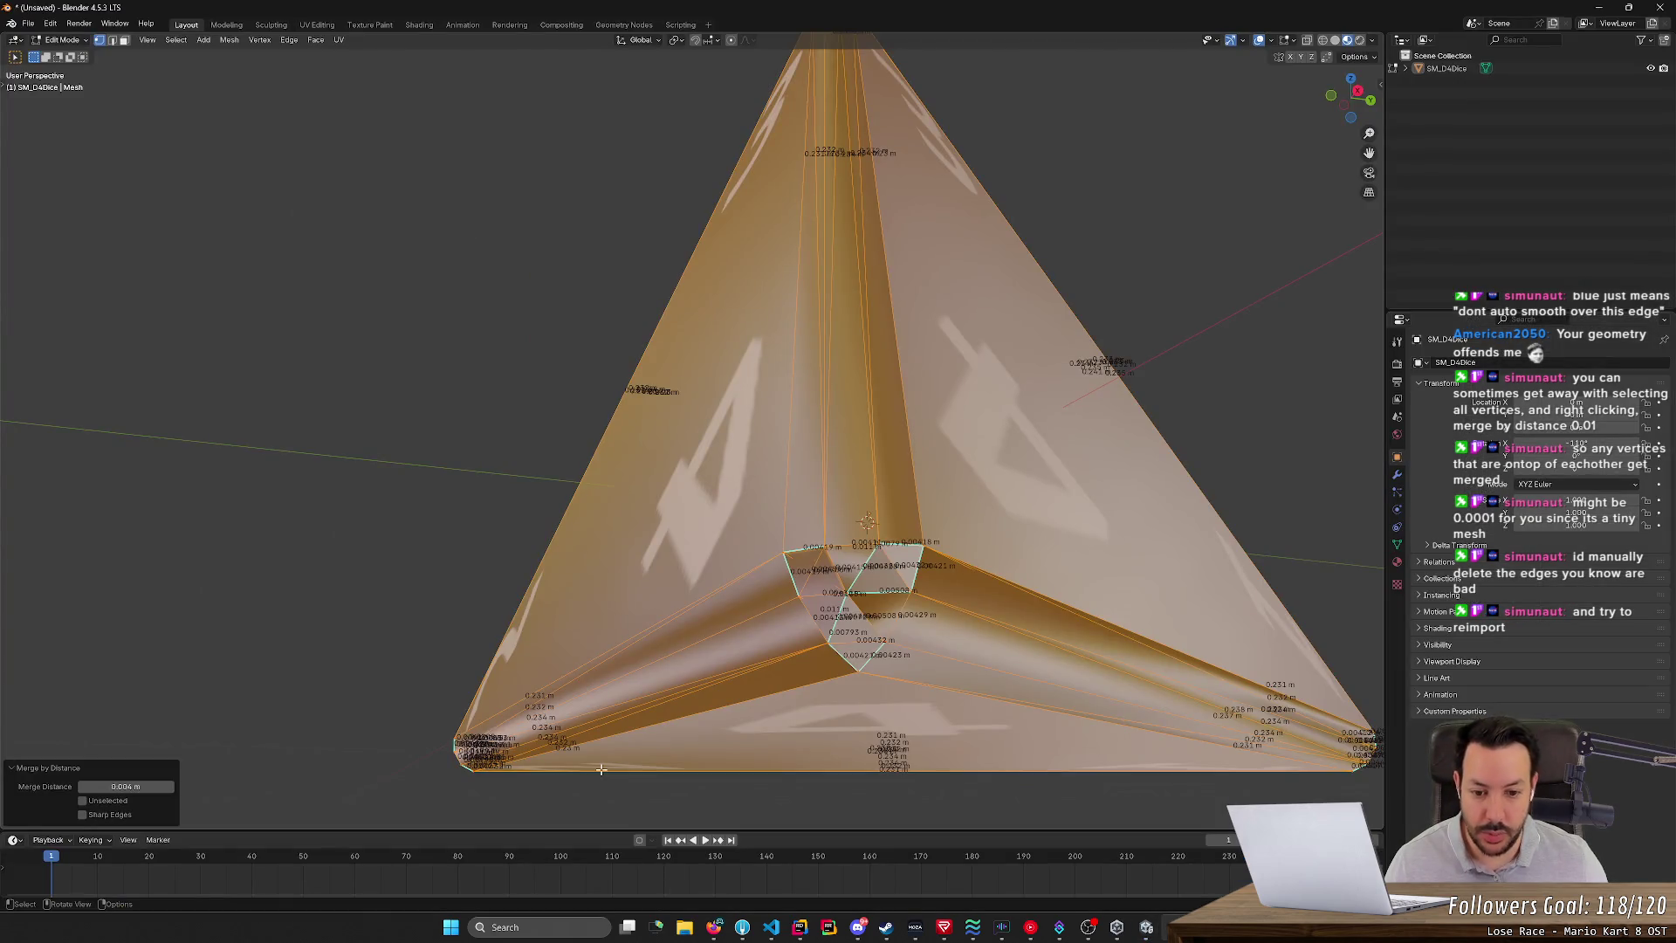
{"action": "left_click", "coordinate": [279, 519]}
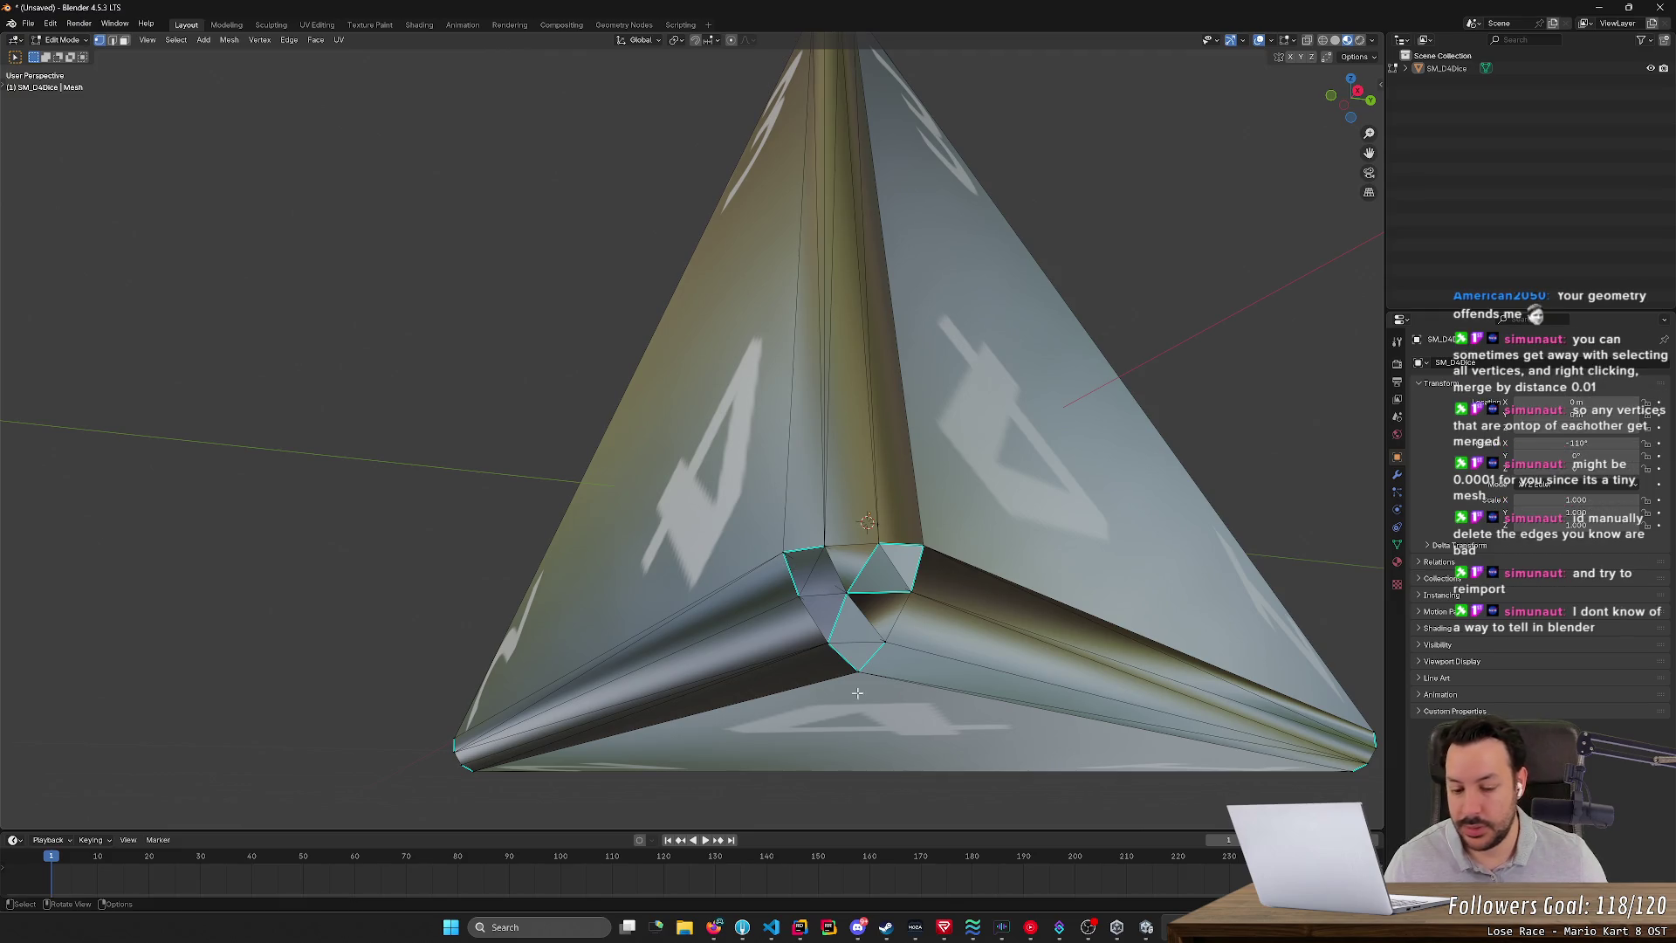
{"action": "key", "text": "alt+Tab"}
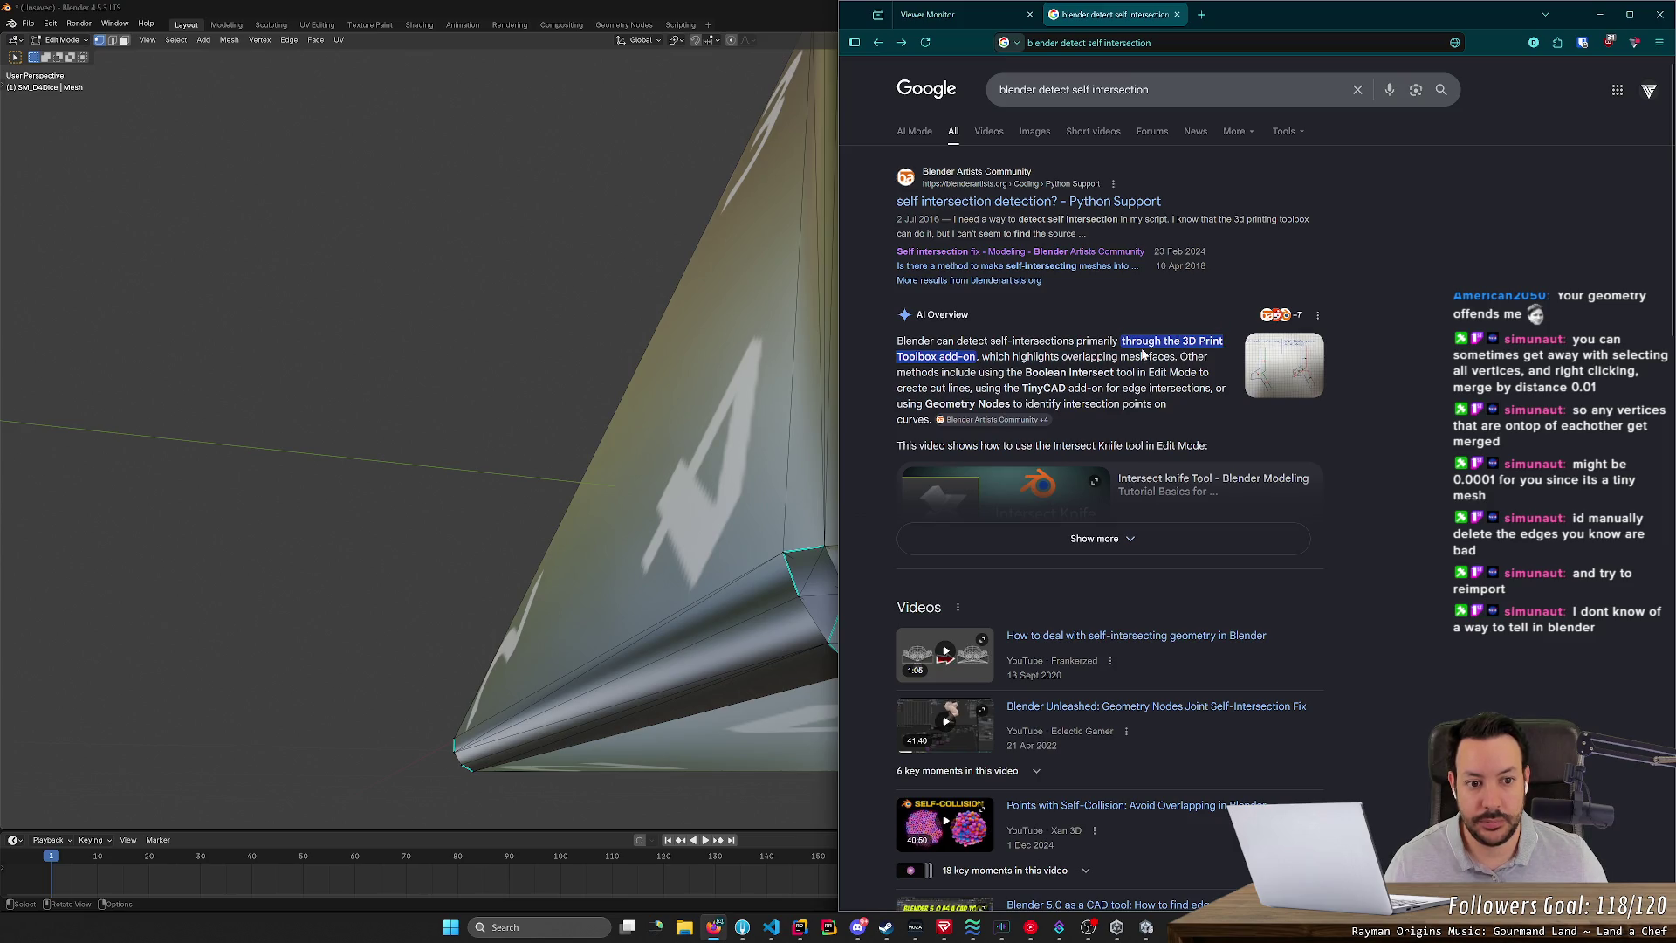
{"action": "left_click", "coordinate": [28, 23]}
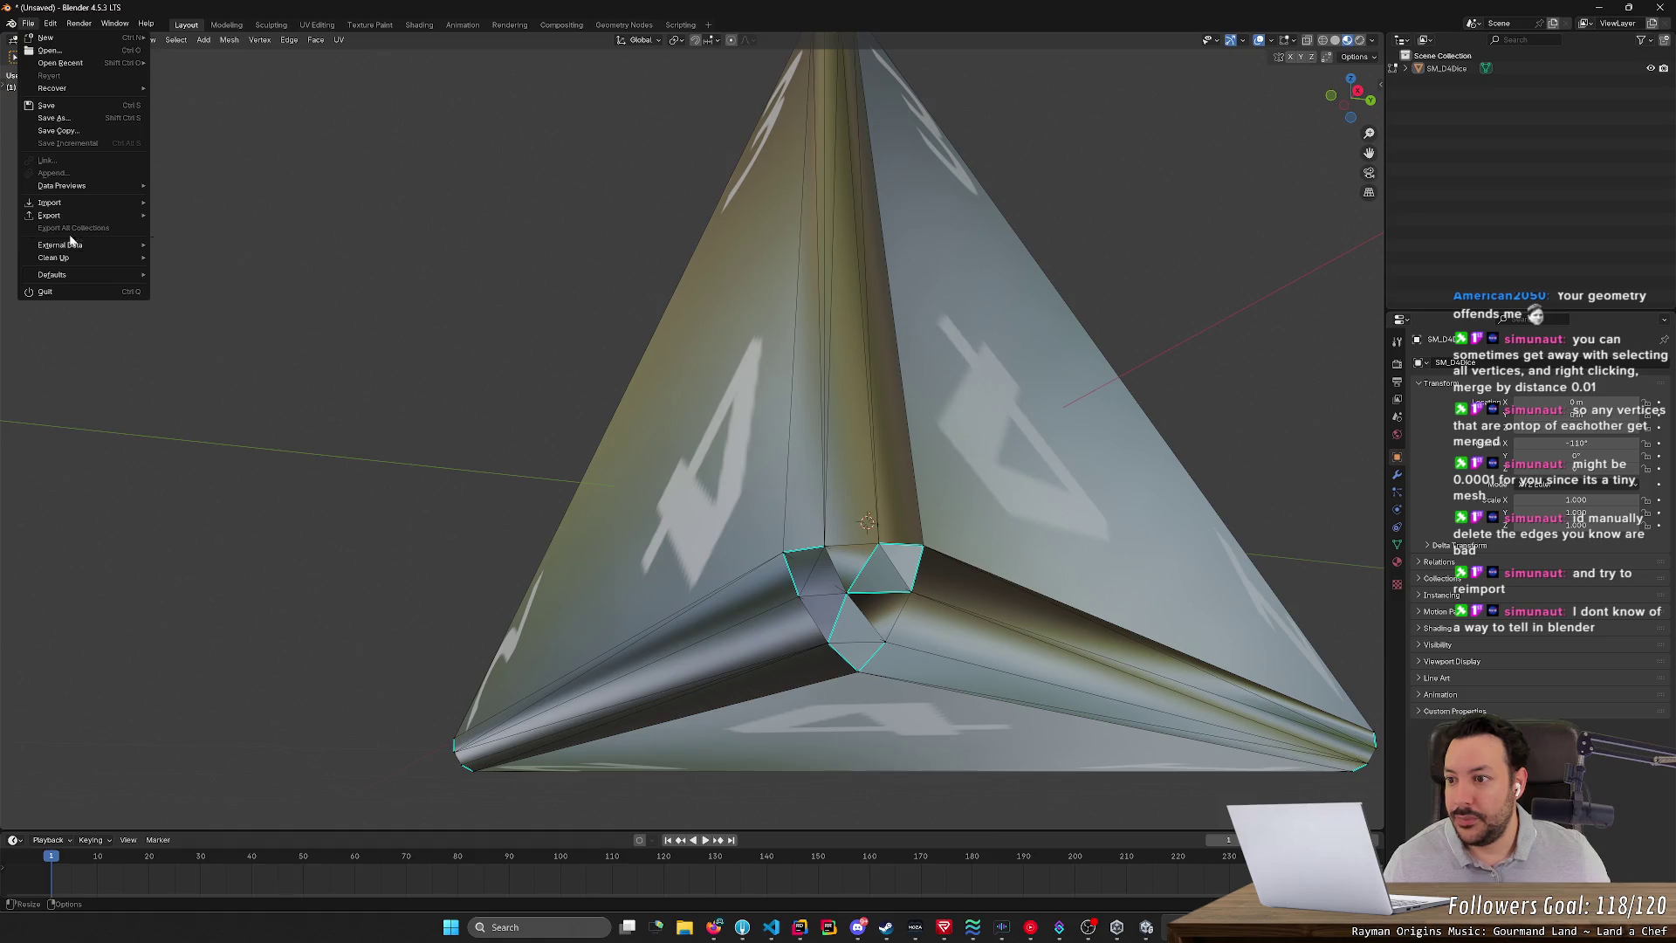
- Open Edit > Preferences and search the installed Add-ons list
{"action": "left_click", "coordinate": [50, 24]}
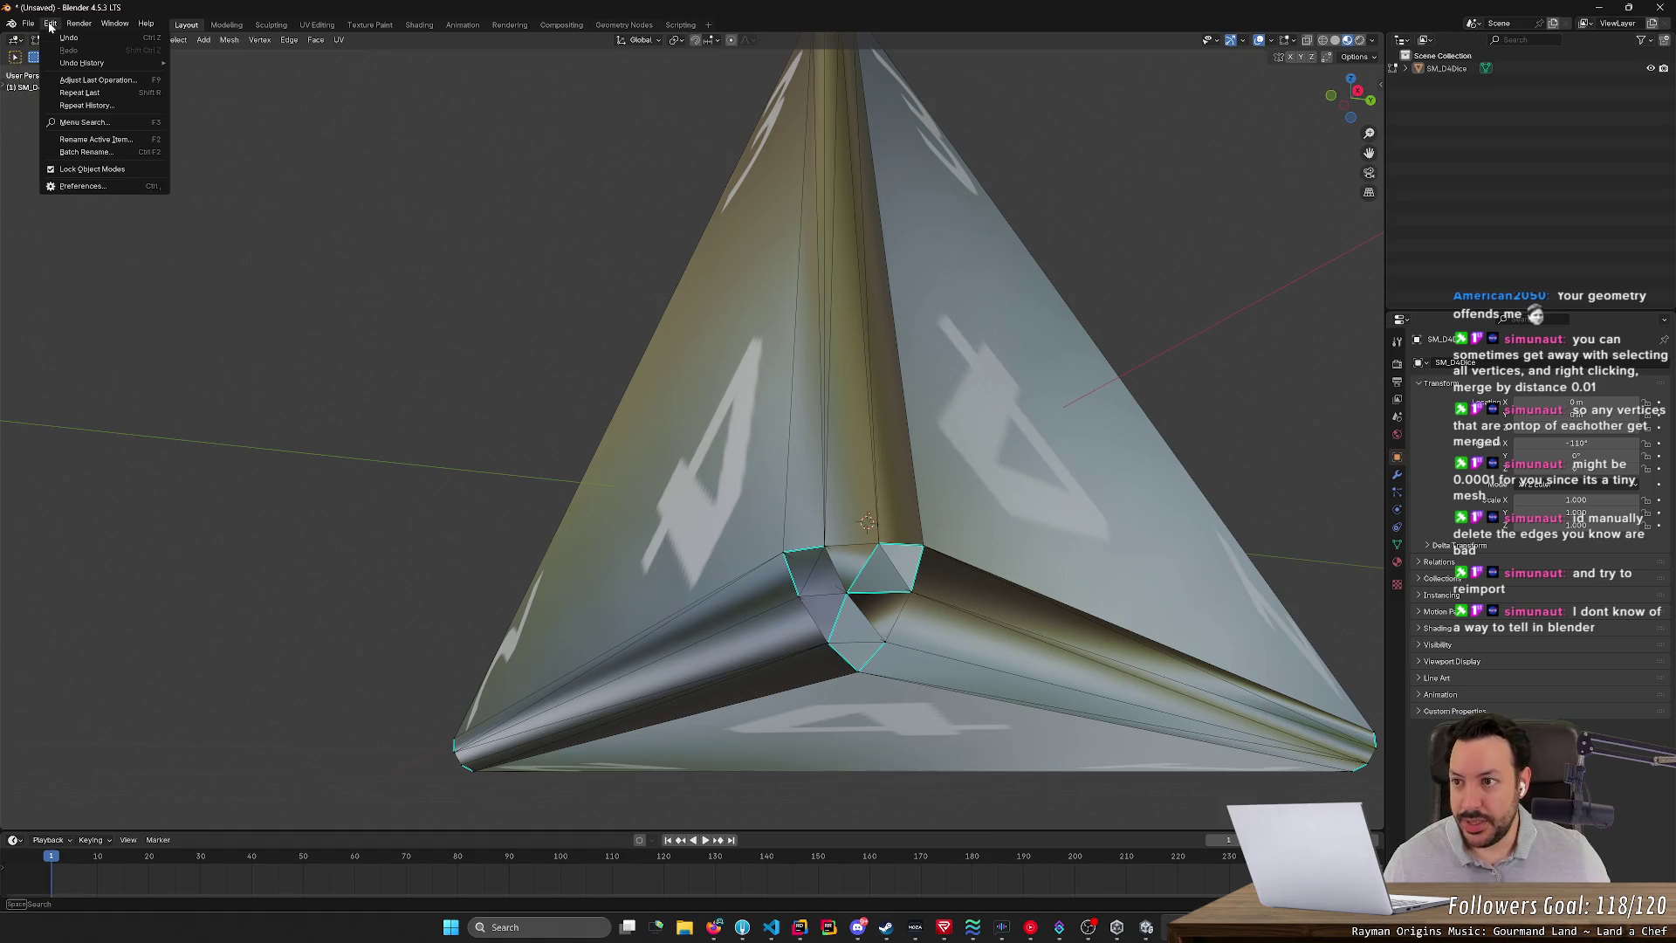
{"action": "left_click", "coordinate": [82, 189]}
{"action": "left_click", "coordinate": [76, 141]}
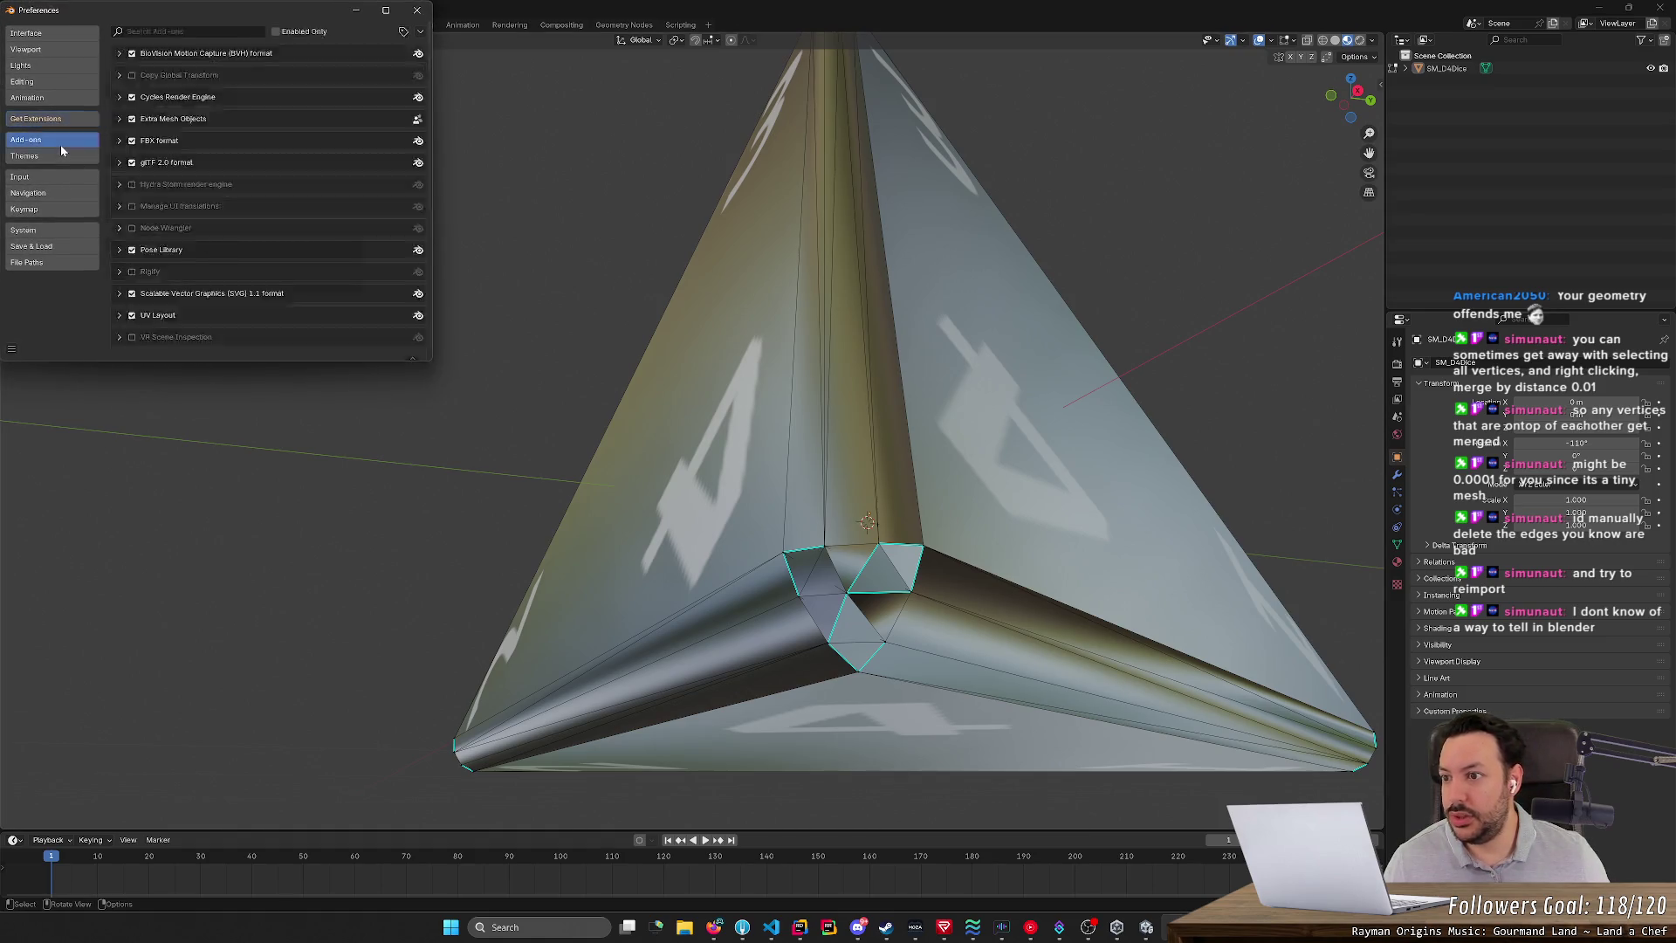
{"action": "left_click", "coordinate": [215, 32]}
{"action": "type", "text": "3d"}
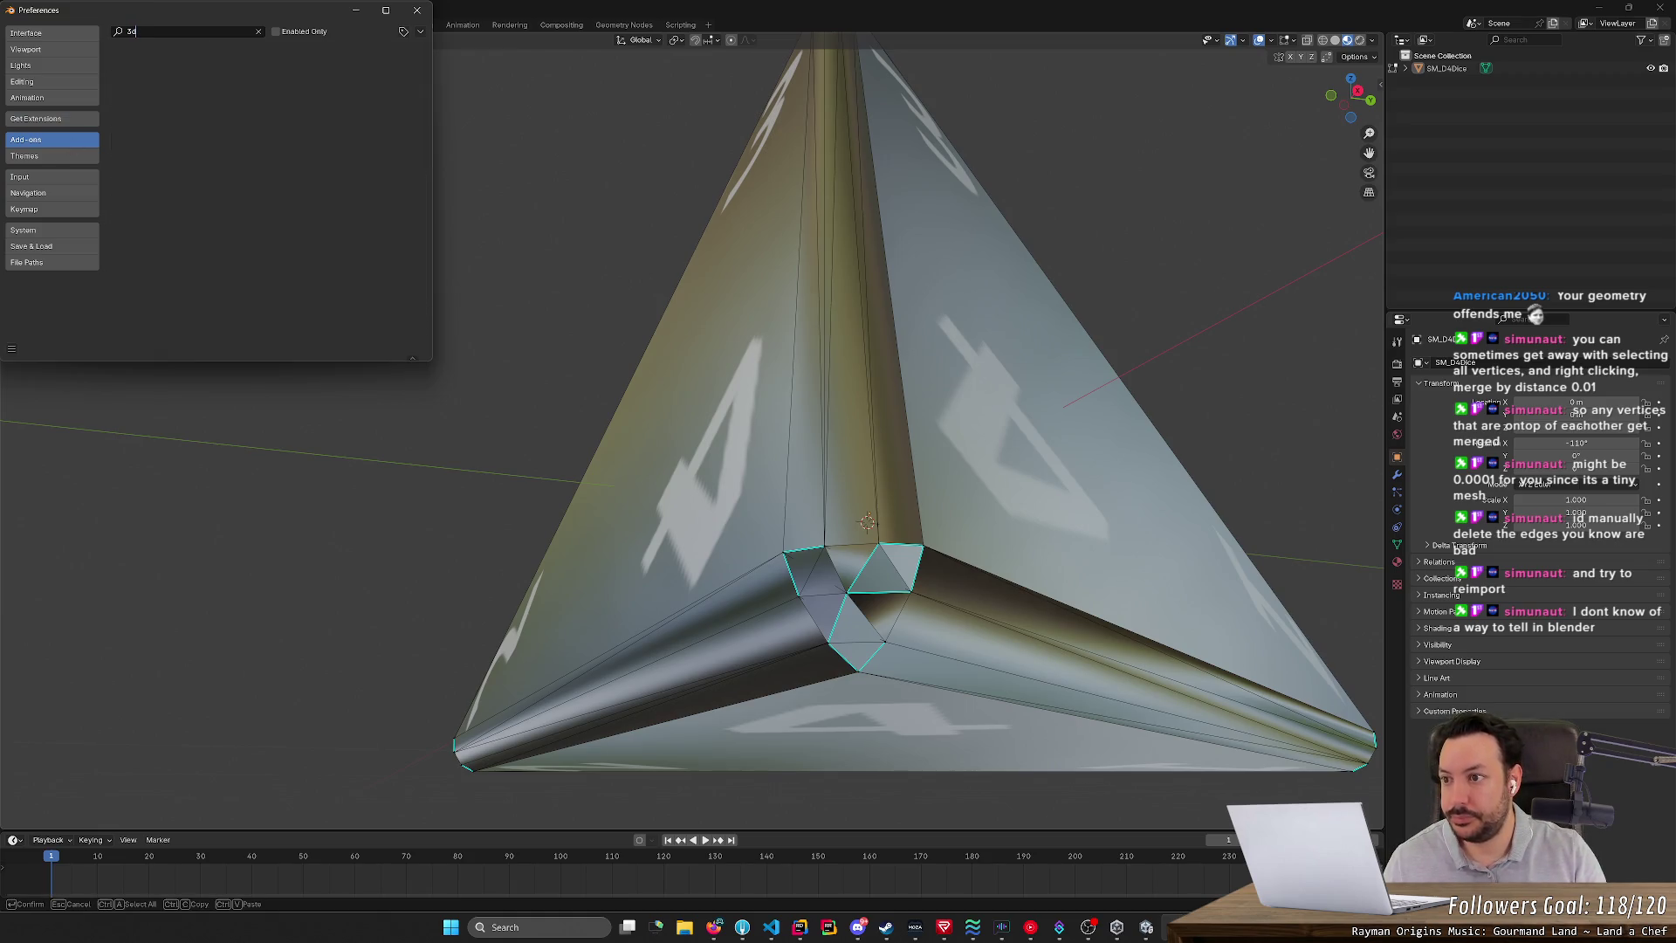
{"action": "key", "text": "BackSpace"}
{"action": "key", "text": "BackSpace"}
{"action": "type", "text": "extra"}
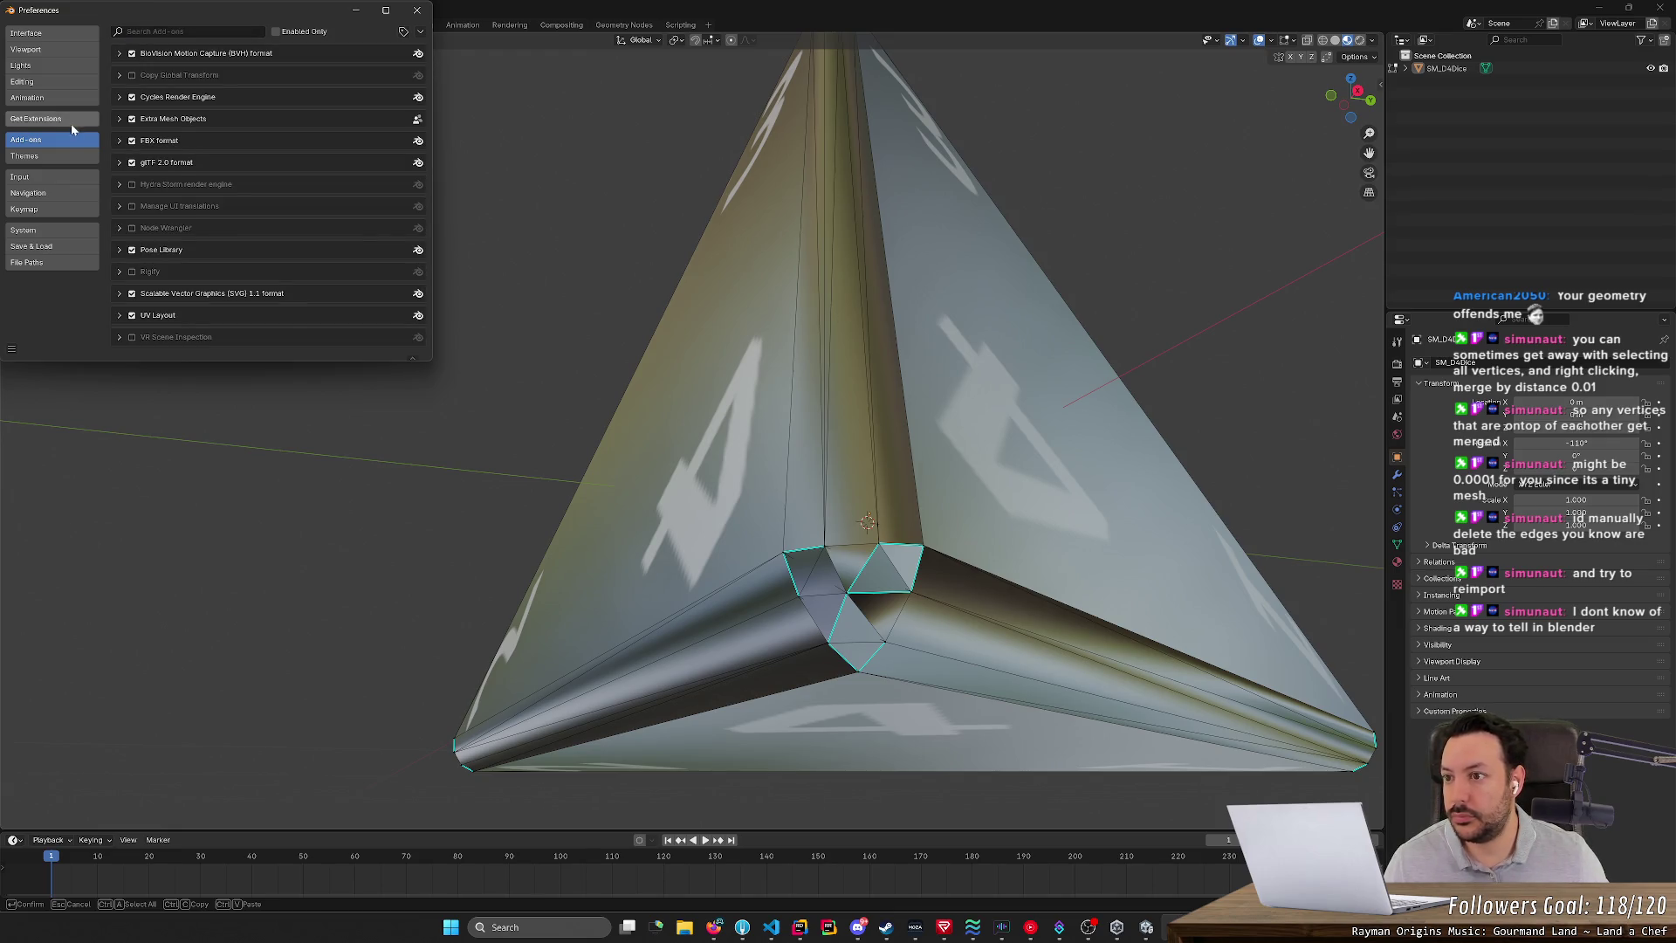
- Search Get Extensions for '3d pri', expand 3D Print Toolbox details, and close Preferences
{"action": "left_click", "coordinate": [71, 123]}
{"action": "left_click", "coordinate": [170, 24]}
{"action": "key", "text": "BackSpace"}
{"action": "key", "text": "BackSpace"}
{"action": "key", "text": "BackSpace"}
{"action": "type", "text": "extra"}
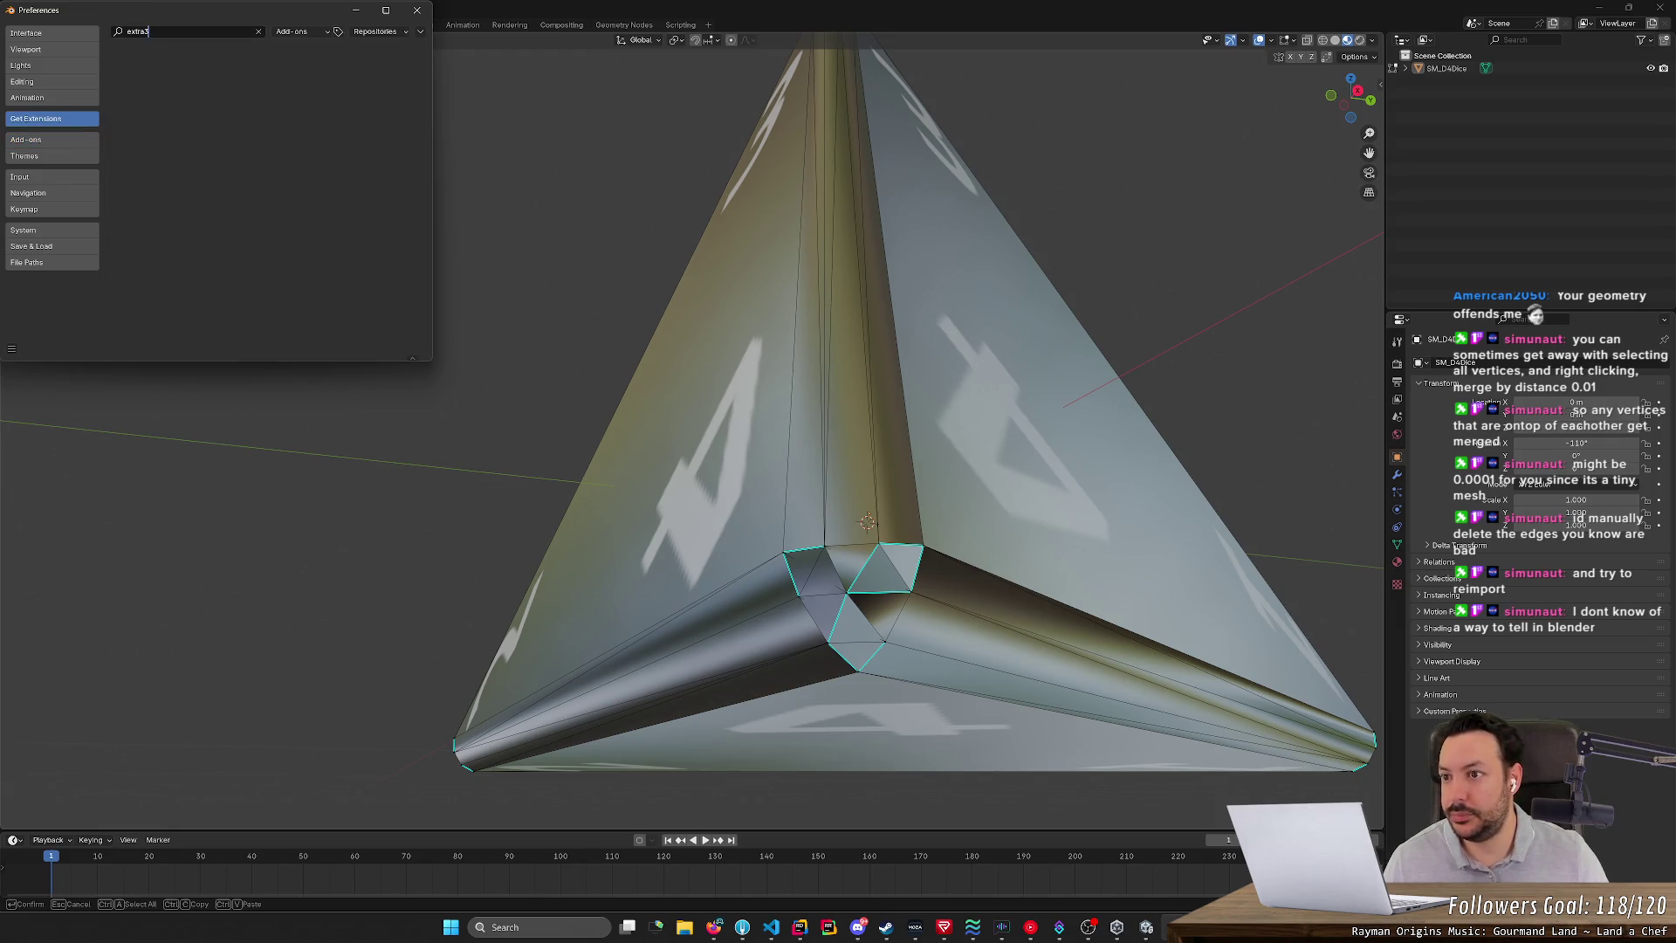
{"action": "type", "text": "3d pr"}
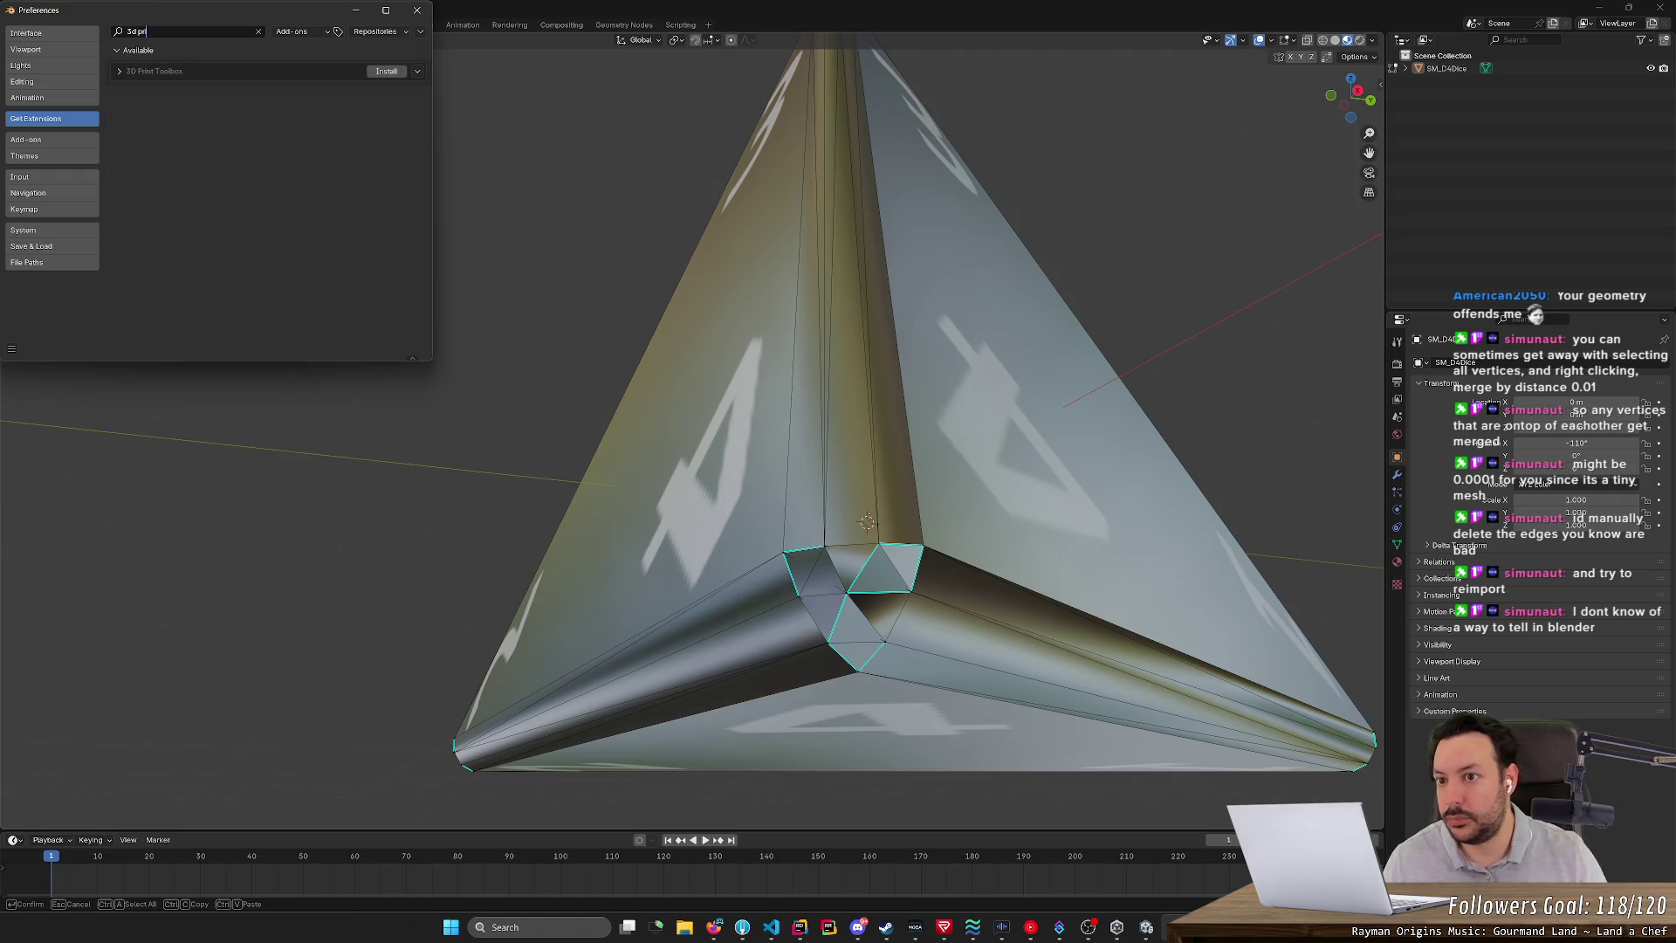
{"action": "type", "text": "i"}
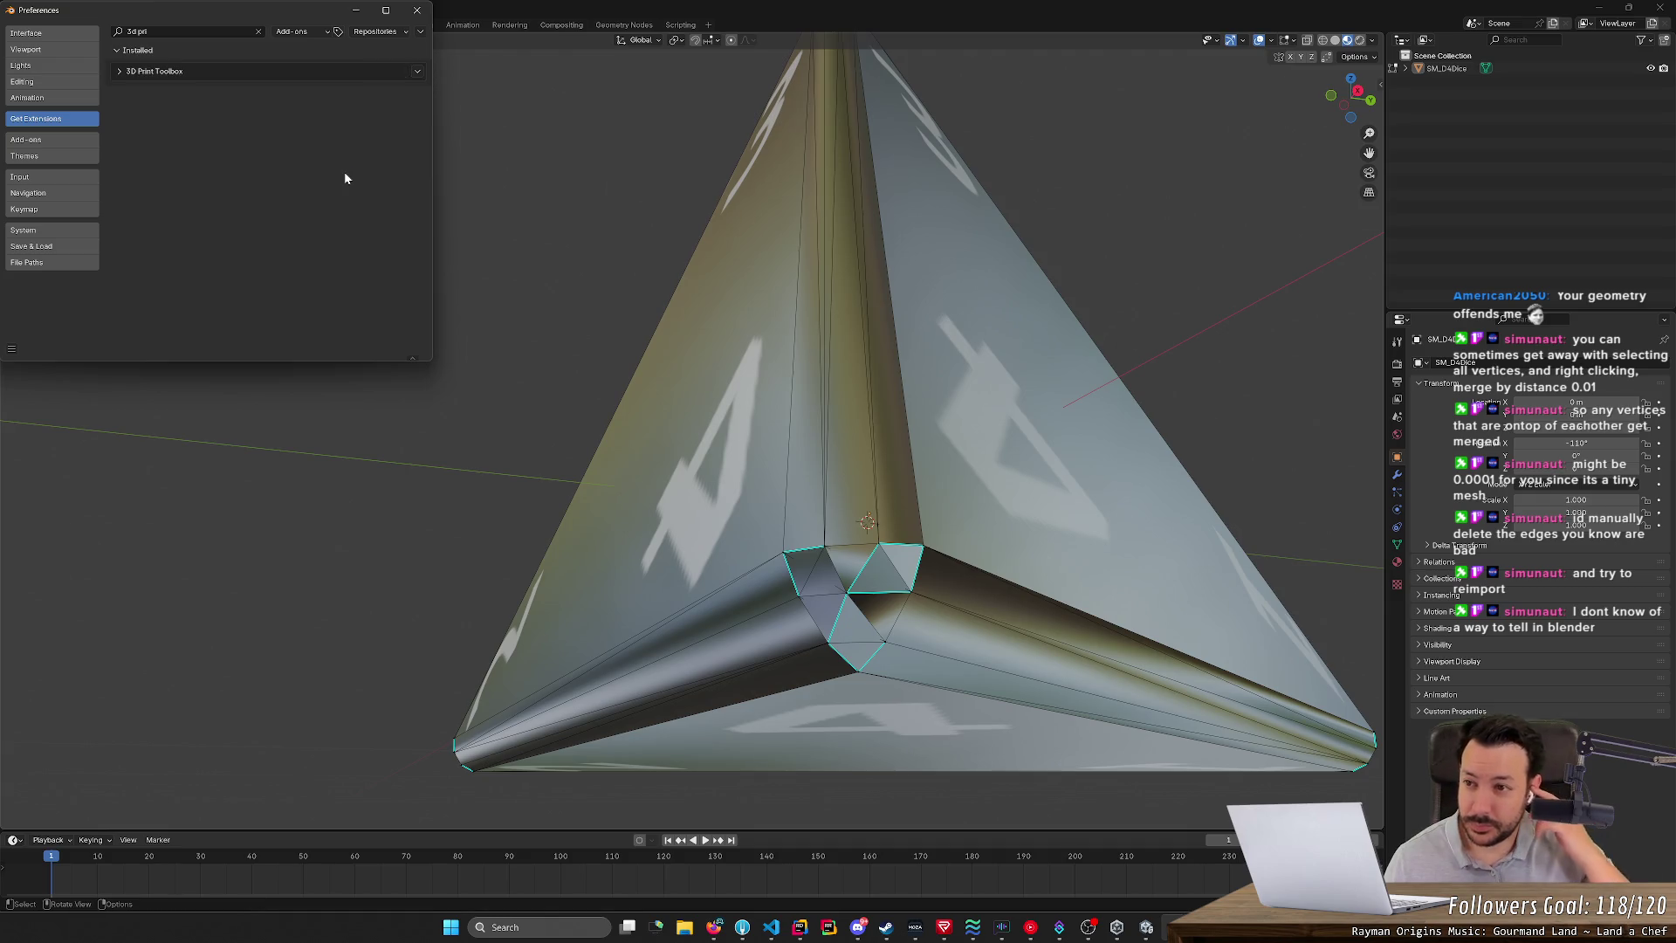
{"action": "left_click", "coordinate": [121, 71]}
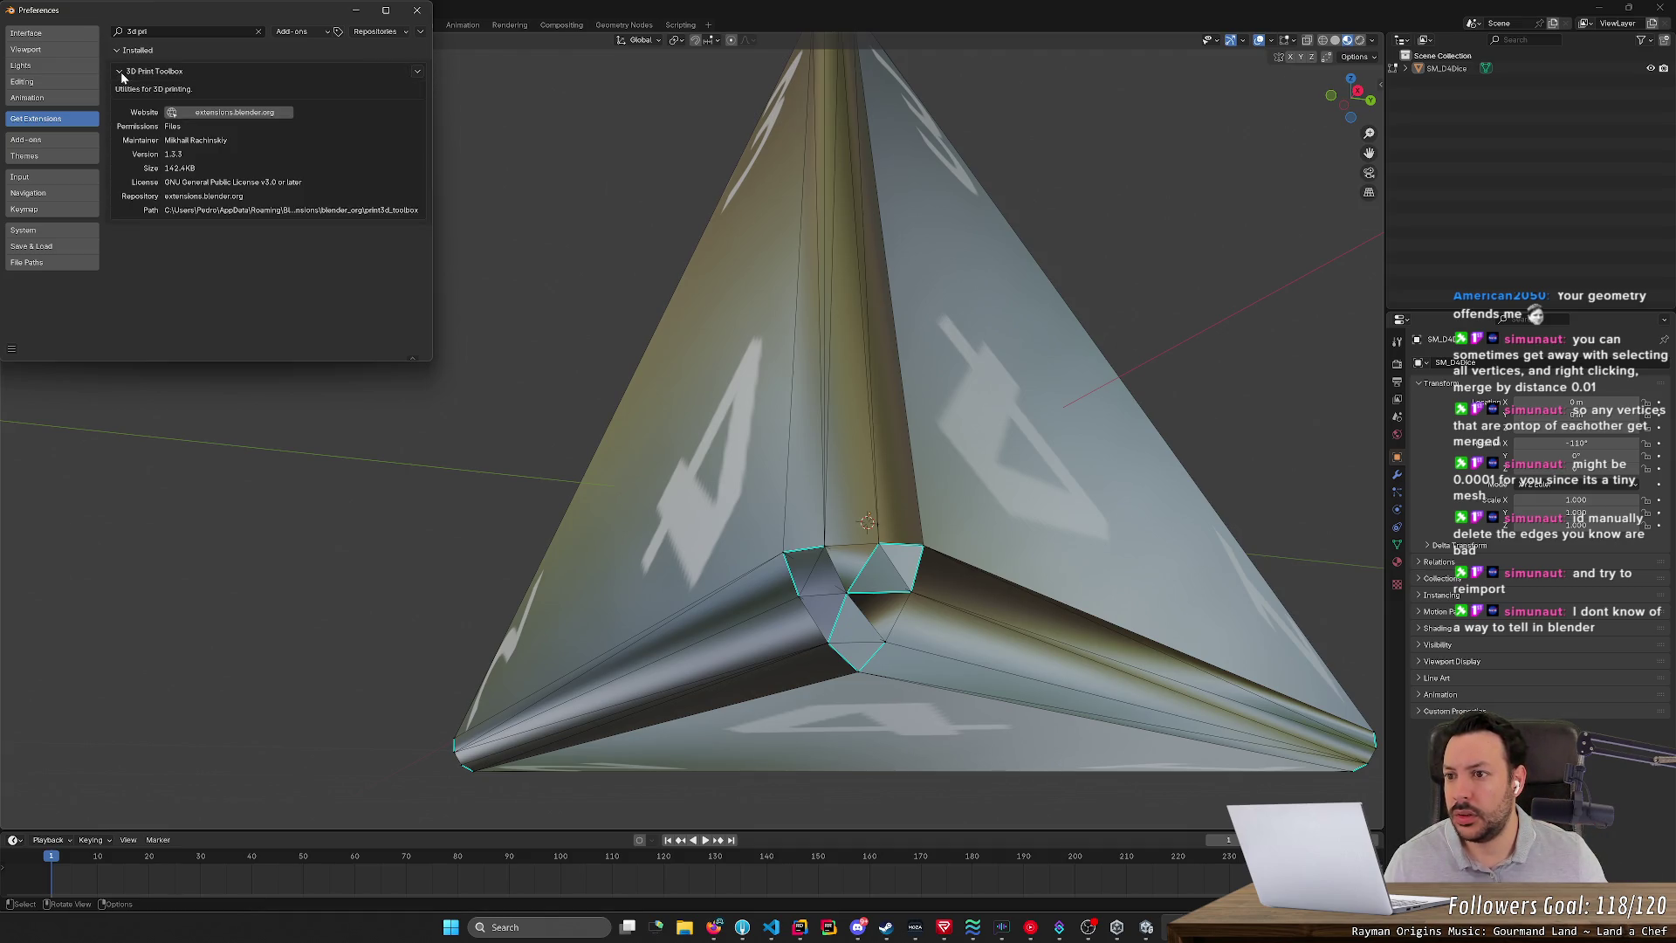
{"action": "left_click", "coordinate": [416, 10]}
{"action": "key", "text": "alt+Tab"}
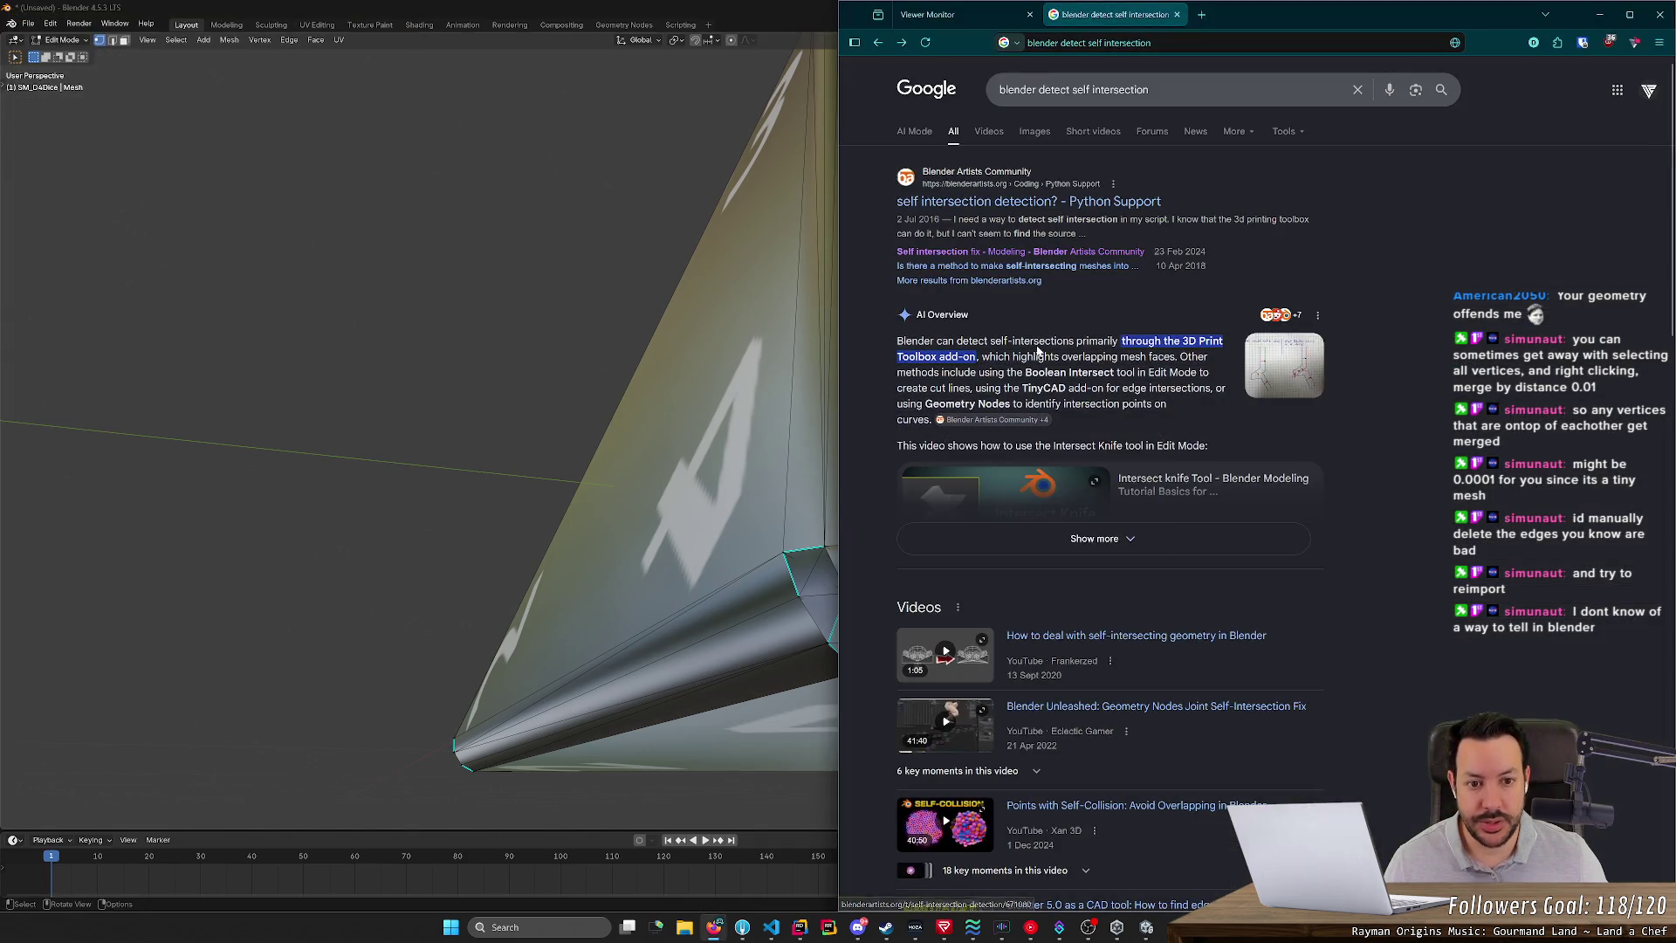
- Search '3D Print Toolbox' in a new tab and browse its extensions.blender.org page
{"action": "middle_click", "coordinate": [1171, 341]}
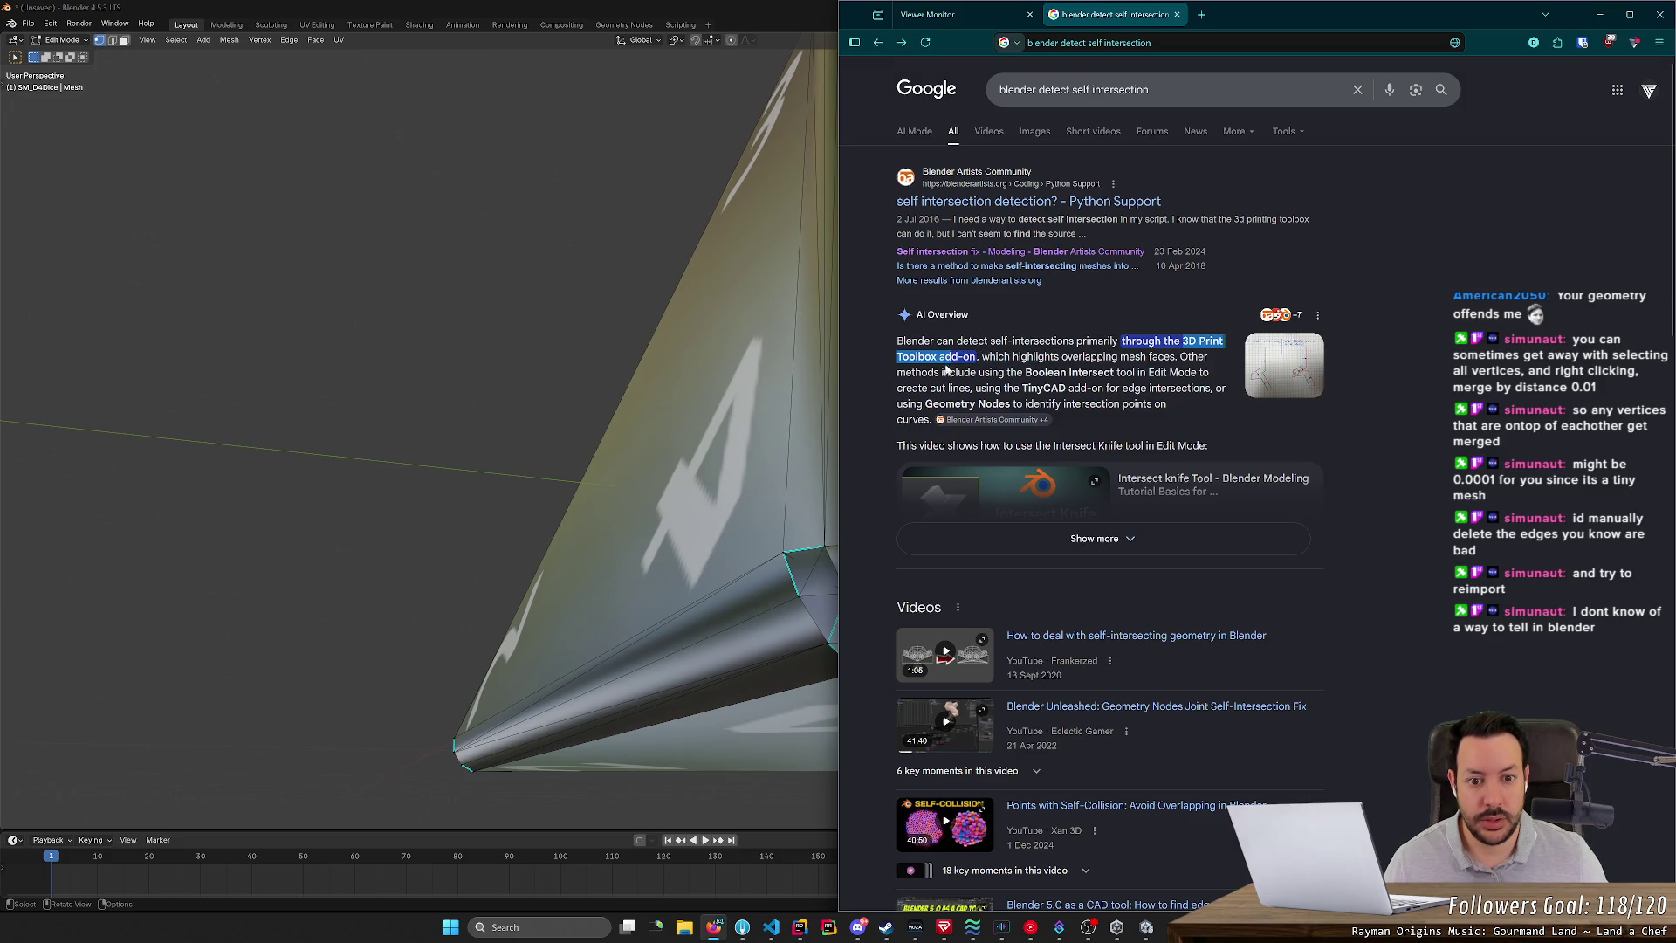
{"action": "left_click", "coordinate": [1176, 15]}
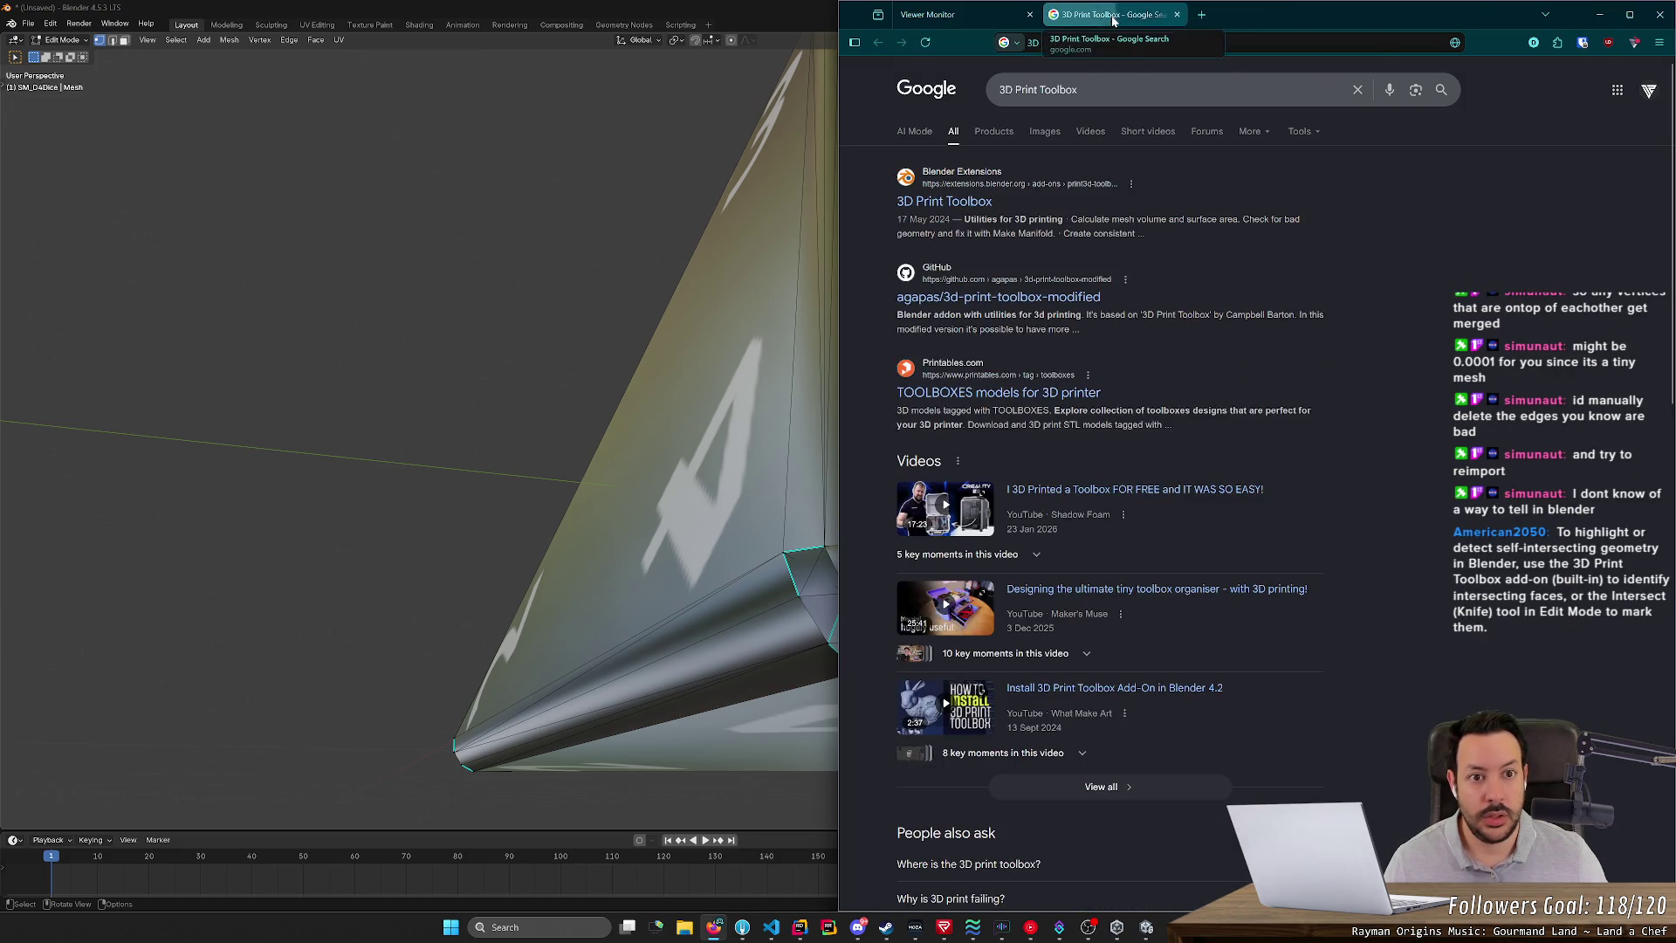
{"action": "left_click", "coordinate": [977, 198]}
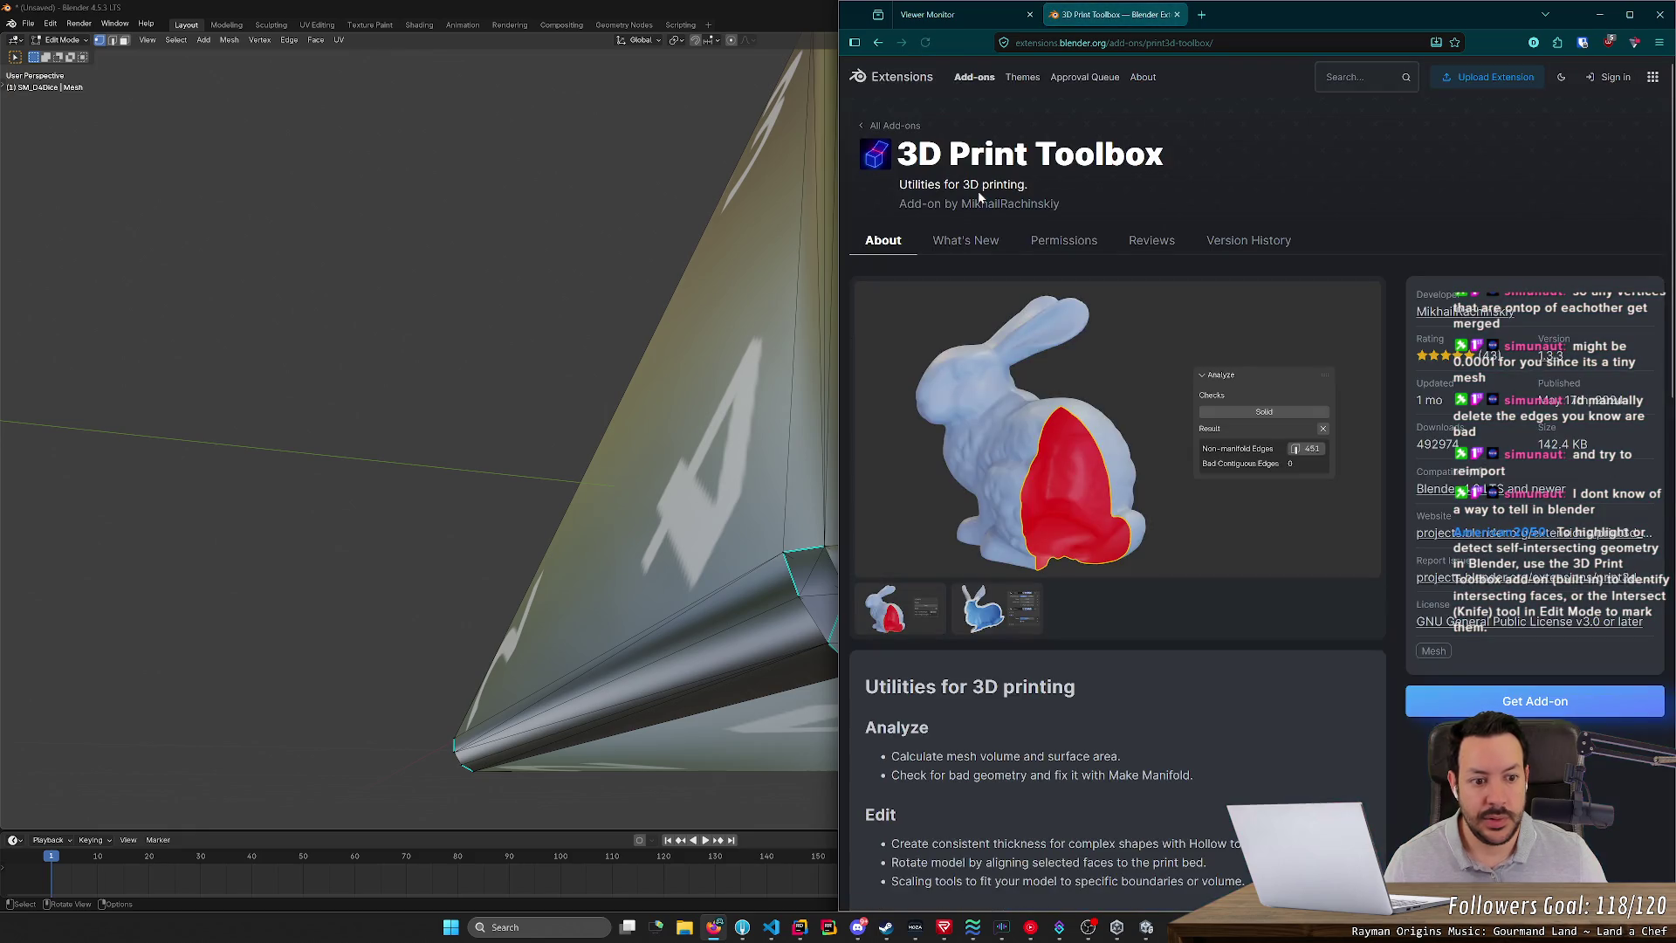
{"action": "scroll", "coordinate": [984, 213], "scroll_direction": "down", "scroll_amount": 4}
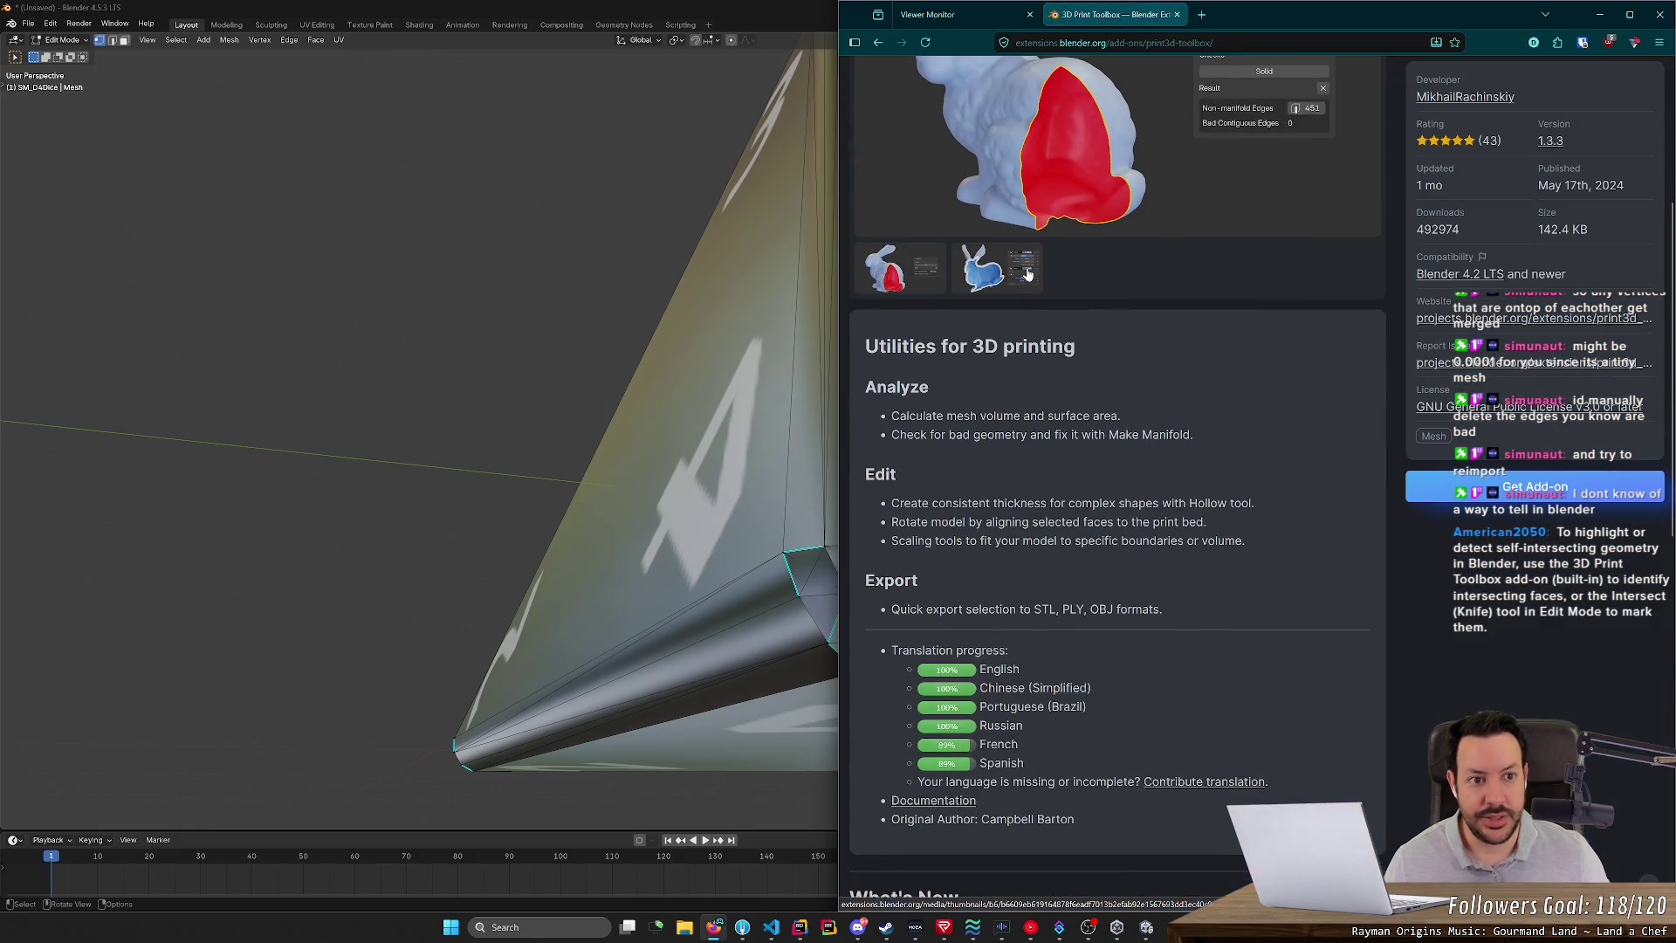
{"action": "scroll", "coordinate": [1027, 274], "scroll_direction": "up", "scroll_amount": 3}
{"action": "scroll", "coordinate": [1027, 266], "scroll_direction": "up", "scroll_amount": 1}
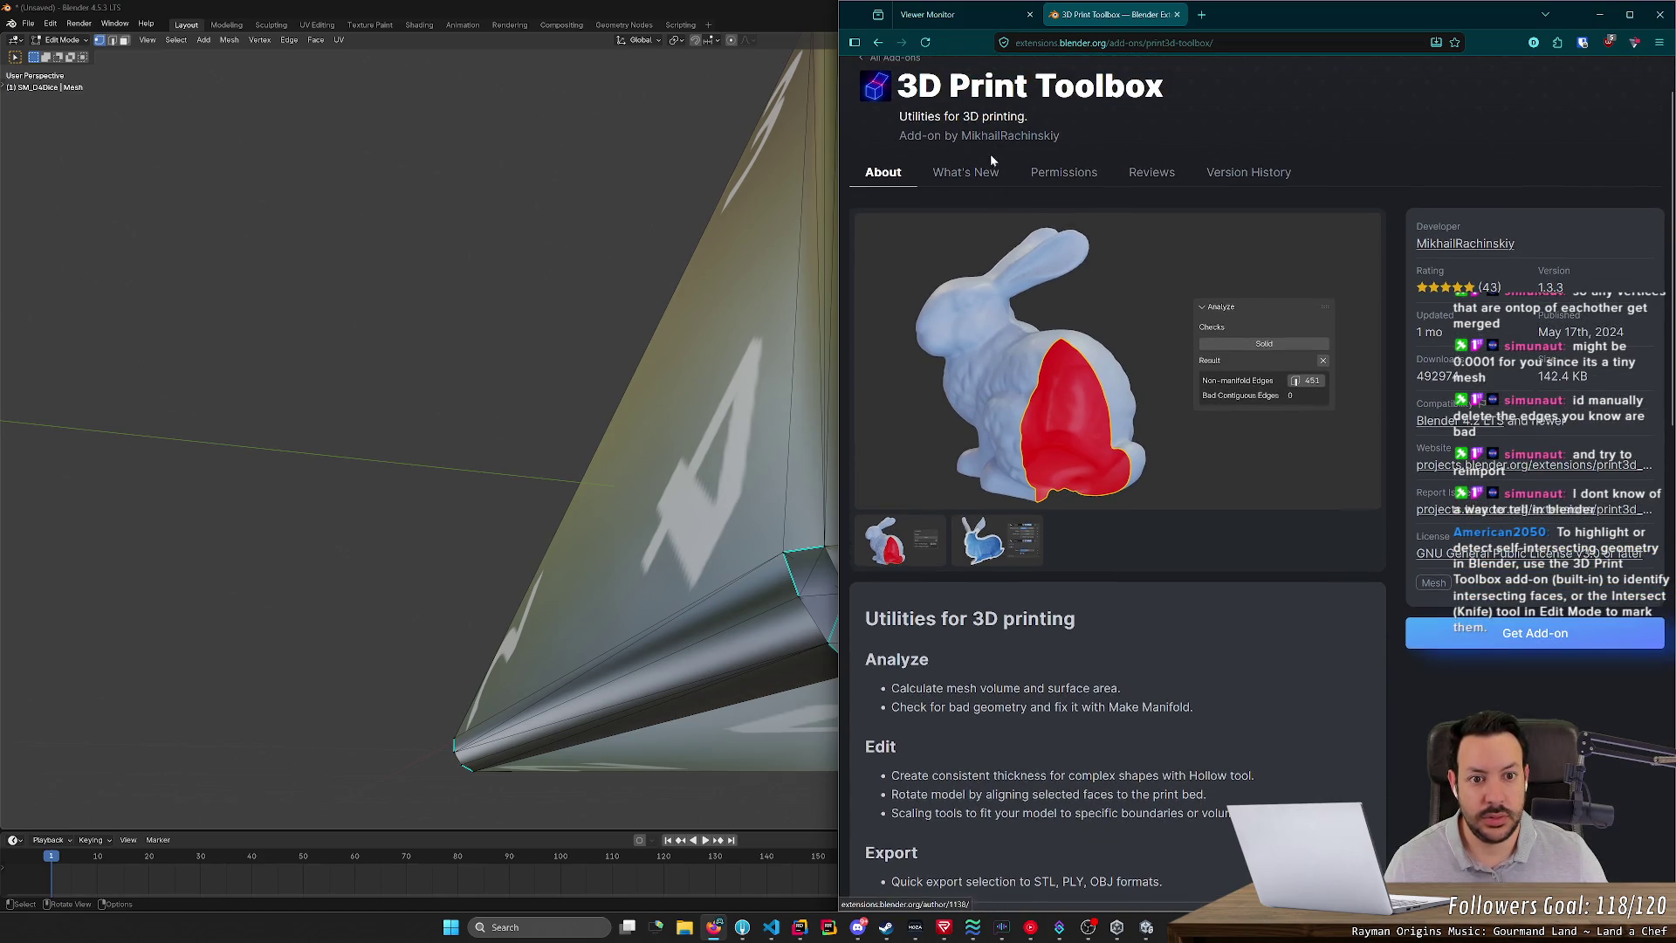
{"action": "scroll", "coordinate": [981, 182], "scroll_direction": "down", "scroll_amount": 5}
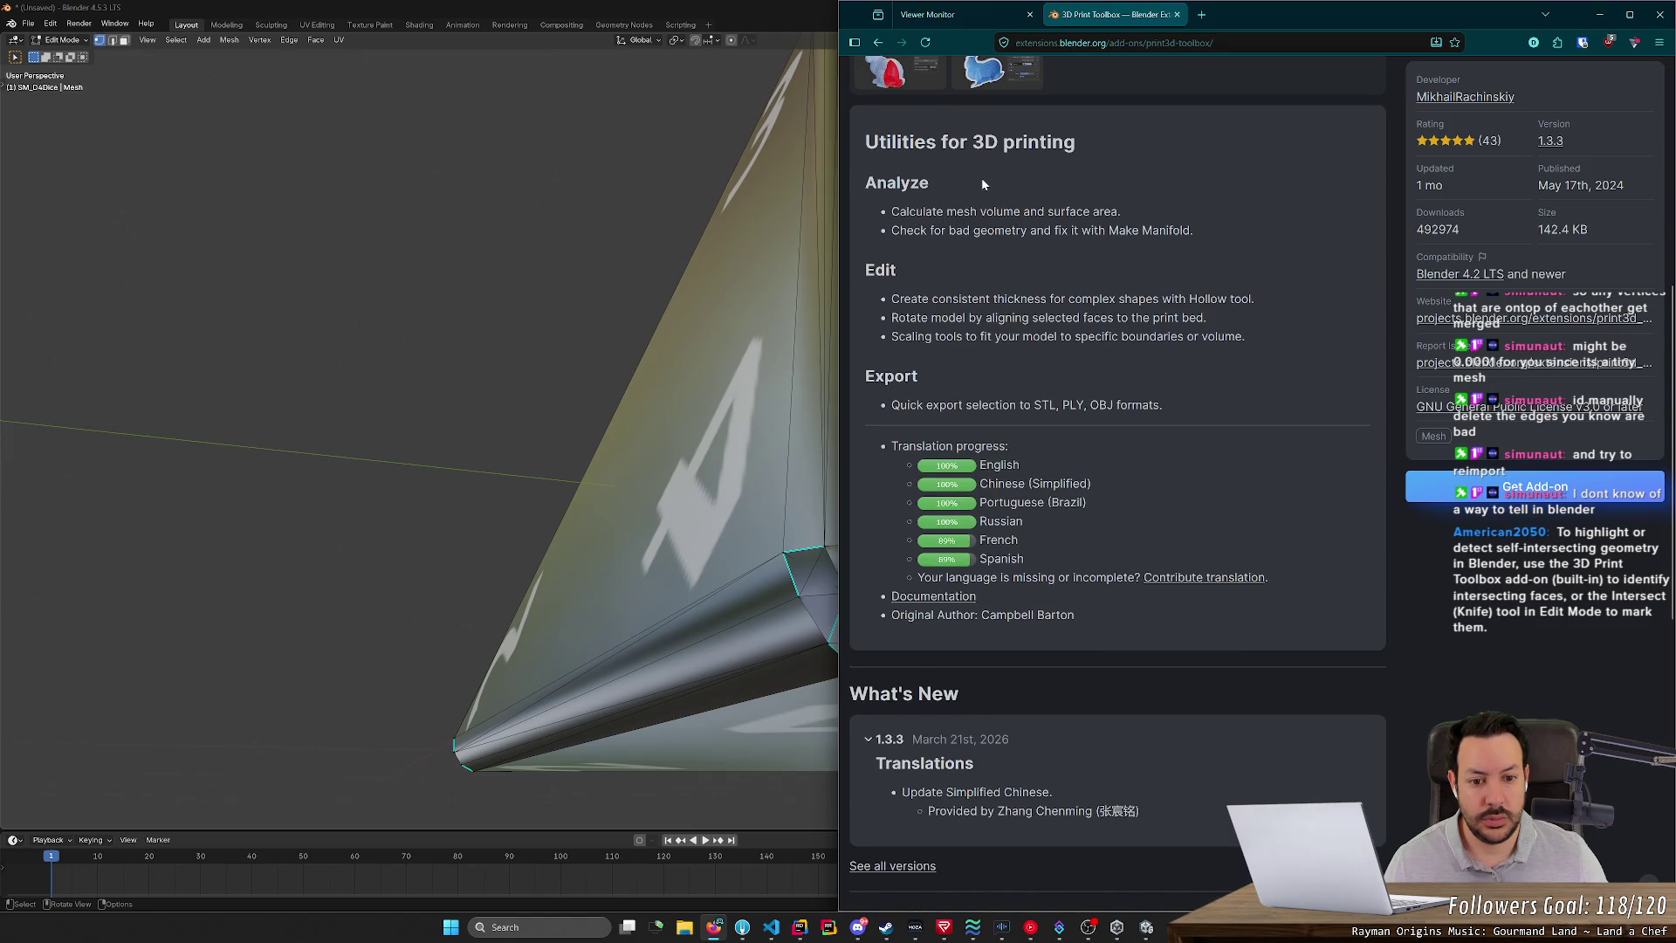
{"action": "scroll", "coordinate": [982, 184], "scroll_direction": "down", "scroll_amount": 5}
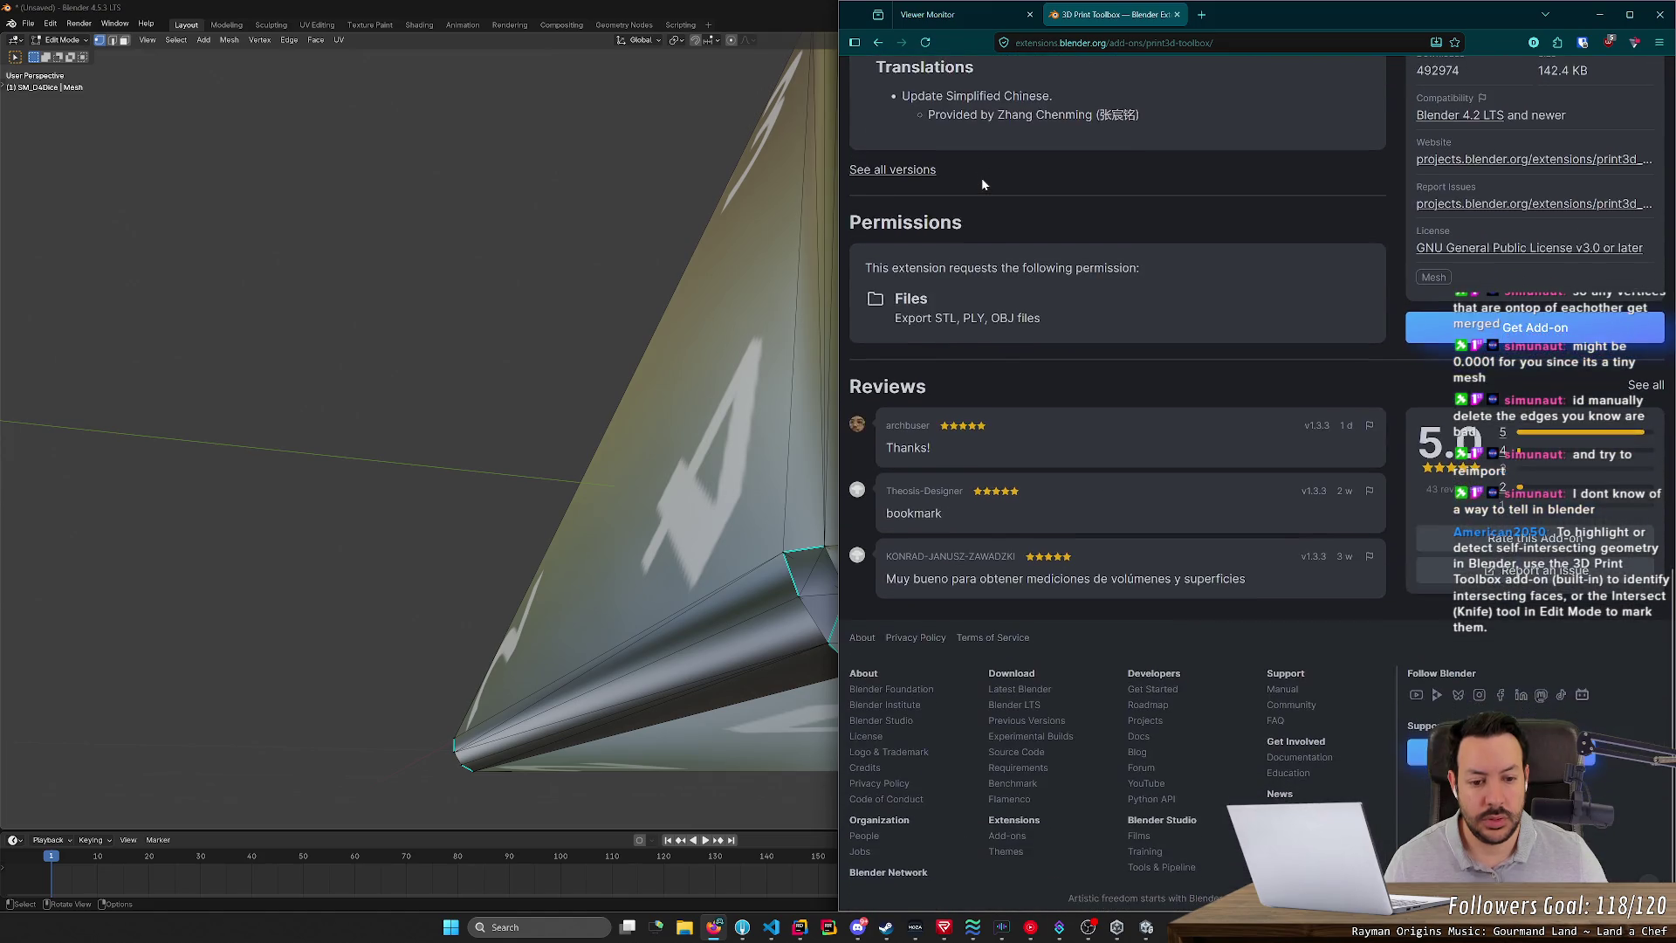
{"action": "scroll", "coordinate": [981, 184], "scroll_direction": "up", "scroll_amount": 10}
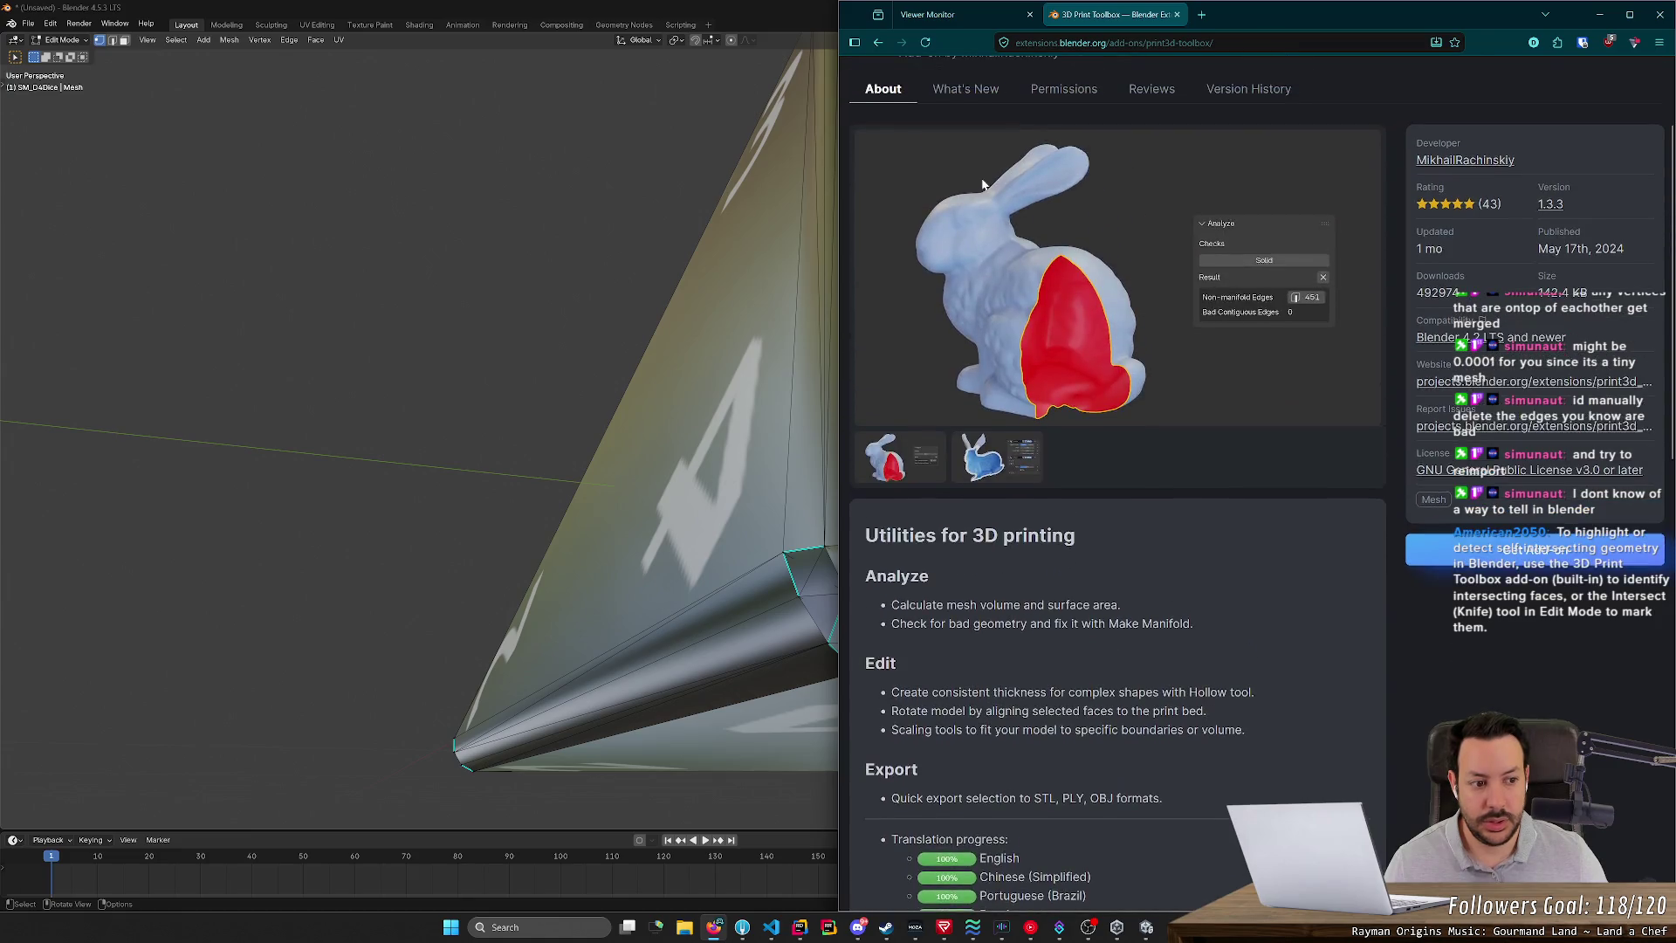
- View the extension's What's New notes, then bring Blender back to full screen
{"action": "left_click", "coordinate": [986, 238]}
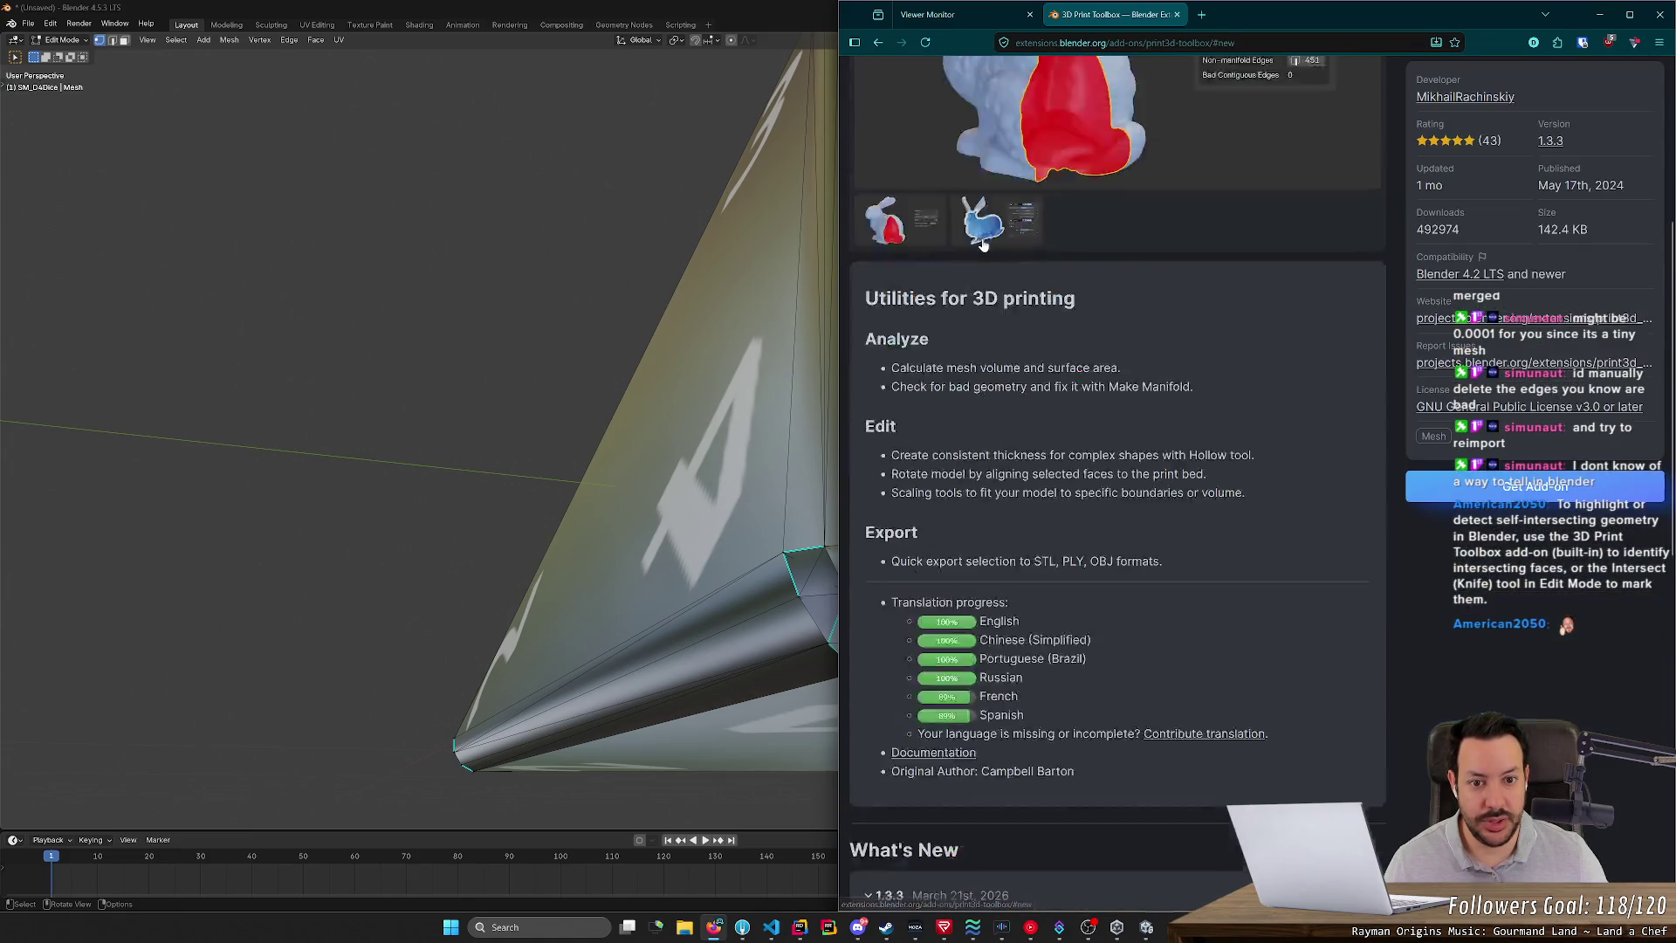
{"action": "scroll", "coordinate": [1215, 372], "scroll_direction": "up", "scroll_amount": 10}
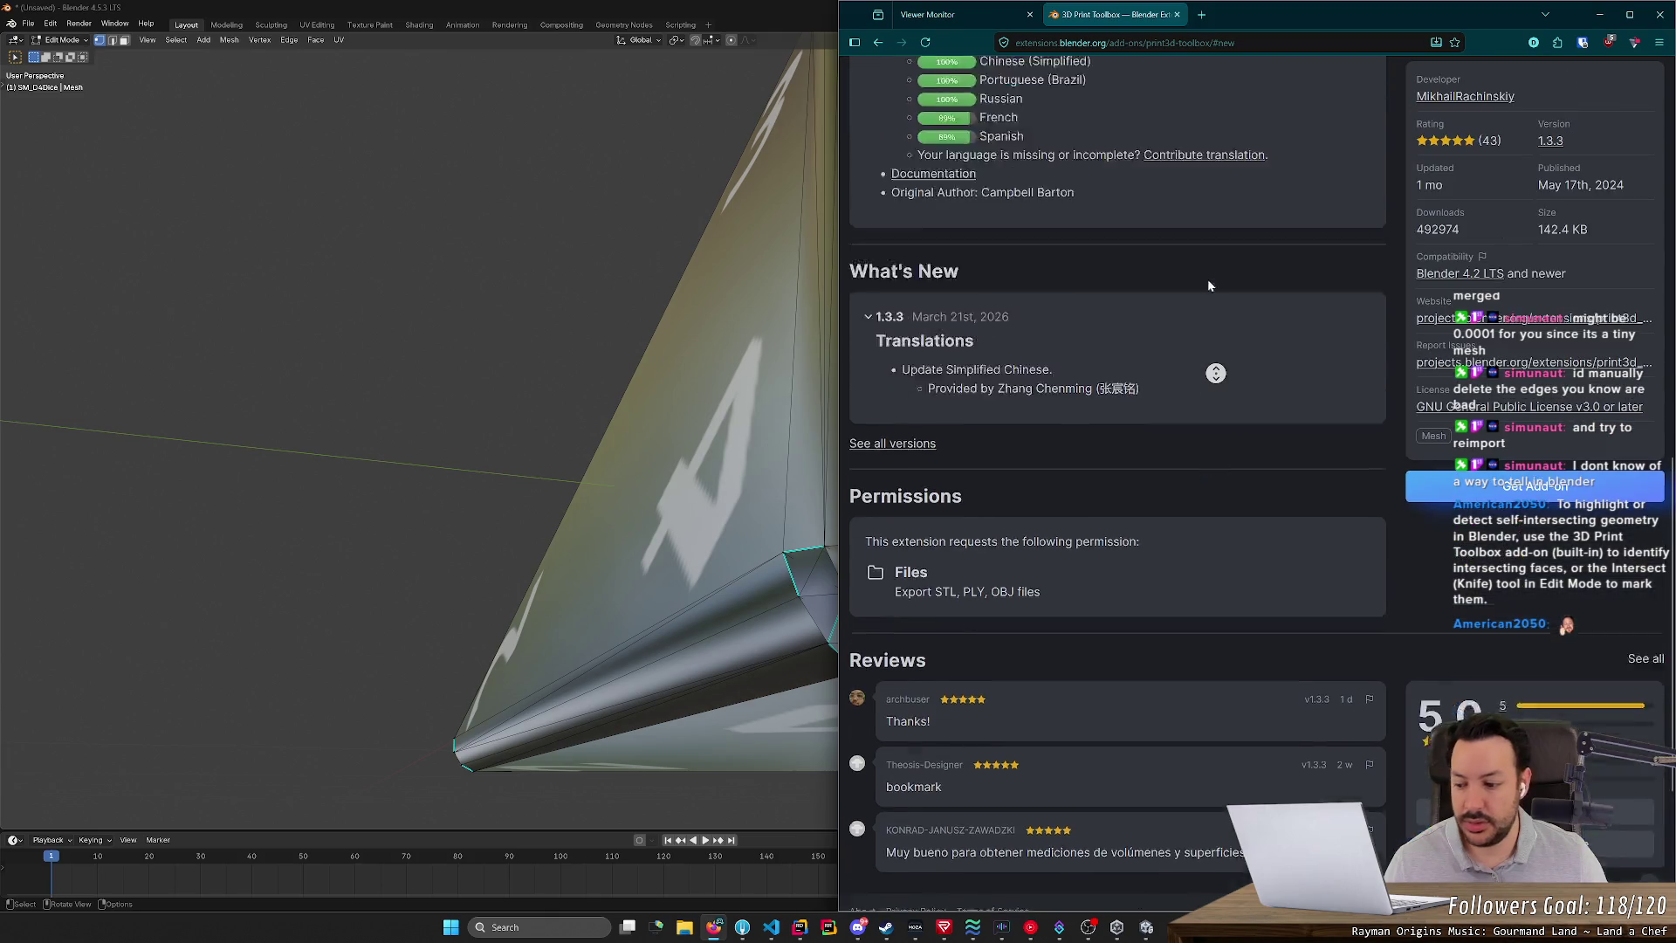
{"action": "middle_click", "coordinate": [1209, 267]}
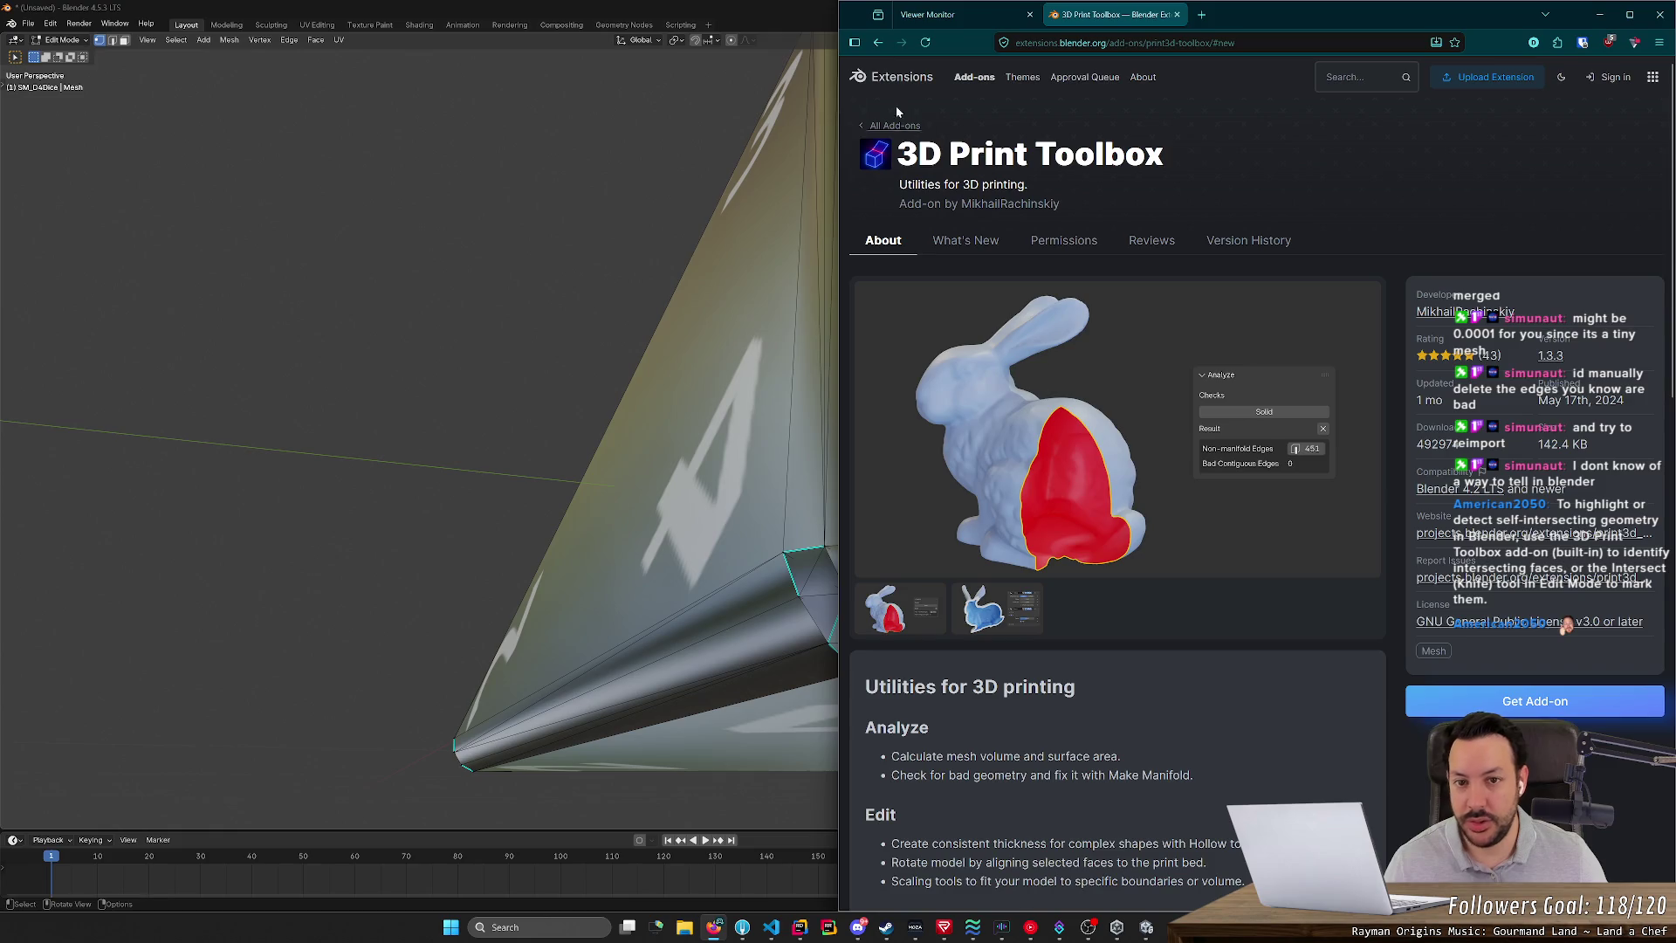
{"action": "double_click", "coordinate": [767, 14]}
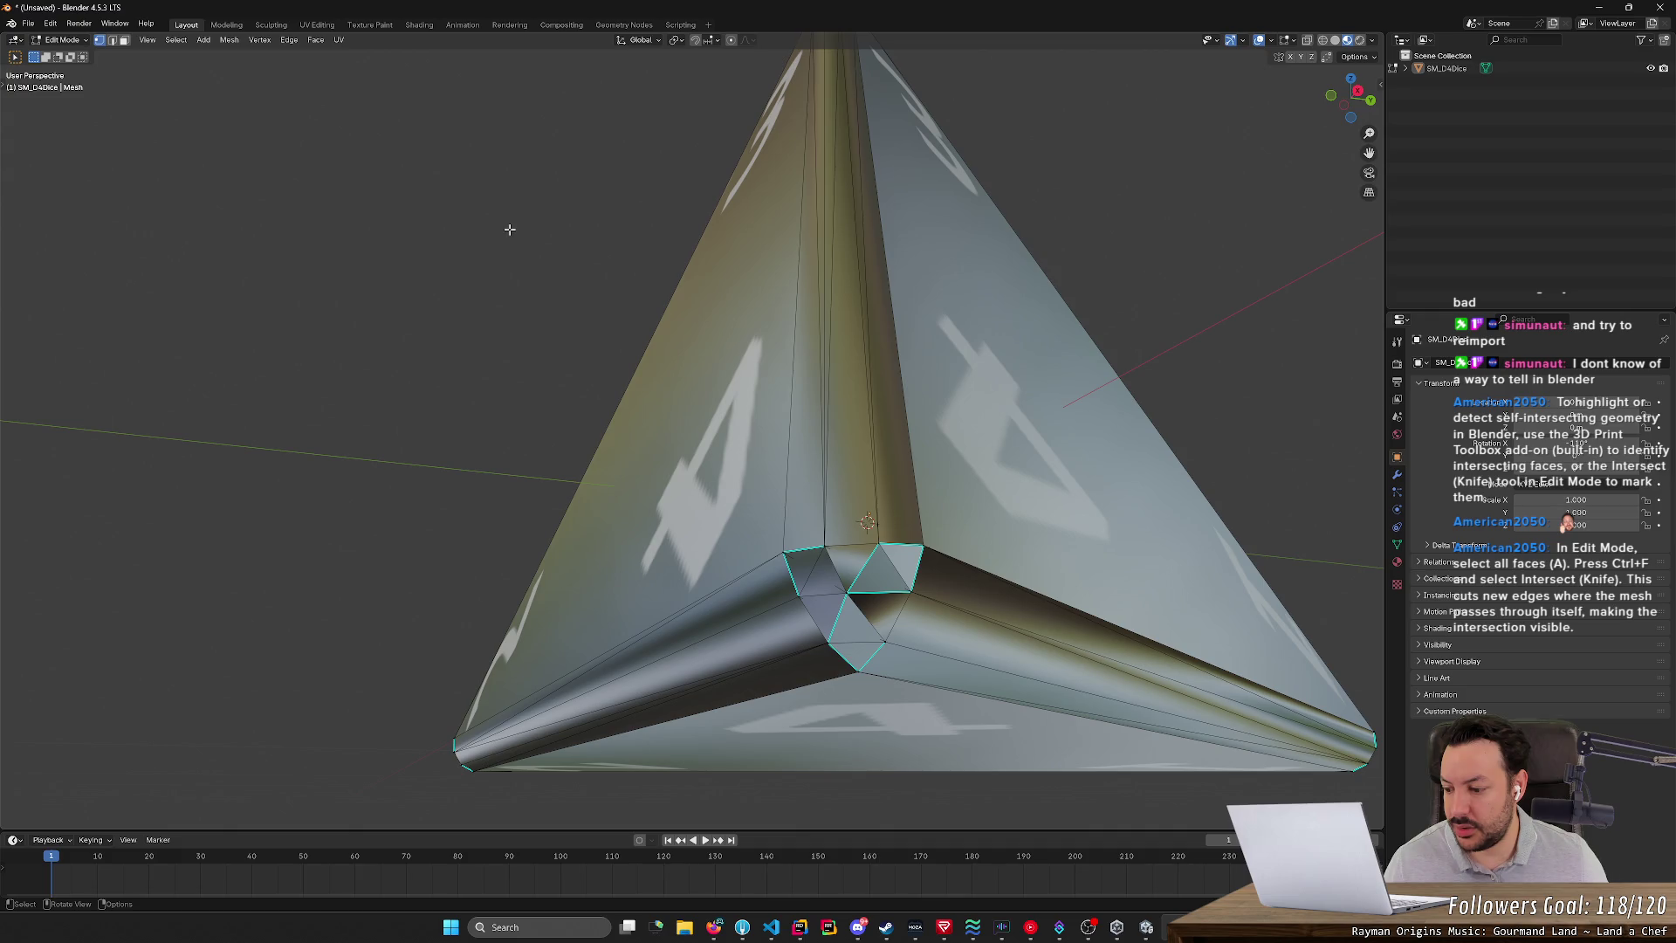
- Select all of the D4 mesh in Face select mode and open the Ctrl+F Face menu
{"action": "scroll", "coordinate": [535, 230], "scroll_direction": "down", "scroll_amount": 8}
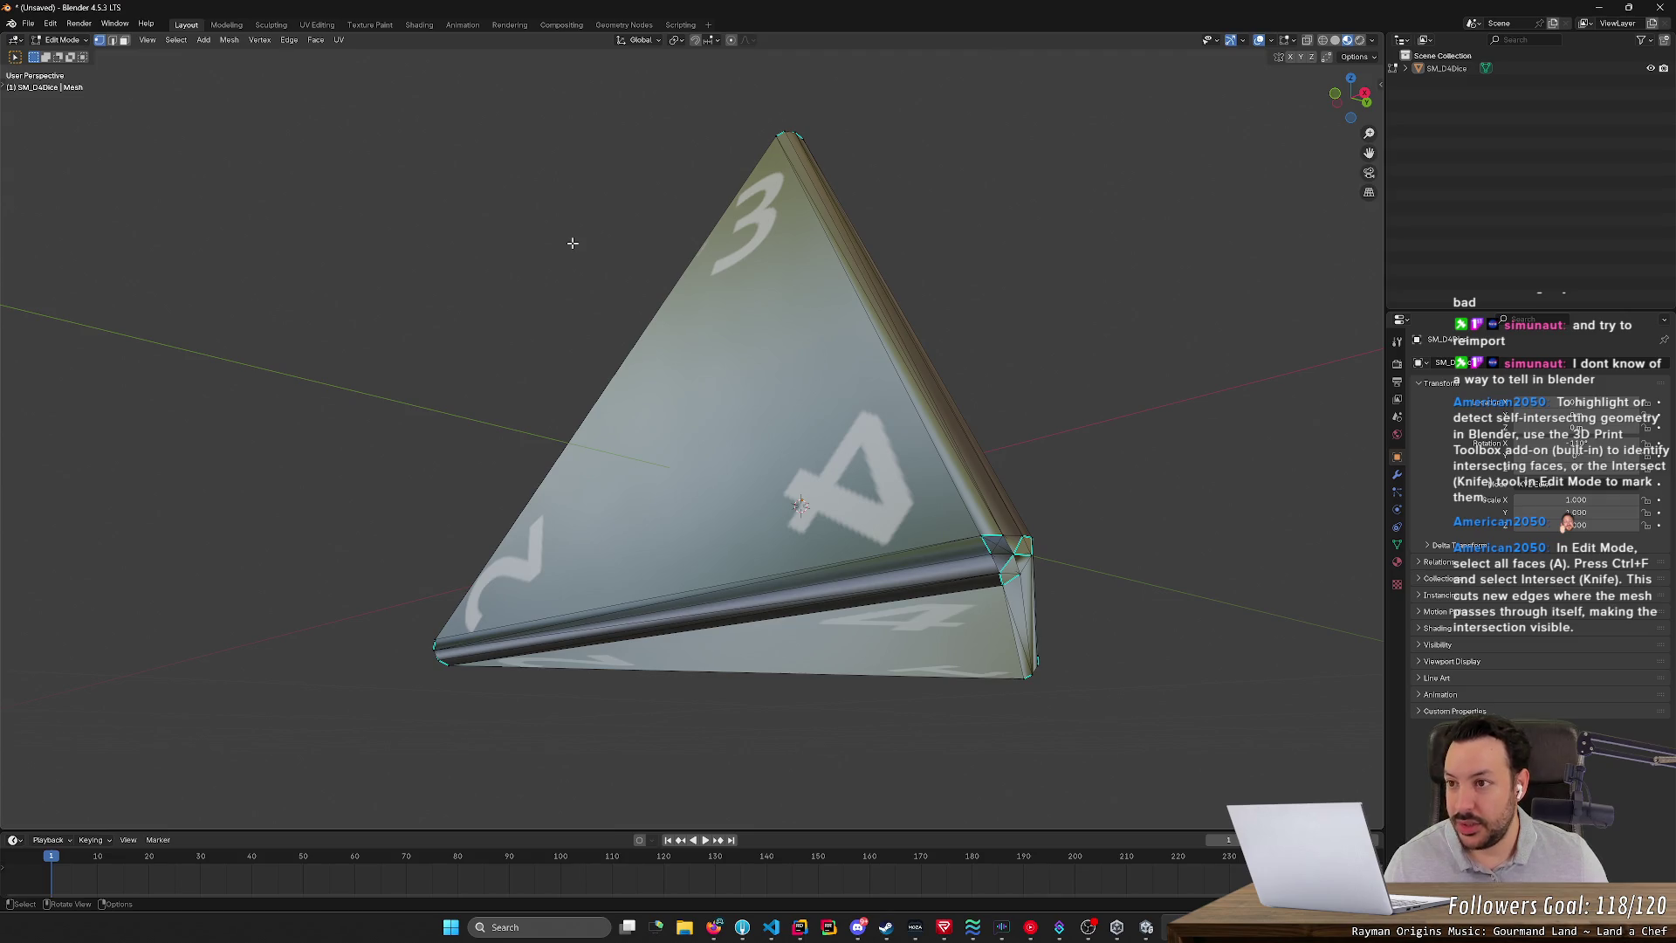
{"action": "key", "text": "a"}
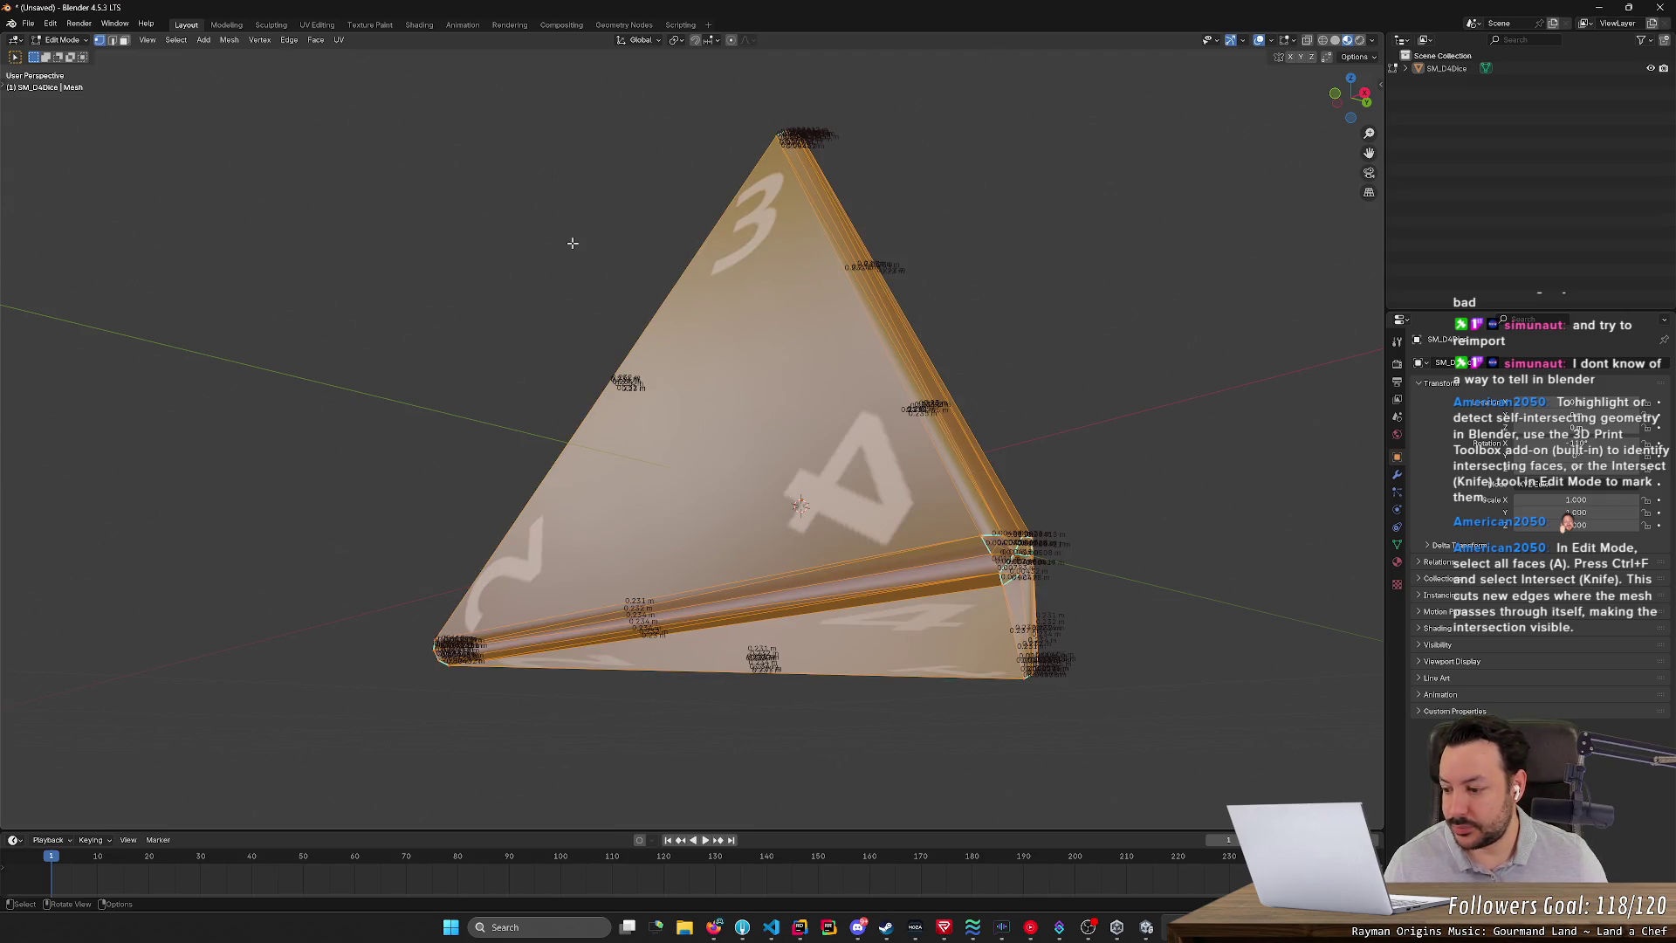
{"action": "left_click", "coordinate": [124, 40]}
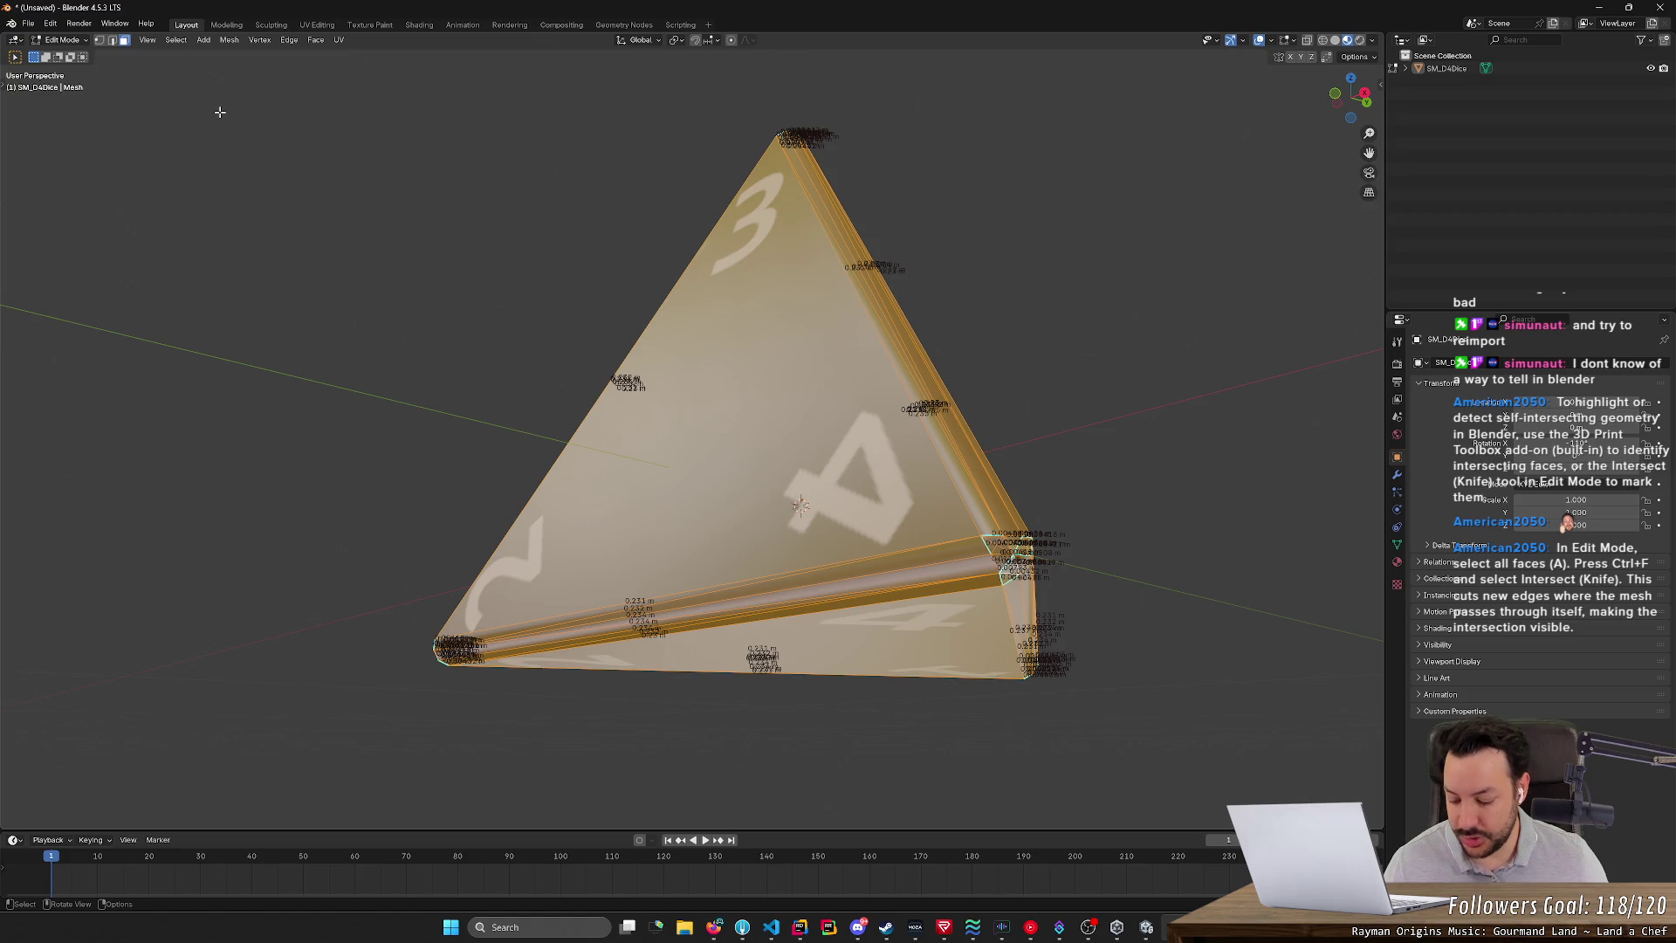
{"action": "key", "text": "ctrl+f"}
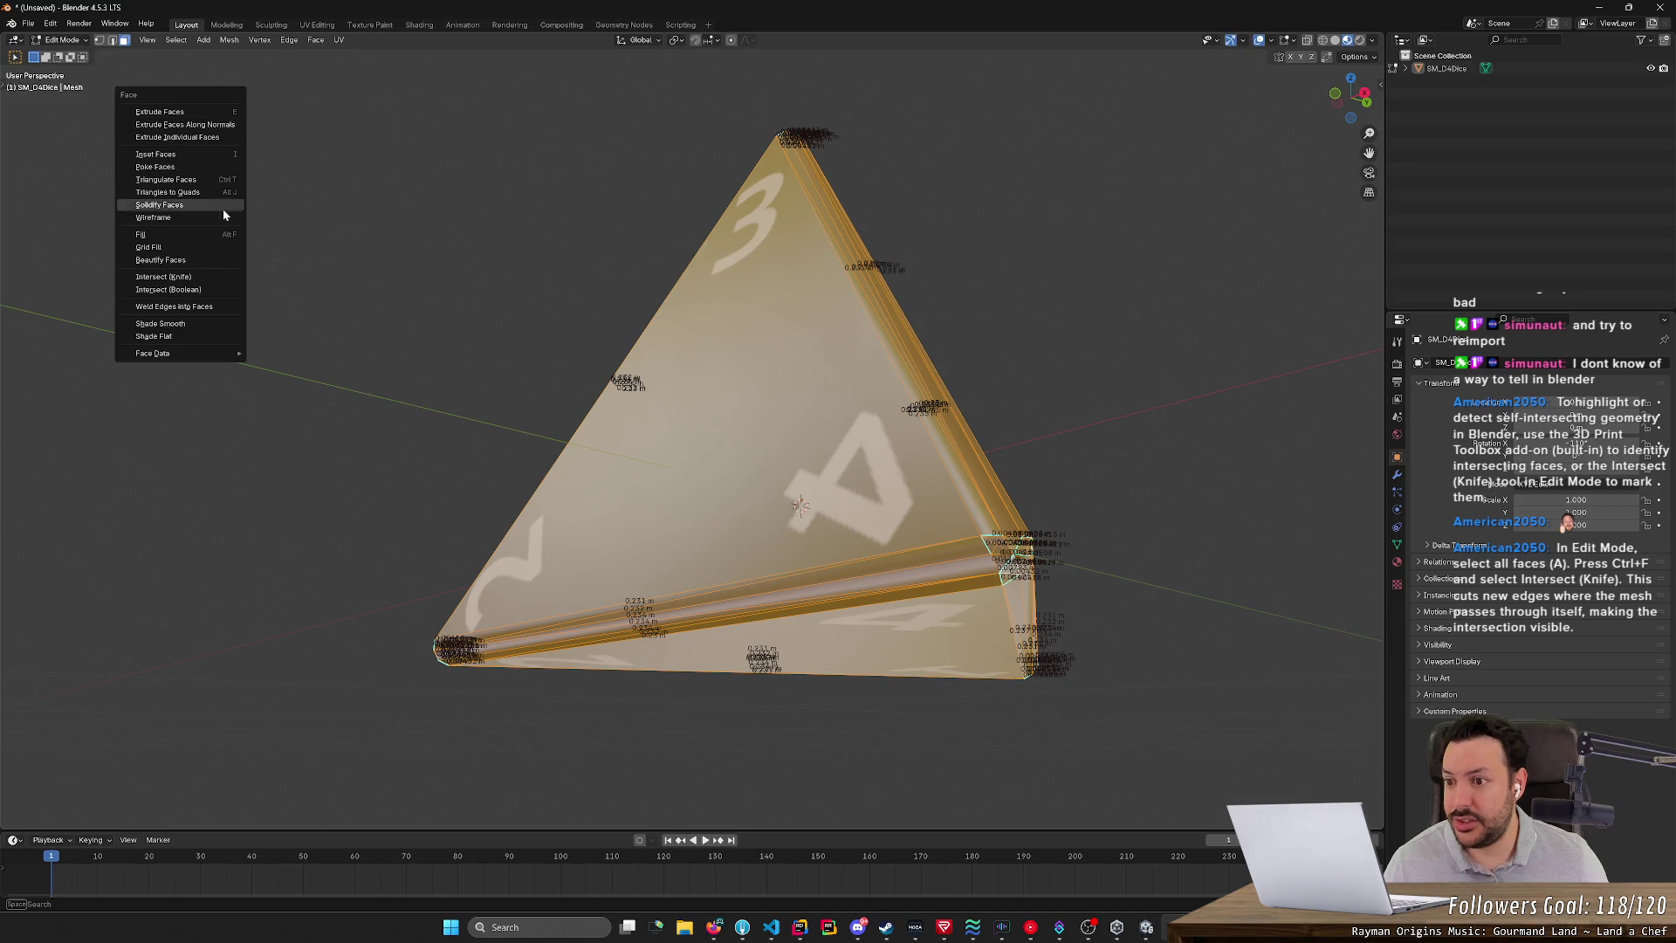
- Run Intersect (Knife), switching the source between Self Intersect and Selected/Unselected
{"action": "left_click", "coordinate": [229, 276]}
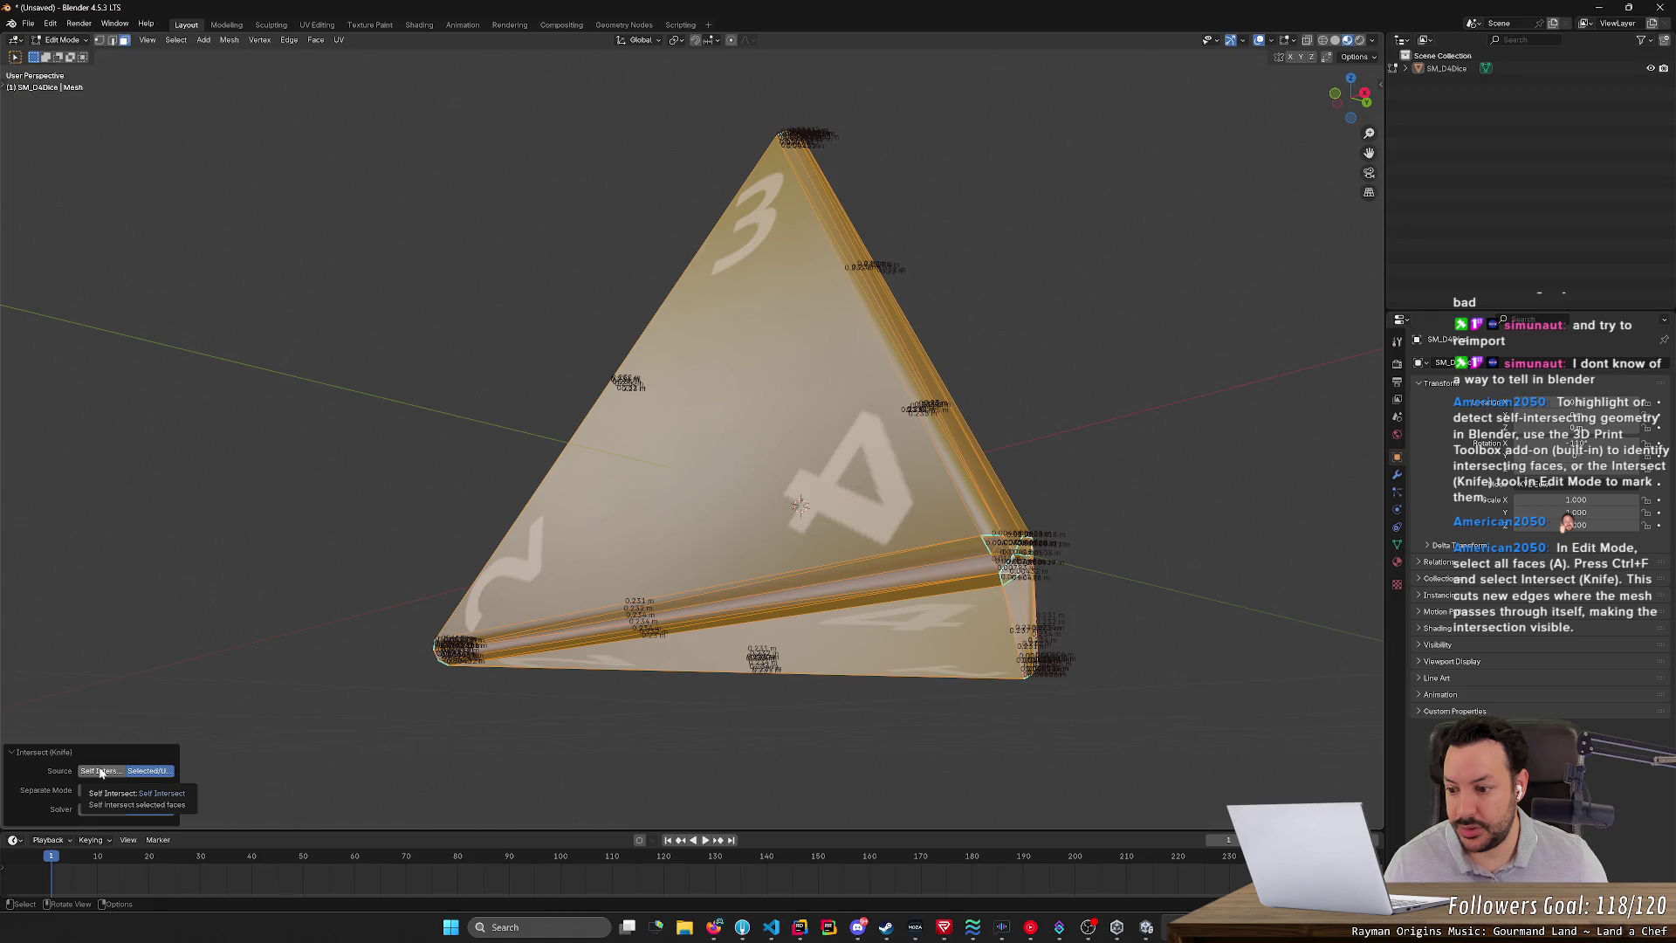
{"action": "left_click", "coordinate": [102, 772]}
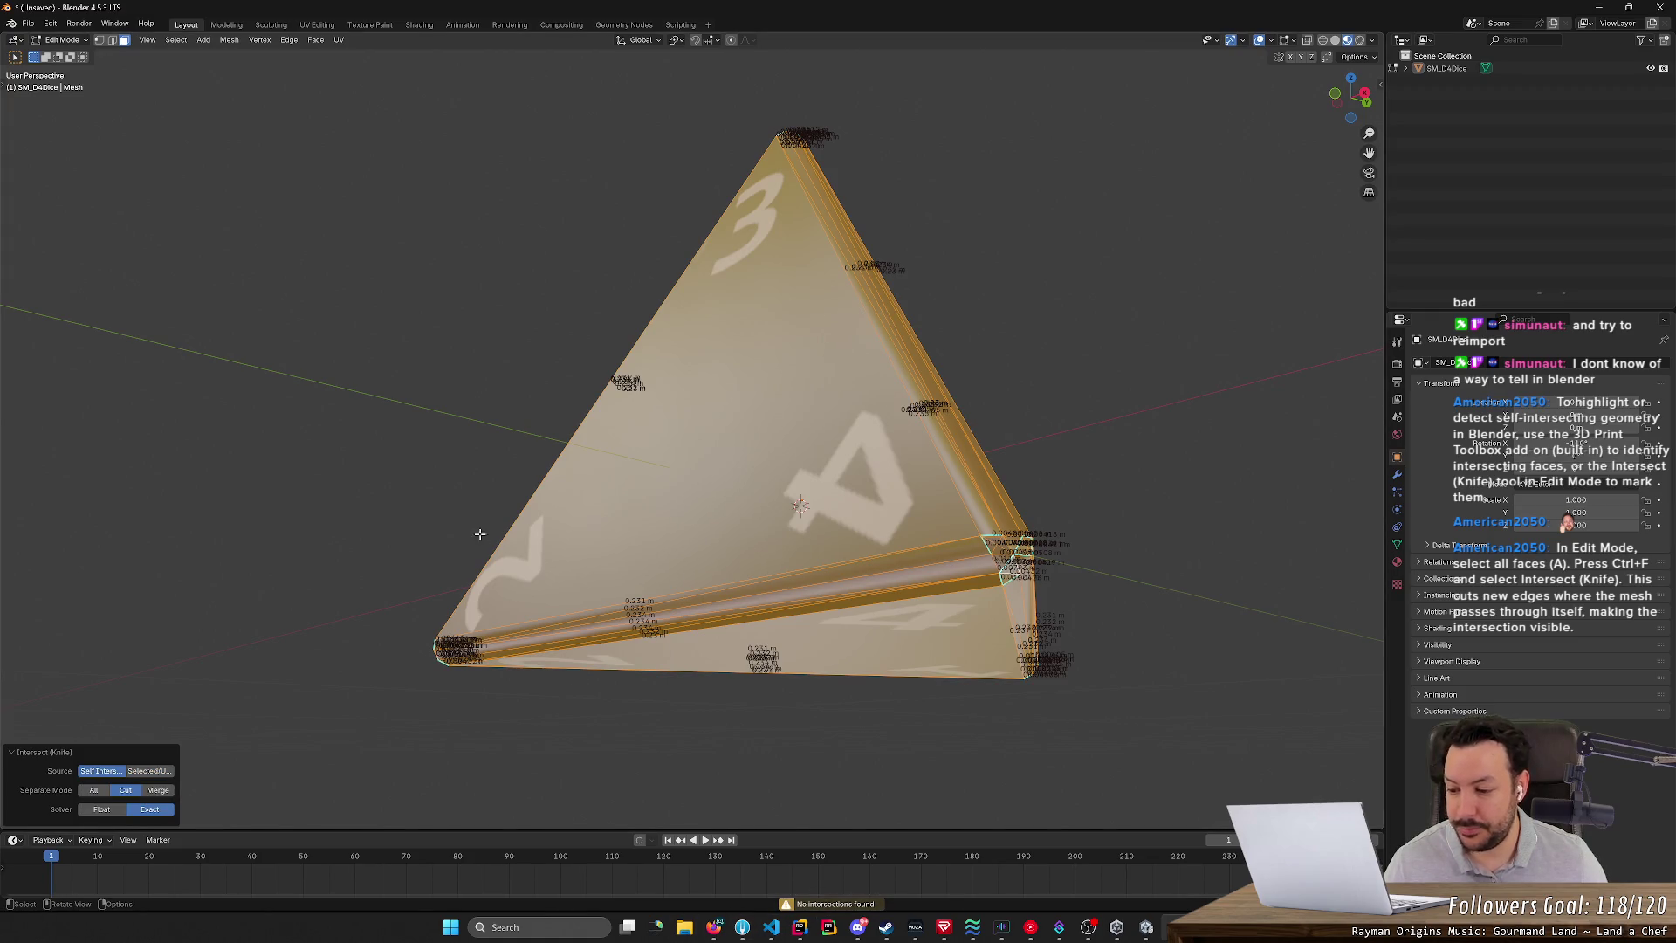
{"action": "left_click", "coordinate": [146, 770]}
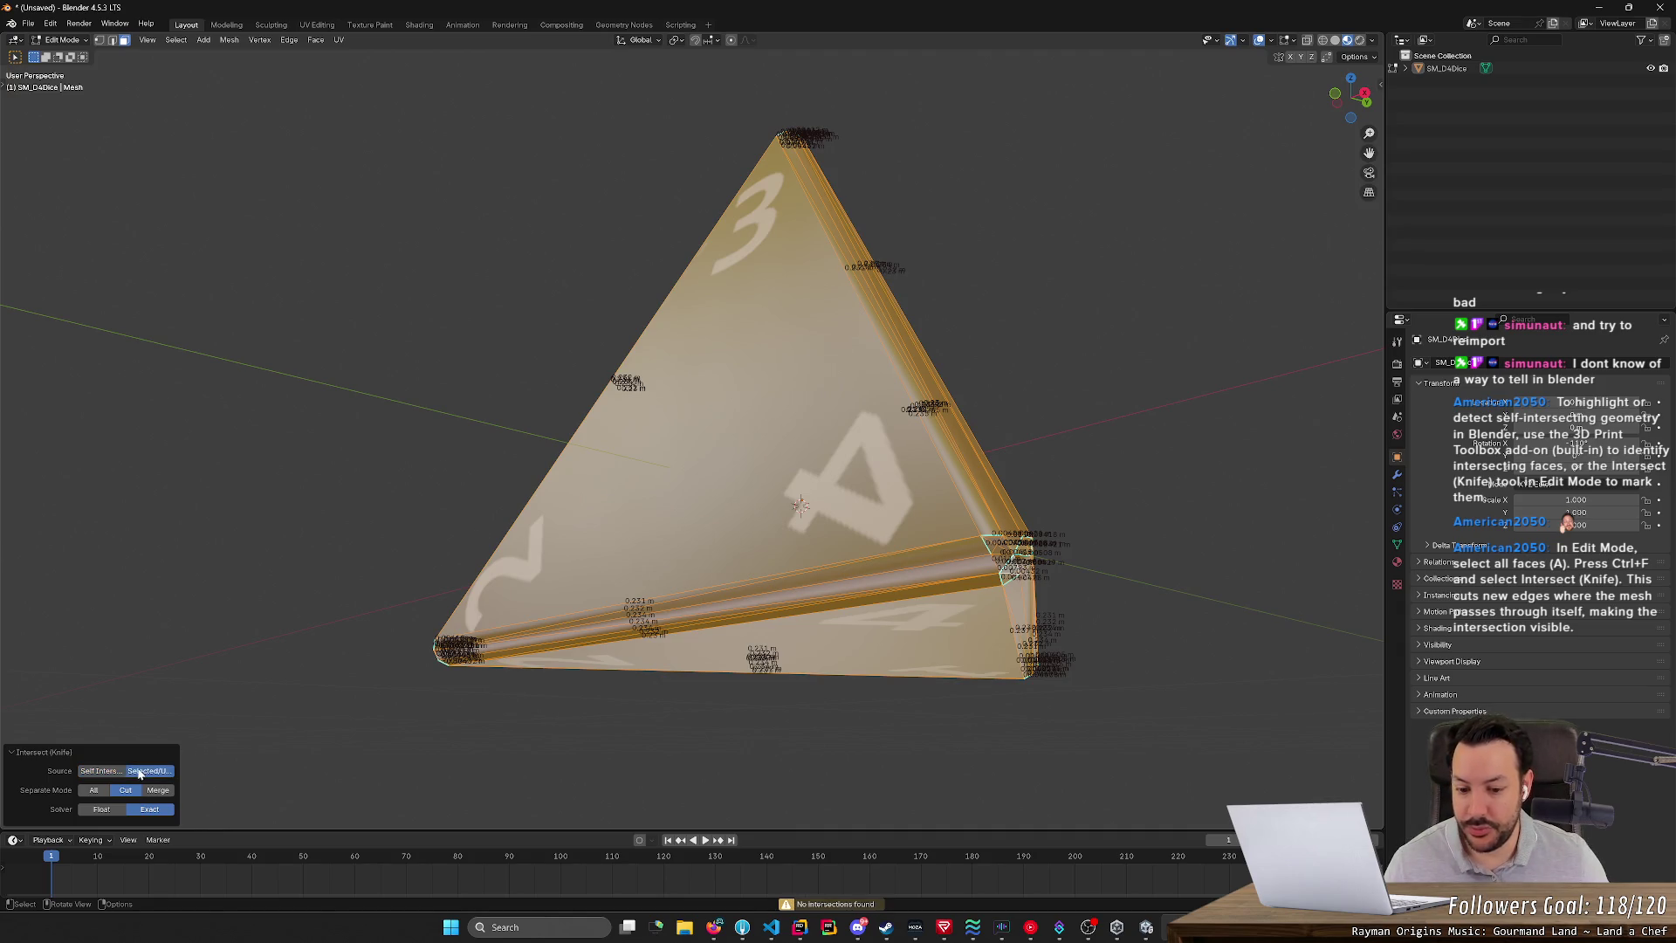
{"action": "left_click", "coordinate": [110, 774]}
{"action": "left_click", "coordinate": [148, 774]}
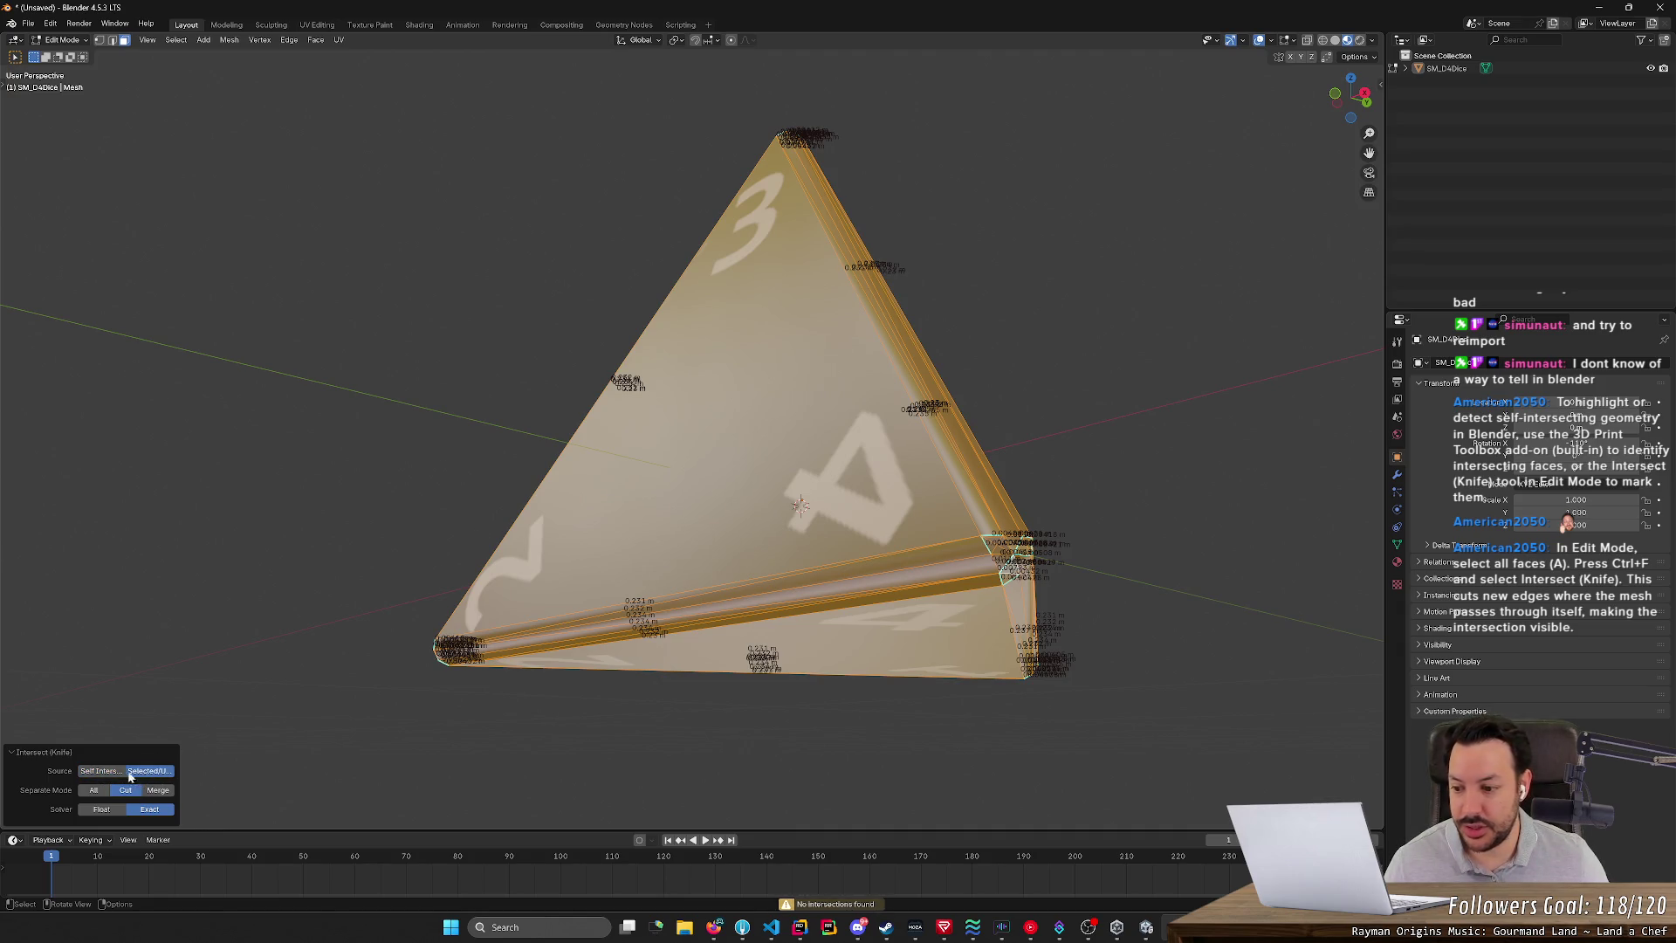
{"action": "left_click", "coordinate": [101, 770]}
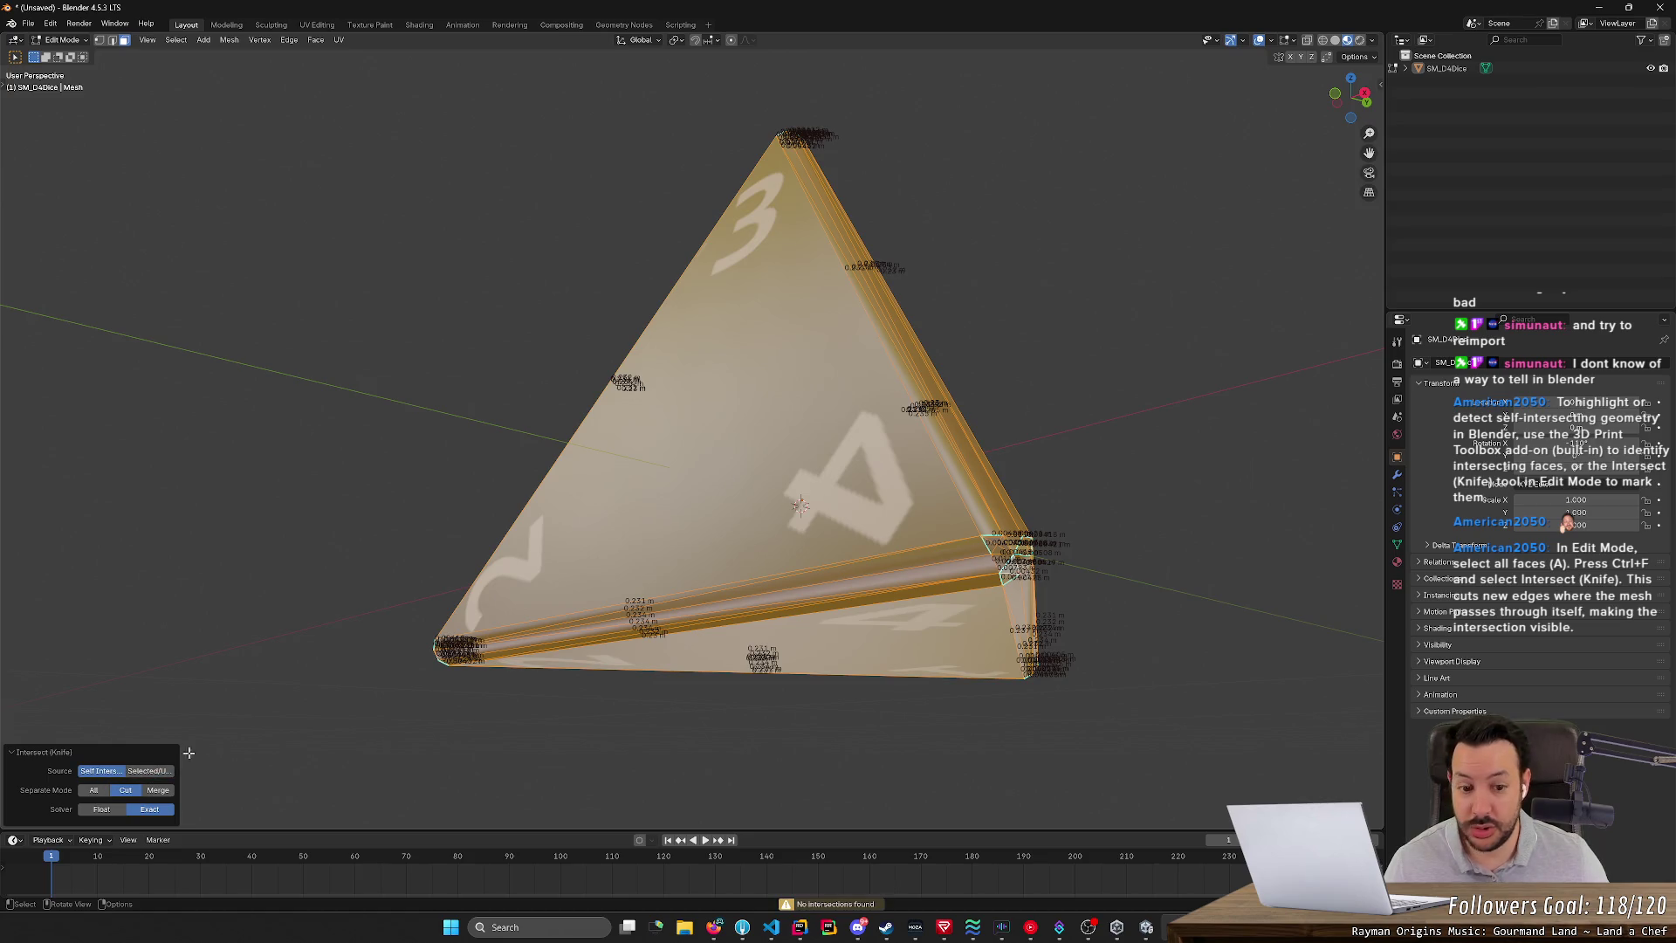
- Deselect and reselect the die mesh, orbiting to another face, ending with everything selected
{"action": "left_click", "coordinate": [277, 699]}
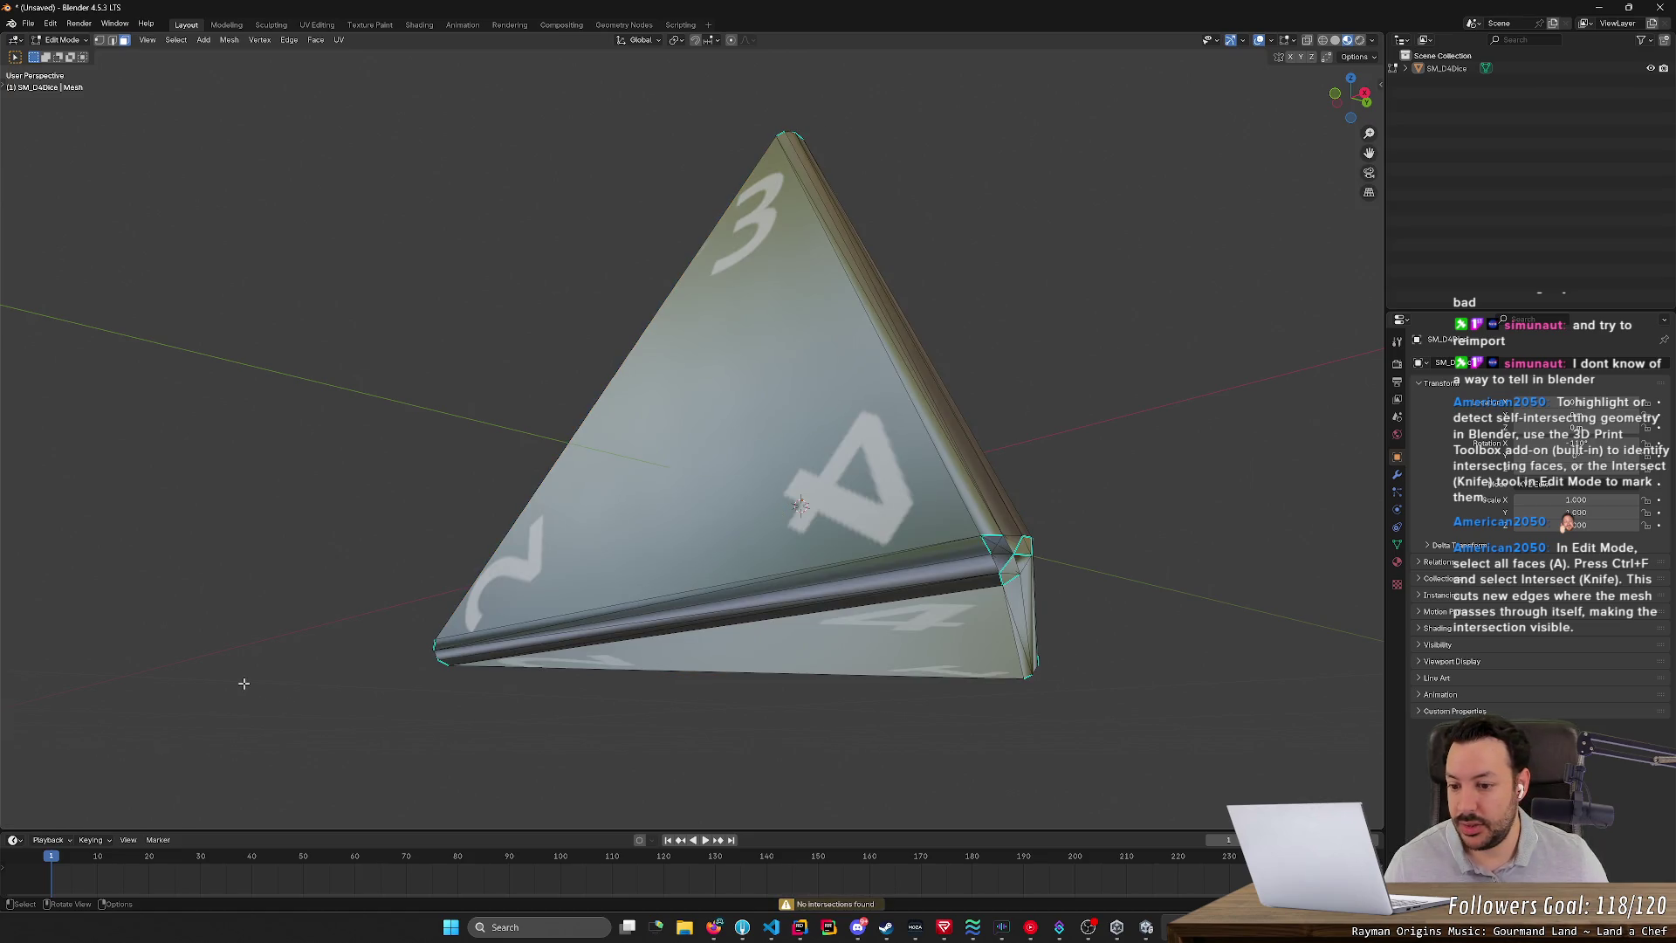
{"action": "key", "text": "a"}
{"action": "key", "text": "1"}
{"action": "left_click", "coordinate": [390, 631]}
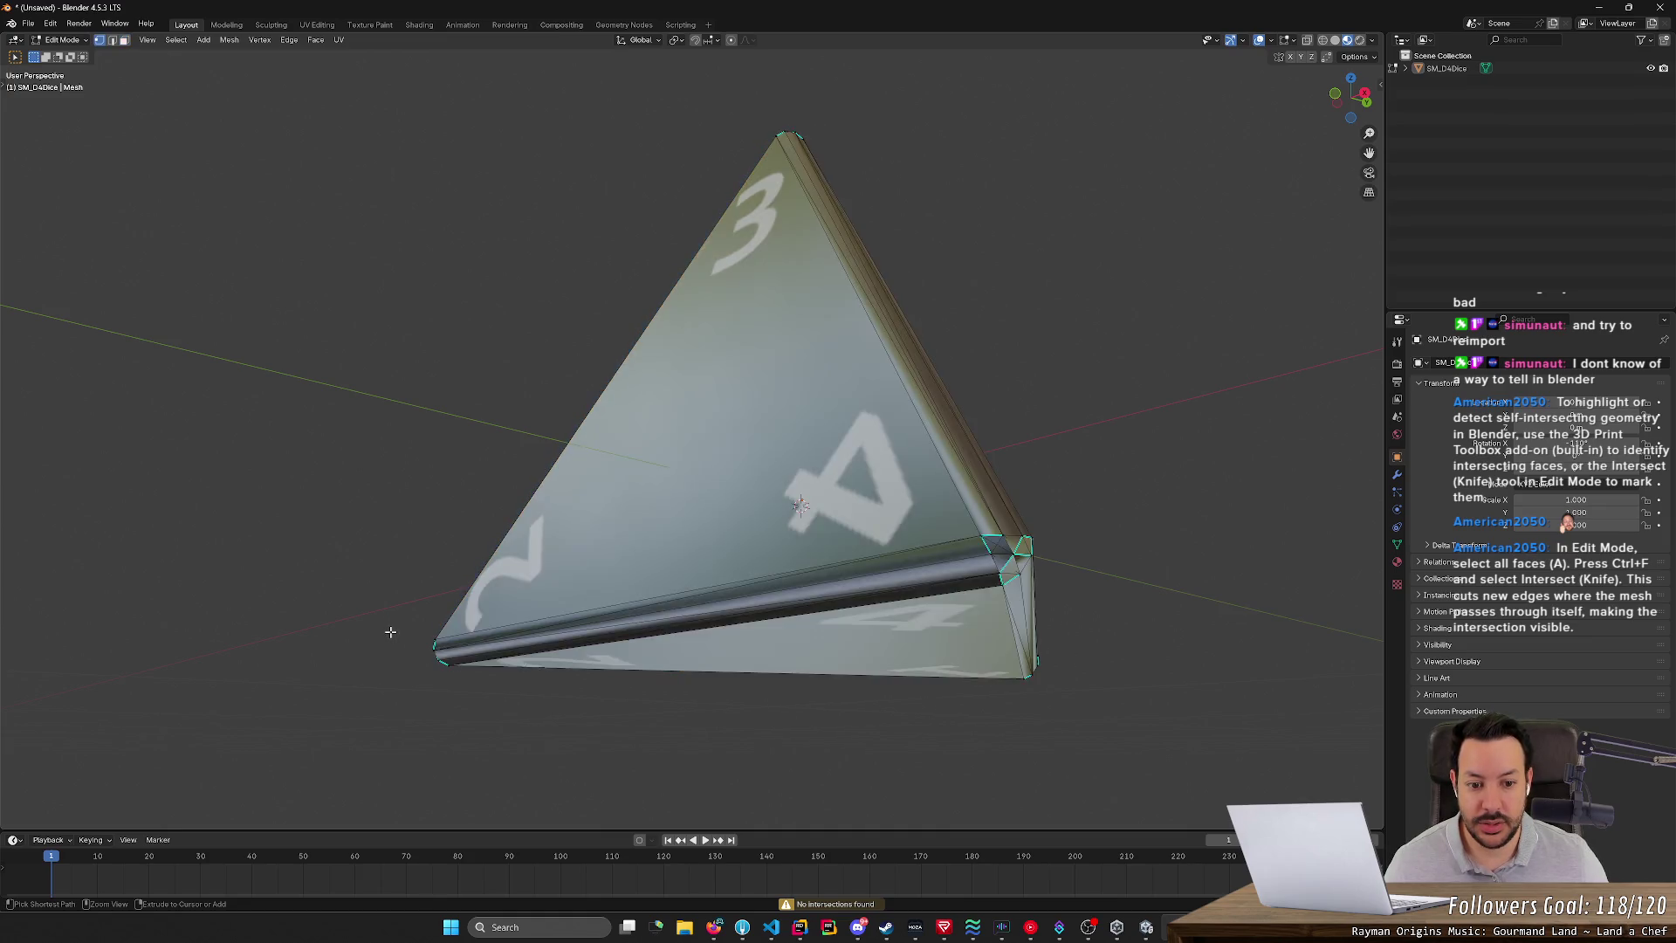
{"action": "key", "text": "ctrl+shift+alt+m"}
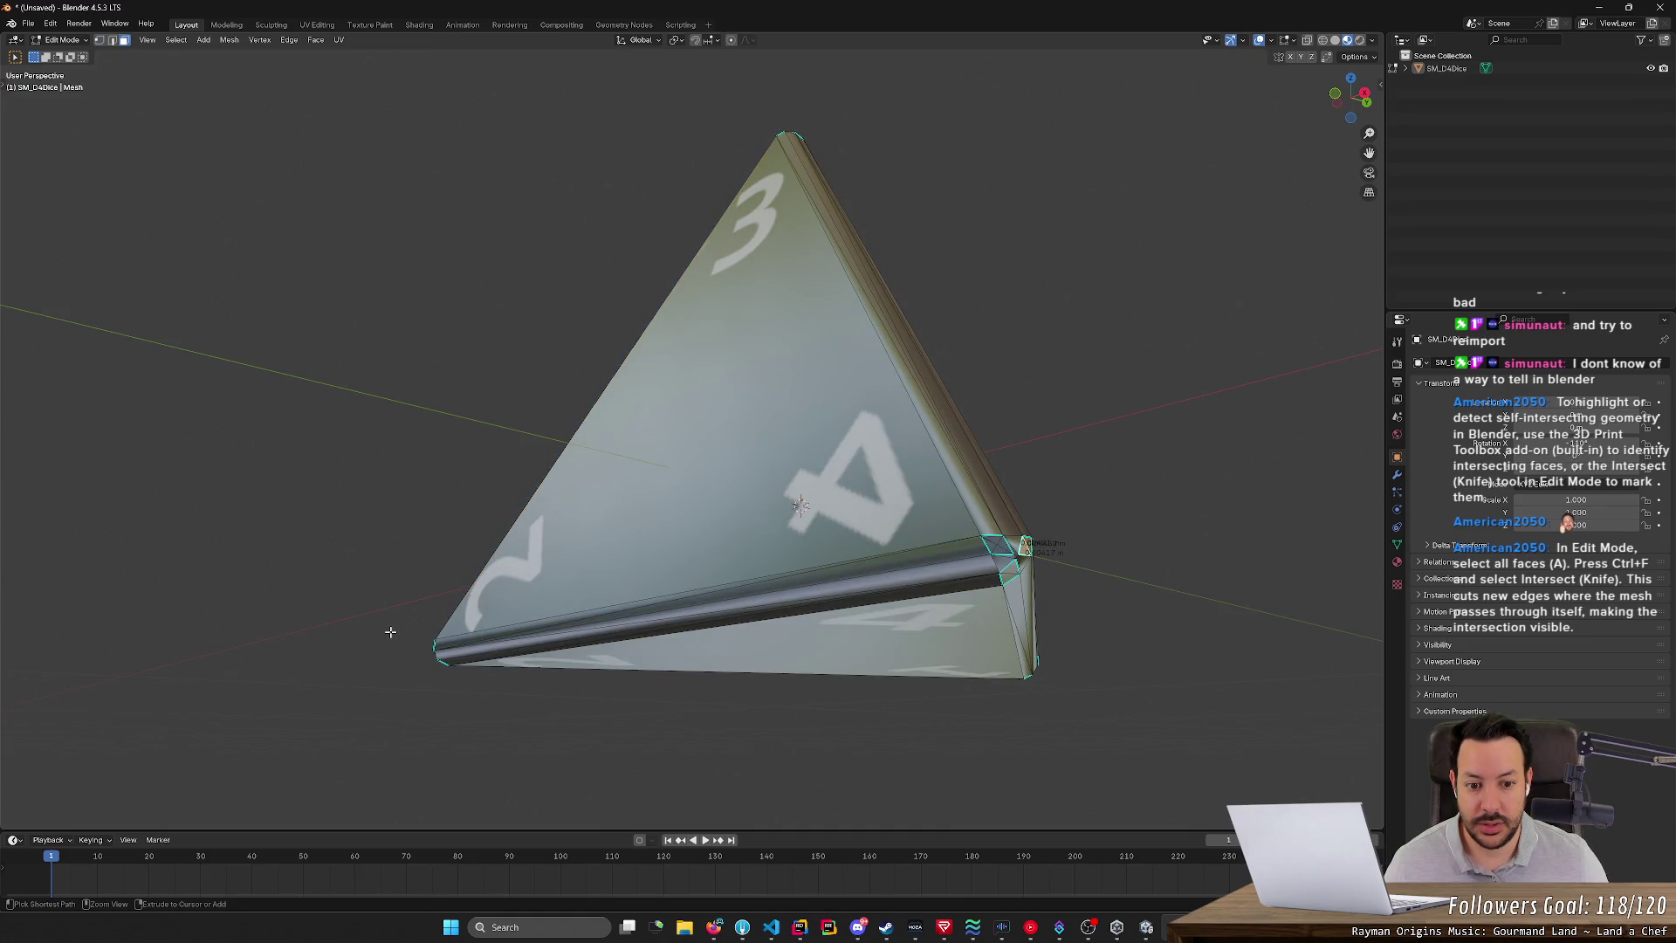
{"action": "middle_click_drag", "start_coordinate": [503, 646], "coordinate": [391, 689]}
{"action": "left_click", "coordinate": [505, 648]}
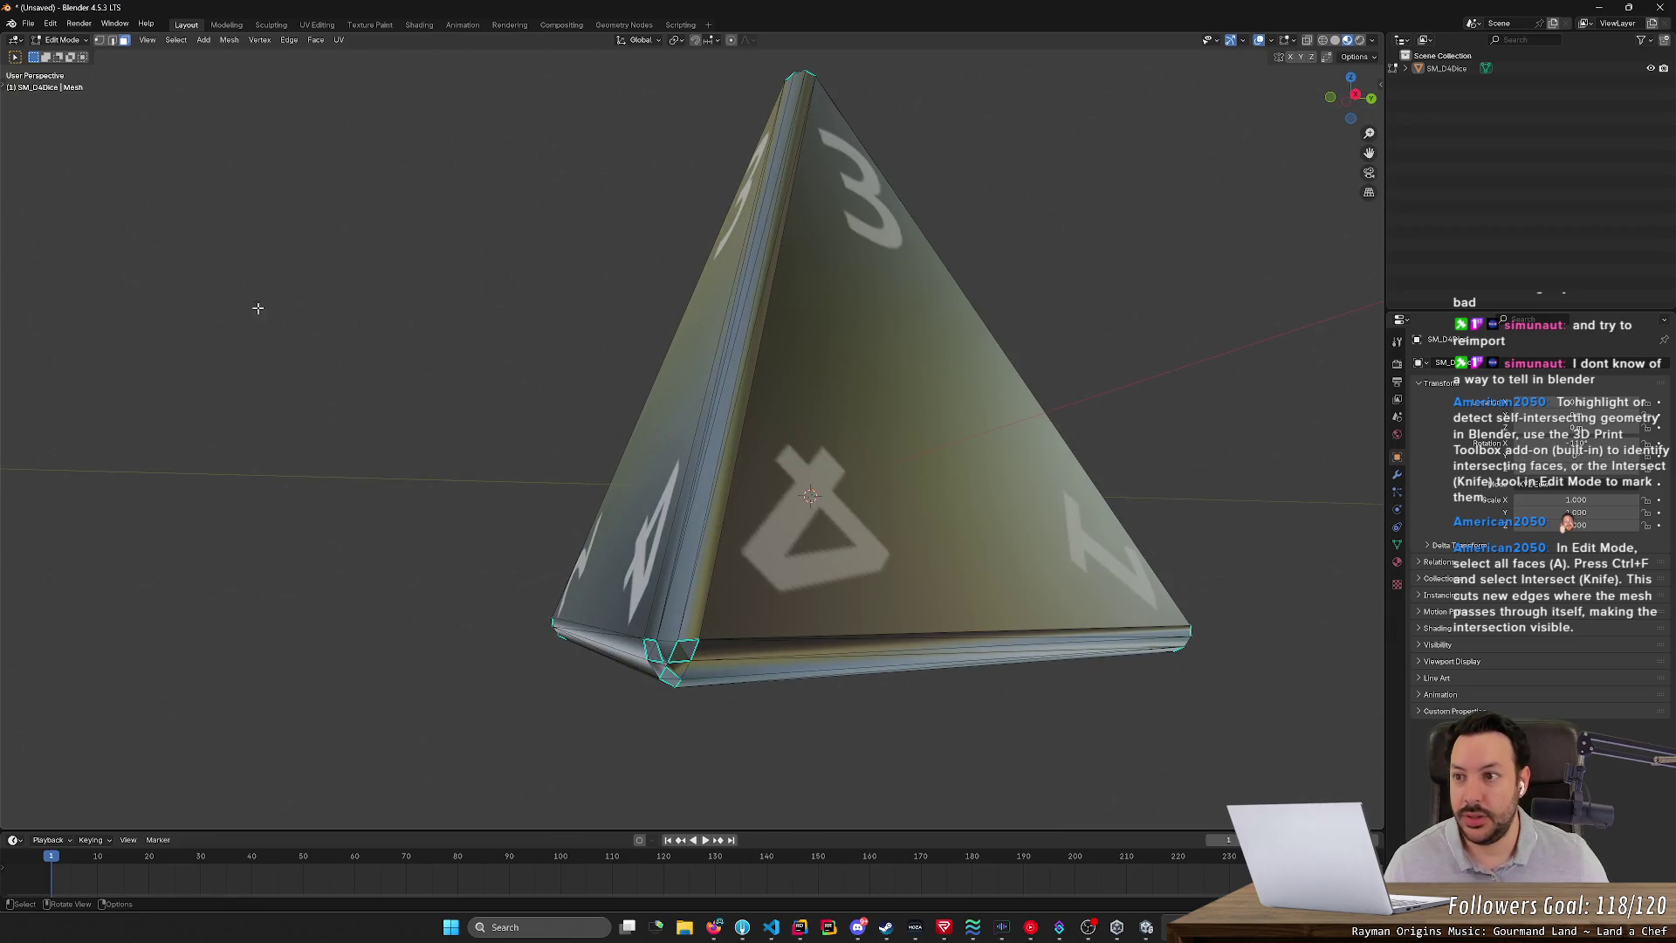
{"action": "key", "text": "a"}
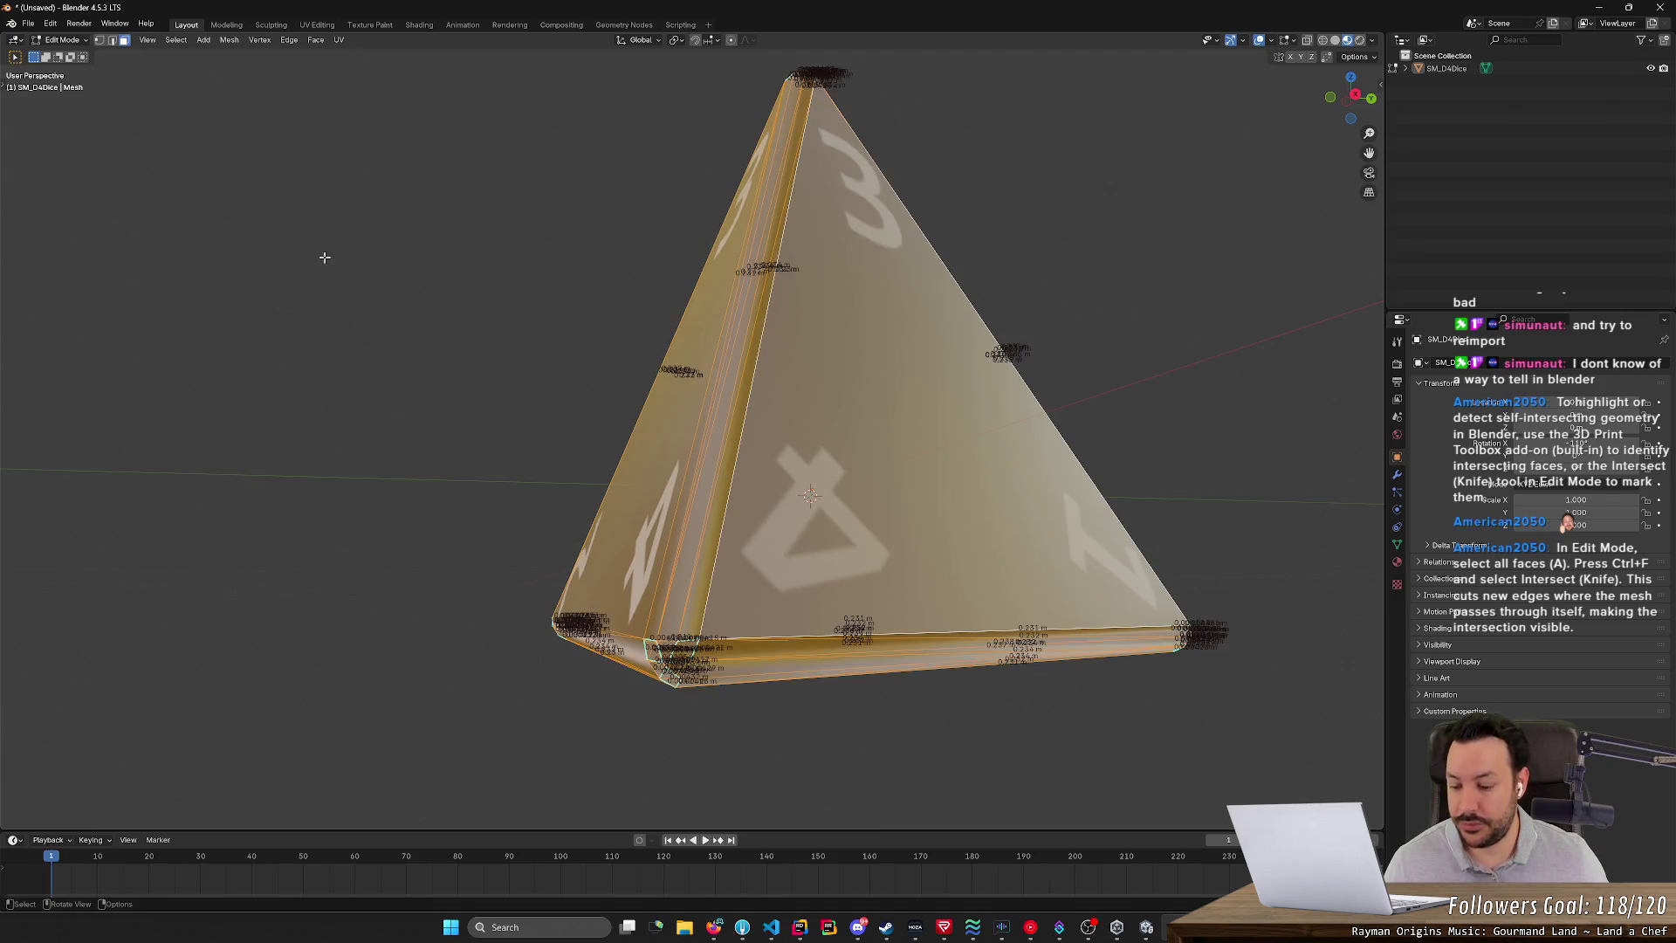
- Rerun Intersect (Knife) on all faces, trying Selected/Unselected, Float/Exact solvers and Merge mode
{"action": "key", "text": "ctrl+f"}
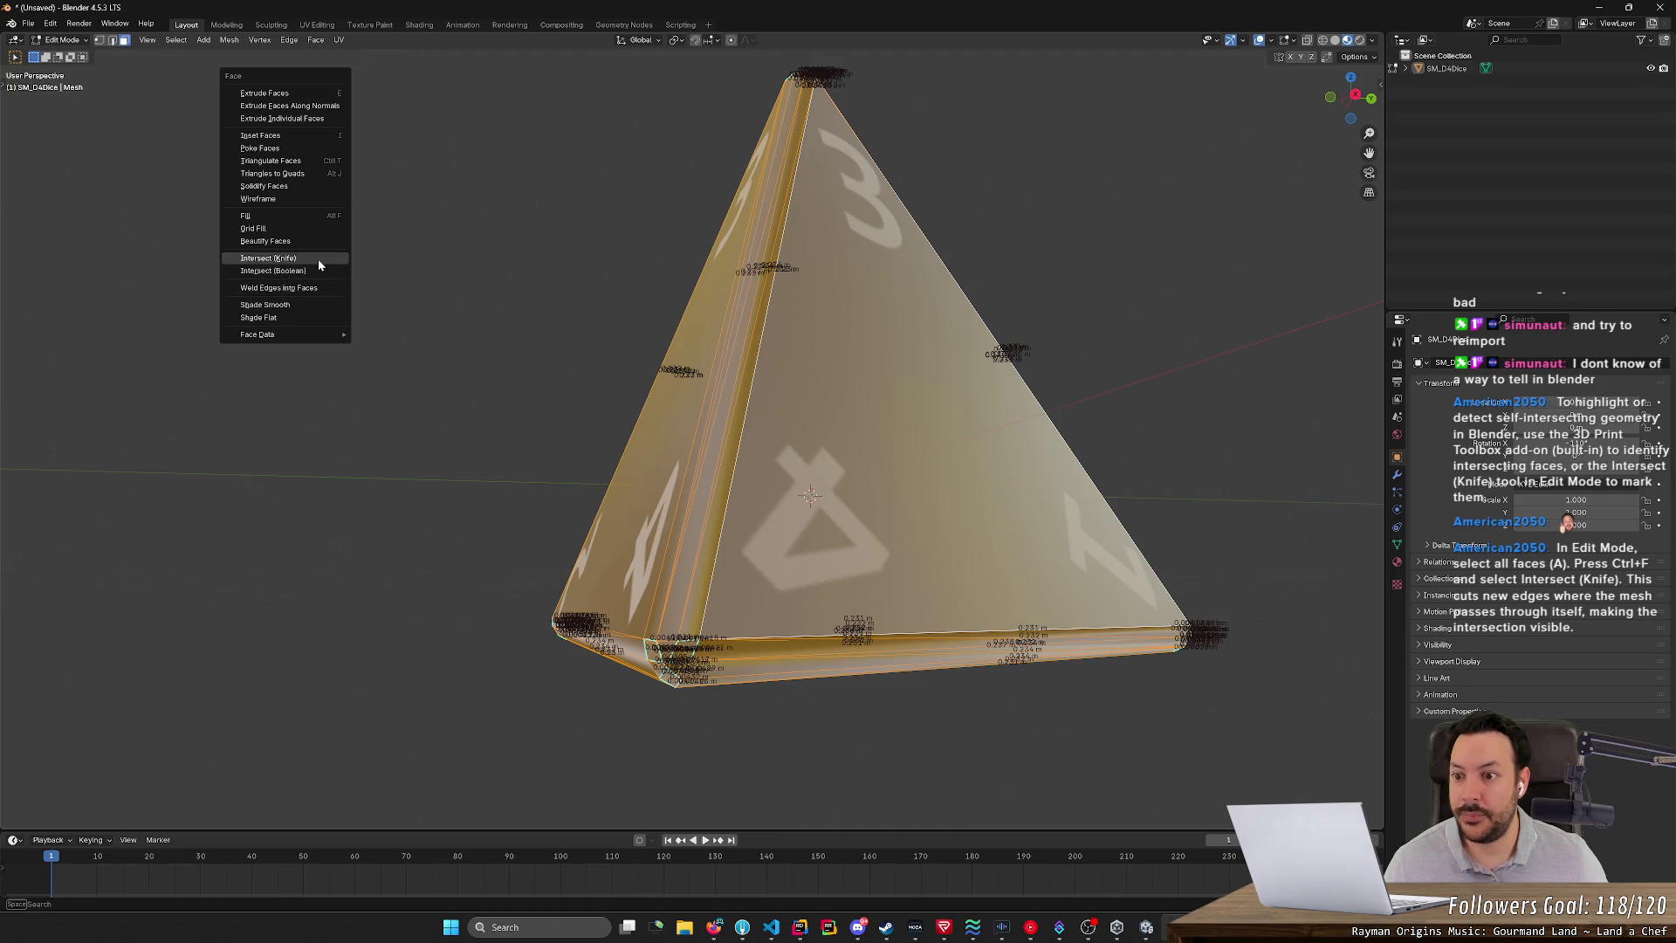
{"action": "left_click", "coordinate": [318, 258]}
{"action": "left_click", "coordinate": [162, 772]}
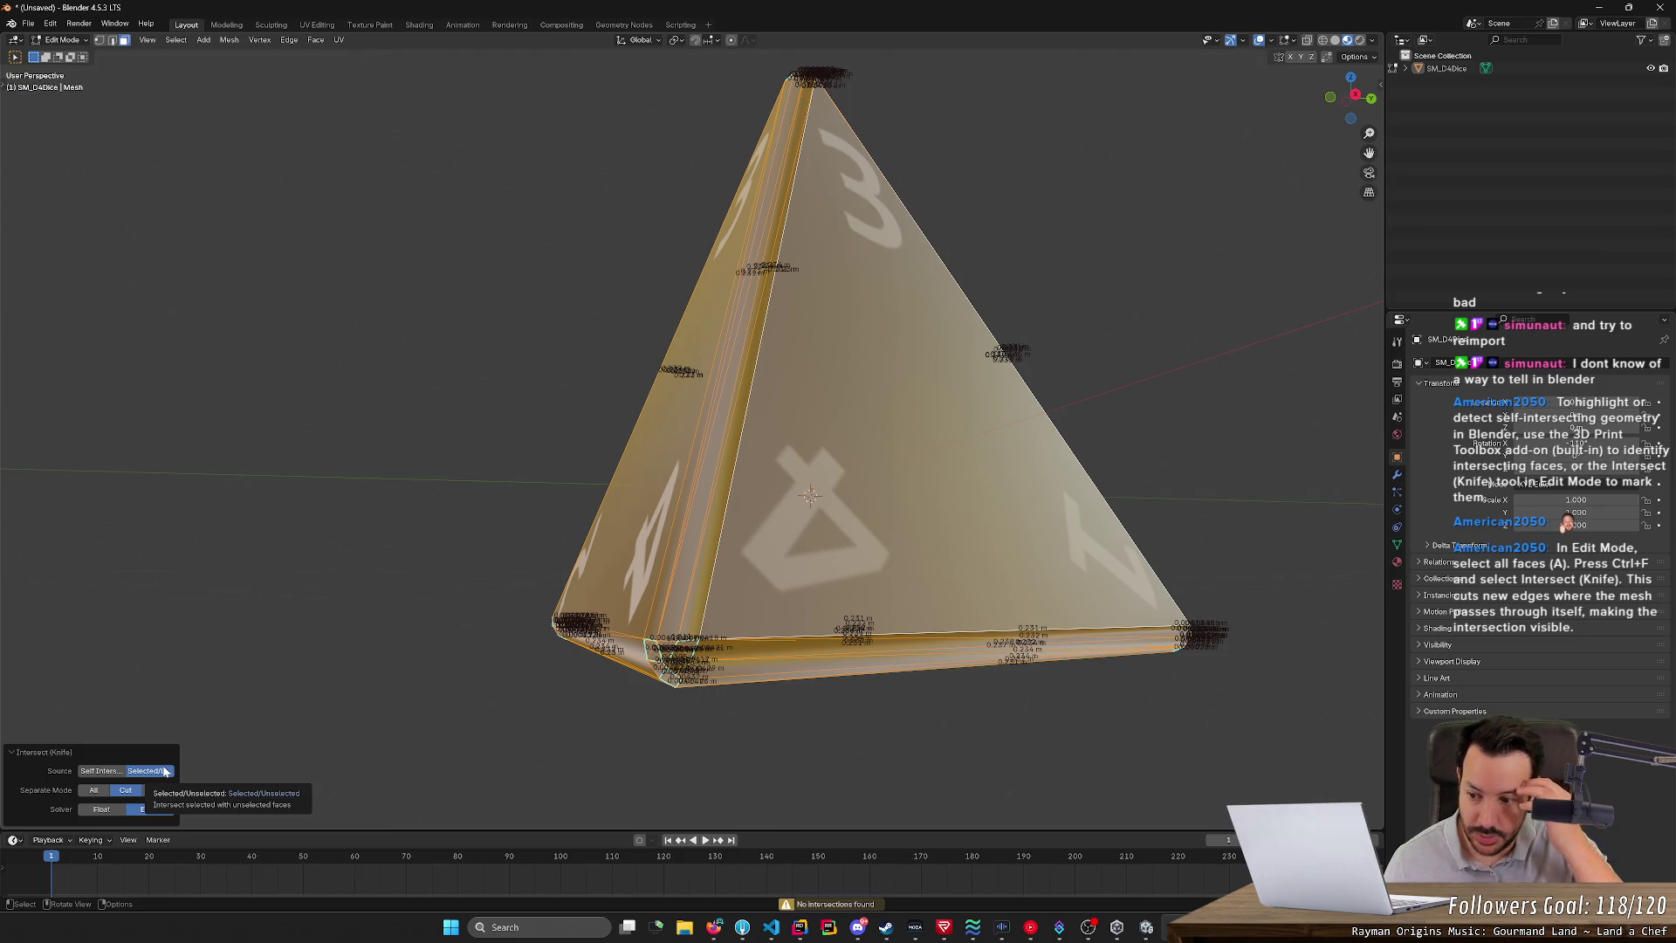
{"action": "left_click", "coordinate": [118, 809]}
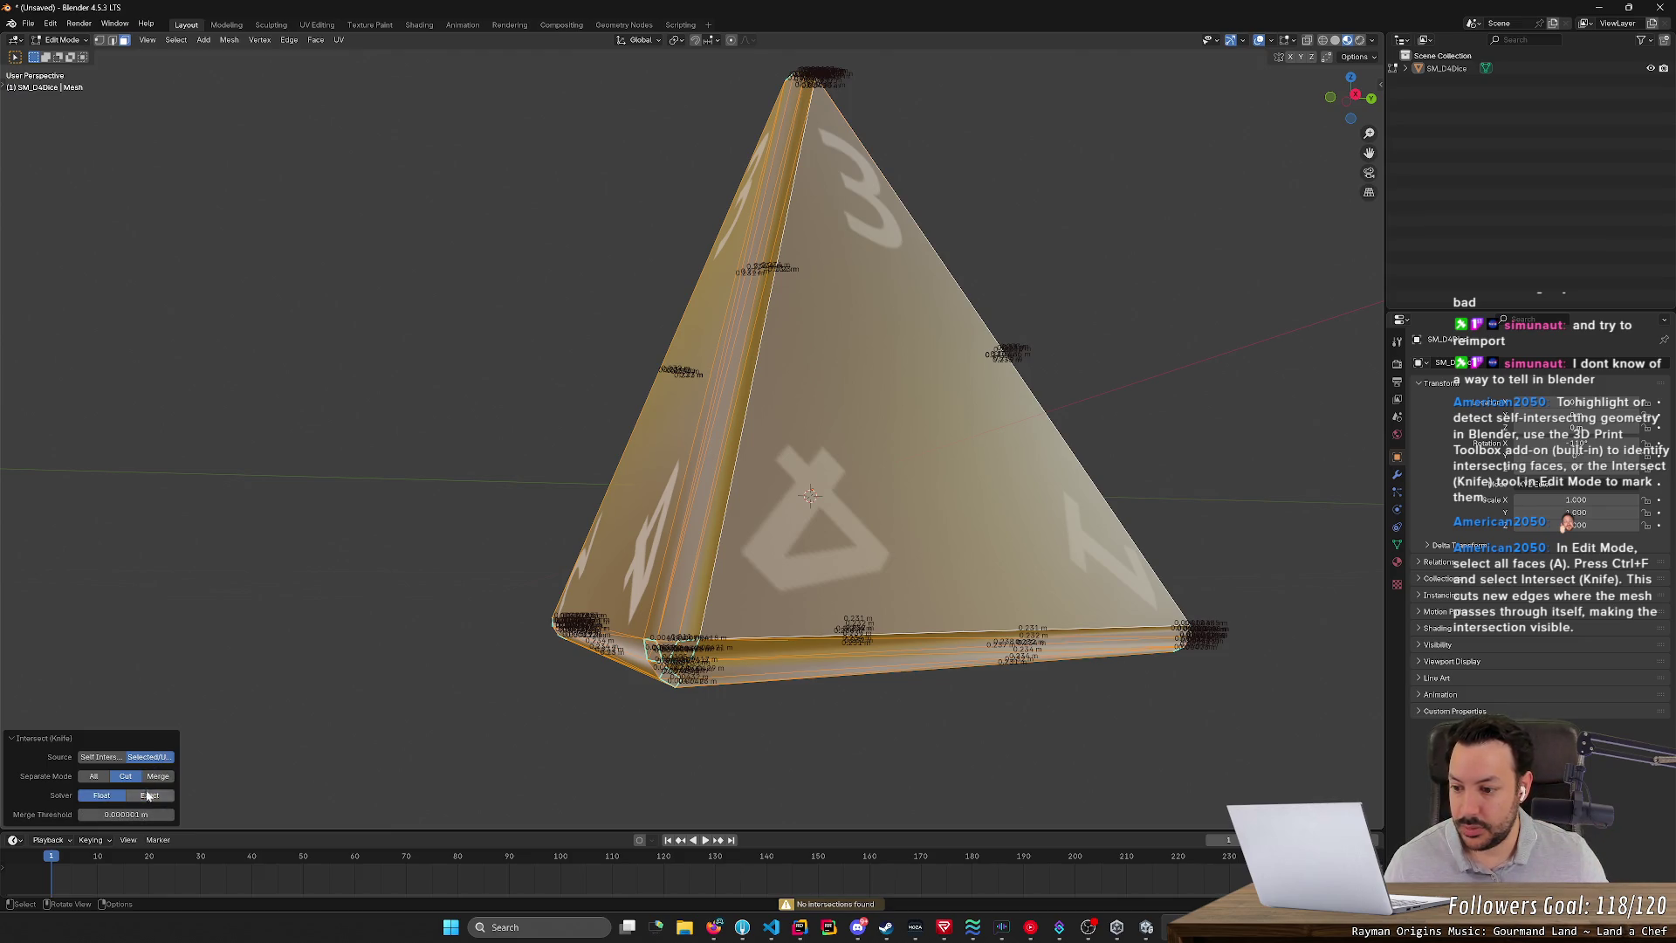
{"action": "left_click", "coordinate": [149, 795]}
{"action": "left_click", "coordinate": [93, 790]}
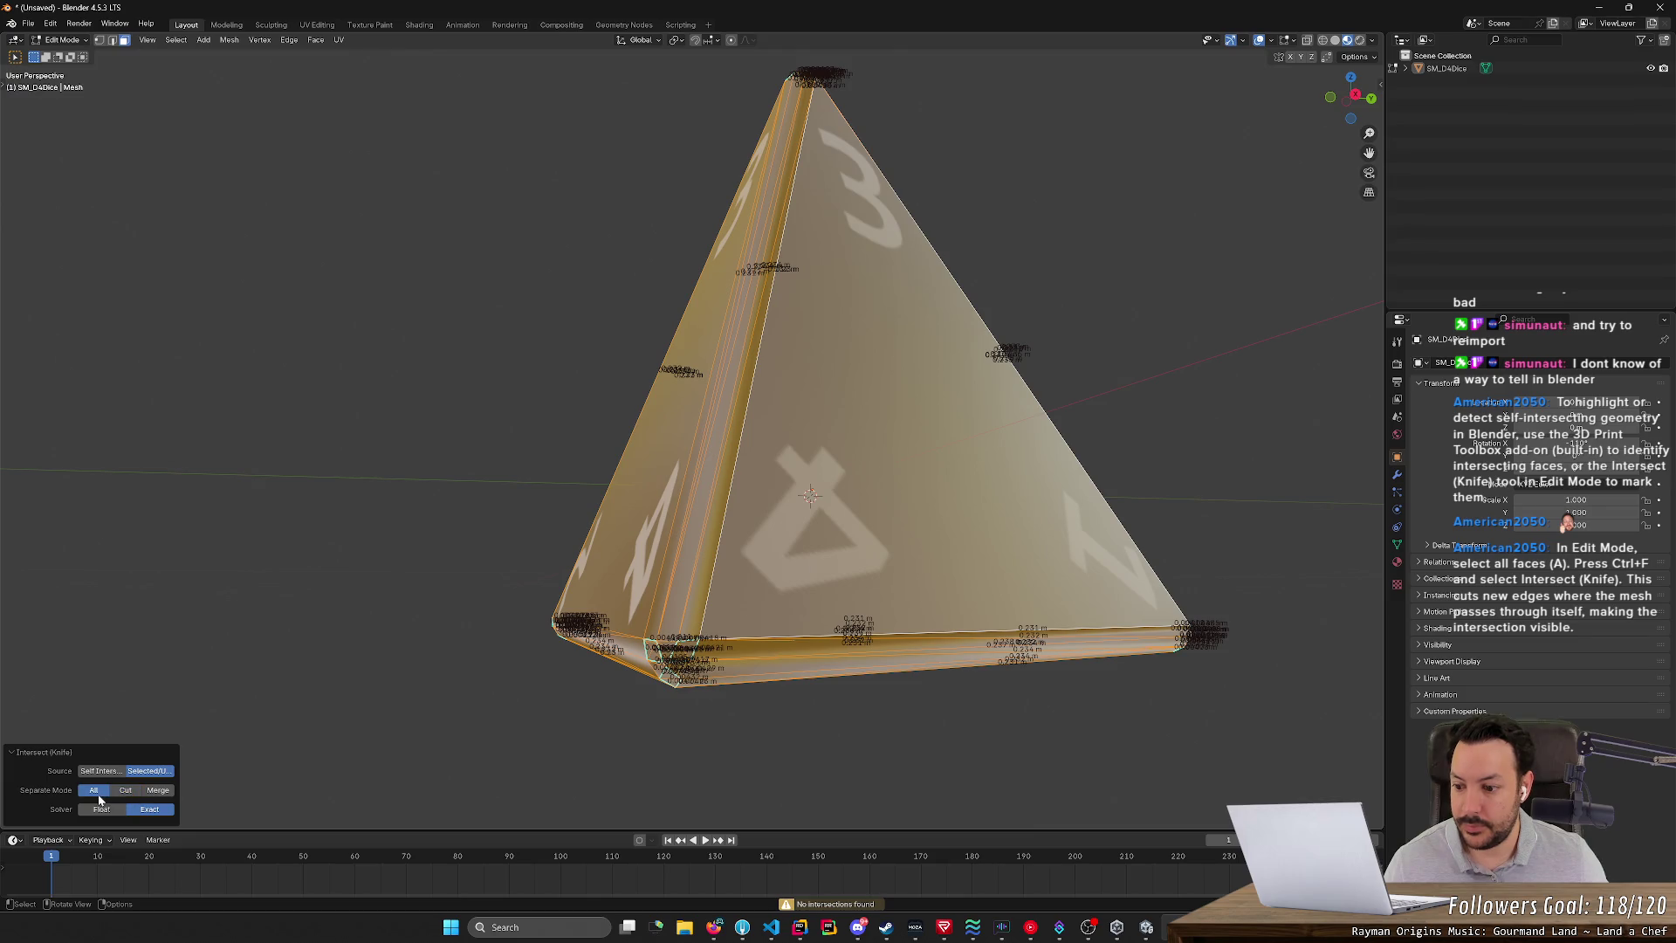
{"action": "left_click", "coordinate": [158, 789]}
{"action": "left_click", "coordinate": [99, 771]}
{"action": "left_click", "coordinate": [149, 771]}
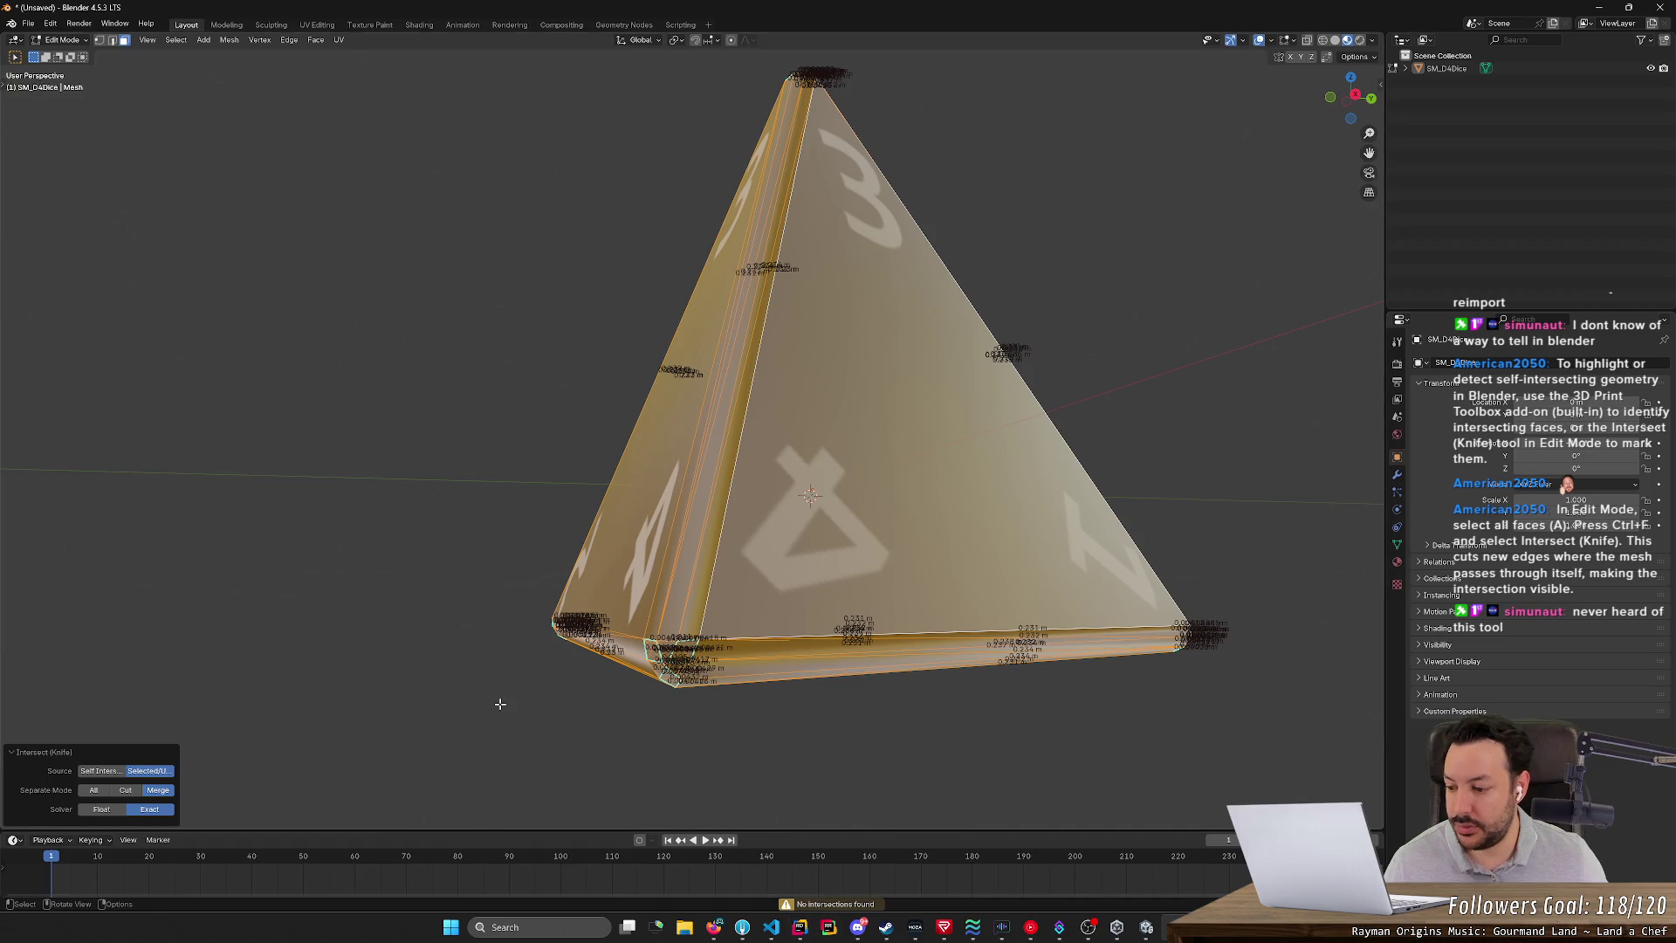
- Deselect the mesh, orbit to another edge, and switch to the 3D Print Toolbox page
{"action": "left_click", "coordinate": [475, 692]}
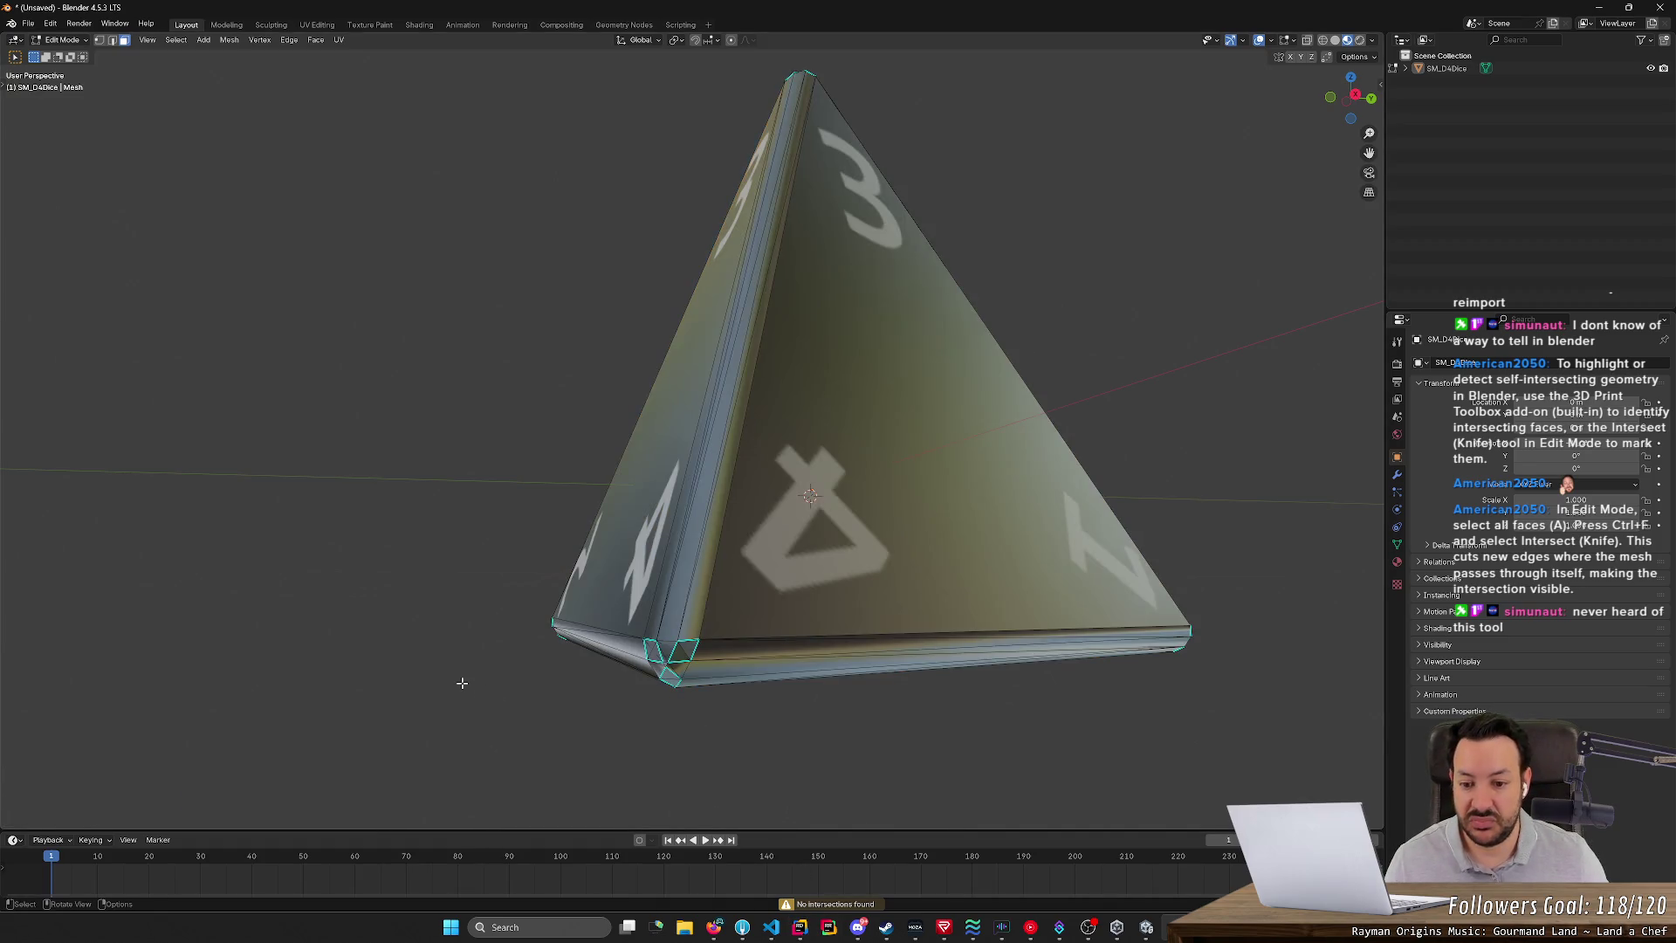
{"action": "mouse_move", "coordinate": [463, 682]}
{"action": "middle_mouse_down"}
{"action": "mouse_move", "coordinate": [489, 663]}
{"action": "mouse_move", "coordinate": [522, 672]}
{"action": "middle_mouse_up"}
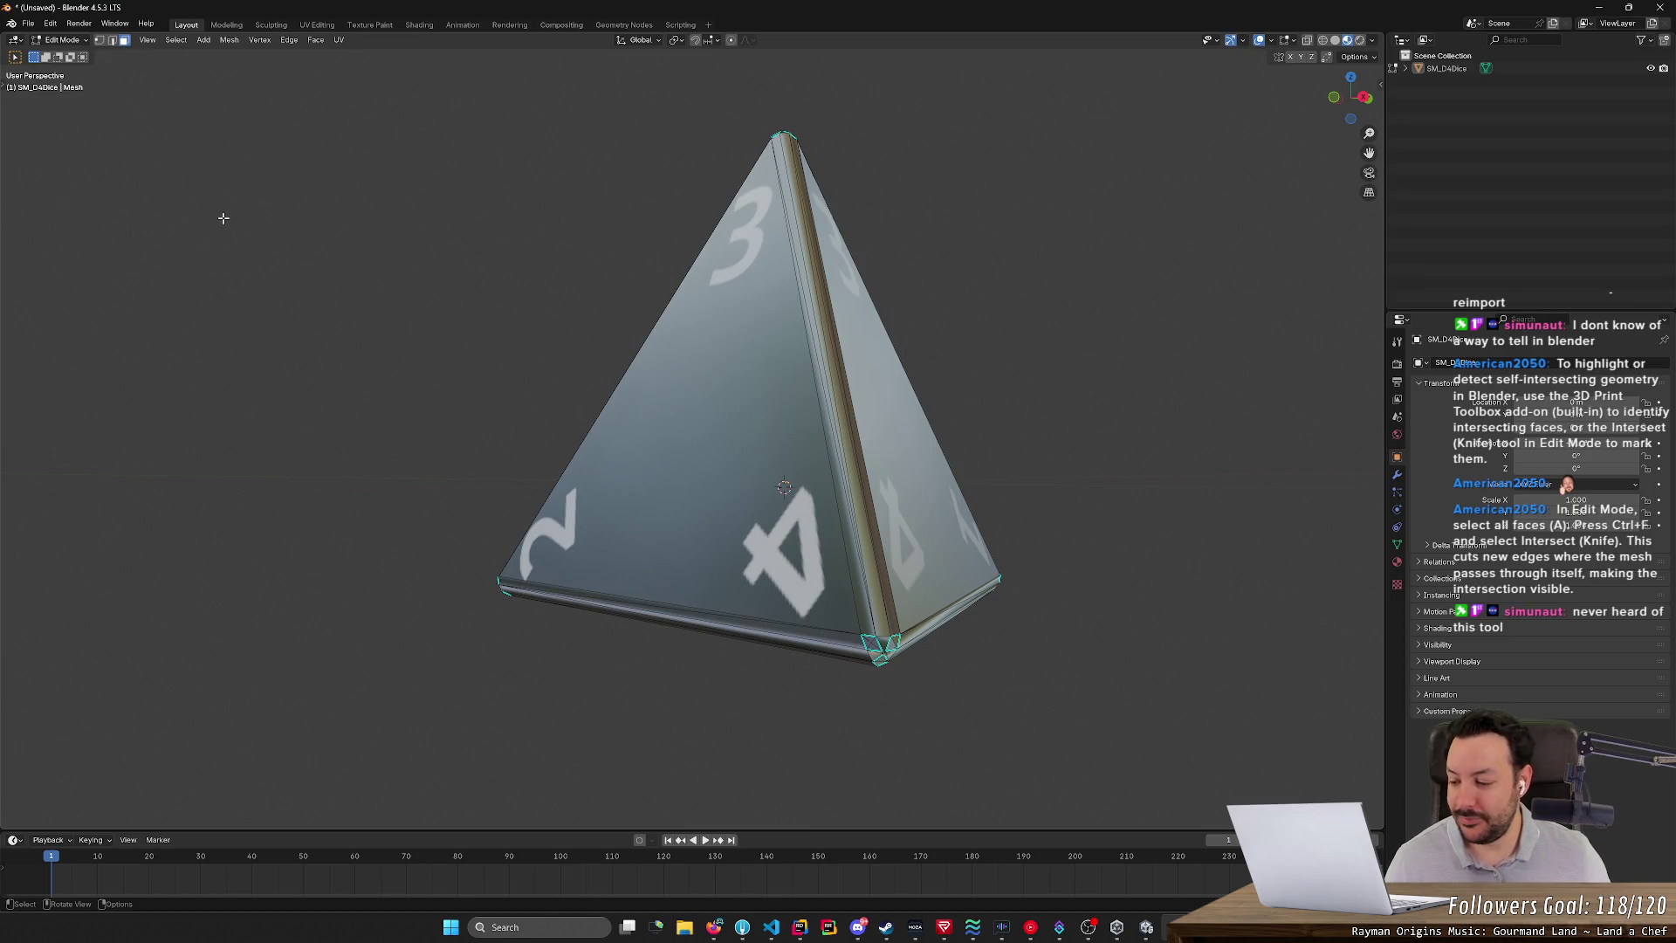
{"action": "key", "text": "alt+Tab"}
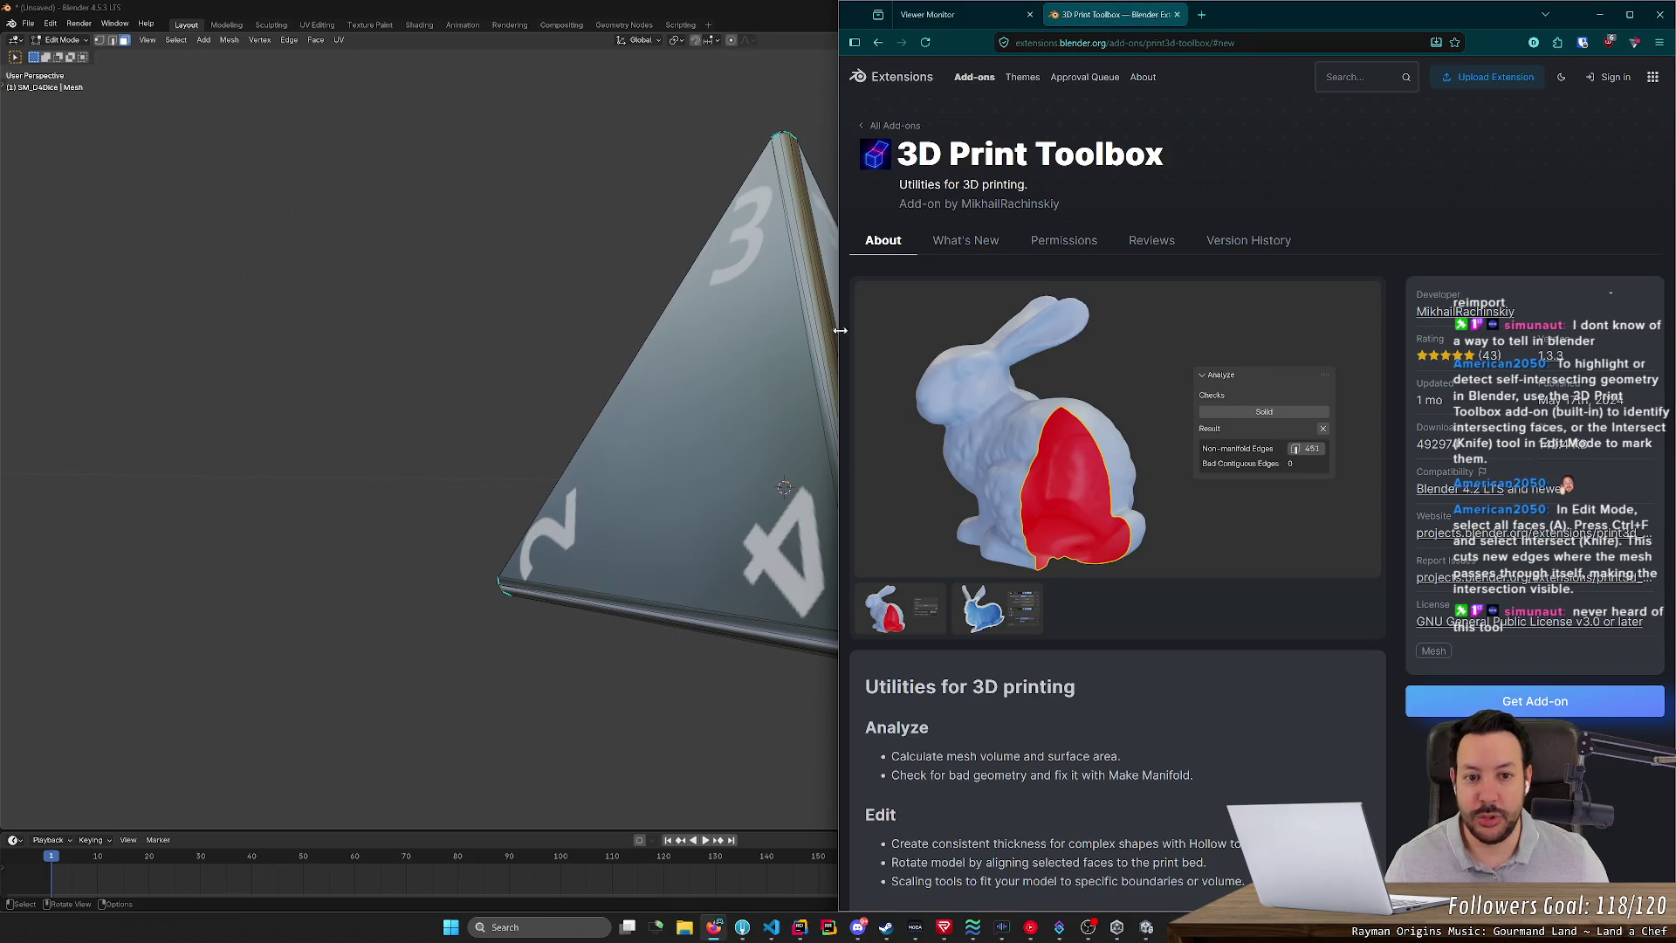
- Search '3d print toolbox blender how to use' and open the Blender Manual result
{"action": "left_click", "coordinate": [878, 42]}
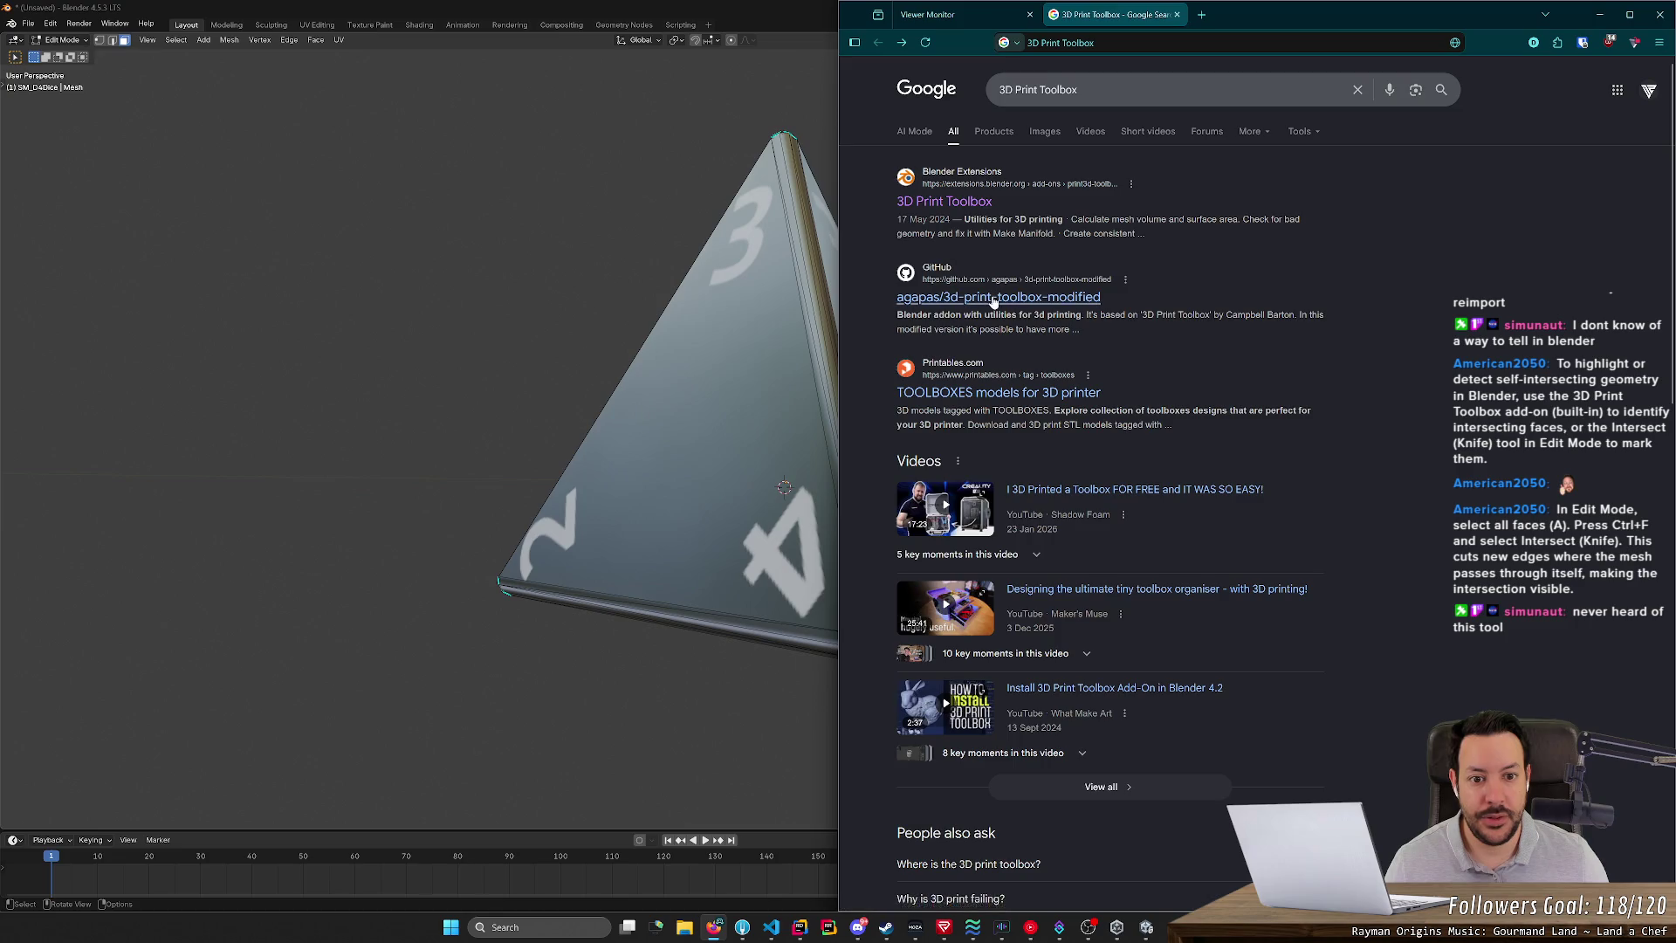
{"action": "scroll", "coordinate": [1033, 346], "scroll_direction": "down", "scroll_amount": 3}
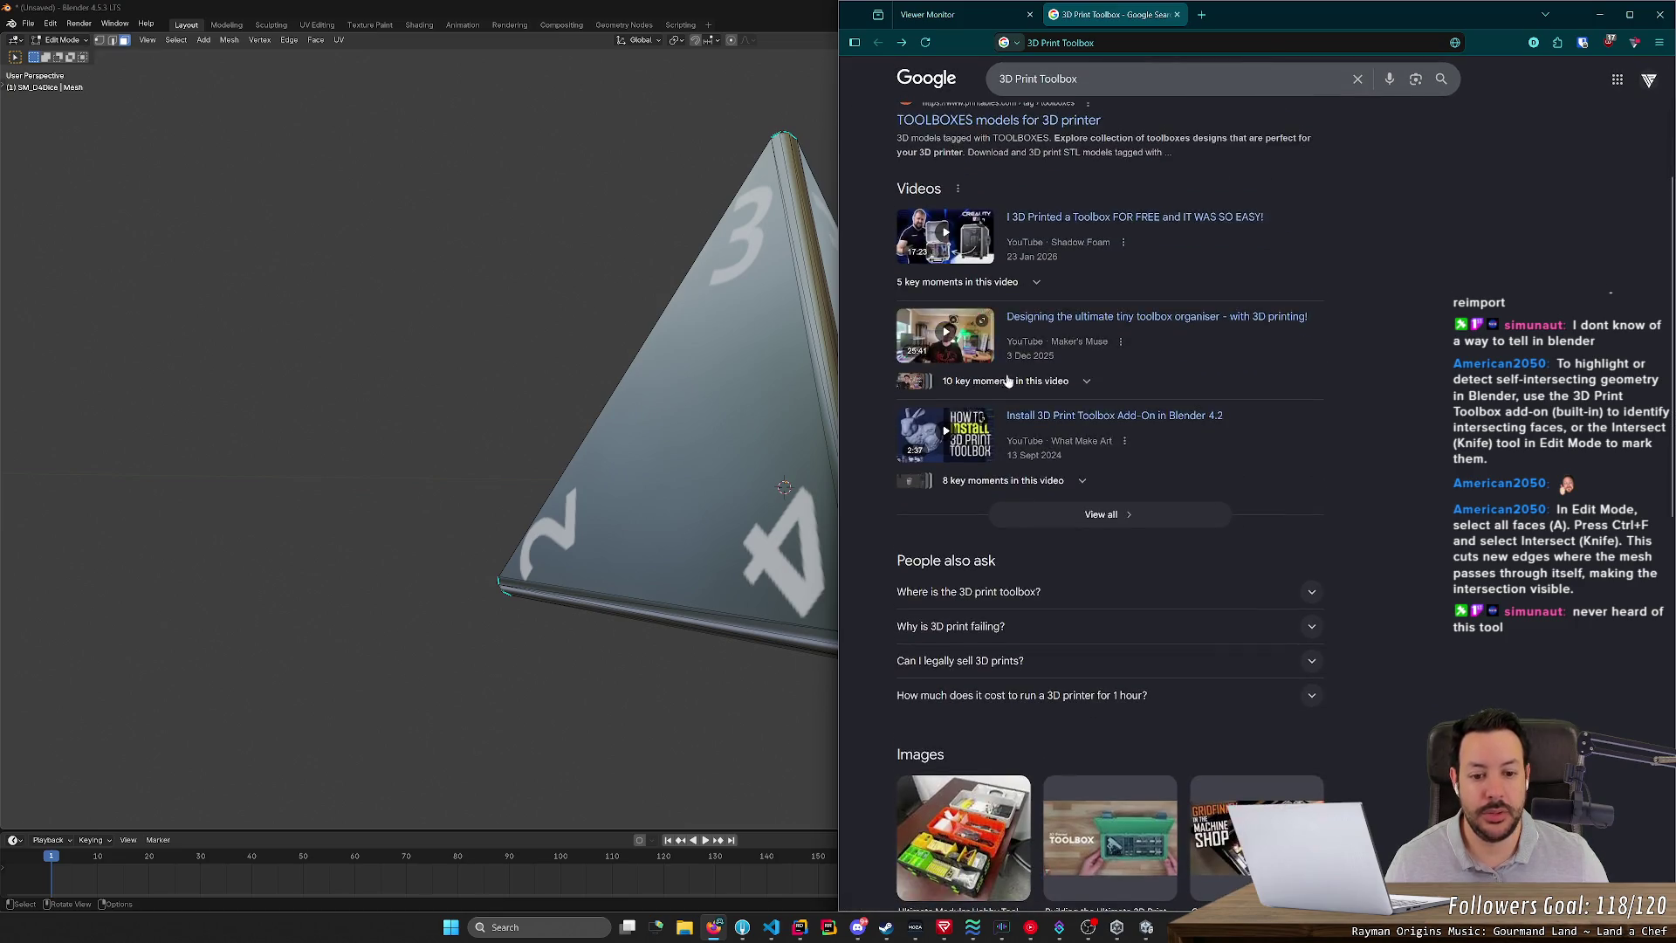
{"action": "scroll", "coordinate": [1033, 345], "scroll_direction": "up", "scroll_amount": 2}
{"action": "left_click", "coordinate": [1222, 78]}
{"action": "type", "text": "blender"}
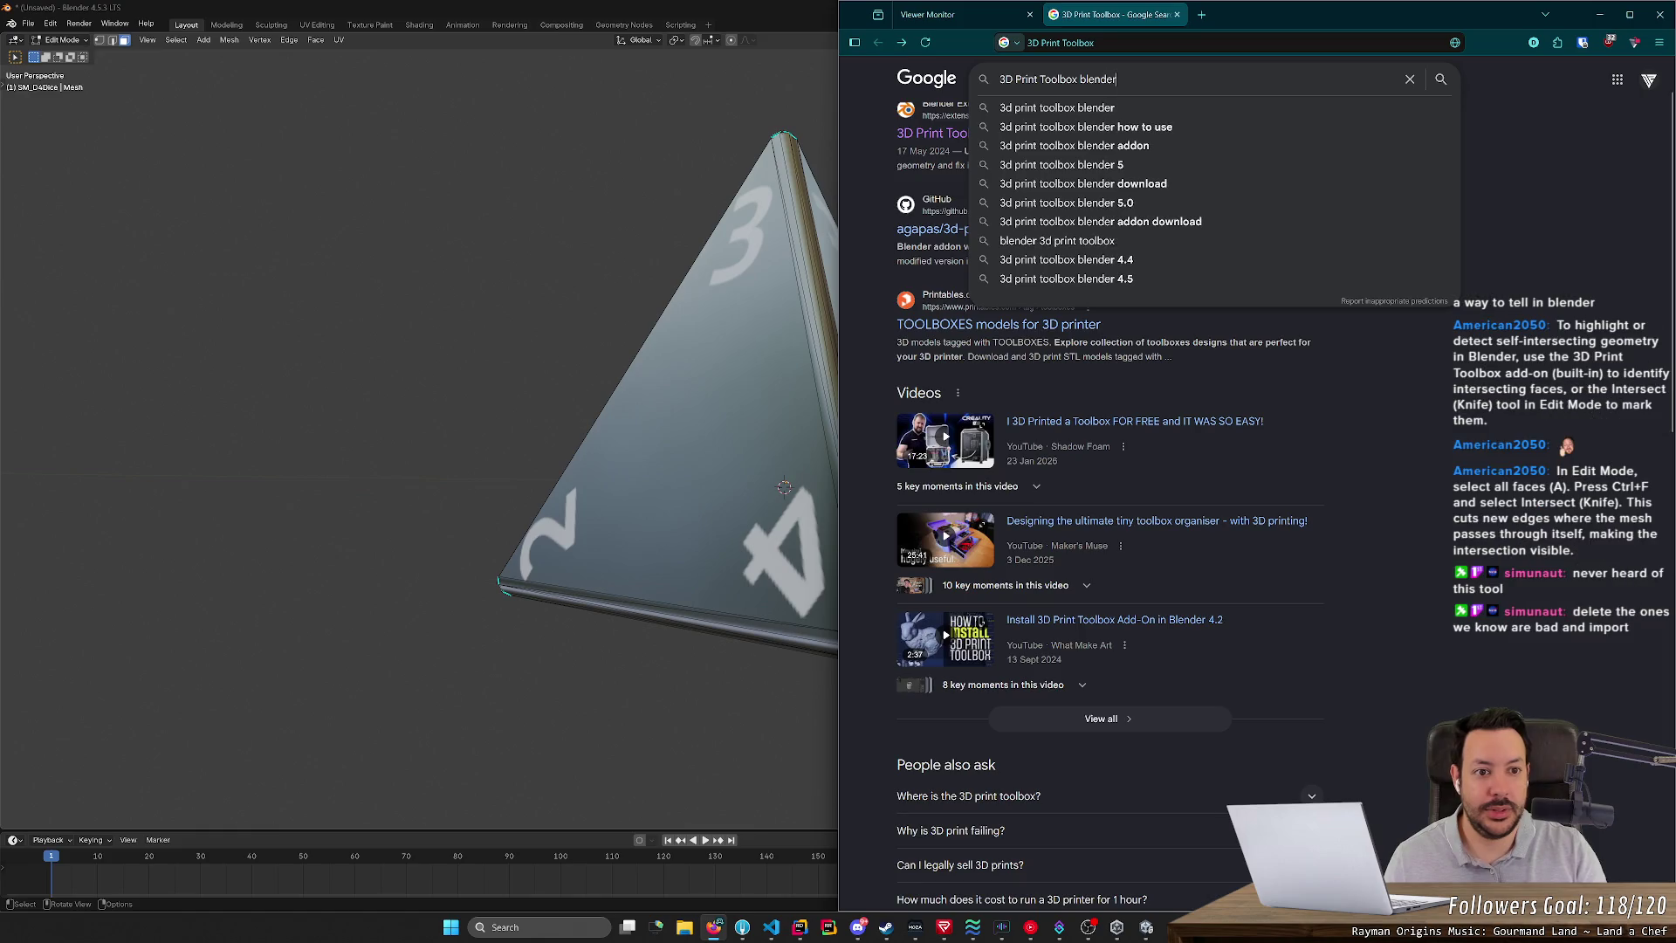
{"action": "key", "text": "Return"}
{"action": "type", "text": "how to use"}
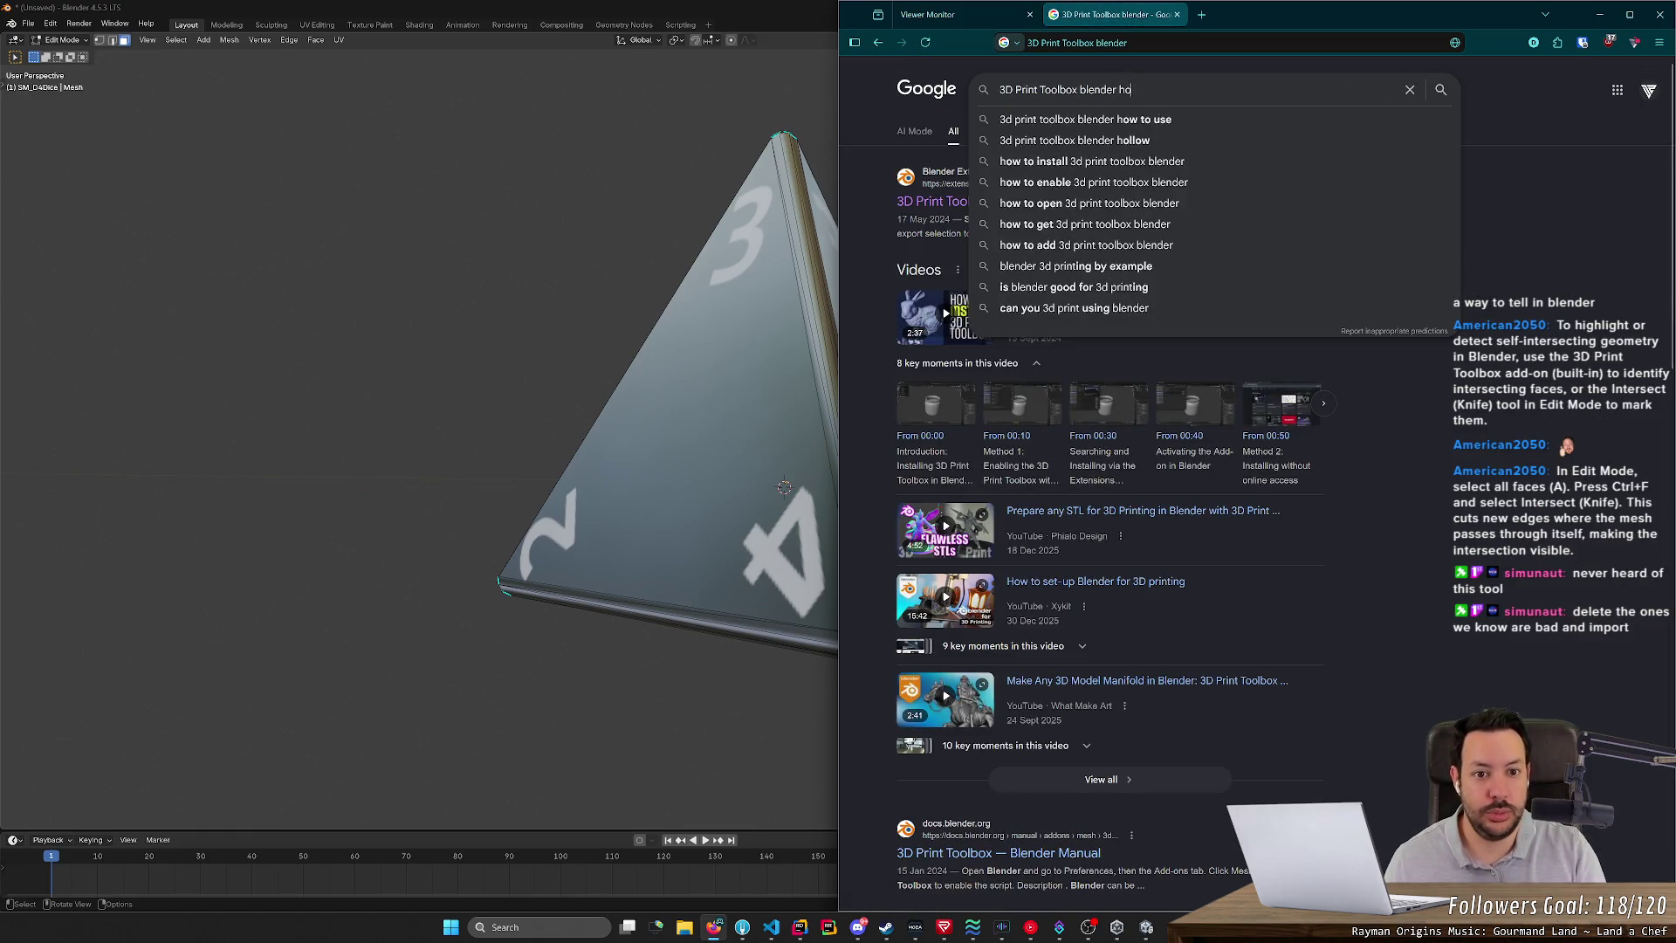
{"action": "key", "text": "Down"}
{"action": "key", "text": "Return"}
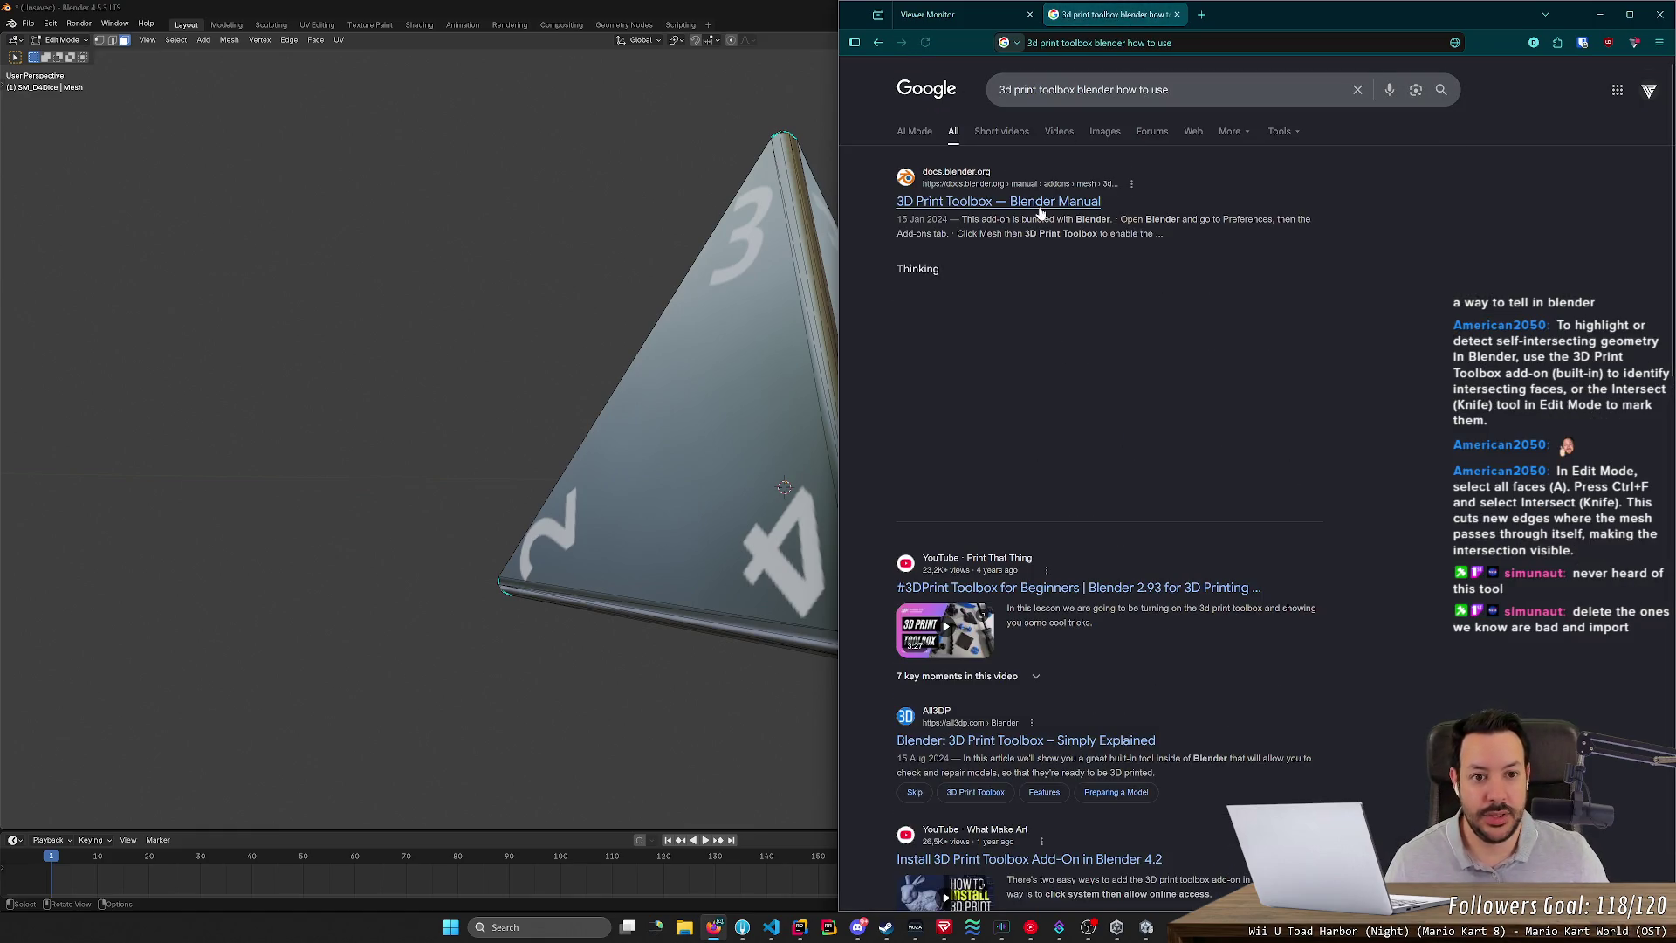
{"action": "left_click", "coordinate": [1048, 168]}
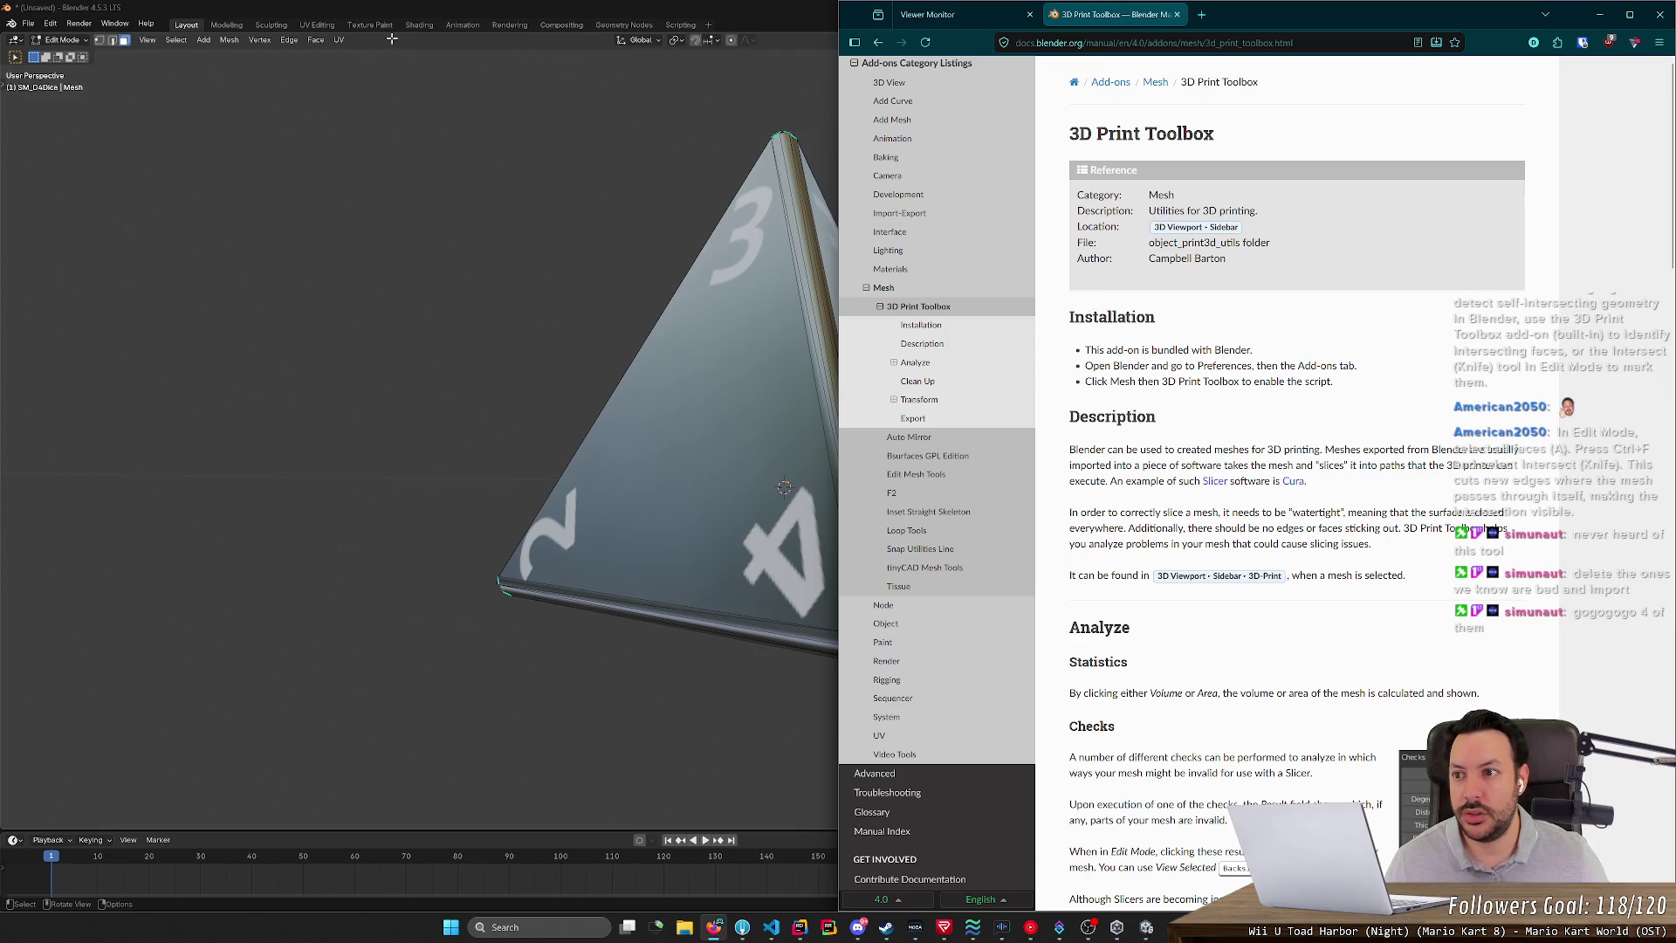
{"action": "left_click", "coordinate": [229, 40]}
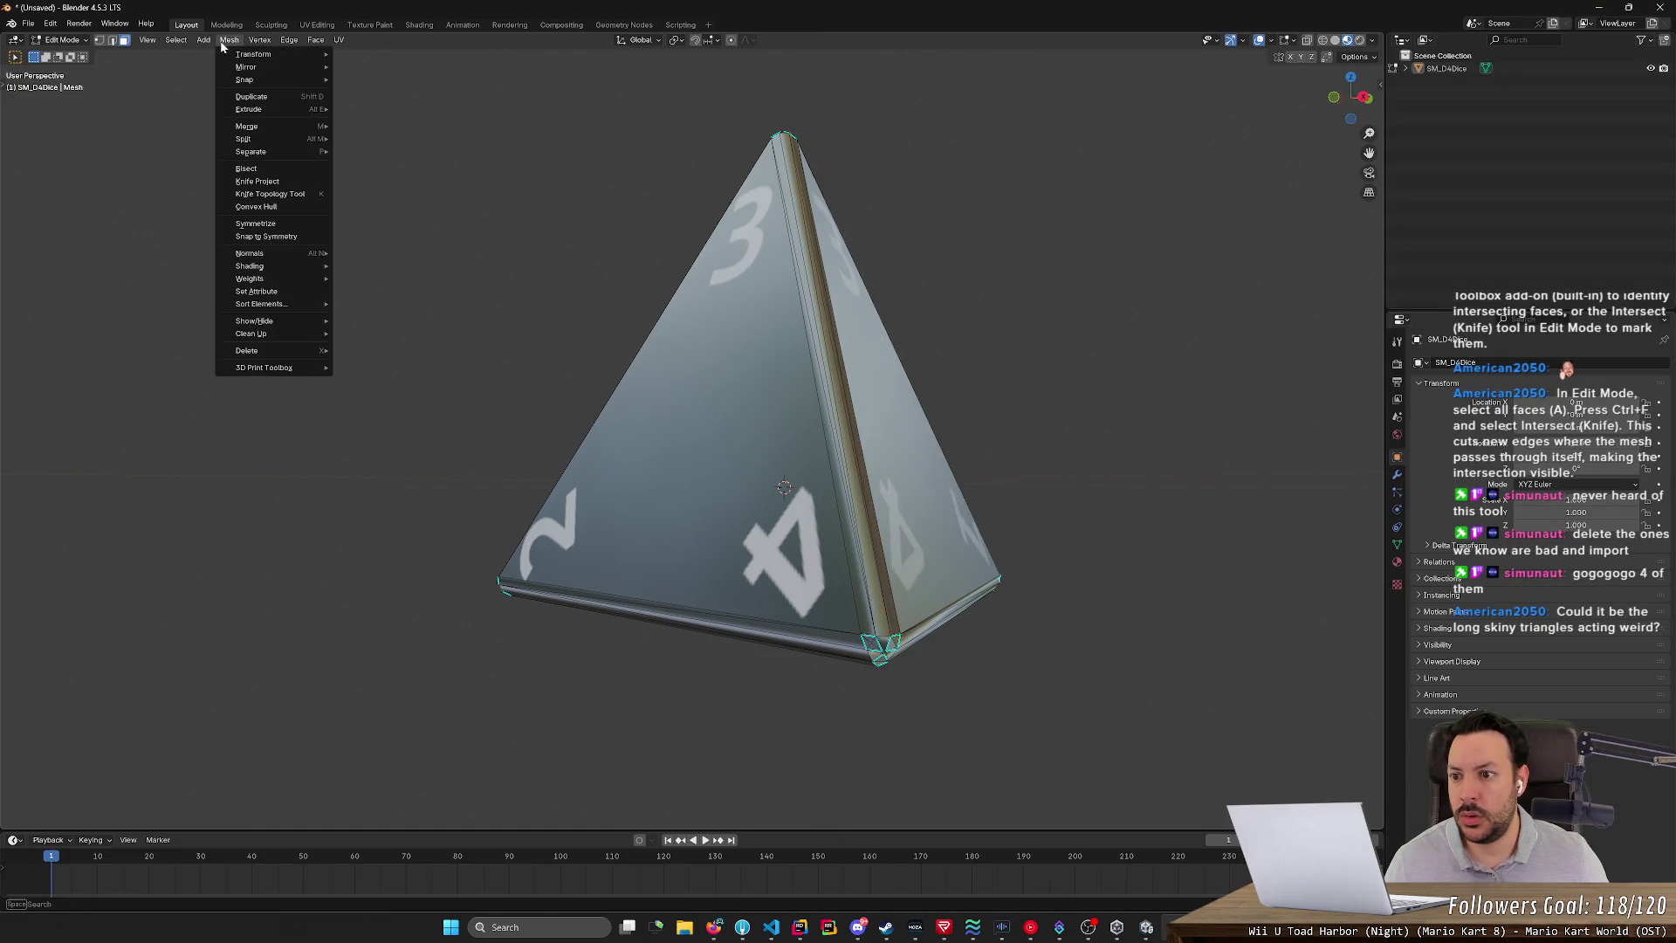
- Run the Intersections check from Mesh > 3D Print Toolbox > Analyze, getting 0 faces
{"action": "mouse_move", "coordinate": [295, 376]}
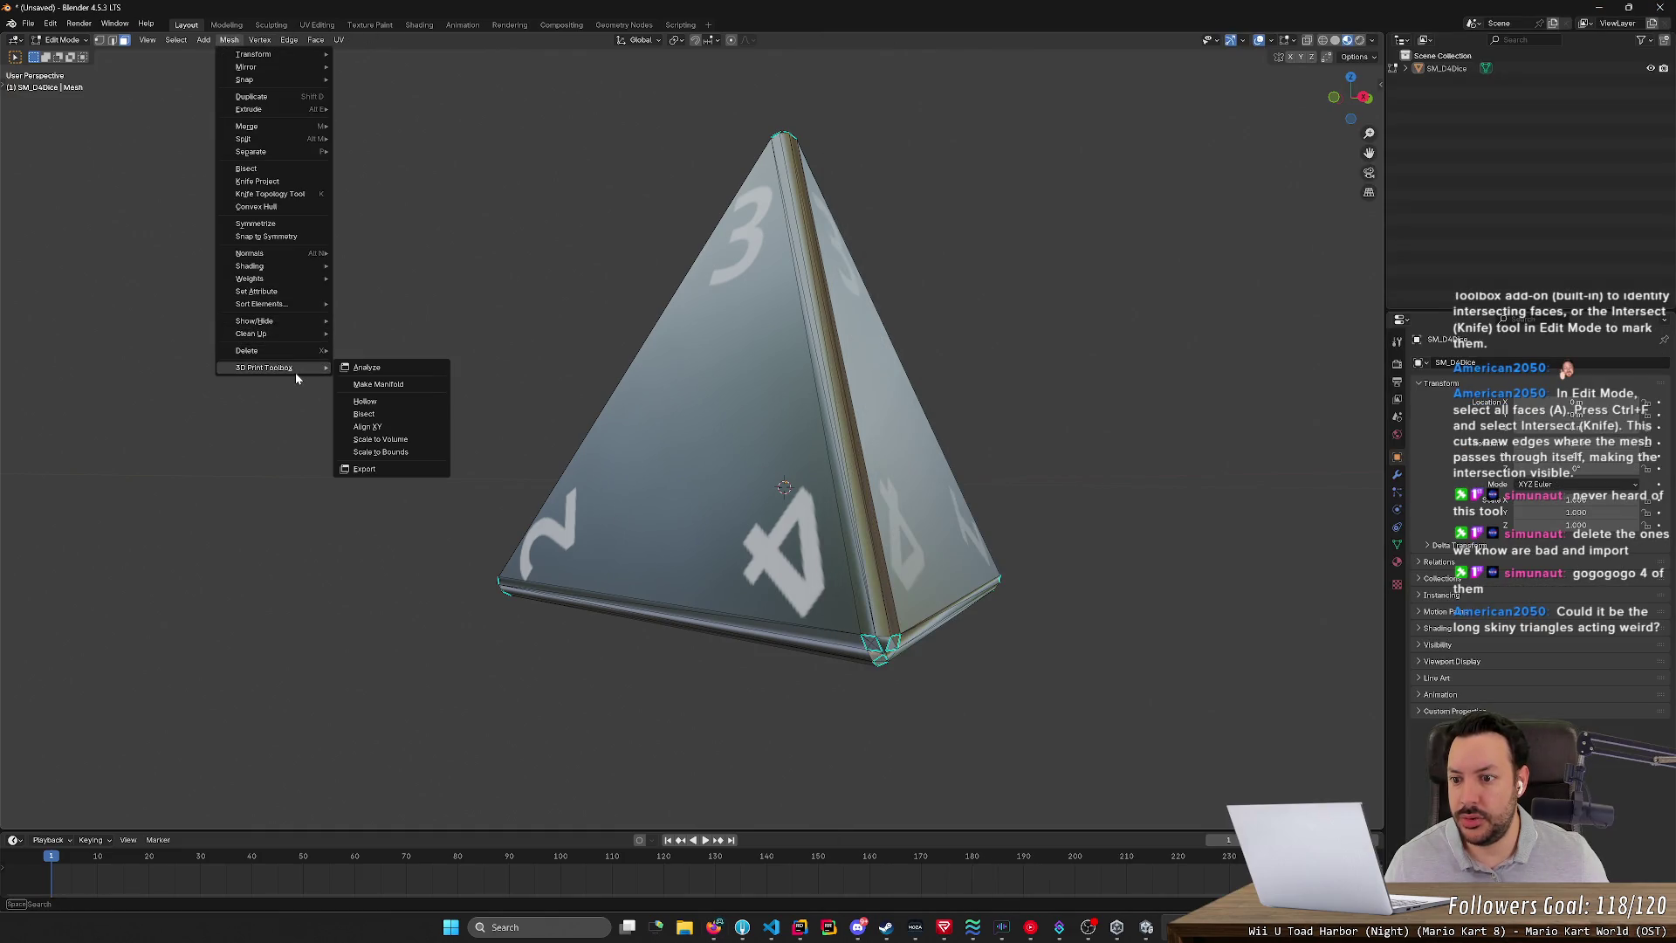
{"action": "left_click", "coordinate": [408, 366]}
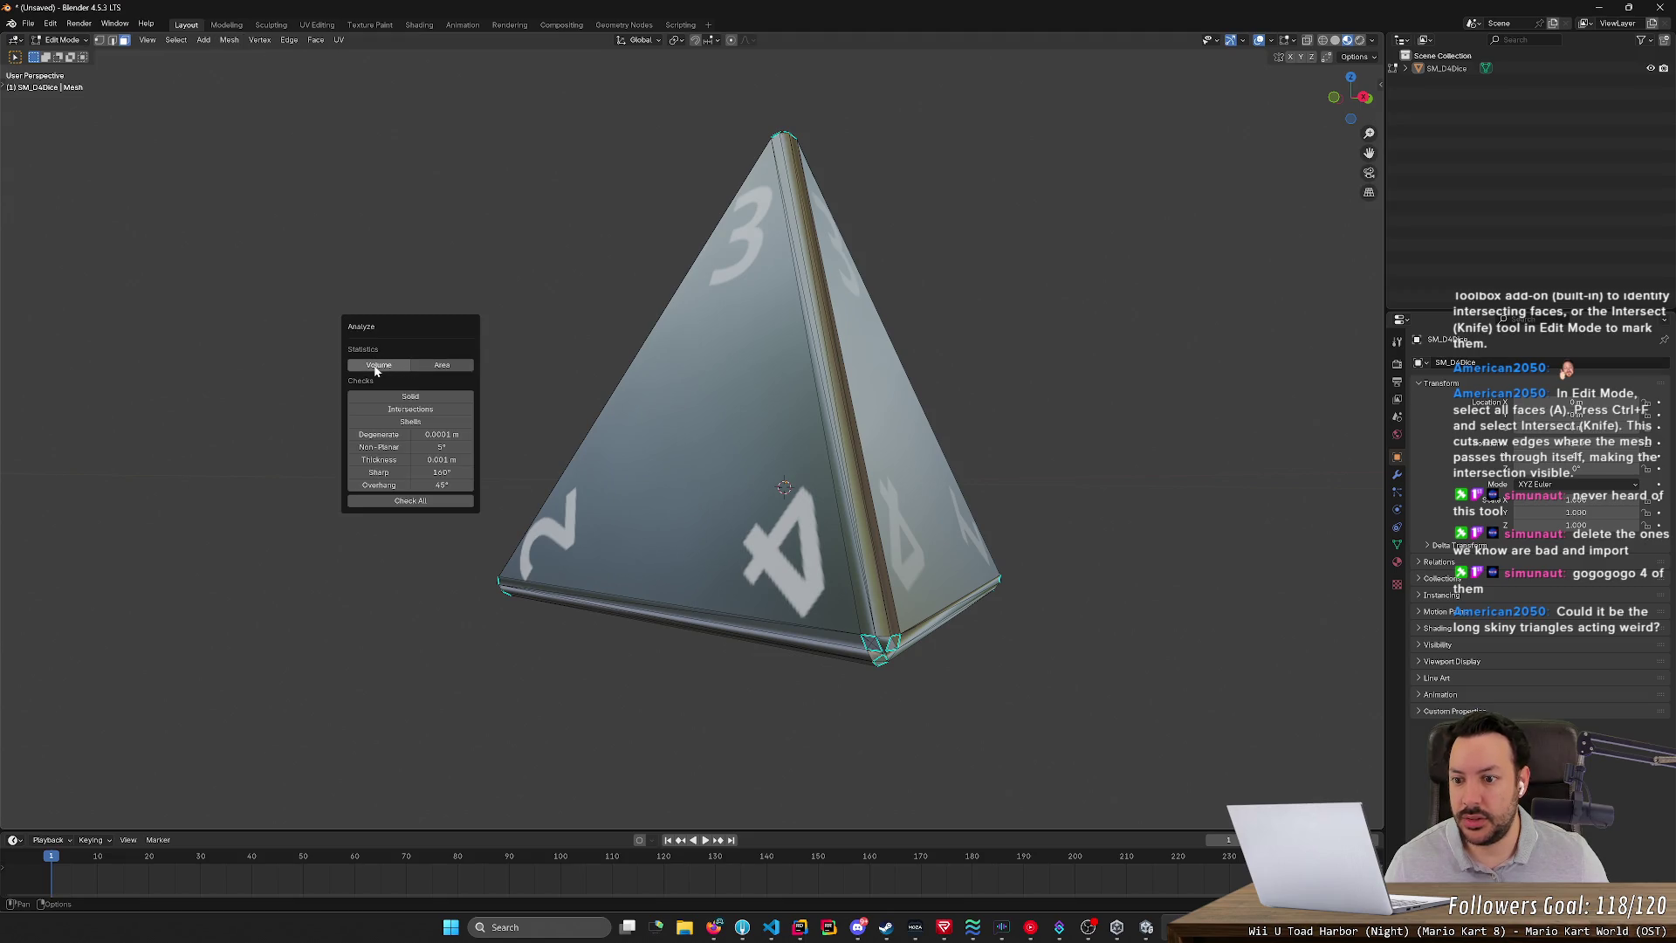
{"action": "left_click", "coordinate": [442, 410]}
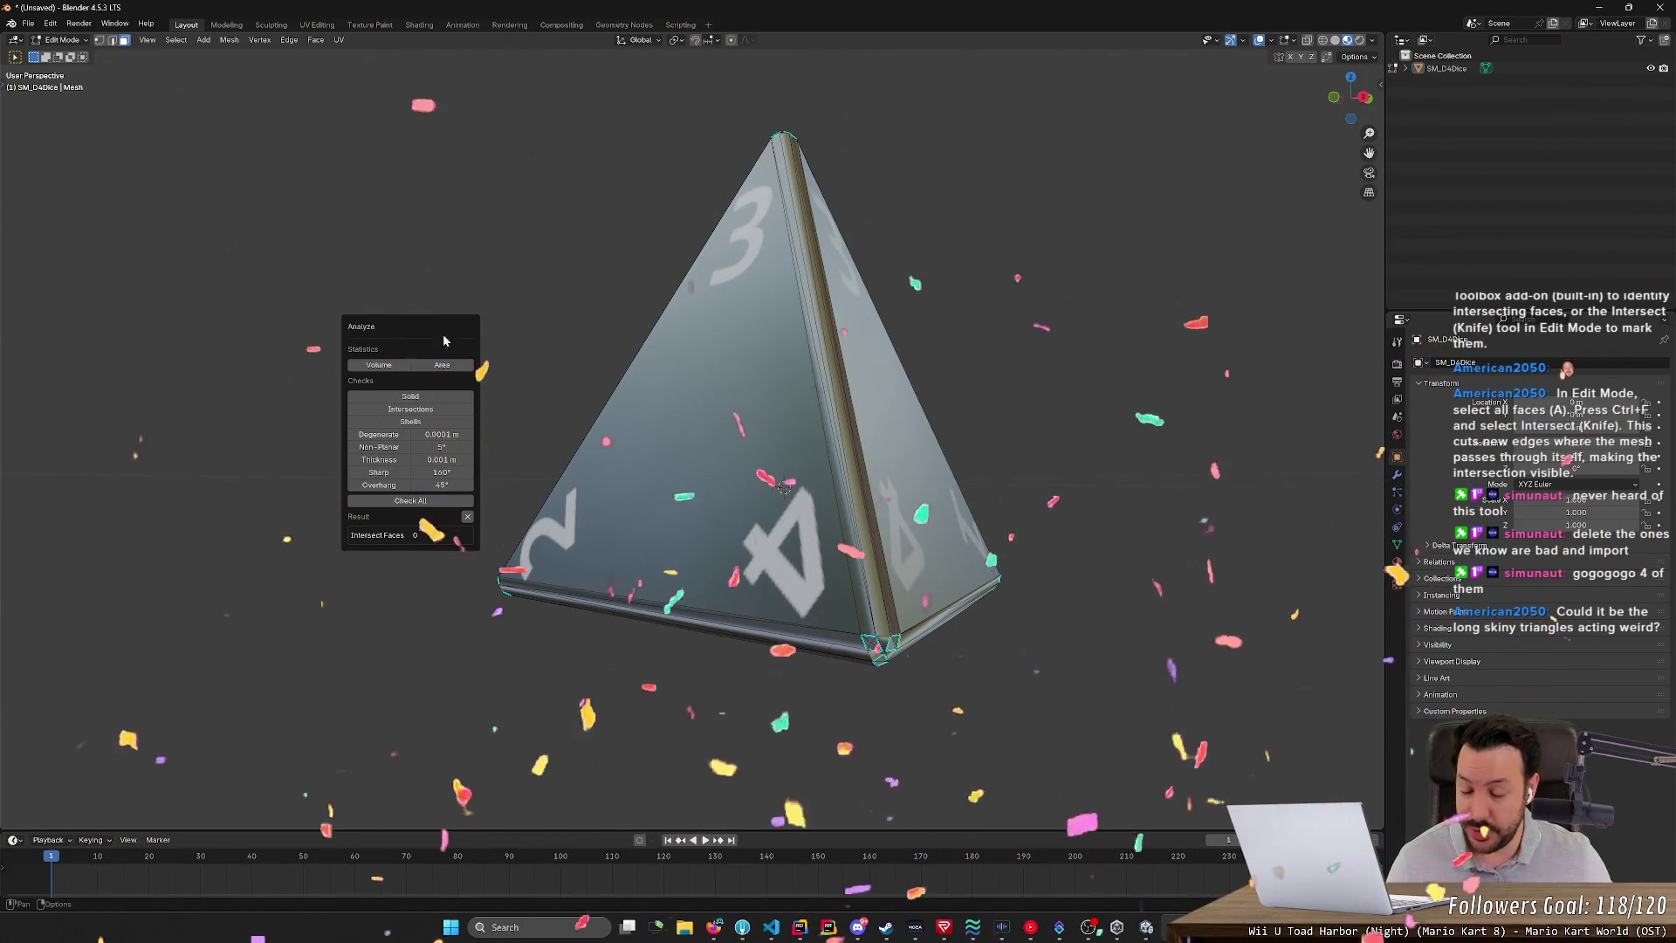
{"action": "mouse_move", "coordinate": [451, 327]}
{"action": "left_mouse_down"}
{"action": "mouse_move", "coordinate": [396, 315]}
{"action": "mouse_move", "coordinate": [373, 336]}
{"action": "left_mouse_up"}
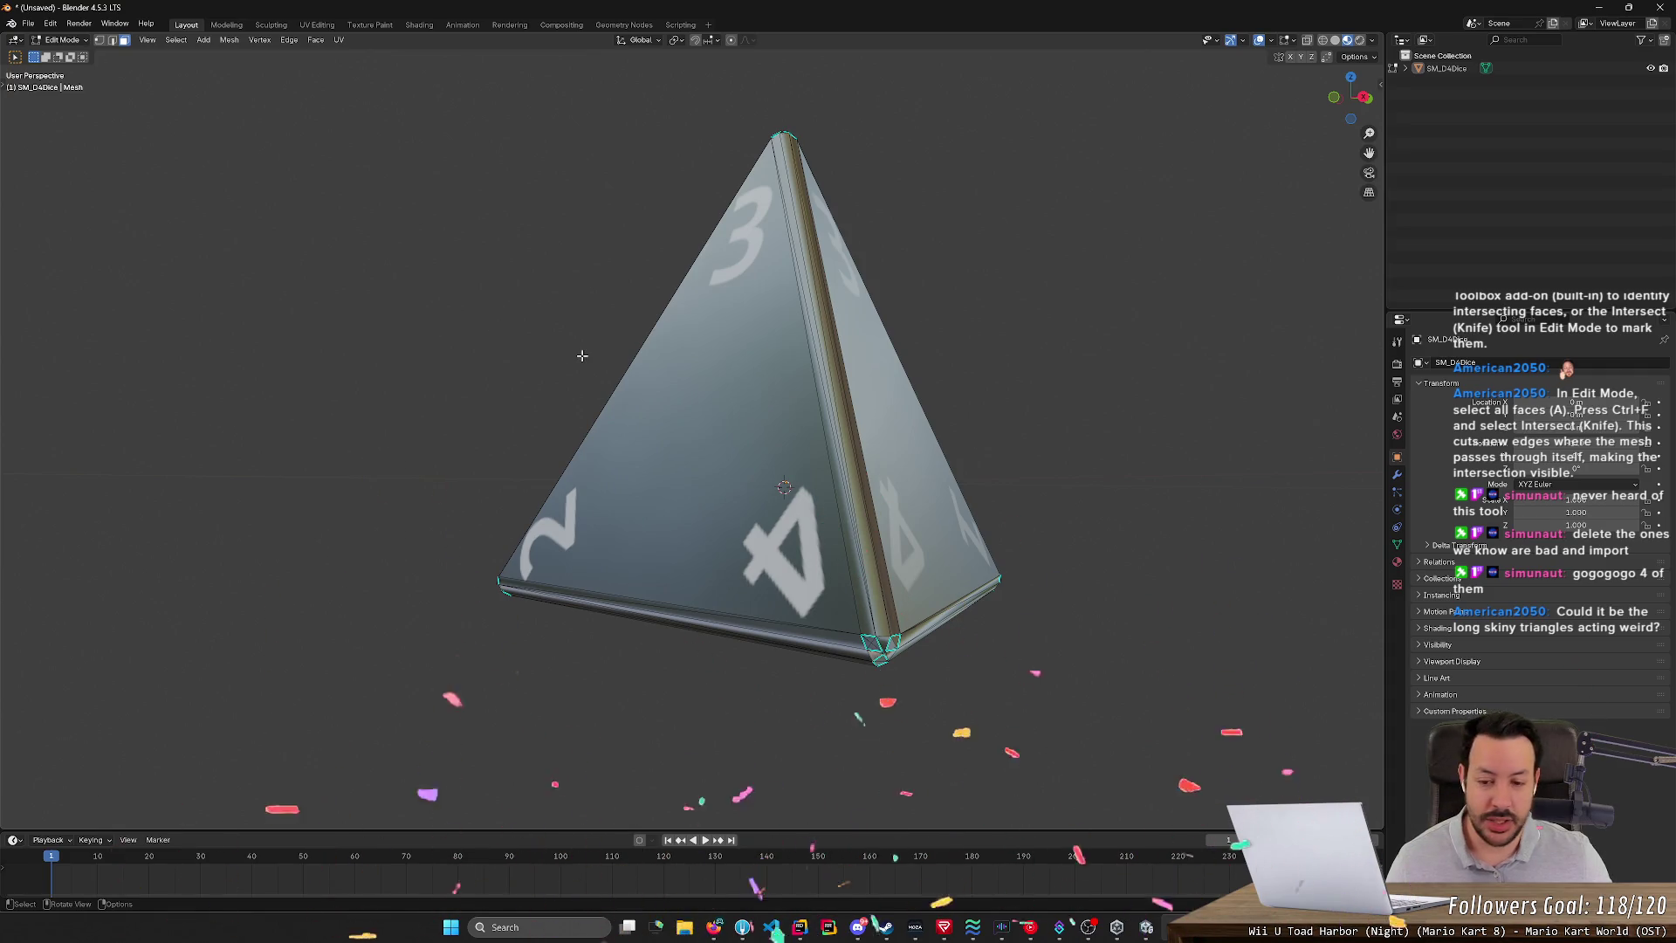
- Orbit and zoom around the die to inspect the selected bottom corner, ending with face 3 forward
{"action": "scroll", "coordinate": [1043, 626], "scroll_direction": "up", "scroll_amount": 5}
{"action": "mouse_move", "coordinate": [1043, 626]}
{"action": "middle_mouse_down"}
{"action": "mouse_move", "coordinate": [1004, 610]}
{"action": "mouse_move", "coordinate": [1027, 593]}
{"action": "middle_mouse_up"}
{"action": "scroll", "coordinate": [827, 487], "scroll_direction": "up", "scroll_amount": 3}
{"action": "middle_click_drag", "start_coordinate": [827, 487], "coordinate": [819, 490]}
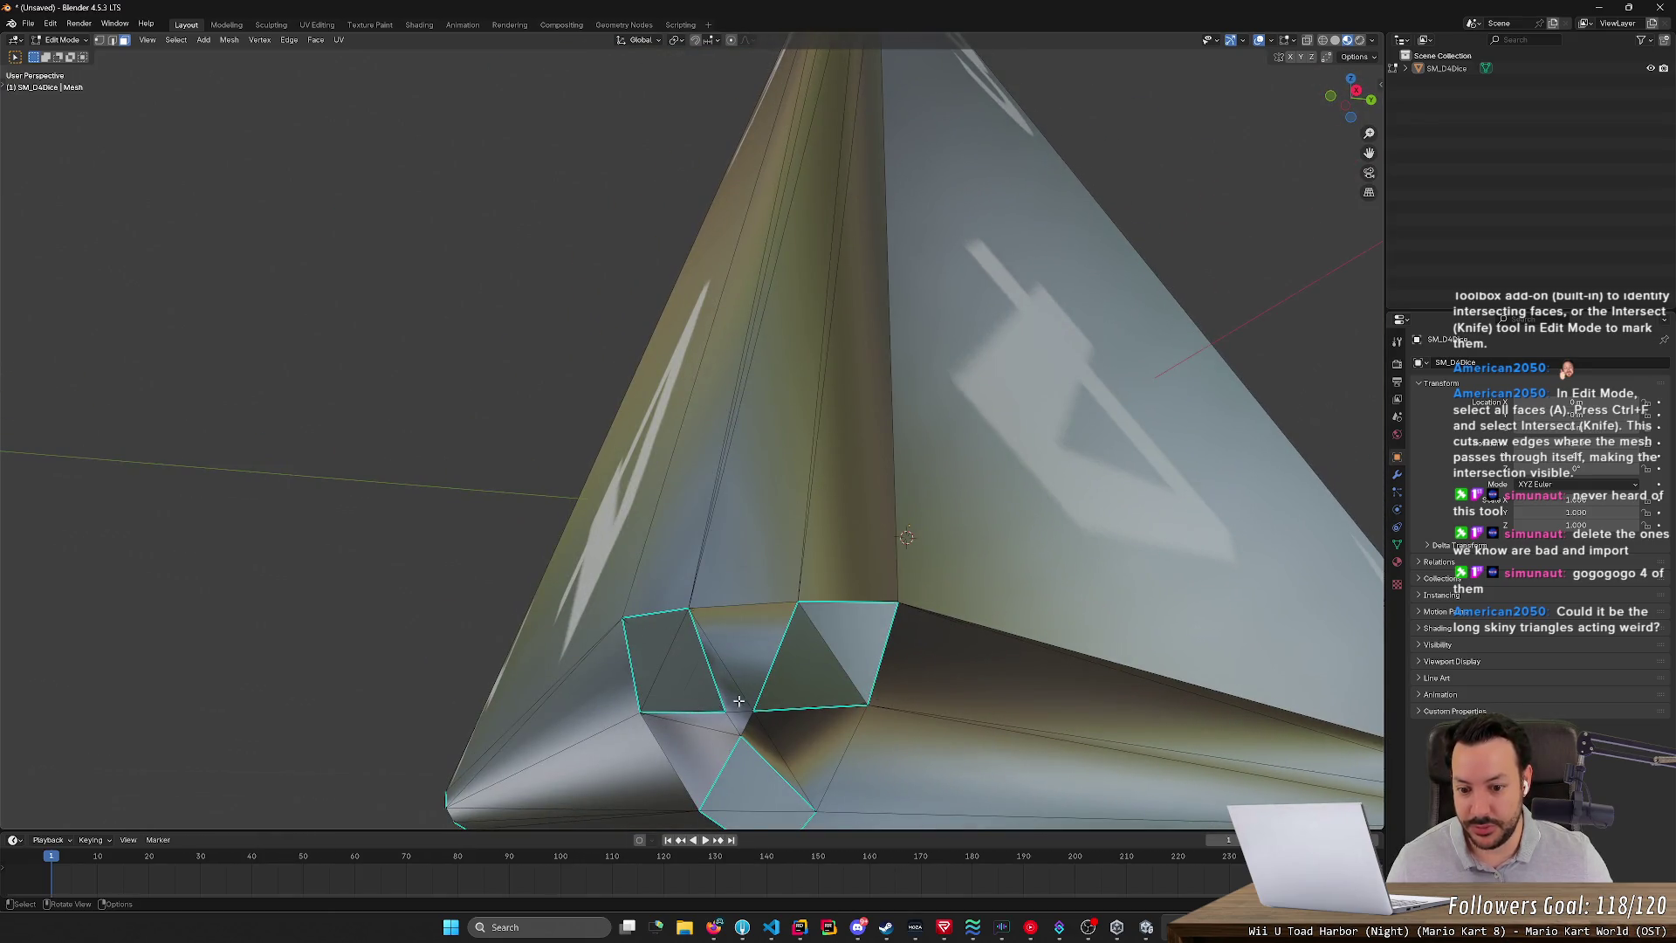
{"action": "mouse_move", "coordinate": [739, 701]}
{"action": "middle_mouse_down"}
{"action": "mouse_move", "coordinate": [840, 684]}
{"action": "mouse_move", "coordinate": [561, 456]}
{"action": "middle_mouse_up"}
{"action": "scroll", "coordinate": [611, 473], "scroll_direction": "down", "scroll_amount": 5}
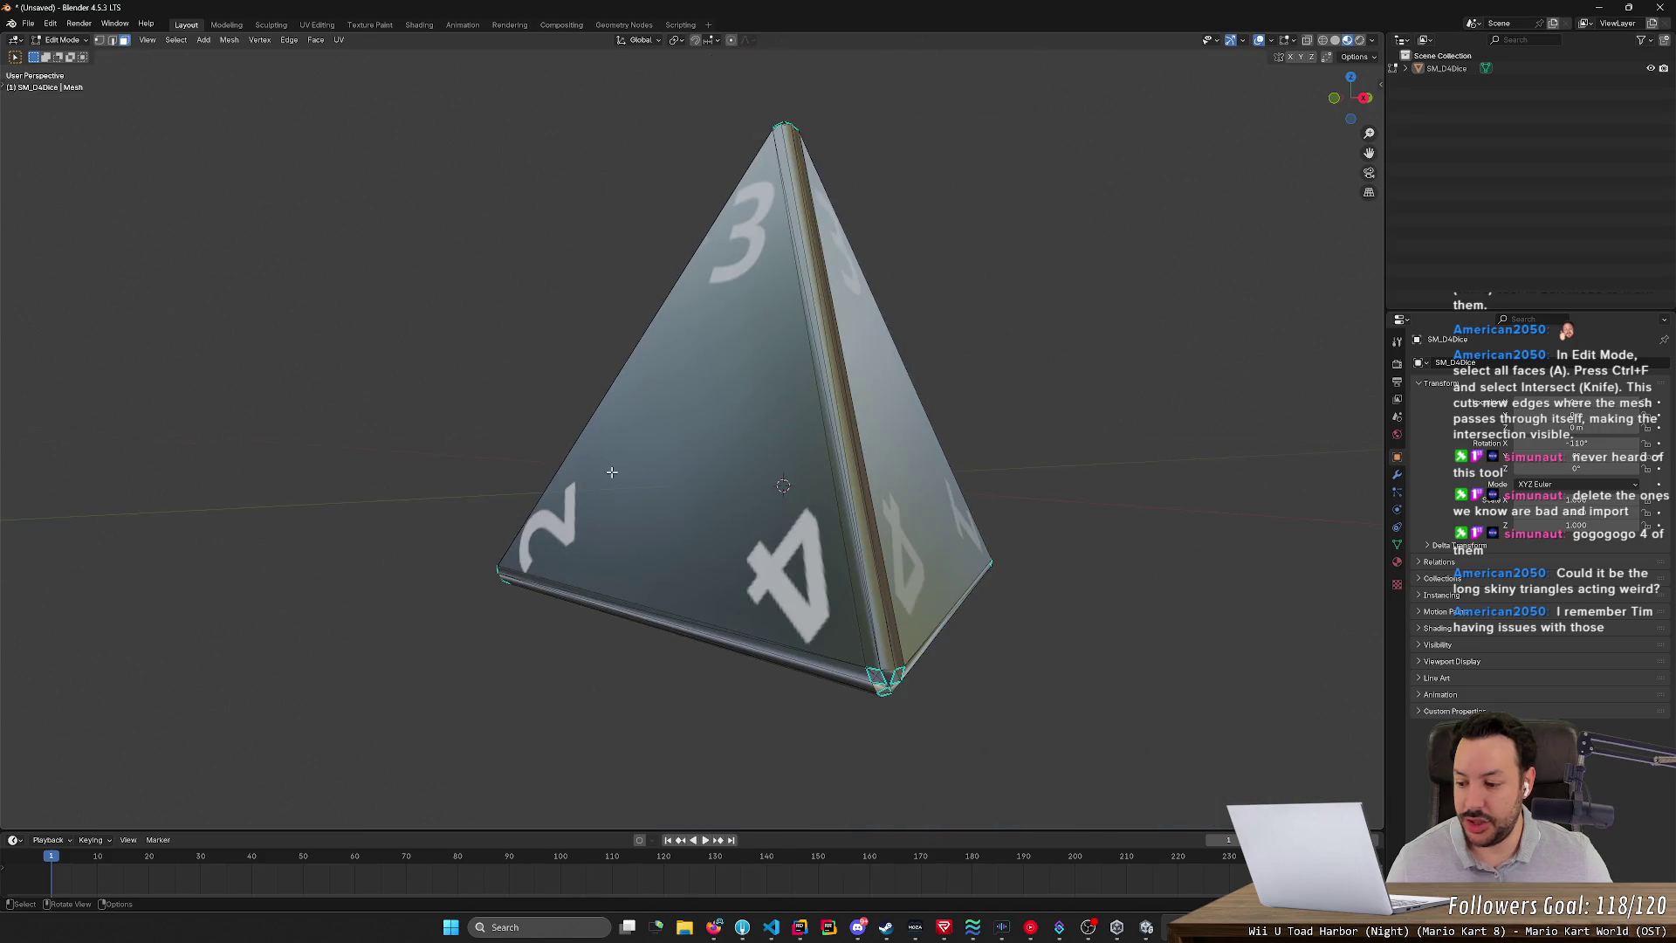
{"action": "scroll", "coordinate": [612, 473], "scroll_direction": "up", "scroll_amount": 1}
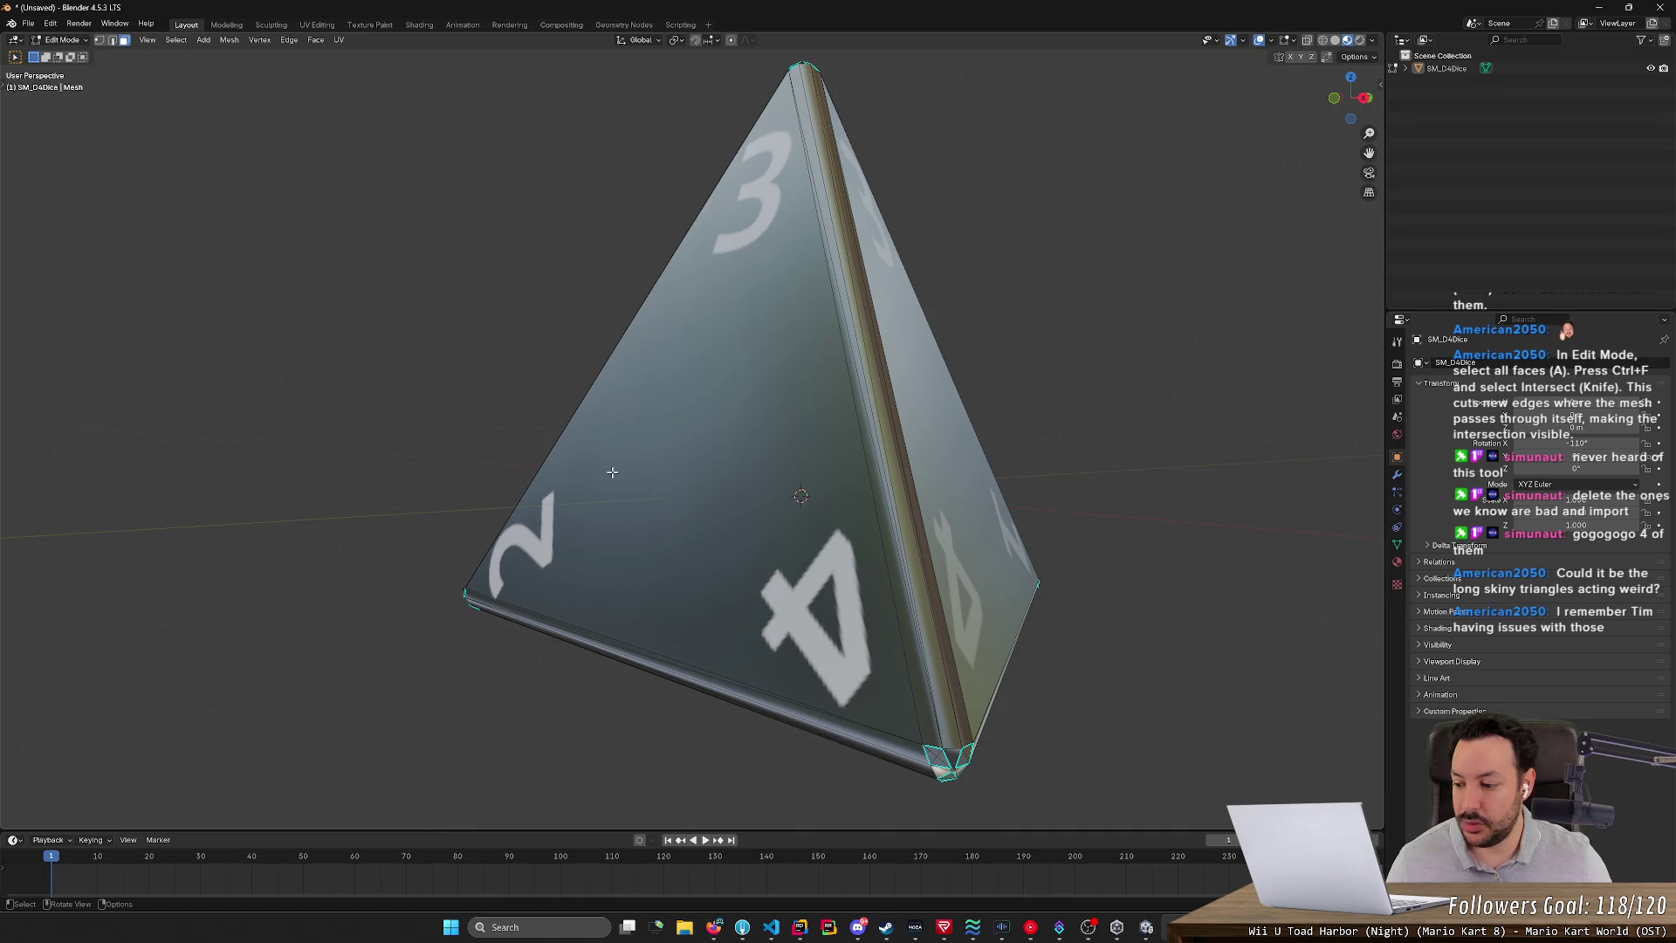
{"action": "mouse_move", "coordinate": [428, 425]}
{"action": "middle_mouse_down"}
{"action": "mouse_move", "coordinate": [490, 393]}
{"action": "mouse_move", "coordinate": [729, 528]}
{"action": "mouse_move", "coordinate": [823, 453]}
{"action": "mouse_move", "coordinate": [972, 430]}
{"action": "mouse_move", "coordinate": [857, 432]}
{"action": "middle_mouse_up"}
{"action": "middle_click_drag", "start_coordinate": [546, 441], "coordinate": [607, 415]}
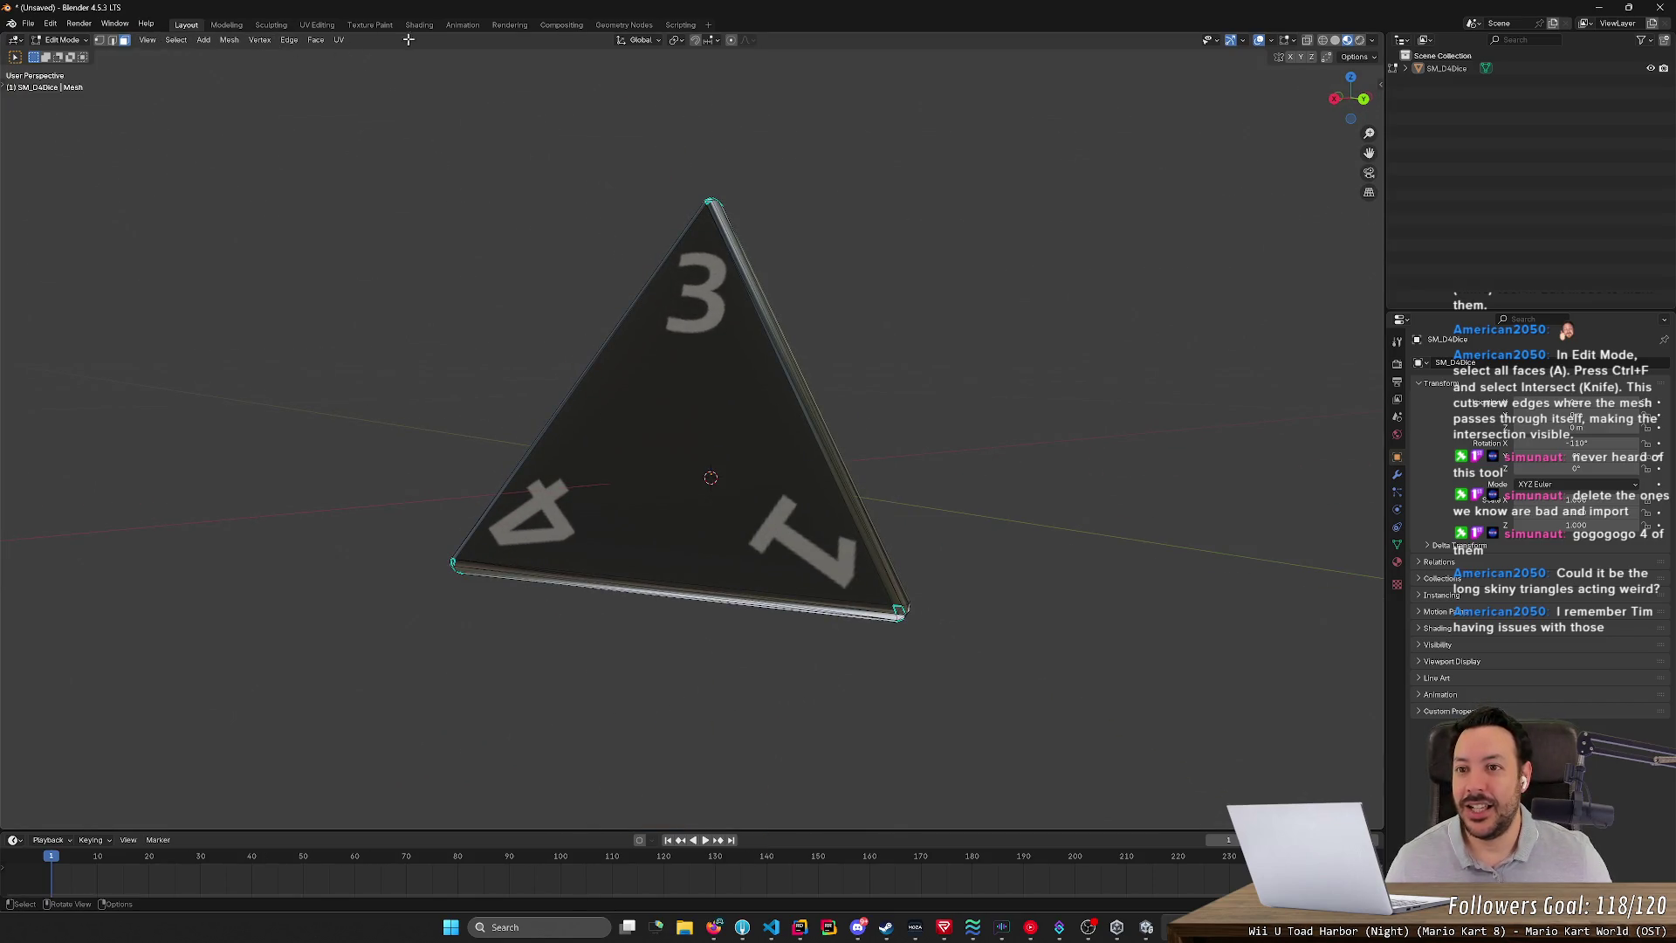
- Select SM_D4Dice in the Outliner, select all, and Tab to Object Mode, reselecting the die
{"action": "left_click", "coordinate": [229, 39]}
{"action": "mouse_move", "coordinate": [288, 368]}
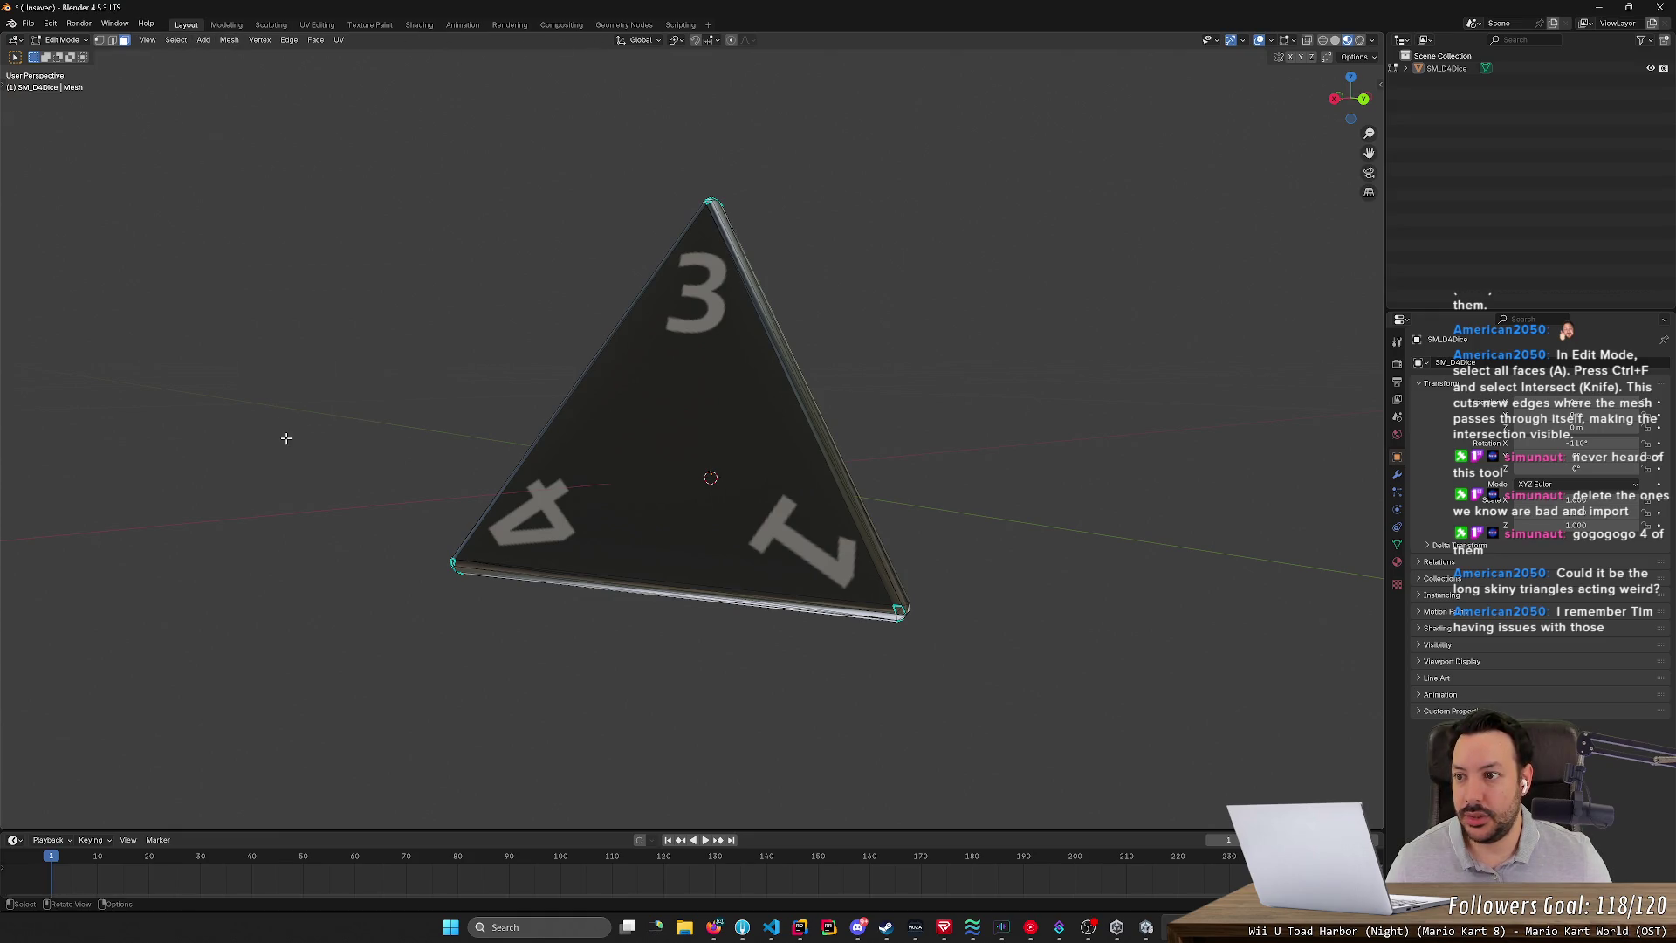
{"action": "left_click", "coordinate": [1446, 68]}
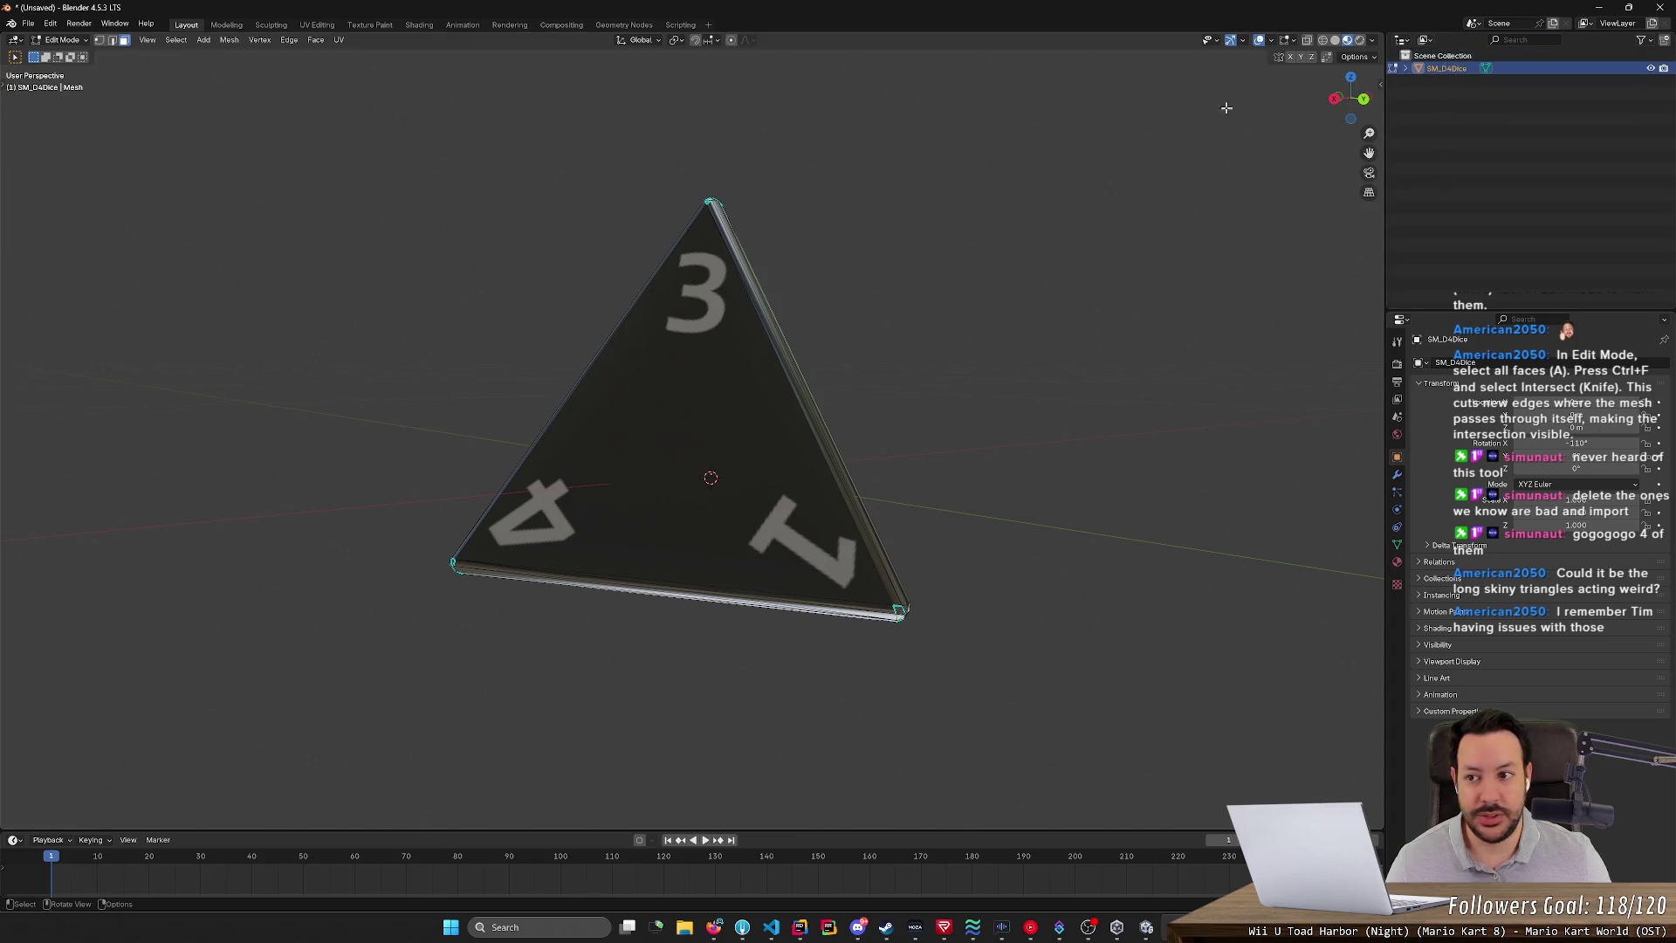
{"action": "key", "text": "a"}
{"action": "key", "text": "Tab"}
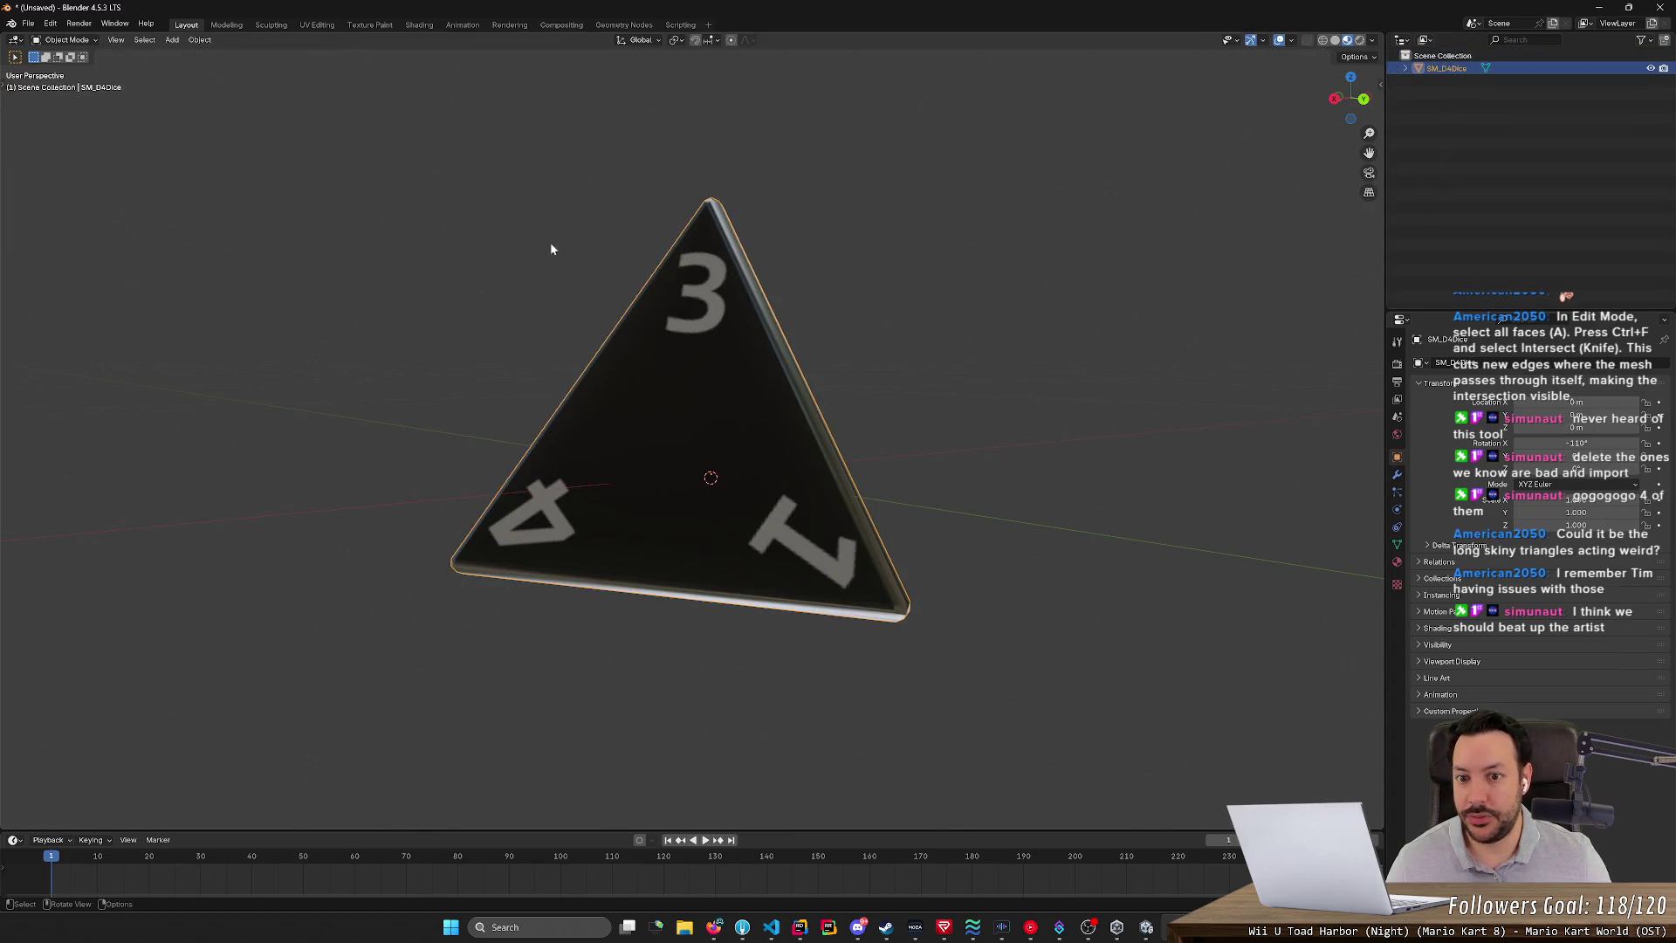
{"action": "left_click", "coordinate": [530, 226]}
{"action": "left_click", "coordinate": [698, 393]}
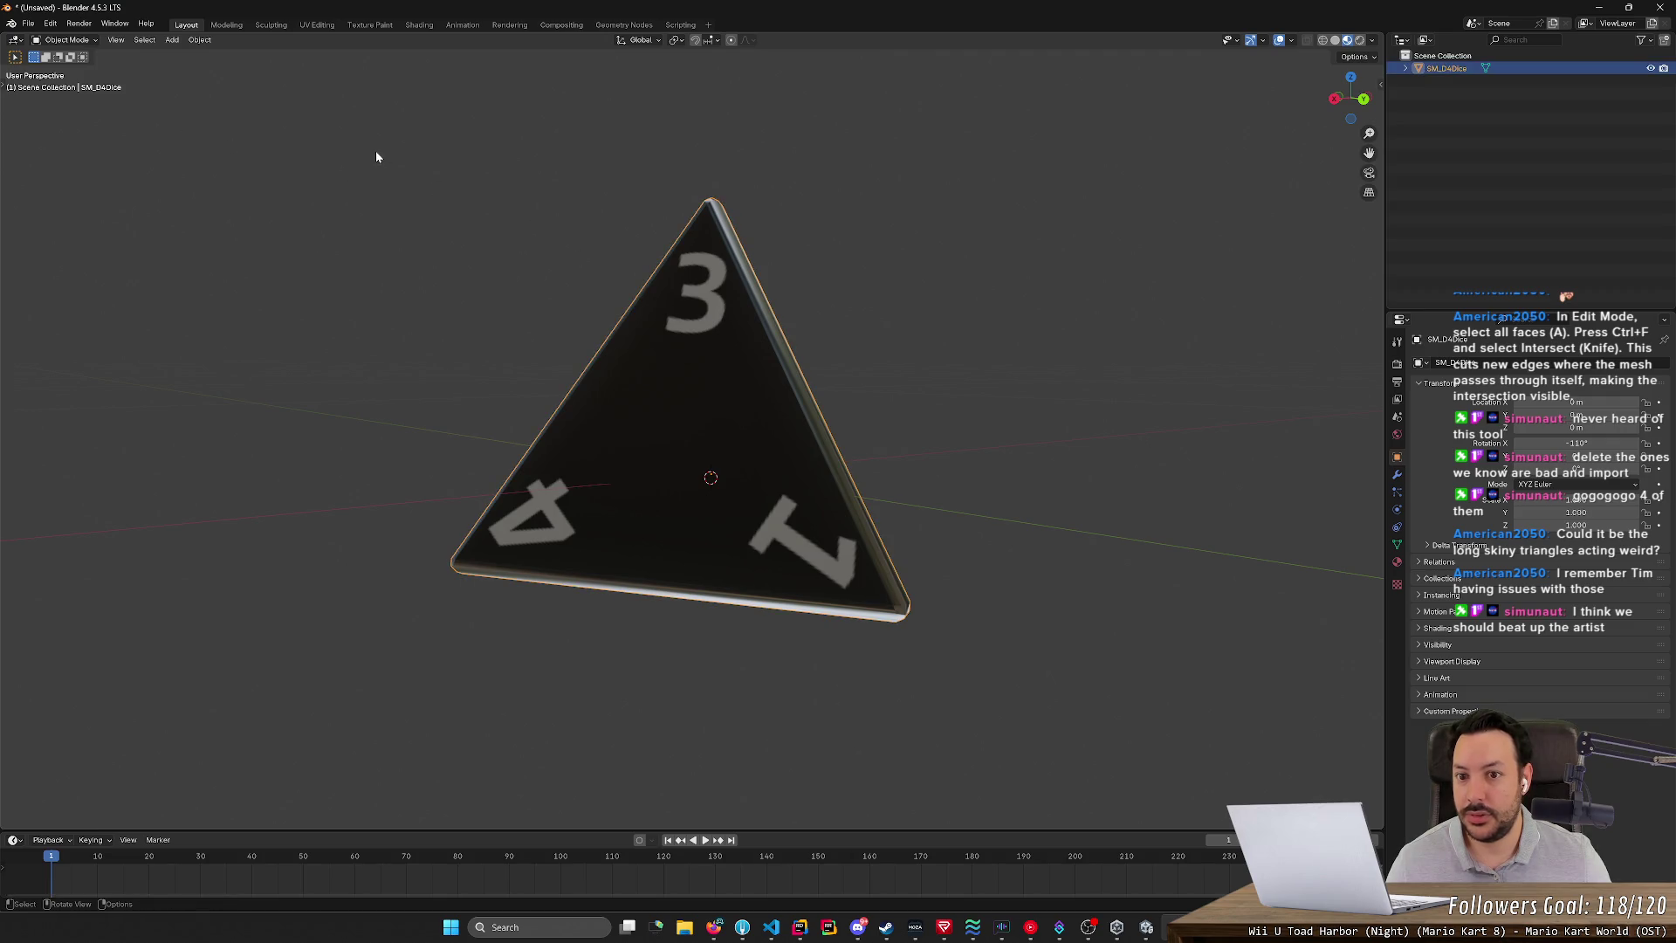
{"action": "left_click", "coordinate": [376, 150]}
{"action": "key", "text": "a"}
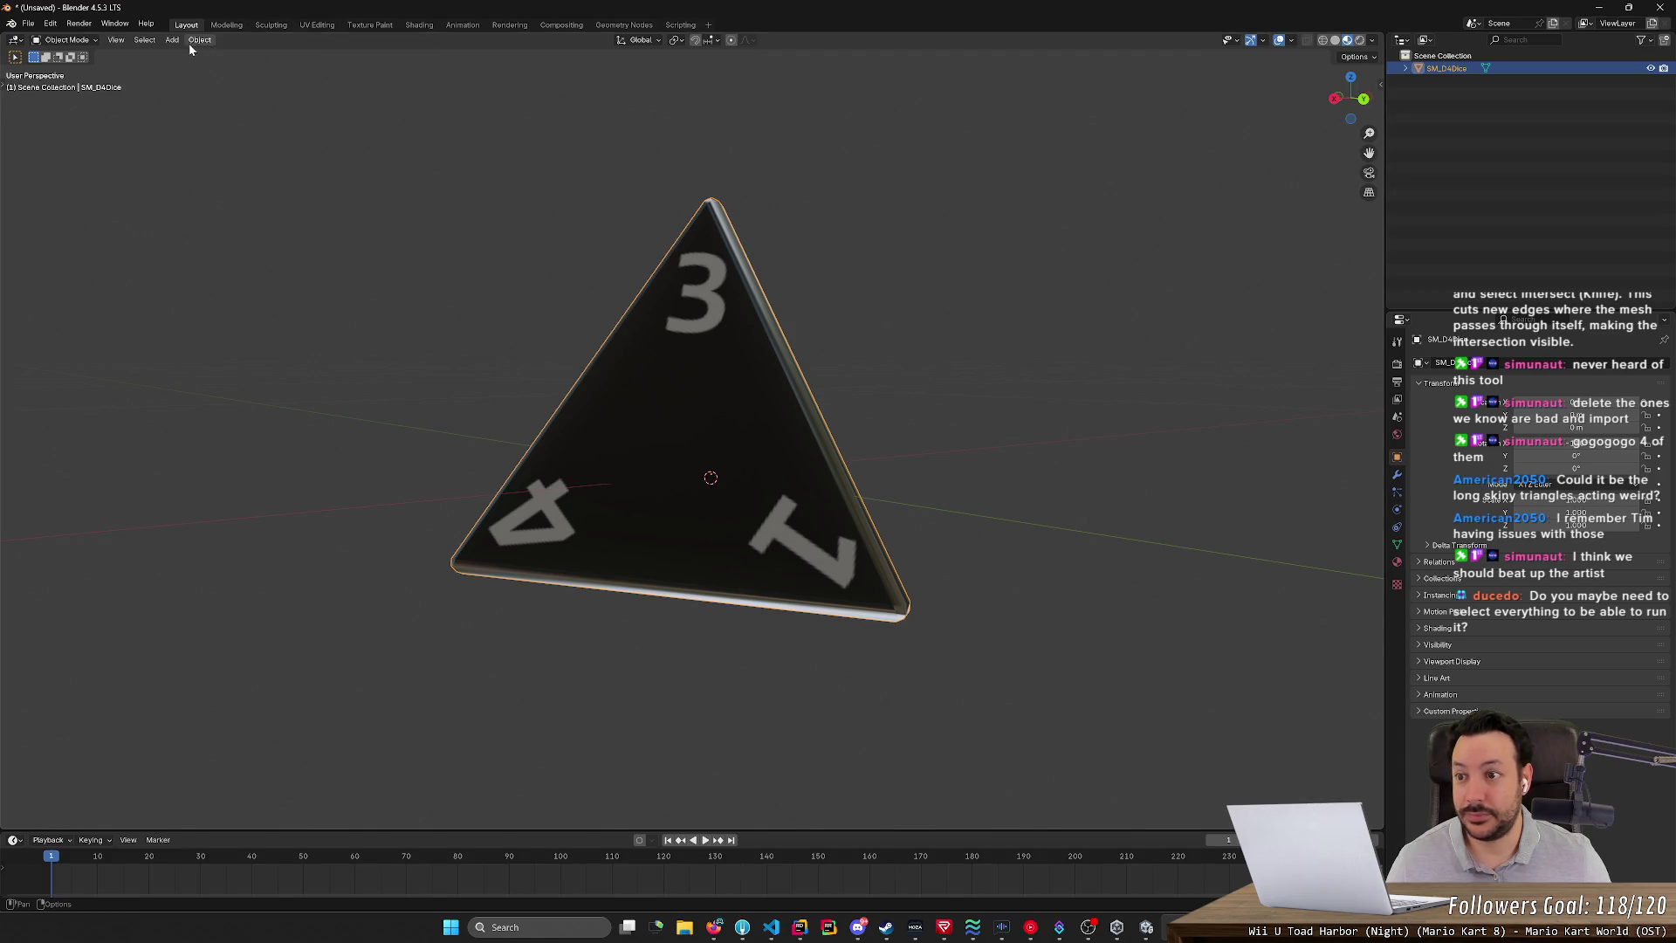
- Back in Edit Mode, run the Volume, Solid, Intersections, Shells and Degenerate print checks
{"action": "key", "text": "Tab"}
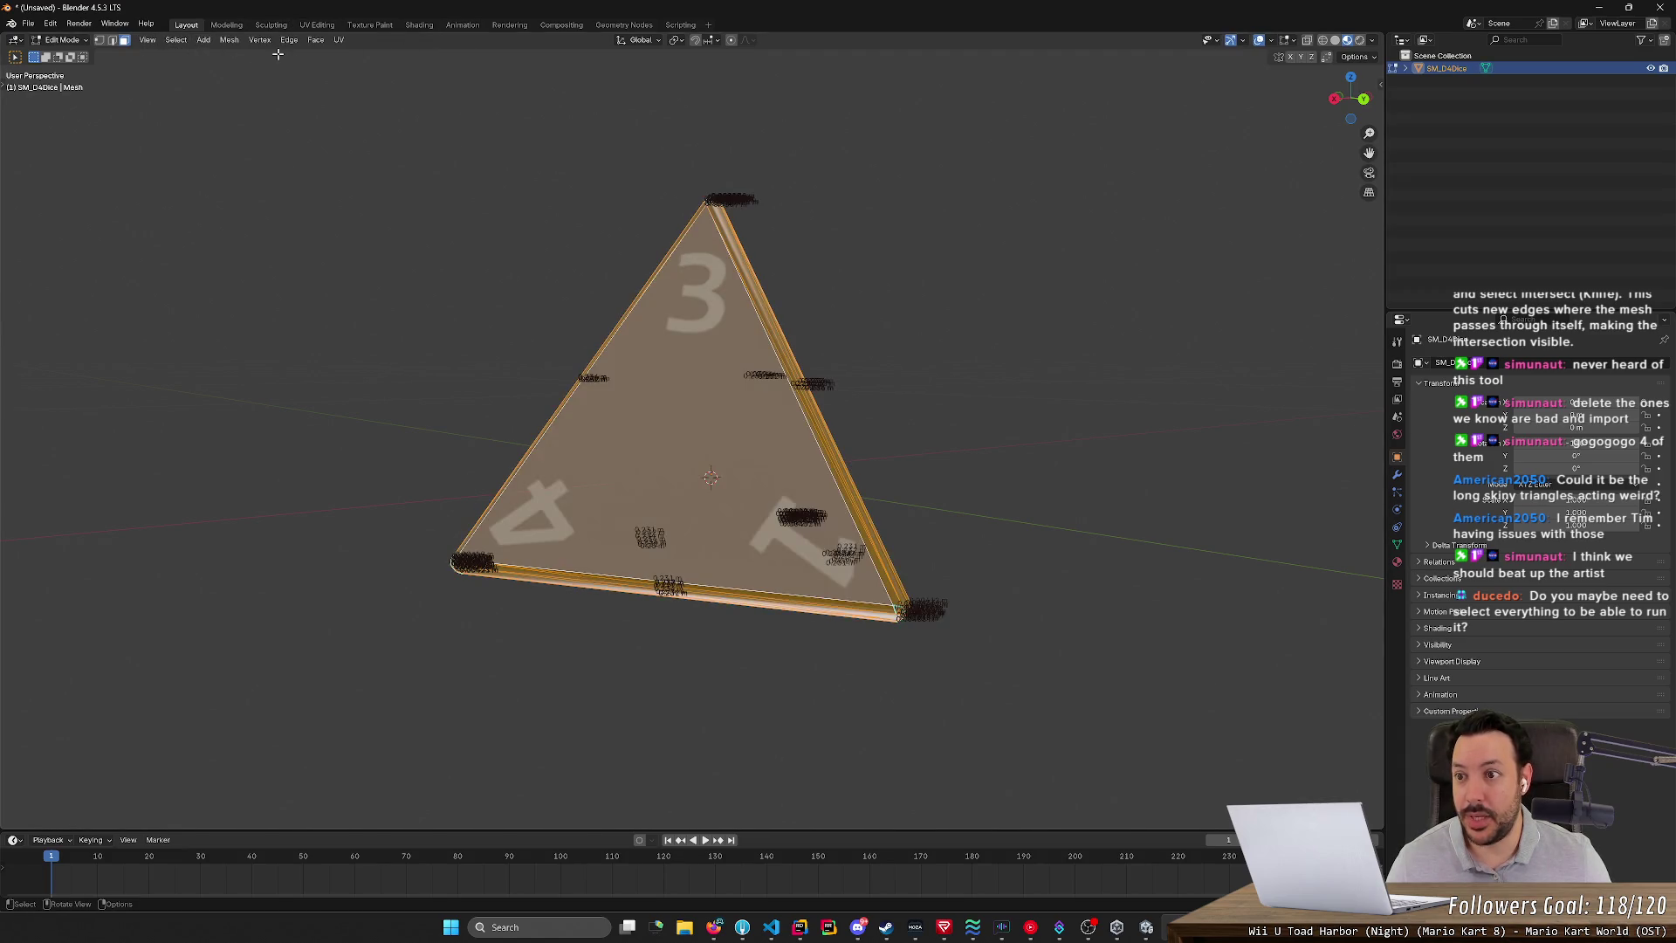
{"action": "left_click", "coordinate": [228, 40]}
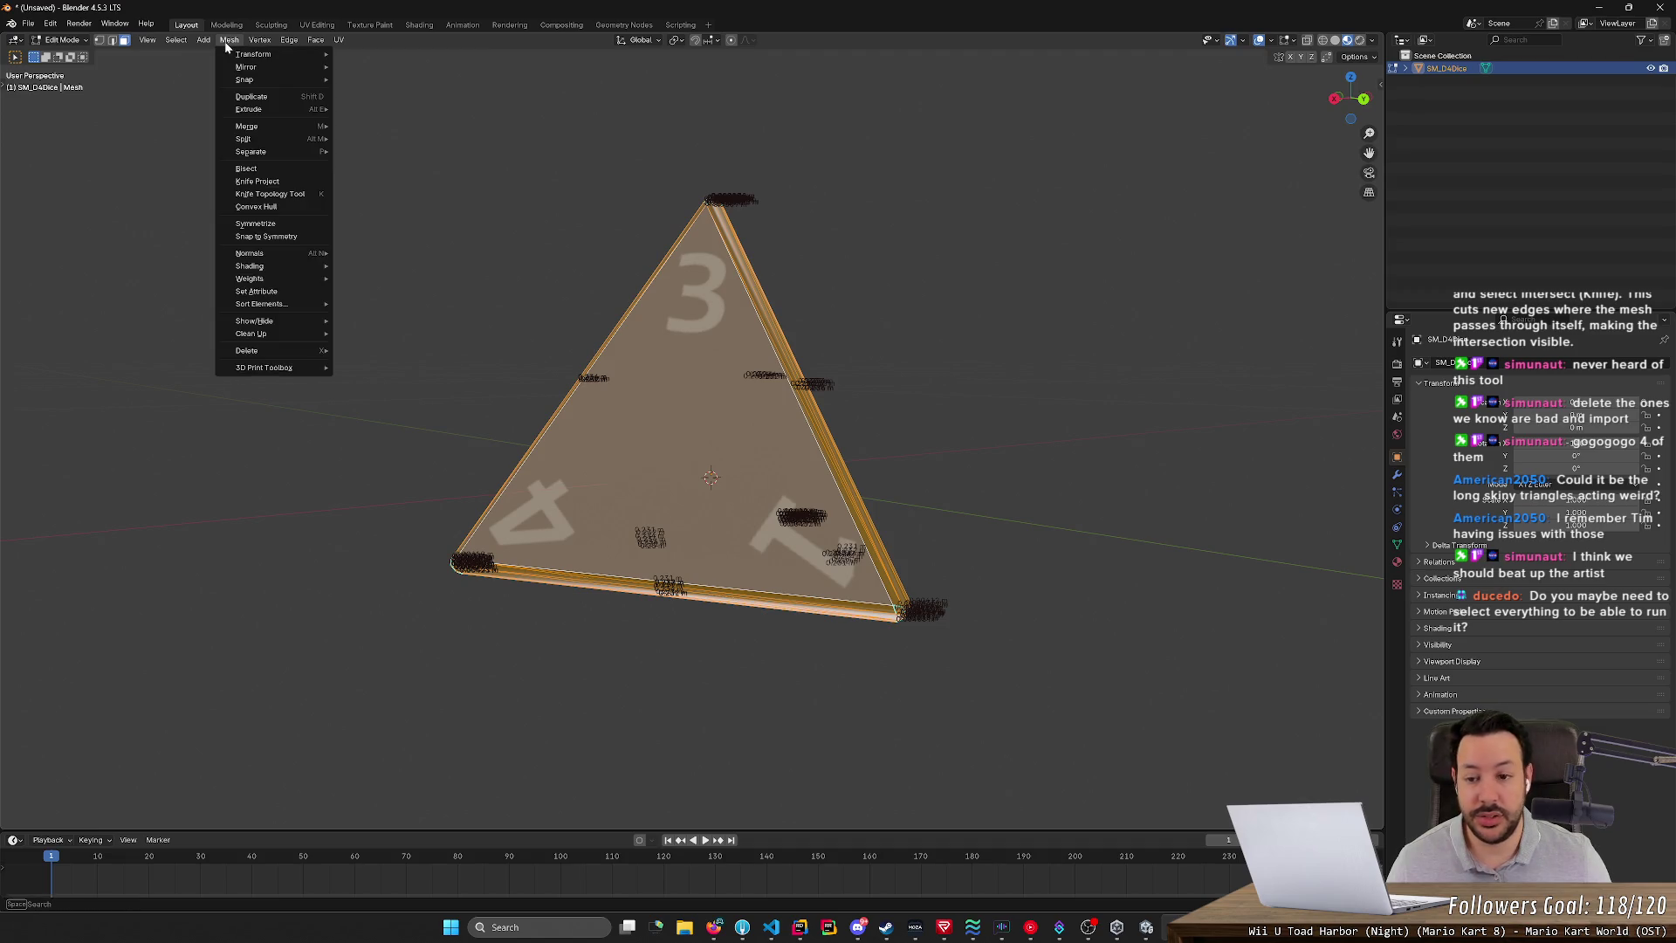
{"action": "mouse_move", "coordinate": [287, 374]}
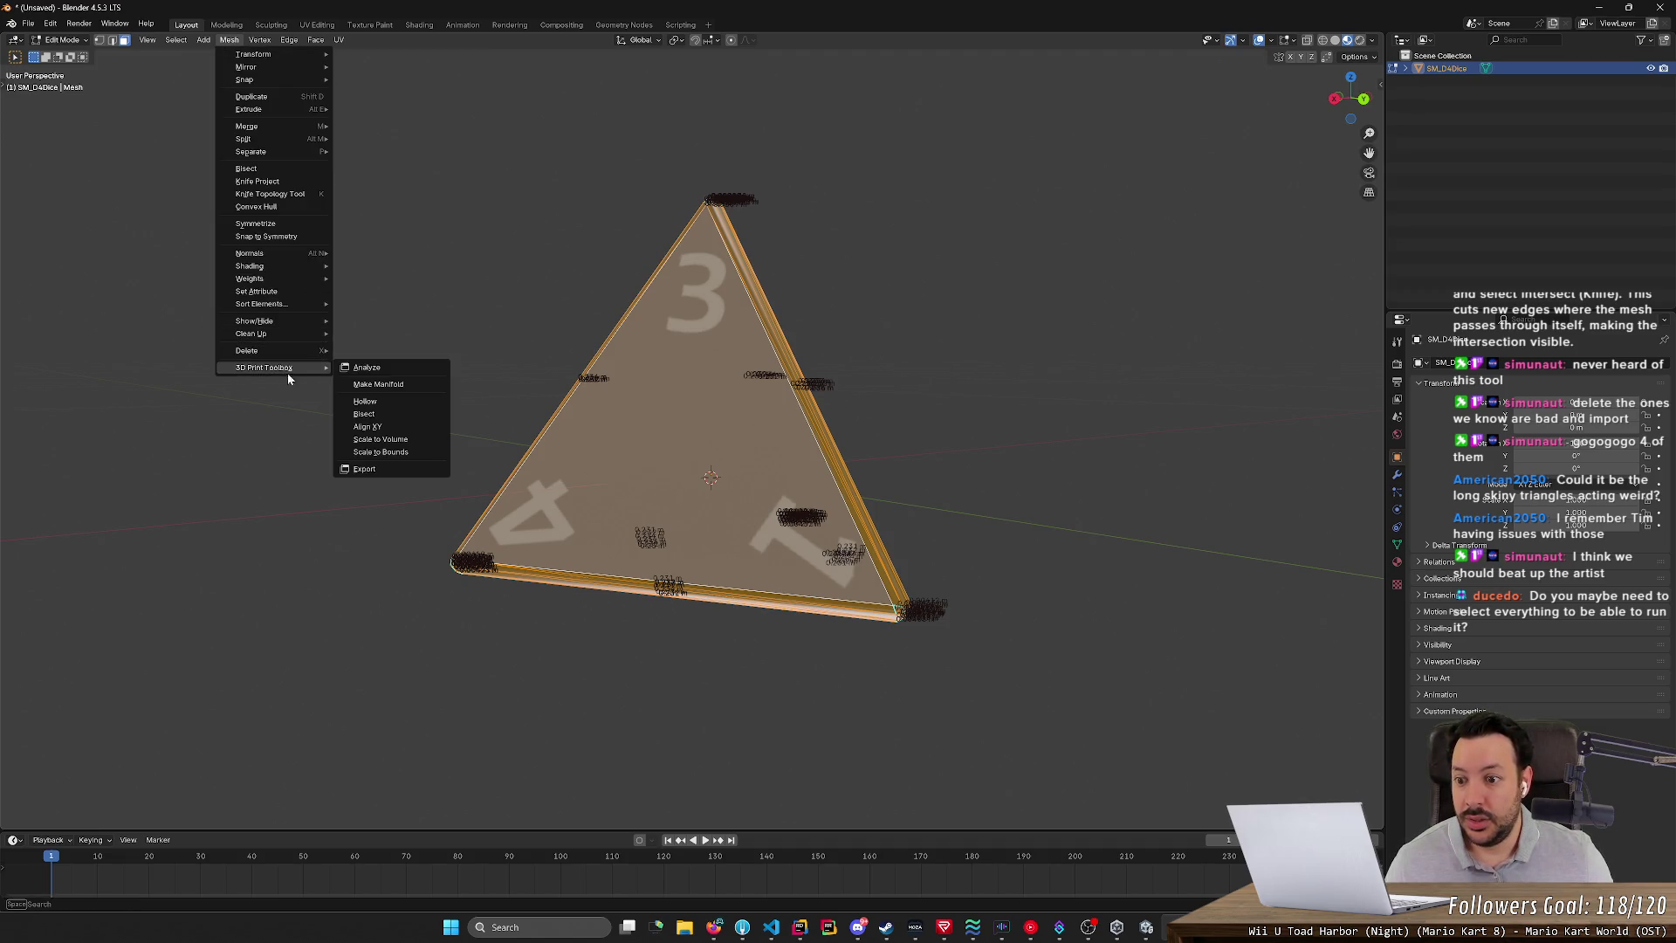
{"action": "left_click", "coordinate": [394, 367]}
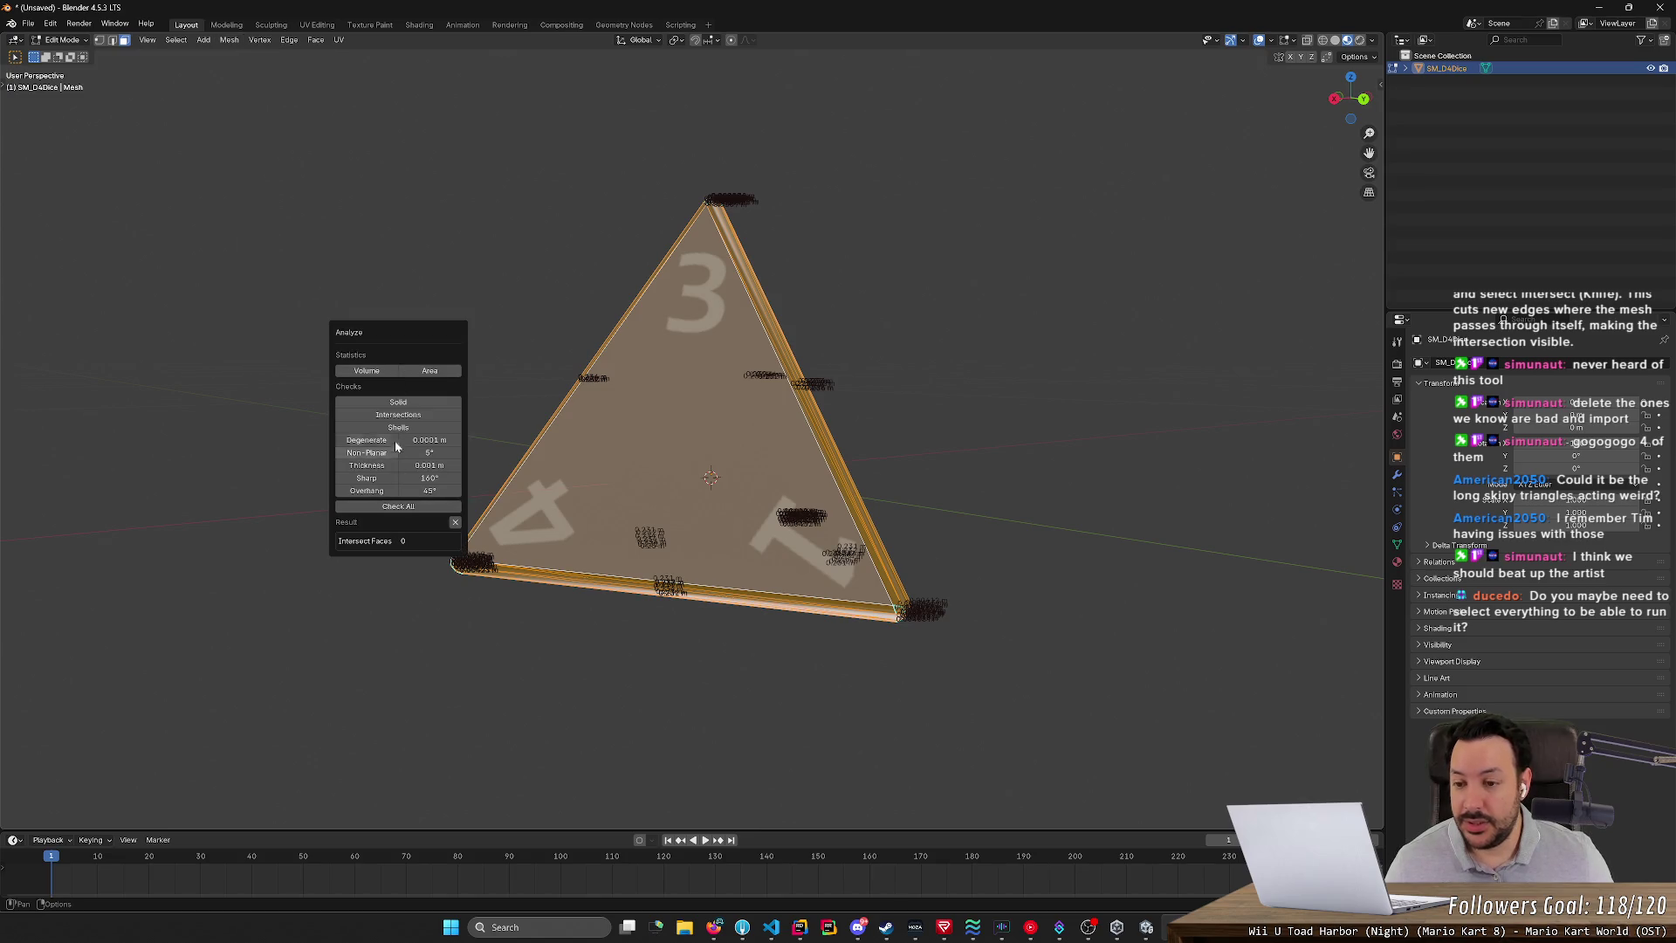
{"action": "left_click", "coordinate": [377, 372]}
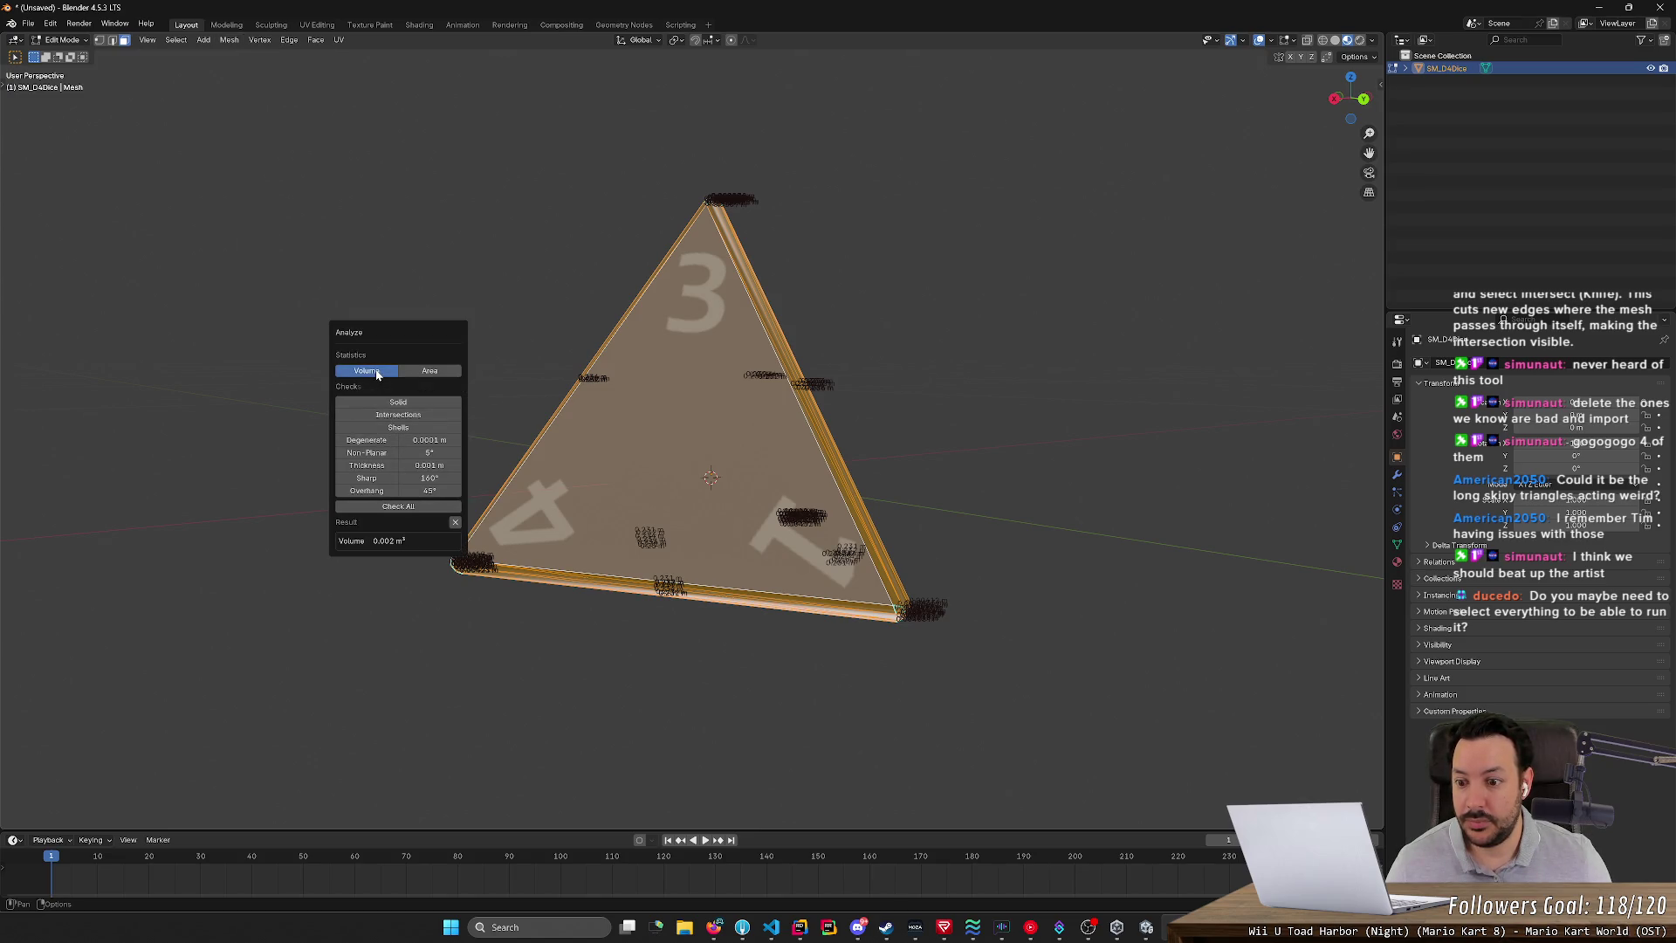
{"action": "left_click", "coordinate": [379, 403]}
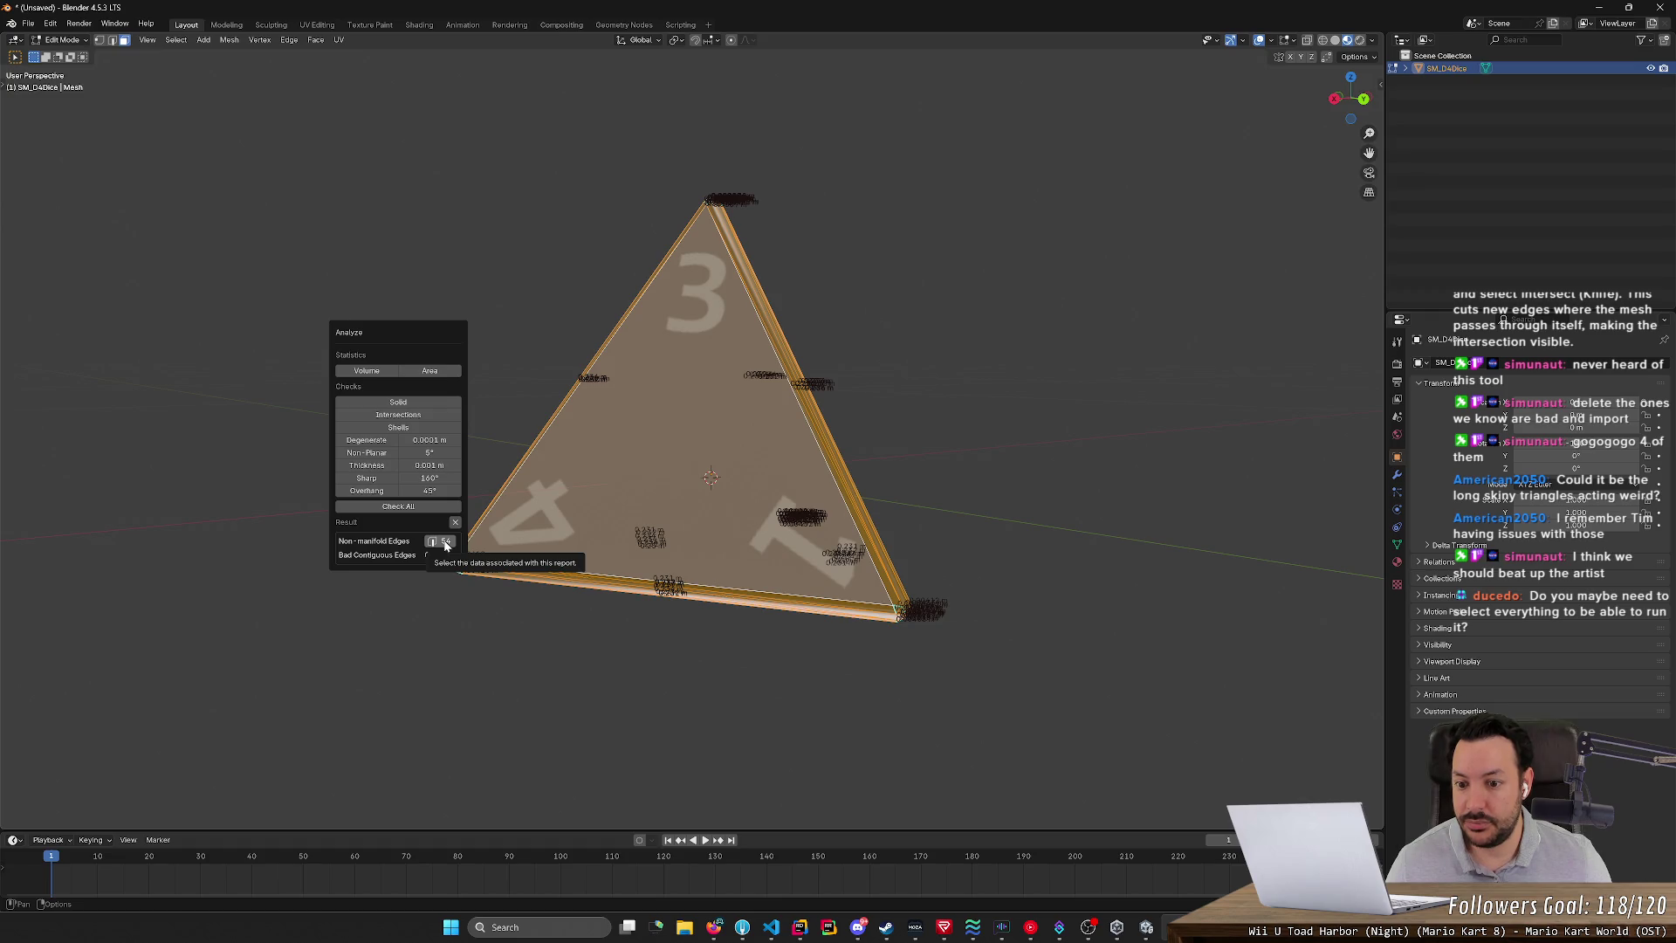
{"action": "left_click", "coordinate": [404, 417]}
{"action": "left_click", "coordinate": [404, 430]}
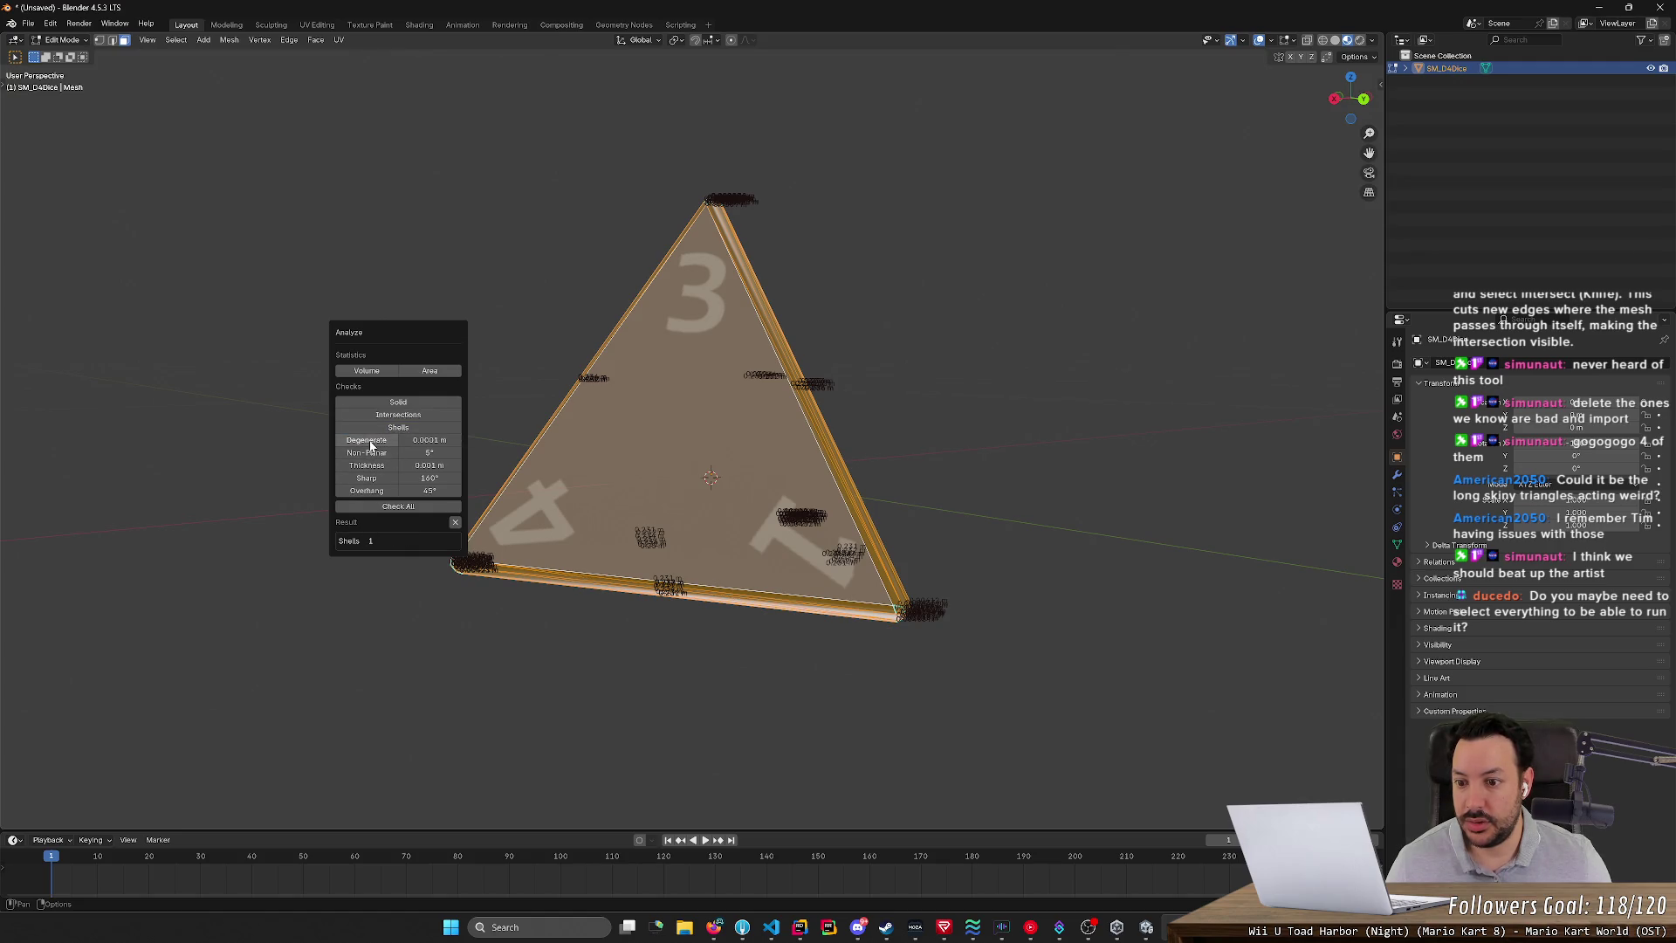
{"action": "left_click", "coordinate": [370, 442]}
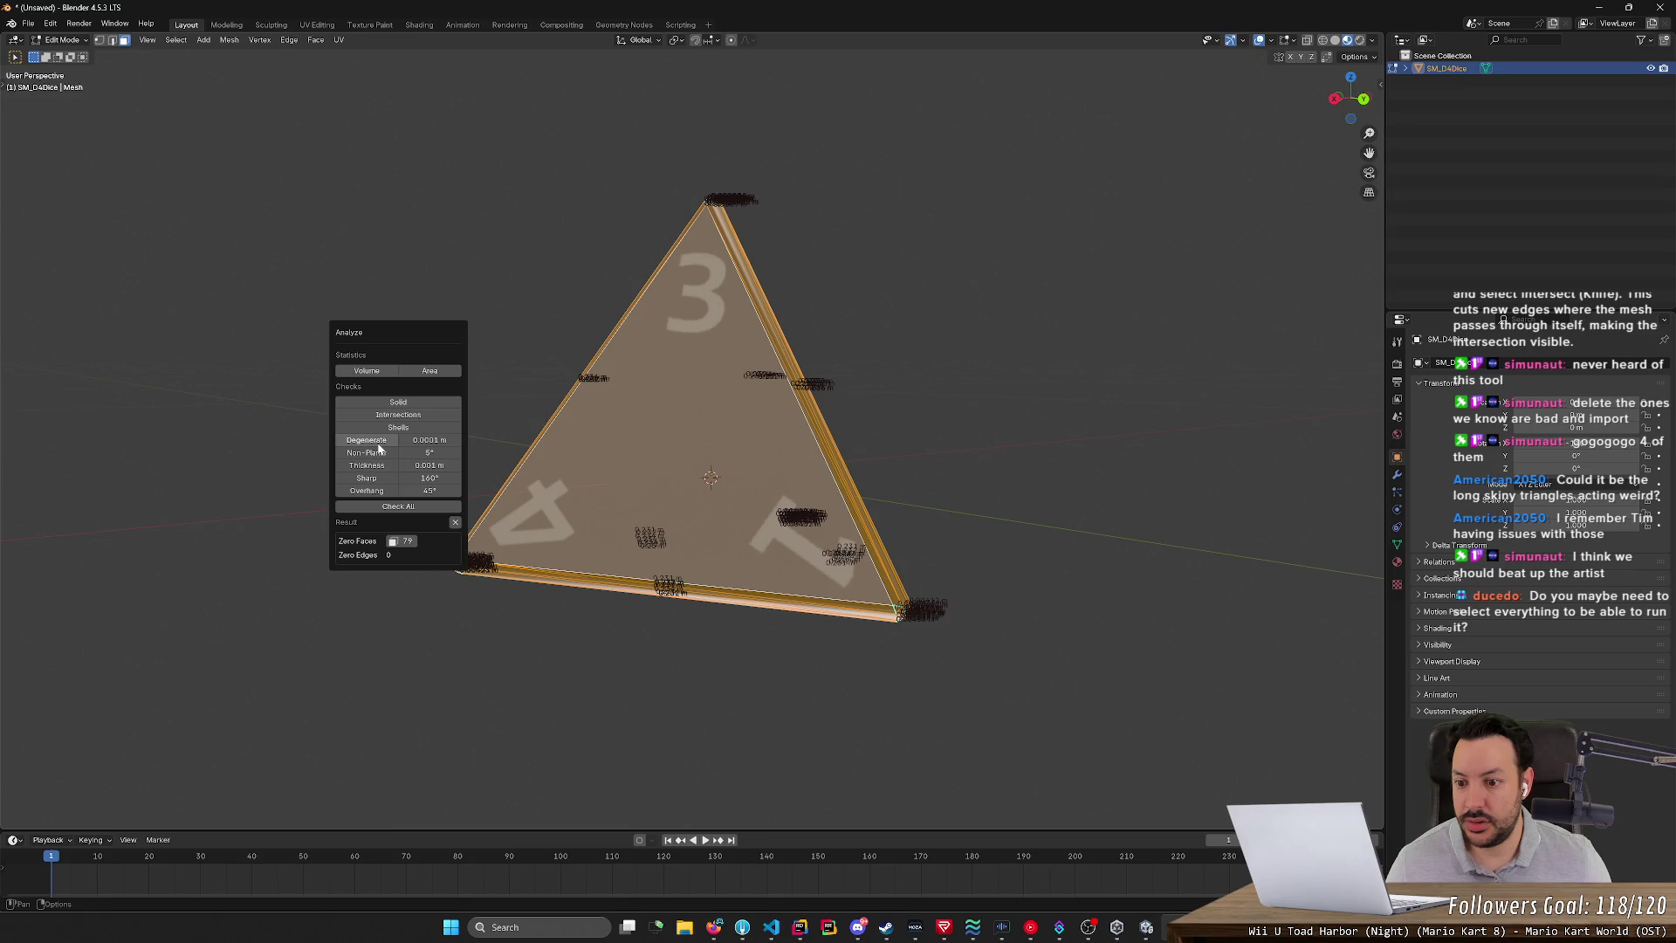
- Adjust the thickness threshold and run Sharp, Overhang and Check All: 54 non-manifold, 126 thin faces
{"action": "left_click", "coordinate": [426, 440]}
{"action": "key", "text": "Return"}
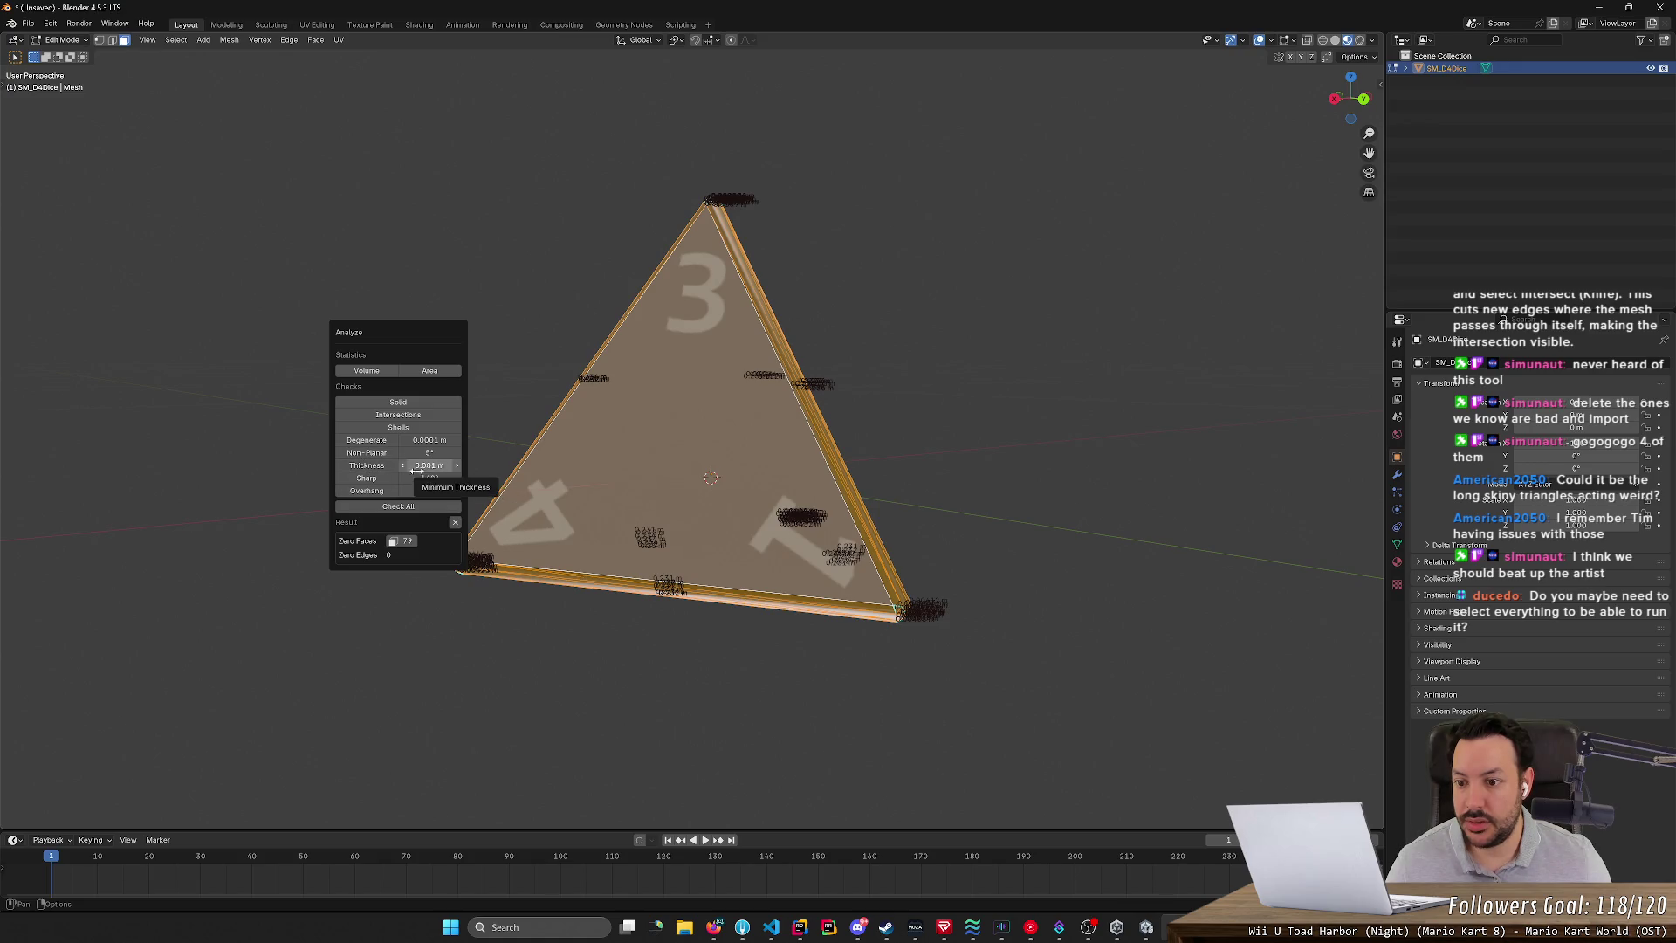
{"action": "mouse_move", "coordinate": [410, 467]}
{"action": "left_mouse_down"}
{"action": "mouse_move", "coordinate": [467, 466]}
{"action": "mouse_move", "coordinate": [417, 472]}
{"action": "left_mouse_up"}
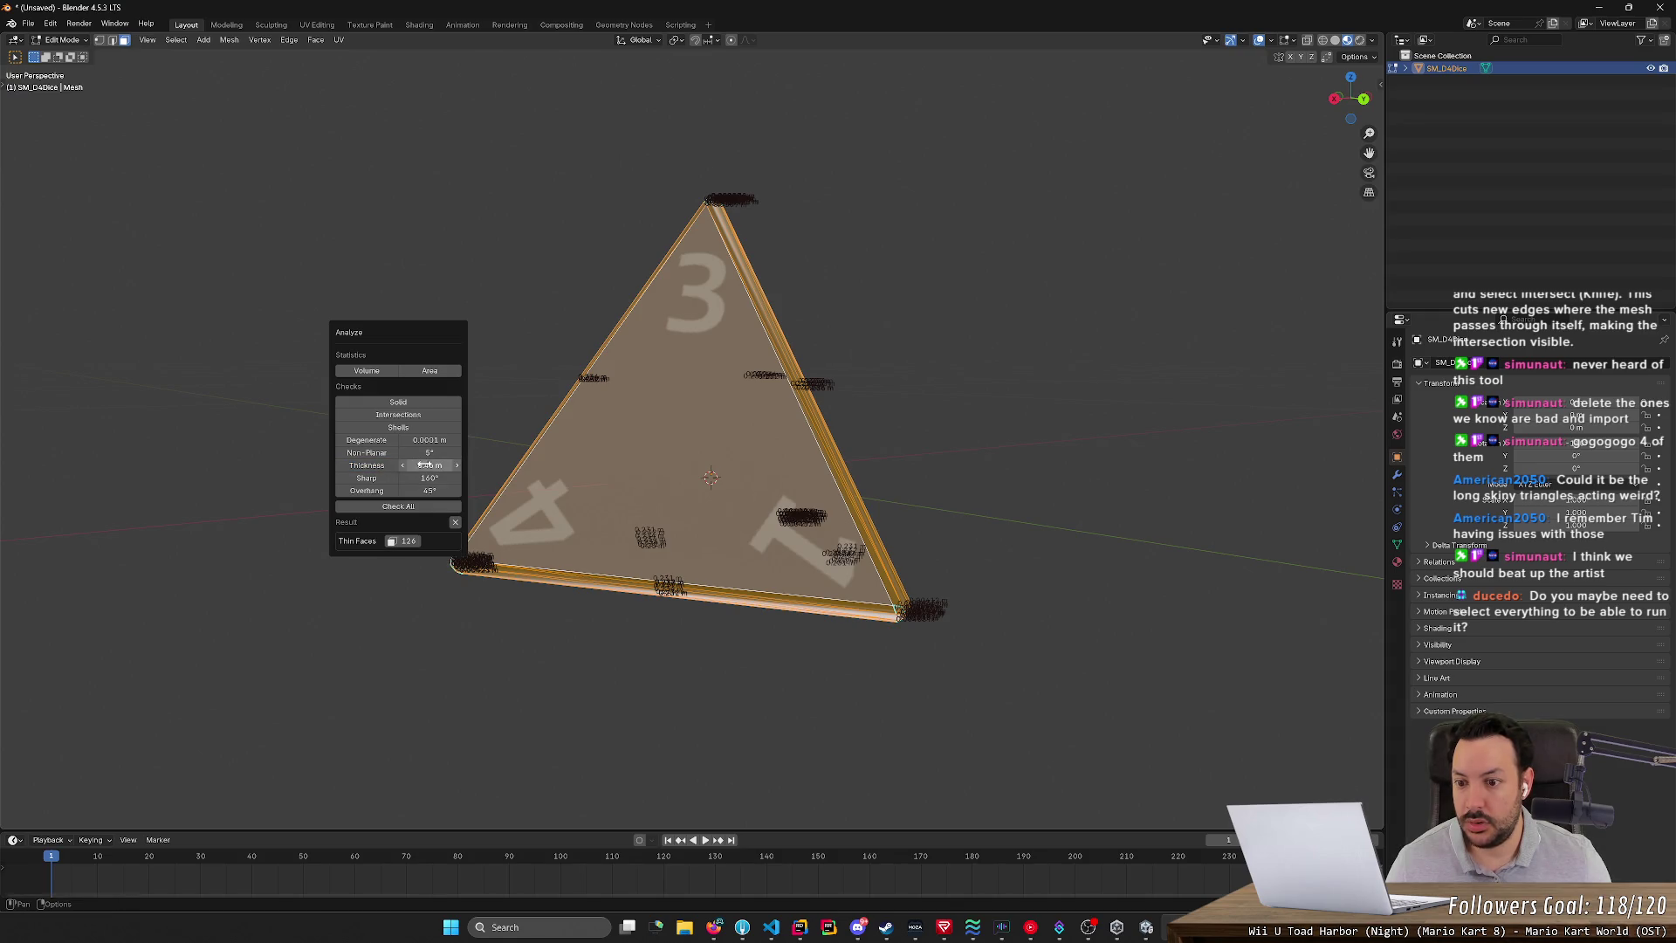
{"action": "mouse_move", "coordinate": [417, 467]}
{"action": "left_mouse_down"}
{"action": "mouse_move", "coordinate": [436, 467]}
{"action": "mouse_move", "coordinate": [377, 469]}
{"action": "left_mouse_up"}
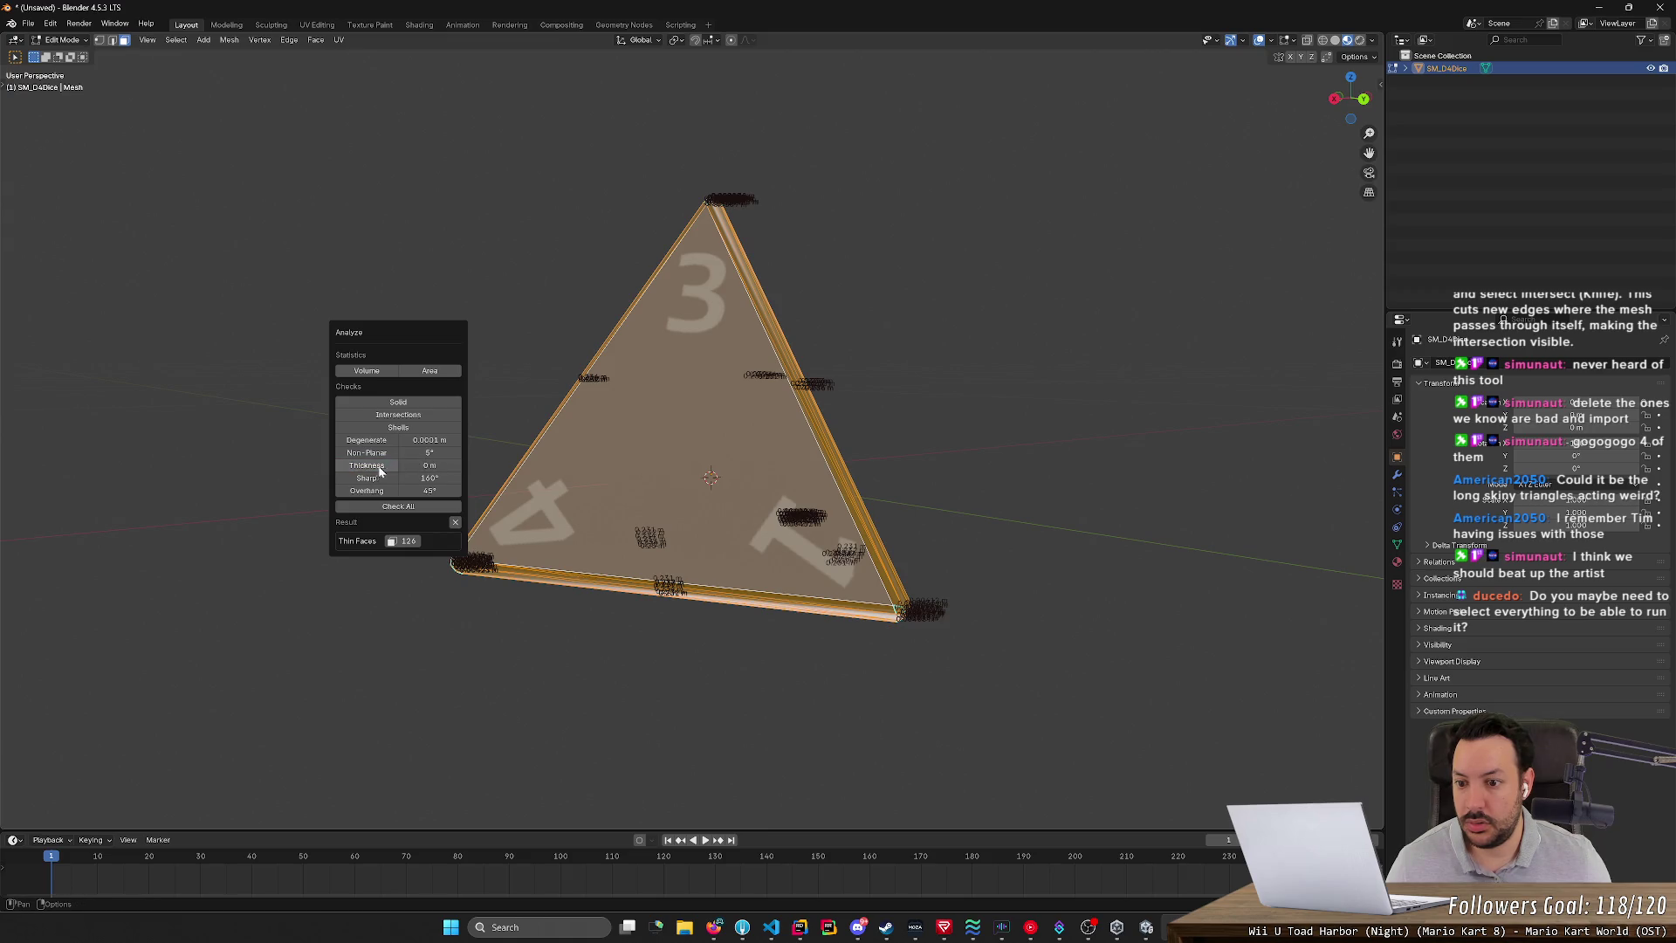
{"action": "left_click", "coordinate": [372, 480]}
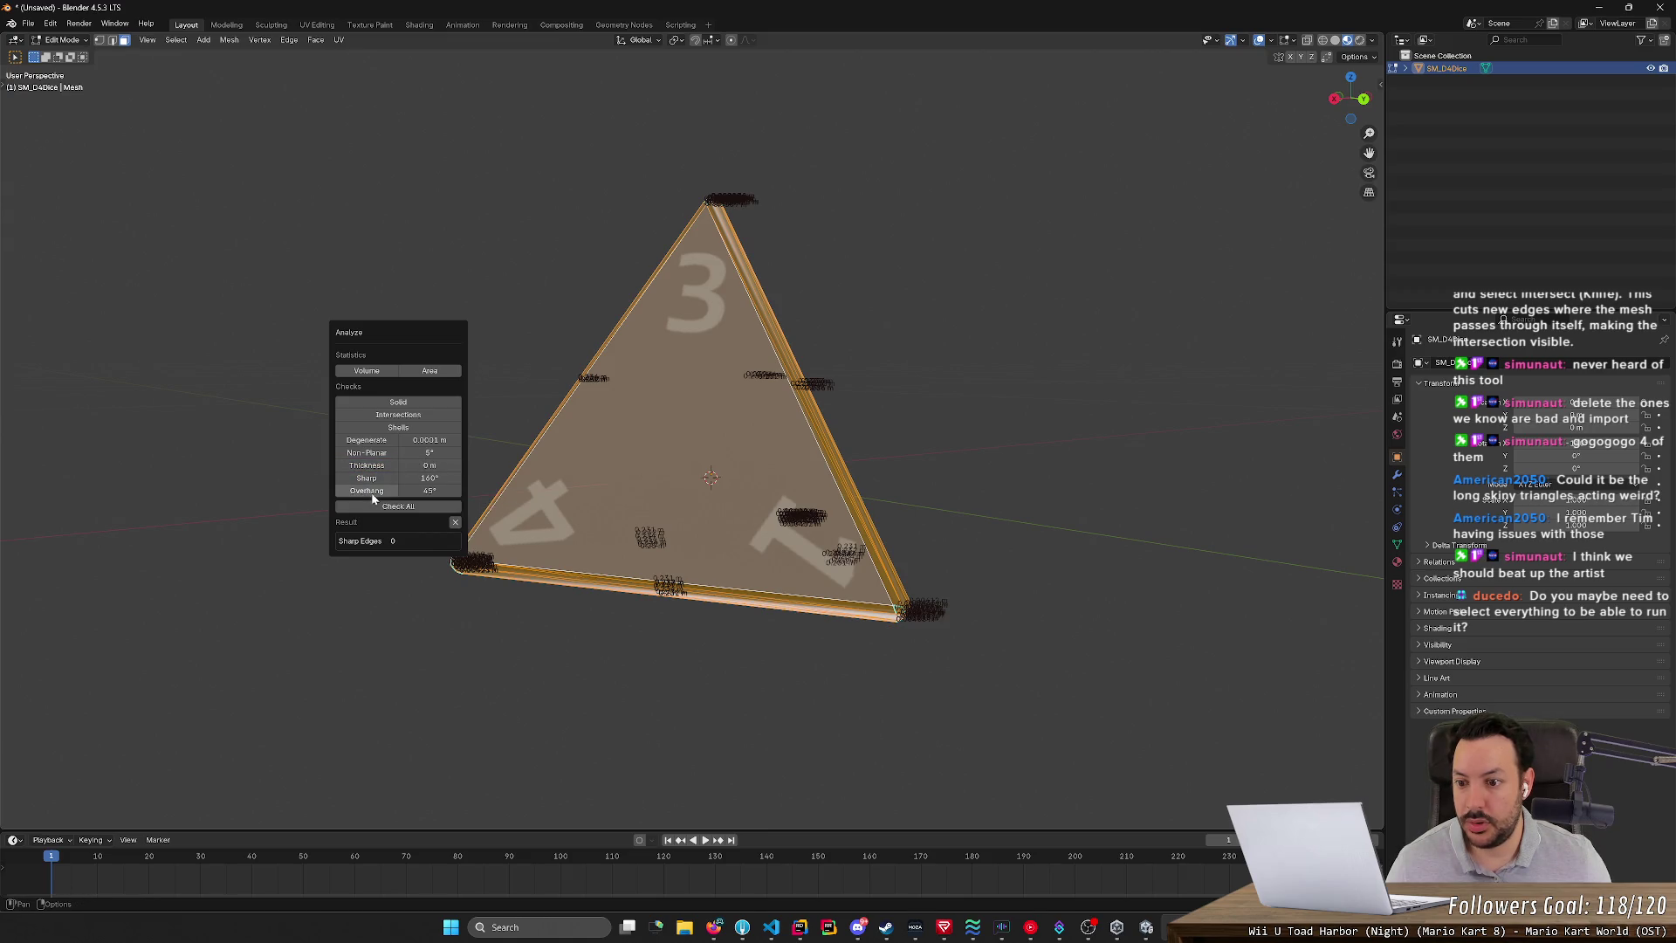
{"action": "left_click", "coordinate": [366, 491]}
{"action": "left_click", "coordinate": [367, 507]}
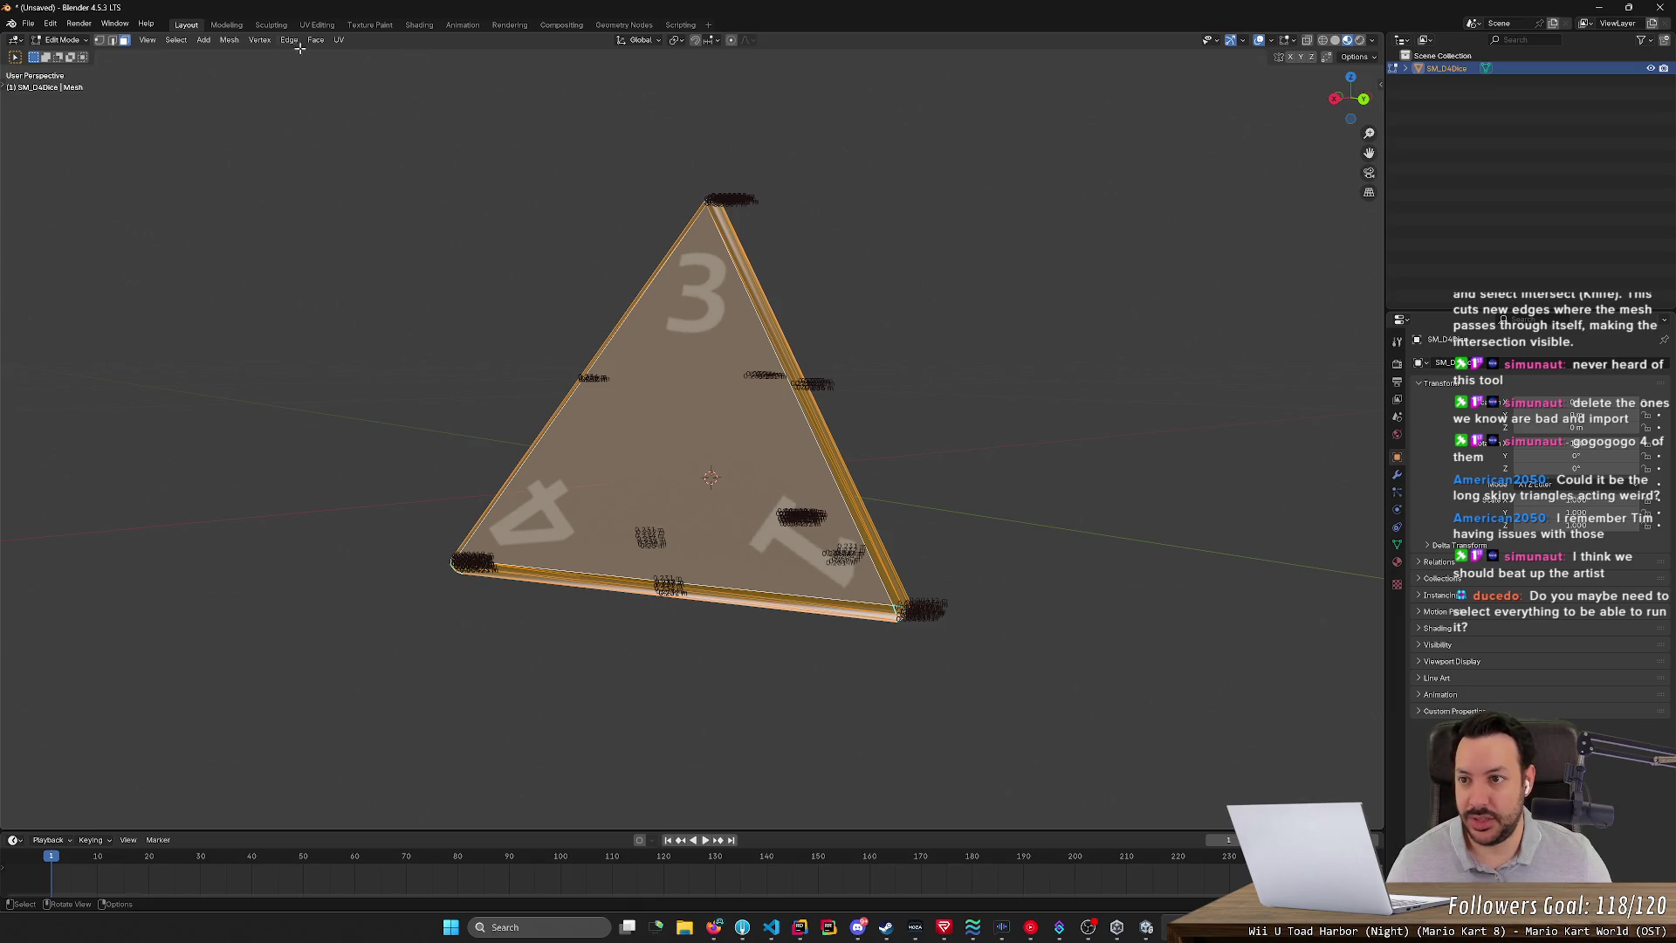
{"action": "left_click", "coordinate": [228, 40]}
- Rerun the 3D Print Toolbox Solid check and select the die's non-manifold edges
{"action": "key", "text": "Escape"}
{"action": "left_click", "coordinate": [229, 39]}
{"action": "mouse_move", "coordinate": [288, 367]}
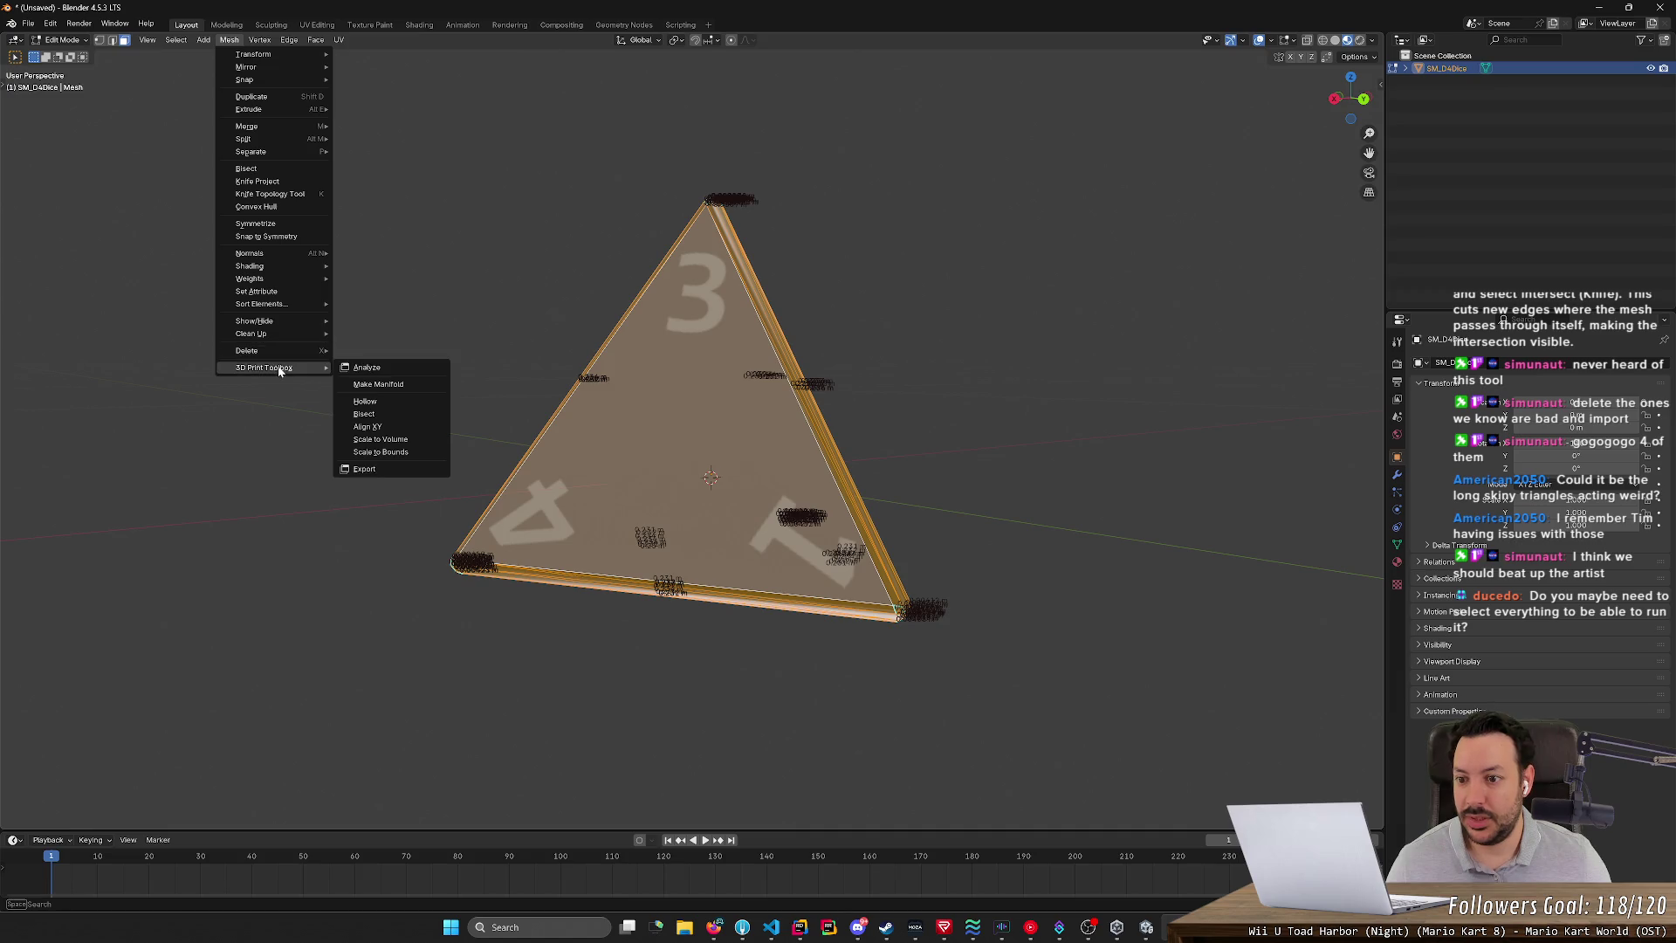
{"action": "left_click", "coordinate": [417, 368]}
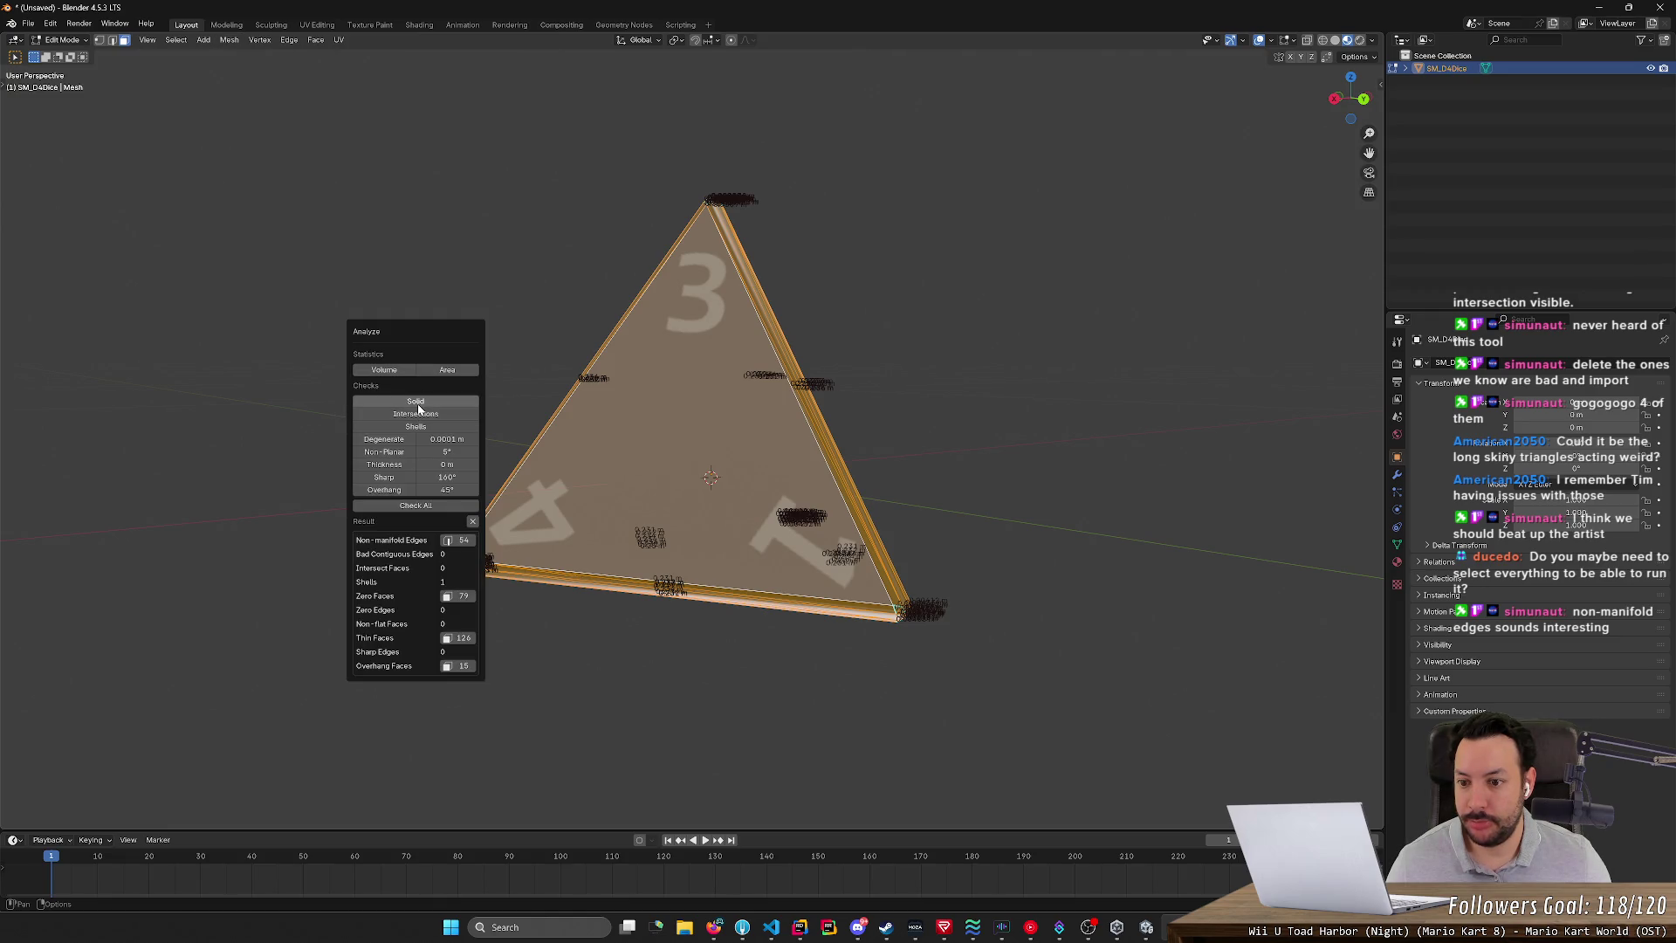
{"action": "left_click", "coordinate": [417, 403]}
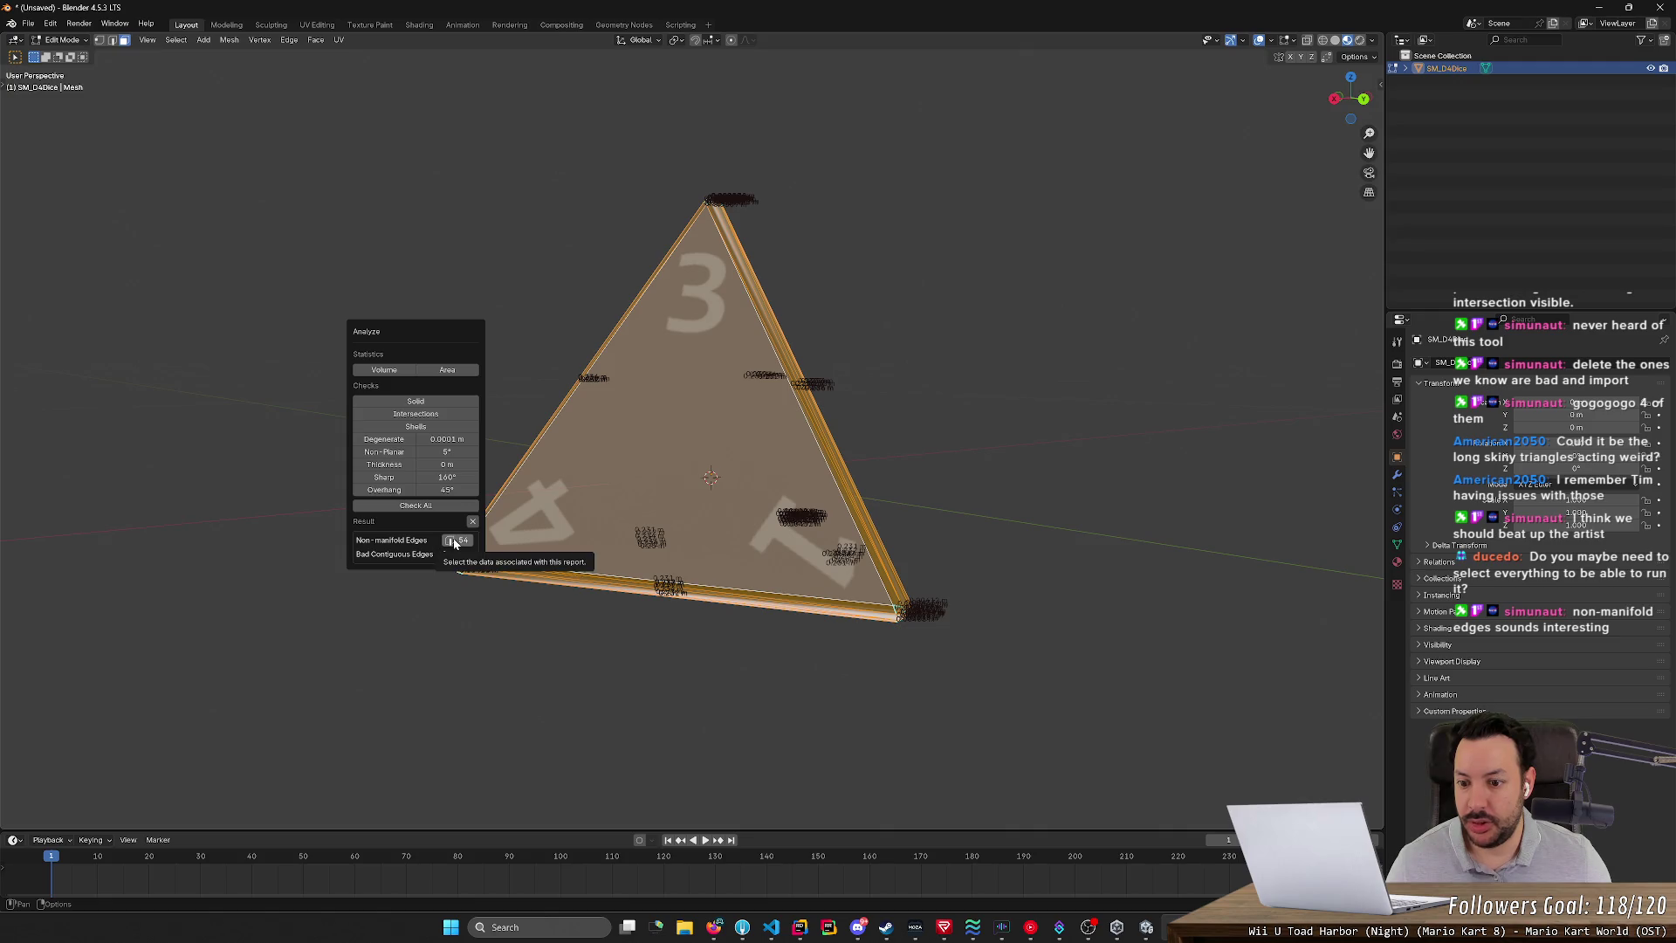
{"action": "left_click", "coordinate": [453, 543]}
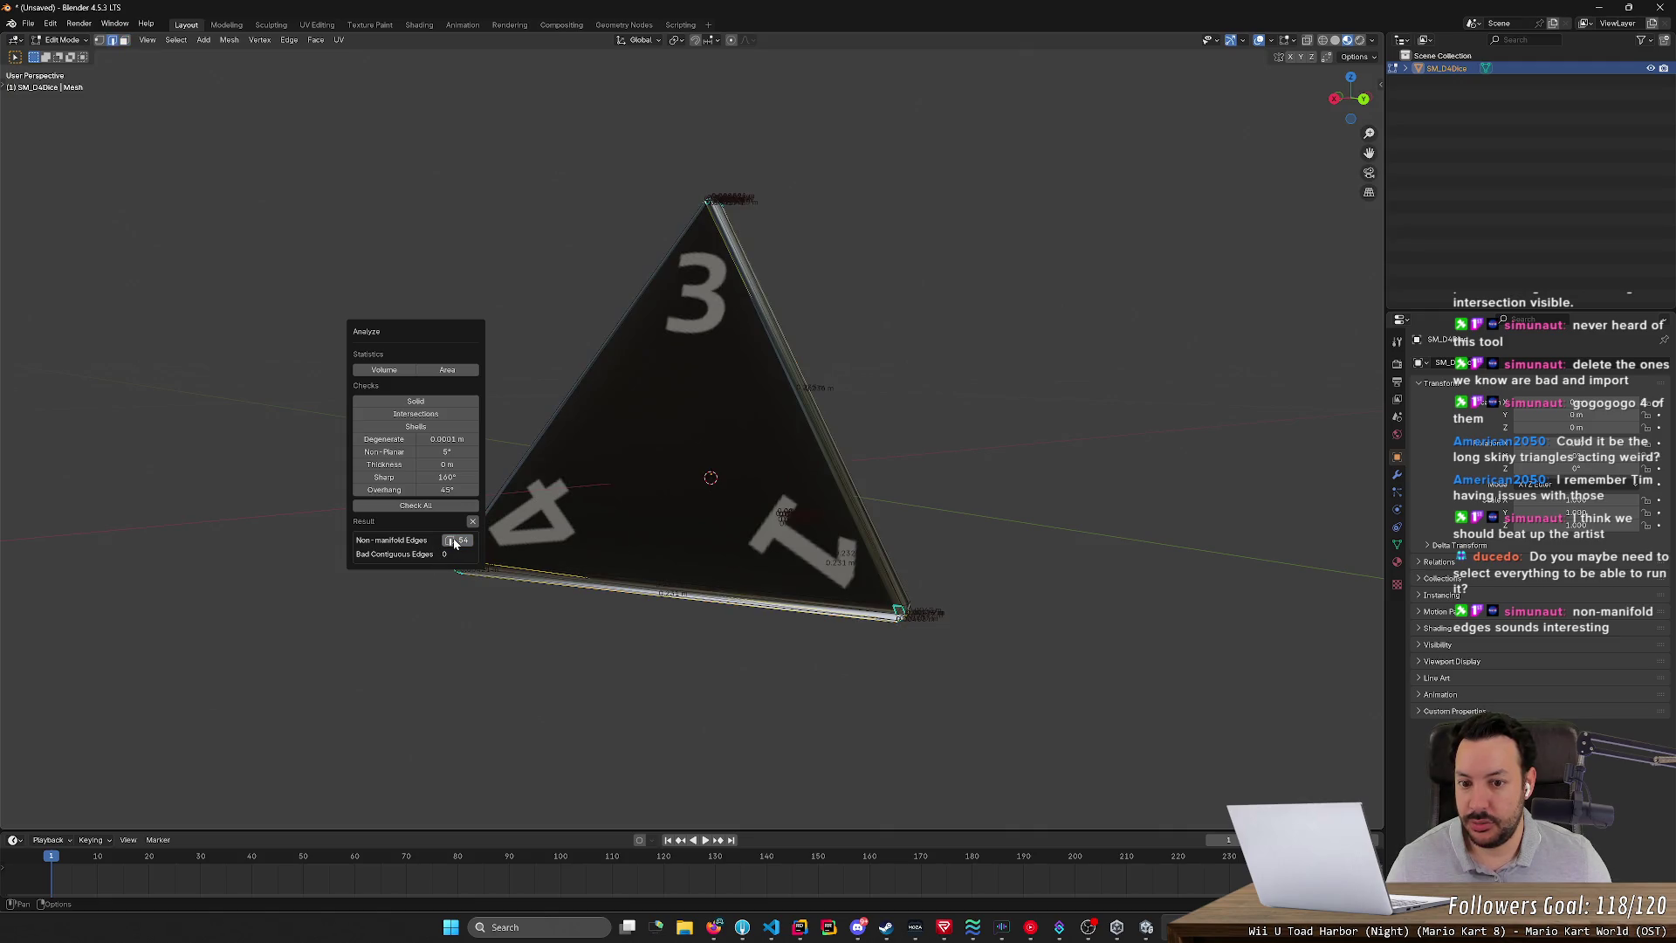
- Orbit and zoom to inspect the non-manifold edges, using the mesh context menu
{"action": "mouse_move", "coordinate": [531, 666]}
{"action": "middle_mouse_down"}
{"action": "mouse_move", "coordinate": [682, 578]}
{"action": "mouse_move", "coordinate": [803, 617]}
{"action": "mouse_move", "coordinate": [890, 699]}
{"action": "mouse_move", "coordinate": [924, 580]}
{"action": "mouse_move", "coordinate": [1145, 550]}
{"action": "mouse_move", "coordinate": [1091, 628]}
{"action": "mouse_move", "coordinate": [1096, 789]}
{"action": "mouse_move", "coordinate": [1077, 676]}
{"action": "mouse_move", "coordinate": [998, 770]}
{"action": "mouse_move", "coordinate": [424, 404]}
{"action": "middle_mouse_up"}
{"action": "mouse_move", "coordinate": [404, 399]}
{"action": "middle_mouse_down"}
{"action": "mouse_move", "coordinate": [568, 422]}
{"action": "mouse_move", "coordinate": [662, 254]}
{"action": "middle_mouse_up"}
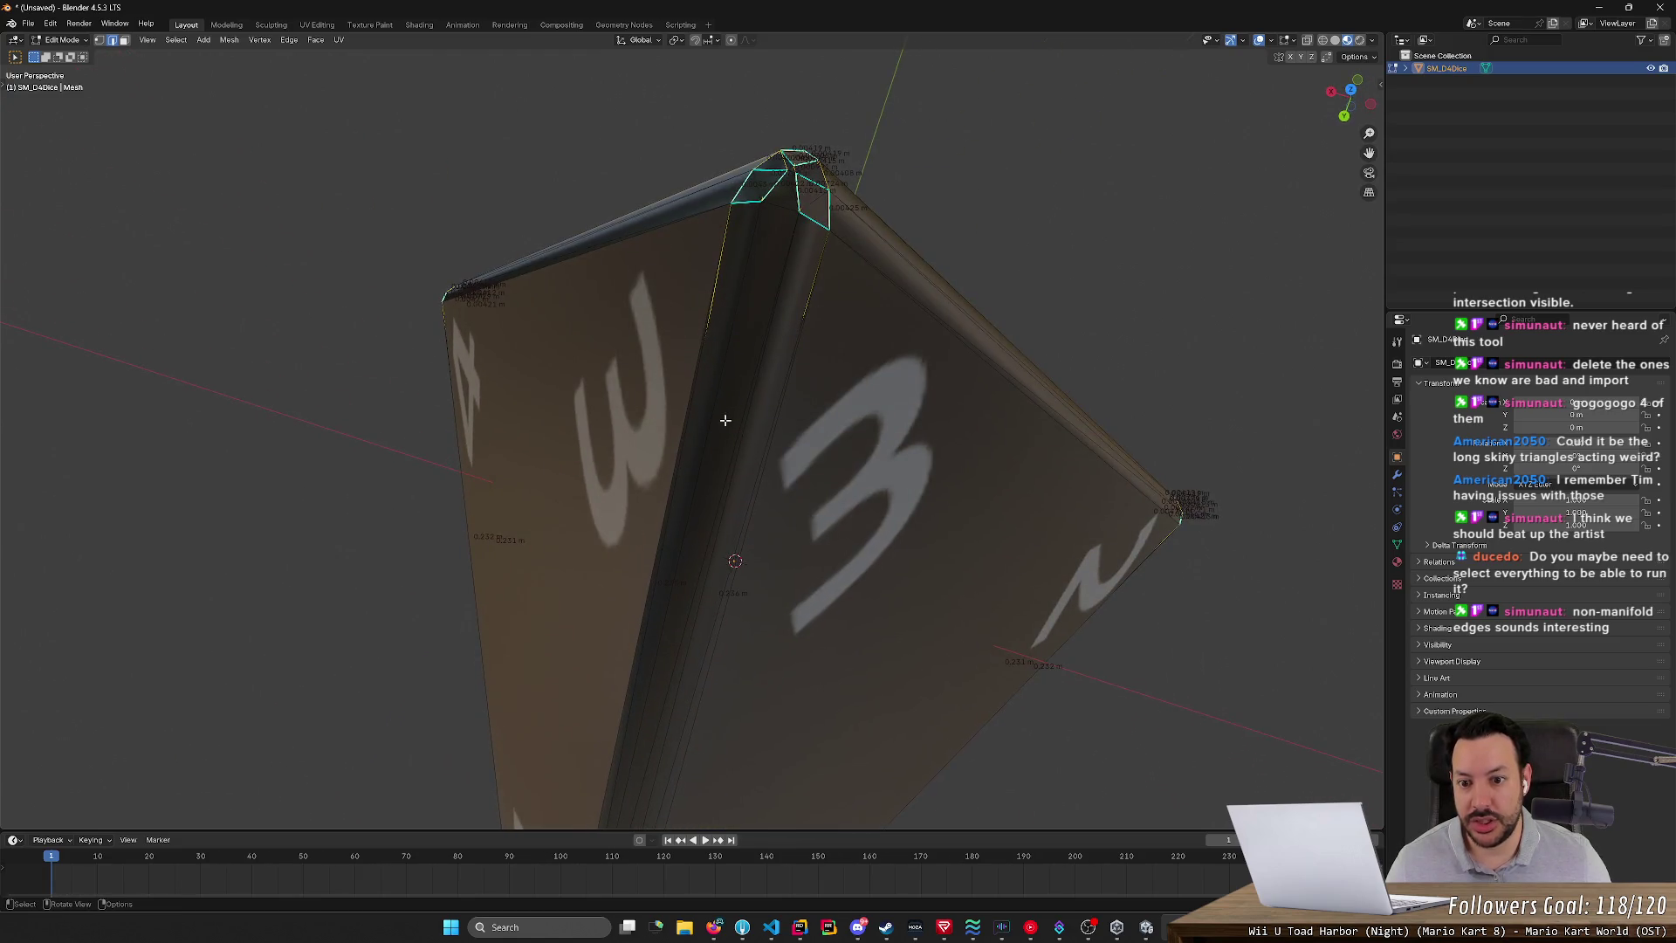
{"action": "mouse_move", "coordinate": [724, 420]}
{"action": "middle_mouse_down"}
{"action": "mouse_move", "coordinate": [802, 327]}
{"action": "mouse_move", "coordinate": [782, 610]}
{"action": "mouse_move", "coordinate": [785, 553]}
{"action": "mouse_move", "coordinate": [861, 448]}
{"action": "mouse_move", "coordinate": [708, 288]}
{"action": "mouse_move", "coordinate": [738, 424]}
{"action": "mouse_move", "coordinate": [618, 515]}
{"action": "mouse_move", "coordinate": [654, 457]}
{"action": "mouse_move", "coordinate": [634, 493]}
{"action": "middle_mouse_up"}
{"action": "scroll", "coordinate": [738, 424], "scroll_direction": "down", "scroll_amount": 5}
{"action": "scroll", "coordinate": [641, 497], "scroll_direction": "up", "scroll_amount": 5}
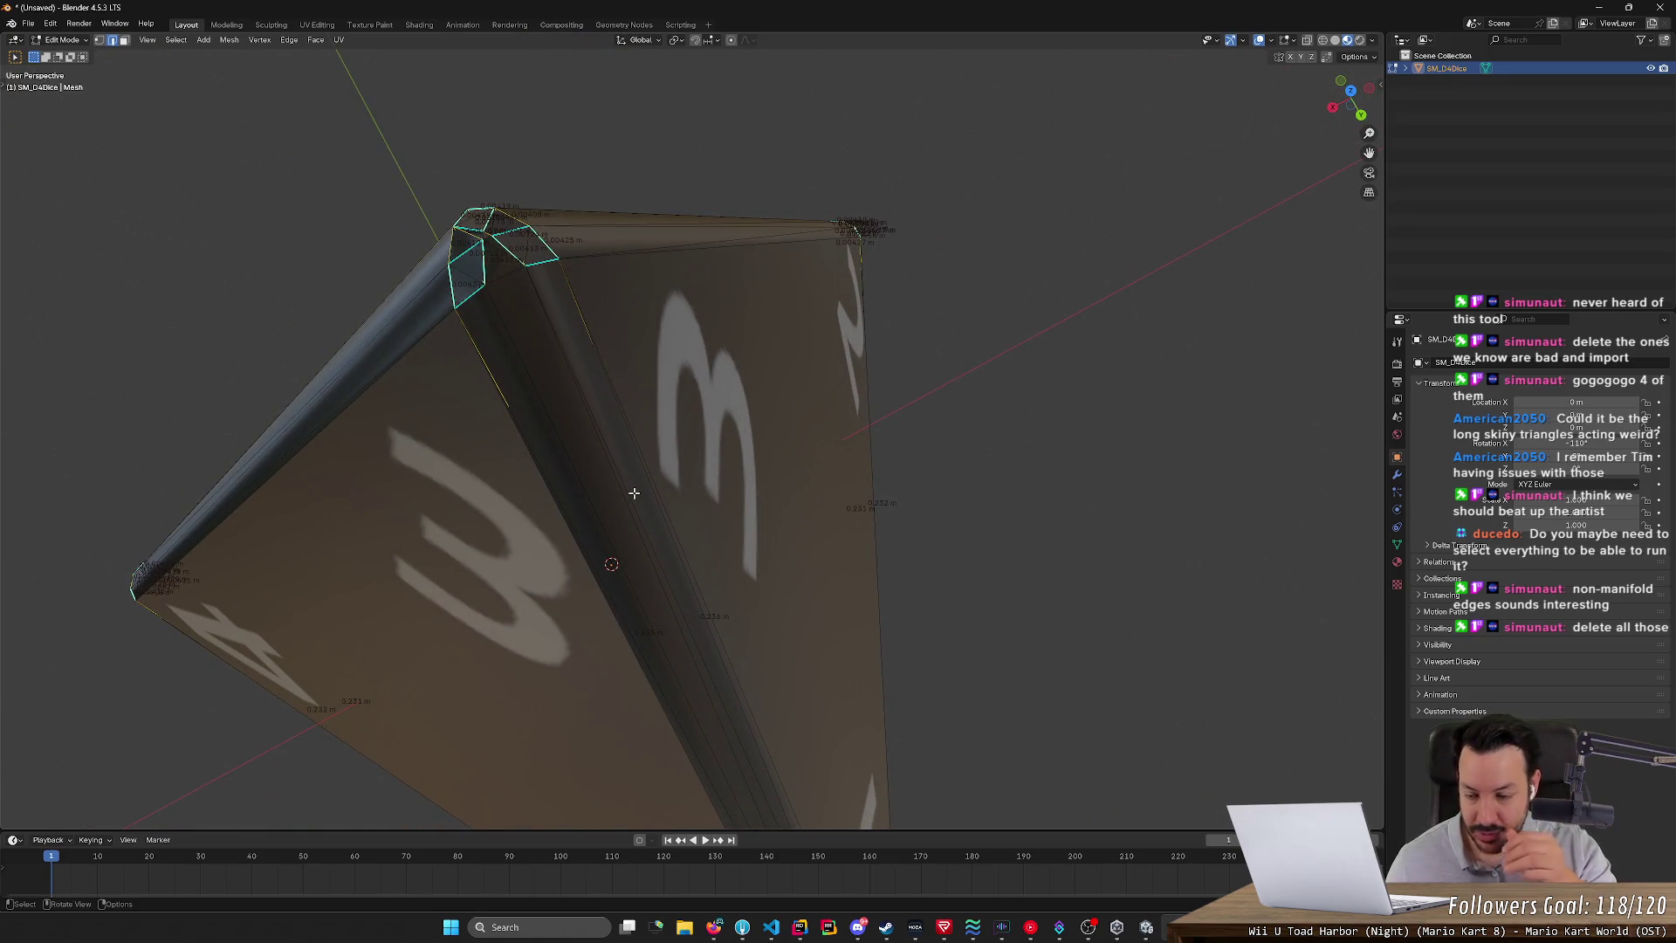
{"action": "right_click", "coordinate": [595, 418]}
{"action": "left_click", "coordinate": [594, 416]}
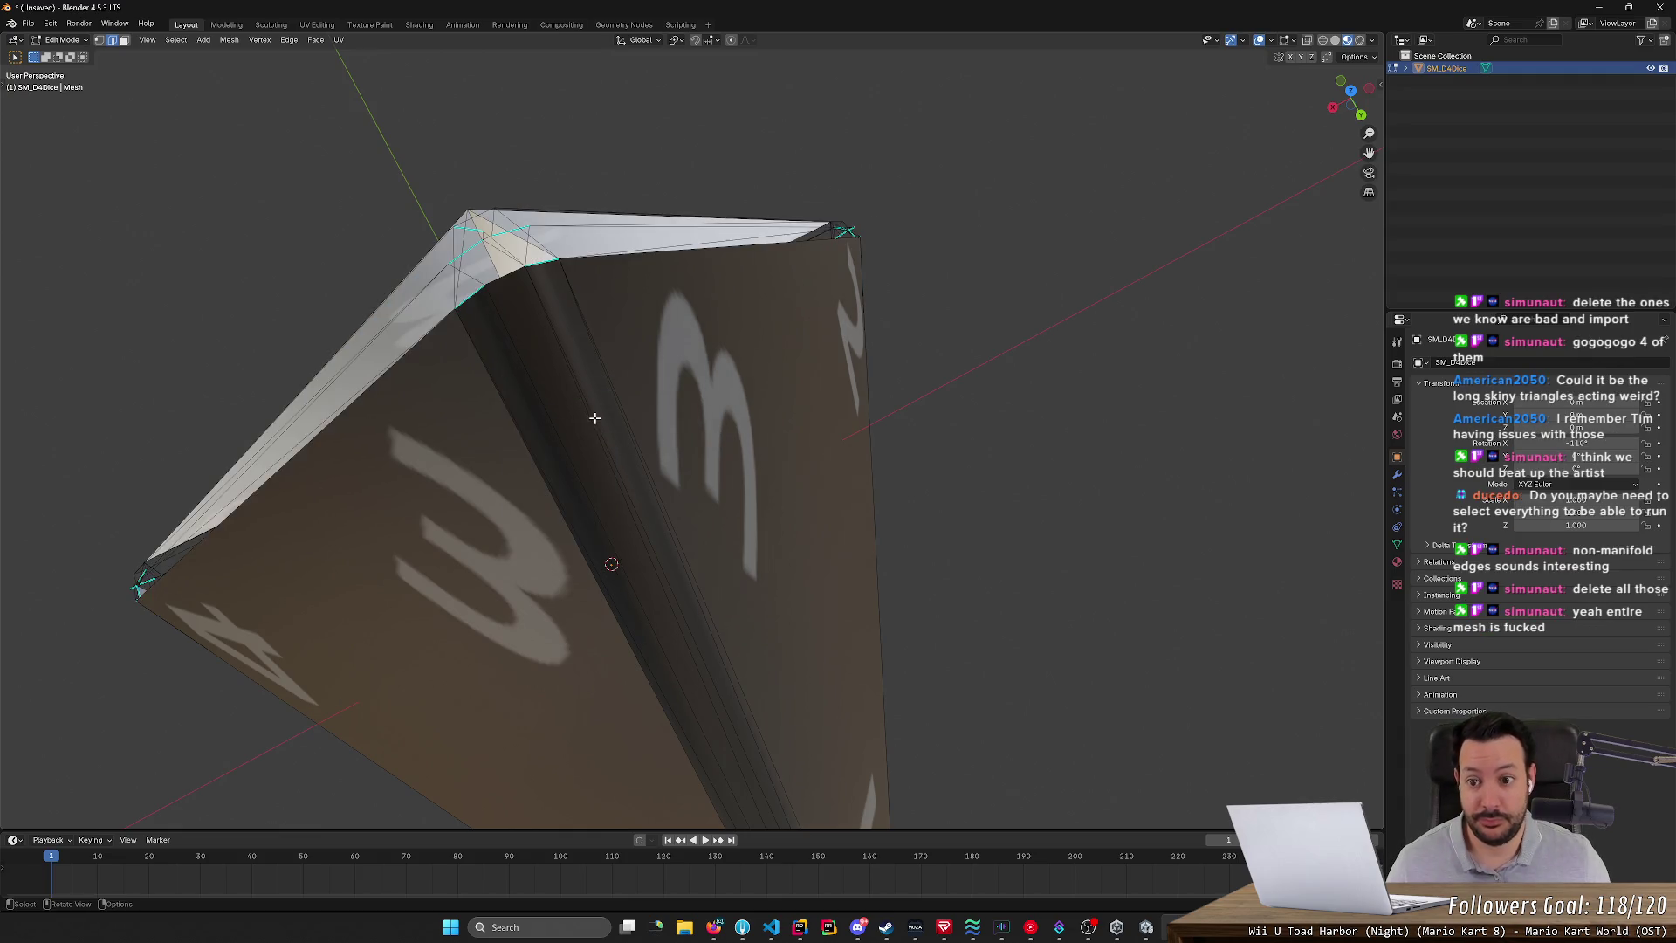
- Zoom in on the die's apex, orbit around it, and select the entire D4 mesh
{"action": "mouse_move", "coordinate": [245, 257]}
{"action": "middle_mouse_down"}
{"action": "mouse_move", "coordinate": [456, 247]}
{"action": "mouse_move", "coordinate": [499, 276]}
{"action": "mouse_move", "coordinate": [591, 408]}
{"action": "mouse_move", "coordinate": [498, 348]}
{"action": "mouse_move", "coordinate": [500, 274]}
{"action": "middle_mouse_up"}
{"action": "scroll", "coordinate": [617, 370], "scroll_direction": "up", "scroll_amount": 6}
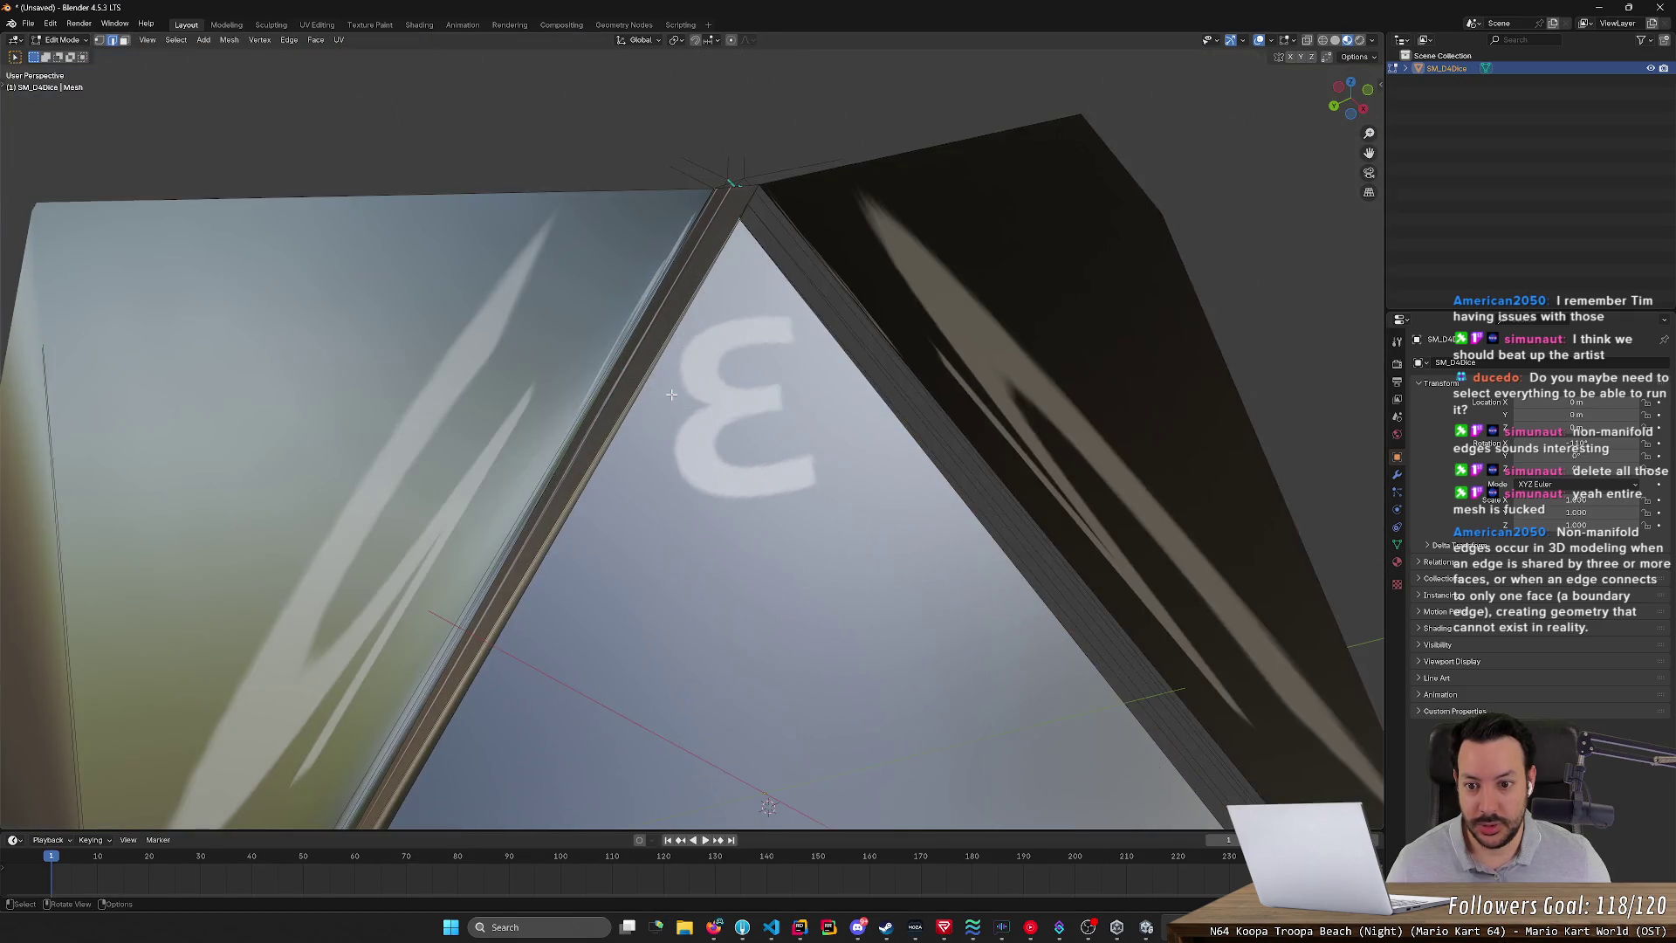
{"action": "scroll", "coordinate": [671, 394], "scroll_direction": "down", "scroll_amount": 5}
{"action": "mouse_move", "coordinate": [671, 395]}
{"action": "middle_mouse_down"}
{"action": "mouse_move", "coordinate": [708, 307]}
{"action": "mouse_move", "coordinate": [709, 419]}
{"action": "mouse_move", "coordinate": [693, 233]}
{"action": "mouse_move", "coordinate": [661, 504]}
{"action": "mouse_move", "coordinate": [681, 525]}
{"action": "middle_mouse_up"}
{"action": "scroll", "coordinate": [707, 307], "scroll_direction": "up", "scroll_amount": 5}
{"action": "scroll", "coordinate": [681, 349], "scroll_direction": "down", "scroll_amount": 5}
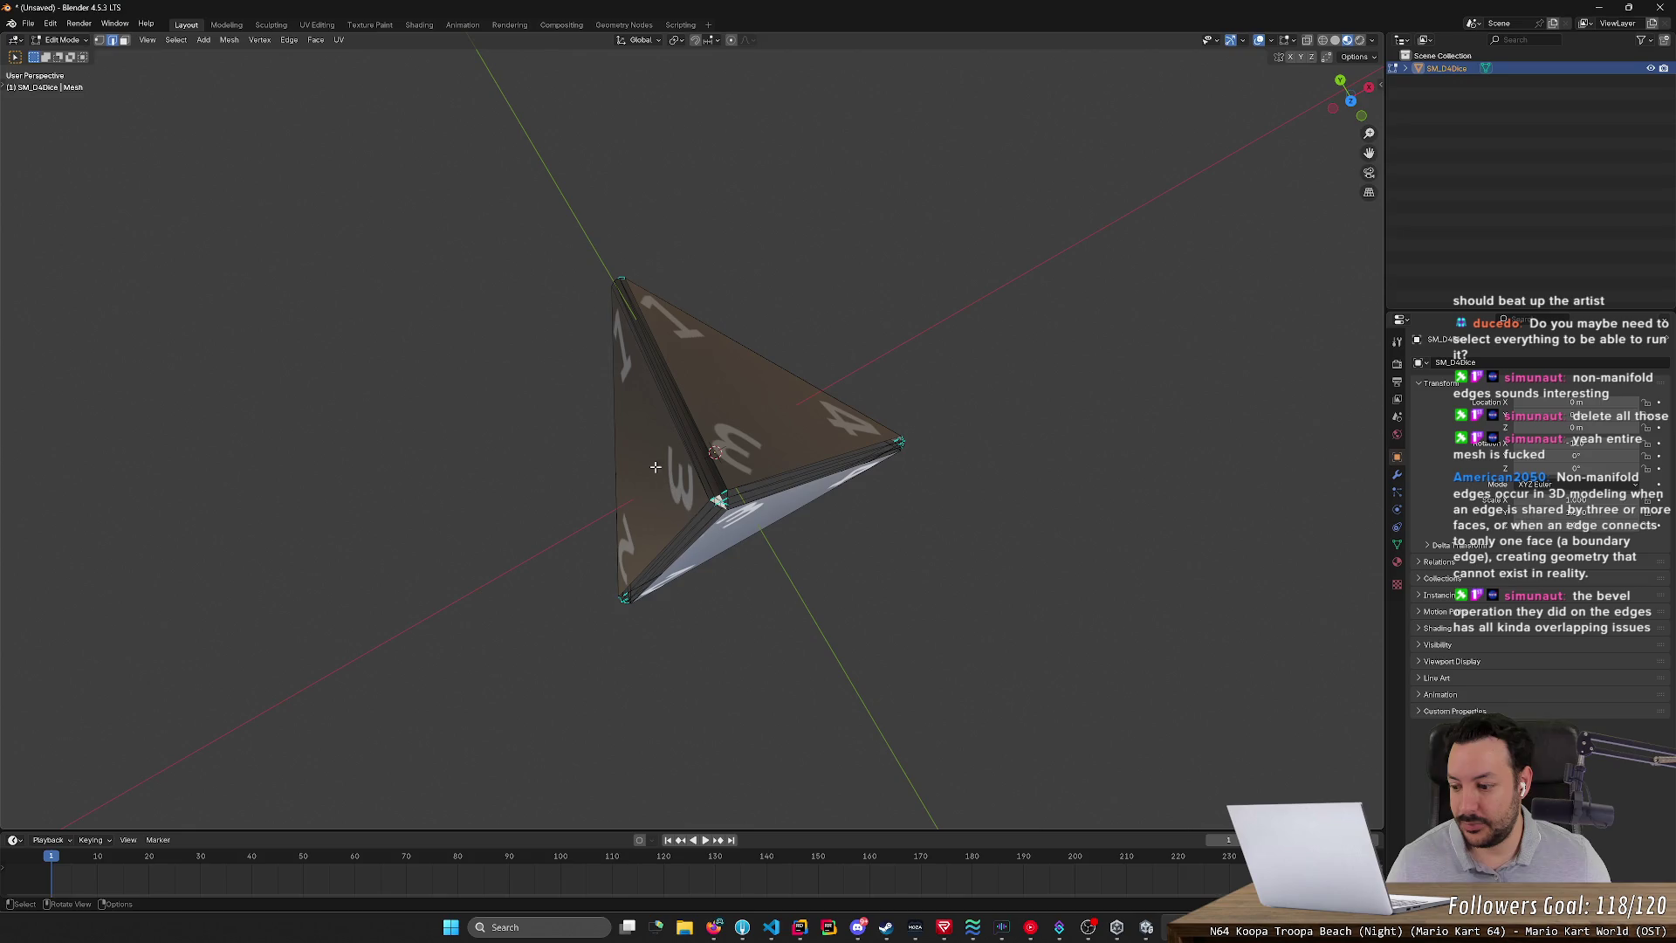
{"action": "mouse_move", "coordinate": [655, 467]}
{"action": "middle_mouse_down"}
{"action": "mouse_move", "coordinate": [913, 332]}
{"action": "mouse_move", "coordinate": [1066, 468]}
{"action": "middle_mouse_up"}
{"action": "key", "text": "a"}
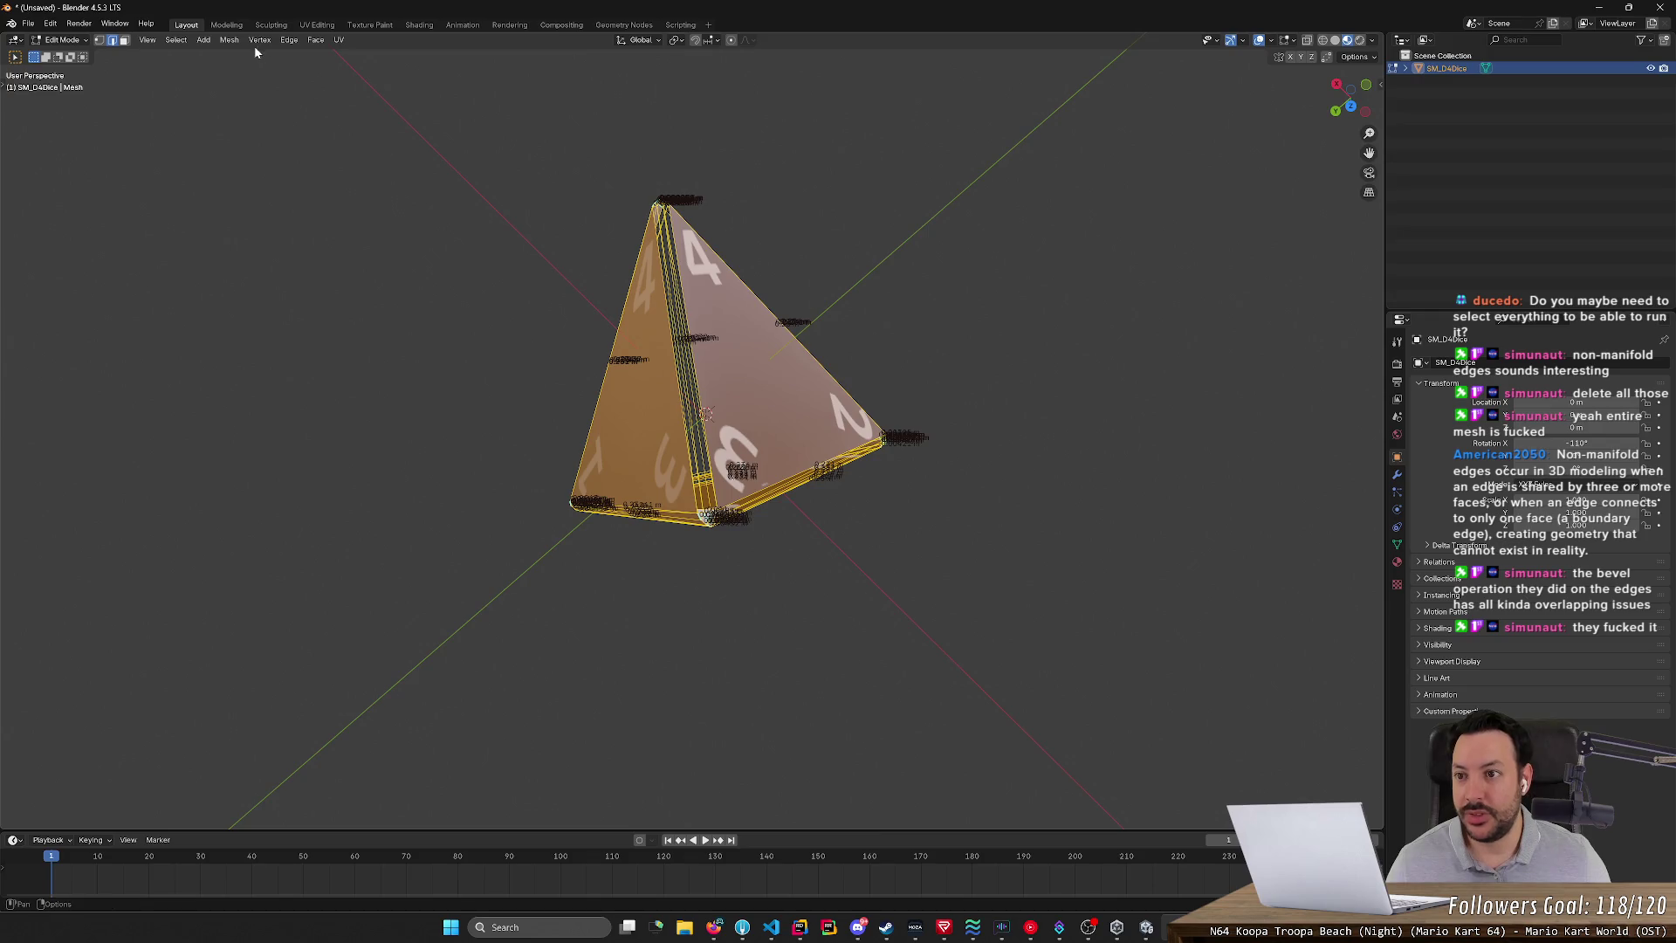
- Try filling the broken mesh's gaps with Face > Fill, then deselect everything
{"action": "left_click", "coordinate": [316, 41]}
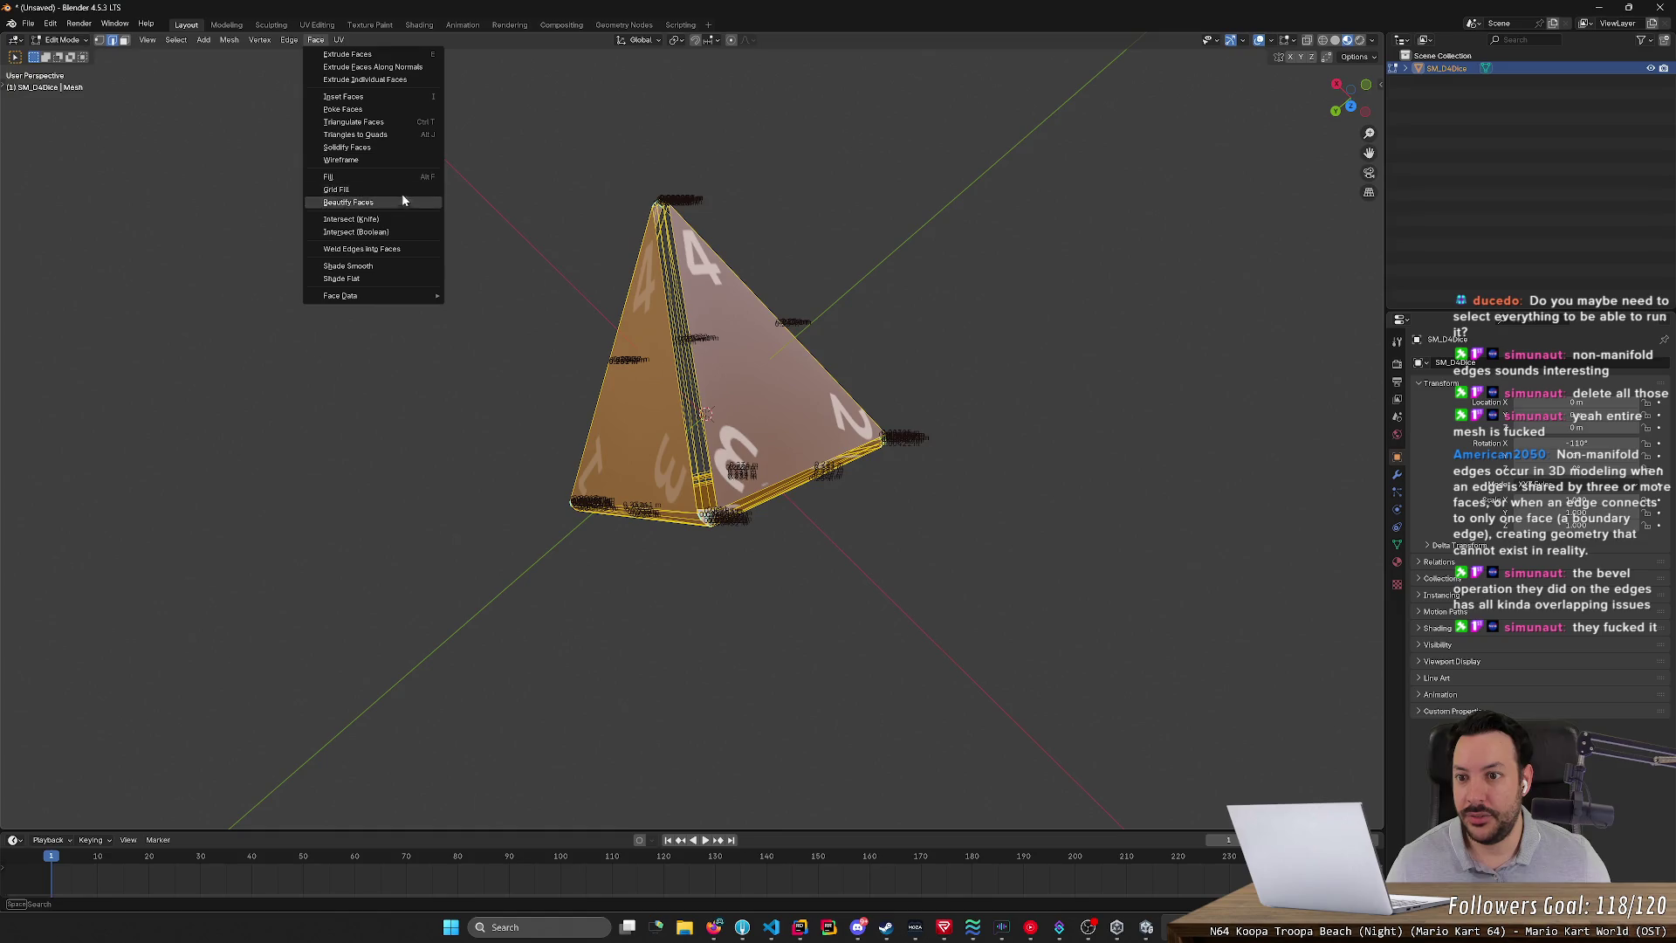
{"action": "left_click", "coordinate": [341, 177]}
{"action": "left_click", "coordinate": [425, 203]}
{"action": "mouse_move", "coordinate": [490, 341]}
{"action": "middle_mouse_down"}
{"action": "mouse_move", "coordinate": [535, 266]}
{"action": "mouse_move", "coordinate": [593, 216]}
{"action": "mouse_move", "coordinate": [838, 187]}
{"action": "mouse_move", "coordinate": [969, 228]}
{"action": "mouse_move", "coordinate": [1032, 121]}
{"action": "mouse_move", "coordinate": [1039, 68]}
{"action": "mouse_move", "coordinate": [1022, 796]}
{"action": "middle_mouse_up"}
- Select all of the tetrahedron's geometry and delete its vertices with X
{"action": "key", "text": "a"}
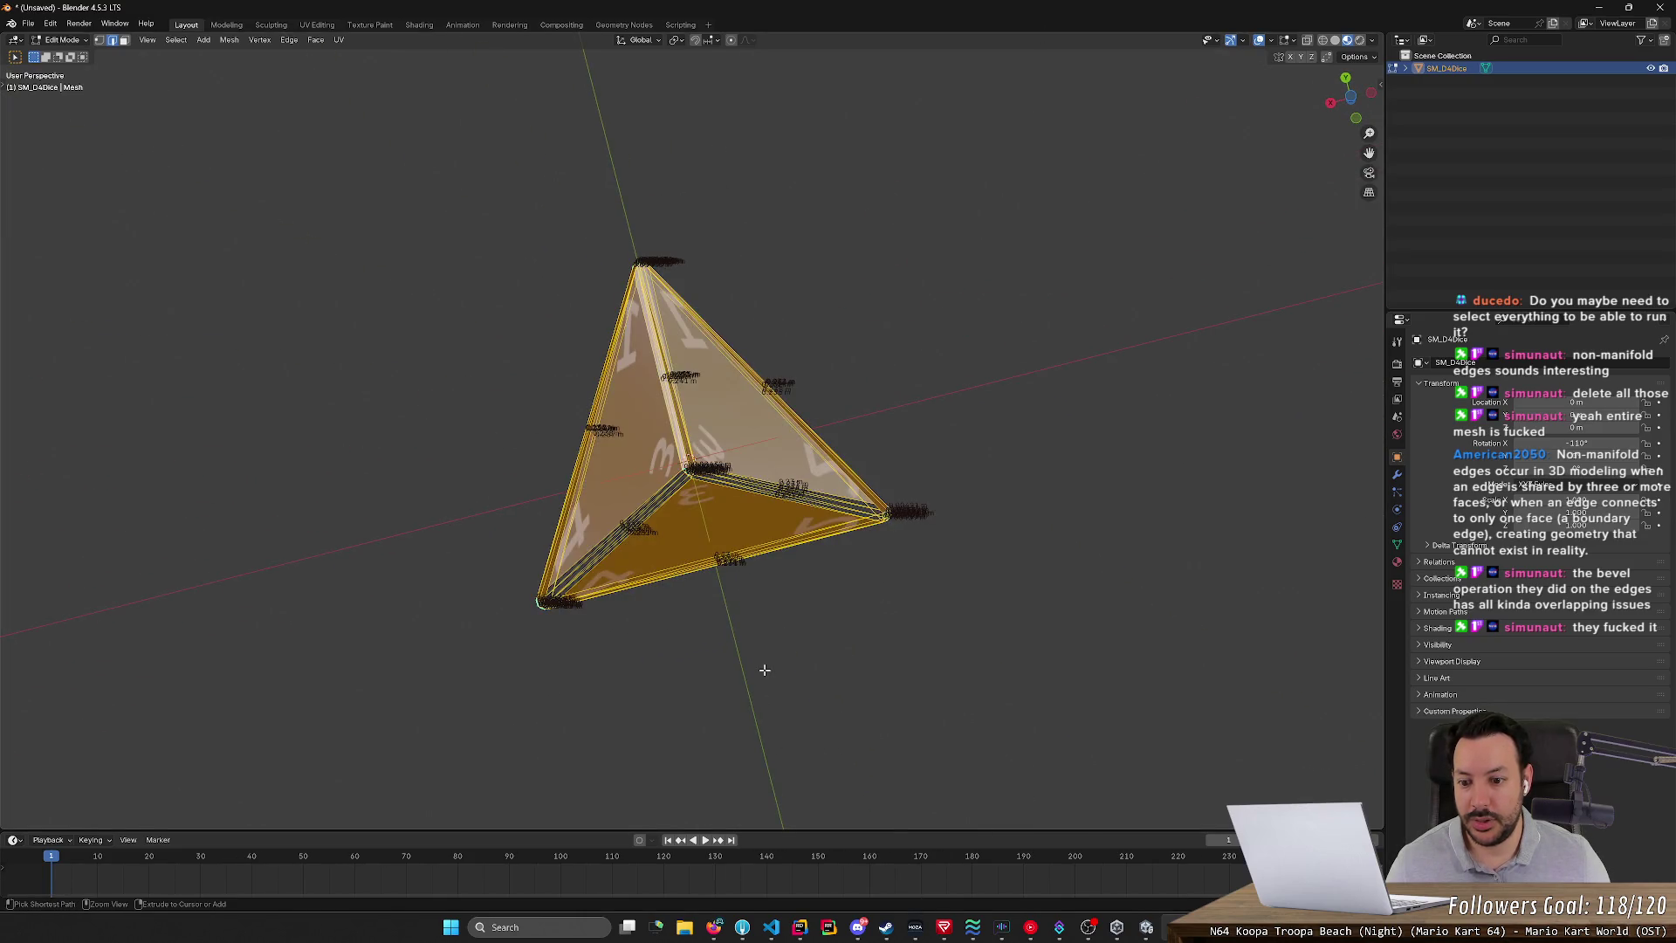
{"action": "key", "text": "alt+a"}
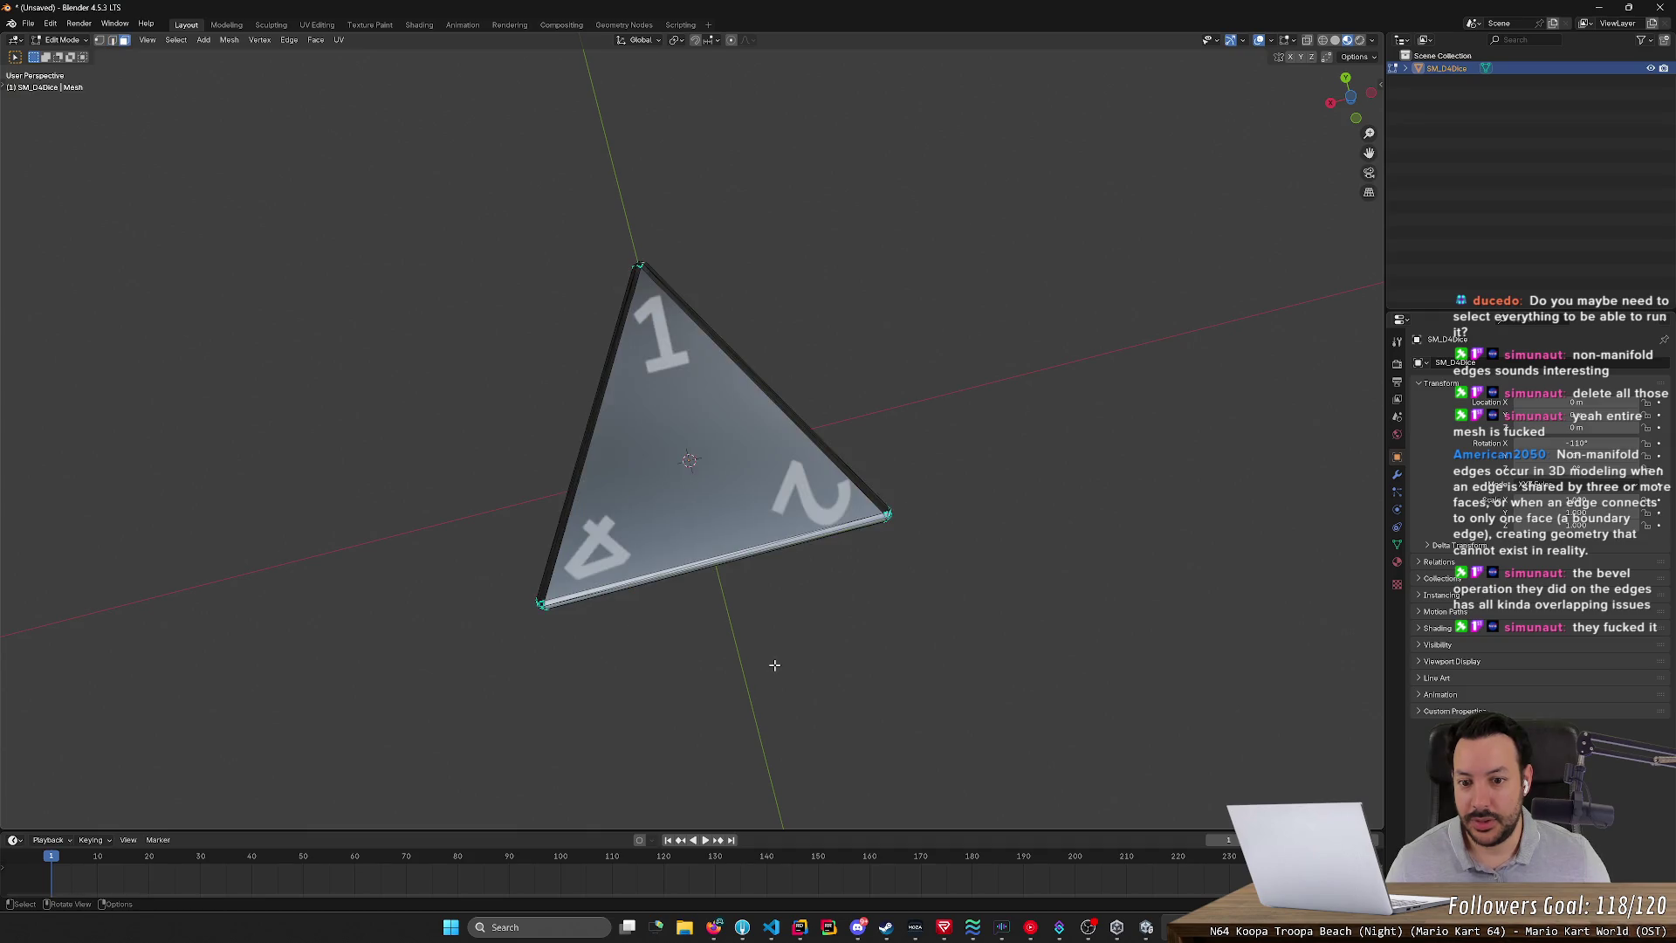
{"action": "mouse_move", "coordinate": [774, 665]}
{"action": "middle_mouse_down"}
{"action": "mouse_move", "coordinate": [786, 737]}
{"action": "mouse_move", "coordinate": [710, 697]}
{"action": "mouse_move", "coordinate": [847, 734]}
{"action": "middle_mouse_up"}
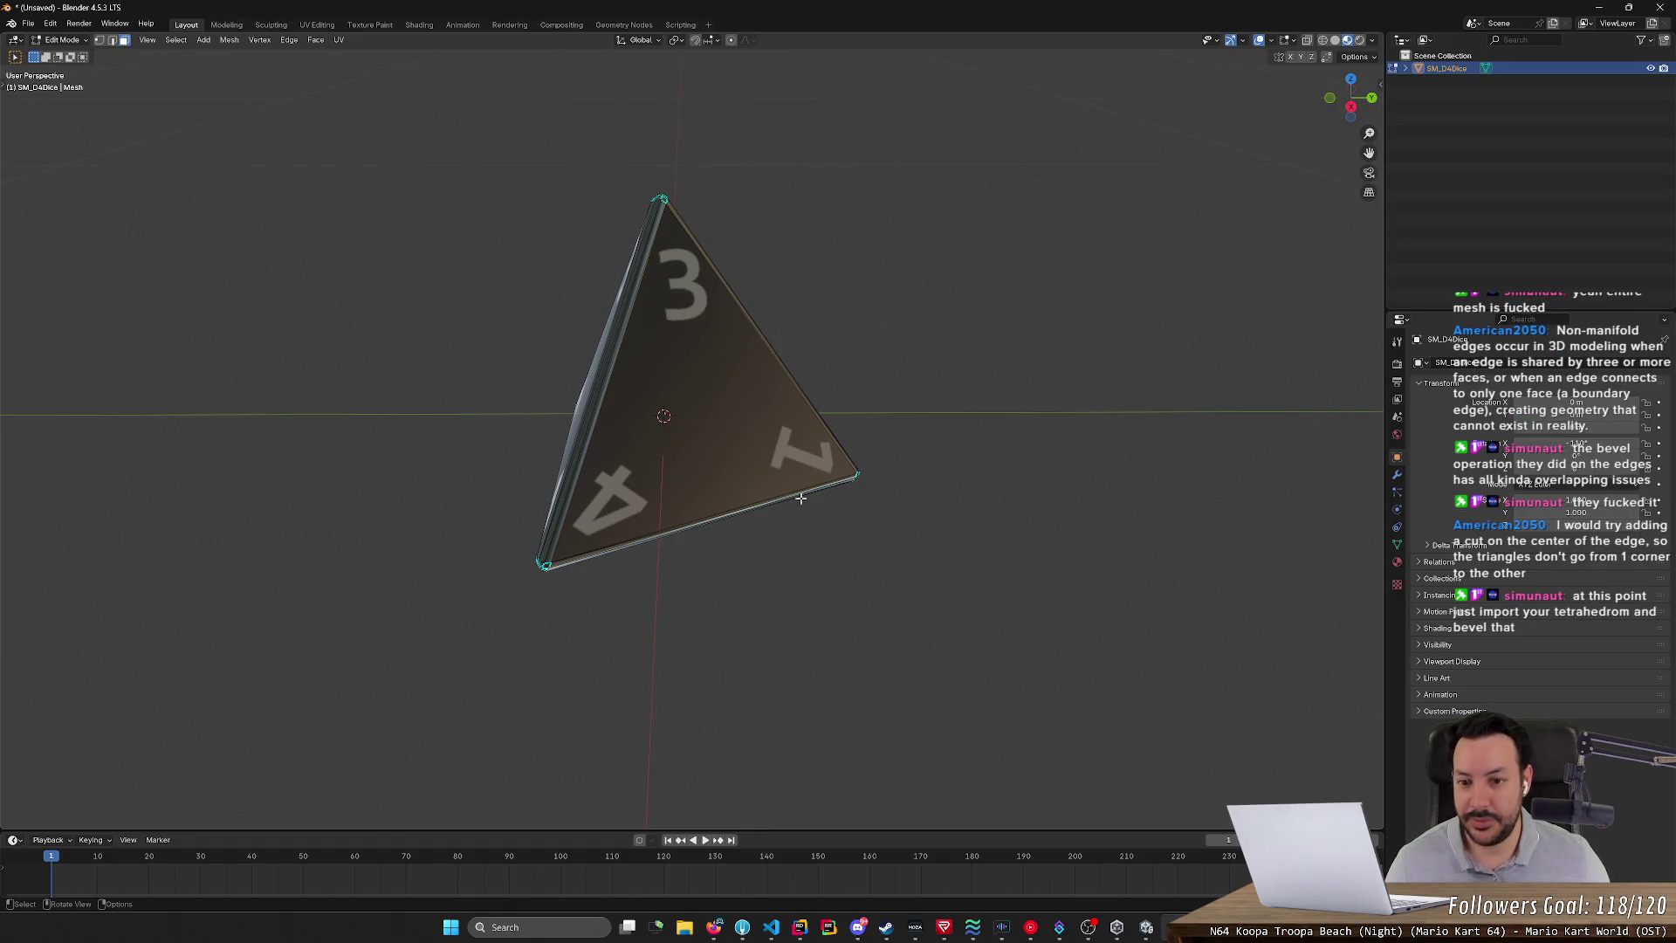
{"action": "left_click", "coordinate": [790, 462]}
{"action": "key", "text": "a"}
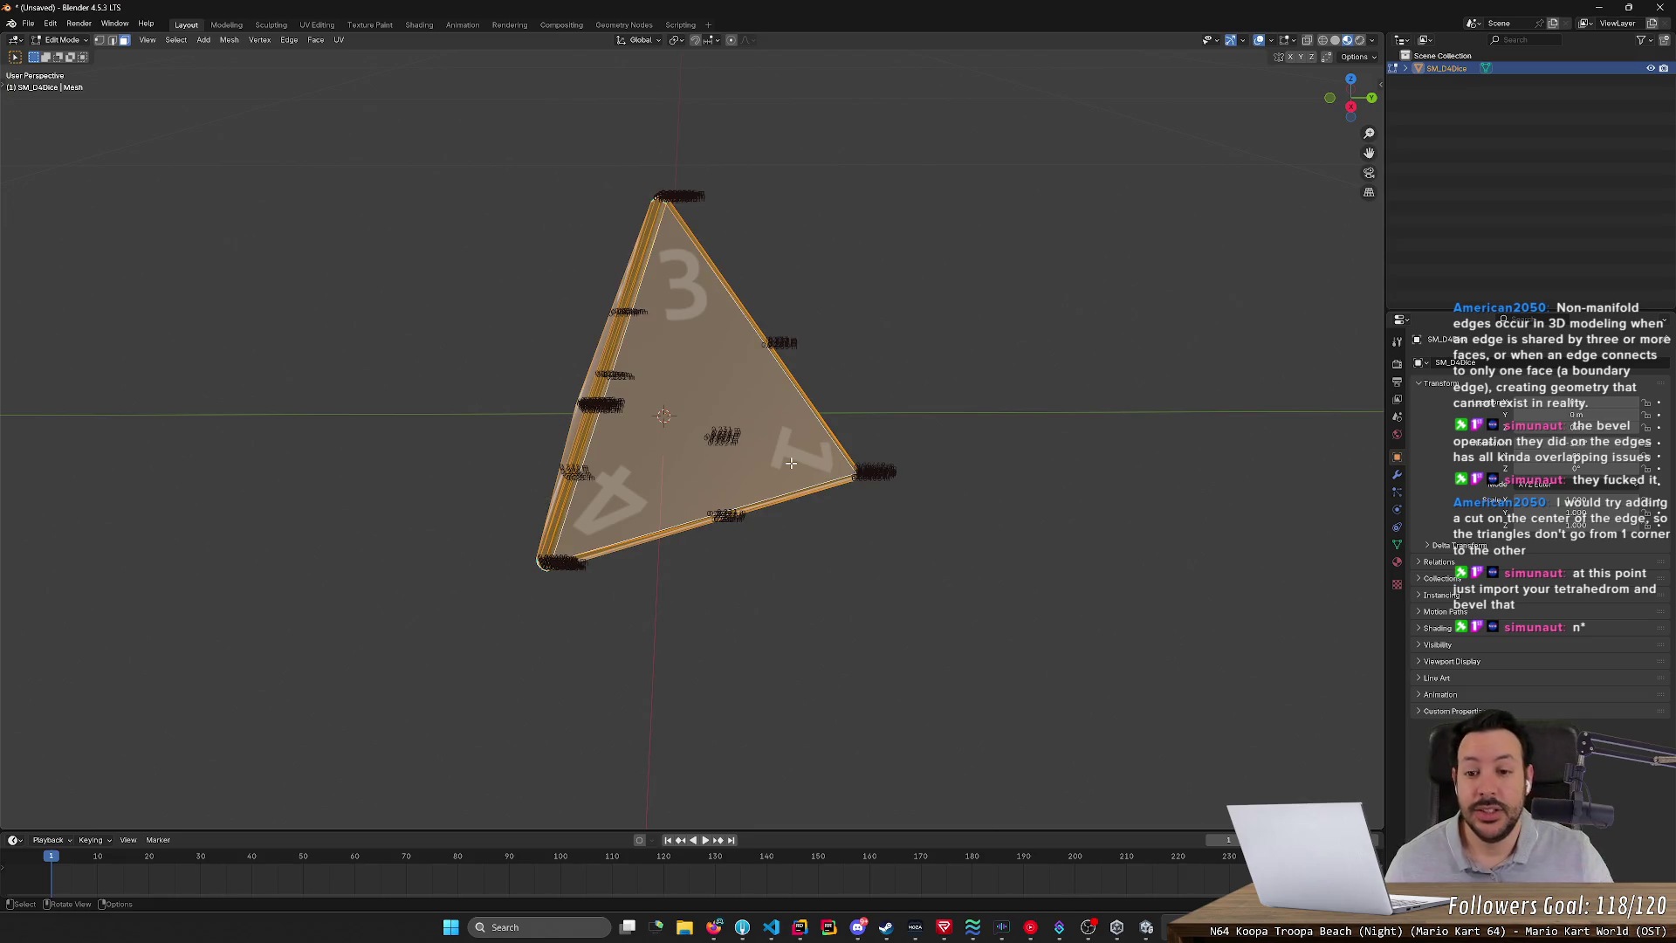
{"action": "key", "text": "x"}
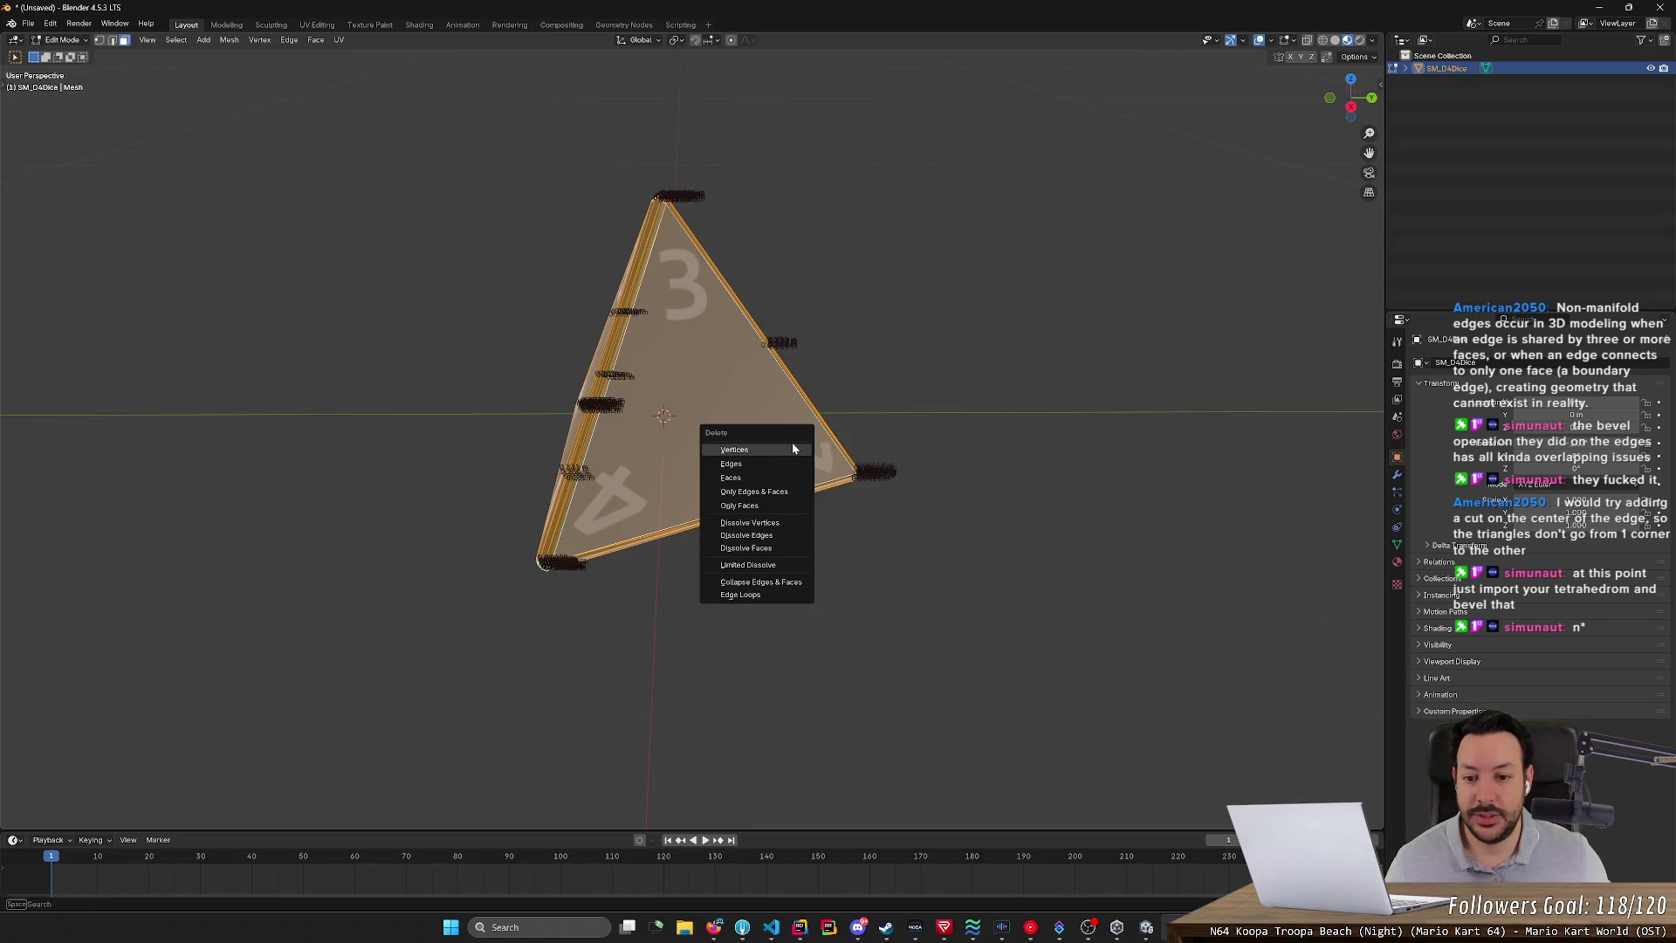
{"action": "left_click", "coordinate": [792, 443]}
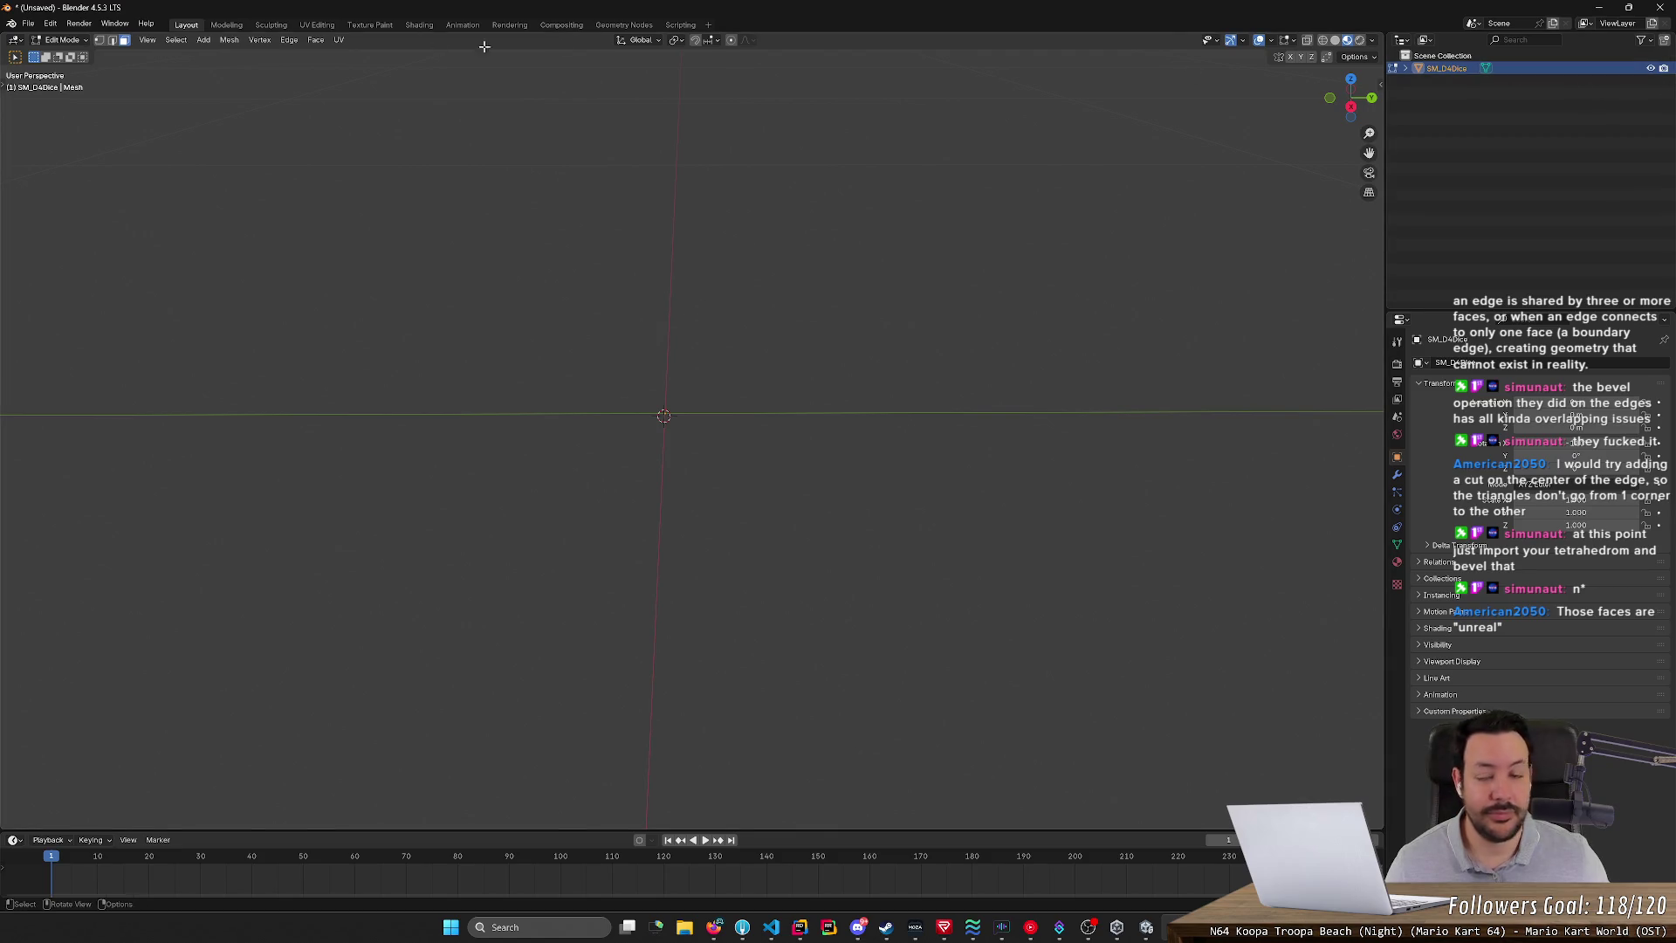
- Add a Tetrahedron regular solid from Add > Math Functions > Regular Solid
{"action": "left_click", "coordinate": [203, 40]}
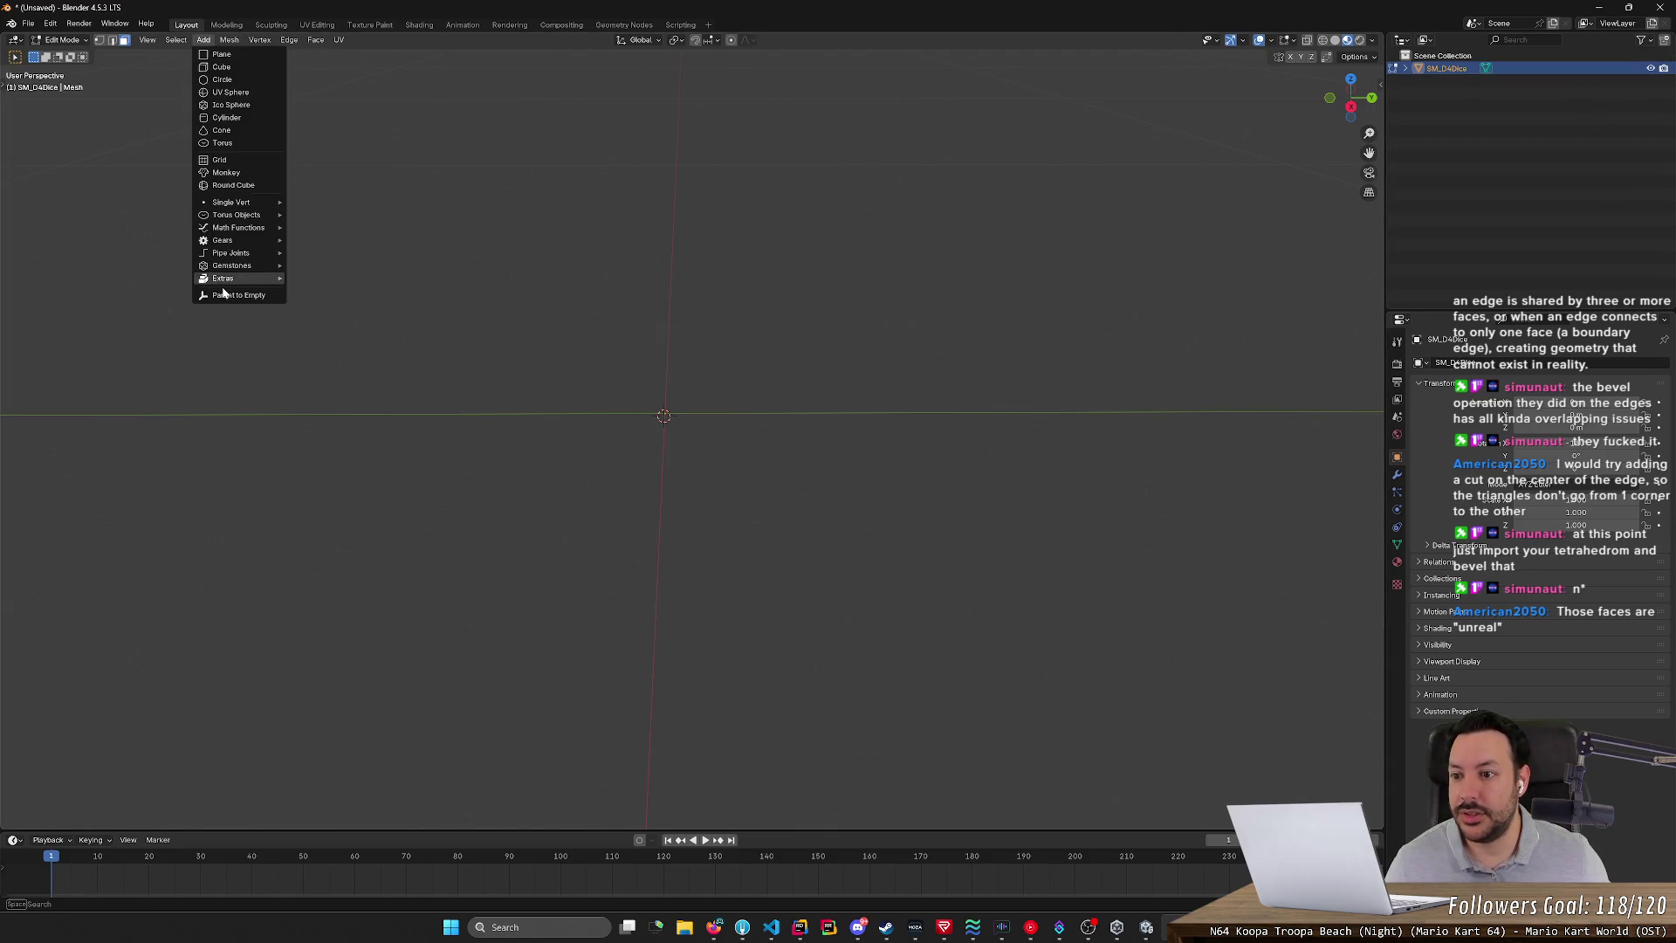
{"action": "mouse_move", "coordinate": [231, 279]}
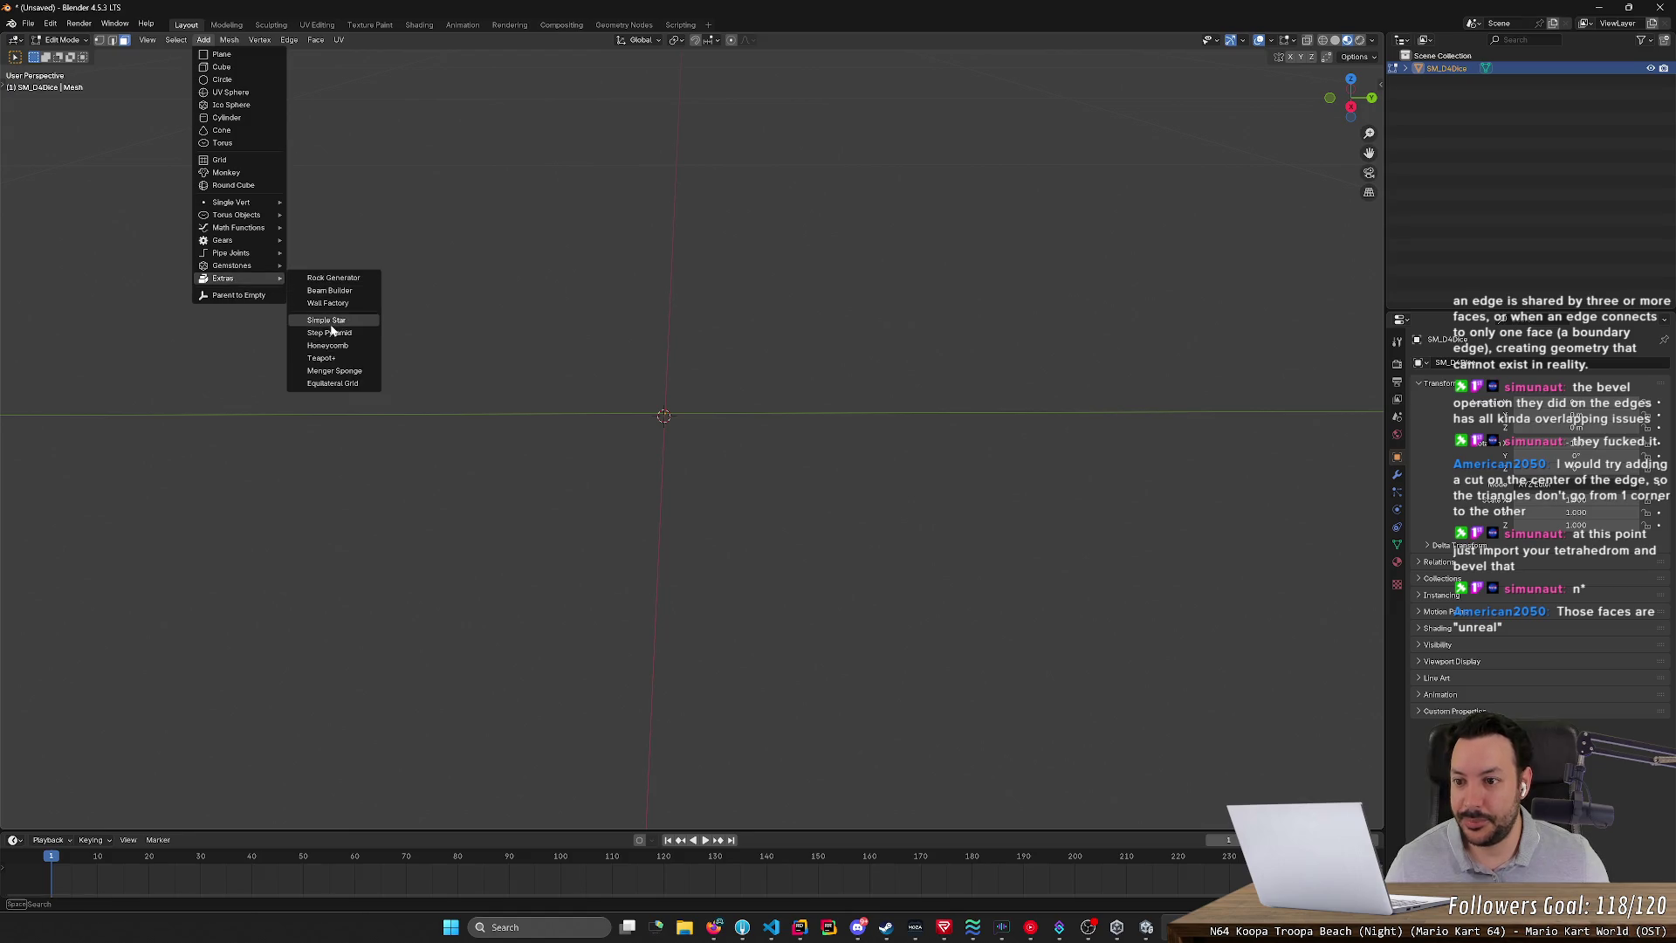
{"action": "mouse_move", "coordinate": [229, 228]}
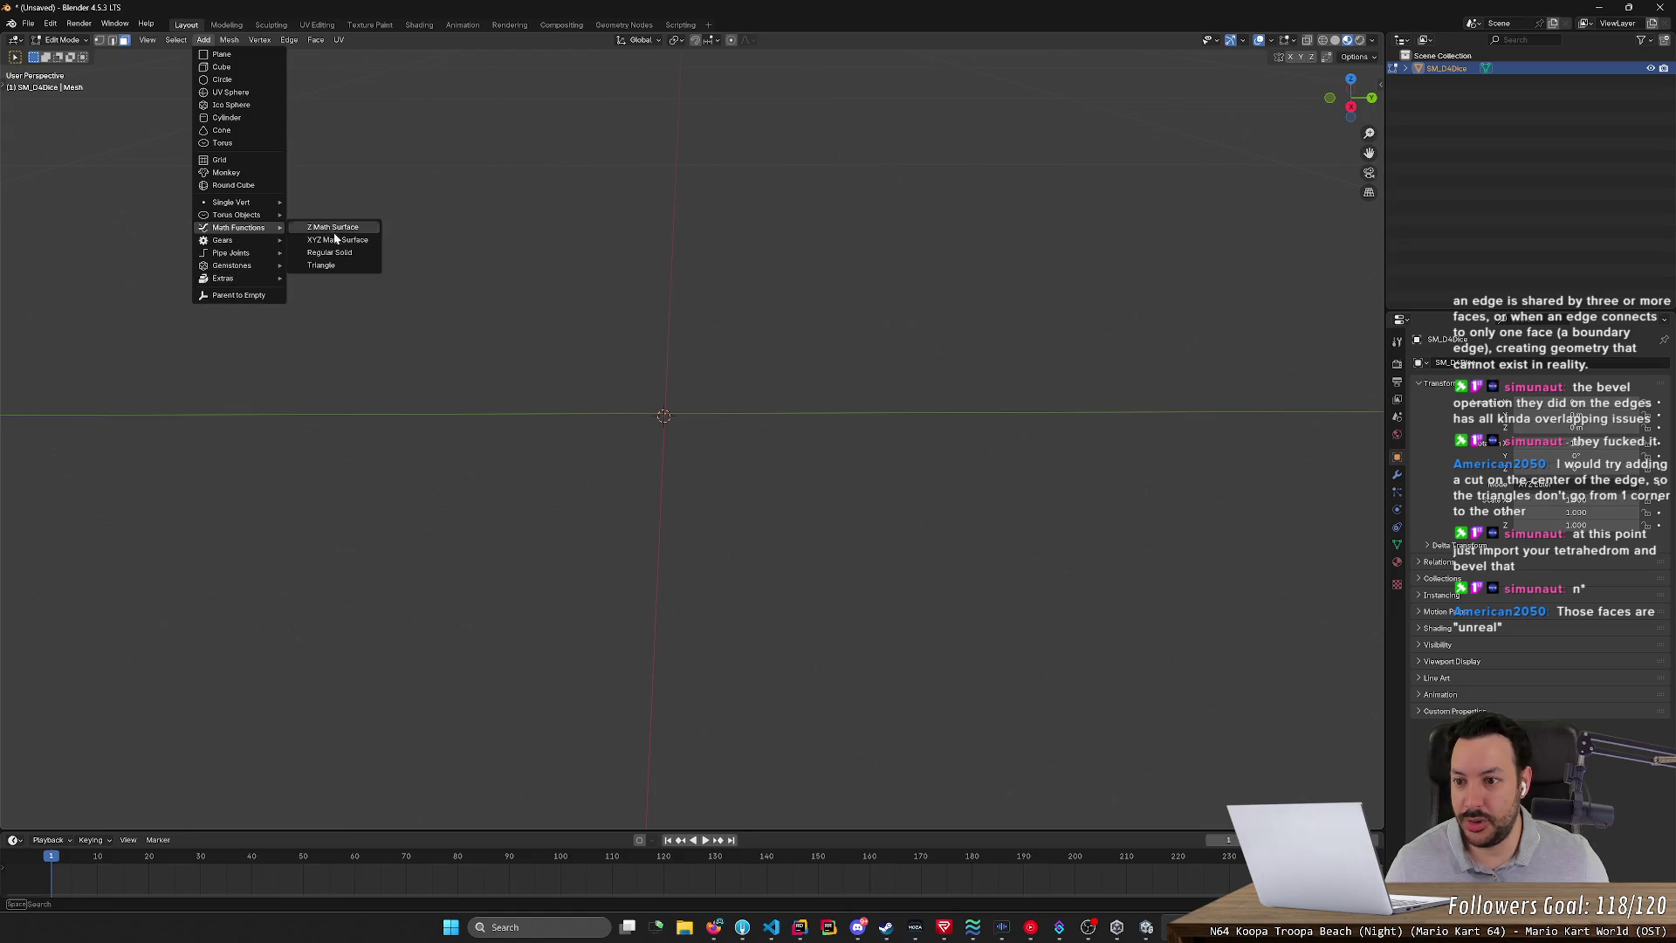
{"action": "left_click", "coordinate": [333, 253]}
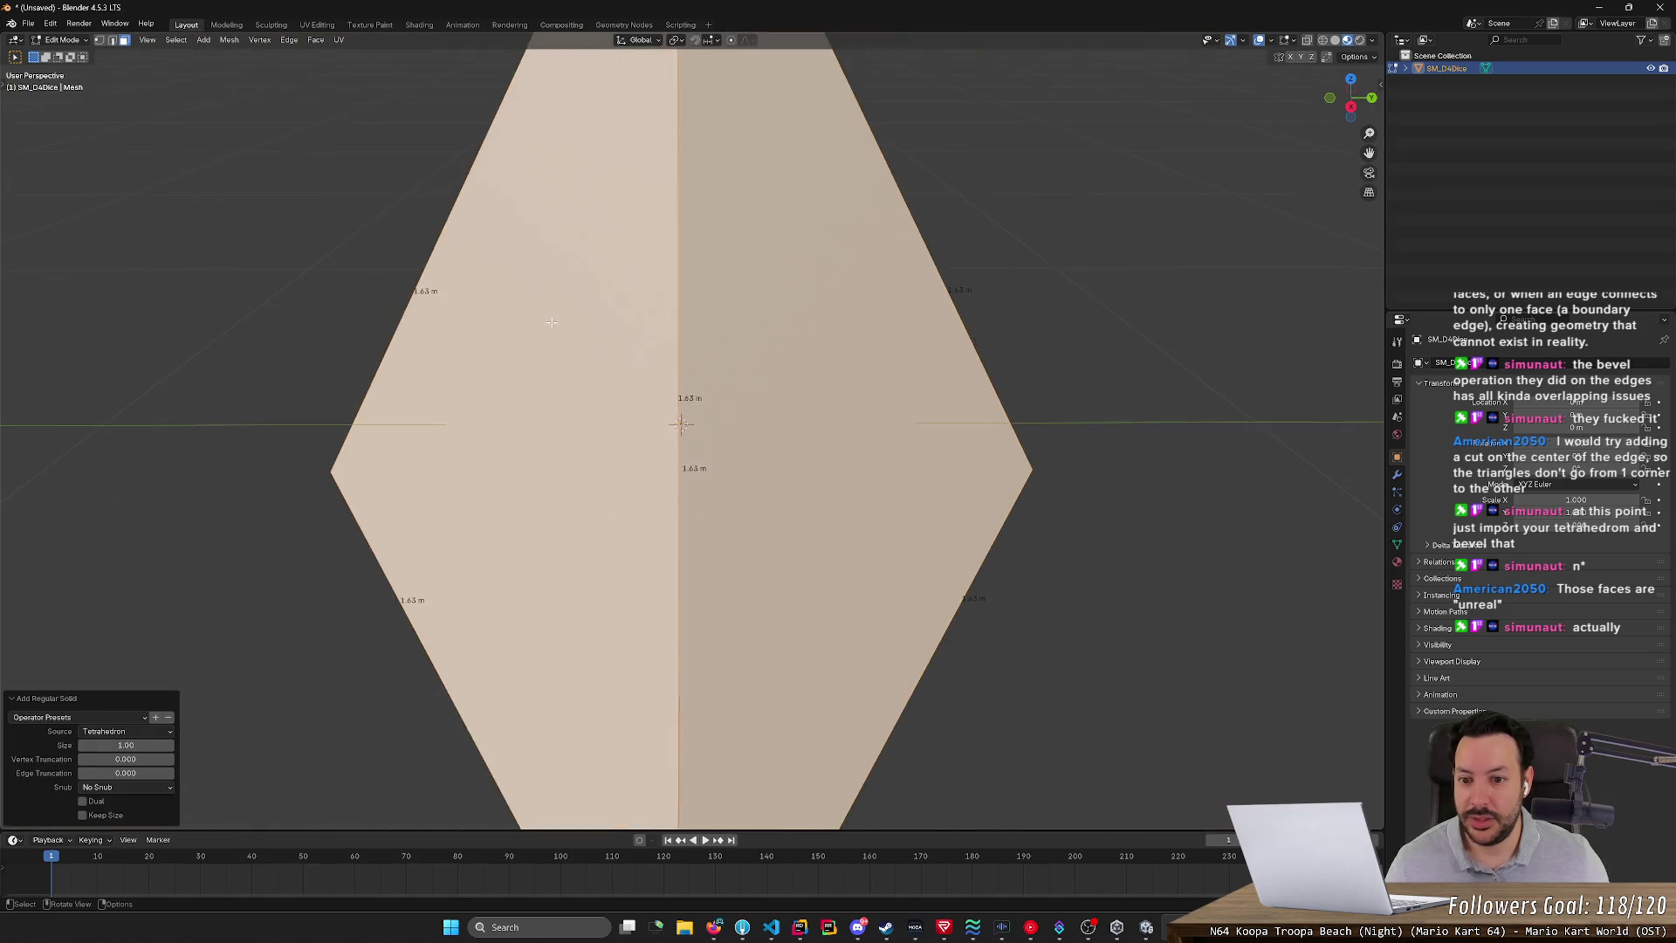
{"action": "middle_click_drag", "start_coordinate": [520, 301], "coordinate": [660, 313]}
- Scale the tetrahedron down to 0.184 so its edges are about 0.3 m
{"action": "key", "text": "r"}
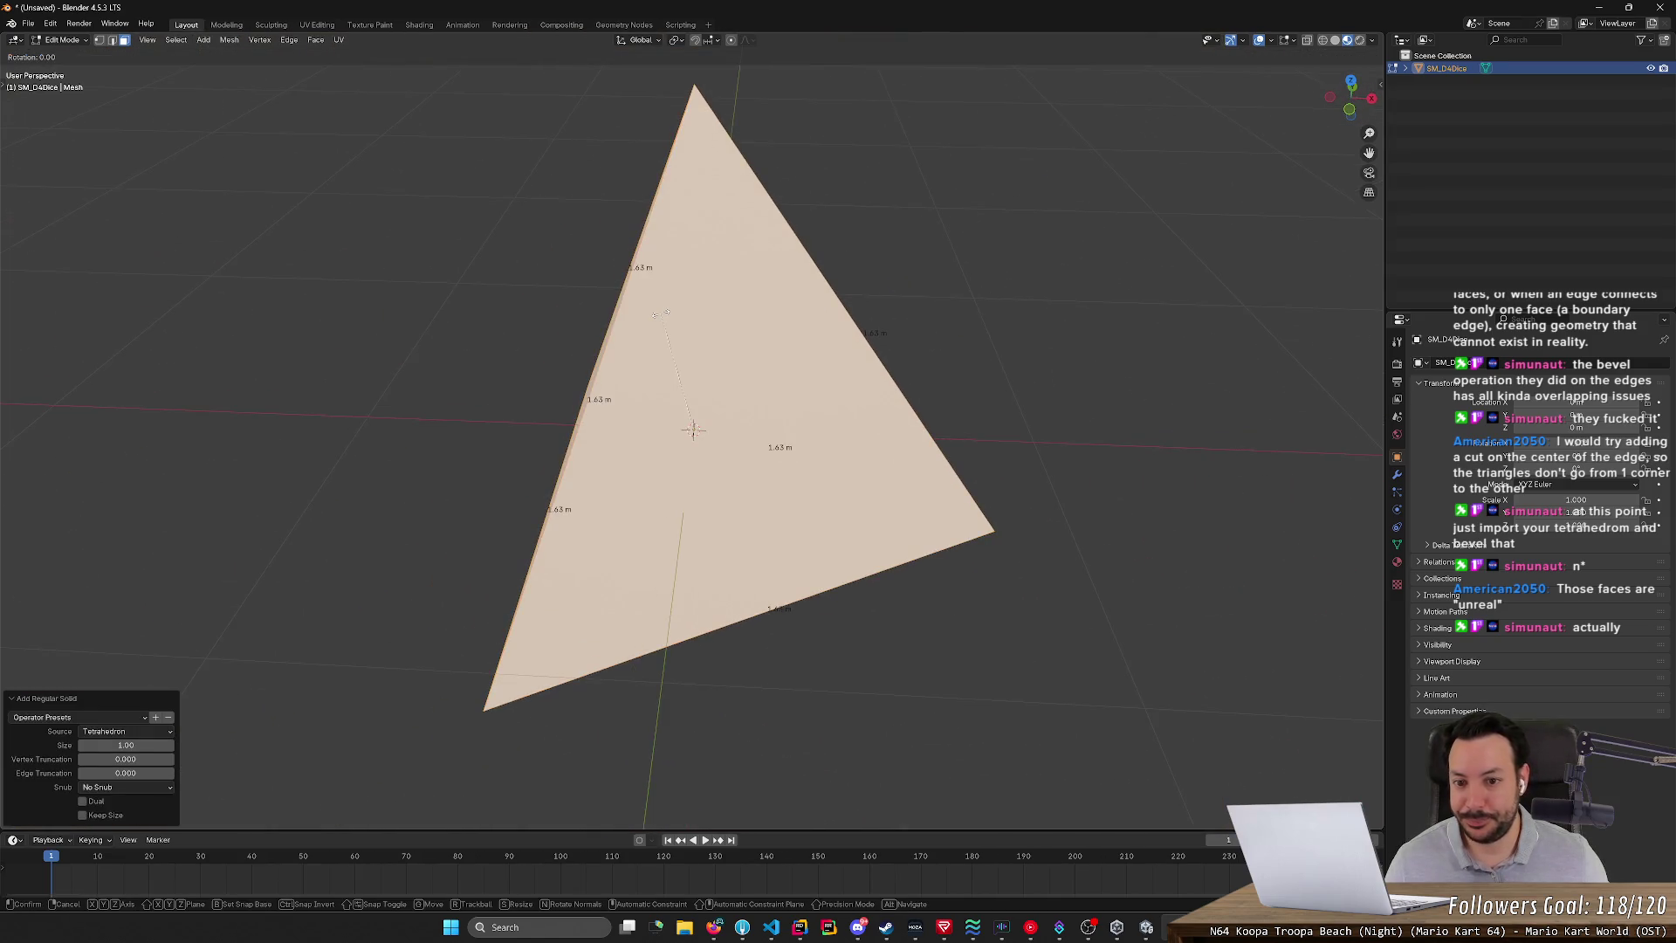
{"action": "key", "text": "s"}
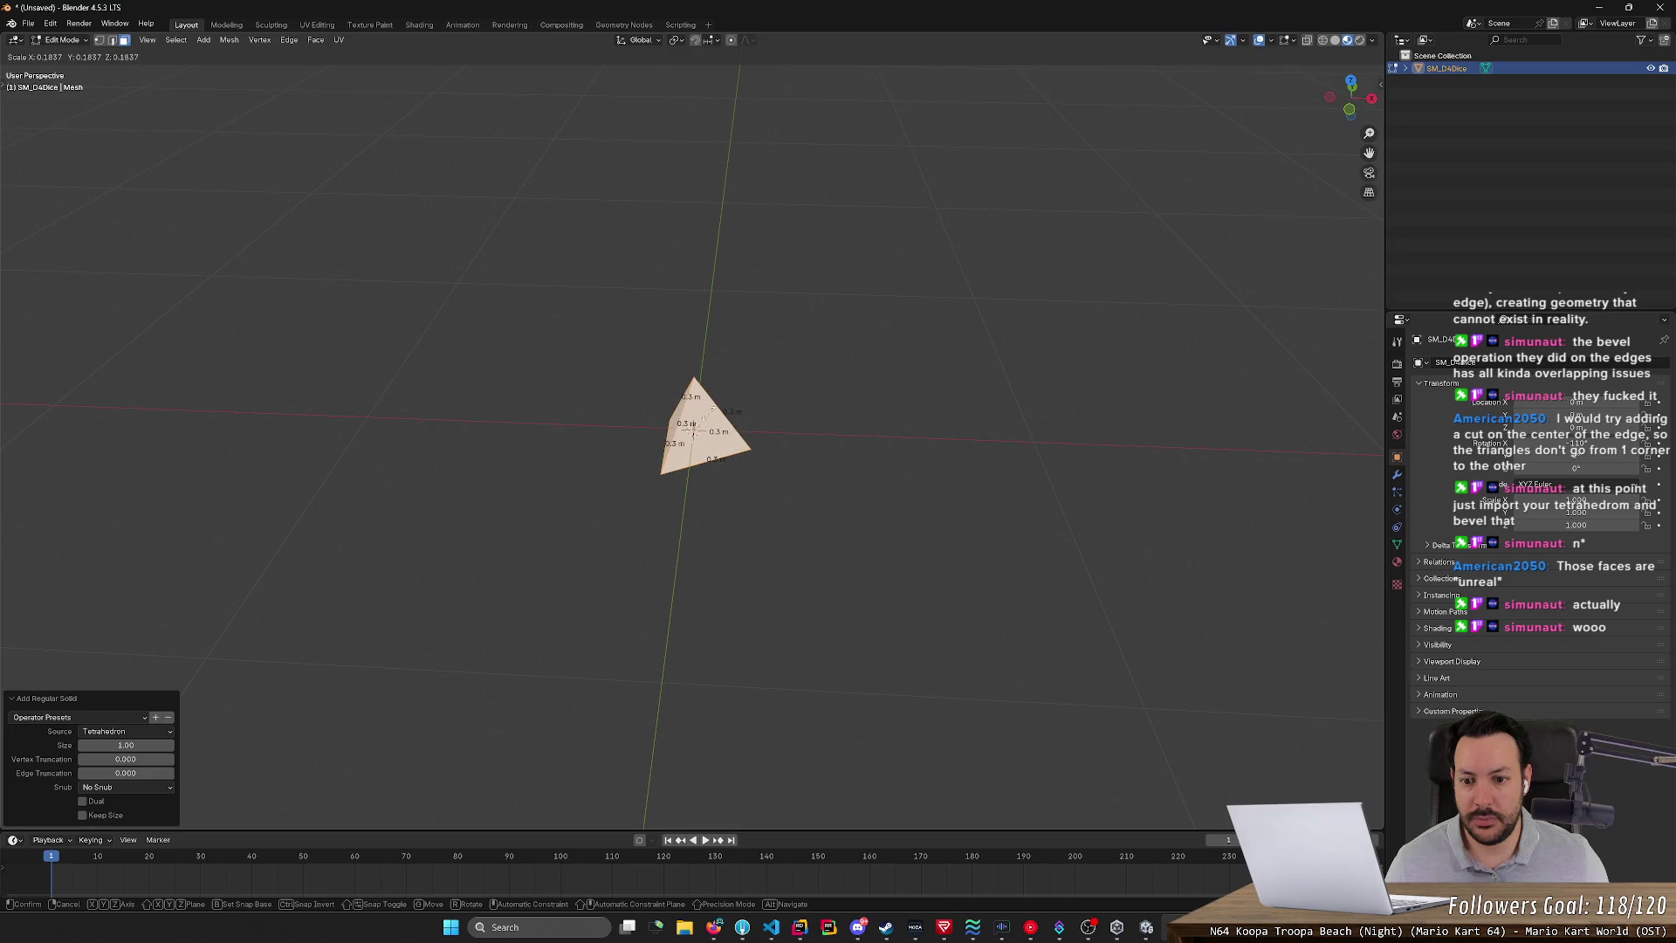
{"action": "left_click", "coordinate": [713, 408]}
{"action": "mouse_move", "coordinate": [750, 482]}
{"action": "middle_mouse_down"}
{"action": "mouse_move", "coordinate": [767, 516]}
{"action": "mouse_move", "coordinate": [861, 527]}
{"action": "mouse_move", "coordinate": [942, 452]}
{"action": "mouse_move", "coordinate": [1062, 448]}
{"action": "mouse_move", "coordinate": [879, 468]}
{"action": "mouse_move", "coordinate": [885, 408]}
{"action": "mouse_move", "coordinate": [819, 401]}
{"action": "middle_mouse_up"}
{"action": "scroll", "coordinate": [861, 527], "scroll_direction": "up", "scroll_amount": 3}
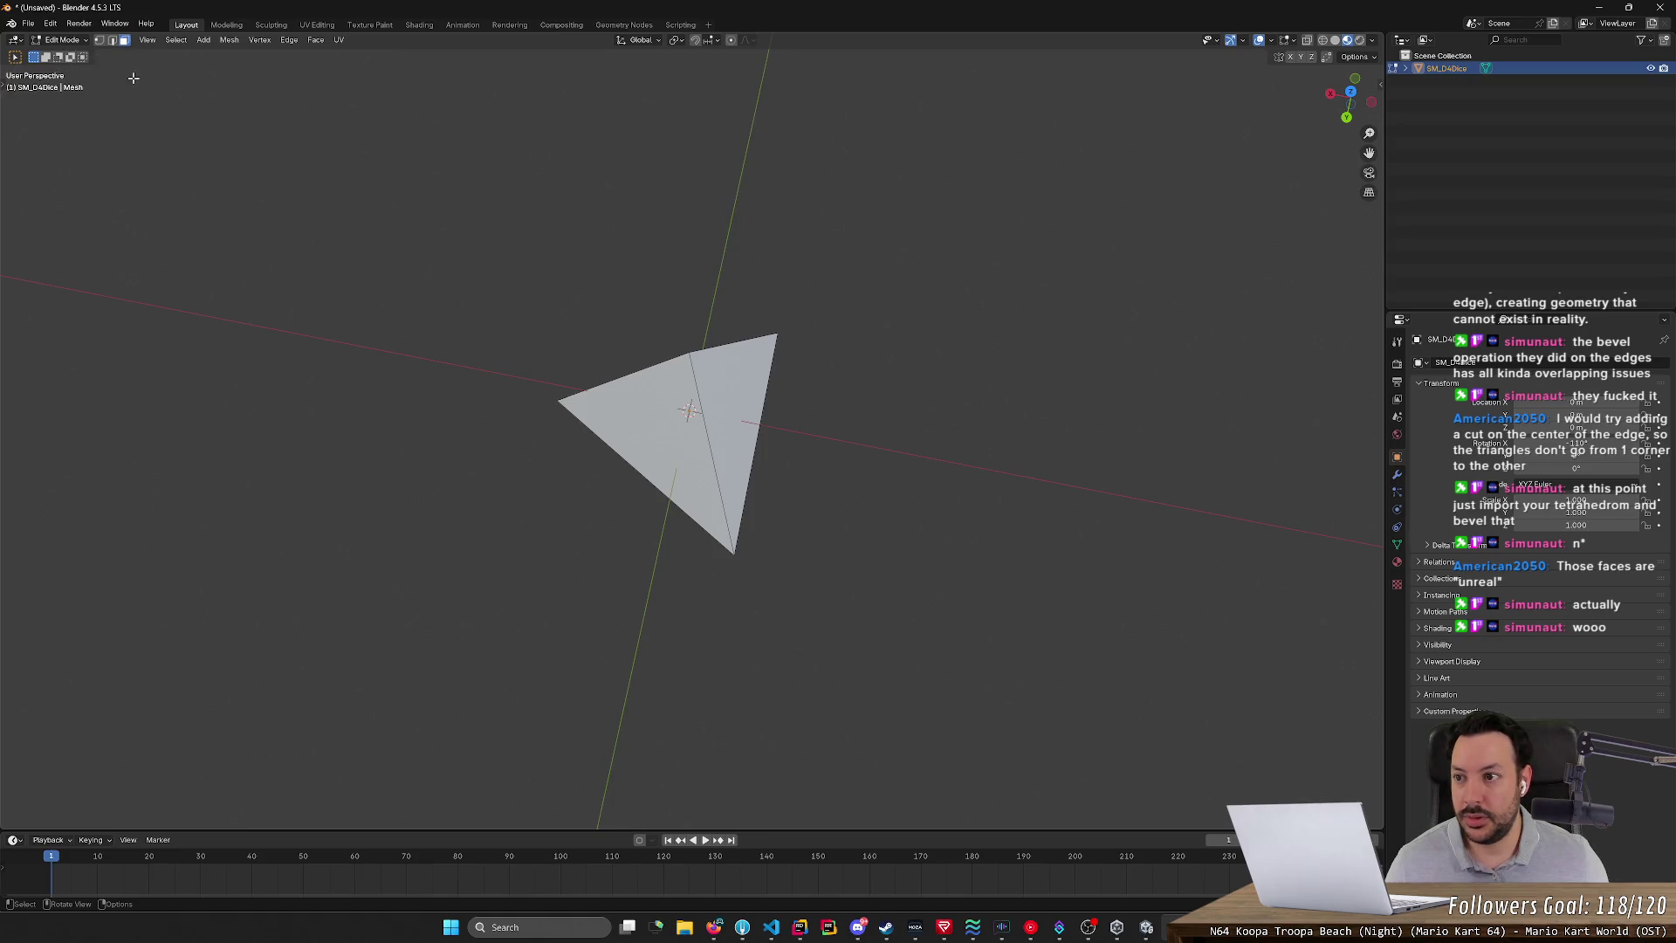
- Switch to edge select mode and select the whole tetrahedron
{"action": "left_click", "coordinate": [112, 39]}
{"action": "key", "text": "a"}
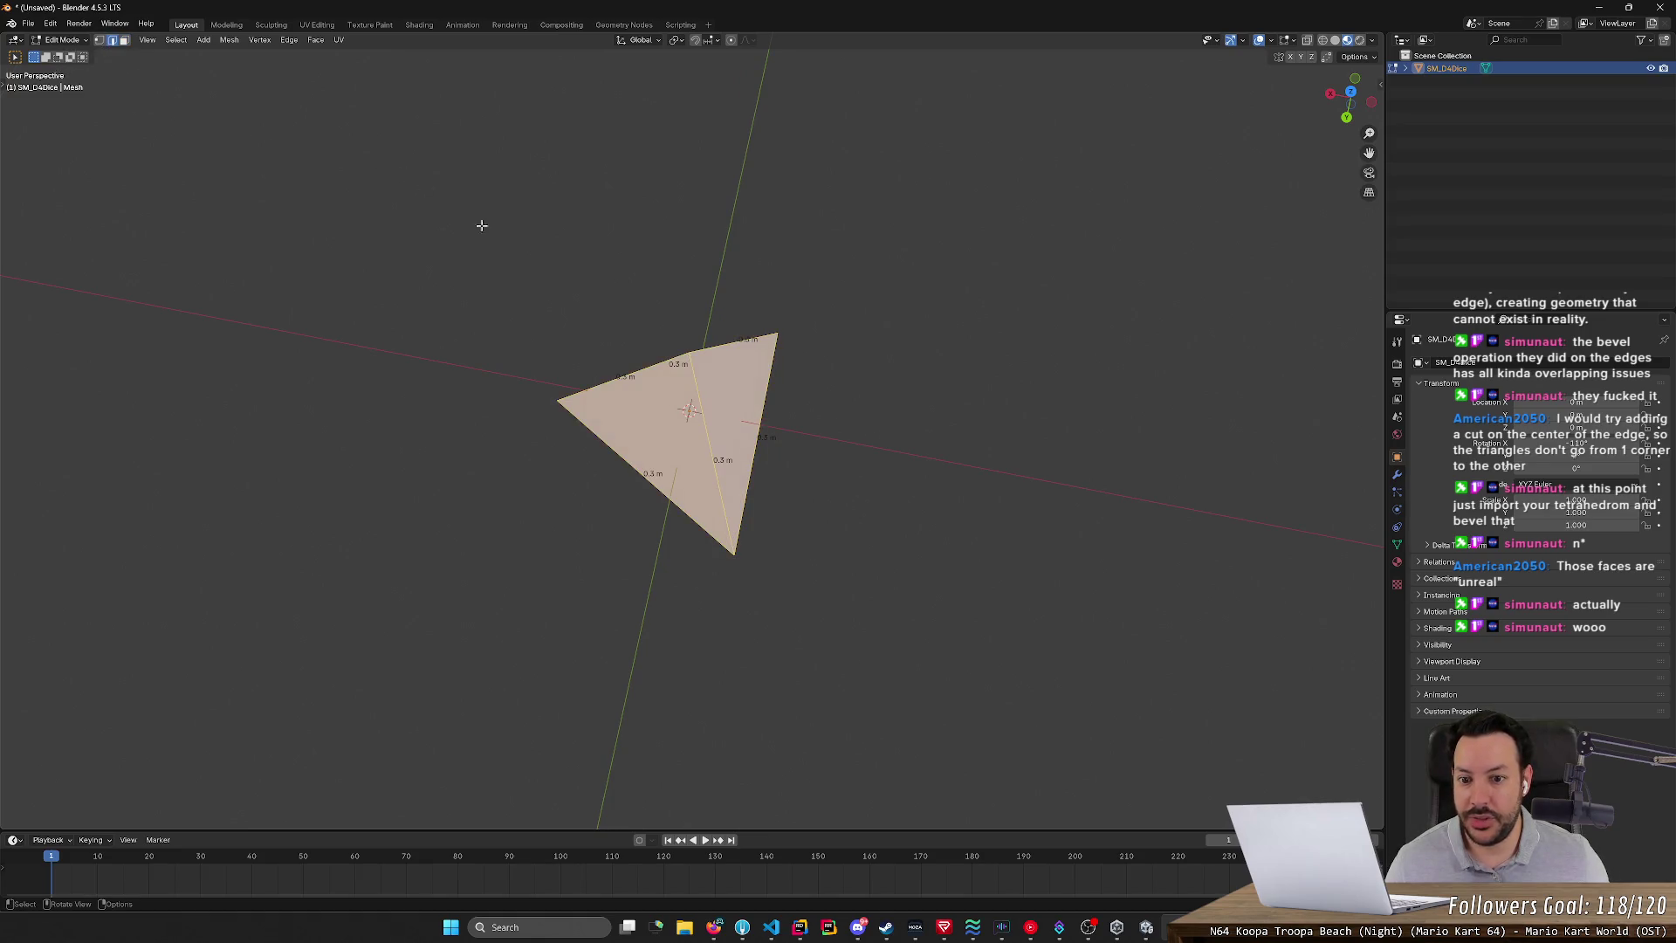
{"action": "middle_click_drag", "start_coordinate": [479, 224], "coordinate": [824, 321]}
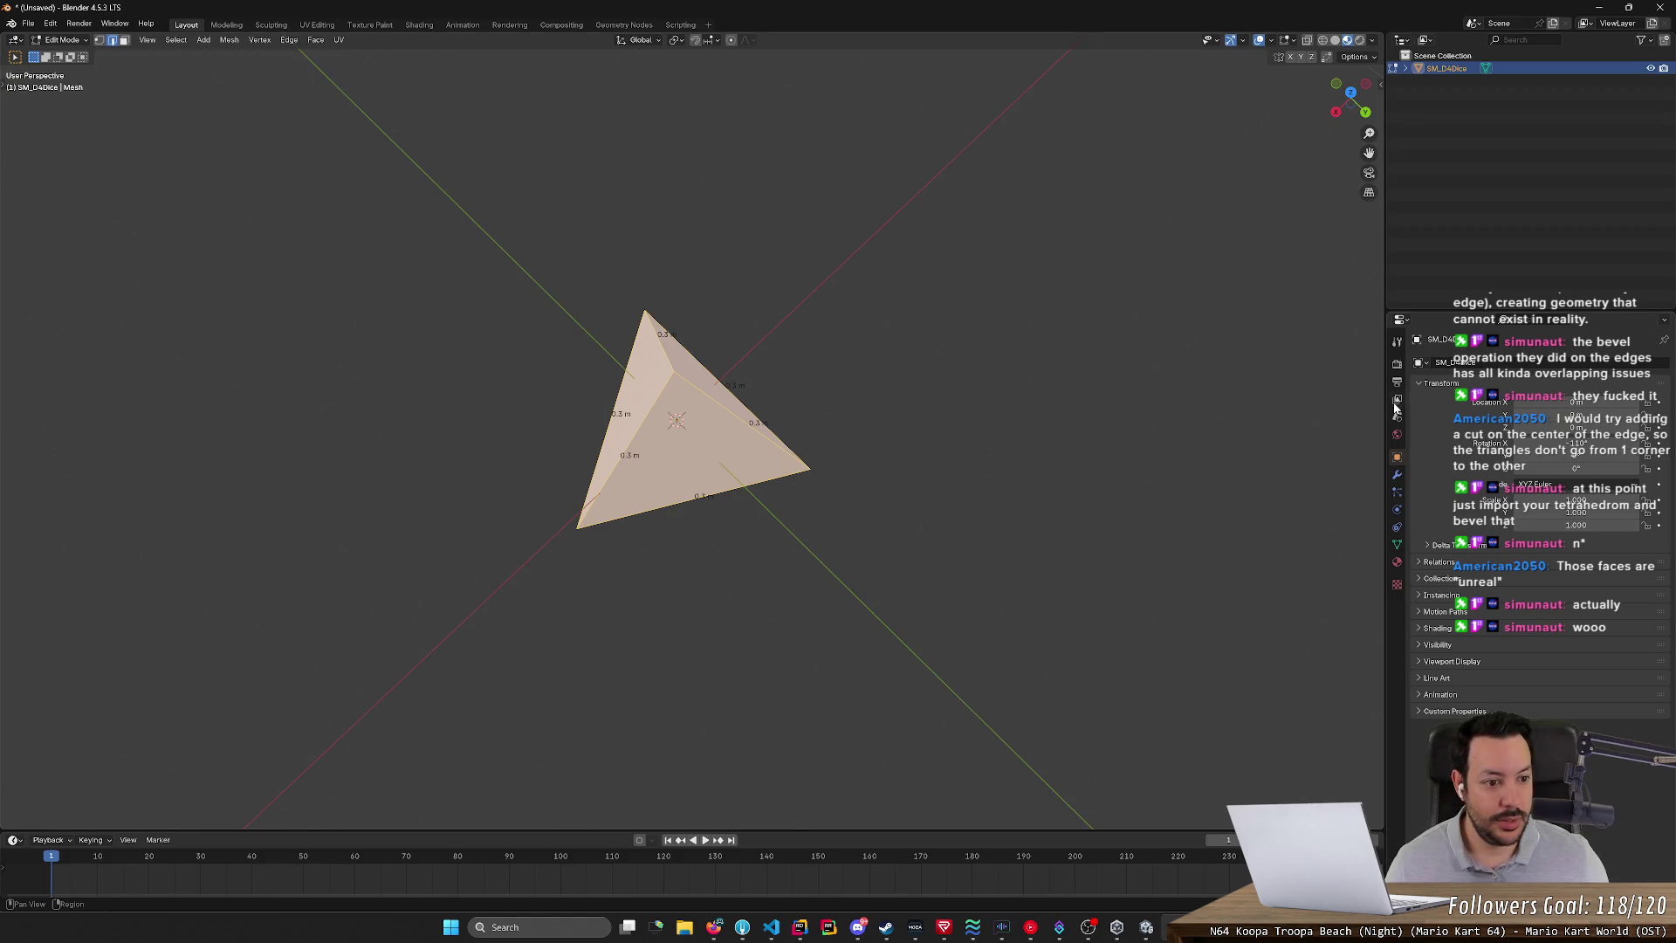
- Add a Bevel modifier to the tetrahedron from the Modifiers tab's Generate list
{"action": "left_click", "coordinate": [1397, 475]}
{"action": "left_click", "coordinate": [1414, 362]}
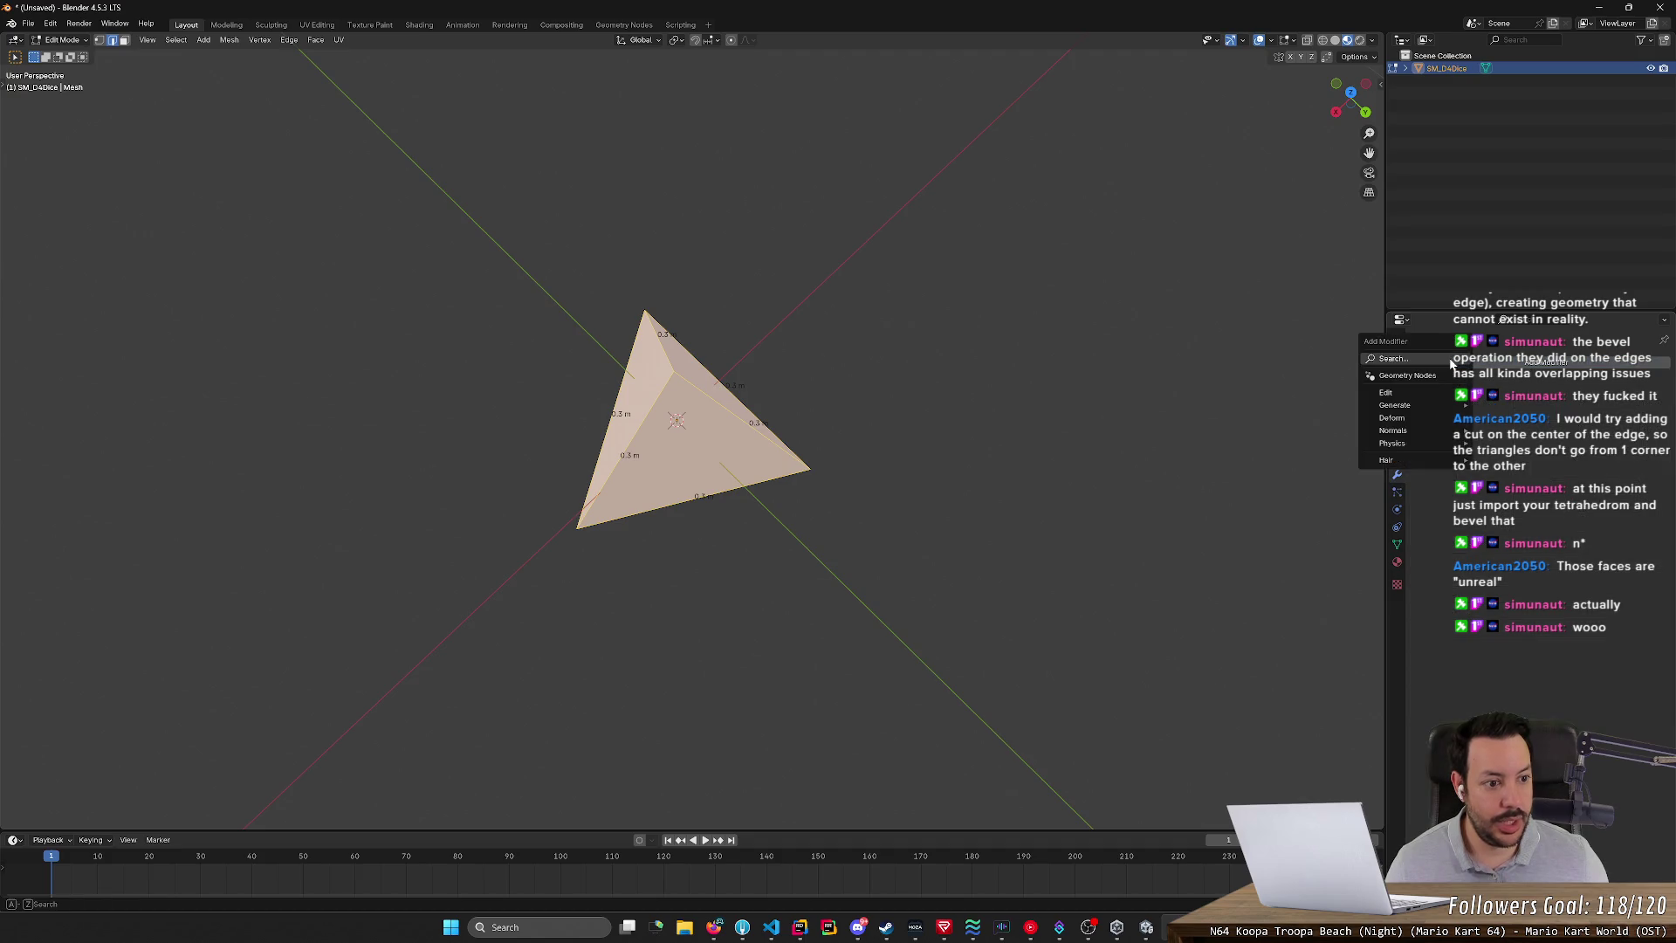
{"action": "mouse_move", "coordinate": [1429, 398]}
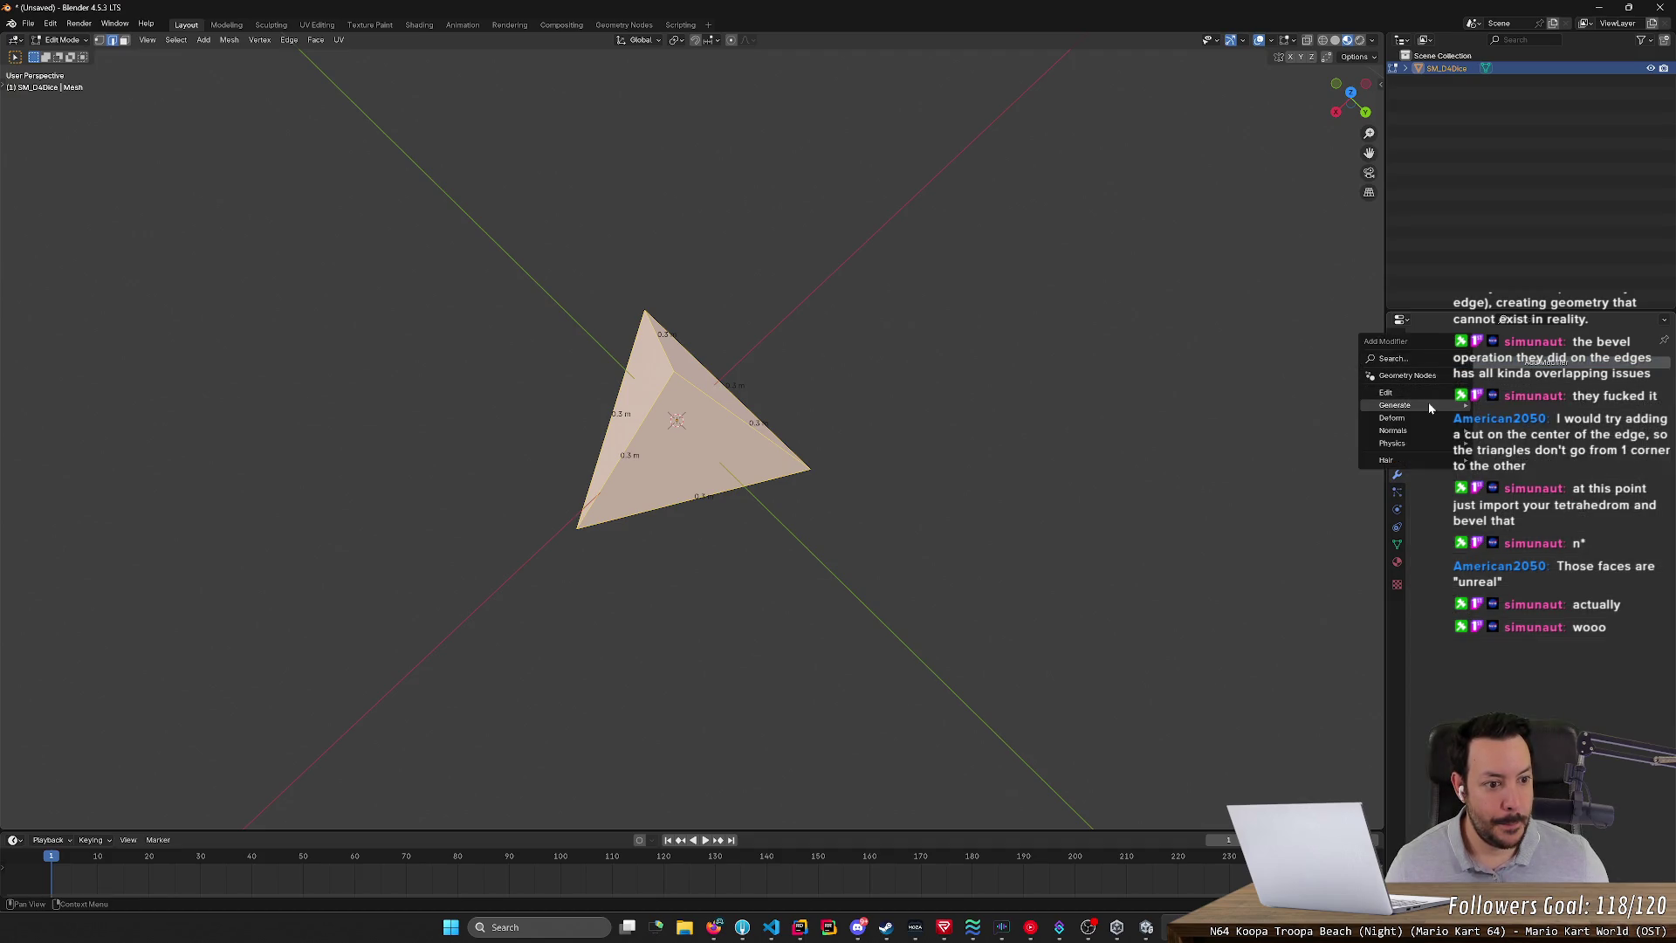
{"action": "left_click", "coordinate": [1498, 420]}
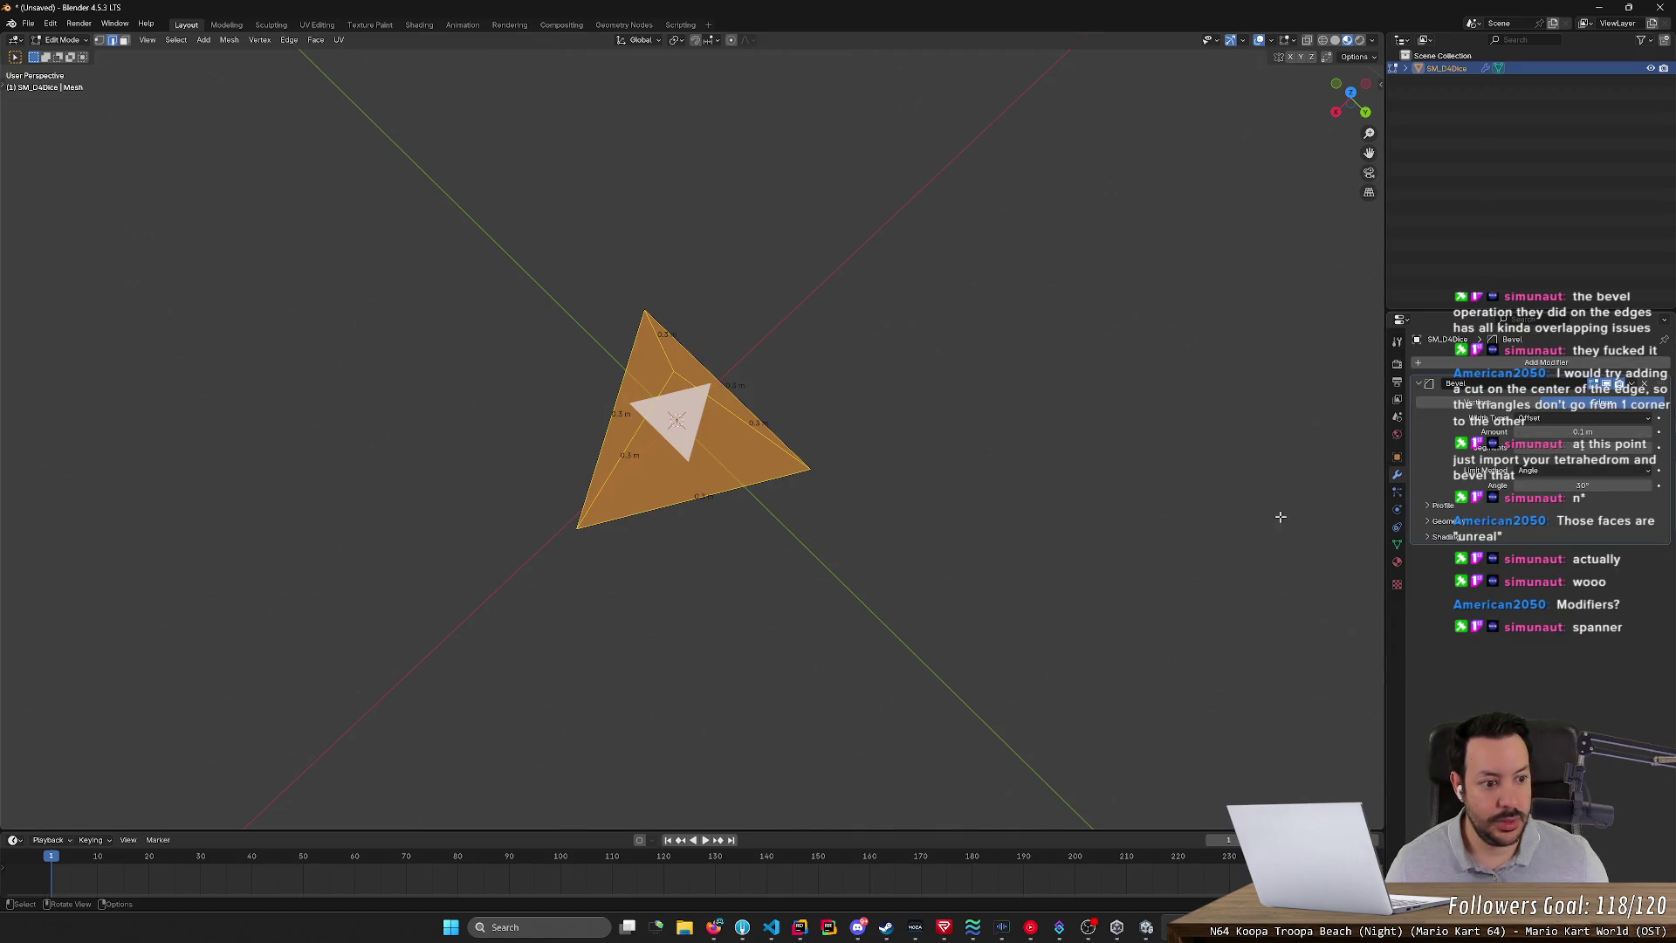
- Set the bevel amount to 0.02 m, Limit Method to None and 42 segments
{"action": "mouse_move", "coordinate": [1581, 447]}
{"action": "left_mouse_down"}
{"action": "mouse_move", "coordinate": [1611, 447]}
{"action": "mouse_move", "coordinate": [1536, 431]}
{"action": "left_mouse_up"}
{"action": "mouse_move", "coordinate": [1083, 532]}
{"action": "middle_mouse_down"}
{"action": "mouse_move", "coordinate": [1193, 422]}
{"action": "mouse_move", "coordinate": [1290, 407]}
{"action": "mouse_move", "coordinate": [1265, 426]}
{"action": "middle_mouse_up"}
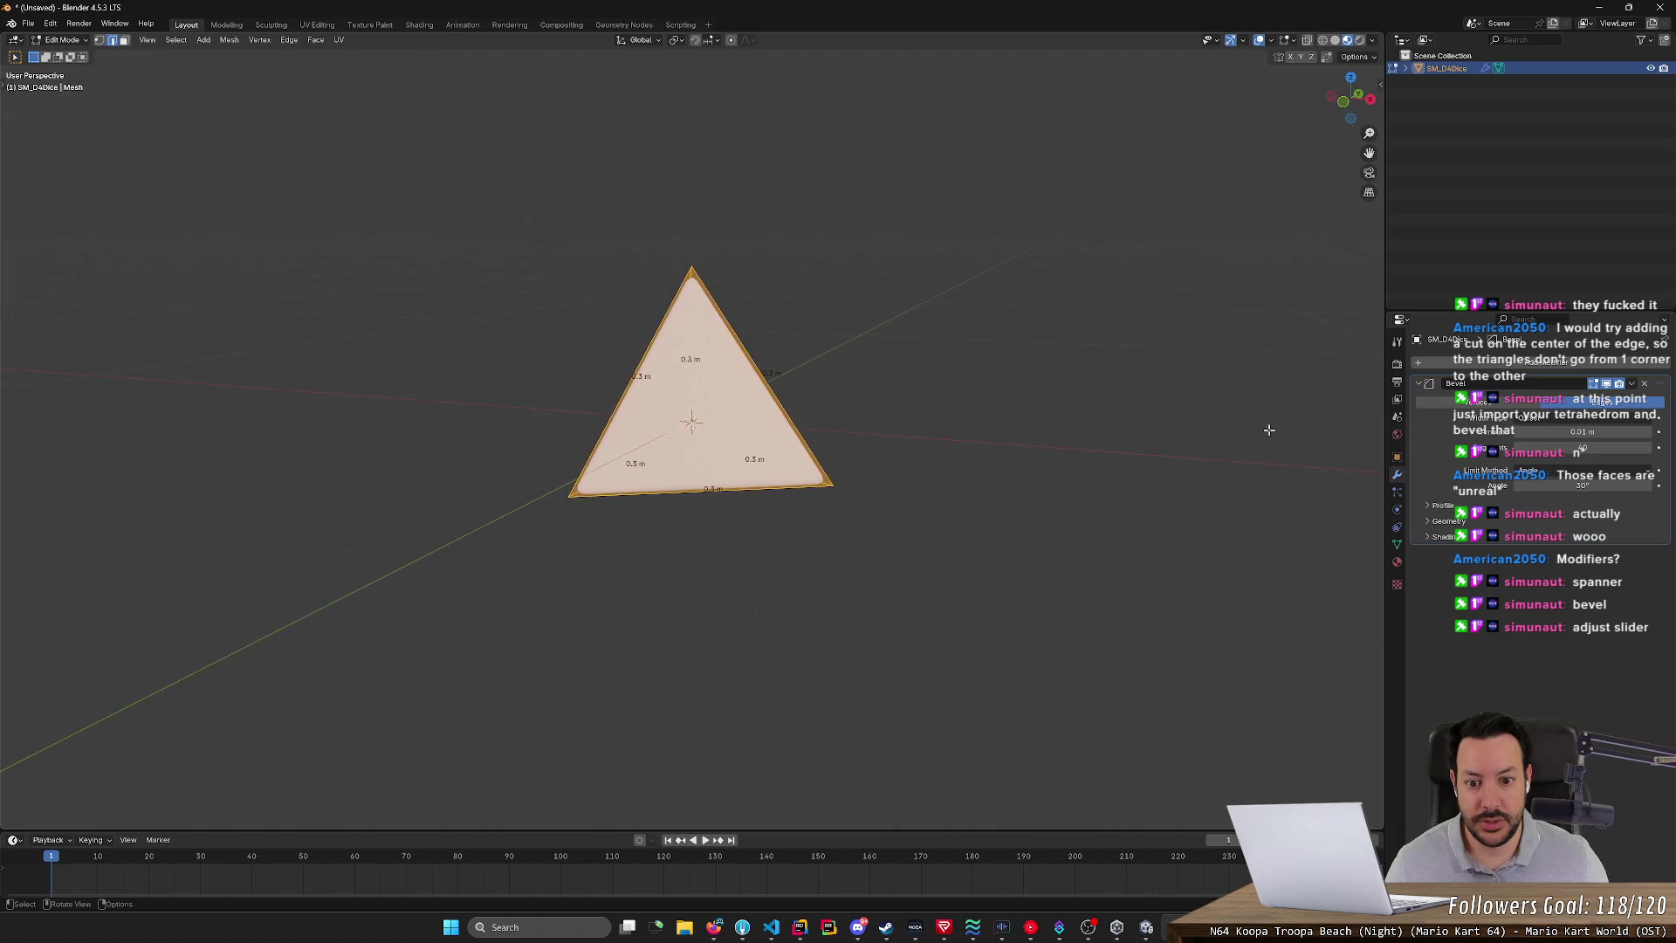
{"action": "scroll", "coordinate": [1265, 427], "scroll_direction": "up", "scroll_amount": 3}
{"action": "mouse_move", "coordinate": [1581, 433]}
{"action": "left_mouse_down"}
{"action": "mouse_move", "coordinate": [1623, 433]}
{"action": "mouse_move", "coordinate": [1557, 447]}
{"action": "mouse_move", "coordinate": [1602, 448]}
{"action": "left_mouse_up"}
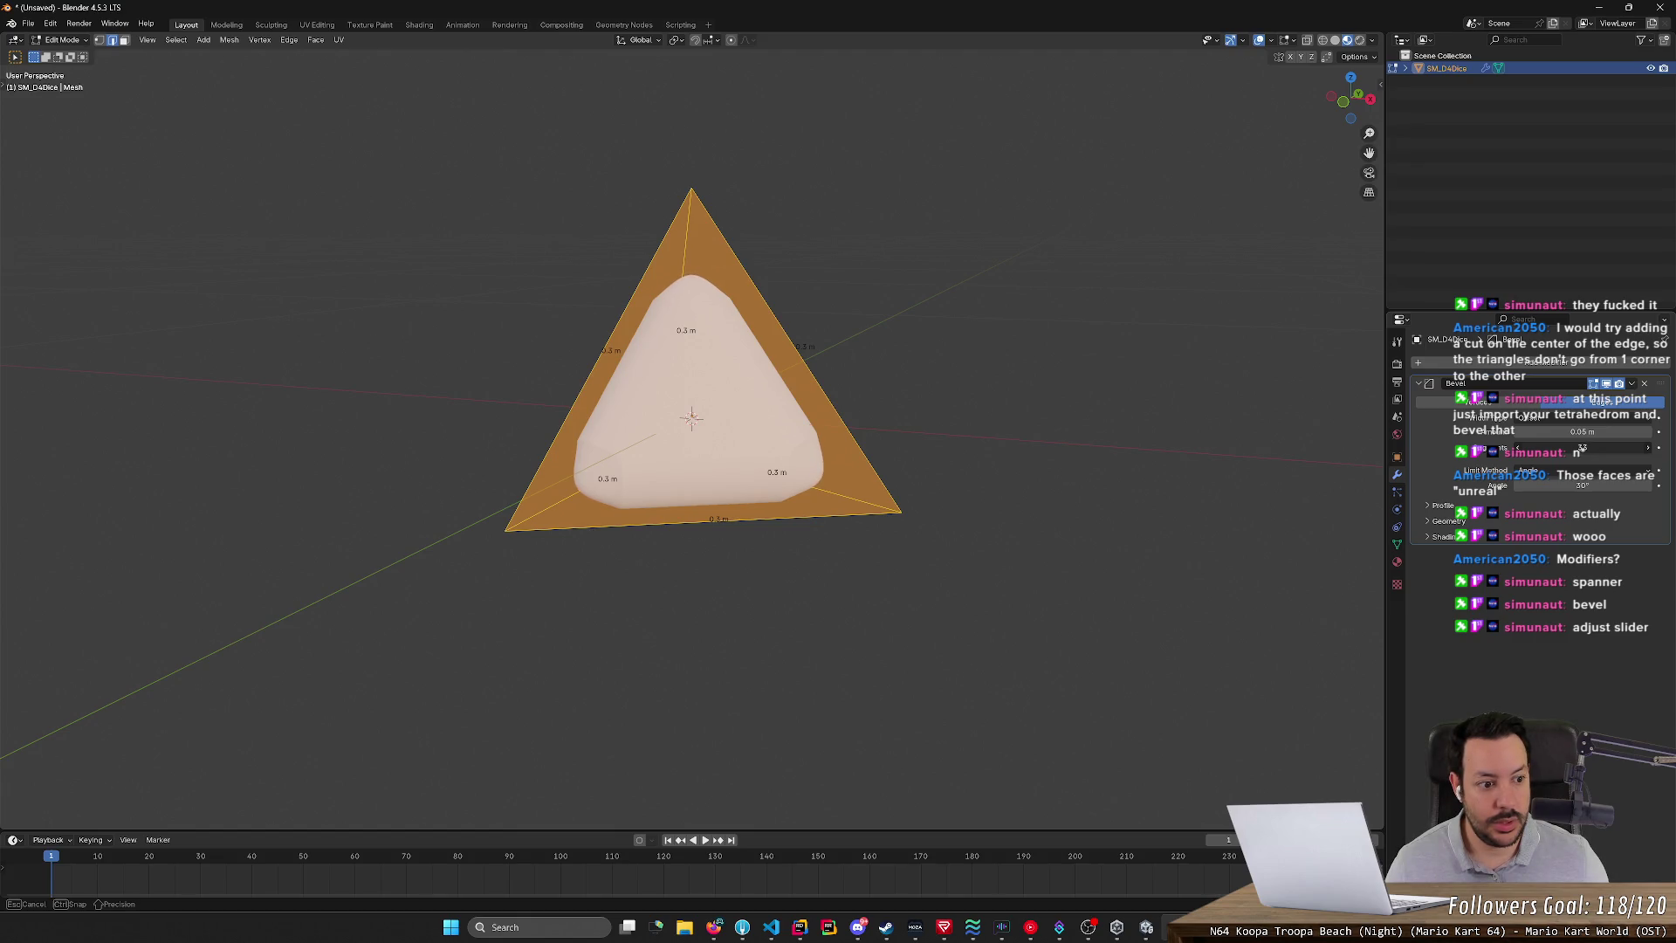
{"action": "left_click_drag", "start_coordinate": [1582, 448], "coordinate": [1576, 485]}
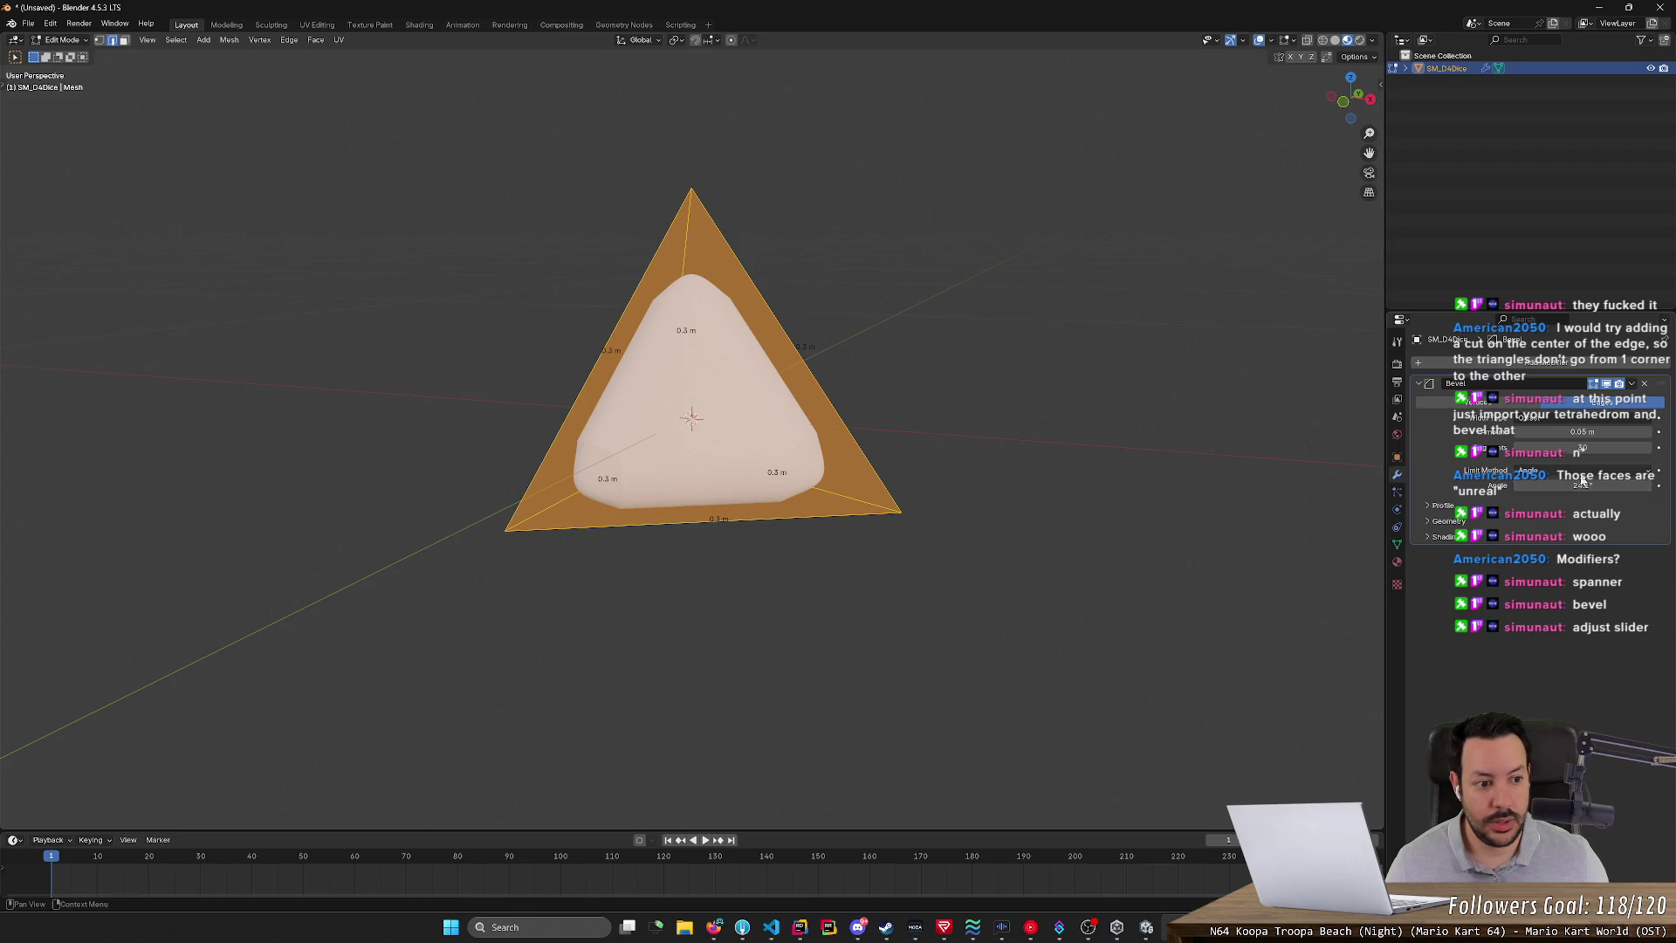
{"action": "left_click", "coordinate": [1580, 470]}
{"action": "left_click", "coordinate": [1576, 491]}
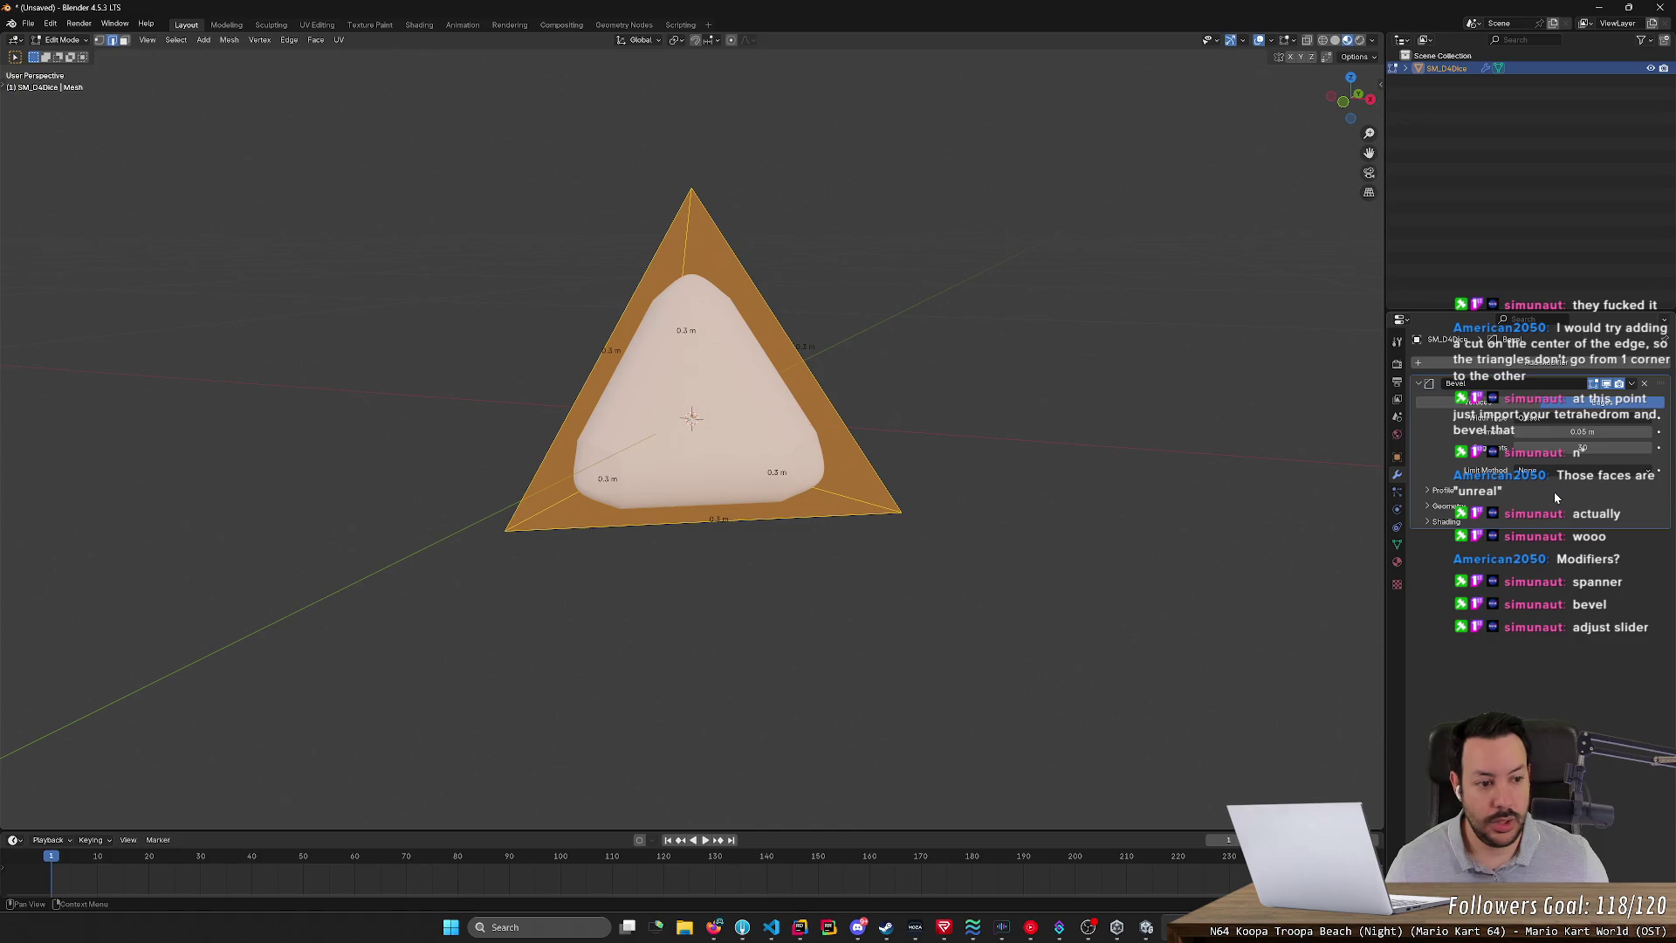
{"action": "left_click_drag", "start_coordinate": [1581, 448], "coordinate": [1594, 448]}
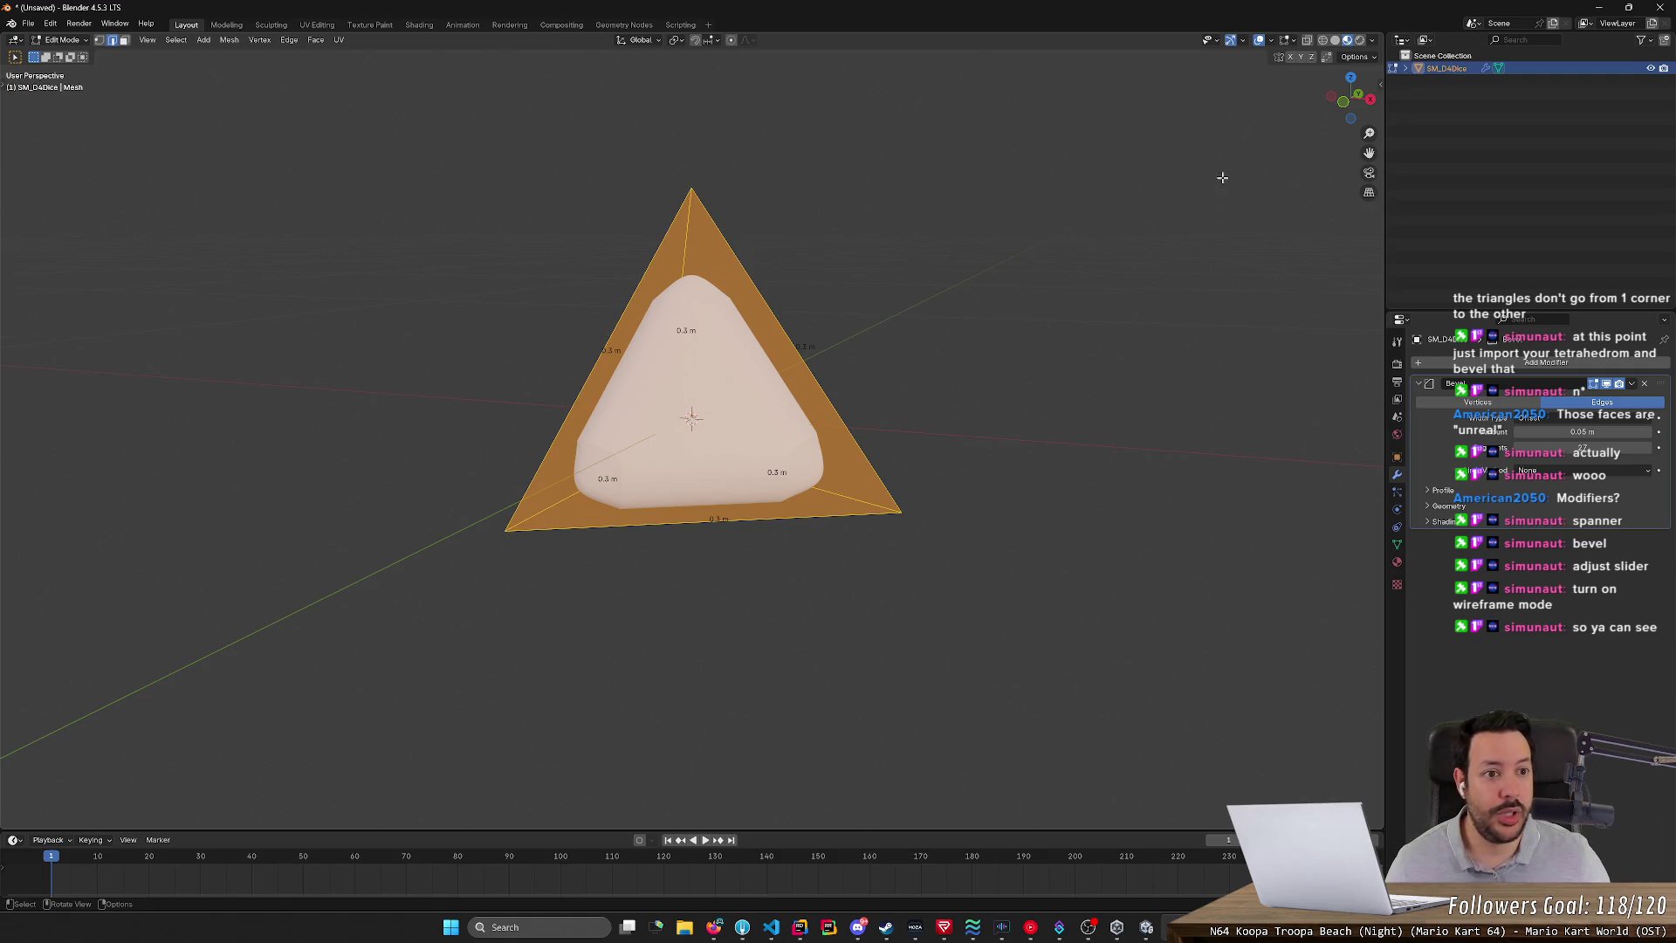
- Switch to wireframe shading and try bevel amounts between 0.02 m and 0.04 m
{"action": "key", "text": "shift+z"}
{"action": "scroll", "coordinate": [1097, 242], "scroll_direction": "up", "scroll_amount": 2}
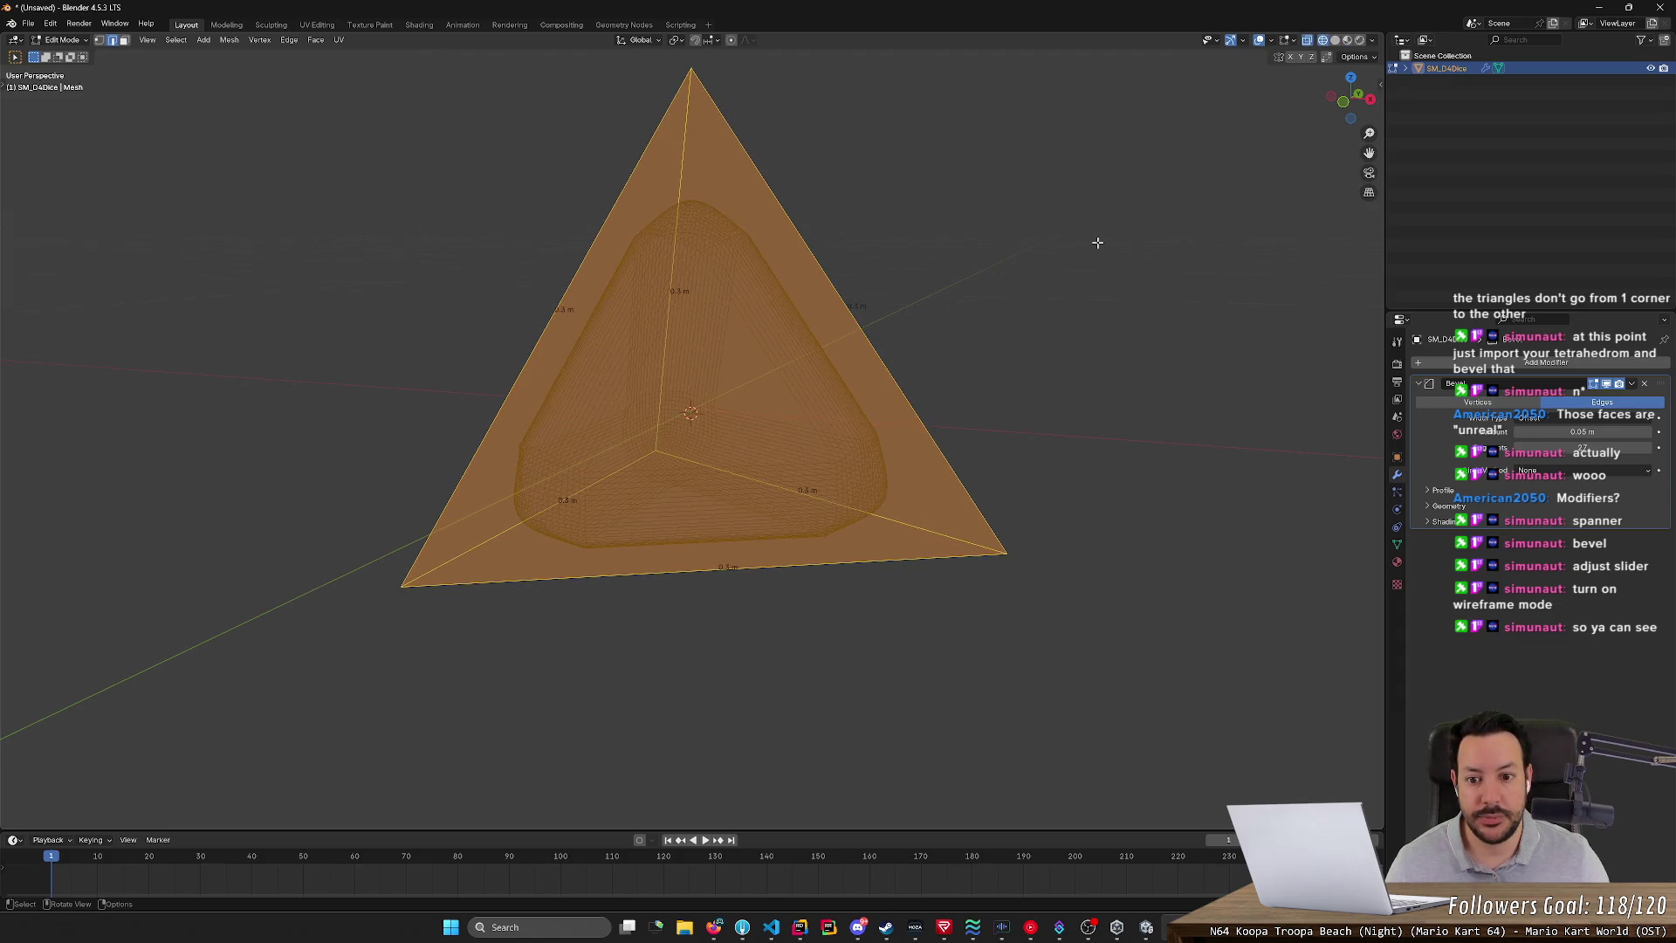
{"action": "middle_click_drag", "start_coordinate": [1097, 242], "coordinate": [1058, 261]}
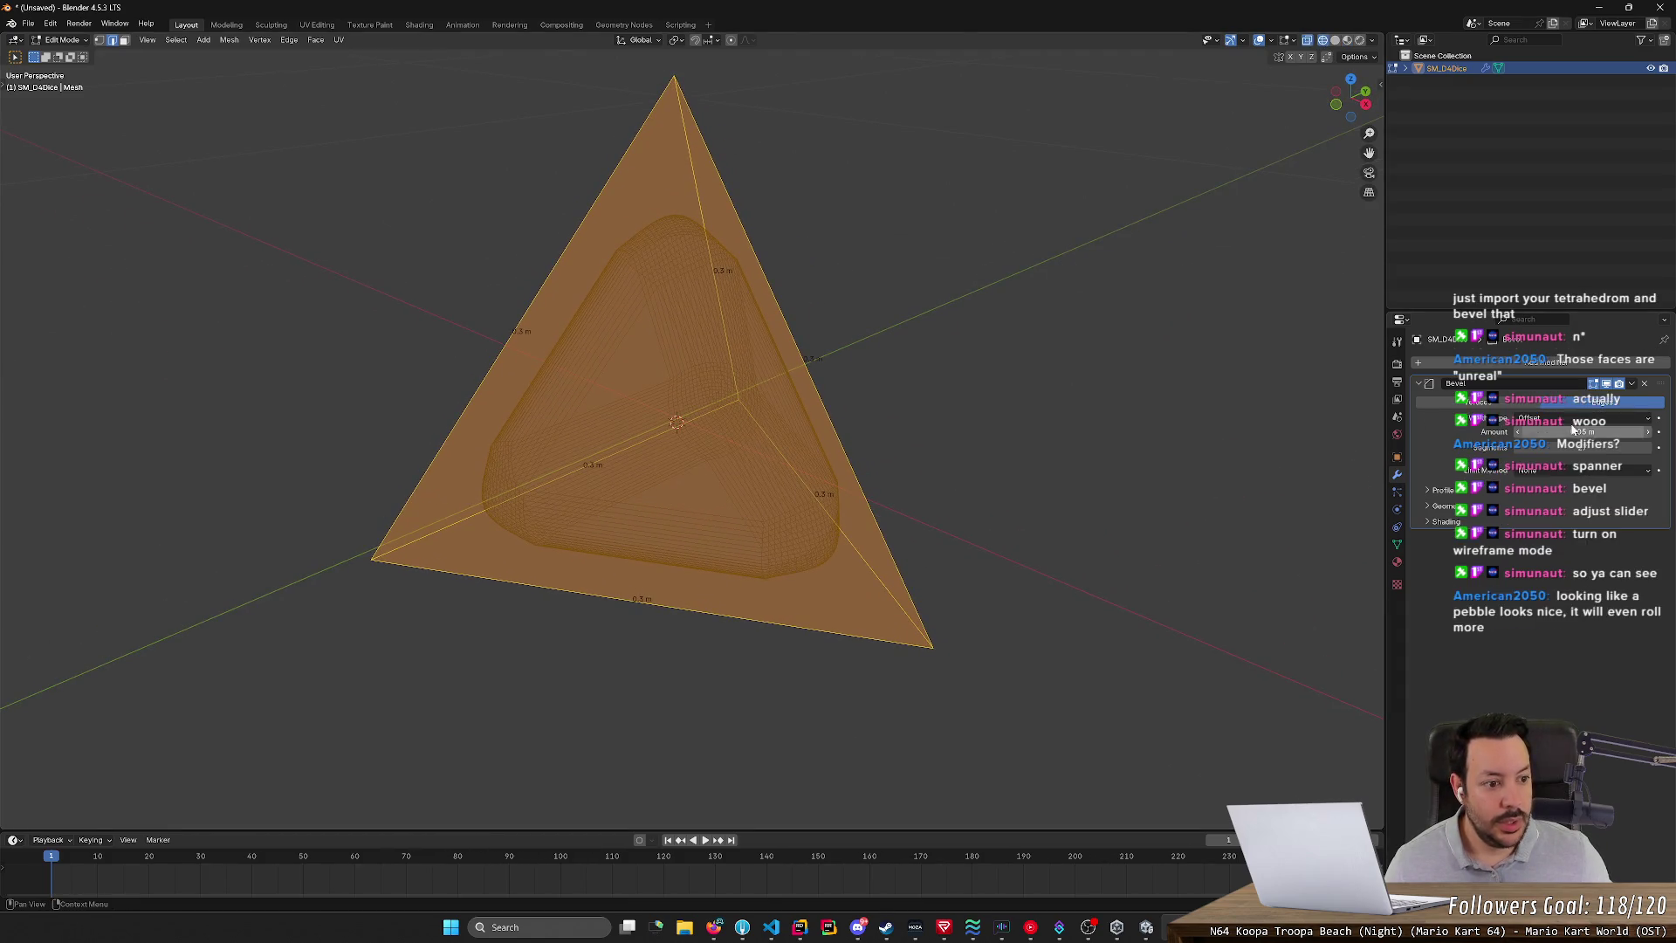
{"action": "mouse_move", "coordinate": [1571, 428]}
{"action": "left_mouse_down"}
{"action": "mouse_move", "coordinate": [1519, 428]}
{"action": "mouse_move", "coordinate": [1564, 428]}
{"action": "mouse_move", "coordinate": [1544, 428]}
{"action": "left_mouse_up"}
{"action": "mouse_move", "coordinate": [1309, 410]}
{"action": "middle_mouse_down"}
{"action": "mouse_move", "coordinate": [1372, 404]}
{"action": "mouse_move", "coordinate": [1092, 335]}
{"action": "middle_mouse_up"}
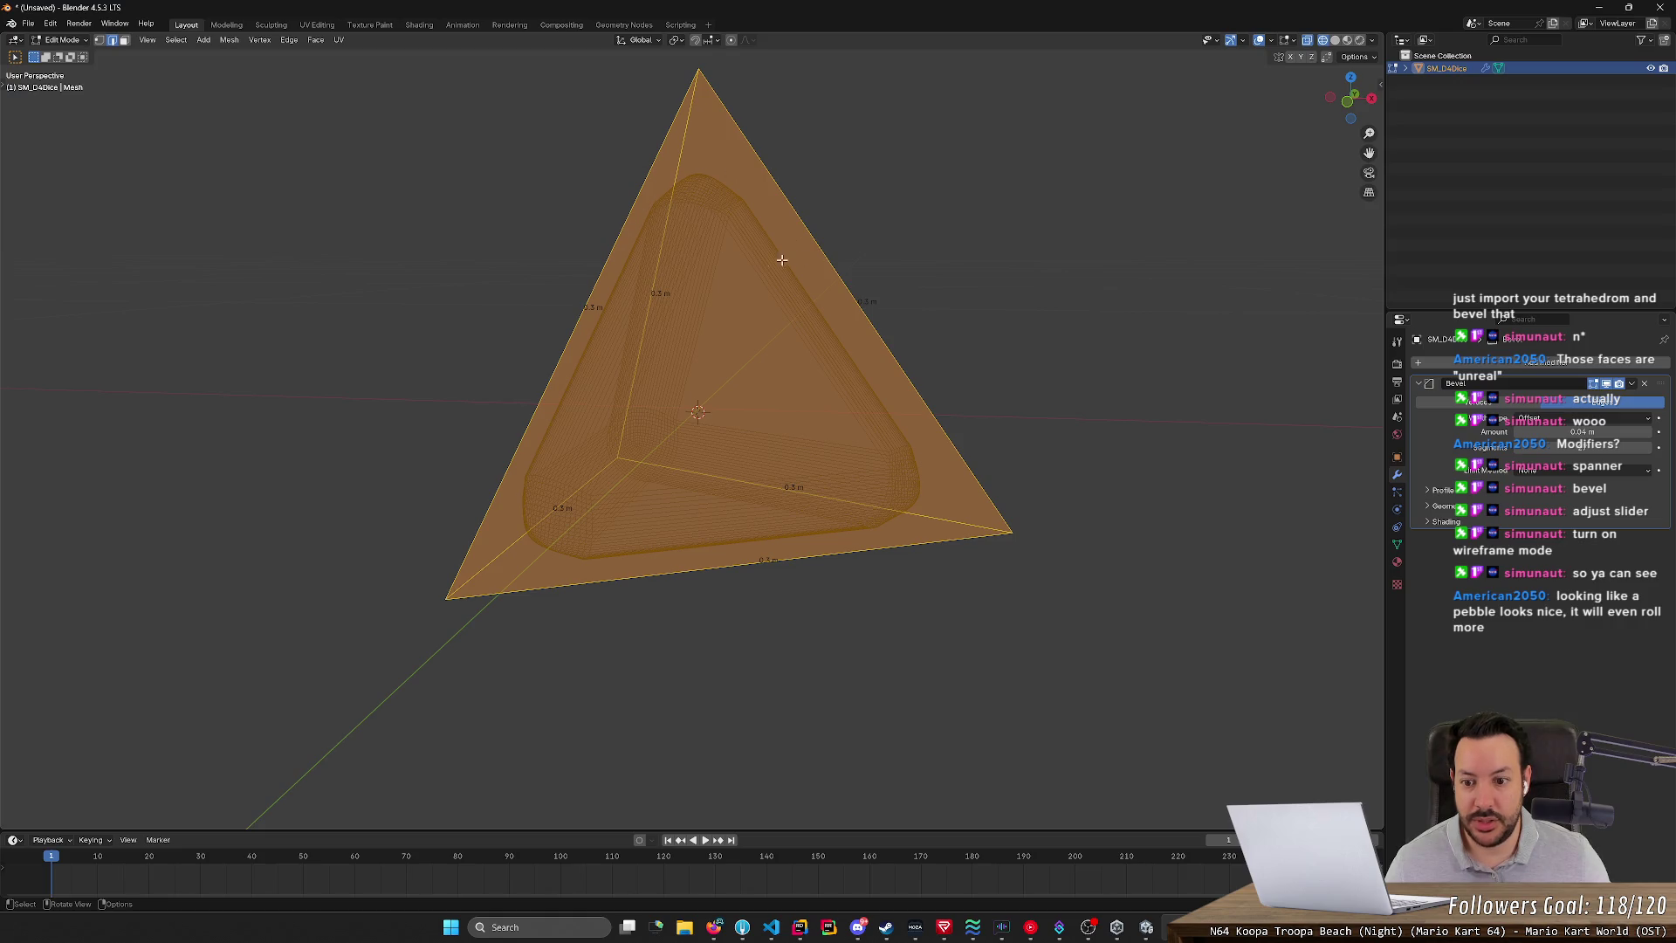
{"action": "mouse_move", "coordinate": [953, 289]}
{"action": "middle_mouse_down"}
{"action": "mouse_move", "coordinate": [883, 352]}
{"action": "mouse_move", "coordinate": [958, 288]}
{"action": "middle_mouse_up"}
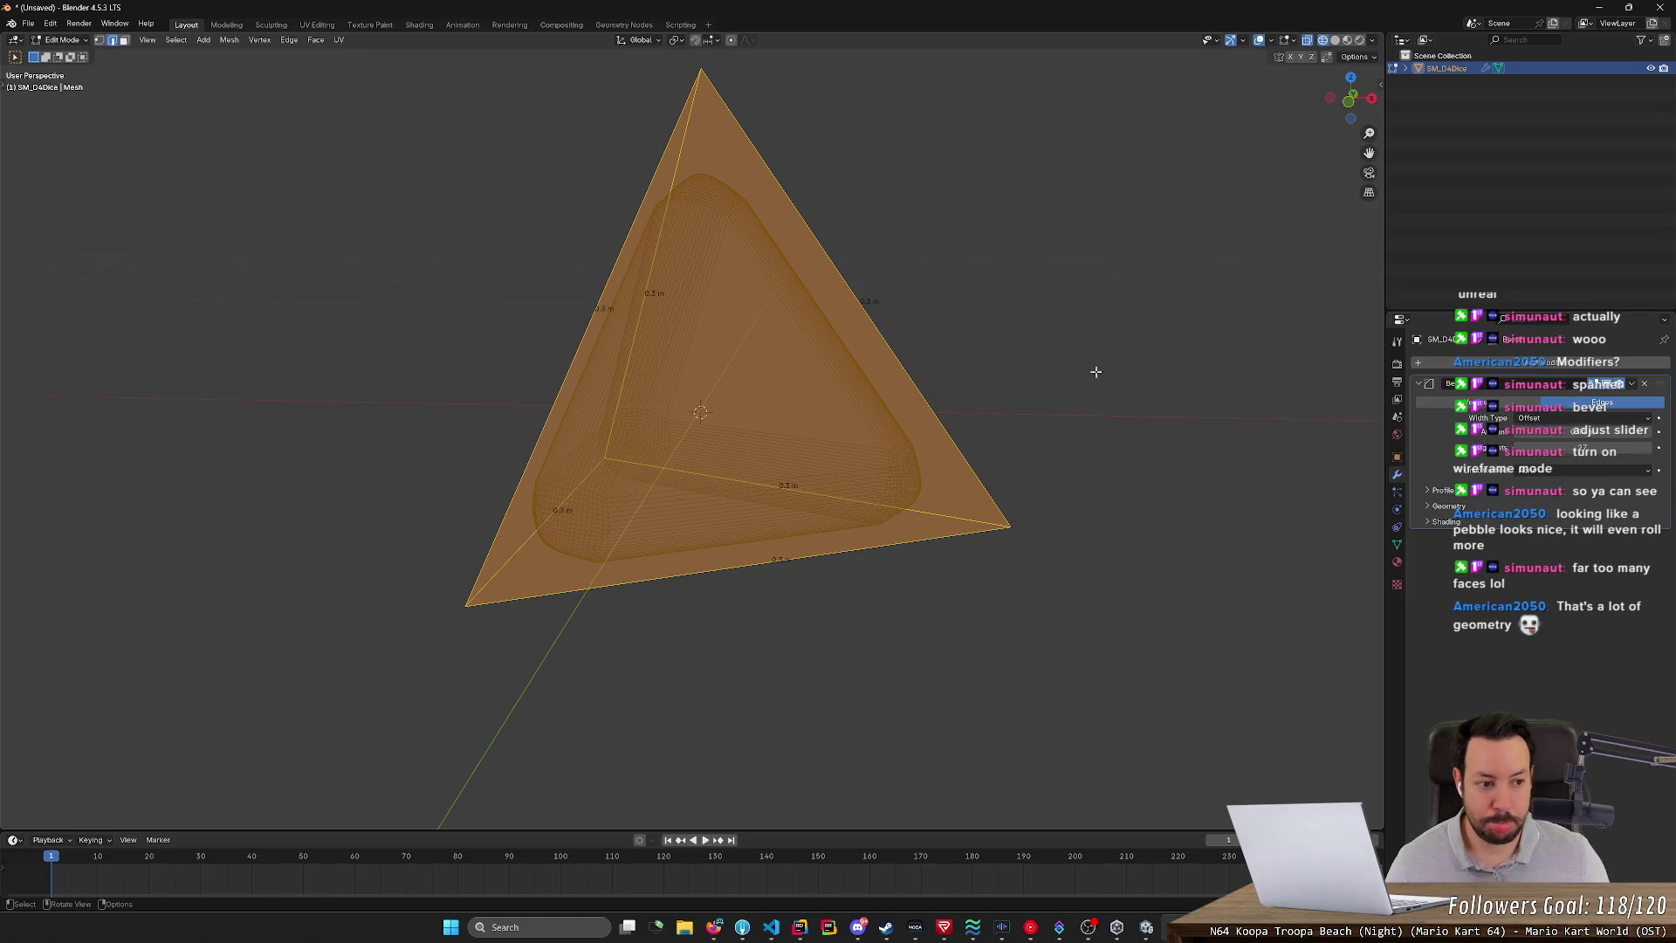
{"action": "left_click_drag", "start_coordinate": [1582, 448], "coordinate": [1606, 447]}
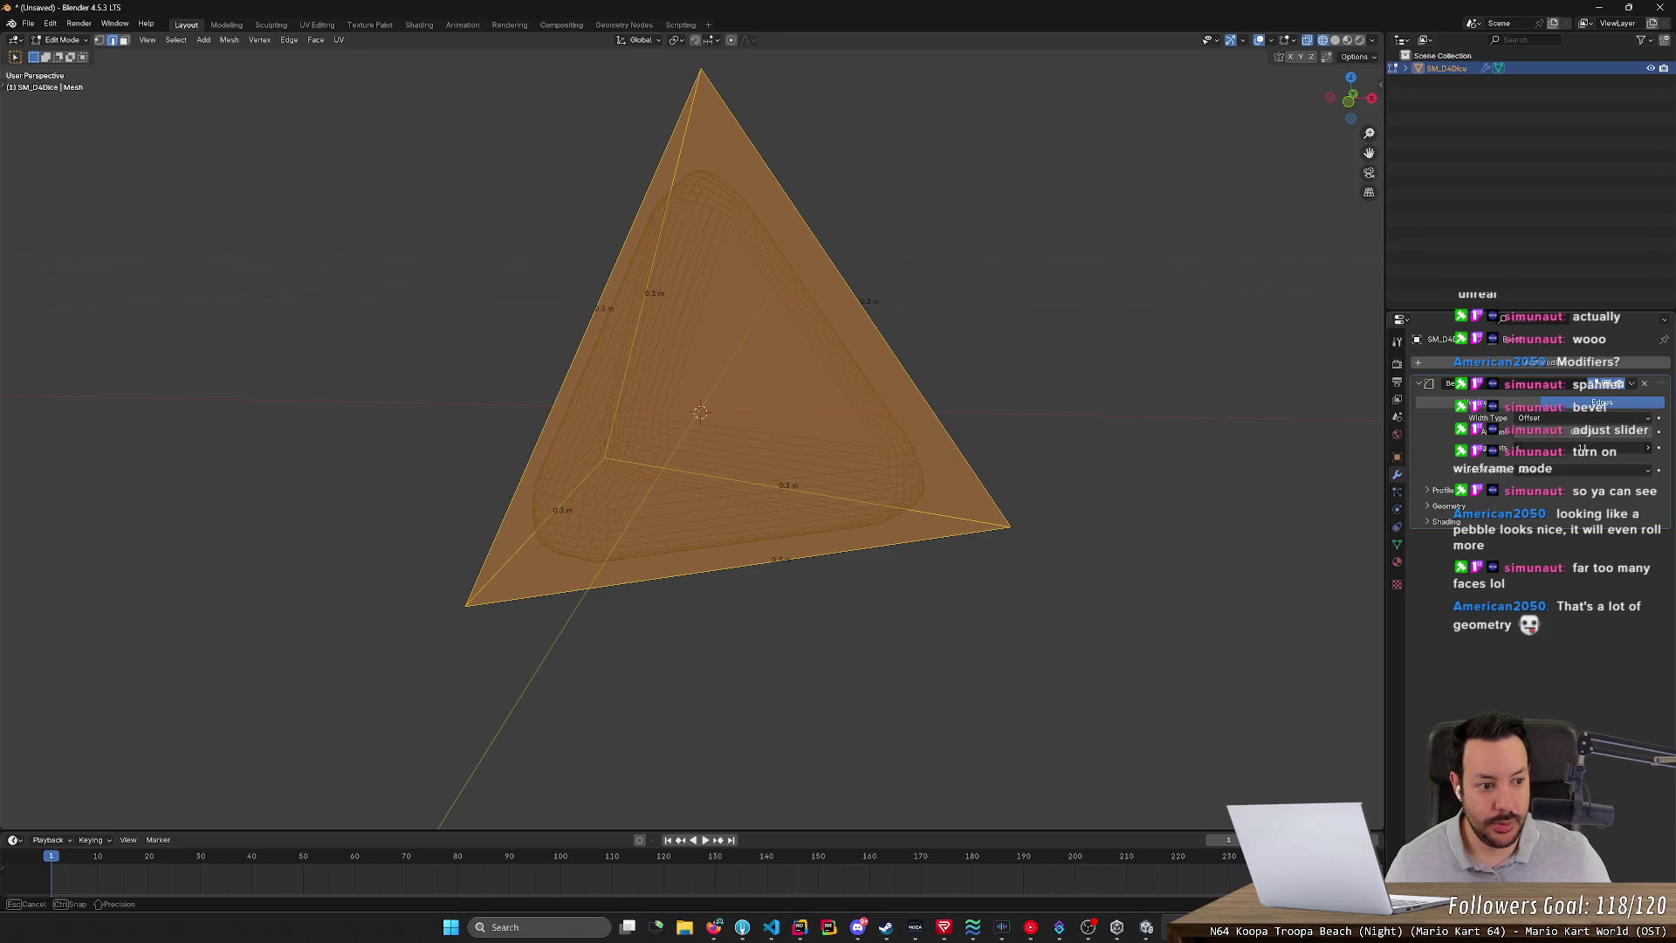
{"action": "left_click_drag", "start_coordinate": [1606, 448], "coordinate": [1605, 448]}
{"action": "mouse_move", "coordinate": [1114, 299]}
{"action": "middle_mouse_down"}
{"action": "mouse_move", "coordinate": [1133, 422]}
{"action": "mouse_move", "coordinate": [1170, 359]}
{"action": "mouse_move", "coordinate": [1282, 282]}
{"action": "mouse_move", "coordinate": [1271, 299]}
{"action": "middle_mouse_up"}
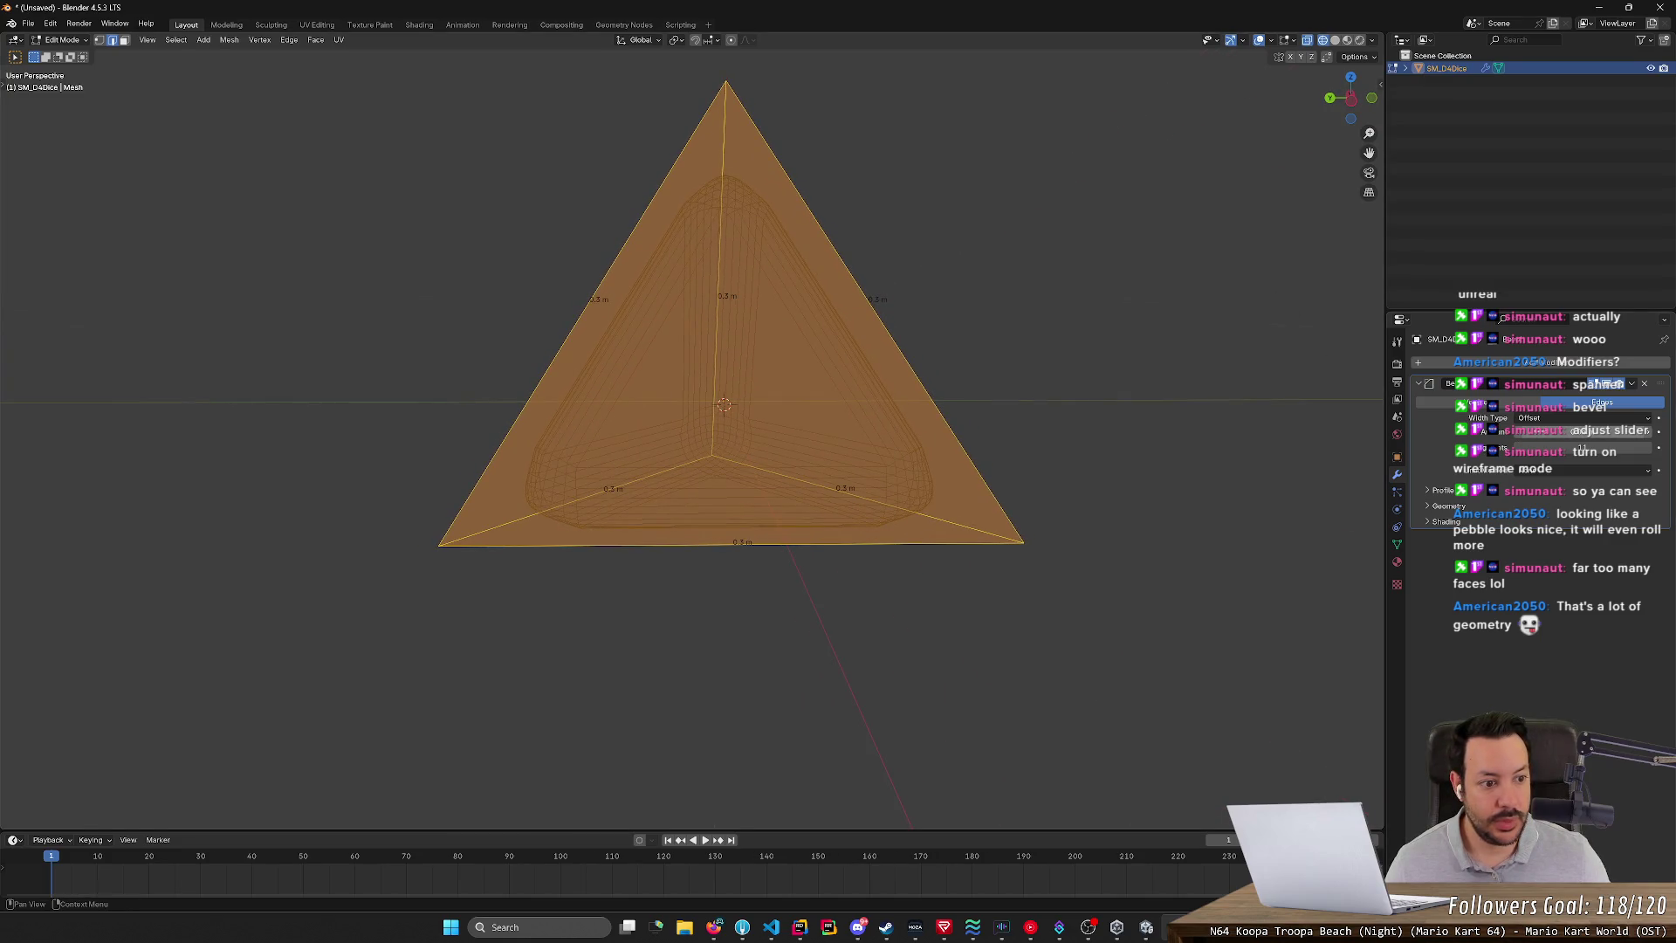
- Try the Depth width type at a 0.14 m amount, then switch back to Width
{"action": "left_click", "coordinate": [1548, 419]}
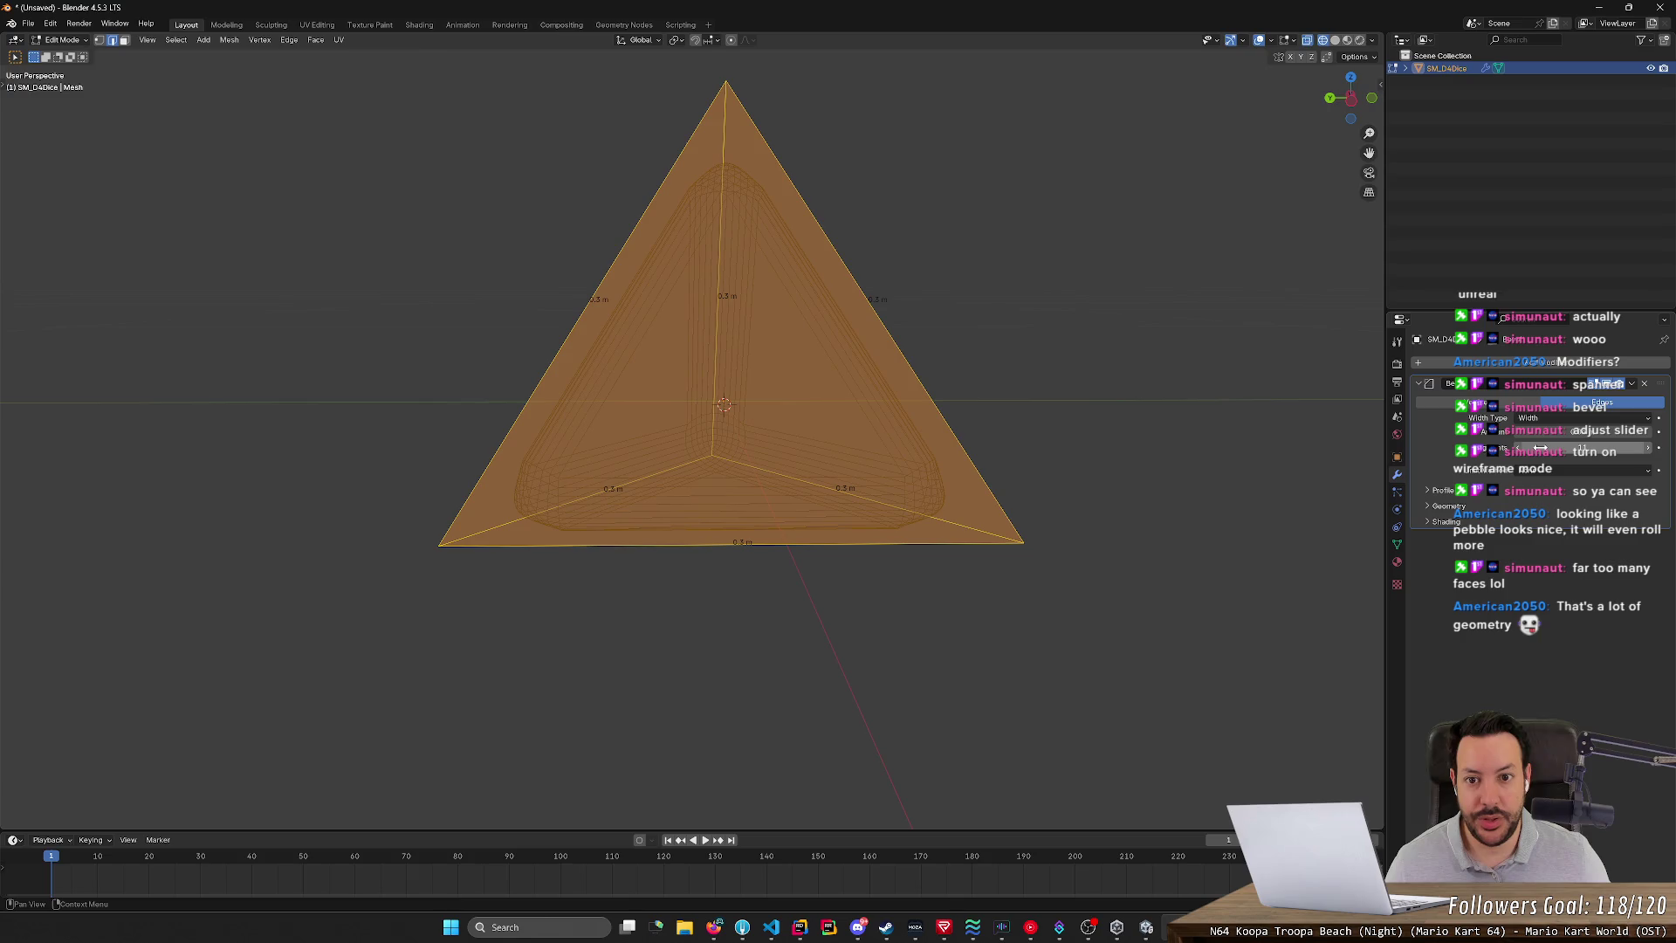
{"action": "left_click", "coordinate": [1569, 419]}
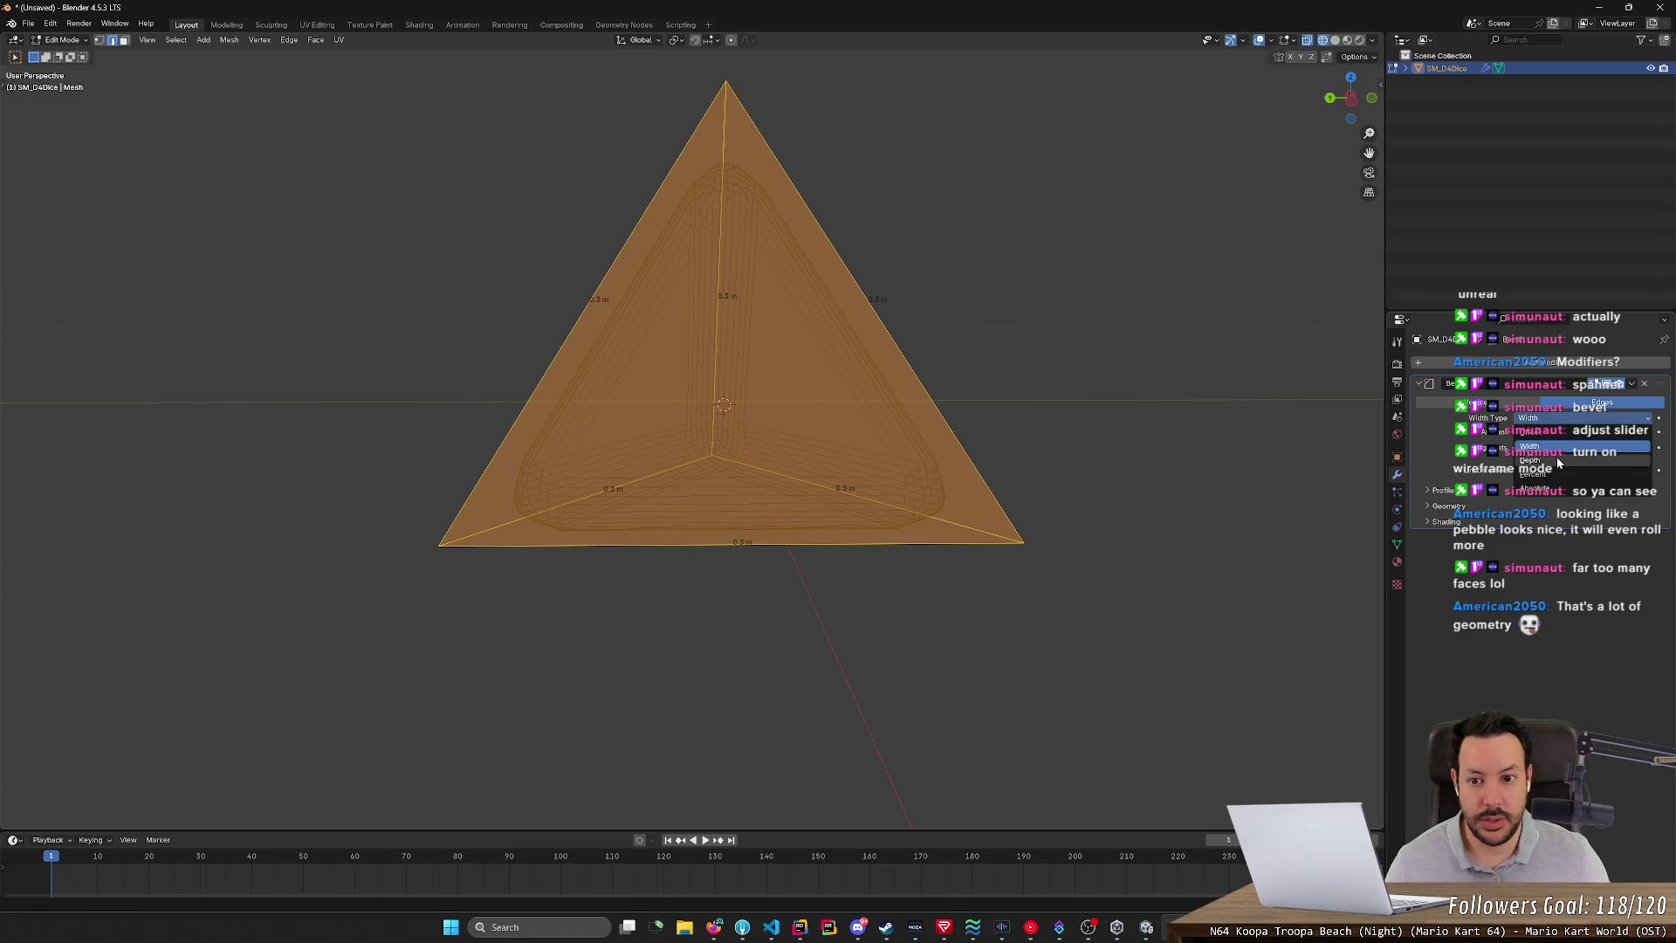
{"action": "left_click", "coordinate": [1558, 461]}
{"action": "mouse_move", "coordinate": [1549, 436]}
{"action": "left_mouse_down"}
{"action": "mouse_move", "coordinate": [1605, 436]}
{"action": "mouse_move", "coordinate": [1566, 431]}
{"action": "left_mouse_up"}
{"action": "left_click", "coordinate": [1559, 417]}
{"action": "left_click", "coordinate": [1560, 447]}
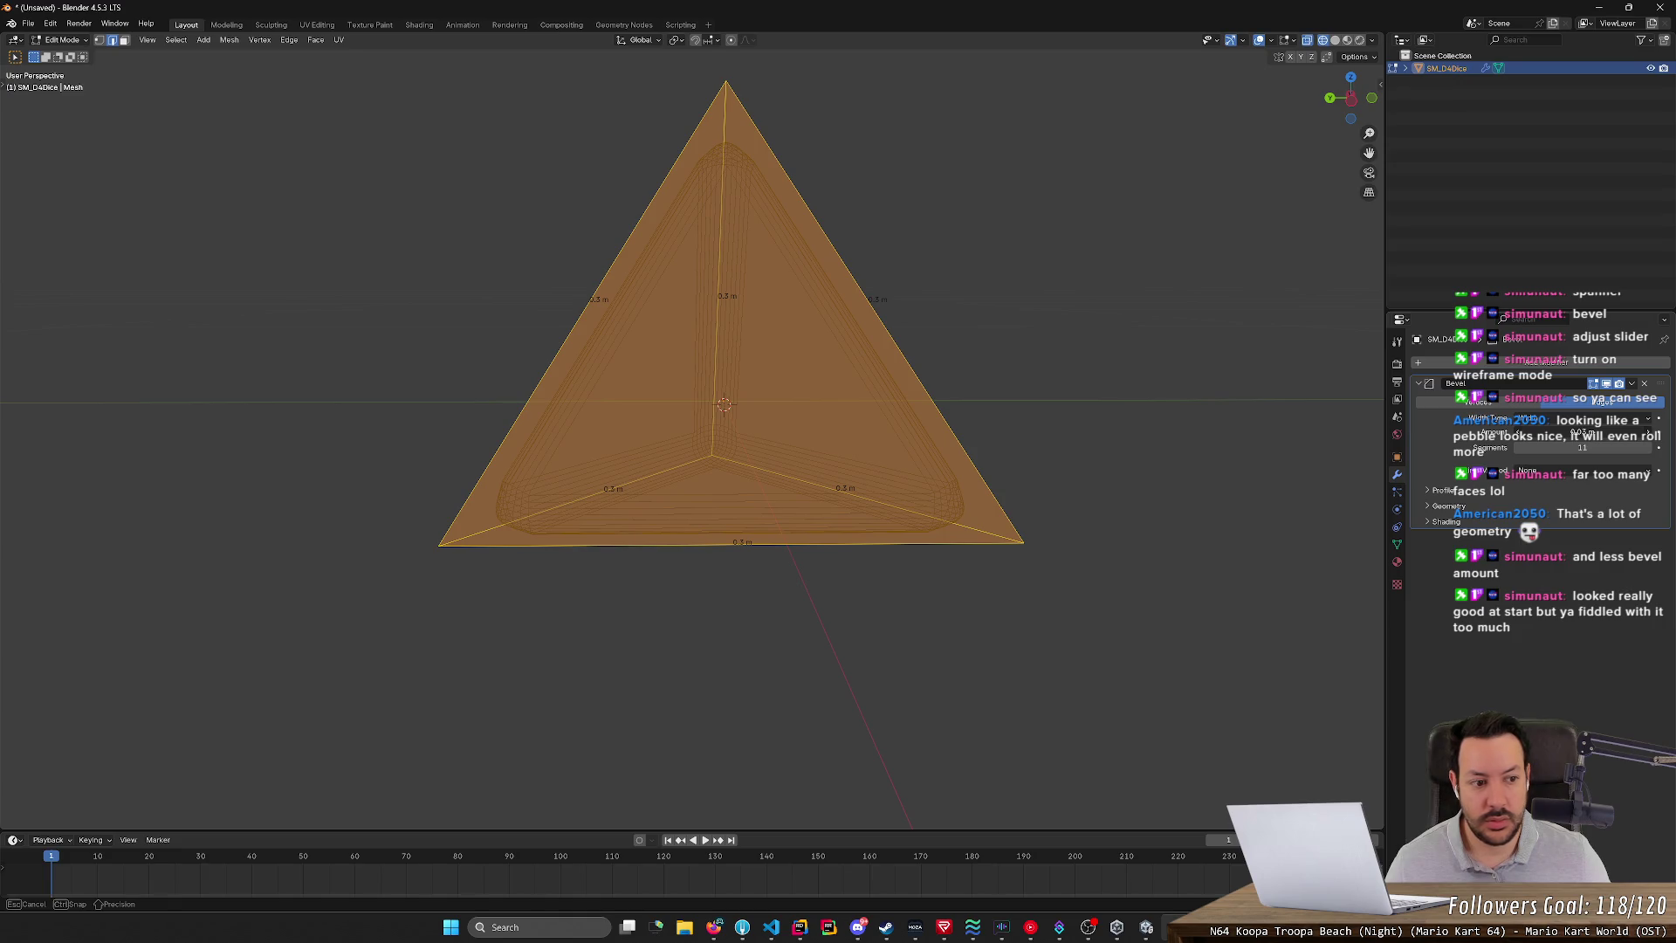
- Fine-tune the bevel amount on the tetrahedron while orbiting to inspect it
{"action": "left_click_drag", "start_coordinate": [1567, 431], "coordinate": [1565, 431]}
{"action": "mouse_move", "coordinate": [1222, 454]}
{"action": "middle_mouse_down"}
{"action": "mouse_move", "coordinate": [982, 370]}
{"action": "mouse_move", "coordinate": [1084, 381]}
{"action": "mouse_move", "coordinate": [1073, 468]}
{"action": "mouse_move", "coordinate": [1206, 429]}
{"action": "middle_mouse_up"}
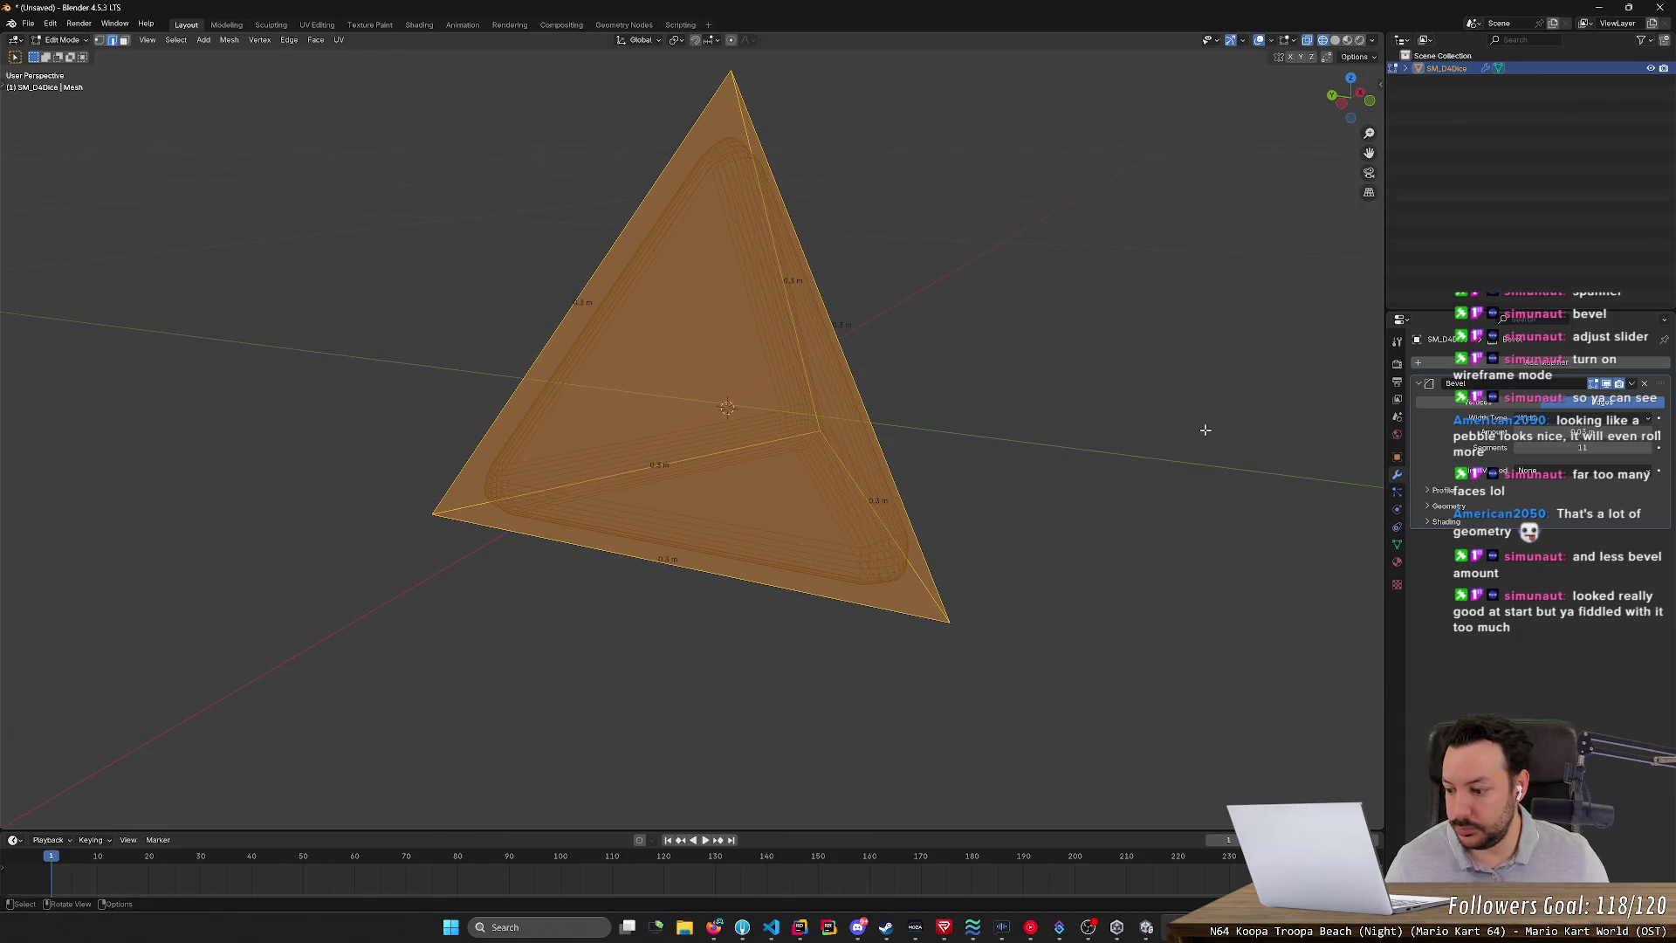
{"action": "left_click_drag", "start_coordinate": [1562, 432], "coordinate": [1536, 432]}
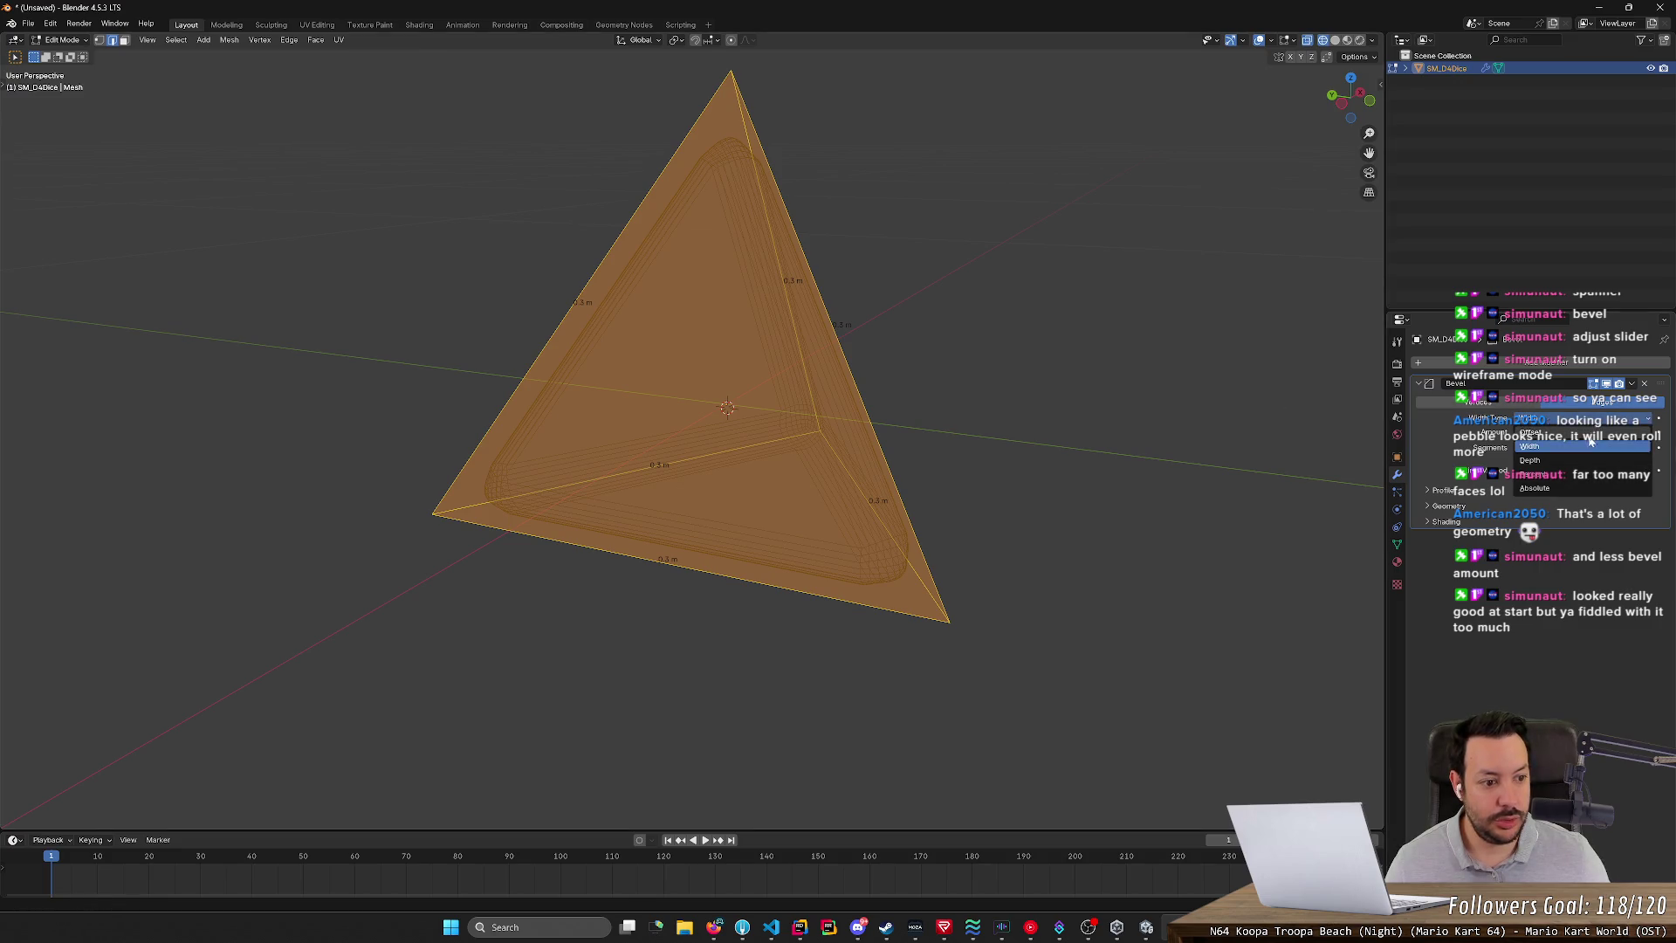
{"action": "middle_click_drag", "start_coordinate": [1165, 394], "coordinate": [1238, 389]}
{"action": "mouse_move", "coordinate": [1582, 431]}
{"action": "left_mouse_down"}
{"action": "mouse_move", "coordinate": [1619, 432]}
{"action": "mouse_move", "coordinate": [1581, 431]}
{"action": "left_mouse_up"}
{"action": "mouse_move", "coordinate": [927, 328]}
{"action": "middle_mouse_down"}
{"action": "mouse_move", "coordinate": [1142, 301]}
{"action": "mouse_move", "coordinate": [1084, 314]}
{"action": "middle_mouse_up"}
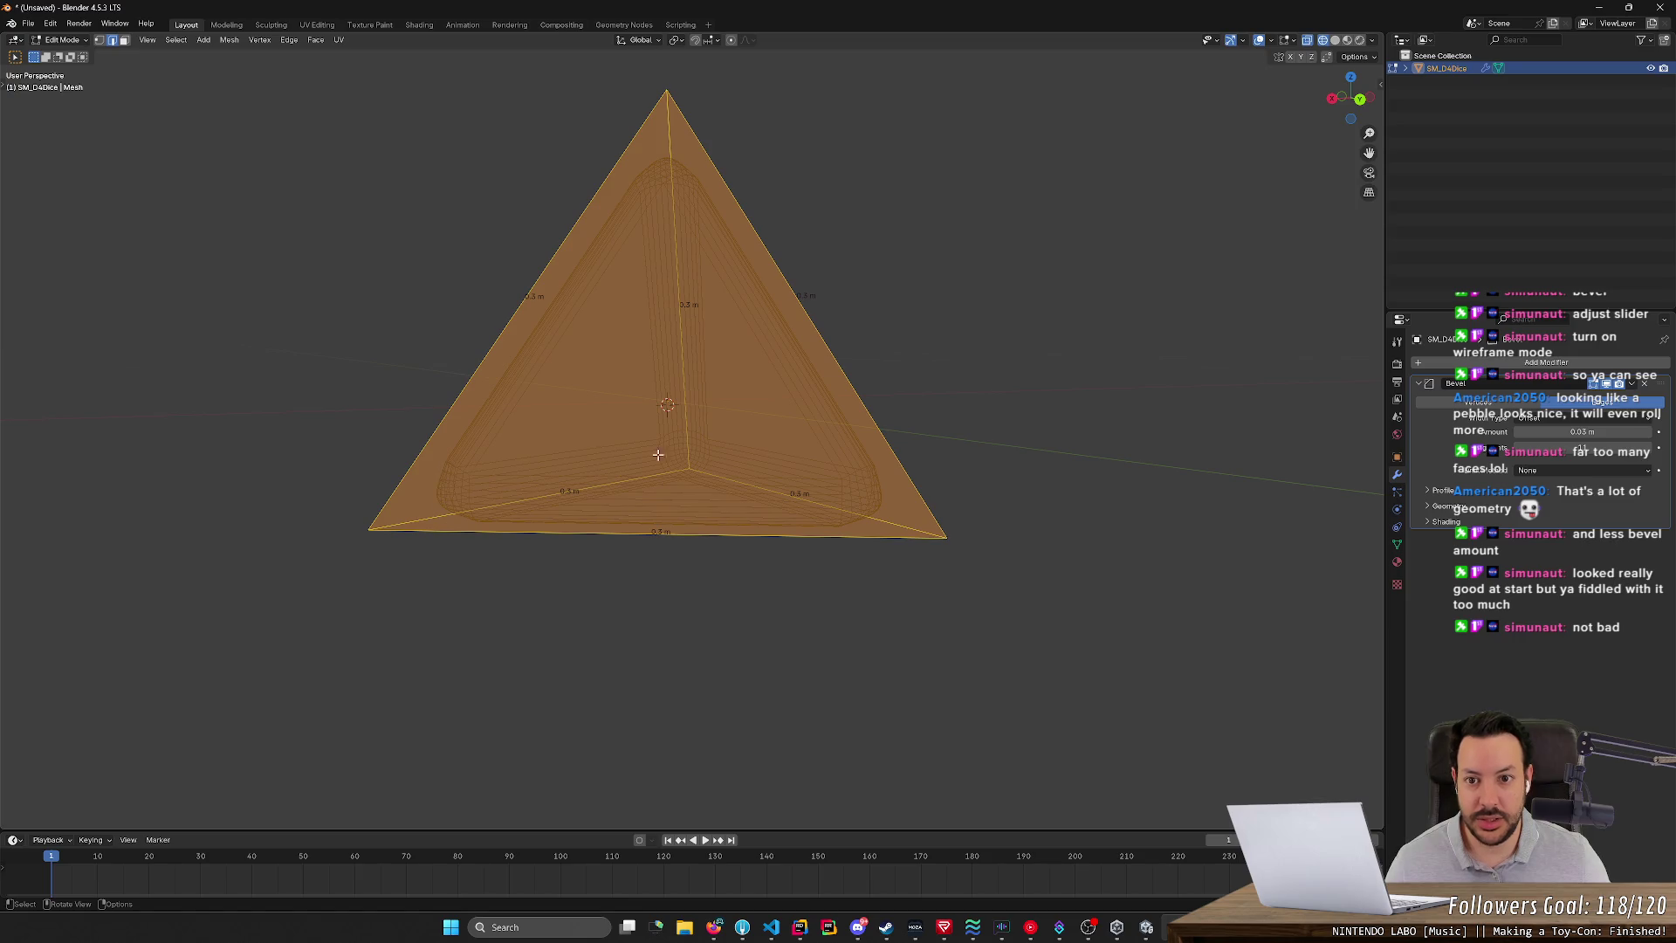
- Cycle the bevel Width Type through Width, Depth and Absolute
{"action": "left_click", "coordinate": [1569, 417]}
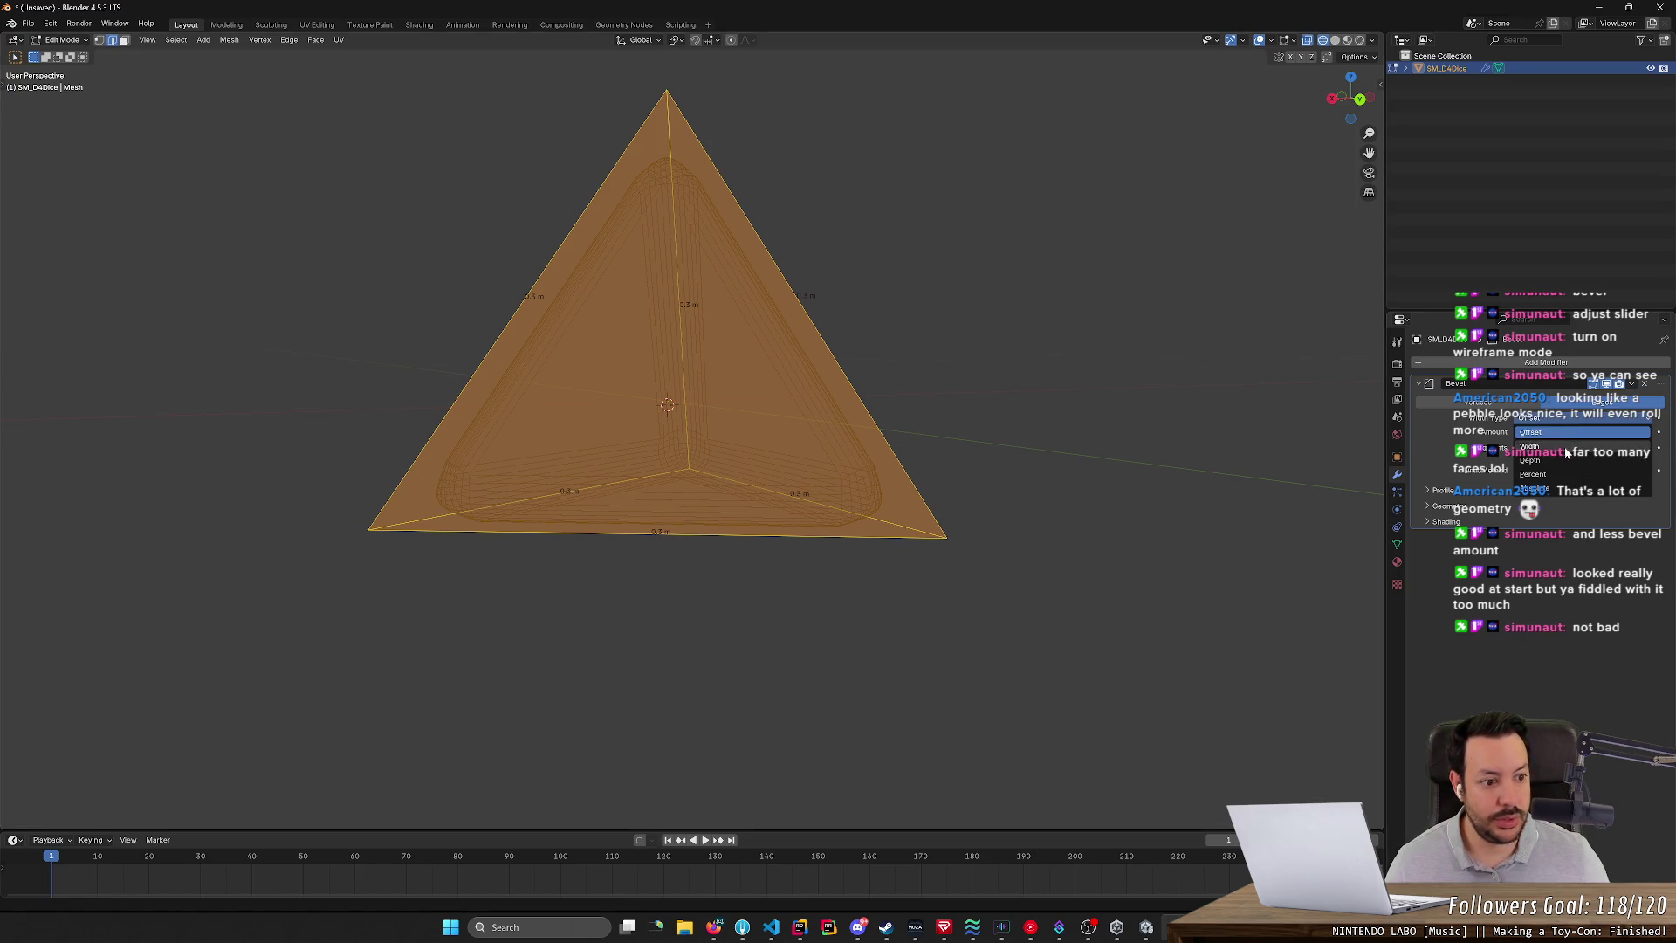
{"action": "left_click", "coordinate": [1564, 448]}
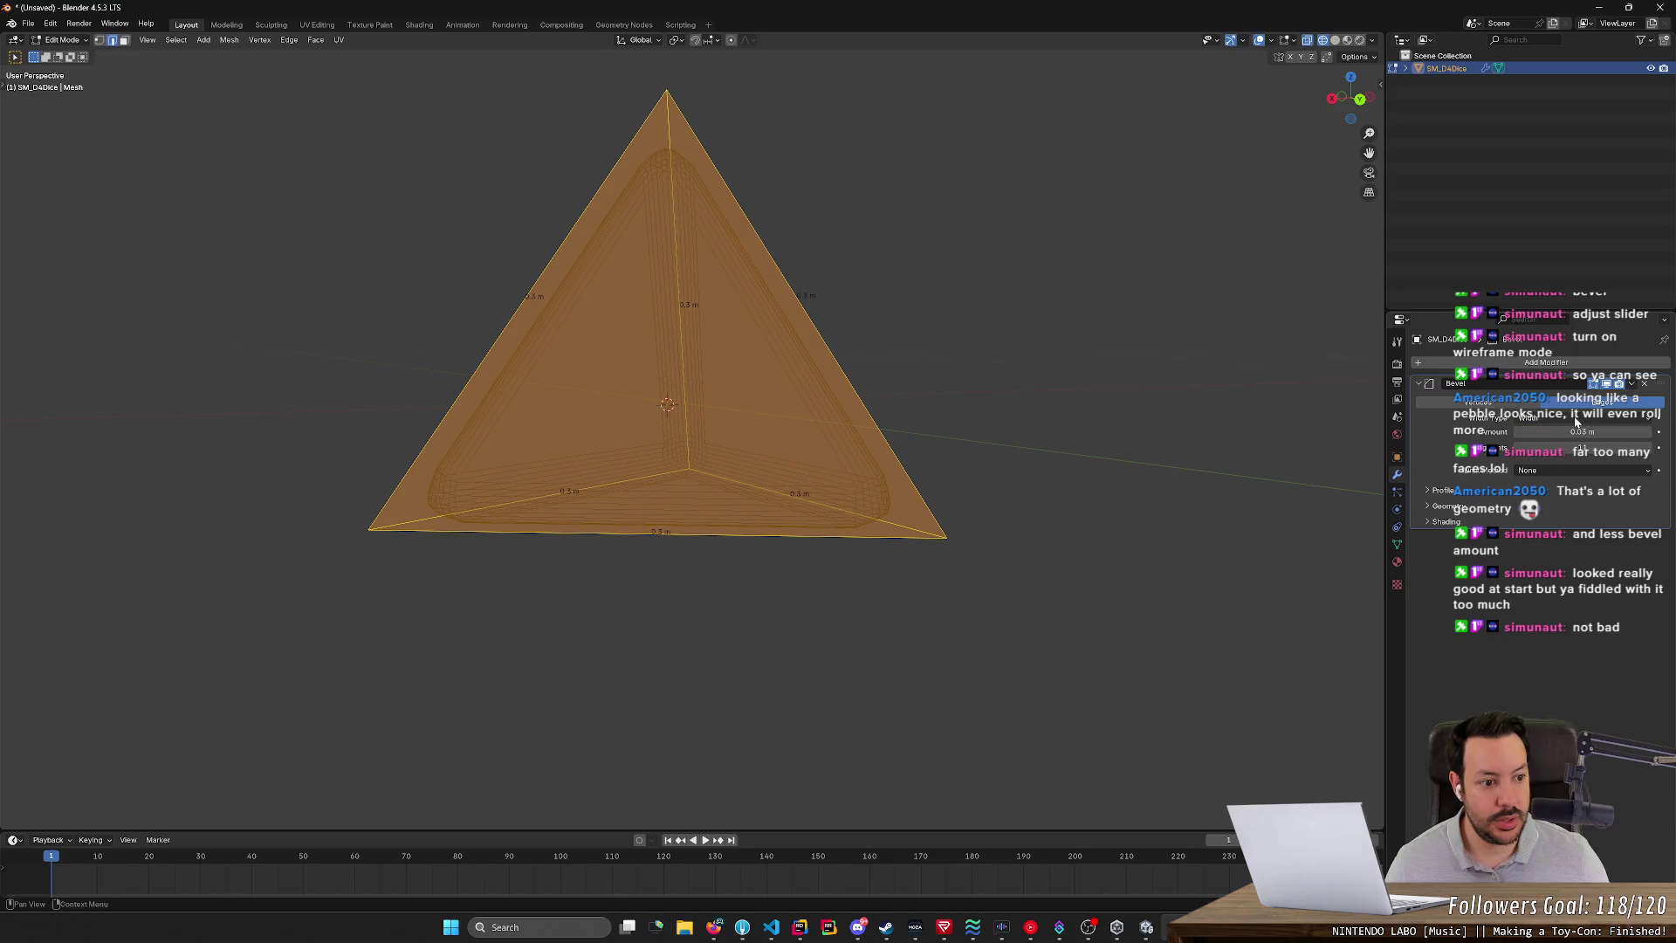
{"action": "left_click", "coordinate": [1562, 418]}
{"action": "left_click", "coordinate": [1558, 461]}
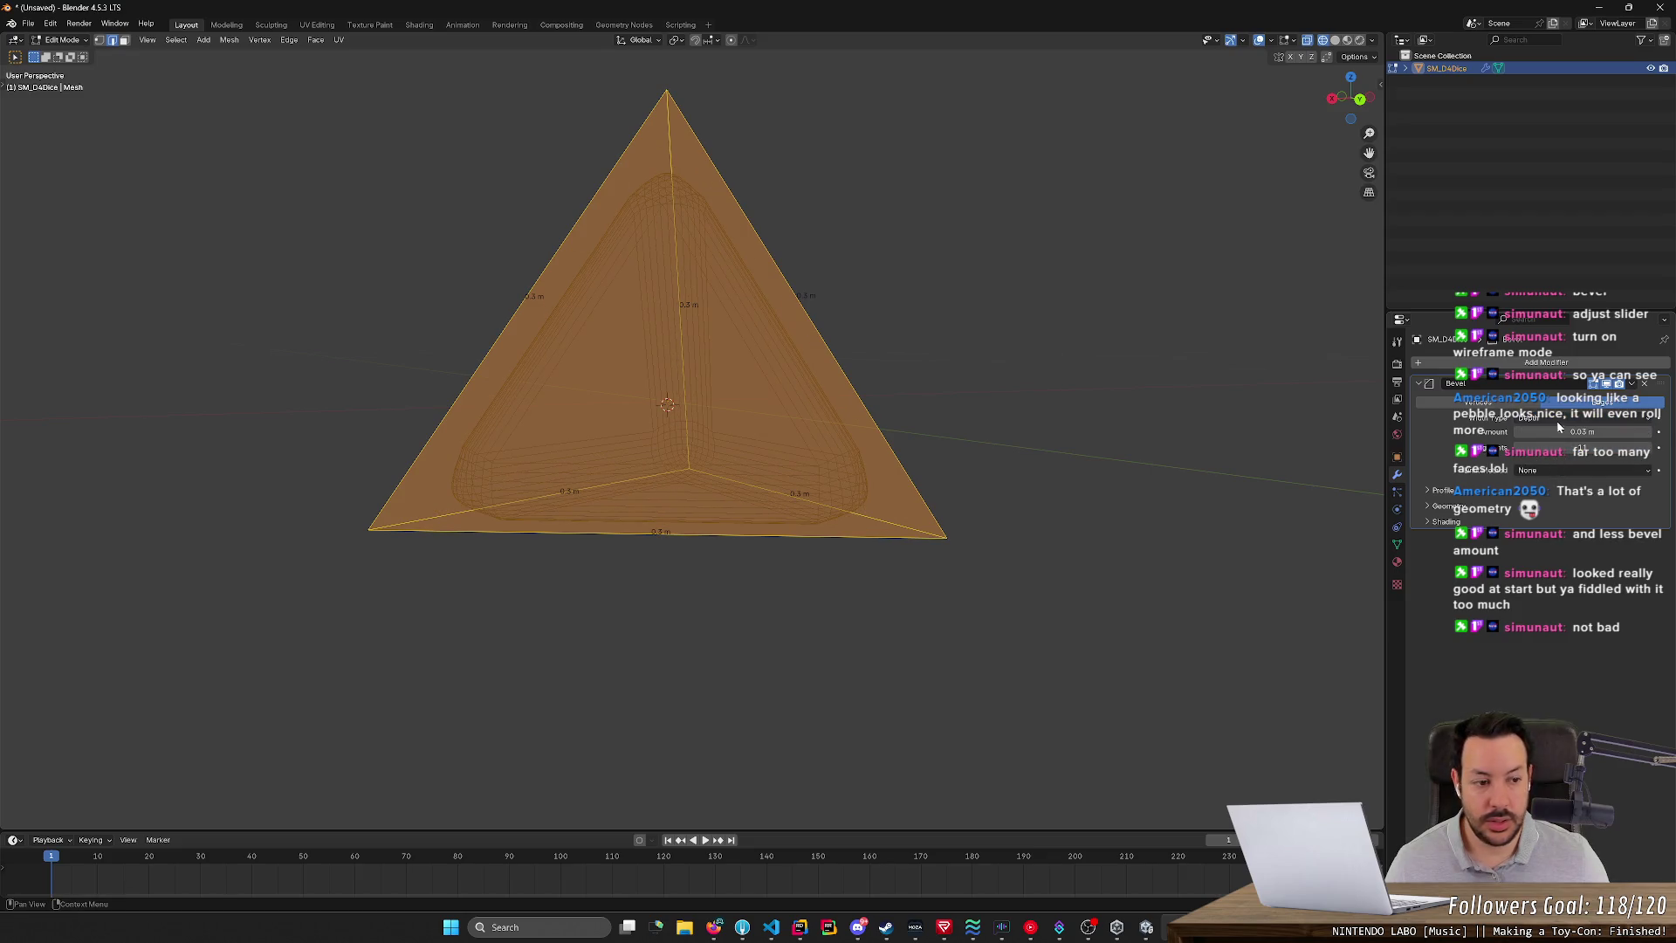
{"action": "left_click", "coordinate": [1565, 417]}
{"action": "left_click", "coordinate": [1554, 487]}
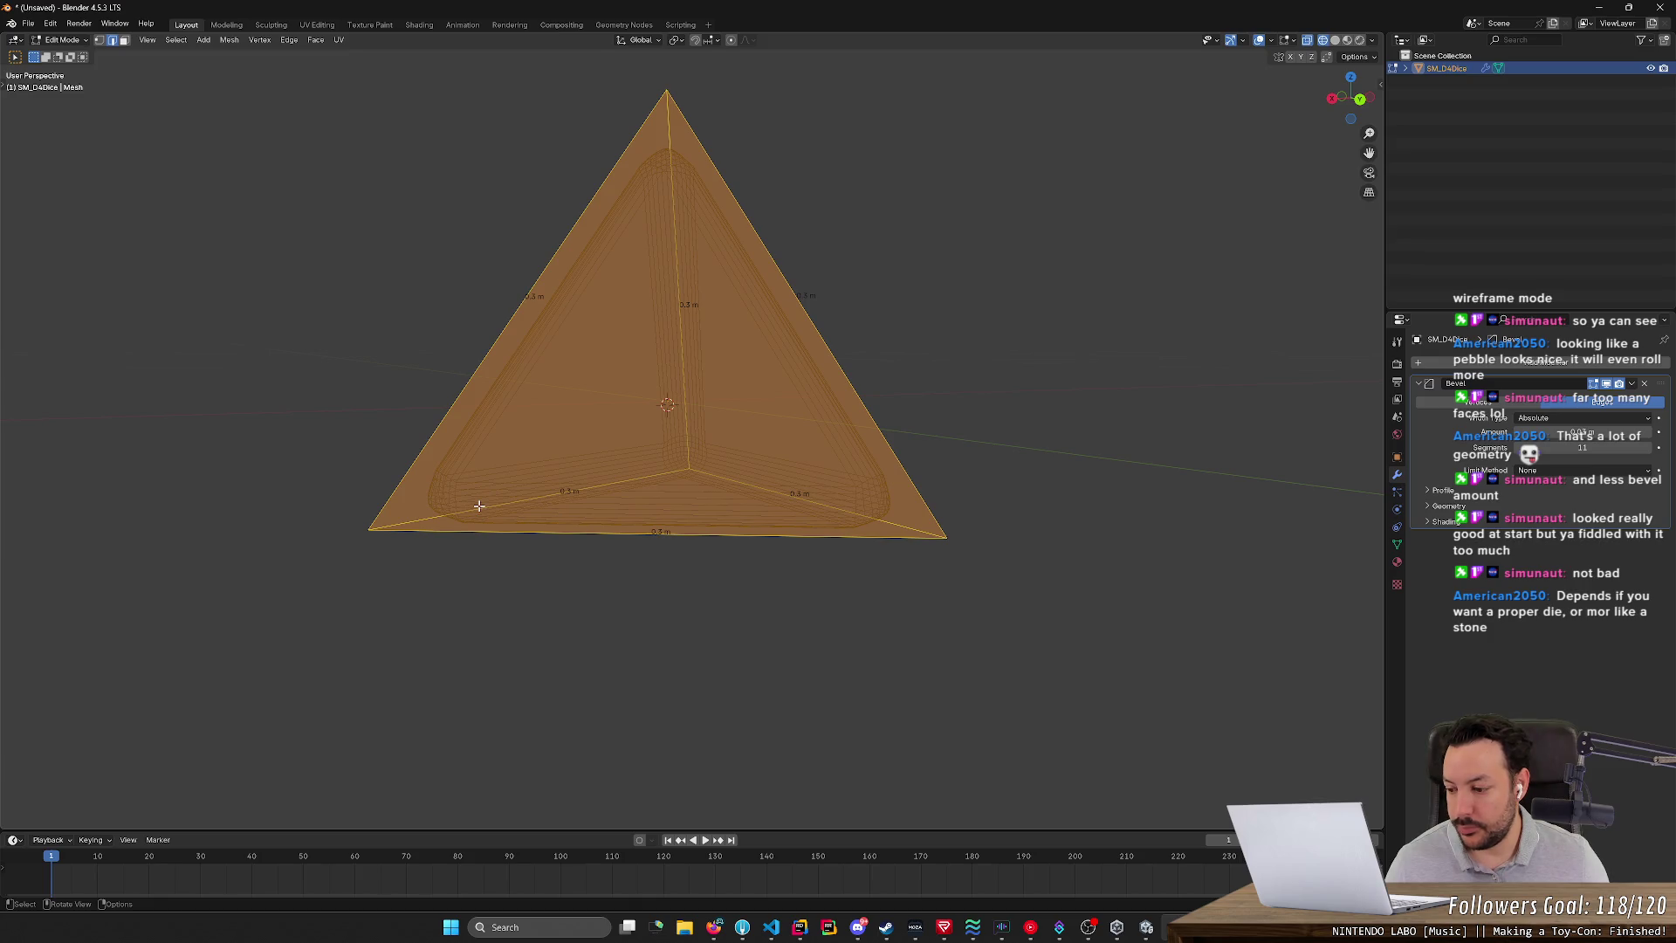
{"action": "mouse_move", "coordinate": [651, 580]}
{"action": "middle_mouse_down"}
{"action": "mouse_move", "coordinate": [1022, 587]}
{"action": "mouse_move", "coordinate": [1107, 565]}
{"action": "mouse_move", "coordinate": [1137, 573]}
{"action": "mouse_move", "coordinate": [1067, 630]}
{"action": "mouse_move", "coordinate": [1077, 588]}
{"action": "mouse_move", "coordinate": [1186, 608]}
{"action": "middle_mouse_up"}
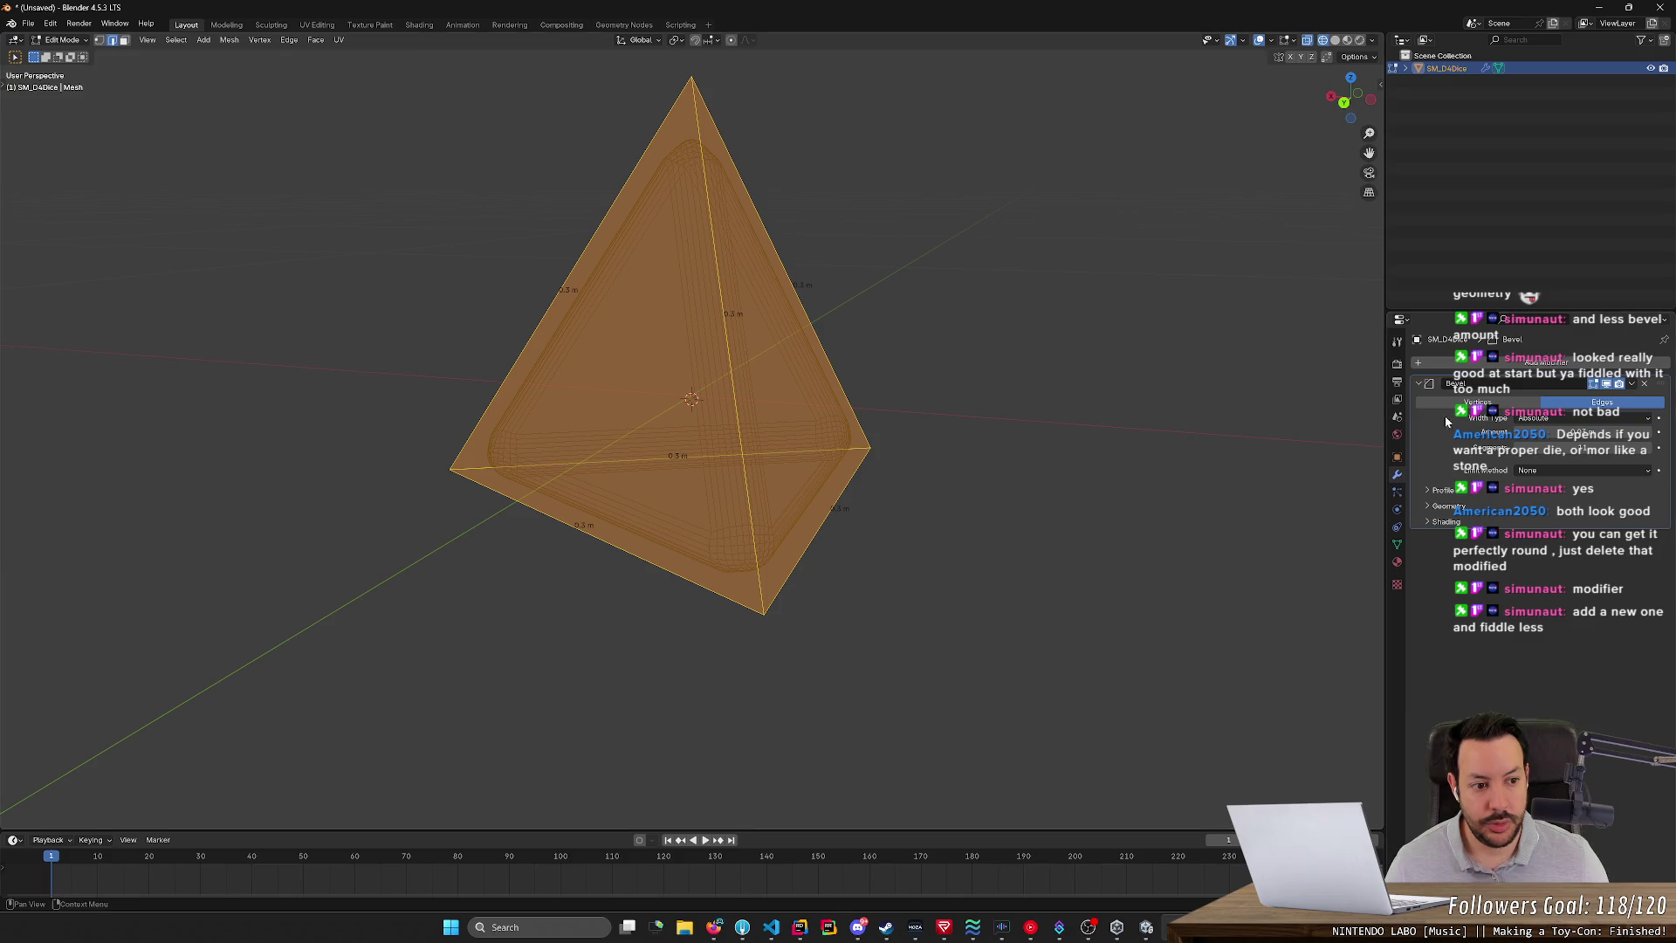
- Make the bevel affect Vertices and enlarge the corner rounding
{"action": "left_click", "coordinate": [1478, 401]}
{"action": "mouse_move", "coordinate": [1170, 489]}
{"action": "middle_mouse_down"}
{"action": "mouse_move", "coordinate": [1131, 460]}
{"action": "mouse_move", "coordinate": [1091, 463]}
{"action": "middle_mouse_up"}
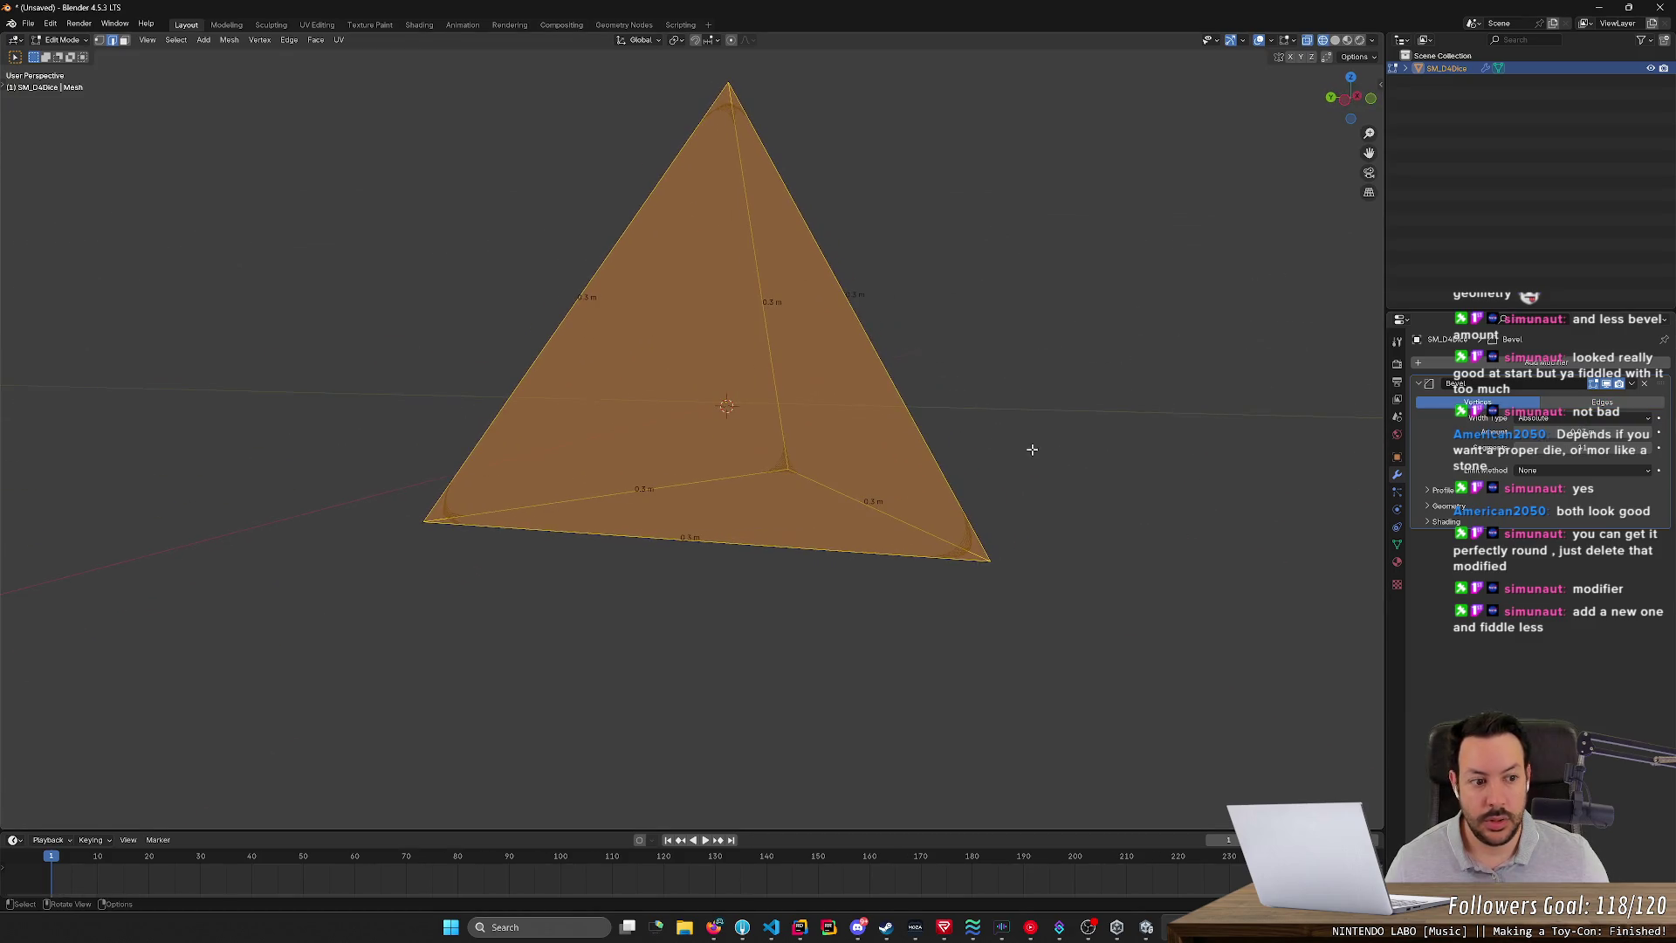
{"action": "left_click_drag", "start_coordinate": [1580, 432], "coordinate": [1597, 432]}
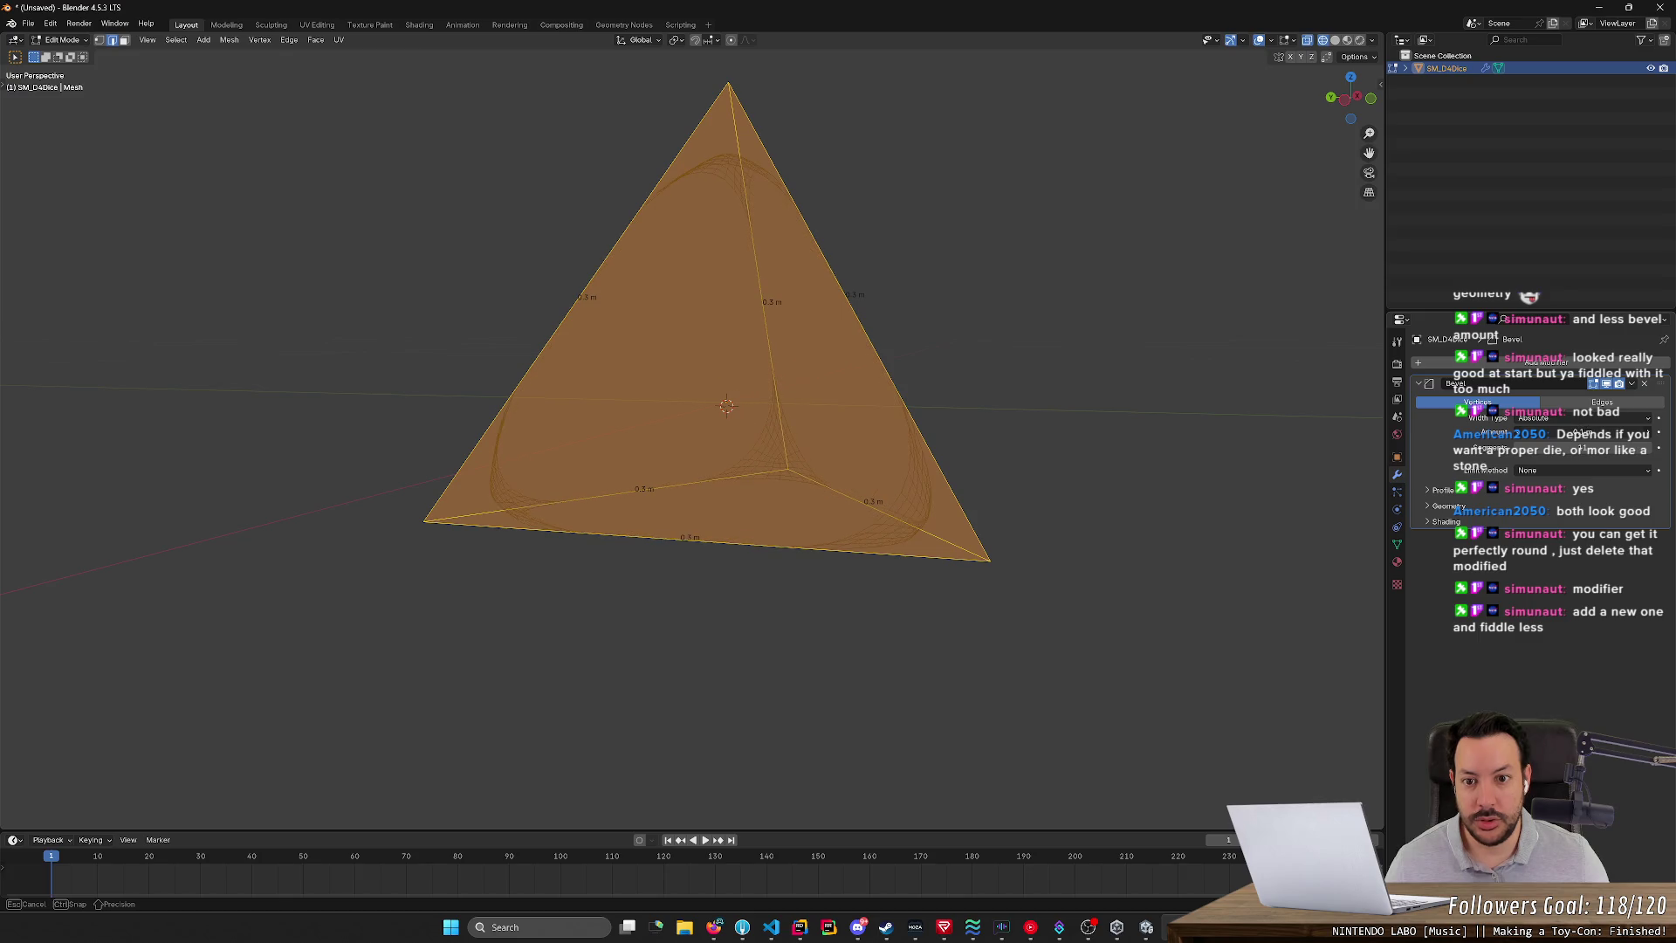
{"action": "mouse_move", "coordinate": [1252, 431]}
{"action": "middle_mouse_down"}
{"action": "mouse_move", "coordinate": [1106, 419]}
{"action": "mouse_move", "coordinate": [1106, 393]}
{"action": "mouse_move", "coordinate": [1118, 398]}
{"action": "mouse_move", "coordinate": [950, 445]}
{"action": "mouse_move", "coordinate": [857, 453]}
{"action": "mouse_move", "coordinate": [873, 463]}
{"action": "middle_mouse_up"}
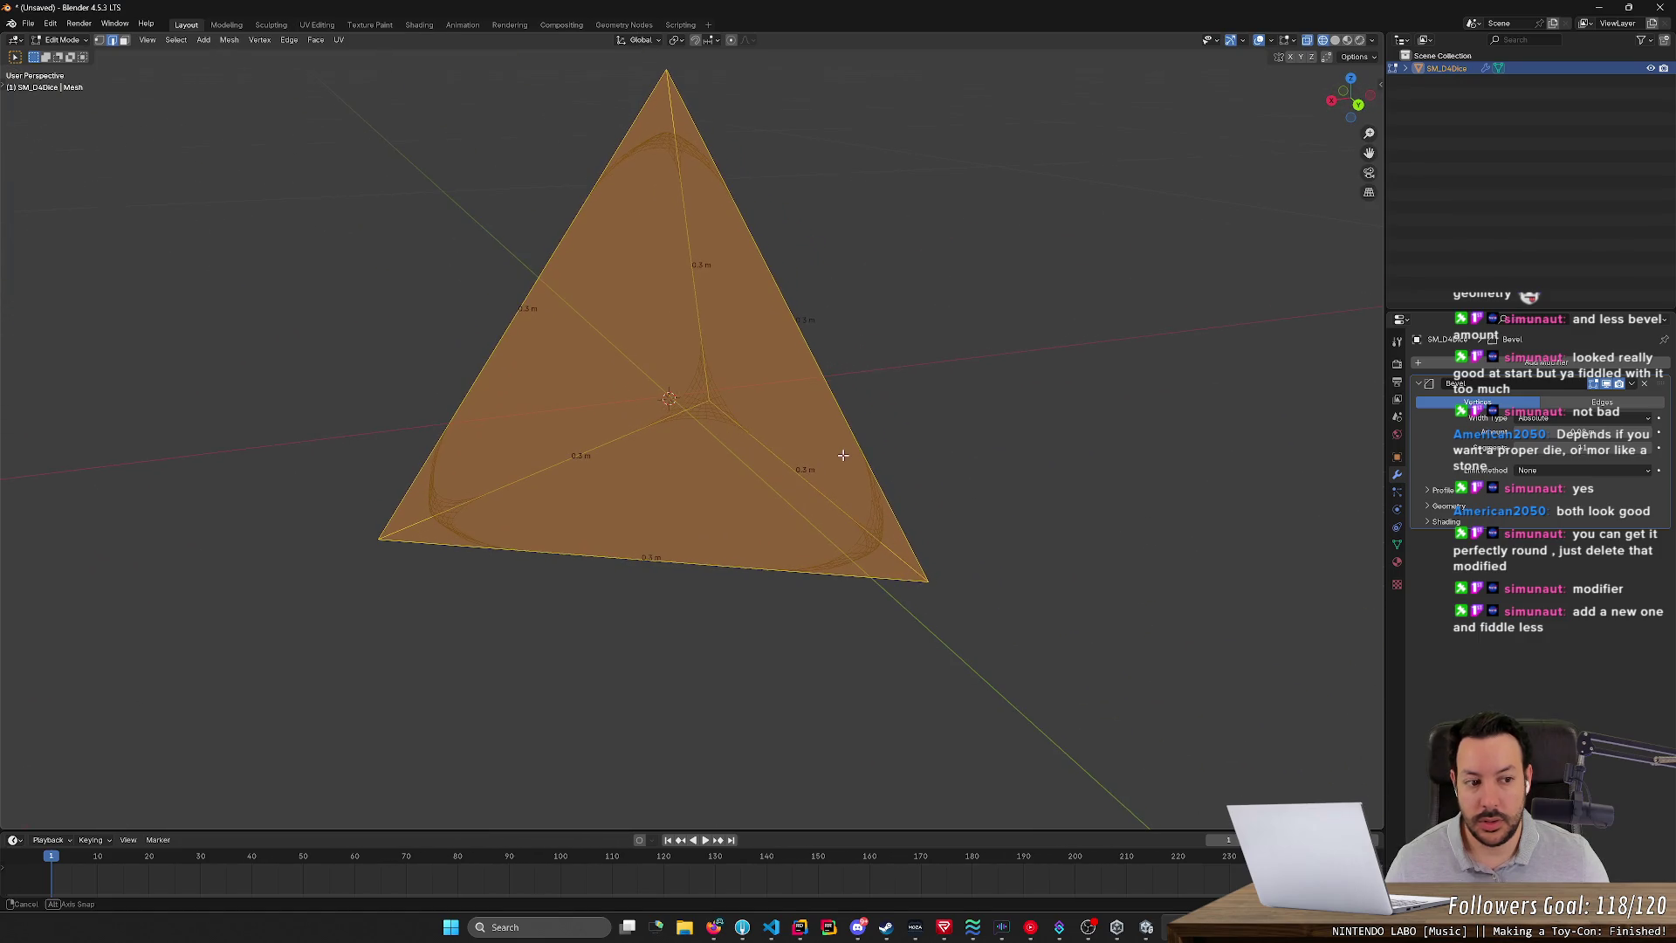
- Set the Width Type to Offset, enlarge the amount, and show the Add Modifier list
{"action": "left_click", "coordinate": [1562, 419]}
{"action": "left_click", "coordinate": [1565, 431]}
{"action": "mouse_move", "coordinate": [1571, 431]}
{"action": "left_mouse_down"}
{"action": "mouse_move", "coordinate": [1619, 431]}
{"action": "mouse_move", "coordinate": [1589, 447]}
{"action": "mouse_move", "coordinate": [1610, 447]}
{"action": "left_mouse_up"}
{"action": "mouse_move", "coordinate": [1044, 445]}
{"action": "middle_mouse_down"}
{"action": "mouse_move", "coordinate": [1178, 416]}
{"action": "mouse_move", "coordinate": [1088, 385]}
{"action": "mouse_move", "coordinate": [1114, 392]}
{"action": "mouse_move", "coordinate": [1092, 408]}
{"action": "mouse_move", "coordinate": [1175, 404]}
{"action": "mouse_move", "coordinate": [1220, 445]}
{"action": "mouse_move", "coordinate": [1361, 426]}
{"action": "mouse_move", "coordinate": [35, 421]}
{"action": "mouse_move", "coordinate": [96, 418]}
{"action": "middle_mouse_up"}
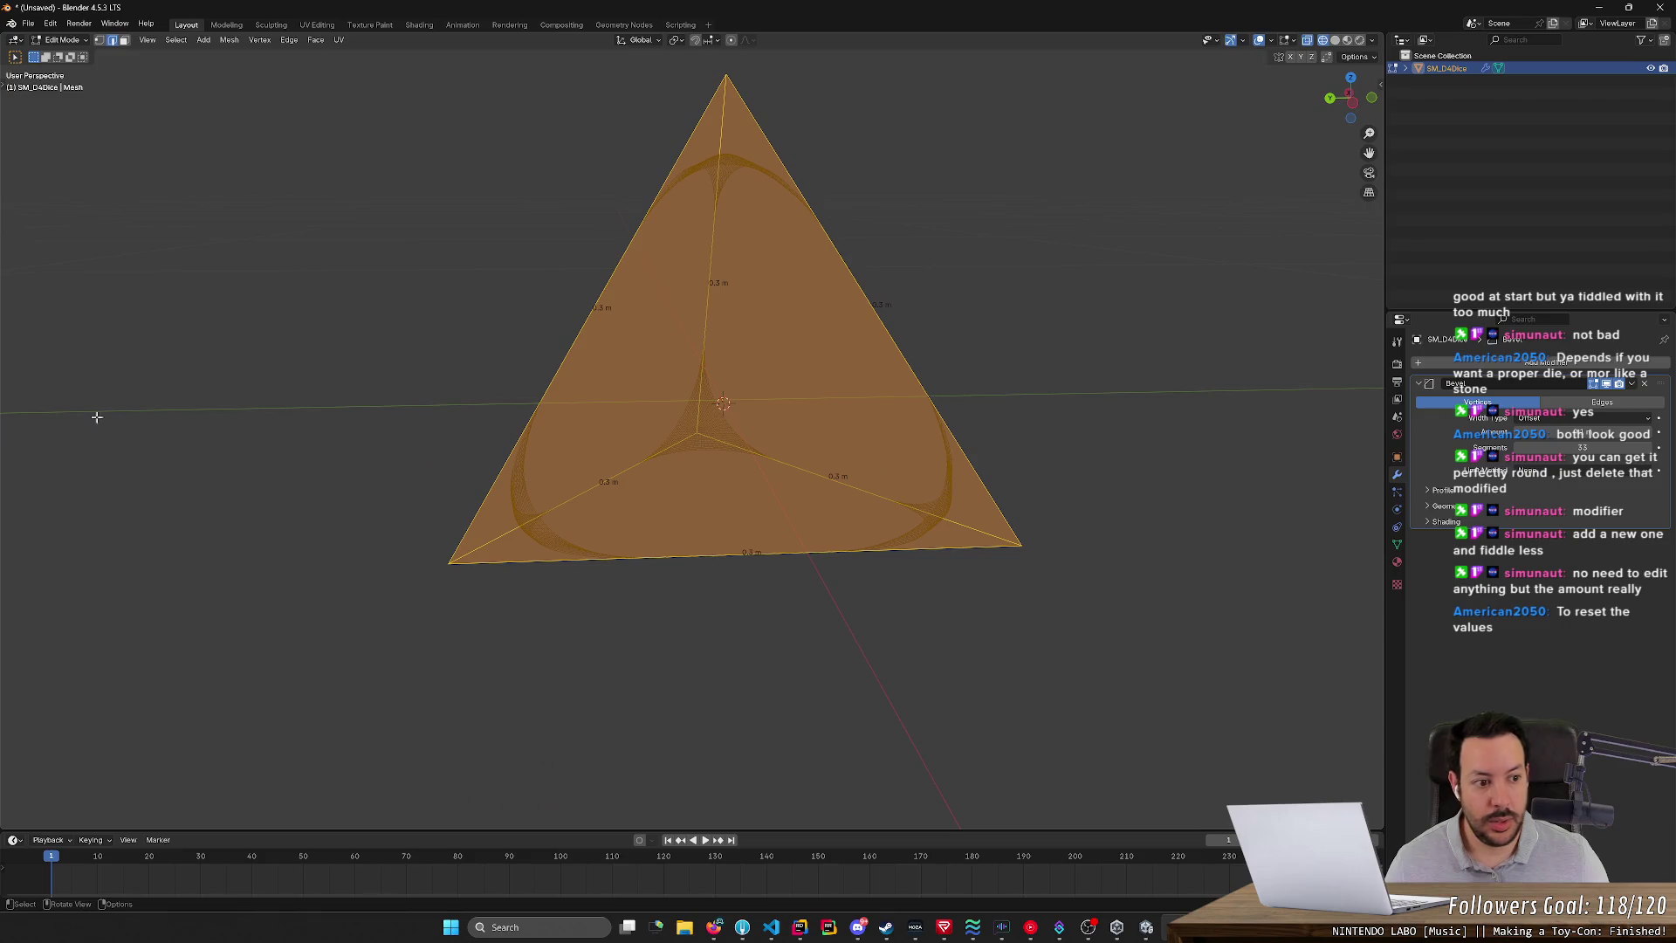
{"action": "left_click", "coordinate": [1543, 362]}
- Add a second Bevel modifier, reduce its amount, and move it above the first
{"action": "mouse_move", "coordinate": [1527, 371]}
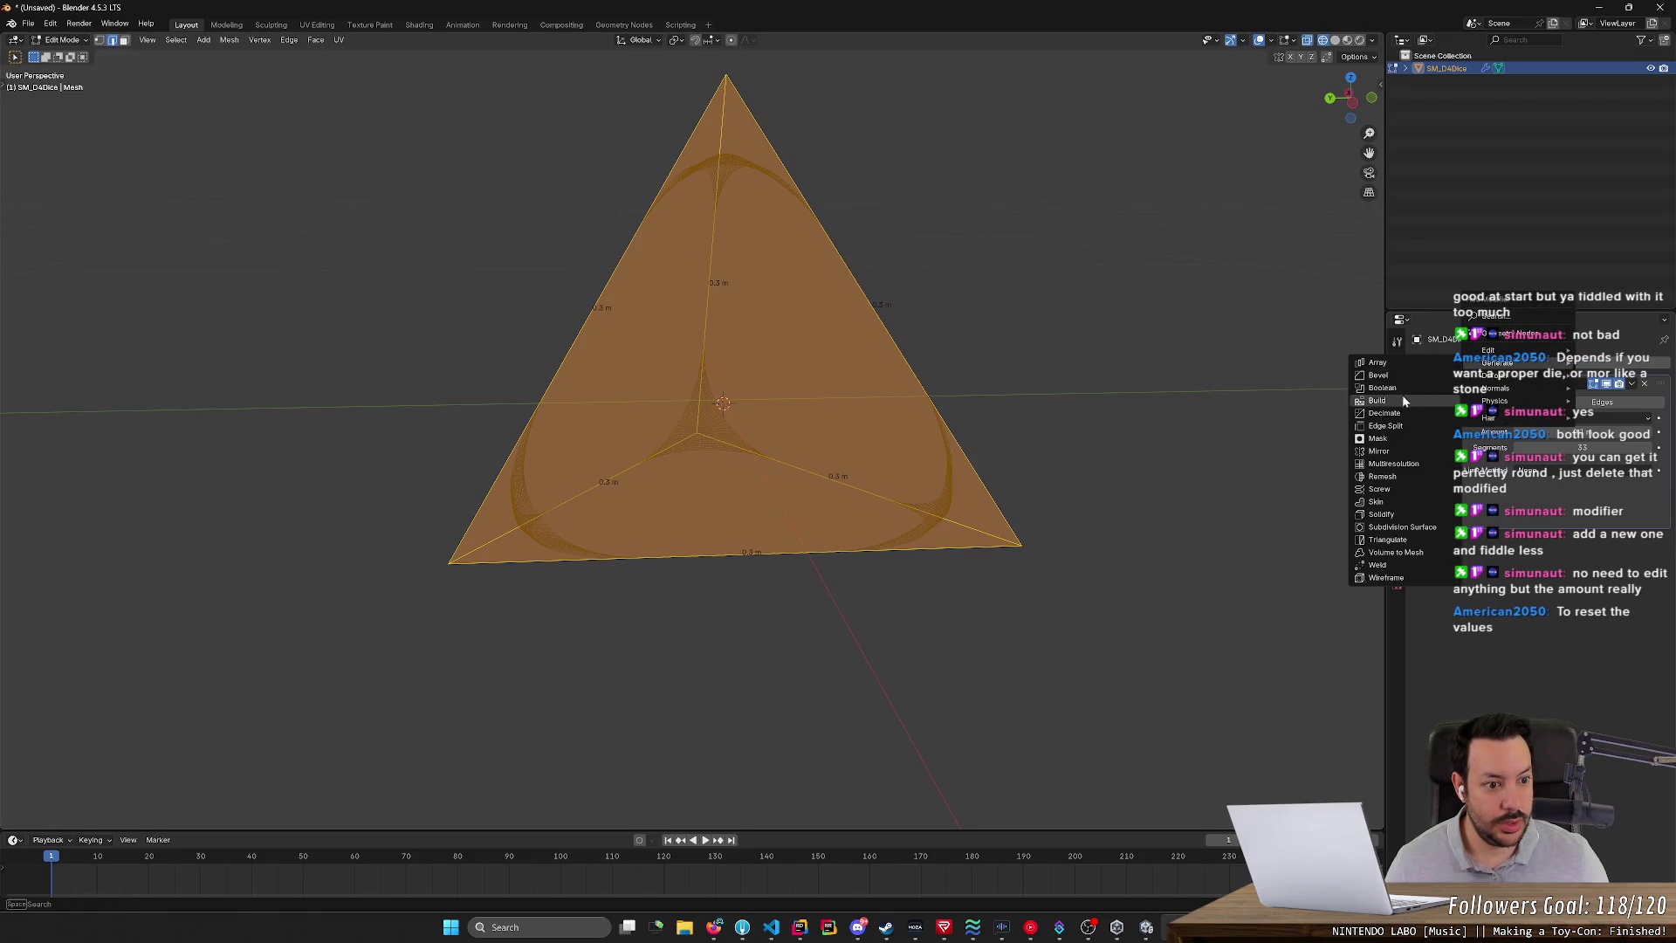
{"action": "left_click", "coordinate": [1412, 374]}
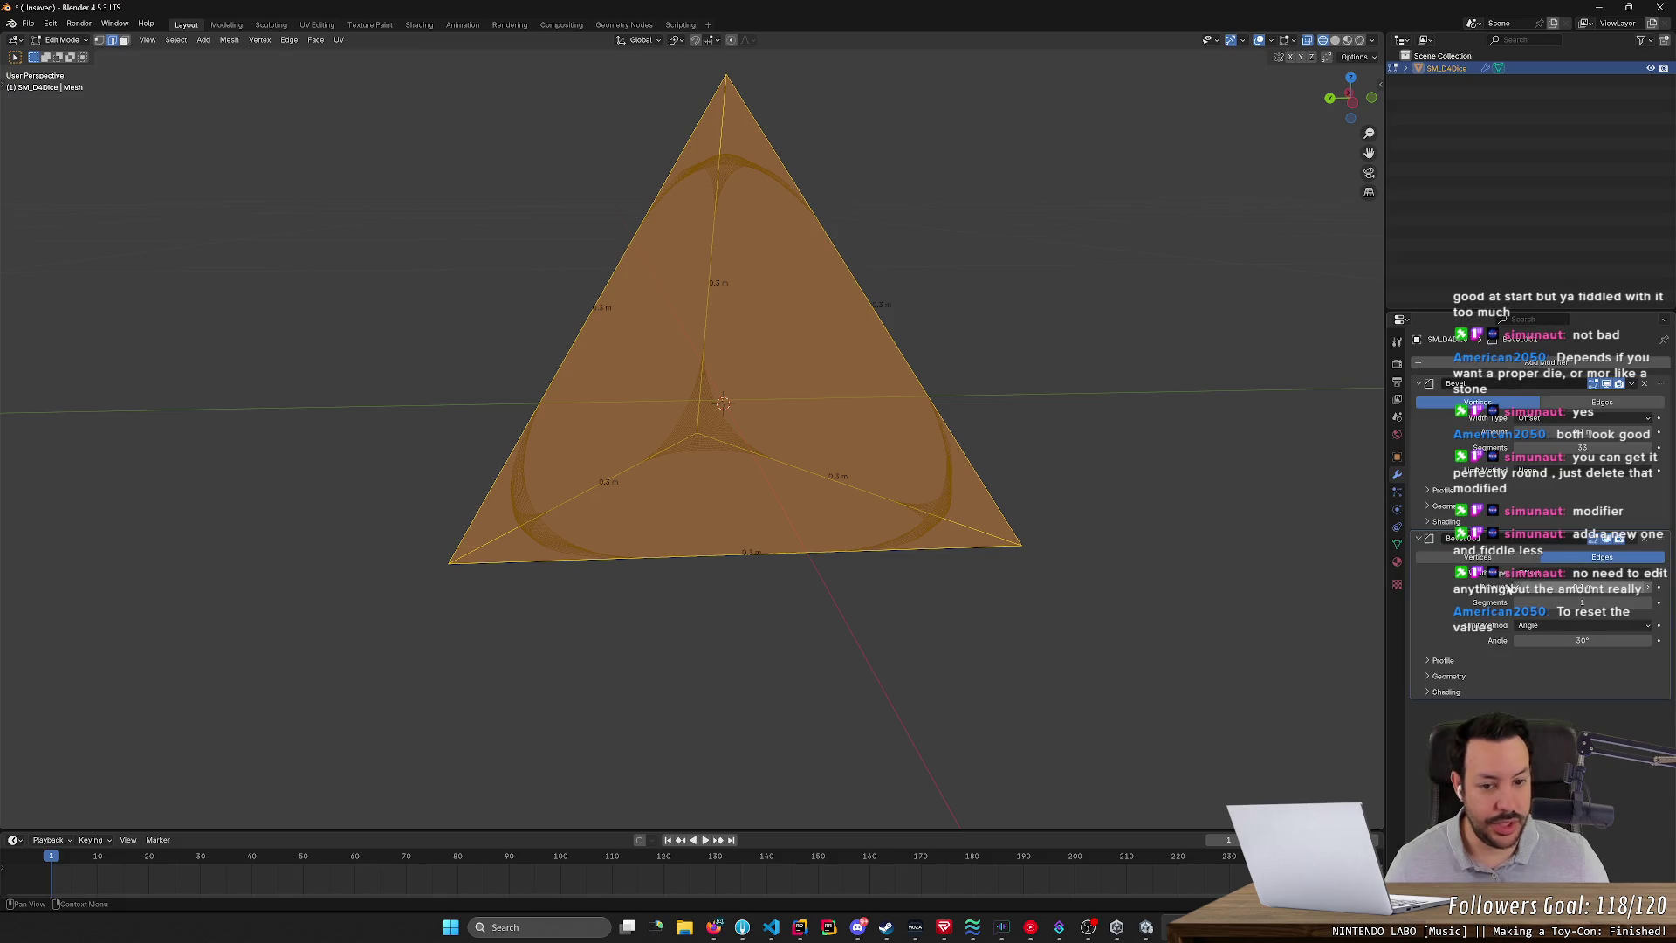
{"action": "middle_click_drag", "start_coordinate": [1126, 515], "coordinate": [1161, 517]}
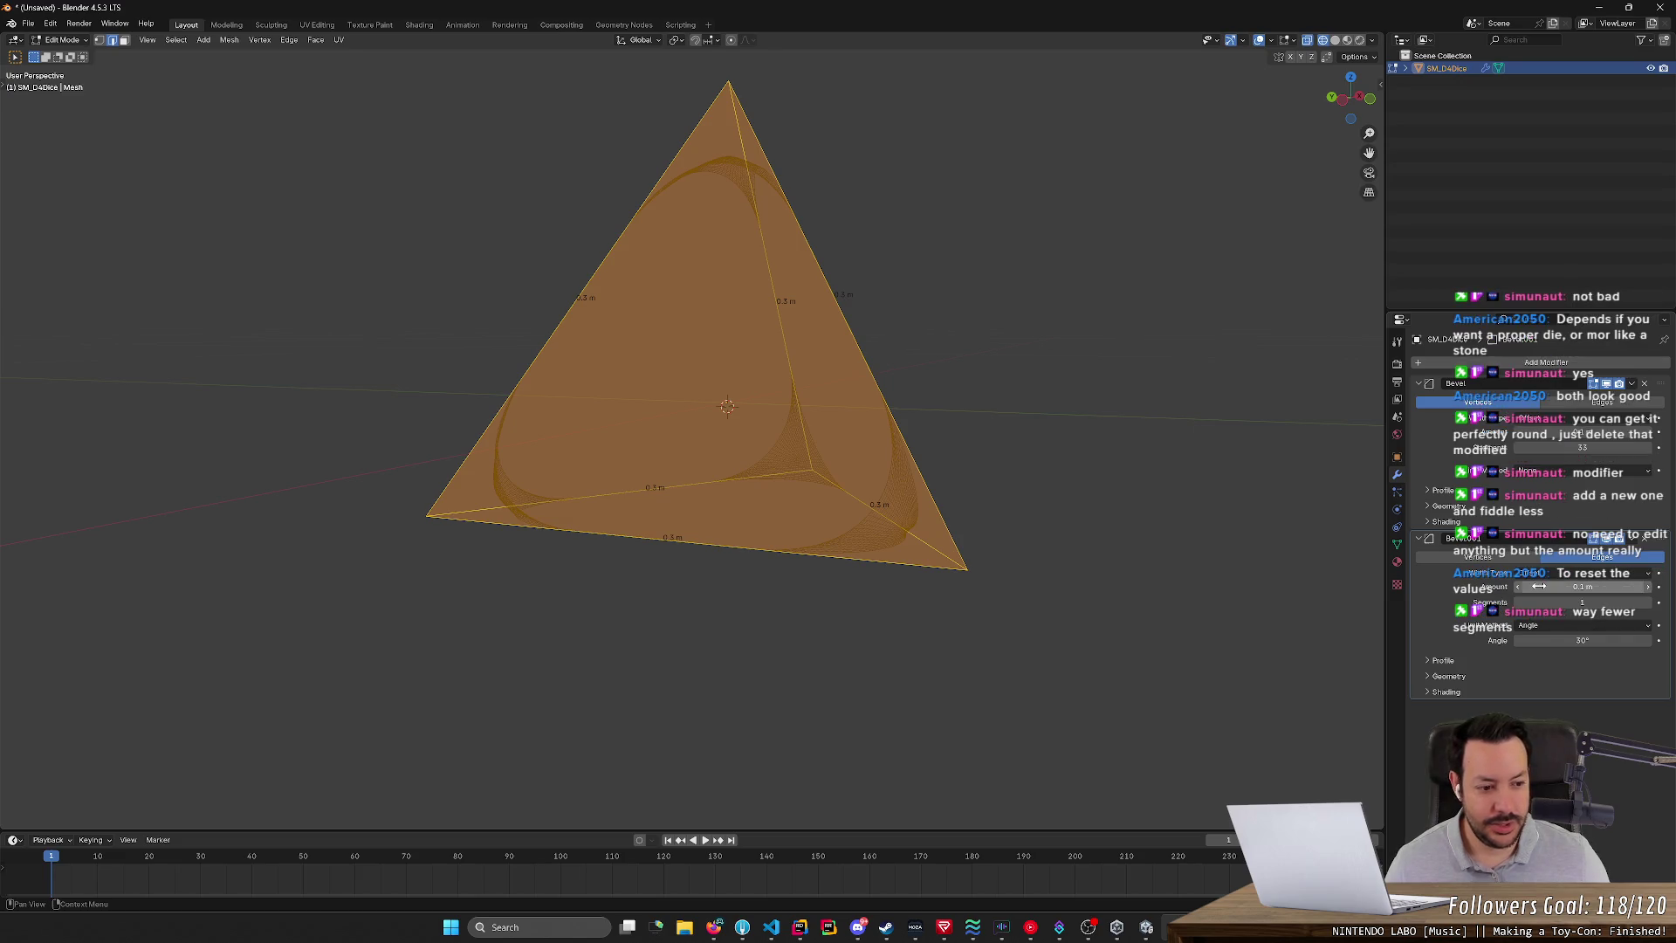
{"action": "left_click_drag", "start_coordinate": [1562, 586], "coordinate": [1562, 587]}
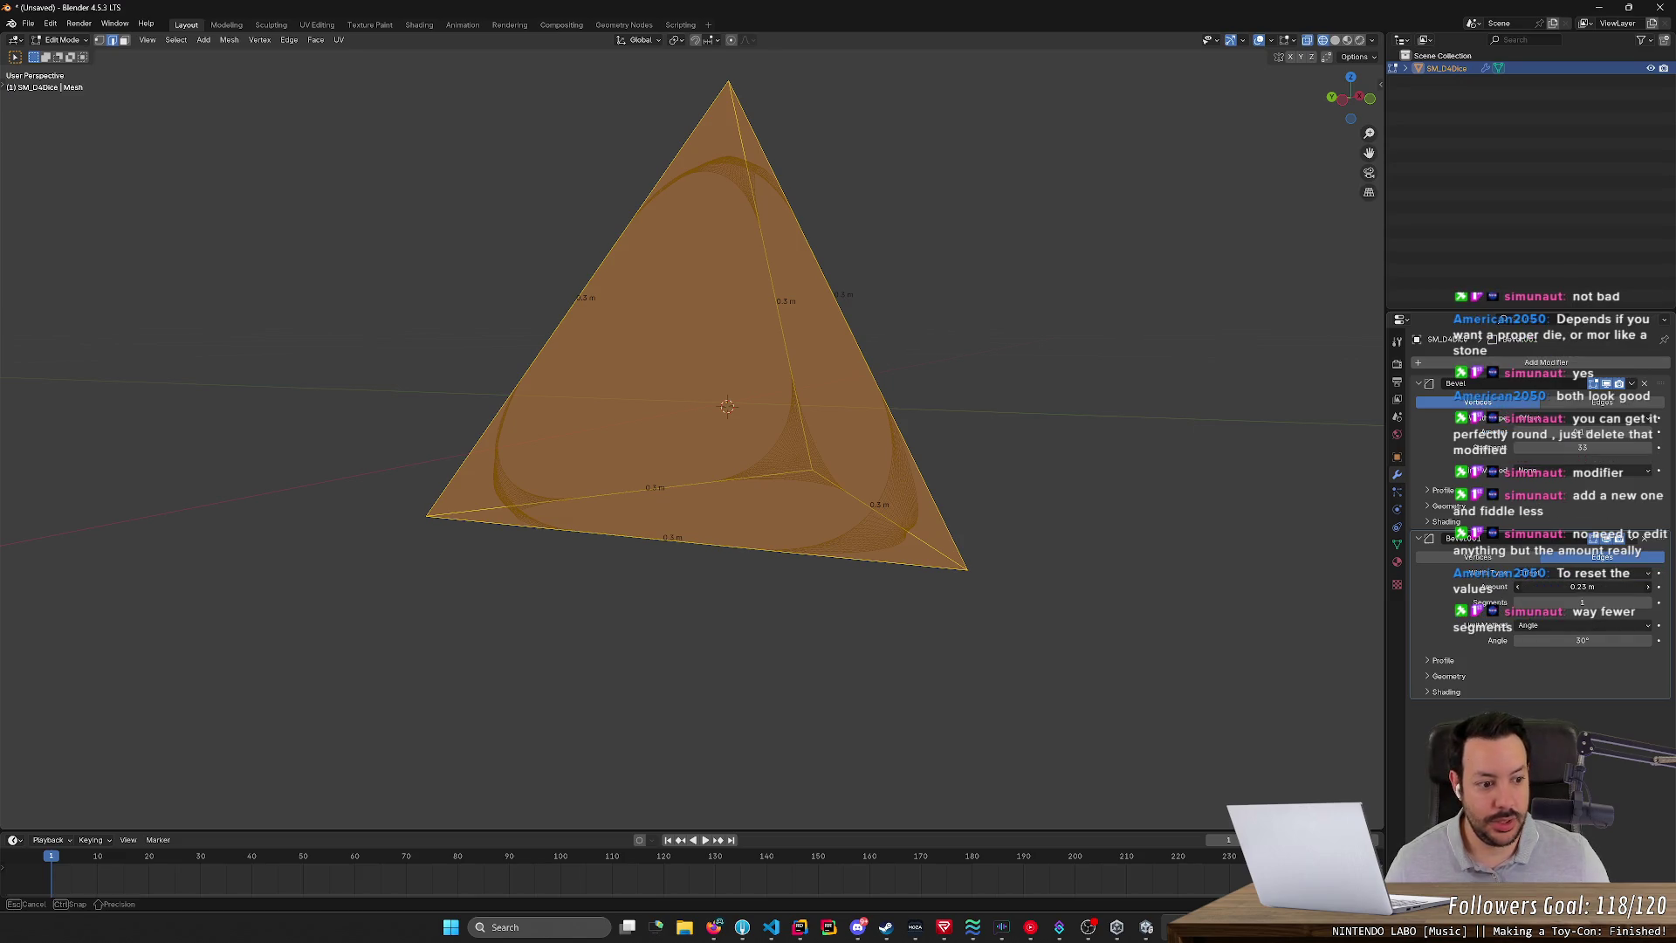
{"action": "left_click_drag", "start_coordinate": [1562, 587], "coordinate": [1527, 587]}
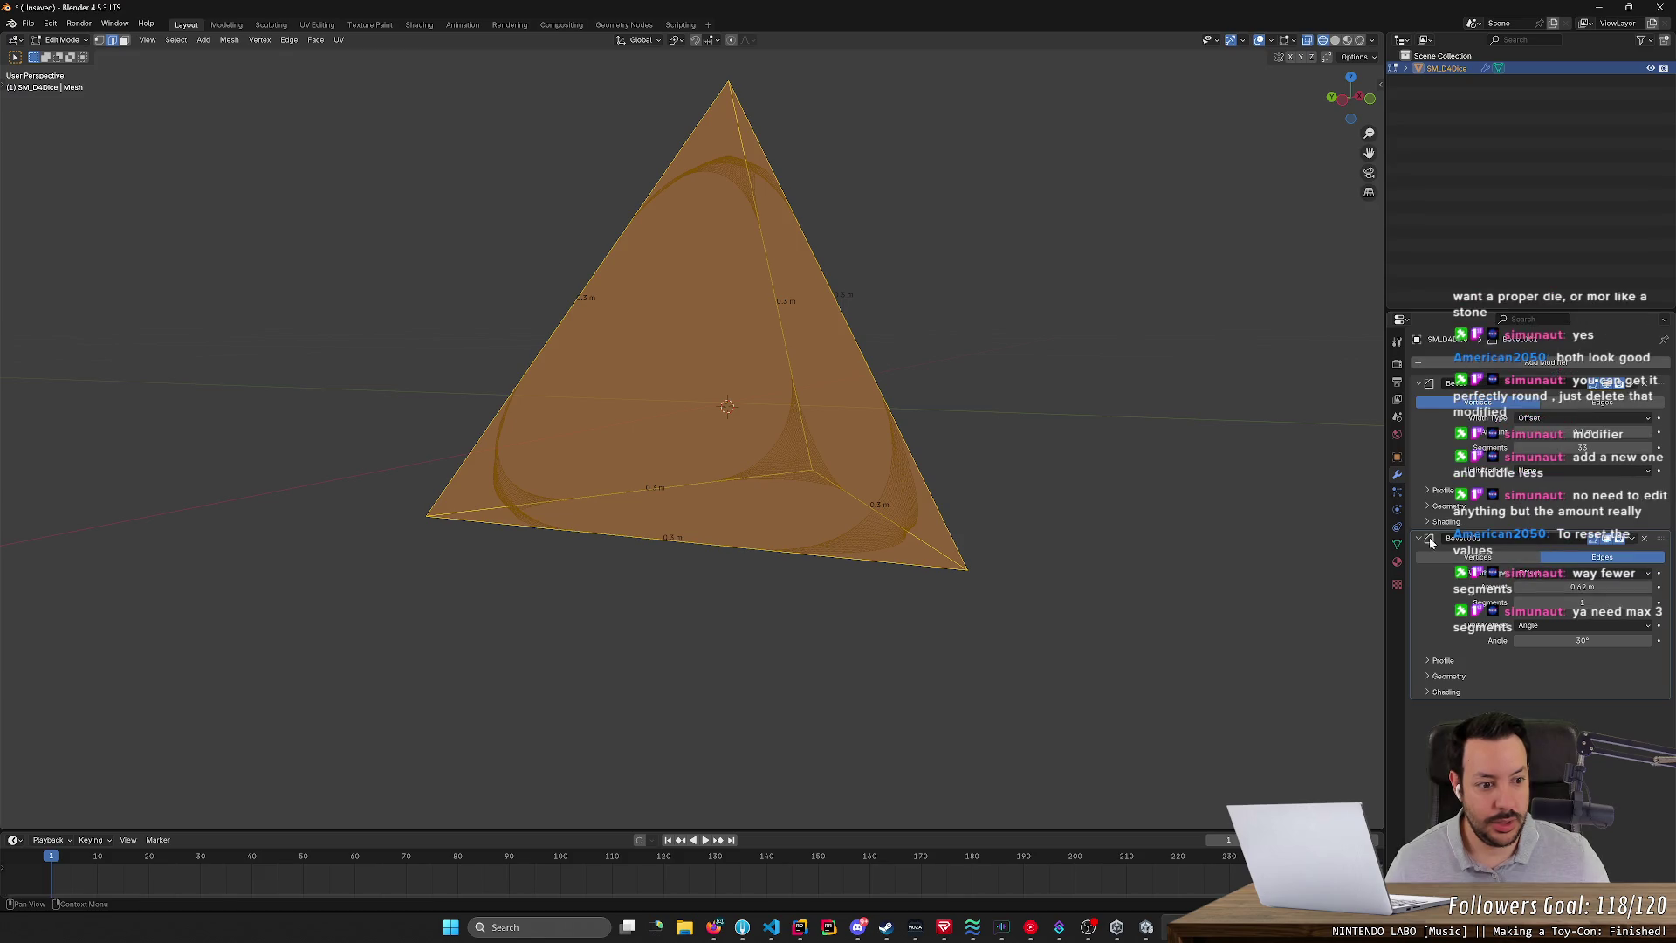
{"action": "left_click_drag", "start_coordinate": [1660, 542], "coordinate": [1632, 393]}
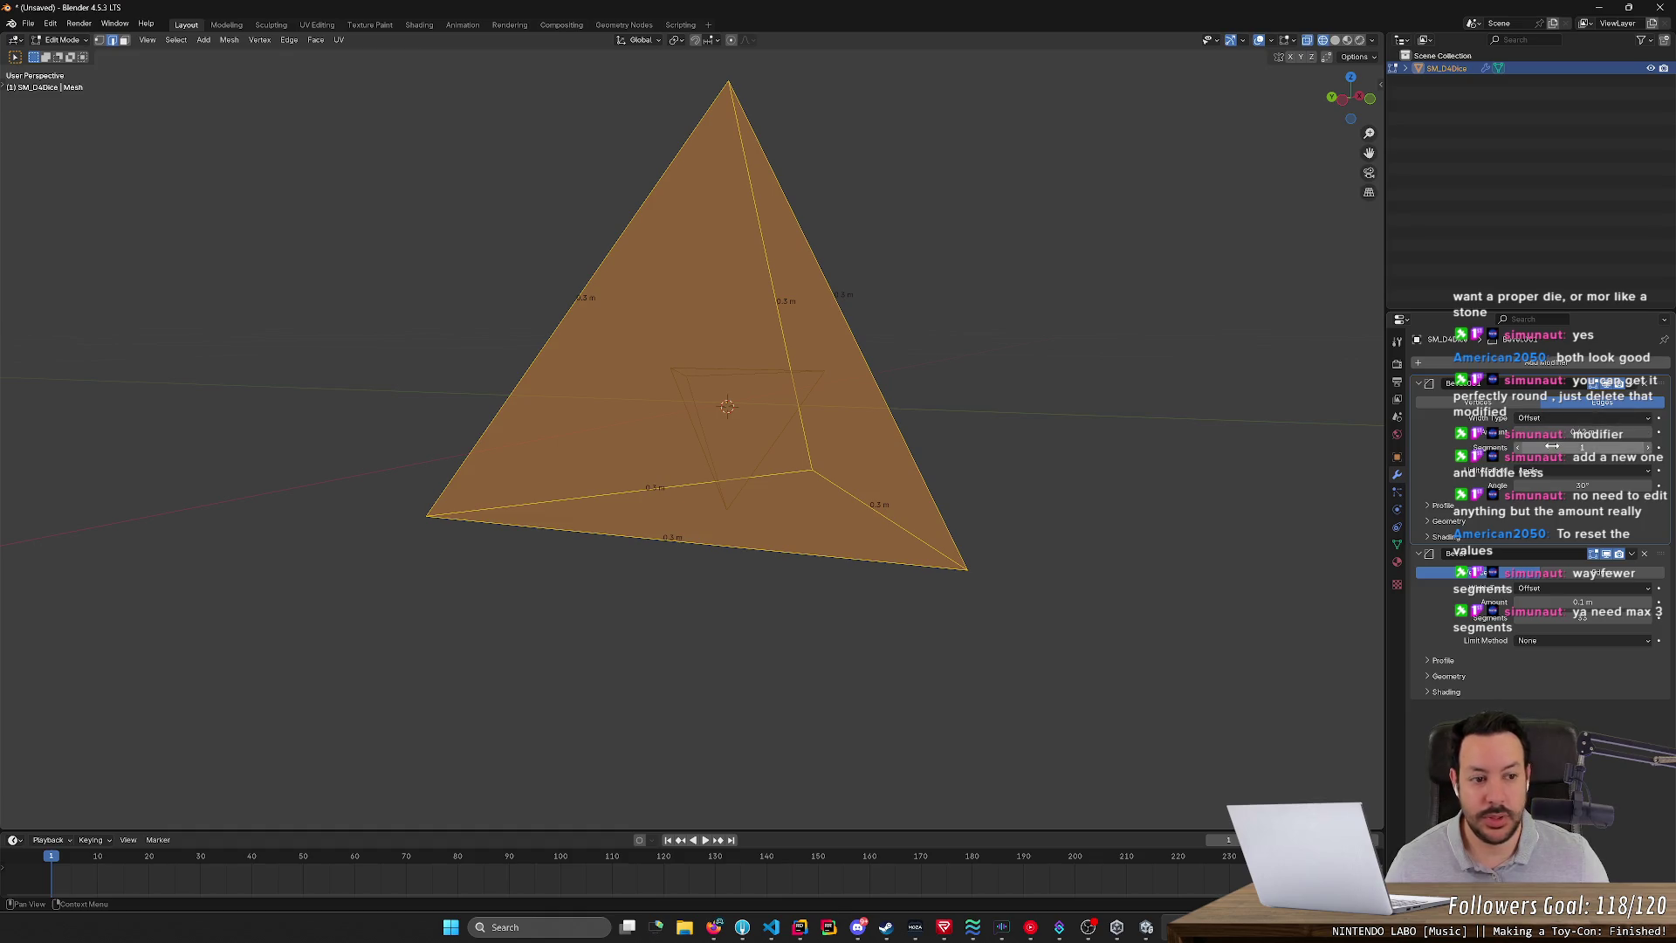
- Experiment with bevel segment counts, settling the first bevel on 10 segments
{"action": "left_click_drag", "start_coordinate": [1558, 433], "coordinate": [1582, 447]}
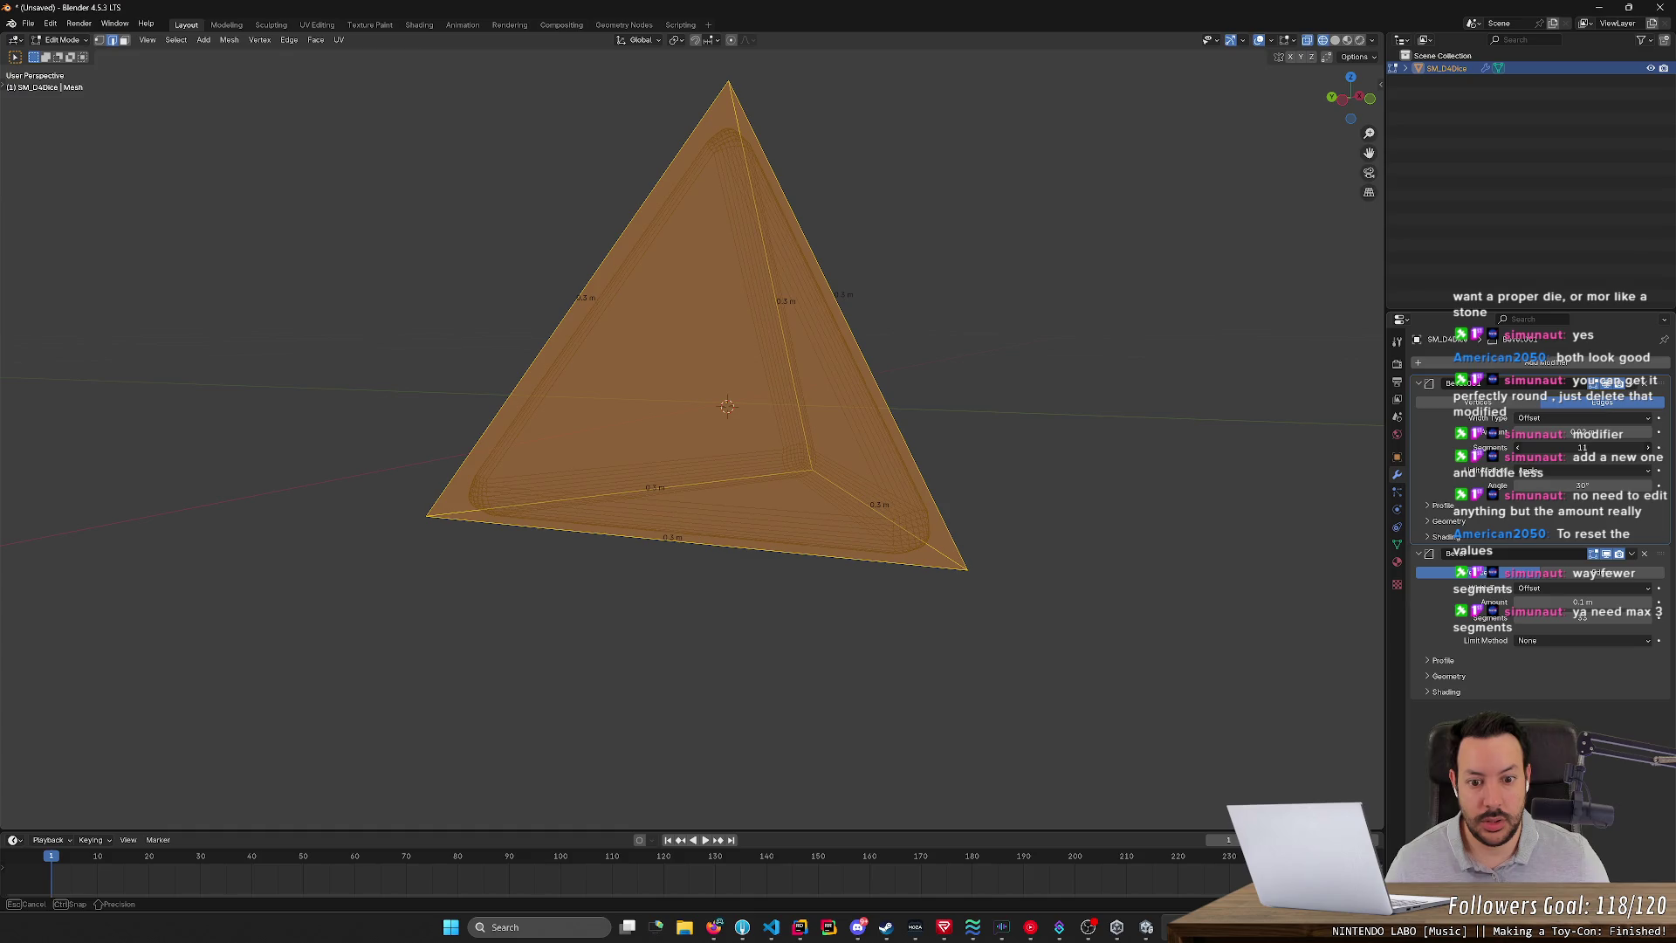
{"action": "left_click_drag", "start_coordinate": [1581, 446], "coordinate": [1581, 447]}
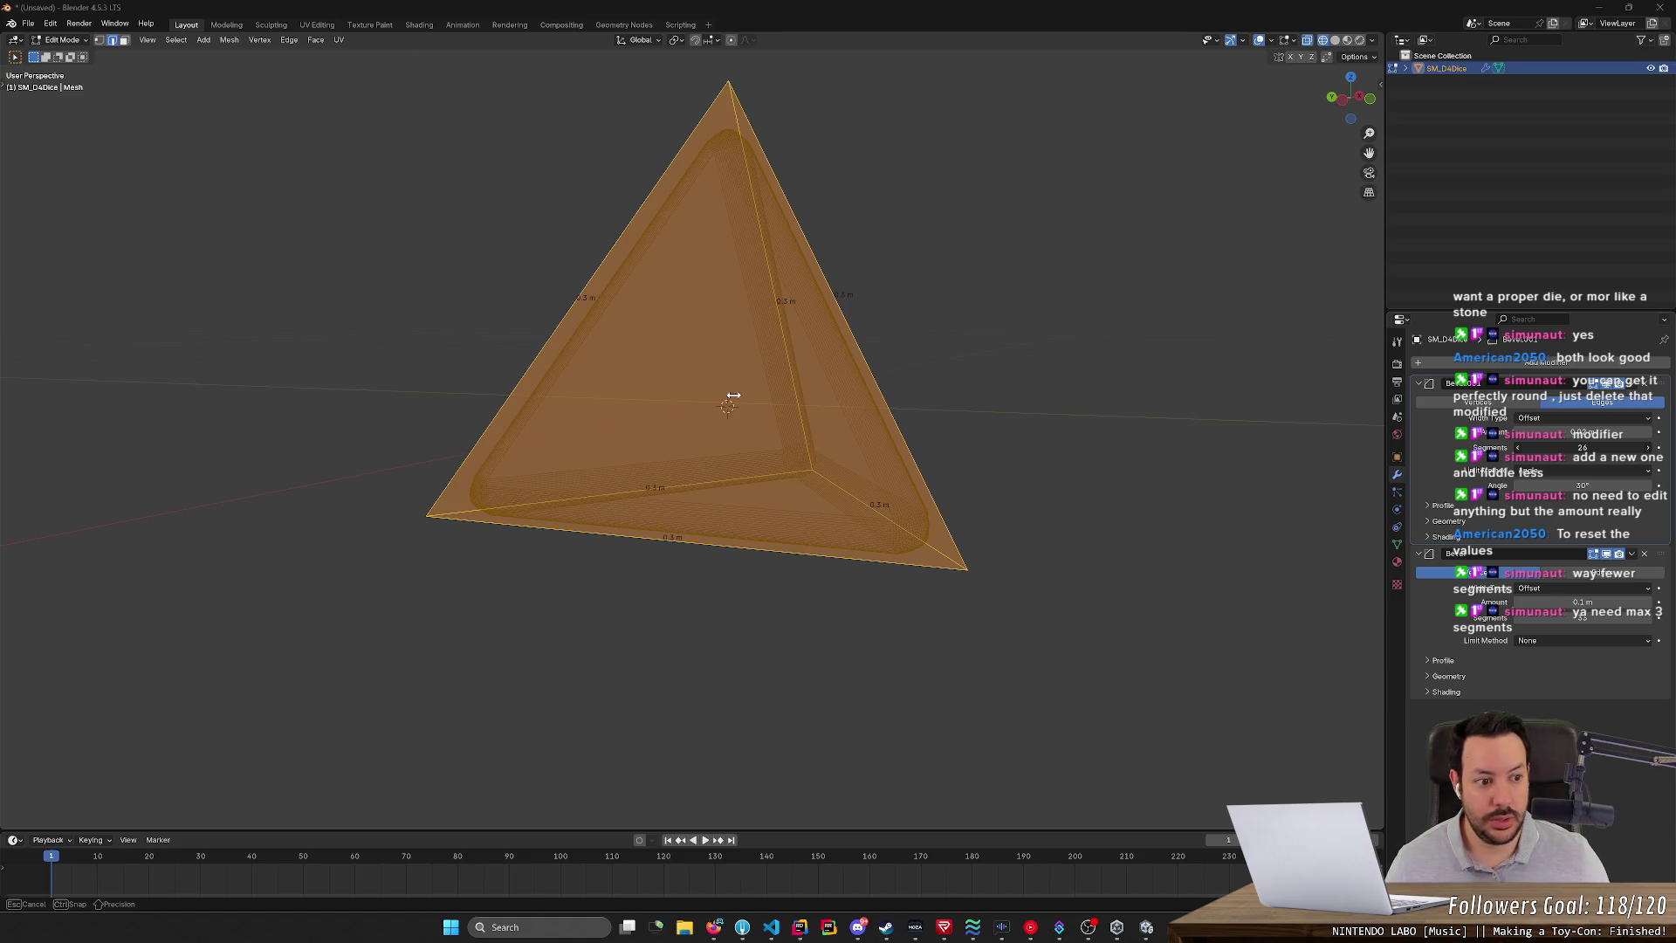
{"action": "left_click_drag", "start_coordinate": [733, 395], "coordinate": [972, 422]}
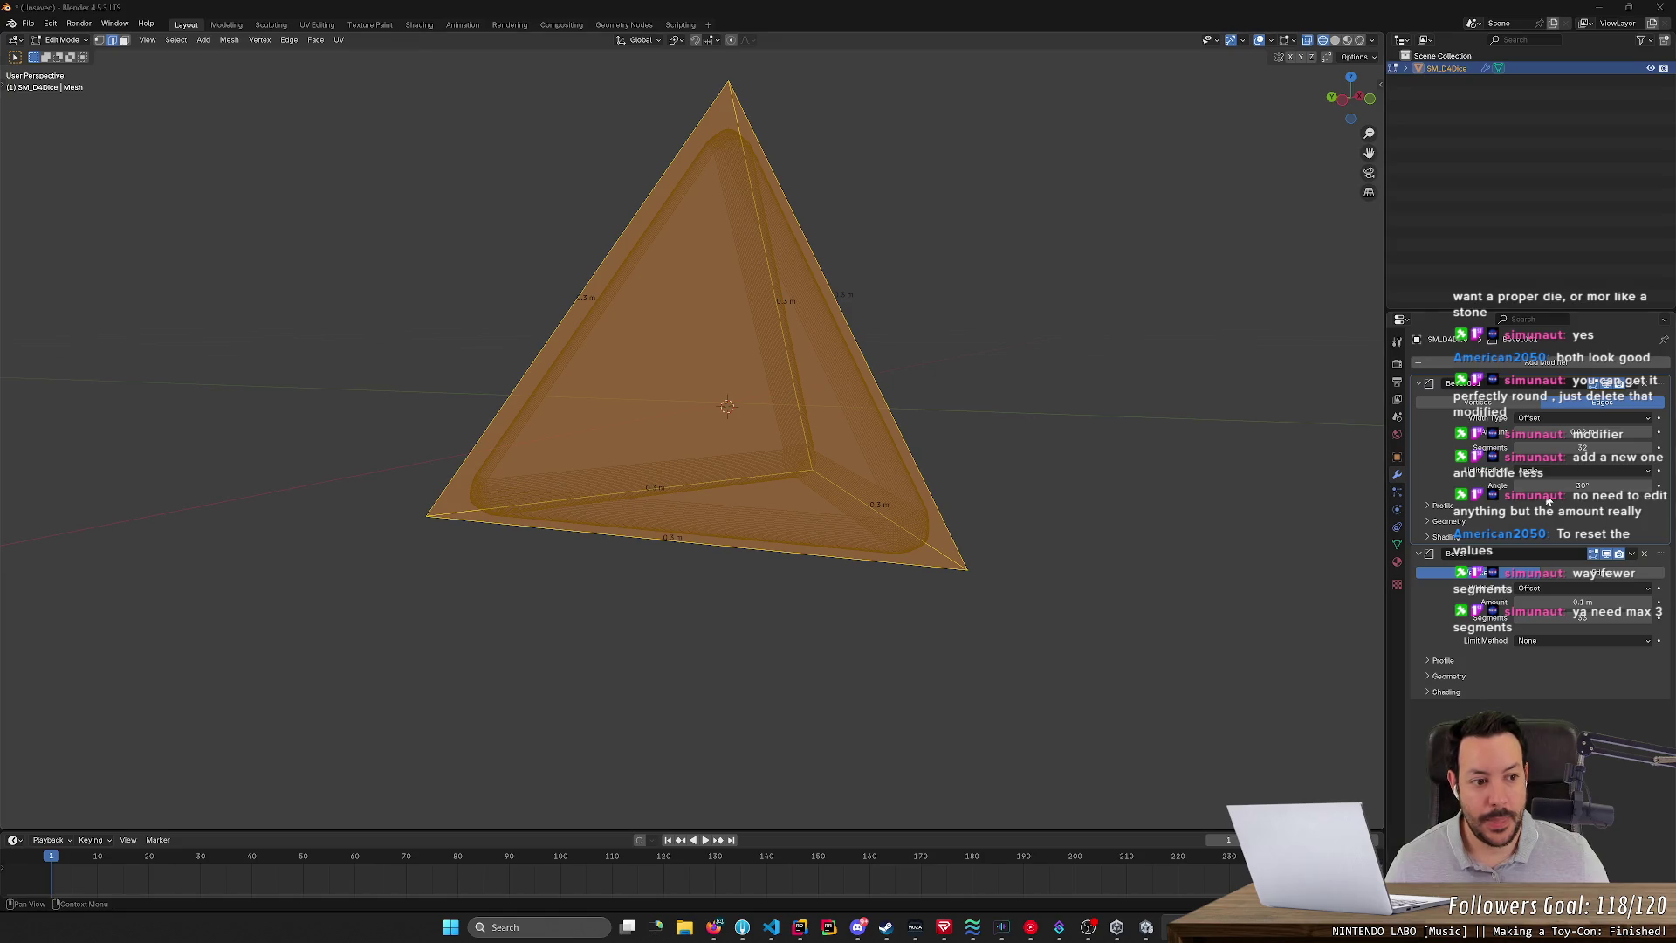
{"action": "left_click_drag", "start_coordinate": [1586, 452], "coordinate": [1586, 452]}
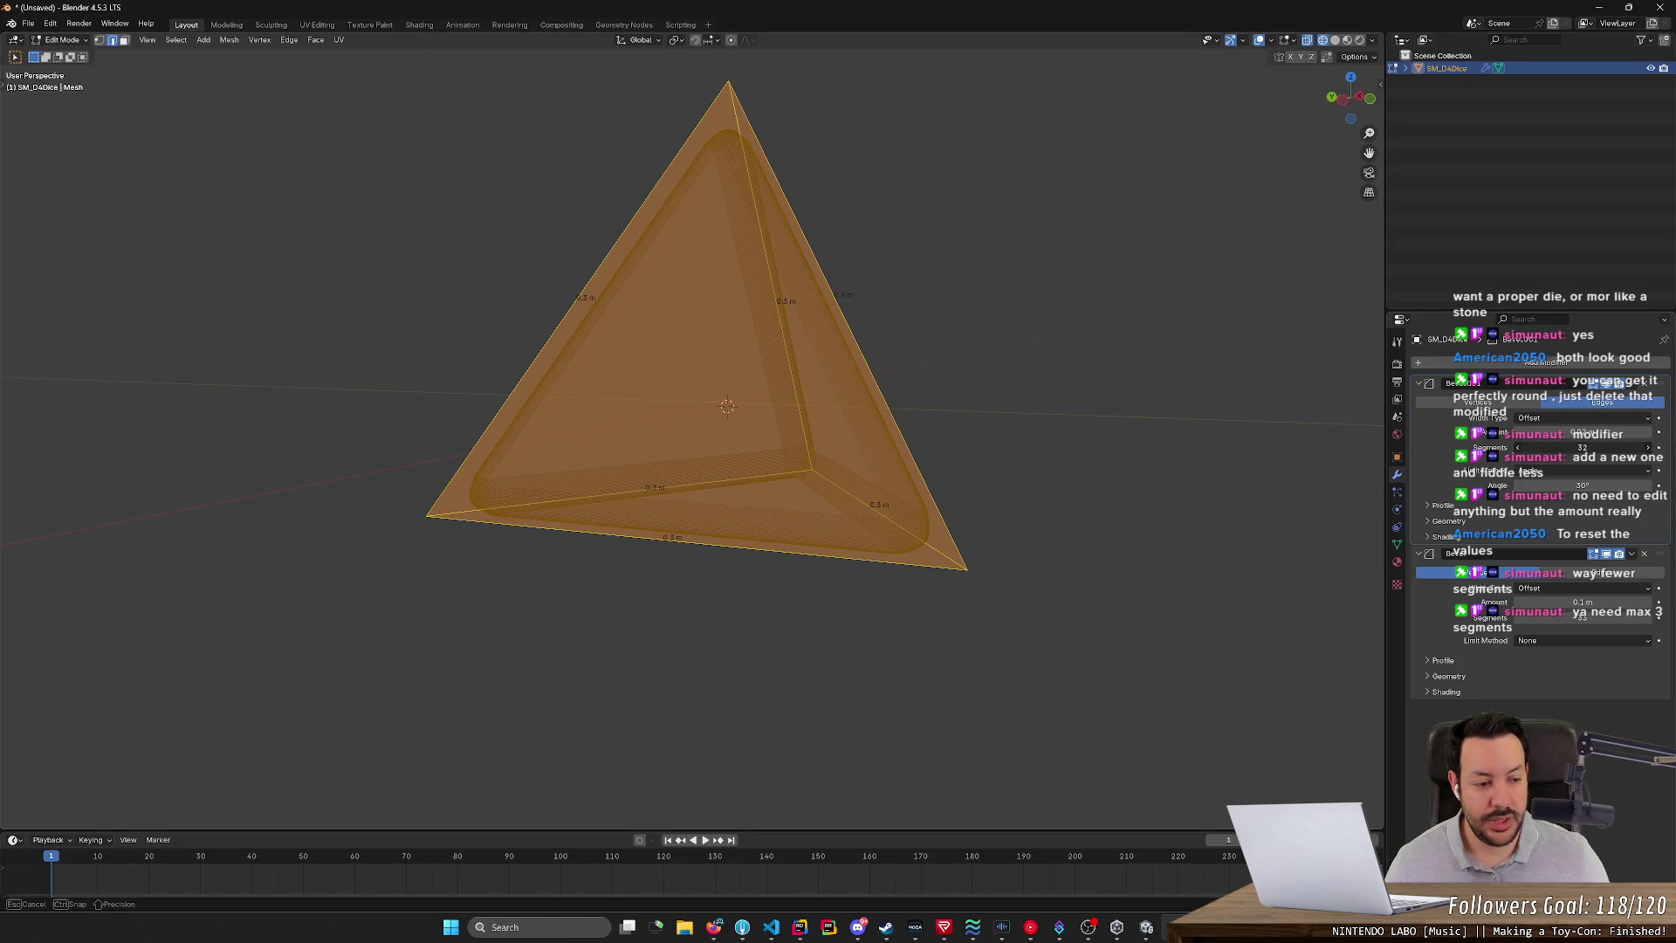
{"action": "left_click_drag", "start_coordinate": [1644, 449], "coordinate": [1614, 448]}
{"action": "left_click", "coordinate": [1586, 447]}
{"action": "key", "text": "Return"}
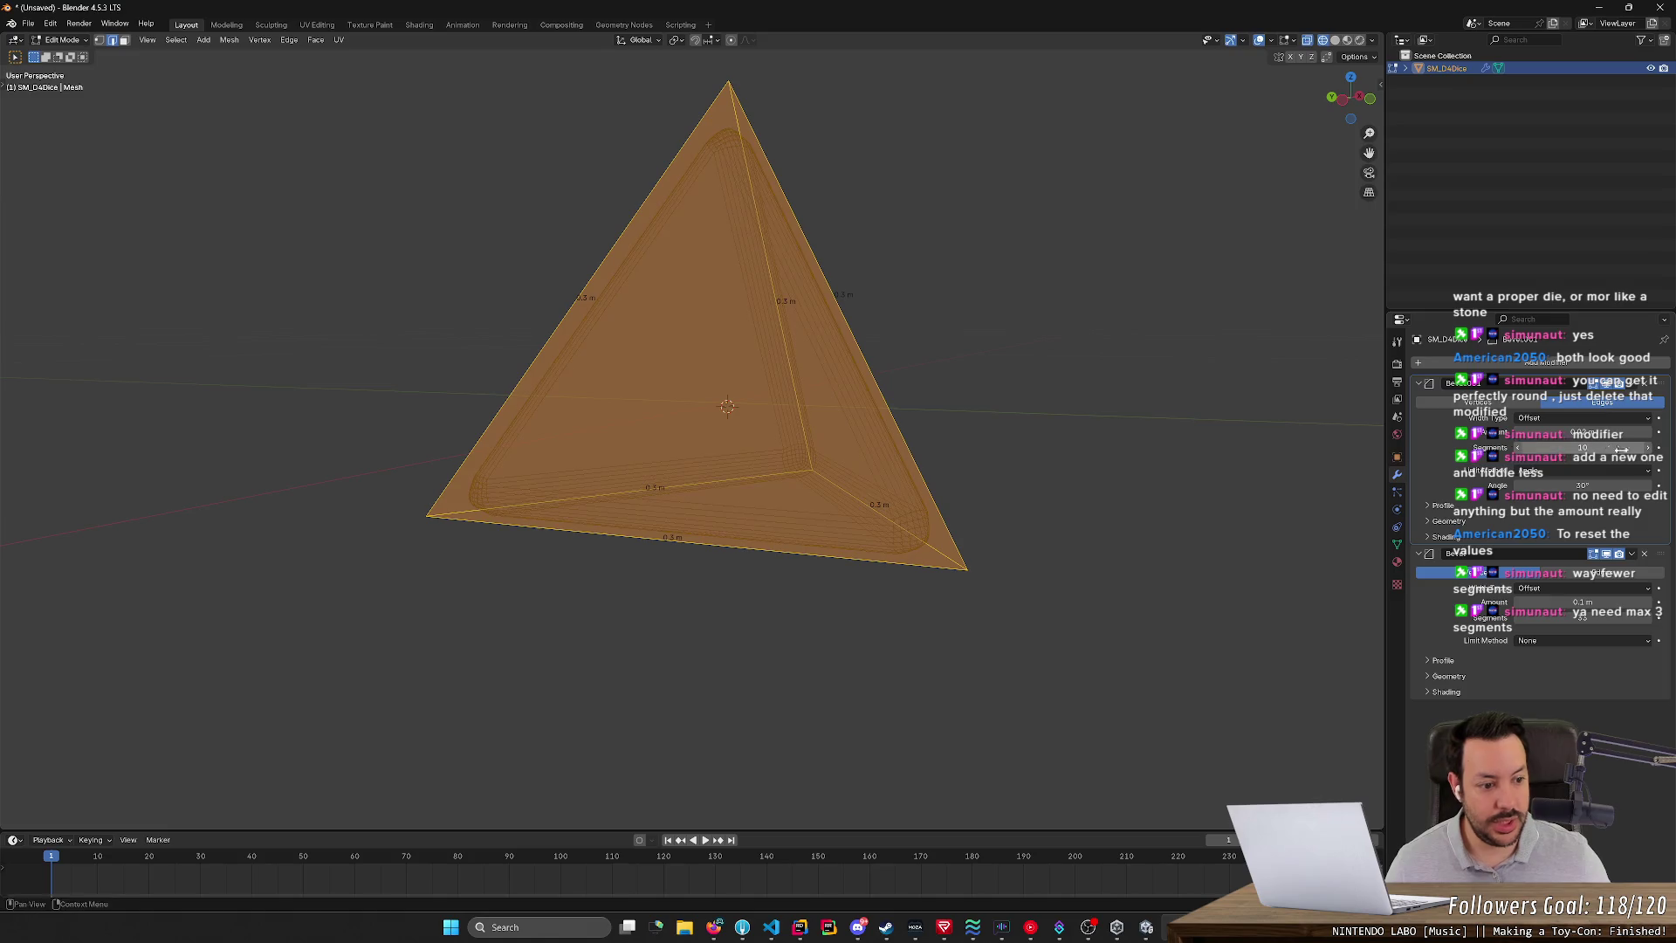
{"action": "left_click", "coordinate": [1584, 618]}
{"action": "key", "text": "Return"}
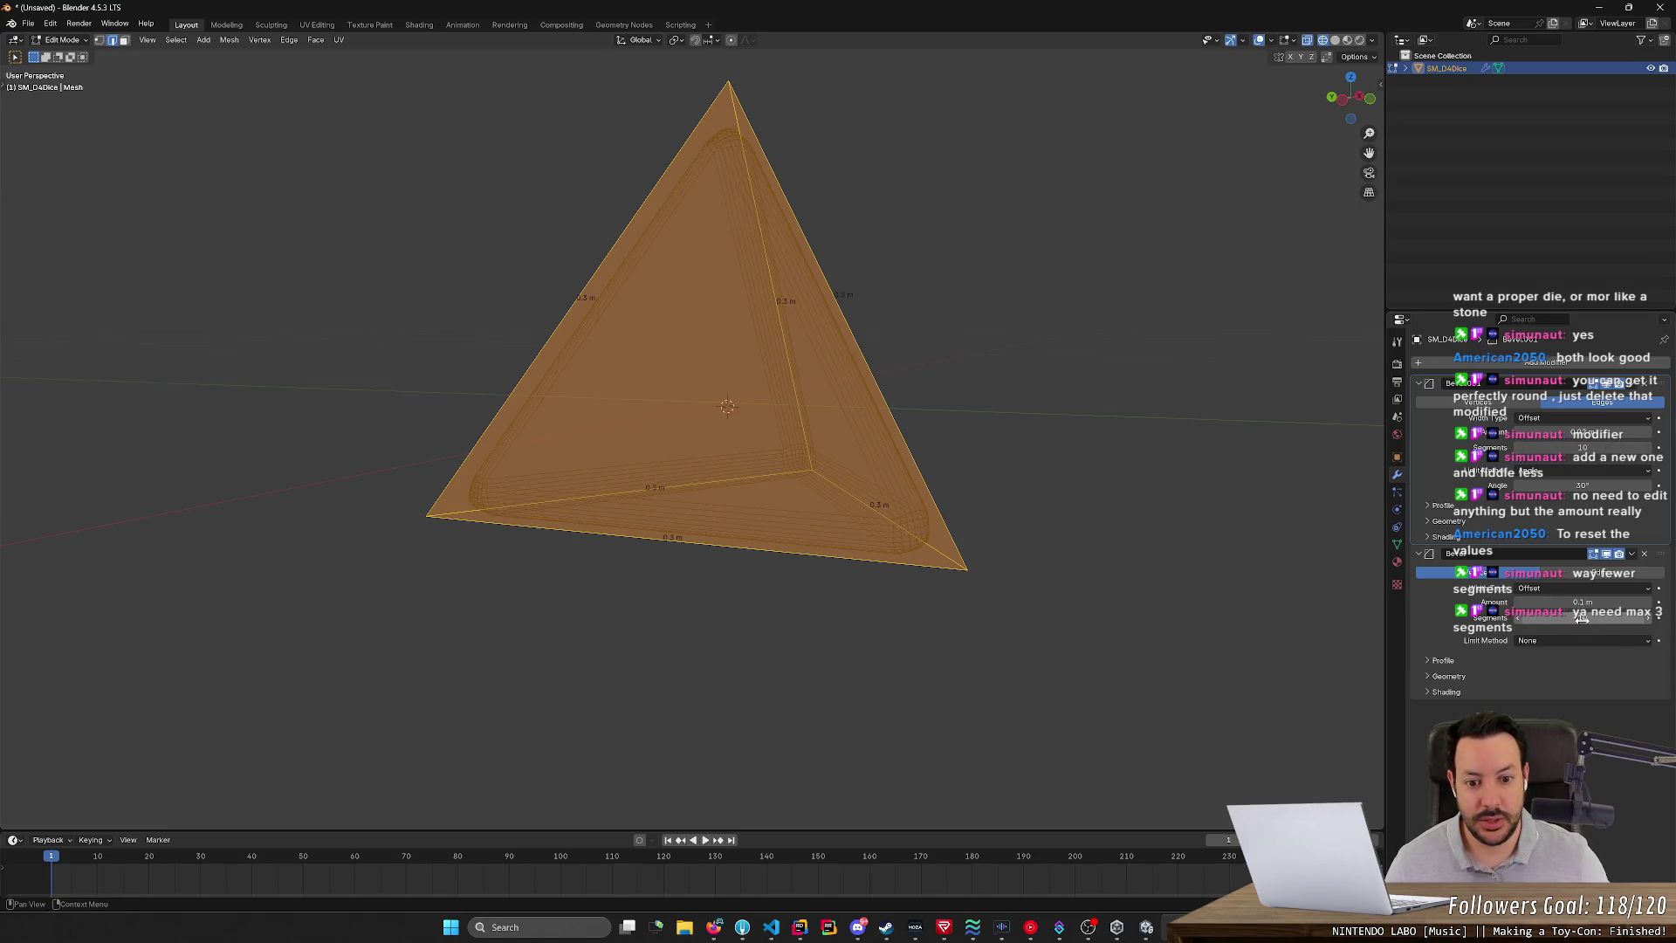
{"action": "mouse_move", "coordinate": [528, 561]}
{"action": "middle_mouse_down"}
{"action": "mouse_move", "coordinate": [654, 558]}
{"action": "mouse_move", "coordinate": [538, 584]}
{"action": "mouse_move", "coordinate": [553, 557]}
{"action": "mouse_move", "coordinate": [537, 599]}
{"action": "mouse_move", "coordinate": [711, 568]}
{"action": "mouse_move", "coordinate": [1024, 558]}
{"action": "mouse_move", "coordinate": [754, 582]}
{"action": "middle_mouse_up"}
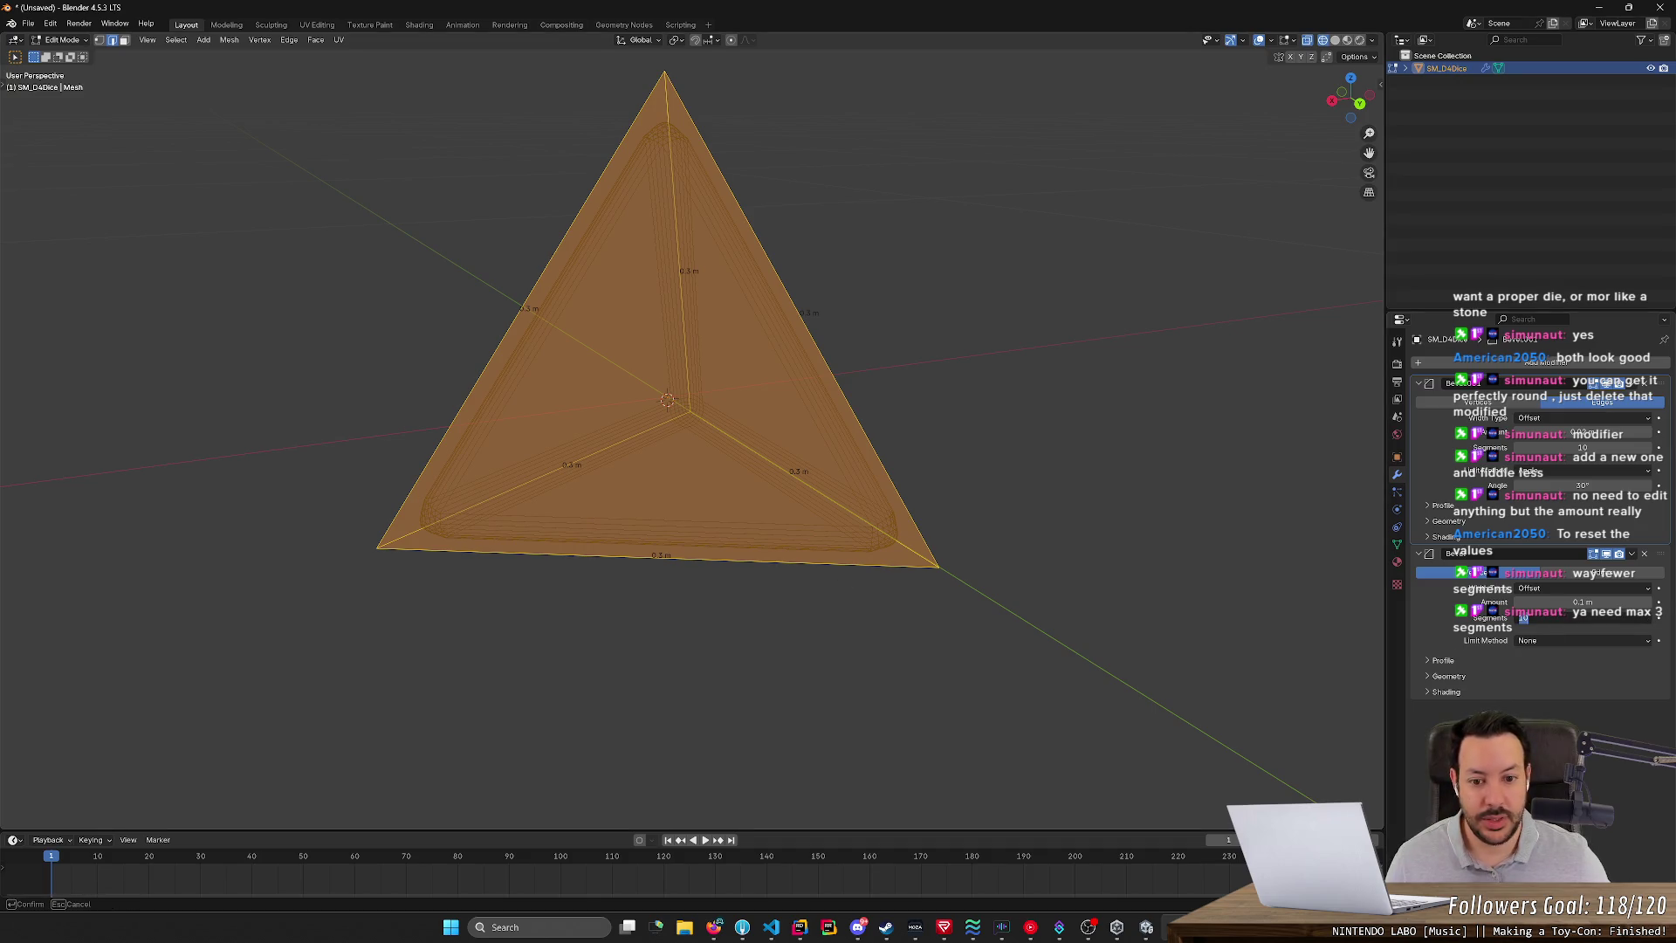
- Lower the first bevel to 3 then 5 segments and adjust the second bevel's segments
{"action": "left_click", "coordinate": [1597, 447]}
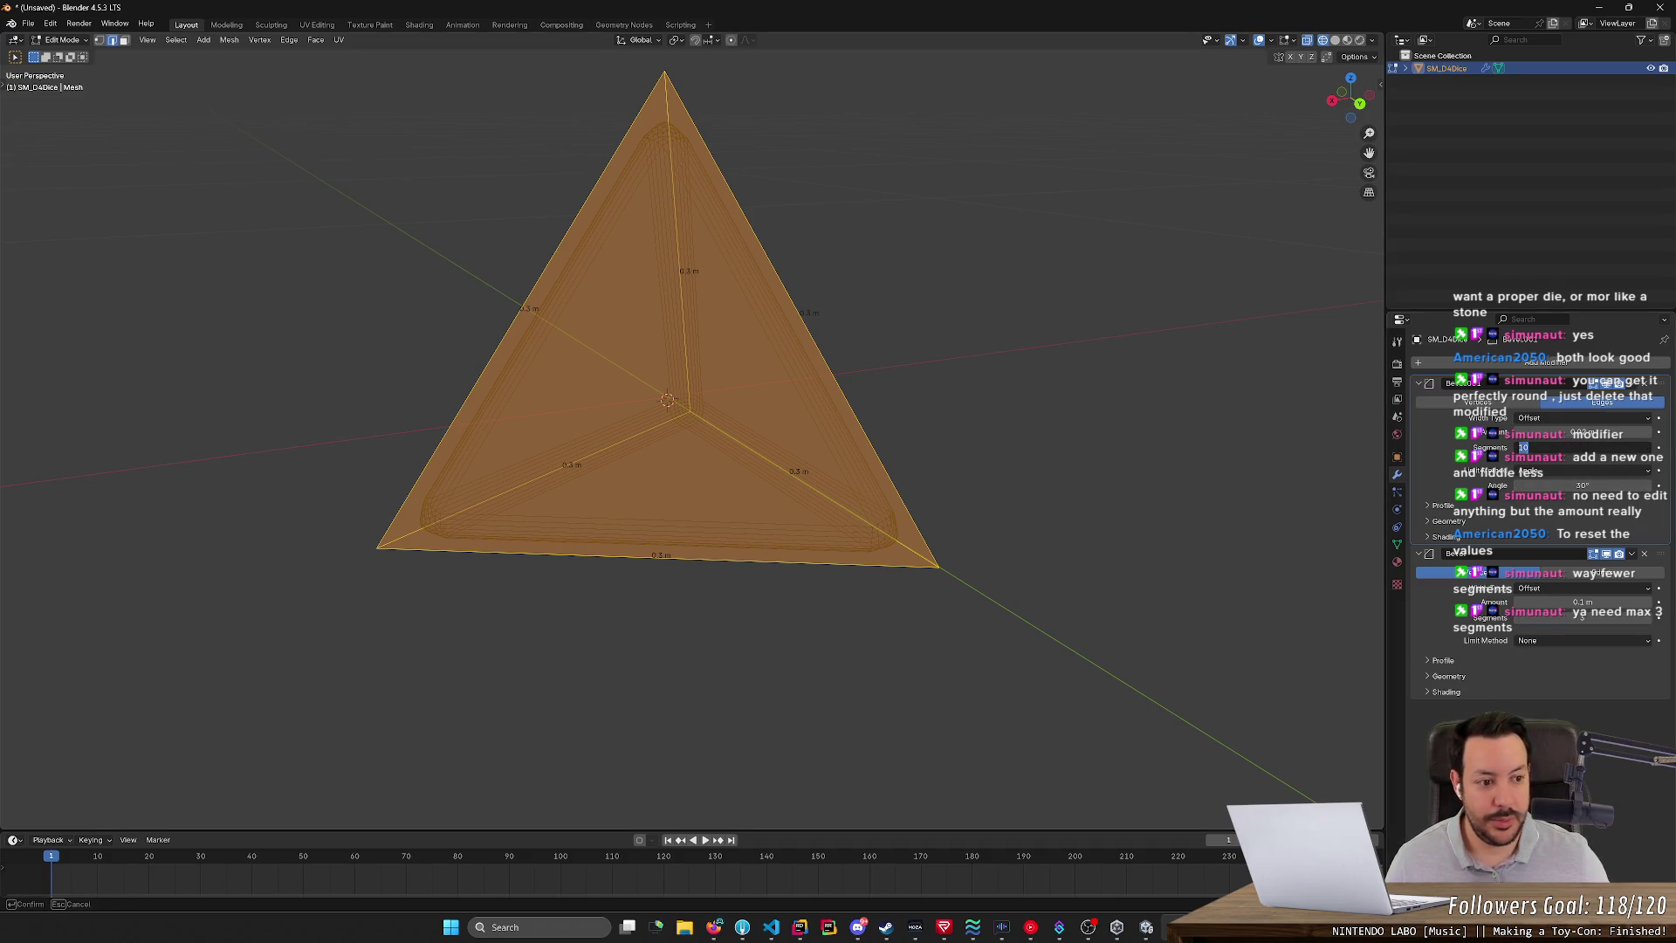
{"action": "type", "text": "3"}
{"action": "key", "text": "Return"}
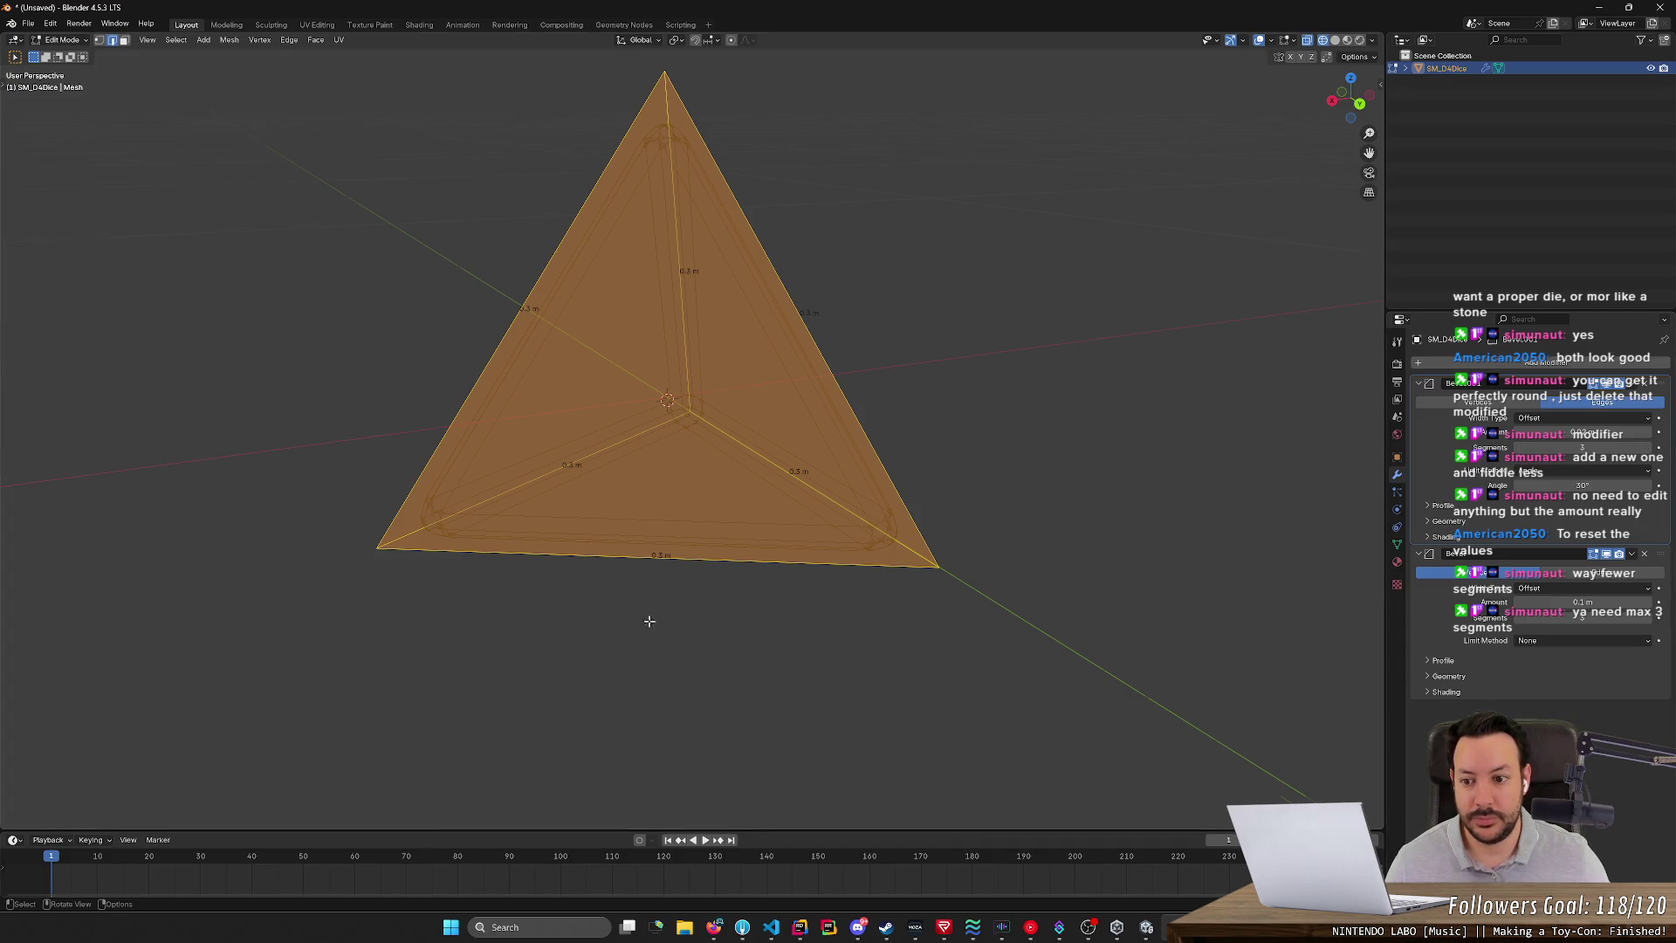
{"action": "mouse_move", "coordinate": [646, 617]}
{"action": "middle_mouse_down"}
{"action": "mouse_move", "coordinate": [587, 587]}
{"action": "mouse_move", "coordinate": [710, 614]}
{"action": "mouse_move", "coordinate": [679, 637]}
{"action": "mouse_move", "coordinate": [590, 594]}
{"action": "mouse_move", "coordinate": [498, 591]}
{"action": "mouse_move", "coordinate": [470, 628]}
{"action": "mouse_move", "coordinate": [523, 654]}
{"action": "mouse_move", "coordinate": [644, 625]}
{"action": "middle_mouse_up"}
{"action": "left_click", "coordinate": [1562, 447]}
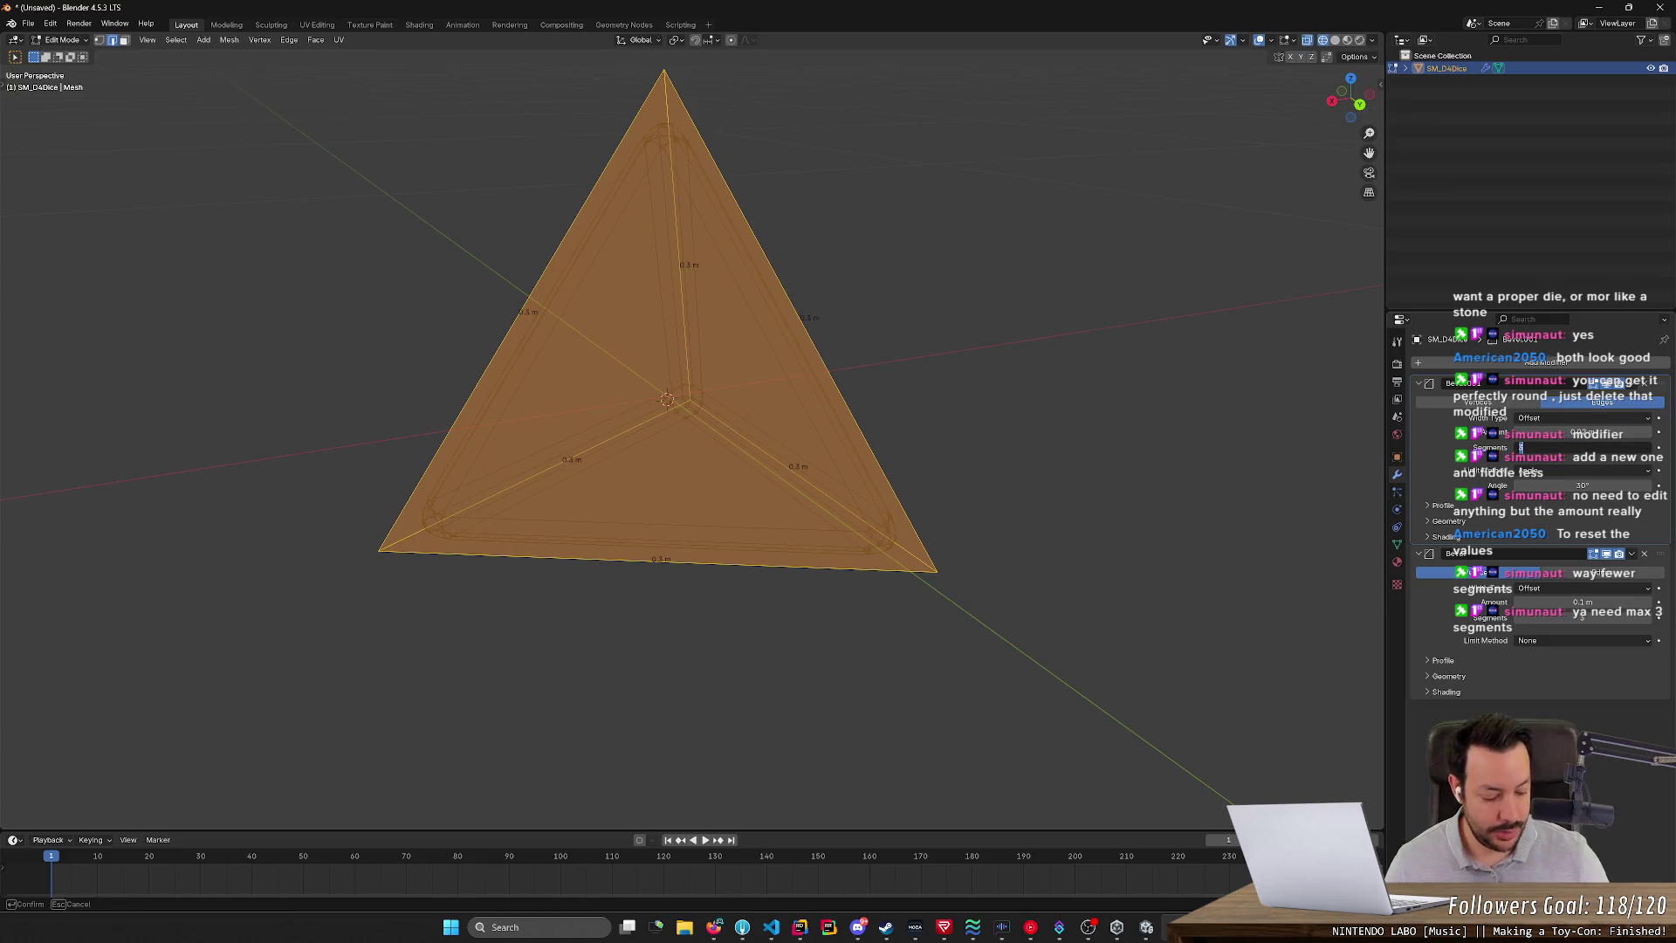
{"action": "key", "text": "Return"}
{"action": "left_click_drag", "start_coordinate": [1582, 617], "coordinate": [1599, 617]}
{"action": "mouse_move", "coordinate": [759, 607]}
{"action": "middle_mouse_down"}
{"action": "mouse_move", "coordinate": [905, 561]}
{"action": "mouse_move", "coordinate": [789, 584]}
{"action": "mouse_move", "coordinate": [725, 584]}
{"action": "mouse_move", "coordinate": [725, 568]}
{"action": "mouse_move", "coordinate": [775, 567]}
{"action": "mouse_move", "coordinate": [755, 591]}
{"action": "mouse_move", "coordinate": [681, 606]}
{"action": "mouse_move", "coordinate": [576, 592]}
{"action": "mouse_move", "coordinate": [521, 606]}
{"action": "mouse_move", "coordinate": [599, 584]}
{"action": "middle_mouse_up"}
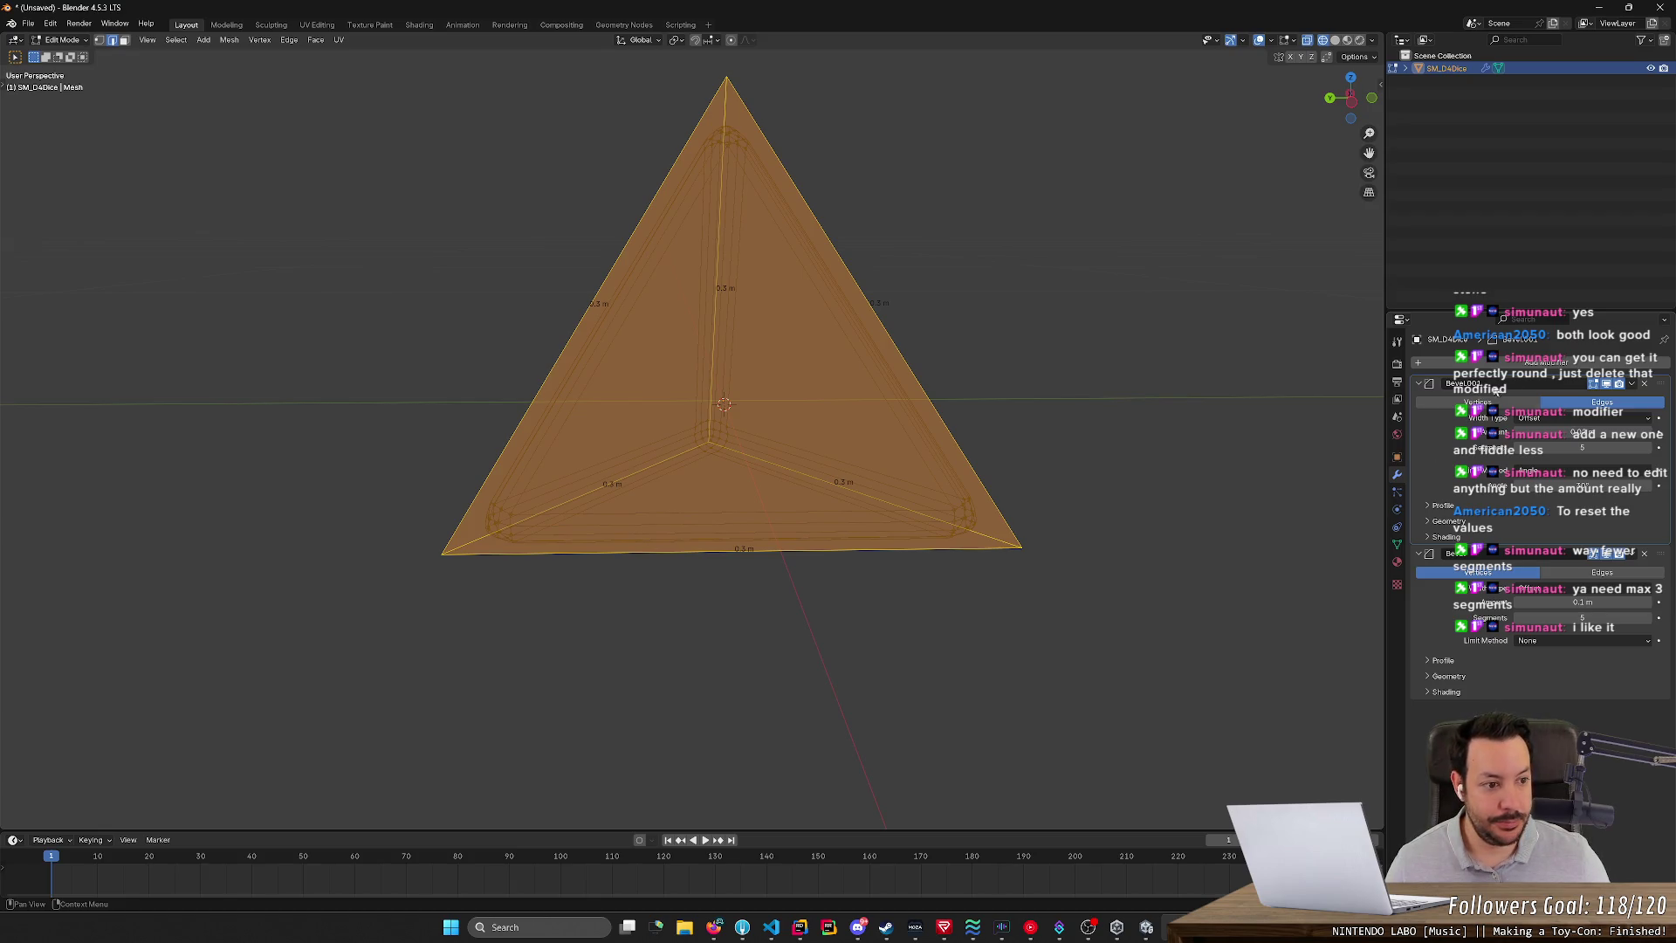
- Check both Bevel modifiers' dropdown menus, then press Tab to switch to Object Mode
{"action": "left_click", "coordinate": [1632, 384]}
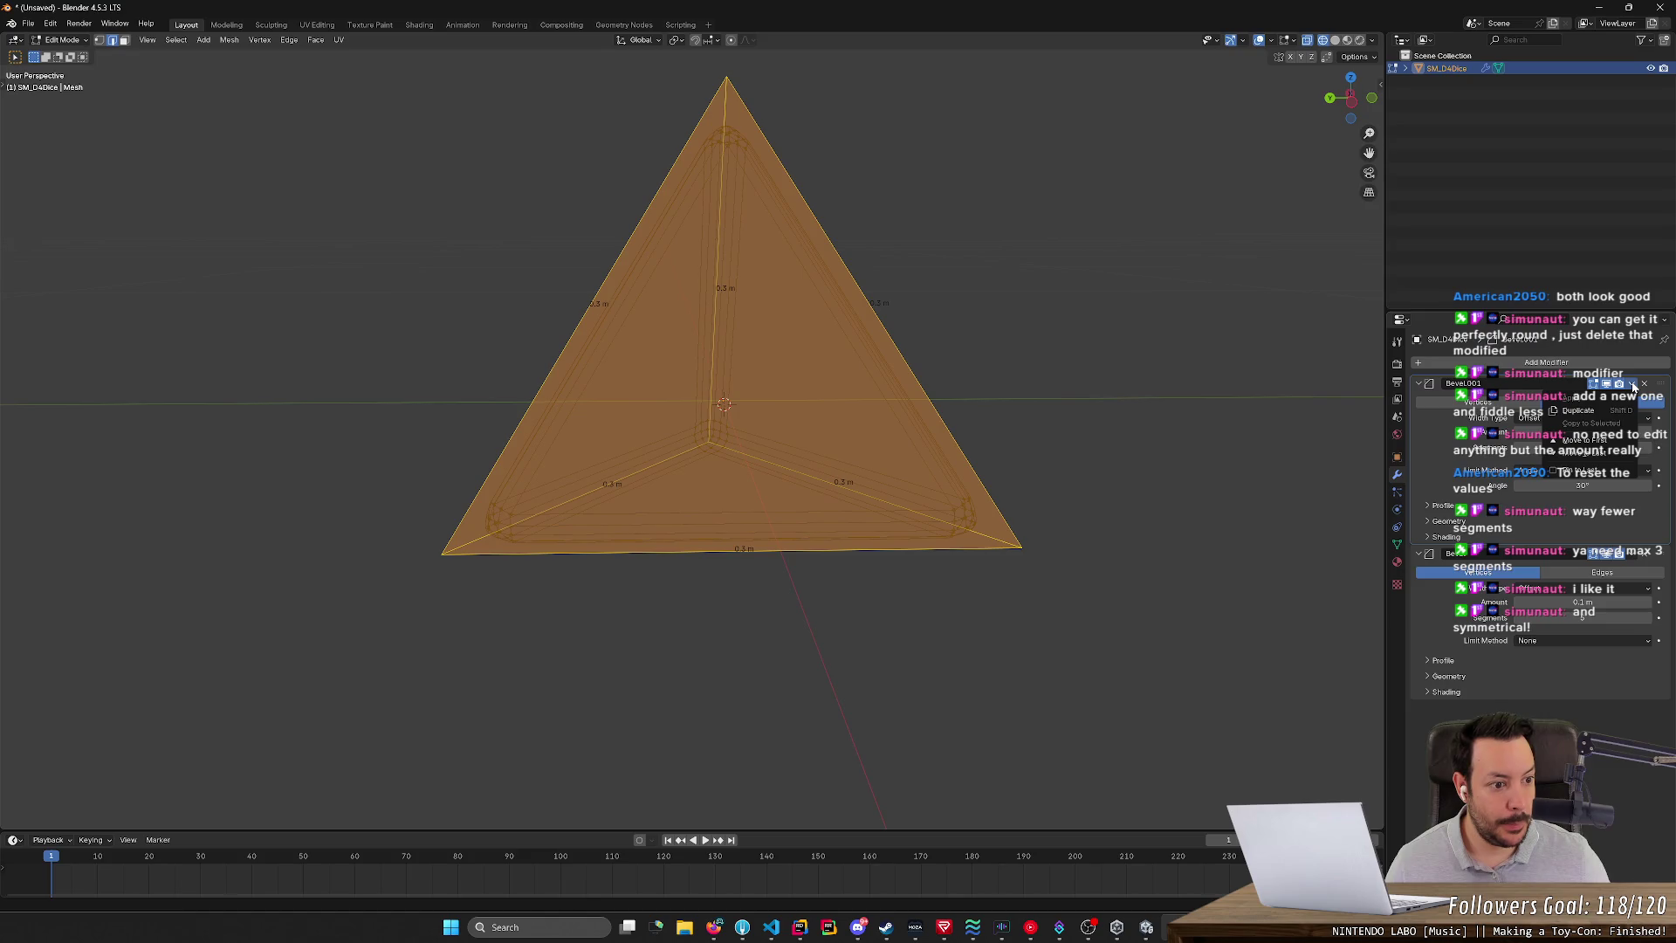
{"action": "left_click", "coordinate": [1633, 386]}
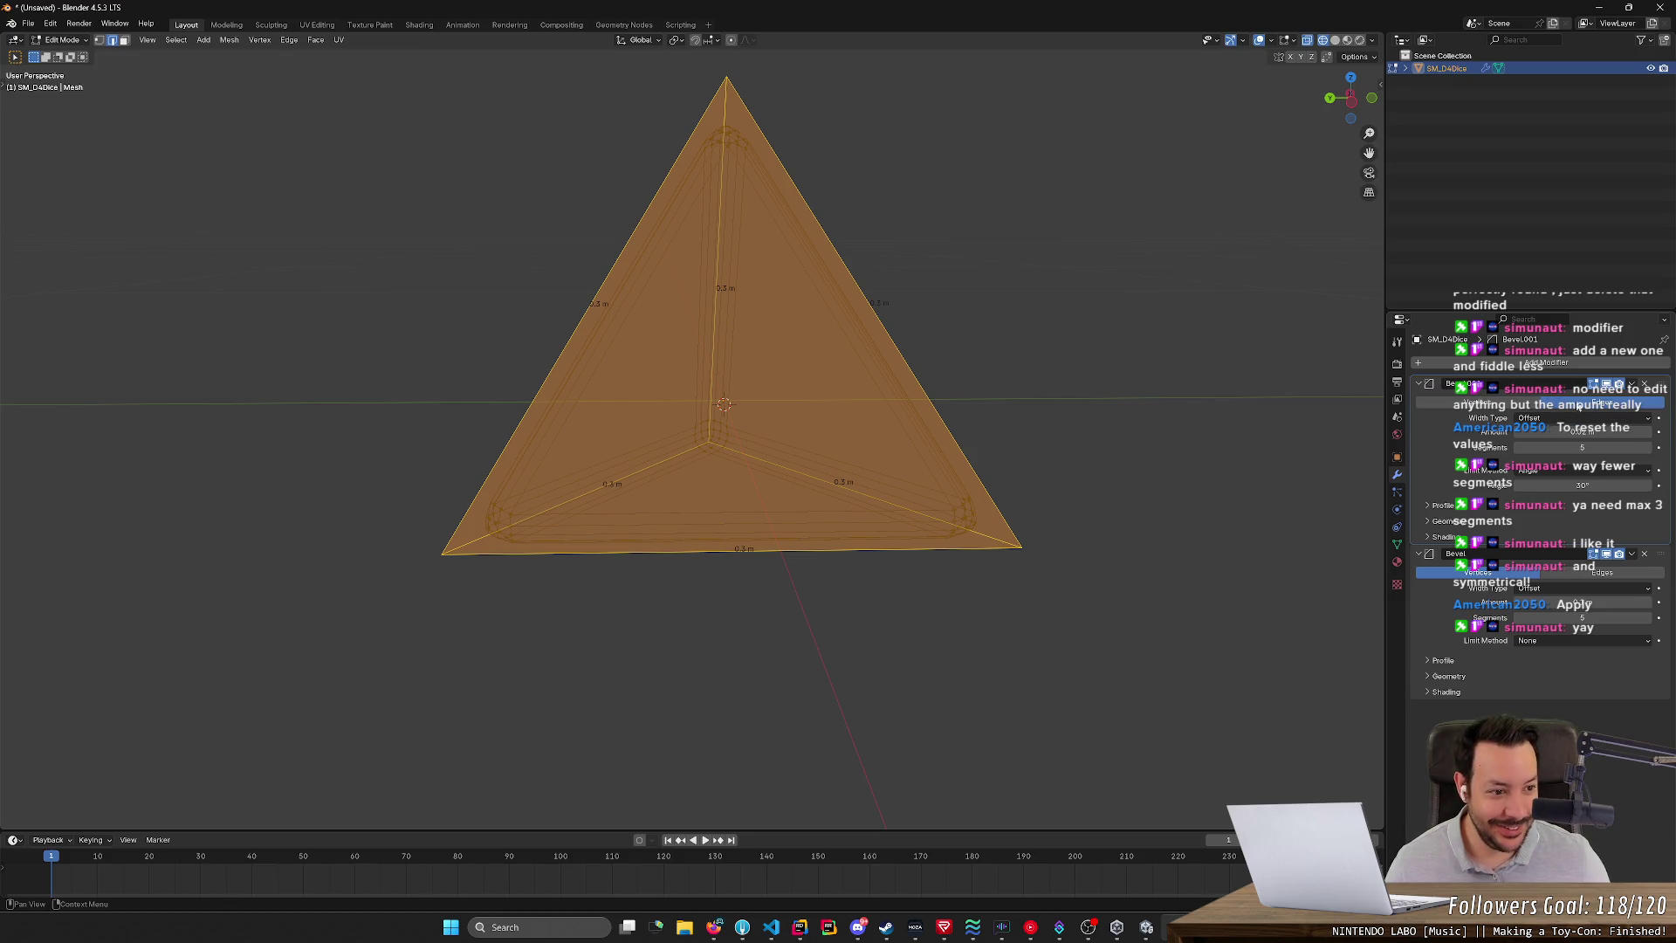
{"action": "left_click", "coordinate": [1628, 386]}
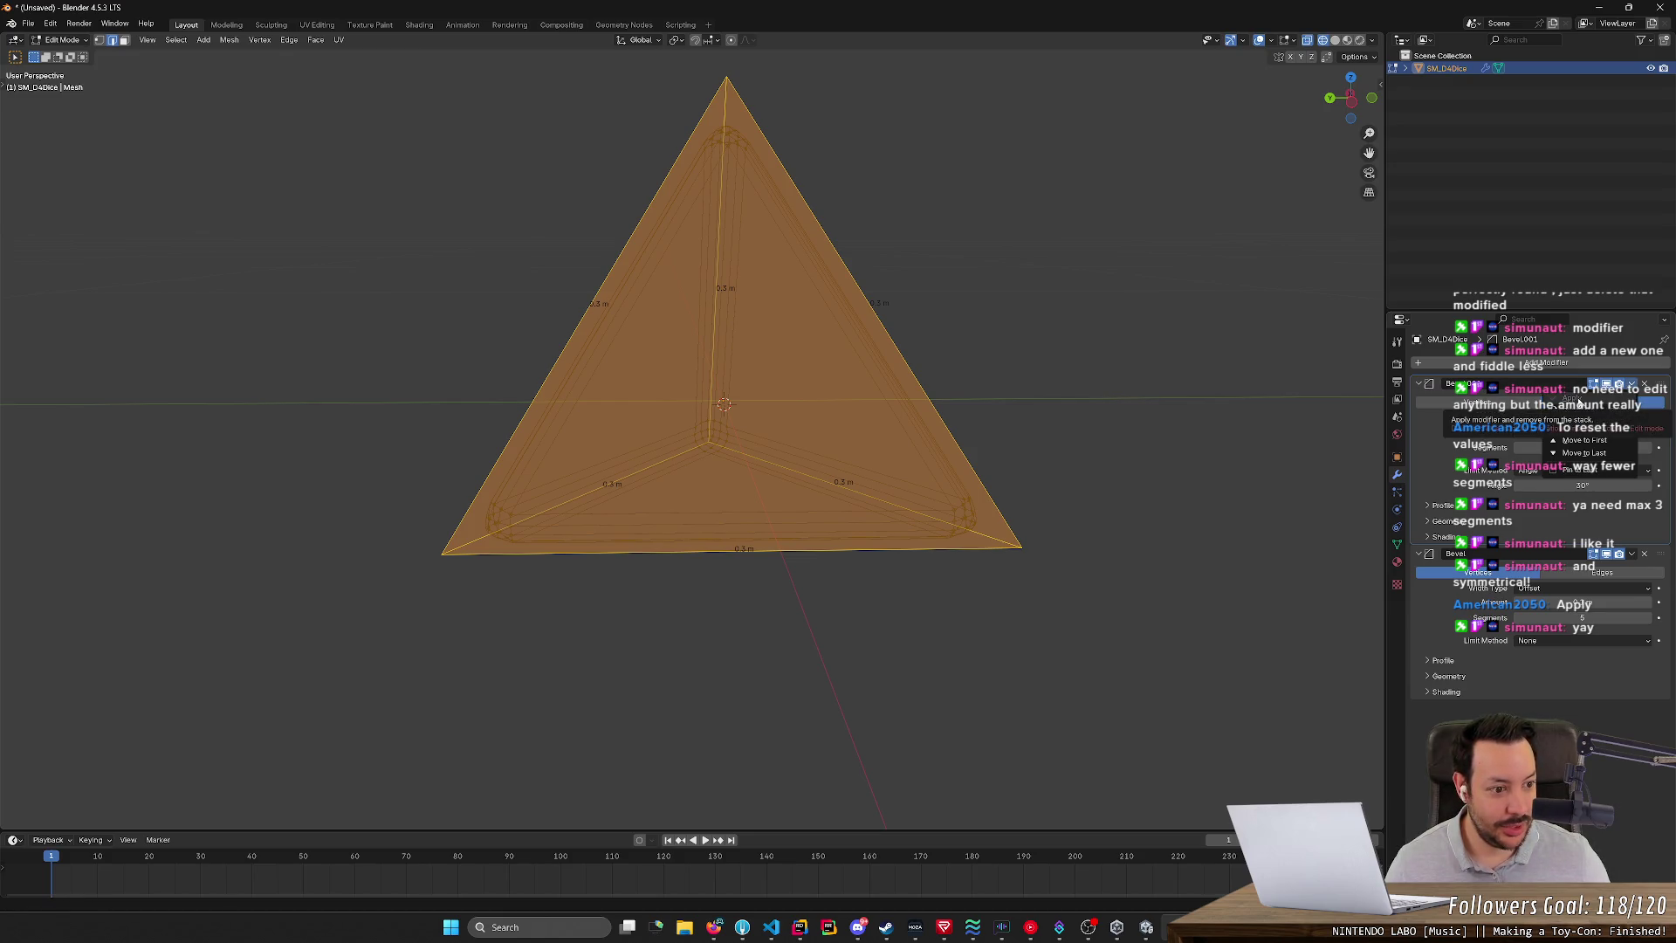
{"action": "left_click", "coordinate": [1632, 554]}
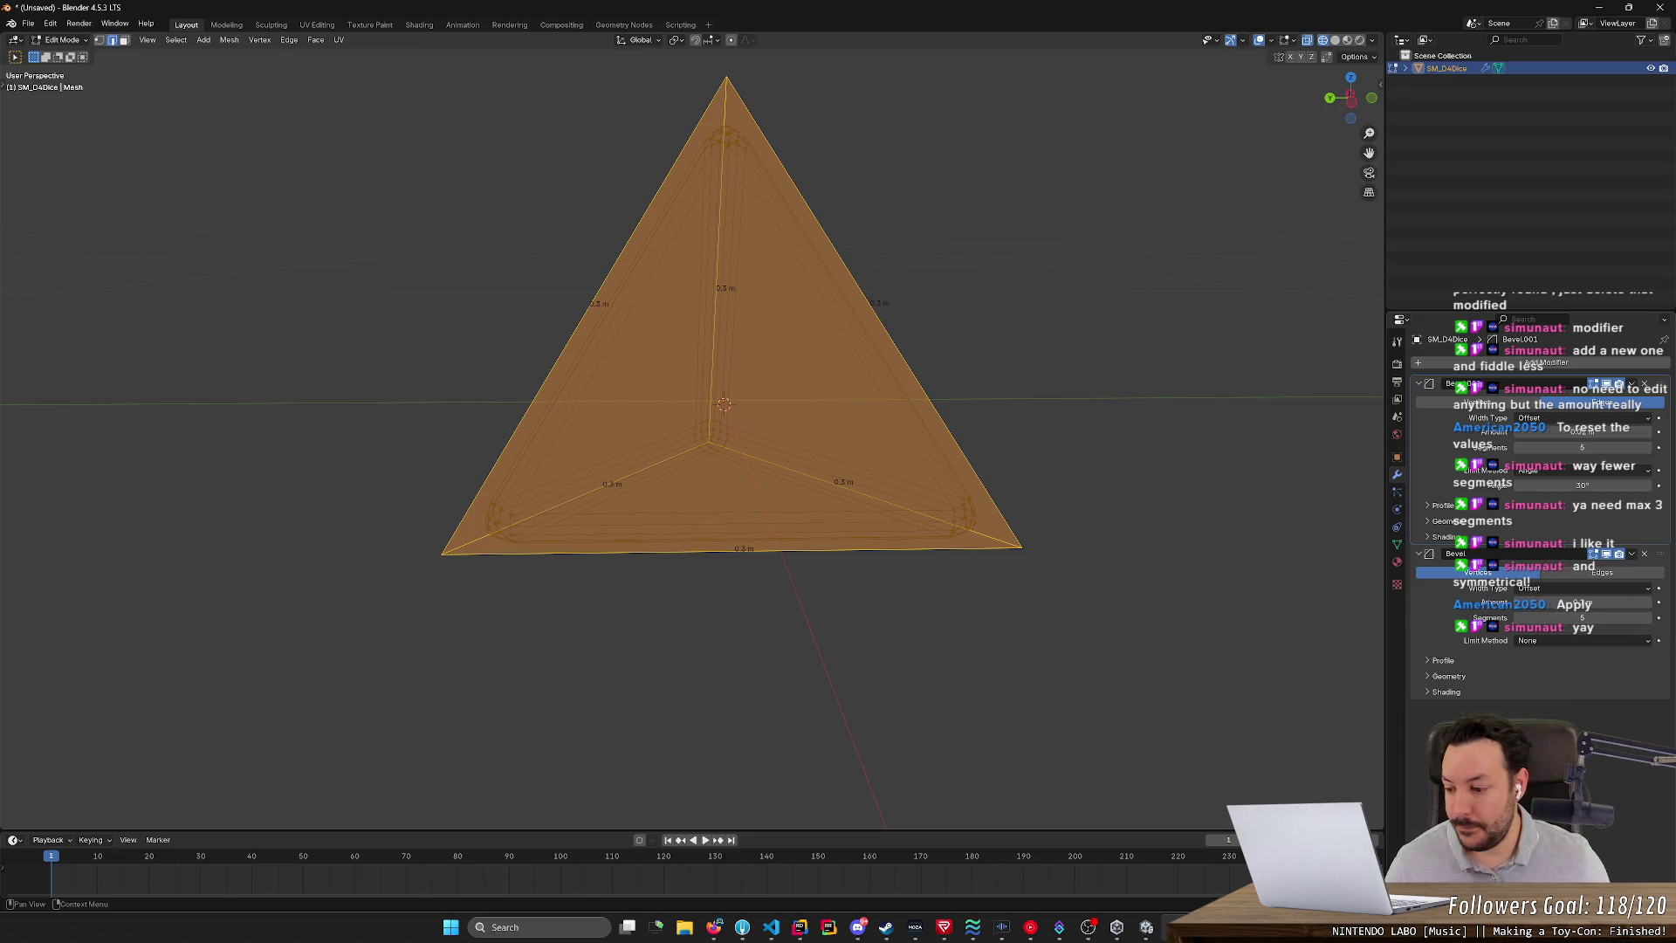
{"action": "right_click", "coordinate": [721, 417]}
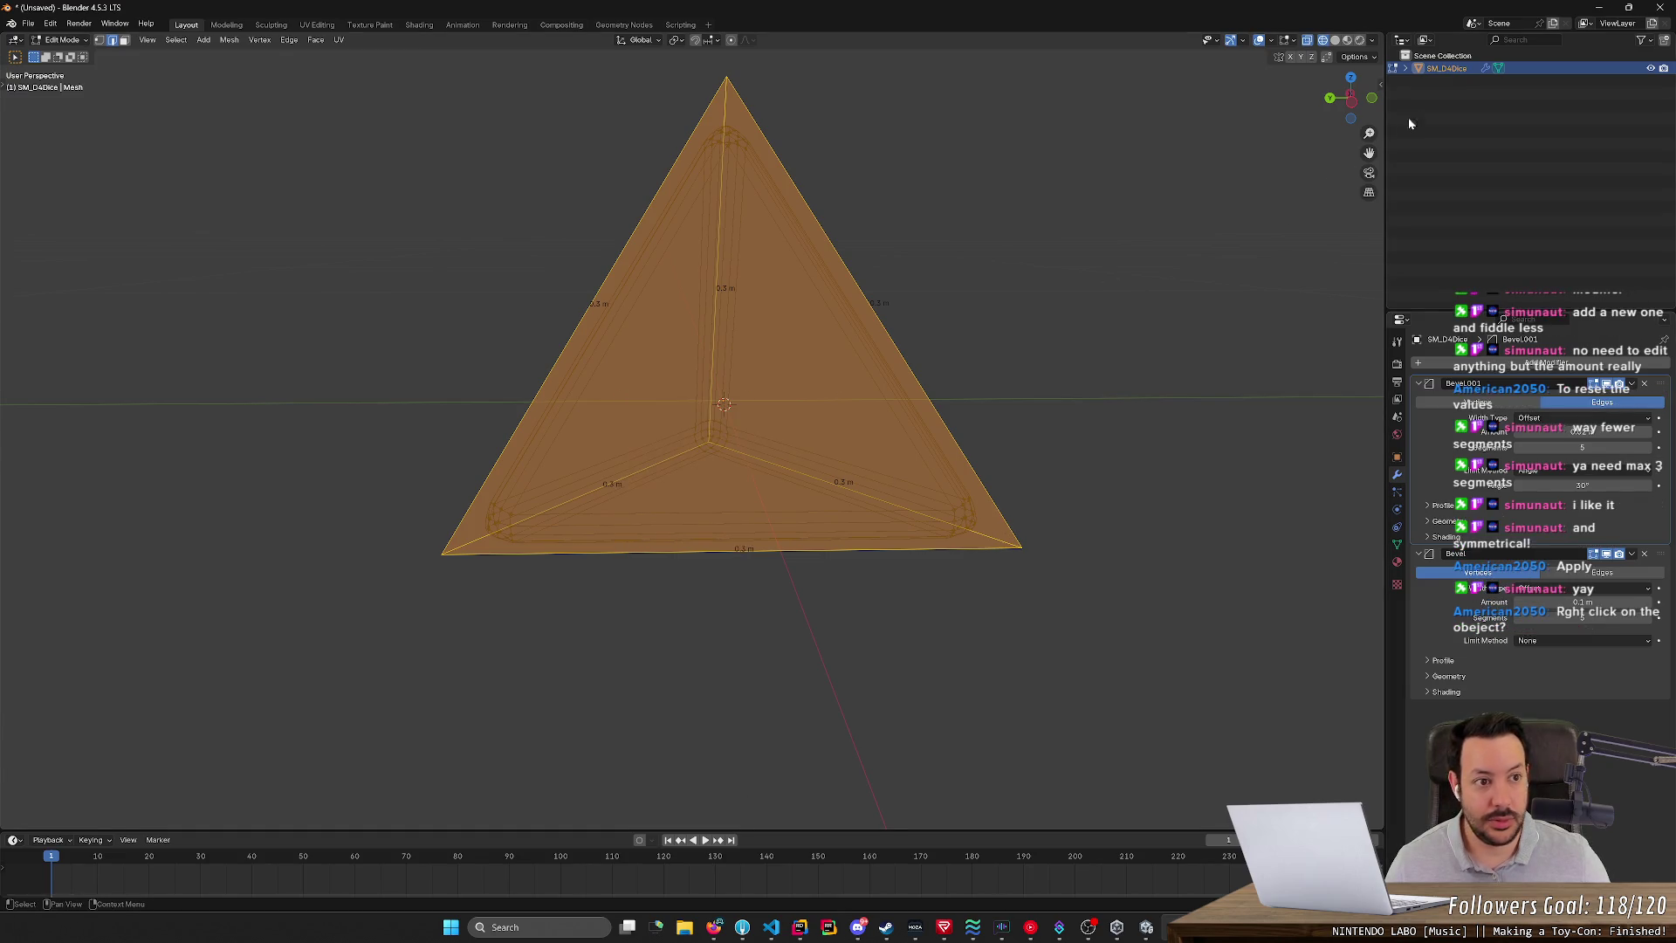
{"action": "right_click", "coordinate": [1468, 67]}
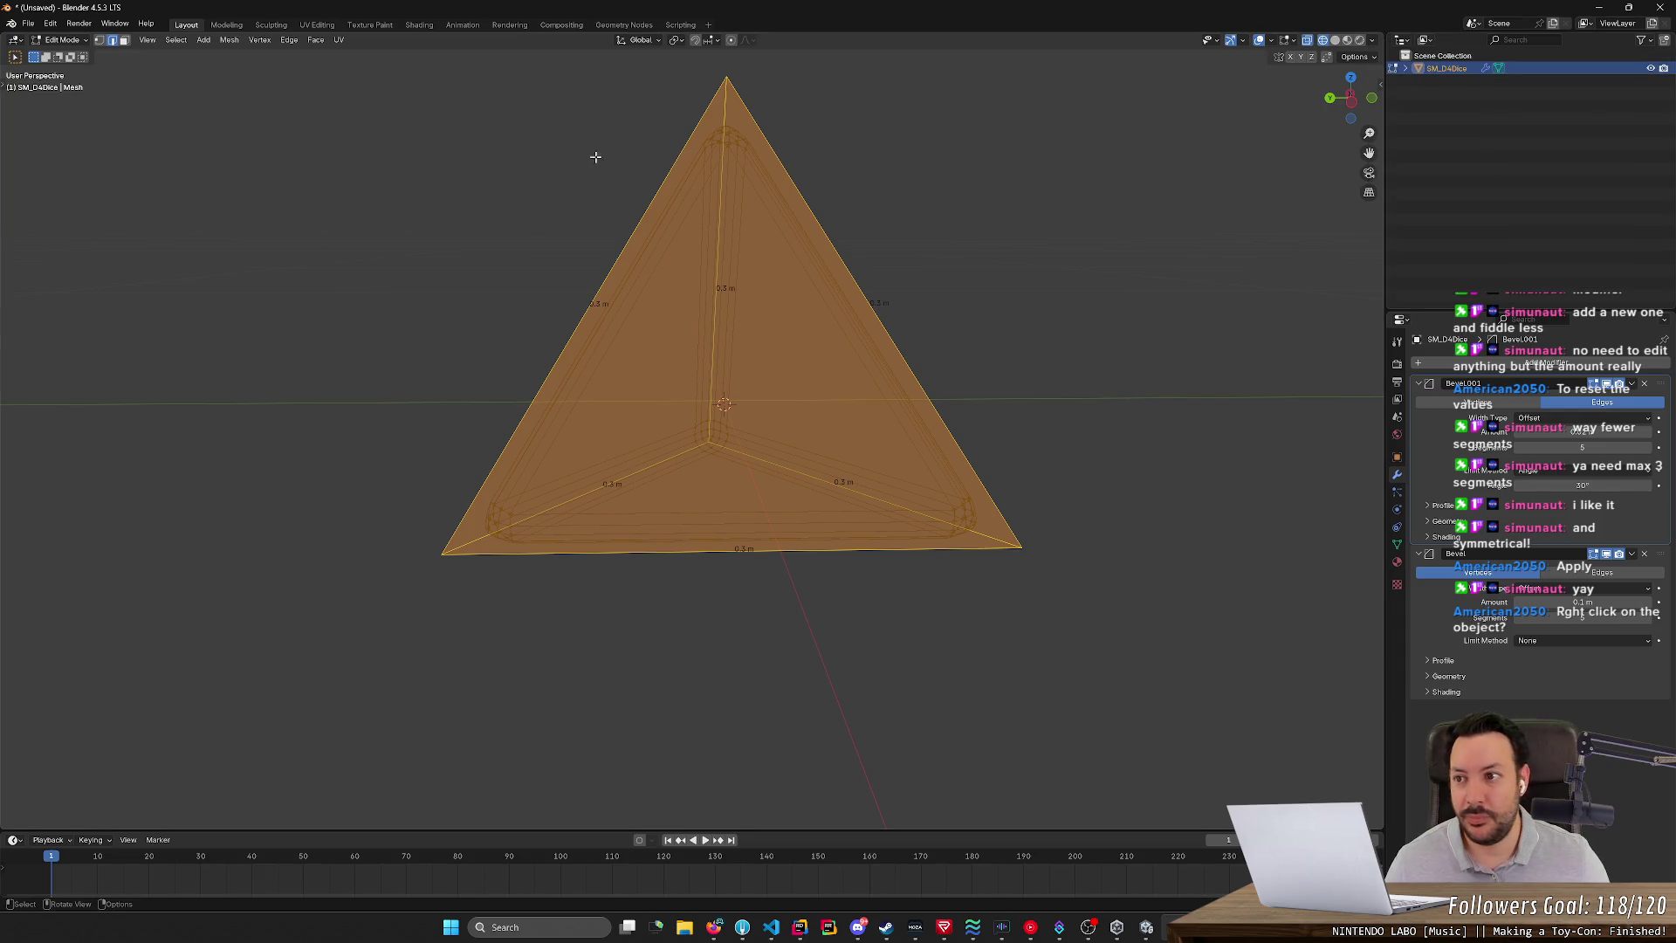
{"action": "key", "text": "Tab"}
{"action": "mouse_move", "coordinate": [382, 187]}
{"action": "middle_mouse_down"}
{"action": "mouse_move", "coordinate": [403, 218]}
{"action": "mouse_move", "coordinate": [691, 236]}
{"action": "mouse_move", "coordinate": [947, 225]}
{"action": "middle_mouse_up"}
- Deselect the tetrahedron and switch the viewport to Solid shading
{"action": "left_click", "coordinate": [947, 225]}
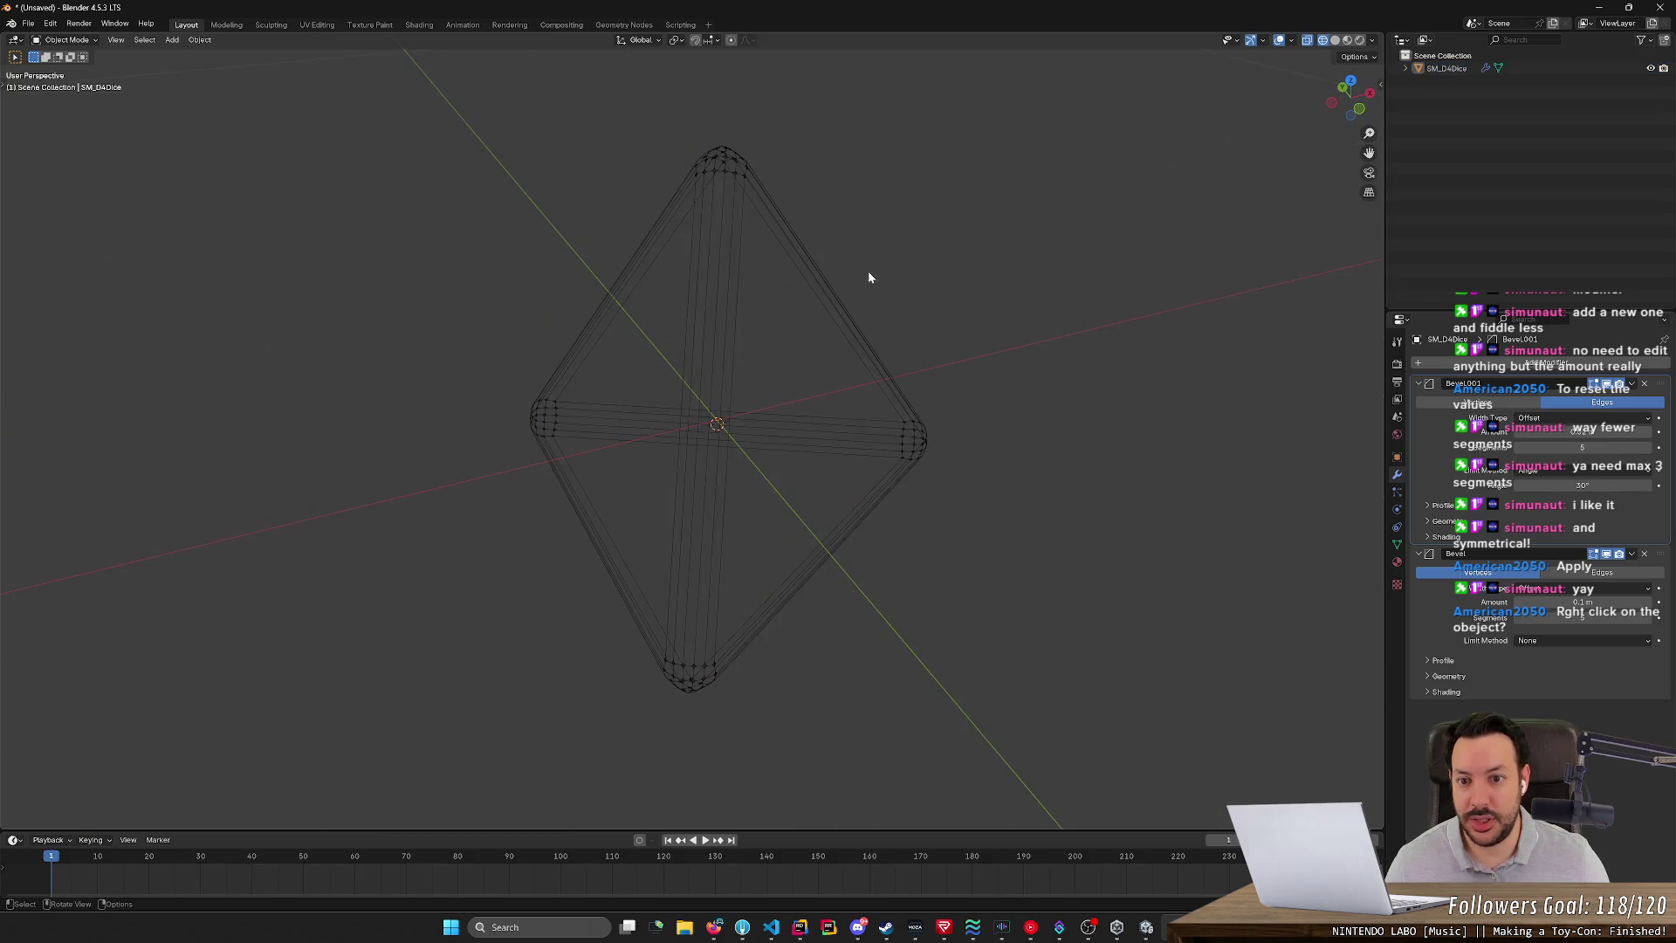
{"action": "mouse_move", "coordinate": [867, 270]}
{"action": "middle_mouse_down"}
{"action": "mouse_move", "coordinate": [1028, 280]}
{"action": "mouse_move", "coordinate": [949, 269]}
{"action": "middle_mouse_up"}
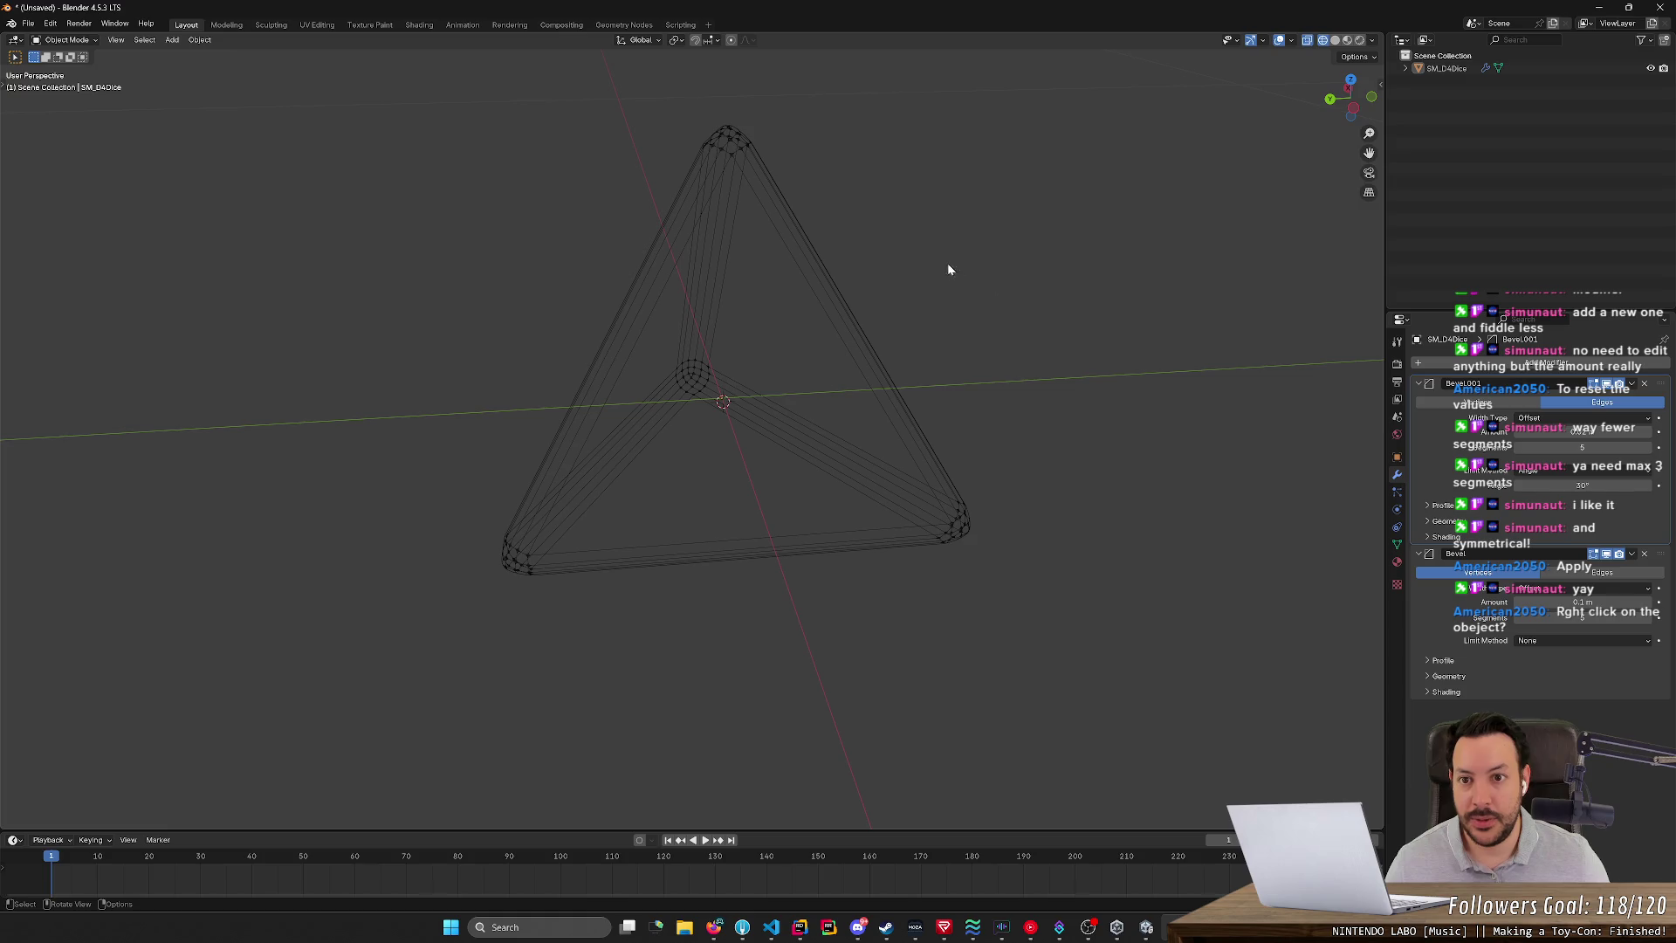
{"action": "left_click", "coordinate": [1334, 41]}
{"action": "mouse_move", "coordinate": [1047, 175]}
{"action": "middle_mouse_down"}
{"action": "mouse_move", "coordinate": [946, 228]}
{"action": "mouse_move", "coordinate": [879, 206]}
{"action": "mouse_move", "coordinate": [779, 280]}
{"action": "mouse_move", "coordinate": [648, 236]}
{"action": "mouse_move", "coordinate": [826, 235]}
{"action": "mouse_move", "coordinate": [576, 340]}
{"action": "middle_mouse_up"}
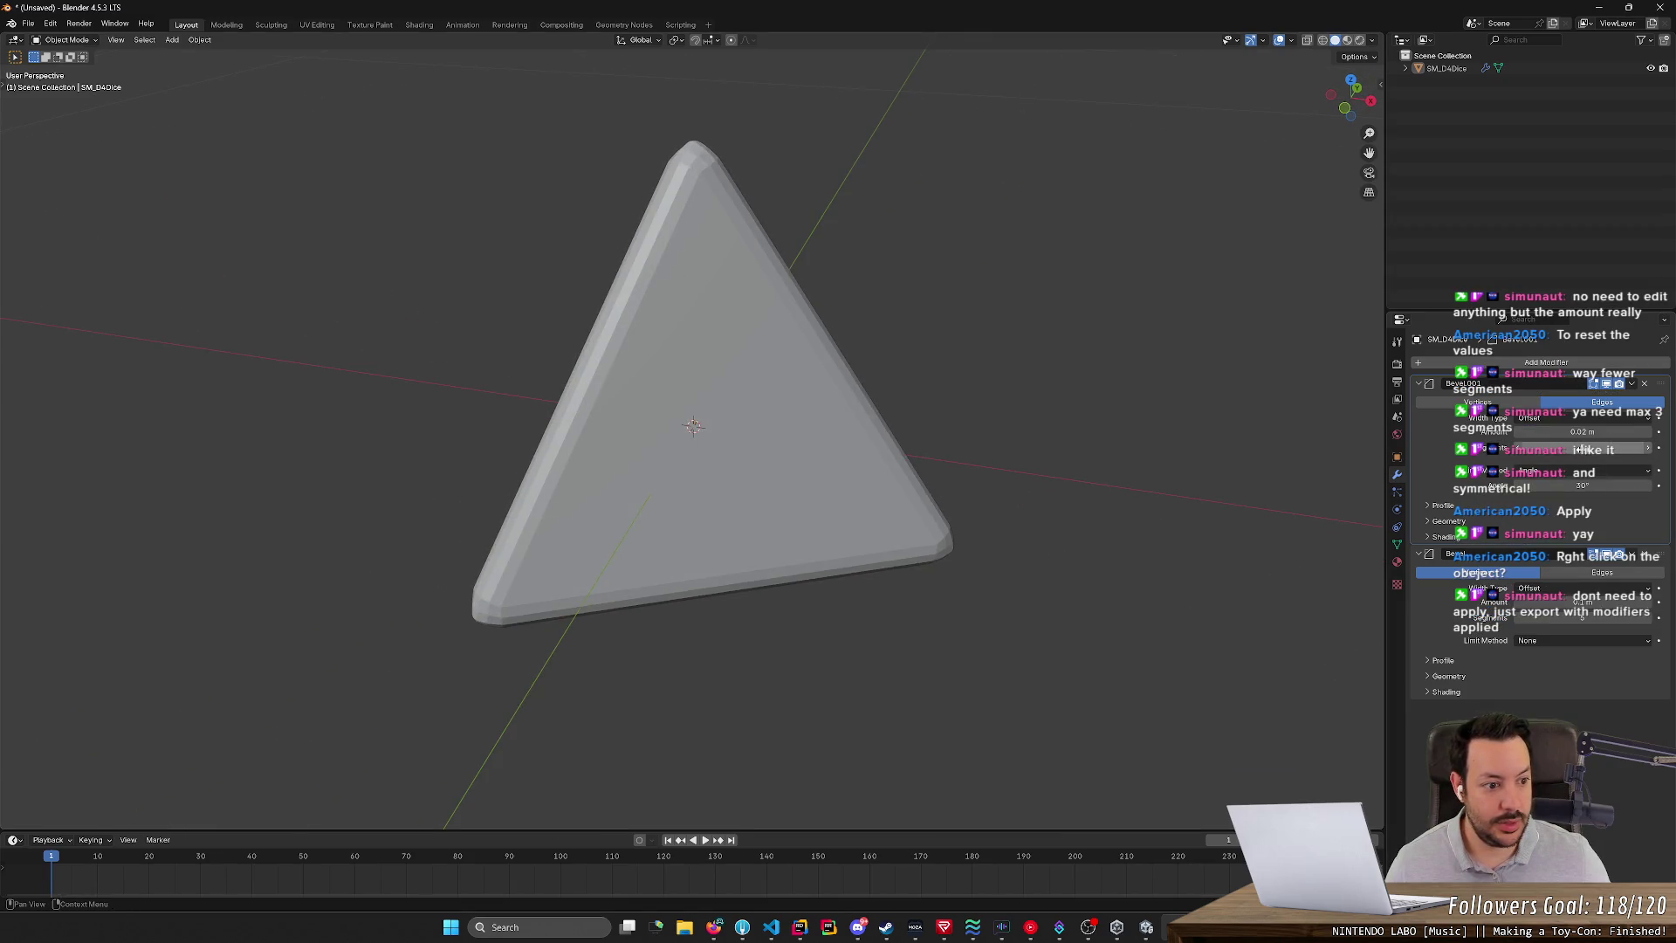
- Set both Bevel modifiers to 8 segments and orbit to check the smoother edges
{"action": "left_click", "coordinate": [1581, 447]}
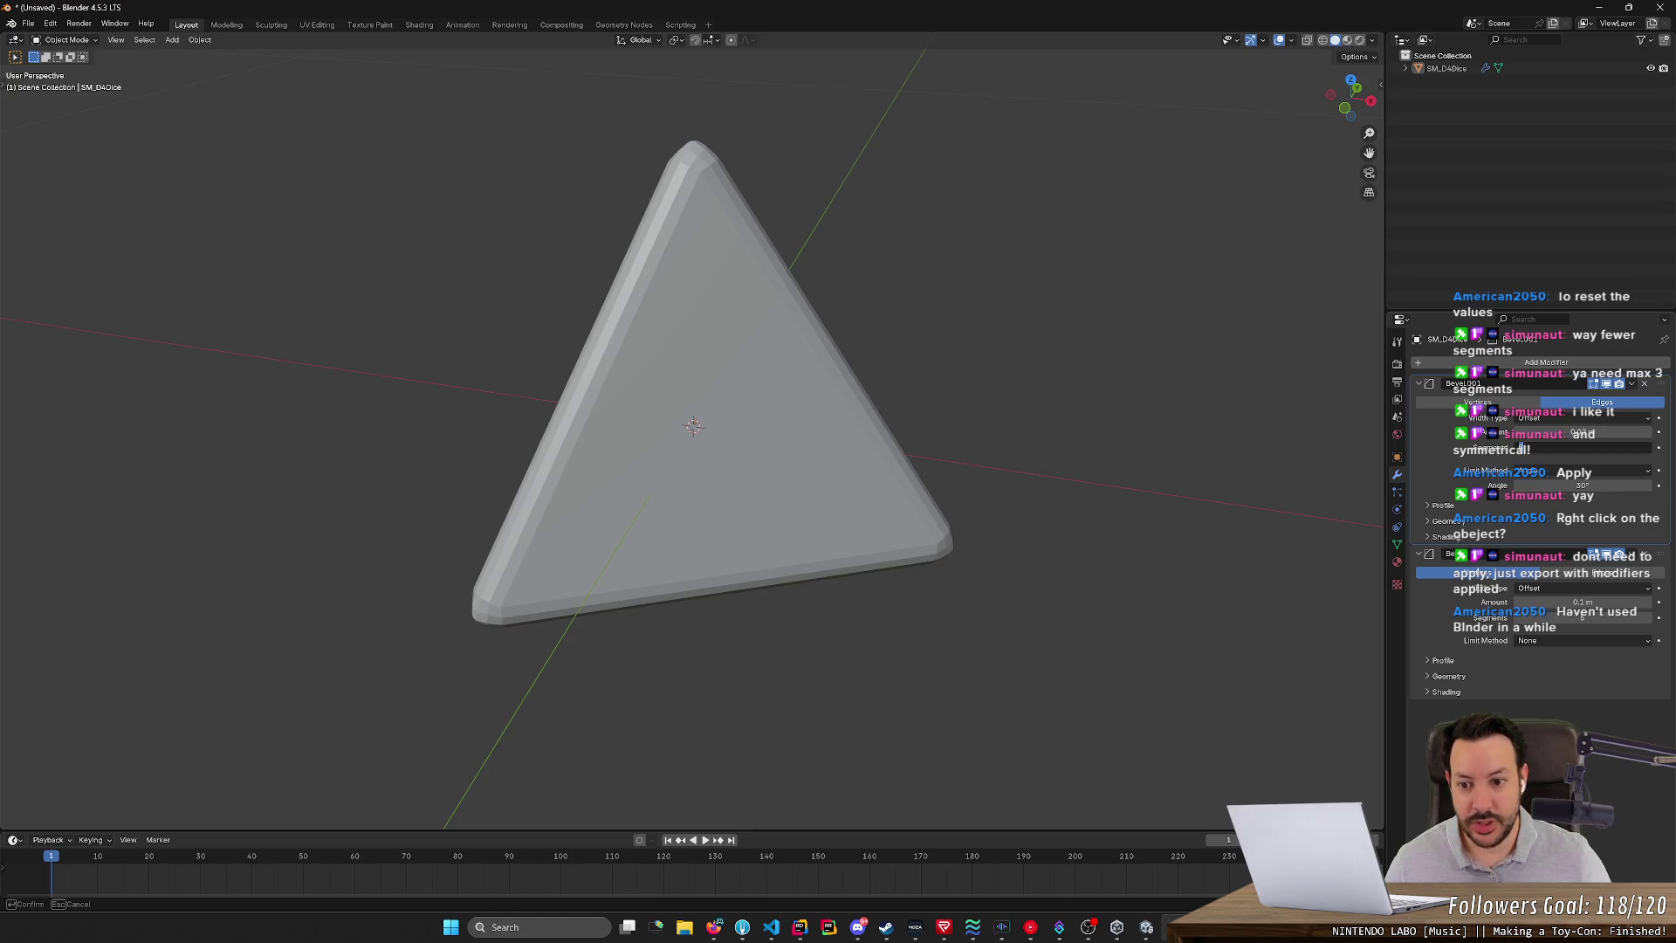
{"action": "type", "text": "8"}
{"action": "key", "text": "Return"}
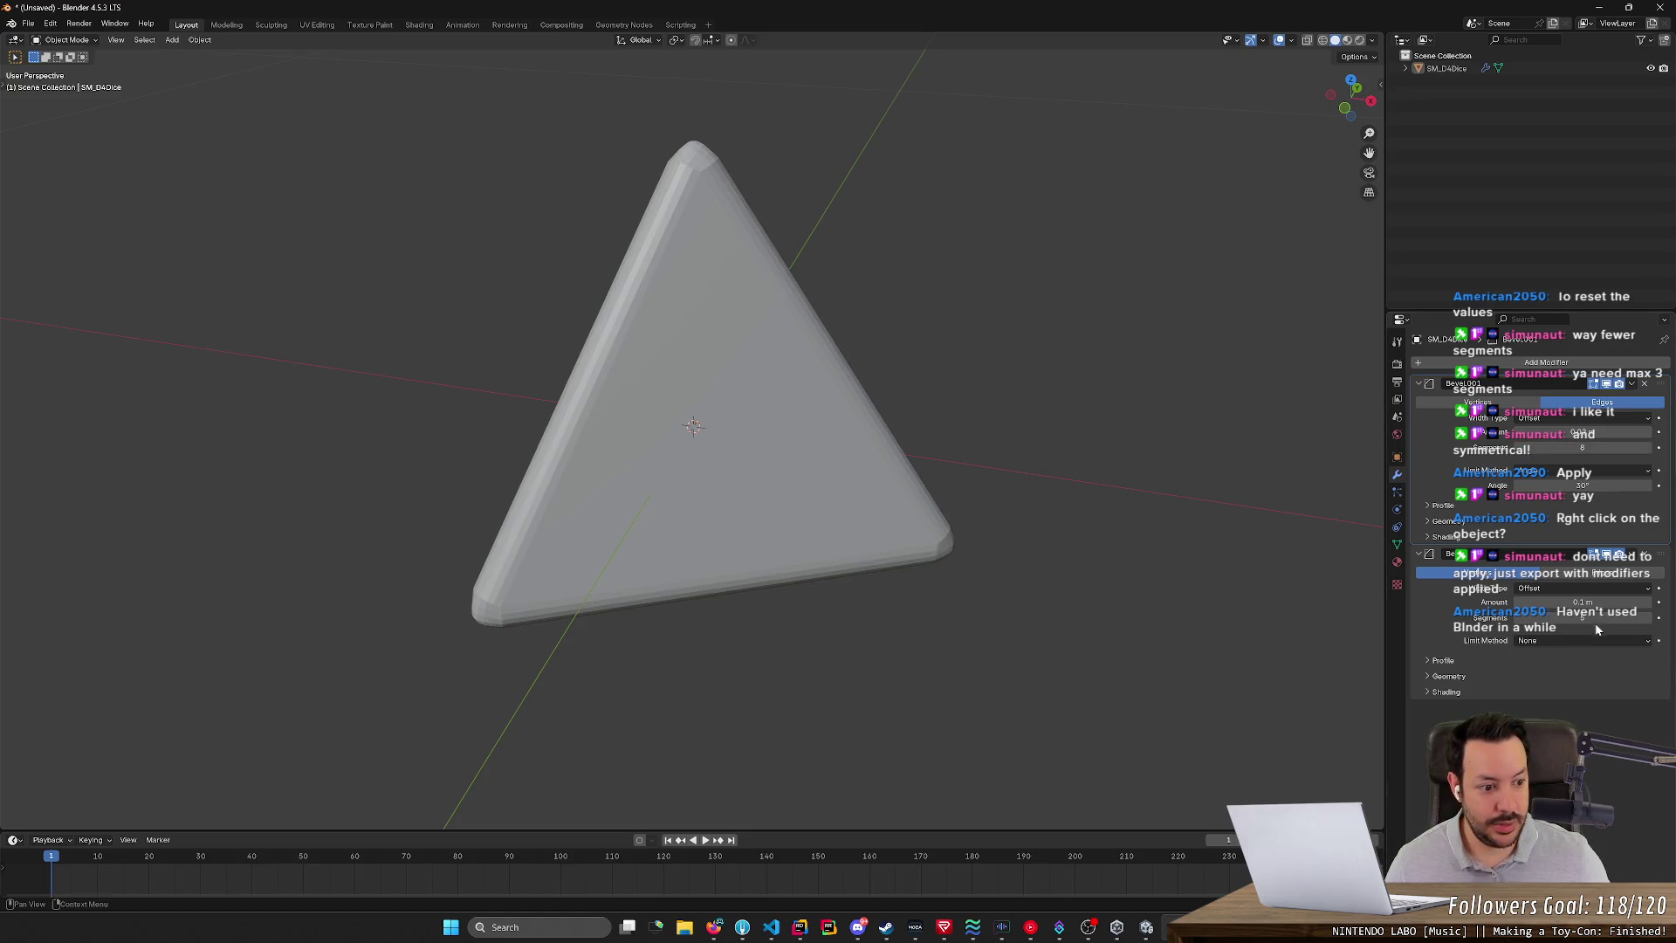
{"action": "left_click", "coordinate": [1581, 617]}
{"action": "type", "text": "8"}
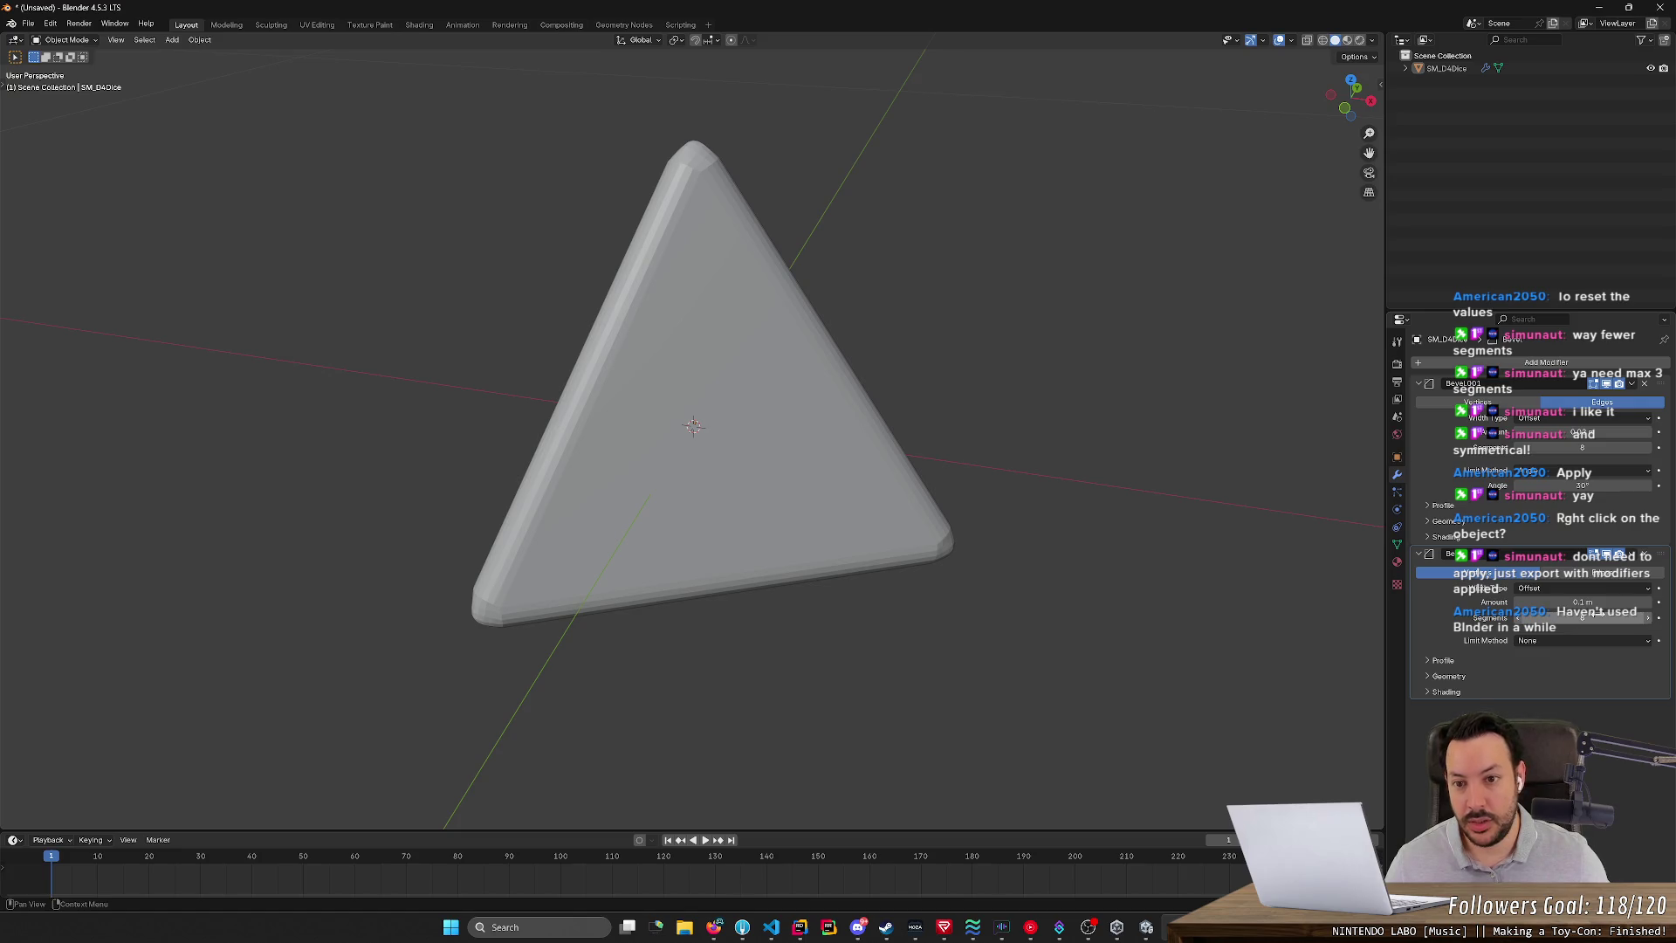
{"action": "key", "text": "Return"}
{"action": "mouse_move", "coordinate": [1106, 636]}
{"action": "middle_mouse_down"}
{"action": "mouse_move", "coordinate": [1229, 629]}
{"action": "mouse_move", "coordinate": [1221, 563]}
{"action": "mouse_move", "coordinate": [1255, 563]}
{"action": "mouse_move", "coordinate": [1153, 536]}
{"action": "mouse_move", "coordinate": [1118, 551]}
{"action": "mouse_move", "coordinate": [1164, 594]}
{"action": "mouse_move", "coordinate": [1337, 603]}
{"action": "middle_mouse_up"}
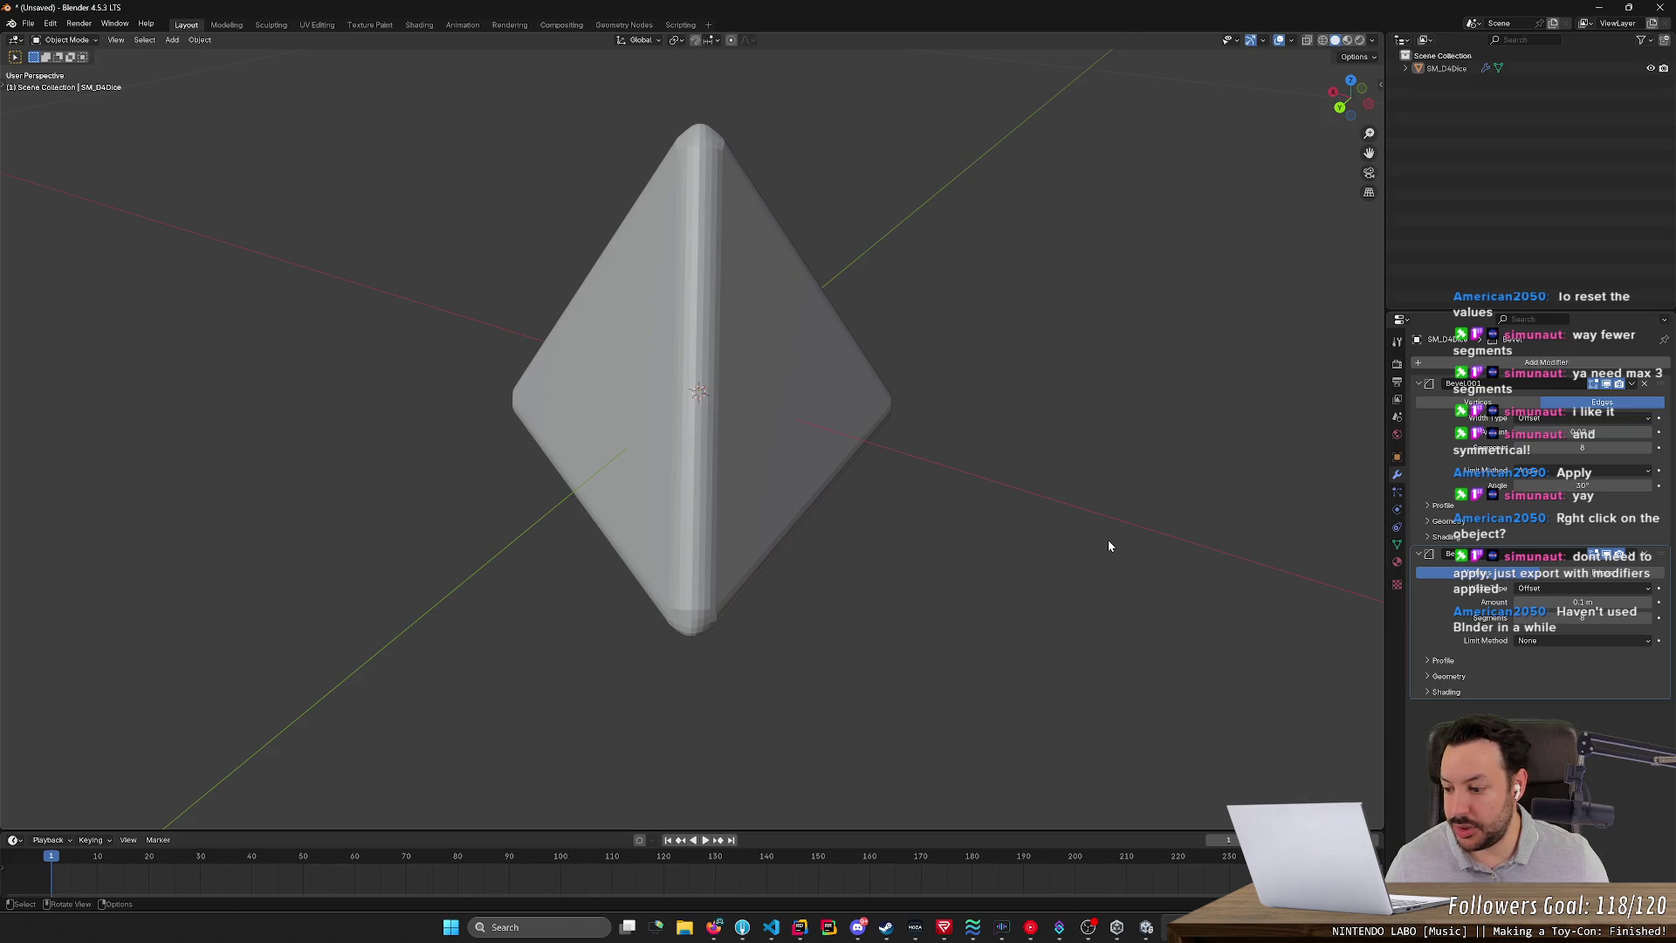
{"action": "middle_click_drag", "start_coordinate": [1107, 538], "coordinate": [991, 519]}
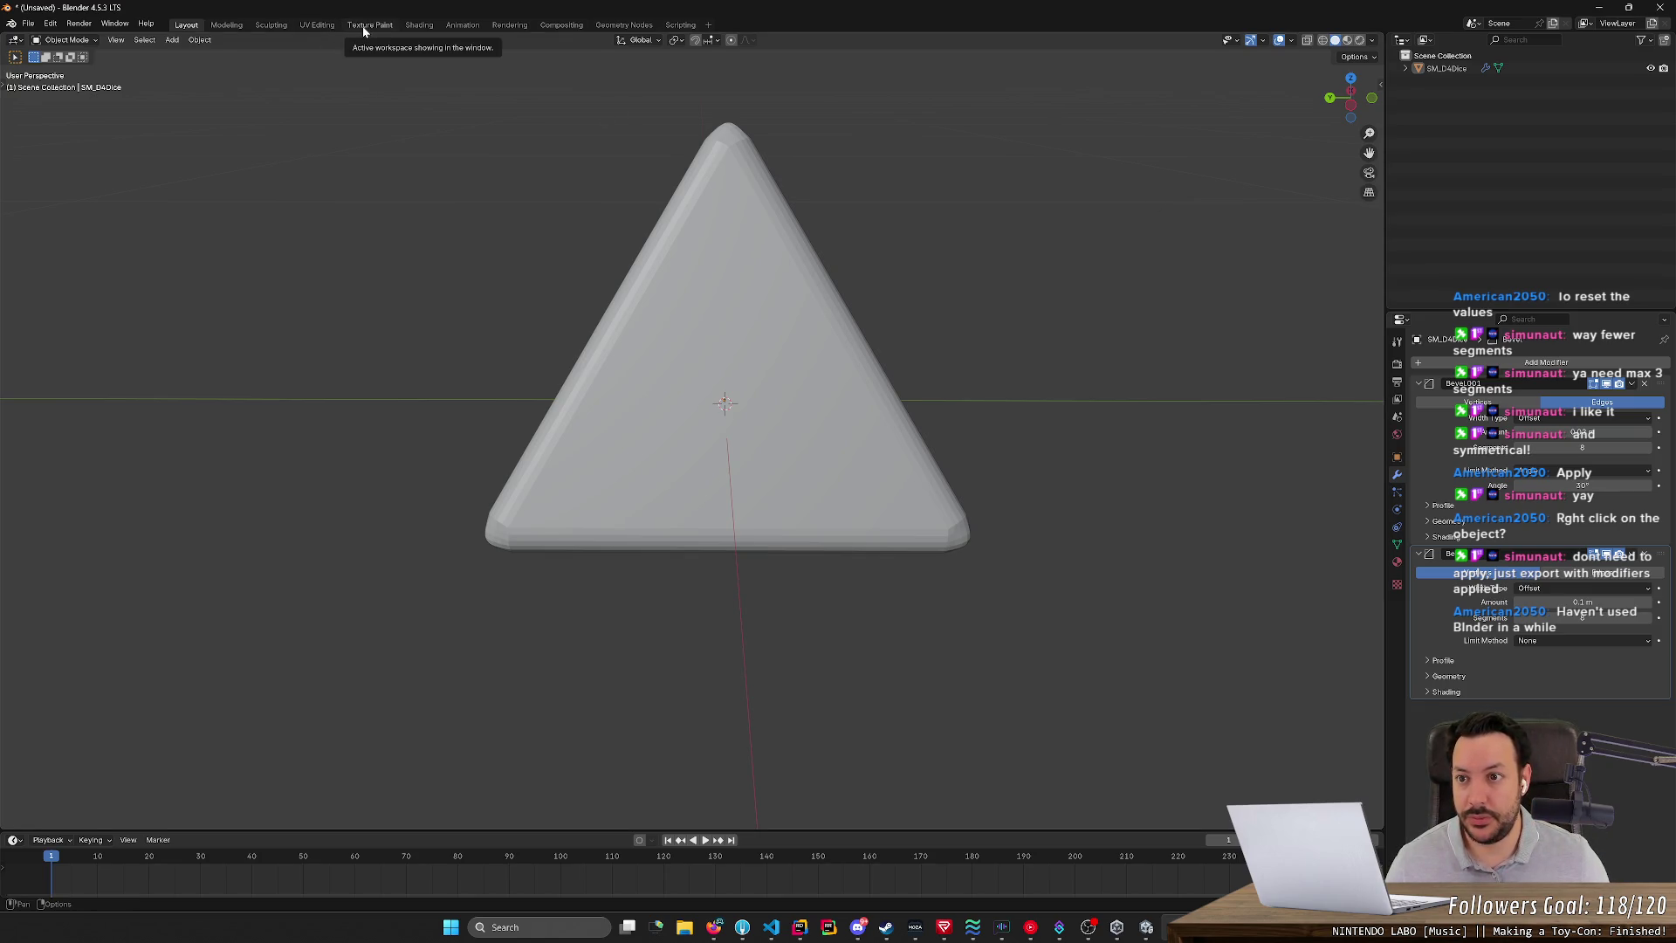
{"action": "left_click", "coordinate": [322, 25]}
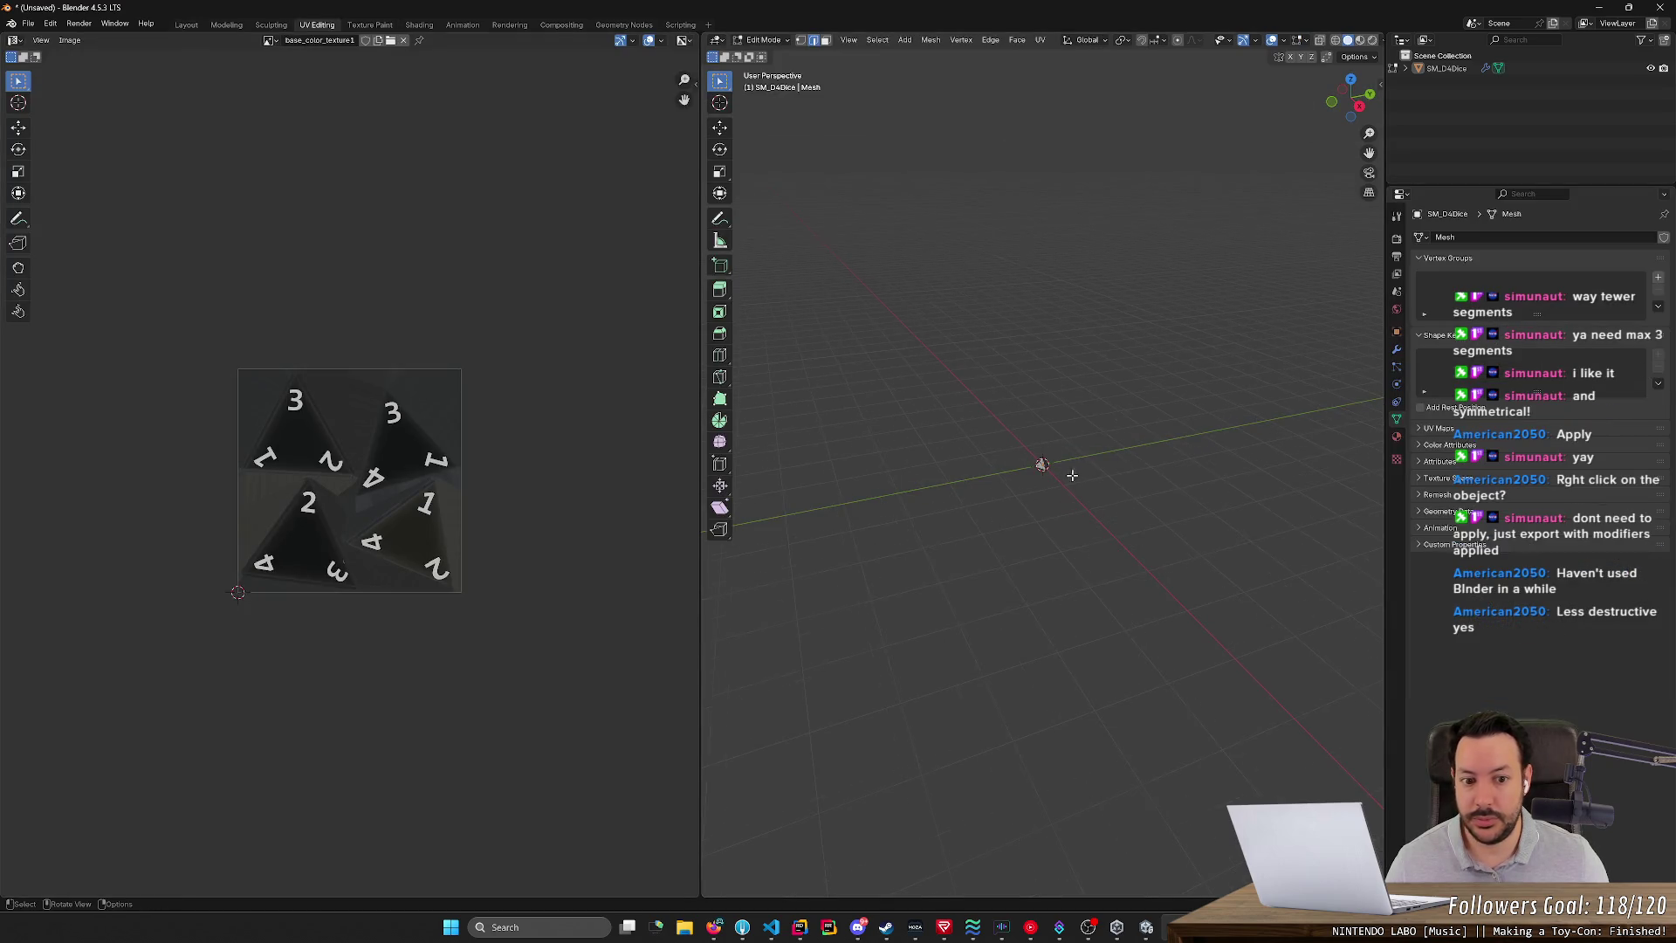
{"action": "scroll", "coordinate": [1039, 478], "scroll_direction": "up", "scroll_amount": 6}
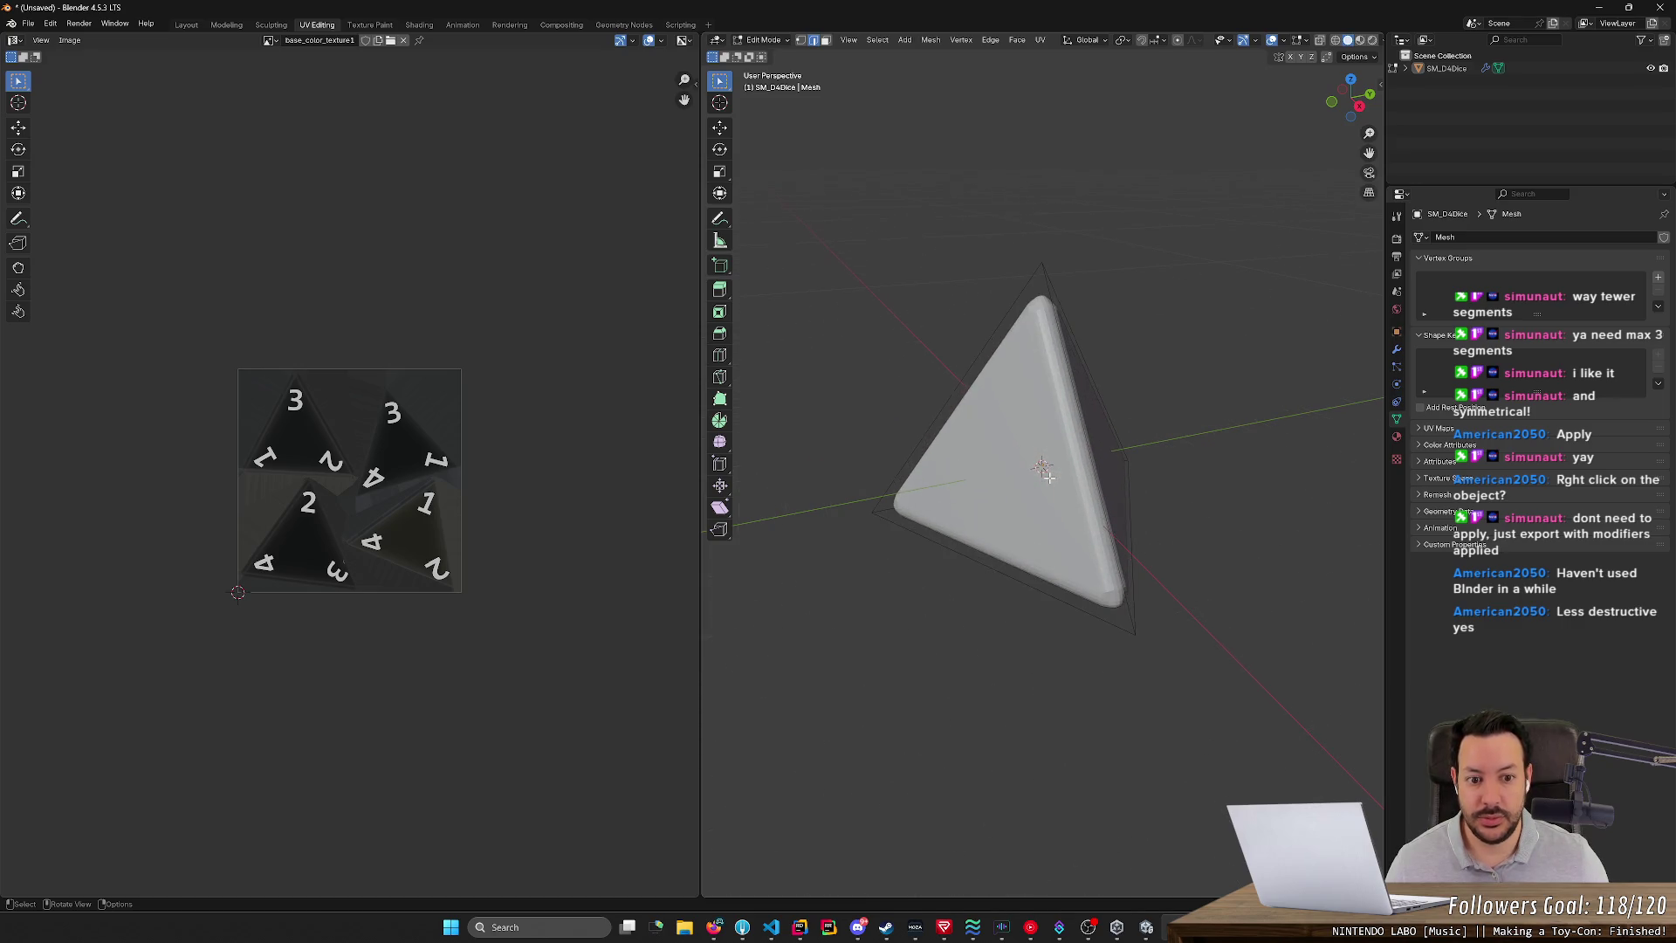
{"action": "mouse_move", "coordinate": [876, 616]}
{"action": "middle_mouse_down"}
{"action": "mouse_move", "coordinate": [955, 600]}
{"action": "mouse_move", "coordinate": [894, 579]}
{"action": "middle_mouse_up"}
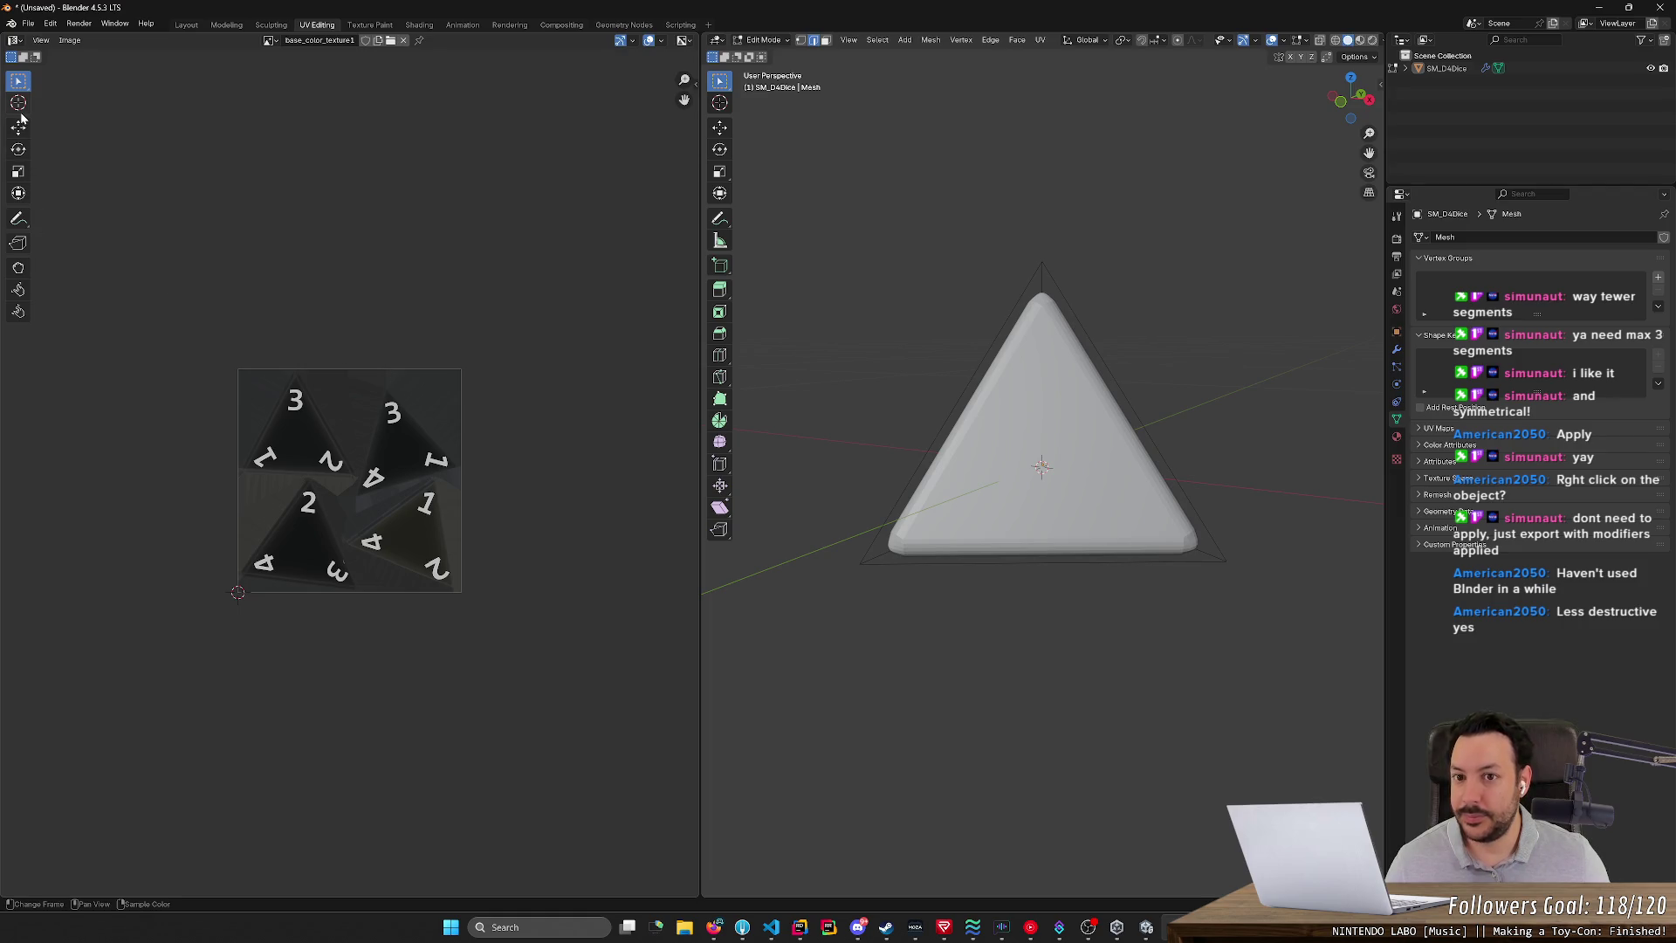
{"action": "scroll", "coordinate": [294, 192], "scroll_direction": "up", "scroll_amount": 4}
{"action": "scroll", "coordinate": [321, 164], "scroll_direction": "down", "scroll_amount": 1}
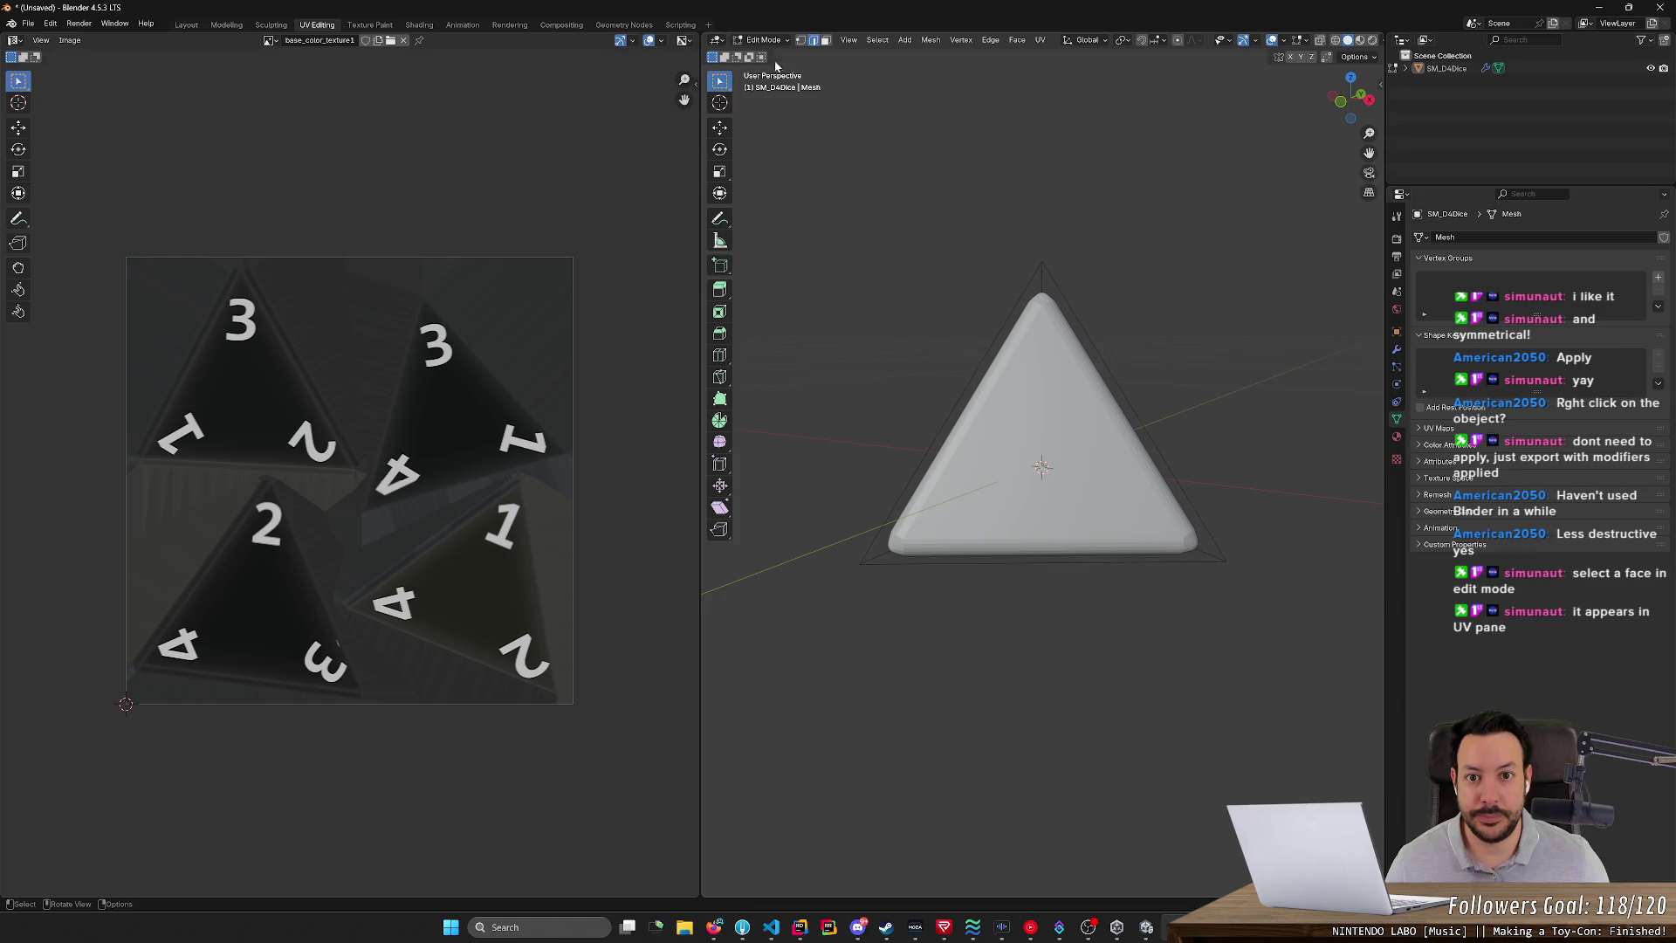
{"action": "left_click", "coordinate": [826, 40]}
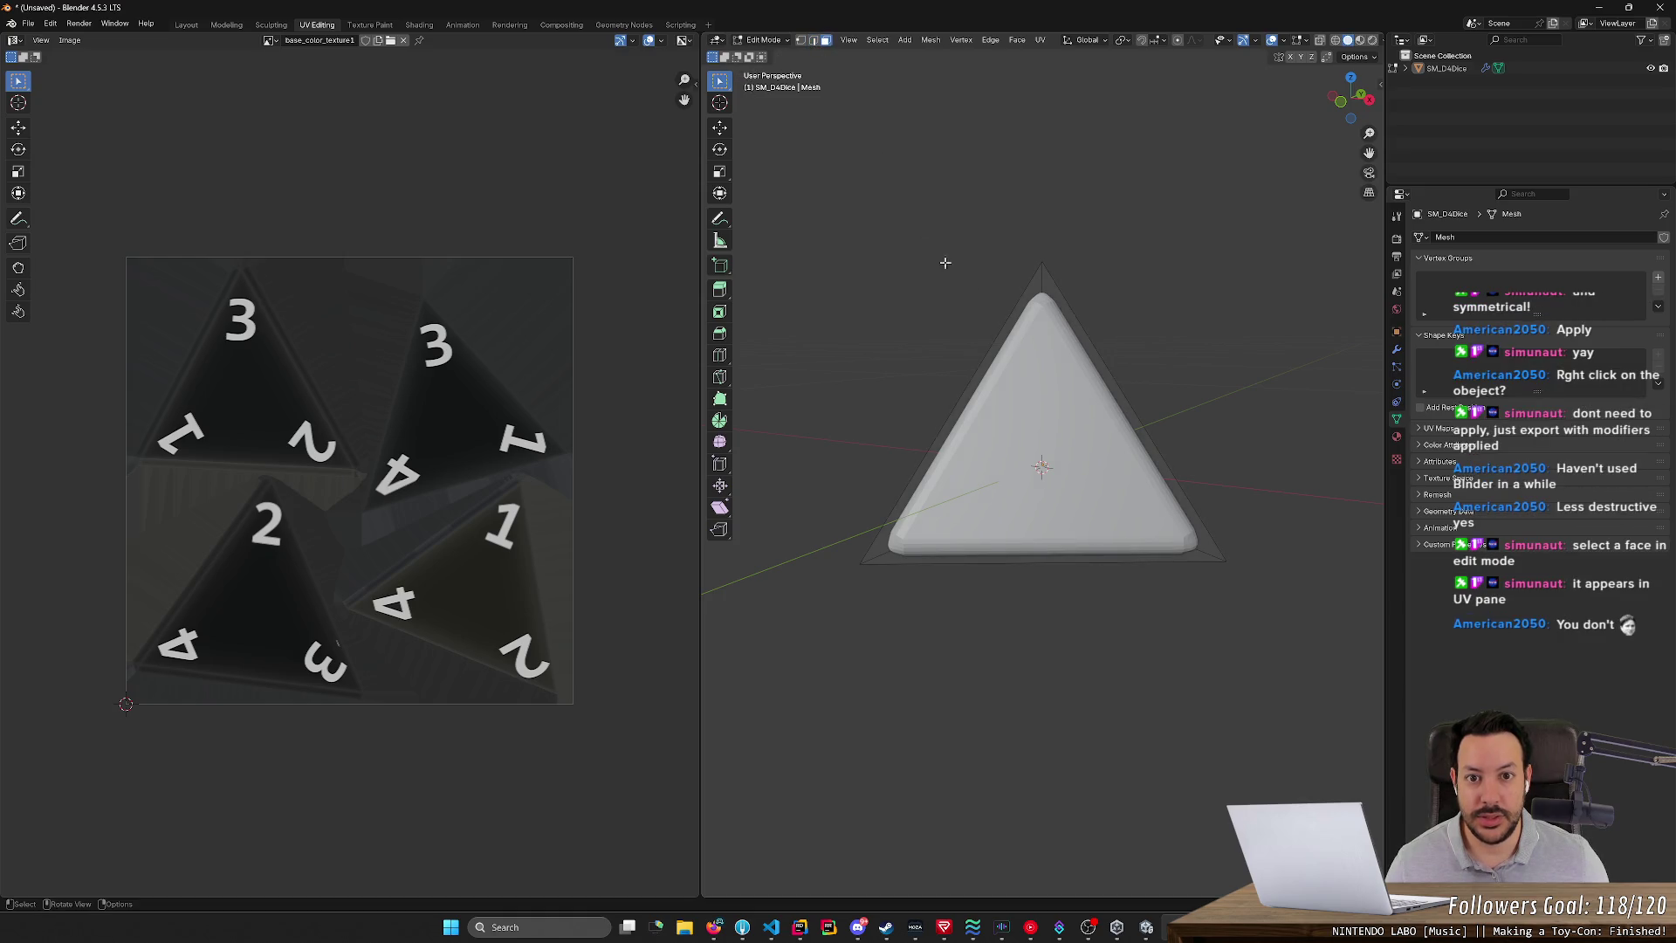
{"action": "left_click", "coordinate": [1071, 434]}
{"action": "mouse_move", "coordinate": [1071, 433]}
{"action": "middle_mouse_down"}
{"action": "mouse_move", "coordinate": [1152, 415]}
{"action": "mouse_move", "coordinate": [1100, 422]}
{"action": "mouse_move", "coordinate": [1119, 417]}
{"action": "middle_mouse_up"}
{"action": "left_click", "coordinate": [997, 441]}
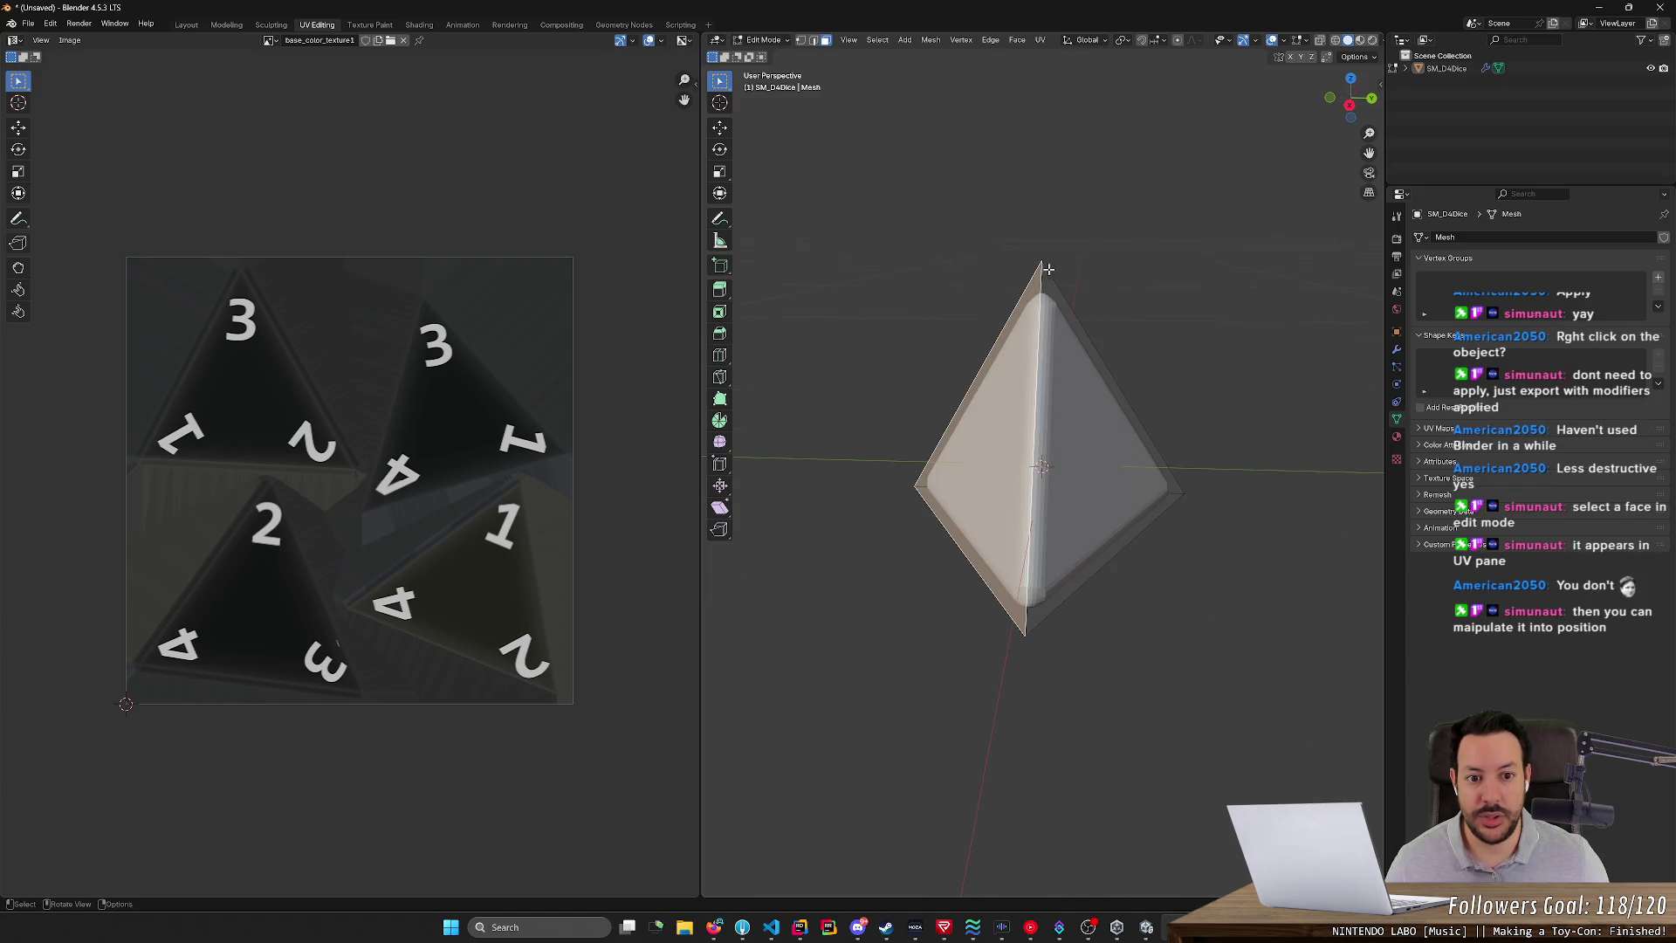
{"action": "left_click", "coordinate": [1080, 403]}
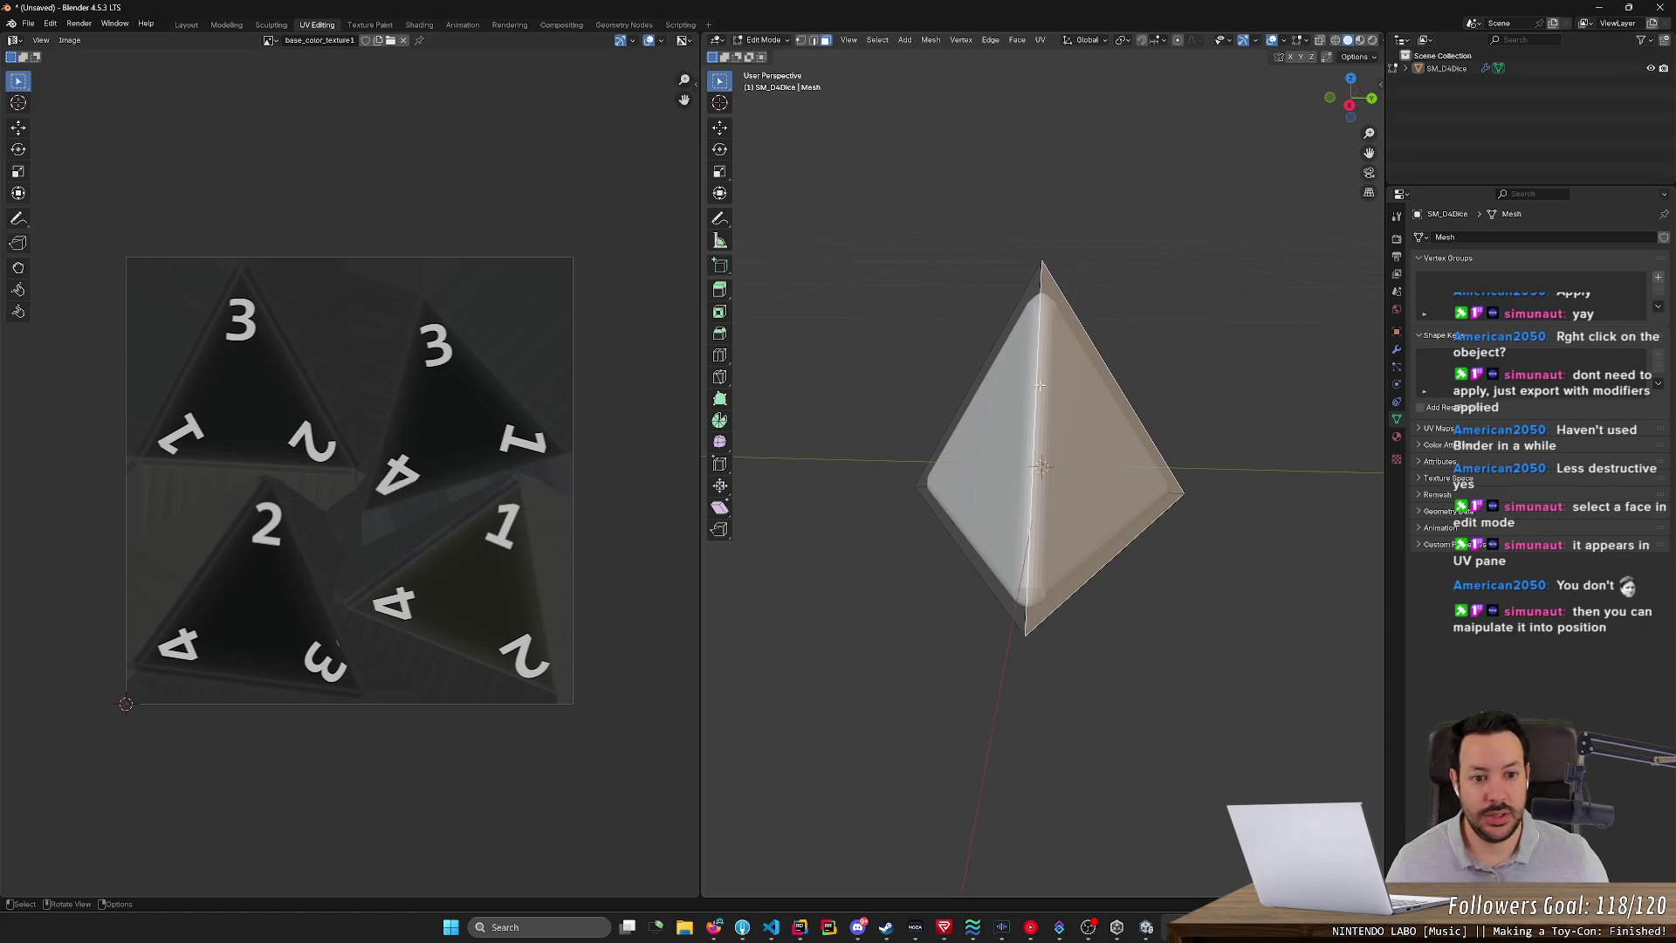
{"action": "middle_click_drag", "start_coordinate": [963, 296], "coordinate": [1047, 554]}
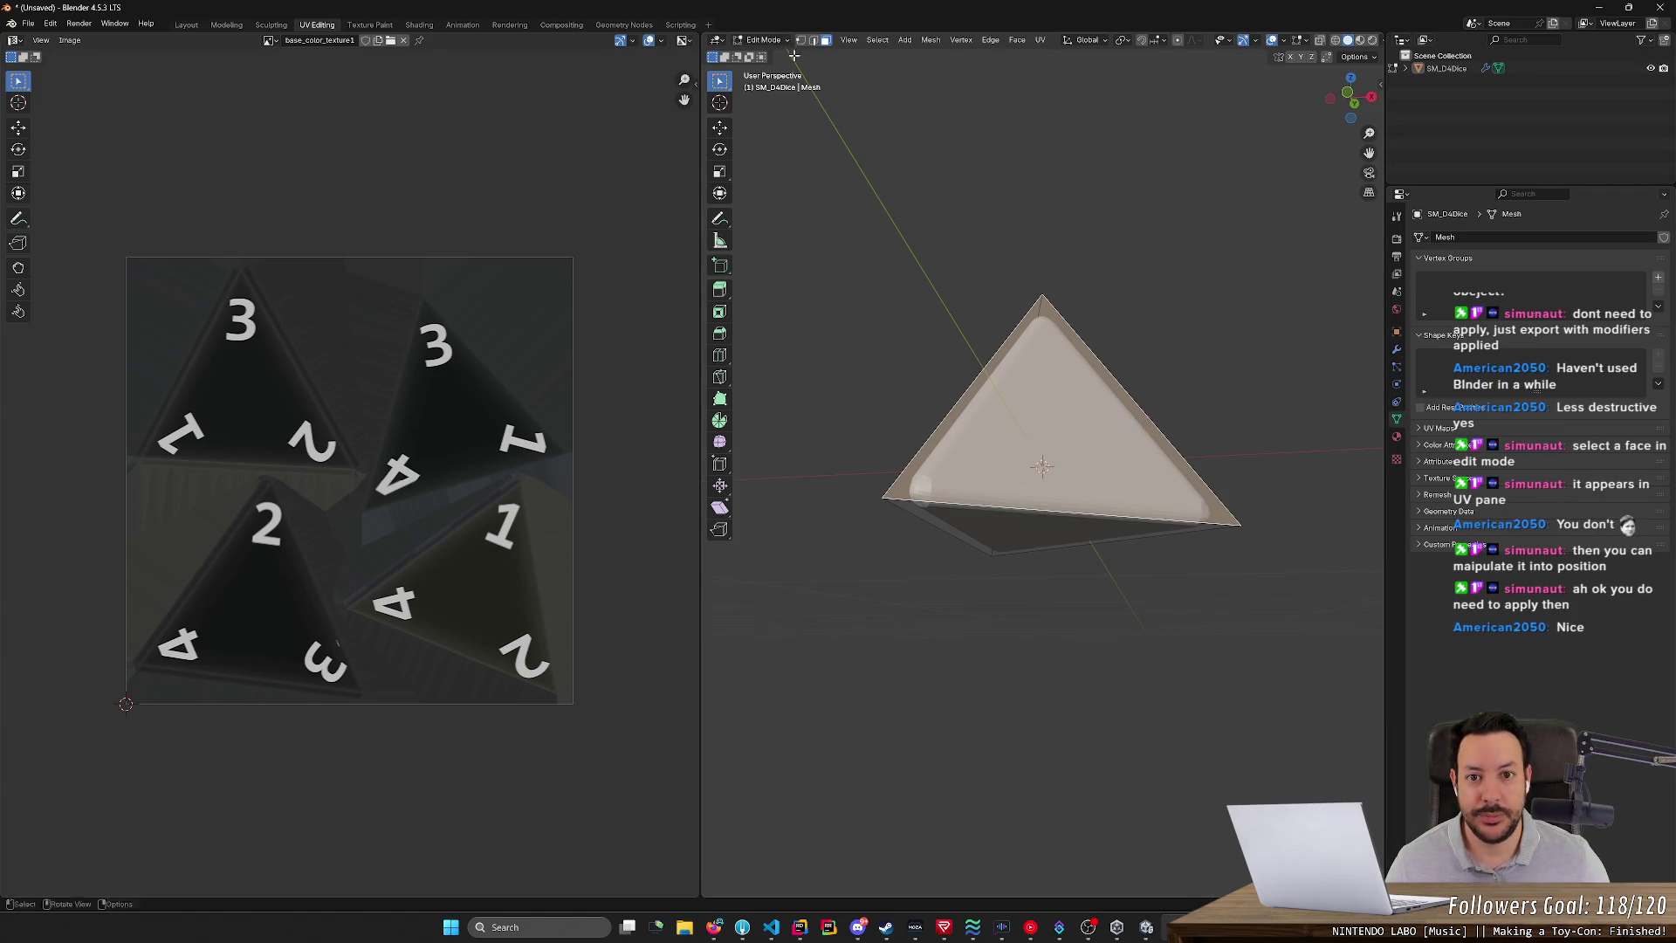
- Return to Layout and apply both bevels bottom-first, then undo both applications
{"action": "left_click", "coordinate": [186, 25]}
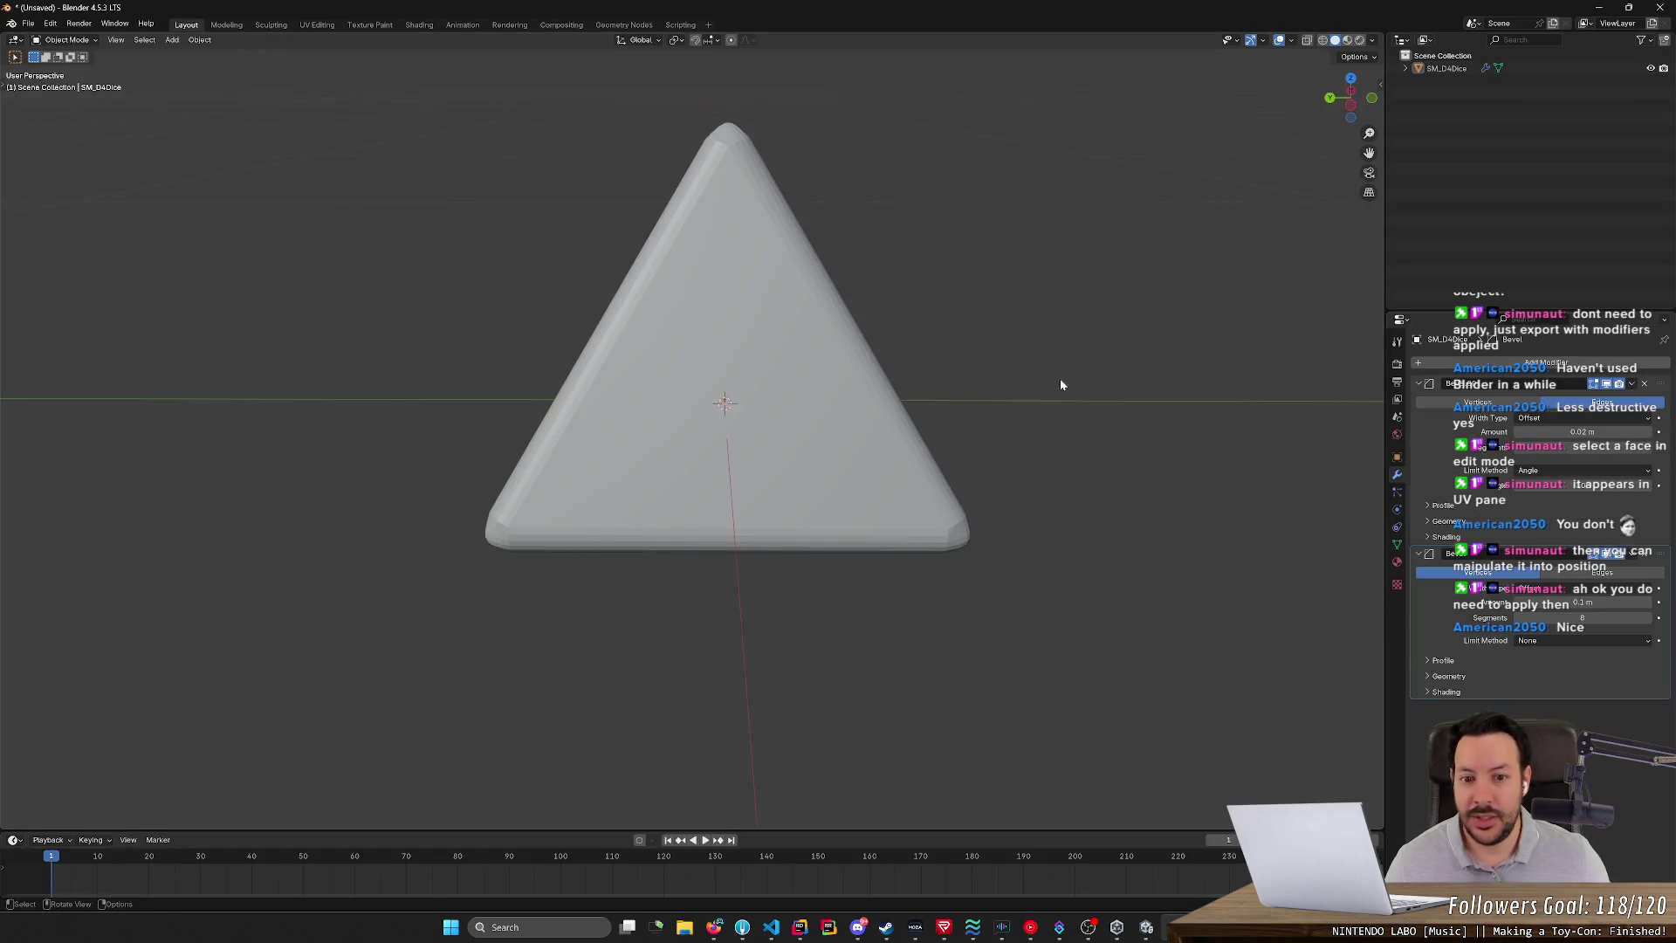
{"action": "left_click", "coordinate": [1630, 554]}
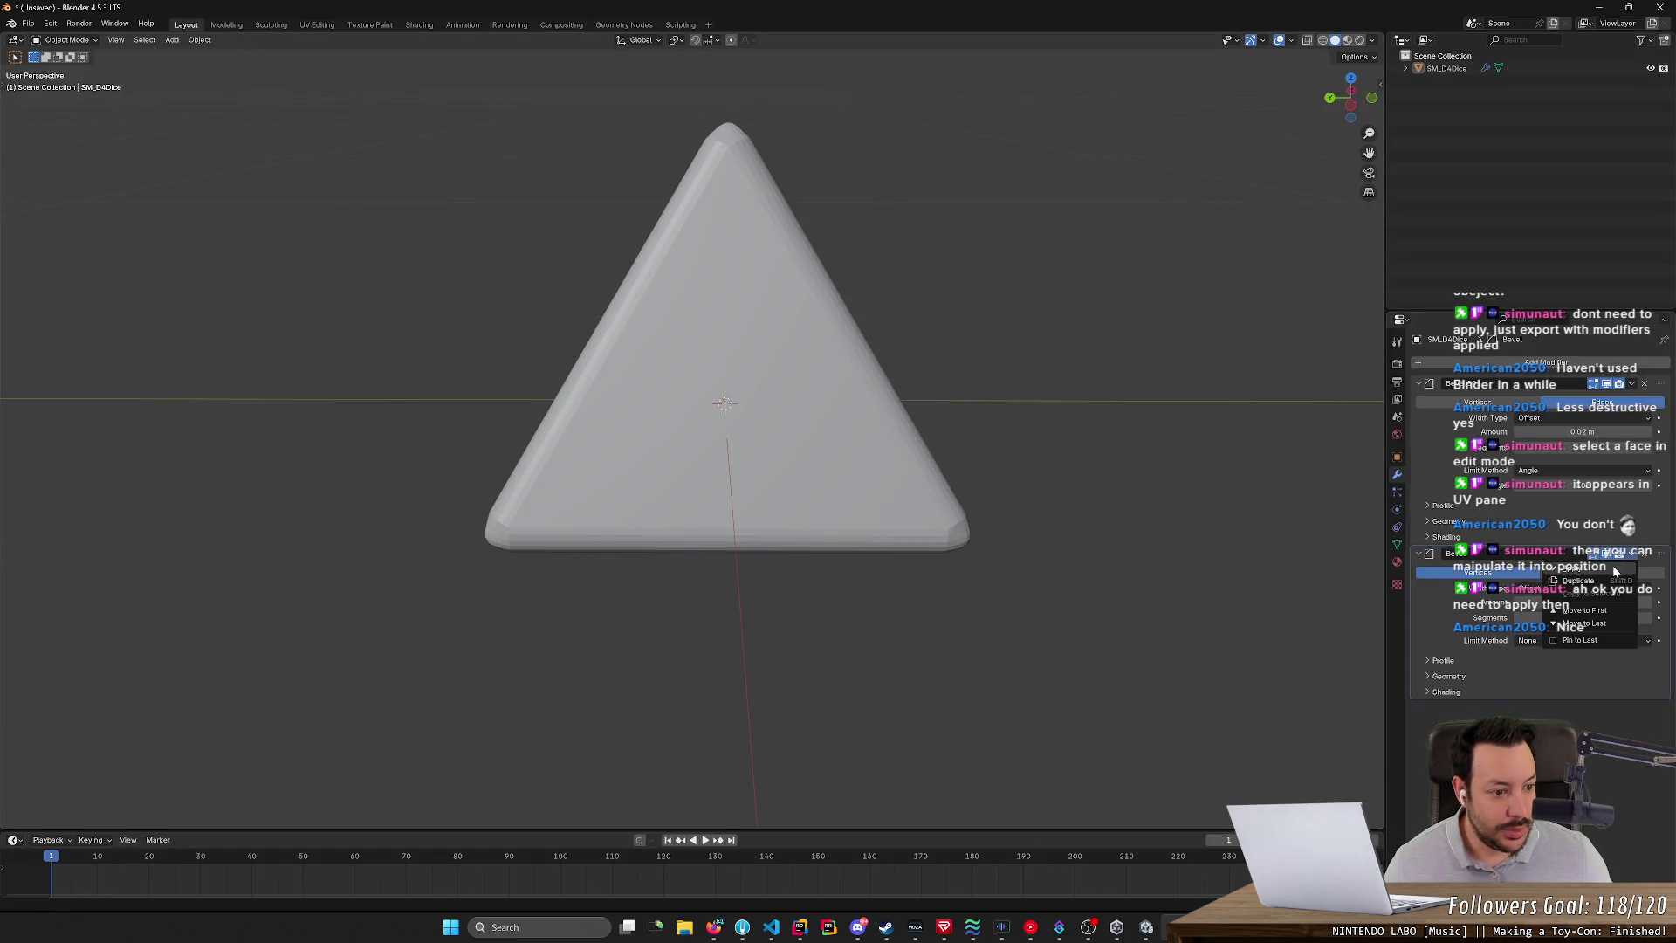
{"action": "left_click", "coordinate": [1611, 564]}
{"action": "left_click", "coordinate": [1631, 384]}
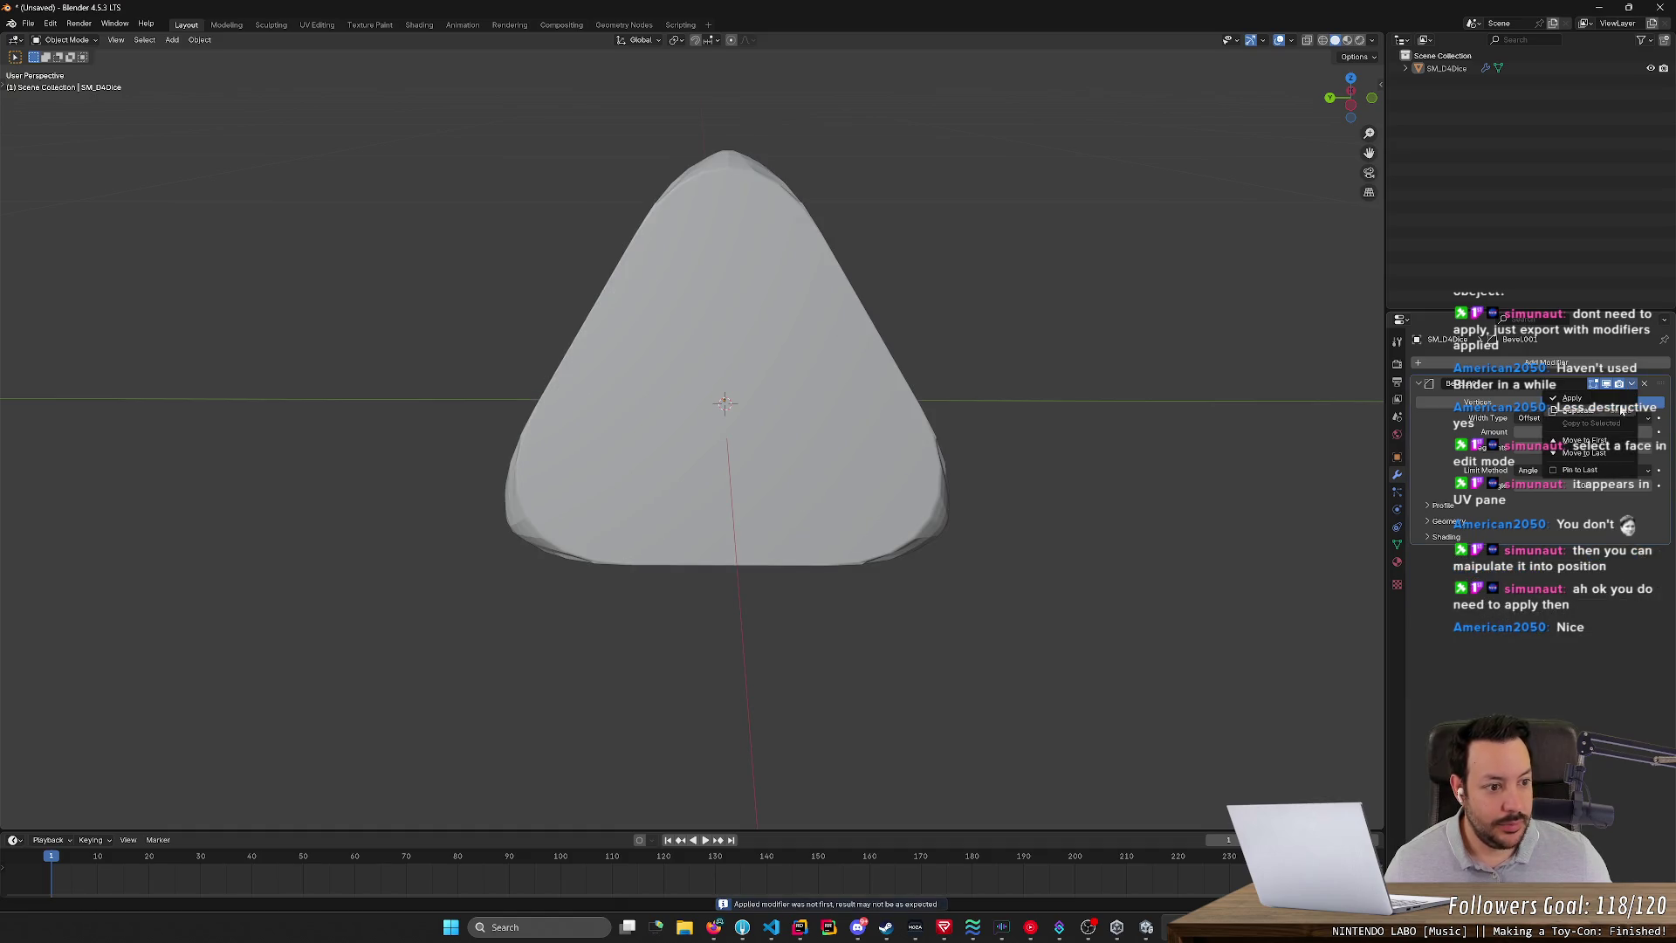
{"action": "left_click", "coordinate": [1619, 404]}
{"action": "key", "text": "ctrl+z"}
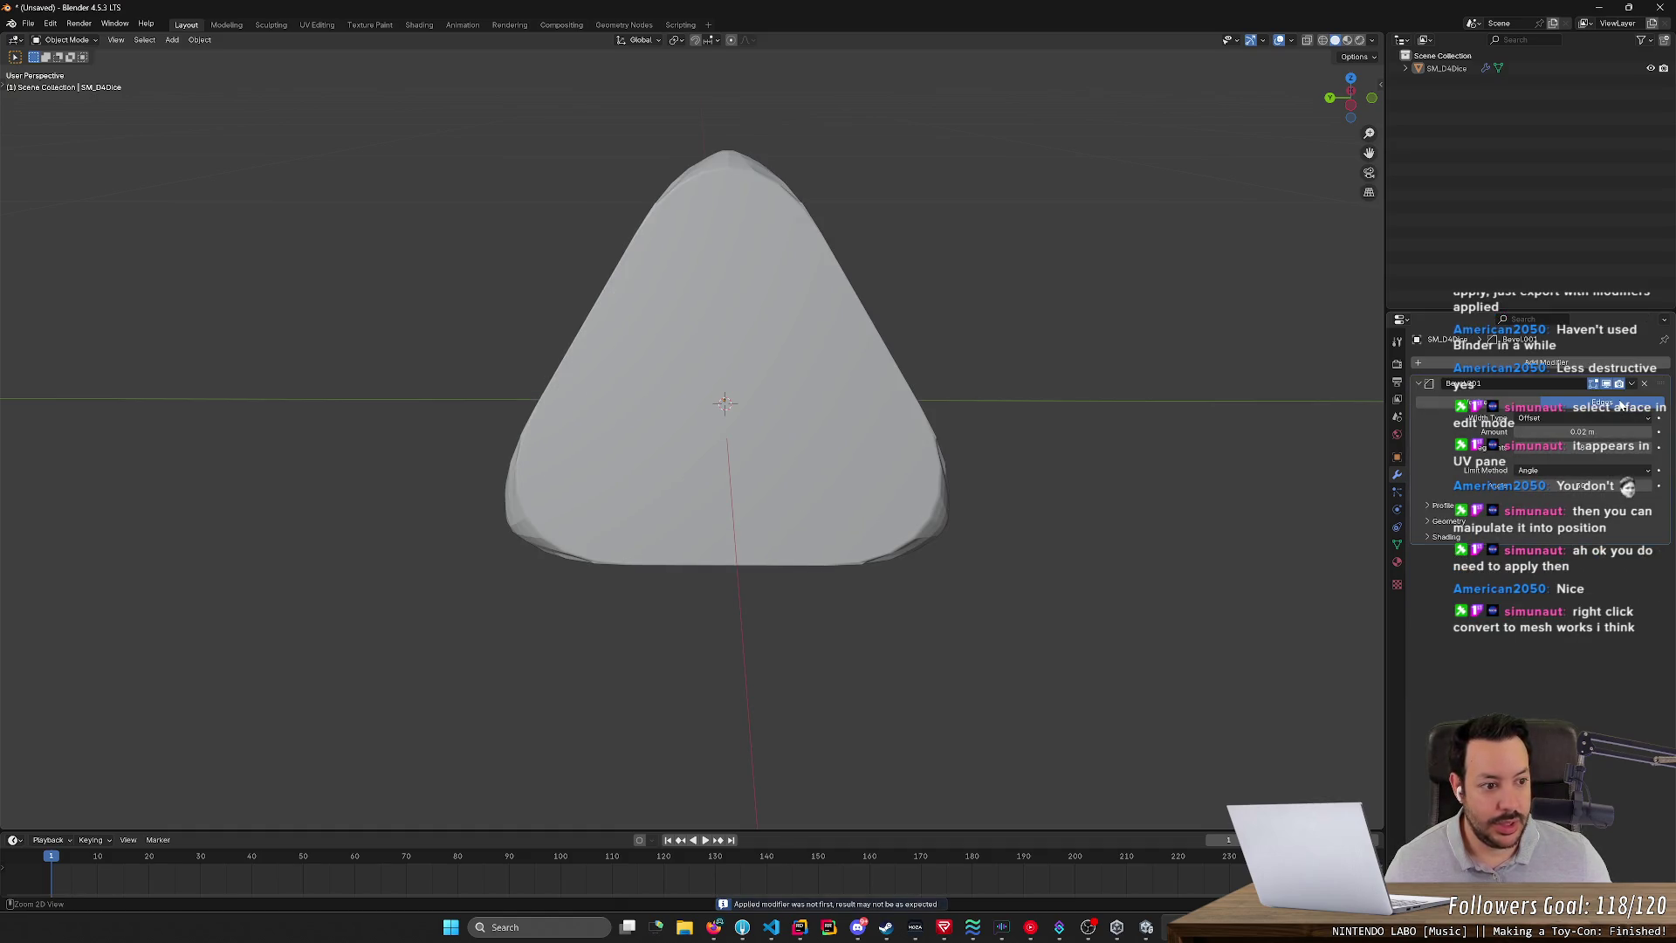
{"action": "key", "text": "ctrl+z"}
- Apply Bevel.001 first, then the remaining Bevel modifier, and inspect the result
{"action": "left_click", "coordinate": [1631, 385]}
{"action": "left_click", "coordinate": [1619, 402]}
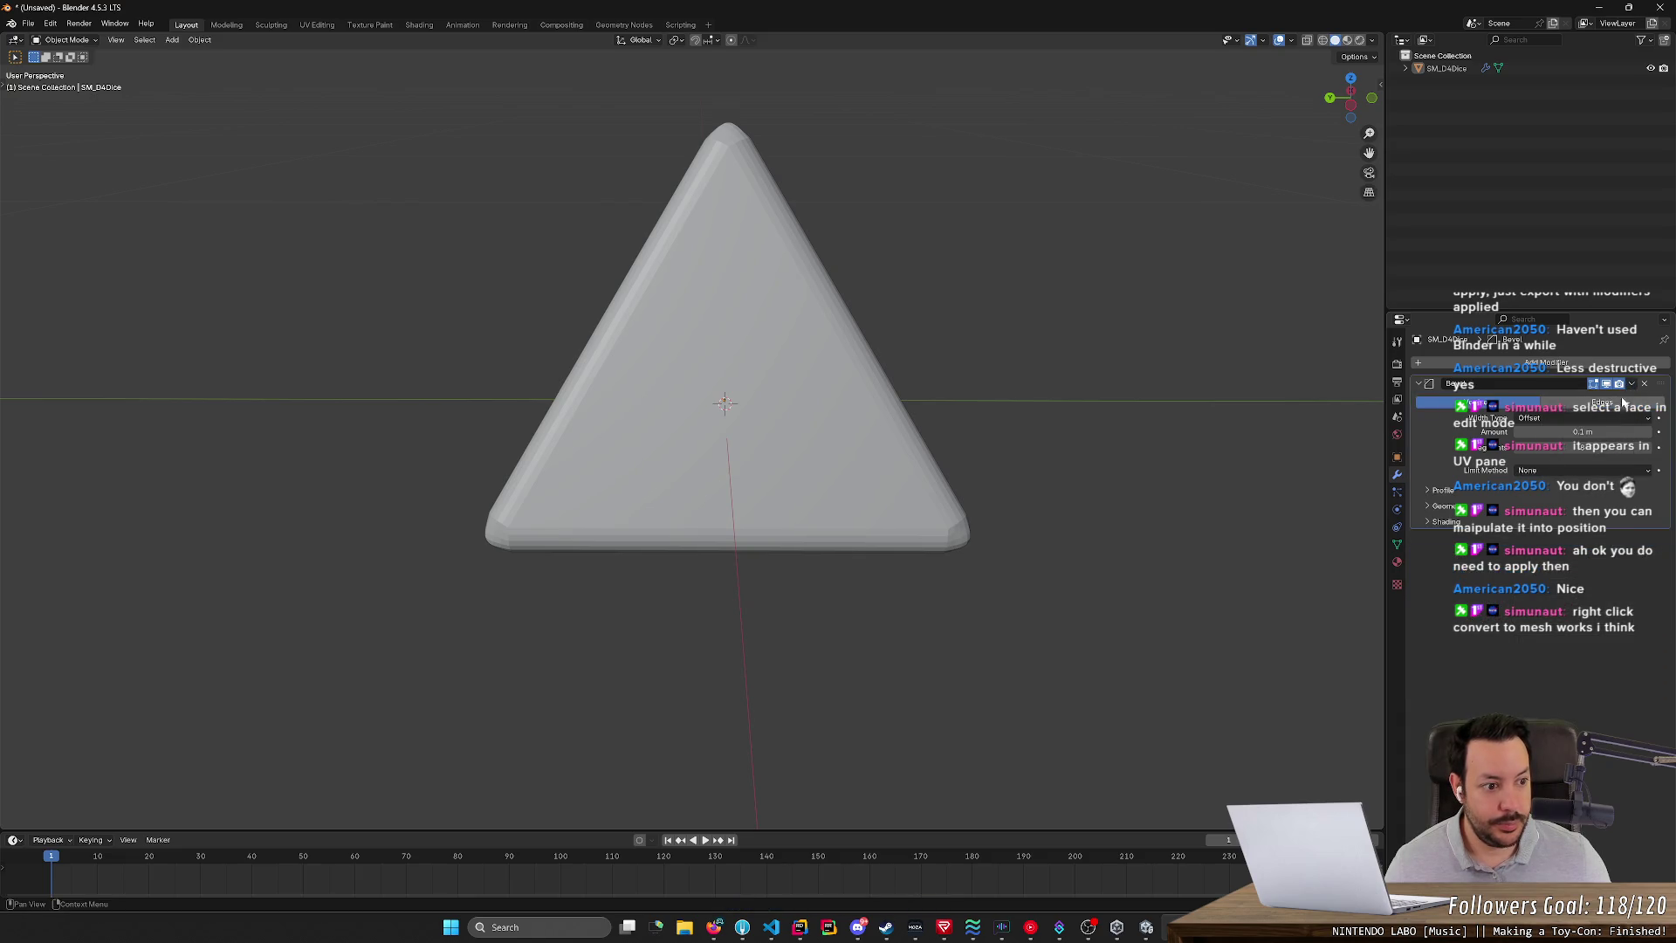
{"action": "left_click", "coordinate": [1631, 384]}
{"action": "left_click", "coordinate": [1617, 403]}
{"action": "scroll", "coordinate": [1017, 500], "scroll_direction": "down", "scroll_amount": 5}
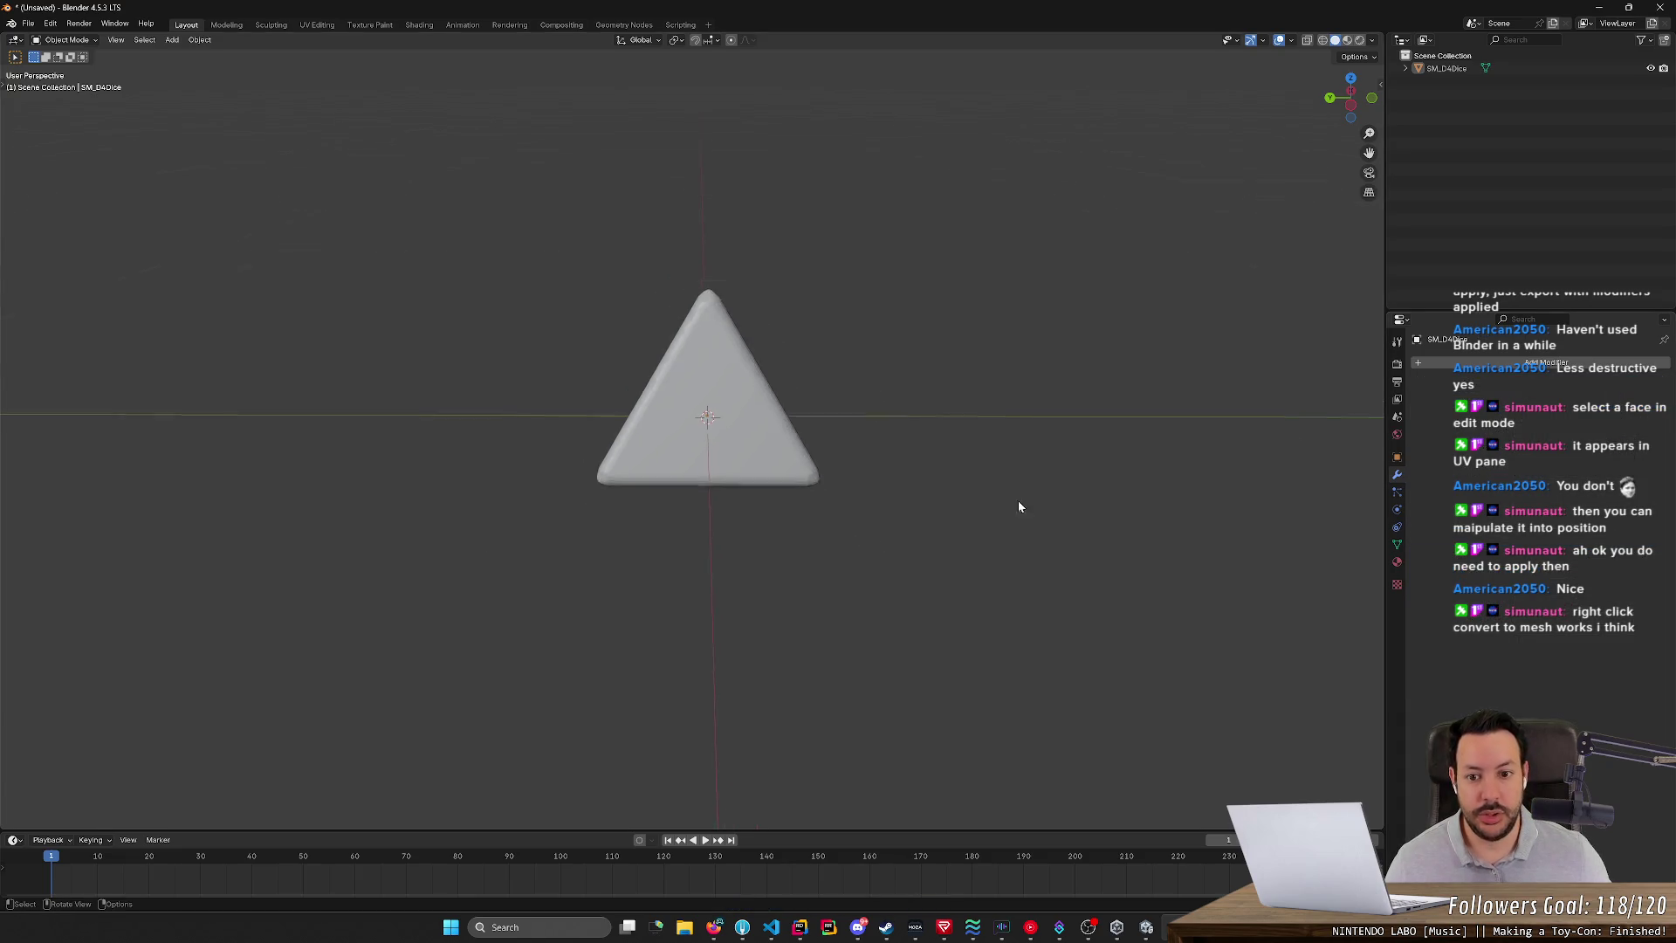
{"action": "mouse_move", "coordinate": [1018, 500]}
{"action": "middle_mouse_down"}
{"action": "mouse_move", "coordinate": [1118, 490]}
{"action": "mouse_move", "coordinate": [1083, 507]}
{"action": "mouse_move", "coordinate": [1081, 629]}
{"action": "mouse_move", "coordinate": [1144, 580]}
{"action": "mouse_move", "coordinate": [988, 443]}
{"action": "middle_mouse_up"}
- Switch to the UV Editing workspace and select the tetrahedron's front triangular face
{"action": "left_click", "coordinate": [316, 24]}
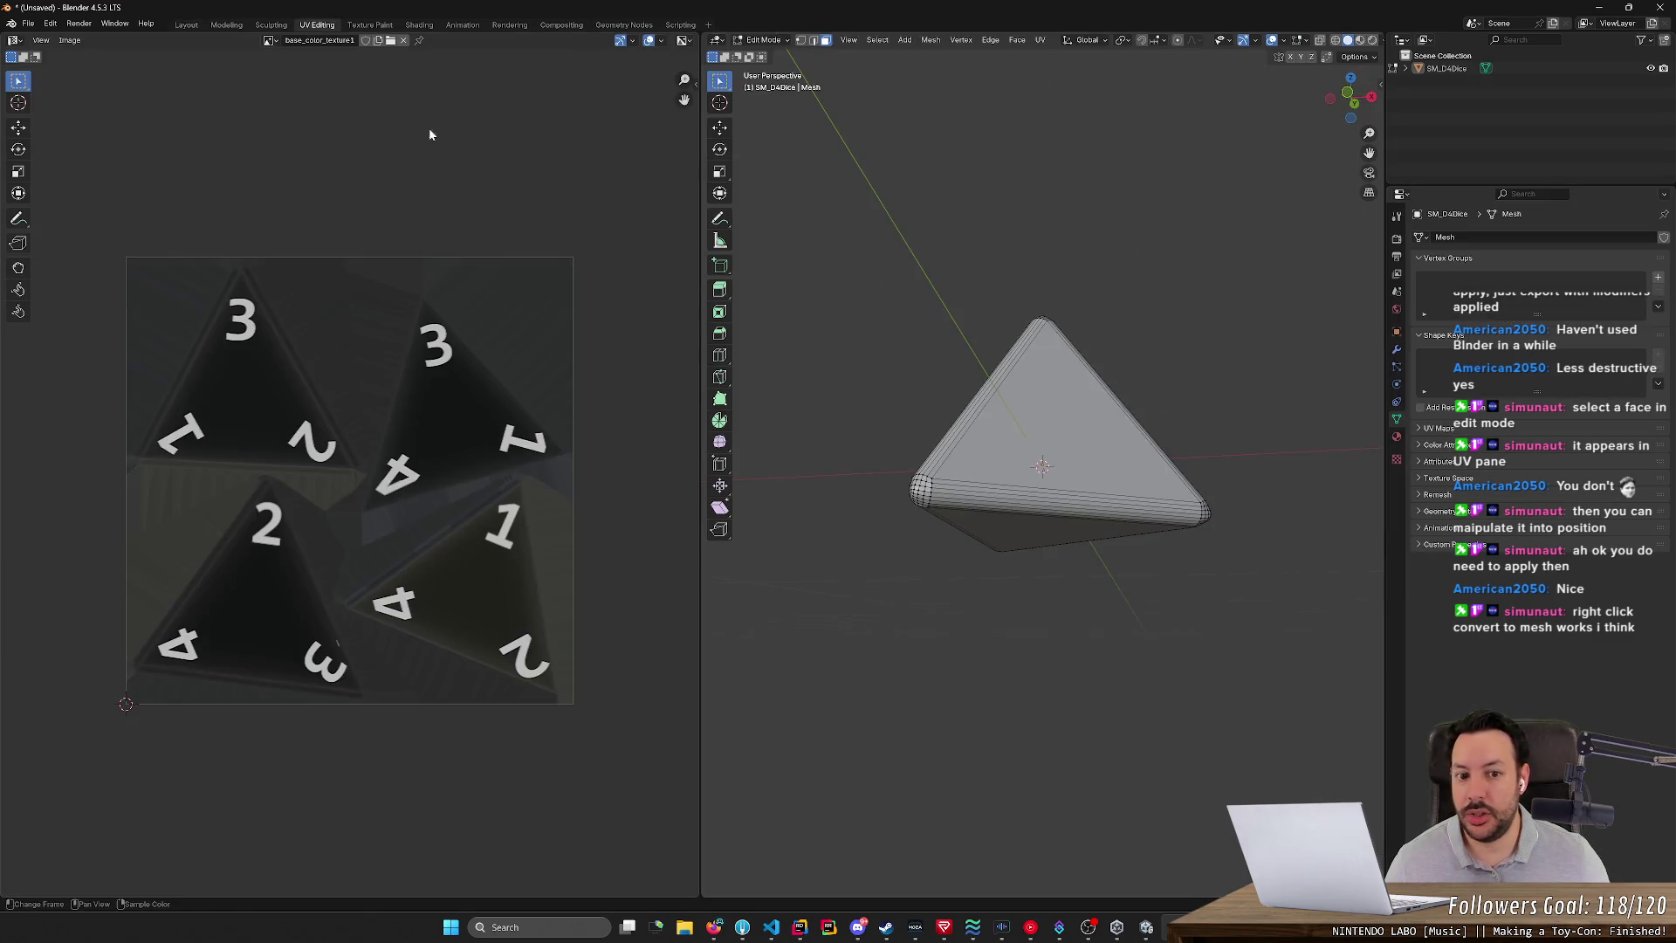
{"action": "middle_click_drag", "start_coordinate": [855, 375], "coordinate": [1066, 438]}
{"action": "left_click", "coordinate": [1066, 439]}
{"action": "mouse_move", "coordinate": [1178, 372]}
{"action": "middle_mouse_down"}
{"action": "mouse_move", "coordinate": [1157, 370]}
{"action": "mouse_move", "coordinate": [1126, 405]}
{"action": "middle_mouse_up"}
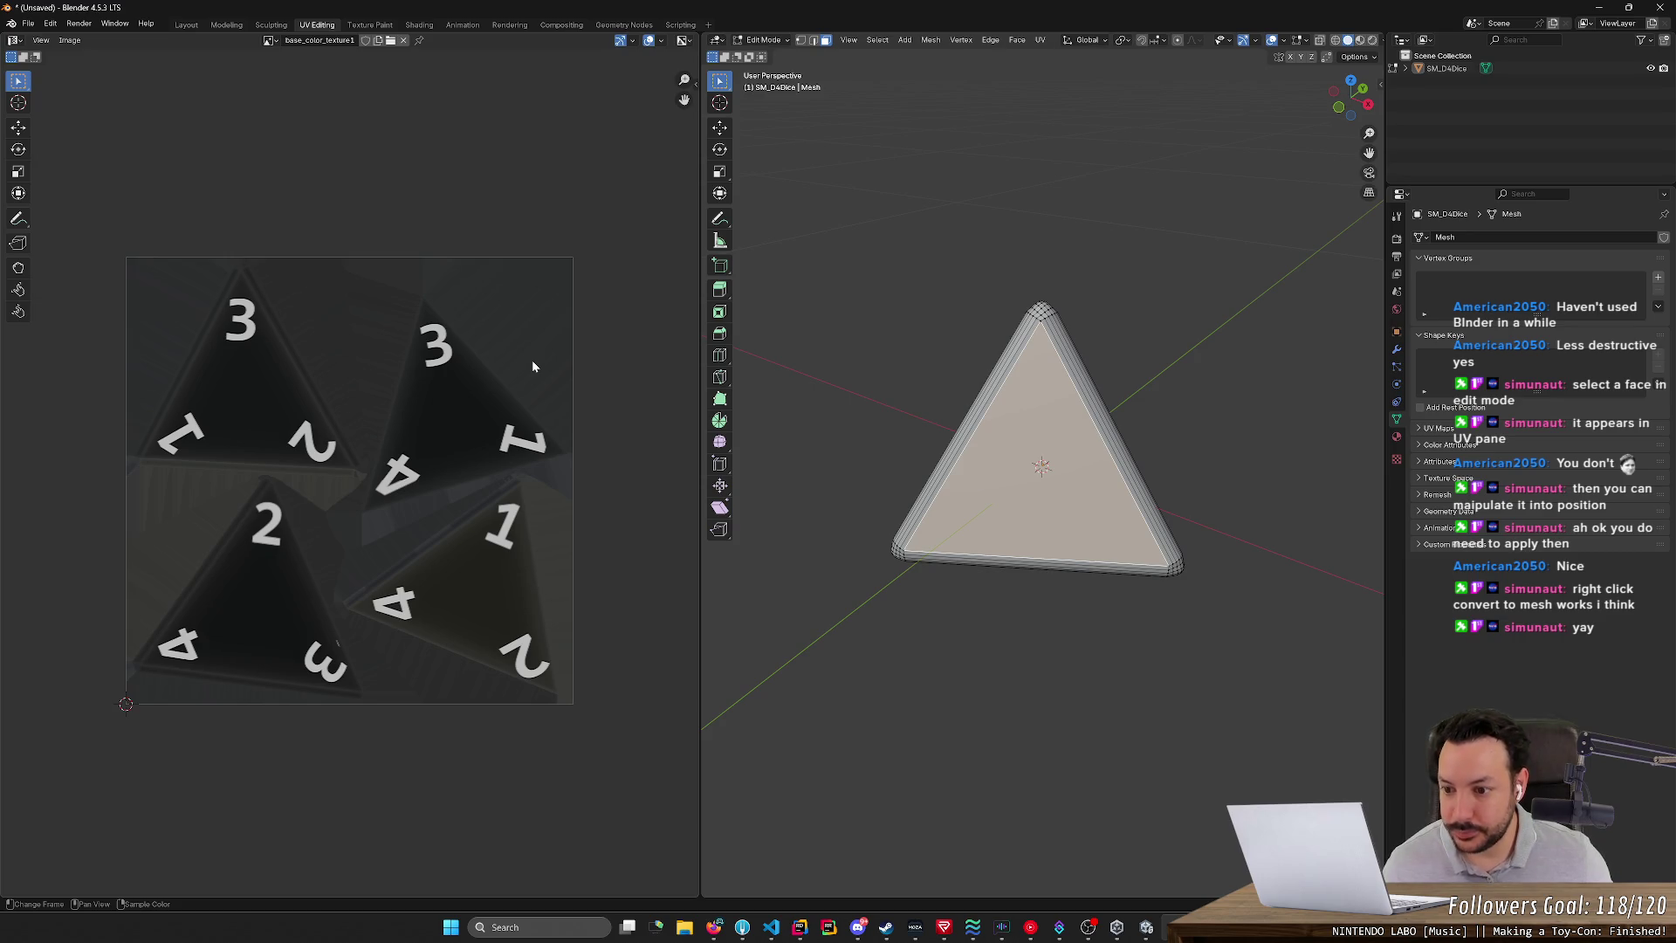
{"action": "scroll", "coordinate": [605, 356], "scroll_direction": "up", "scroll_amount": 2}
{"action": "scroll", "coordinate": [605, 356], "scroll_direction": "down", "scroll_amount": 1}
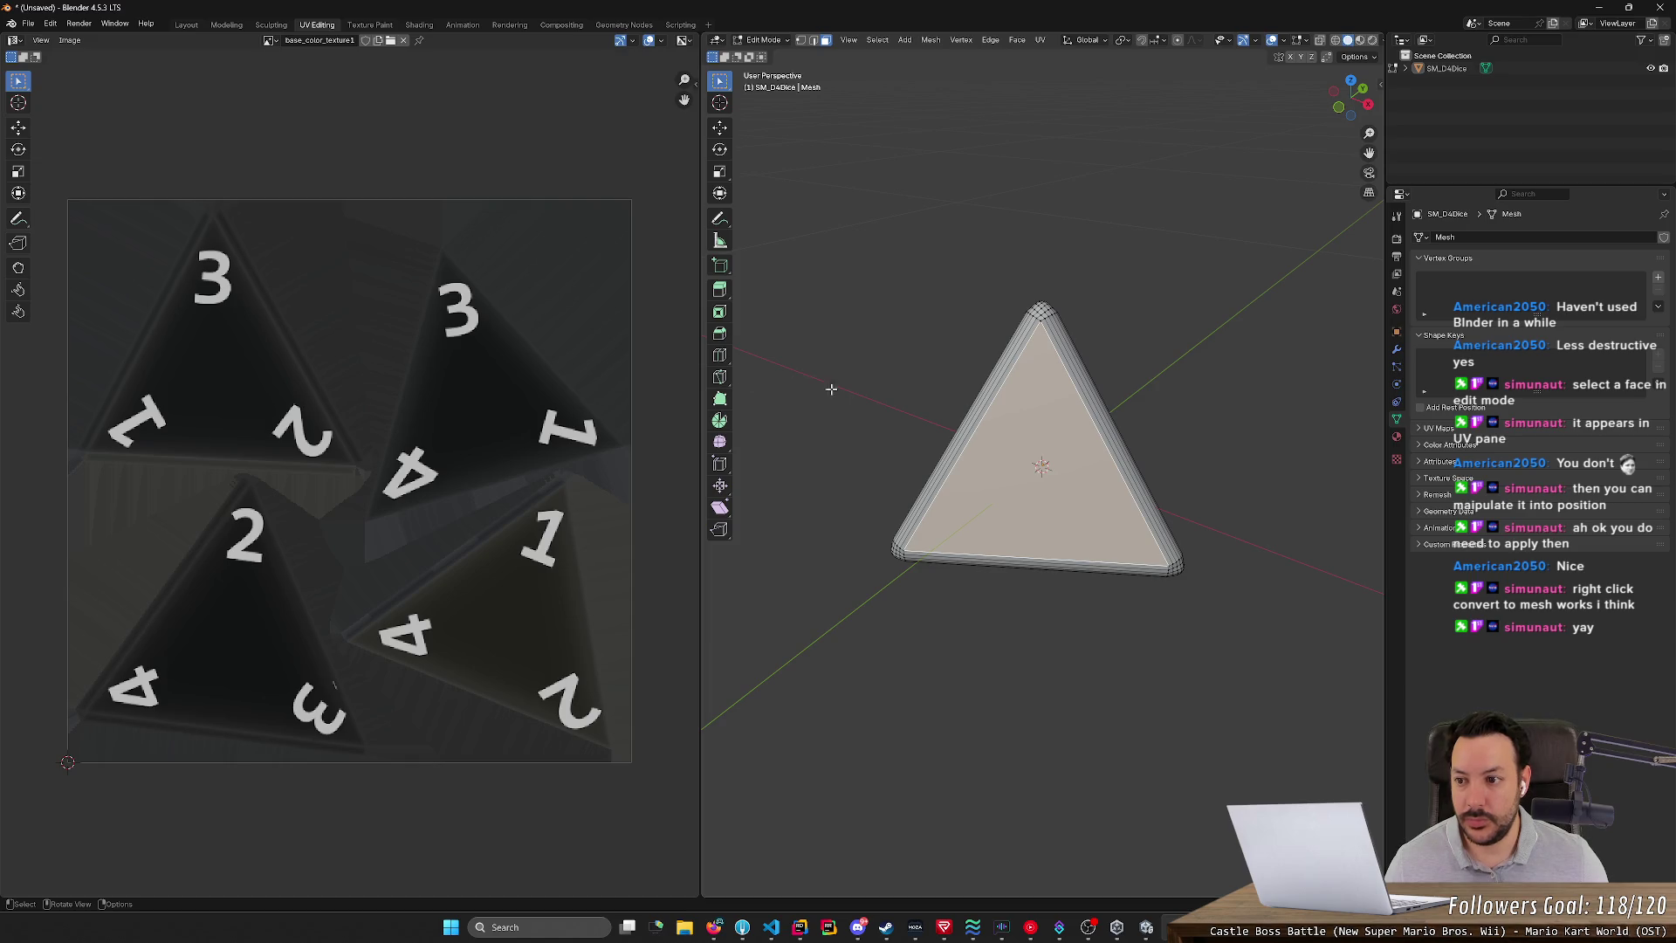
{"action": "scroll", "coordinate": [1030, 391], "scroll_direction": "up", "scroll_amount": 3}
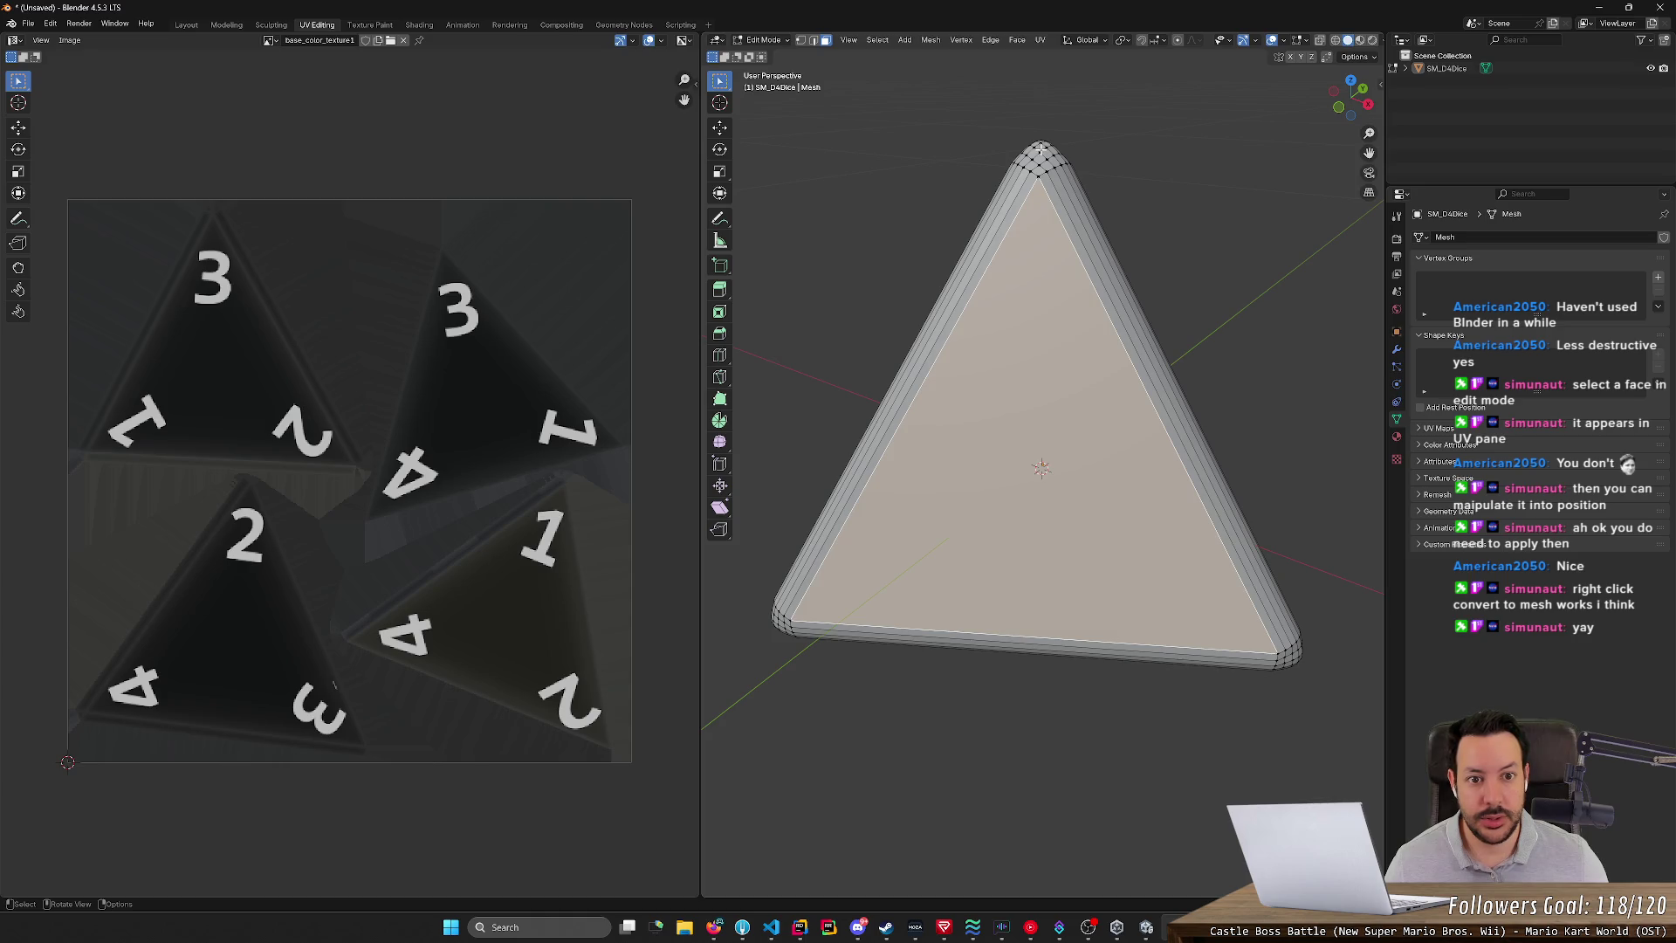
- Select the rounded top corner and left bevel strip, then add the front face and top corner
{"action": "middle_click_drag", "start_coordinate": [1040, 153], "coordinate": [1037, 213]}
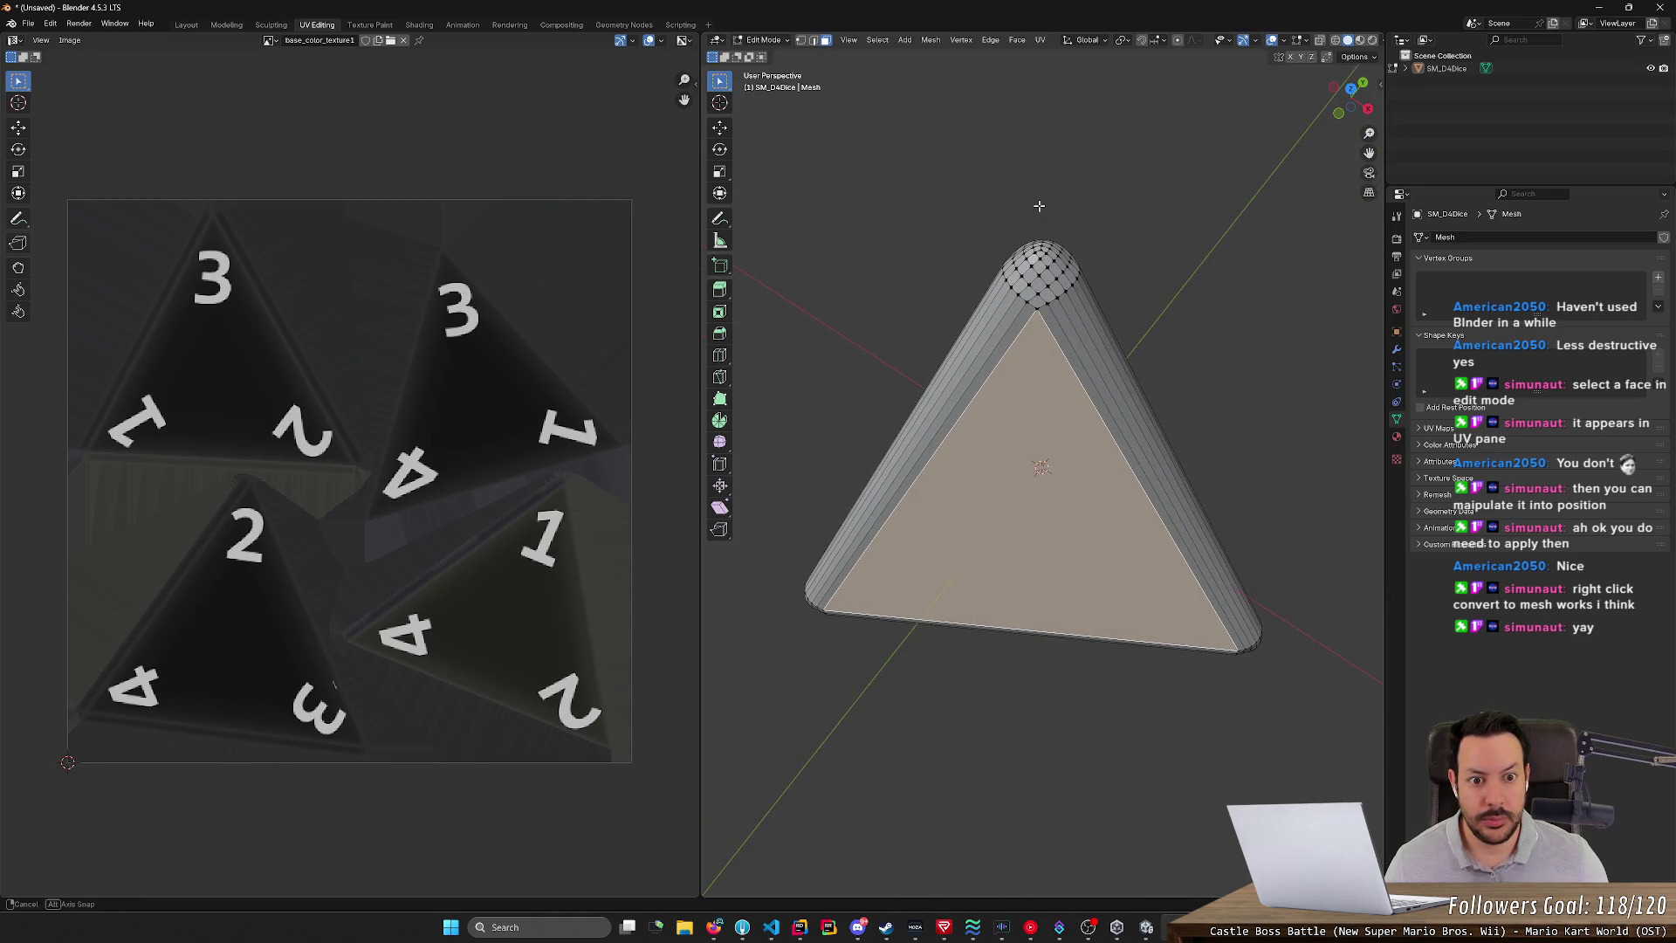
{"action": "left_click", "coordinate": [1038, 254]}
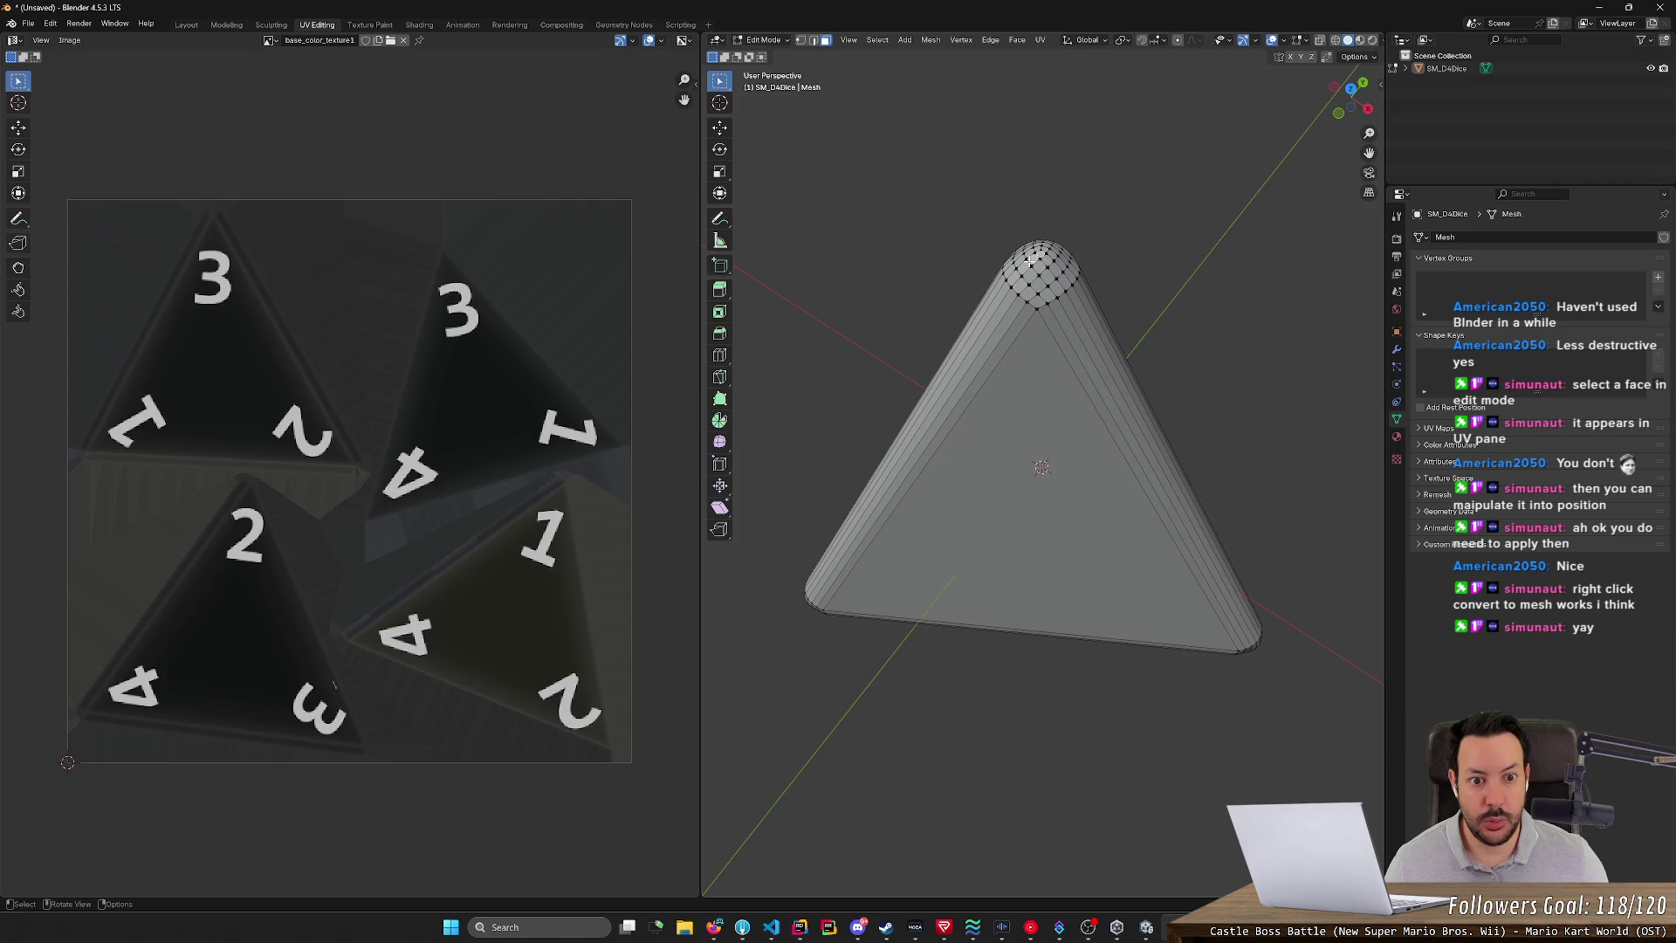
{"action": "left_click", "coordinate": [1008, 307], "text": "alt"}
{"action": "left_click", "coordinate": [1008, 307], "text": "alt"}
{"action": "left_click", "coordinate": [1012, 305], "text": "alt"}
{"action": "left_click", "coordinate": [1019, 294], "text": "alt"}
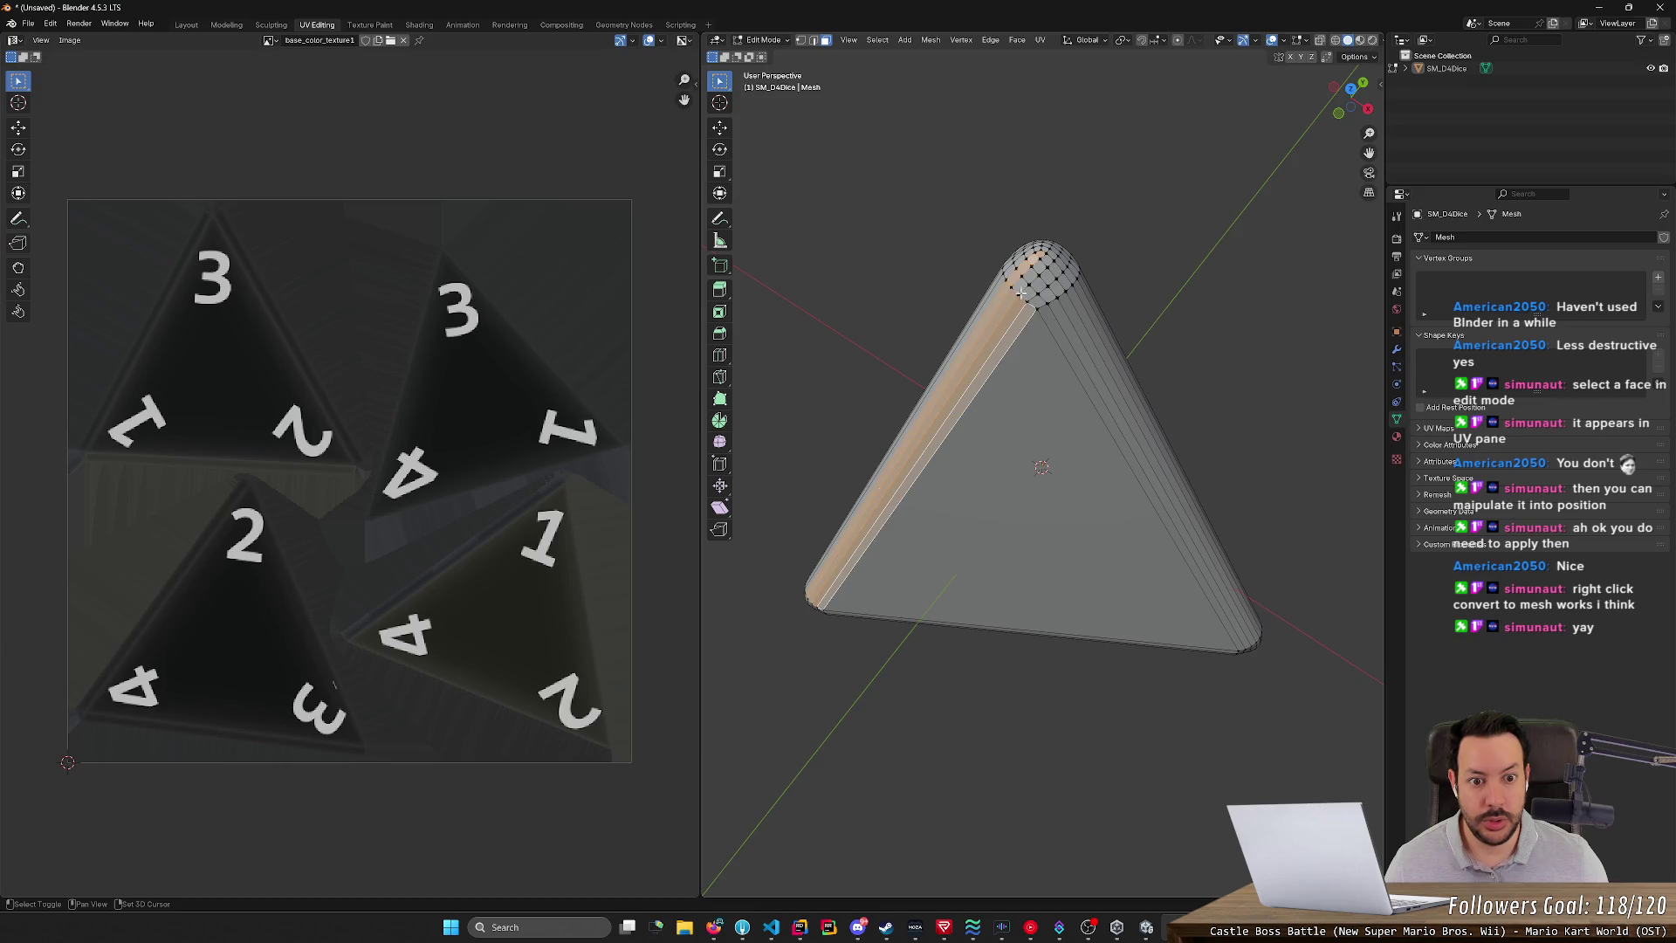
{"action": "key", "text": "b"}
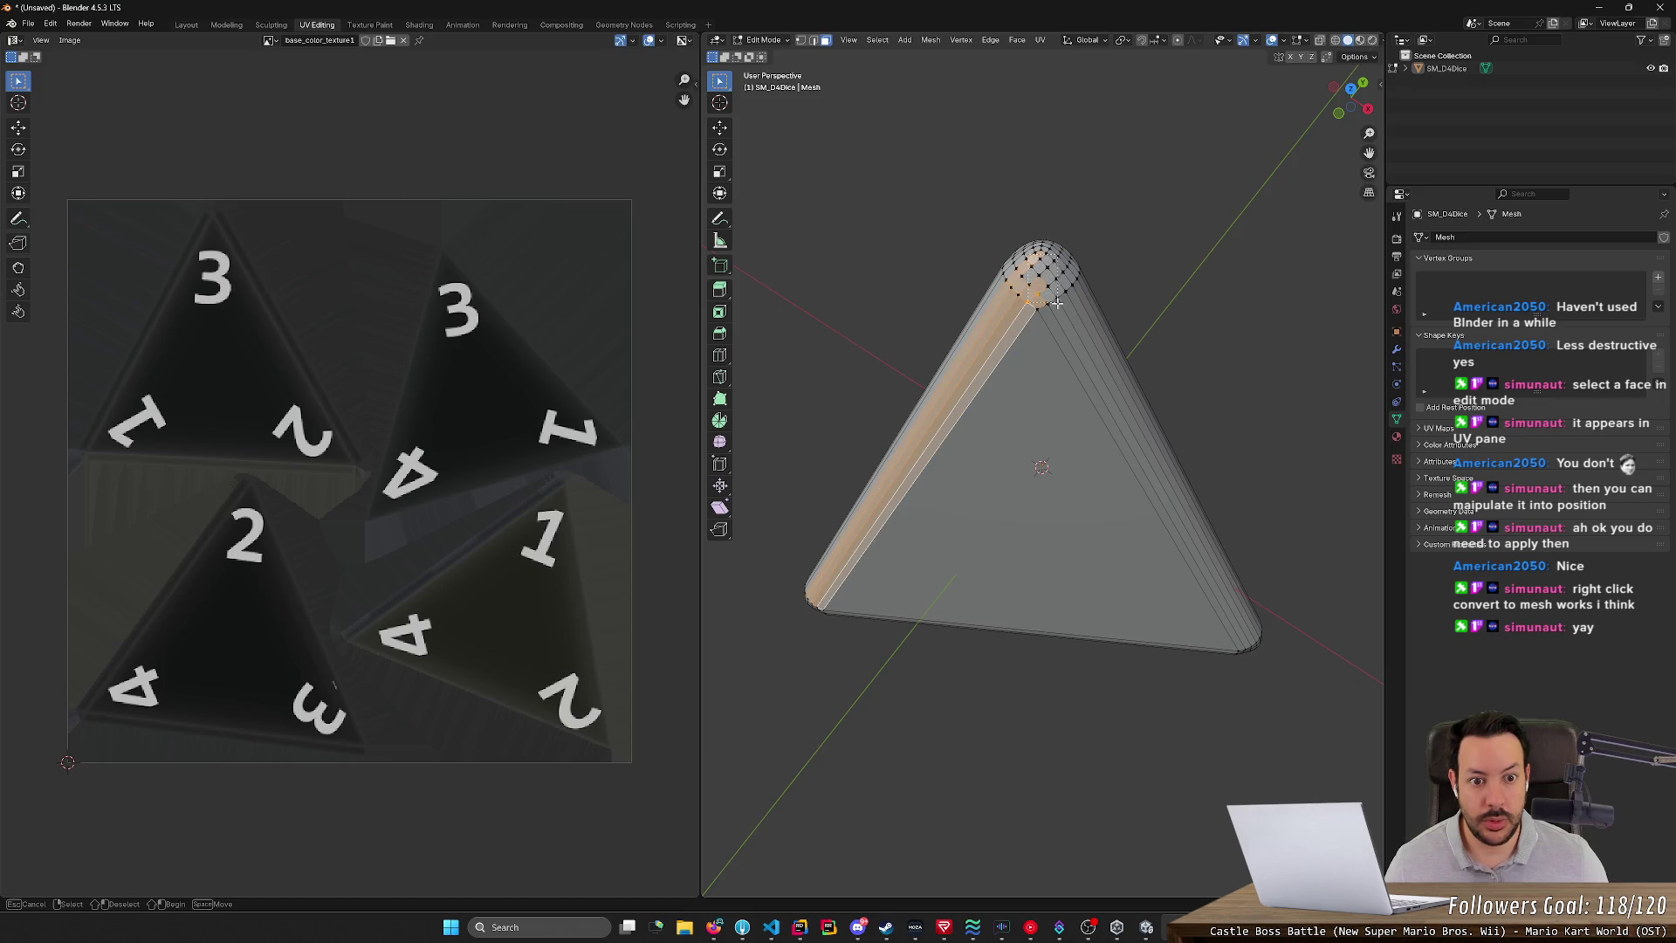
{"action": "left_click", "coordinate": [1056, 307], "text": "shift"}
{"action": "left_click", "coordinate": [1056, 259], "text": "shift"}
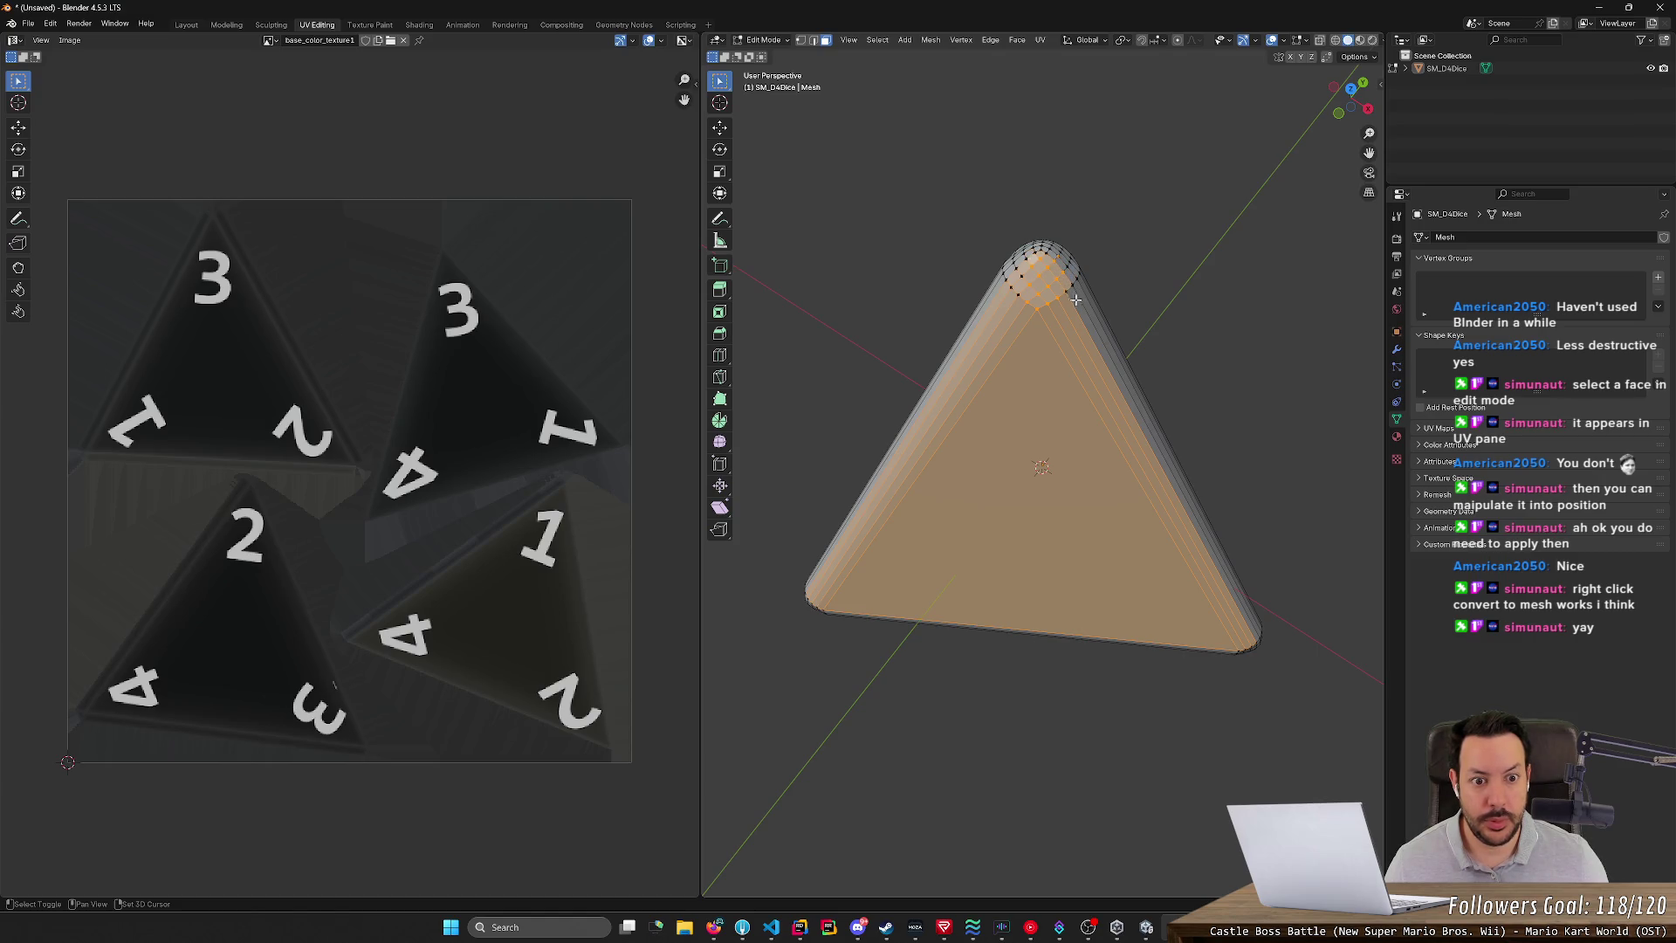
- Add the rounded corner faces to the selection and stand the tetrahedron upright, edge forward
{"action": "mouse_move", "coordinate": [1055, 493]}
{"action": "middle_mouse_down"}
{"action": "mouse_move", "coordinate": [1022, 653]}
{"action": "mouse_move", "coordinate": [979, 578]}
{"action": "middle_mouse_up"}
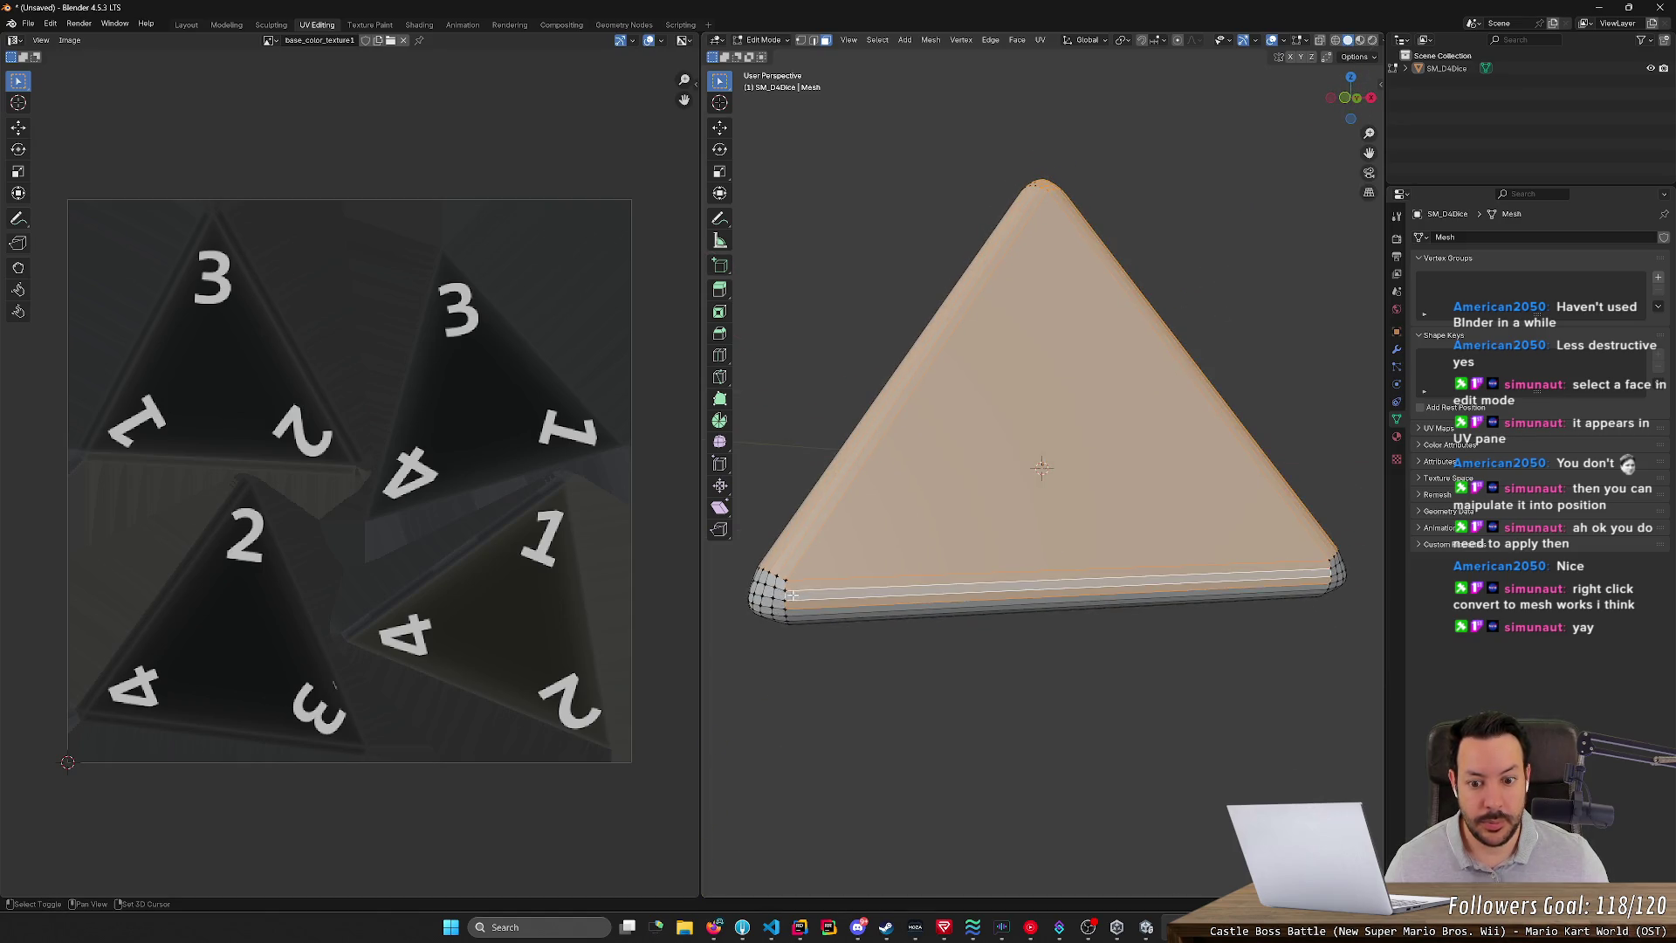
{"action": "middle_click_drag", "start_coordinate": [785, 604], "coordinate": [860, 593]}
{"action": "left_click", "coordinate": [865, 574], "text": "shift"}
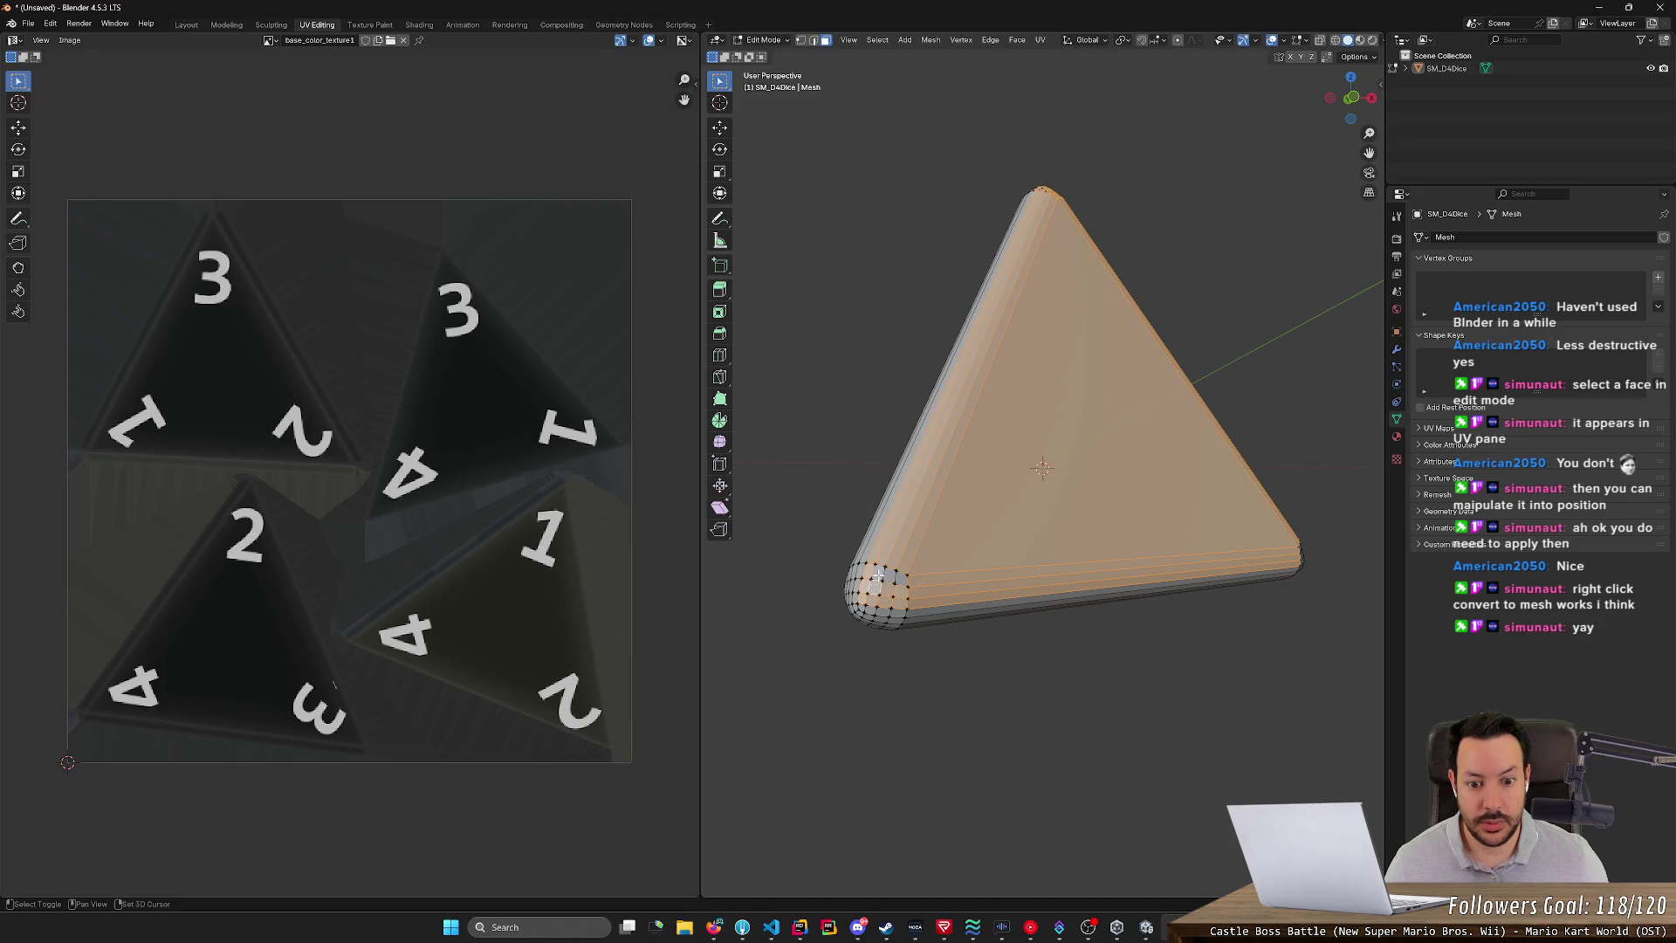
{"action": "left_click", "coordinate": [892, 573], "text": "shift"}
{"action": "mouse_move", "coordinate": [894, 576]}
{"action": "middle_mouse_down"}
{"action": "mouse_move", "coordinate": [904, 509]}
{"action": "mouse_move", "coordinate": [990, 524]}
{"action": "middle_mouse_up"}
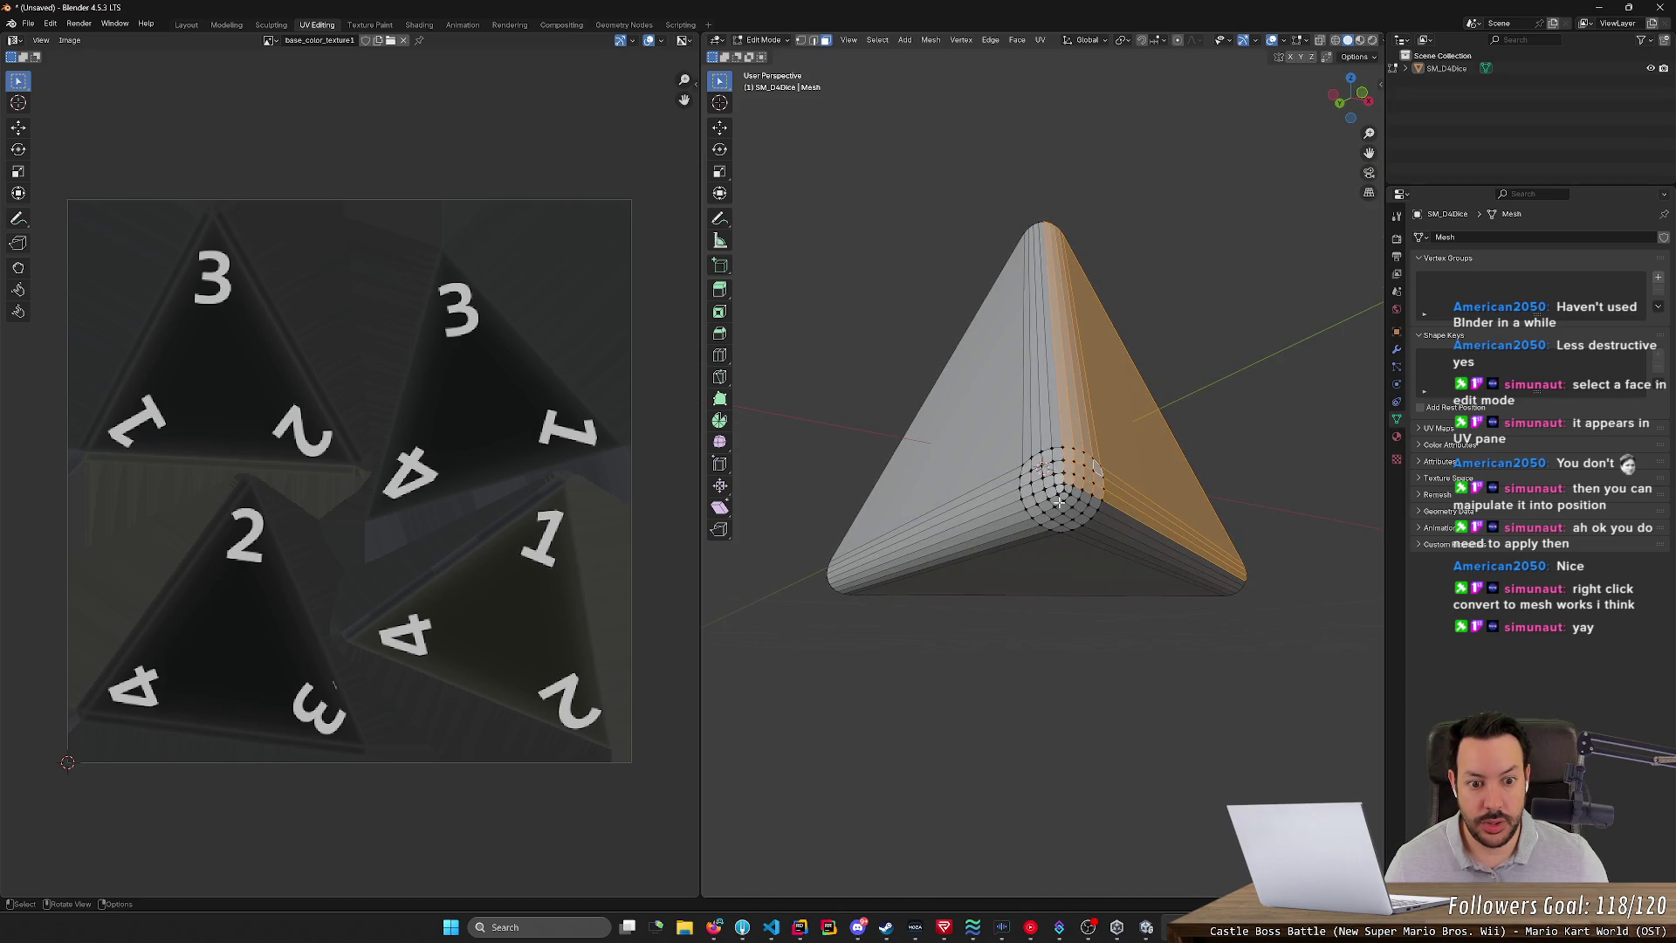
{"action": "middle_click_drag", "start_coordinate": [1095, 522], "coordinate": [986, 579]}
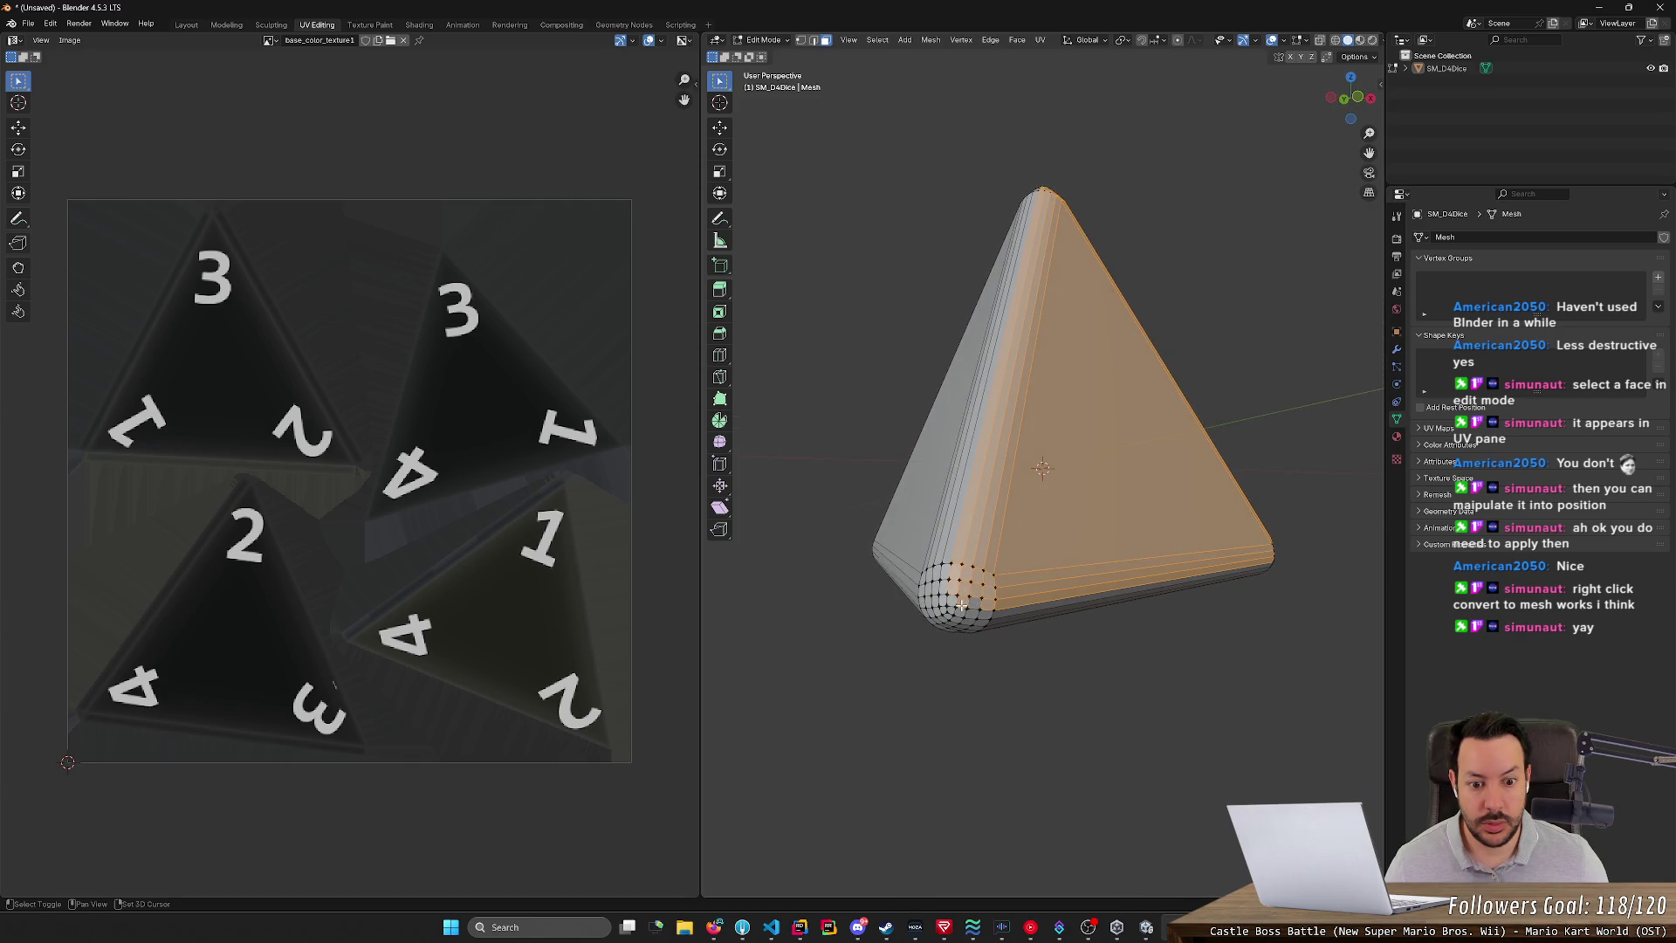
{"action": "mouse_move", "coordinate": [1006, 605]}
{"action": "middle_mouse_down"}
{"action": "mouse_move", "coordinate": [1114, 519]}
{"action": "mouse_move", "coordinate": [1195, 584]}
{"action": "middle_mouse_up"}
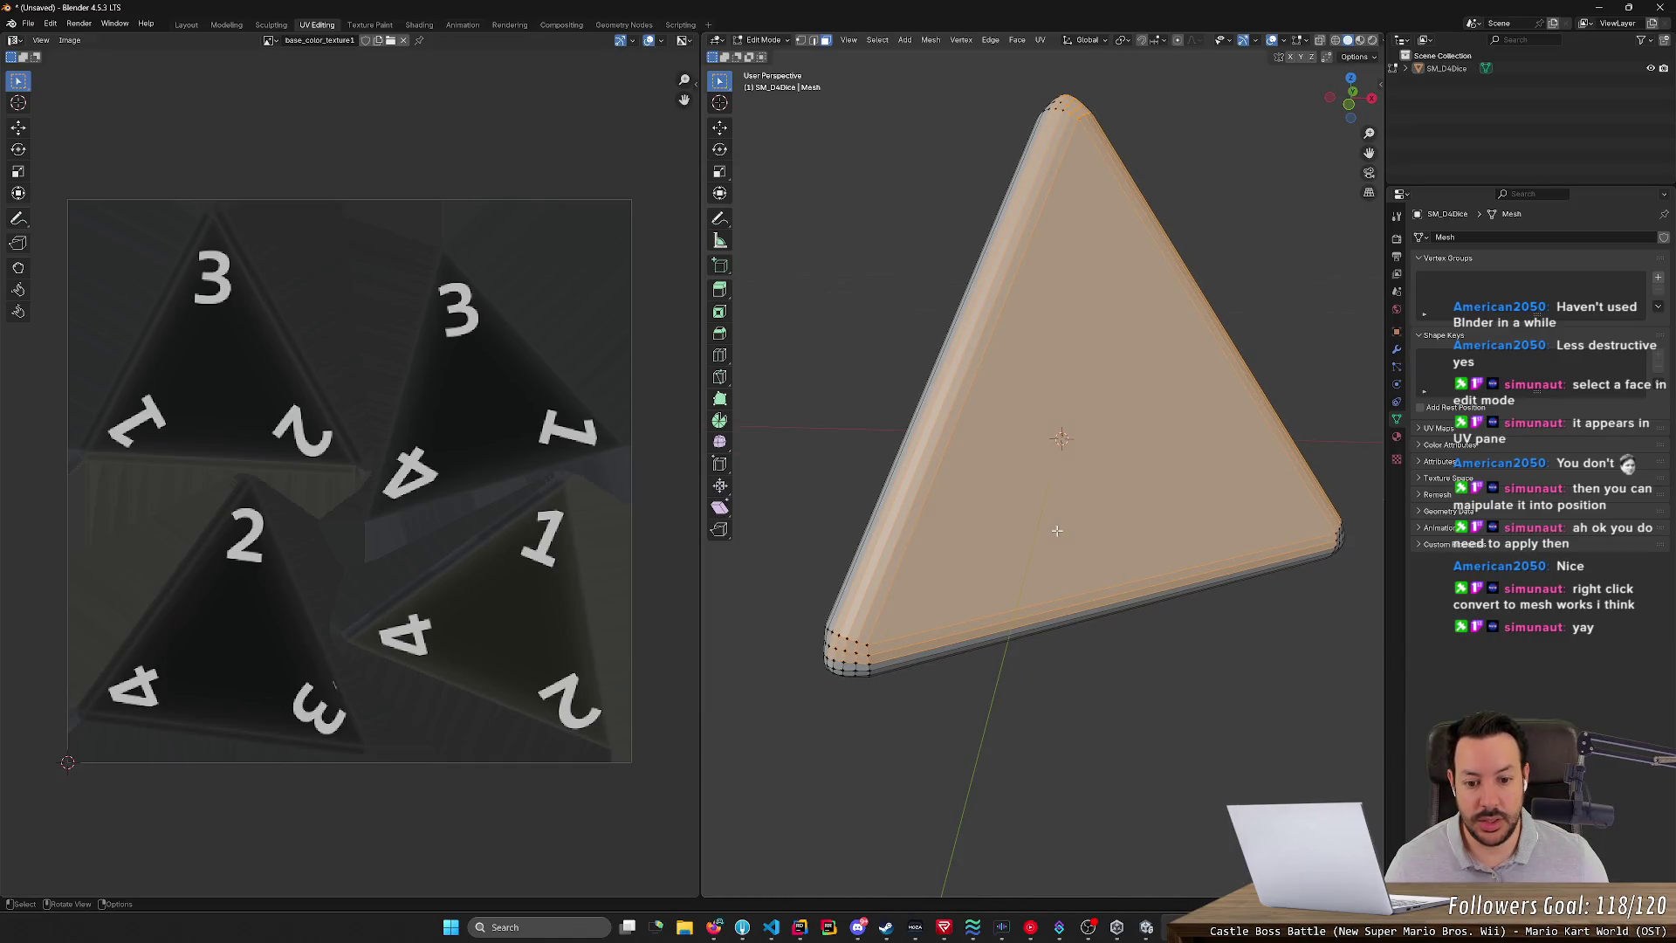
- Deselect the bottom bevel strip so only the front triangular face stays selected
{"action": "left_click", "coordinate": [1213, 591], "text": "ctrl"}
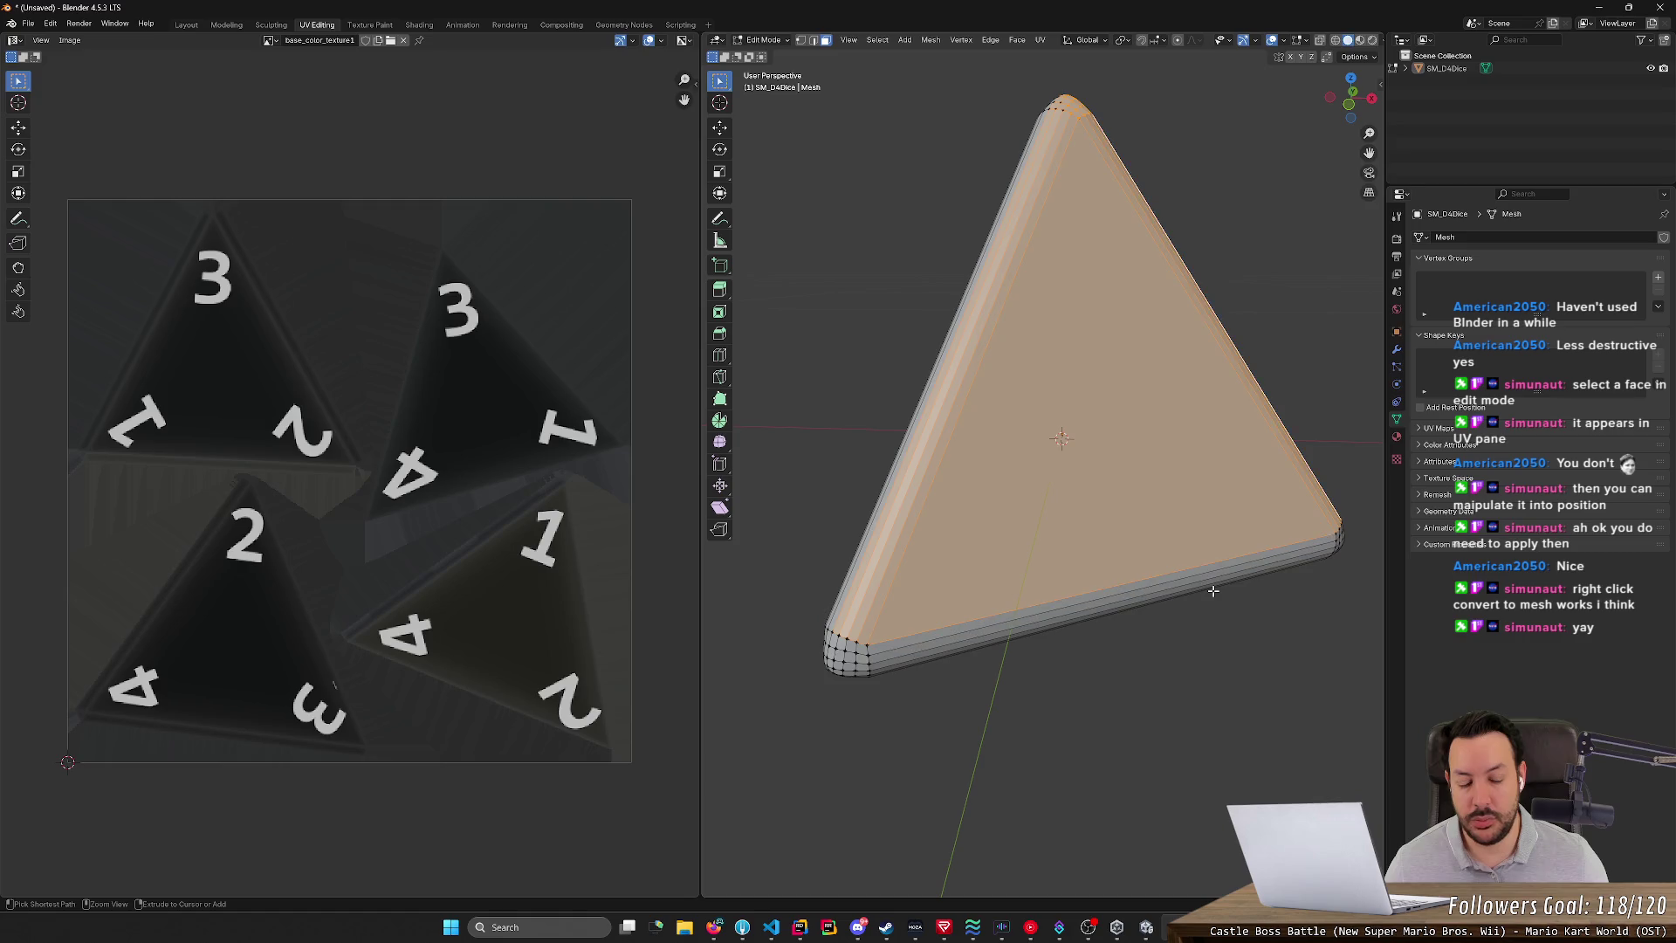
{"action": "left_click", "coordinate": [1198, 665]}
{"action": "key", "text": "ctrl+z"}
{"action": "key", "text": "ctrl+z"}
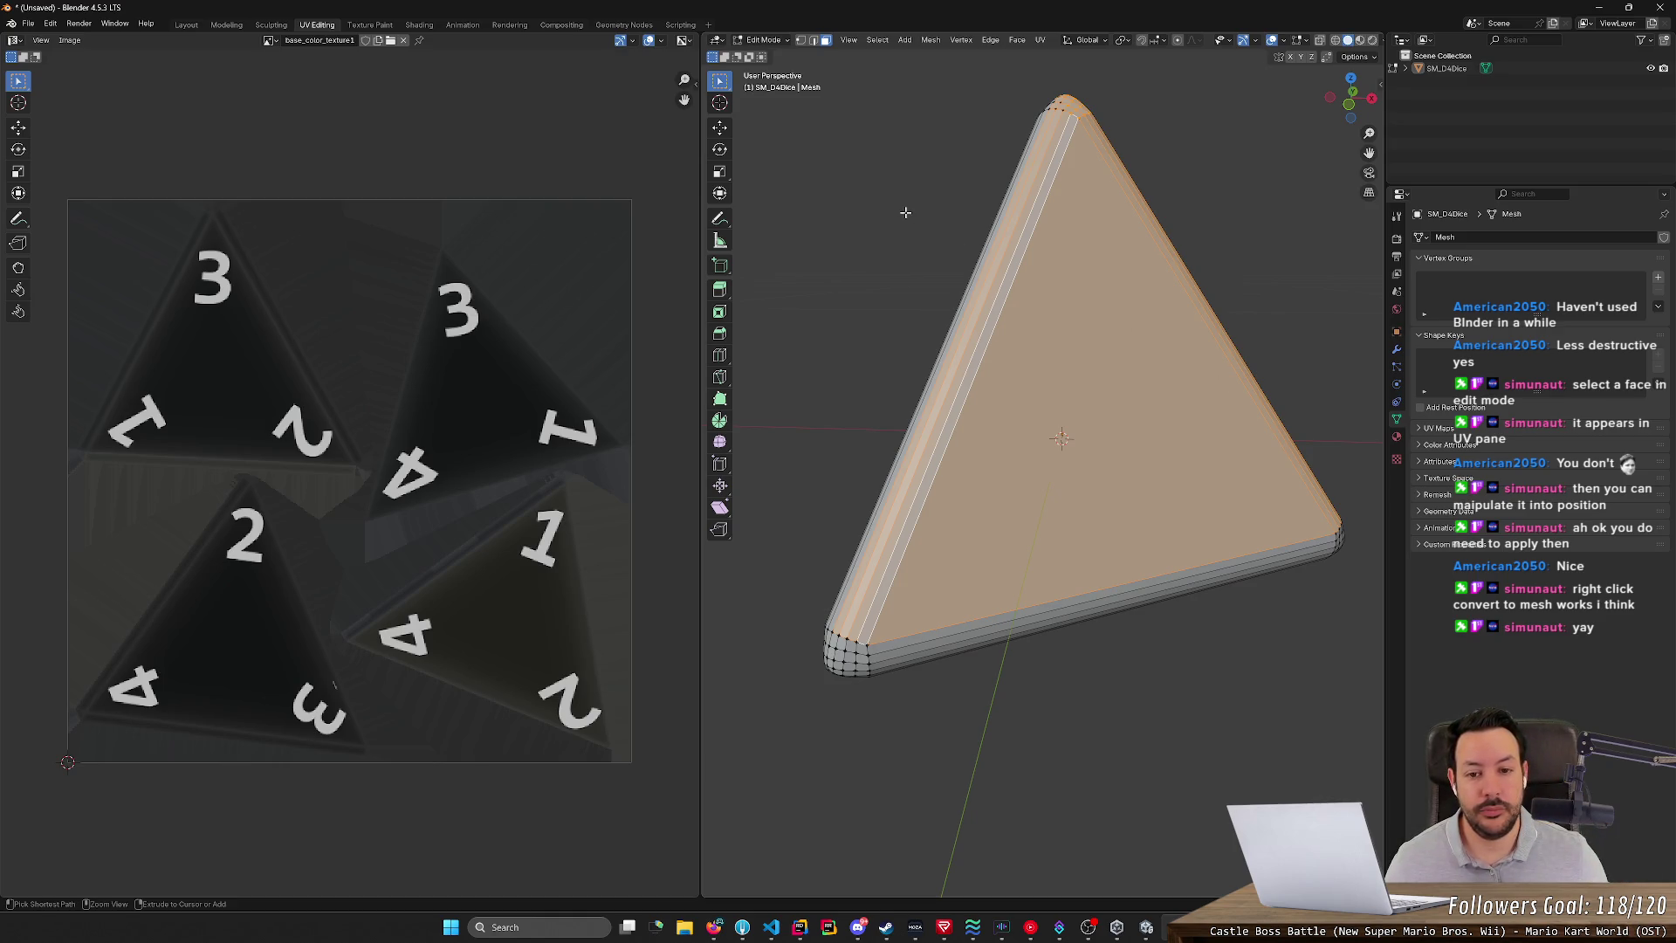
{"action": "left_click", "coordinate": [859, 161]}
{"action": "key", "text": "ctrl+z"}
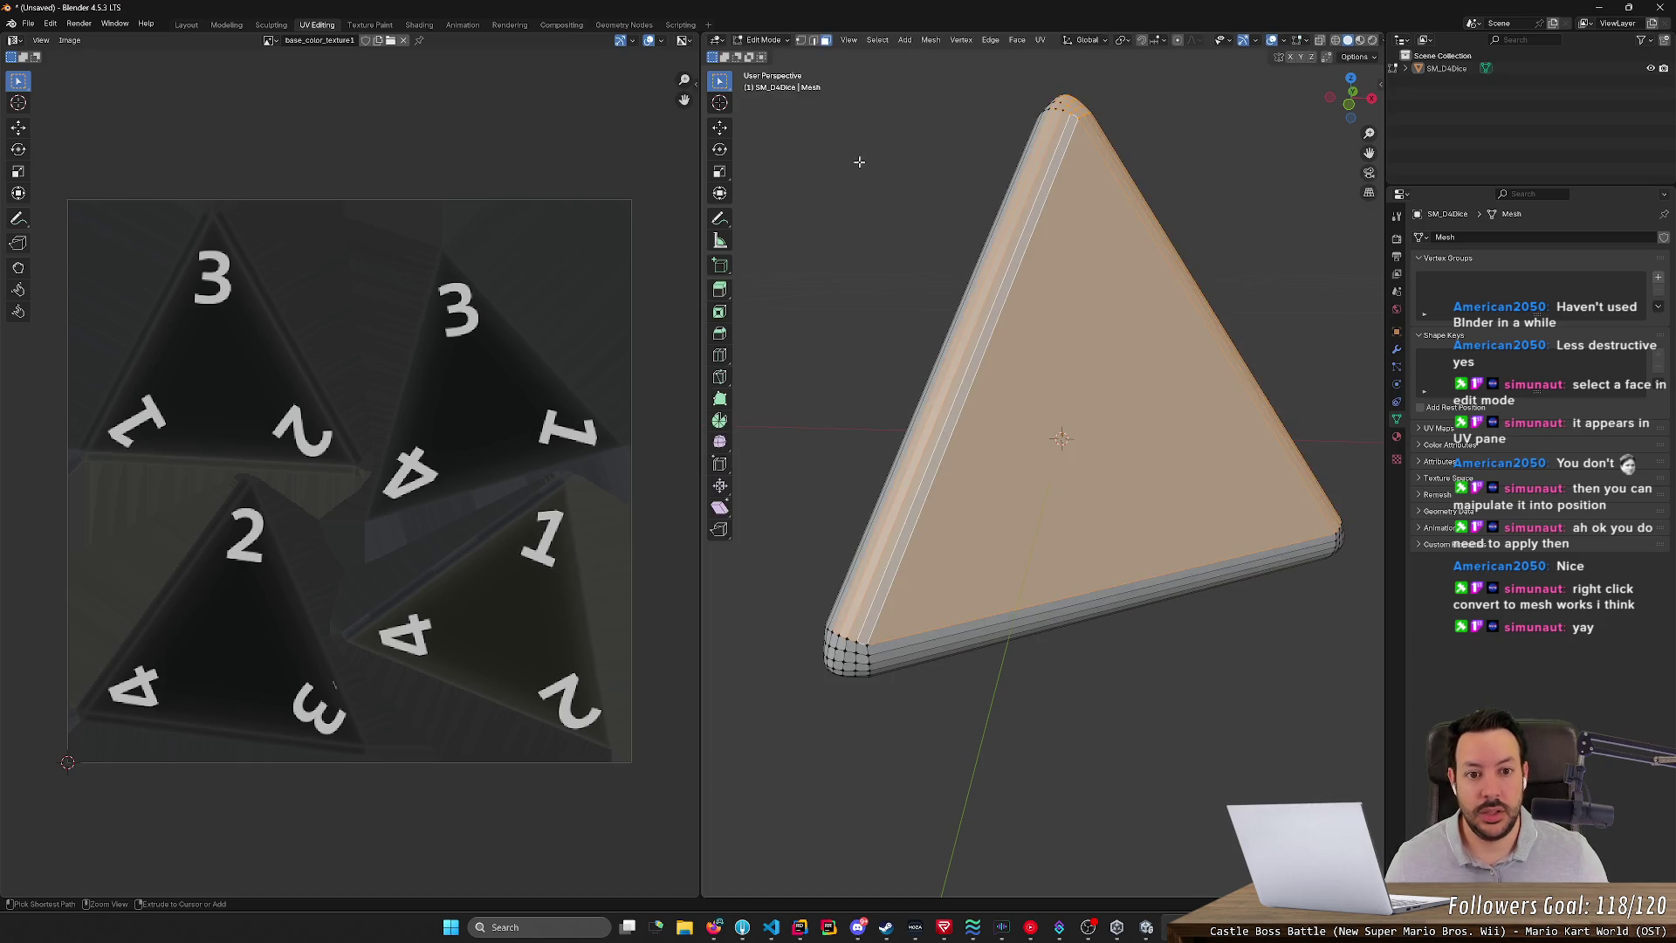
{"action": "mouse_move", "coordinate": [873, 176]}
{"action": "middle_mouse_down"}
{"action": "mouse_move", "coordinate": [977, 248]}
{"action": "mouse_move", "coordinate": [1148, 295]}
{"action": "mouse_move", "coordinate": [1254, 487]}
{"action": "mouse_move", "coordinate": [1246, 499]}
{"action": "mouse_move", "coordinate": [1173, 449]}
{"action": "mouse_move", "coordinate": [1047, 602]}
{"action": "mouse_move", "coordinate": [1002, 569]}
{"action": "middle_mouse_up"}
{"action": "scroll", "coordinate": [1043, 606], "scroll_direction": "up", "scroll_amount": 3}
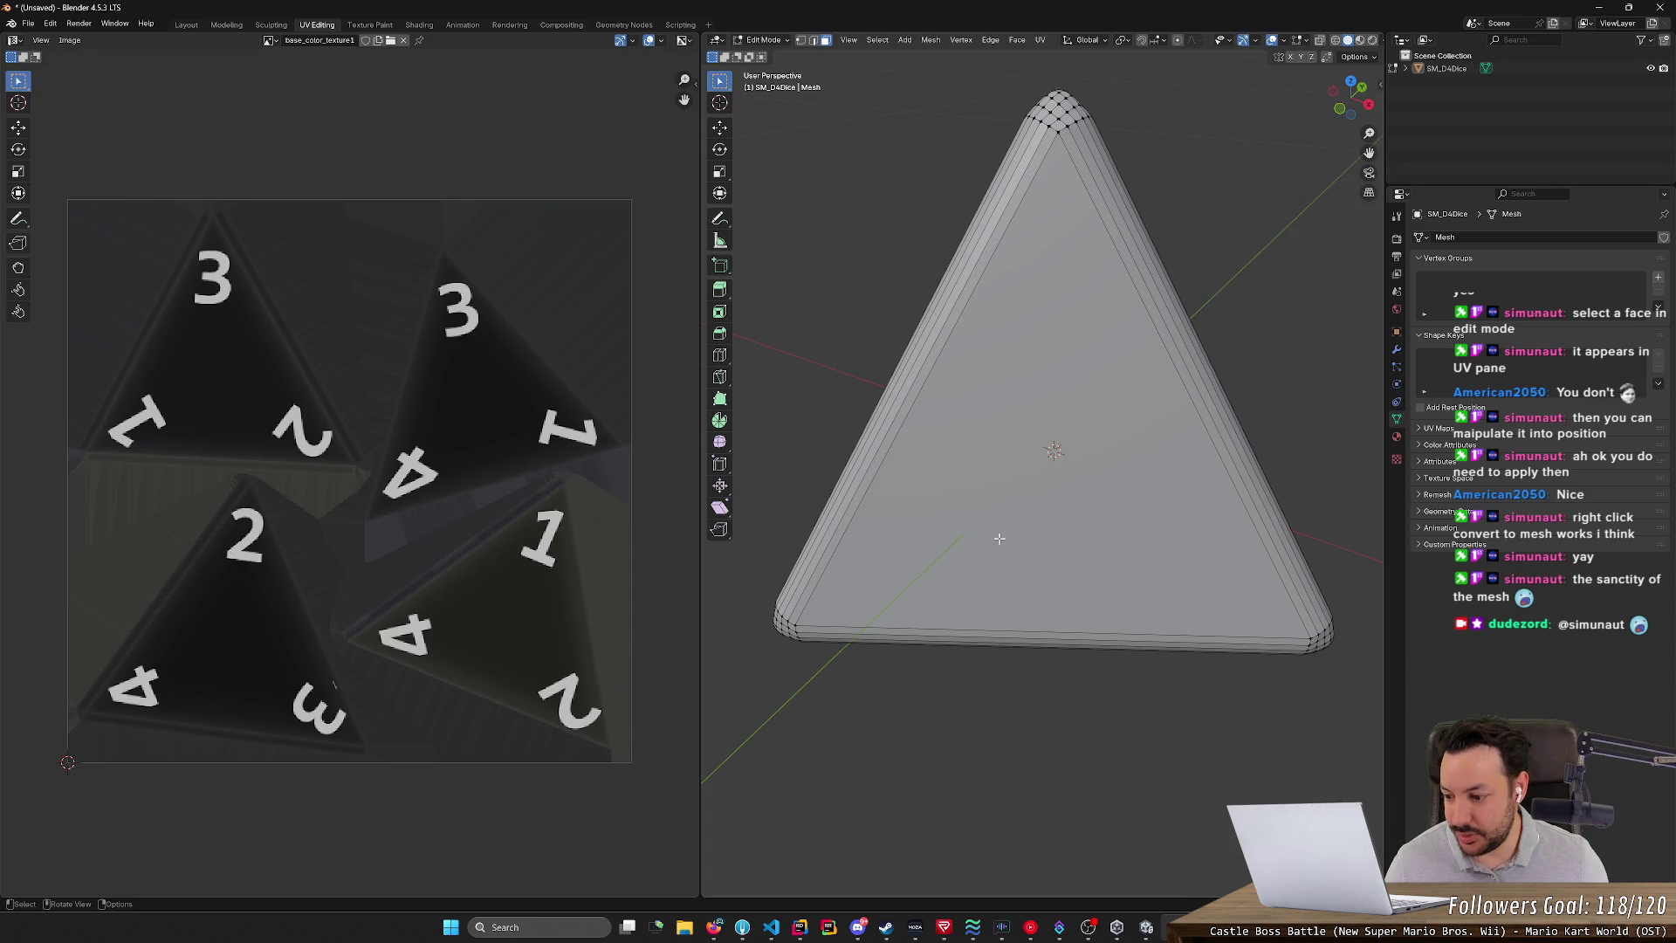
{"action": "left_click", "coordinate": [999, 539]}
{"action": "left_click", "coordinate": [999, 538], "text": "shift"}
{"action": "left_click", "coordinate": [999, 538]}
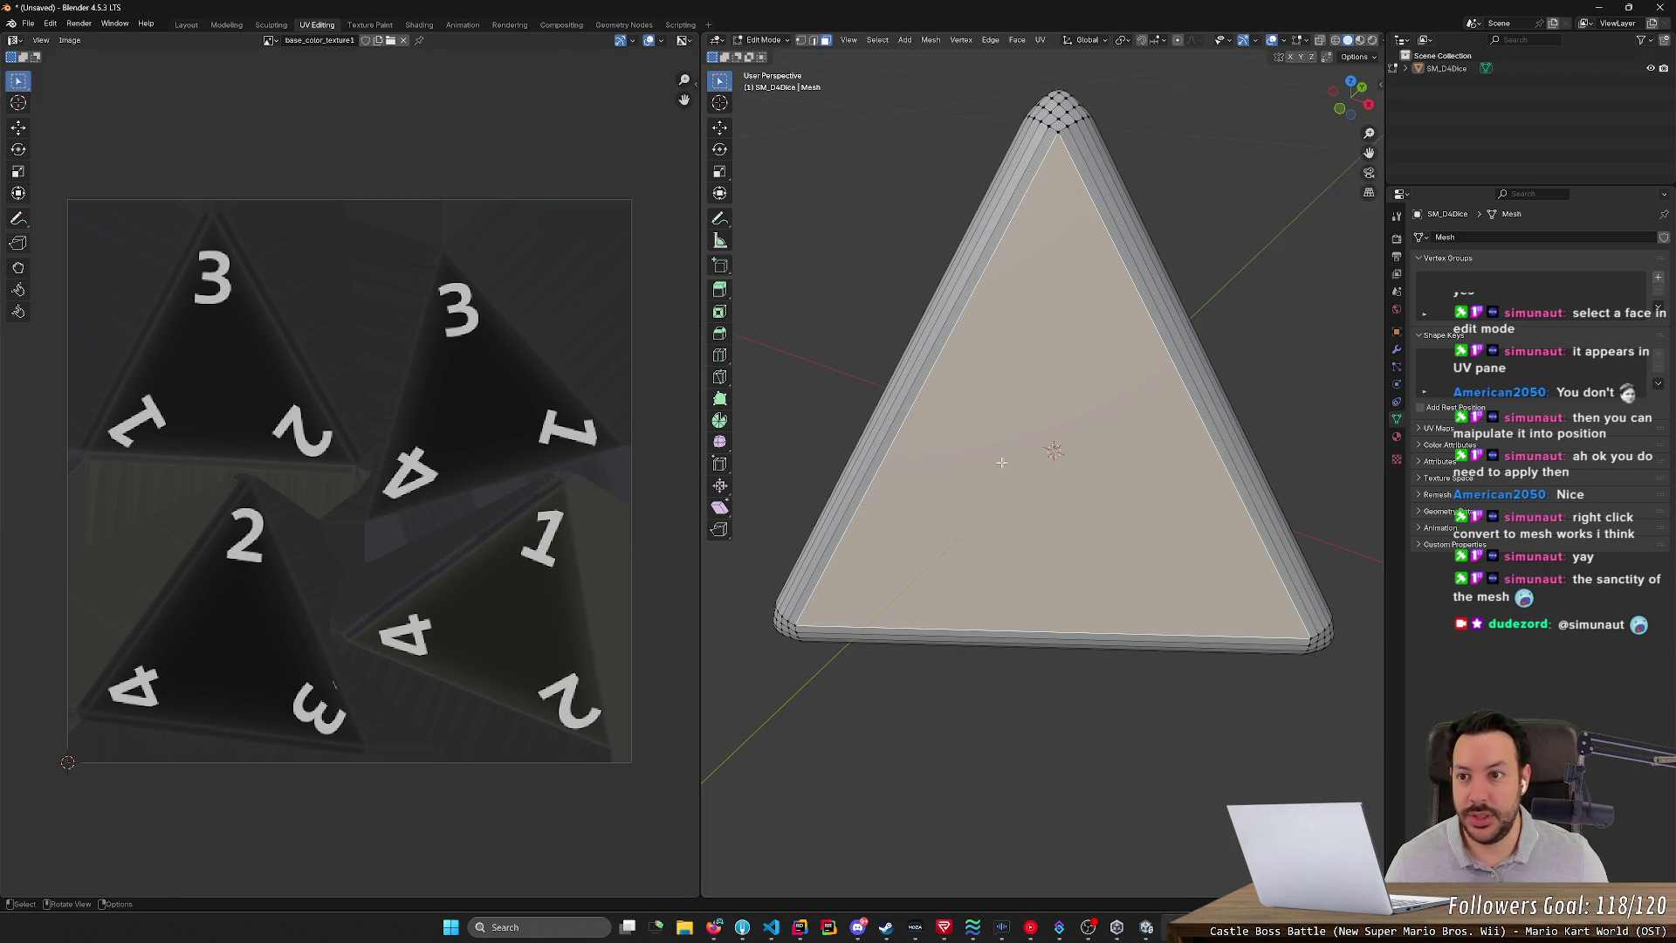
- Switch the tetrahedron to Texture Paint mode from the interaction mode list
{"action": "left_click", "coordinate": [66, 40]}
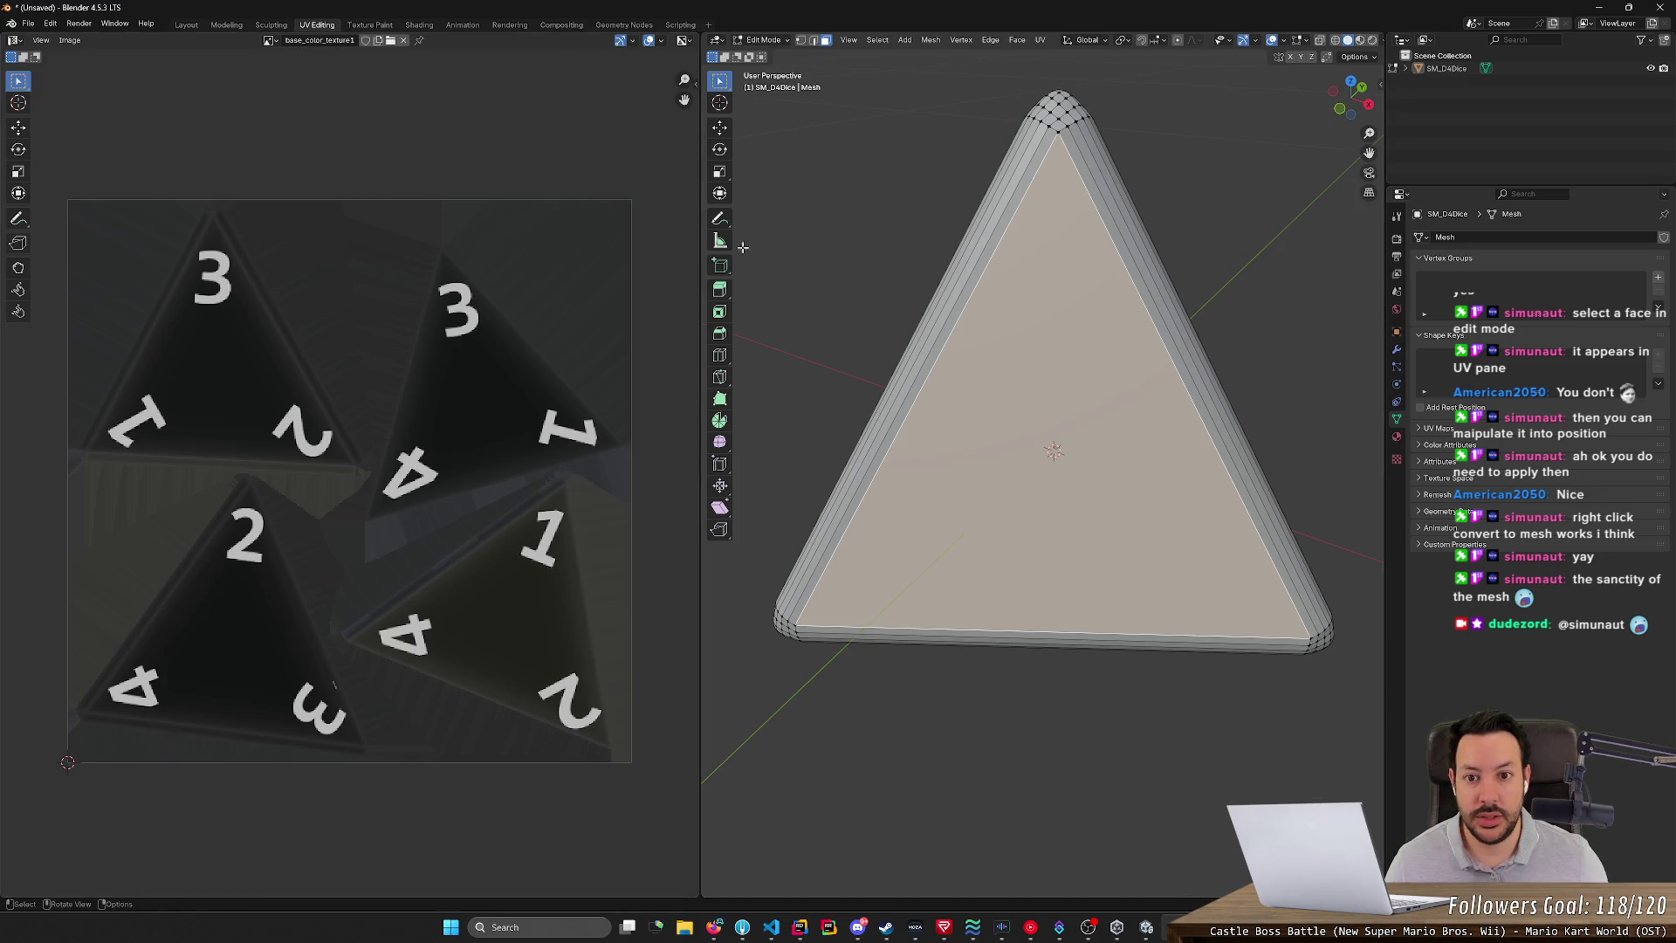
{"action": "left_click", "coordinate": [782, 42]}
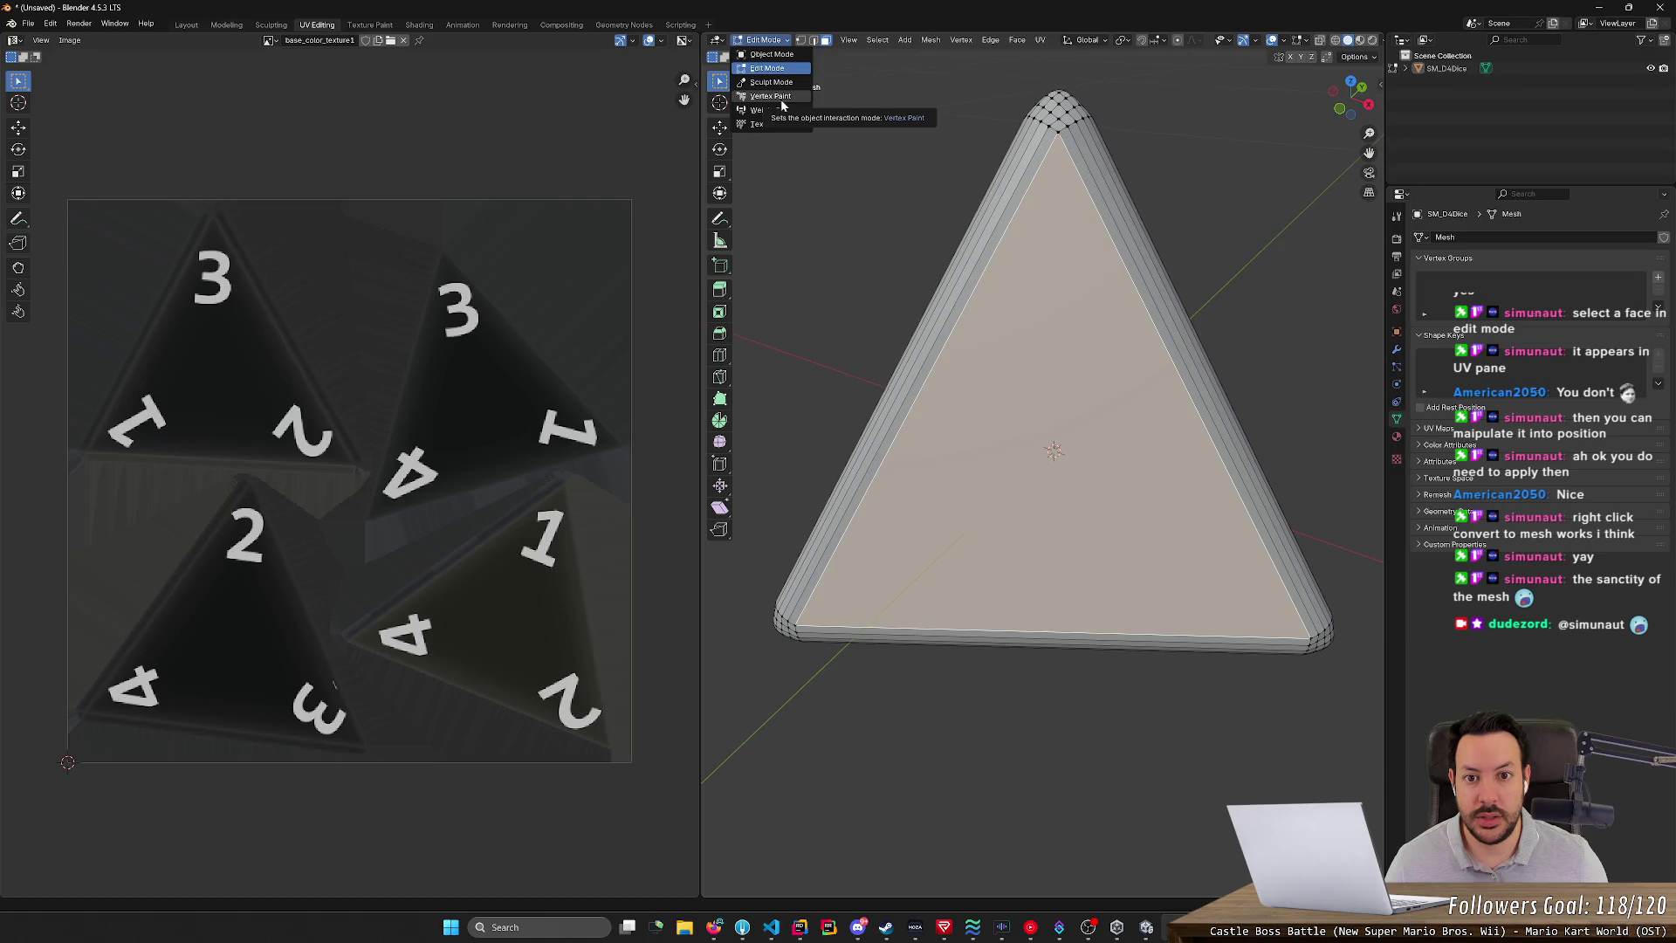
{"action": "left_click", "coordinate": [774, 122]}
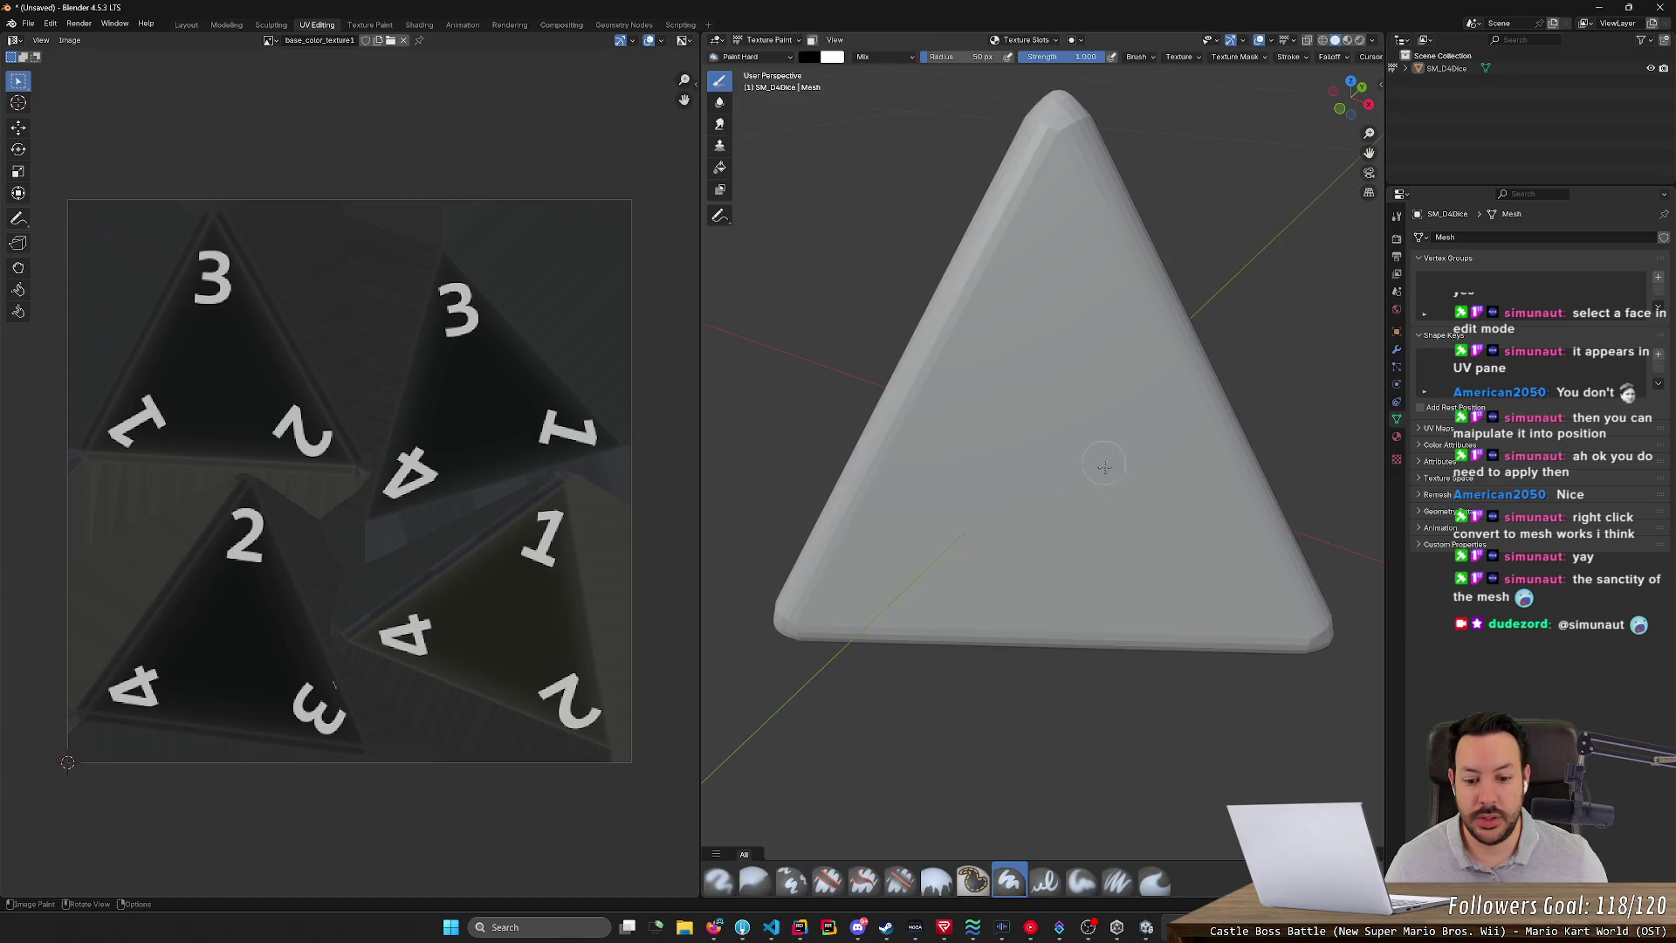
- Paint a stroke with the Airbrush, check the missing-UV warnings in the Info Log, then return to Layout
{"action": "left_click", "coordinate": [999, 460]}
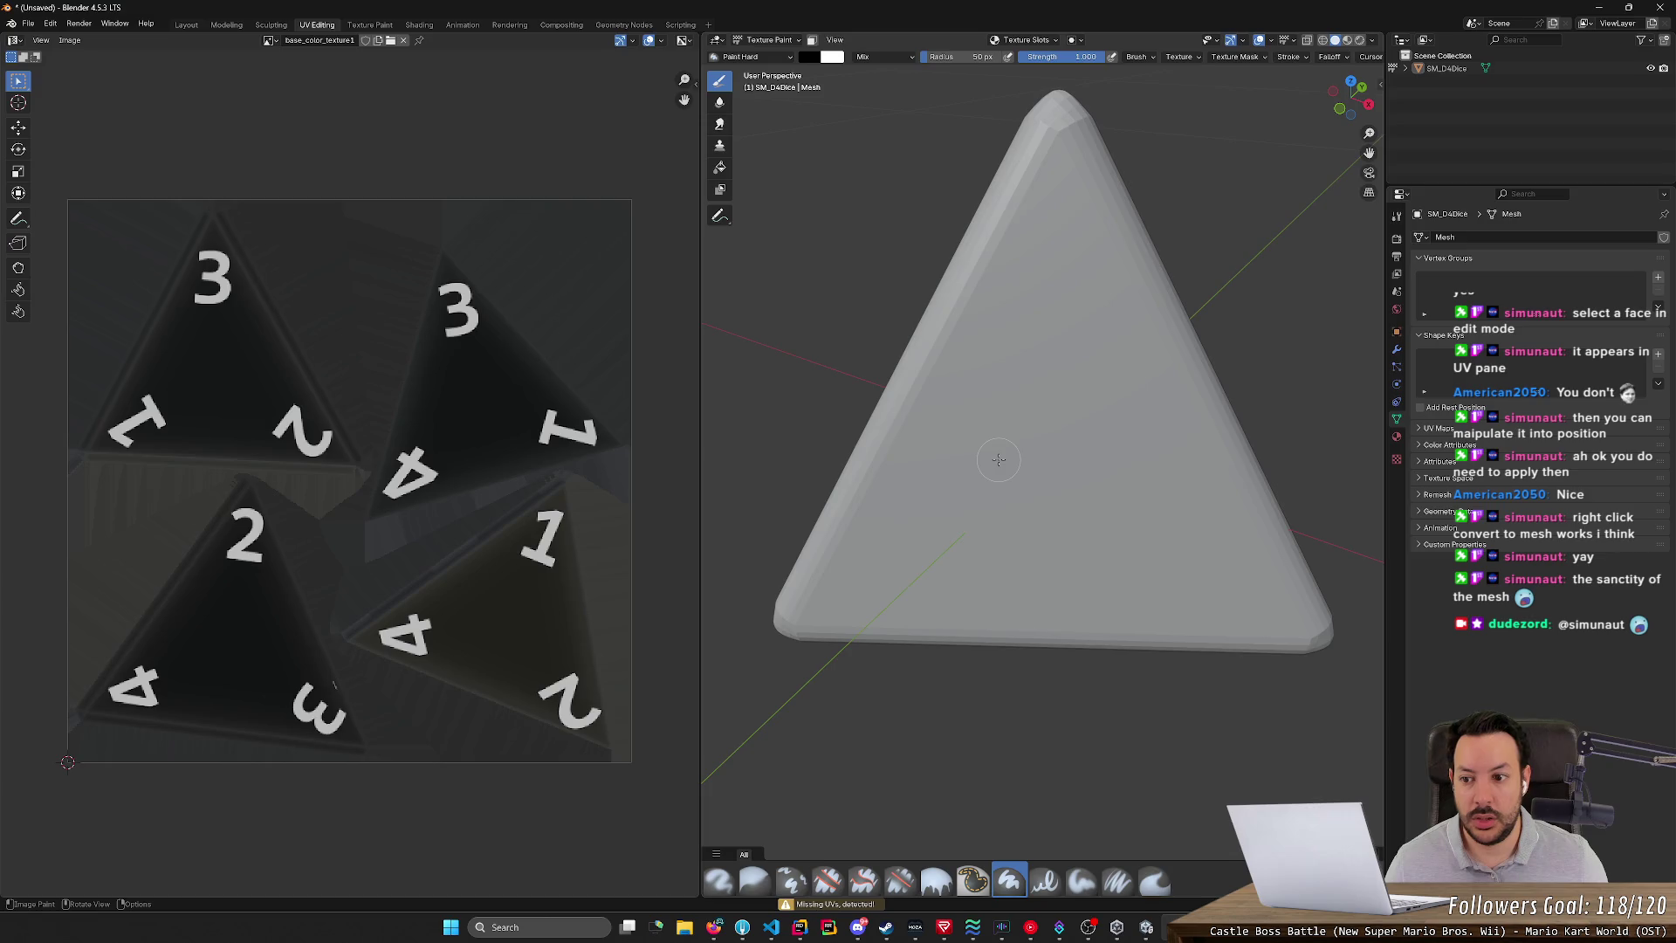
{"action": "left_click", "coordinate": [718, 880]}
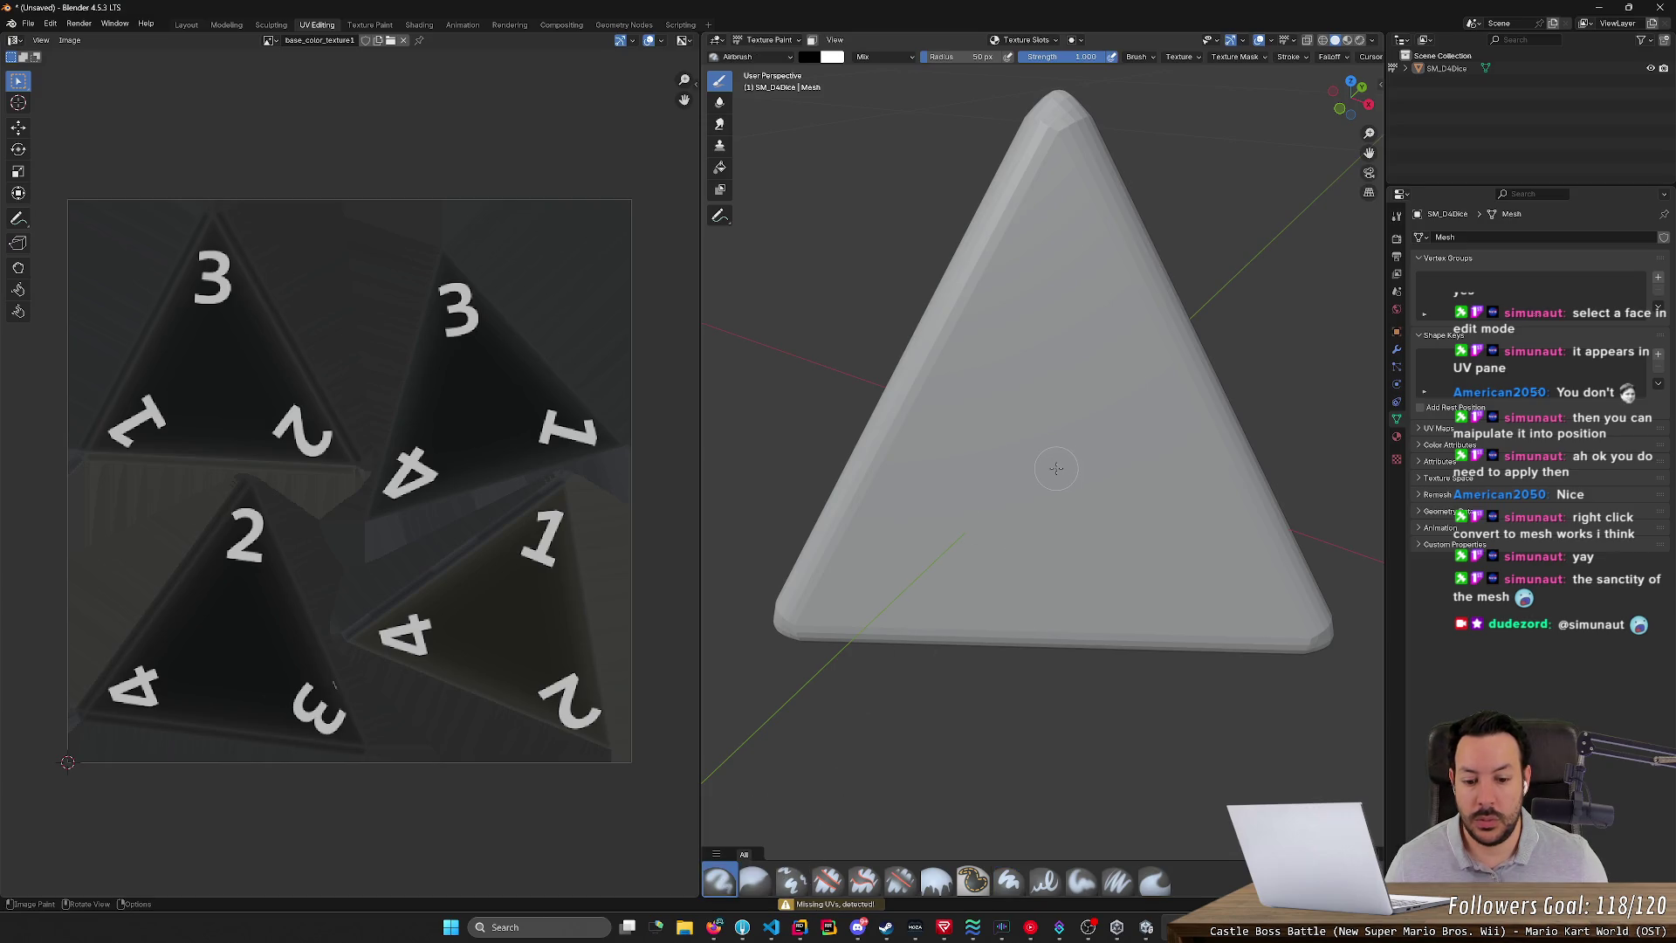
{"action": "left_click", "coordinate": [829, 904]}
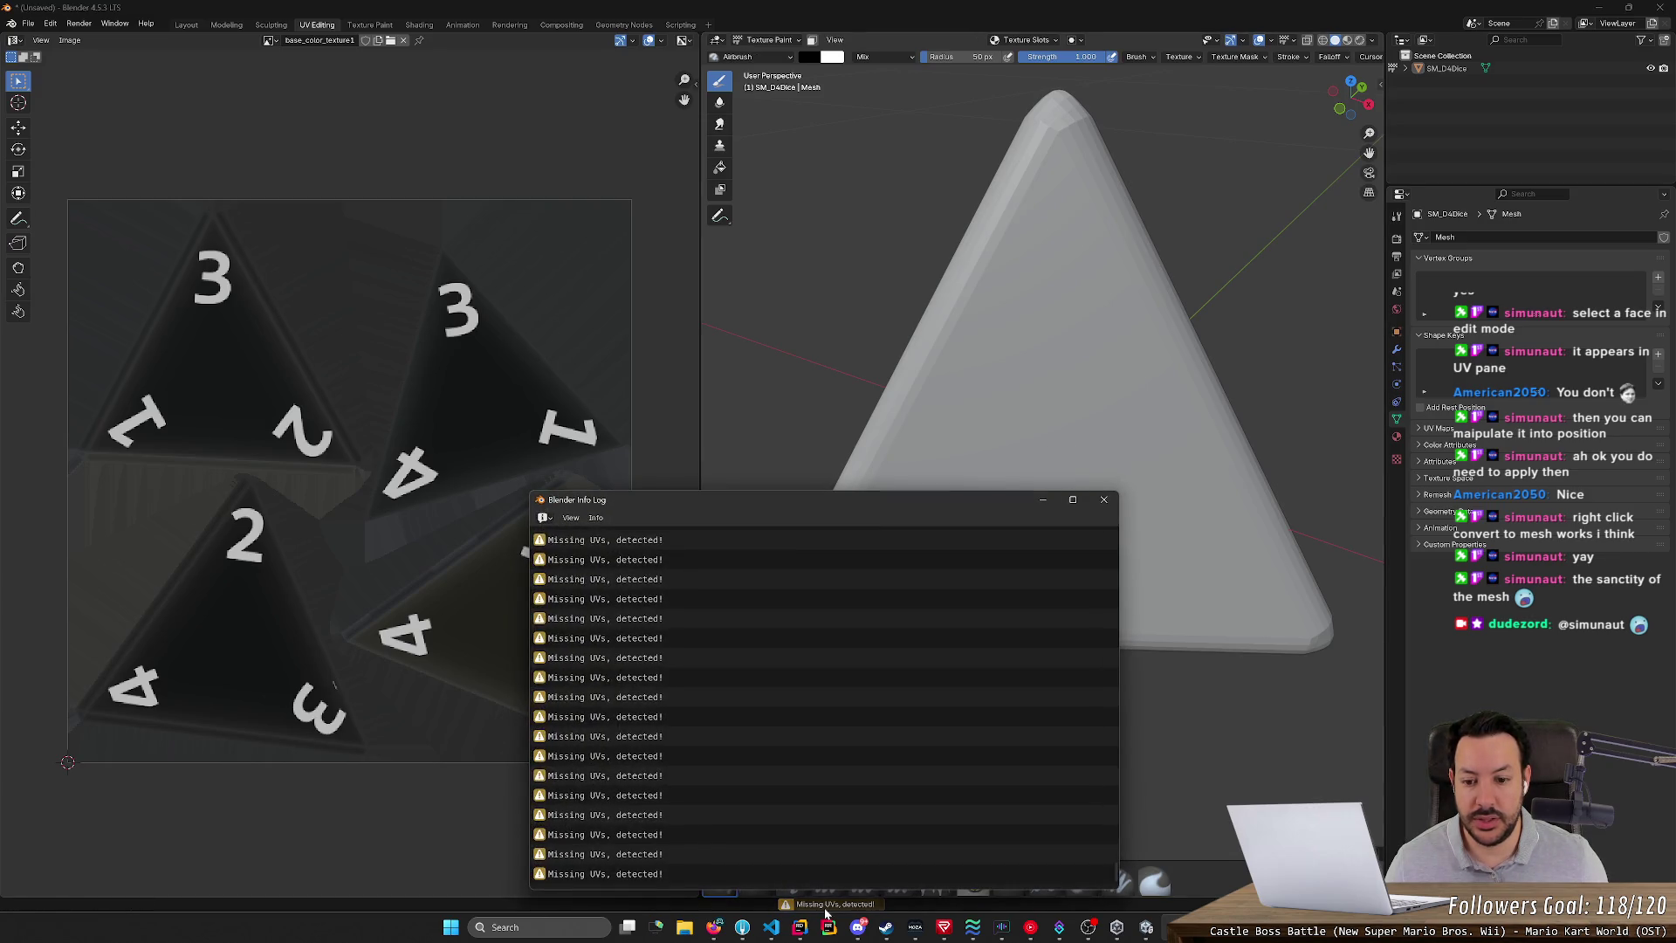
{"action": "left_click", "coordinate": [1103, 499]}
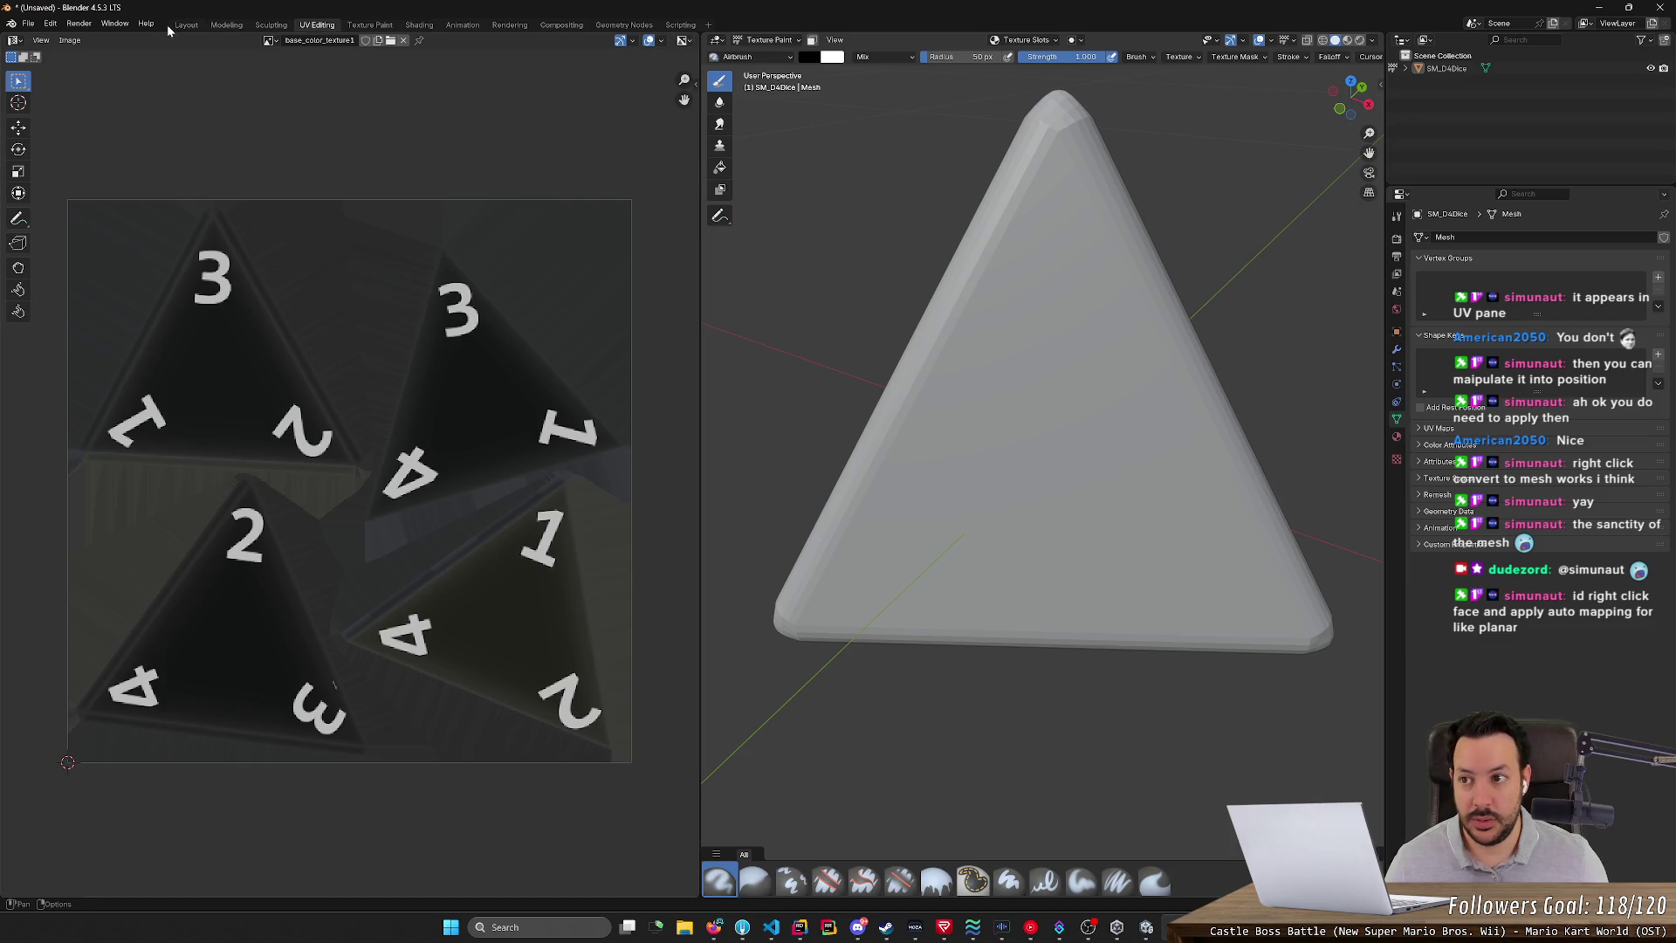
{"action": "left_click", "coordinate": [182, 24]}
{"action": "middle_click_drag", "start_coordinate": [814, 524], "coordinate": [1011, 534]}
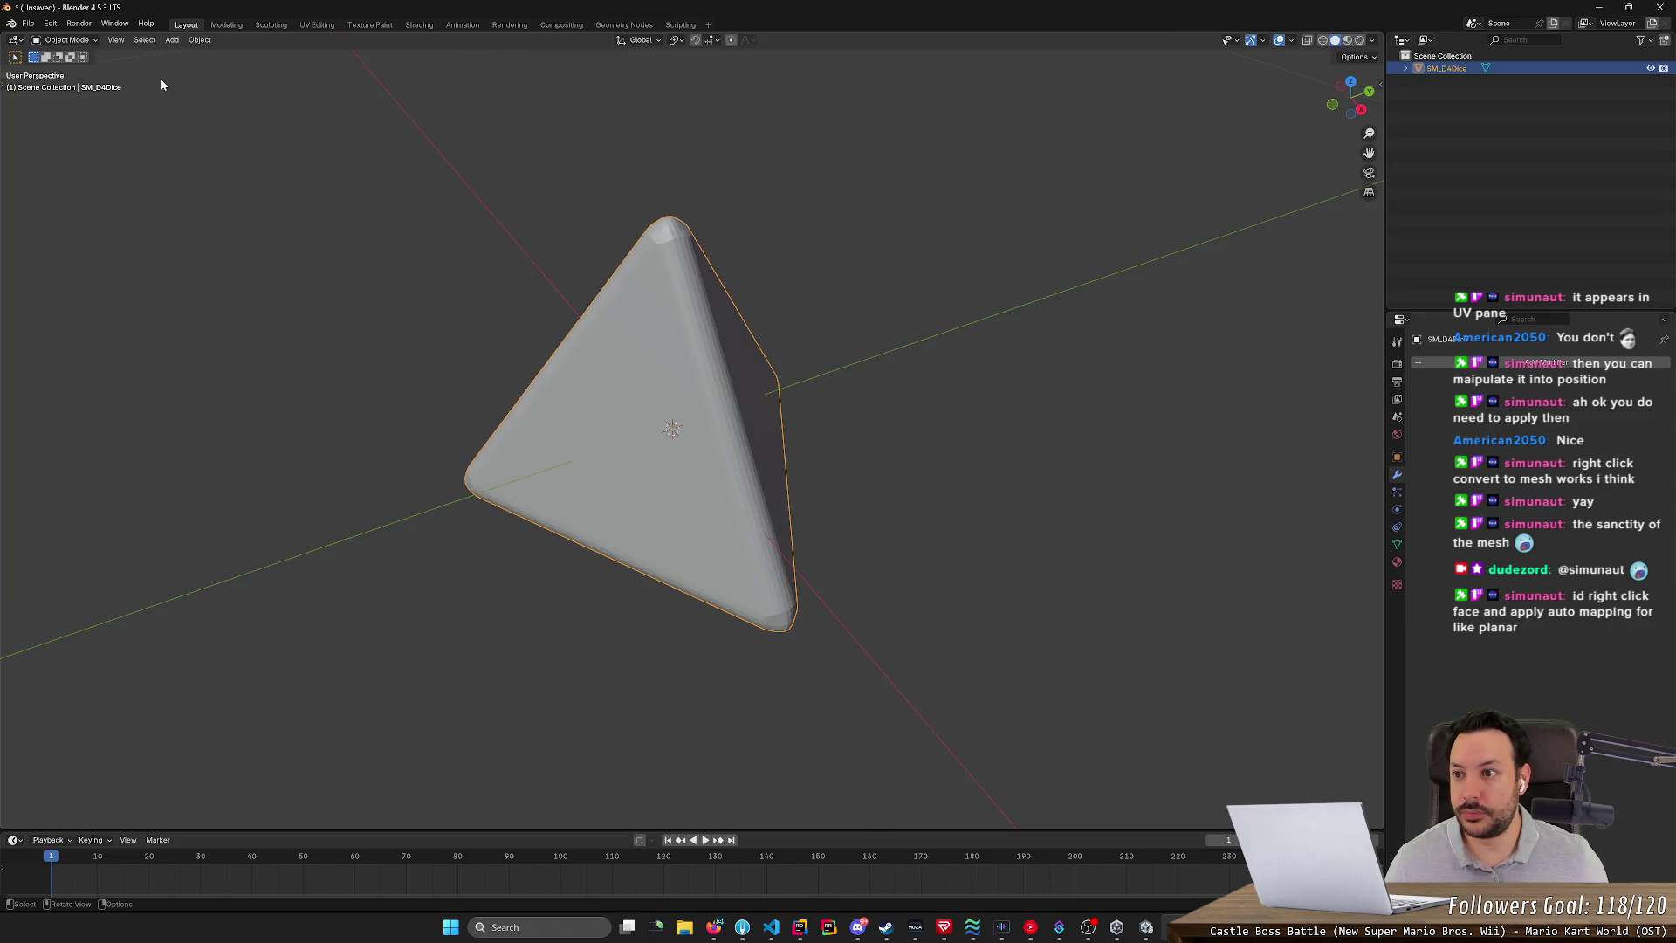
- In Edit Mode, select the whole mesh and hide the edge length labels
{"action": "key", "text": "Tab"}
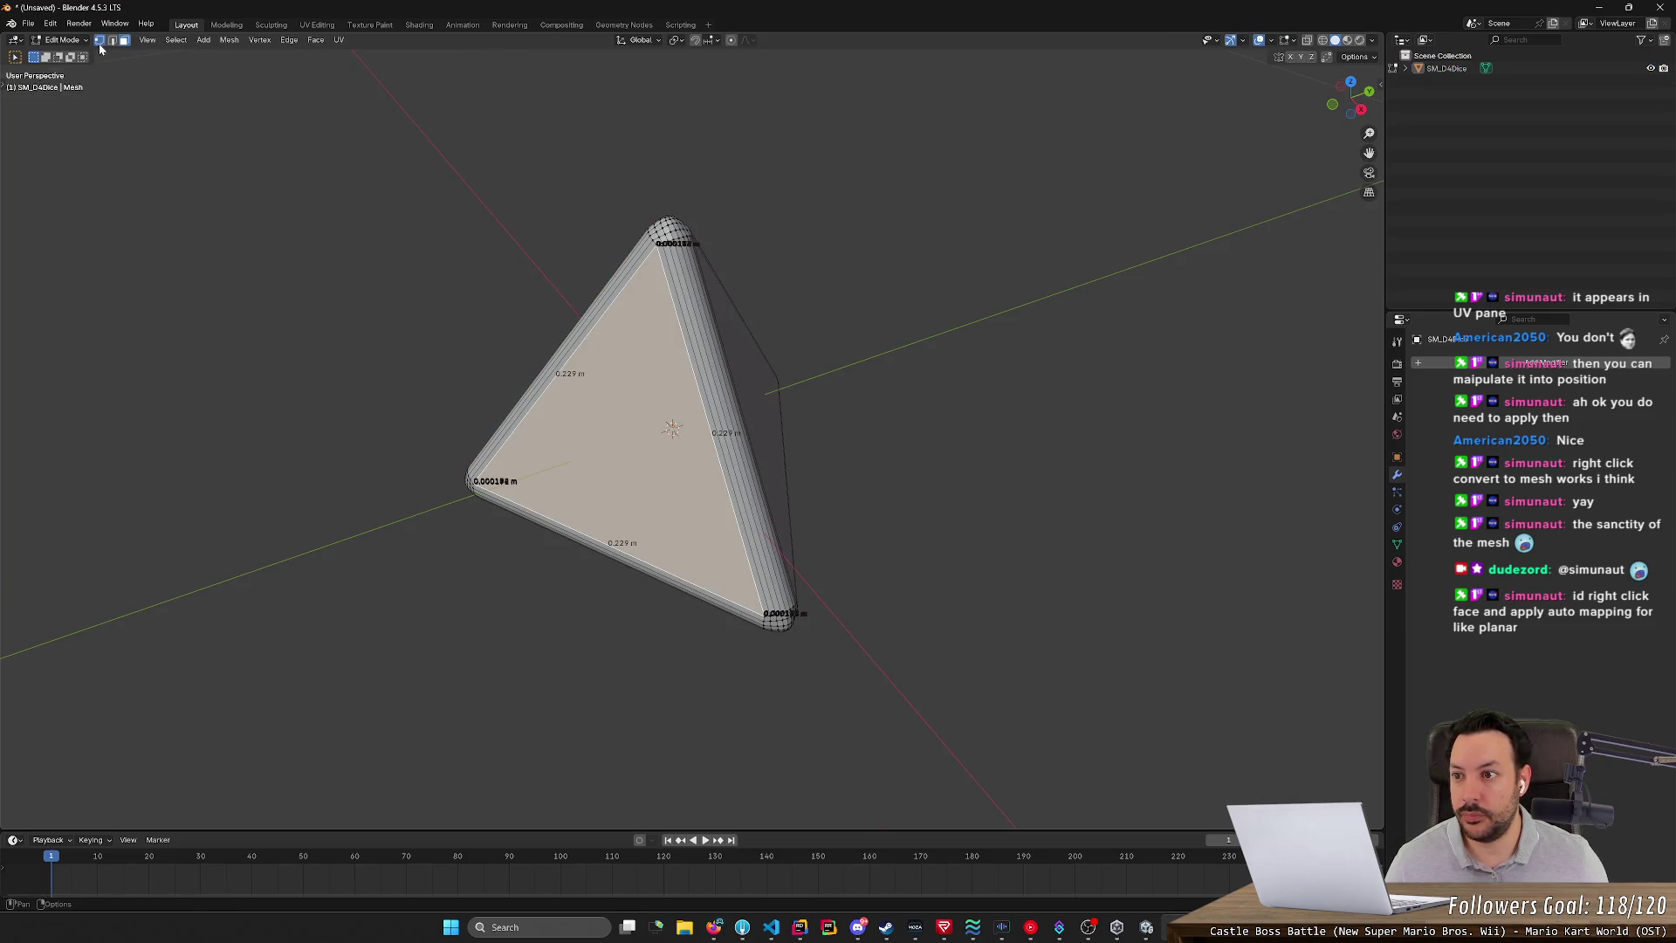
{"action": "key", "text": "a"}
{"action": "right_click", "coordinate": [714, 318]}
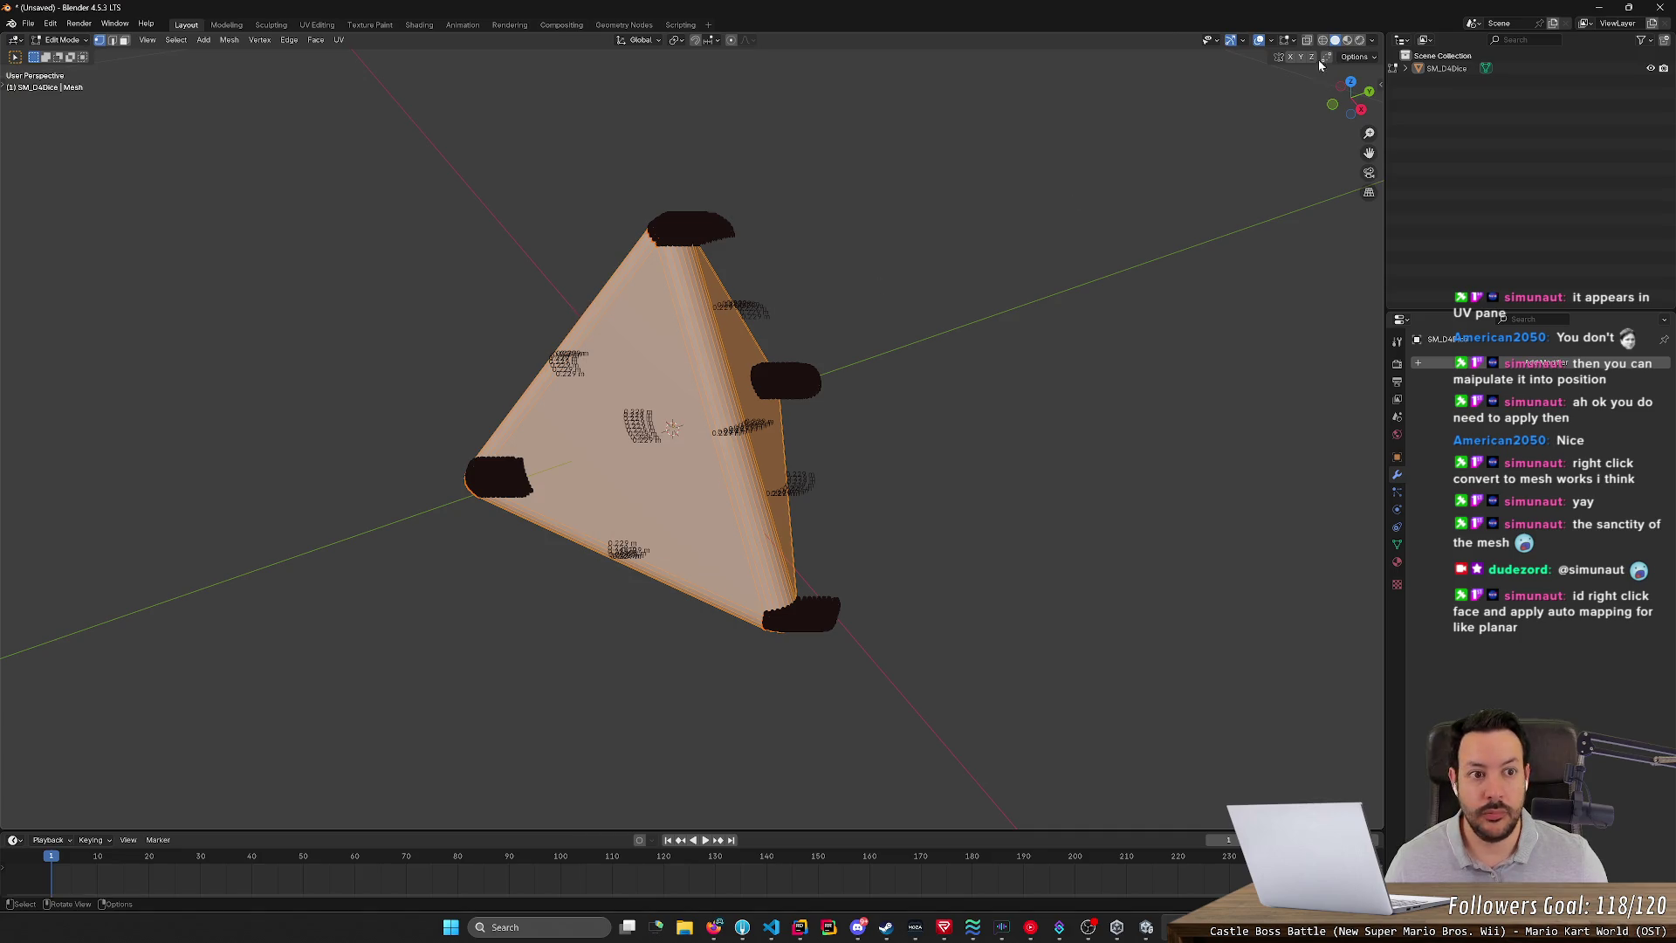
{"action": "left_click", "coordinate": [1289, 39]}
{"action": "left_click", "coordinate": [1227, 214]}
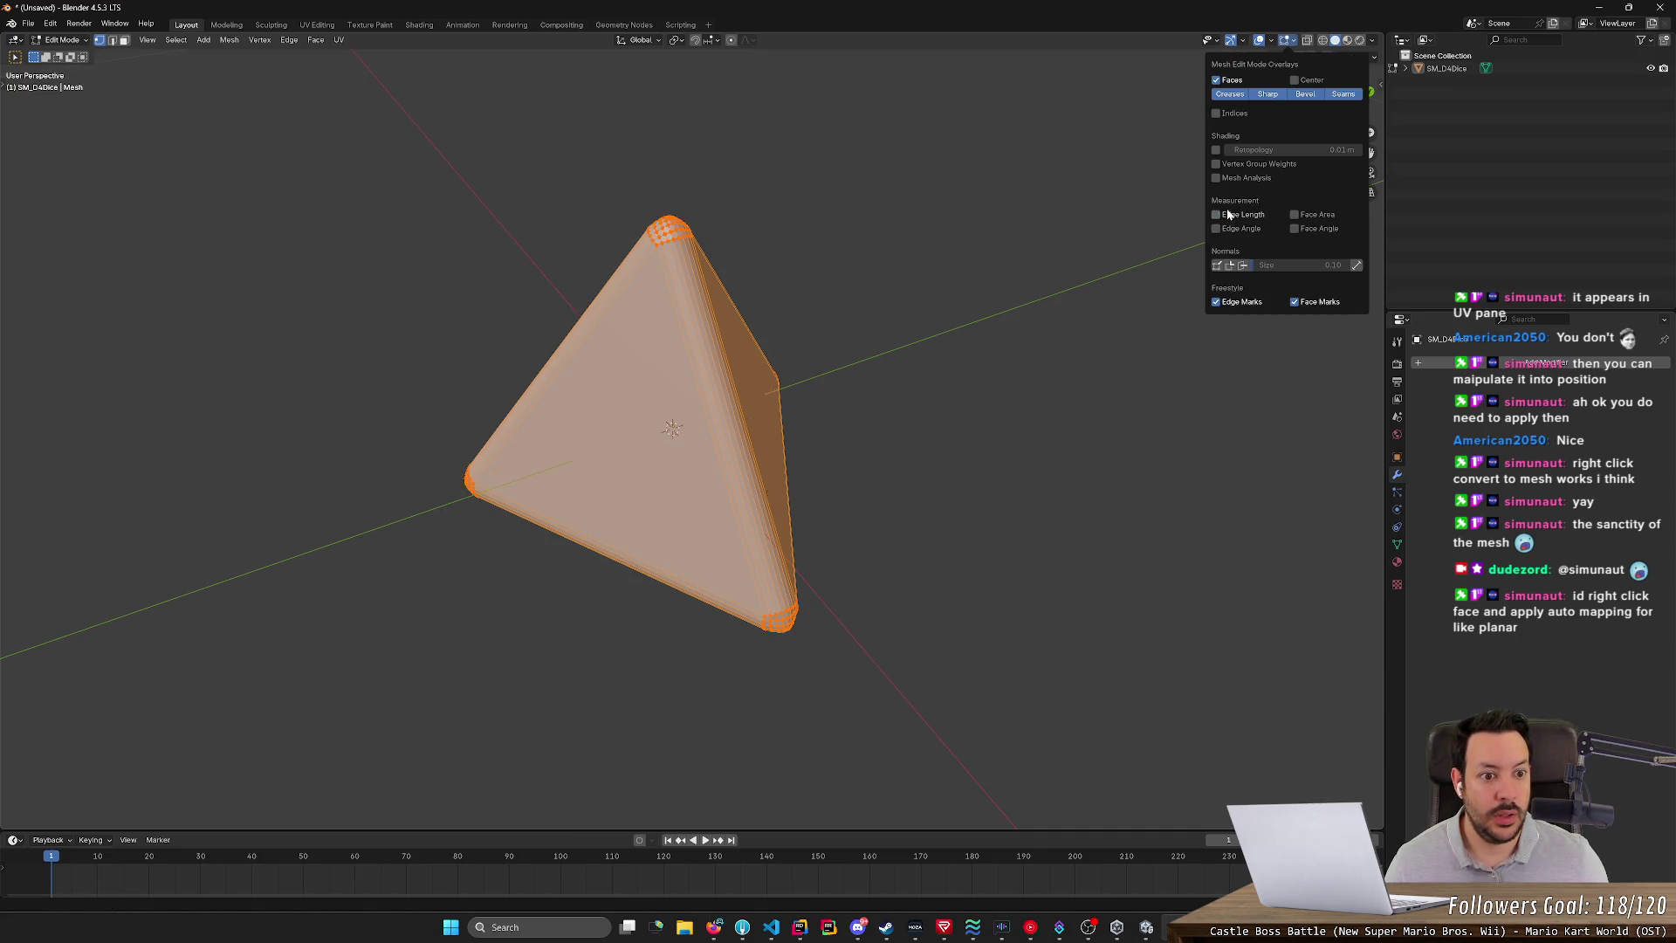
- Unwrap the mesh with UV > Unwrap (Angle Based), then deselect everything with Alt+A
{"action": "left_click", "coordinate": [340, 40]}
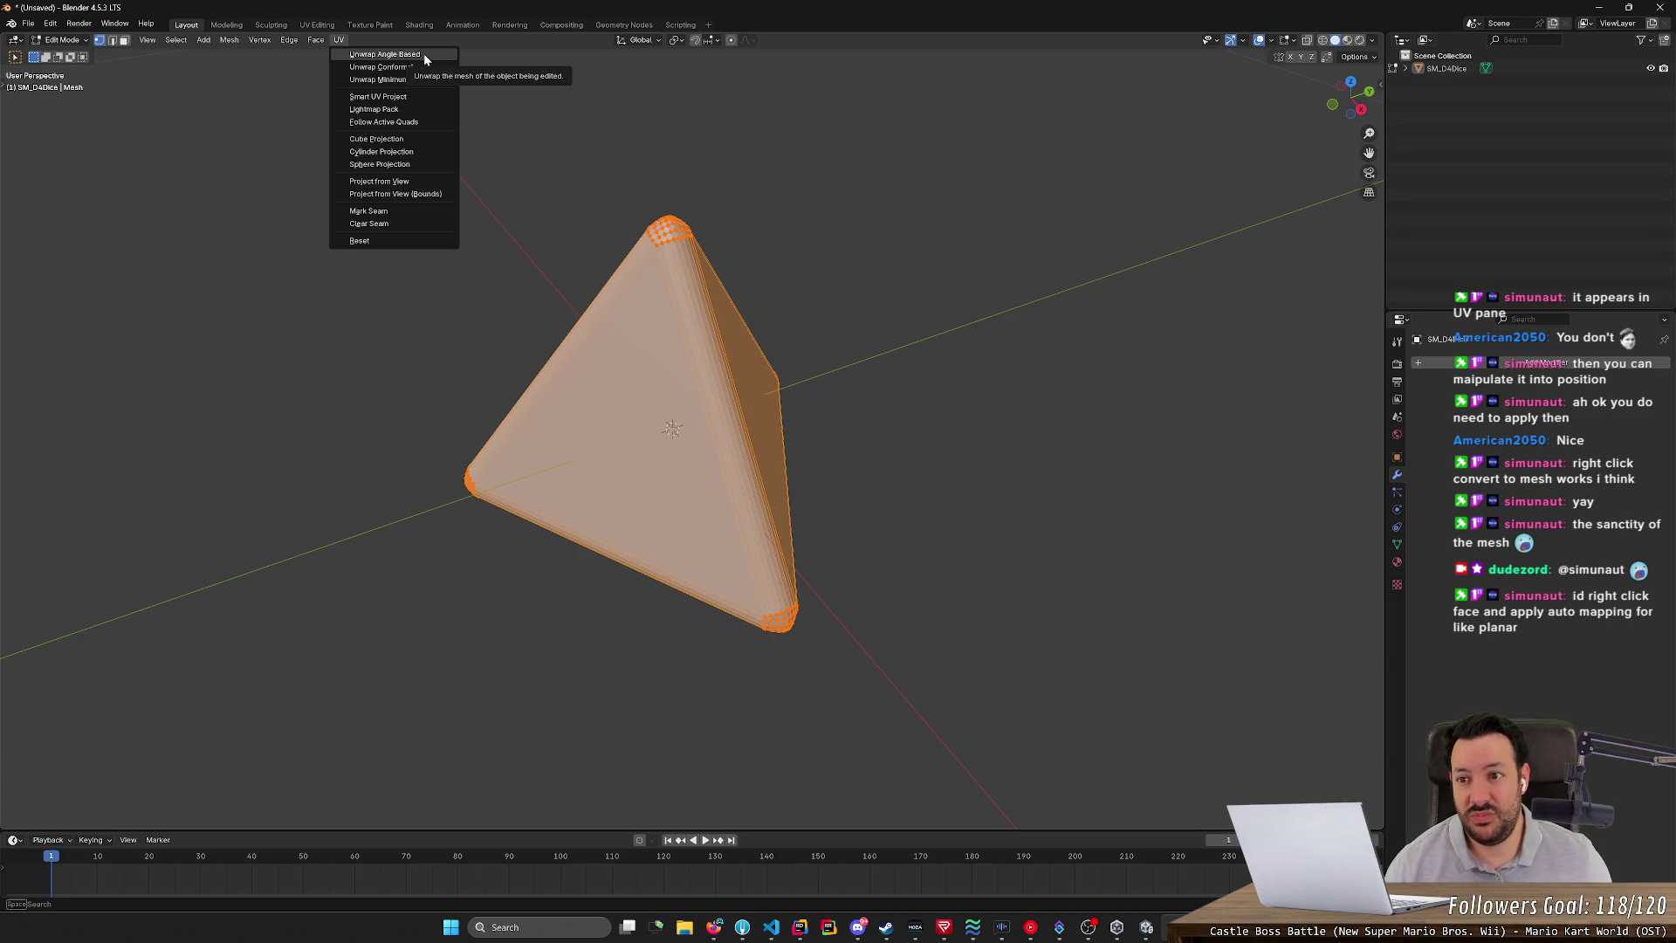
{"action": "left_click", "coordinate": [424, 55]}
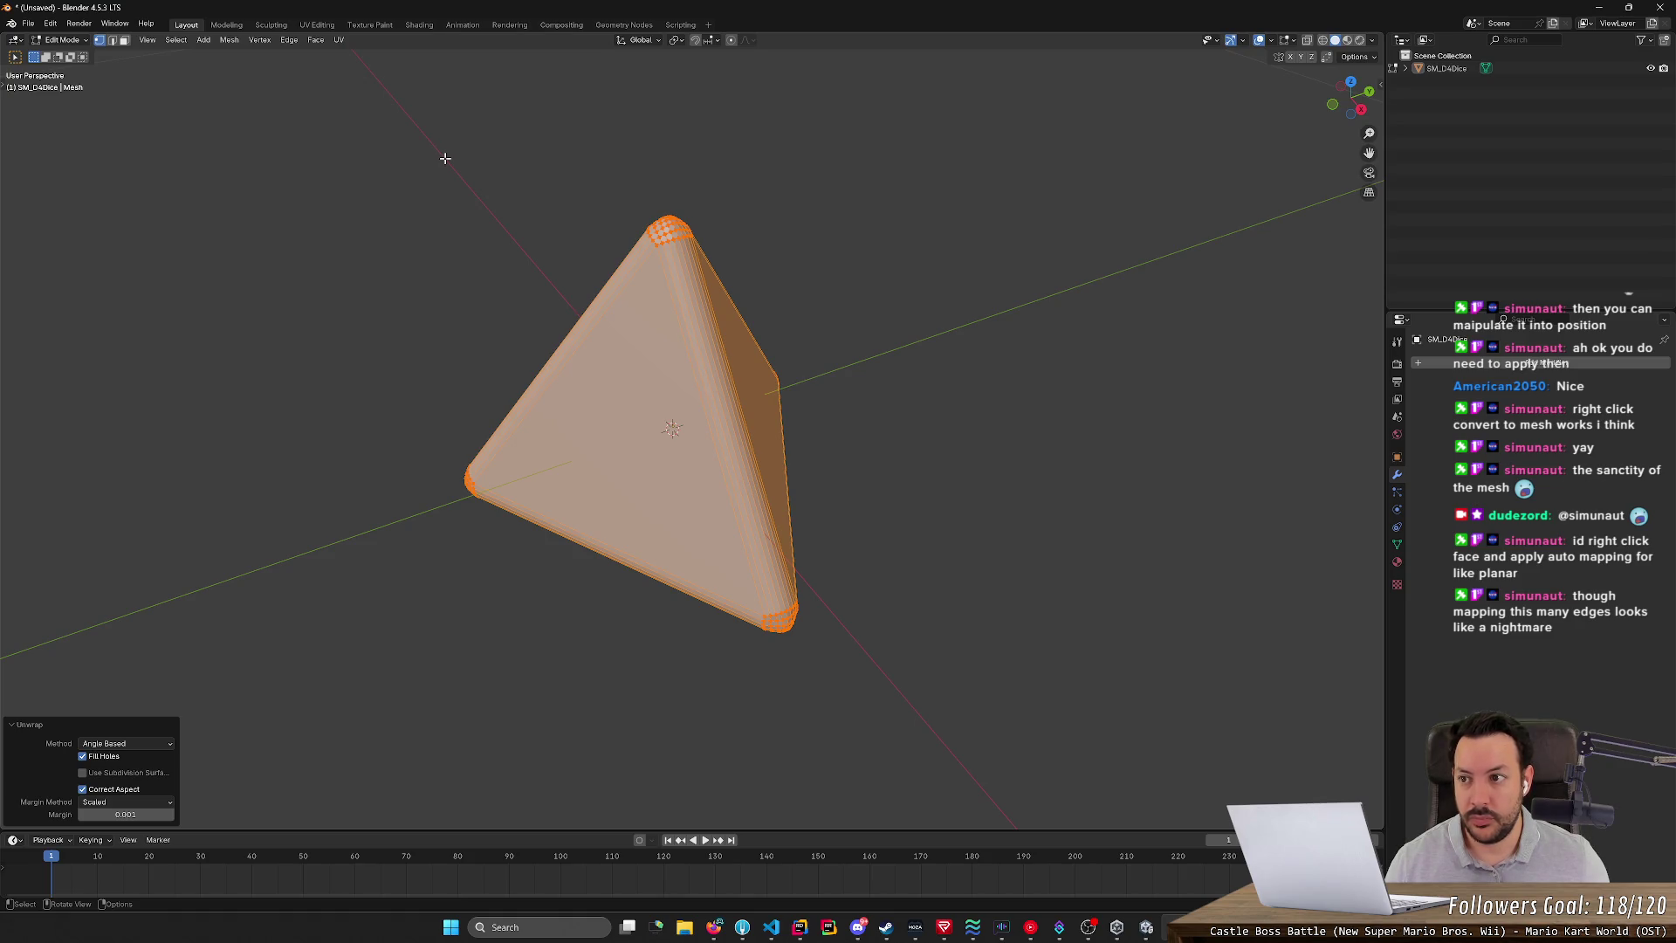
{"action": "key", "text": "alt+a"}
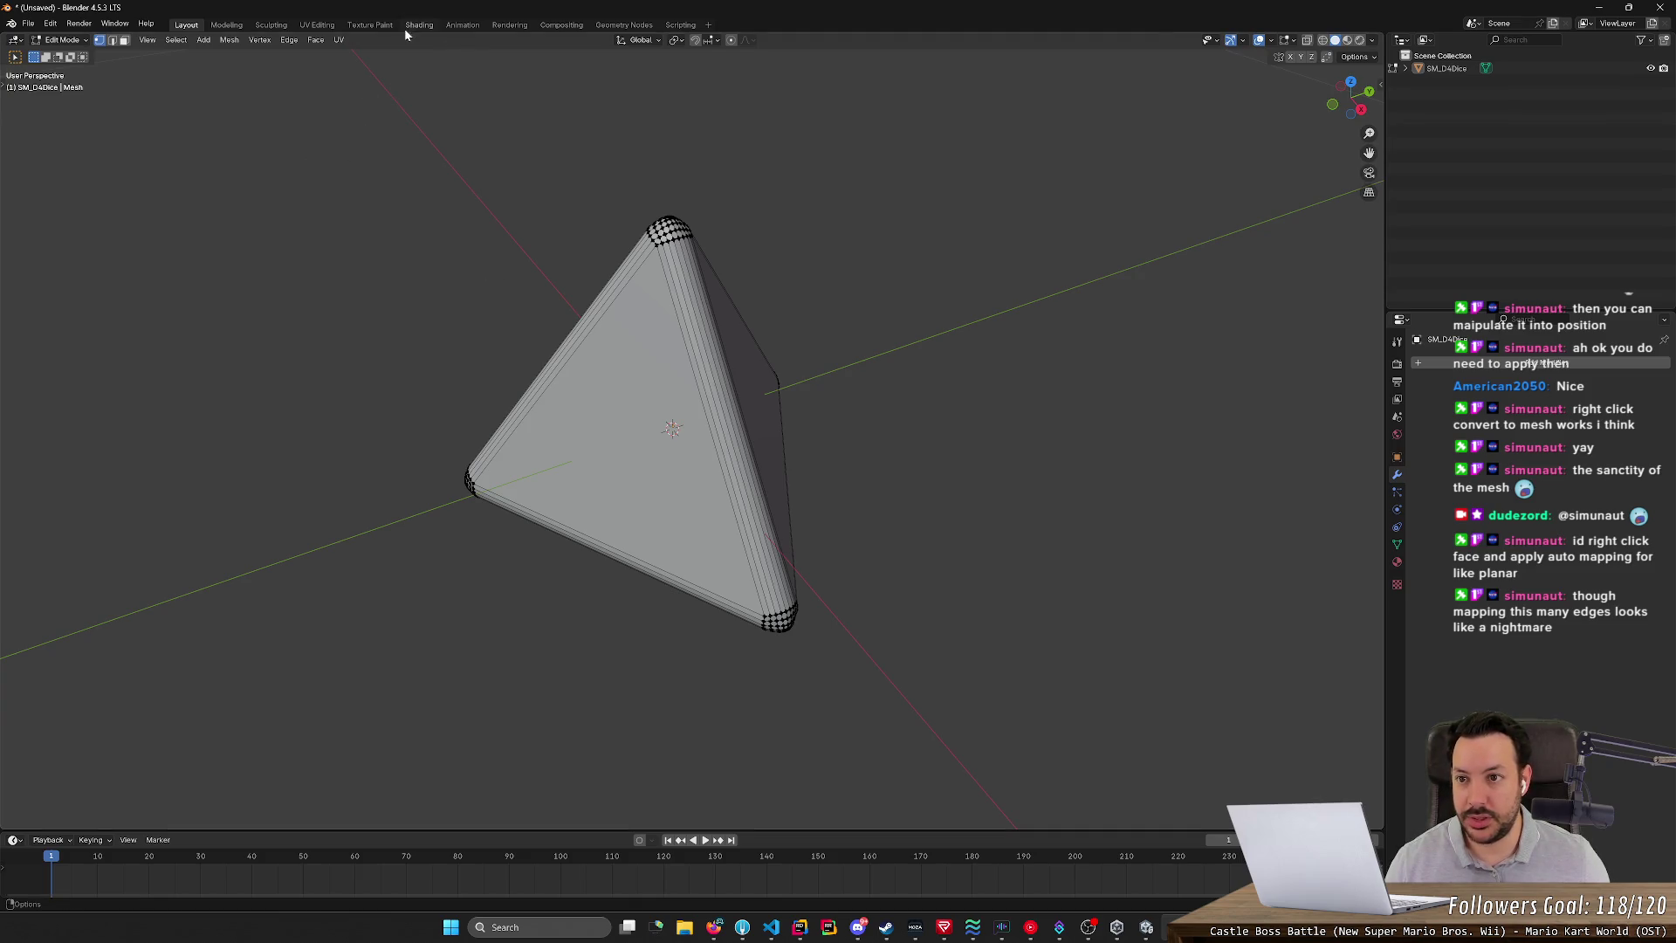
{"action": "left_click", "coordinate": [305, 26]}
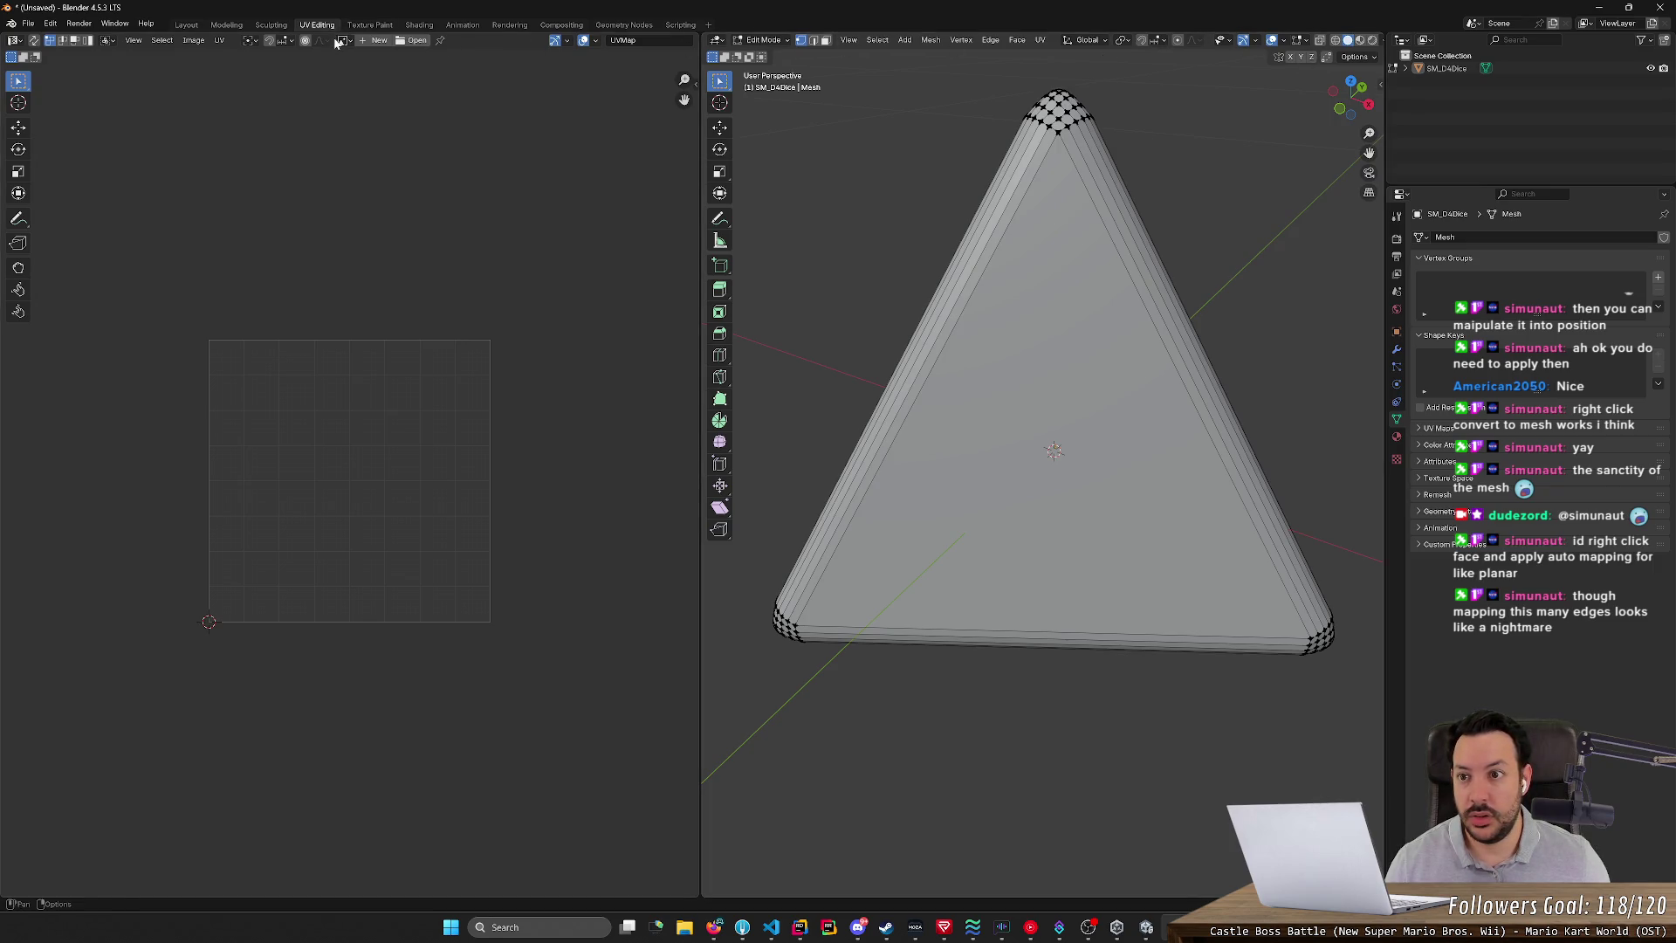
- Open the image browser and close it unused, then orbit the tetrahedron and call up UV operations
{"action": "left_click", "coordinate": [412, 40]}
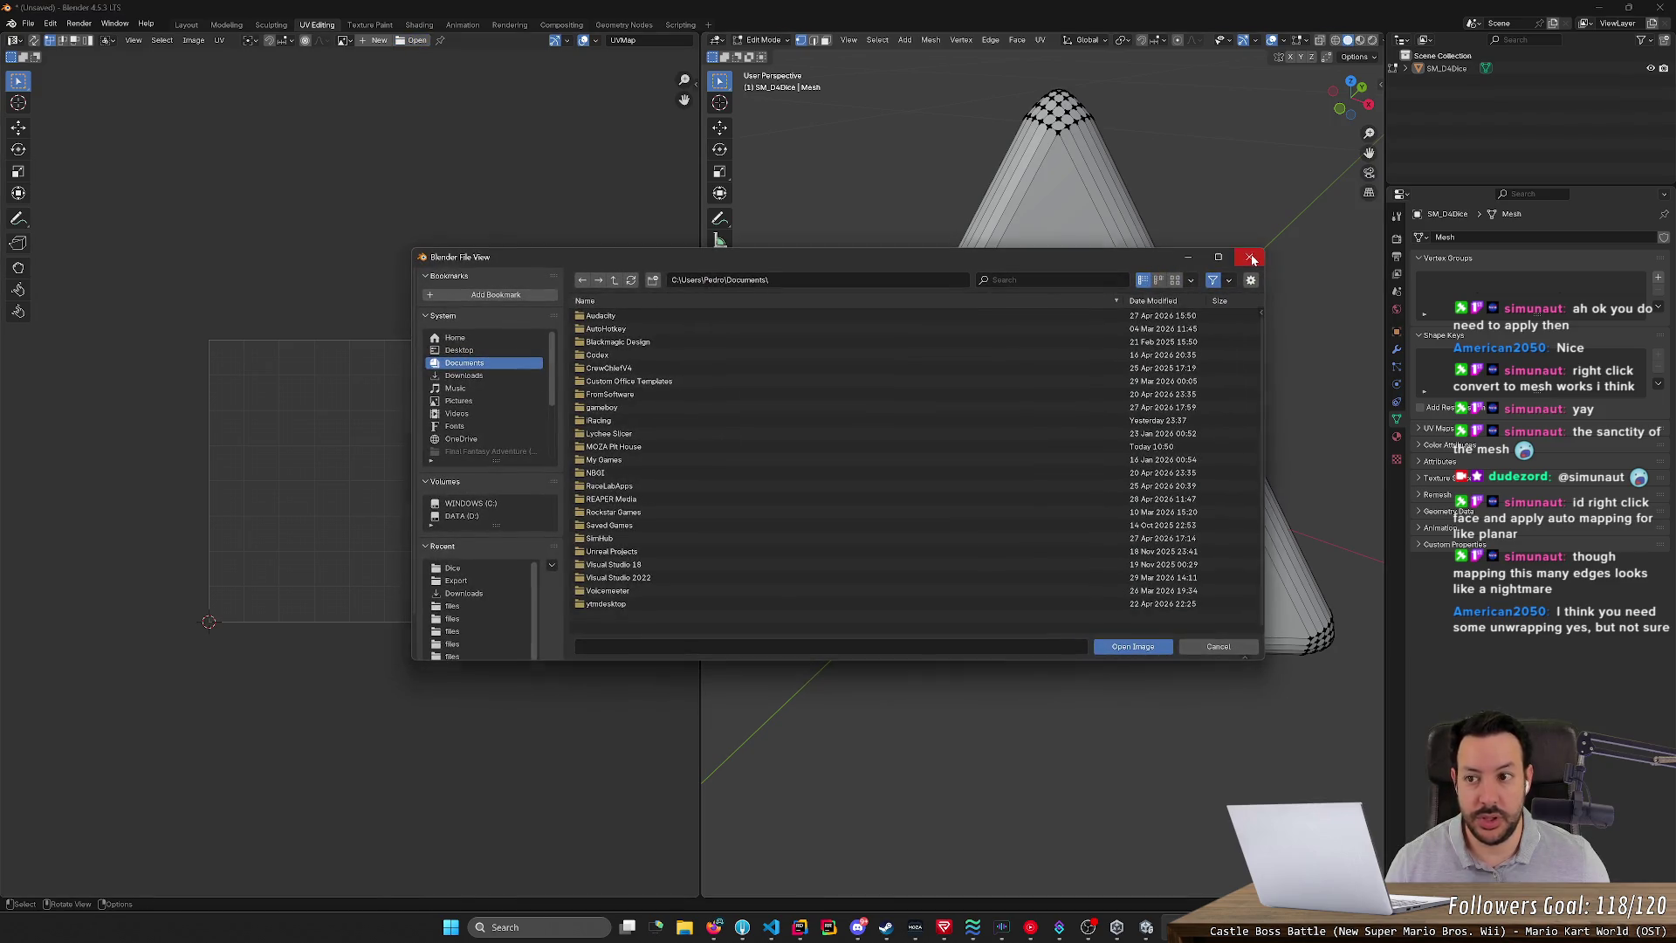
{"action": "left_click", "coordinate": [1252, 259]}
{"action": "left_click", "coordinate": [221, 43]}
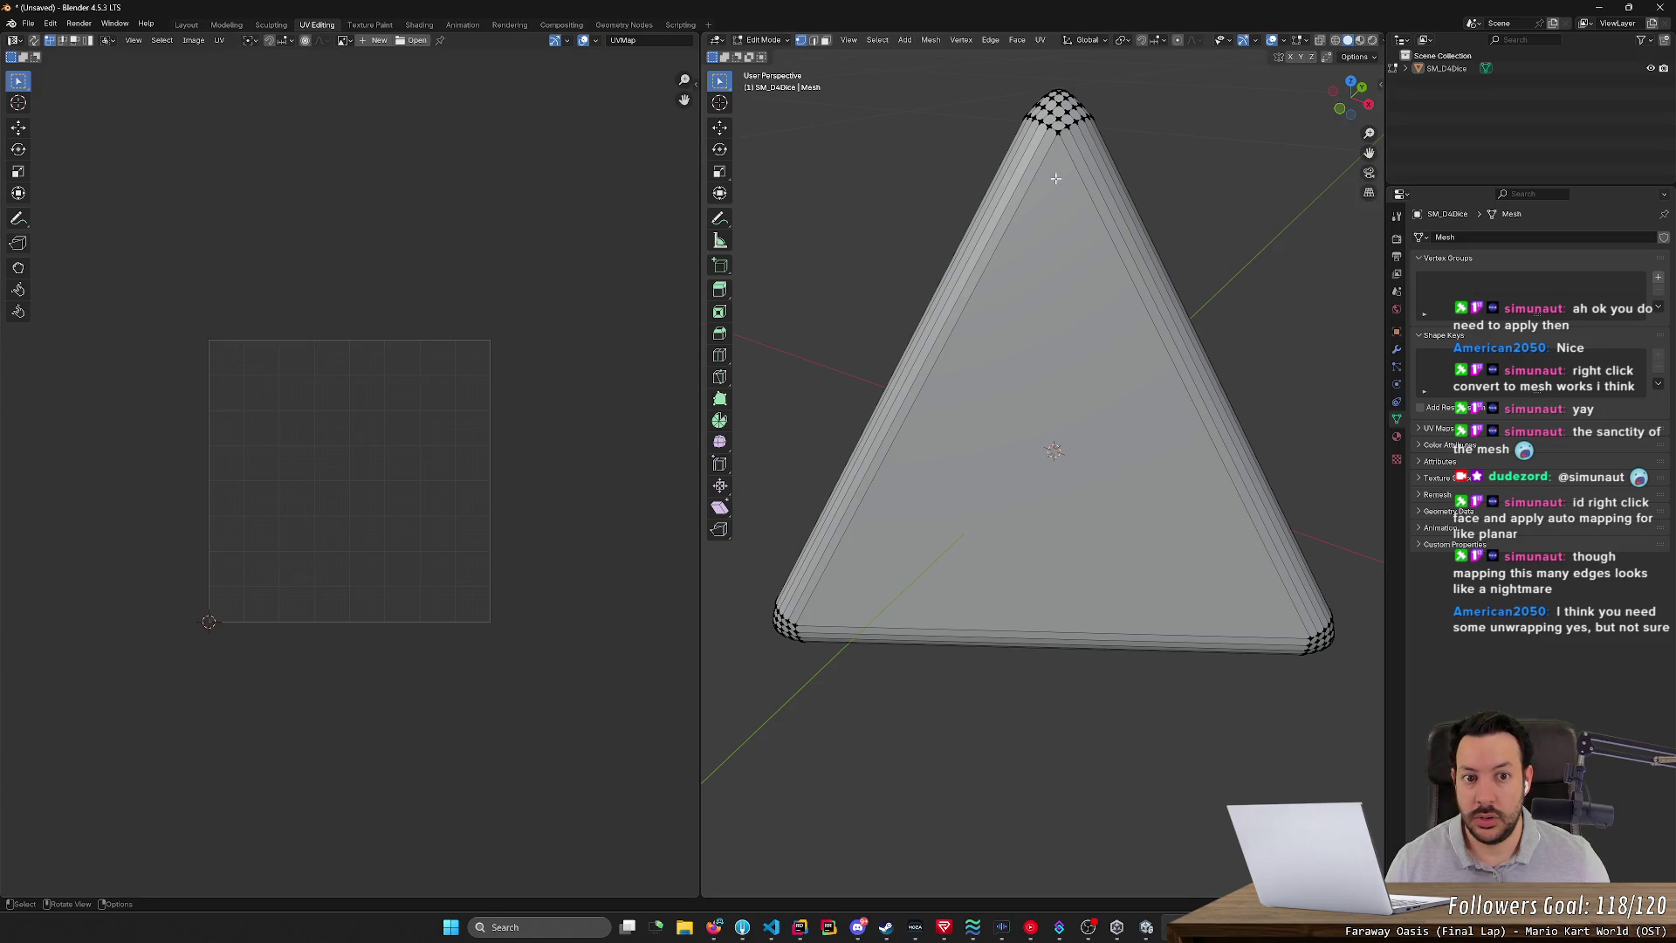
{"action": "mouse_move", "coordinate": [1055, 133]}
{"action": "middle_mouse_down"}
{"action": "mouse_move", "coordinate": [904, 397]}
{"action": "mouse_move", "coordinate": [864, 419]}
{"action": "middle_mouse_up"}
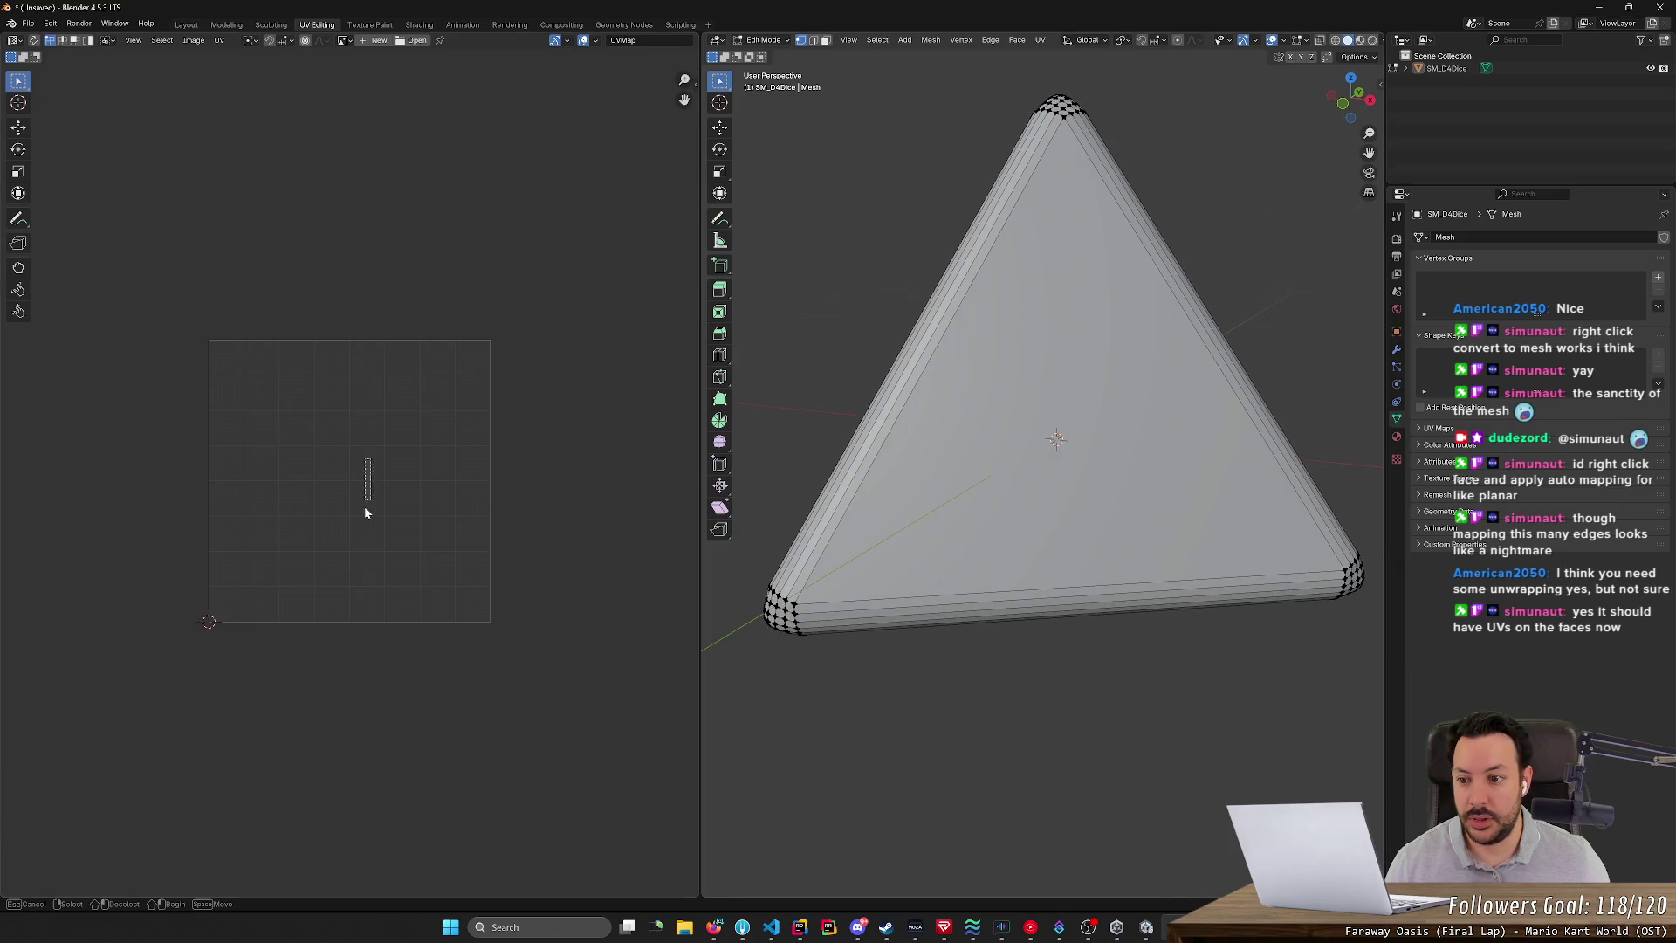
{"action": "right_click", "coordinate": [228, 366]}
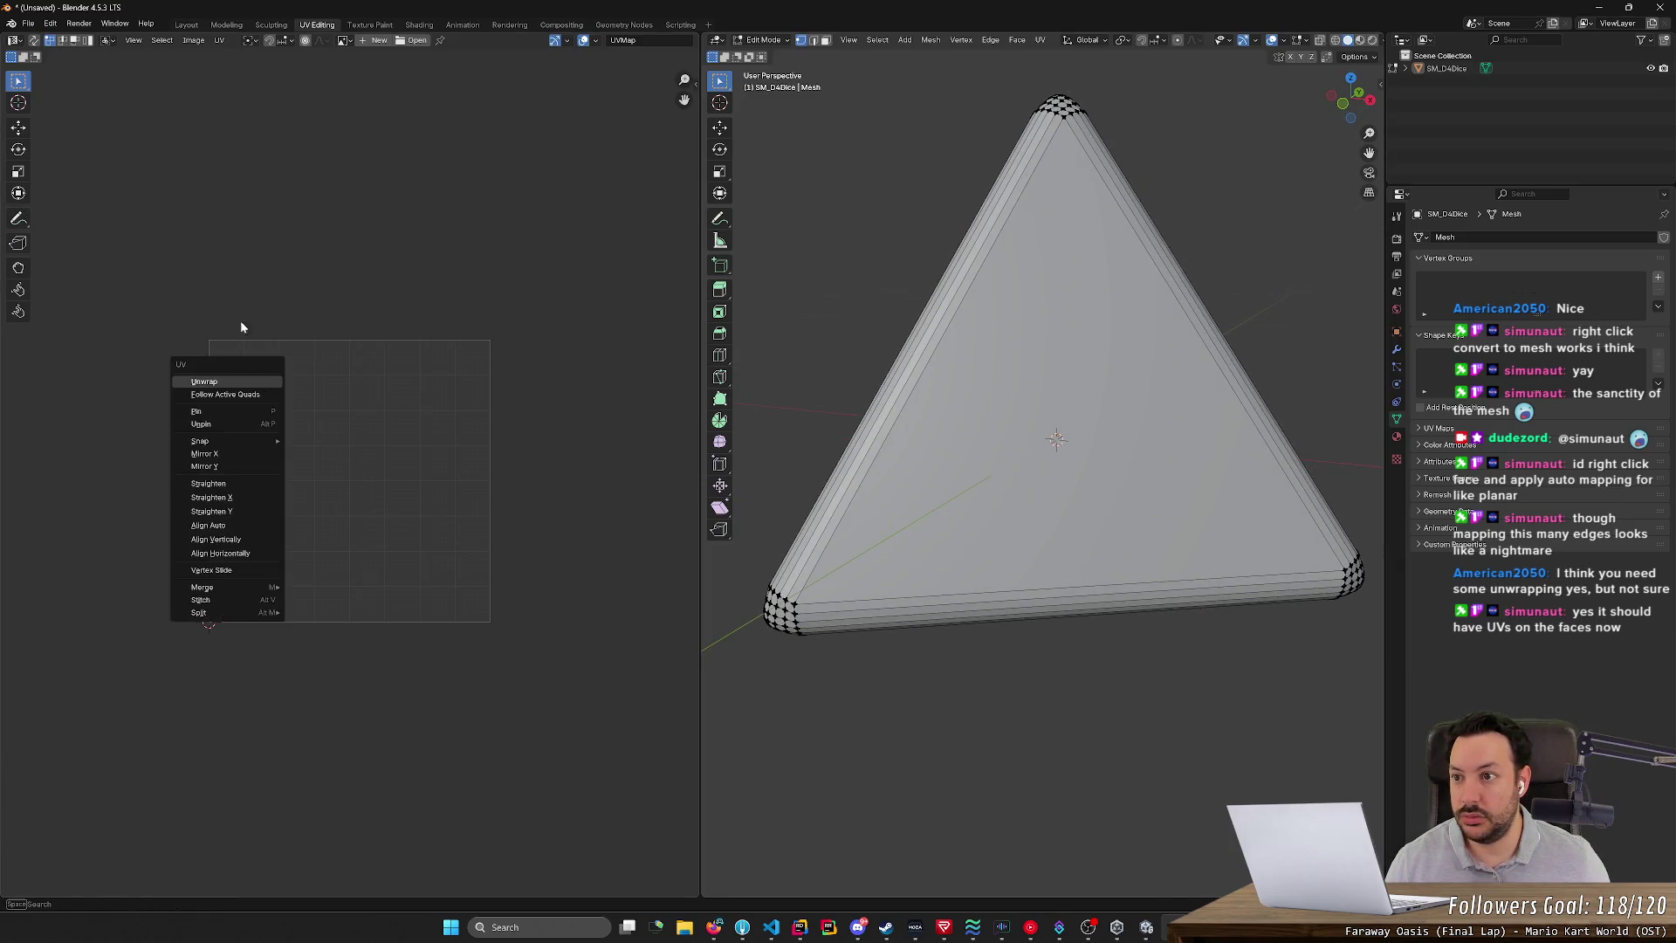
- Load M_DiceD4_Base_color.png from the project's Assets\Art\3D\Dice folder on D: into the UV editor
{"action": "left_click", "coordinate": [408, 42]}
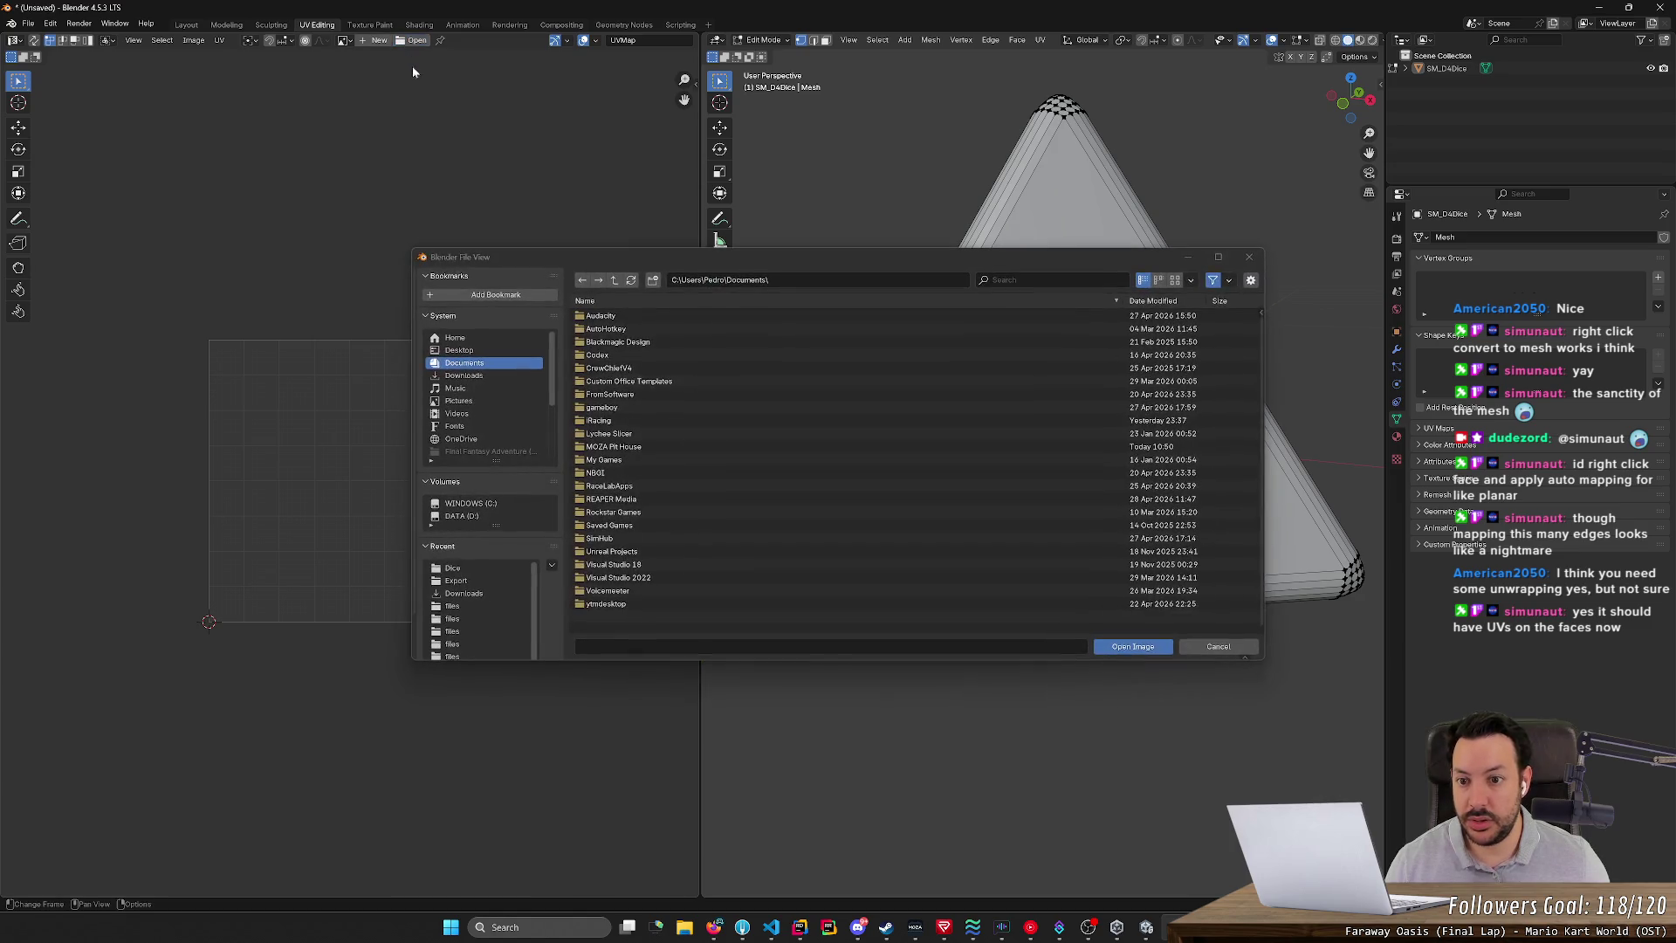
{"action": "left_click", "coordinate": [481, 517]}
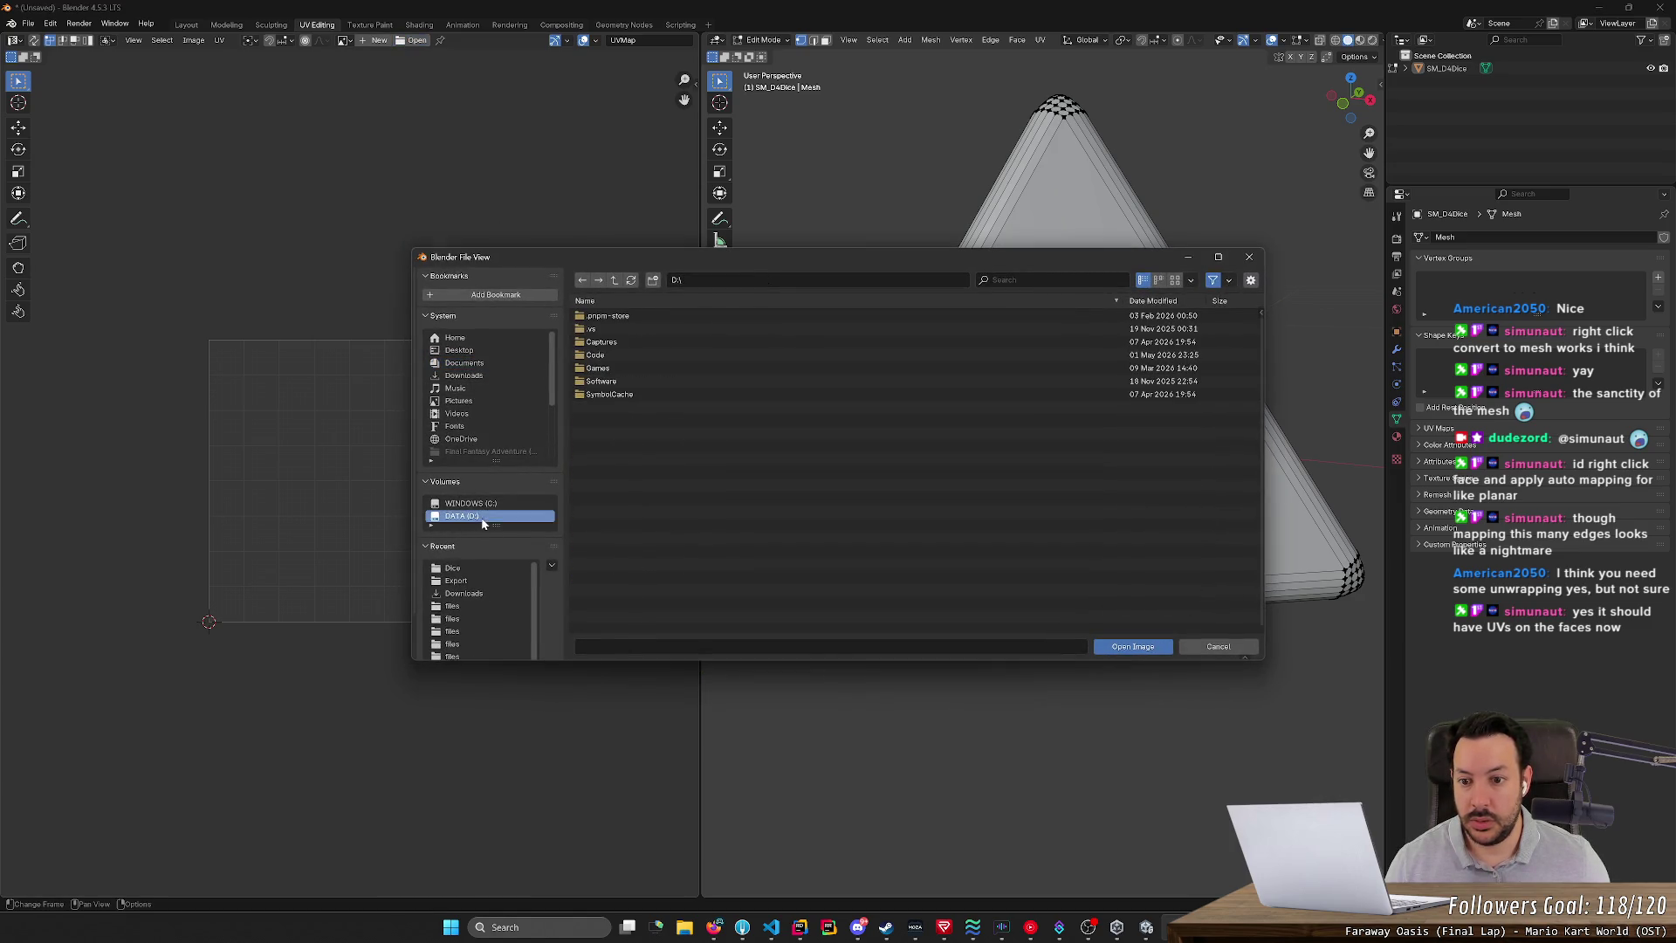
{"action": "double_click", "coordinate": [641, 355]}
{"action": "double_click", "coordinate": [655, 328]}
{"action": "double_click", "coordinate": [656, 317]}
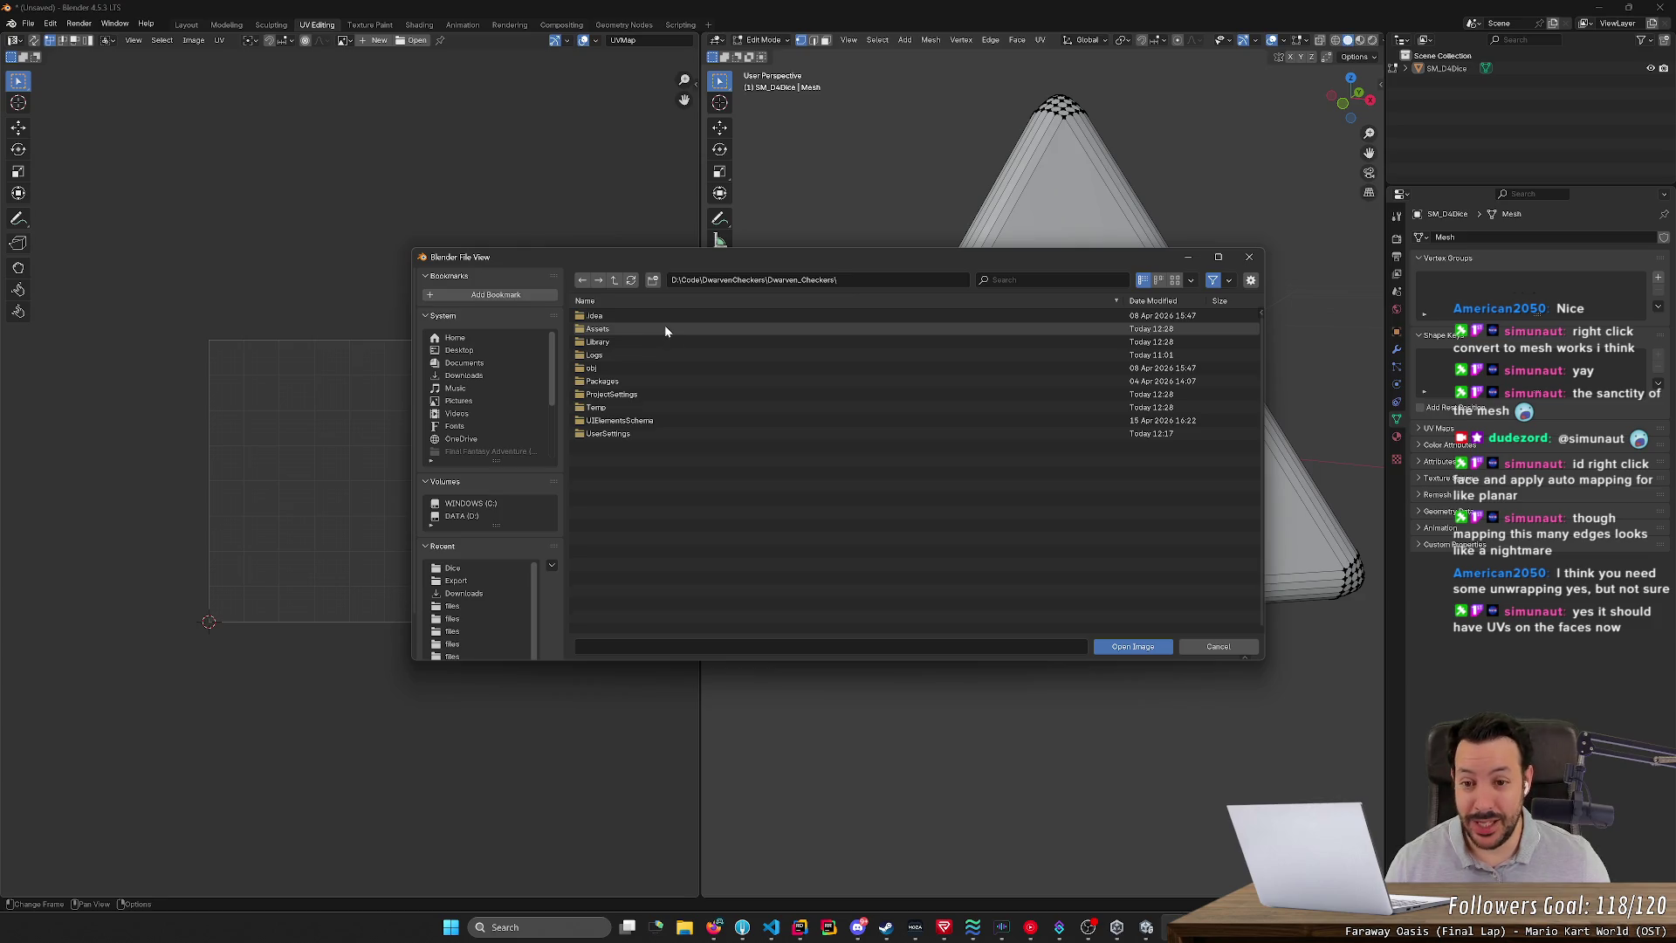
{"action": "double_click", "coordinate": [665, 329]}
{"action": "double_click", "coordinate": [665, 329]}
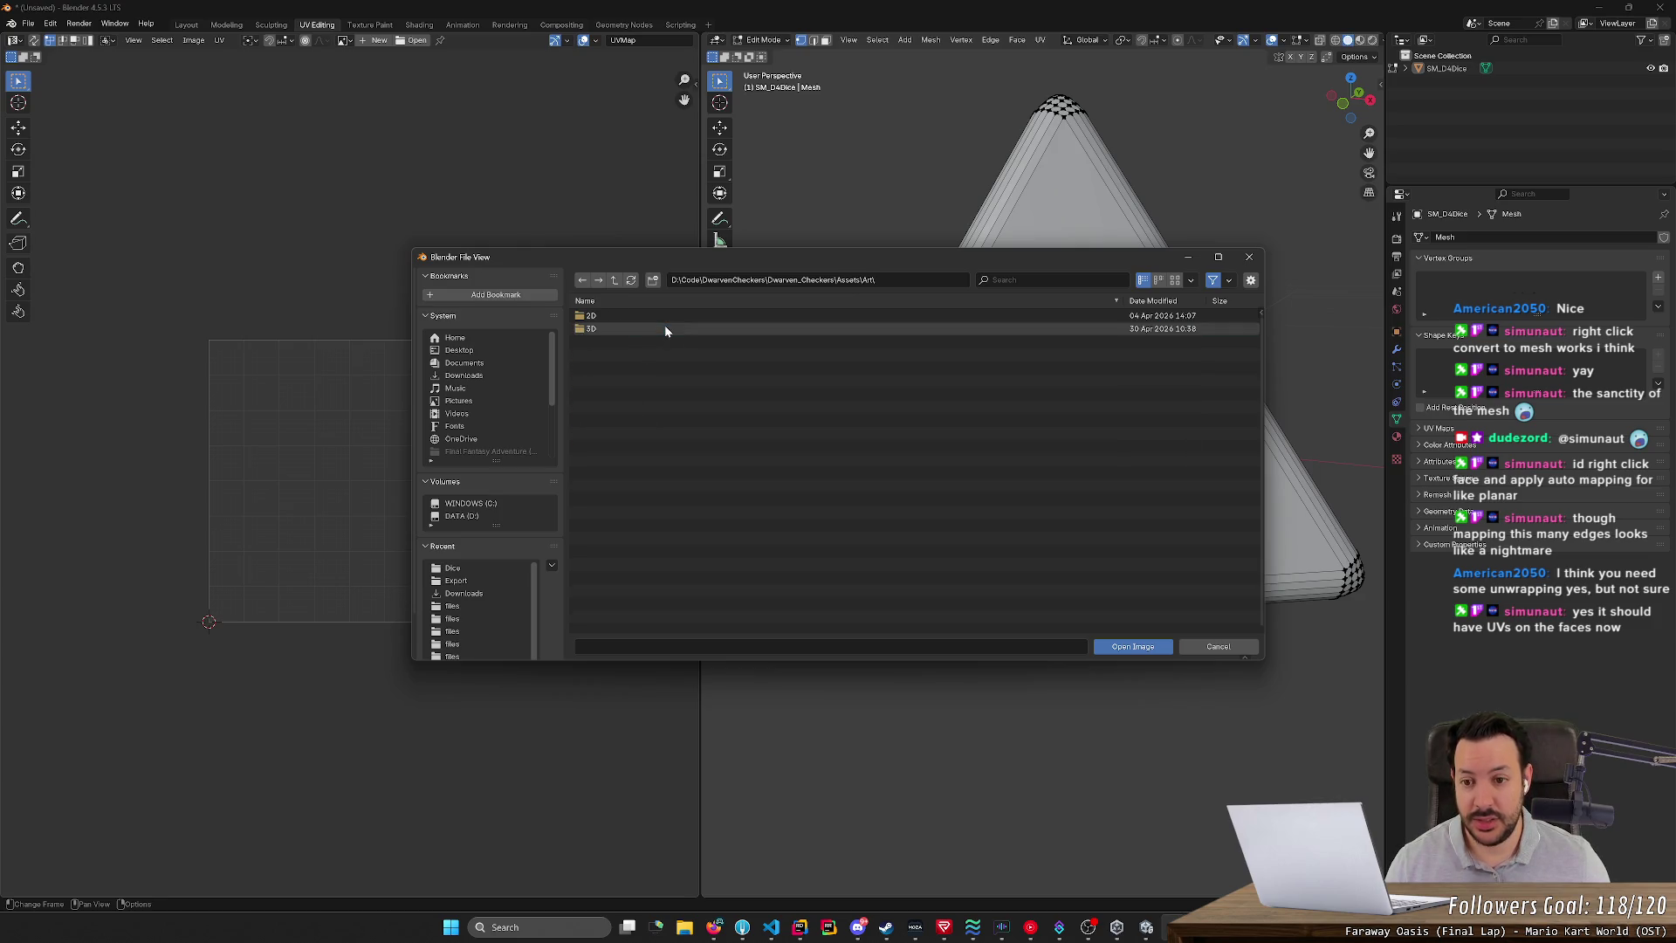
{"action": "double_click", "coordinate": [667, 328]}
{"action": "double_click", "coordinate": [667, 328]}
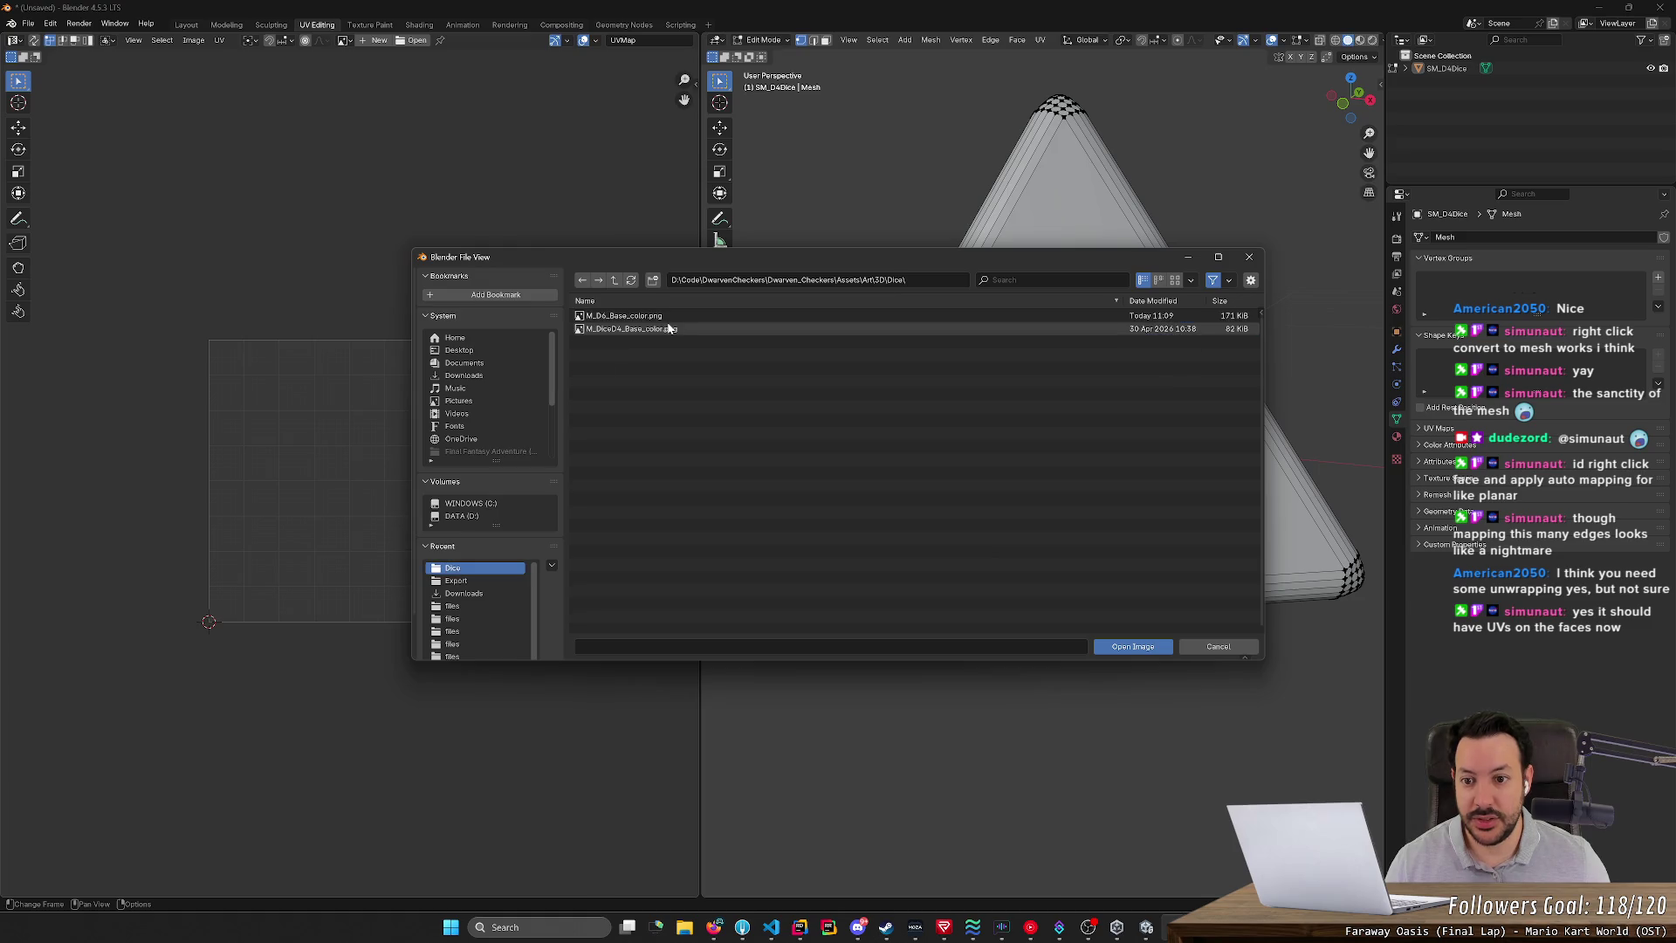
{"action": "left_click", "coordinate": [663, 331]}
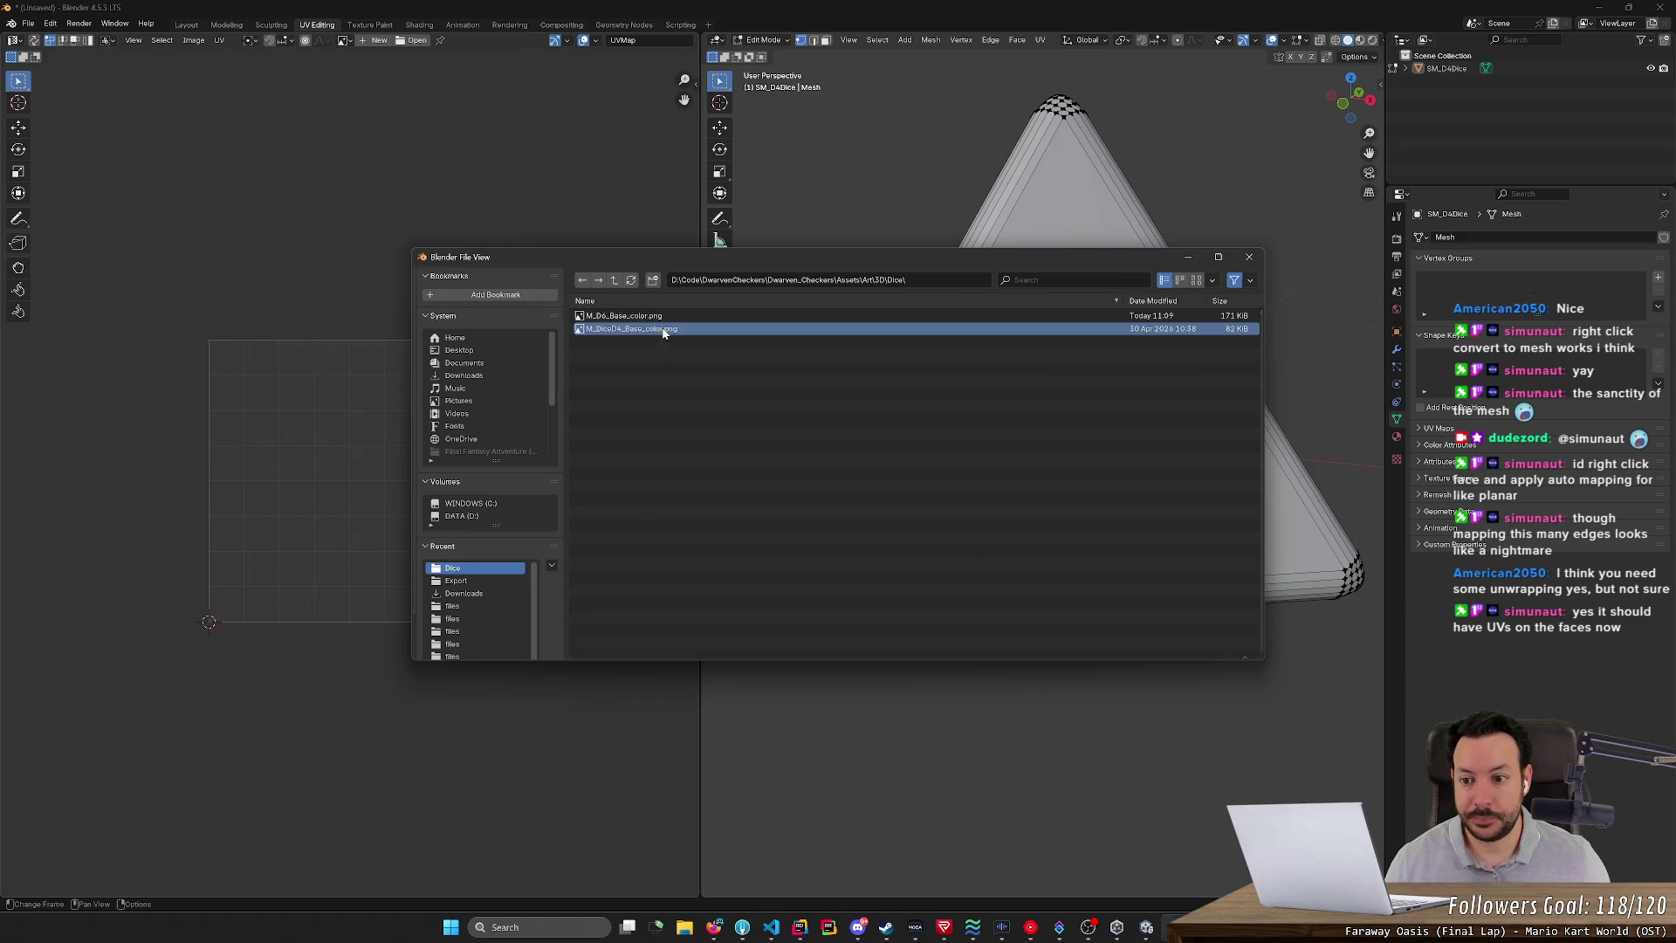
{"action": "double_click", "coordinate": [663, 330]}
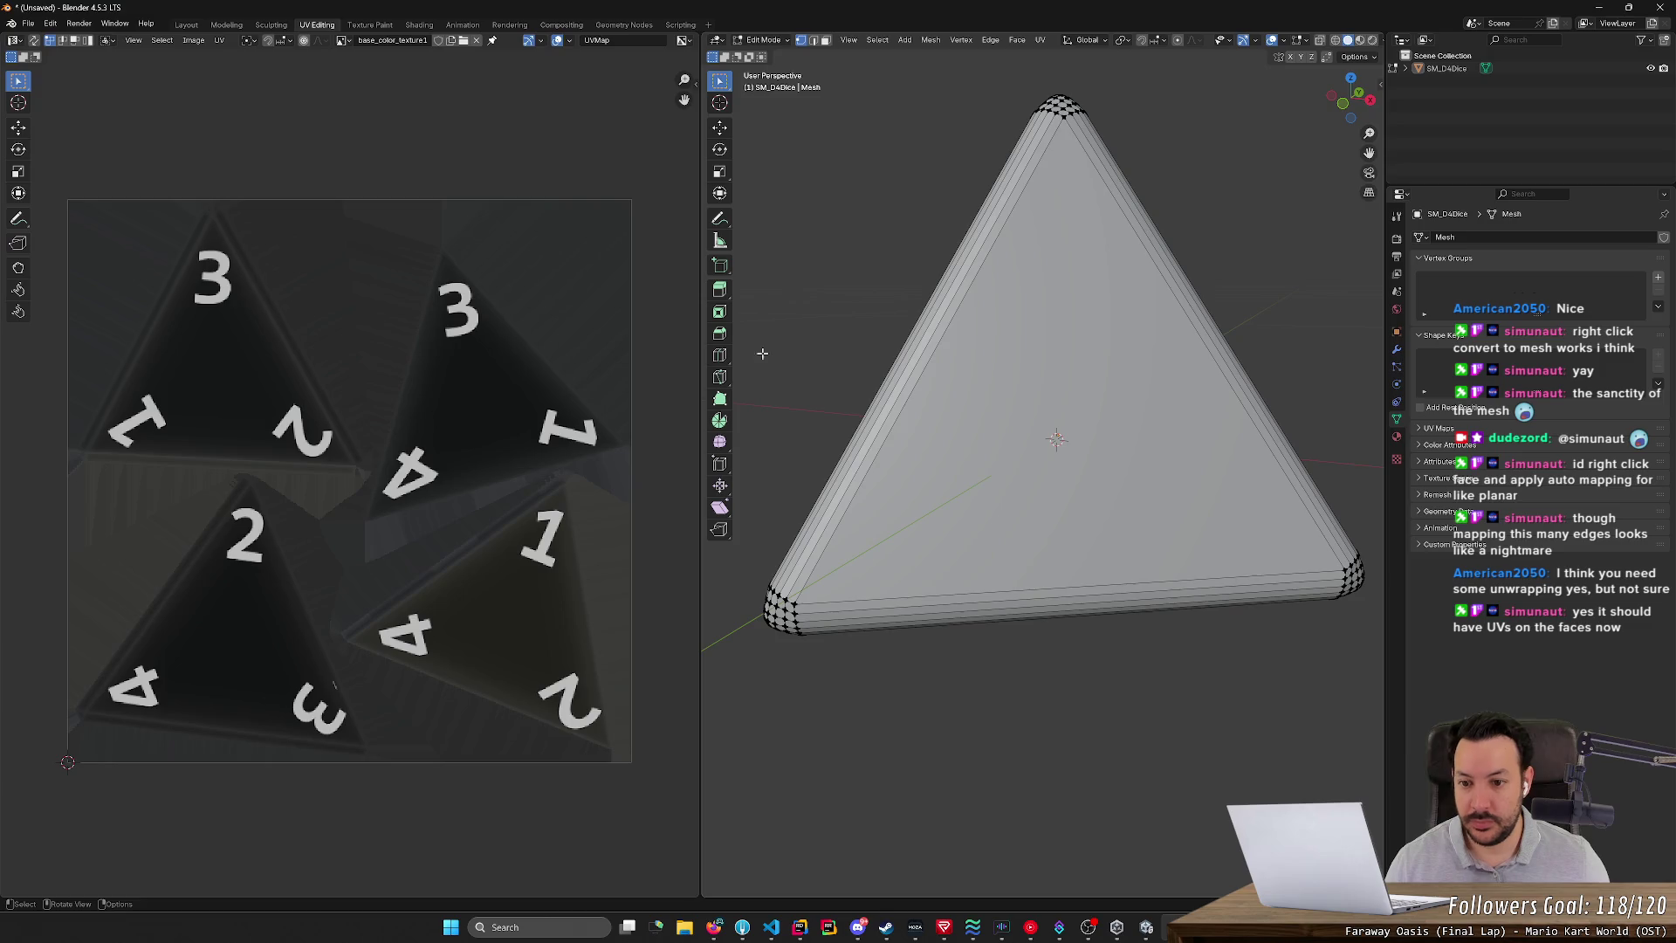
- Select the whole mesh and switch the viewport to Material Preview shading
{"action": "key", "text": "u"}
{"action": "left_click", "coordinate": [494, 395]}
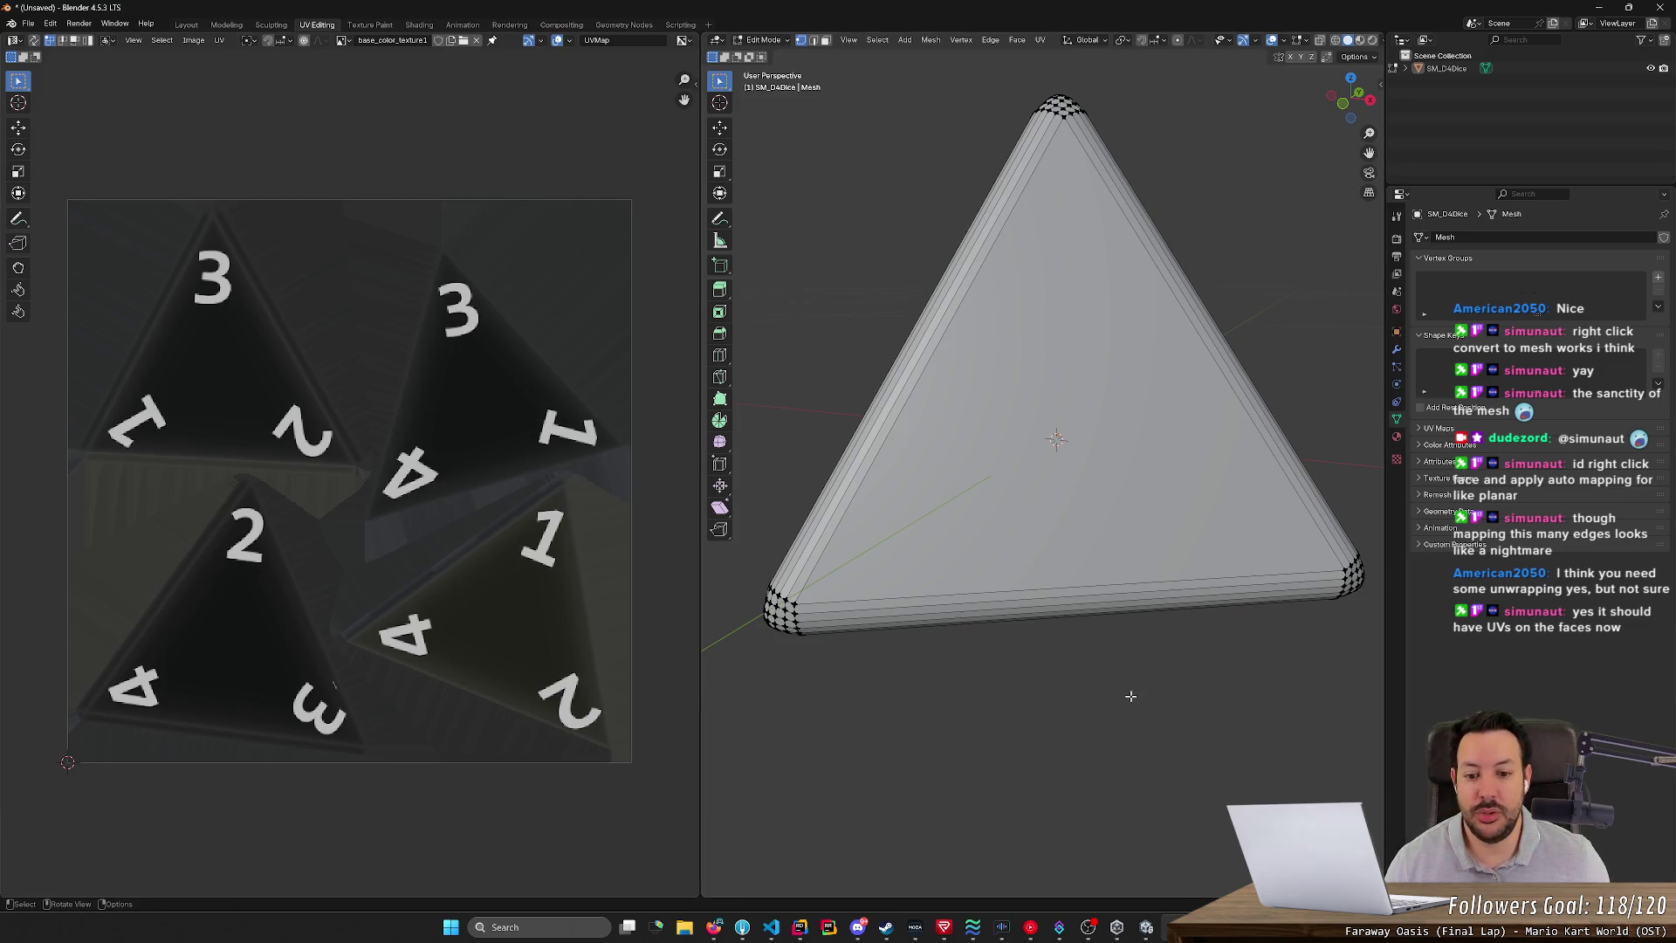
{"action": "key", "text": "a"}
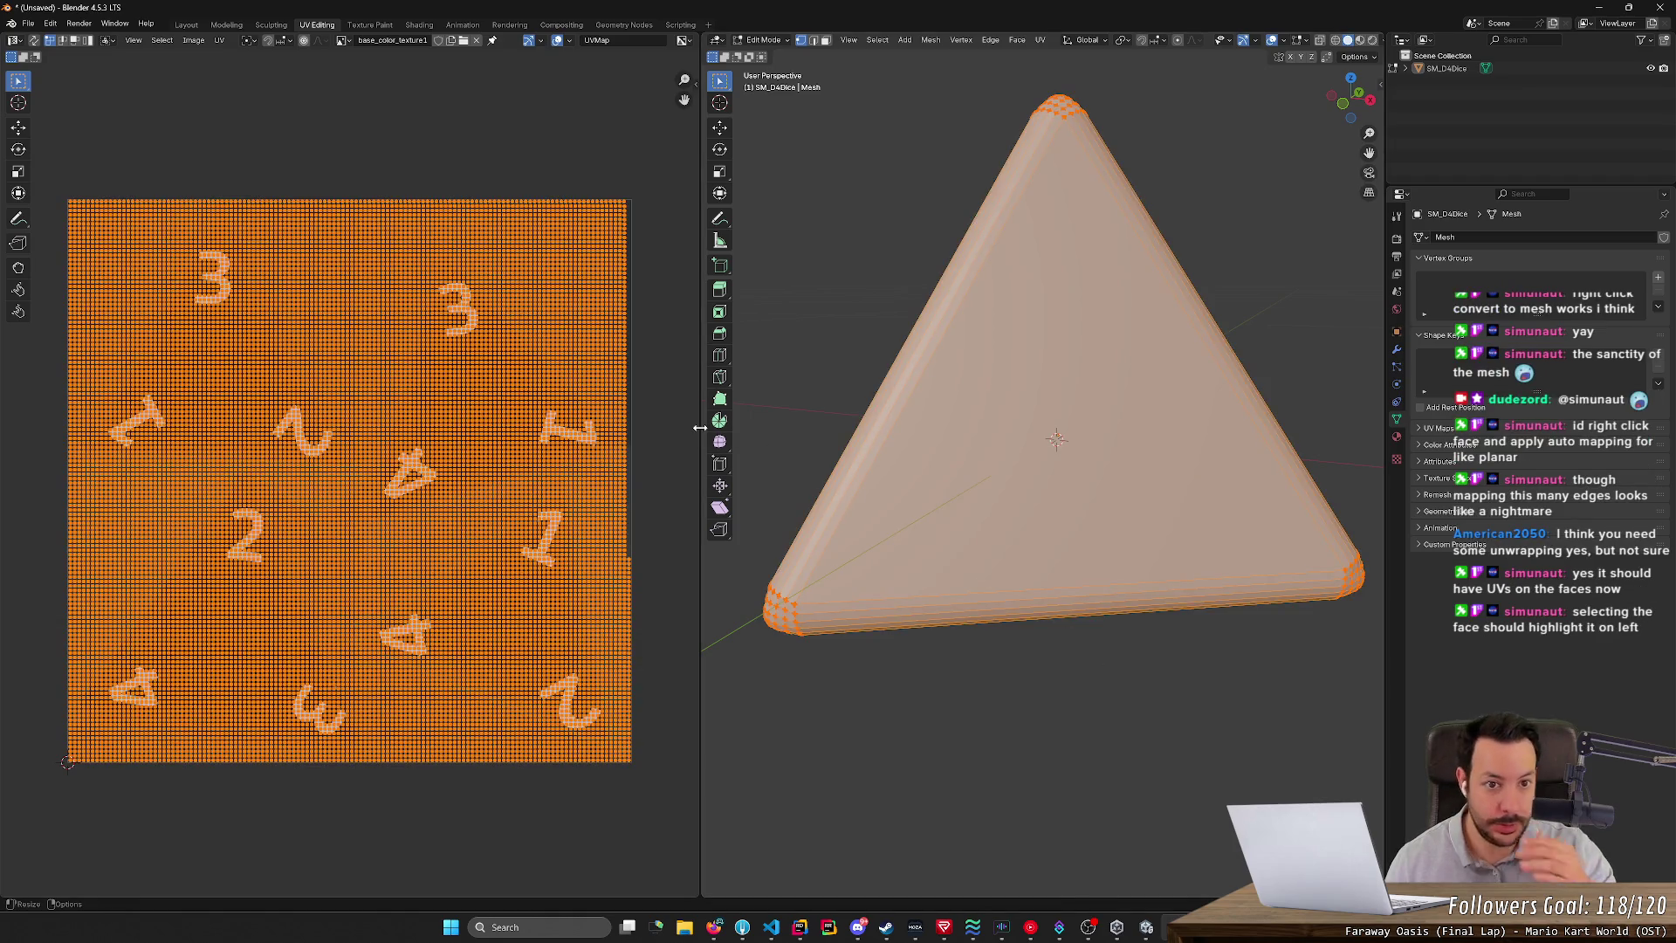
{"action": "left_click", "coordinate": [672, 567]}
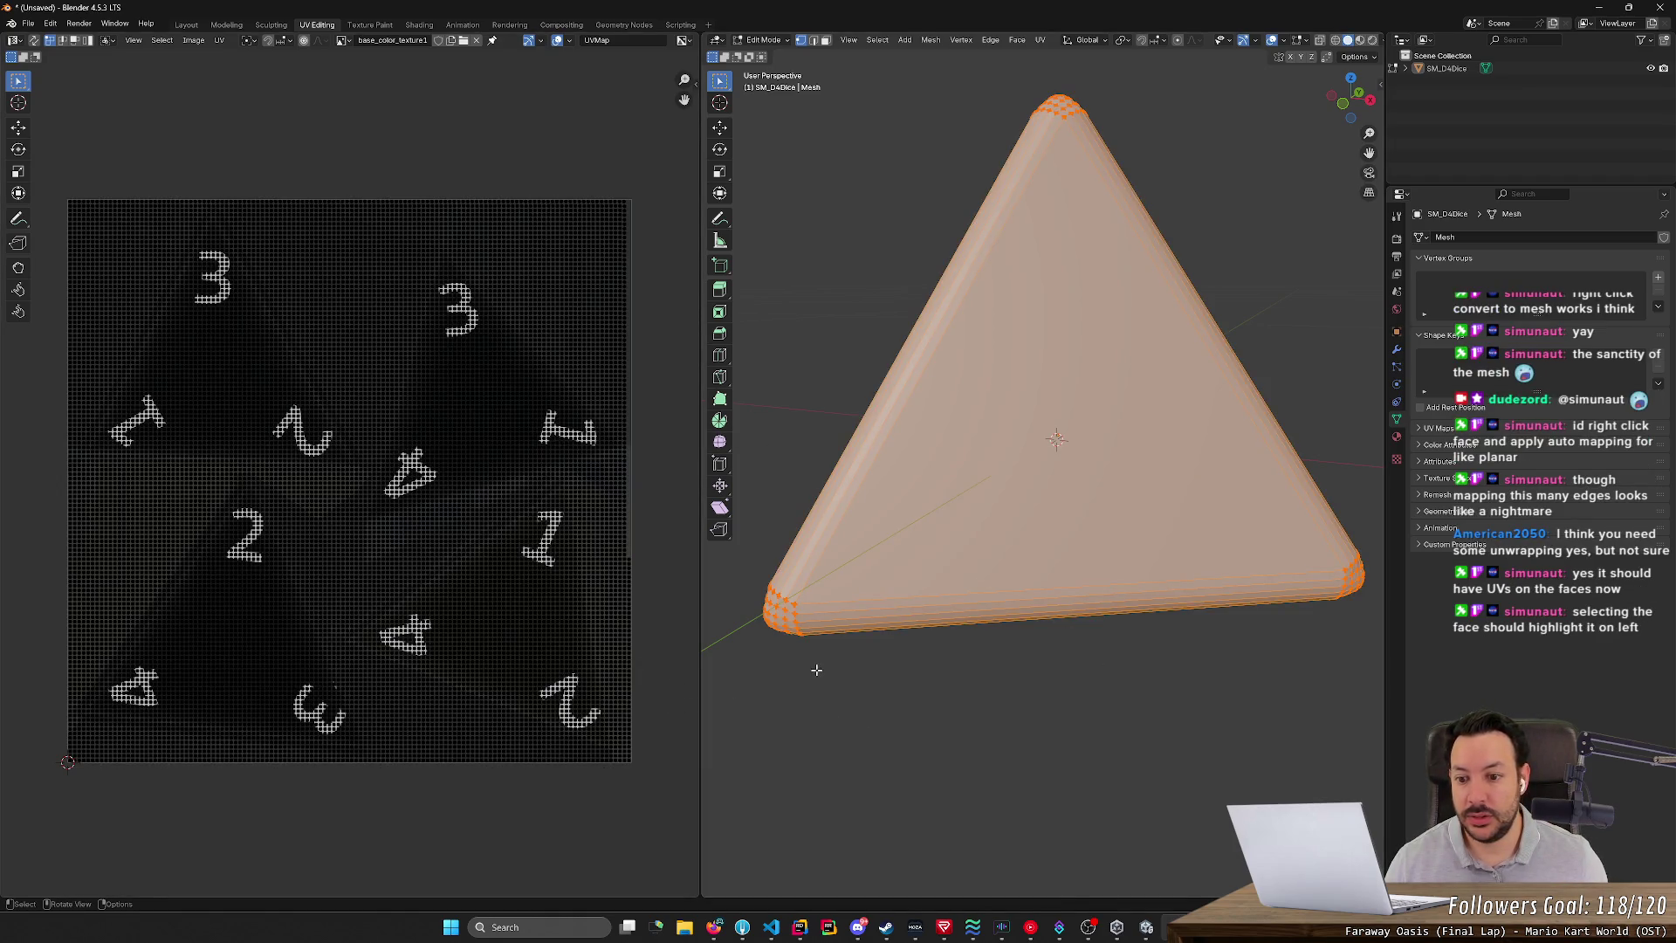
{"action": "left_click", "coordinate": [1358, 40]}
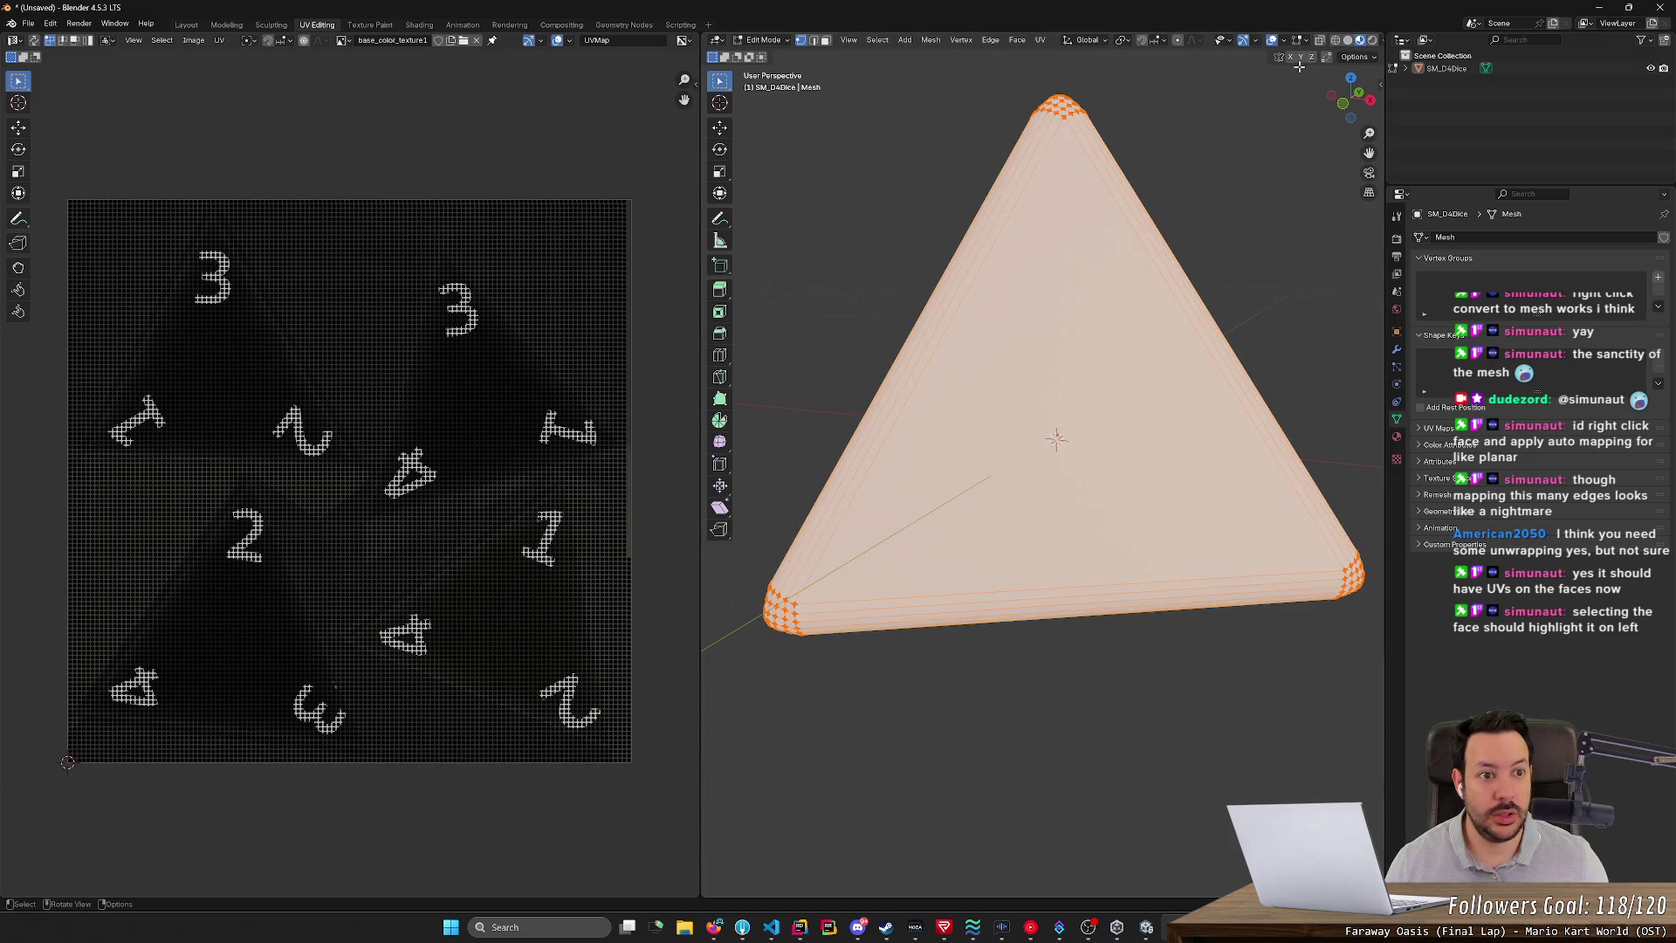
{"action": "left_click", "coordinate": [948, 134]}
{"action": "left_click", "coordinate": [1347, 40]}
{"action": "left_click", "coordinate": [1360, 41]}
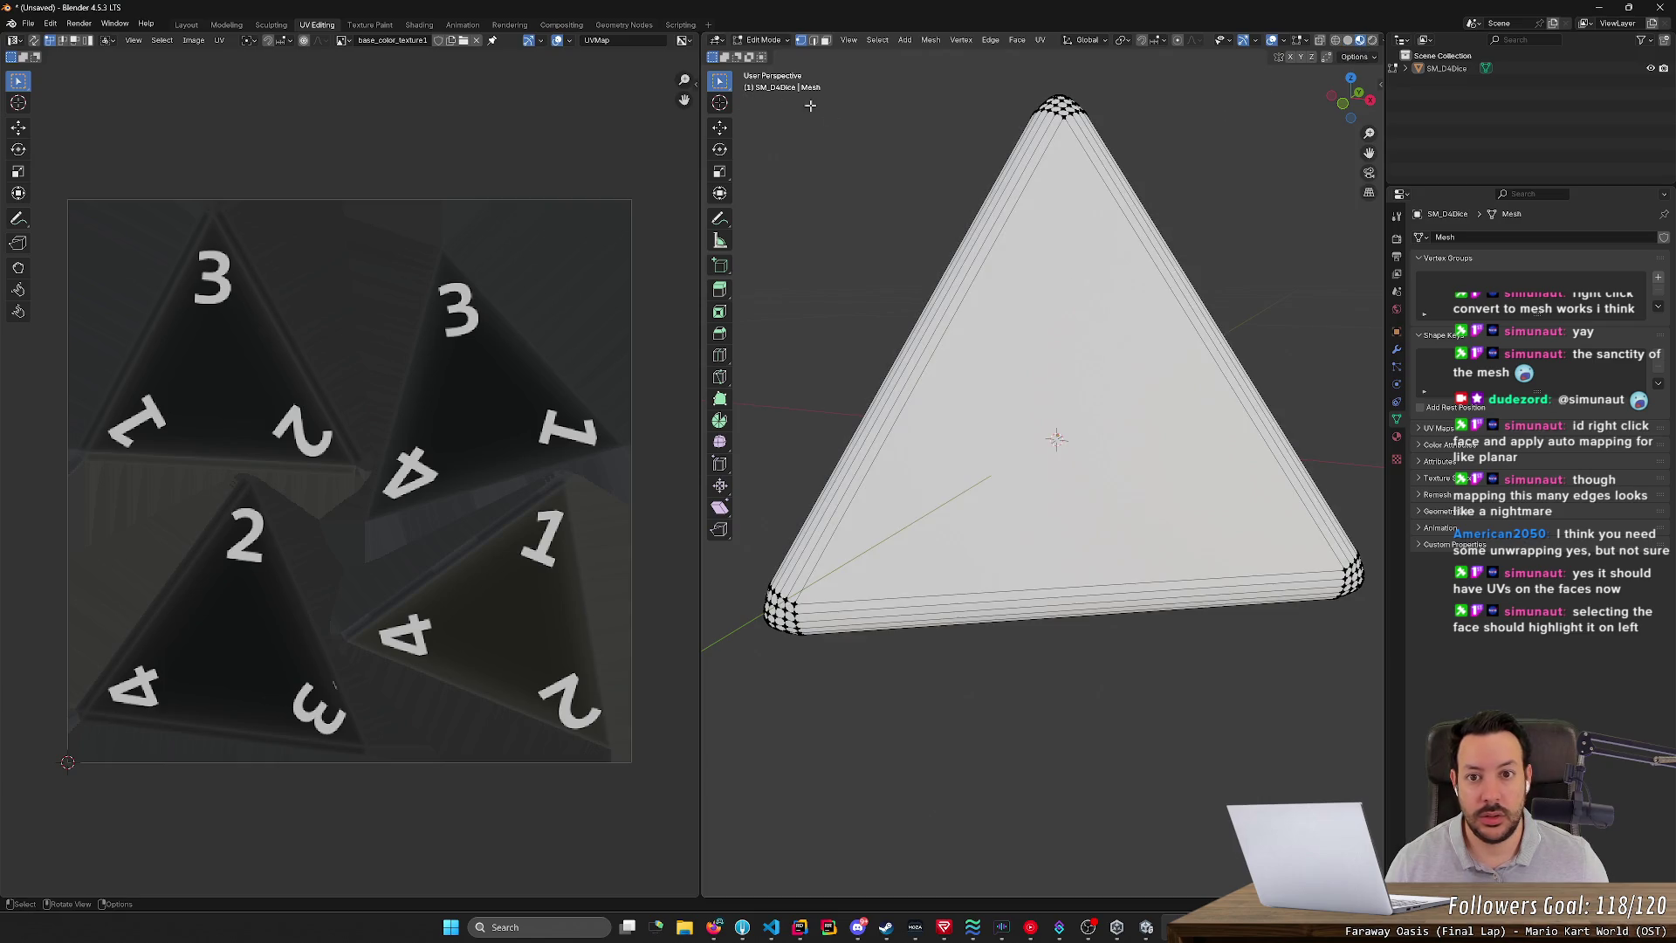
- In face select mode, select the large front triangular face of the tetrahedron
{"action": "key", "text": "Tab"}
{"action": "key", "text": "Tab"}
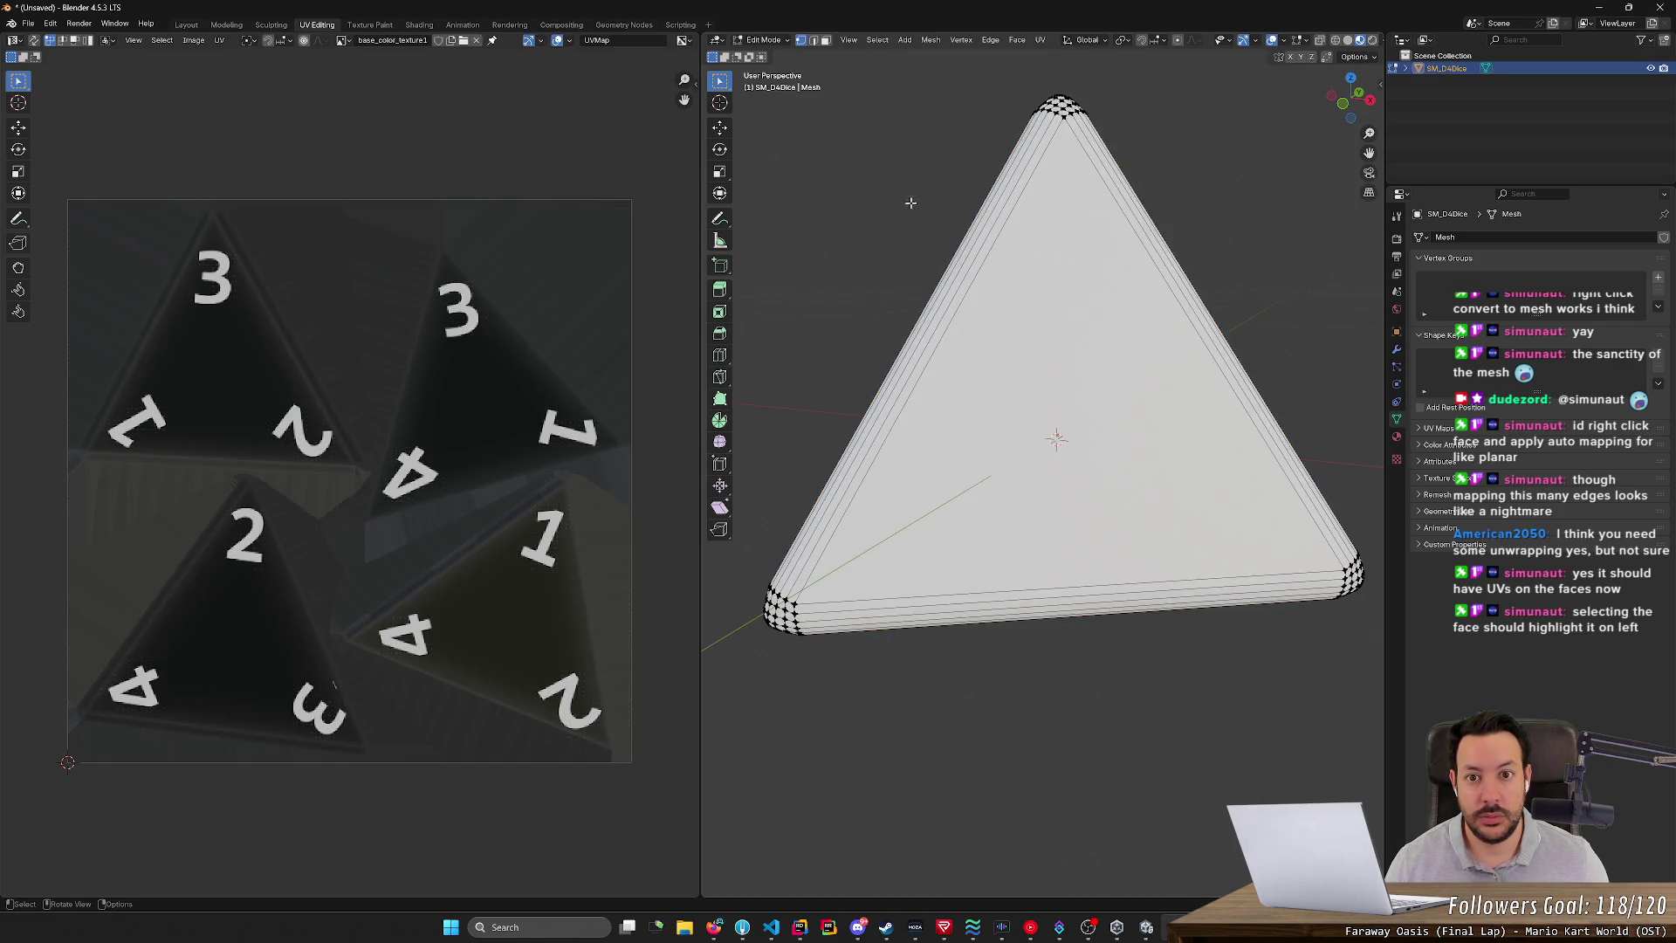
{"action": "key", "text": "3"}
{"action": "left_click", "coordinate": [1070, 303]}
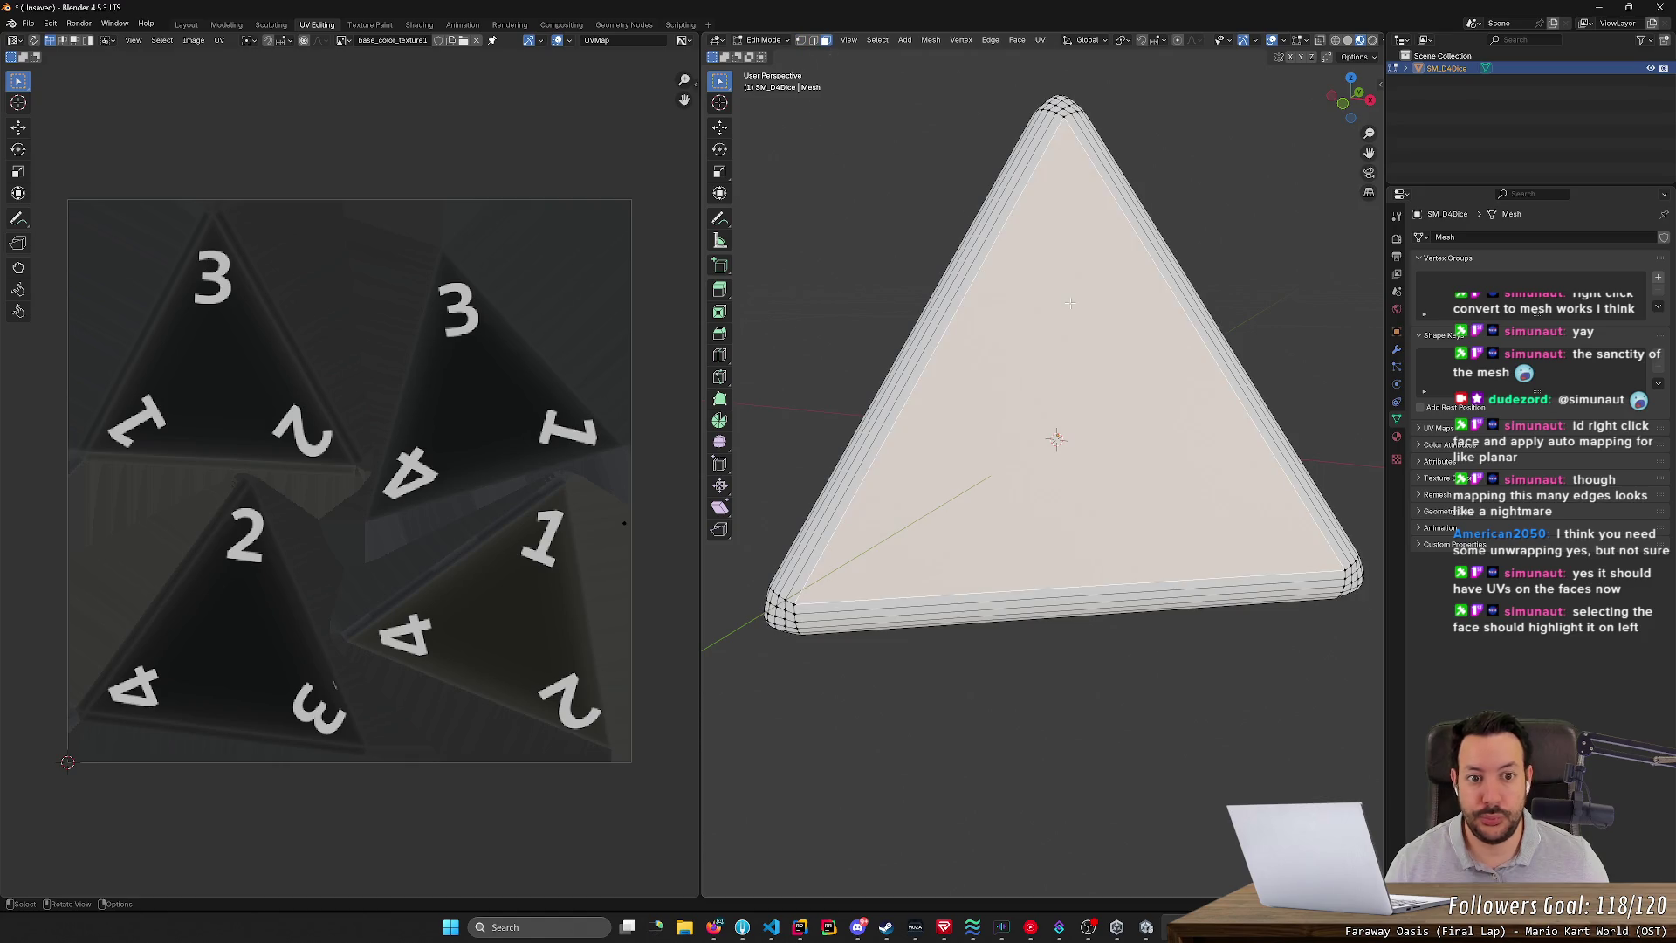
{"action": "right_click", "coordinate": [1054, 327]}
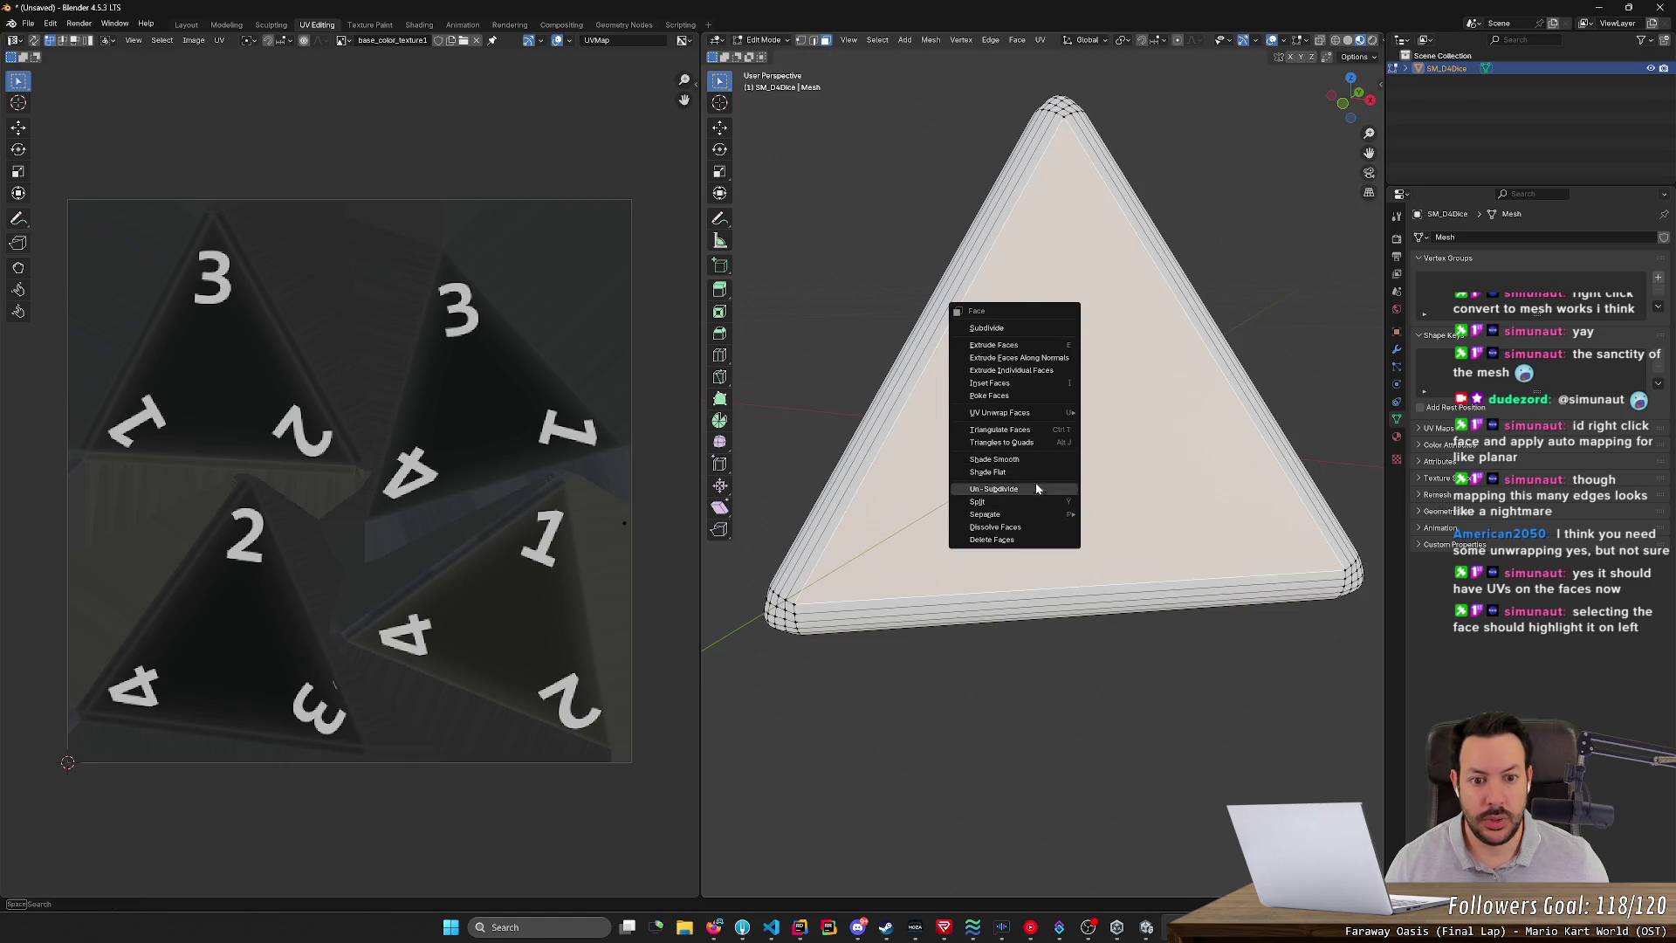
{"action": "mouse_move", "coordinate": [1034, 415]}
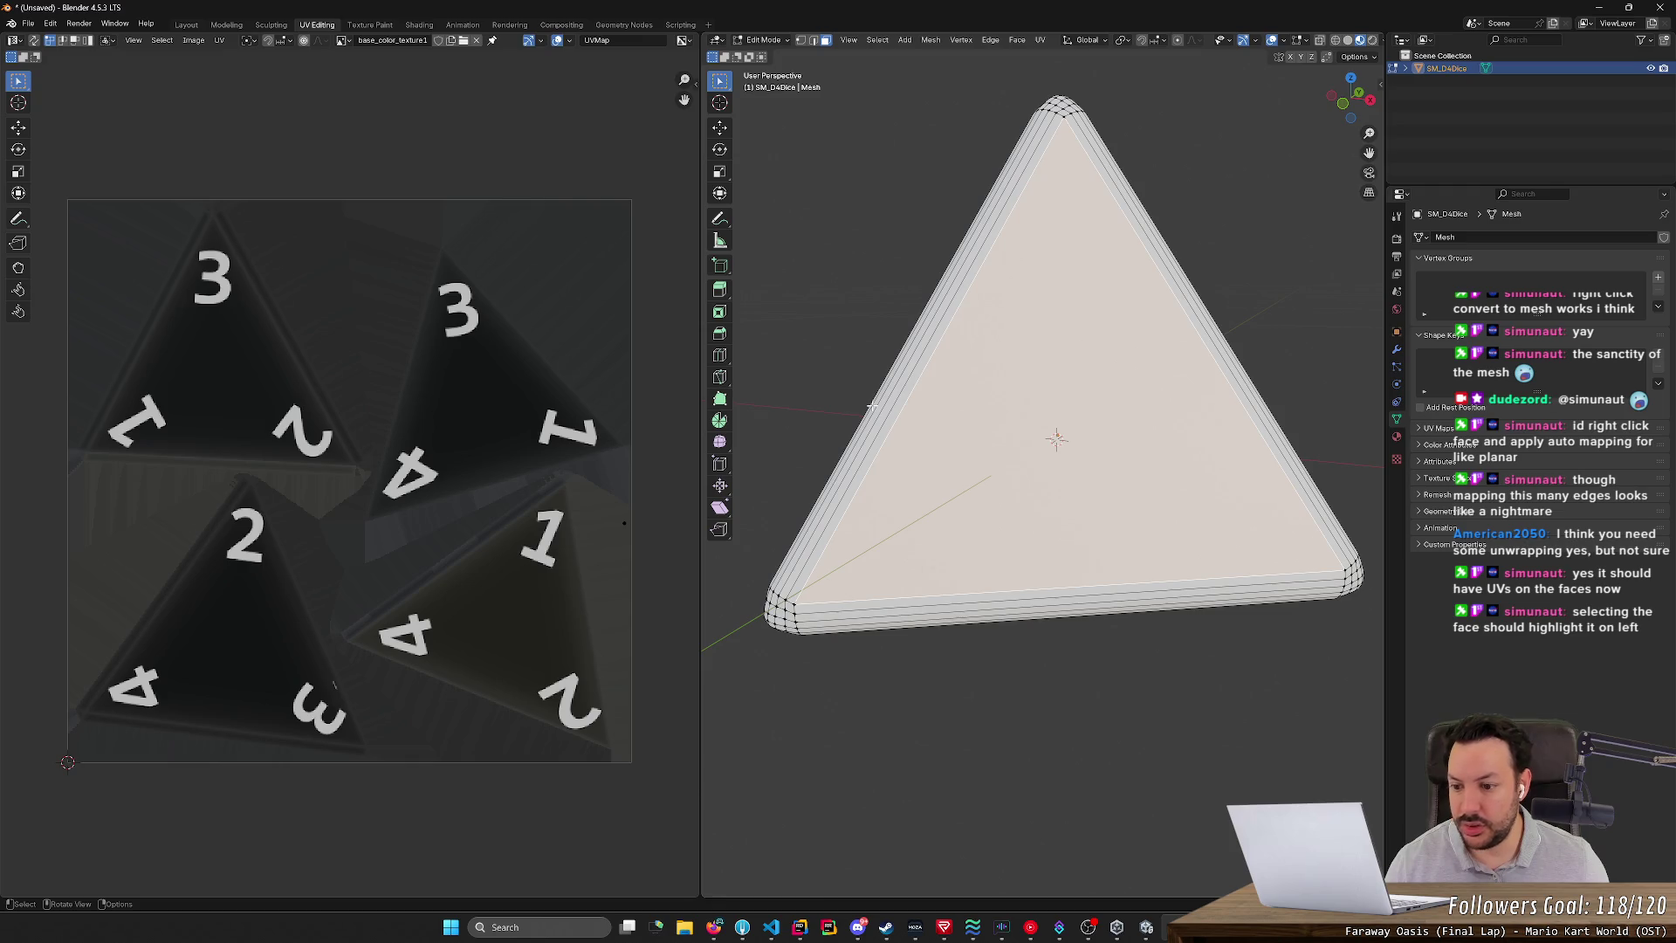
{"action": "left_click", "coordinate": [1085, 646]}
{"action": "key", "text": "ctrl+z"}
{"action": "left_click", "coordinate": [1003, 607]}
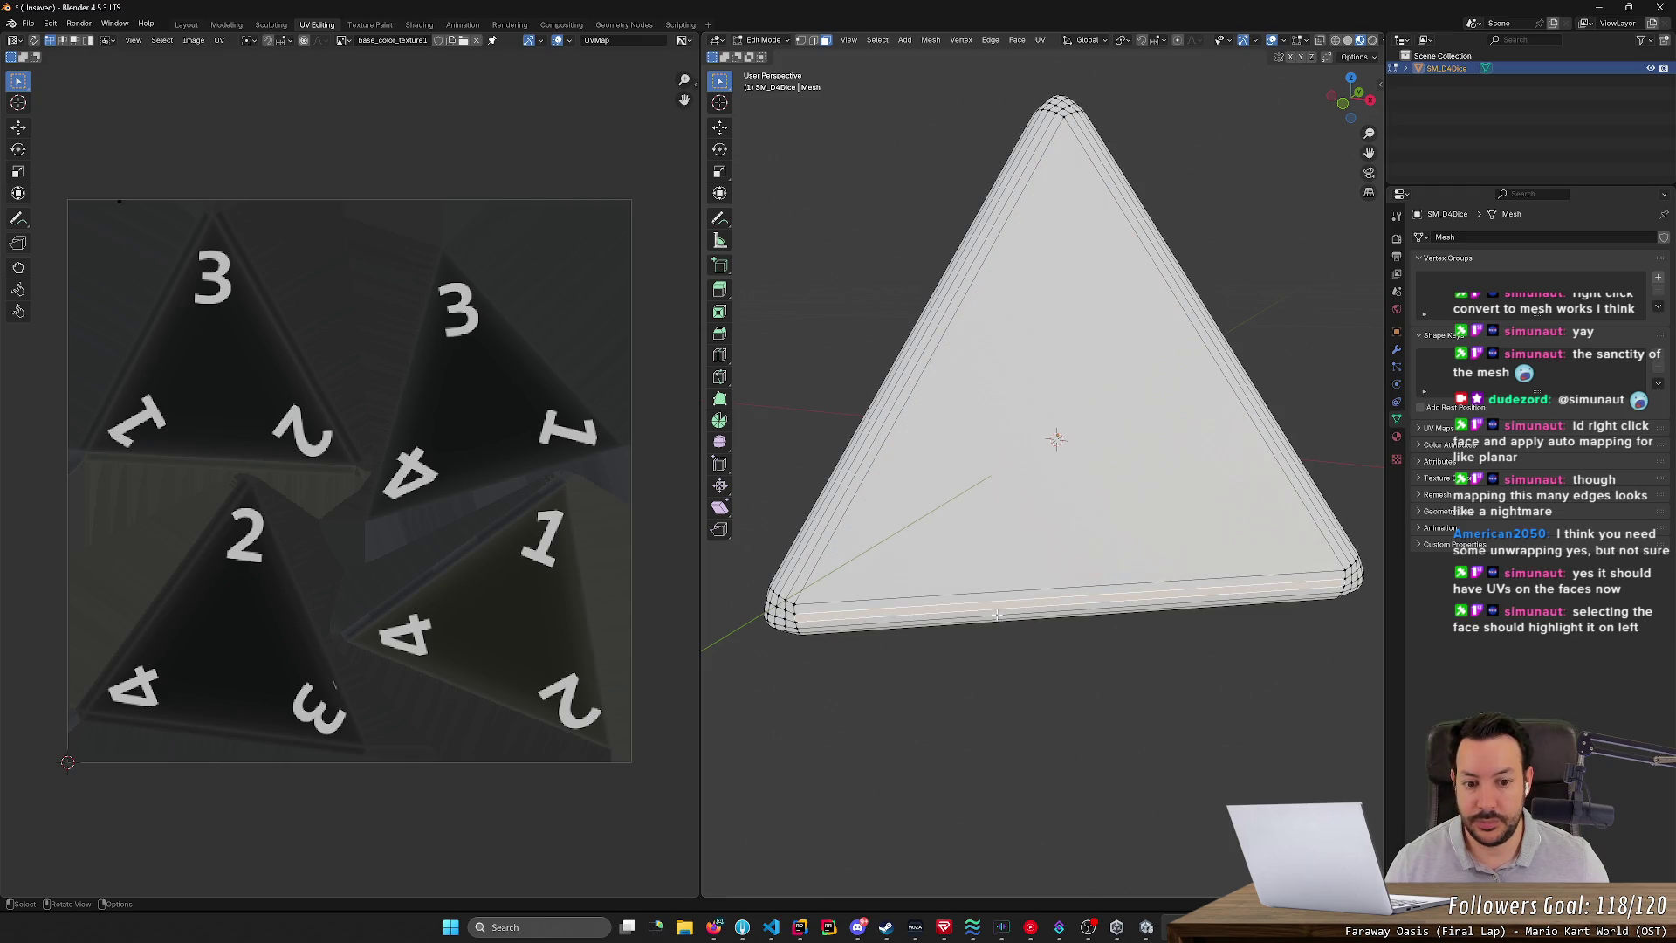
{"action": "left_click", "coordinate": [1004, 553]}
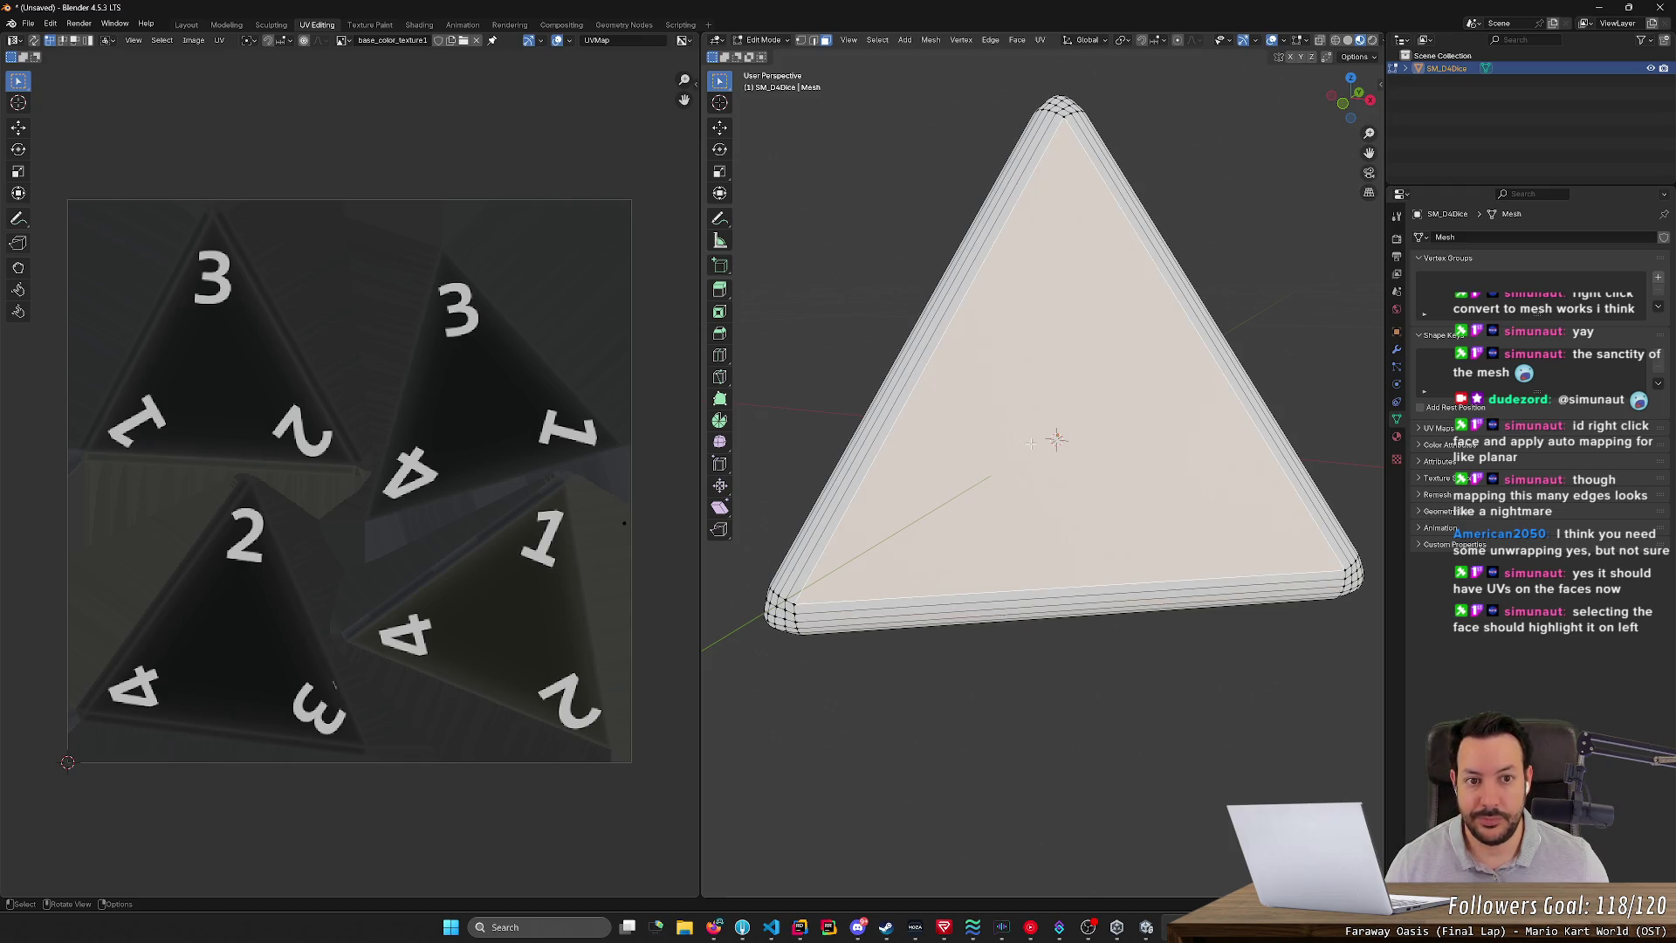
- Try UV > Follow Active Quads on the face, which fails because the active face isn't a quad
{"action": "key", "text": "u"}
{"action": "left_click", "coordinate": [458, 360]}
{"action": "key", "text": "u"}
{"action": "left_click", "coordinate": [457, 371]}
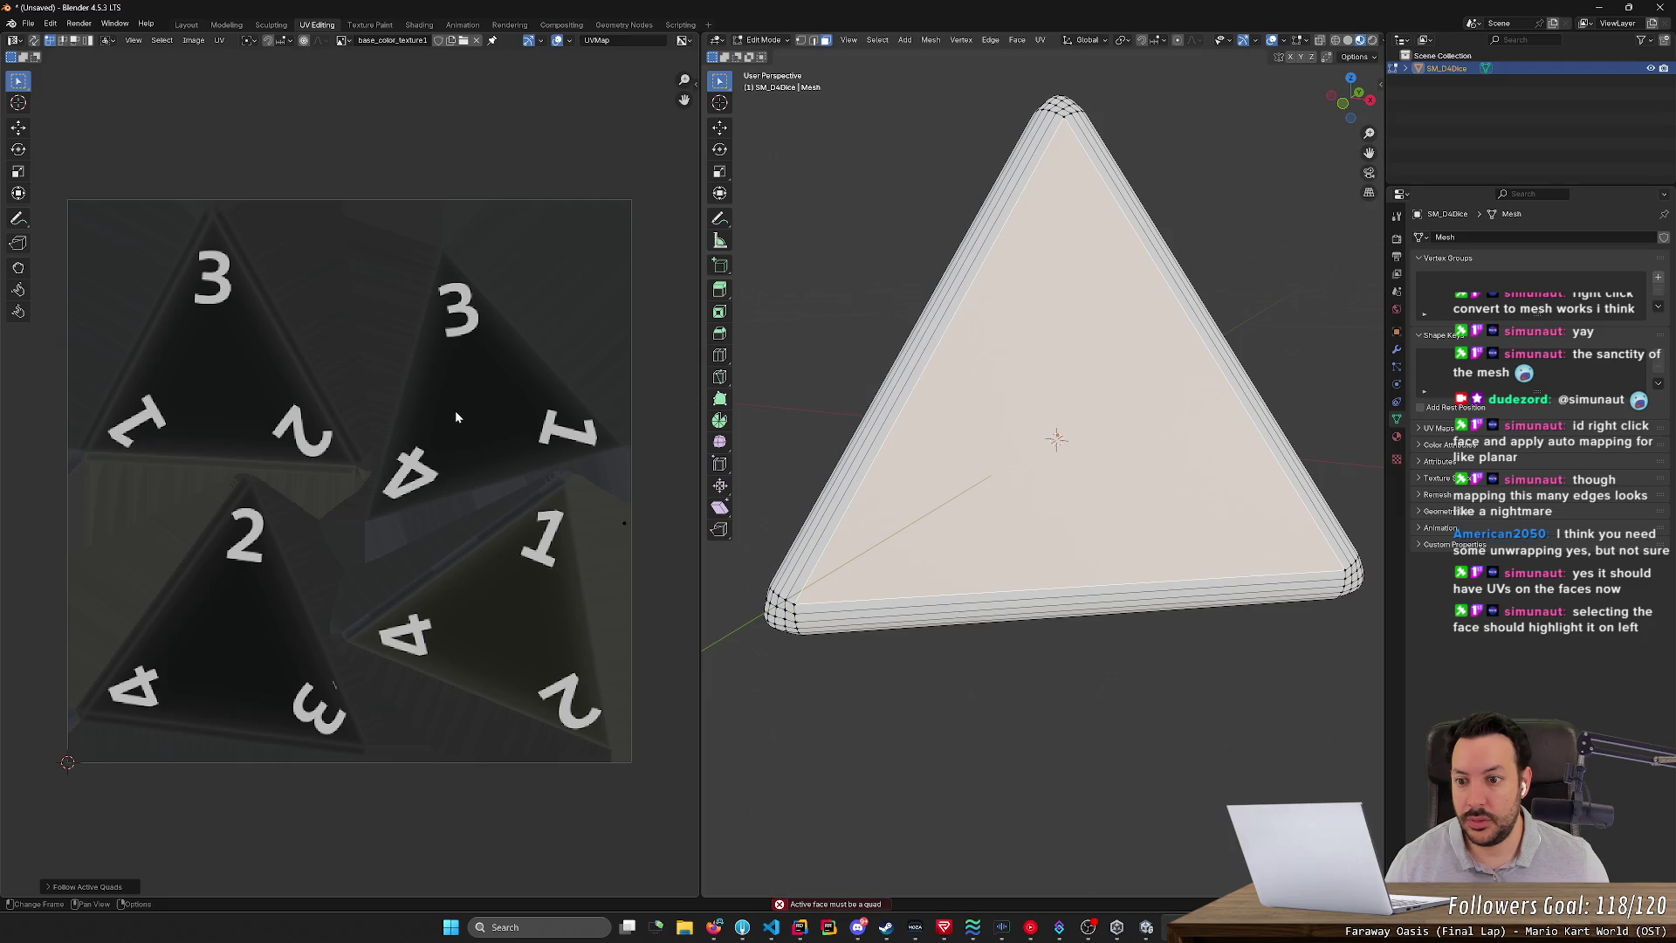
{"action": "key", "text": "u"}
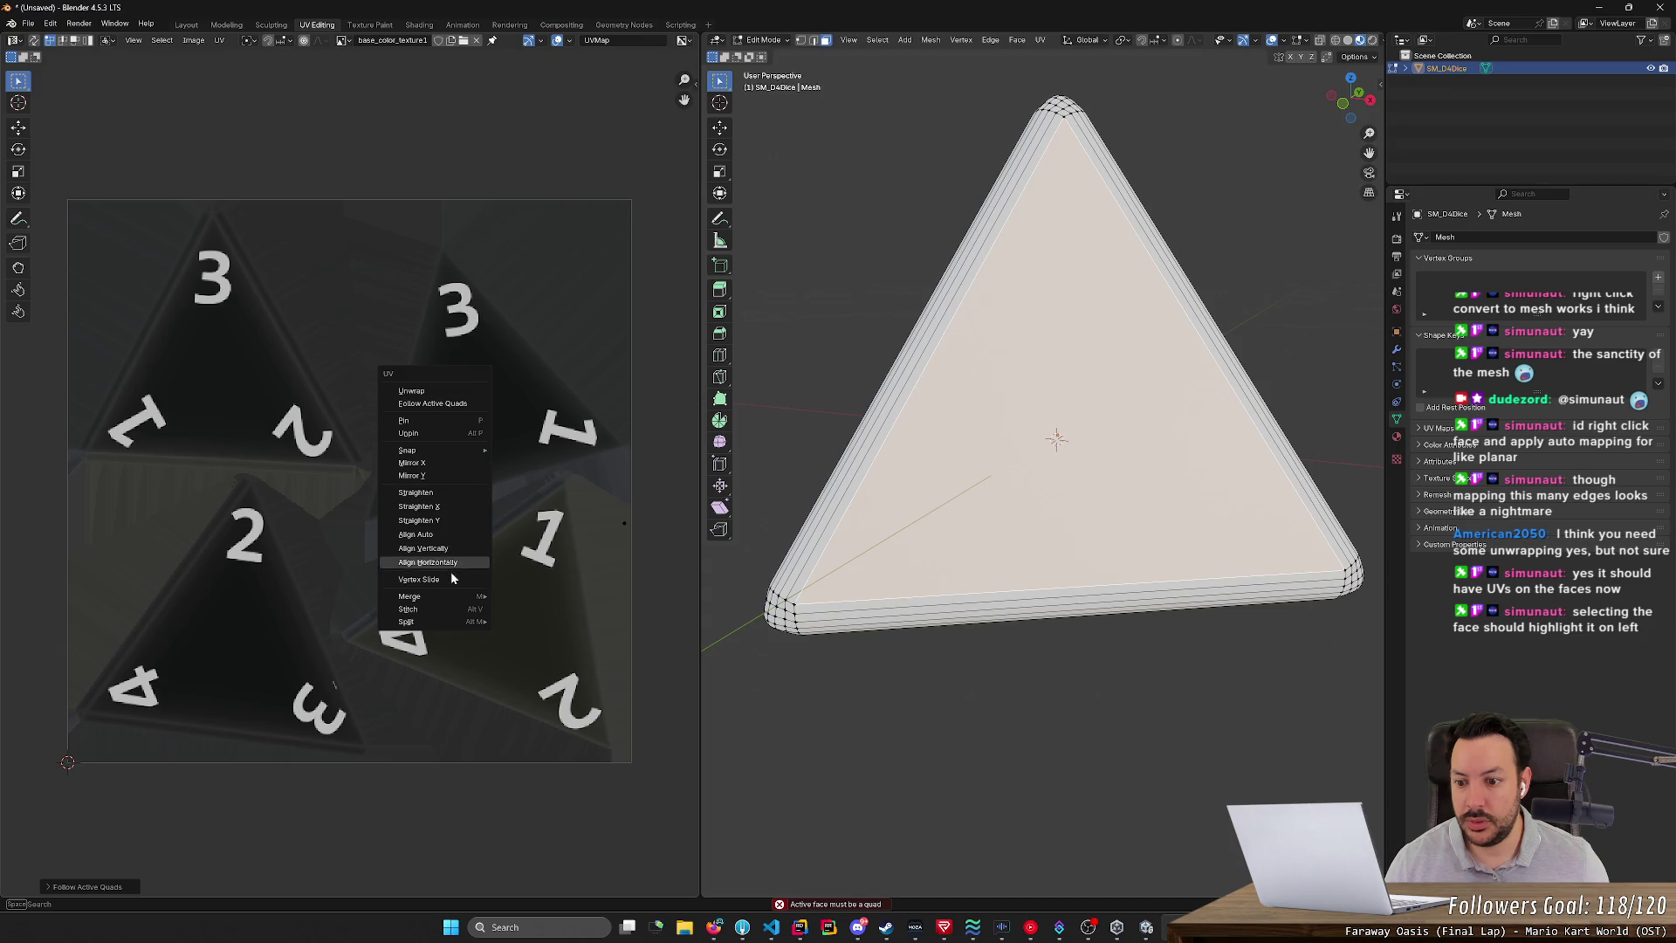
{"action": "mouse_move", "coordinate": [447, 597]}
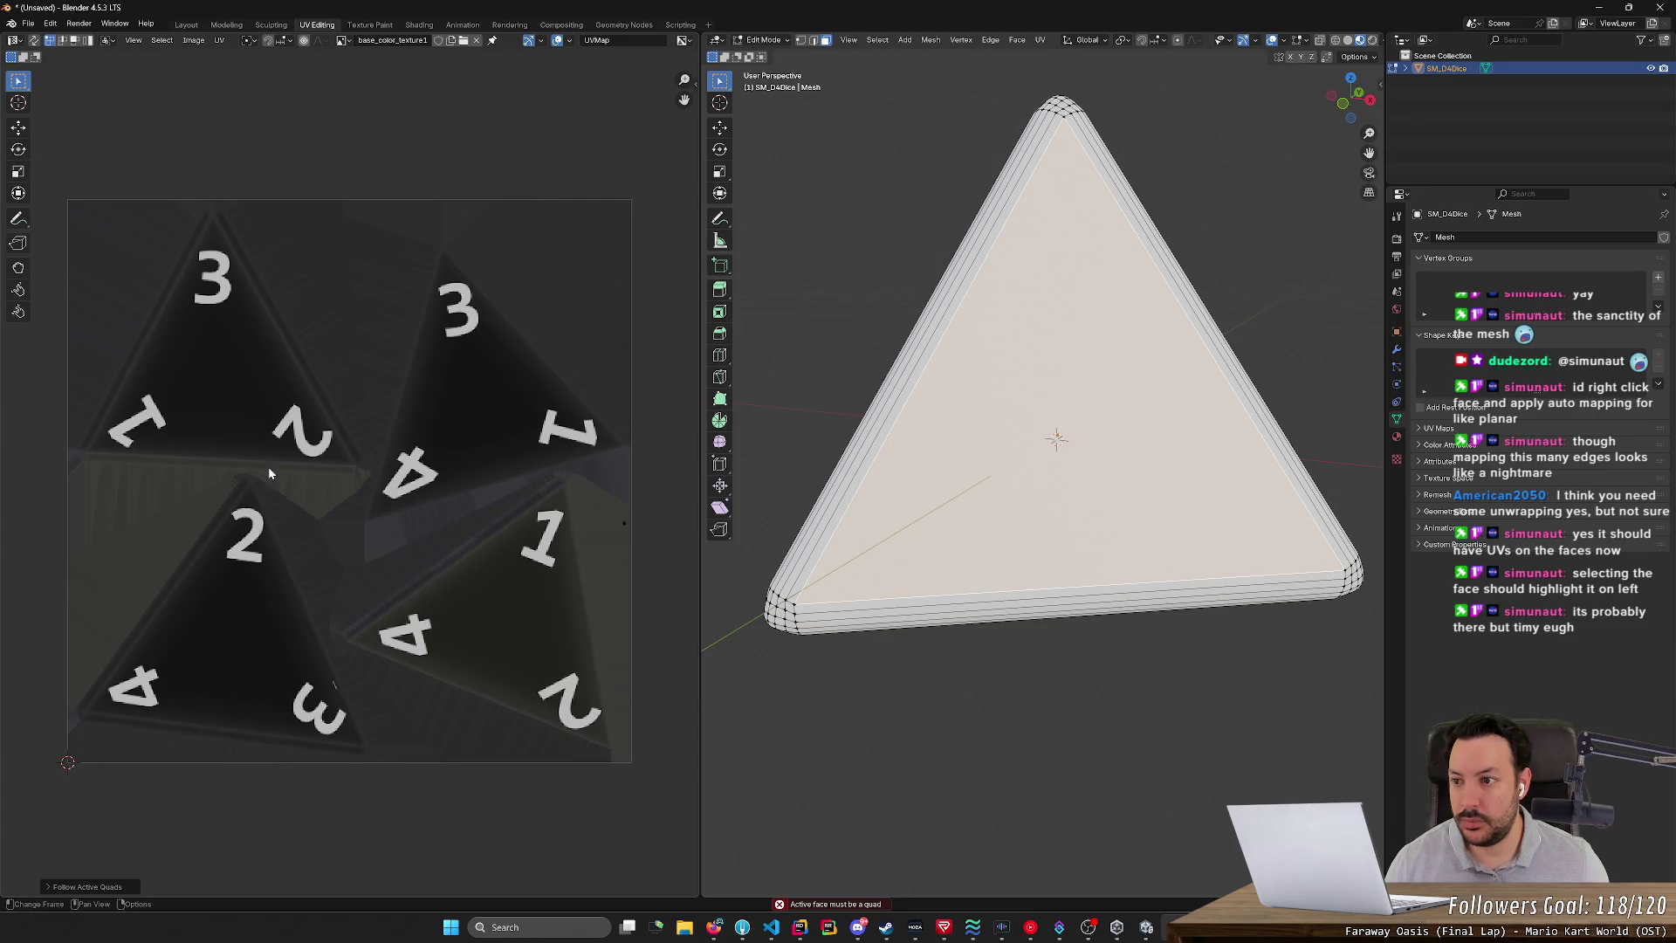
- Reselect the large front triangular face and pick a single UV vertex in the UV editor
{"action": "left_click", "coordinate": [958, 692]}
{"action": "left_click", "coordinate": [960, 615]}
{"action": "left_click", "coordinate": [916, 541]}
{"action": "left_click", "coordinate": [622, 528]}
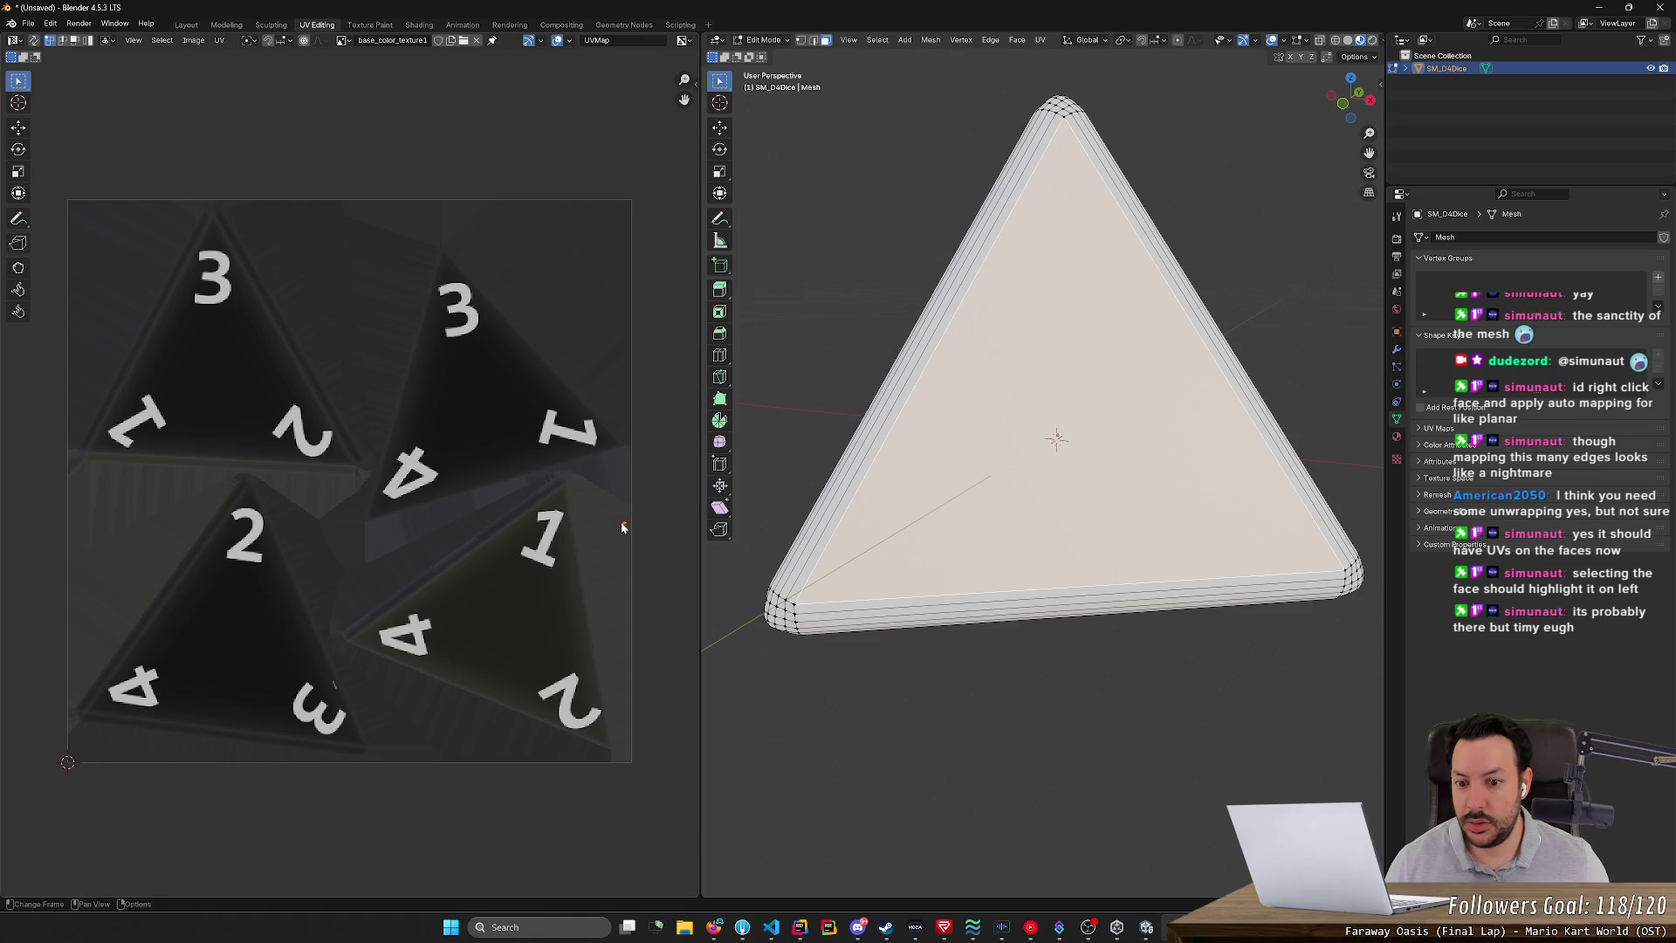
{"action": "scroll", "coordinate": [665, 555], "scroll_direction": "up", "scroll_amount": 2}
{"action": "scroll", "coordinate": [637, 545], "scroll_direction": "down", "scroll_amount": 3}
{"action": "scroll", "coordinate": [579, 529], "scroll_direction": "up", "scroll_amount": 3}
{"action": "scroll", "coordinate": [593, 530], "scroll_direction": "down", "scroll_amount": 1}
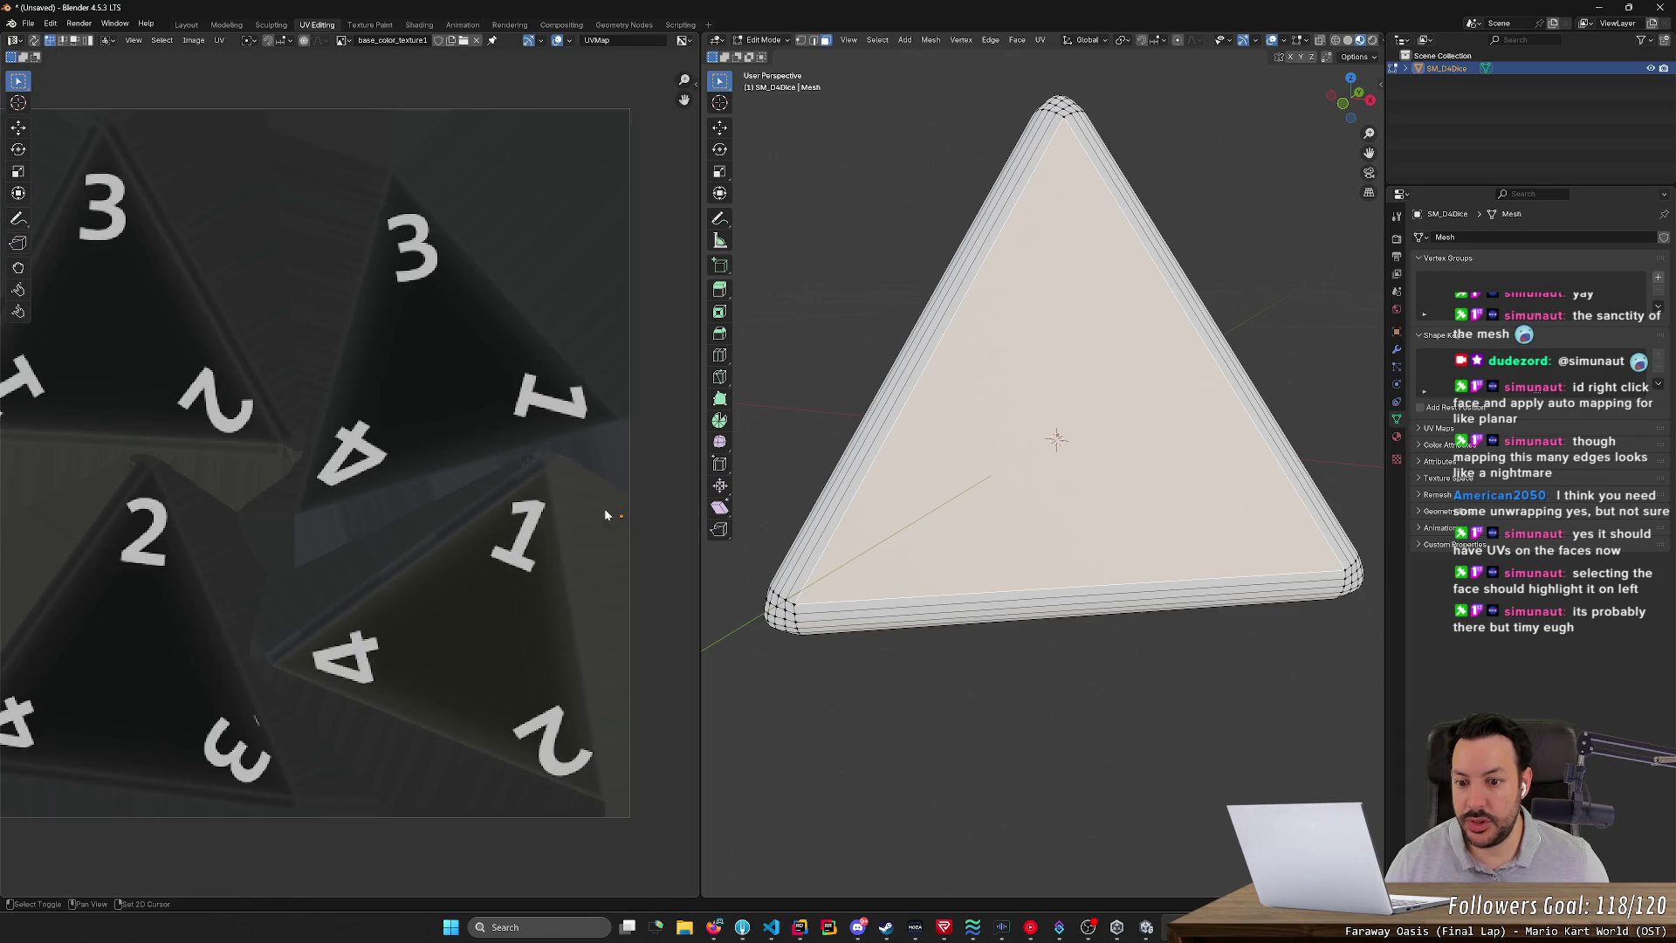
- Drag the face's UV corner vertices around the texture's top-right number triangle
{"action": "left_click", "coordinate": [17, 126]}
{"action": "left_click_drag", "start_coordinate": [630, 461], "coordinate": [620, 419]}
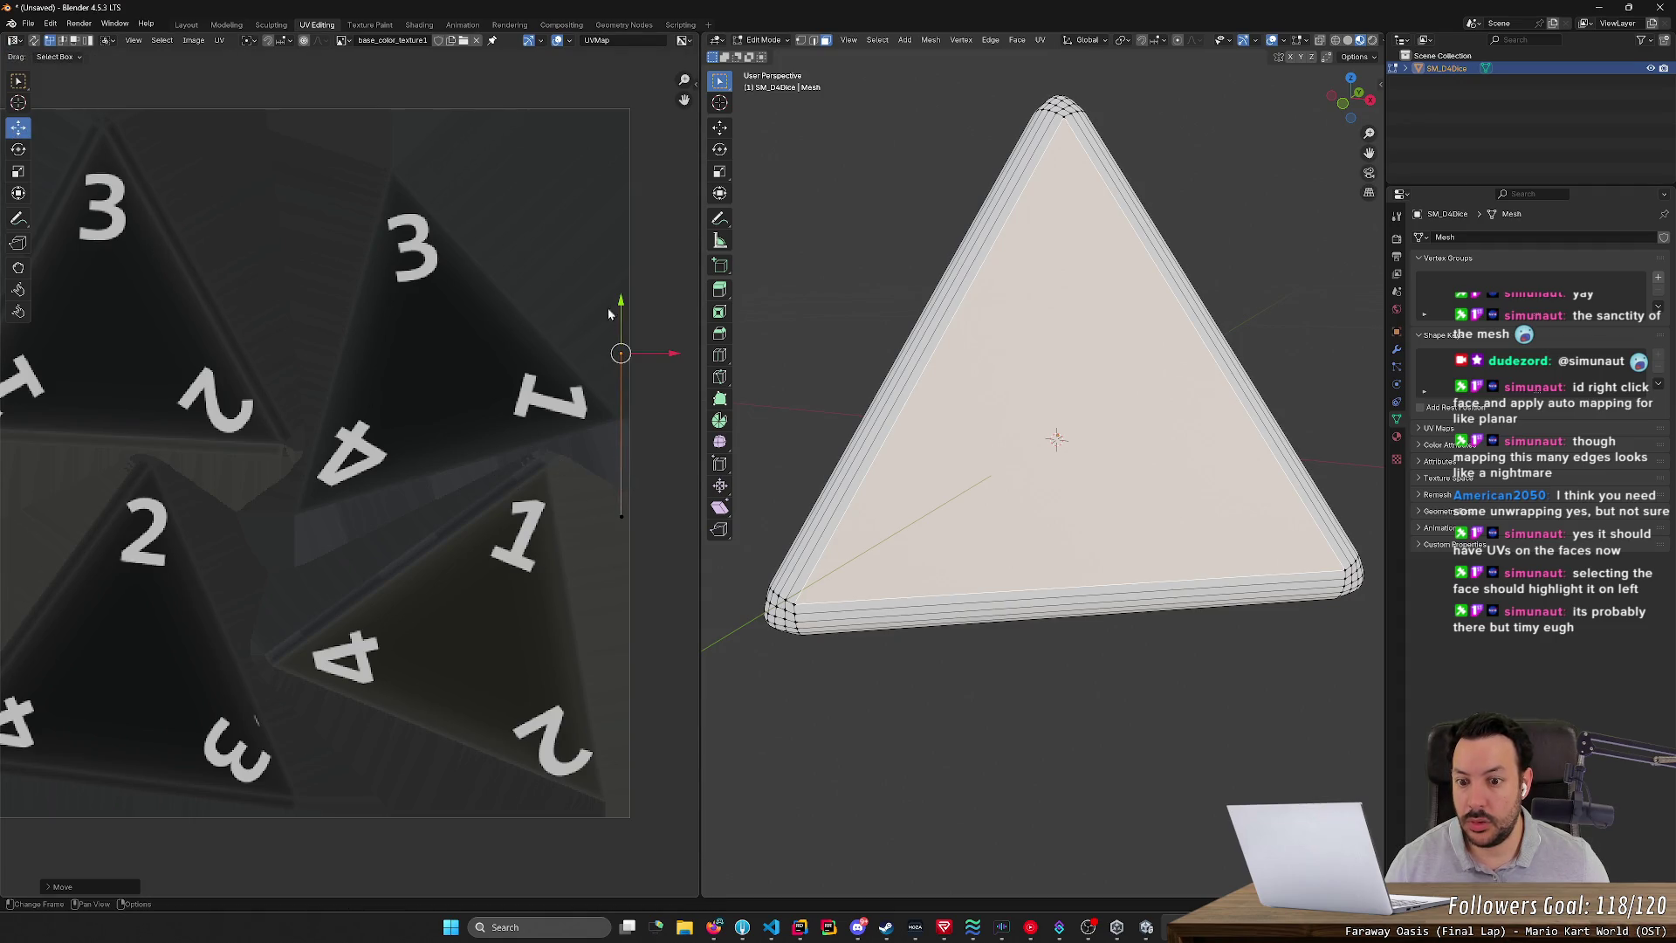
{"action": "left_click_drag", "start_coordinate": [622, 516], "coordinate": [557, 568]}
{"action": "left_click_drag", "start_coordinate": [621, 516], "coordinate": [457, 419]}
{"action": "left_click", "coordinate": [569, 517]}
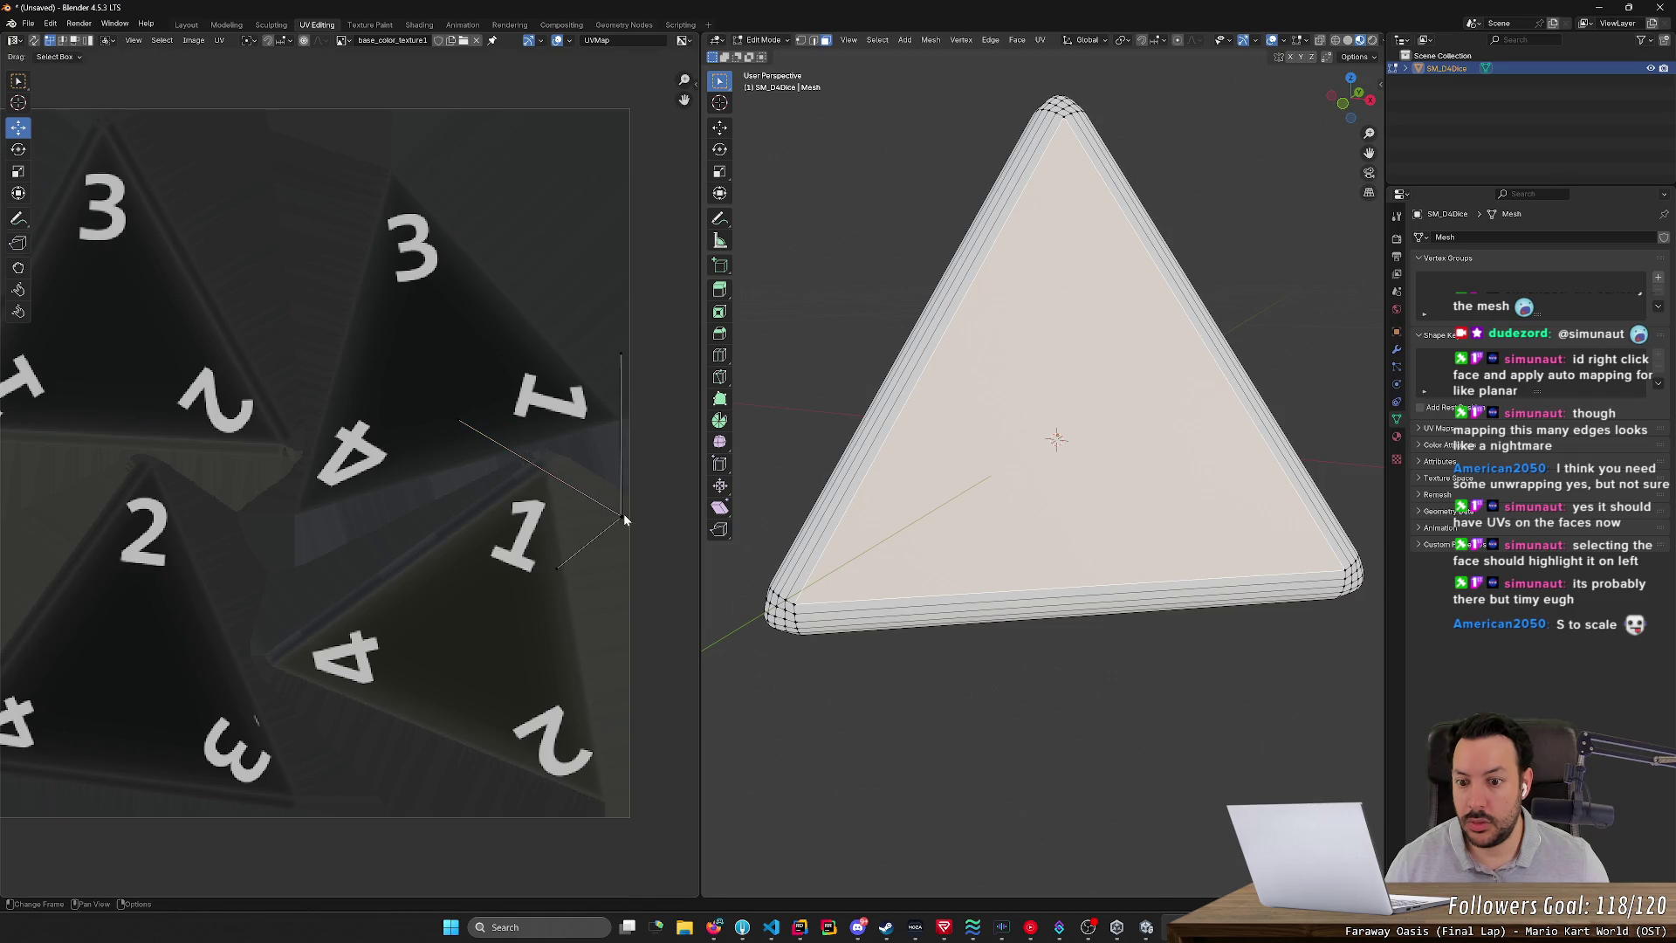
{"action": "left_click_drag", "start_coordinate": [623, 513], "coordinate": [602, 646]}
{"action": "left_click", "coordinate": [621, 518]}
{"action": "key", "text": "g"}
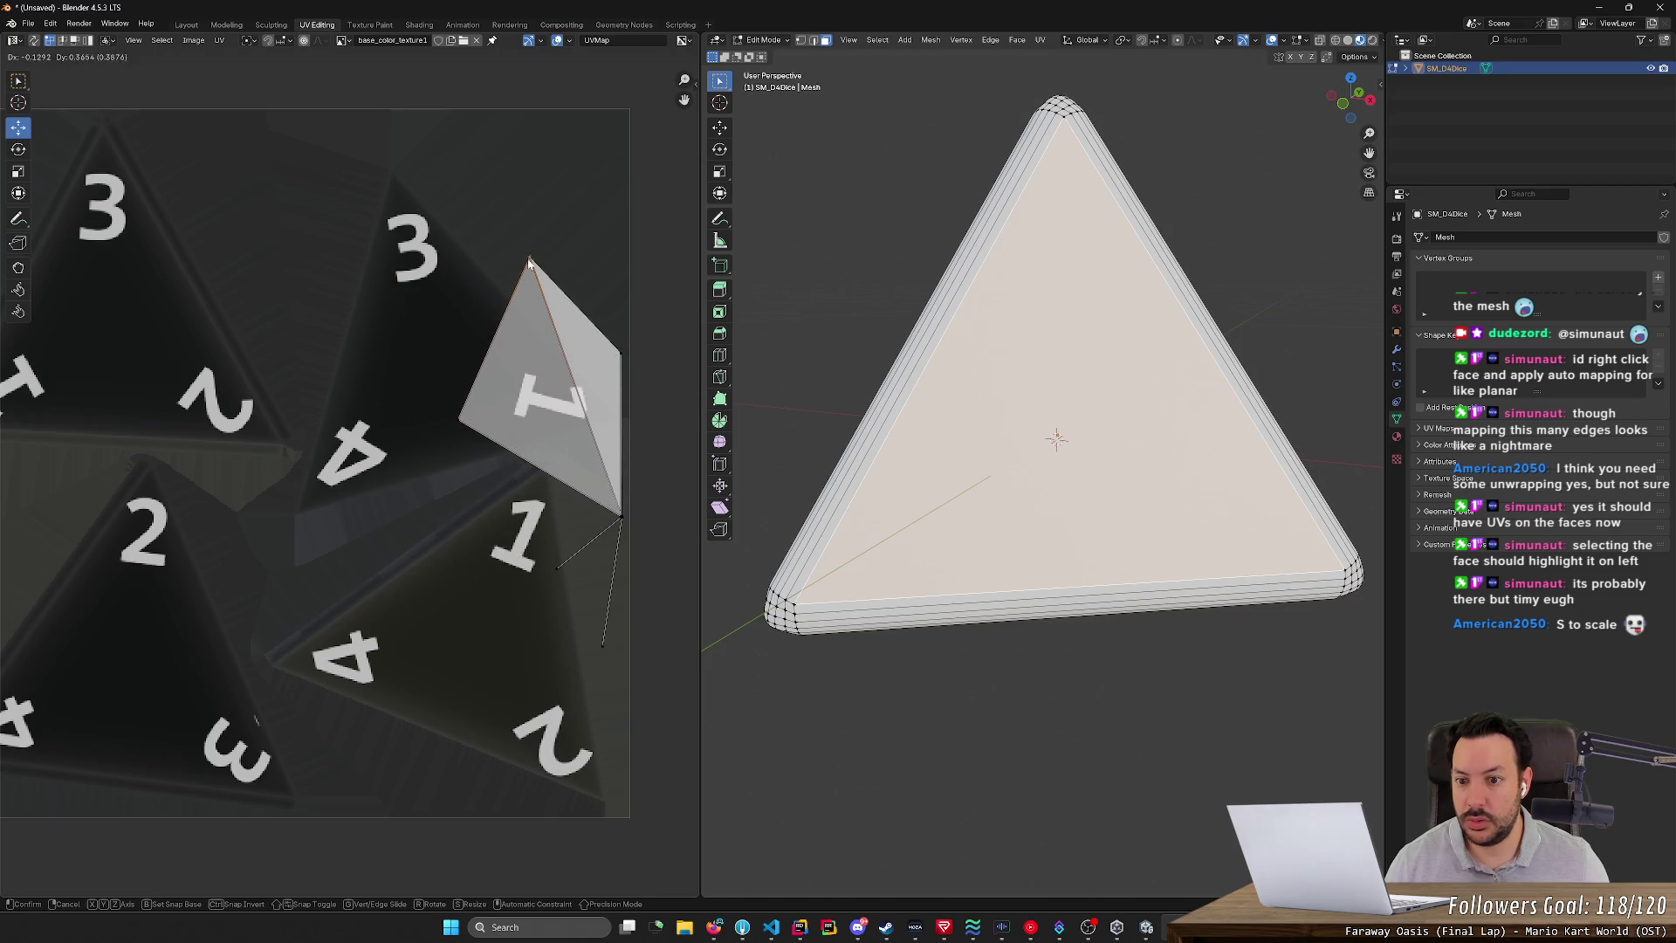
{"action": "left_click", "coordinate": [524, 236]}
- Grab the top, lower-left and bottom-right UV vertices to enlarge the face toward the lower 4
{"action": "scroll", "coordinate": [435, 437], "scroll_direction": "down", "scroll_amount": 2}
{"action": "left_click_drag", "start_coordinate": [468, 517], "coordinate": [522, 616]}
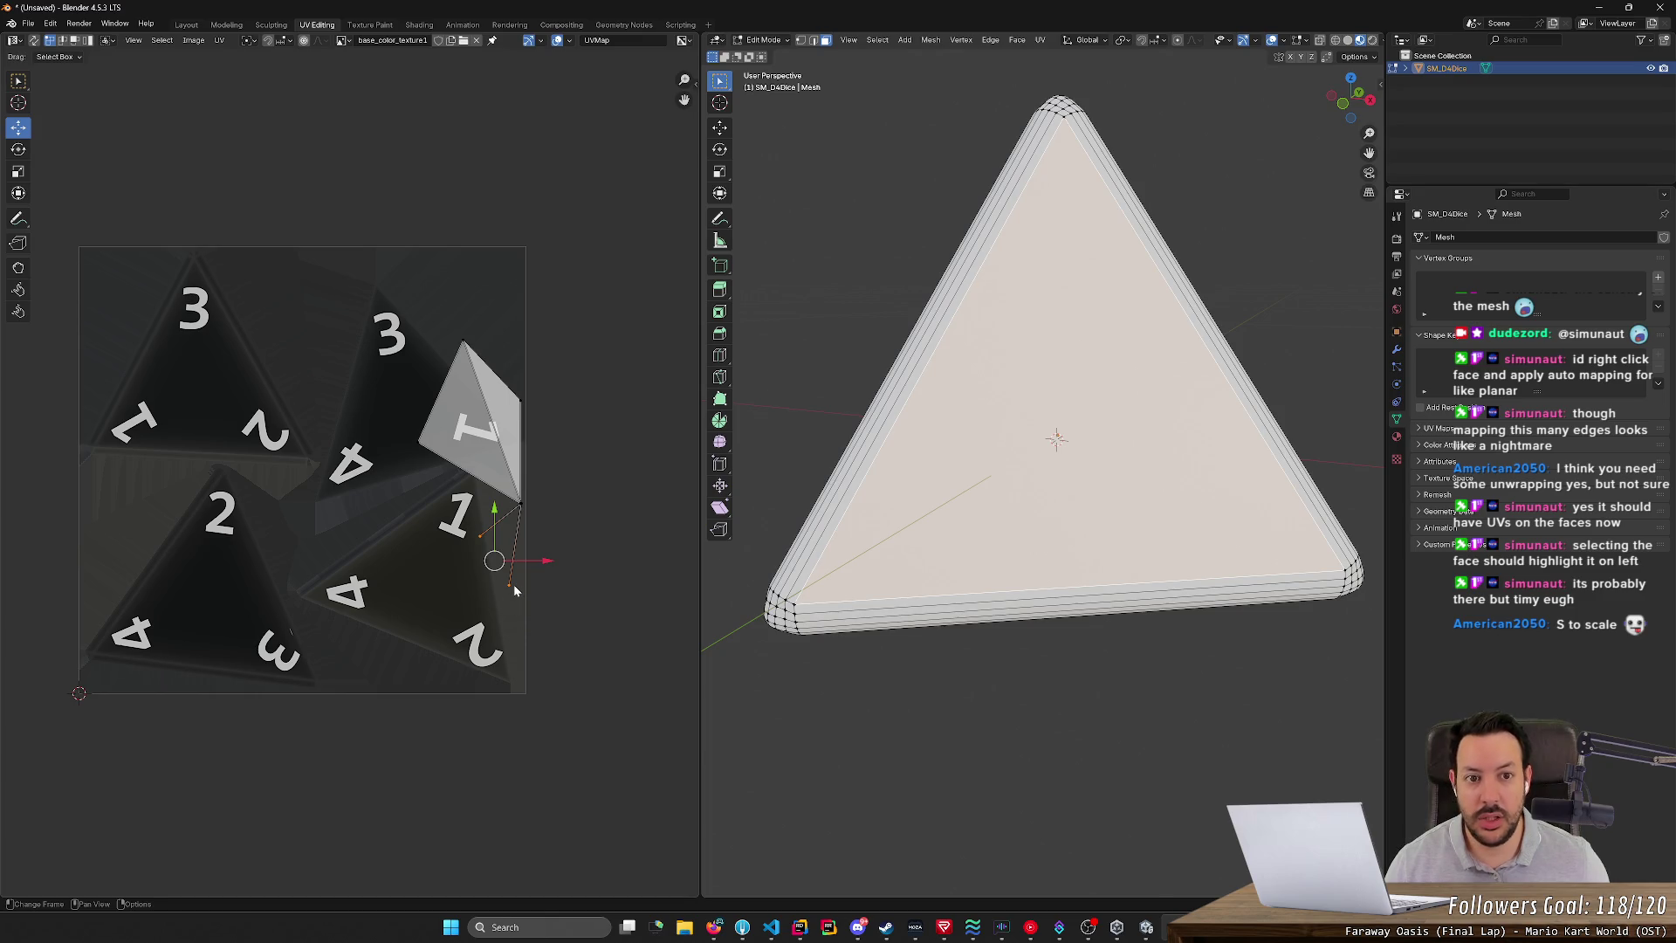
{"action": "middle_click_drag", "start_coordinate": [438, 522], "coordinate": [480, 506]}
{"action": "left_click", "coordinate": [508, 325]}
{"action": "key", "text": "g"}
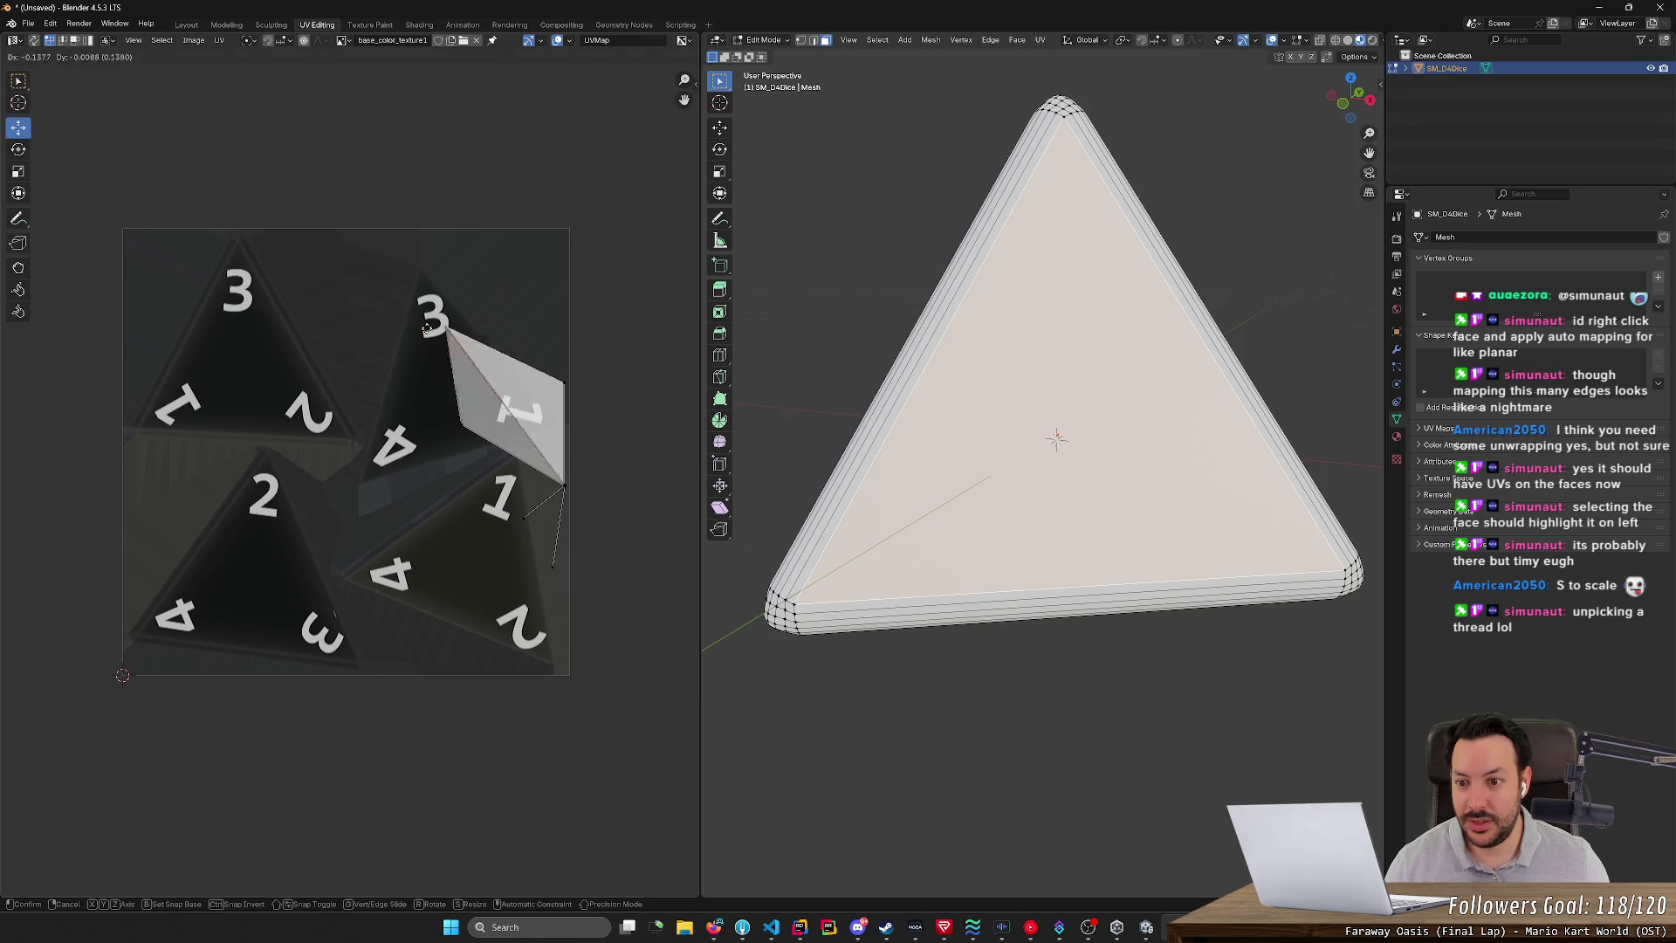
{"action": "left_click", "coordinate": [389, 271]}
{"action": "key", "text": "g"}
{"action": "left_click", "coordinate": [335, 496]}
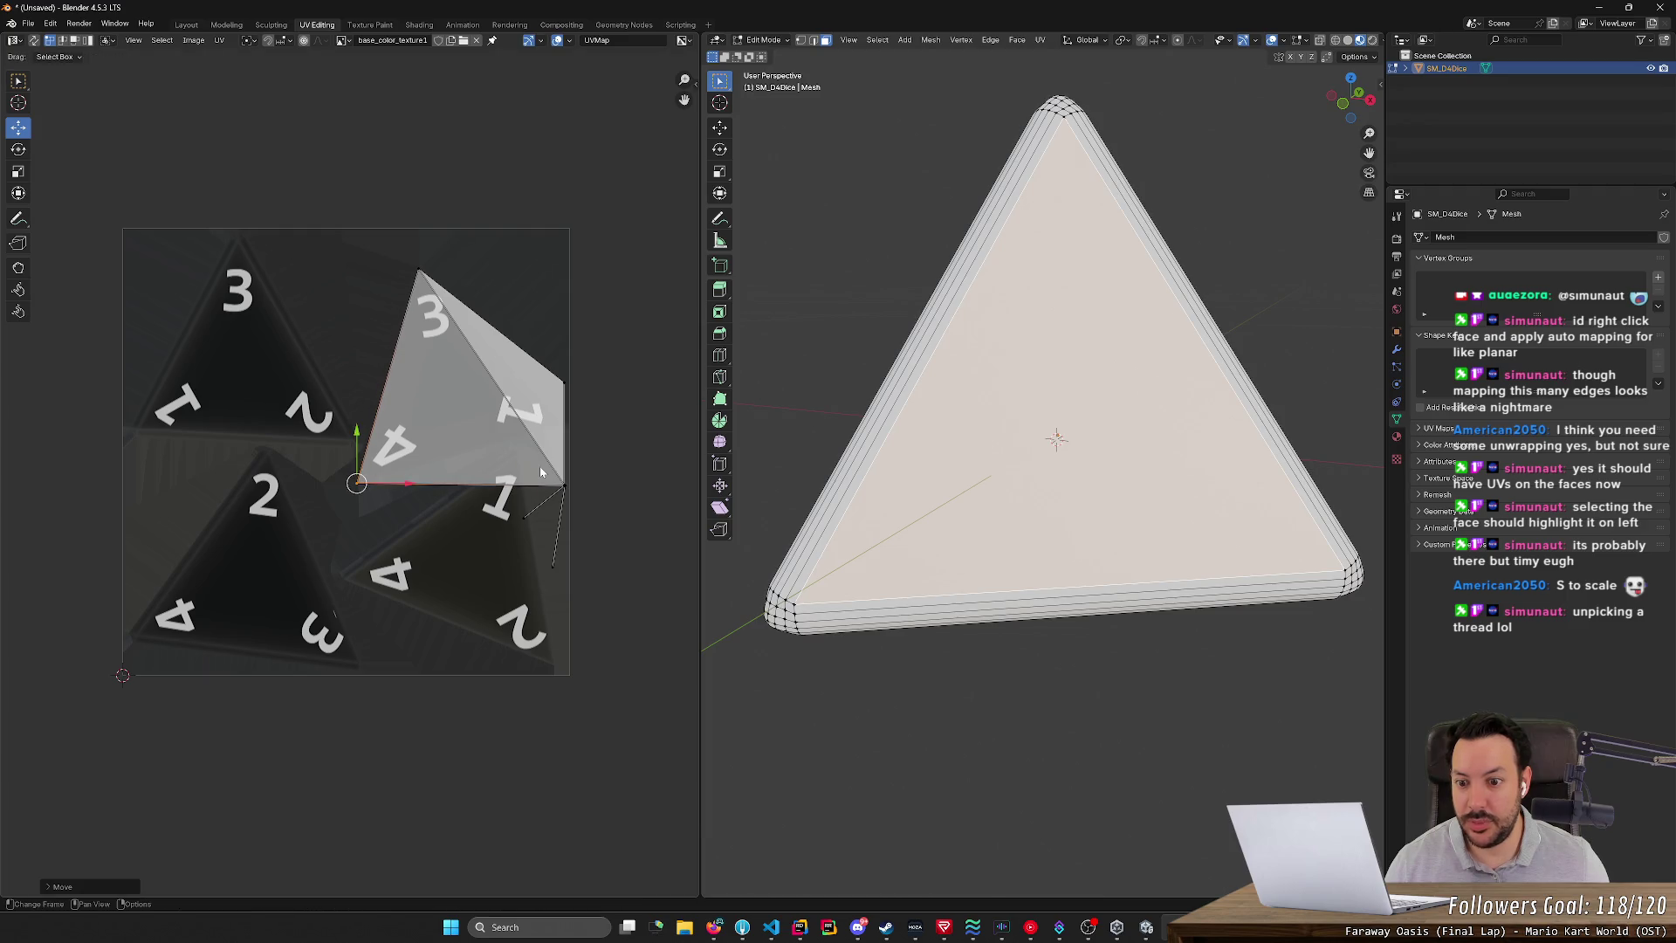
{"action": "left_click", "coordinate": [564, 482]}
{"action": "key", "text": "g"}
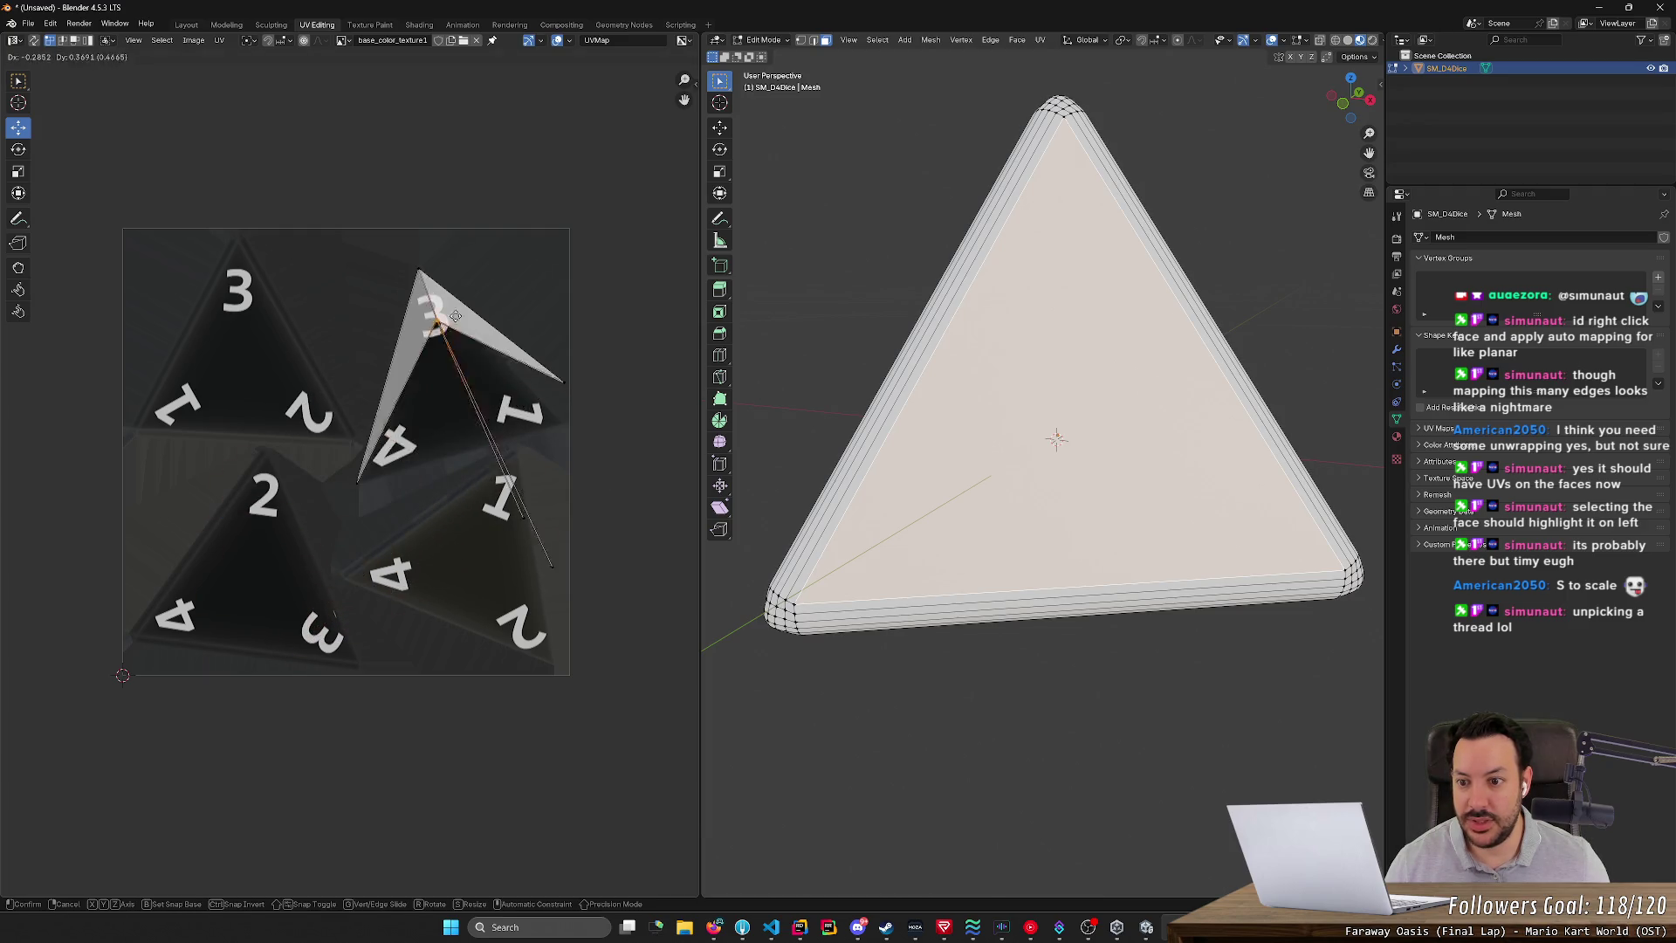
{"action": "left_click", "coordinate": [552, 567]}
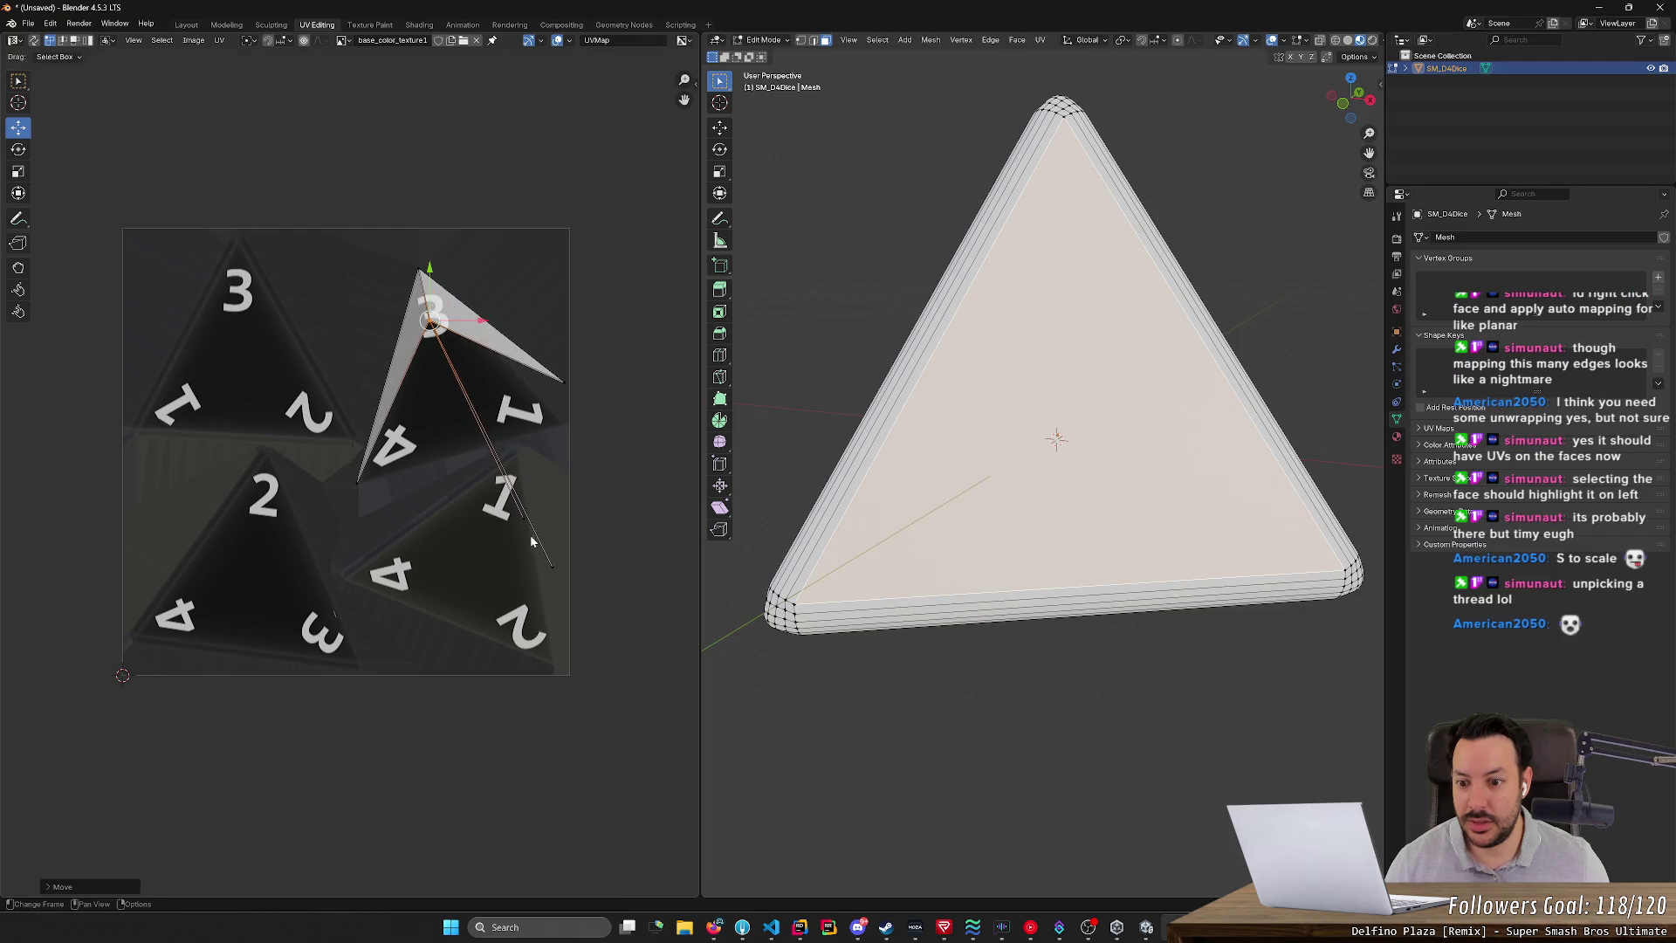
{"action": "mouse_move", "coordinate": [552, 569]}
{"action": "left_mouse_down"}
{"action": "mouse_move", "coordinate": [441, 489]}
{"action": "mouse_move", "coordinate": [402, 544]}
{"action": "left_mouse_up"}
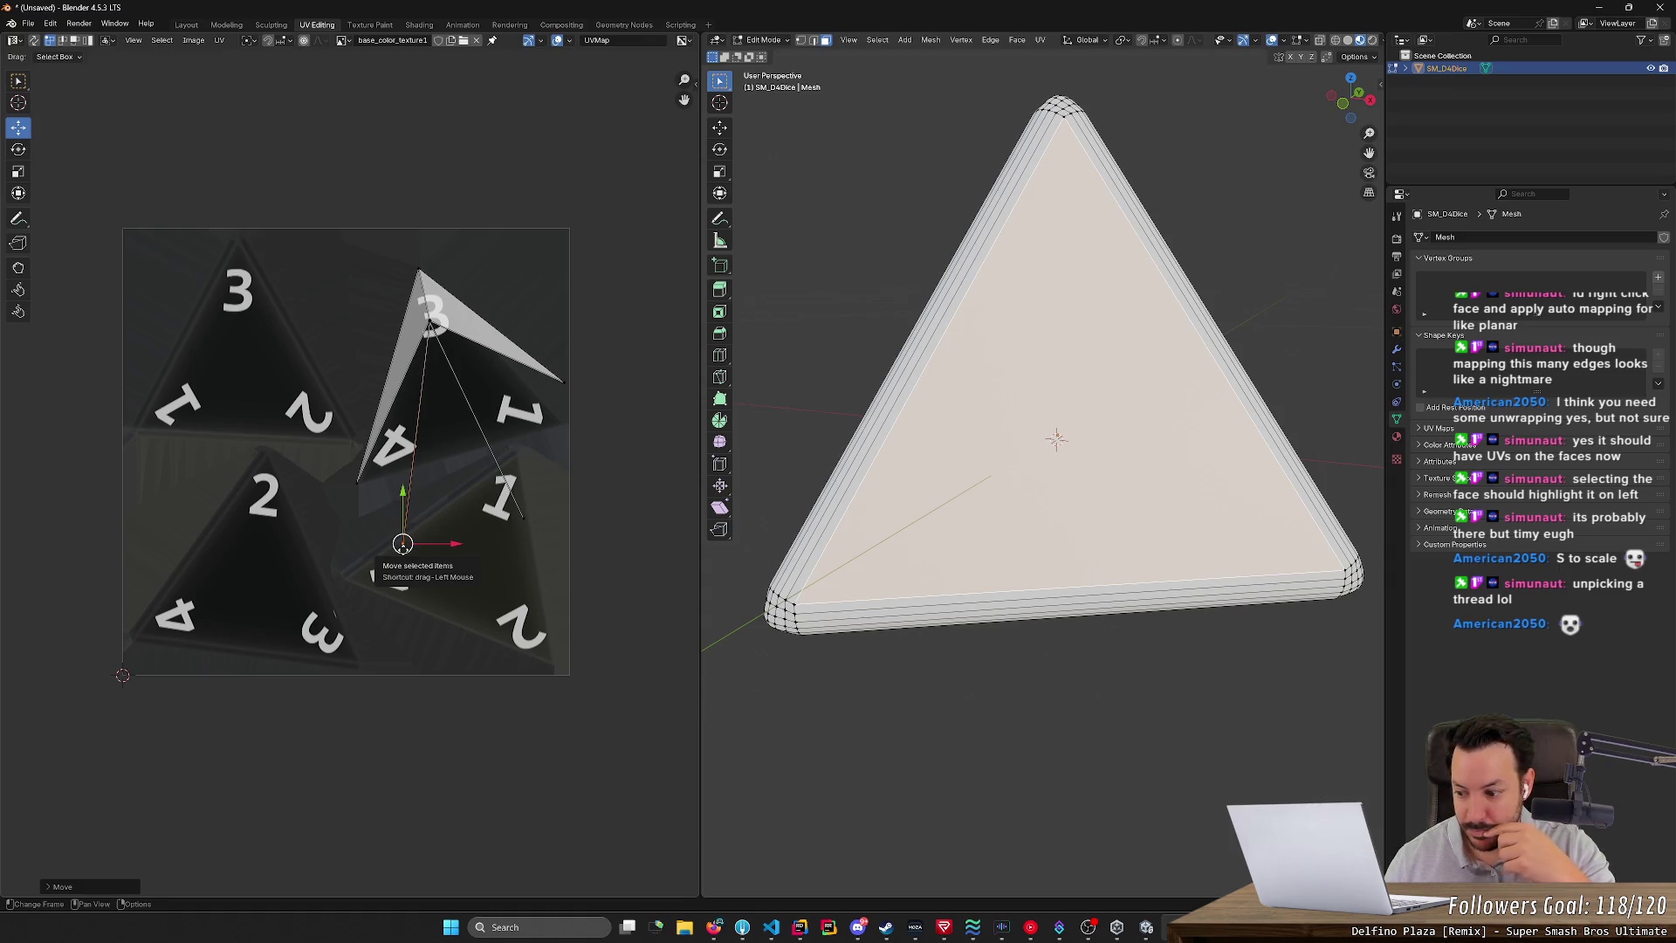
- Box-select the whole UV island and pack it with Ctrl+P, shrinking it to the tile's right edge
{"action": "key", "text": "s"}
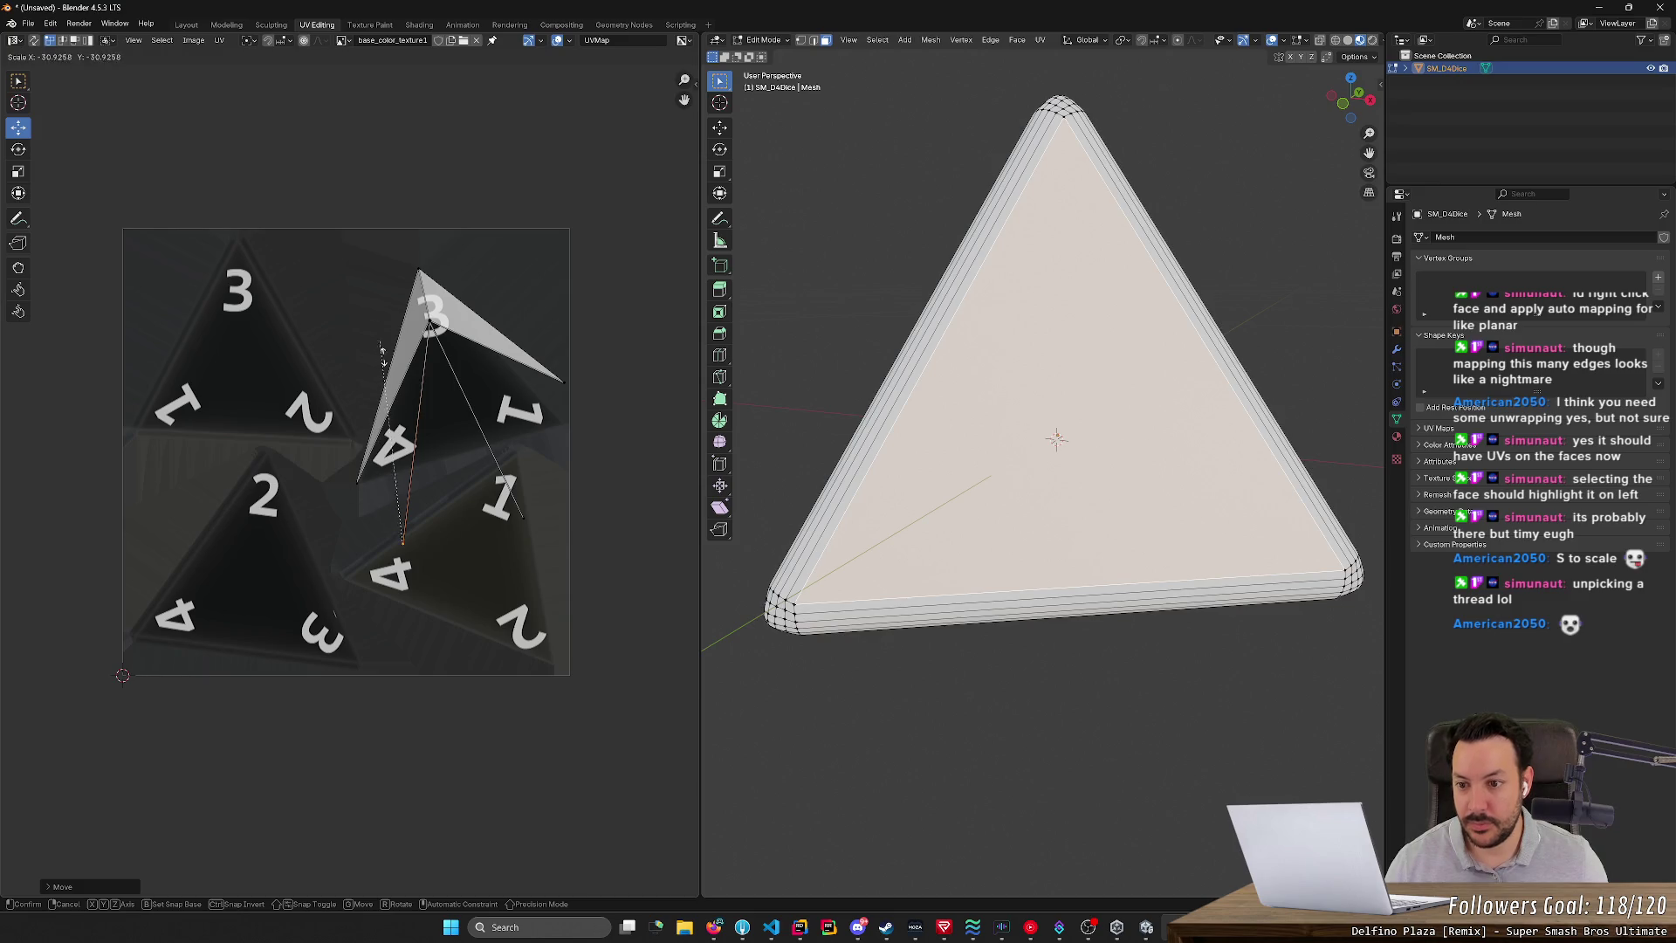
{"action": "key", "text": "Escape"}
{"action": "key", "text": "b"}
{"action": "left_click_drag", "start_coordinate": [337, 319], "coordinate": [678, 746]}
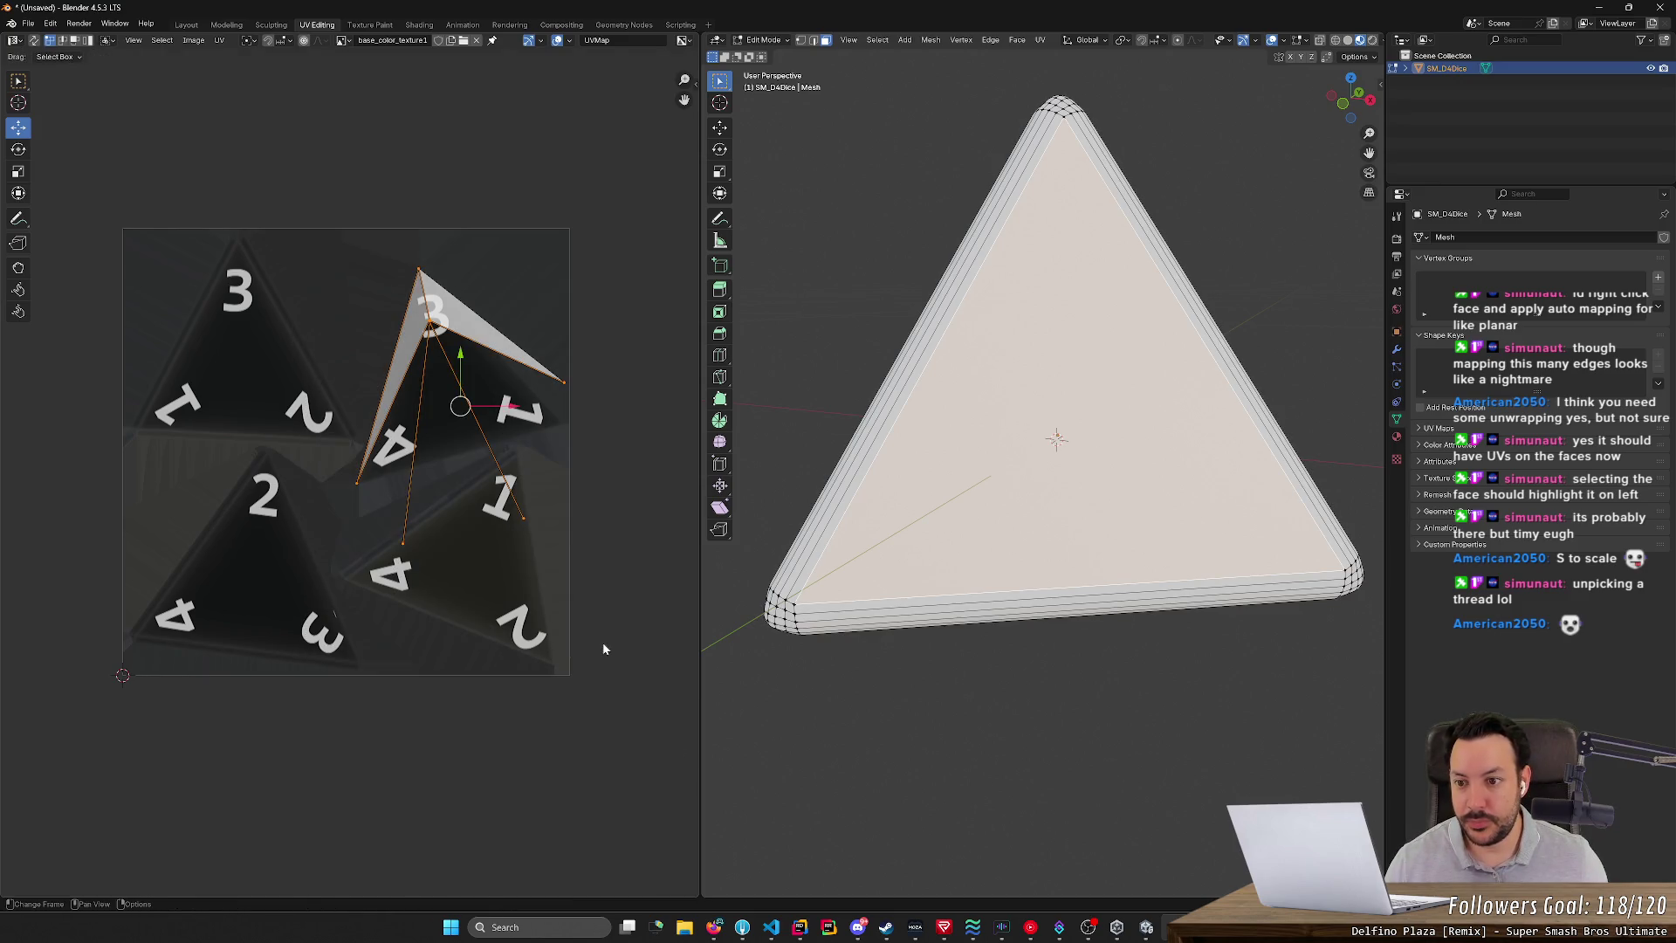
{"action": "key", "text": "s"}
{"action": "key", "text": "Escape"}
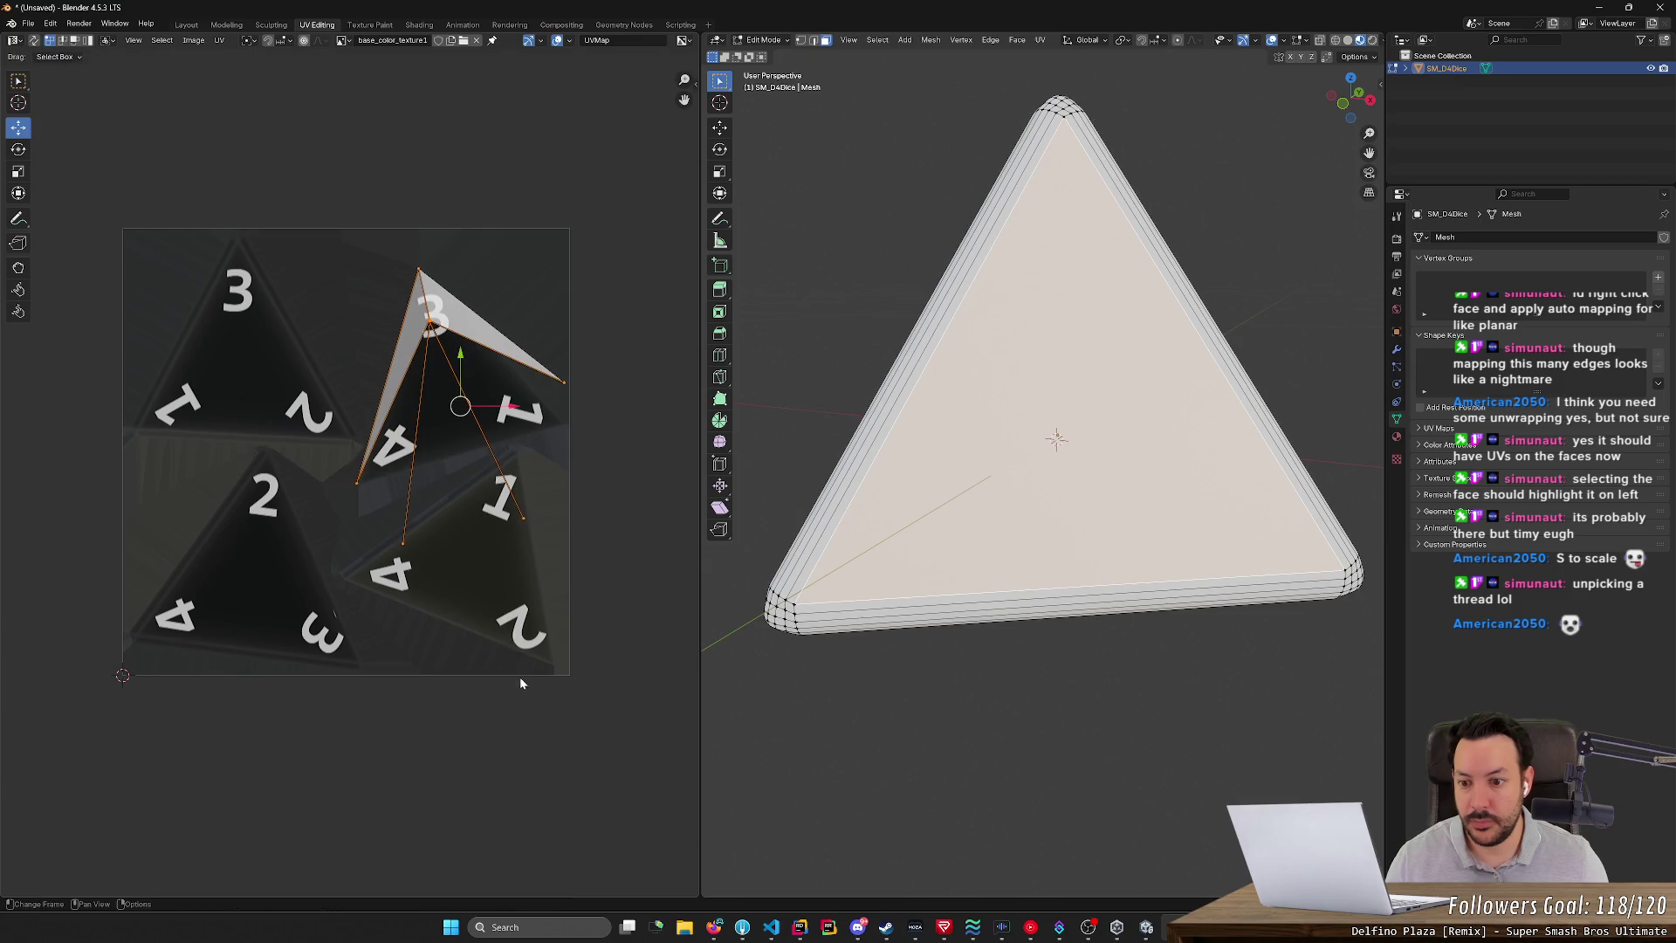
{"action": "key", "text": "ctrl+p"}
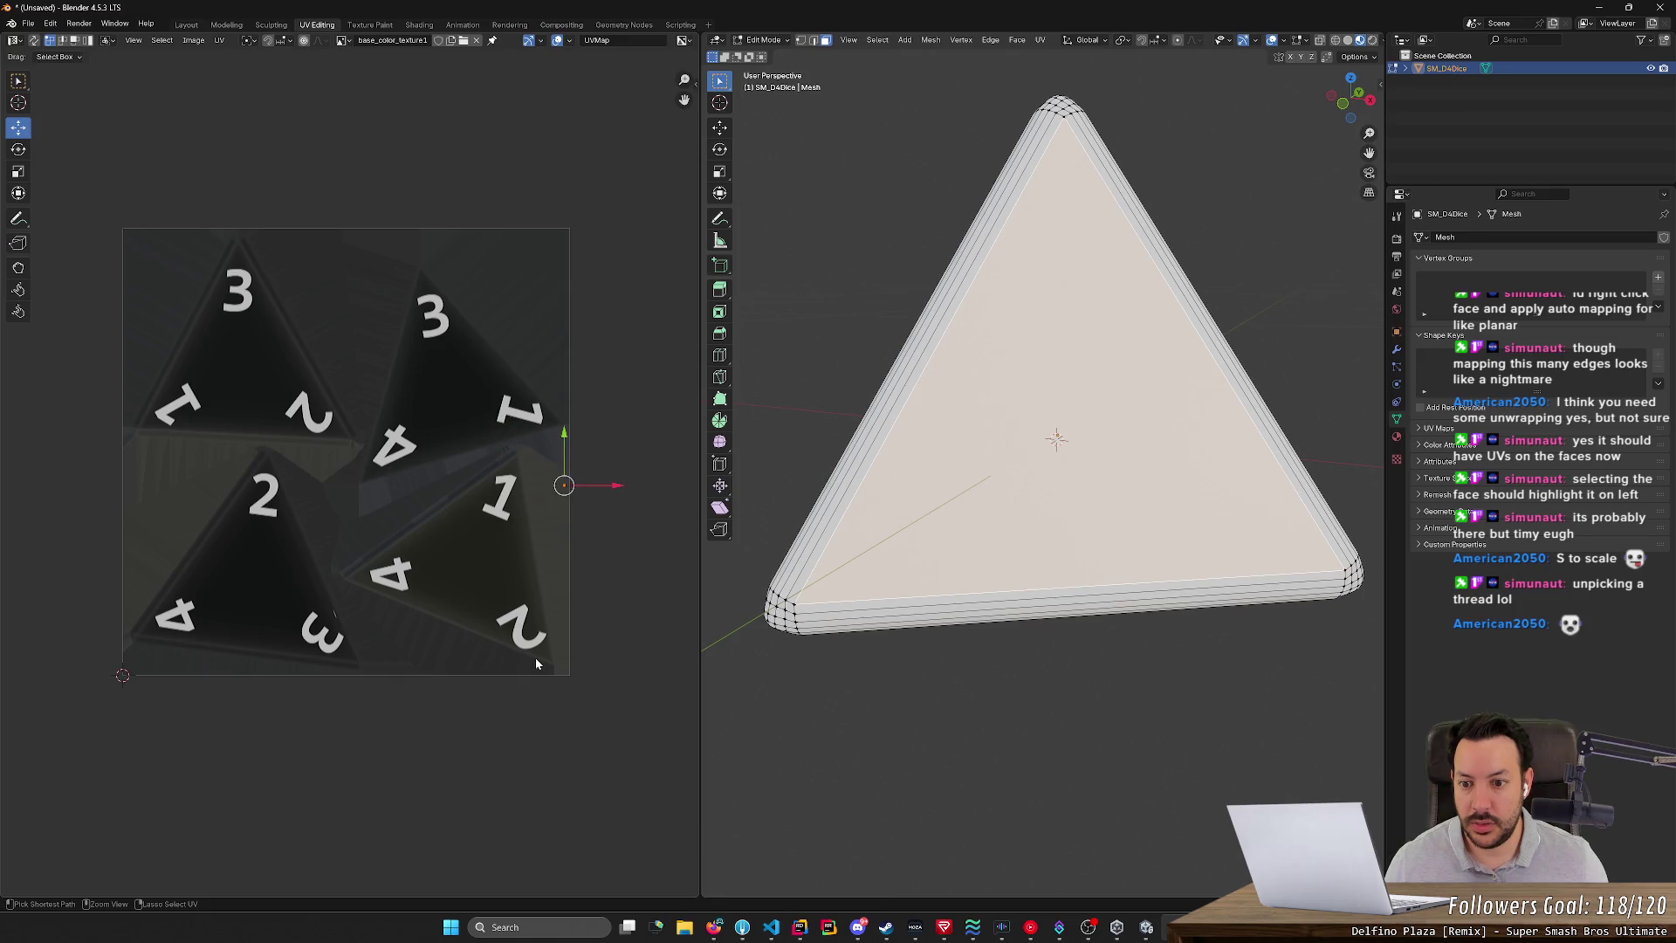
- Scale the tiny right-edge island up with S into a large circle and drag it over numbers 2 and 4
{"action": "left_click_drag", "start_coordinate": [528, 451], "coordinate": [567, 521]}
{"action": "key", "text": "s"}
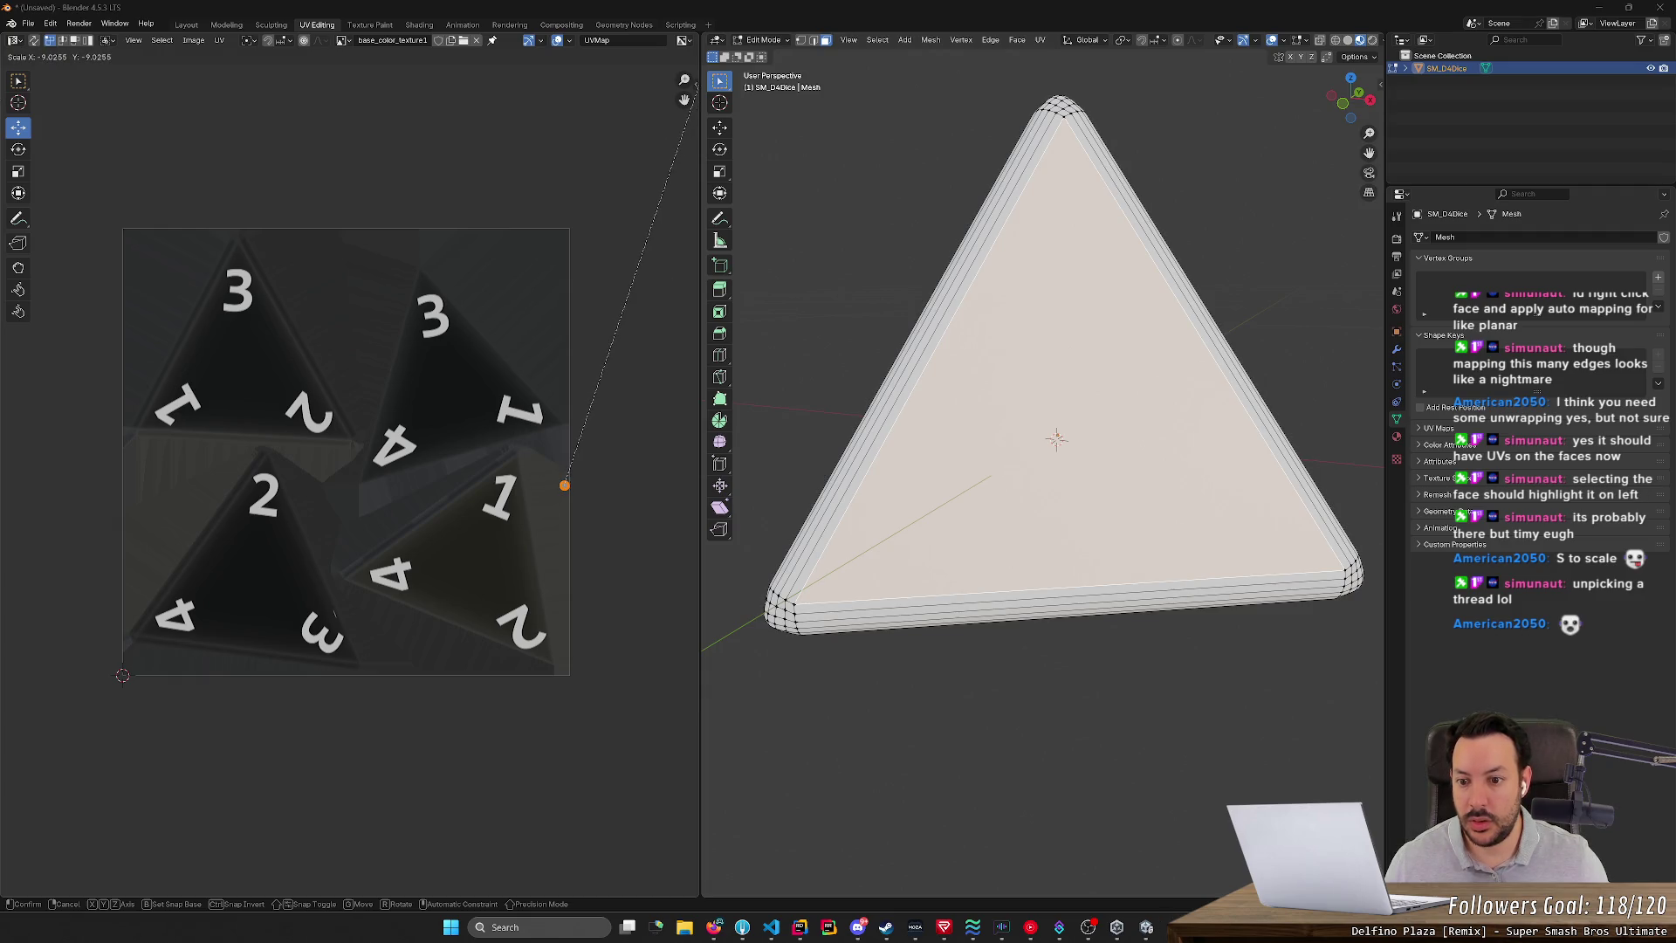
{"action": "left_click", "coordinate": [214, 222]}
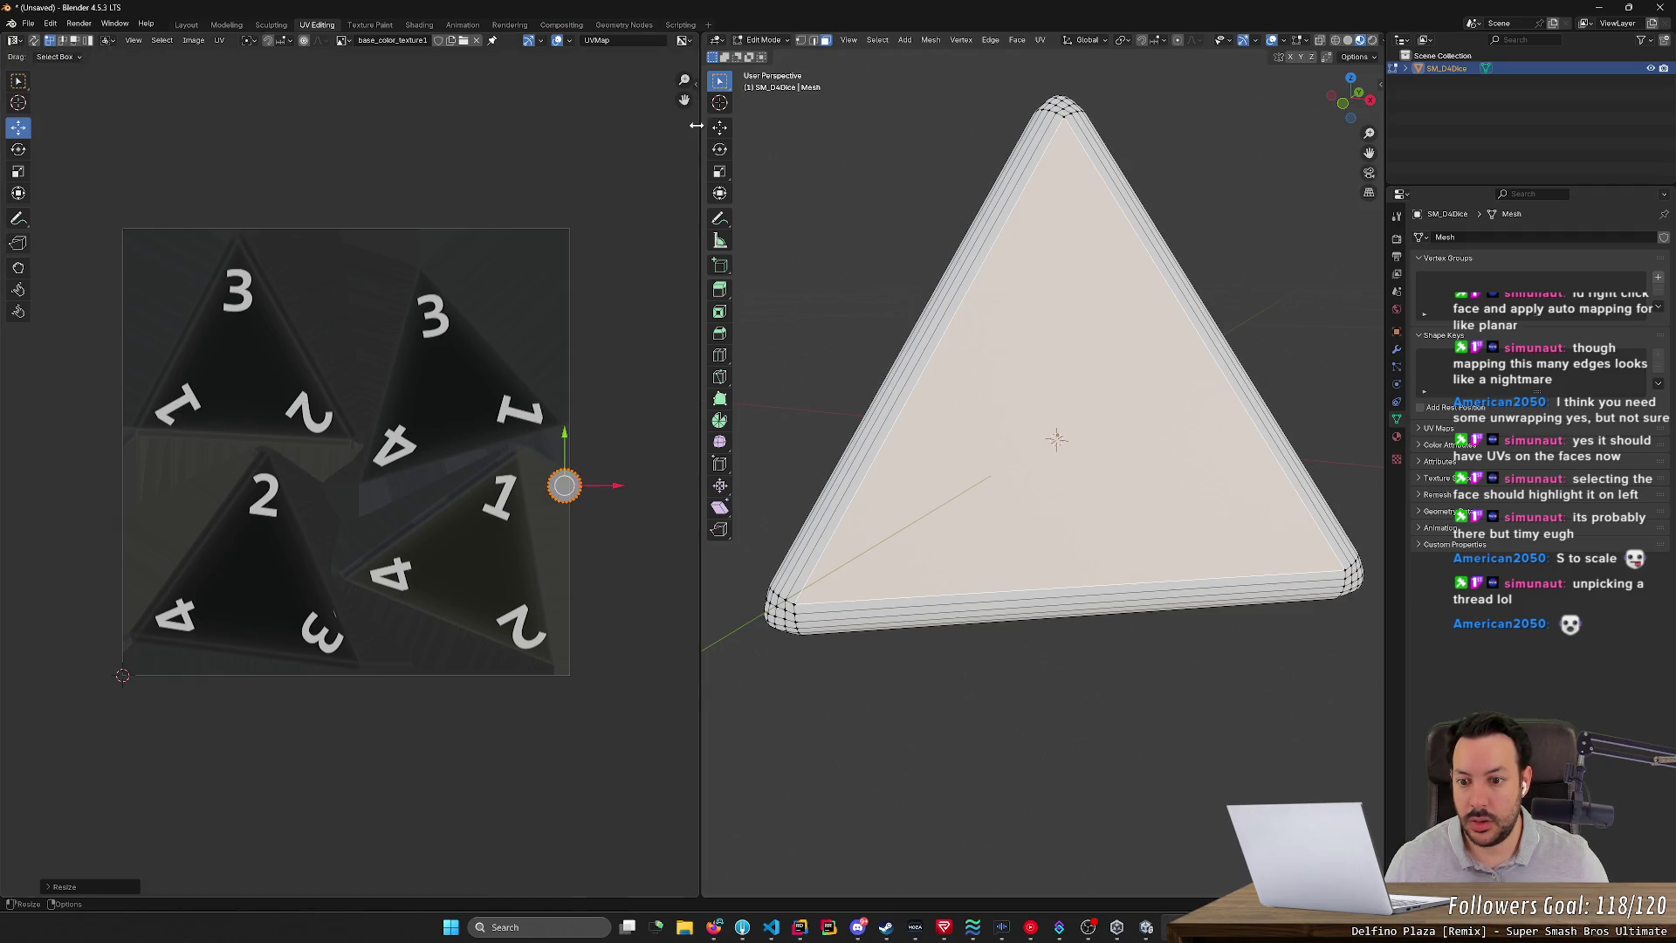
{"action": "key", "text": "s"}
{"action": "left_click", "coordinate": [156, 330]}
{"action": "key", "text": "s"}
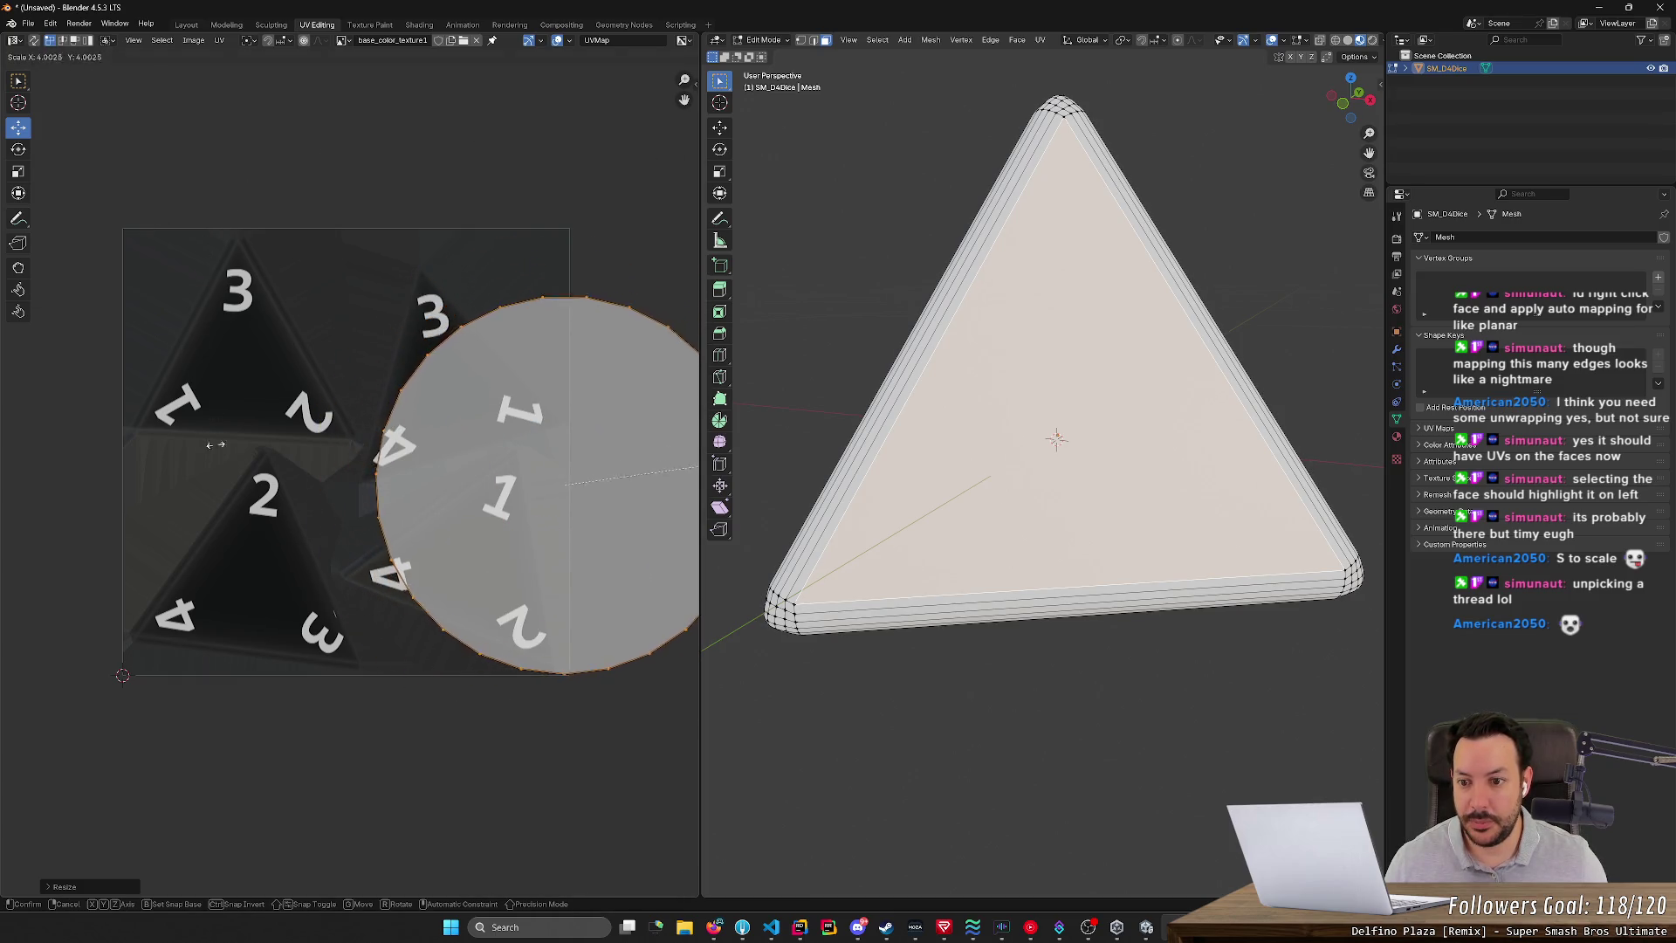
{"action": "left_click", "coordinate": [316, 516]}
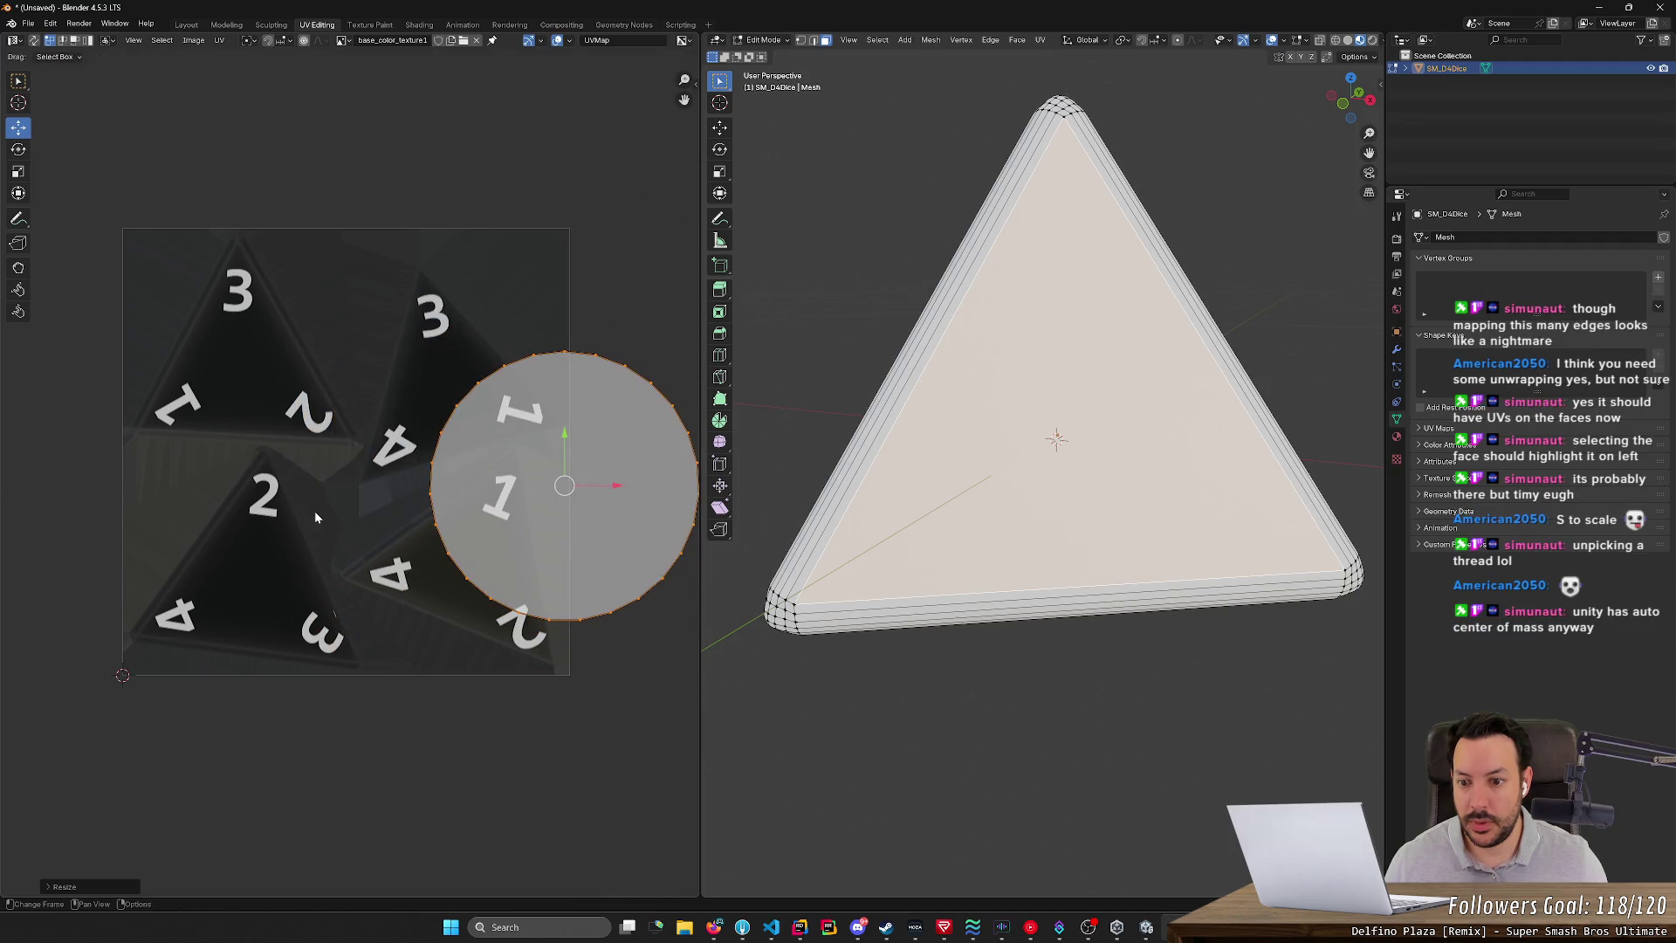
{"action": "left_click_drag", "start_coordinate": [626, 498], "coordinate": [389, 518]}
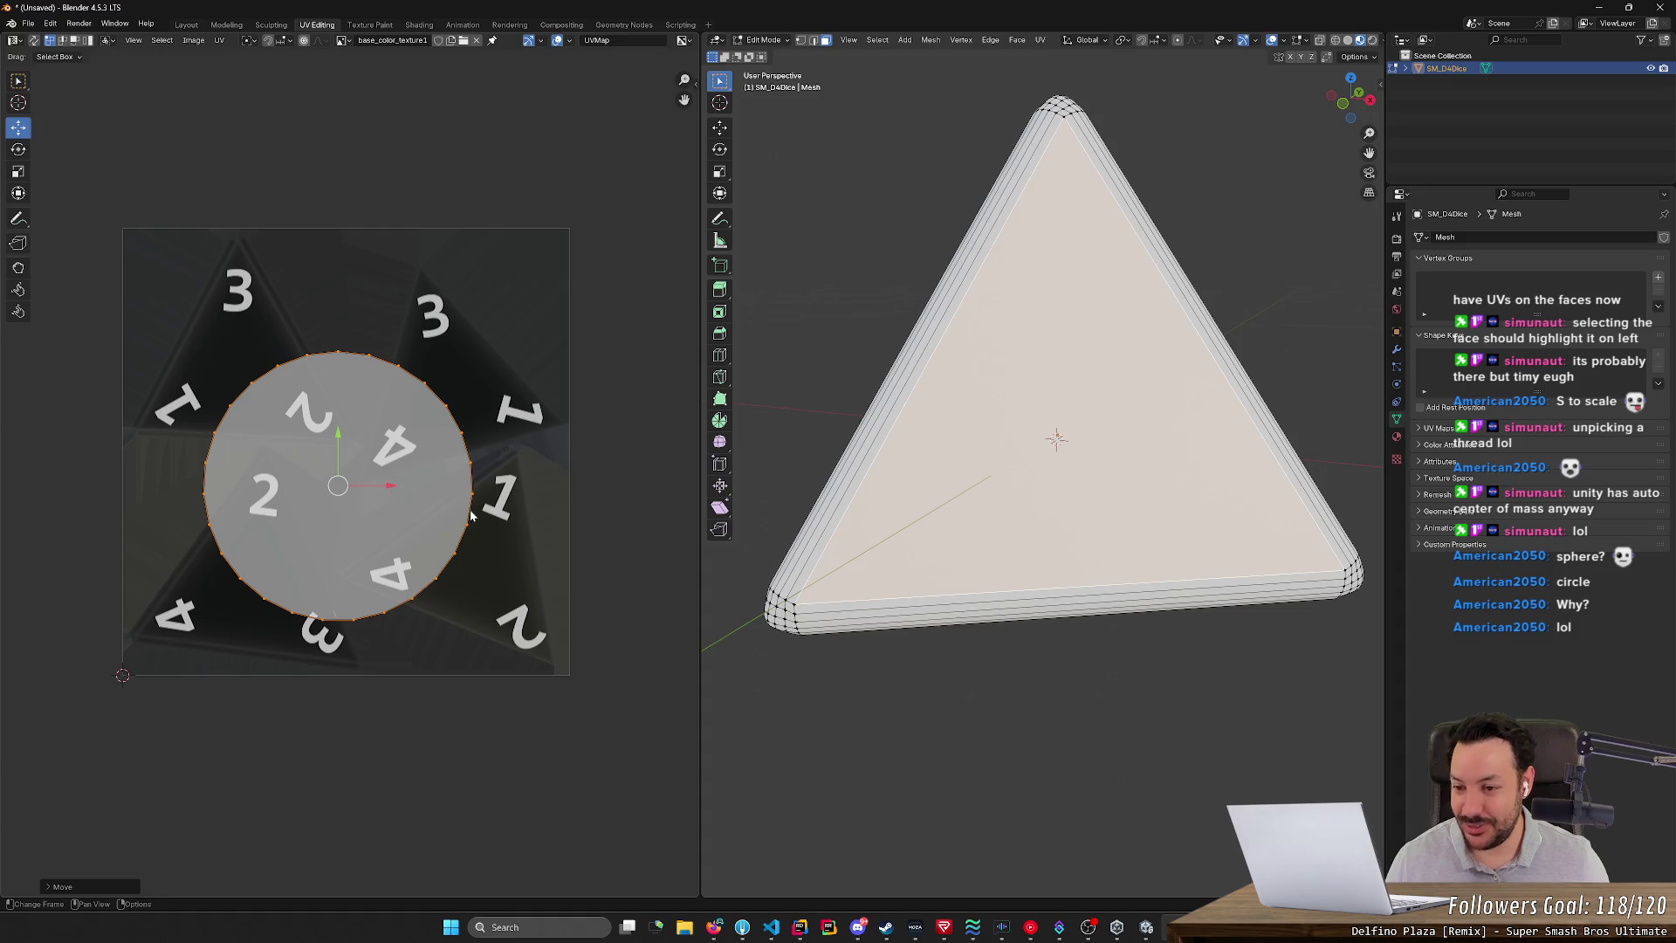
{"action": "left_click", "coordinate": [540, 529]}
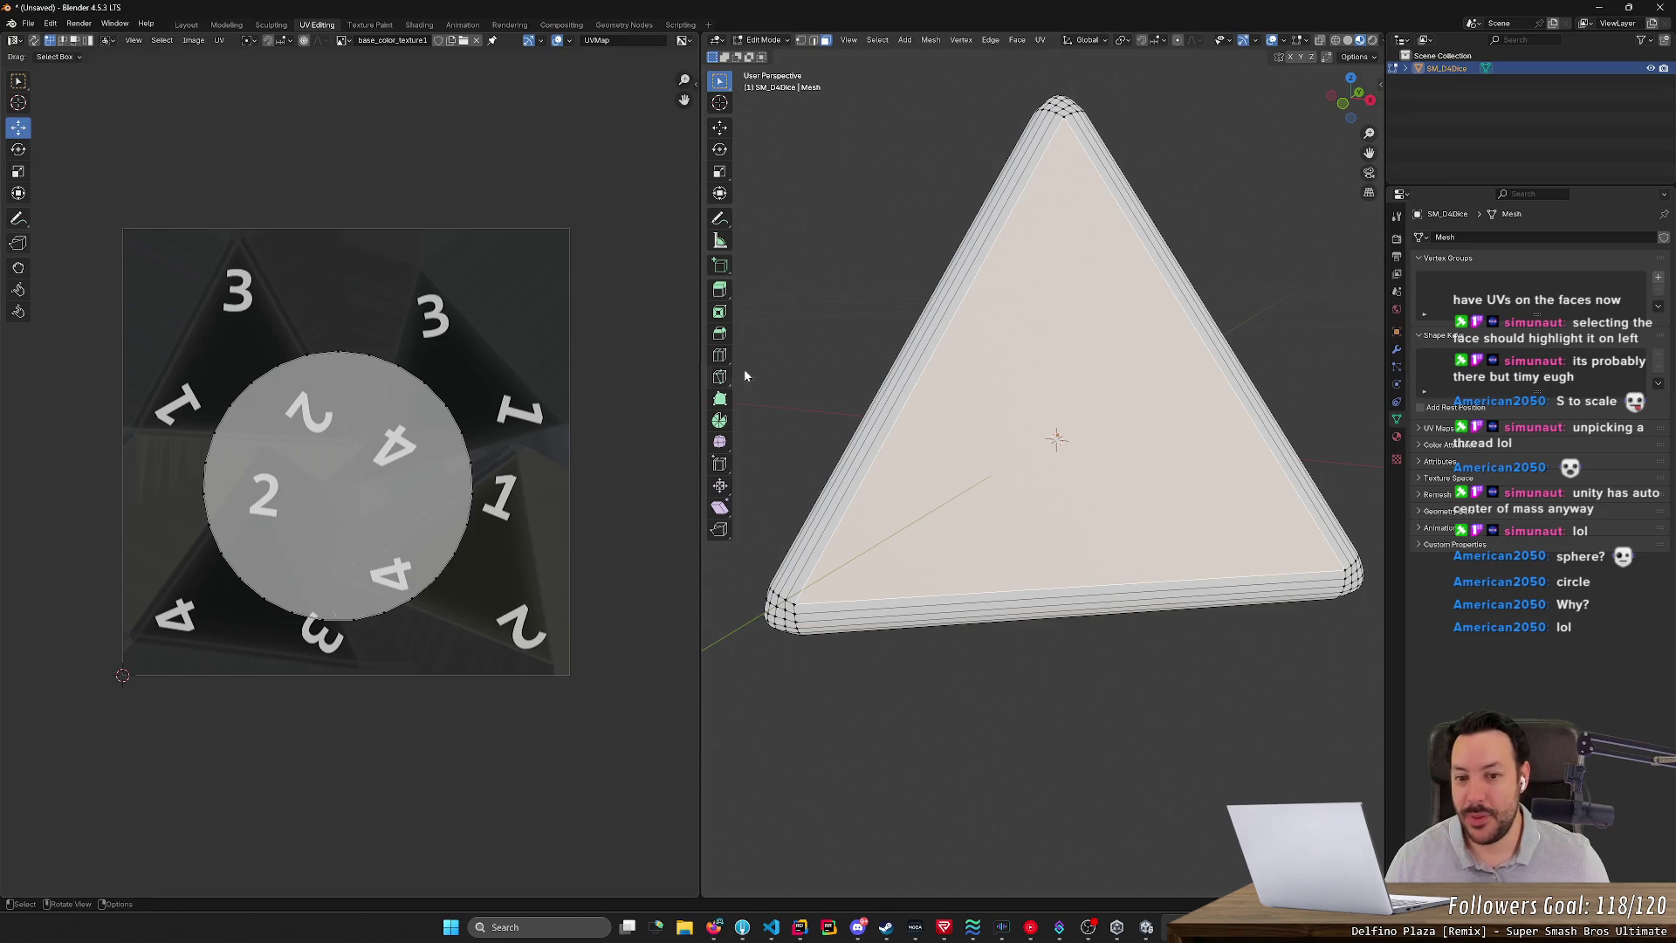
- Unwrap the face Angle Based and fit its UV corners over the 1-4-2 number triangle
{"action": "right_click", "coordinate": [960, 413]}
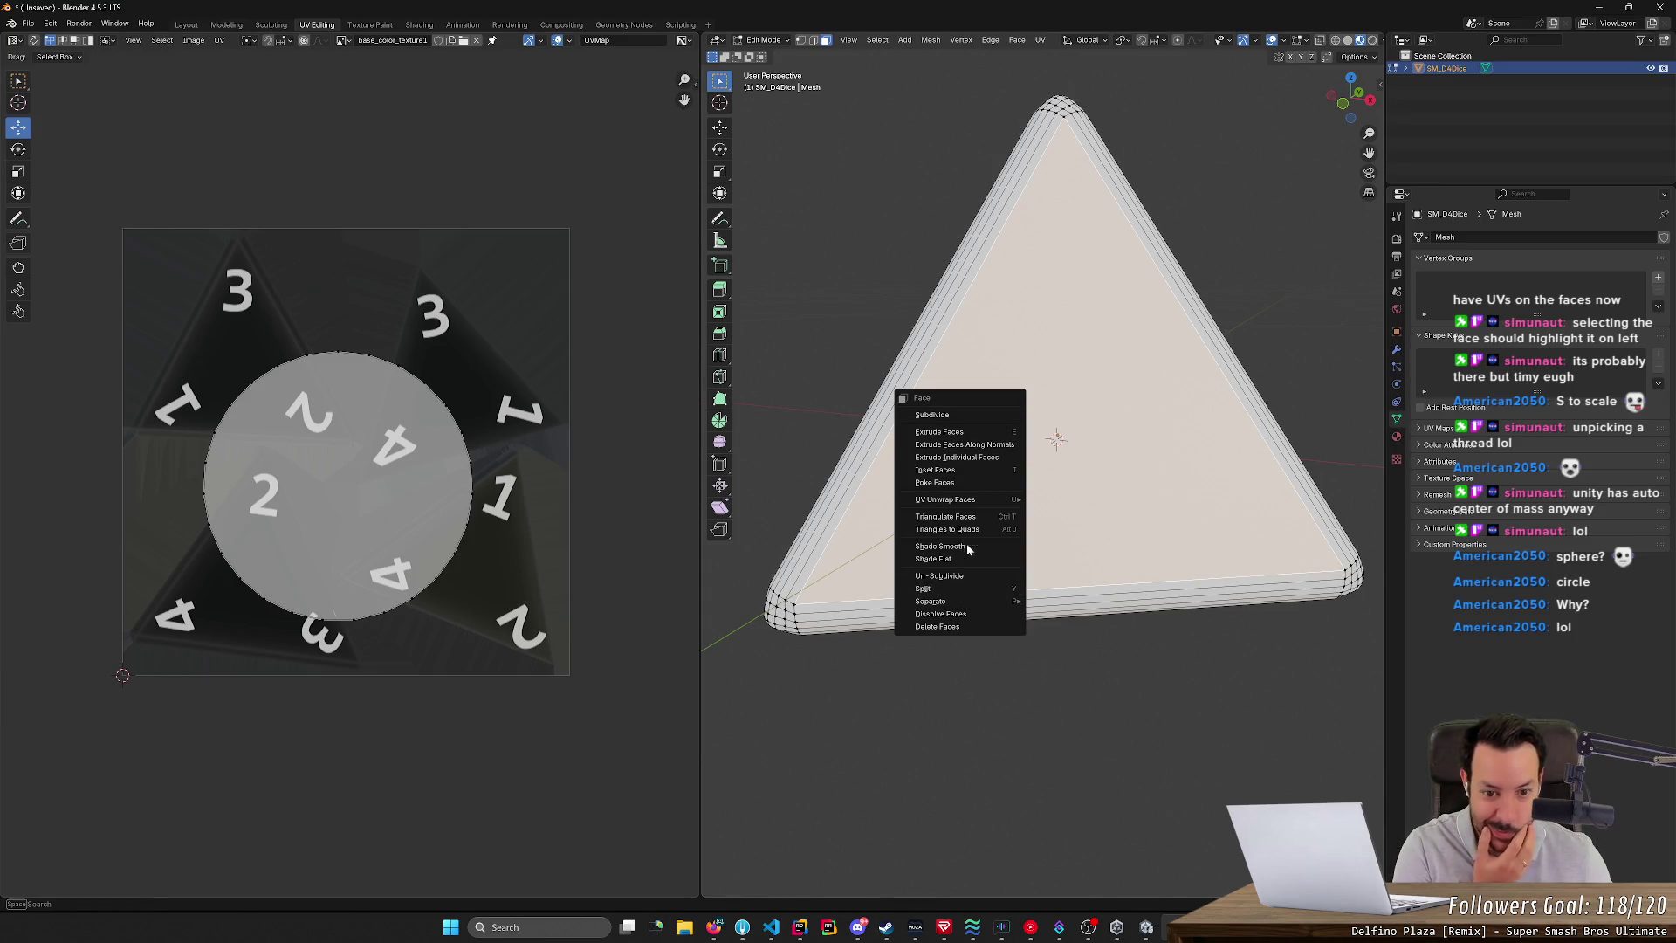
{"action": "mouse_move", "coordinate": [985, 503]}
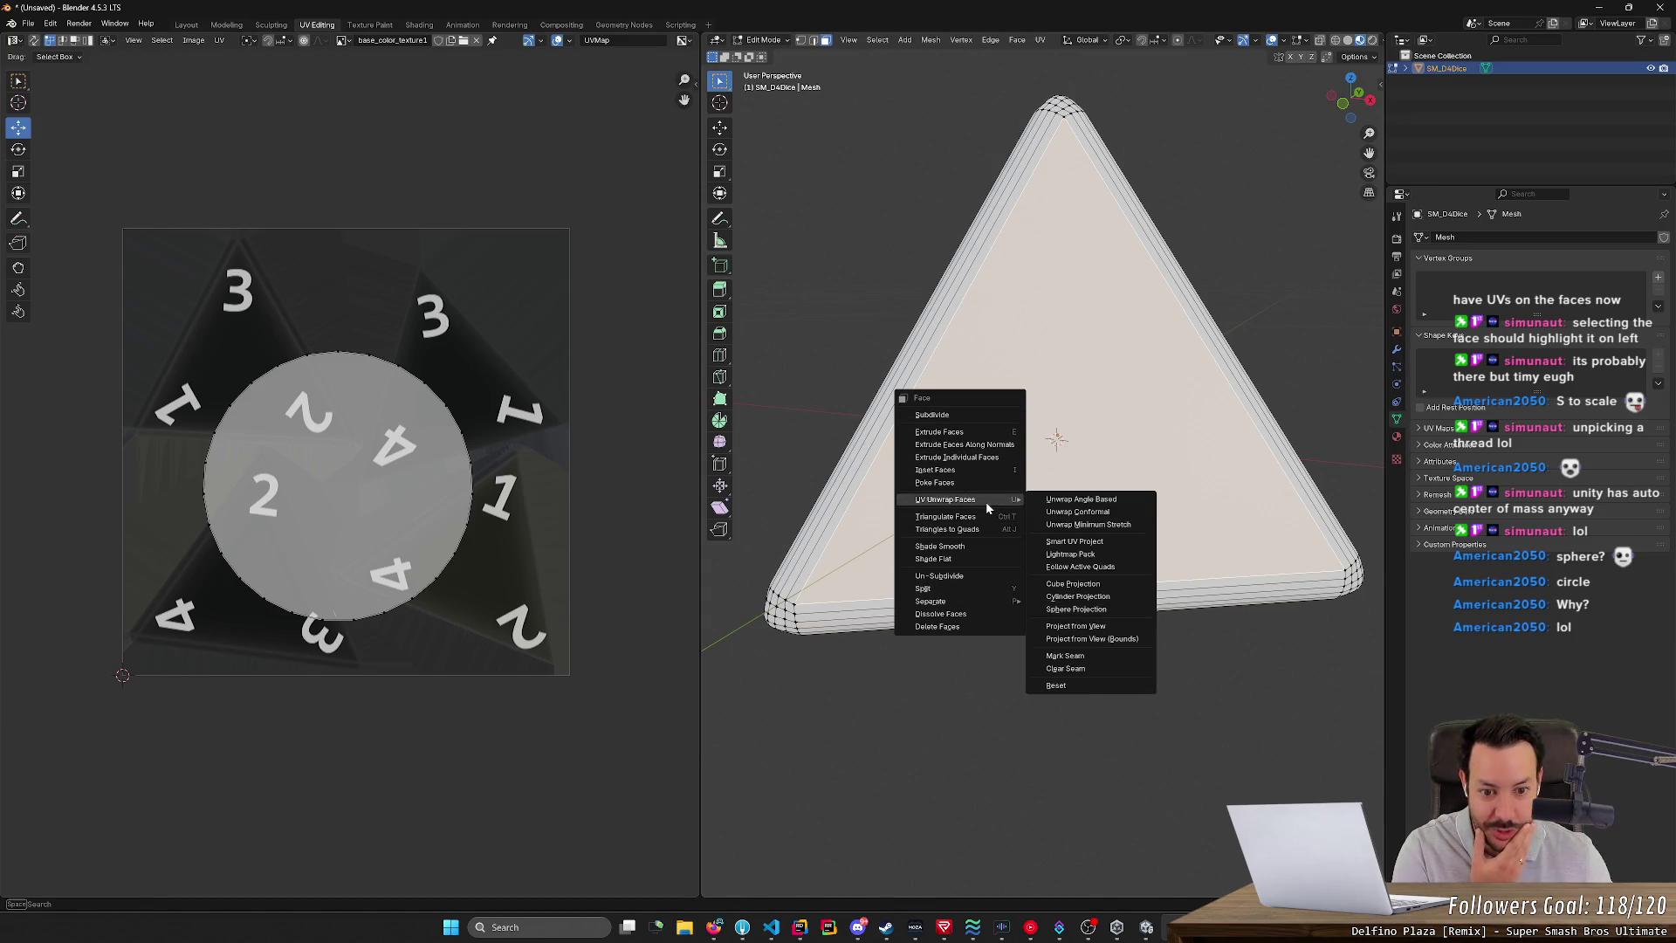
{"action": "left_click", "coordinate": [1107, 499]}
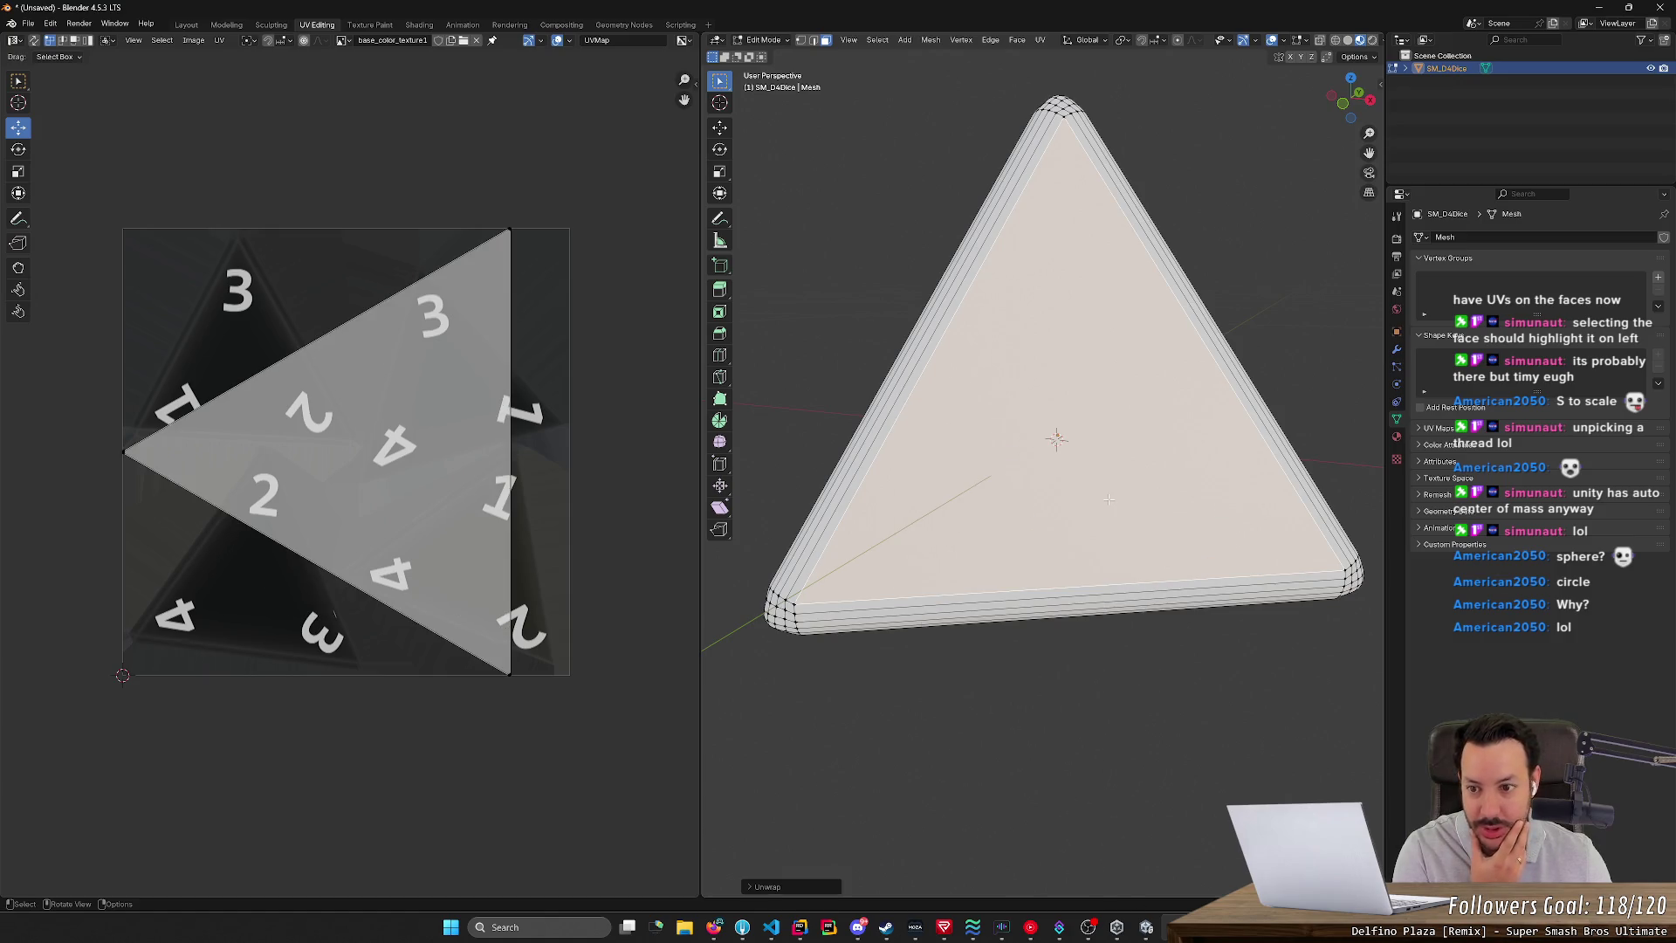
{"action": "mouse_move", "coordinate": [489, 207]}
{"action": "left_mouse_down"}
{"action": "mouse_move", "coordinate": [552, 255]}
{"action": "mouse_move", "coordinate": [496, 276]}
{"action": "mouse_move", "coordinate": [486, 598]}
{"action": "mouse_move", "coordinate": [497, 475]}
{"action": "mouse_move", "coordinate": [516, 458]}
{"action": "left_mouse_up"}
{"action": "left_click_drag", "start_coordinate": [512, 674], "coordinate": [558, 675]}
{"action": "left_click", "coordinate": [125, 454]}
{"action": "mouse_move", "coordinate": [165, 481]}
{"action": "left_mouse_down"}
{"action": "mouse_move", "coordinate": [258, 572]}
{"action": "mouse_move", "coordinate": [450, 563]}
{"action": "mouse_move", "coordinate": [349, 583]}
{"action": "left_mouse_up"}
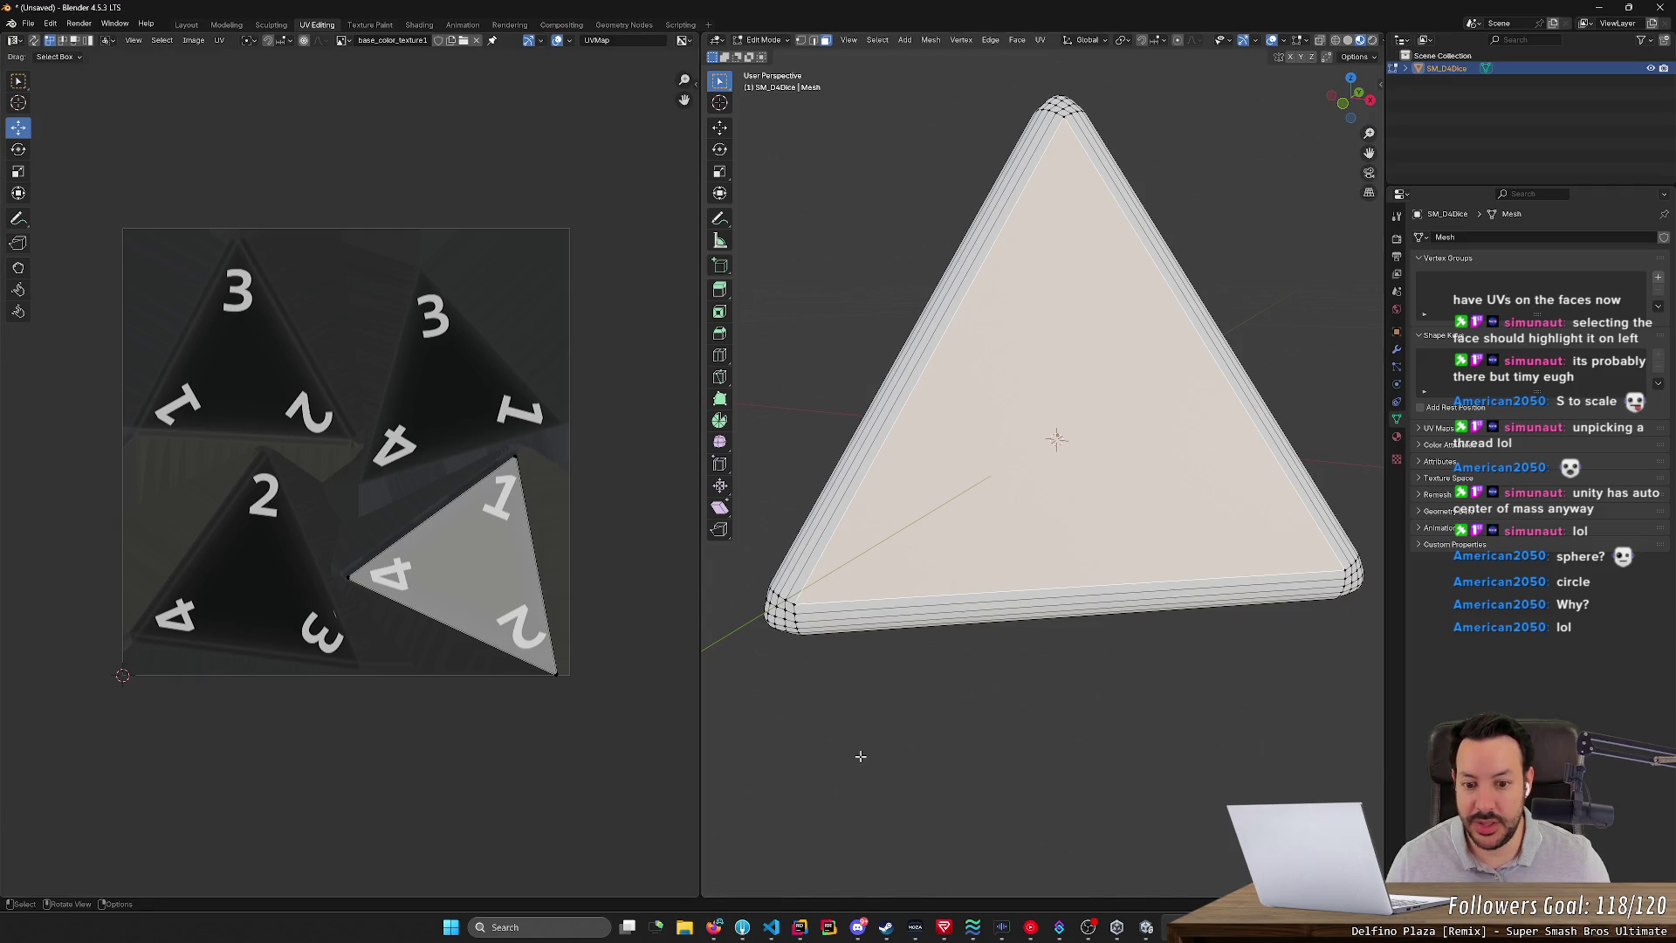
- Reselect the front face on the mesh and switch the viewport to Material Preview shading
{"action": "key", "text": "alt+a"}
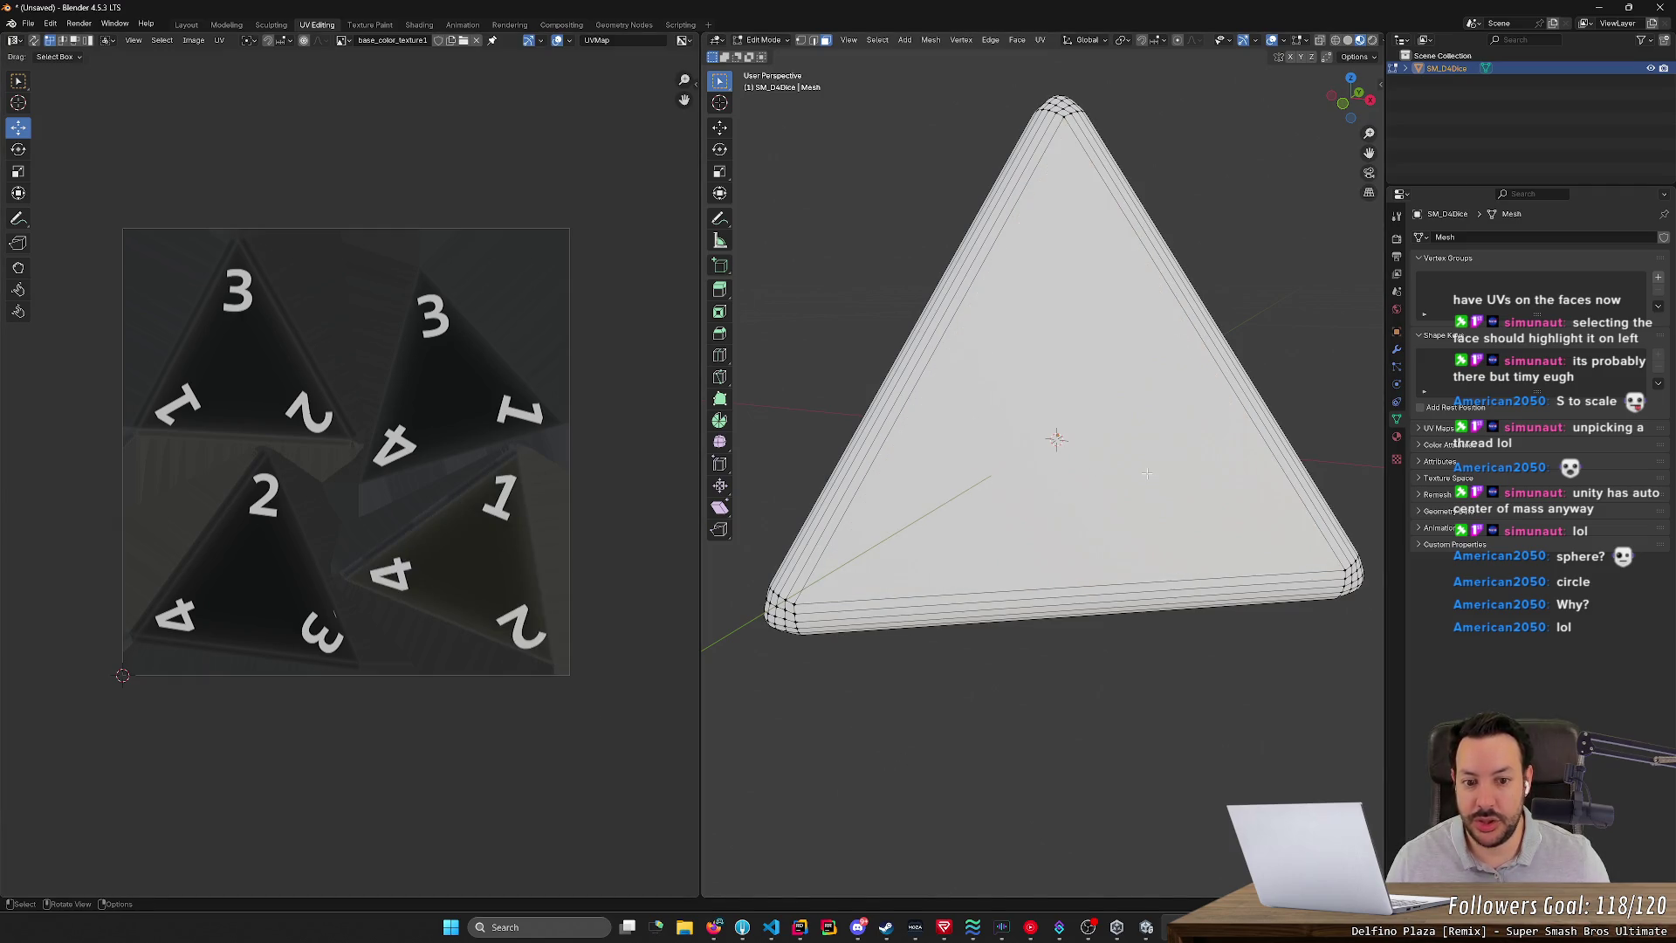
{"action": "left_click", "coordinate": [1146, 469]}
{"action": "right_click", "coordinate": [515, 555]}
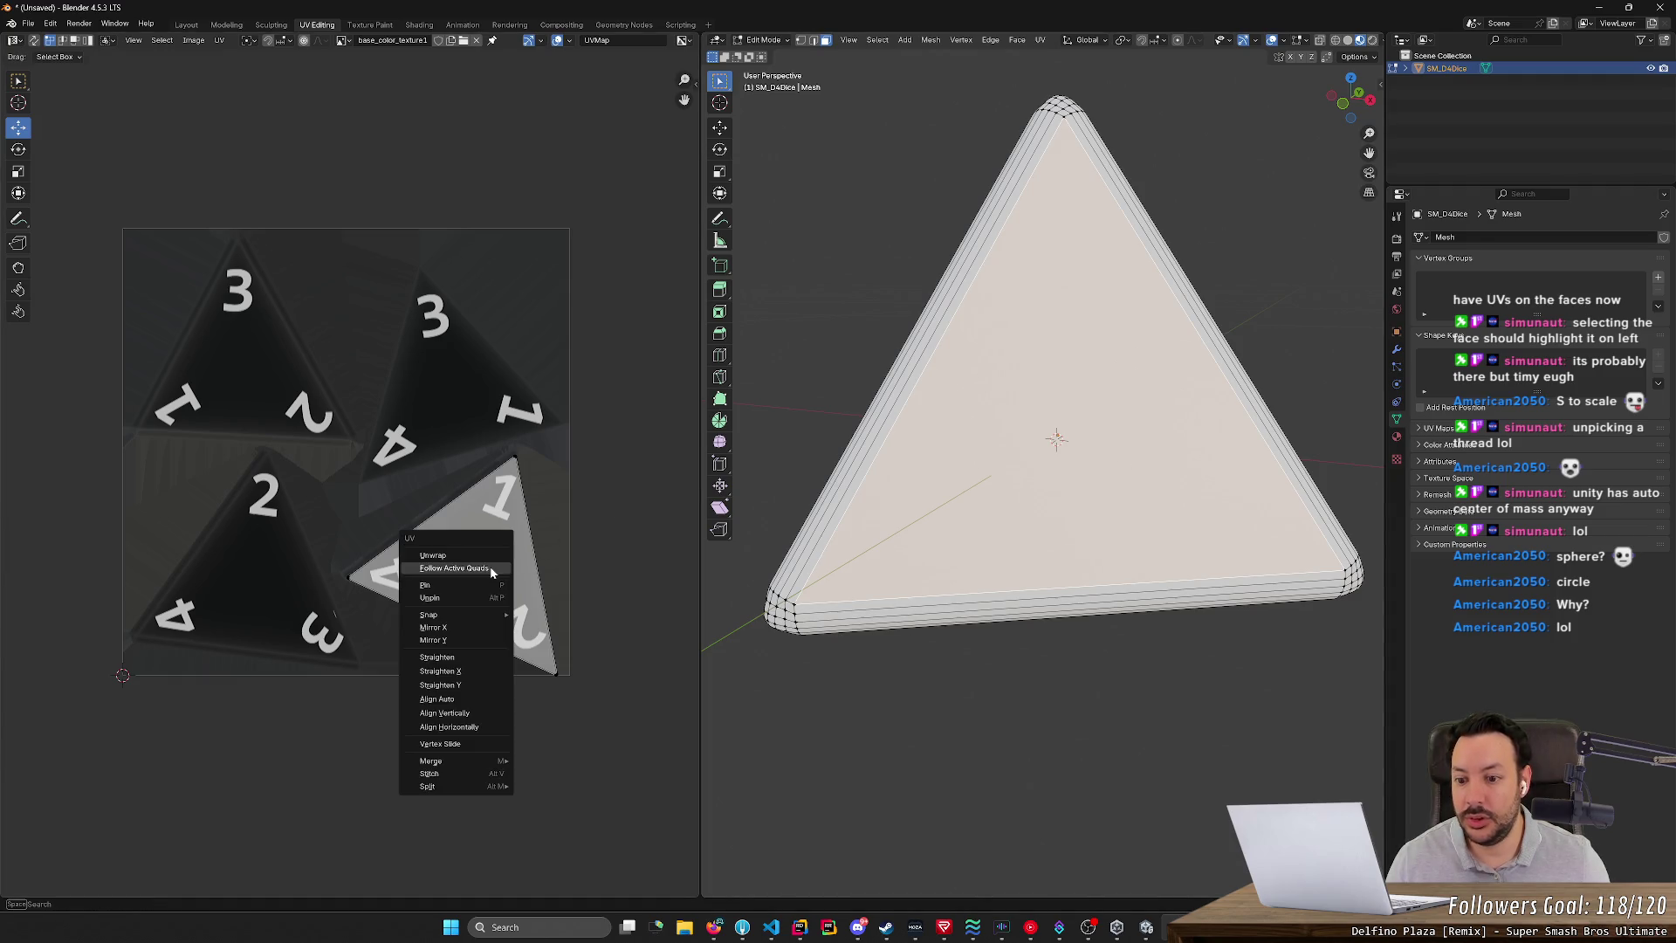
{"action": "key", "text": "Escape"}
{"action": "right_click", "coordinate": [517, 541]}
{"action": "key", "text": "Escape"}
{"action": "right_click", "coordinate": [495, 545]}
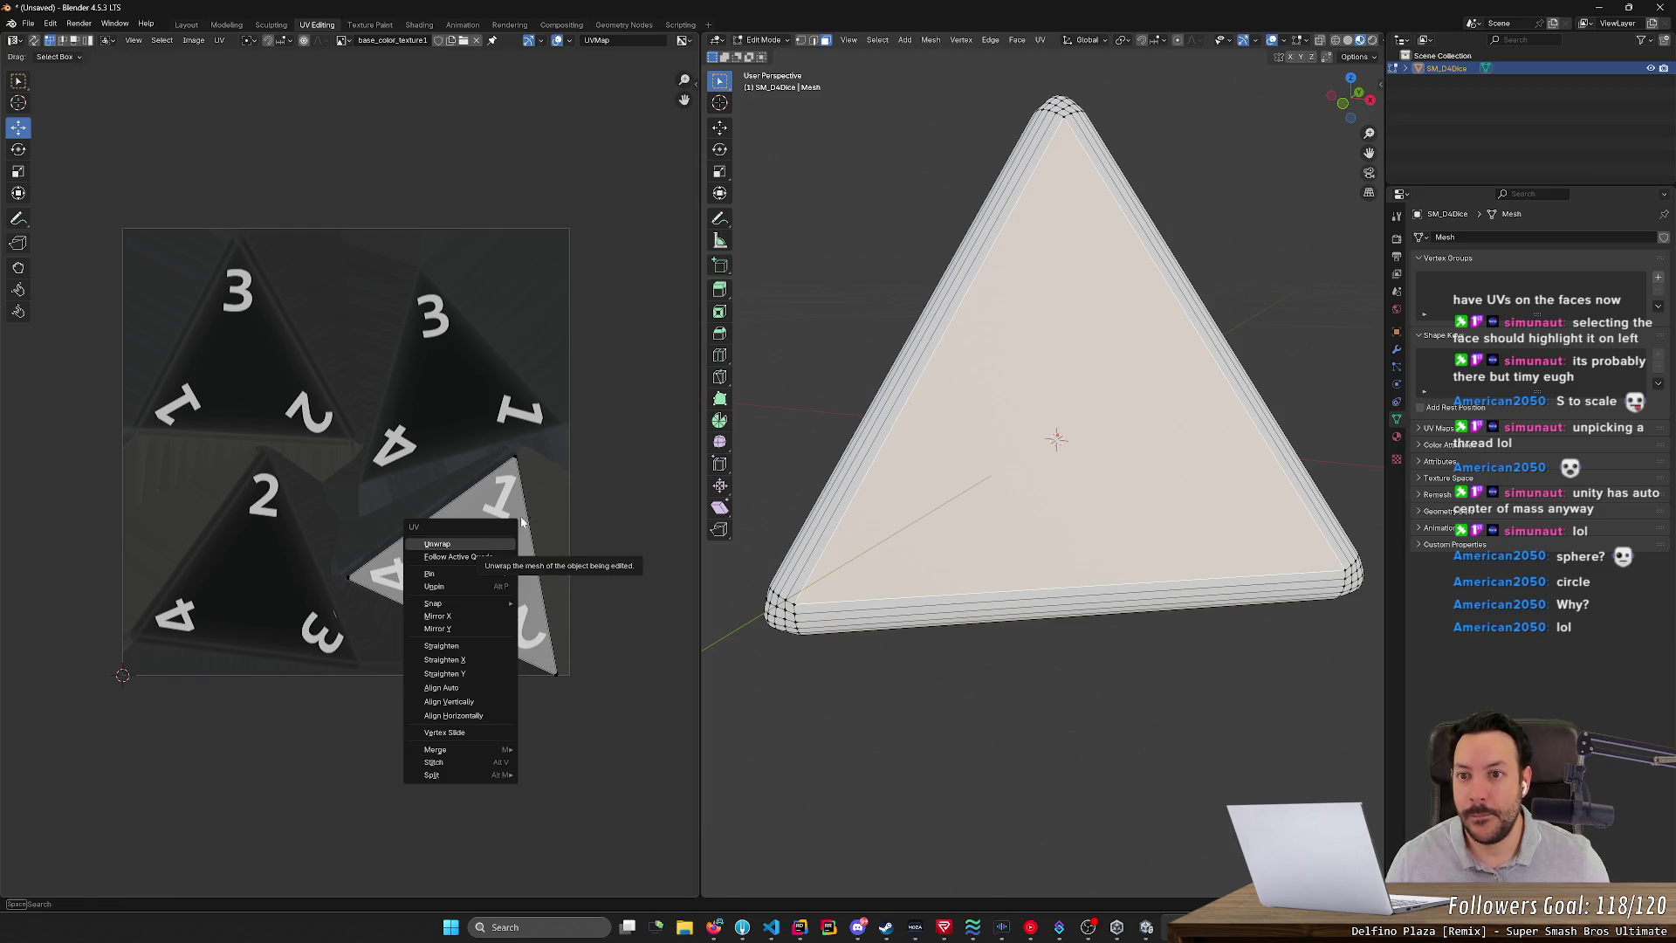
{"action": "left_click", "coordinate": [1360, 41]}
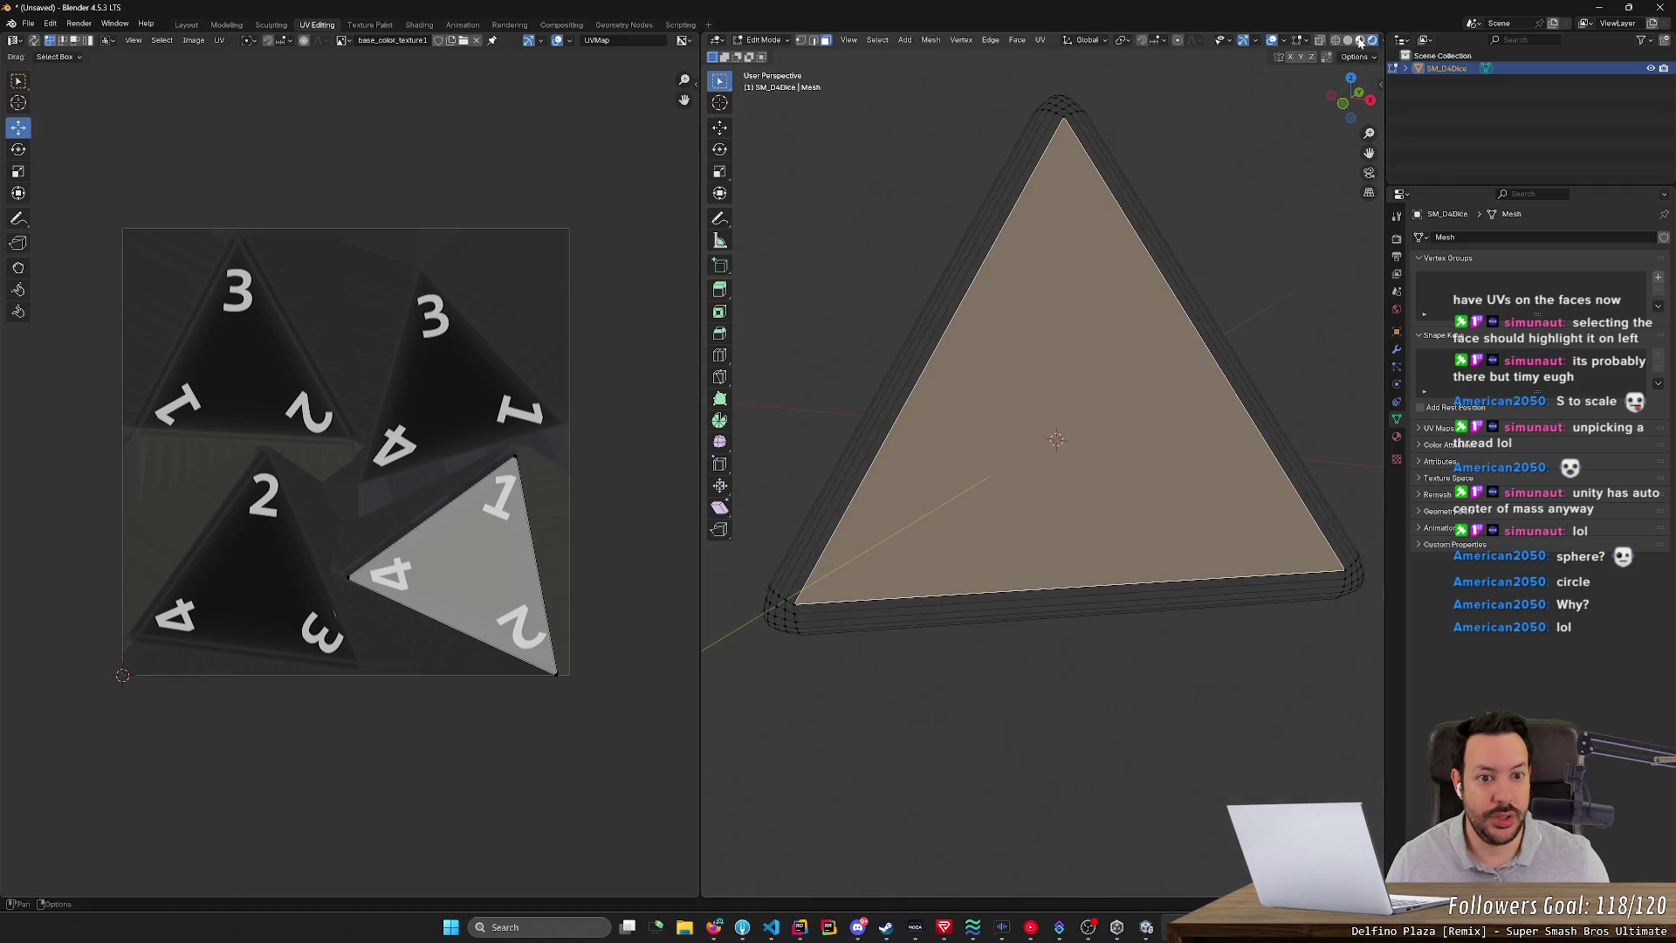
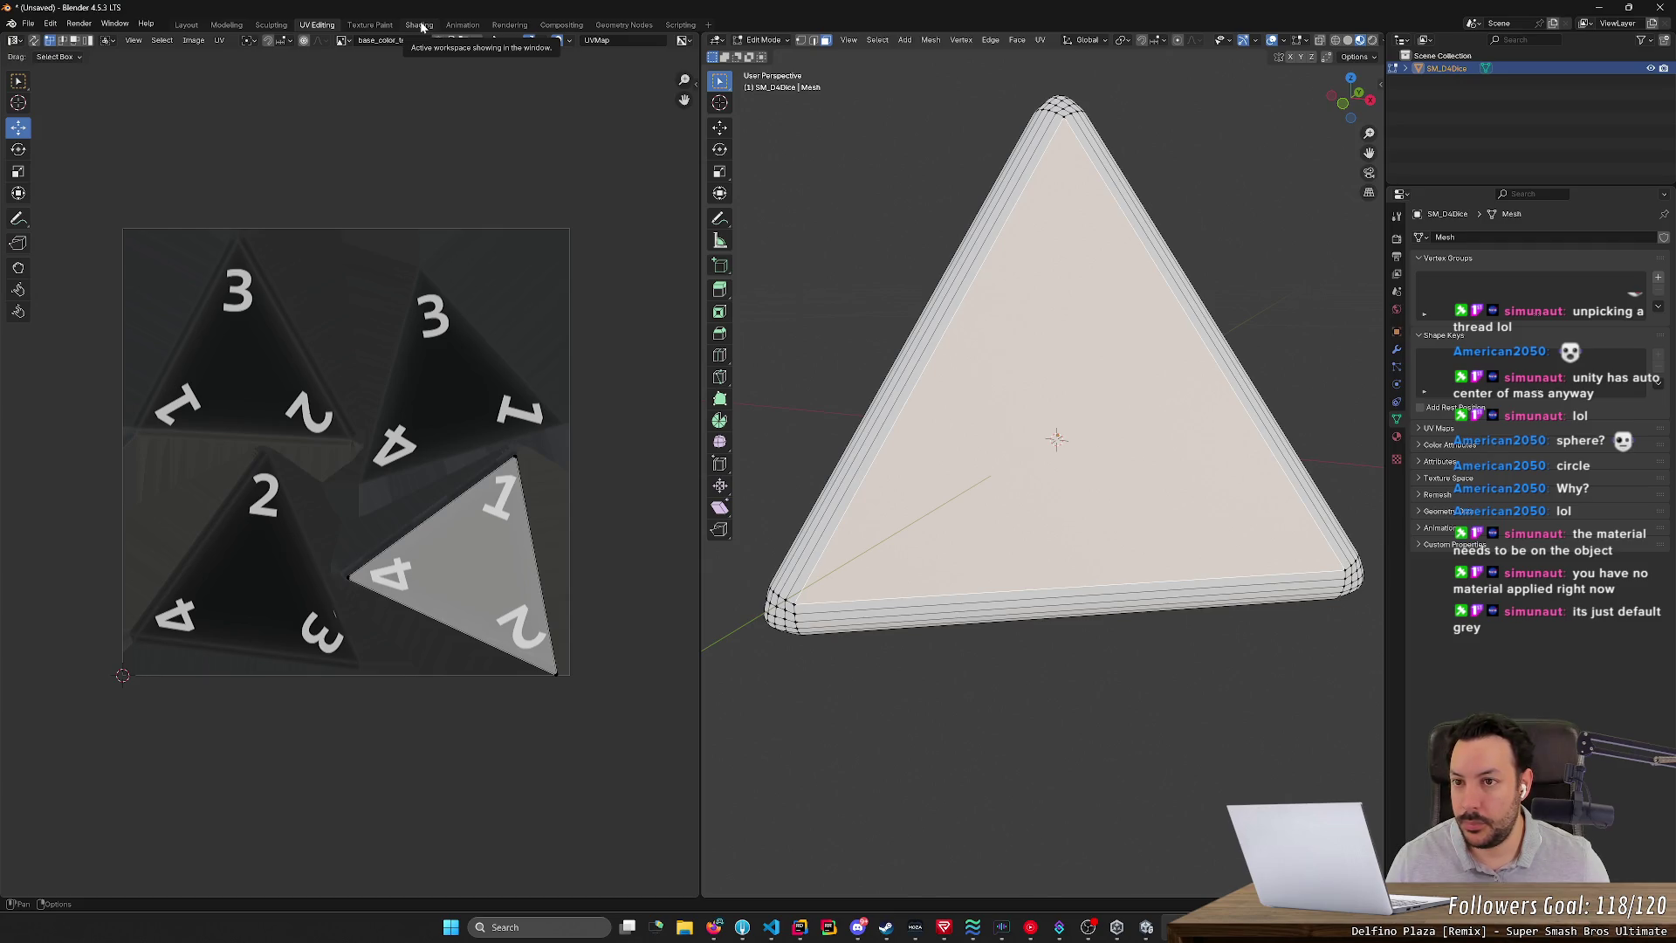
- Check the die's material slots in Shading, then return to the Layout workspace
{"action": "left_click", "coordinate": [419, 25]}
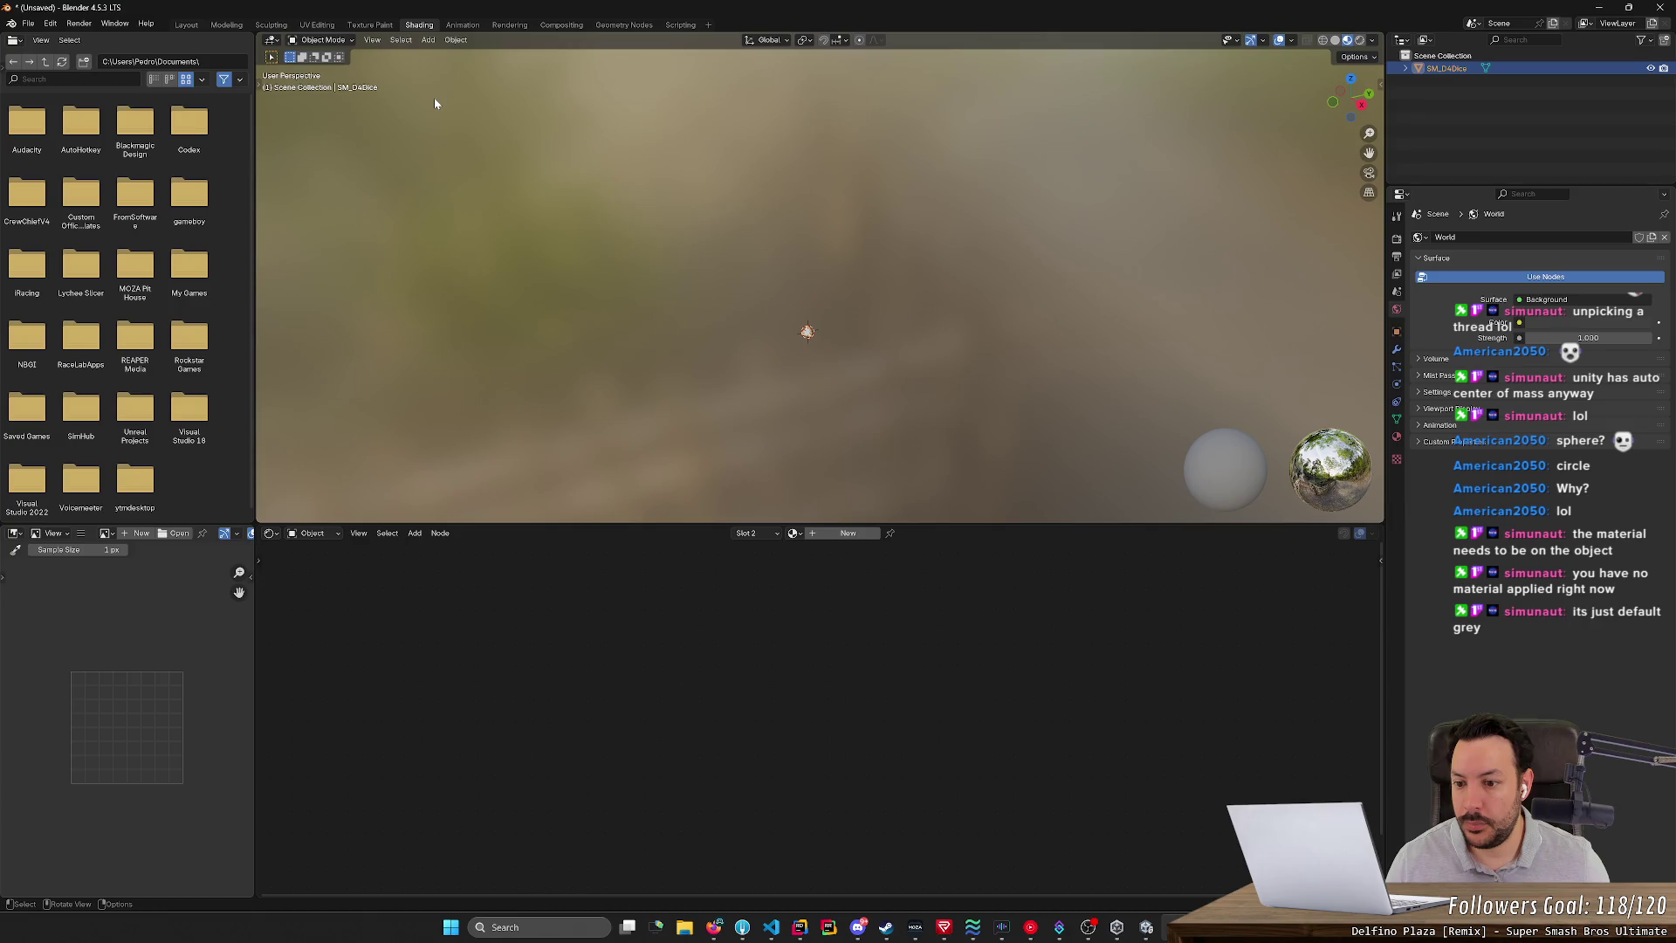
{"action": "left_click", "coordinate": [759, 532]}
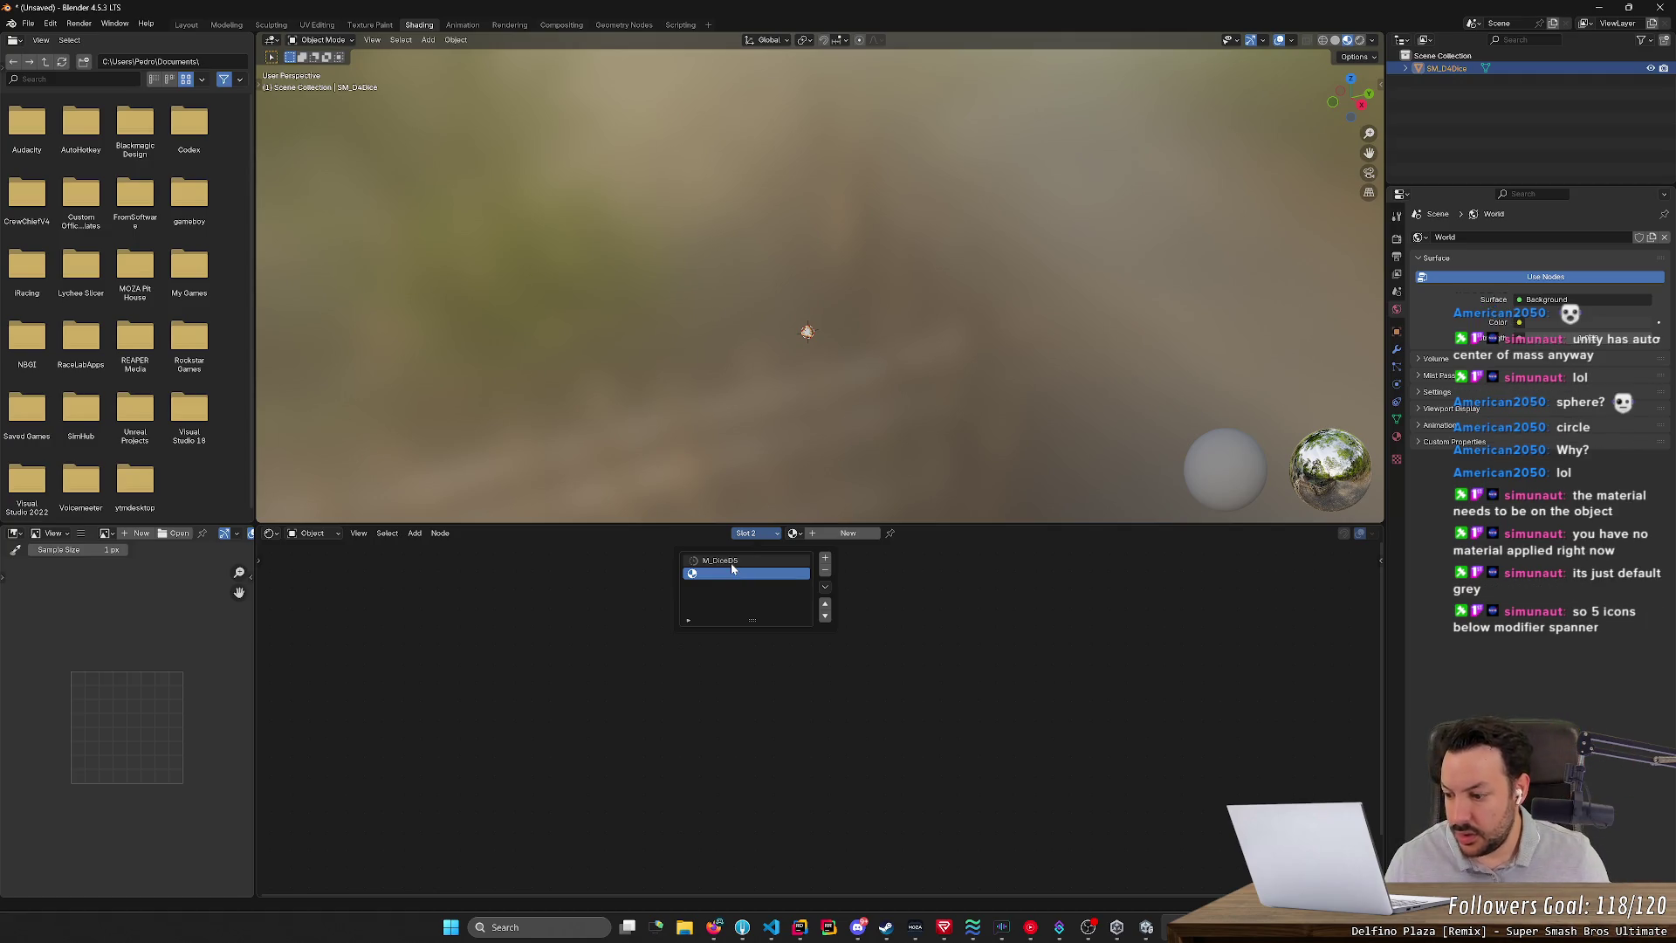
{"action": "left_click", "coordinate": [186, 24]}
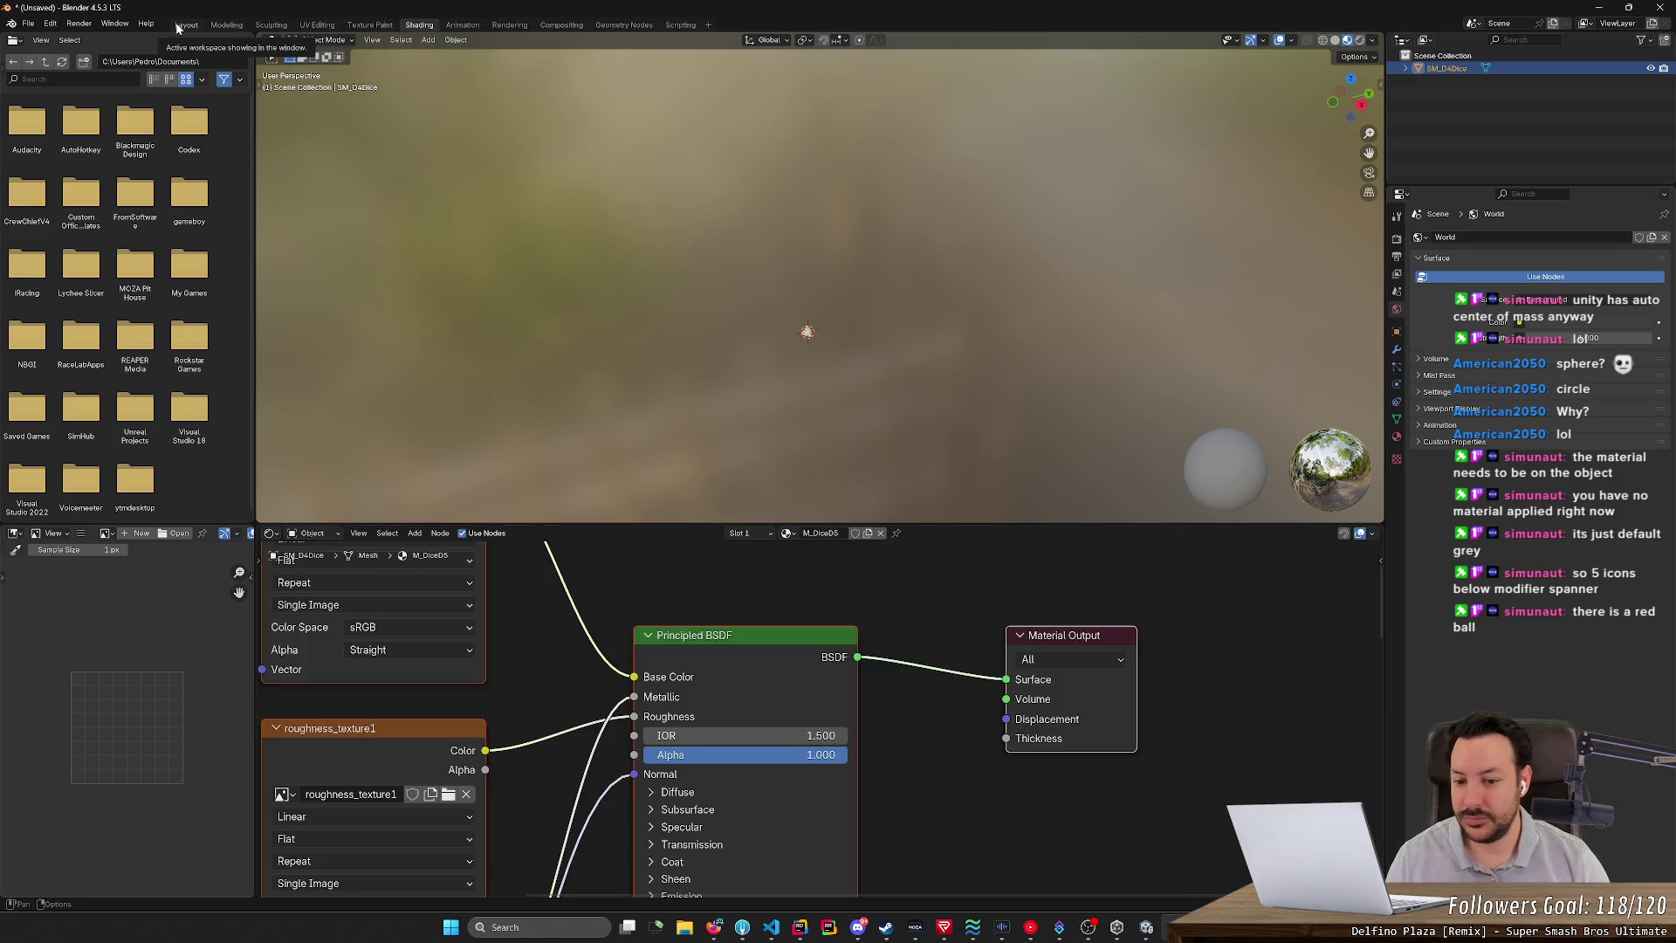
{"action": "left_click", "coordinate": [179, 26]}
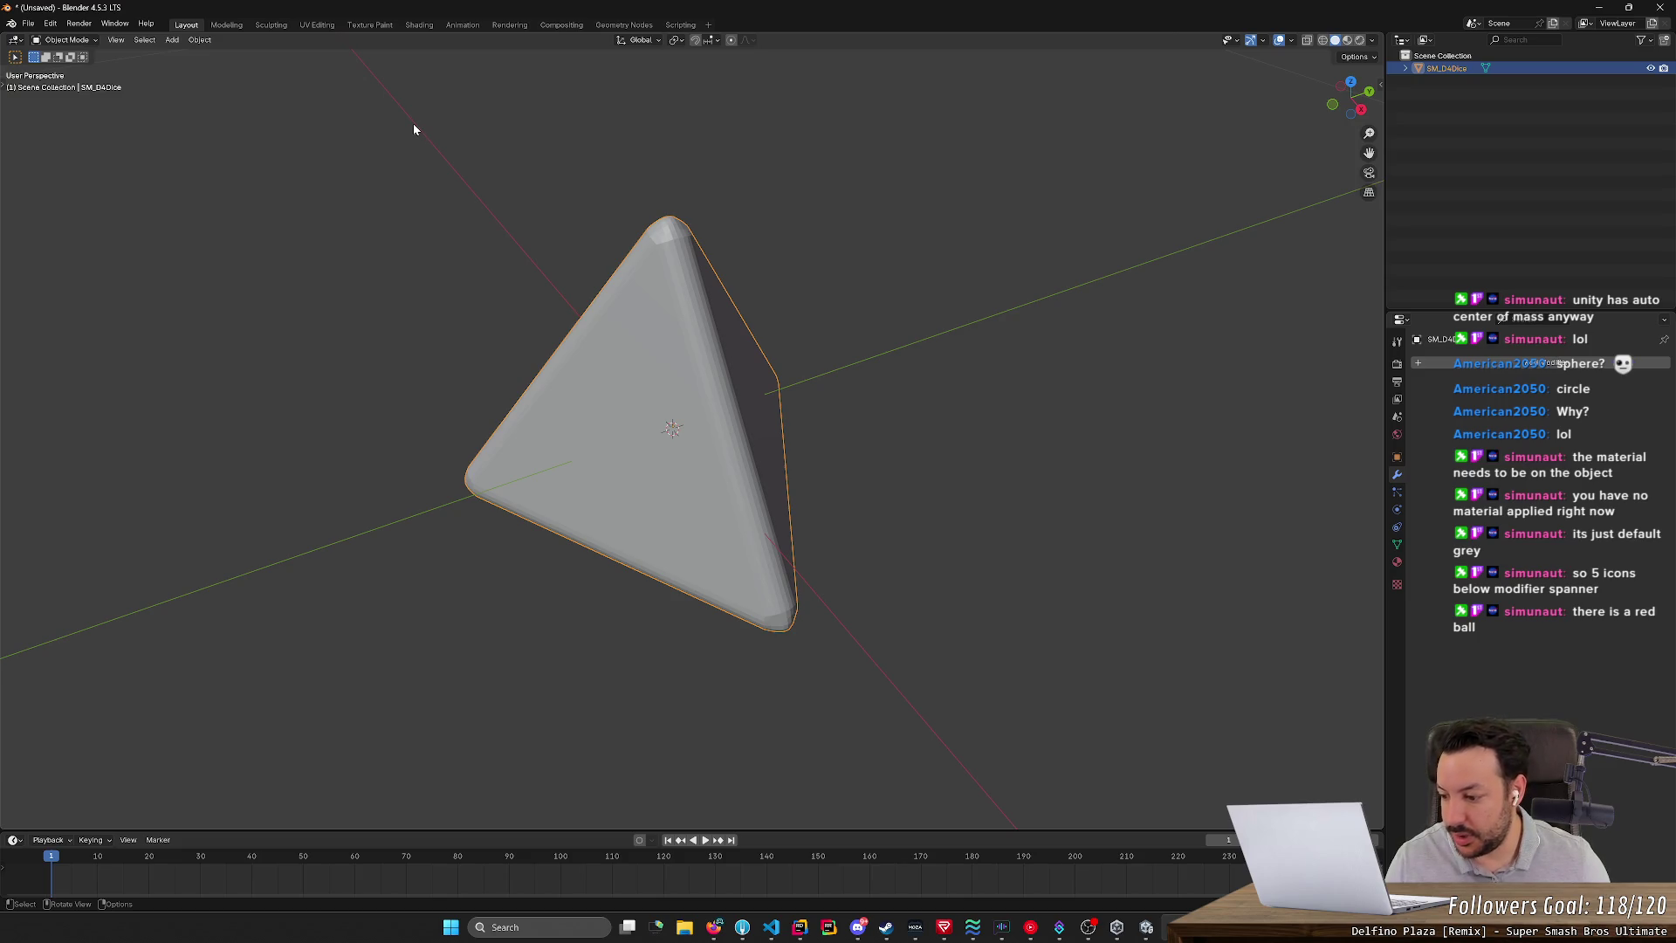
- Go back to UV Editing and show the M_DiceD5 material settings
{"action": "left_click", "coordinate": [317, 24]}
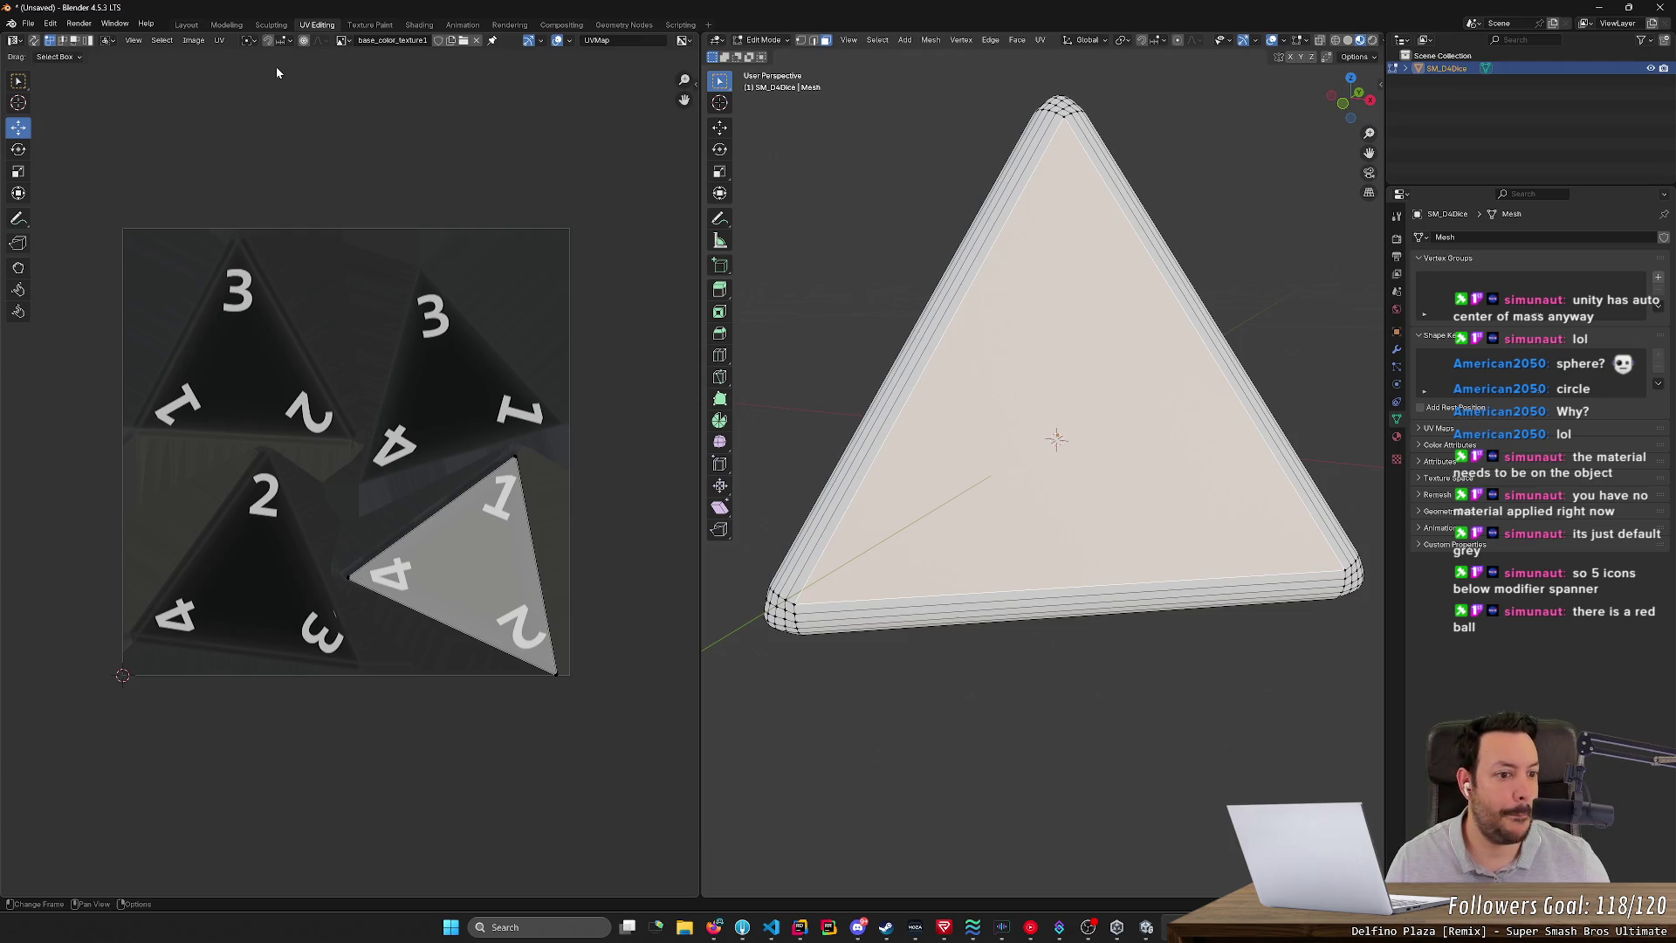
{"action": "left_click", "coordinate": [1398, 439]}
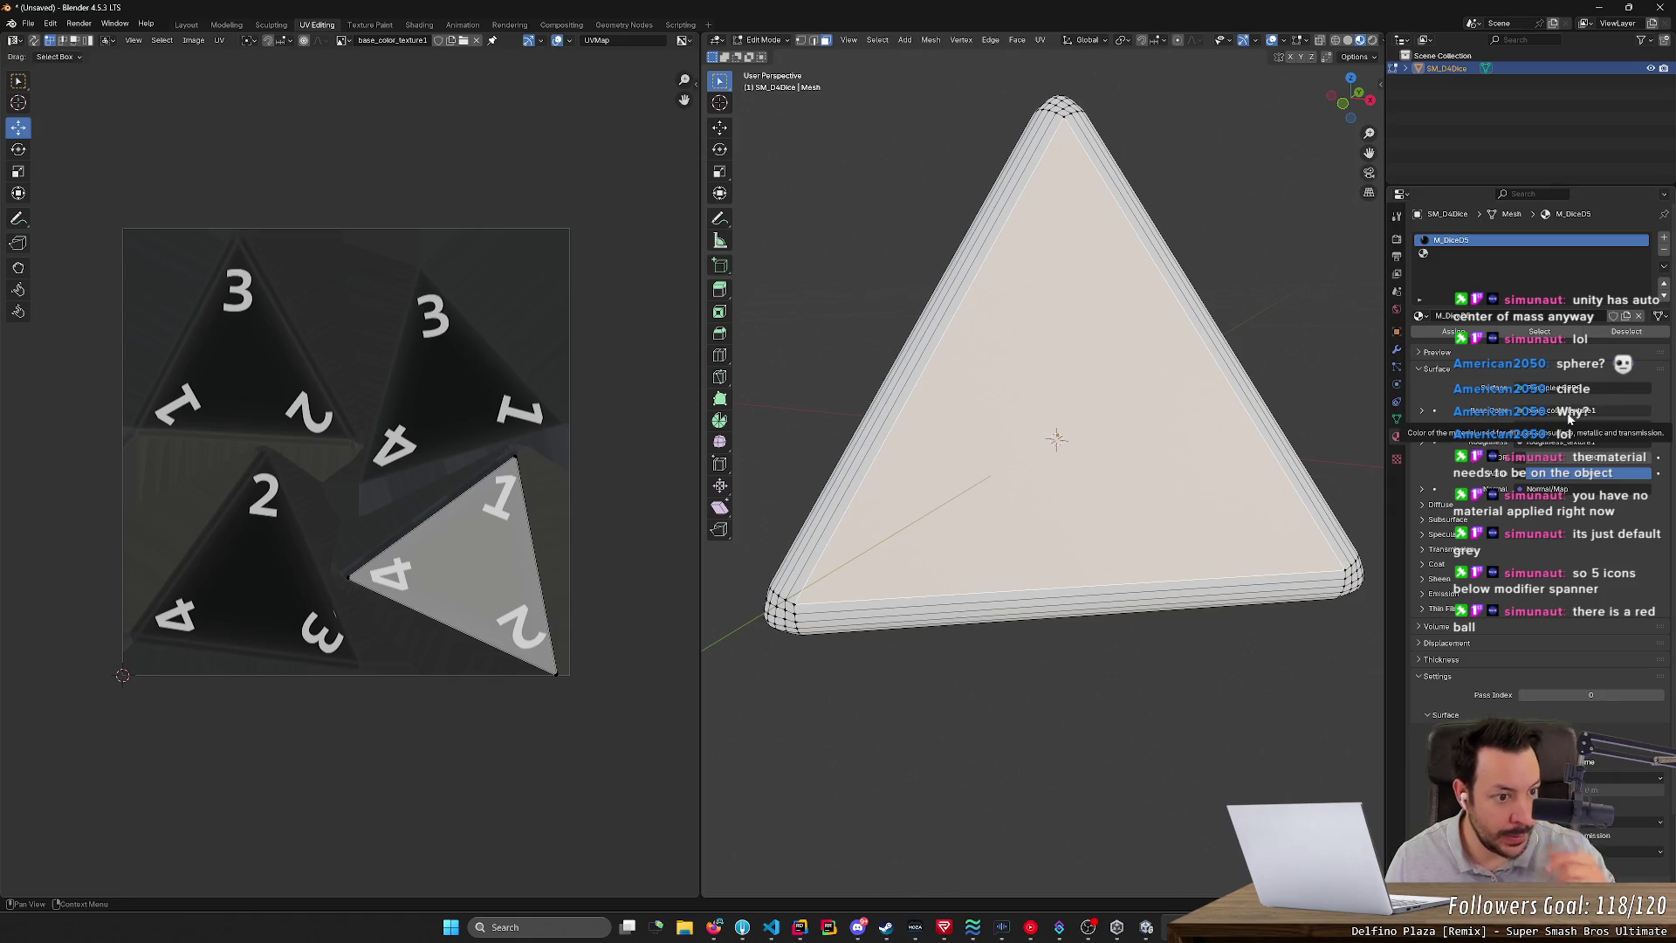
- Switch to Object Mode and delete the empty second material slot, keeping M_DiceD5
{"action": "left_click", "coordinate": [1527, 254]}
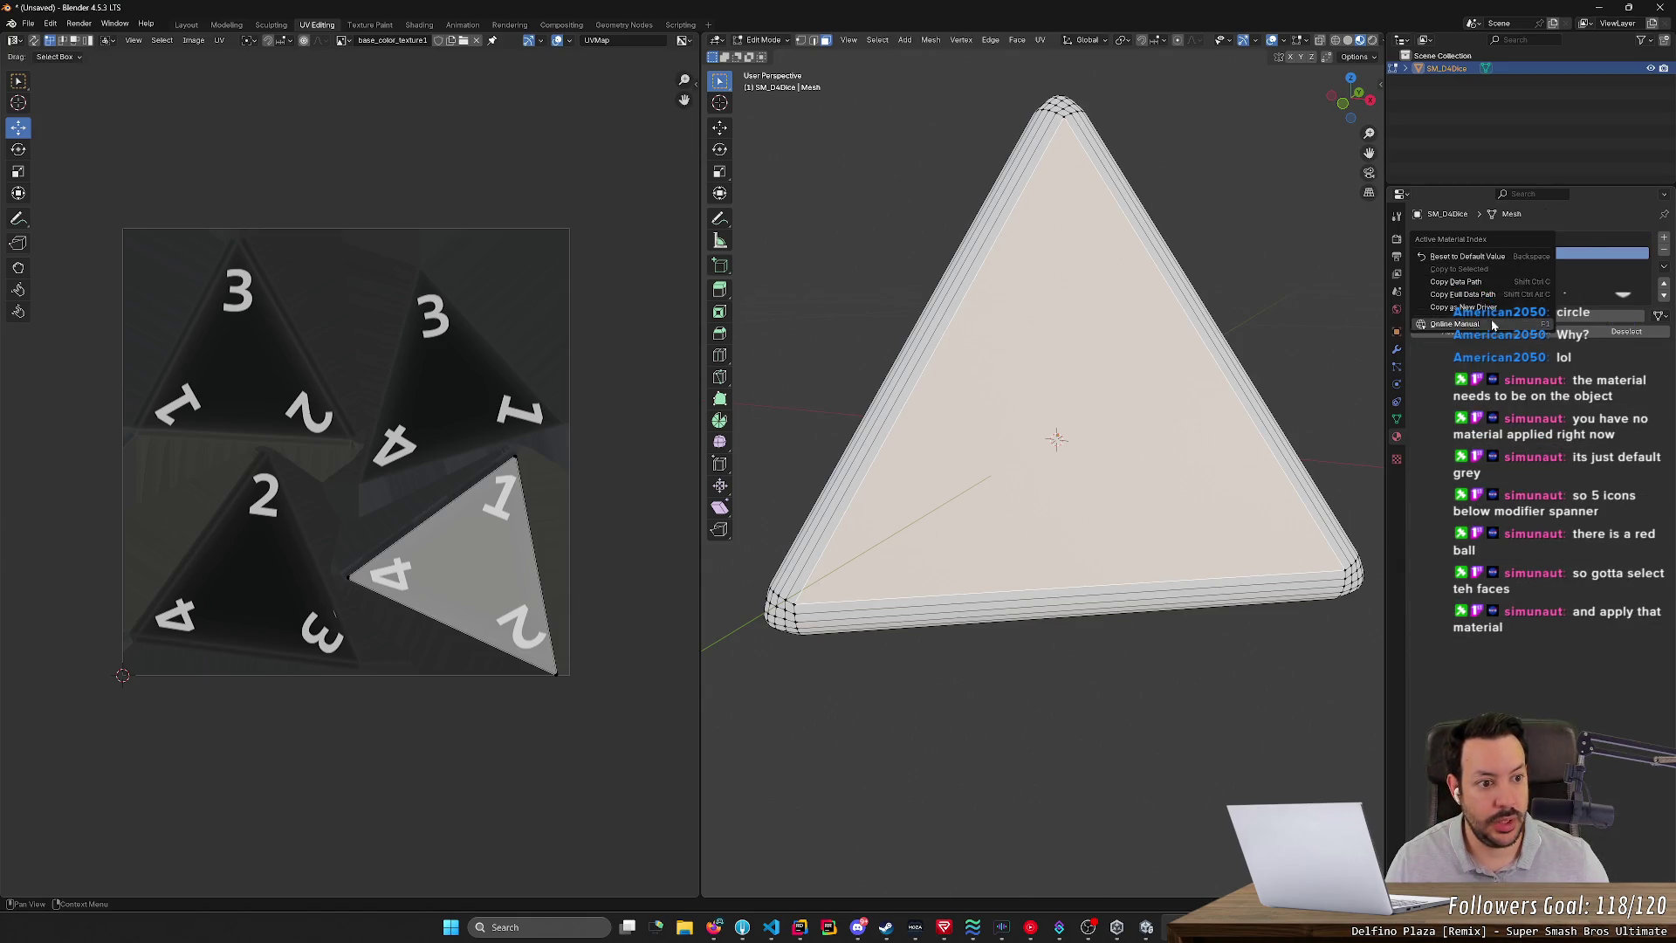
{"action": "left_click", "coordinate": [1663, 251]}
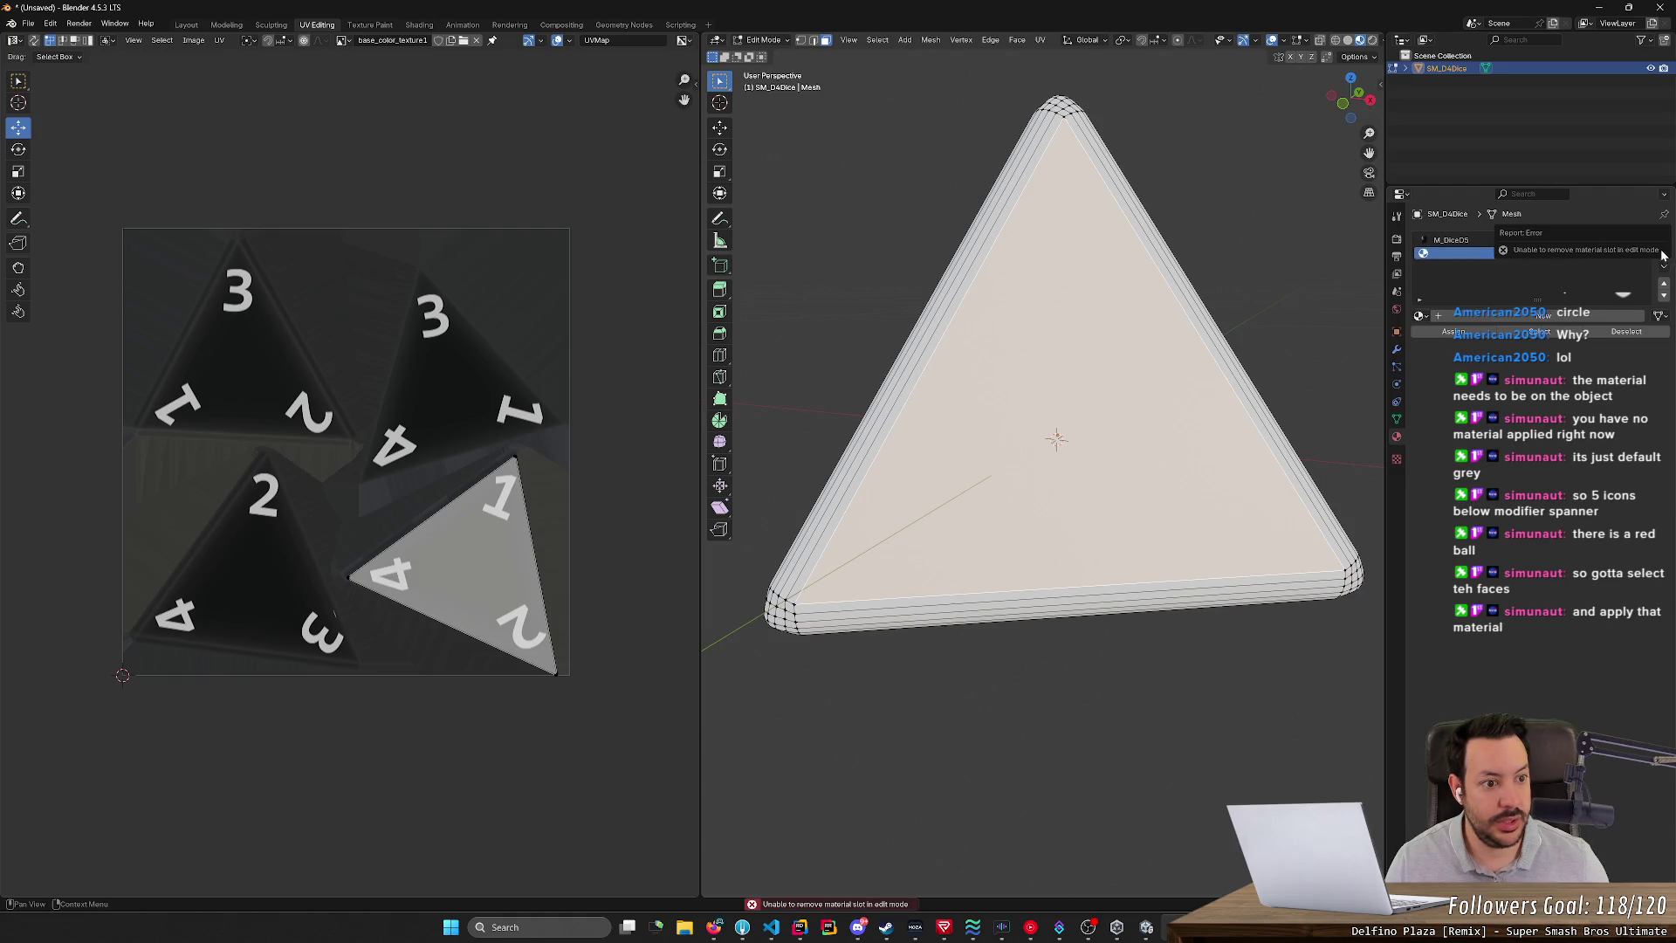
{"action": "left_click", "coordinate": [1481, 243]}
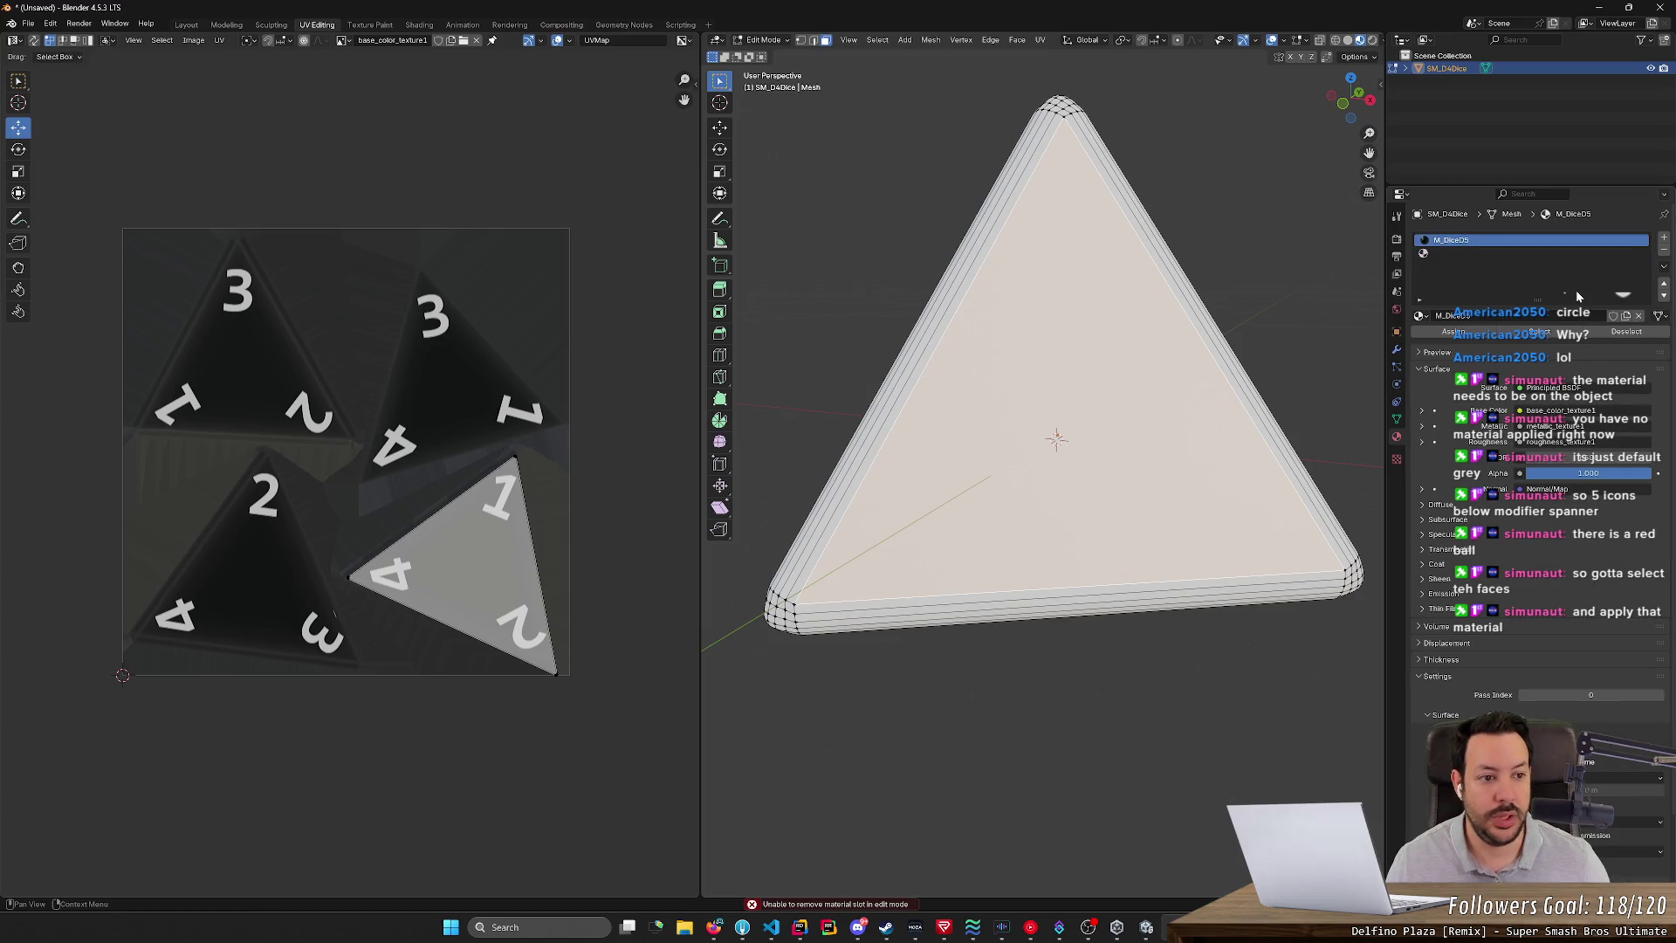
{"action": "key", "text": "Tab"}
{"action": "left_click", "coordinate": [1464, 253]}
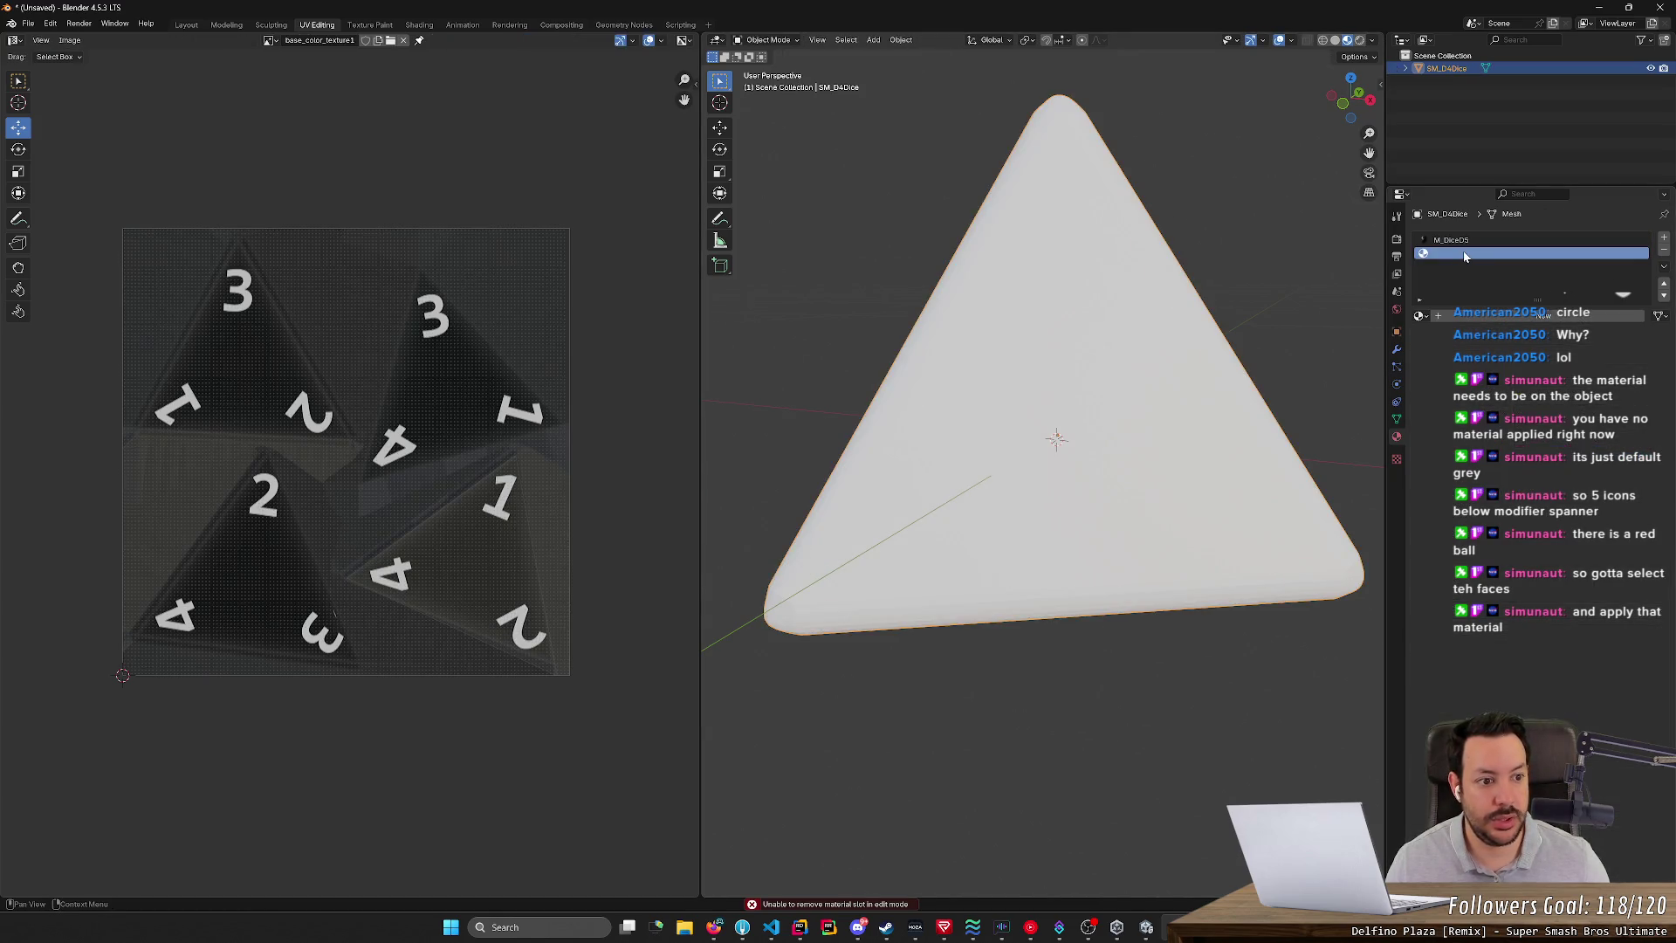
{"action": "left_click", "coordinate": [1664, 251]}
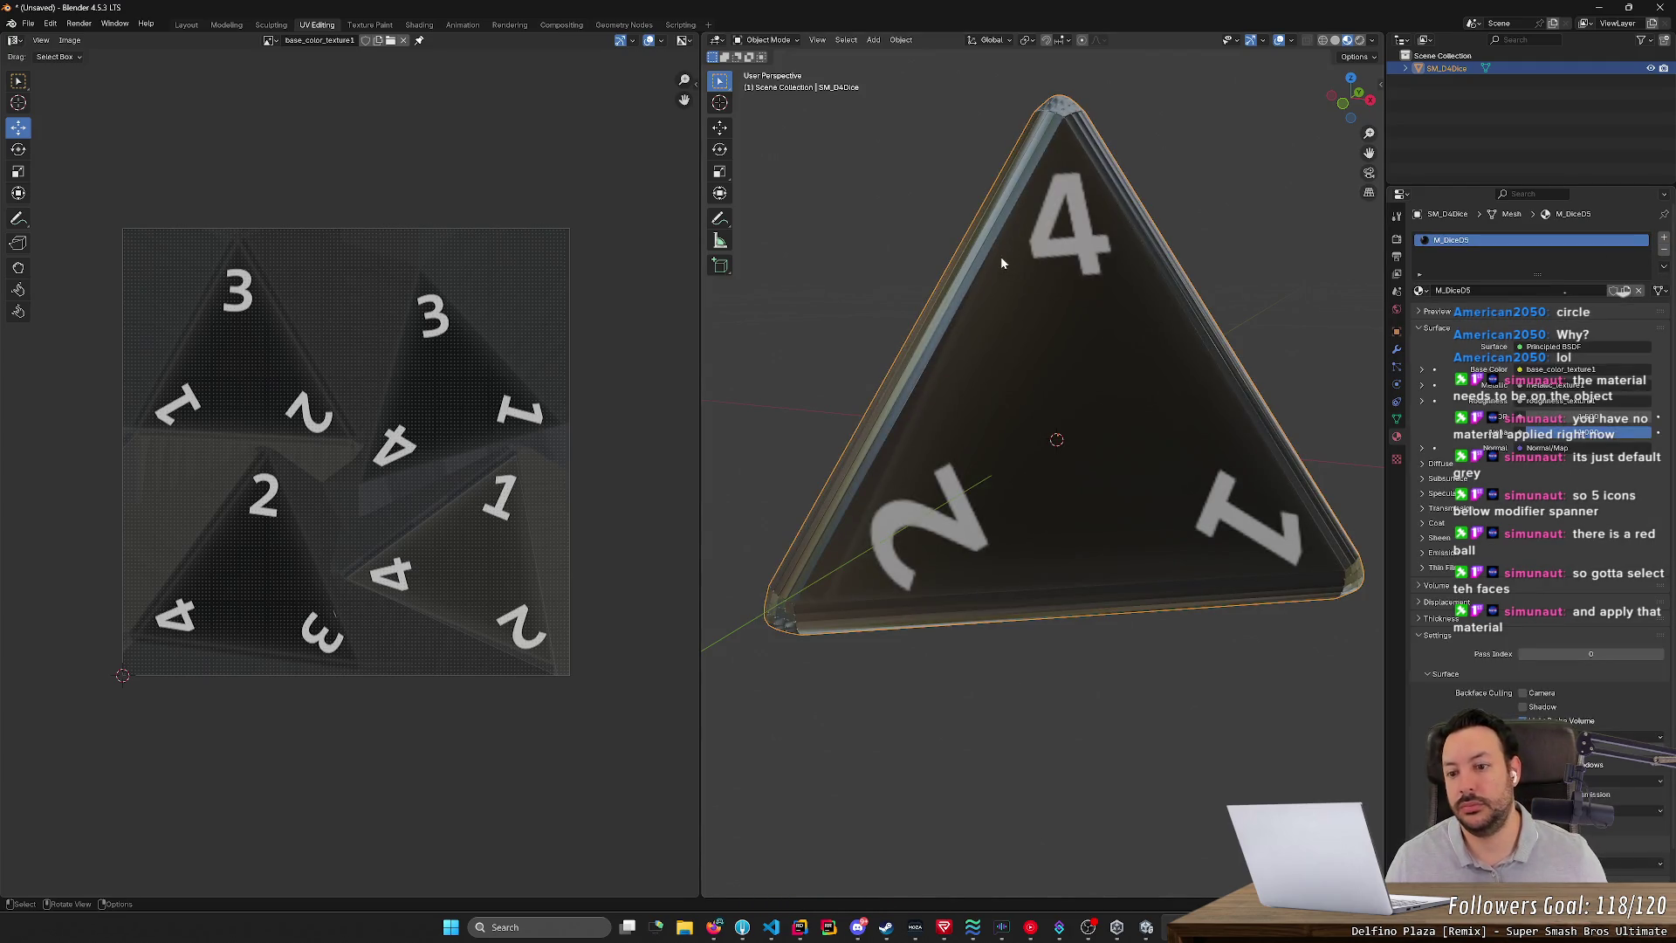
- Orbit around the textured die and return to Edit Mode
{"action": "left_click", "coordinate": [931, 238]}
{"action": "mouse_move", "coordinate": [931, 237]}
{"action": "middle_mouse_down"}
{"action": "mouse_move", "coordinate": [887, 264]}
{"action": "mouse_move", "coordinate": [1348, 265]}
{"action": "mouse_move", "coordinate": [742, 265]}
{"action": "mouse_move", "coordinate": [1370, 290]}
{"action": "mouse_move", "coordinate": [1330, 343]}
{"action": "mouse_move", "coordinate": [1220, 321]}
{"action": "mouse_move", "coordinate": [1337, 250]}
{"action": "middle_mouse_up"}
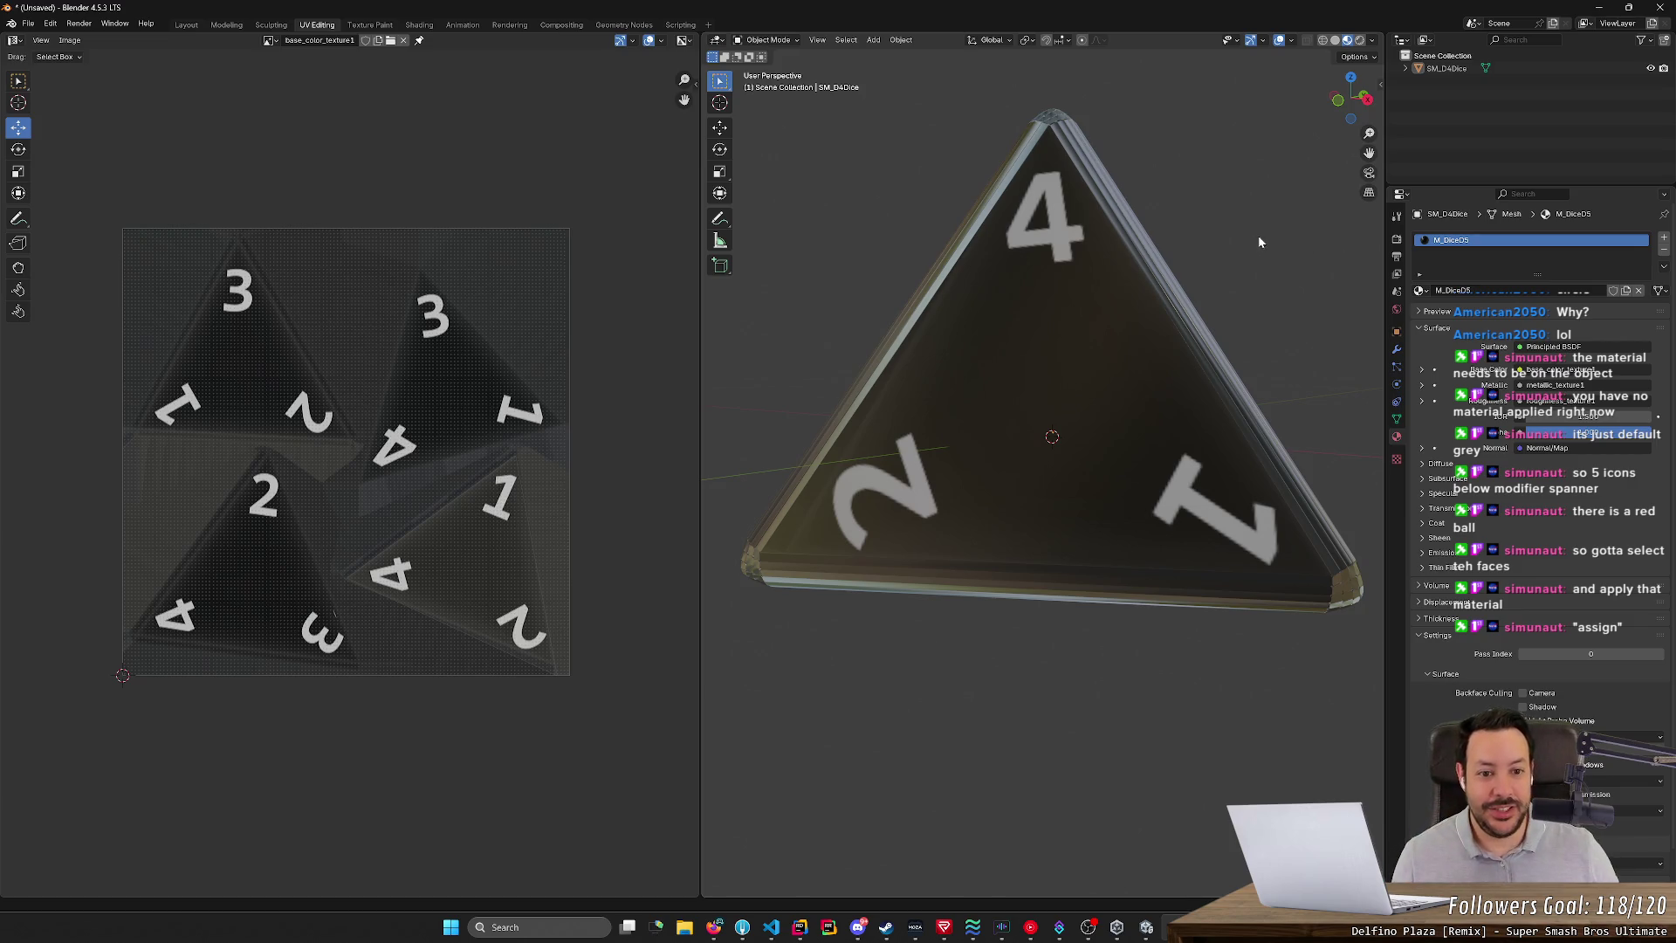
{"action": "key", "text": "Tab"}
- Select the die's front triangular face and unwrap it
{"action": "middle_click_drag", "start_coordinate": [1256, 272], "coordinate": [995, 320]}
{"action": "left_click", "coordinate": [996, 320]}
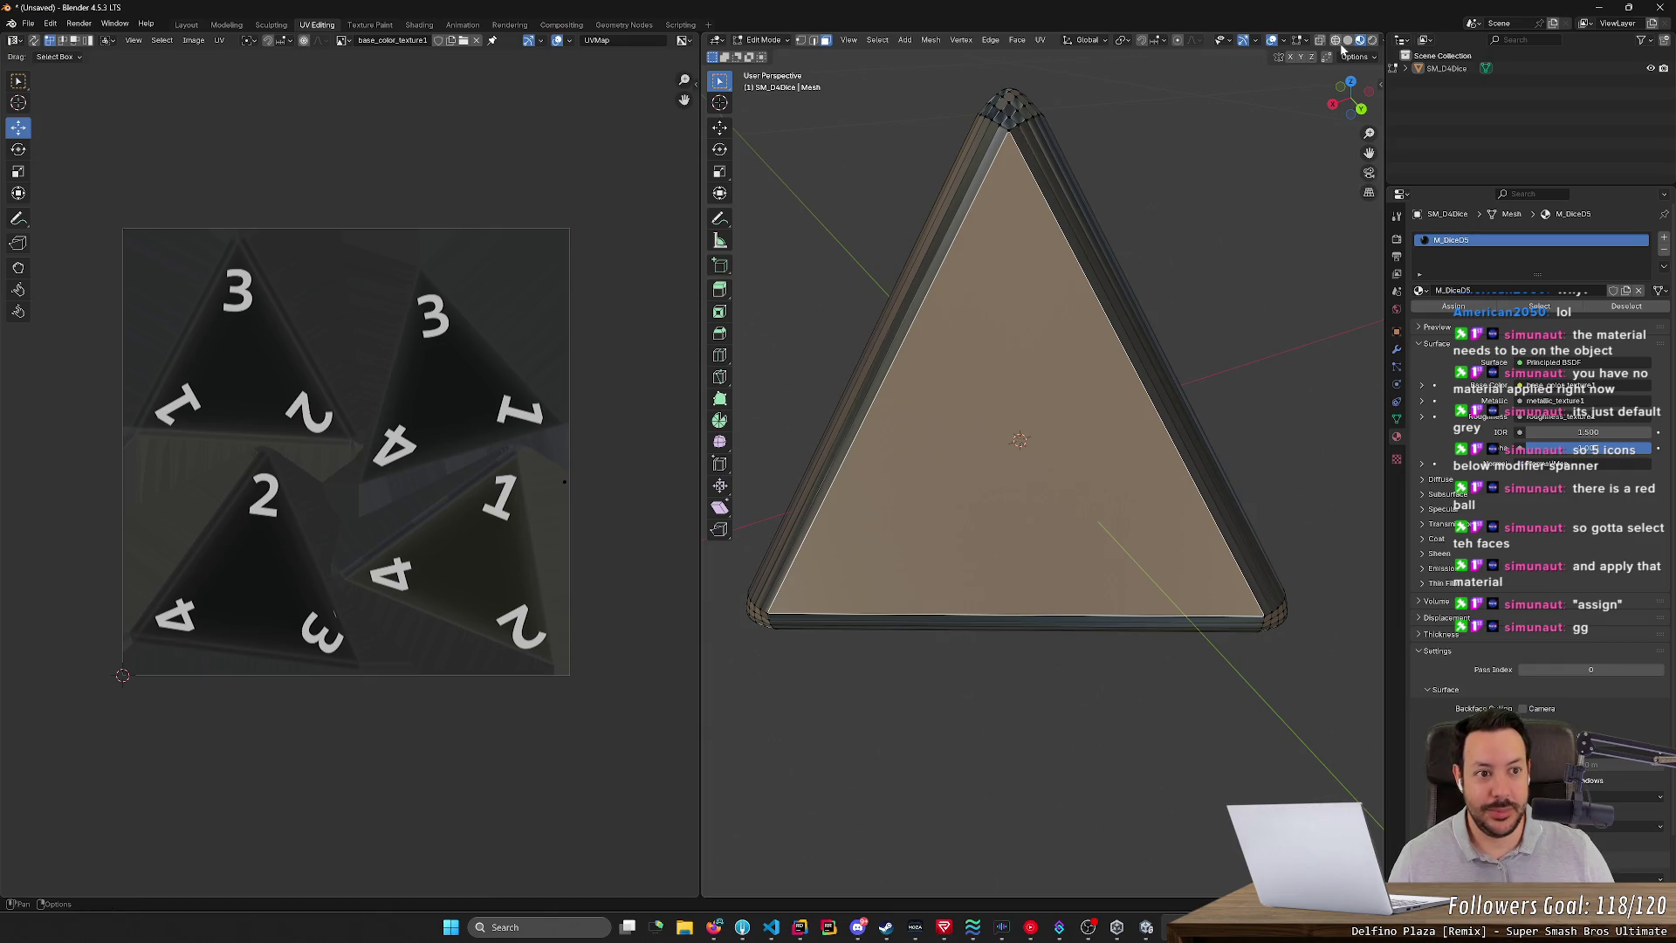
{"action": "left_click", "coordinate": [1345, 41]}
{"action": "mouse_move", "coordinate": [1265, 139]}
{"action": "middle_mouse_down"}
{"action": "mouse_move", "coordinate": [1182, 213]}
{"action": "mouse_move", "coordinate": [1334, 143]}
{"action": "middle_mouse_up"}
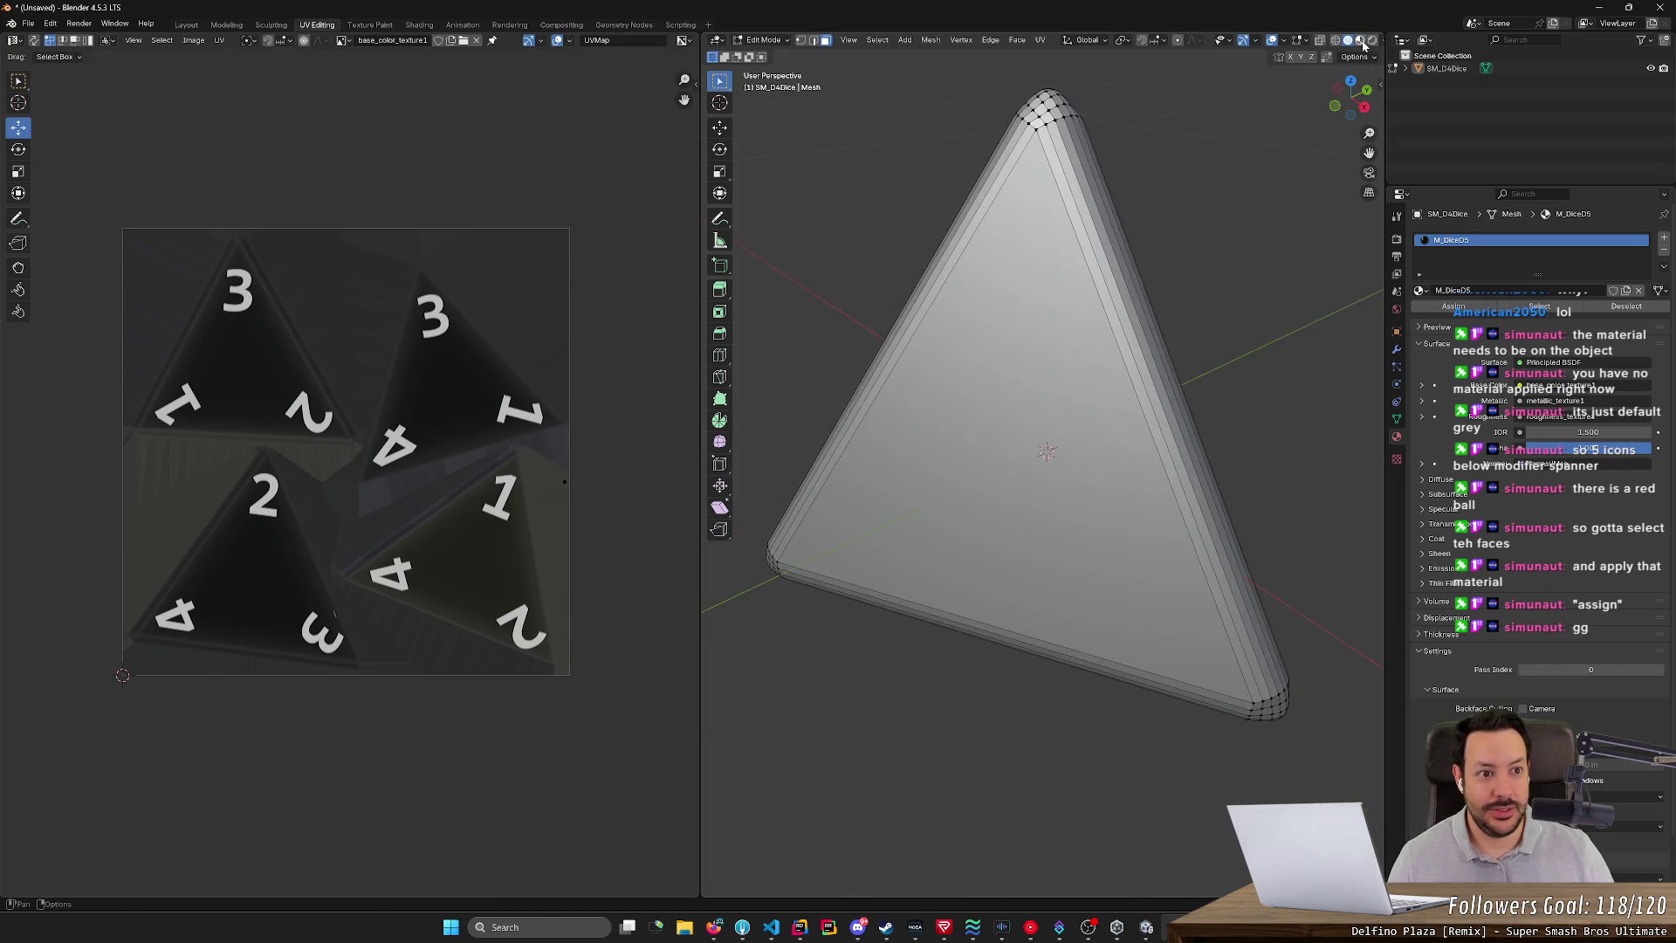
{"action": "left_click", "coordinate": [1359, 41]}
{"action": "mouse_move", "coordinate": [1222, 131]}
{"action": "middle_mouse_down"}
{"action": "mouse_move", "coordinate": [1046, 165]}
{"action": "mouse_move", "coordinate": [901, 241]}
{"action": "middle_mouse_up"}
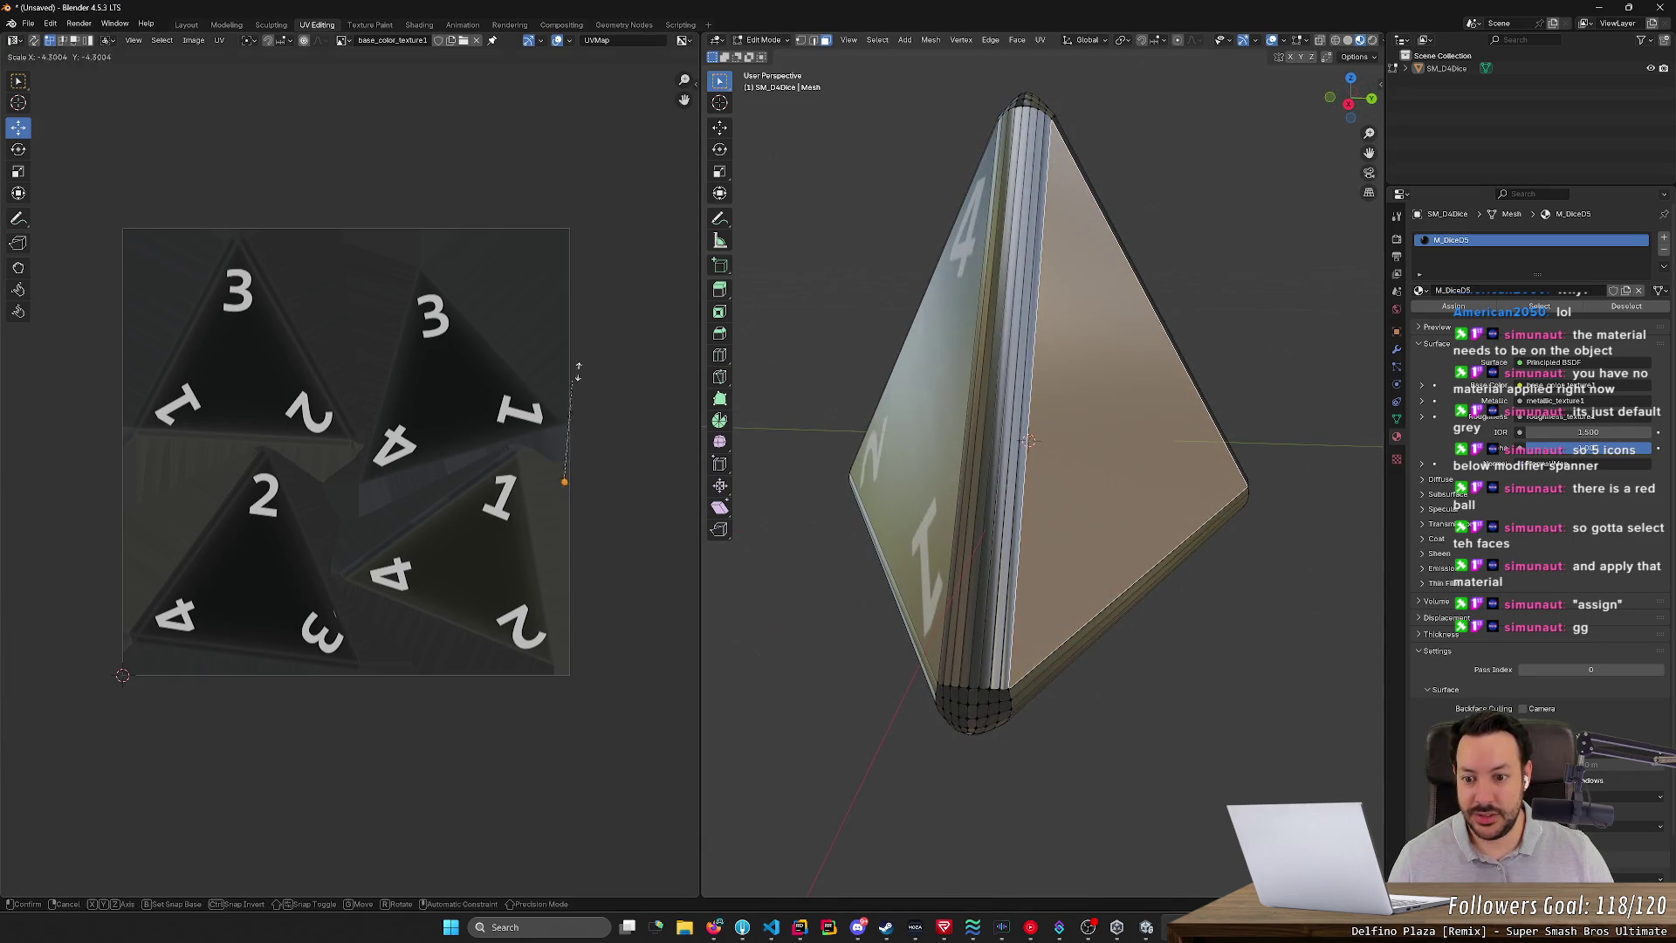
{"action": "key", "text": "u"}
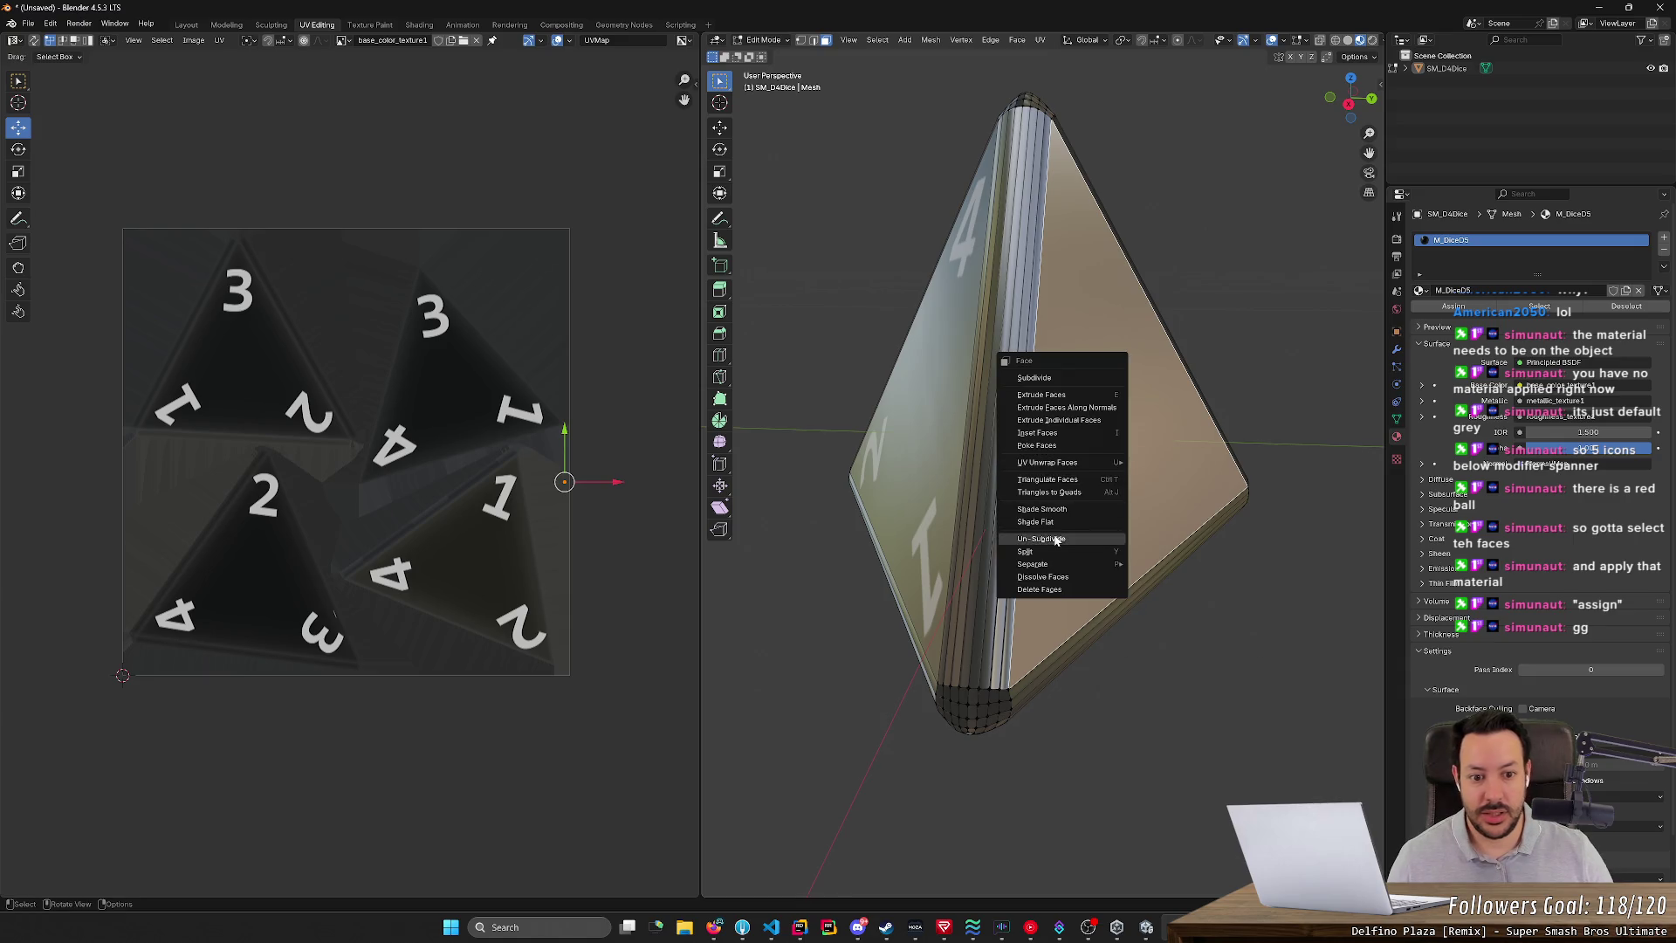
{"action": "mouse_move", "coordinate": [1065, 461]}
{"action": "left_click", "coordinate": [1170, 462]}
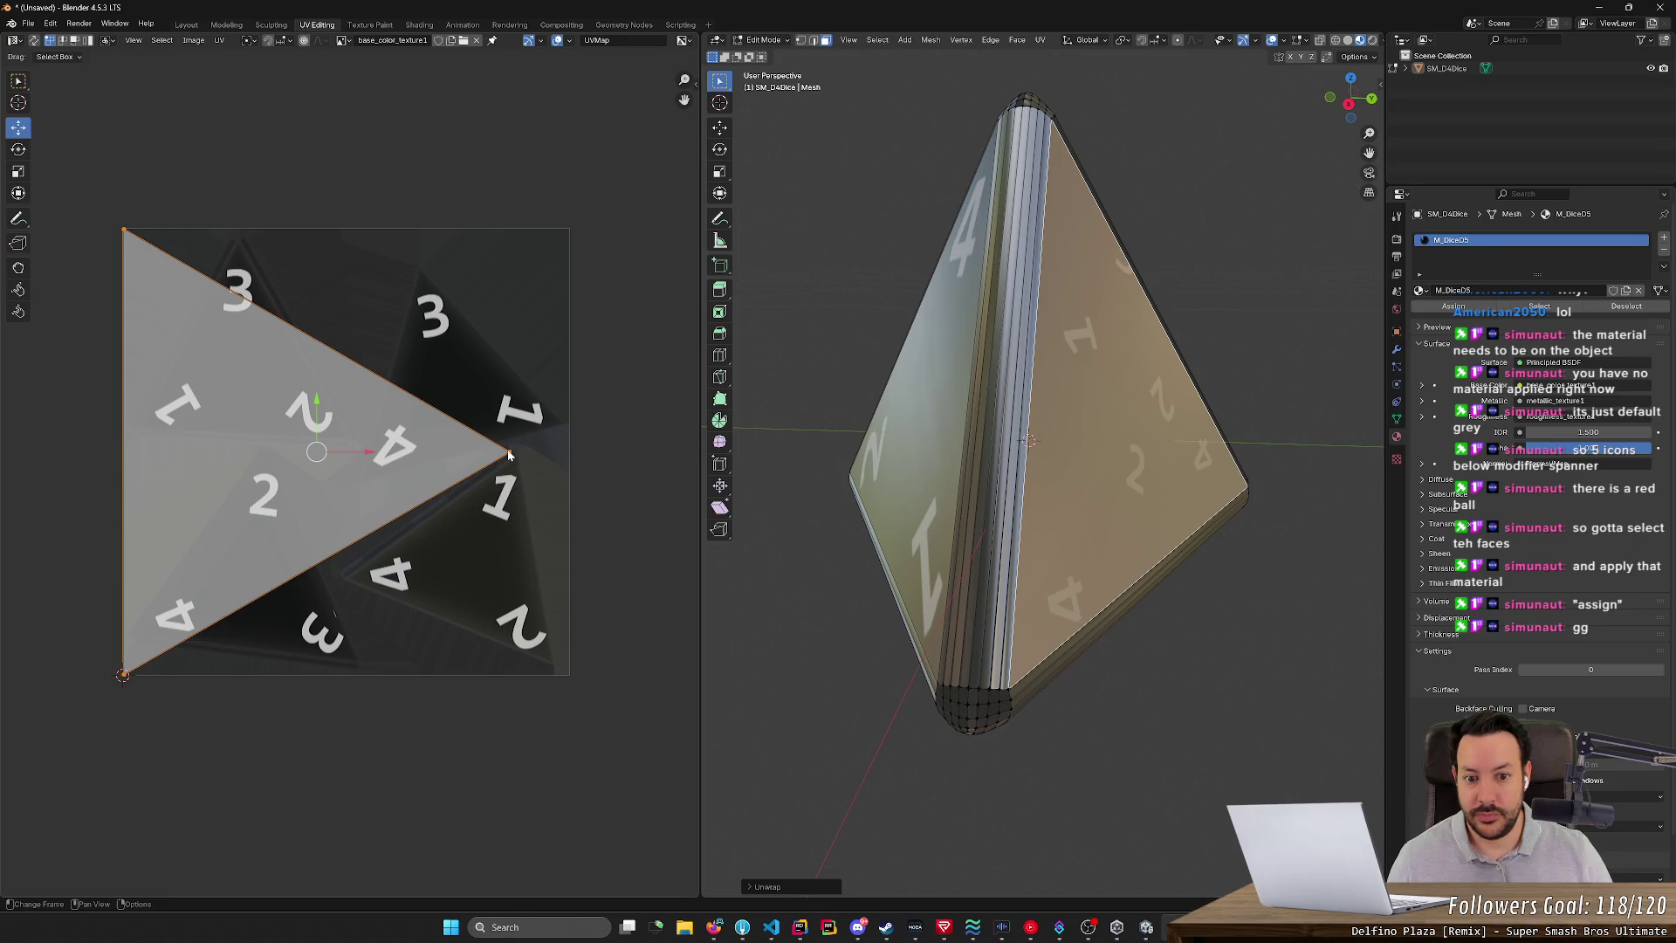
- Drag the face's UV corners onto the texture triangle's 1 and 4 tips
{"action": "left_click", "coordinate": [543, 425]}
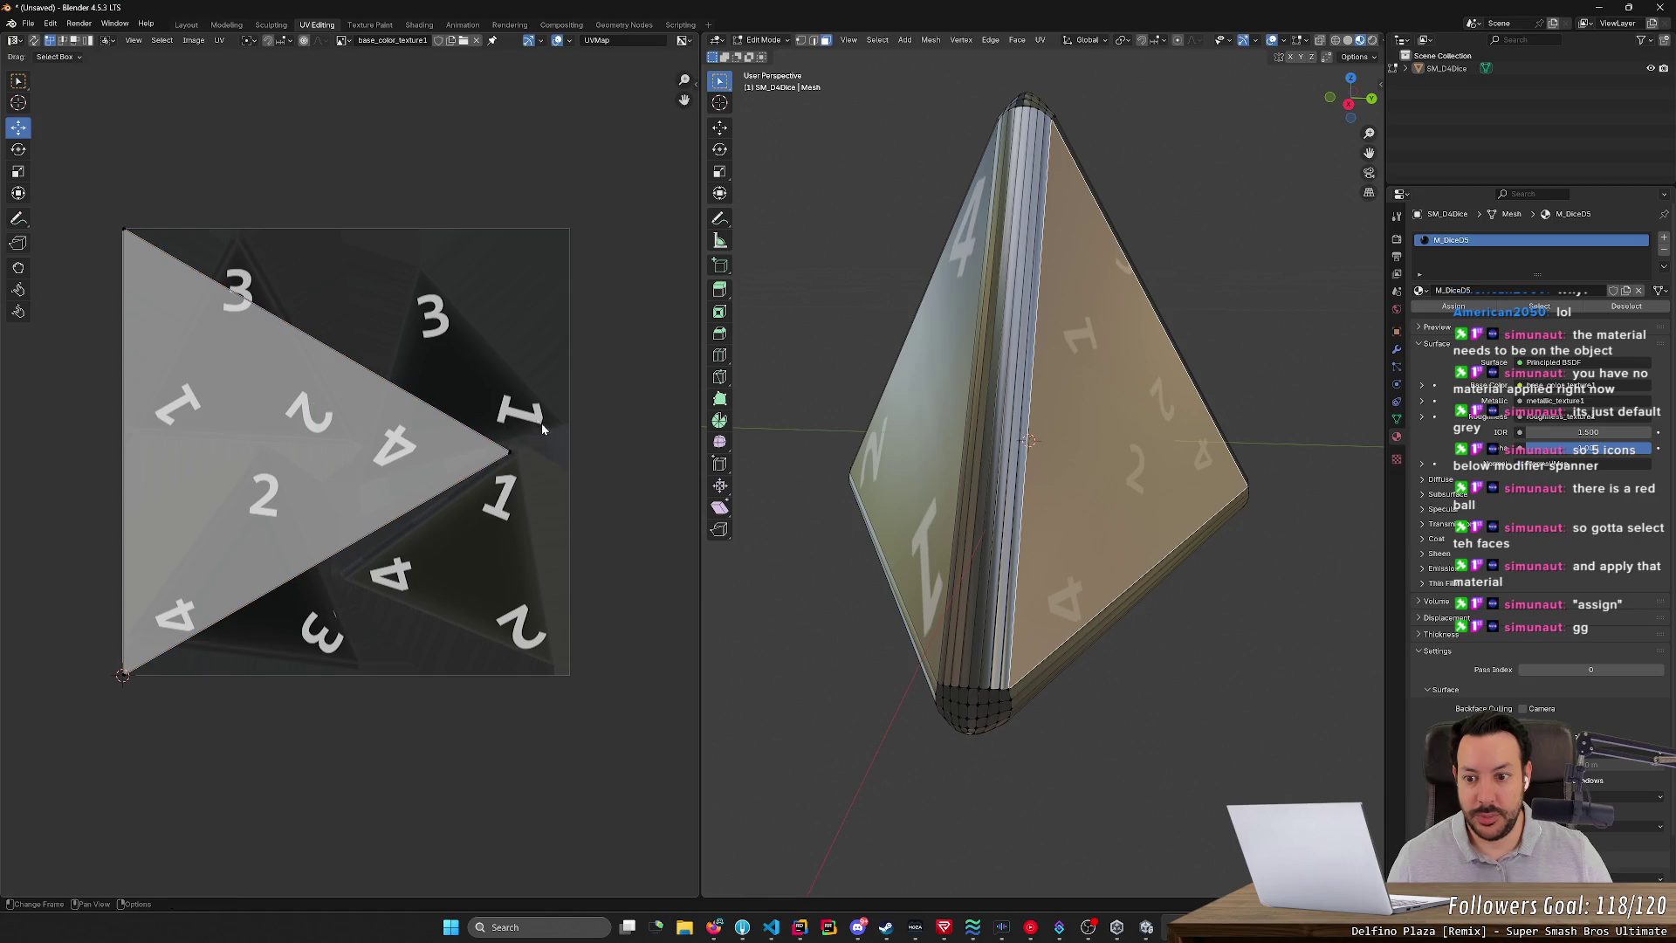
{"action": "mouse_move", "coordinate": [507, 451]}
{"action": "left_mouse_down"}
{"action": "mouse_move", "coordinate": [558, 421]}
{"action": "mouse_move", "coordinate": [500, 500]}
{"action": "left_mouse_up"}
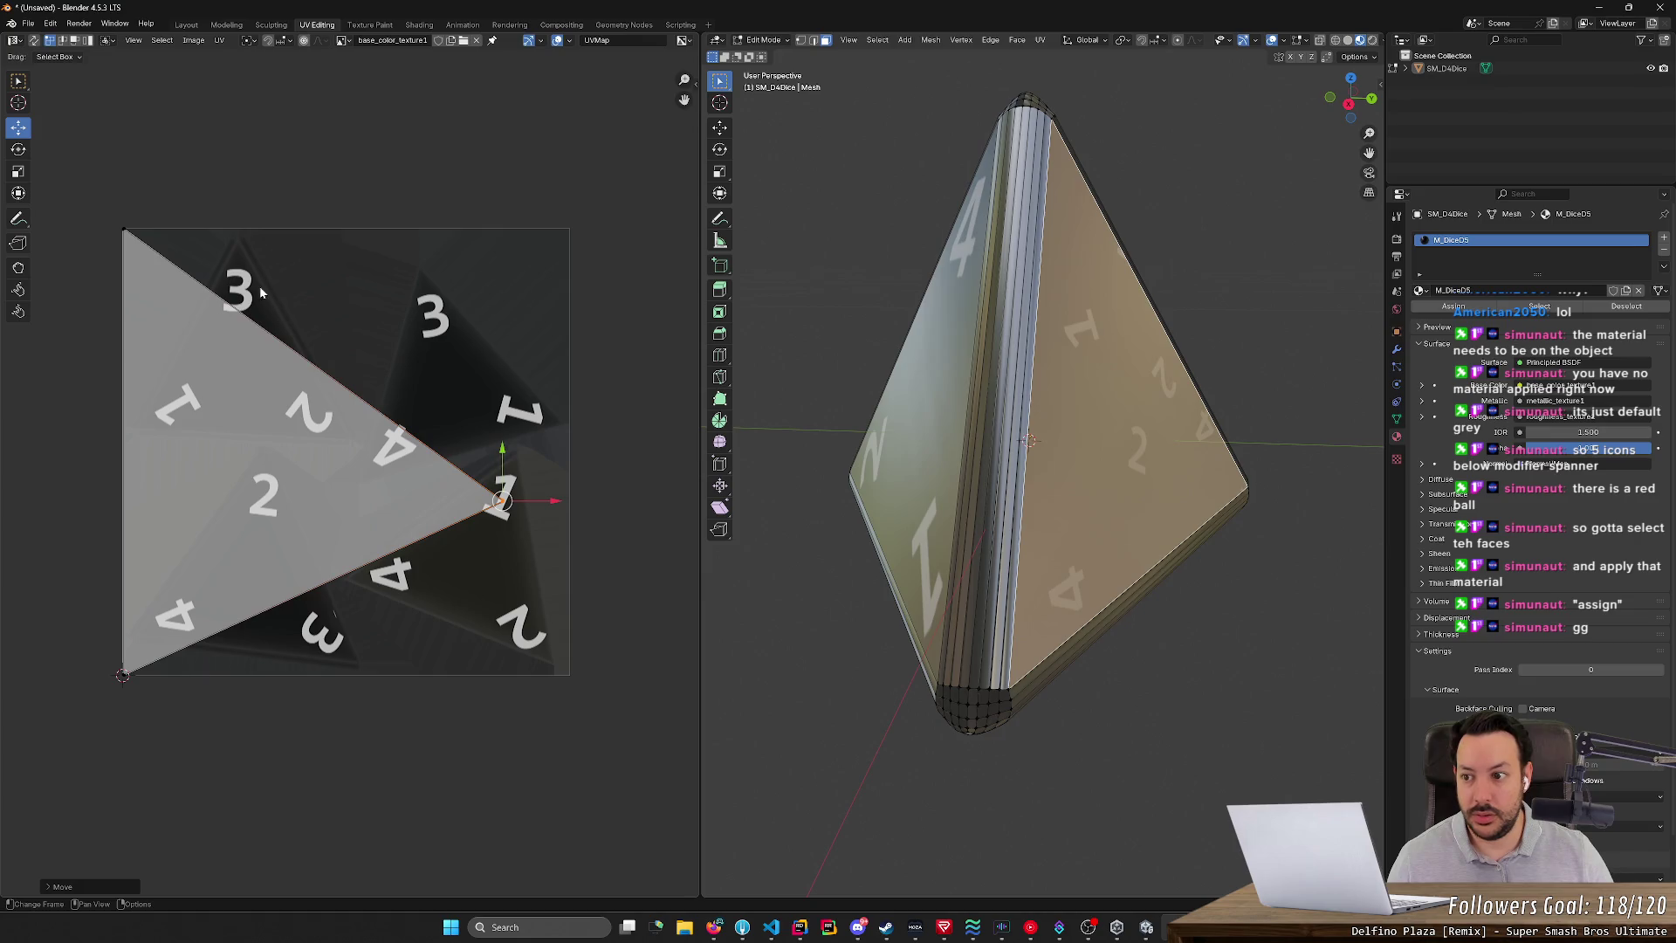
{"action": "left_click_drag", "start_coordinate": [122, 675], "coordinate": [559, 422]}
{"action": "left_click", "coordinate": [559, 423]}
{"action": "left_click", "coordinate": [506, 527]}
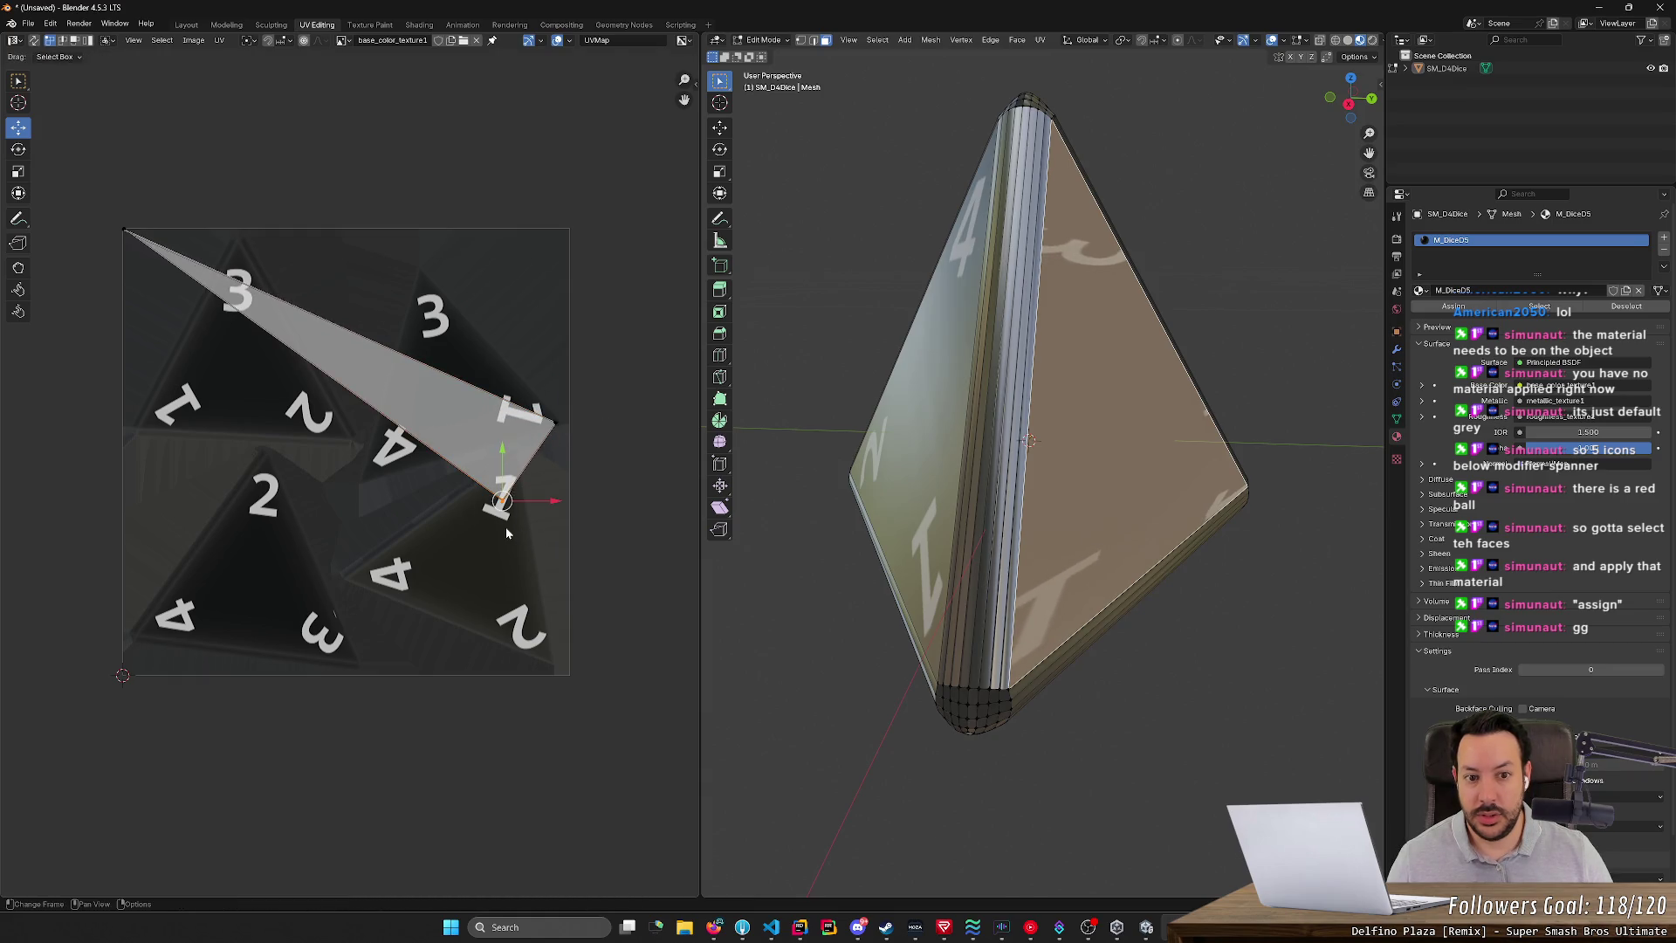
{"action": "mouse_move", "coordinate": [503, 518]}
{"action": "left_mouse_down"}
{"action": "mouse_move", "coordinate": [397, 465]}
{"action": "mouse_move", "coordinate": [423, 379]}
{"action": "mouse_move", "coordinate": [392, 292]}
{"action": "mouse_move", "coordinate": [417, 295]}
{"action": "mouse_move", "coordinate": [422, 274]}
{"action": "mouse_move", "coordinate": [124, 232]}
{"action": "mouse_move", "coordinate": [378, 502]}
{"action": "mouse_move", "coordinate": [363, 478]}
{"action": "mouse_move", "coordinate": [471, 465]}
{"action": "mouse_move", "coordinate": [488, 485]}
{"action": "mouse_move", "coordinate": [523, 432]}
{"action": "mouse_move", "coordinate": [416, 449]}
{"action": "mouse_move", "coordinate": [377, 494]}
{"action": "mouse_move", "coordinate": [396, 500]}
{"action": "mouse_move", "coordinate": [366, 486]}
{"action": "mouse_move", "coordinate": [363, 505]}
{"action": "mouse_move", "coordinate": [522, 550]}
{"action": "mouse_move", "coordinate": [495, 434]}
{"action": "mouse_move", "coordinate": [377, 492]}
{"action": "left_mouse_up"}
{"action": "scroll", "coordinate": [332, 482], "scroll_direction": "up", "scroll_amount": 1}
{"action": "scroll", "coordinate": [332, 482], "scroll_direction": "up", "scroll_amount": 6}
{"action": "scroll", "coordinate": [554, 568], "scroll_direction": "down", "scroll_amount": 5}
- Zoom in and nudge the right and top UV corners exactly onto the triangle tips
{"action": "scroll", "coordinate": [517, 556], "scroll_direction": "up", "scroll_amount": 4}
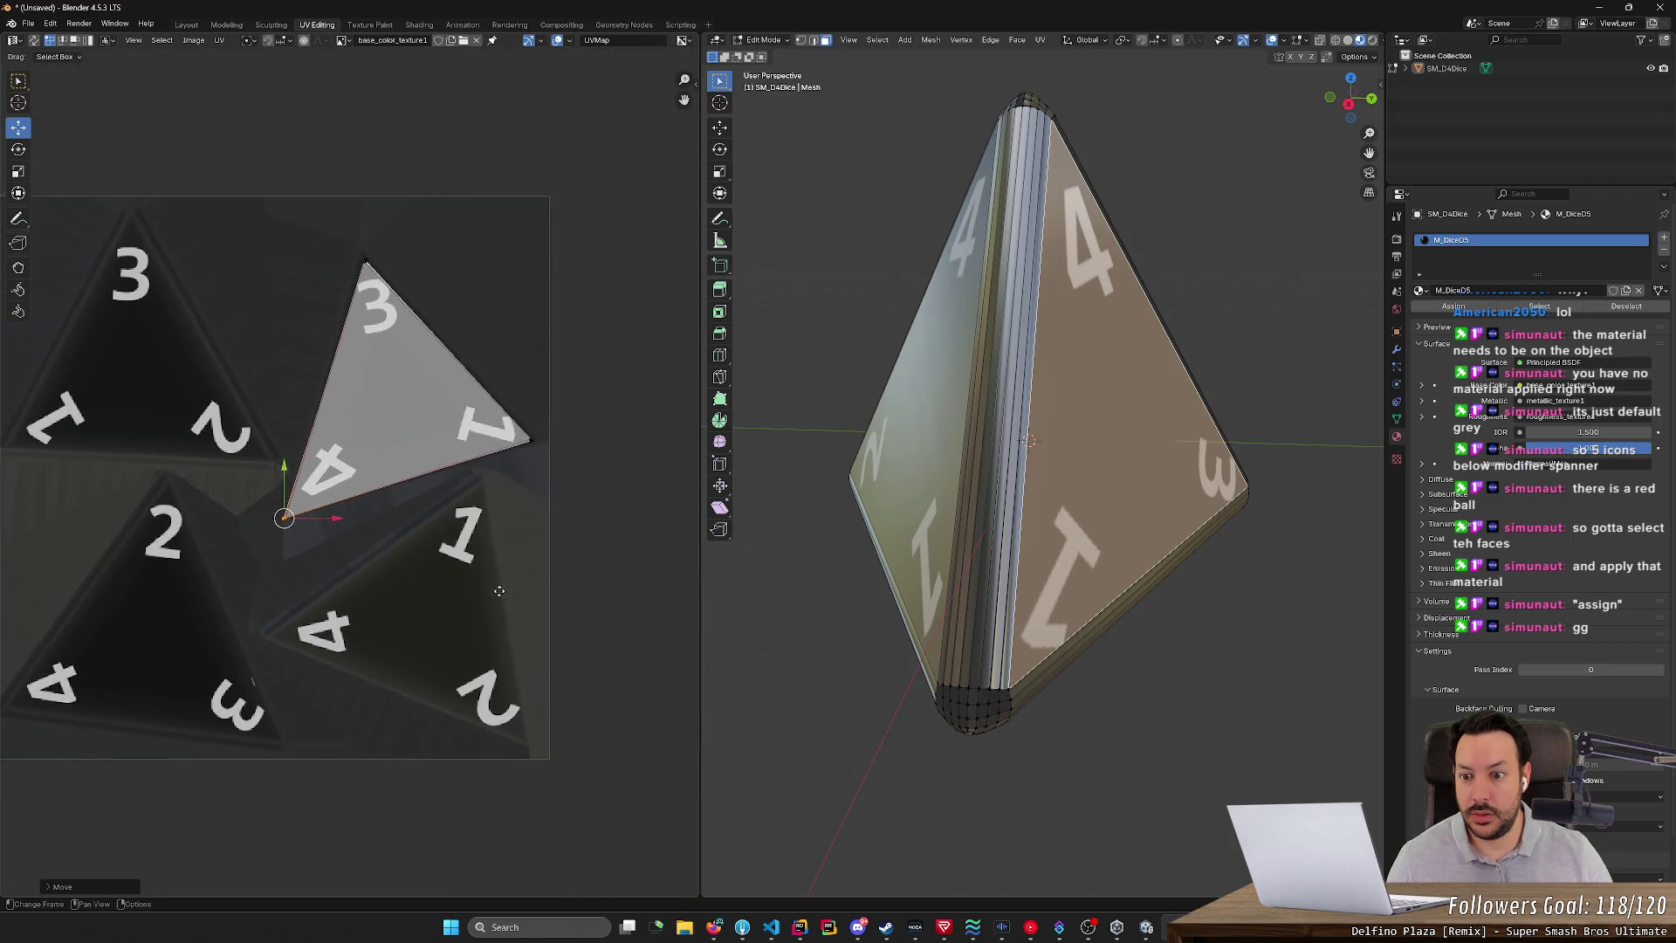
{"action": "scroll", "coordinate": [517, 556], "scroll_direction": "up", "scroll_amount": 2}
{"action": "left_click", "coordinate": [484, 421]}
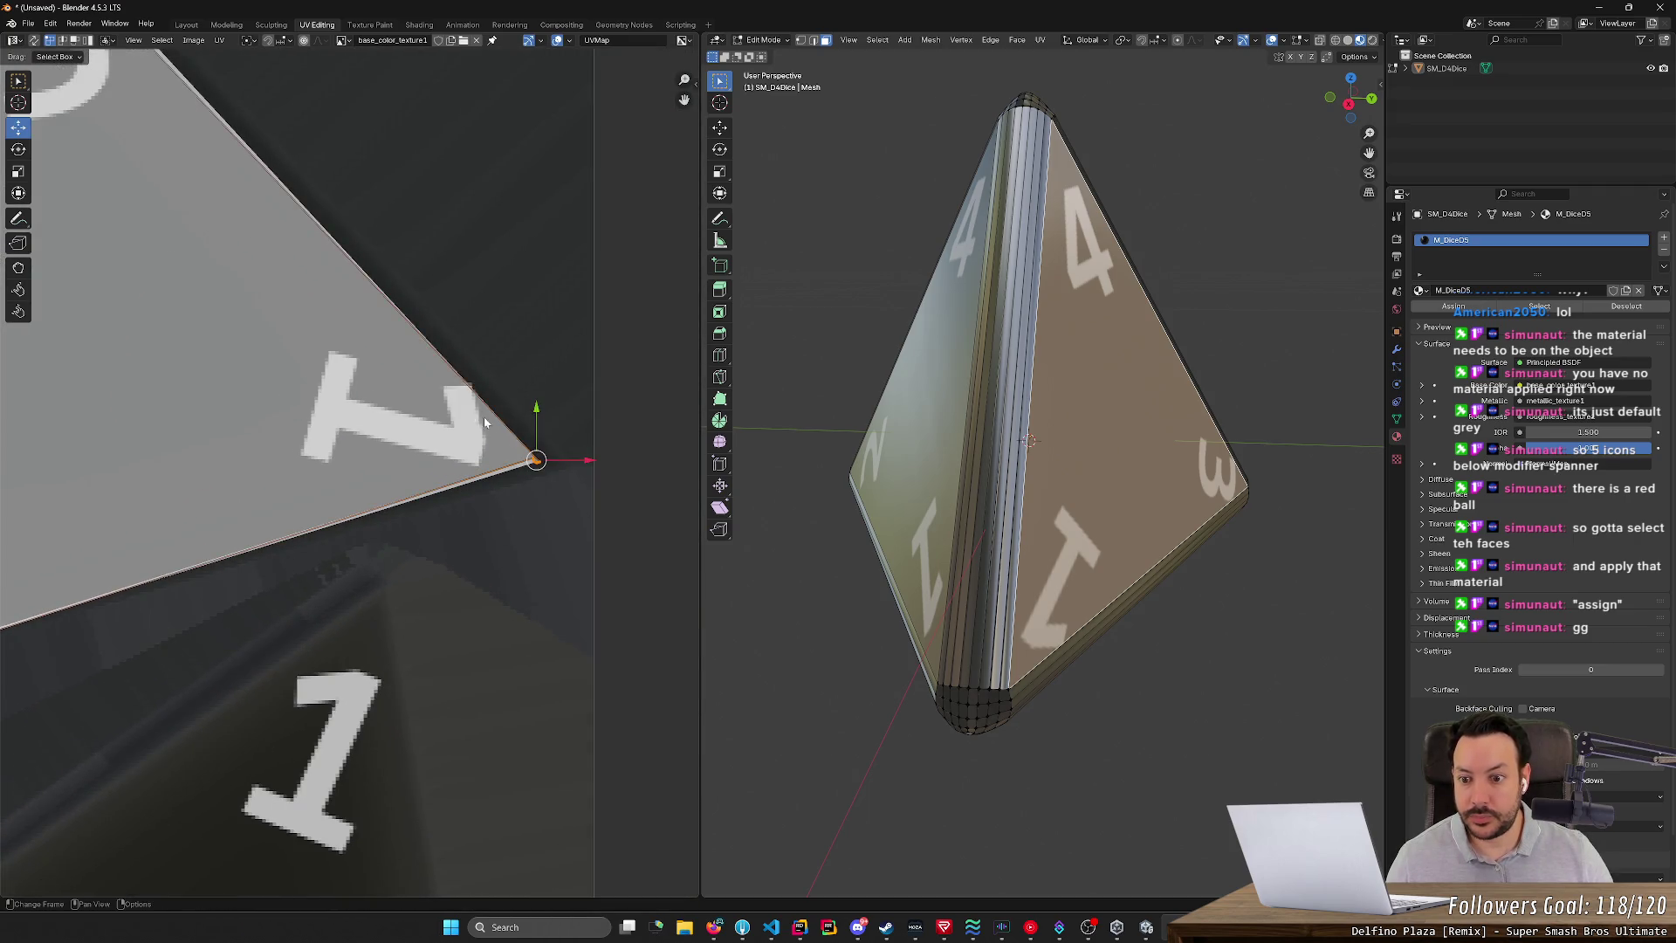
{"action": "left_click_drag", "start_coordinate": [536, 460], "coordinate": [572, 470]}
{"action": "scroll", "coordinate": [427, 259], "scroll_direction": "down", "scroll_amount": 4}
{"action": "scroll", "coordinate": [317, 416], "scroll_direction": "up", "scroll_amount": 5}
{"action": "scroll", "coordinate": [349, 489], "scroll_direction": "up", "scroll_amount": 4}
{"action": "mouse_move", "coordinate": [378, 359]}
{"action": "left_mouse_down"}
{"action": "mouse_move", "coordinate": [494, 471]}
{"action": "mouse_move", "coordinate": [468, 354]}
{"action": "left_mouse_up"}
{"action": "scroll", "coordinate": [369, 411], "scroll_direction": "down", "scroll_amount": 4}
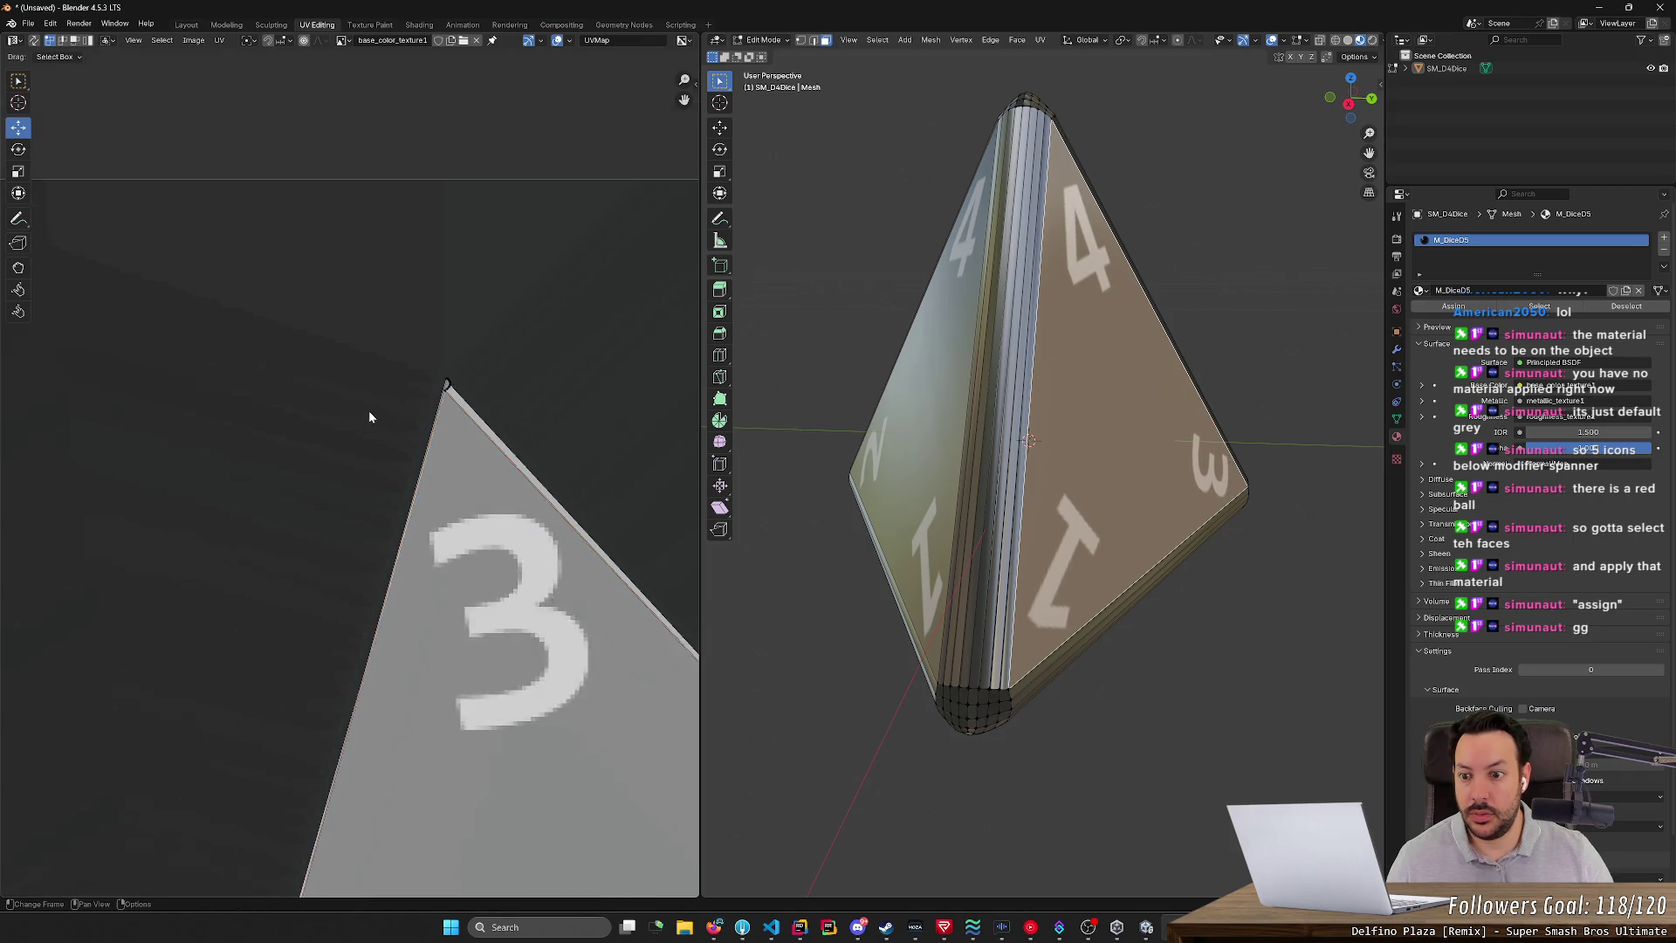
- Deselect and orbit the die to check the 4-1-3 and 4-2-1 numbered faces
{"action": "left_click", "coordinate": [1039, 745]}
{"action": "mouse_move", "coordinate": [1040, 745]}
{"action": "middle_mouse_down"}
{"action": "mouse_move", "coordinate": [1087, 721]}
{"action": "mouse_move", "coordinate": [1057, 316]}
{"action": "middle_mouse_up"}
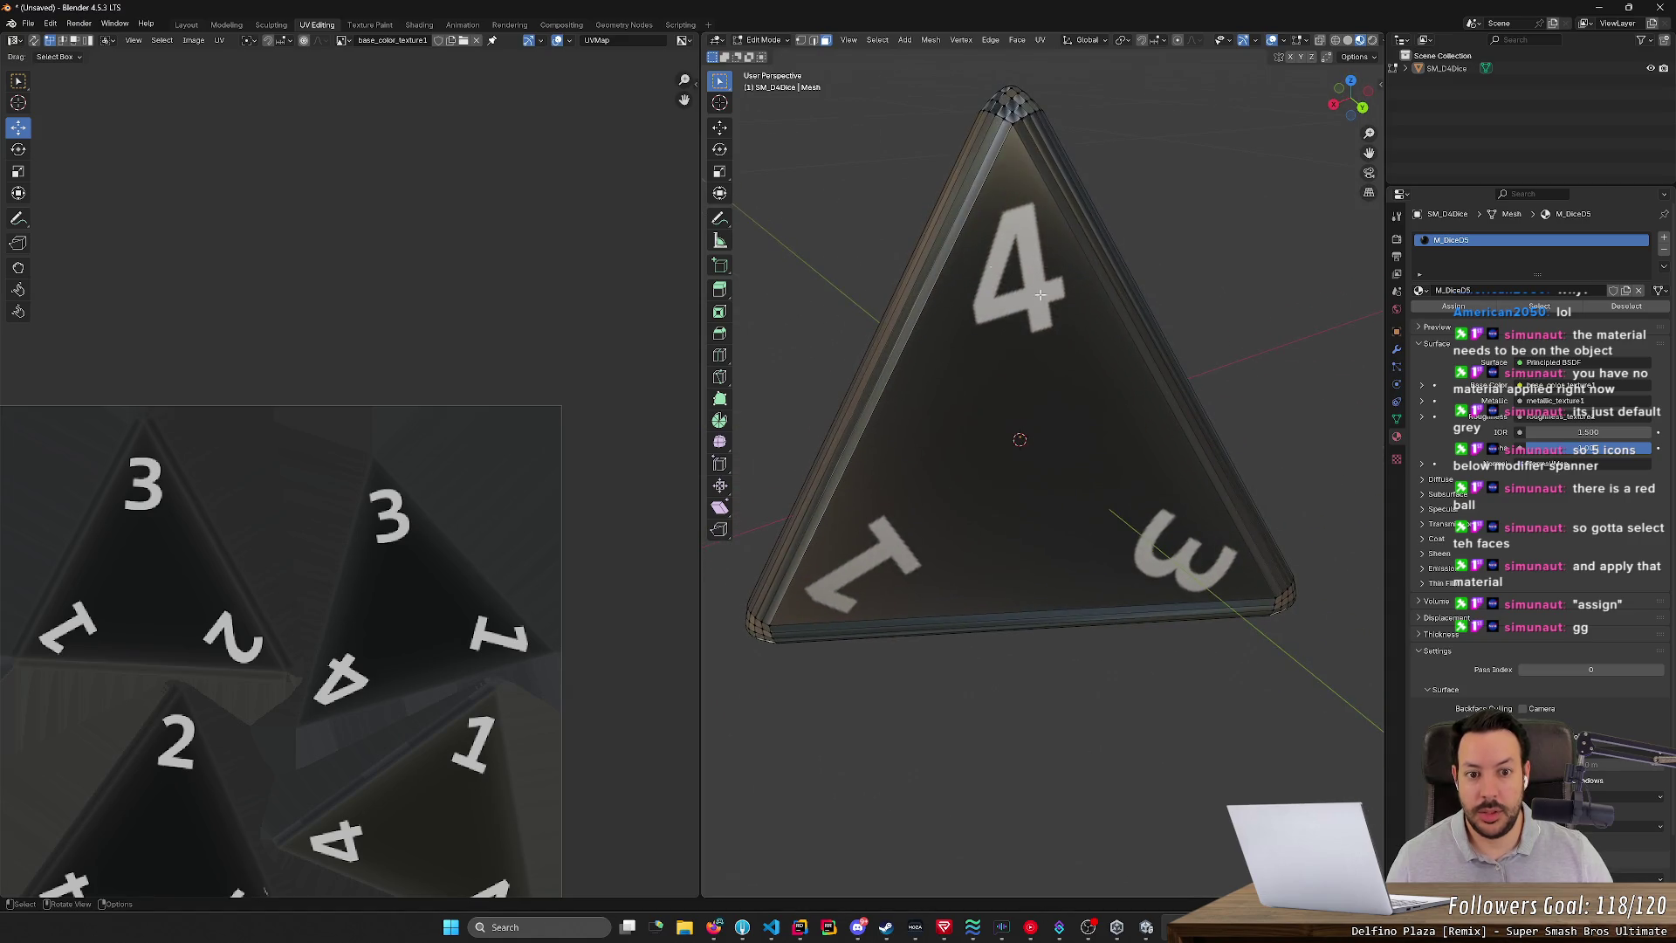
{"action": "mouse_move", "coordinate": [628, 709]}
{"action": "middle_mouse_down"}
{"action": "mouse_move", "coordinate": [608, 735]}
{"action": "mouse_move", "coordinate": [822, 494]}
{"action": "middle_mouse_up"}
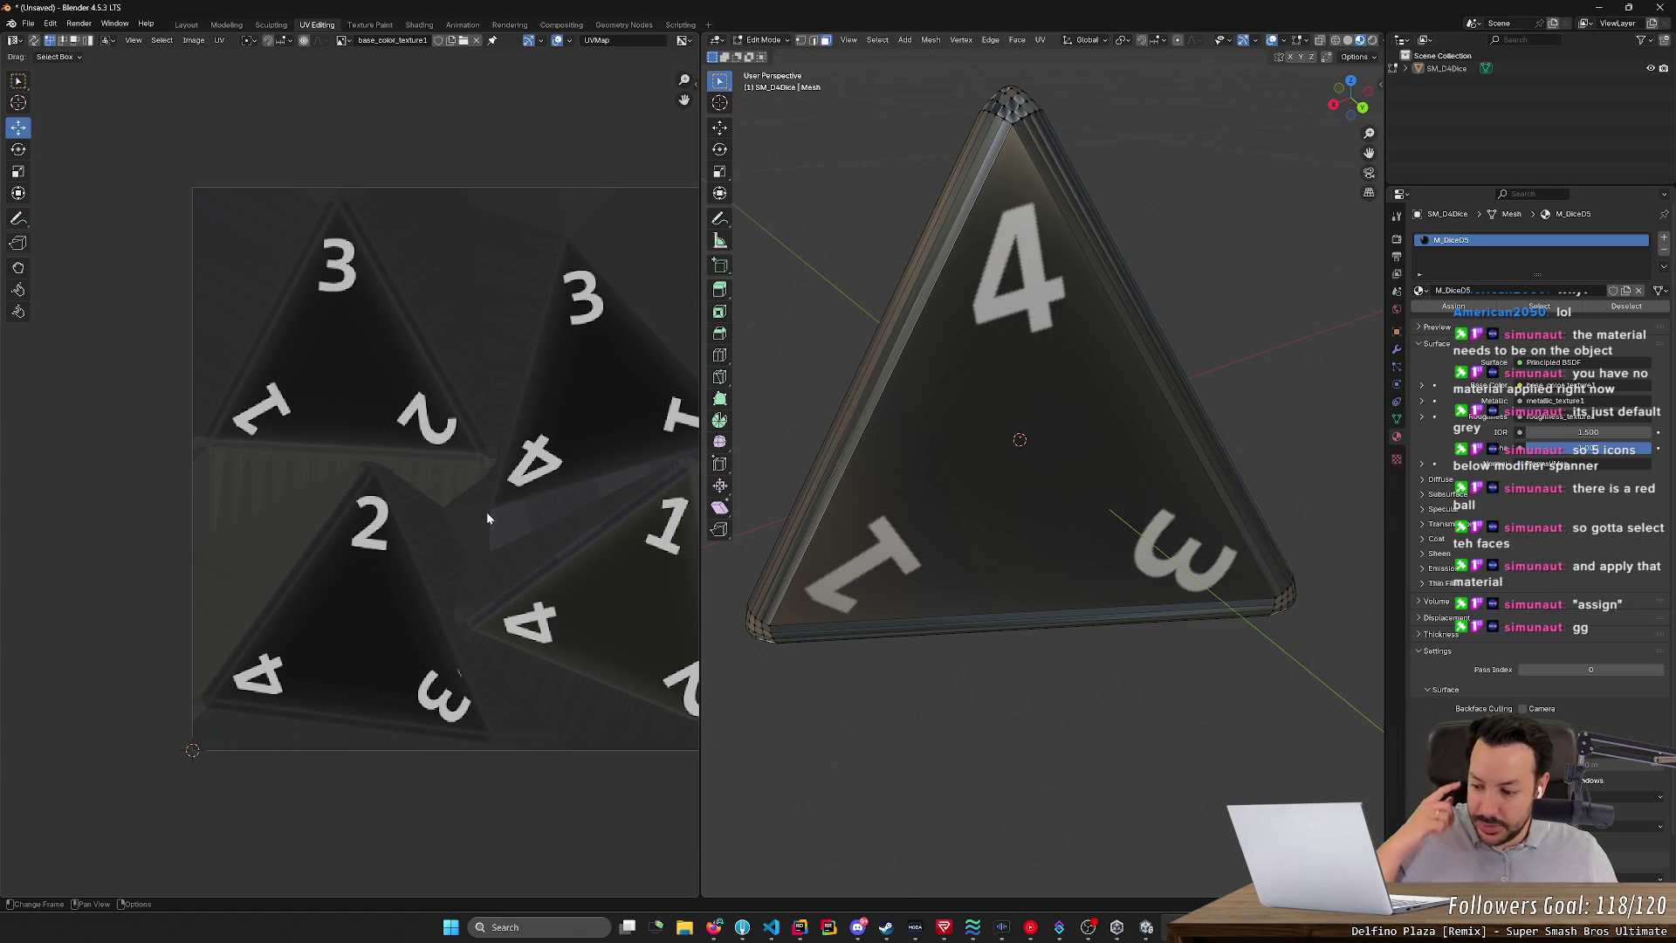
{"action": "mouse_move", "coordinate": [1043, 659]}
{"action": "middle_mouse_down"}
{"action": "mouse_move", "coordinate": [1047, 621]}
{"action": "mouse_move", "coordinate": [1048, 646]}
{"action": "mouse_move", "coordinate": [1129, 617]}
{"action": "mouse_move", "coordinate": [553, 587]}
{"action": "middle_mouse_up"}
{"action": "mouse_move", "coordinate": [1047, 491]}
{"action": "middle_mouse_down"}
{"action": "mouse_move", "coordinate": [935, 682]}
{"action": "mouse_move", "coordinate": [838, 689]}
{"action": "mouse_move", "coordinate": [838, 711]}
{"action": "mouse_move", "coordinate": [706, 689]}
{"action": "middle_mouse_up"}
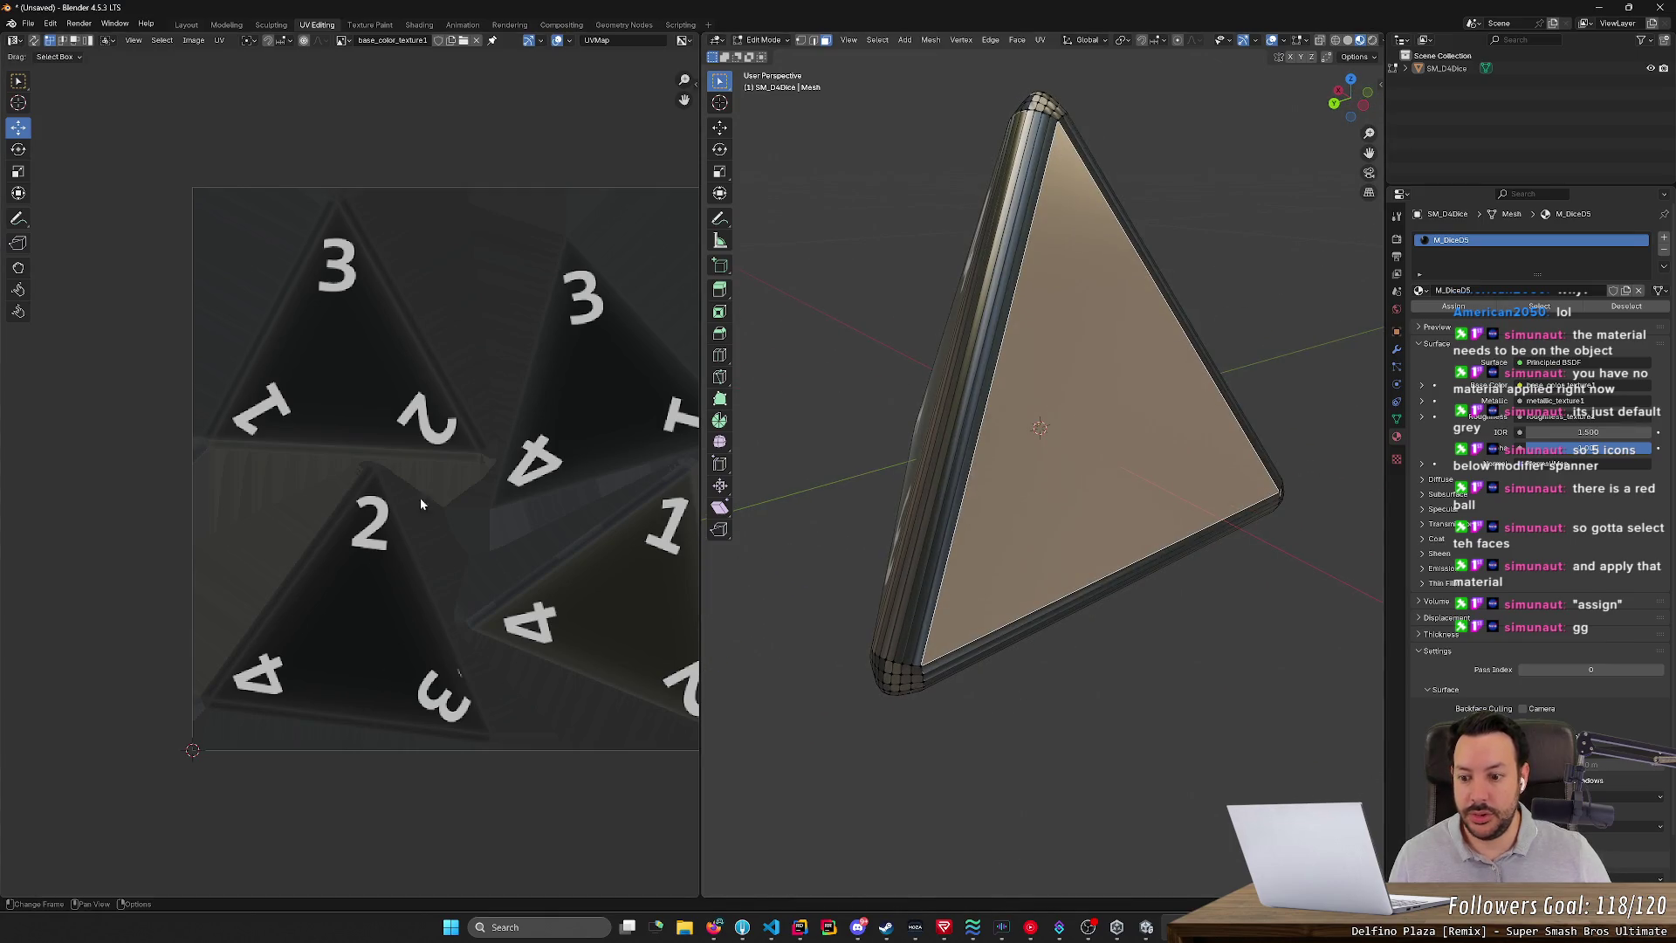
{"action": "scroll", "coordinate": [385, 496], "scroll_direction": "down", "scroll_amount": 2}
{"action": "right_click", "coordinate": [1075, 417]}
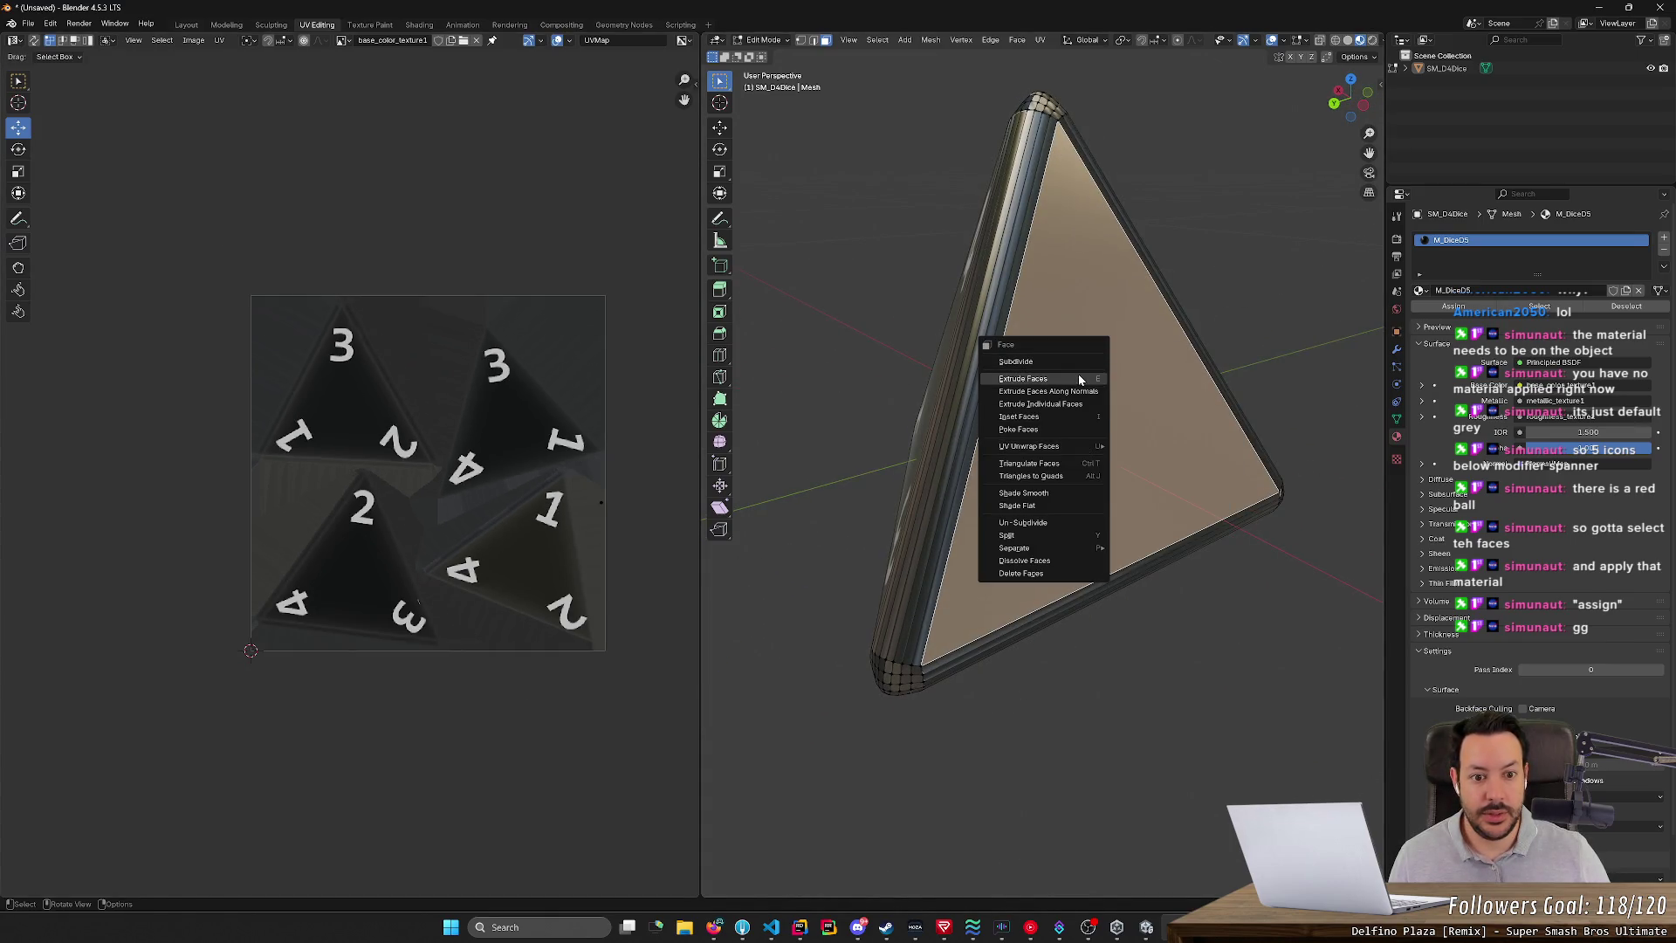
{"action": "mouse_move", "coordinate": [1086, 450]}
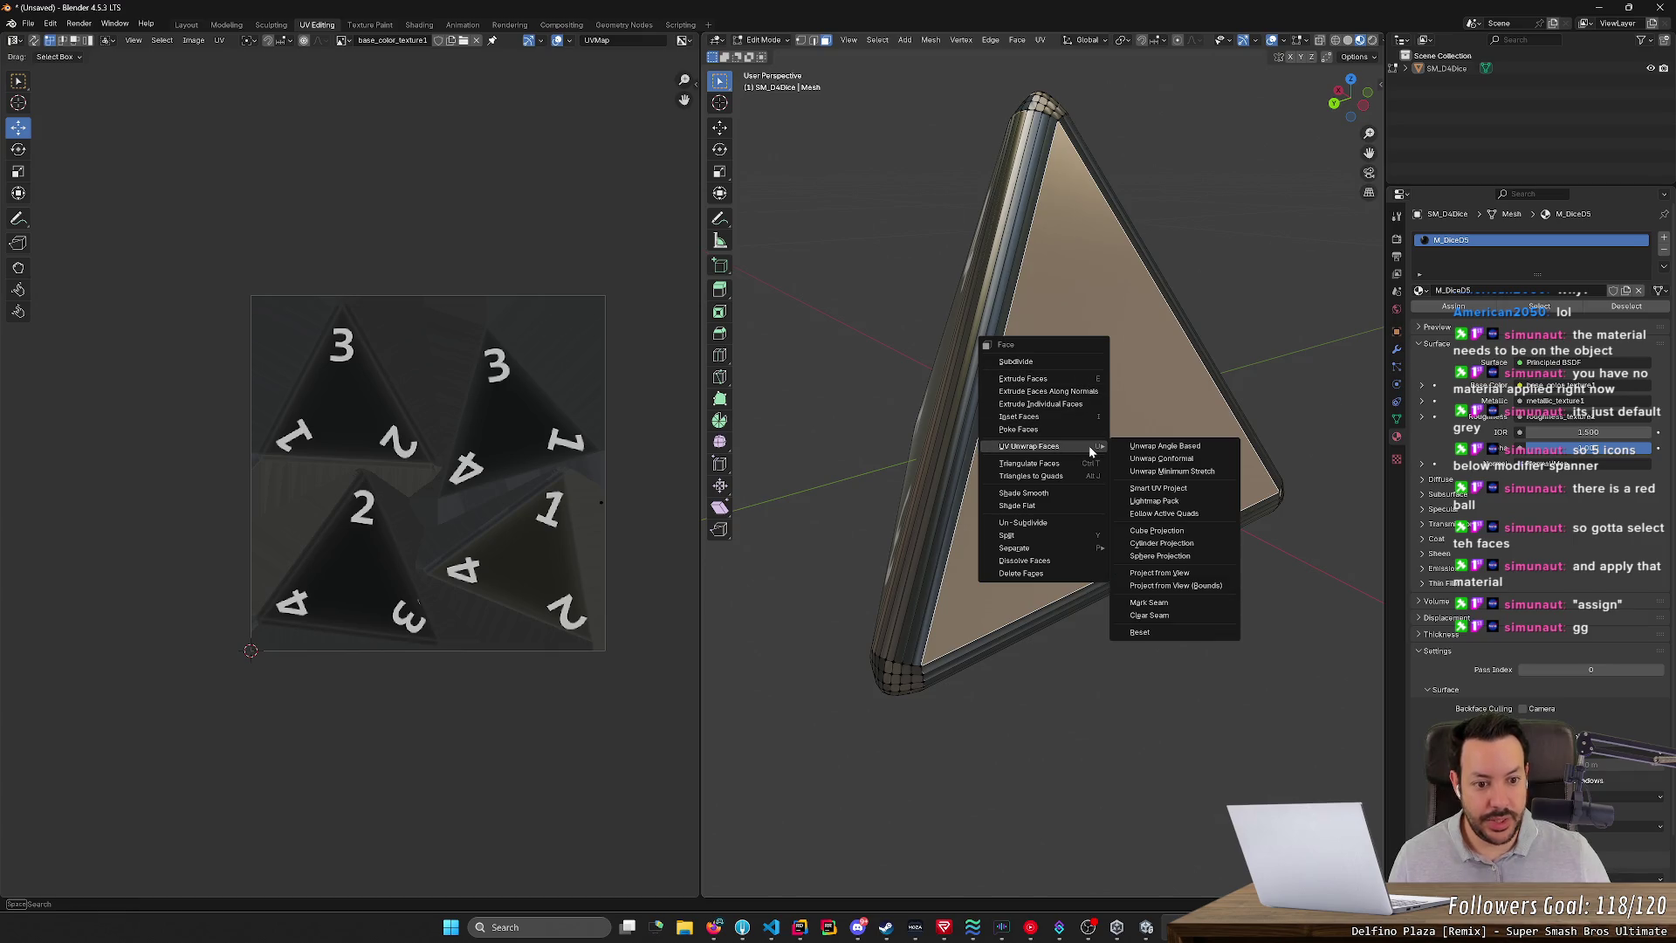
{"action": "left_click", "coordinate": [1164, 446]}
{"action": "middle_click_drag", "start_coordinate": [1163, 446], "coordinate": [1063, 412]}
{"action": "left_click", "coordinate": [1063, 411]}
{"action": "scroll", "coordinate": [553, 422], "scroll_direction": "up", "scroll_amount": 4}
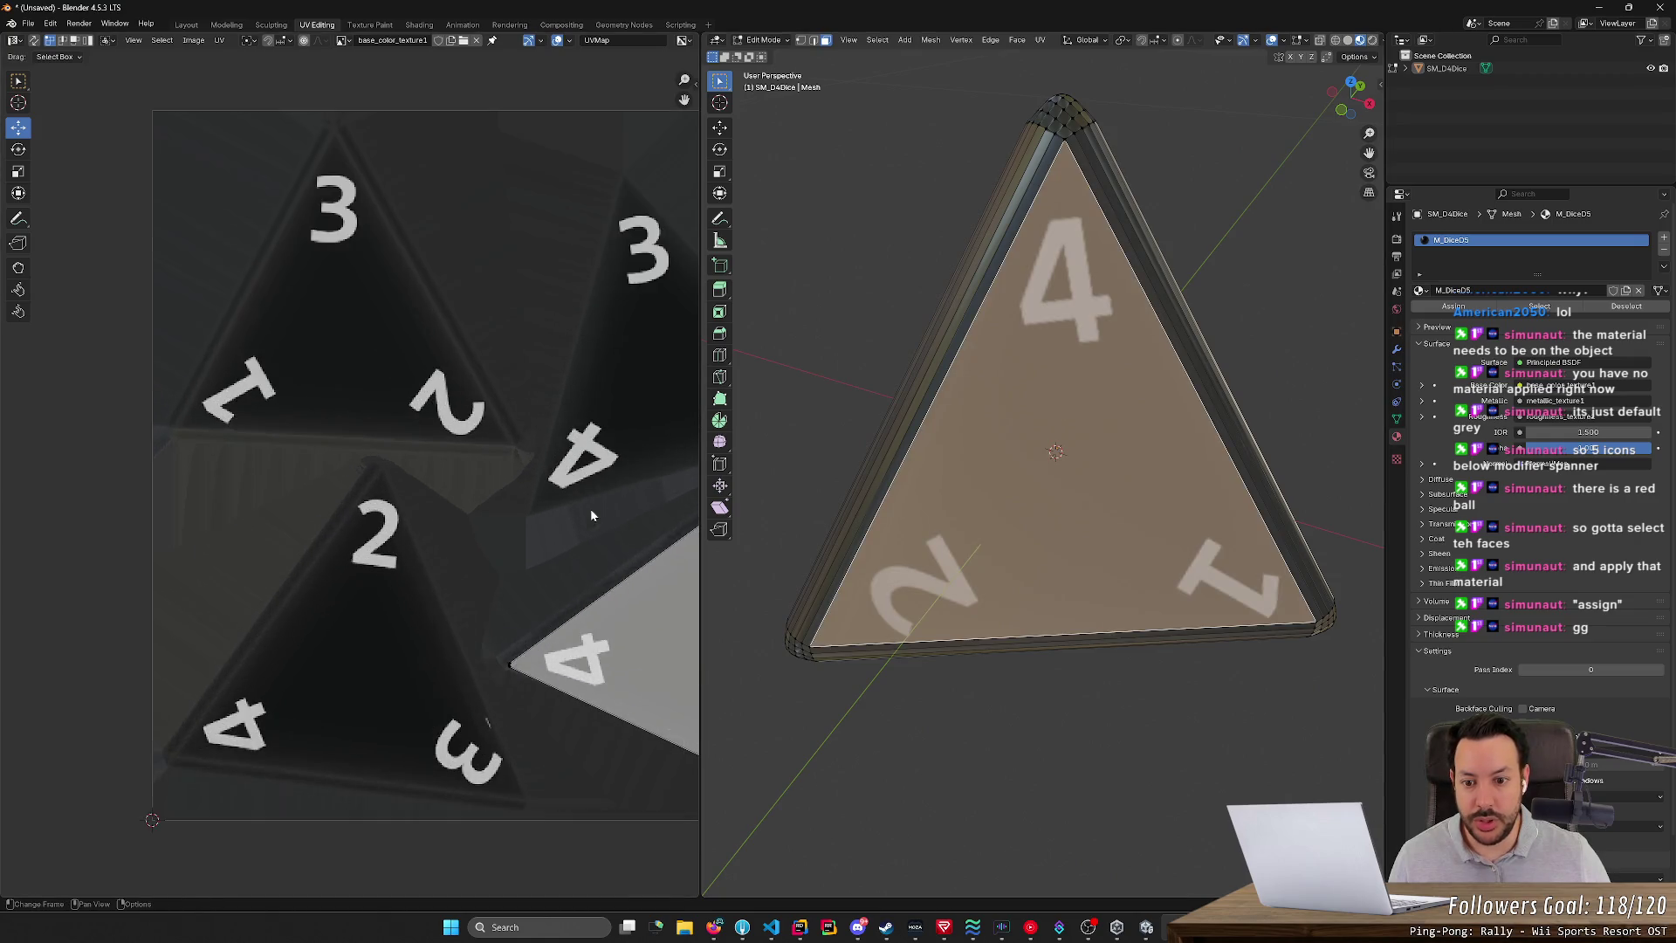
{"action": "scroll", "coordinate": [553, 549], "scroll_direction": "up", "scroll_amount": 8}
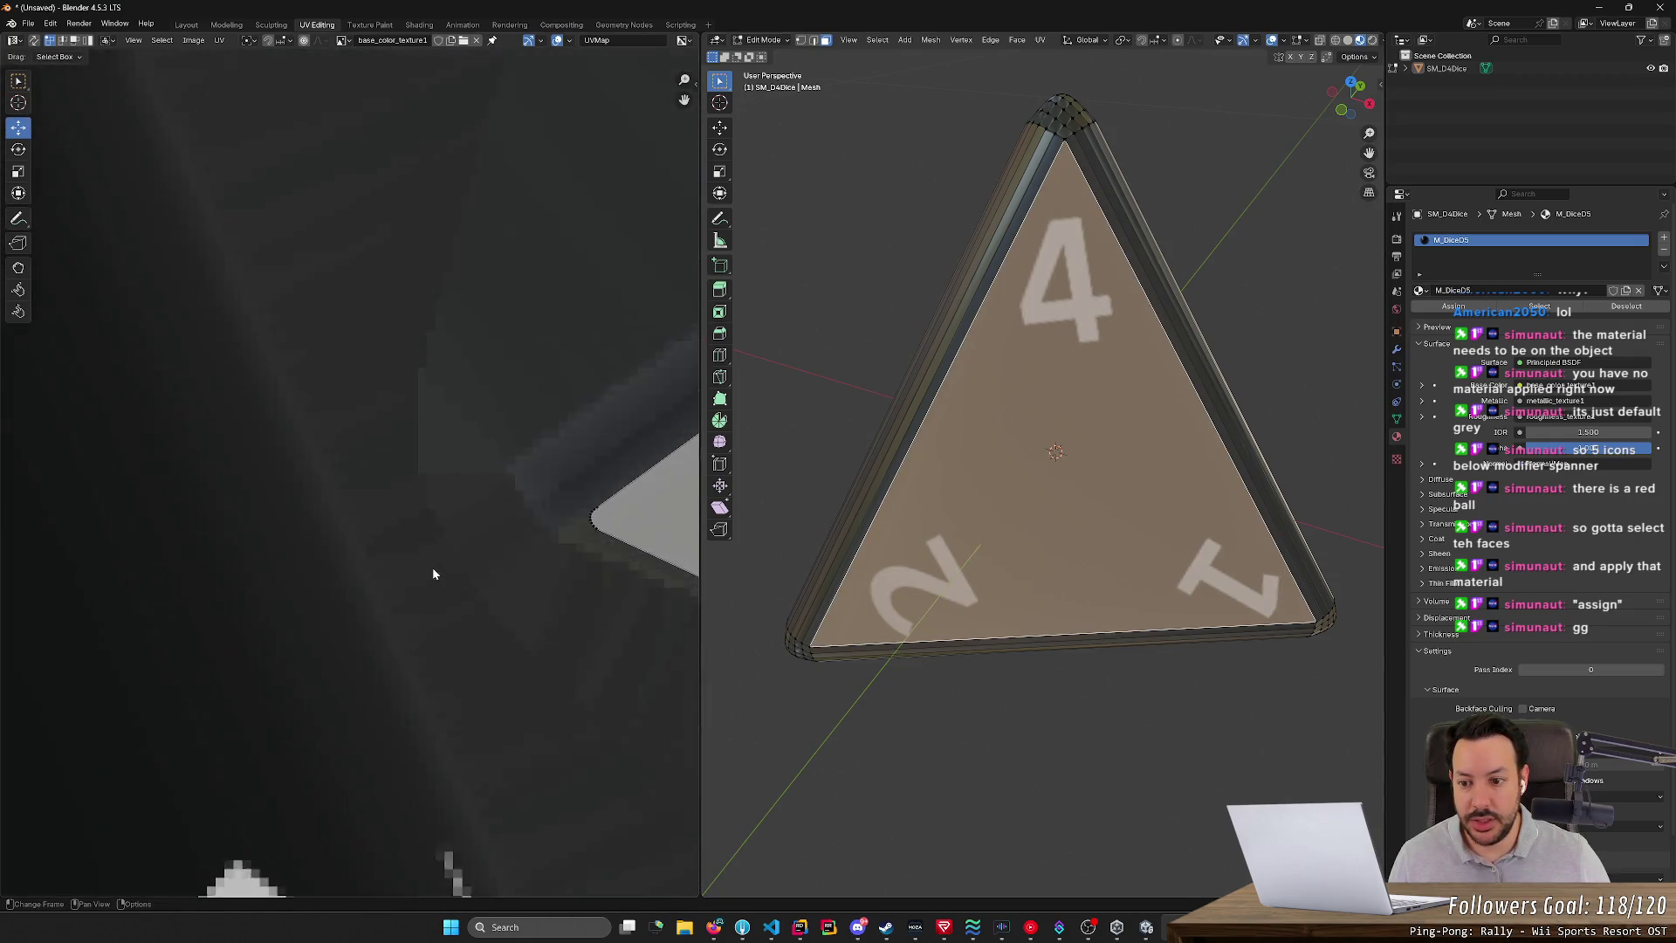
{"action": "mouse_move", "coordinate": [626, 534]}
{"action": "middle_mouse_down"}
{"action": "mouse_move", "coordinate": [348, 478]}
{"action": "mouse_move", "coordinate": [380, 486]}
{"action": "middle_mouse_up"}
{"action": "scroll", "coordinate": [380, 485], "scroll_direction": "up", "scroll_amount": 2}
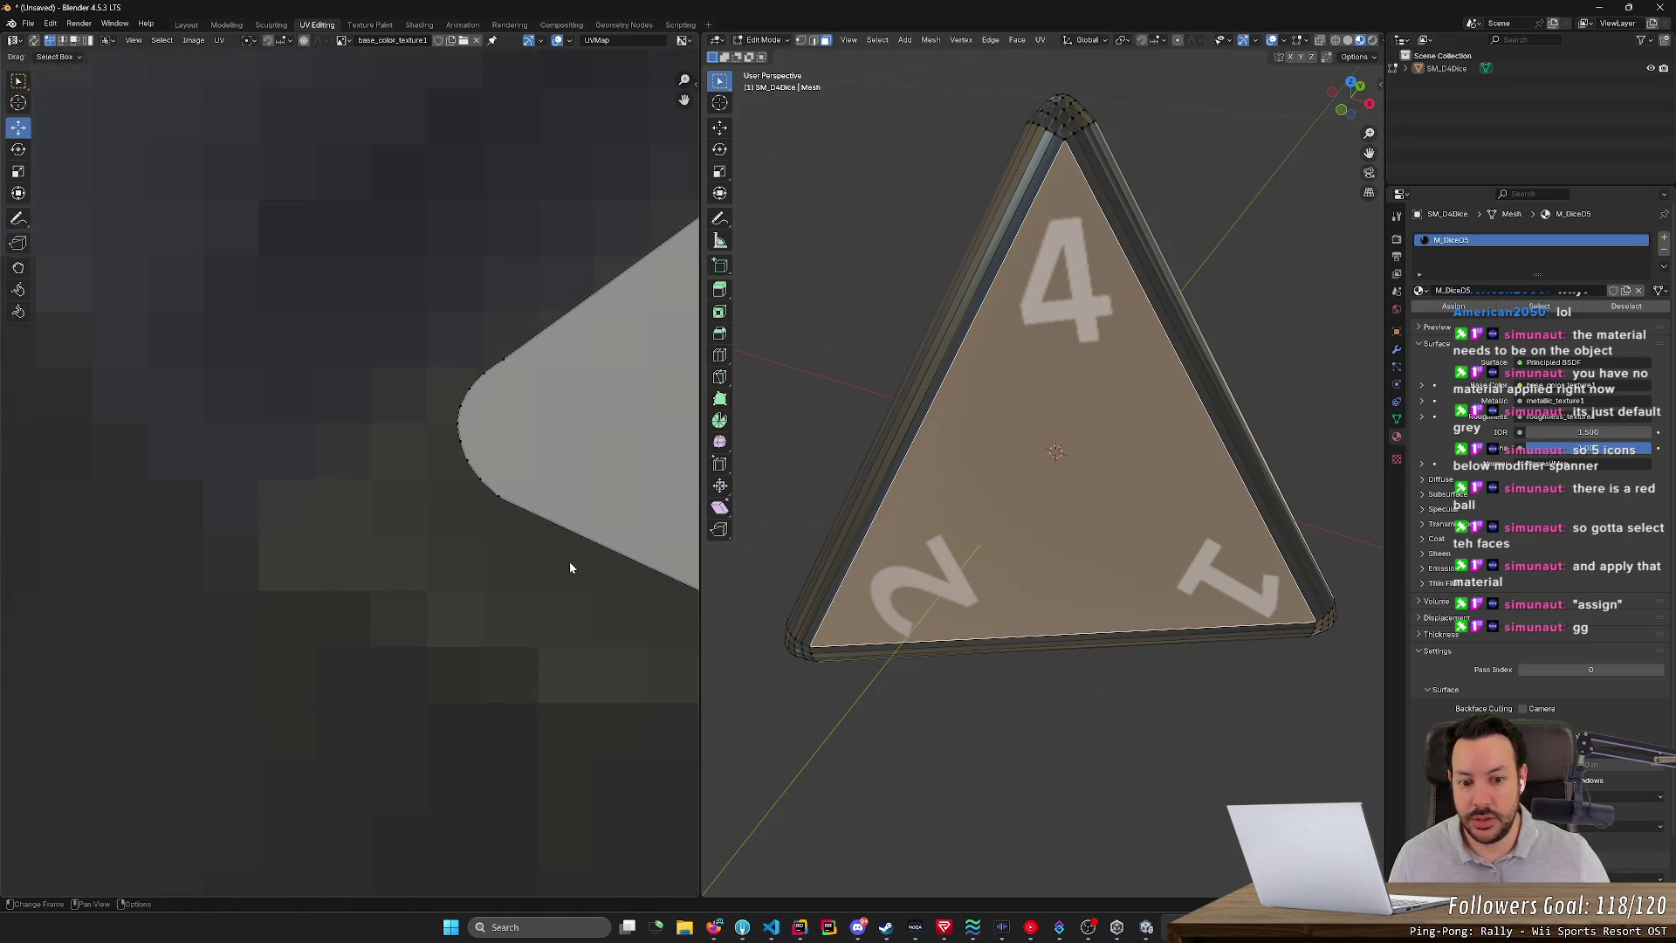
{"action": "scroll", "coordinate": [476, 566], "scroll_direction": "down", "scroll_amount": 8}
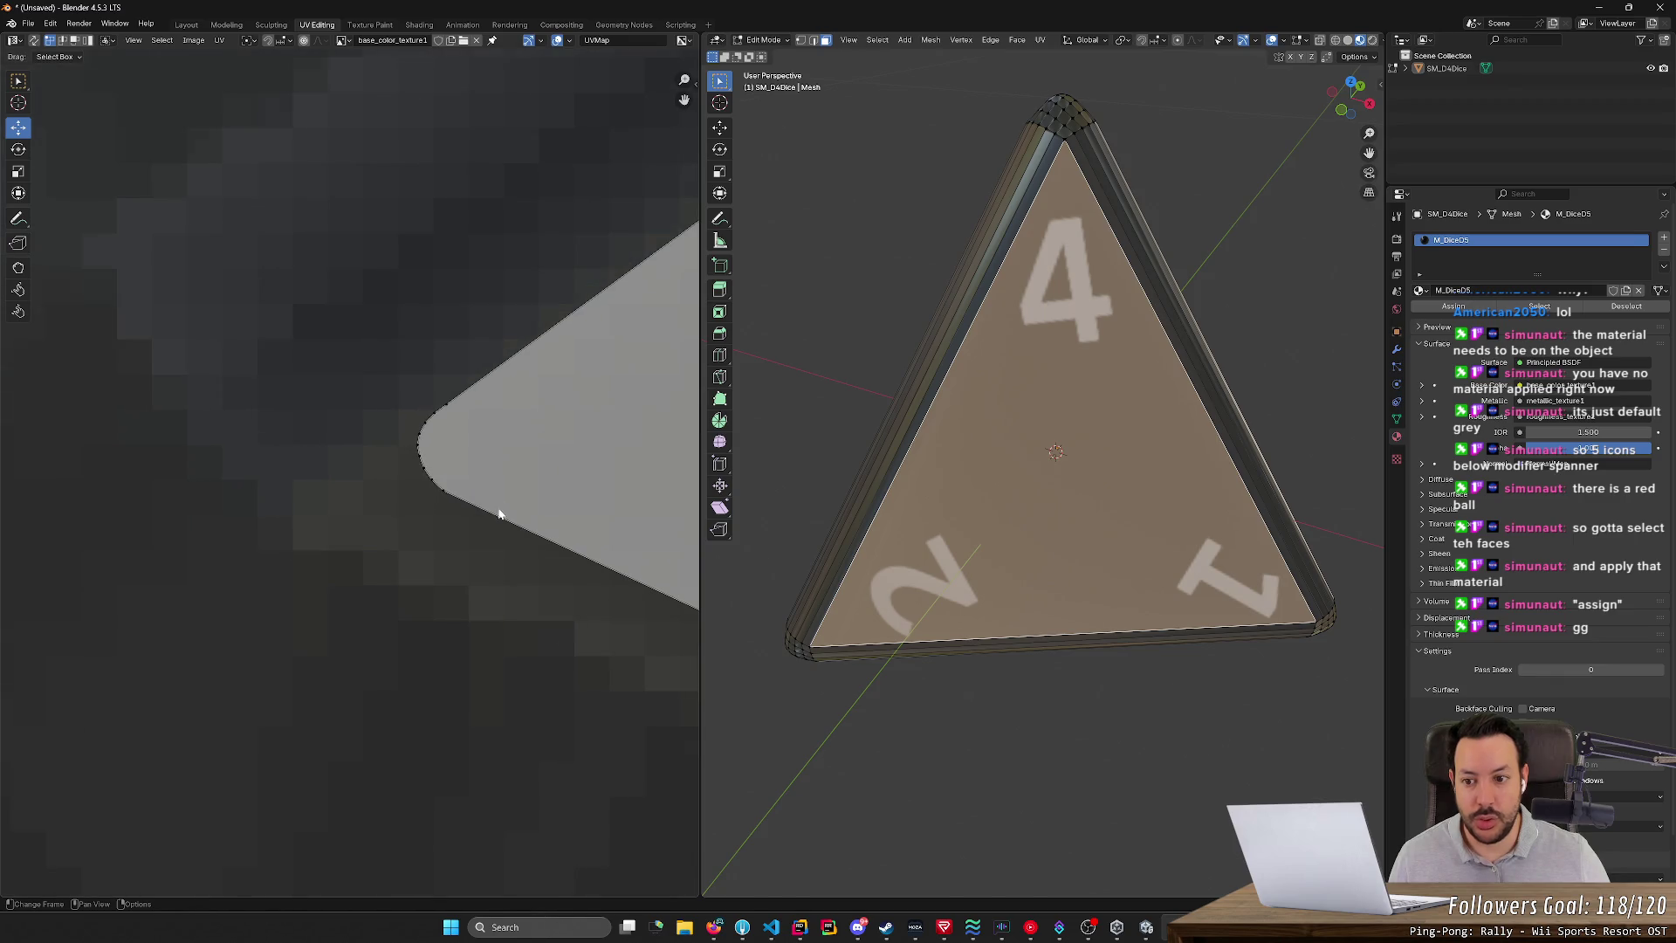
{"action": "scroll", "coordinate": [477, 565], "scroll_direction": "down", "scroll_amount": 3}
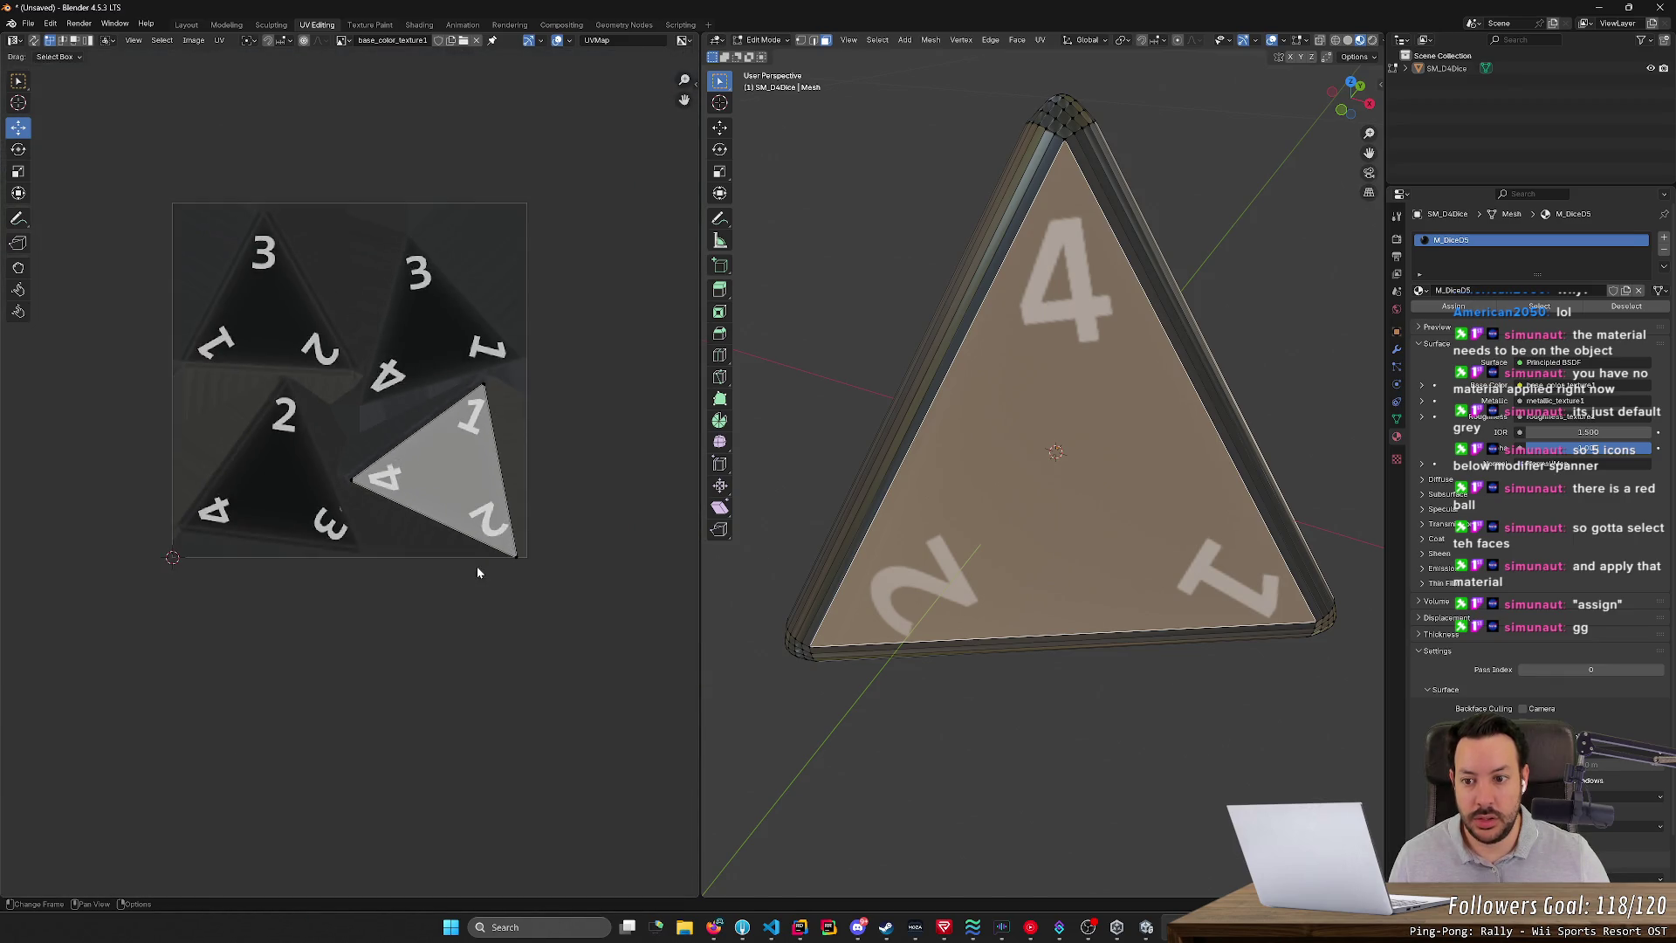
{"action": "scroll", "coordinate": [476, 566], "scroll_direction": "up", "scroll_amount": 10}
{"action": "mouse_move", "coordinate": [617, 238]}
{"action": "middle_mouse_down"}
{"action": "mouse_move", "coordinate": [226, 404]}
{"action": "mouse_move", "coordinate": [599, 187]}
{"action": "mouse_move", "coordinate": [486, 300]}
{"action": "middle_mouse_up"}
{"action": "scroll", "coordinate": [486, 299], "scroll_direction": "up", "scroll_amount": 2}
{"action": "scroll", "coordinate": [453, 406], "scroll_direction": "down", "scroll_amount": 4}
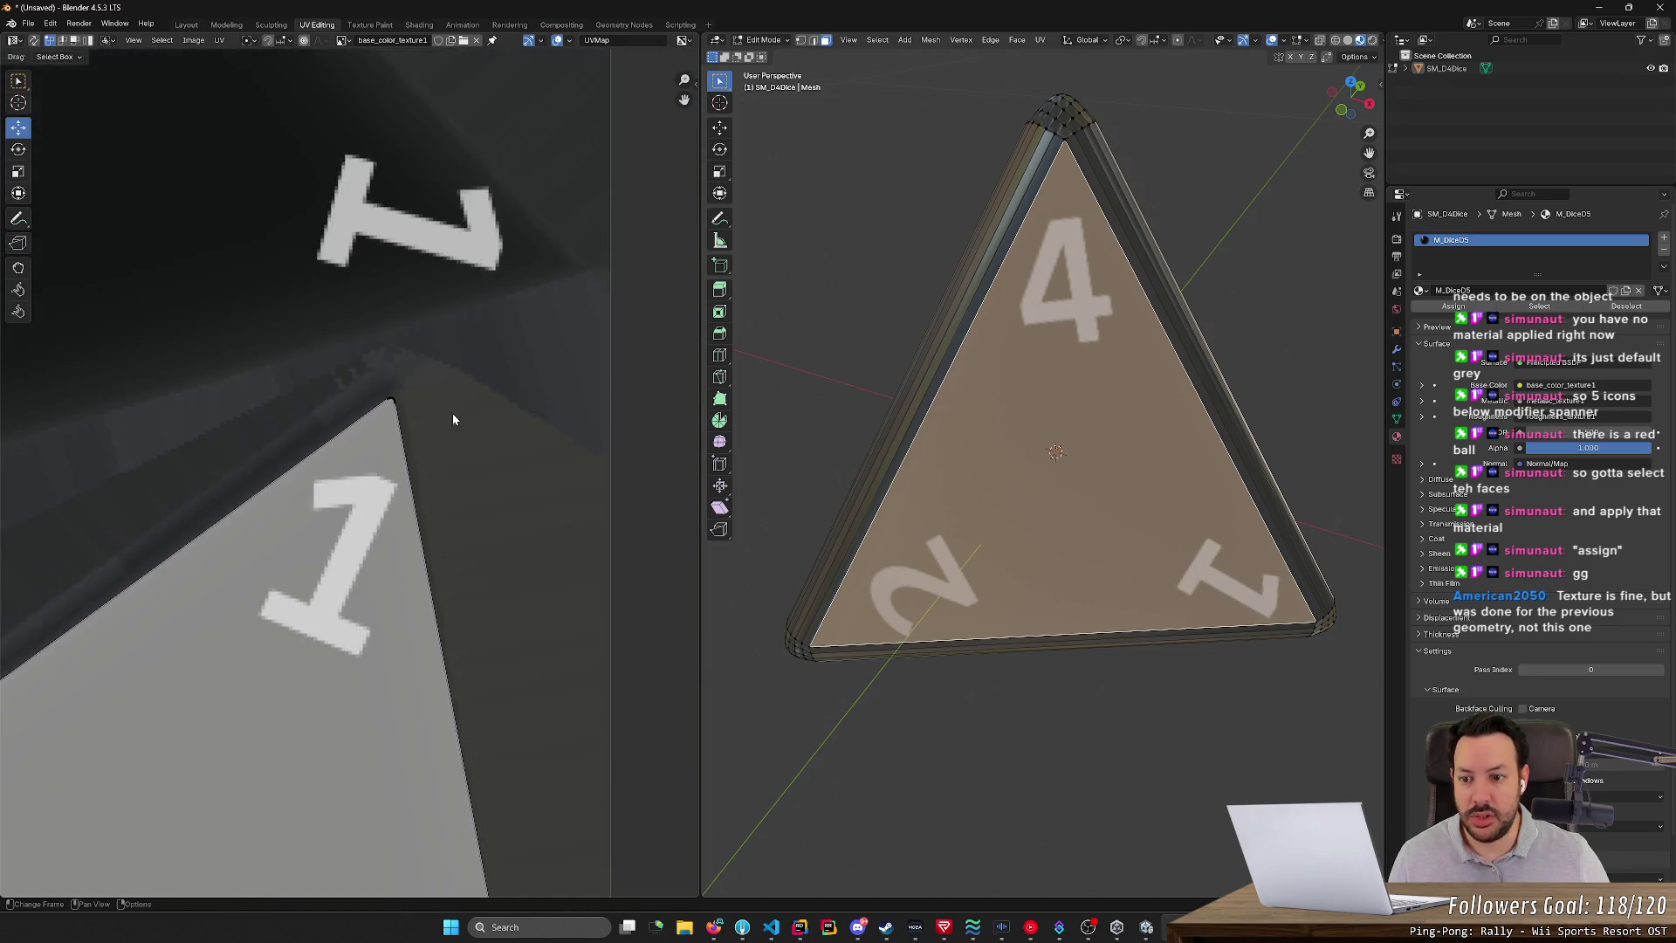
{"action": "scroll", "coordinate": [416, 484], "scroll_direction": "down", "scroll_amount": 5}
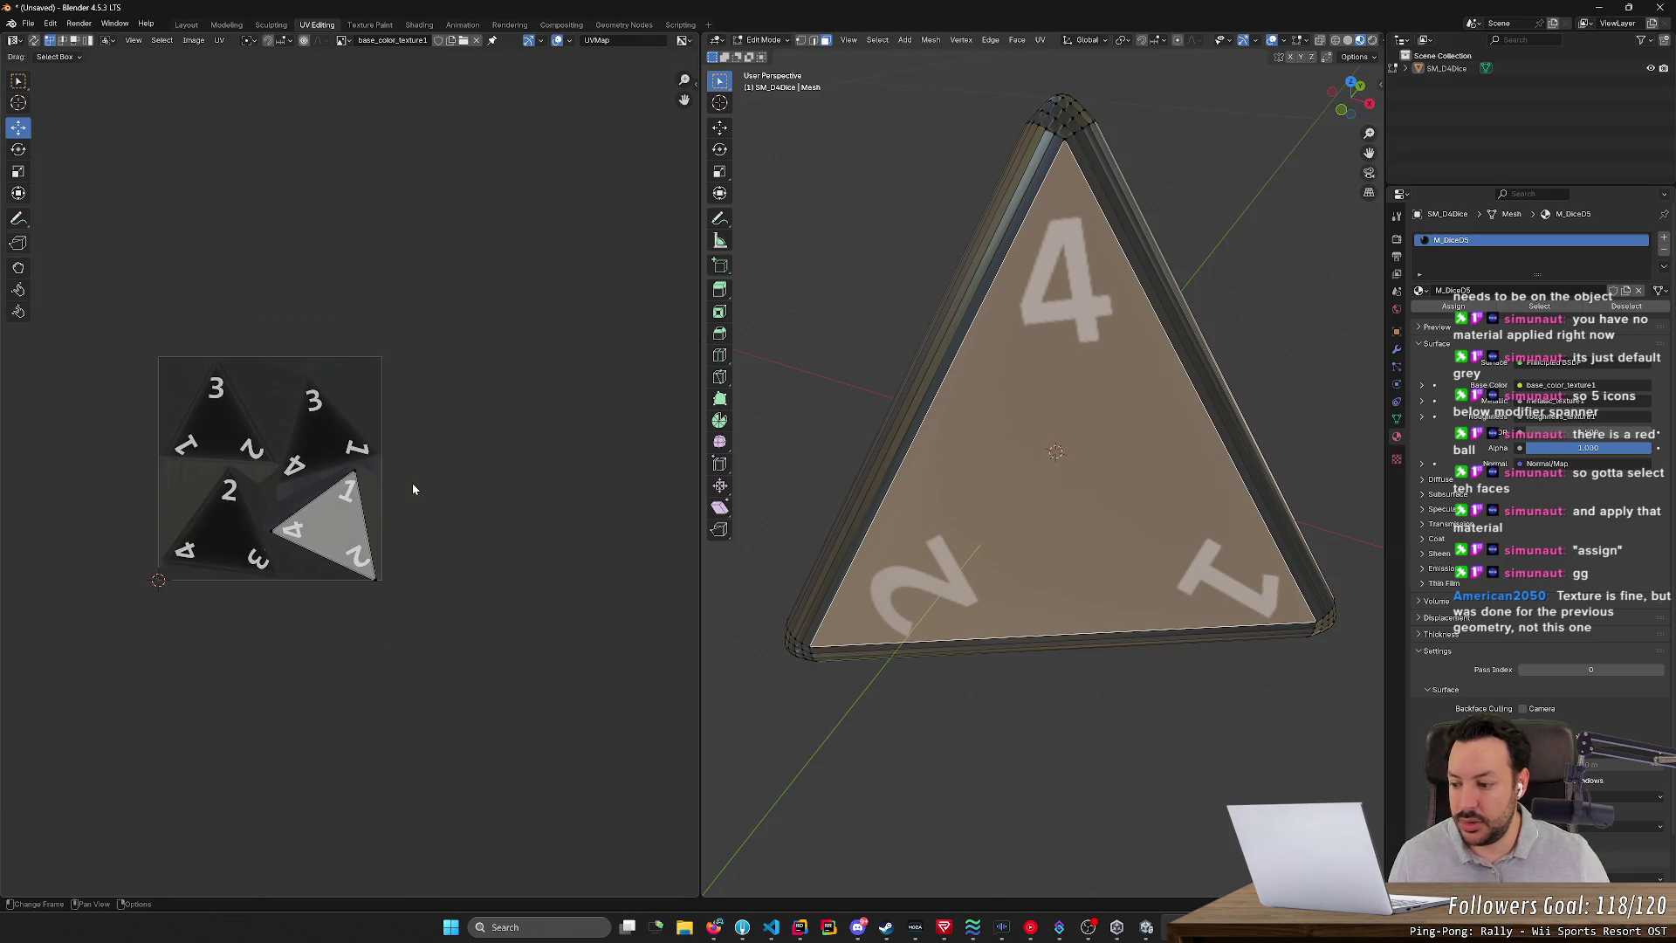
{"action": "scroll", "coordinate": [234, 494], "scroll_direction": "up", "scroll_amount": 5}
{"action": "middle_click_drag", "start_coordinate": [199, 495], "coordinate": [408, 478]}
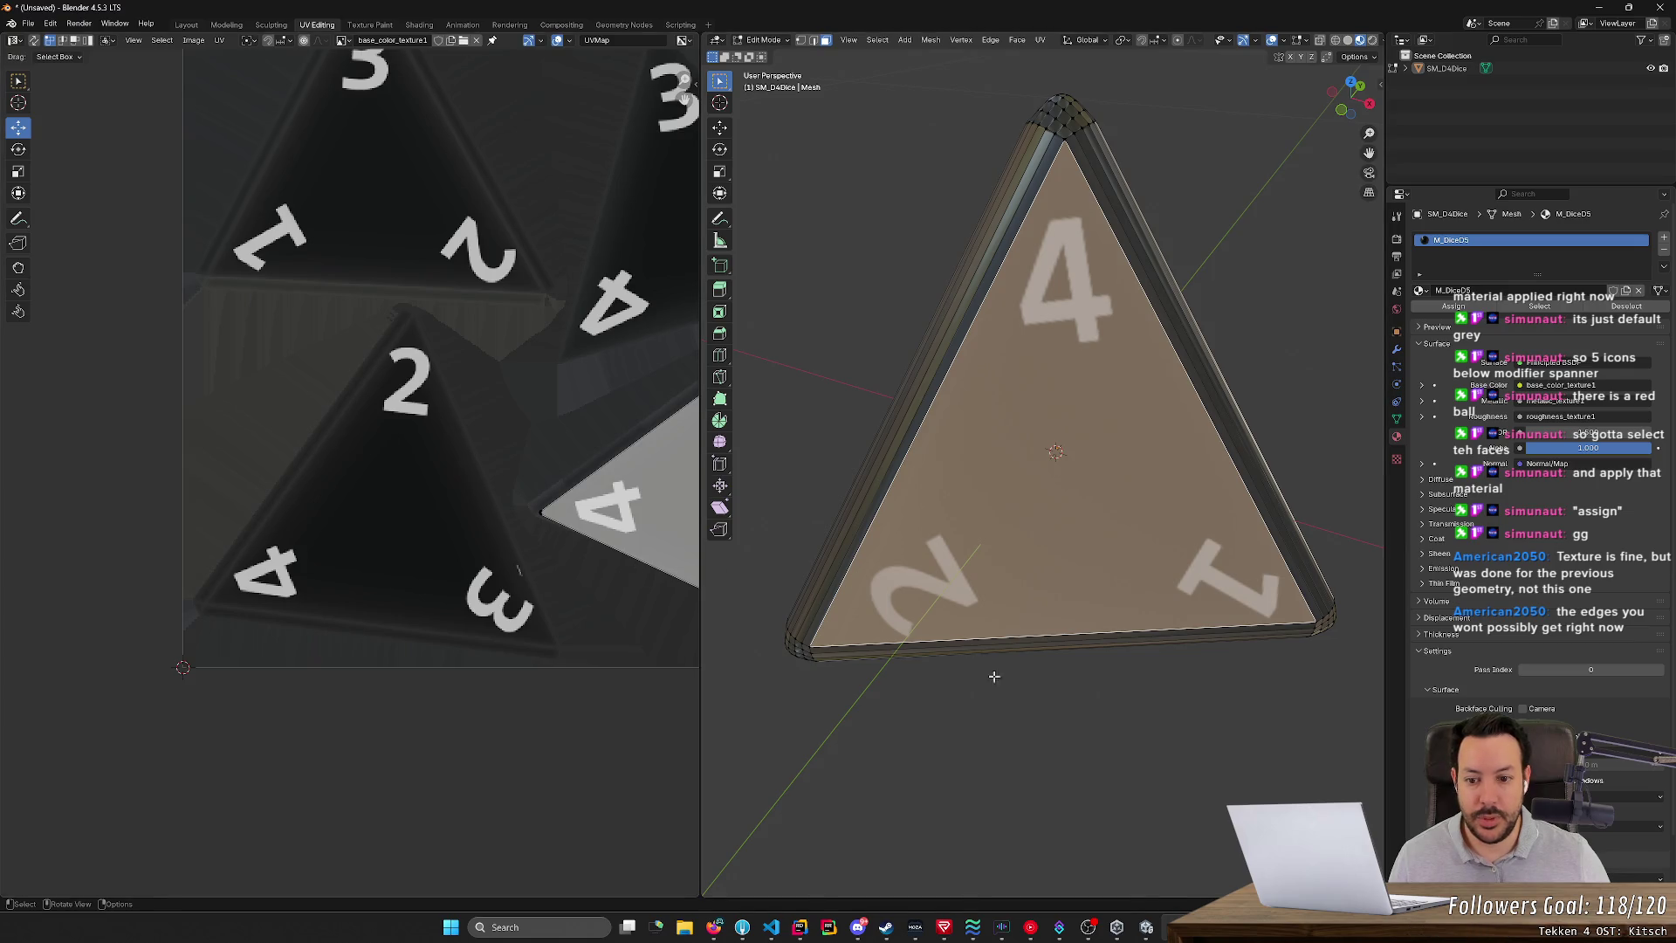
{"action": "left_click", "coordinate": [1008, 723]}
- Select a face on the die's other side and unwrap it conformally
{"action": "mouse_move", "coordinate": [1141, 646]}
{"action": "middle_mouse_down"}
{"action": "mouse_move", "coordinate": [980, 684]}
{"action": "mouse_move", "coordinate": [1292, 626]}
{"action": "mouse_move", "coordinate": [1157, 659]}
{"action": "middle_mouse_up"}
{"action": "left_click", "coordinate": [1039, 400]}
{"action": "key", "text": "Home"}
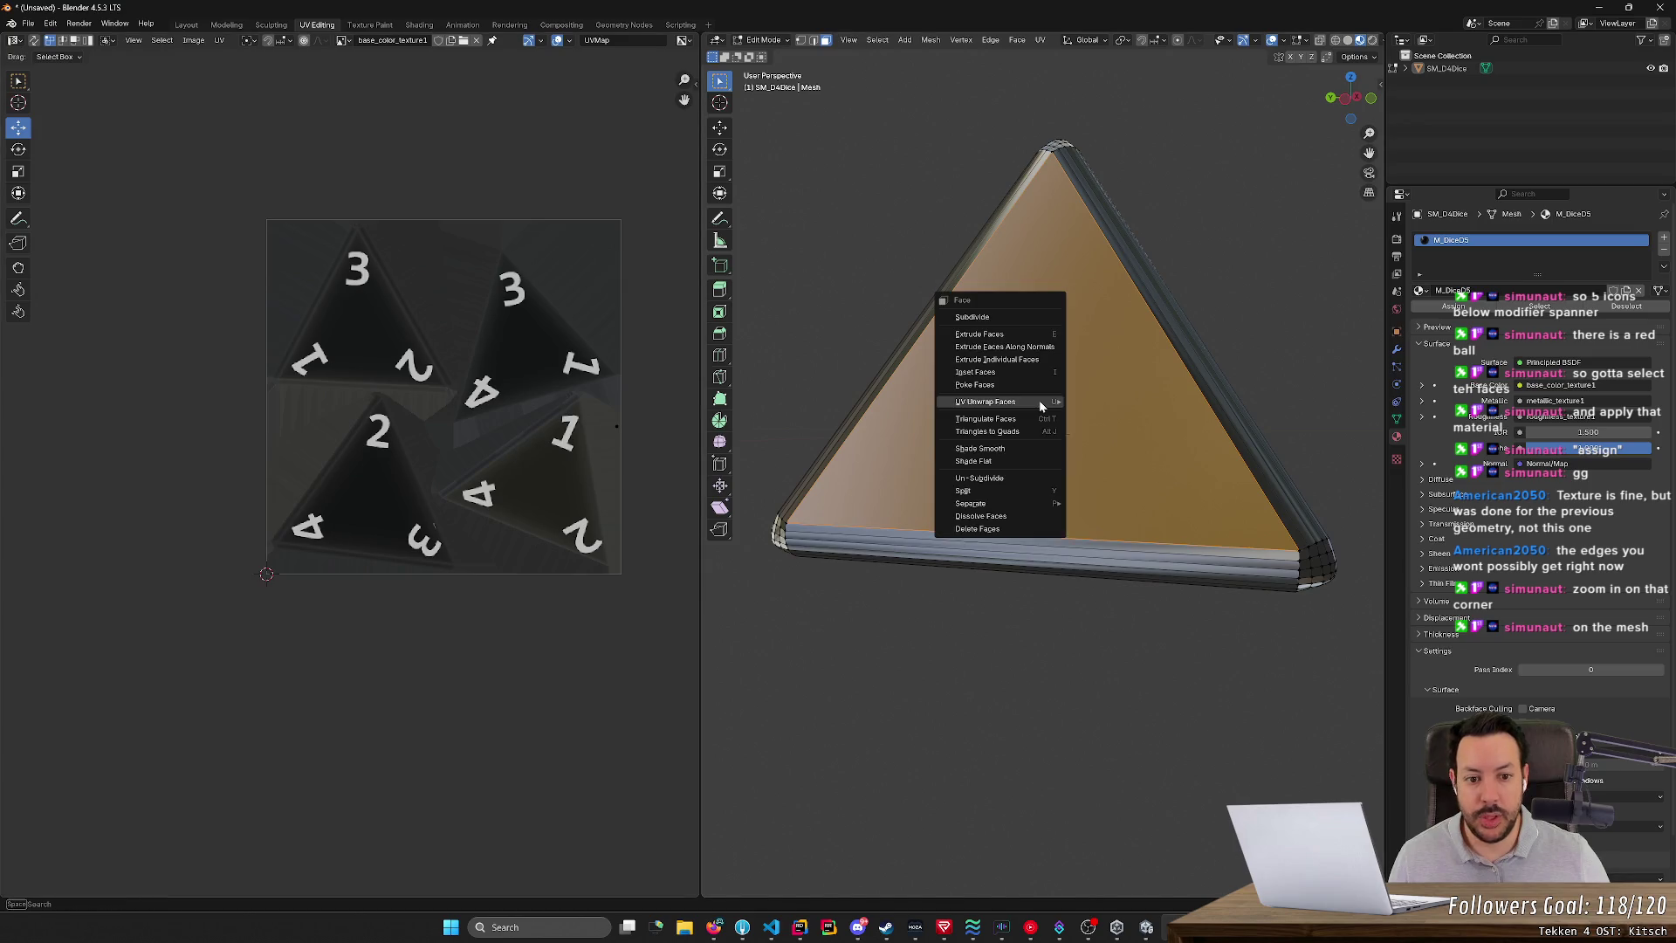
{"action": "key", "text": "ctrl+f"}
{"action": "mouse_move", "coordinate": [1038, 400]}
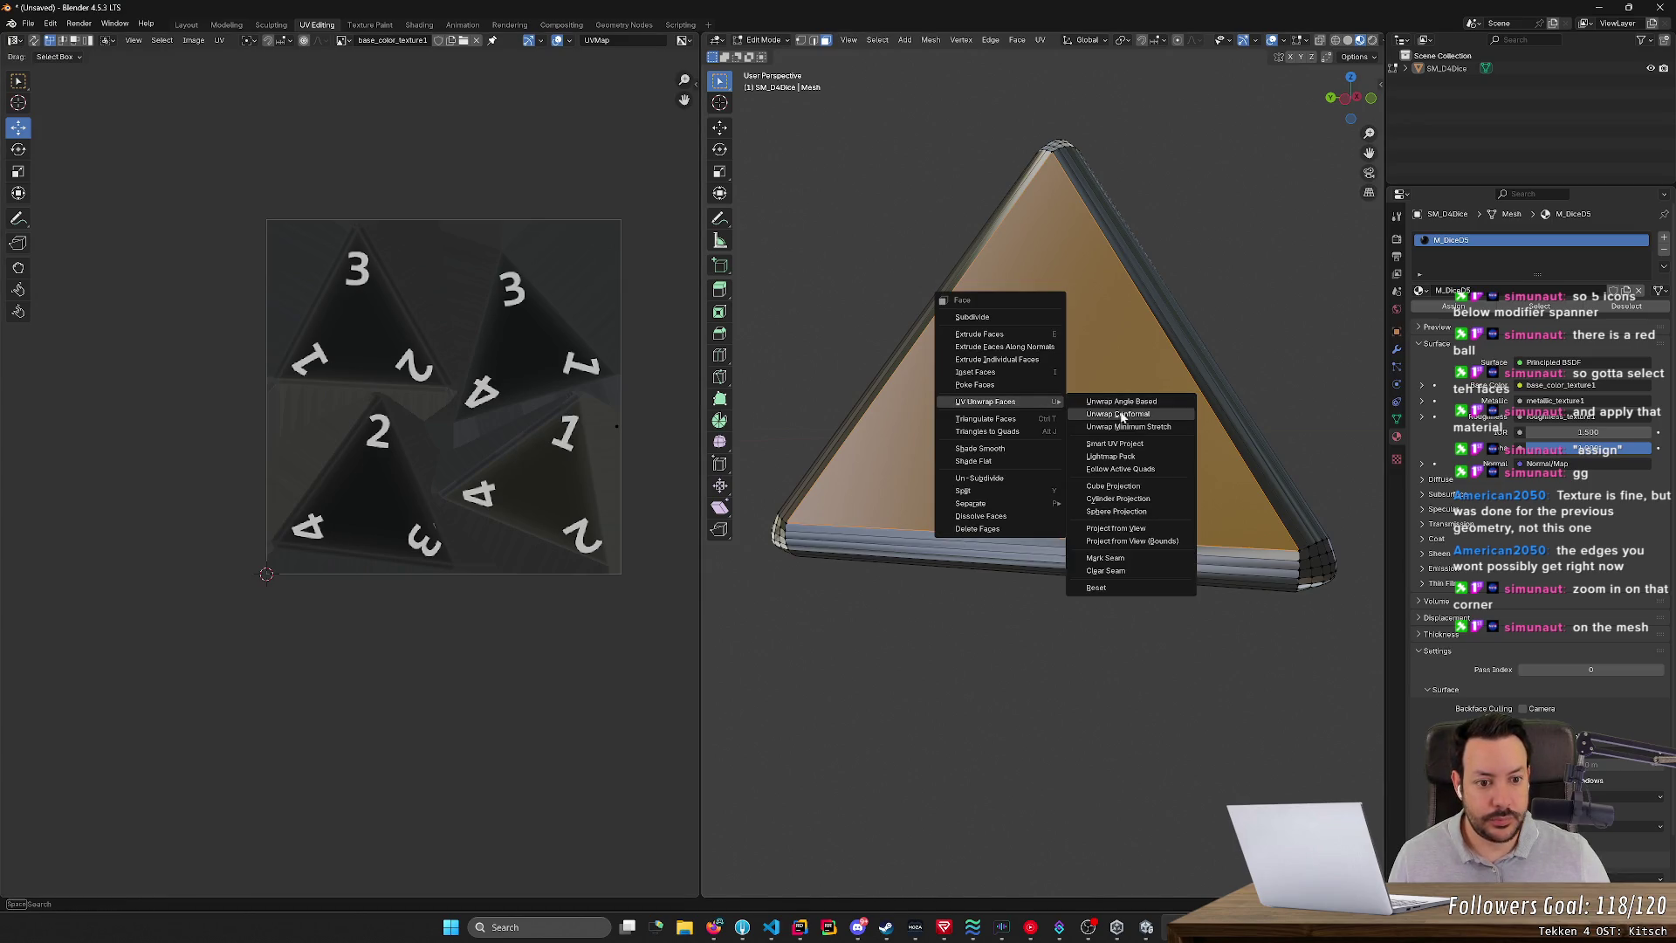
{"action": "left_click", "coordinate": [1122, 416]}
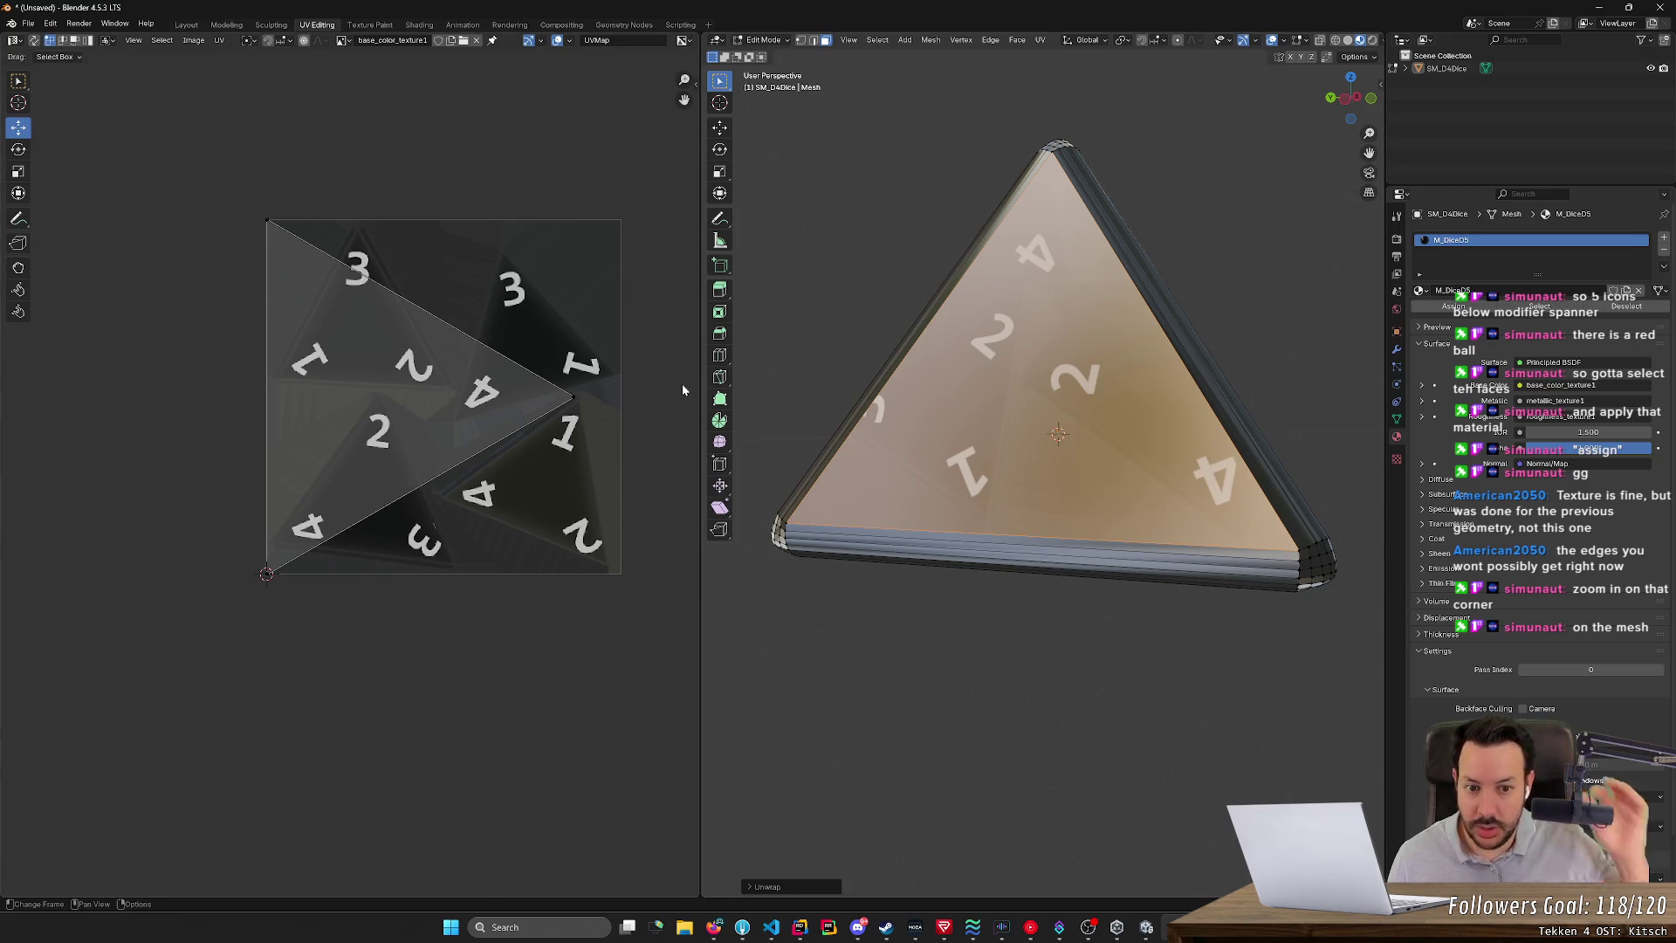
- Re-unwrap that face angle-based and select all its UVs
{"action": "right_click", "coordinate": [1002, 396]}
{"action": "right_click", "coordinate": [954, 400]}
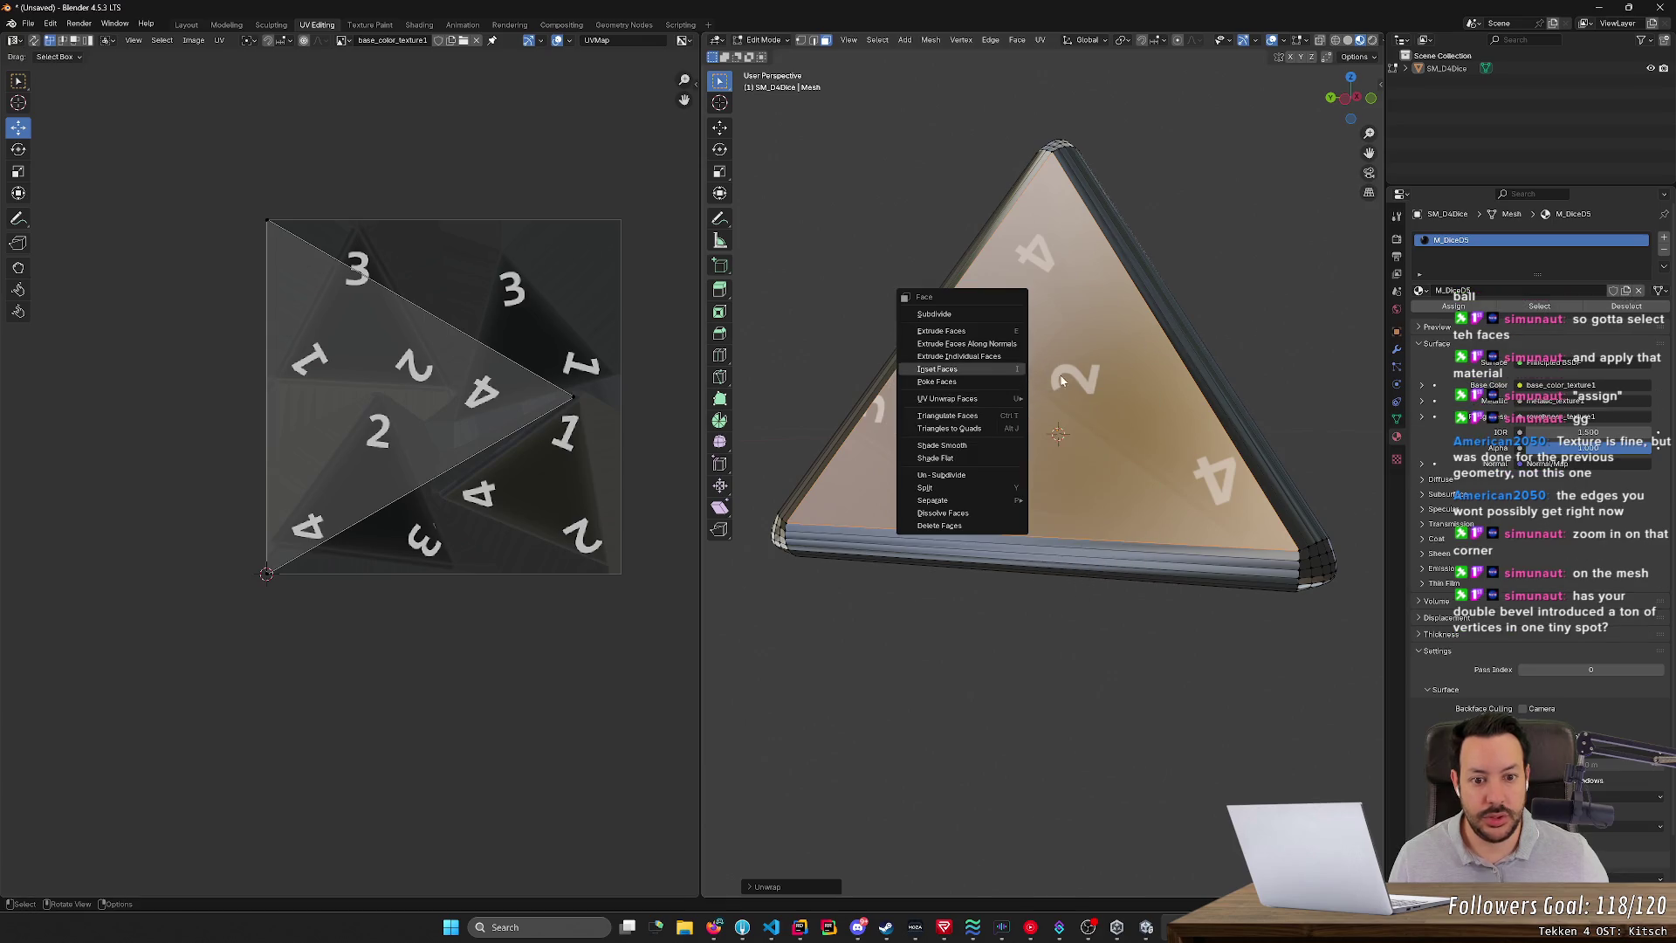
{"action": "left_click", "coordinate": [1082, 399]}
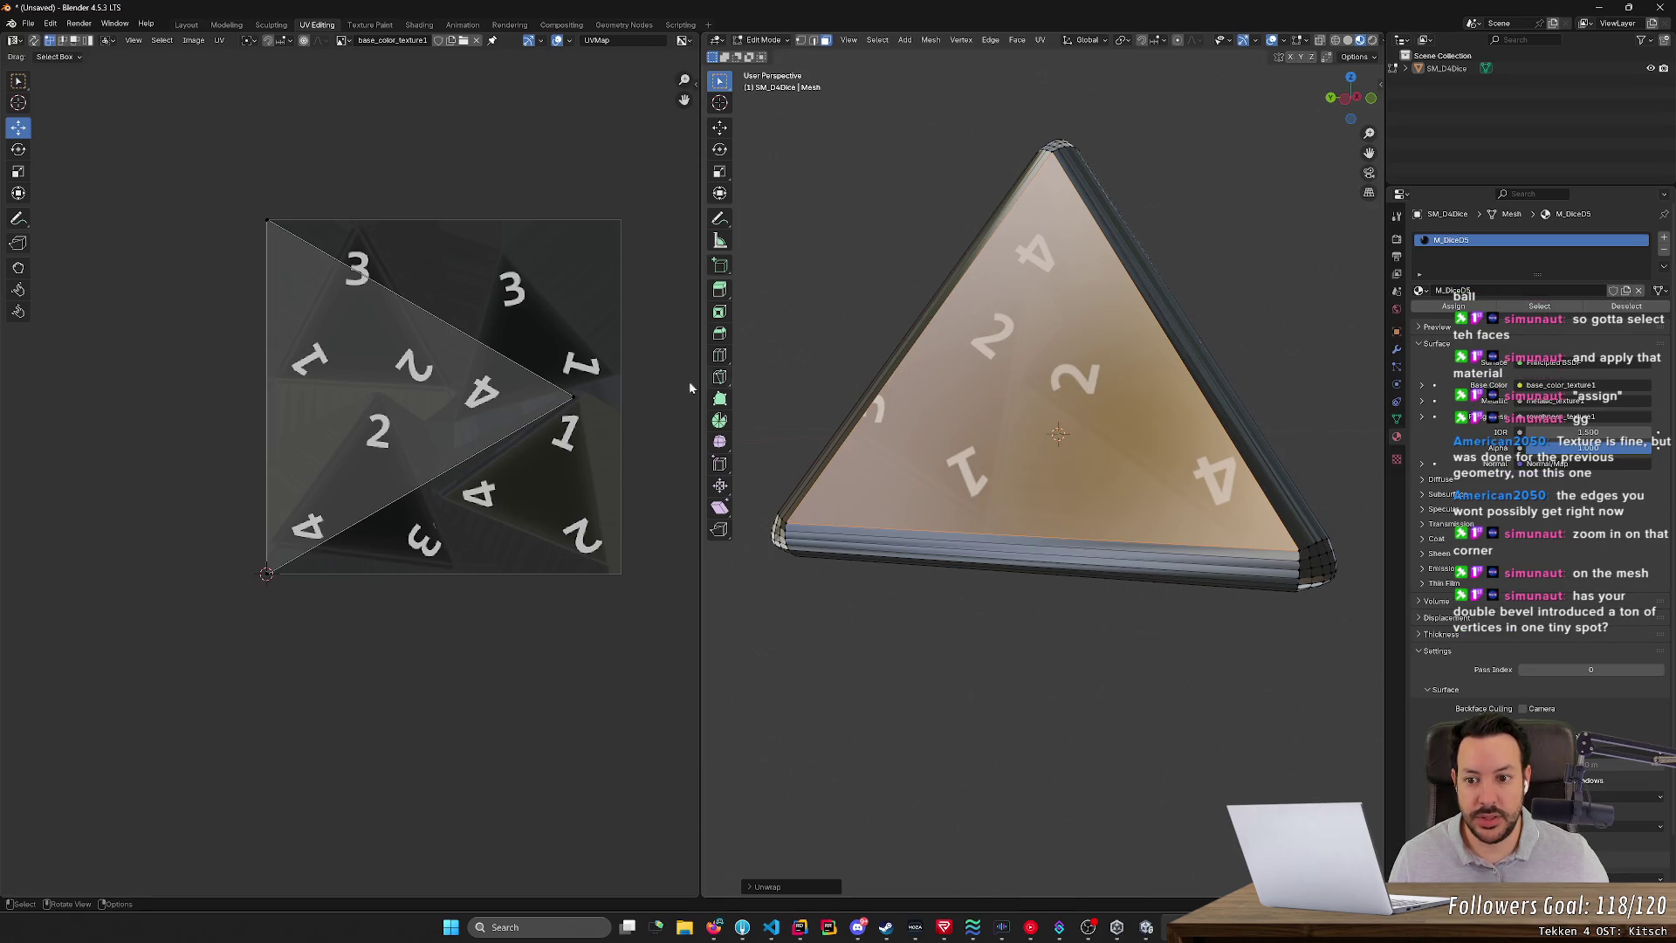
{"action": "scroll", "coordinate": [594, 403], "scroll_direction": "up", "scroll_amount": 5}
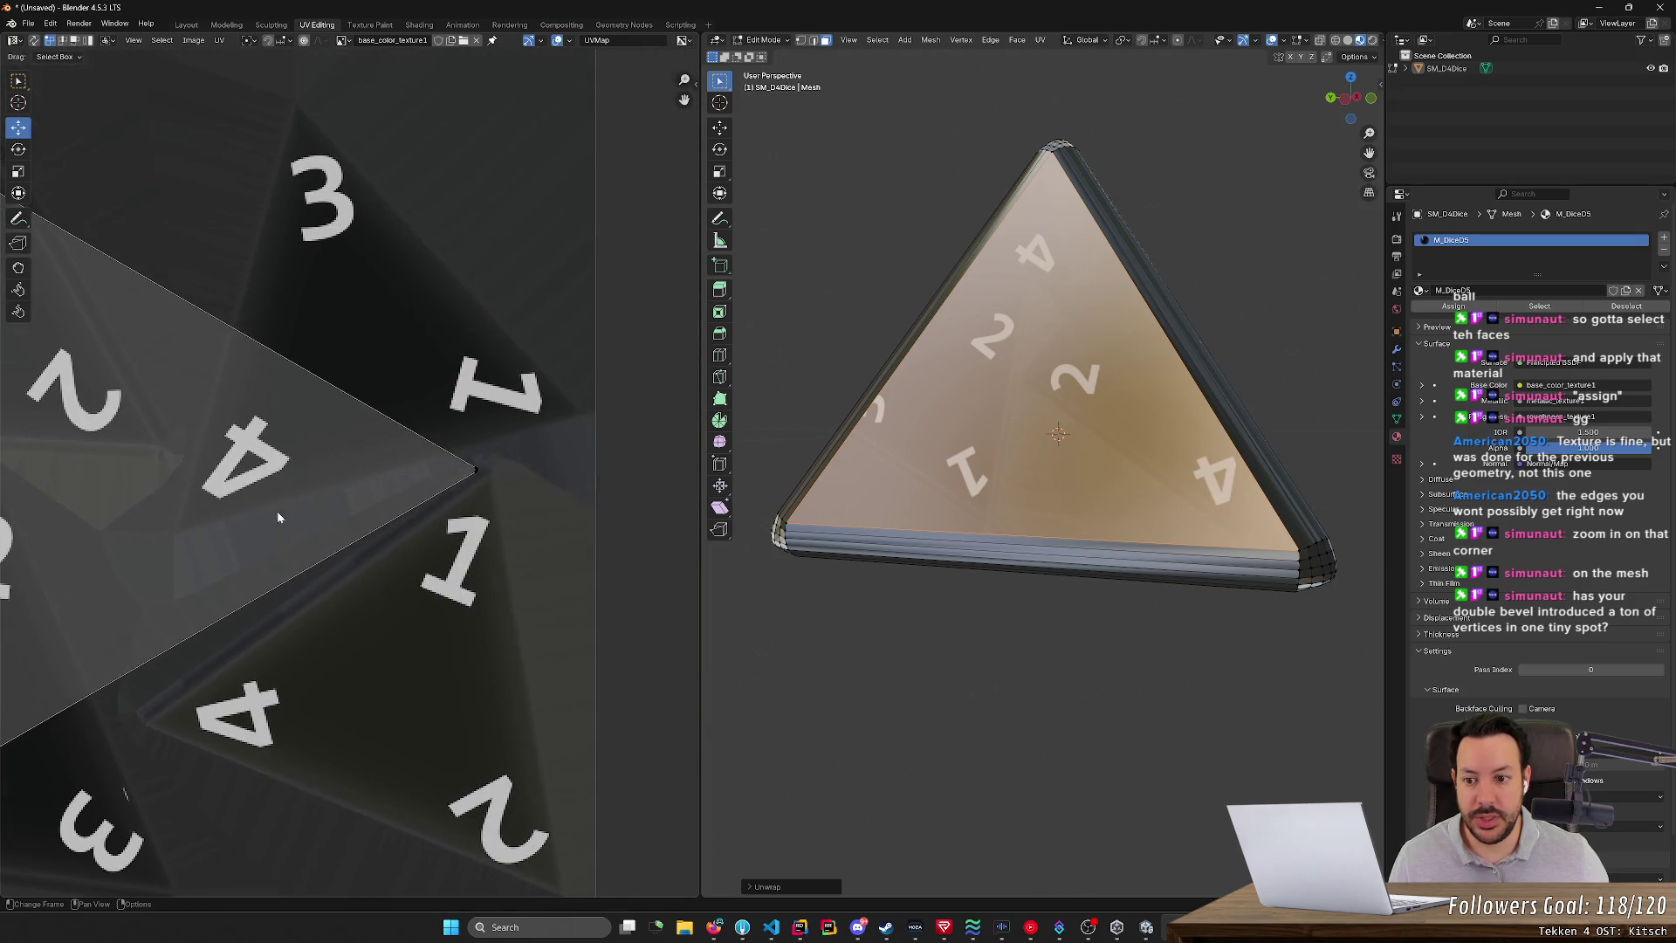
{"action": "scroll", "coordinate": [505, 393], "scroll_direction": "down", "scroll_amount": 3}
{"action": "key", "text": "a"}
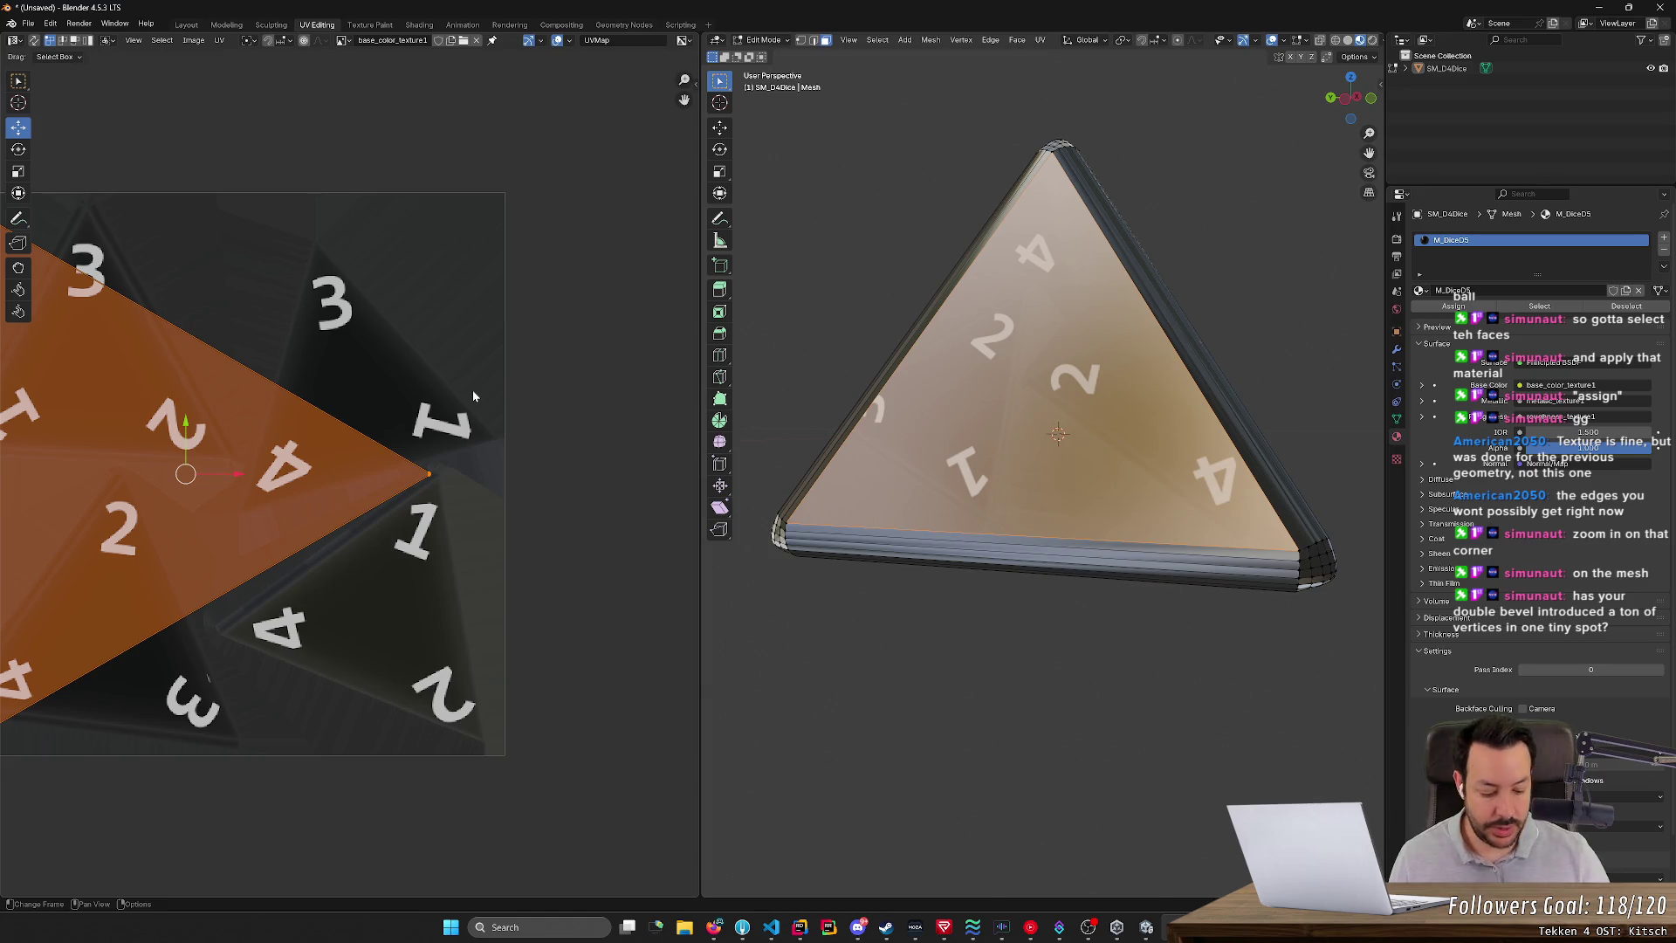
{"action": "right_click", "coordinate": [1077, 379]}
{"action": "mouse_move", "coordinate": [1077, 379]}
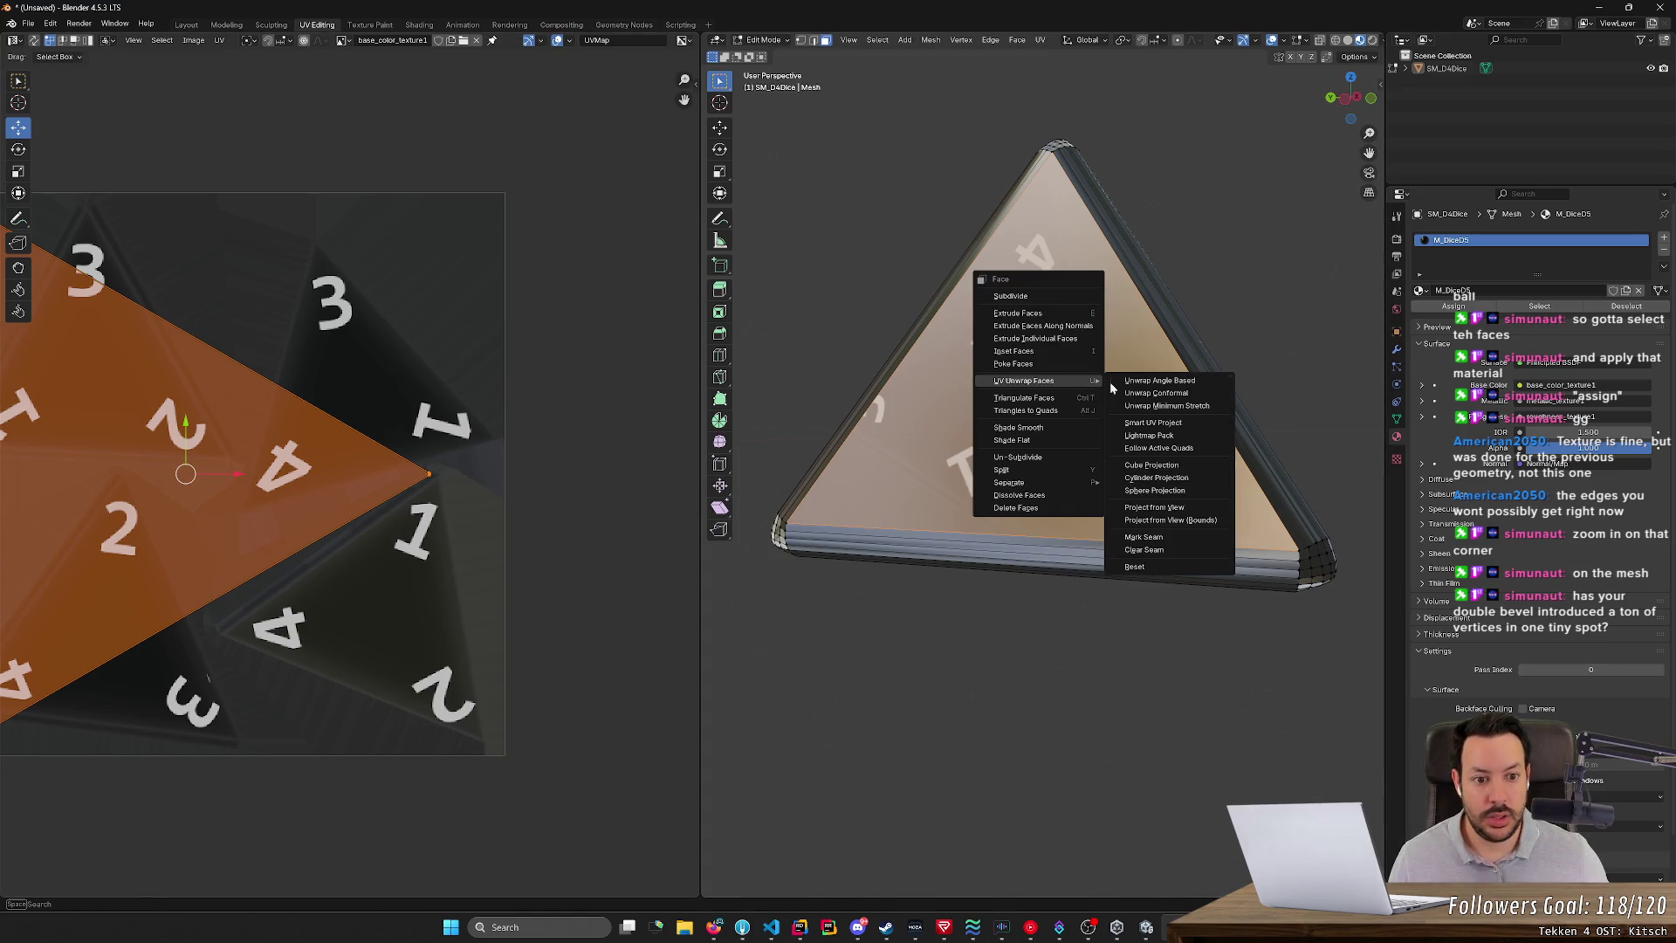
{"action": "left_click", "coordinate": [1144, 407]}
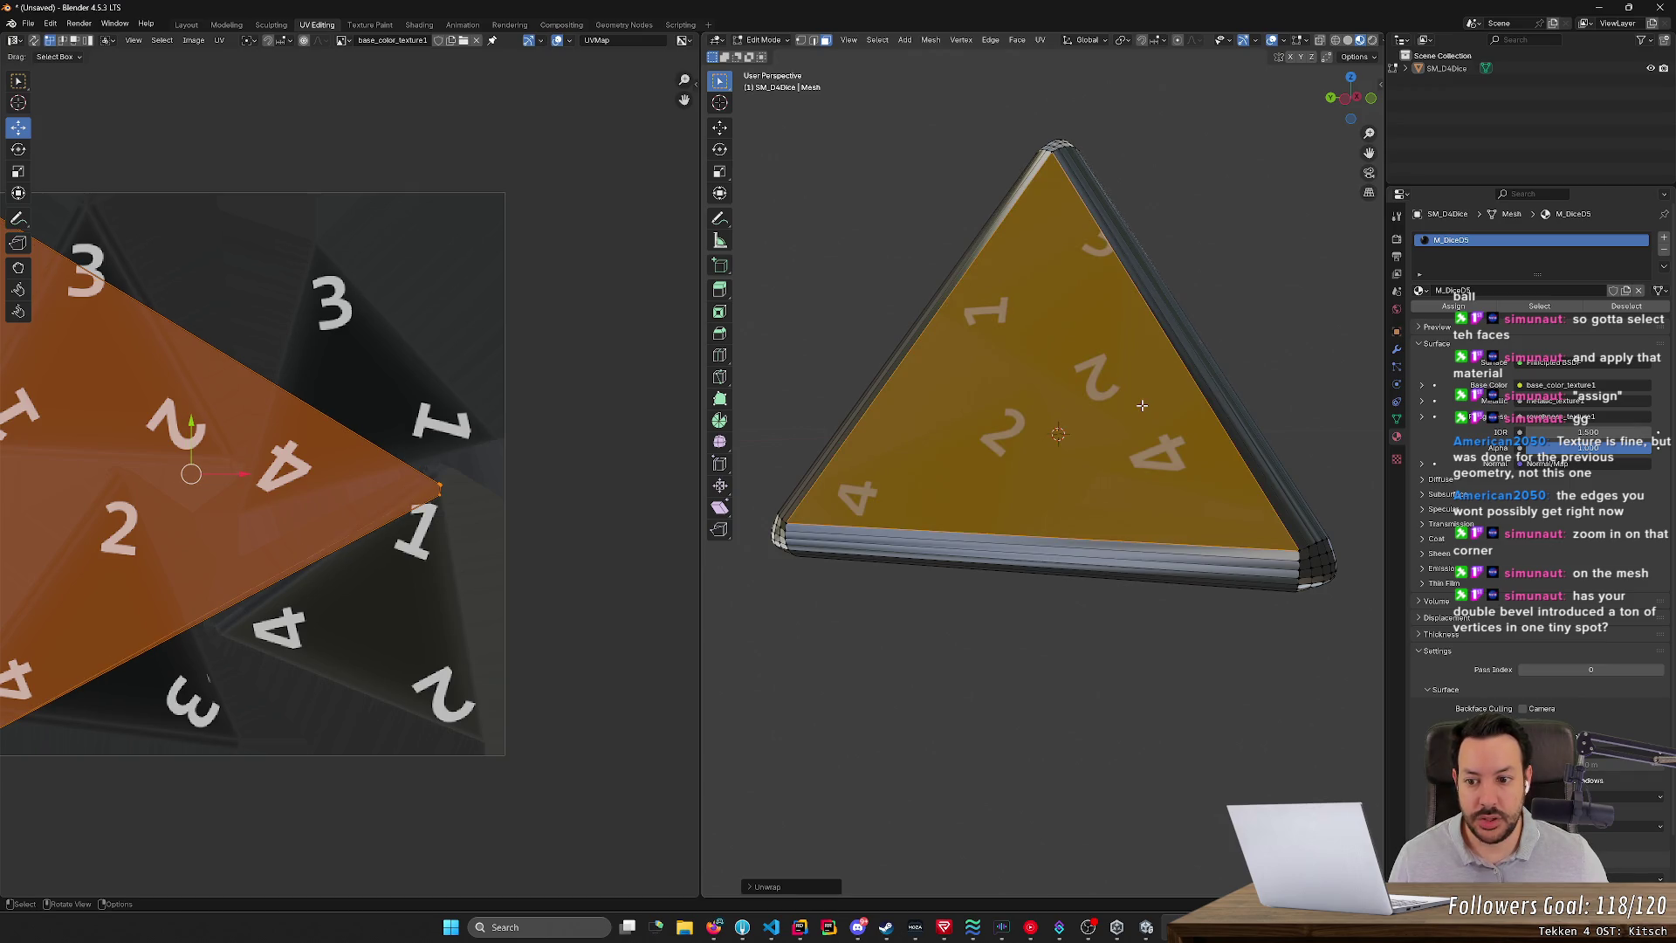
{"action": "right_click", "coordinate": [1044, 409]}
{"action": "mouse_move", "coordinate": [1043, 409]}
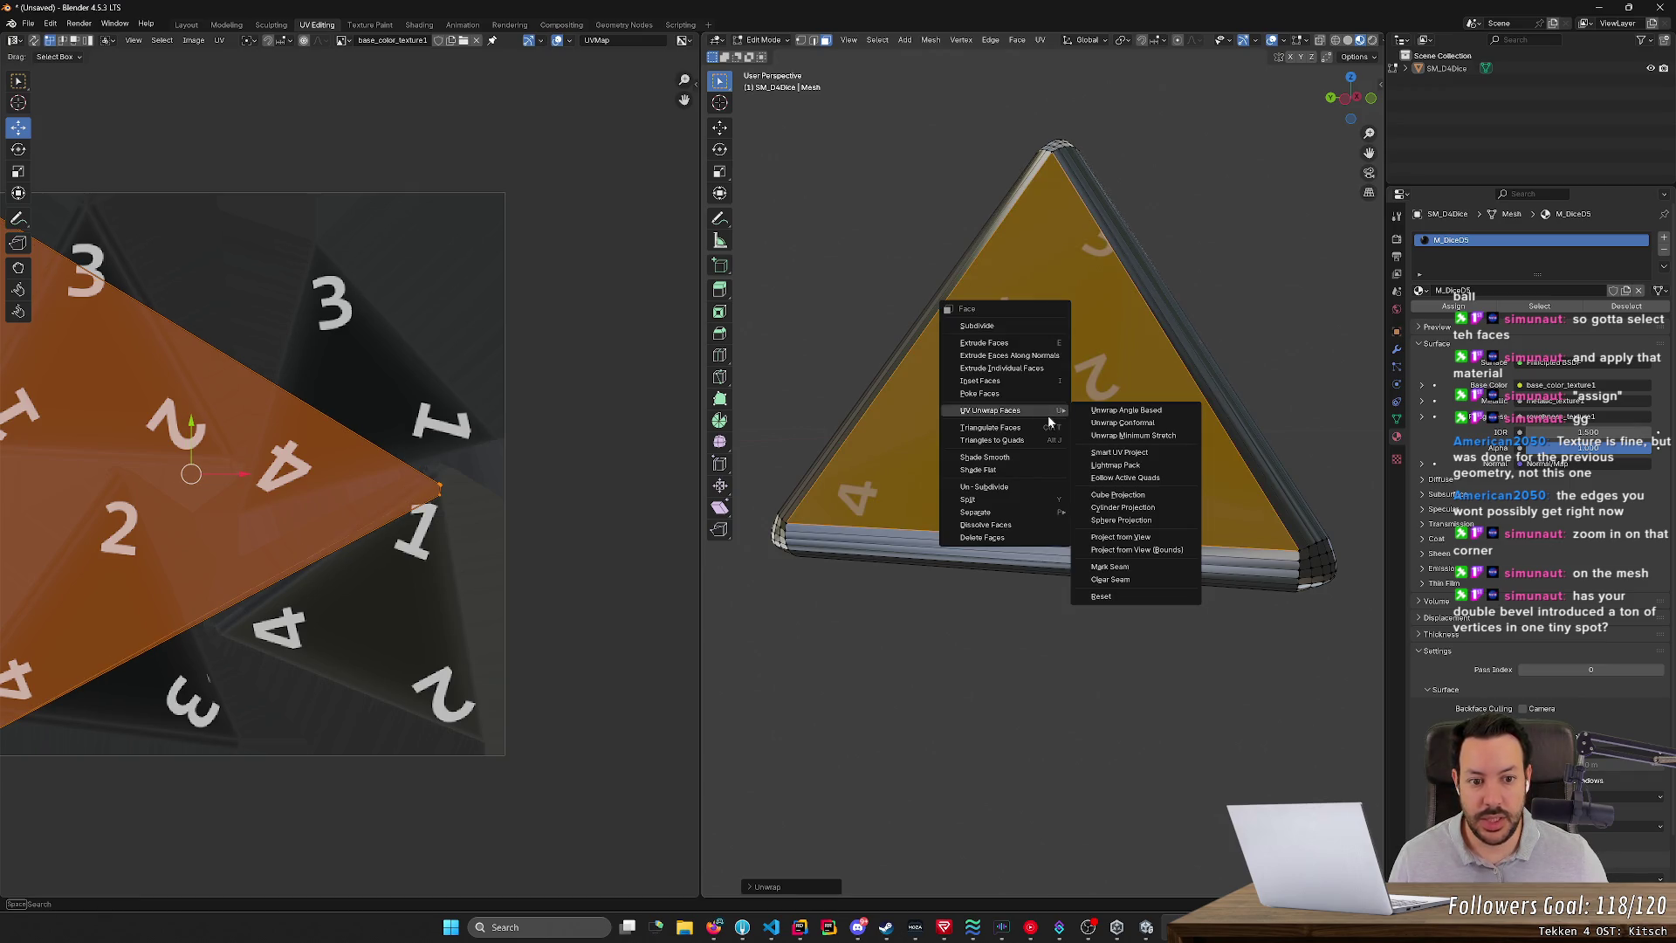
{"action": "left_click", "coordinate": [1139, 453]}
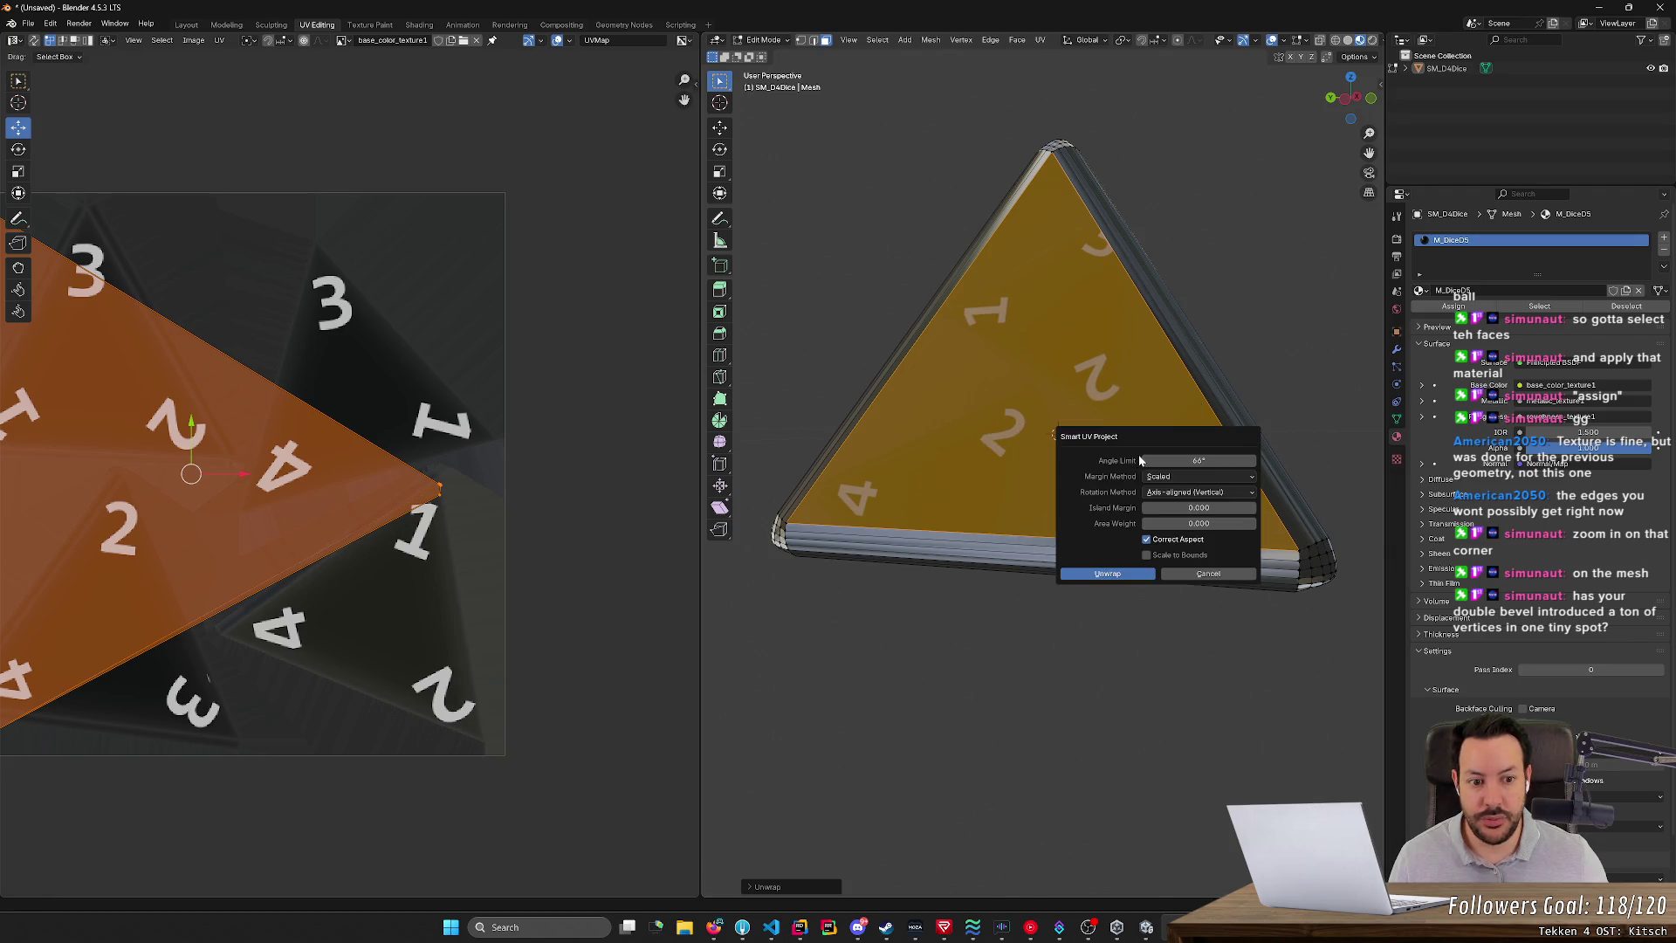
{"action": "left_click", "coordinate": [1106, 575]}
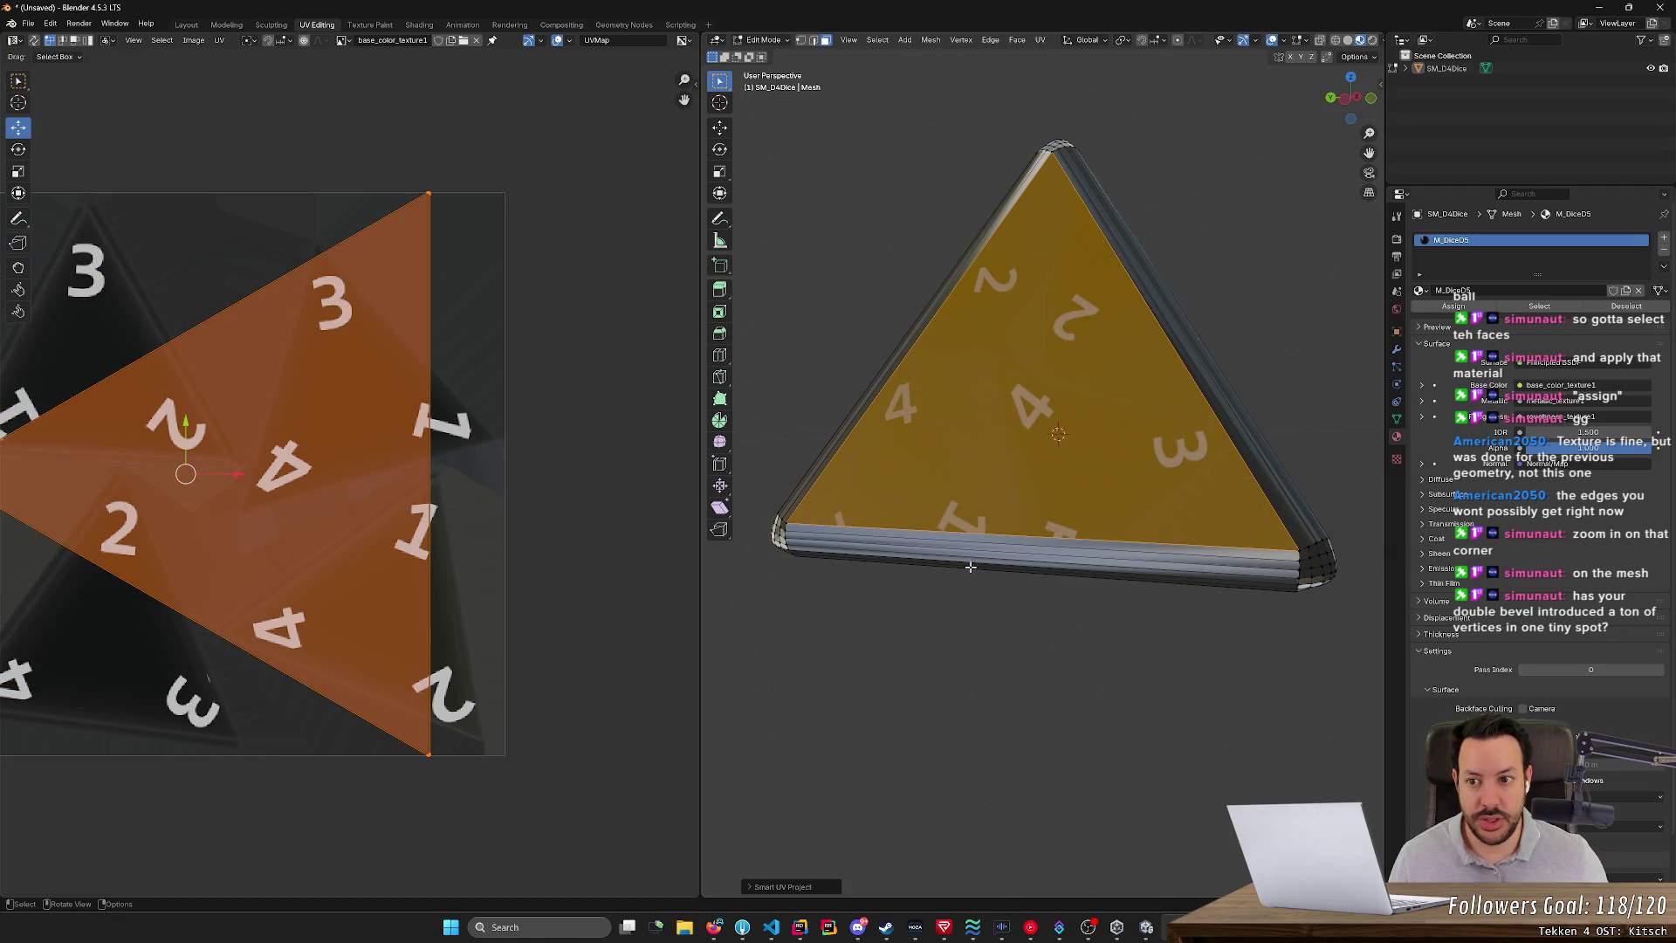
{"action": "scroll", "coordinate": [510, 580], "scroll_direction": "up", "scroll_amount": 5}
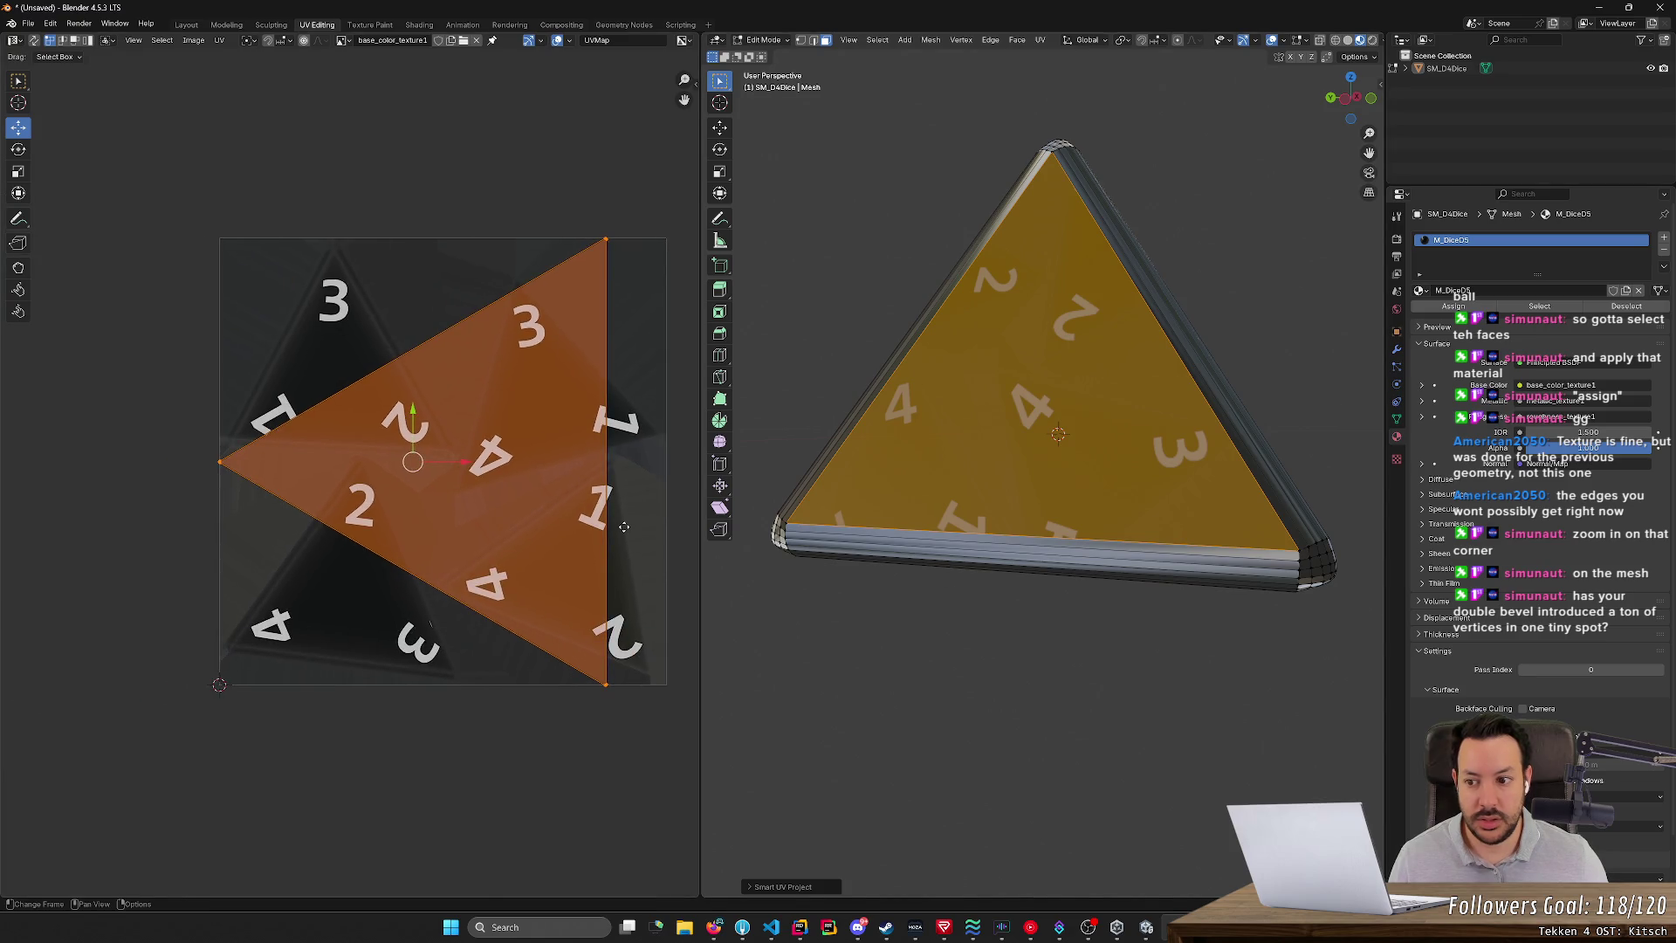
{"action": "right_click", "coordinate": [1150, 448]}
{"action": "mouse_move", "coordinate": [1150, 447]}
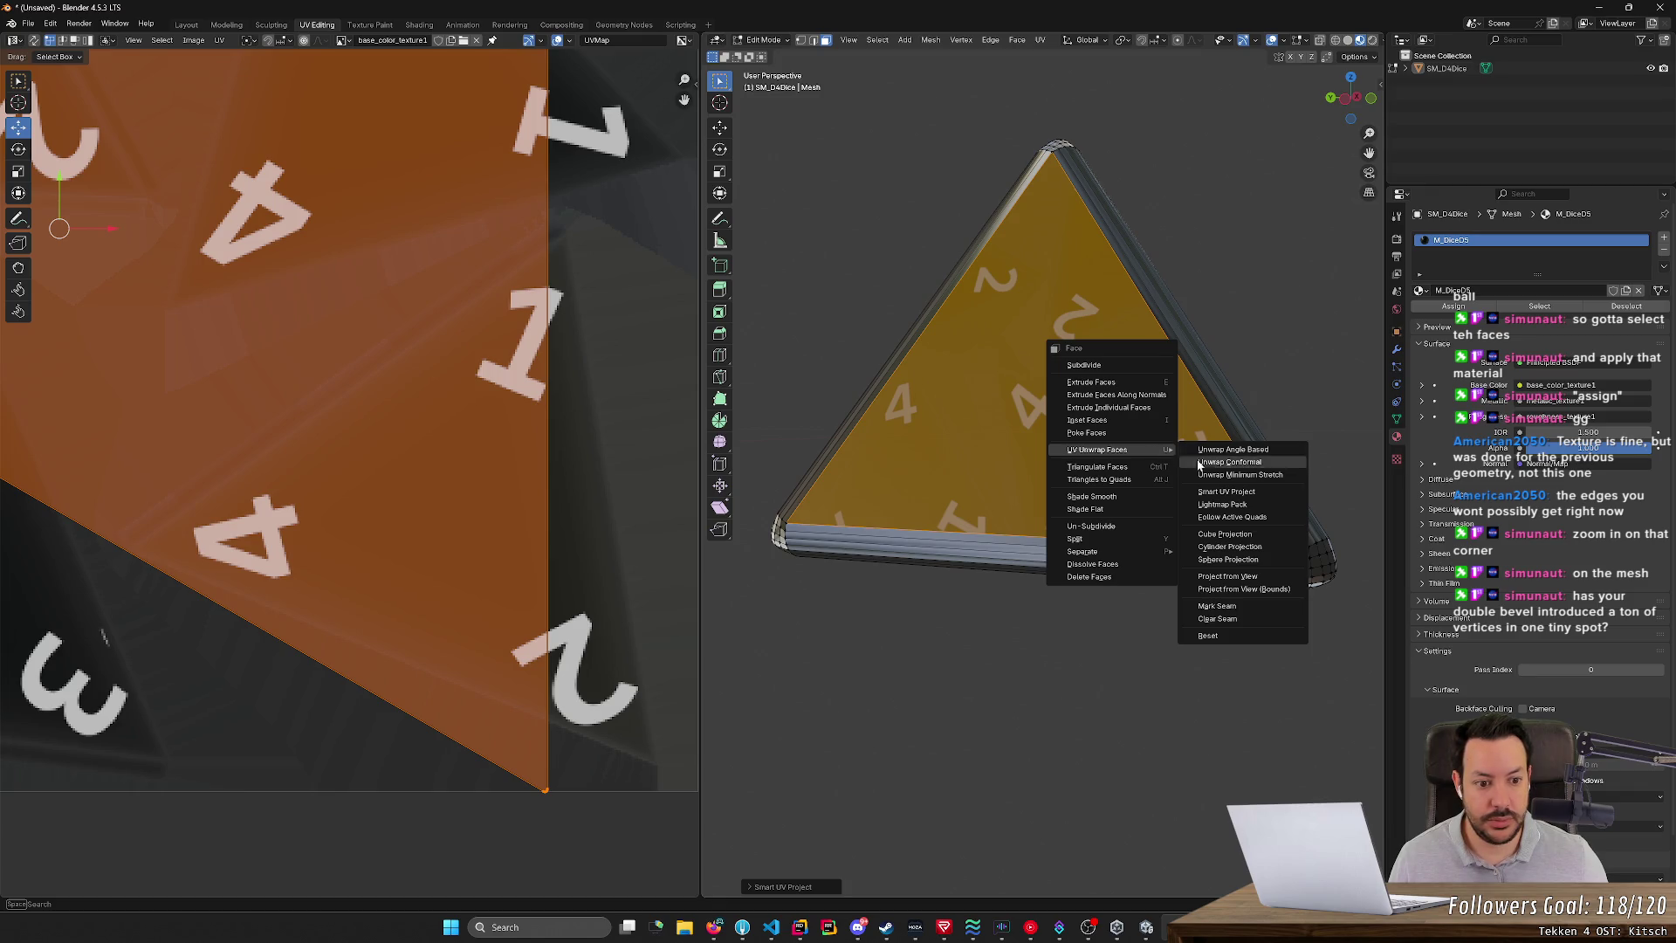
{"action": "left_click", "coordinate": [1265, 516]}
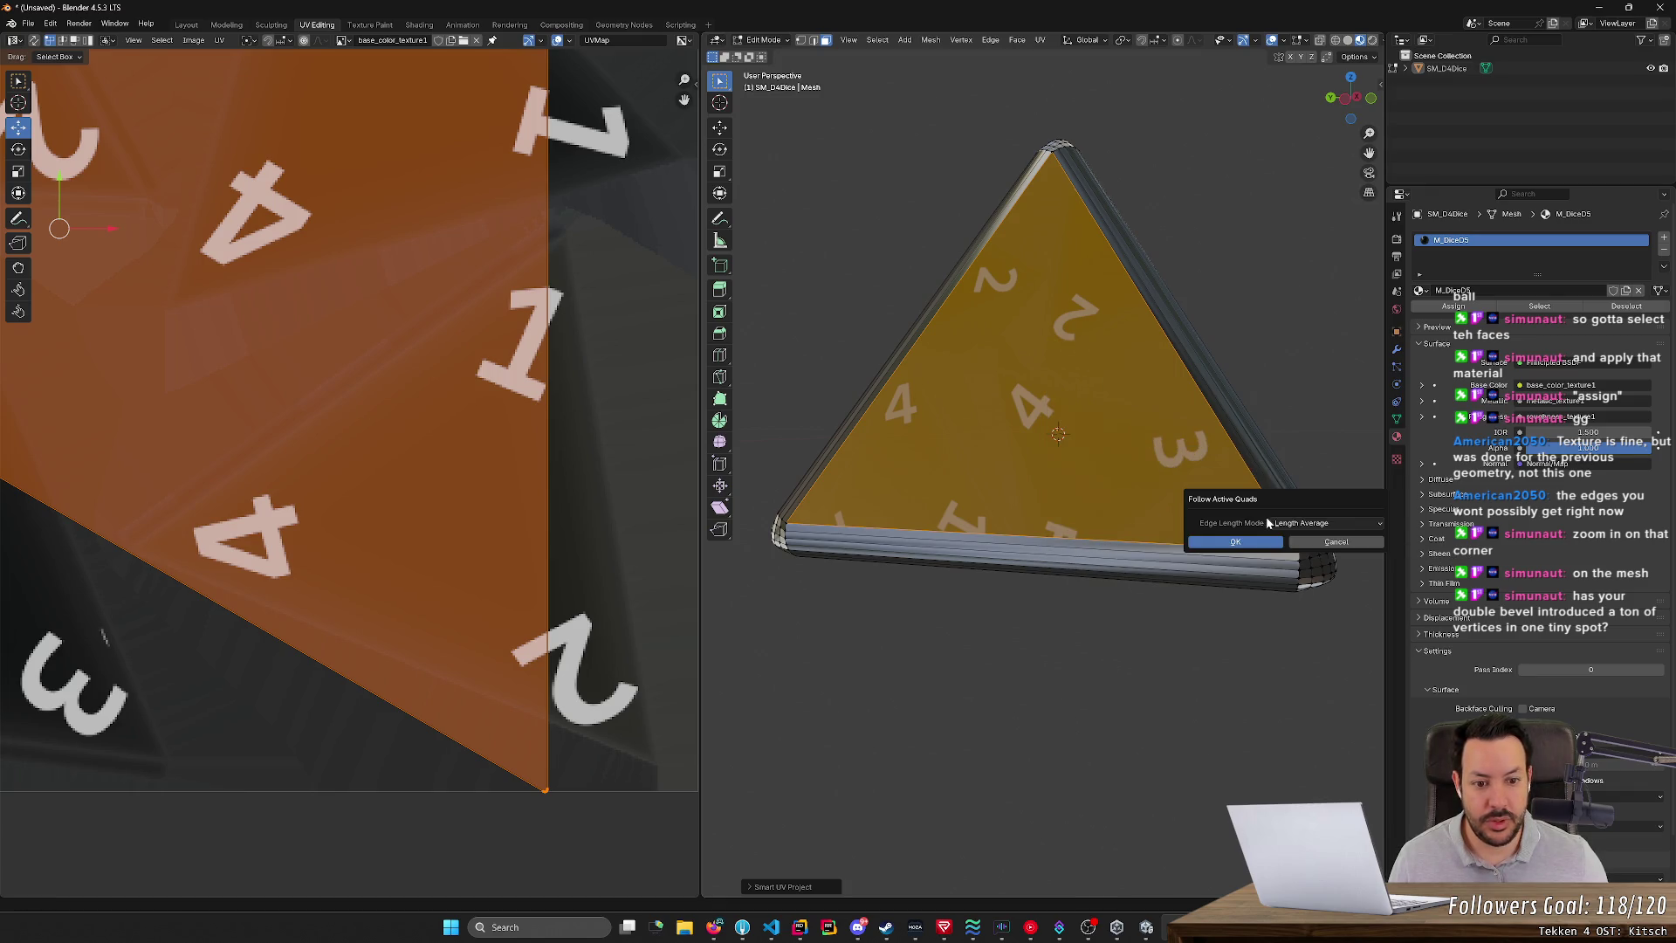
{"action": "left_click", "coordinate": [1330, 542]}
{"action": "right_click", "coordinate": [1000, 435]}
{"action": "mouse_move", "coordinate": [1052, 439]}
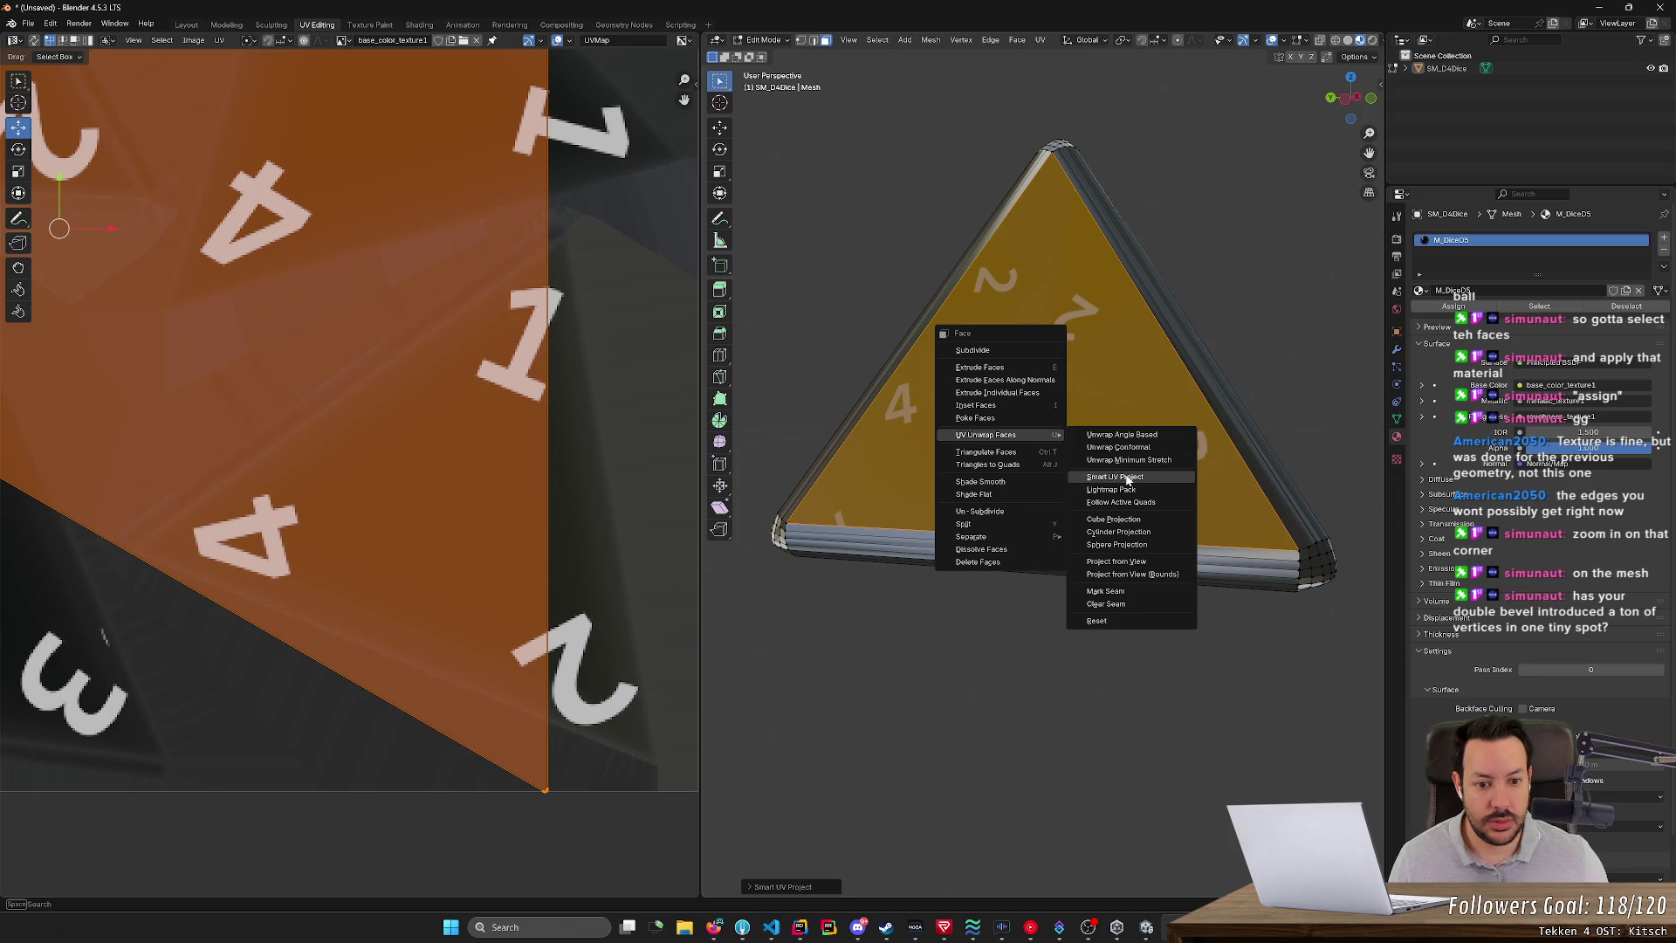
{"action": "left_click", "coordinate": [1117, 476]}
{"action": "left_click", "coordinate": [1178, 593]}
{"action": "right_click", "coordinate": [1023, 412]}
{"action": "mouse_move", "coordinate": [1026, 415]}
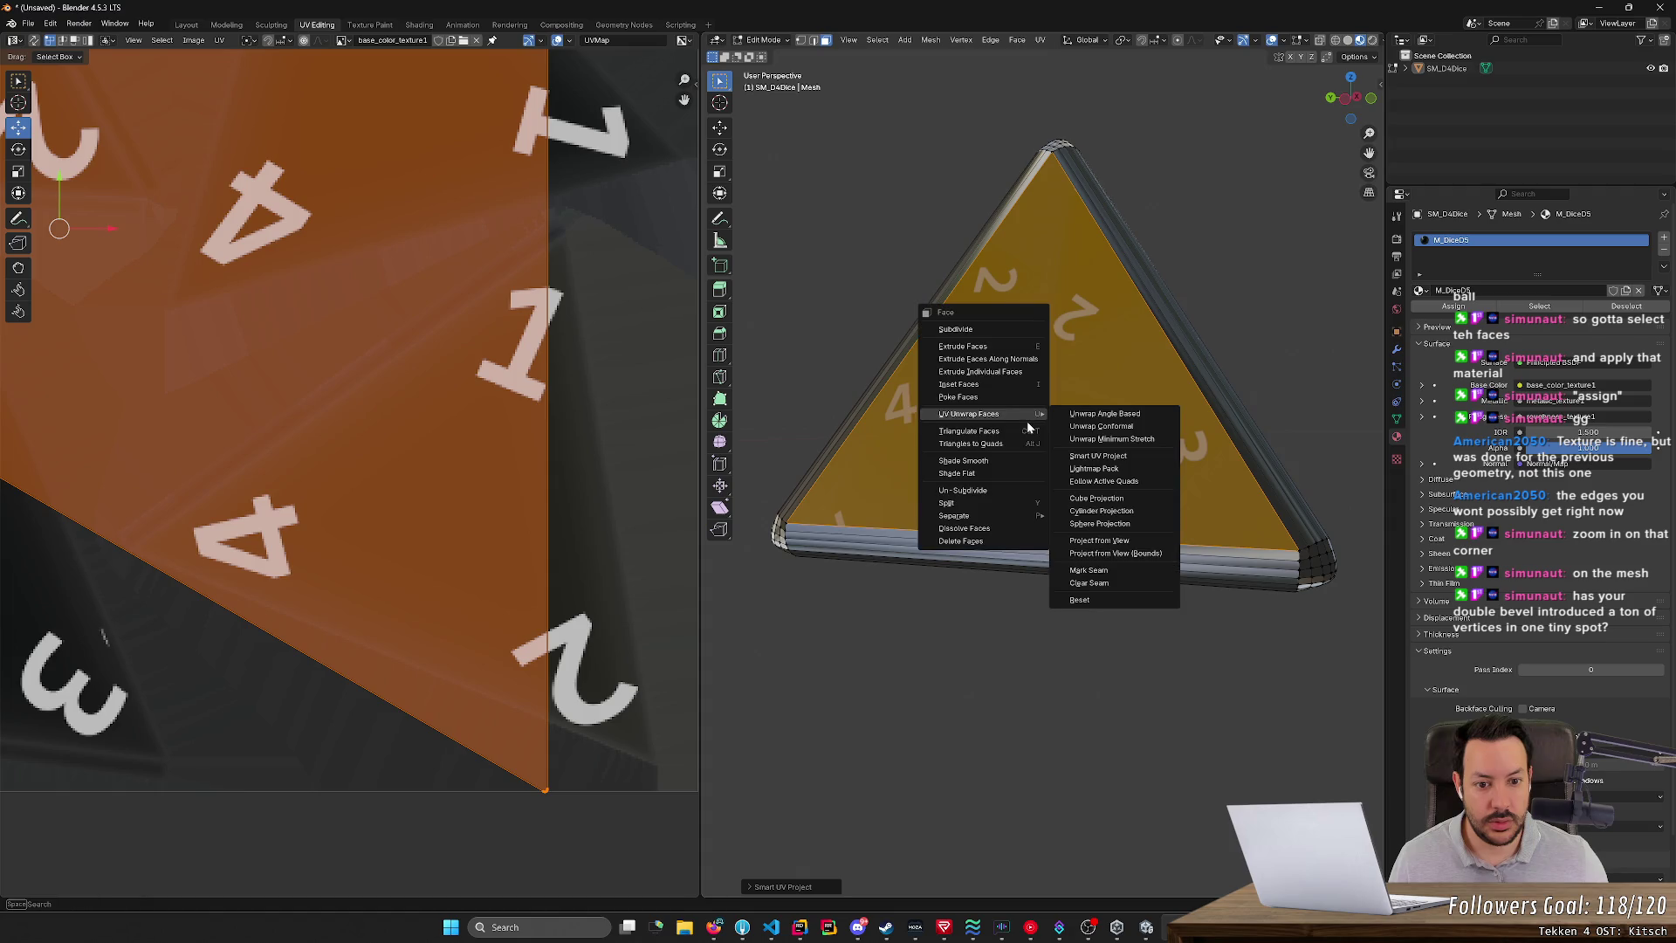
{"action": "left_click", "coordinate": [1108, 439]}
{"action": "right_click", "coordinate": [971, 423]}
{"action": "mouse_move", "coordinate": [971, 422]}
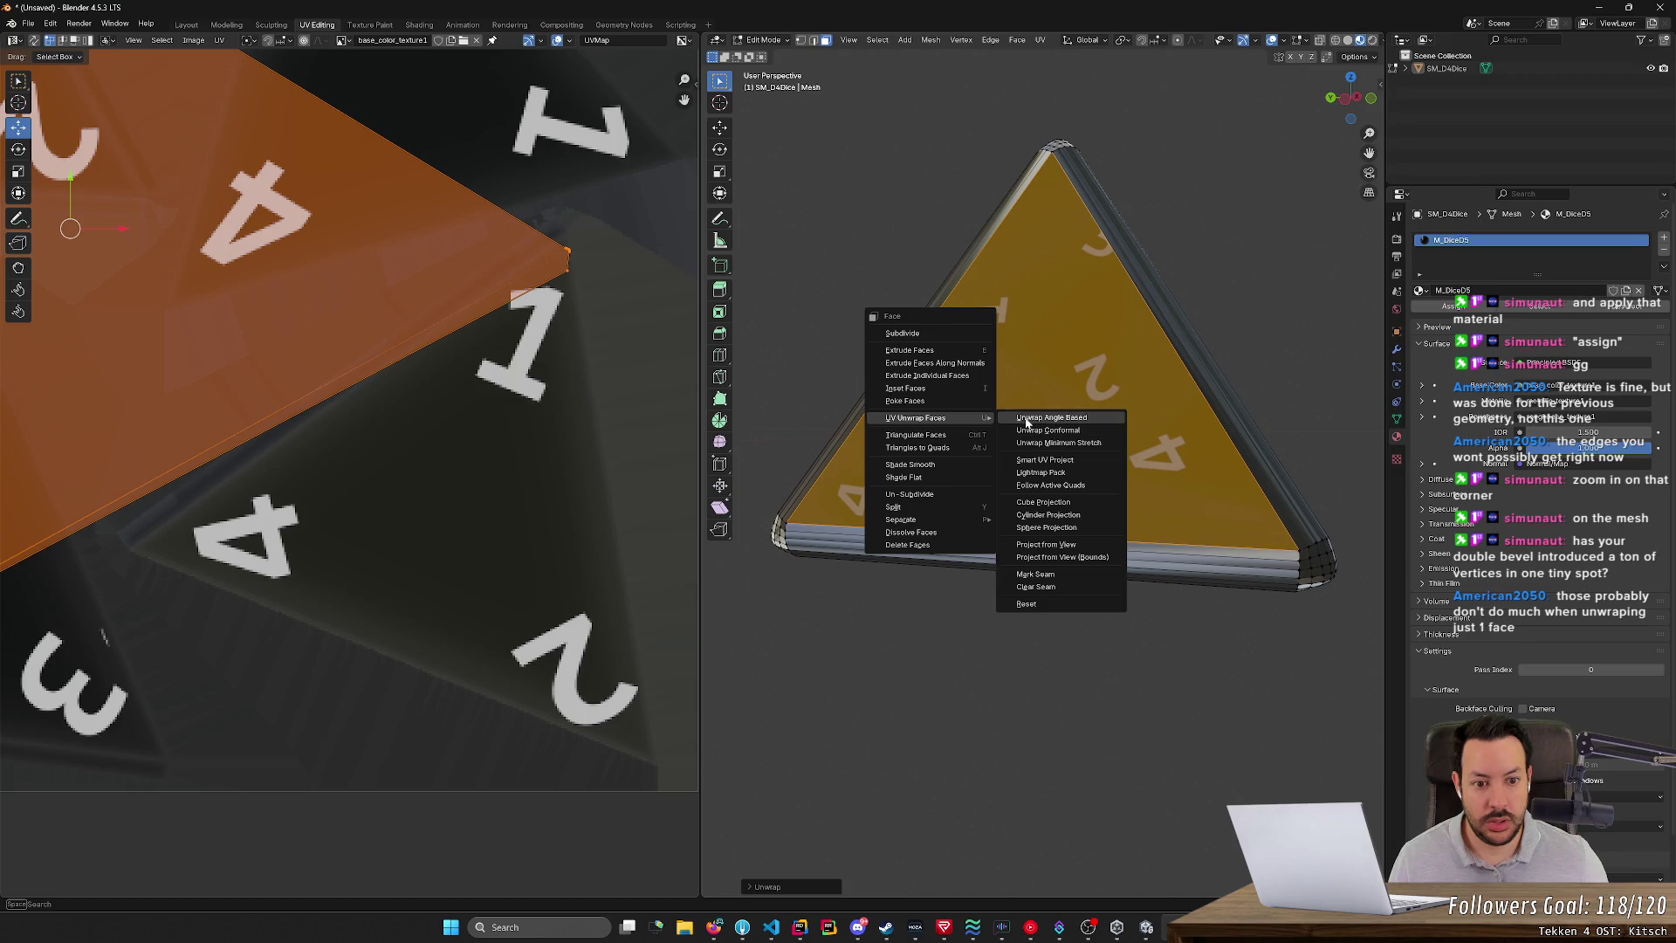
{"action": "left_click", "coordinate": [1035, 438]}
{"action": "scroll", "coordinate": [553, 399], "scroll_direction": "down", "scroll_amount": 10}
{"action": "middle_click_drag", "start_coordinate": [554, 399], "coordinate": [778, 400]}
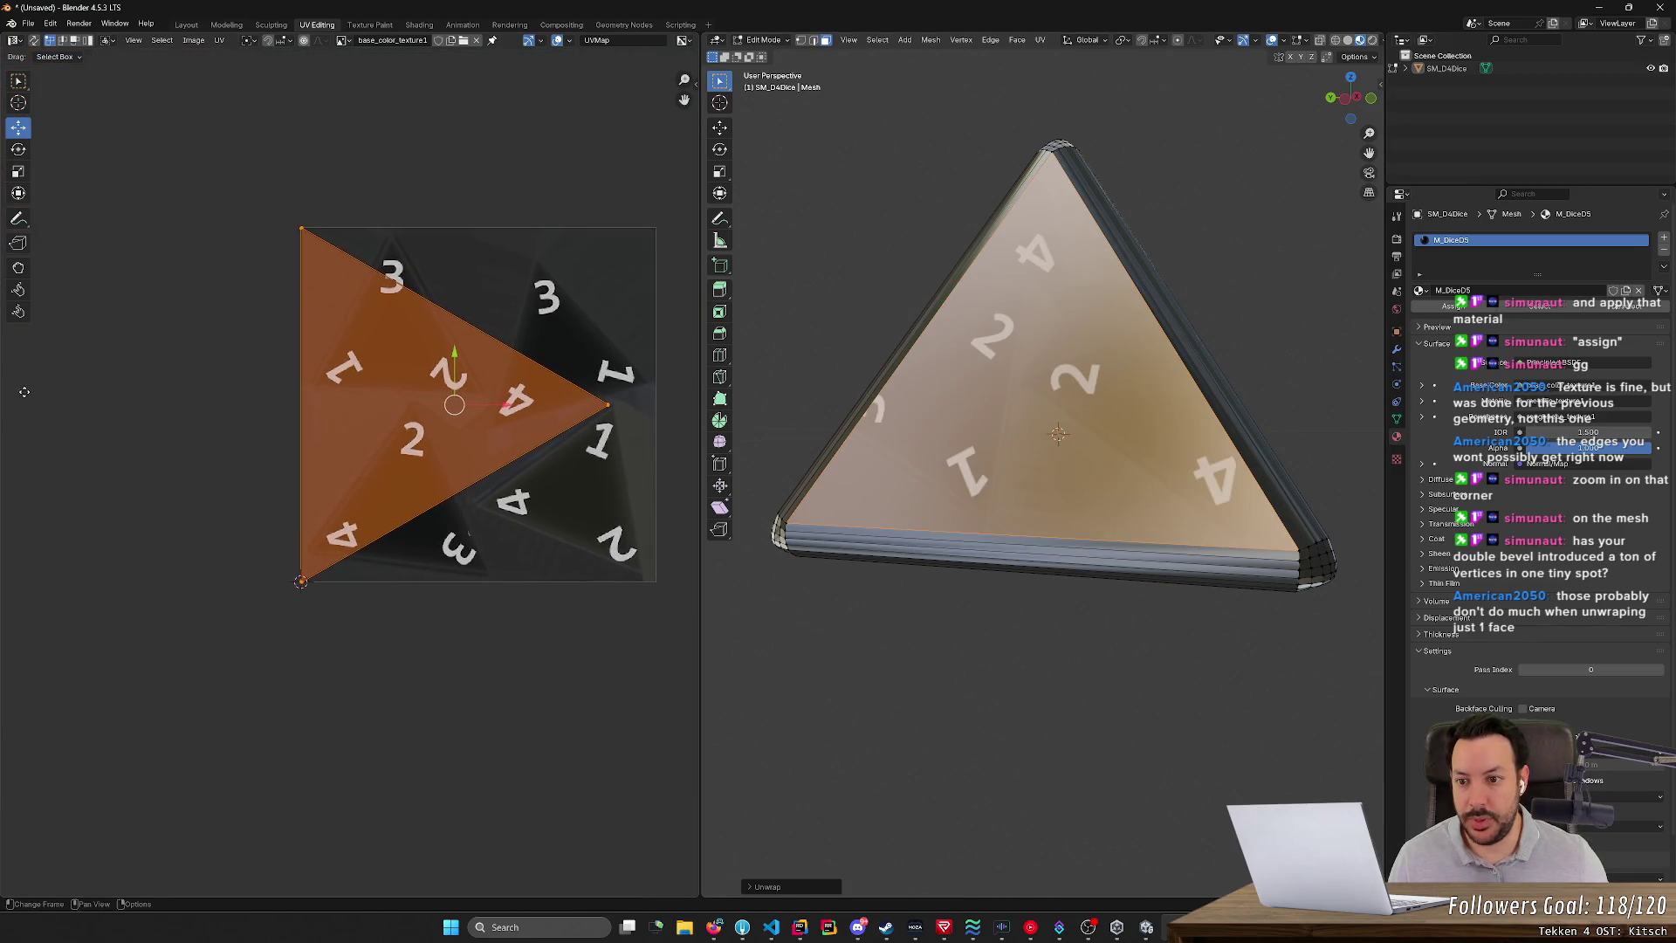
- Move the face's three UV corners onto the 2, 4 and 3 corners of the texture triangle
{"action": "scroll", "coordinate": [305, 550], "scroll_direction": "up", "scroll_amount": 2}
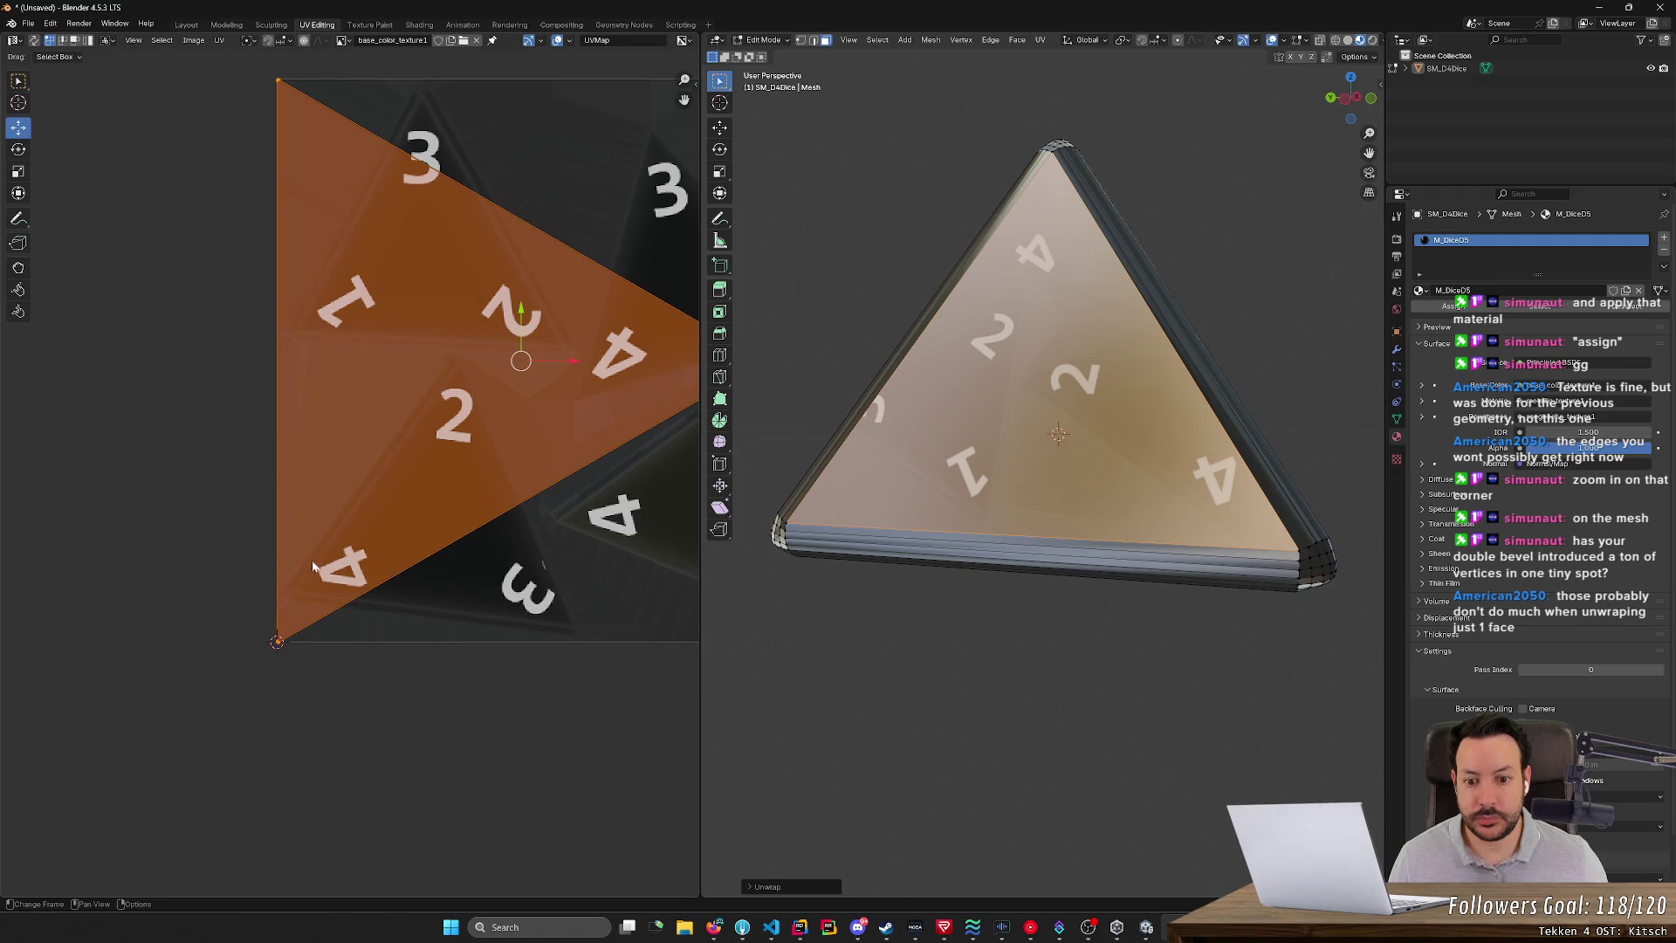
{"action": "scroll", "coordinate": [379, 578], "scroll_direction": "down", "scroll_amount": 3}
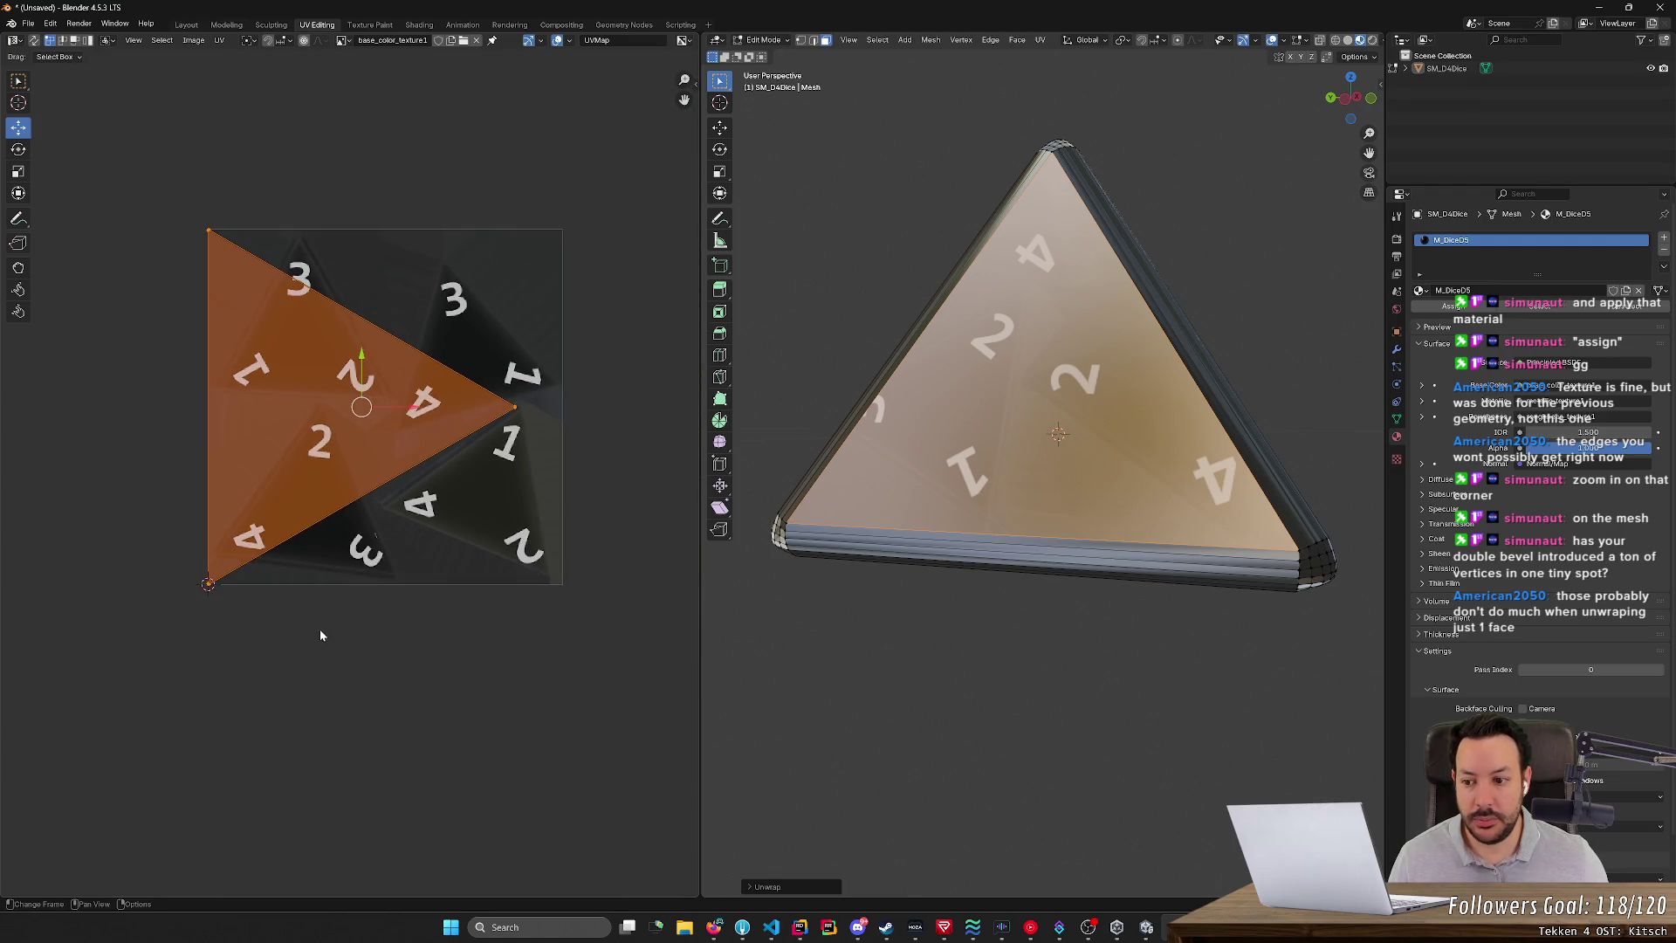
{"action": "left_click", "coordinate": [237, 579]}
{"action": "mouse_move", "coordinate": [1112, 709]}
{"action": "middle_mouse_down"}
{"action": "mouse_move", "coordinate": [979, 694]}
{"action": "mouse_move", "coordinate": [1011, 568]}
{"action": "middle_mouse_up"}
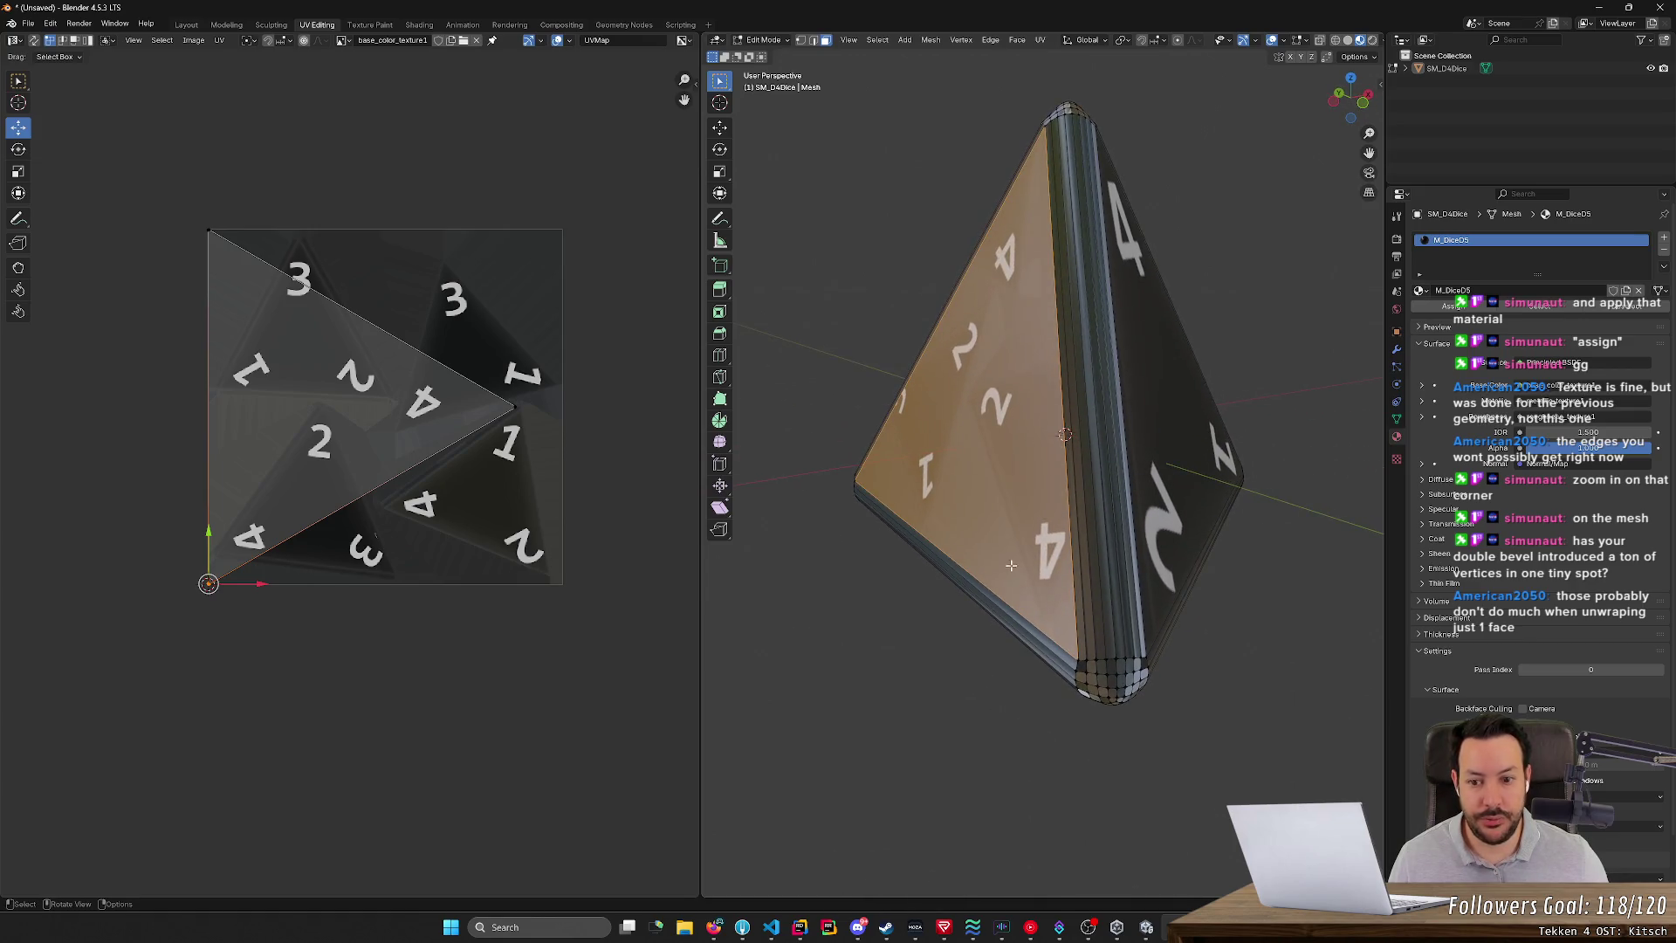
{"action": "middle_click_drag", "start_coordinate": [391, 654], "coordinate": [442, 658]}
{"action": "mouse_move", "coordinate": [275, 601]}
{"action": "left_mouse_down"}
{"action": "mouse_move", "coordinate": [375, 489]}
{"action": "mouse_move", "coordinate": [386, 432]}
{"action": "left_mouse_up"}
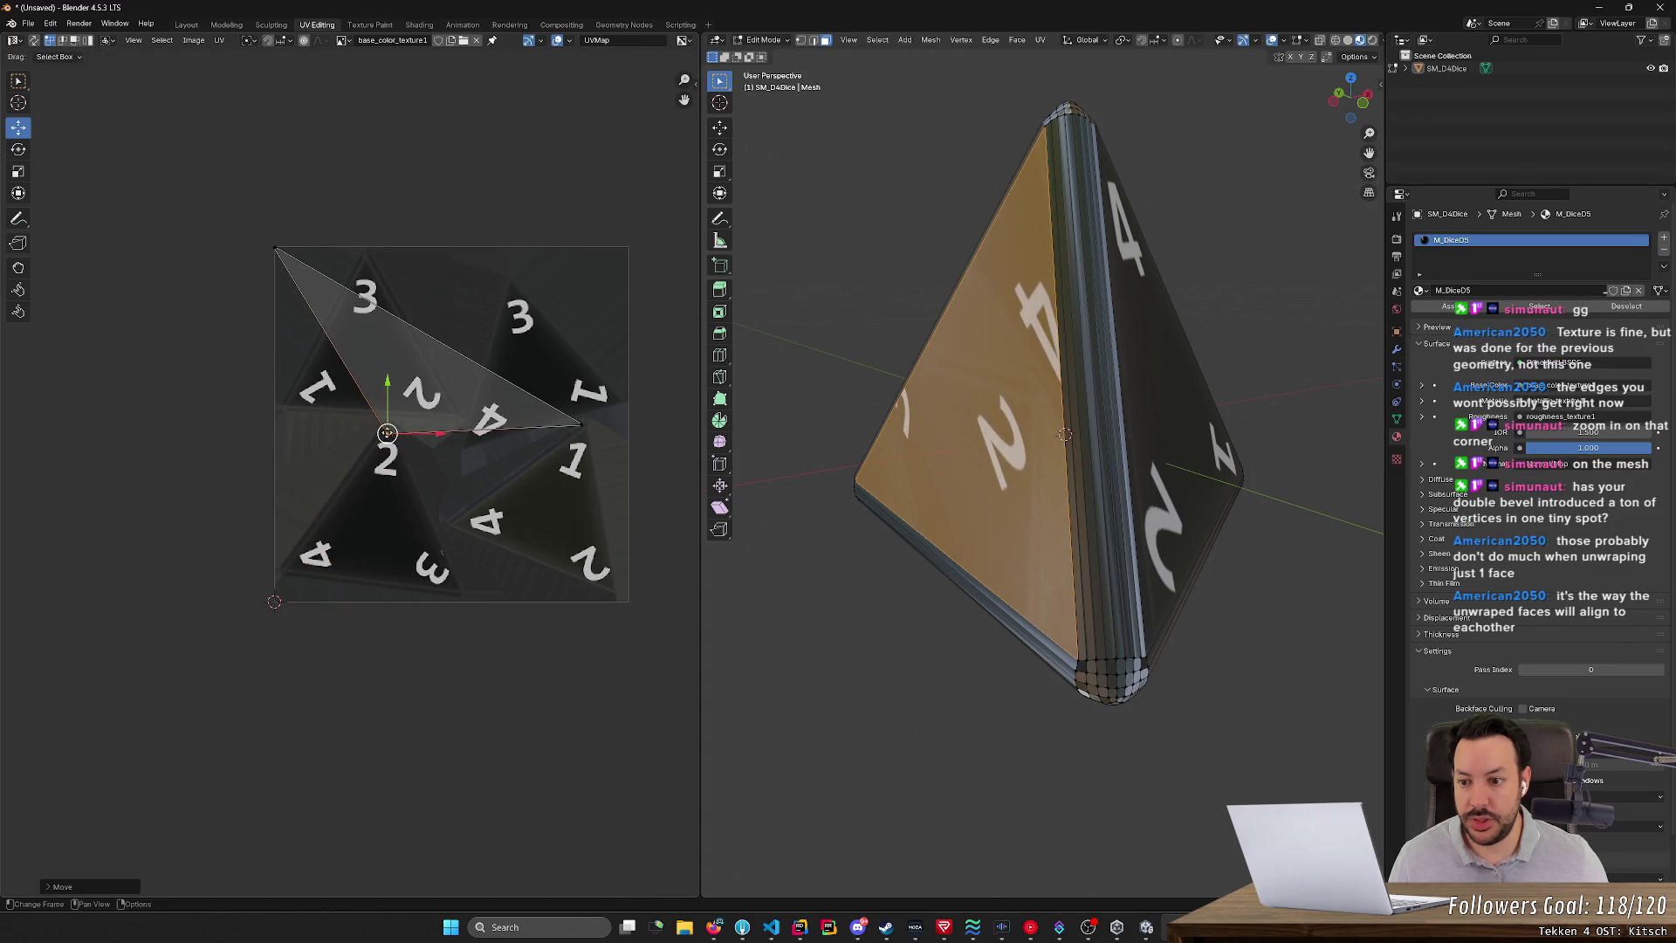
{"action": "left_click", "coordinate": [579, 427]}
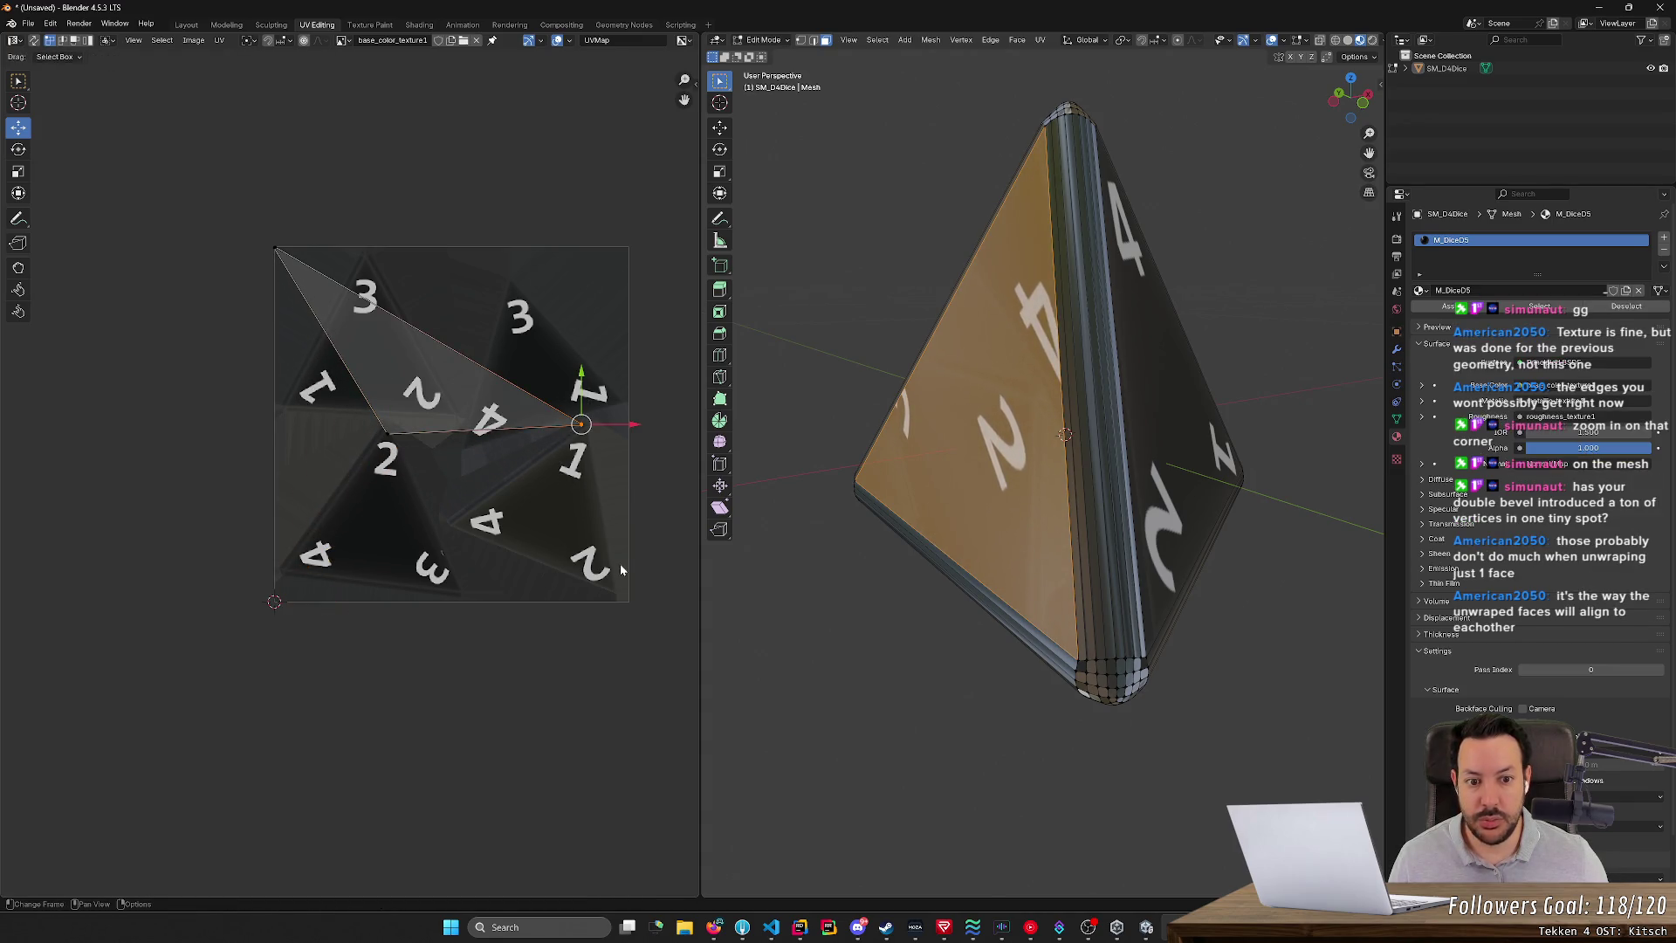
{"action": "mouse_move", "coordinate": [581, 424]}
{"action": "left_mouse_down"}
{"action": "mouse_move", "coordinate": [332, 559]}
{"action": "mouse_move", "coordinate": [266, 571]}
{"action": "mouse_move", "coordinate": [309, 576]}
{"action": "mouse_move", "coordinate": [281, 570]}
{"action": "mouse_move", "coordinate": [292, 560]}
{"action": "left_mouse_up"}
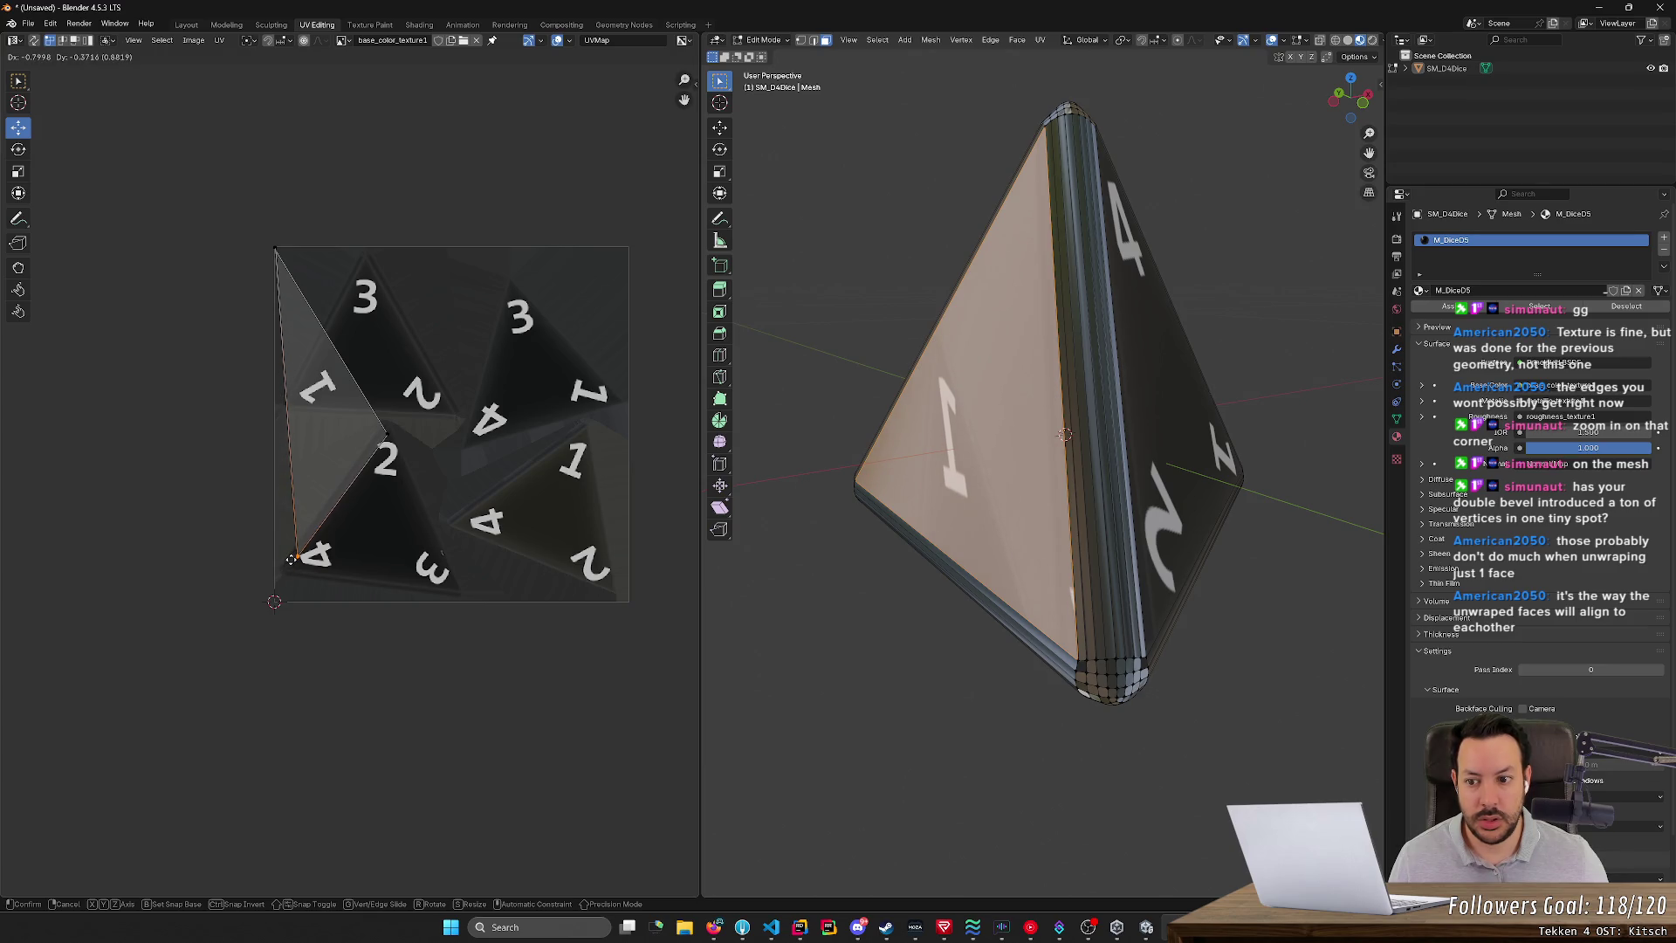
{"action": "mouse_move", "coordinate": [360, 594]}
{"action": "left_mouse_down"}
{"action": "mouse_move", "coordinate": [365, 606]}
{"action": "mouse_move", "coordinate": [275, 569]}
{"action": "left_mouse_up"}
{"action": "left_click_drag", "start_coordinate": [275, 248], "coordinate": [457, 589]}
{"action": "mouse_move", "coordinate": [442, 686]}
{"action": "middle_mouse_down"}
{"action": "mouse_move", "coordinate": [559, 689]}
{"action": "mouse_move", "coordinate": [523, 733]}
{"action": "middle_mouse_up"}
- Zoom in and nudge the top UV corner onto the triangle's tip
{"action": "scroll", "coordinate": [590, 478], "scroll_direction": "up", "scroll_amount": 2}
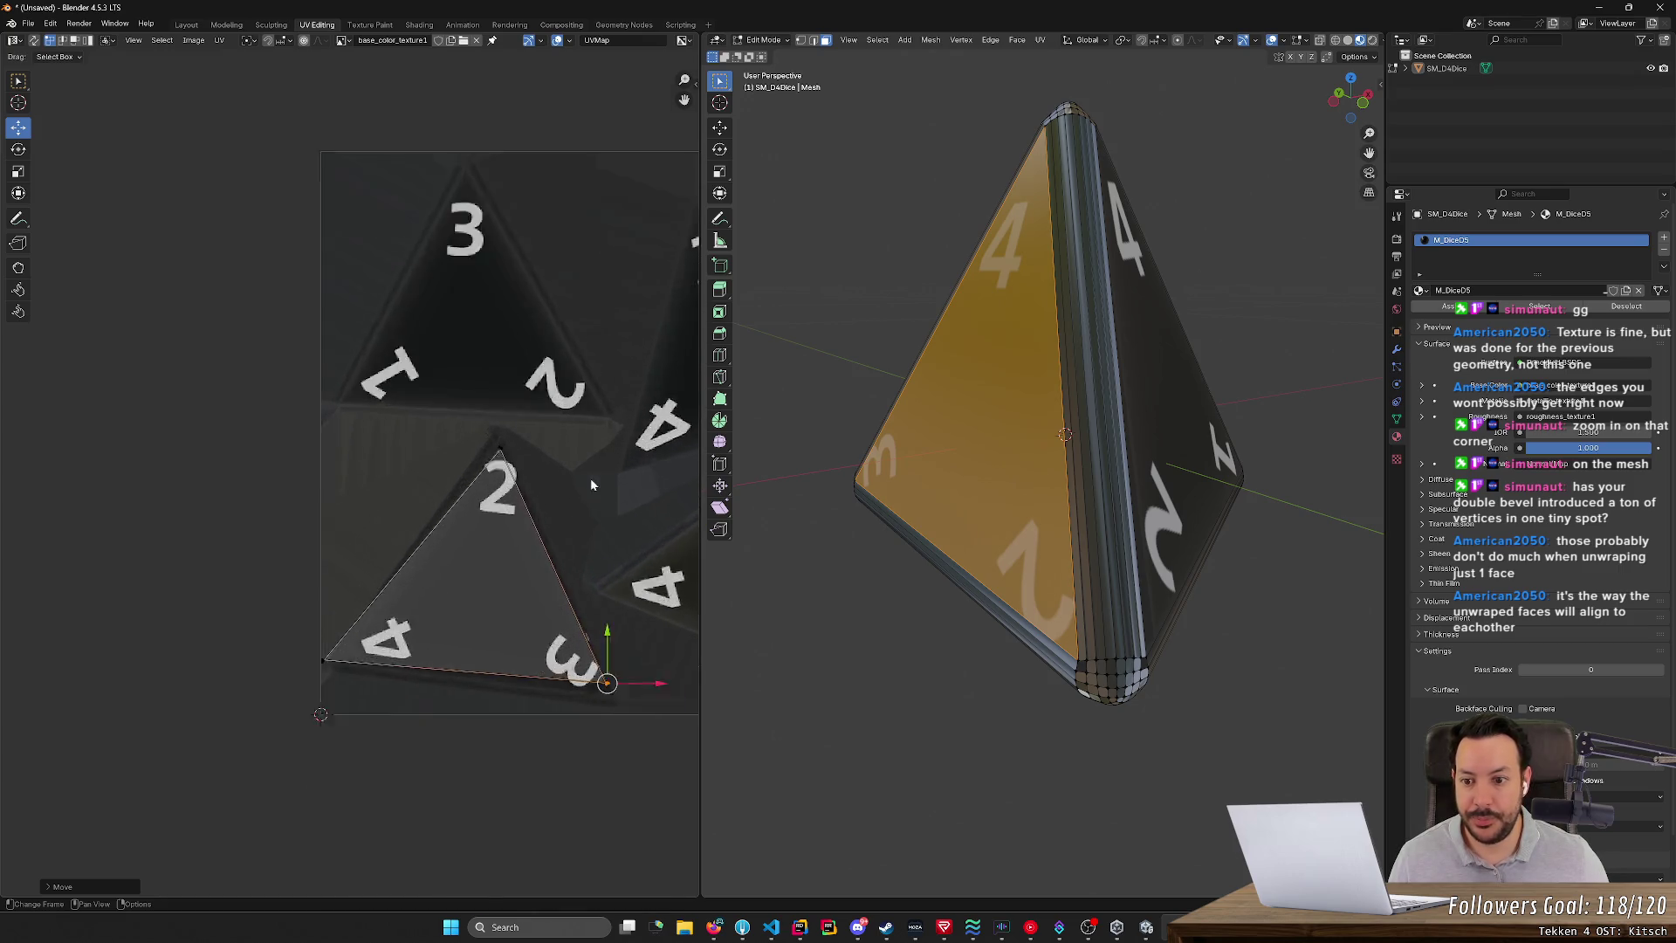
{"action": "scroll", "coordinate": [591, 471], "scroll_direction": "up", "scroll_amount": 6}
{"action": "left_click_drag", "start_coordinate": [329, 312], "coordinate": [548, 469]}
{"action": "scroll", "coordinate": [488, 393], "scroll_direction": "up", "scroll_amount": 4}
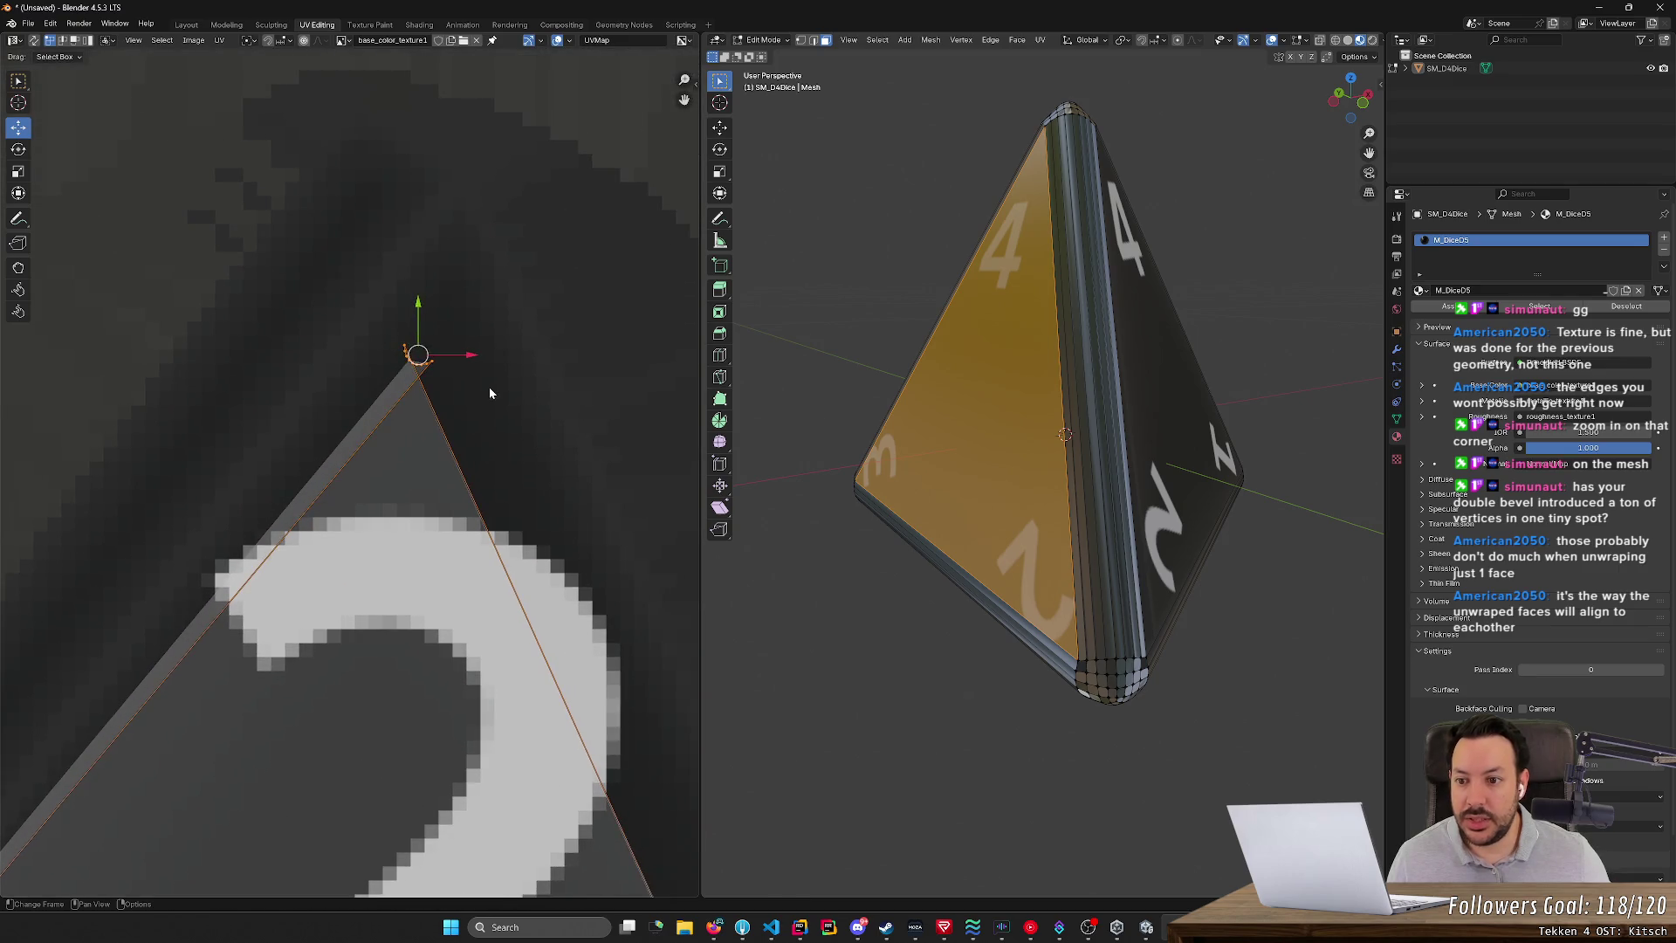
{"action": "left_click", "coordinate": [419, 354]}
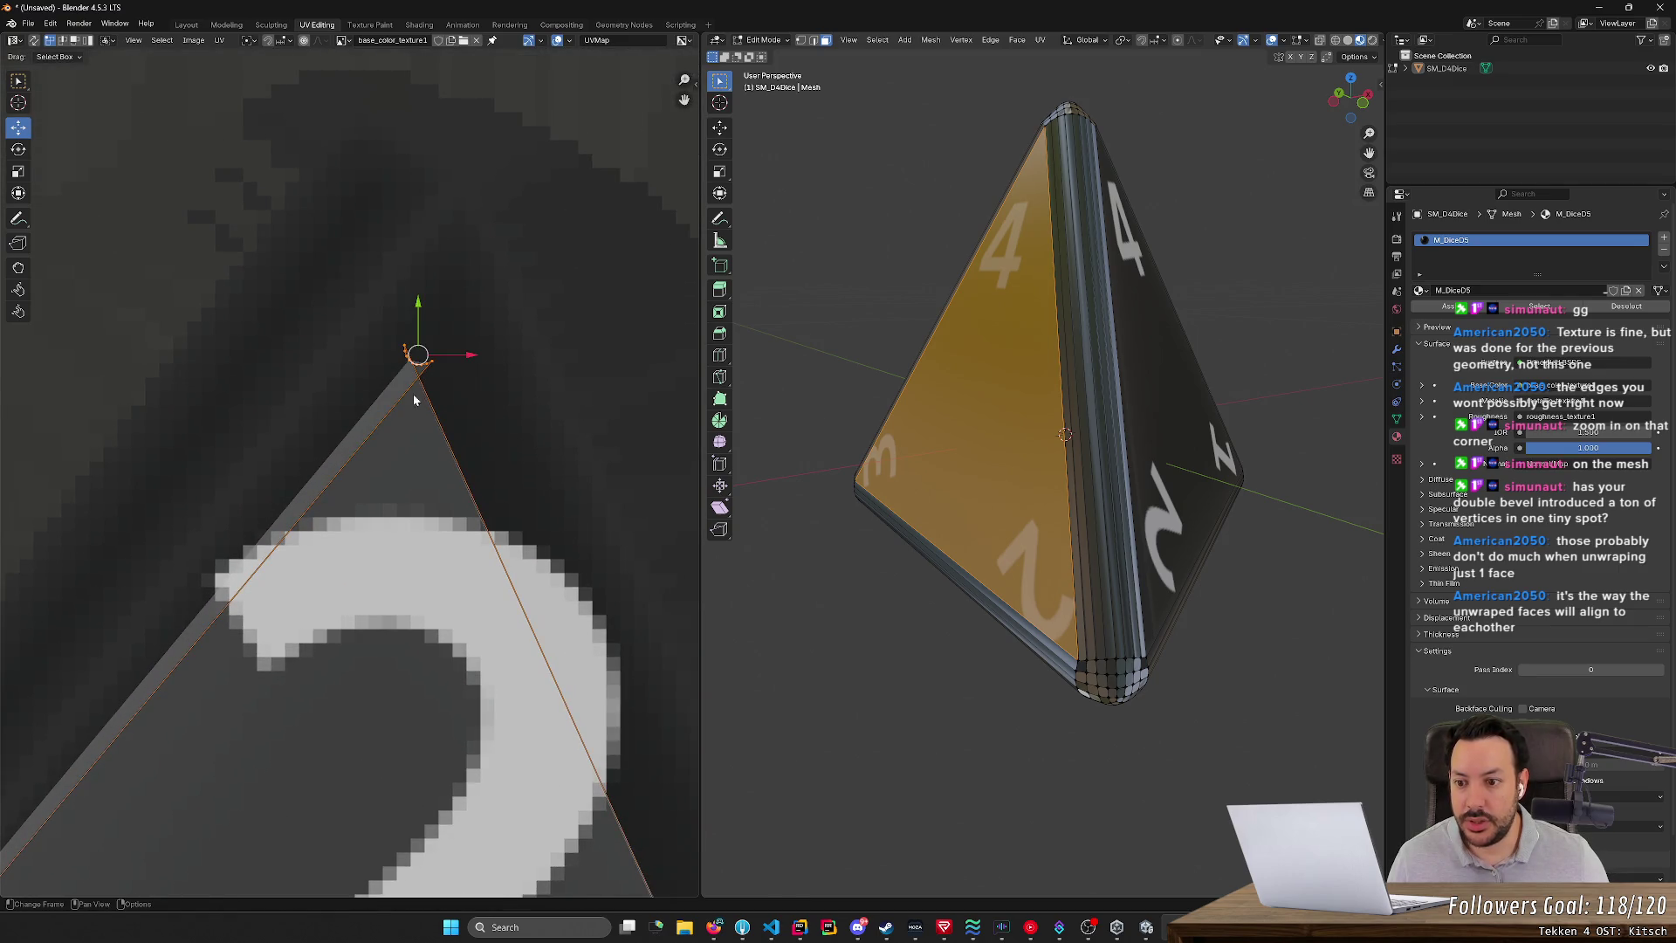
{"action": "left_click_drag", "start_coordinate": [419, 354], "coordinate": [458, 233]}
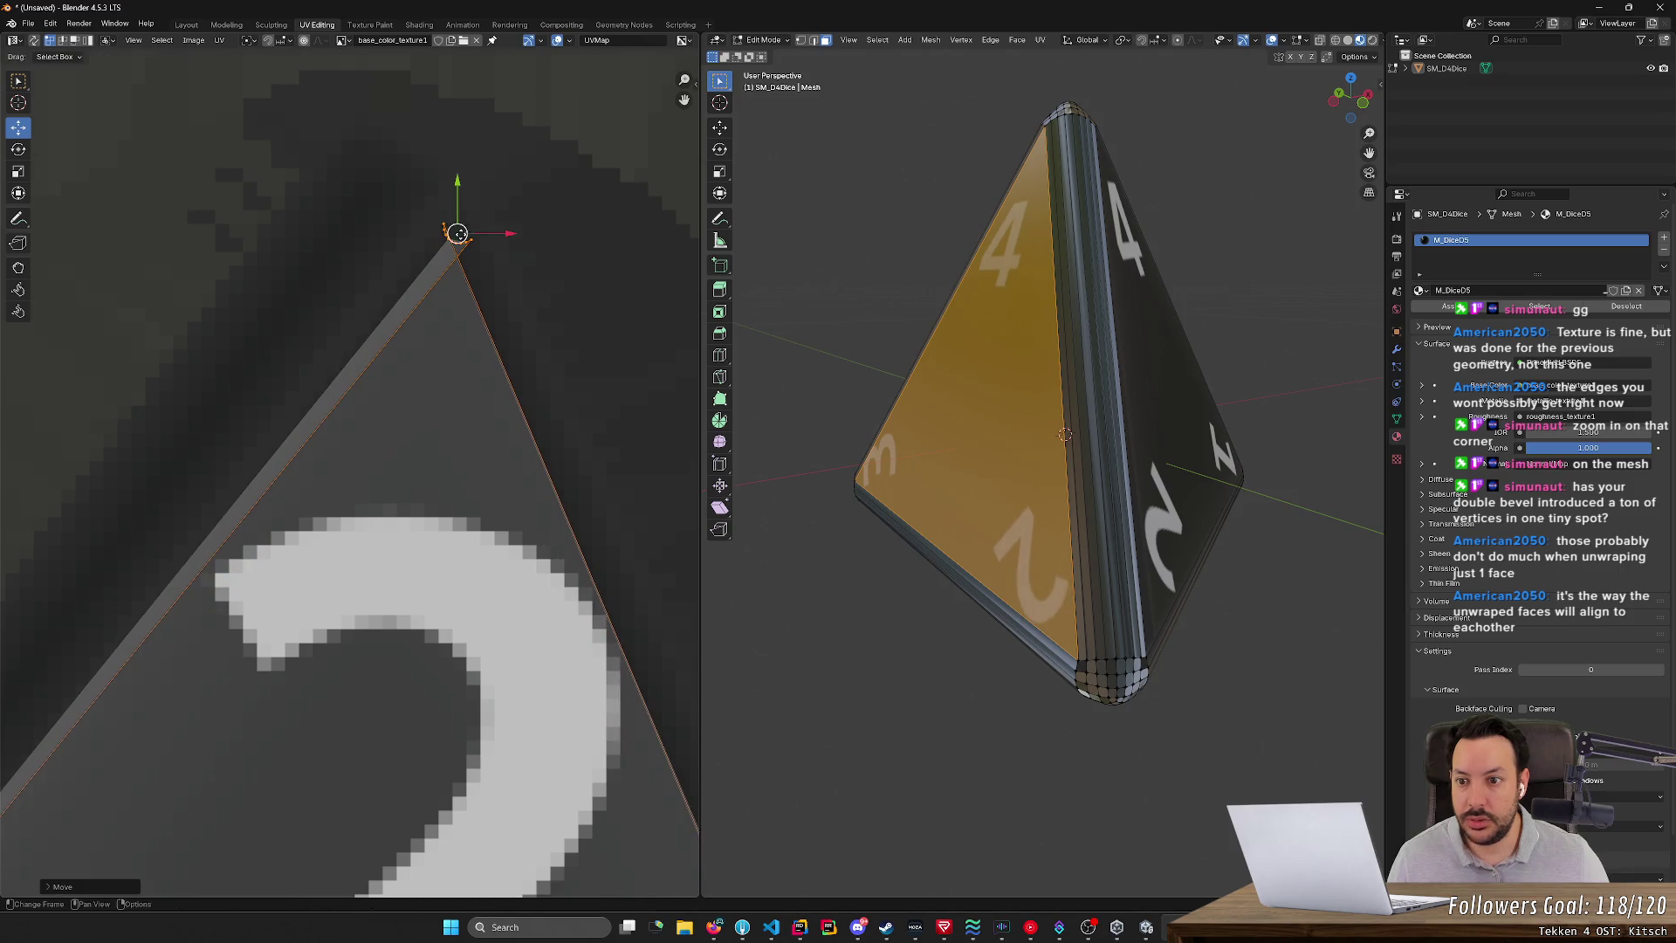
{"action": "scroll", "coordinate": [457, 463], "scroll_direction": "down", "scroll_amount": 5}
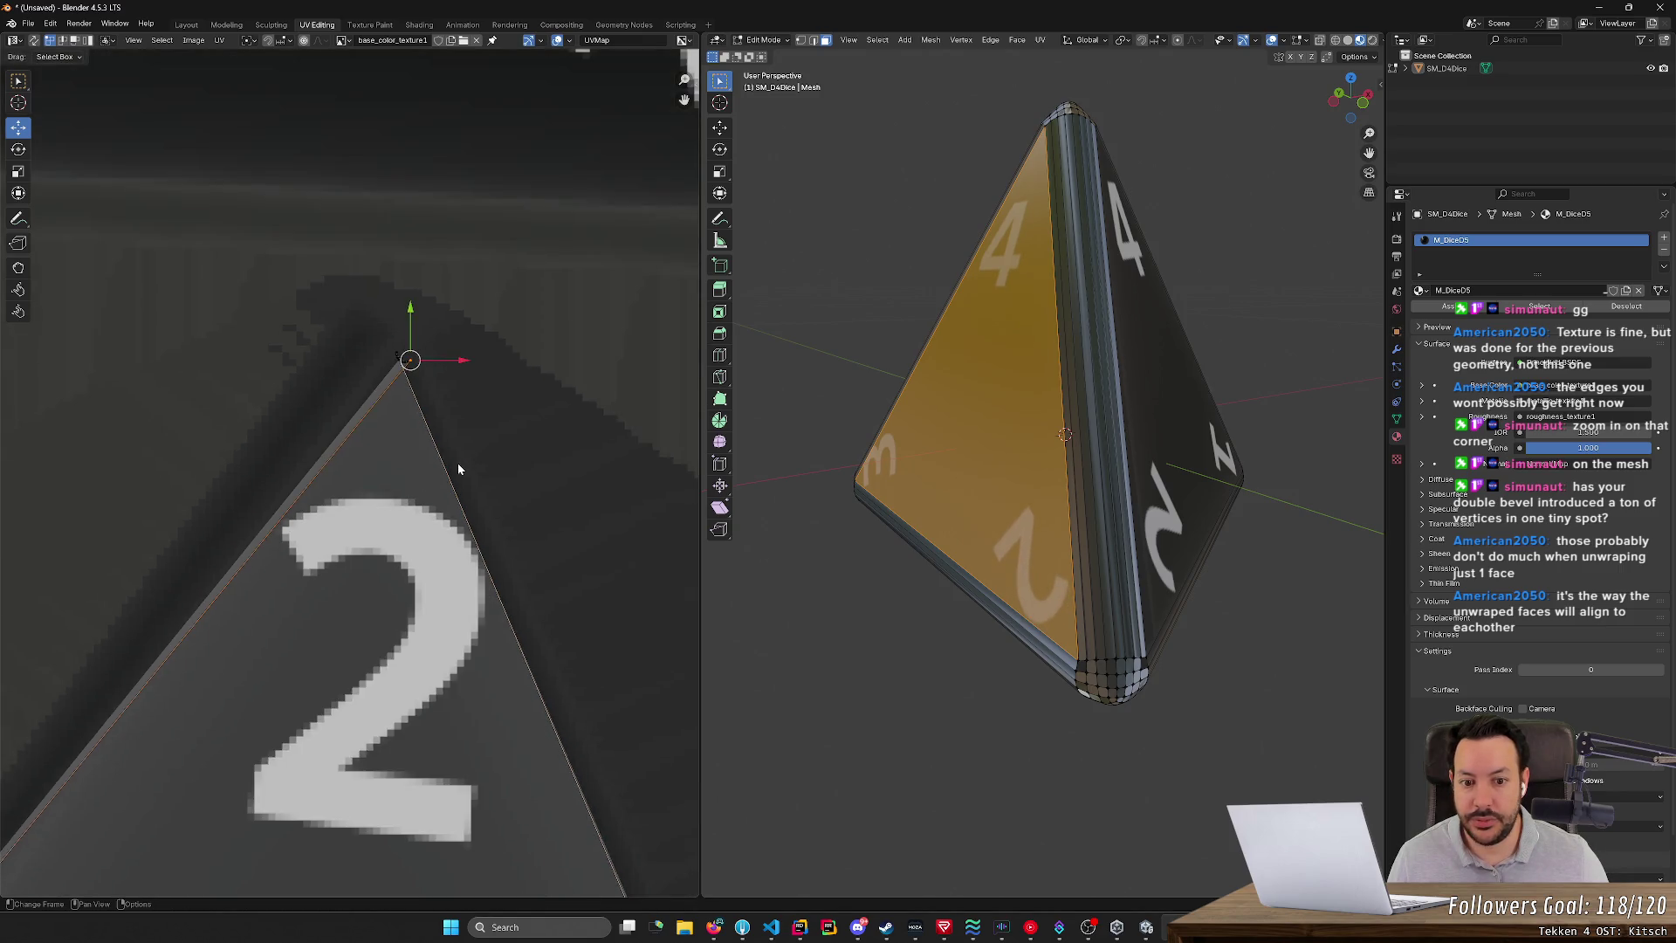
{"action": "mouse_move", "coordinate": [376, 419]}
{"action": "left_mouse_down"}
{"action": "mouse_move", "coordinate": [355, 478]}
{"action": "mouse_move", "coordinate": [397, 224]}
{"action": "mouse_move", "coordinate": [385, 392]}
{"action": "left_mouse_up"}
- Line up the lower-left UV corner with the triangle's corner
{"action": "scroll", "coordinate": [208, 486], "scroll_direction": "down", "scroll_amount": 2}
{"action": "middle_click_drag", "start_coordinate": [208, 486], "coordinate": [373, 549]}
{"action": "scroll", "coordinate": [373, 550], "scroll_direction": "up", "scroll_amount": 2}
{"action": "left_click_drag", "start_coordinate": [203, 398], "coordinate": [288, 497]}
{"action": "scroll", "coordinate": [347, 488], "scroll_direction": "up", "scroll_amount": 5}
{"action": "mouse_move", "coordinate": [46, 468]}
{"action": "left_mouse_down"}
{"action": "mouse_move", "coordinate": [269, 635]}
{"action": "mouse_move", "coordinate": [367, 586]}
{"action": "mouse_move", "coordinate": [202, 495]}
{"action": "mouse_move", "coordinate": [223, 499]}
{"action": "left_mouse_up"}
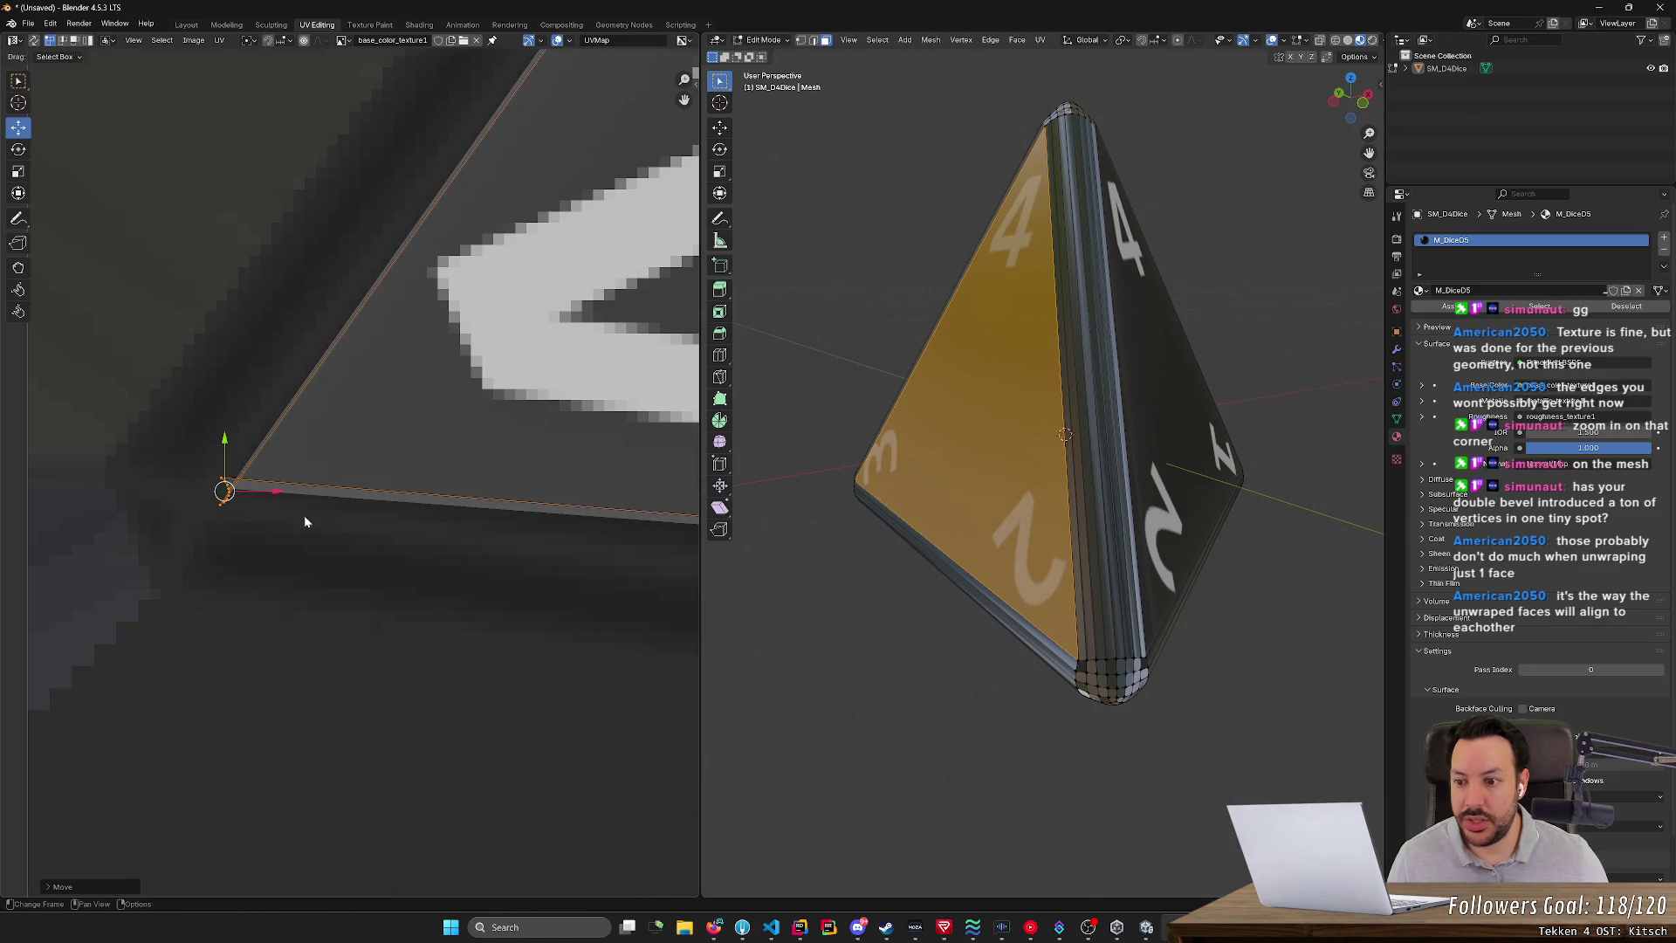
{"action": "scroll", "coordinate": [393, 563], "scroll_direction": "down", "scroll_amount": 3}
{"action": "scroll", "coordinate": [367, 611], "scroll_direction": "up", "scroll_amount": 3}
{"action": "right_click", "coordinate": [1031, 436]}
{"action": "mouse_move", "coordinate": [1031, 438]}
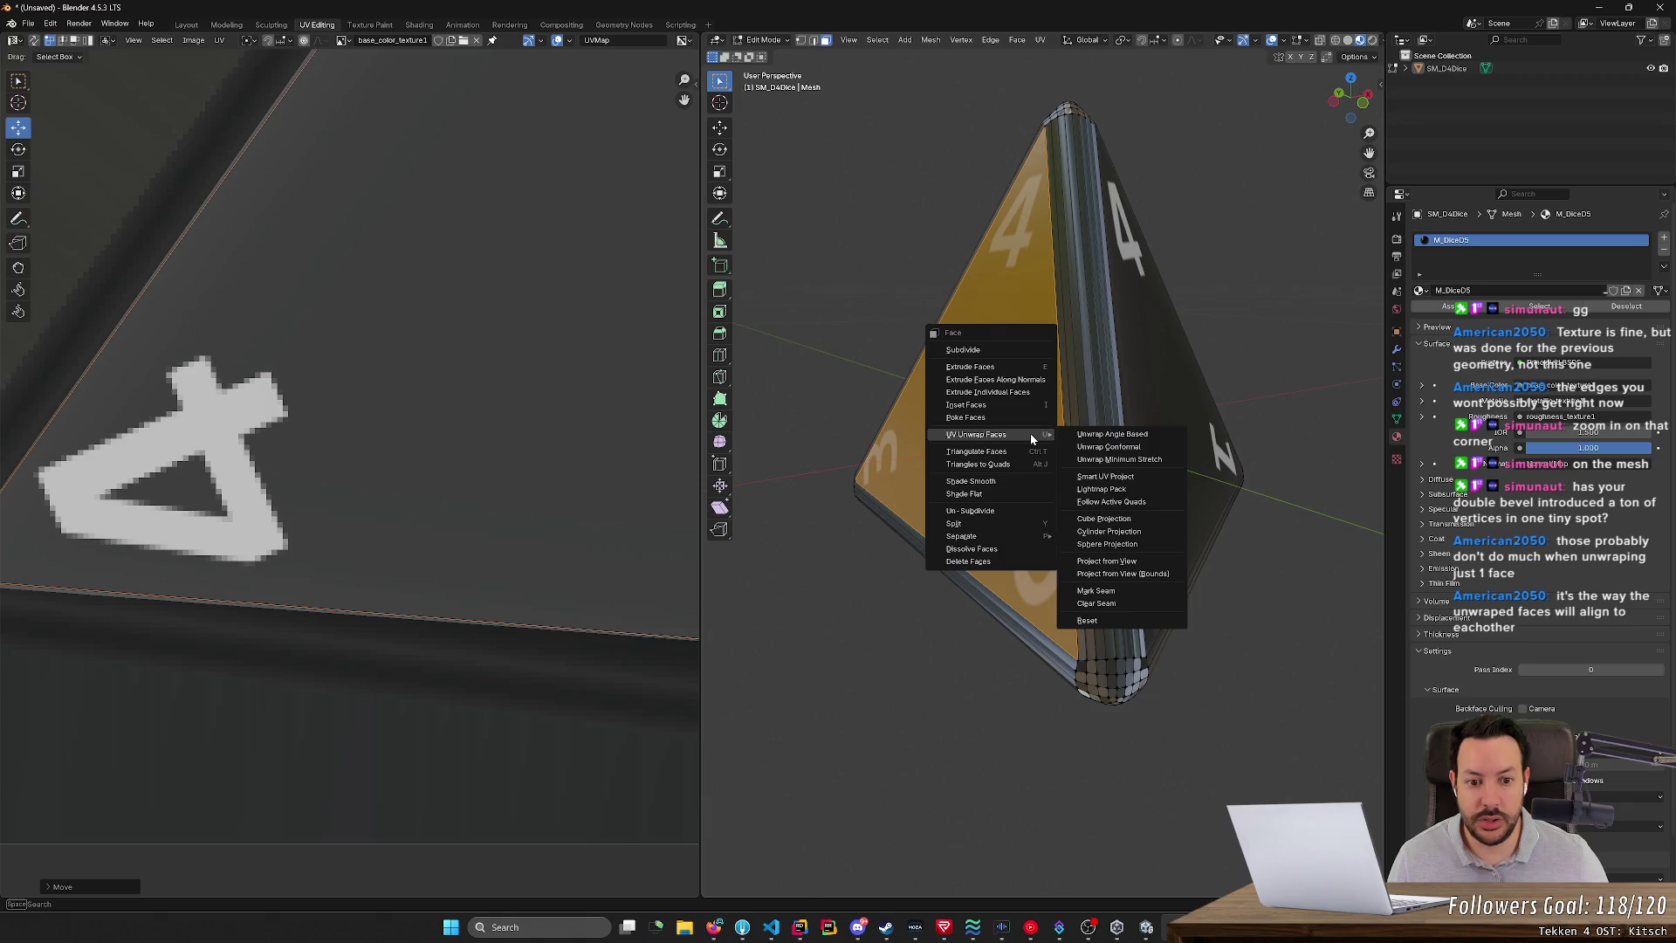
- Re-unwrap the face with Minimum Stretch, undoing a trial corner move
{"action": "left_click", "coordinate": [1103, 460]}
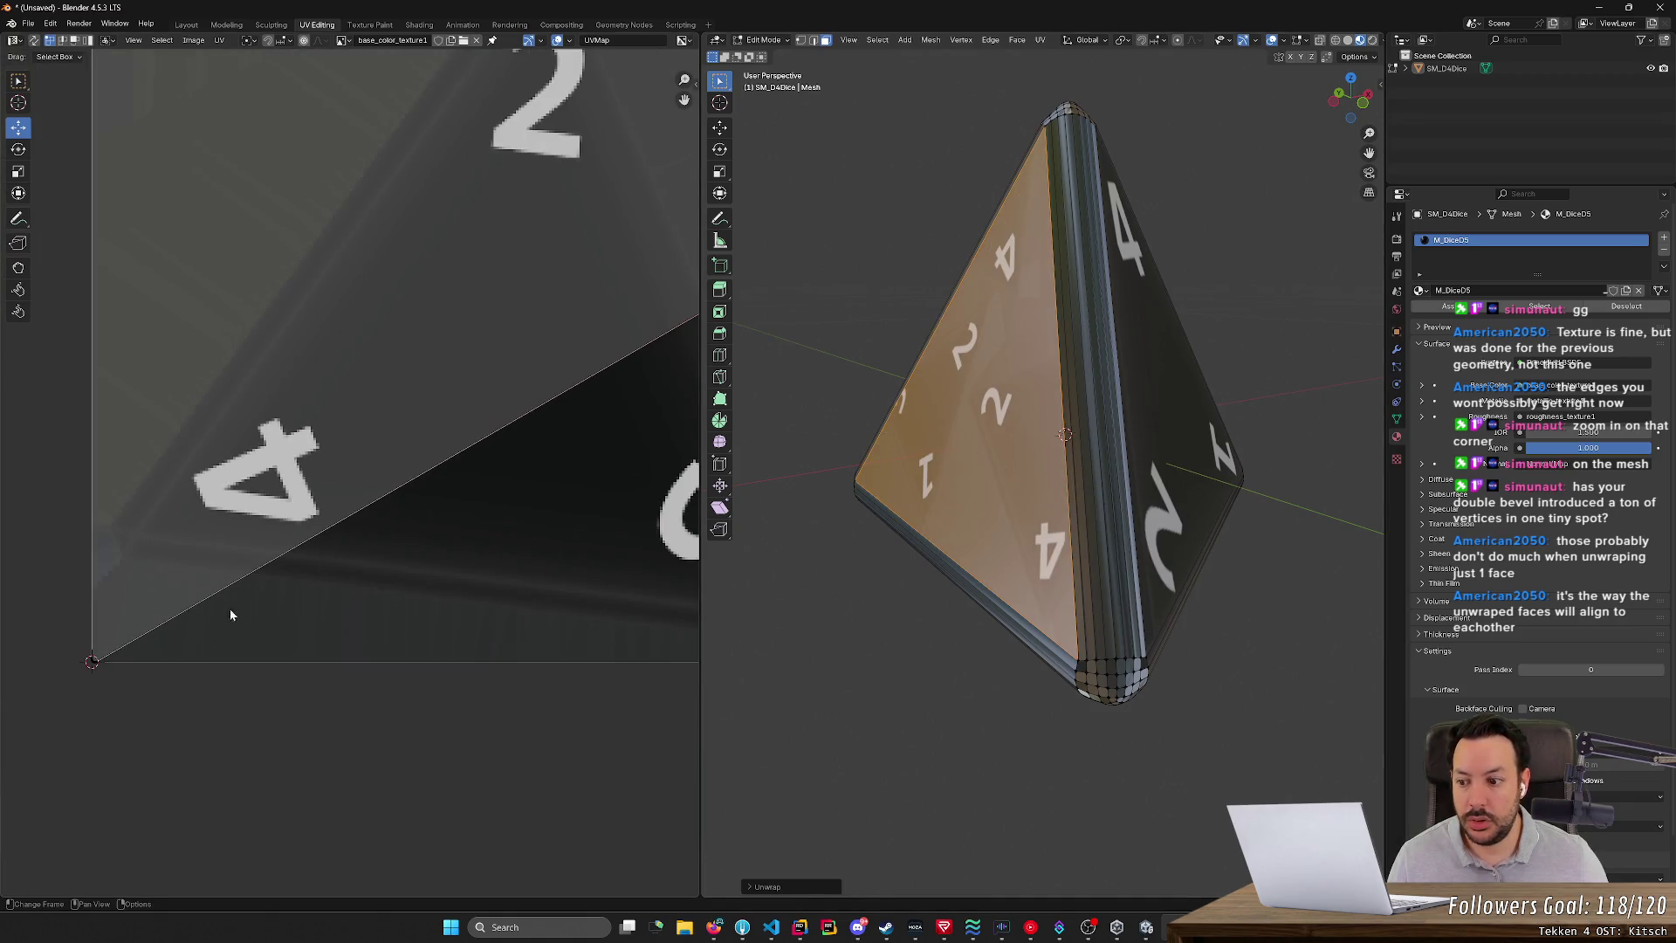
{"action": "left_click", "coordinate": [93, 659]}
{"action": "left_click_drag", "start_coordinate": [94, 659], "coordinate": [299, 401]}
{"action": "scroll", "coordinate": [416, 466], "scroll_direction": "down", "scroll_amount": 3}
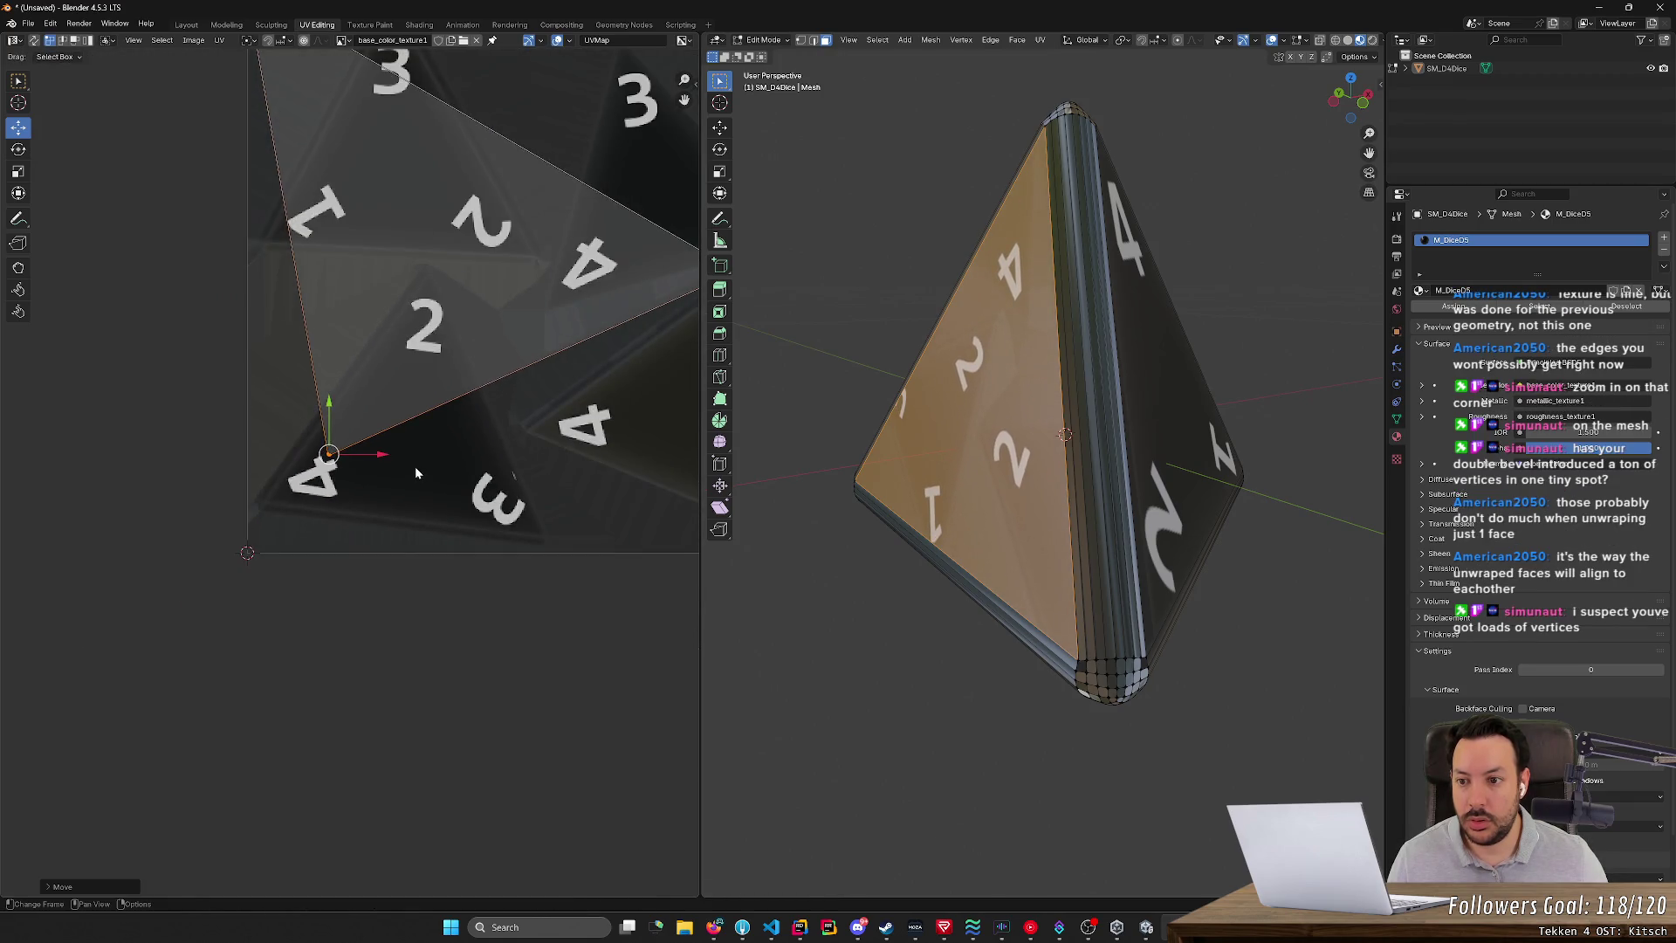
{"action": "key", "text": "ctrl+z"}
{"action": "scroll", "coordinate": [453, 461], "scroll_direction": "down", "scroll_amount": 3}
{"action": "scroll", "coordinate": [475, 458], "scroll_direction": "up", "scroll_amount": 4}
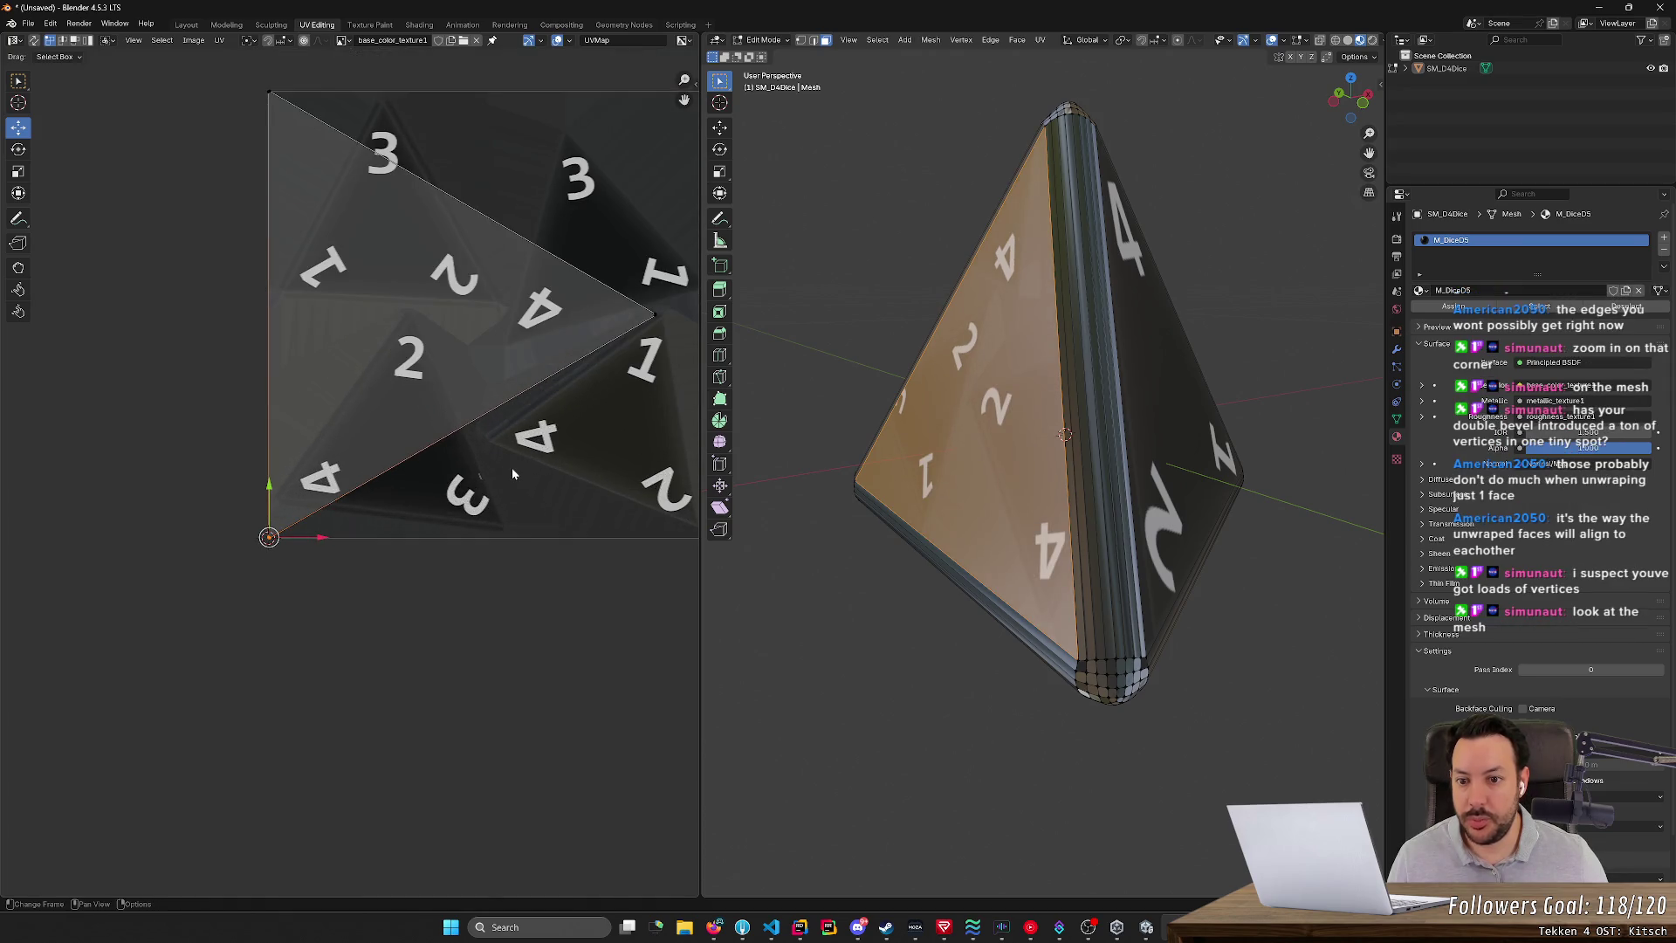
- Rotate, shrink and move the whole UV triangle over the 2-4-3 texture triangle
{"action": "key", "text": "a"}
{"action": "key", "text": "r"}
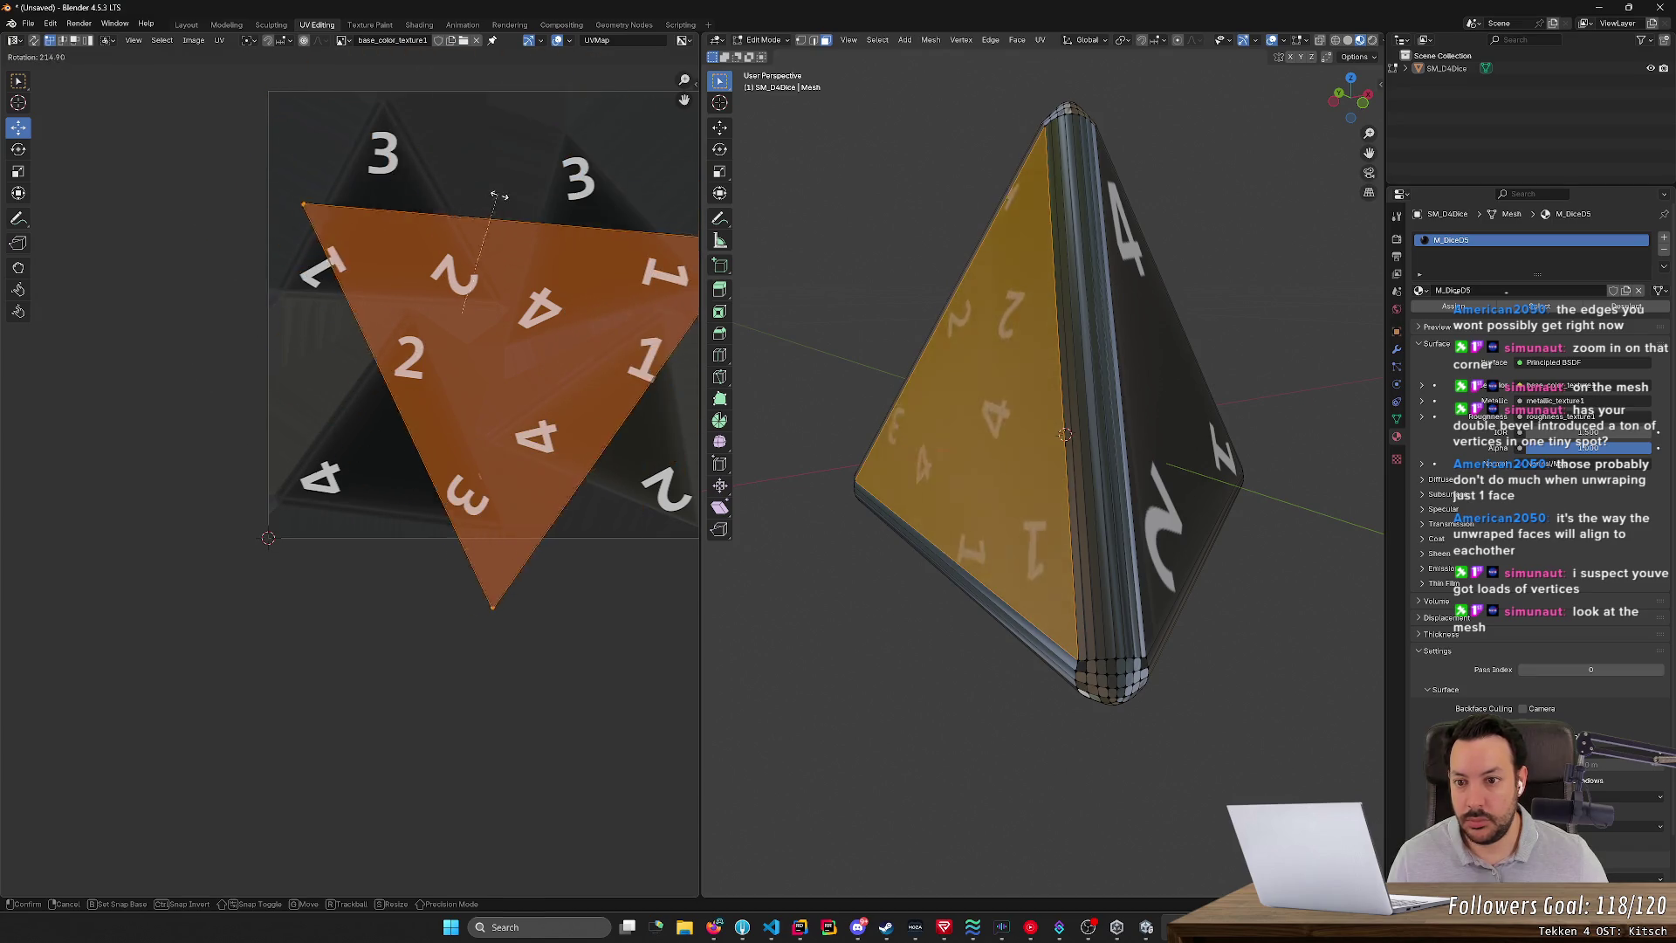
{"action": "left_click", "coordinate": [604, 257]}
{"action": "key", "text": "s"}
{"action": "left_click", "coordinate": [487, 333]}
{"action": "key", "text": "g"}
{"action": "left_click", "coordinate": [402, 415]}
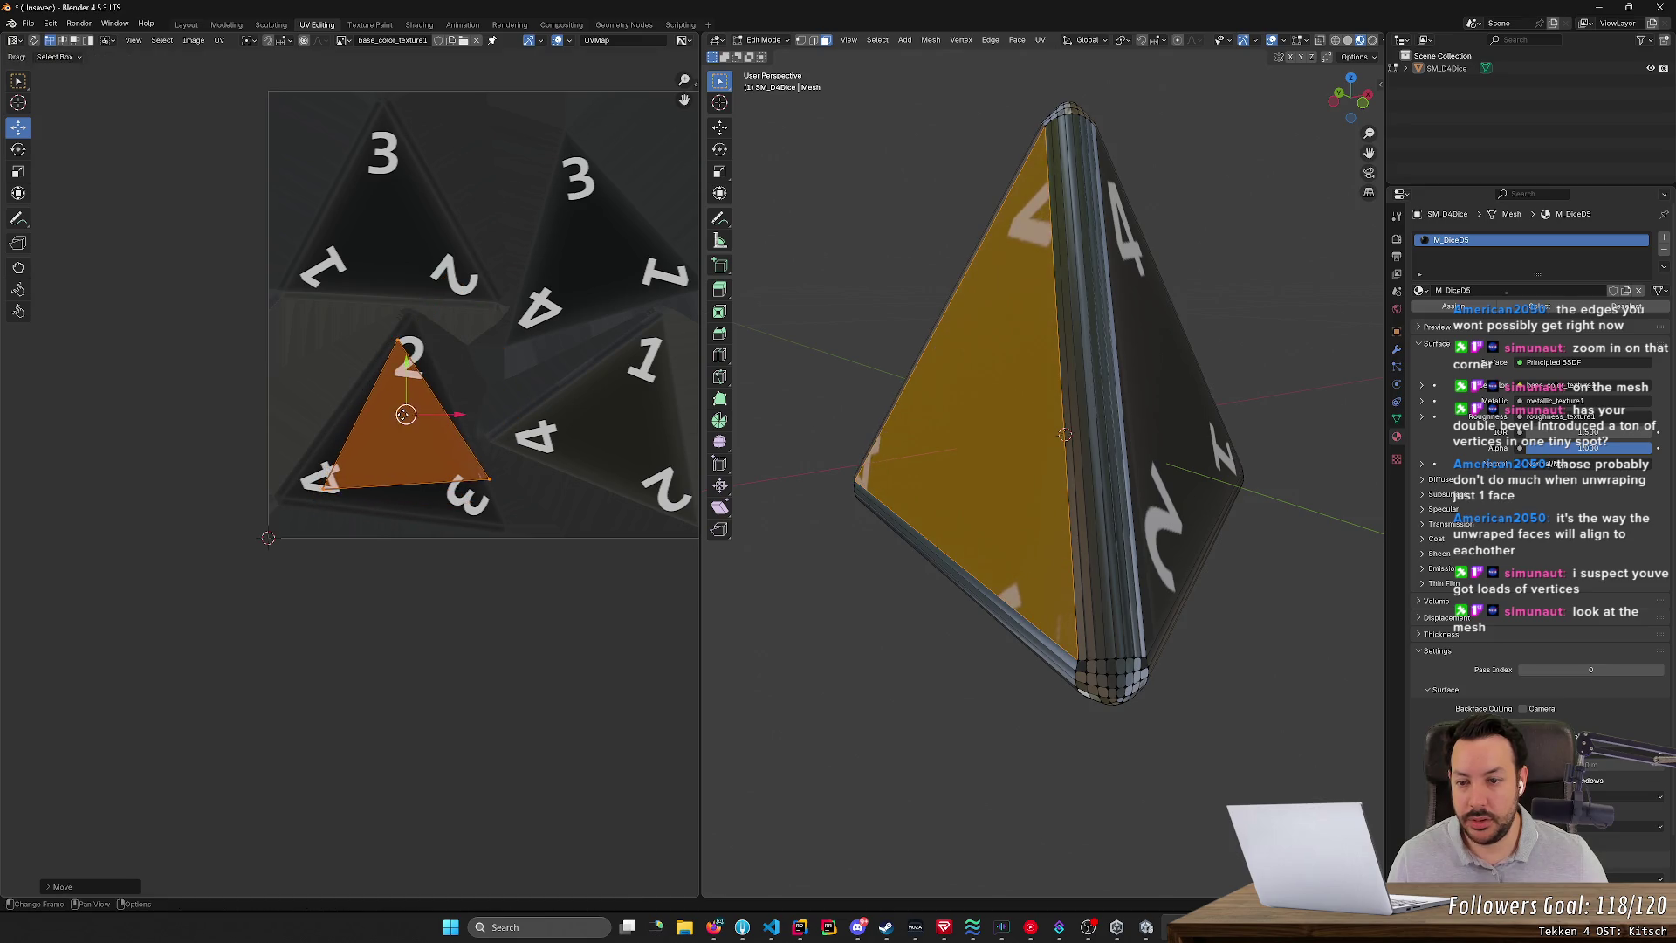
{"action": "left_click", "coordinate": [557, 405]}
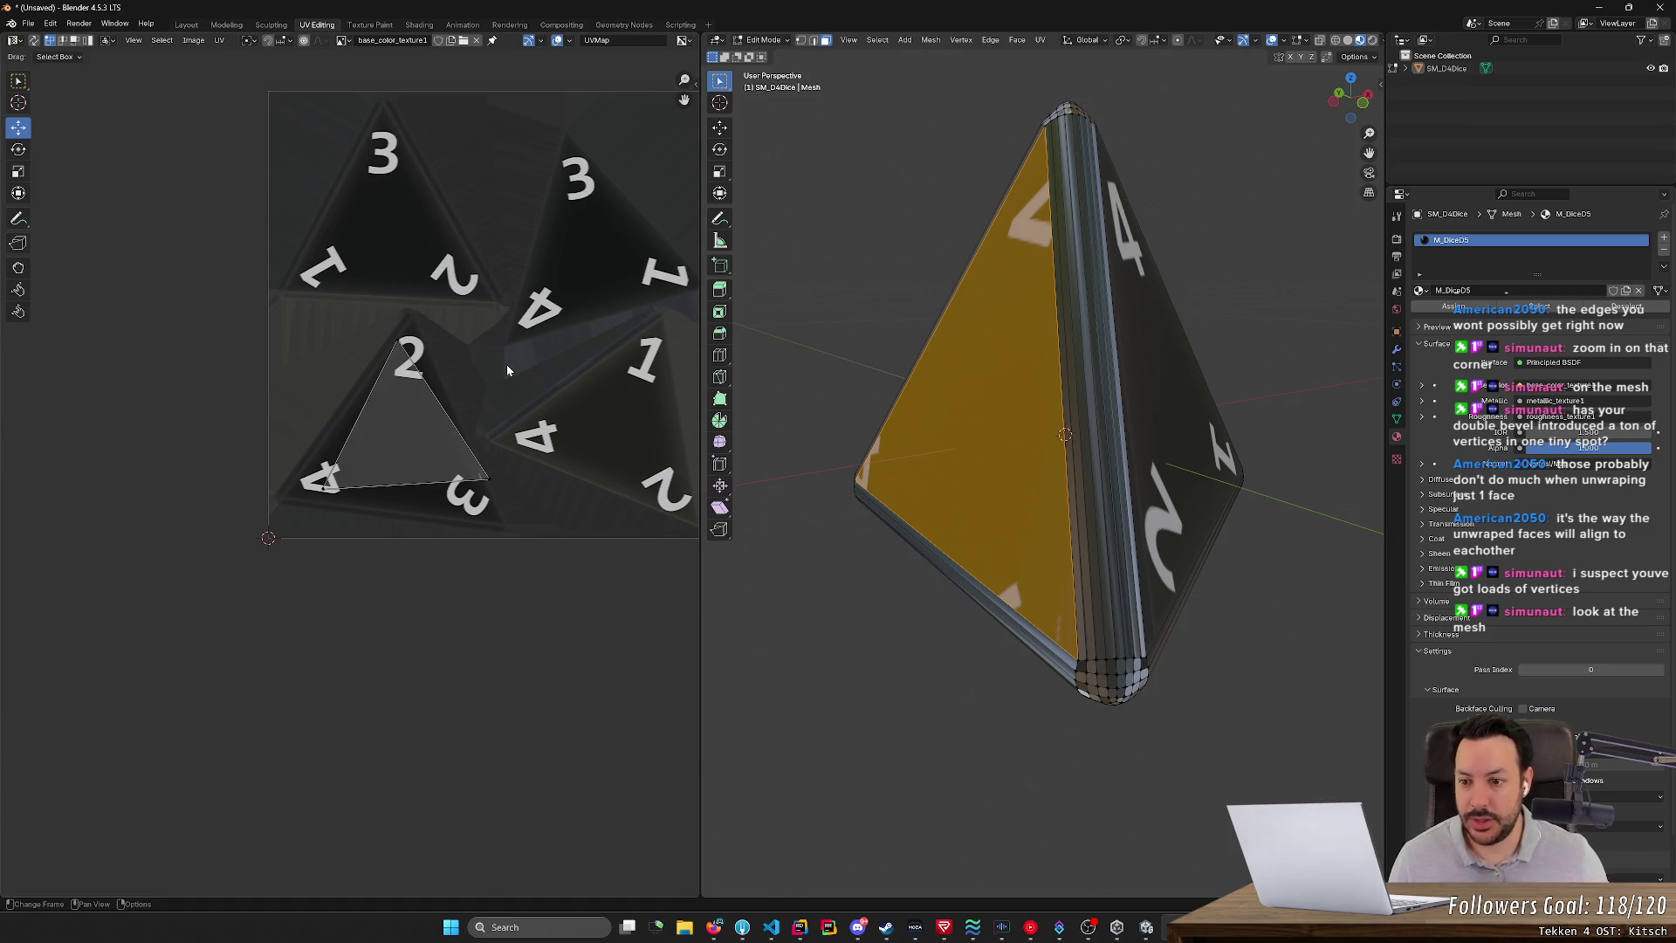
{"action": "key", "text": "a"}
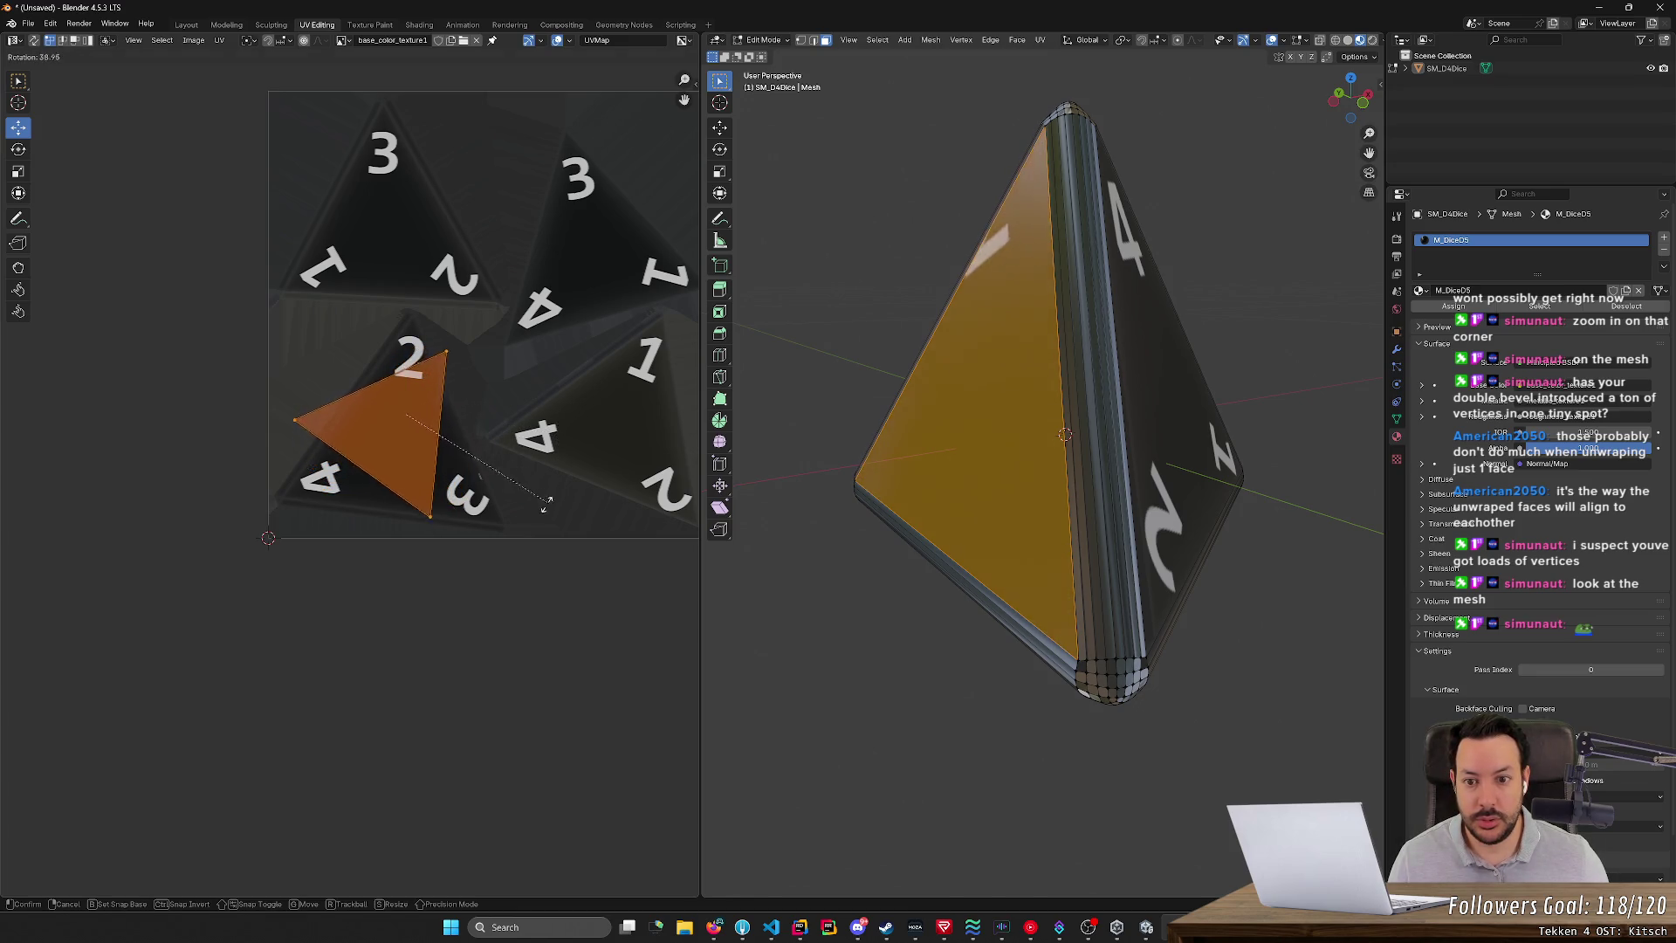
- Finish rotating the UV triangle, shift it left and scale it up
{"action": "left_click", "coordinate": [346, 298]}
{"action": "left_click", "coordinate": [401, 431]}
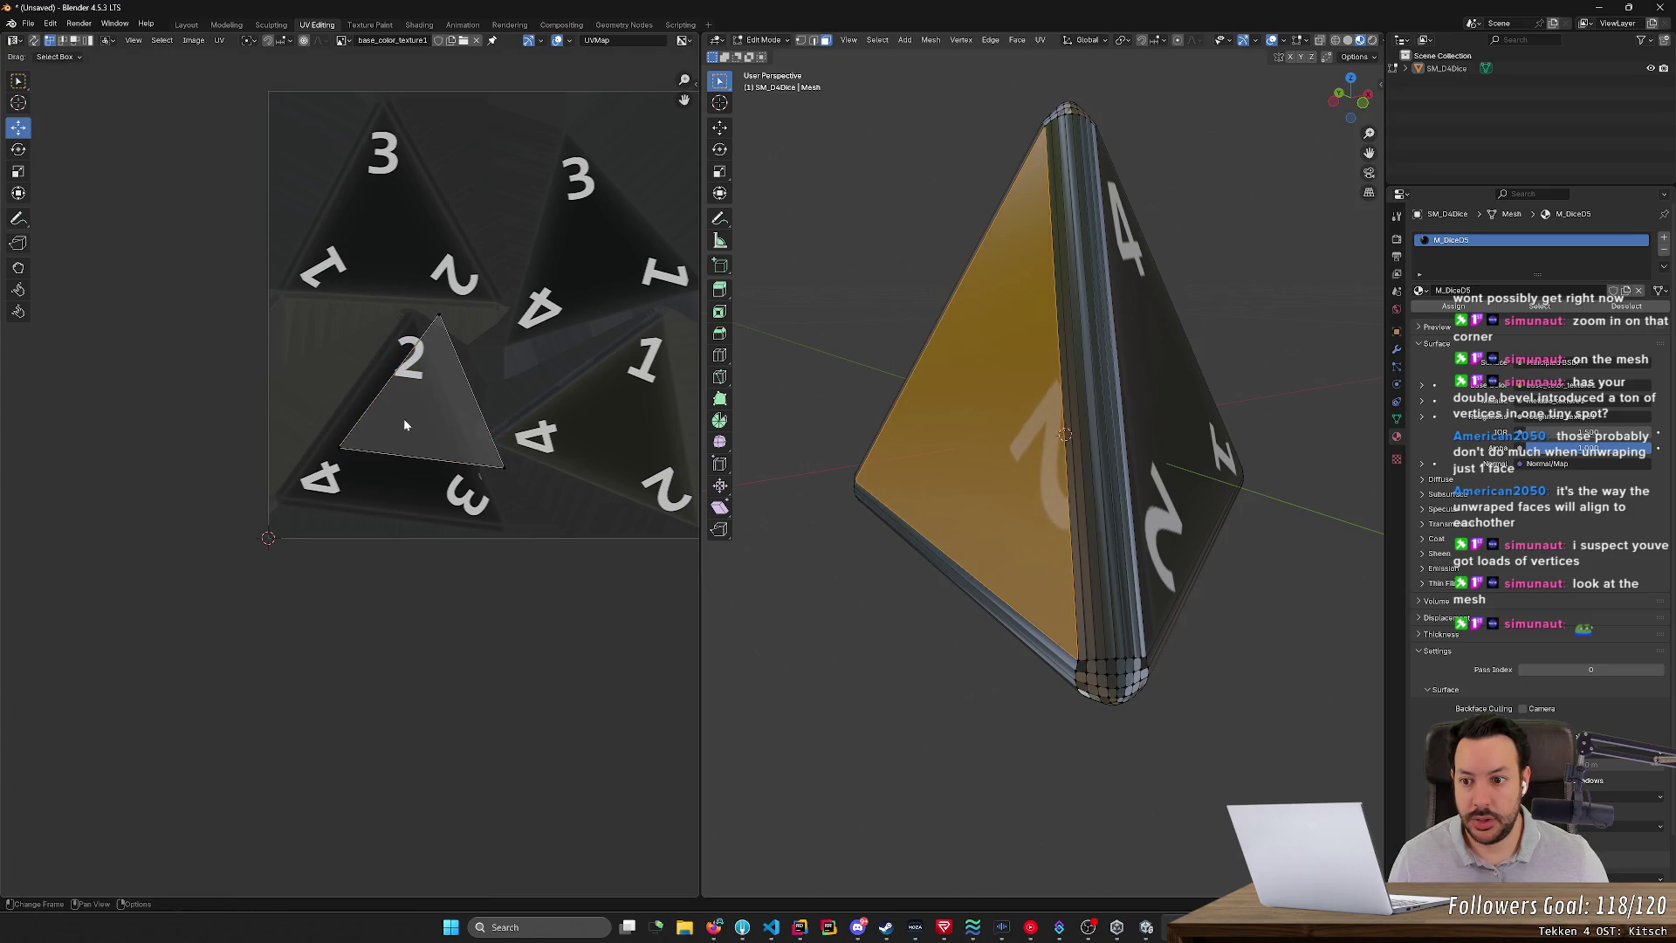
{"action": "left_click", "coordinate": [431, 380]}
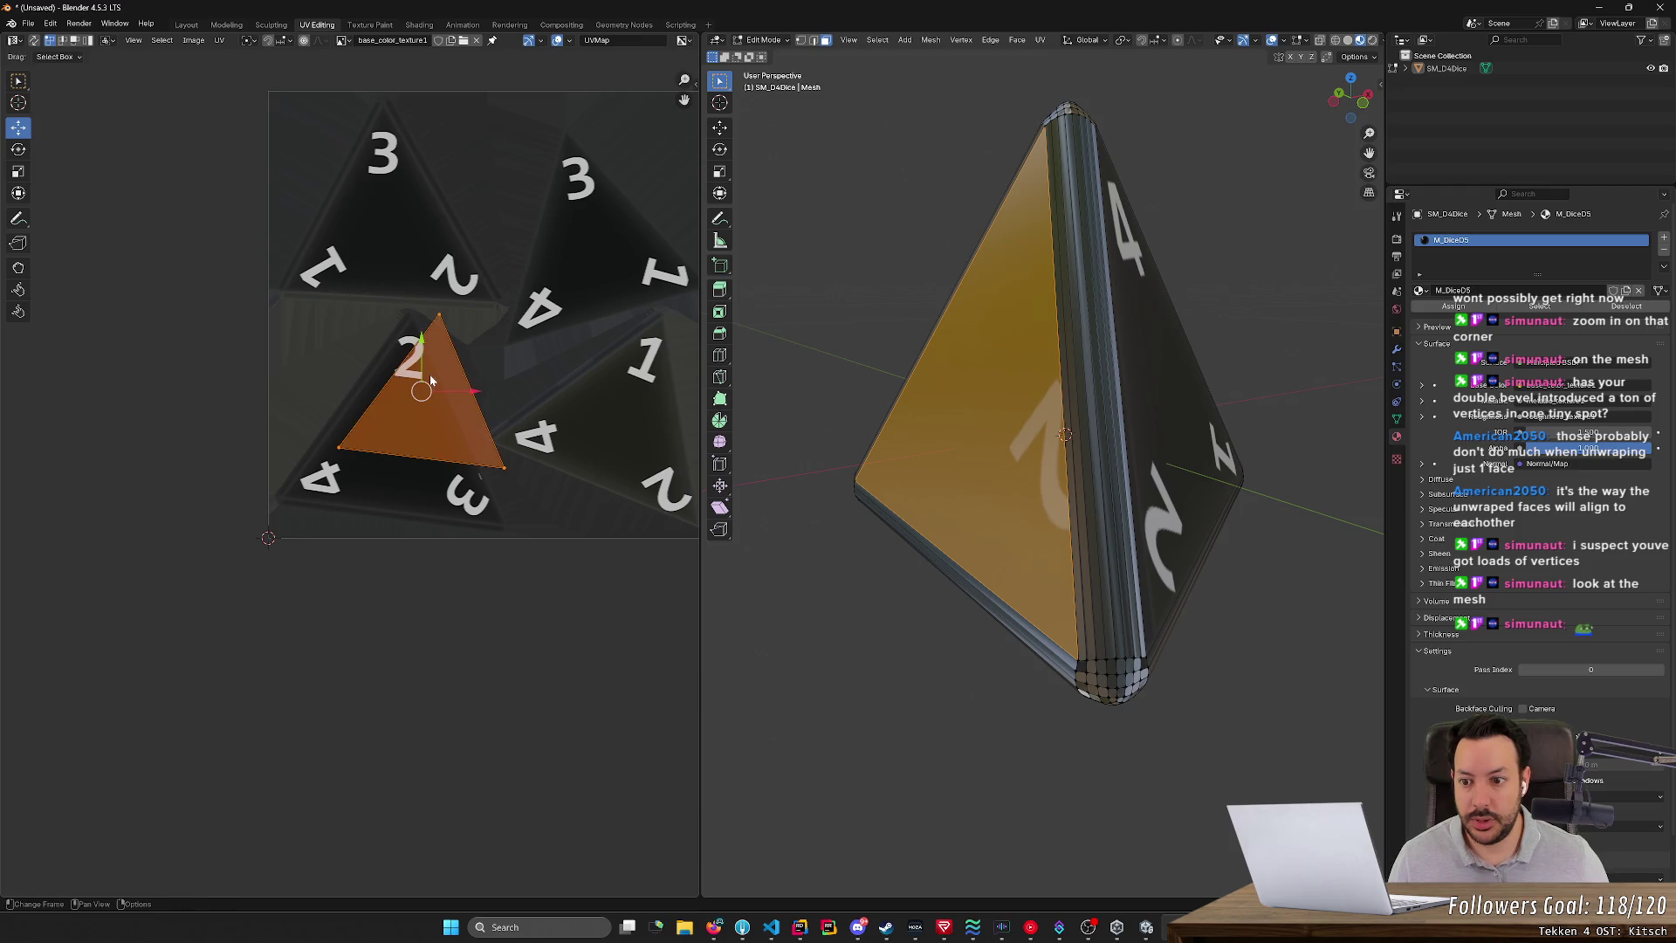
{"action": "left_click_drag", "start_coordinate": [420, 390], "coordinate": [397, 399]}
{"action": "key", "text": "s"}
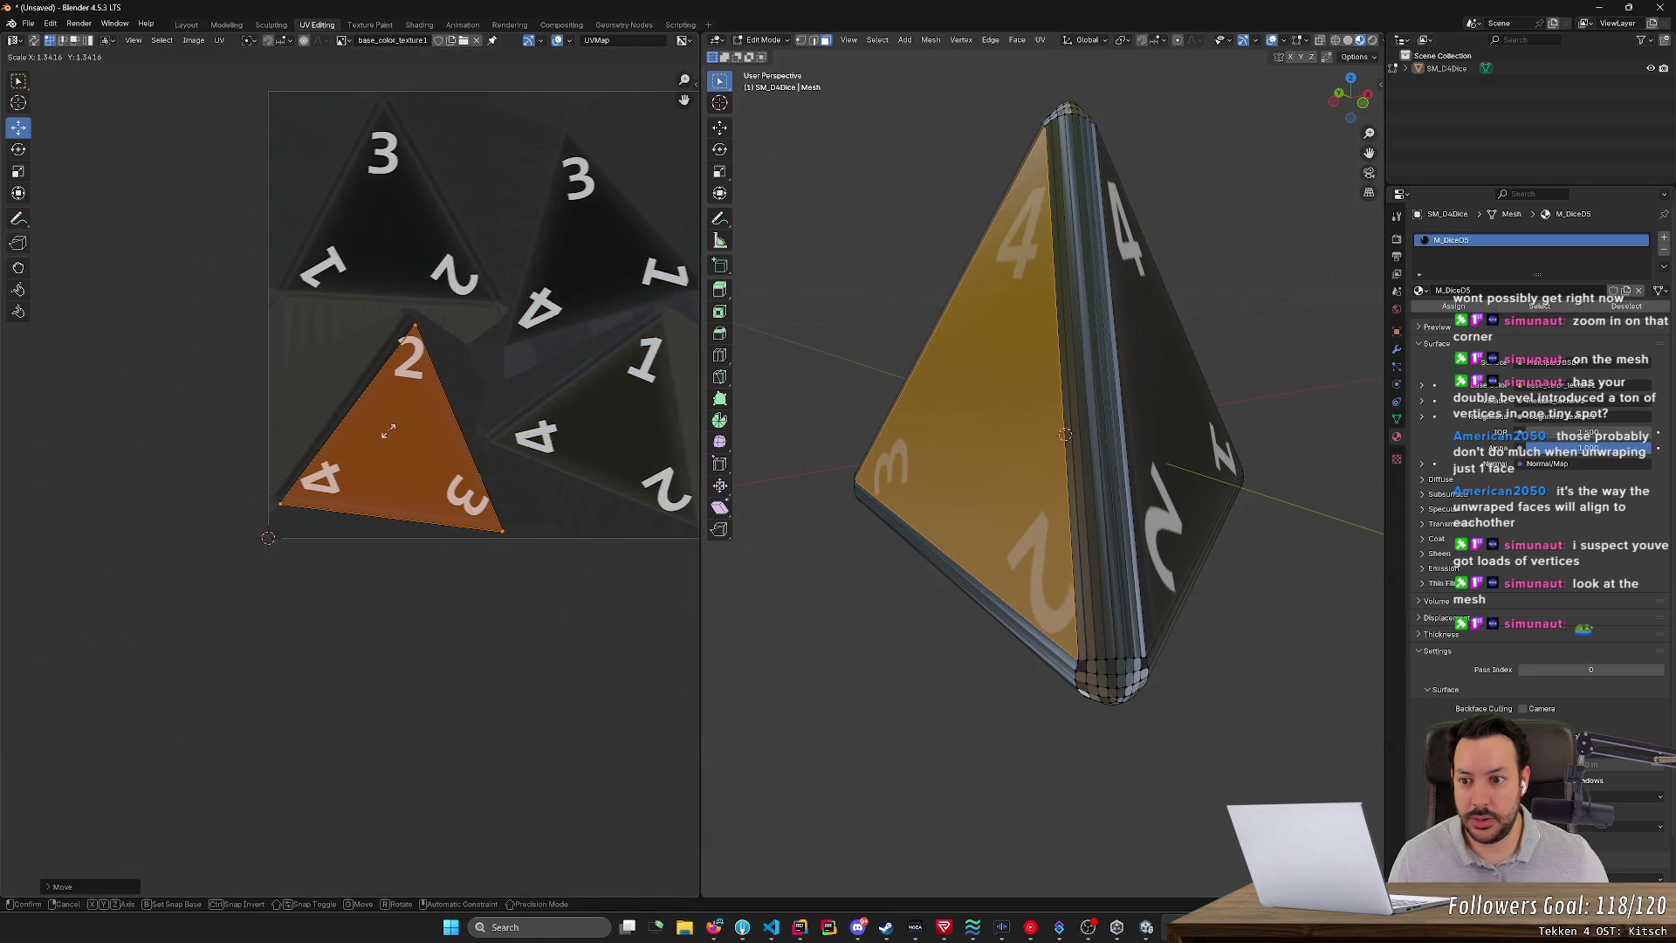
{"action": "left_click", "coordinate": [388, 431]}
{"action": "left_click", "coordinate": [505, 251]}
- Inspect the corners and nudge the UV triangle to fill the 2-4-3 triangle exactly
{"action": "scroll", "coordinate": [506, 251], "scroll_direction": "up", "scroll_amount": 6}
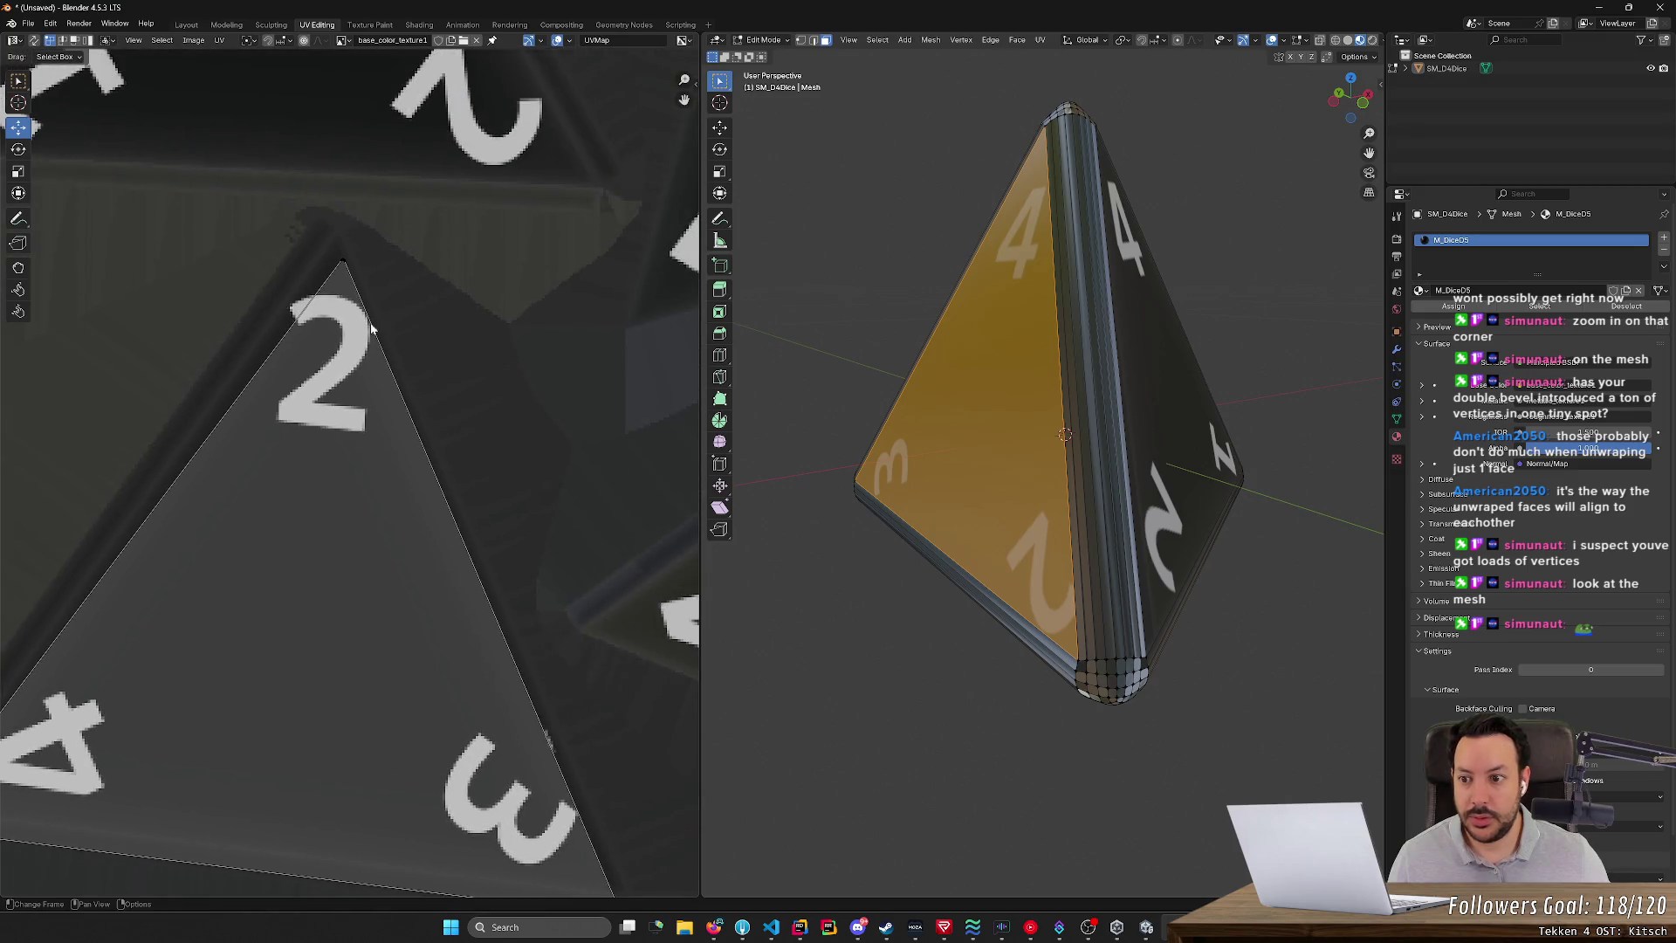
{"action": "scroll", "coordinate": [367, 368], "scroll_direction": "up", "scroll_amount": 3}
{"action": "middle_click_drag", "start_coordinate": [355, 206], "coordinate": [321, 621]}
{"action": "scroll", "coordinate": [396, 581], "scroll_direction": "down", "scroll_amount": 3}
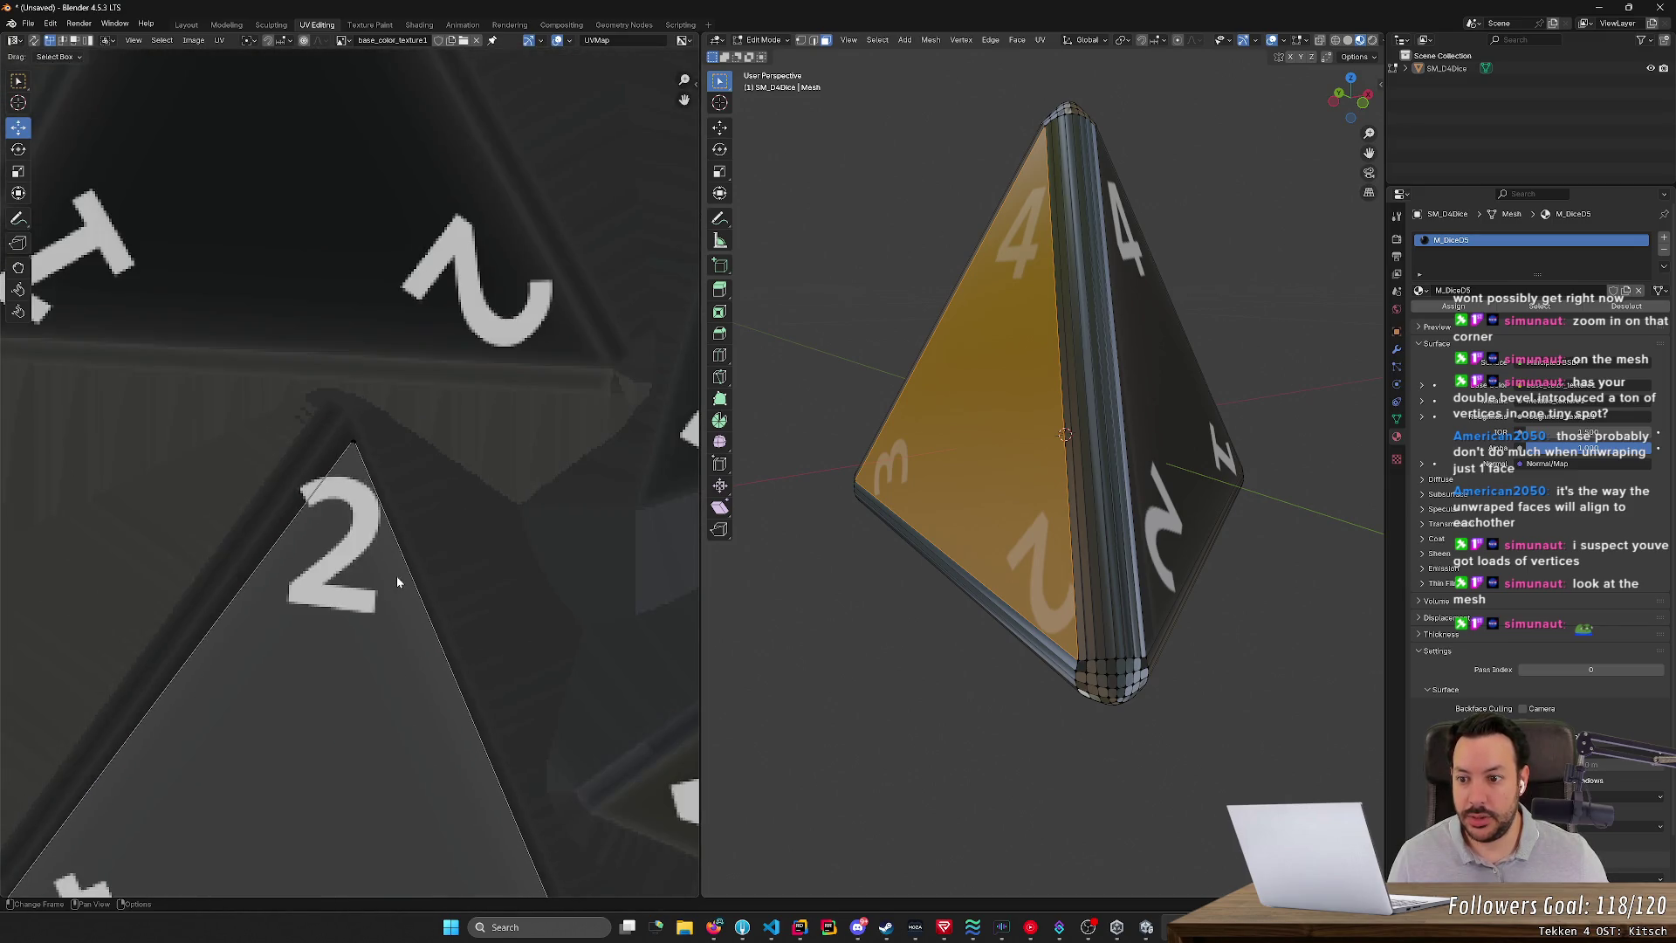
{"action": "scroll", "coordinate": [396, 575], "scroll_direction": "down", "scroll_amount": 2}
{"action": "middle_click_drag", "start_coordinate": [358, 737], "coordinate": [452, 520]}
{"action": "scroll", "coordinate": [452, 520], "scroll_direction": "down", "scroll_amount": 1}
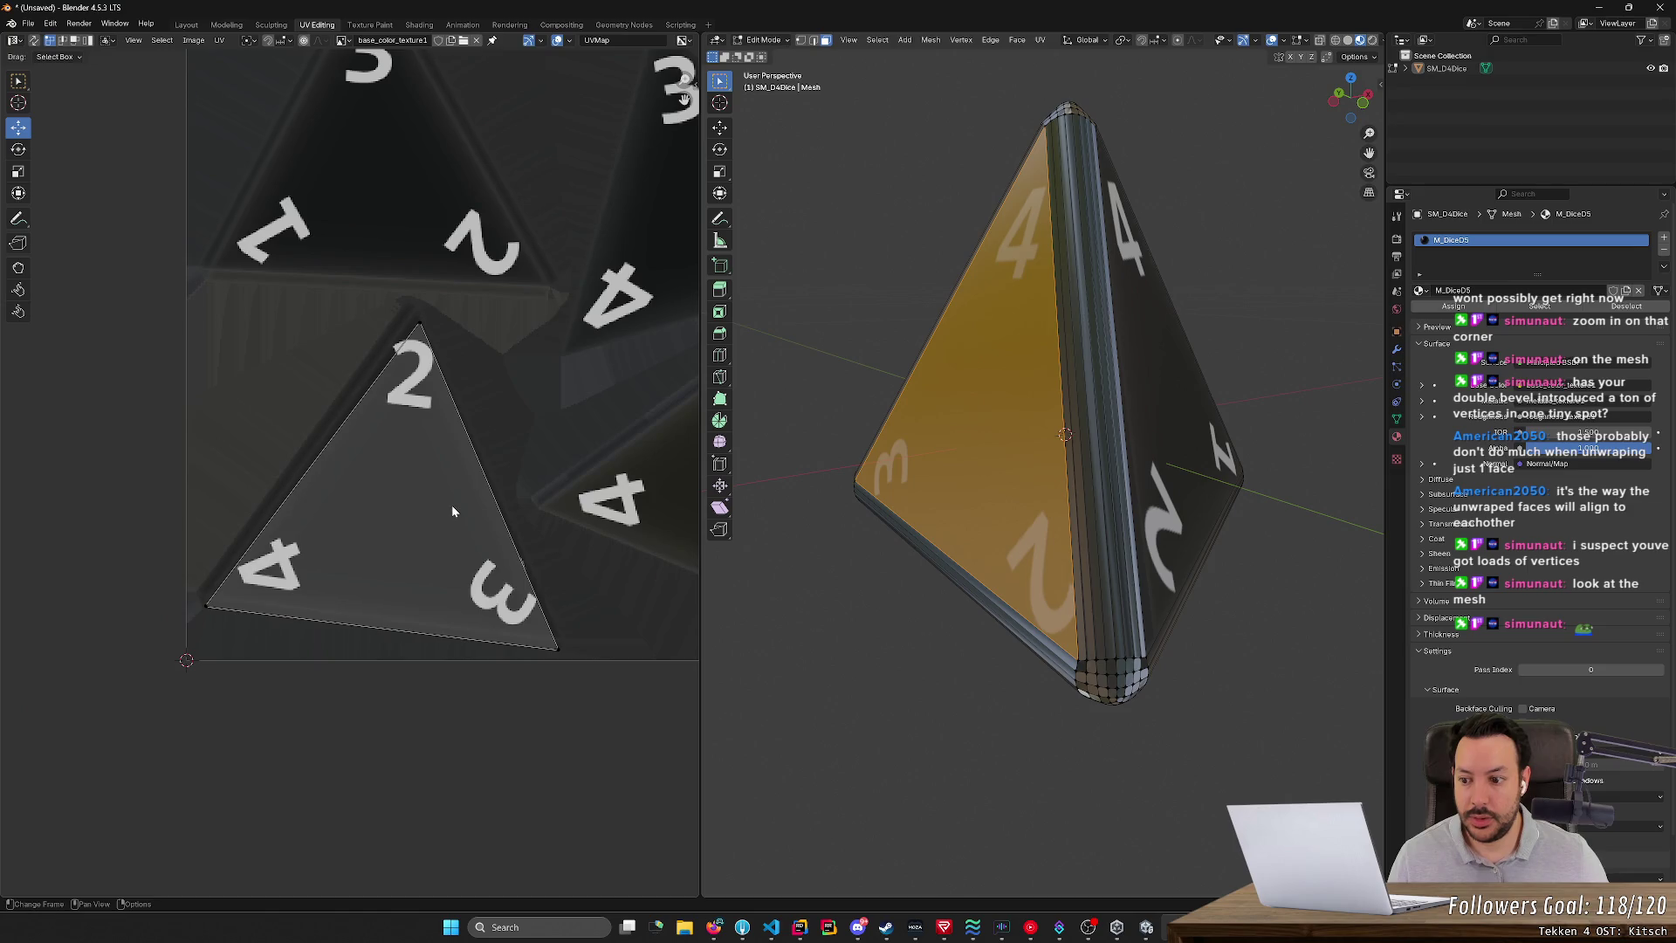
{"action": "left_click", "coordinate": [387, 520]}
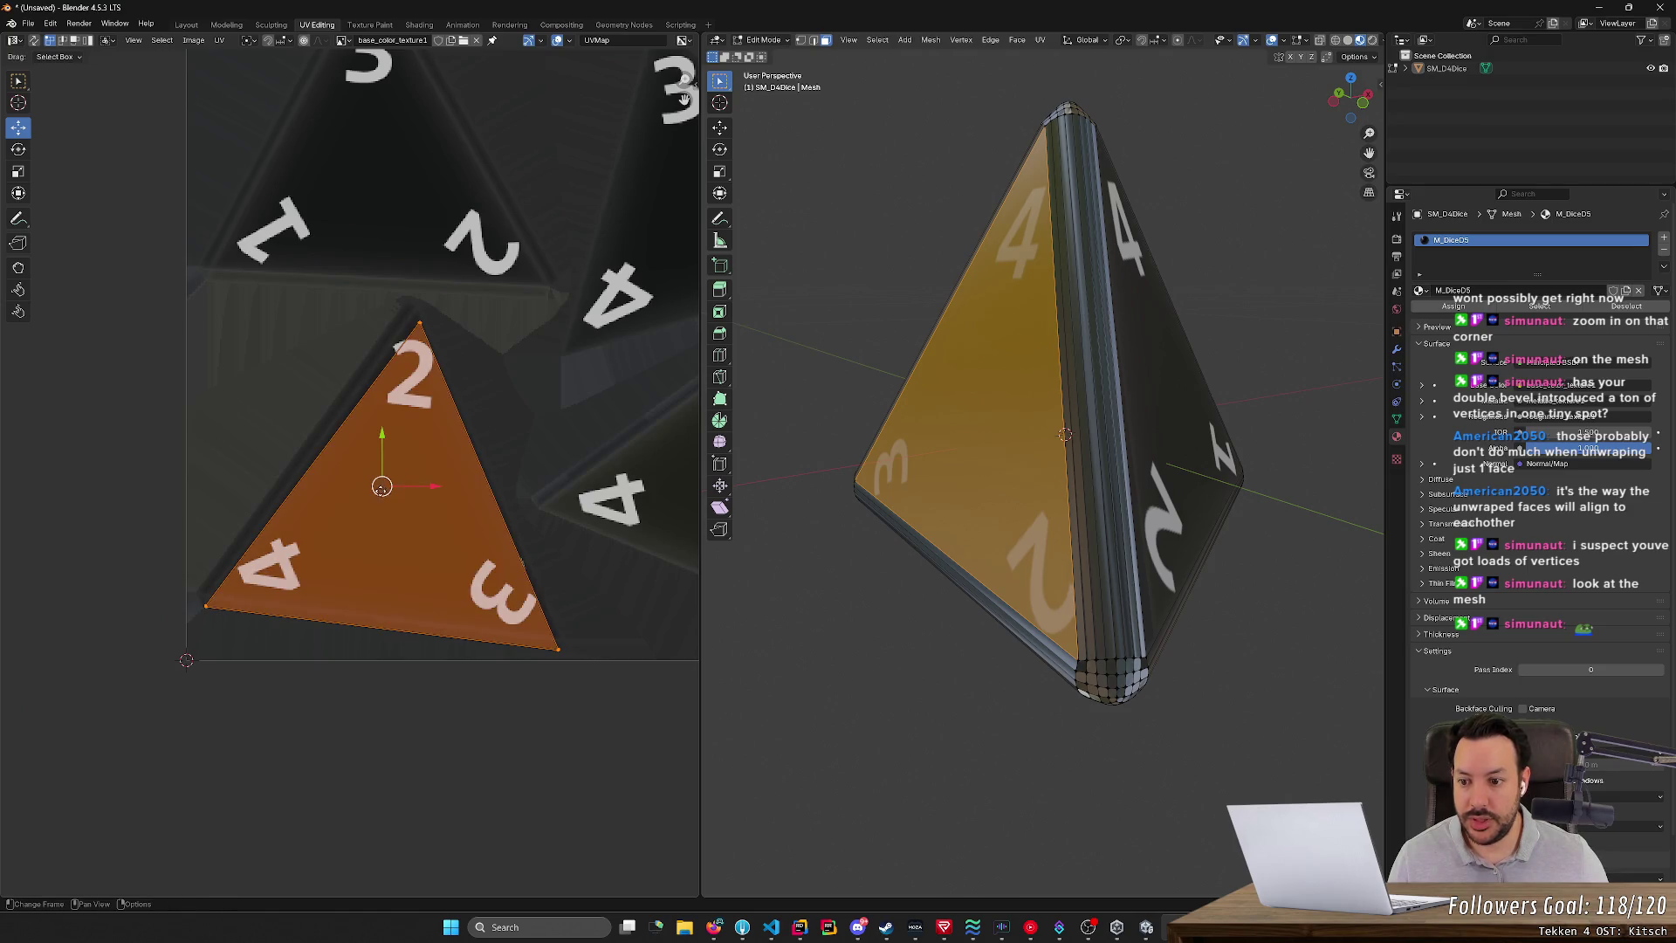
{"action": "left_click_drag", "start_coordinate": [382, 486], "coordinate": [607, 443]}
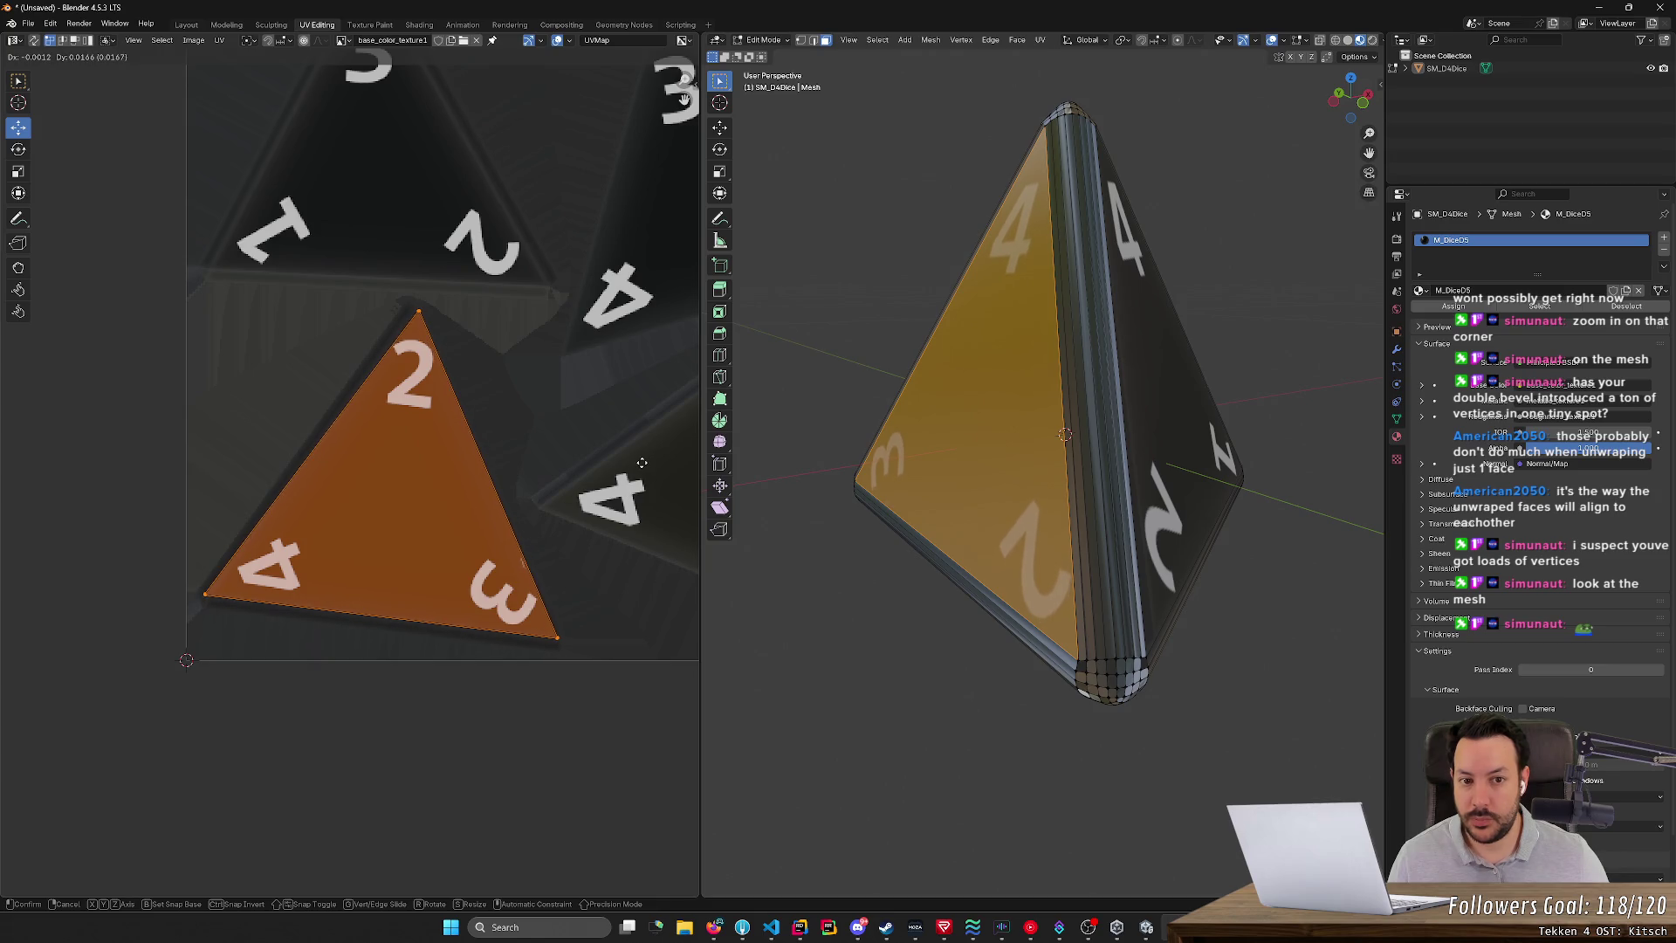
{"action": "left_click_drag", "start_coordinate": [642, 463], "coordinate": [642, 462]}
- Clear the selection and orbit the die to check the face reads 4, 3 and 2
{"action": "left_click", "coordinate": [1059, 677]}
{"action": "mouse_move", "coordinate": [964, 705]}
{"action": "middle_mouse_down"}
{"action": "mouse_move", "coordinate": [965, 725]}
{"action": "mouse_move", "coordinate": [1003, 736]}
{"action": "mouse_move", "coordinate": [1033, 699]}
{"action": "mouse_move", "coordinate": [946, 729]}
{"action": "mouse_move", "coordinate": [764, 732]}
{"action": "middle_mouse_up"}
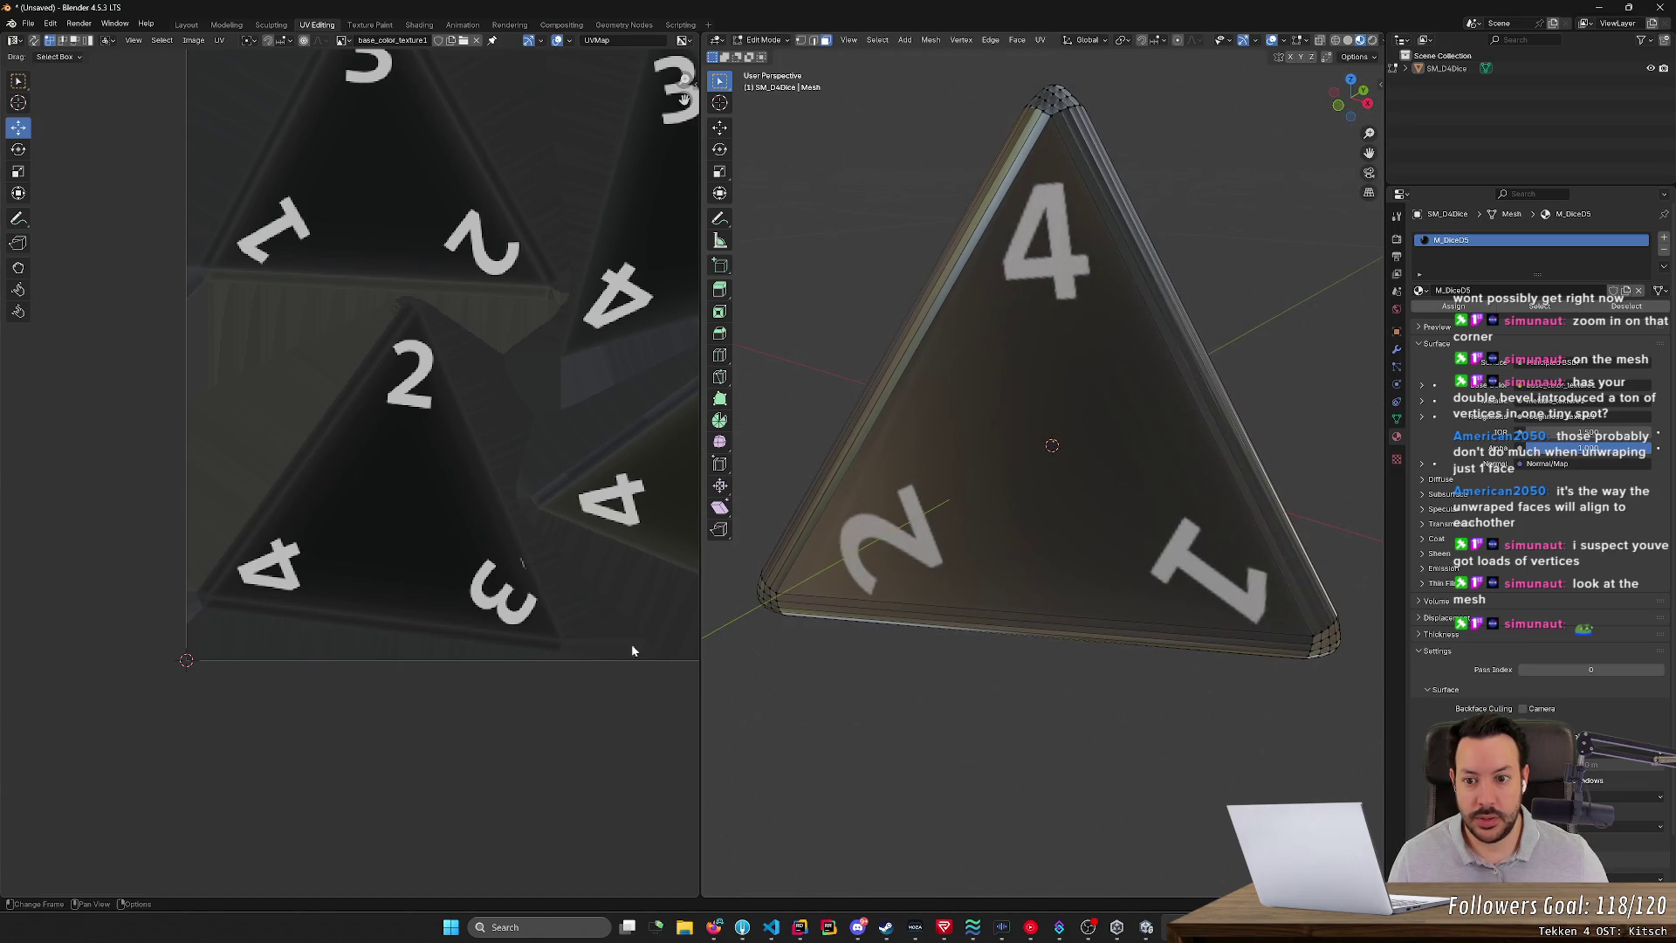
{"action": "scroll", "coordinate": [661, 669], "scroll_direction": "down", "scroll_amount": 3}
- Select the die's front face and unwrap it conformally
{"action": "left_click", "coordinate": [907, 537]}
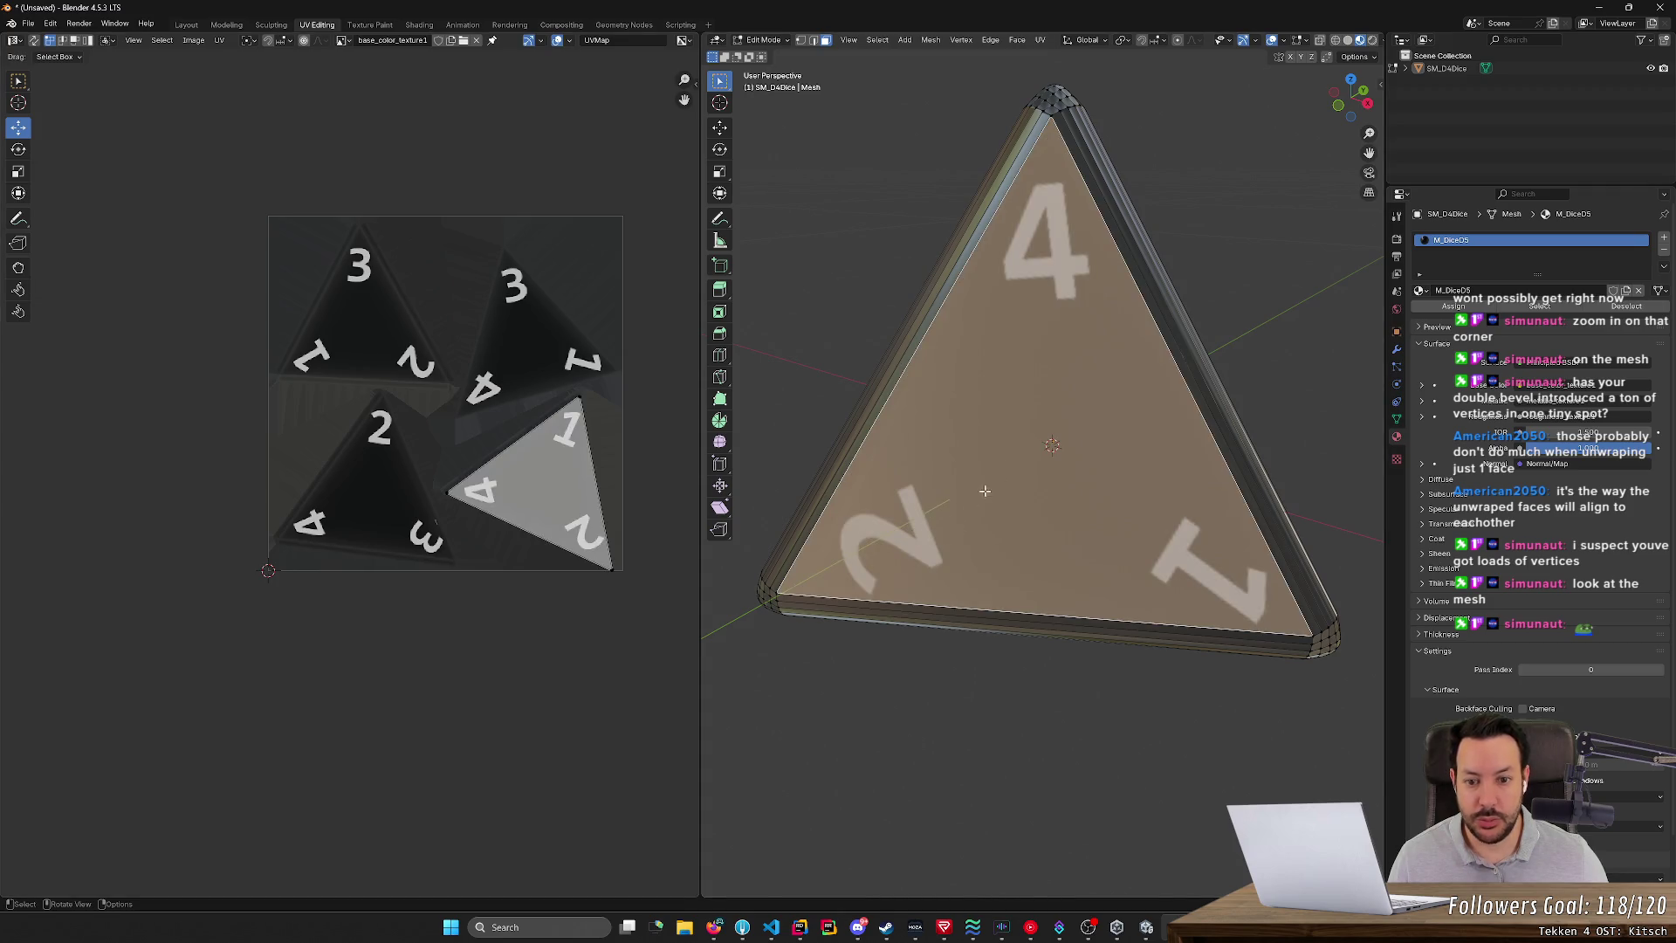
{"action": "right_click", "coordinate": [969, 465]}
{"action": "mouse_move", "coordinate": [986, 463]}
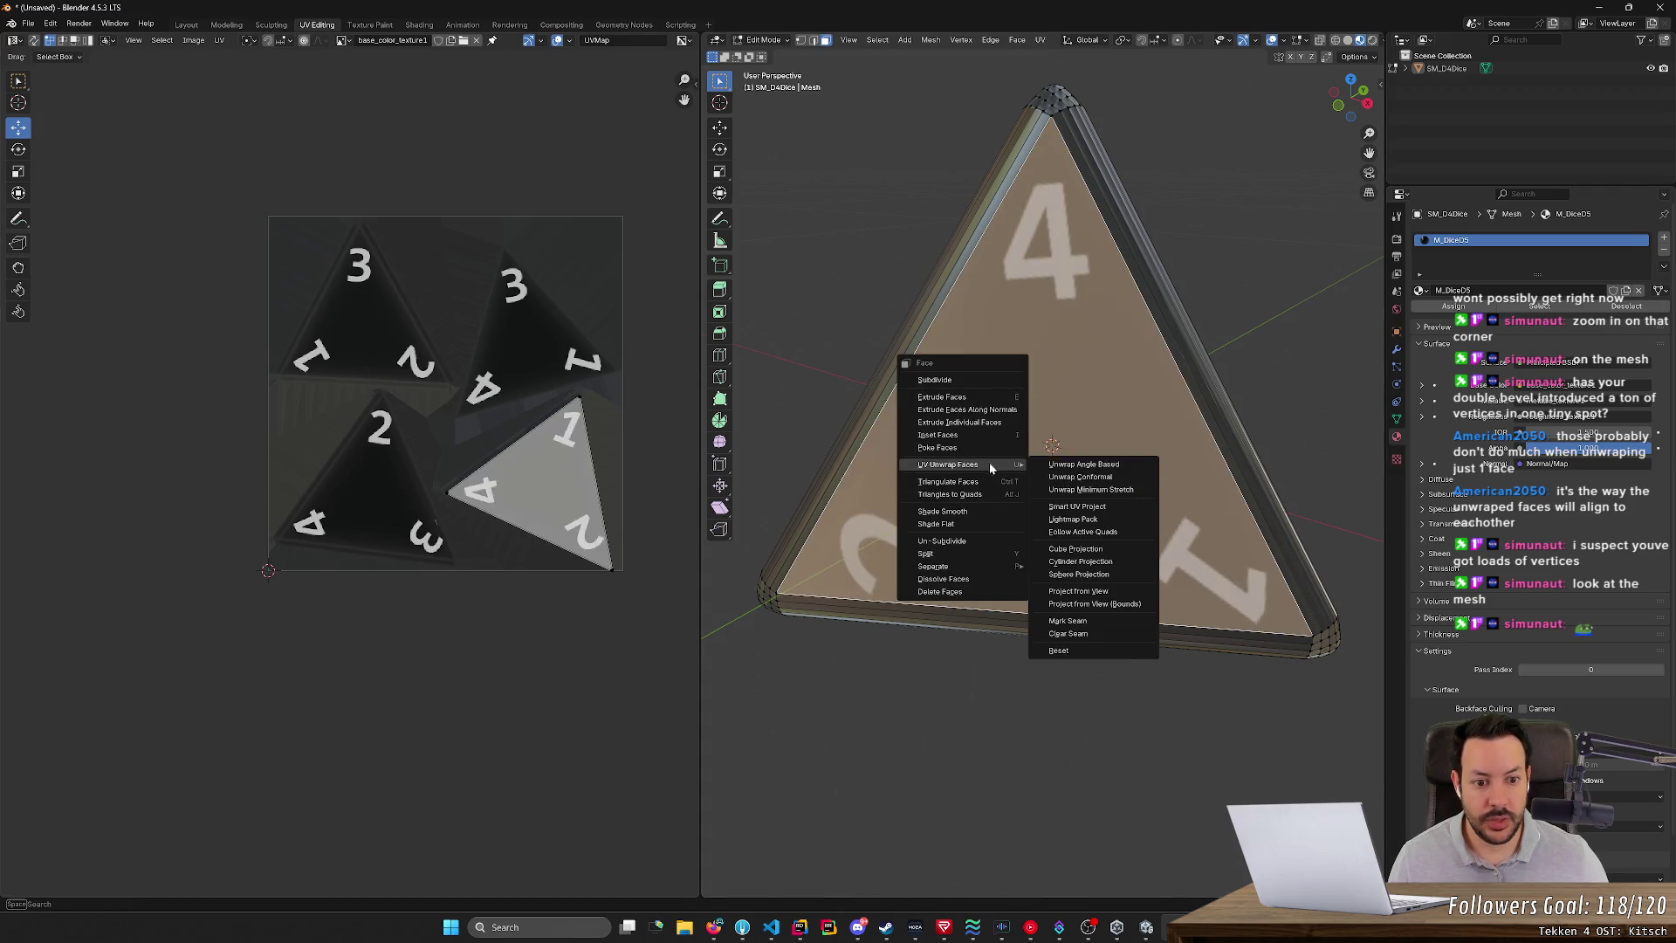
{"action": "left_click", "coordinate": [1073, 476]}
- Shrink, rotate and move the new UV triangle toward the 4-1-2 texture triangle
{"action": "key", "text": "s"}
{"action": "left_click", "coordinate": [443, 347]}
{"action": "key", "text": "r"}
{"action": "left_click", "coordinate": [561, 407]}
{"action": "mouse_move", "coordinate": [873, 542]}
{"action": "middle_mouse_down"}
{"action": "mouse_move", "coordinate": [939, 673]}
{"action": "mouse_move", "coordinate": [920, 624]}
{"action": "middle_mouse_up"}
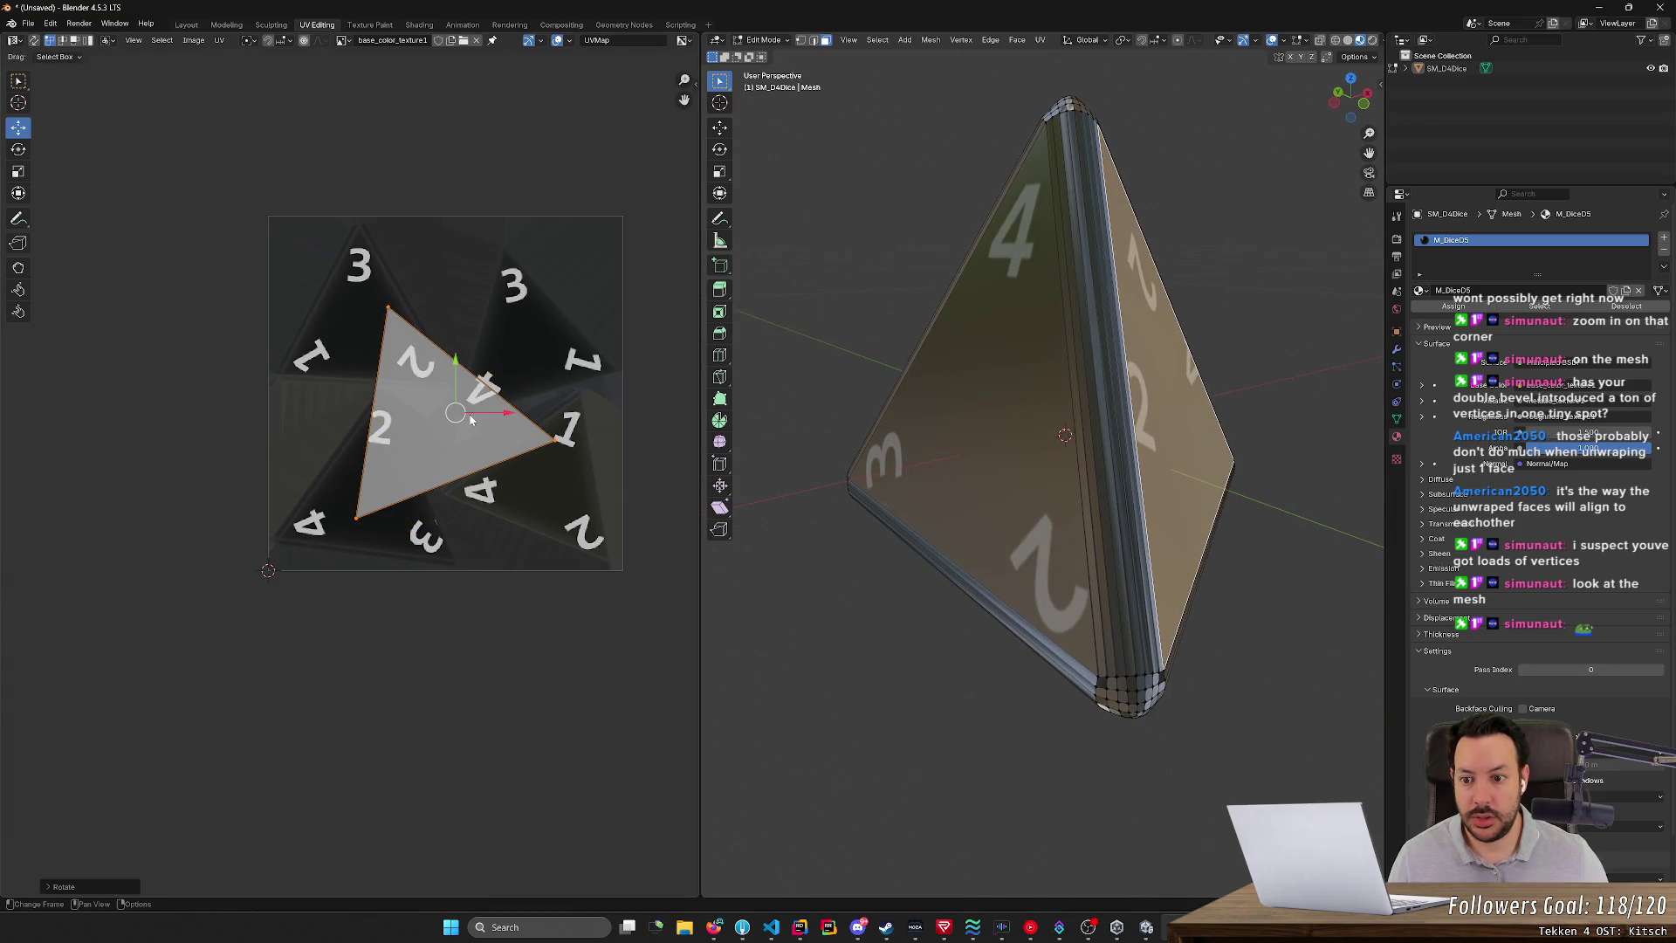
{"action": "key", "text": "g"}
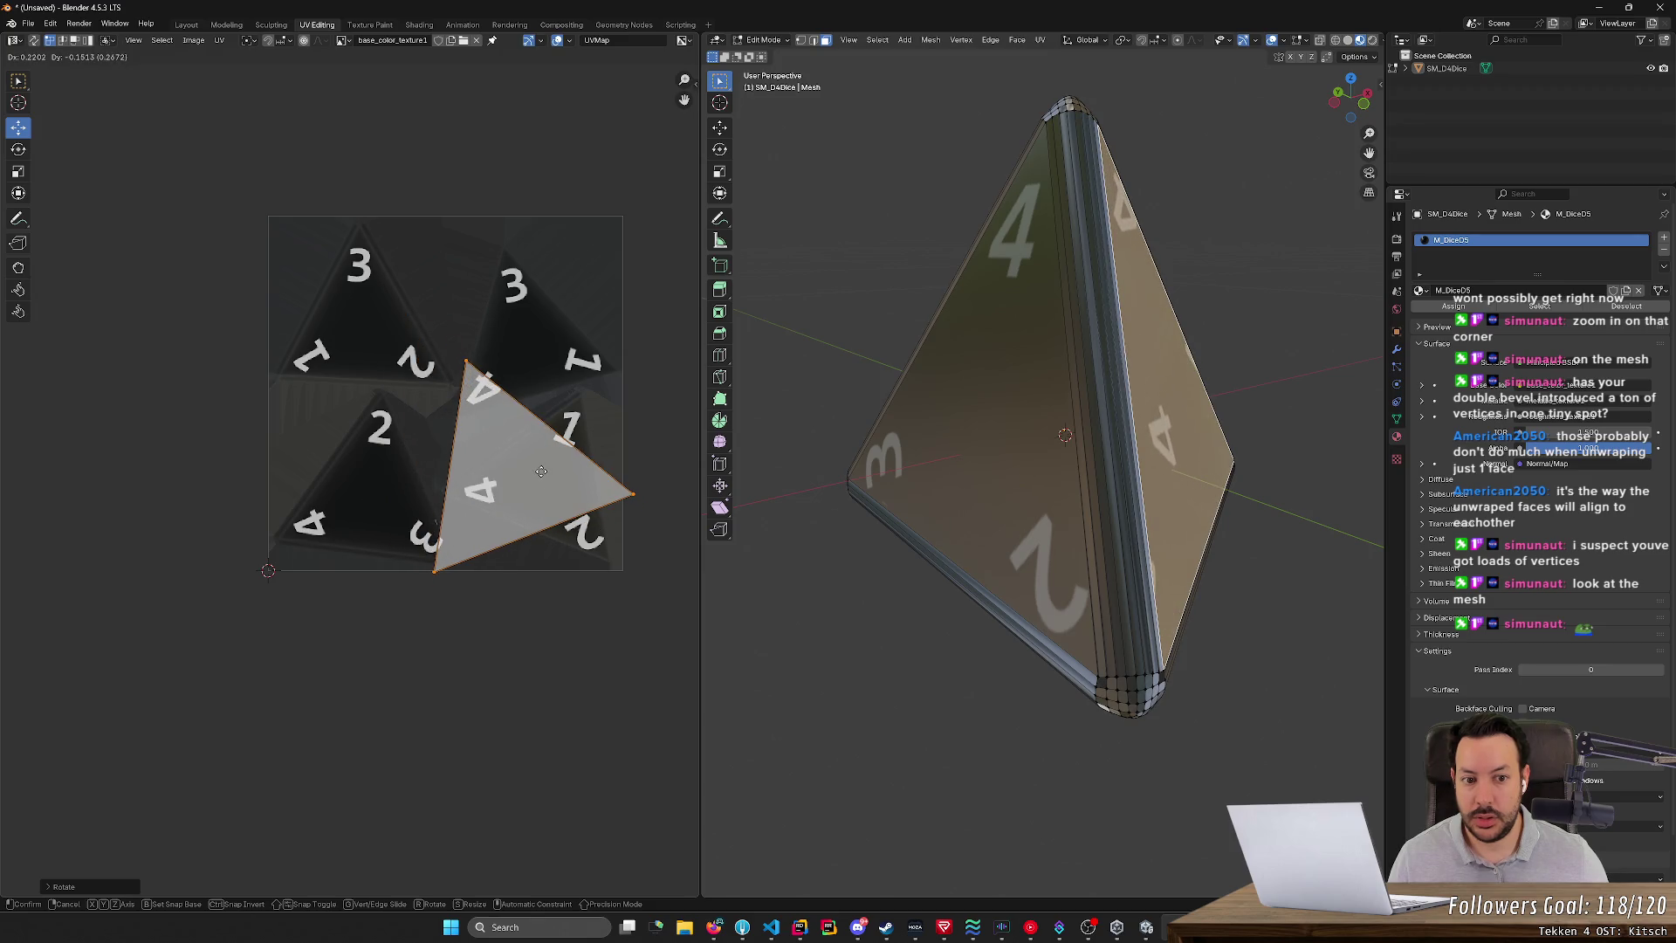
{"action": "left_click", "coordinate": [541, 472]}
{"action": "mouse_move", "coordinate": [768, 541]}
{"action": "middle_mouse_down"}
{"action": "mouse_move", "coordinate": [820, 576]}
{"action": "mouse_move", "coordinate": [737, 699]}
{"action": "mouse_move", "coordinate": [1002, 646]}
{"action": "mouse_move", "coordinate": [942, 666]}
{"action": "mouse_move", "coordinate": [809, 662]}
{"action": "mouse_move", "coordinate": [907, 655]}
{"action": "middle_mouse_up"}
- Re-rotate and shrink the UV triangle, dragging it right and down
{"action": "key", "text": "r"}
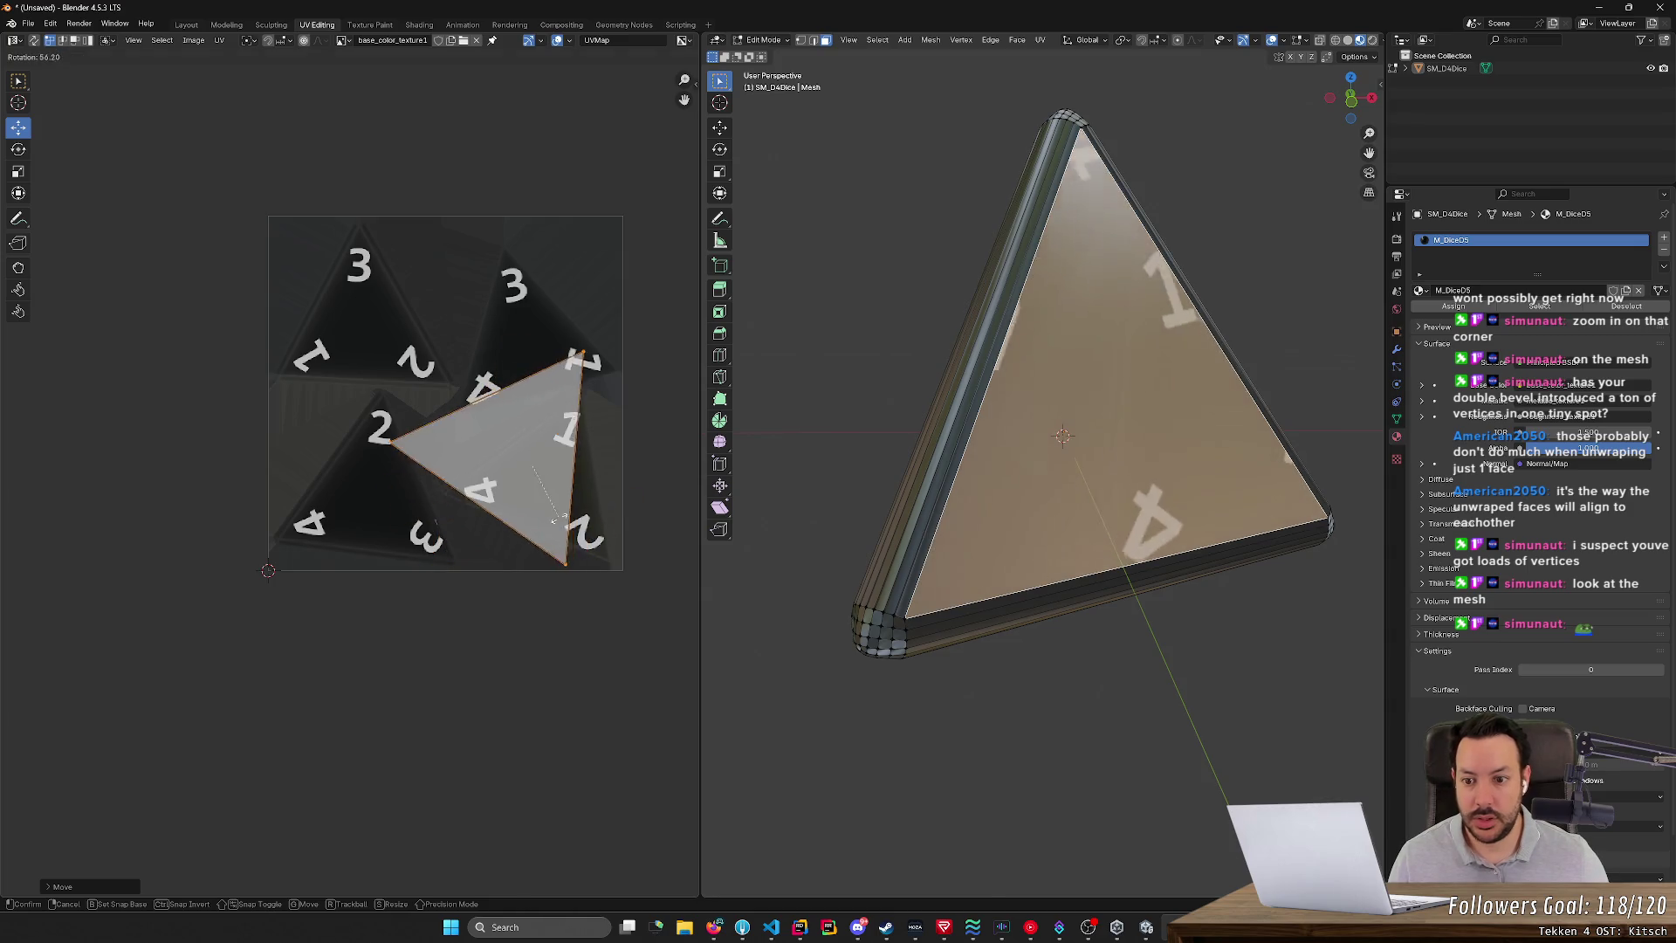
{"action": "left_click", "coordinate": [558, 517]}
{"action": "key", "text": "s"}
{"action": "left_click", "coordinate": [516, 494]}
{"action": "left_click_drag", "start_coordinate": [484, 452], "coordinate": [530, 484]}
{"action": "middle_click_drag", "start_coordinate": [913, 613], "coordinate": [1073, 745]}
- Rotate the UV triangle to line up and place it over the 4-1-2 texture triangle
{"action": "key", "text": "r"}
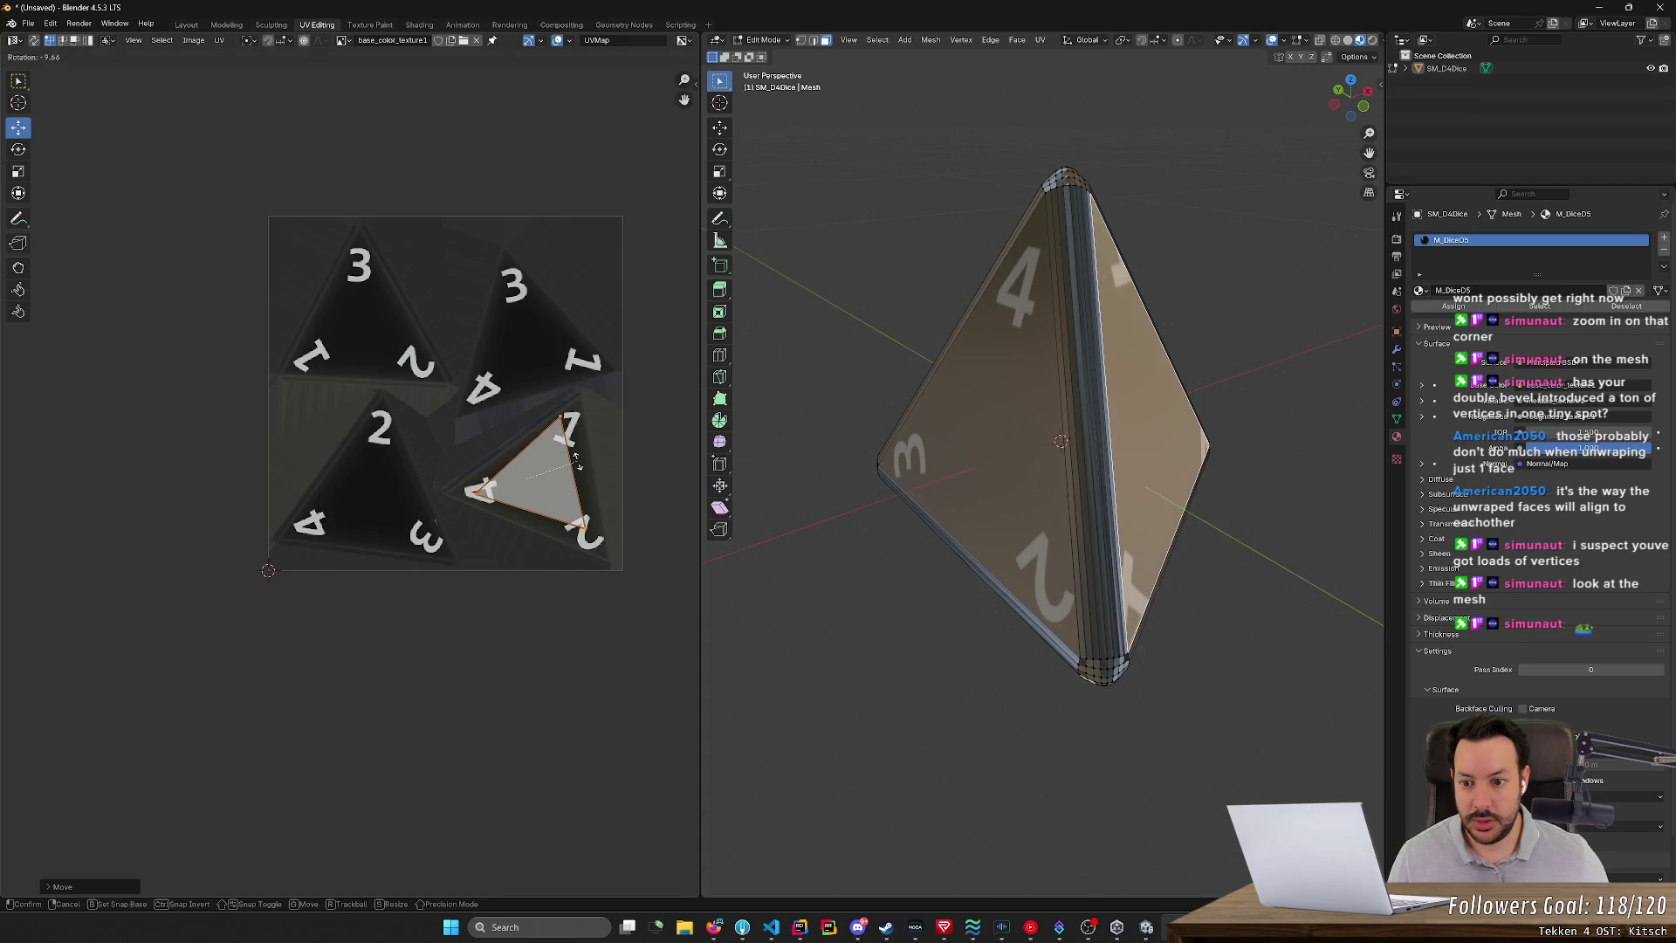
{"action": "key", "text": "s"}
{"action": "left_click", "coordinate": [565, 467]}
{"action": "key", "text": "r"}
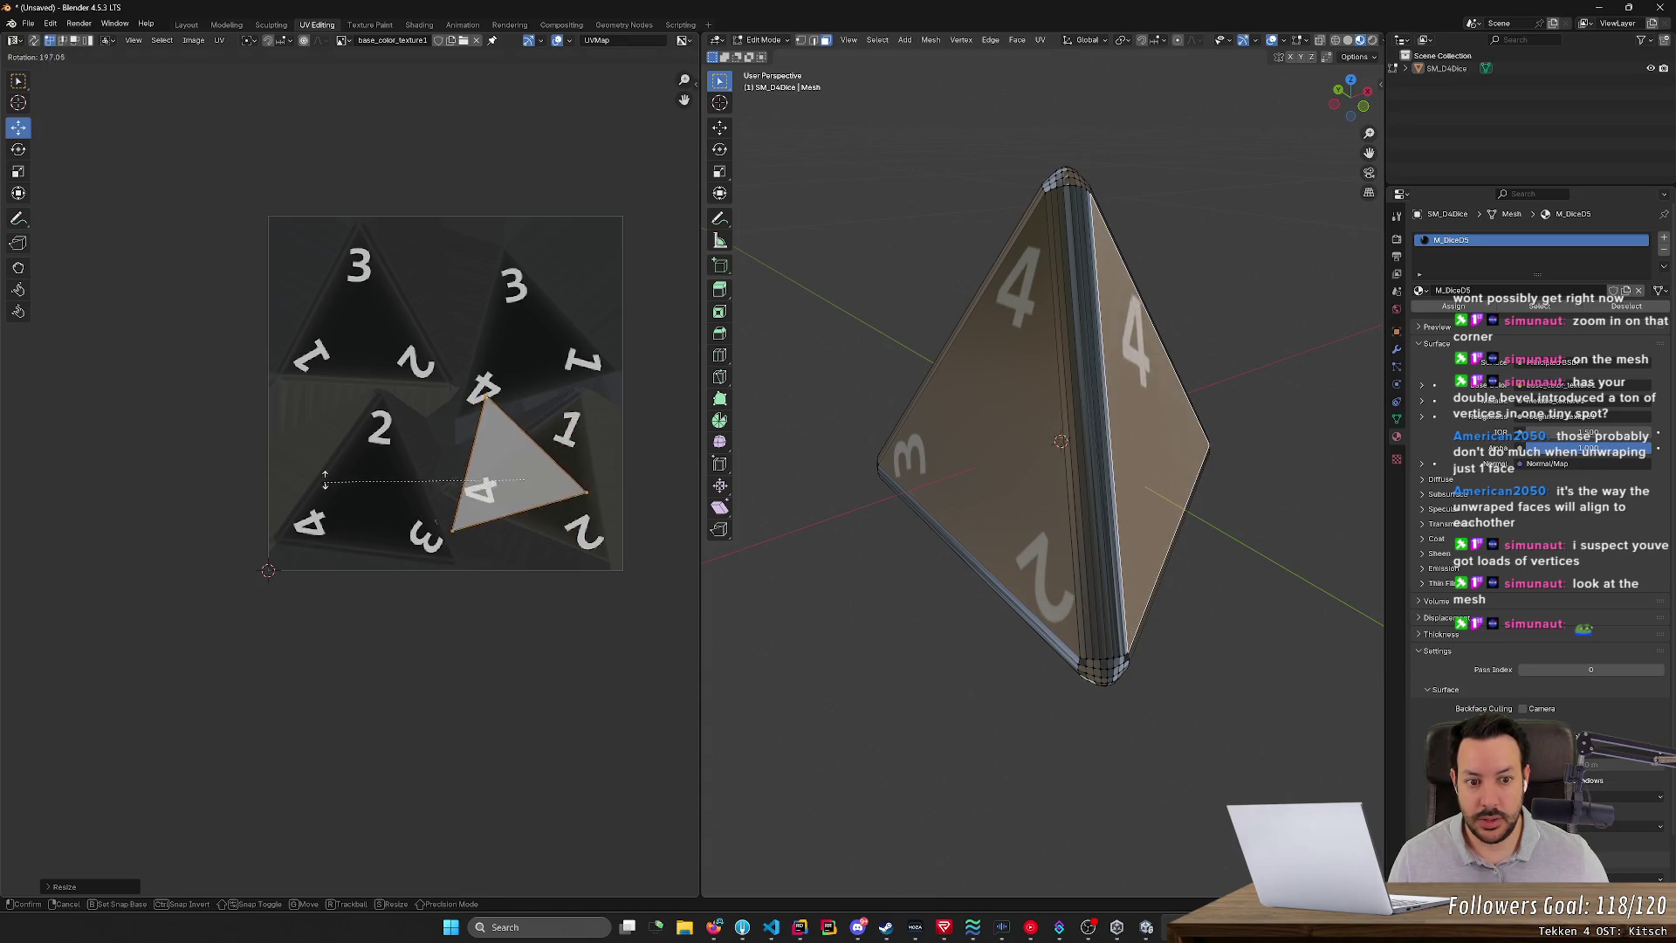
{"action": "left_click", "coordinate": [426, 406]}
{"action": "key", "text": "g"}
{"action": "left_click", "coordinate": [537, 479]}
{"action": "scroll", "coordinate": [598, 547], "scroll_direction": "up", "scroll_amount": 5}
{"action": "mouse_move", "coordinate": [598, 546]}
{"action": "middle_mouse_down"}
{"action": "mouse_move", "coordinate": [413, 482]}
{"action": "mouse_move", "coordinate": [314, 569]}
{"action": "middle_mouse_up"}
- Enlarge and nudge the UV triangle until it fills the 4-1-2 triangle
{"action": "key", "text": "s"}
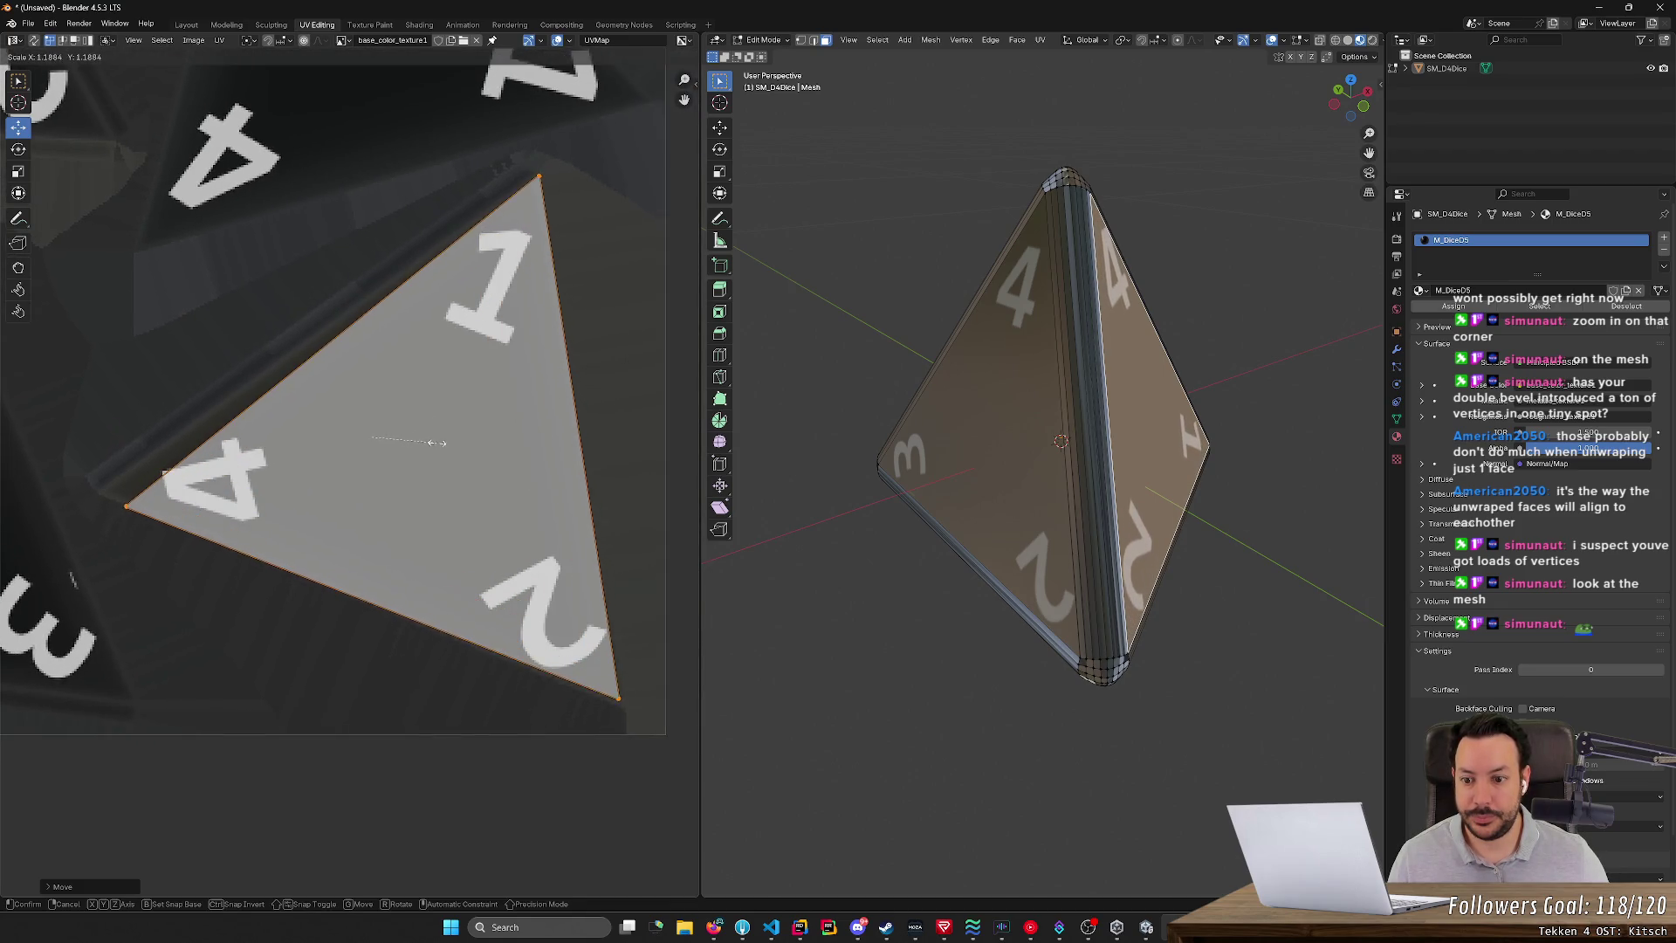
{"action": "left_click", "coordinate": [432, 445]}
{"action": "mouse_move", "coordinate": [373, 439]}
{"action": "left_mouse_down"}
{"action": "mouse_move", "coordinate": [357, 425]}
{"action": "mouse_move", "coordinate": [370, 422]}
{"action": "left_mouse_up"}
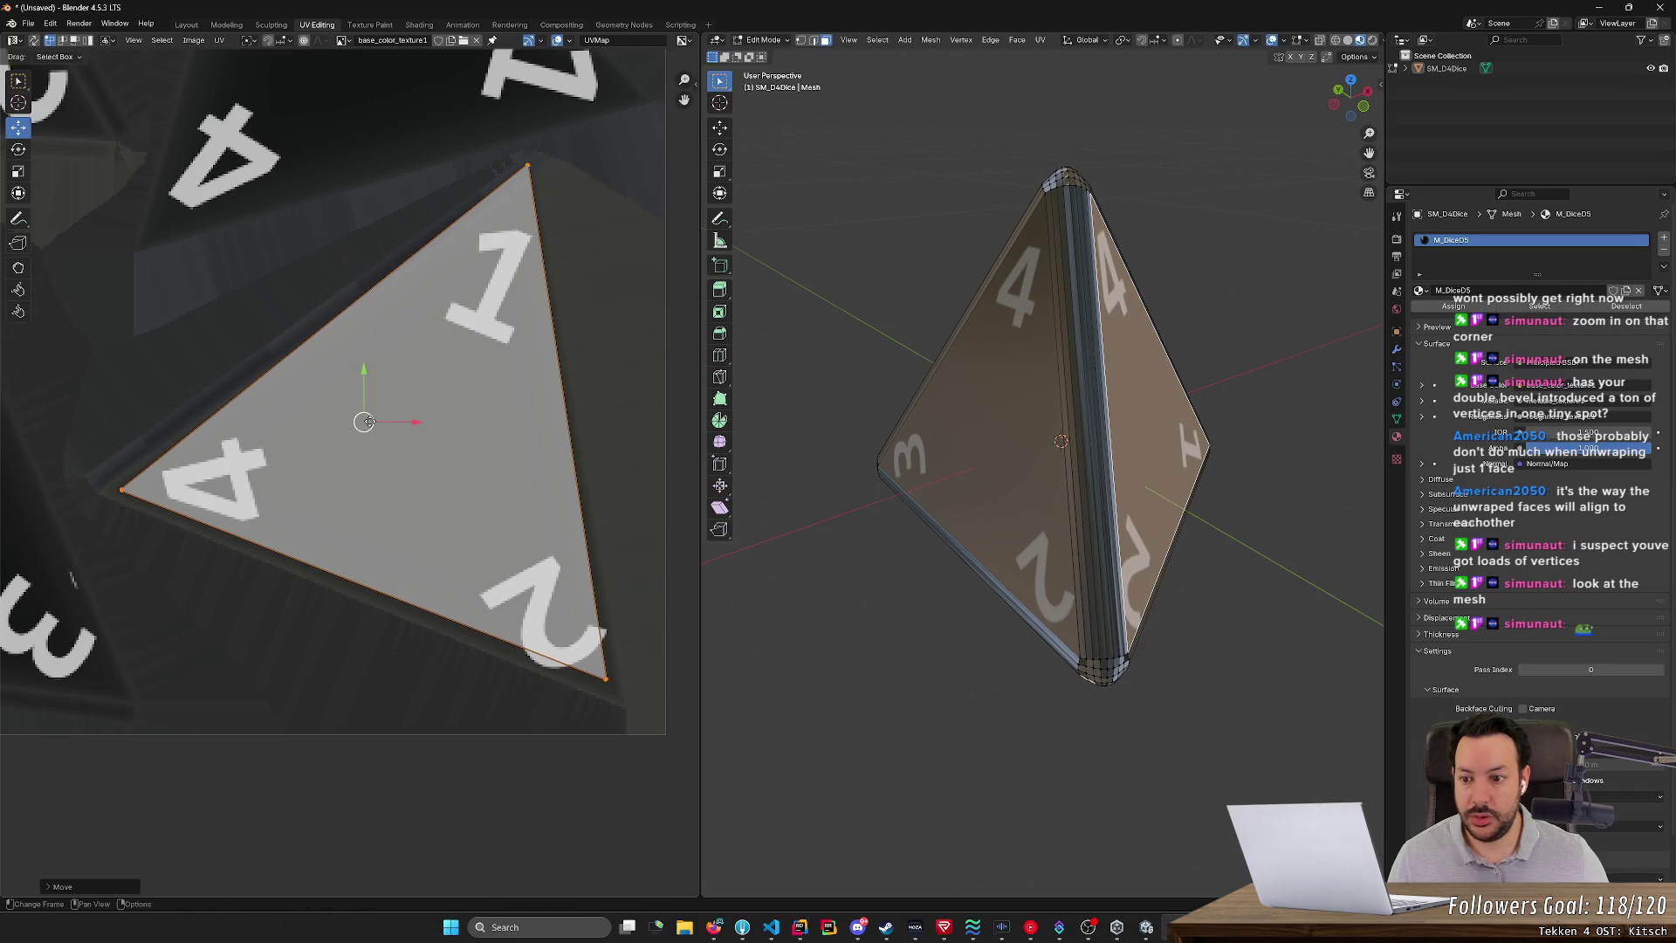
{"action": "key", "text": "s"}
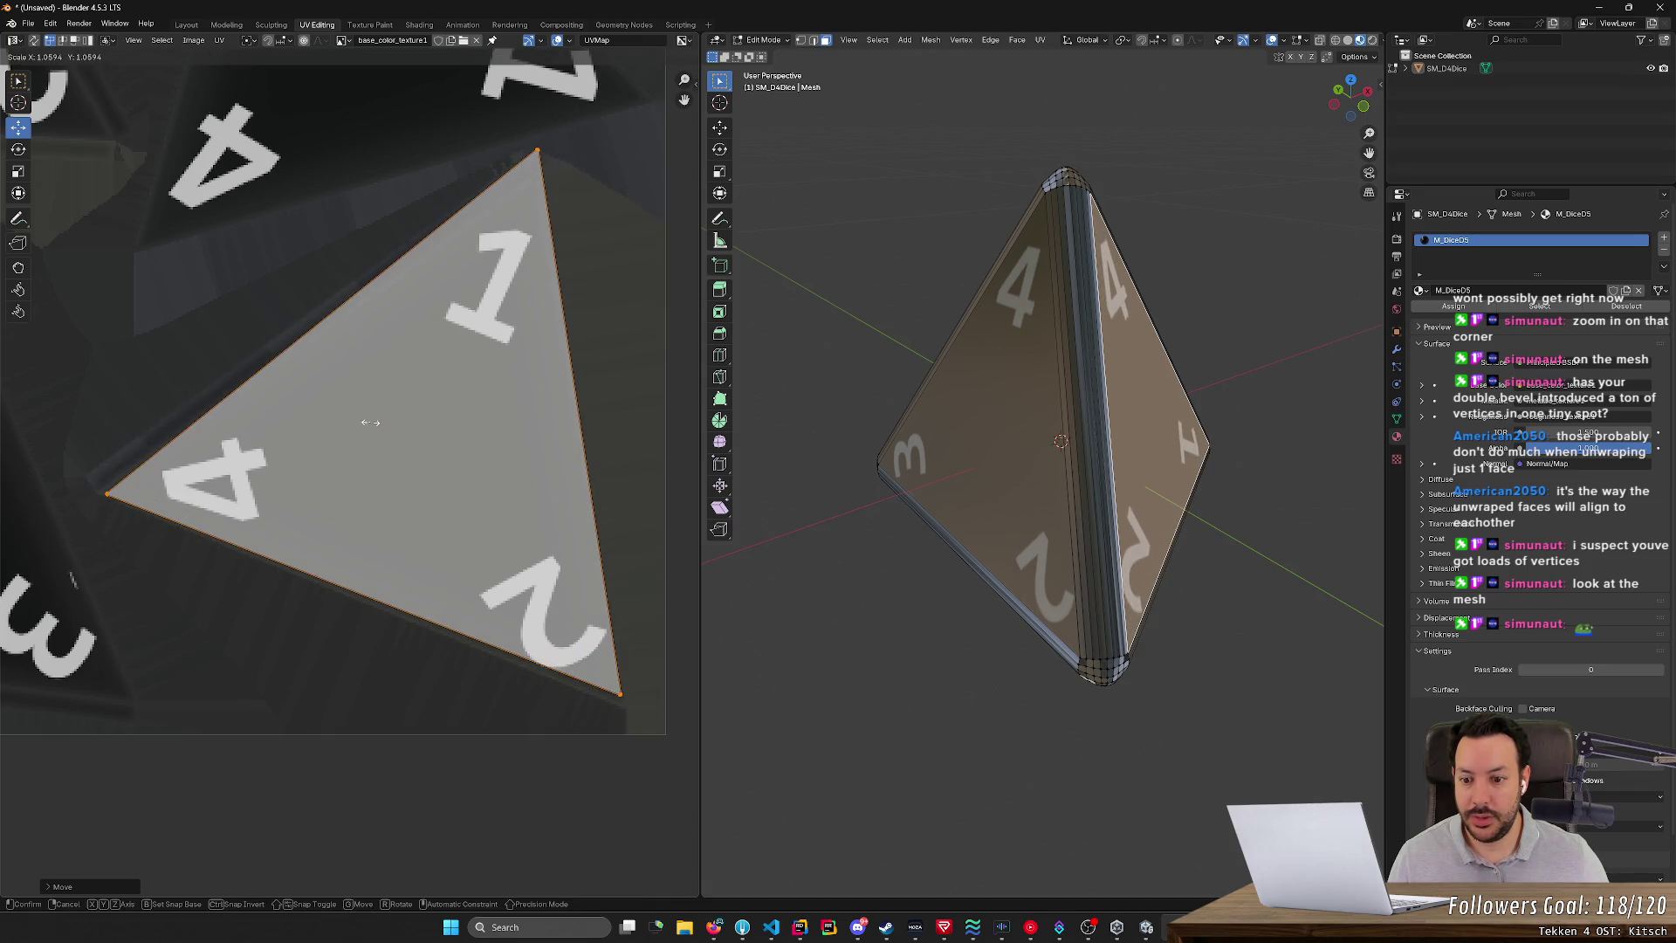
{"action": "left_click", "coordinate": [370, 422]}
{"action": "left_click_drag", "start_coordinate": [370, 422], "coordinate": [369, 437]}
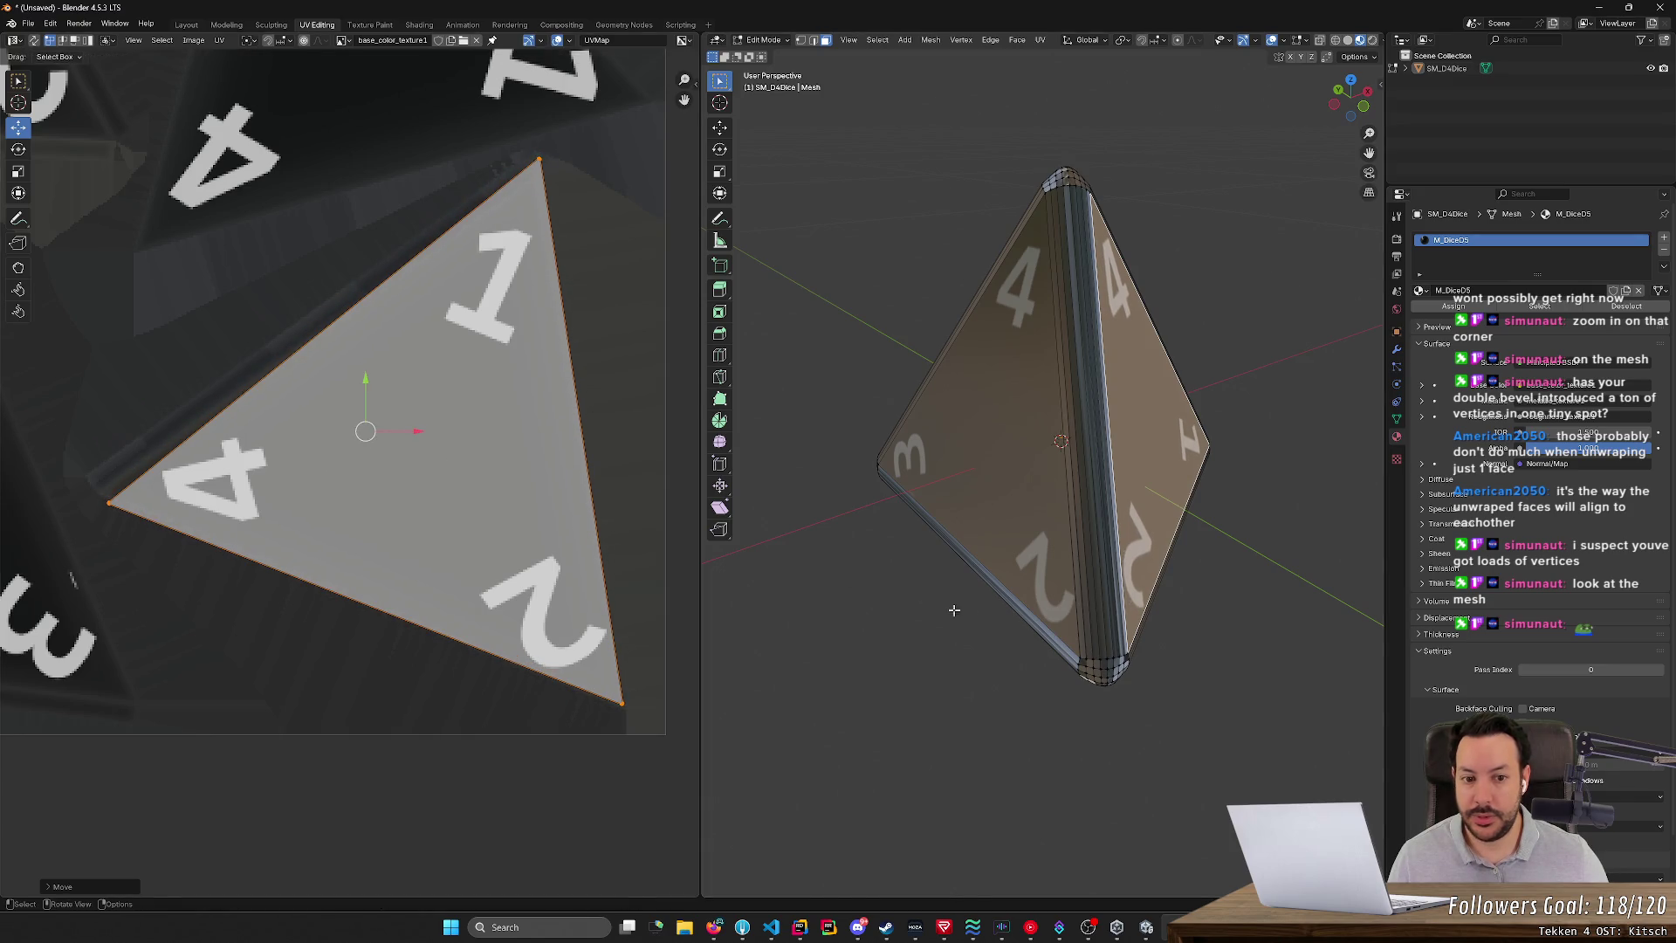
- Deselect the mesh and orbit the die to check the face and reach a blank one
{"action": "left_click", "coordinate": [1000, 653]}
{"action": "mouse_move", "coordinate": [1000, 653]}
{"action": "middle_mouse_down"}
{"action": "mouse_move", "coordinate": [1048, 681]}
{"action": "mouse_move", "coordinate": [1092, 675]}
{"action": "mouse_move", "coordinate": [931, 673]}
{"action": "mouse_move", "coordinate": [877, 691]}
{"action": "mouse_move", "coordinate": [1047, 685]}
{"action": "middle_mouse_up"}
{"action": "middle_click_drag", "start_coordinate": [867, 647], "coordinate": [1053, 638]}
{"action": "mouse_move", "coordinate": [905, 623]}
{"action": "middle_mouse_down"}
{"action": "mouse_move", "coordinate": [1059, 579]}
{"action": "mouse_move", "coordinate": [1085, 486]}
{"action": "mouse_move", "coordinate": [1169, 491]}
{"action": "middle_mouse_up"}
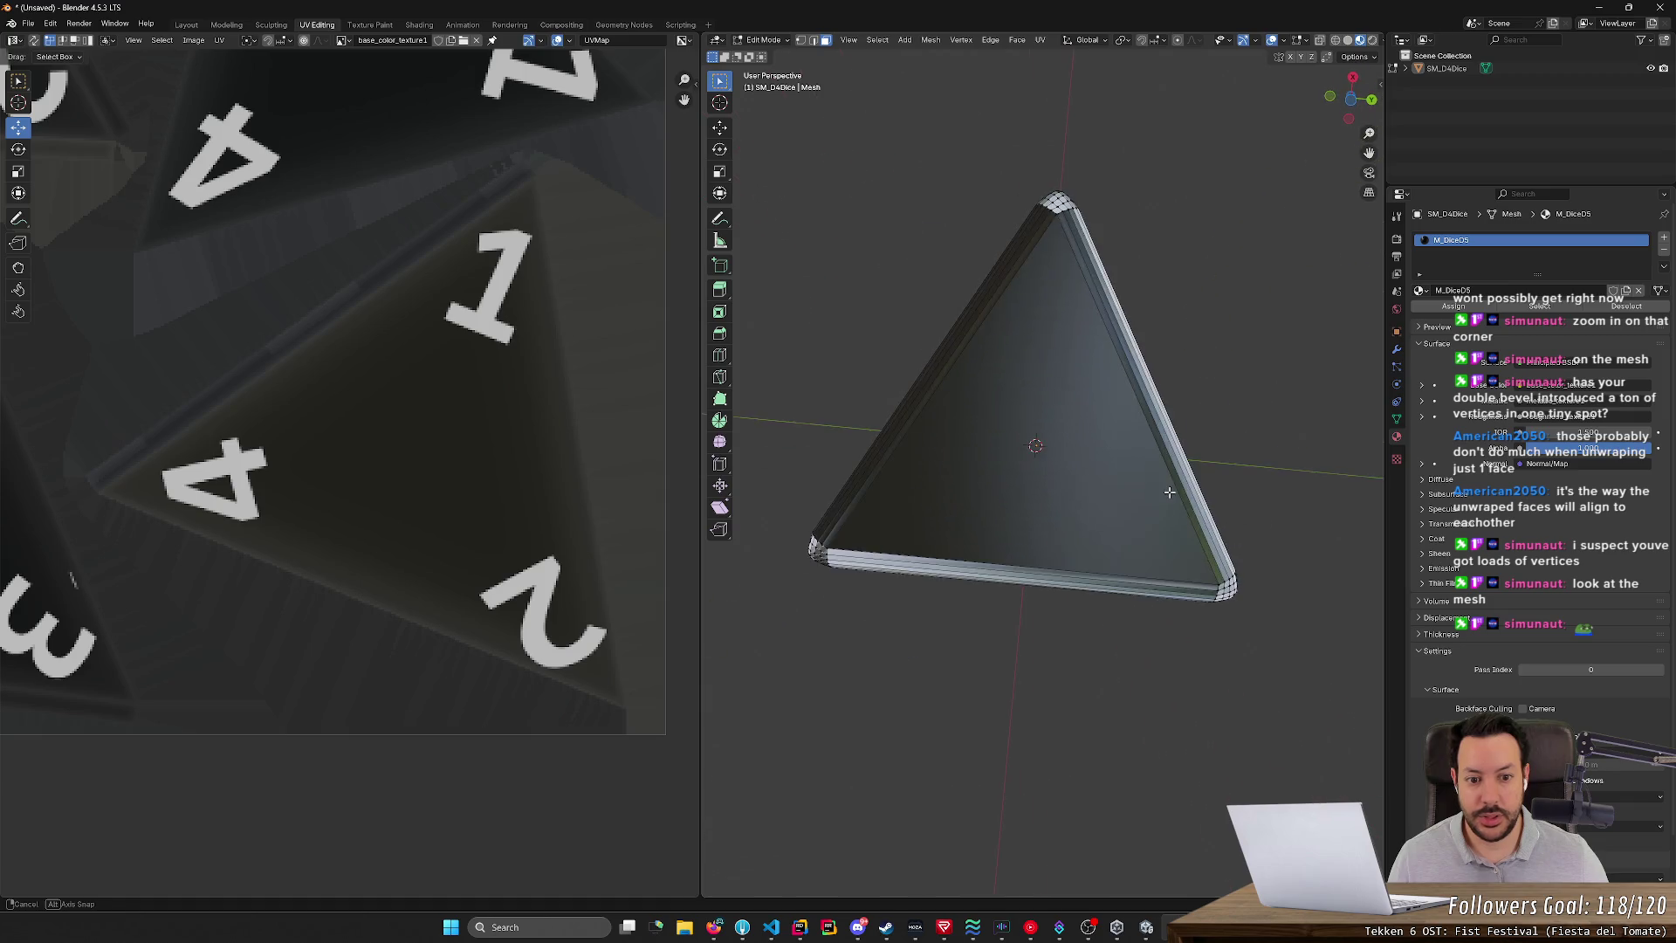
- Select the blank front face and unwrap it from the Ctrl+F face menu
{"action": "left_click", "coordinate": [1170, 492]}
{"action": "key", "text": "ctrl+f"}
{"action": "mouse_move", "coordinate": [949, 476]}
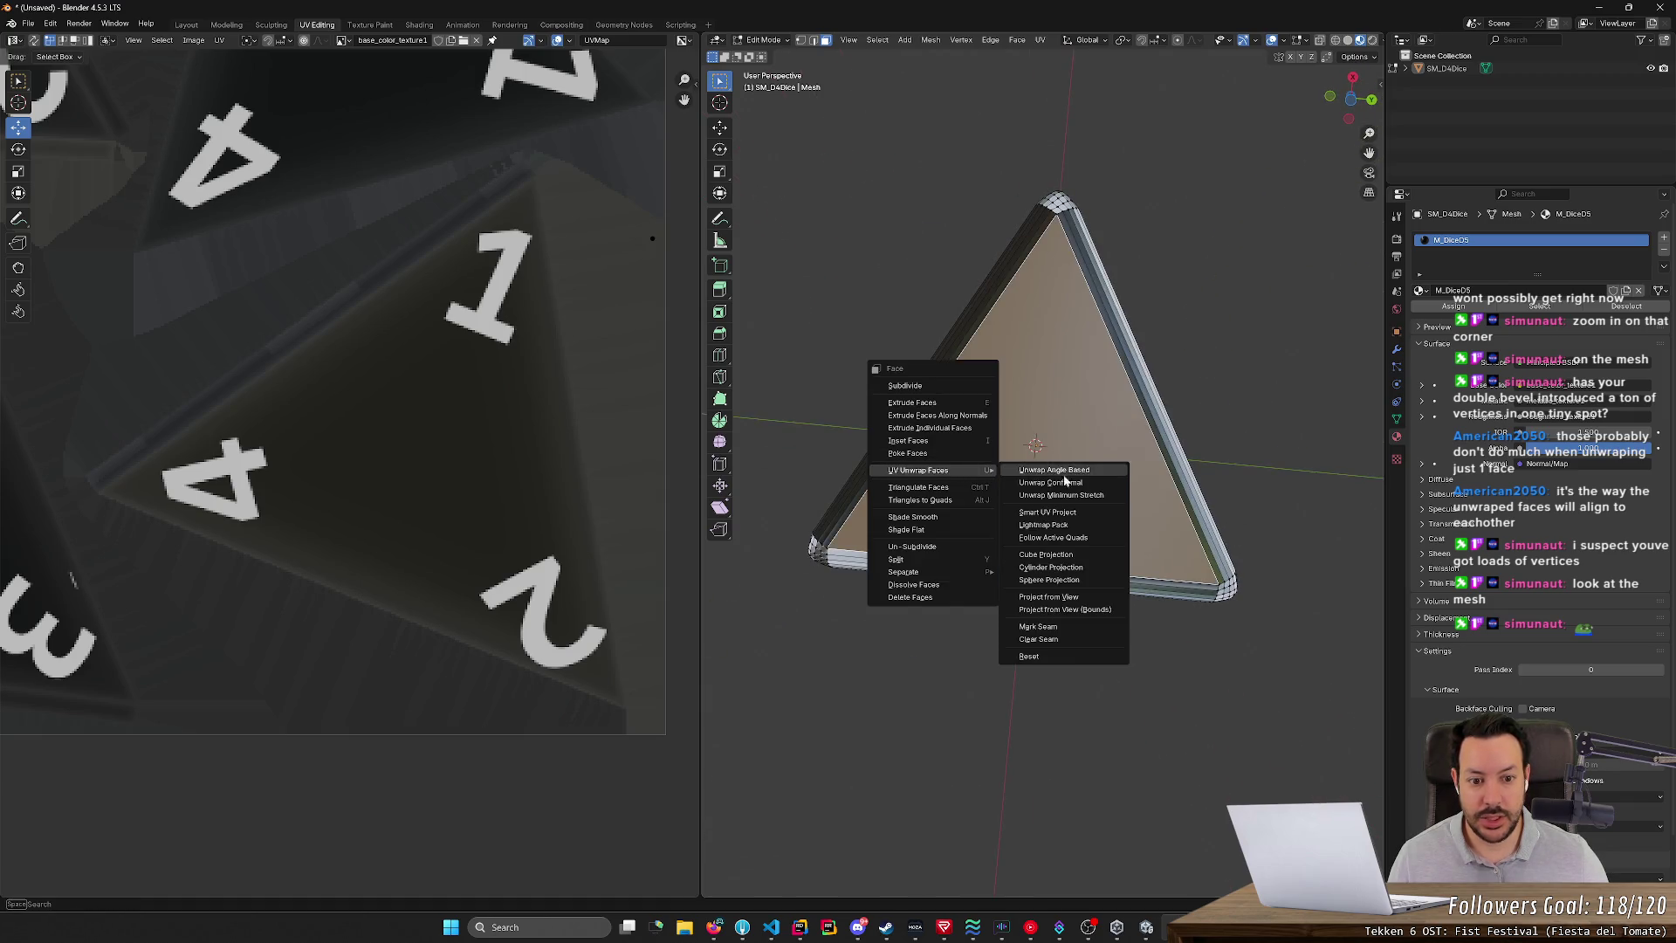
{"action": "left_click", "coordinate": [1039, 478]}
{"action": "scroll", "coordinate": [503, 477], "scroll_direction": "up", "scroll_amount": 1}
{"action": "mouse_move", "coordinate": [747, 533]}
{"action": "middle_mouse_down"}
{"action": "mouse_move", "coordinate": [908, 654]}
{"action": "mouse_move", "coordinate": [954, 745]}
{"action": "mouse_move", "coordinate": [876, 671]}
{"action": "mouse_move", "coordinate": [736, 673]}
{"action": "mouse_move", "coordinate": [771, 882]}
{"action": "mouse_move", "coordinate": [1365, 726]}
{"action": "mouse_move", "coordinate": [742, 733]}
{"action": "middle_mouse_up"}
{"action": "mouse_move", "coordinate": [303, 391]}
{"action": "middle_mouse_down"}
{"action": "mouse_move", "coordinate": [424, 414]}
{"action": "mouse_move", "coordinate": [448, 437]}
{"action": "middle_mouse_up"}
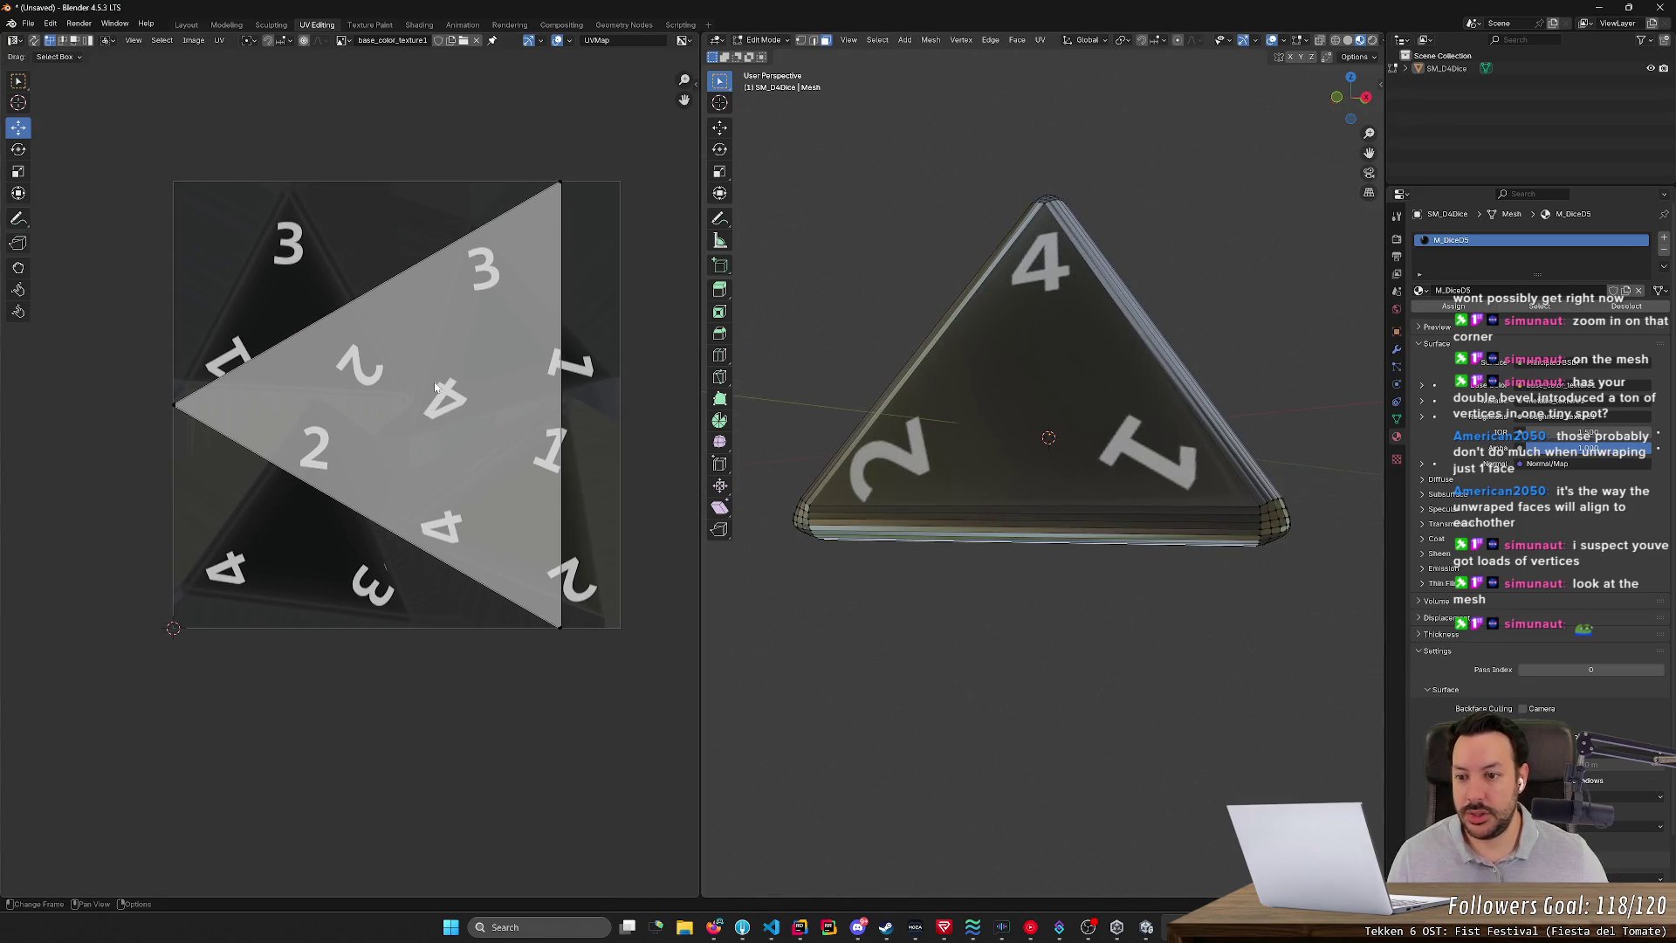
- Shrink the new UV triangle, move it toward the 3, then enlarge it
{"action": "key", "text": "s"}
{"action": "left_click", "coordinate": [361, 400]}
{"action": "key", "text": "g"}
{"action": "left_click", "coordinate": [385, 315]}
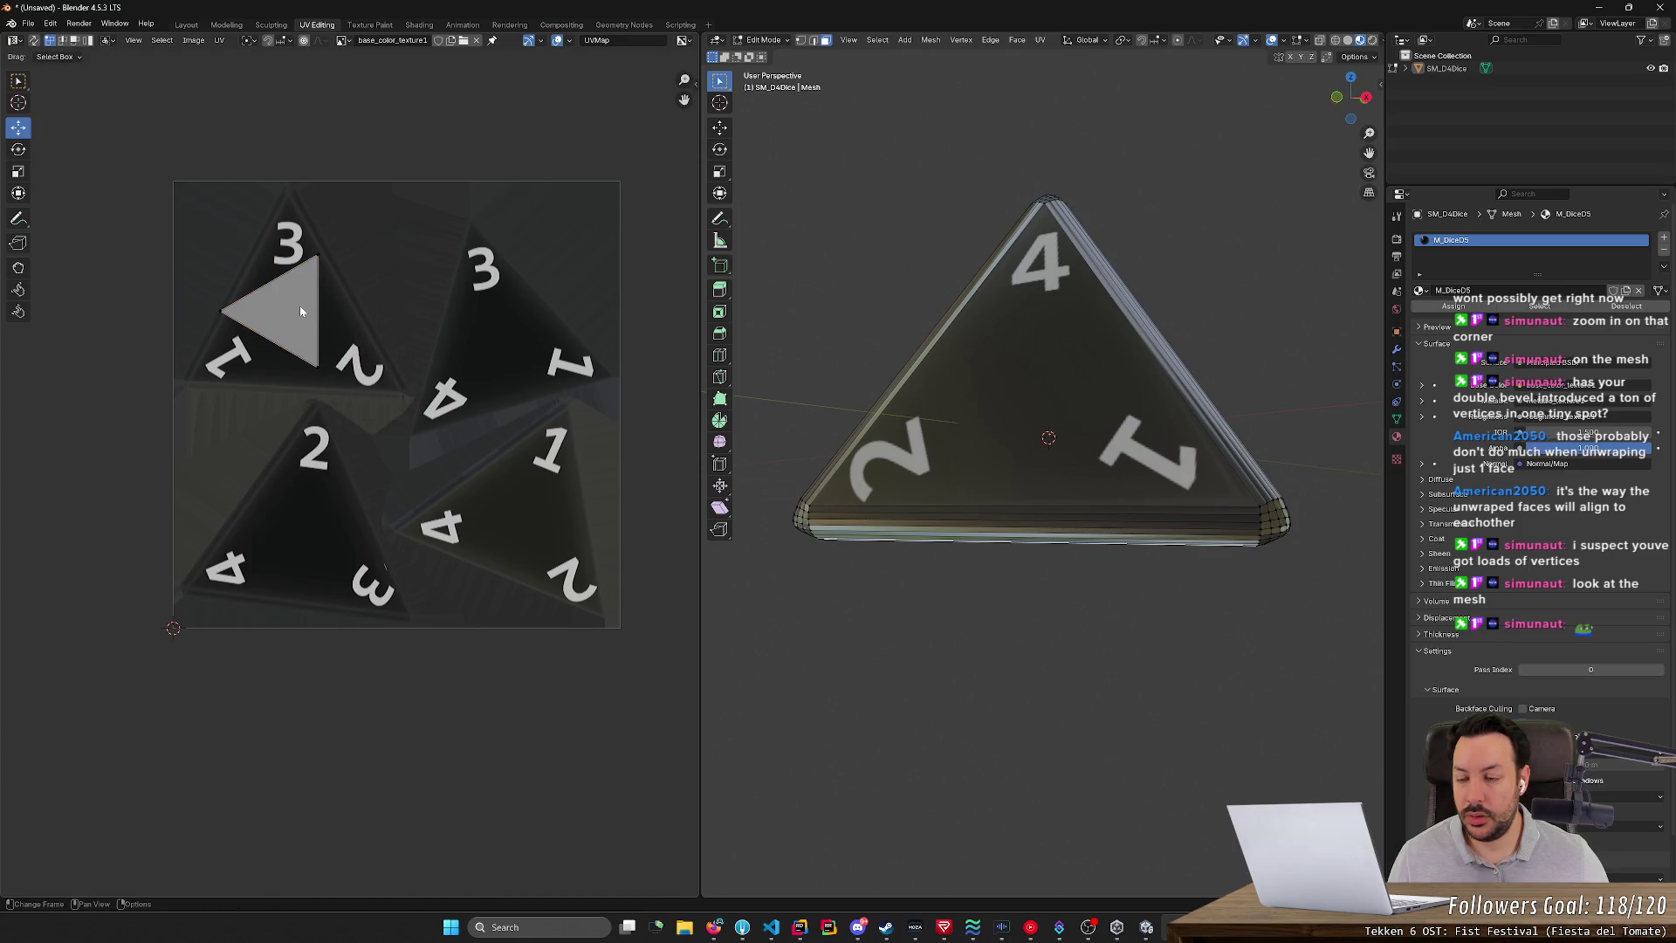
{"action": "left_click", "coordinate": [240, 275]}
{"action": "key", "text": "s"}
{"action": "left_click", "coordinate": [213, 329]}
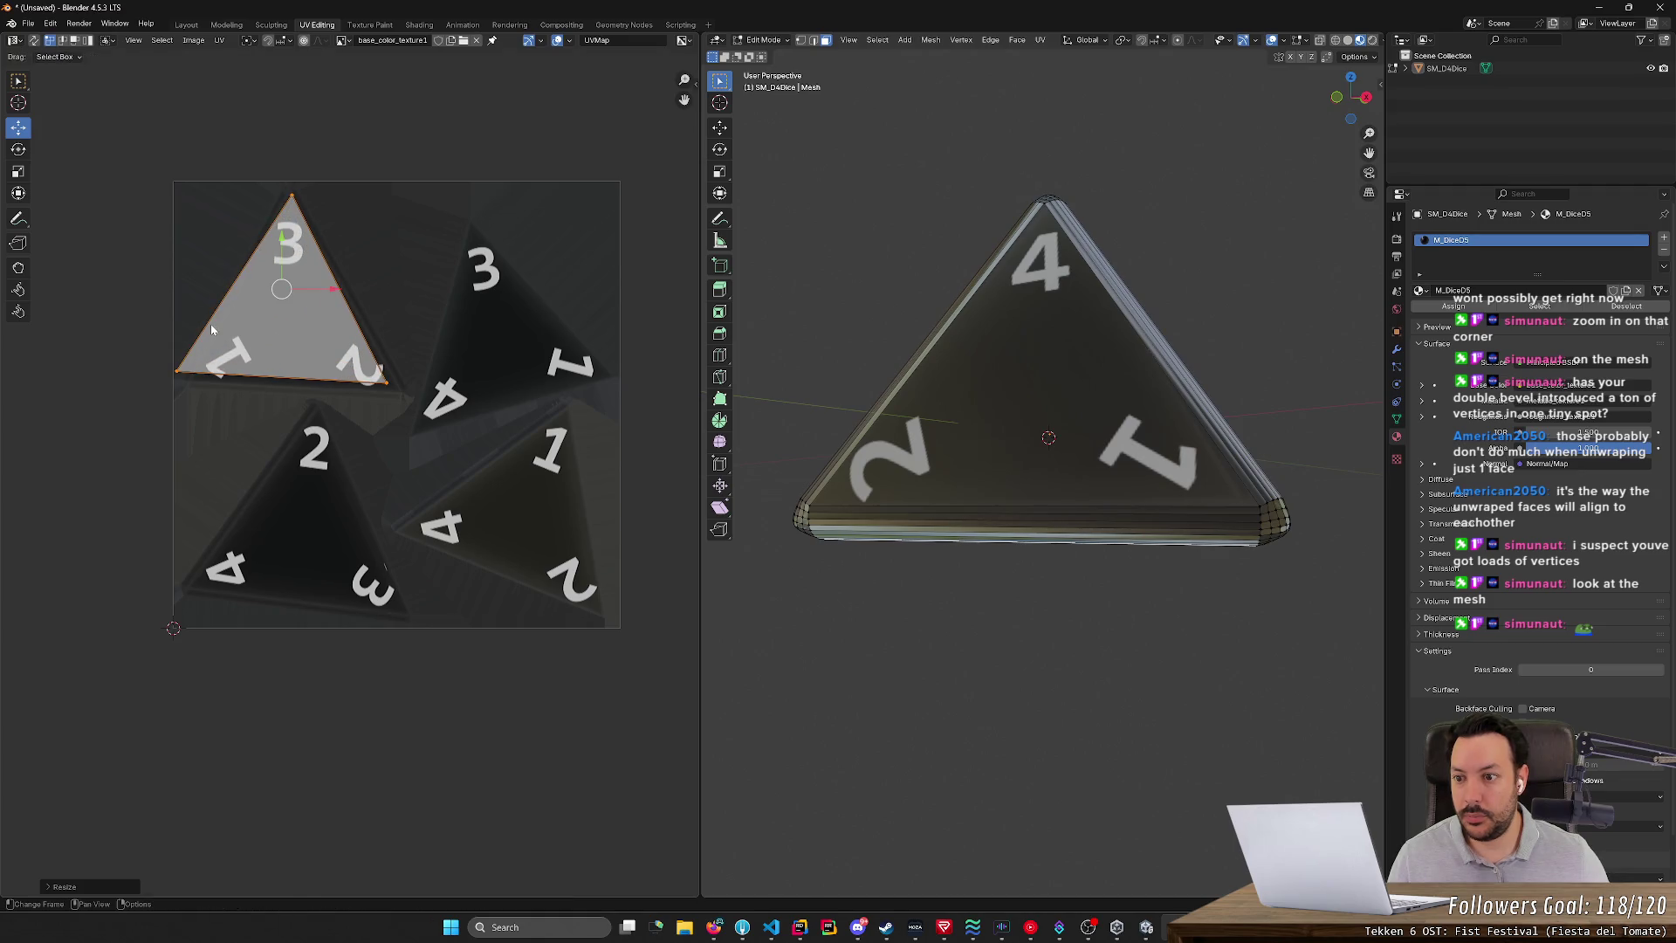
{"action": "mouse_move", "coordinate": [849, 586]}
{"action": "middle_mouse_down"}
{"action": "mouse_move", "coordinate": [859, 534]}
{"action": "mouse_move", "coordinate": [830, 553]}
{"action": "mouse_move", "coordinate": [740, 553]}
{"action": "middle_mouse_up"}
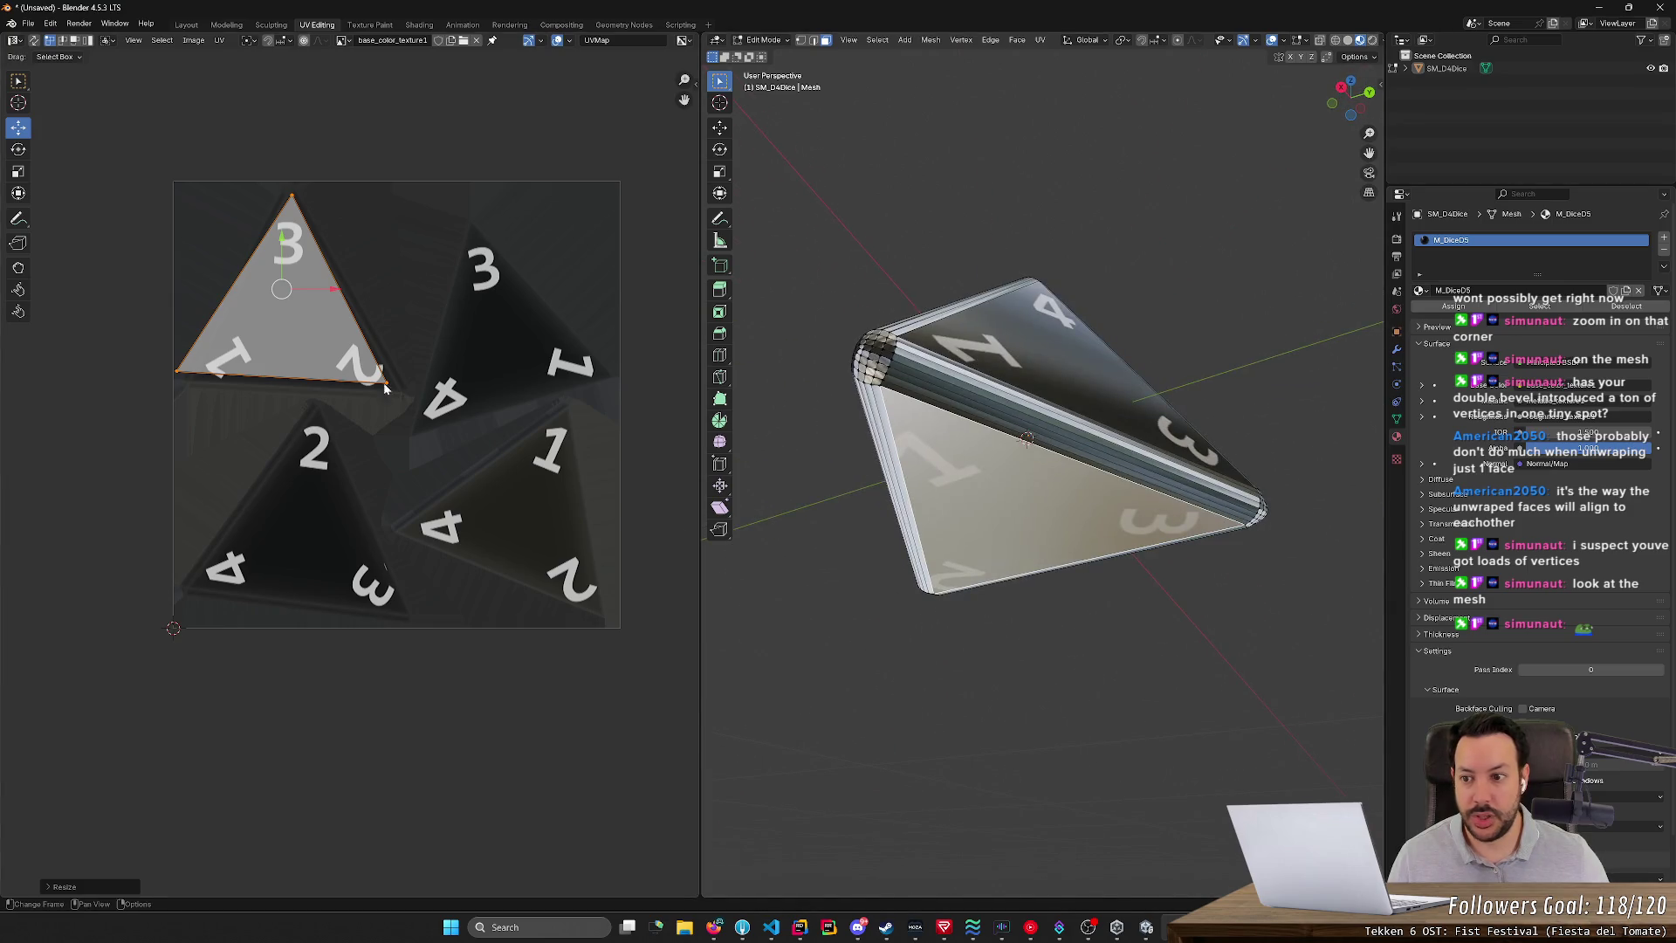
- Rescale, nudge and rotate the UV triangle to match the 3-1-2 texture triangle
{"action": "key", "text": "s"}
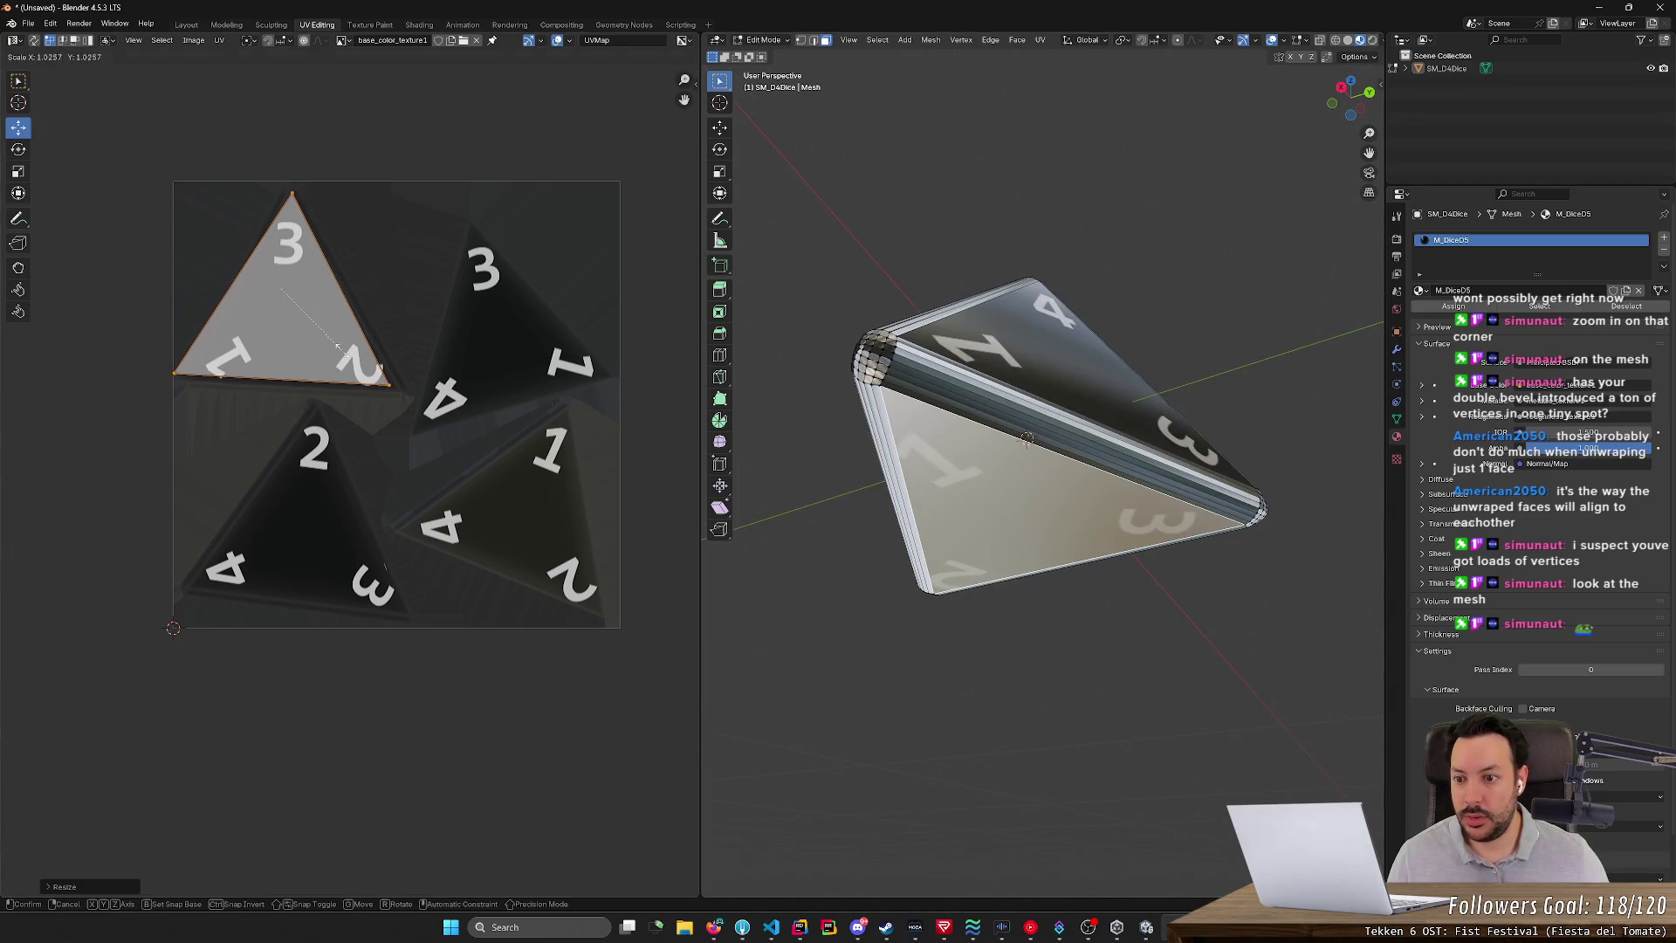
{"action": "left_click", "coordinate": [343, 349]}
{"action": "left_click", "coordinate": [289, 300]}
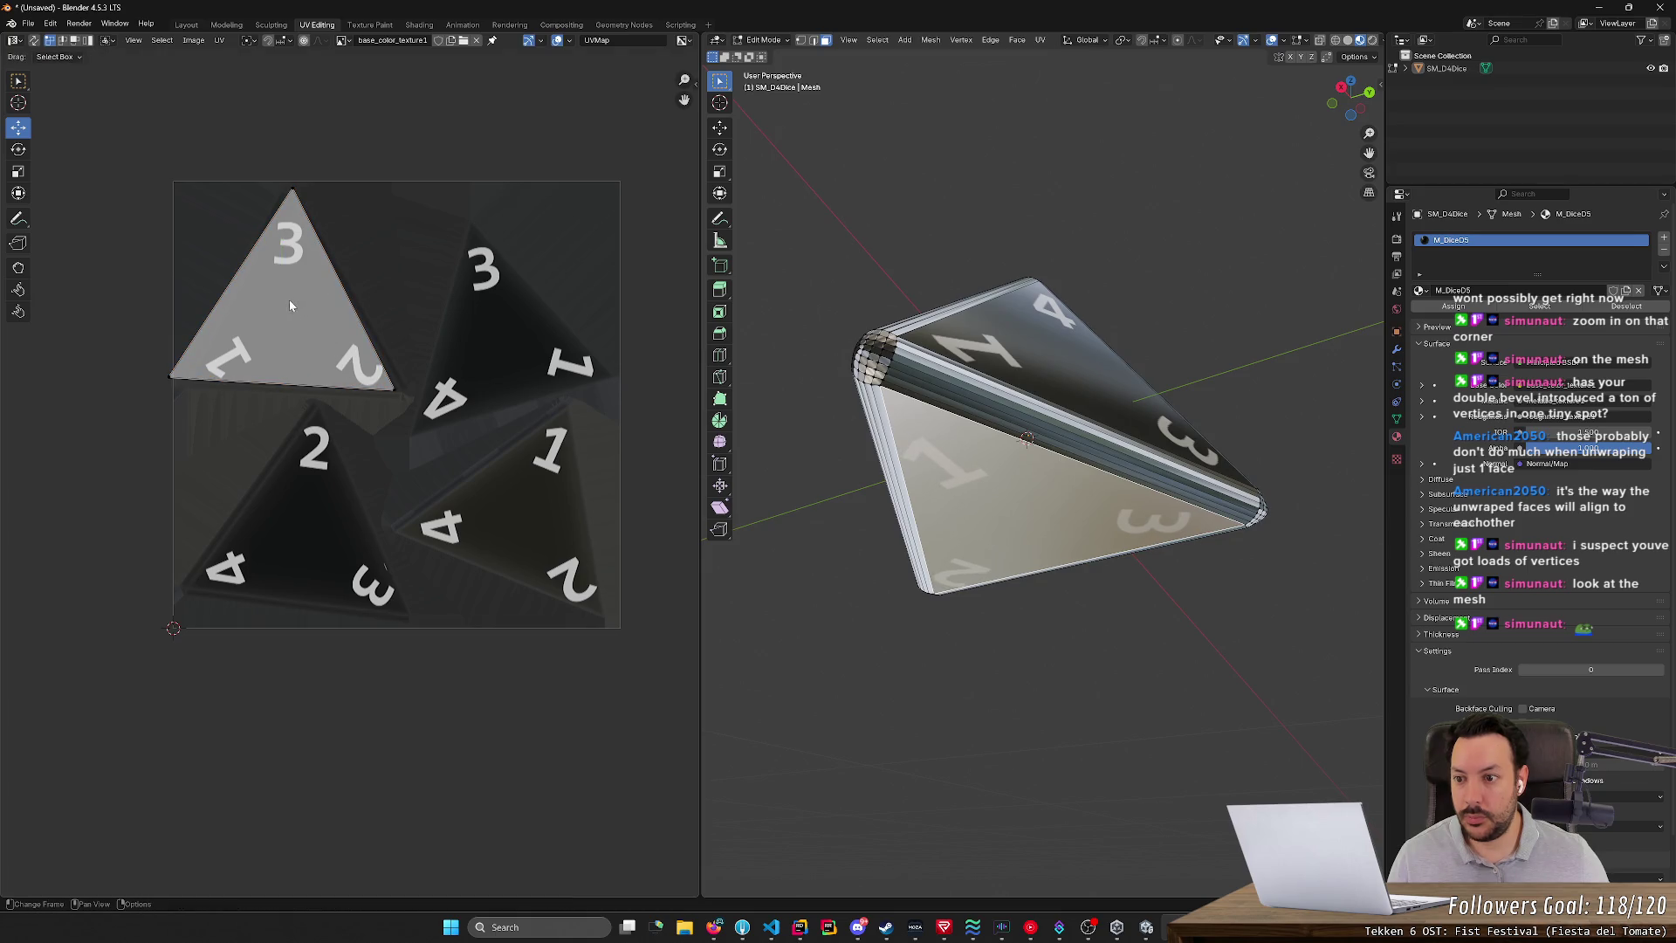
{"action": "key", "text": "g"}
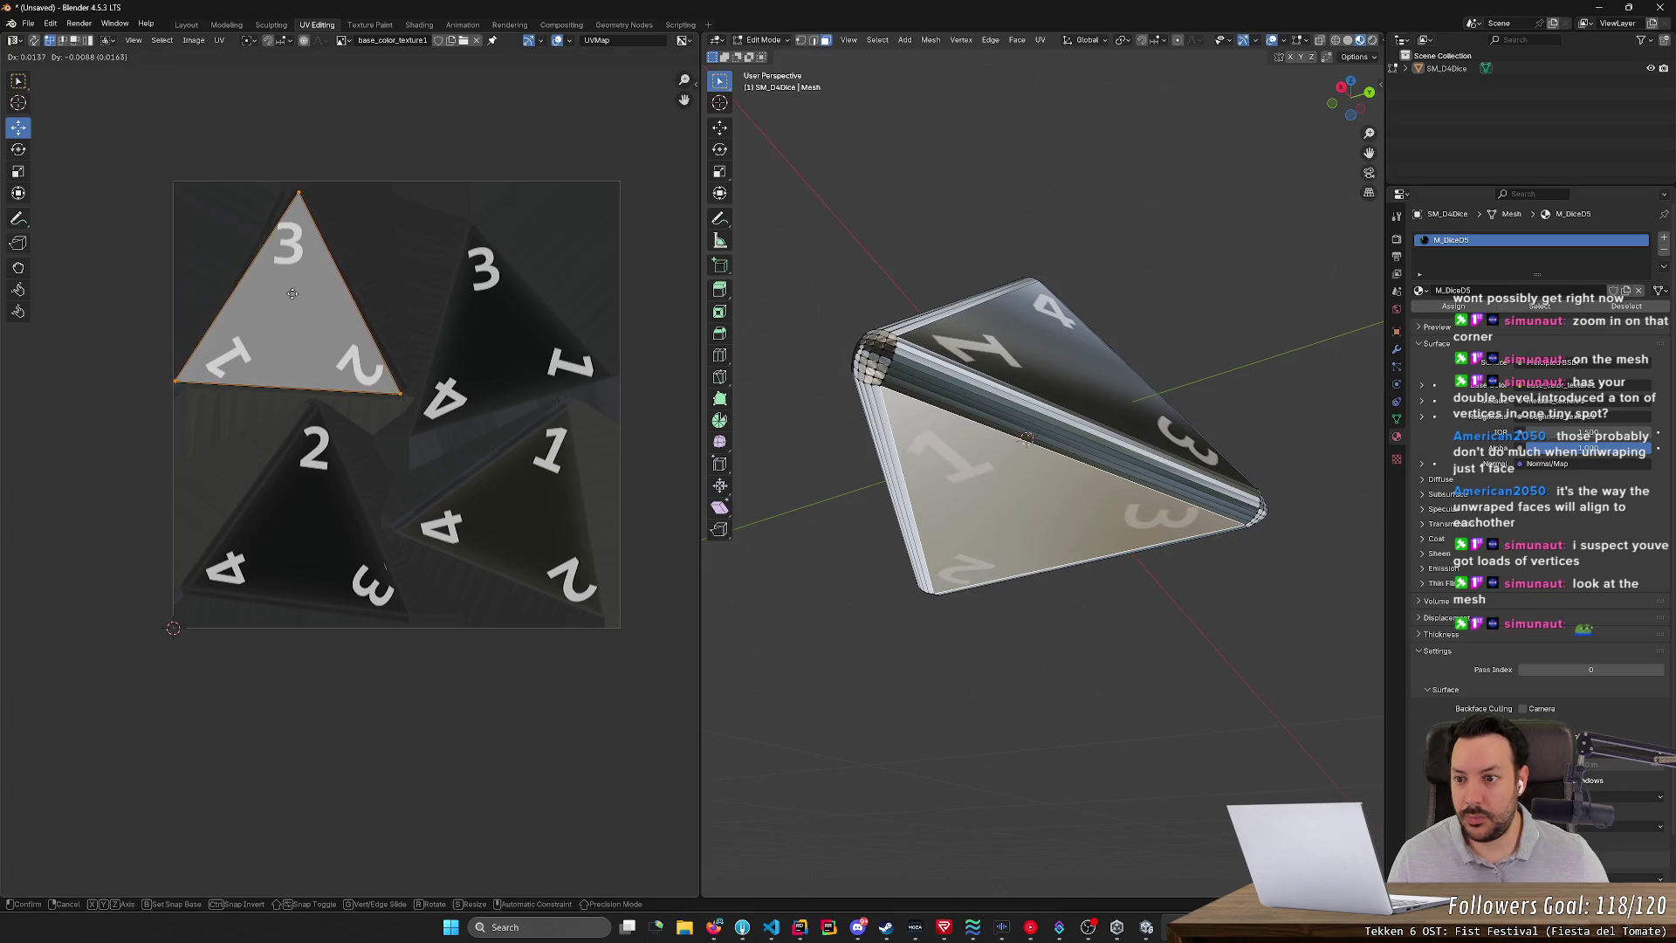
{"action": "left_click", "coordinate": [291, 293]}
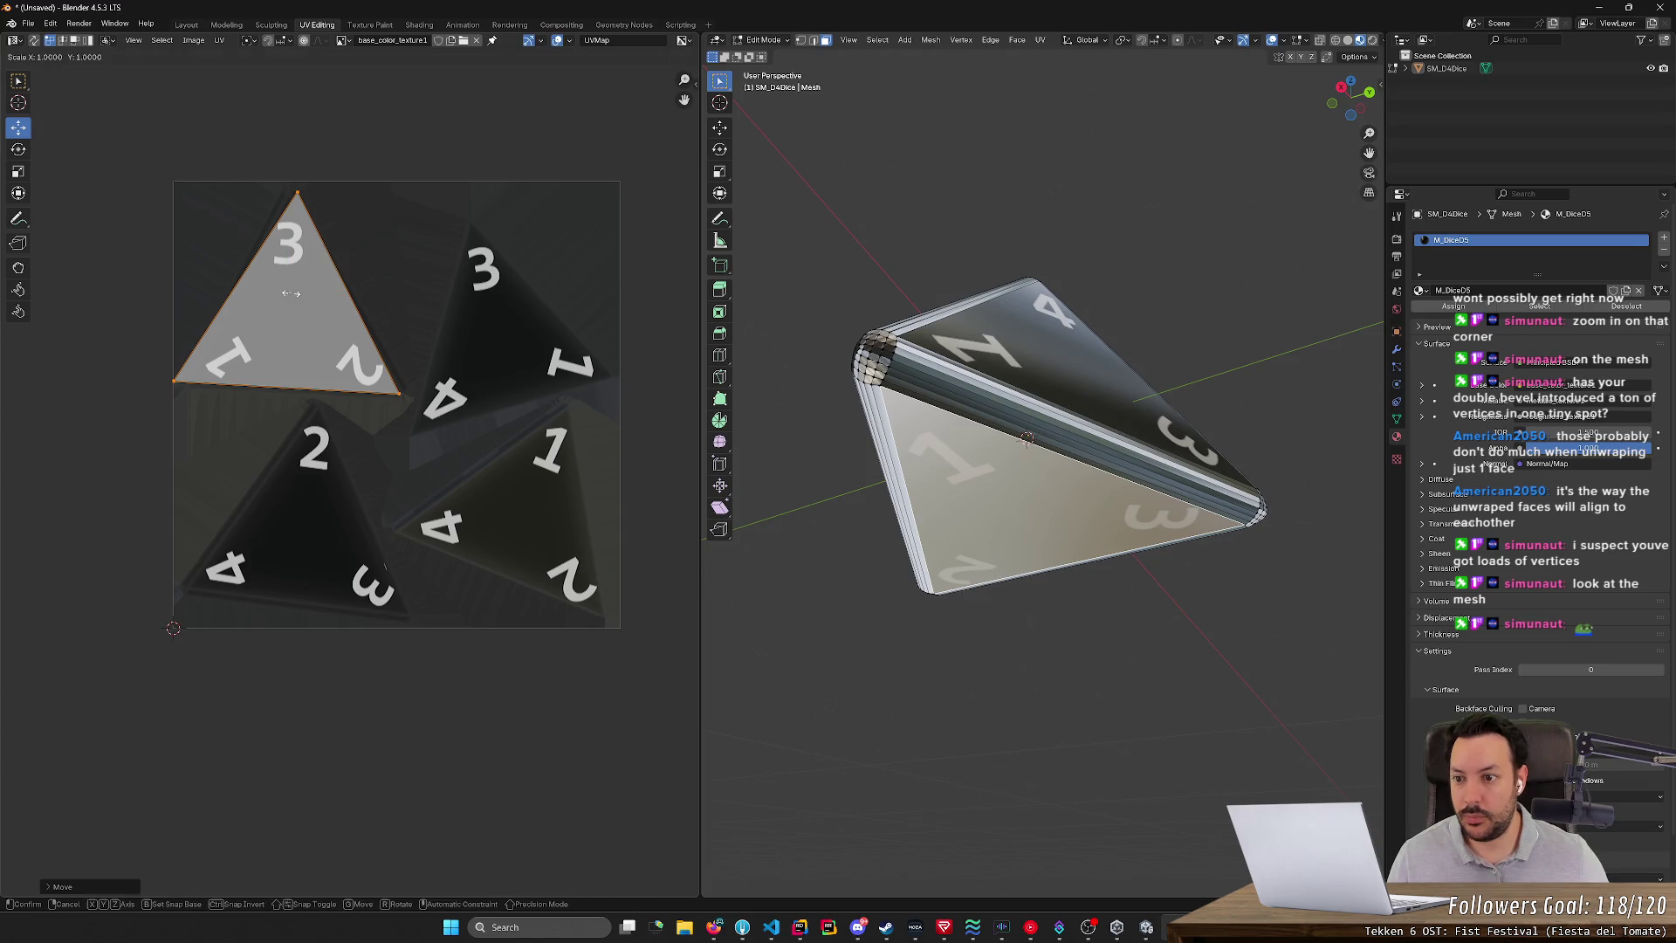
{"action": "key", "text": "r"}
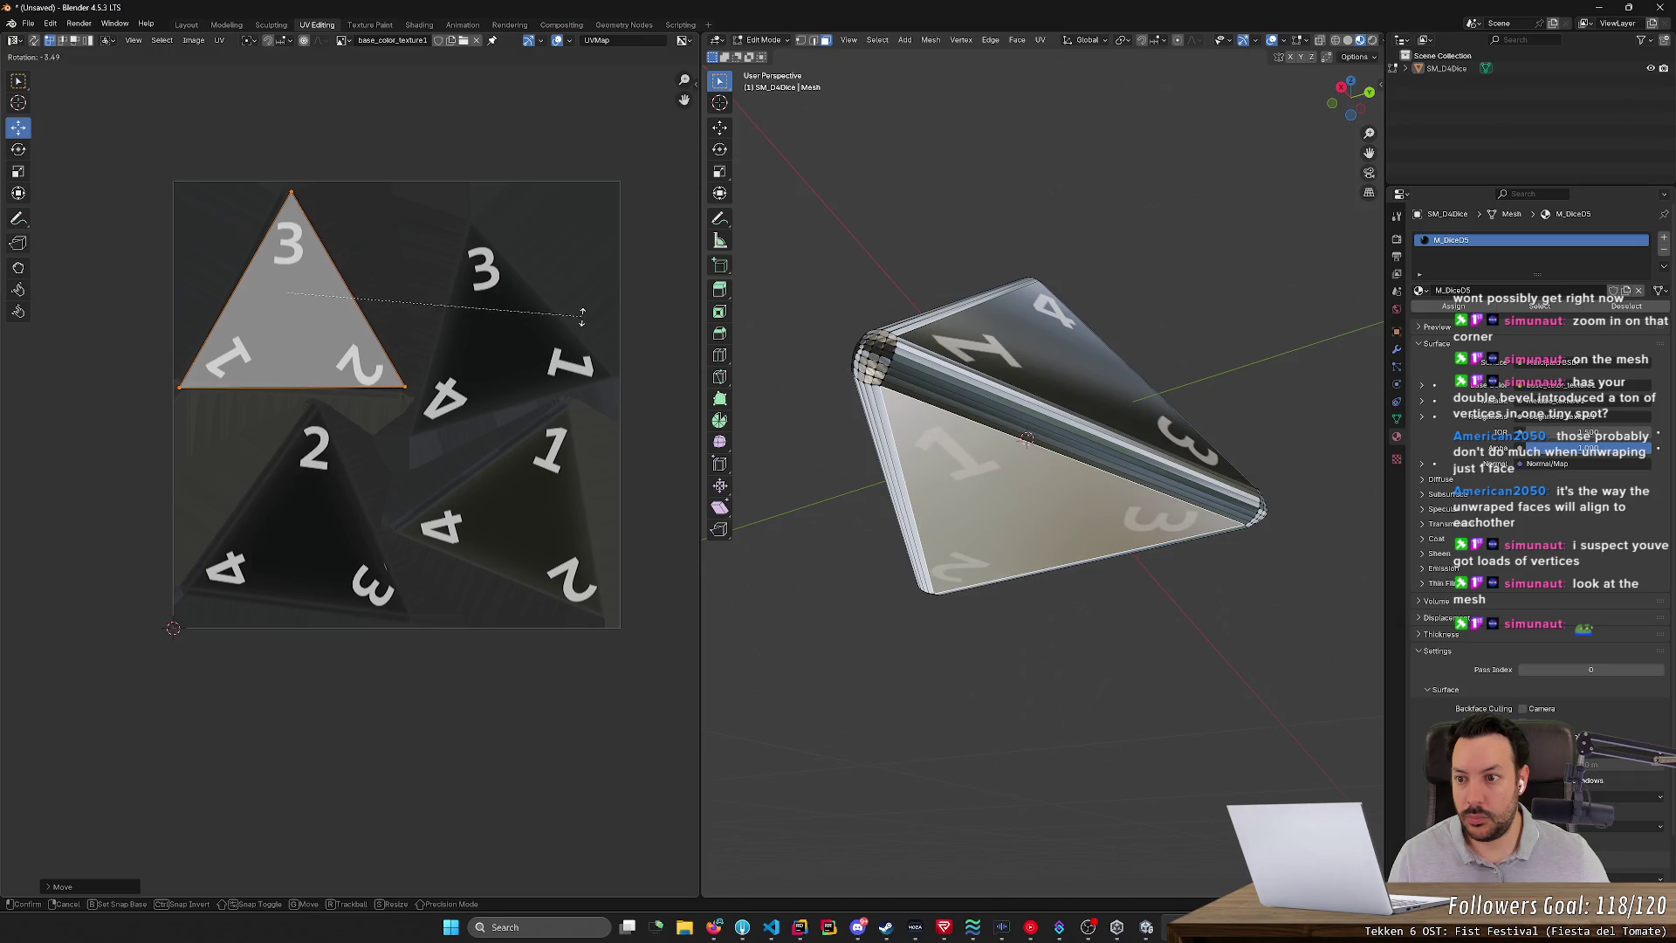
{"action": "left_click", "coordinate": [582, 325]}
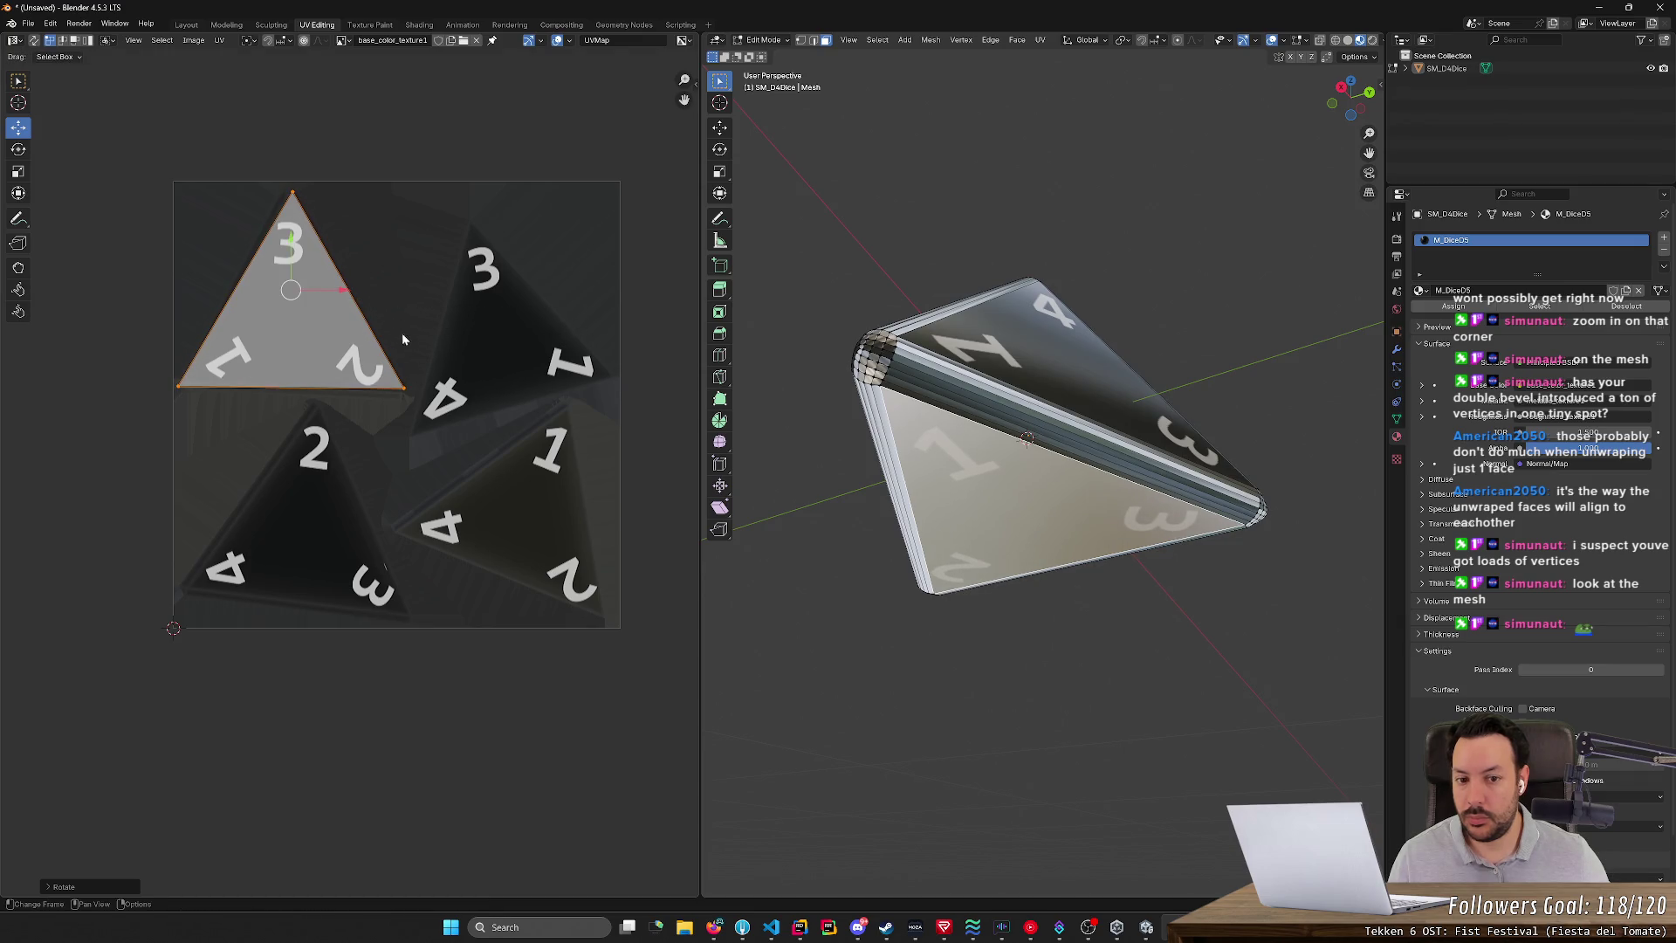
- Shift the 3-1-2 UV triangle slightly left and enlarge it a little, checking alignment
{"action": "left_click", "coordinate": [886, 644]}
{"action": "mouse_move", "coordinate": [974, 653]}
{"action": "middle_mouse_down"}
{"action": "mouse_move", "coordinate": [1091, 651]}
{"action": "mouse_move", "coordinate": [1139, 592]}
{"action": "mouse_move", "coordinate": [1336, 578]}
{"action": "middle_mouse_up"}
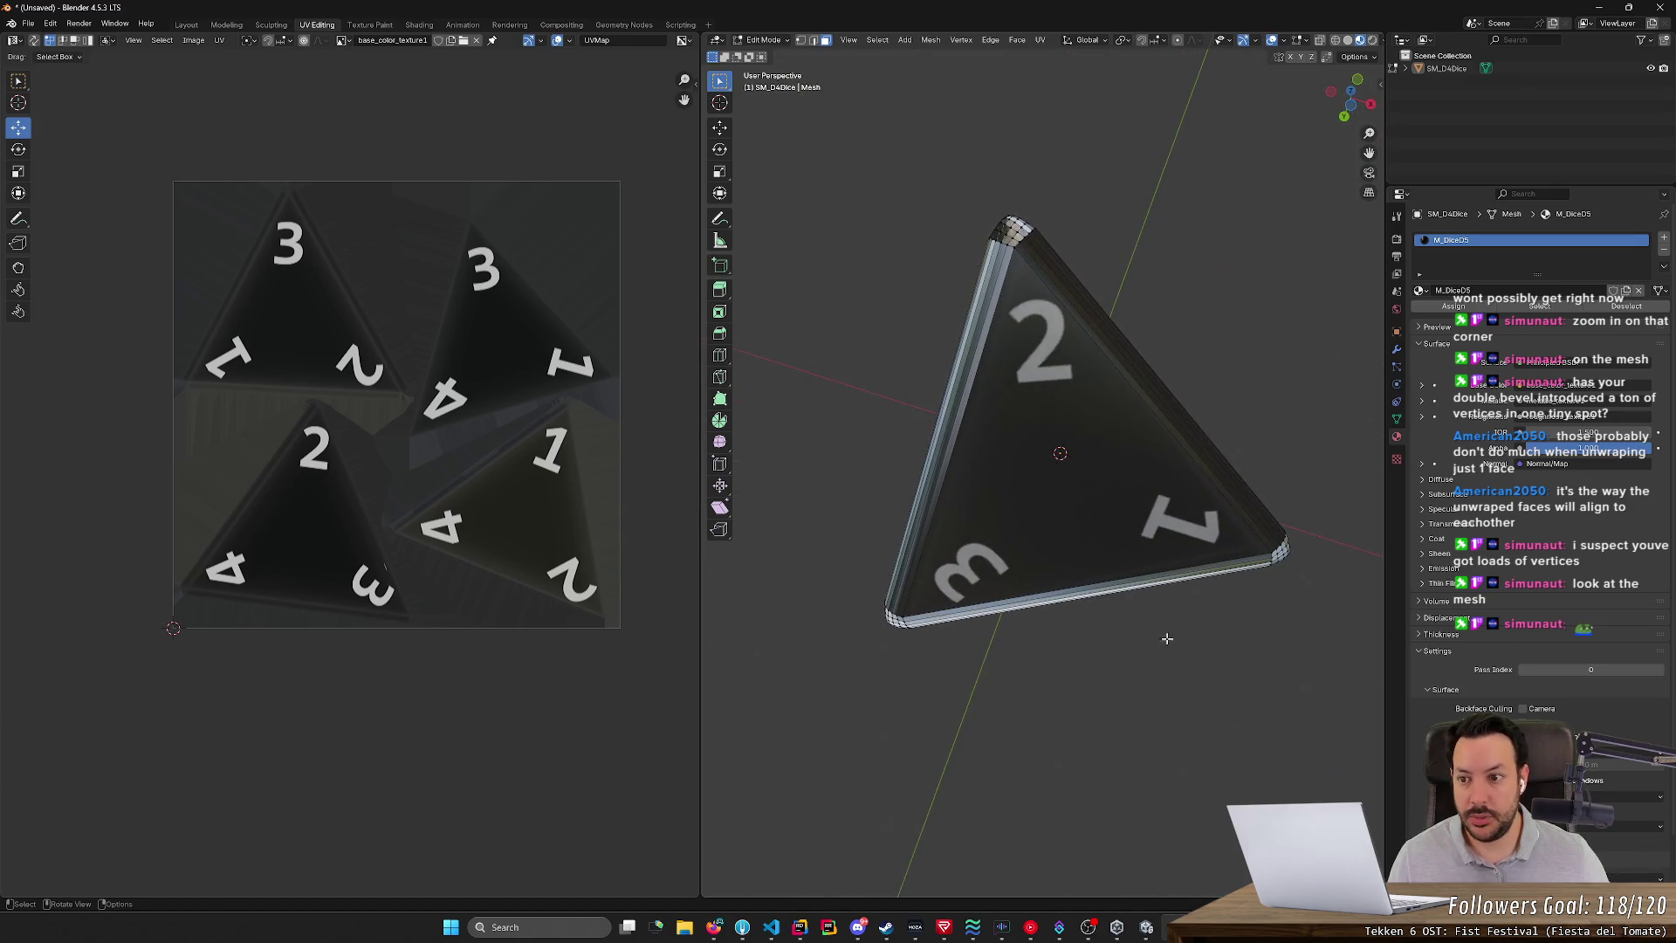
{"action": "left_click", "coordinate": [314, 315]}
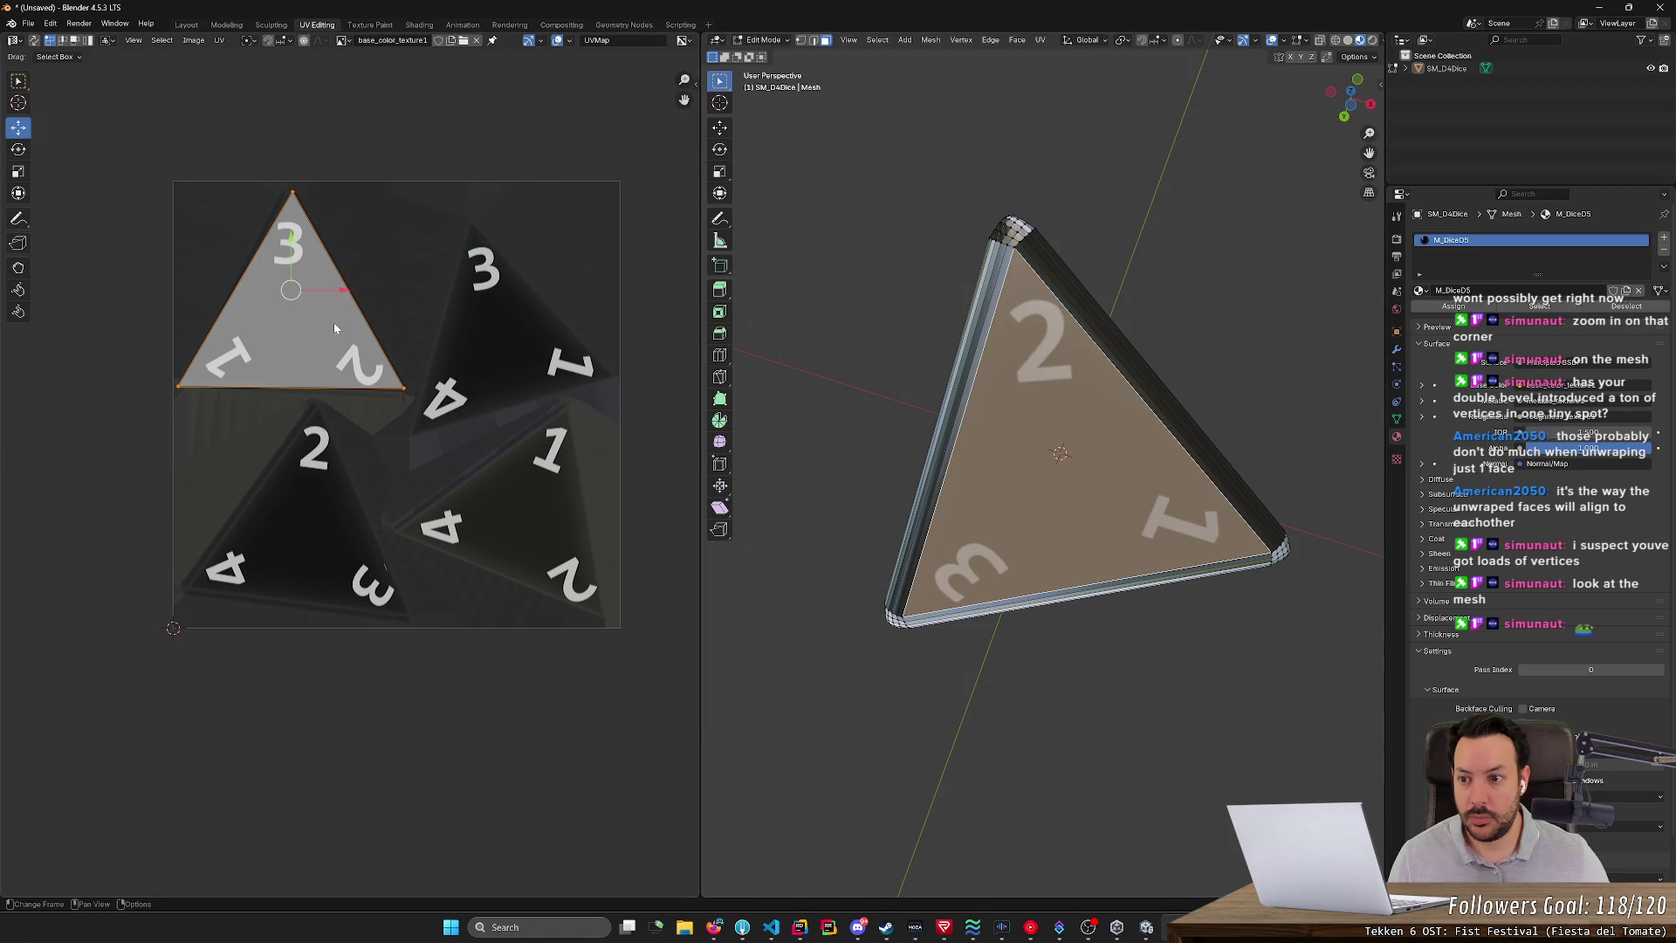
{"action": "left_click_drag", "start_coordinate": [345, 294], "coordinate": [340, 294]}
{"action": "key", "text": "s"}
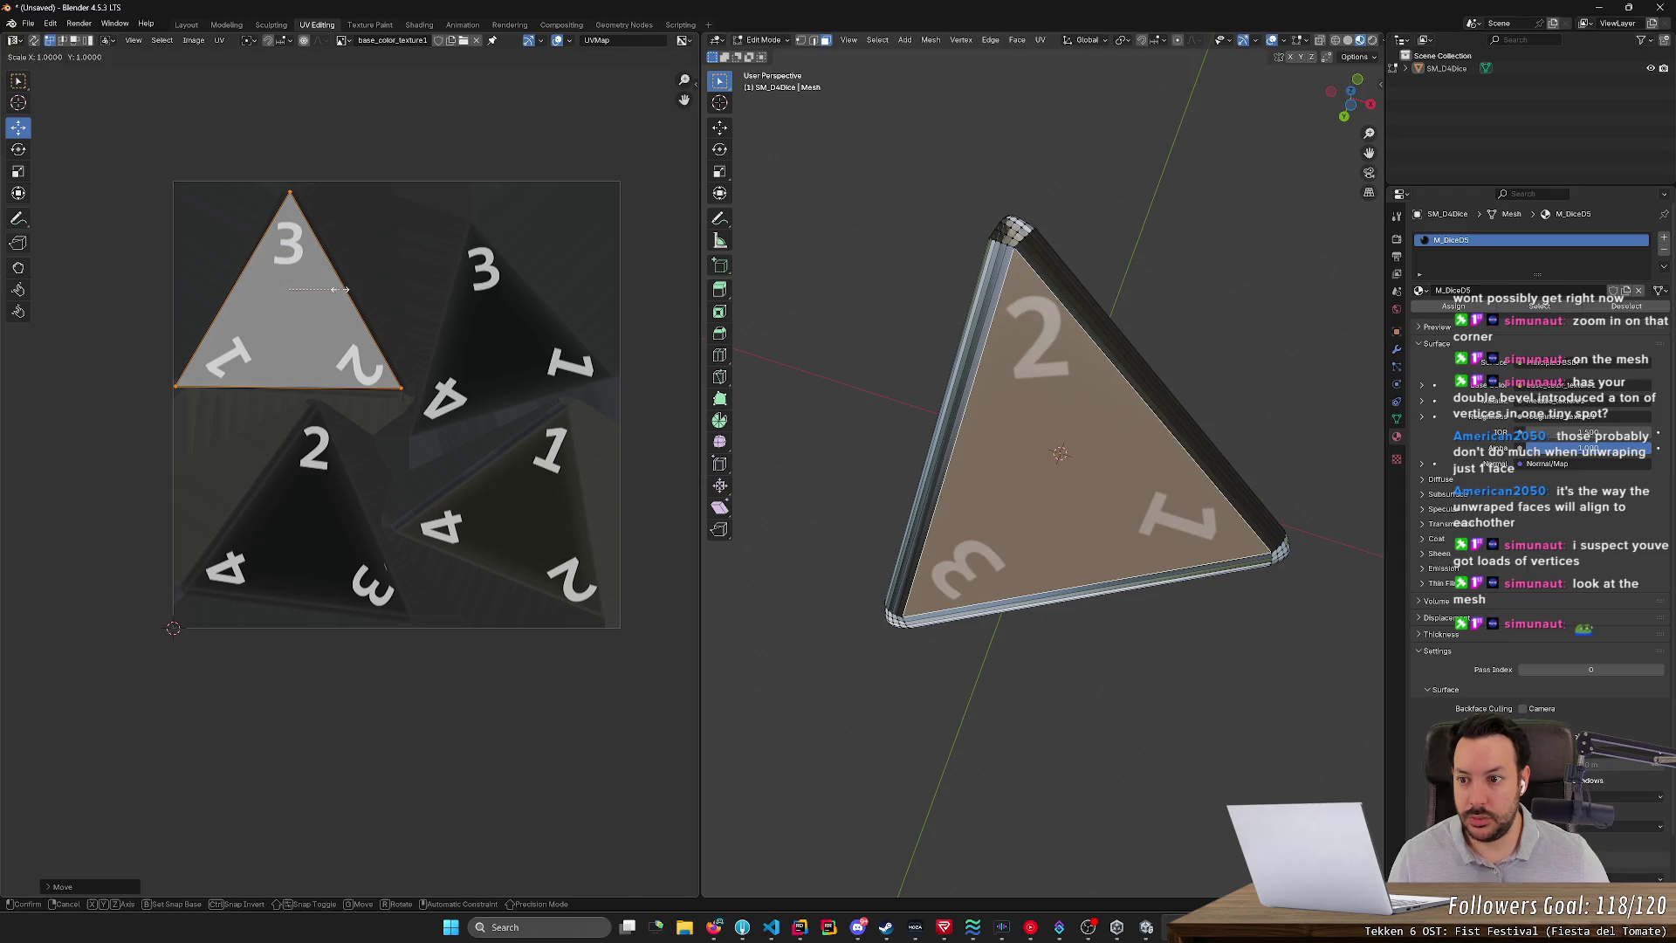
{"action": "left_click", "coordinate": [343, 292]}
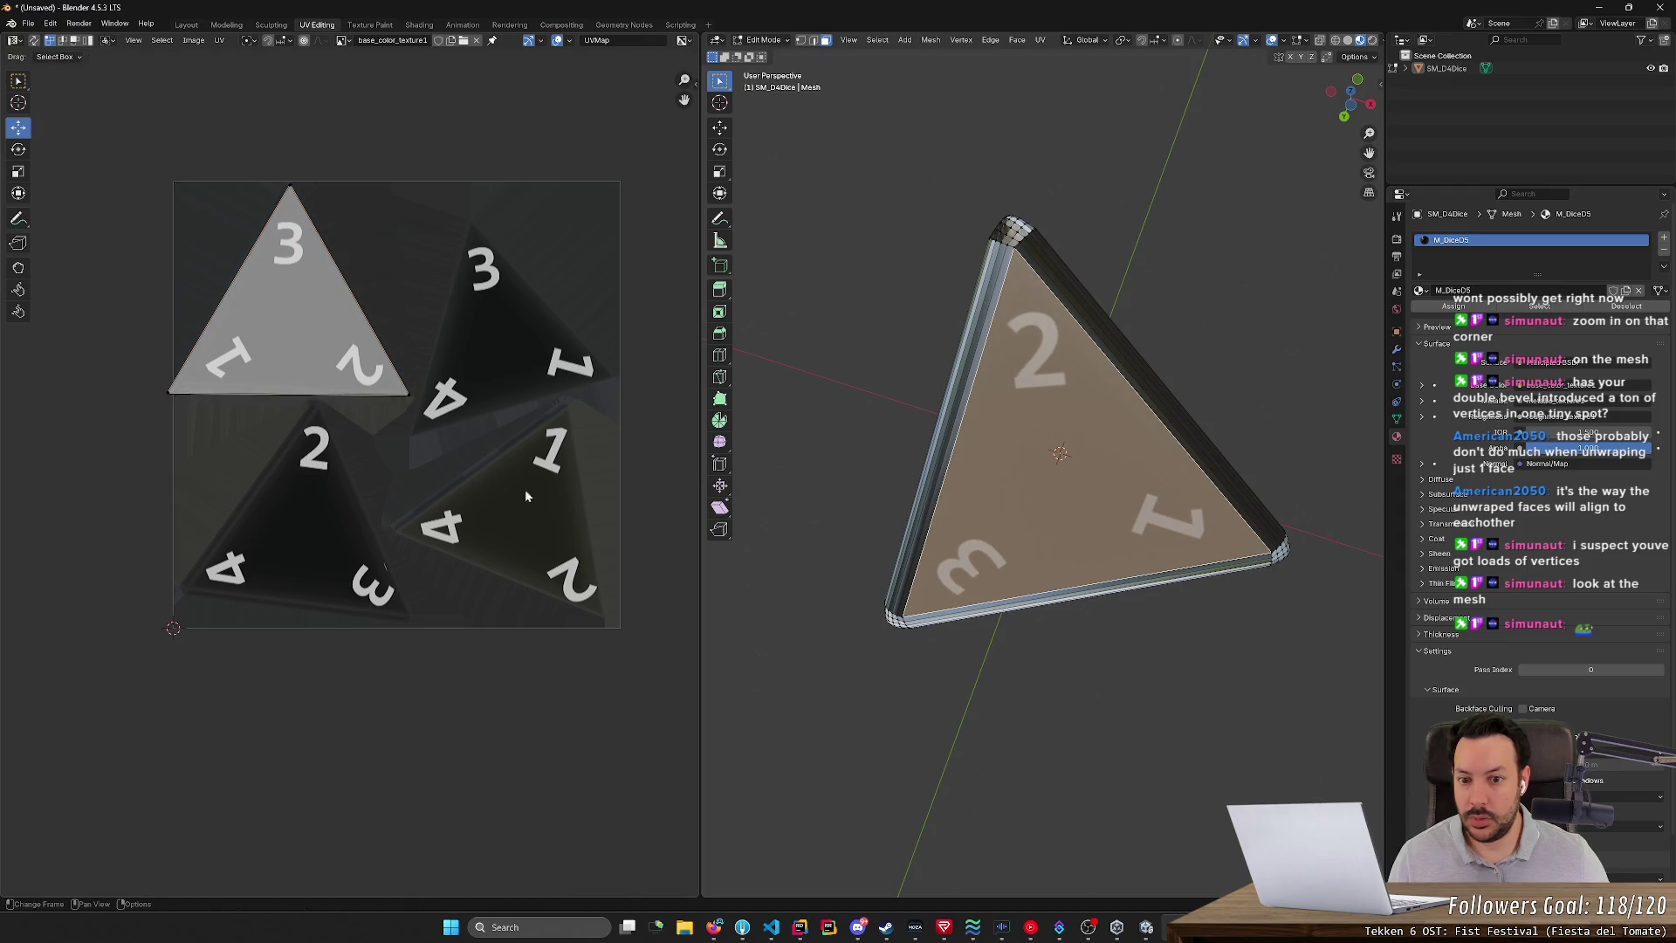
{"action": "left_click", "coordinate": [969, 726]}
{"action": "mouse_move", "coordinate": [1112, 742]}
{"action": "middle_mouse_down"}
{"action": "mouse_move", "coordinate": [1004, 737]}
{"action": "mouse_move", "coordinate": [929, 711]}
{"action": "mouse_move", "coordinate": [1063, 689]}
{"action": "mouse_move", "coordinate": [861, 731]}
{"action": "mouse_move", "coordinate": [1115, 605]}
{"action": "mouse_move", "coordinate": [1206, 494]}
{"action": "mouse_move", "coordinate": [965, 608]}
{"action": "mouse_move", "coordinate": [1171, 625]}
{"action": "middle_mouse_up"}
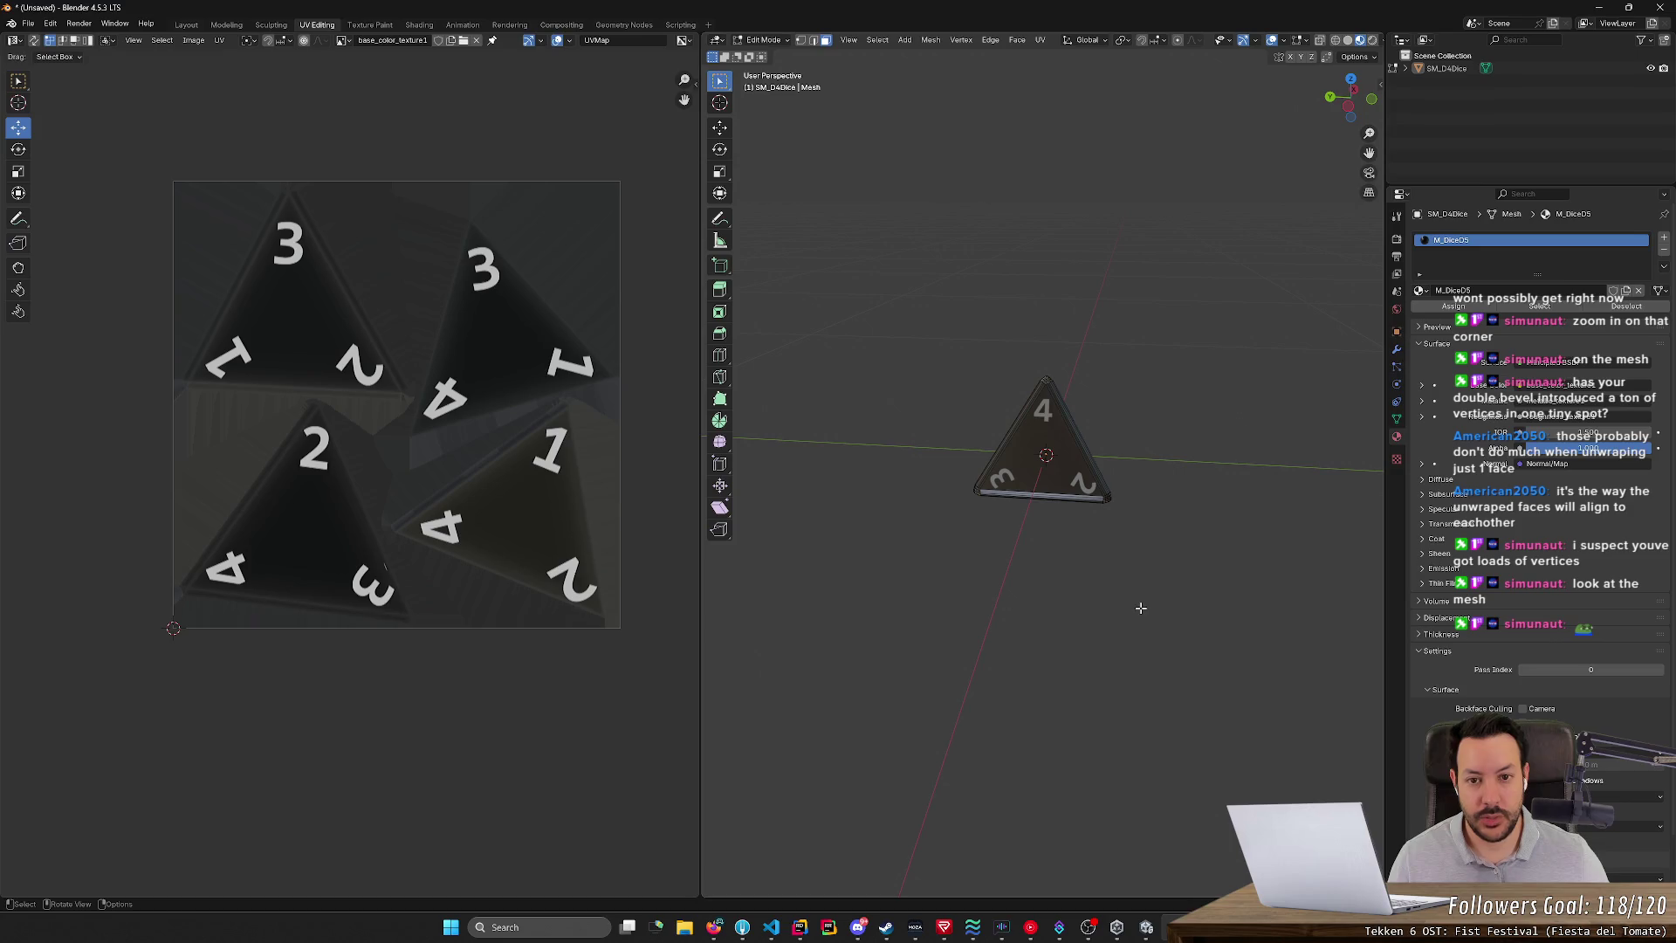
- Leave Edit Mode, then zoom and orbit around the bevelled corner, including from below
{"action": "key", "text": "Tab"}
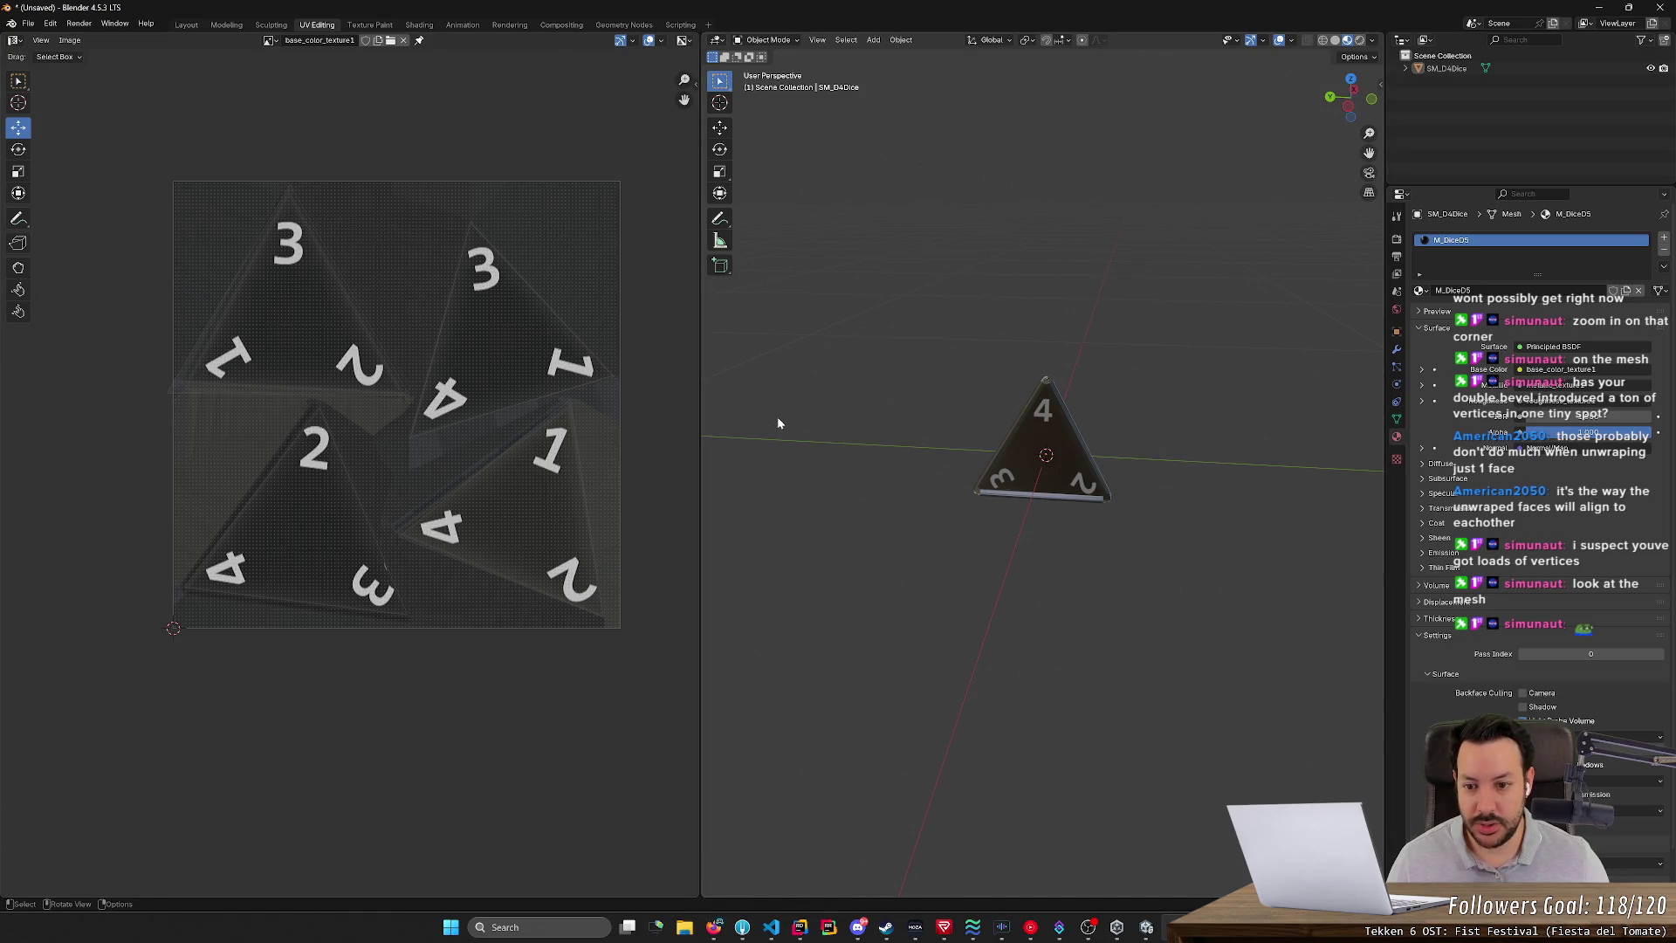
{"action": "scroll", "coordinate": [1193, 533], "scroll_direction": "up", "scroll_amount": 8}
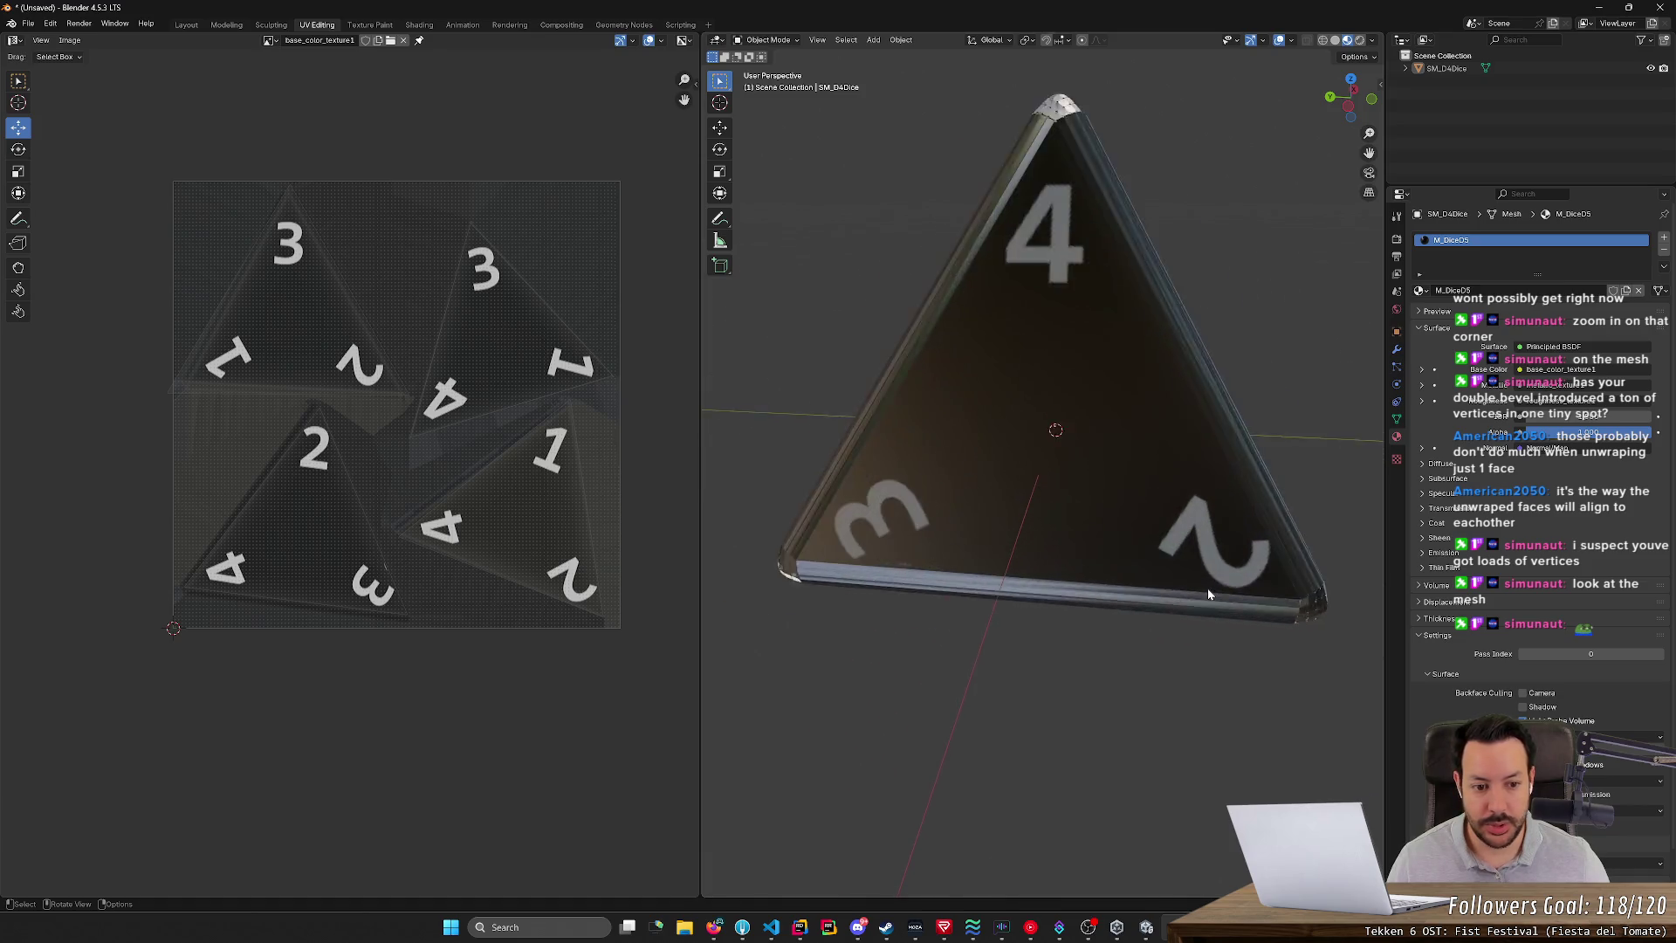
{"action": "mouse_move", "coordinate": [1189, 672]}
{"action": "middle_mouse_down"}
{"action": "mouse_move", "coordinate": [931, 502]}
{"action": "mouse_move", "coordinate": [1134, 583]}
{"action": "mouse_move", "coordinate": [1033, 511]}
{"action": "mouse_move", "coordinate": [1016, 522]}
{"action": "mouse_move", "coordinate": [1065, 524]}
{"action": "mouse_move", "coordinate": [1034, 521]}
{"action": "middle_mouse_up"}
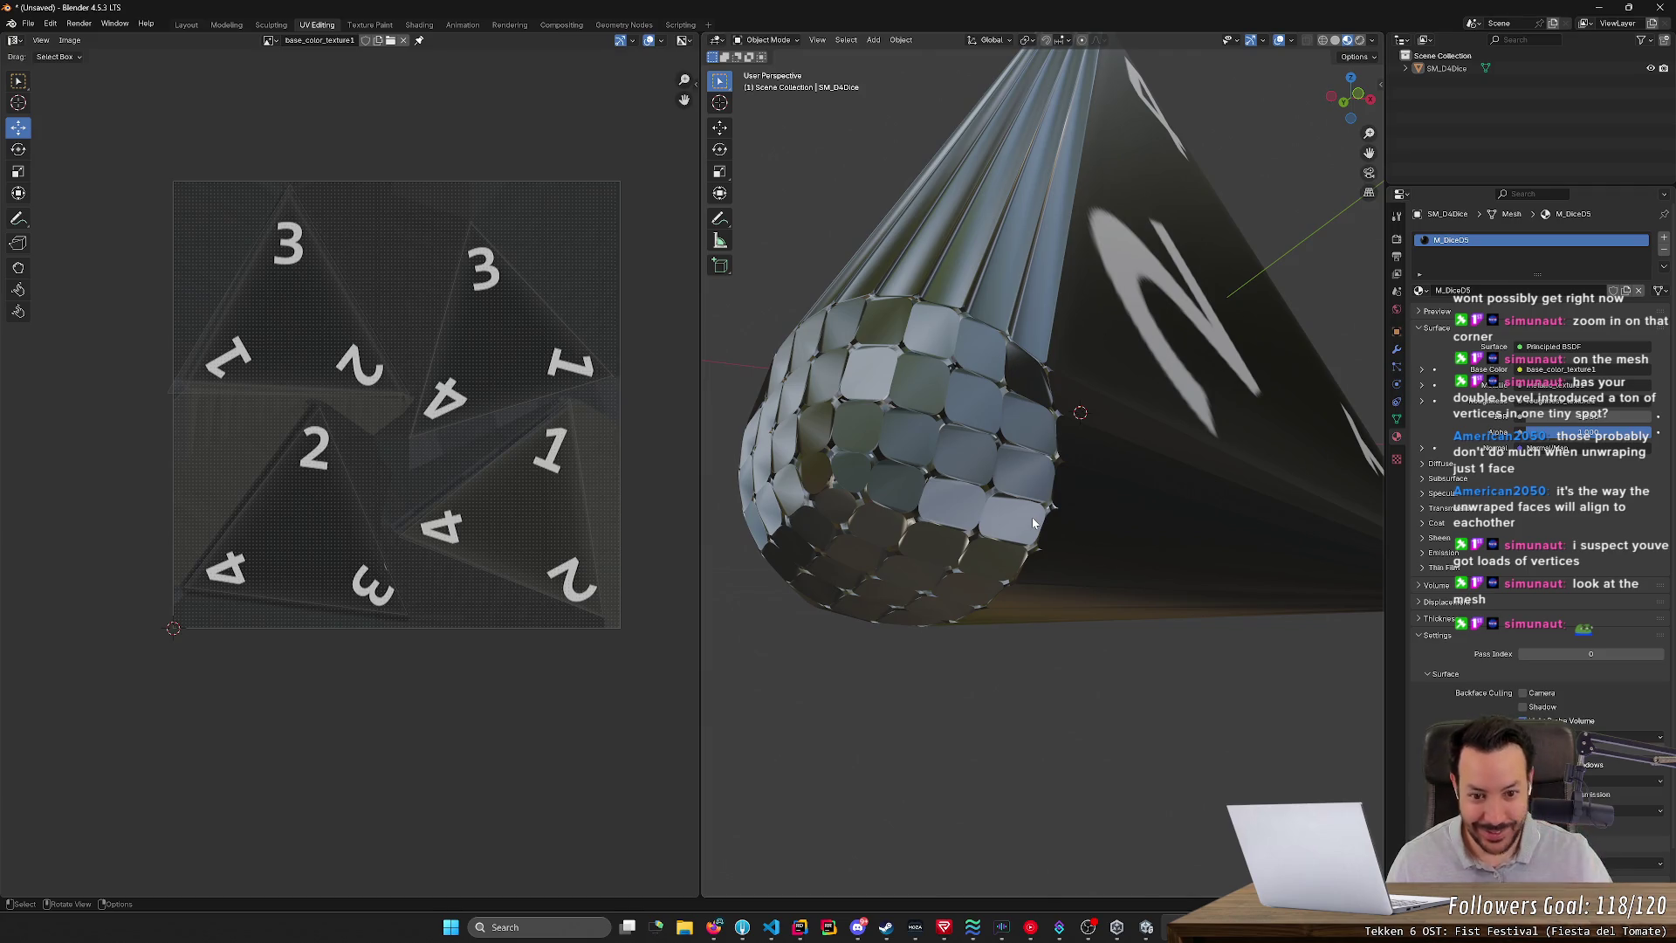
{"action": "scroll", "coordinate": [1034, 522], "scroll_direction": "down", "scroll_amount": 10}
{"action": "mouse_move", "coordinate": [1108, 476]}
{"action": "middle_mouse_down"}
{"action": "mouse_move", "coordinate": [1164, 548]}
{"action": "mouse_move", "coordinate": [1076, 543]}
{"action": "mouse_move", "coordinate": [1044, 624]}
{"action": "mouse_move", "coordinate": [998, 637]}
{"action": "mouse_move", "coordinate": [967, 605]}
{"action": "mouse_move", "coordinate": [1020, 563]}
{"action": "mouse_move", "coordinate": [1086, 553]}
{"action": "mouse_move", "coordinate": [1005, 493]}
{"action": "middle_mouse_up"}
- Select the bevelled corner and try moving, then rescaling, its UVs, cancelling both
{"action": "key", "text": "Tab"}
{"action": "left_click_drag", "start_coordinate": [898, 376], "coordinate": [1122, 625]}
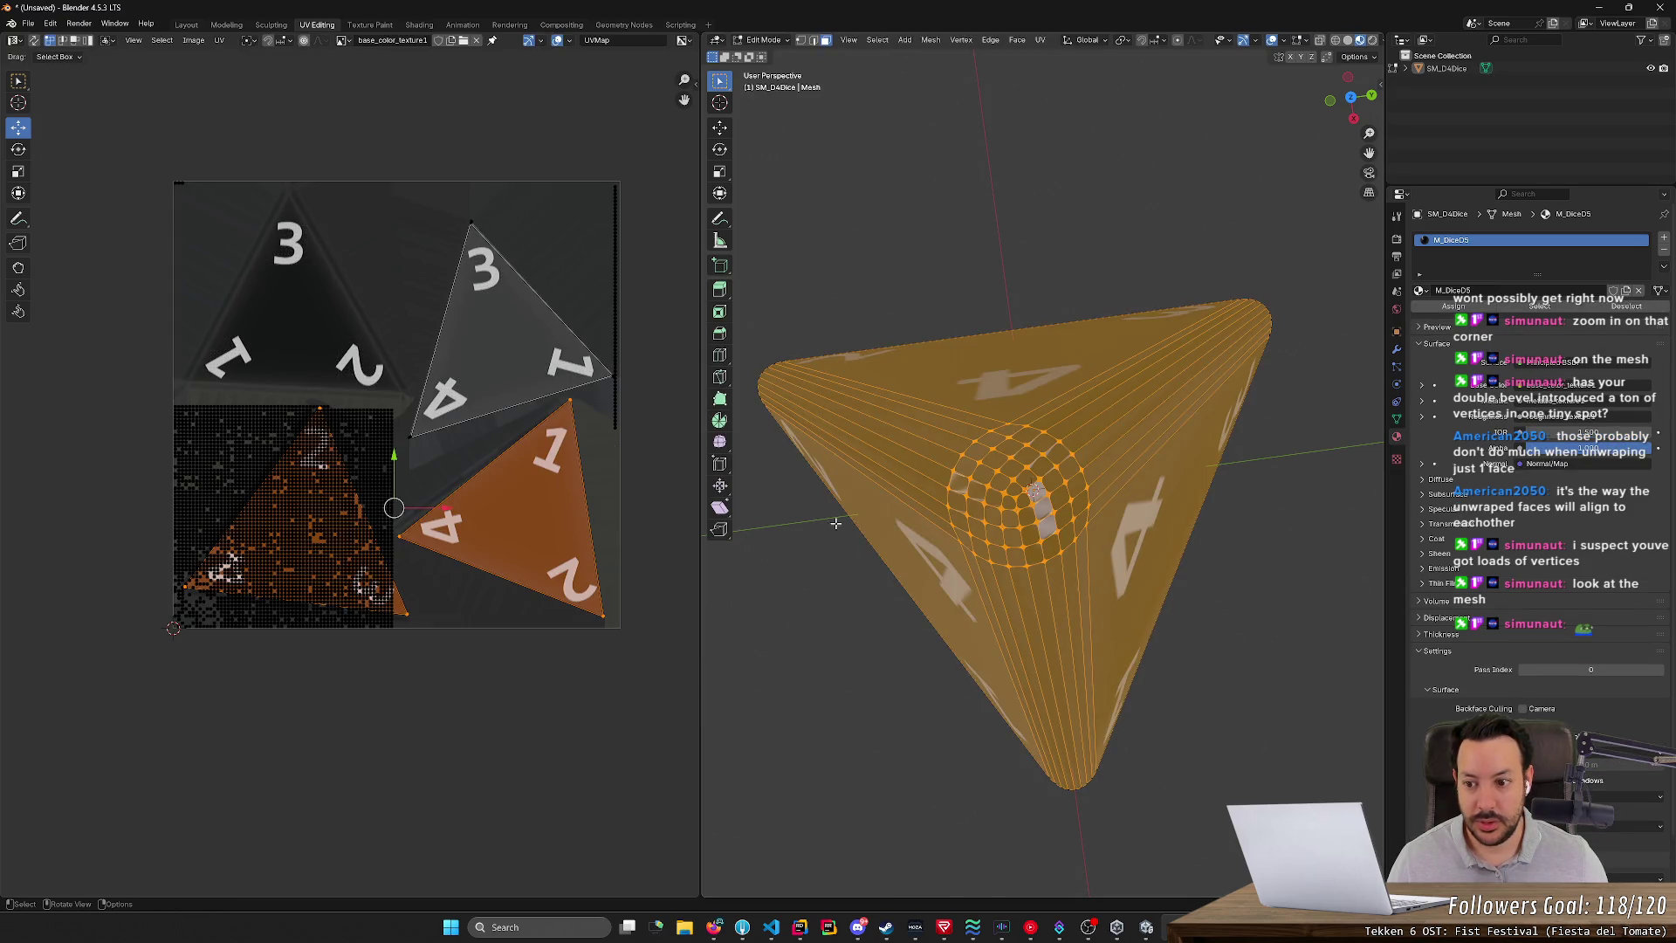
{"action": "mouse_move", "coordinate": [393, 508]}
{"action": "left_mouse_down"}
{"action": "mouse_move", "coordinate": [550, 515]}
{"action": "mouse_move", "coordinate": [392, 332]}
{"action": "mouse_move", "coordinate": [488, 567]}
{"action": "mouse_move", "coordinate": [299, 498]}
{"action": "left_mouse_up"}
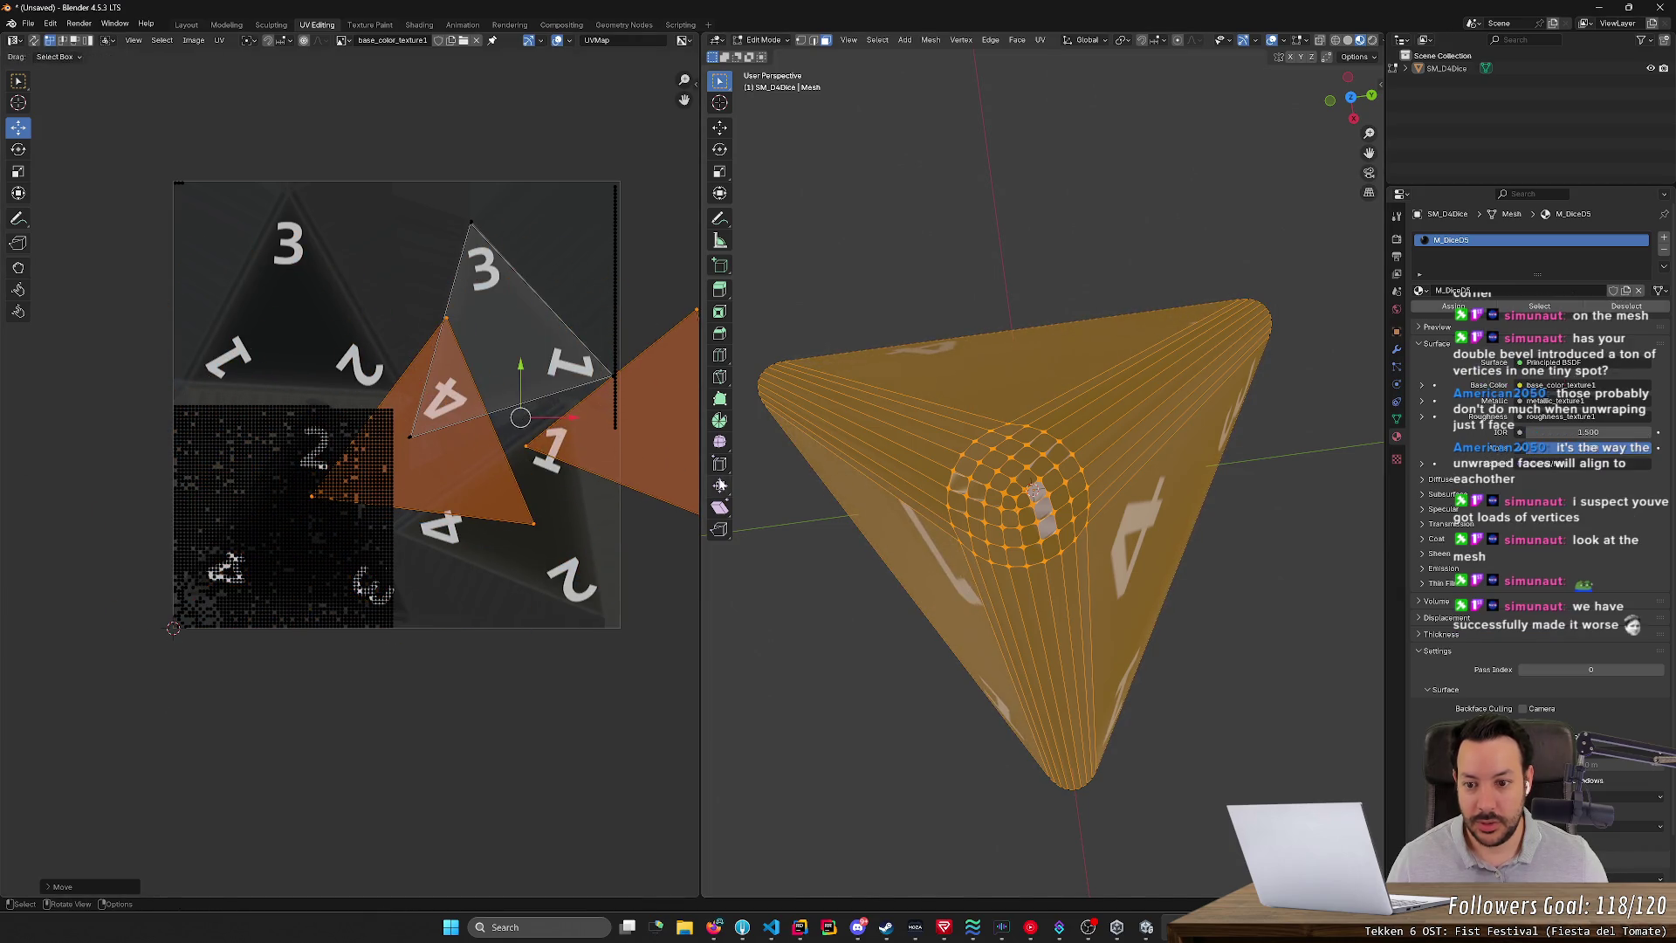
{"action": "key", "text": "Escape"}
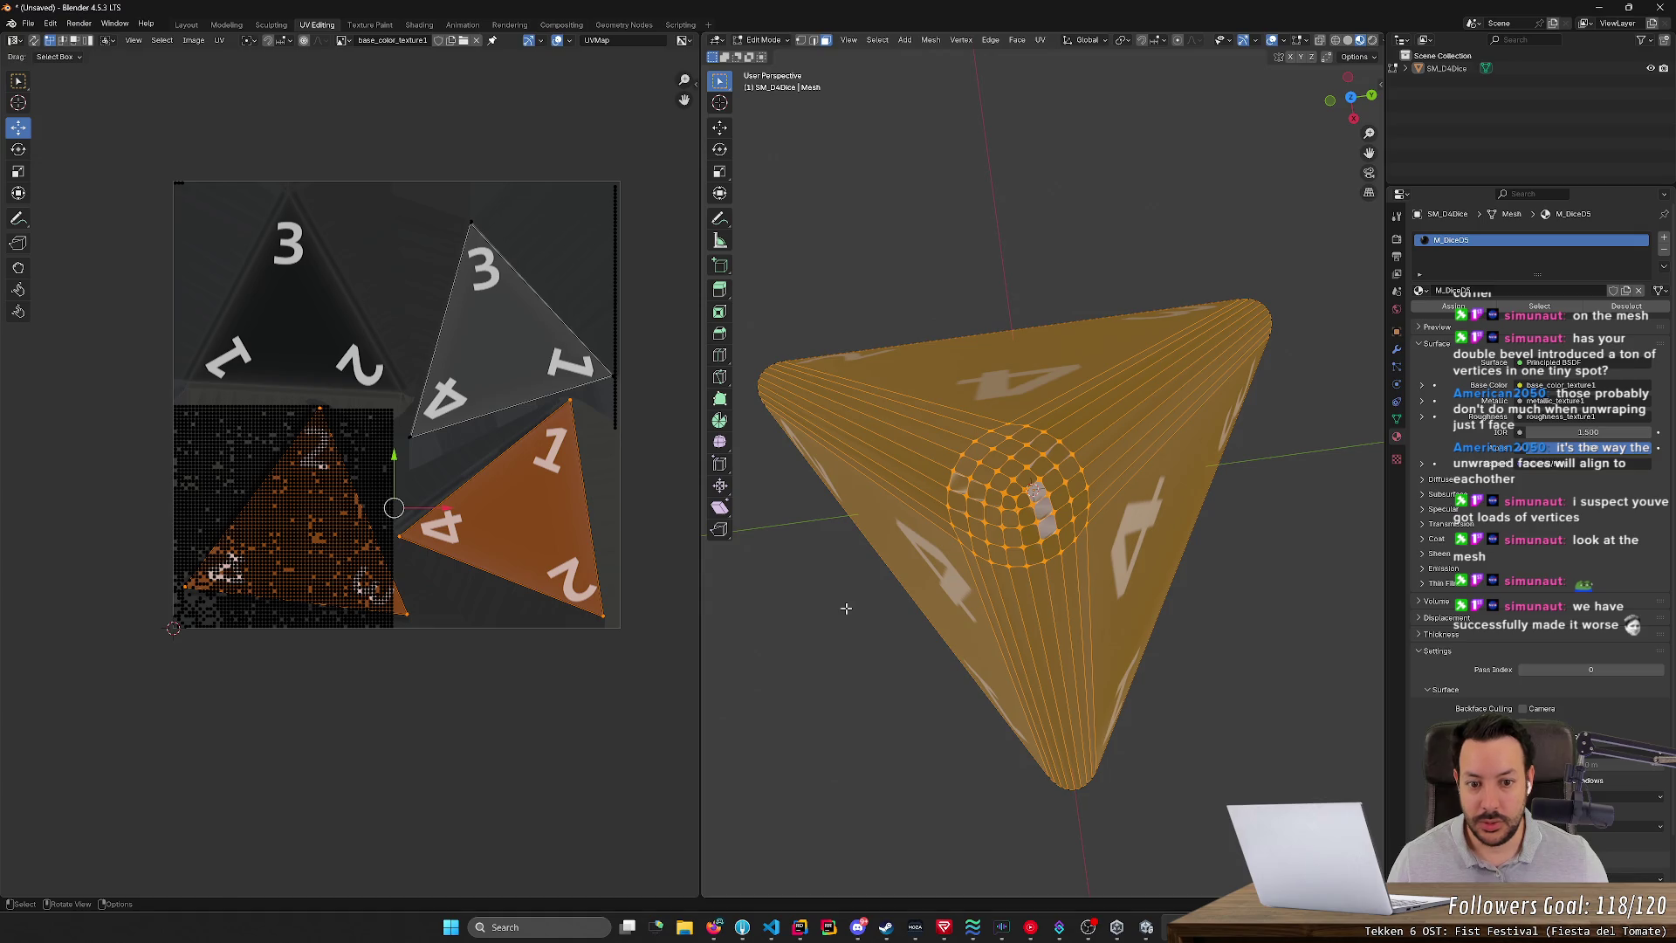
{"action": "key", "text": "alt+a"}
{"action": "key", "text": "1"}
{"action": "left_click_drag", "start_coordinate": [904, 389], "coordinate": [1149, 631]}
{"action": "key", "text": "a"}
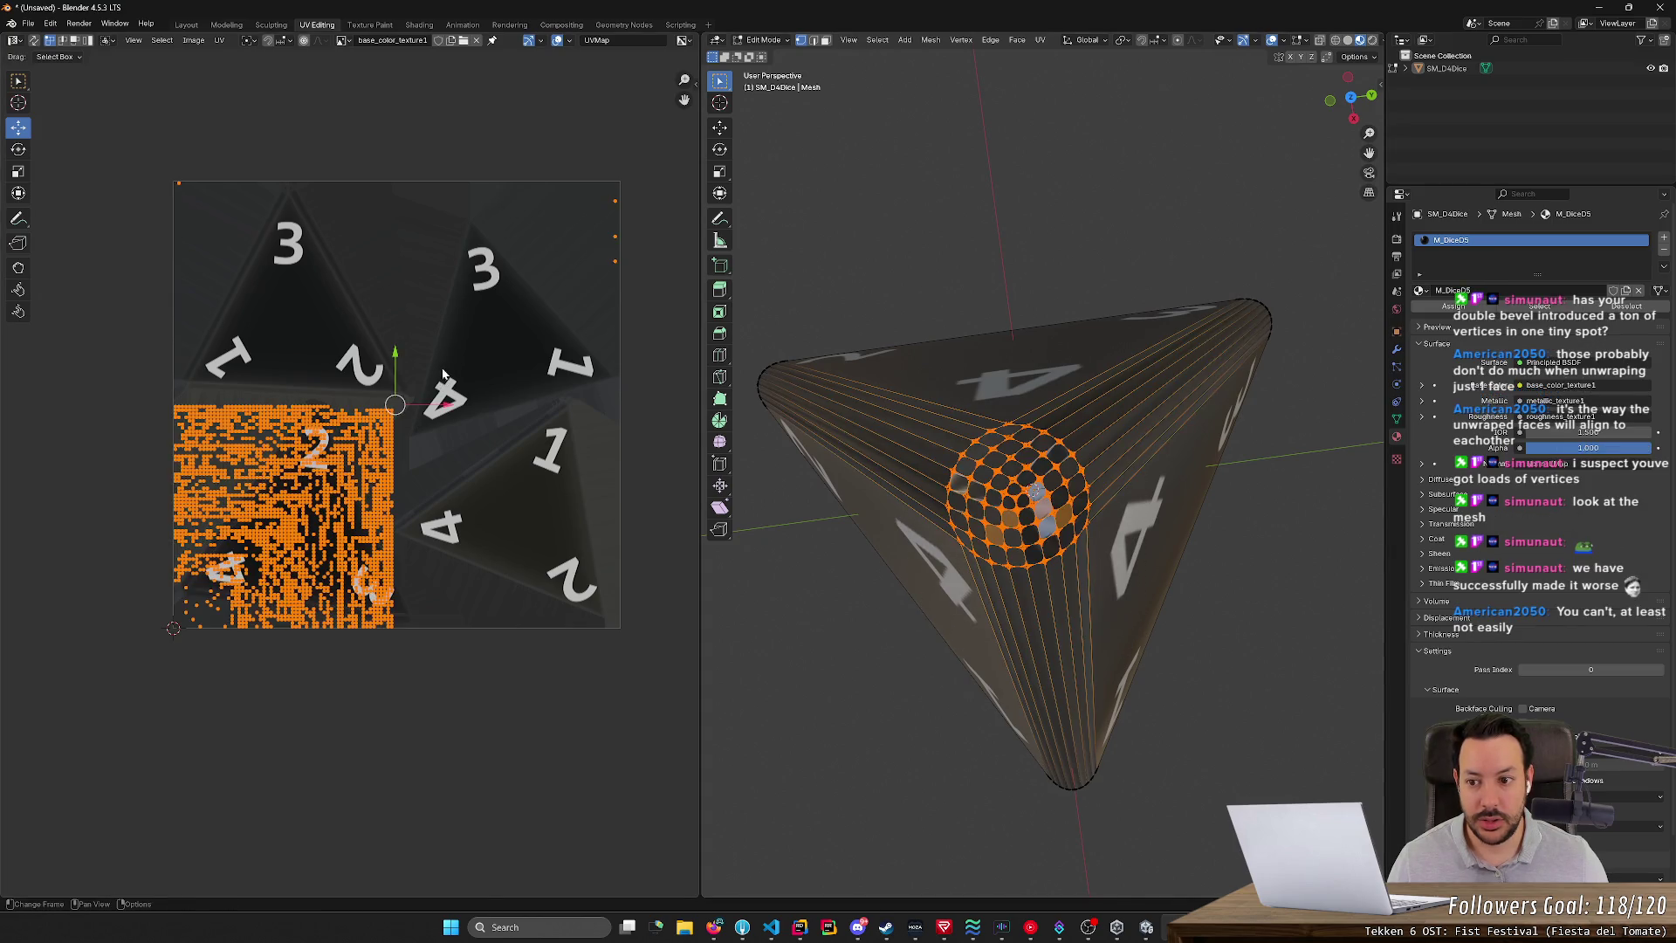
{"action": "key", "text": "s"}
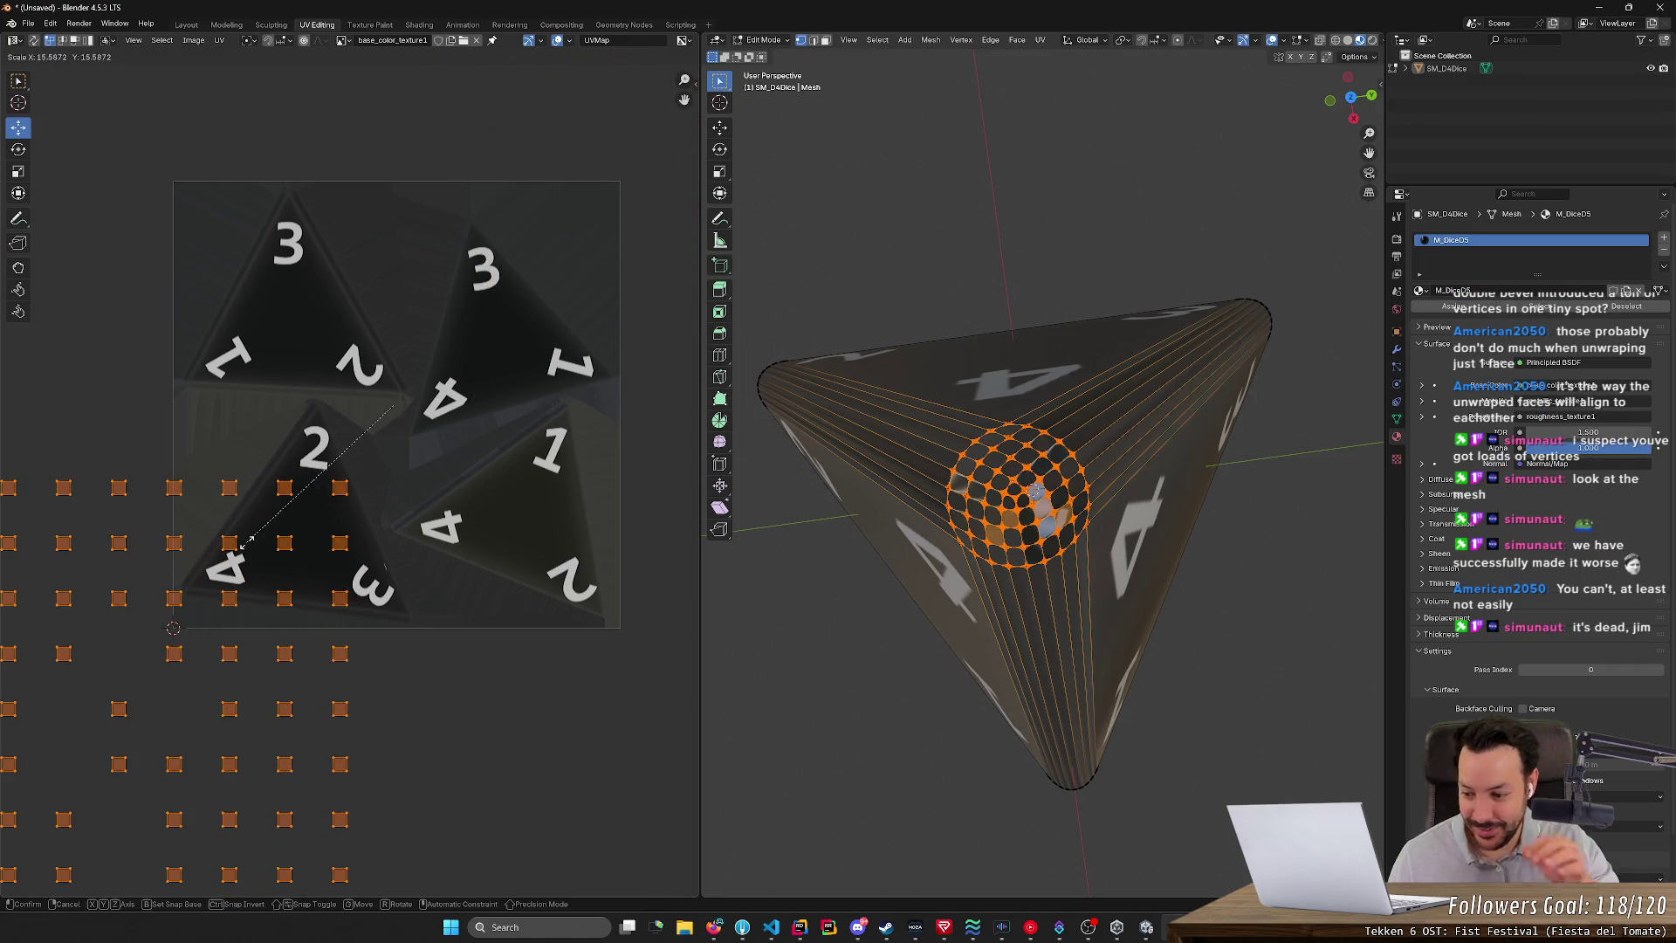
{"action": "right_click", "coordinate": [247, 542]}
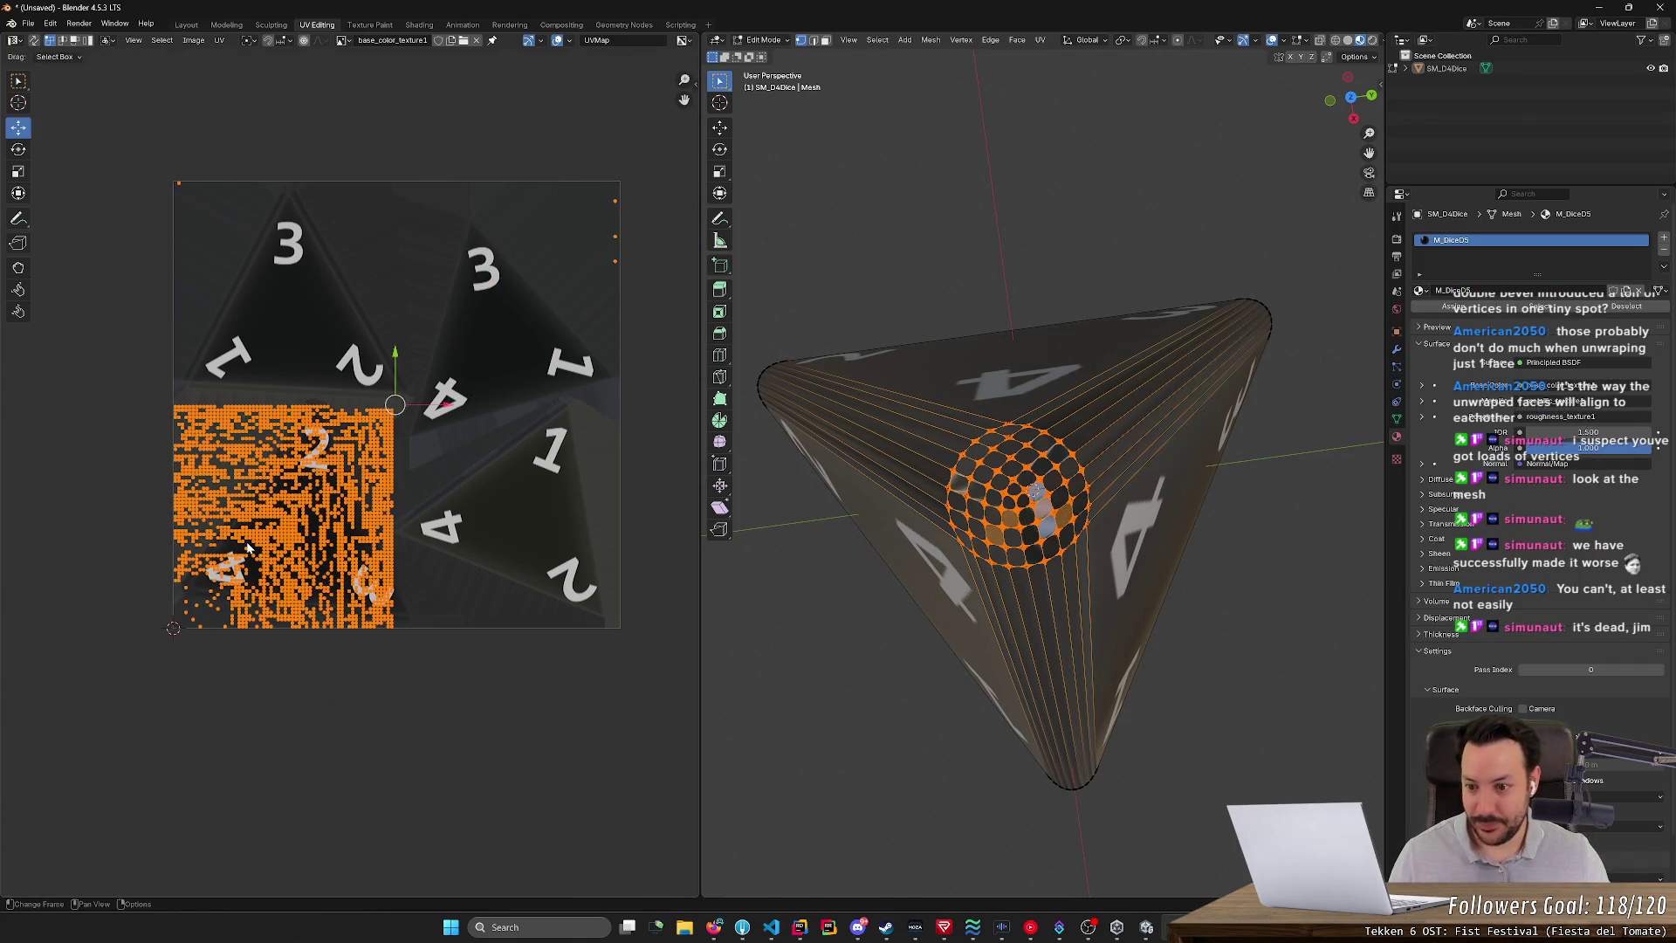
- Clear the mesh selection, orbit the die, and return to Object Mode
{"action": "left_click", "coordinate": [867, 717]}
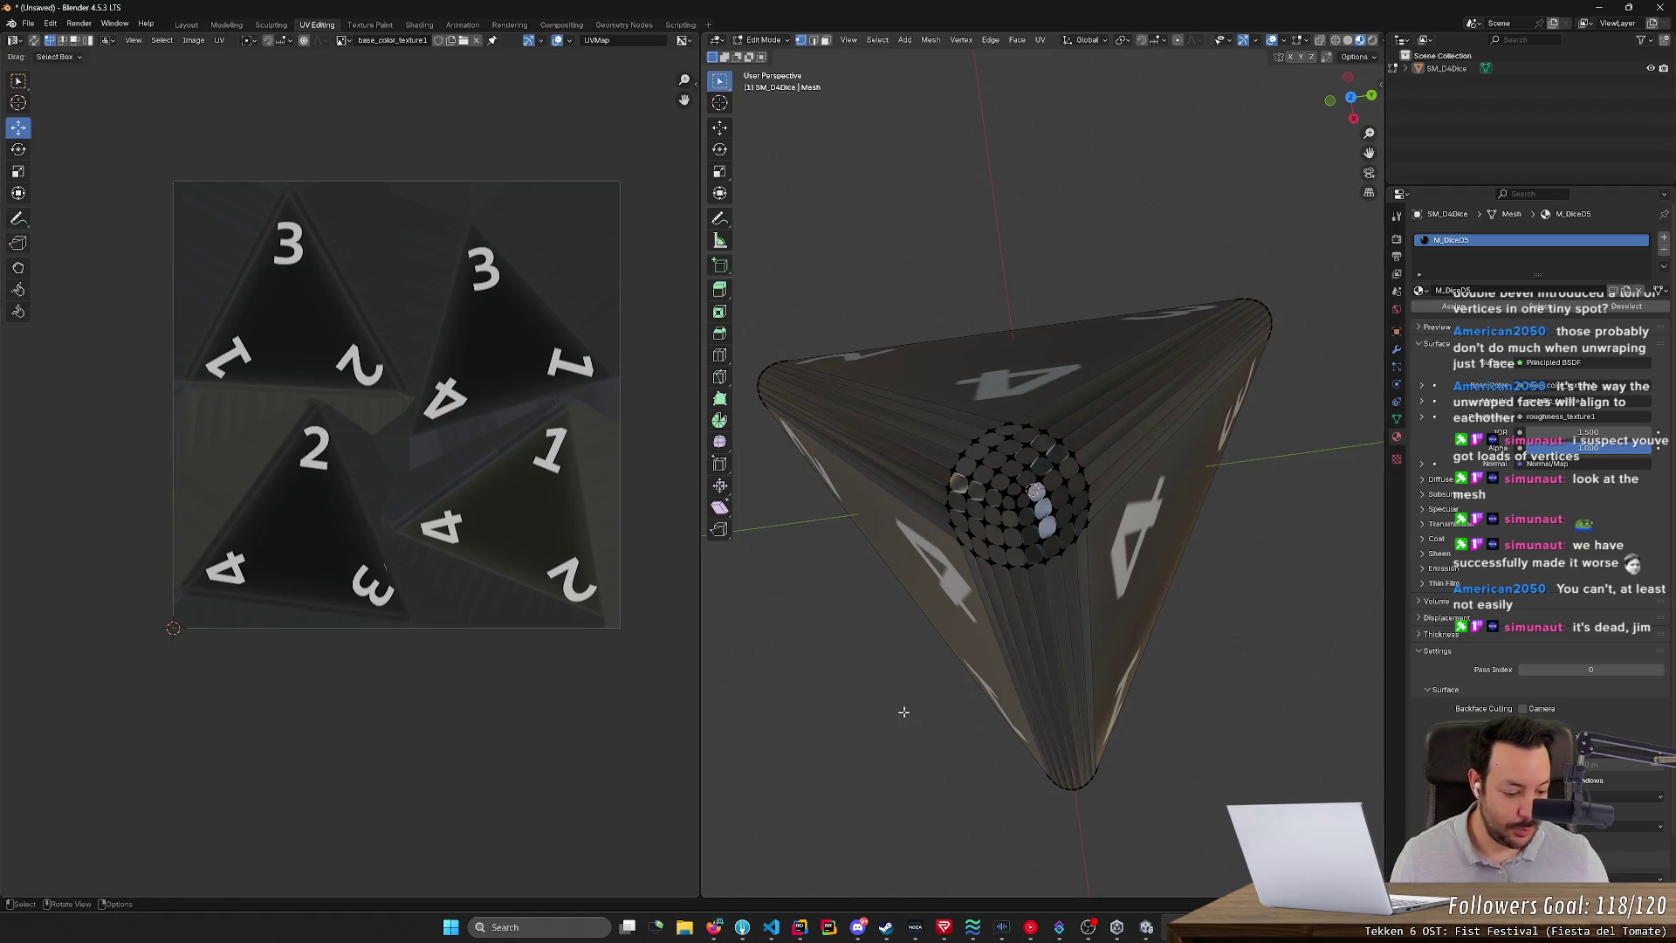
{"action": "key", "text": "a"}
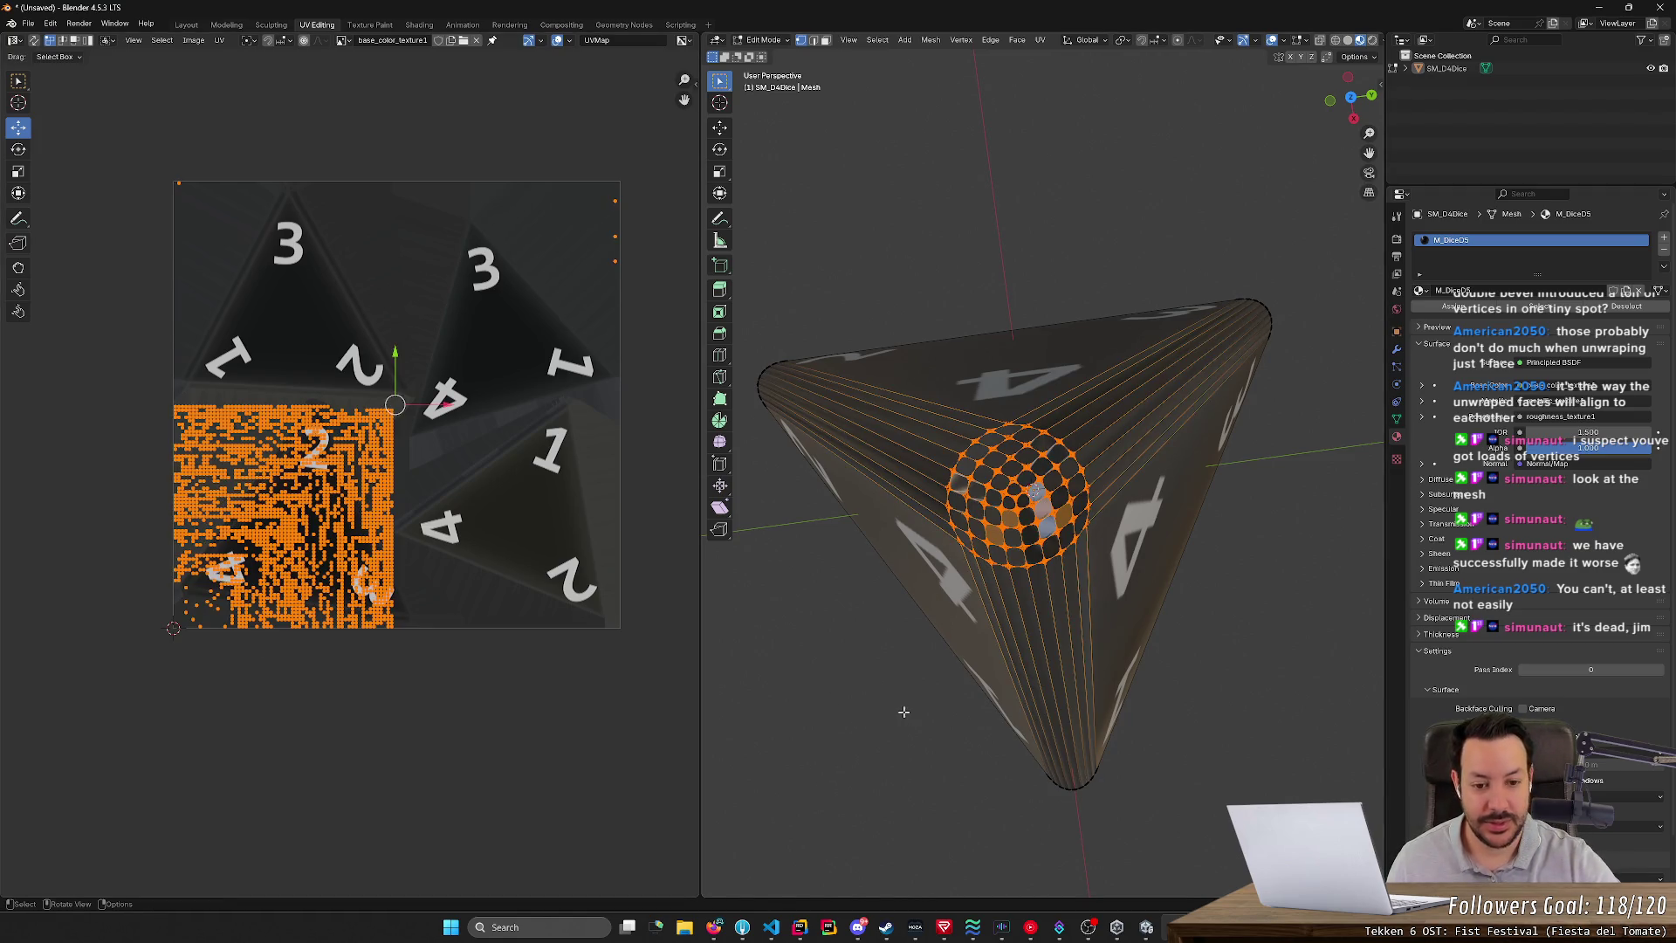
{"action": "left_click", "coordinate": [904, 712]}
{"action": "mouse_move", "coordinate": [903, 711]}
{"action": "middle_mouse_down"}
{"action": "mouse_move", "coordinate": [981, 676]}
{"action": "mouse_move", "coordinate": [982, 713]}
{"action": "middle_mouse_up"}
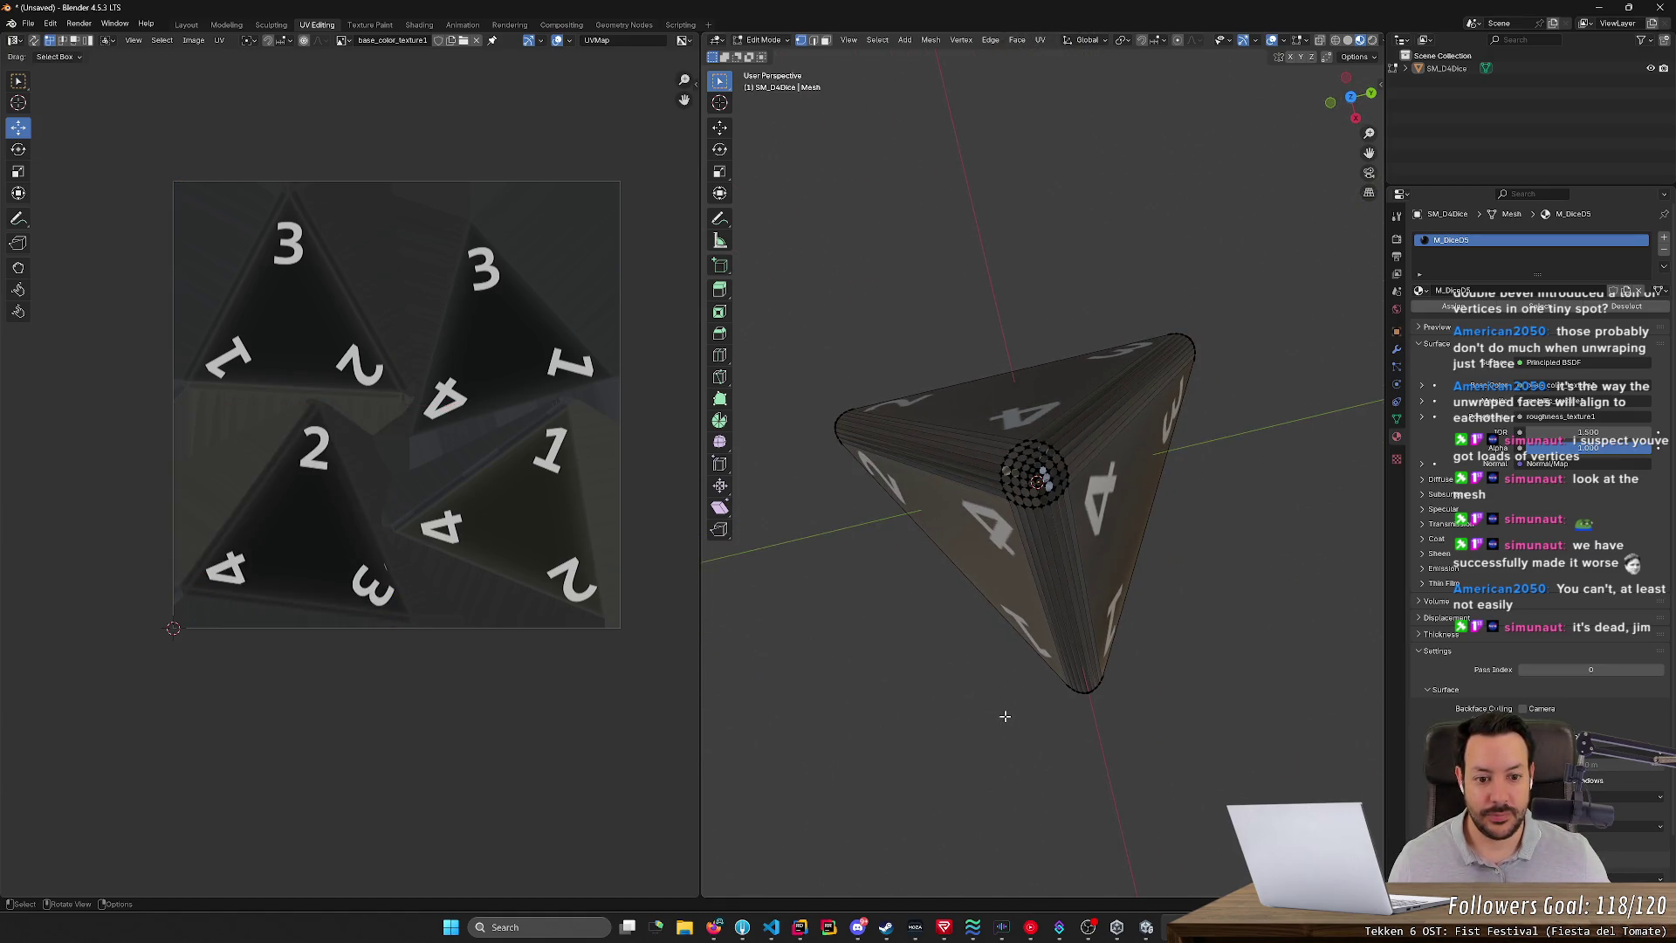
{"action": "key", "text": "a"}
{"action": "key", "text": "alt+a"}
{"action": "key", "text": "Tab"}
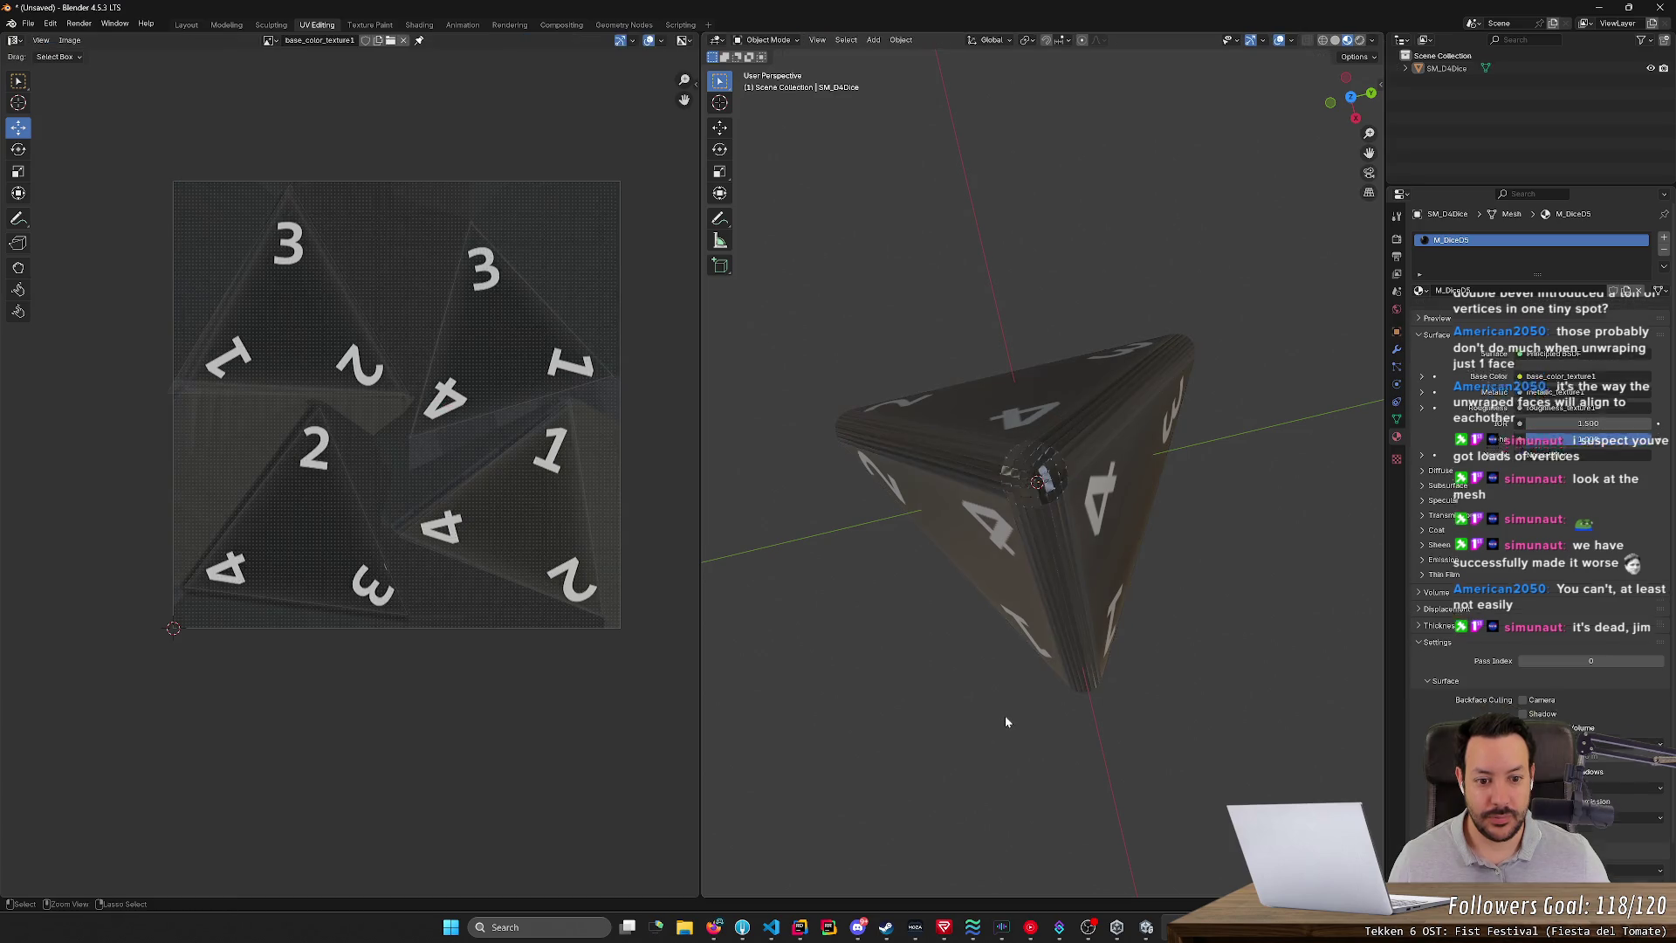
{"action": "key", "text": "Tab"}
{"action": "mouse_move", "coordinate": [1001, 716]}
{"action": "middle_mouse_down"}
{"action": "mouse_move", "coordinate": [954, 685]}
{"action": "mouse_move", "coordinate": [950, 658]}
{"action": "mouse_move", "coordinate": [1031, 734]}
{"action": "mouse_move", "coordinate": [965, 726]}
{"action": "mouse_move", "coordinate": [1011, 671]}
{"action": "mouse_move", "coordinate": [1065, 651]}
{"action": "mouse_move", "coordinate": [1170, 699]}
{"action": "mouse_move", "coordinate": [1223, 672]}
{"action": "mouse_move", "coordinate": [1160, 675]}
{"action": "mouse_move", "coordinate": [1179, 684]}
{"action": "mouse_move", "coordinate": [1134, 663]}
{"action": "middle_mouse_up"}
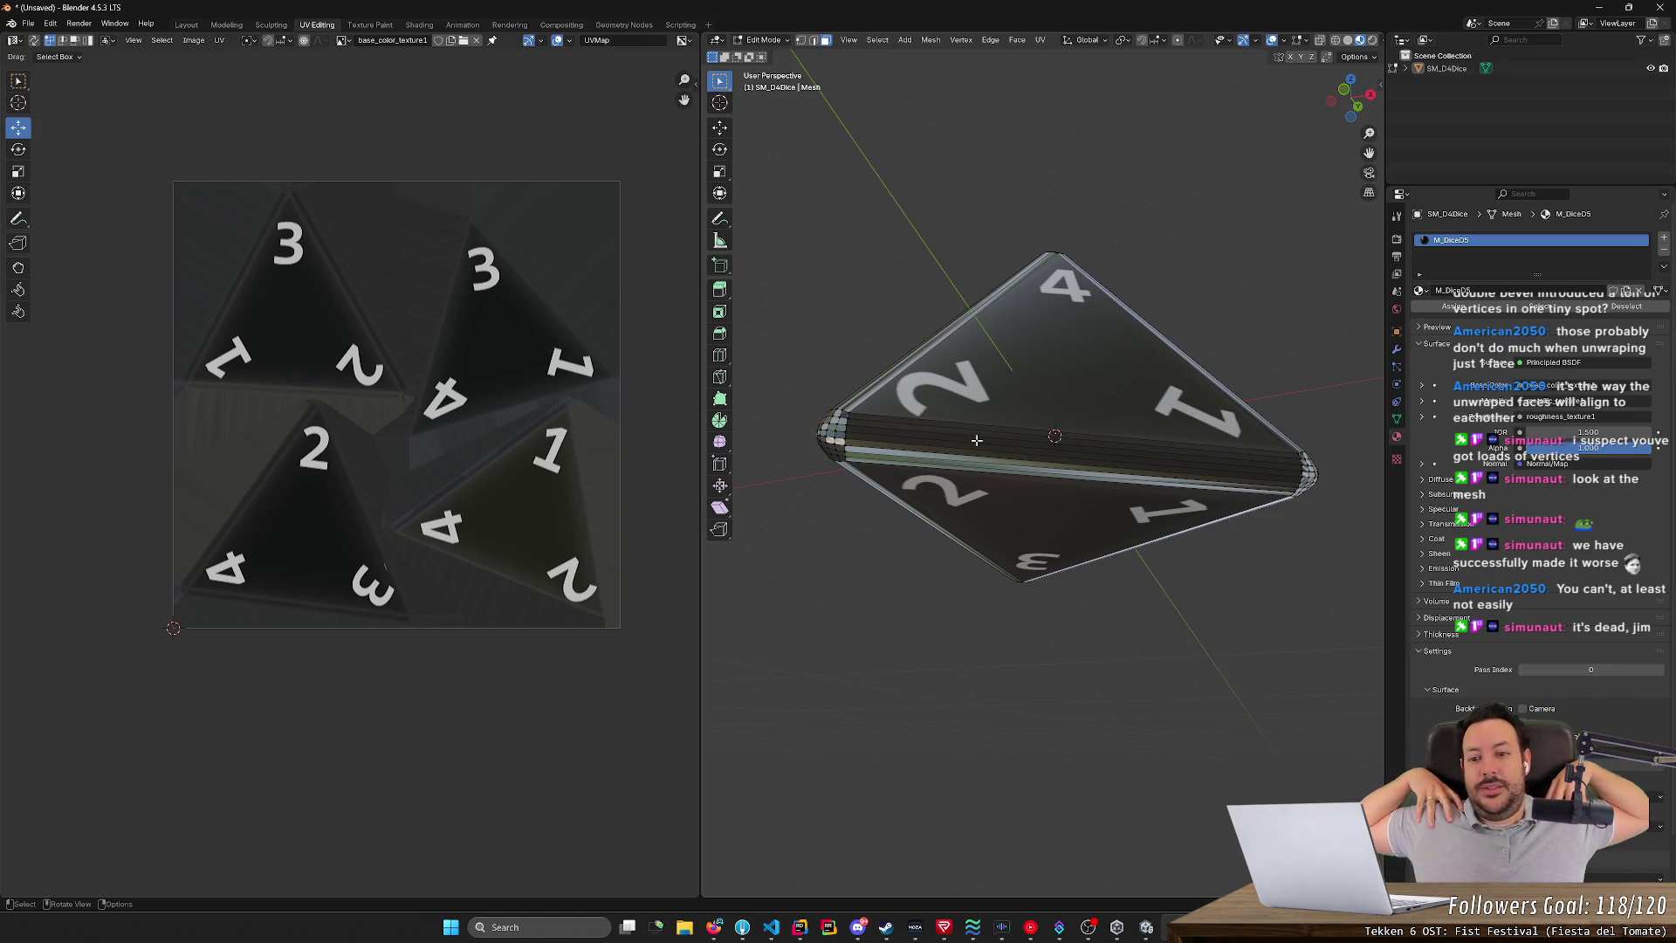
{"action": "mouse_move", "coordinate": [914, 206]}
{"action": "middle_mouse_down"}
{"action": "mouse_move", "coordinate": [912, 304]}
{"action": "mouse_move", "coordinate": [1033, 314]}
{"action": "mouse_move", "coordinate": [1031, 348]}
{"action": "mouse_move", "coordinate": [1261, 272]}
{"action": "mouse_move", "coordinate": [778, 303]}
{"action": "mouse_move", "coordinate": [705, 423]}
{"action": "middle_mouse_up"}
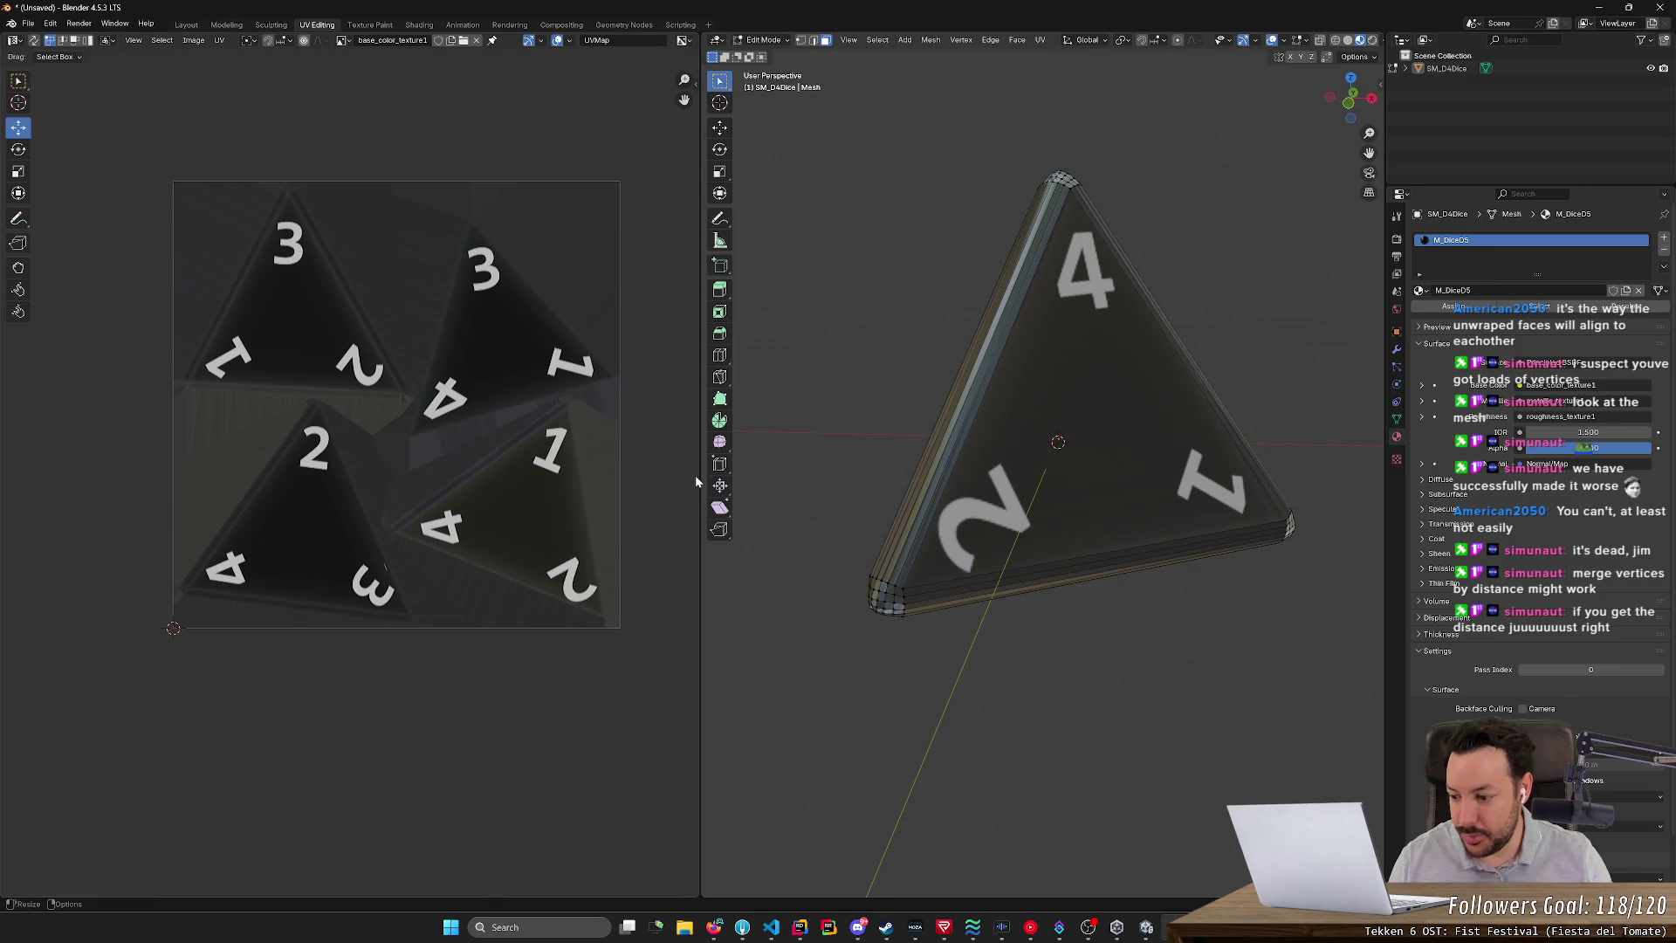
{"action": "mouse_move", "coordinate": [1014, 538]}
{"action": "middle_mouse_down"}
{"action": "mouse_move", "coordinate": [999, 532]}
{"action": "mouse_move", "coordinate": [1229, 365]}
{"action": "mouse_move", "coordinate": [1248, 297]}
{"action": "mouse_move", "coordinate": [1223, 363]}
{"action": "middle_mouse_up"}
{"action": "scroll", "coordinate": [1180, 442], "scroll_direction": "up", "scroll_amount": 5}
{"action": "scroll", "coordinate": [1157, 410], "scroll_direction": "down", "scroll_amount": 2}
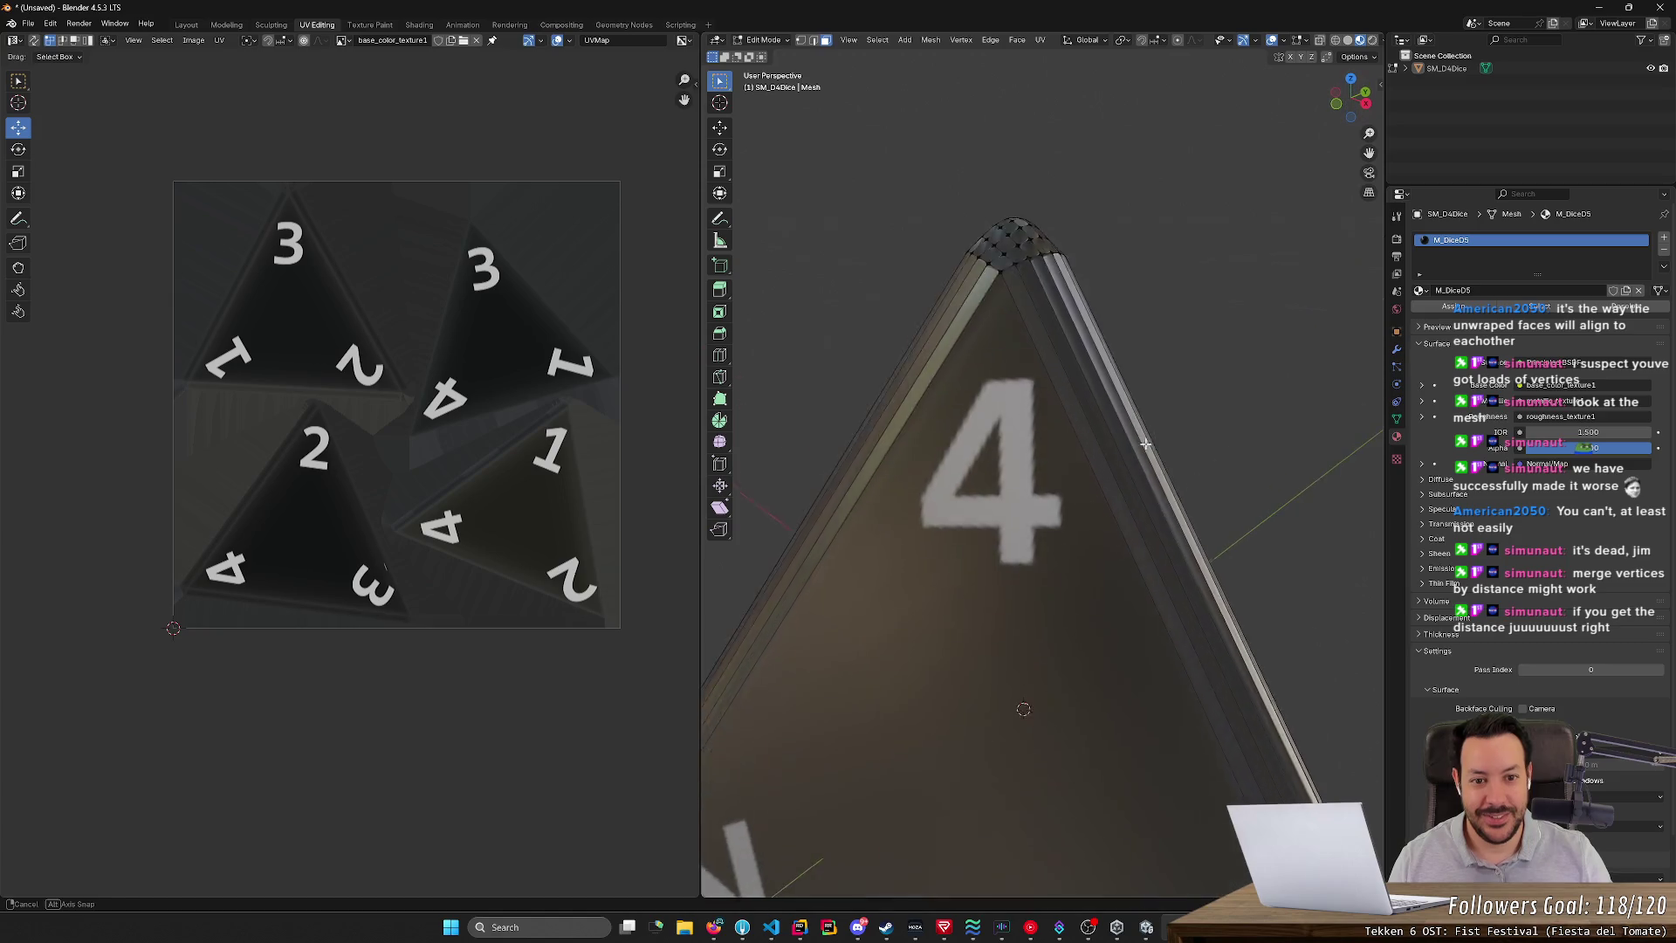
{"action": "key", "text": "Tab"}
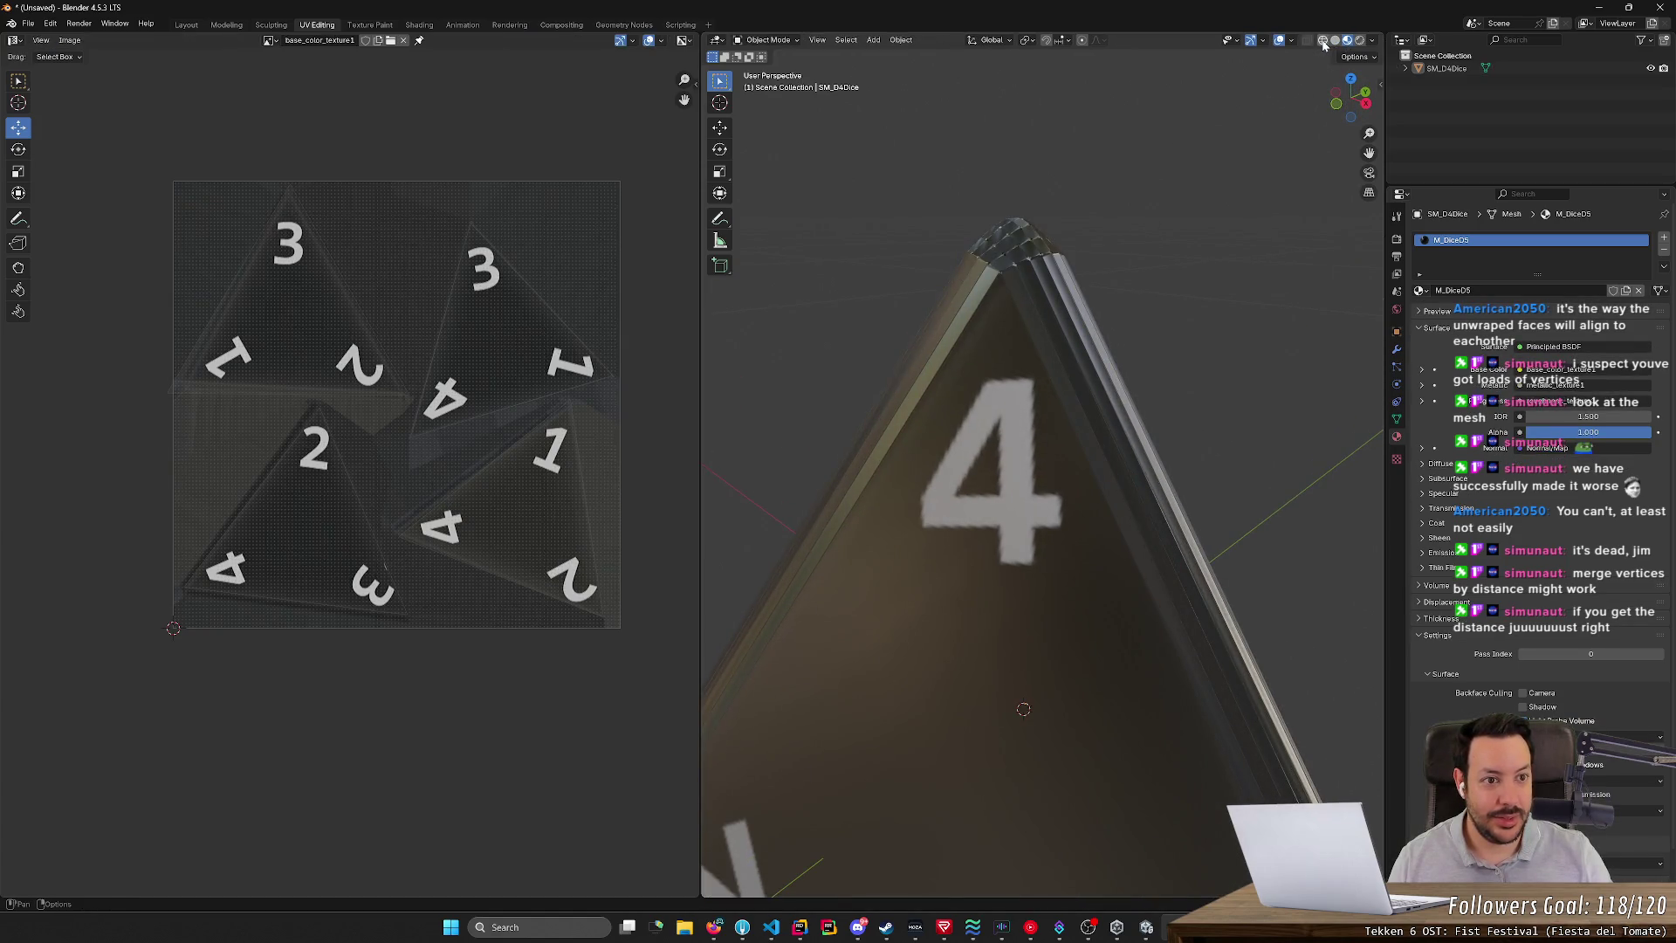
- In wireframe view, enter Edit Mode on the die and box-select the tip vertices
{"action": "left_click", "coordinate": [1322, 40]}
{"action": "key", "text": "a"}
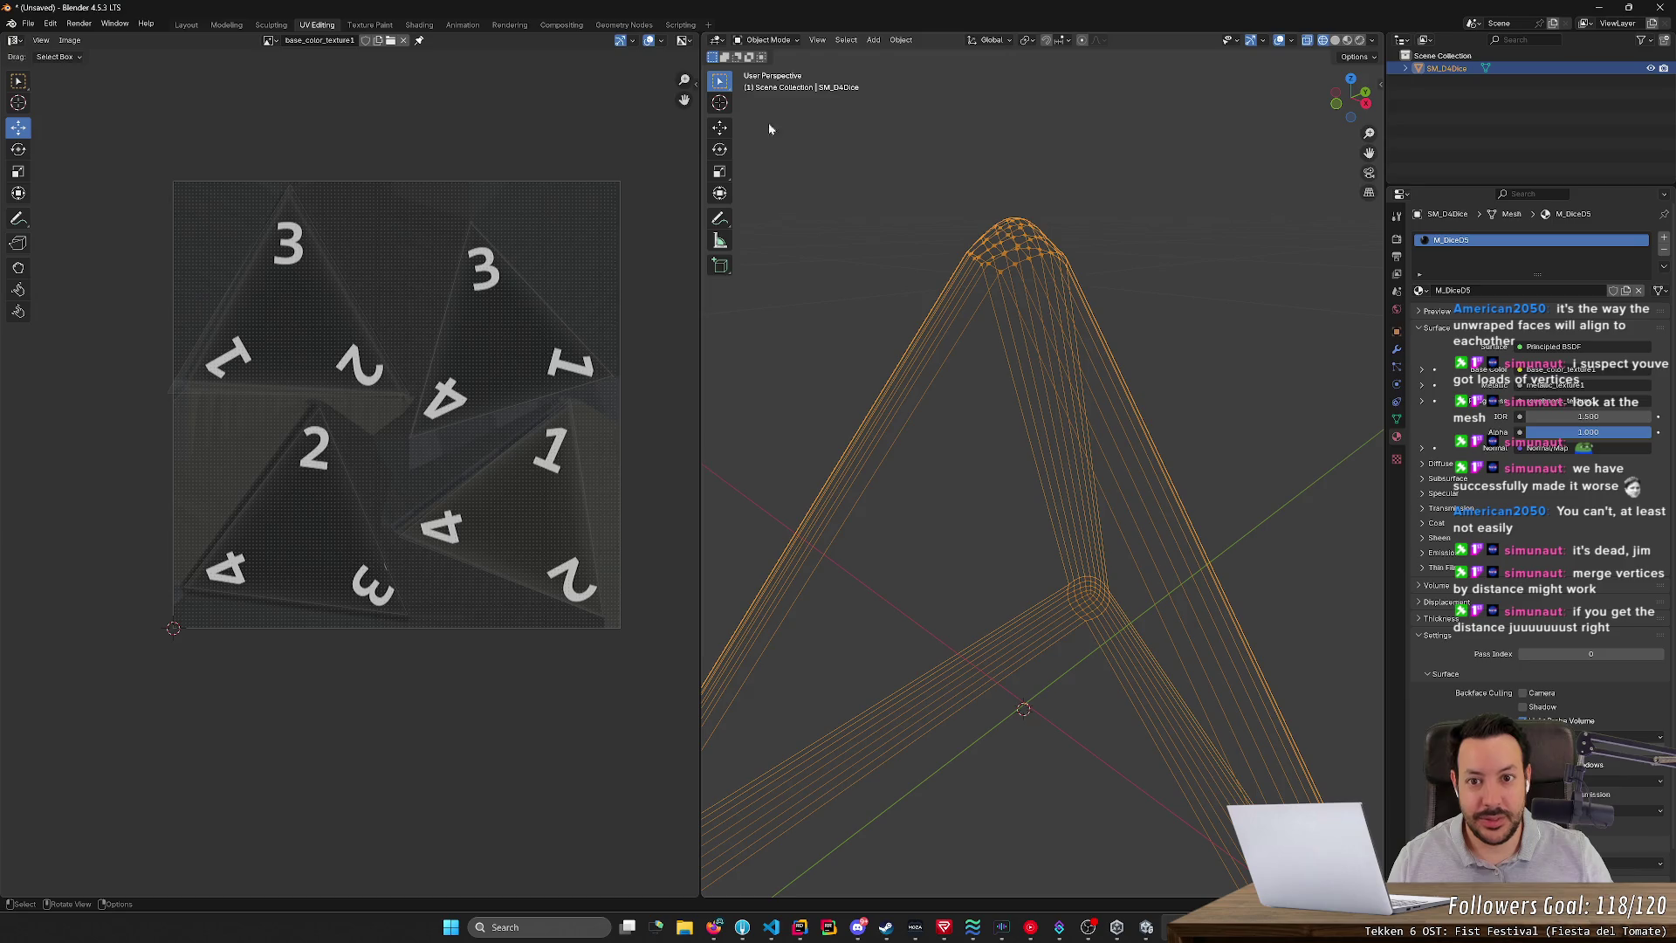
{"action": "key", "text": "Tab"}
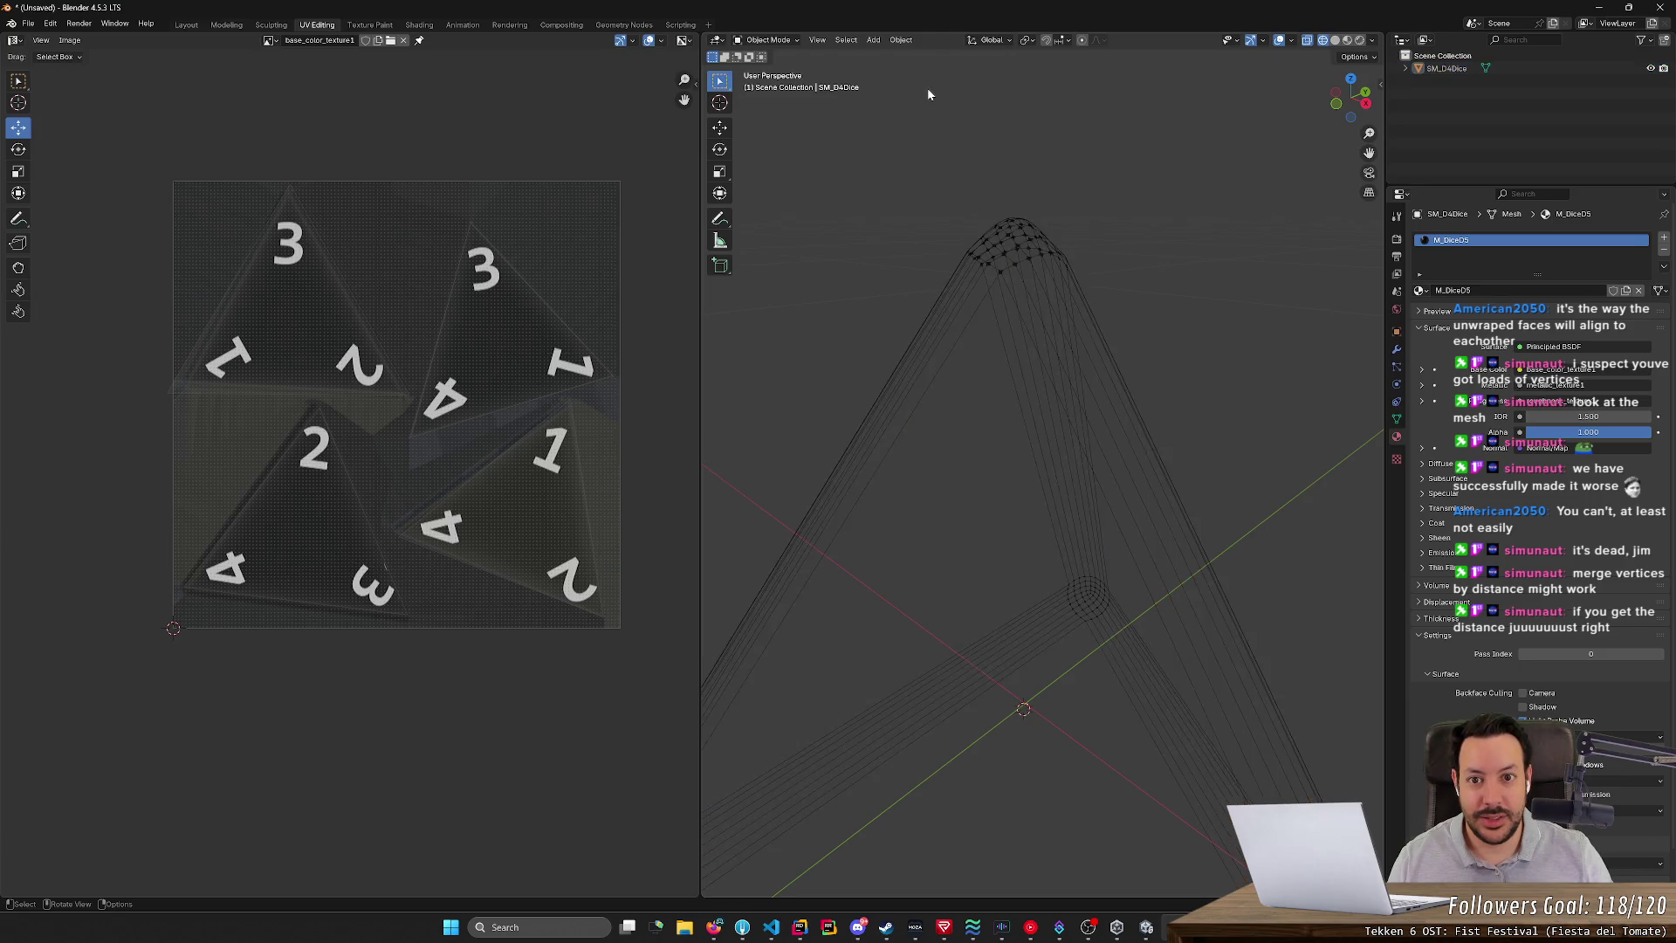
{"action": "left_click", "coordinate": [800, 41]}
{"action": "left_click_drag", "start_coordinate": [834, 115], "coordinate": [1225, 323]}
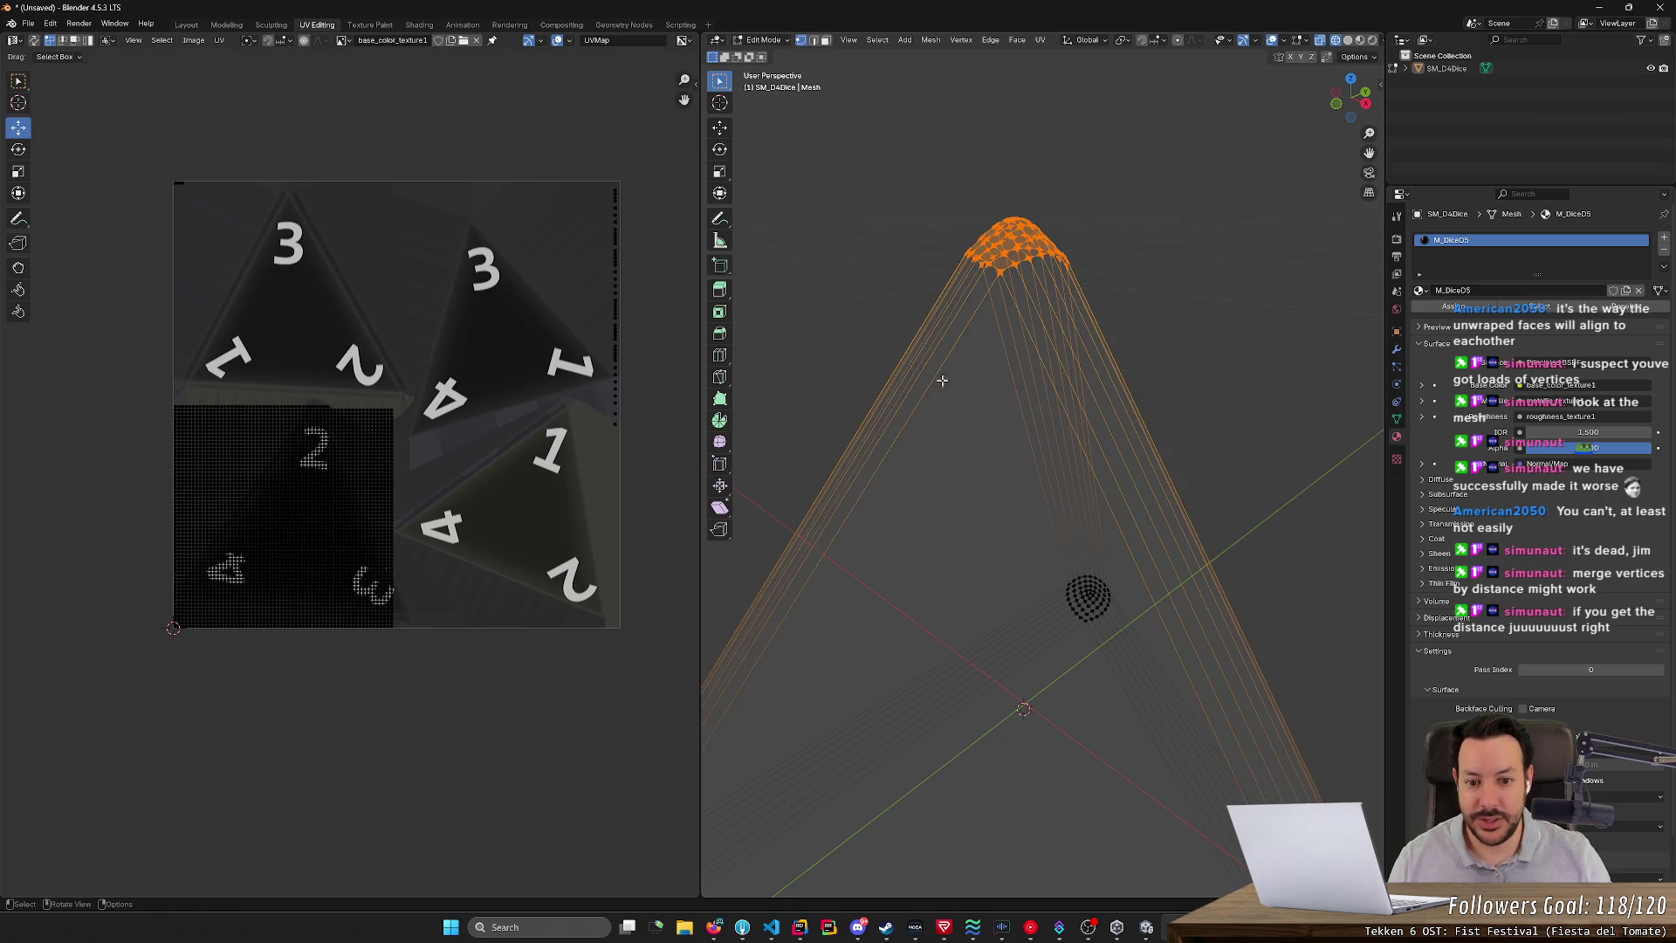
- Merge the selected vertices by distance with a merge distance of 0.184 m
{"action": "right_click", "coordinate": [838, 345]}
{"action": "mouse_move", "coordinate": [888, 576]}
{"action": "left_click", "coordinate": [969, 615]}
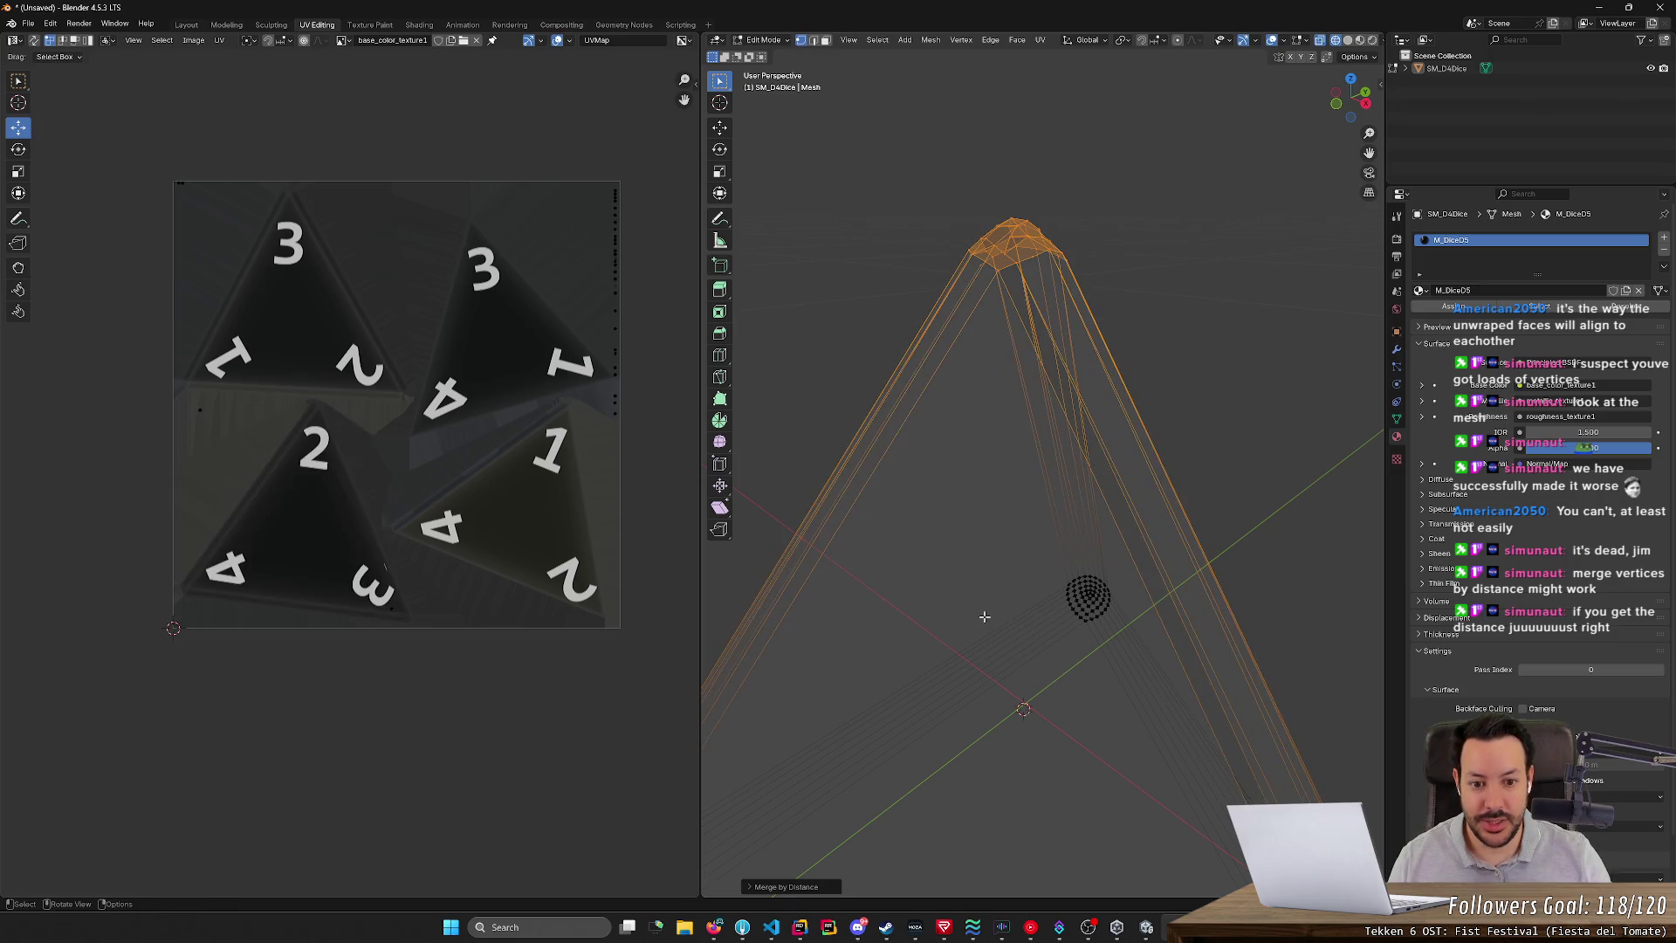
{"action": "left_click", "coordinate": [747, 886]}
{"action": "left_click_drag", "start_coordinate": [850, 852], "coordinate": [890, 853]}
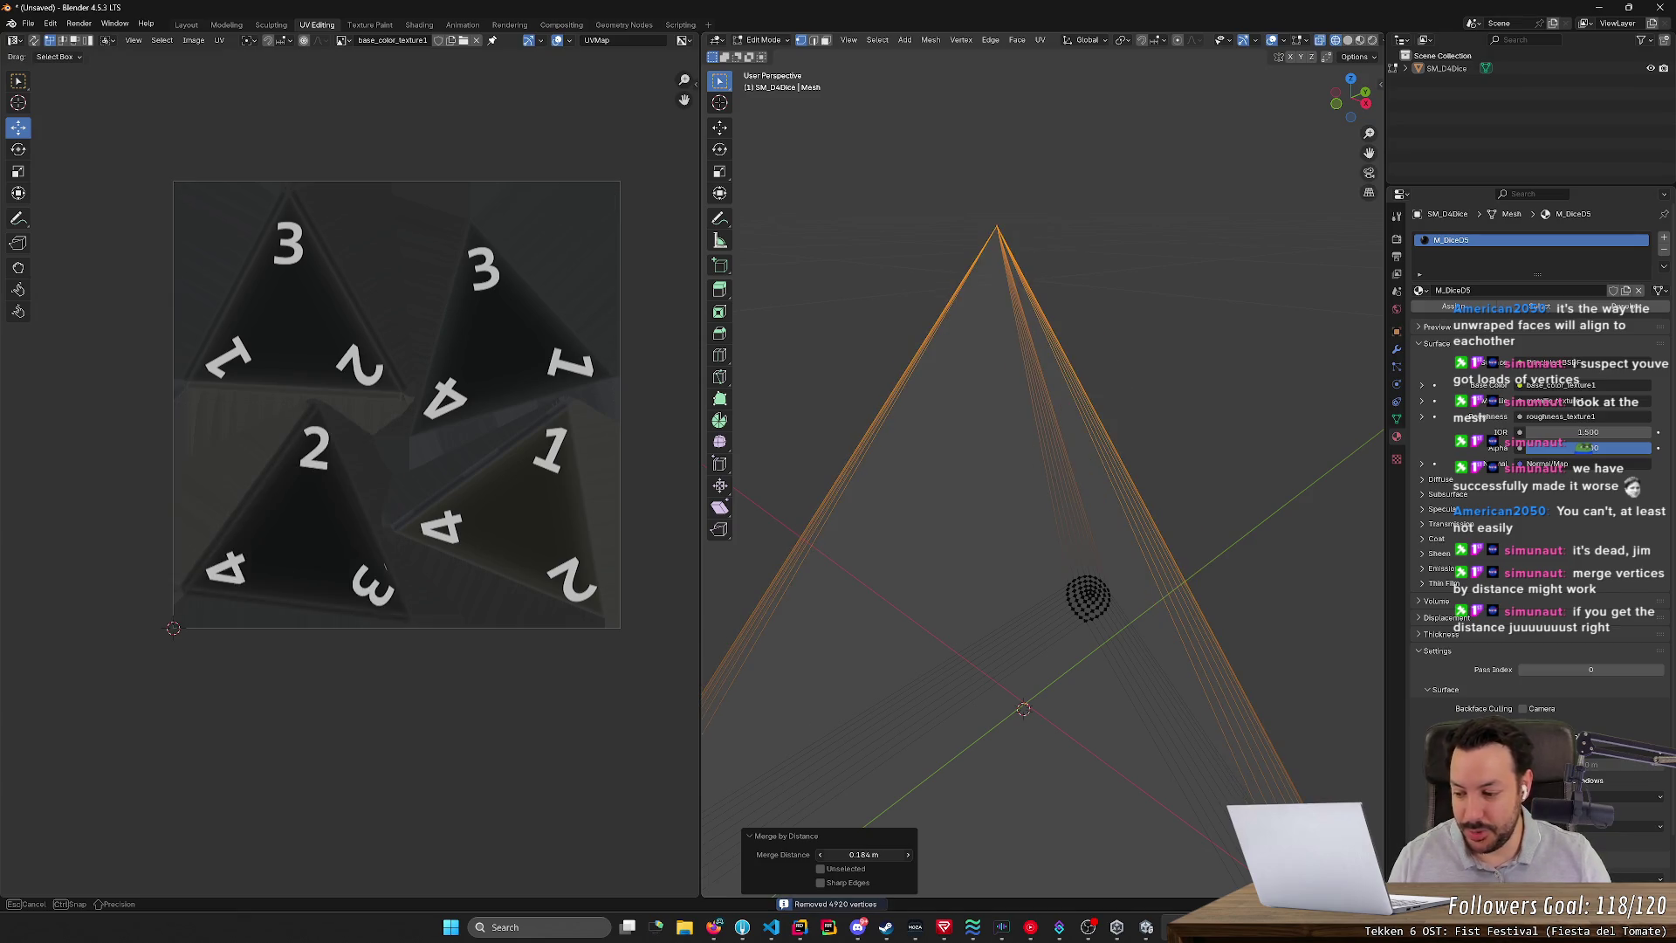
{"action": "left_click_drag", "start_coordinate": [890, 852], "coordinate": [860, 853]}
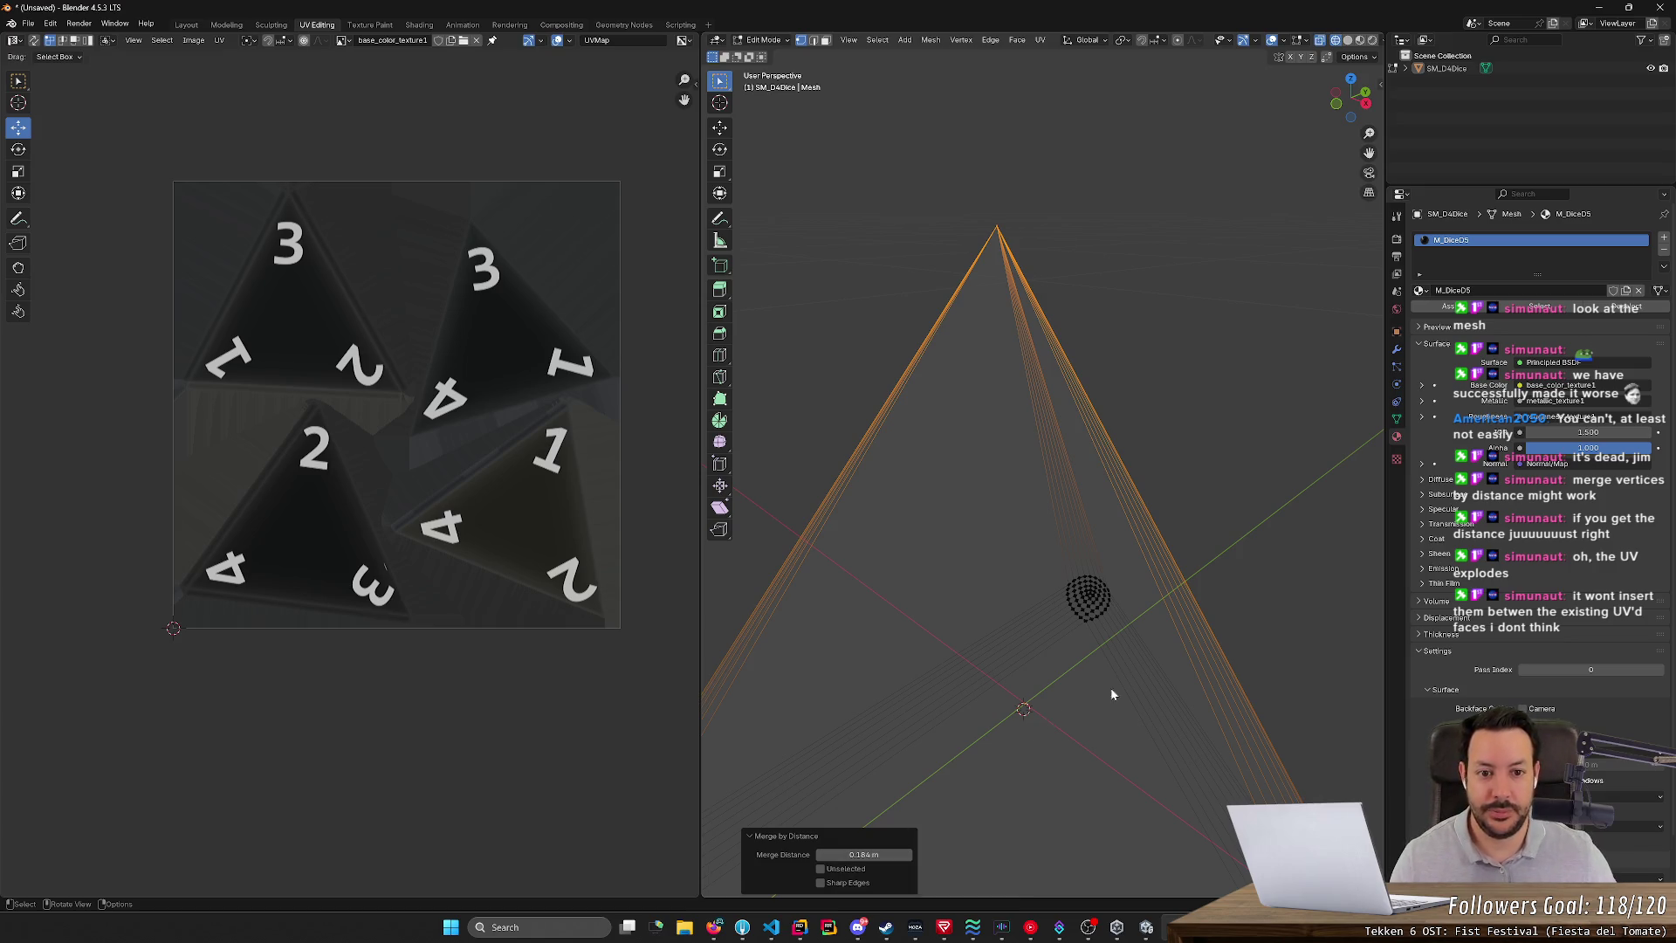
- Select SM_D4Dice in the Outliner, enter Edit Mode, and delete all its vertices
{"action": "scroll", "coordinate": [1087, 491], "scroll_direction": "down", "scroll_amount": 3}
{"action": "left_click", "coordinate": [1227, 535]}
{"action": "scroll", "coordinate": [1212, 548], "scroll_direction": "up", "scroll_amount": 3}
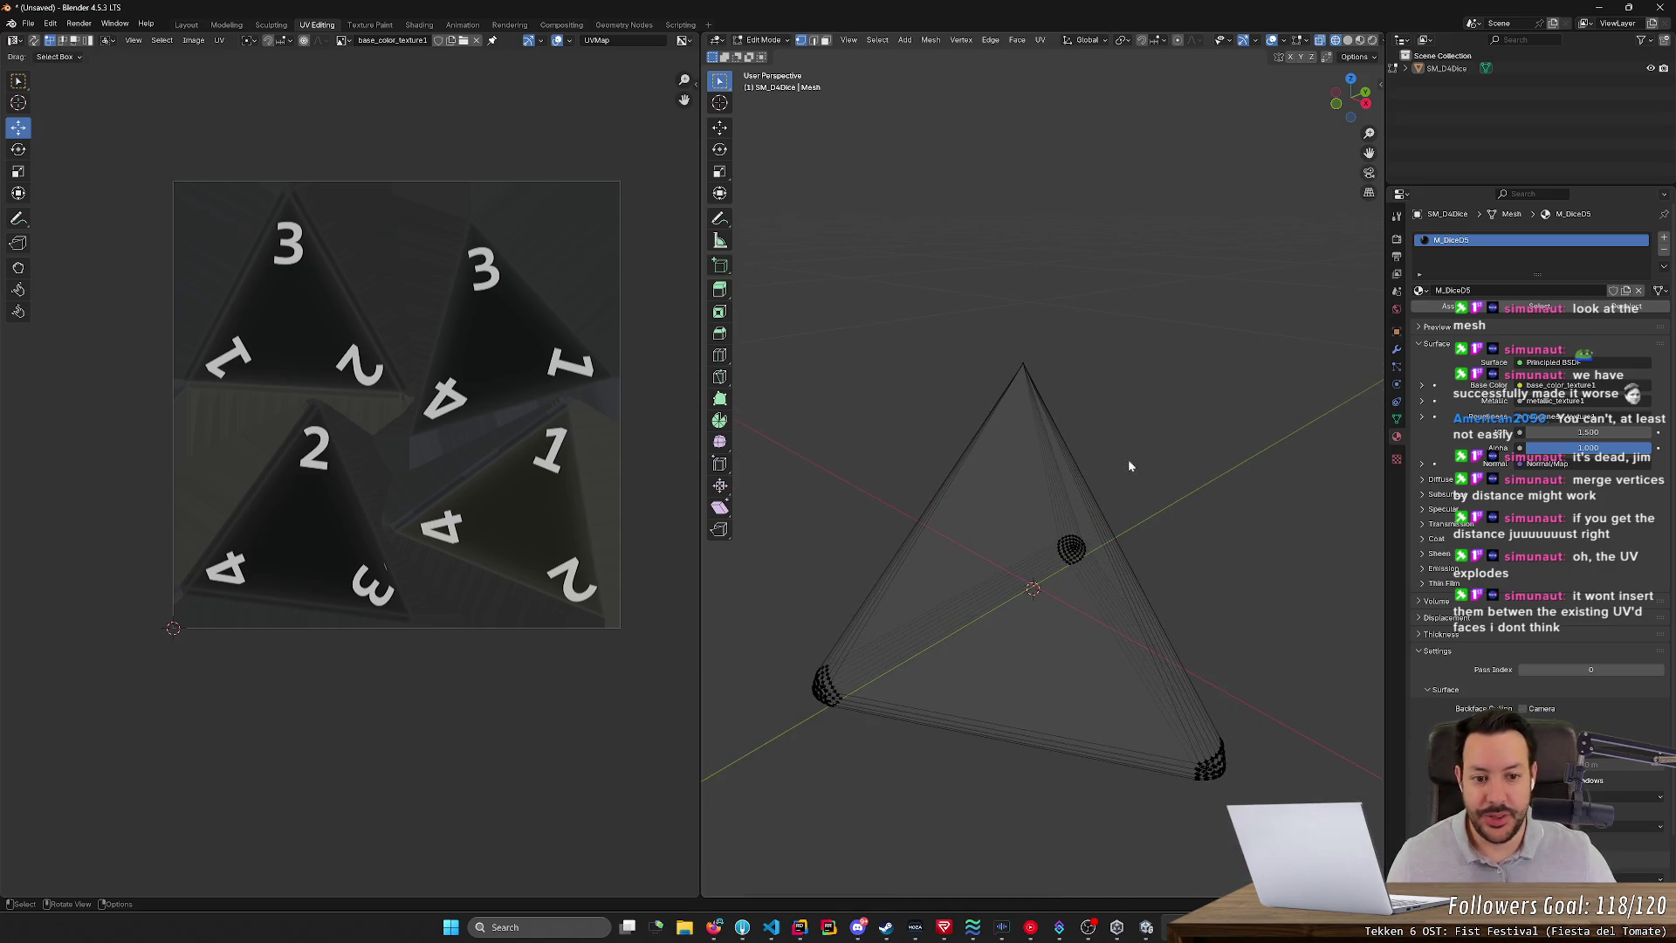
{"action": "key", "text": "Tab"}
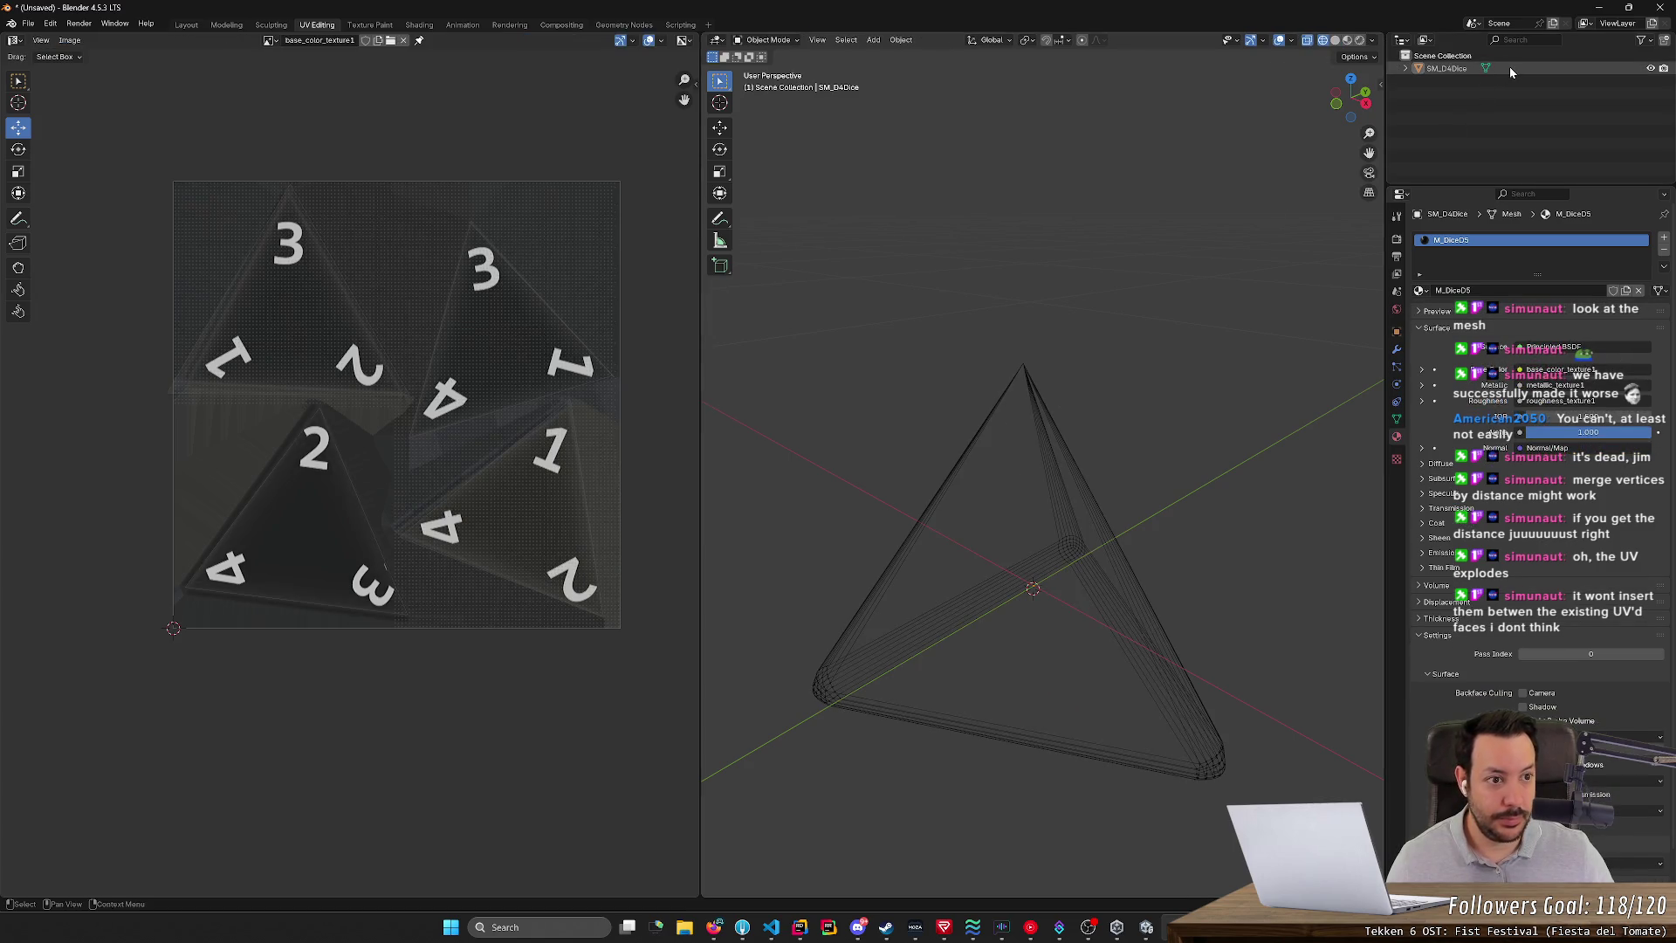
{"action": "left_click", "coordinate": [1510, 66]}
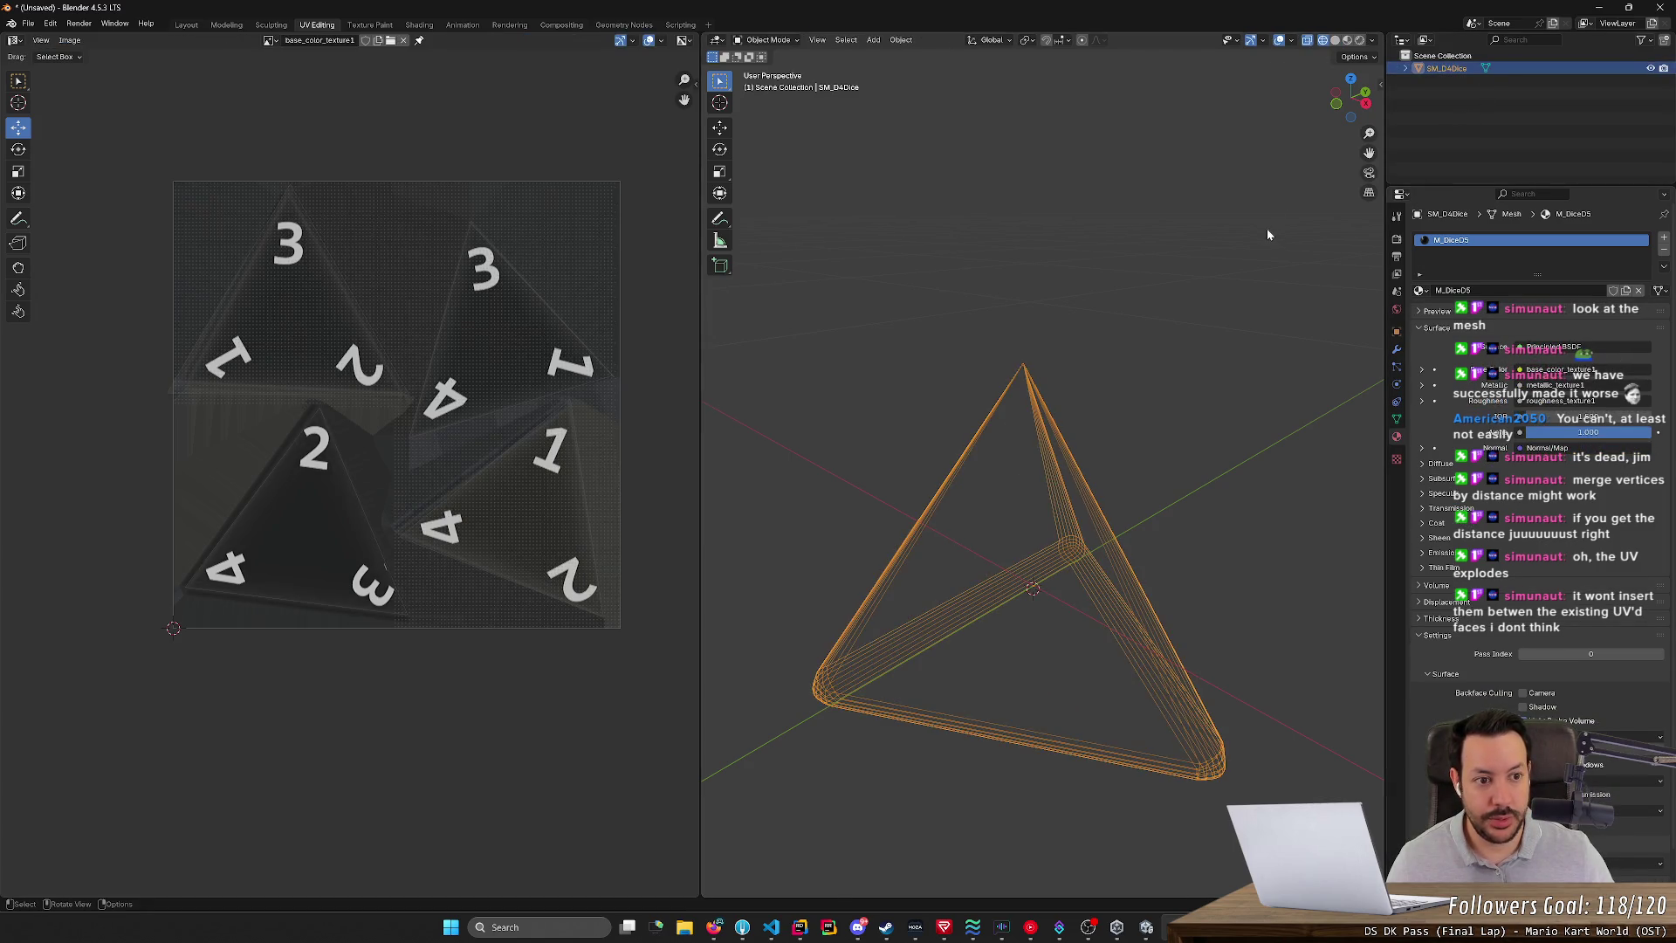
{"action": "key", "text": "Tab"}
{"action": "key", "text": "a"}
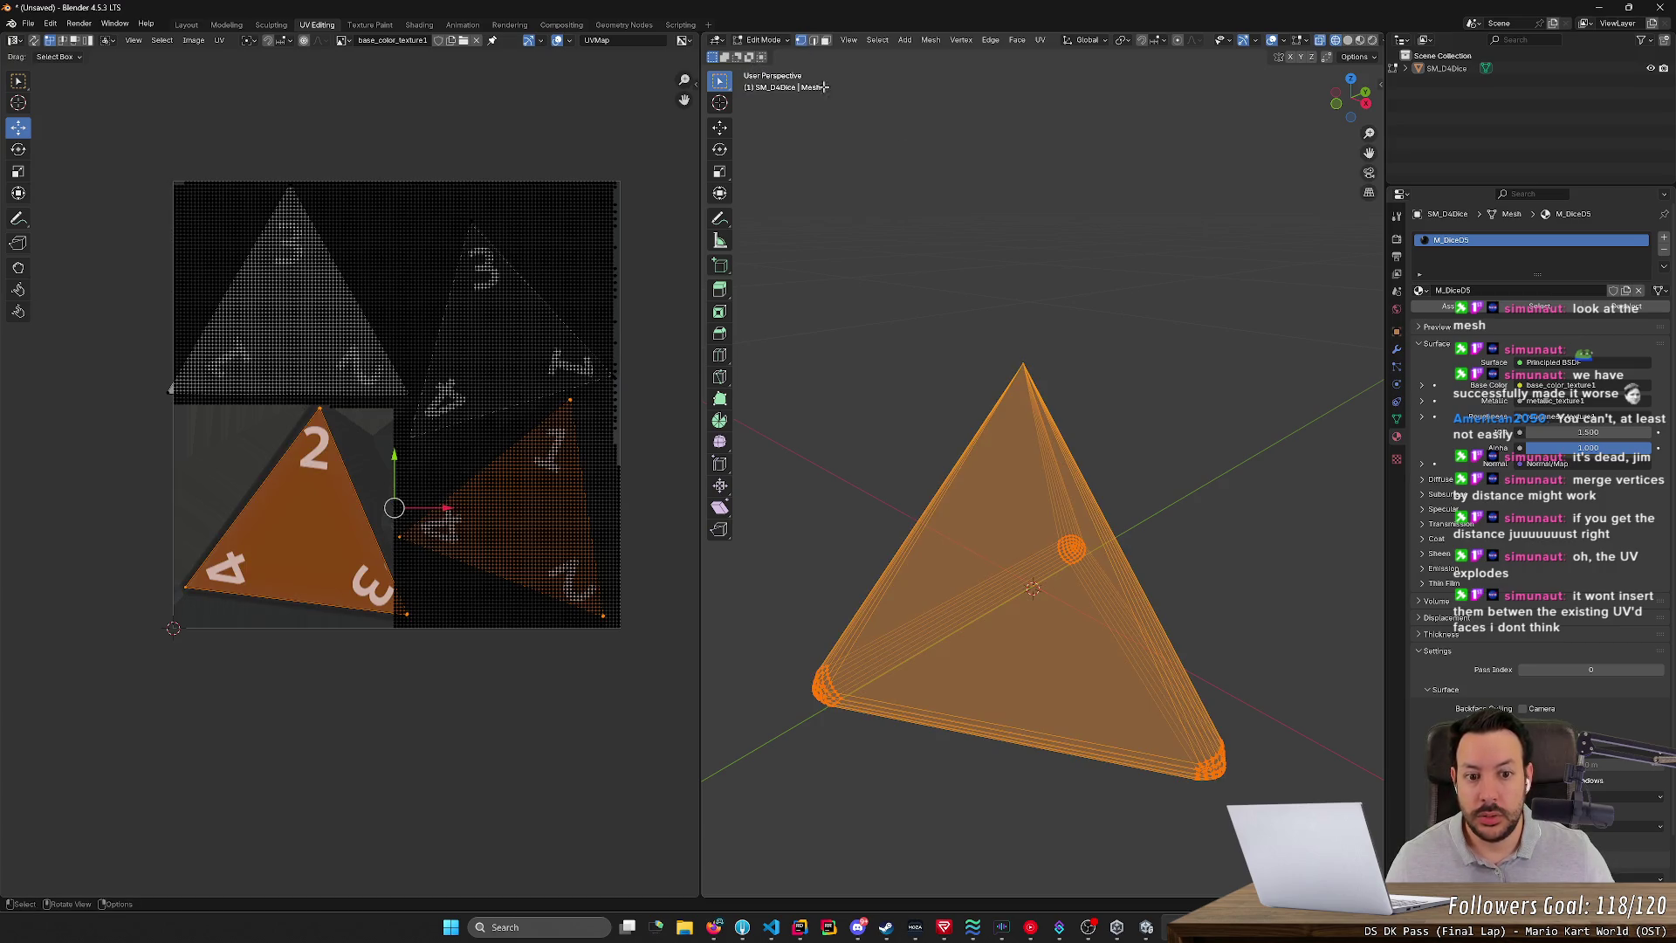
{"action": "key", "text": "x"}
{"action": "left_click", "coordinate": [890, 179]}
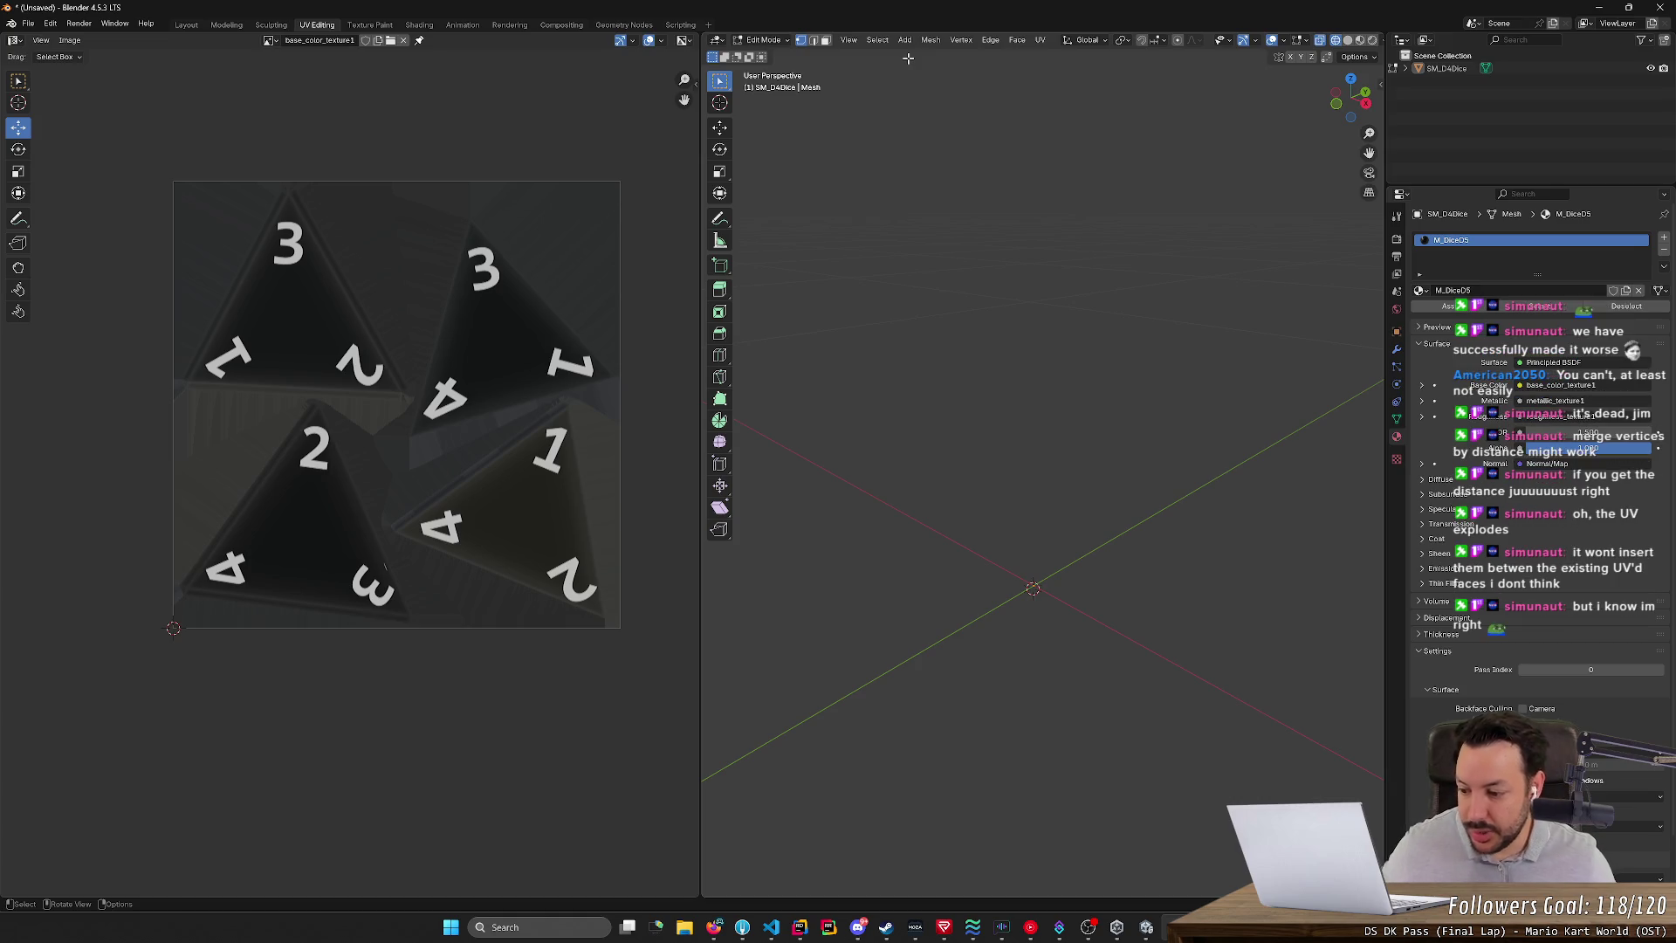
- Add a Regular Solid tetrahedron and scale it down to 0.111
{"action": "left_click", "coordinate": [929, 40]}
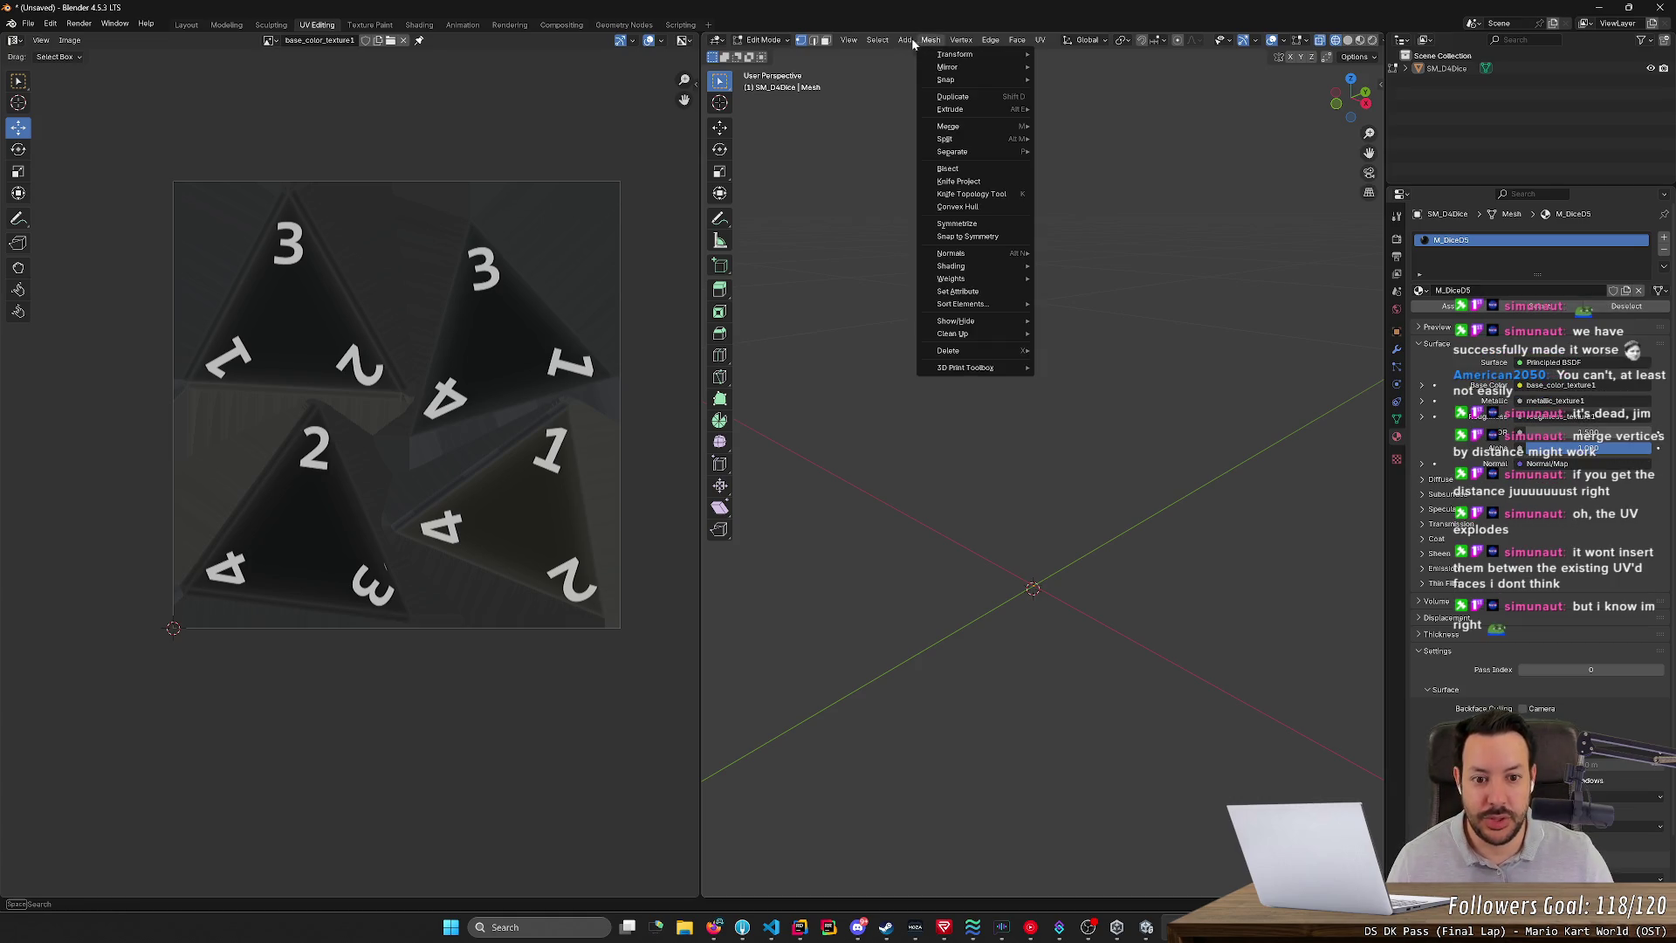
{"action": "mouse_move", "coordinate": [905, 41]}
{"action": "mouse_move", "coordinate": [969, 227]}
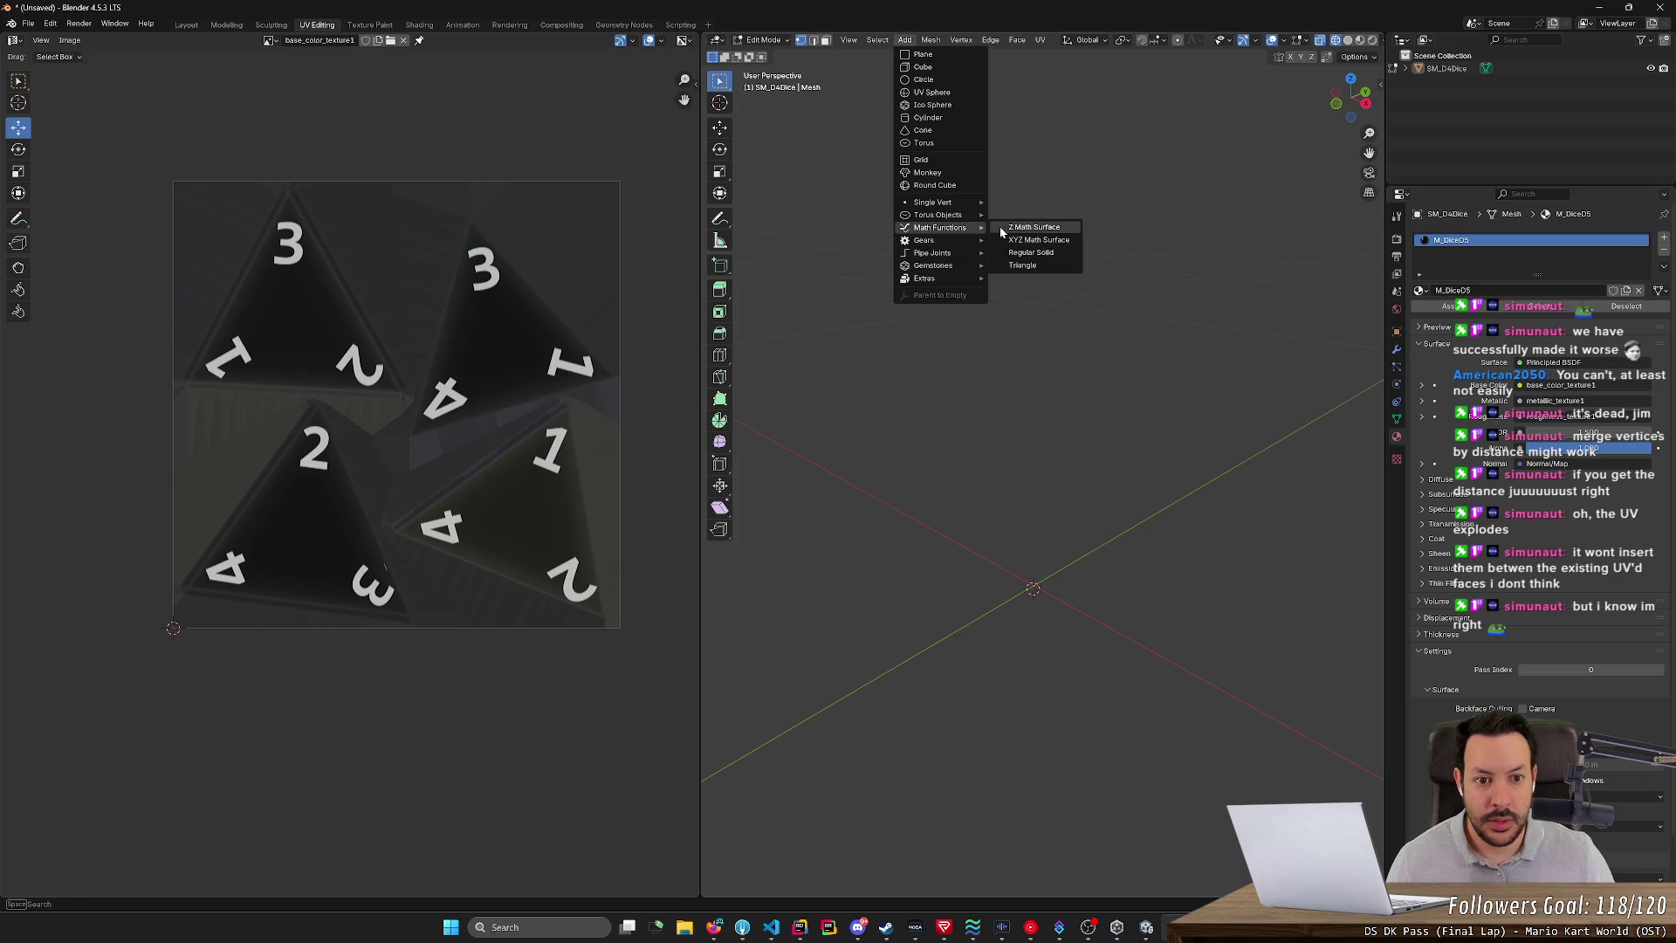
{"action": "left_click", "coordinate": [1030, 252]}
{"action": "key", "text": "s"}
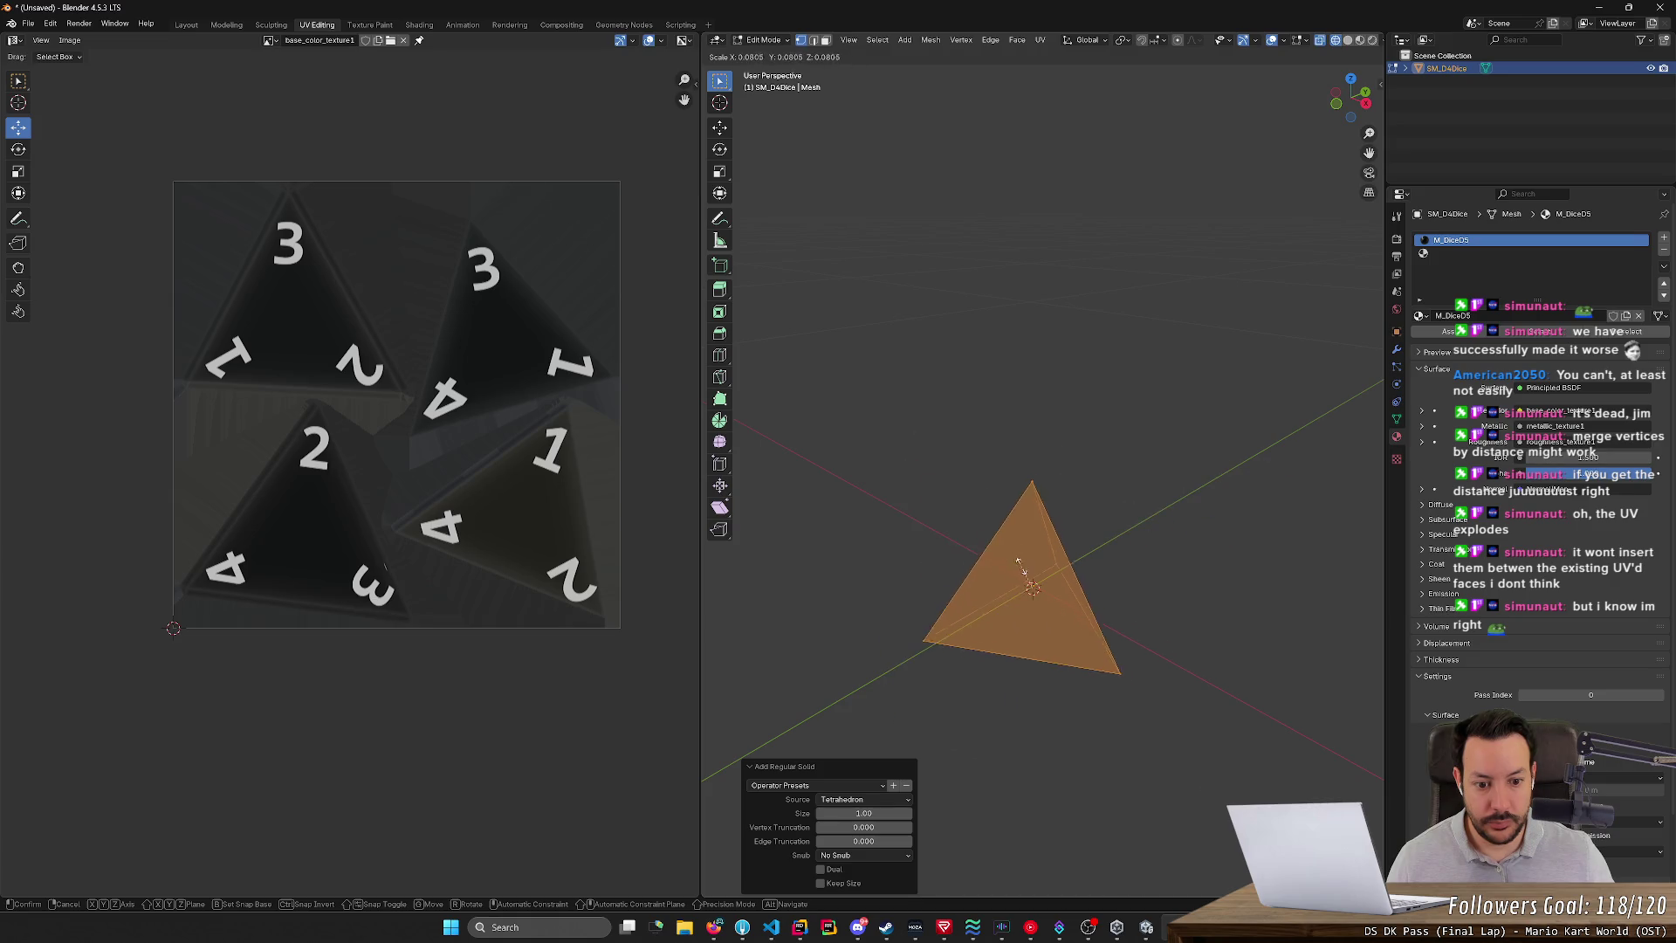
{"action": "left_click", "coordinate": [1035, 555]}
- Switch to face selection and select the tetrahedron's top face
{"action": "left_click", "coordinate": [1135, 506]}
{"action": "mouse_move", "coordinate": [1135, 506]}
{"action": "middle_mouse_down"}
{"action": "mouse_move", "coordinate": [1182, 475]}
{"action": "mouse_move", "coordinate": [1265, 363]}
{"action": "mouse_move", "coordinate": [1271, 466]}
{"action": "middle_mouse_up"}
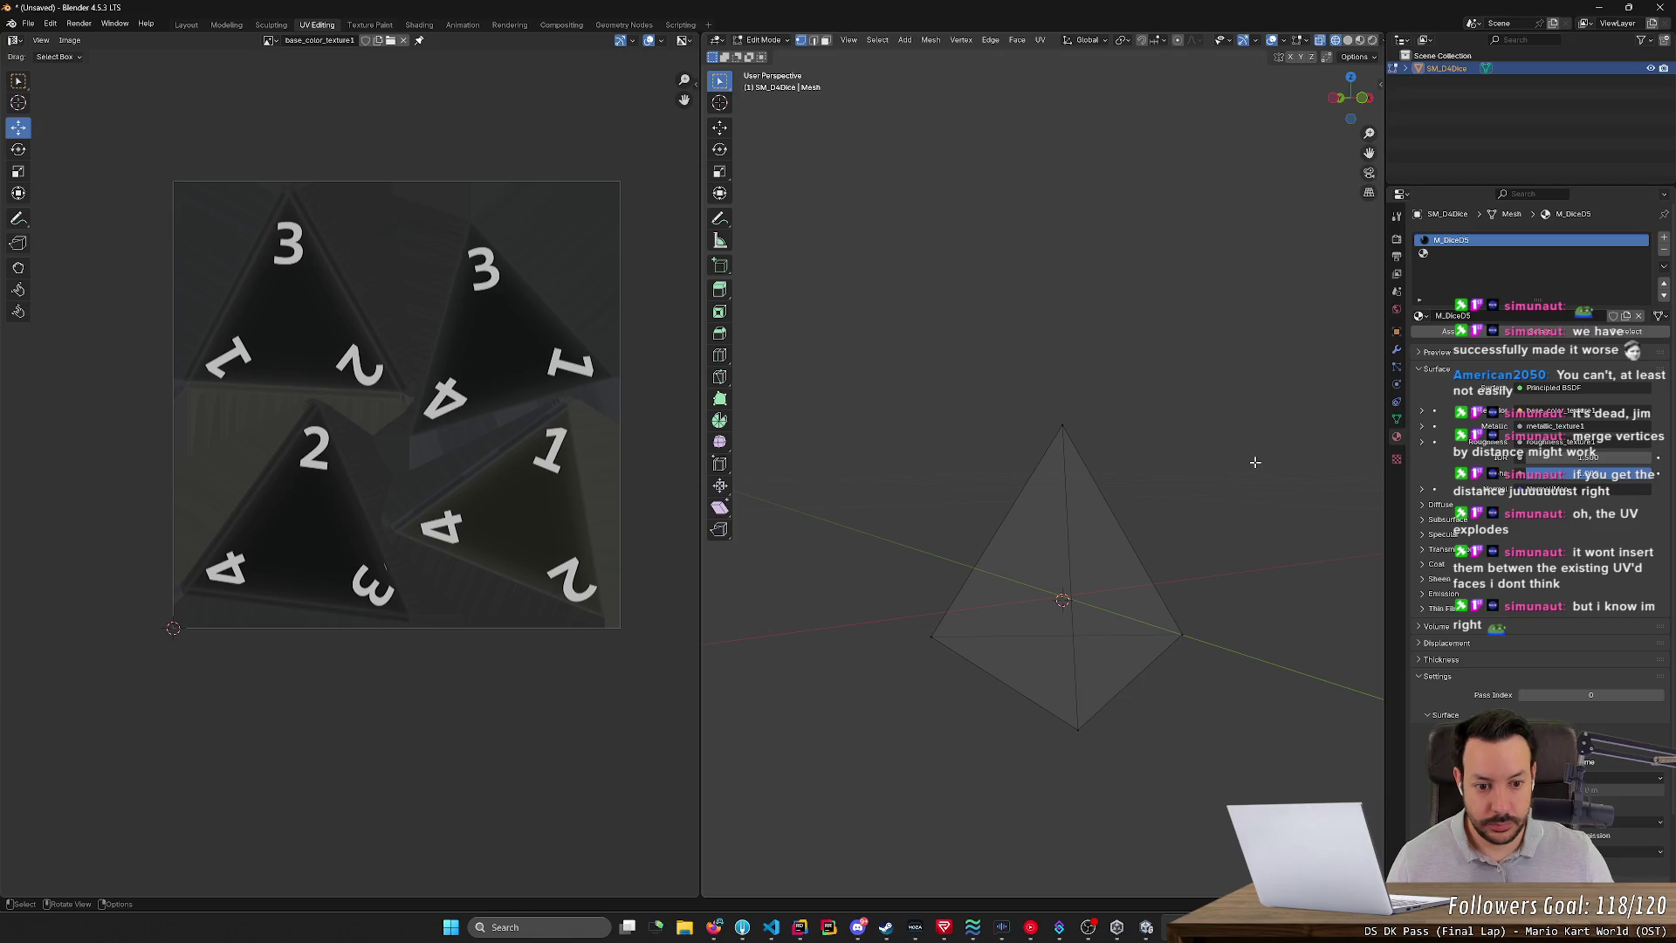
{"action": "middle_click_drag", "start_coordinate": [1144, 477], "coordinate": [1095, 439]}
{"action": "left_click", "coordinate": [812, 43]}
{"action": "middle_click_drag", "start_coordinate": [1073, 296], "coordinate": [1055, 482]}
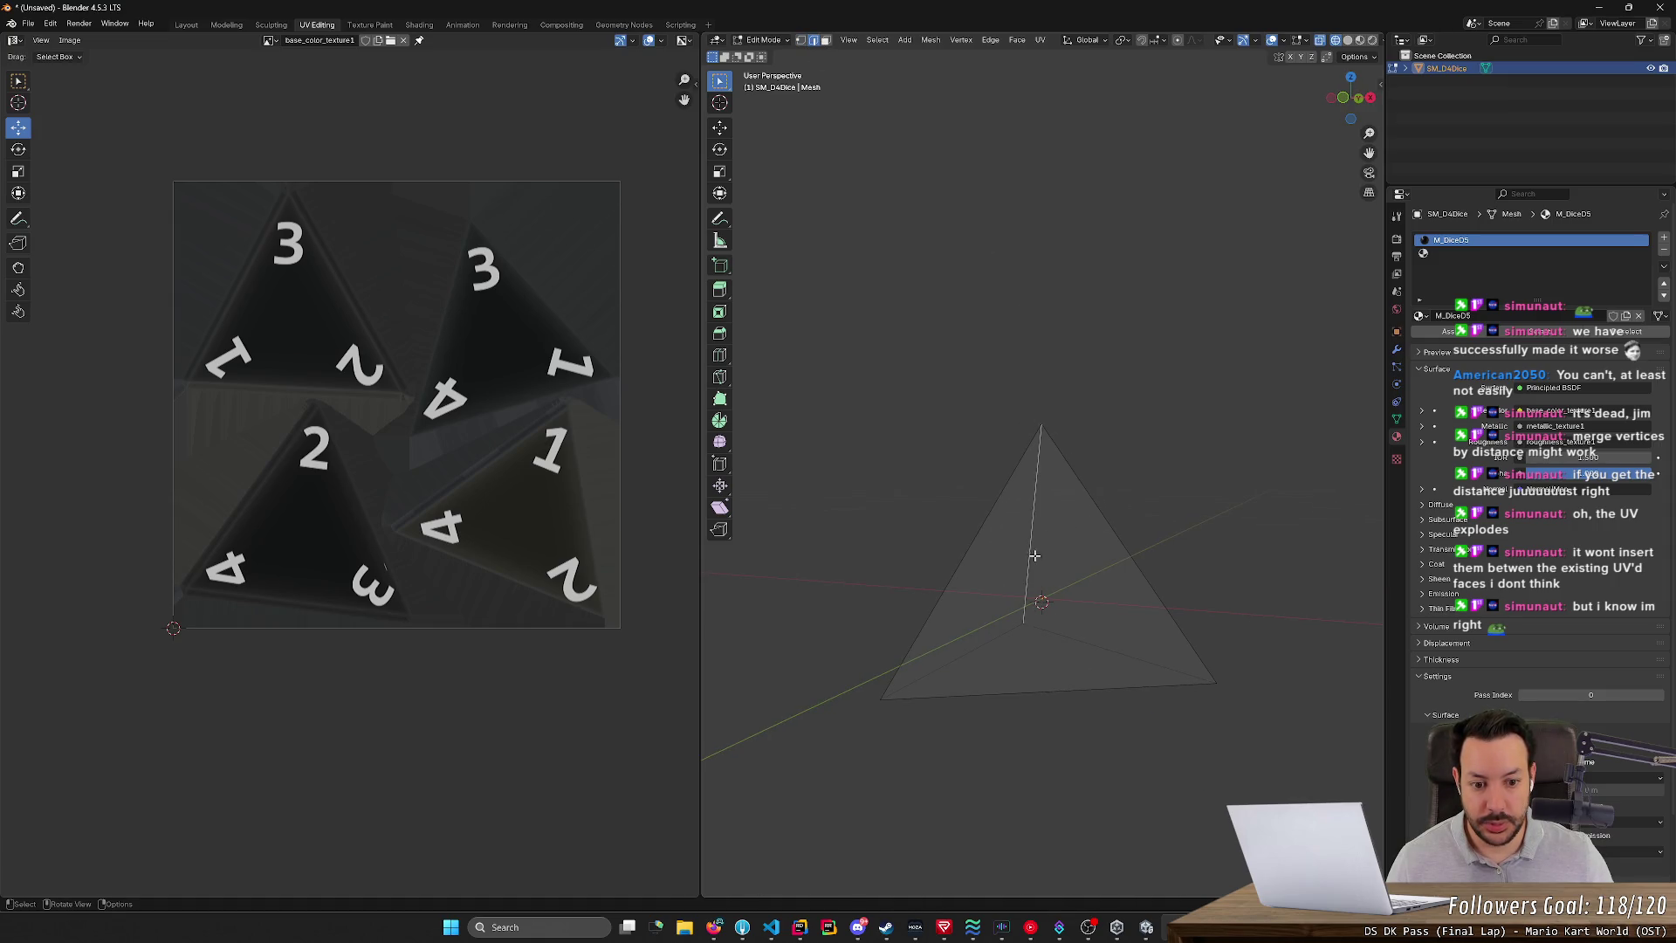
{"action": "left_click", "coordinate": [824, 44]}
{"action": "mouse_move", "coordinate": [967, 226]}
{"action": "middle_mouse_down"}
{"action": "mouse_move", "coordinate": [1048, 250]}
{"action": "mouse_move", "coordinate": [1095, 428]}
{"action": "middle_mouse_up"}
{"action": "left_click", "coordinate": [1099, 545]}
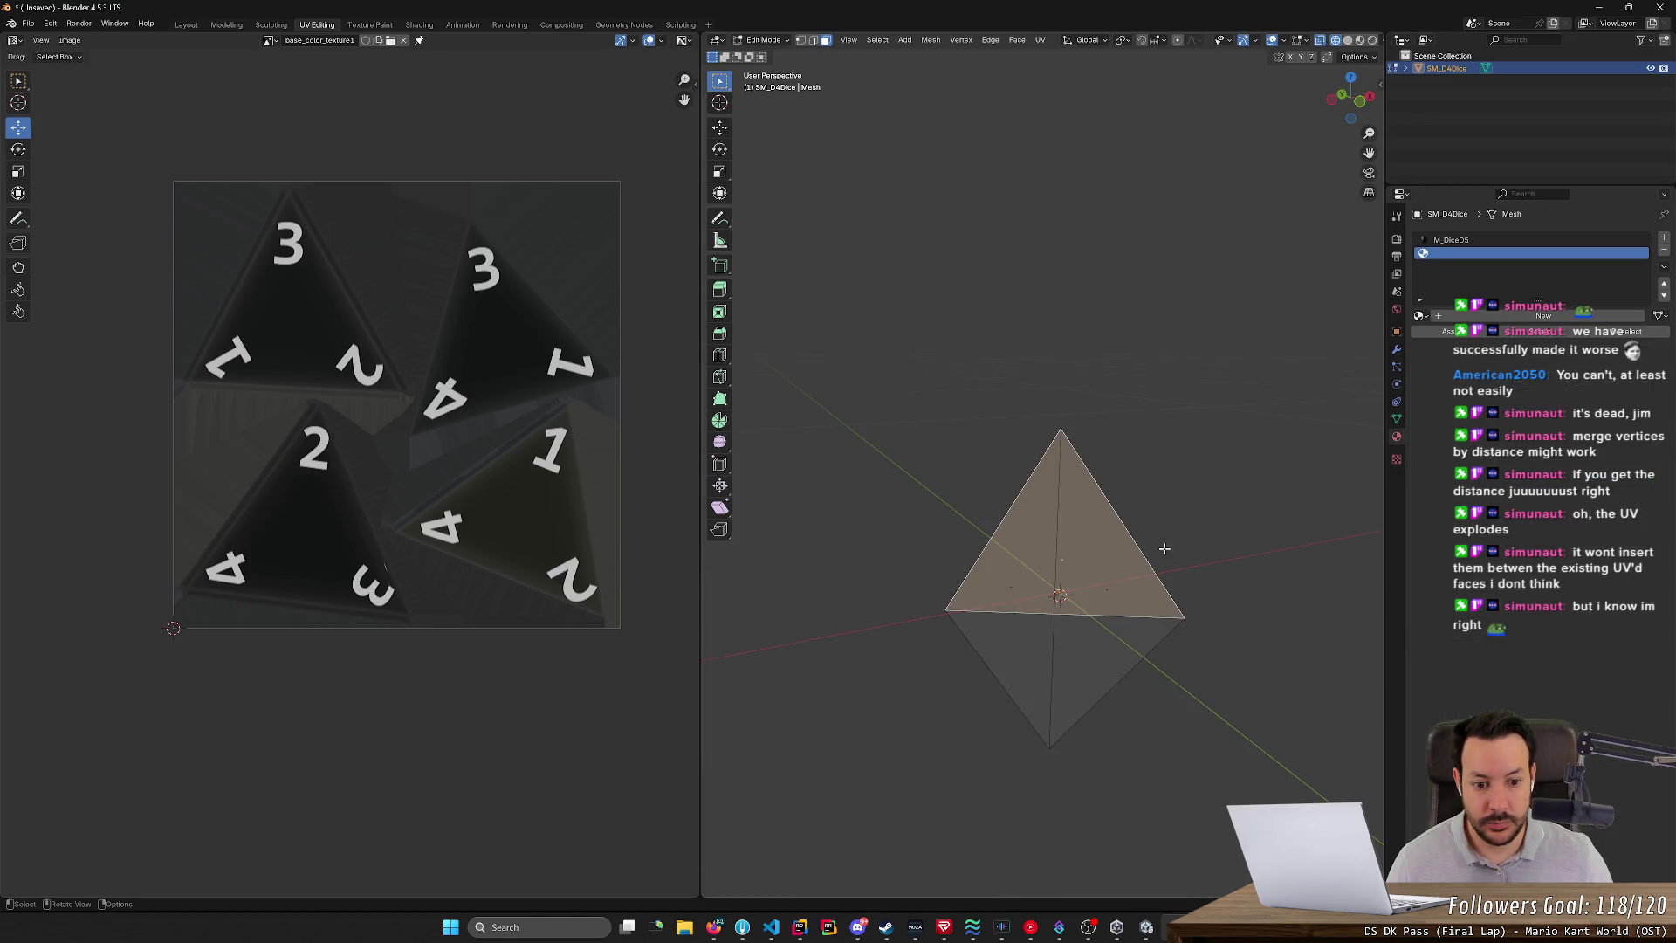
{"action": "middle_click_drag", "start_coordinate": [1170, 552], "coordinate": [1003, 550]}
{"action": "right_click", "coordinate": [1008, 553]}
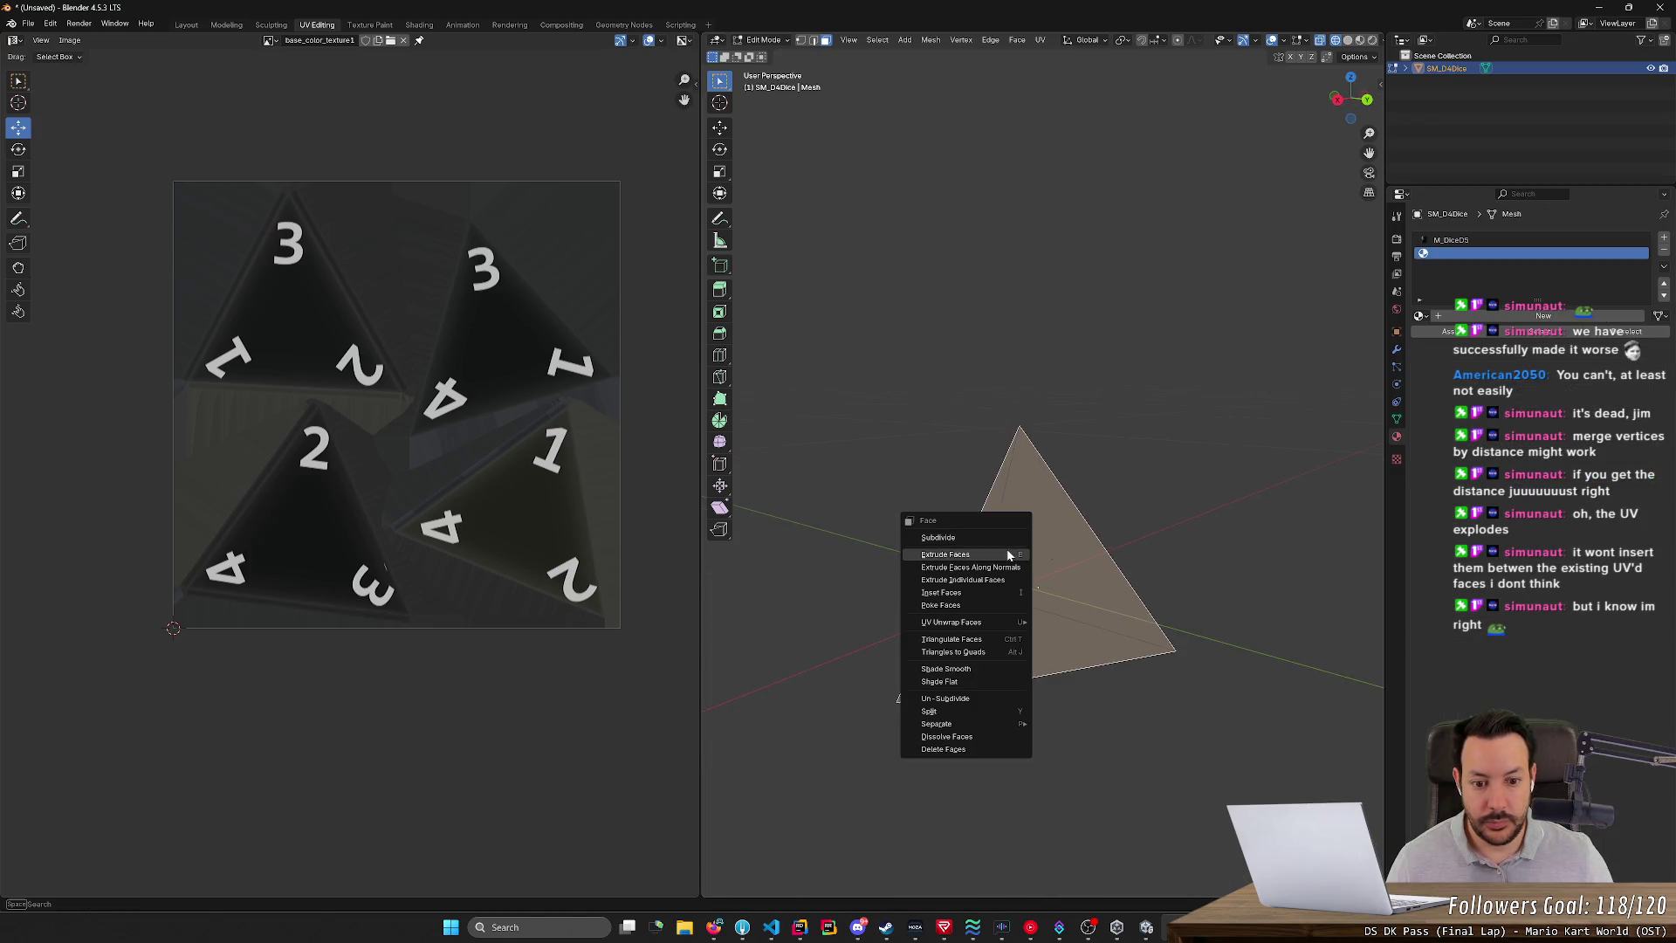
- Unwrap the selected face onto the texture and switch to material preview shading
{"action": "mouse_move", "coordinate": [995, 621]}
{"action": "left_click", "coordinate": [1064, 625]}
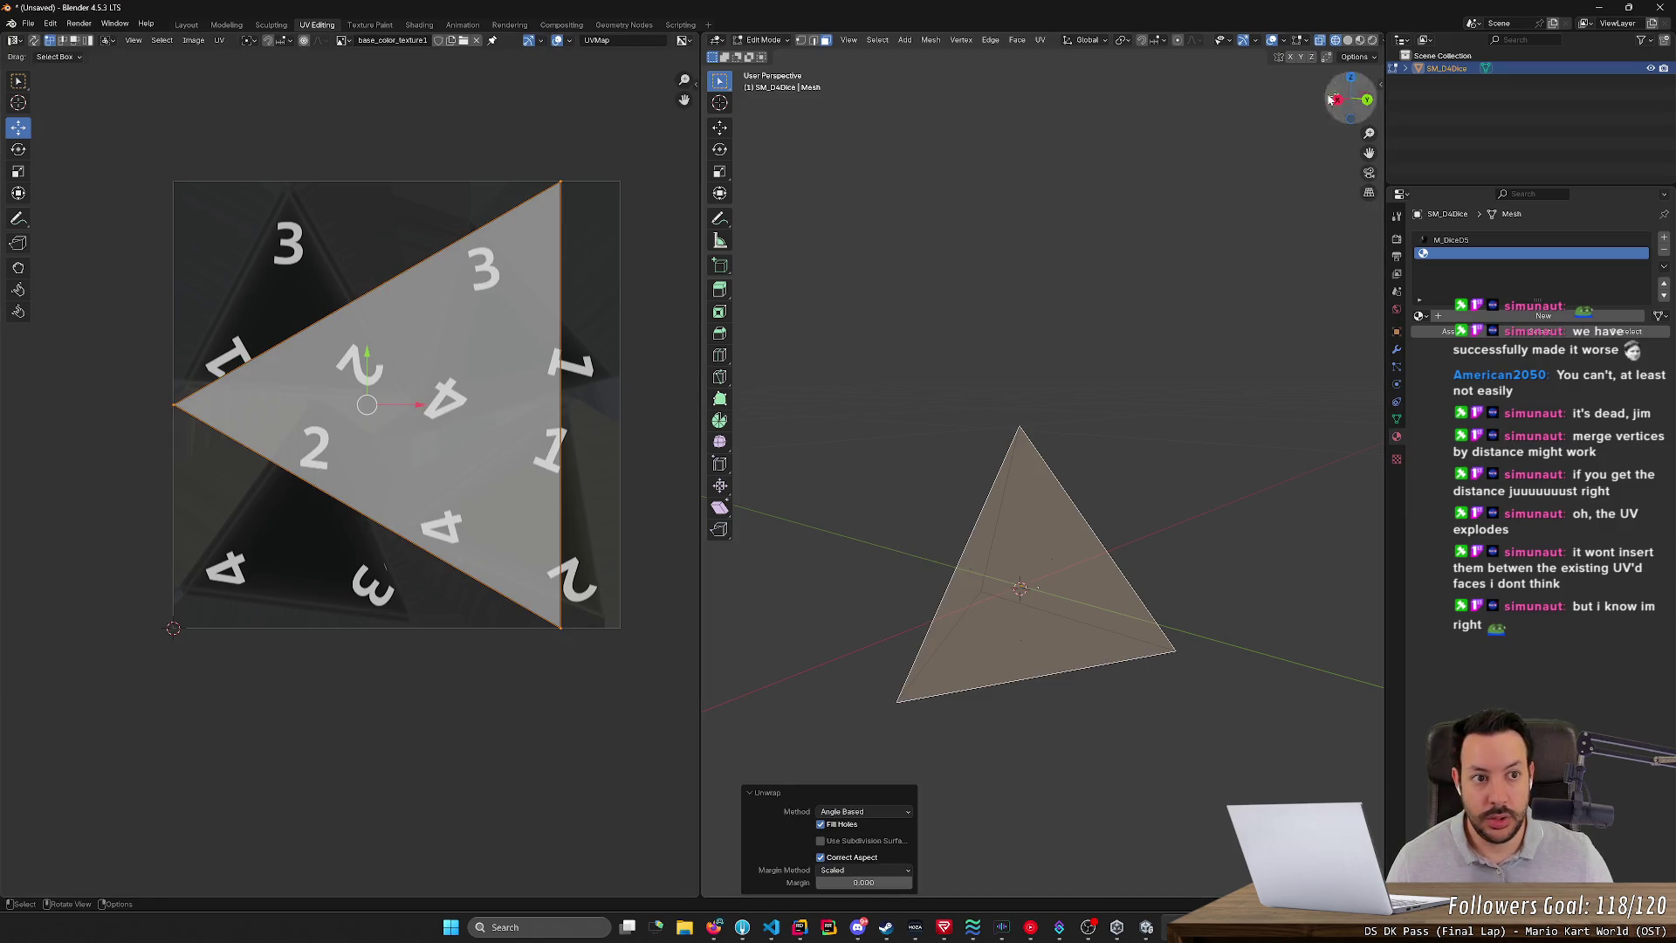
{"action": "left_click", "coordinate": [1359, 41]}
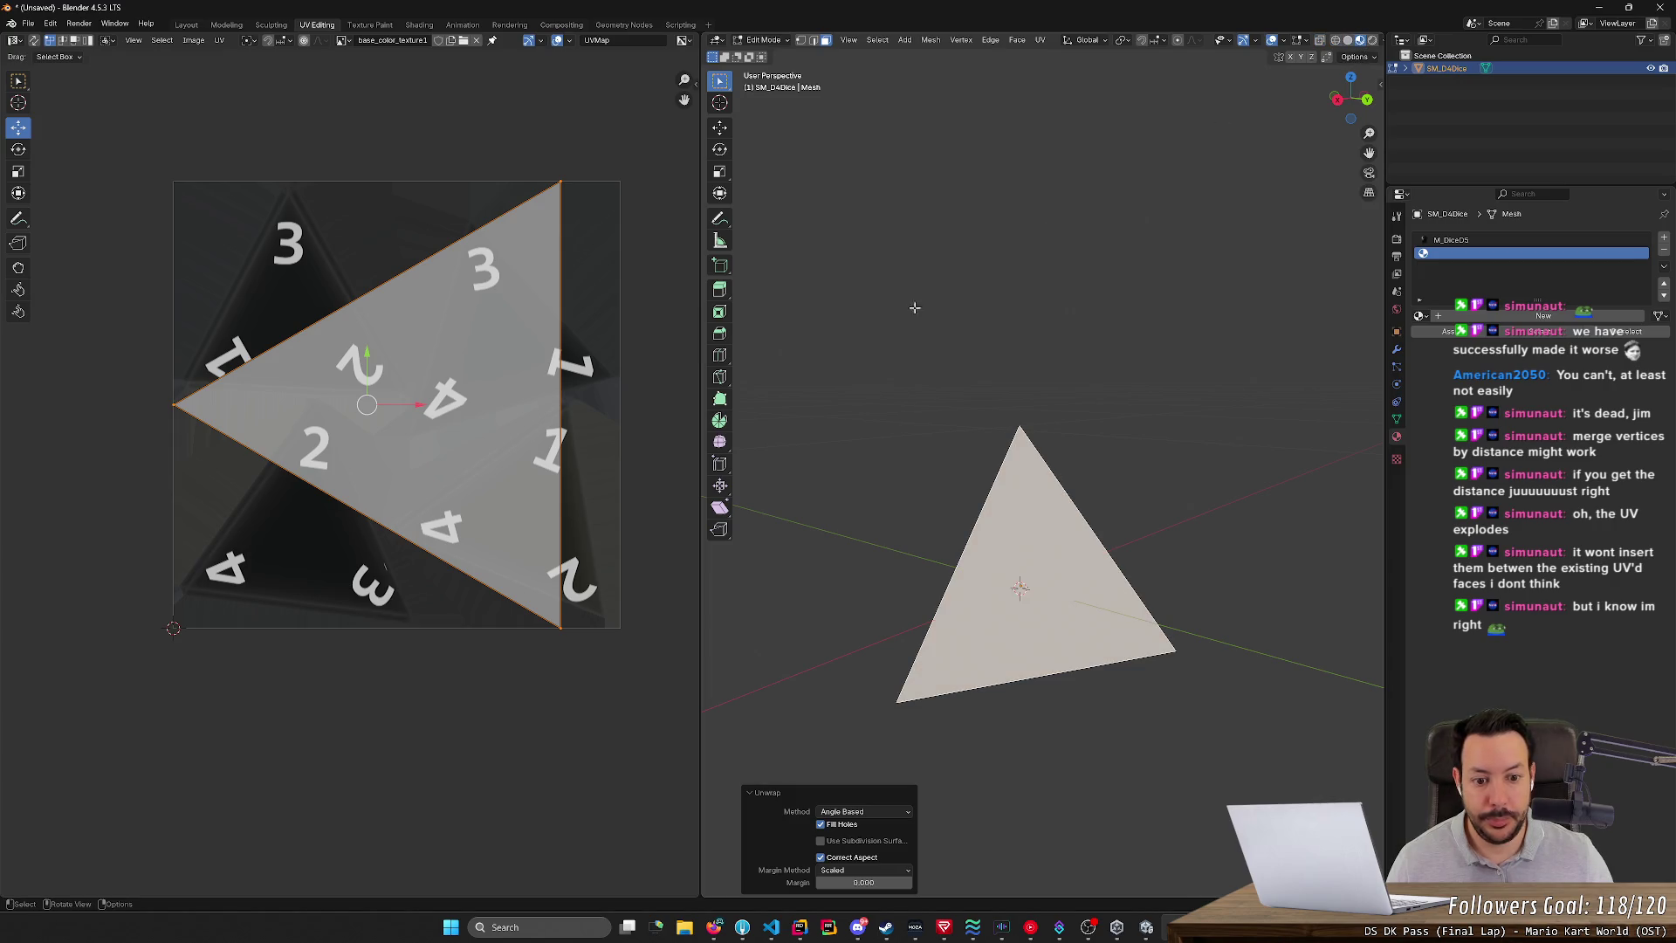
{"action": "middle_click_drag", "start_coordinate": [942, 288], "coordinate": [881, 301]}
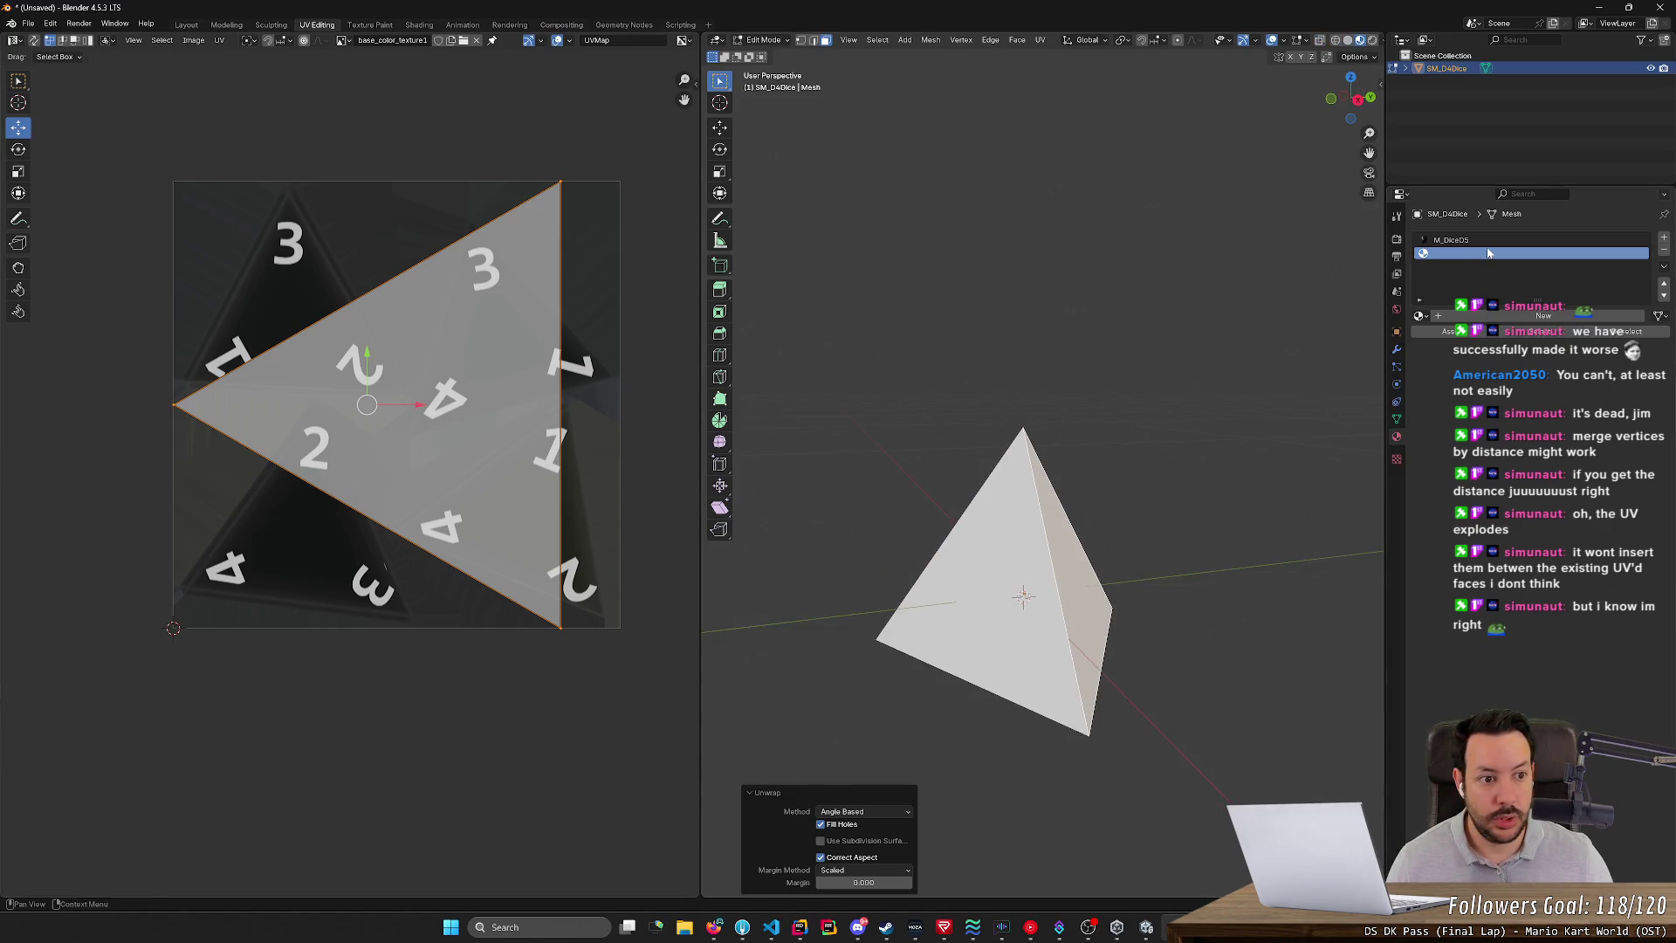
- In Object Mode, remove the empty material slot, leaving M_DiceD5, then re-enter Edit Mode
{"action": "key", "text": "Tab"}
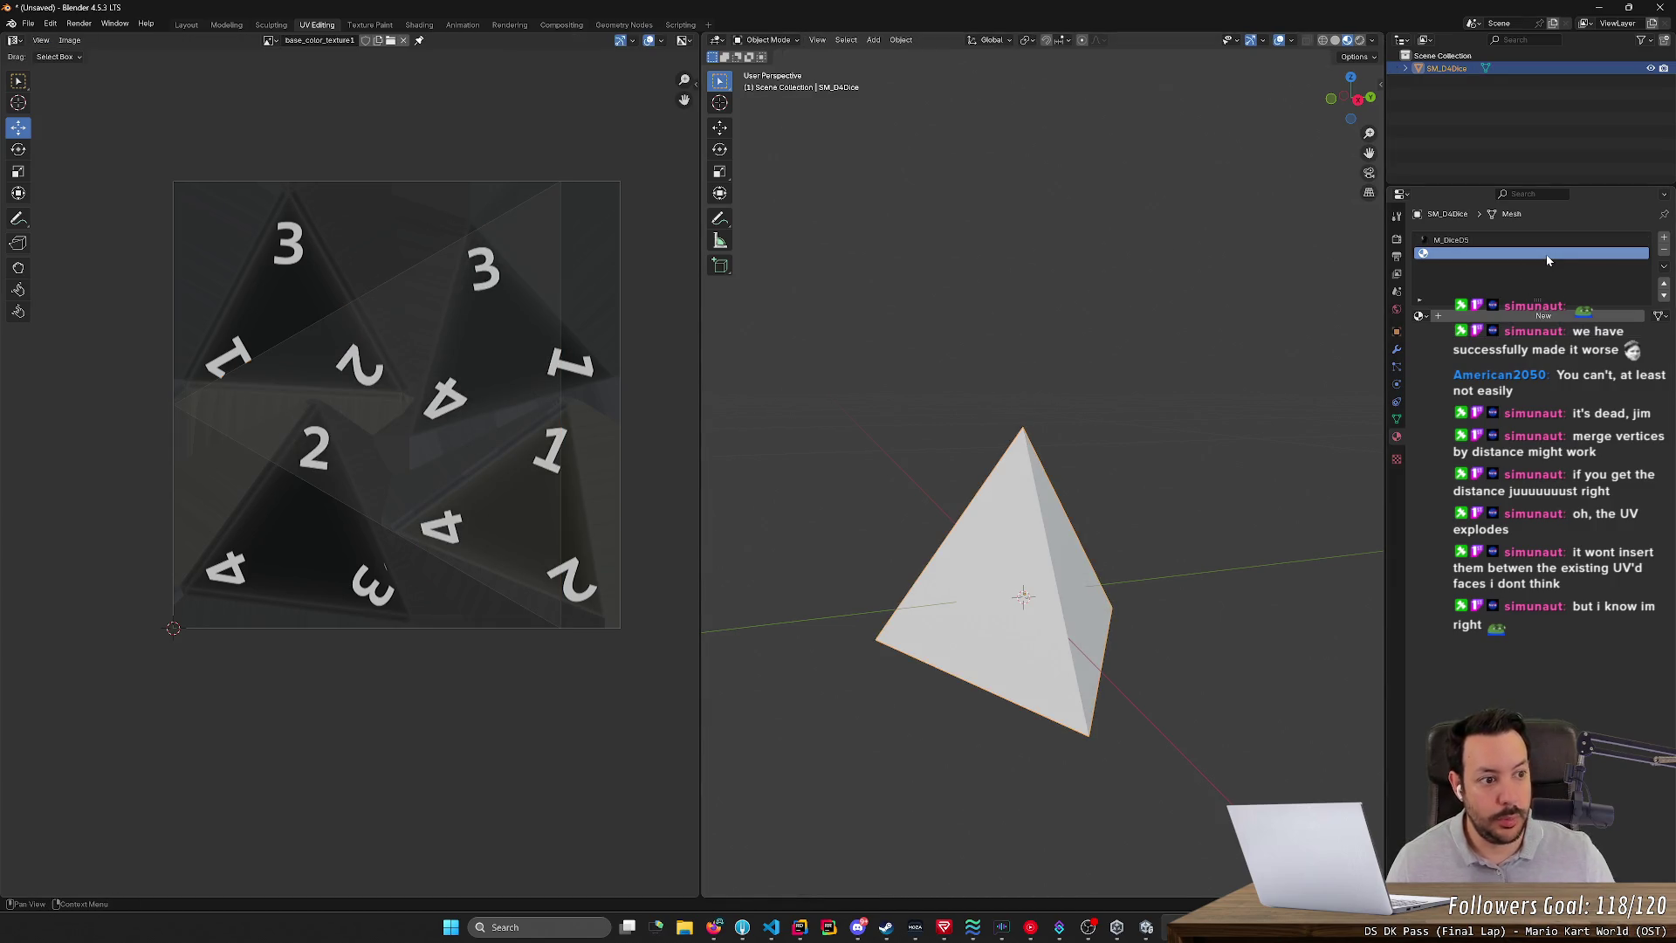
{"action": "left_click", "coordinate": [1663, 250]}
{"action": "middle_click_drag", "start_coordinate": [1134, 349], "coordinate": [1017, 400]}
{"action": "right_click", "coordinate": [1068, 539]}
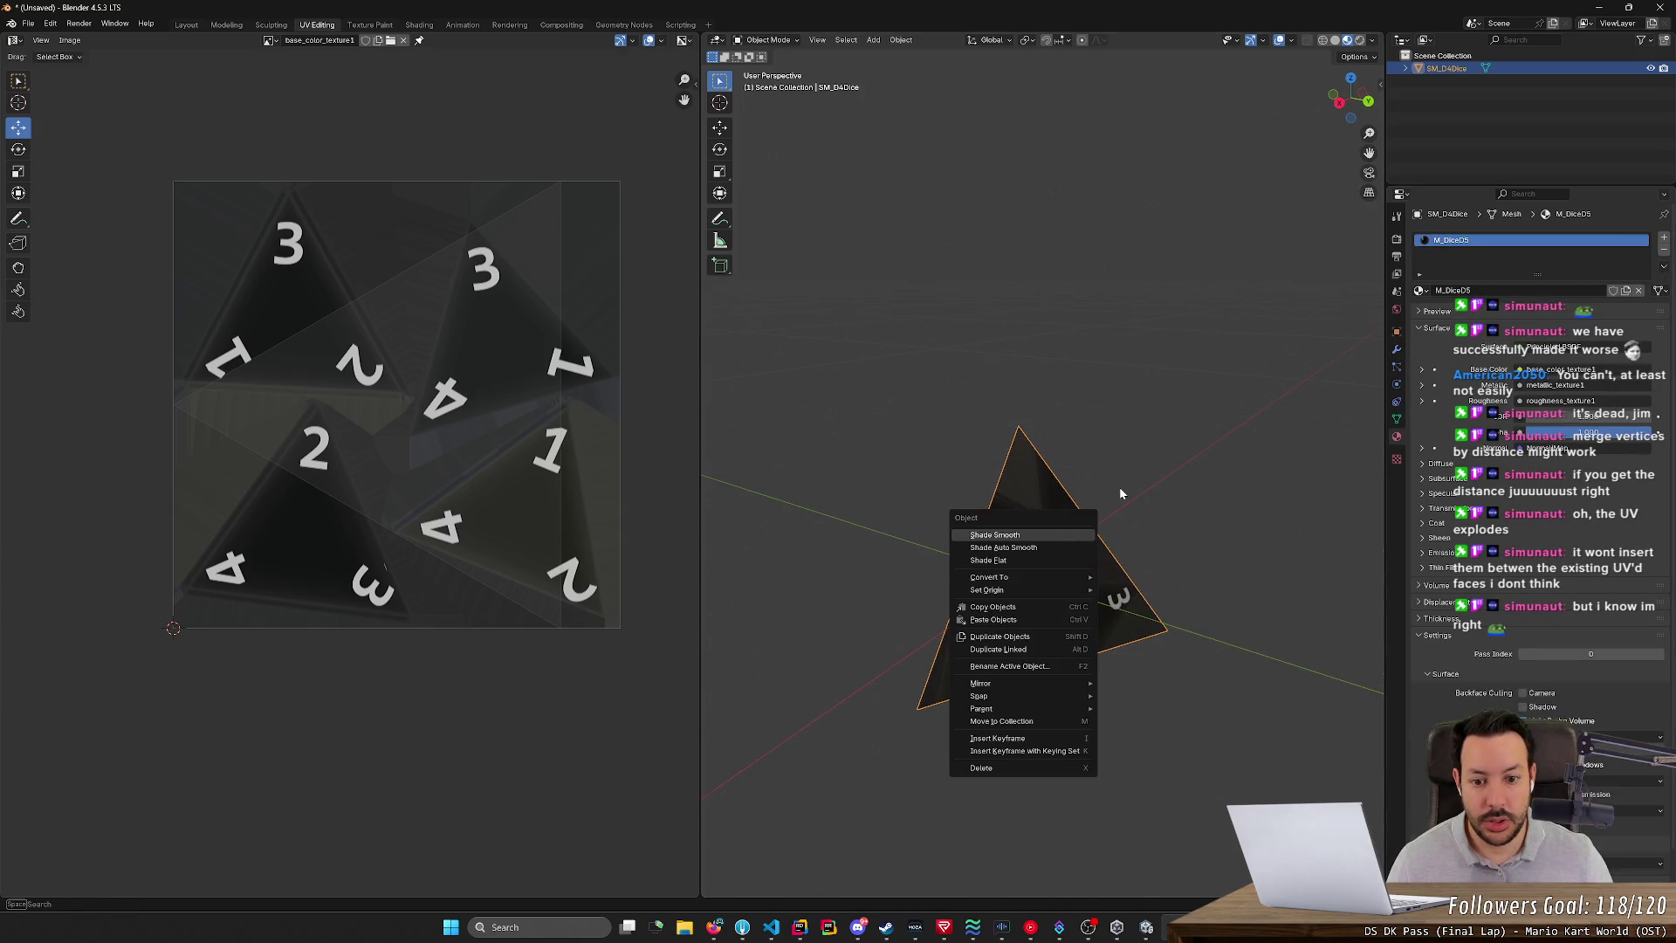
{"action": "left_click", "coordinate": [1068, 502]}
{"action": "key", "text": "Tab"}
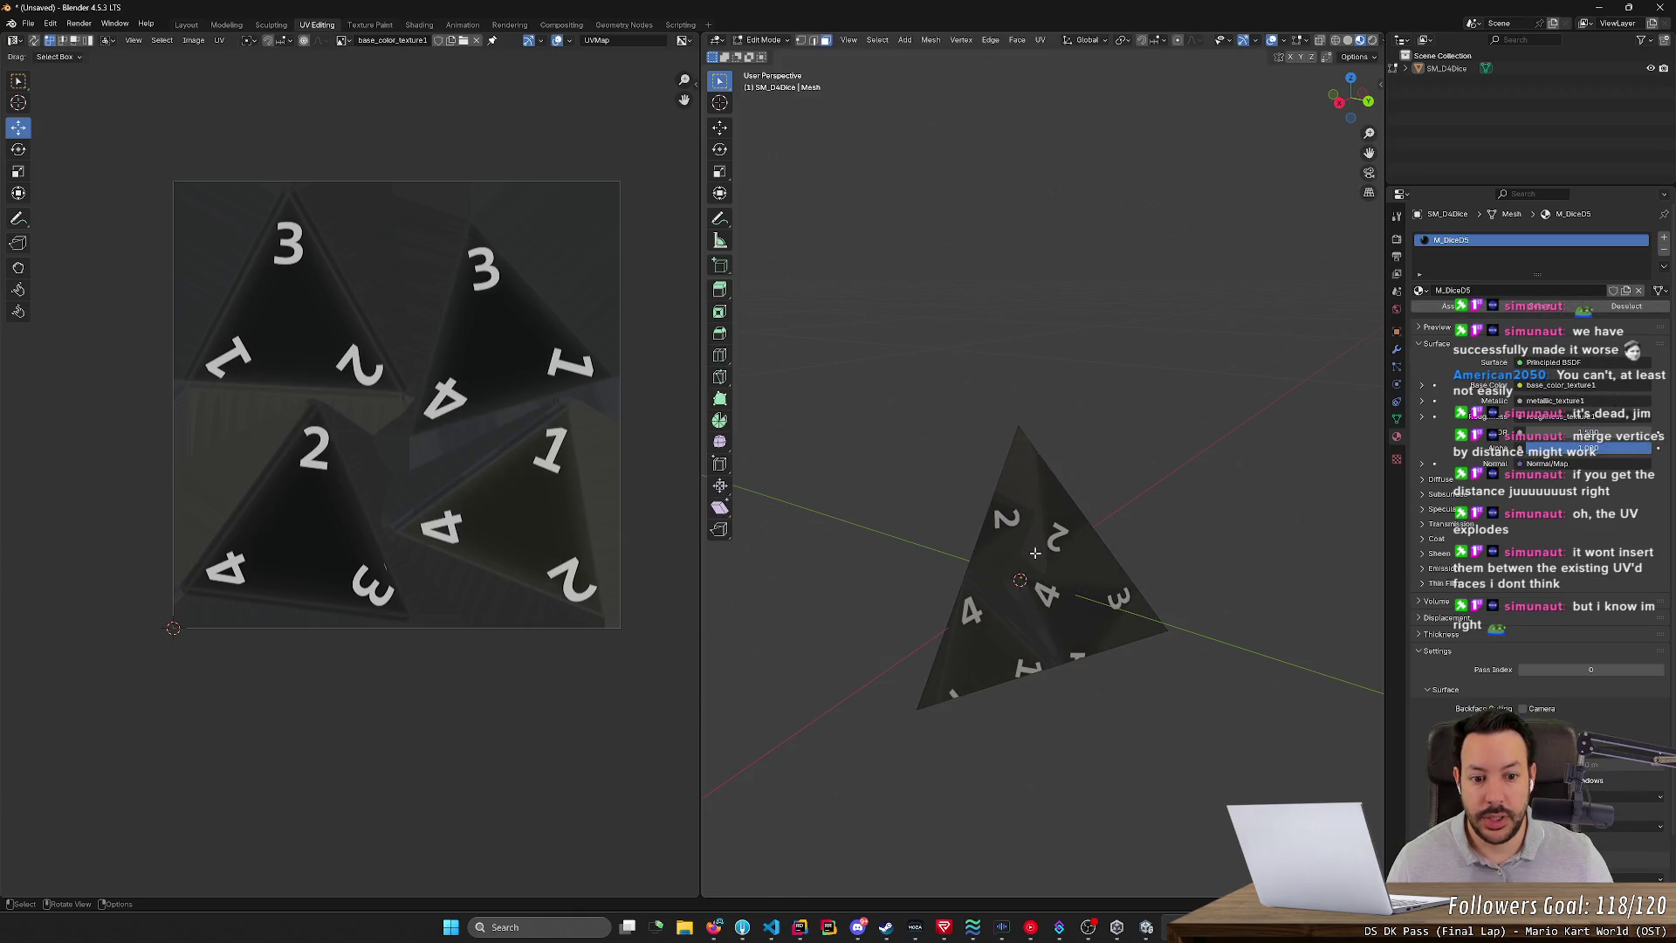
- Shrink, rotate and move the first face's UV triangle onto the texture's lower-left numbered triangle
{"action": "key", "text": "a"}
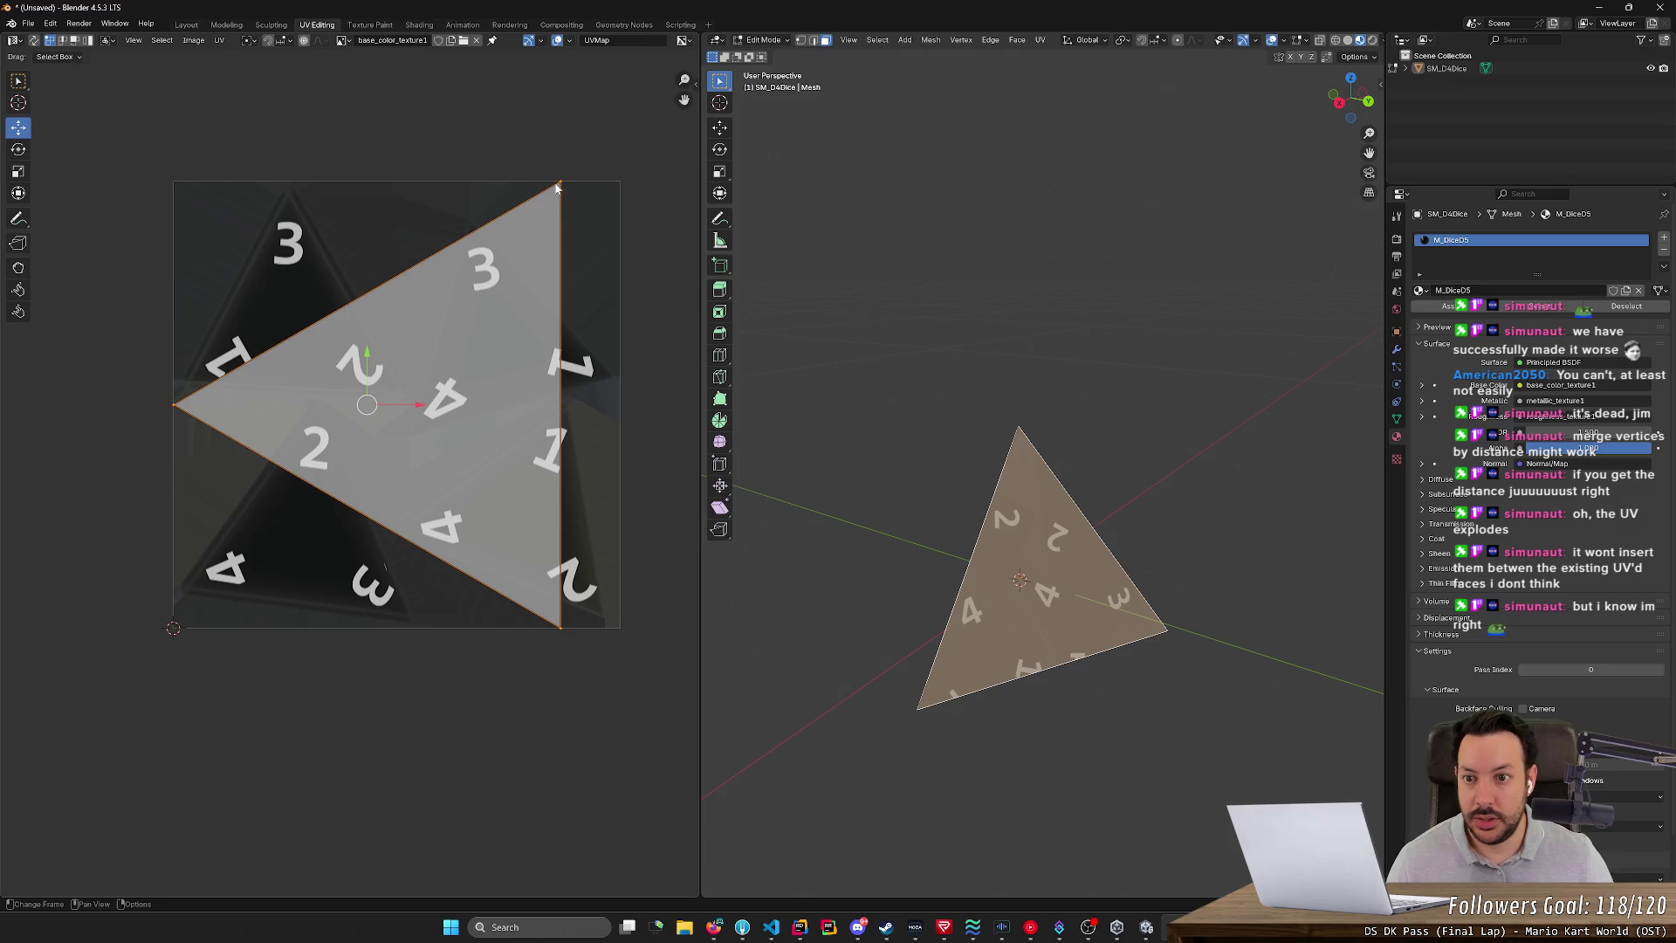
{"action": "key", "text": "s"}
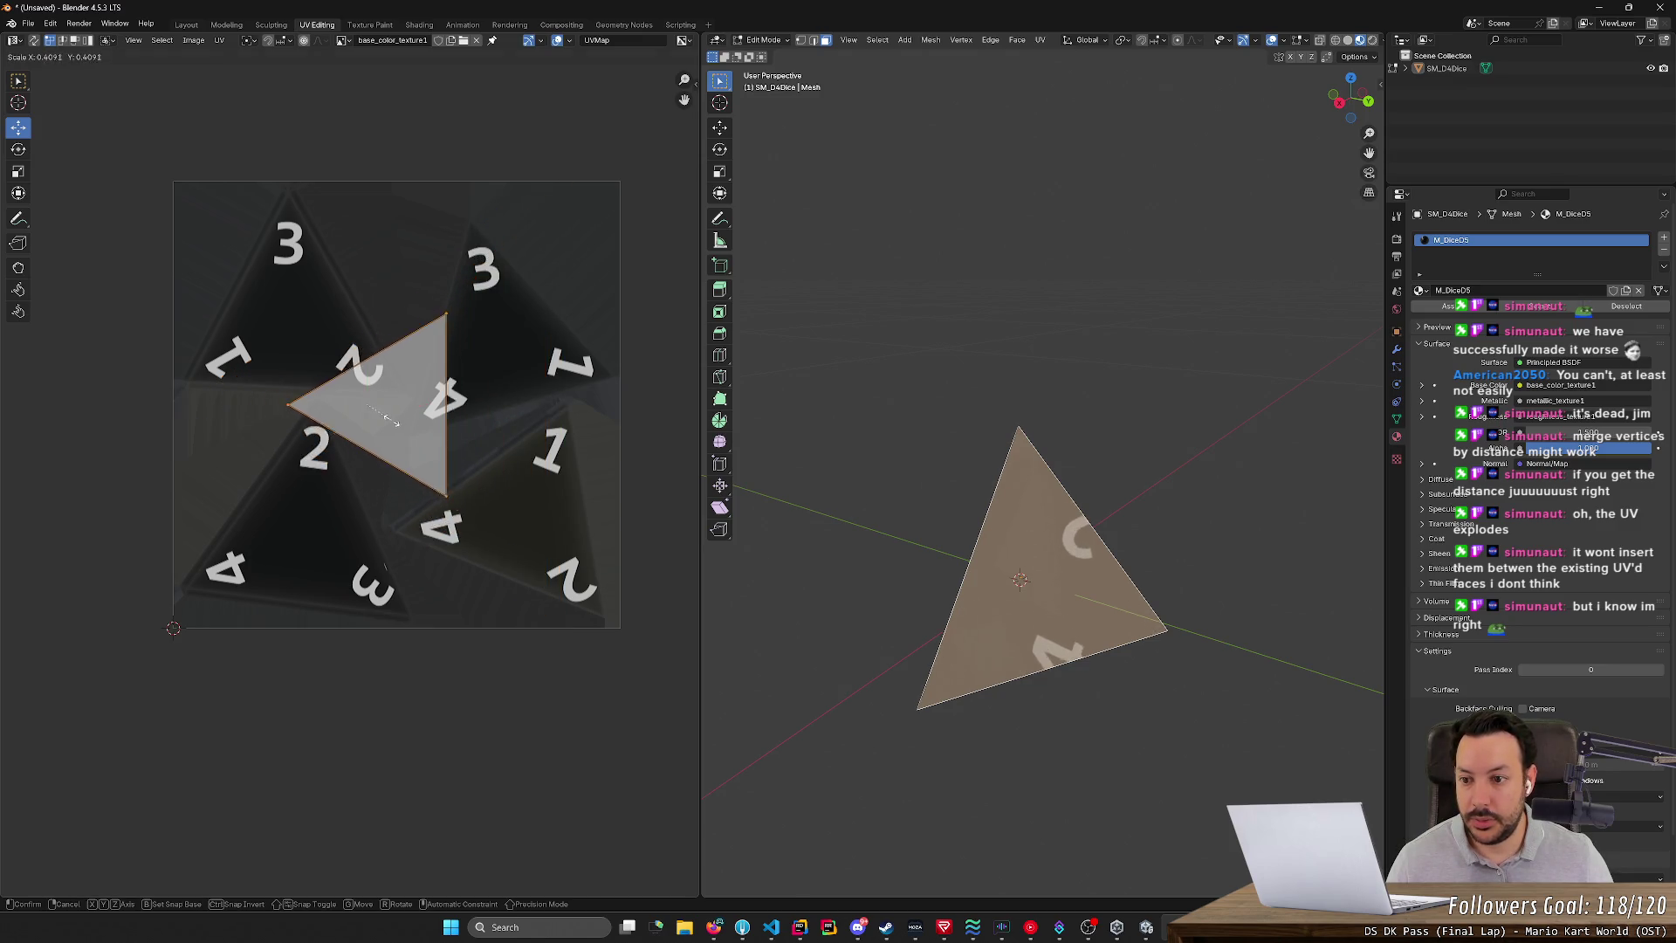
{"action": "mouse_move", "coordinate": [429, 358]}
{"action": "left_mouse_down"}
{"action": "mouse_move", "coordinate": [379, 443]}
{"action": "mouse_move", "coordinate": [419, 383]}
{"action": "mouse_move", "coordinate": [297, 513]}
{"action": "left_mouse_up"}
{"action": "key", "text": "r"}
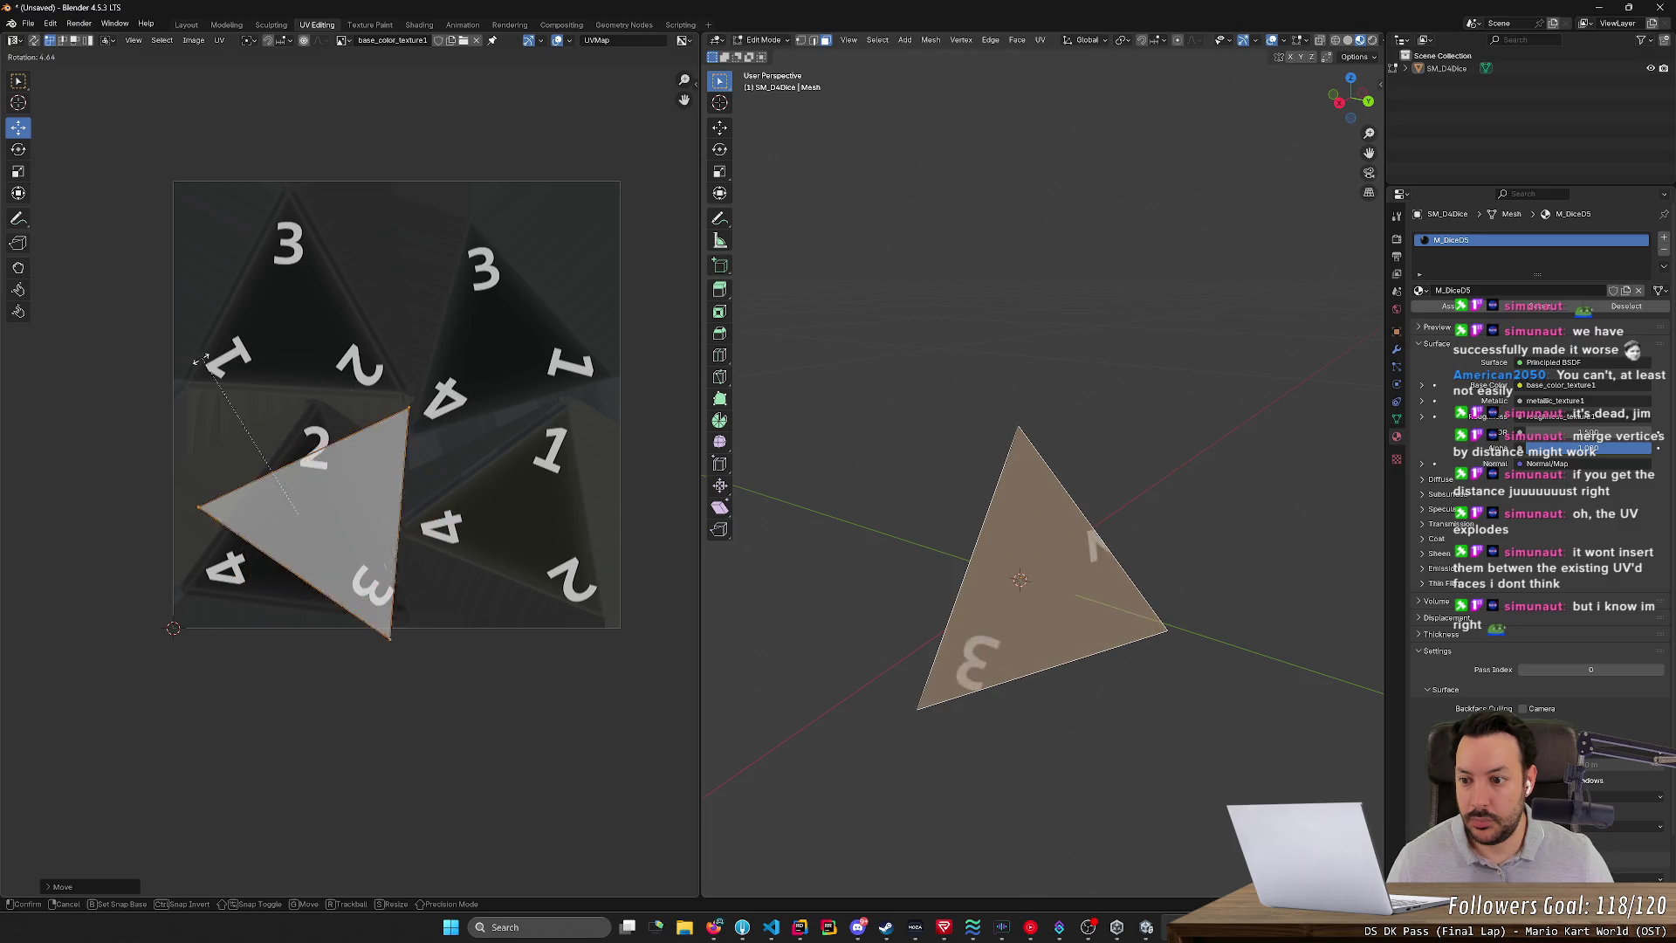
{"action": "left_click", "coordinate": [152, 434]}
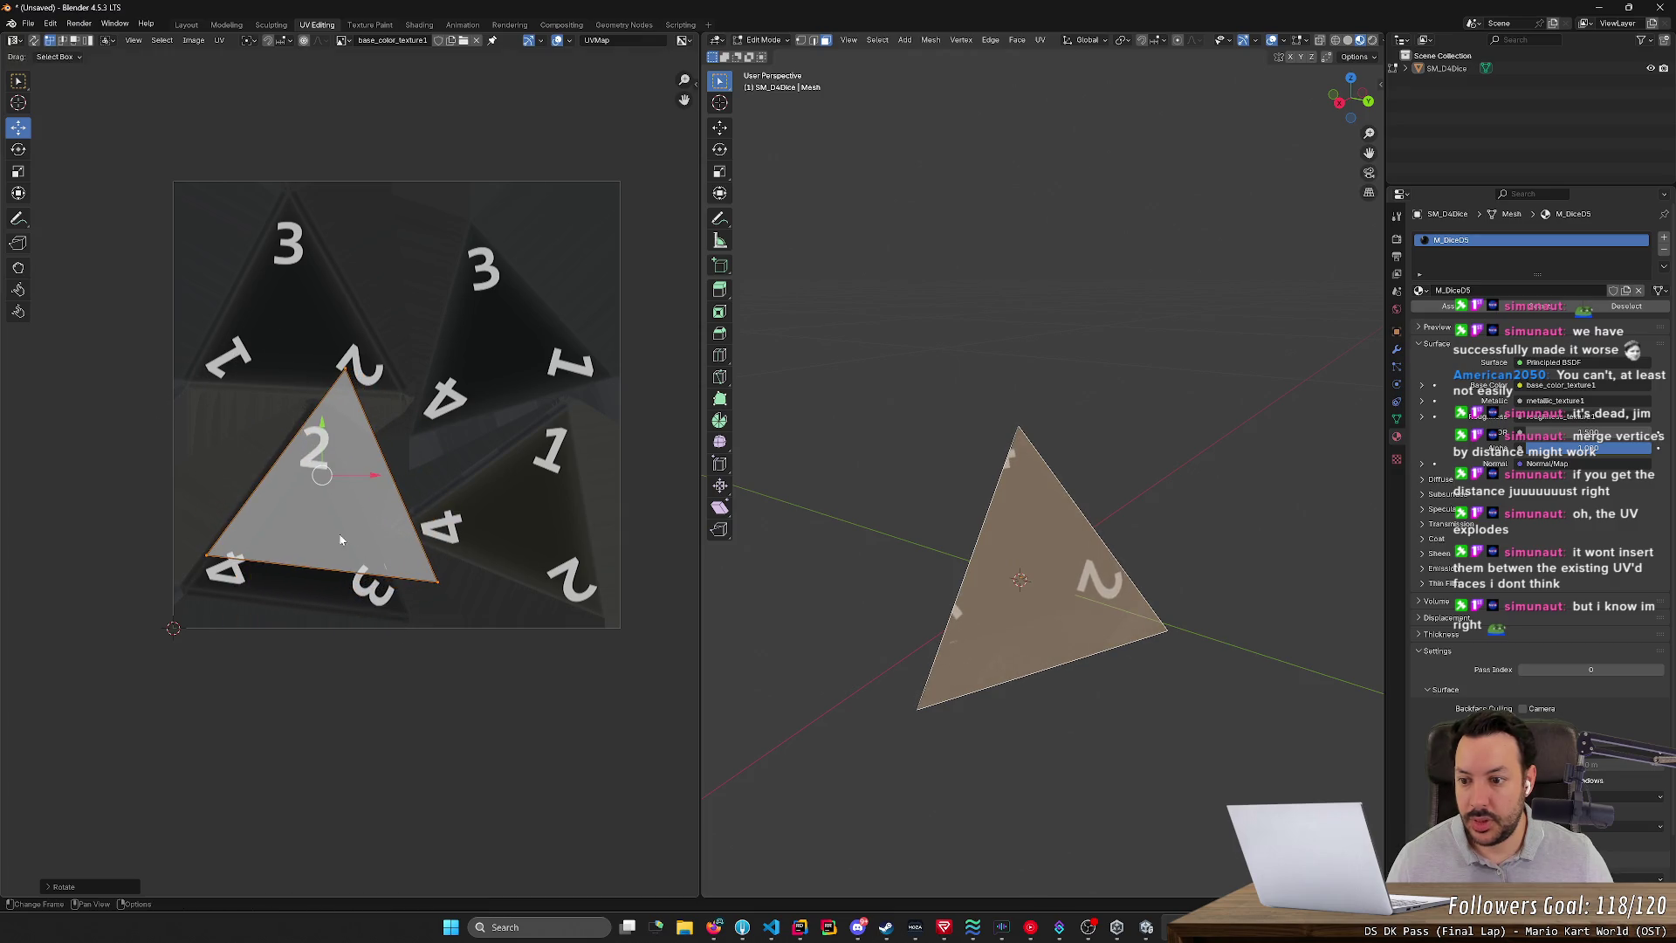
{"action": "left_click_drag", "start_coordinate": [321, 475], "coordinate": [299, 516]}
- Select the die's right-hand face and unwrap its UVs
{"action": "middle_click_drag", "start_coordinate": [768, 645], "coordinate": [827, 657]}
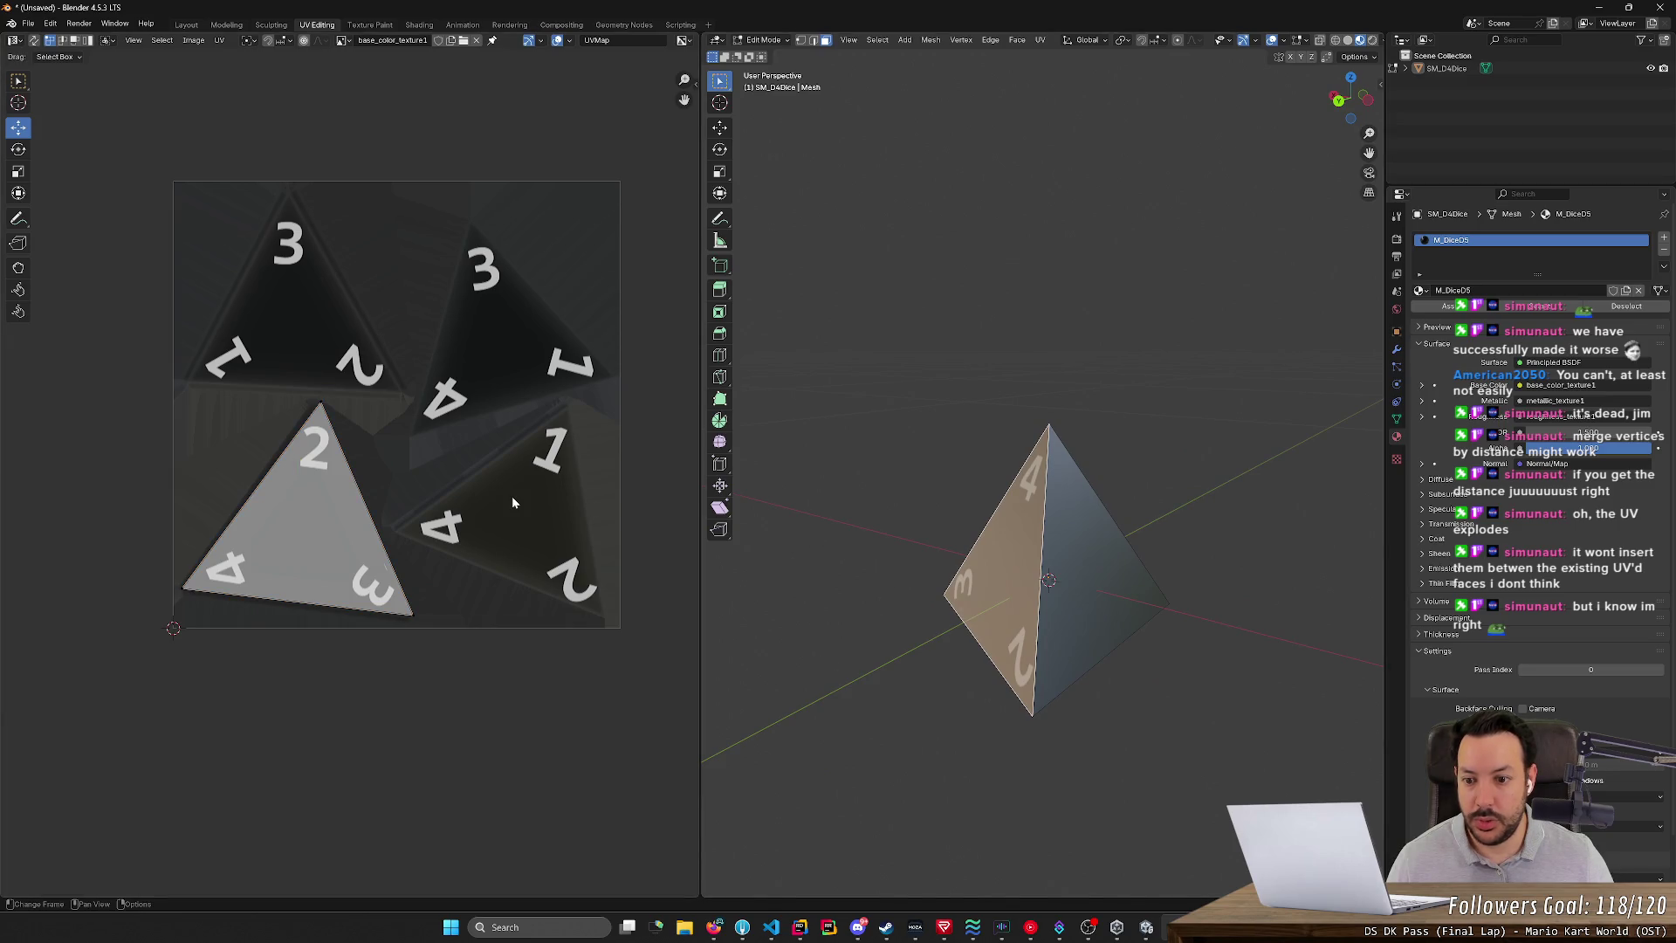
{"action": "left_click", "coordinate": [1118, 579]}
{"action": "right_click", "coordinate": [1122, 591]}
{"action": "mouse_move", "coordinate": [1120, 585]}
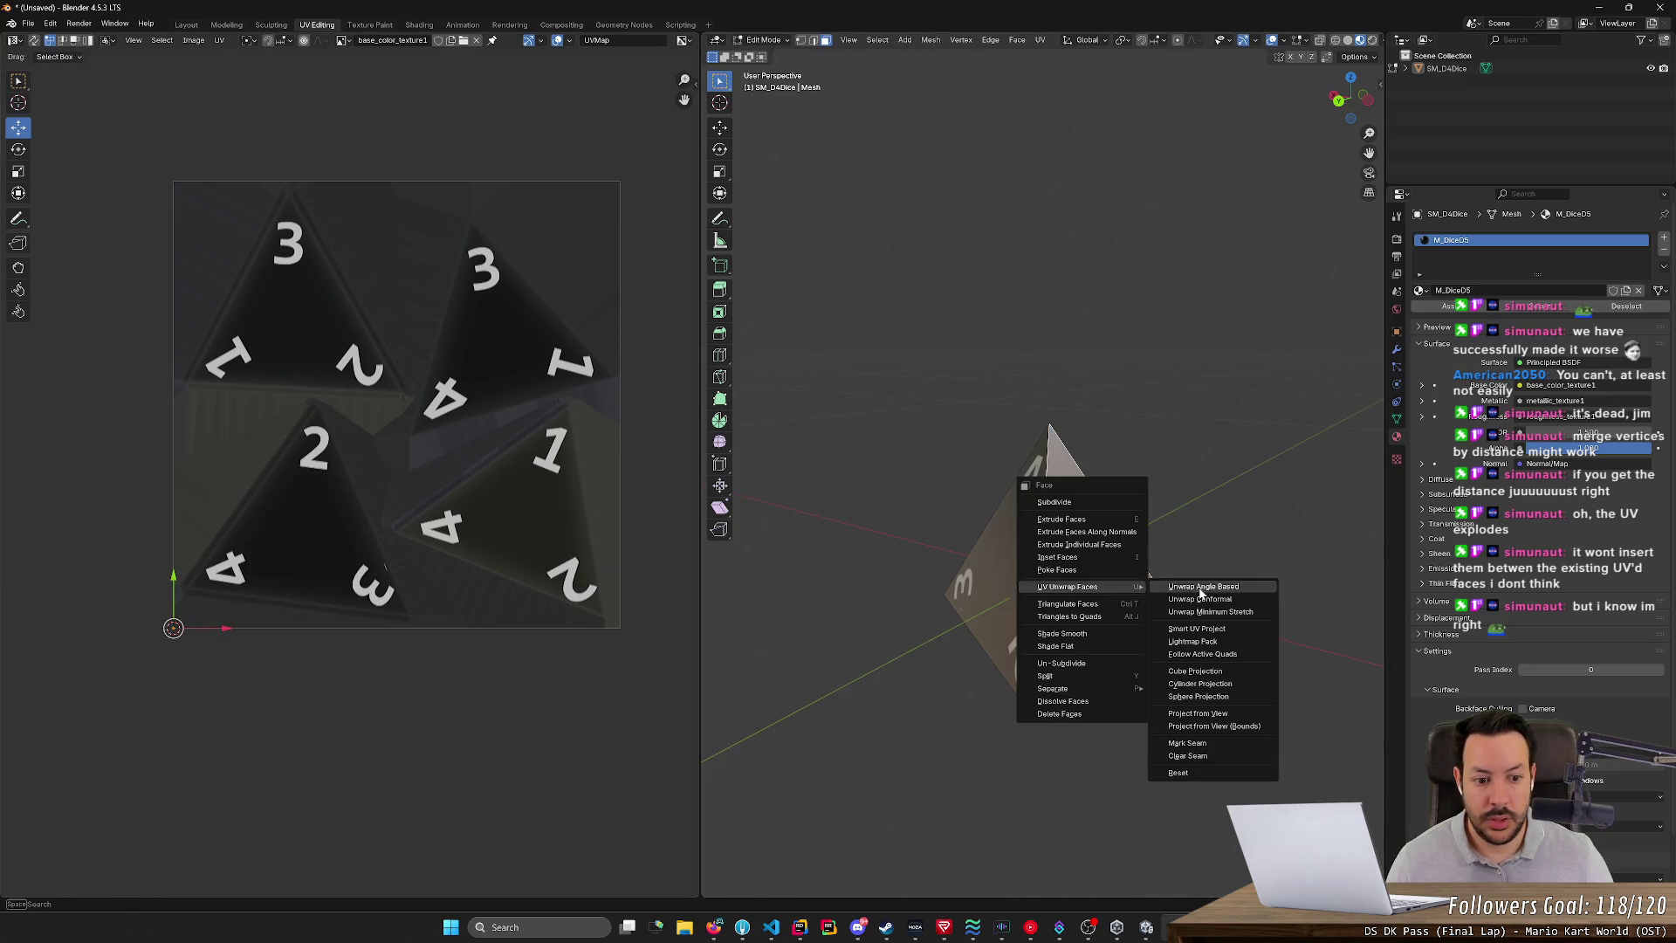
{"action": "left_click", "coordinate": [1189, 585]}
- Scale, rotate and position that UV triangle to fit the lower-right 1-4-2 triangle
{"action": "left_click", "coordinate": [442, 395]}
{"action": "key", "text": "a"}
{"action": "key", "text": "s"}
{"action": "left_click", "coordinate": [510, 237]}
{"action": "key", "text": "r"}
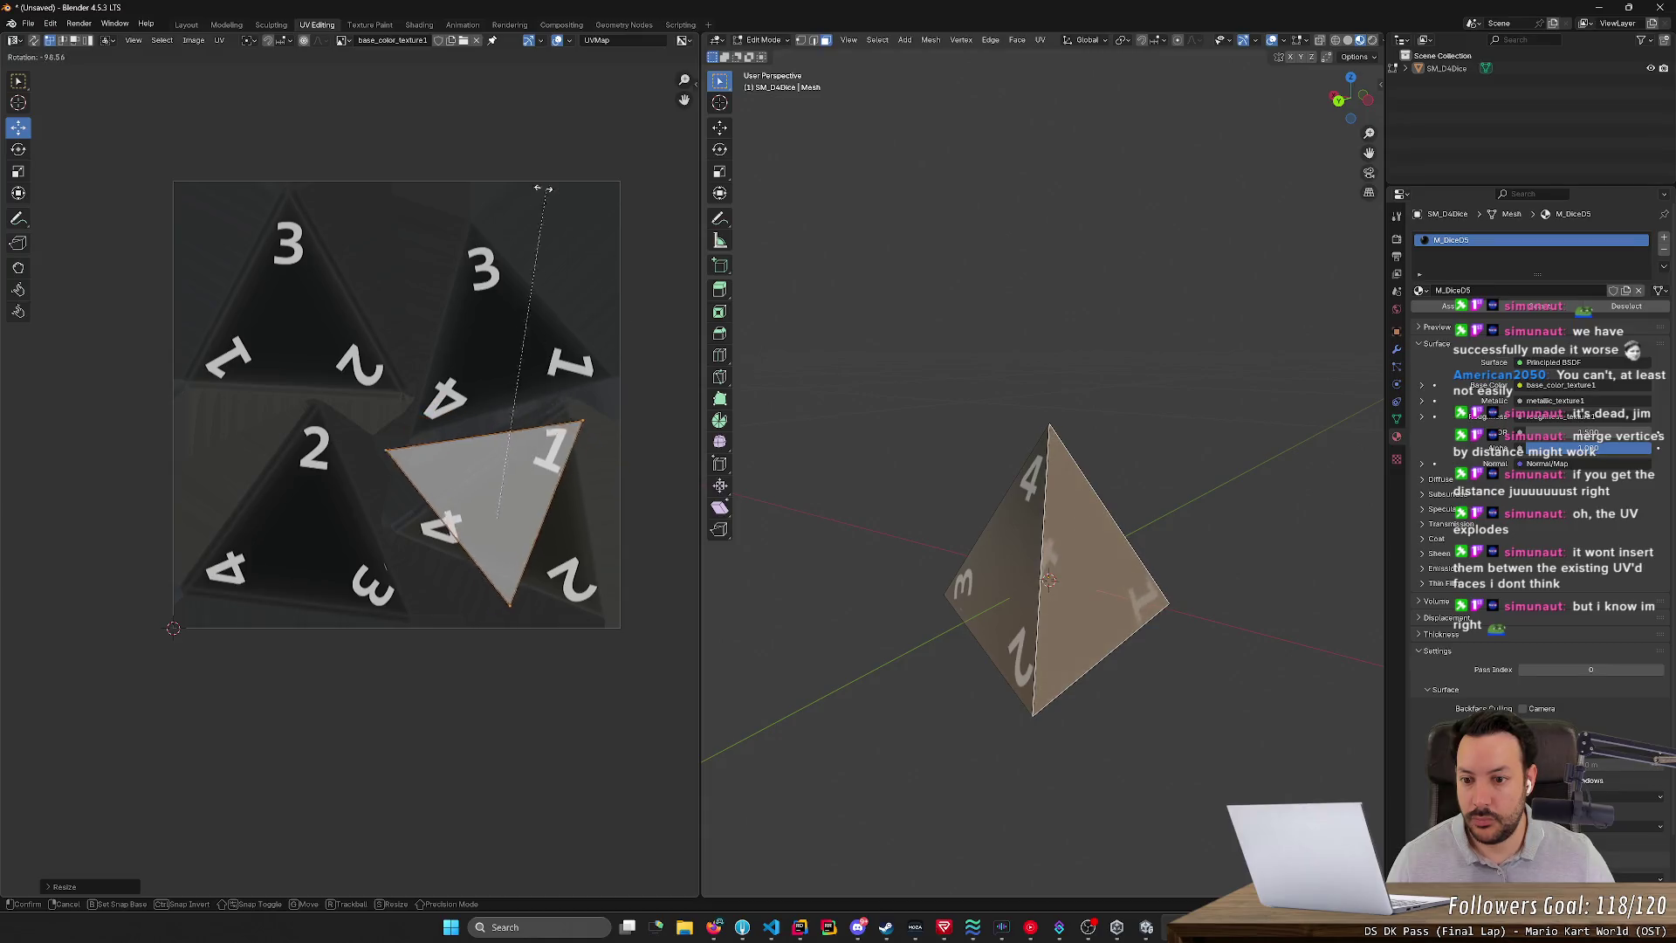
{"action": "left_click", "coordinate": [370, 212]}
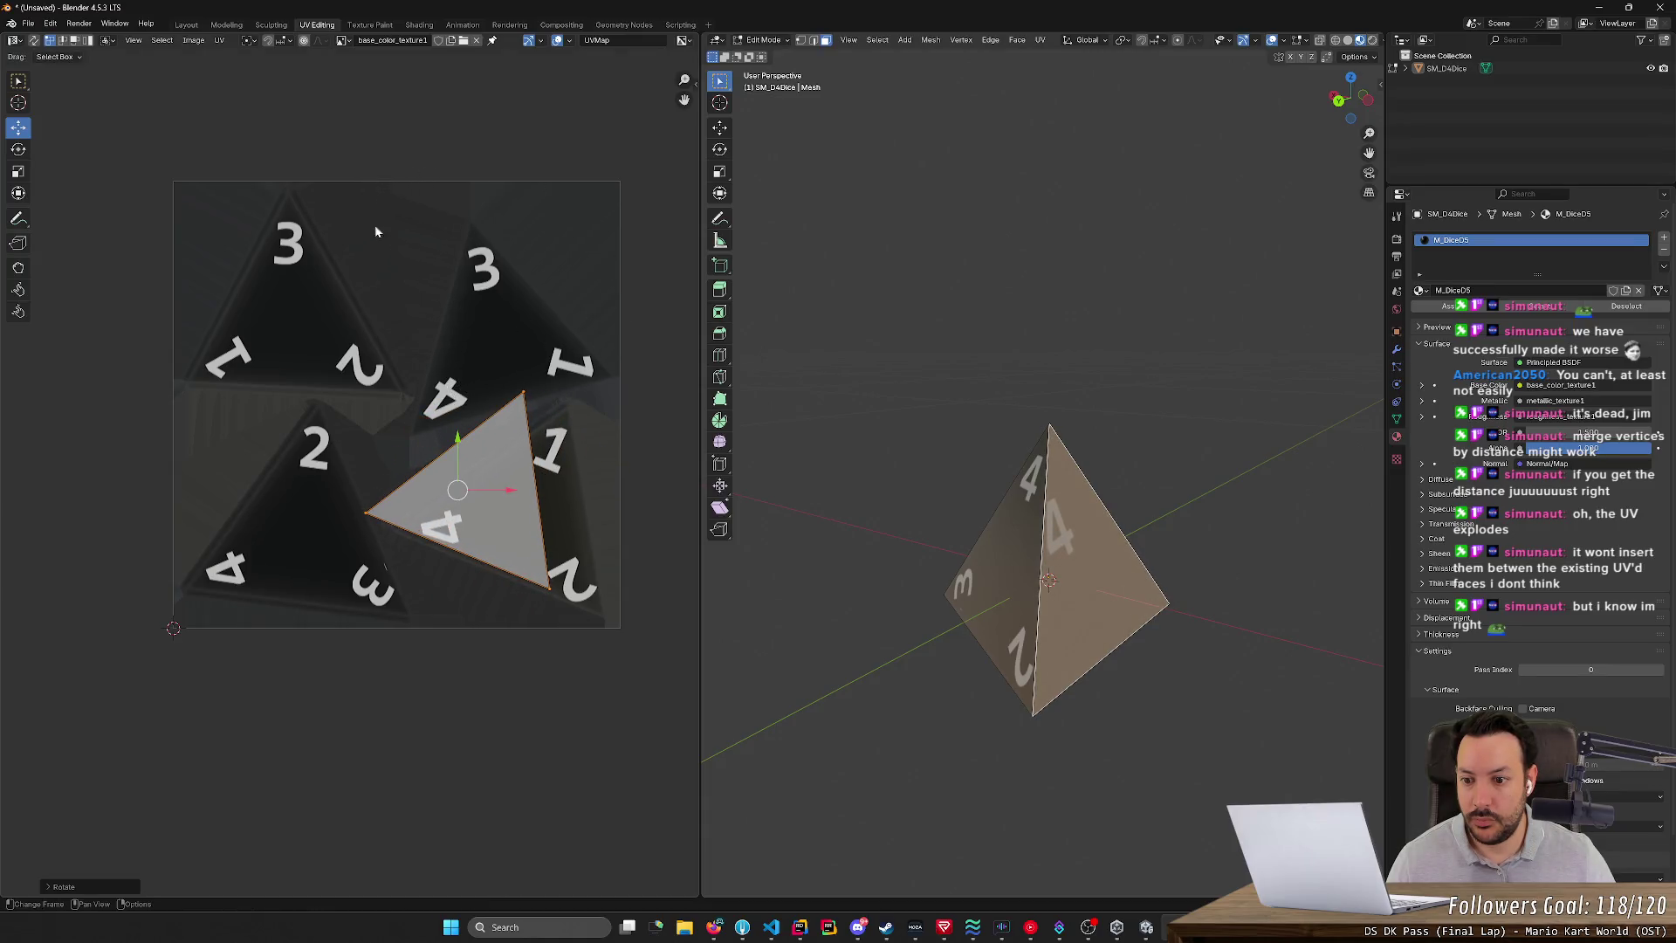
{"action": "left_click_drag", "start_coordinate": [458, 490], "coordinate": [502, 508]}
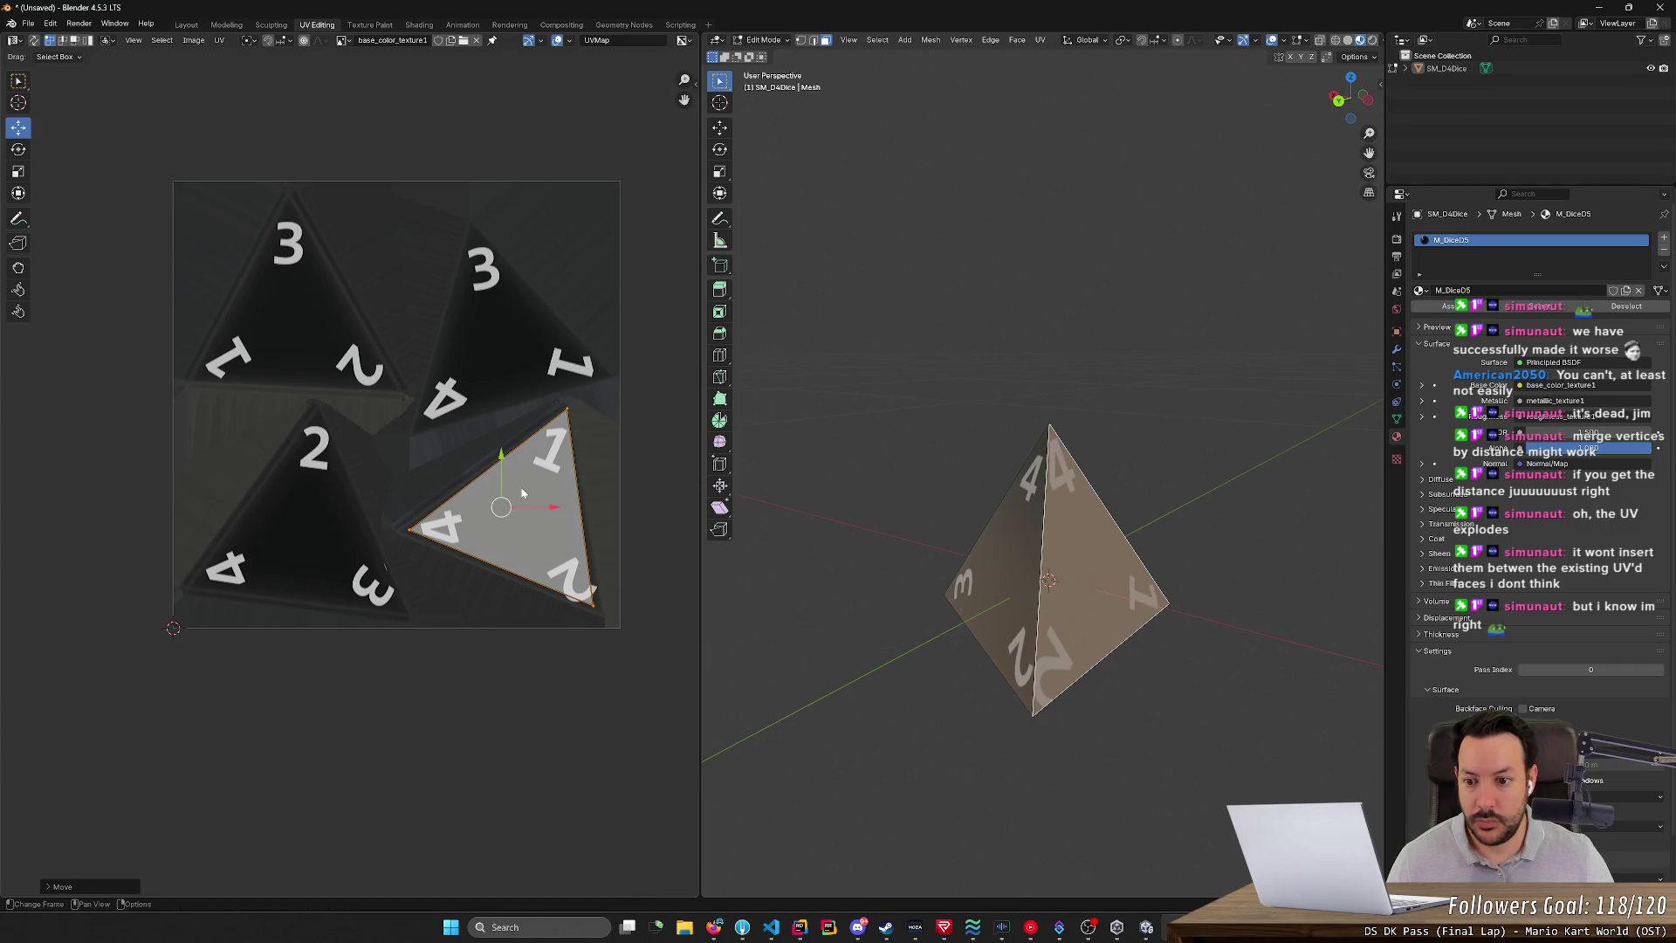
{"action": "key", "text": "s"}
{"action": "left_click", "coordinate": [515, 493]}
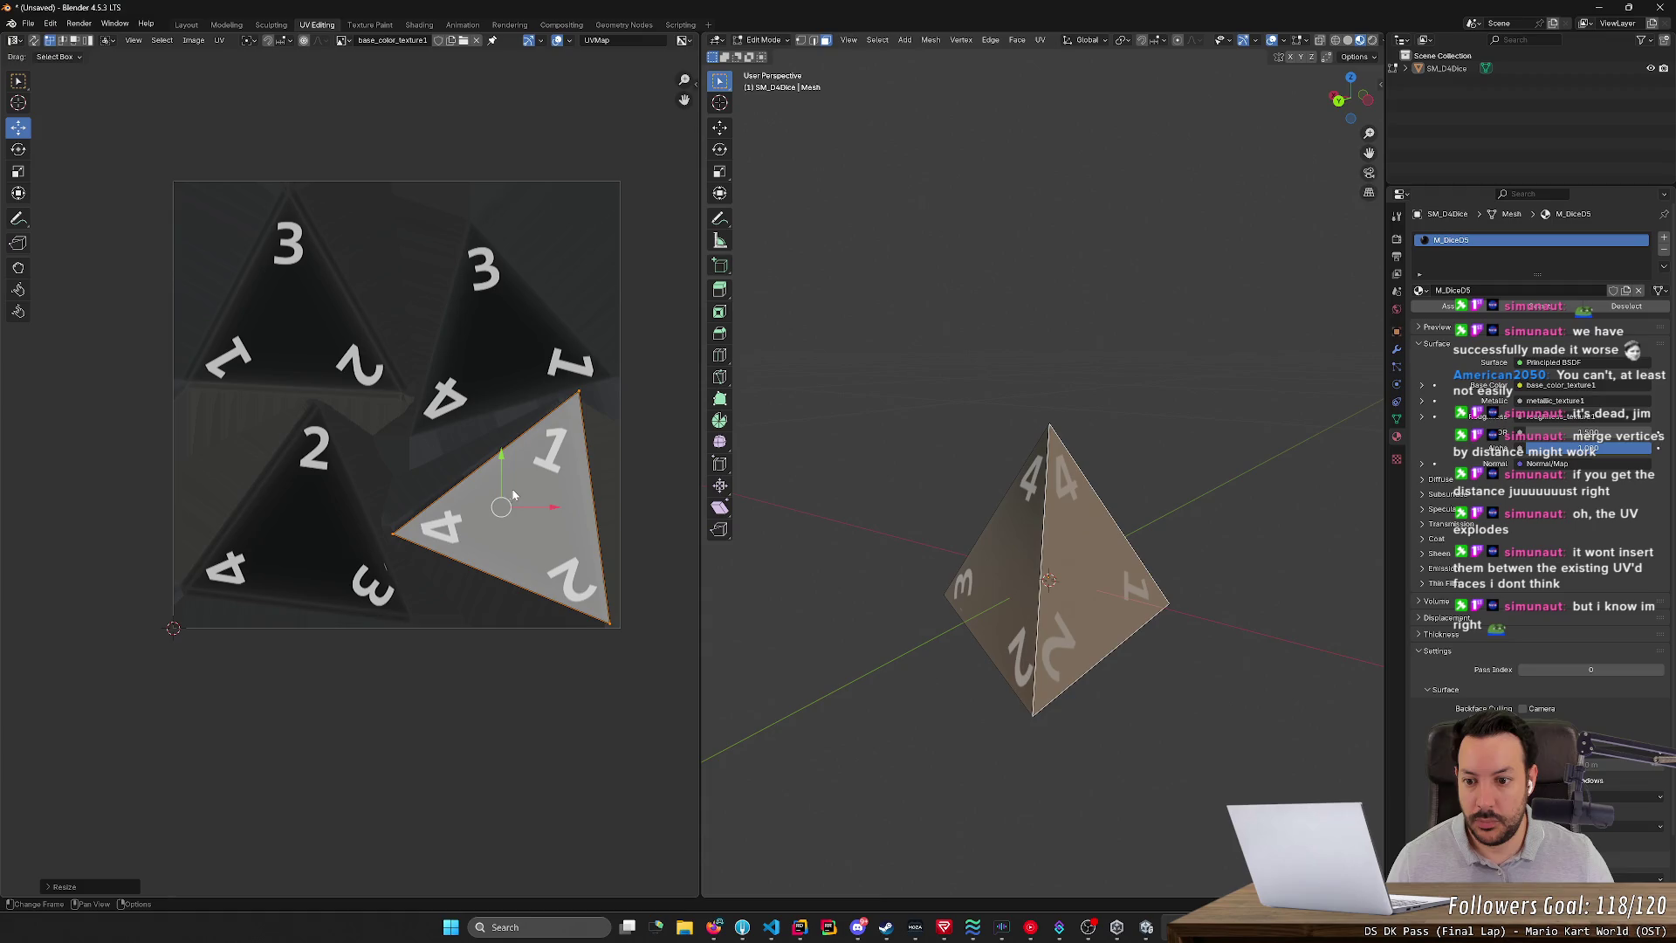
{"action": "left_click_drag", "start_coordinate": [500, 506], "coordinate": [496, 503]}
{"action": "left_click", "coordinate": [871, 578]}
- Orbit the die to view it from below and select the SM_D4Dice object
{"action": "mouse_move", "coordinate": [871, 577]}
{"action": "middle_mouse_down"}
{"action": "mouse_move", "coordinate": [931, 668]}
{"action": "mouse_move", "coordinate": [1193, 687]}
{"action": "middle_mouse_up"}
{"action": "mouse_move", "coordinate": [1208, 610]}
{"action": "middle_mouse_down"}
{"action": "mouse_move", "coordinate": [913, 628]}
{"action": "mouse_move", "coordinate": [889, 711]}
{"action": "mouse_move", "coordinate": [920, 644]}
{"action": "mouse_move", "coordinate": [1338, 613]}
{"action": "middle_mouse_up"}
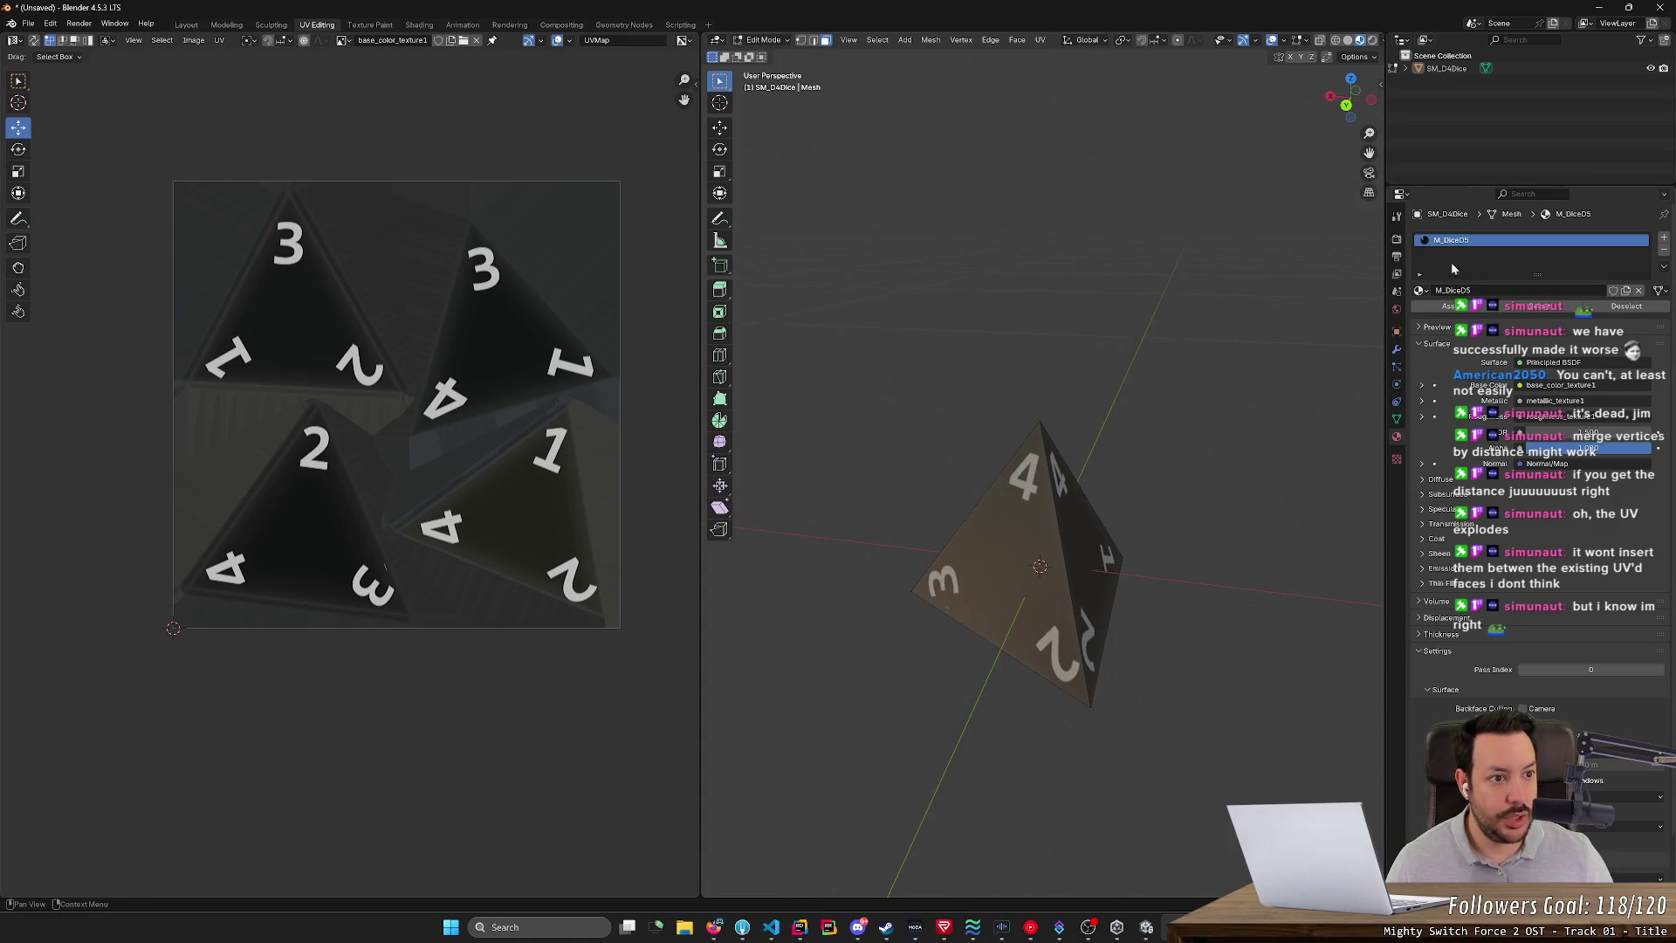
{"action": "left_click", "coordinate": [1518, 71]}
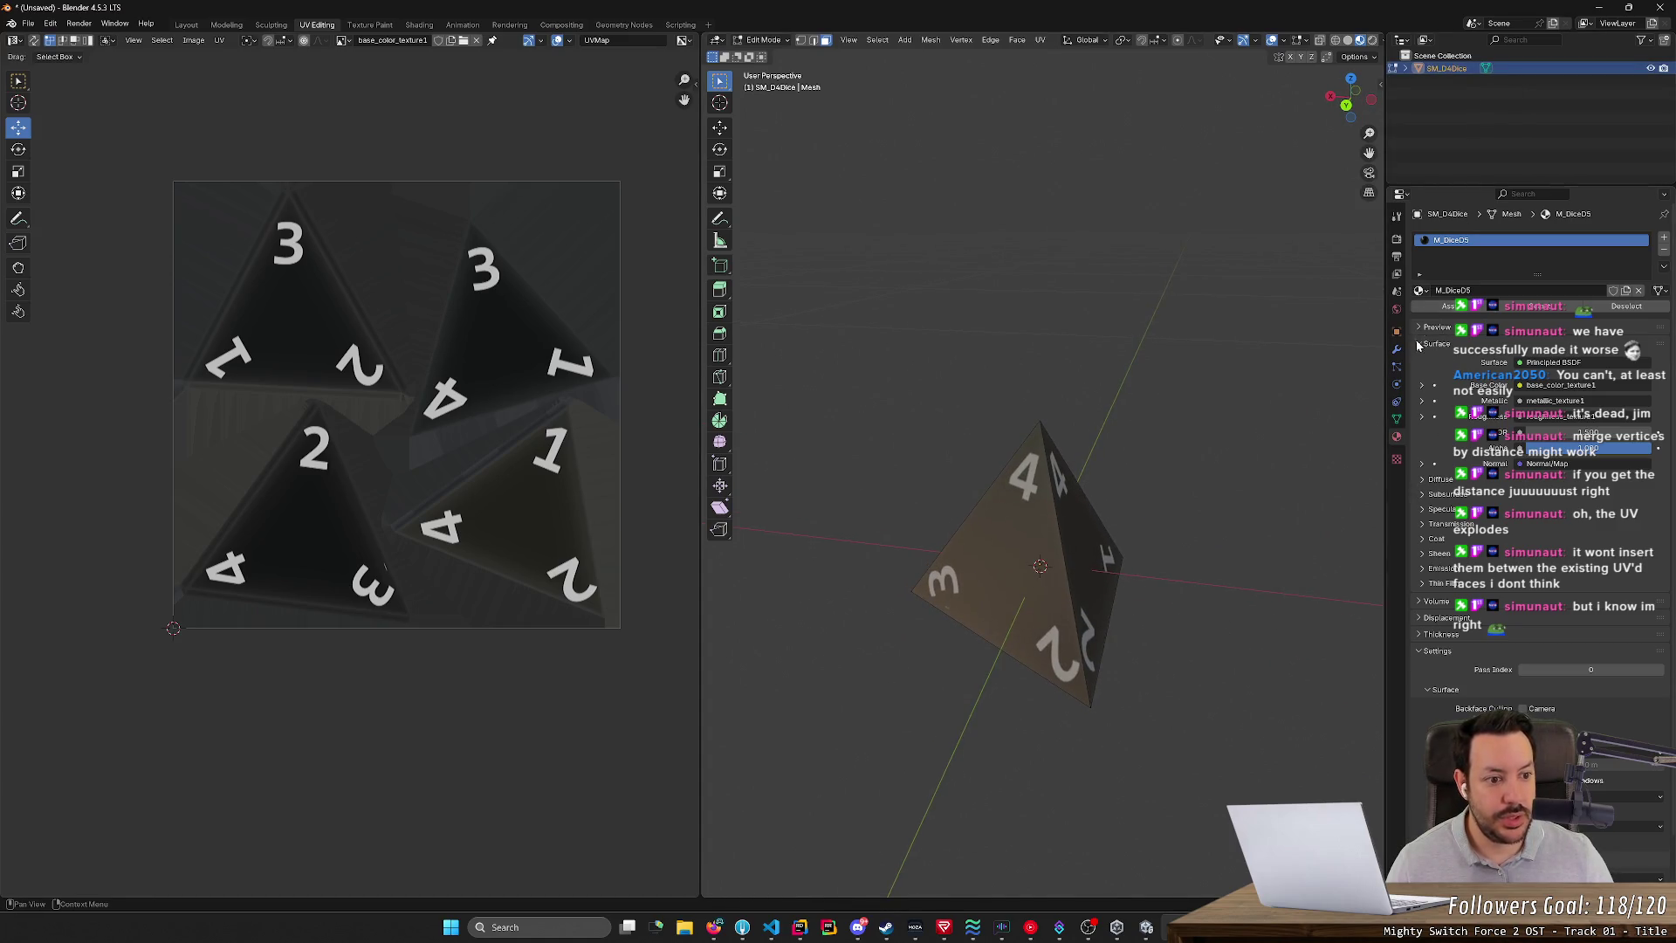
- Add a Bevel modifier to the die with Amount 0.01 m
{"action": "left_click", "coordinate": [1397, 310]}
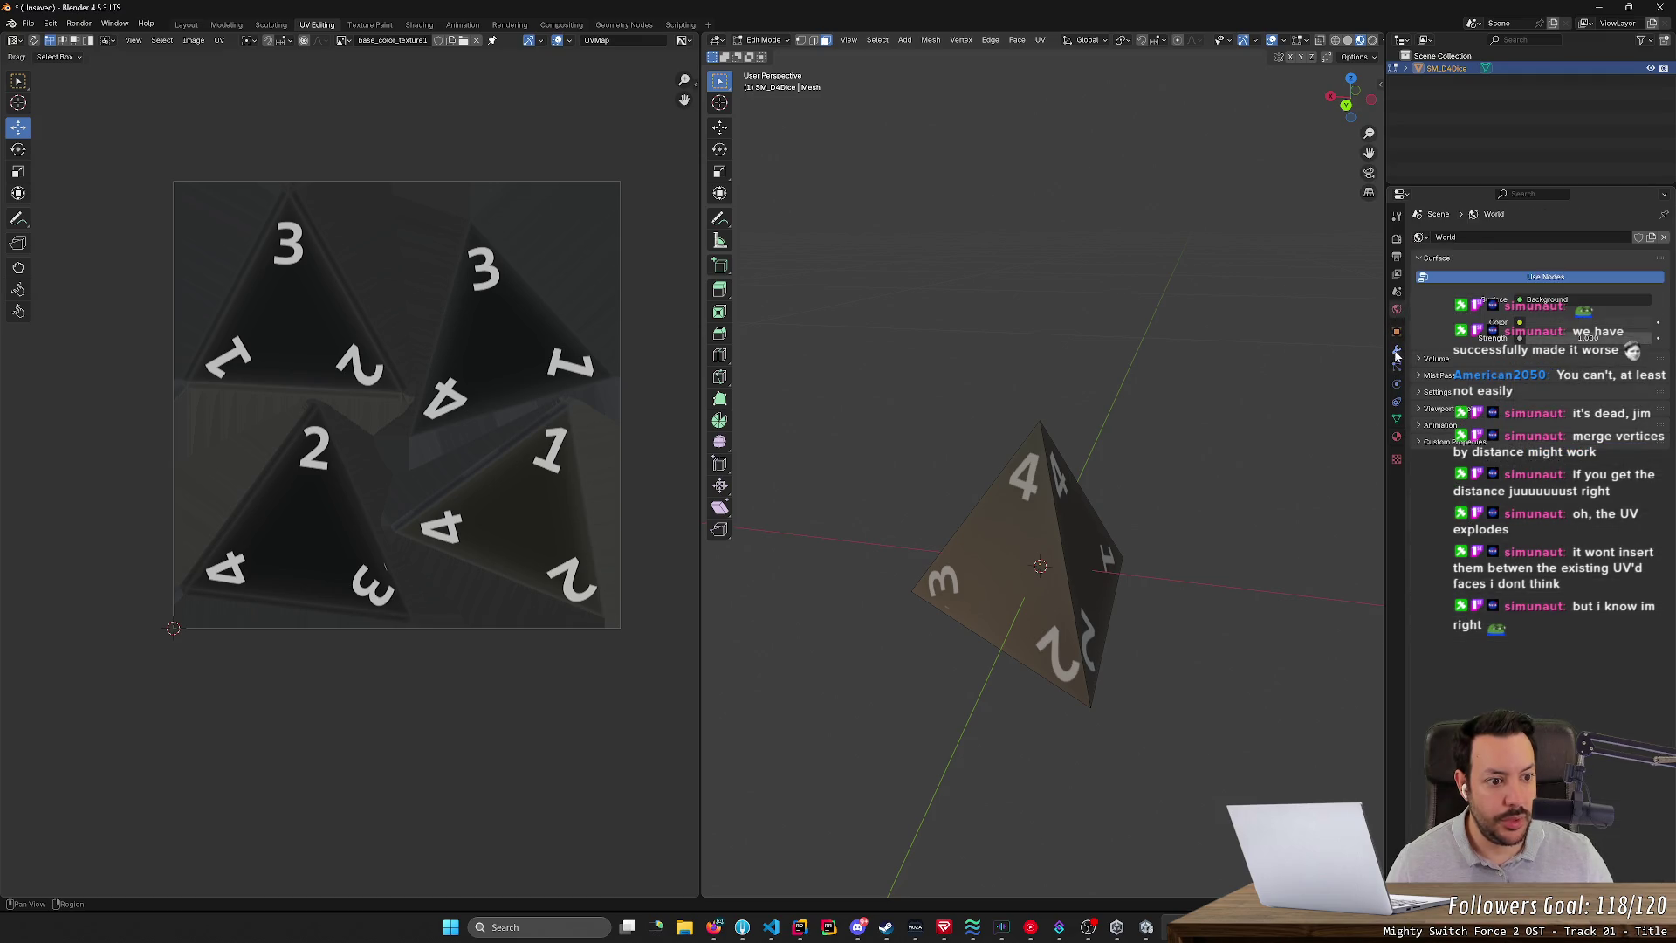
{"action": "left_click", "coordinate": [1396, 352]}
{"action": "left_click", "coordinate": [1487, 238]}
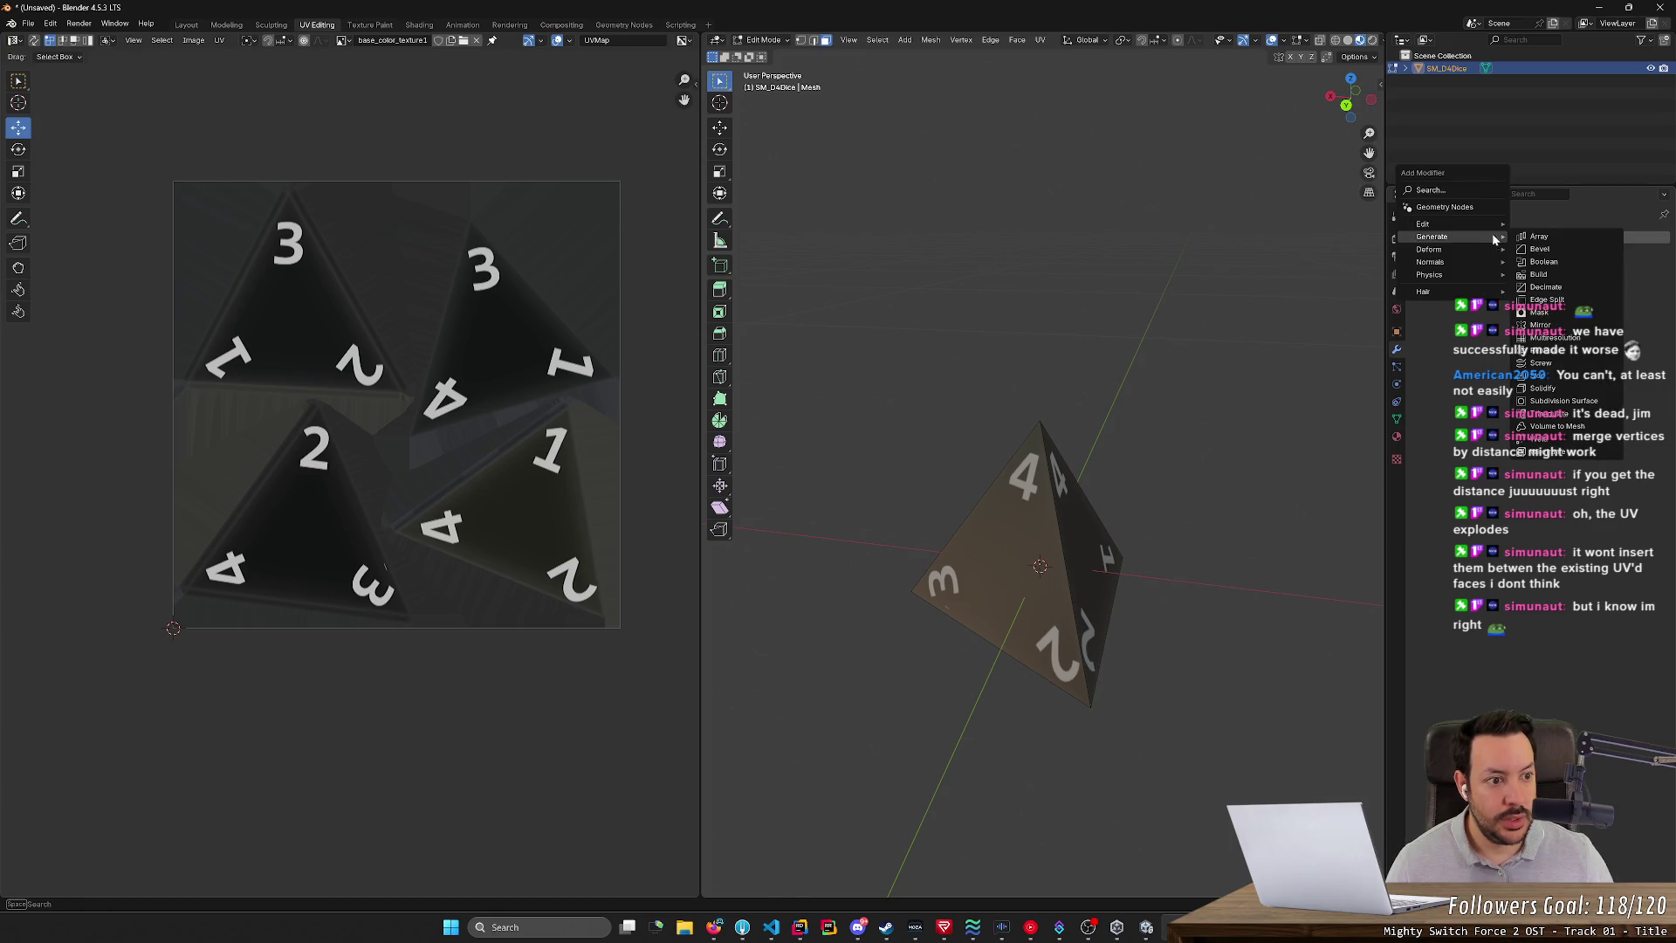
{"action": "left_click", "coordinate": [1544, 248]}
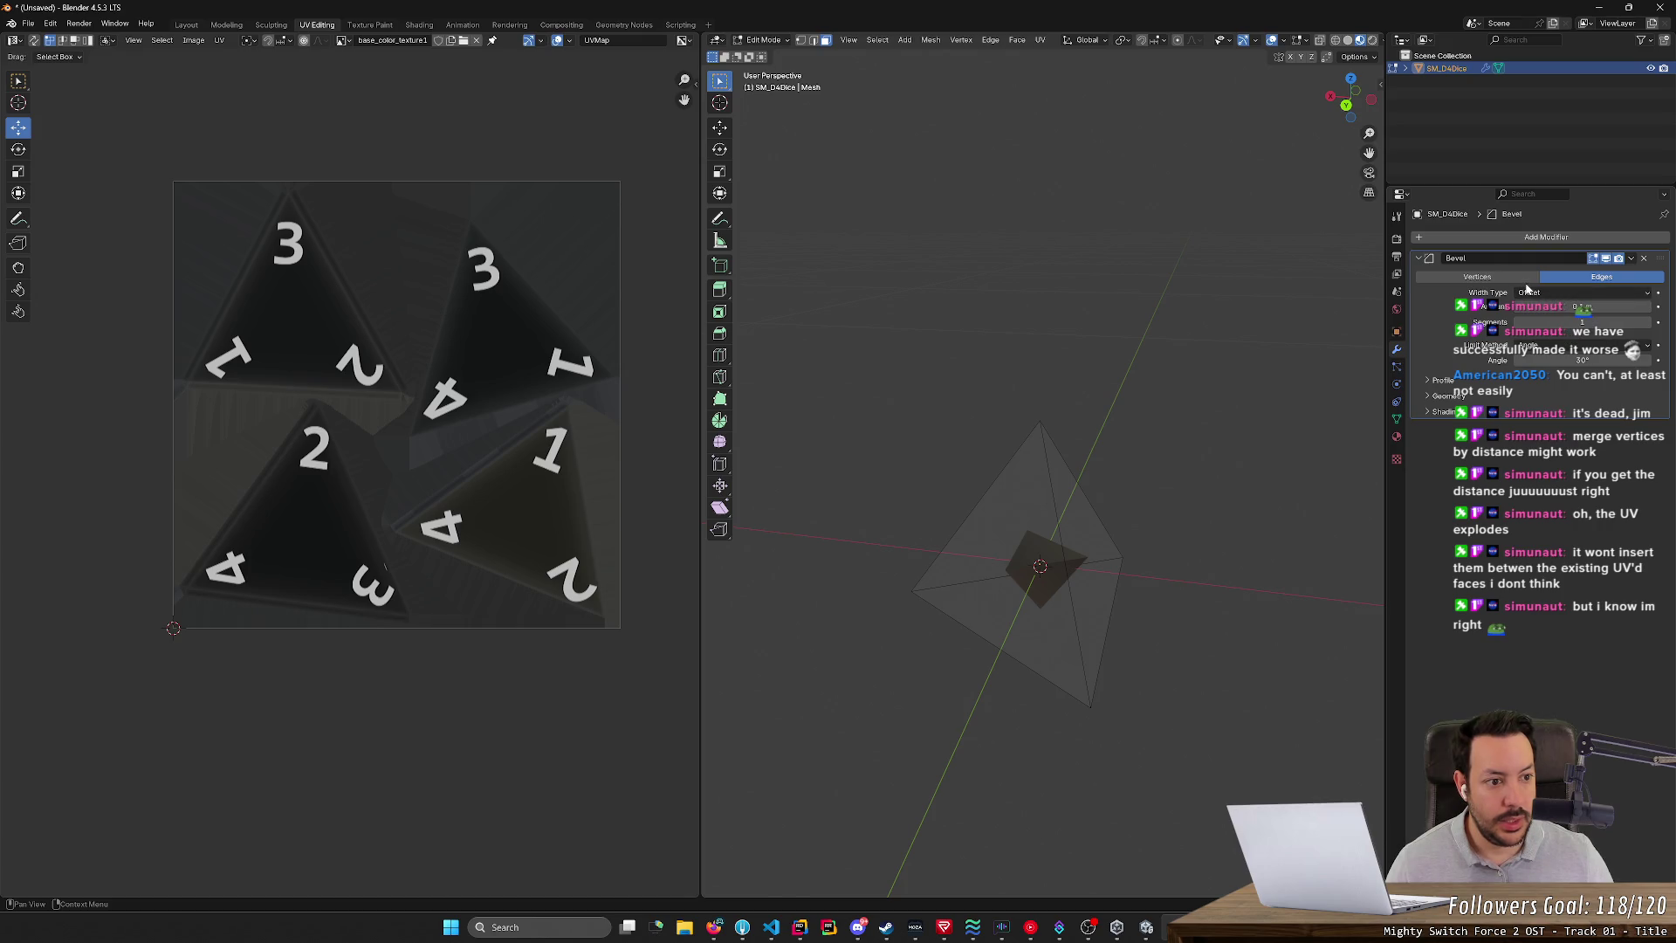
{"action": "mouse_move", "coordinate": [1582, 307]}
{"action": "left_mouse_down"}
{"action": "mouse_move", "coordinate": [1543, 306]}
{"action": "mouse_move", "coordinate": [1588, 330]}
{"action": "left_mouse_up"}
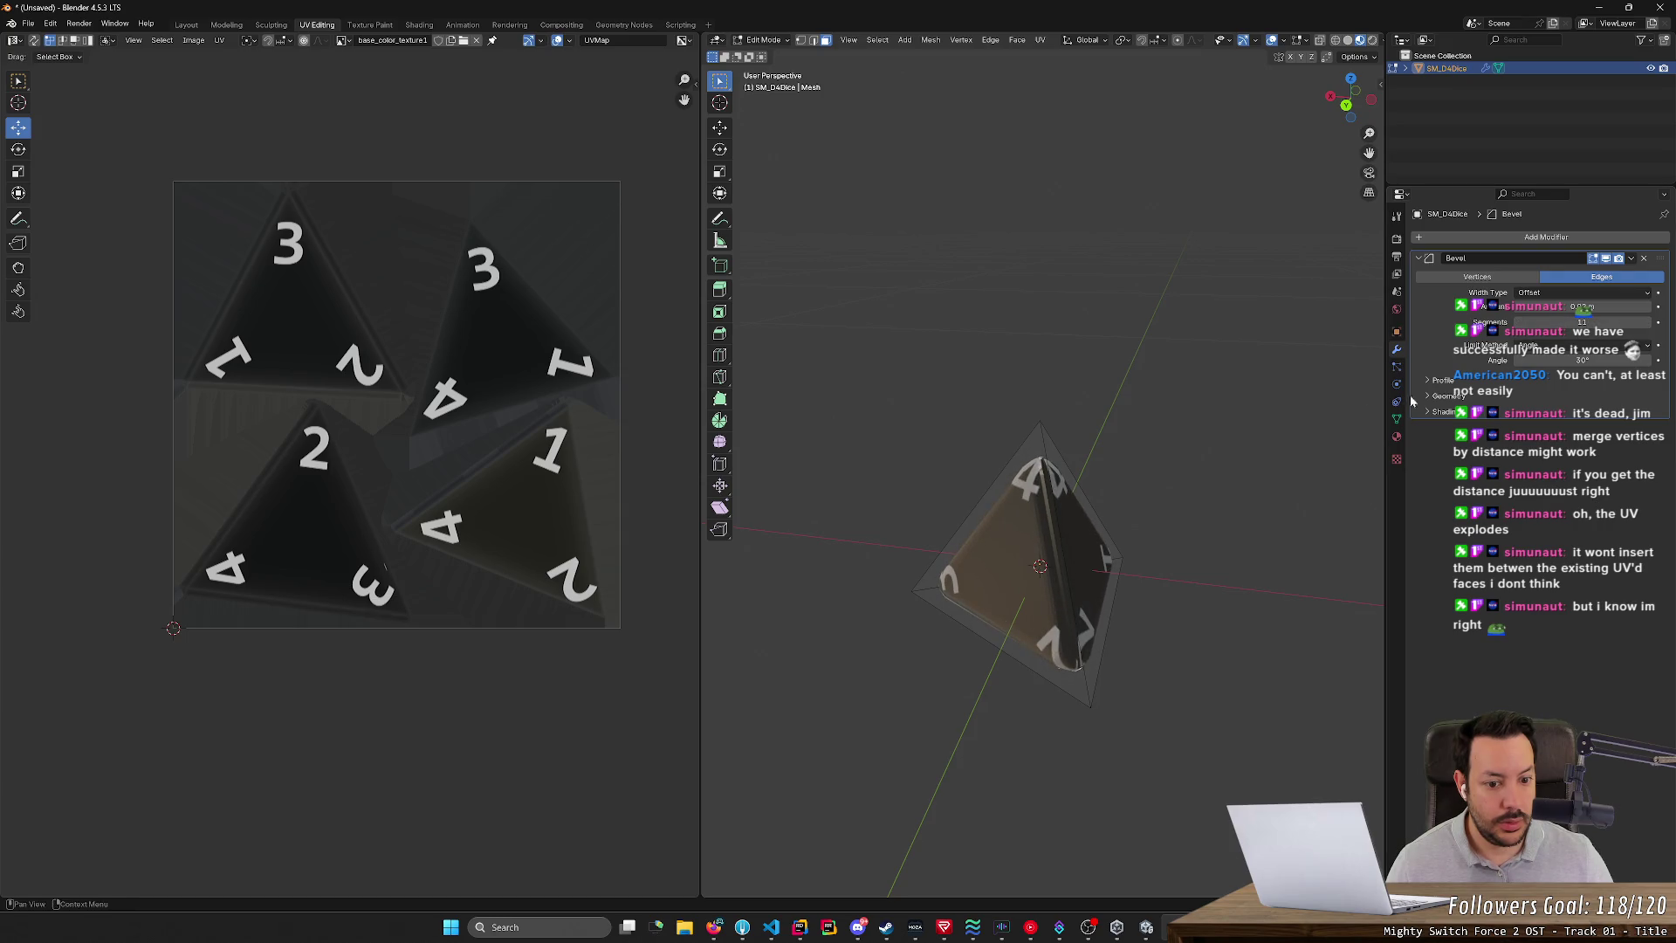
- Inspect the bevelled tip closely and set the bevel to 9 segments
{"action": "scroll", "coordinate": [1218, 445], "scroll_direction": "up", "scroll_amount": 3}
{"action": "scroll", "coordinate": [1213, 445], "scroll_direction": "up", "scroll_amount": 6}
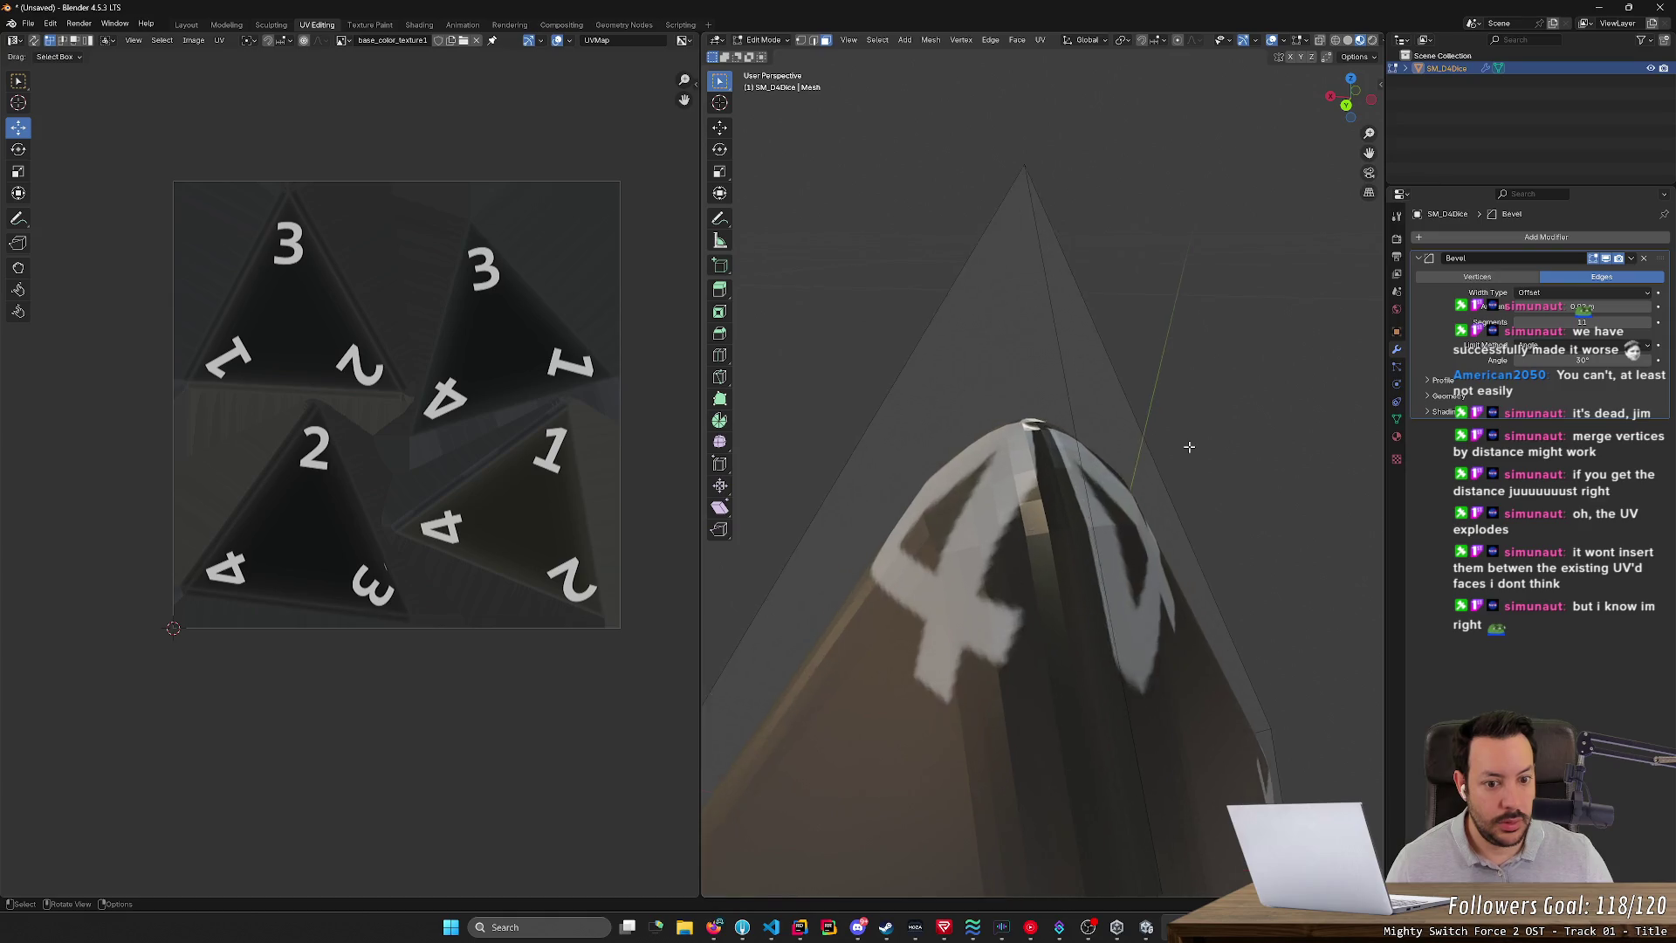
{"action": "scroll", "coordinate": [1188, 446], "scroll_direction": "up", "scroll_amount": 5}
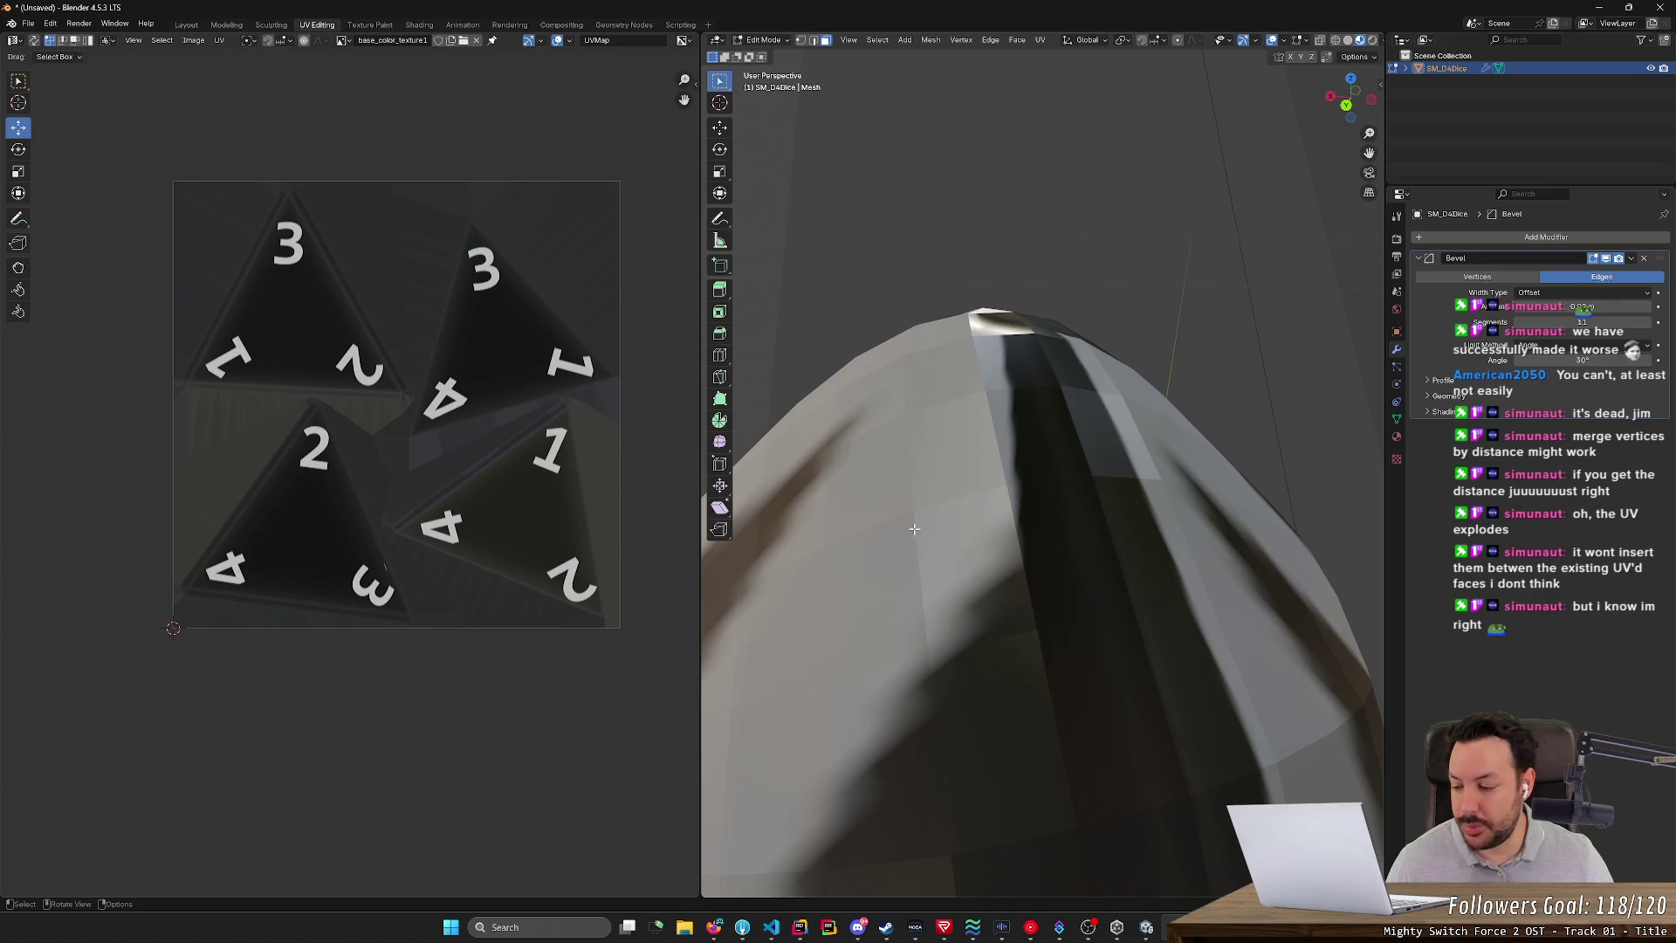
{"action": "mouse_move", "coordinate": [928, 502]}
{"action": "middle_mouse_down"}
{"action": "mouse_move", "coordinate": [1085, 561]}
{"action": "mouse_move", "coordinate": [914, 503]}
{"action": "middle_mouse_up"}
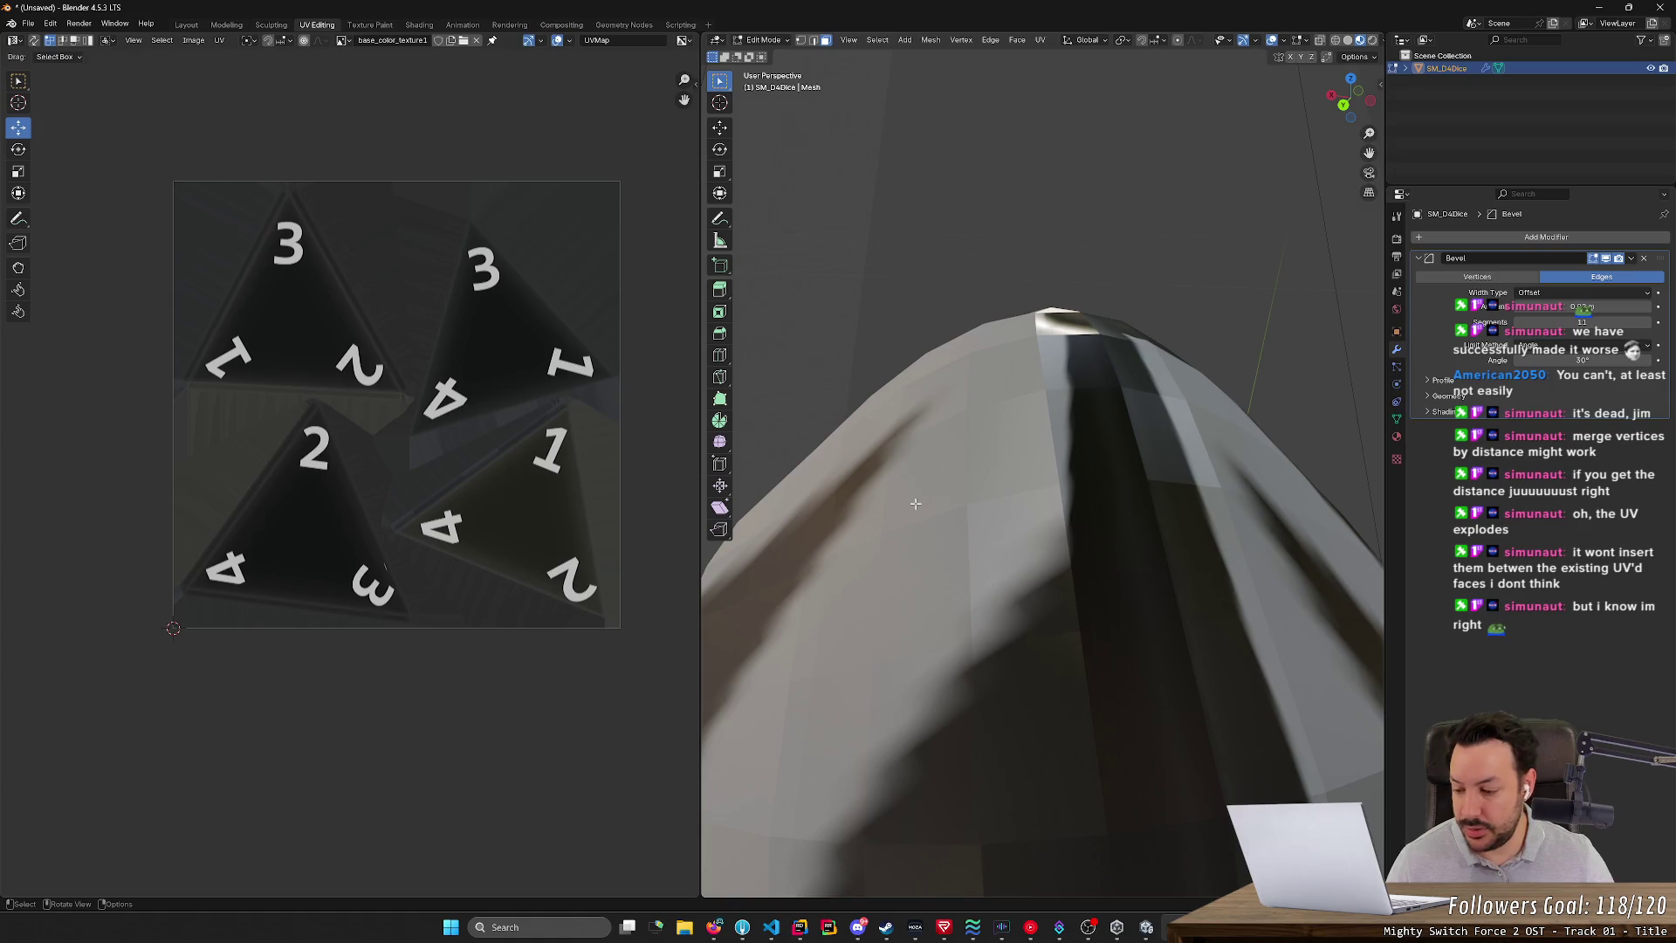
{"action": "middle_click_drag", "start_coordinate": [914, 503], "coordinate": [964, 559]}
{"action": "left_click", "coordinate": [1581, 321]}
{"action": "key", "text": "Return"}
{"action": "mouse_move", "coordinate": [1004, 568]}
{"action": "middle_mouse_down"}
{"action": "mouse_move", "coordinate": [1002, 643]}
{"action": "mouse_move", "coordinate": [1123, 512]}
{"action": "mouse_move", "coordinate": [1060, 589]}
{"action": "mouse_move", "coordinate": [1227, 615]}
{"action": "mouse_move", "coordinate": [1171, 641]}
{"action": "middle_mouse_up"}
- Look over the bevelled die, then delete the Bevel modifier
{"action": "scroll", "coordinate": [1060, 589], "scroll_direction": "down", "scroll_amount": 5}
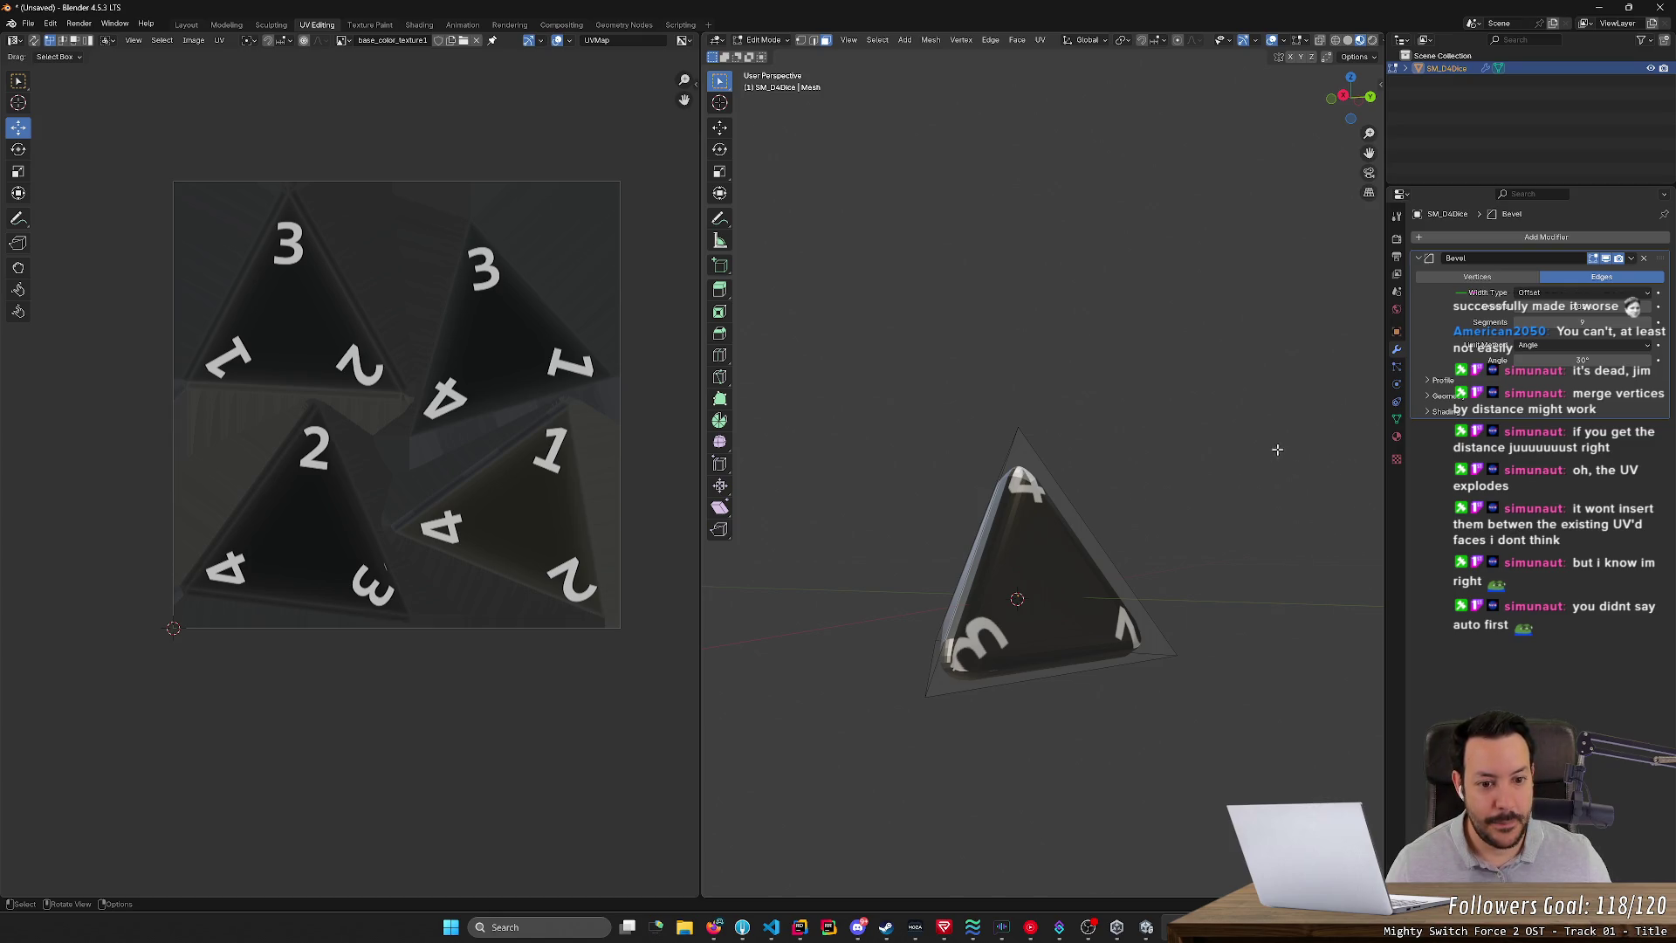
{"action": "middle_click_drag", "start_coordinate": [1235, 451], "coordinate": [1155, 495]}
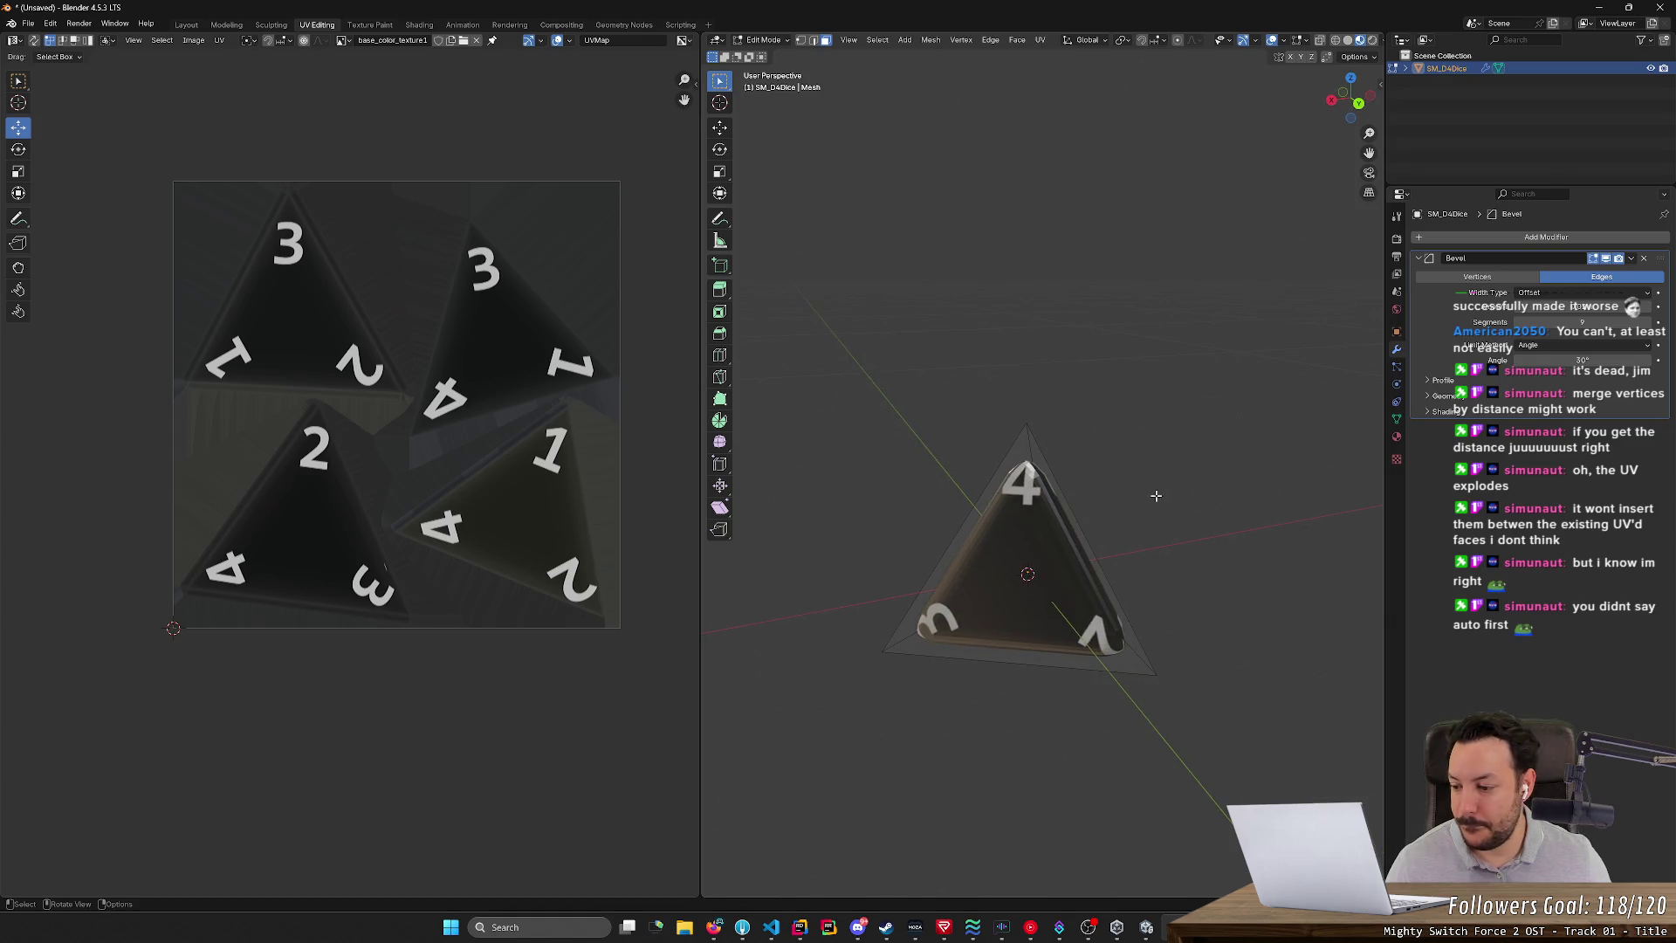
{"action": "scroll", "coordinate": [1155, 494], "scroll_direction": "up", "scroll_amount": 4}
{"action": "mouse_move", "coordinate": [1156, 494]}
{"action": "middle_mouse_down"}
{"action": "mouse_move", "coordinate": [1060, 559]}
{"action": "mouse_move", "coordinate": [886, 555]}
{"action": "mouse_move", "coordinate": [1043, 551]}
{"action": "middle_mouse_up"}
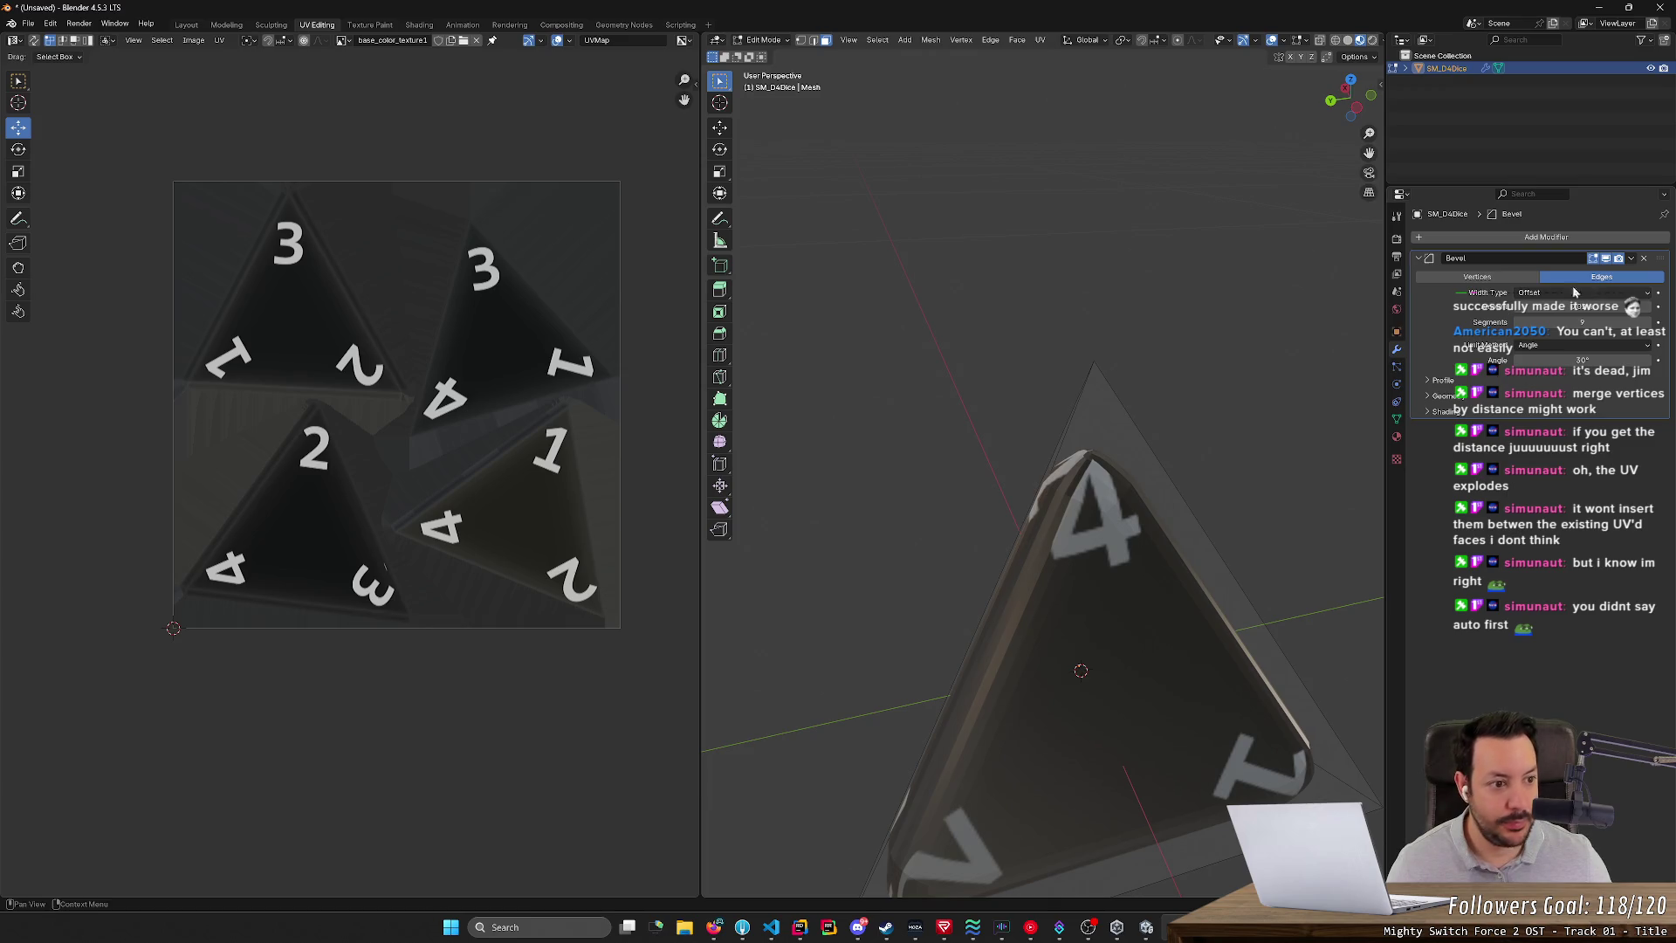
{"action": "left_click", "coordinate": [1643, 262]}
{"action": "mouse_move", "coordinate": [1135, 489]}
{"action": "middle_mouse_down"}
{"action": "mouse_move", "coordinate": [1182, 532]}
{"action": "mouse_move", "coordinate": [1088, 532]}
{"action": "middle_mouse_up"}
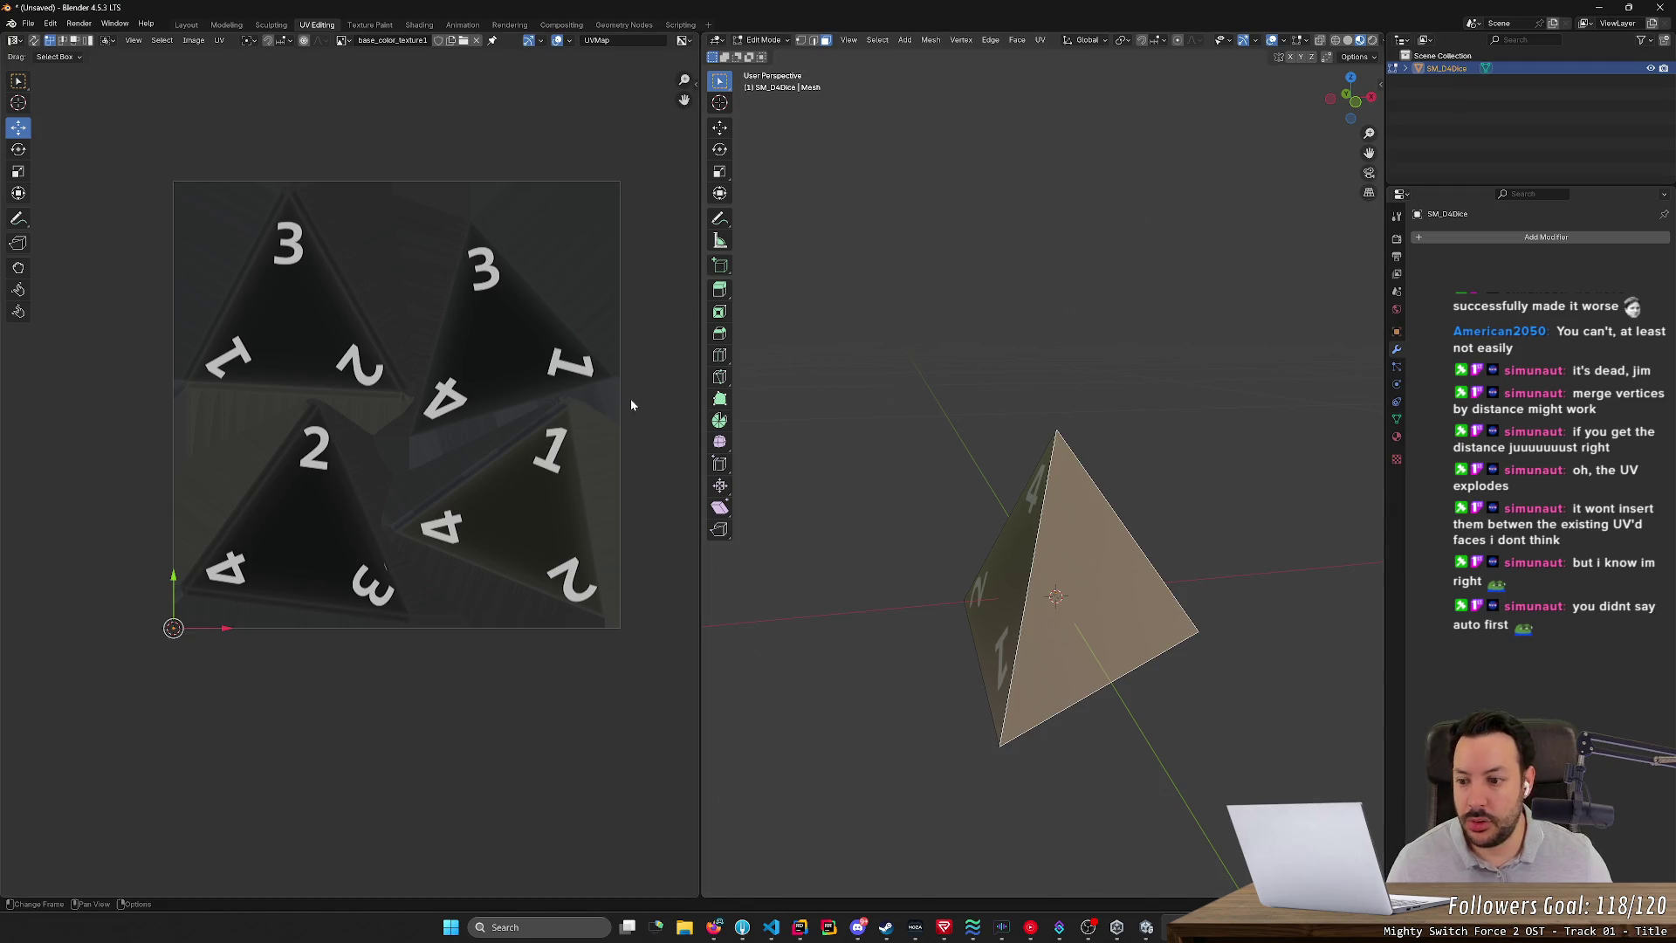
- Unwrap the die face showing 4, 1 and 3 angle-based
{"action": "mouse_move", "coordinate": [725, 524]}
{"action": "middle_mouse_down"}
{"action": "mouse_move", "coordinate": [742, 515]}
{"action": "mouse_move", "coordinate": [718, 494]}
{"action": "mouse_move", "coordinate": [856, 501]}
{"action": "mouse_move", "coordinate": [873, 548]}
{"action": "middle_mouse_up"}
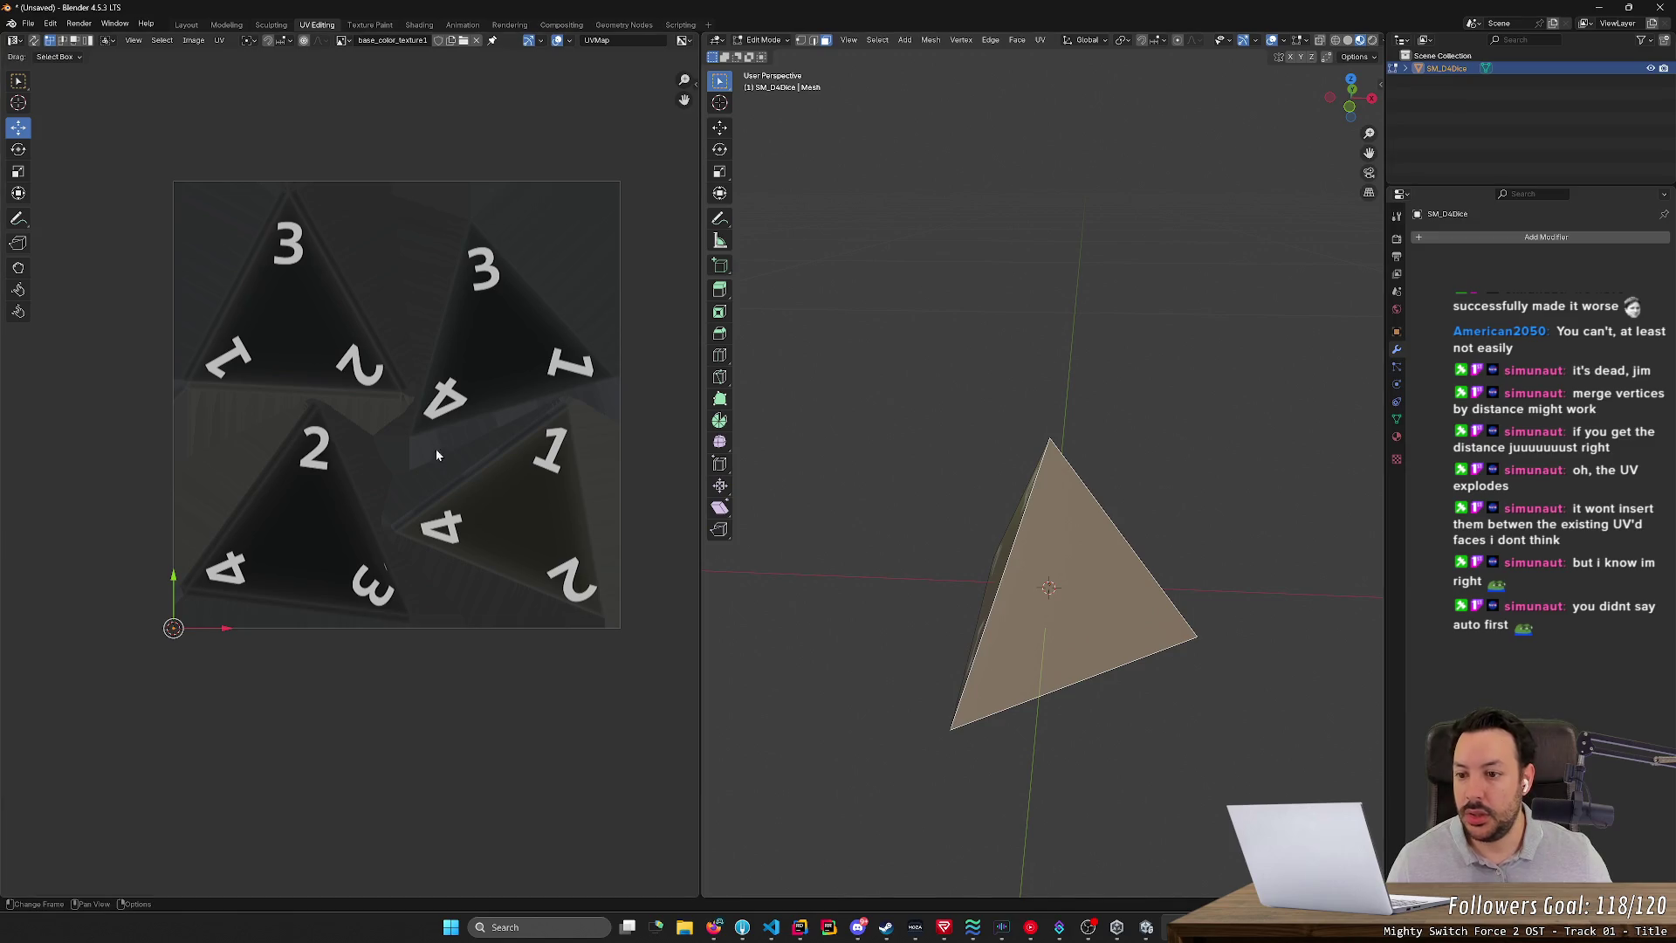
{"action": "right_click", "coordinate": [1098, 595]}
{"action": "mouse_move", "coordinate": [1098, 681]}
{"action": "left_click", "coordinate": [1172, 682]}
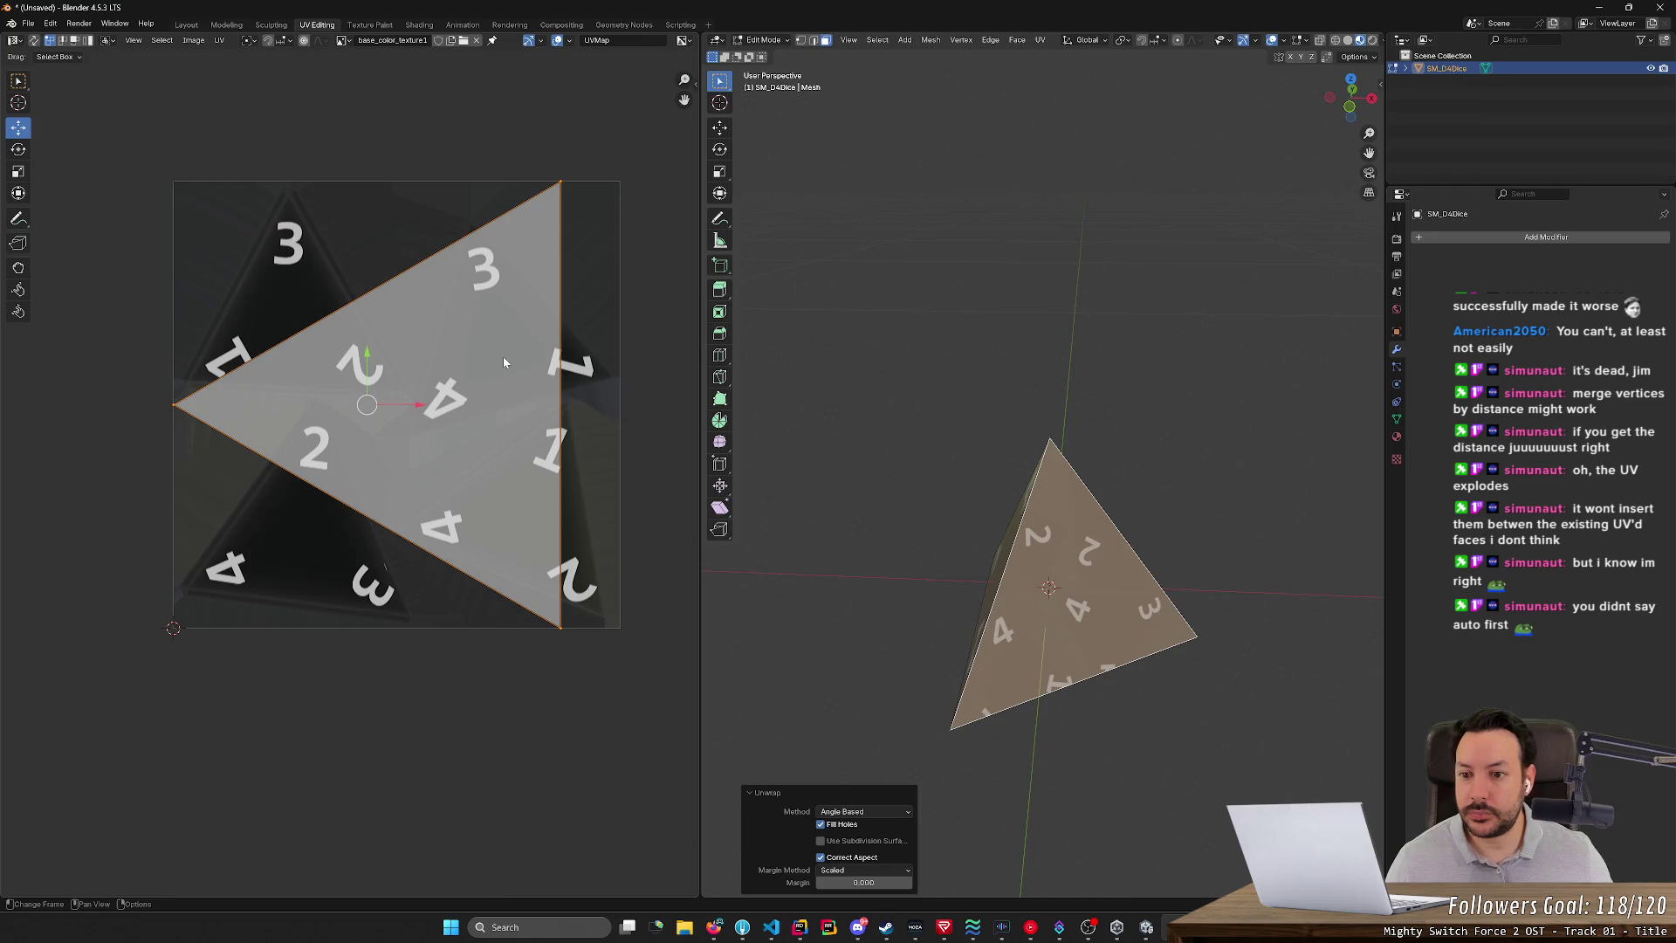
- Scale down and rotate its UV triangle, then move it up-right over the numbers
{"action": "key", "text": "s"}
{"action": "left_click", "coordinate": [462, 400]}
{"action": "key", "text": "r"}
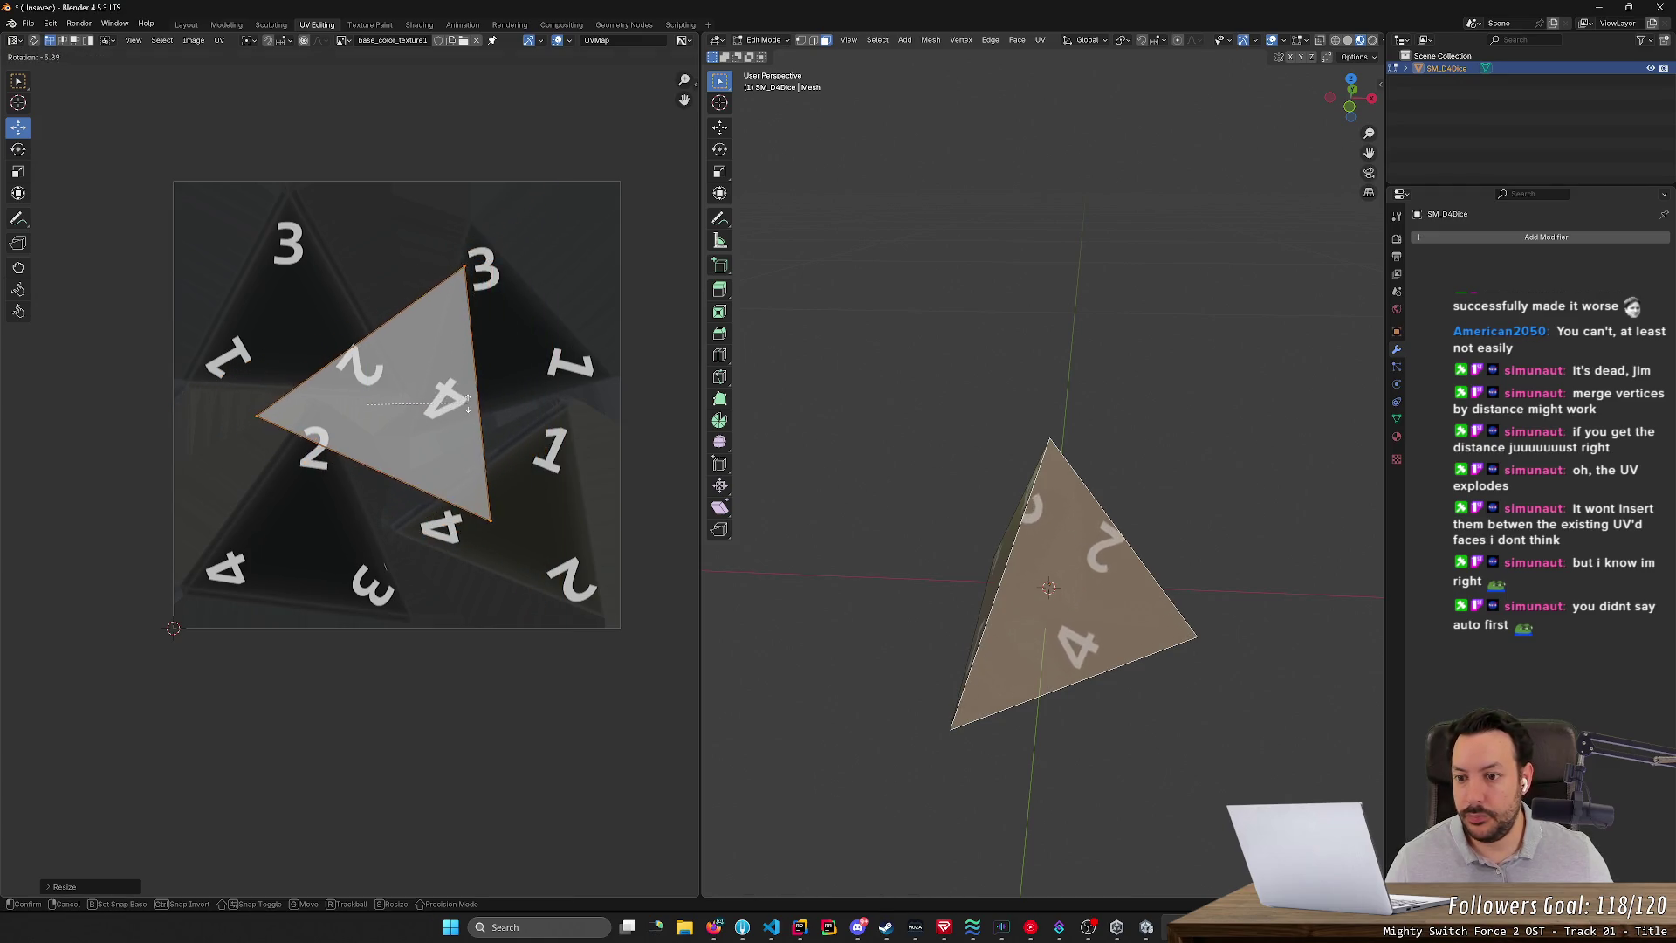
{"action": "left_click", "coordinate": [452, 310]}
{"action": "left_click_drag", "start_coordinate": [416, 363], "coordinate": [514, 327]}
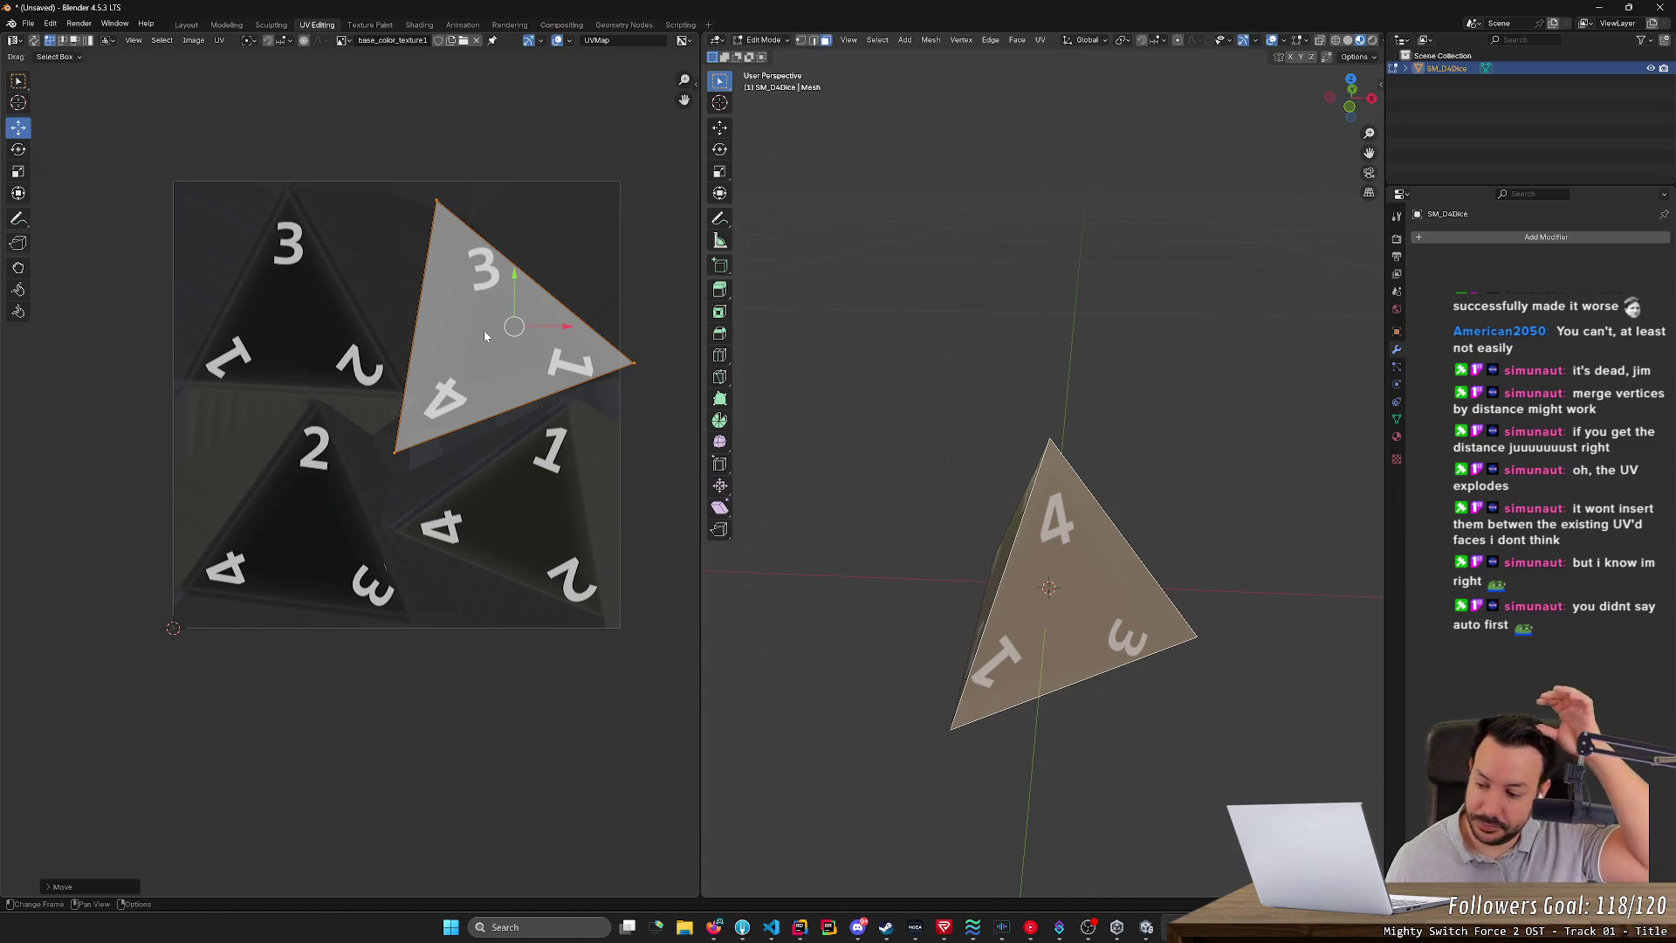
- Rescale, rotate and nudge the UV triangle to fit the upper-right 3-1-4 triangle
{"action": "key", "text": "s"}
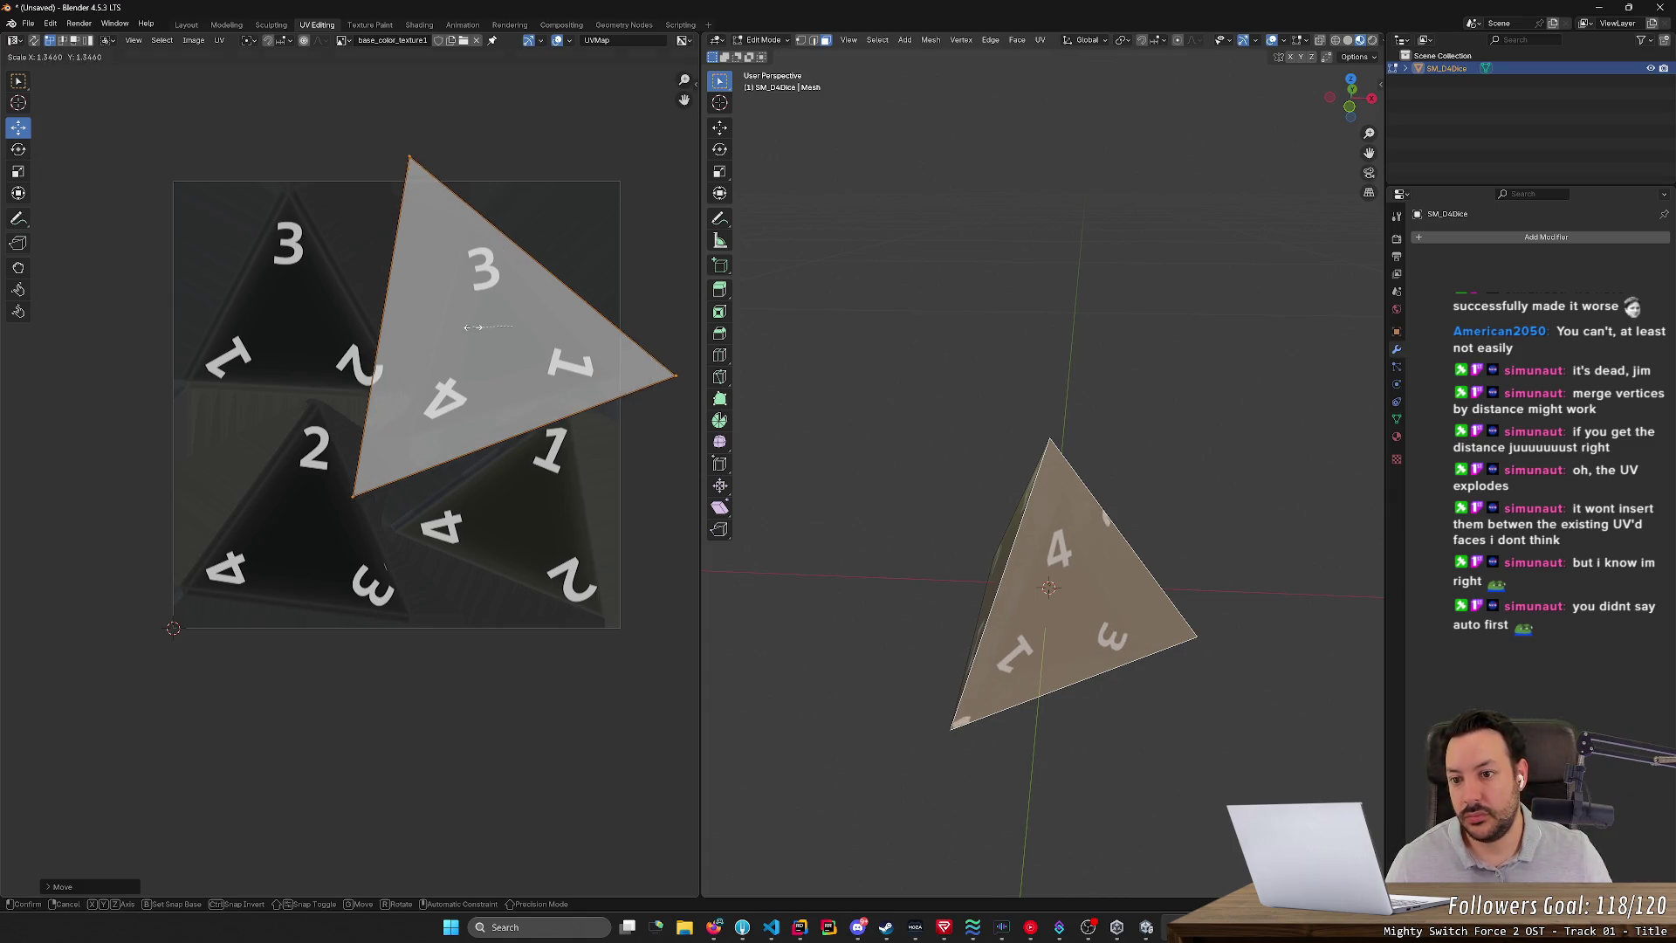
{"action": "left_click", "coordinate": [489, 327]}
{"action": "key", "text": "r"}
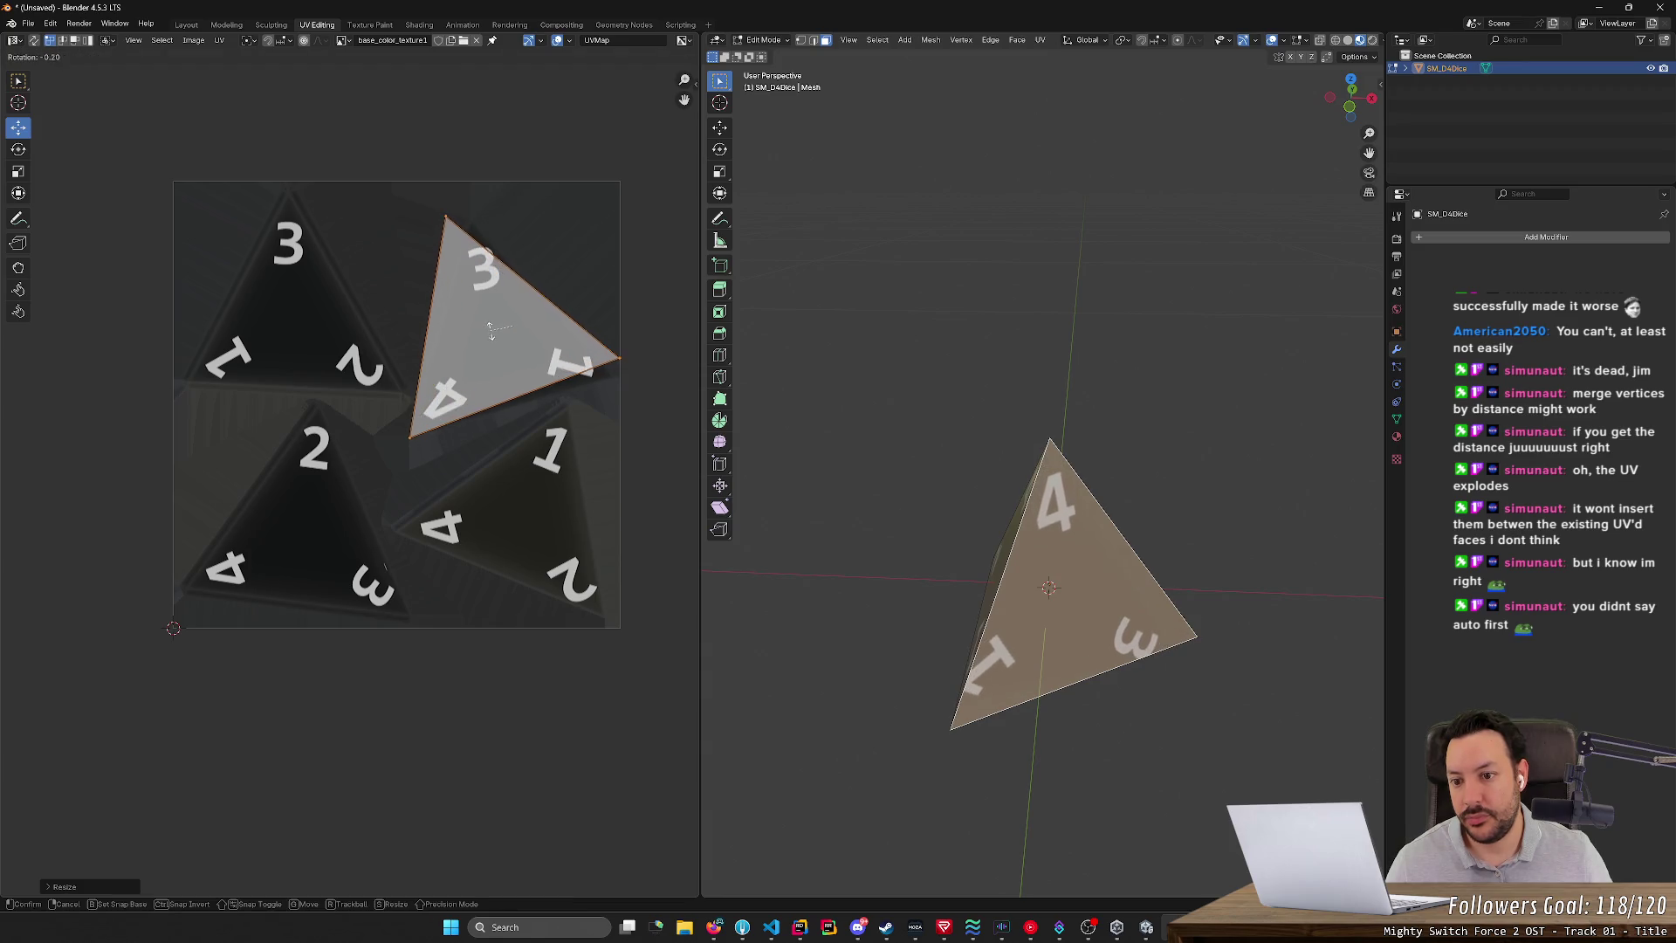
{"action": "left_click", "coordinate": [314, 360]}
{"action": "key", "text": "g"}
{"action": "left_click", "coordinate": [509, 325]}
{"action": "key", "text": "r"}
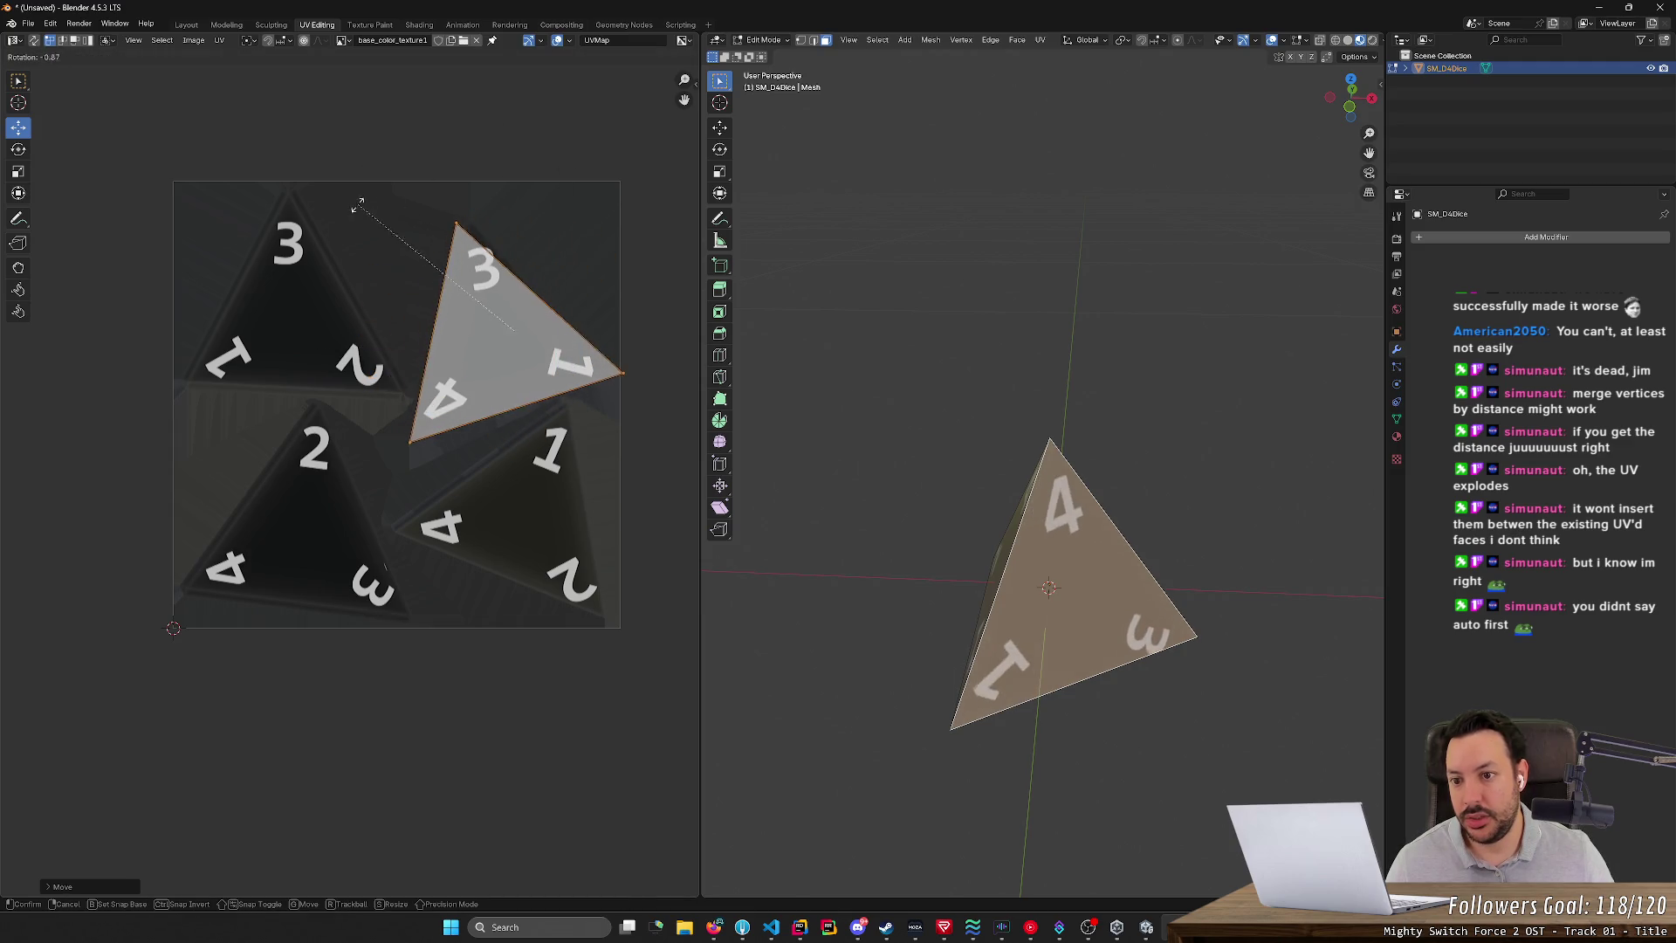
{"action": "left_click", "coordinate": [358, 193]}
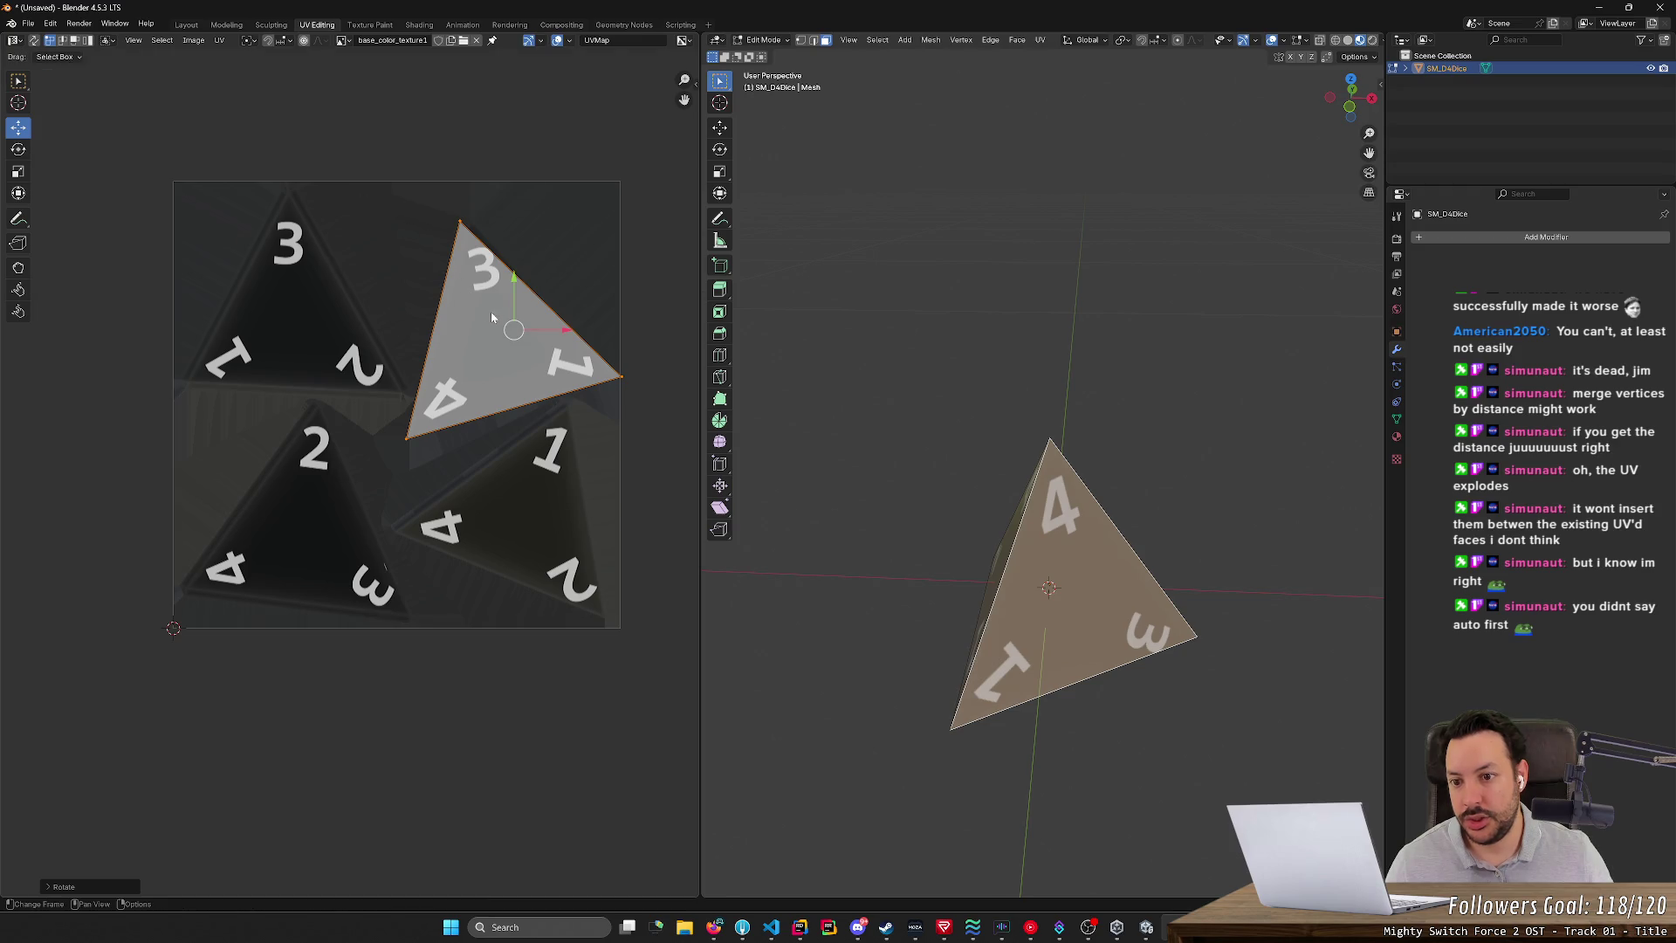
{"action": "left_click_drag", "start_coordinate": [514, 328], "coordinate": [524, 319]}
{"action": "left_click", "coordinate": [898, 599]}
{"action": "mouse_move", "coordinate": [898, 598]}
{"action": "middle_mouse_down"}
{"action": "mouse_move", "coordinate": [967, 585]}
{"action": "mouse_move", "coordinate": [826, 561]}
{"action": "mouse_move", "coordinate": [851, 531]}
{"action": "mouse_move", "coordinate": [888, 586]}
{"action": "mouse_move", "coordinate": [785, 587]}
{"action": "mouse_move", "coordinate": [861, 566]}
{"action": "mouse_move", "coordinate": [740, 589]}
{"action": "middle_mouse_up"}
{"action": "middle_click_drag", "start_coordinate": [909, 615], "coordinate": [1048, 612]}
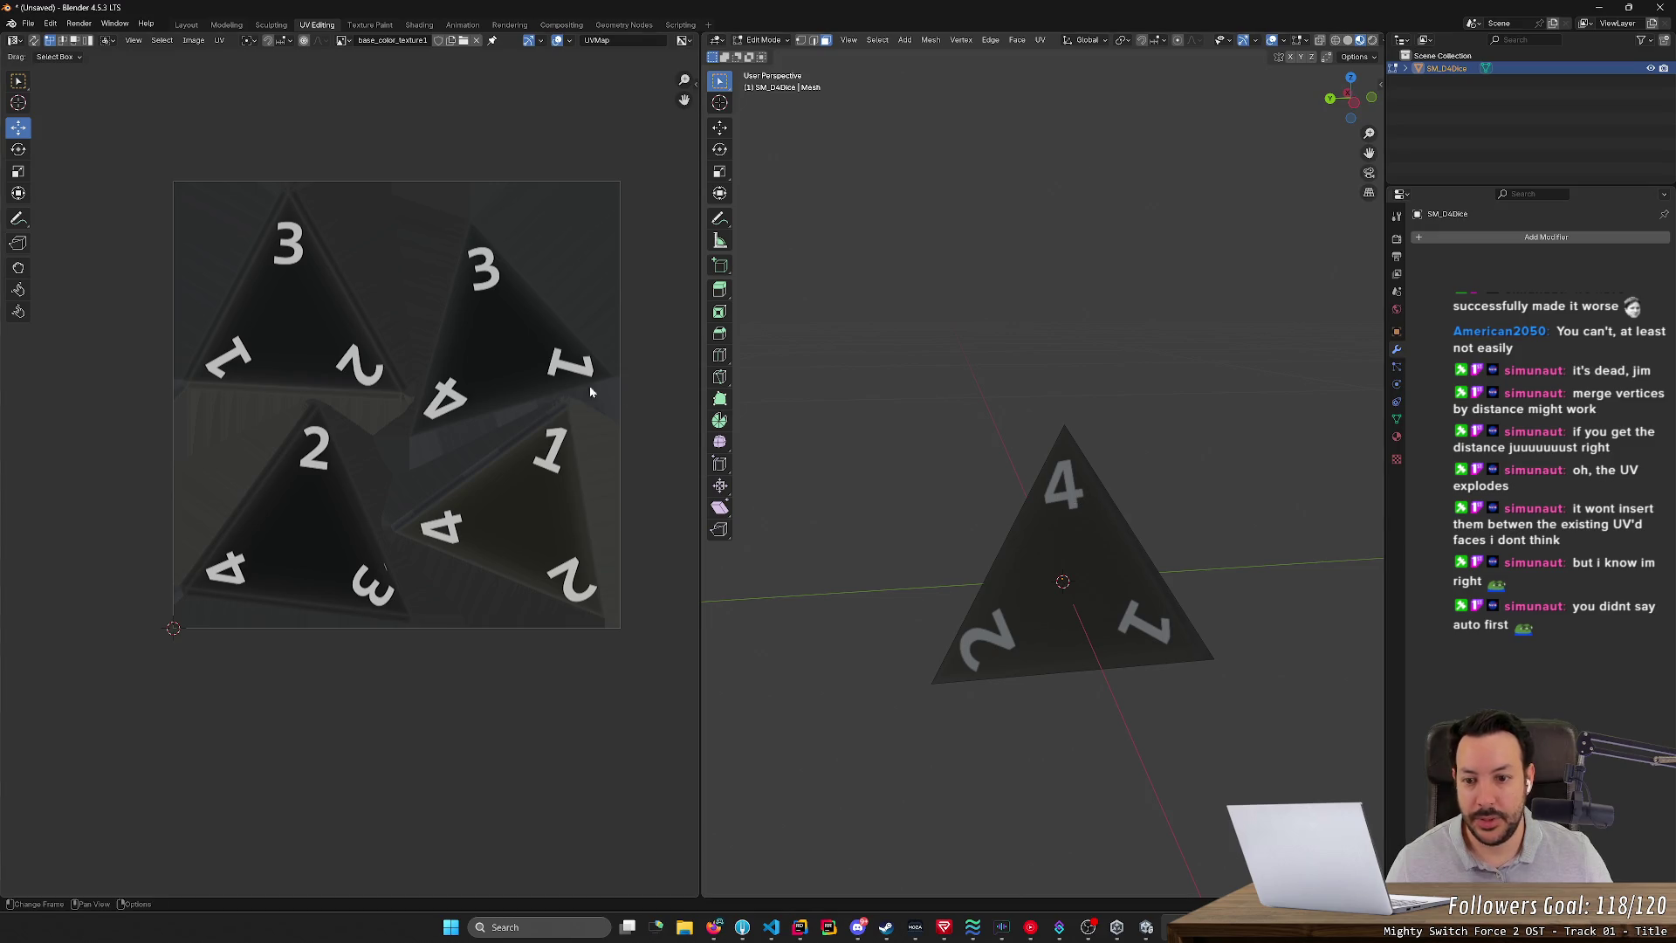
- Align the three UV corners of the 4-2-1 face with its printed triangle
{"action": "left_click", "coordinate": [1090, 554]}
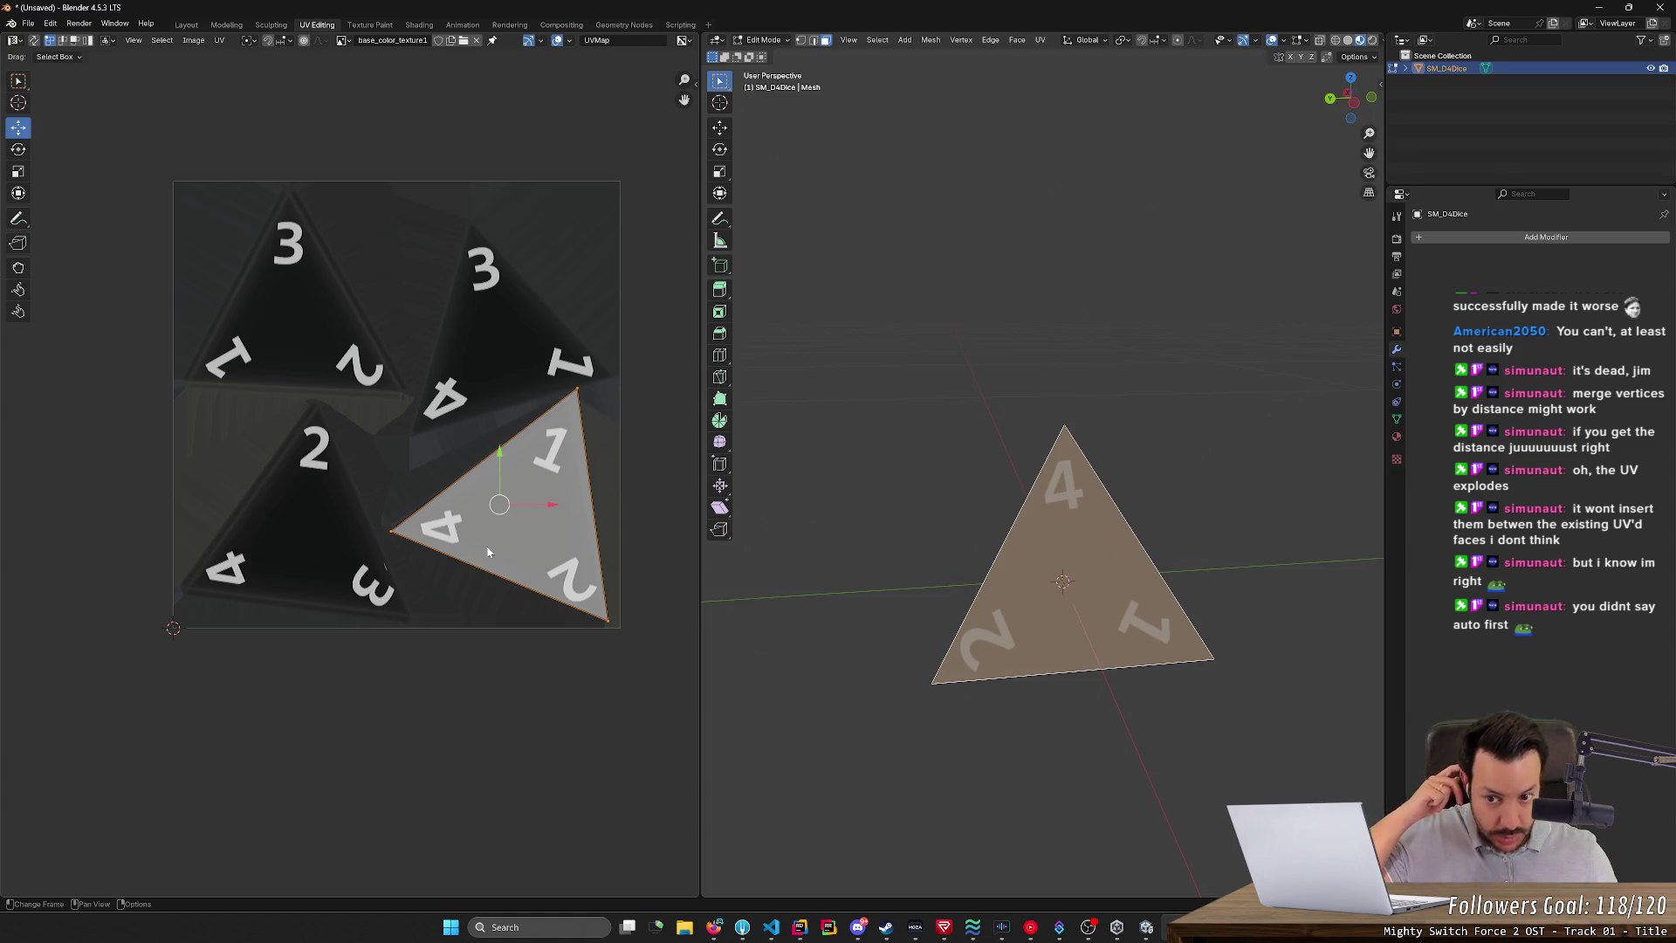
{"action": "left_click_drag", "start_coordinate": [577, 387], "coordinate": [571, 401]}
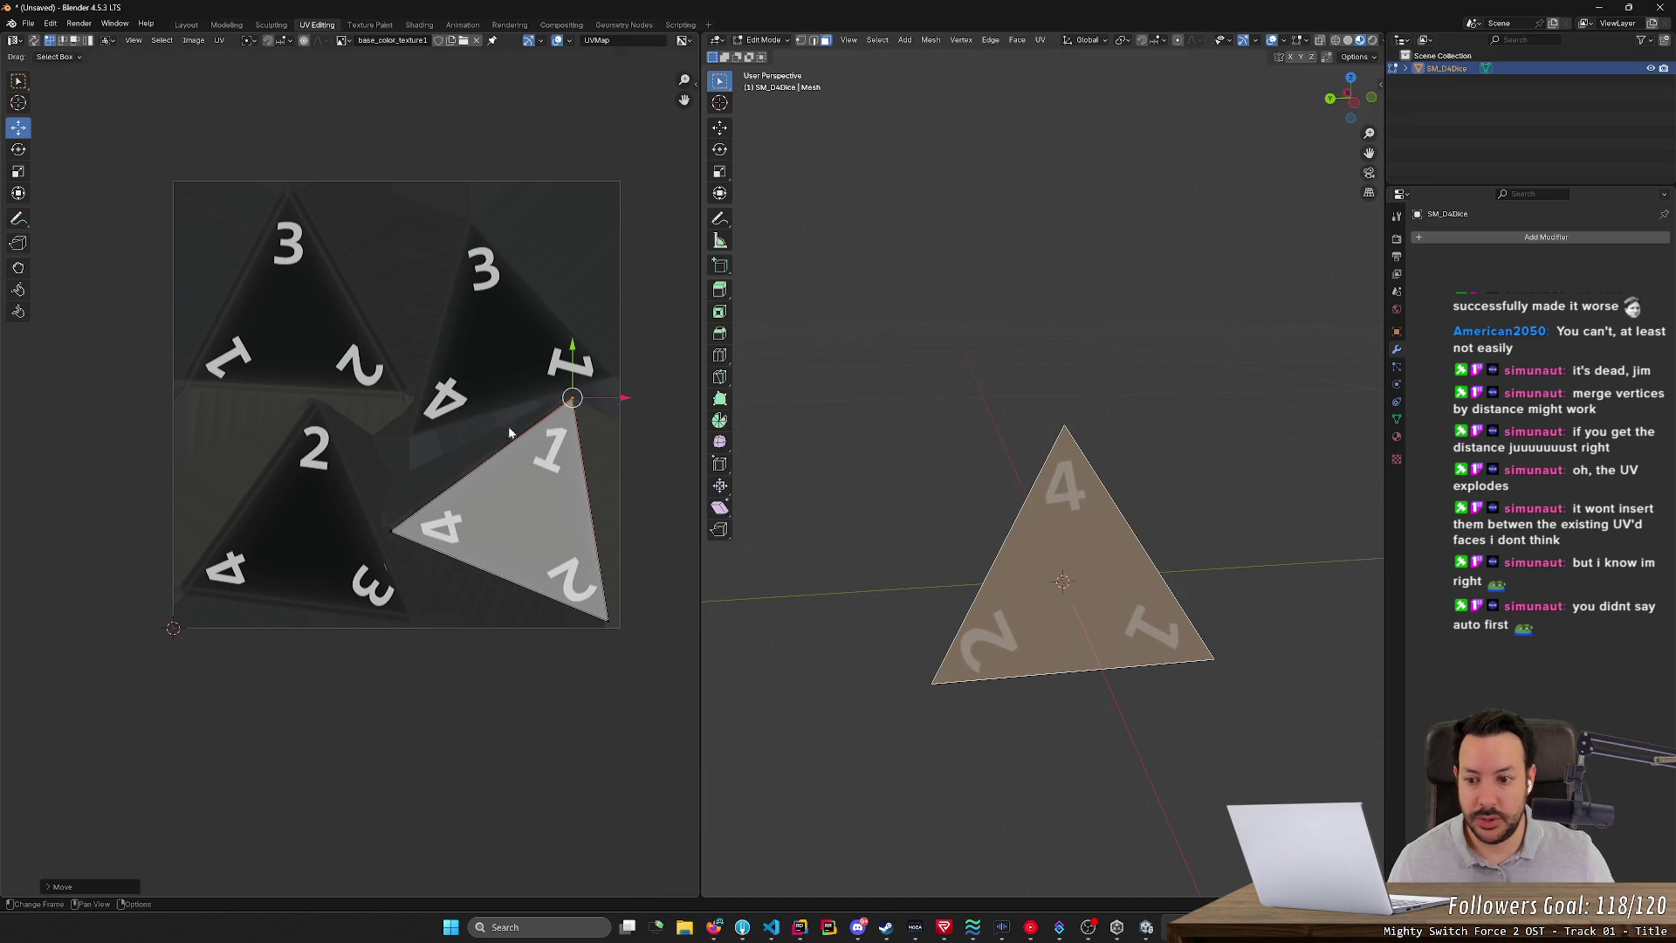
{"action": "left_click", "coordinate": [390, 532]}
{"action": "mouse_move", "coordinate": [390, 532]}
{"action": "left_mouse_down"}
{"action": "mouse_move", "coordinate": [357, 545]}
{"action": "mouse_move", "coordinate": [385, 535]}
{"action": "left_mouse_up"}
{"action": "left_click", "coordinate": [616, 618]}
{"action": "mouse_move", "coordinate": [608, 620]}
{"action": "left_mouse_down"}
{"action": "mouse_move", "coordinate": [668, 643]}
{"action": "mouse_move", "coordinate": [614, 629]}
{"action": "left_mouse_up"}
{"action": "left_click", "coordinate": [731, 624]}
{"action": "mouse_move", "coordinate": [951, 699]}
{"action": "middle_mouse_down"}
{"action": "mouse_move", "coordinate": [970, 709]}
{"action": "mouse_move", "coordinate": [788, 700]}
{"action": "middle_mouse_up"}
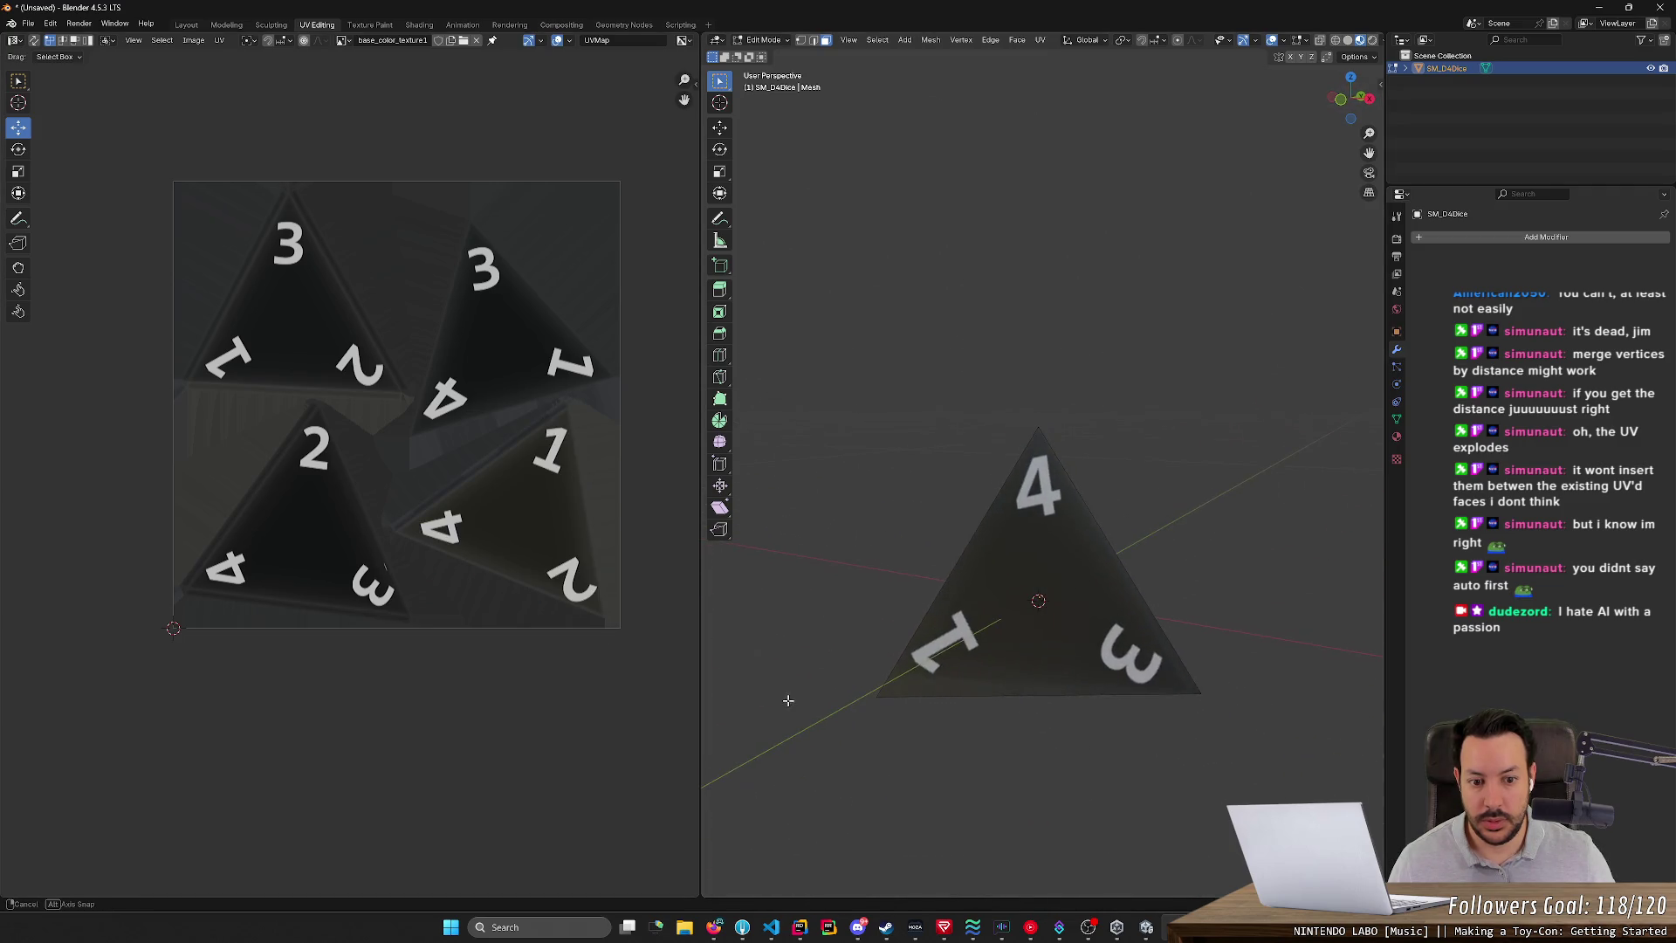
- Align the 4-1-3 face's UV corners with the 3-1-4 printed triangle, then clear the selection
{"action": "left_click", "coordinate": [925, 672]}
{"action": "mouse_move", "coordinate": [412, 434]}
{"action": "left_mouse_down"}
{"action": "mouse_move", "coordinate": [406, 462]}
{"action": "mouse_move", "coordinate": [385, 457]}
{"action": "left_mouse_up"}
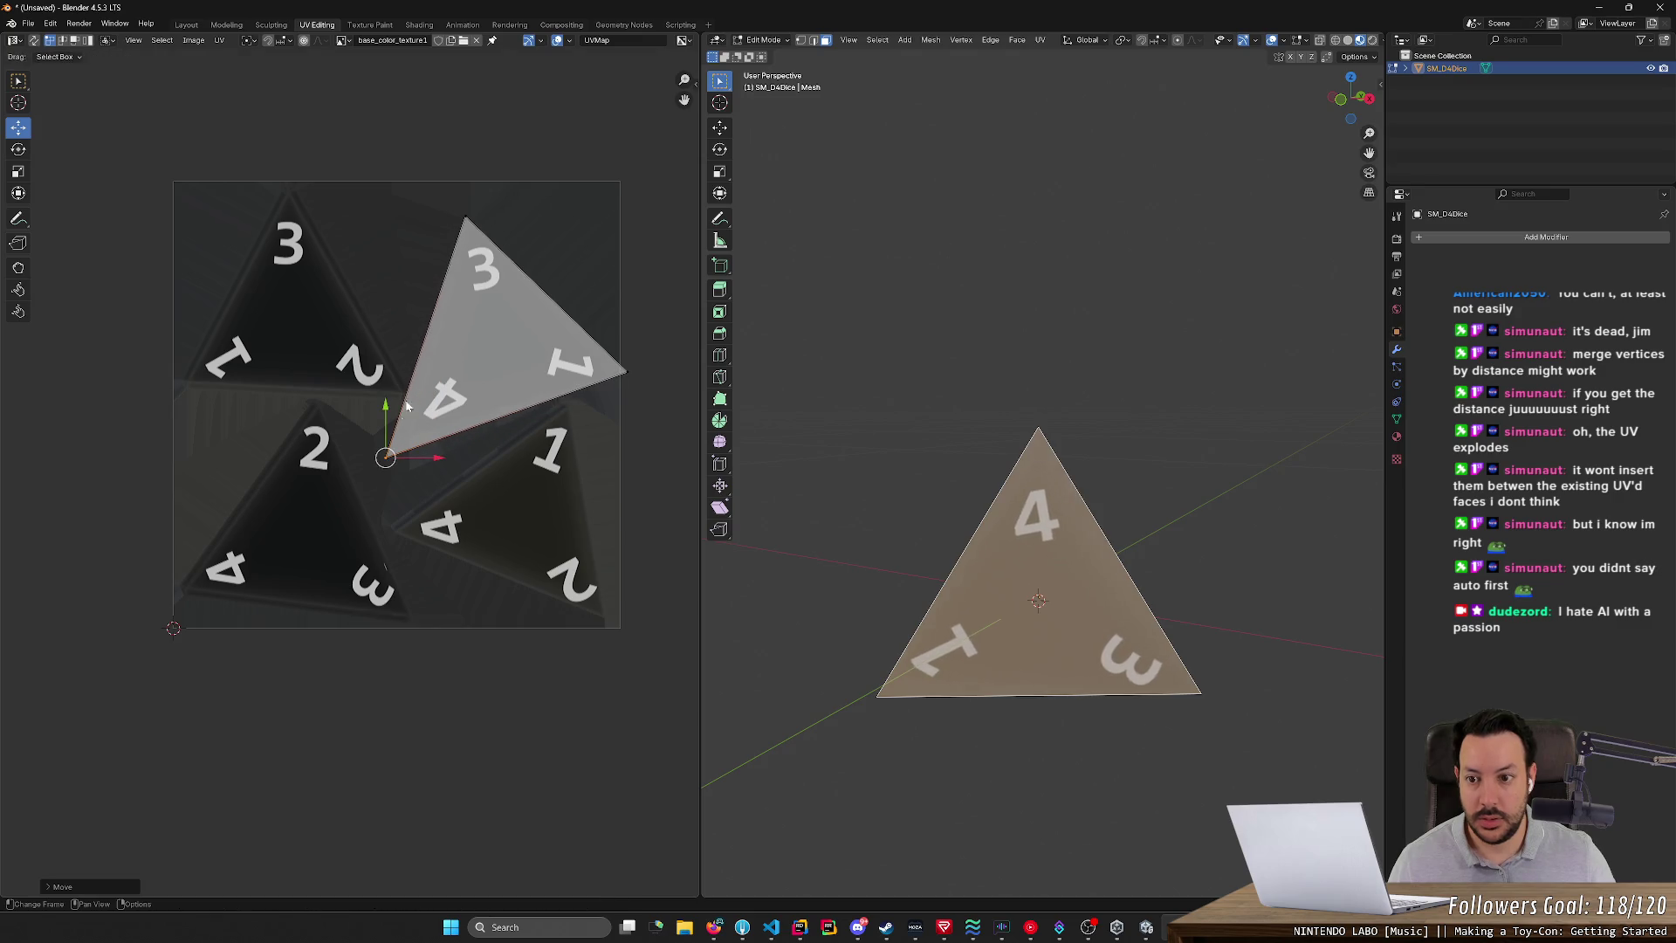
{"action": "mouse_move", "coordinate": [626, 372]}
{"action": "left_mouse_down"}
{"action": "mouse_move", "coordinate": [649, 393]}
{"action": "mouse_move", "coordinate": [629, 379]}
{"action": "left_mouse_up"}
{"action": "left_click_drag", "start_coordinate": [387, 454], "coordinate": [409, 437]}
{"action": "left_click_drag", "start_coordinate": [522, 240], "coordinate": [469, 216]}
{"action": "mouse_move", "coordinate": [652, 410]}
{"action": "left_mouse_down"}
{"action": "mouse_move", "coordinate": [599, 330]}
{"action": "mouse_move", "coordinate": [595, 374]}
{"action": "mouse_move", "coordinate": [676, 377]}
{"action": "mouse_move", "coordinate": [621, 378]}
{"action": "left_mouse_up"}
{"action": "left_click_drag", "start_coordinate": [410, 435], "coordinate": [406, 437]}
{"action": "key", "text": "alt+a"}
{"action": "mouse_move", "coordinate": [1030, 751]}
{"action": "middle_mouse_down"}
{"action": "mouse_move", "coordinate": [995, 774]}
{"action": "mouse_move", "coordinate": [881, 783]}
{"action": "middle_mouse_up"}
{"action": "mouse_move", "coordinate": [1073, 706]}
{"action": "middle_mouse_down"}
{"action": "mouse_move", "coordinate": [1030, 742]}
{"action": "mouse_move", "coordinate": [976, 747]}
{"action": "mouse_move", "coordinate": [860, 722]}
{"action": "mouse_move", "coordinate": [934, 712]}
{"action": "mouse_move", "coordinate": [894, 673]}
{"action": "mouse_move", "coordinate": [882, 711]}
{"action": "mouse_move", "coordinate": [905, 639]}
{"action": "mouse_move", "coordinate": [915, 724]}
{"action": "mouse_move", "coordinate": [1040, 573]}
{"action": "middle_mouse_up"}
- Unwrap the bottom face angle-based and roughly reshape its UV corners
{"action": "right_click", "coordinate": [914, 724]}
{"action": "right_click", "coordinate": [1040, 573]}
{"action": "mouse_move", "coordinate": [1040, 573]}
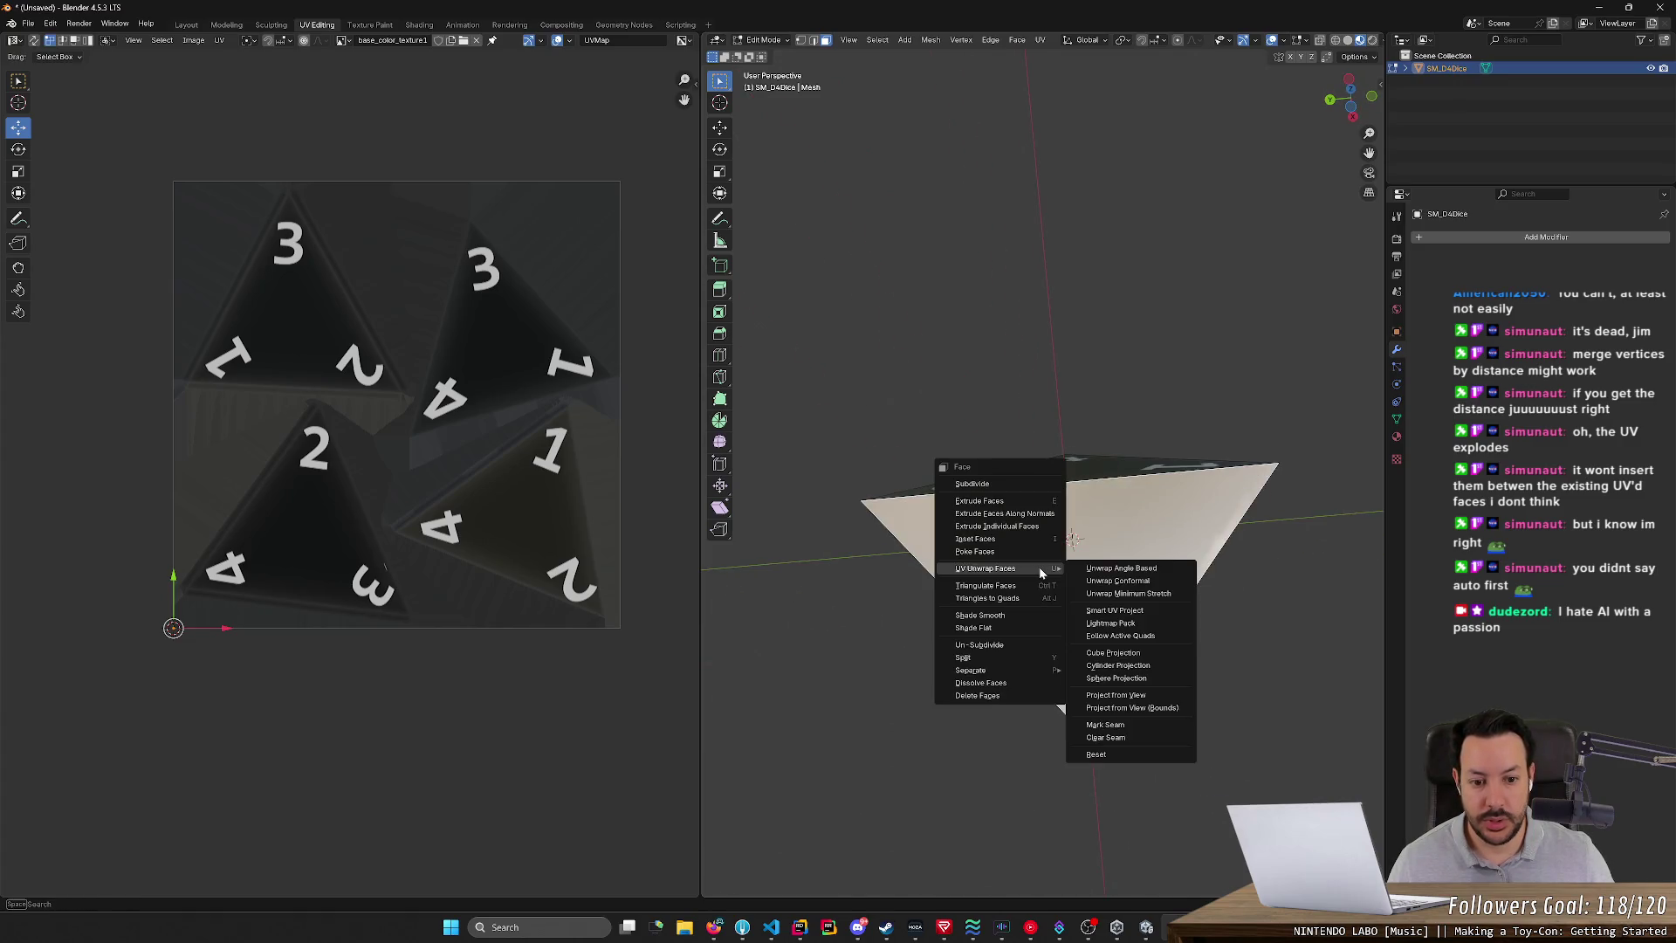
{"action": "left_click", "coordinate": [1098, 569]}
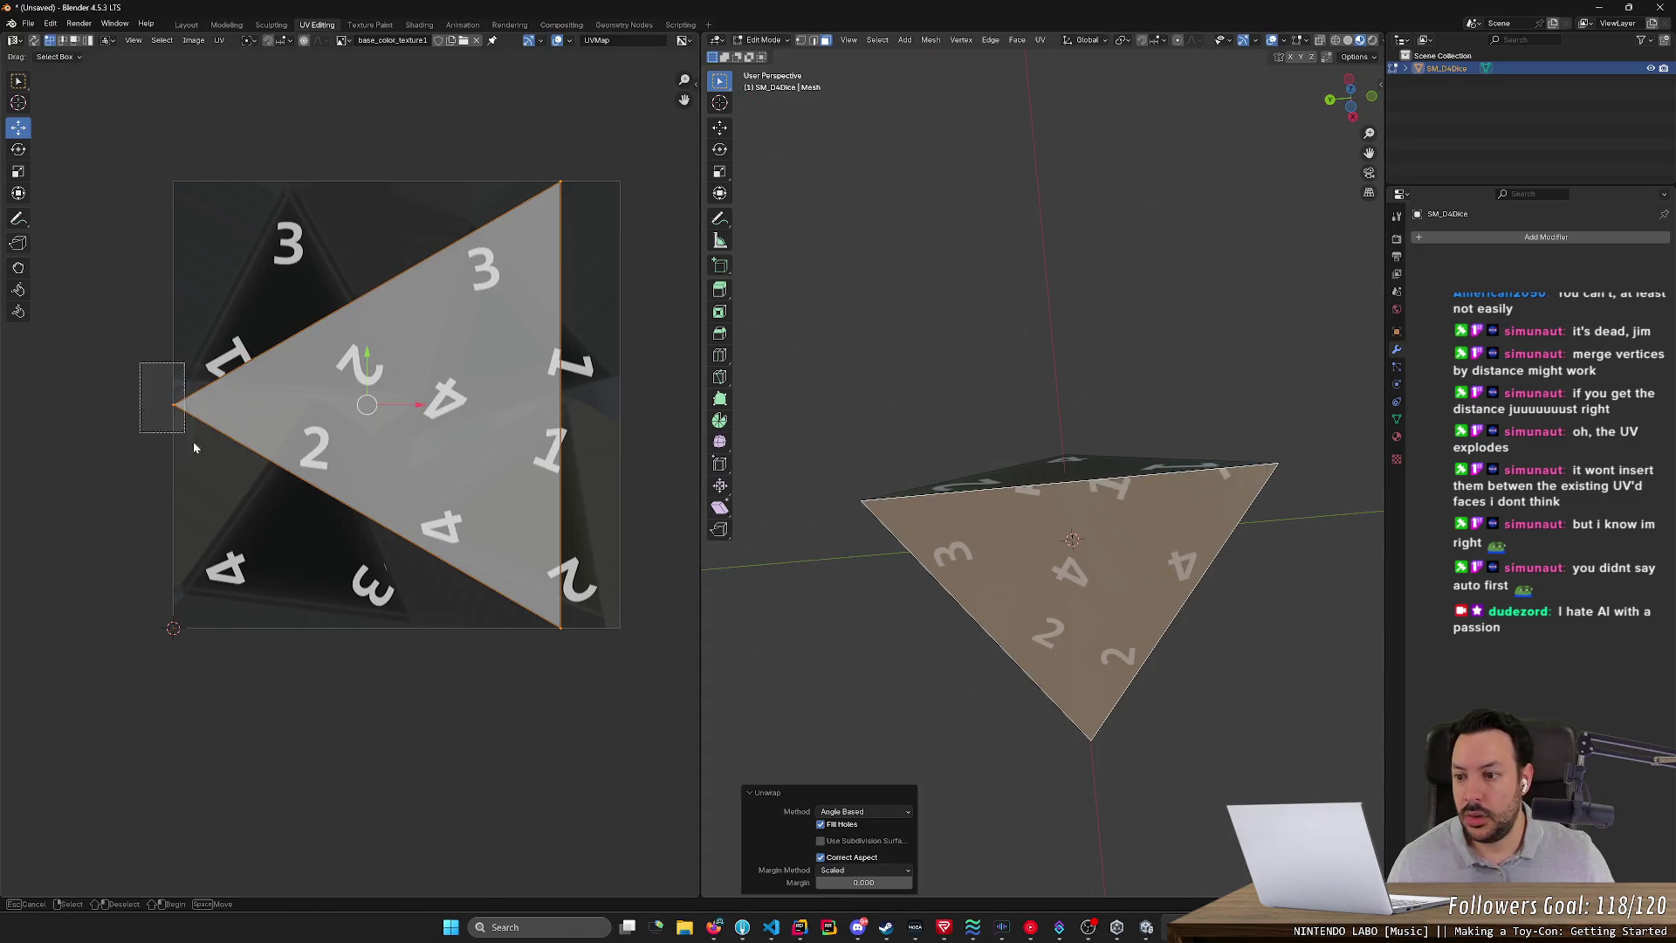
{"action": "left_click", "coordinate": [173, 404]}
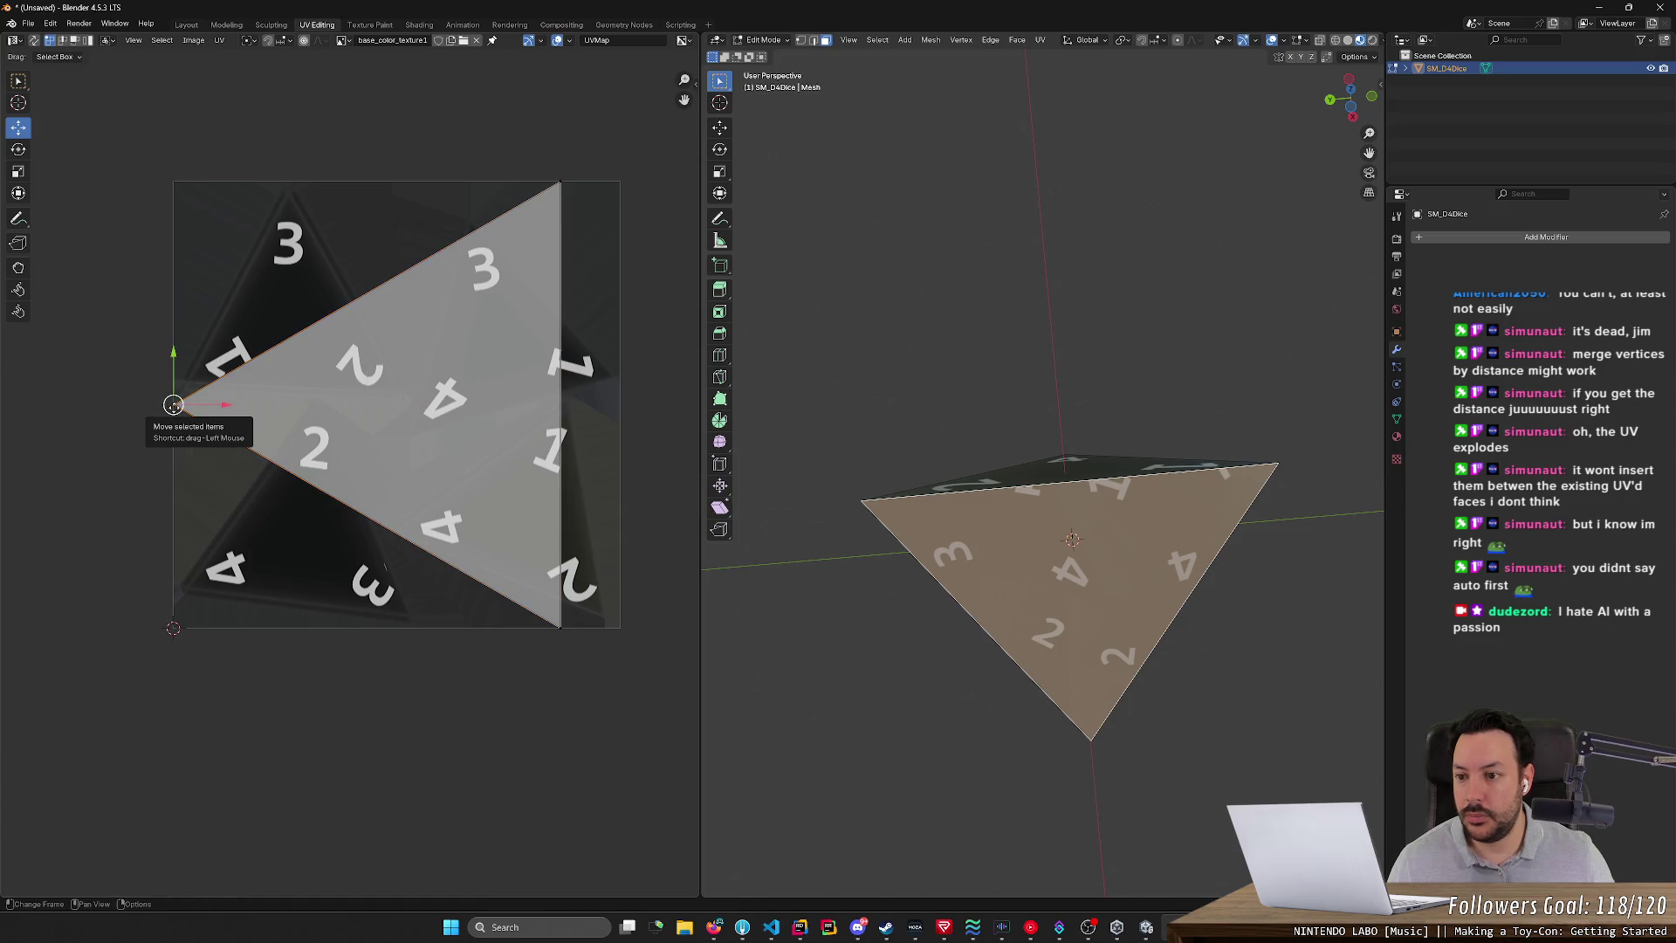
{"action": "left_click_drag", "start_coordinate": [174, 404], "coordinate": [181, 371]}
{"action": "left_click_drag", "start_coordinate": [559, 183], "coordinate": [286, 193]}
{"action": "left_click_drag", "start_coordinate": [476, 443], "coordinate": [598, 694]}
{"action": "left_click_drag", "start_coordinate": [559, 627], "coordinate": [397, 390]}
- Rotate the UV triangle upright and move it onto the top-left printed triangle
{"action": "key", "text": "r"}
{"action": "right_click", "coordinate": [349, 362]}
{"action": "key", "text": "r"}
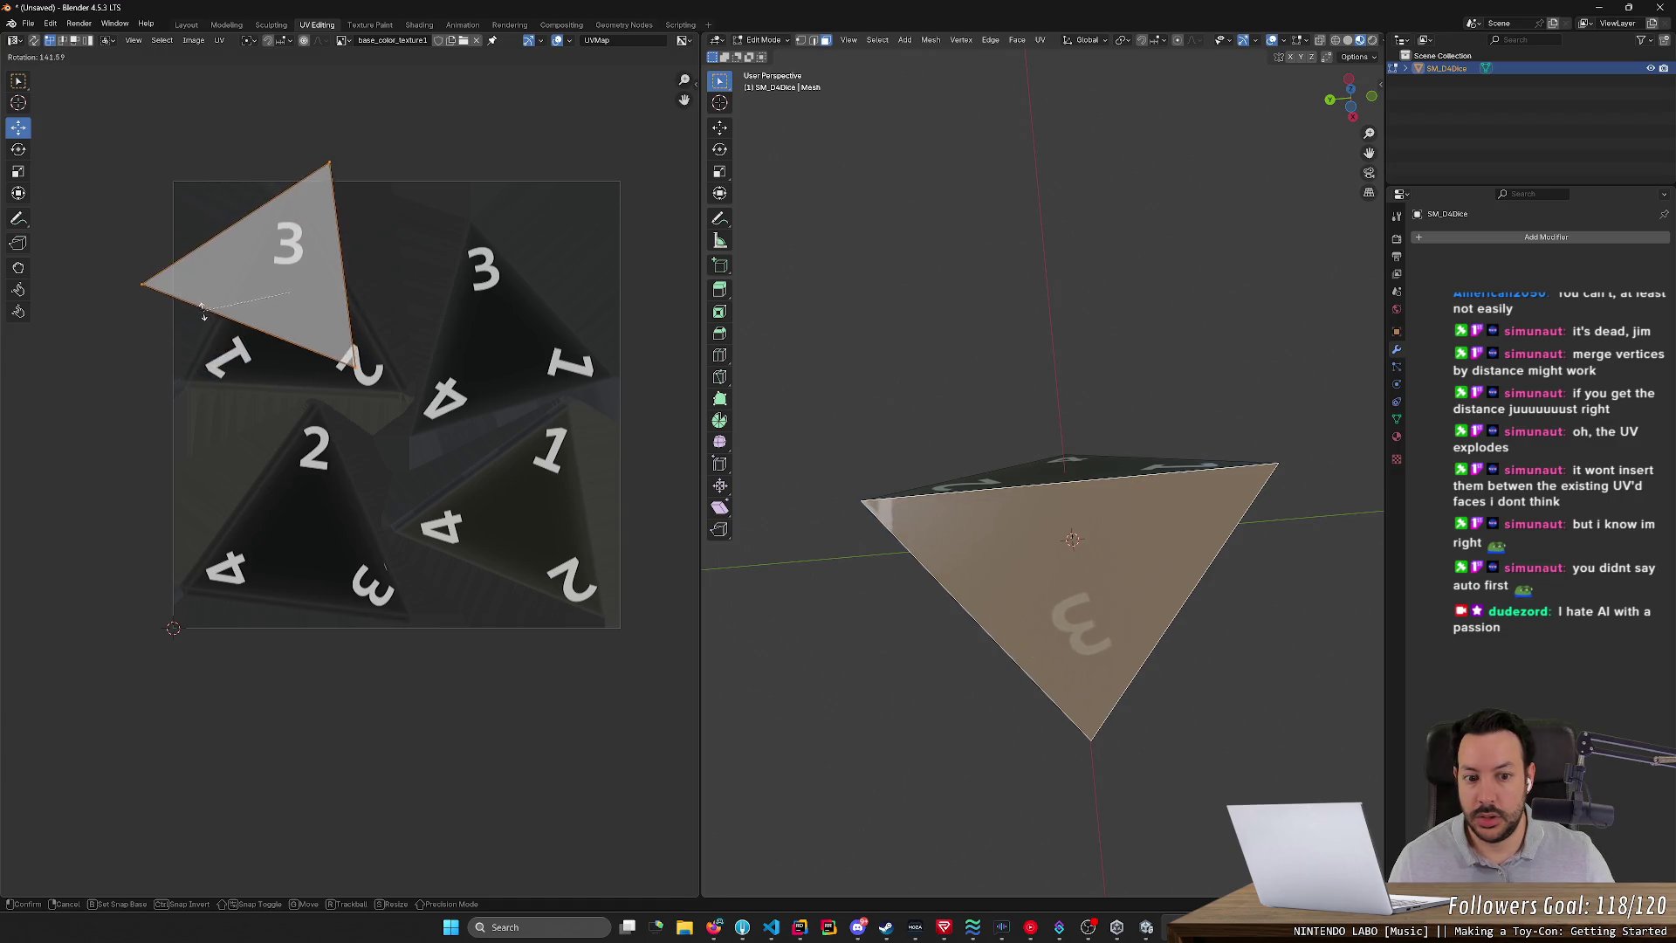
{"action": "left_click", "coordinate": [259, 272]}
{"action": "left_click_drag", "start_coordinate": [269, 254], "coordinate": [285, 297]}
{"action": "middle_click_drag", "start_coordinate": [286, 297], "coordinate": [325, 423]}
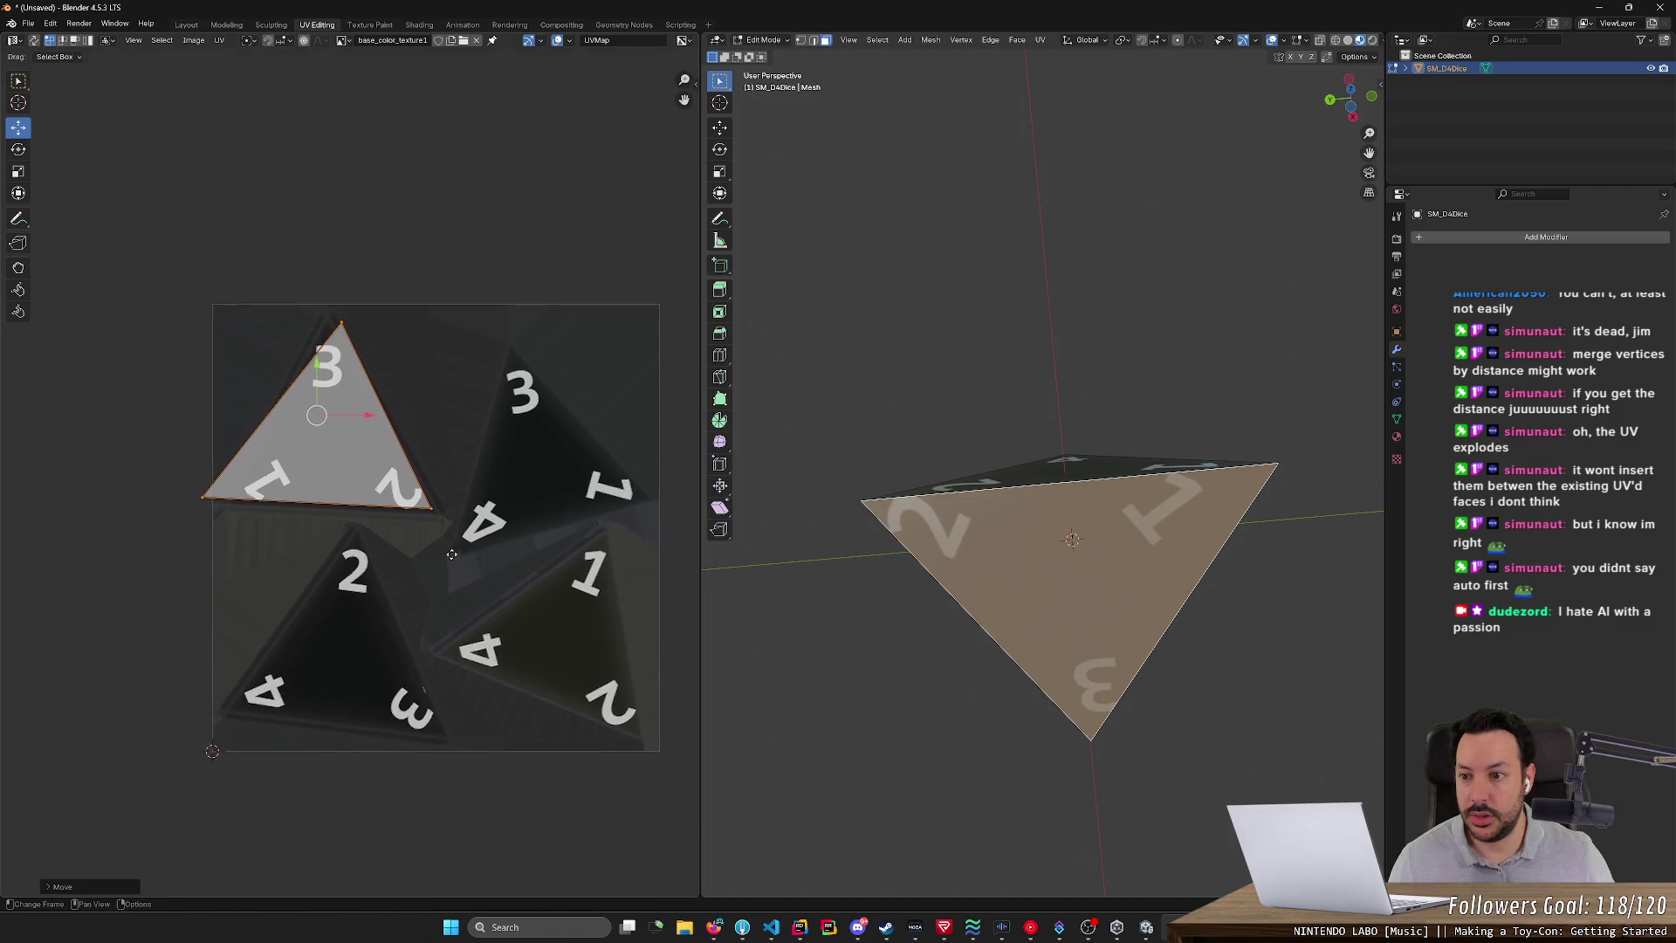
- Fine-tune each UV corner onto the 3-1-2 triangle, then deselect and check the texture
{"action": "left_click", "coordinate": [343, 325]}
{"action": "left_click_drag", "start_coordinate": [345, 326], "coordinate": [332, 324]}
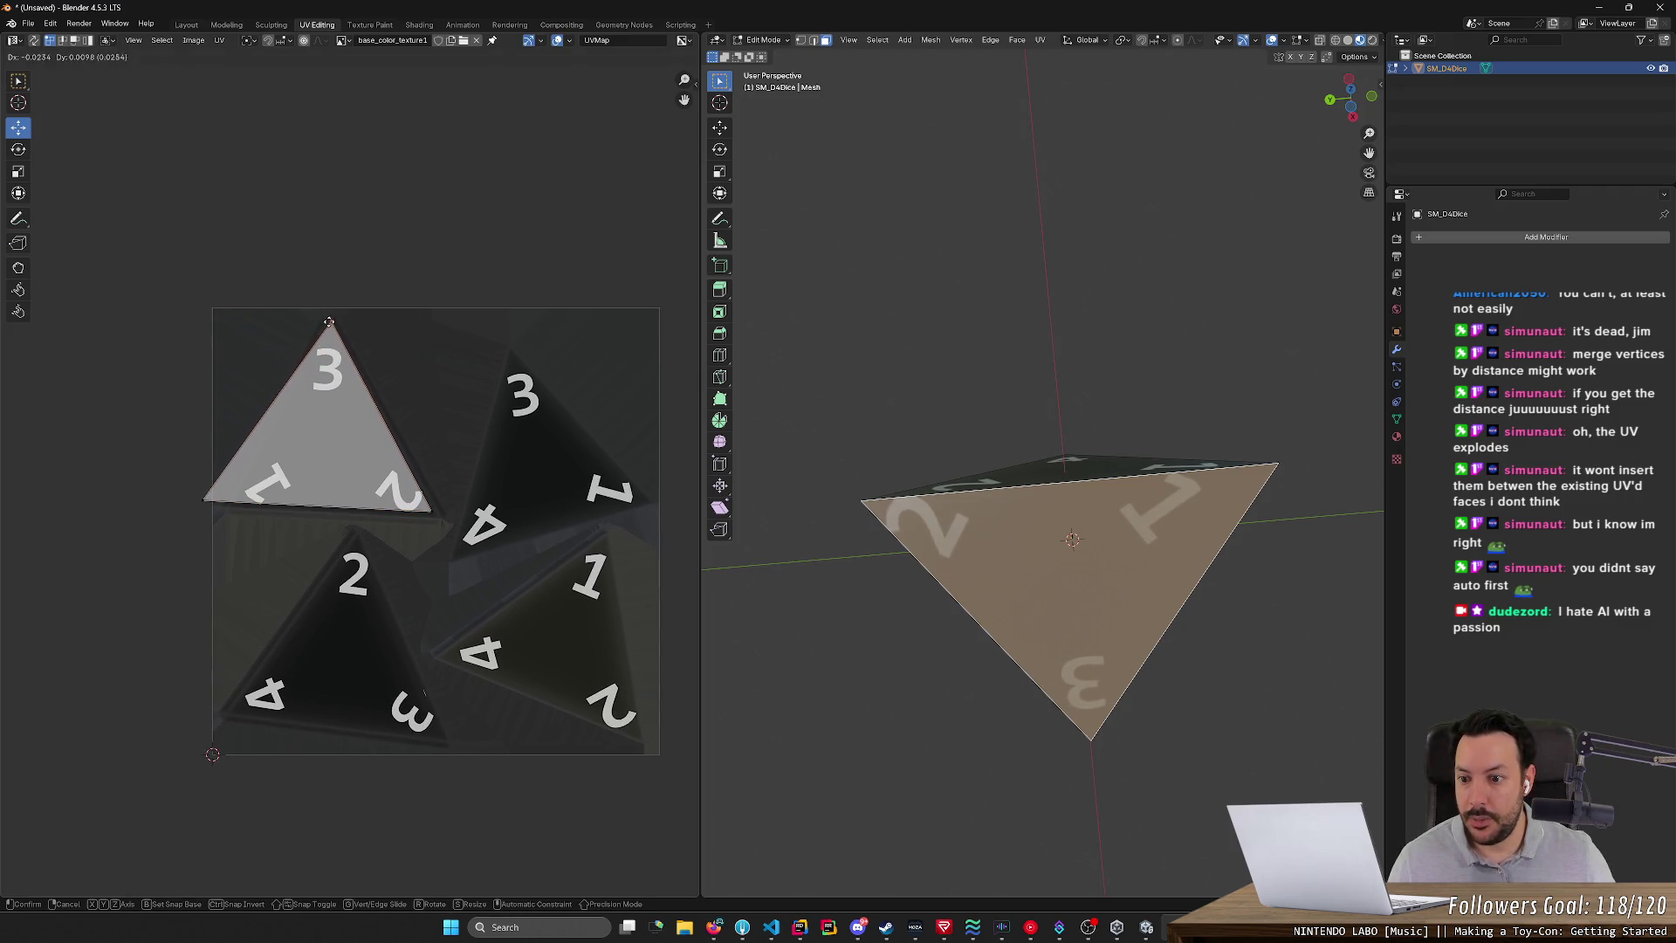
{"action": "left_click", "coordinate": [432, 511]}
{"action": "left_click_drag", "start_coordinate": [432, 510], "coordinate": [445, 521]}
{"action": "left_click", "coordinate": [202, 500]}
{"action": "left_click_drag", "start_coordinate": [203, 500], "coordinate": [223, 518]}
{"action": "left_click", "coordinate": [312, 326]}
{"action": "left_click_drag", "start_coordinate": [326, 319], "coordinate": [324, 319]}
{"action": "left_click", "coordinate": [887, 695]}
{"action": "mouse_move", "coordinate": [887, 696]}
{"action": "middle_mouse_down"}
{"action": "mouse_move", "coordinate": [875, 643]}
{"action": "mouse_move", "coordinate": [1076, 677]}
{"action": "mouse_move", "coordinate": [1055, 768]}
{"action": "mouse_move", "coordinate": [984, 699]}
{"action": "mouse_move", "coordinate": [887, 793]}
{"action": "mouse_move", "coordinate": [906, 842]}
{"action": "mouse_move", "coordinate": [899, 805]}
{"action": "middle_mouse_up"}
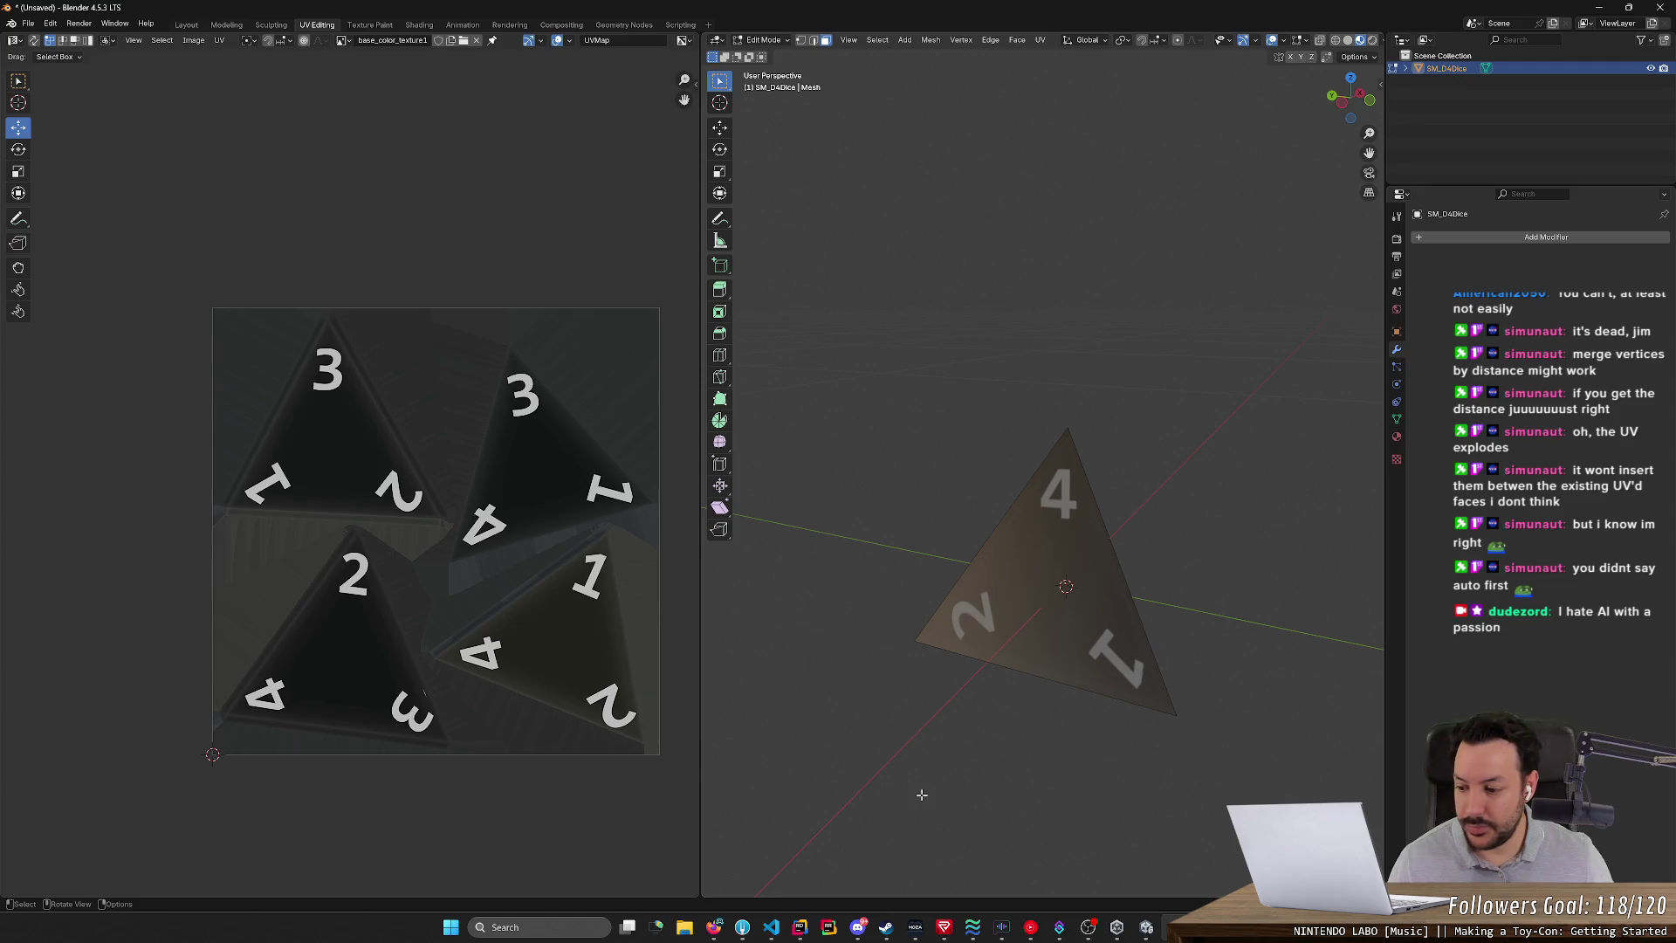
{"action": "left_click", "coordinate": [1396, 370]}
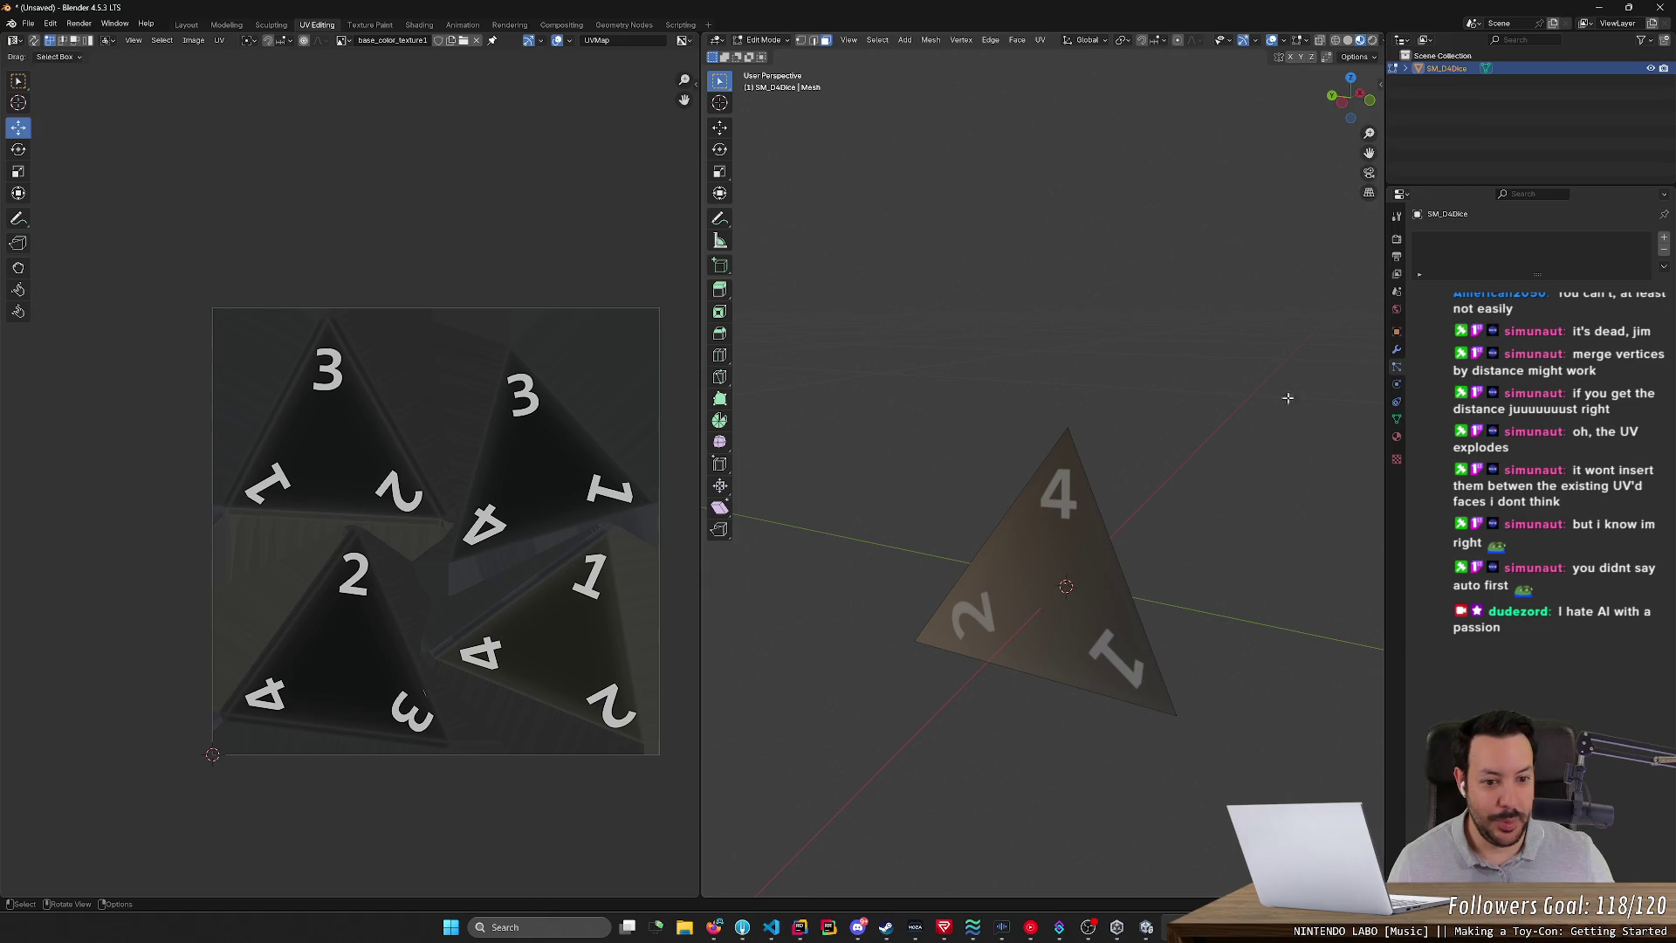
- Select the whole tetrahedron and add a Bevel modifier with 9 segments
{"action": "key", "text": "a"}
{"action": "middle_click_drag", "start_coordinate": [1075, 303], "coordinate": [1242, 288]}
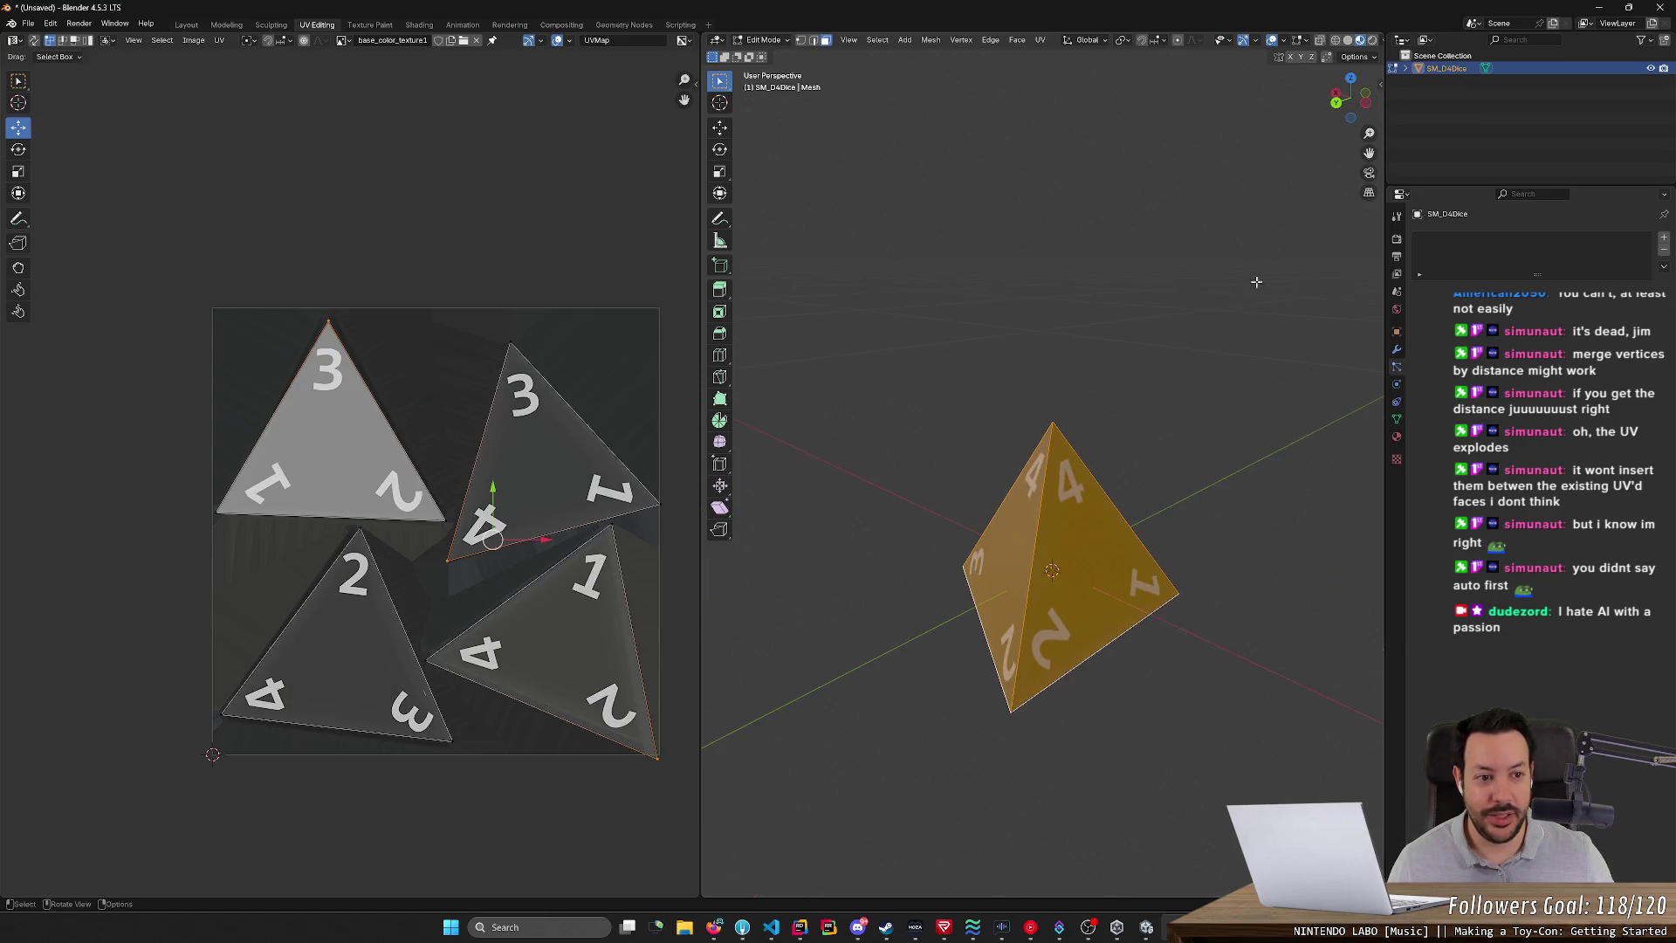
{"action": "left_click", "coordinate": [1394, 311]}
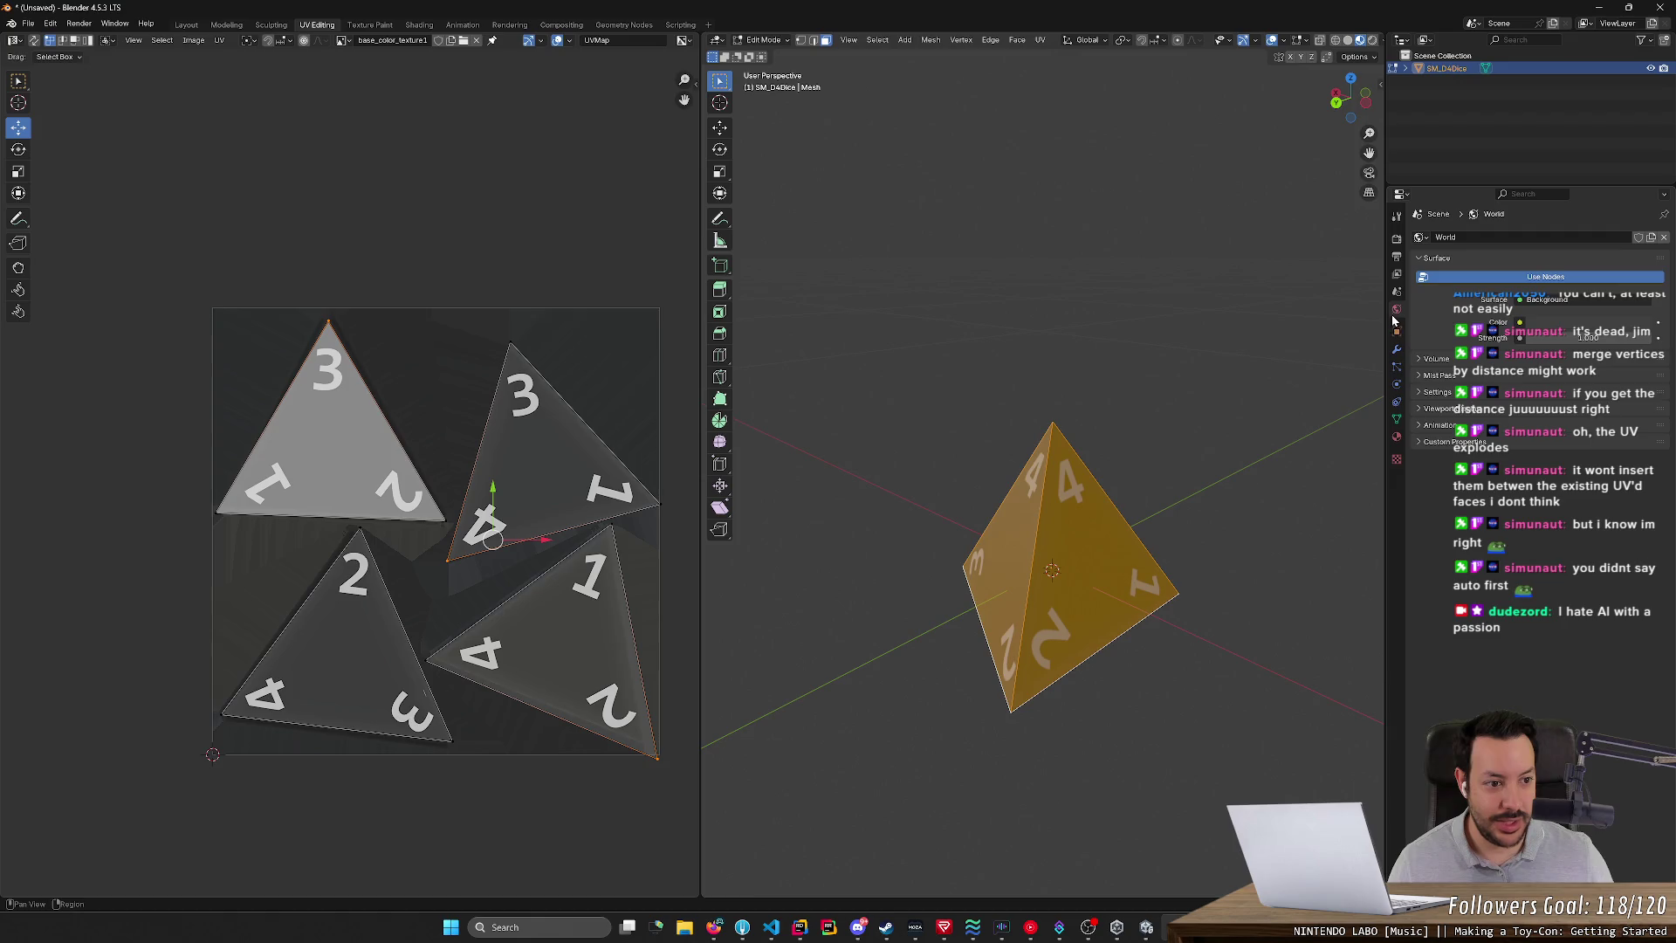
{"action": "left_click", "coordinate": [1396, 332]}
{"action": "left_click", "coordinate": [1397, 350]}
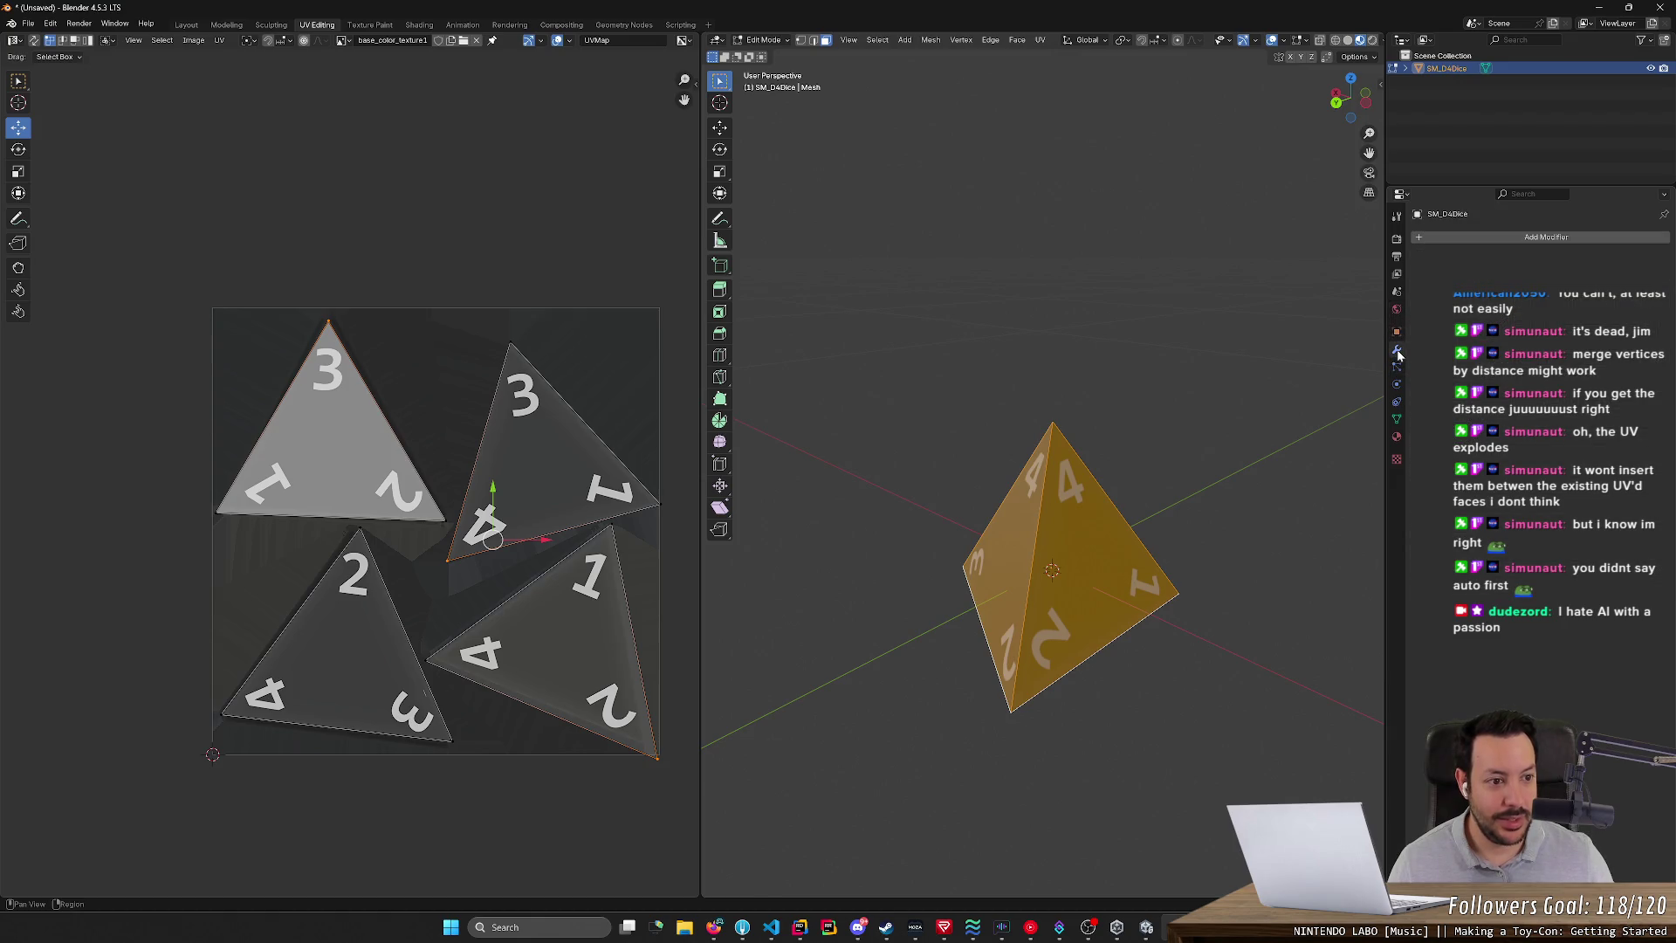
{"action": "left_click", "coordinate": [1453, 238]}
{"action": "mouse_move", "coordinate": [1455, 243]}
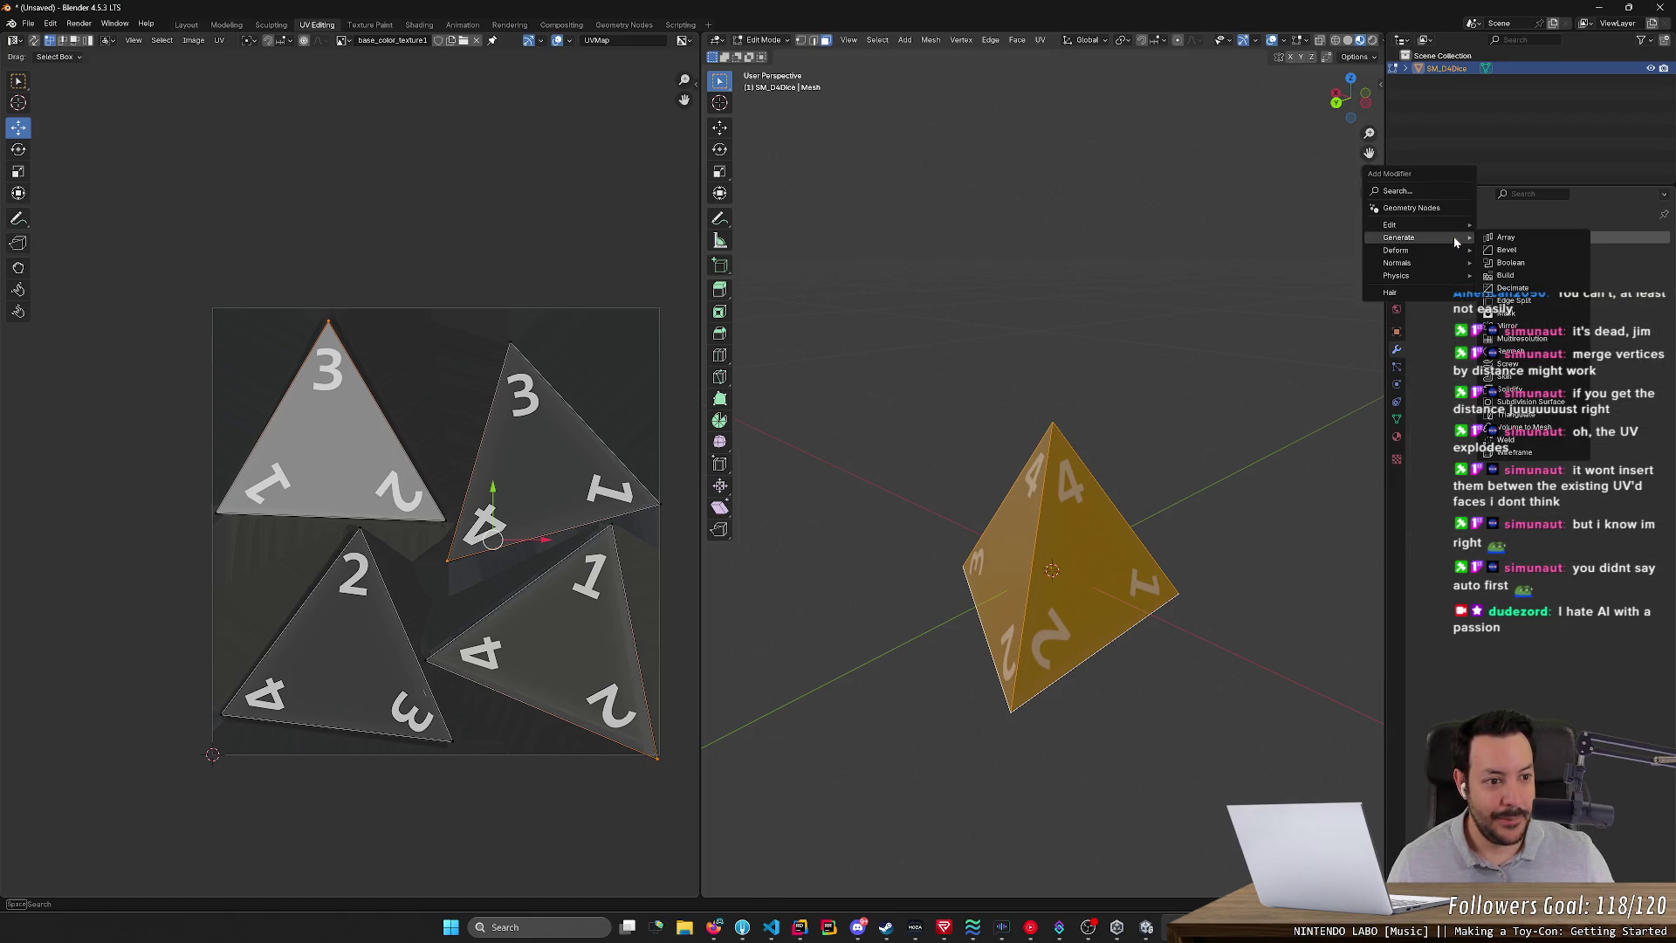
{"action": "left_click", "coordinate": [1506, 249]}
{"action": "left_click", "coordinate": [1581, 322]}
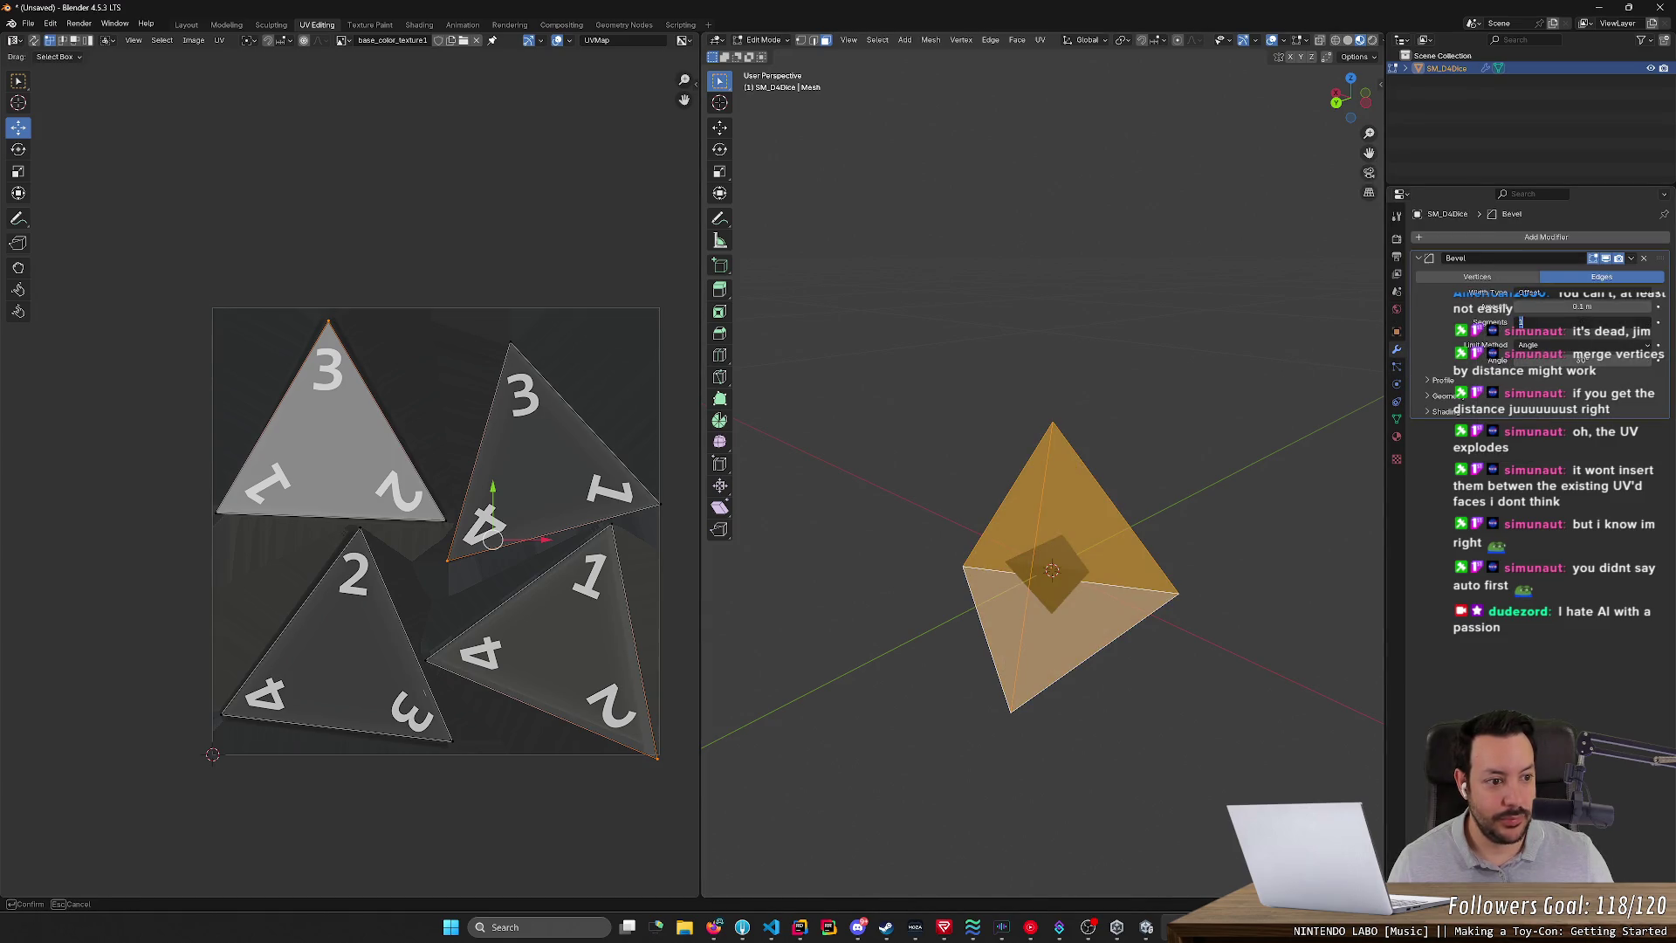
{"action": "key", "text": "Return"}
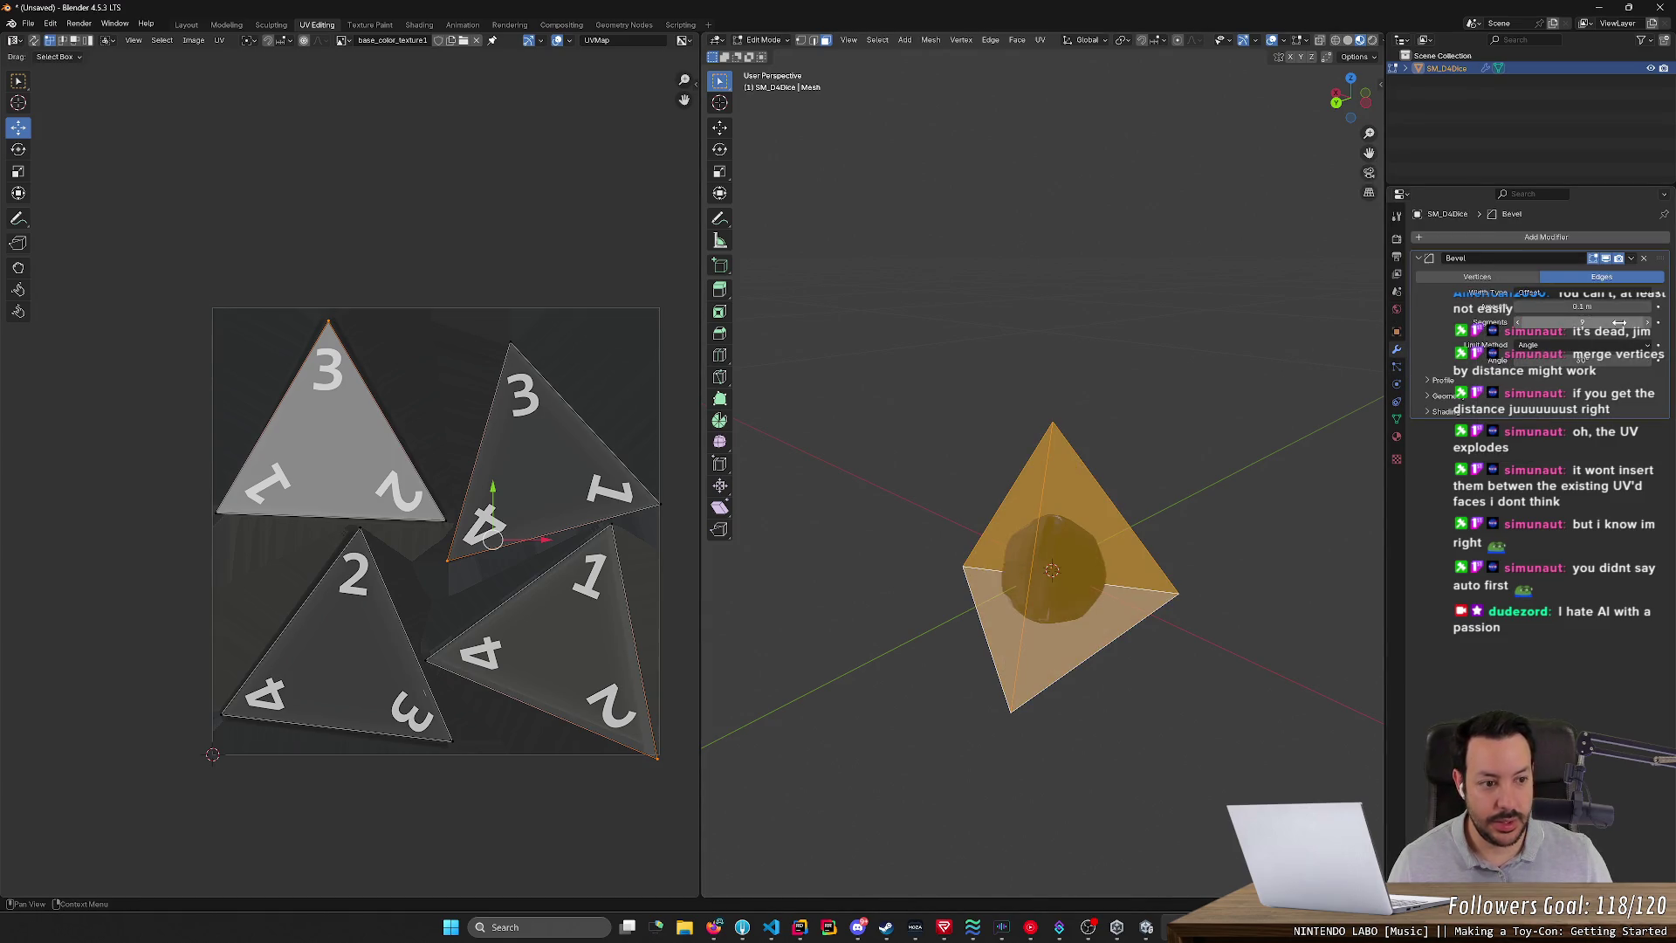
- Try Vertices with a 0.14 m amount, then settle on Edges with amount 0 m
{"action": "left_click", "coordinate": [1573, 295]}
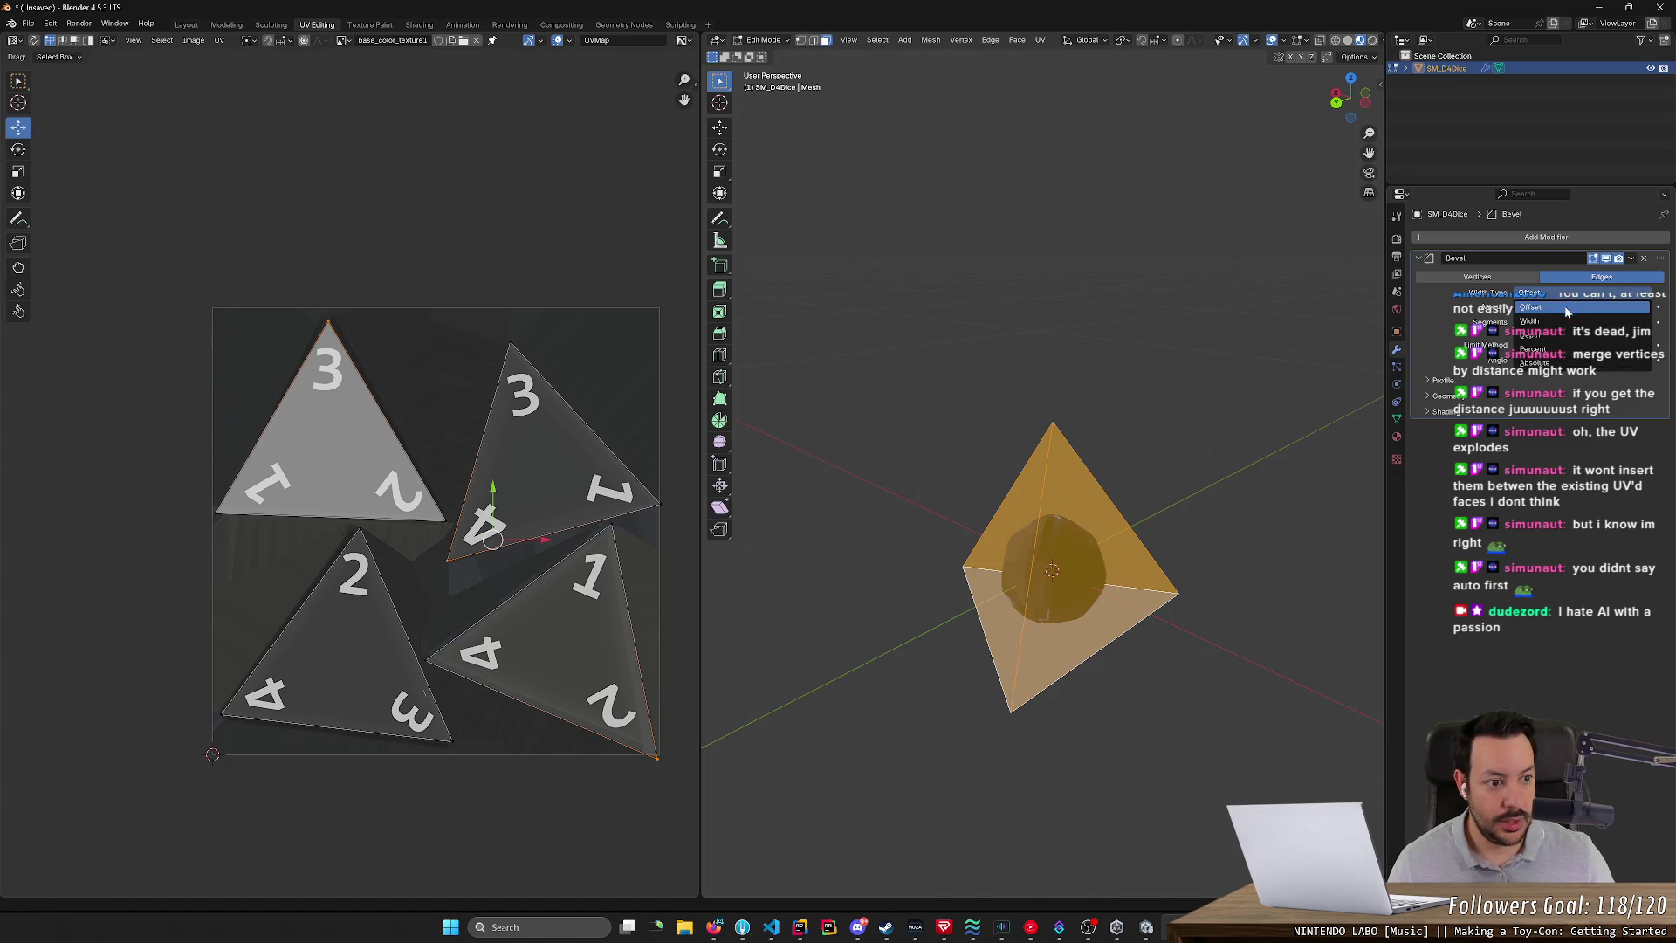
{"action": "left_click", "coordinate": [1566, 311]}
{"action": "left_click", "coordinate": [1477, 276]}
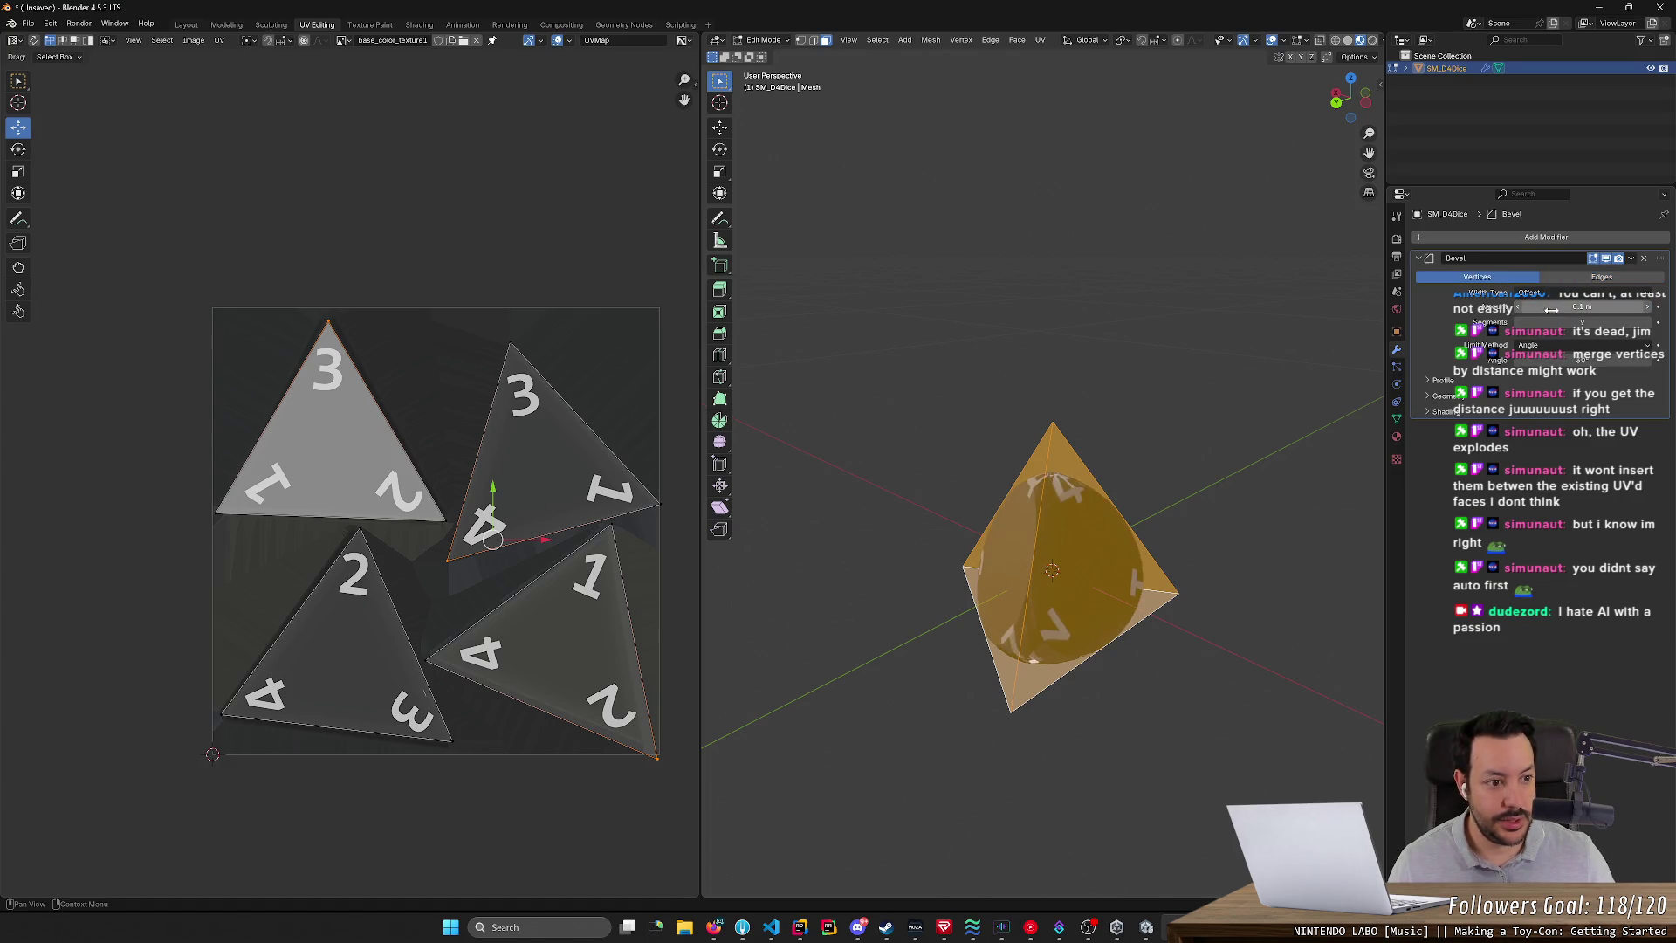
{"action": "left_click_drag", "start_coordinate": [1561, 307], "coordinate": [1576, 307]}
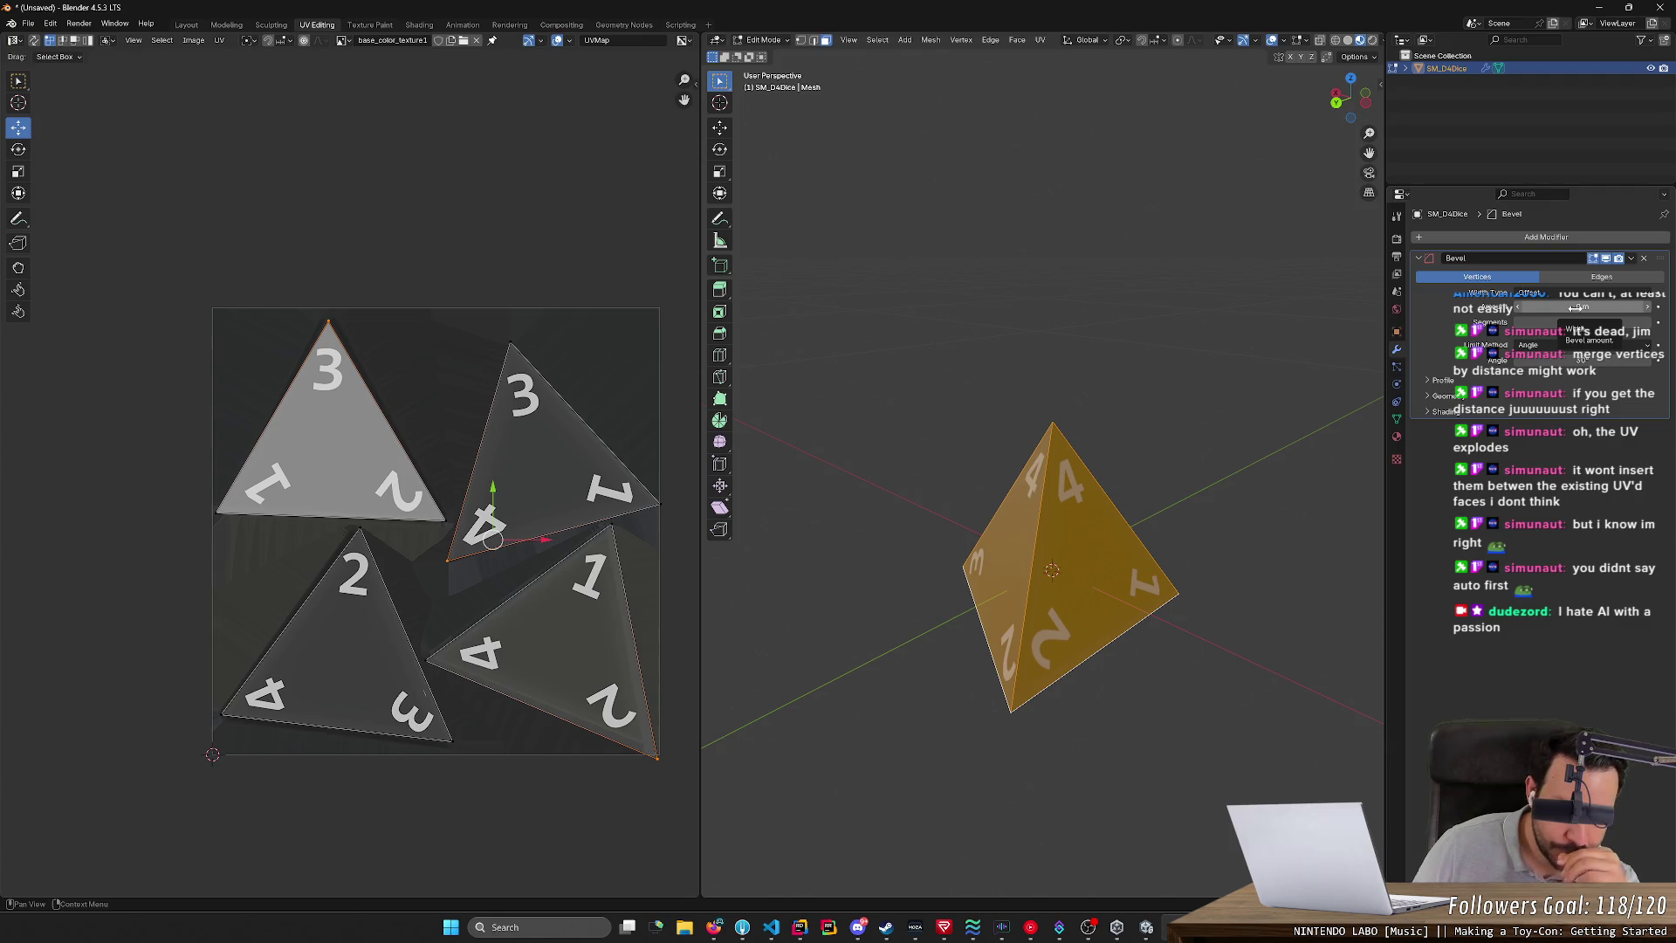
{"action": "left_click", "coordinate": [1597, 274]}
{"action": "left_click_drag", "start_coordinate": [1582, 306], "coordinate": [1593, 306]}
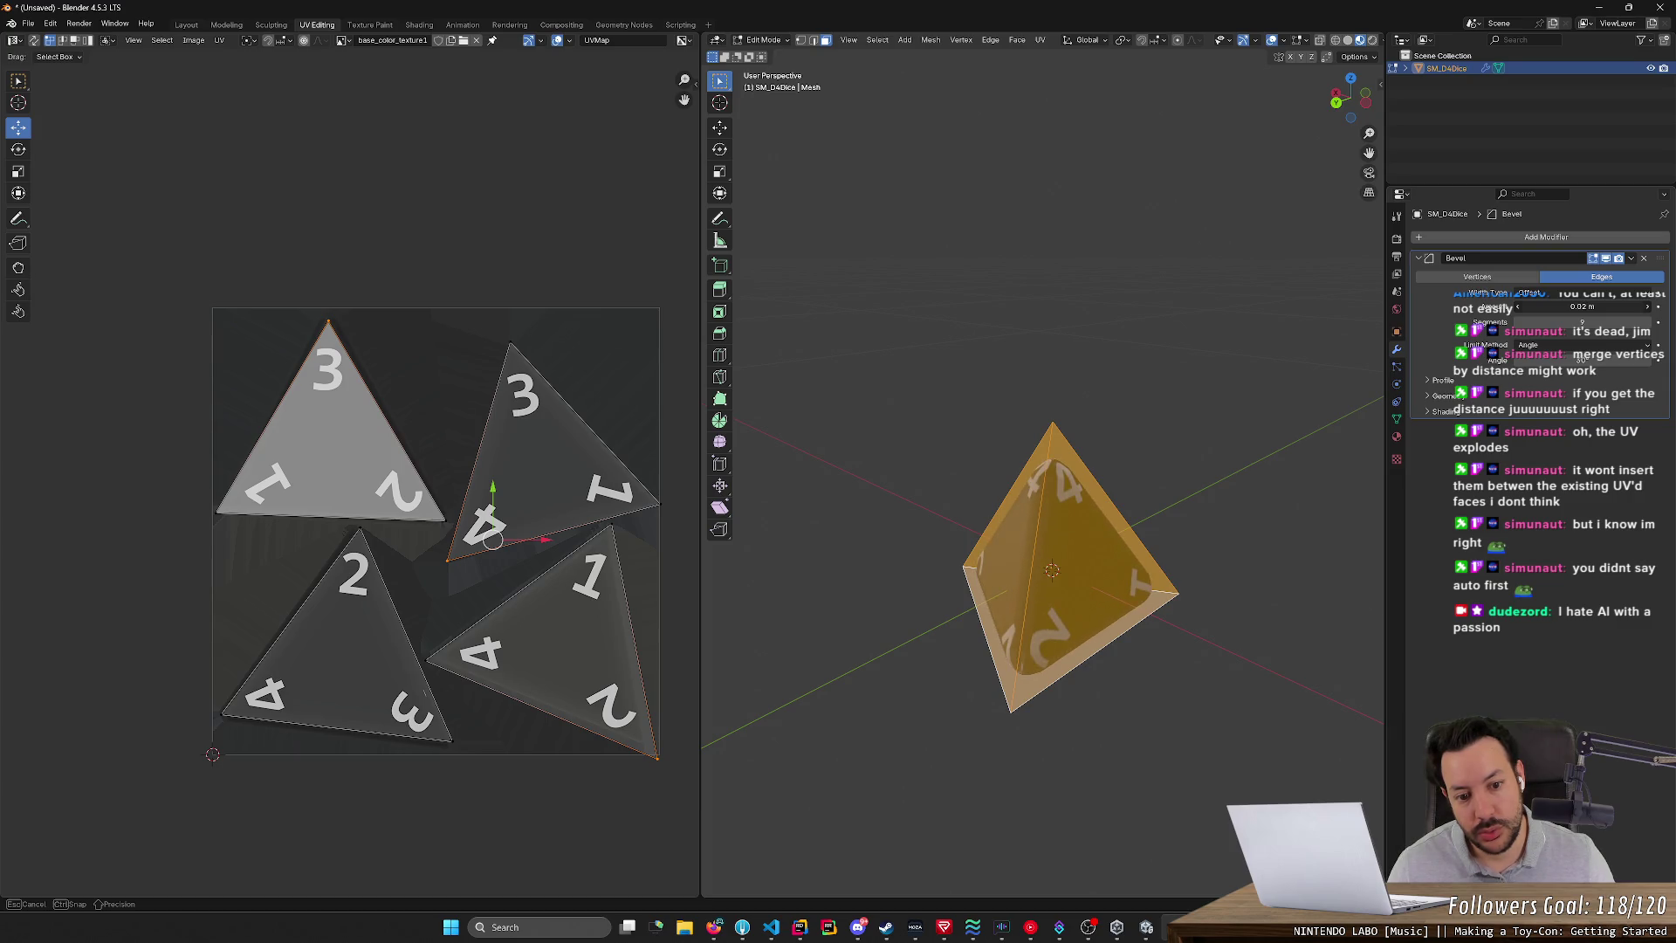
{"action": "left_click_drag", "start_coordinate": [1593, 305], "coordinate": [1571, 306]}
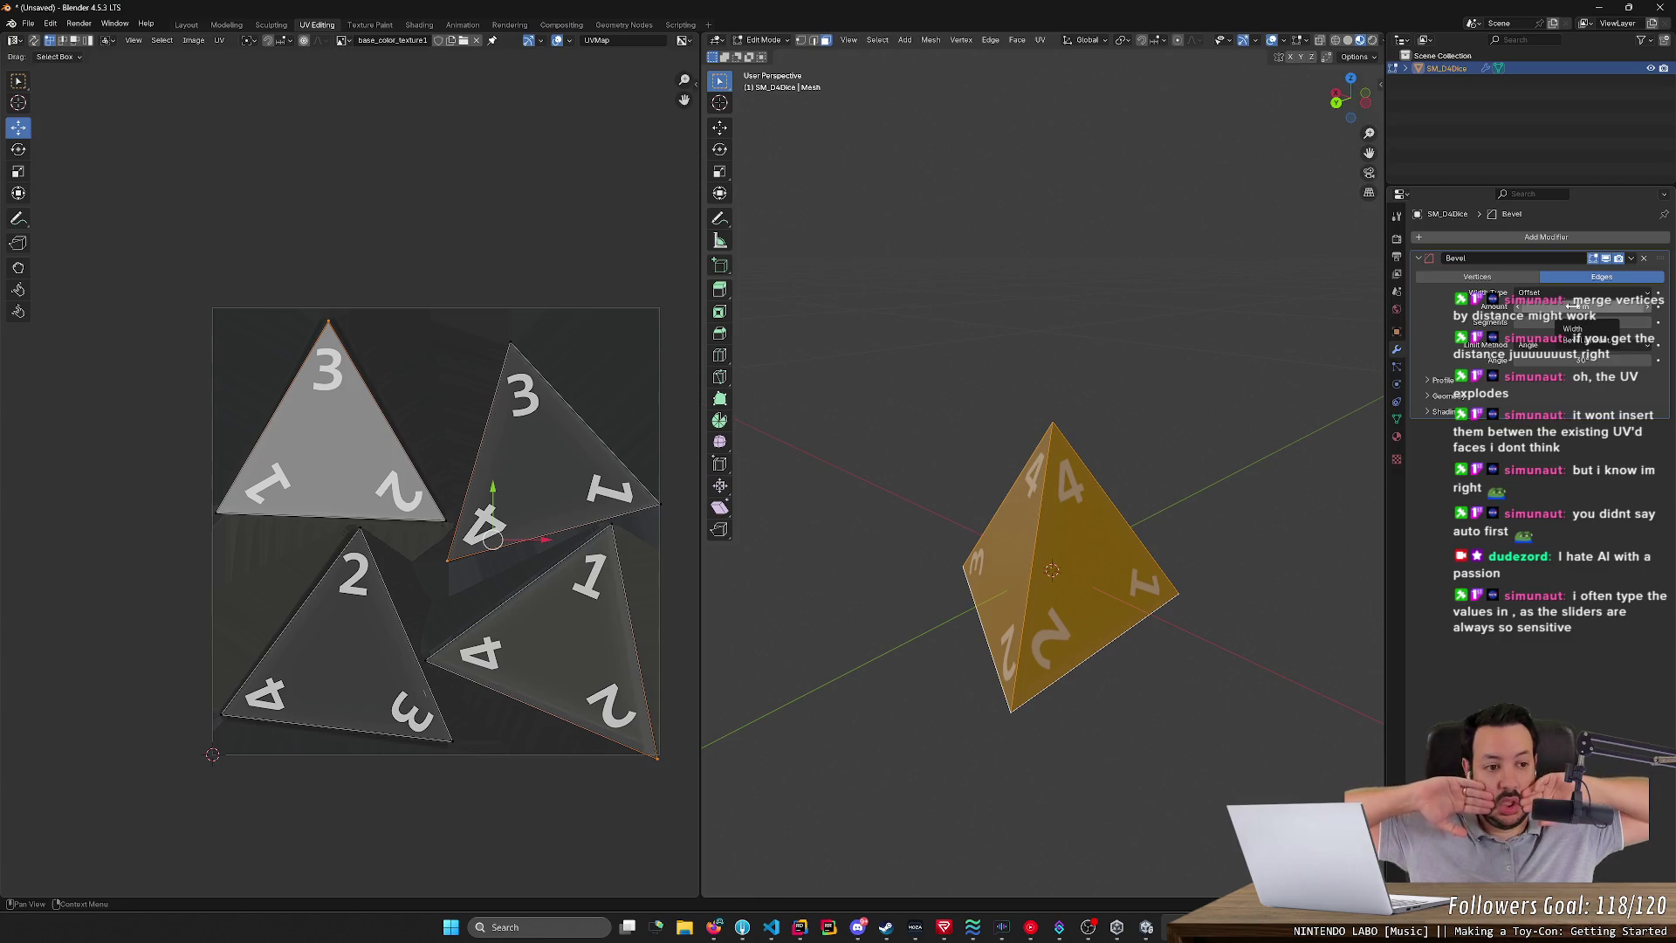
- Browse the bevel's Shading, Geometry and Profile option panels
{"action": "left_click", "coordinate": [1428, 413]}
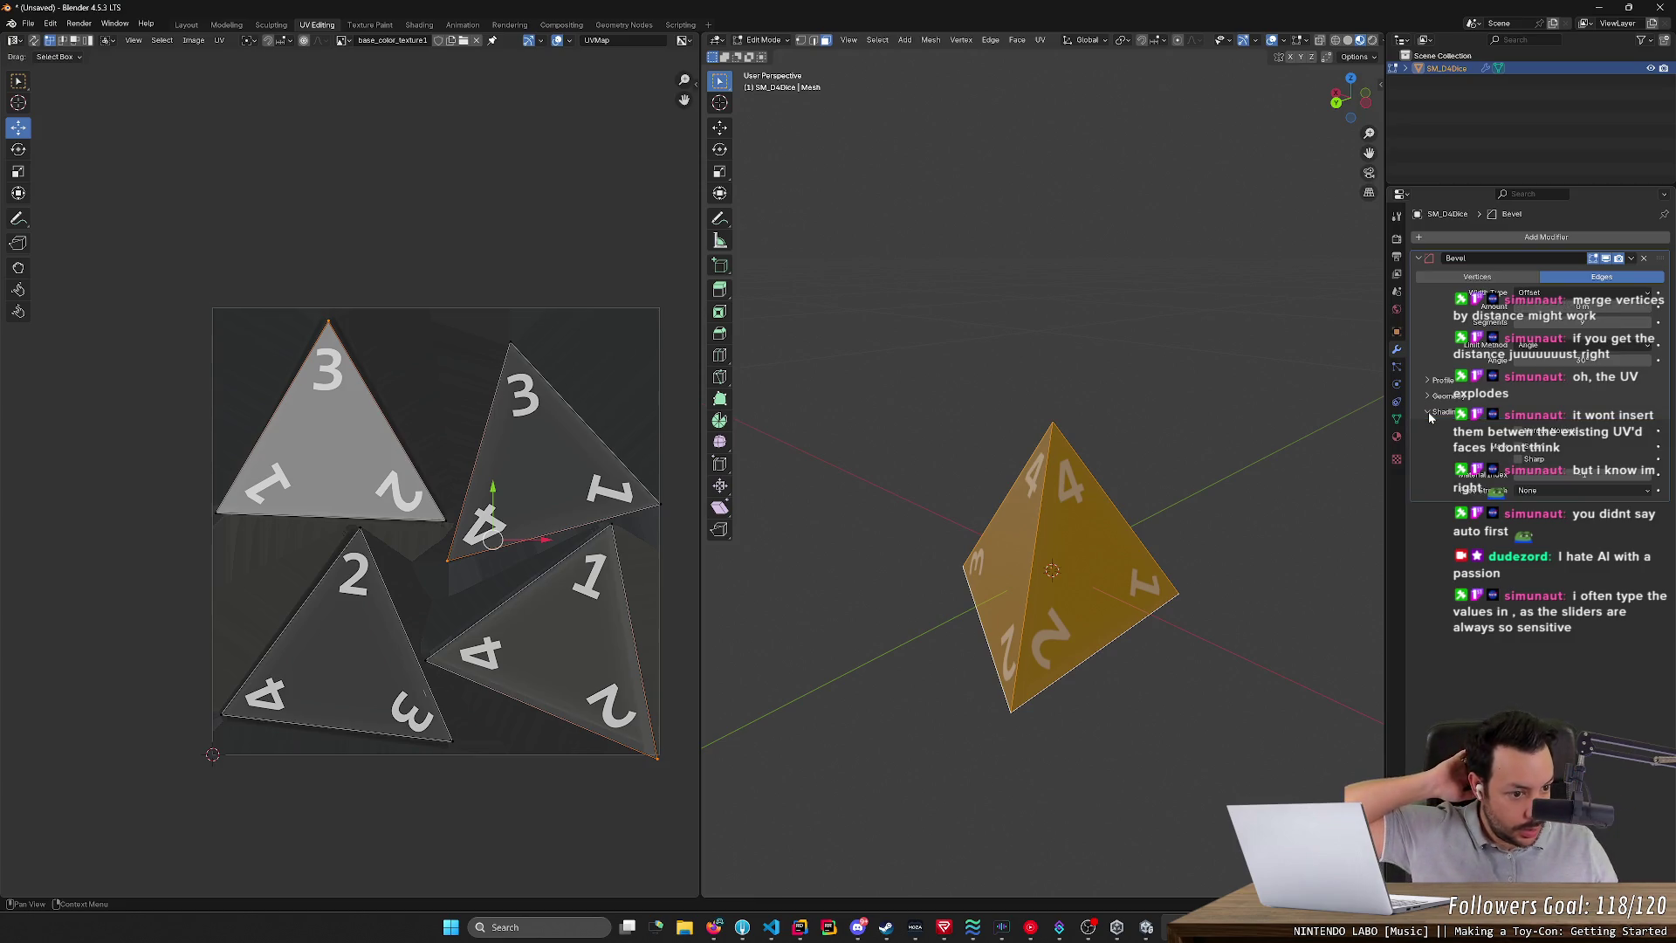
{"action": "left_click", "coordinate": [1428, 413]}
{"action": "left_click", "coordinate": [1429, 397]}
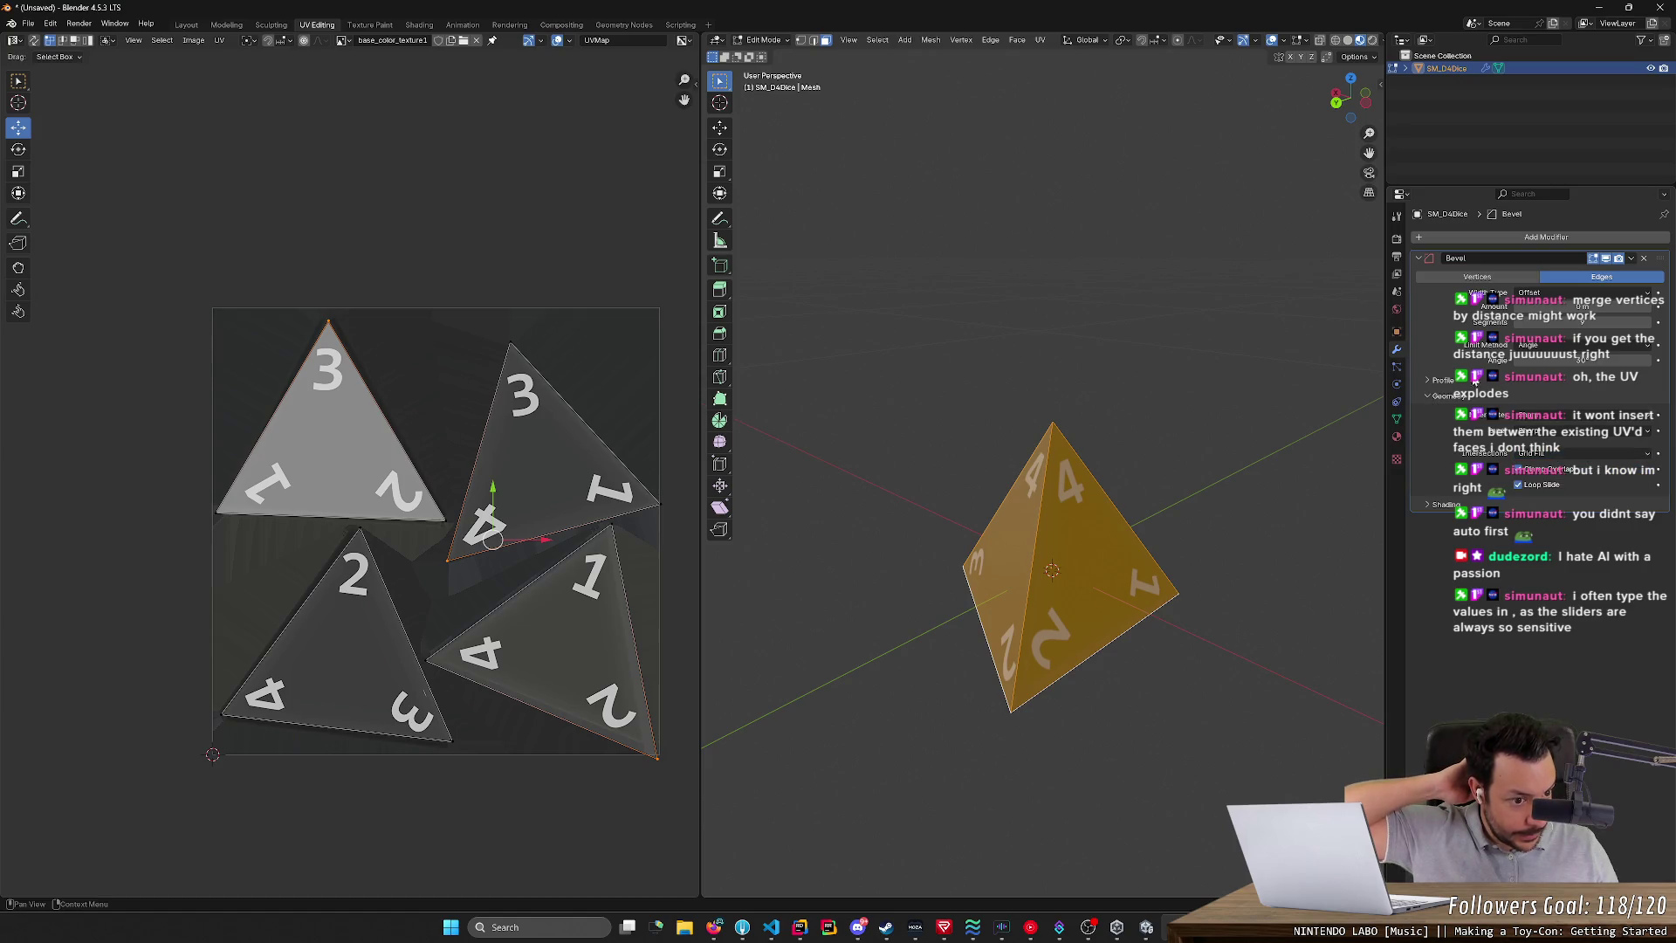
{"action": "left_click", "coordinate": [1436, 380]}
{"action": "left_click", "coordinate": [1435, 380]}
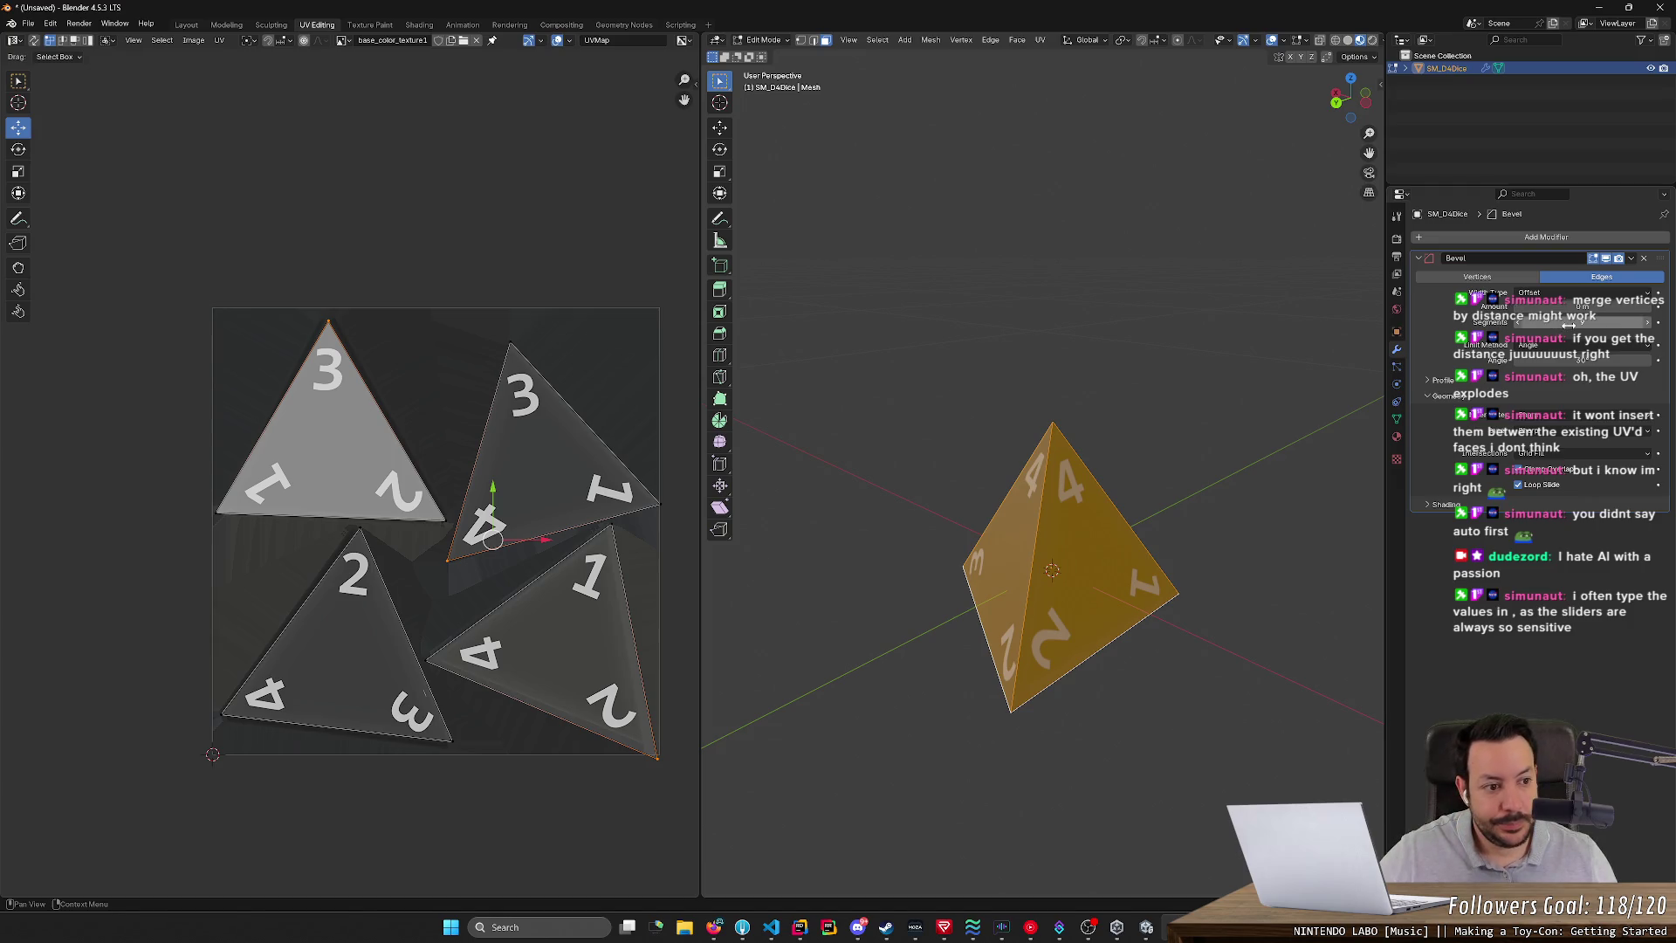
- Switch the bevel's Width Type to Width, adjust the amount and inspect the edges
{"action": "left_click", "coordinate": [1570, 294]}
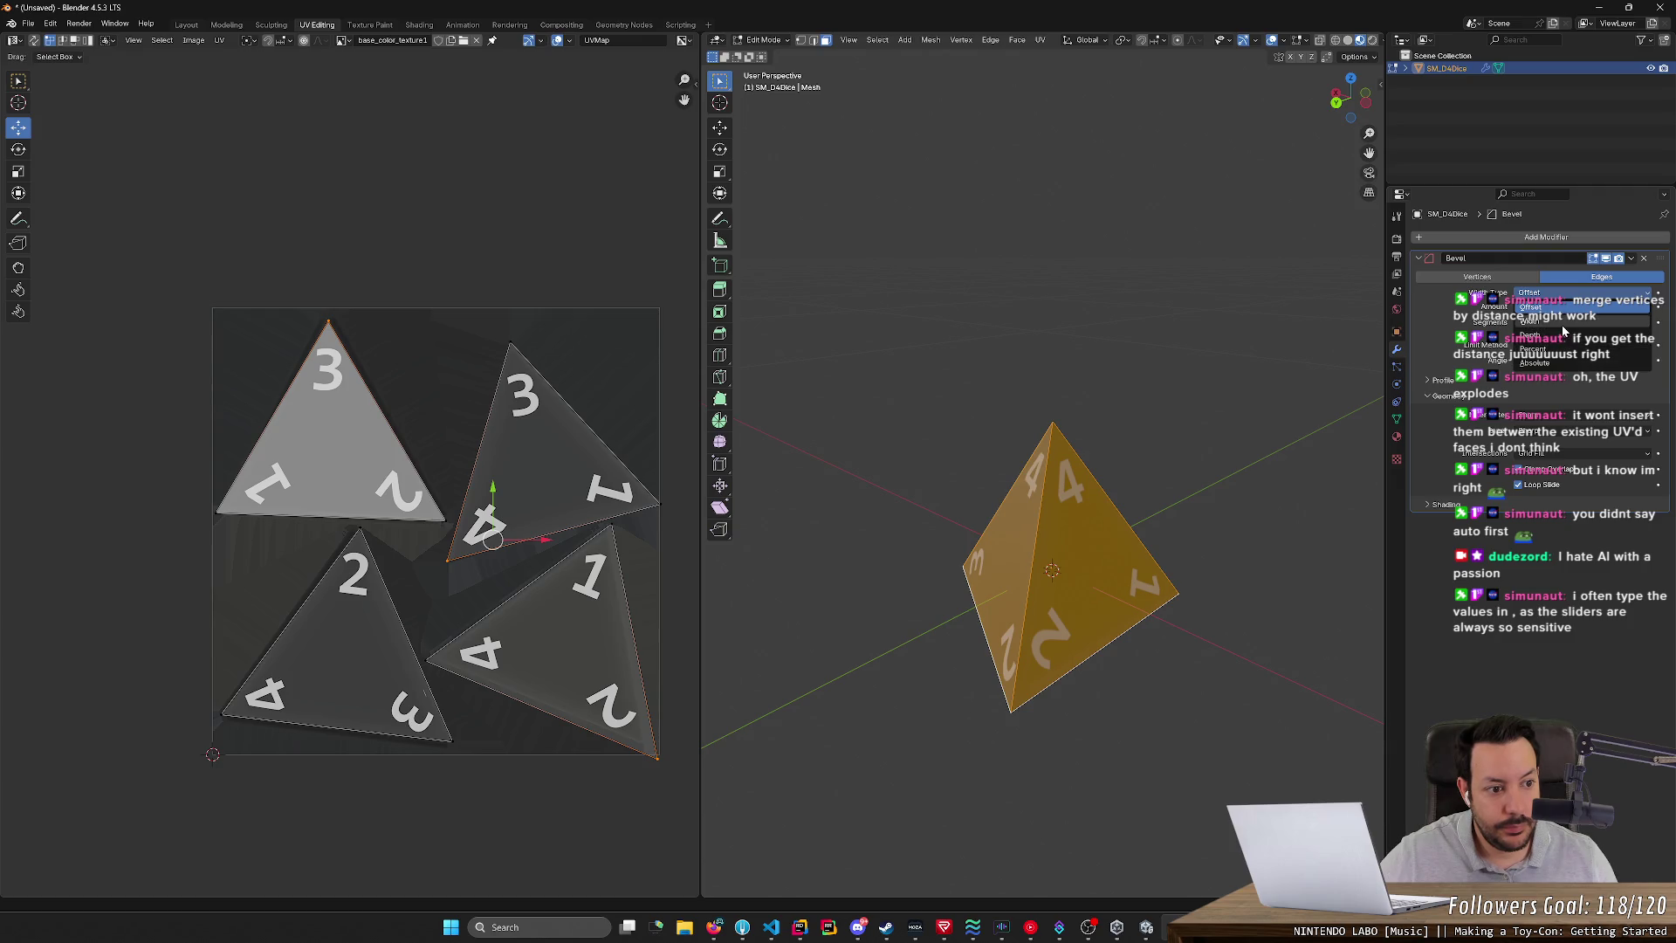
{"action": "left_click", "coordinate": [1561, 321]}
{"action": "left_click_drag", "start_coordinate": [1556, 321], "coordinate": [1562, 320]}
{"action": "left_click", "coordinate": [1225, 434]}
{"action": "mouse_move", "coordinate": [1225, 434]}
{"action": "middle_mouse_down"}
{"action": "mouse_move", "coordinate": [1126, 348]}
{"action": "mouse_move", "coordinate": [1164, 330]}
{"action": "mouse_move", "coordinate": [1250, 338]}
{"action": "mouse_move", "coordinate": [1324, 455]}
{"action": "mouse_move", "coordinate": [1182, 456]}
{"action": "mouse_move", "coordinate": [1201, 344]}
{"action": "mouse_move", "coordinate": [1306, 363]}
{"action": "mouse_move", "coordinate": [1361, 399]}
{"action": "mouse_move", "coordinate": [1335, 436]}
{"action": "mouse_move", "coordinate": [1266, 411]}
{"action": "middle_mouse_up"}
{"action": "scroll", "coordinate": [1266, 412], "scroll_direction": "up", "scroll_amount": 3}
- Drop the Bevel modifier's Amount to 0, then raise it to about 0.12 m
{"action": "left_click_drag", "start_coordinate": [1581, 307], "coordinate": [1534, 306]}
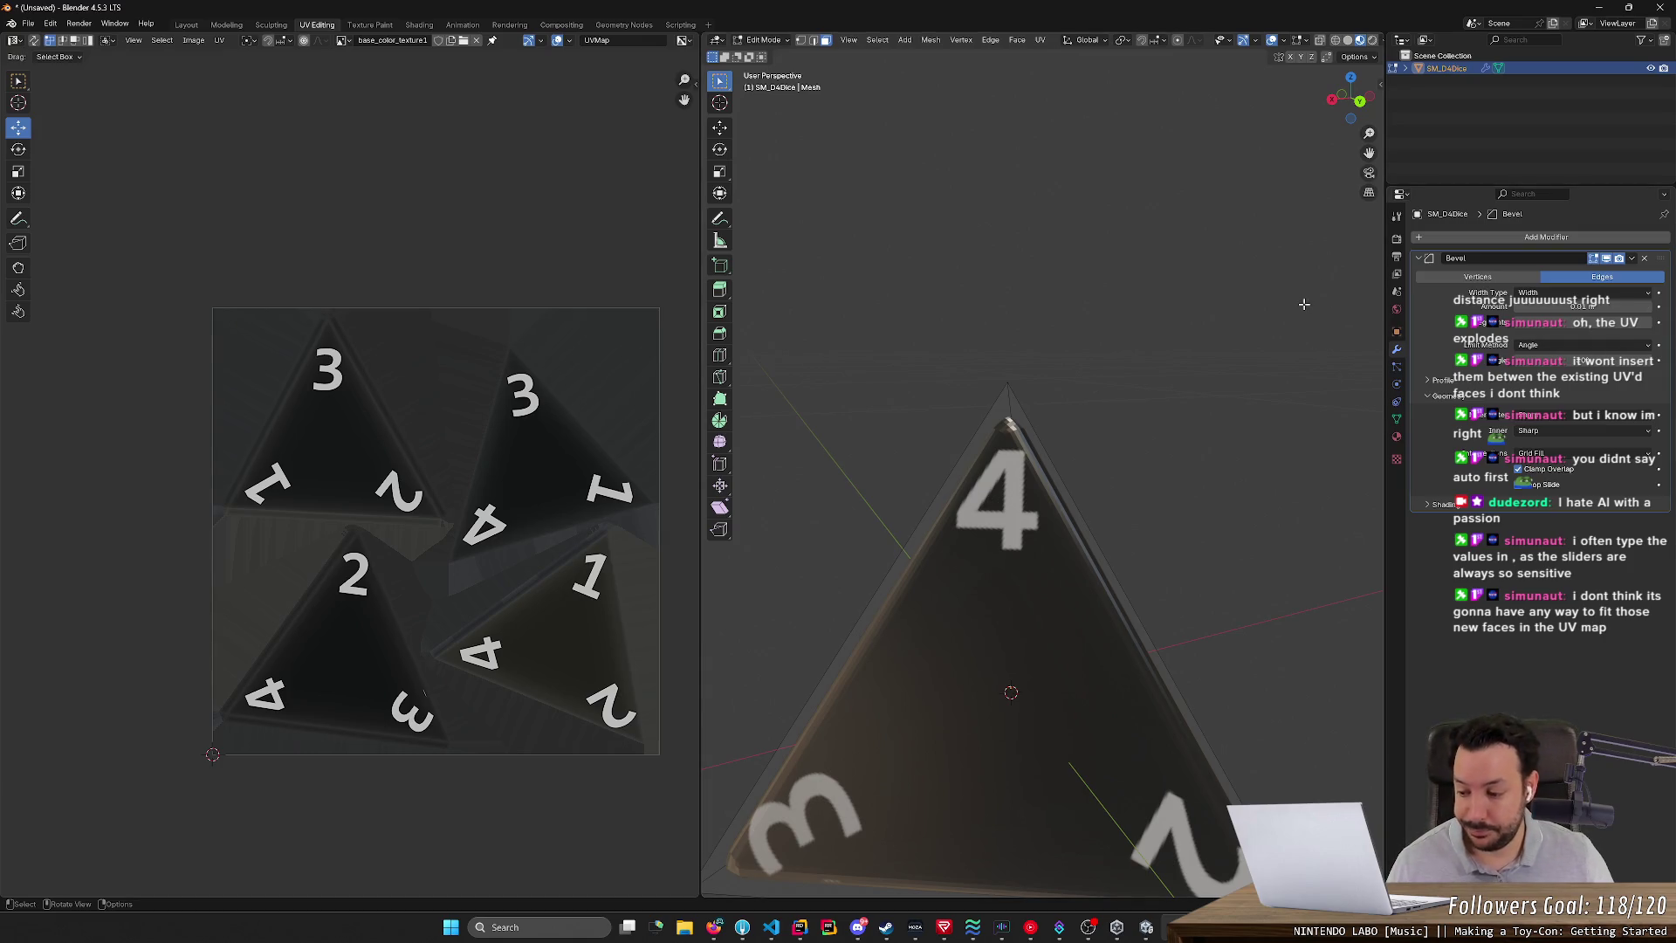
{"action": "scroll", "coordinate": [1336, 325], "scroll_direction": "down", "scroll_amount": 3}
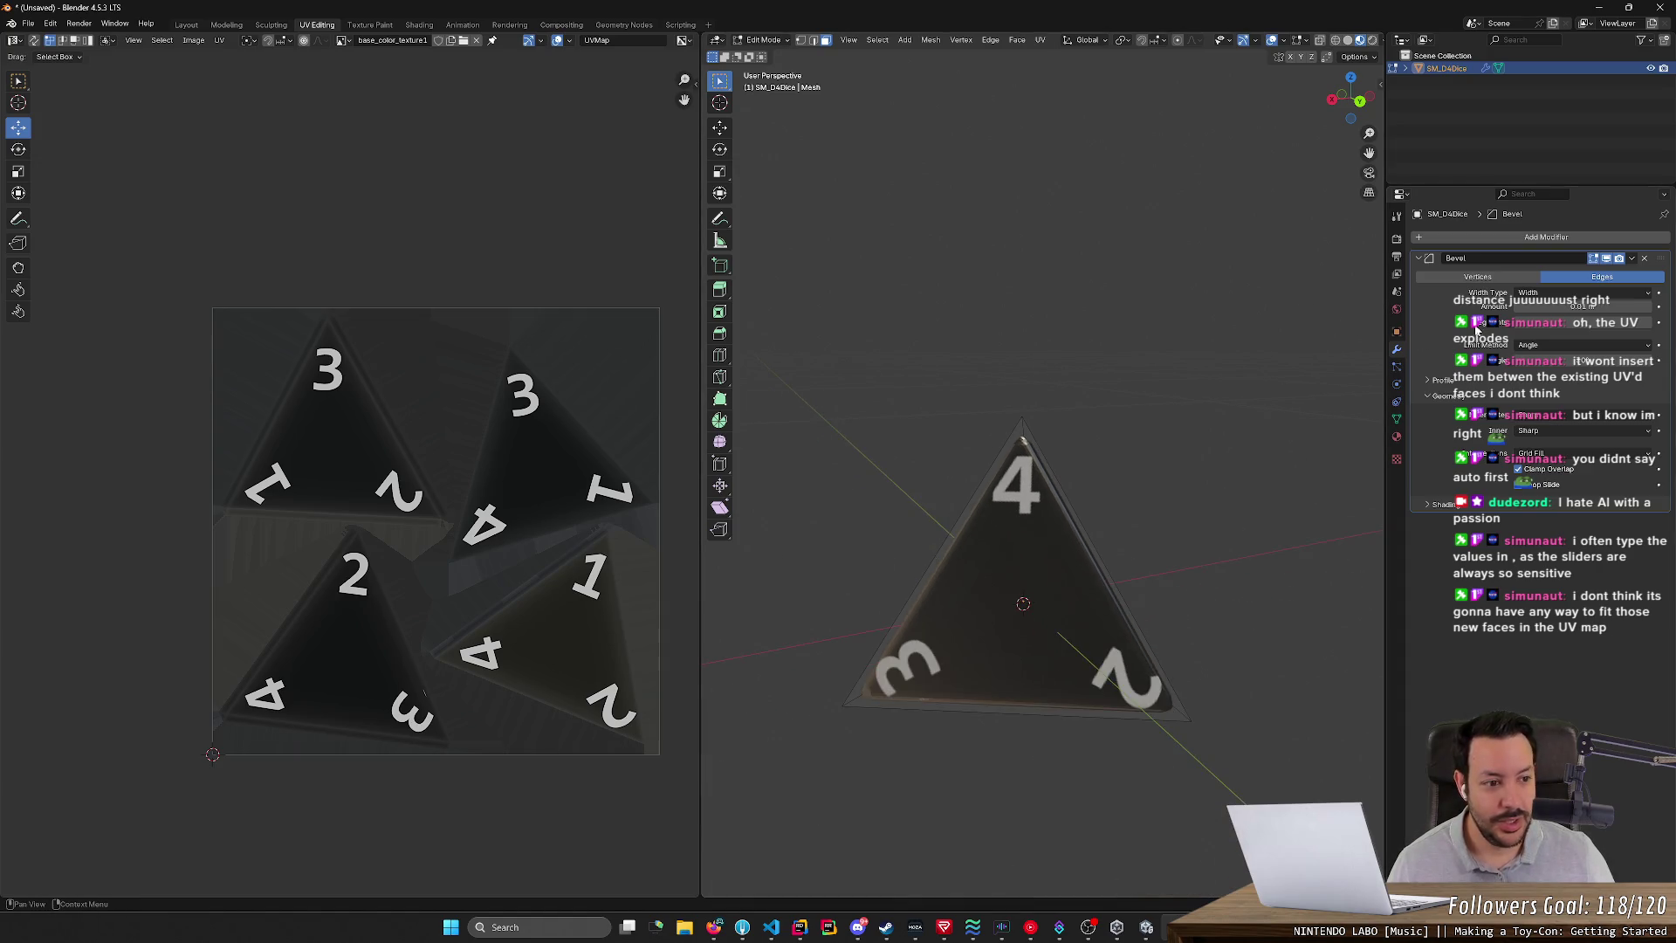
{"action": "mouse_move", "coordinate": [1543, 307]}
{"action": "left_mouse_down"}
{"action": "mouse_move", "coordinate": [1597, 307]}
{"action": "mouse_move", "coordinate": [1563, 307]}
{"action": "left_mouse_up"}
{"action": "mouse_move", "coordinate": [1360, 356]}
{"action": "middle_mouse_down"}
{"action": "mouse_move", "coordinate": [1117, 296]}
{"action": "mouse_move", "coordinate": [954, 322]}
{"action": "mouse_move", "coordinate": [890, 343]}
{"action": "mouse_move", "coordinate": [882, 364]}
{"action": "mouse_move", "coordinate": [931, 363]}
{"action": "mouse_move", "coordinate": [939, 337]}
{"action": "mouse_move", "coordinate": [902, 337]}
{"action": "middle_mouse_up"}
- Apply the Bevel modifier in Object Mode to bake the bevel into the mesh
{"action": "left_click", "coordinate": [1632, 260]}
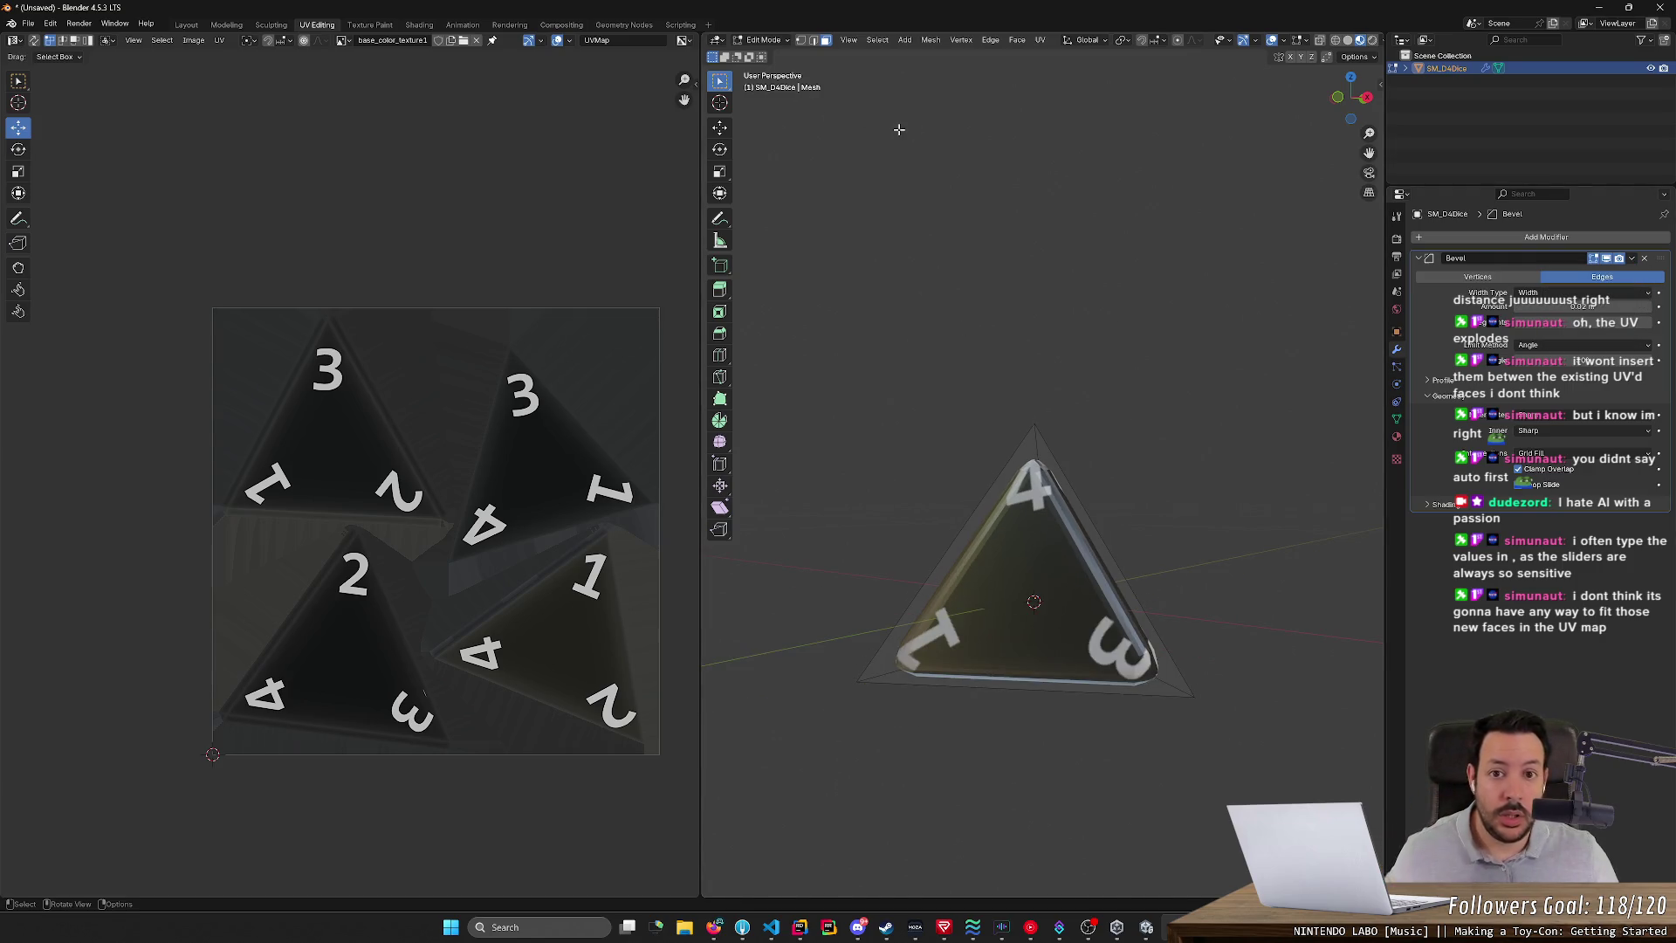
{"action": "key", "text": "Tab"}
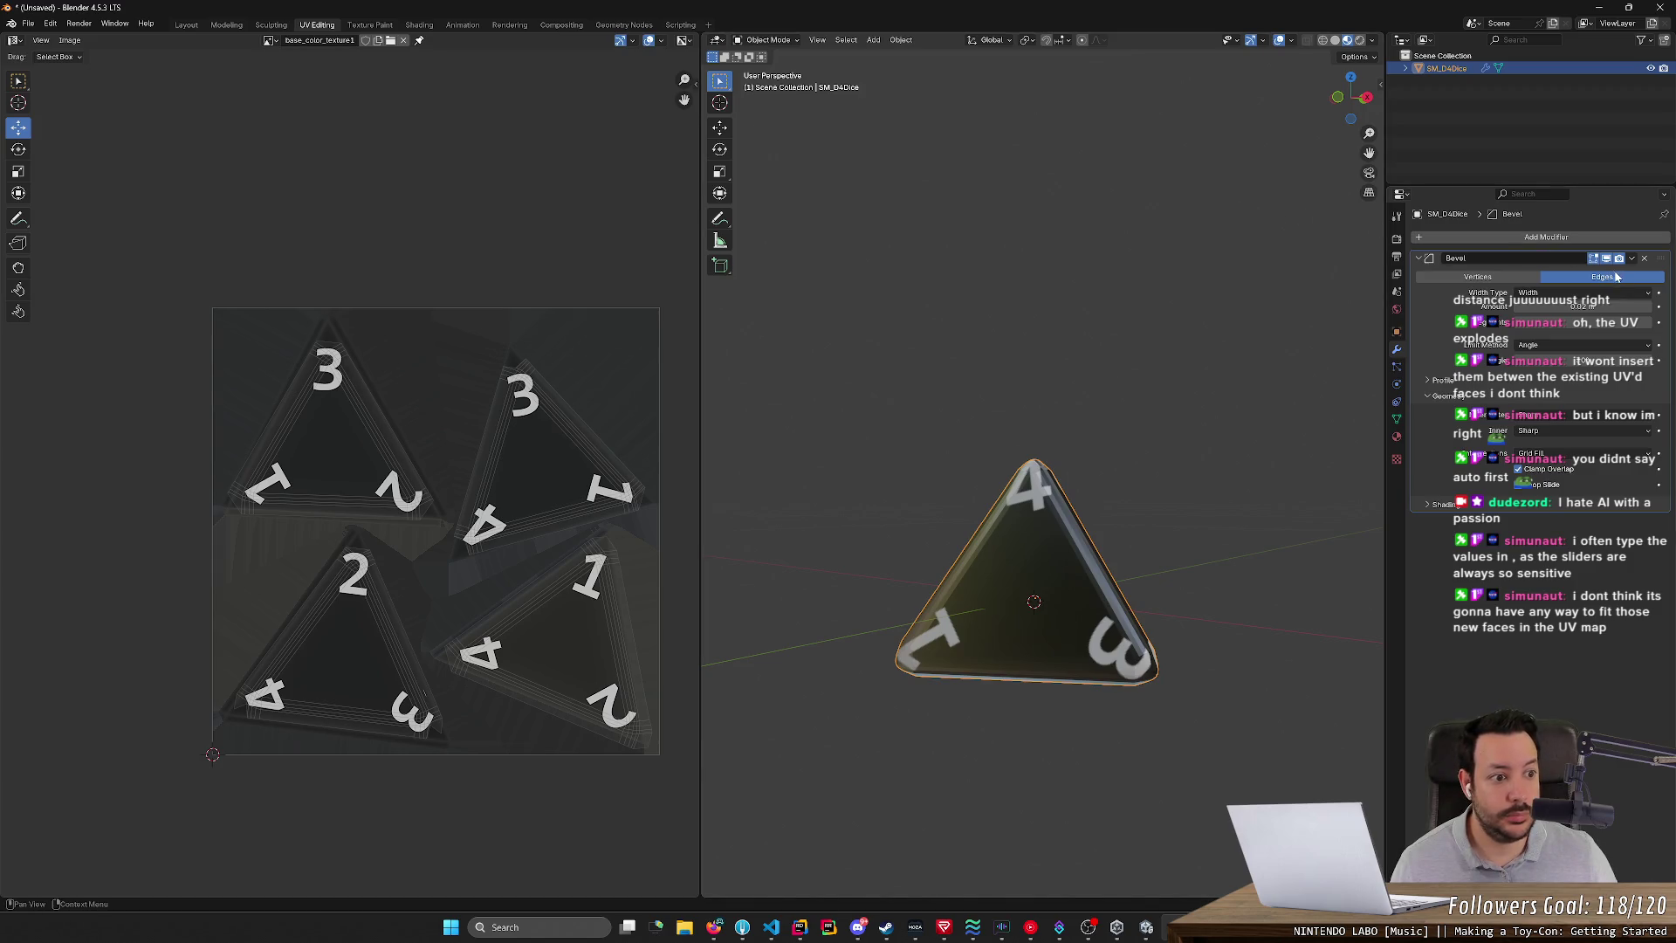
{"action": "left_click", "coordinate": [1631, 260]}
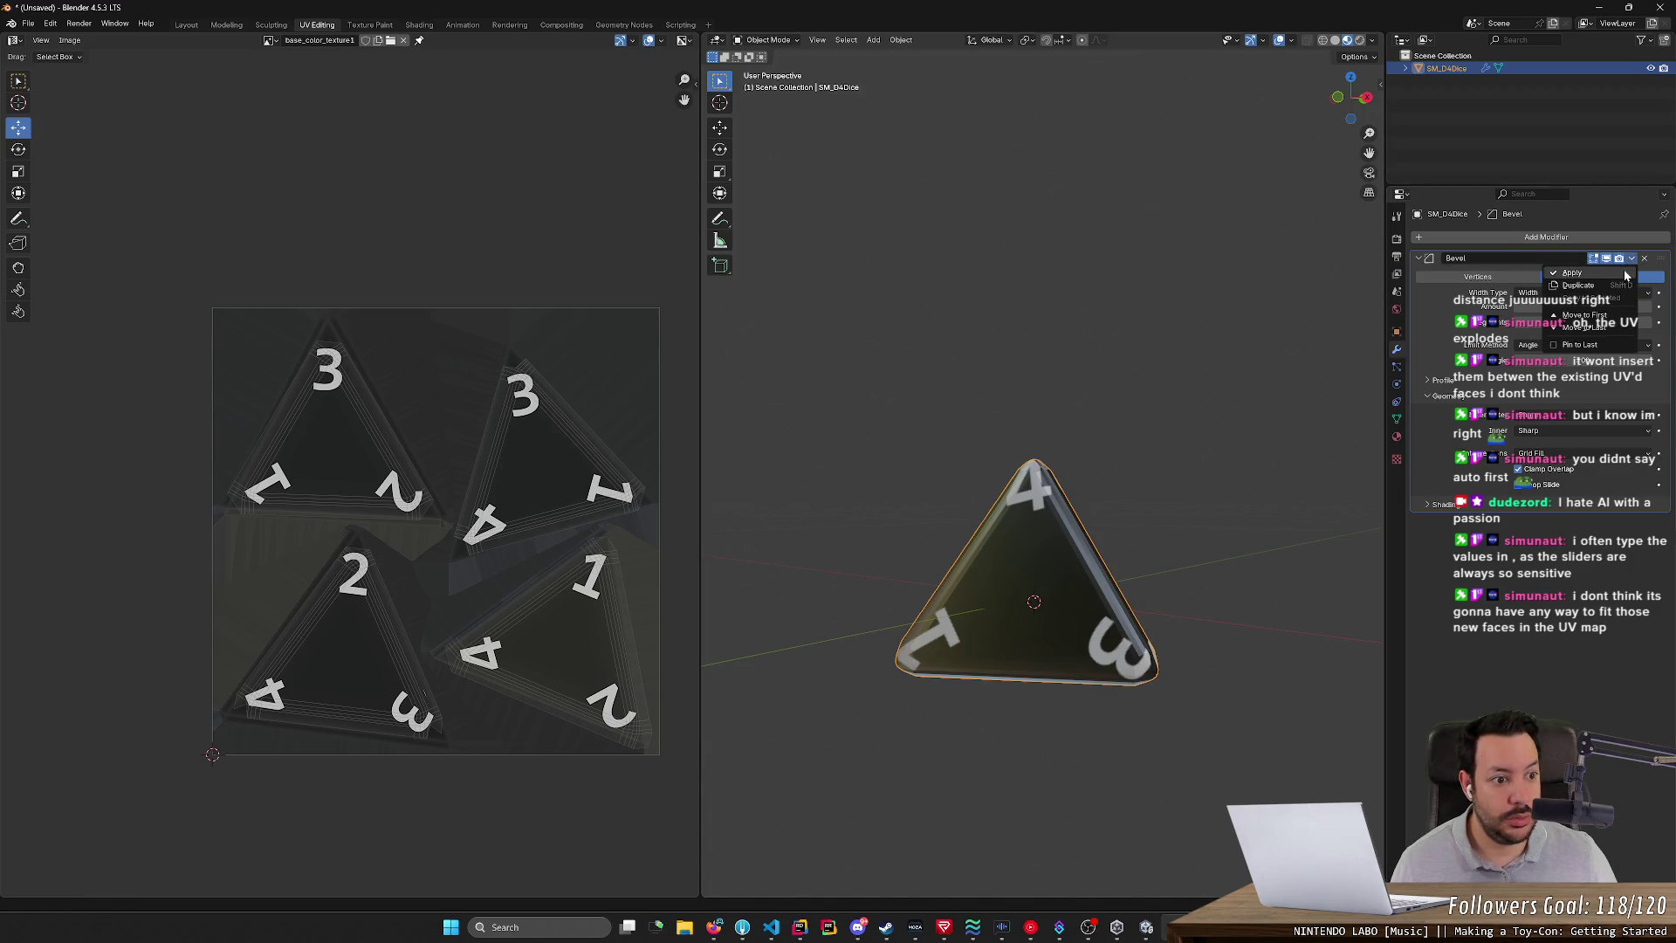
{"action": "left_click", "coordinate": [1625, 275]}
- Deselect the tetrahedron and return to Edit Mode
{"action": "left_click", "coordinate": [1267, 308]}
{"action": "scroll", "coordinate": [1083, 450], "scroll_direction": "up", "scroll_amount": 3}
{"action": "scroll", "coordinate": [1098, 419], "scroll_direction": "down", "scroll_amount": 3}
{"action": "key", "text": "Tab"}
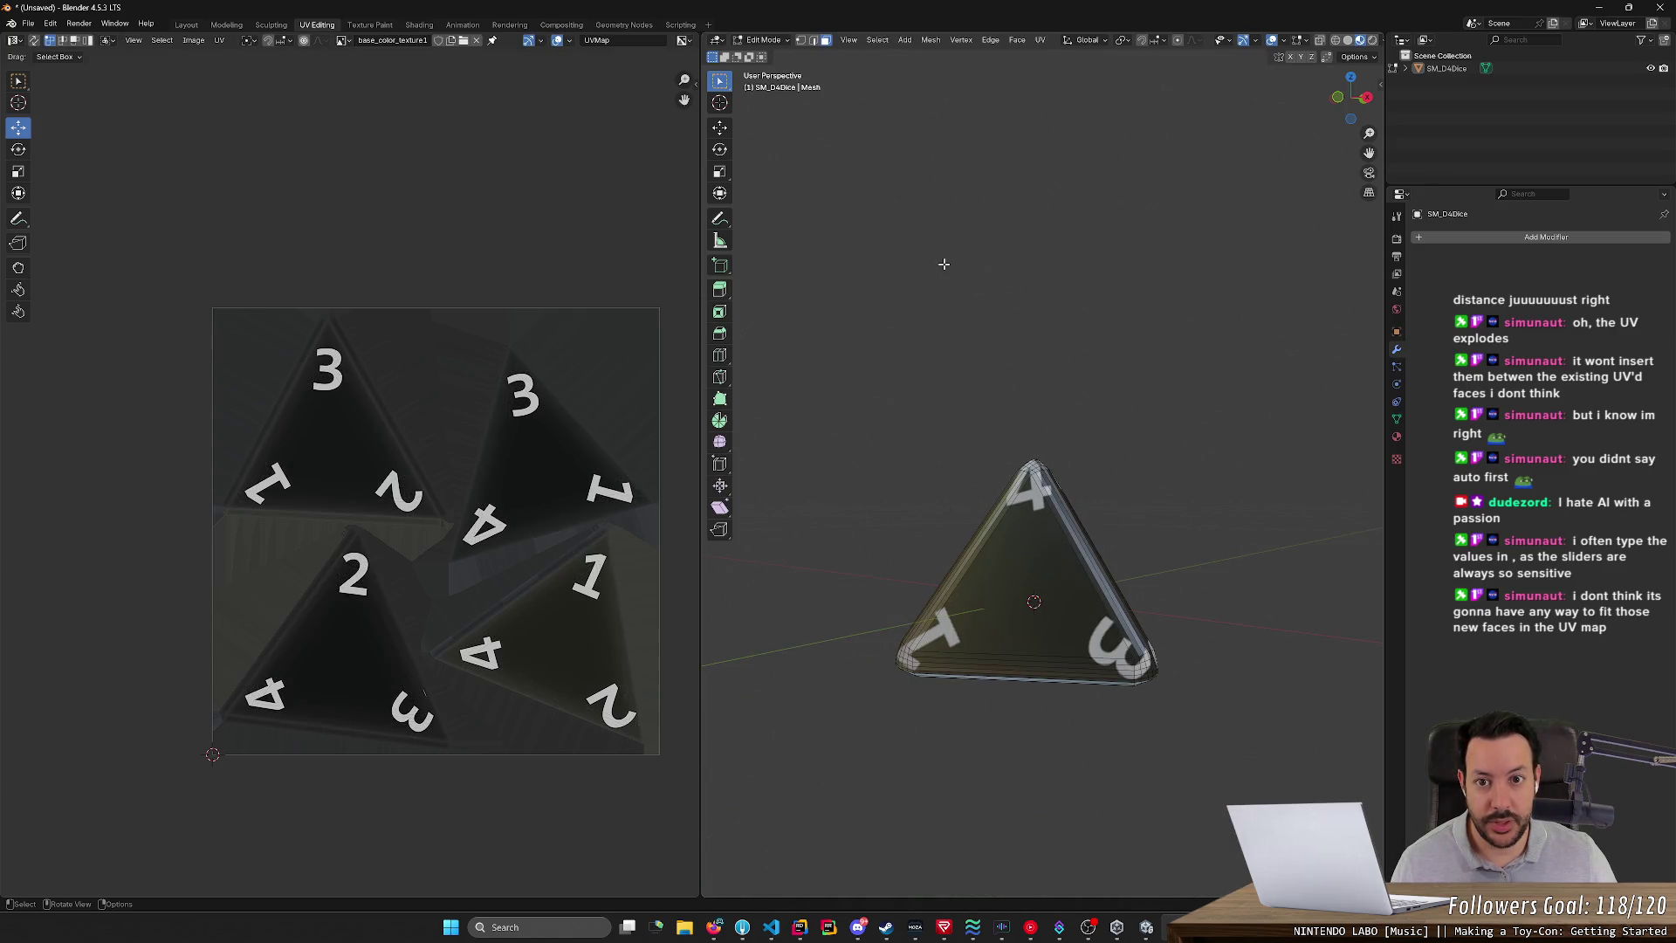
- Select the vertices of one bevelled corner of the tetrahedron in the 3D view
{"action": "key", "text": "a"}
{"action": "scroll", "coordinate": [839, 342], "scroll_direction": "up", "scroll_amount": 3}
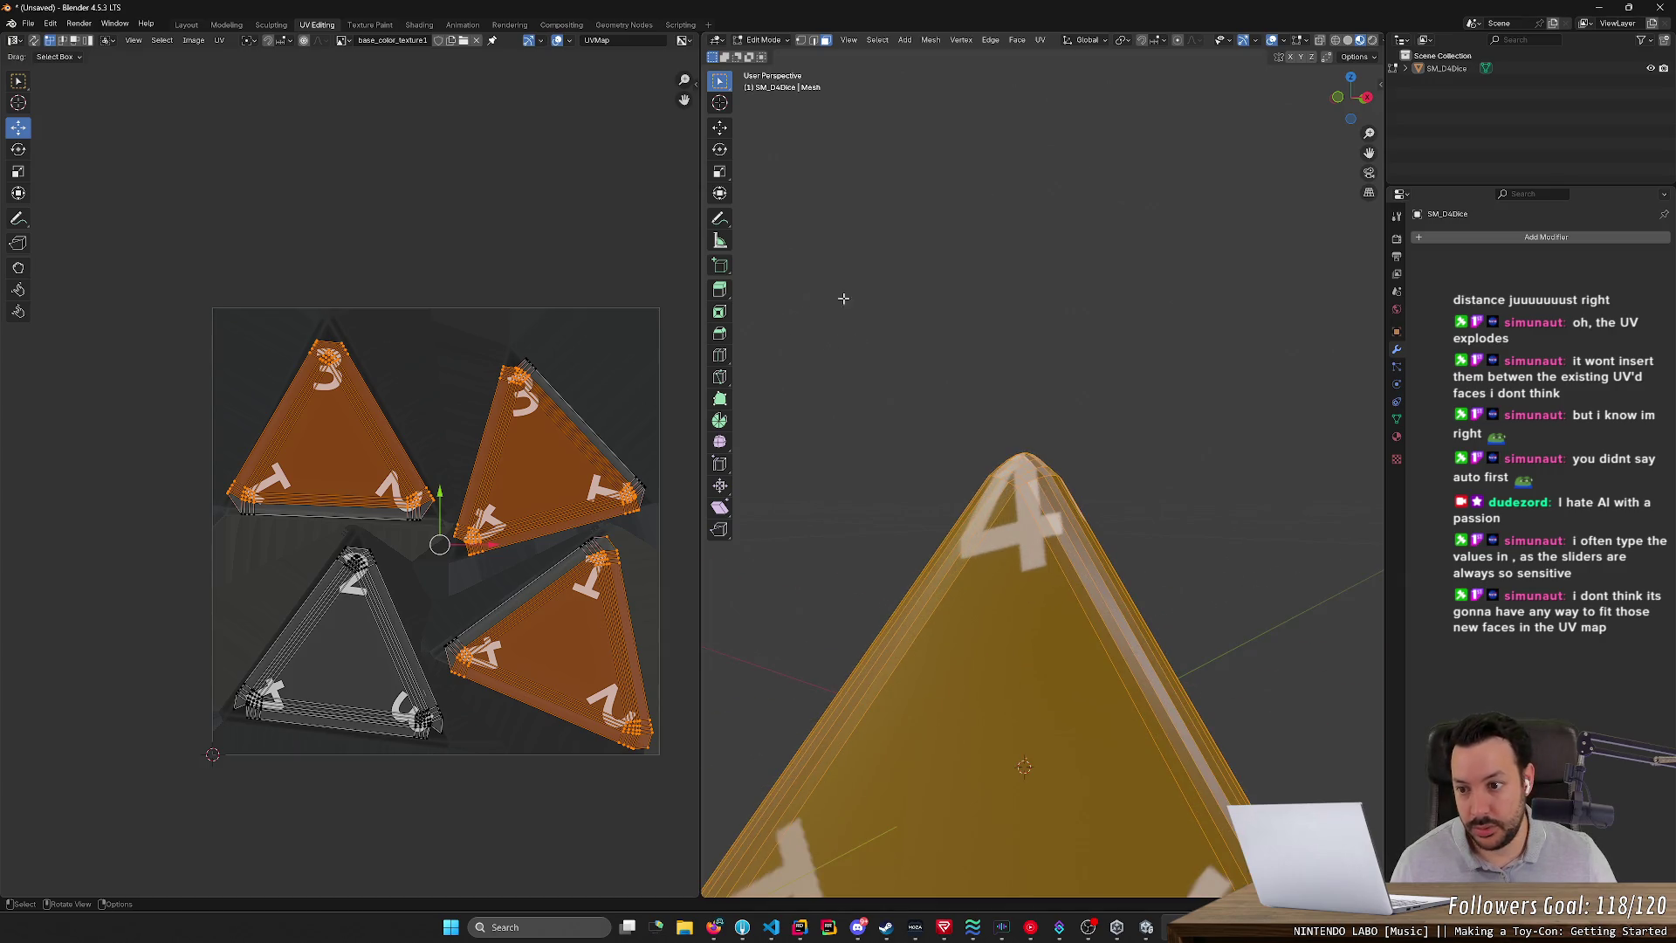
{"action": "mouse_move", "coordinate": [867, 294]}
{"action": "middle_mouse_down"}
{"action": "mouse_move", "coordinate": [898, 292]}
{"action": "mouse_move", "coordinate": [827, 321]}
{"action": "middle_mouse_up"}
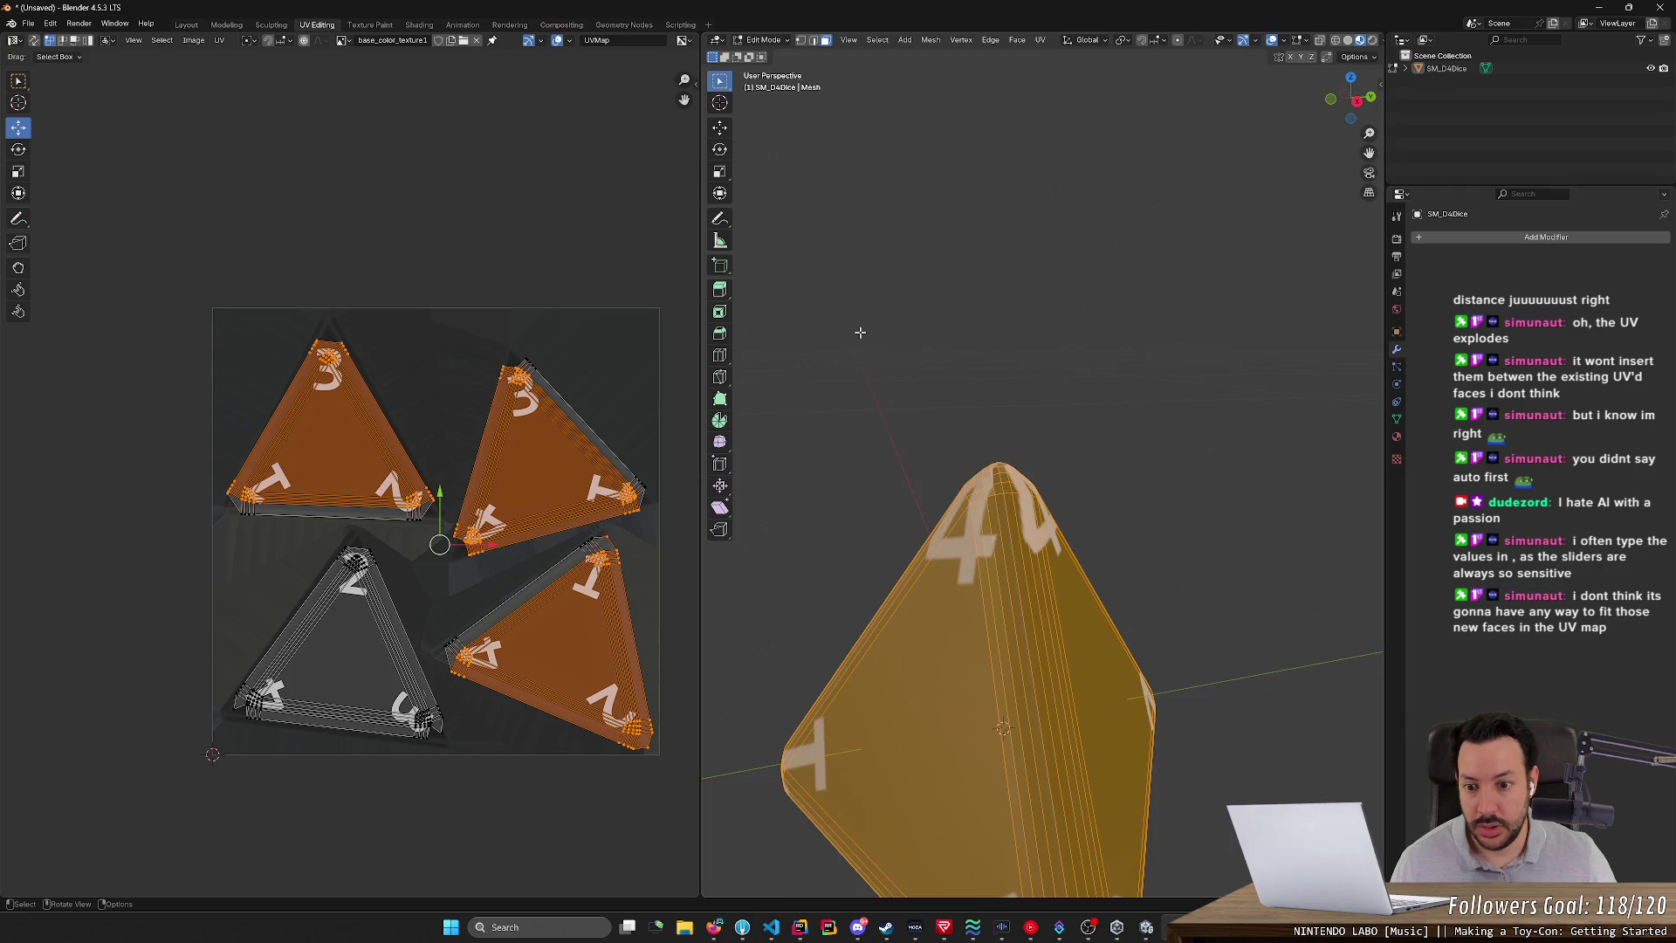
{"action": "left_click", "coordinate": [997, 394]}
{"action": "middle_click_drag", "start_coordinate": [916, 409], "coordinate": [941, 443]}
{"action": "left_click_drag", "start_coordinate": [940, 442], "coordinate": [1045, 540]}
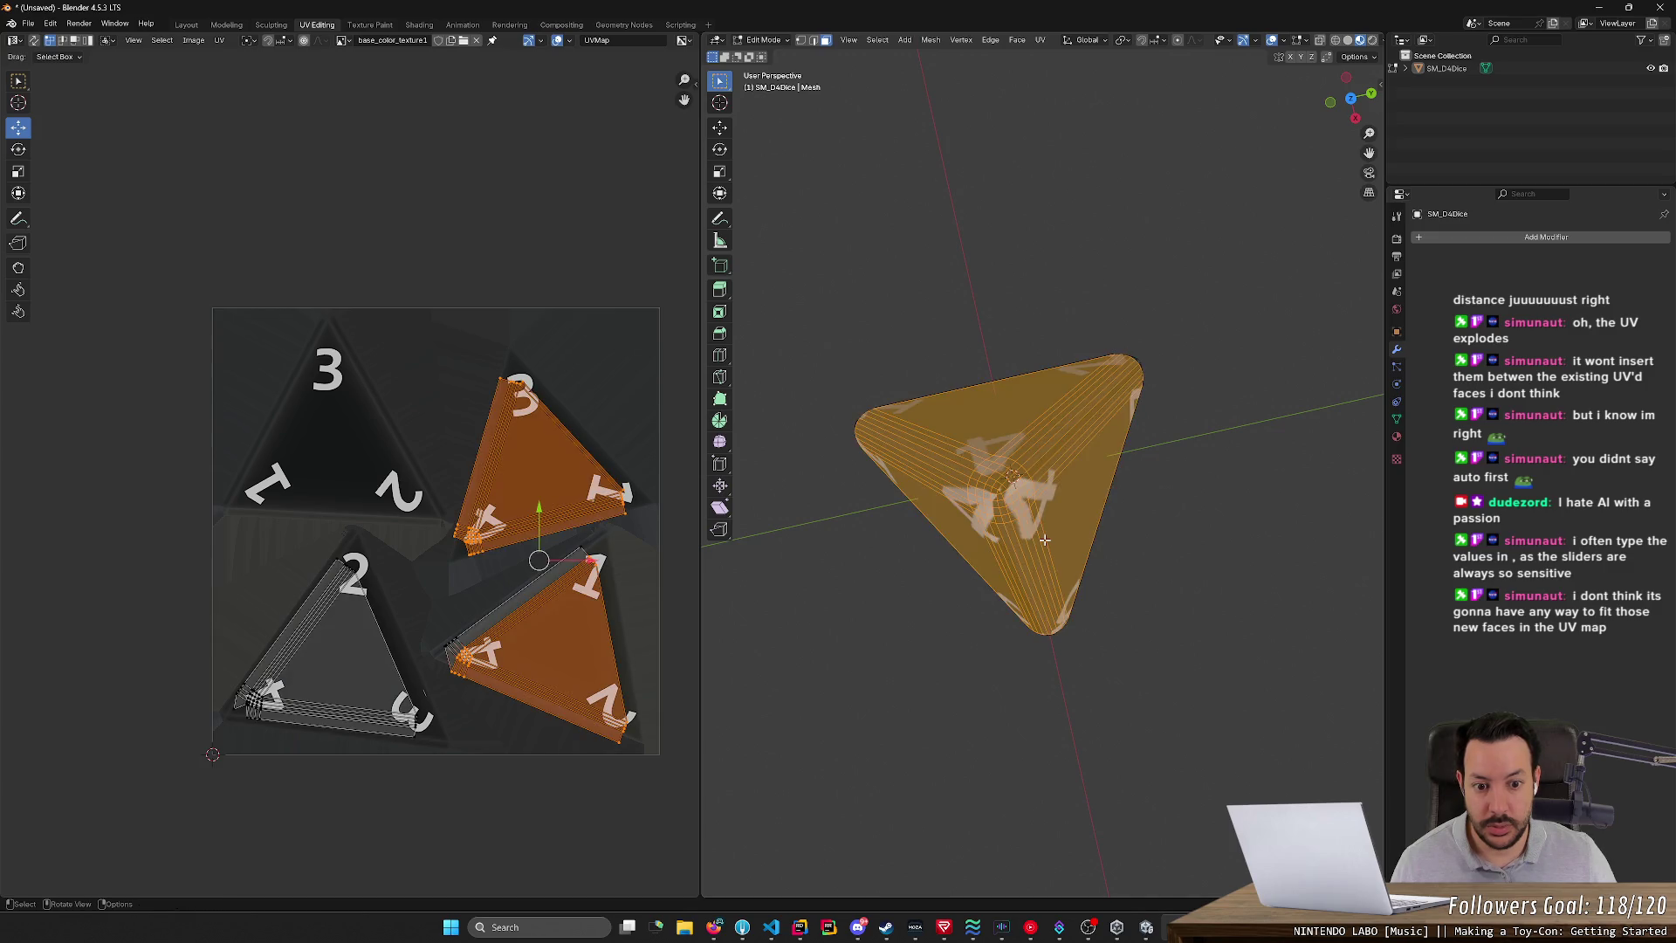
{"action": "left_click", "coordinate": [800, 41]}
{"action": "left_click", "coordinate": [916, 273]}
{"action": "left_click_drag", "start_coordinate": [952, 440], "coordinate": [1079, 558]}
- Move that corner's upper UV island down-left beside the printed 4
{"action": "scroll", "coordinate": [406, 558], "scroll_direction": "up", "scroll_amount": 1}
{"action": "scroll", "coordinate": [405, 558], "scroll_direction": "up", "scroll_amount": 3}
{"action": "mouse_move", "coordinate": [464, 600]}
{"action": "middle_mouse_down"}
{"action": "mouse_move", "coordinate": [441, 430]}
{"action": "mouse_move", "coordinate": [449, 186]}
{"action": "mouse_move", "coordinate": [340, 346]}
{"action": "middle_mouse_up"}
{"action": "left_click_drag", "start_coordinate": [421, 274], "coordinate": [586, 441]}
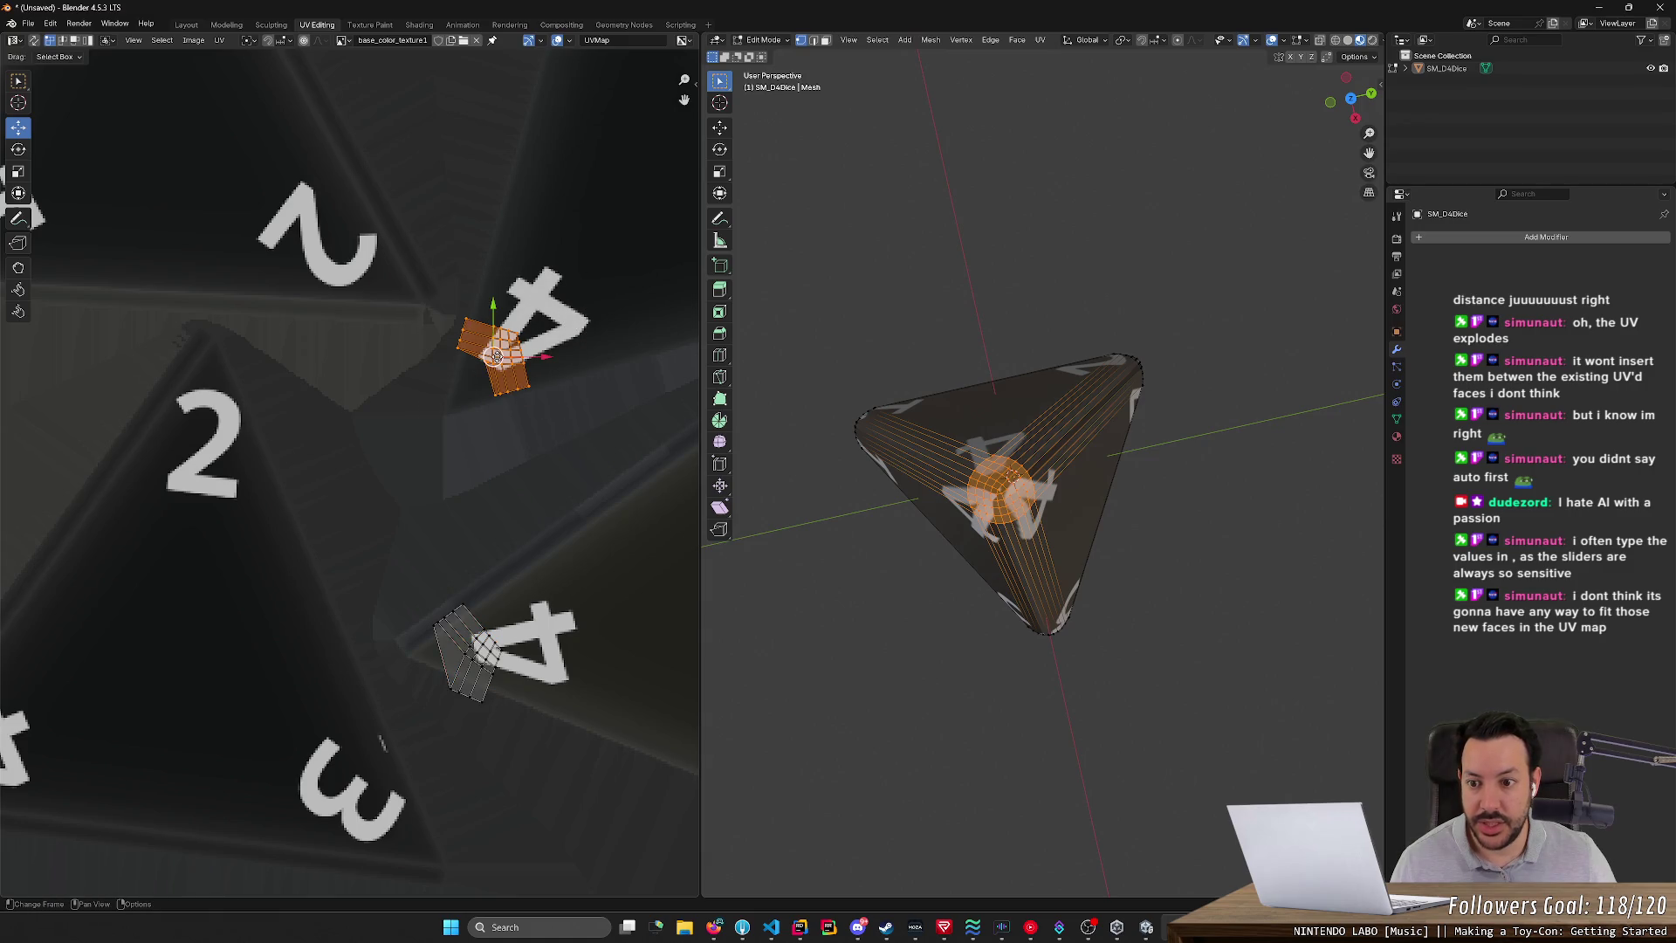
{"action": "mouse_move", "coordinate": [496, 356]}
{"action": "left_mouse_down"}
{"action": "mouse_move", "coordinate": [449, 384]}
{"action": "mouse_move", "coordinate": [496, 352]}
{"action": "left_mouse_up"}
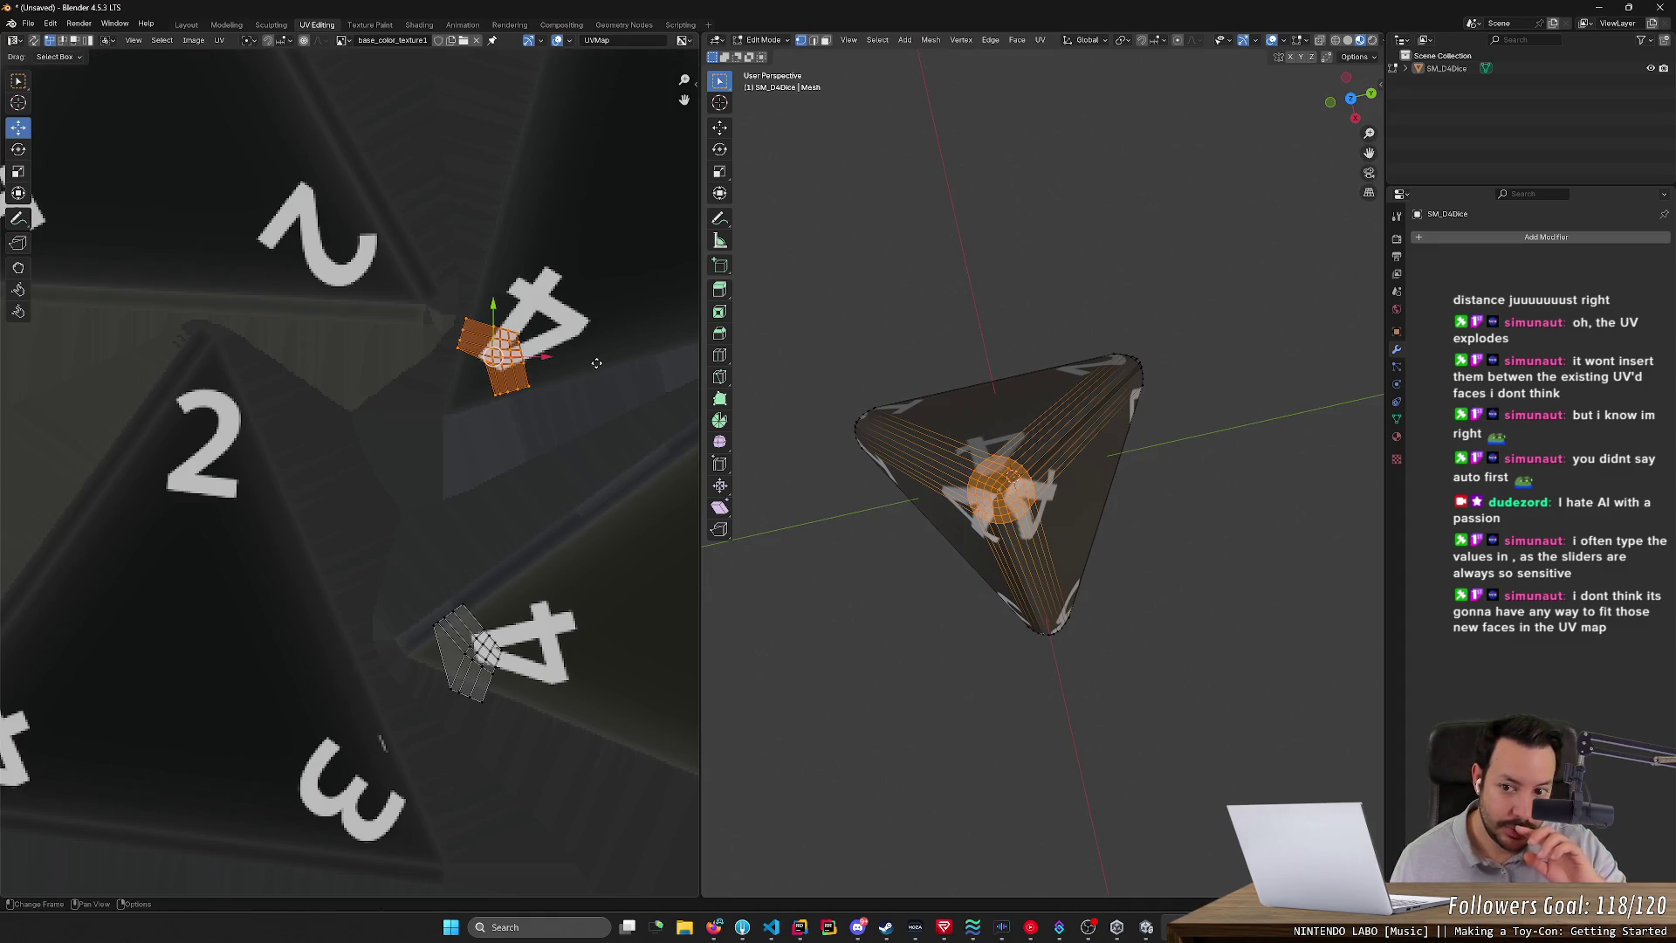
{"action": "middle_click_drag", "start_coordinate": [1025, 646], "coordinate": [921, 558]}
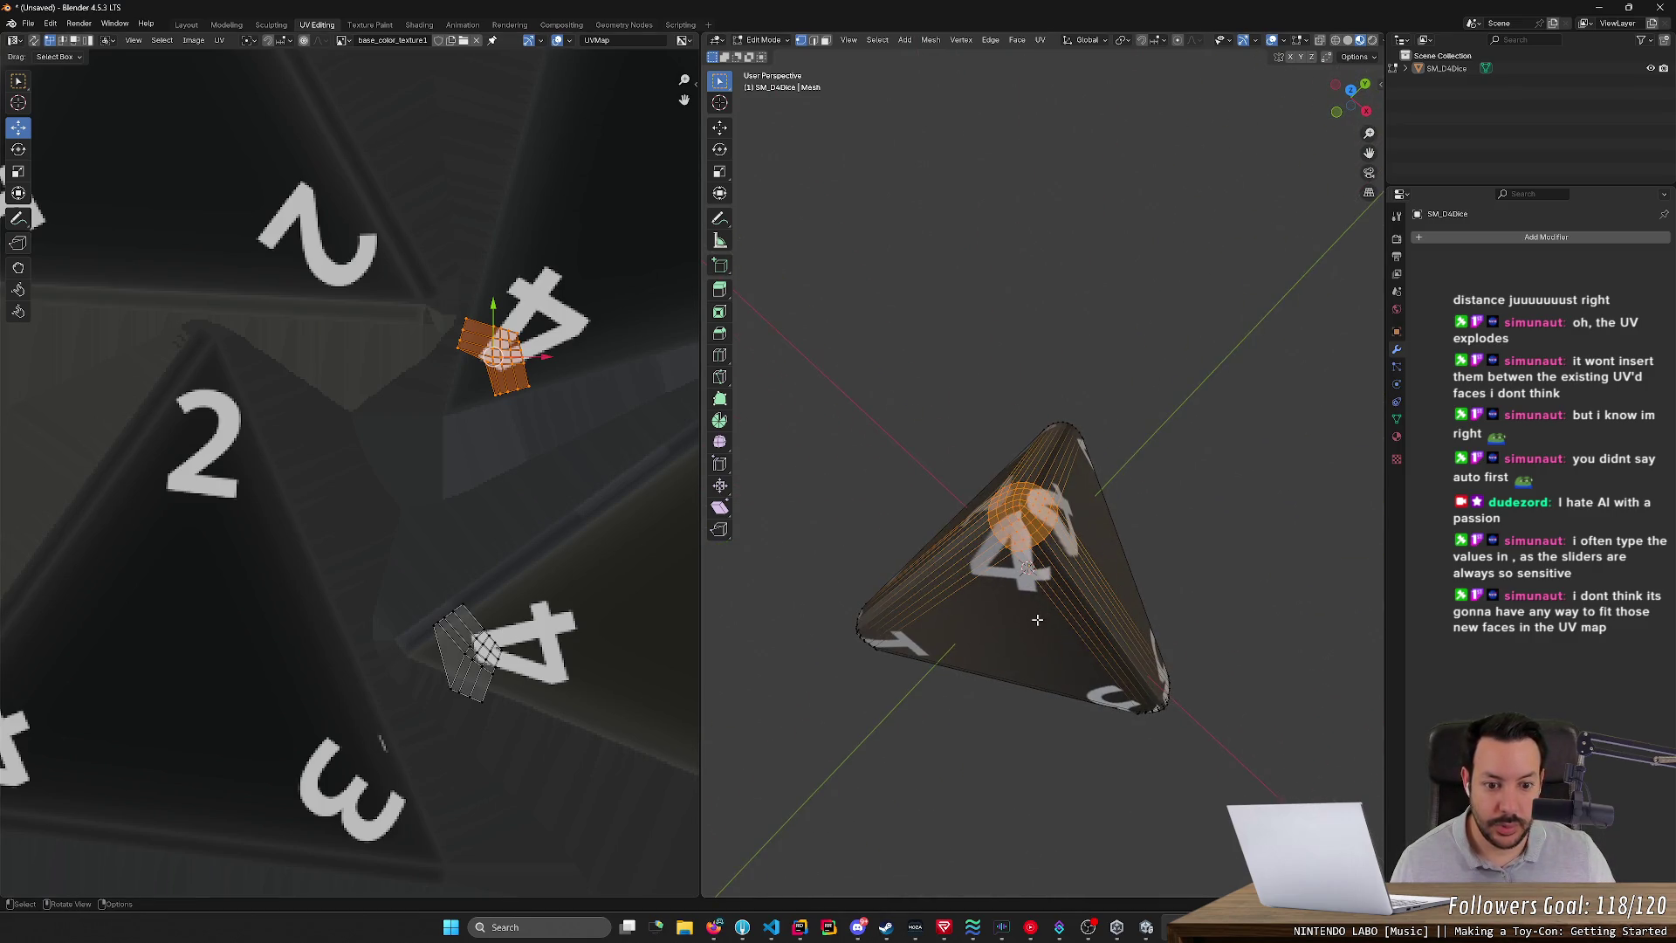
- Switch to face select mode and select the die's large front face
{"action": "left_click", "coordinate": [1032, 591]}
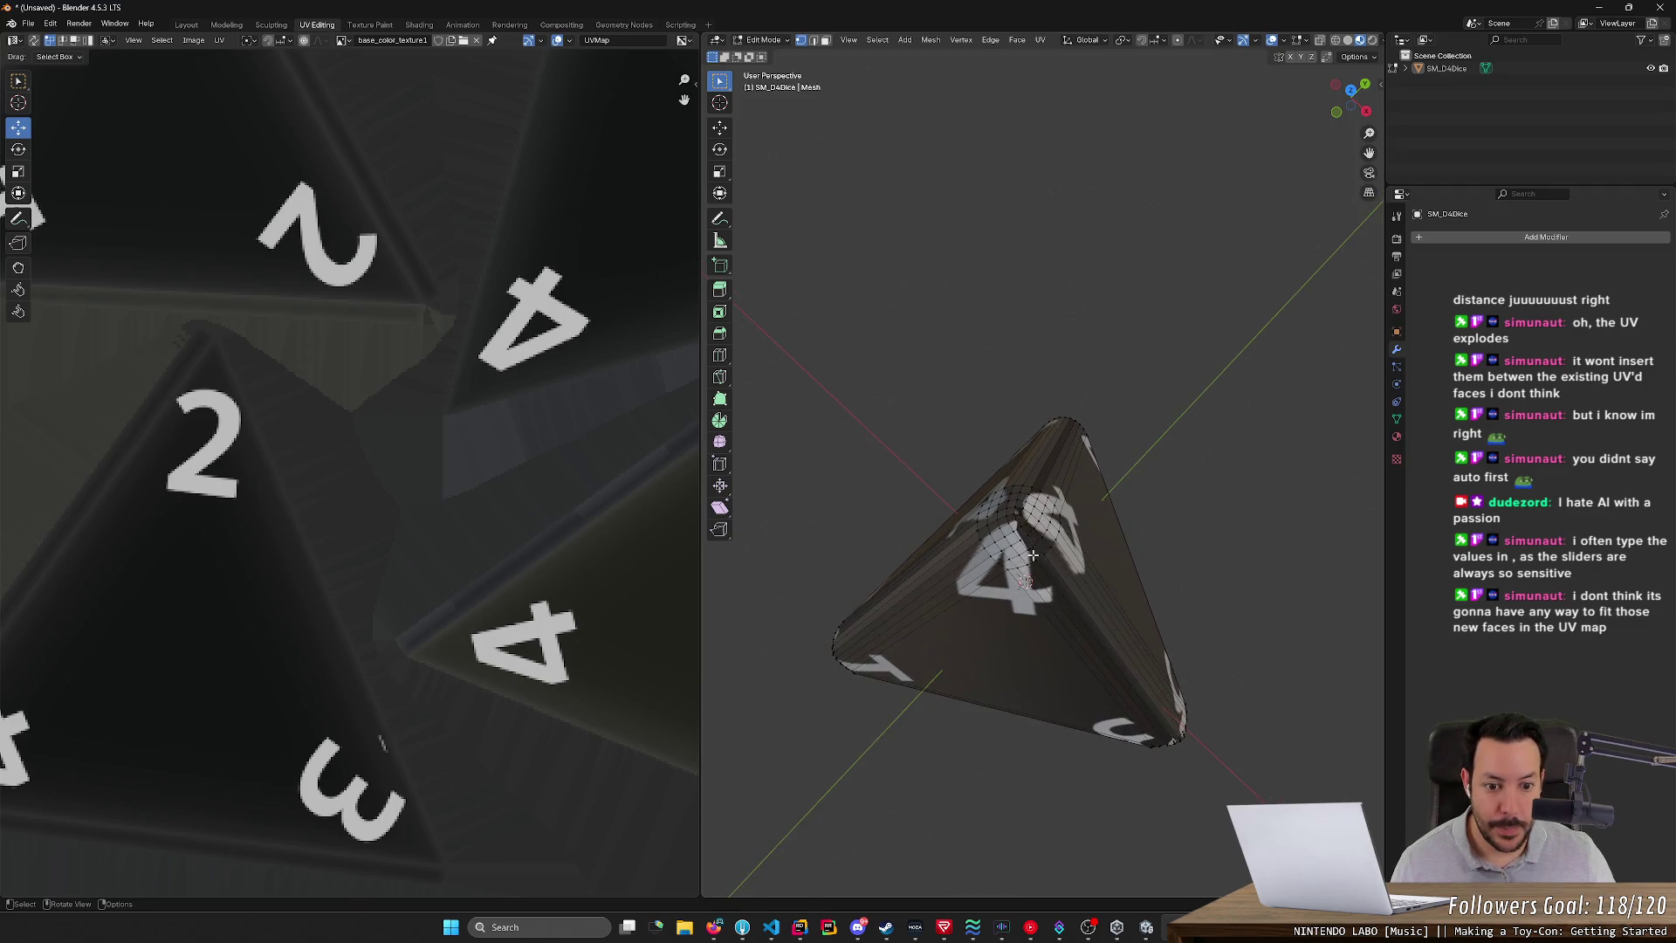
{"action": "scroll", "coordinate": [991, 592], "scroll_direction": "up", "scroll_amount": 3}
{"action": "mouse_move", "coordinate": [970, 650]}
{"action": "middle_mouse_down"}
{"action": "mouse_move", "coordinate": [1021, 663]}
{"action": "mouse_move", "coordinate": [1044, 712]}
{"action": "middle_mouse_up"}
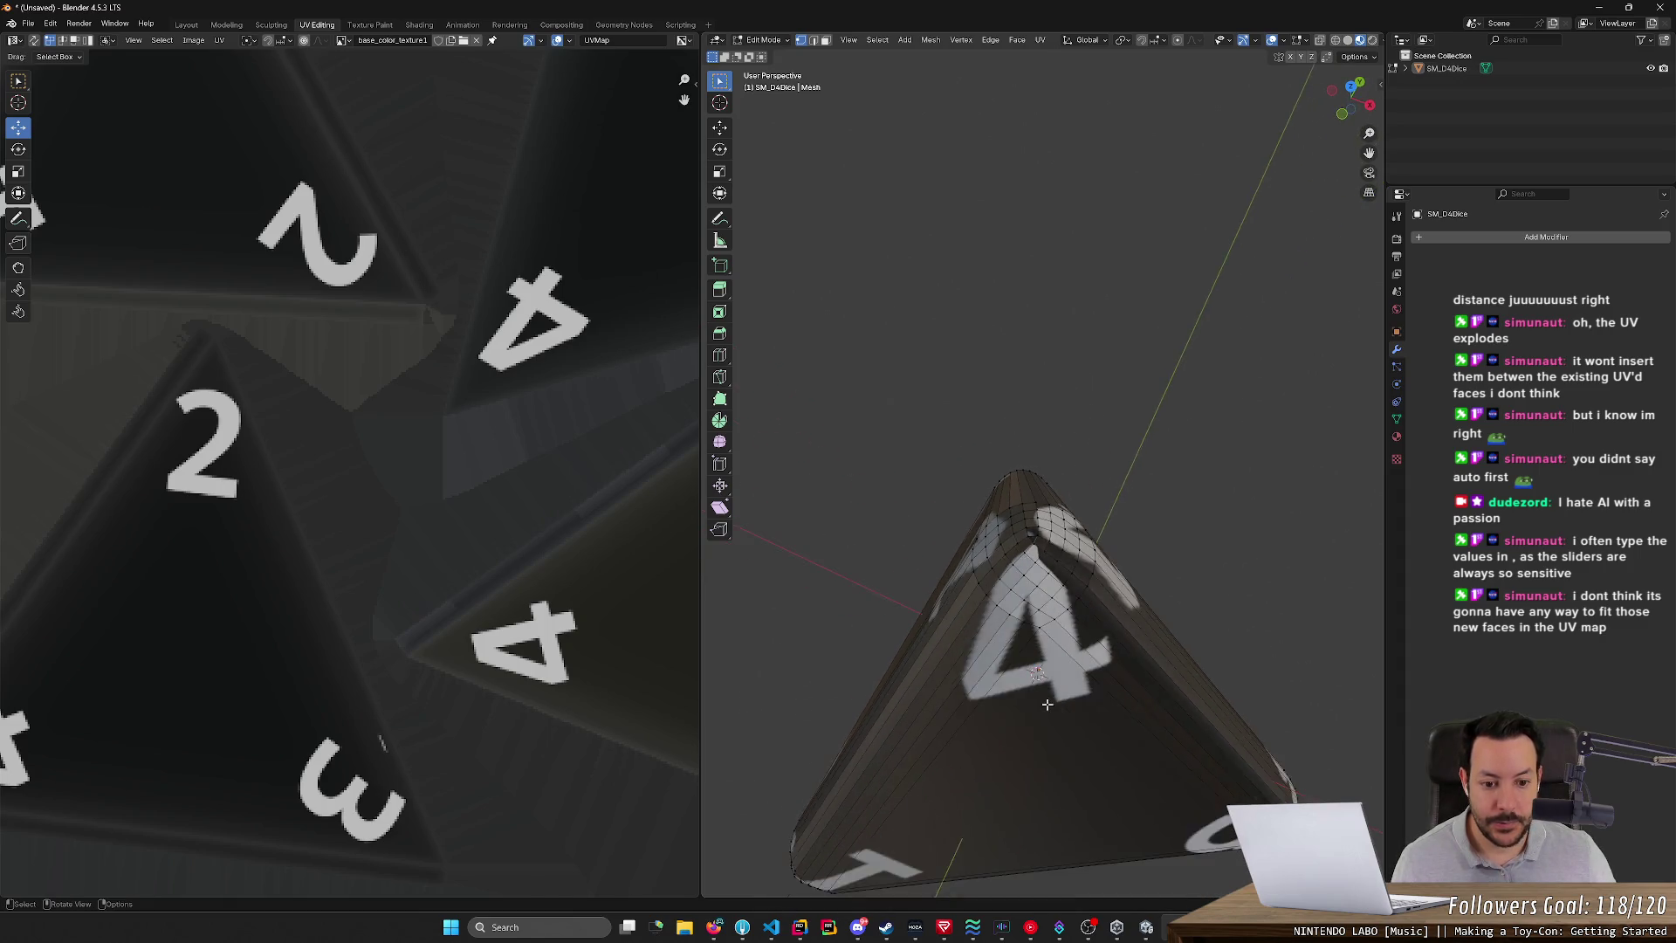
{"action": "scroll", "coordinate": [1043, 711], "scroll_direction": "down", "scroll_amount": 2}
{"action": "scroll", "coordinate": [1044, 711], "scroll_direction": "up", "scroll_amount": 2}
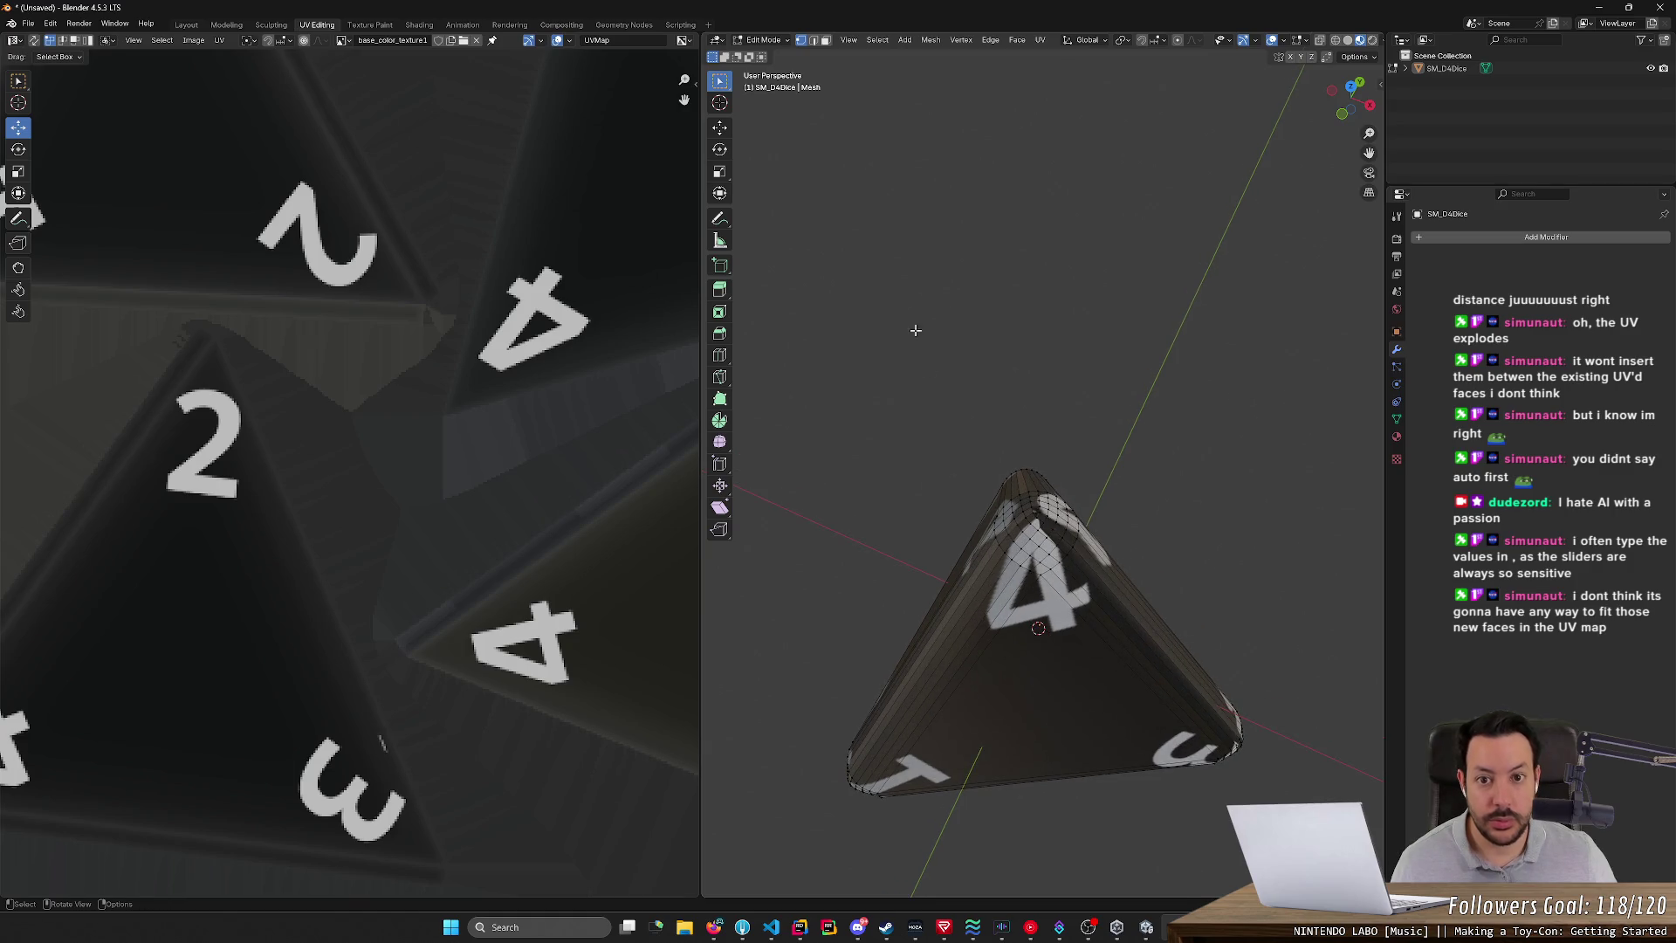
{"action": "key", "text": "3"}
{"action": "scroll", "coordinate": [1059, 657], "scroll_direction": "up", "scroll_amount": 1}
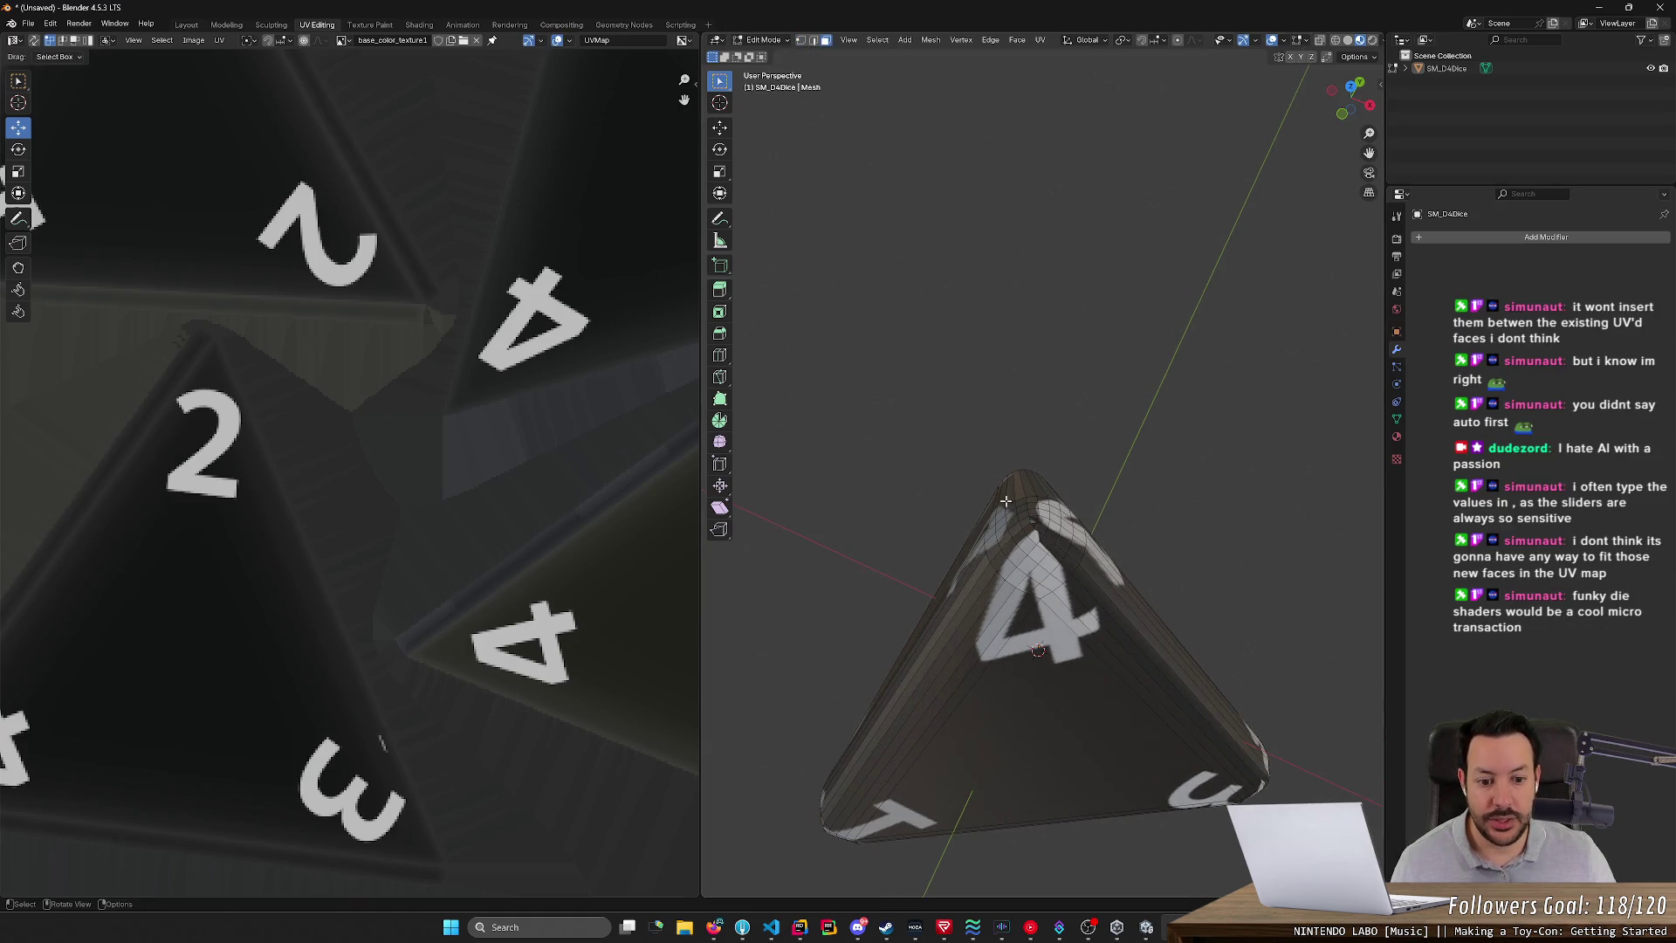
{"action": "left_click", "coordinate": [1059, 657]}
- Add the bevel strips along the face's left and right edges to the selection
{"action": "middle_click_drag", "start_coordinate": [1058, 657], "coordinate": [1011, 547]}
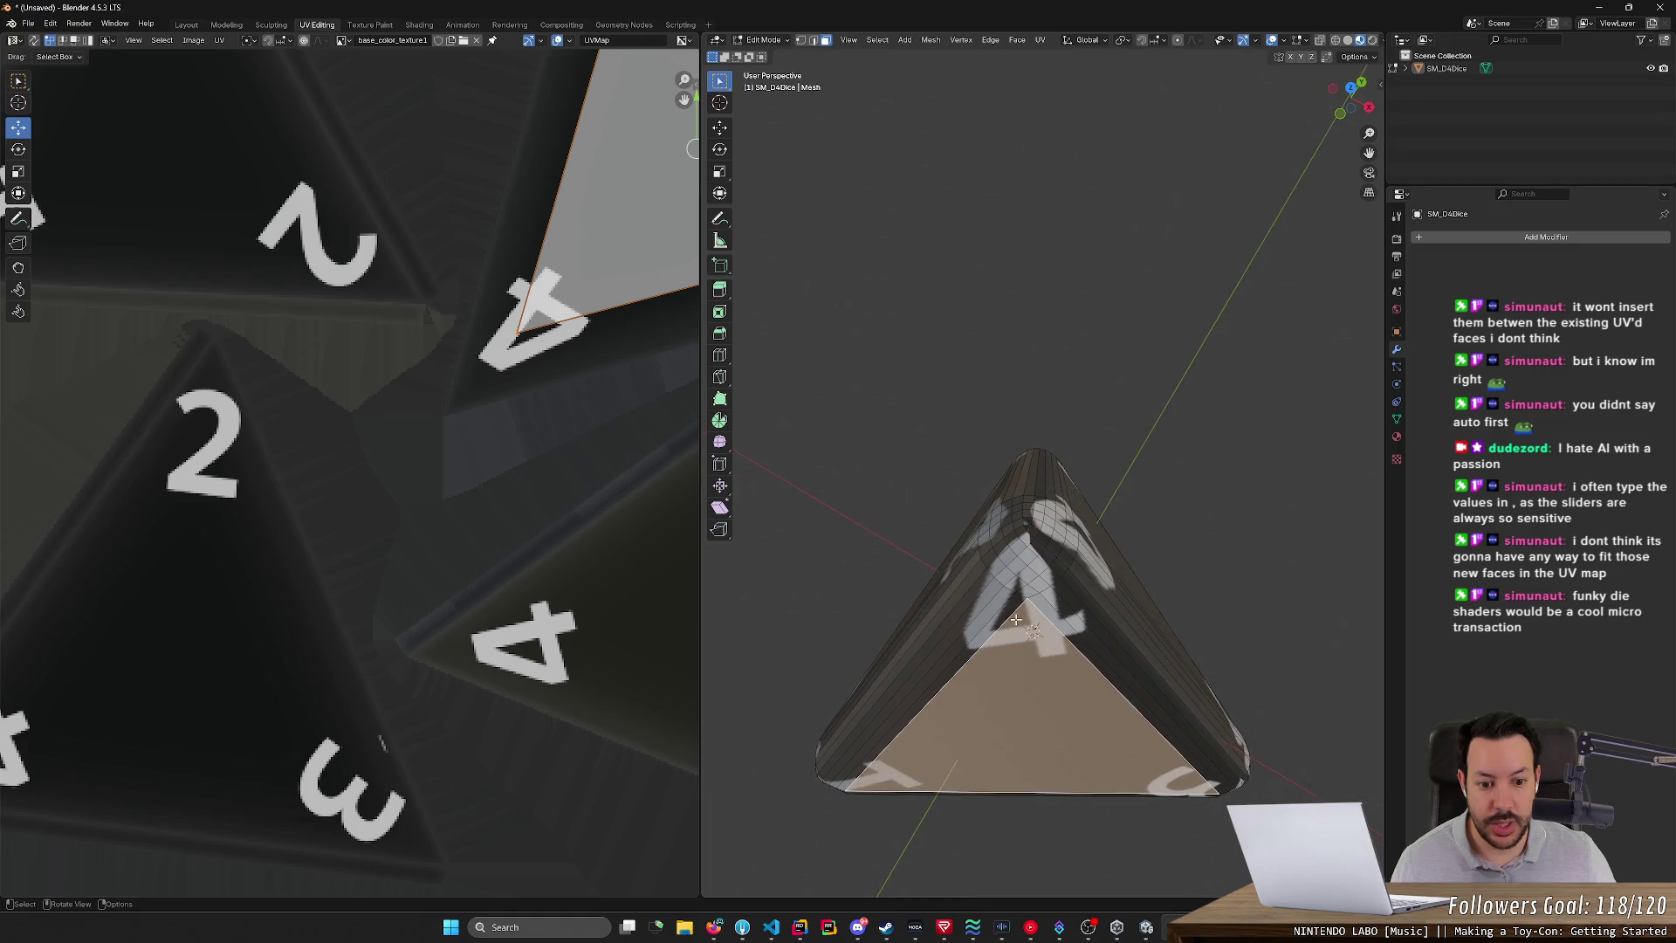
{"action": "left_click", "coordinate": [1010, 557], "text": "shift"}
{"action": "left_click", "coordinate": [996, 582], "text": "shift"}
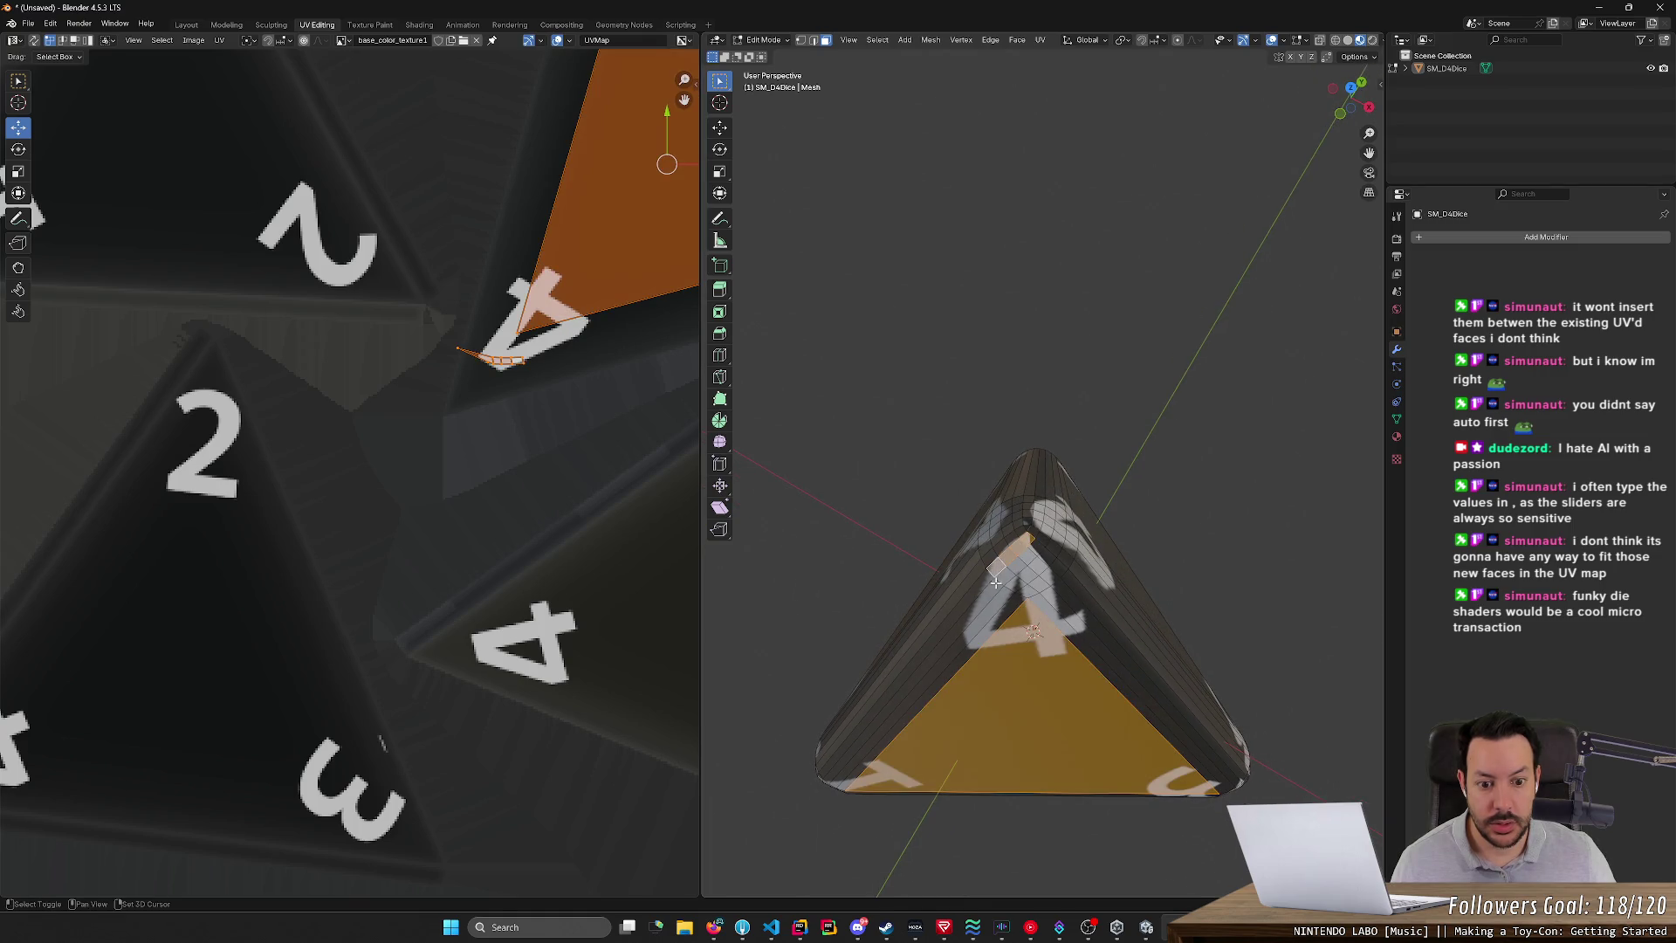
{"action": "left_click", "coordinate": [989, 582], "text": "alt+shift"}
{"action": "left_click", "coordinate": [1055, 565], "text": "shift"}
{"action": "left_click", "coordinate": [1066, 583], "text": "alt+shift"}
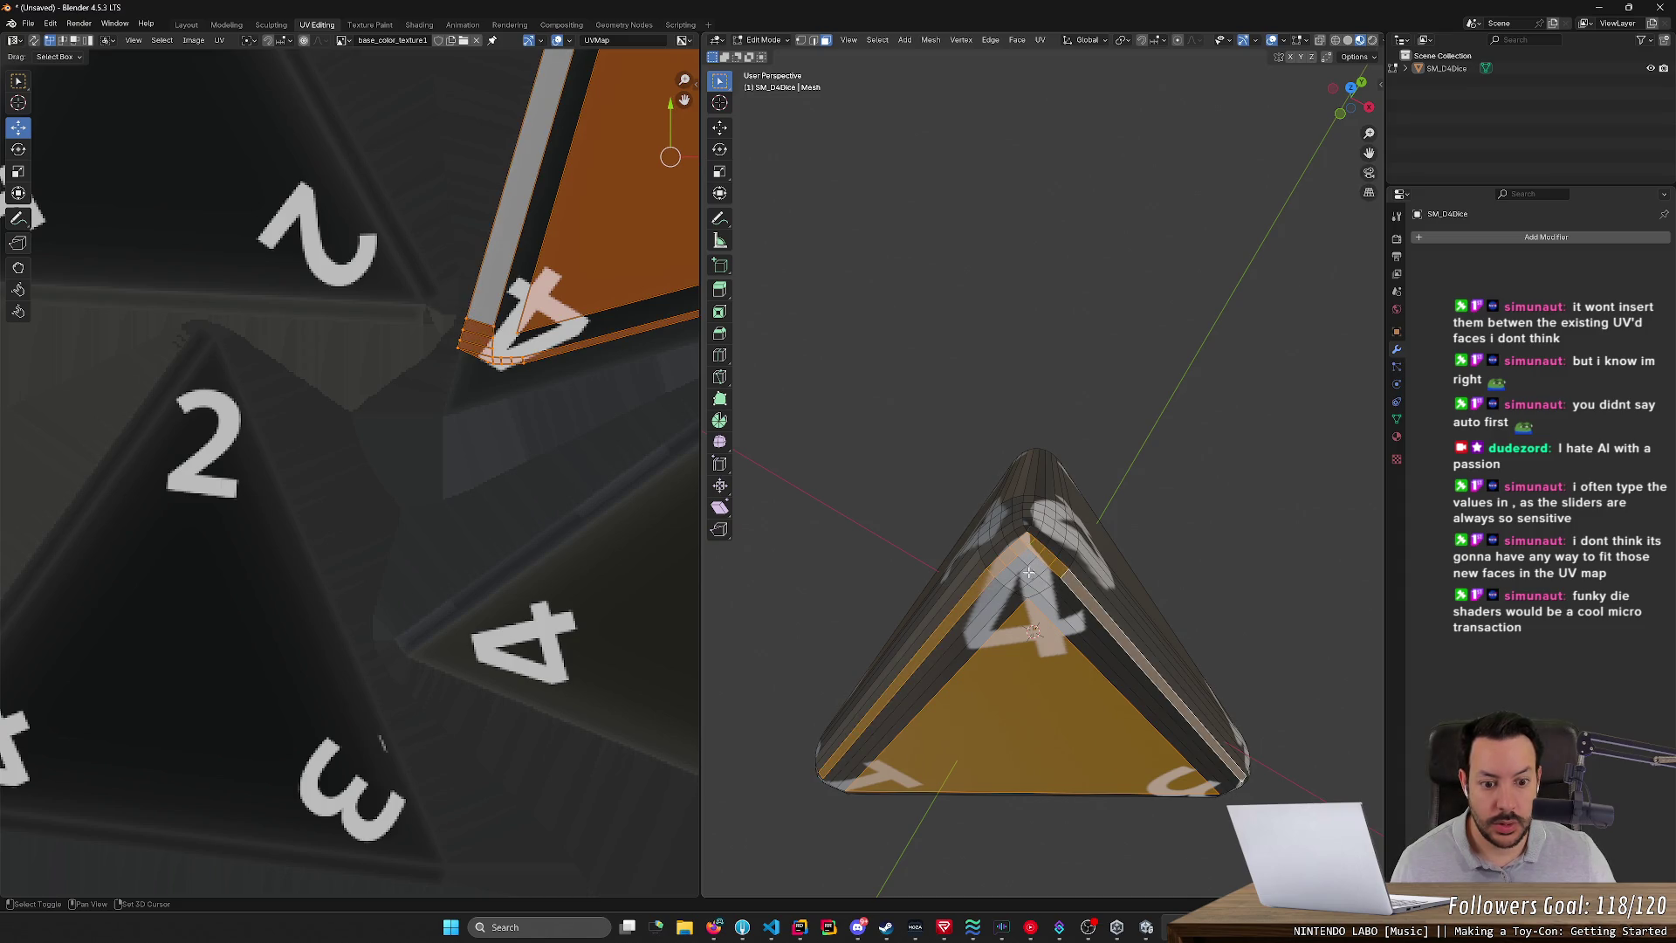
{"action": "left_click", "coordinate": [1059, 601], "text": "alt+shift"}
{"action": "left_click", "coordinate": [979, 615], "text": "alt+shift"}
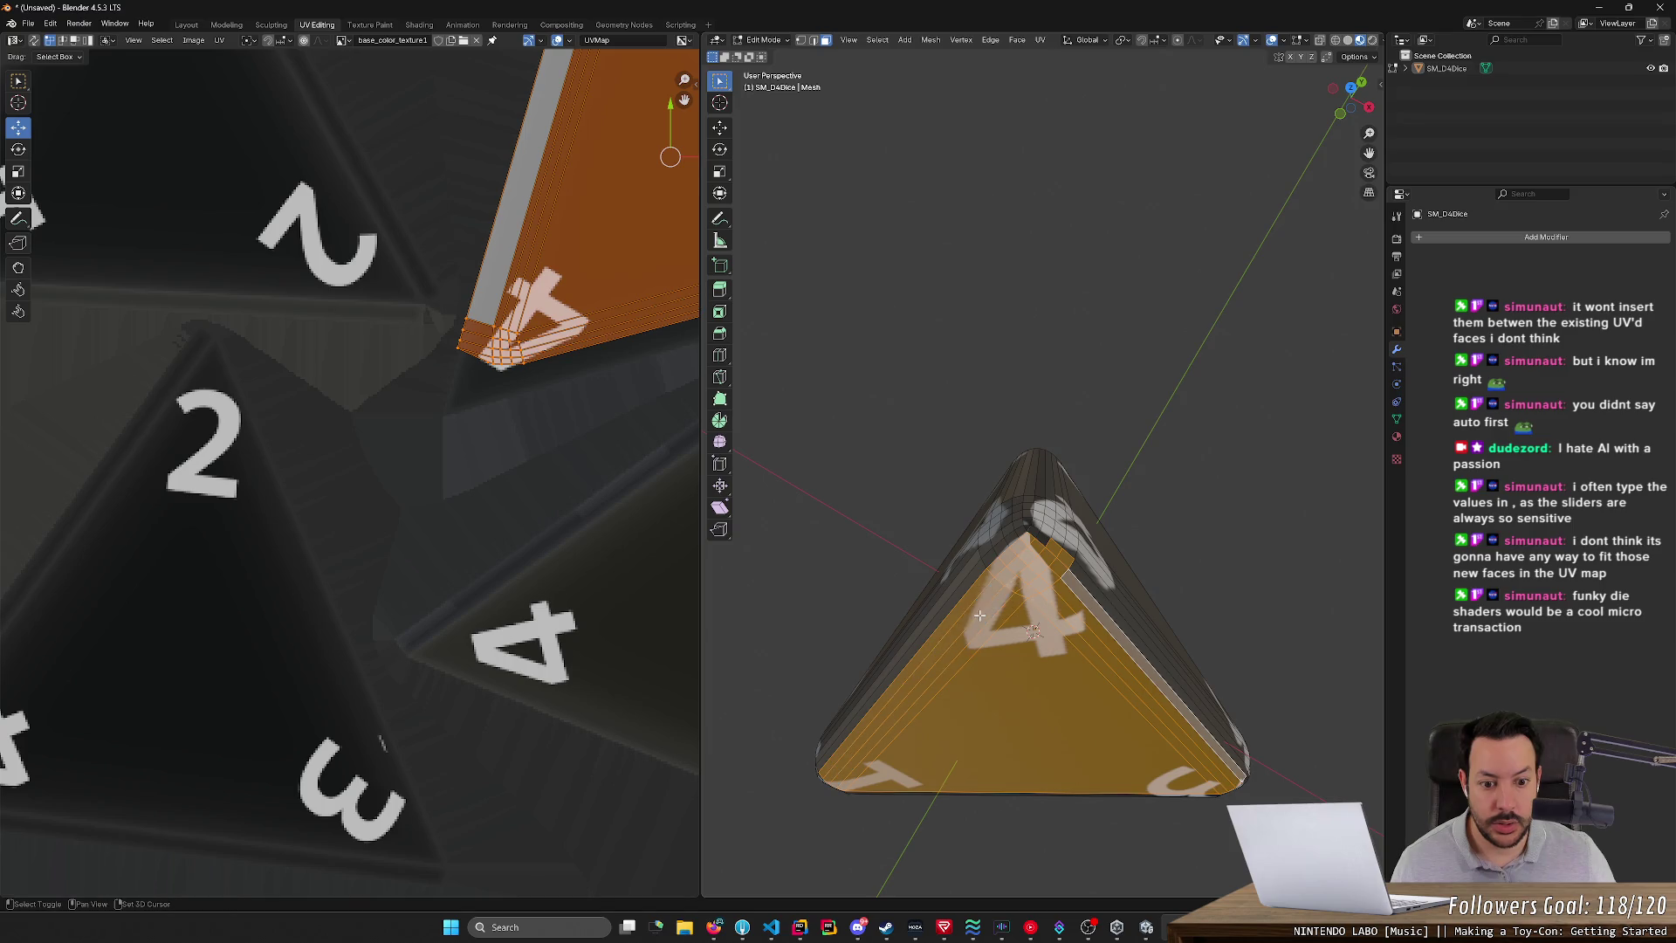
{"action": "left_click", "coordinate": [1060, 555], "text": "alt+shift"}
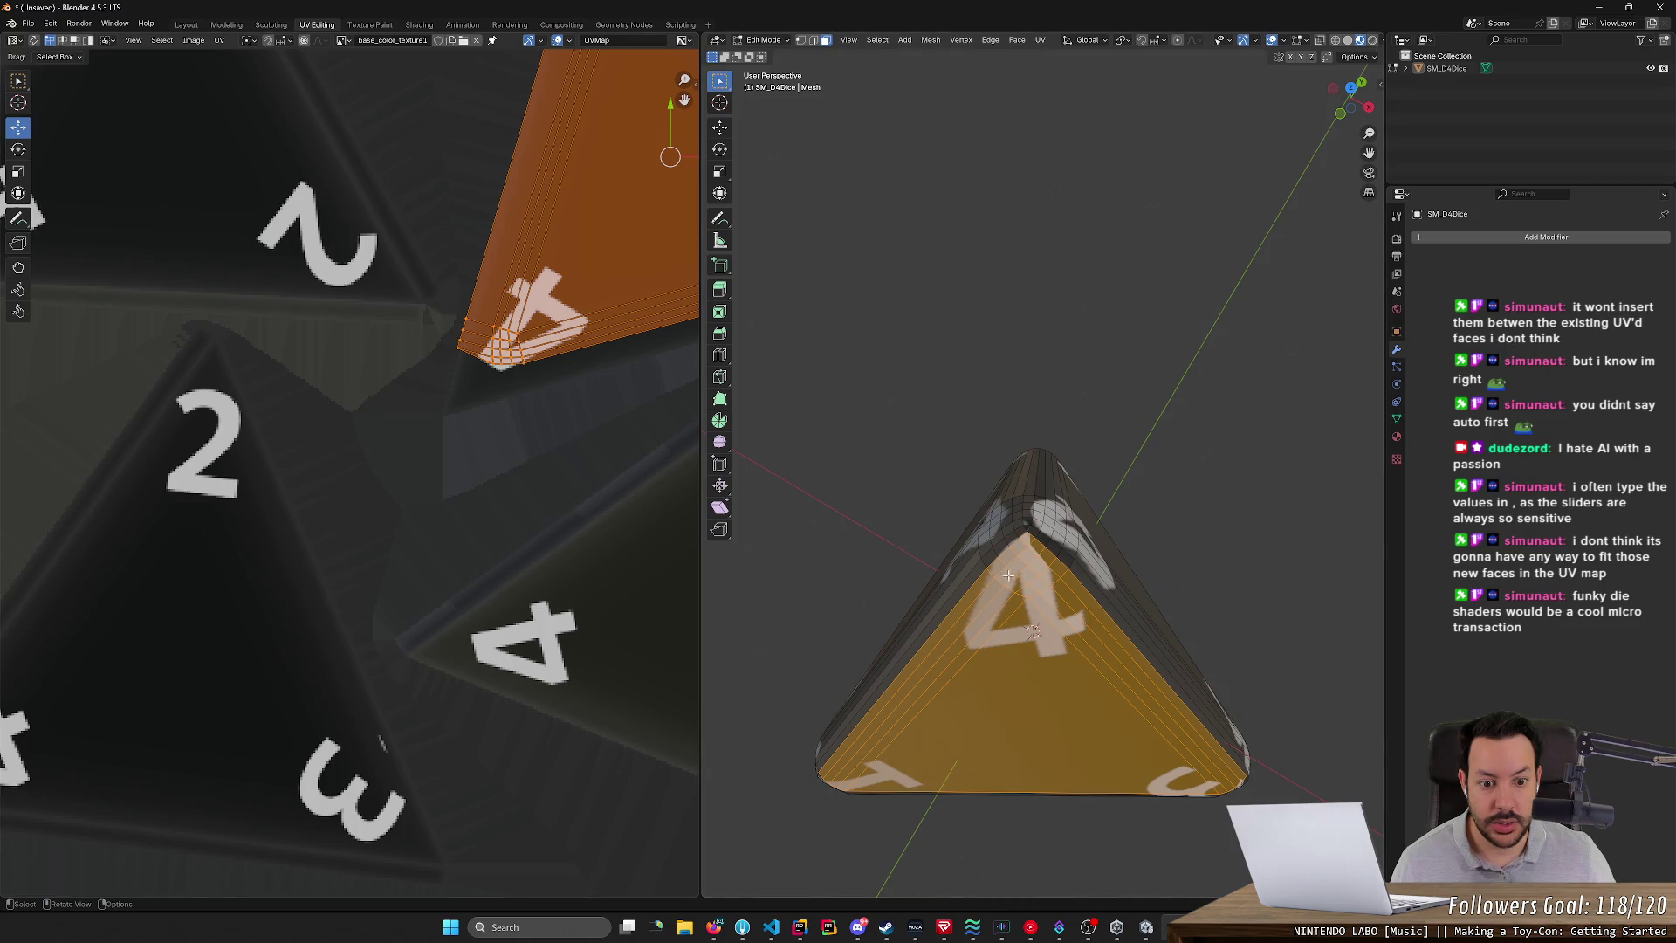
- Add the bevel loops near the top corner and the left-side strip to the selection
{"action": "left_click", "coordinate": [1011, 538], "text": "alt+shift"}
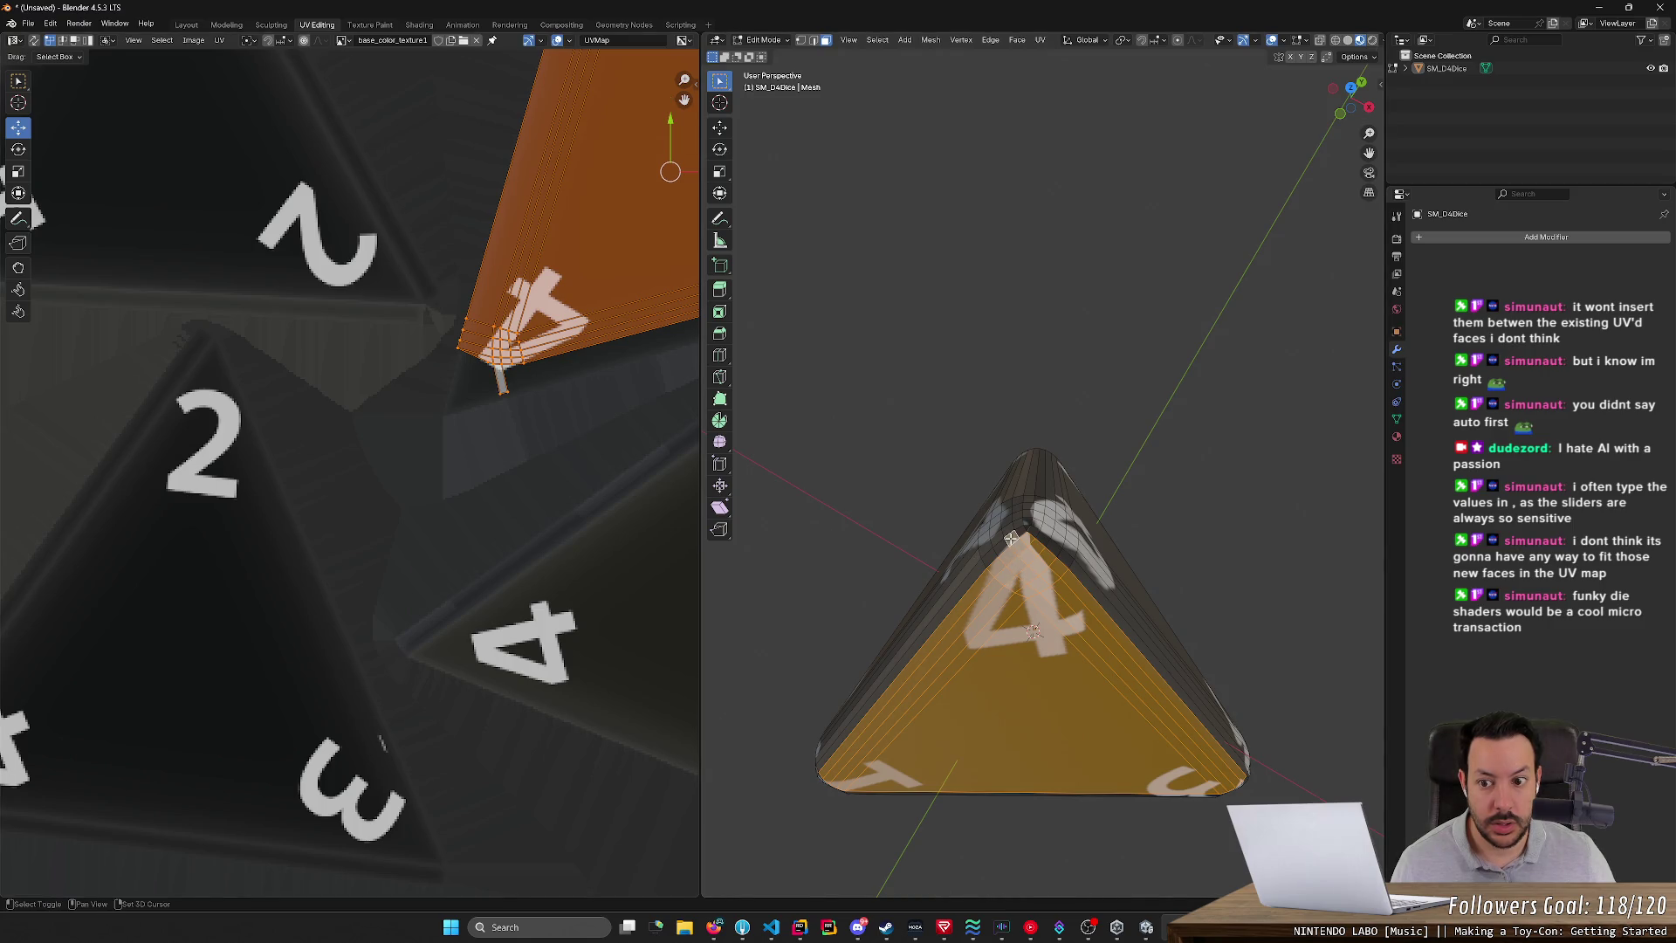
{"action": "left_click", "coordinate": [1001, 548], "text": "alt+shift"}
{"action": "left_click", "coordinate": [1024, 531], "text": "alt+shift"}
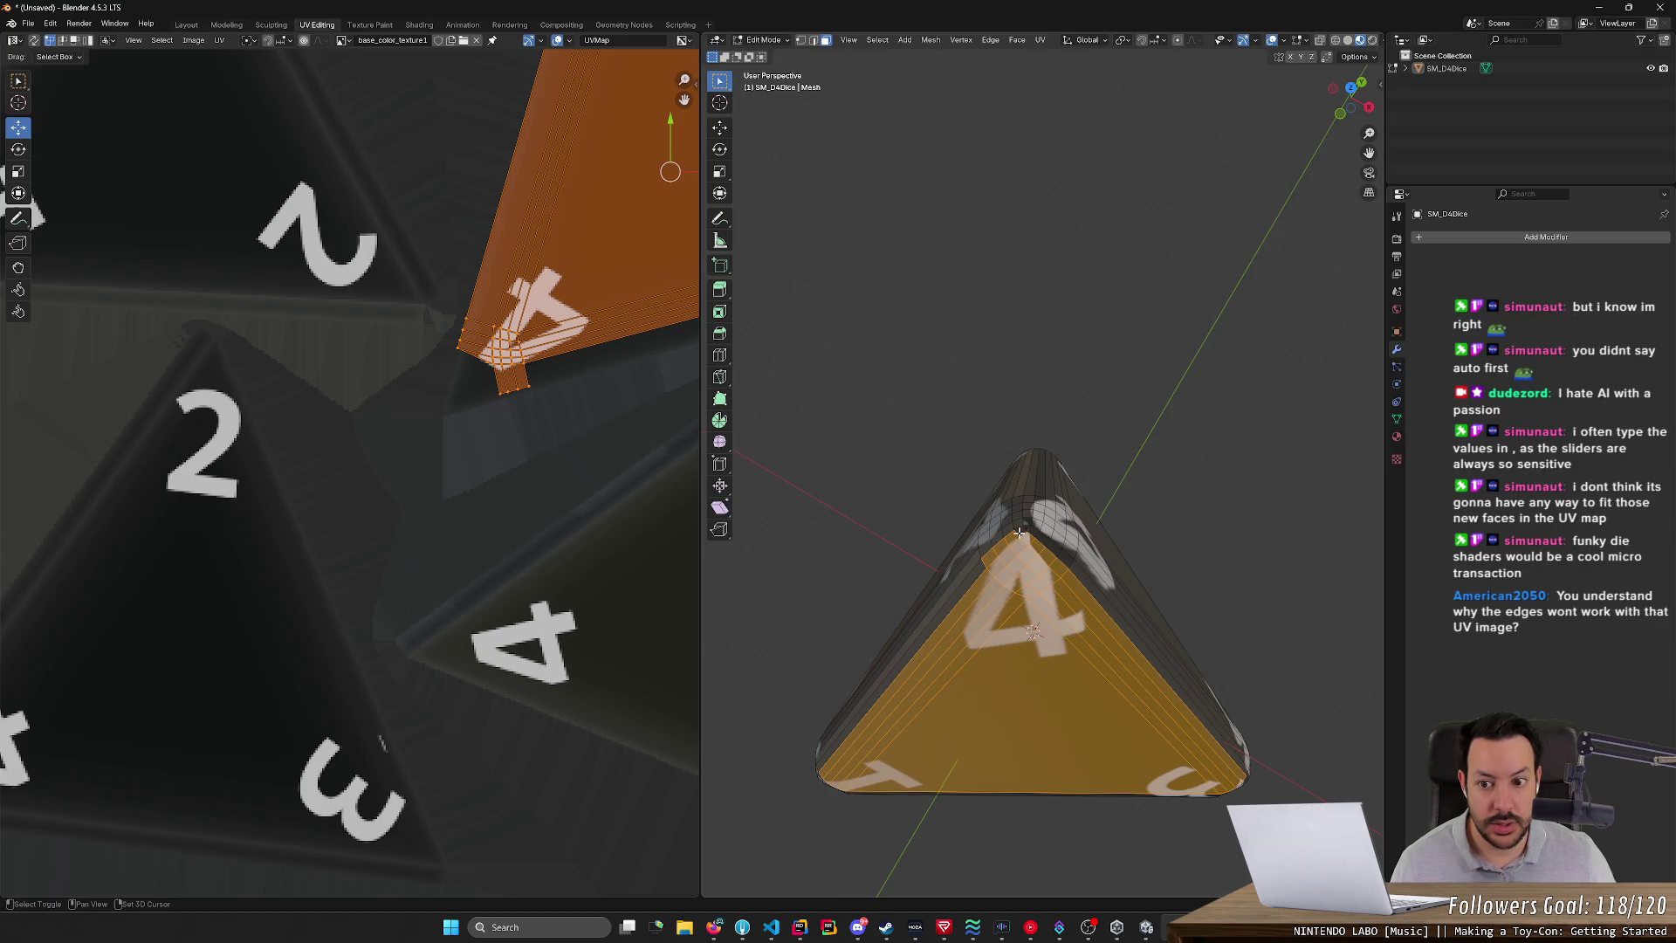
{"action": "left_click", "coordinate": [1010, 537], "text": "shift"}
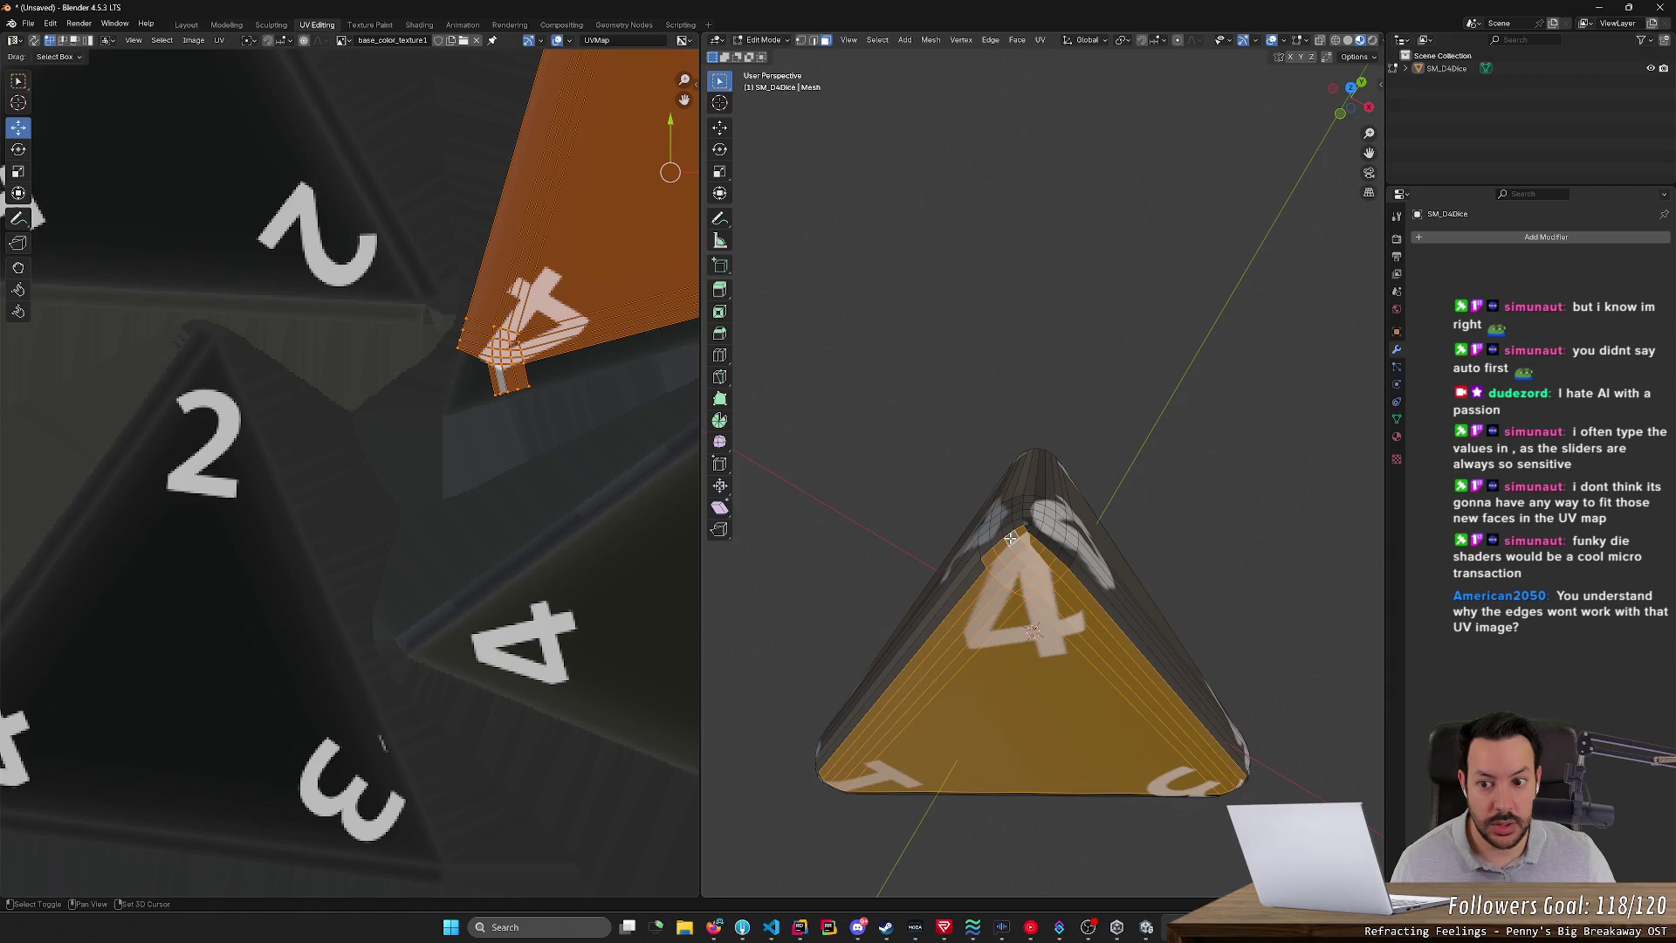
{"action": "left_click", "coordinate": [1006, 534], "text": "shift"}
{"action": "left_click", "coordinate": [979, 571], "text": "shift"}
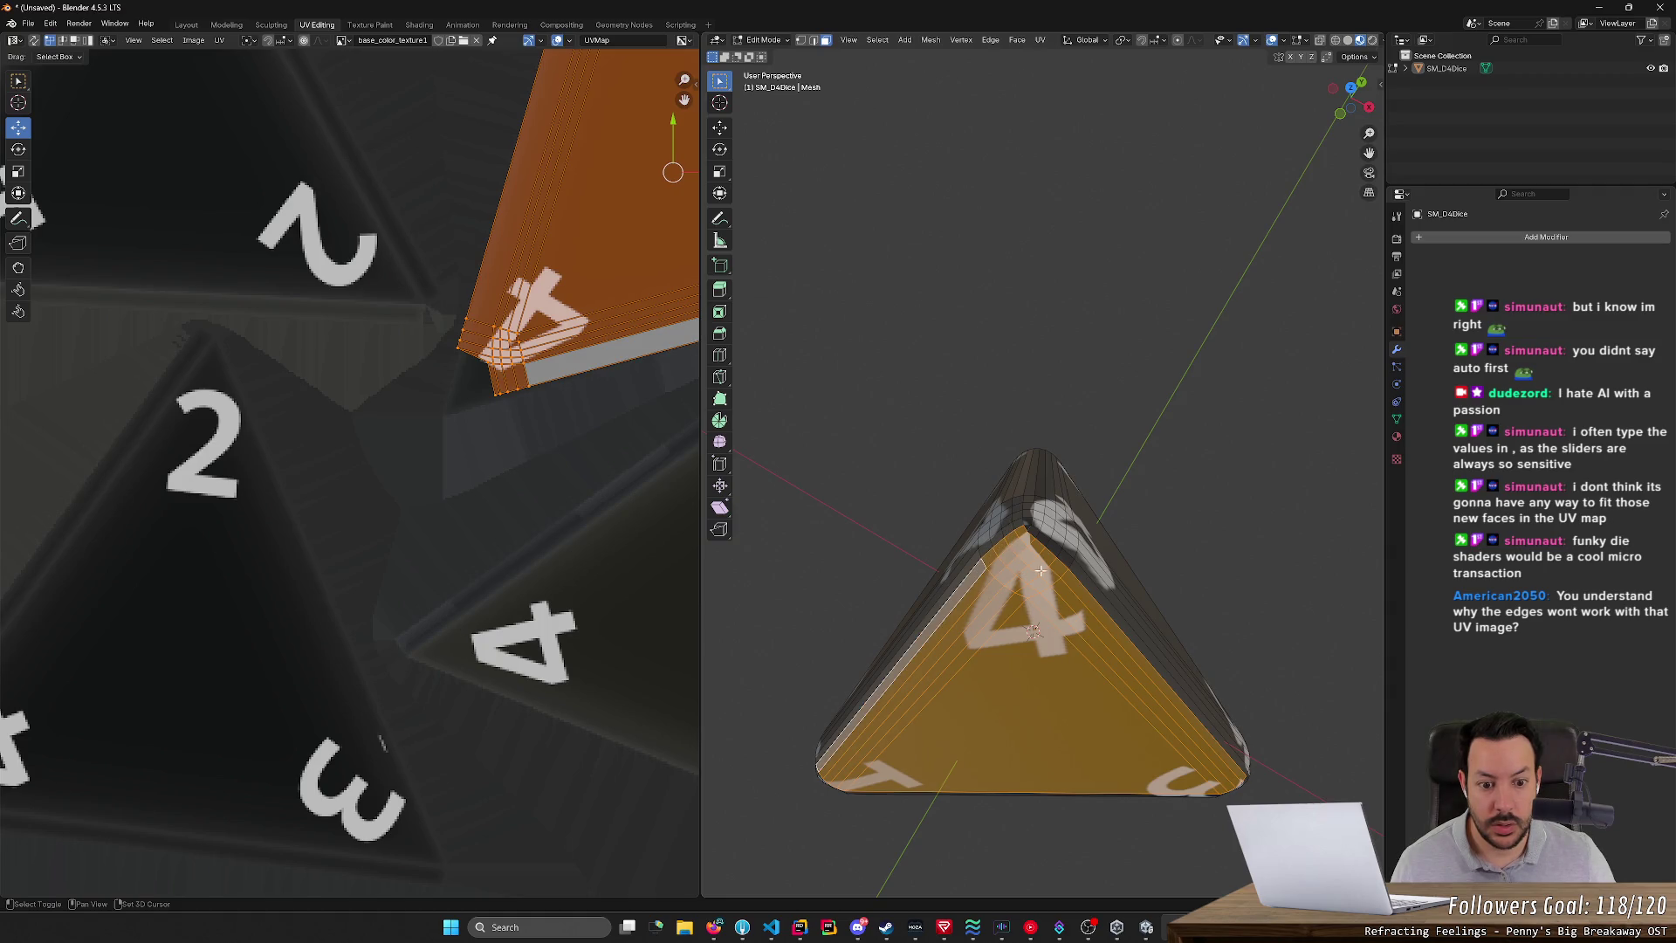
{"action": "left_click", "coordinate": [1074, 569], "text": "shift"}
{"action": "mouse_move", "coordinate": [1074, 570]}
{"action": "middle_mouse_down"}
{"action": "mouse_move", "coordinate": [1152, 628]}
{"action": "mouse_move", "coordinate": [1133, 623]}
{"action": "middle_mouse_up"}
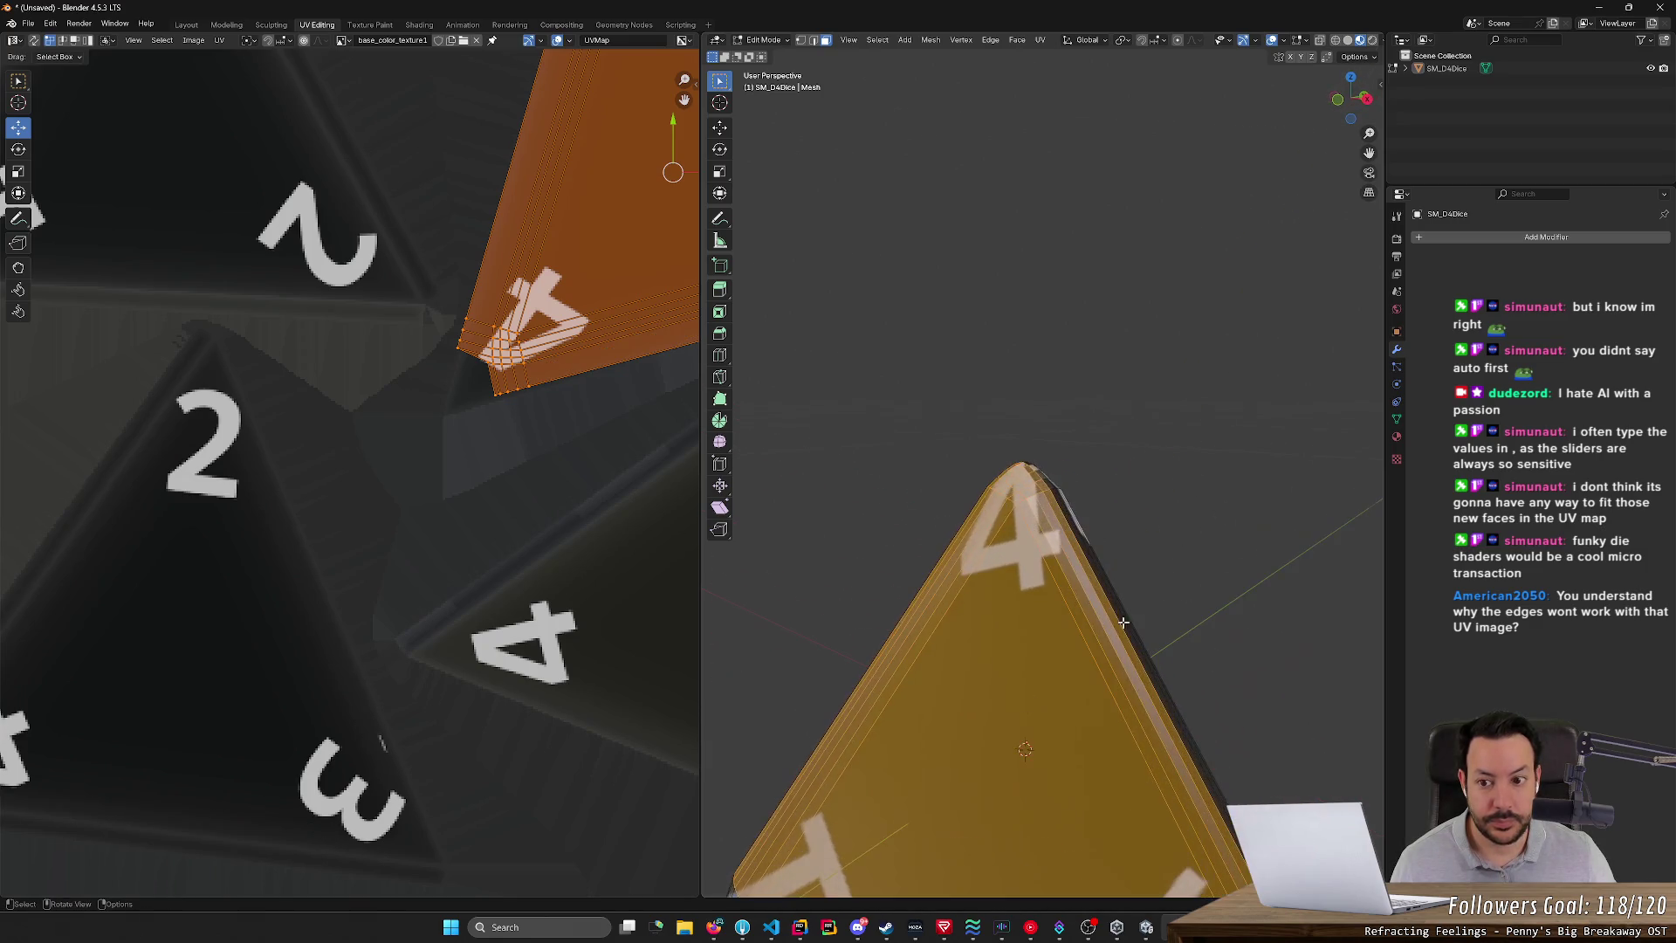
{"action": "scroll", "coordinate": [1133, 622], "scroll_direction": "up", "scroll_amount": 2}
{"action": "scroll", "coordinate": [558, 503], "scroll_direction": "down", "scroll_amount": 2}
{"action": "mouse_move", "coordinate": [550, 498]}
{"action": "middle_mouse_down"}
{"action": "mouse_move", "coordinate": [529, 538]}
{"action": "mouse_move", "coordinate": [534, 501]}
{"action": "mouse_move", "coordinate": [419, 569]}
{"action": "mouse_move", "coordinate": [451, 566]}
{"action": "middle_mouse_up"}
{"action": "scroll", "coordinate": [478, 526], "scroll_direction": "up", "scroll_amount": 4}
{"action": "scroll", "coordinate": [502, 511], "scroll_direction": "up", "scroll_amount": 2}
{"action": "scroll", "coordinate": [1222, 664], "scroll_direction": "down", "scroll_amount": 3}
{"action": "mouse_move", "coordinate": [1222, 664]}
{"action": "middle_mouse_down"}
{"action": "mouse_move", "coordinate": [1272, 658]}
{"action": "mouse_move", "coordinate": [1230, 663]}
{"action": "middle_mouse_up"}
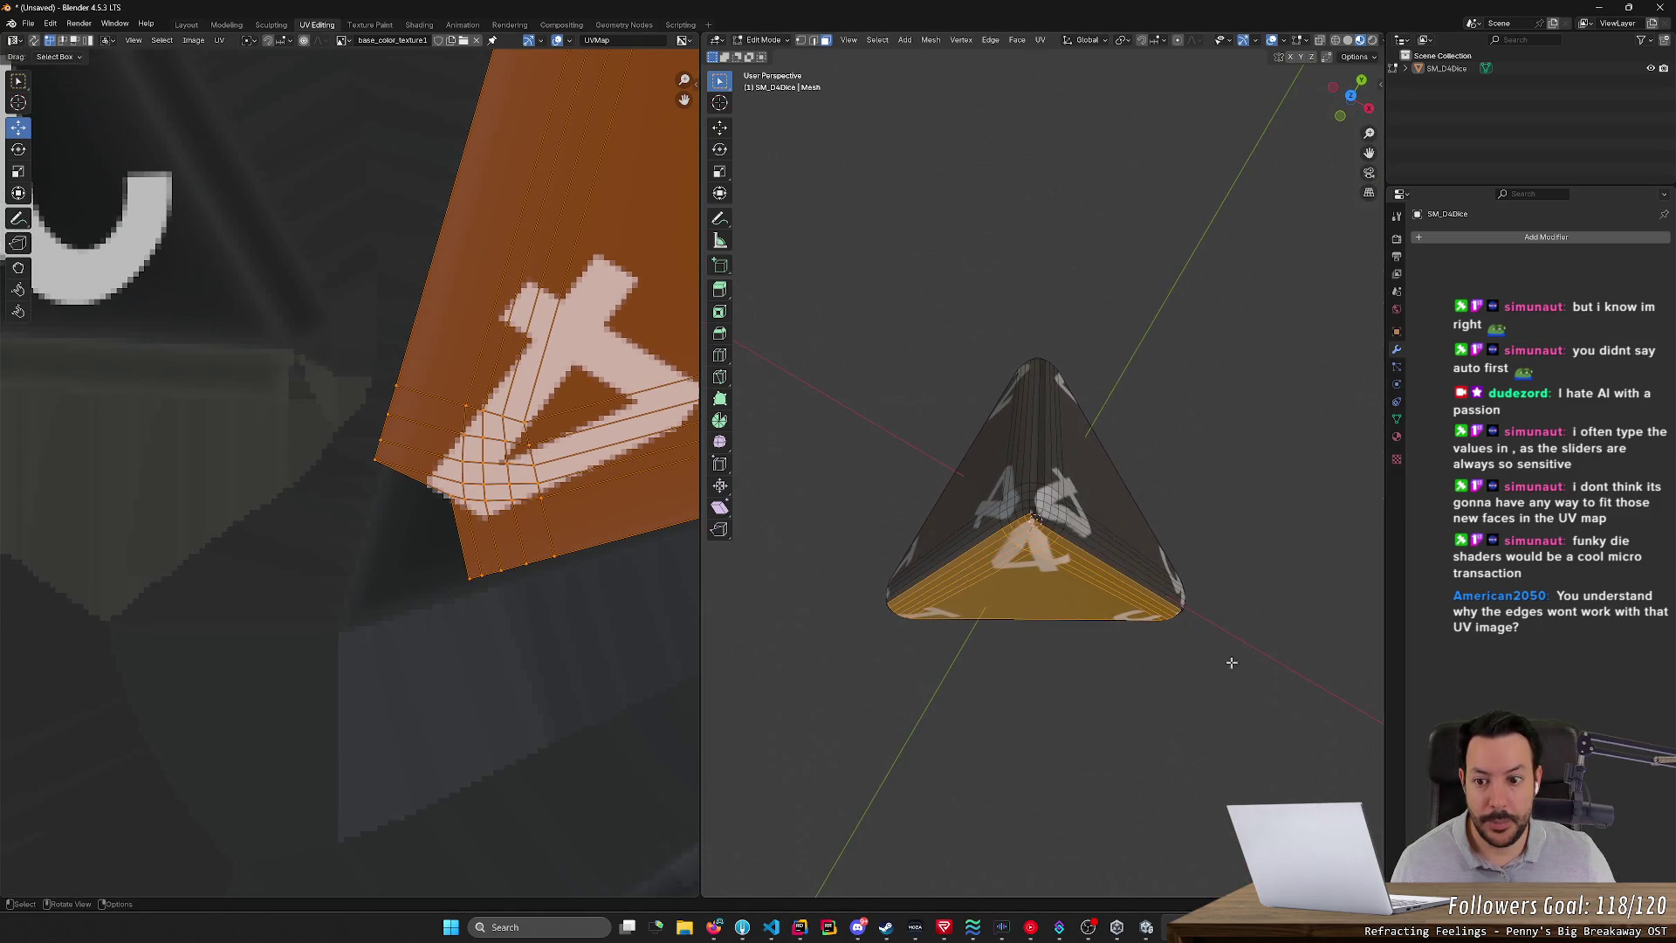
- Drag corner vertices of the 4 UV island down-left toward the corner
{"action": "left_click", "coordinate": [384, 512]}
{"action": "left_click", "coordinate": [454, 492]}
{"action": "left_click_drag", "start_coordinate": [450, 496], "coordinate": [367, 611]}
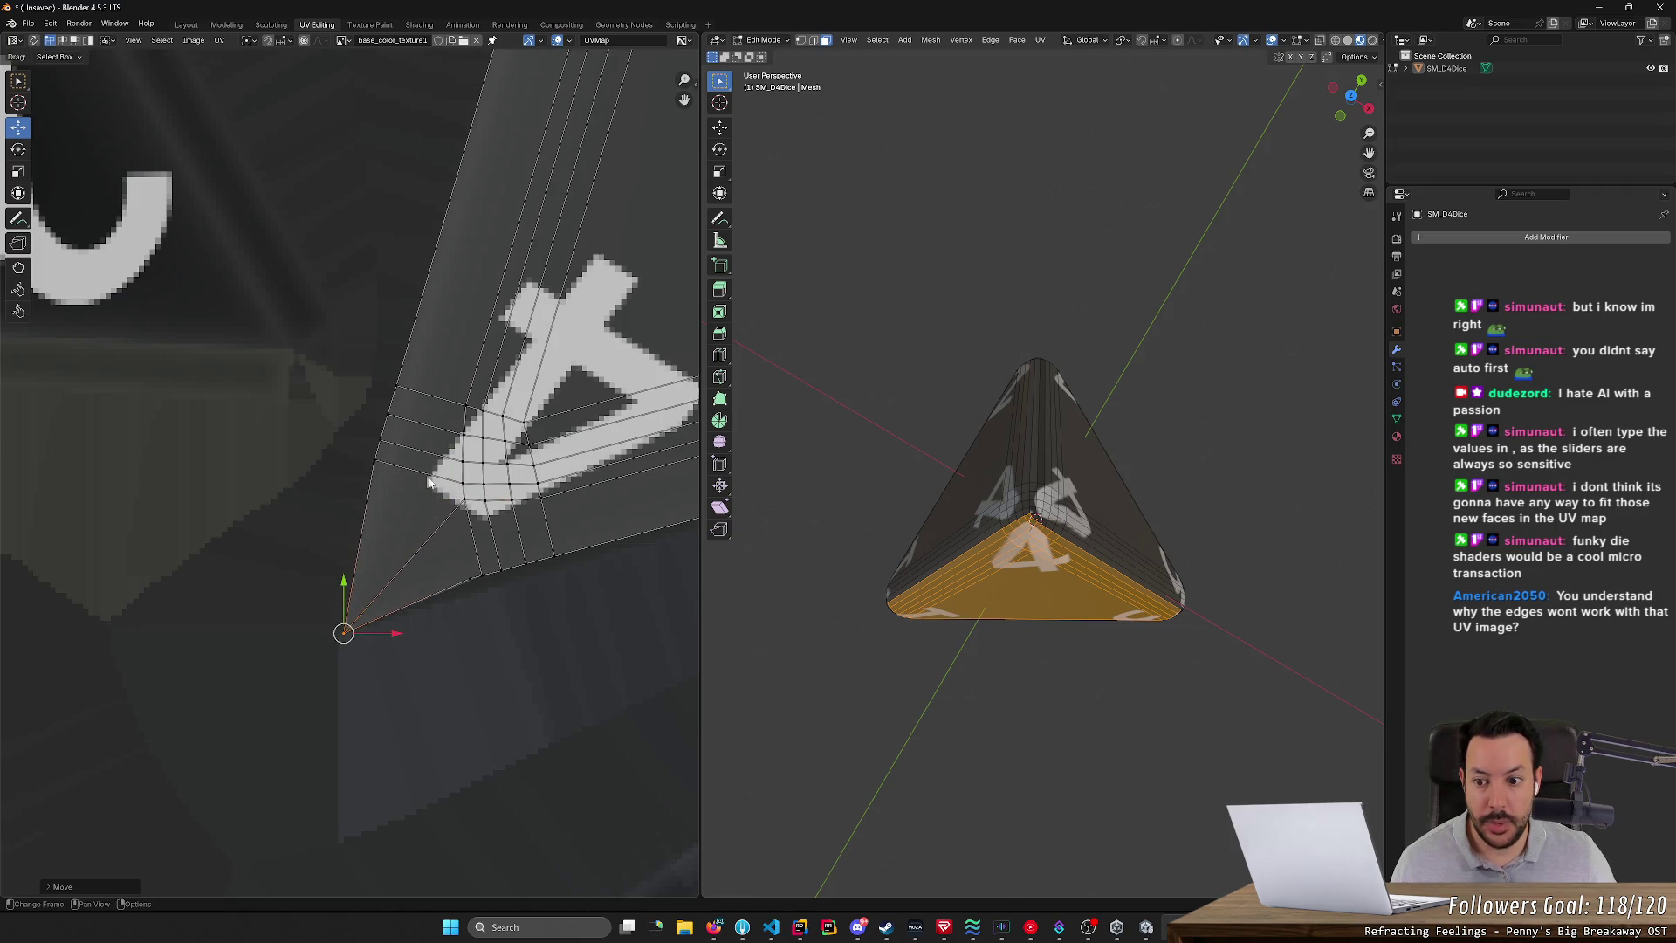
{"action": "left_click", "coordinate": [468, 499]}
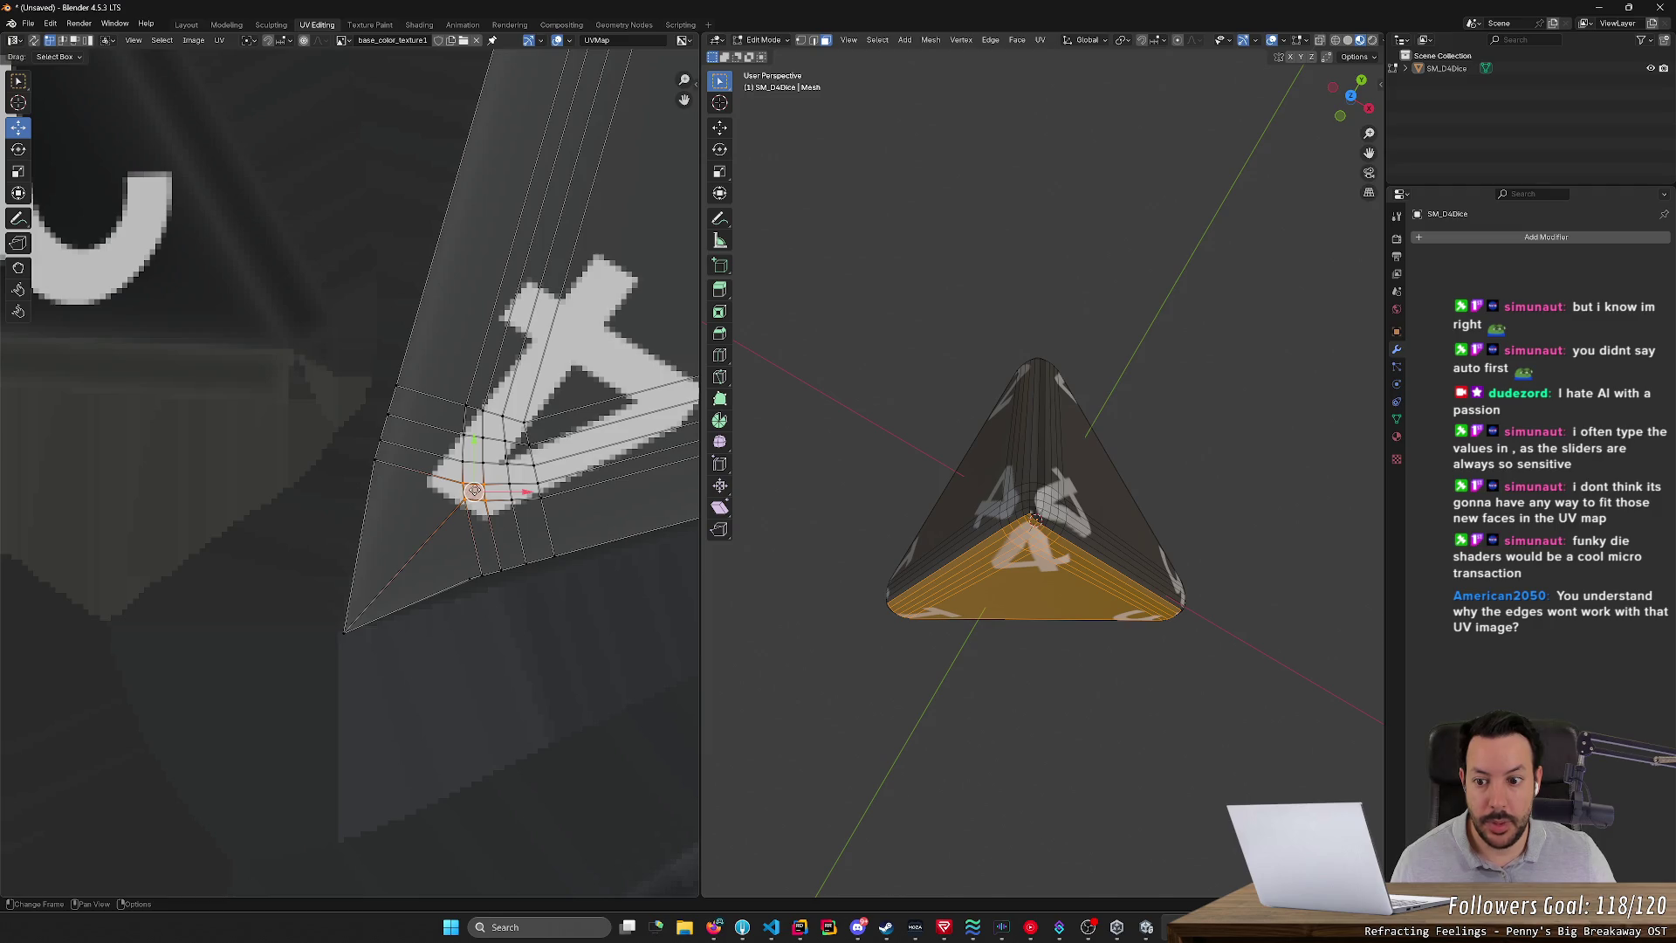
{"action": "left_click_drag", "start_coordinate": [474, 490], "coordinate": [409, 546]}
{"action": "mouse_move", "coordinate": [442, 385]}
{"action": "left_mouse_down"}
{"action": "mouse_move", "coordinate": [534, 500]}
{"action": "mouse_move", "coordinate": [472, 487]}
{"action": "mouse_move", "coordinate": [452, 511]}
{"action": "left_mouse_up"}
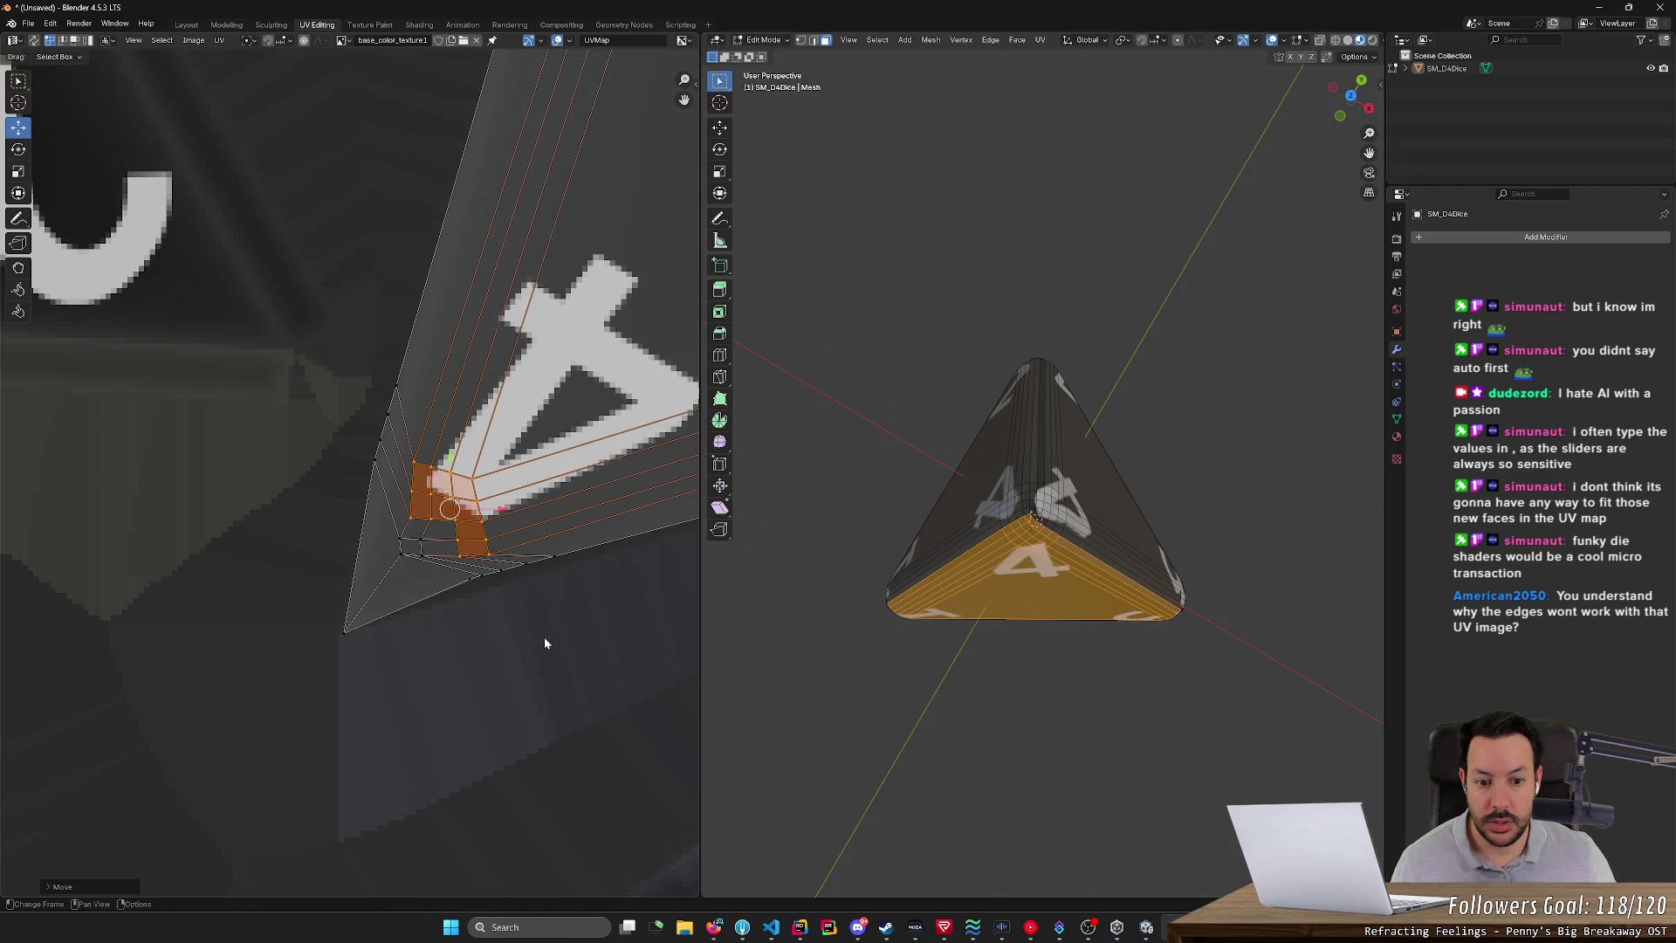
{"action": "left_click", "coordinate": [543, 636]}
- Undo the vertex edits and move the island's corner faces down-left onto the 4 tip
{"action": "scroll", "coordinate": [960, 564], "scroll_direction": "up", "scroll_amount": 3}
{"action": "mouse_move", "coordinate": [960, 611]}
{"action": "middle_mouse_down"}
{"action": "mouse_move", "coordinate": [961, 565]}
{"action": "mouse_move", "coordinate": [930, 567]}
{"action": "middle_mouse_up"}
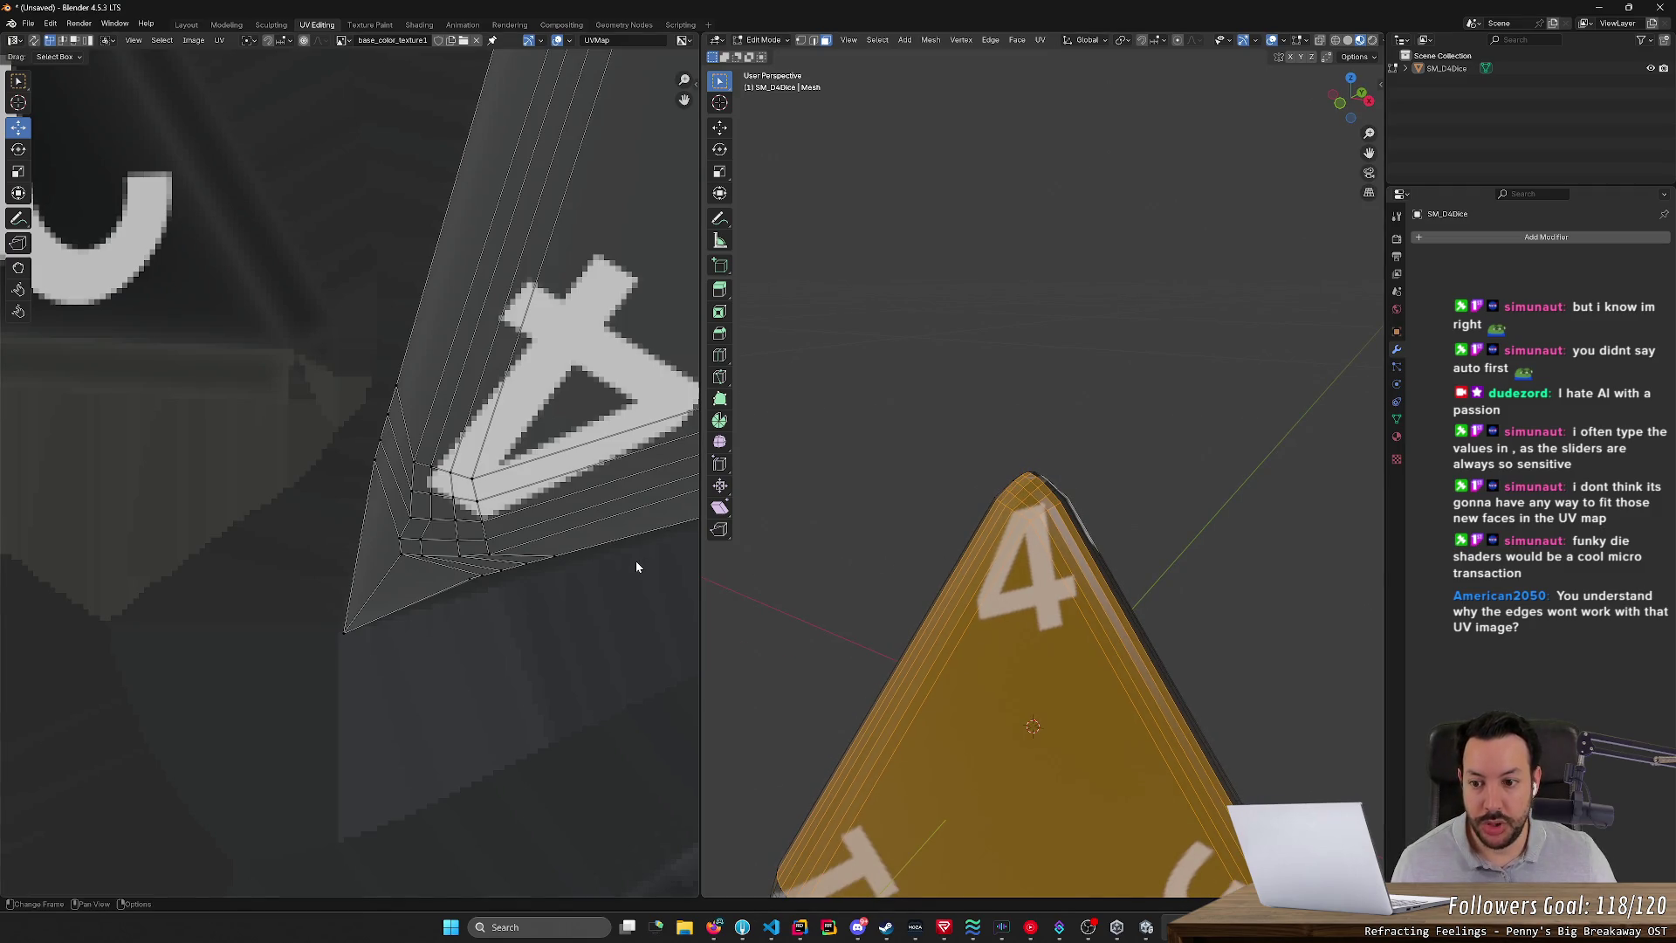
{"action": "left_click", "coordinate": [561, 554]}
{"action": "key", "text": "ctrl+z"}
{"action": "key", "text": "ctrl+z"}
{"action": "key", "text": "ctrl+z"}
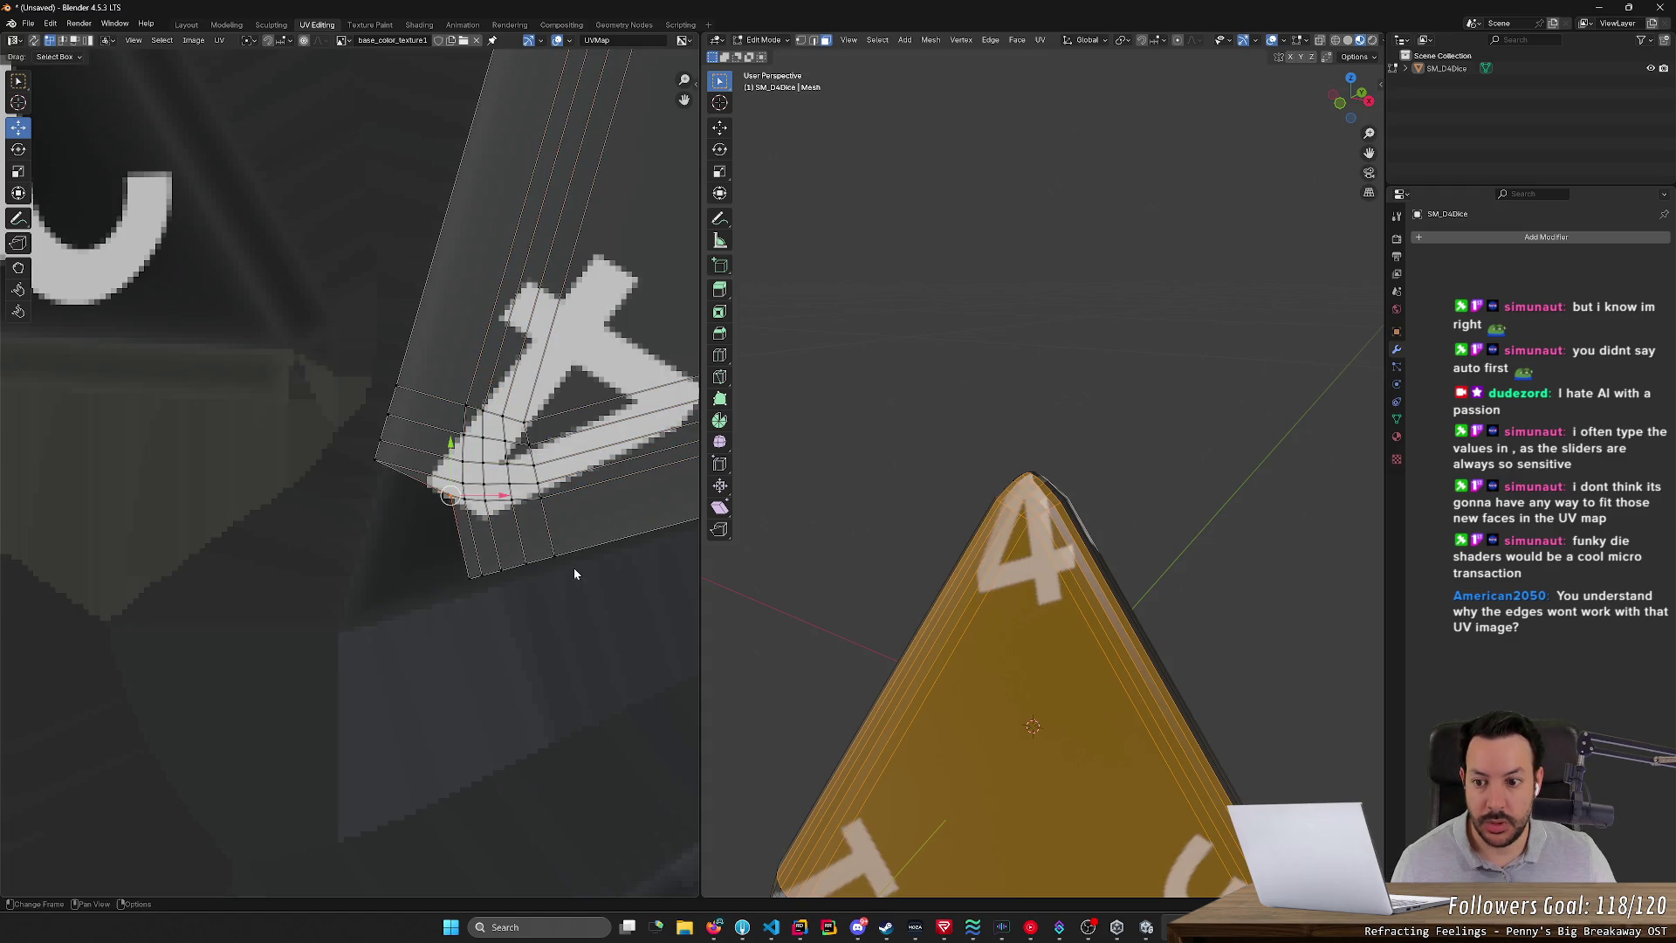
{"action": "scroll", "coordinate": [573, 568], "scroll_direction": "up", "scroll_amount": 2}
{"action": "left_click", "coordinate": [386, 471]}
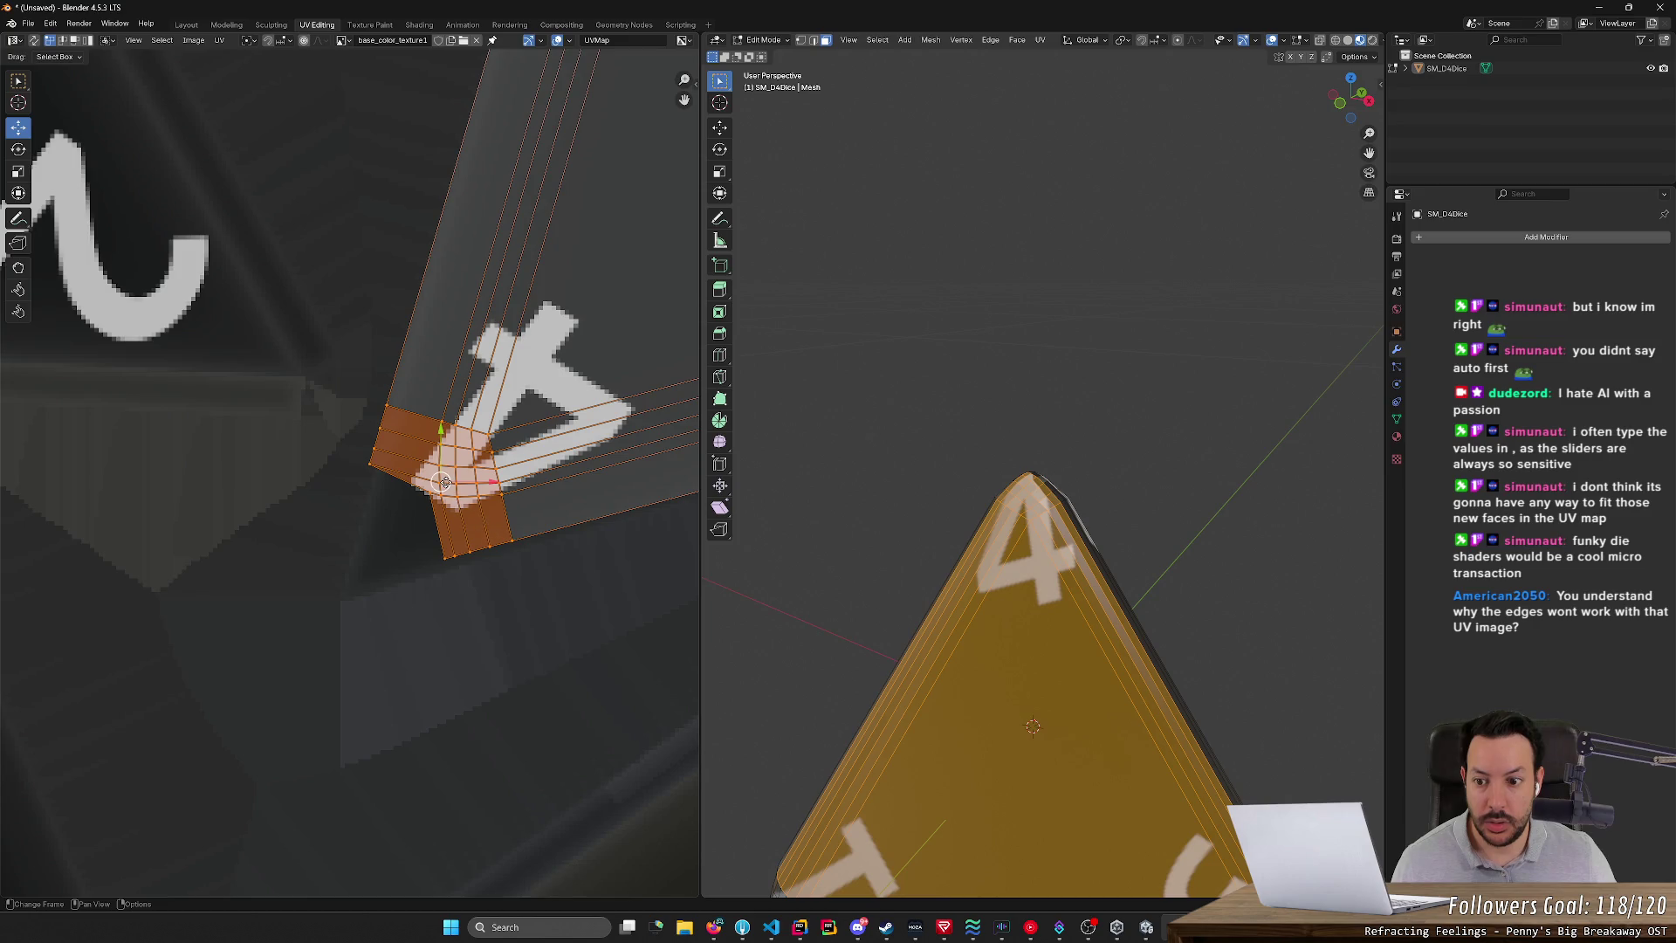
{"action": "mouse_move", "coordinate": [444, 483]}
{"action": "left_mouse_down"}
{"action": "mouse_move", "coordinate": [404, 543]}
{"action": "mouse_move", "coordinate": [312, 612]}
{"action": "left_mouse_up"}
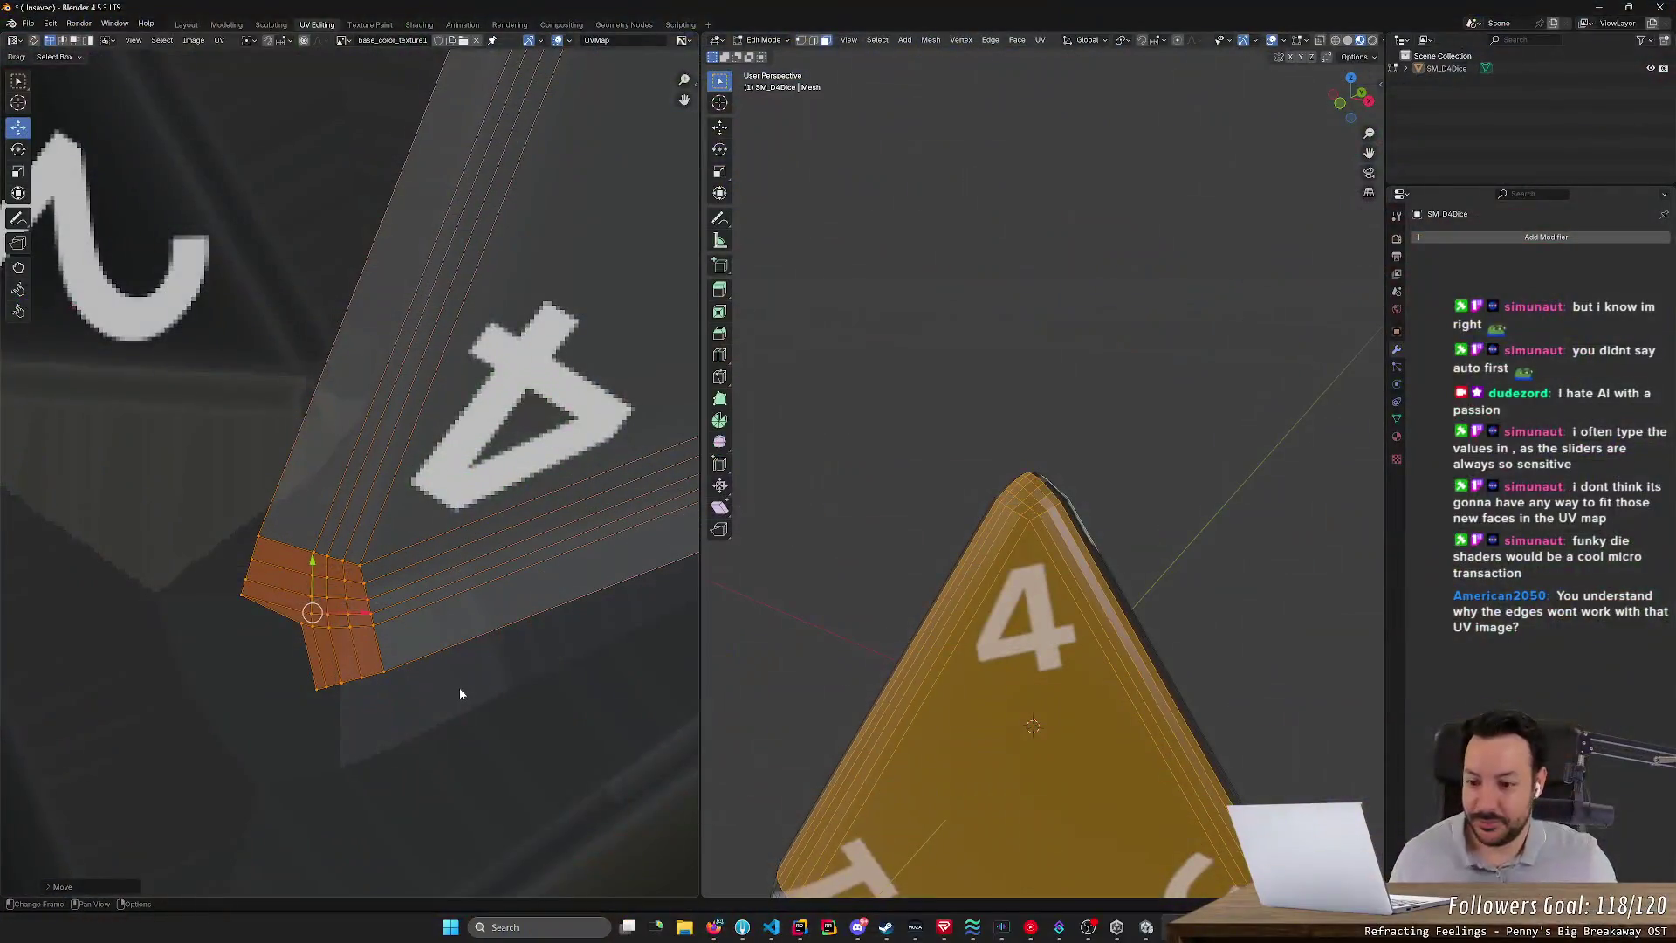
{"action": "left_click", "coordinate": [460, 692]}
{"action": "scroll", "coordinate": [515, 692], "scroll_direction": "down", "scroll_amount": 3}
{"action": "scroll", "coordinate": [518, 698], "scroll_direction": "down", "scroll_amount": 3}
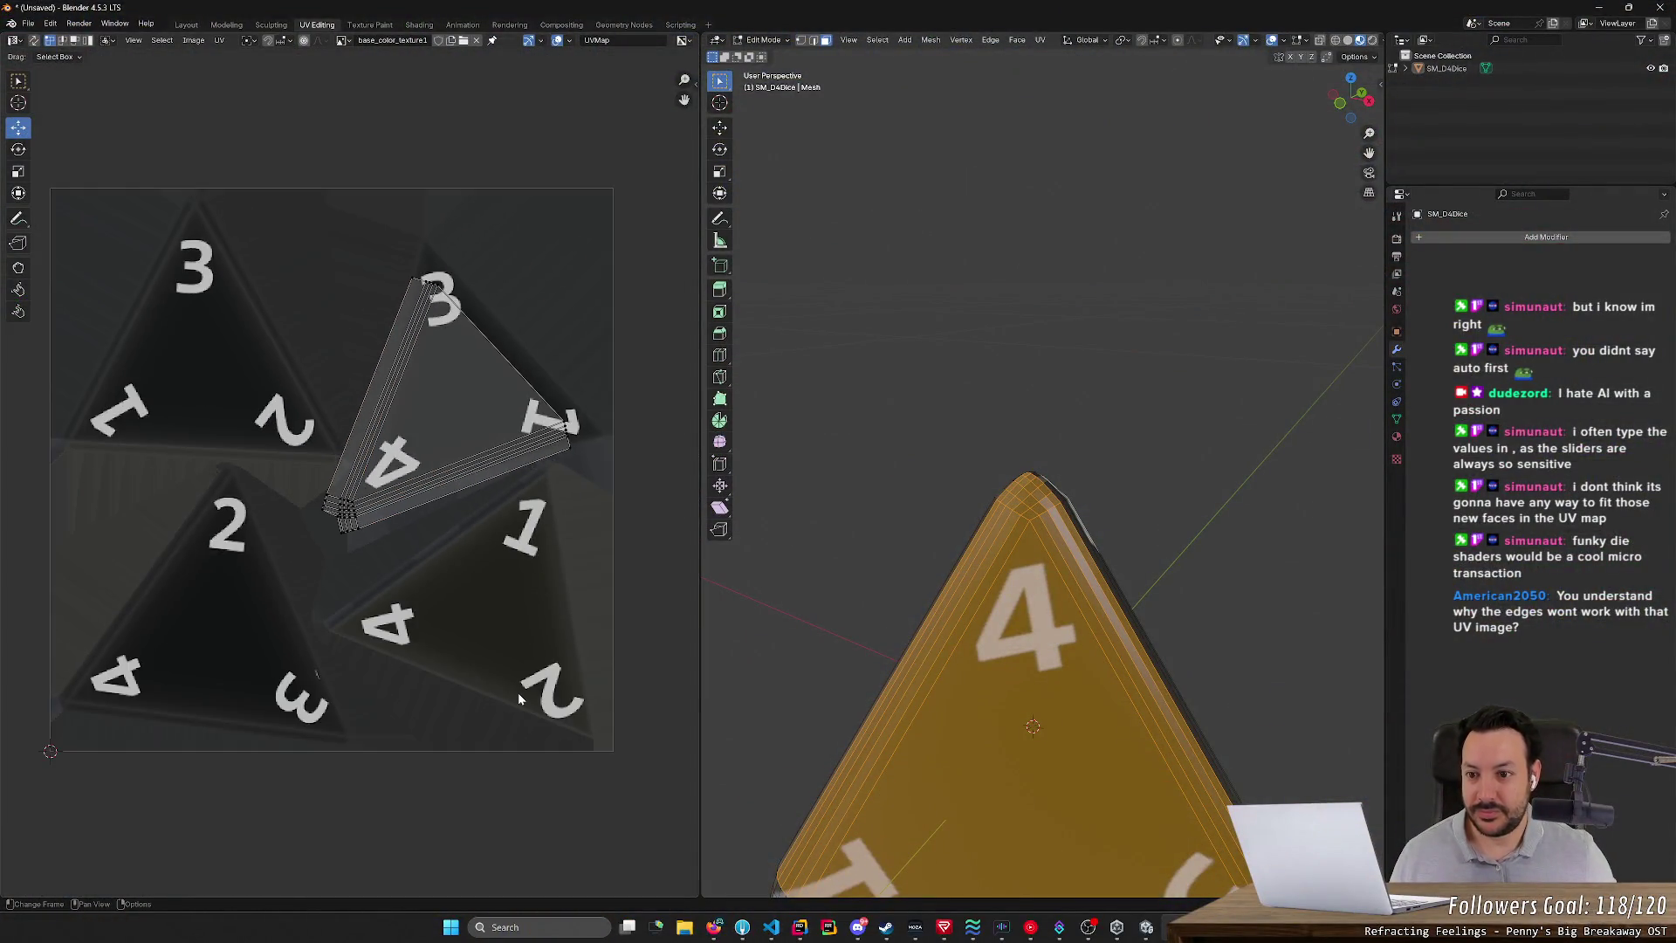
{"action": "scroll", "coordinate": [518, 699], "scroll_direction": "up", "scroll_amount": 4}
{"action": "left_click", "coordinate": [1230, 584]}
{"action": "mouse_move", "coordinate": [1231, 585]}
{"action": "middle_mouse_down"}
{"action": "mouse_move", "coordinate": [1182, 632]}
{"action": "mouse_move", "coordinate": [1260, 535]}
{"action": "mouse_move", "coordinate": [1326, 558]}
{"action": "mouse_move", "coordinate": [1309, 579]}
{"action": "mouse_move", "coordinate": [1288, 563]}
{"action": "mouse_move", "coordinate": [1007, 616]}
{"action": "mouse_move", "coordinate": [1010, 768]}
{"action": "middle_mouse_up"}
{"action": "scroll", "coordinate": [1094, 689], "scroll_direction": "down", "scroll_amount": 5}
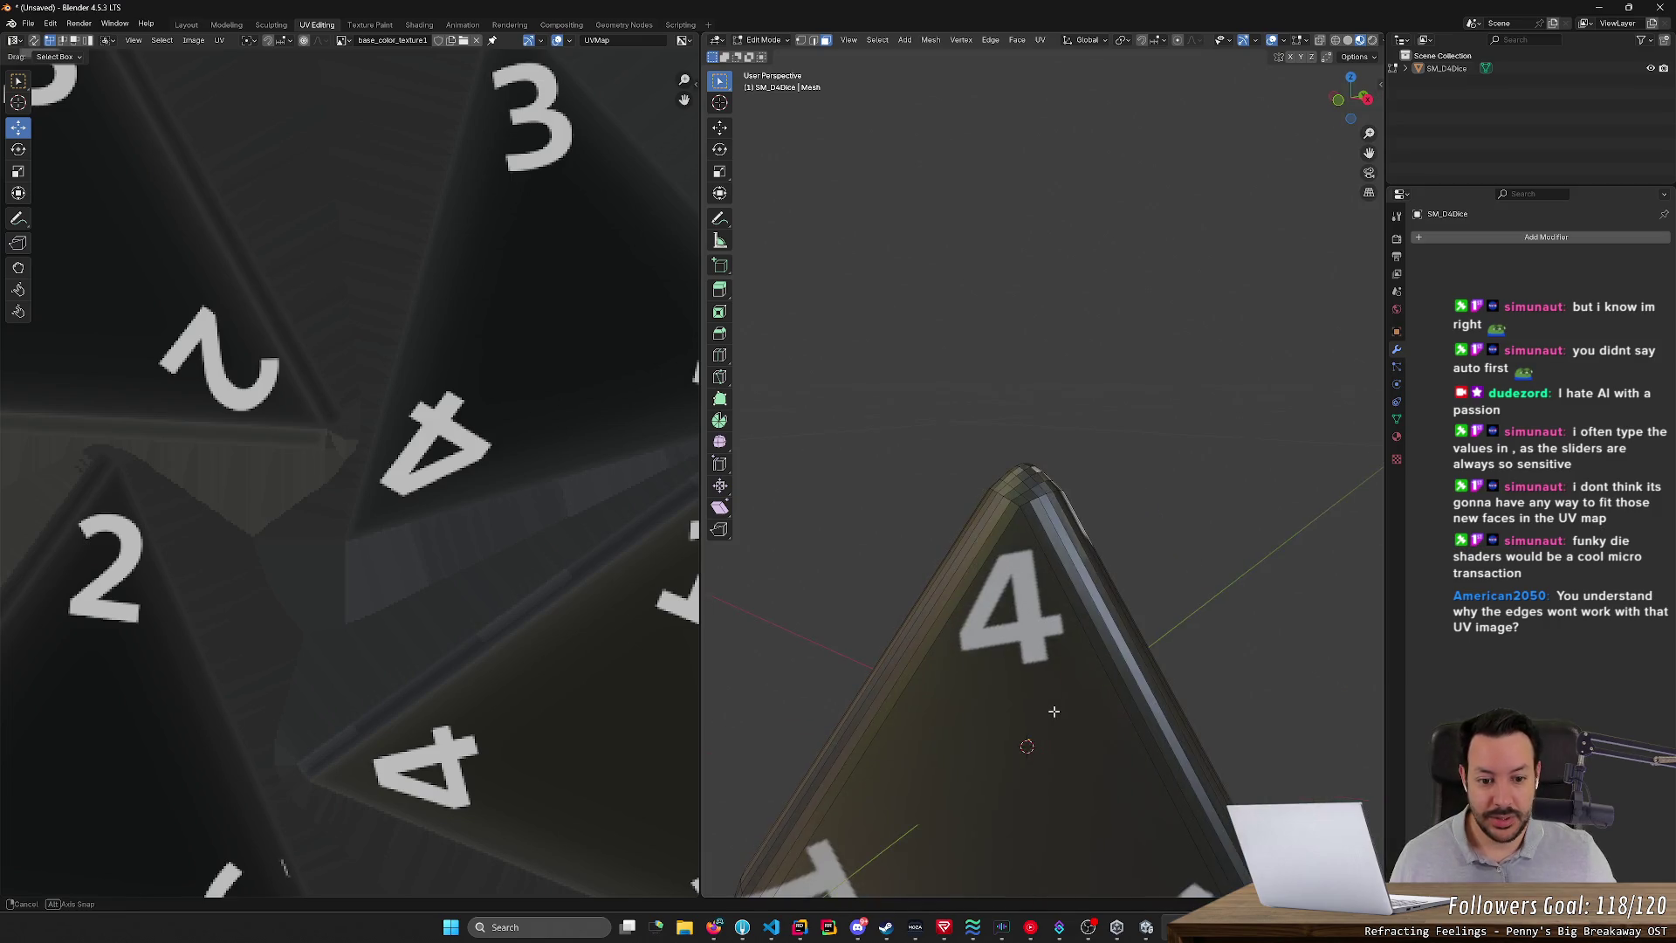
{"action": "mouse_move", "coordinate": [1098, 733]}
{"action": "middle_mouse_down"}
{"action": "mouse_move", "coordinate": [1020, 687]}
{"action": "mouse_move", "coordinate": [909, 710]}
{"action": "mouse_move", "coordinate": [910, 639]}
{"action": "mouse_move", "coordinate": [1040, 584]}
{"action": "mouse_move", "coordinate": [1037, 541]}
{"action": "middle_mouse_up"}
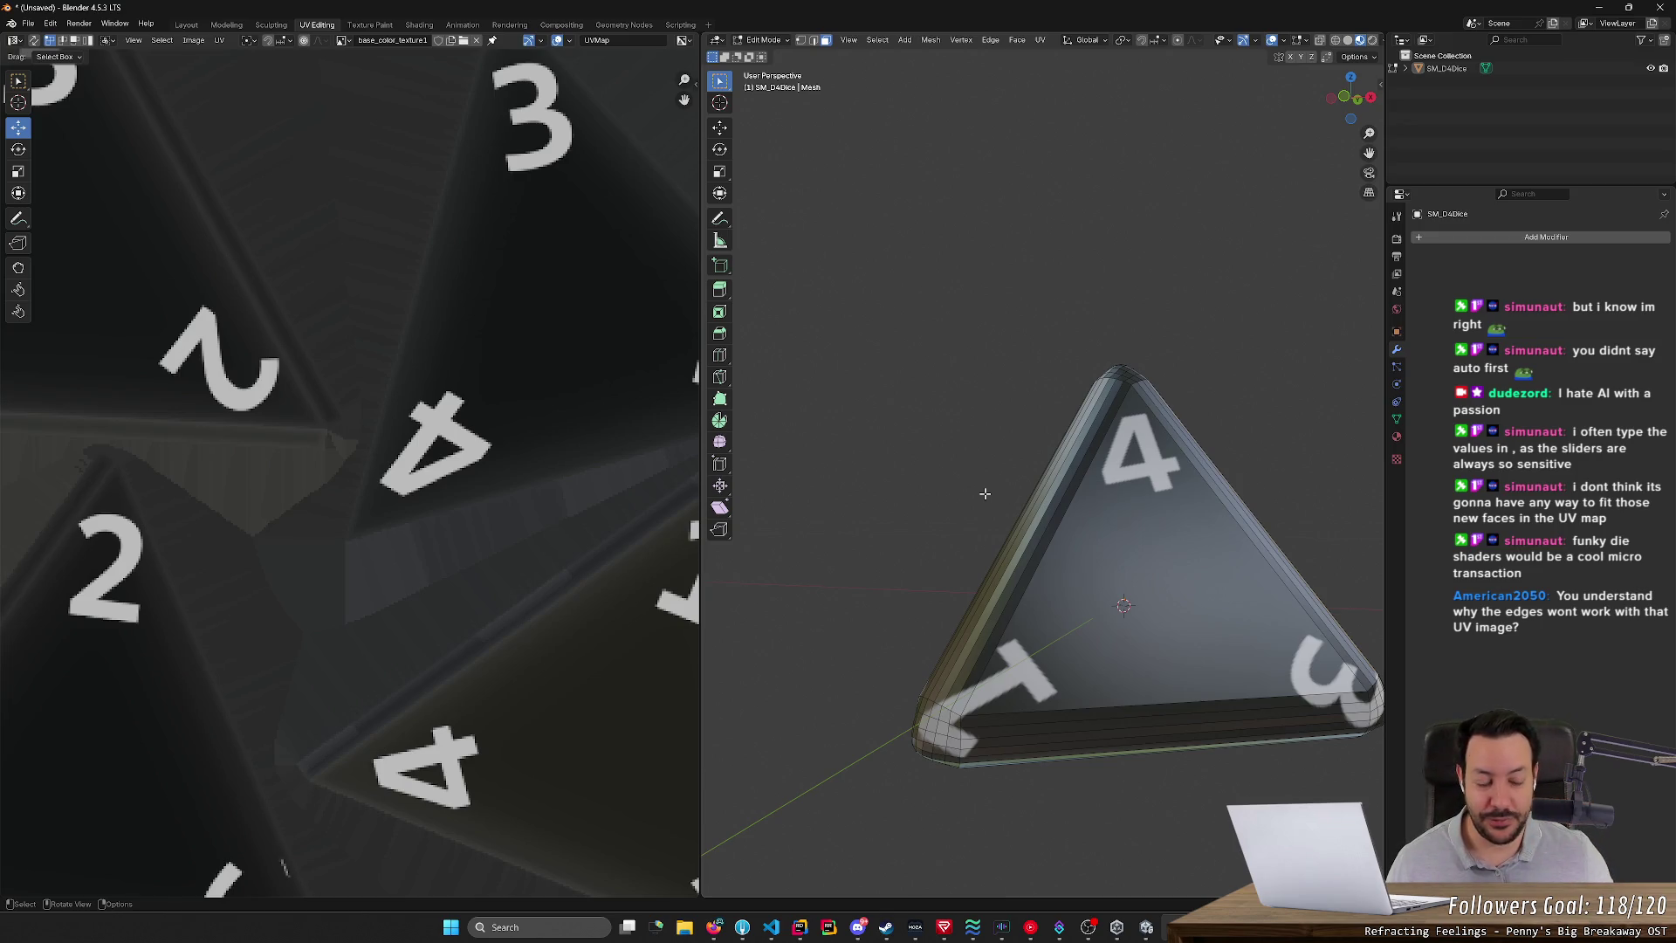
- Select the strip of faces around the 3 corner and frame its UV island
{"action": "middle_click_drag", "start_coordinate": [962, 513], "coordinate": [879, 509]}
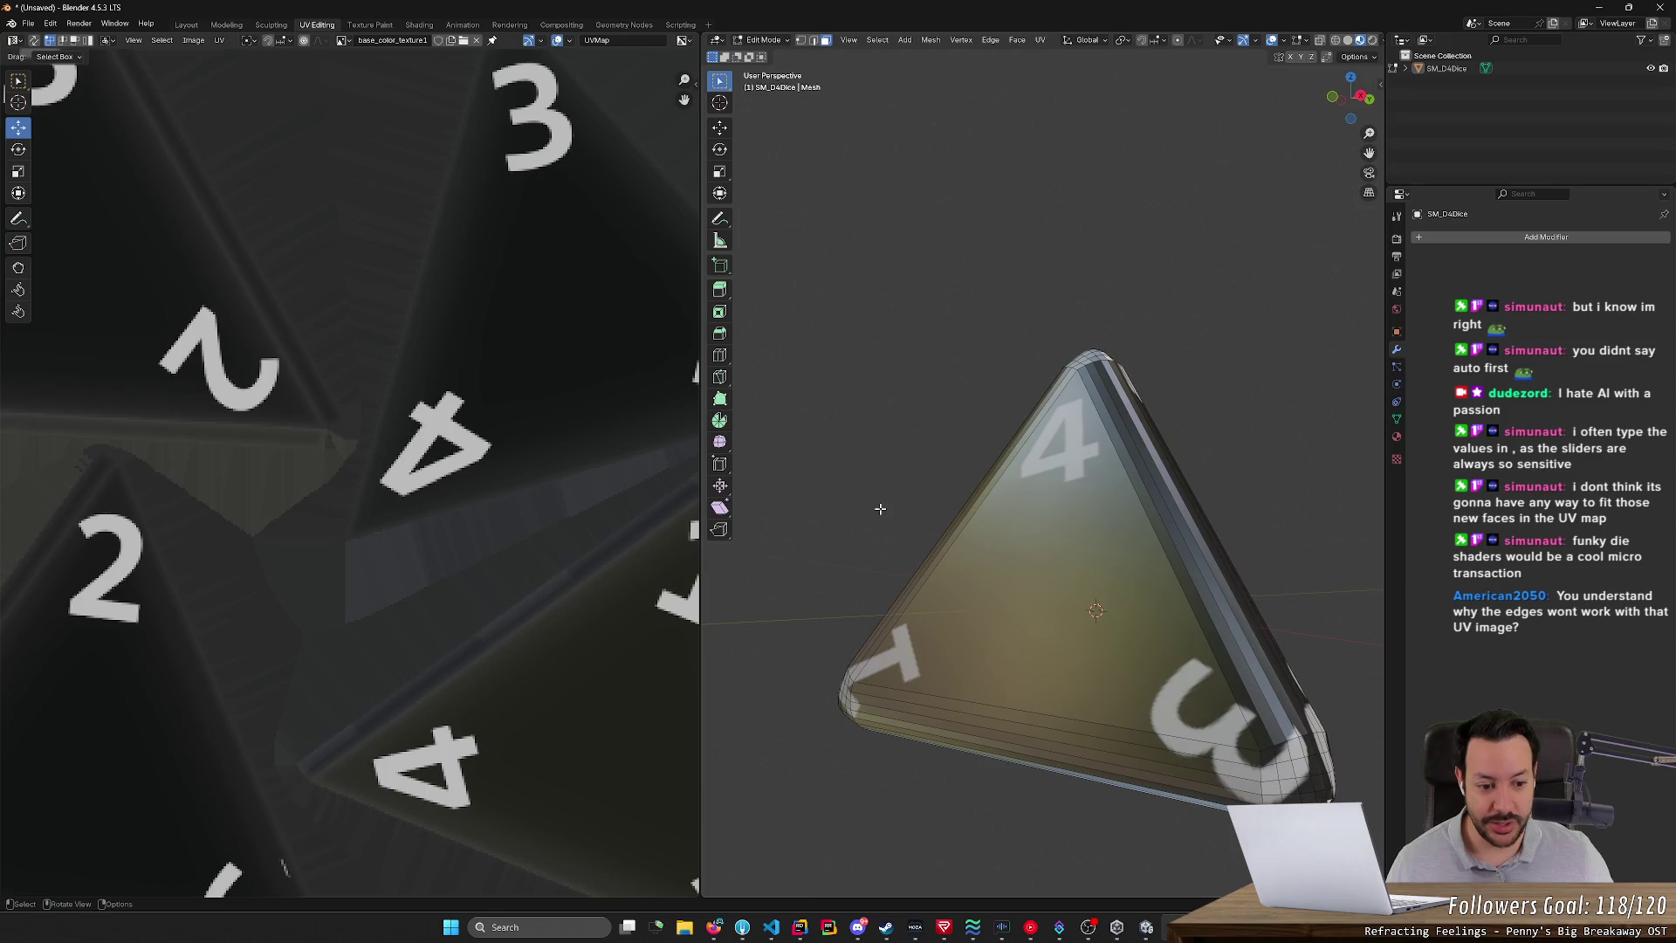
{"action": "mouse_move", "coordinate": [1044, 532]}
{"action": "middle_mouse_down"}
{"action": "mouse_move", "coordinate": [1097, 551]}
{"action": "mouse_move", "coordinate": [1091, 594]}
{"action": "mouse_move", "coordinate": [1043, 635]}
{"action": "middle_mouse_up"}
{"action": "scroll", "coordinate": [1060, 618], "scroll_direction": "up", "scroll_amount": 3}
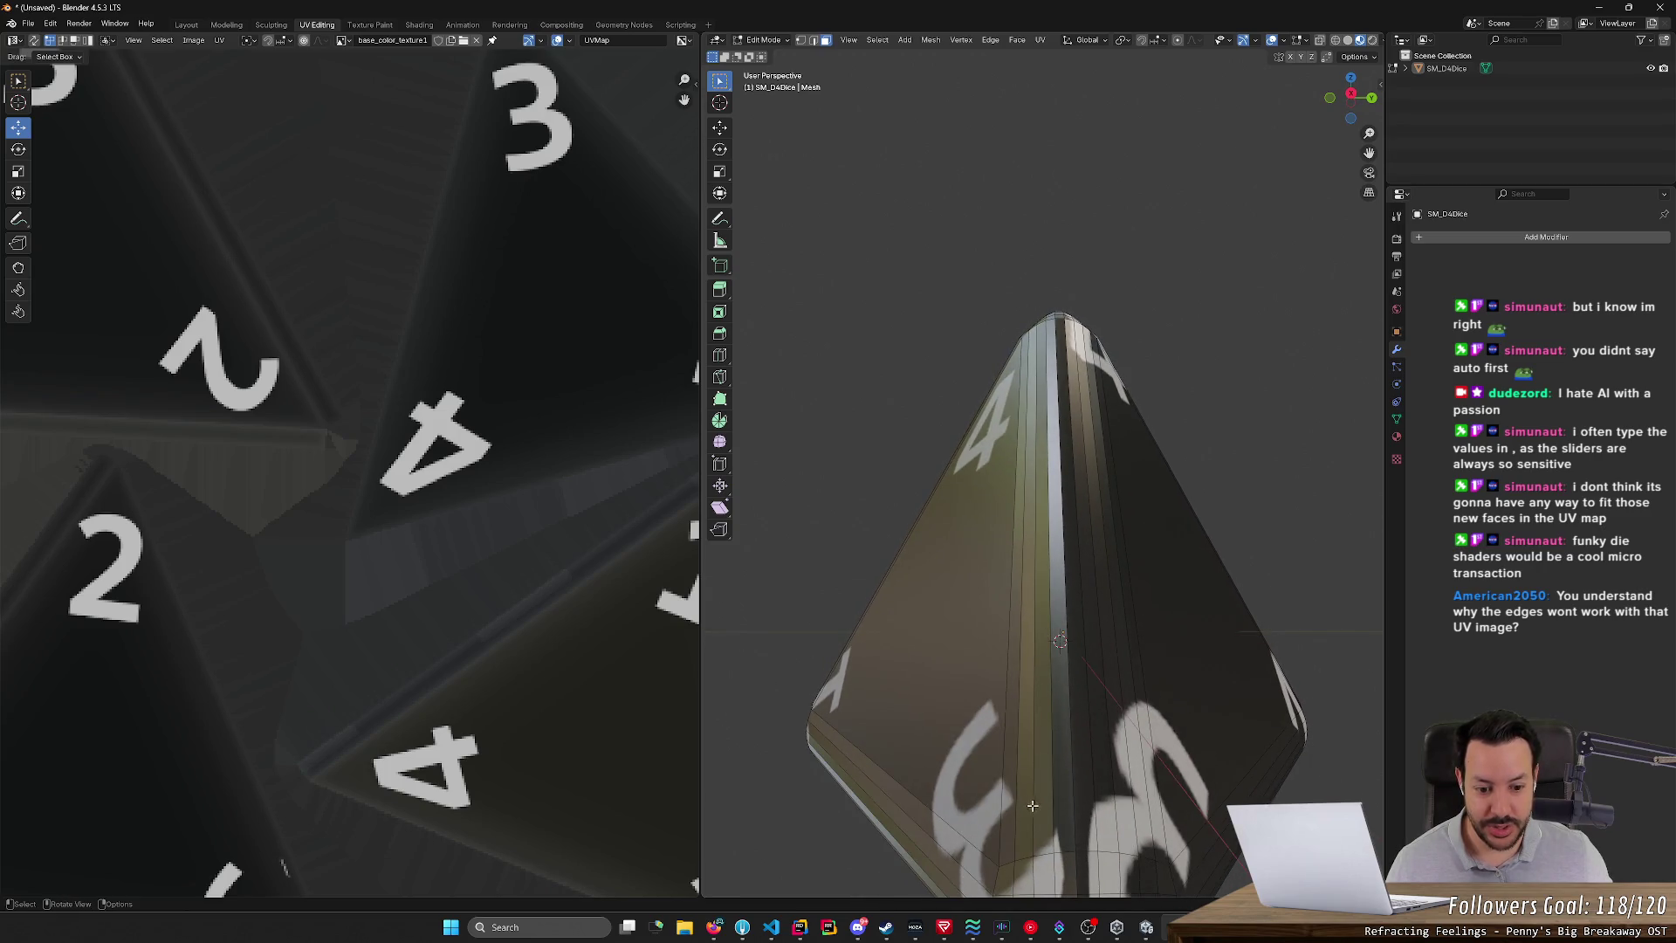
{"action": "middle_click_drag", "start_coordinate": [1057, 830], "coordinate": [1068, 786], "text": "shift"}
{"action": "mouse_move", "coordinate": [1083, 760]}
{"action": "left_mouse_down", "text": "shift"}
{"action": "mouse_move", "coordinate": [1101, 853]}
{"action": "mouse_move", "coordinate": [1044, 840]}
{"action": "mouse_move", "coordinate": [1076, 759]}
{"action": "mouse_move", "coordinate": [1029, 795]}
{"action": "left_mouse_up", "text": "shift"}
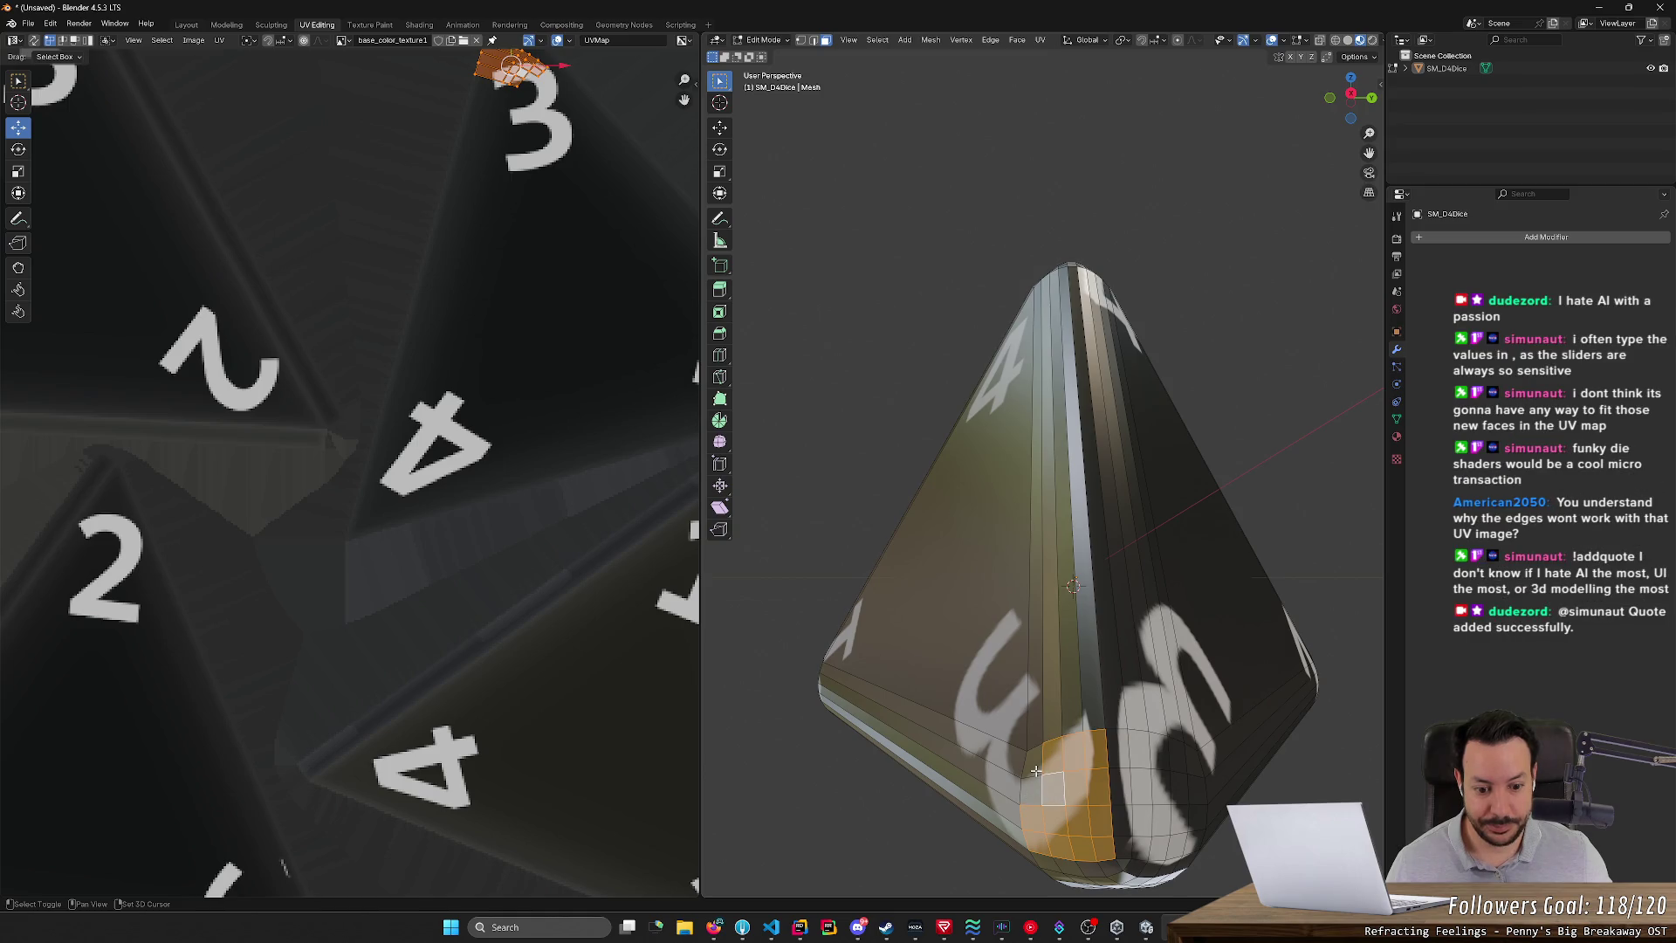
{"action": "middle_click_drag", "start_coordinate": [1035, 771], "coordinate": [988, 782]}
{"action": "scroll", "coordinate": [557, 326], "scroll_direction": "down", "scroll_amount": 2}
{"action": "middle_click_drag", "start_coordinate": [557, 326], "coordinate": [452, 605]}
{"action": "scroll", "coordinate": [465, 349], "scroll_direction": "up", "scroll_amount": 4}
{"action": "scroll", "coordinate": [464, 349], "scroll_direction": "up", "scroll_amount": 2}
{"action": "middle_click_drag", "start_coordinate": [489, 288], "coordinate": [358, 523]}
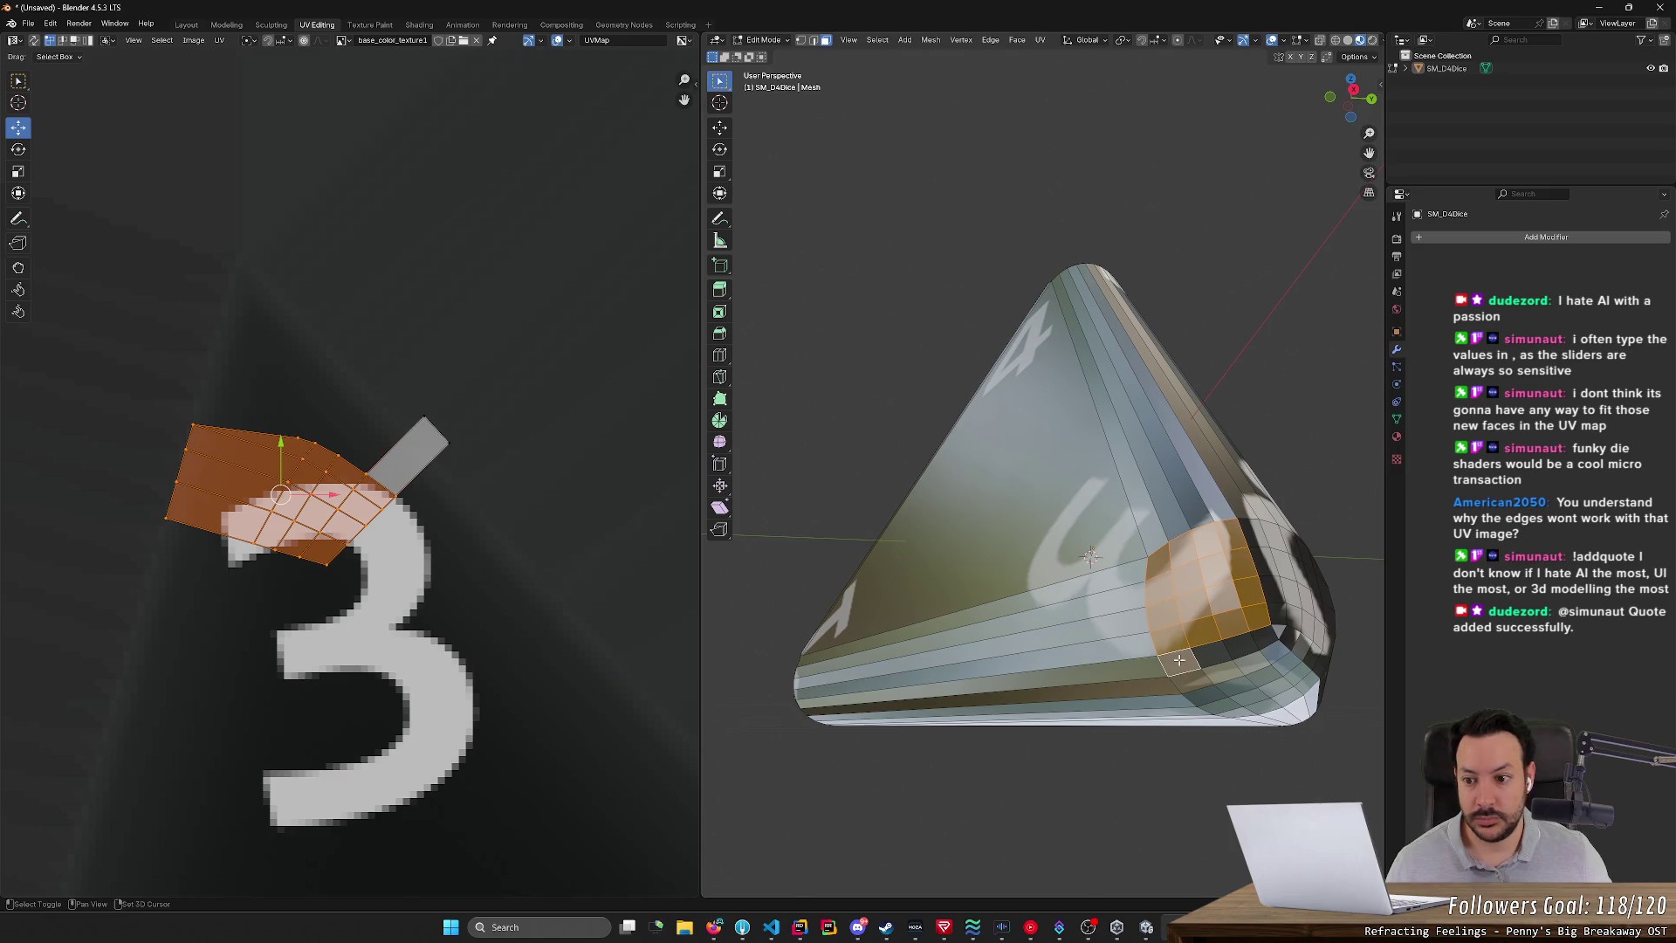
- Add the lower-edge corner faces and box-select the corner UV quads
{"action": "left_click", "coordinate": [1213, 654], "text": "shift"}
{"action": "left_click", "coordinate": [1249, 648], "text": "shift"}
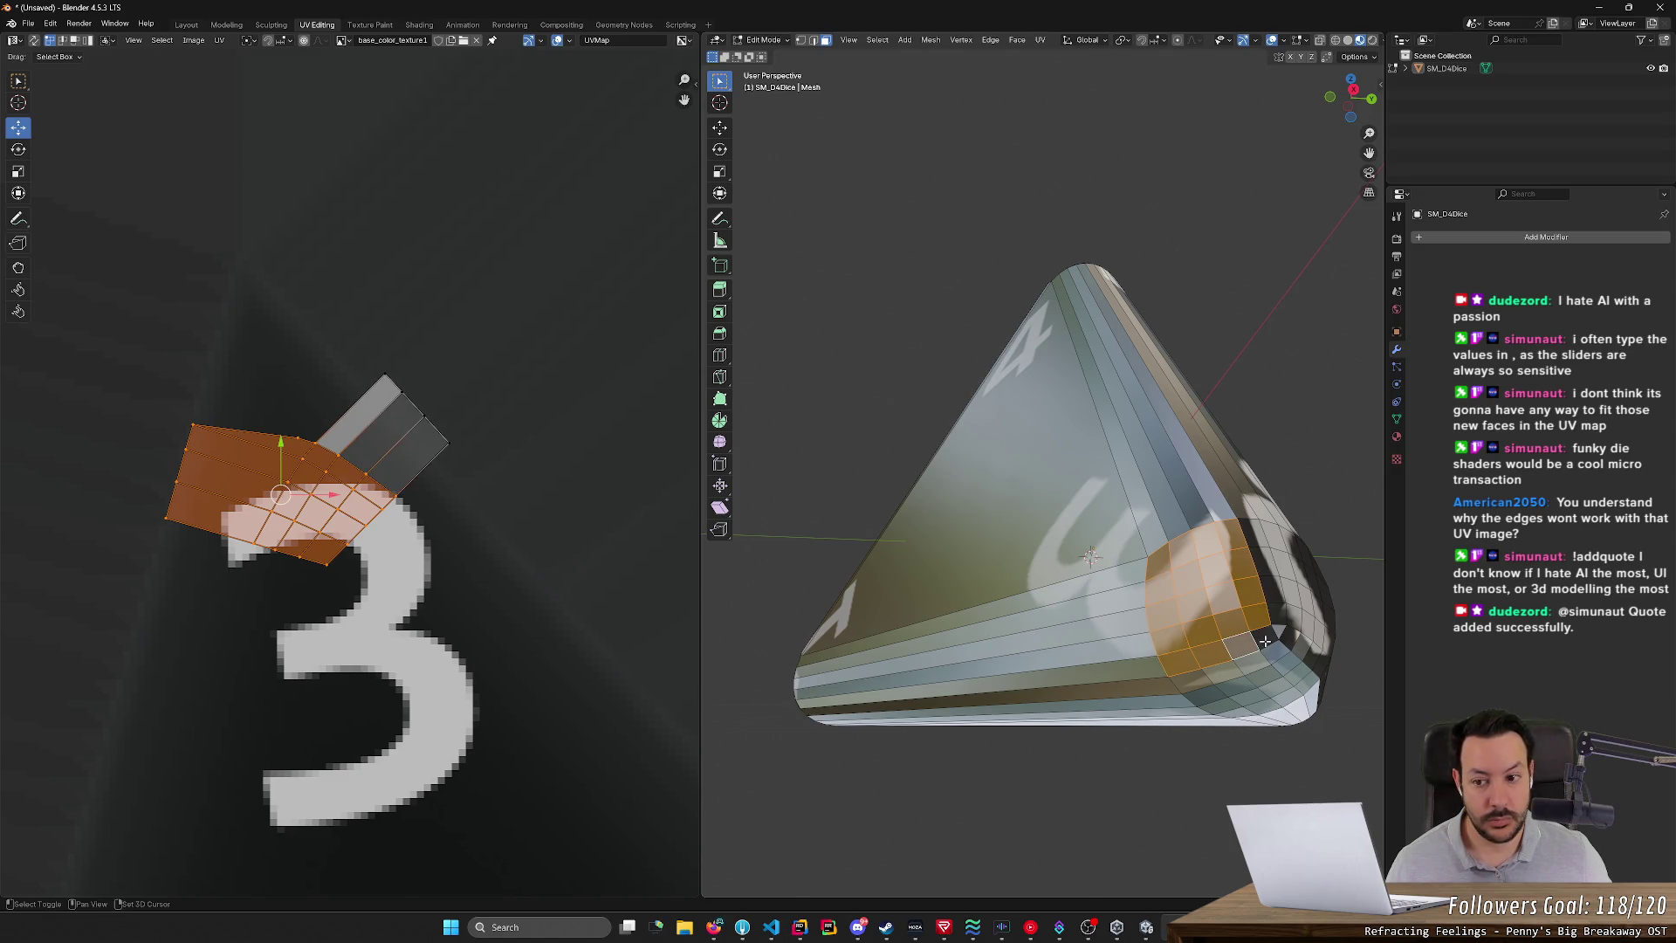
{"action": "left_click", "coordinate": [1264, 640], "text": "shift"}
{"action": "scroll", "coordinate": [296, 513], "scroll_direction": "down", "scroll_amount": 2}
{"action": "mouse_move", "coordinate": [175, 358]}
{"action": "left_mouse_down", "text": "shift"}
{"action": "mouse_move", "coordinate": [363, 441]}
{"action": "mouse_move", "coordinate": [357, 493]}
{"action": "left_mouse_up", "text": "shift"}
{"action": "key", "text": "r"}
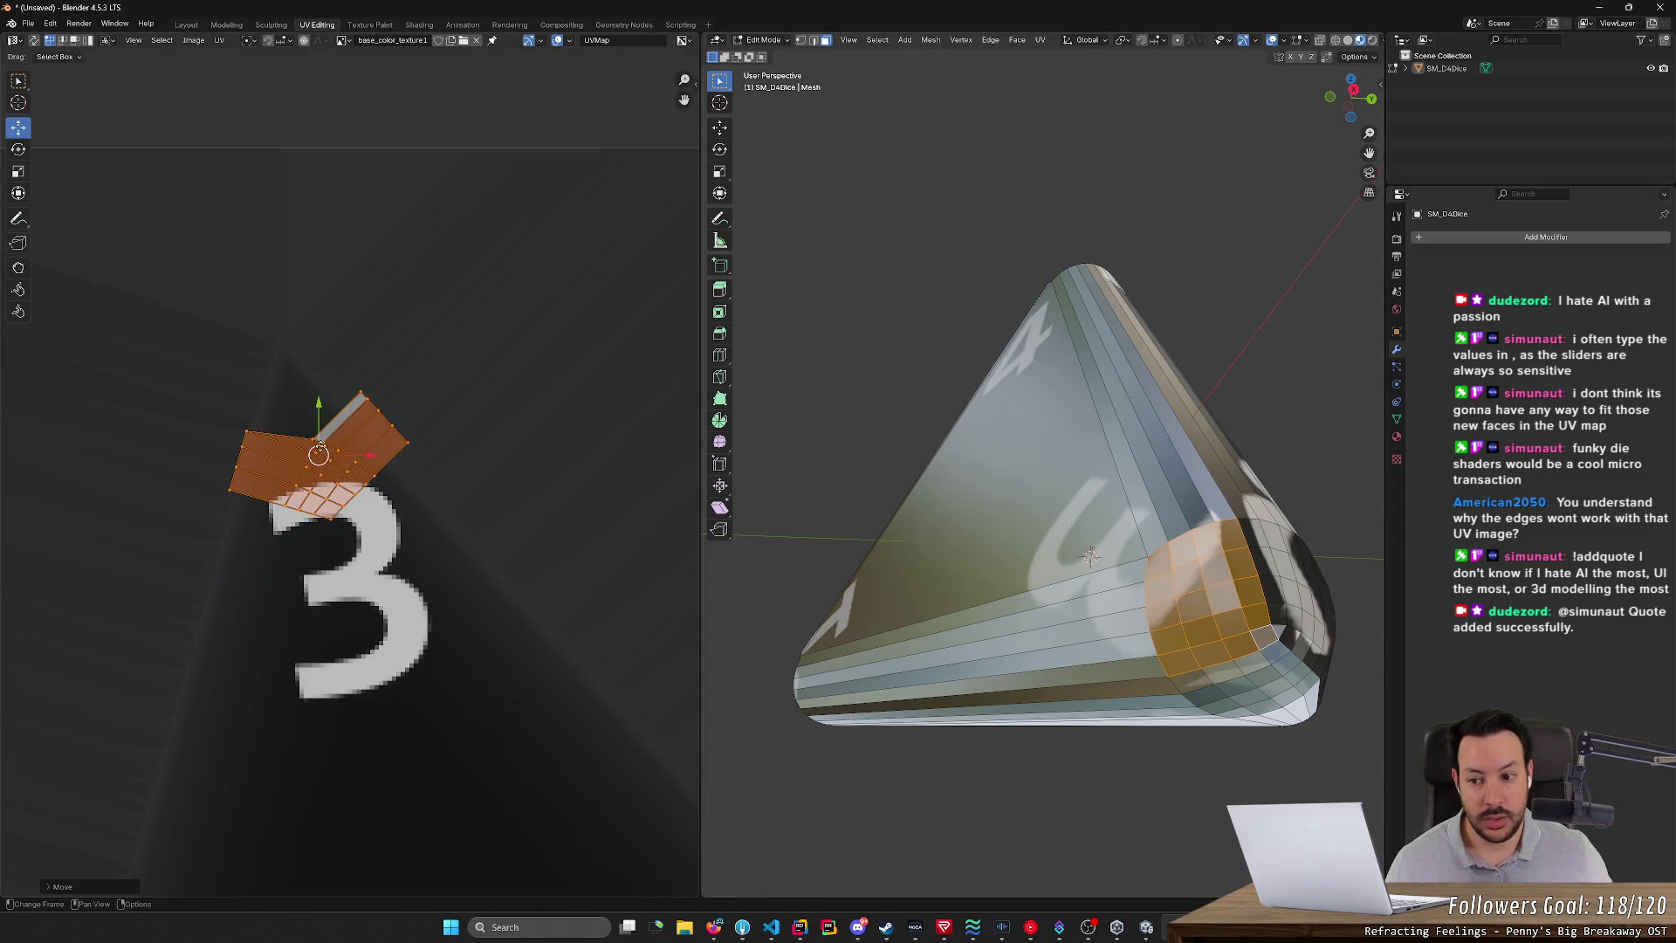
{"action": "right_click", "coordinate": [515, 493]}
{"action": "scroll", "coordinate": [543, 508], "scroll_direction": "down", "scroll_amount": 2}
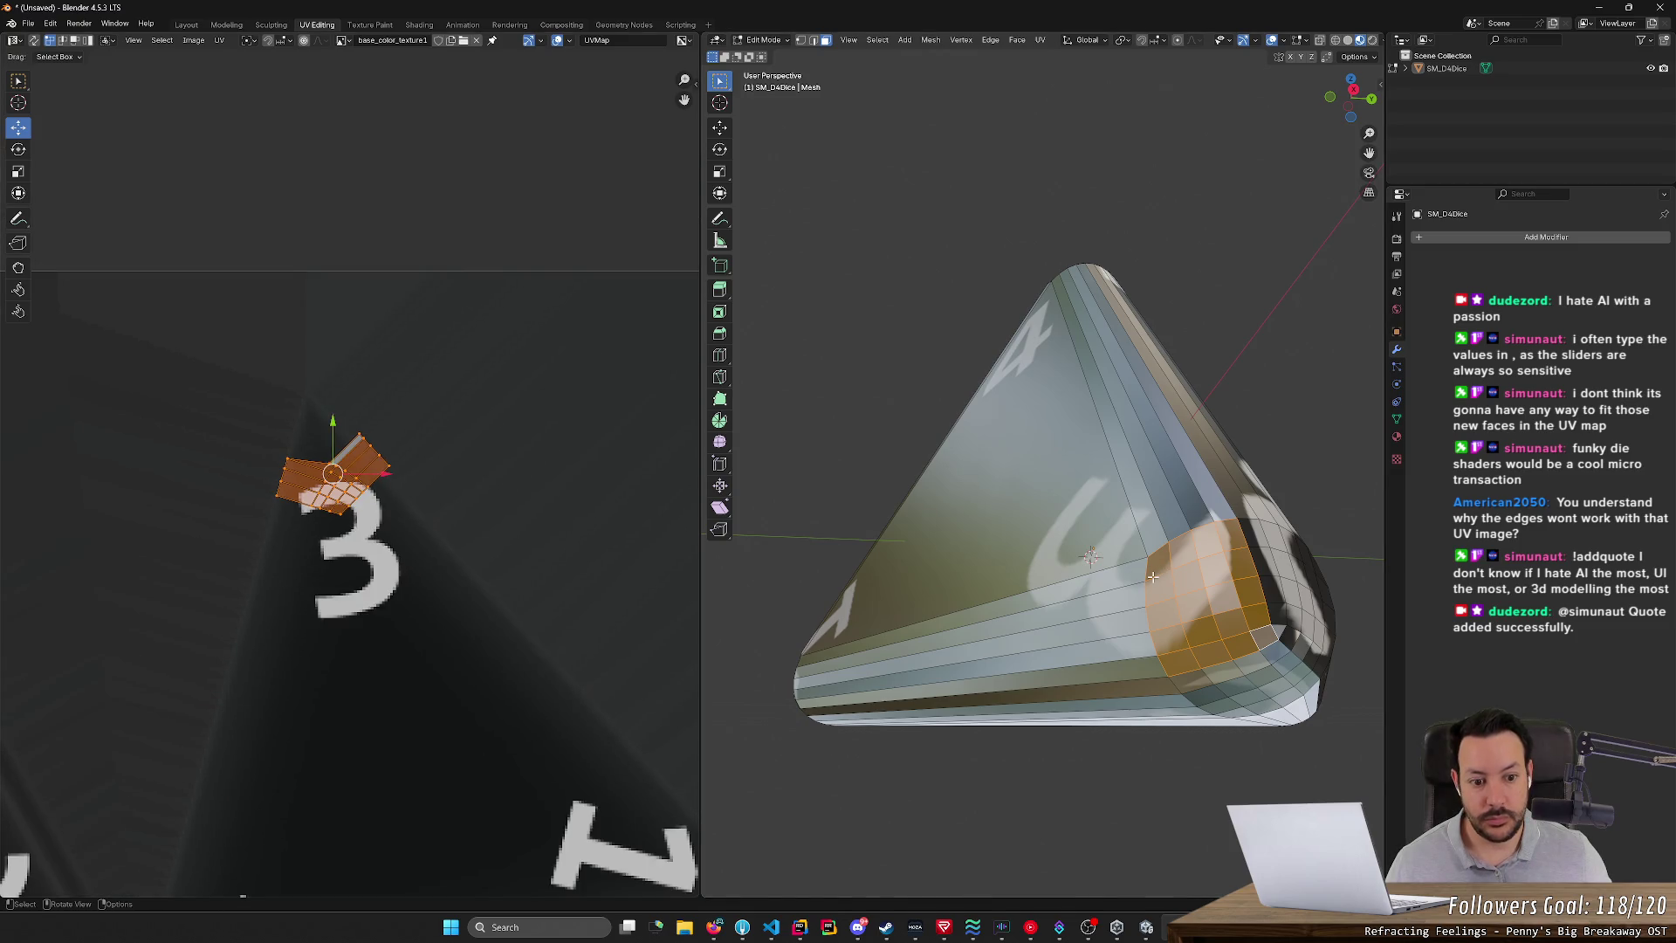
- Select the large face together with its bottom and right-edge bevel loops
{"action": "left_click", "coordinate": [1101, 536], "text": "shift"}
{"action": "left_click", "coordinate": [1129, 636], "text": "alt+shift"}
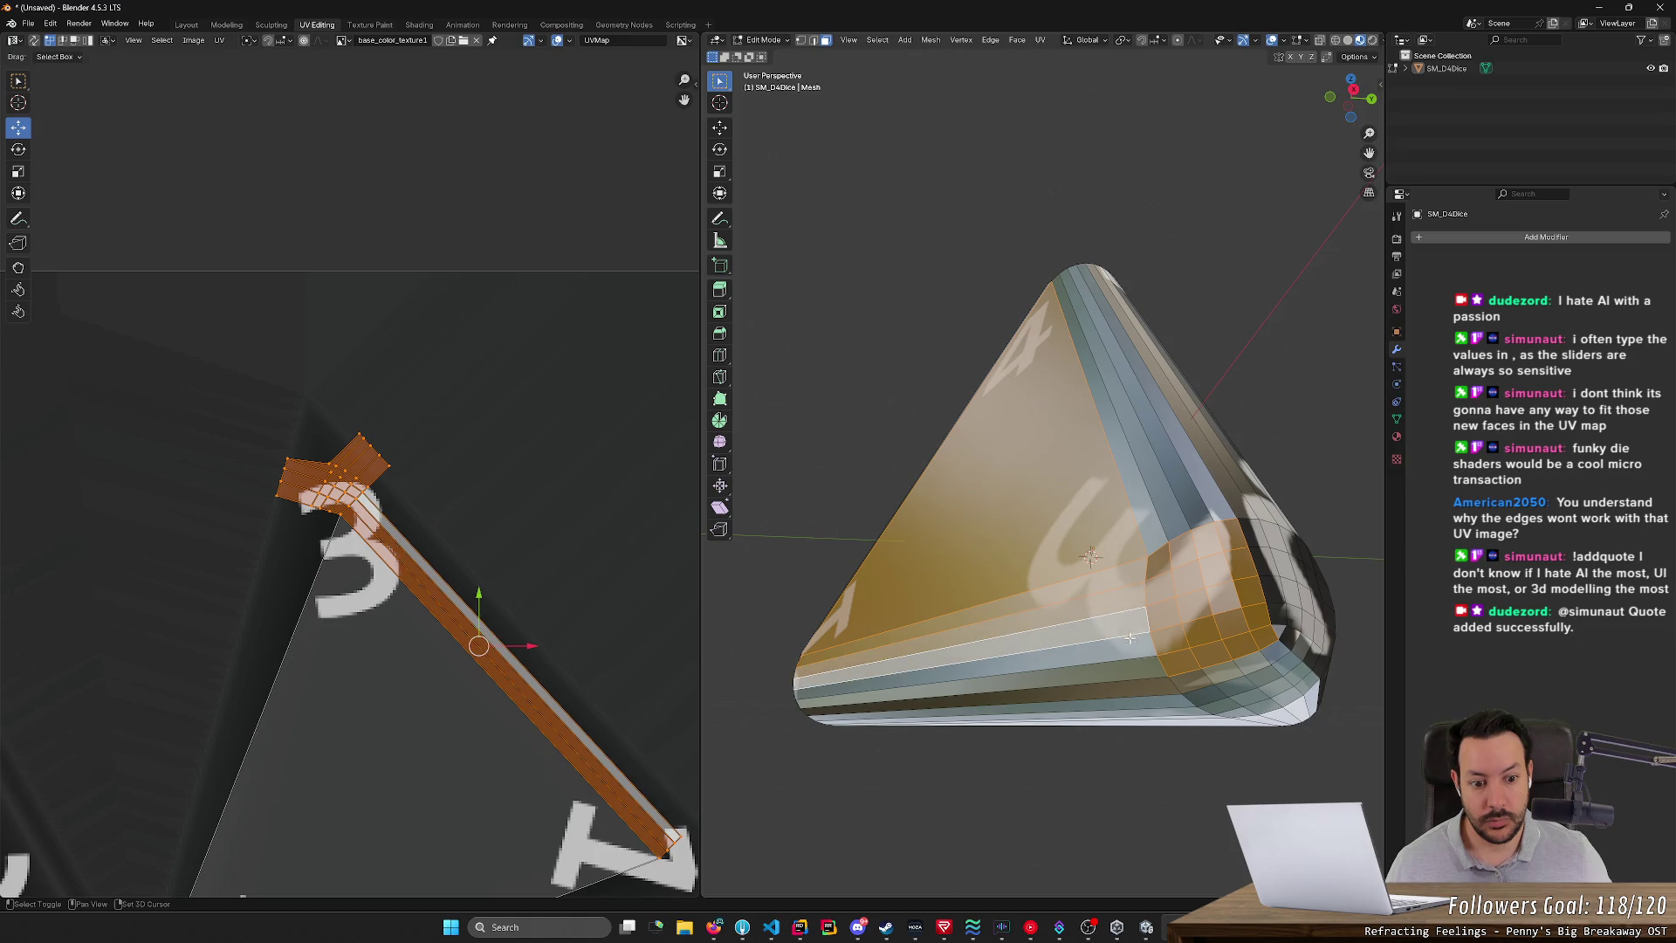
{"action": "left_click", "coordinate": [1131, 646], "text": "alt+shift"}
{"action": "left_click", "coordinate": [1156, 541], "text": "alt+shift"}
{"action": "left_click", "coordinate": [1171, 521], "text": "alt+shift"}
{"action": "left_click", "coordinate": [1192, 506], "text": "alt+shift"}
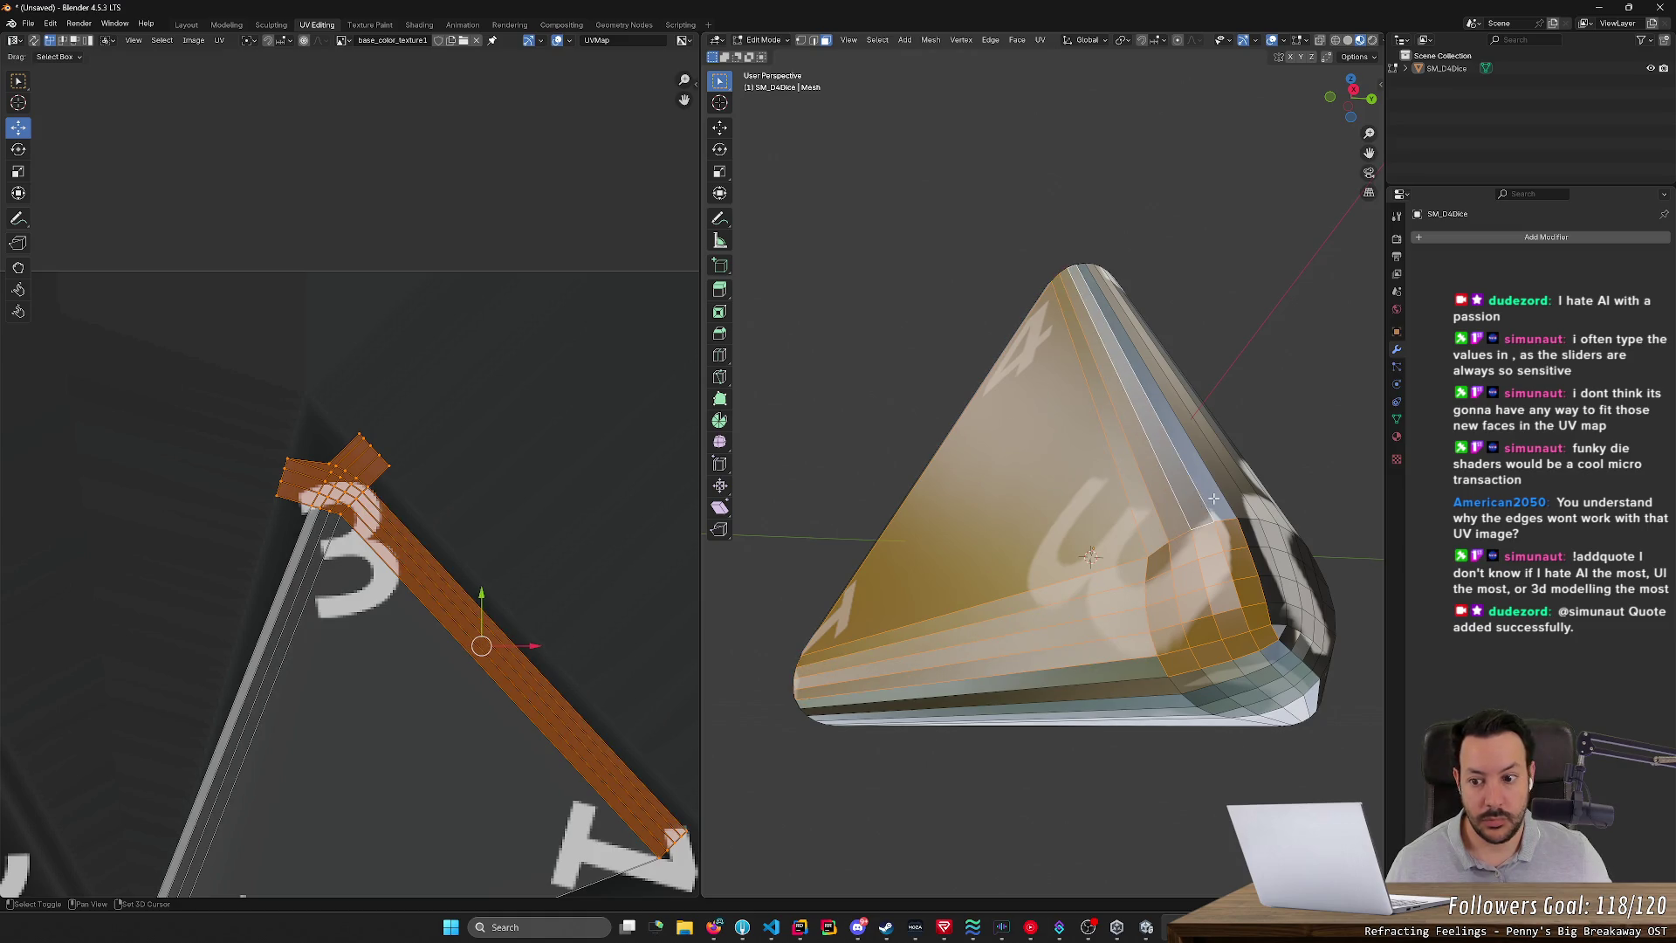
{"action": "left_click", "coordinate": [1211, 490], "text": "alt+shift"}
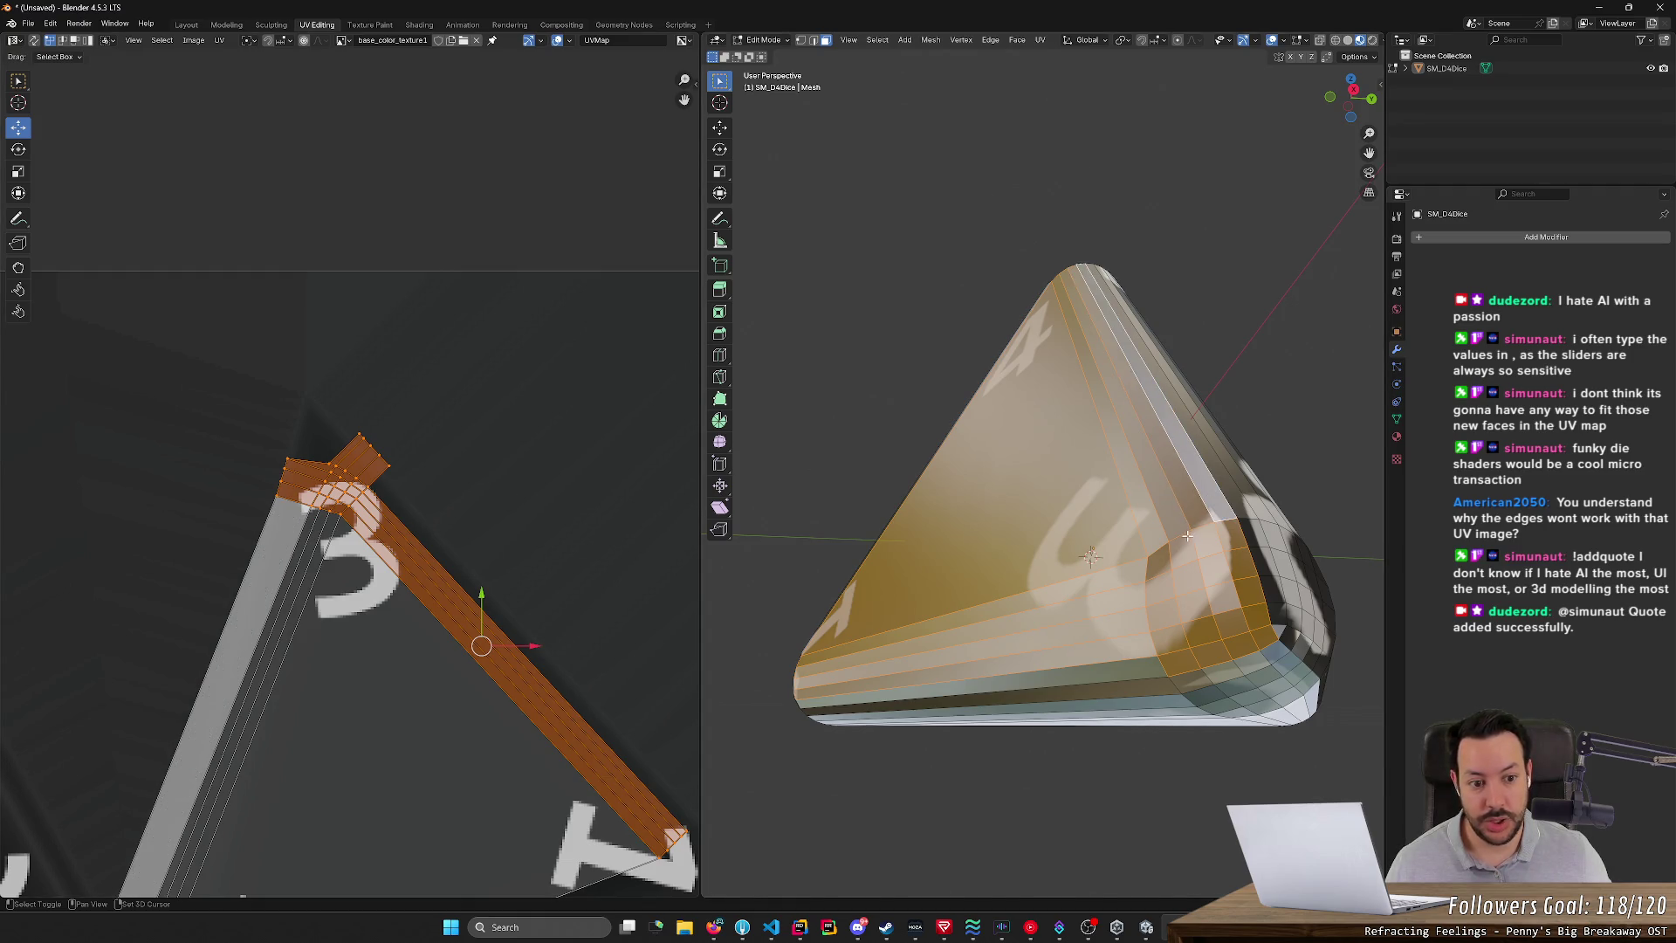
{"action": "left_click", "coordinate": [1112, 673], "text": "alt+shift"}
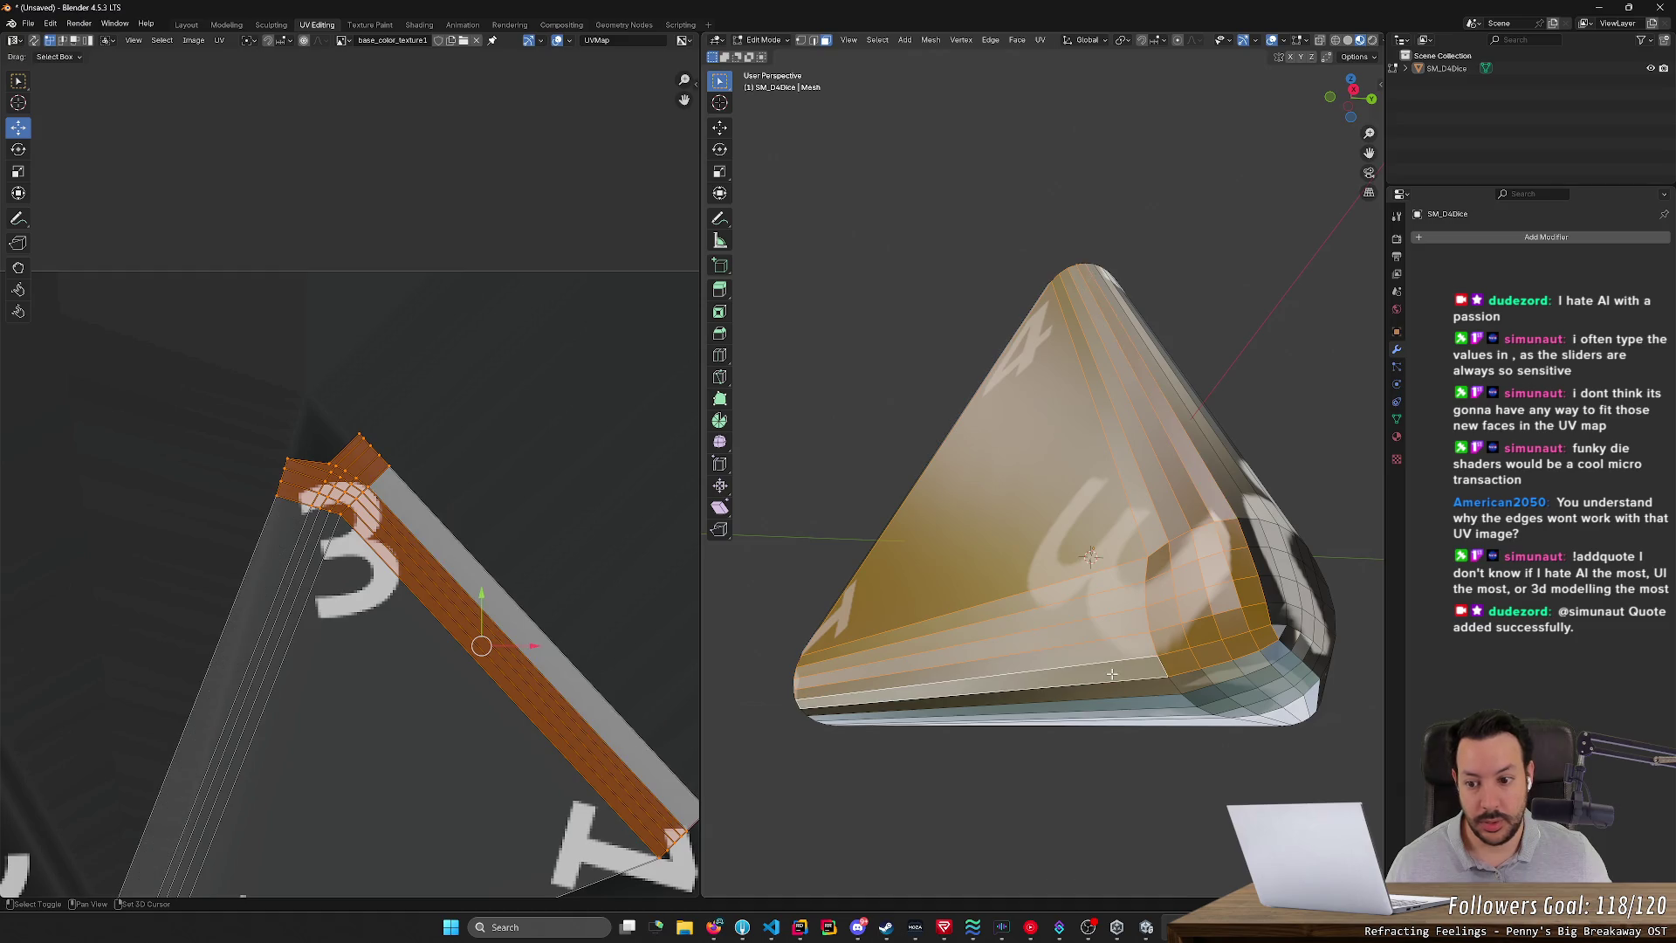
- Move the top corner UV faces up-left onto the 3 island's tip
{"action": "left_click", "coordinate": [229, 403]}
{"action": "mouse_move", "coordinate": [222, 403]}
{"action": "left_mouse_down"}
{"action": "mouse_move", "coordinate": [430, 563]}
{"action": "mouse_move", "coordinate": [466, 527]}
{"action": "left_mouse_up"}
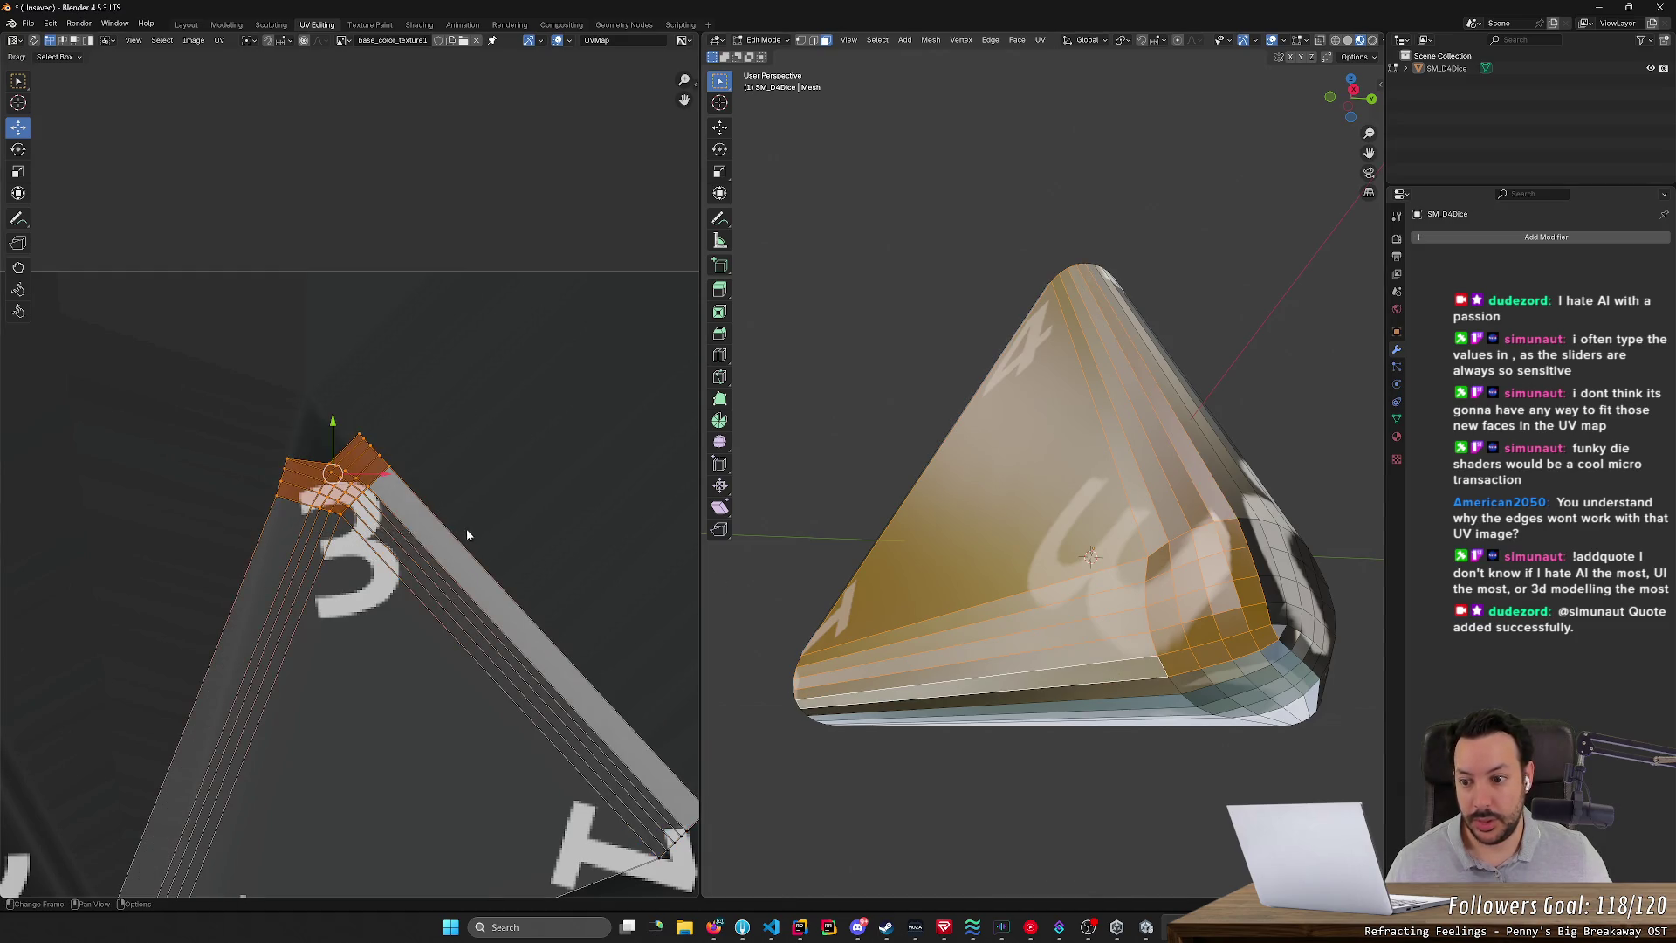
{"action": "left_click_drag", "start_coordinate": [331, 474], "coordinate": [309, 356]}
{"action": "left_click", "coordinate": [562, 370]}
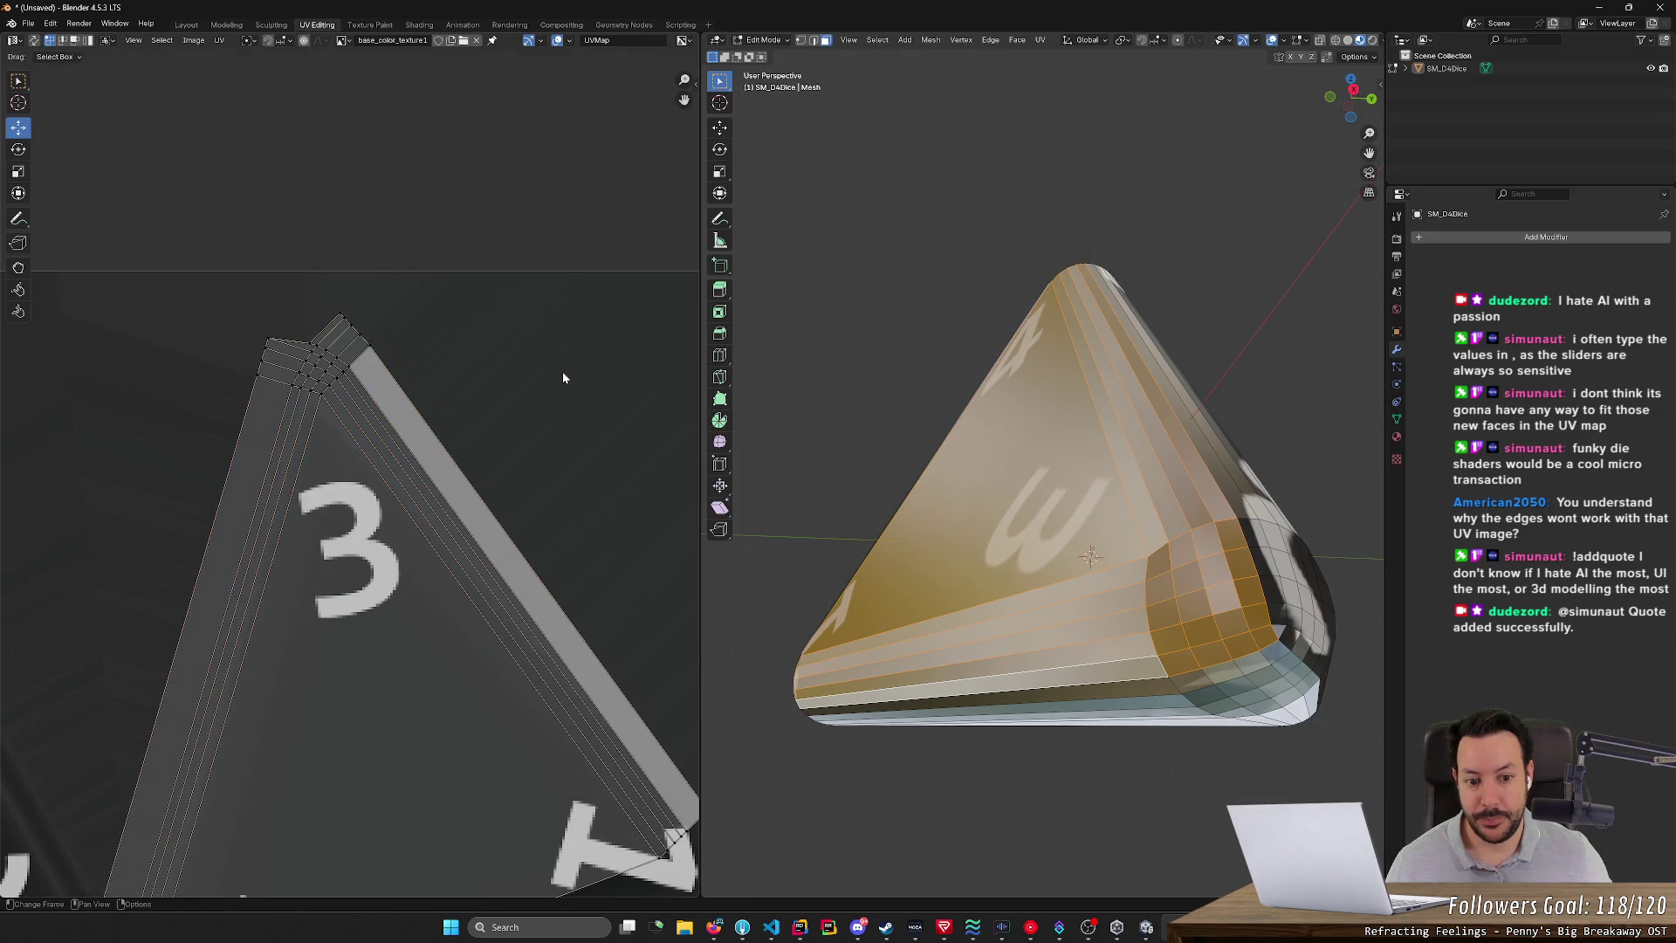
{"action": "left_click", "coordinate": [867, 484]}
{"action": "middle_click_drag", "start_coordinate": [867, 483], "coordinate": [928, 571]}
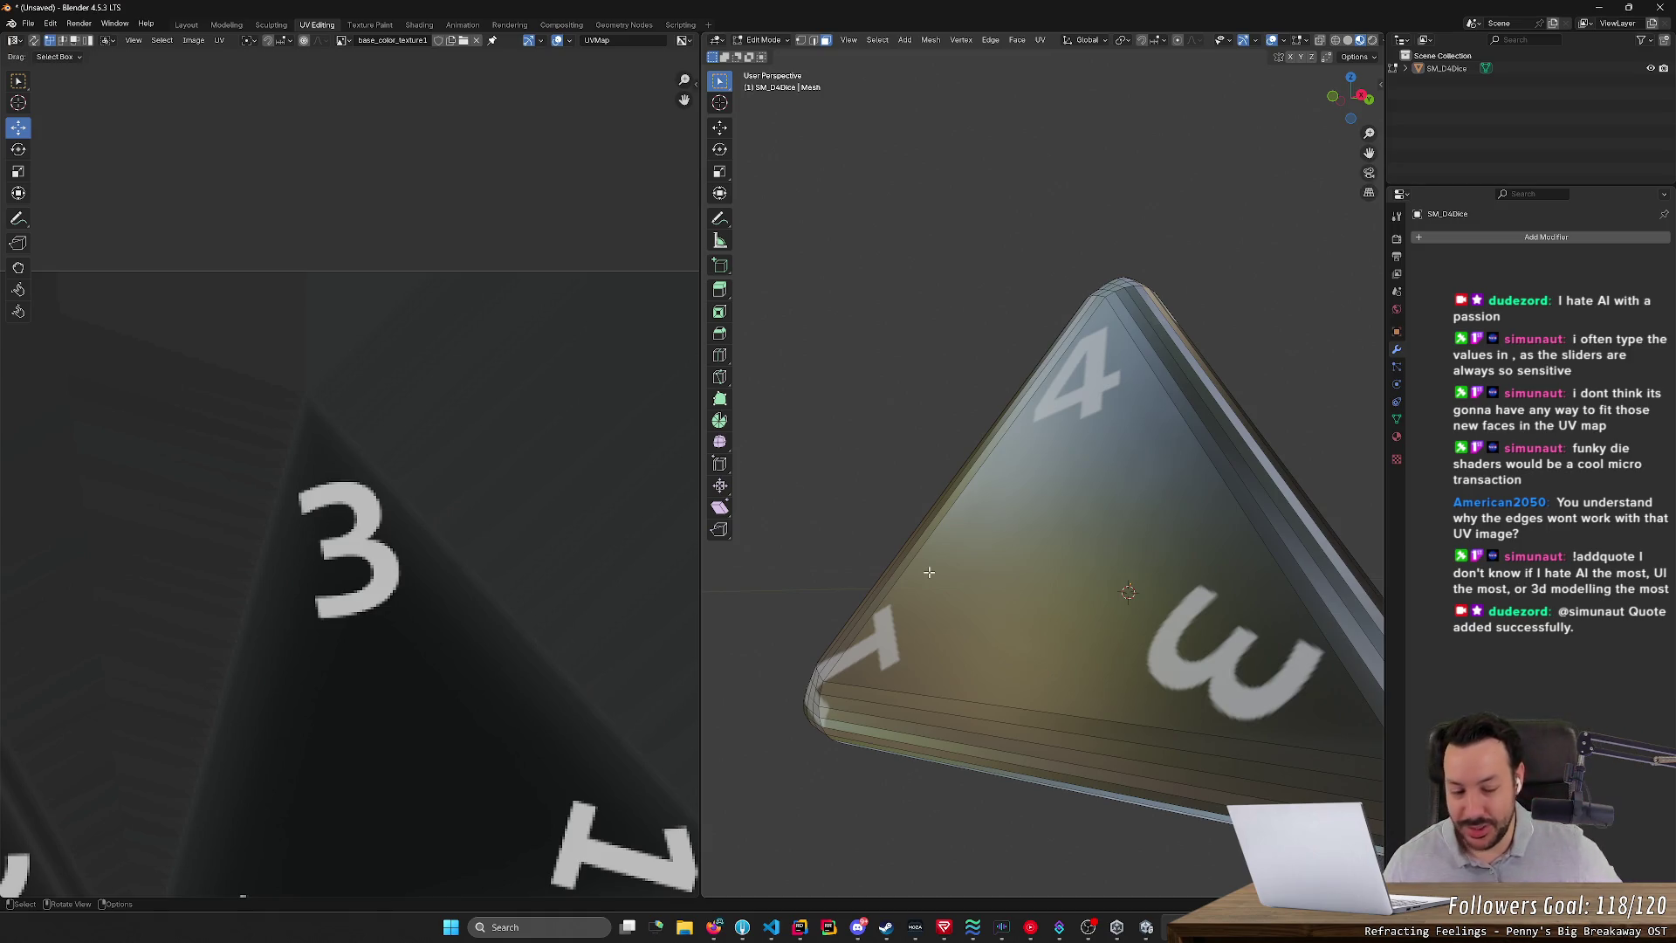
- Box-select every face of the die and clear the UV vertex selection
{"action": "scroll", "coordinate": [1091, 372], "scroll_direction": "down", "scroll_amount": 4}
{"action": "mouse_move", "coordinate": [1091, 371]}
{"action": "middle_mouse_down"}
{"action": "mouse_move", "coordinate": [1189, 448]}
{"action": "mouse_move", "coordinate": [1178, 430]}
{"action": "mouse_move", "coordinate": [1278, 414]}
{"action": "middle_mouse_up"}
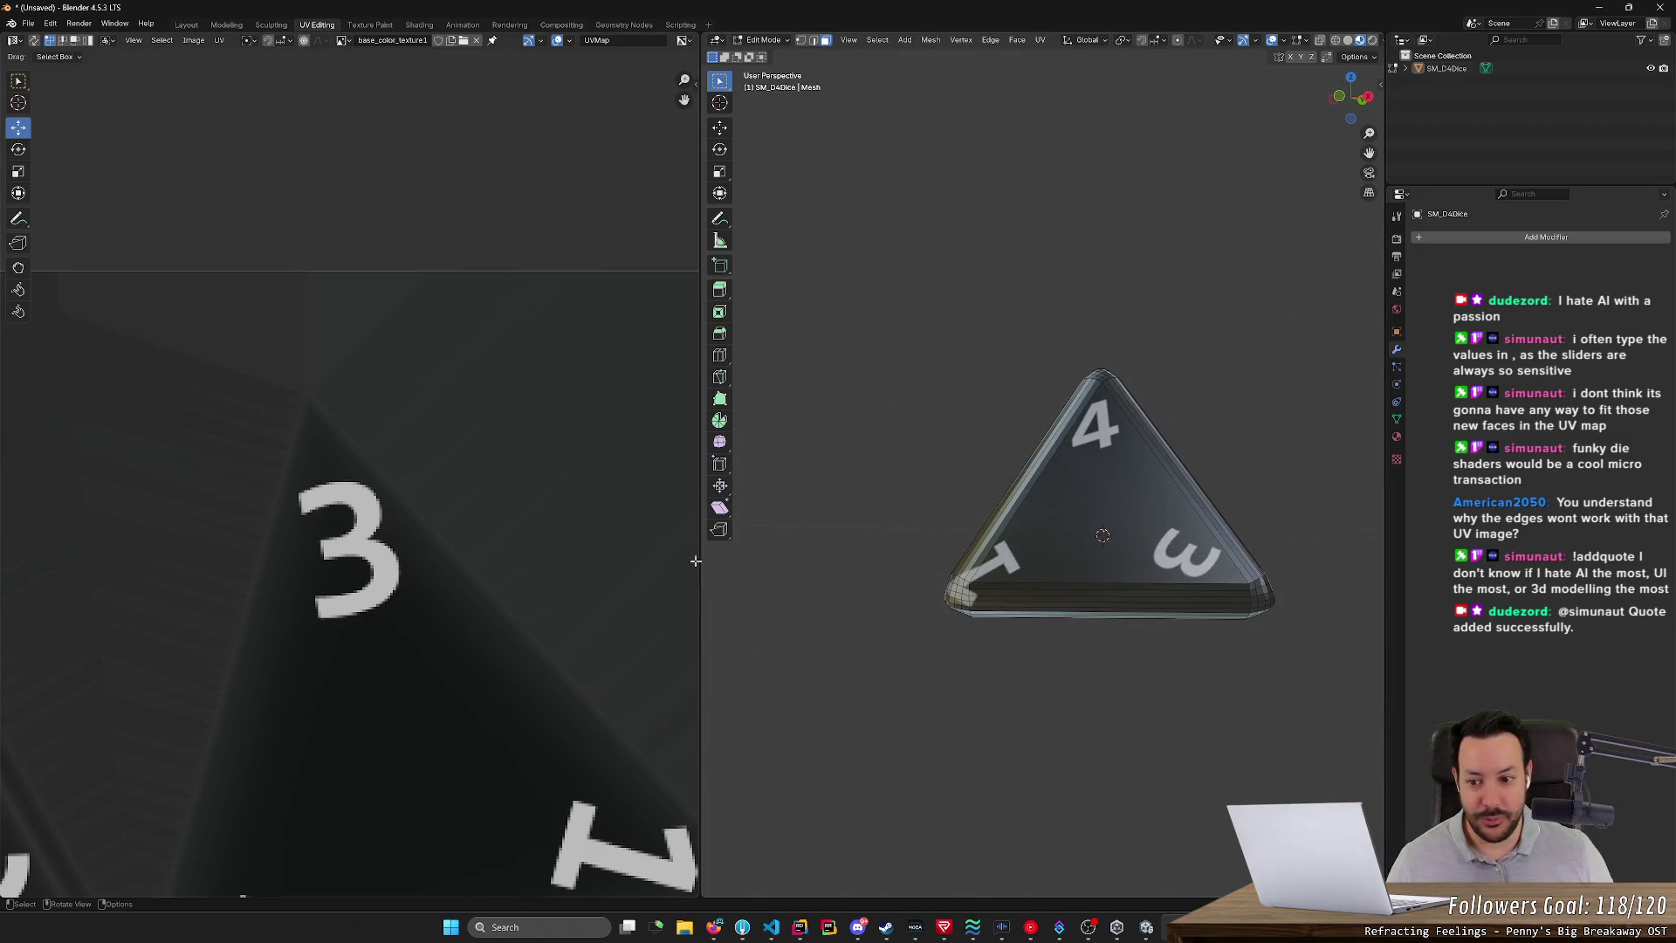
{"action": "scroll", "coordinate": [402, 595], "scroll_direction": "down", "scroll_amount": 2}
{"action": "left_click_drag", "start_coordinate": [1017, 291], "coordinate": [1191, 411]}
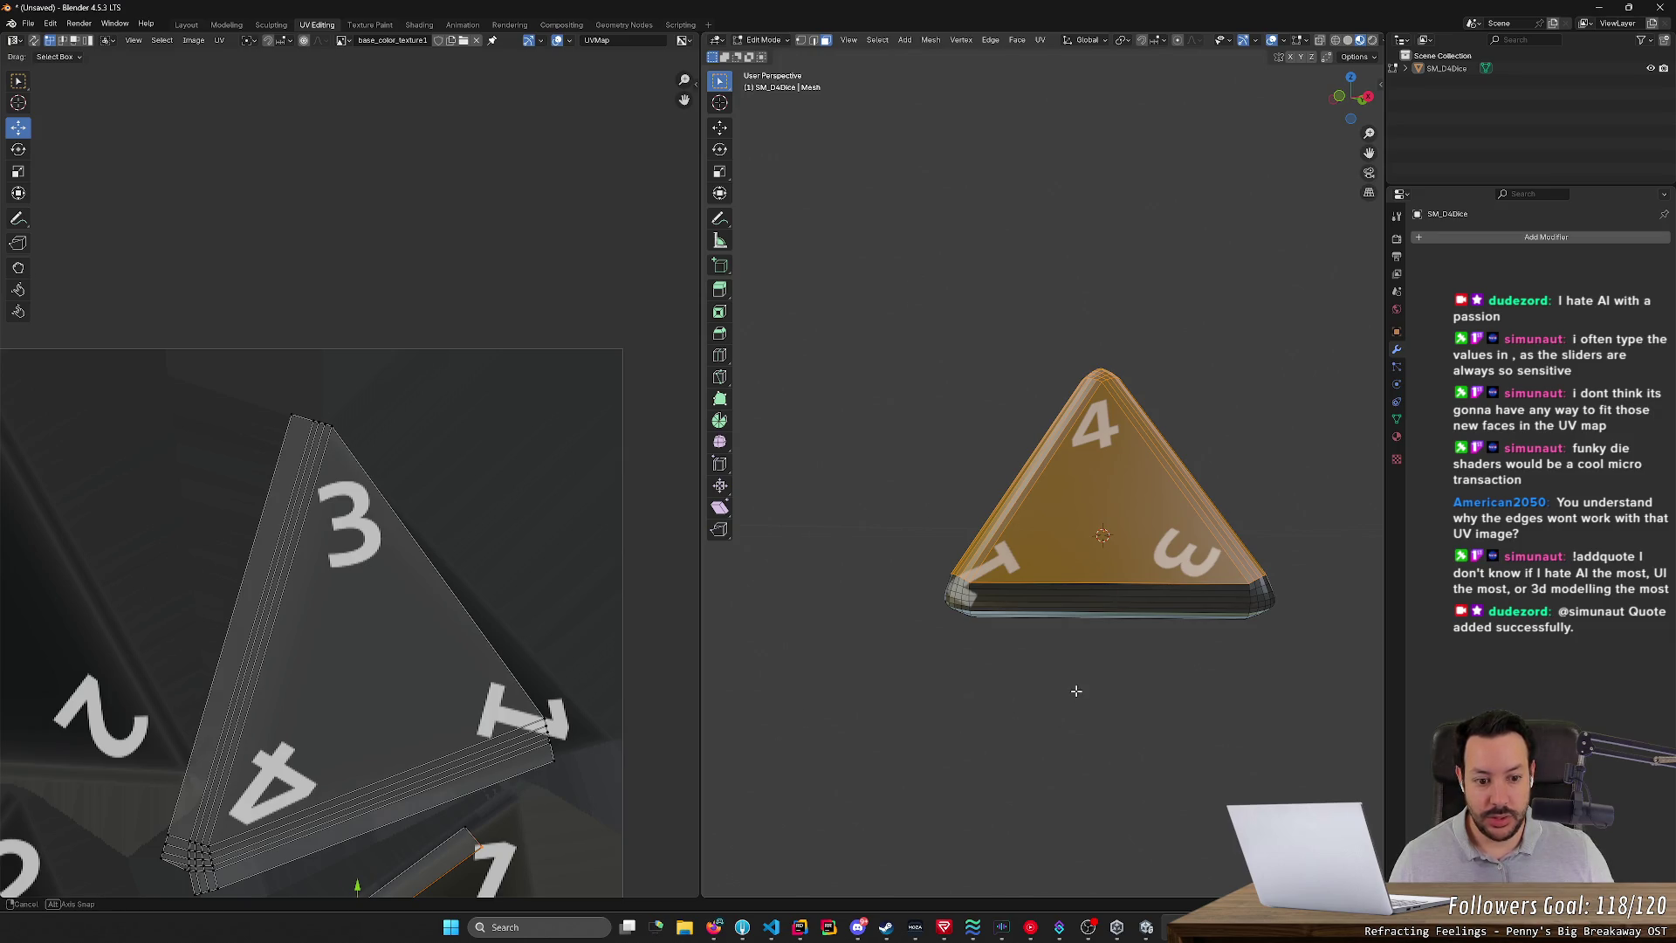
{"action": "mouse_move", "coordinate": [880, 253]}
{"action": "left_mouse_down"}
{"action": "mouse_move", "coordinate": [1260, 662]}
{"action": "mouse_move", "coordinate": [1328, 709]}
{"action": "left_mouse_up"}
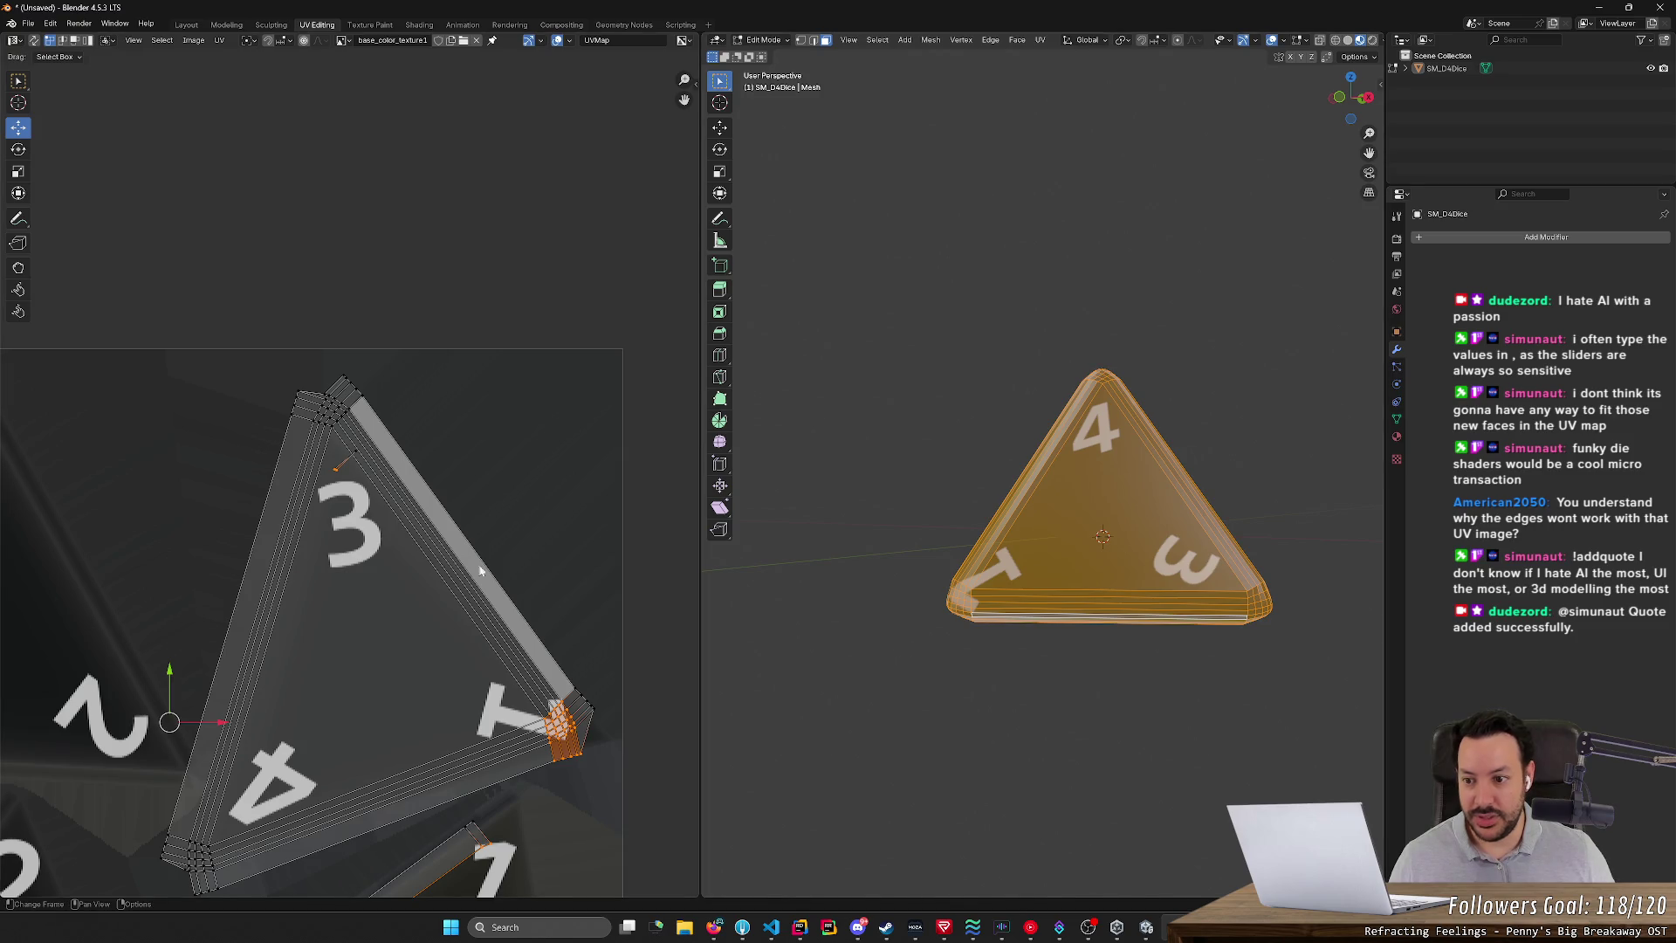
{"action": "left_click", "coordinate": [575, 556]}
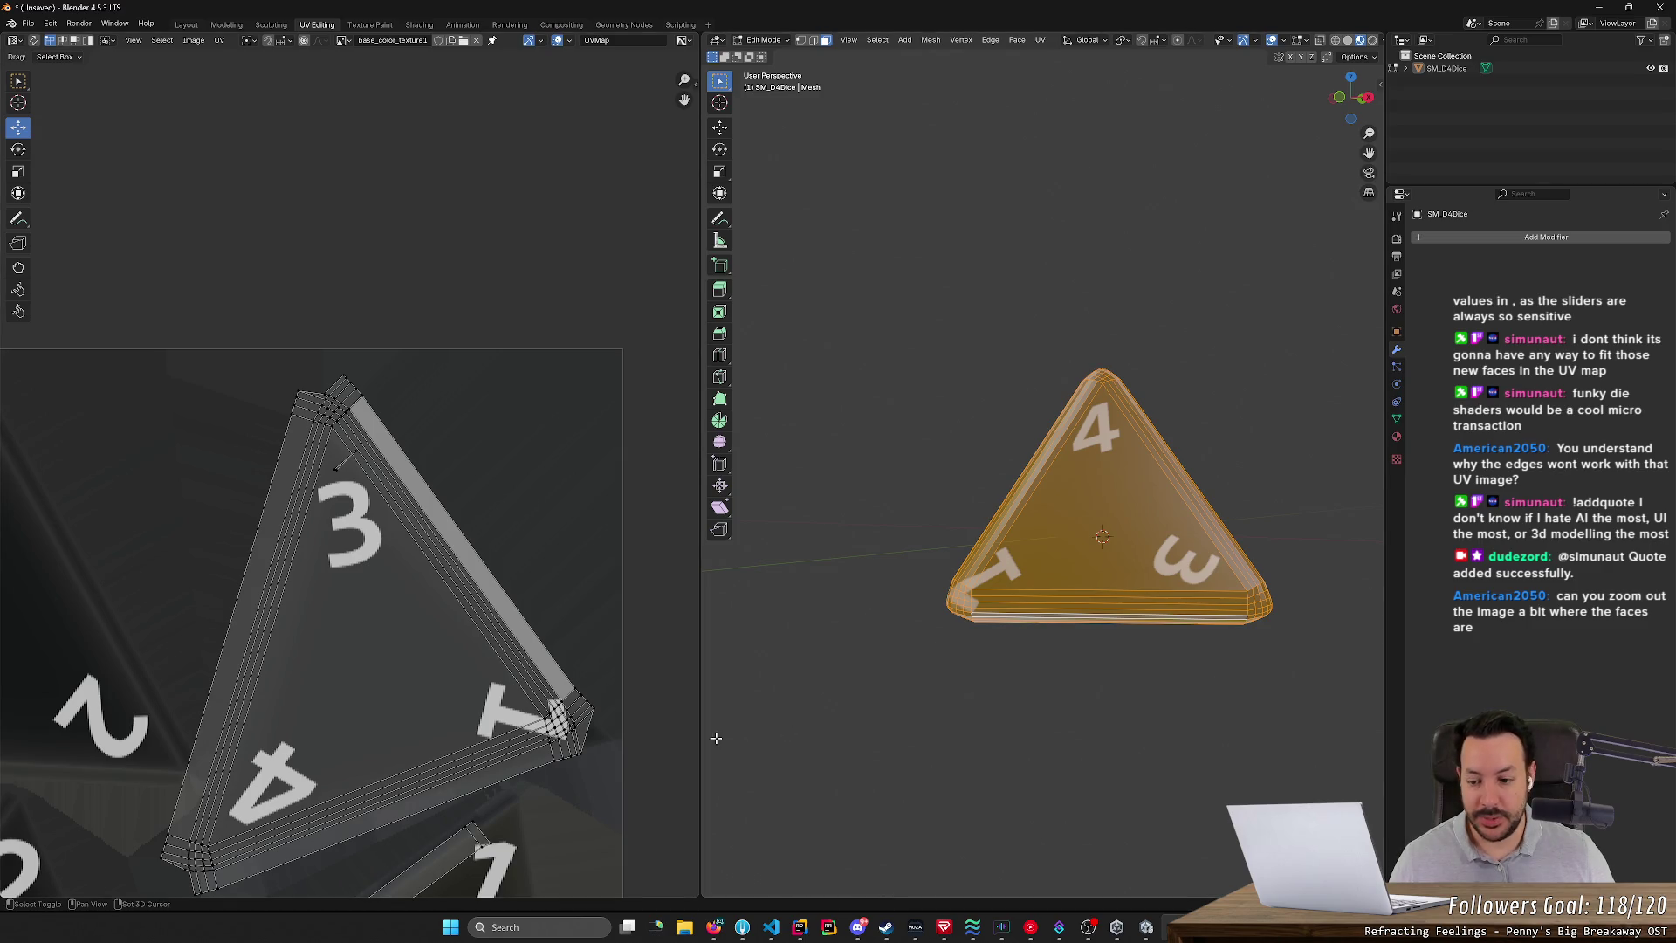
- Nudge and slightly rotate the lower-left corner UVs of the 4 island
{"action": "middle_click_drag", "start_coordinate": [805, 795], "coordinate": [817, 771], "text": "shift"}
{"action": "middle_click_drag", "start_coordinate": [98, 814], "coordinate": [141, 714]}
{"action": "left_click_drag", "start_coordinate": [140, 714], "coordinate": [297, 810]}
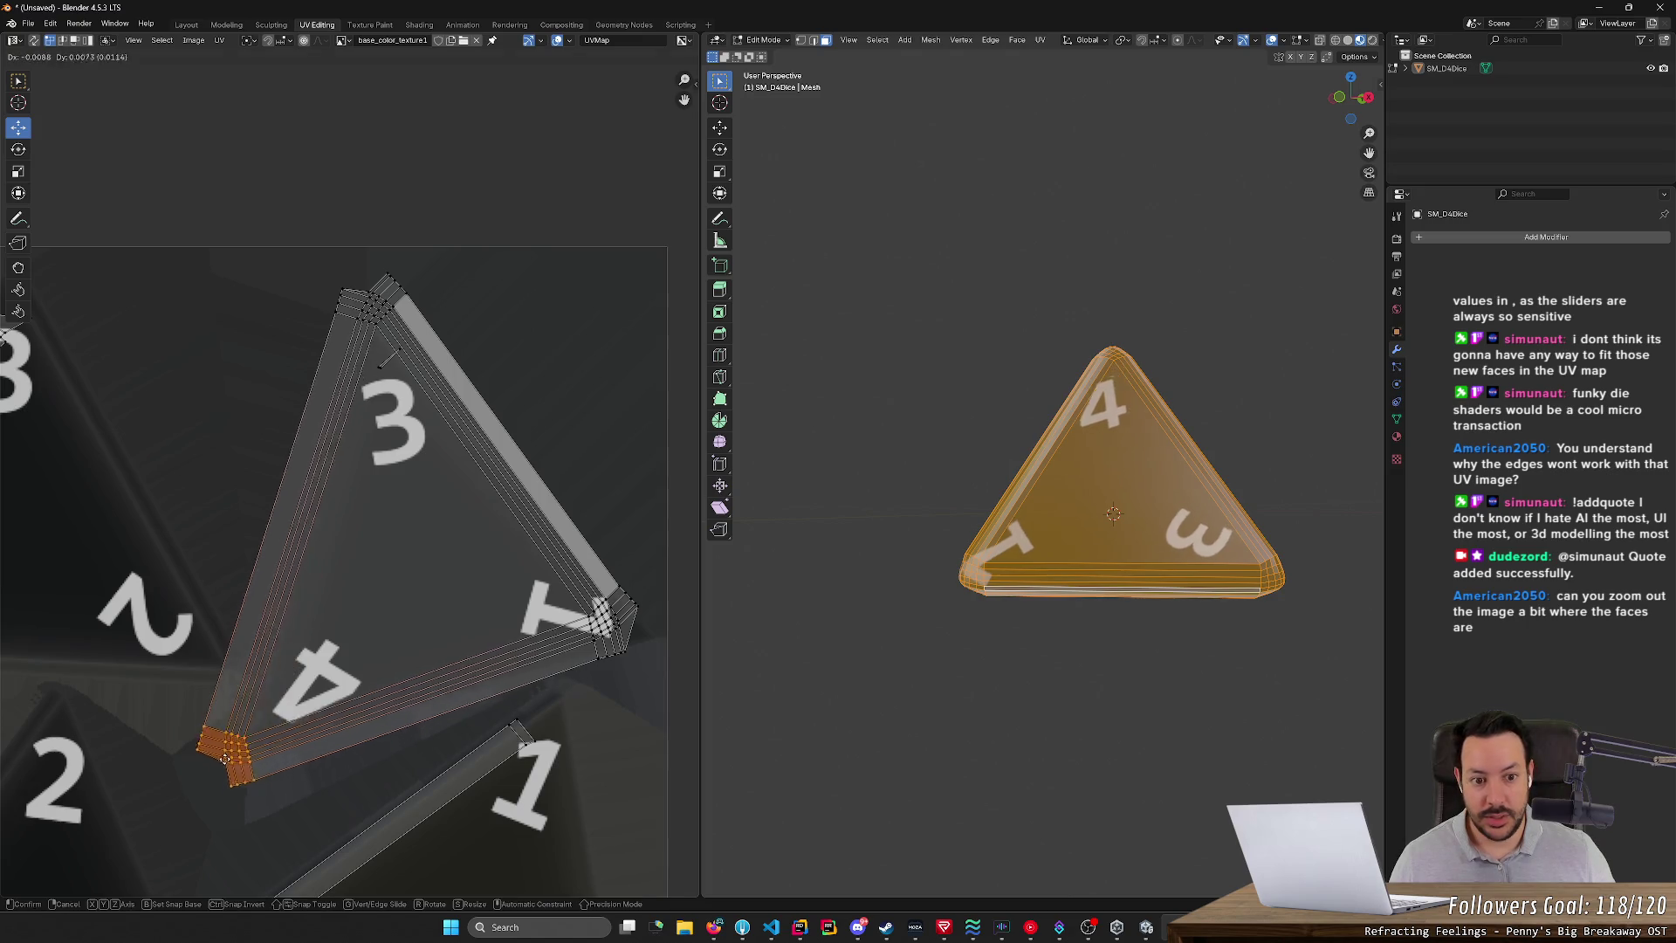
{"action": "mouse_move", "coordinate": [232, 762]}
{"action": "left_mouse_down"}
{"action": "mouse_move", "coordinate": [225, 780]}
{"action": "mouse_move", "coordinate": [266, 771]}
{"action": "left_mouse_up"}
{"action": "key", "text": "r"}
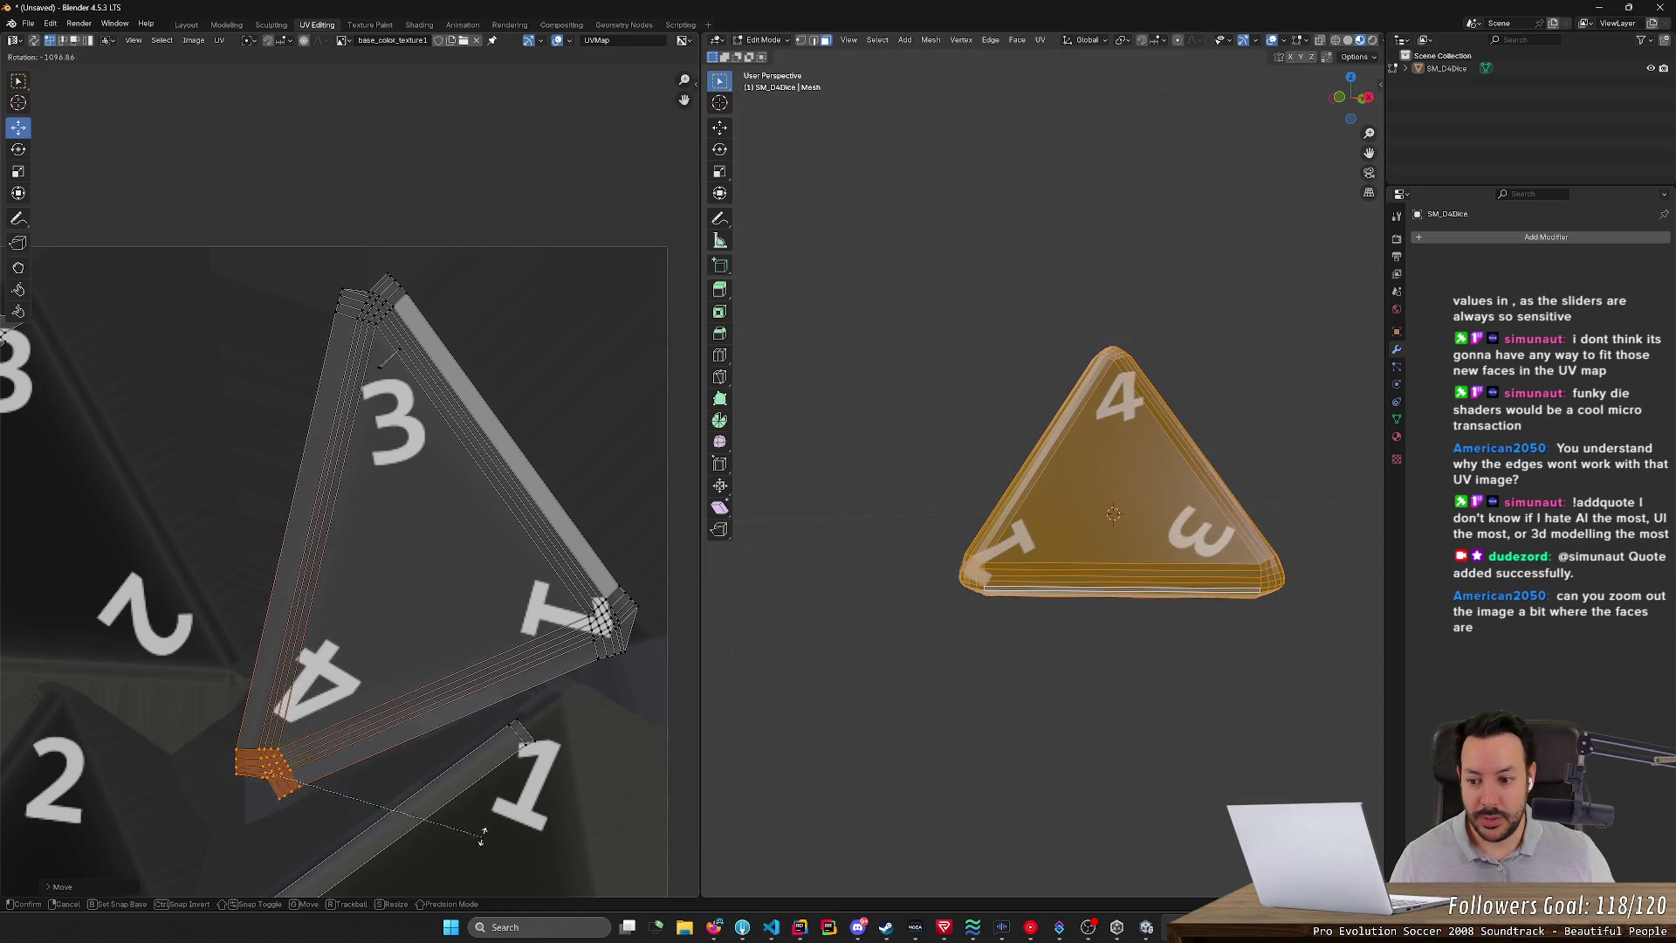
{"action": "left_click", "coordinate": [448, 885]}
{"action": "key", "text": "g"}
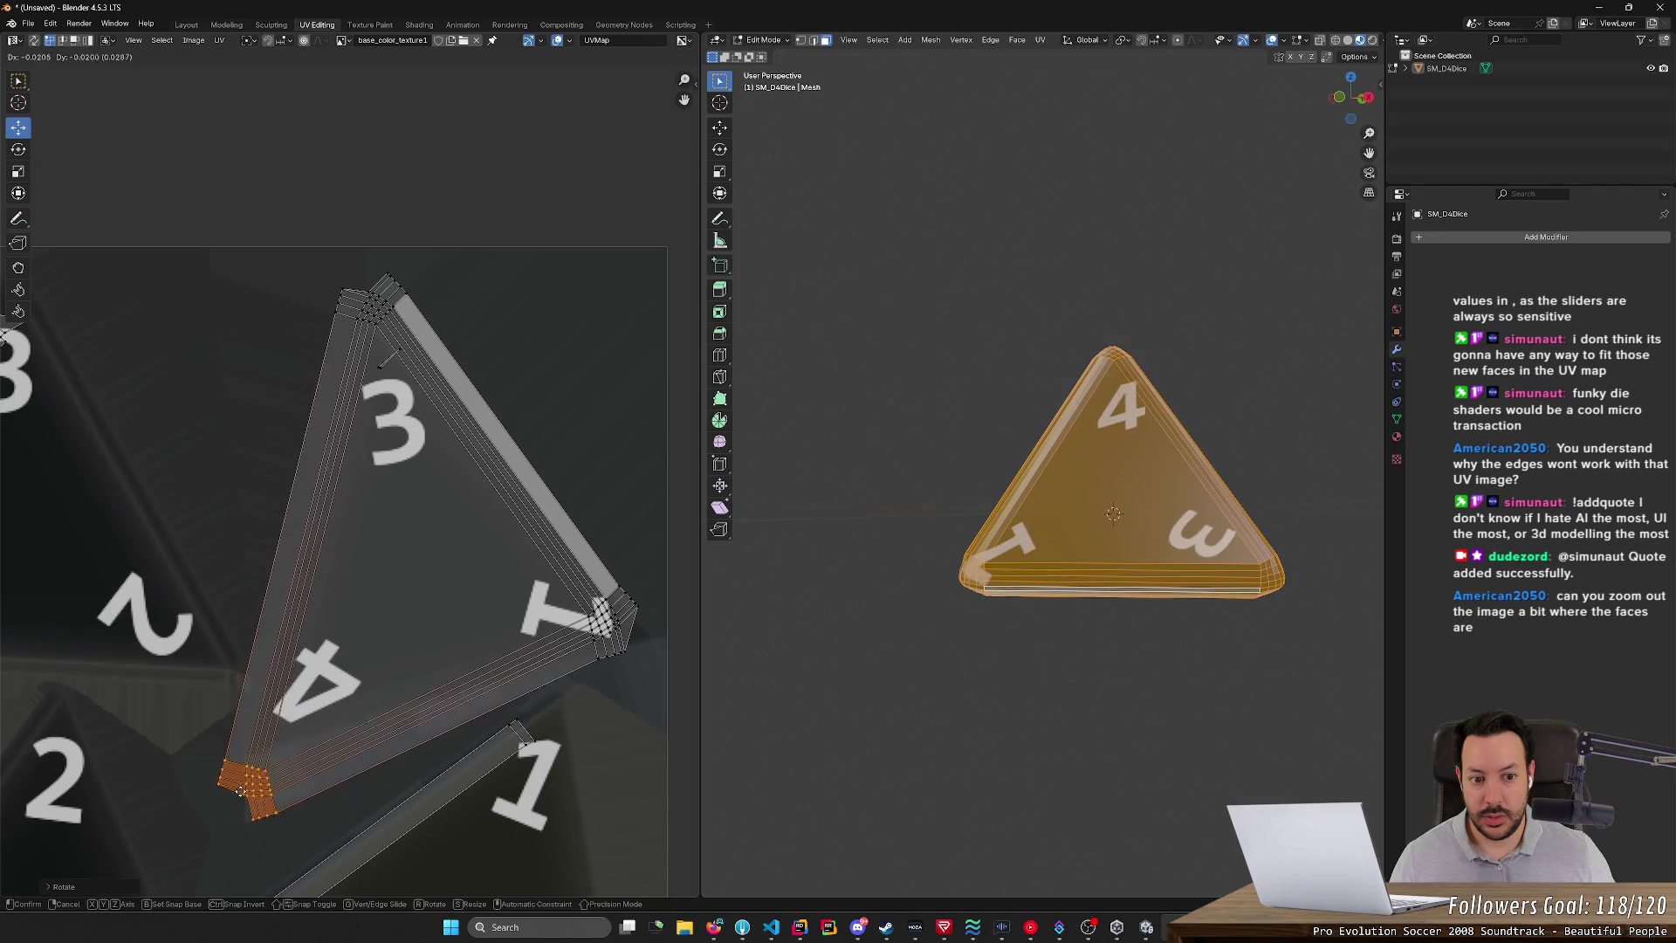
{"action": "left_click", "coordinate": [221, 779]}
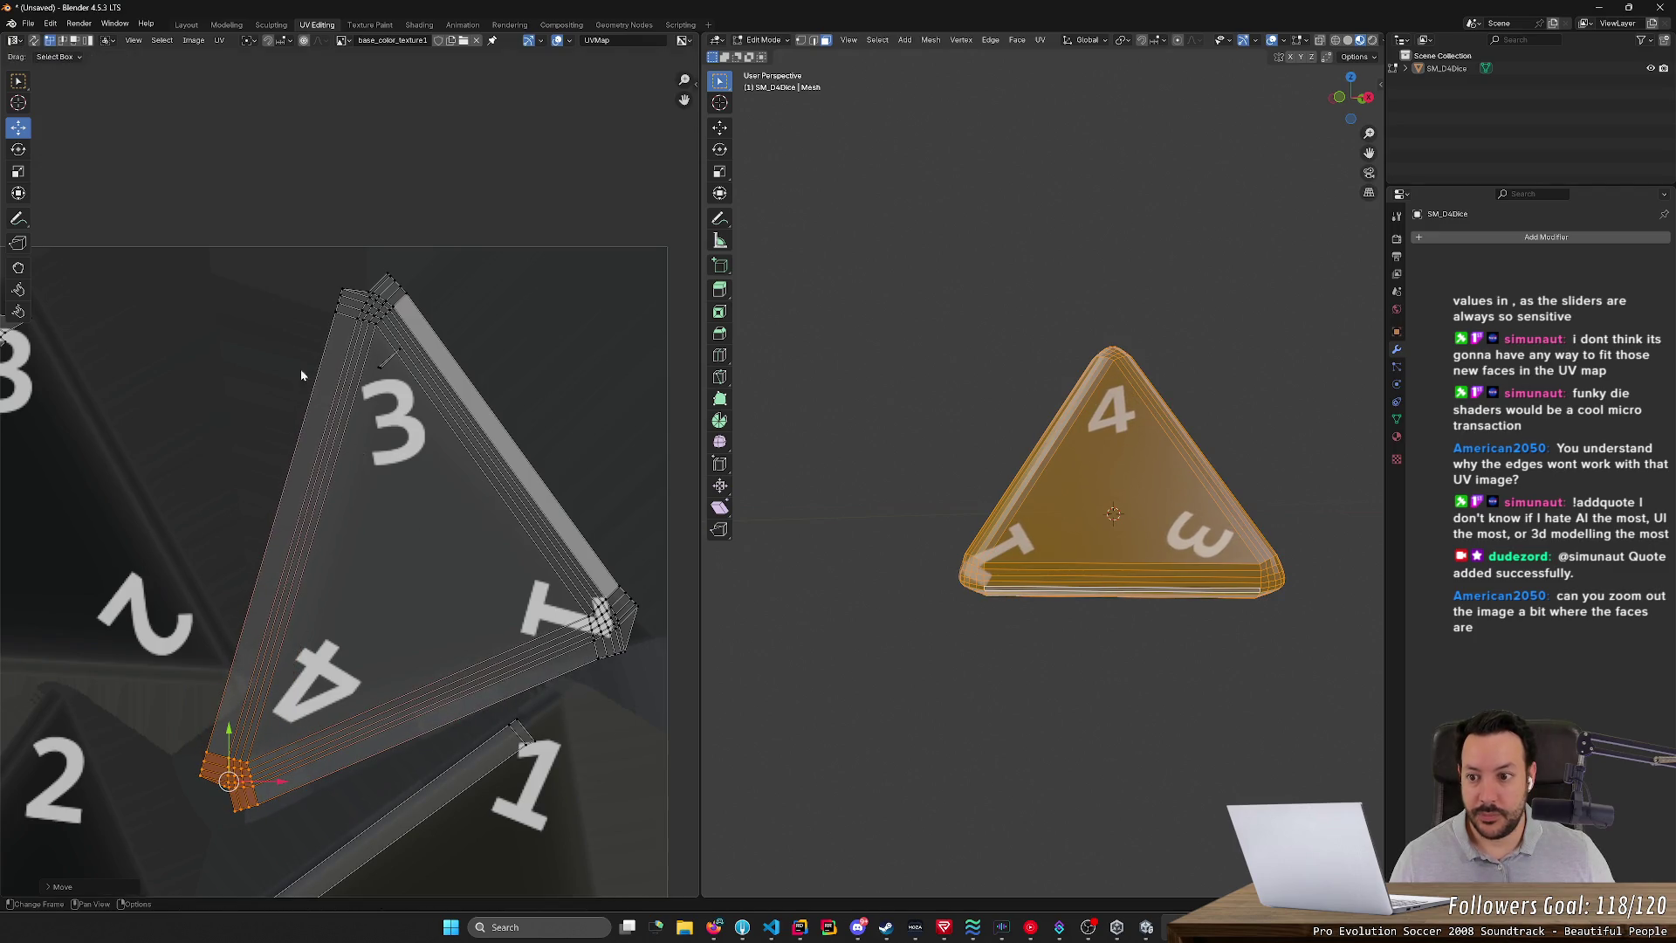
- Move the top and lower-right corner UVs onto the texture triangle's corners
{"action": "left_click_drag", "start_coordinate": [282, 247], "coordinate": [471, 342]}
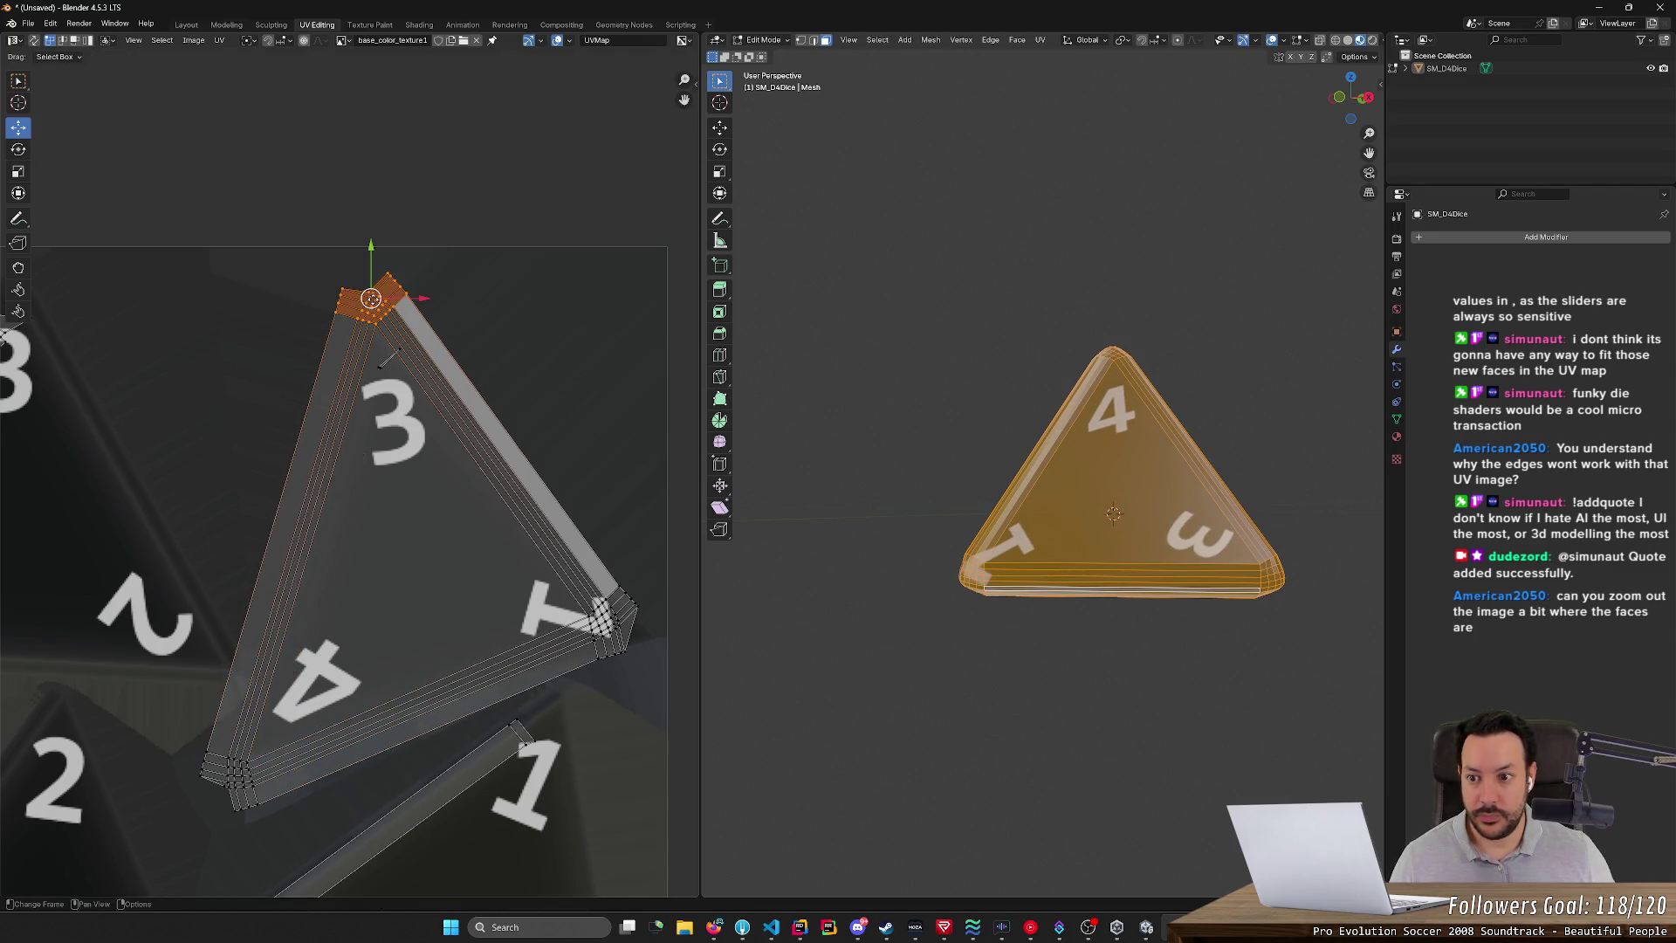
{"action": "key", "text": "g"}
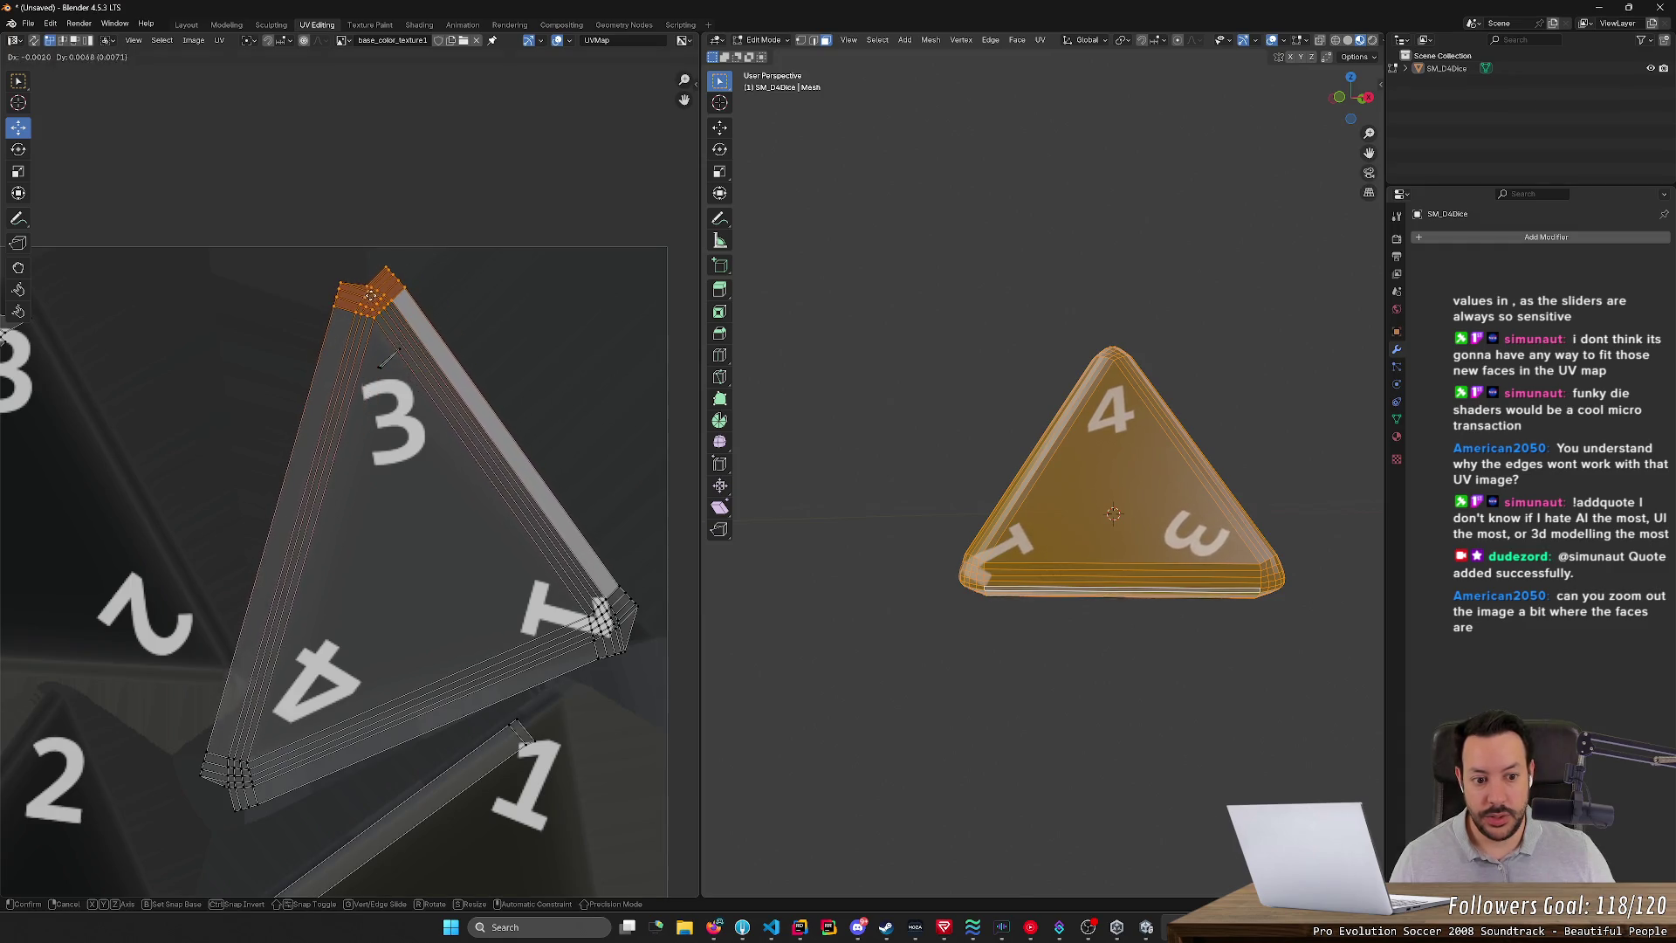
{"action": "left_click", "coordinate": [473, 582]}
{"action": "middle_click_drag", "start_coordinate": [474, 583], "coordinate": [450, 580]}
{"action": "left_click_drag", "start_coordinate": [481, 521], "coordinate": [594, 690]}
{"action": "key", "text": "g"}
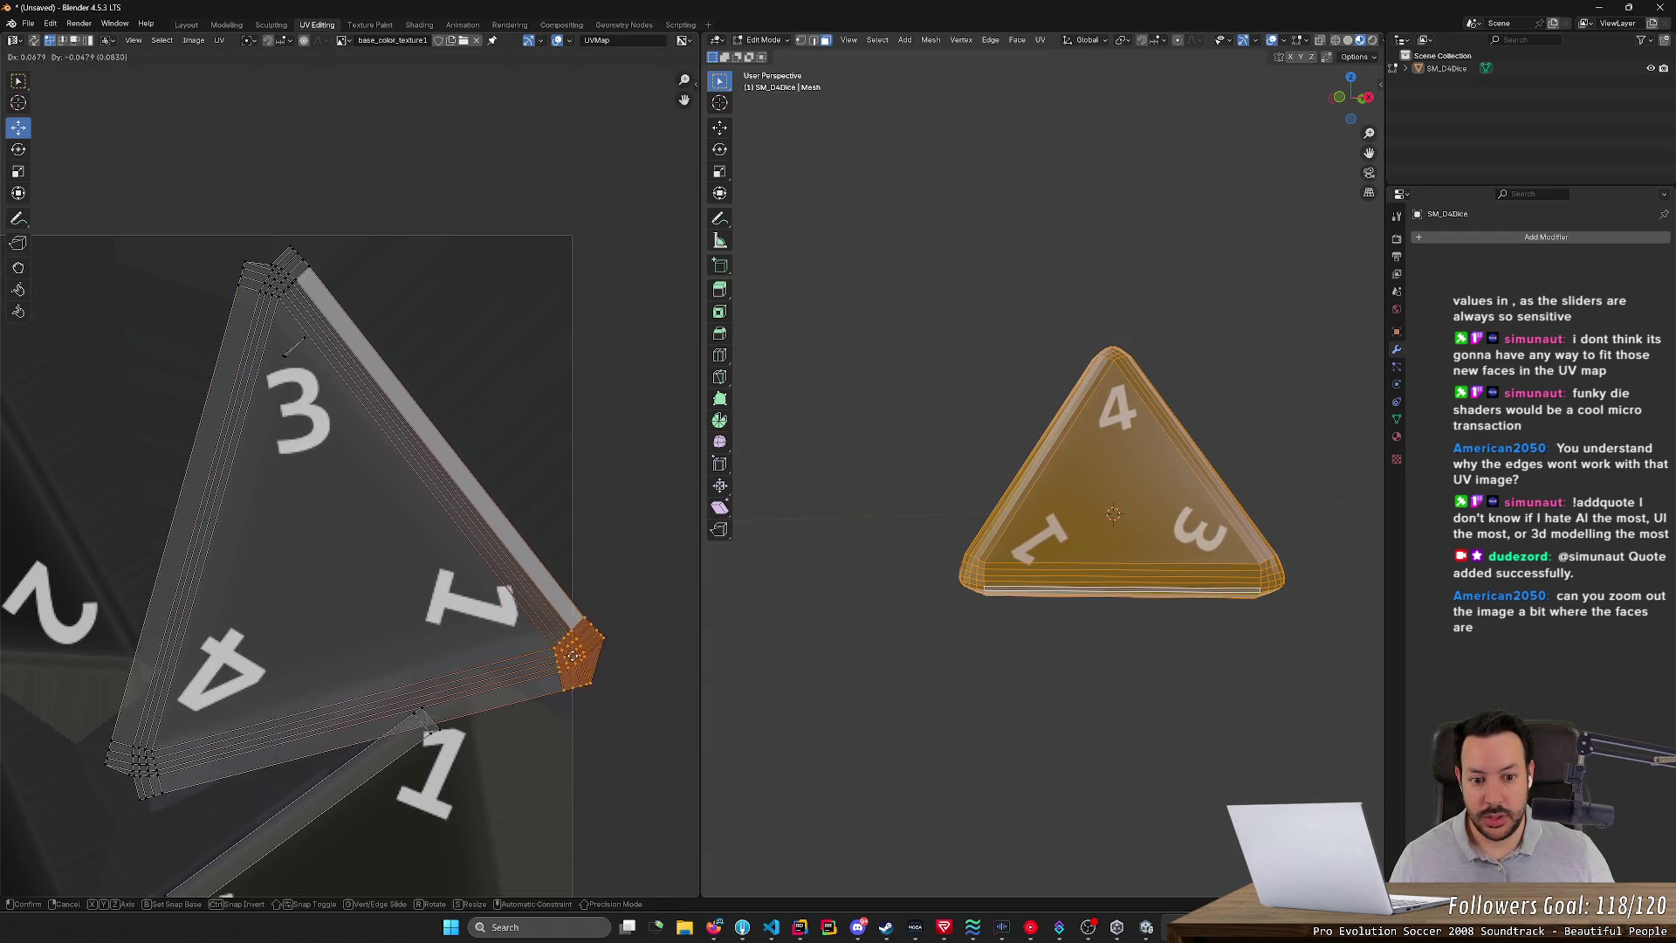
{"action": "left_click", "coordinate": [591, 628]}
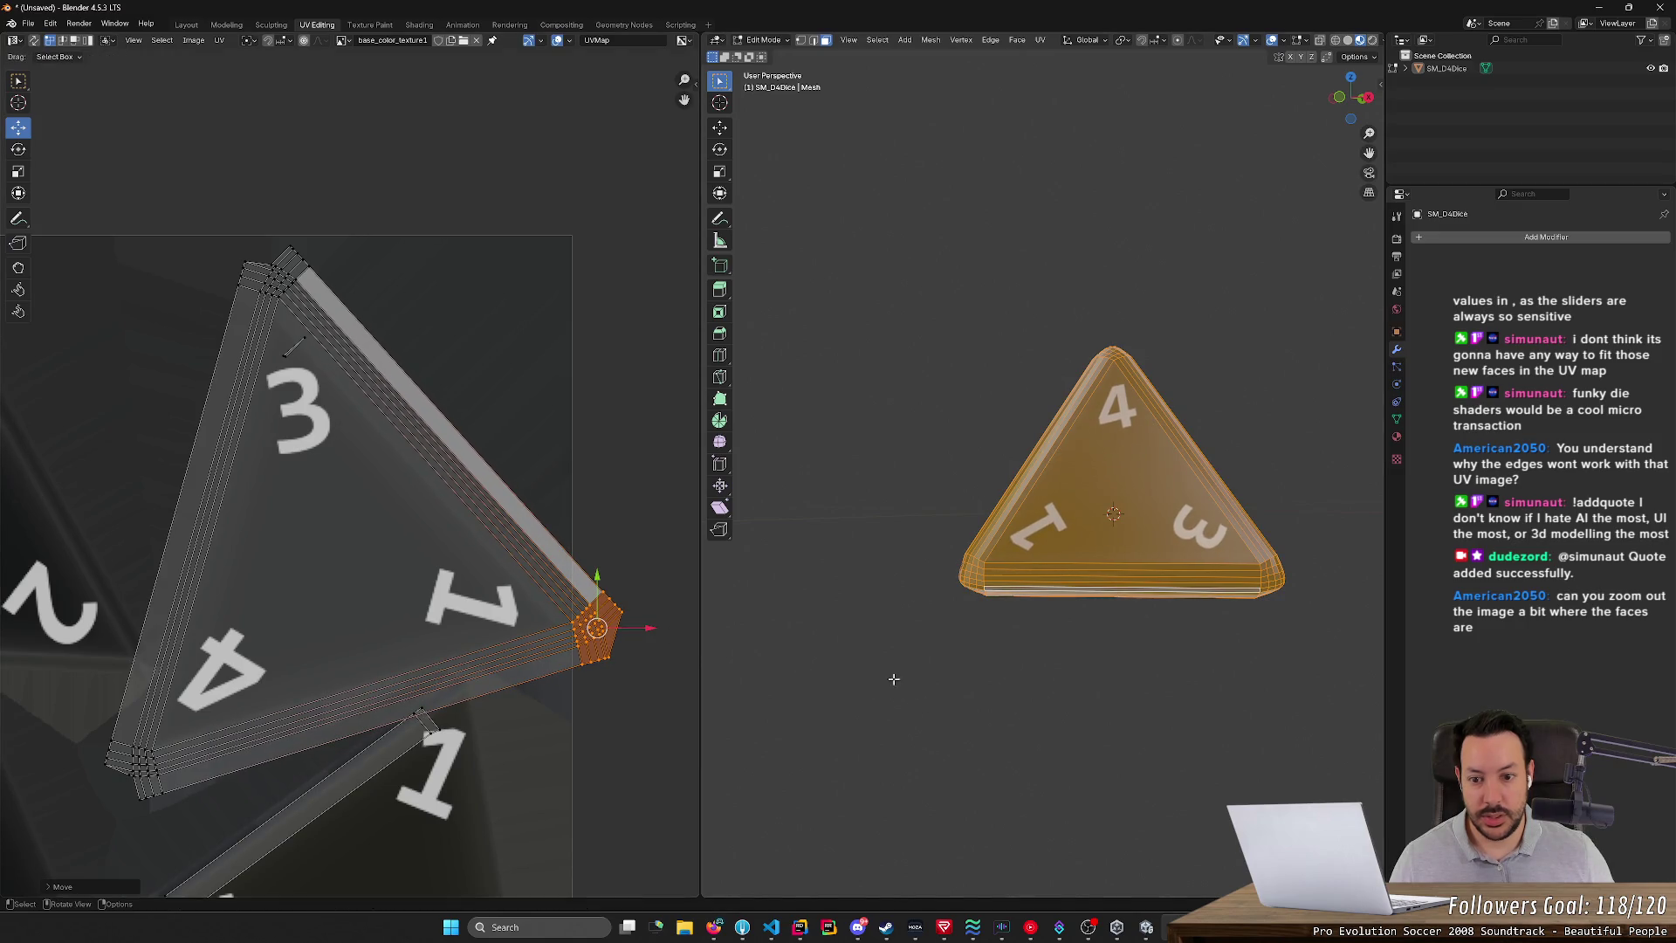
- Place the lower-left corner UVs, refine the top corner, and deselect the die
{"action": "left_click_drag", "start_coordinate": [58, 678], "coordinate": [223, 842]}
{"action": "key", "text": "g"}
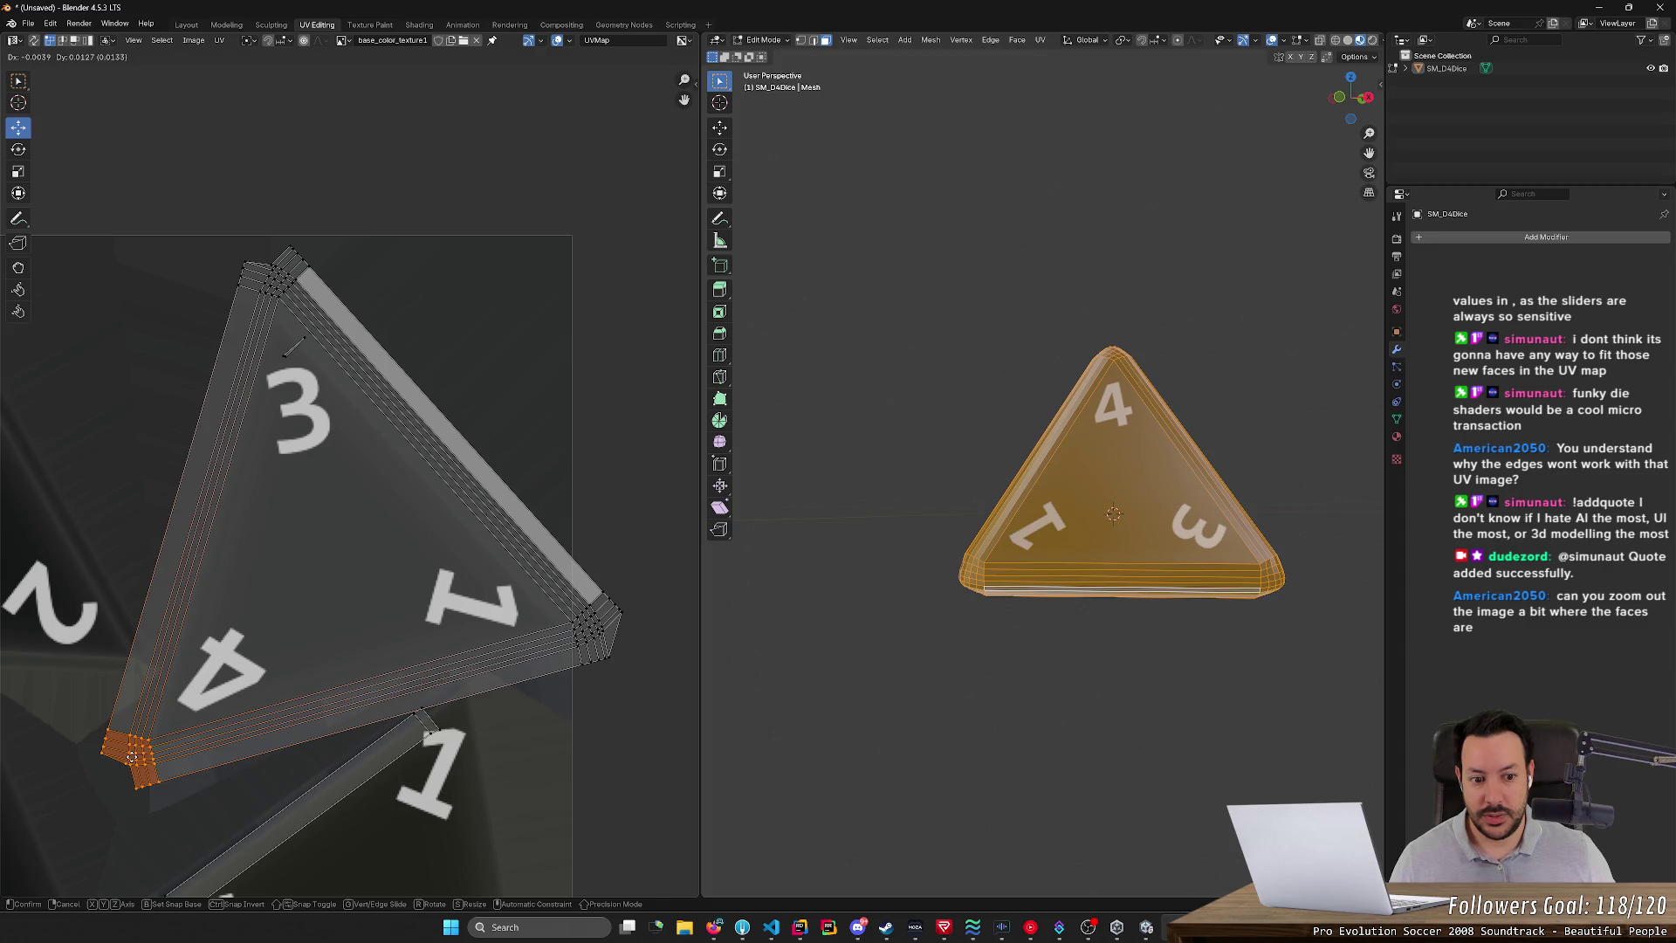
{"action": "left_click", "coordinate": [131, 756]}
{"action": "left_click_drag", "start_coordinate": [175, 202], "coordinate": [348, 302]}
{"action": "key", "text": "g"}
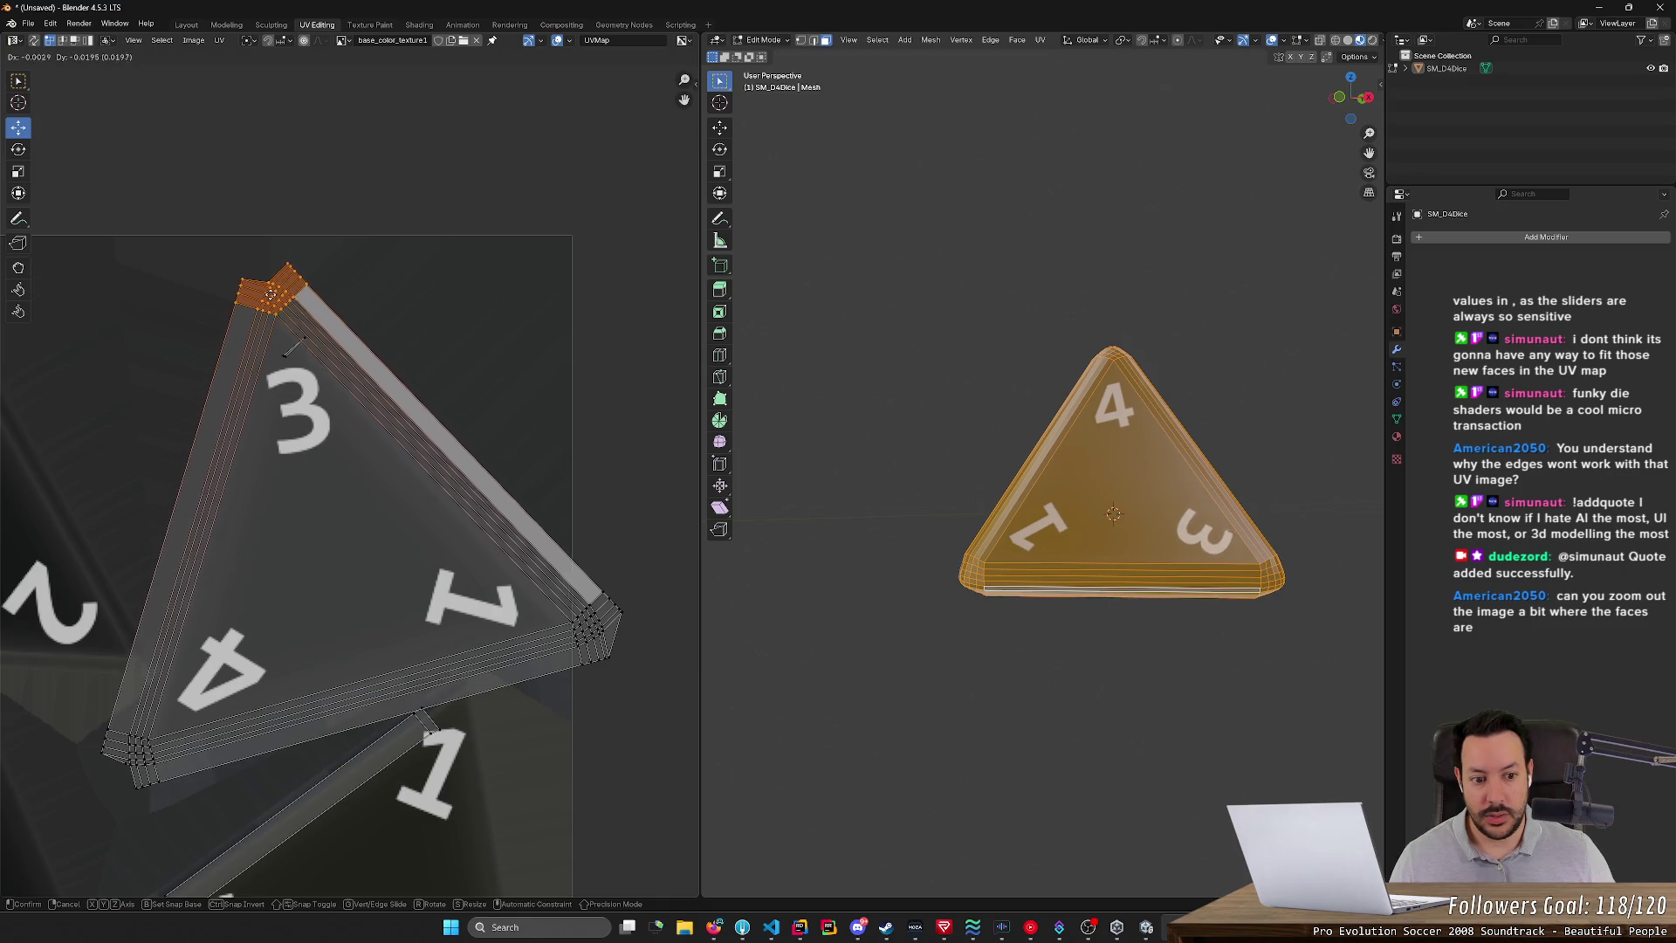
{"action": "left_click", "coordinate": [294, 345]}
{"action": "mouse_move", "coordinate": [1010, 767]}
{"action": "middle_mouse_down"}
{"action": "mouse_move", "coordinate": [997, 717]}
{"action": "mouse_move", "coordinate": [1070, 677]}
{"action": "mouse_move", "coordinate": [965, 684]}
{"action": "mouse_move", "coordinate": [1035, 737]}
{"action": "mouse_move", "coordinate": [1043, 669]}
{"action": "mouse_move", "coordinate": [823, 715]}
{"action": "mouse_move", "coordinate": [920, 673]}
{"action": "mouse_move", "coordinate": [928, 774]}
{"action": "middle_mouse_up"}
{"action": "left_click", "coordinate": [1010, 774]}
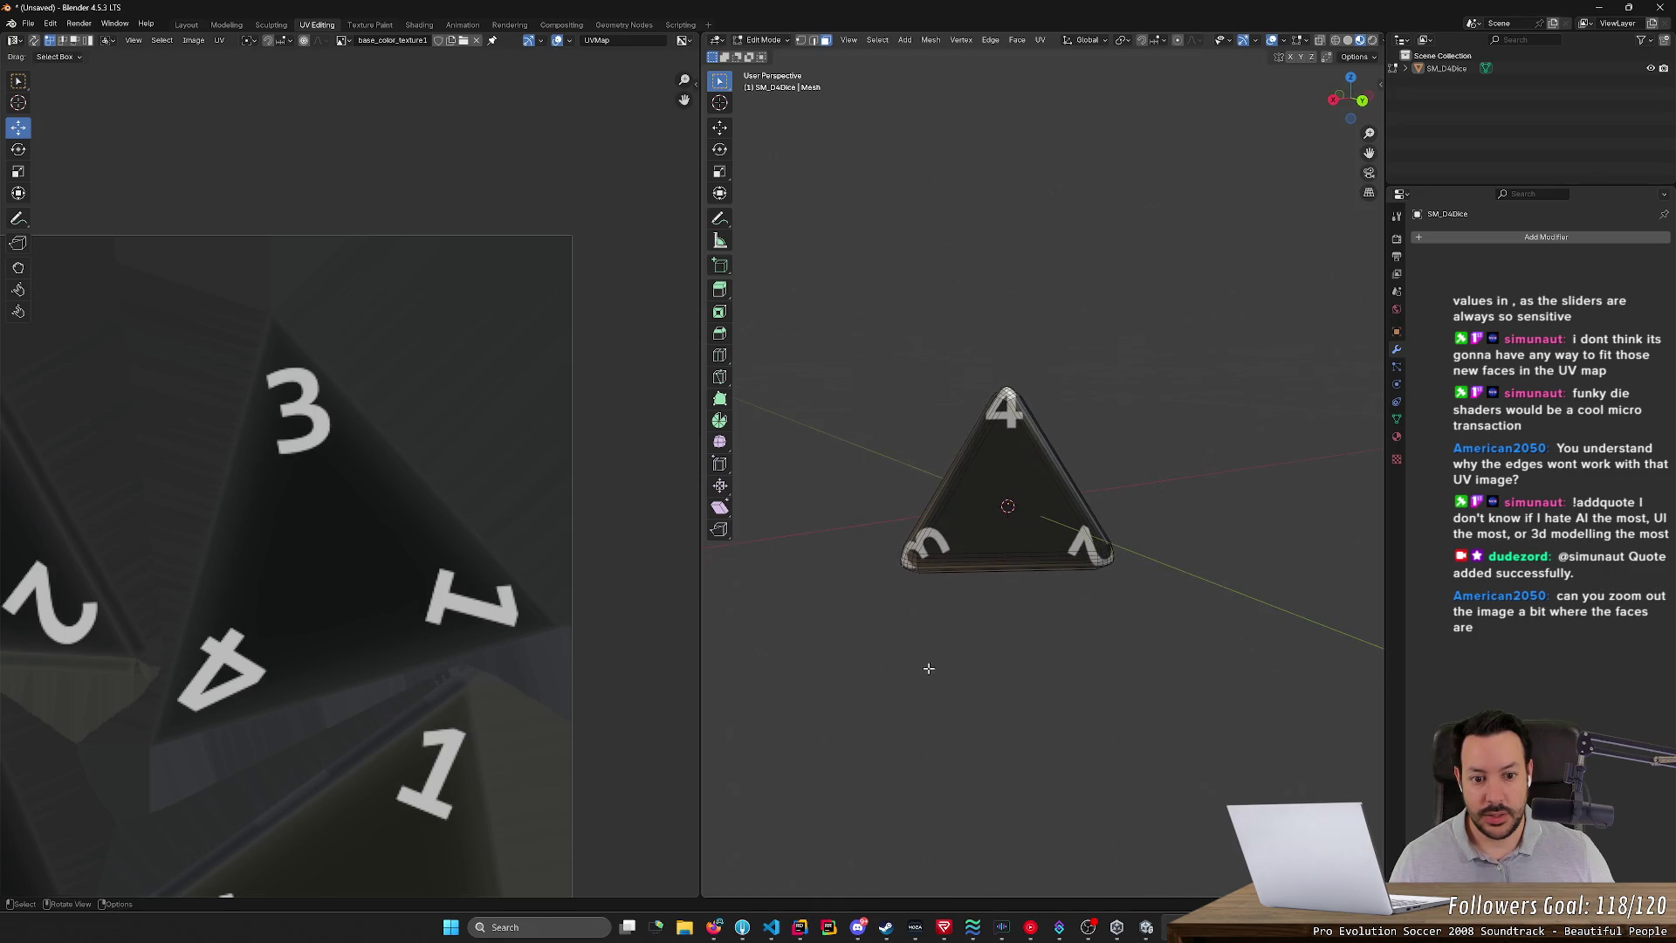
- Select the die's upper faces in the viewport so their UV islands show
{"action": "key", "text": "a"}
{"action": "mouse_move", "coordinate": [199, 720]}
{"action": "middle_mouse_down"}
{"action": "mouse_move", "coordinate": [541, 715]}
{"action": "mouse_move", "coordinate": [514, 646]}
{"action": "mouse_move", "coordinate": [600, 395]}
{"action": "middle_mouse_up"}
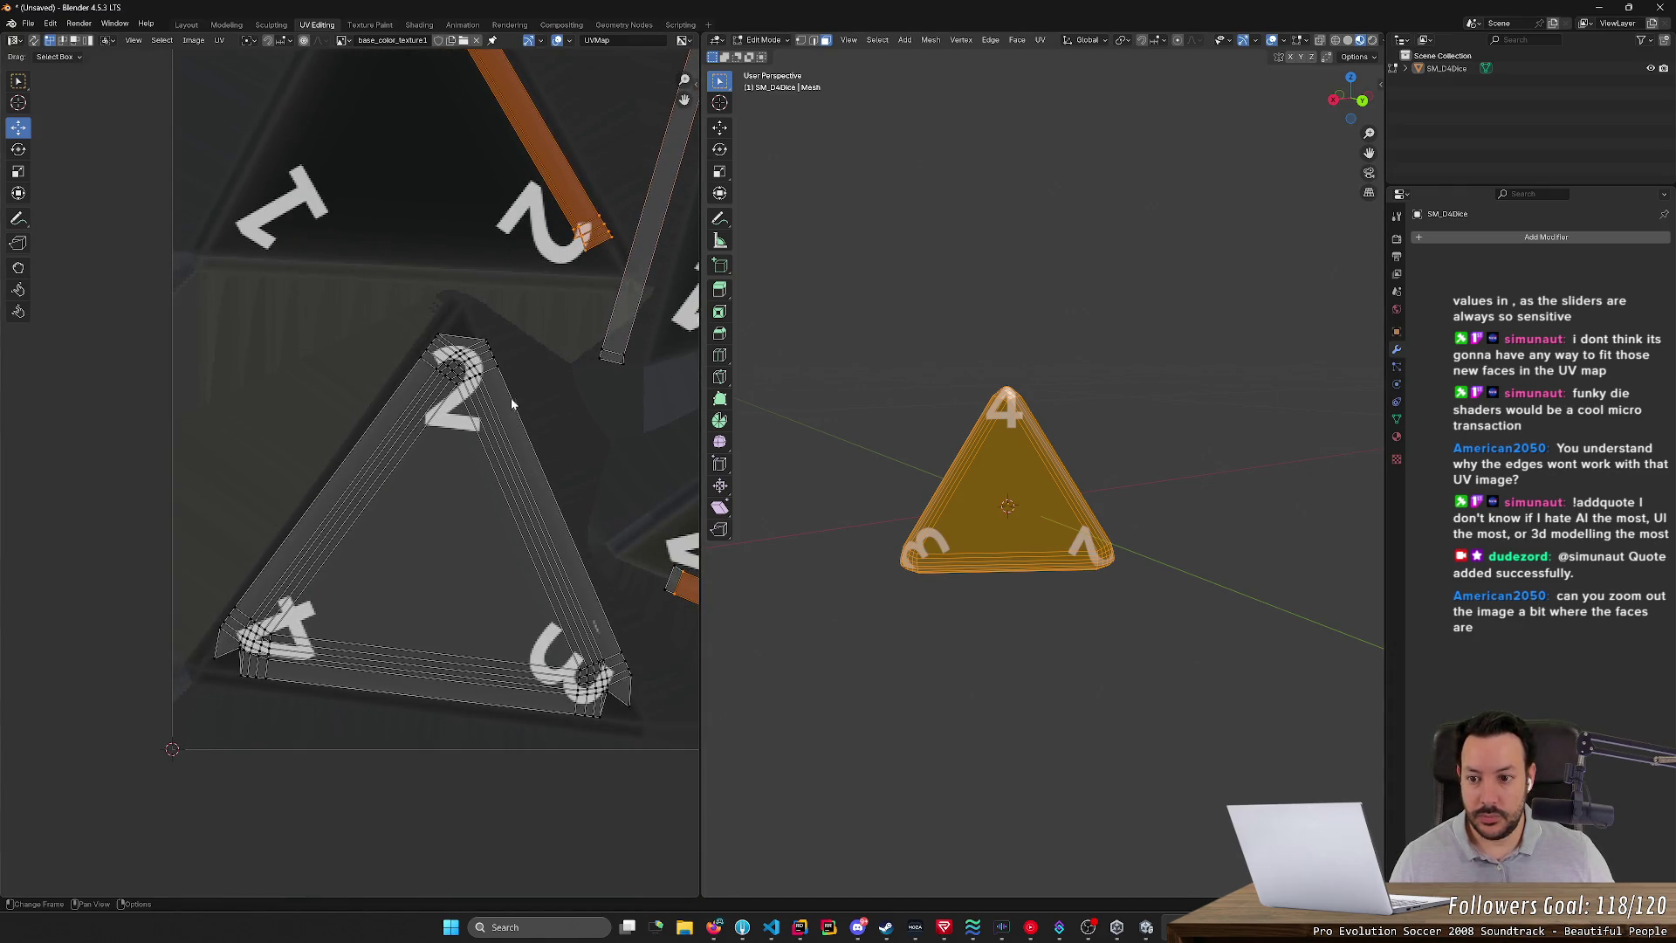
{"action": "middle_click_drag", "start_coordinate": [962, 437], "coordinate": [907, 349]}
{"action": "left_click_drag", "start_coordinate": [903, 345], "coordinate": [1113, 452]}
{"action": "middle_click_drag", "start_coordinate": [1112, 452], "coordinate": [864, 387]}
{"action": "left_click_drag", "start_coordinate": [864, 388], "coordinate": [1153, 487]}
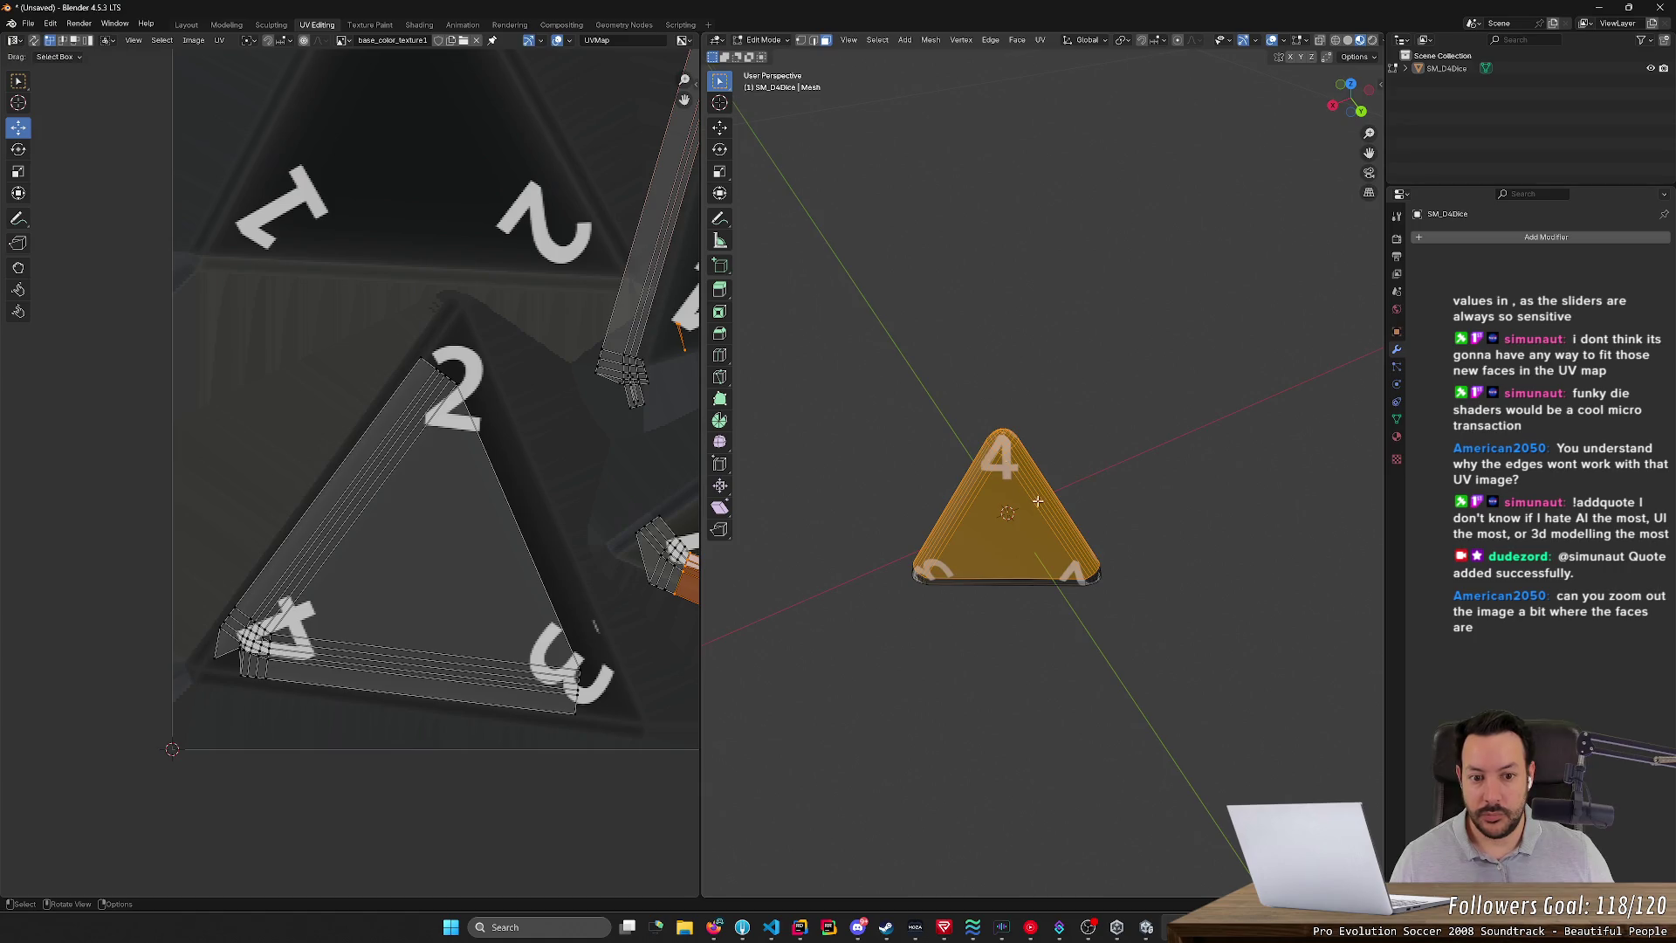
{"action": "middle_click_drag", "start_coordinate": [1034, 496], "coordinate": [1038, 533]}
- Reselect the die faces and move the UV corner cluster near the 4 down-left
{"action": "left_click", "coordinate": [890, 417]}
{"action": "left_click_drag", "start_coordinate": [891, 397], "coordinate": [1065, 513]}
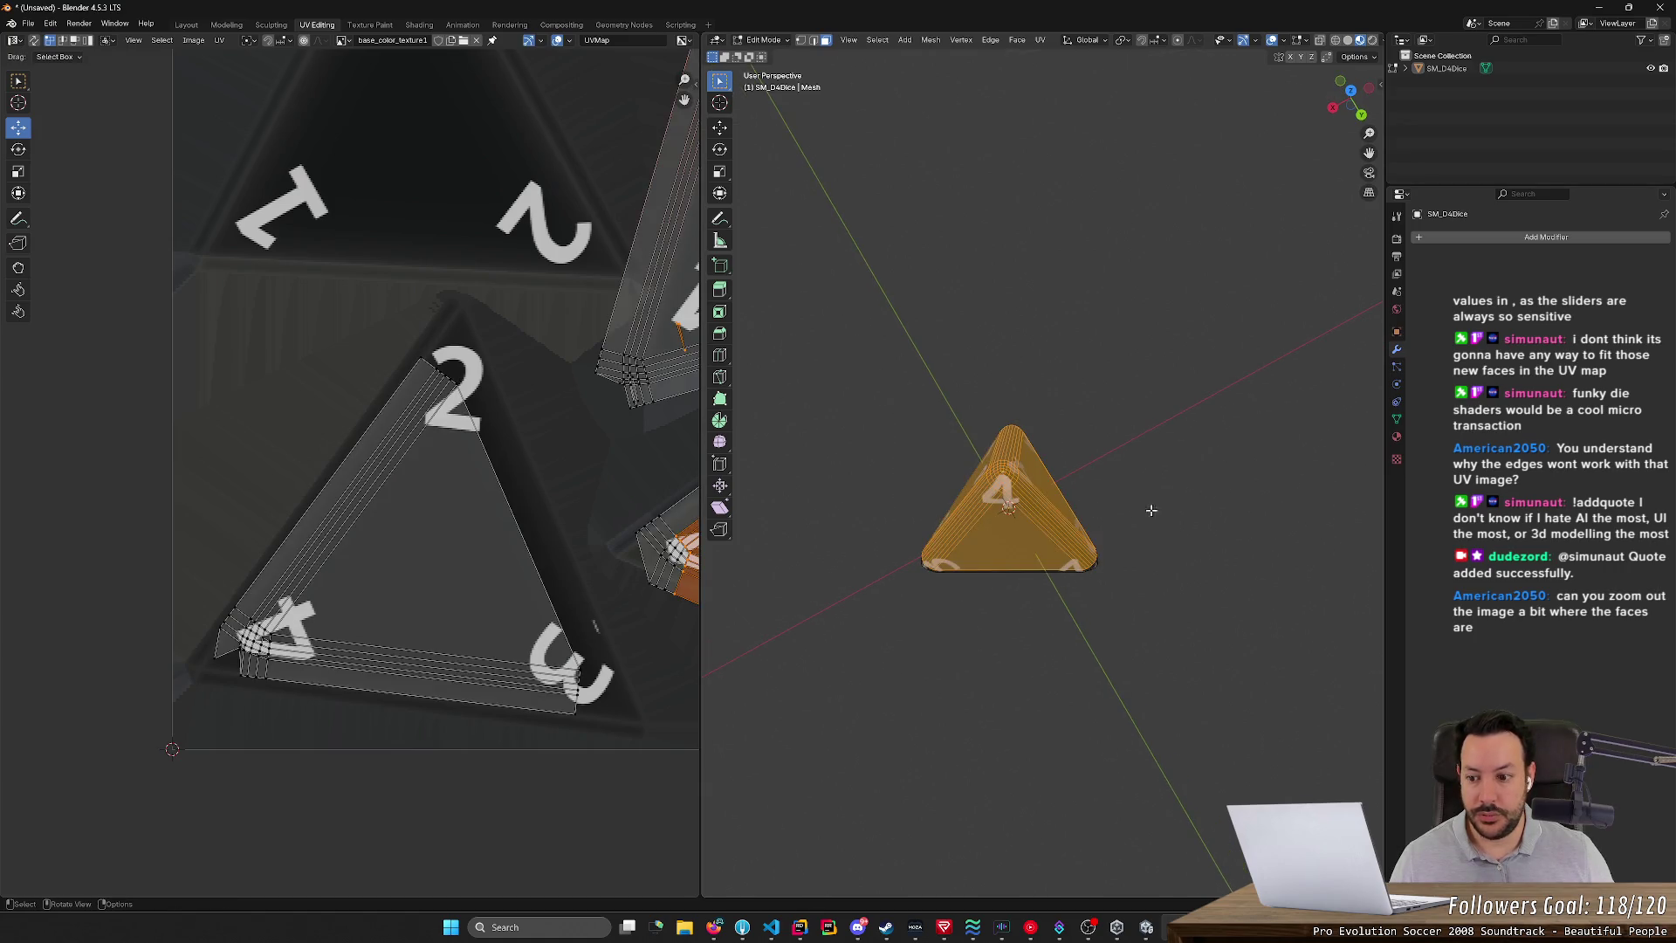
{"action": "left_click", "coordinate": [952, 460]}
{"action": "left_click_drag", "start_coordinate": [1041, 492], "coordinate": [1077, 495]}
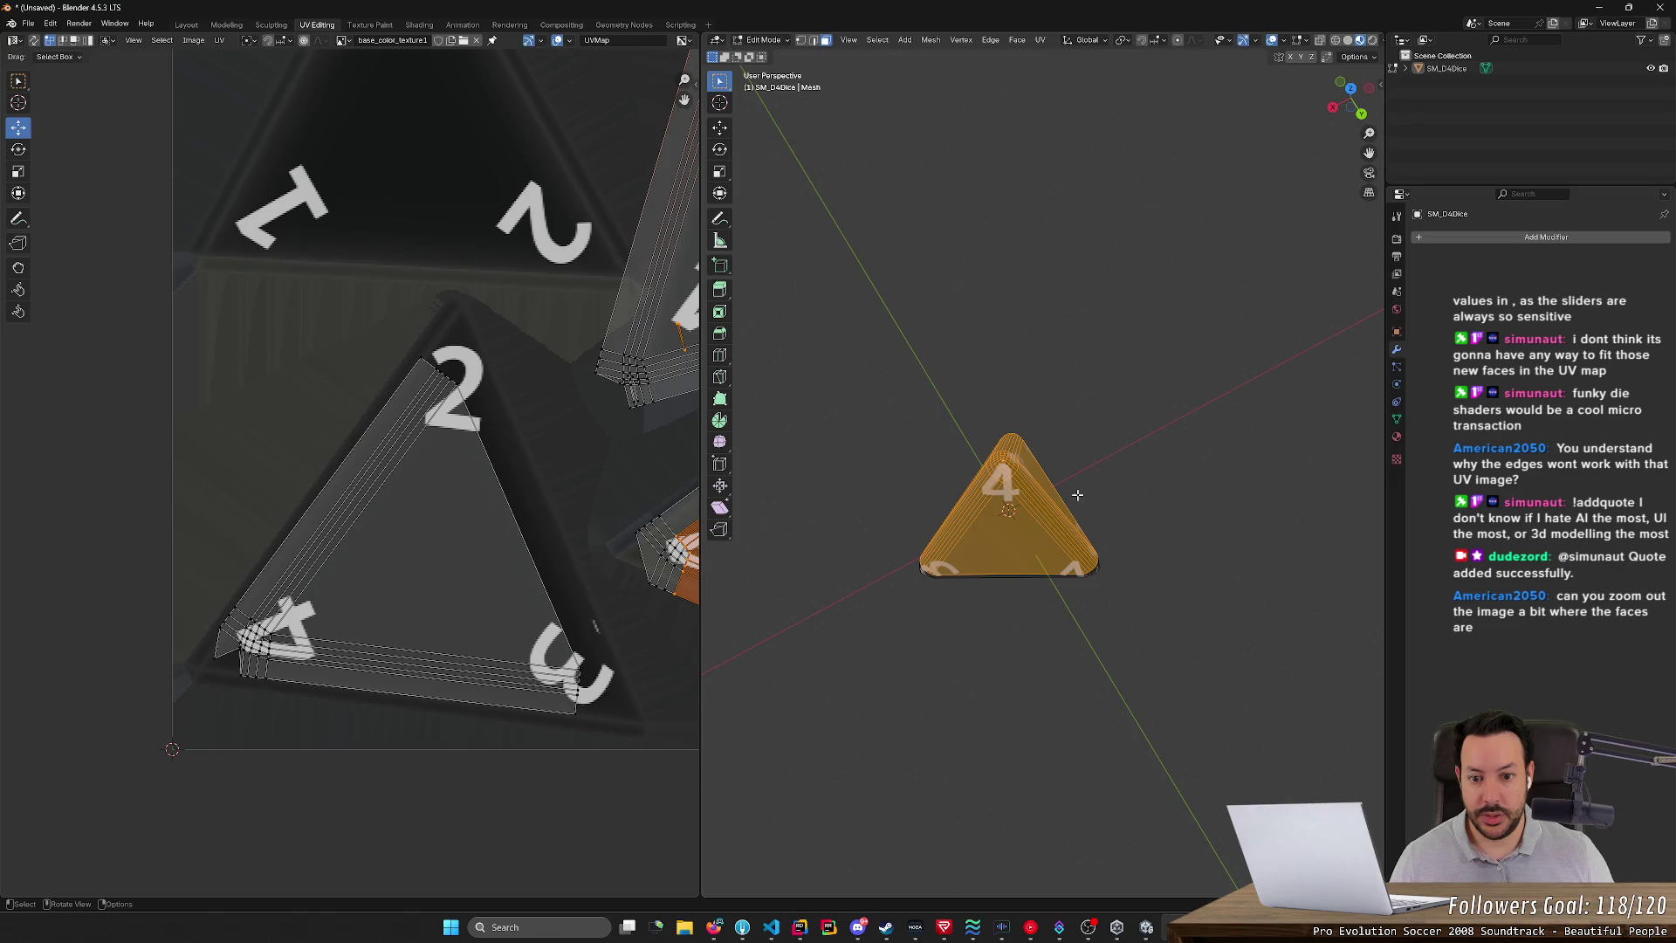
{"action": "left_click_drag", "start_coordinate": [166, 580], "coordinate": [340, 729]}
{"action": "left_click_drag", "start_coordinate": [242, 642], "coordinate": [157, 682]}
- Move the UV corner cluster near the 3 down-right onto the image
{"action": "mouse_move", "coordinate": [1004, 768]}
{"action": "middle_mouse_down"}
{"action": "mouse_move", "coordinate": [980, 786]}
{"action": "mouse_move", "coordinate": [1061, 673]}
{"action": "mouse_move", "coordinate": [1152, 689]}
{"action": "middle_mouse_up"}
{"action": "left_click_drag", "start_coordinate": [1159, 693], "coordinate": [960, 493]}
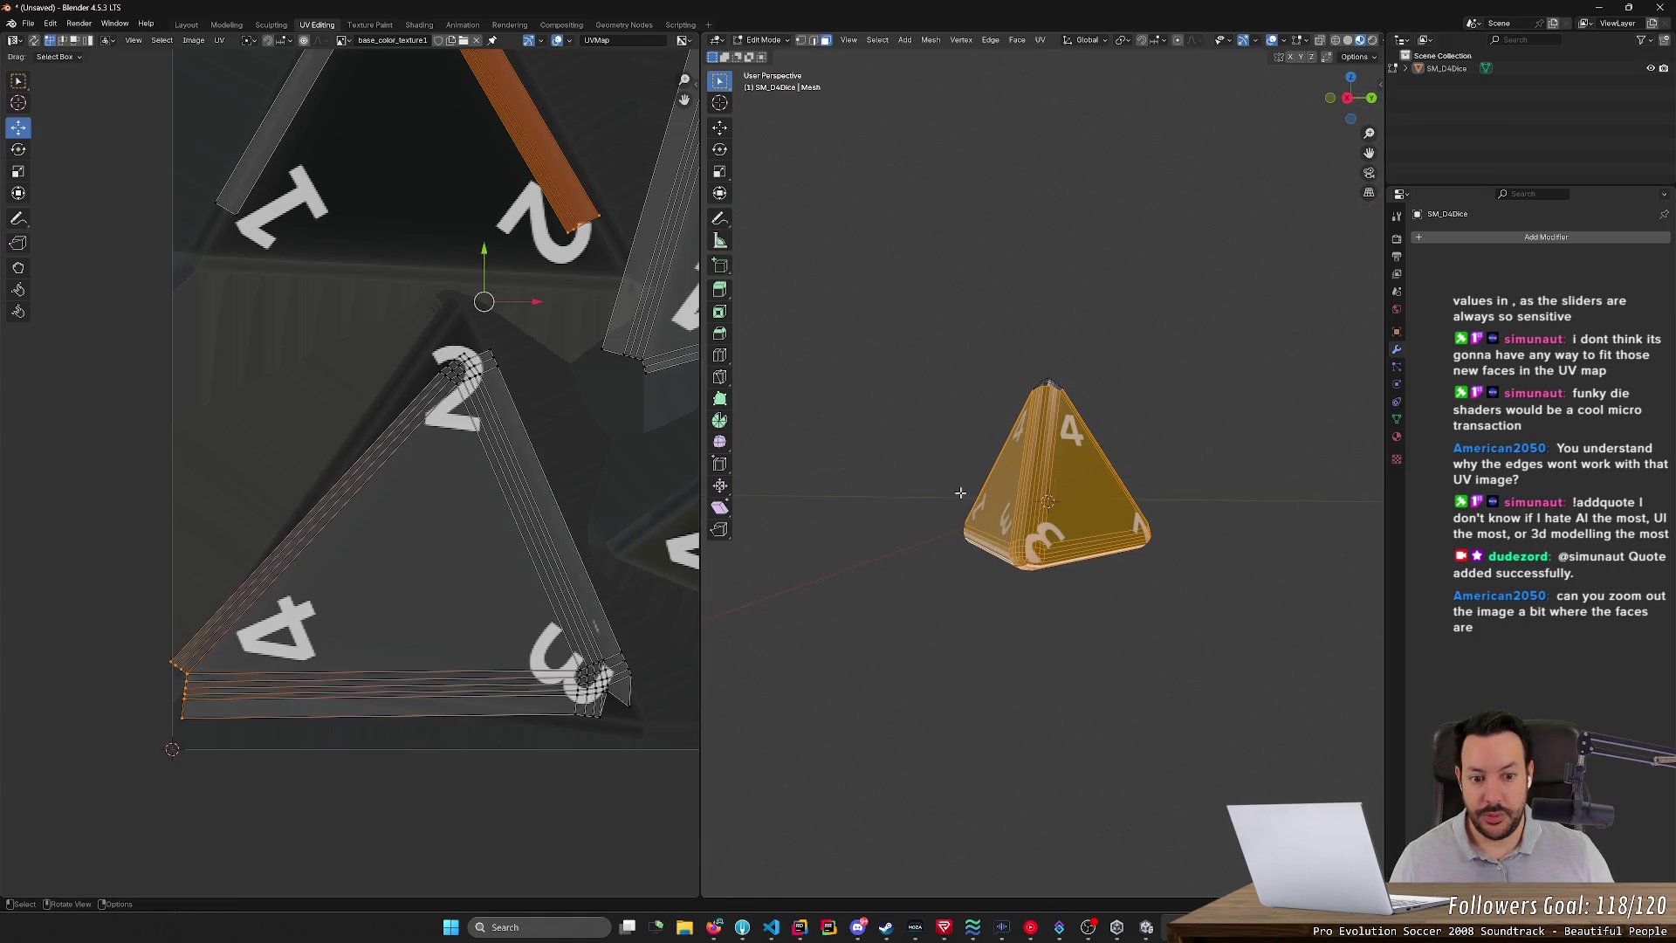
{"action": "left_click_drag", "start_coordinate": [505, 611], "coordinate": [678, 756]}
{"action": "left_click_drag", "start_coordinate": [598, 687], "coordinate": [681, 742]}
- Move the 2 island's top corner cluster up to the image triangle's corner
{"action": "middle_click_drag", "start_coordinate": [1176, 672], "coordinate": [1191, 694]}
{"action": "mouse_move", "coordinate": [1191, 694]}
{"action": "left_mouse_down"}
{"action": "mouse_move", "coordinate": [982, 533]}
{"action": "mouse_move", "coordinate": [946, 476]}
{"action": "left_mouse_up"}
{"action": "left_click_drag", "start_coordinate": [540, 400], "coordinate": [540, 401]}
{"action": "left_click_drag", "start_coordinate": [458, 360], "coordinate": [468, 270]}
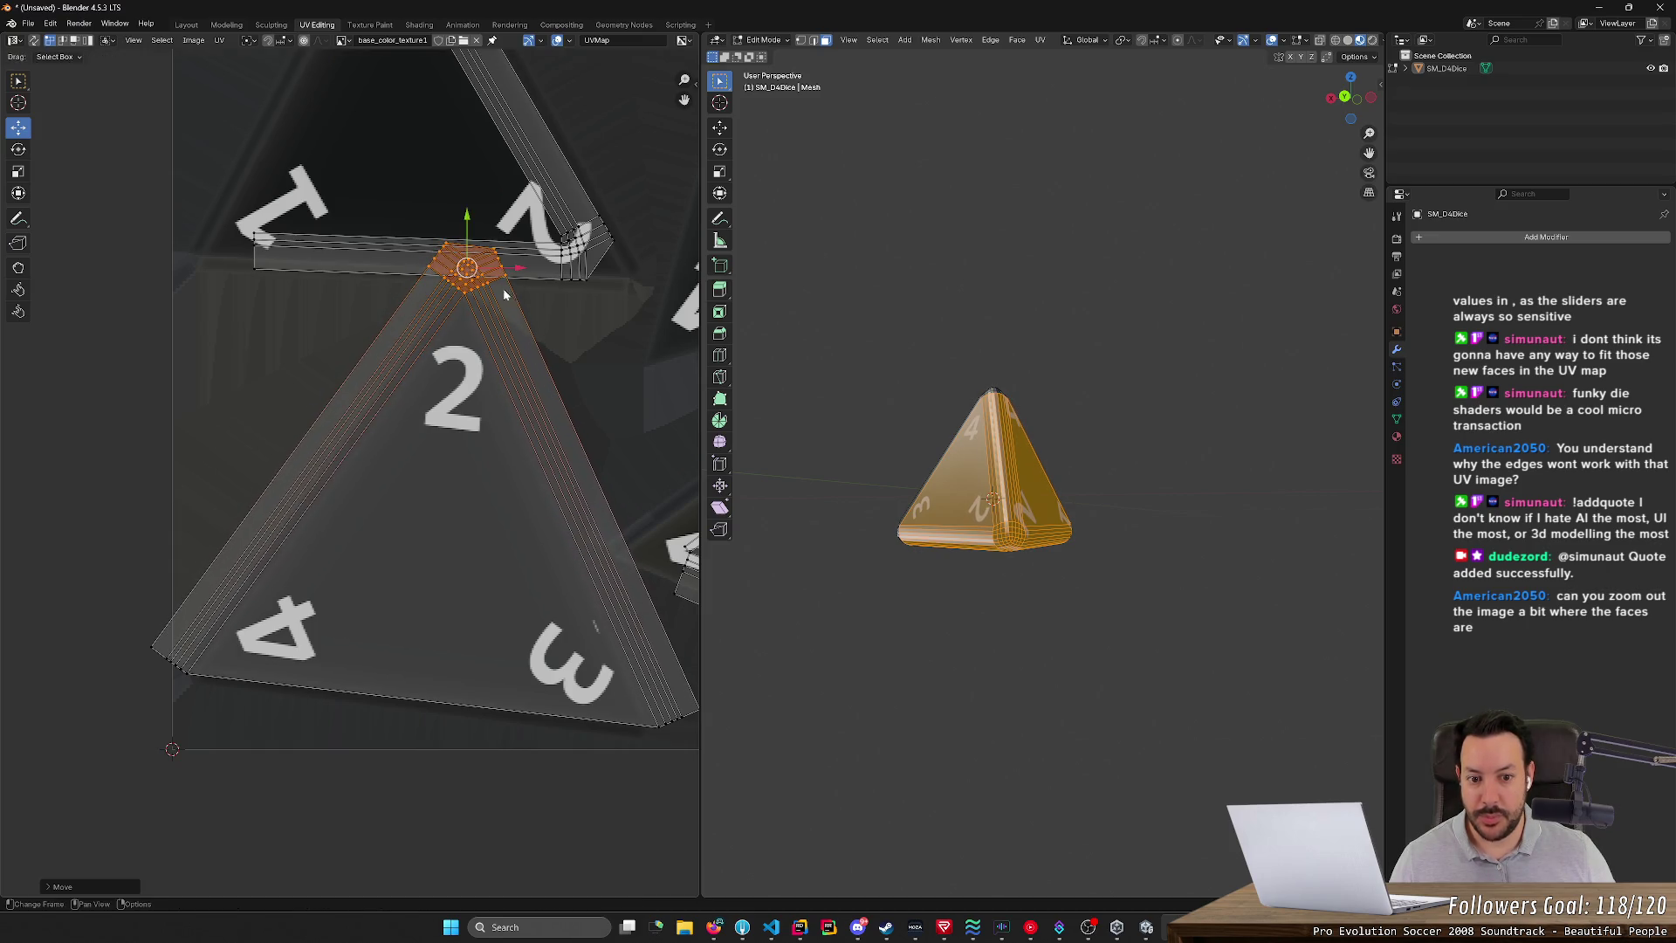
{"action": "left_click", "coordinate": [917, 610]}
- Shift the right triangle's bottom-right corner cluster down-right and begin rotating it
{"action": "mouse_move", "coordinate": [916, 610]}
{"action": "middle_mouse_down"}
{"action": "mouse_move", "coordinate": [1042, 643]}
{"action": "mouse_move", "coordinate": [890, 666]}
{"action": "mouse_move", "coordinate": [1184, 634]}
{"action": "mouse_move", "coordinate": [1169, 644]}
{"action": "mouse_move", "coordinate": [1230, 650]}
{"action": "mouse_move", "coordinate": [1092, 658]}
{"action": "mouse_move", "coordinate": [1107, 640]}
{"action": "mouse_move", "coordinate": [925, 628]}
{"action": "mouse_move", "coordinate": [910, 658]}
{"action": "mouse_move", "coordinate": [1032, 651]}
{"action": "middle_mouse_up"}
{"action": "mouse_move", "coordinate": [1078, 681]}
{"action": "left_mouse_down"}
{"action": "mouse_move", "coordinate": [929, 492]}
{"action": "mouse_move", "coordinate": [923, 457]}
{"action": "left_mouse_up"}
{"action": "scroll", "coordinate": [429, 534], "scroll_direction": "down", "scroll_amount": 3}
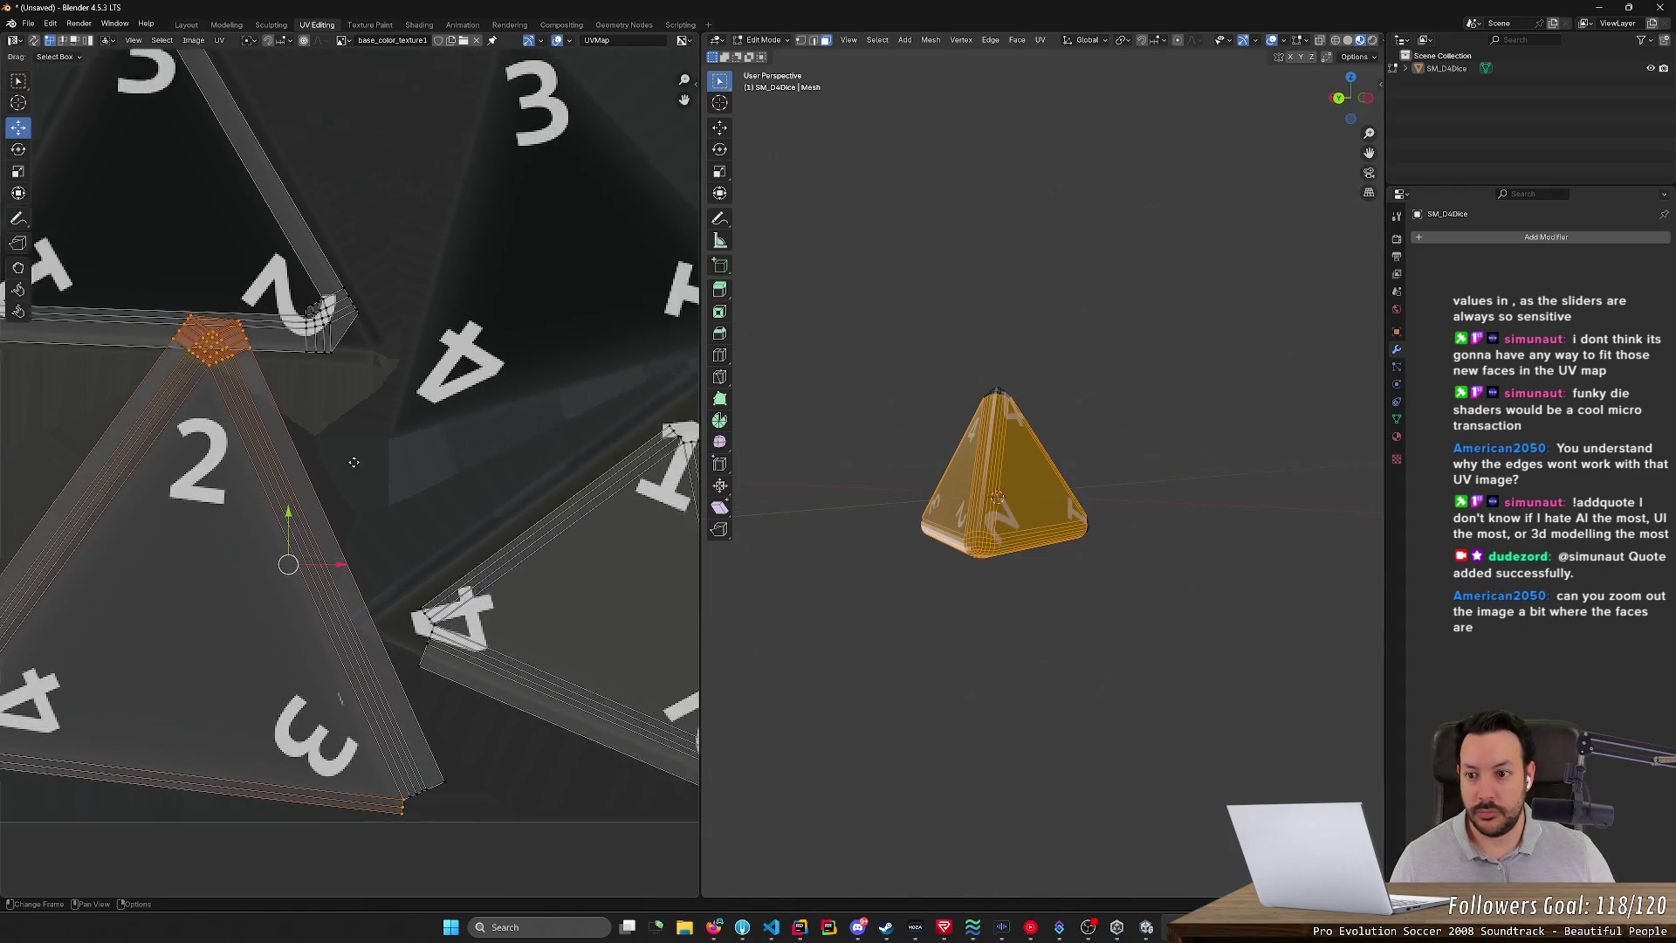
{"action": "mouse_move", "coordinate": [602, 769]}
{"action": "left_mouse_down"}
{"action": "mouse_move", "coordinate": [476, 661]}
{"action": "mouse_move", "coordinate": [562, 748]}
{"action": "left_mouse_up"}
{"action": "key", "text": "r"}
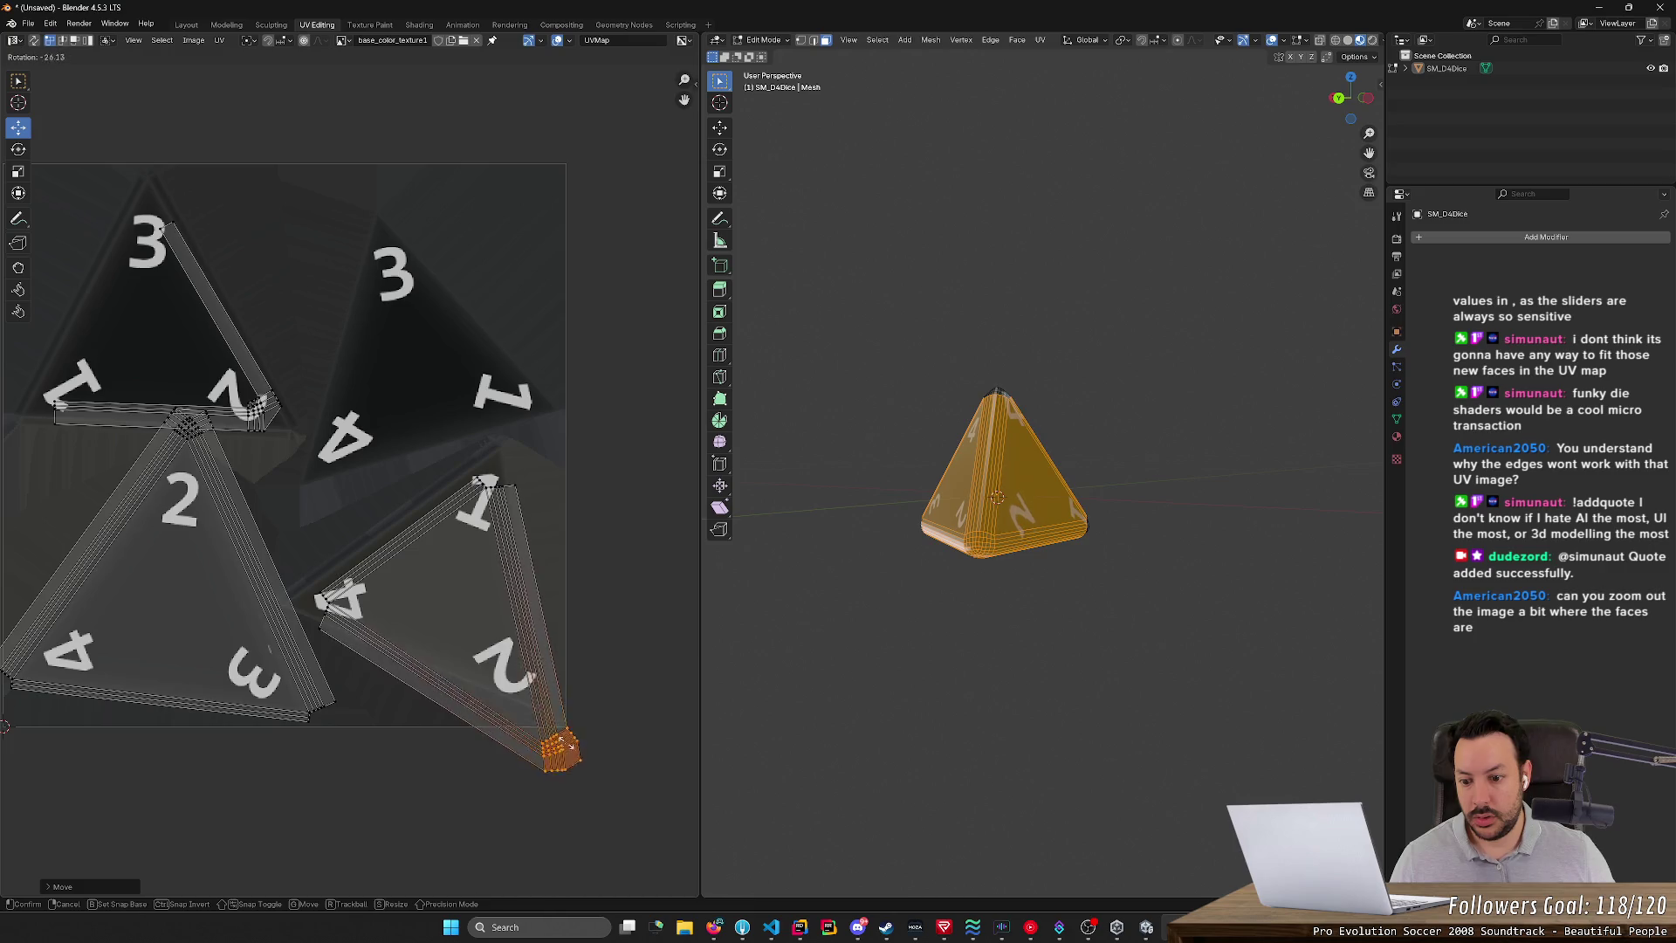
- Finish rotating the bottom-right corner cluster and nudge it slightly right
{"action": "left_click", "coordinate": [590, 747]}
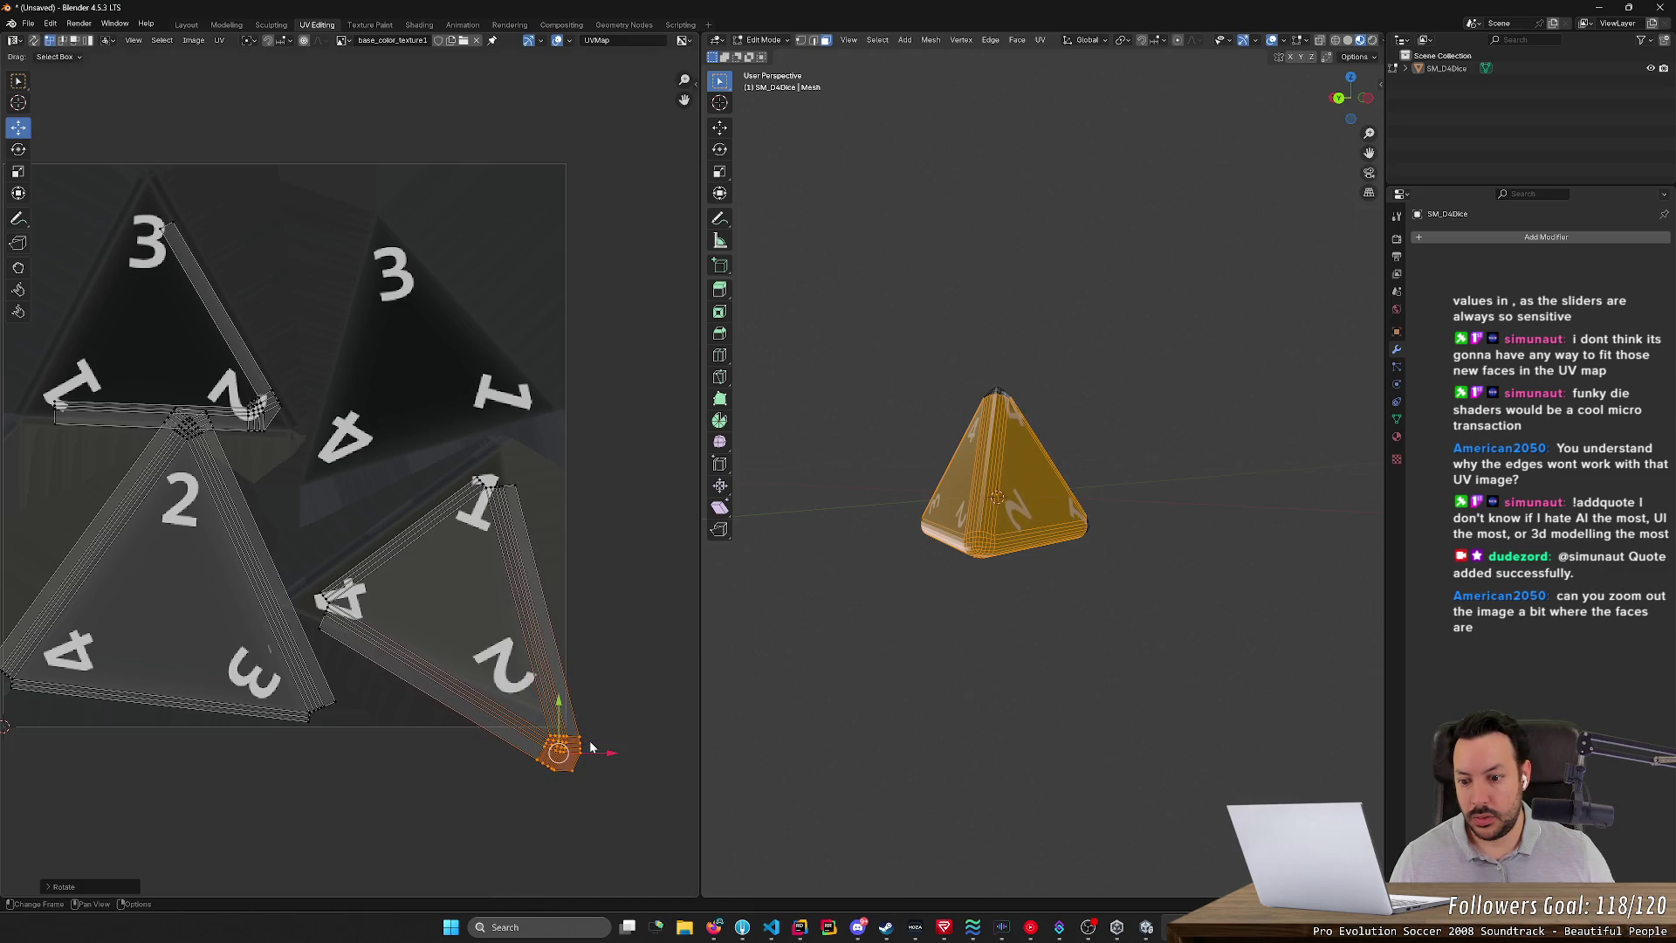
{"action": "left_click_drag", "start_coordinate": [558, 750], "coordinate": [572, 750]}
{"action": "middle_click_drag", "start_coordinate": [1089, 708], "coordinate": [1104, 593]}
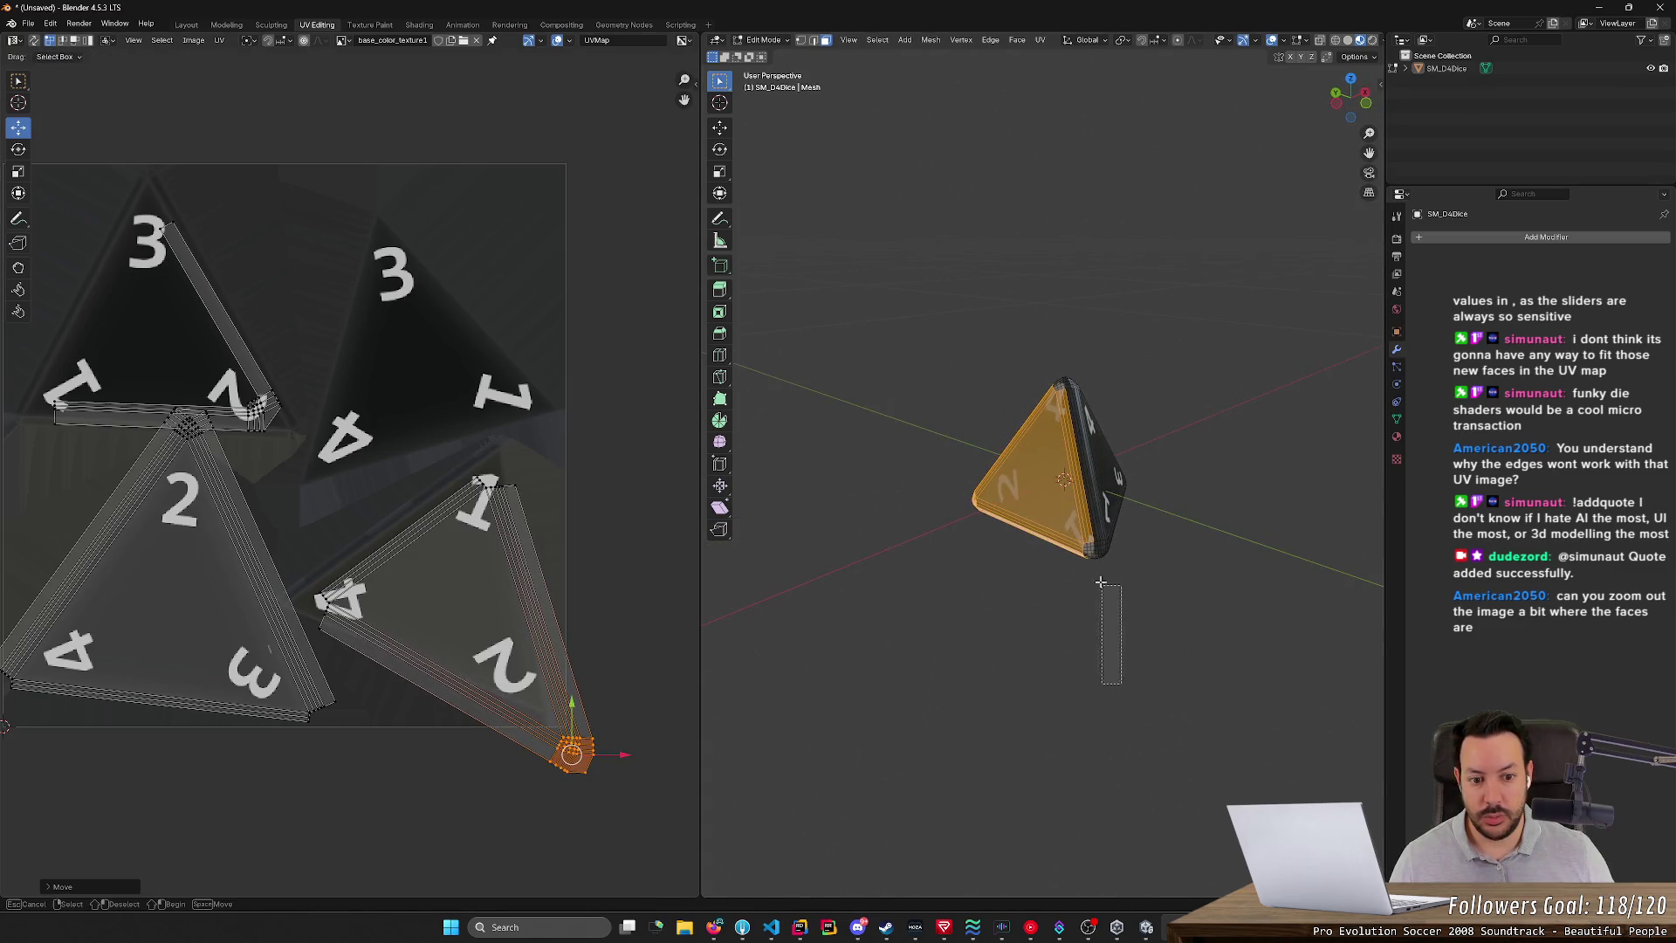
{"action": "left_click", "coordinate": [1051, 500]}
- Move the UV corner cluster near the 4 left onto the image triangle's tip
{"action": "mouse_move", "coordinate": [582, 518]}
{"action": "left_mouse_down"}
{"action": "mouse_move", "coordinate": [461, 457]}
{"action": "mouse_move", "coordinate": [534, 384]}
{"action": "mouse_move", "coordinate": [506, 423]}
{"action": "left_mouse_up"}
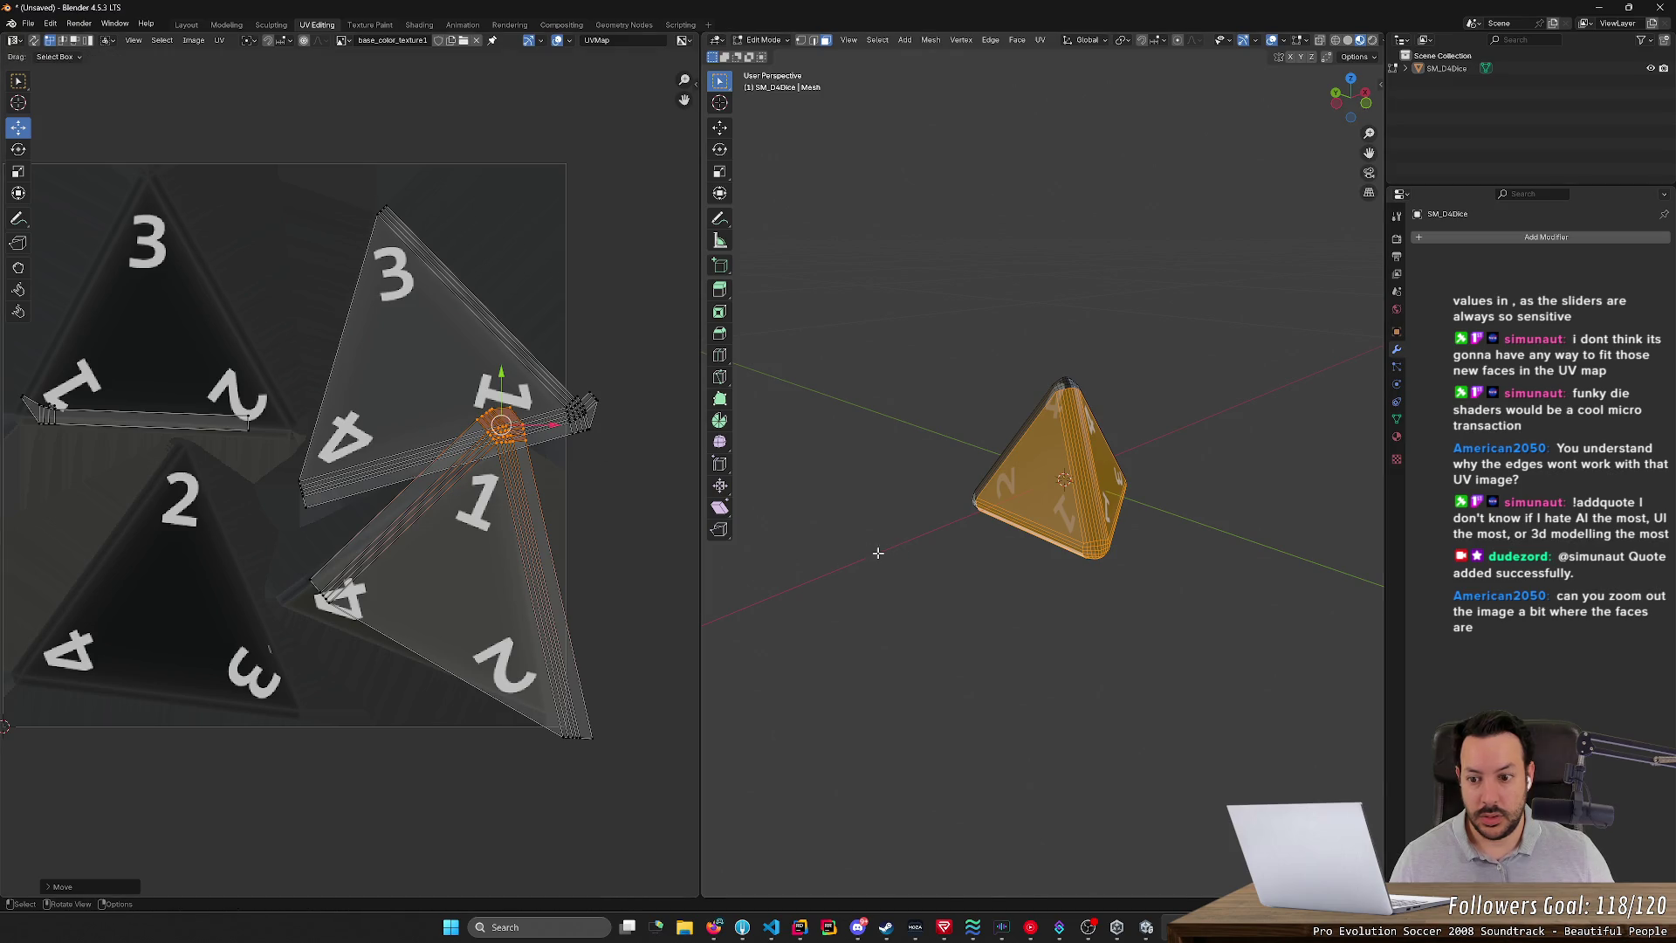
{"action": "mouse_move", "coordinate": [911, 648]}
{"action": "middle_mouse_down"}
{"action": "mouse_move", "coordinate": [976, 585]}
{"action": "mouse_move", "coordinate": [980, 514]}
{"action": "middle_mouse_up"}
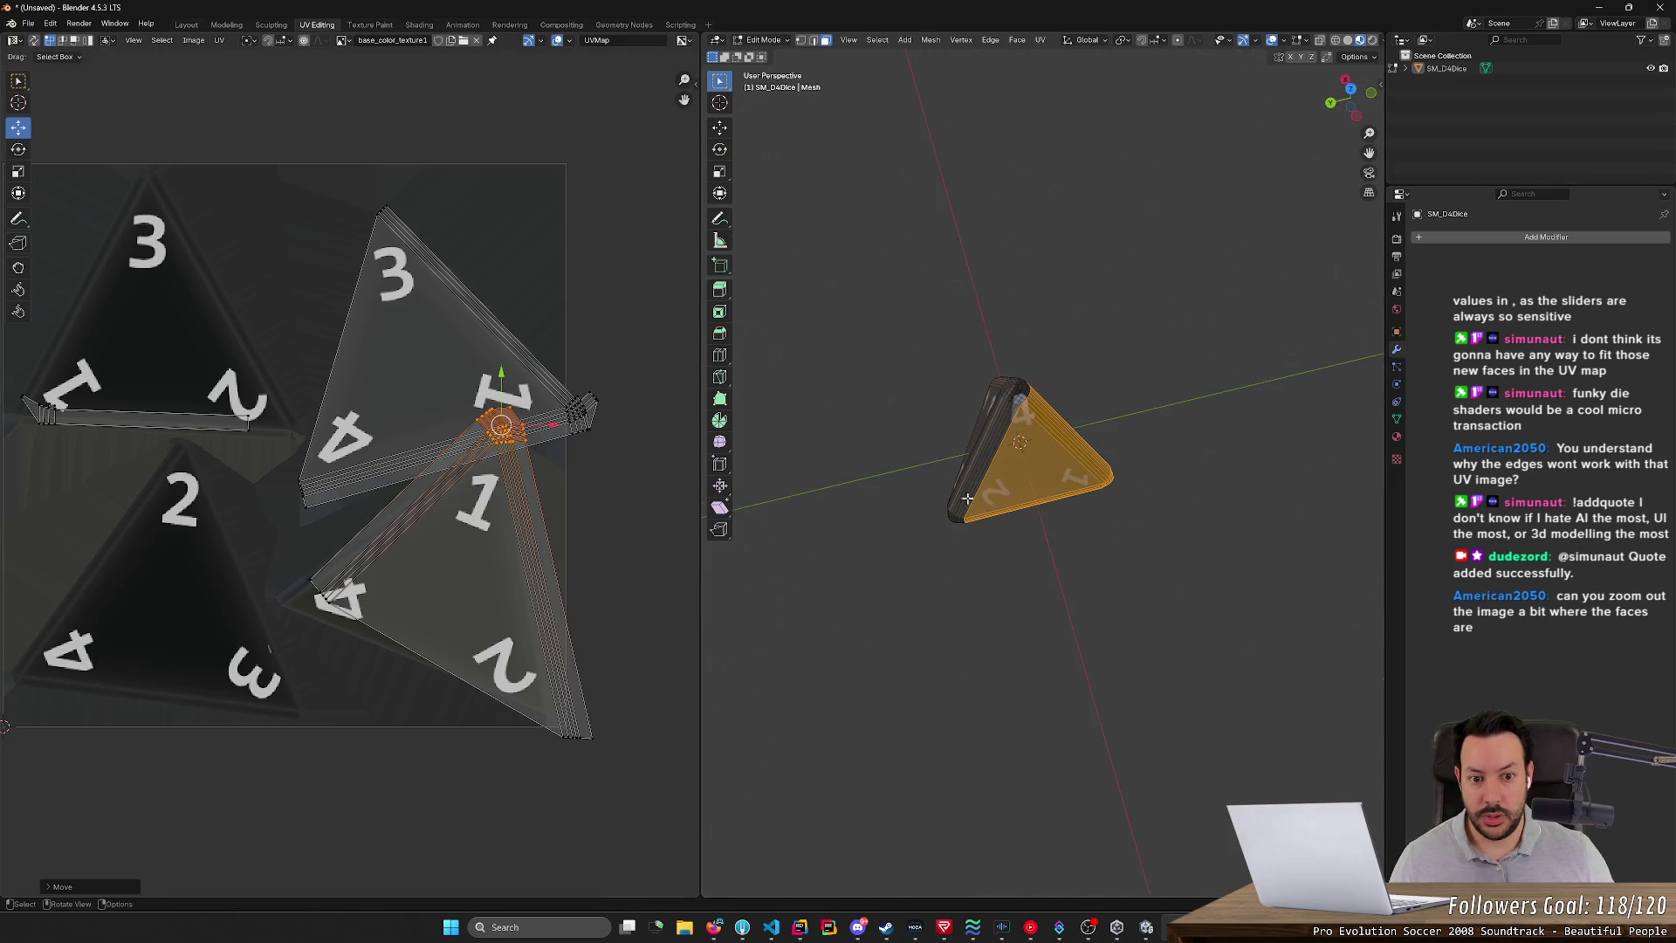
{"action": "middle_click_drag", "start_coordinate": [983, 349], "coordinate": [940, 320]}
{"action": "left_click_drag", "start_coordinate": [941, 320], "coordinate": [1144, 425]}
{"action": "mouse_move", "coordinate": [281, 548]}
{"action": "left_mouse_down"}
{"action": "mouse_move", "coordinate": [346, 642]}
{"action": "mouse_move", "coordinate": [260, 608]}
{"action": "left_mouse_up"}
{"action": "left_click", "coordinate": [1108, 663]}
{"action": "mouse_move", "coordinate": [1109, 664]}
{"action": "middle_mouse_down"}
{"action": "mouse_move", "coordinate": [1115, 554]}
{"action": "mouse_move", "coordinate": [709, 514]}
{"action": "mouse_move", "coordinate": [838, 550]}
{"action": "mouse_move", "coordinate": [944, 611]}
{"action": "mouse_move", "coordinate": [872, 672]}
{"action": "mouse_move", "coordinate": [681, 583]}
{"action": "middle_mouse_up"}
{"action": "scroll", "coordinate": [1114, 554], "scroll_direction": "up", "scroll_amount": 3}
{"action": "scroll", "coordinate": [890, 576], "scroll_direction": "up", "scroll_amount": 3}
{"action": "scroll", "coordinate": [925, 624], "scroll_direction": "down", "scroll_amount": 3}
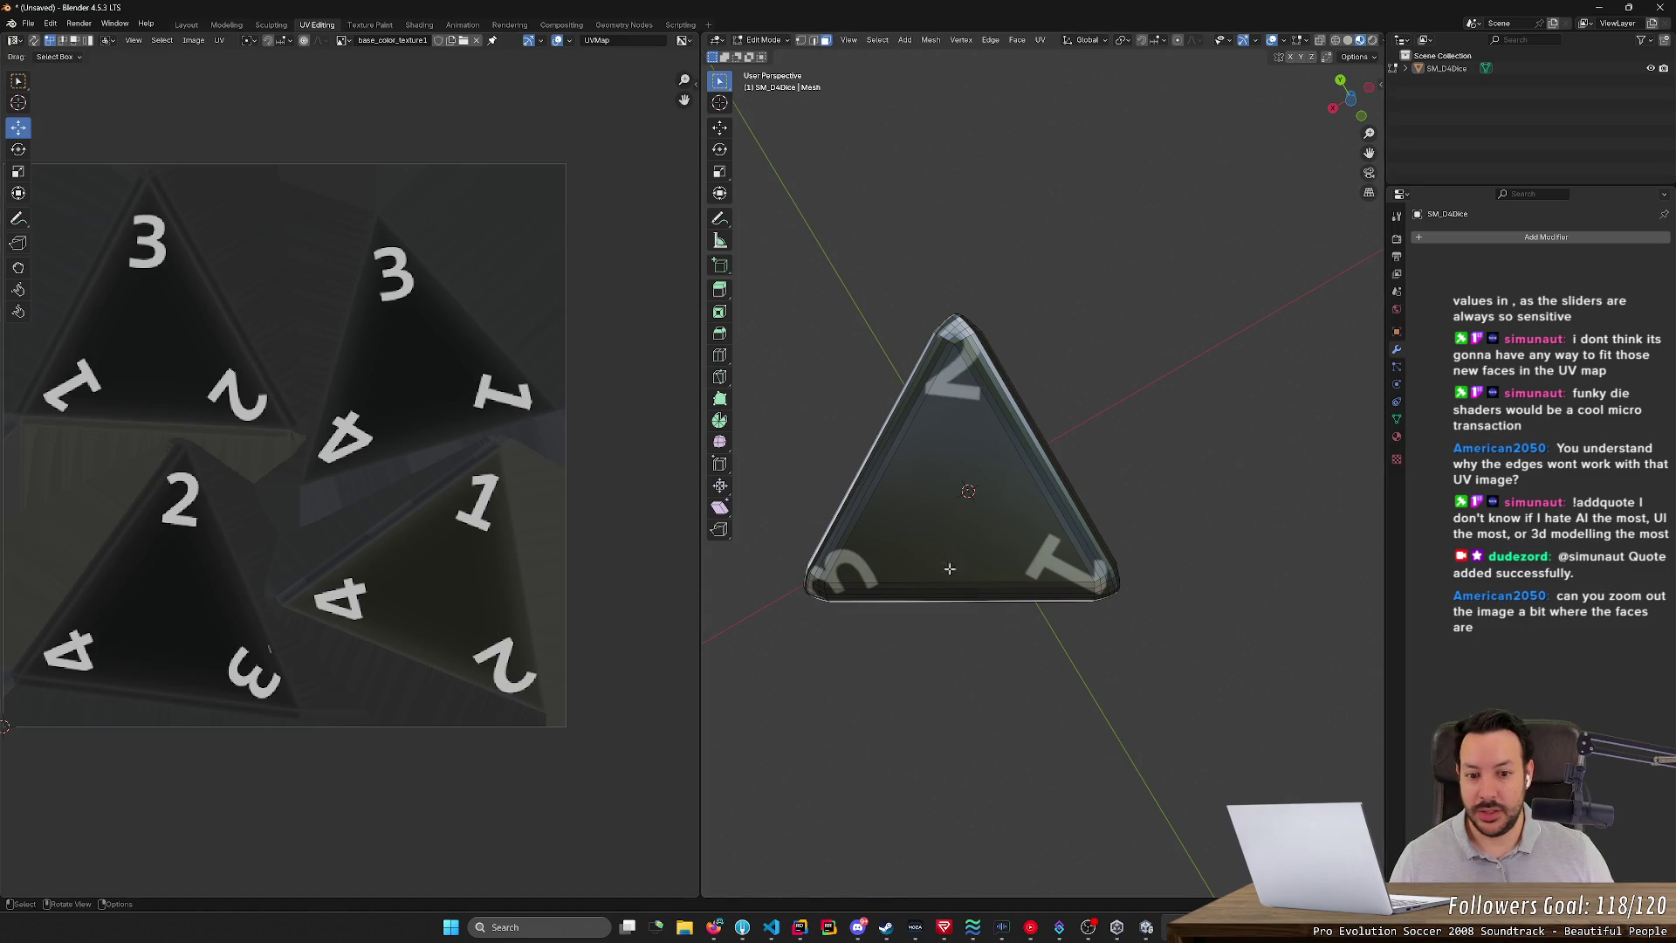
- Move the upper-left triangle's top corner cluster down-left onto the image corner
{"action": "left_click", "coordinate": [942, 580]}
{"action": "mouse_move", "coordinate": [768, 672]}
{"action": "middle_mouse_down"}
{"action": "mouse_move", "coordinate": [961, 677]}
{"action": "mouse_move", "coordinate": [1021, 774]}
{"action": "mouse_move", "coordinate": [1038, 771]}
{"action": "middle_mouse_up"}
{"action": "key", "text": "a"}
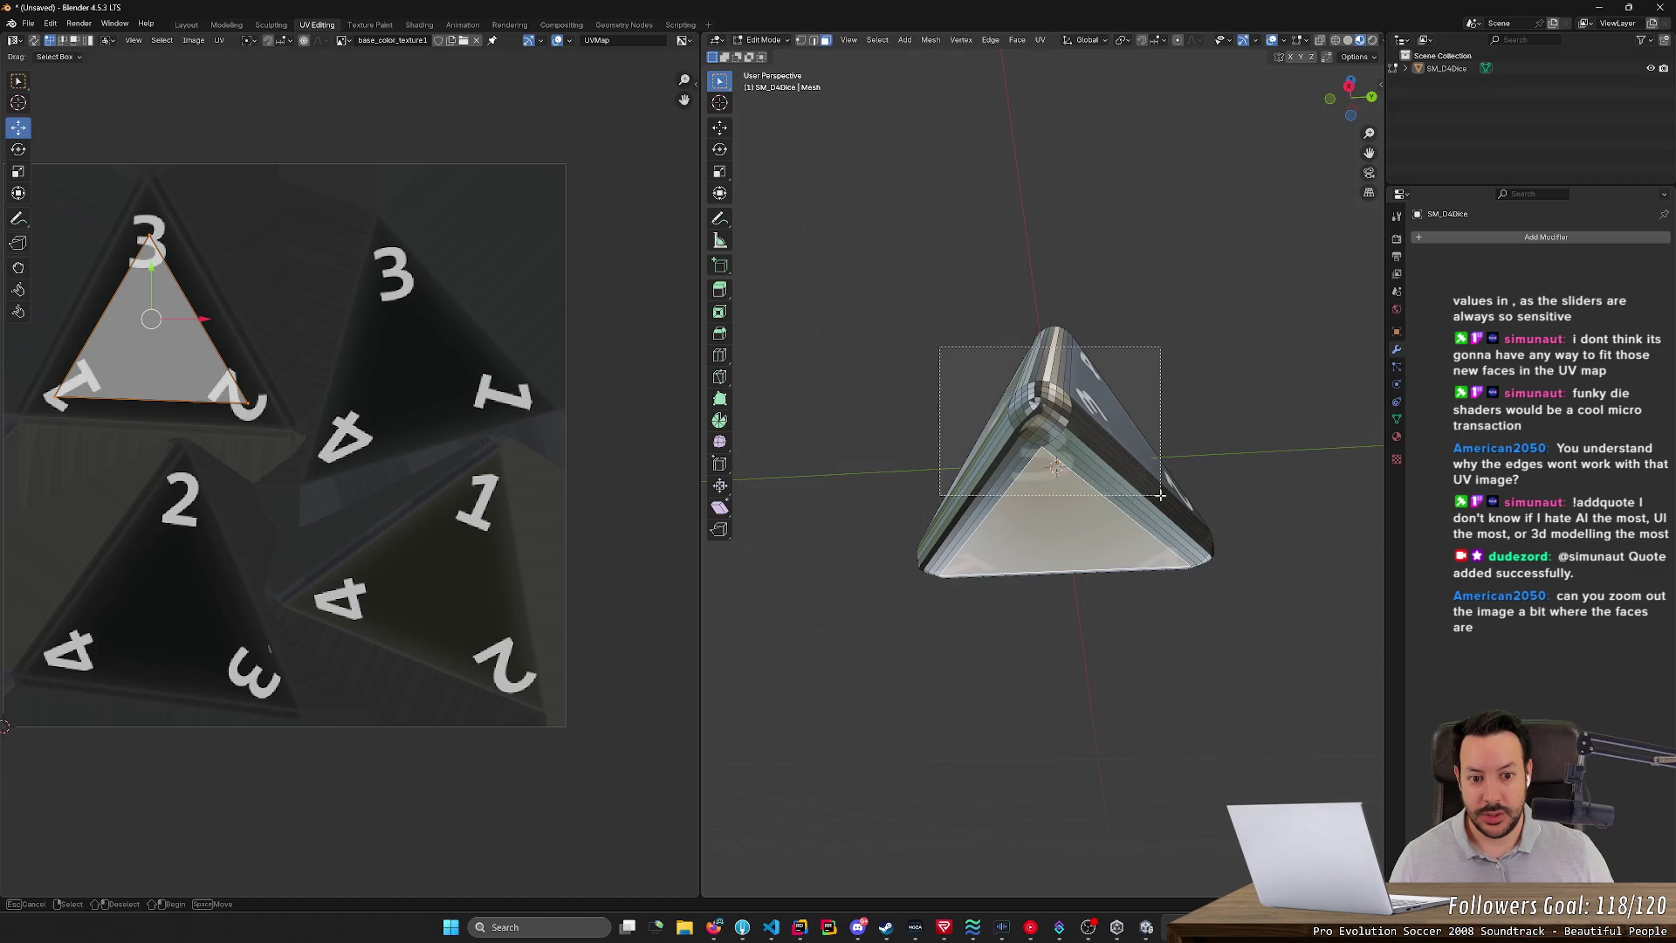
{"action": "mouse_move", "coordinate": [120, 199]}
{"action": "left_mouse_down"}
{"action": "mouse_move", "coordinate": [197, 241]}
{"action": "mouse_move", "coordinate": [150, 131]}
{"action": "left_mouse_up"}
{"action": "mouse_move", "coordinate": [969, 673]}
{"action": "middle_mouse_down"}
{"action": "mouse_move", "coordinate": [943, 710]}
{"action": "mouse_move", "coordinate": [1254, 670]}
{"action": "mouse_move", "coordinate": [1361, 684]}
{"action": "middle_mouse_up"}
{"action": "left_click_drag", "start_coordinate": [937, 358], "coordinate": [1095, 463]}
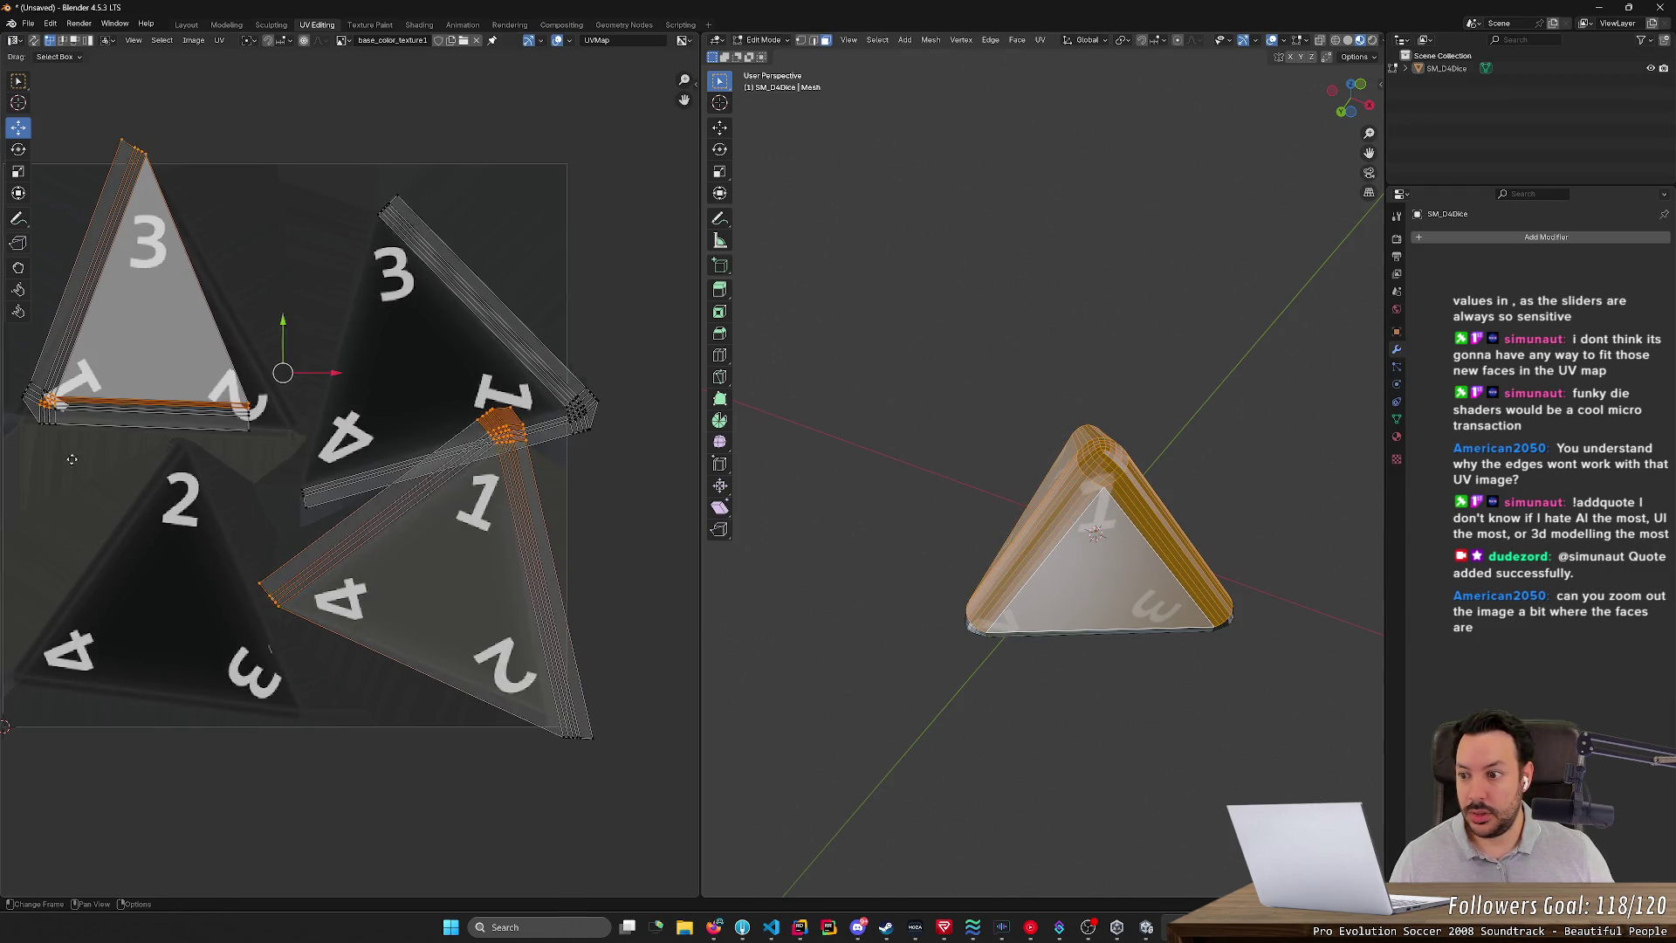
{"action": "middle_click_drag", "start_coordinate": [70, 459], "coordinate": [55, 398]}
{"action": "mouse_move", "coordinate": [145, 448]}
{"action": "left_mouse_down"}
{"action": "mouse_move", "coordinate": [51, 439]}
{"action": "mouse_move", "coordinate": [67, 445]}
{"action": "left_mouse_up"}
- Move the upper-left triangle's right corner onto the image triangle, then deselect
{"action": "mouse_move", "coordinate": [1103, 775]}
{"action": "middle_mouse_down"}
{"action": "mouse_move", "coordinate": [980, 655]}
{"action": "mouse_move", "coordinate": [873, 716]}
{"action": "mouse_move", "coordinate": [793, 797]}
{"action": "mouse_move", "coordinate": [976, 373]}
{"action": "mouse_move", "coordinate": [850, 384]}
{"action": "middle_mouse_up"}
{"action": "left_click_drag", "start_coordinate": [845, 382], "coordinate": [1075, 542]}
{"action": "left_click_drag", "start_coordinate": [306, 444], "coordinate": [304, 443]}
{"action": "key", "text": "g"}
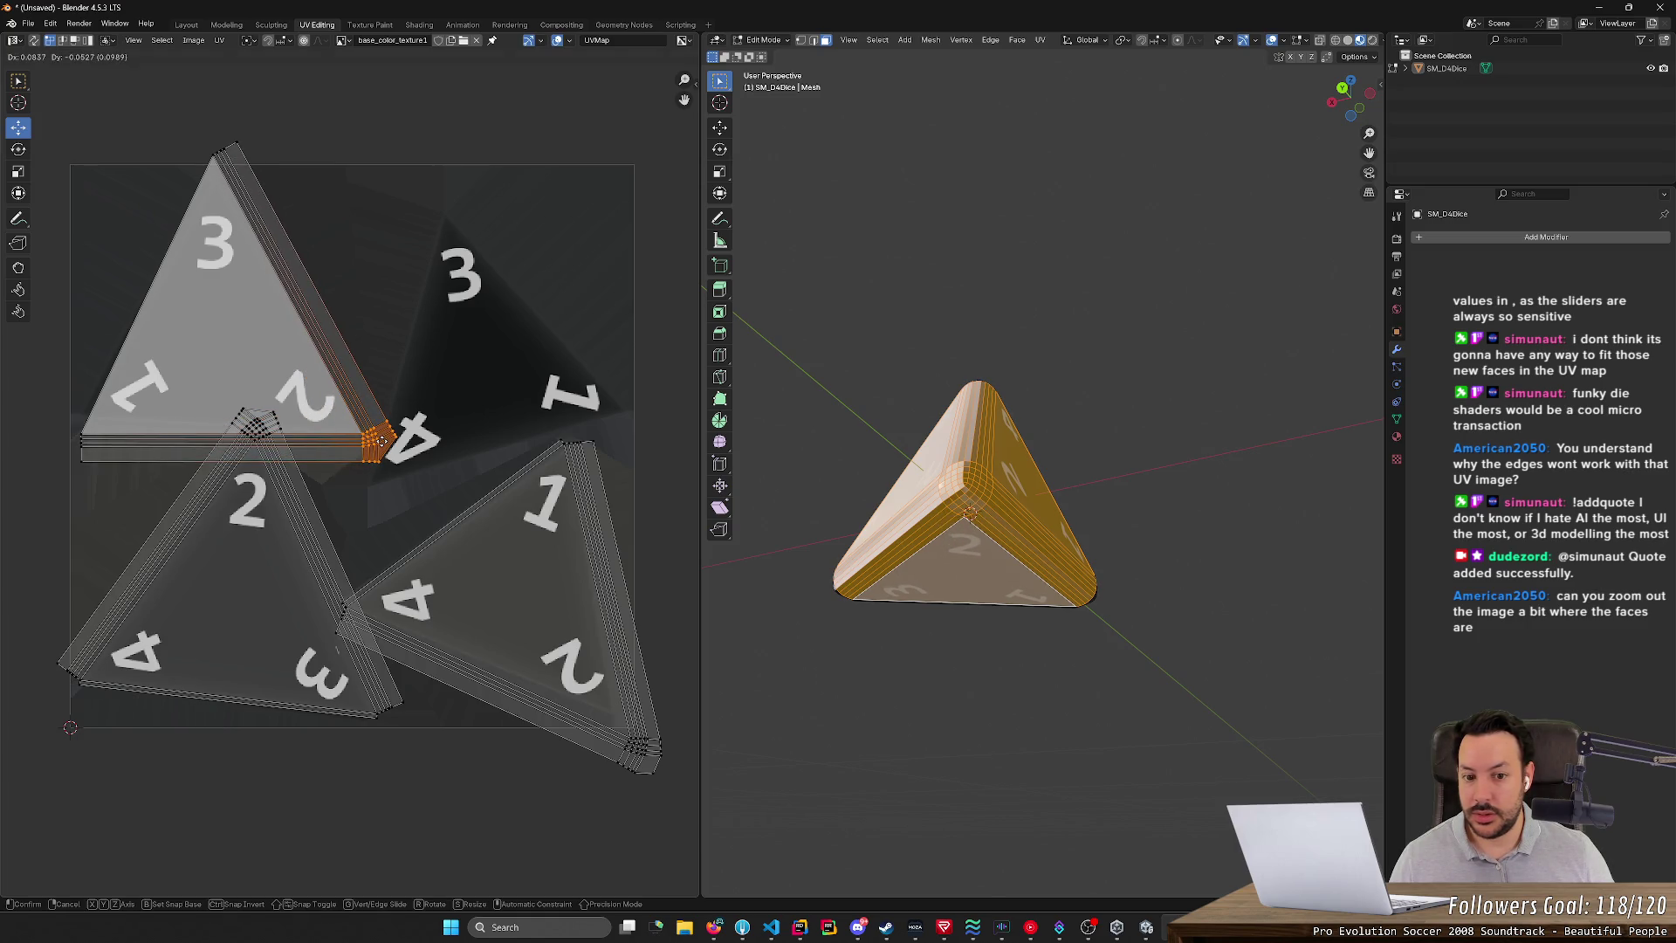
{"action": "left_click", "coordinate": [381, 441]}
{"action": "mouse_move", "coordinate": [1020, 747]}
{"action": "middle_mouse_down"}
{"action": "mouse_move", "coordinate": [1022, 703]}
{"action": "mouse_move", "coordinate": [1093, 637]}
{"action": "mouse_move", "coordinate": [1256, 658]}
{"action": "mouse_move", "coordinate": [1297, 616]}
{"action": "middle_mouse_up"}
{"action": "left_click", "coordinate": [1022, 703]}
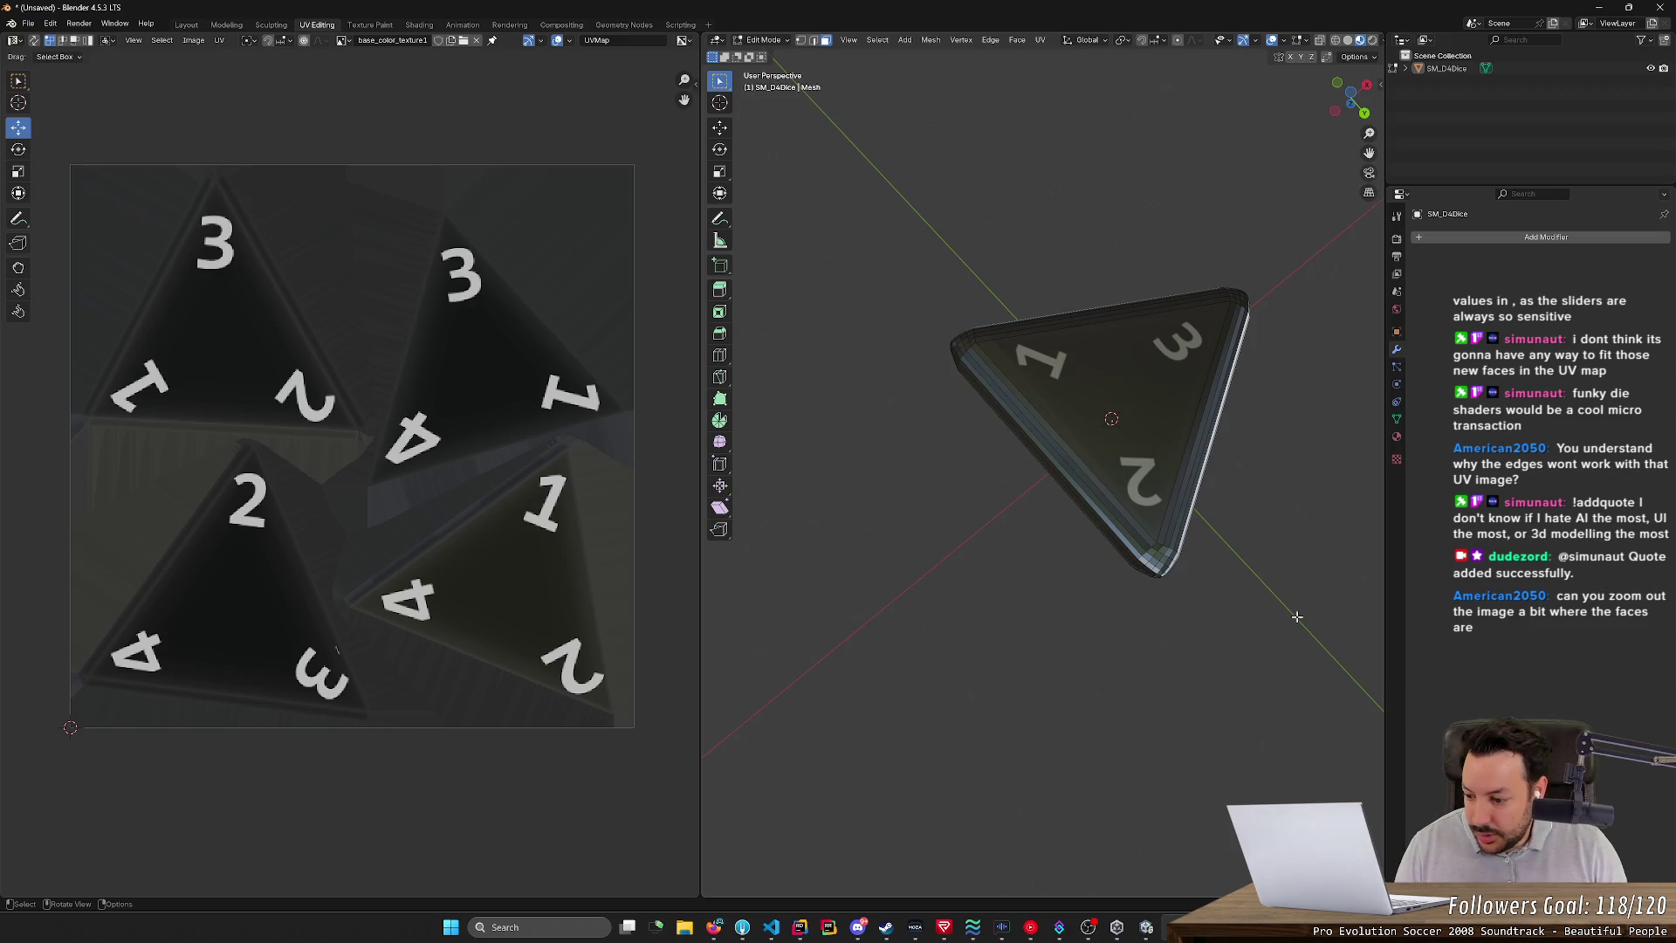
{"action": "mouse_move", "coordinate": [1293, 616]}
{"action": "middle_mouse_down"}
{"action": "mouse_move", "coordinate": [1265, 585]}
{"action": "mouse_move", "coordinate": [1291, 537]}
{"action": "mouse_move", "coordinate": [1178, 475]}
{"action": "mouse_move", "coordinate": [1170, 423]}
{"action": "mouse_move", "coordinate": [1088, 325]}
{"action": "mouse_move", "coordinate": [984, 372]}
{"action": "mouse_move", "coordinate": [965, 419]}
{"action": "mouse_move", "coordinate": [875, 464]}
{"action": "mouse_move", "coordinate": [966, 441]}
{"action": "mouse_move", "coordinate": [1189, 442]}
{"action": "mouse_move", "coordinate": [1239, 610]}
{"action": "middle_mouse_up"}
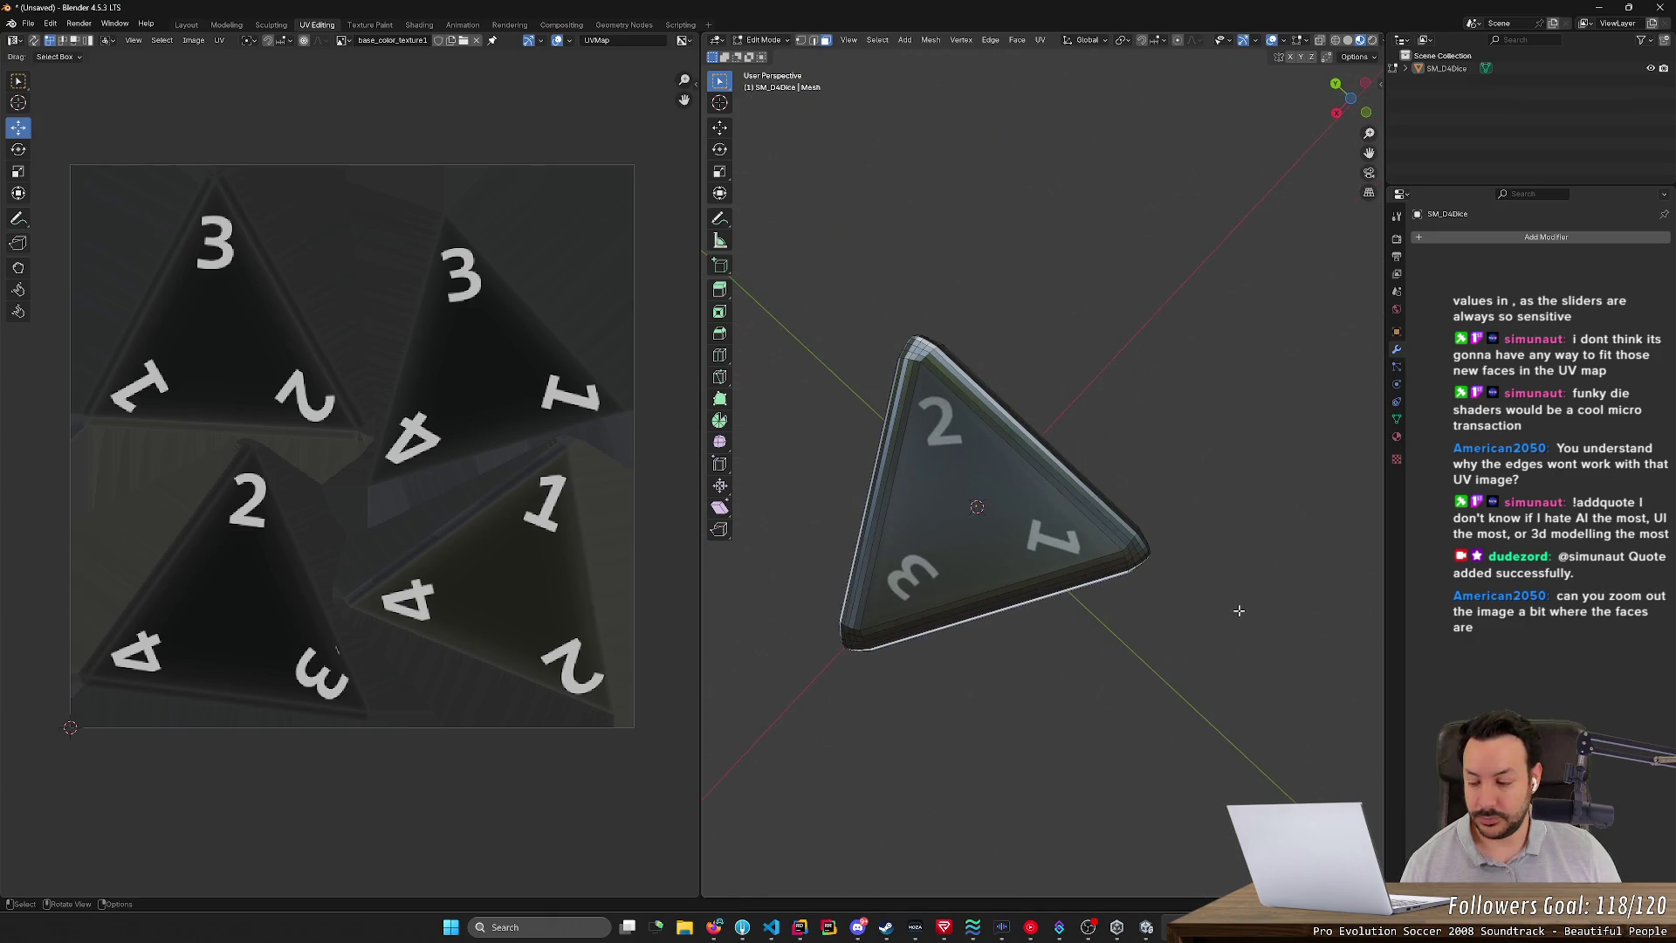
{"action": "scroll", "coordinate": [1238, 610], "scroll_direction": "down", "scroll_amount": 7}
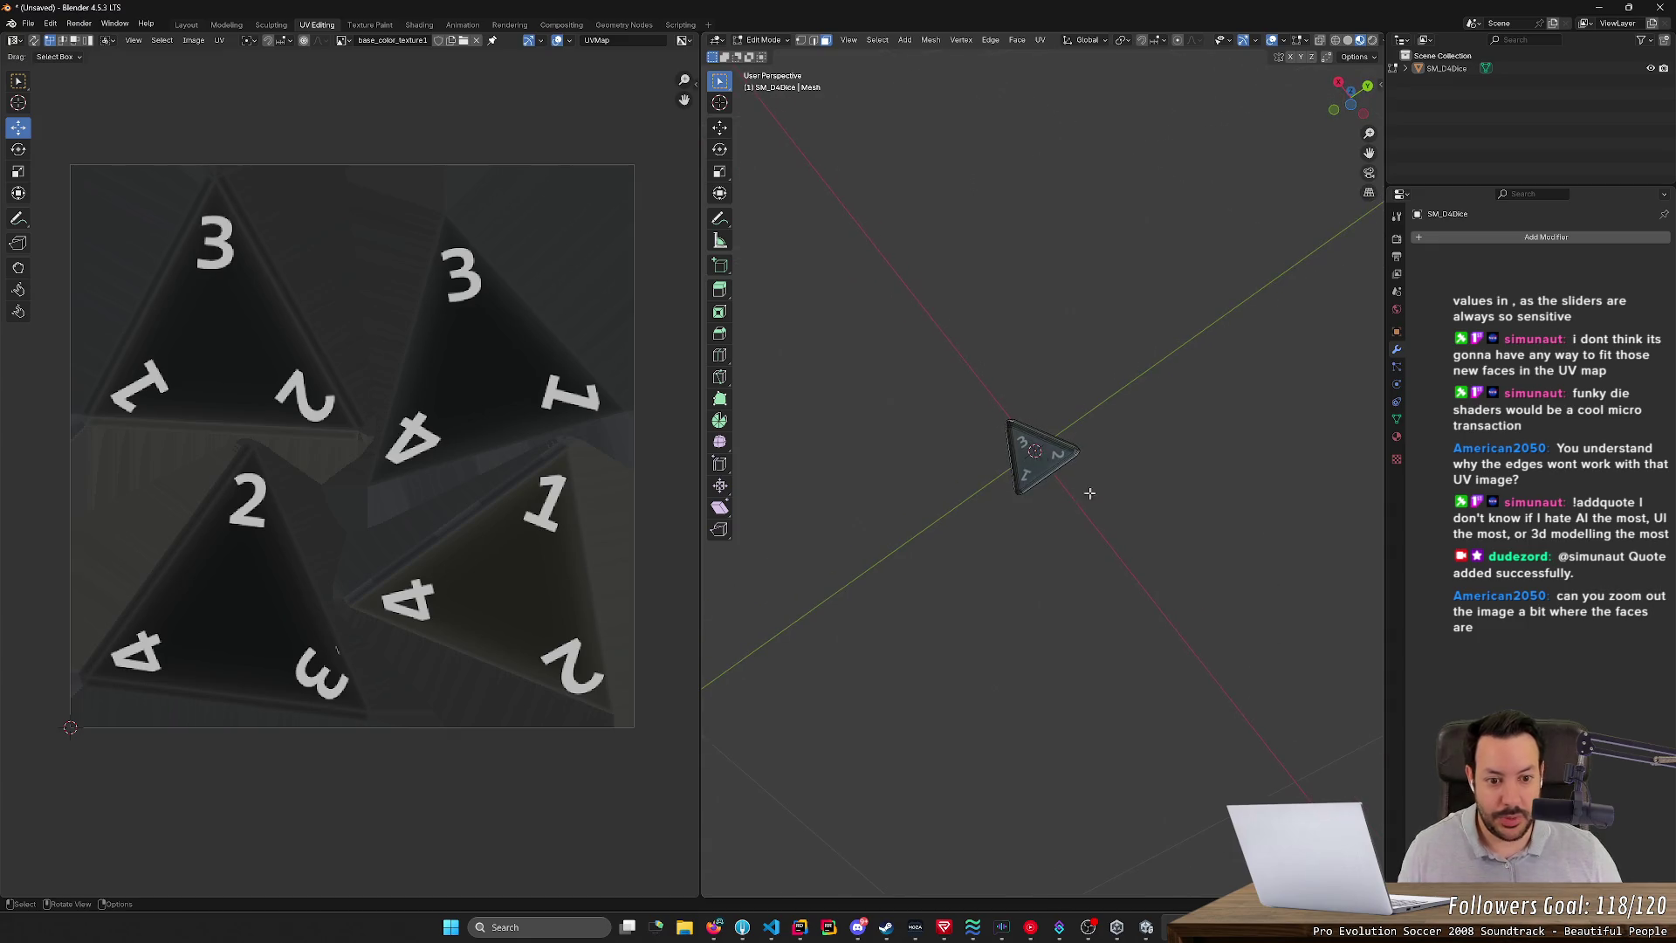